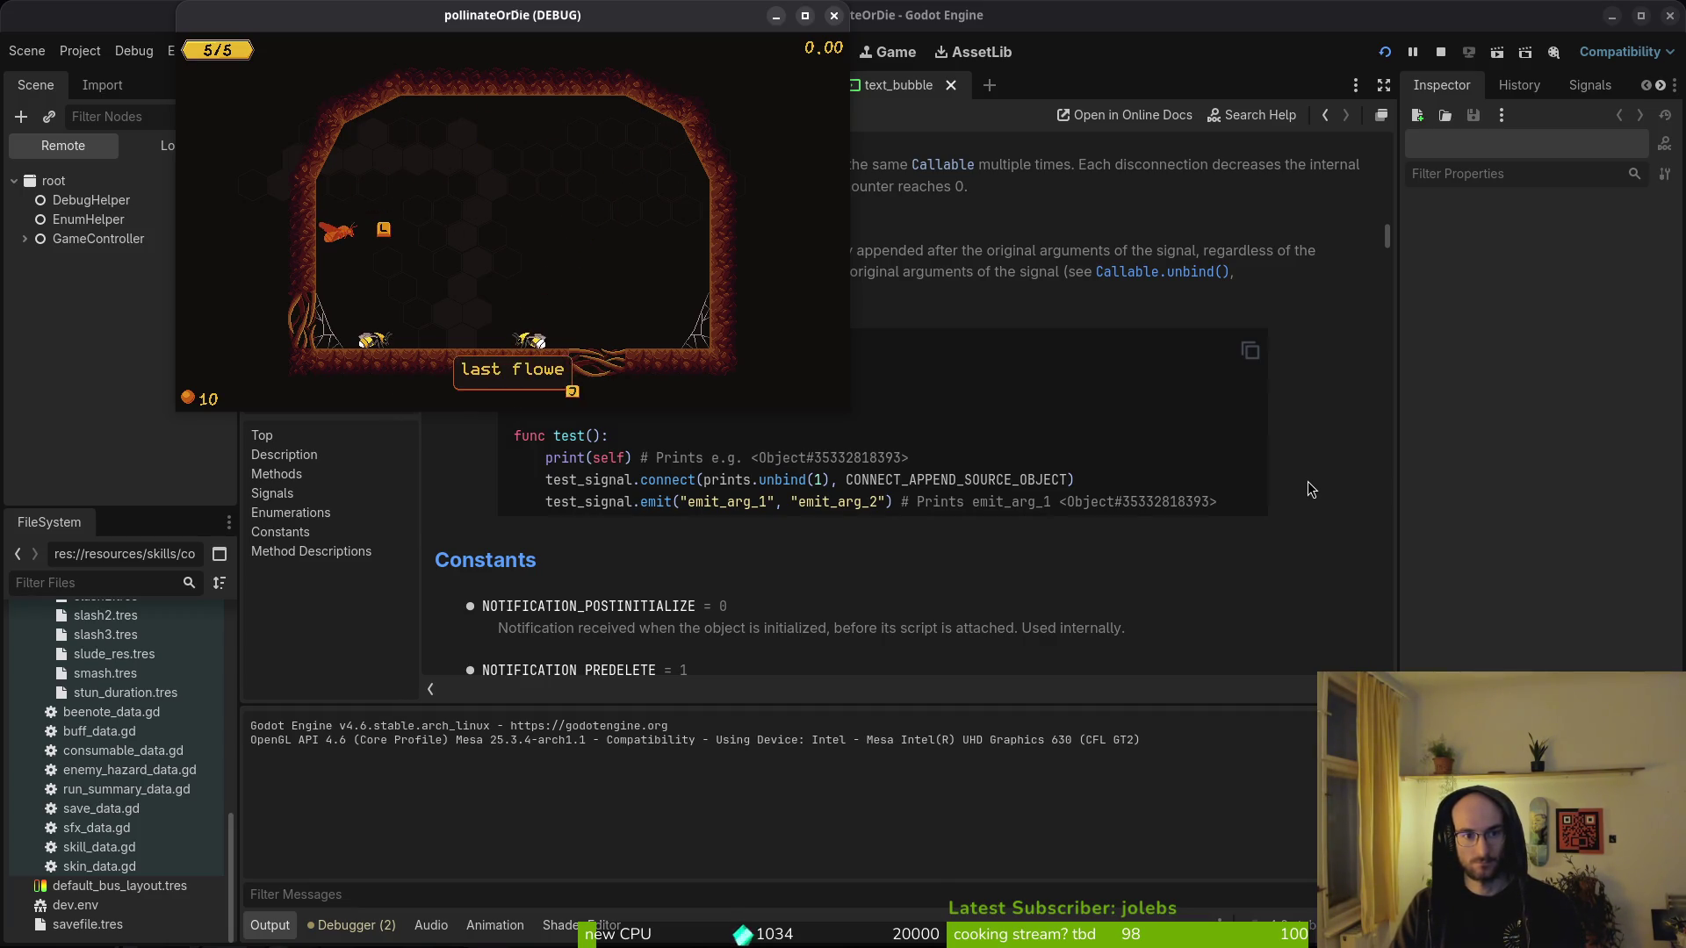
# - Switch from Godot to the Neovim terminal showing friend.gd and its move_friend_T_3 to T_5 functions
pyautogui.press('super+1')
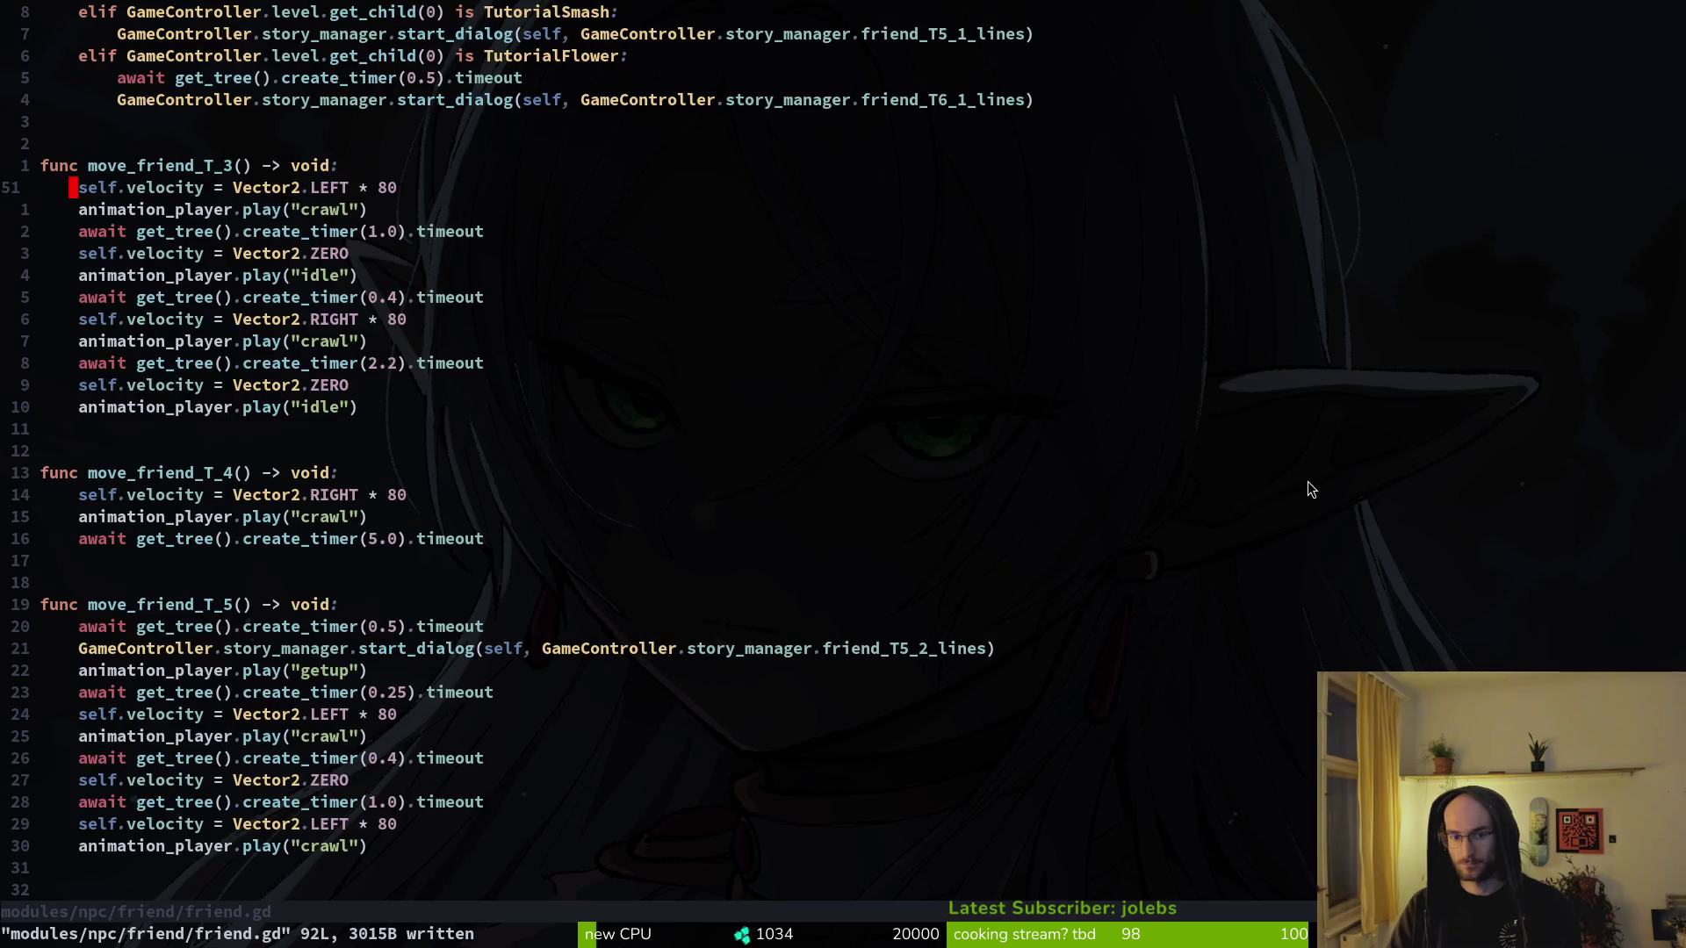
# - In tutorial_4.gd, try editing the move_friend_T_4 connect line, then undo the change
pyautogui.hotkey('ctrl', 'o')
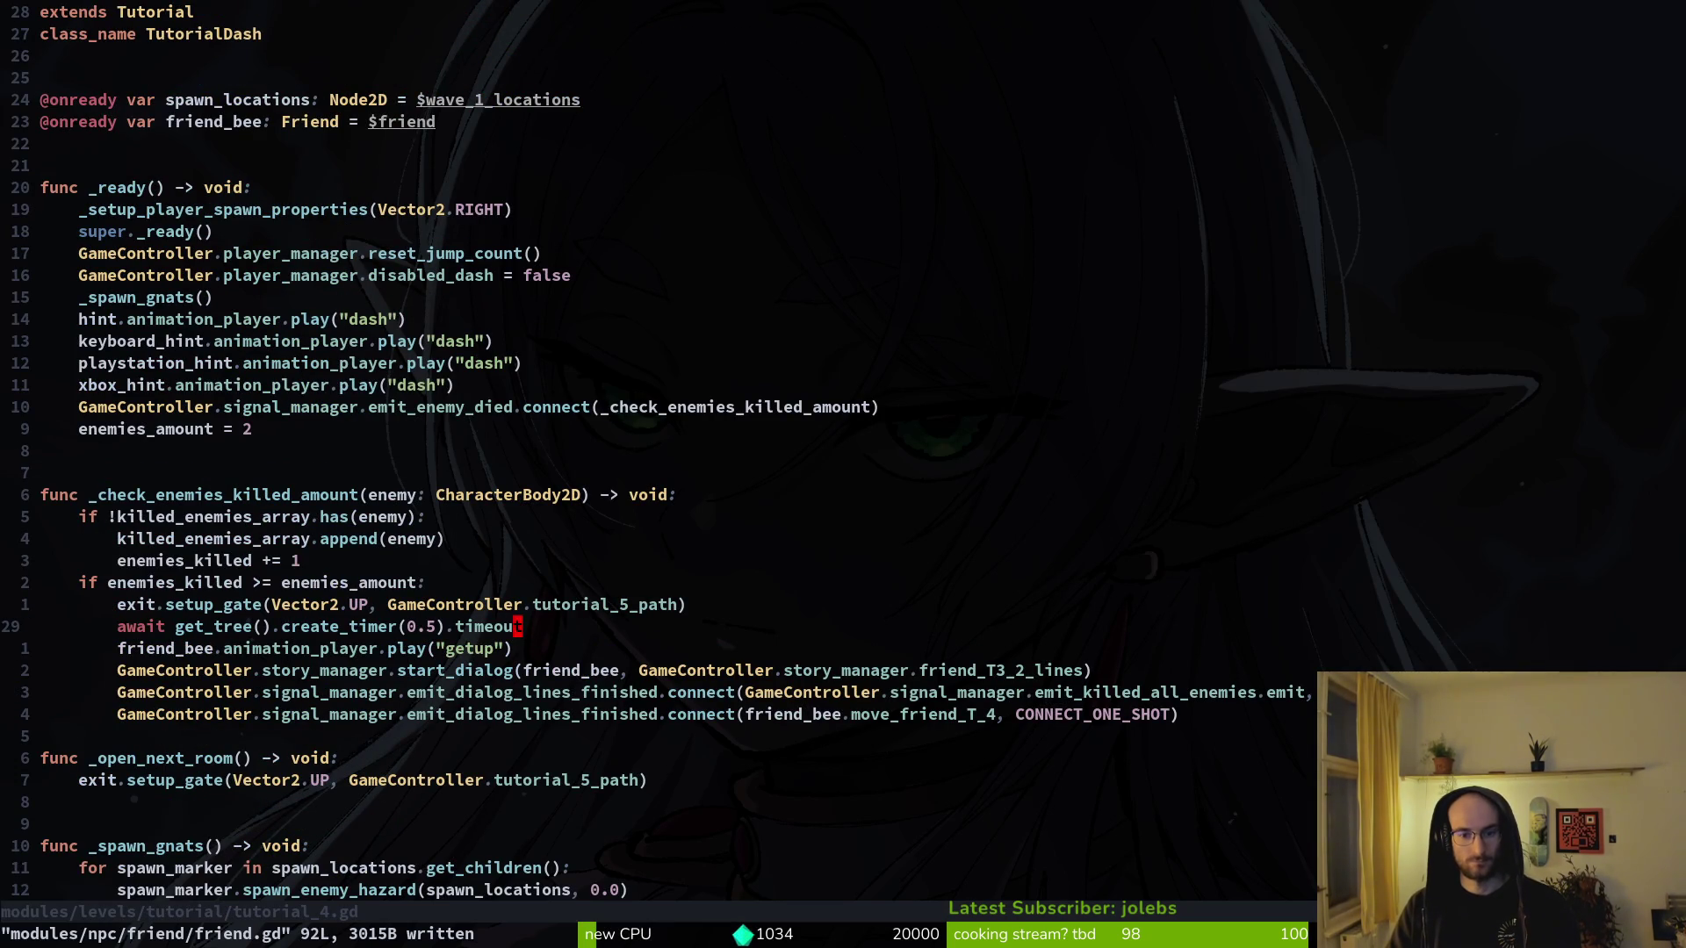
pyautogui.click(517, 714)
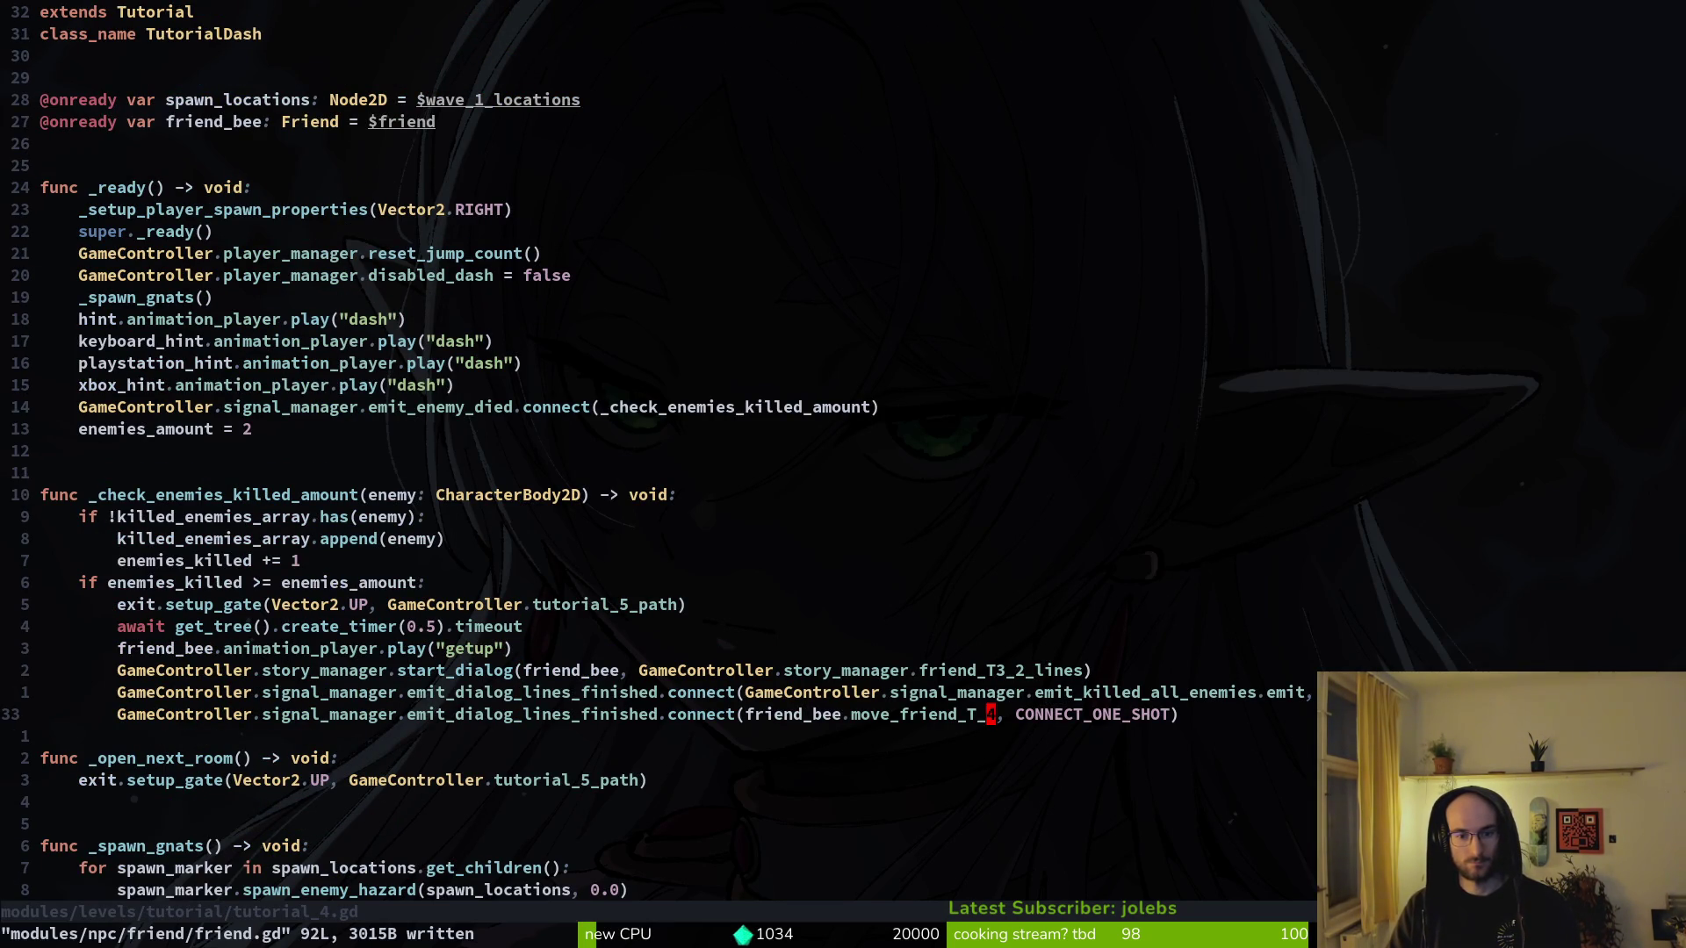
pyautogui.write('f4s')
pyautogui.write('5')
pyautogui.press('Escape')
pyautogui.press('u')
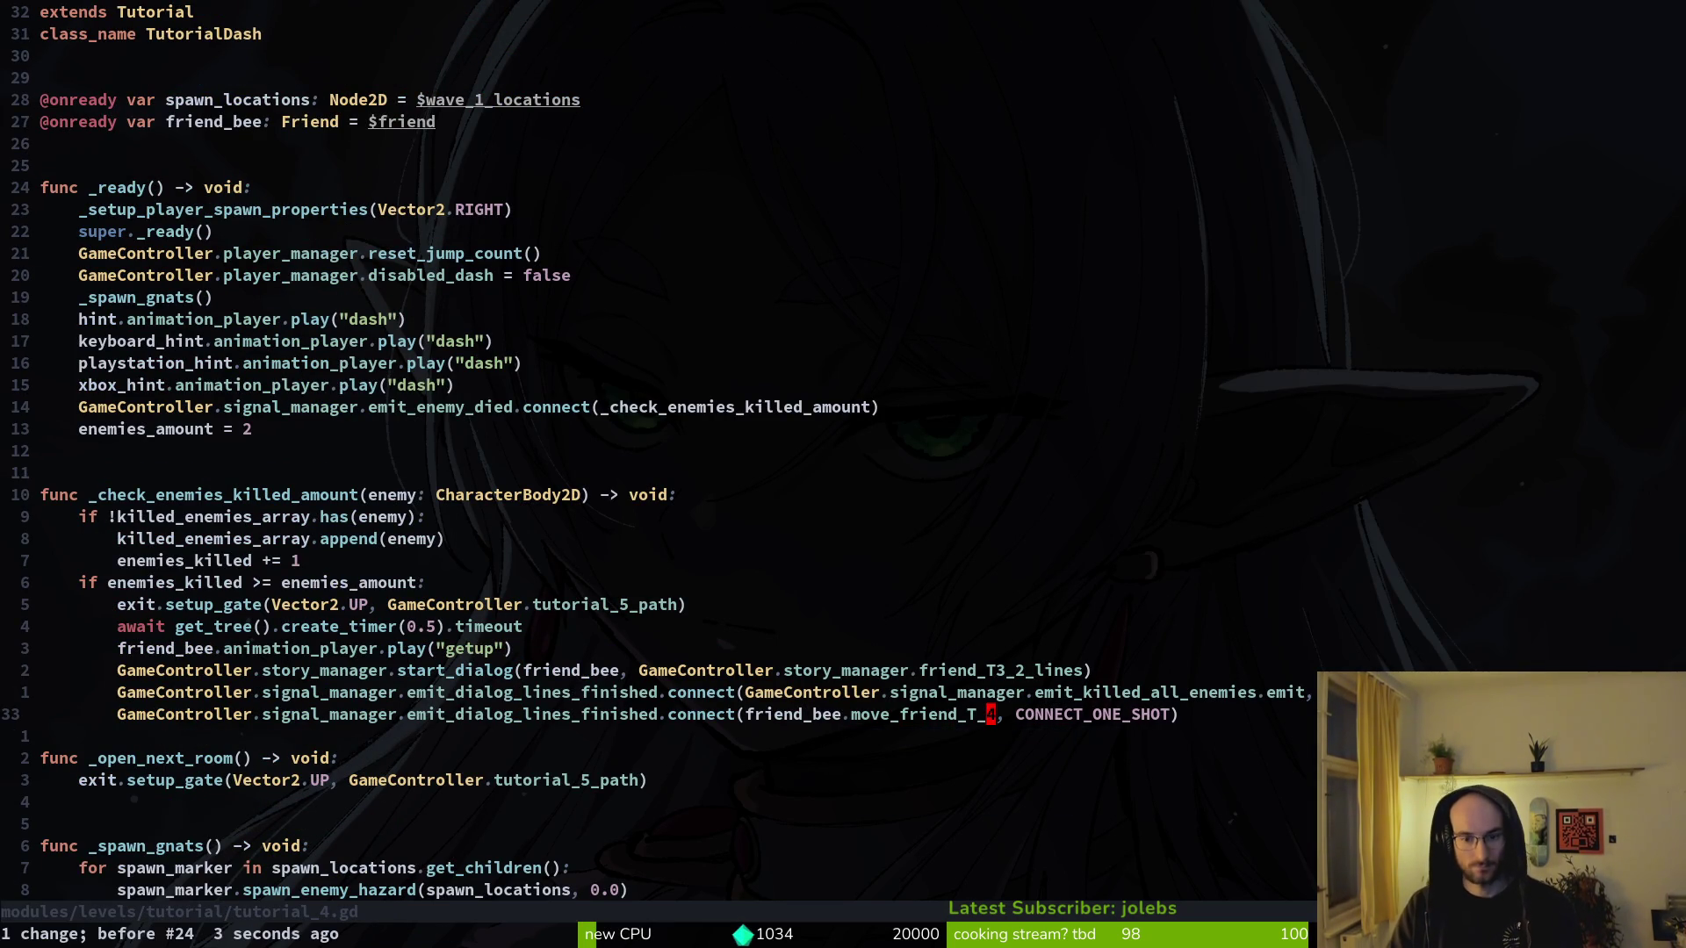
# - Look up friend.gd in the project file finder, then return to tutorial_4.gd
pyautogui.press('space')
pyautogui.press('f')
pyautogui.press('f')
pyautogui.write('fri')
pyautogui.press('Return')
pyautogui.hotkey('ctrl', 'o')
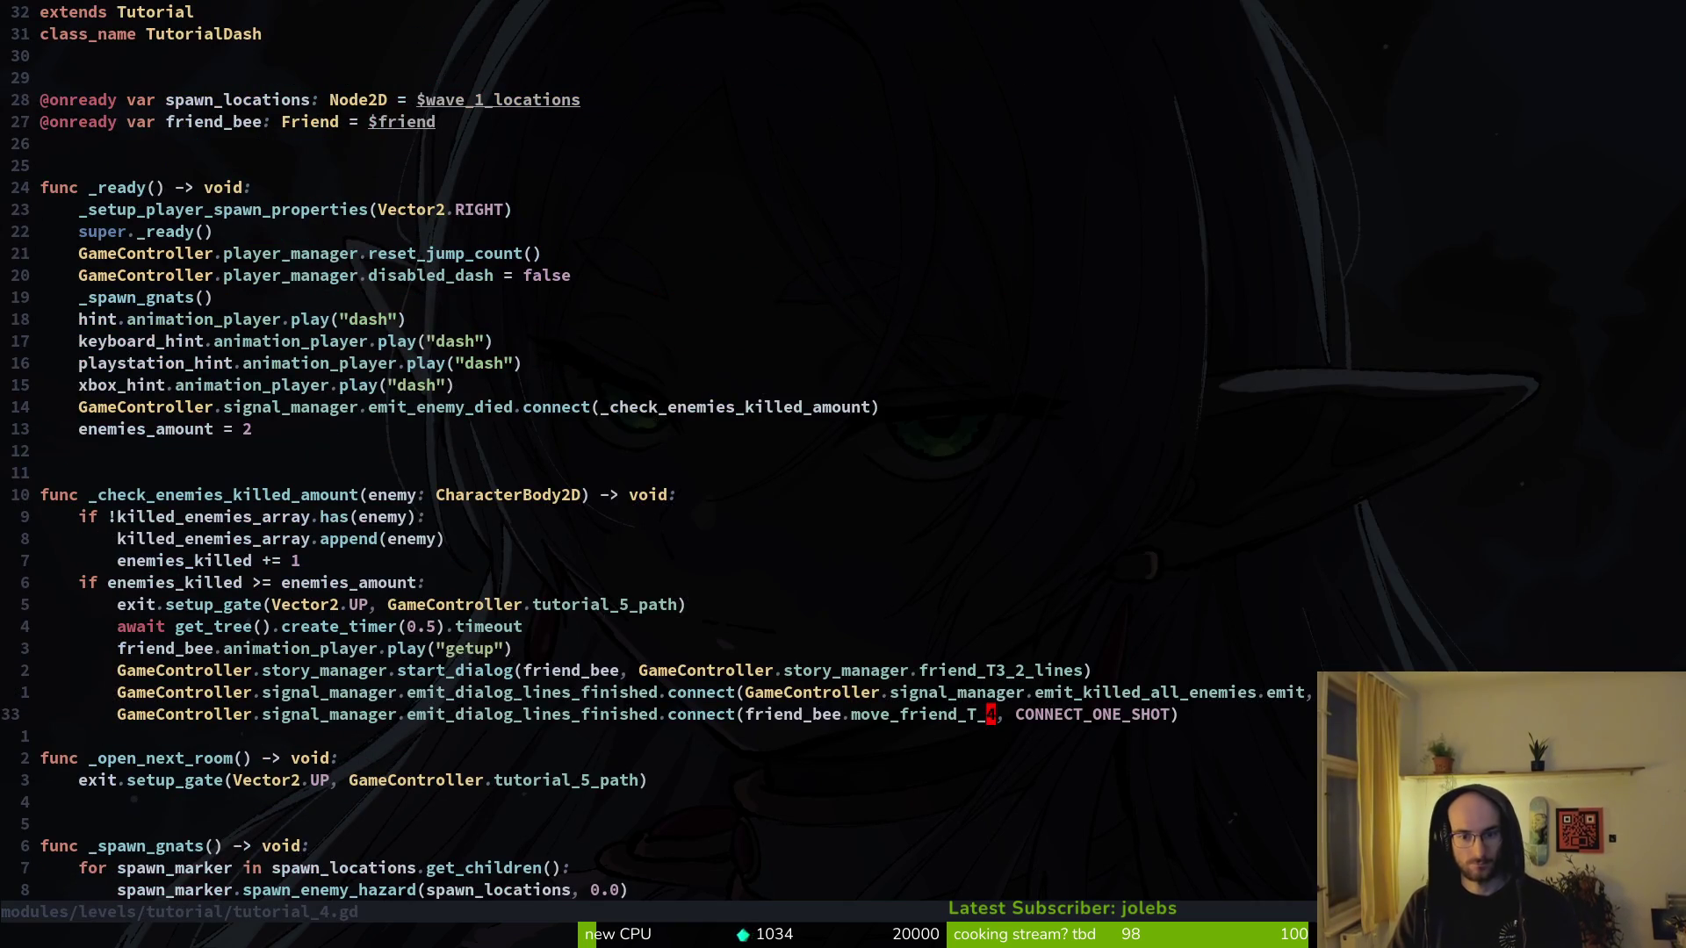
# - Replace friend_T3_2_lines with friend_T4_2_lines using completion and save tutorial_4.gd
pyautogui.write('ciwfri')
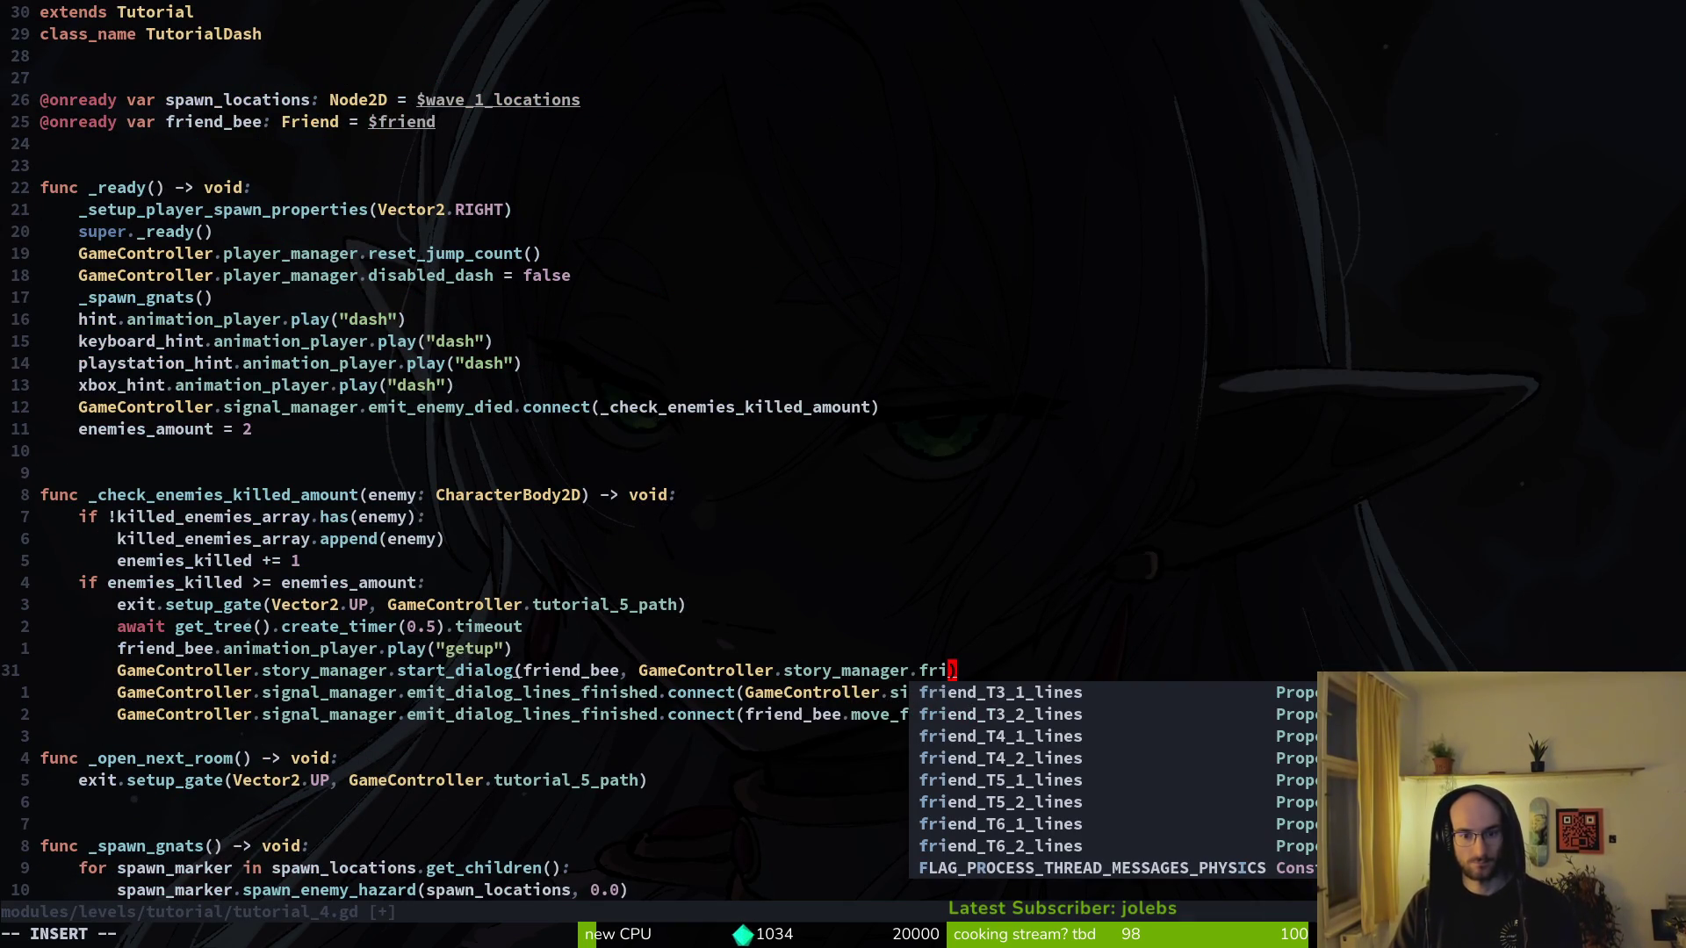
pyautogui.press('Tab')
pyautogui.press('Tab')
pyautogui.press('Tab')
pyautogui.press('Return')
pyautogui.press('Escape')
pyautogui.write(':w')
pyautogui.press('Return')
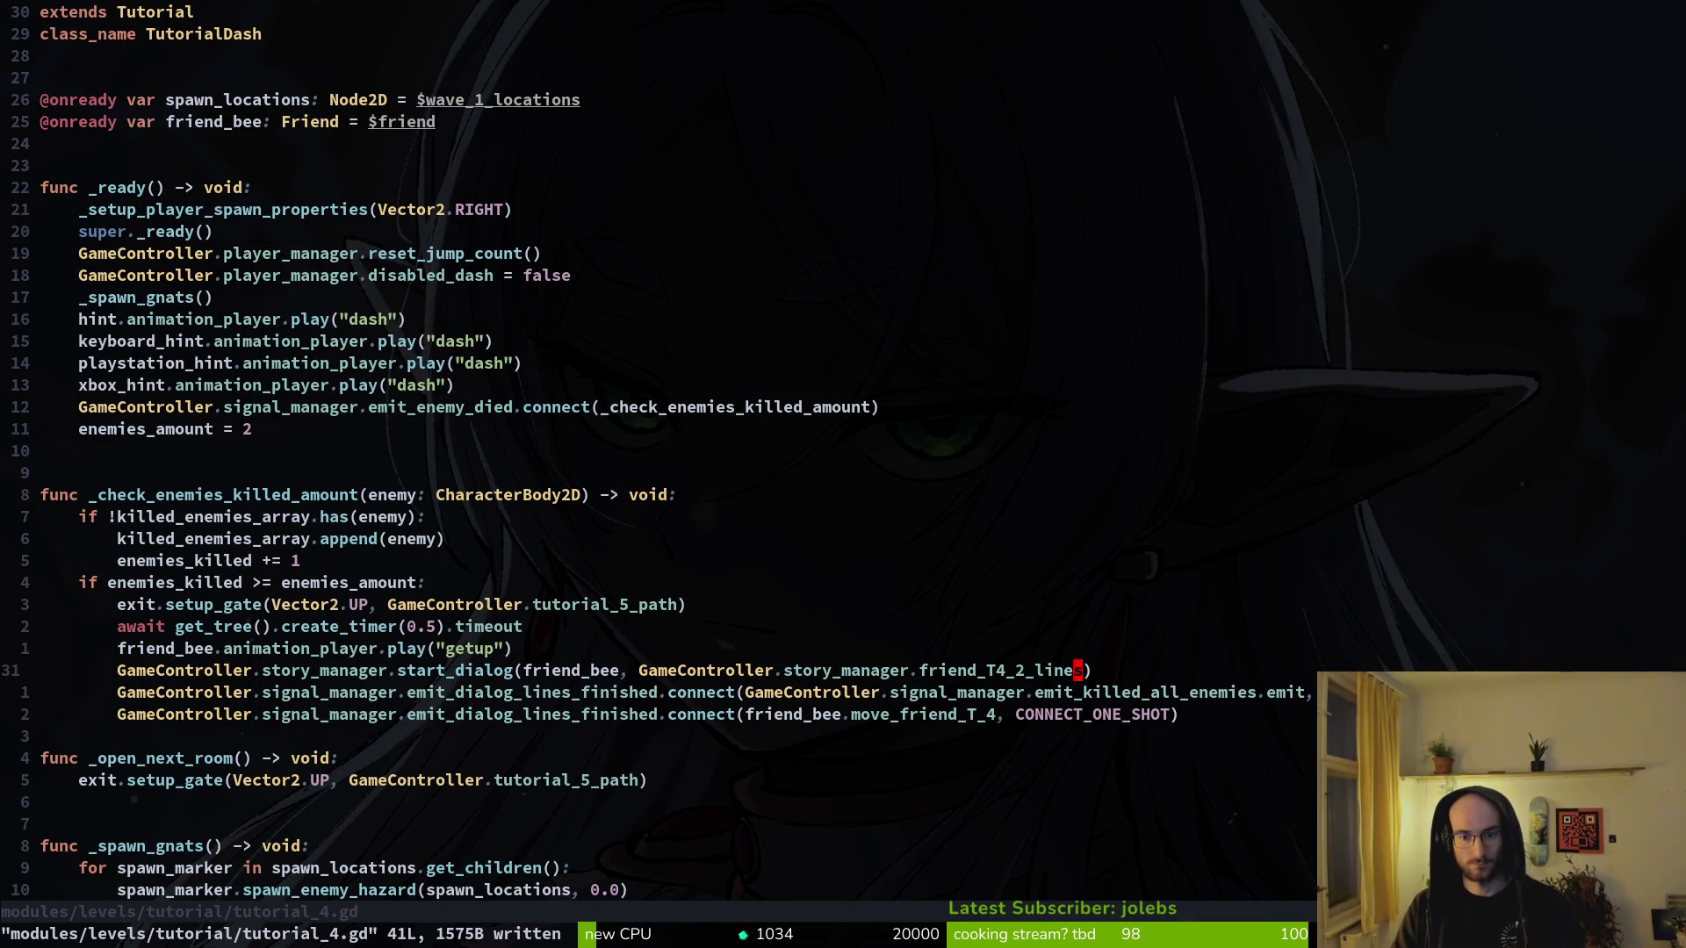
# - Dismiss the project file finder and save tutorial_4.gd again
pyautogui.press('space')
pyautogui.press('f')
pyautogui.press('f')
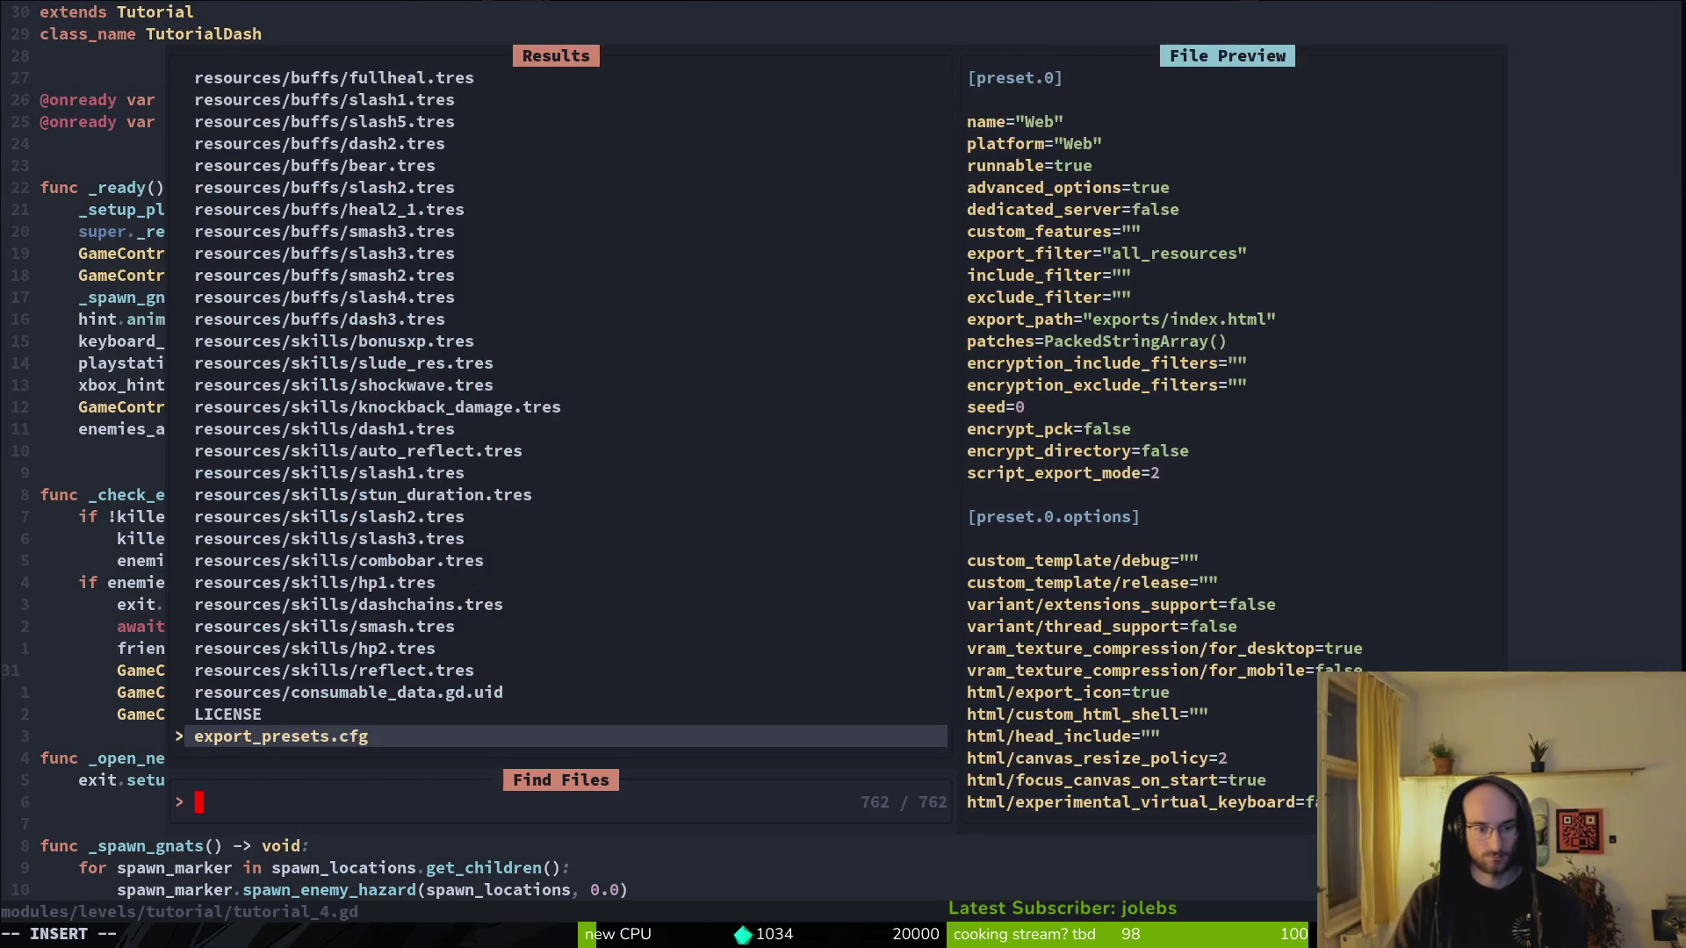
pyautogui.press('Escape')
pyautogui.write(':w')
pyautogui.press('Return')
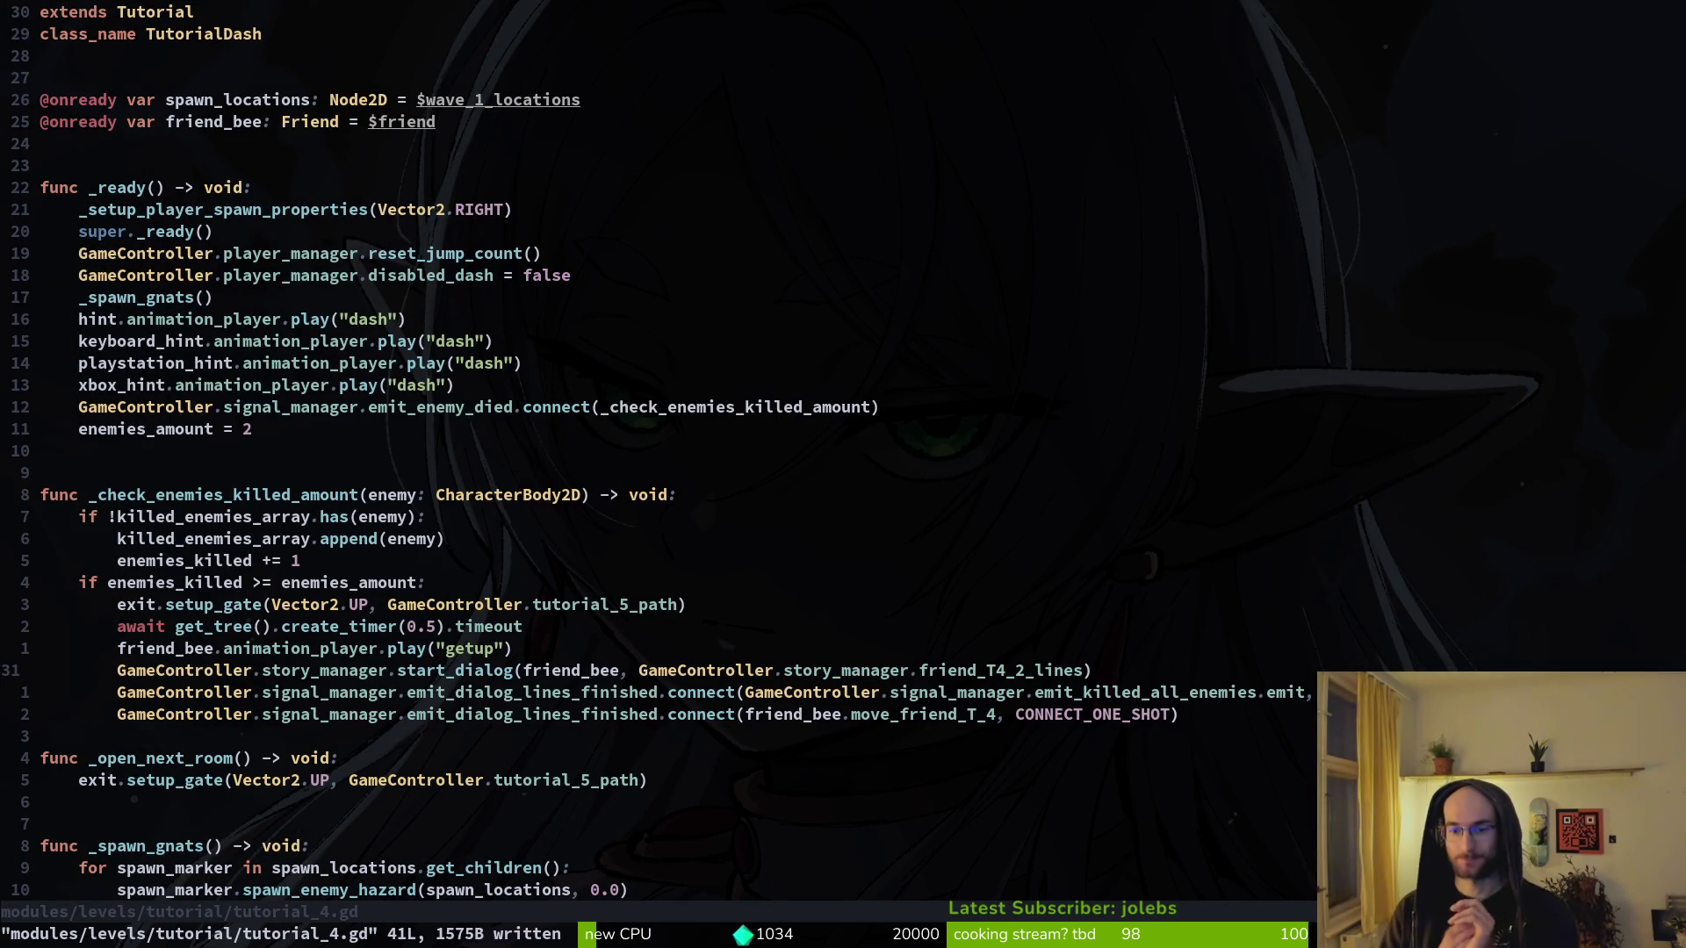
pyautogui.press('space')
# - Open tutorial_5.gd from the file finder, then return to tutorial_4.gd
pyautogui.press('f')
pyautogui.press('f')
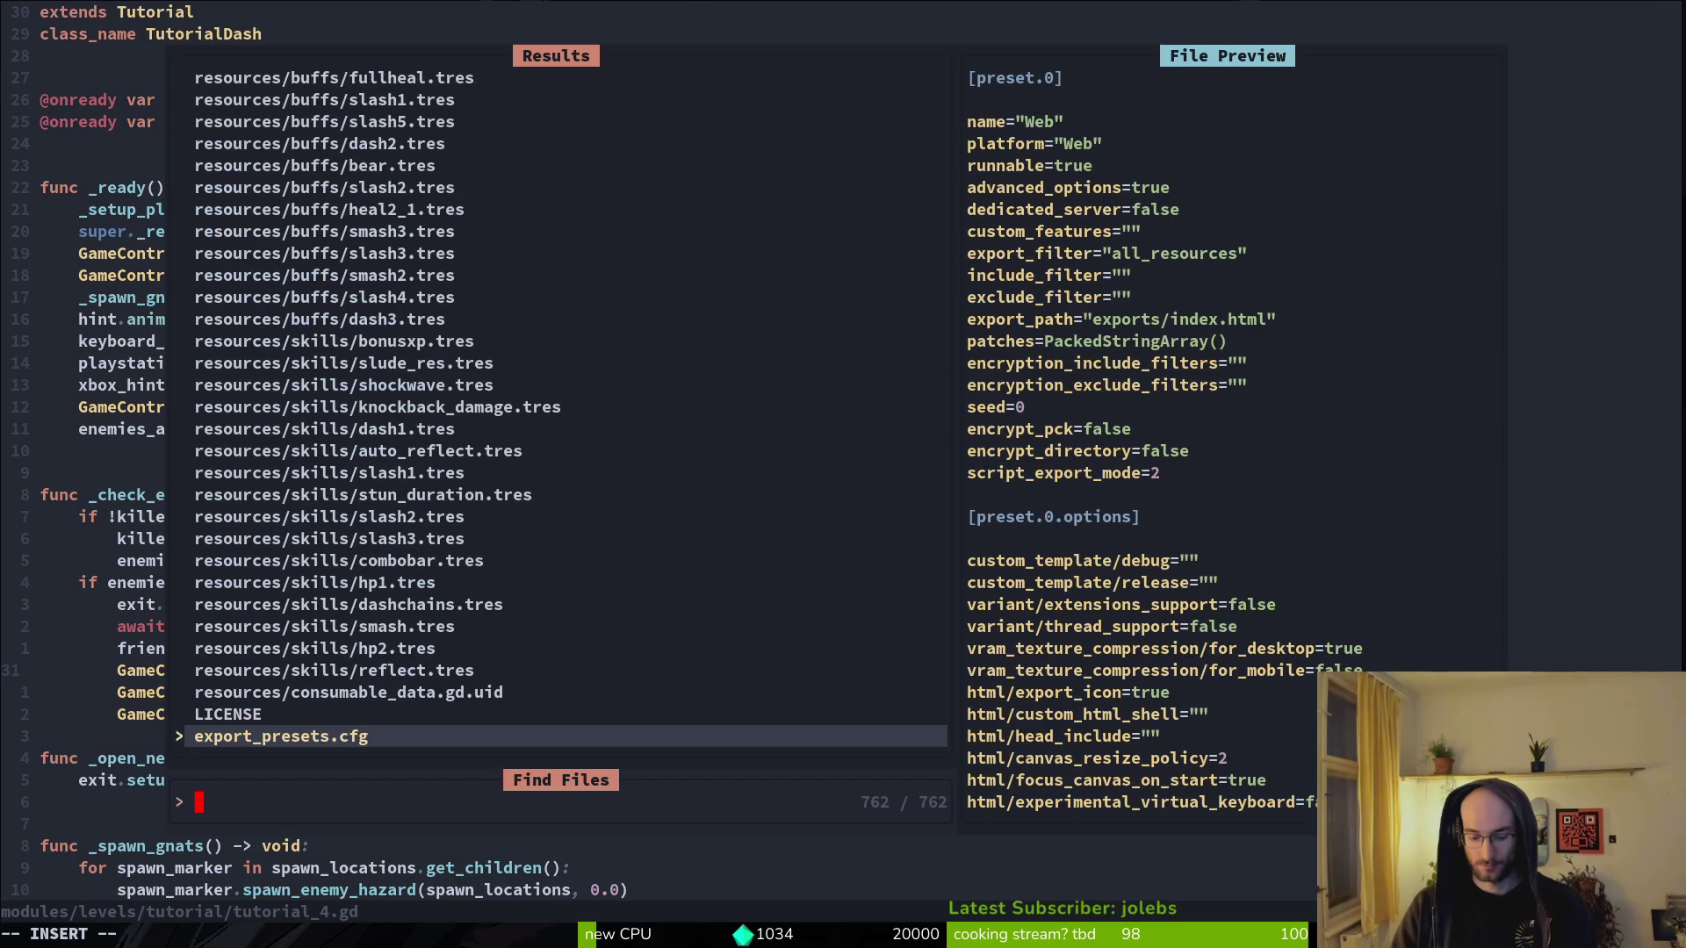
pyautogui.write('tut5')
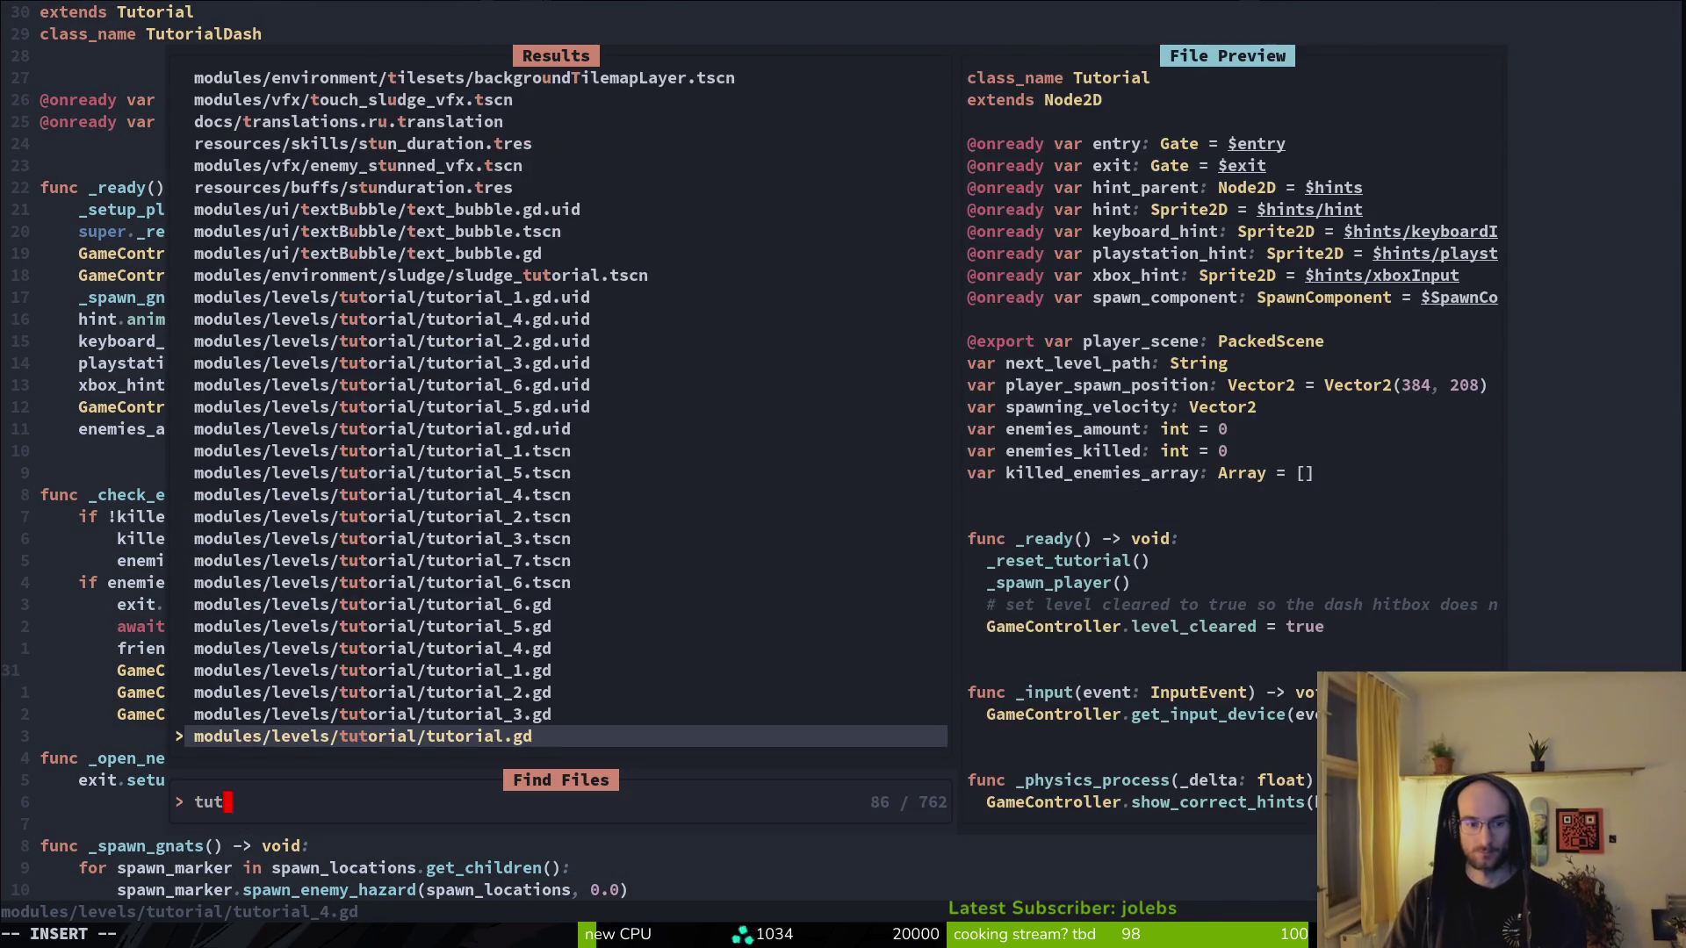
pyautogui.press('Return')
pyautogui.hotkey('ctrl', '6')
# - Copy the six gate-and-dialog lines starting at setup_gate in tutorial_4.gd
pyautogui.press('V')
pyautogui.press('y')
pyautogui.press('k')
pyautogui.press('k')
pyautogui.press('k')
pyautogui.press('V')
pyautogui.press('j')
pyautogui.press('j')
pyautogui.press('j')
pyautogui.press('y')
# - Paste the six lines at the end of tutorial_5.gd after two blank lines
pyautogui.hotkey('ctrl', '6')
pyautogui.press('G')
pyautogui.press('o')
pyautogui.press('Return')
pyautogui.press('Escape')
pyautogui.press('p')
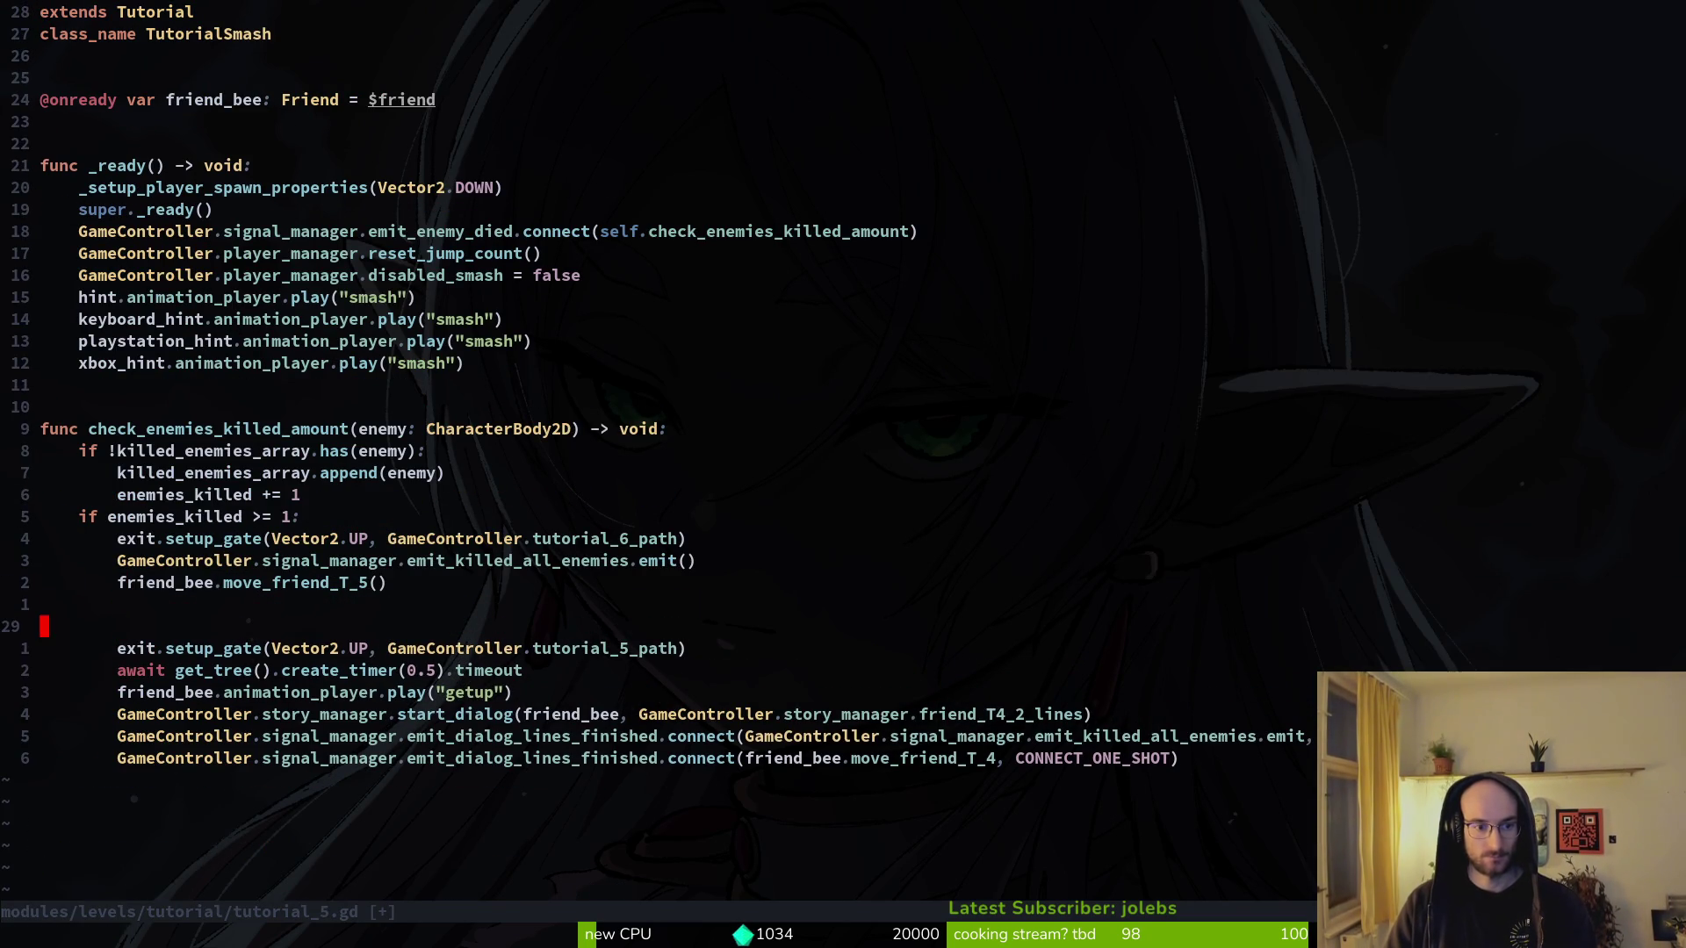
# - Open friend.gd through the project file finder
pyautogui.press('space')
pyautogui.press('f')
pyautogui.press('f')
pyautogui.write('fried')
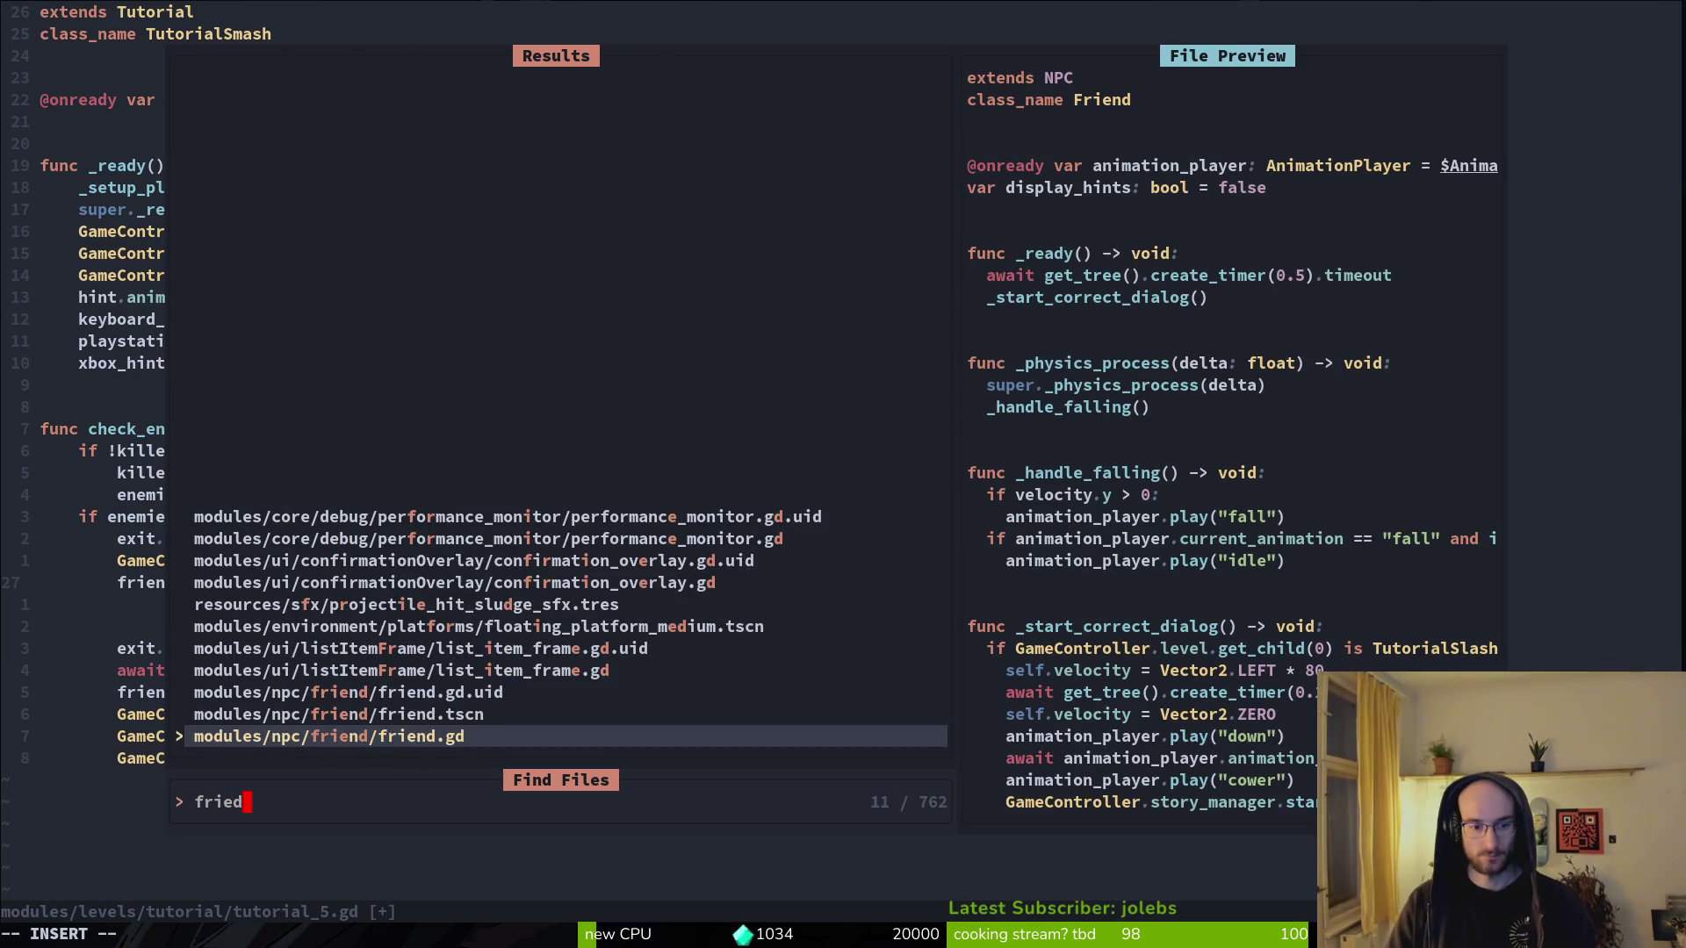
pyautogui.press('Return')
# - Cut the opening timer, dialog and getup lines from move_friend_T_5 and save friend.gd
pyautogui.hotkey('ctrl', 'd')
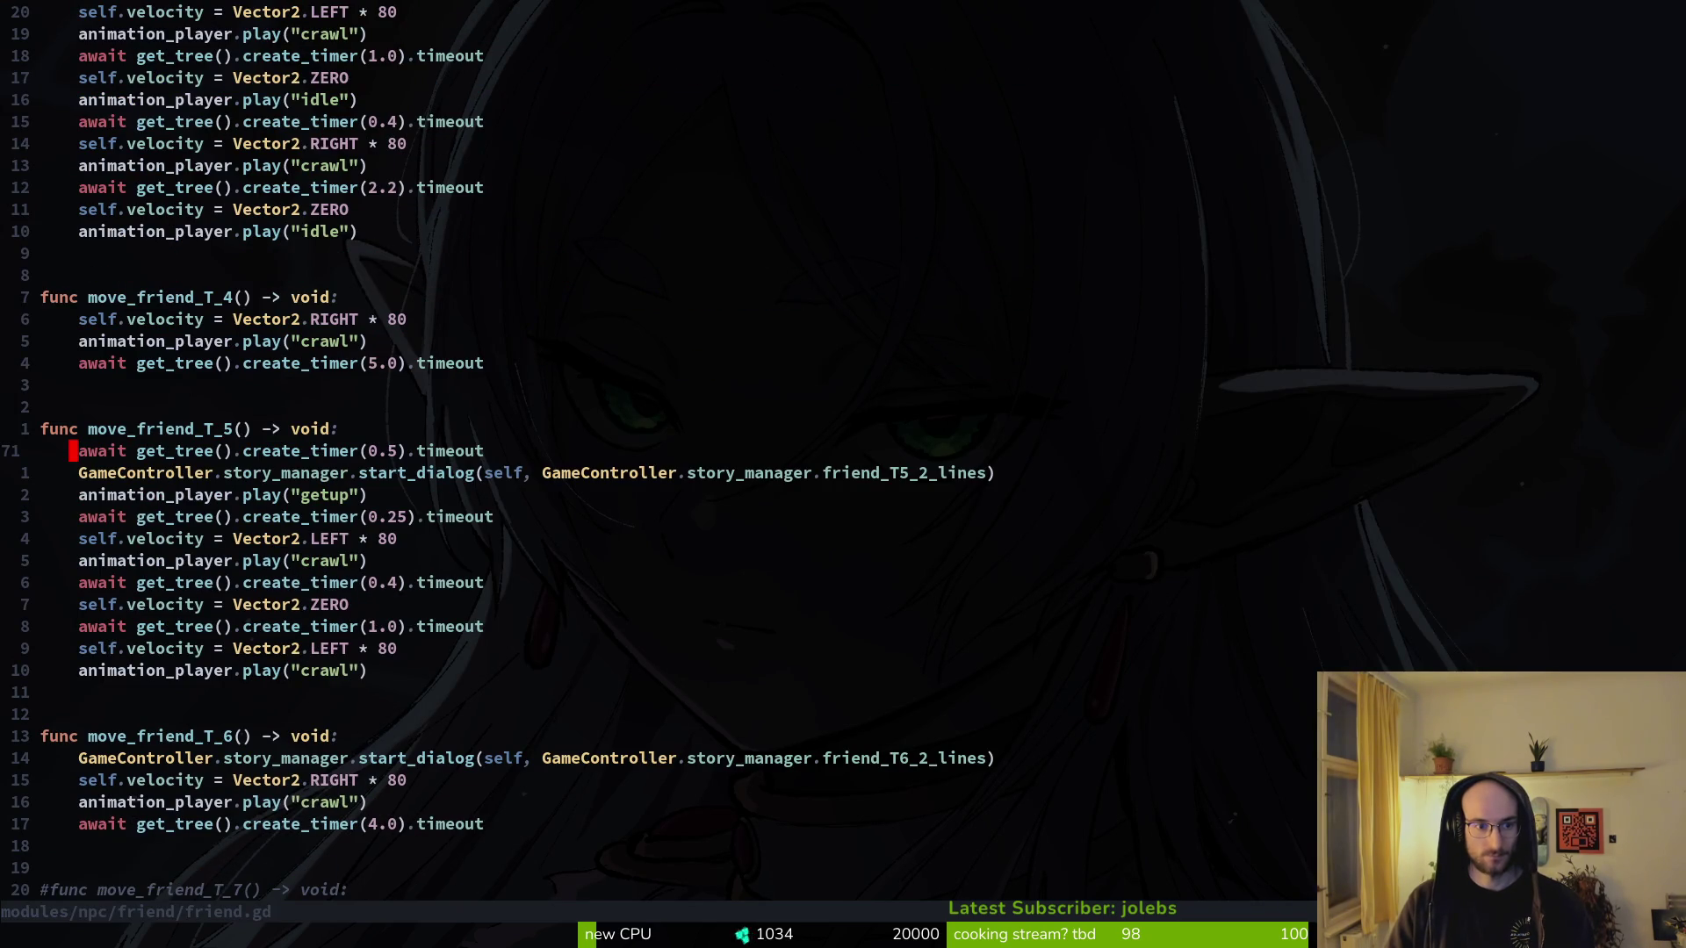
pyautogui.hotkey('shift', 'v')
pyautogui.press('j')
pyautogui.press('j')
pyautogui.press('j')
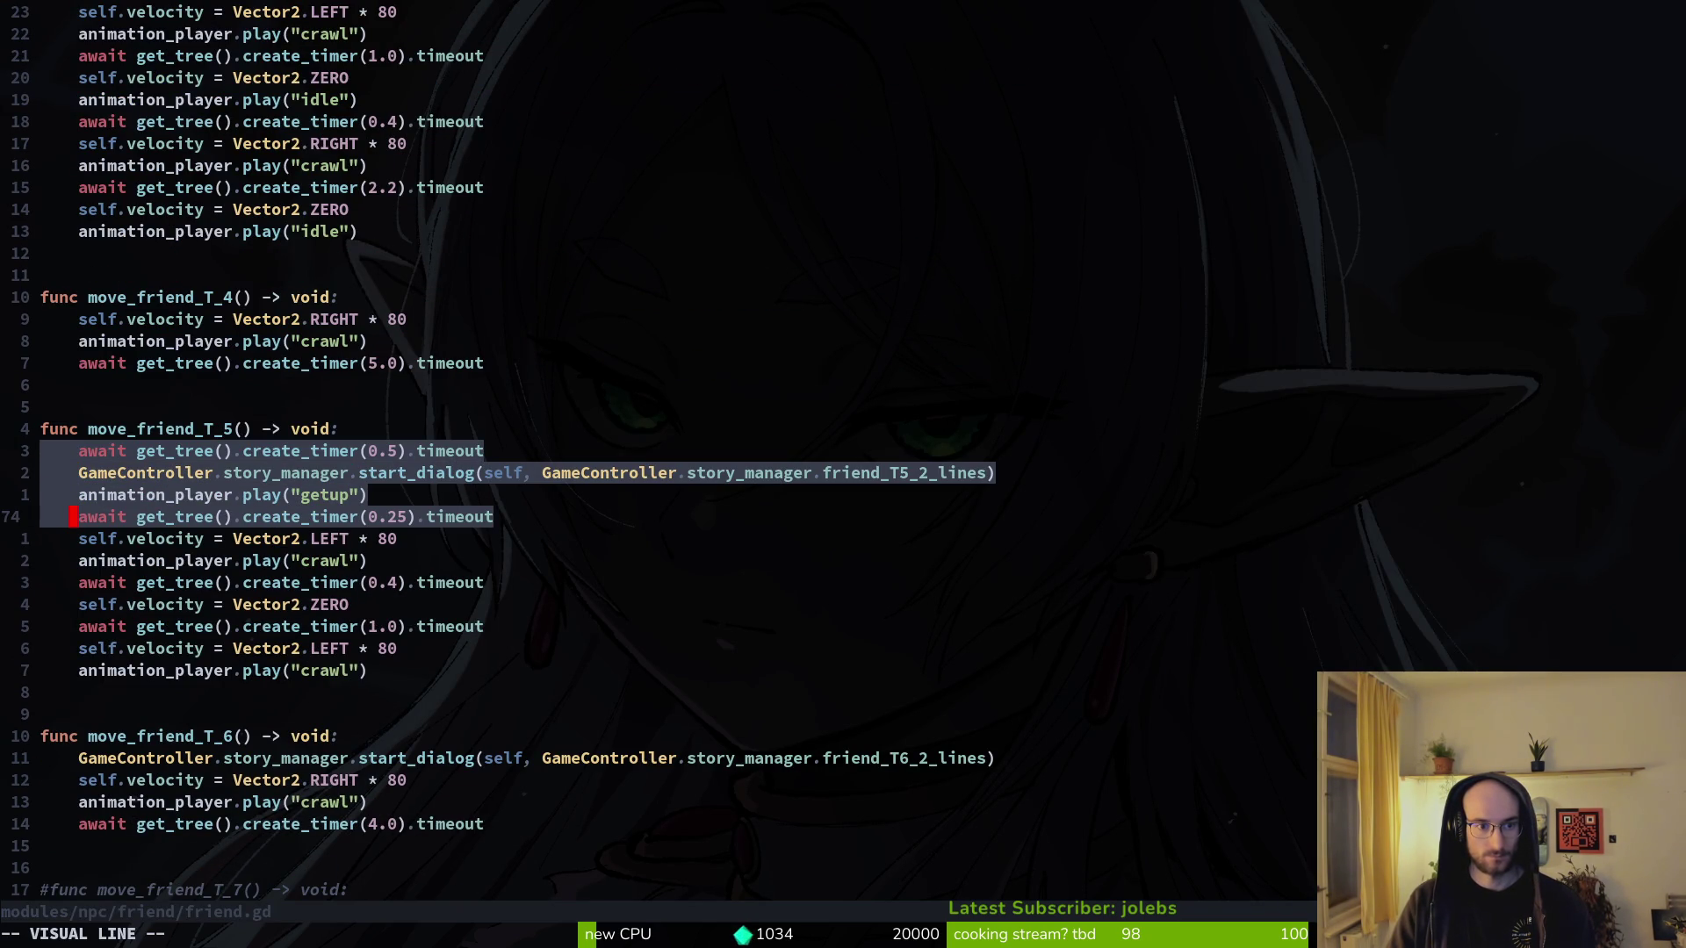
pyautogui.write('d:w')
pyautogui.press('Return')
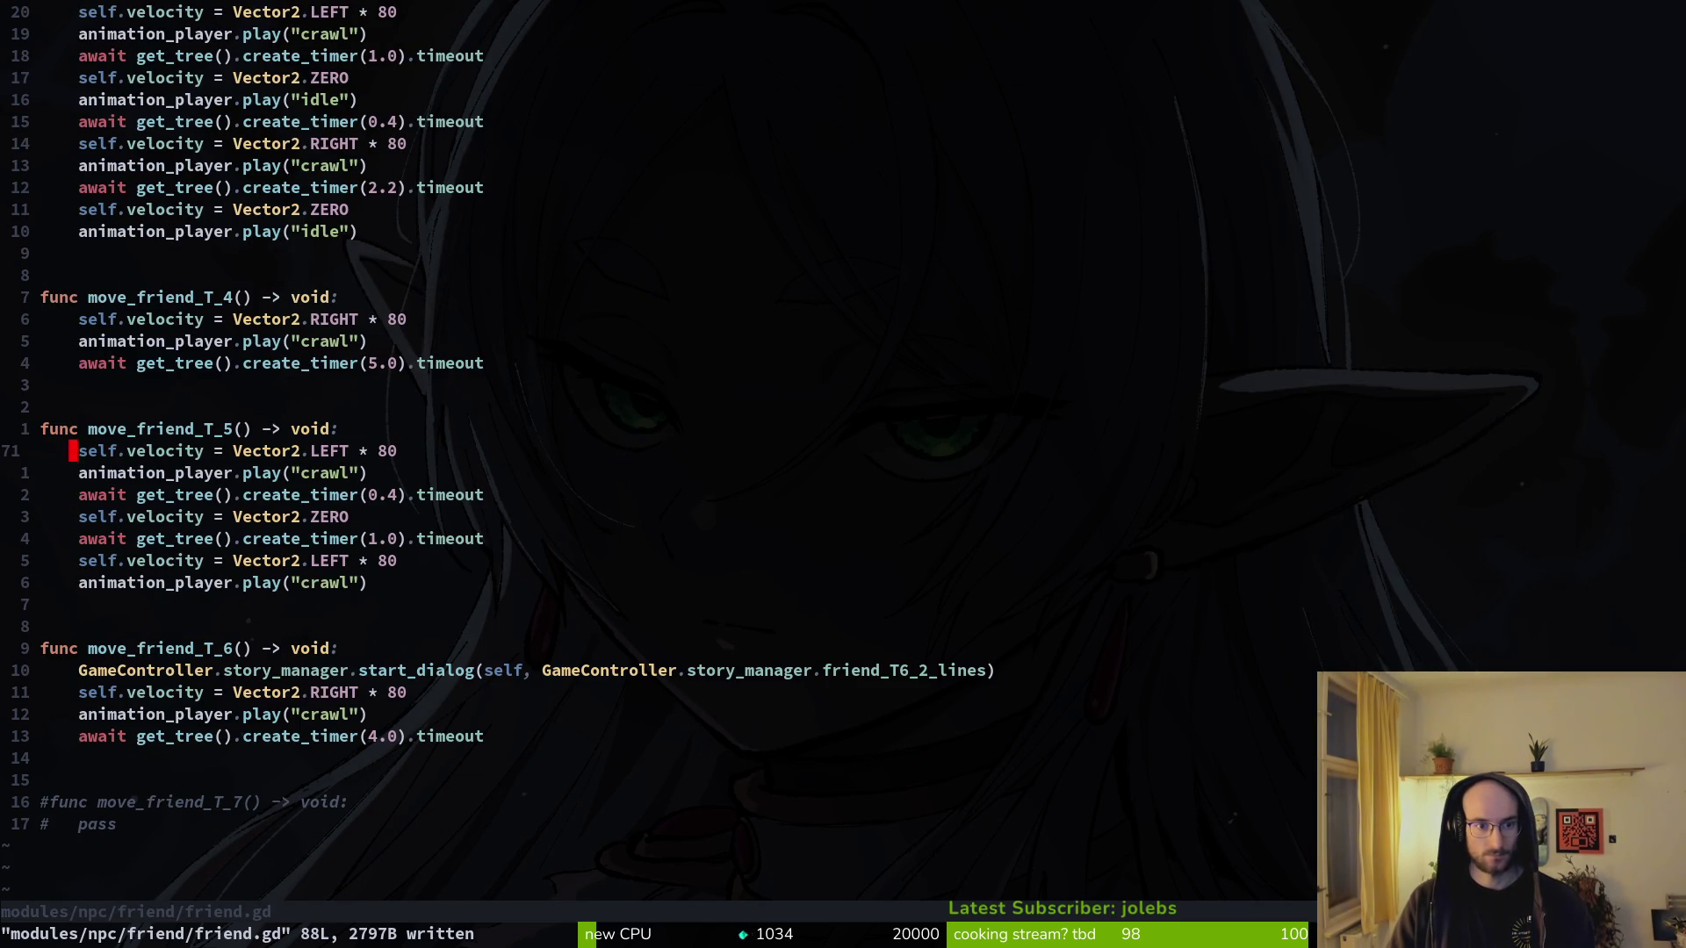
pyautogui.hotkey('ctrl', 'o')
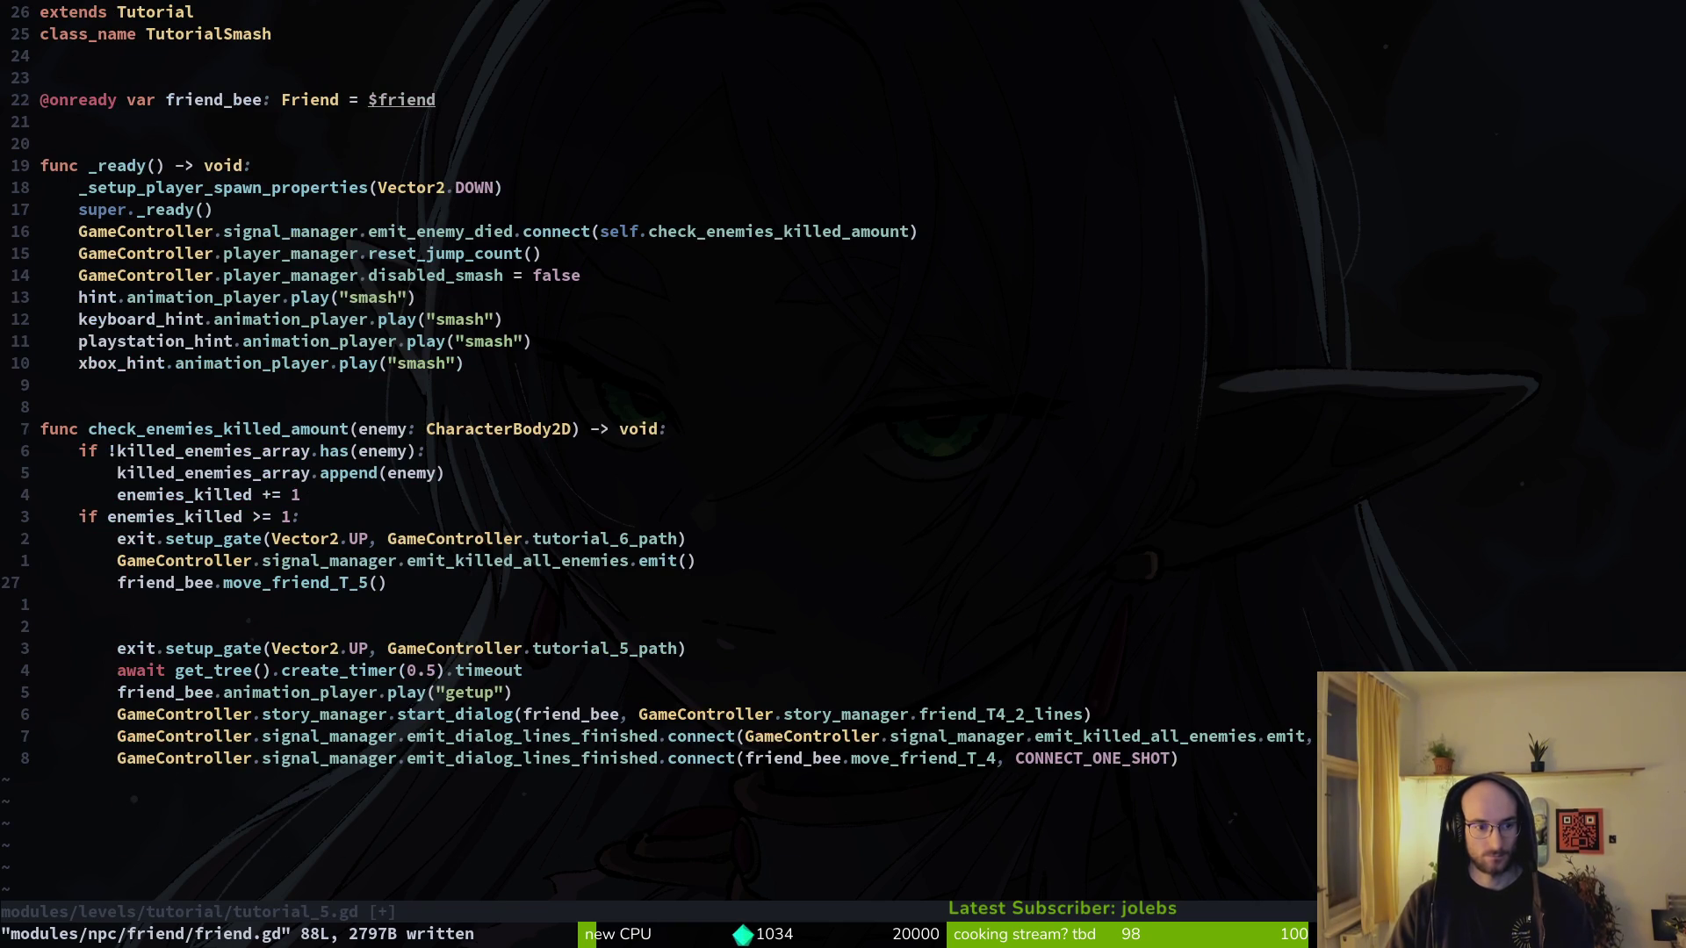
# - Paste the four lines cut from move_friend_T_5 into tutorial_5.gd's new block
pyautogui.press('p')
pyautogui.press('o')
pyautogui.press('Return')
pyautogui.press('Return')
pyautogui.press('Escape')
pyautogui.press('j')
# - Indent the four pasted lines one level and save tutorial_5.gd
pyautogui.press('j')
pyautogui.hotkey('shift', 'v')
pyautogui.press('Escape')
pyautogui.press('k')
pyautogui.hotkey('shift', 'v')
pyautogui.press('j')
pyautogui.press('j')
pyautogui.press('j')
pyautogui.press('>')
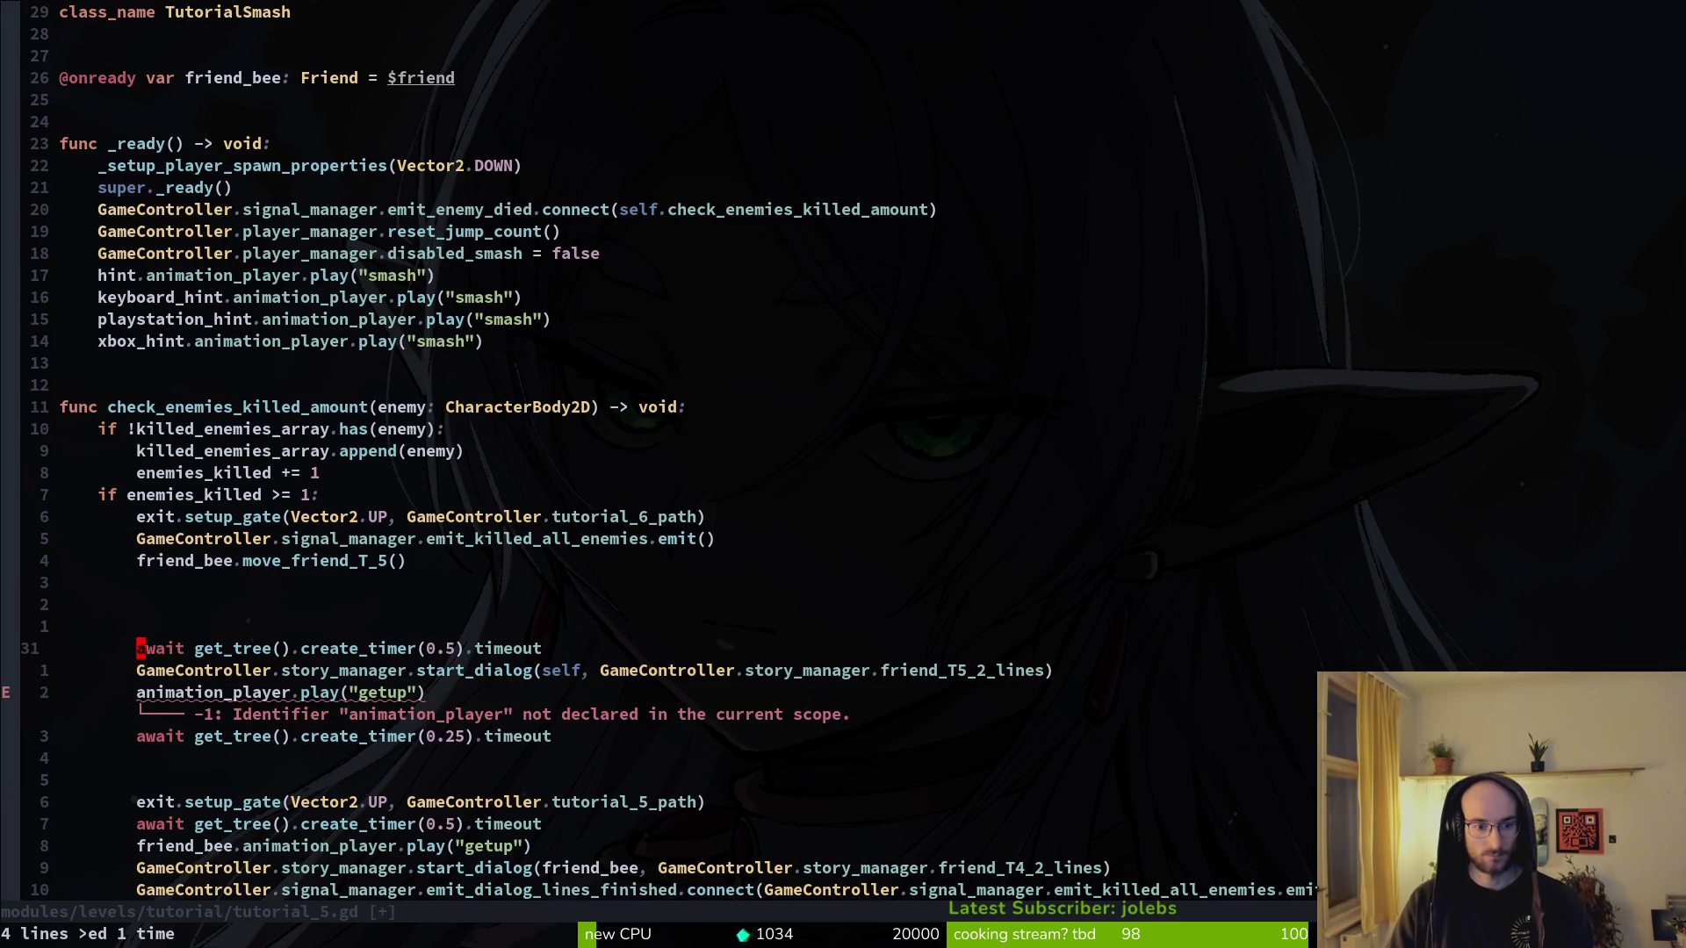
pyautogui.write(':w')
pyautogui.press('Return')
# - Delete the getup and friend_T4_2_lines lines, moving start_dialog below the timer waits
pyautogui.press('j')
pyautogui.press('j')
pyautogui.press('j')
pyautogui.press('j')
pyautogui.press('j')
pyautogui.press('j')
pyautogui.press('k')
pyautogui.press('k')
pyautogui.press('k')
pyautogui.press('d')
pyautogui.press('d')
pyautogui.press('k')
pyautogui.hotkey('shift', 'v')
pyautogui.press('J')
pyautogui.press('J')
pyautogui.press('J')
pyautogui.press('J')
pyautogui.press('Escape')
pyautogui.press('j')
pyautogui.press('d')
pyautogui.press('d')
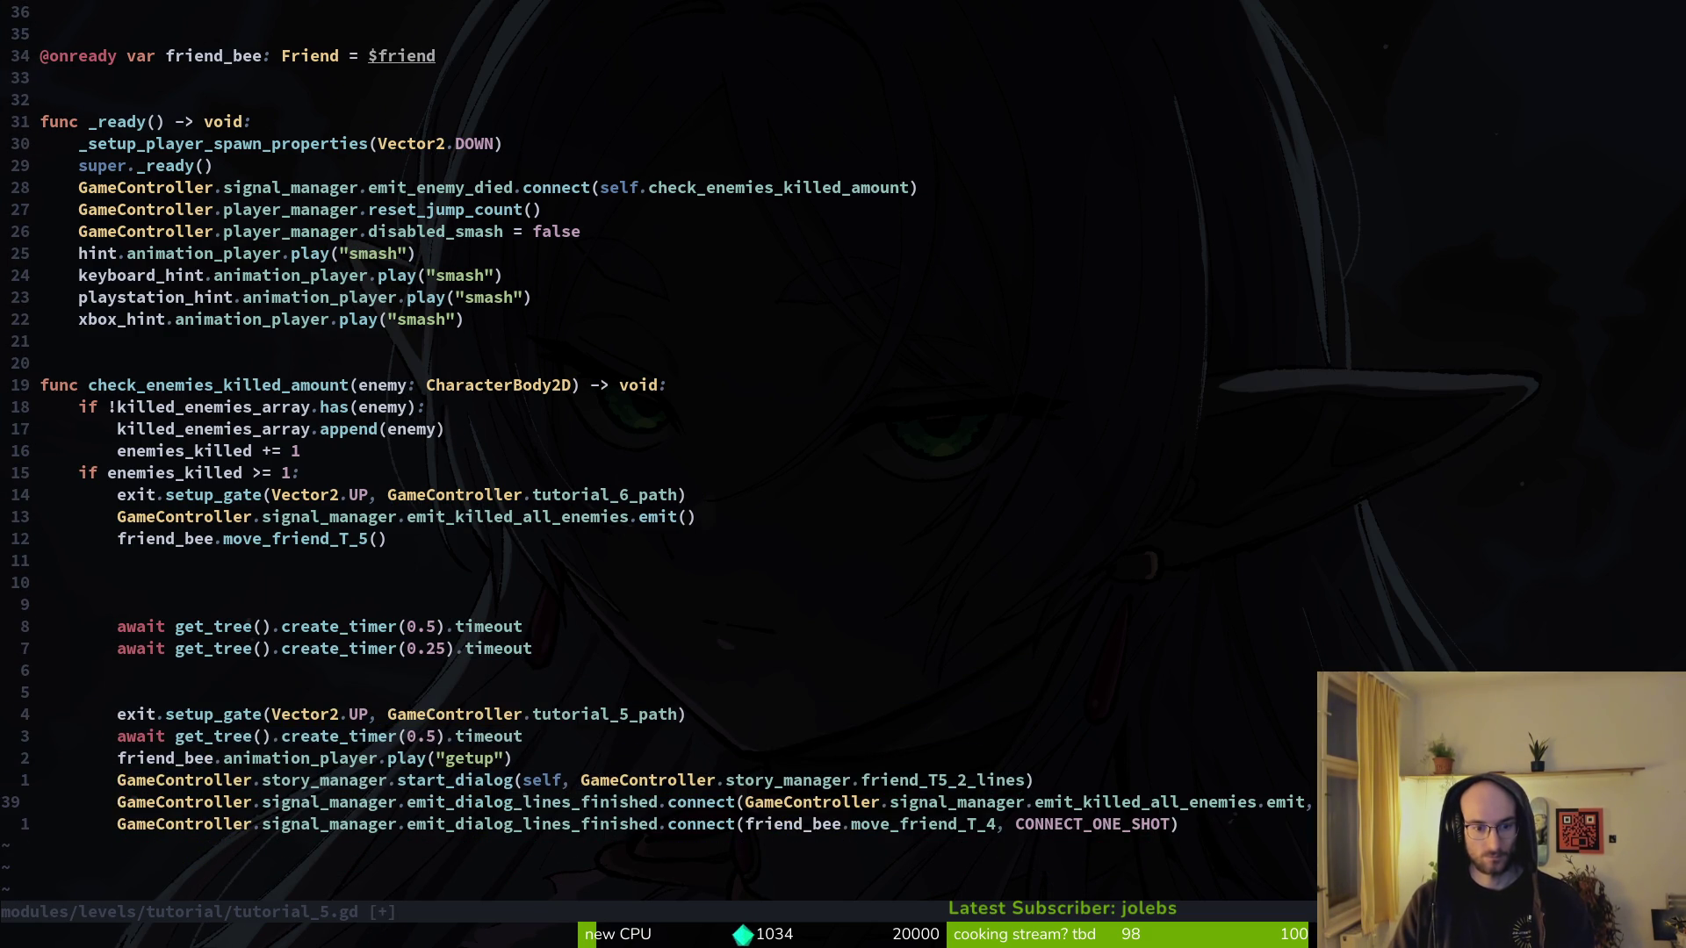
# - Change self to friend_bee and the connected call to move_friend_T_5, saving tutorial_5.gd
pyautogui.write('cw')
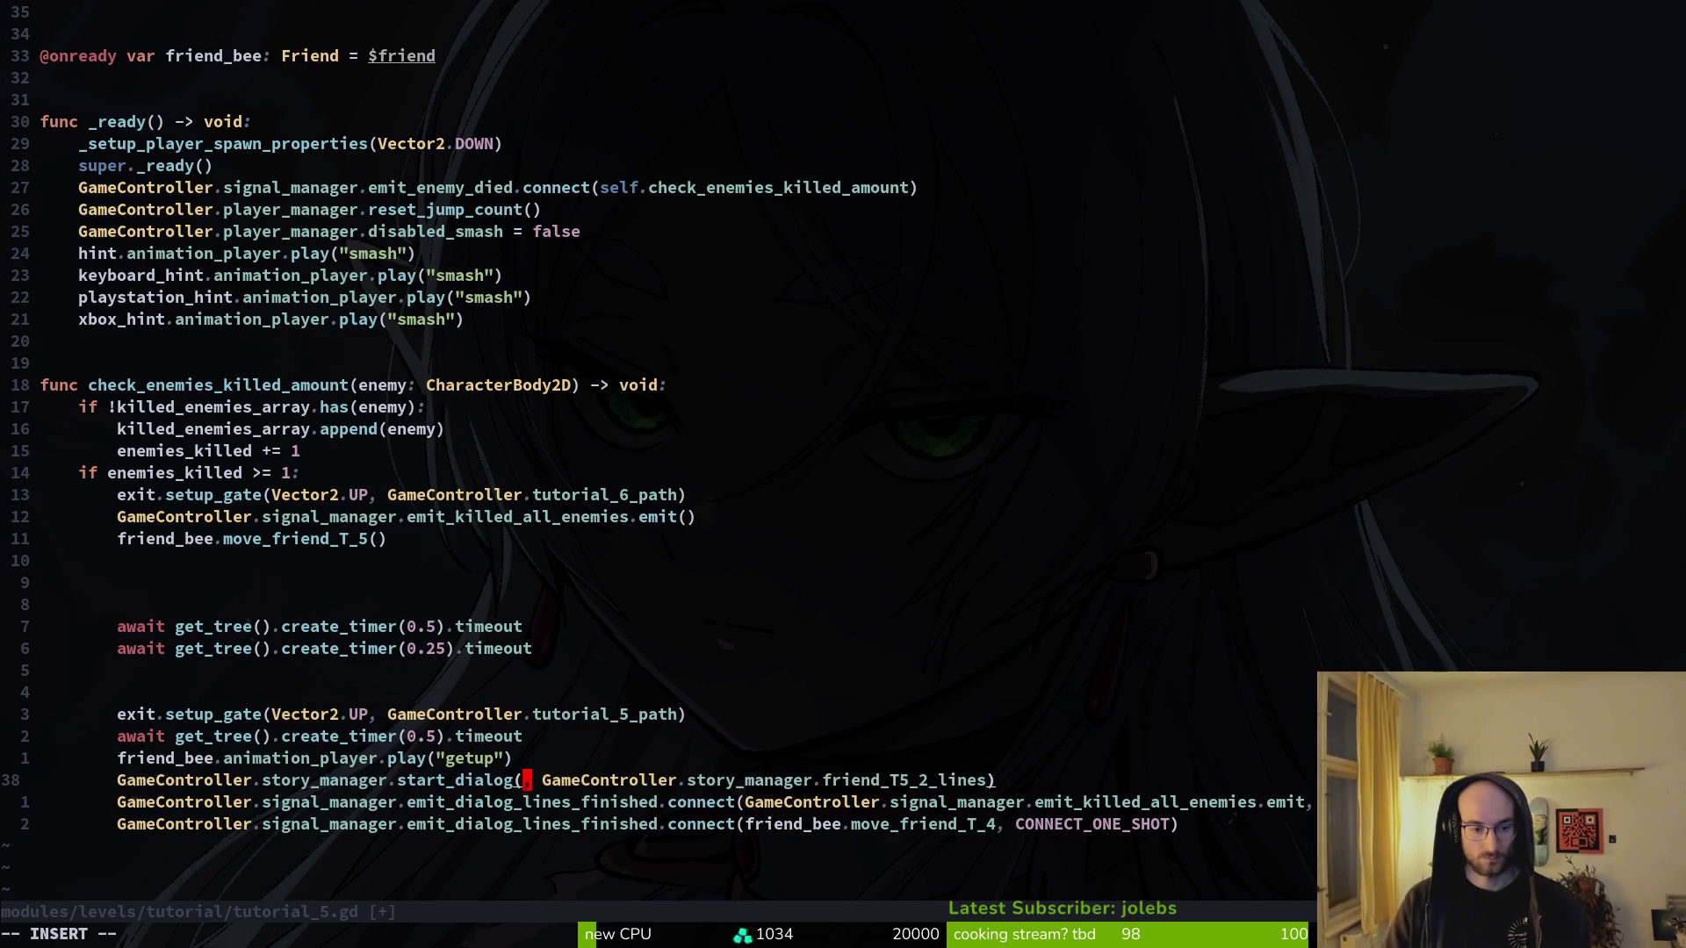
pyautogui.write('friend_bee')
pyautogui.press('Escape')
pyautogui.write(':w')
pyautogui.press('Return')
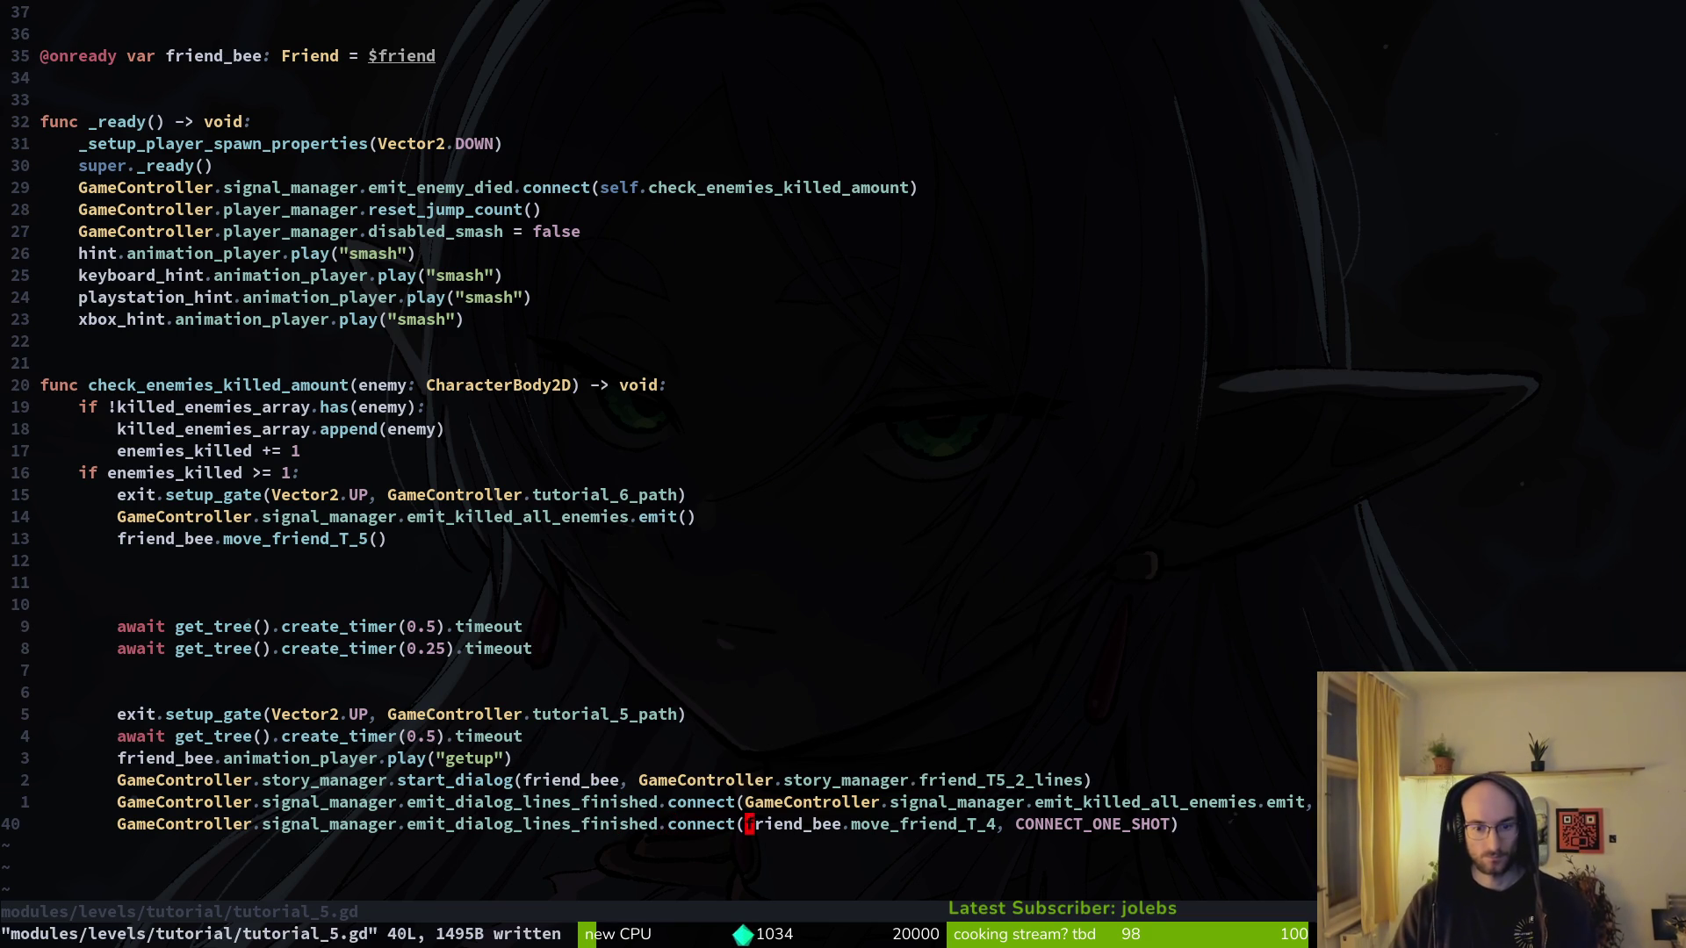
pyautogui.write('cwmove_friend_T_5')
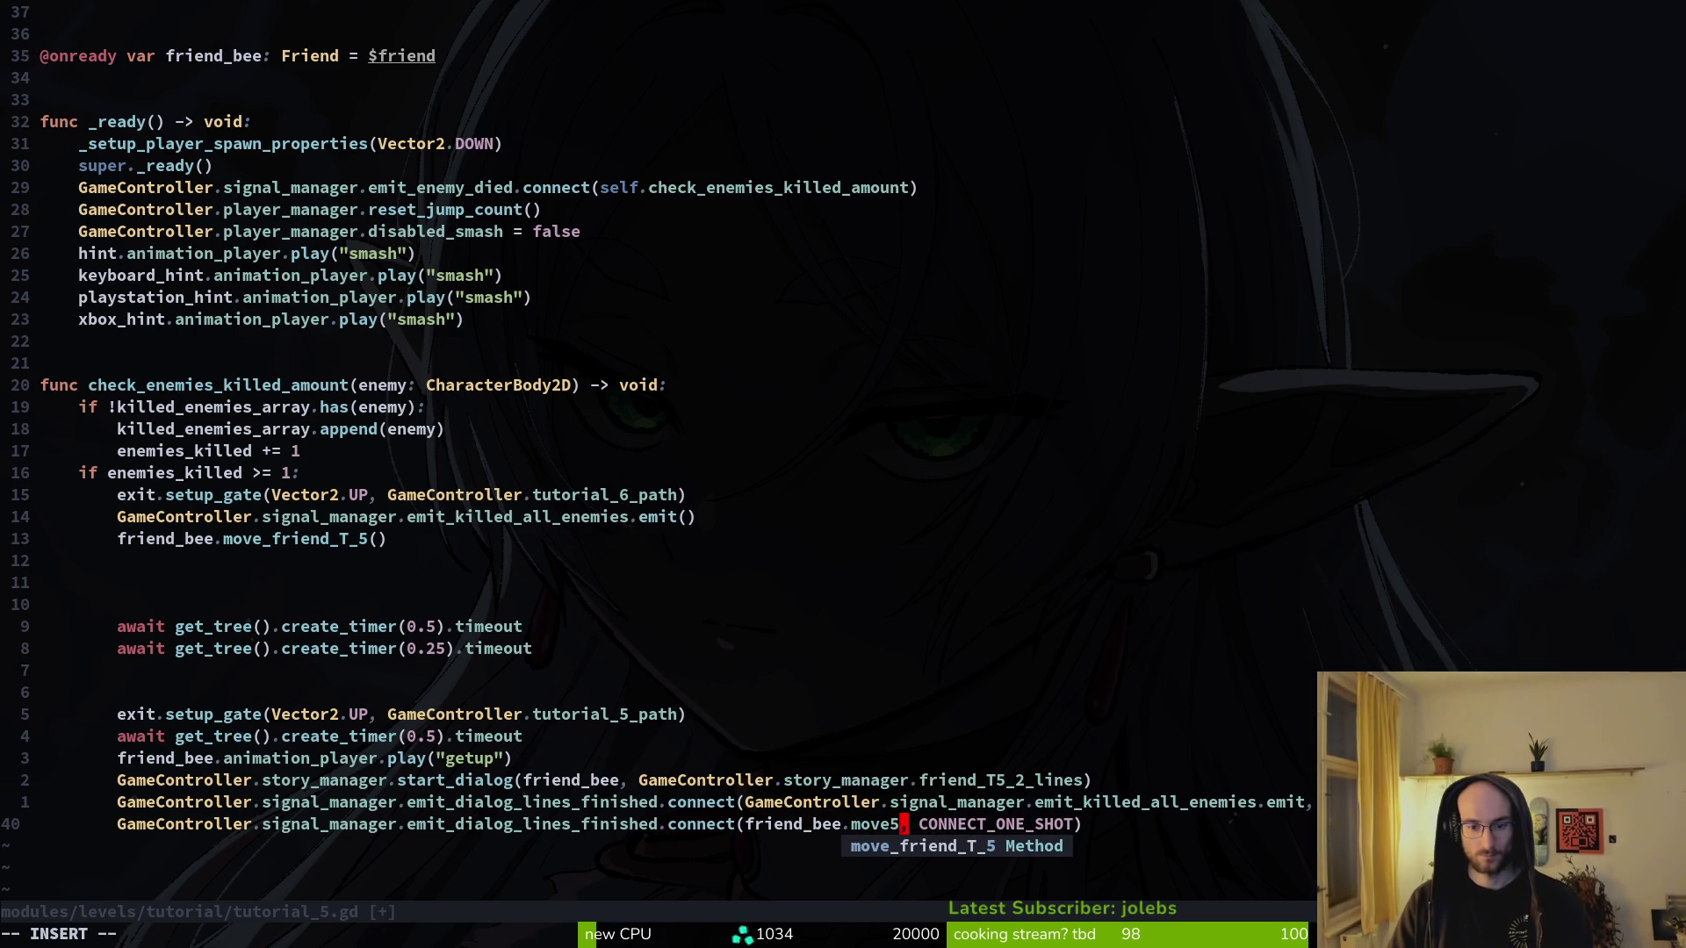
pyautogui.press('Escape')
pyautogui.write(':w')
pyautogui.press('Return')
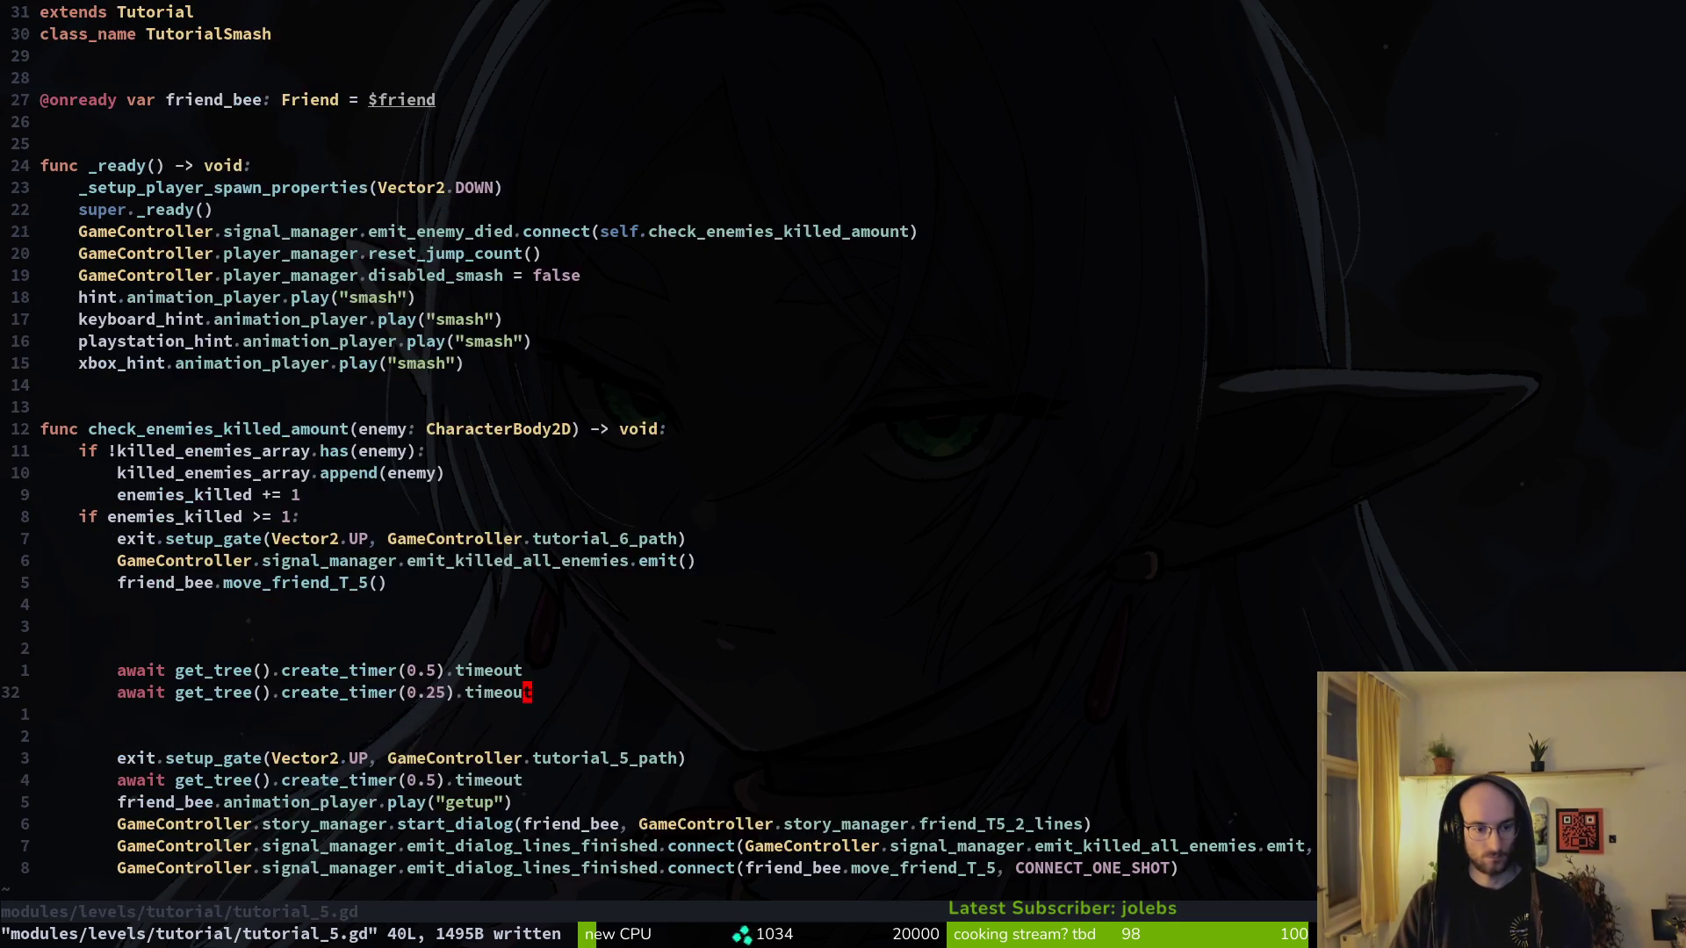
# - Open tutorial_4.gd from the project file finder
pyautogui.press('space')
pyautogui.press('f')
pyautogui.press('f')
pyautogui.write('tut4')
pyautogui.press('Return')
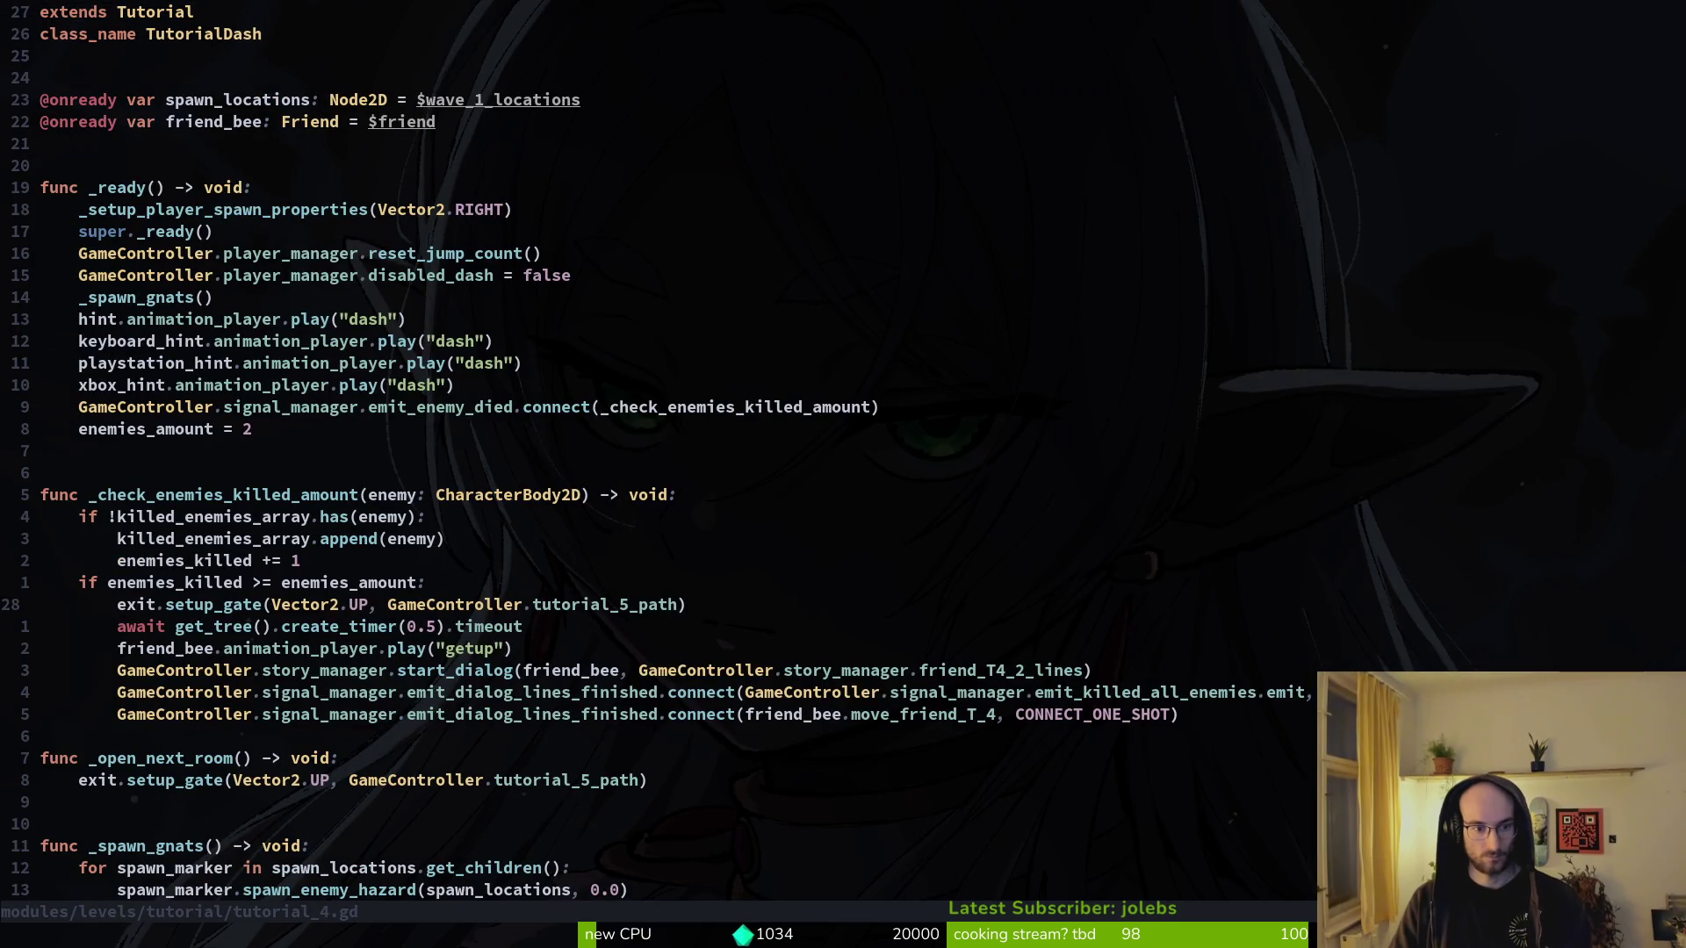
# - In tutorial_5.gd, delete the move_friend_T_5 call and emit_killed_all_enemies lines
pyautogui.hotkey('ctrl', '6')
pyautogui.press('k')
pyautogui.press('k')
pyautogui.press('k')
pyautogui.press('d')
pyautogui.press('d')
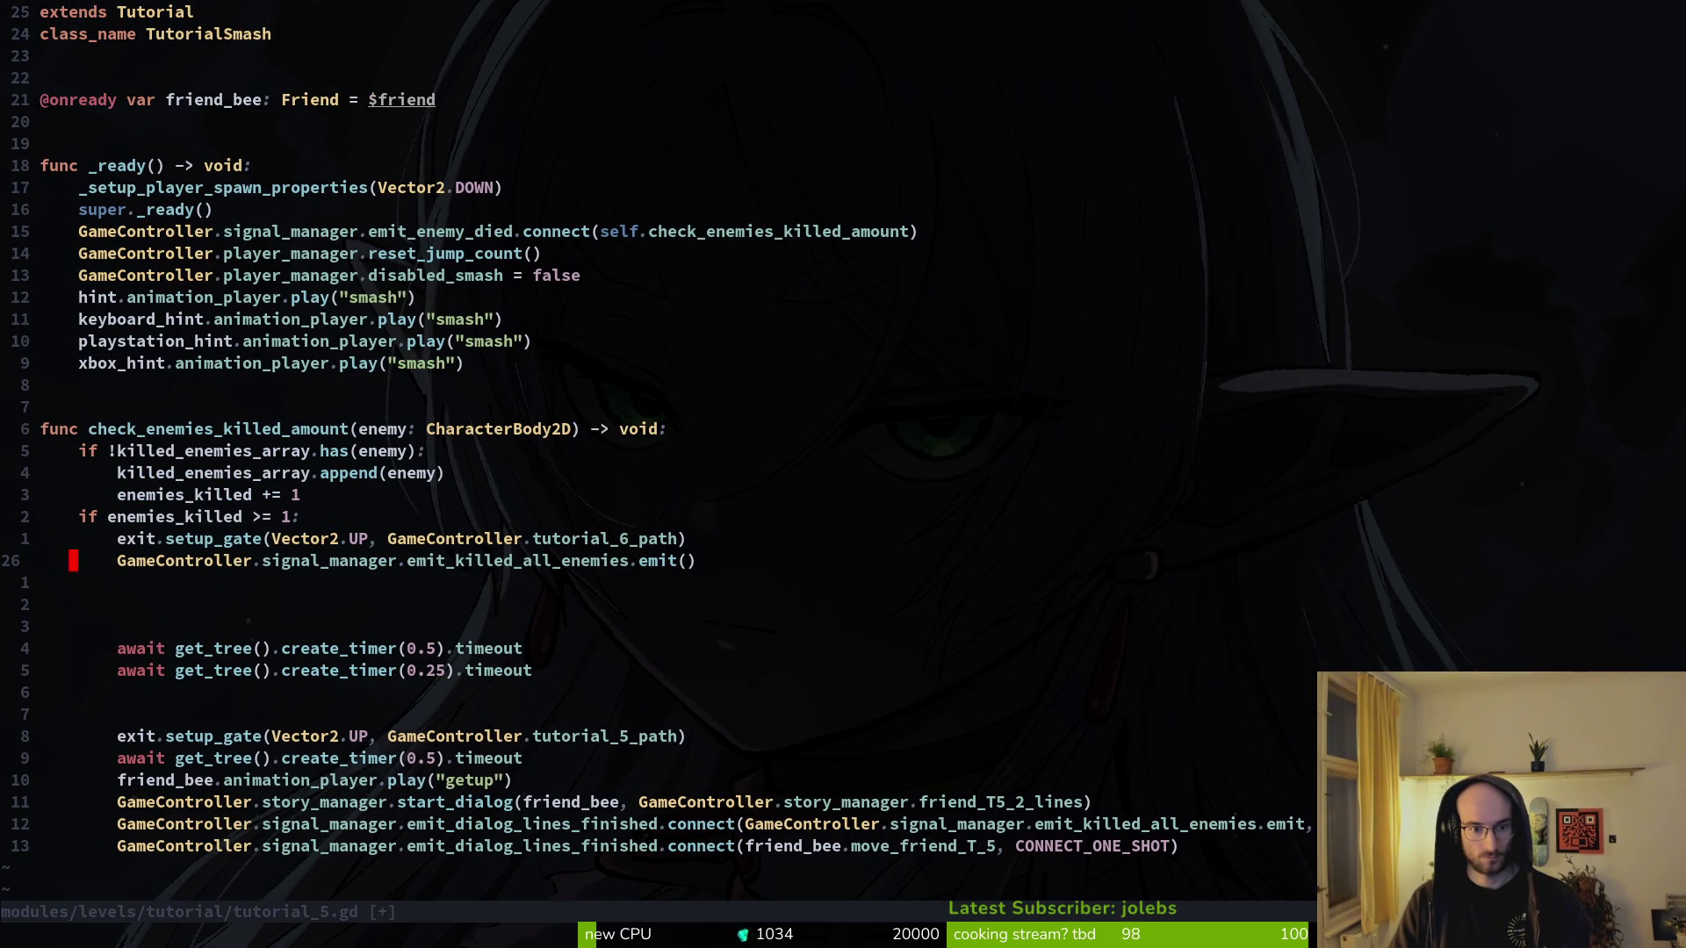
pyautogui.press('d')
pyautogui.press('d')
pyautogui.write(':w')
pyautogui.press('Return')
# - Remove the leftover blank lines and the 0.25 timer wait, then save
pyautogui.press('d')
pyautogui.press('d')
pyautogui.press('d')
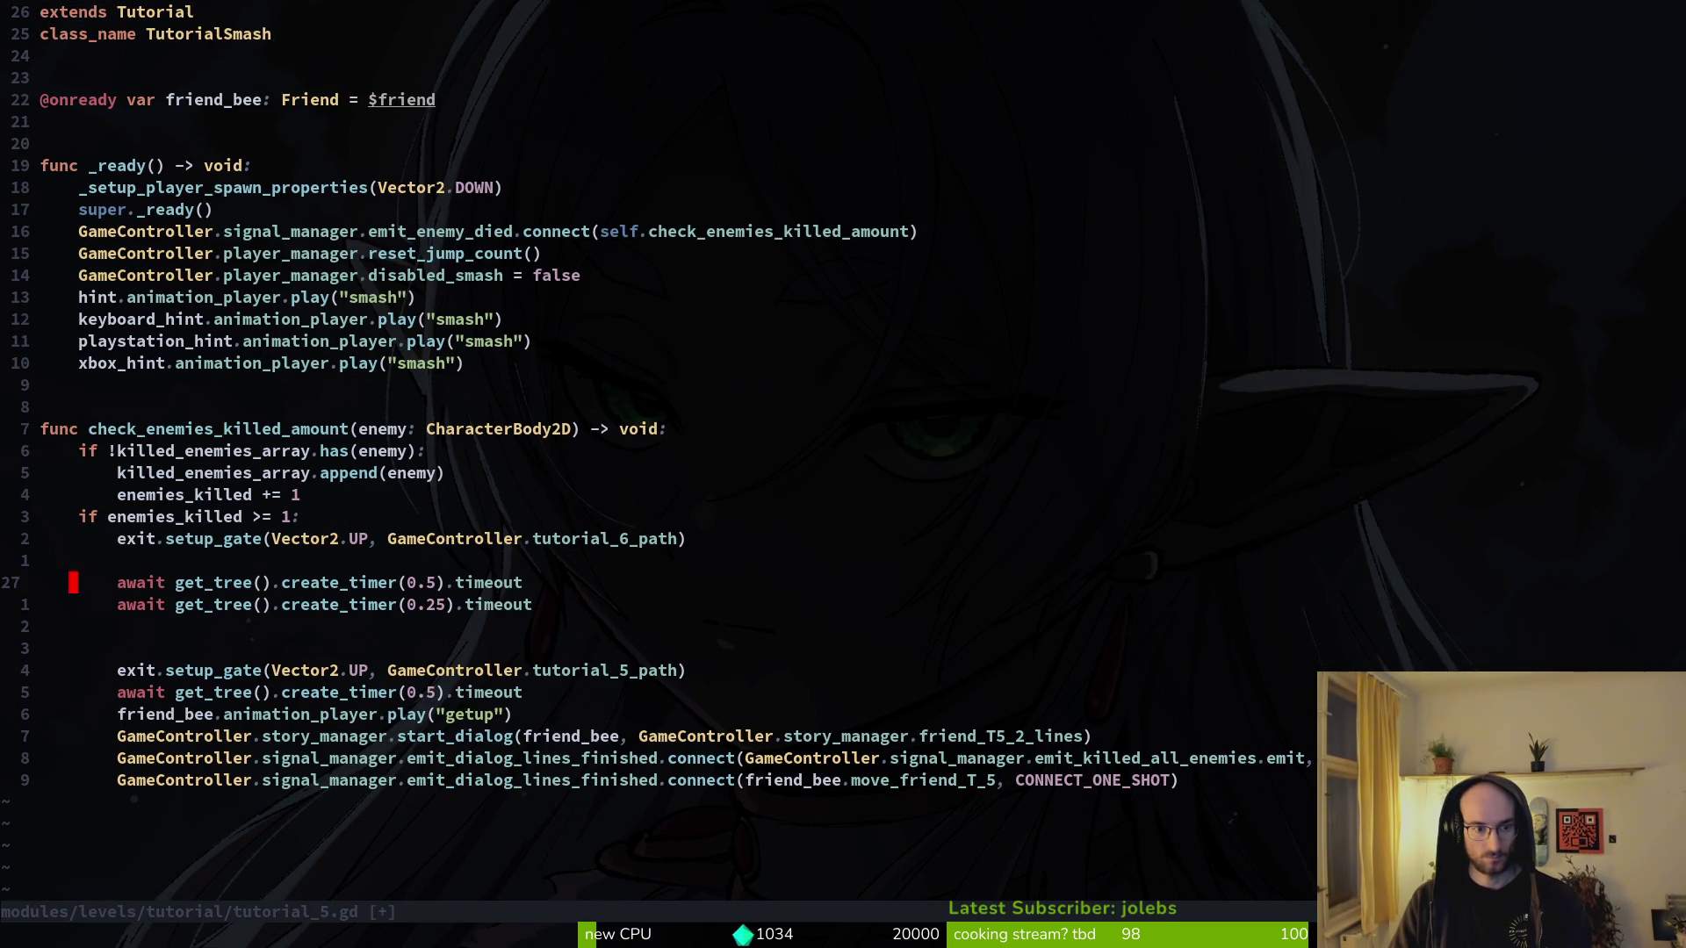
pyautogui.press('j')
pyautogui.press('d')
pyautogui.press('d')
pyautogui.press('V')
pyautogui.press('d')
pyautogui.press('d')
pyautogui.press('d')
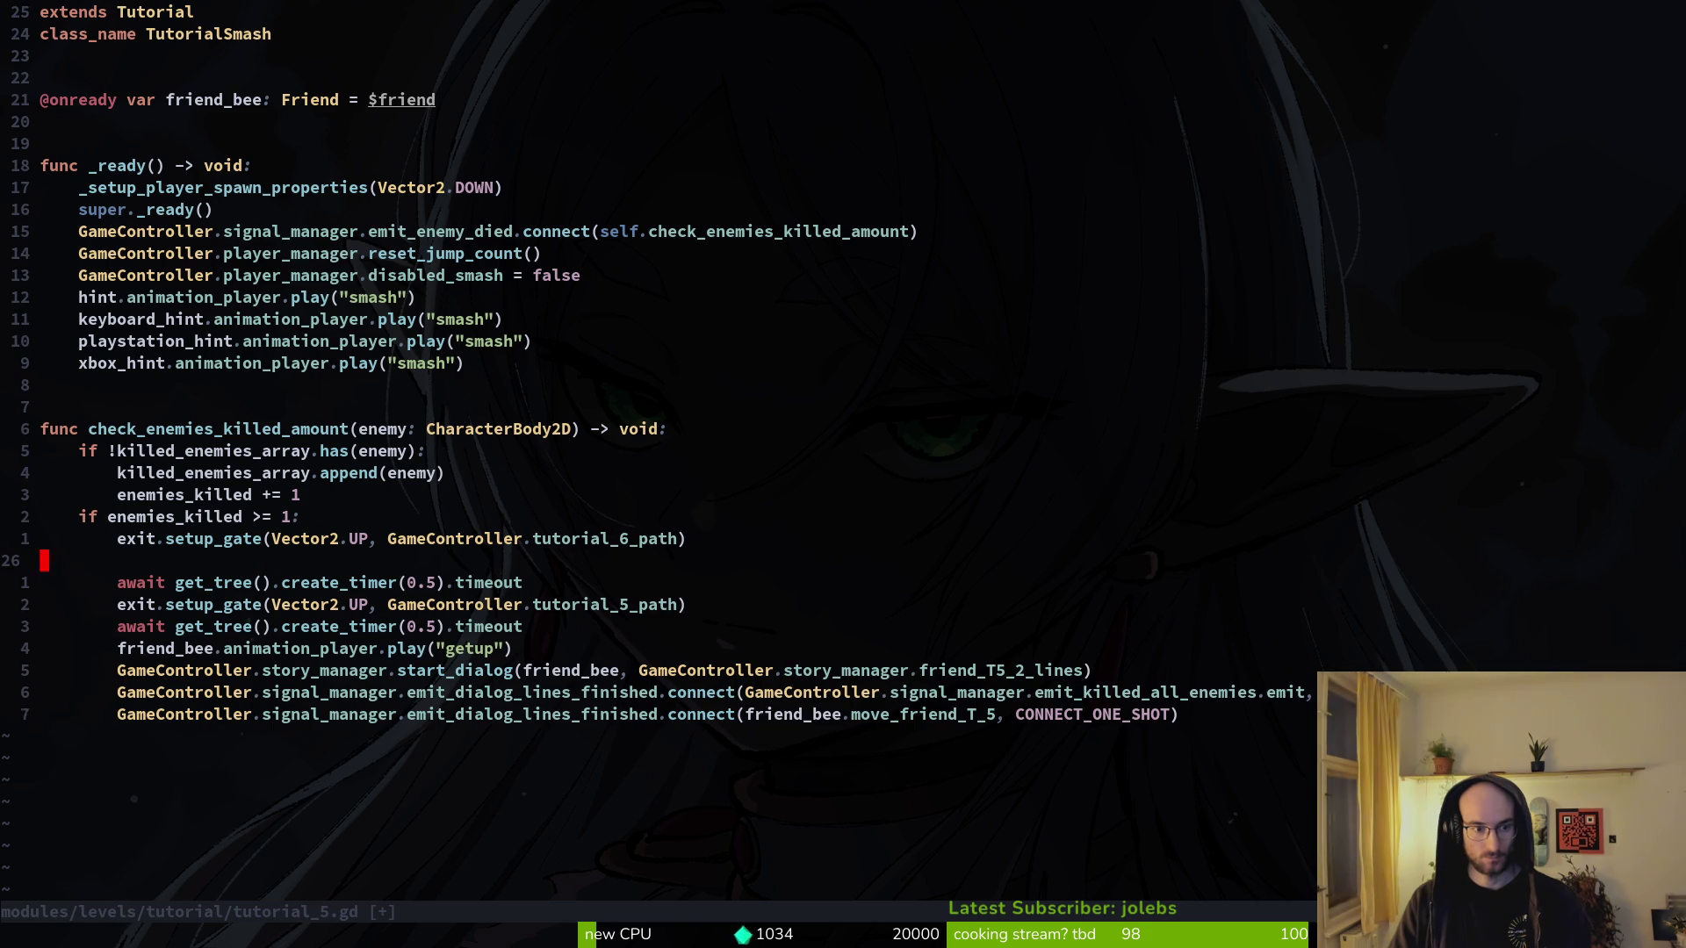
pyautogui.press('d')
pyautogui.press('d')
pyautogui.write(':w')
pyautogui.press('Return')
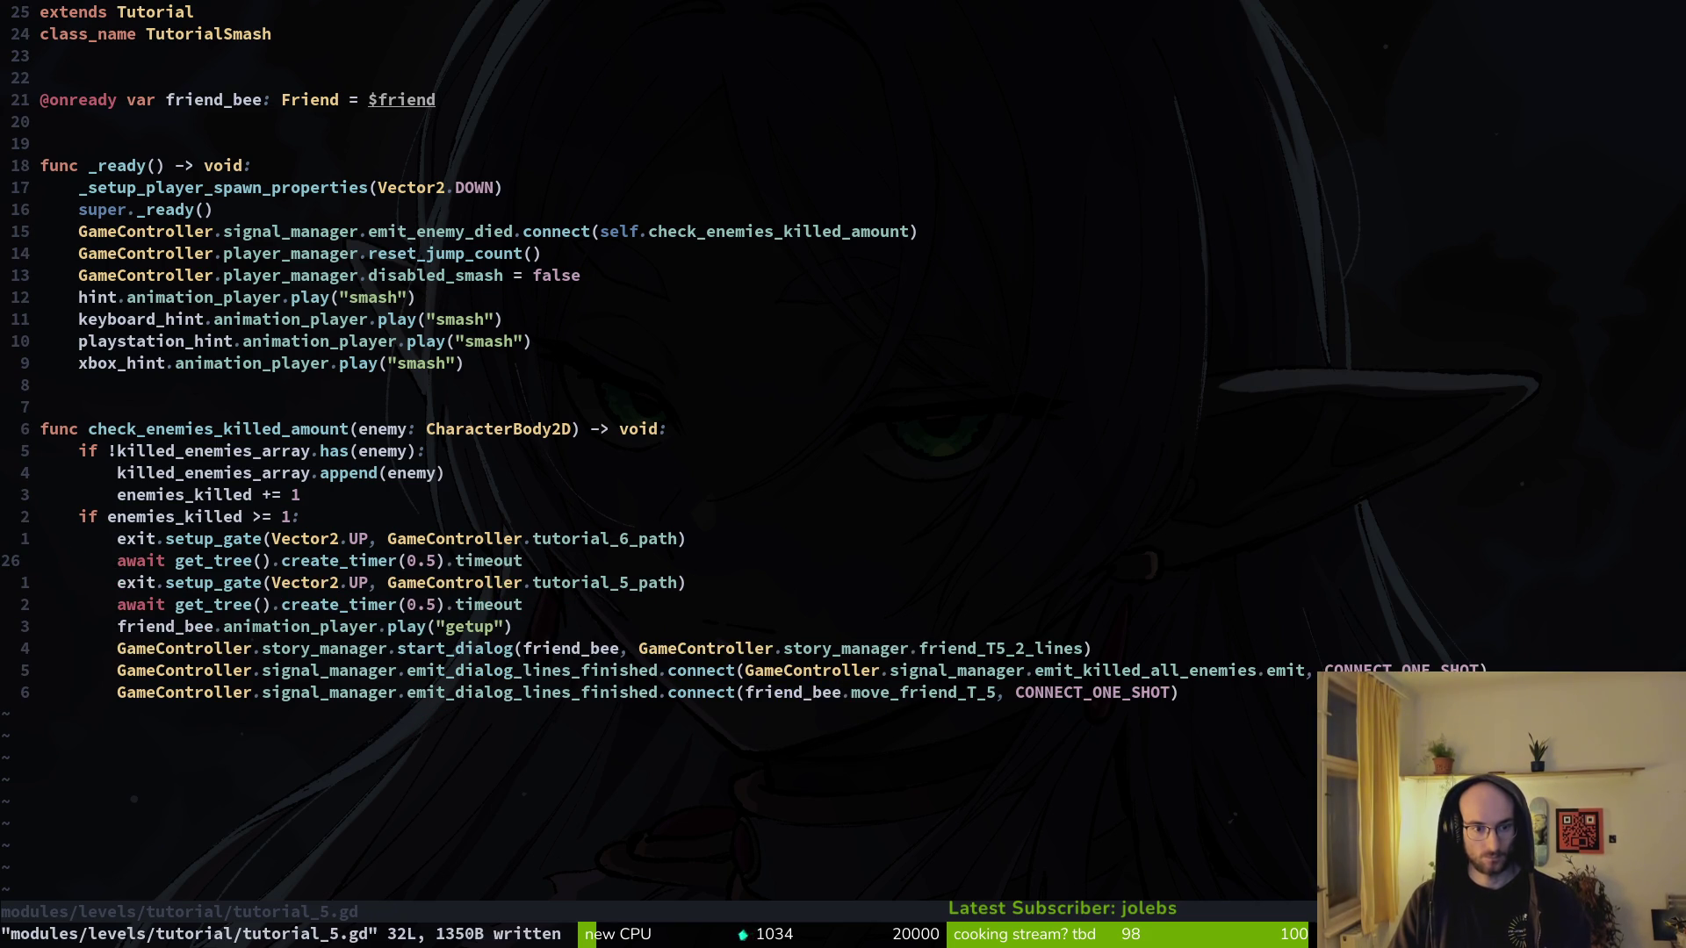
# - Delete the tutorial_5_path setup_gate line and the duplicate timer wait, then save
pyautogui.press('k')
pyautogui.press('d')
pyautogui.press('d')
pyautogui.press('Escape')
pyautogui.press('d')
pyautogui.press('d')
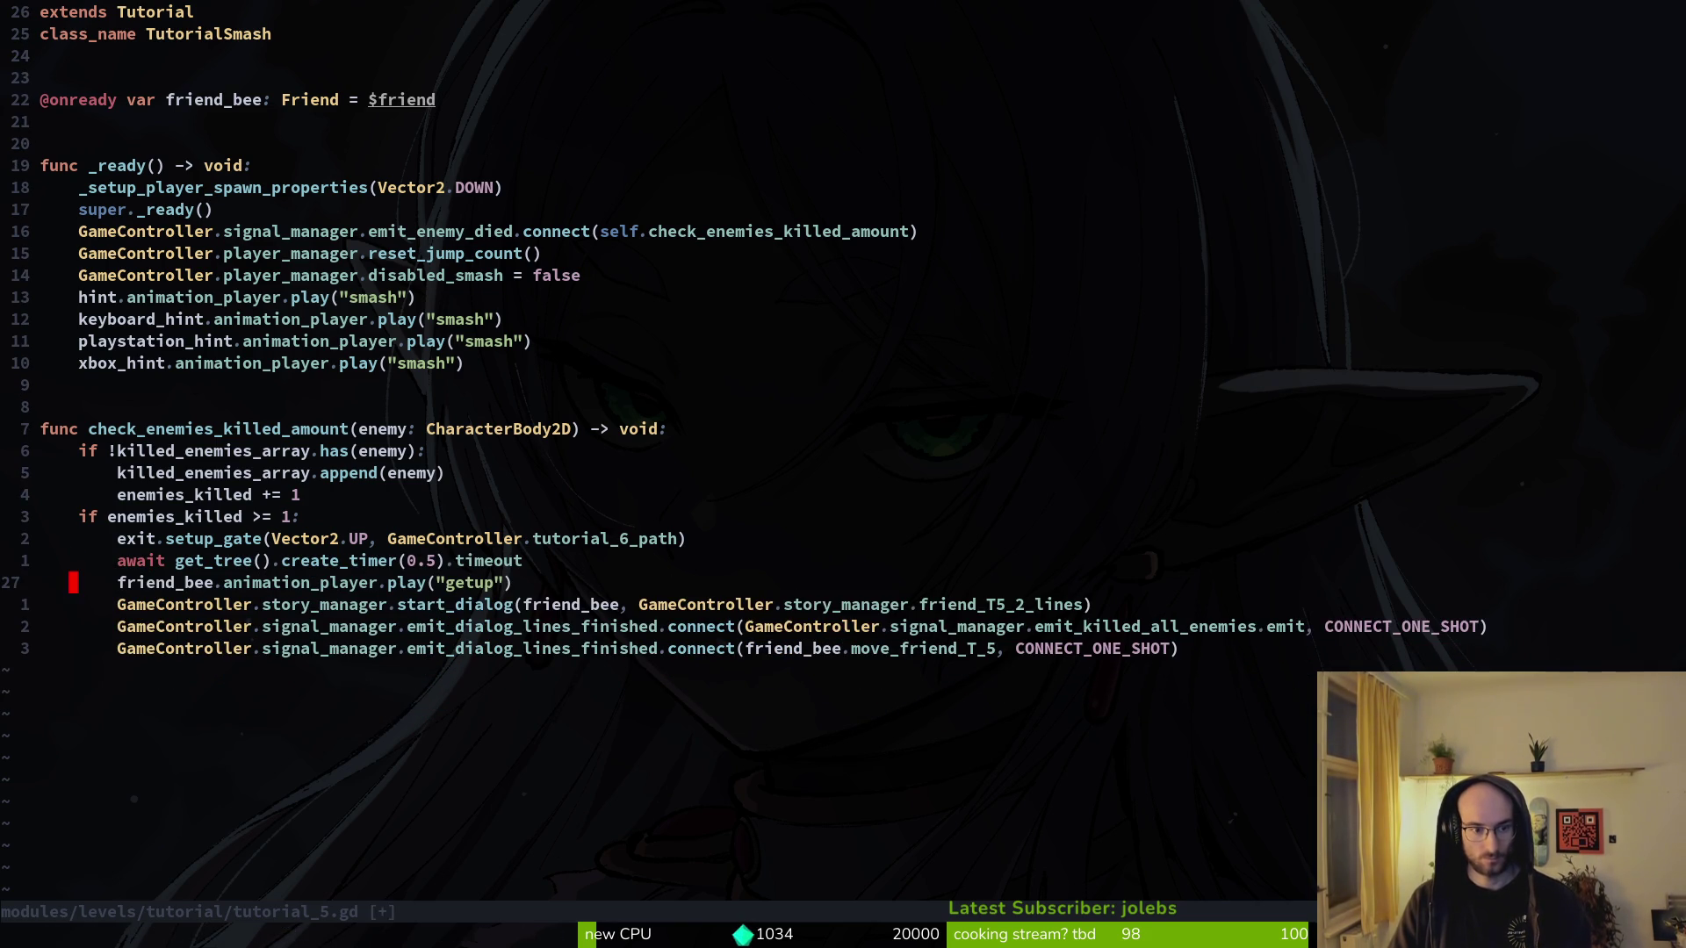
pyautogui.write(':w')
pyautogui.press('Return')
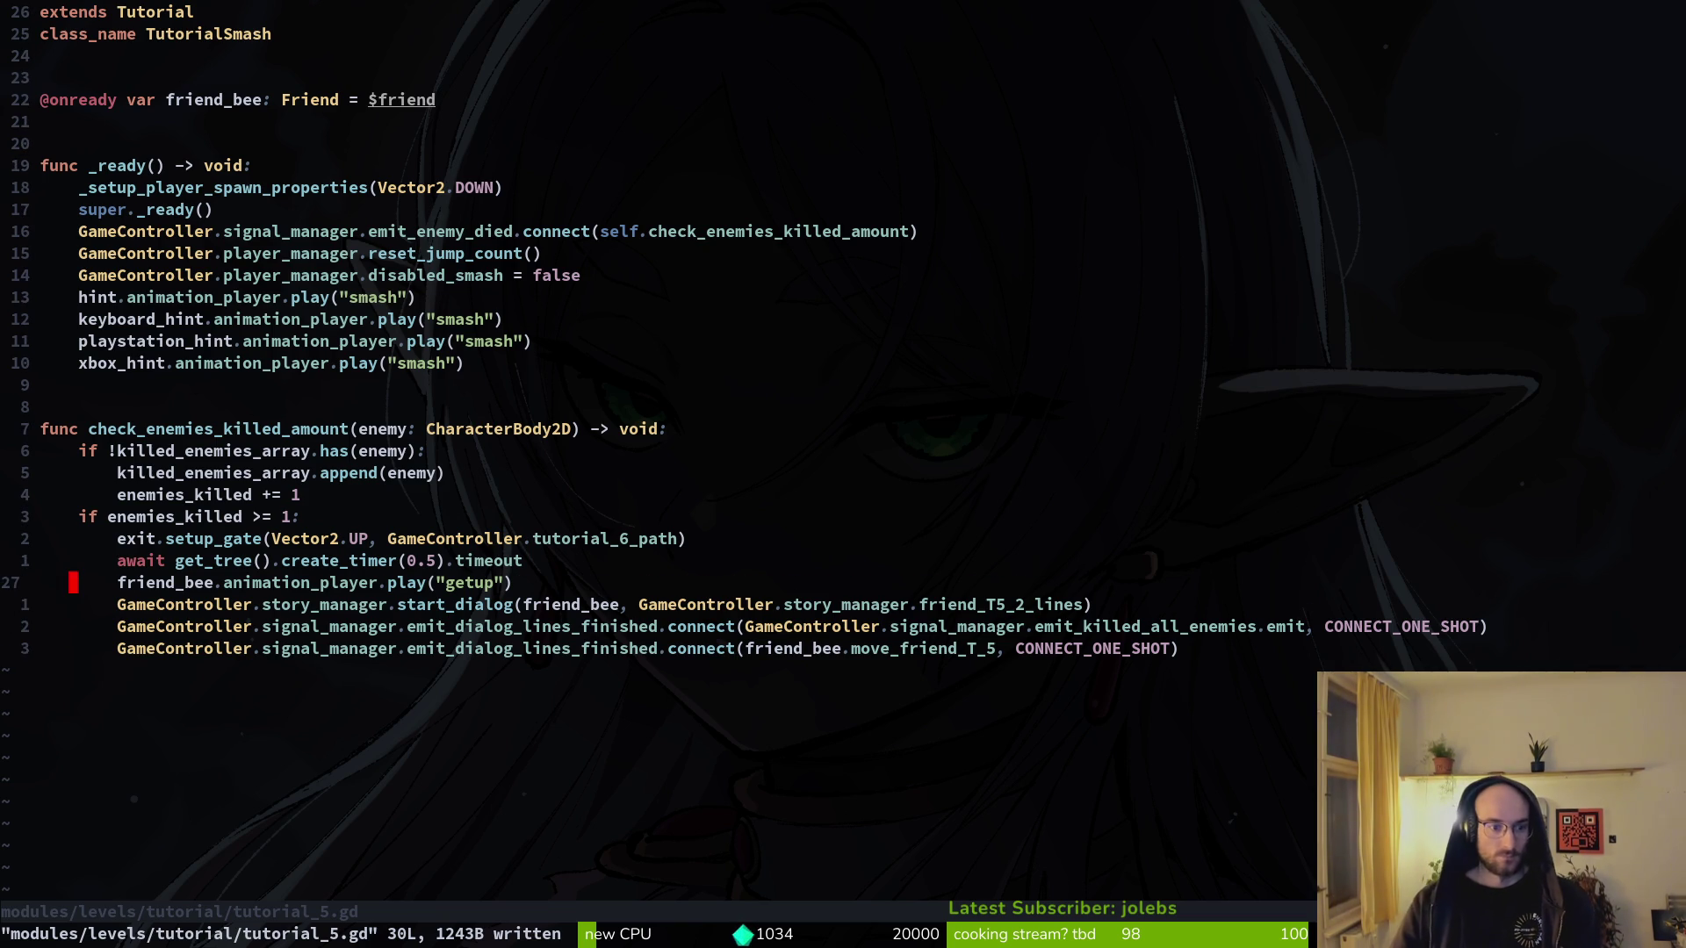
# - Delete the friend_bee getup line and the remaining 0.5 timer wait, saving tutorial_5.gd
pyautogui.press('d')
pyautogui.press('d')
pyautogui.write(':w')
pyautogui.press('Return')
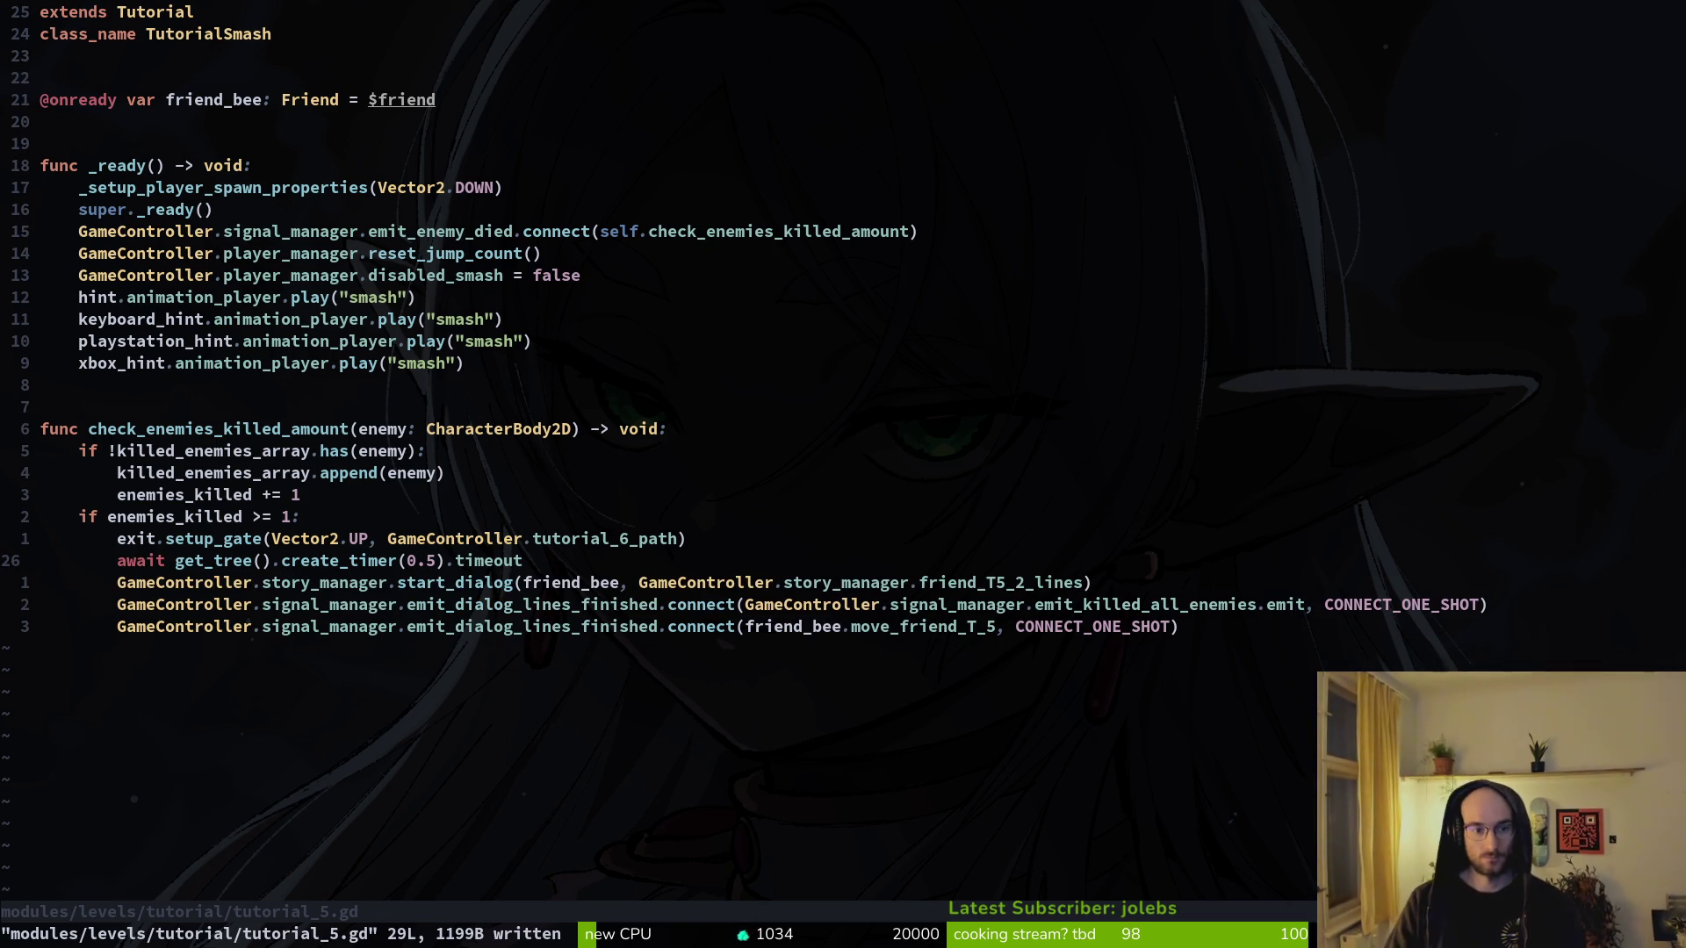
pyautogui.press('d')
pyautogui.press('d')
pyautogui.write(':w')
pyautogui.press('Return')
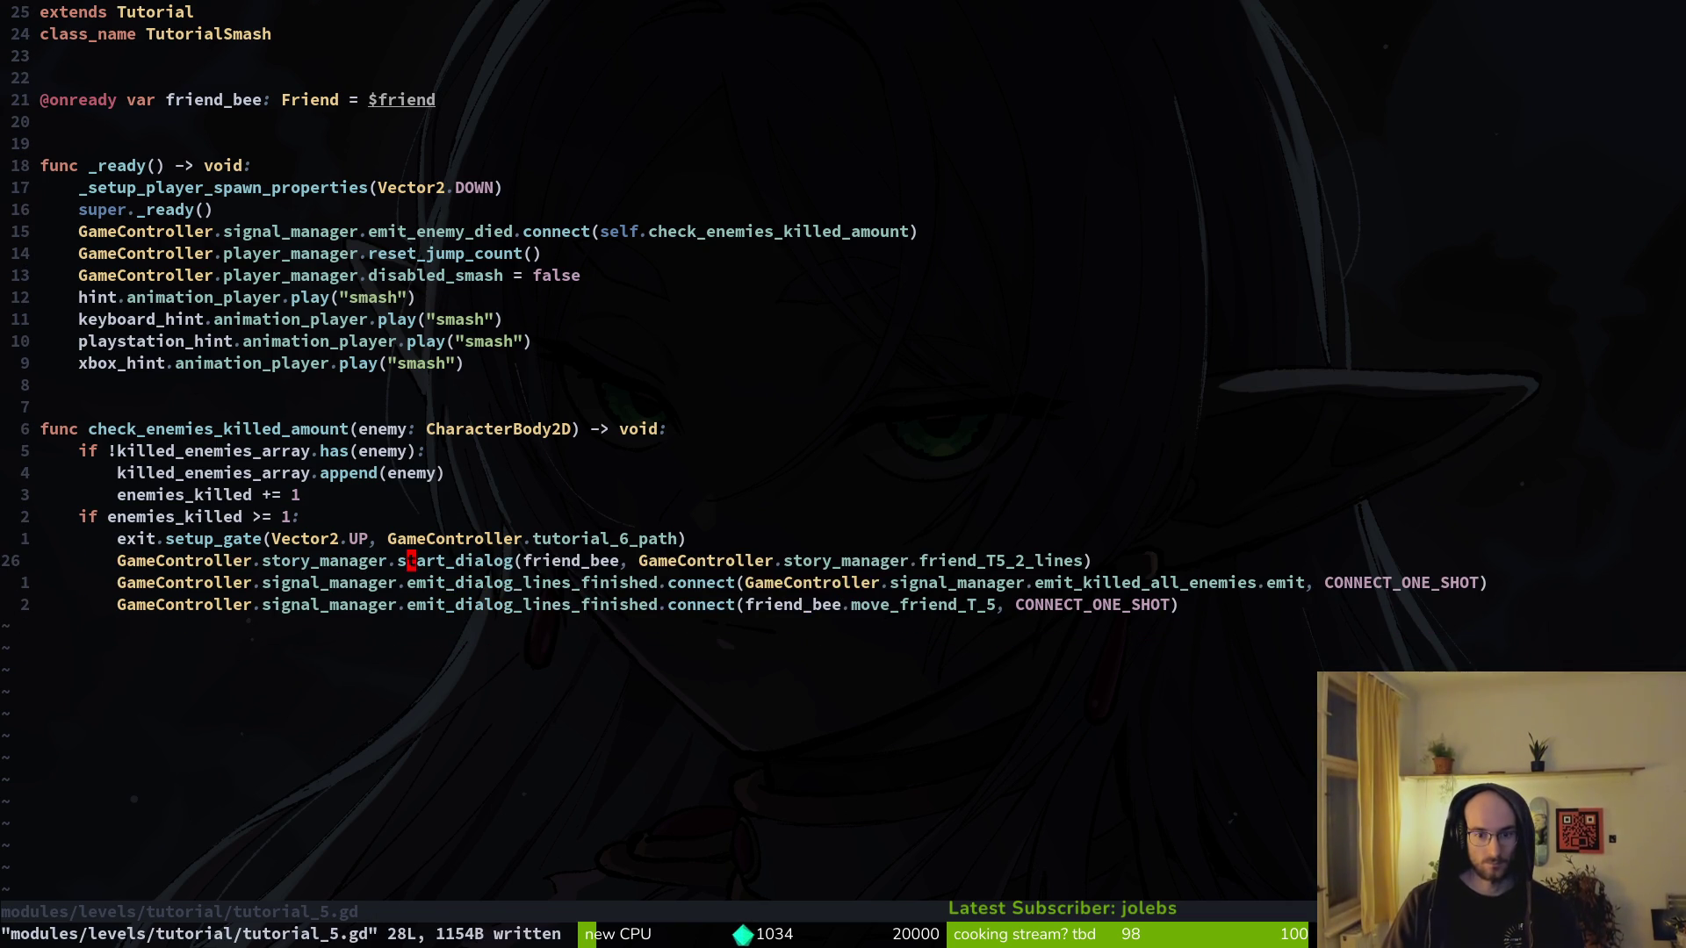
pyautogui.press('u')
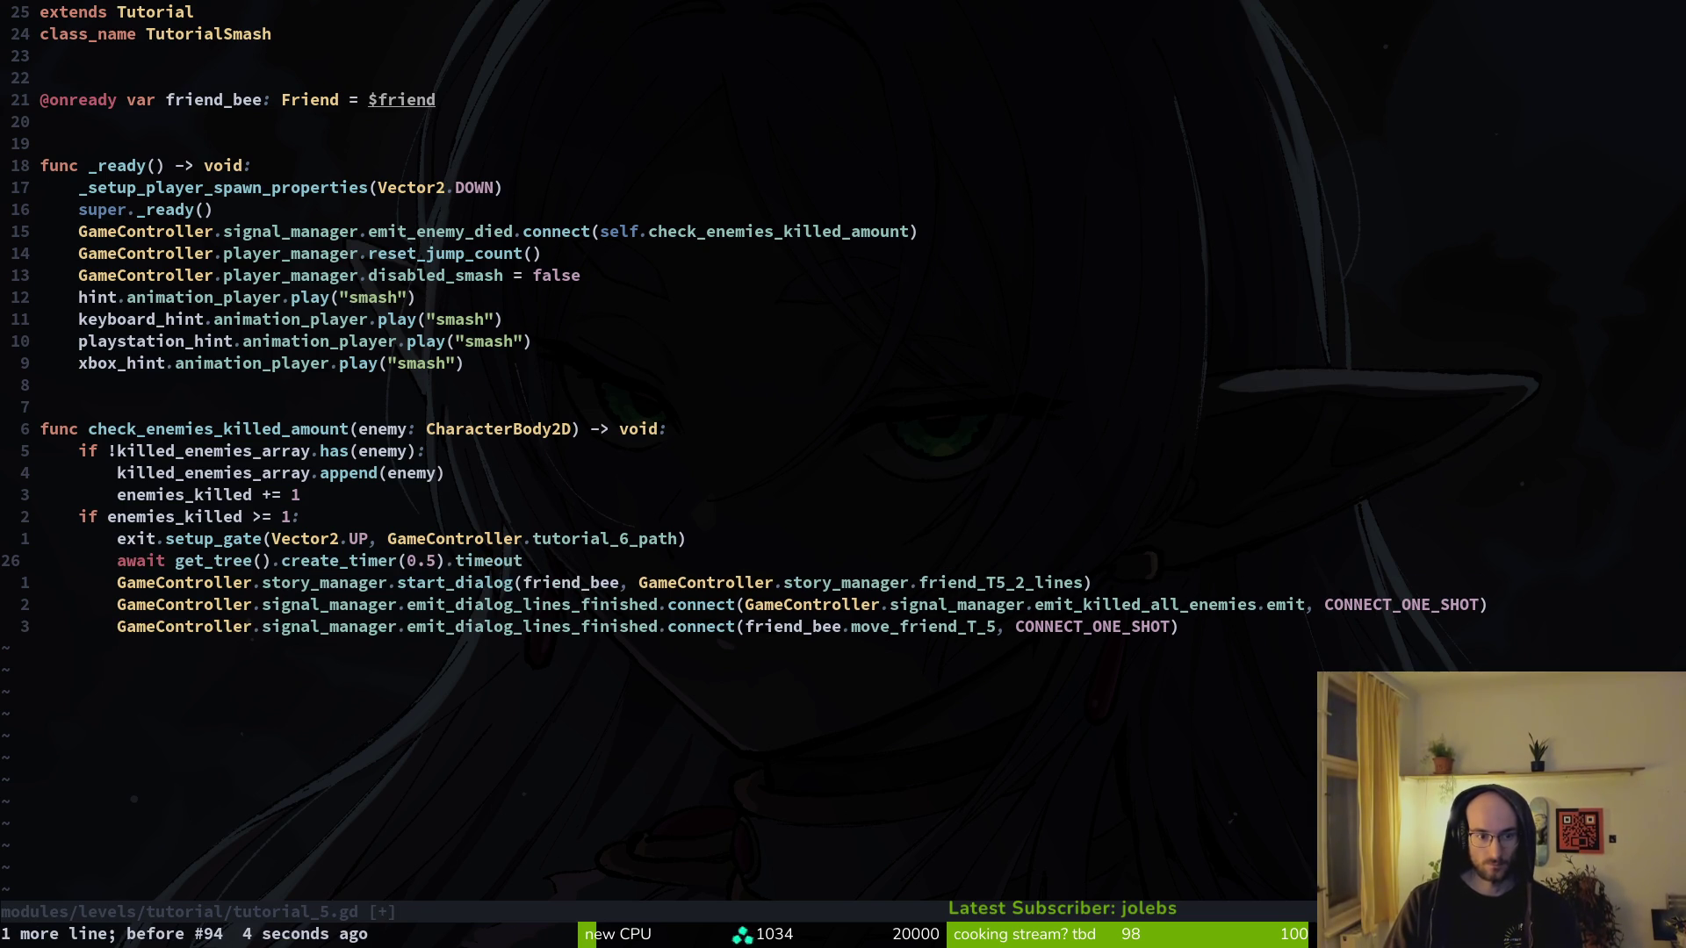
pyautogui.hotkey('ctrl', 'r')
pyautogui.write(':w')
pyautogui.press('Return')
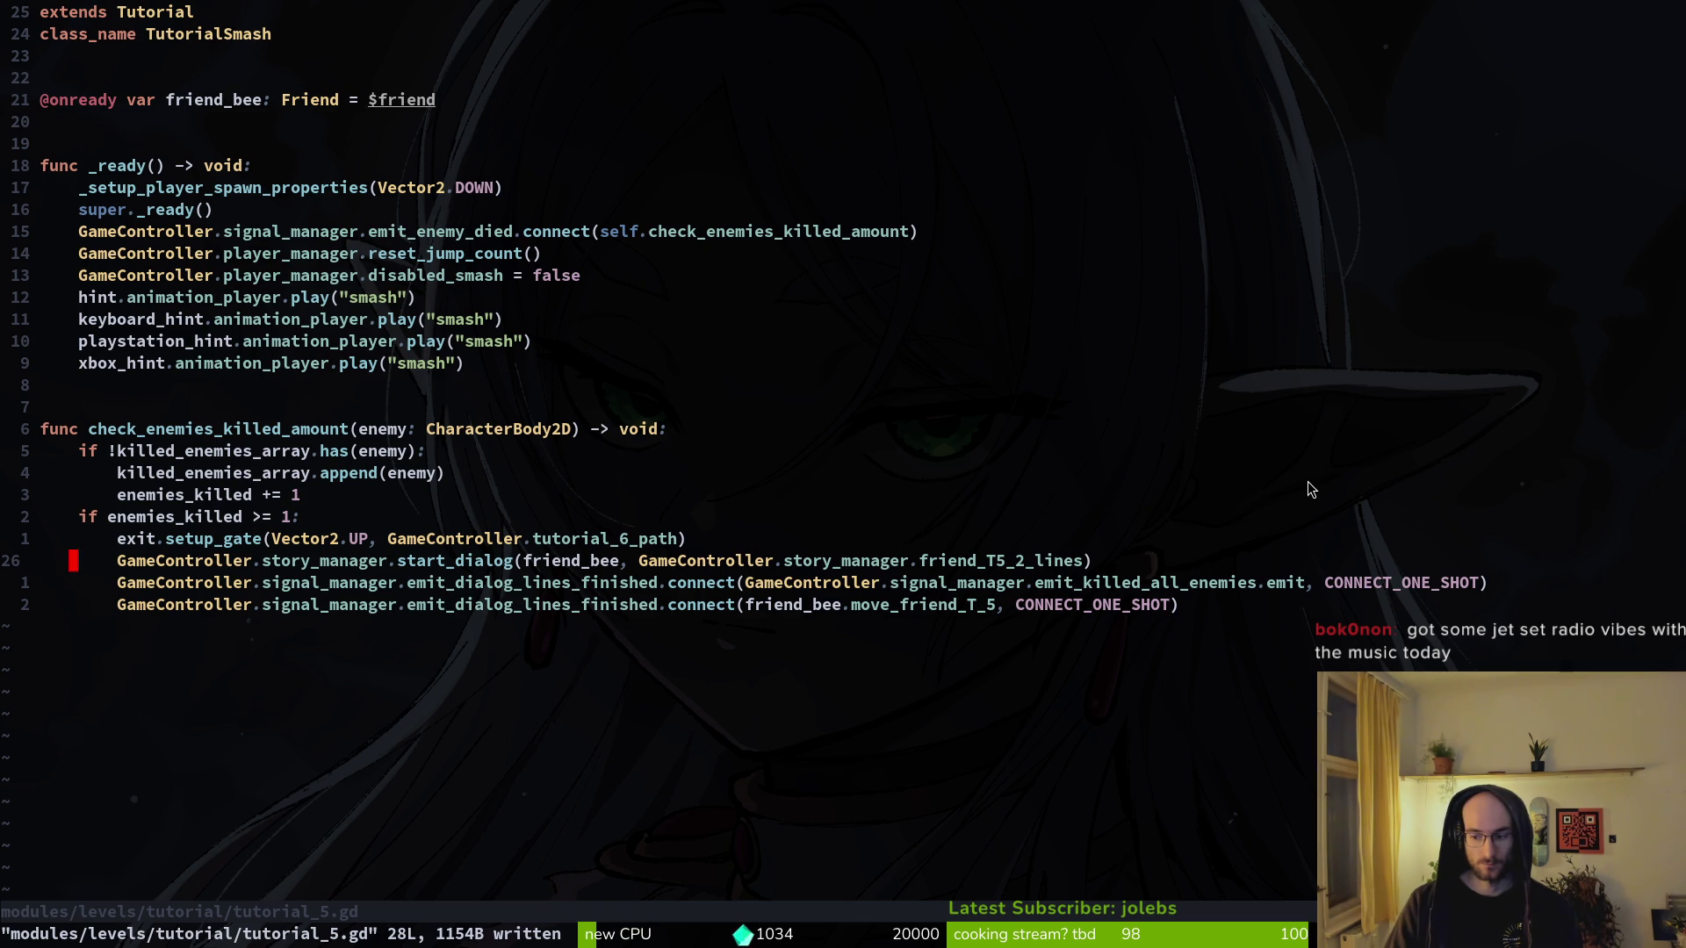
pyautogui.hotkey('alt', 'Tab')
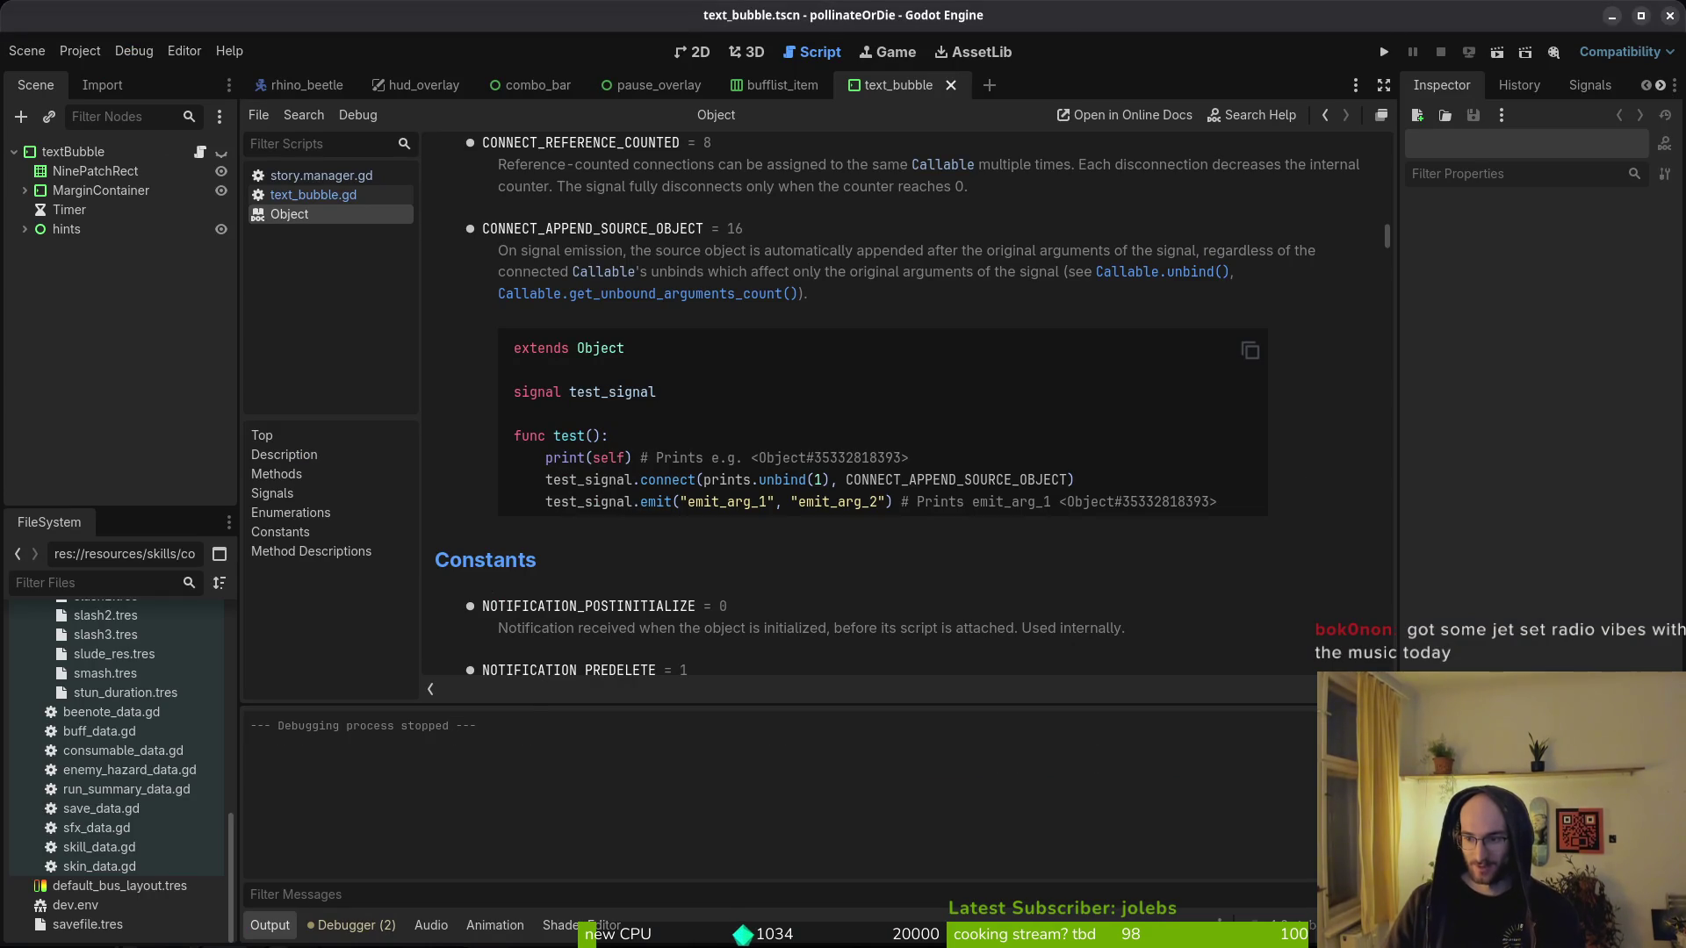
# - Run the project in debug from Godot and enlarge the game window to nearly full screen
pyautogui.hotkey('alt', 'Tab')
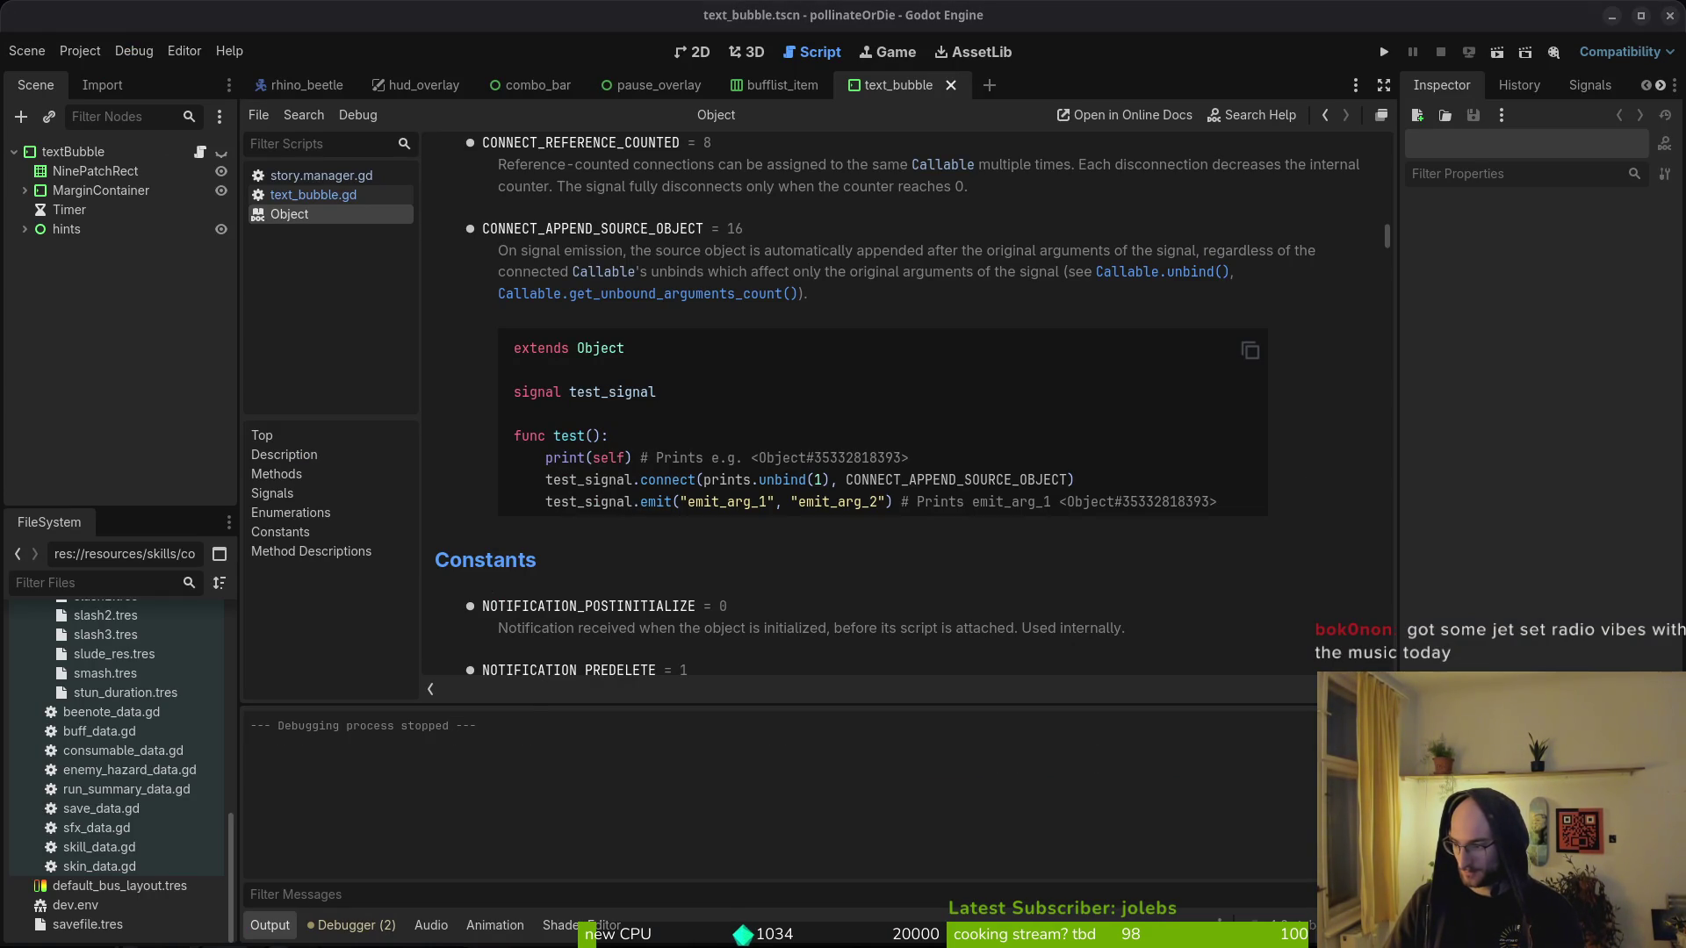
pyautogui.click(1384, 53)
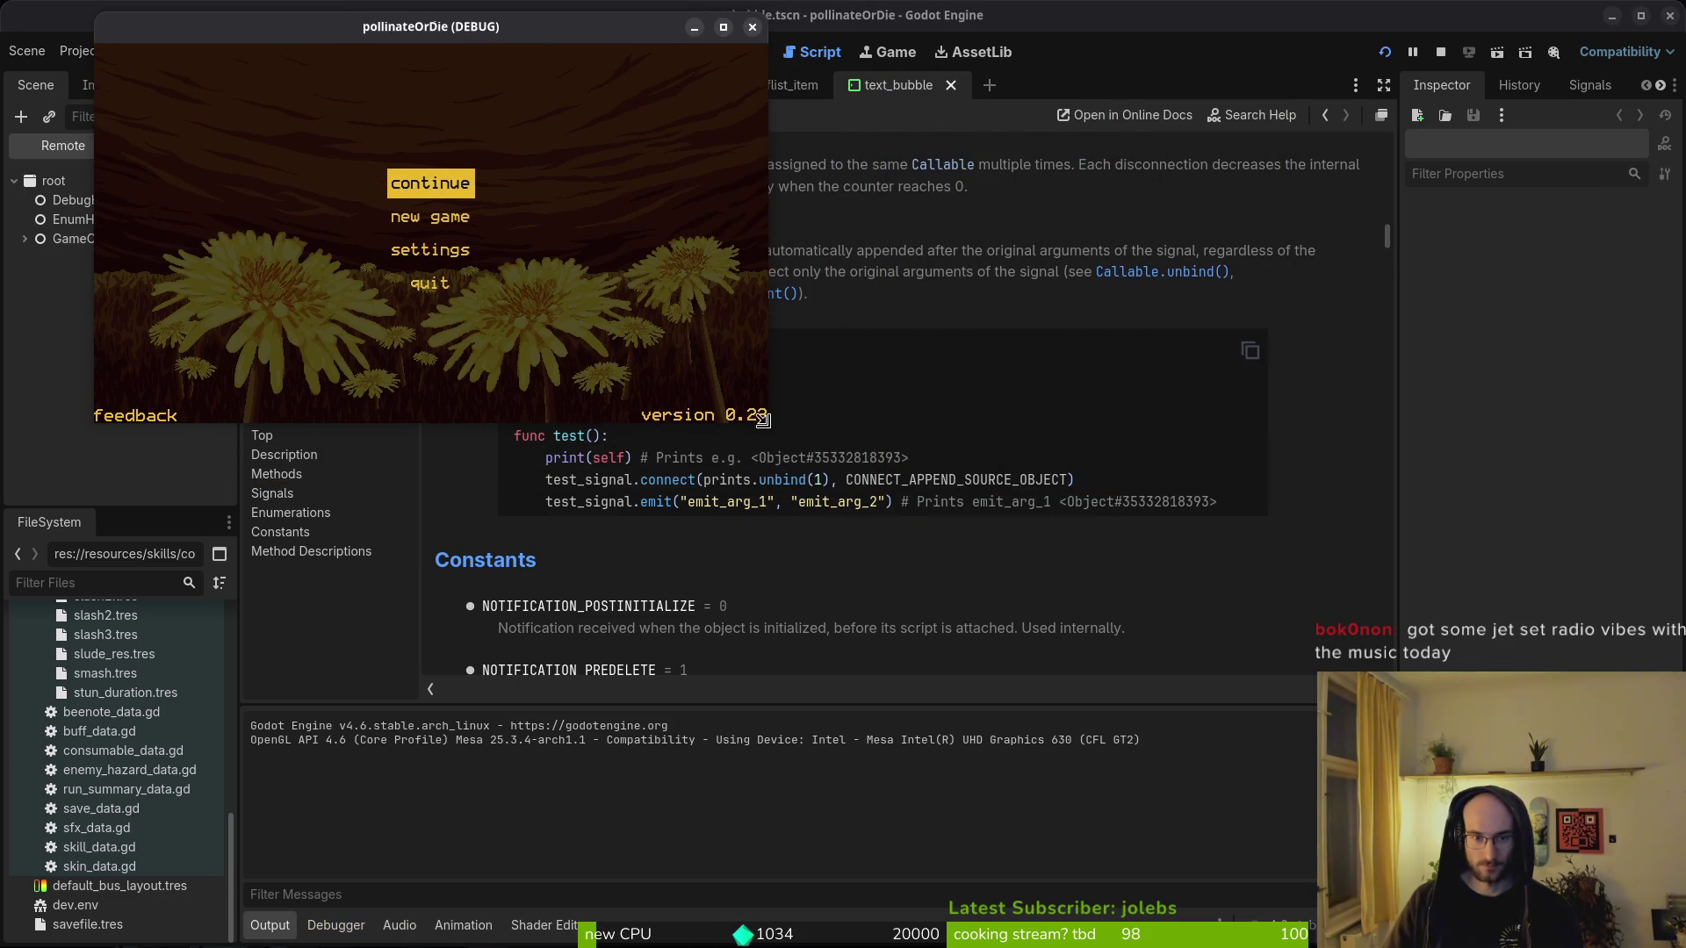
pyautogui.moveTo(762, 419); pyautogui.dragTo(1553, 905)
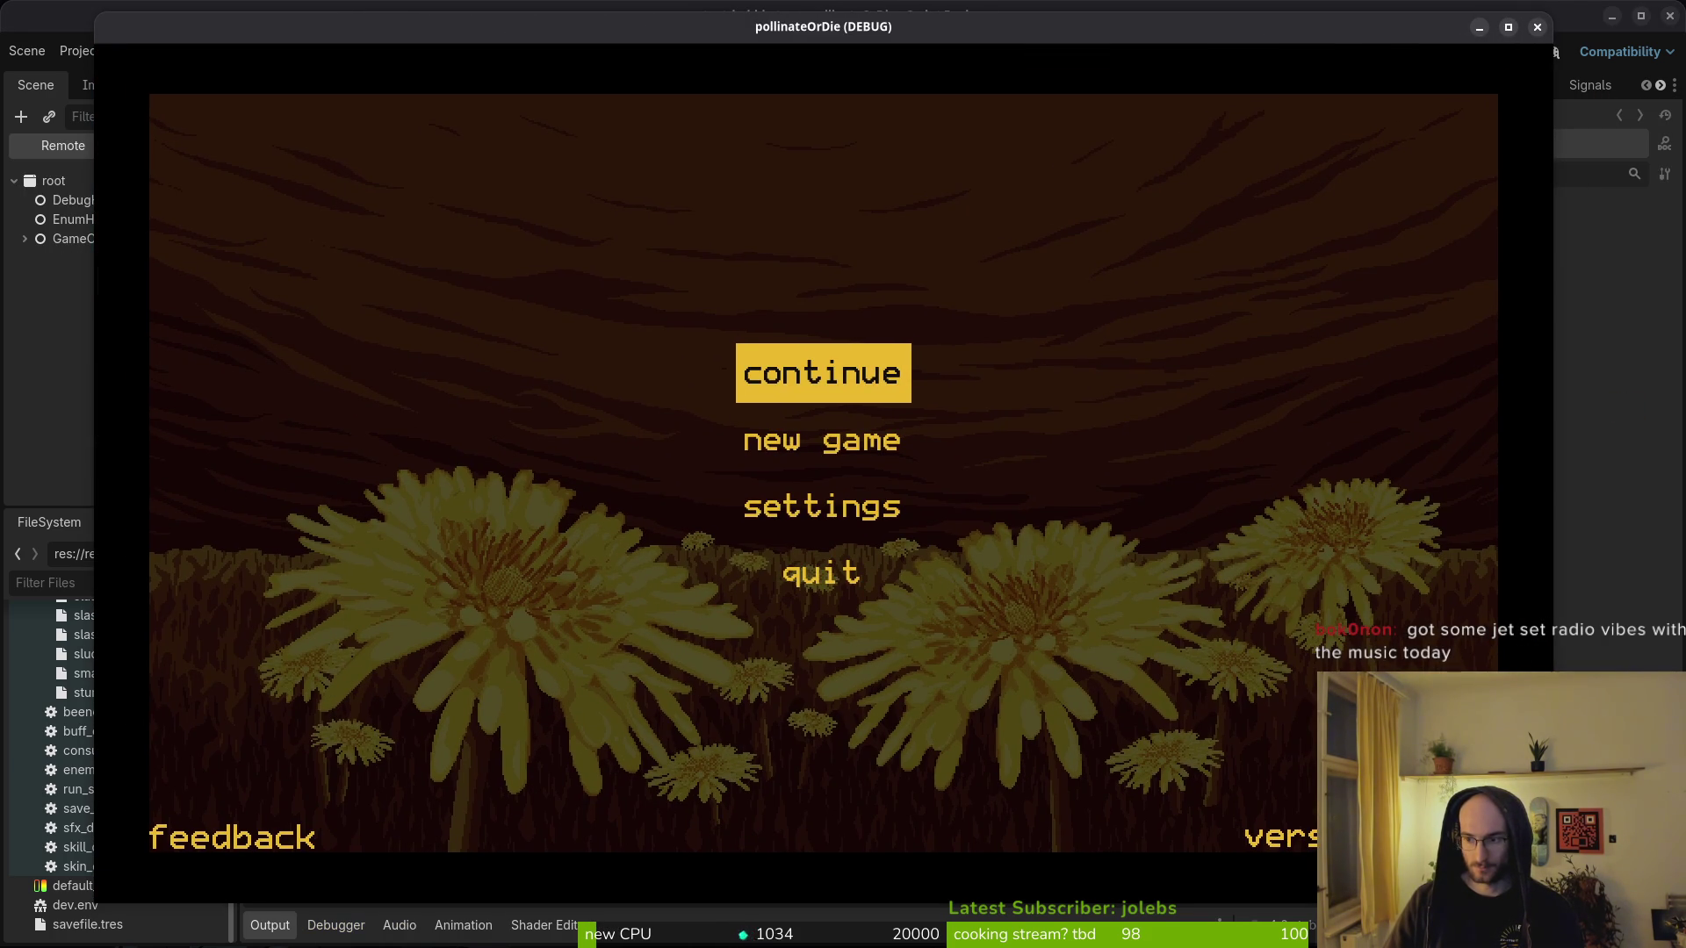
# - Continue the saved game, fly into the level-select portal and choose level 2
pyautogui.click(818, 383)
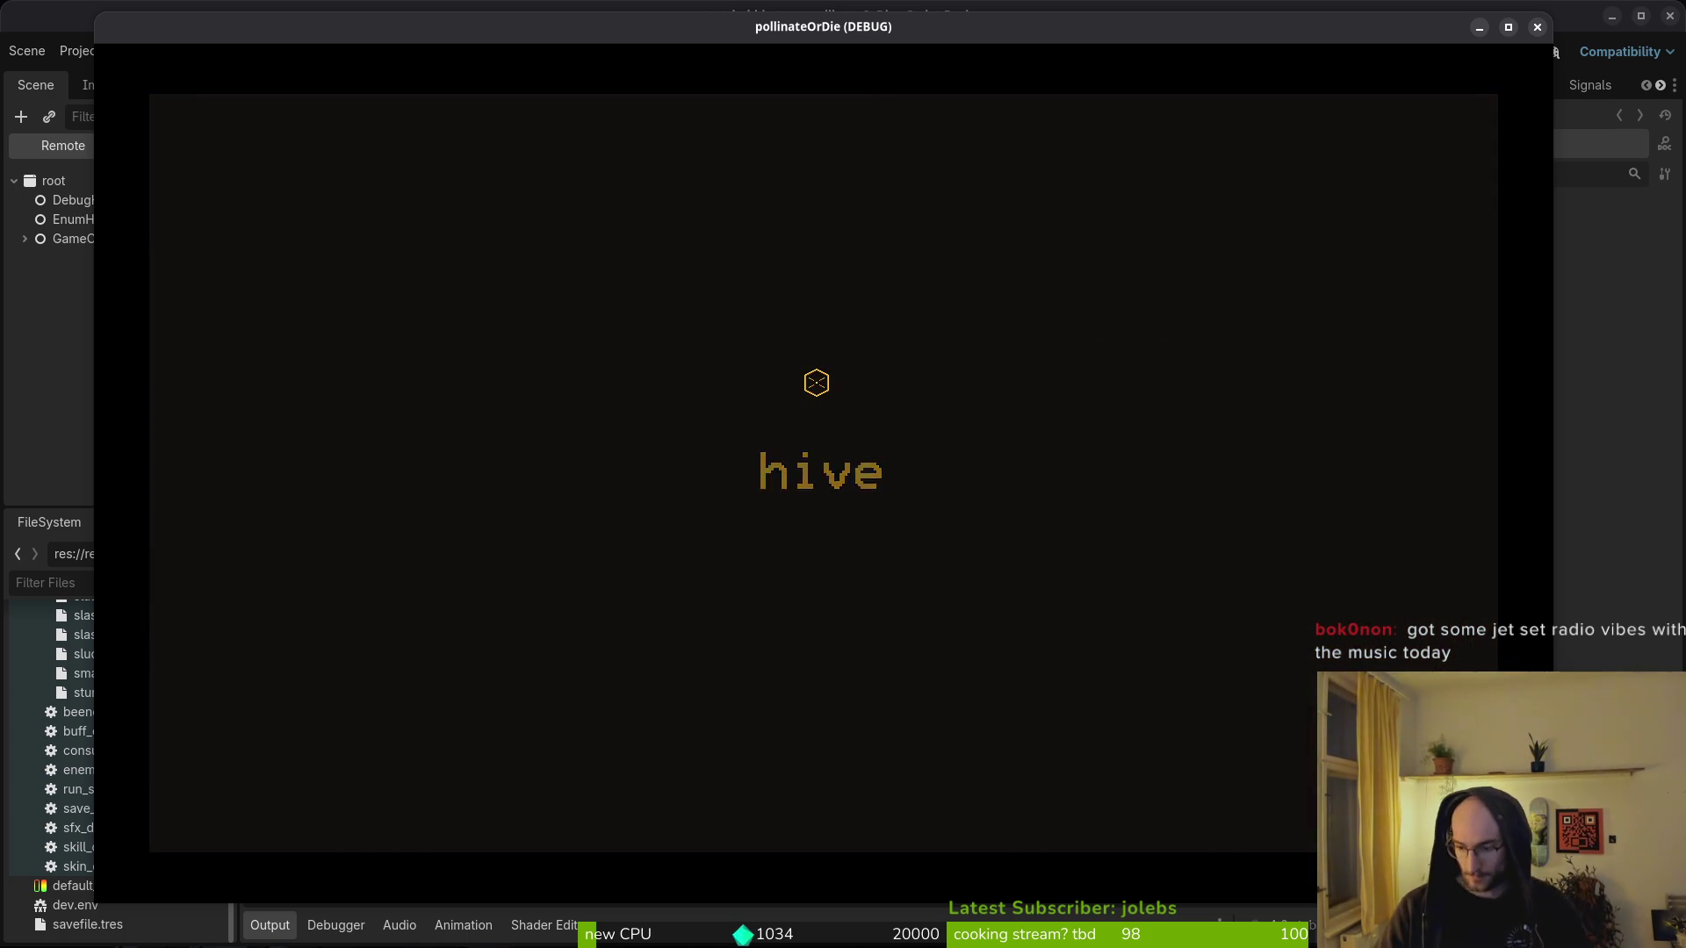
pyautogui.hotkey('w', 'a')
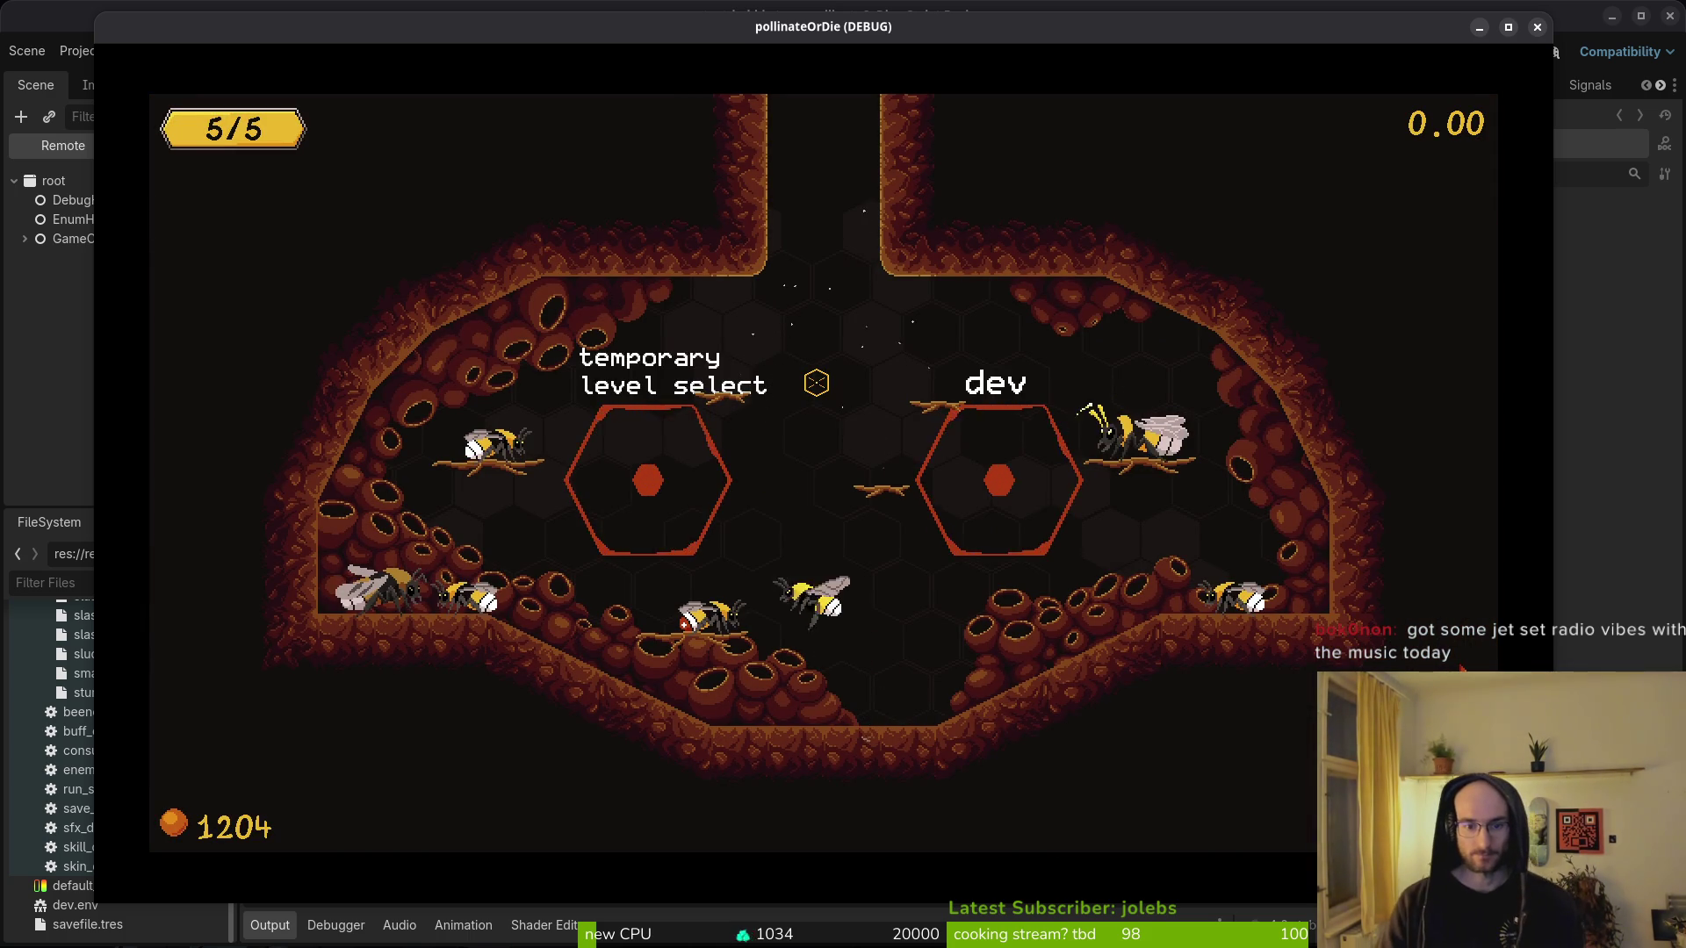
pyautogui.hotkey('s', 'd')
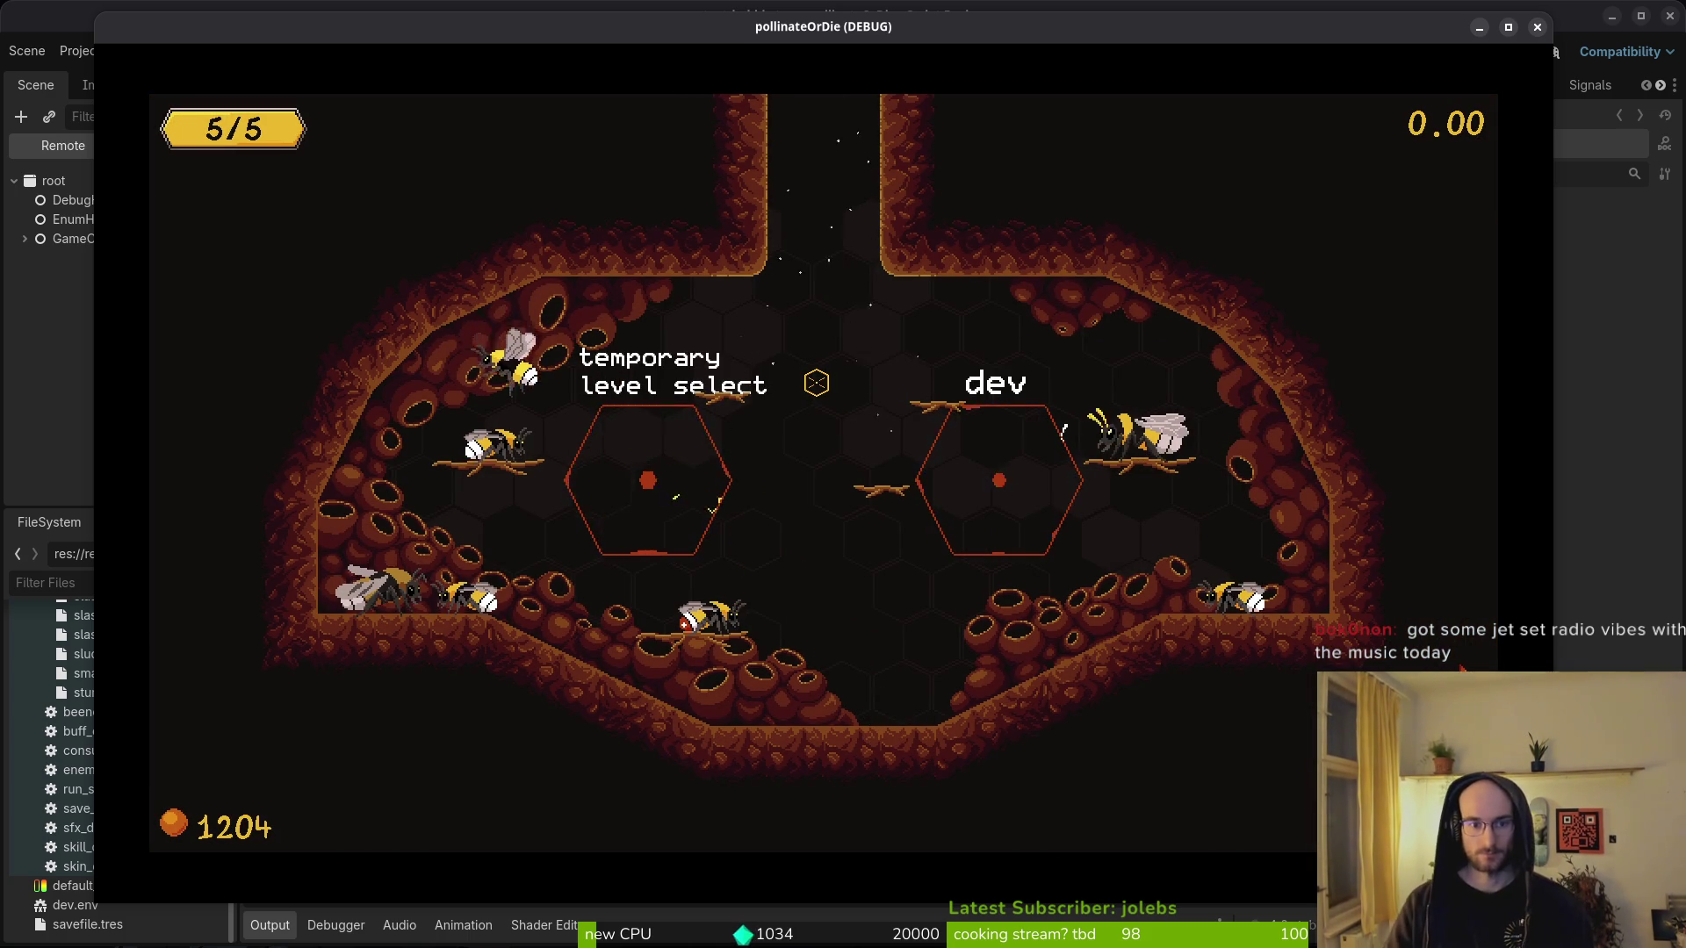
pyautogui.press('a')
pyautogui.press('a')
pyautogui.press('a')
pyautogui.press('w')
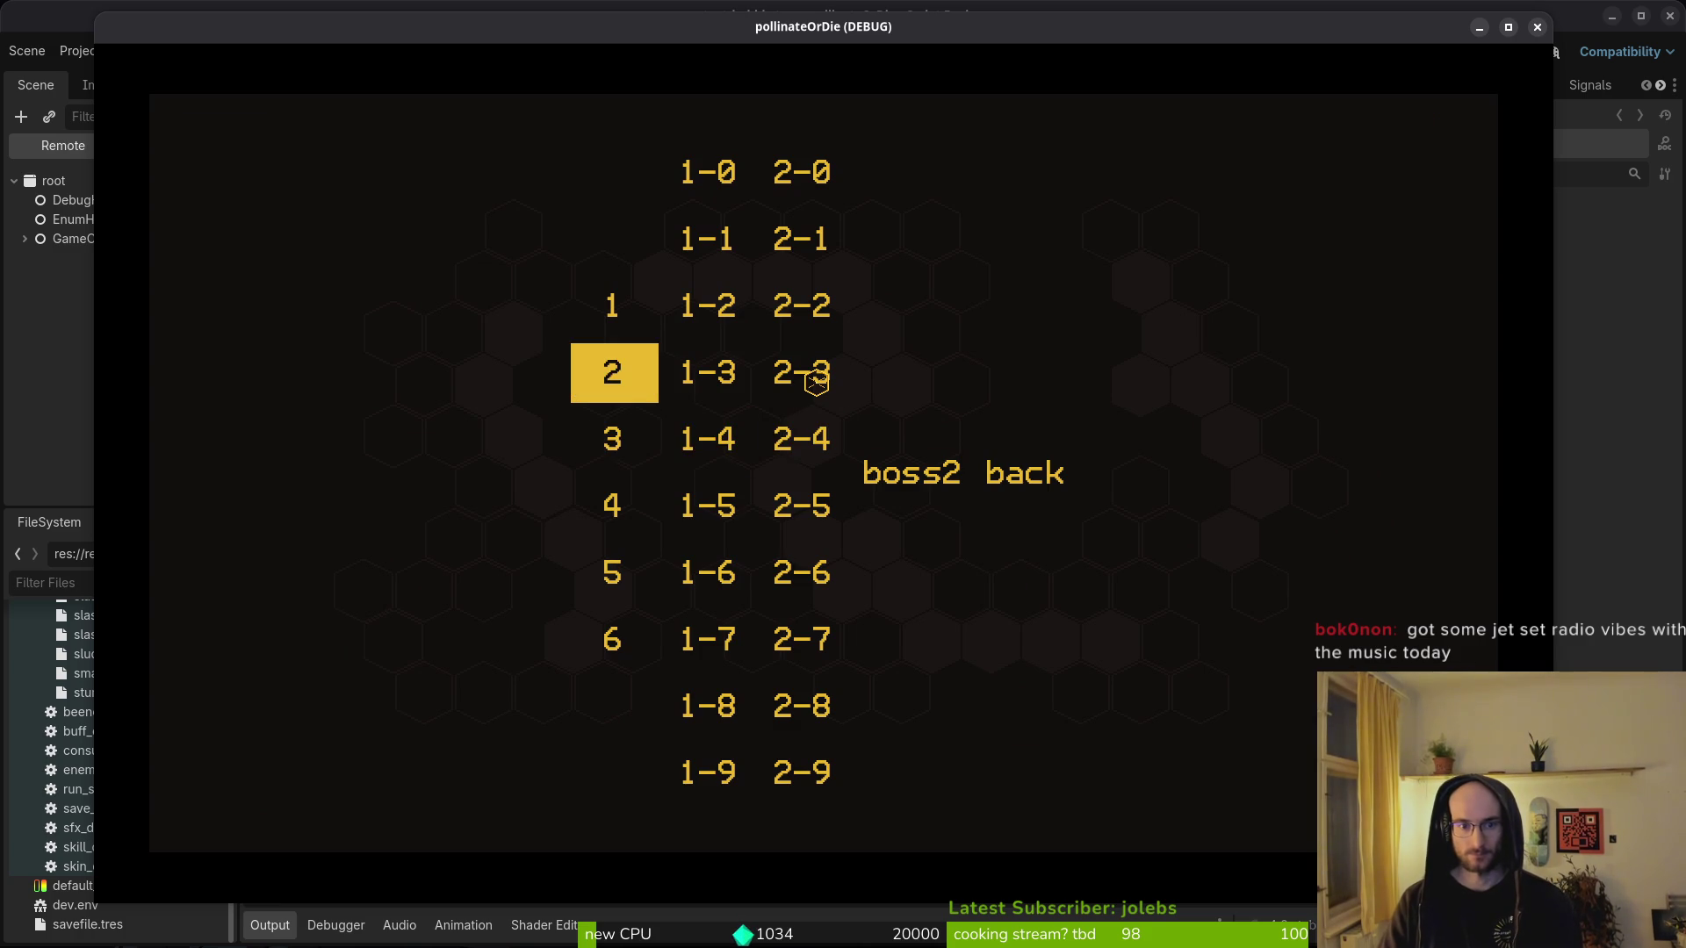
pyautogui.press('space')
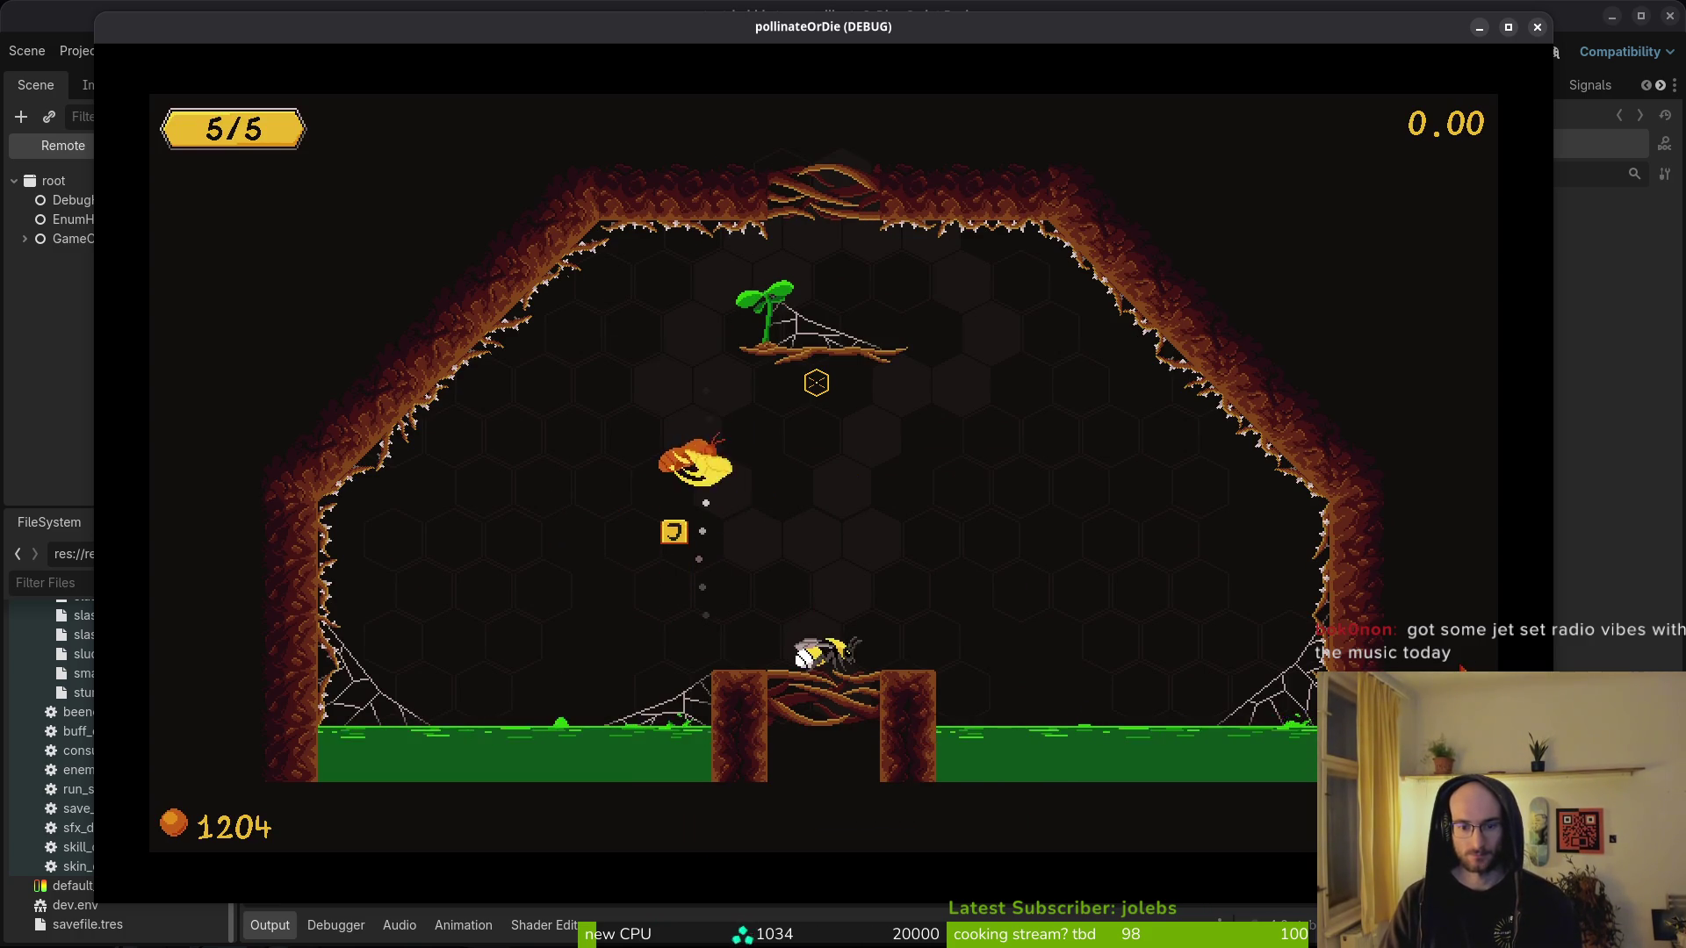
# - Fly up through the ceiling opening and slash the flies in level 2's opening rooms
pyautogui.press('w')
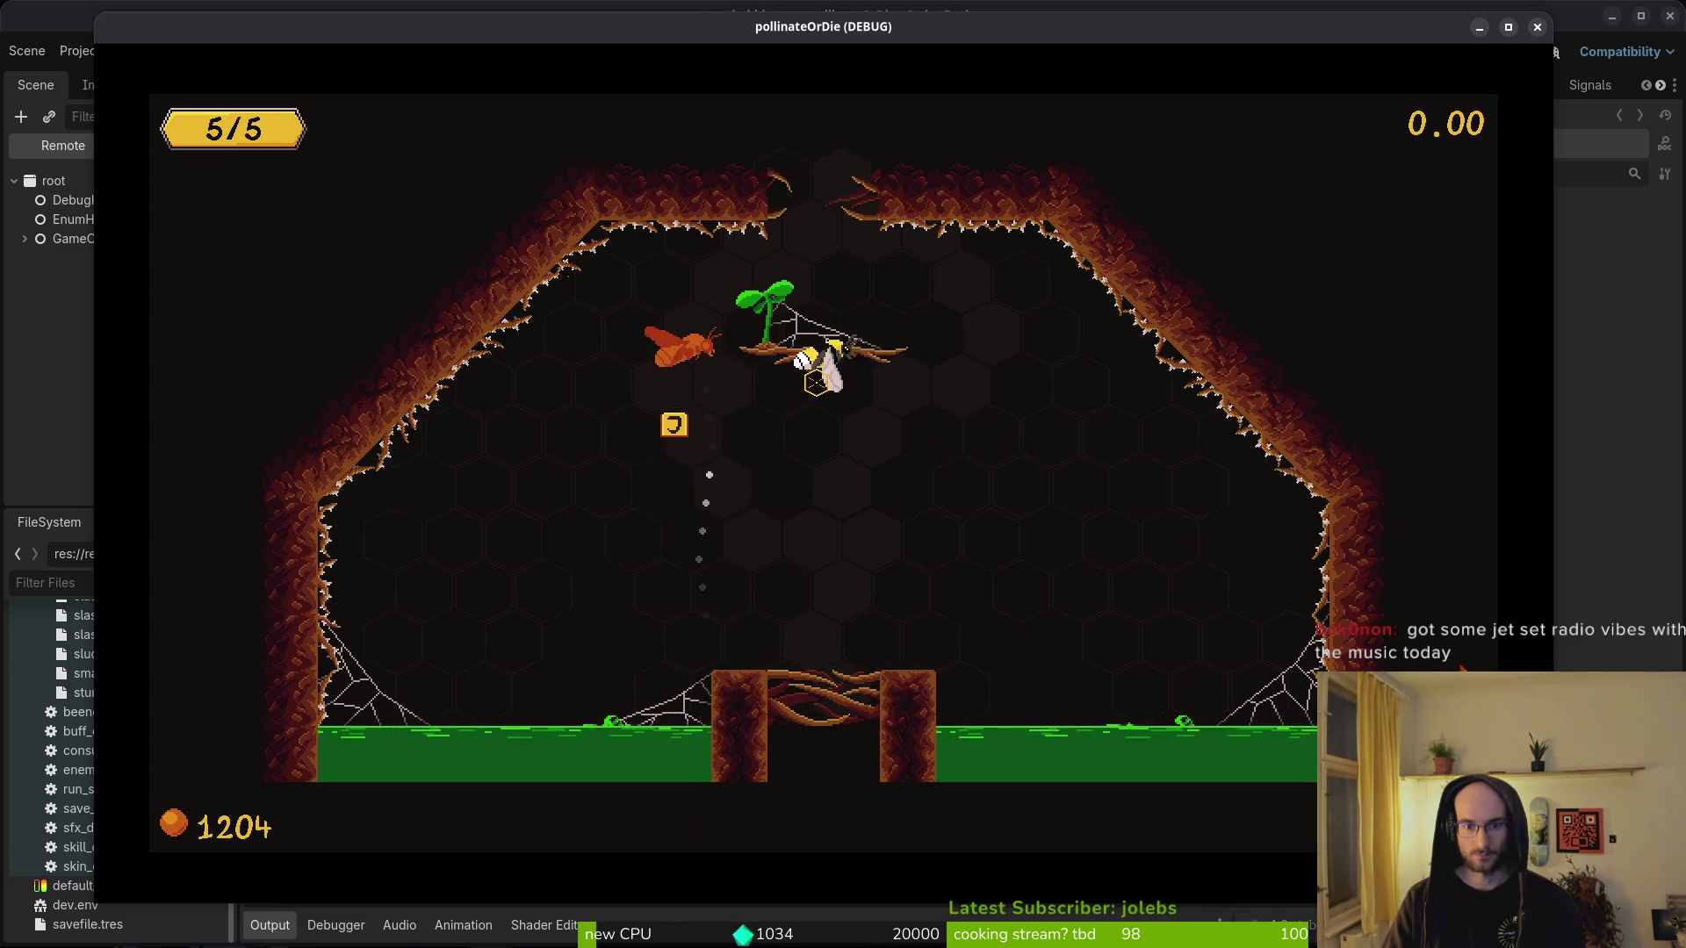
pyautogui.press('w')
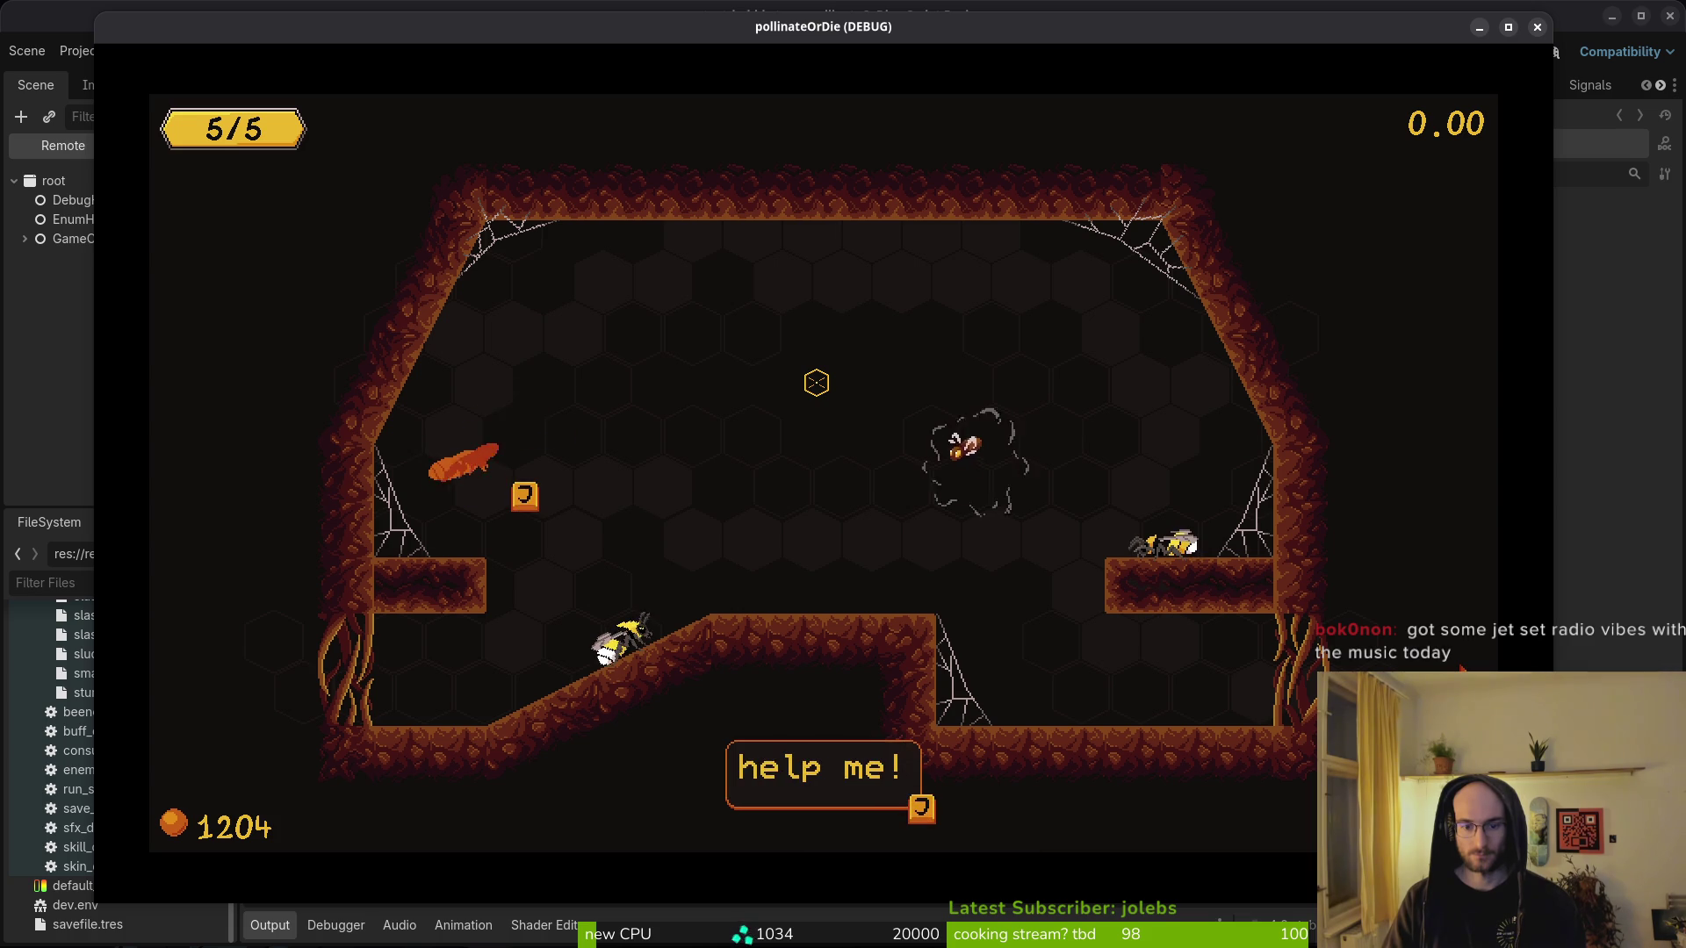
pyautogui.press('w')
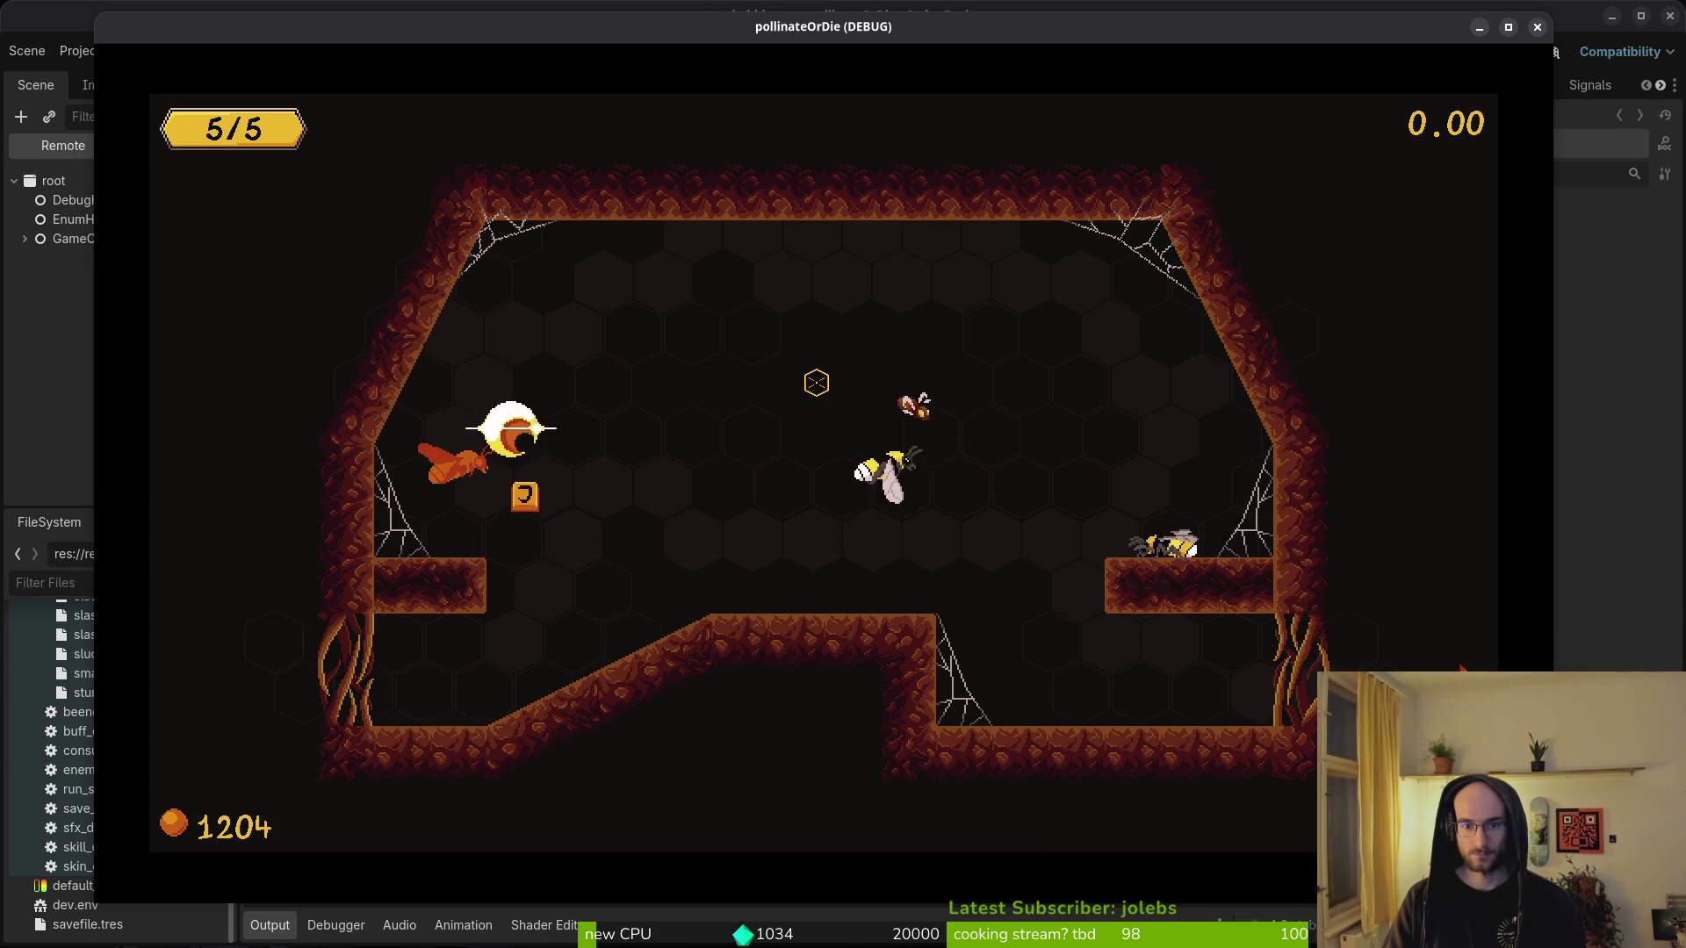
pyautogui.press('d')
pyautogui.press('w')
pyautogui.press('a')
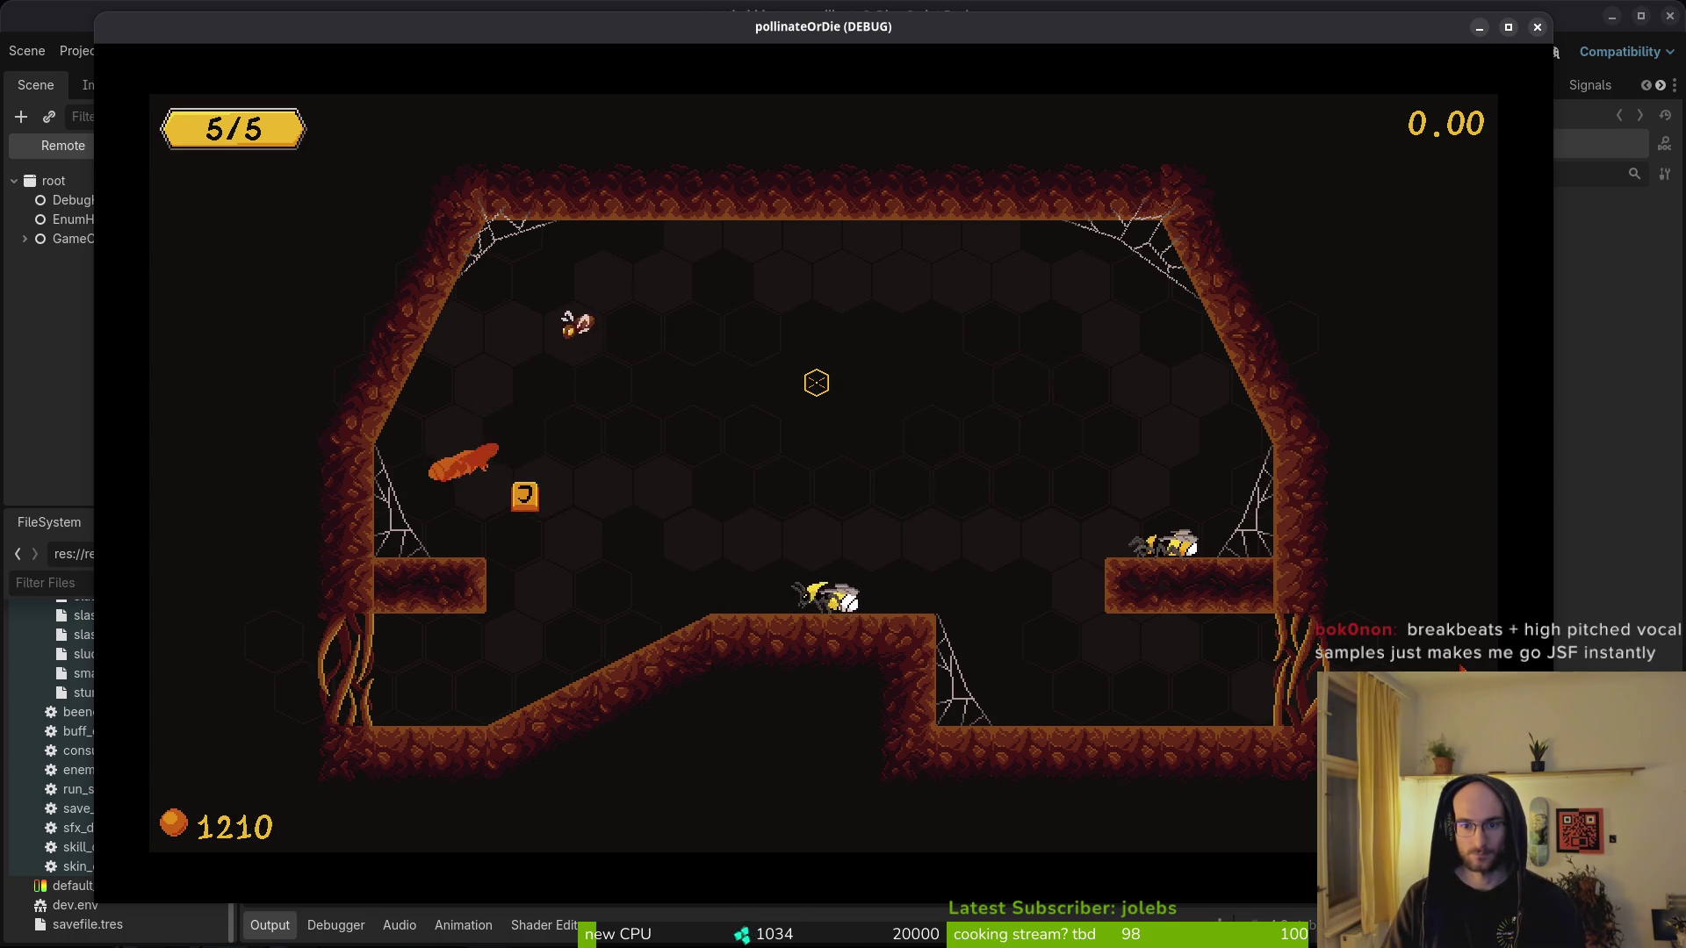
pyautogui.press('w')
pyautogui.press('d')
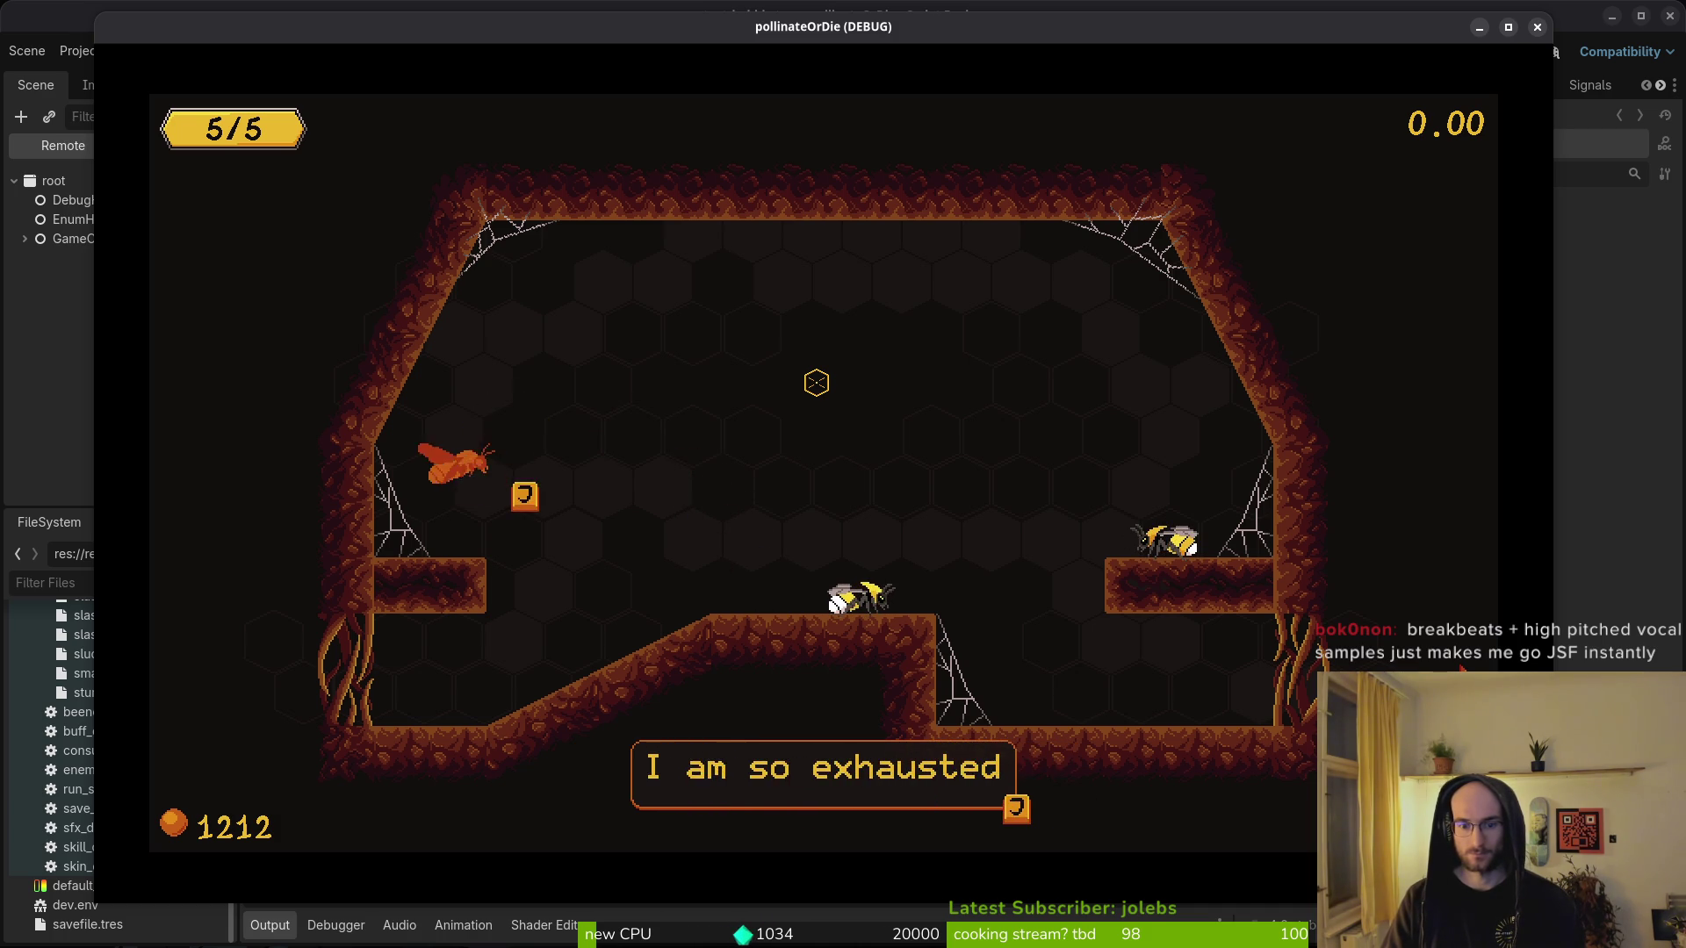
# - Head right into the next room and advance the friend bee's dialogue
pyautogui.press('d')
pyautogui.press('d')
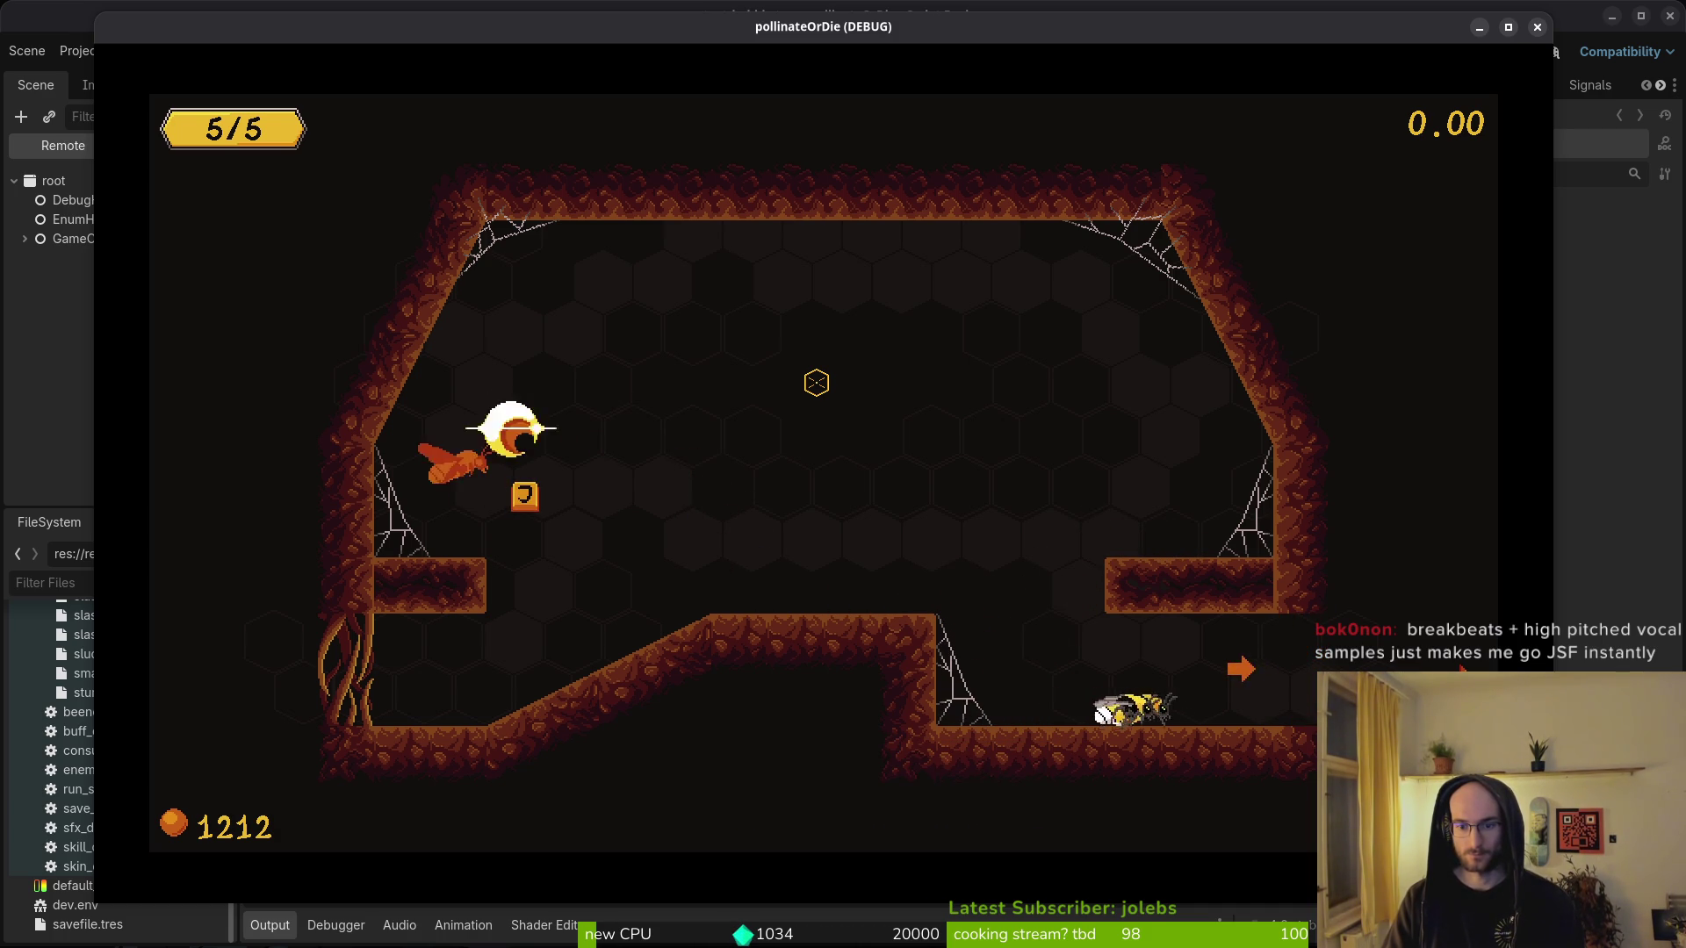
pyautogui.press('d')
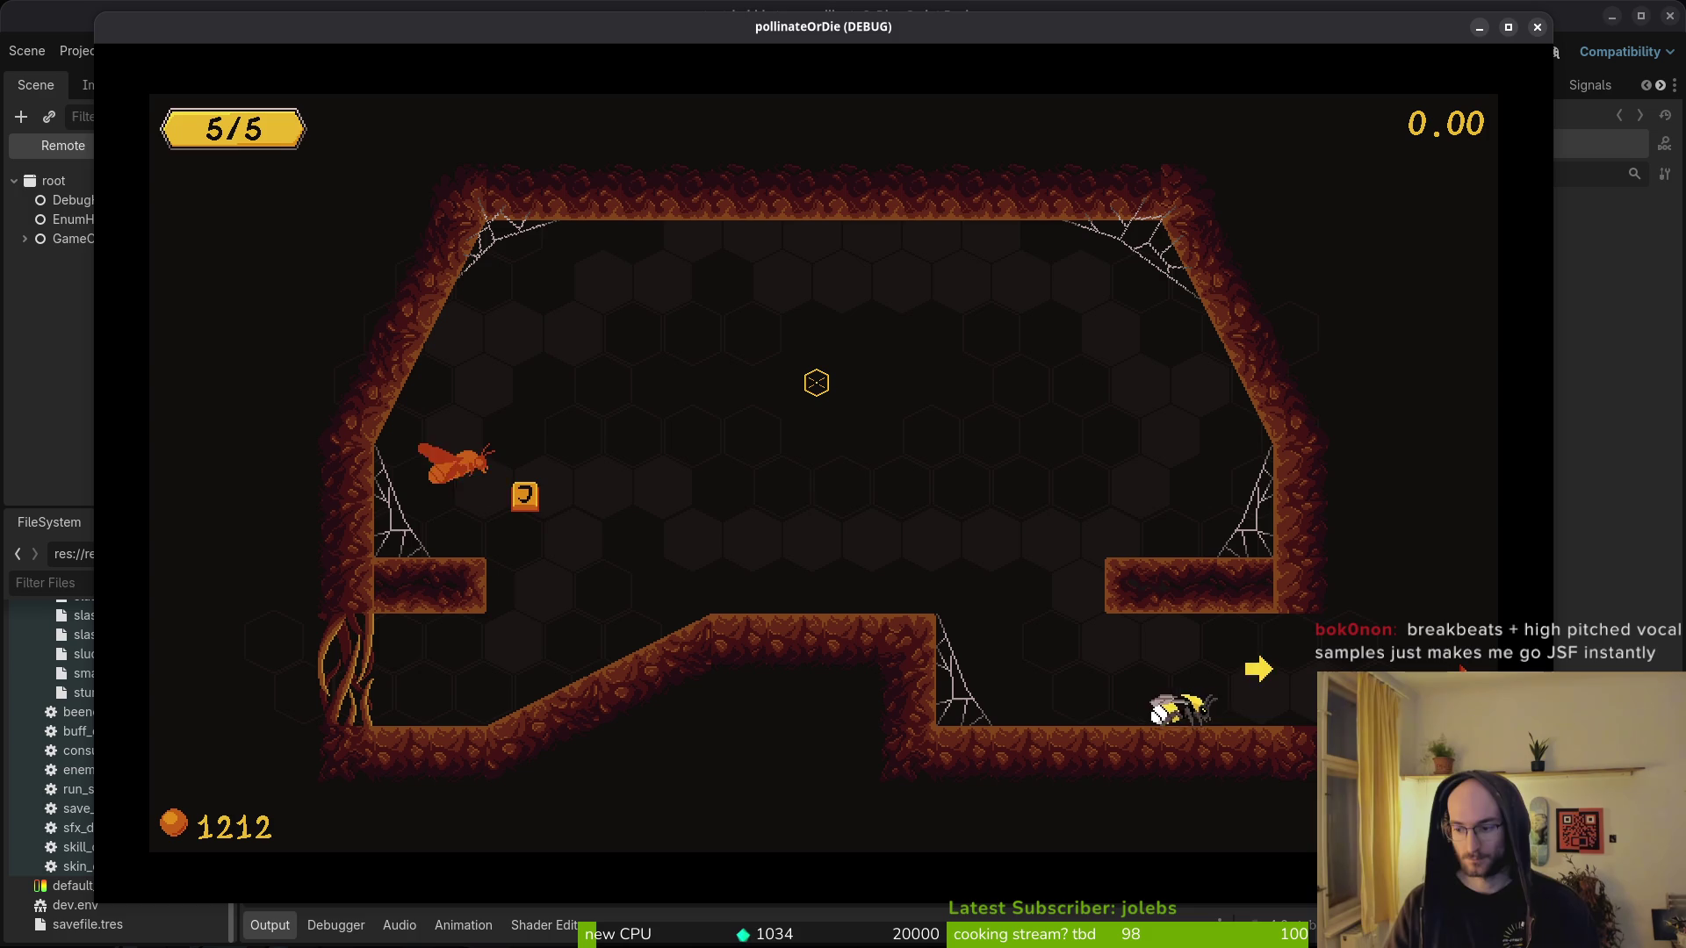
pyautogui.press('d')
pyautogui.press('j')
pyautogui.press('j')
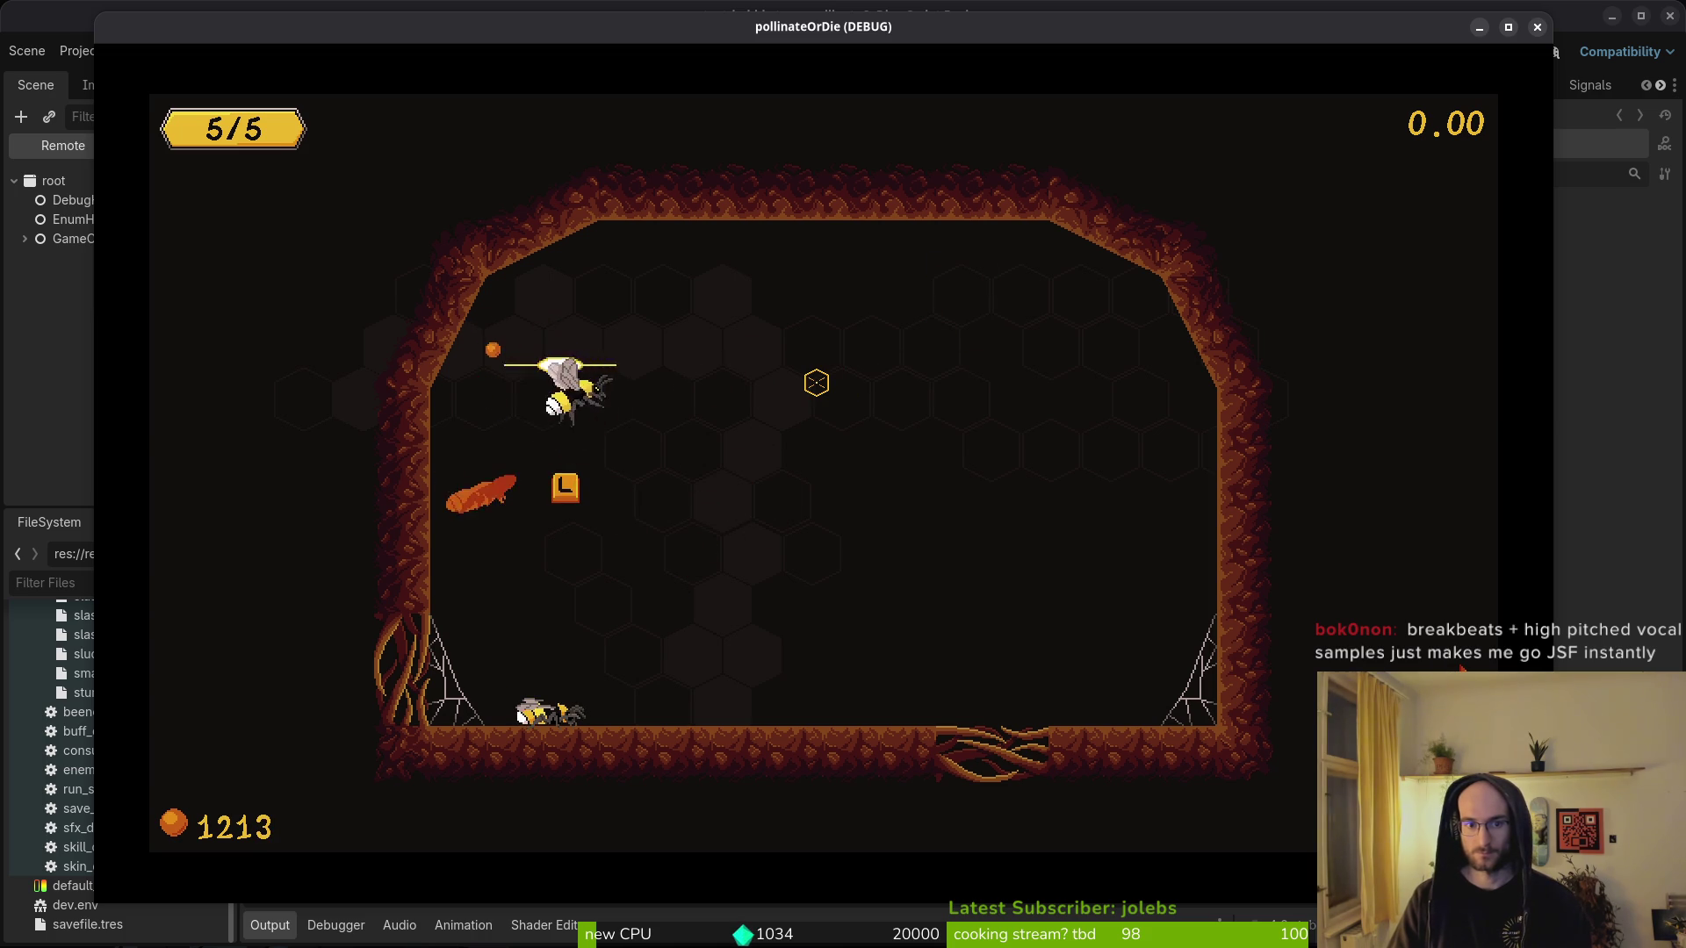
pyautogui.press('j')
pyautogui.press('j')
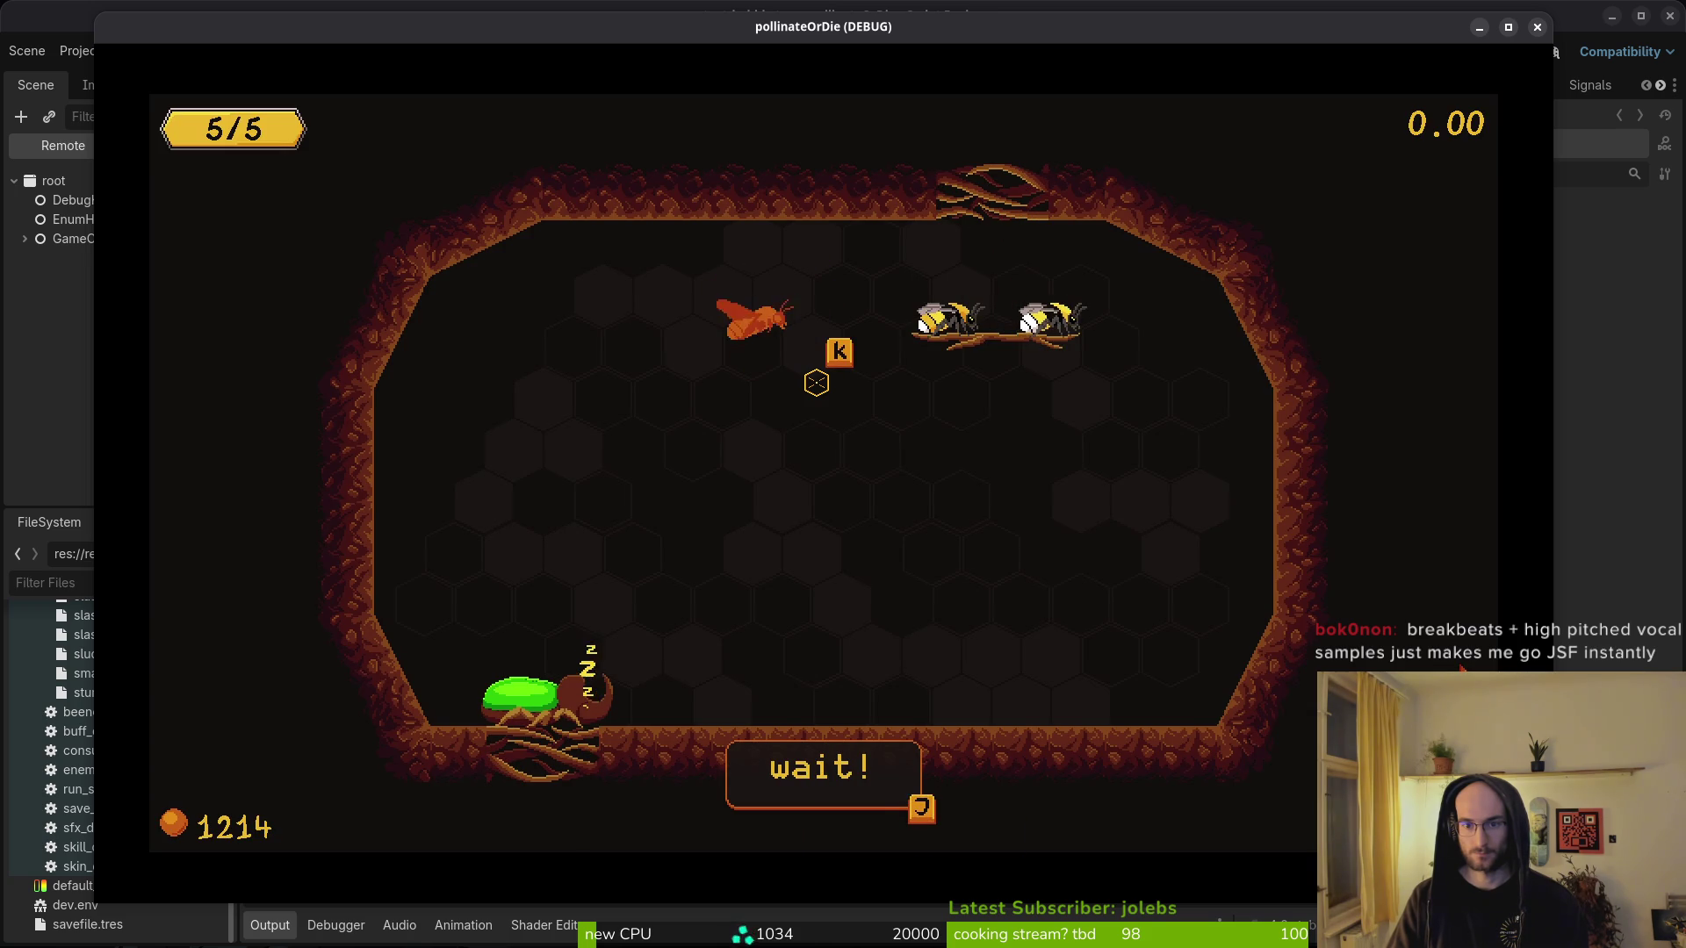
# - Advance the beetle warning dialogue, stun the rhino beetle, defeat it and close the victory dialog
pyautogui.press('j')
pyautogui.press('j')
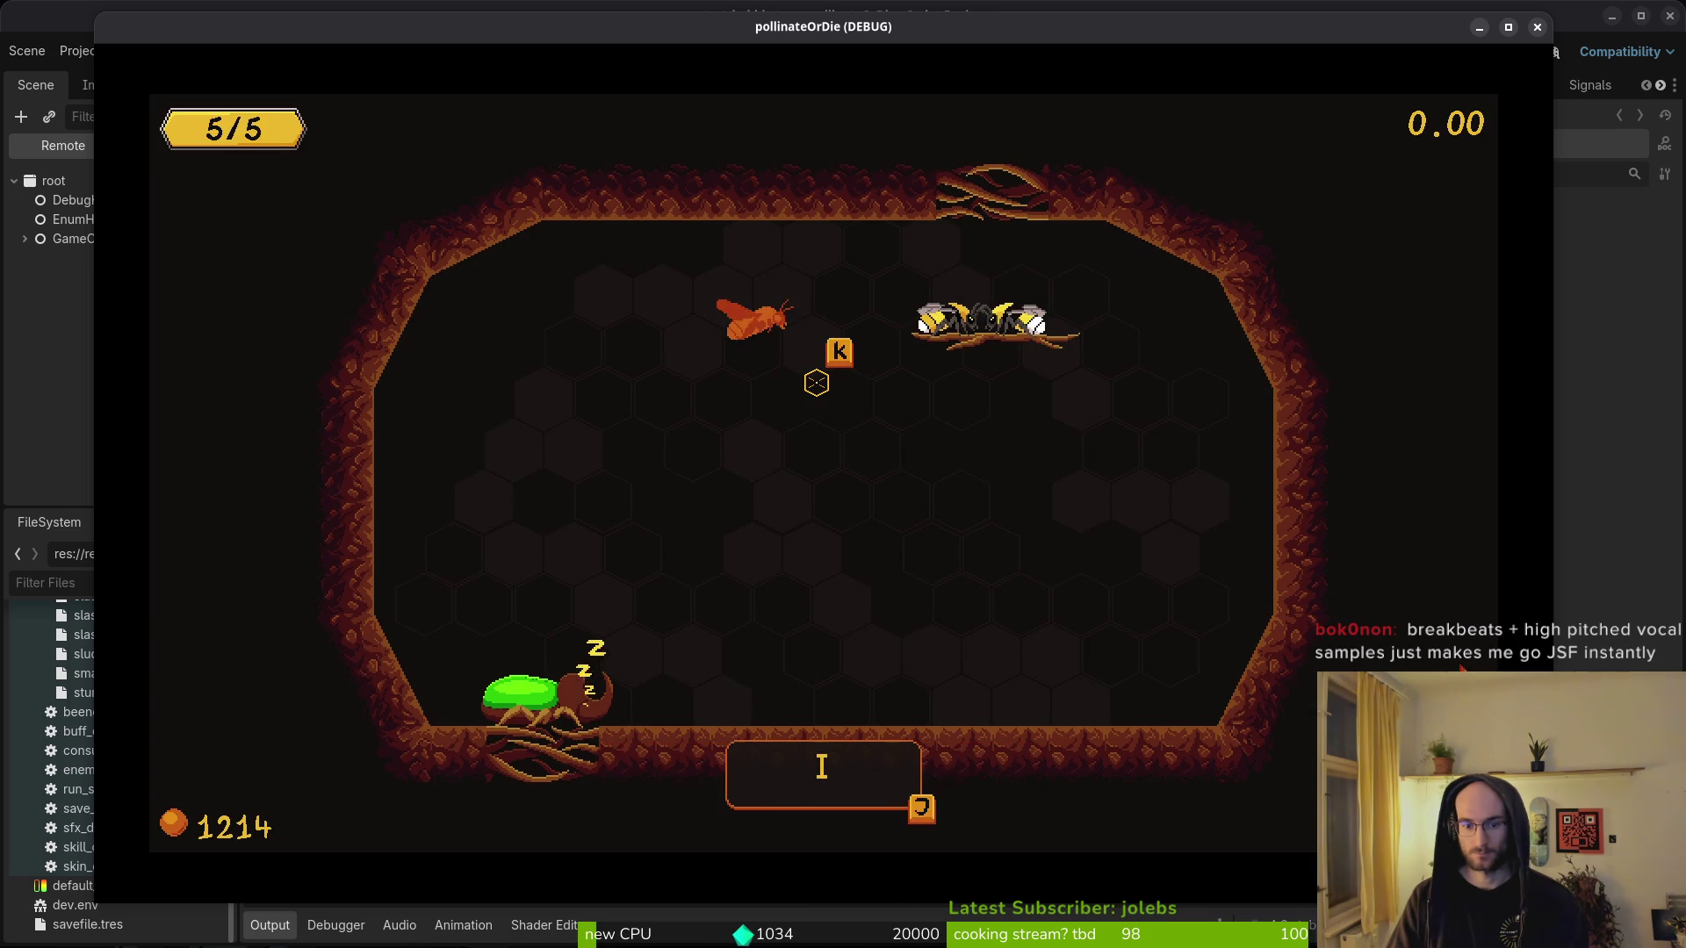
pyautogui.press('j')
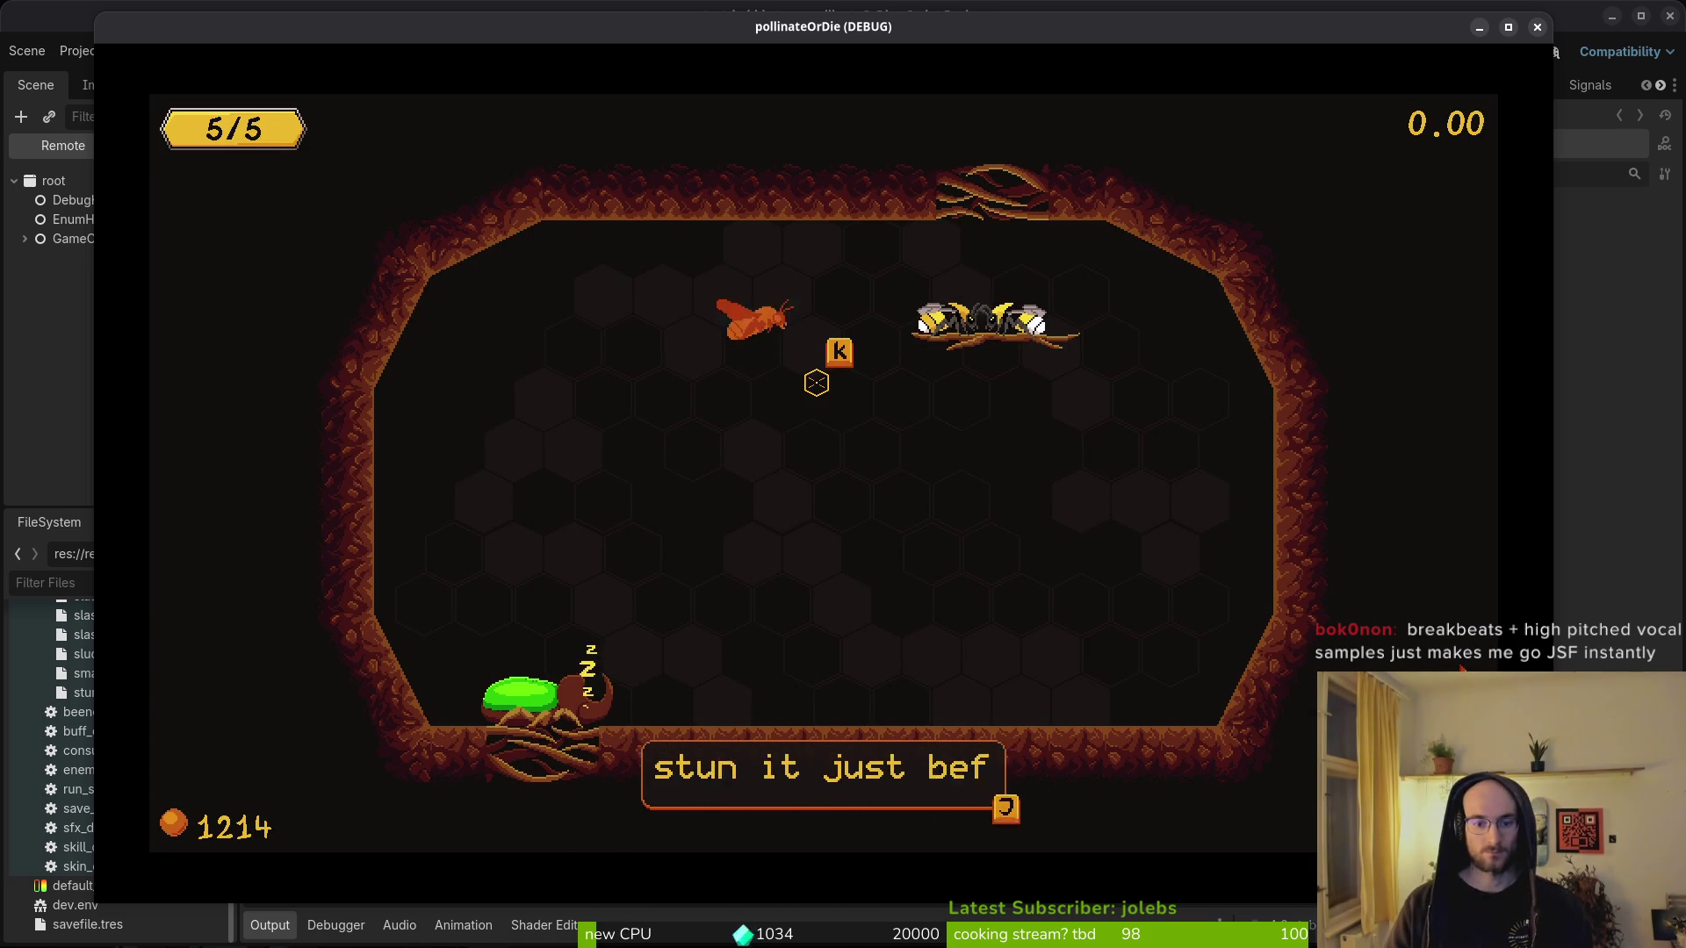
pyautogui.press('j')
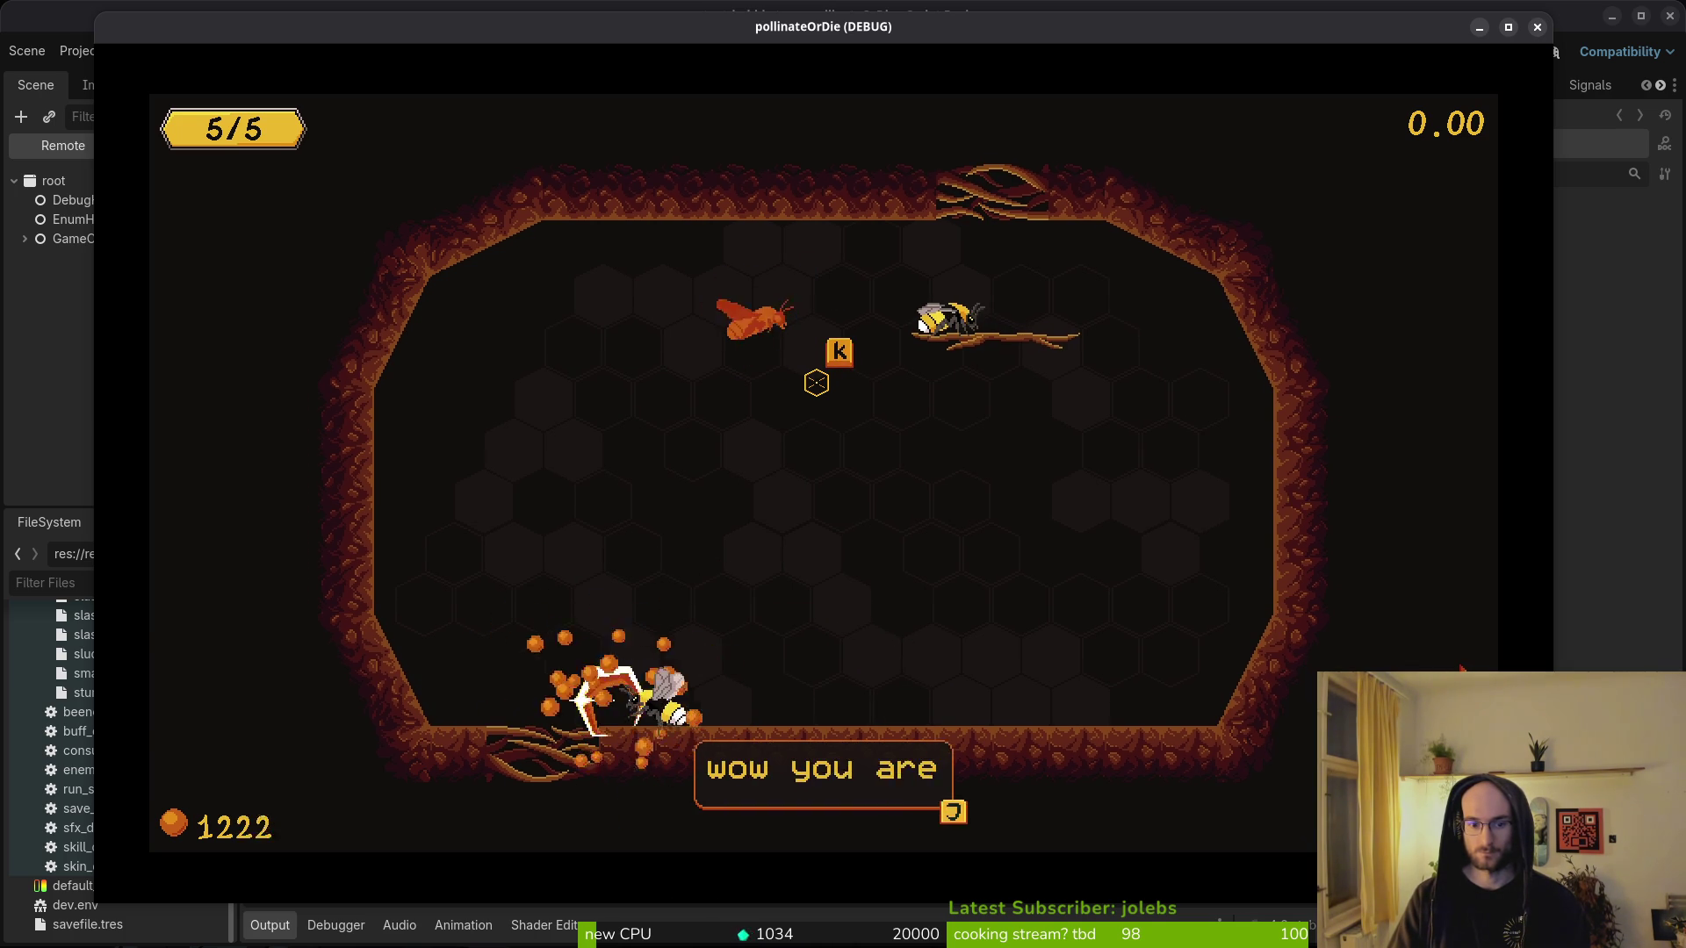
pyautogui.press('j')
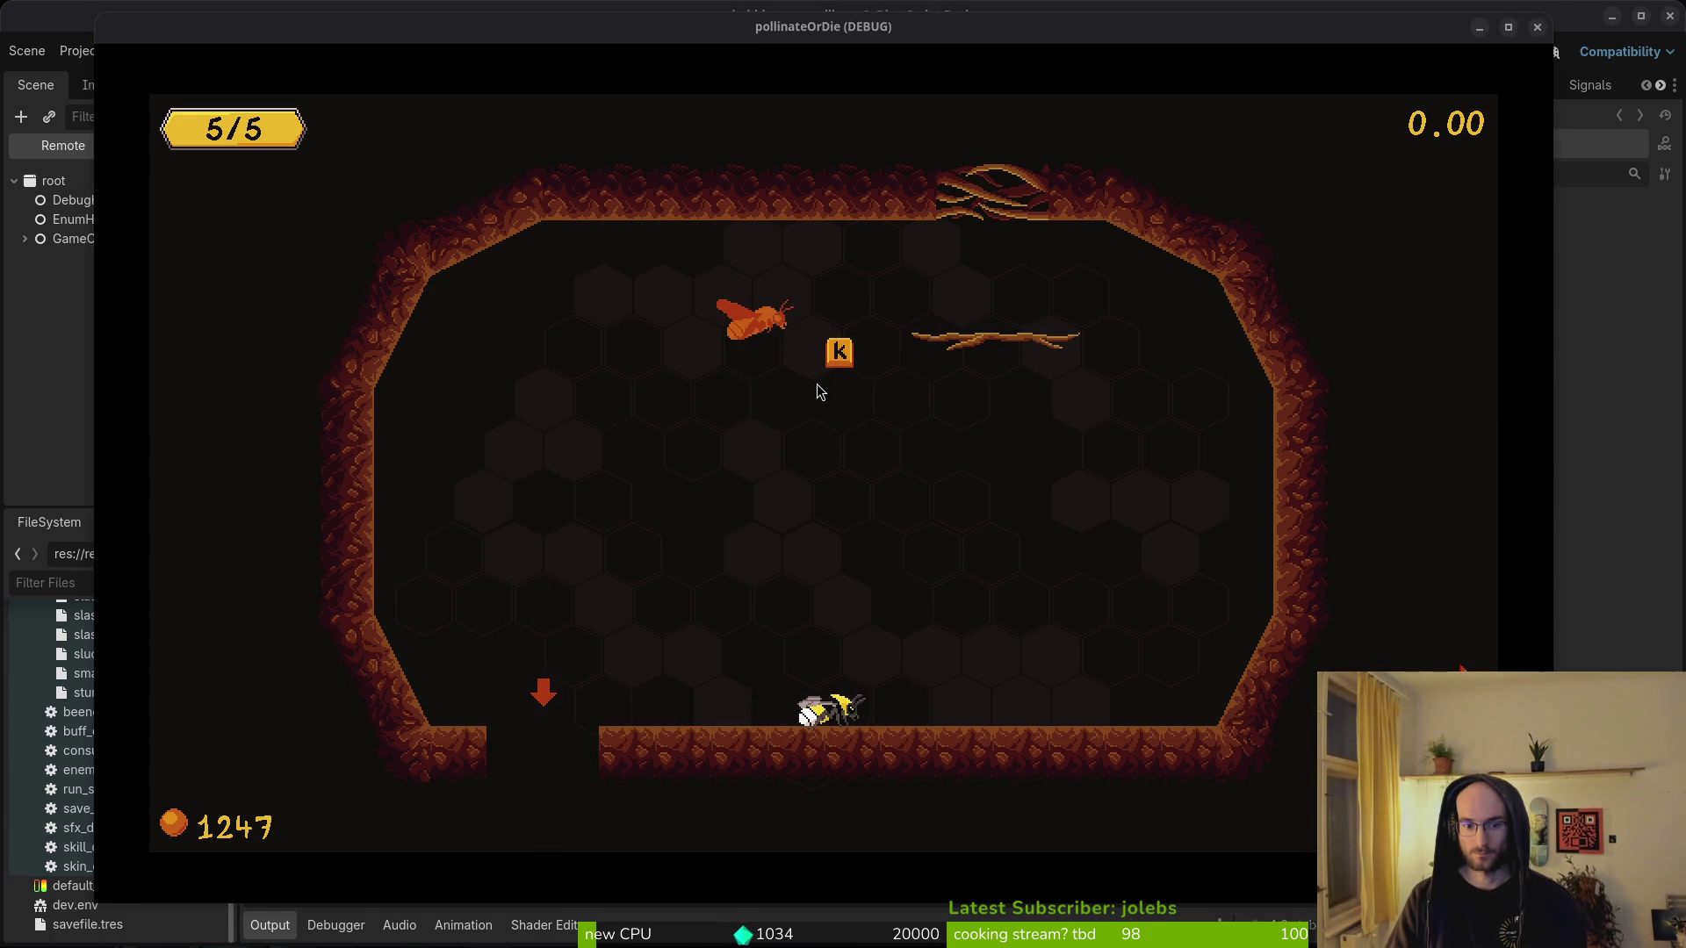
# - Stop the debug game, relaunch it, and return to tutorial_5.gd in Neovim
pyautogui.press('F8')
pyautogui.press('F5')
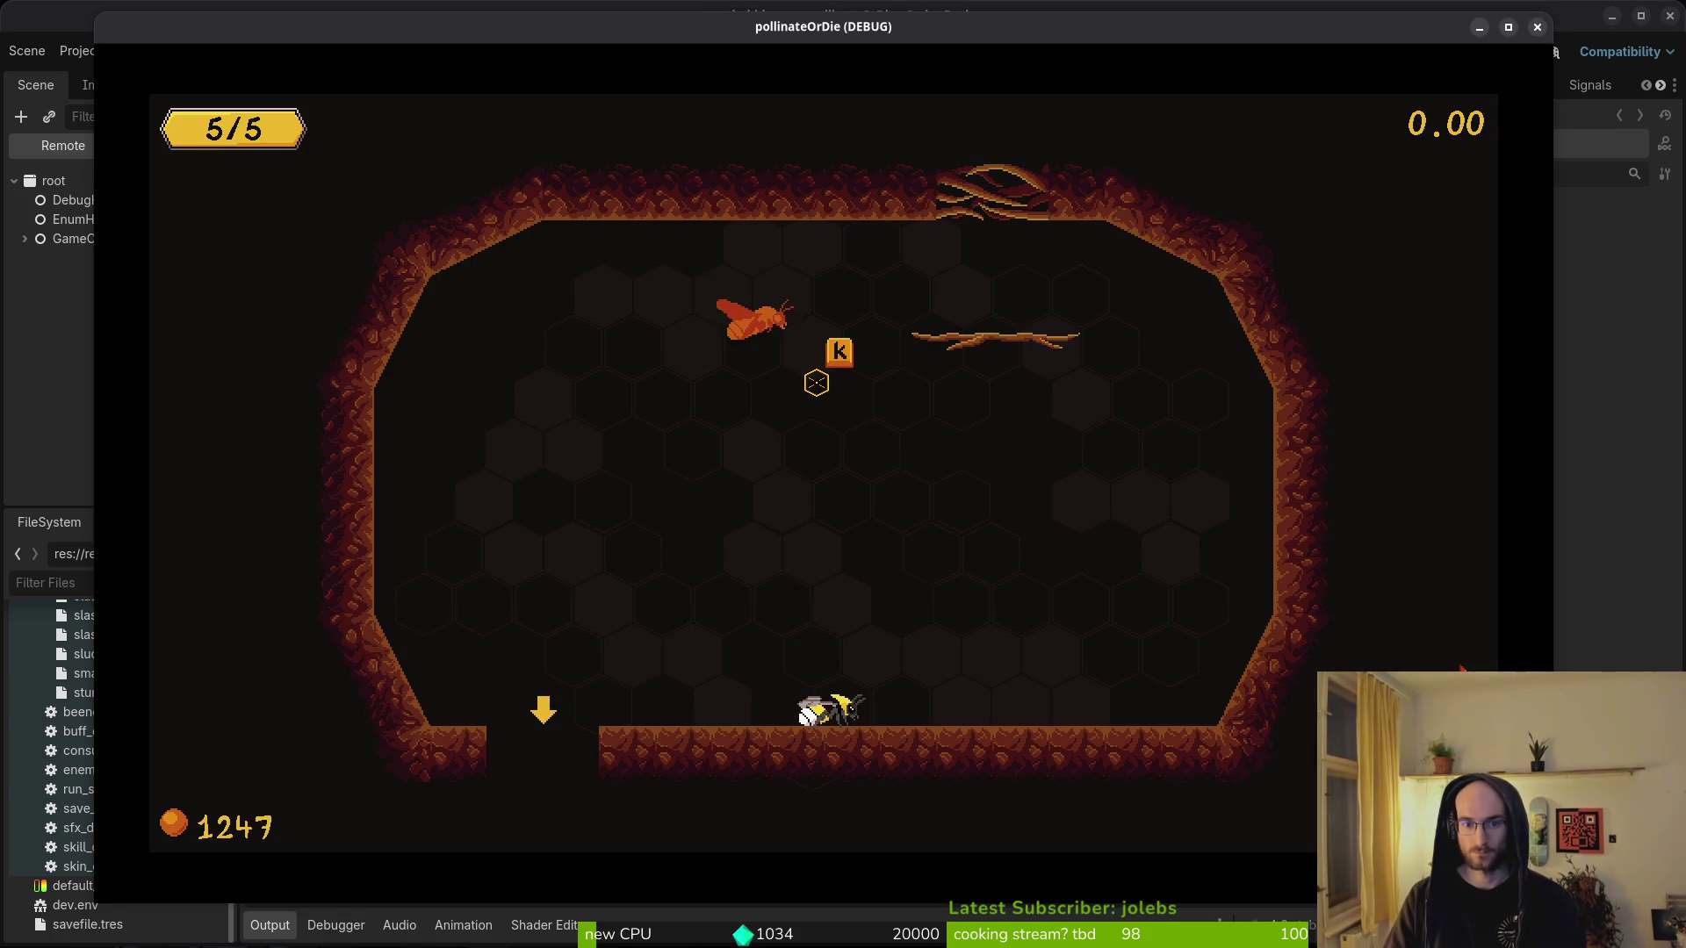
pyautogui.hotkey('alt', 'Tab')
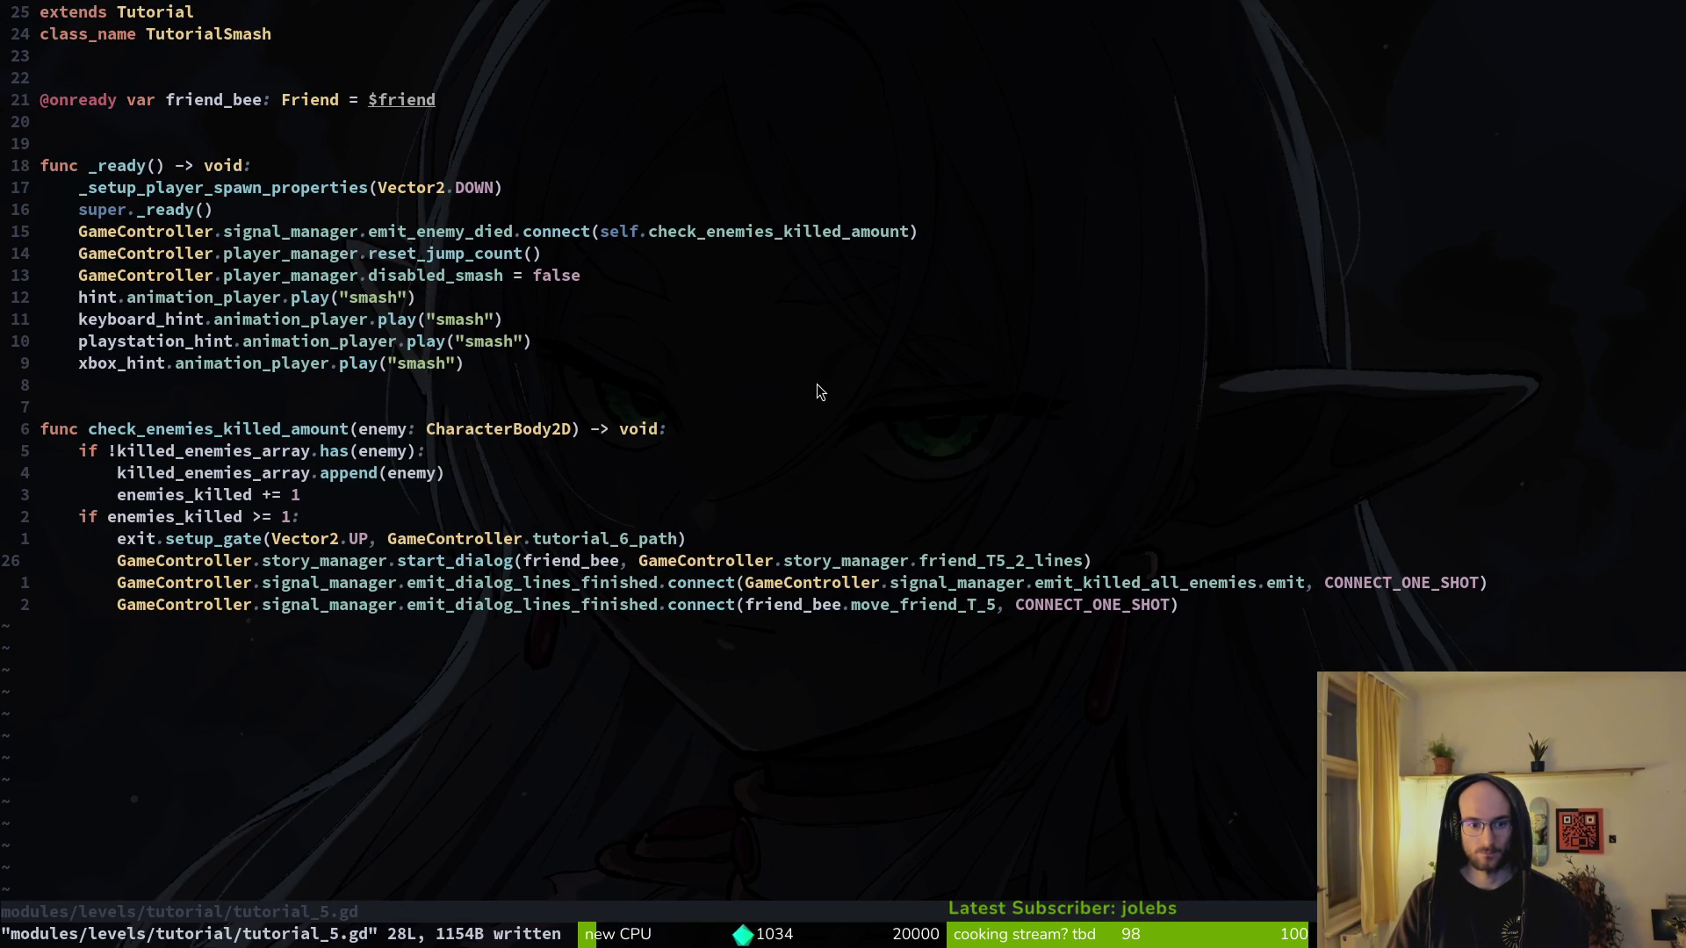
# - Rework tutorial_5.gd so a 0.5 s wait precedes the start_dialog call, and save
pyautogui.hotkey('shift', 'v')
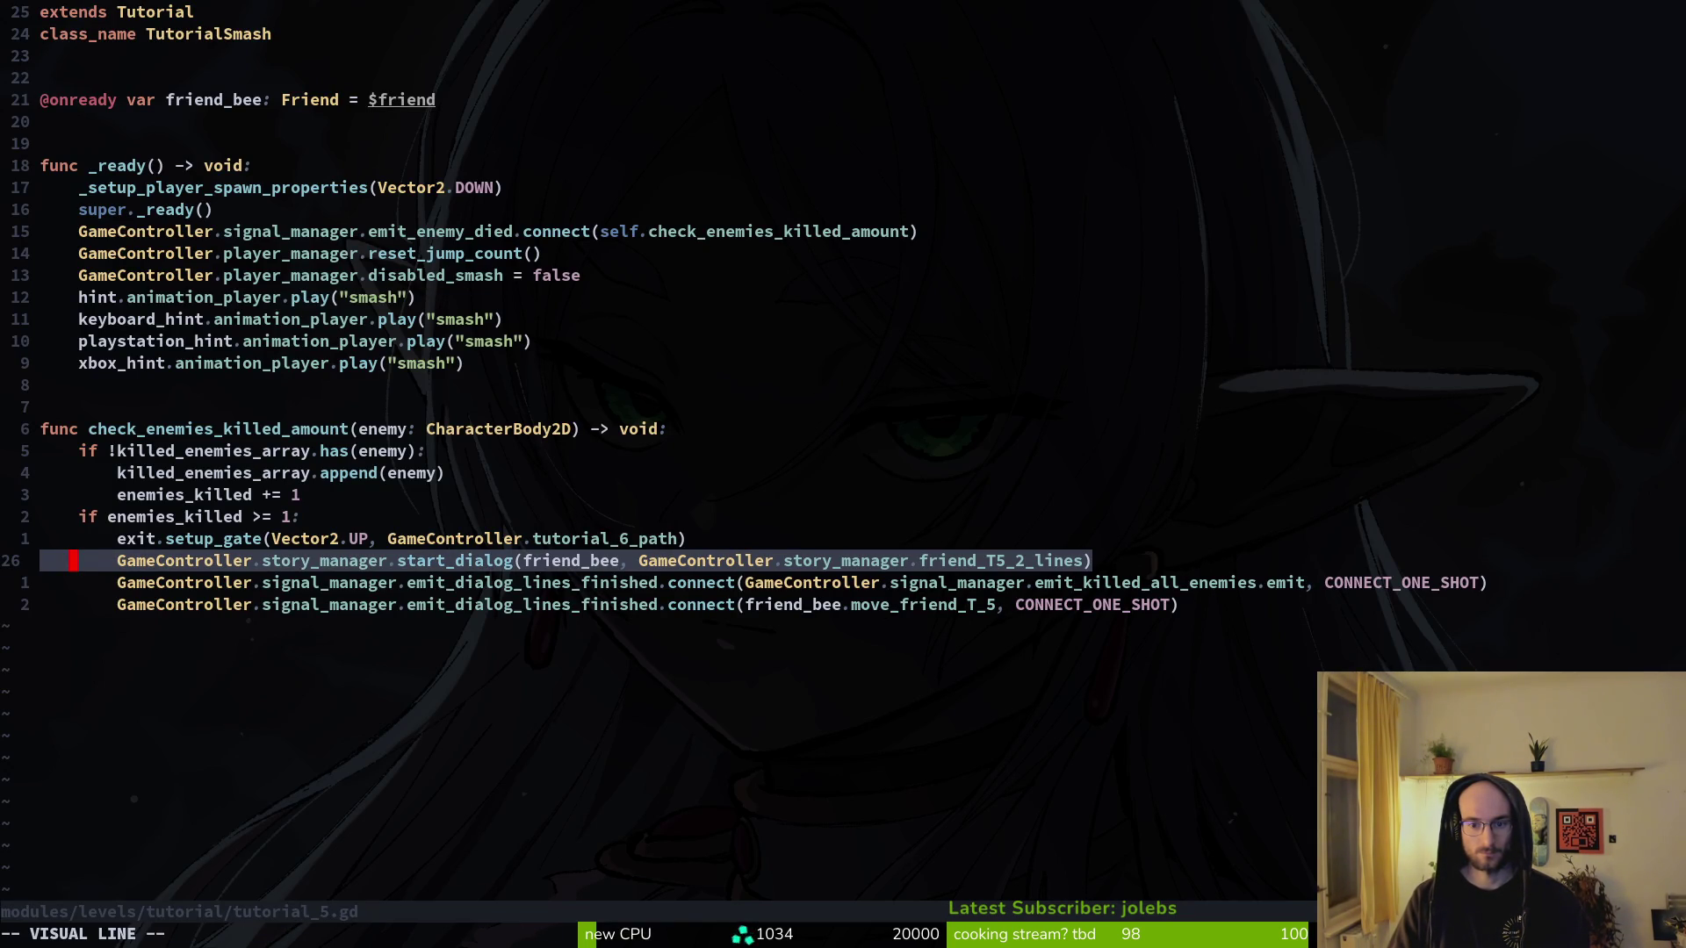
pyautogui.write('d:w')
pyautogui.press('Return')
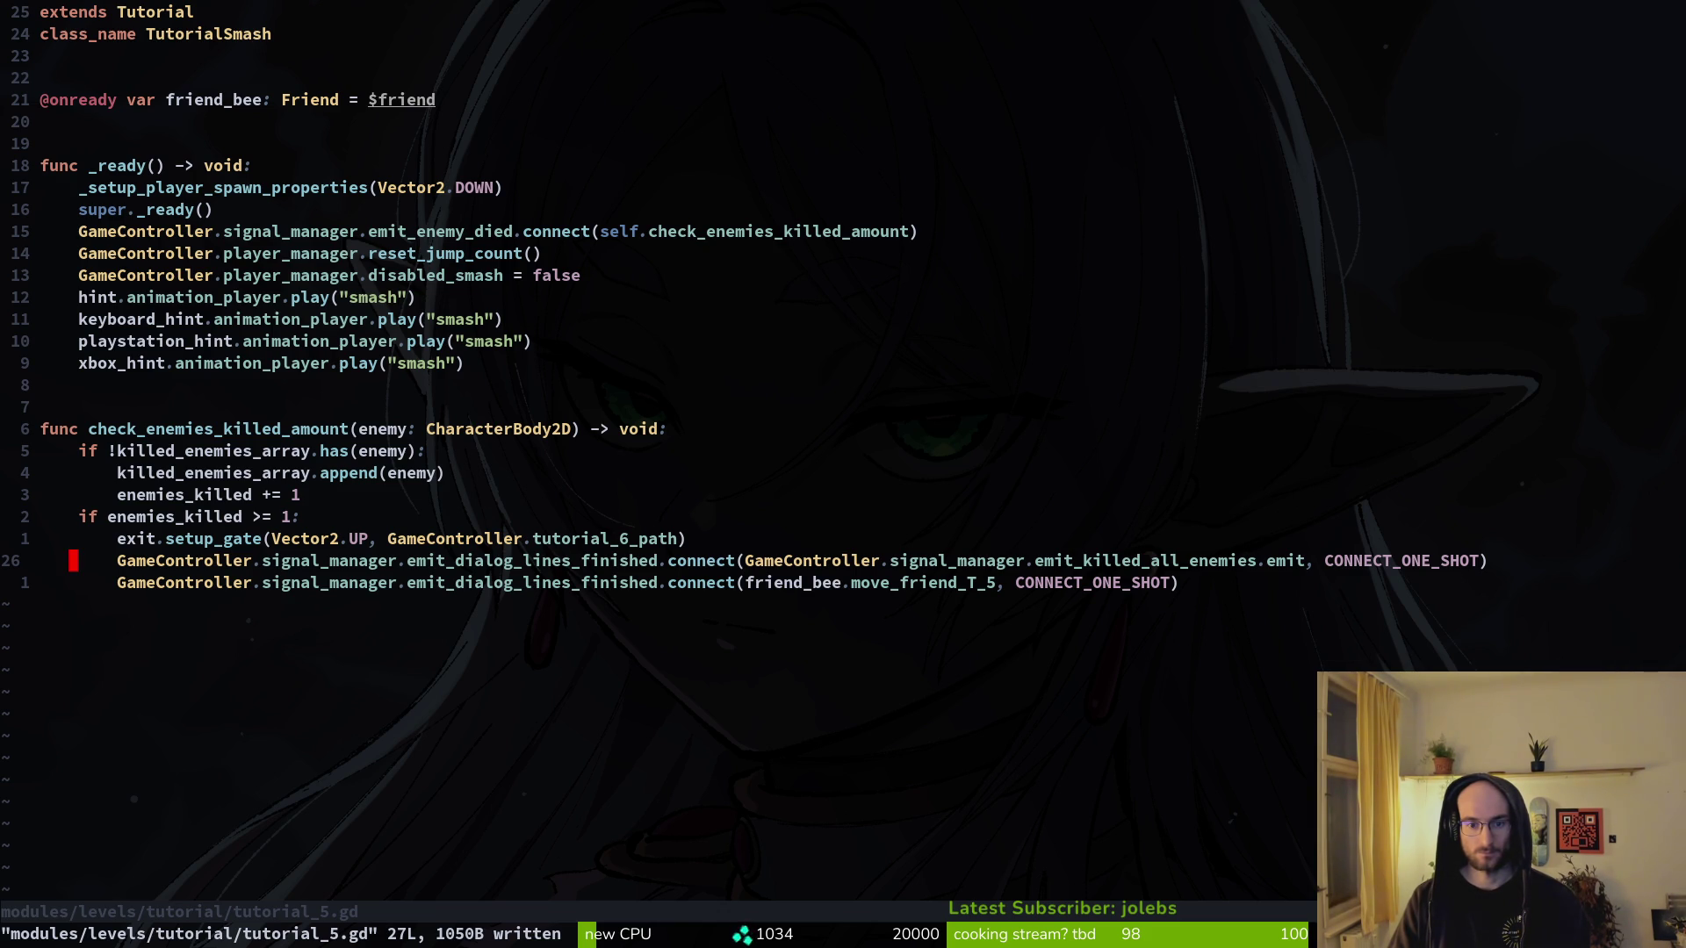
pyautogui.press('u')
pyautogui.press('u')
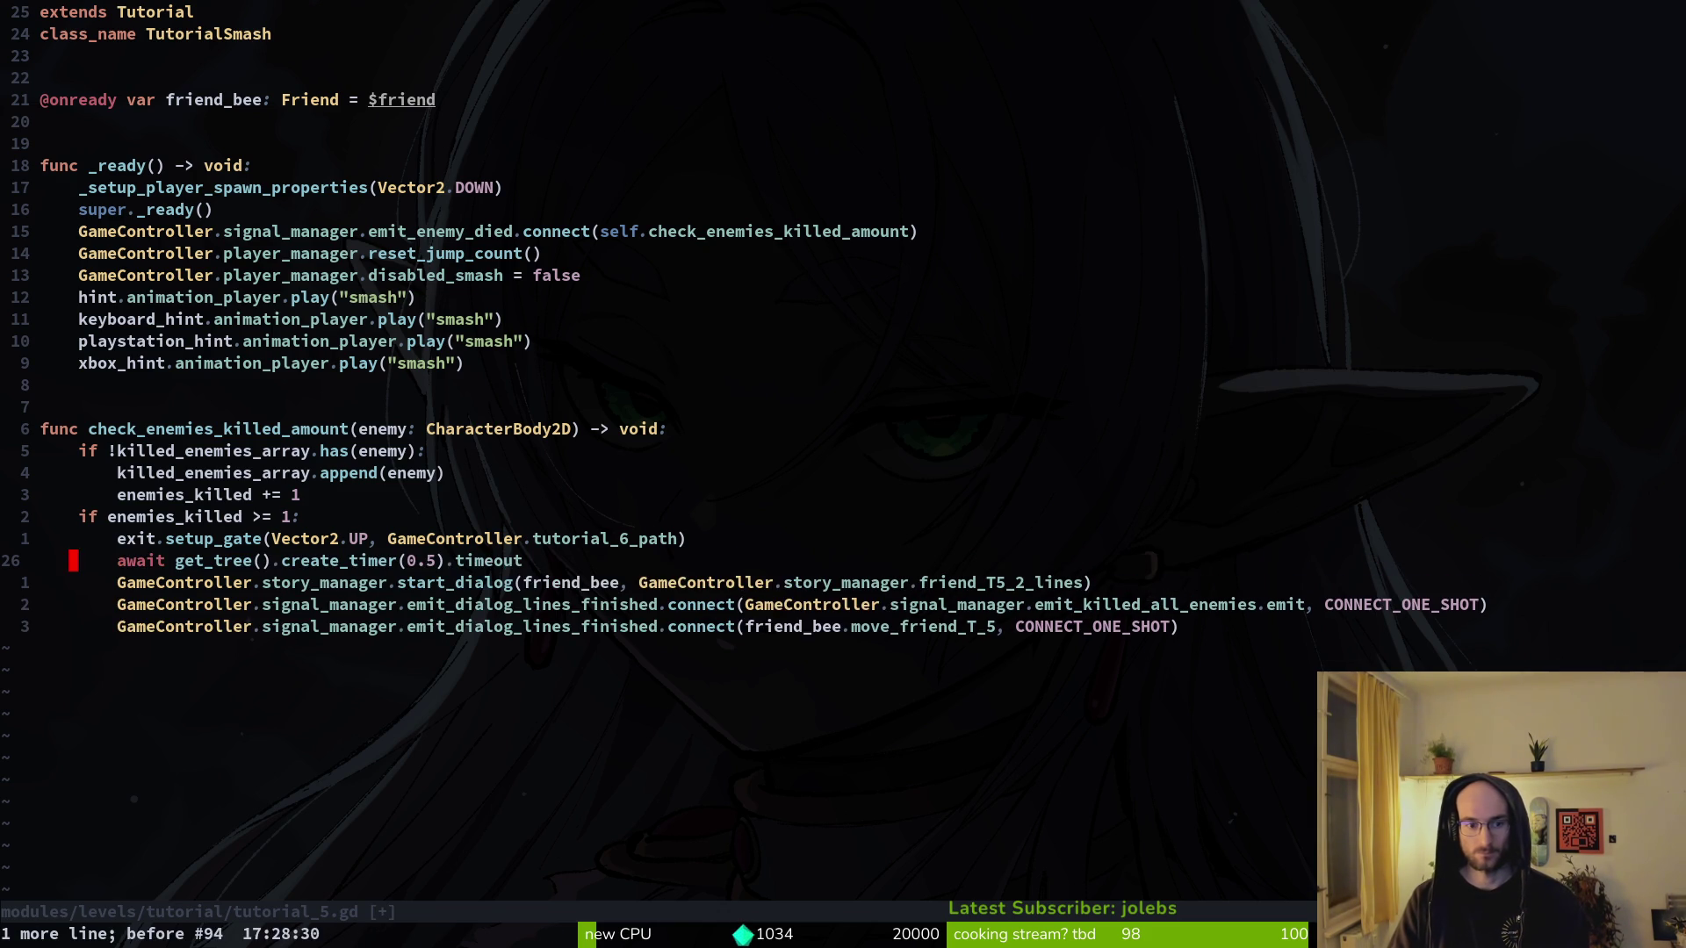
pyautogui.press('u')
pyautogui.press('u')
pyautogui.press('u')
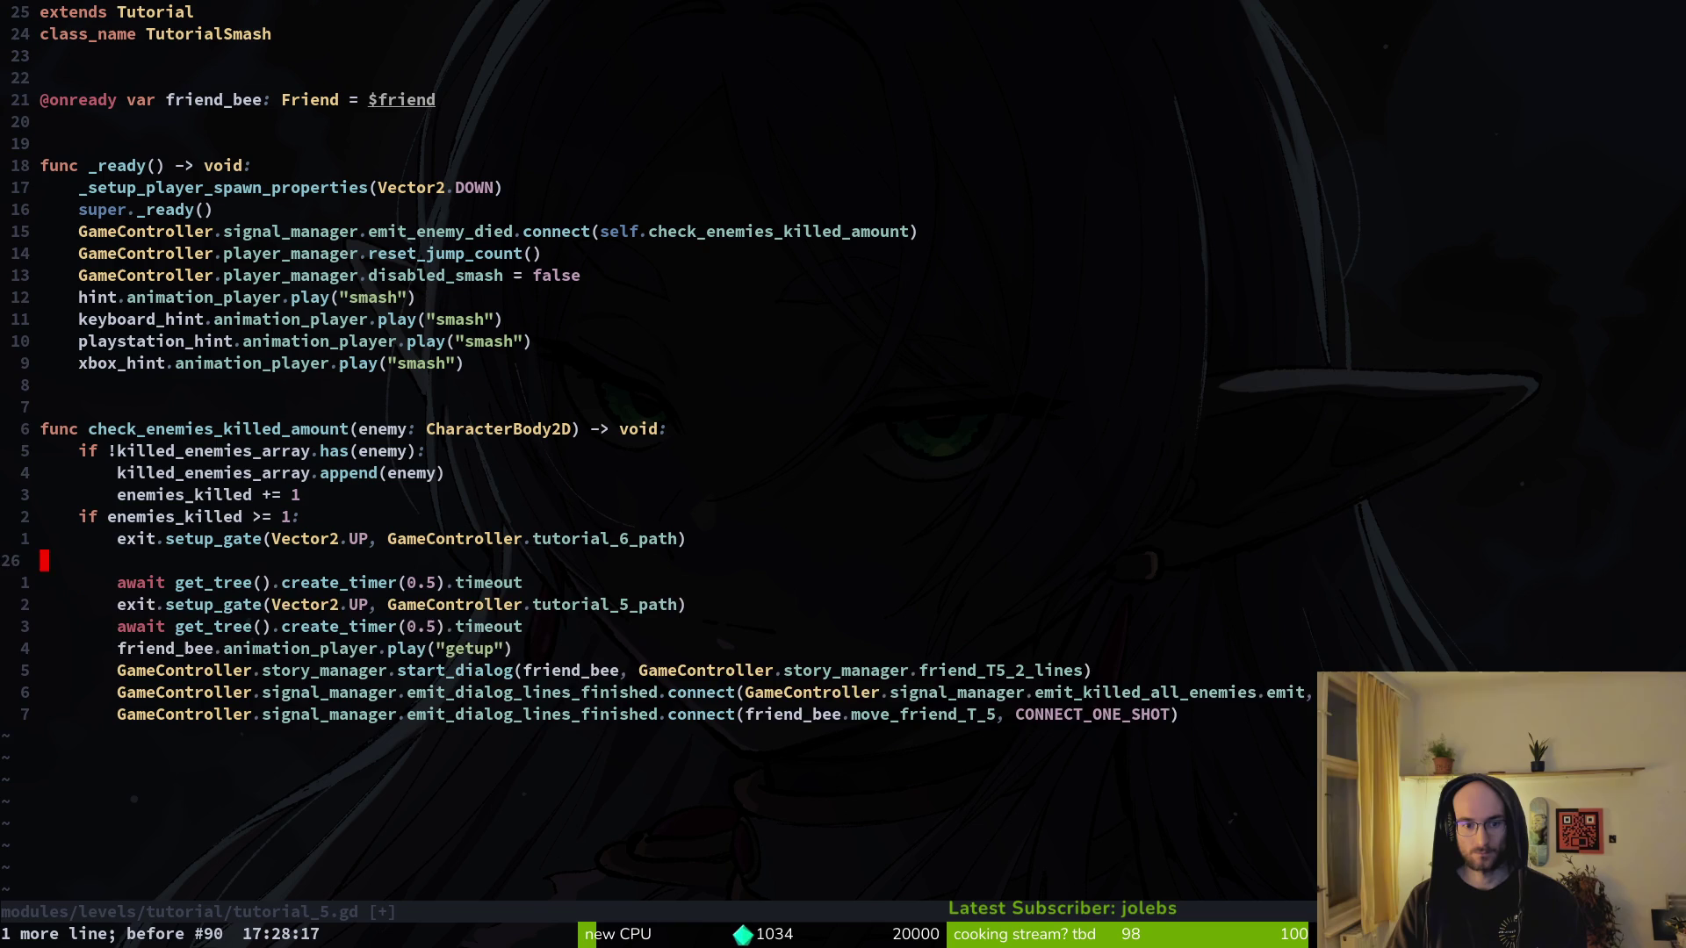
pyautogui.hotkey('ctrl', 'r')
pyautogui.hotkey('ctrl', 'r')
pyautogui.hotkey('ctrl', 'r')
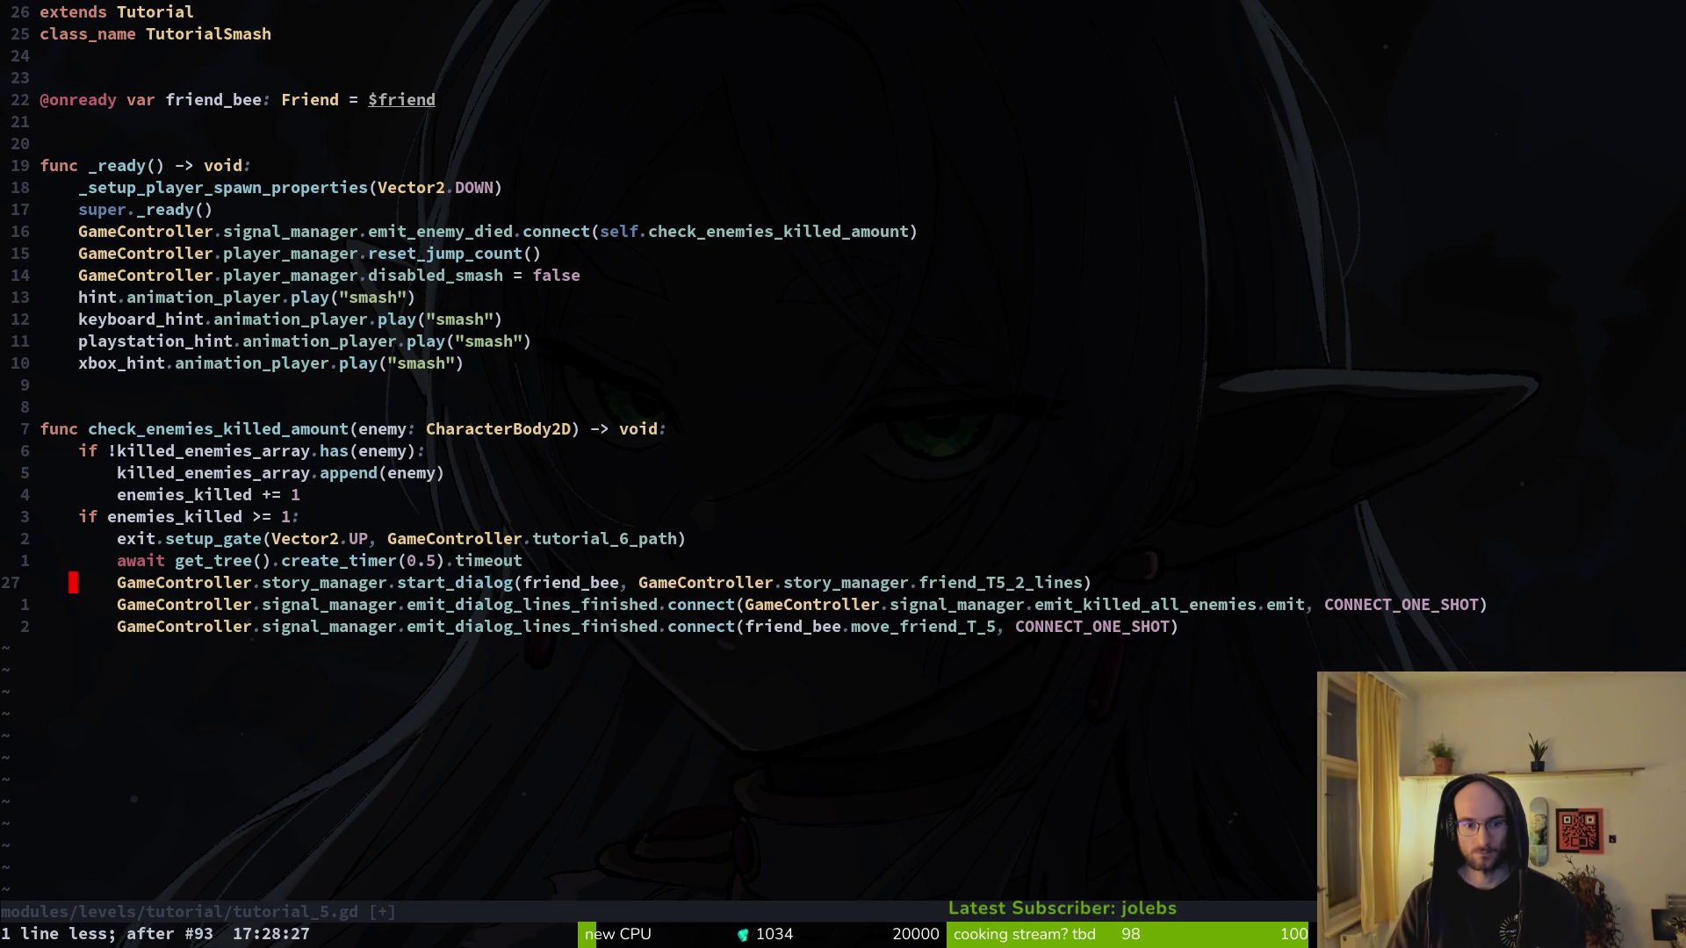
pyautogui.write(':w')
pyautogui.press('Return')
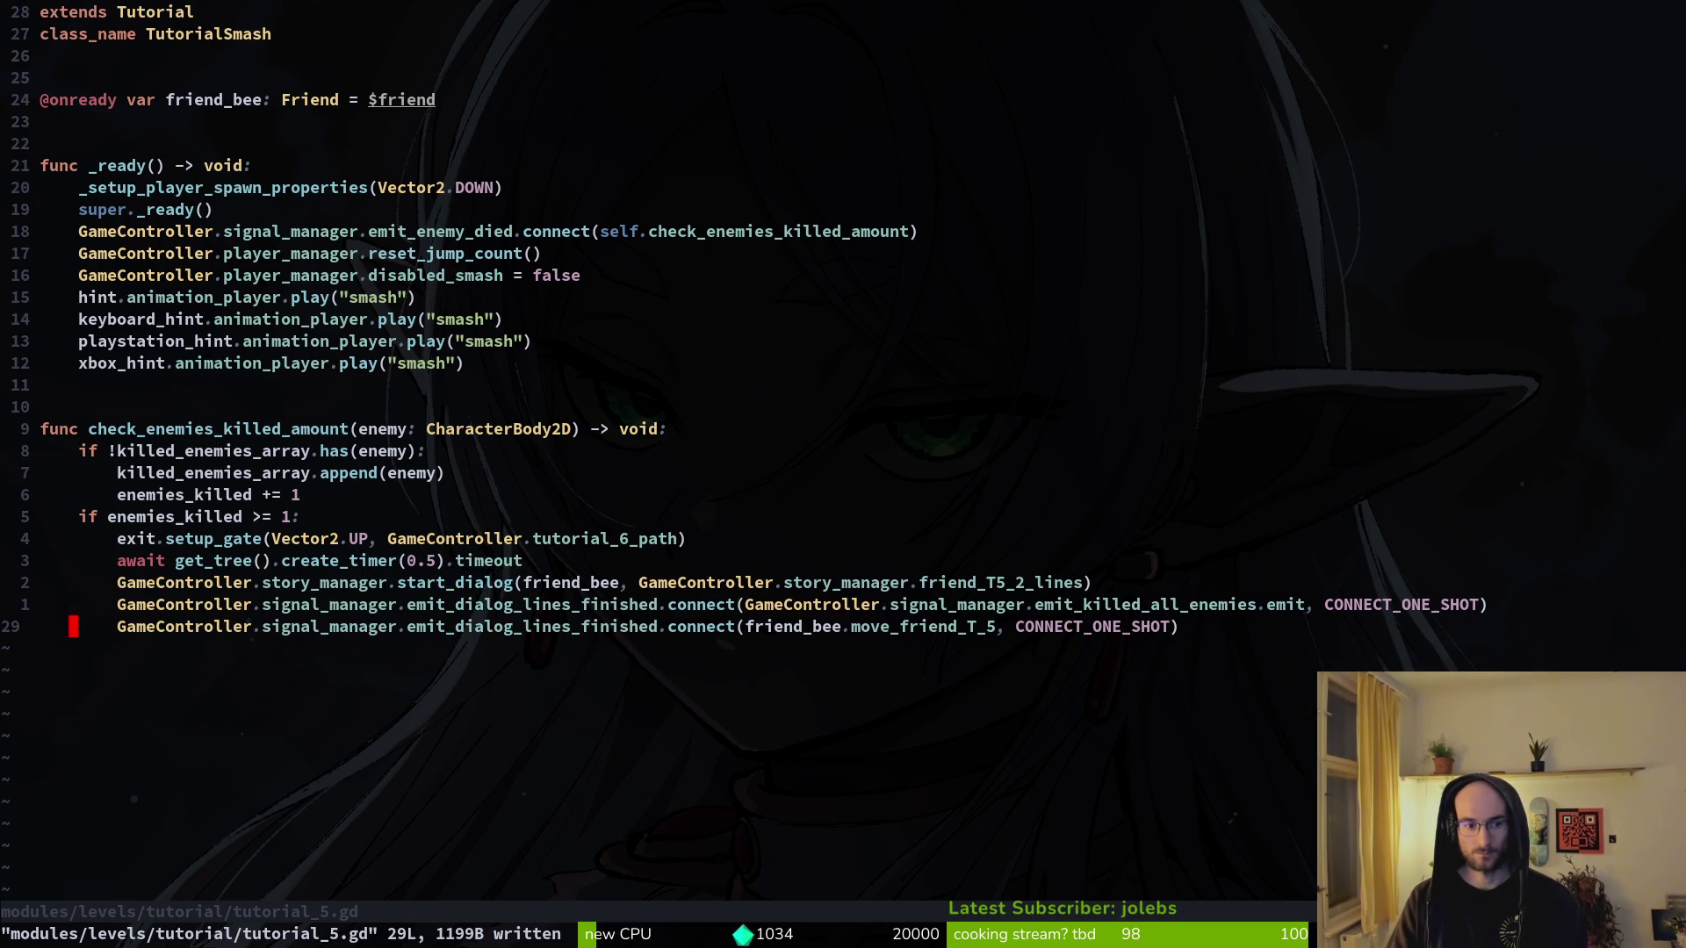
# - Delete the move_friend_T_5 connect line from tutorial_5.gd and save
pyautogui.hotkey('shift', 'v')
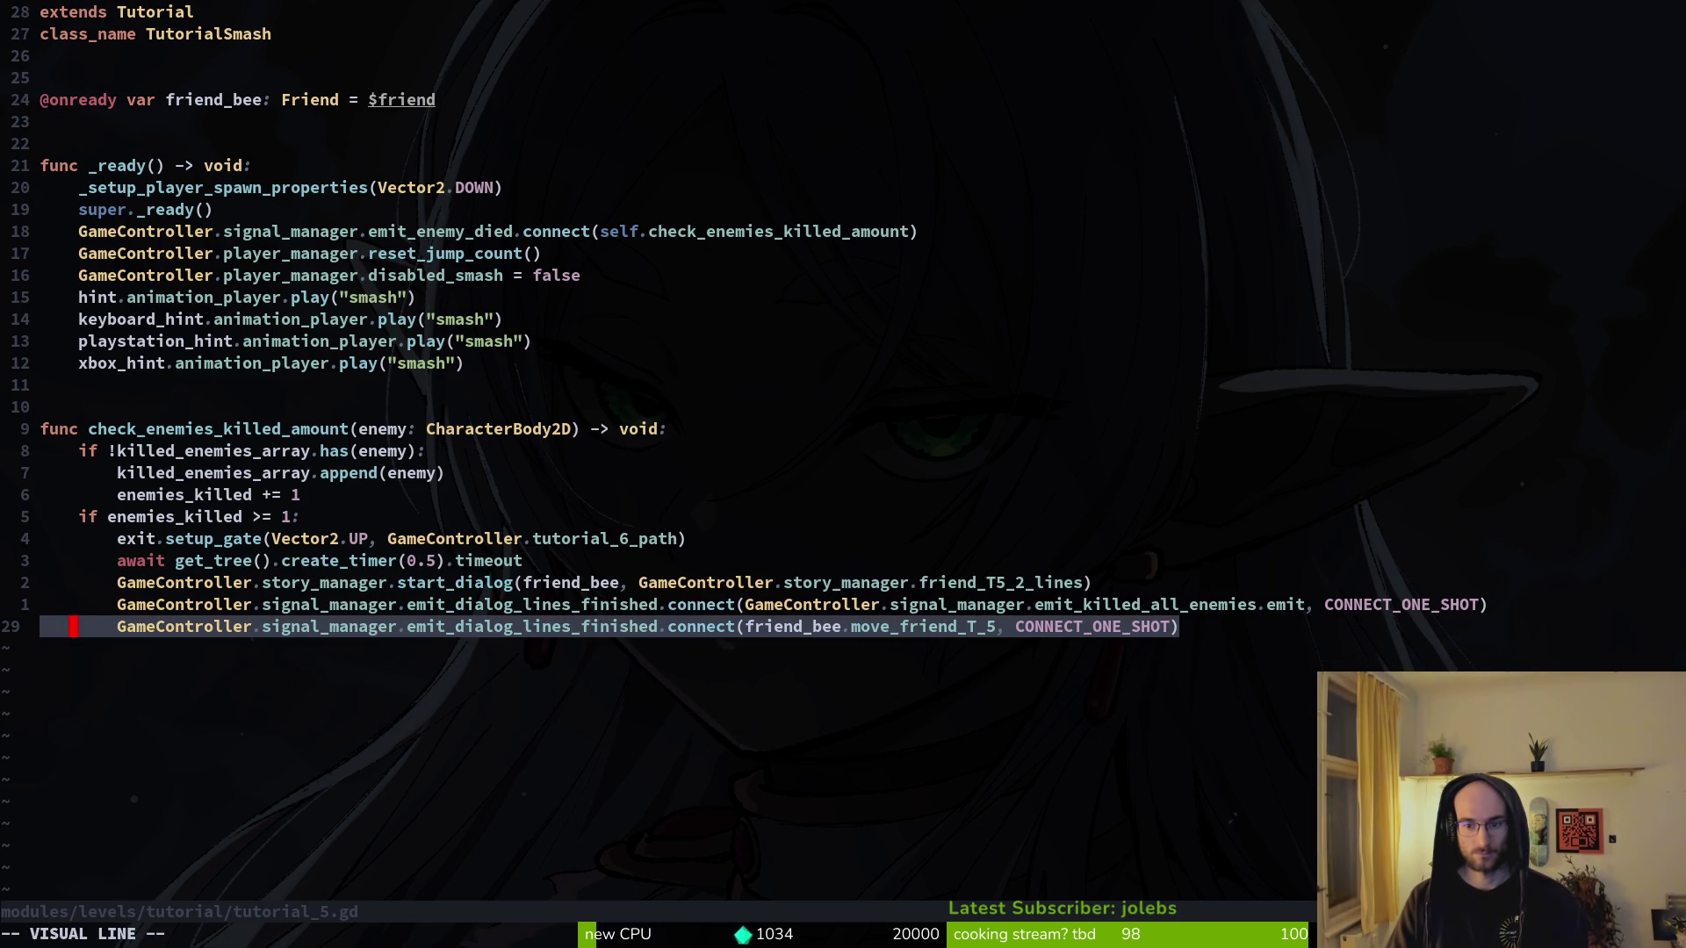
pyautogui.write('d:w')
pyautogui.press('Return')
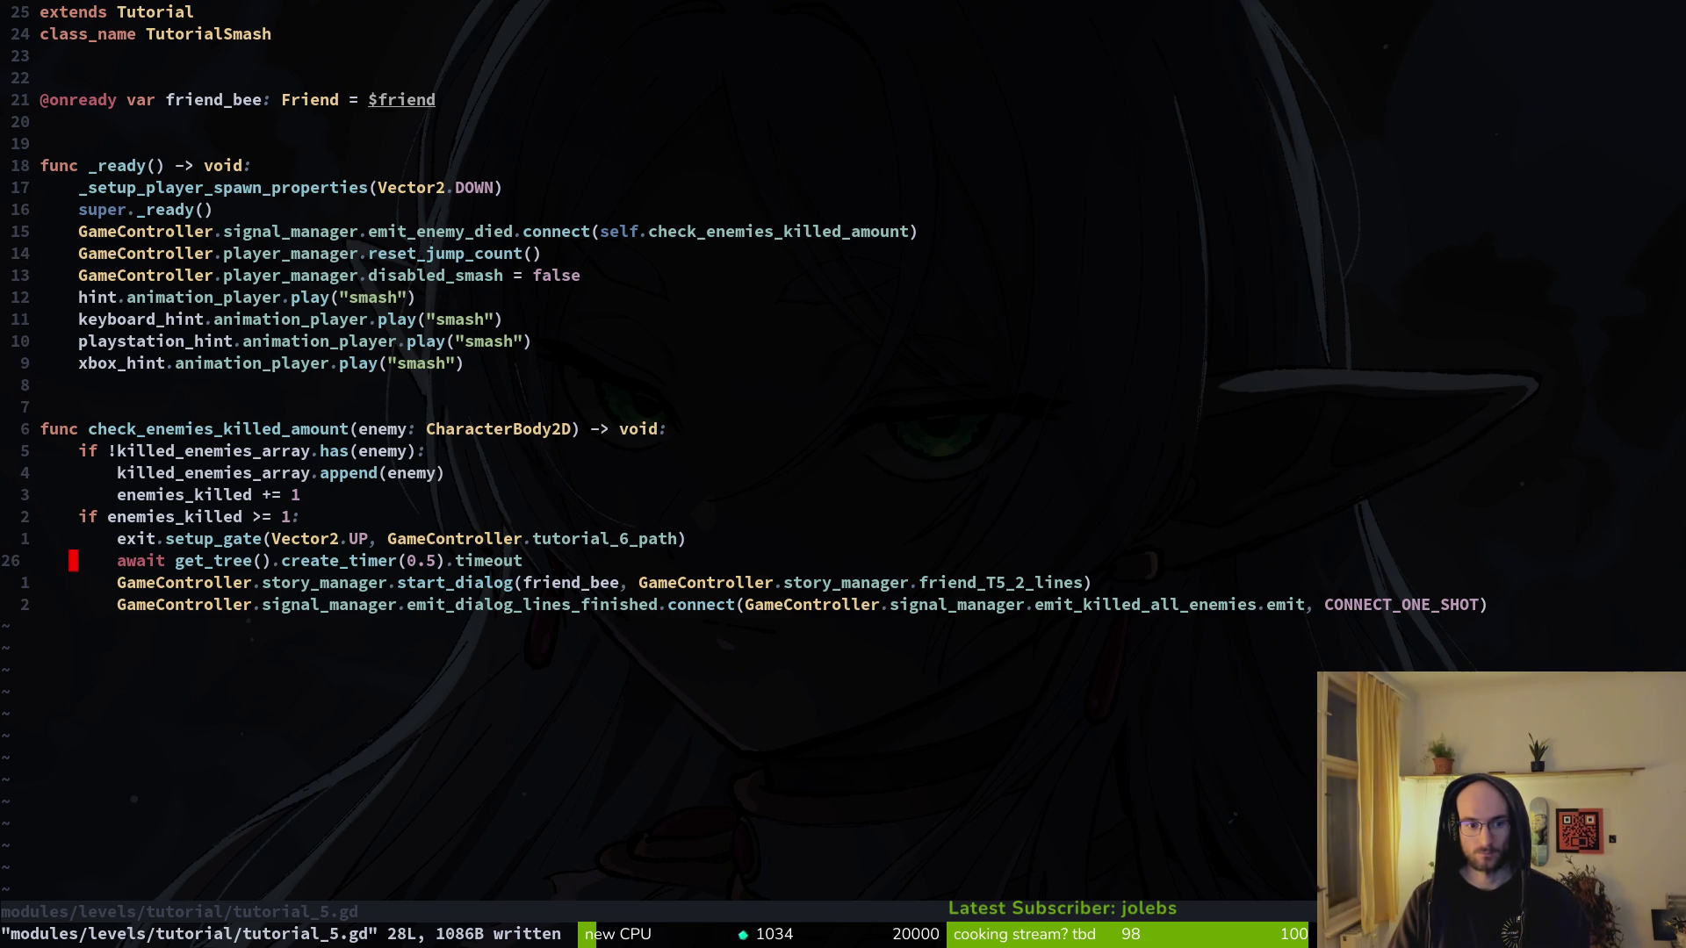
# - Step back through tutorial_5.gd's undo history, save, then redo to the newest version
pyautogui.press('u')
pyautogui.press('u')
pyautogui.press('u')
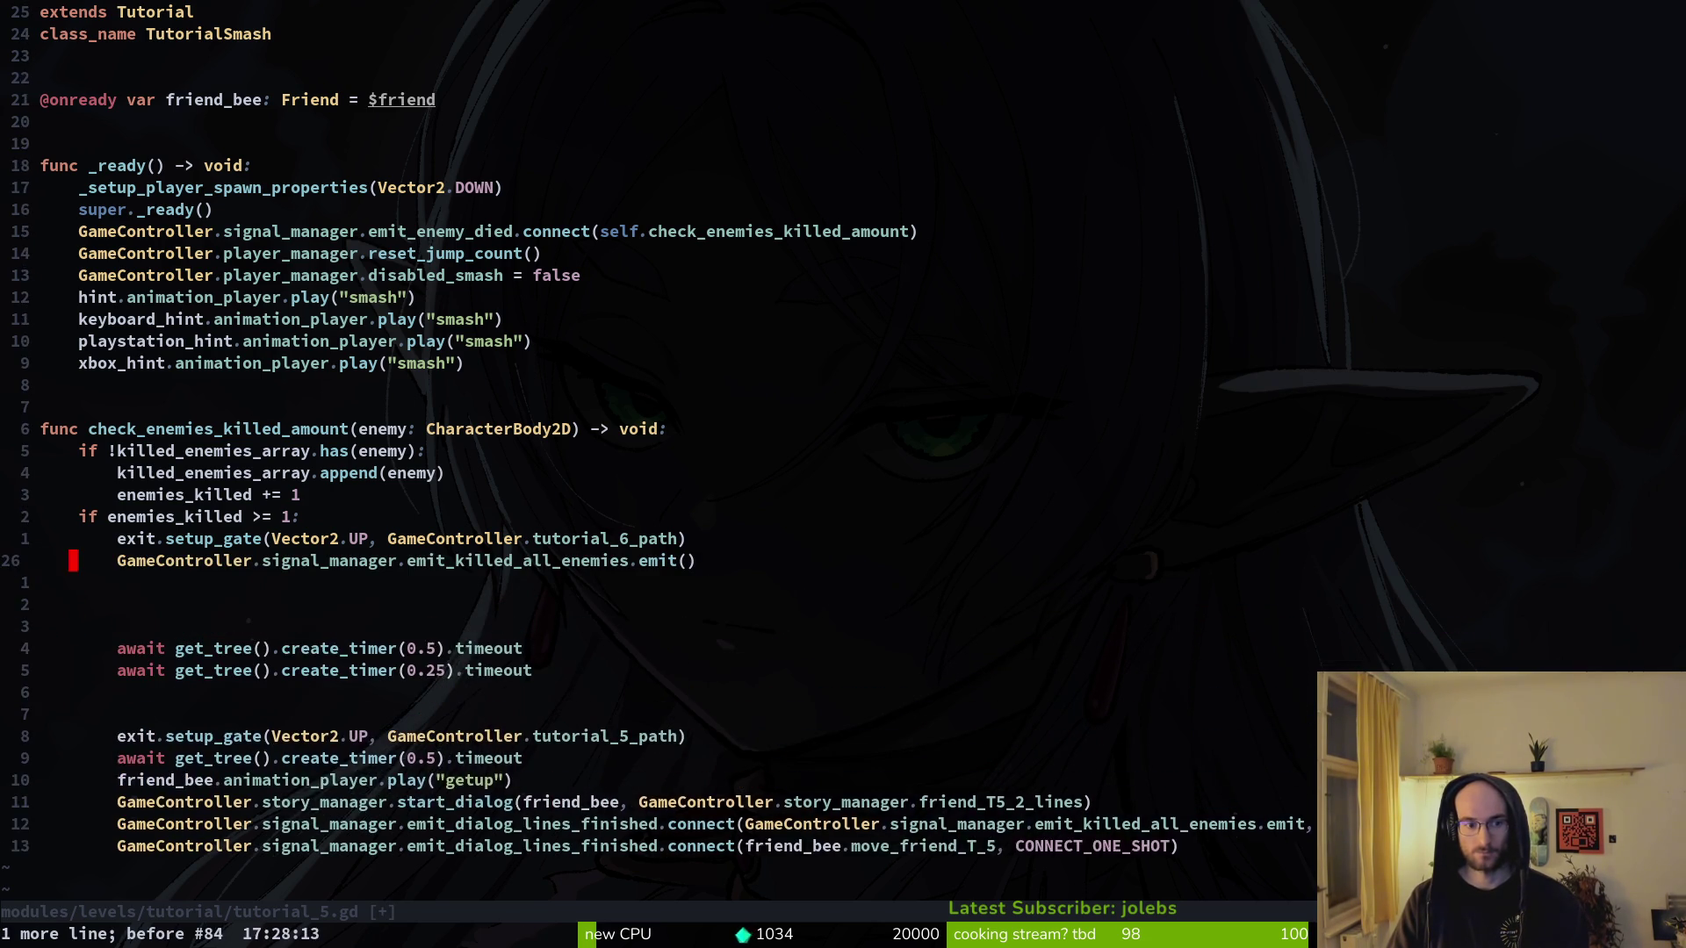
pyautogui.press('u')
pyautogui.press('u')
pyautogui.press('u')
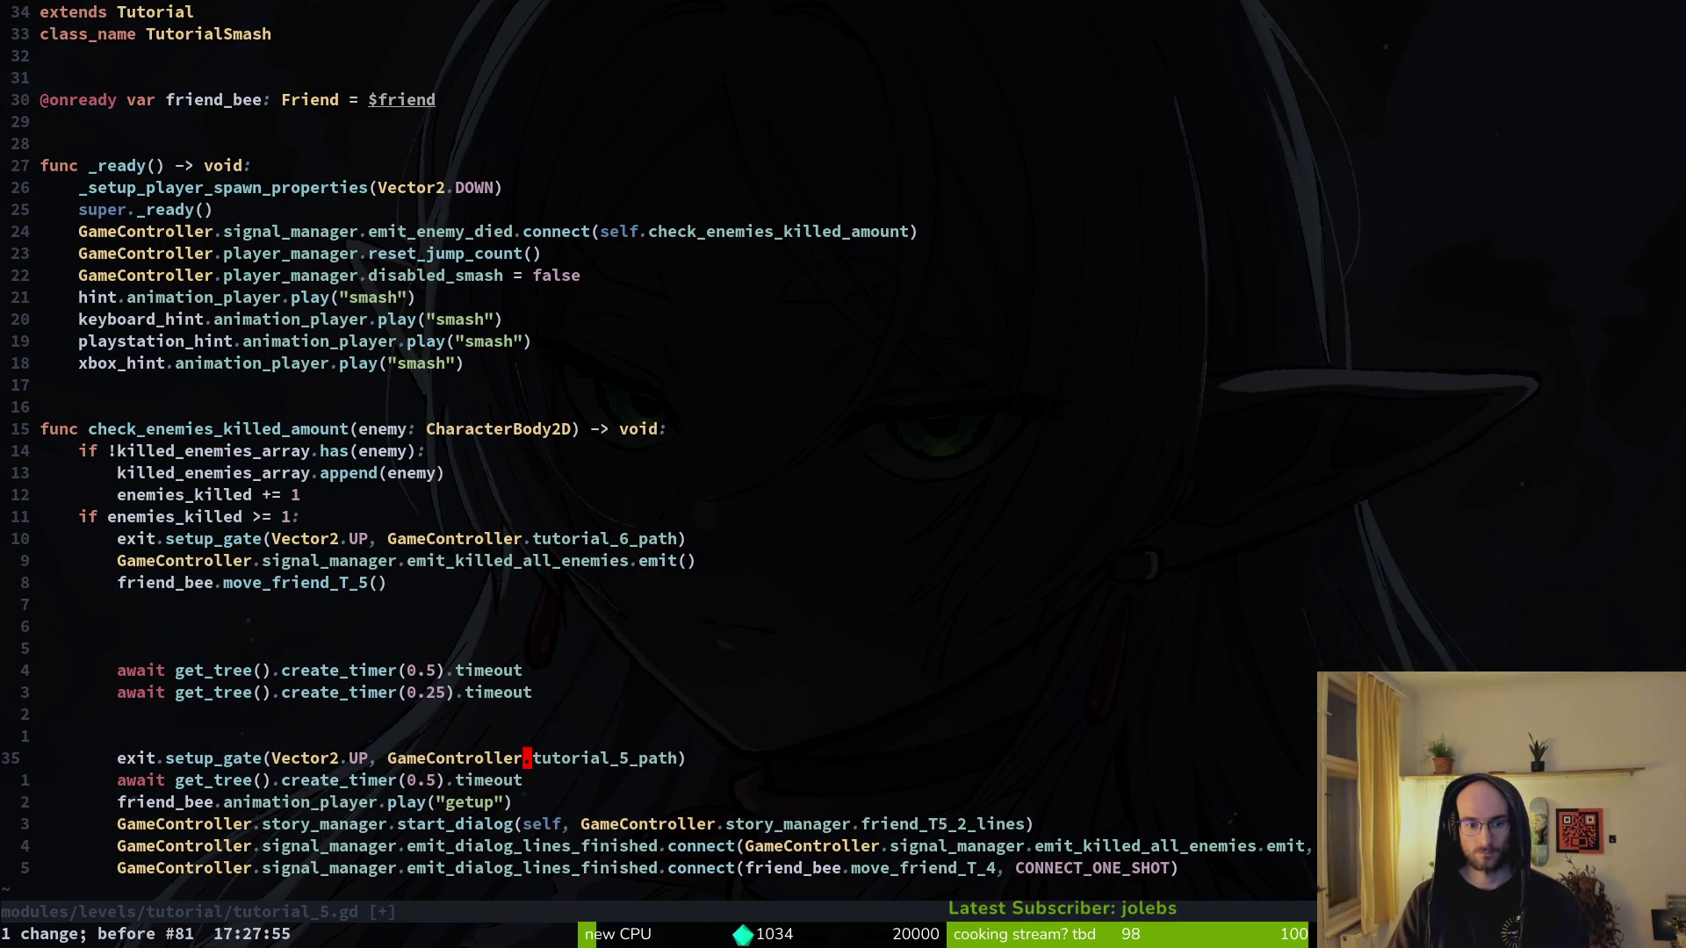
pyautogui.press('u')
pyautogui.press('u')
pyautogui.press('u')
pyautogui.press('u')
pyautogui.press('u')
pyautogui.press('u')
pyautogui.hotkey('ctrl', 's')
pyautogui.hotkey('ctrl', 'p')
pyautogui.press('Escape')
pyautogui.hotkey('ctrl', 'r')
pyautogui.hotkey('ctrl', 'r')
pyautogui.hotkey('ctrl', 'r')
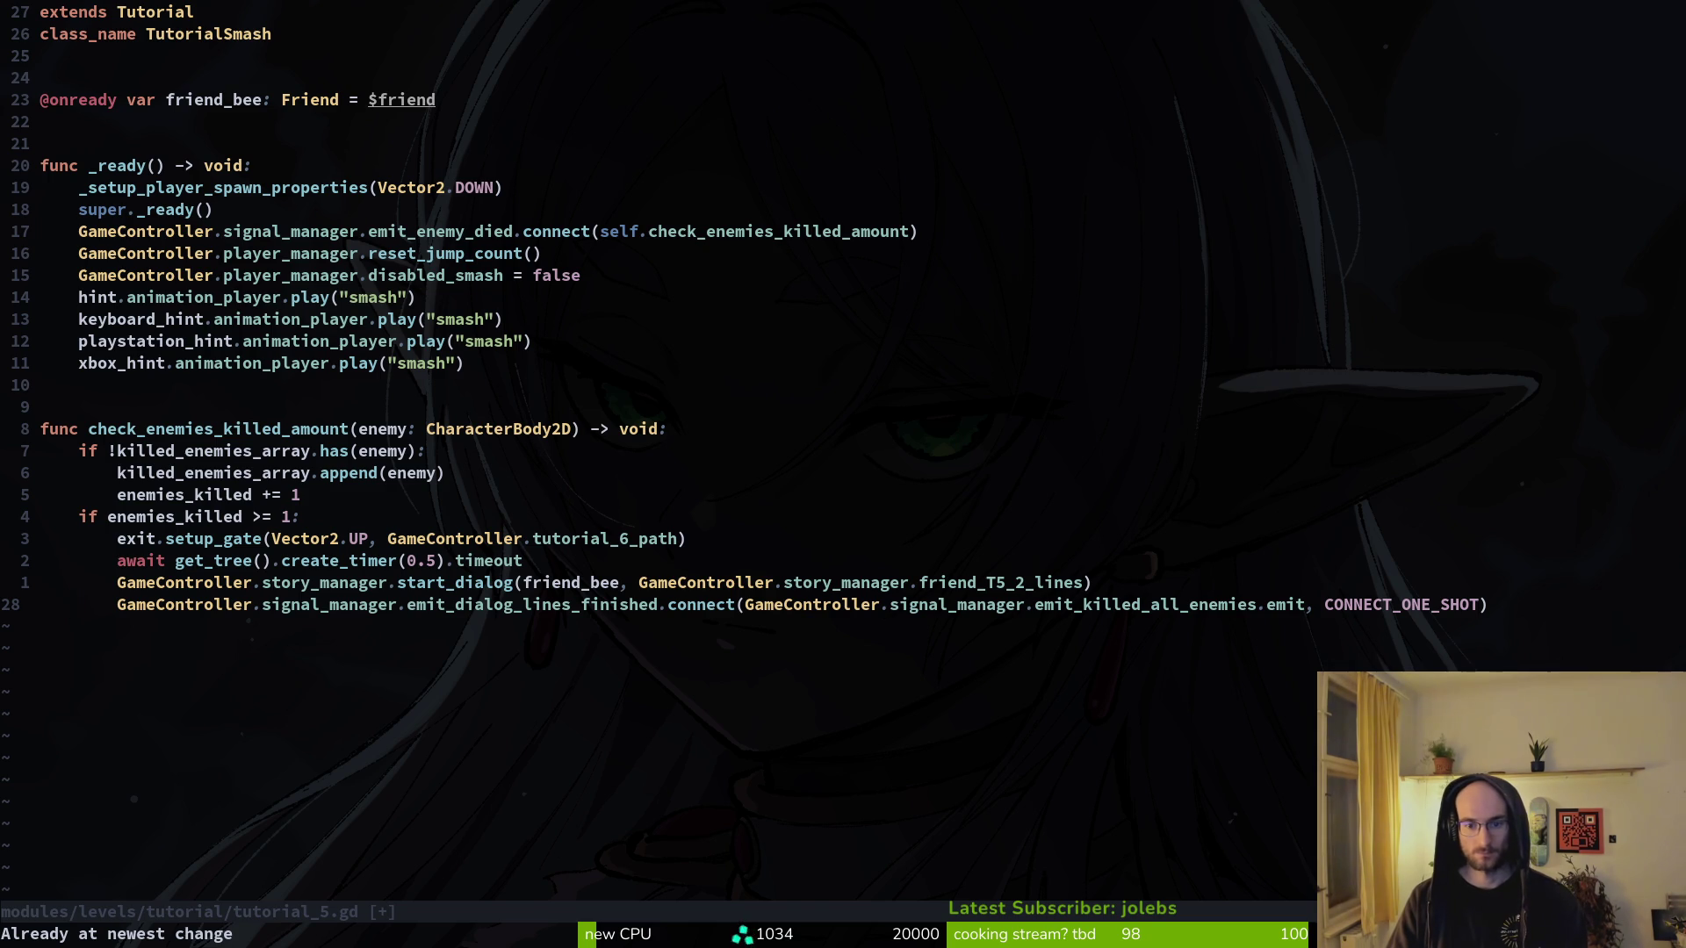
# - Restore the handler version that emits killed_all_enemies and calls friend_bee.move_friend_T_5(), and save
pyautogui.hotkey('alt', 'Tab')
pyautogui.hotkey('alt', 'Tab')
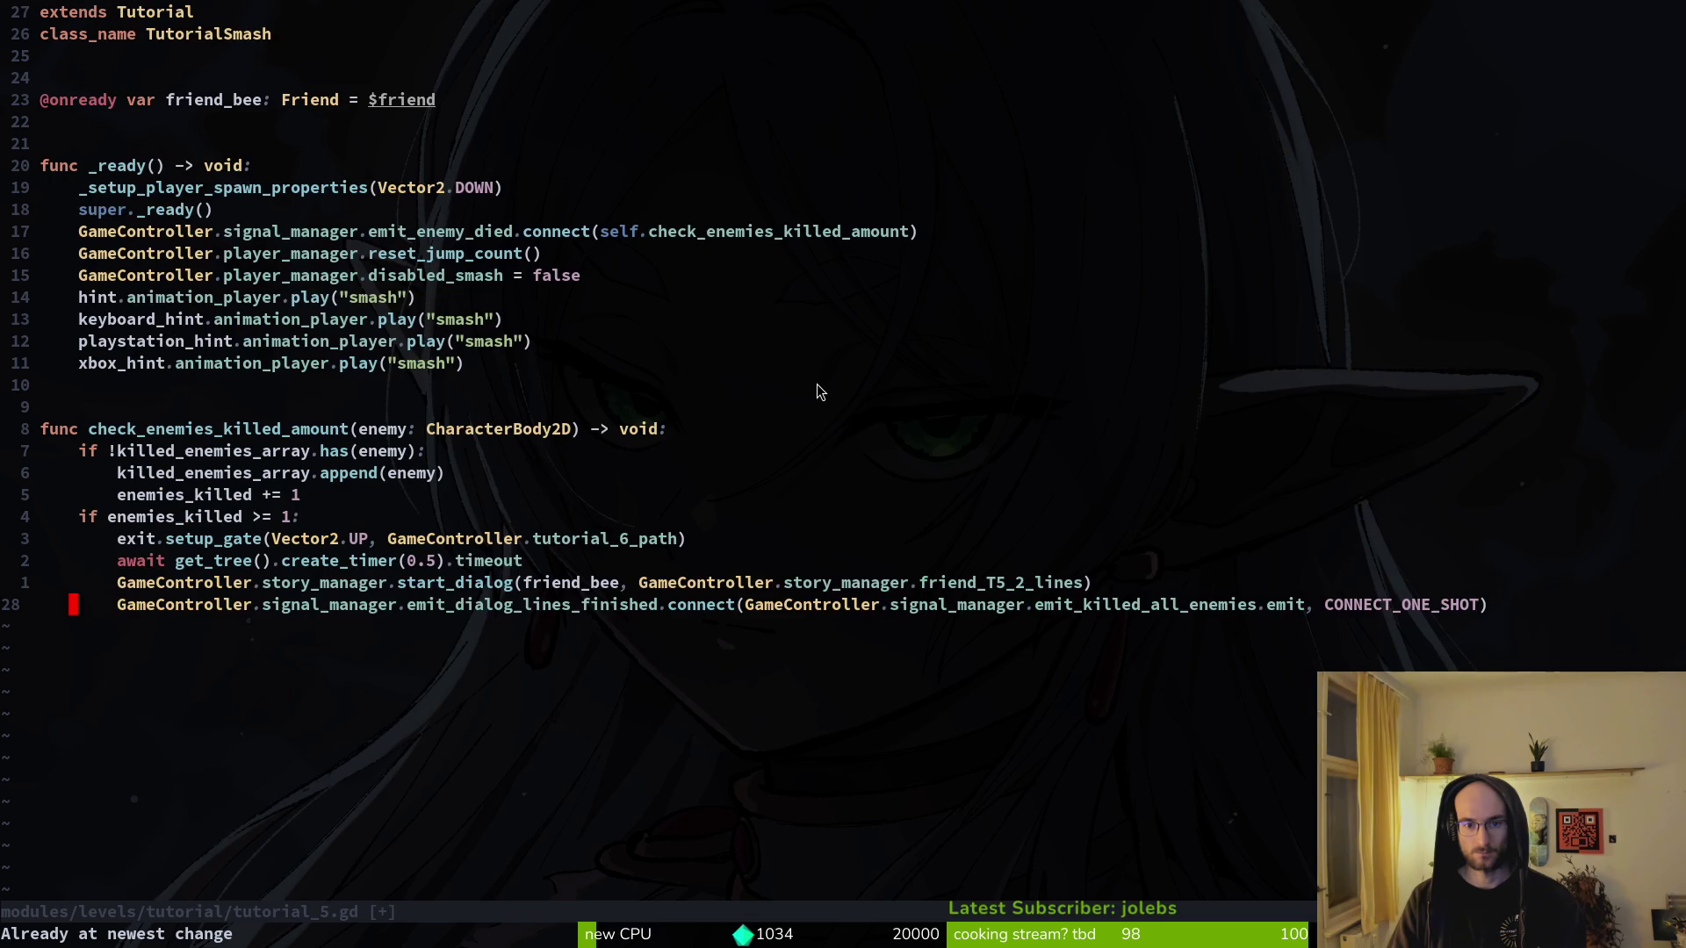
pyautogui.press('u')
pyautogui.press('u')
pyautogui.press('u')
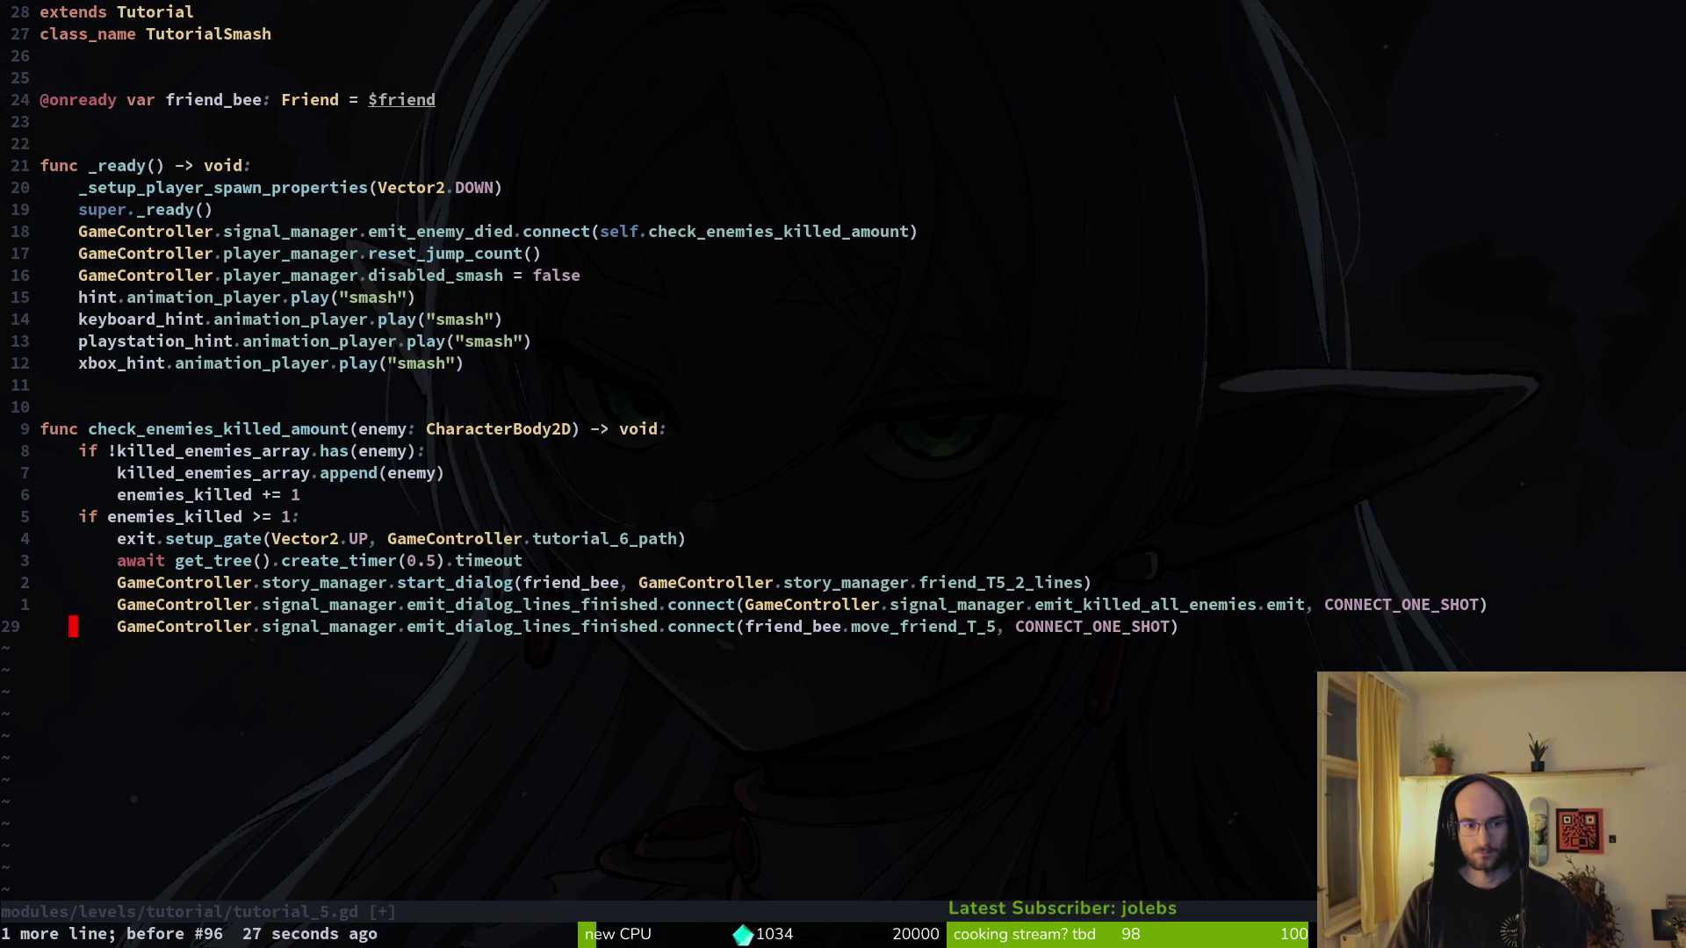
pyautogui.press('u')
pyautogui.press('u')
pyautogui.press('u')
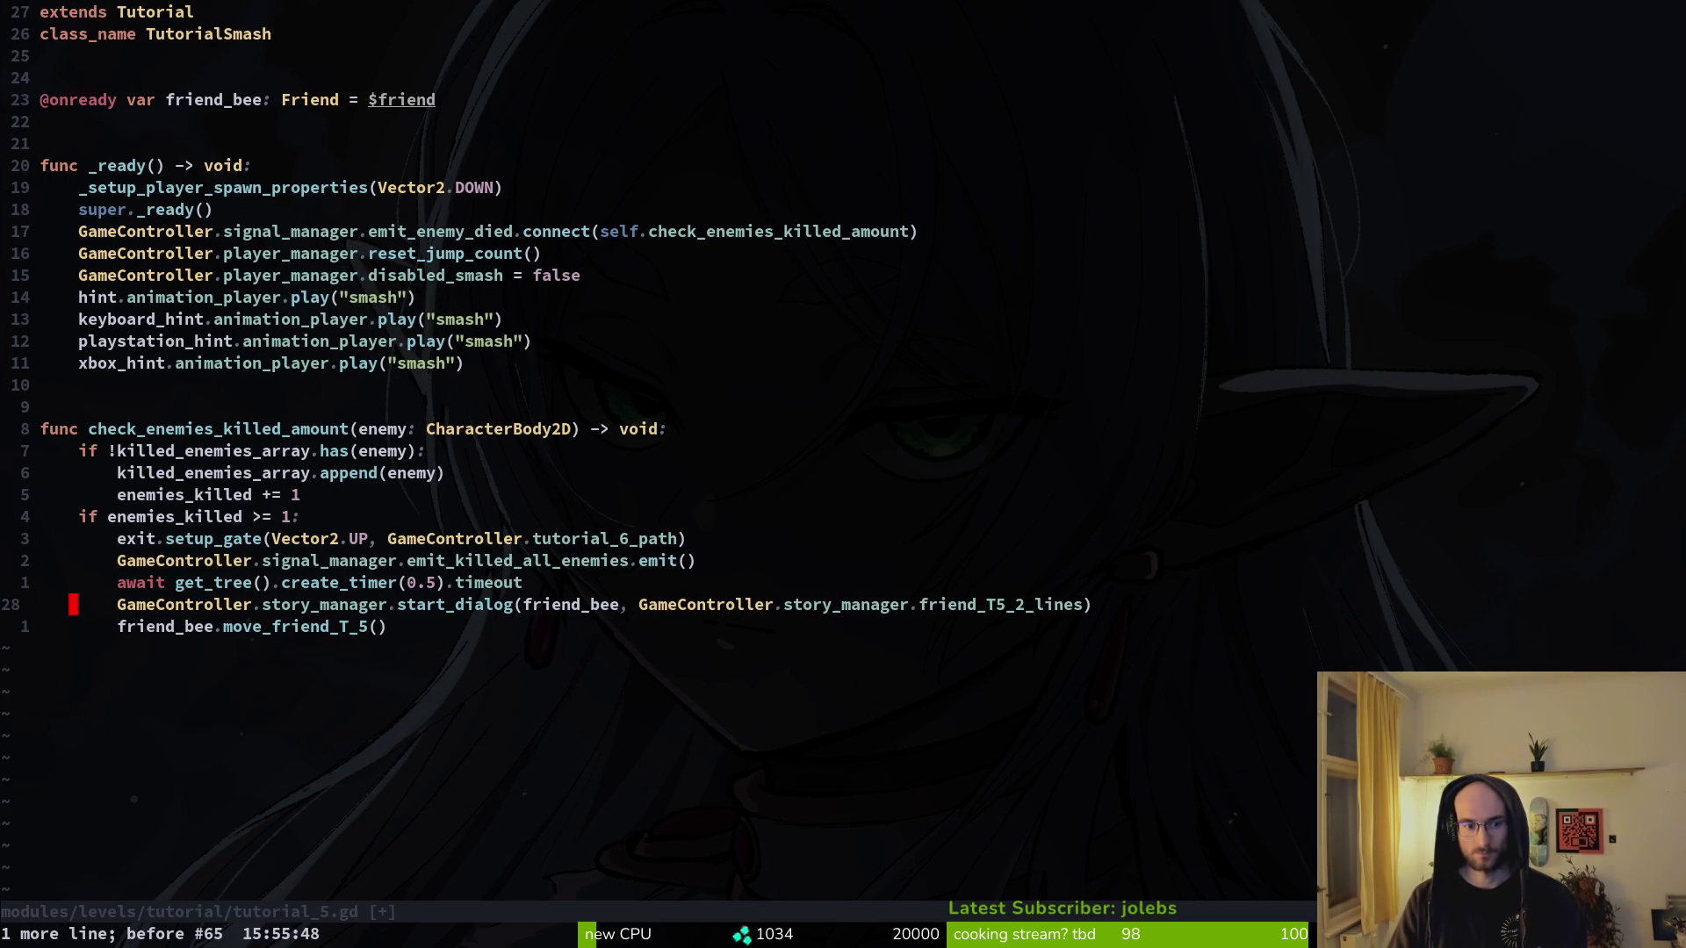
pyautogui.press('u')
pyautogui.hotkey('ctrl', 'r')
pyautogui.hotkey('ctrl', 'r')
pyautogui.hotkey('ctrl', 'r')
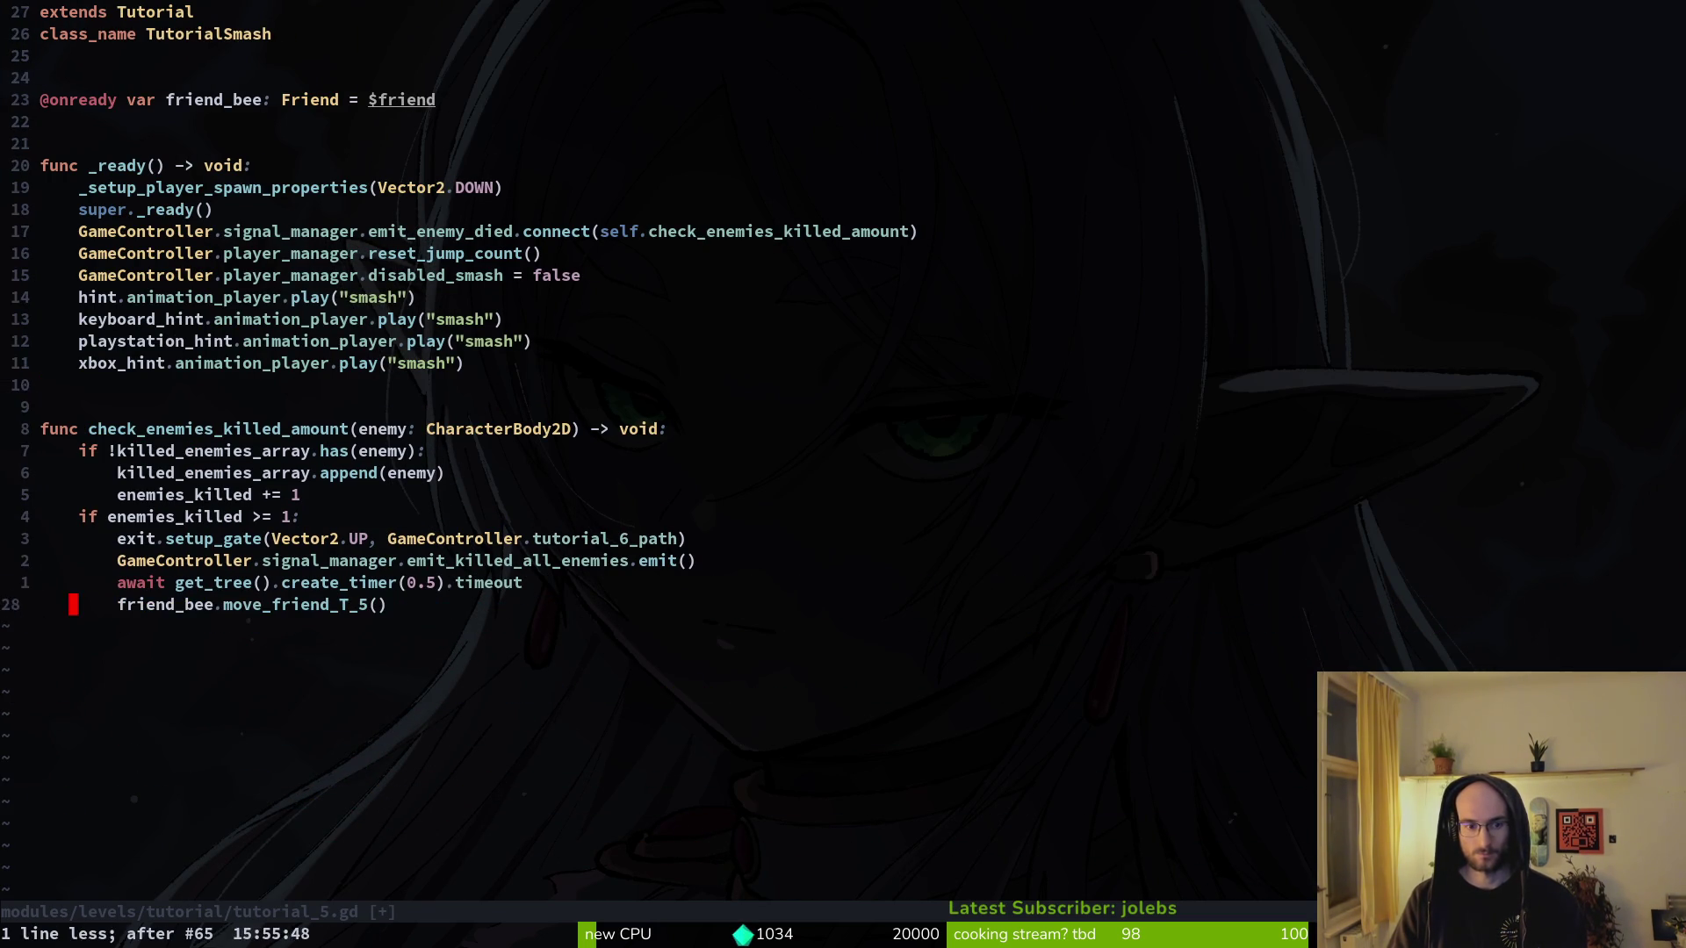
pyautogui.press('Return')
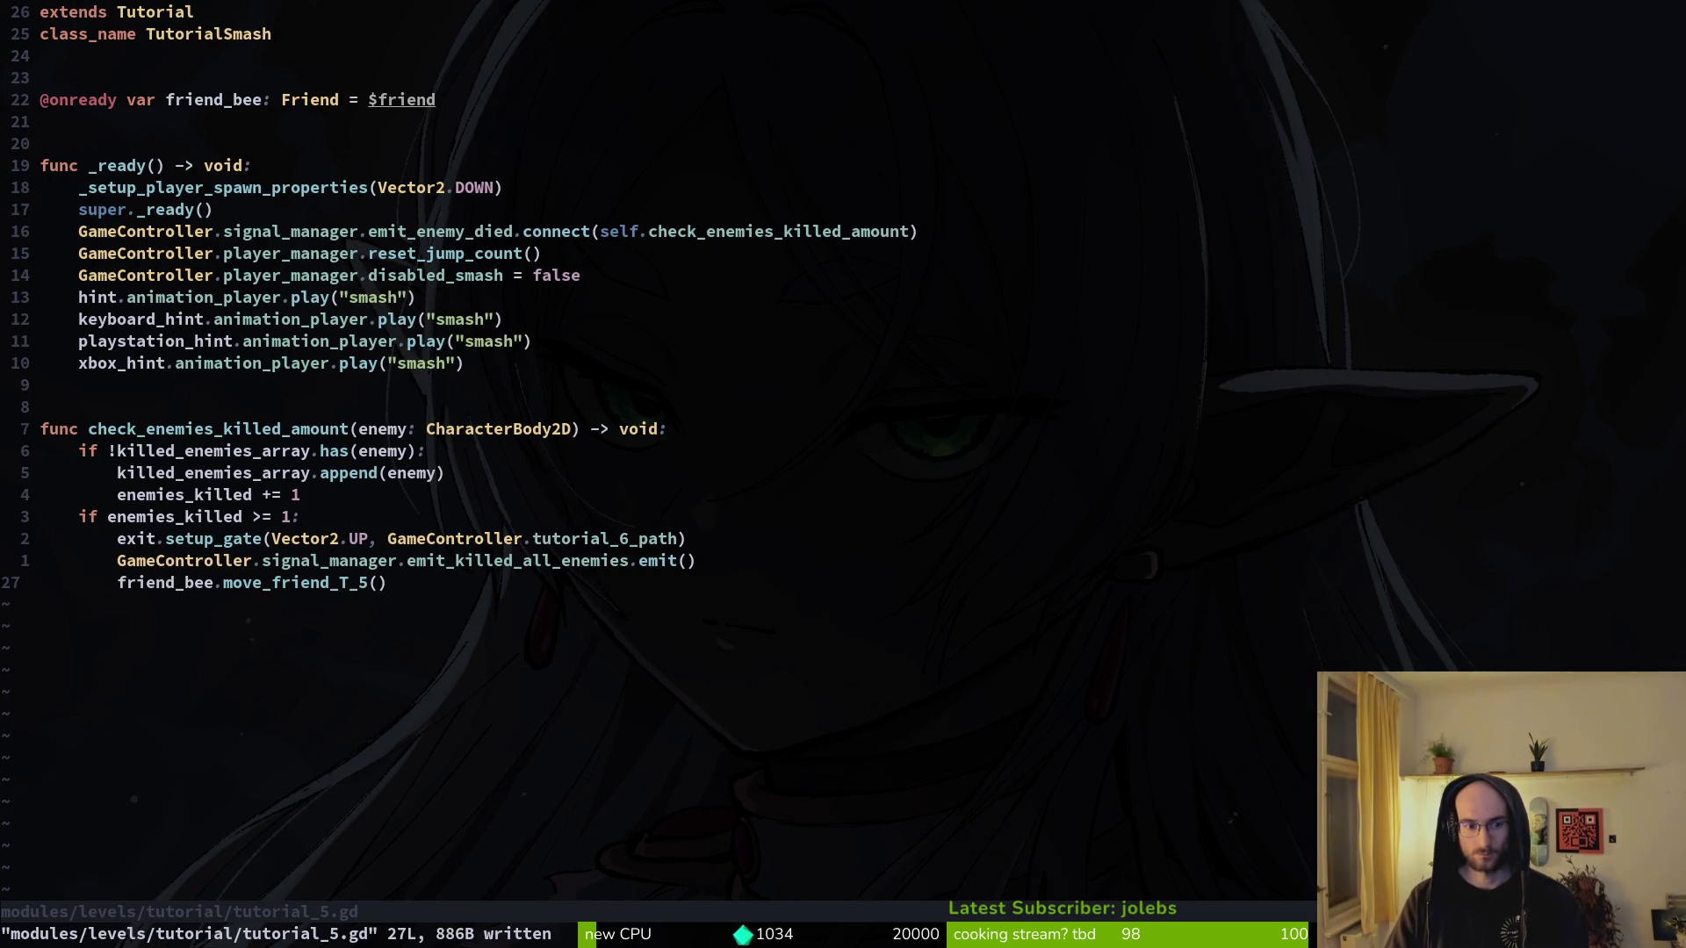
pyautogui.press('space')
# - Open friend.gd via the file finder, undo to restore its dialog lines, and save
pyautogui.press('f')
pyautogui.press('f')
pyautogui.write('frie')
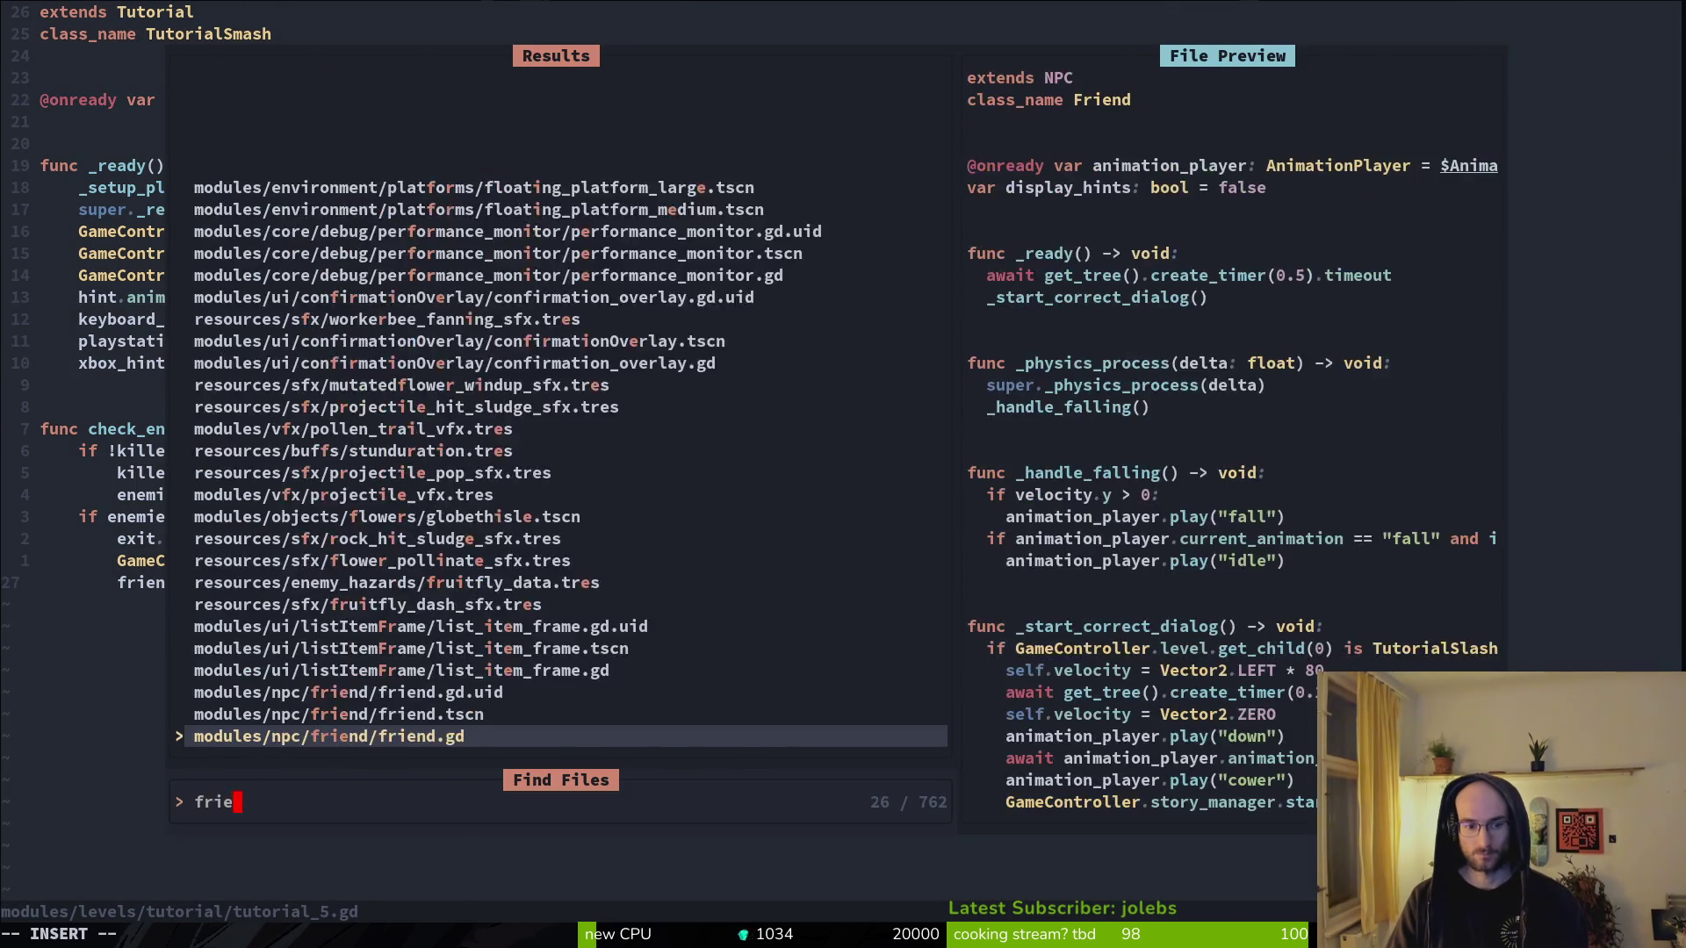
pyautogui.press('Return')
pyautogui.write('u')
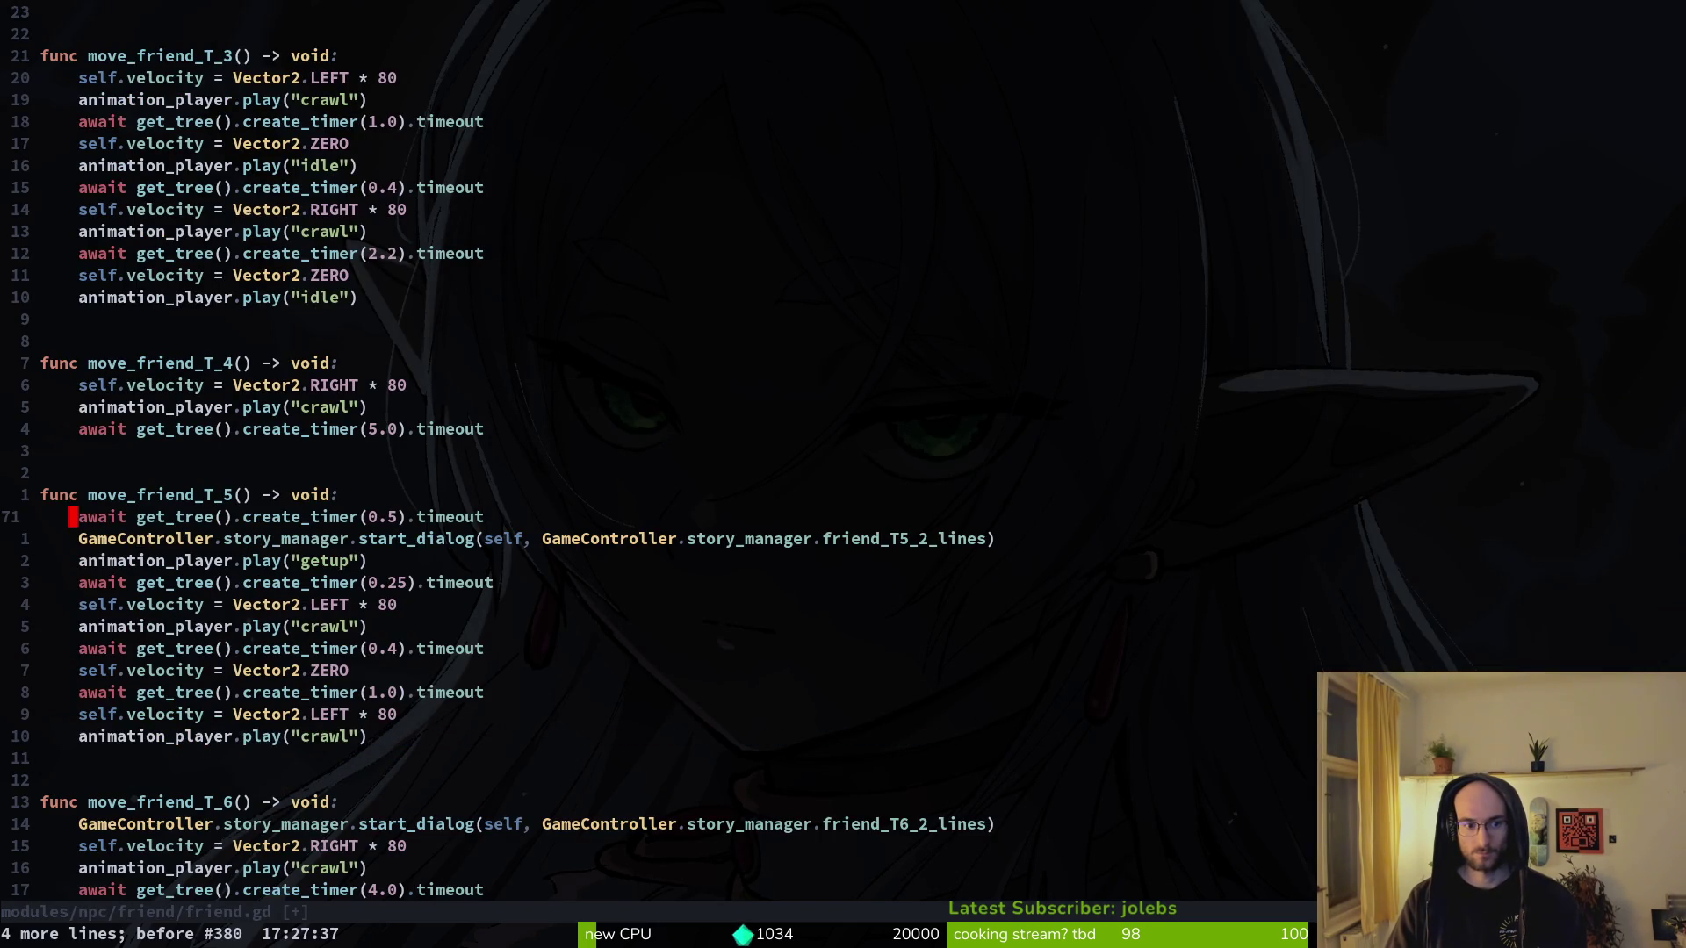
pyautogui.write(':write')
pyautogui.press('Return')
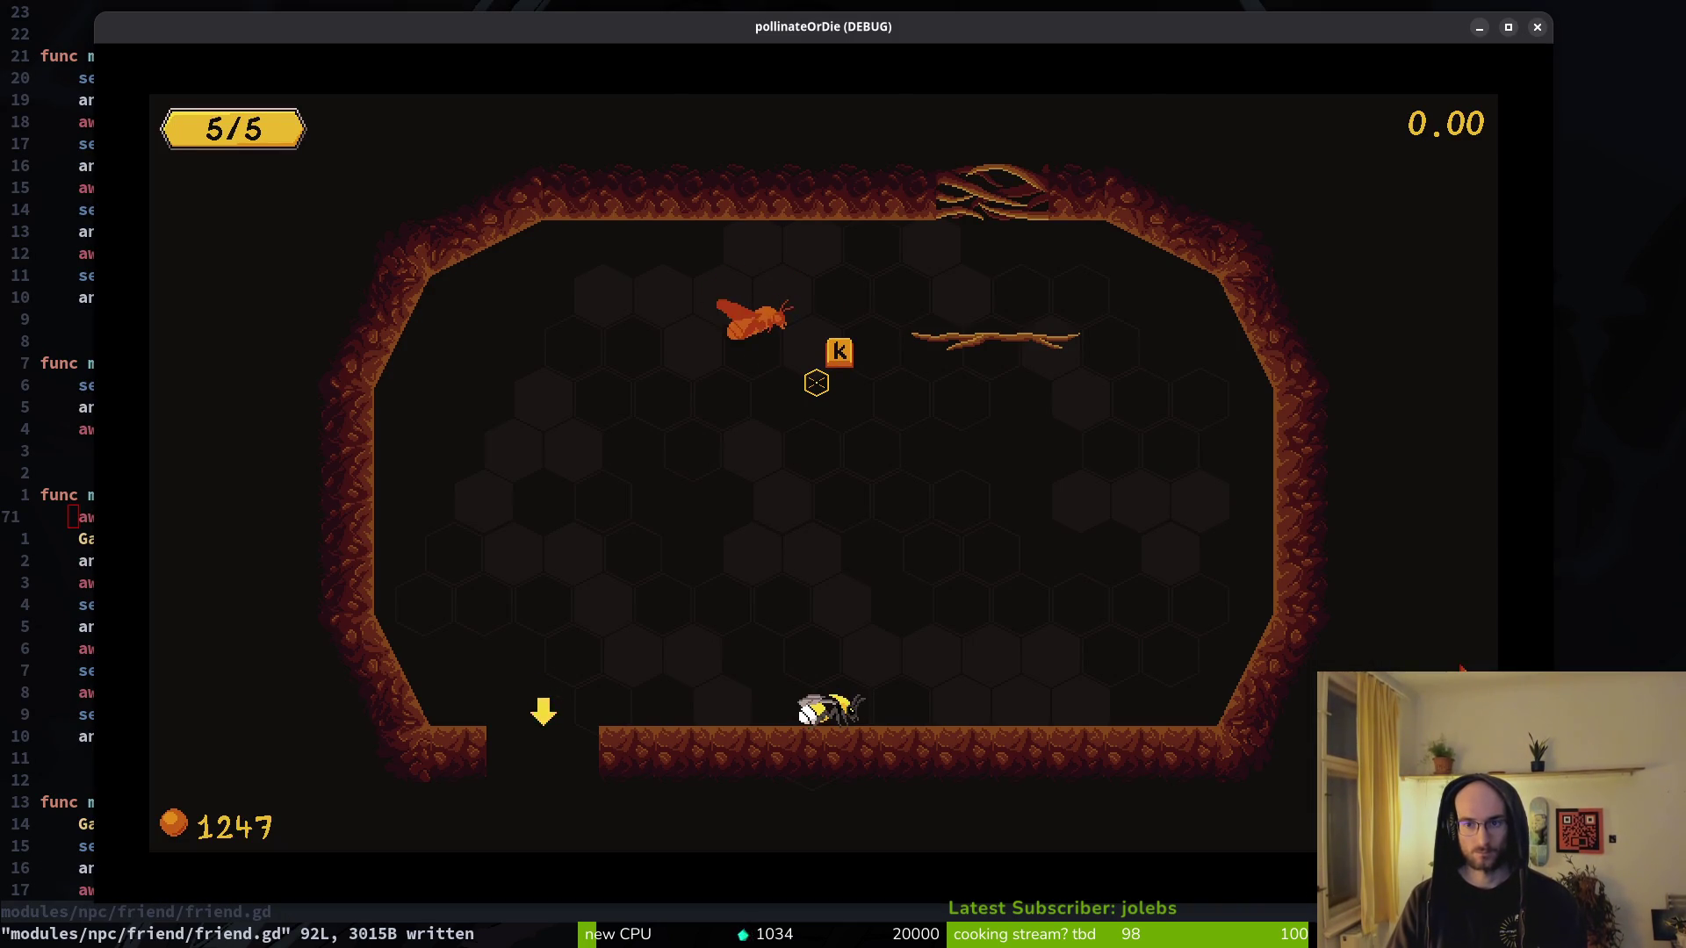
# - Delete the getup animation and 0.25 s wait lines from move_friend_T_5 and save
pyautogui.press('Escape')
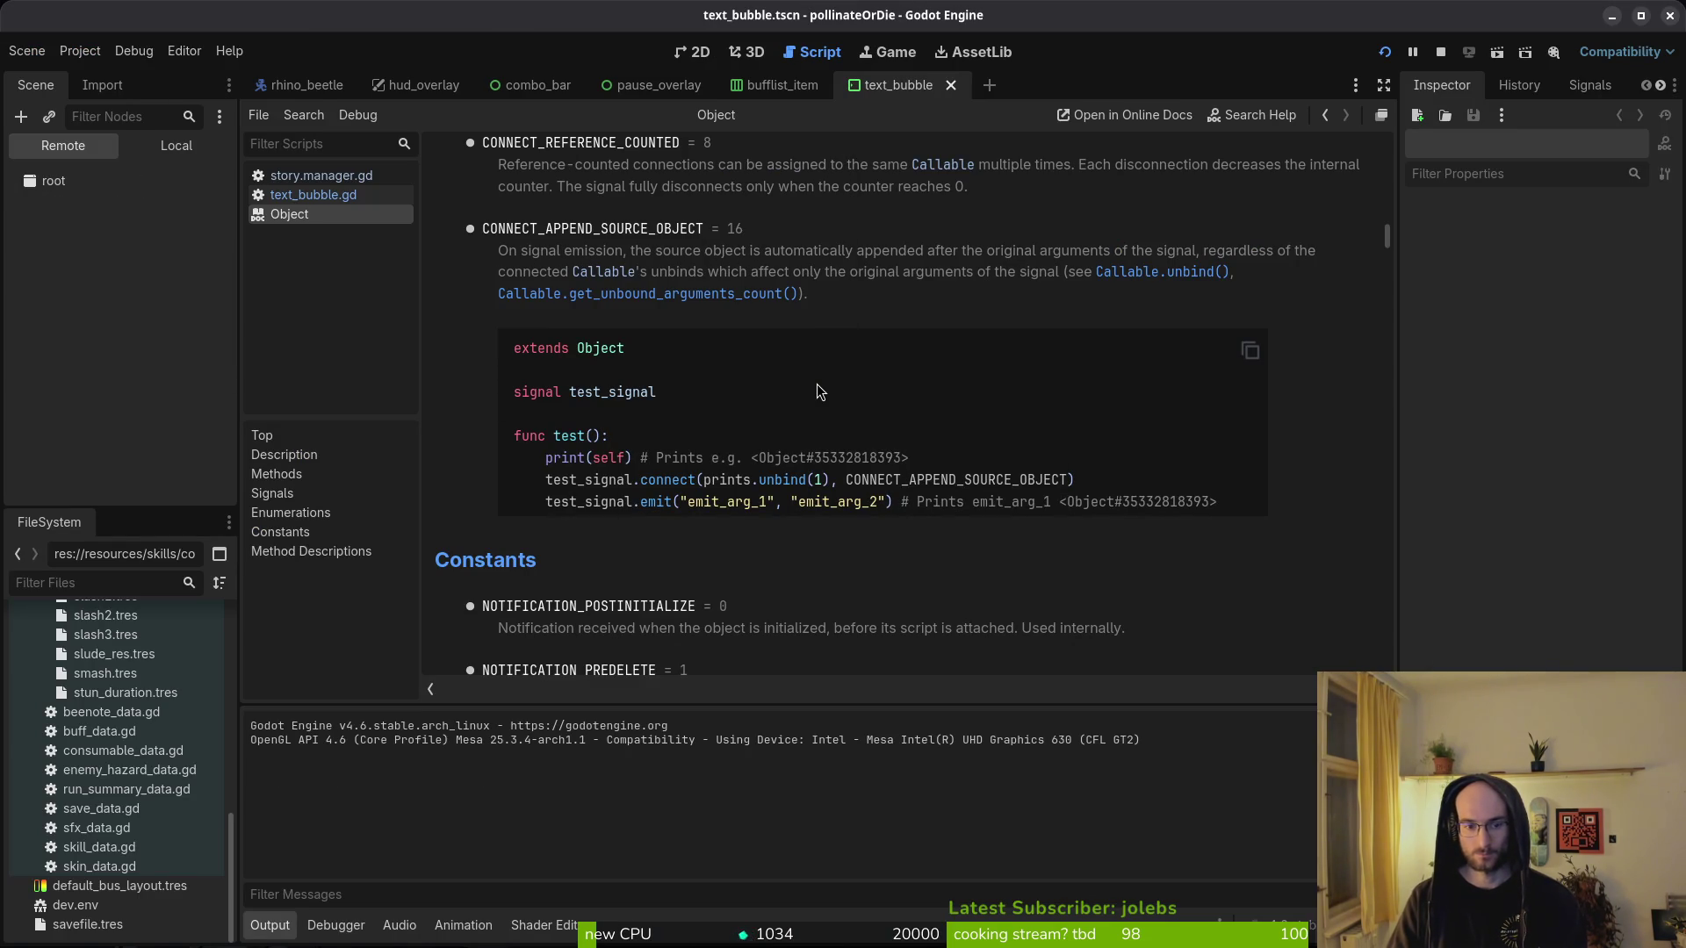
pyautogui.hotkey('alt', 'Tab')
pyautogui.hotkey('alt', 'Tab')
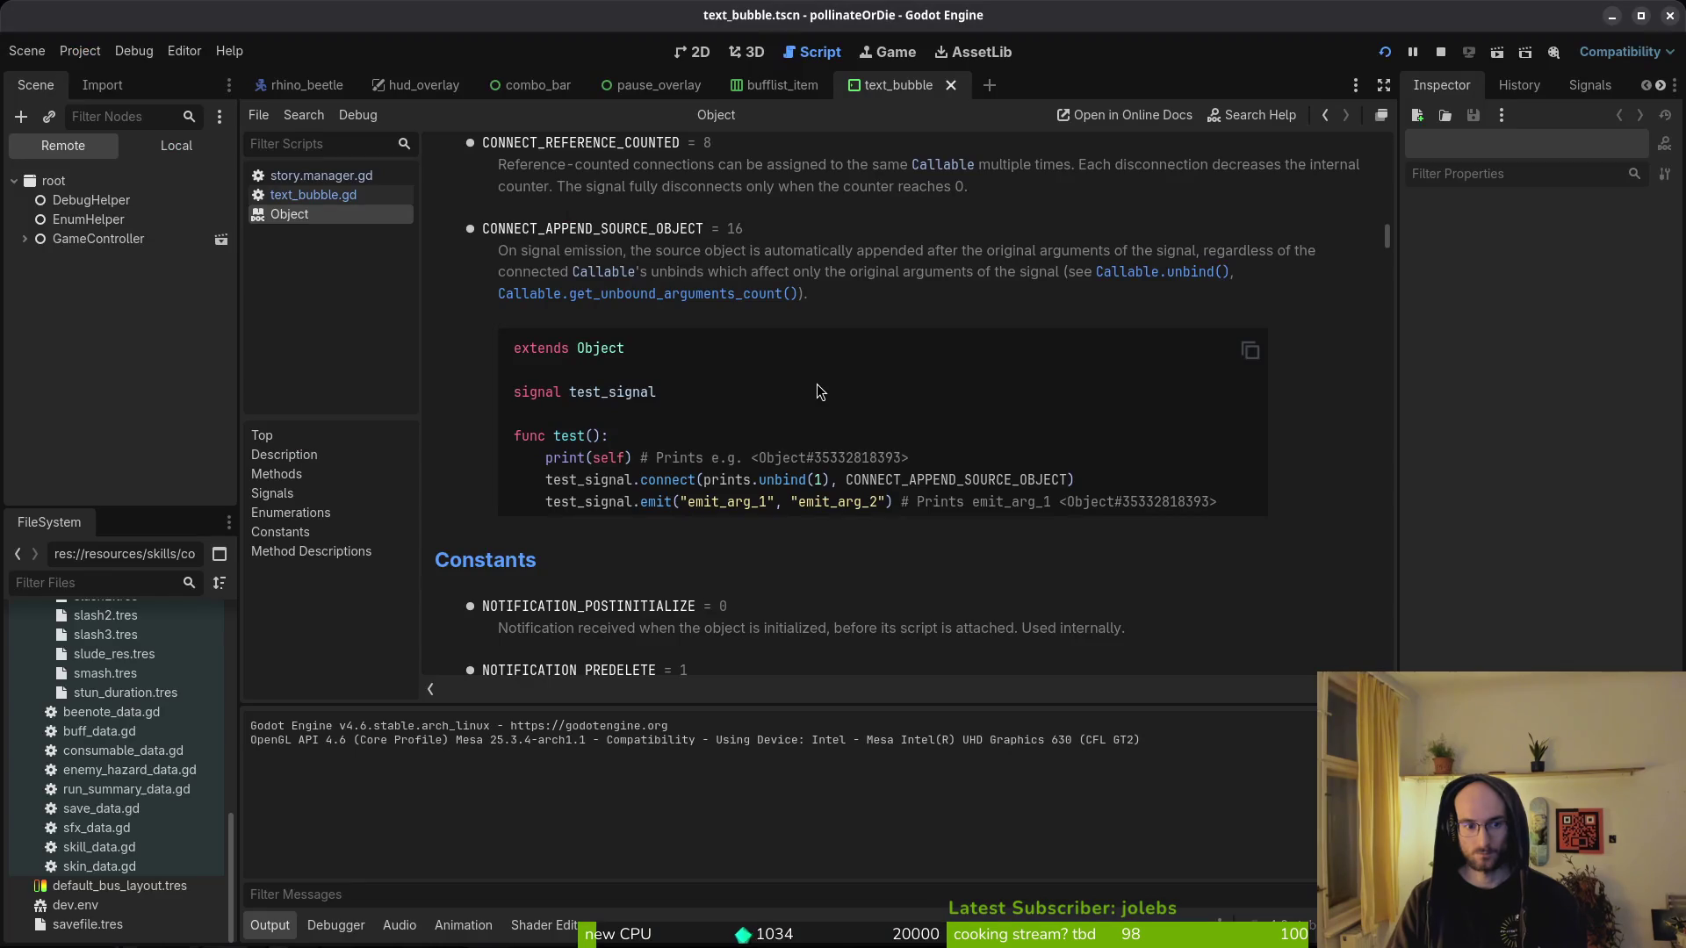
pyautogui.hotkey('alt', 'Tab')
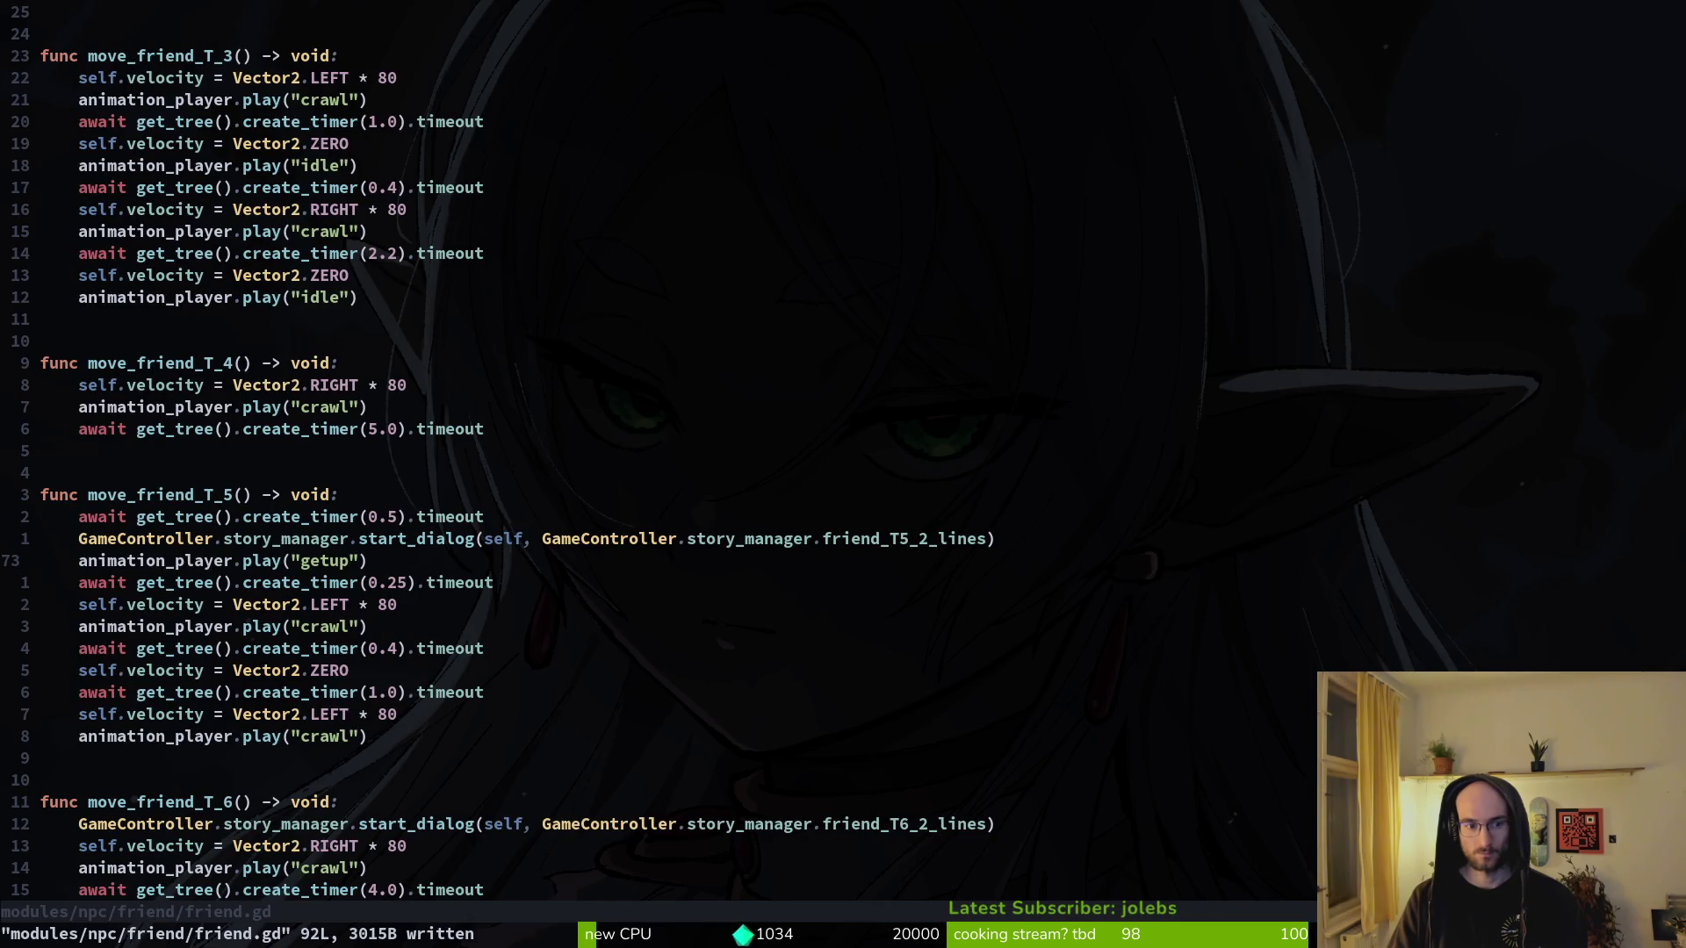
pyautogui.press('d')
pyautogui.press('d')
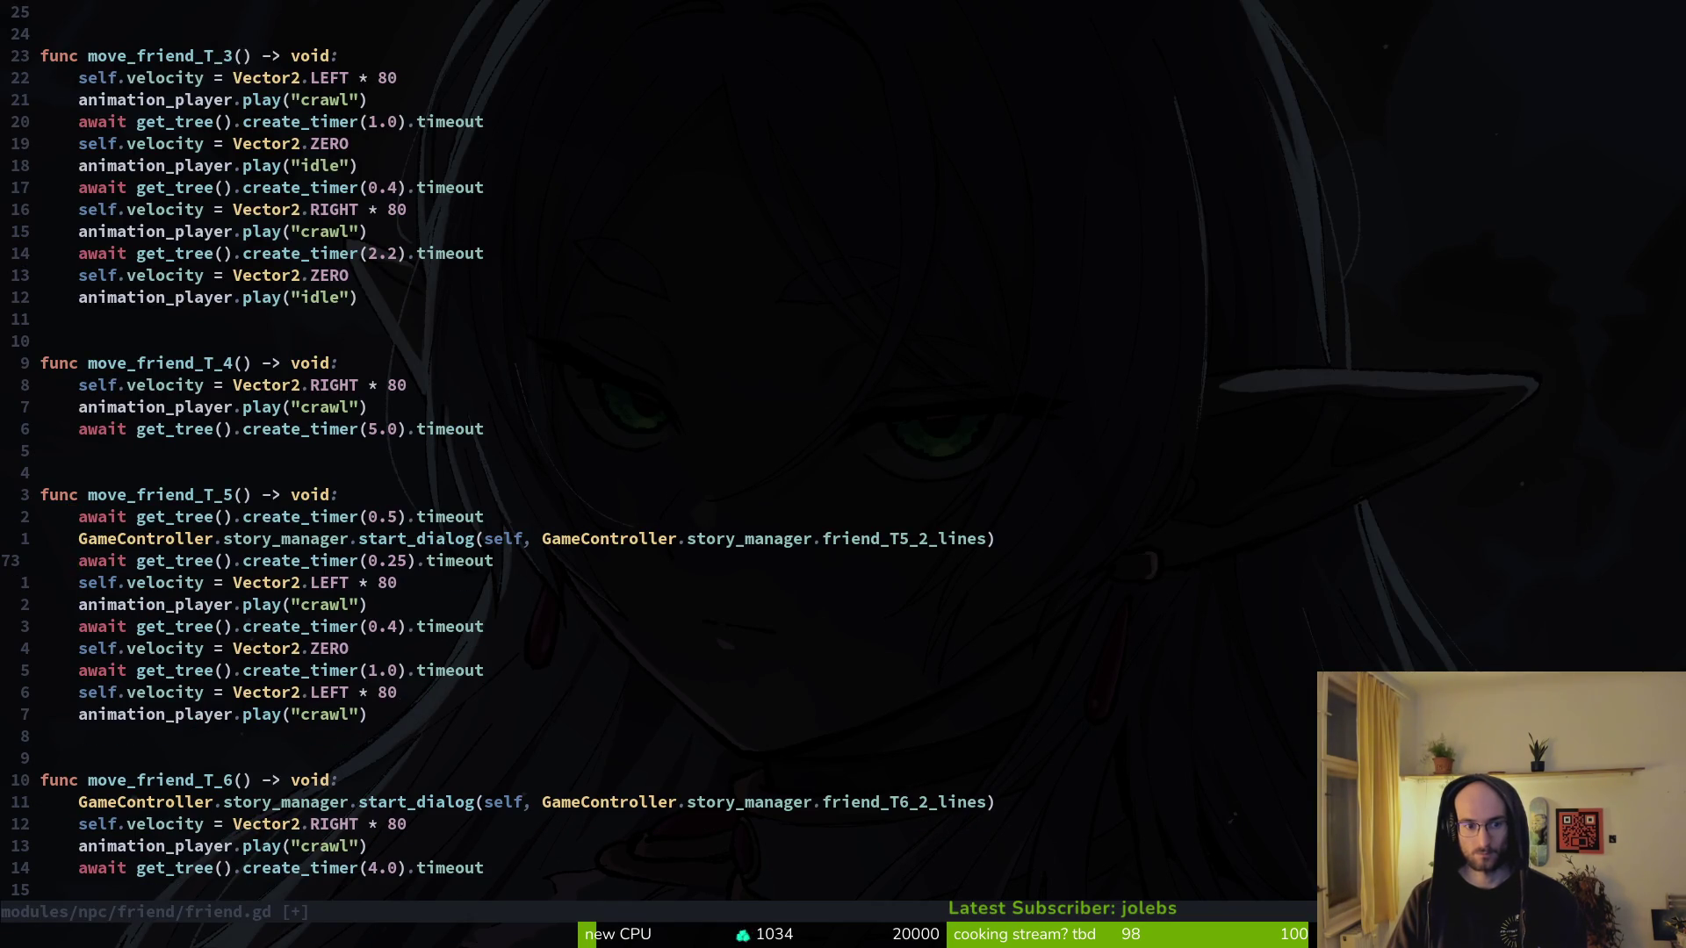
pyautogui.press('d')
pyautogui.press('d')
pyautogui.write(':w')
pyautogui.press('Return')
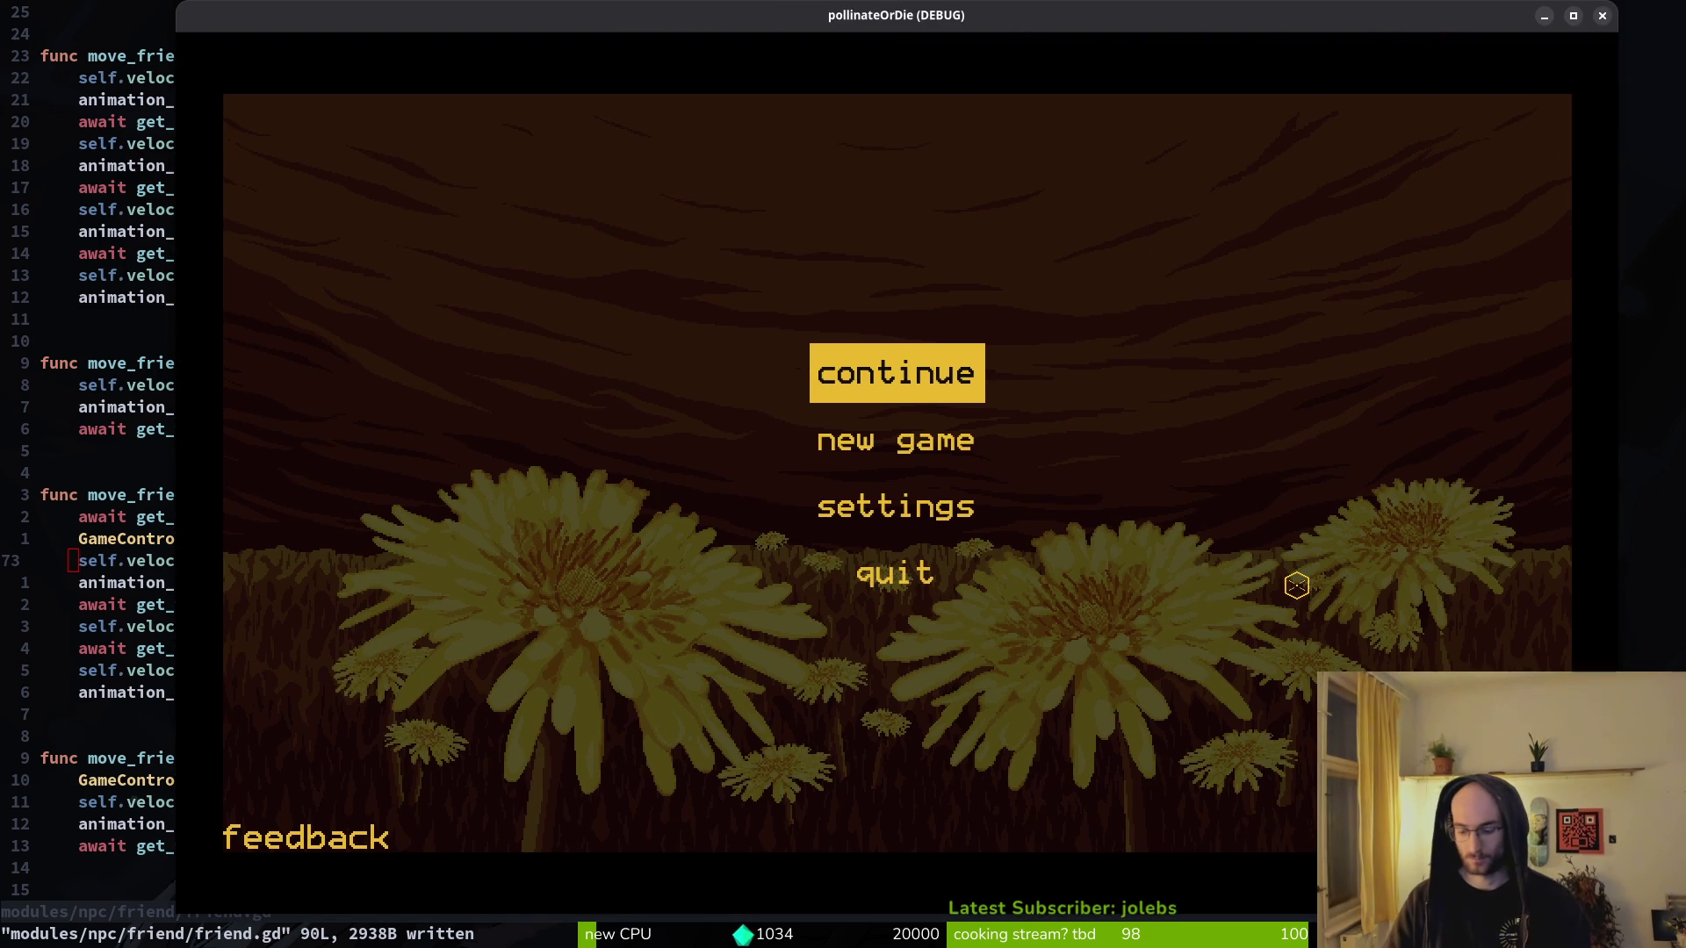
# - Continue the saved game, load level 4, and advance the friend and beetle dialogues
pyautogui.press('Return')
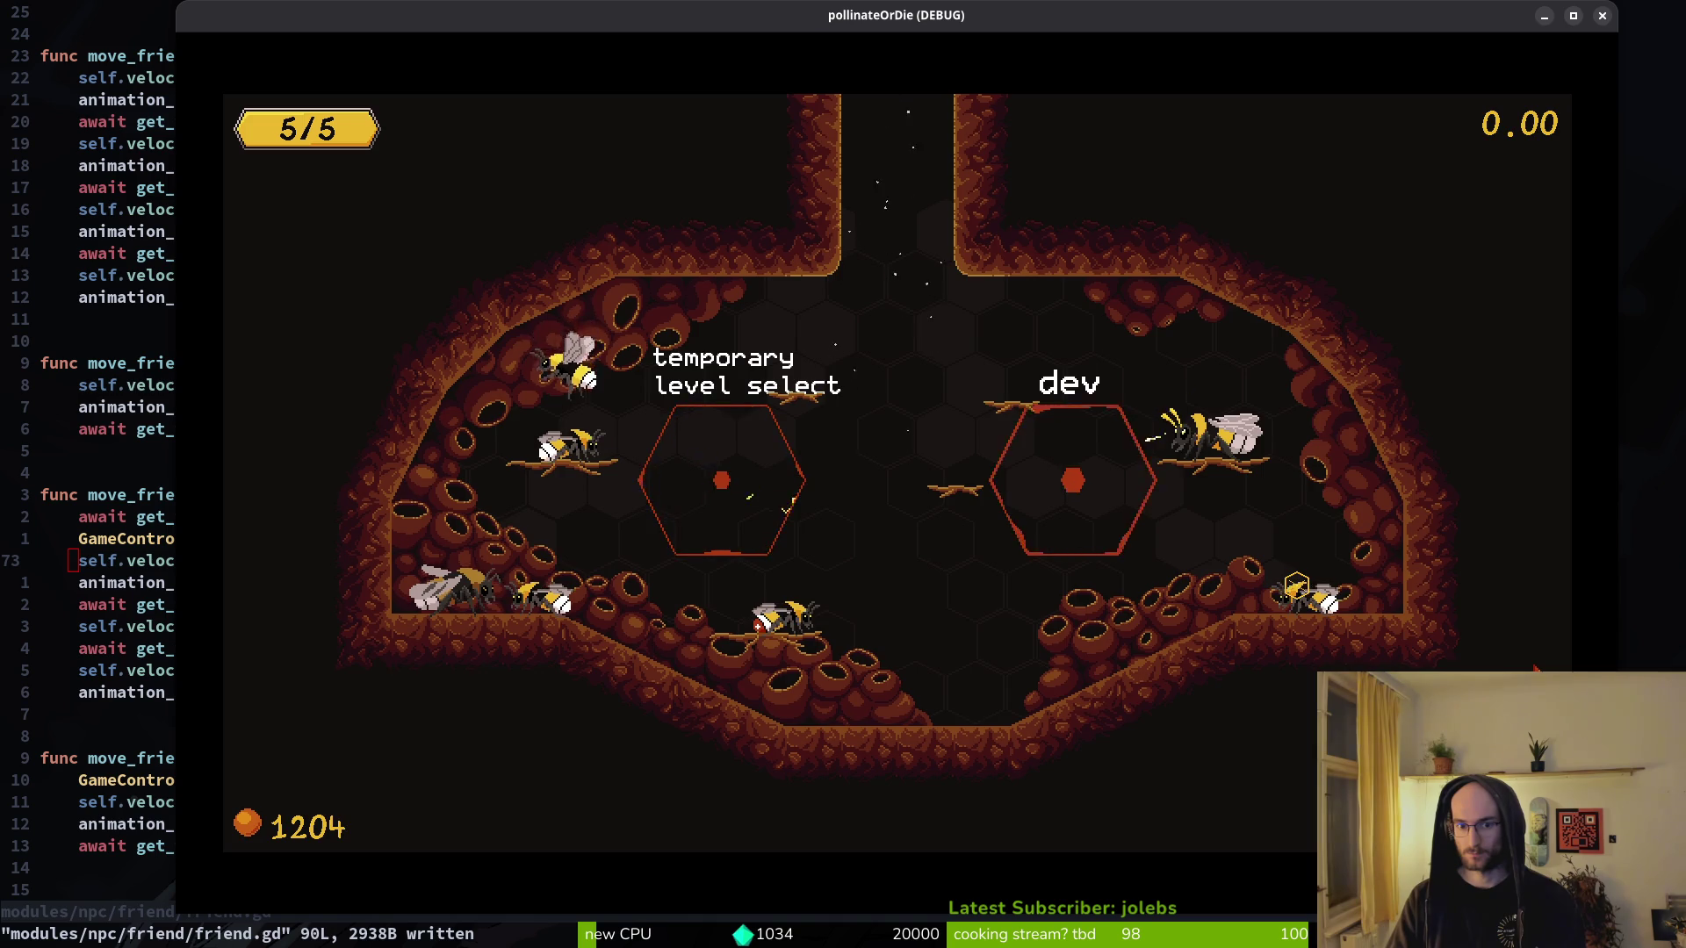
pyautogui.press('Return')
pyautogui.press('Left')
pyautogui.press('Left')
pyautogui.press('Left')
pyautogui.press('Return')
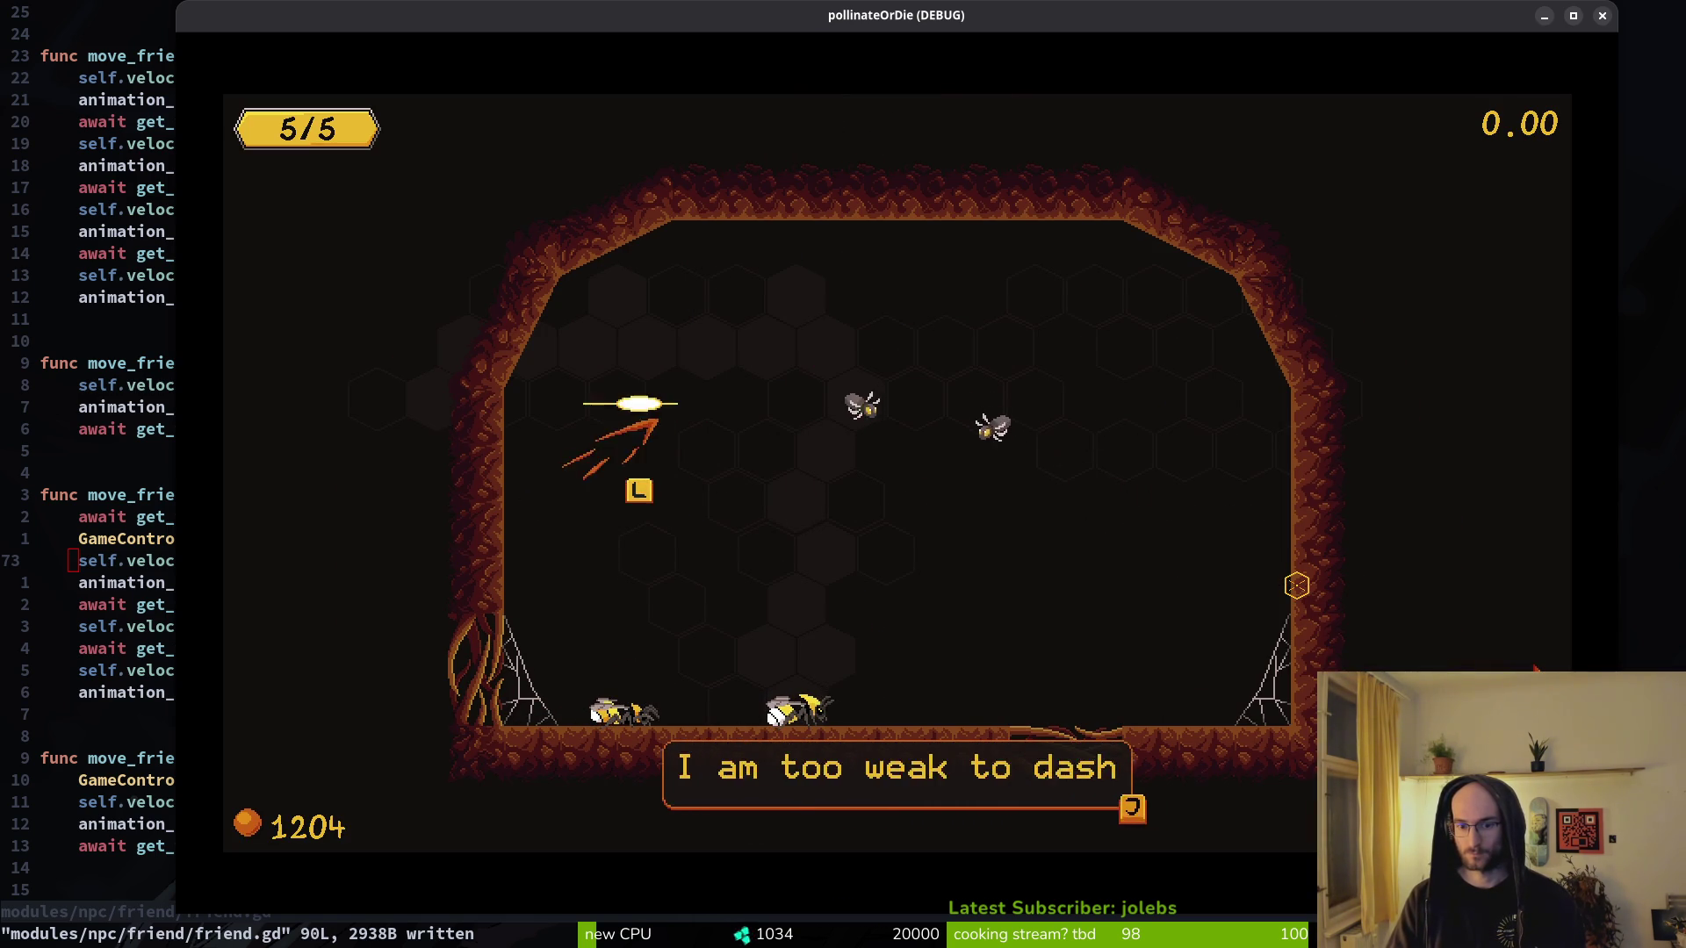
pyautogui.press('j')
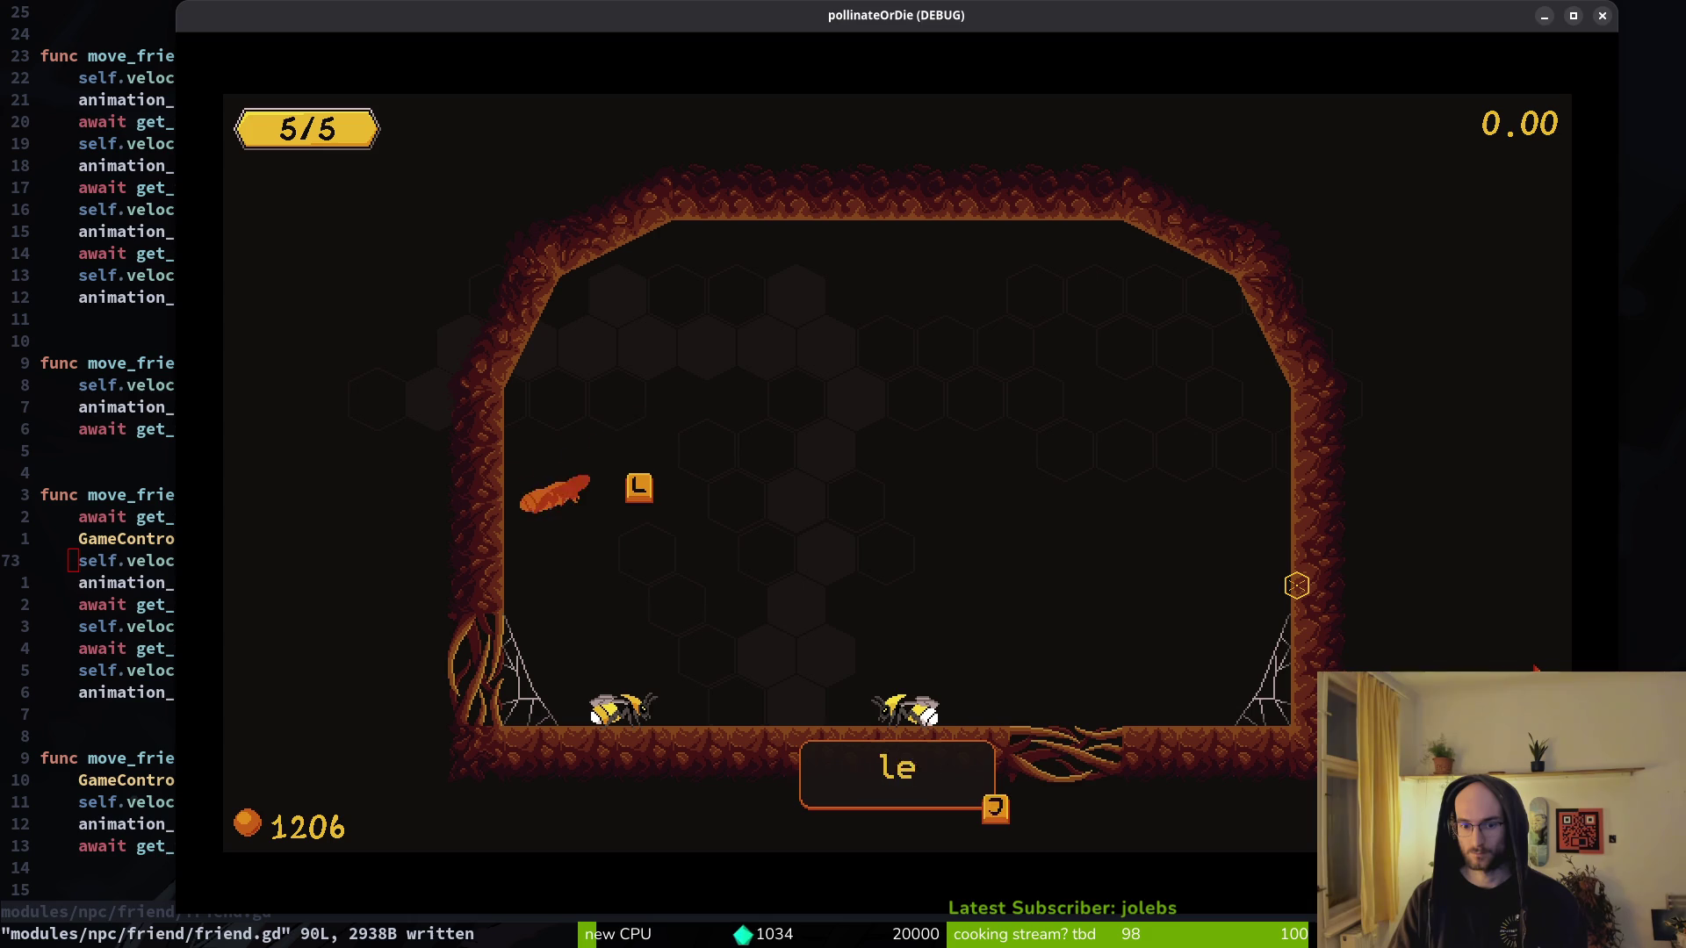
pyautogui.press('j')
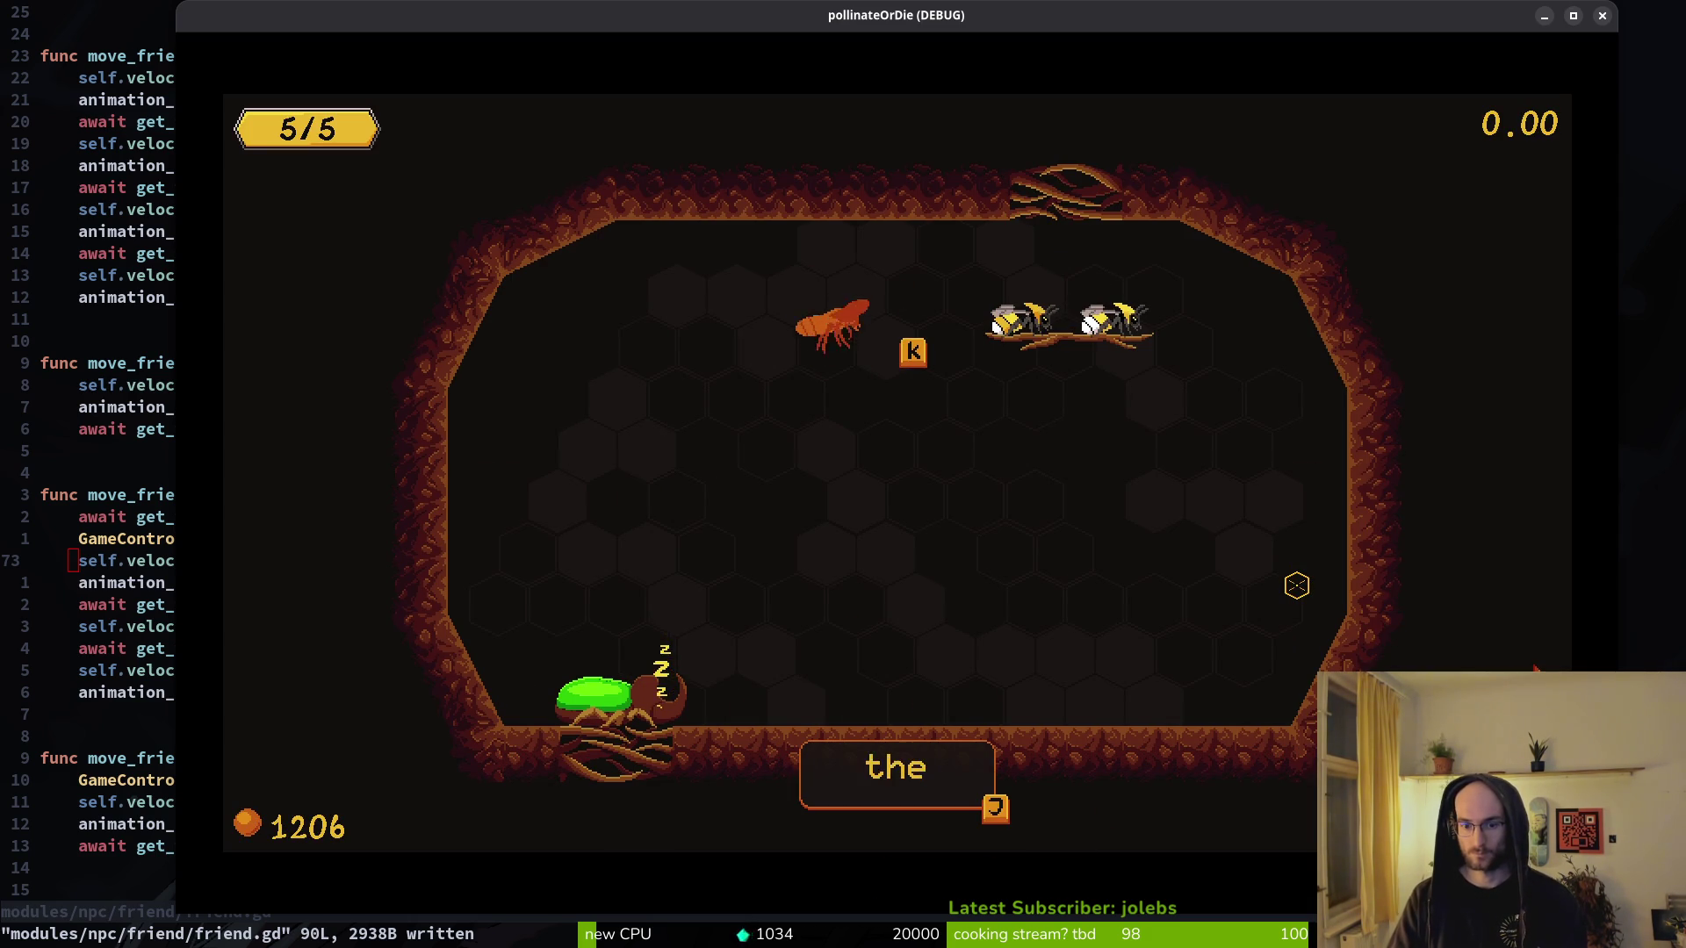
pyautogui.press('j')
pyautogui.press('j')
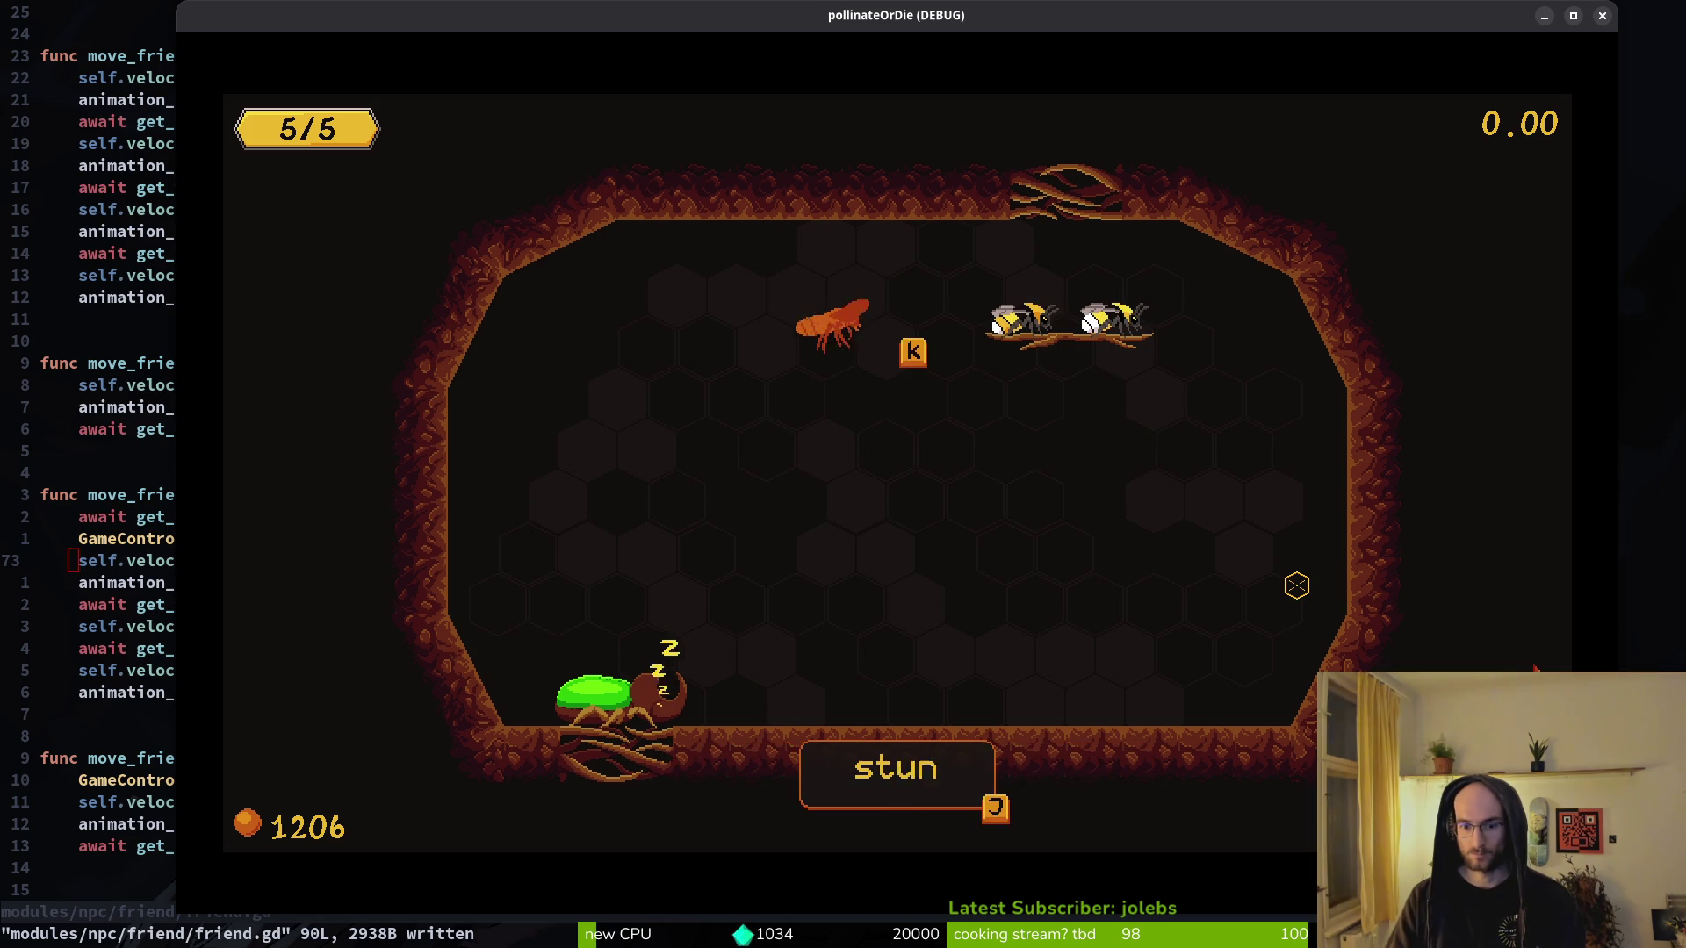
pyautogui.press('j')
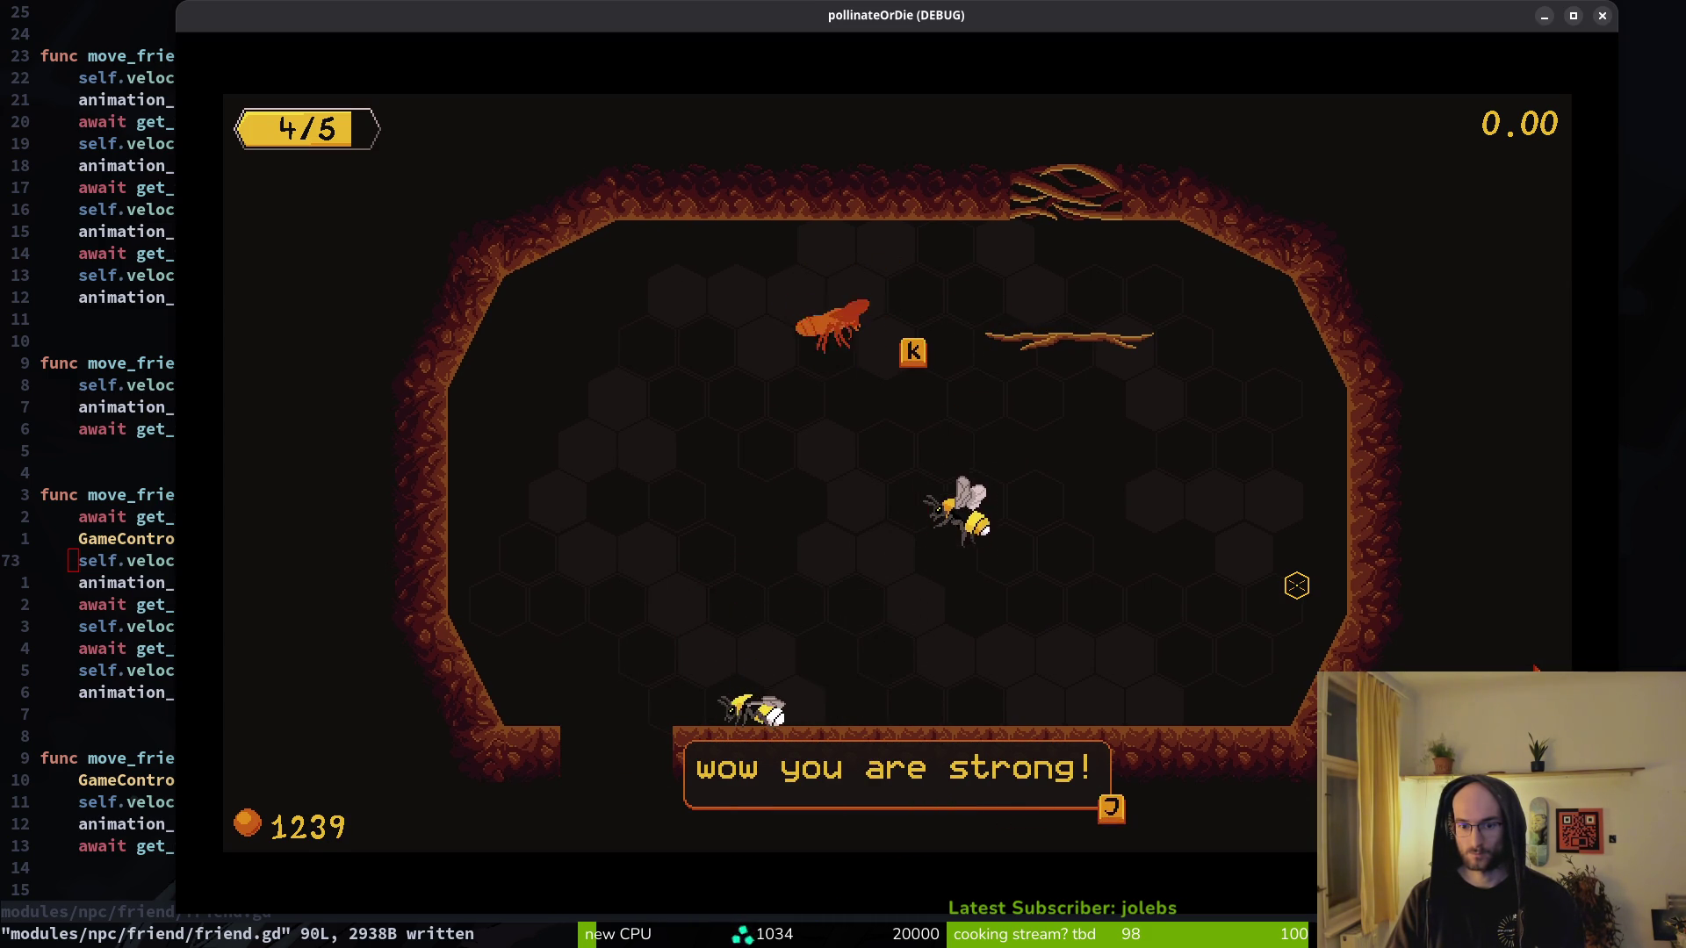
pyautogui.press('j')
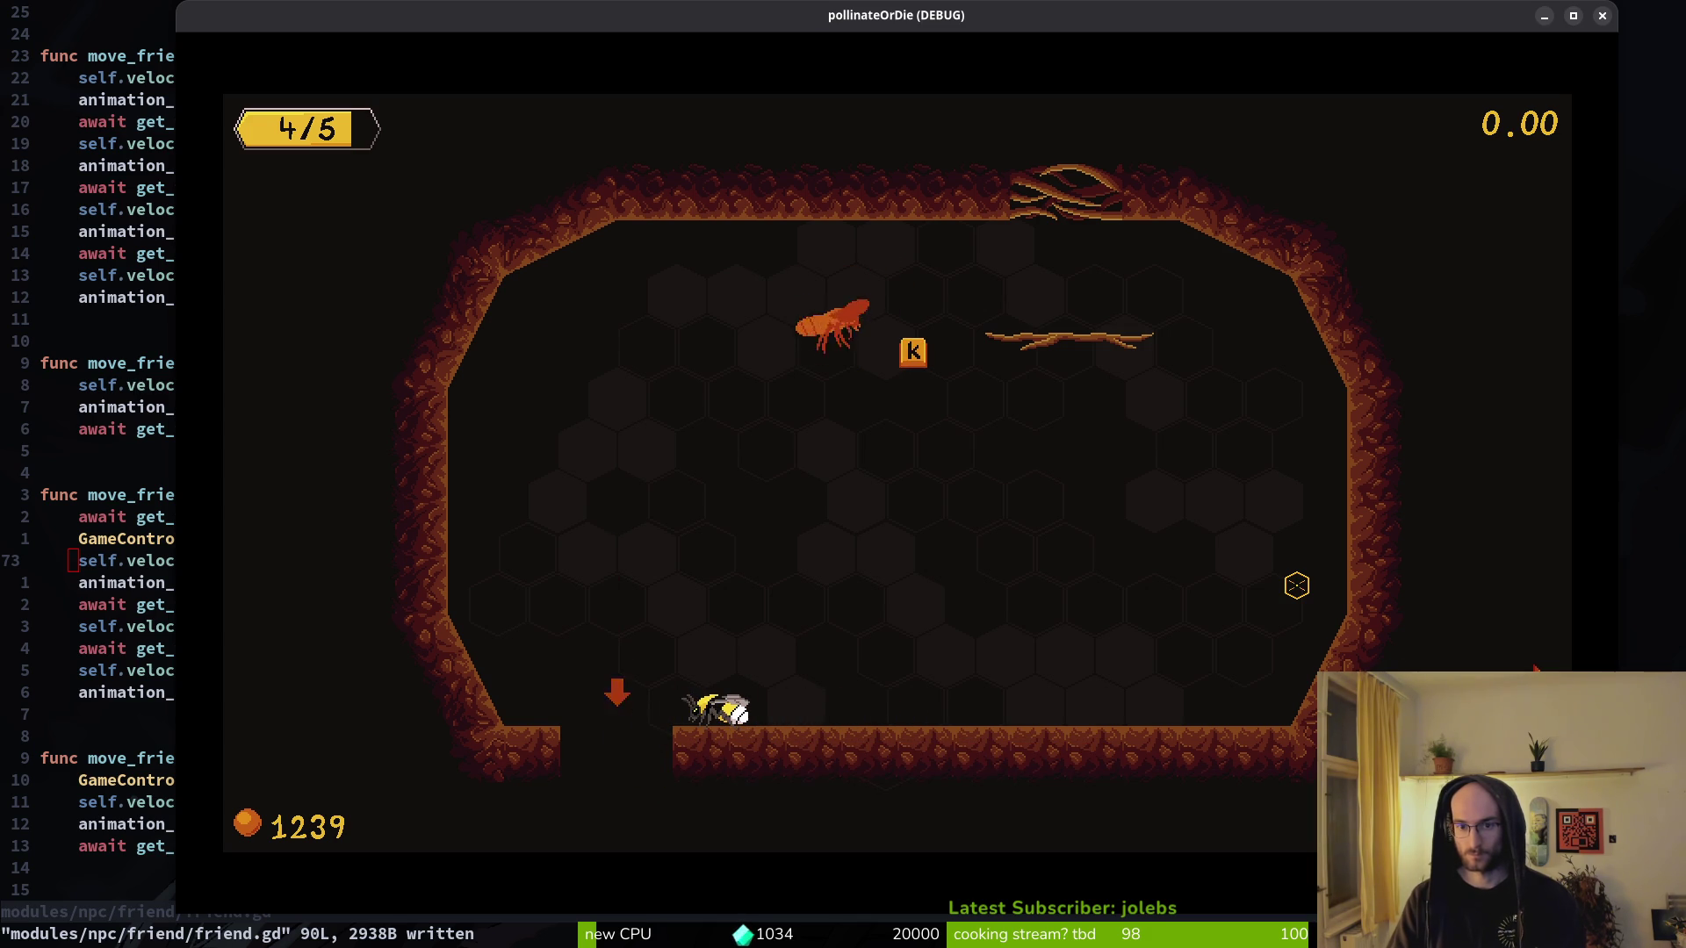
# - Drop through the floor hole, take the dandelion's pollen, dash through the bug, and close the game
pyautogui.press('a')
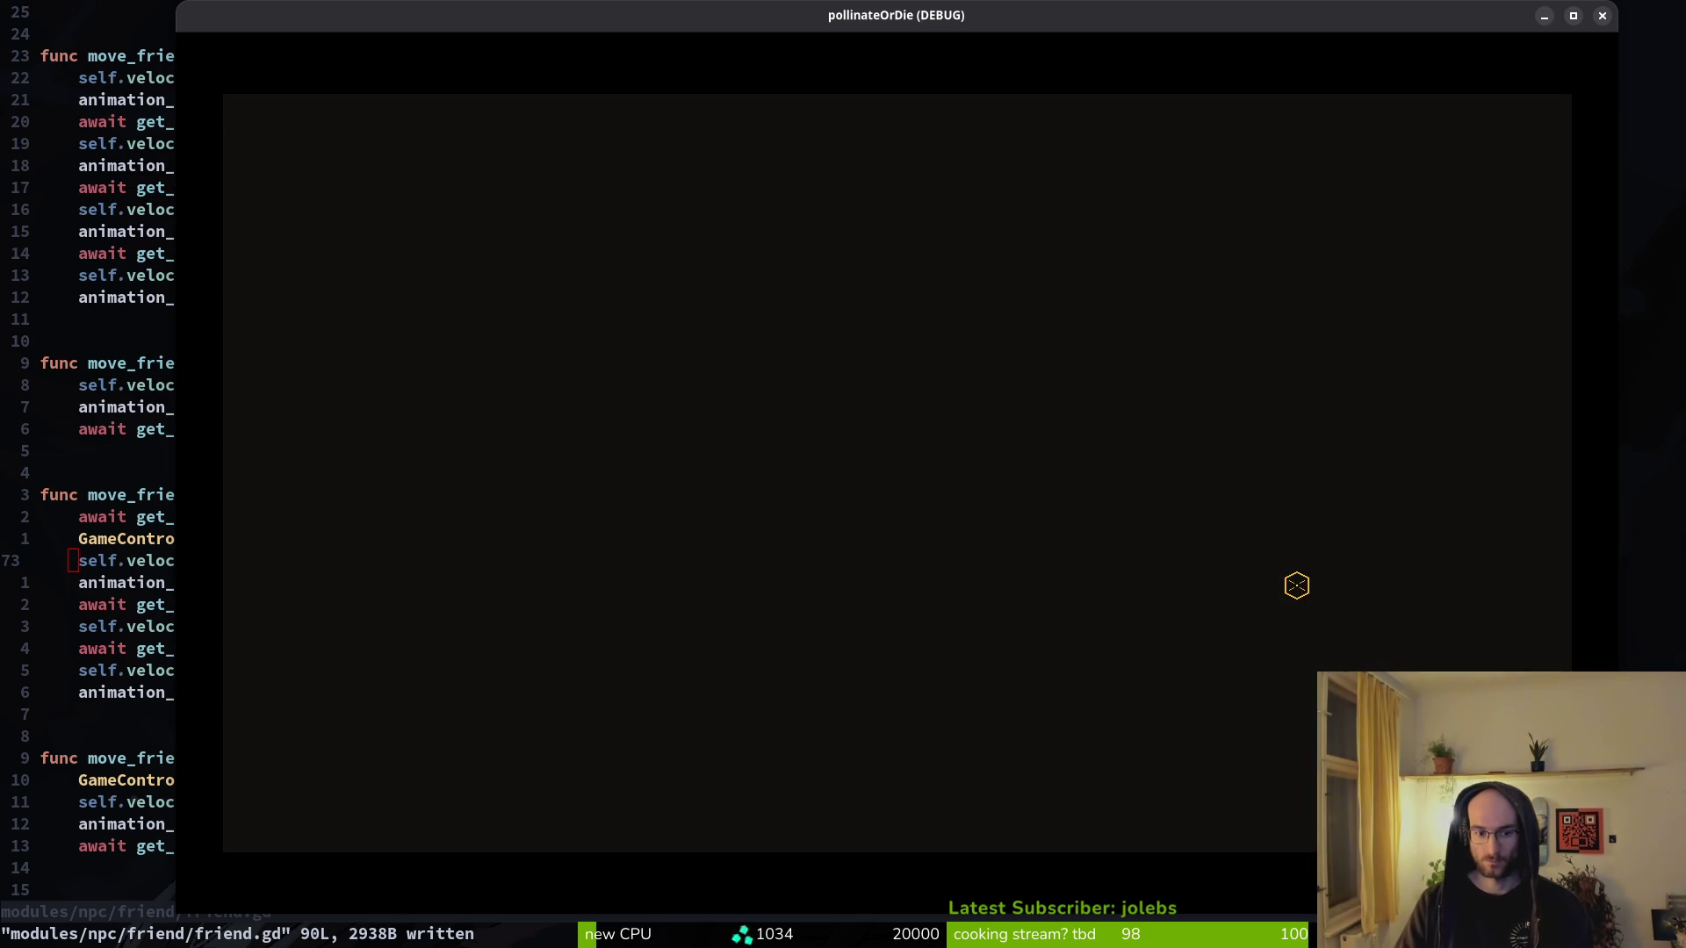
pyautogui.press('j')
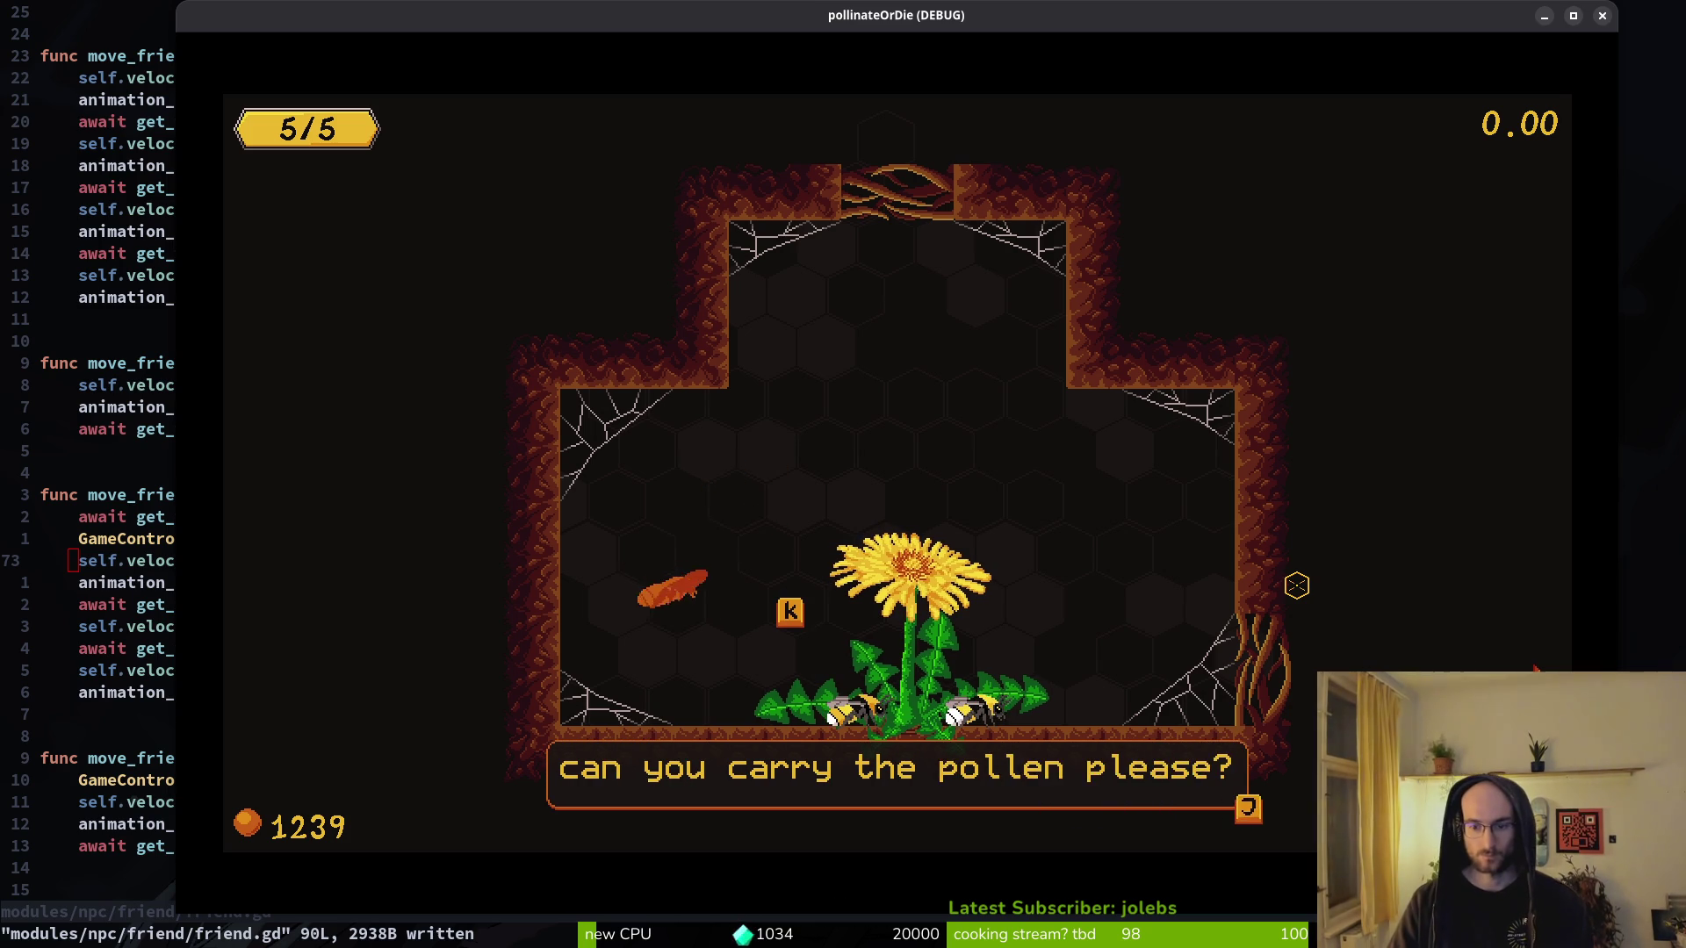
pyautogui.press('j')
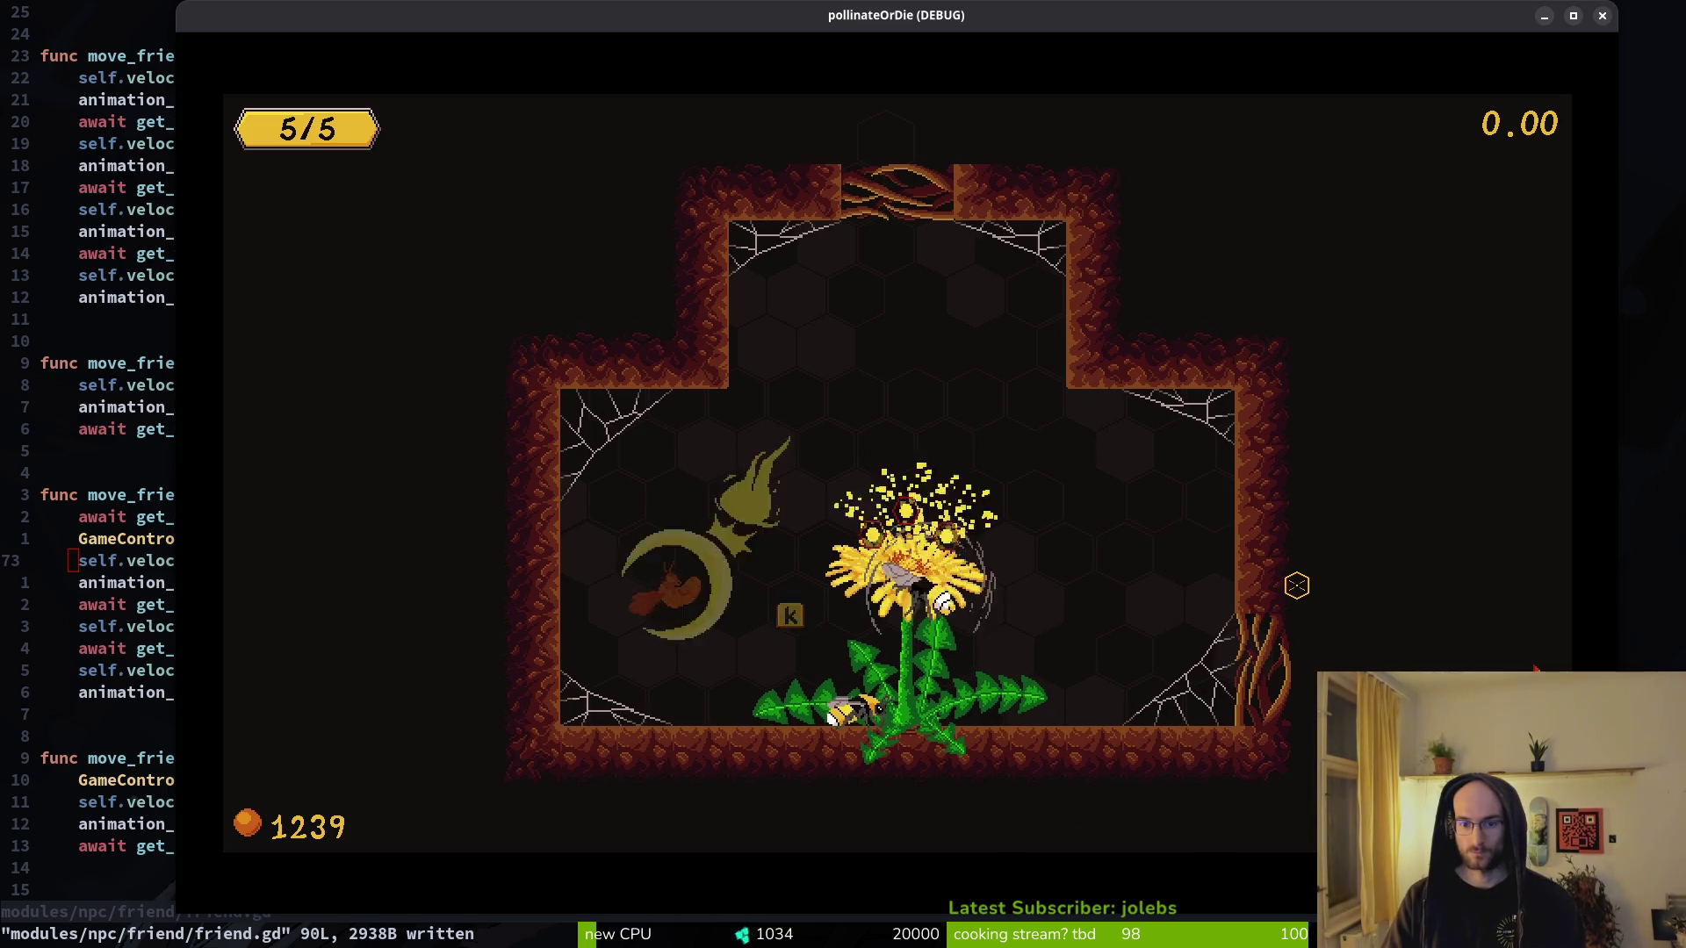
pyautogui.press('k')
pyautogui.press('l')
pyautogui.press('j')
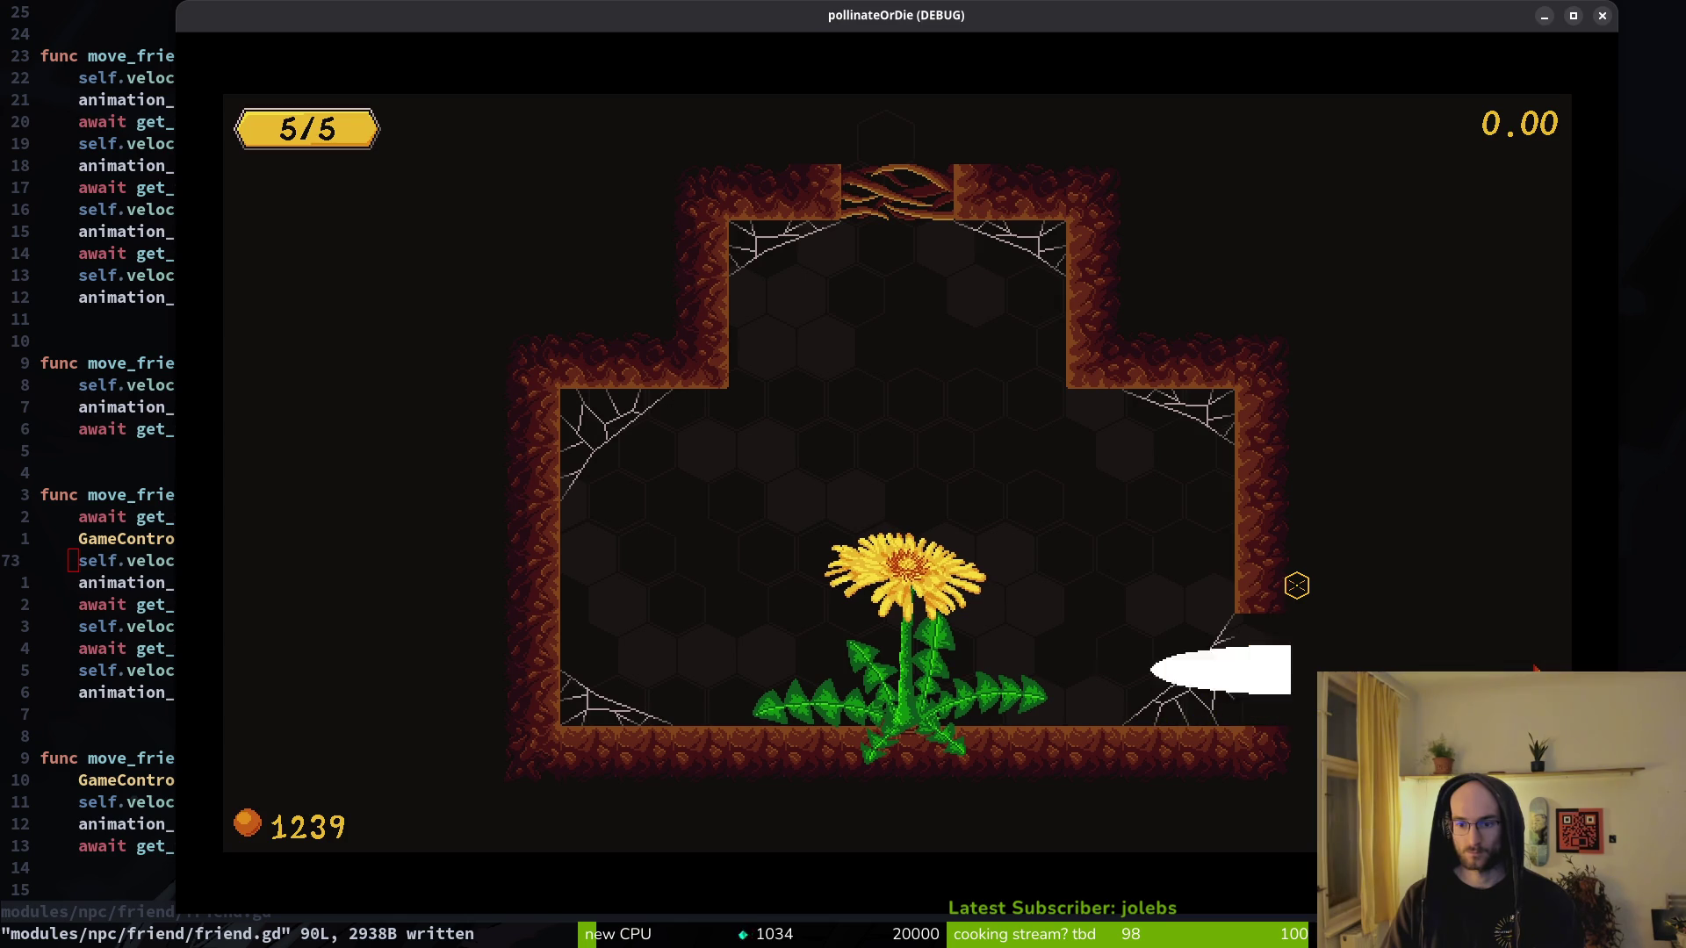
pyautogui.click(1599, 16)
# - Save and quit Neovim, run tig, and view the signal.manager.gd diff
pyautogui.write(':wq')
pyautogui.press('Return')
pyautogui.write('tig')
pyautogui.press('Return')
pyautogui.press('Down')
pyautogui.press('Return')
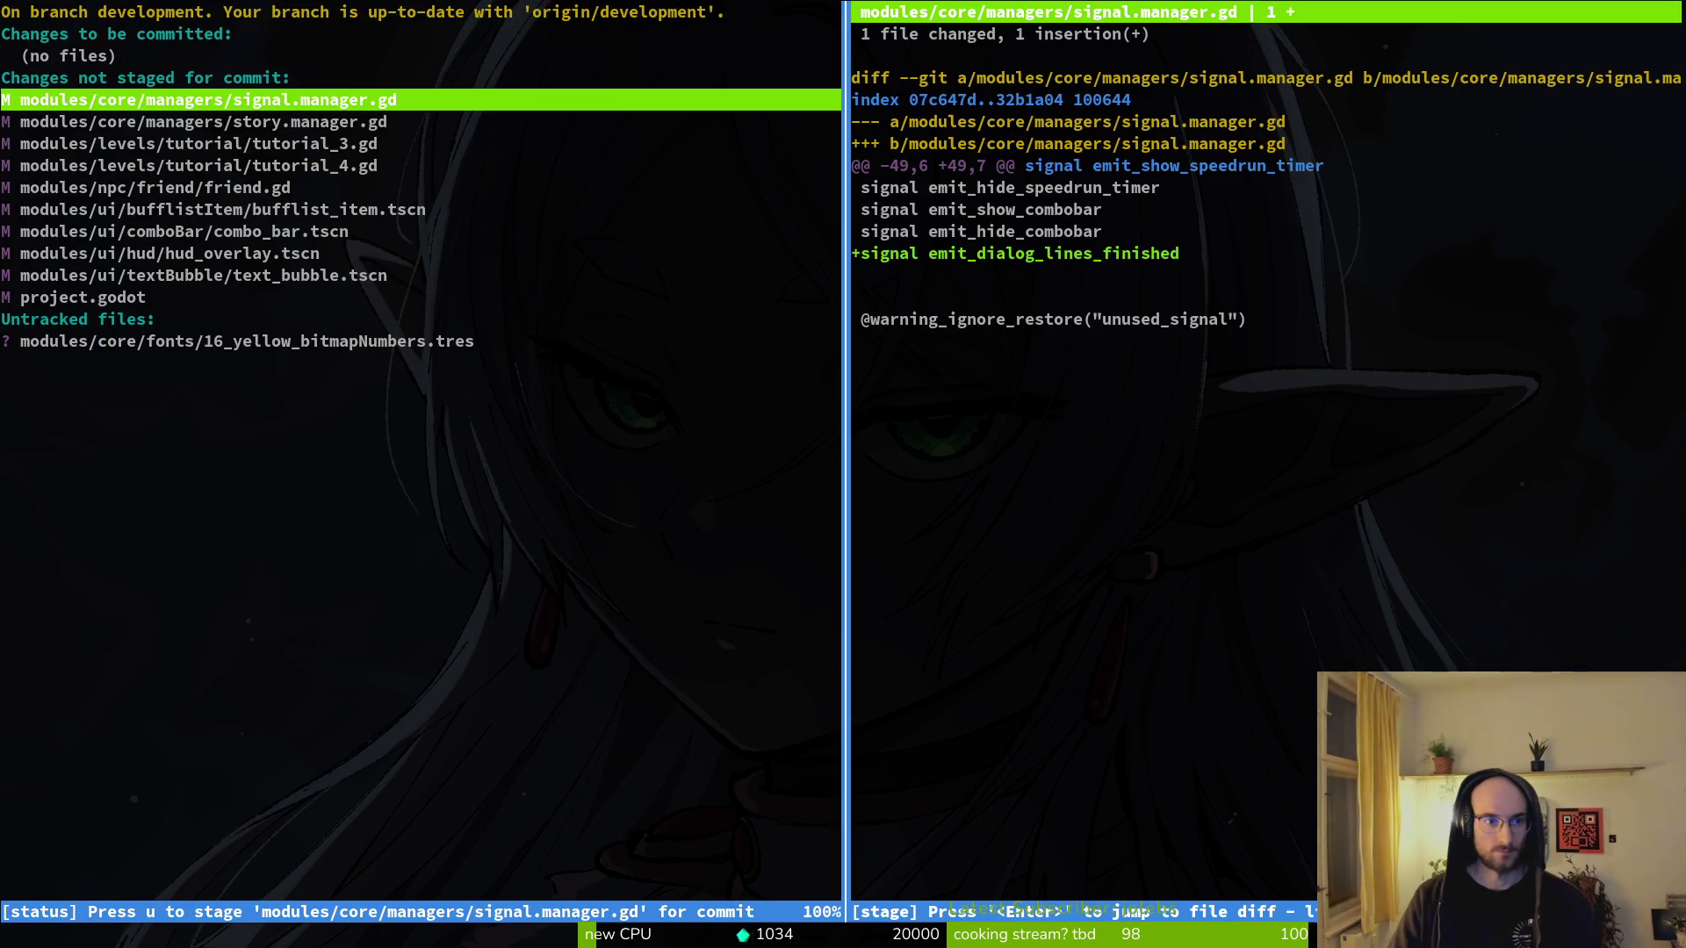
# - Stage the five script files and text_bubble.tscn, review the remaining changes, then quit tig to commit
pyautogui.press('u')
pyautogui.press('u')
pyautogui.press('u')
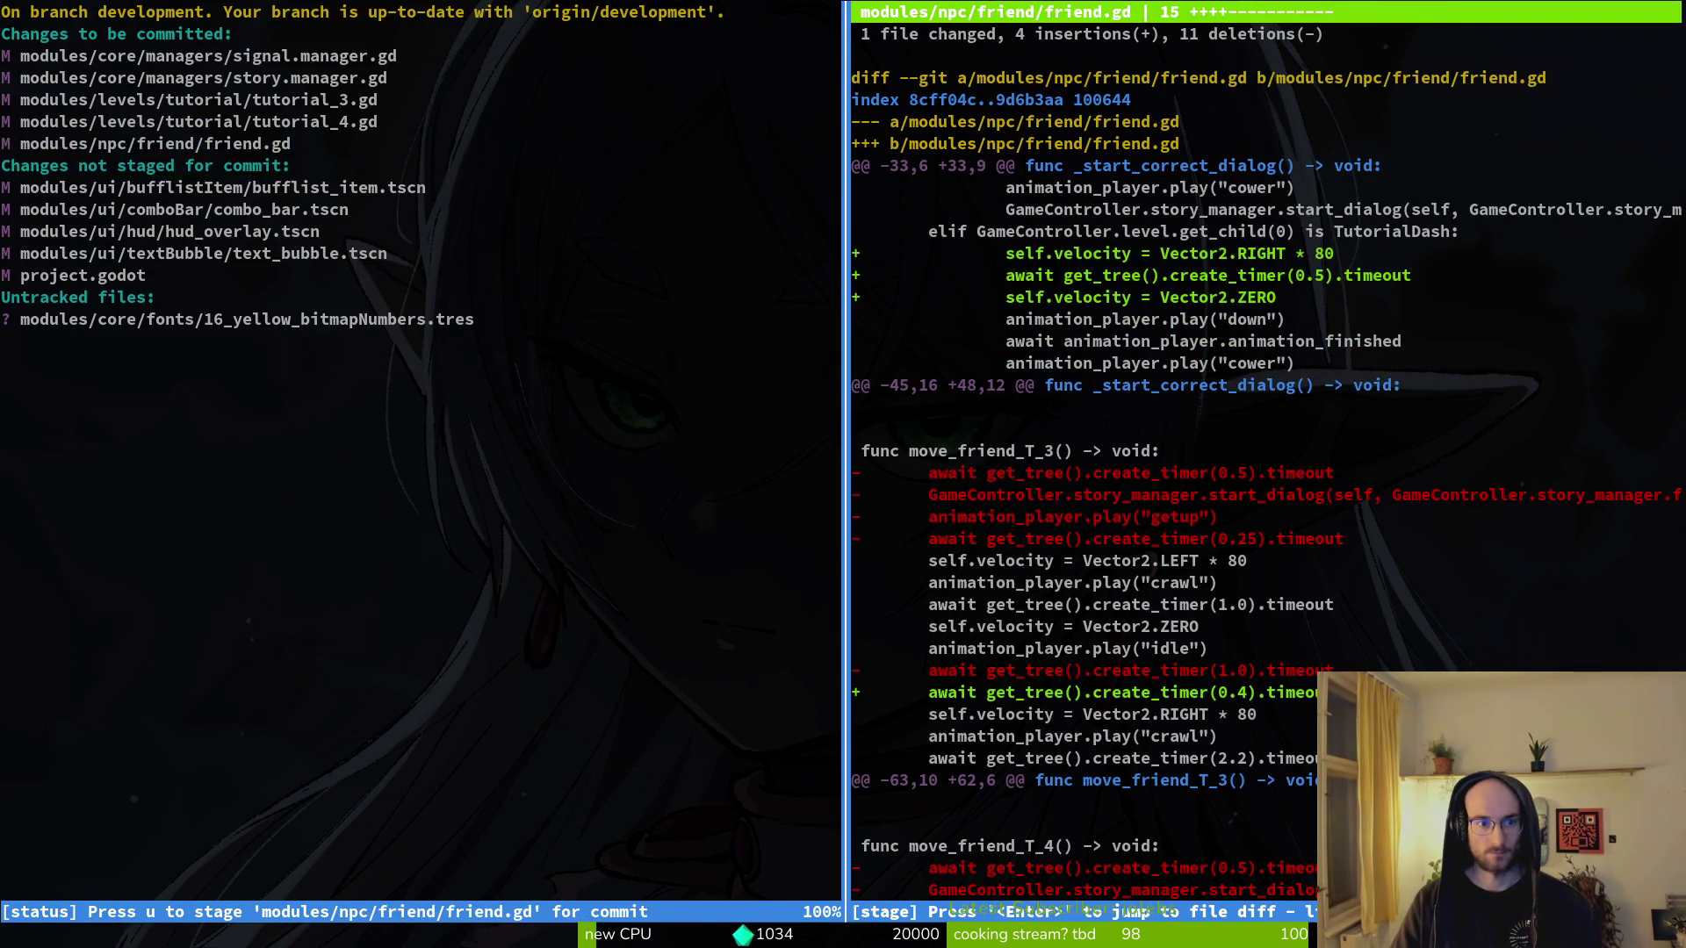
pyautogui.press('Down')
pyautogui.press('Down')
pyautogui.press('Down')
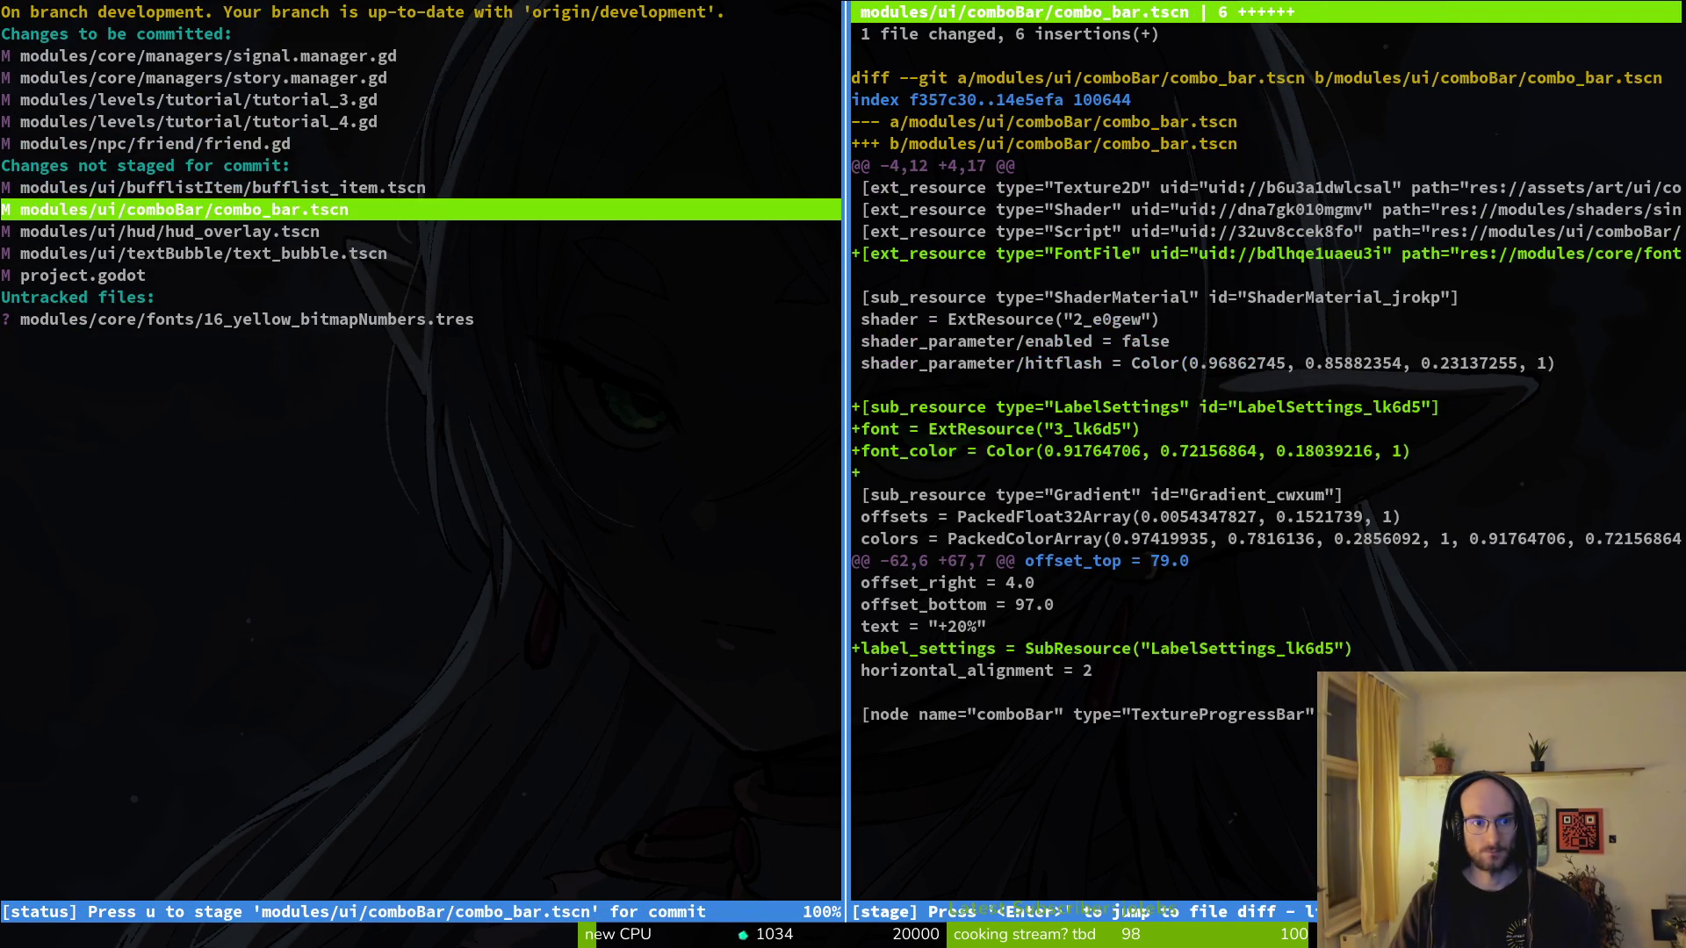
pyautogui.press('u')
pyautogui.press('Down')
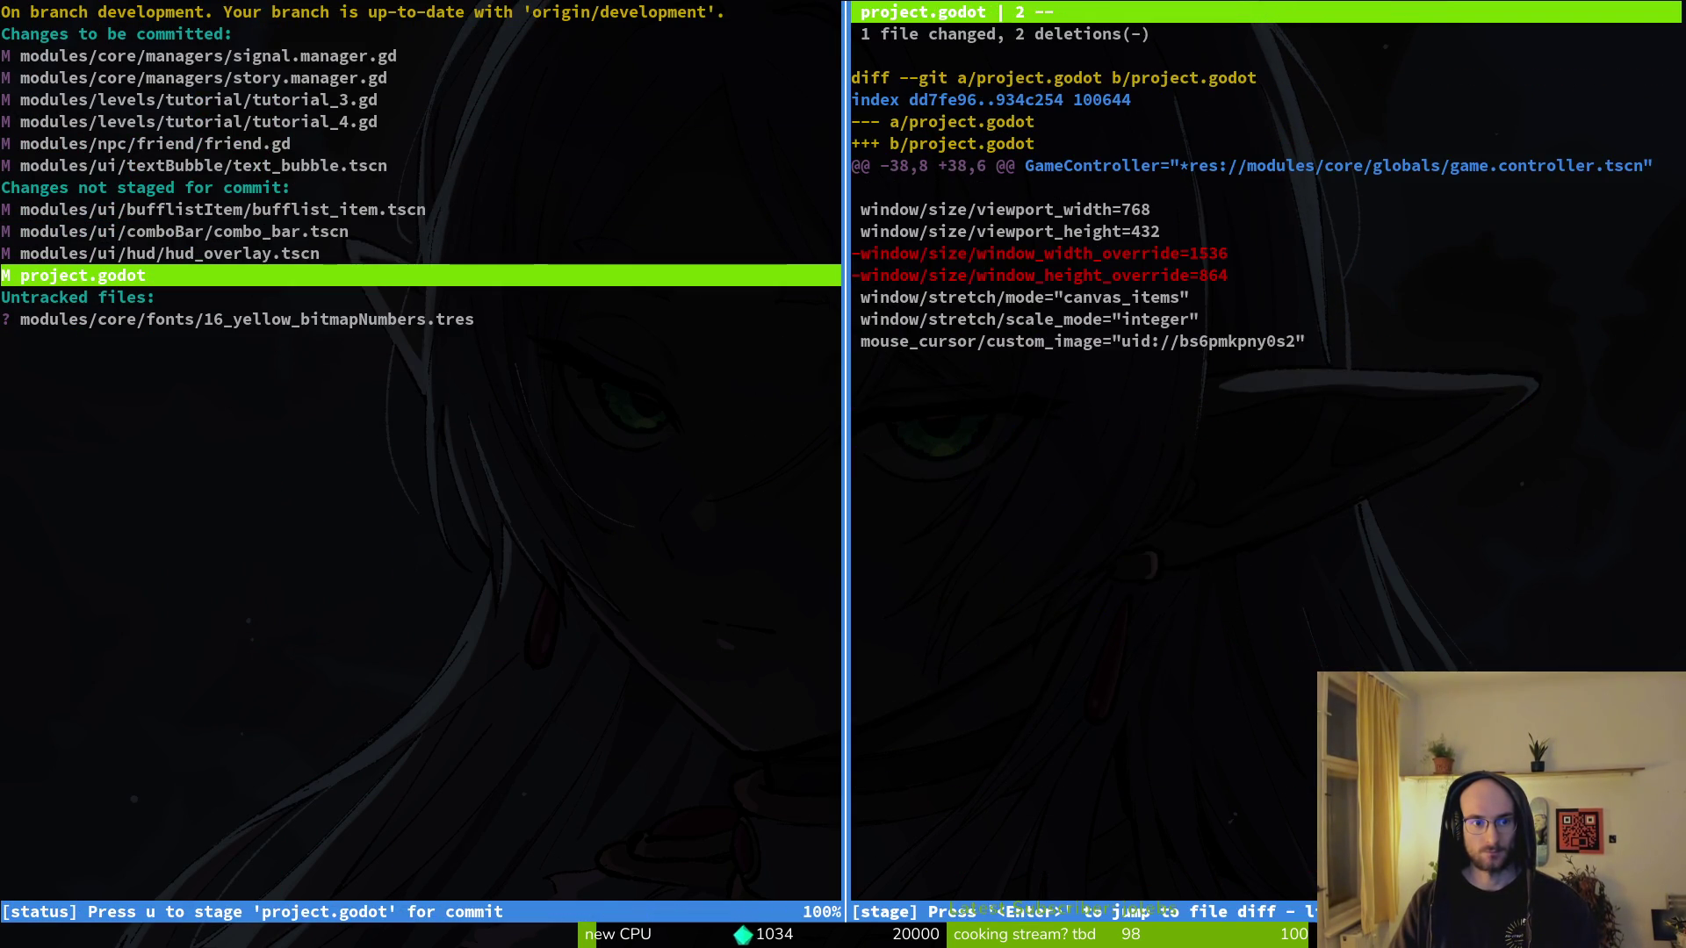
pyautogui.press('Up')
pyautogui.press('Down')
pyautogui.press('Down')
pyautogui.press('Down')
pyautogui.press('Up')
pyautogui.press('Up')
pyautogui.press('Up')
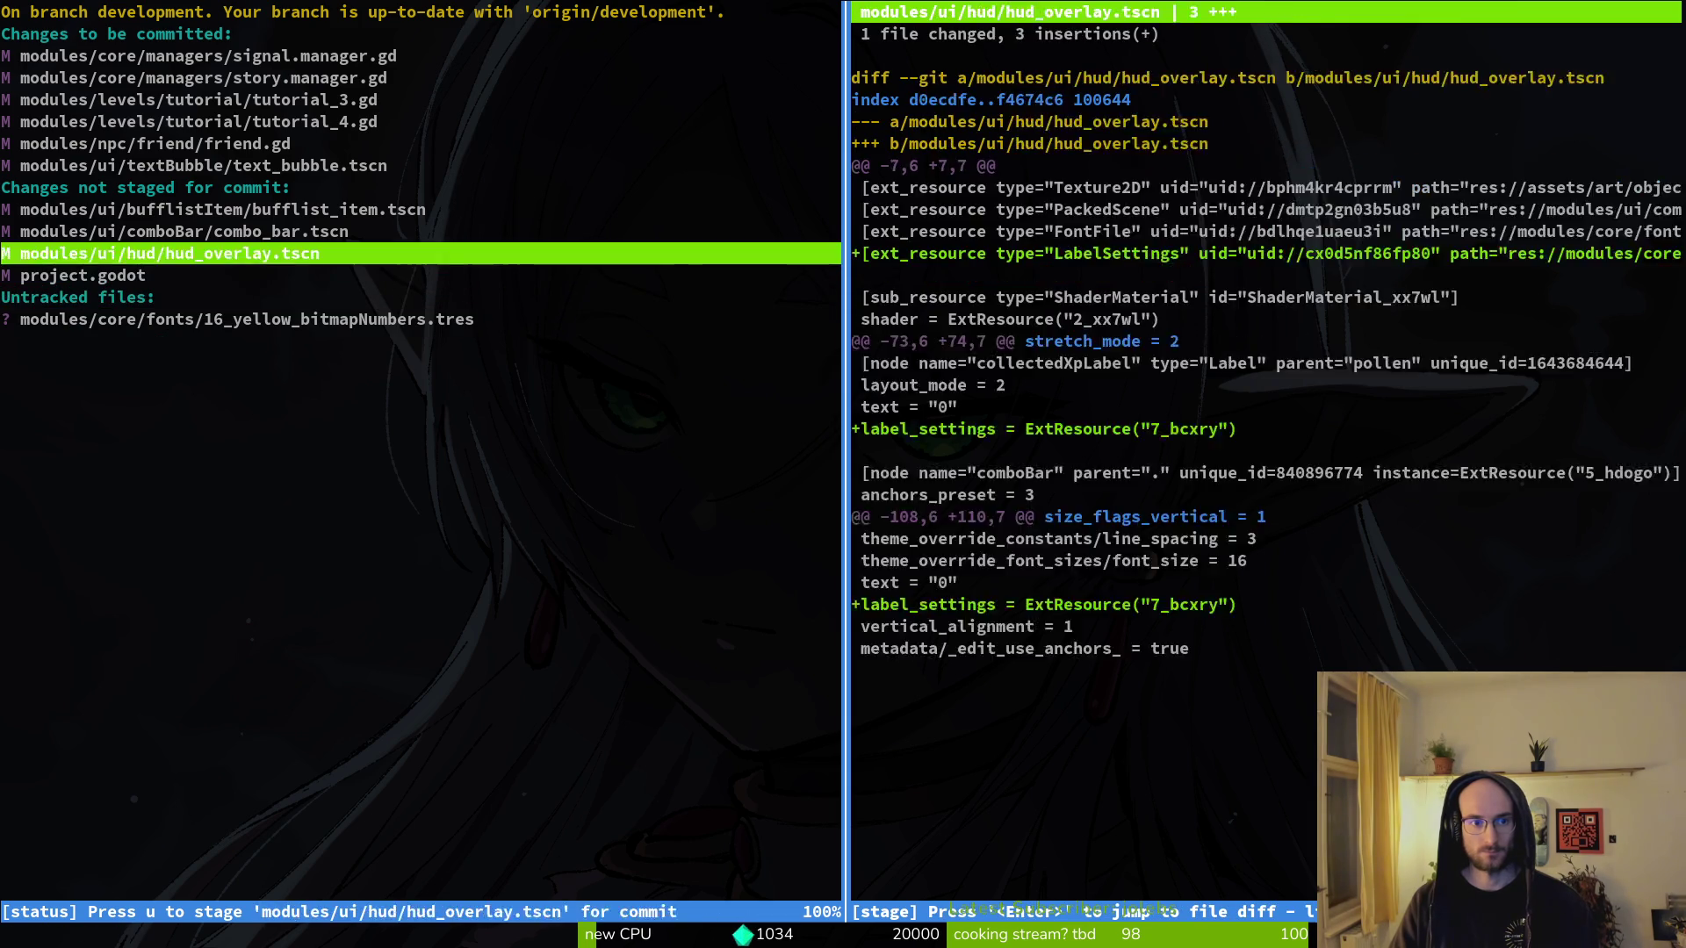
pyautogui.press('Up')
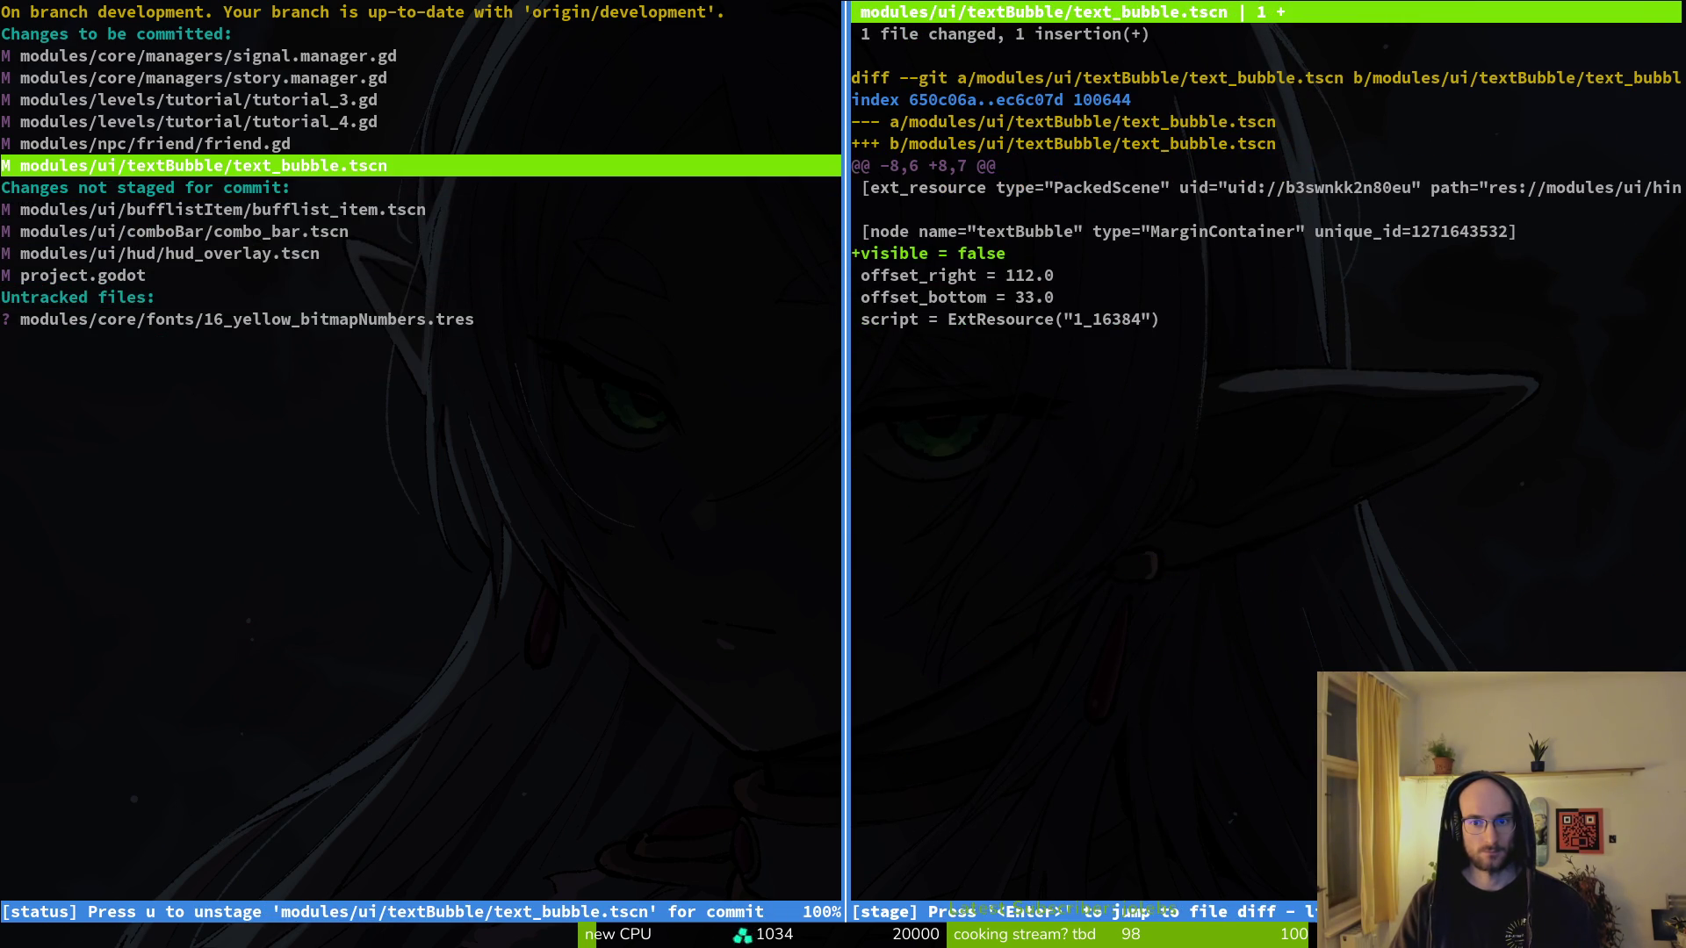
pyautogui.press('Up')
pyautogui.press('Up')
pyautogui.press('Up')
pyautogui.press('Up')
pyautogui.press('Up')
pyautogui.write('qgit')
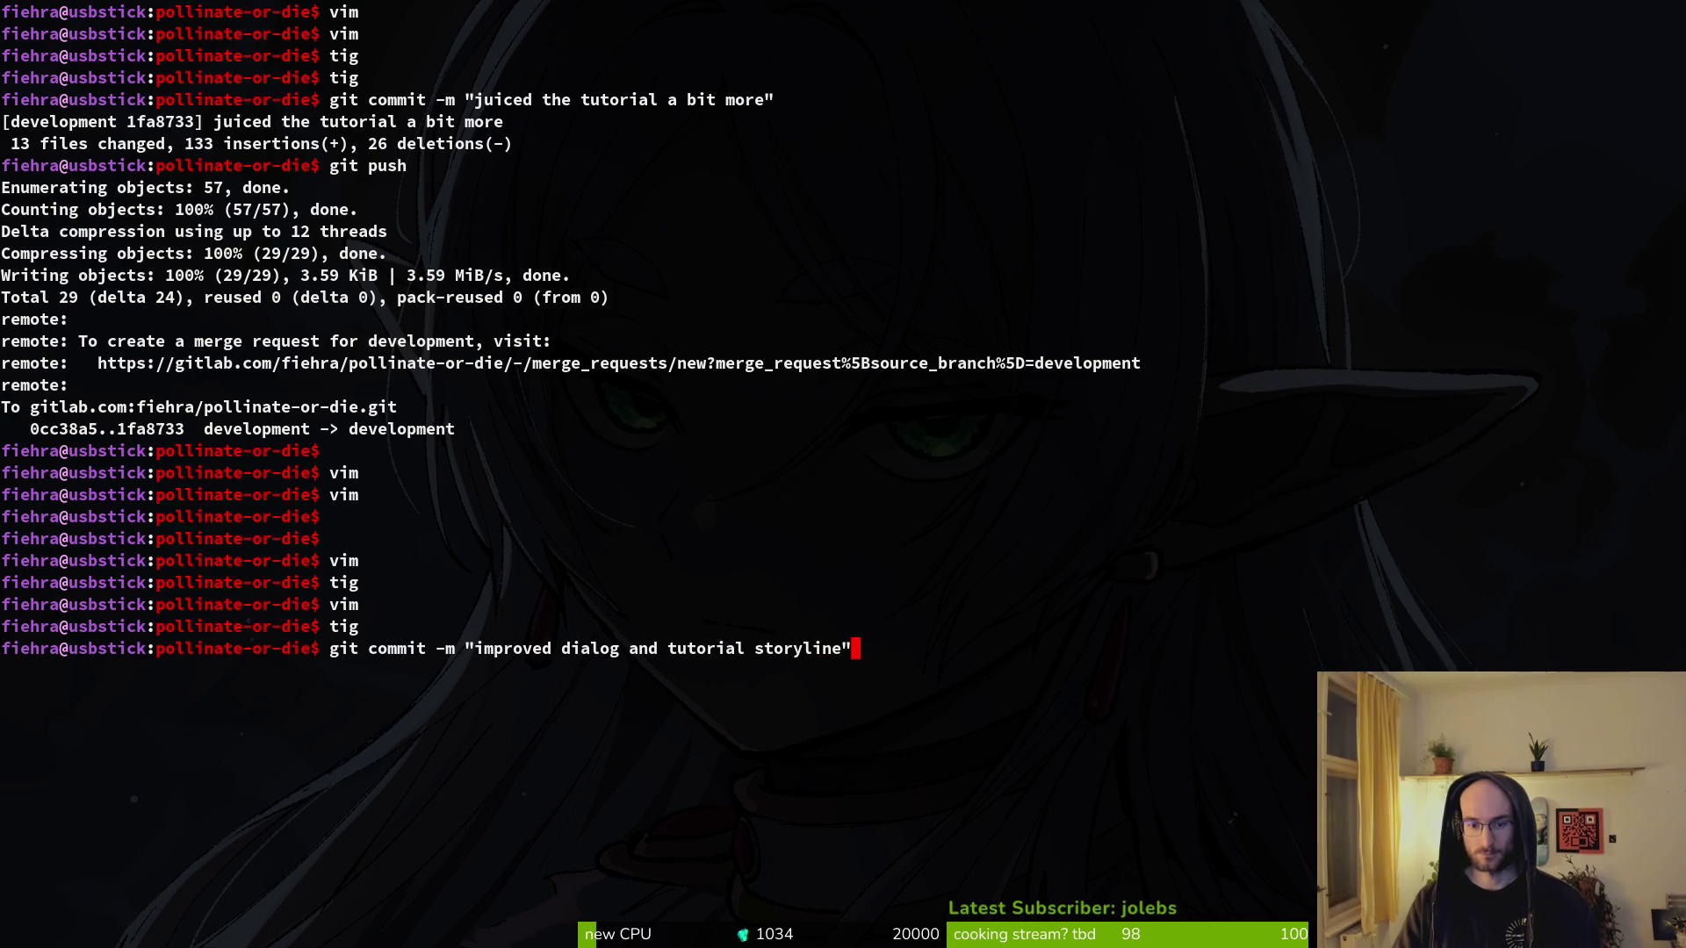
# - Commit the changes as 'improved dialog and tutorial storyline' and reopen tig
pyautogui.press('Return')
pyautogui.press('Return')
pyautogui.press('Down')
pyautogui.press('Return')
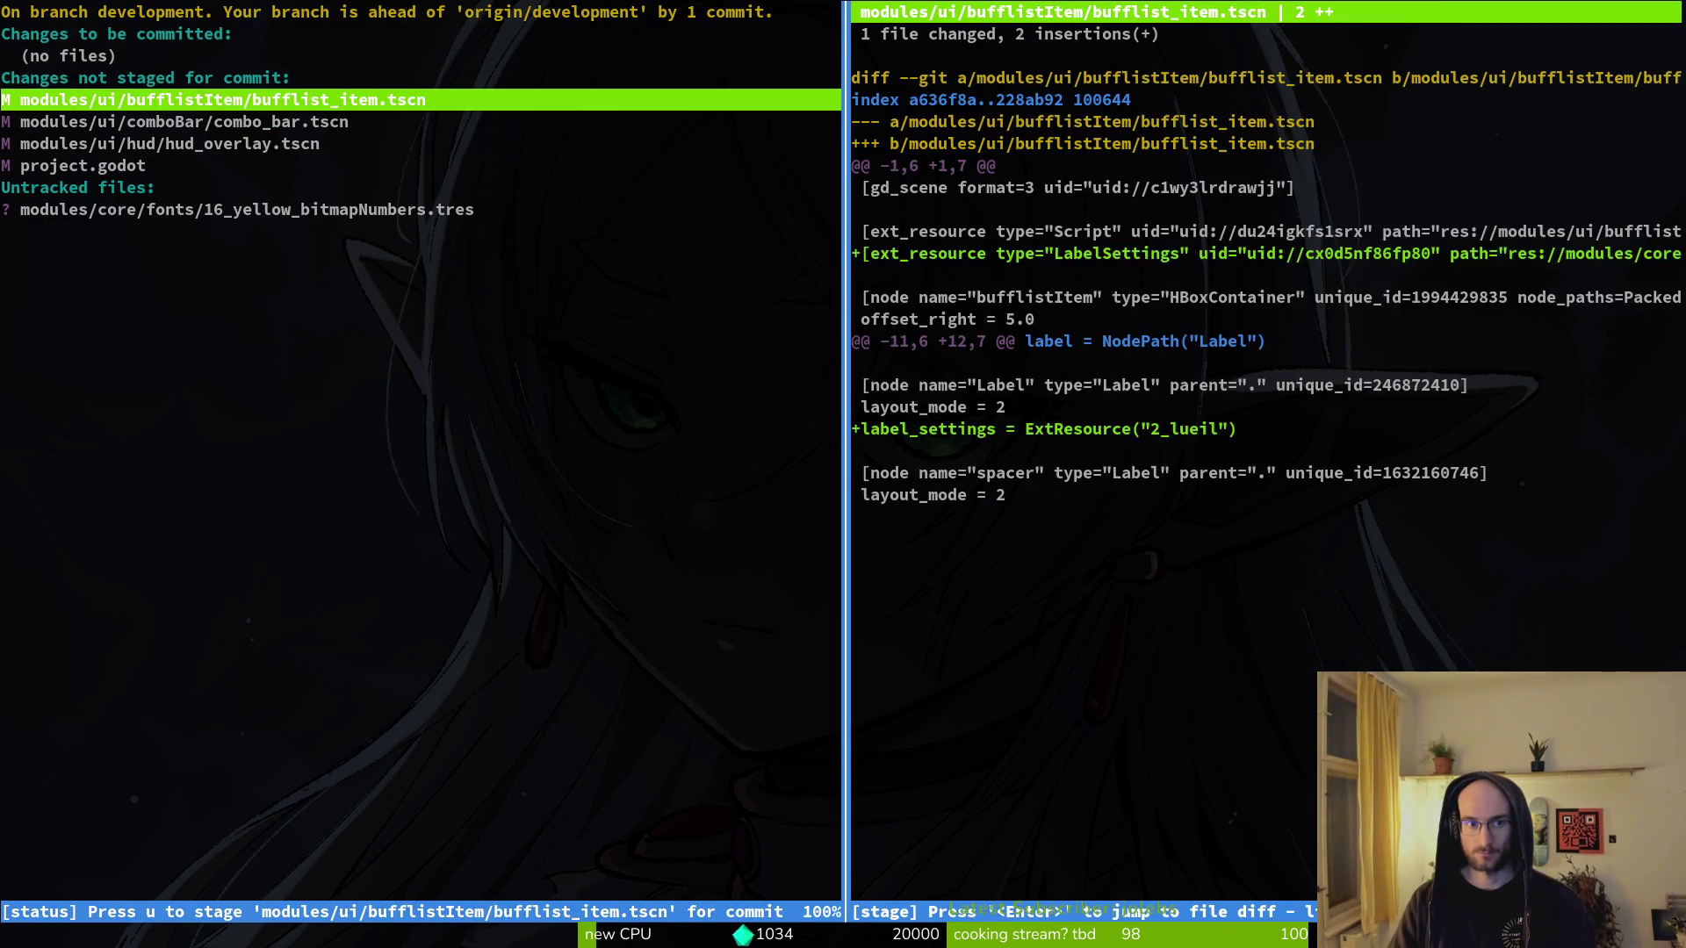
# - Stage combo_bar.tscn and the new bitmap numbers font, then commit them as the custom bitmap font change
pyautogui.press('u')
pyautogui.press('u')
pyautogui.press('Down')
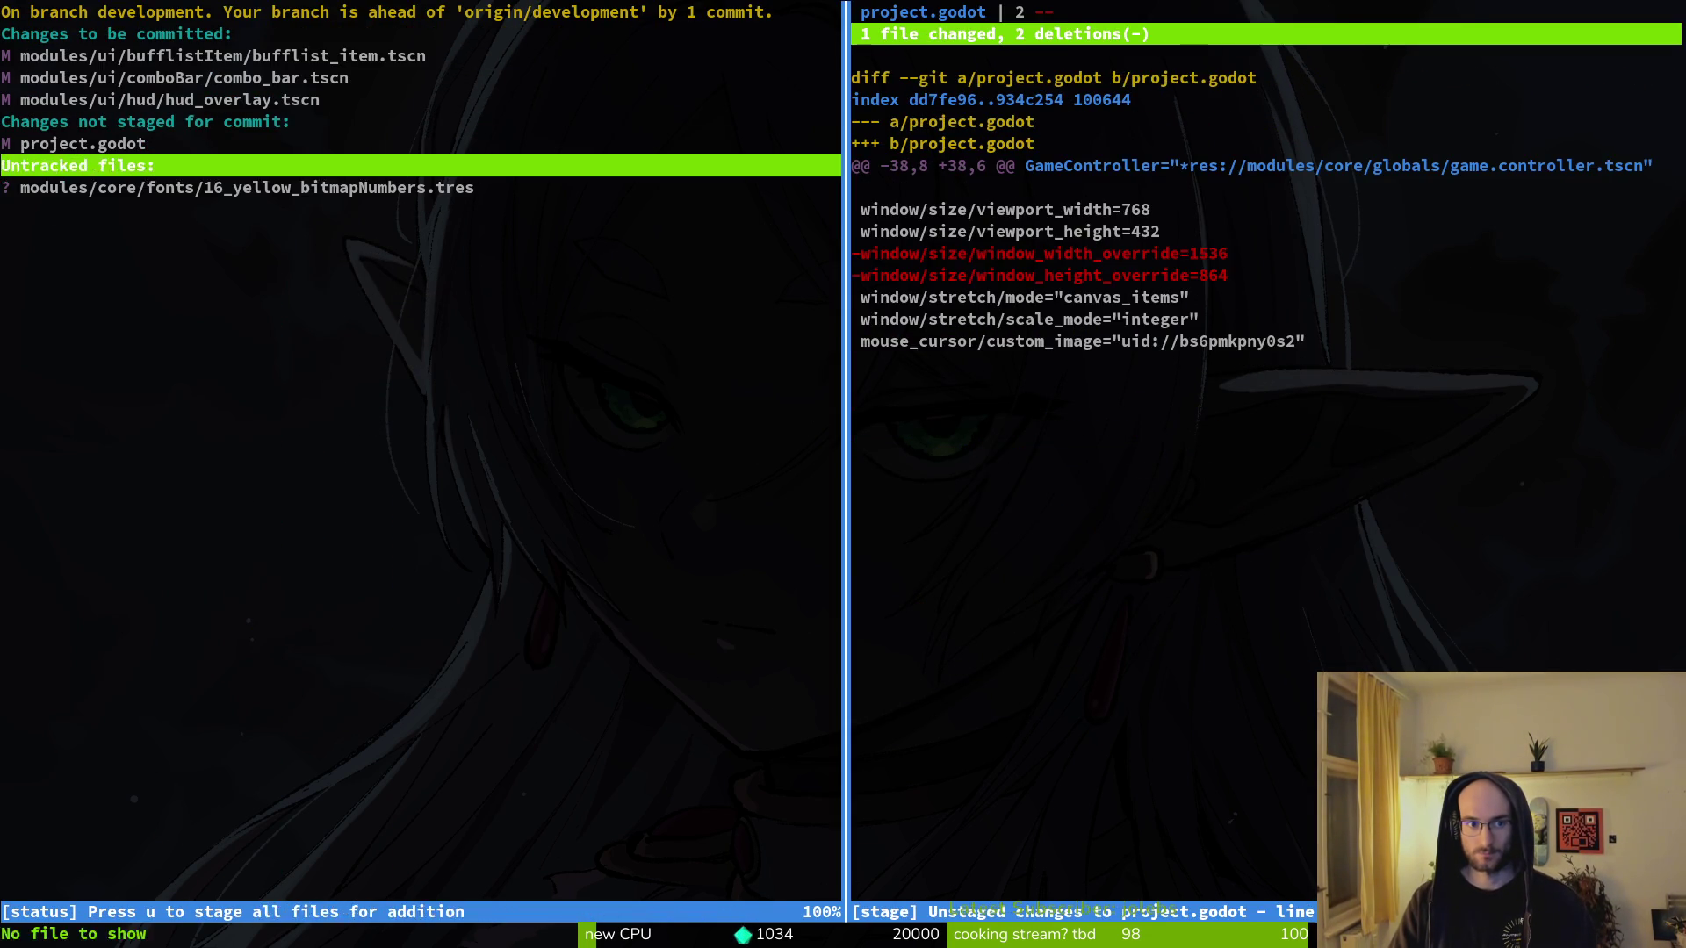
pyautogui.press('u')
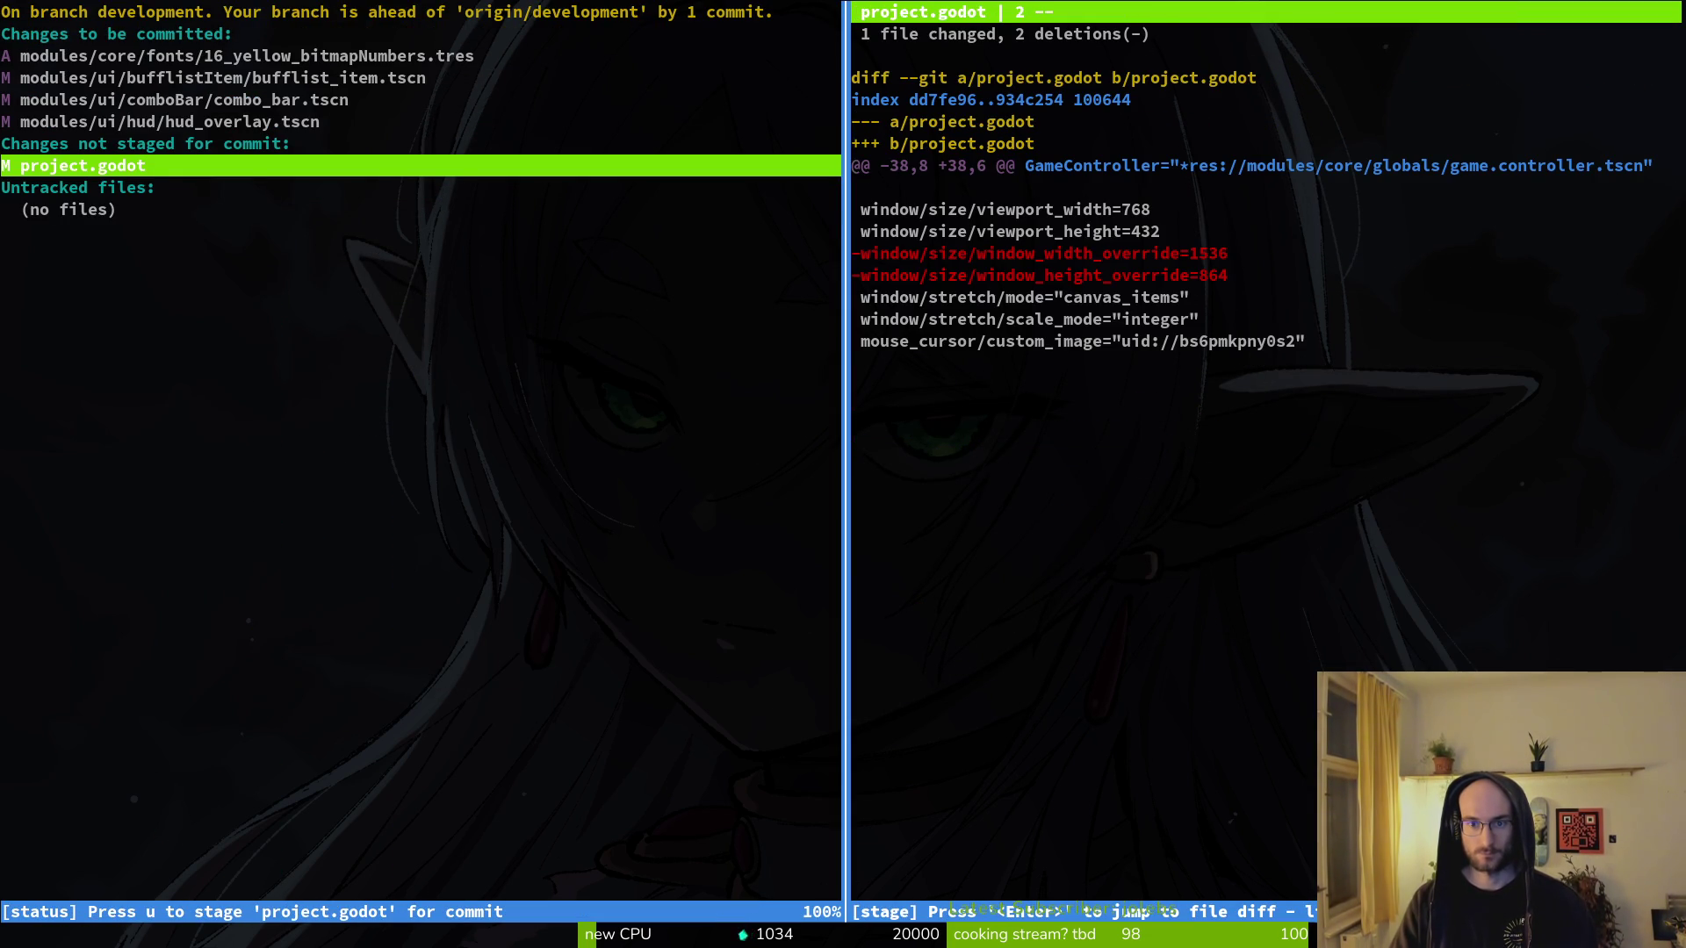
pyautogui.write('Qgit commit -m')
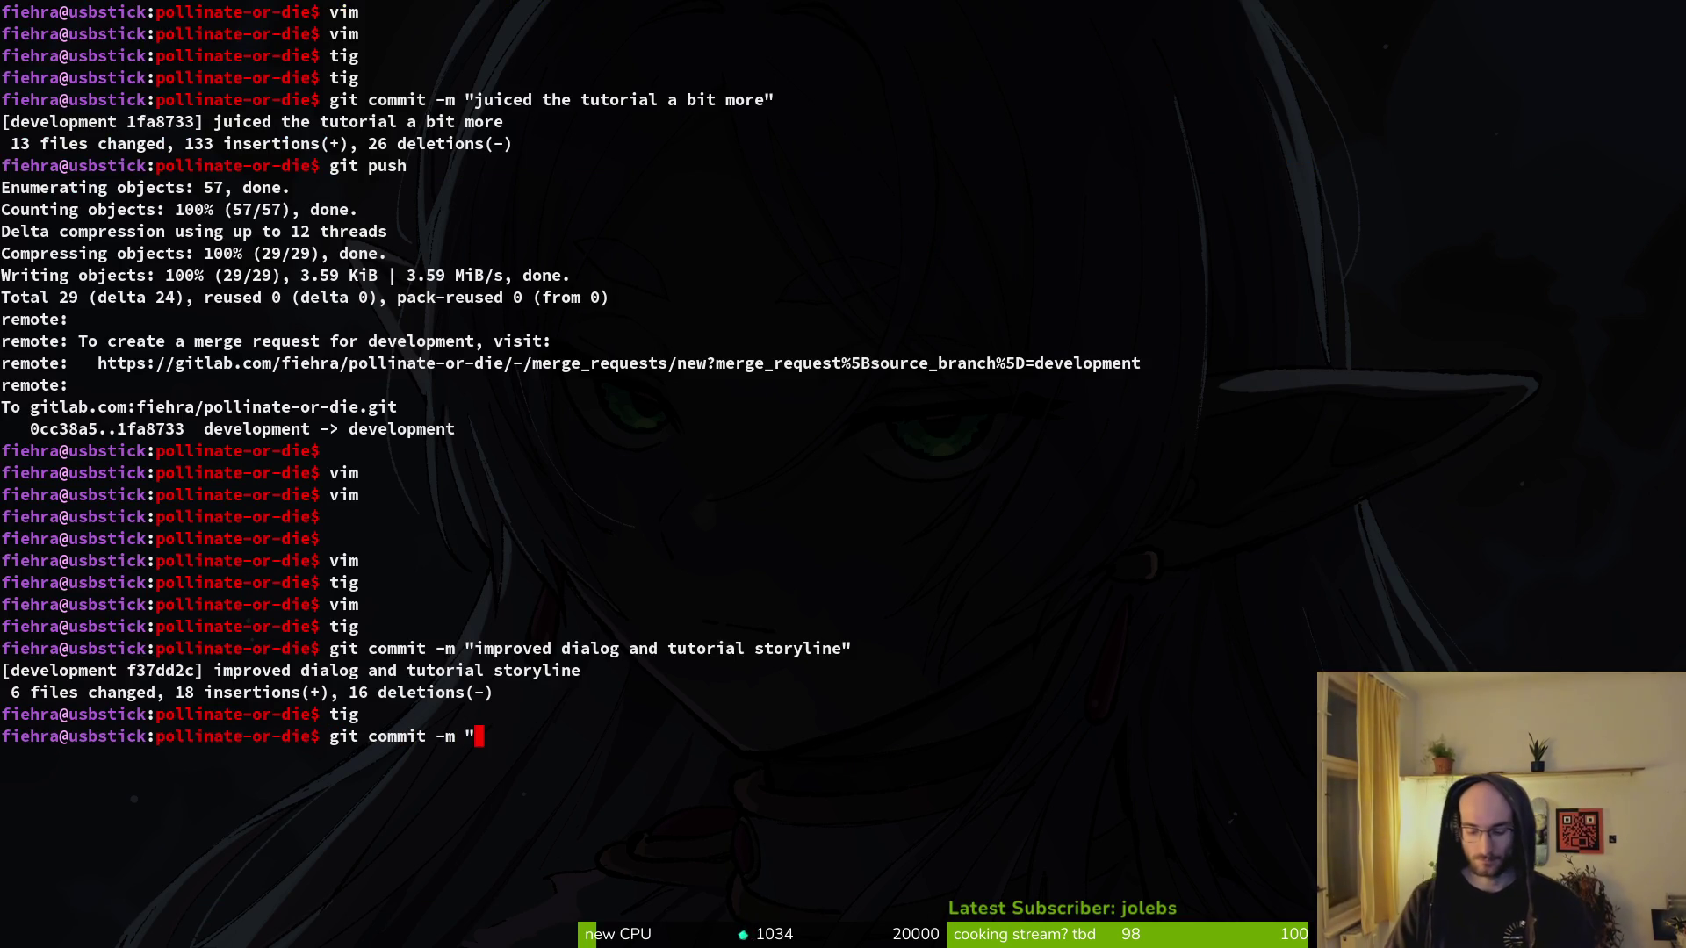
pyautogui.write('added ')
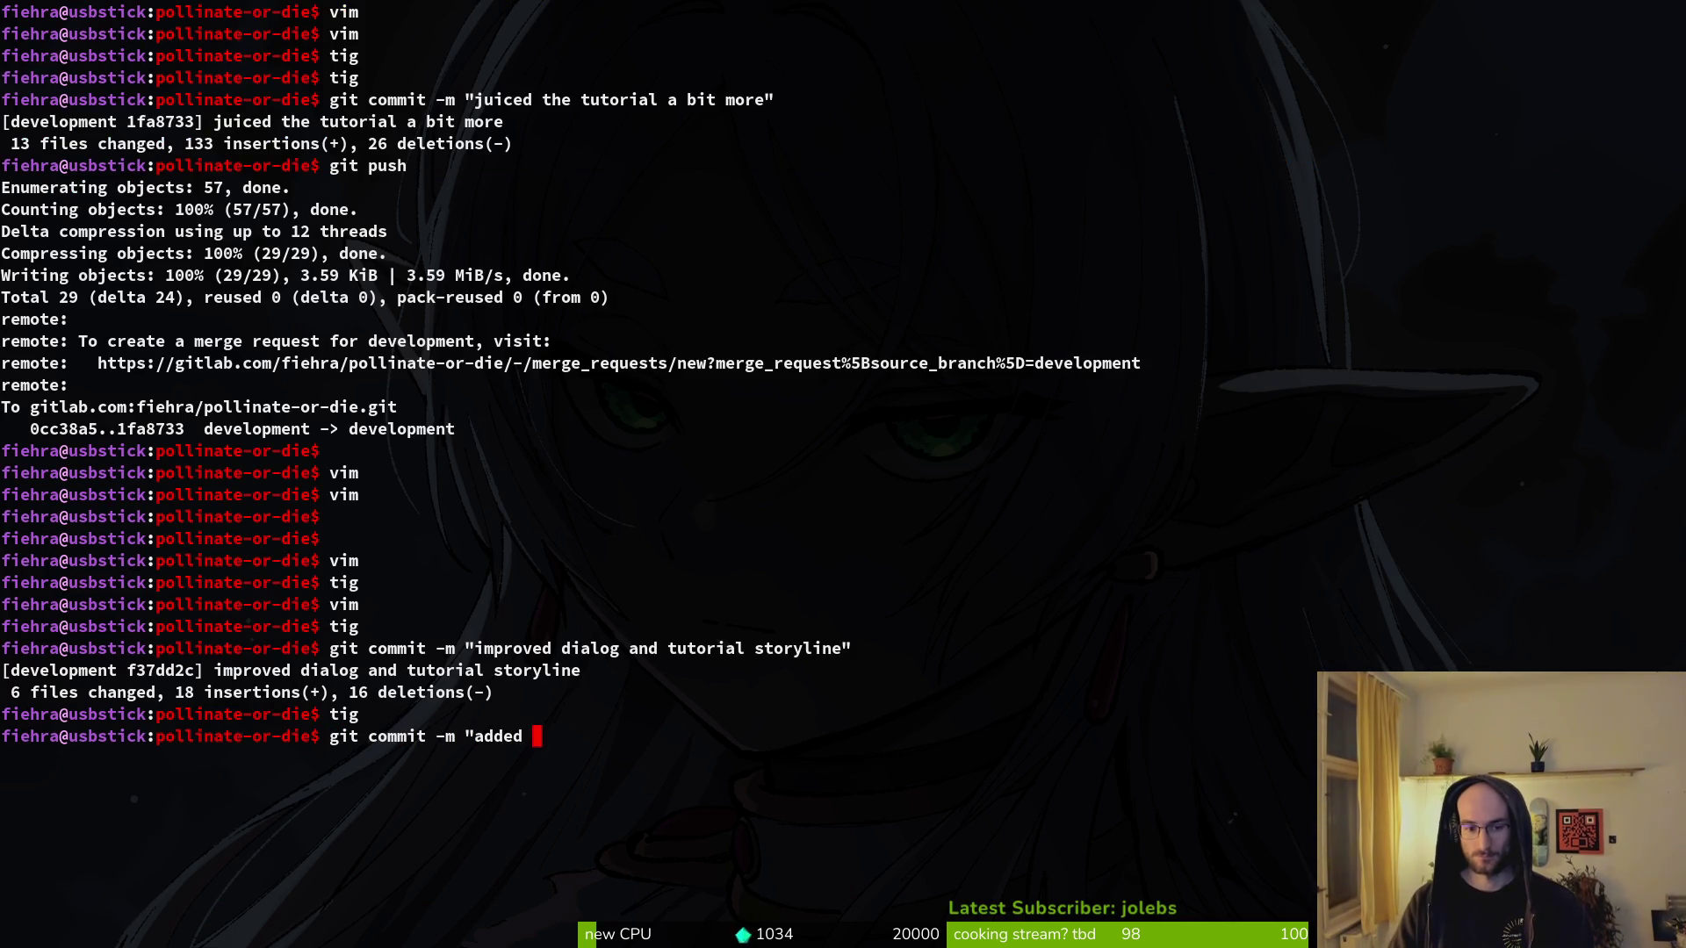
pyautogui.write('custom bitmap font ')
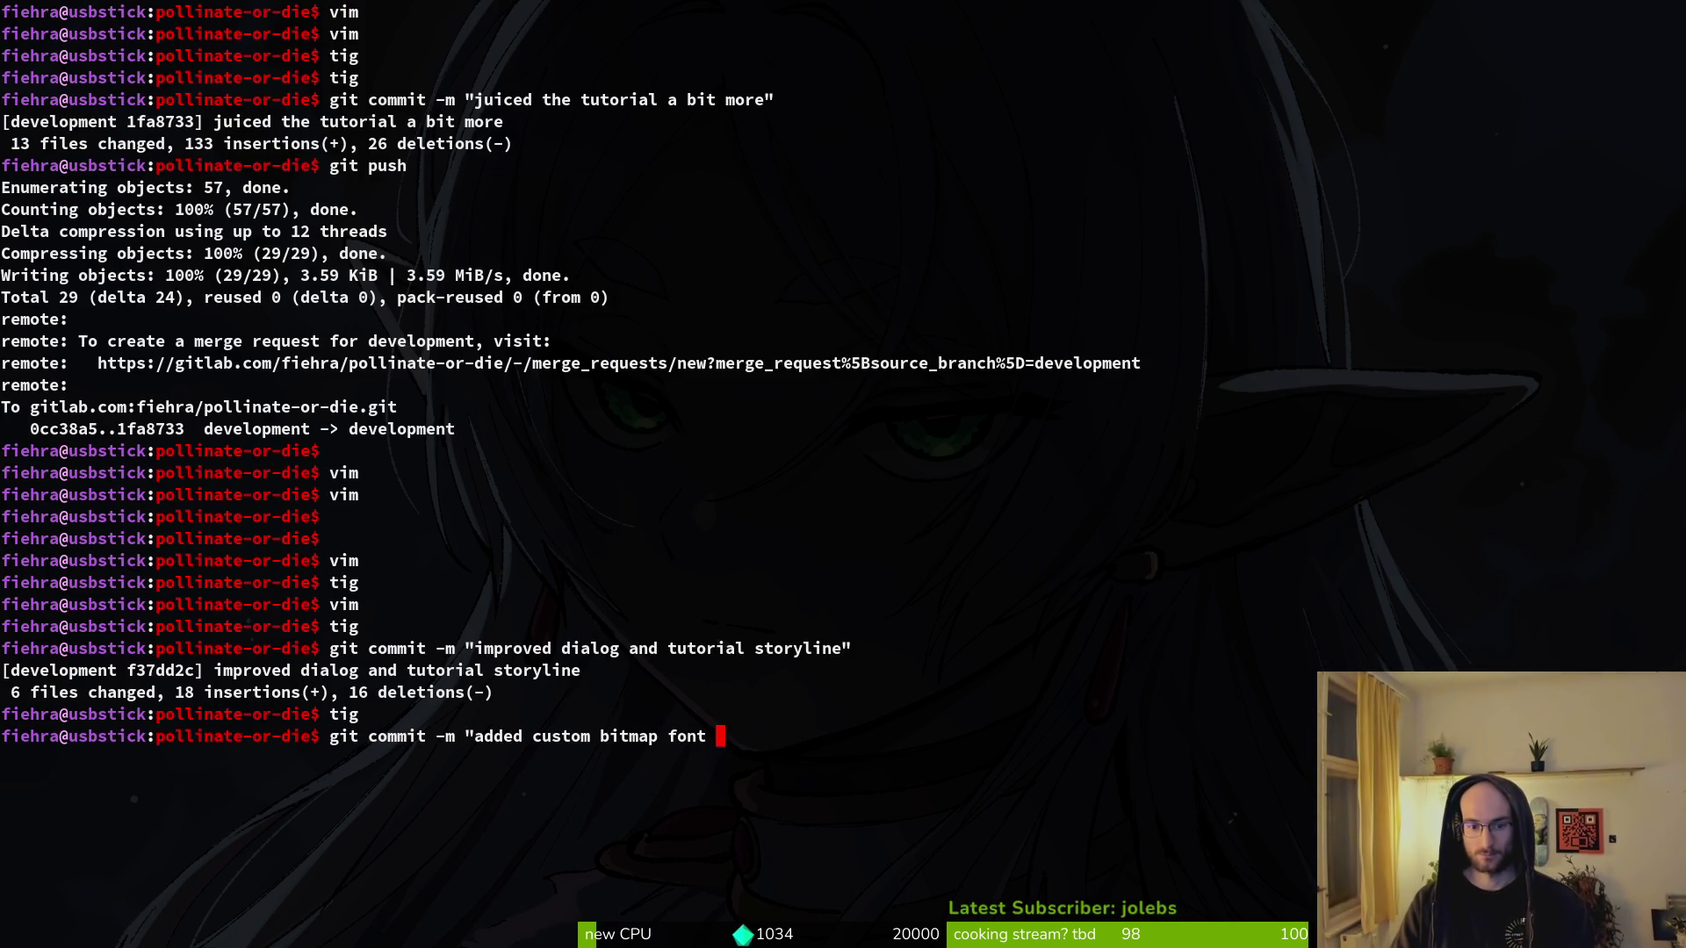
pyautogui.write('numbers to')
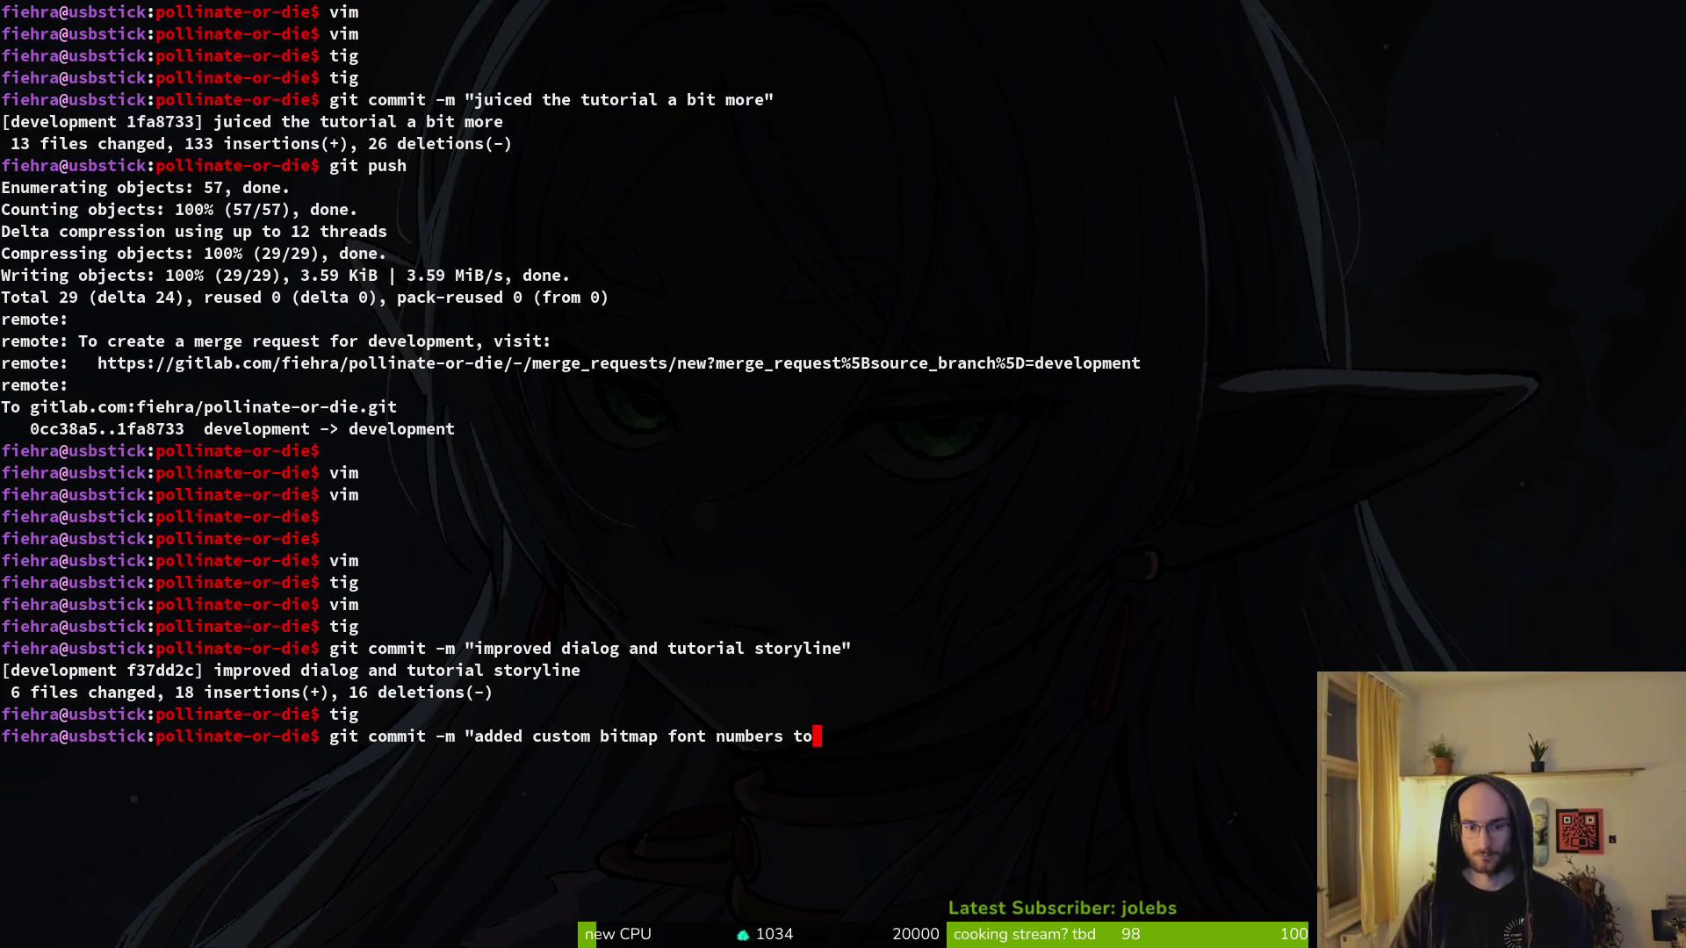
pyautogui.write('ud"')
pyautogui.press('Return')
# - Open pause_overlay, run the game into the hive, pause to view its menu, then close the game
pyautogui.hotkey('alt', 'Tab')
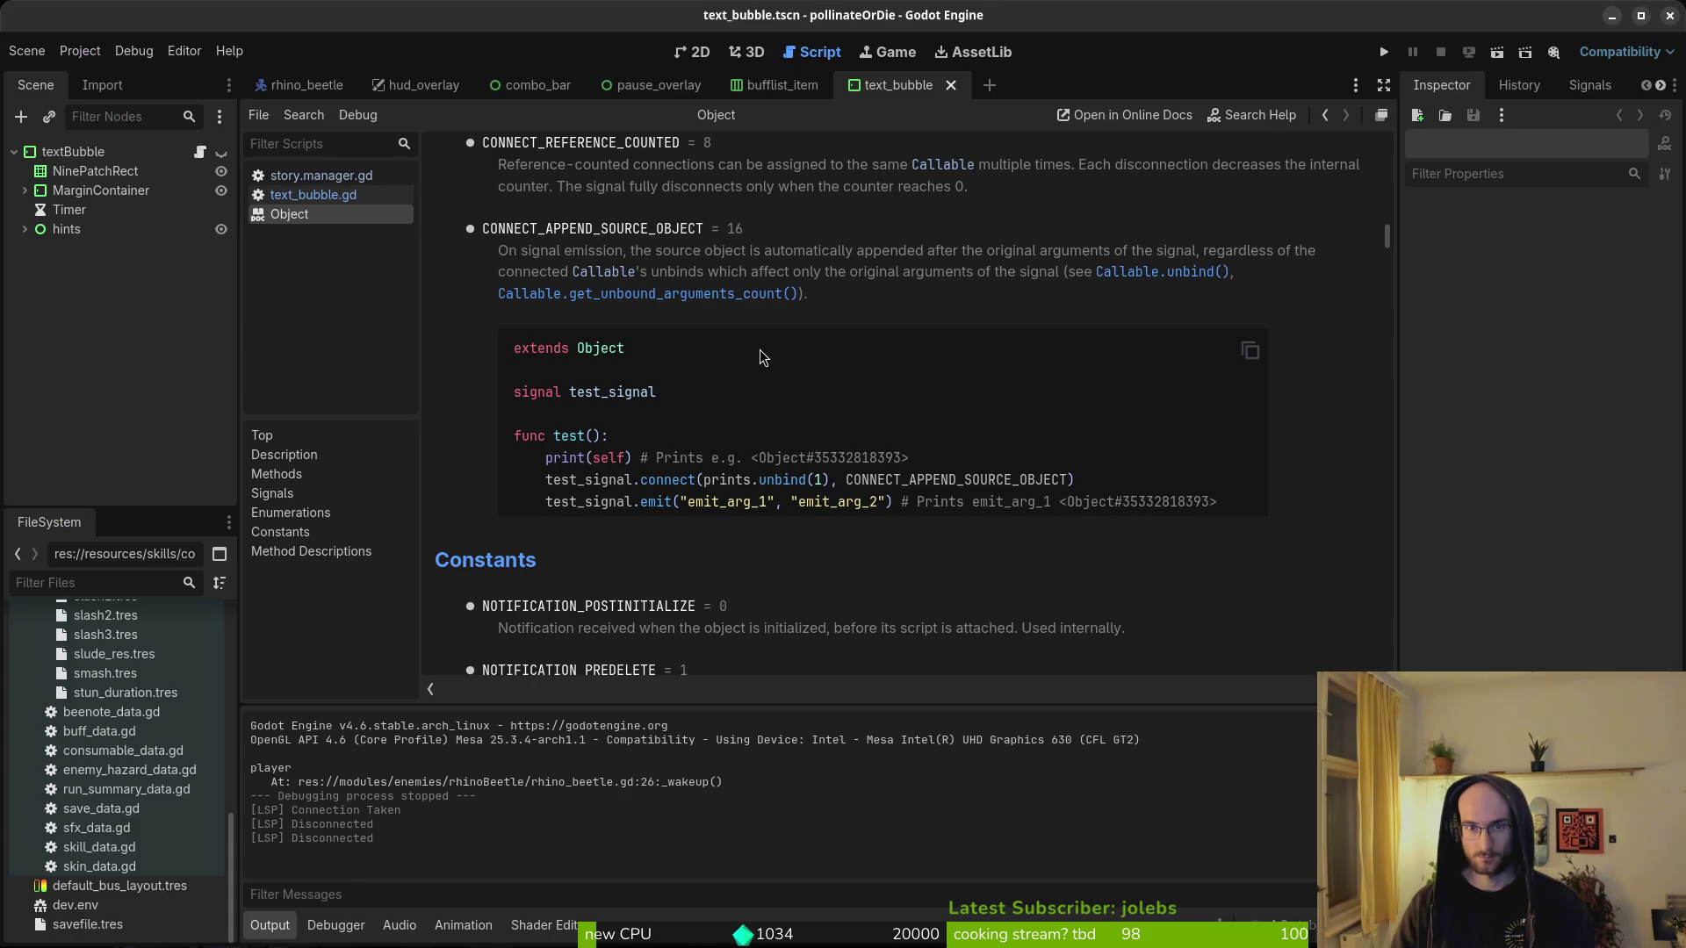
pyautogui.click(658, 84)
pyautogui.click(1384, 52)
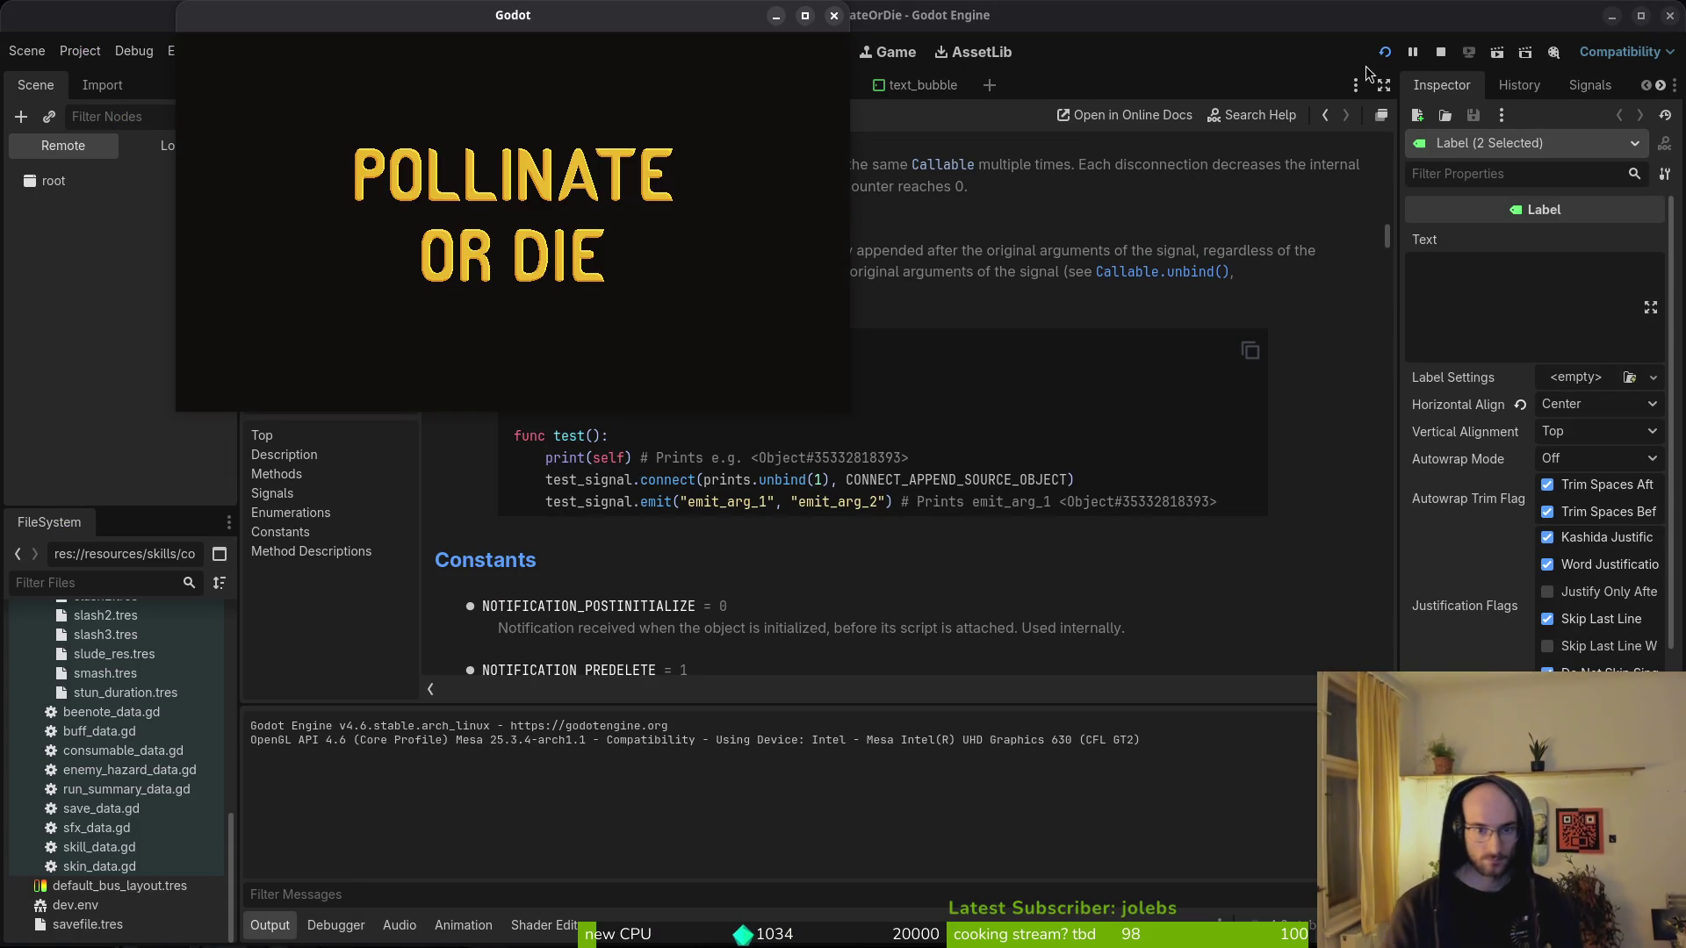
pyautogui.press('Down')
pyautogui.press('Up')
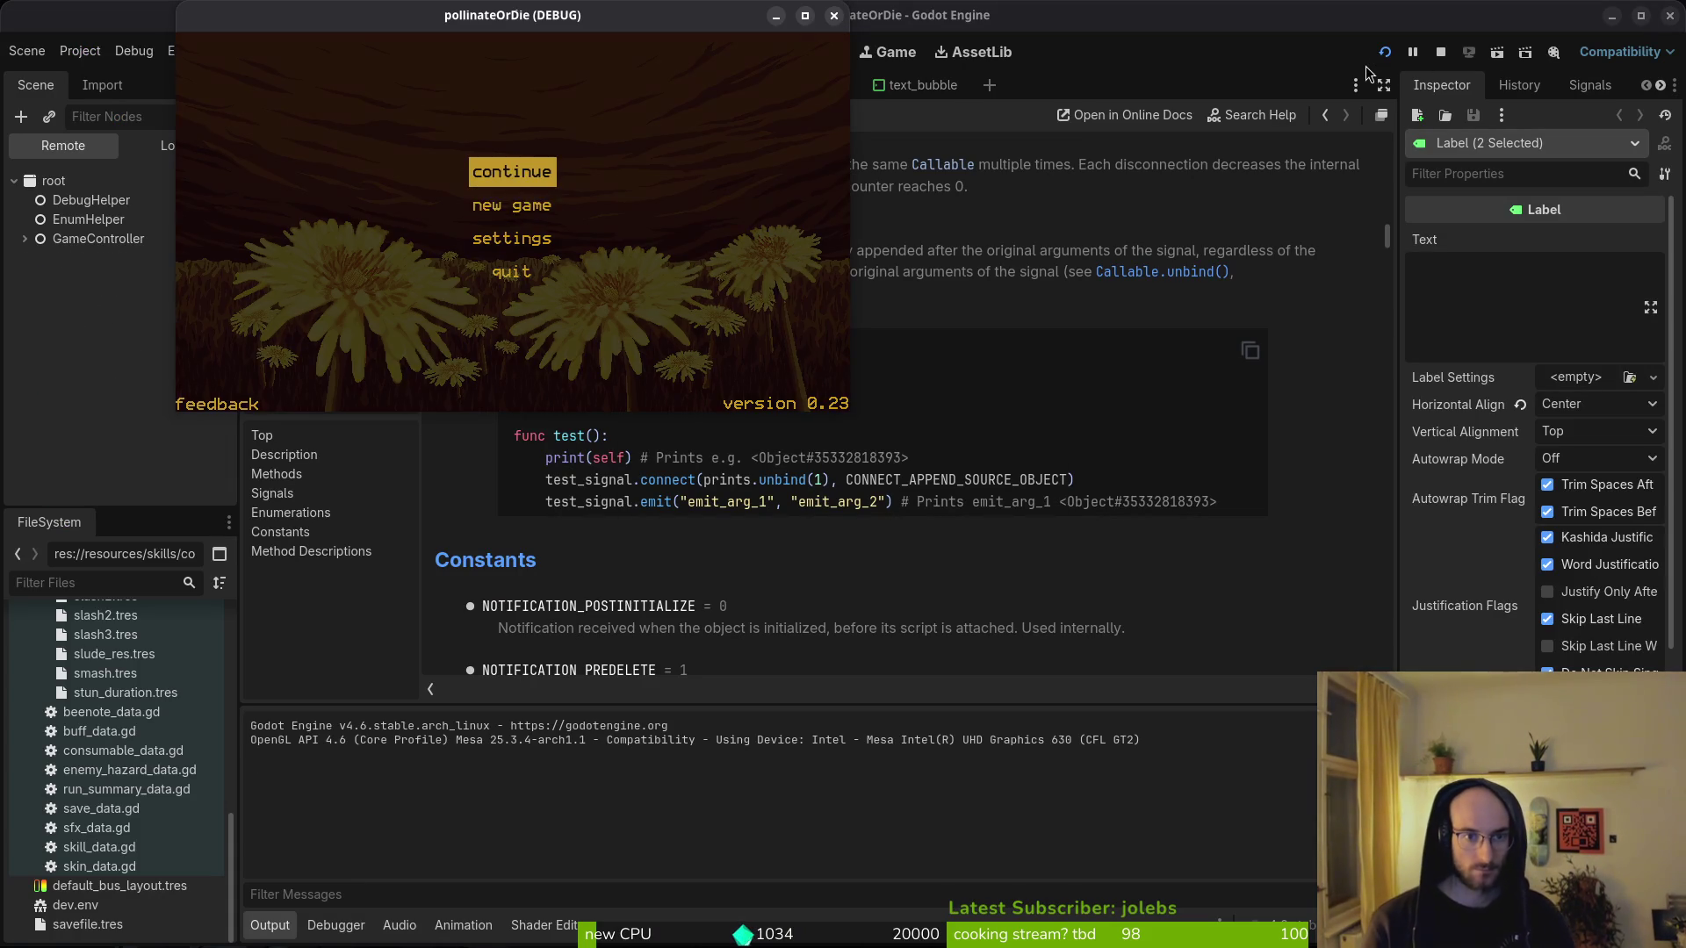
pyautogui.press('Return')
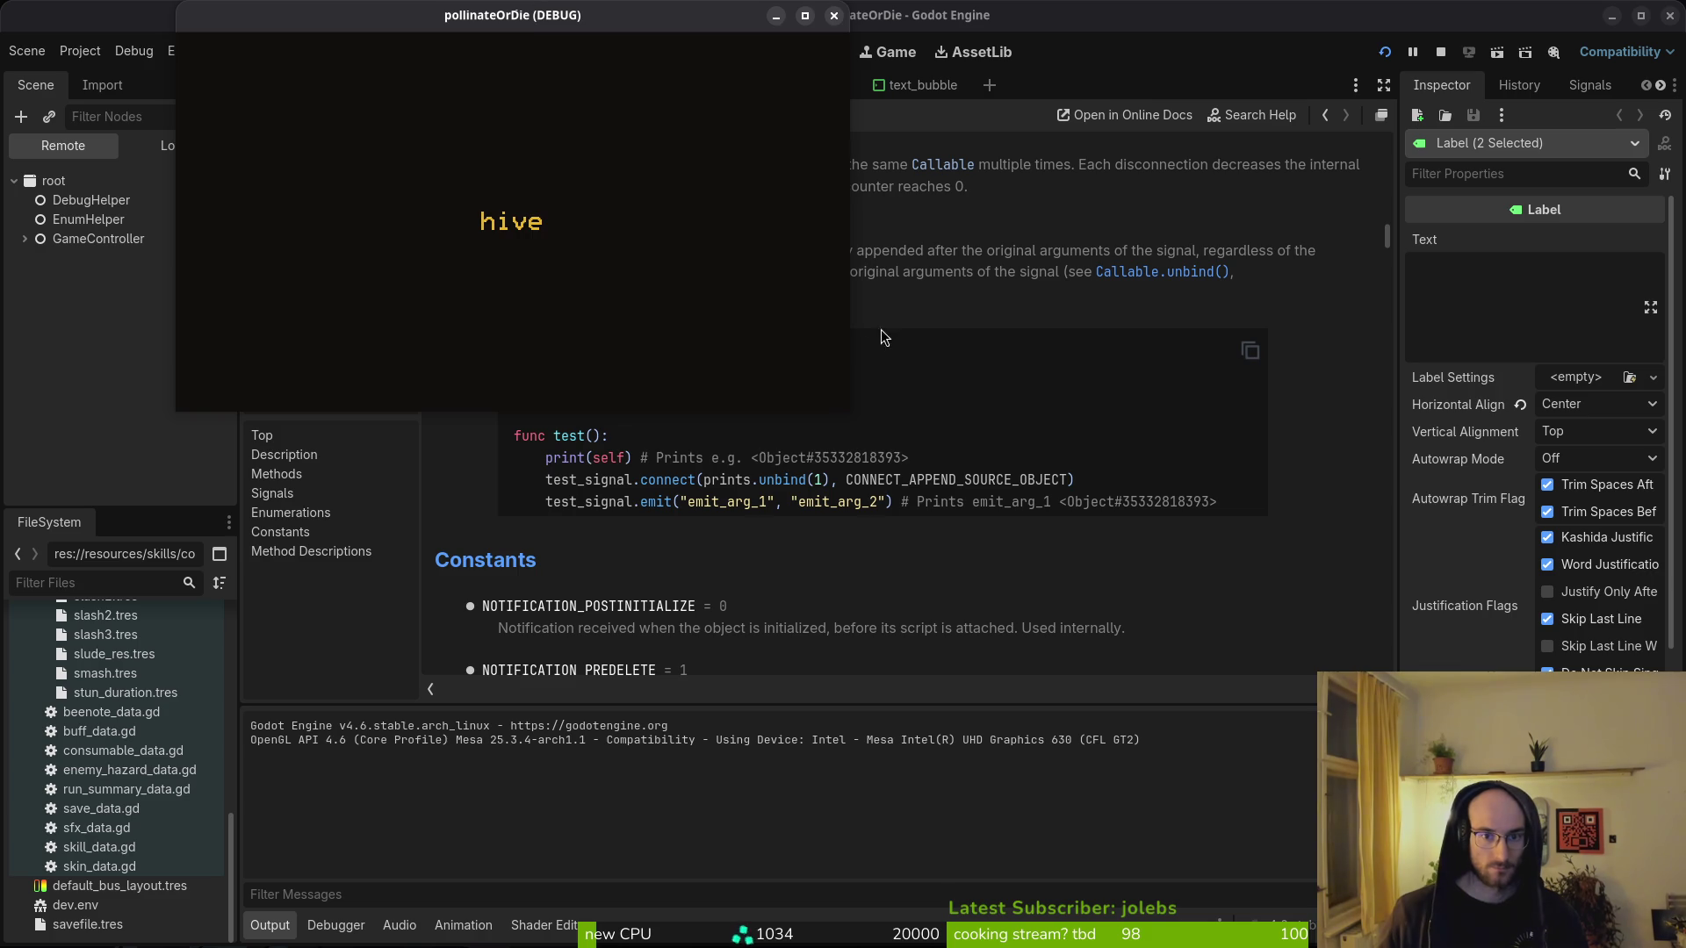
pyautogui.press('Escape')
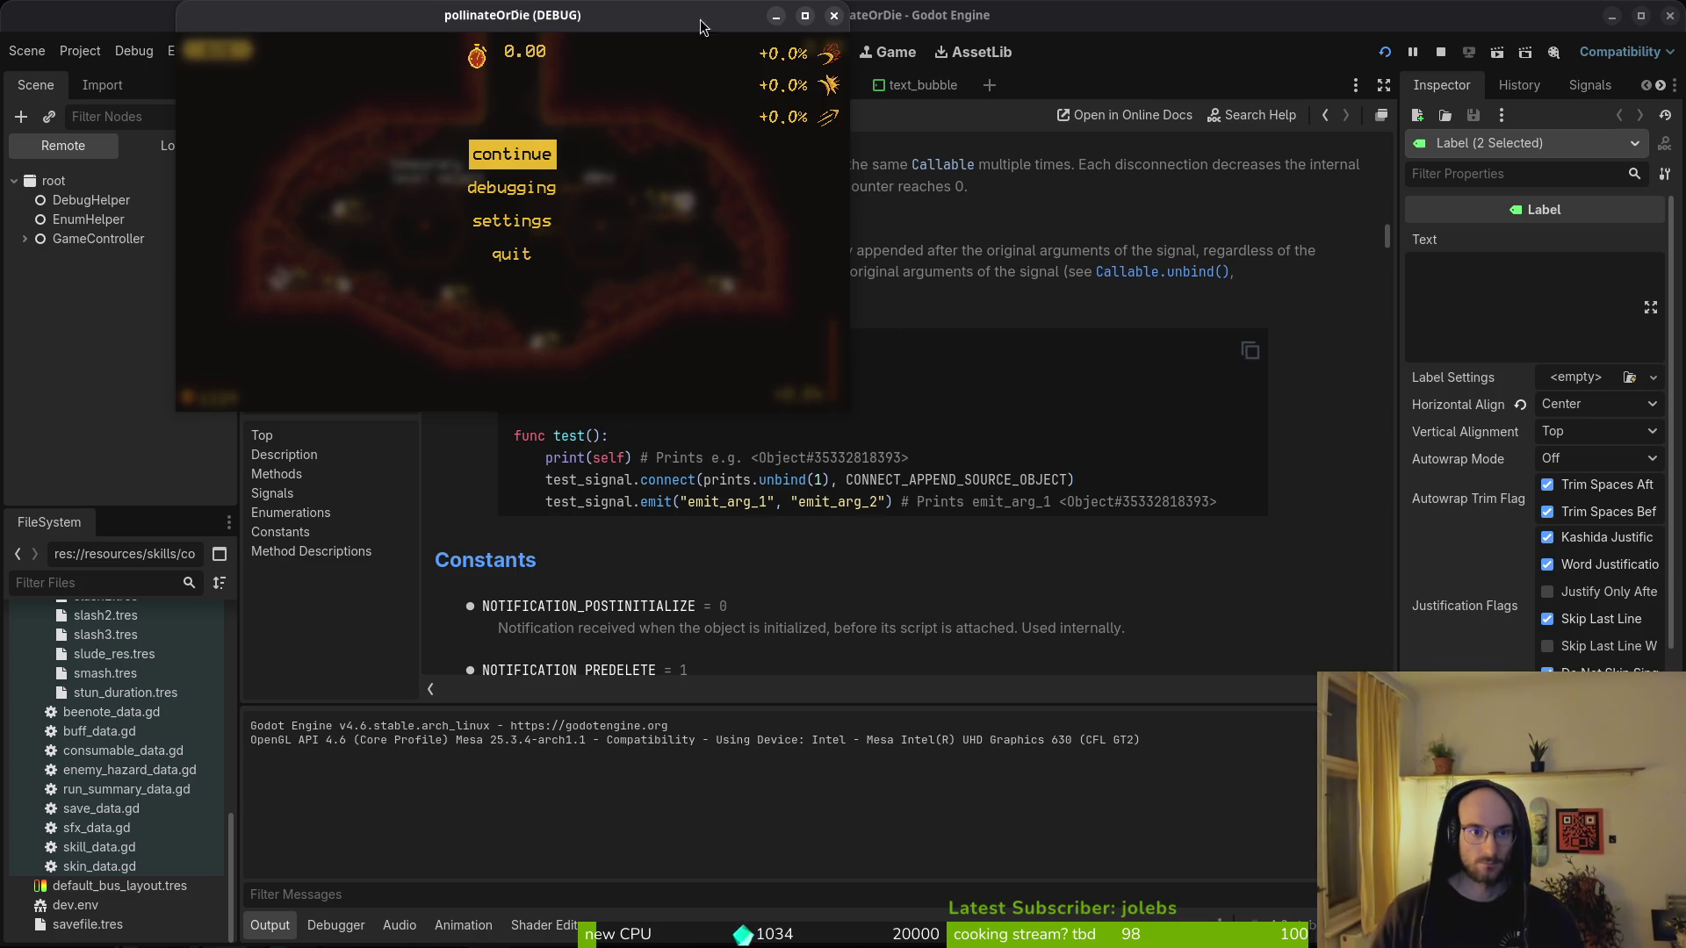
pyautogui.moveTo(848, 411); pyautogui.dragTo(1374, 731)
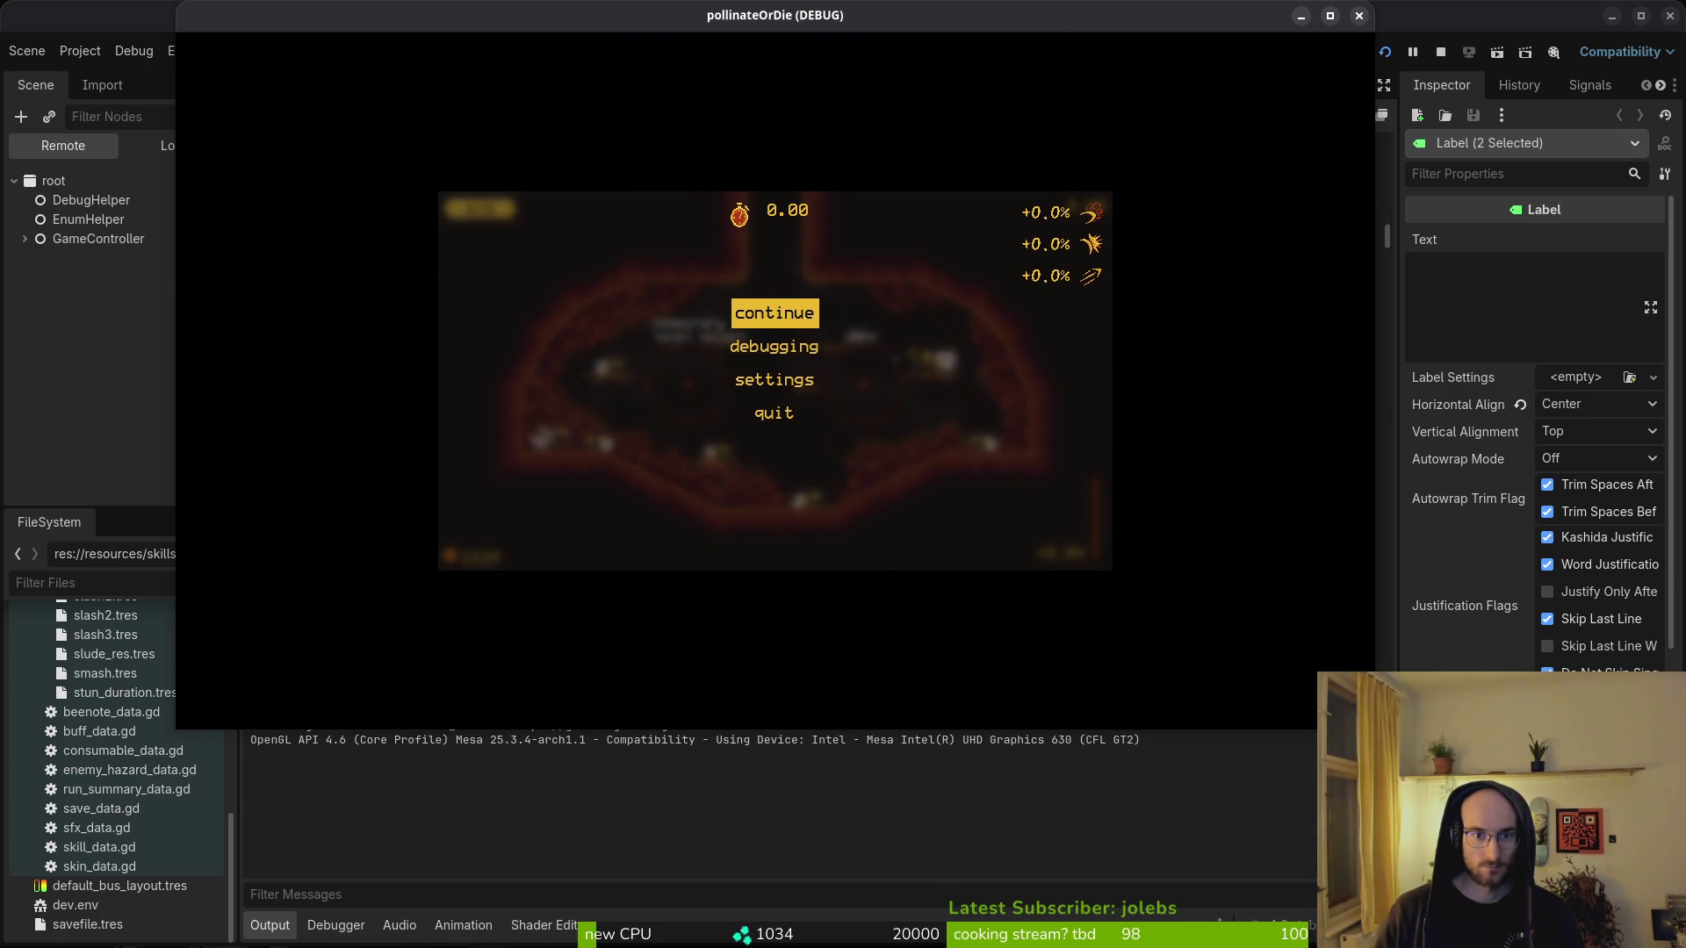
pyautogui.click(1357, 17)
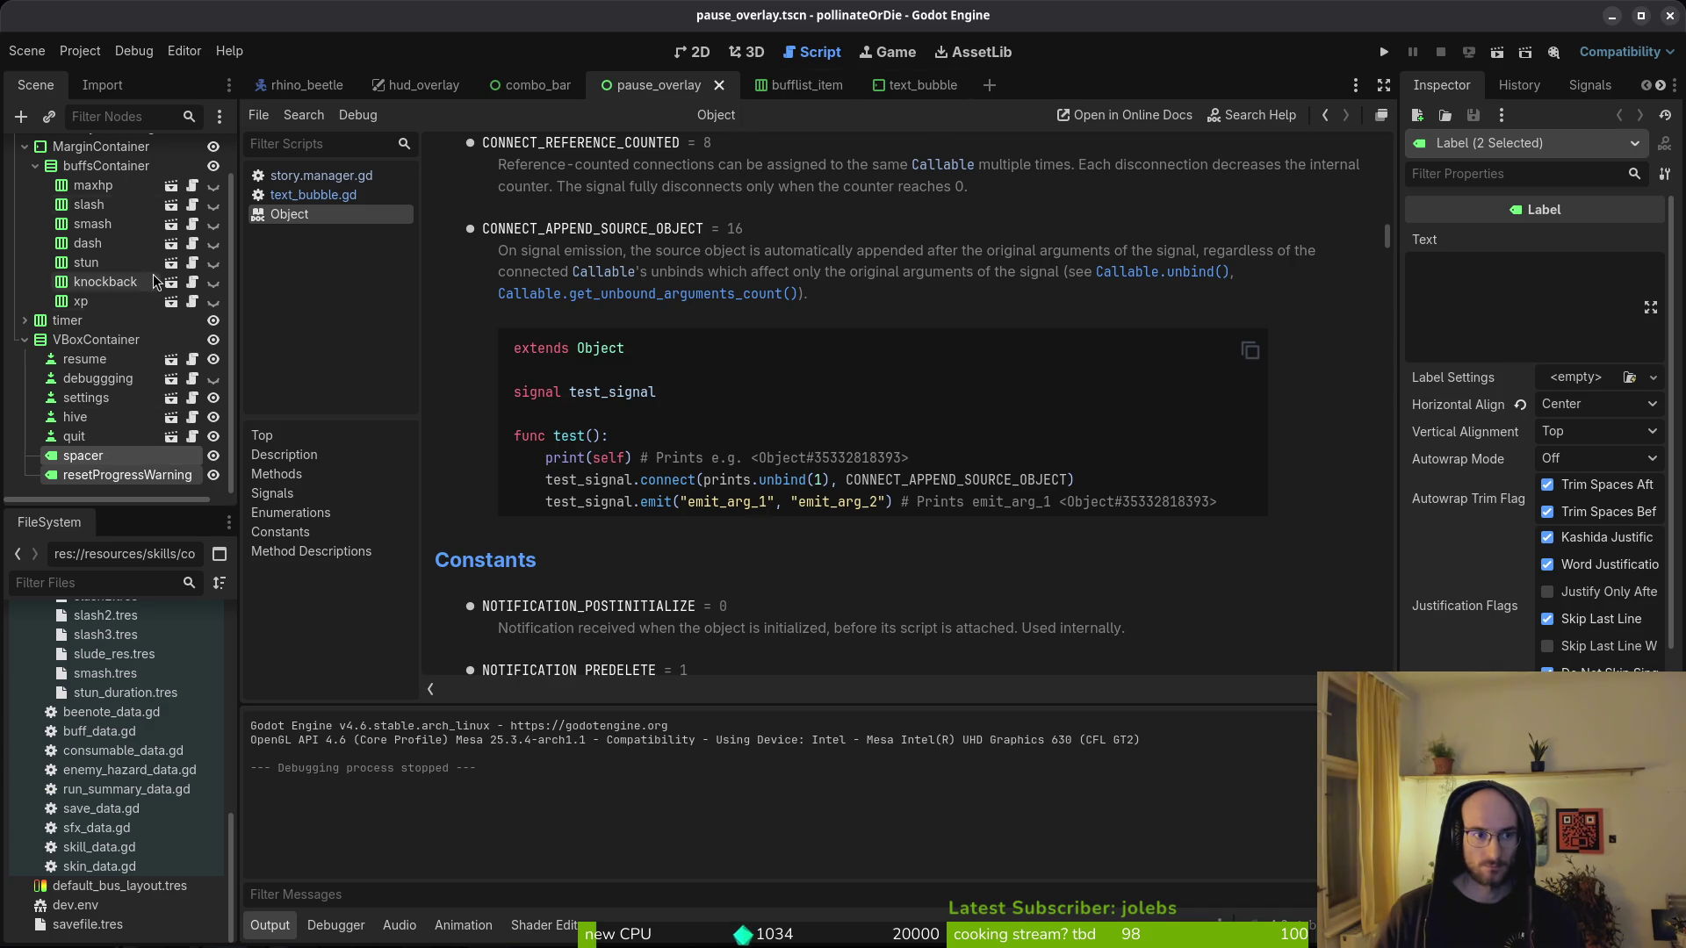
# - Select the stopwatch's 0 label and undo its font size and line spacing overrides, saving the scene
pyautogui.click(698, 52)
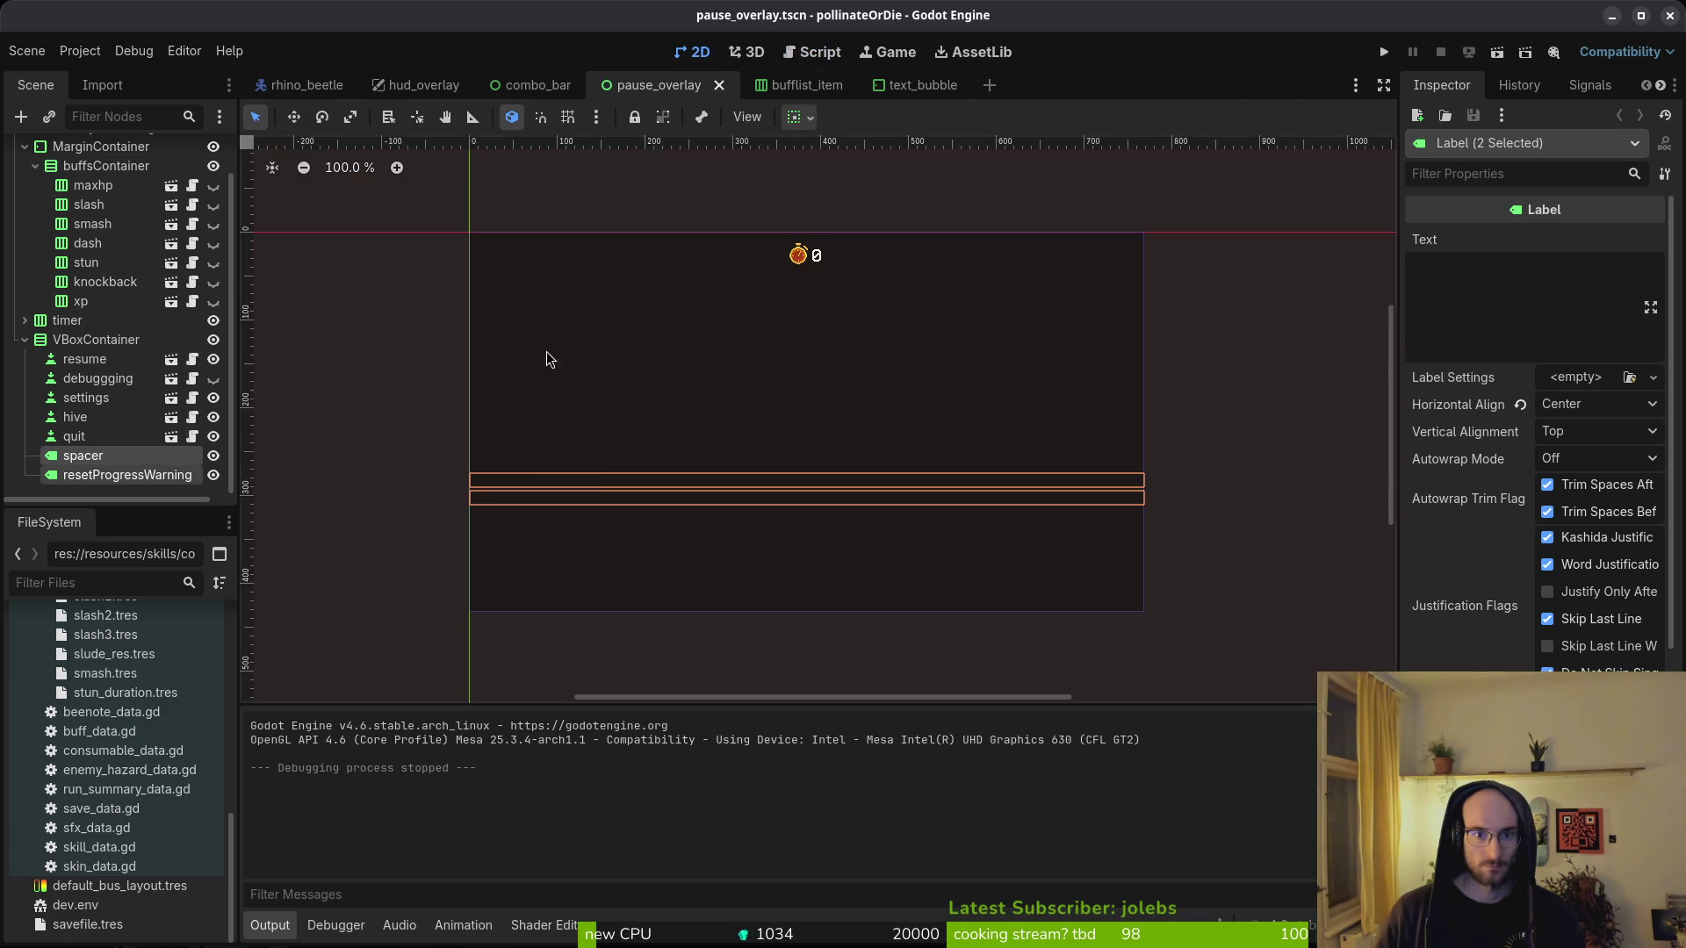
pyautogui.scroll(11, 814, 290)
pyautogui.click(806, 290)
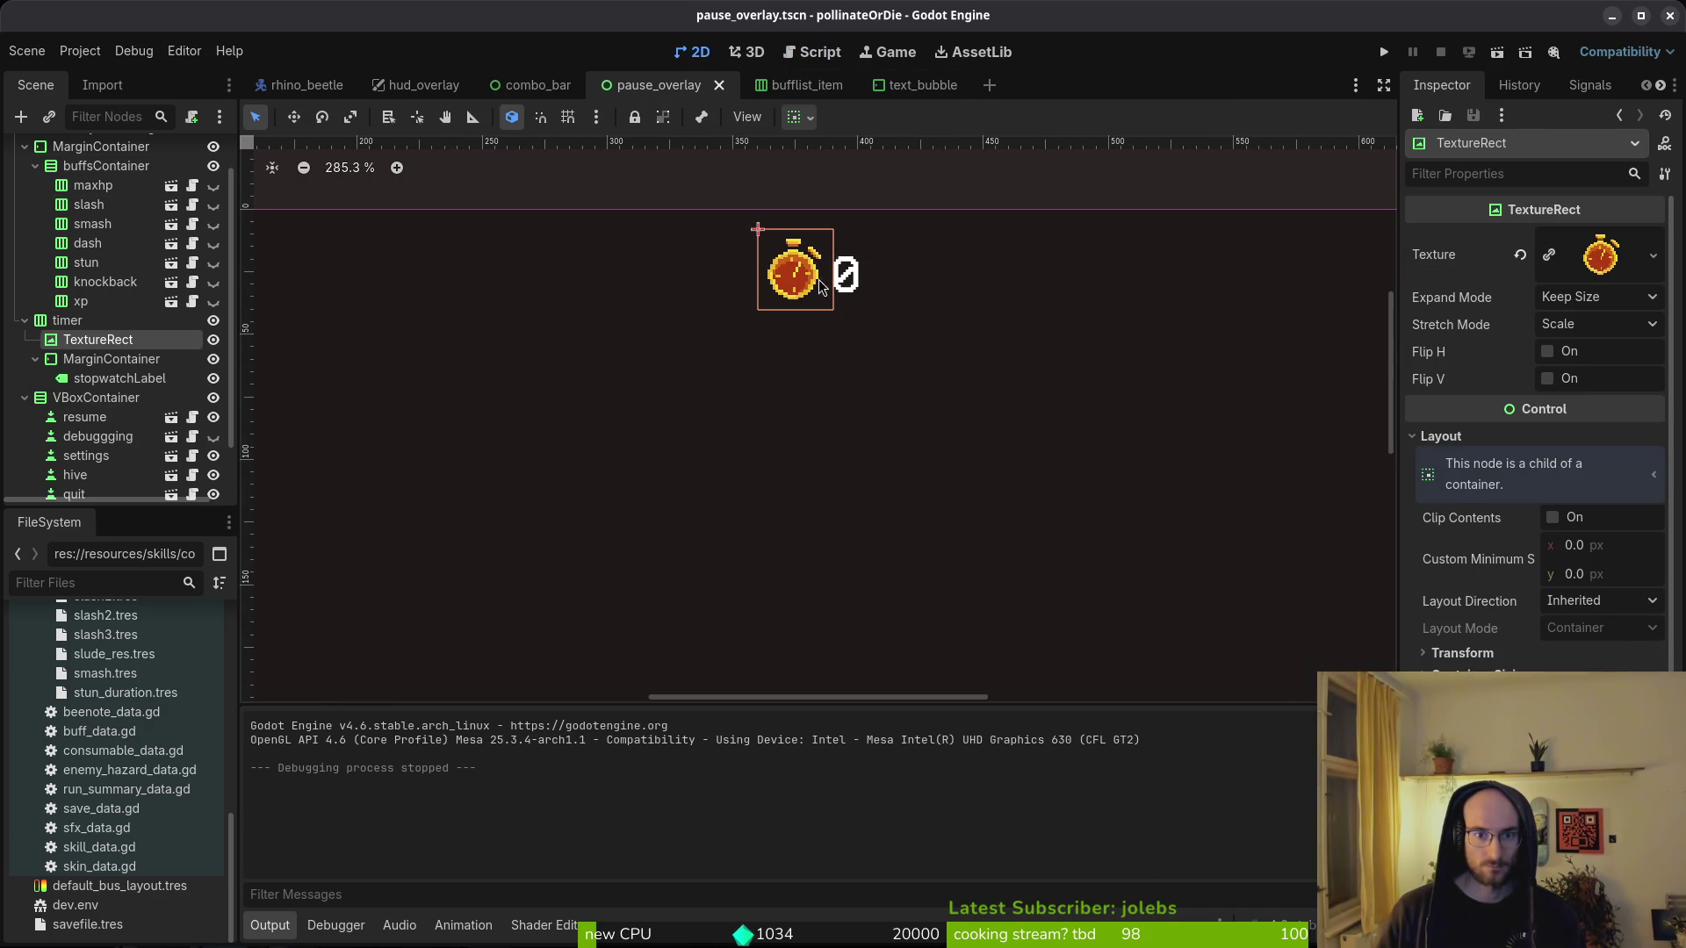
pyautogui.click(845, 285)
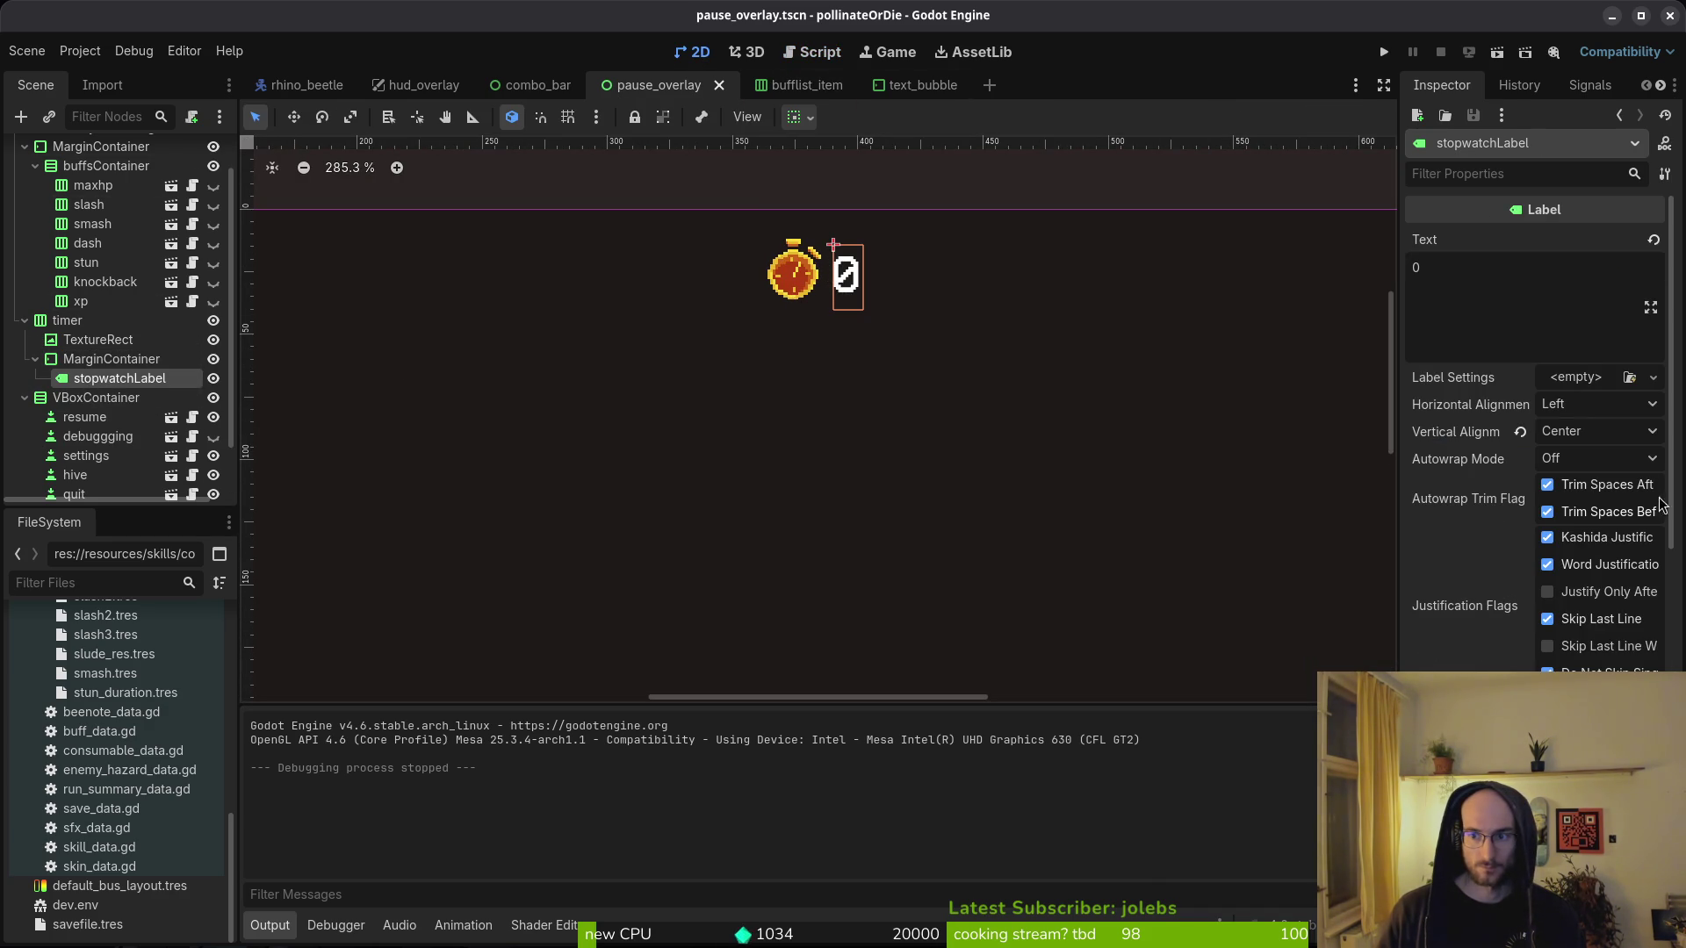
pyautogui.scroll(-5, 1545, 614)
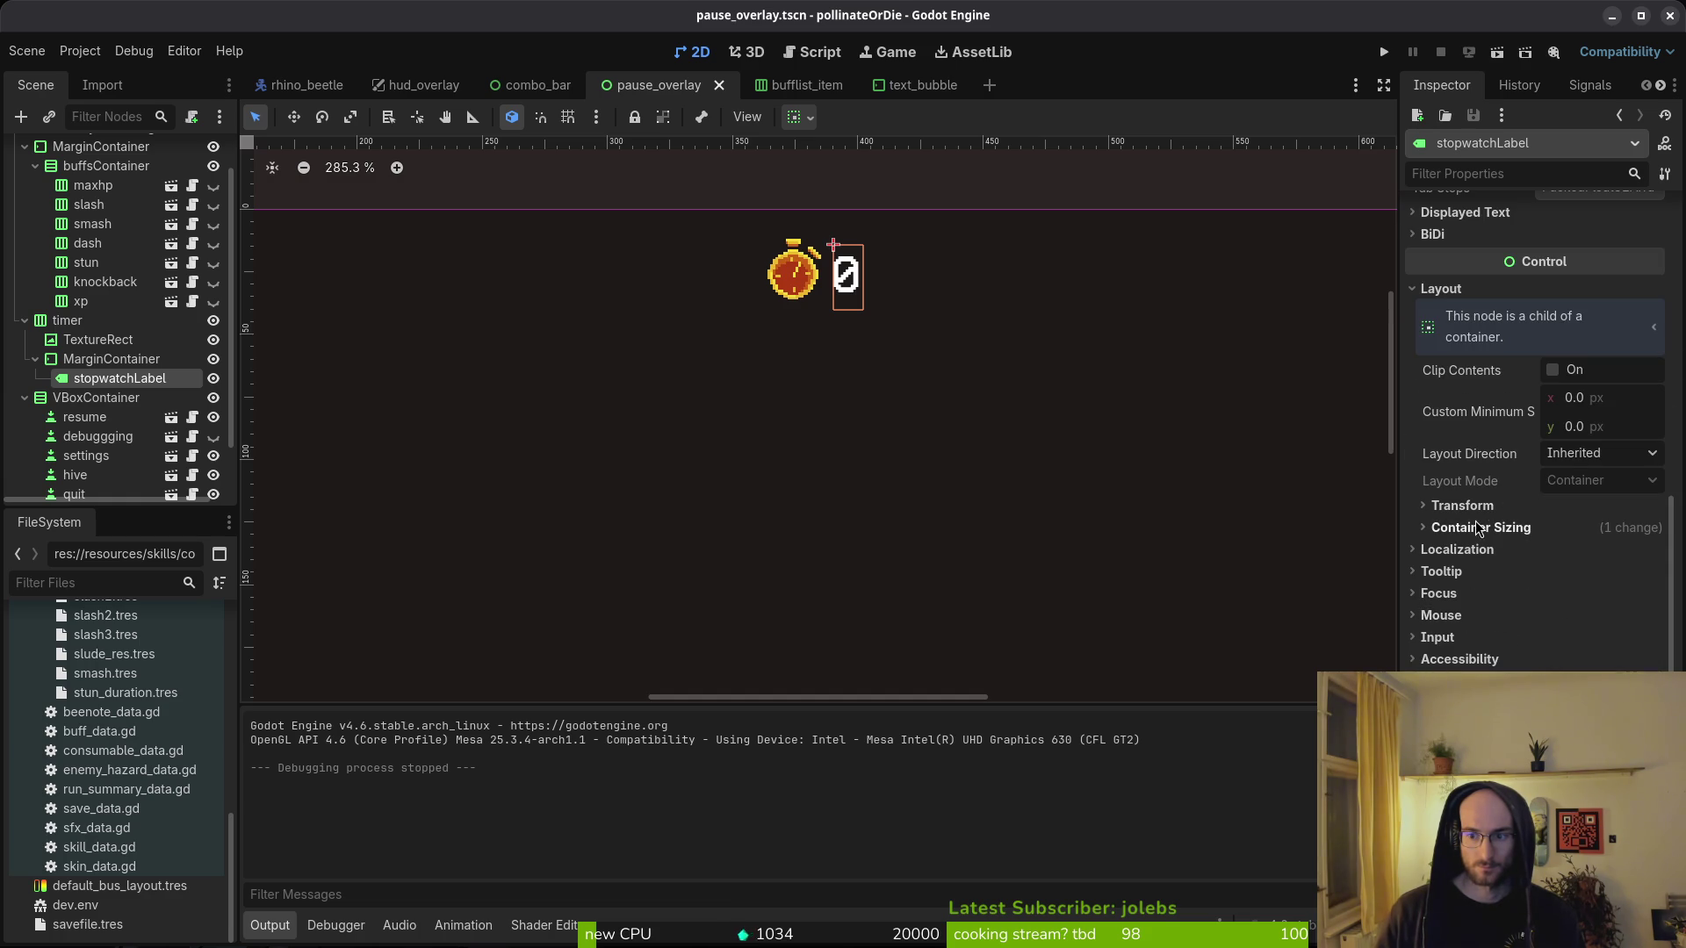
pyautogui.hotkey('ctrl', 'z')
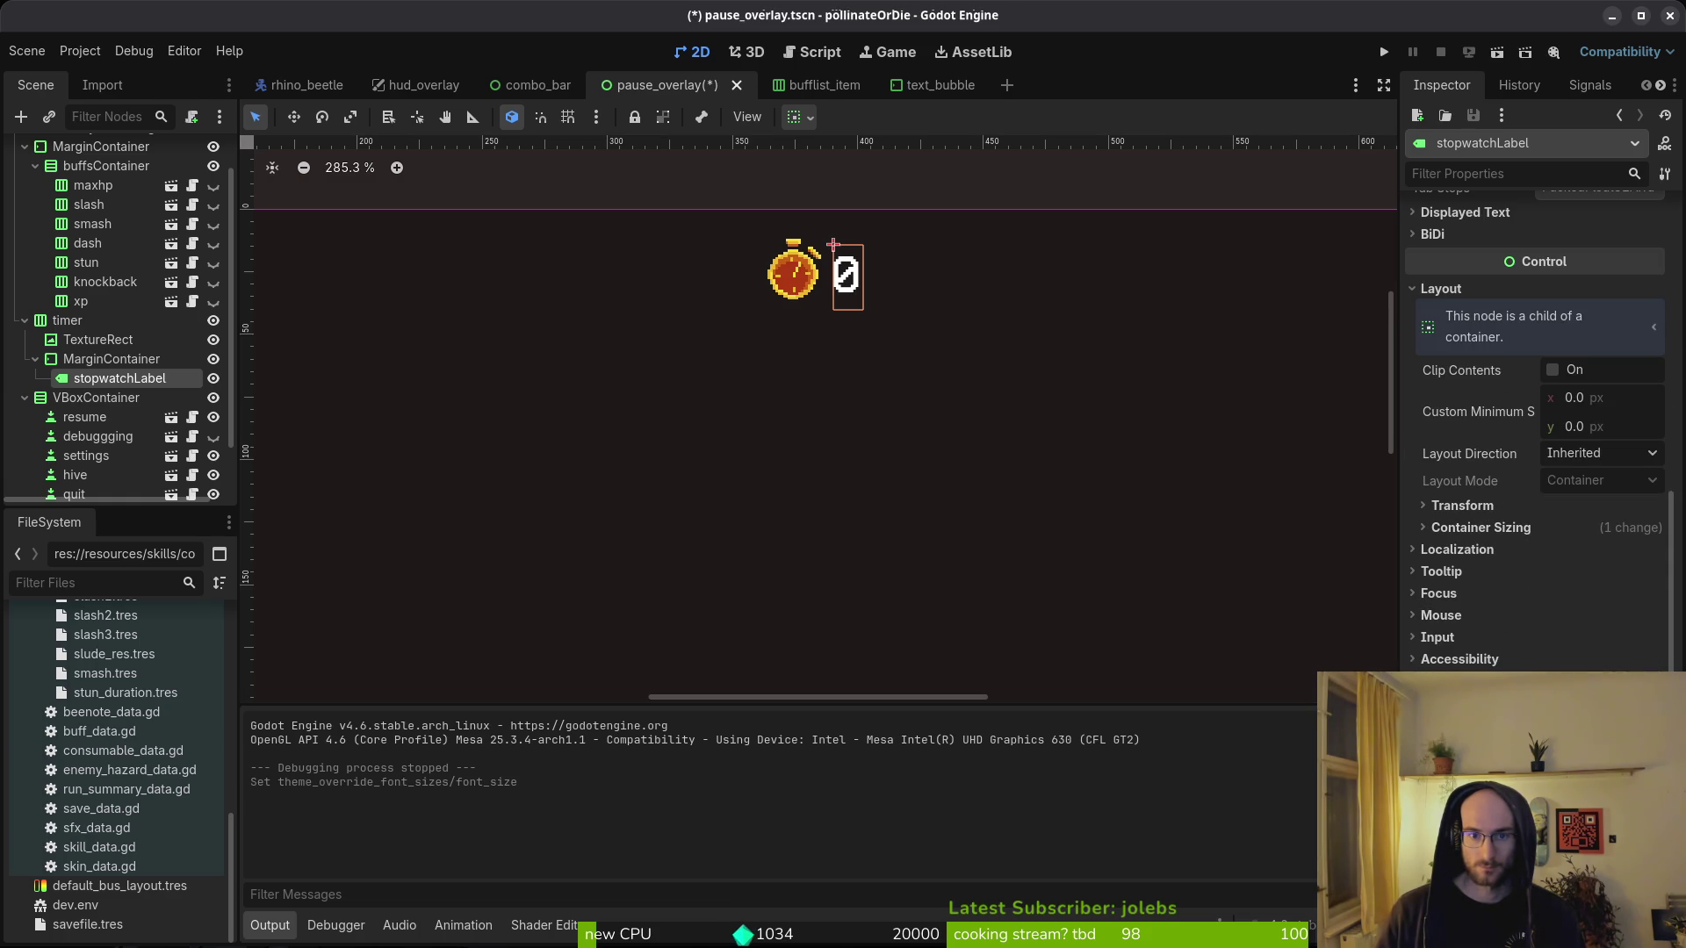
pyautogui.hotkey('ctrl', 's')
pyautogui.hotkey('ctrl', 'z')
pyautogui.hotkey('ctrl', 's')
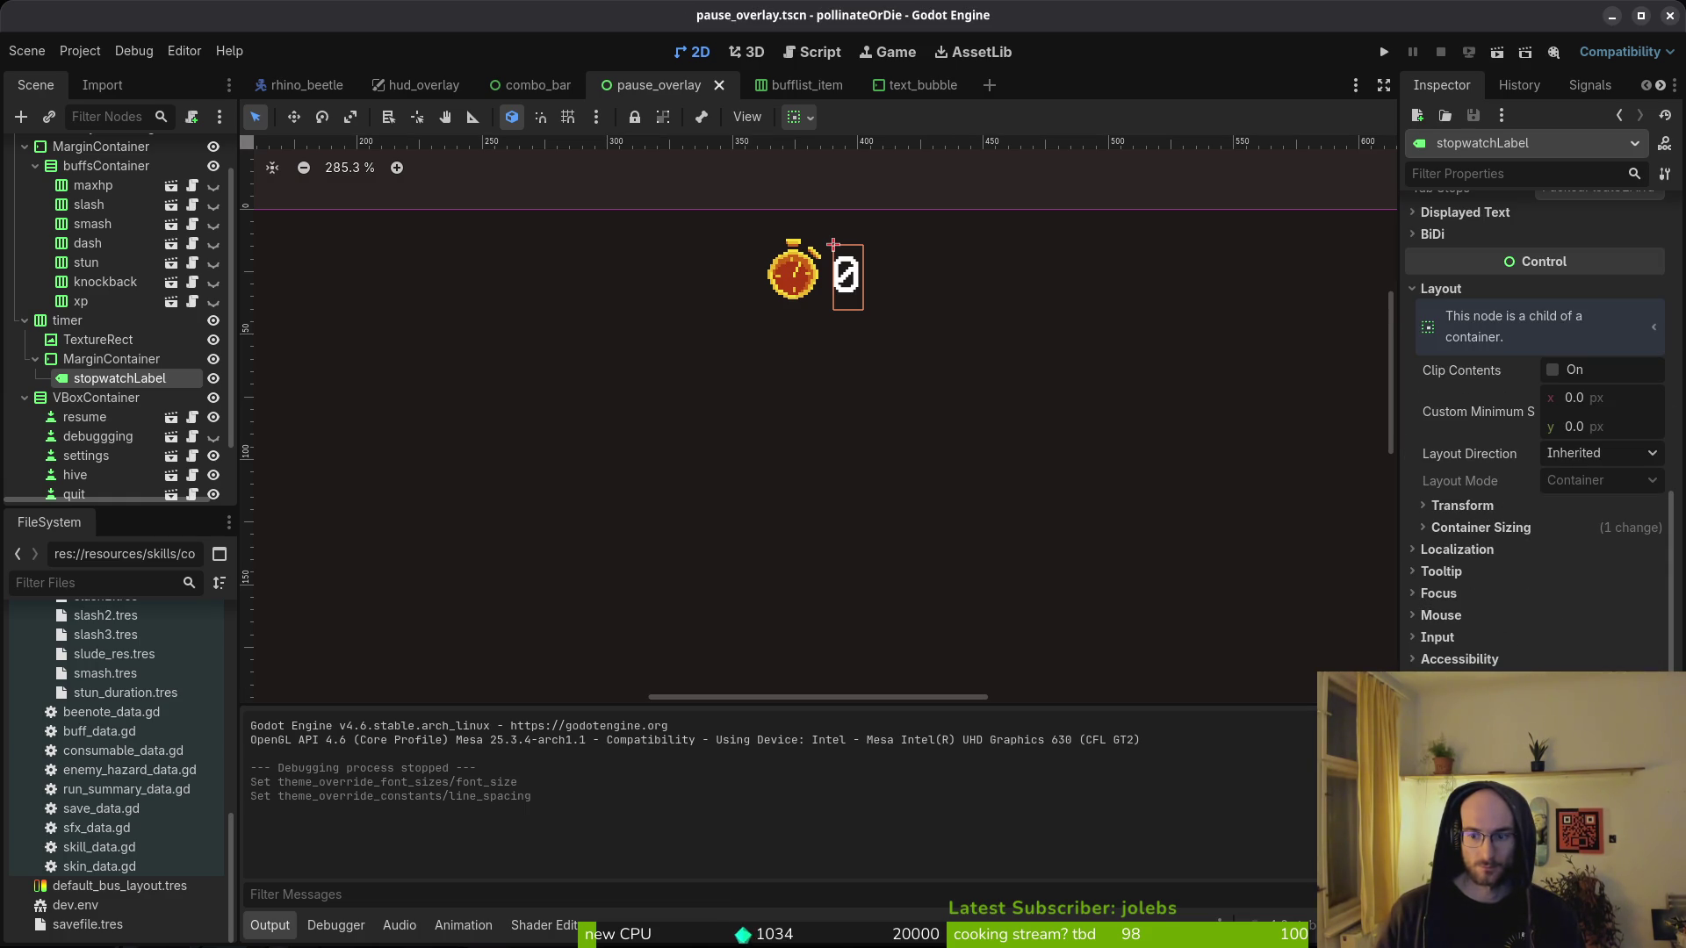
# - Quick Load 16_yellow.tres as the label's settings, then save and run the game
pyautogui.scroll(10, 1531, 530)
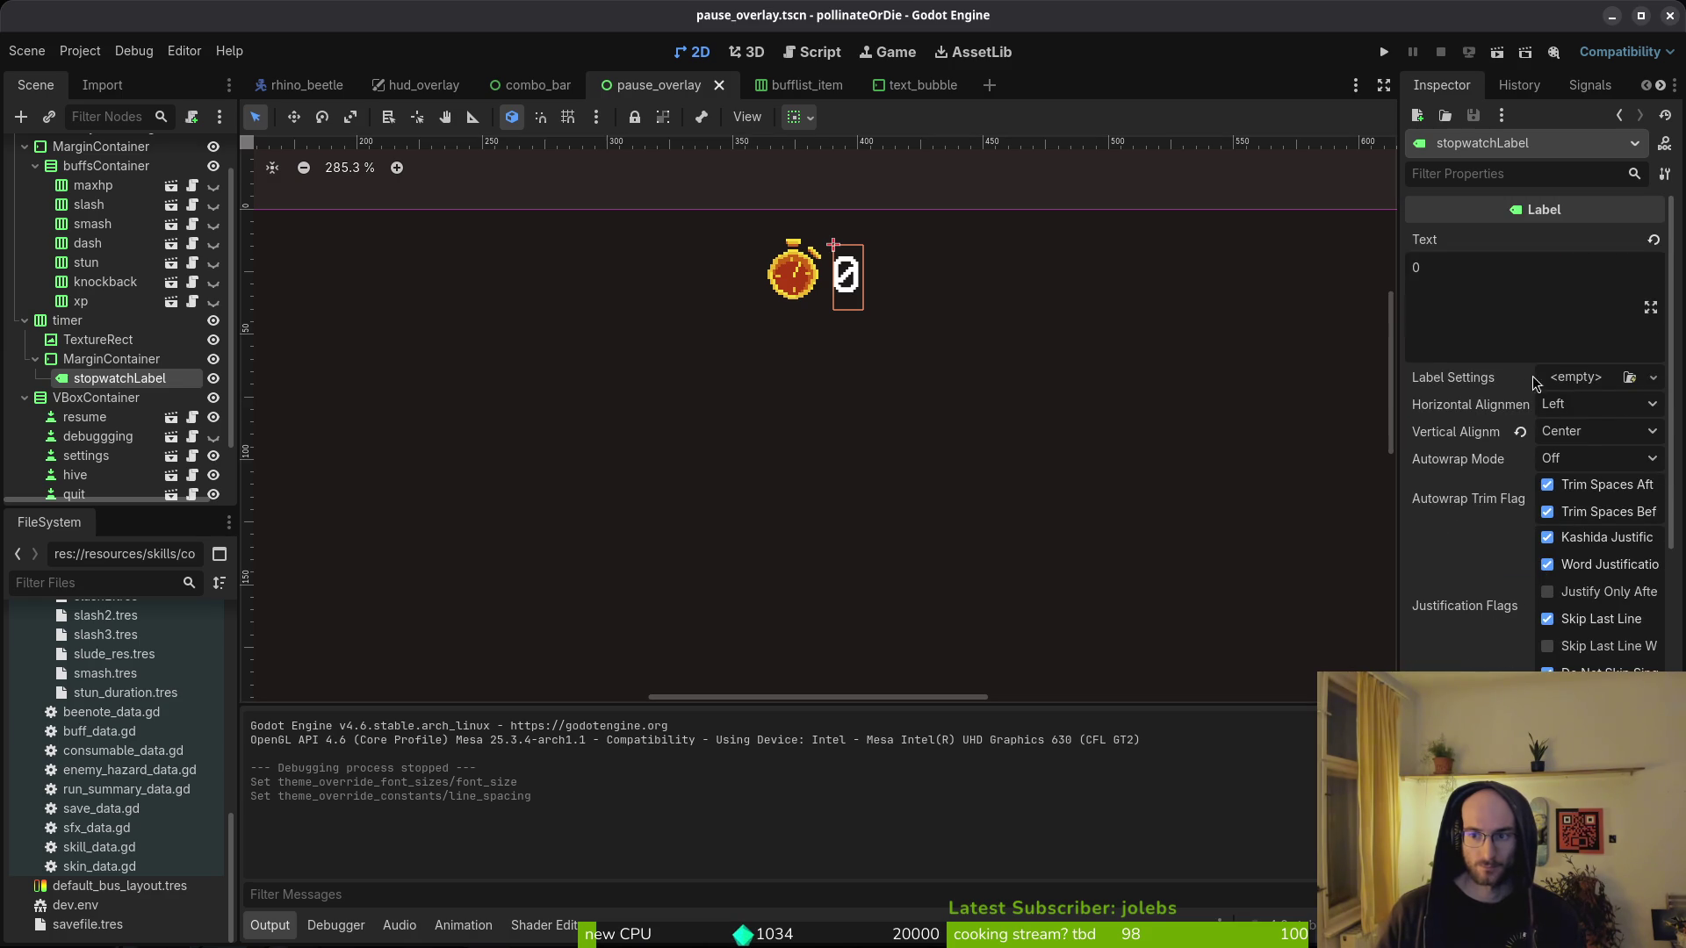
pyautogui.click(1592, 379)
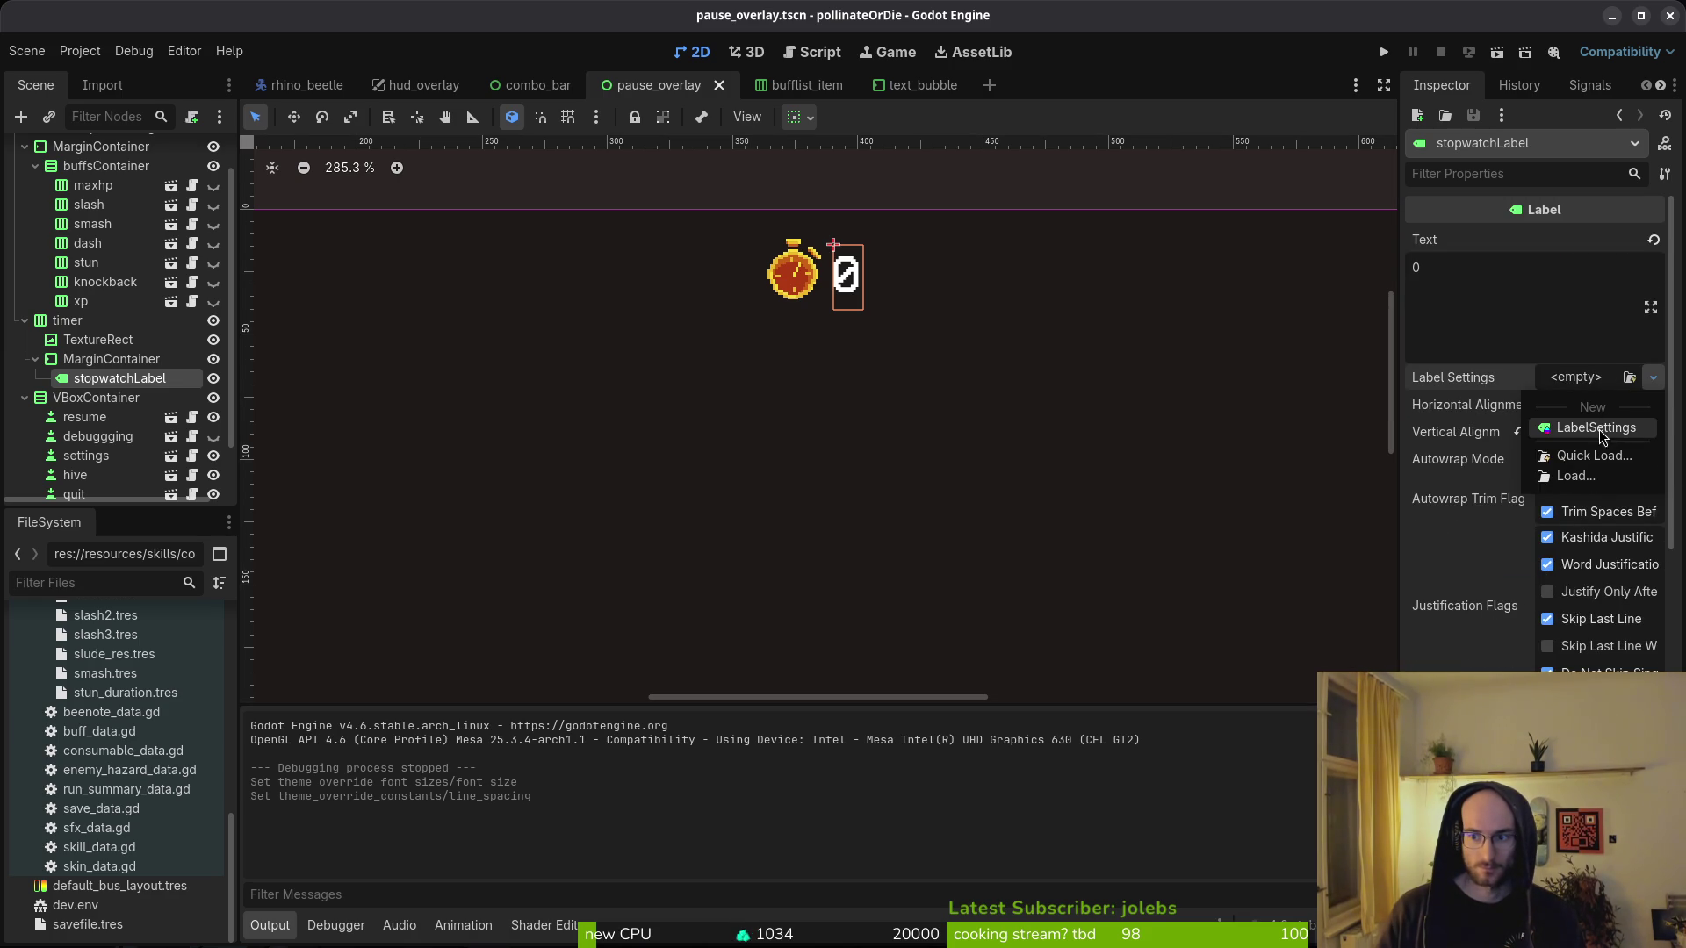
pyautogui.click(1568, 453)
pyautogui.click(633, 264)
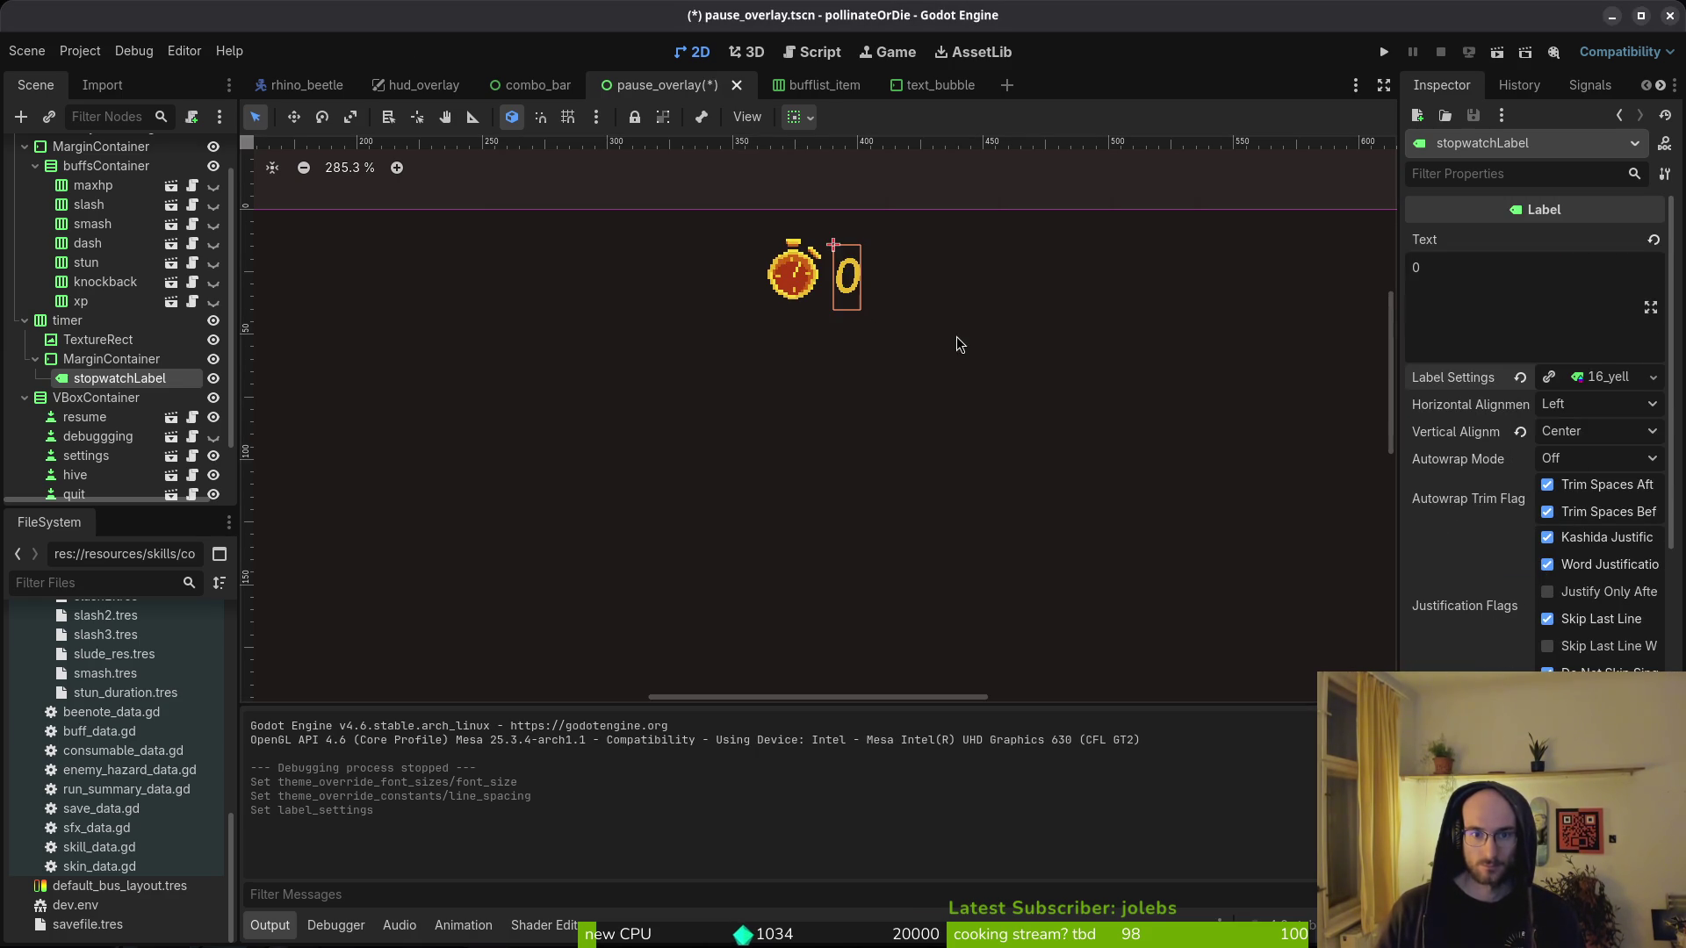
pyautogui.press('F5')
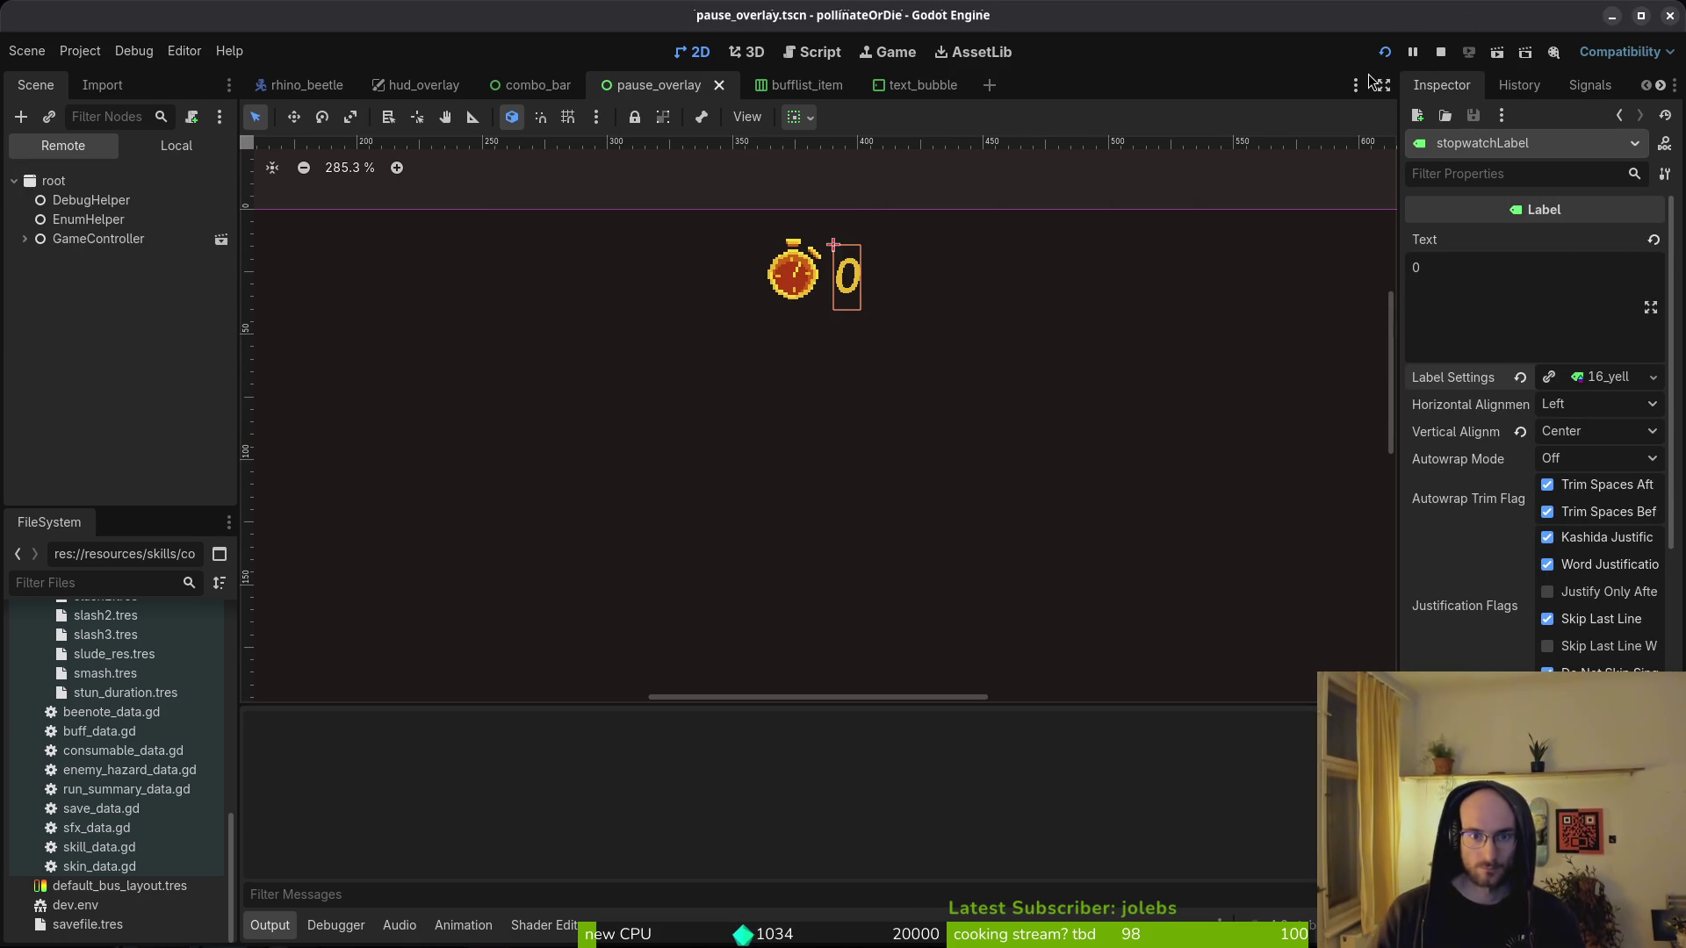
# - Continue into the hive level, pause to check the yellow stopwatch, then close the game and select the stopwatch icon
pyautogui.press('Return')
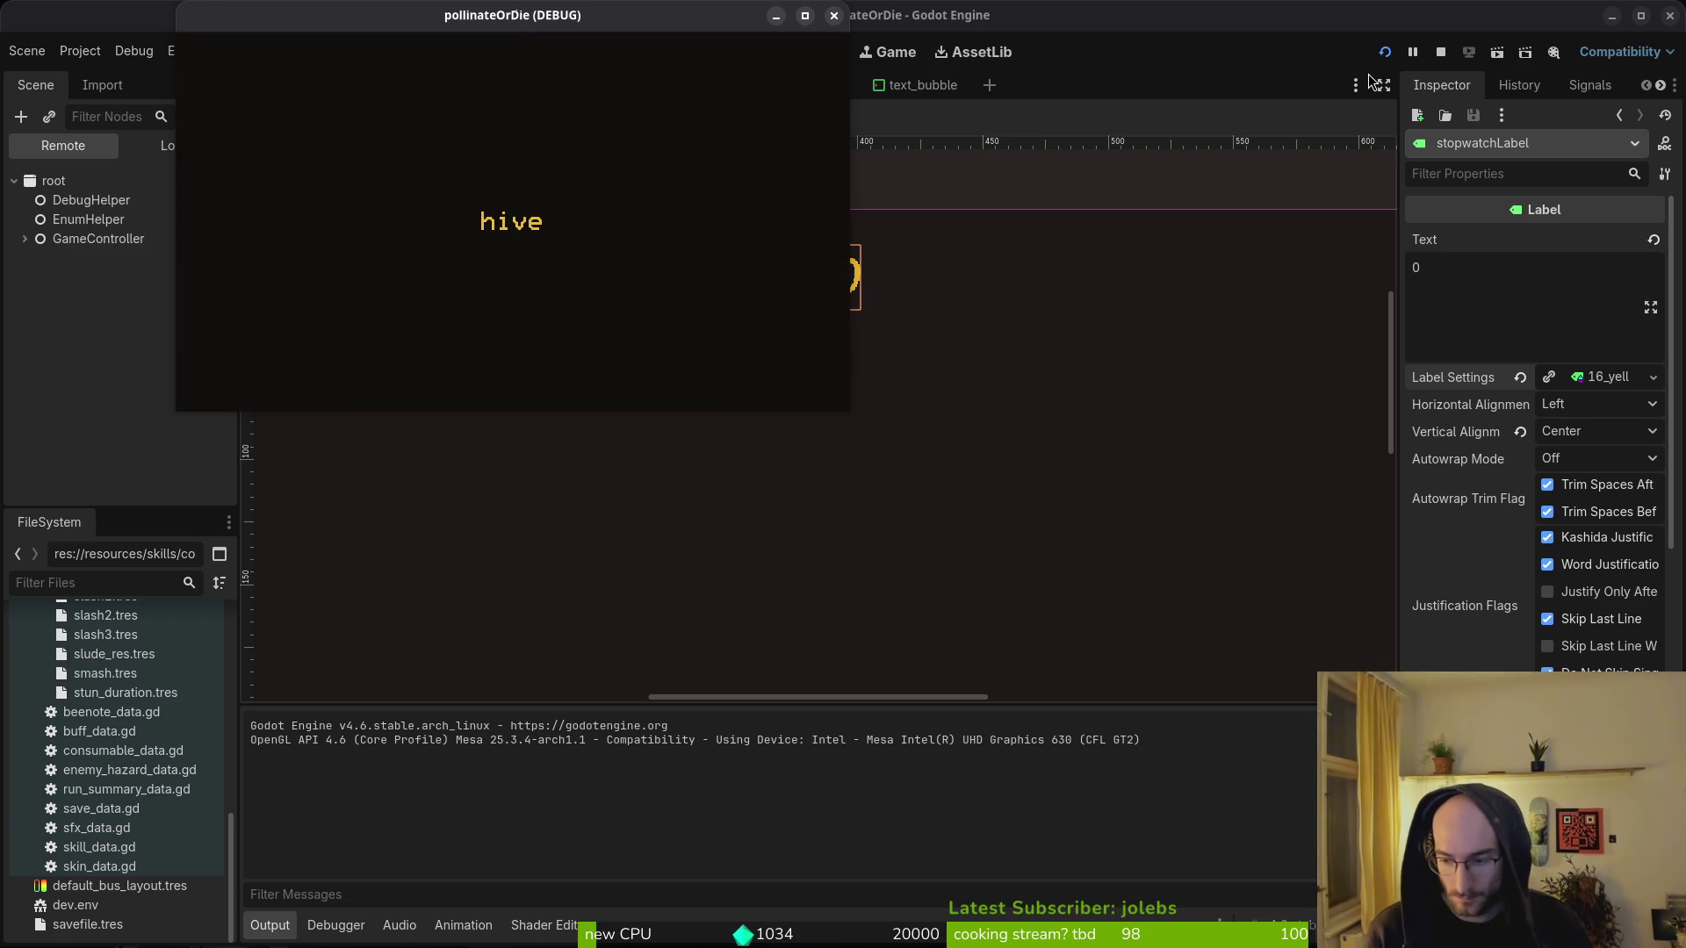
pyautogui.press('Escape')
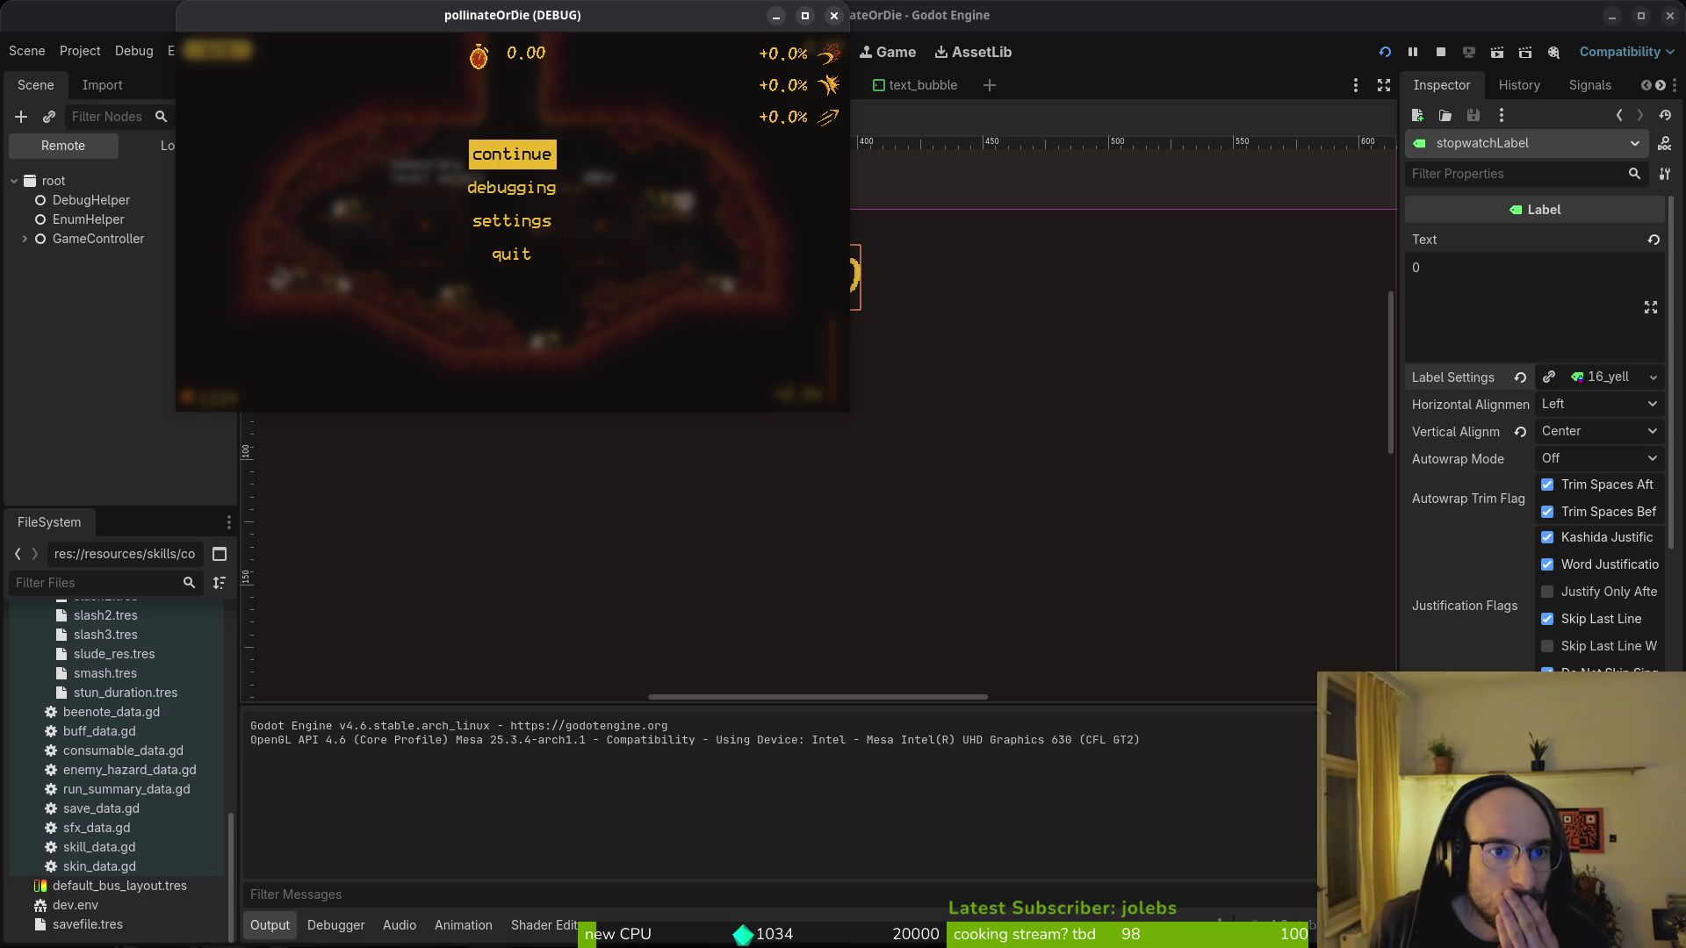
pyautogui.click(835, 16)
pyautogui.click(796, 299)
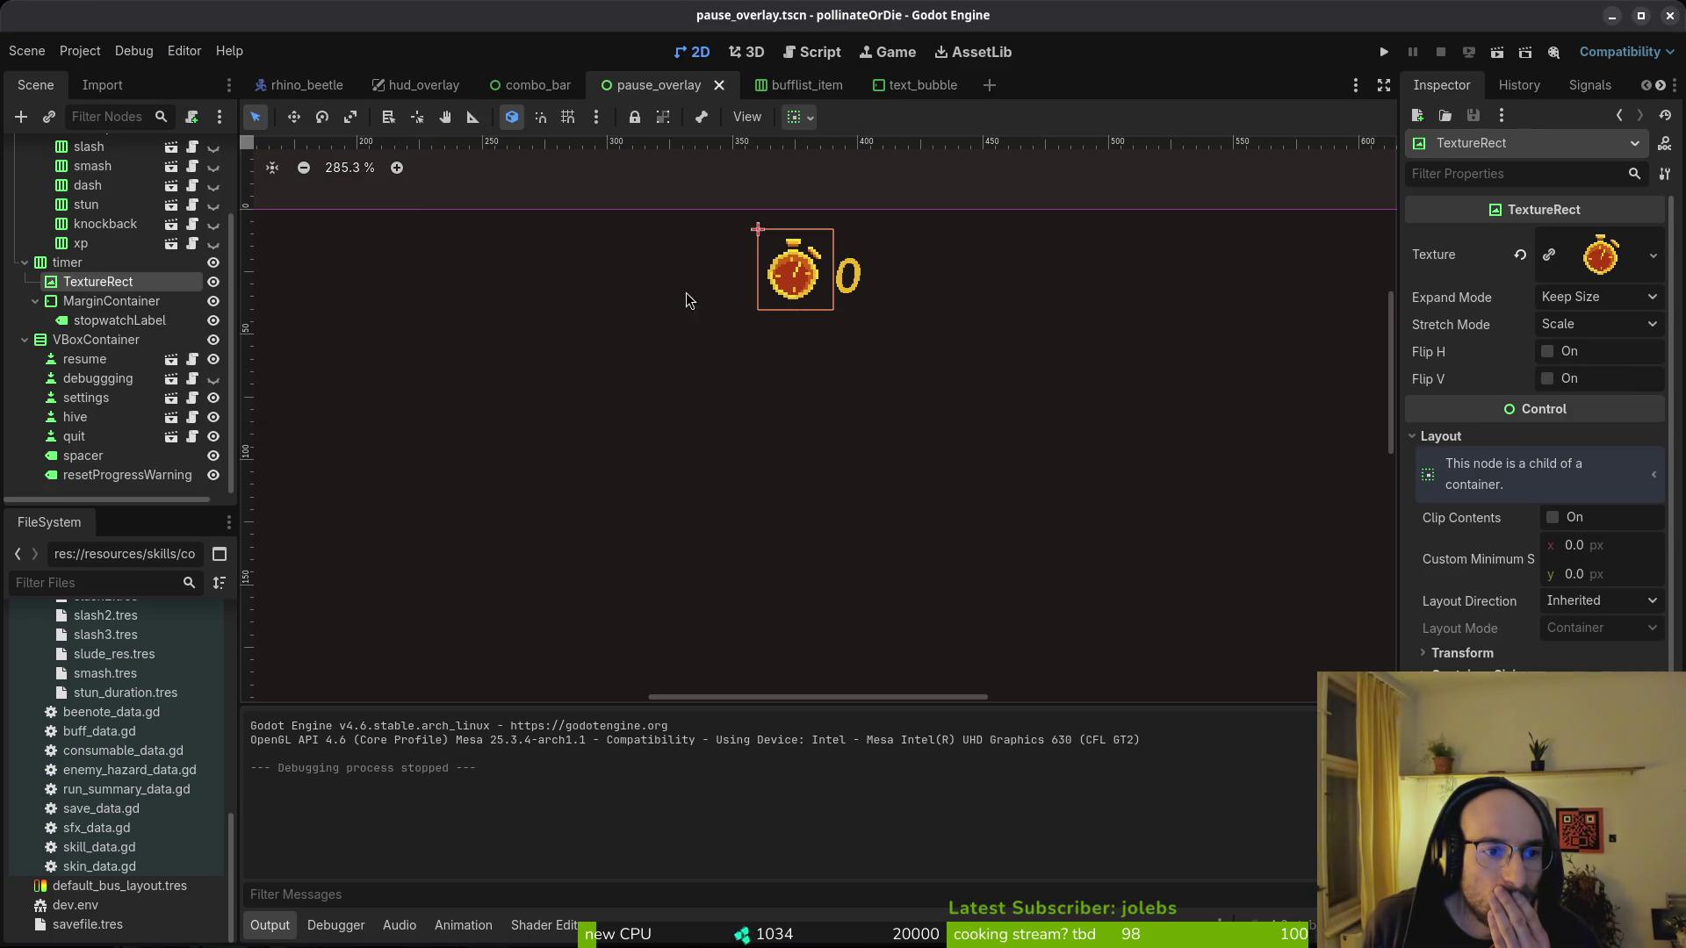
# - Browse the timer's children in the Scene dock and select the stopwatch icon node
pyautogui.click(80, 298)
pyautogui.press('Up')
pyautogui.press('Up')
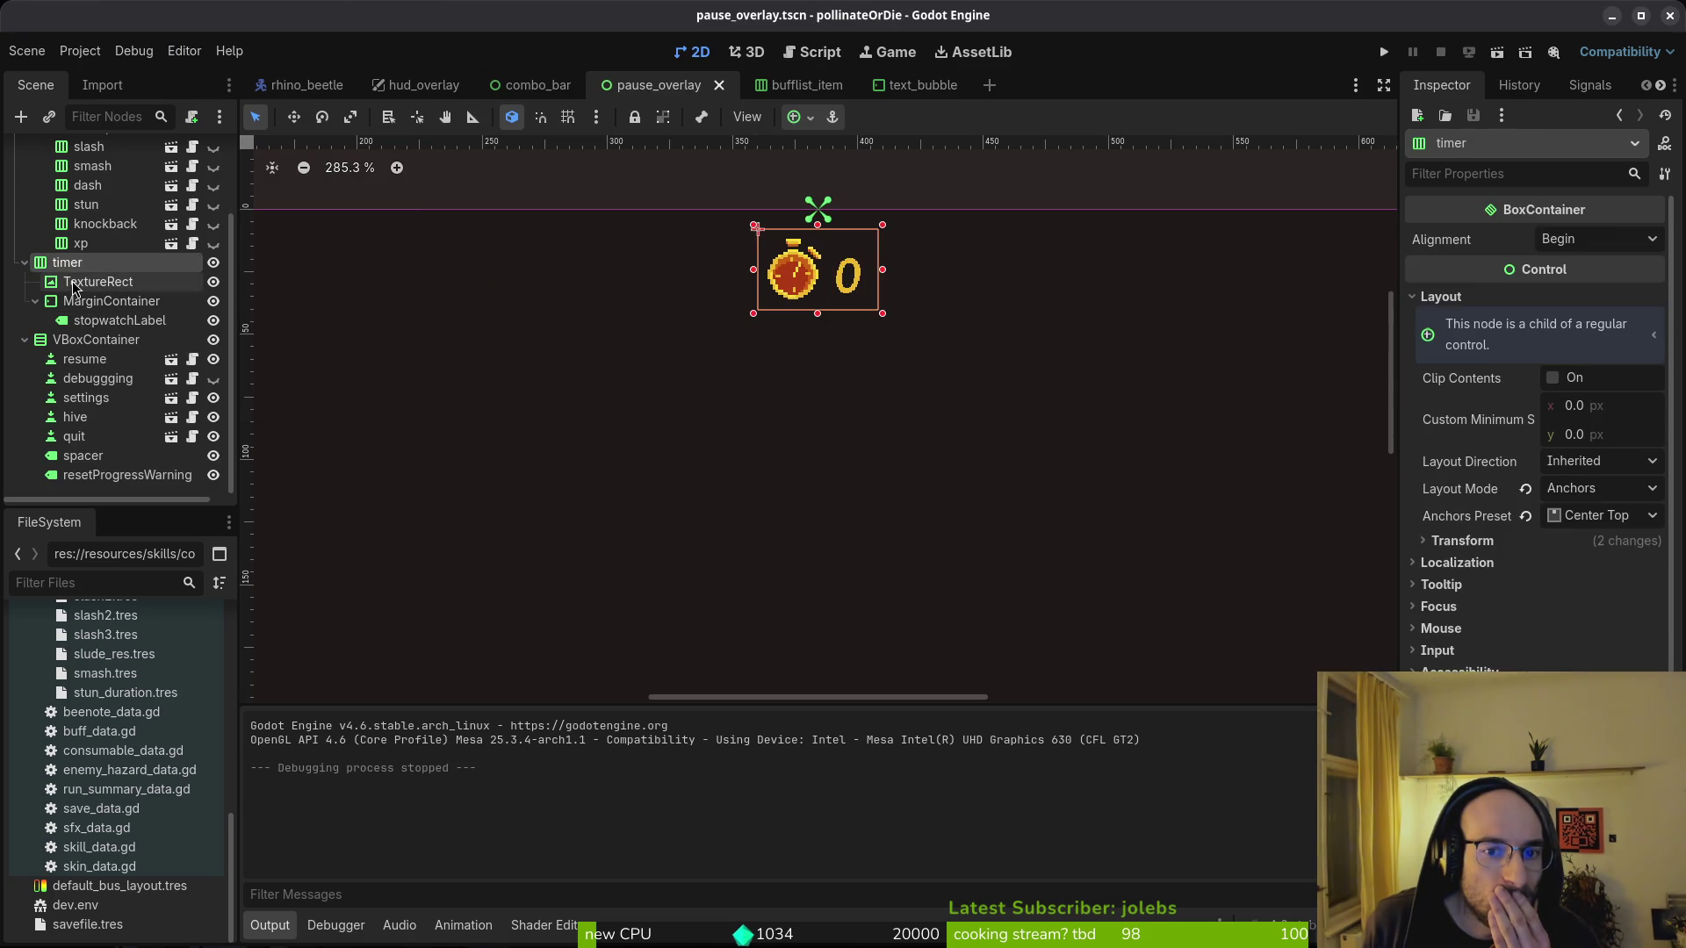
pyautogui.press('Down')
pyautogui.click(79, 304)
pyautogui.click(87, 315)
pyautogui.click(86, 305)
pyautogui.click(104, 322)
pyautogui.click(98, 302)
pyautogui.click(101, 283)
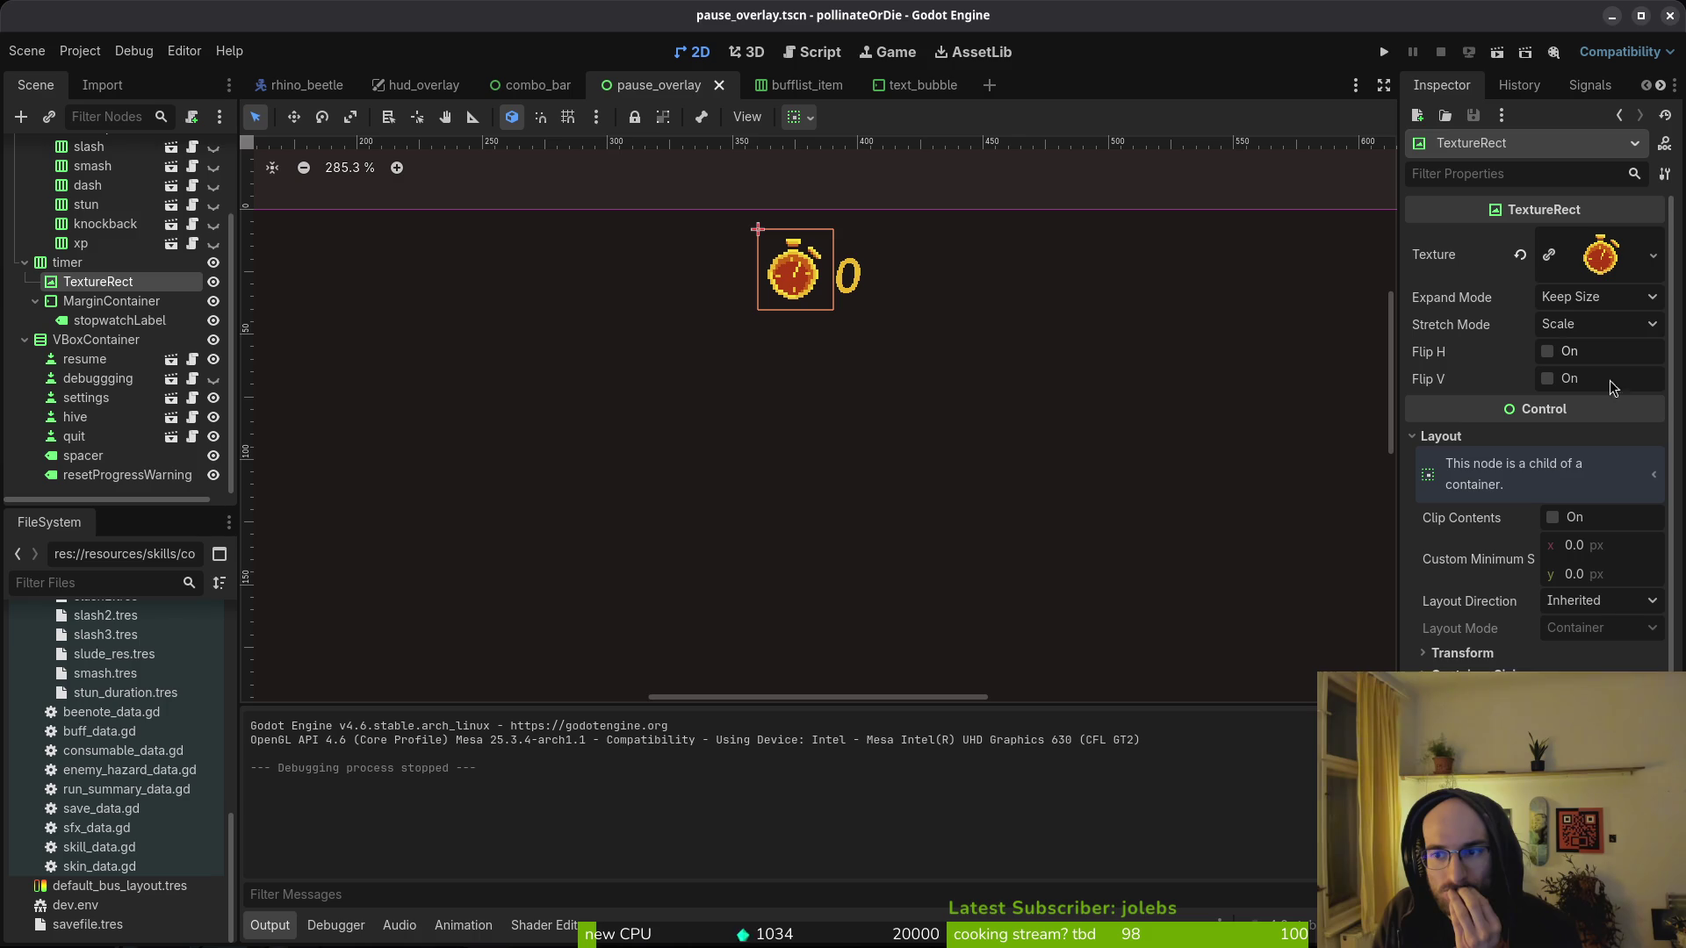
# - Set the stopwatch icon's Stretch Mode to Keep Aspect and save the scene
pyautogui.click(1578, 326)
pyautogui.click(1577, 325)
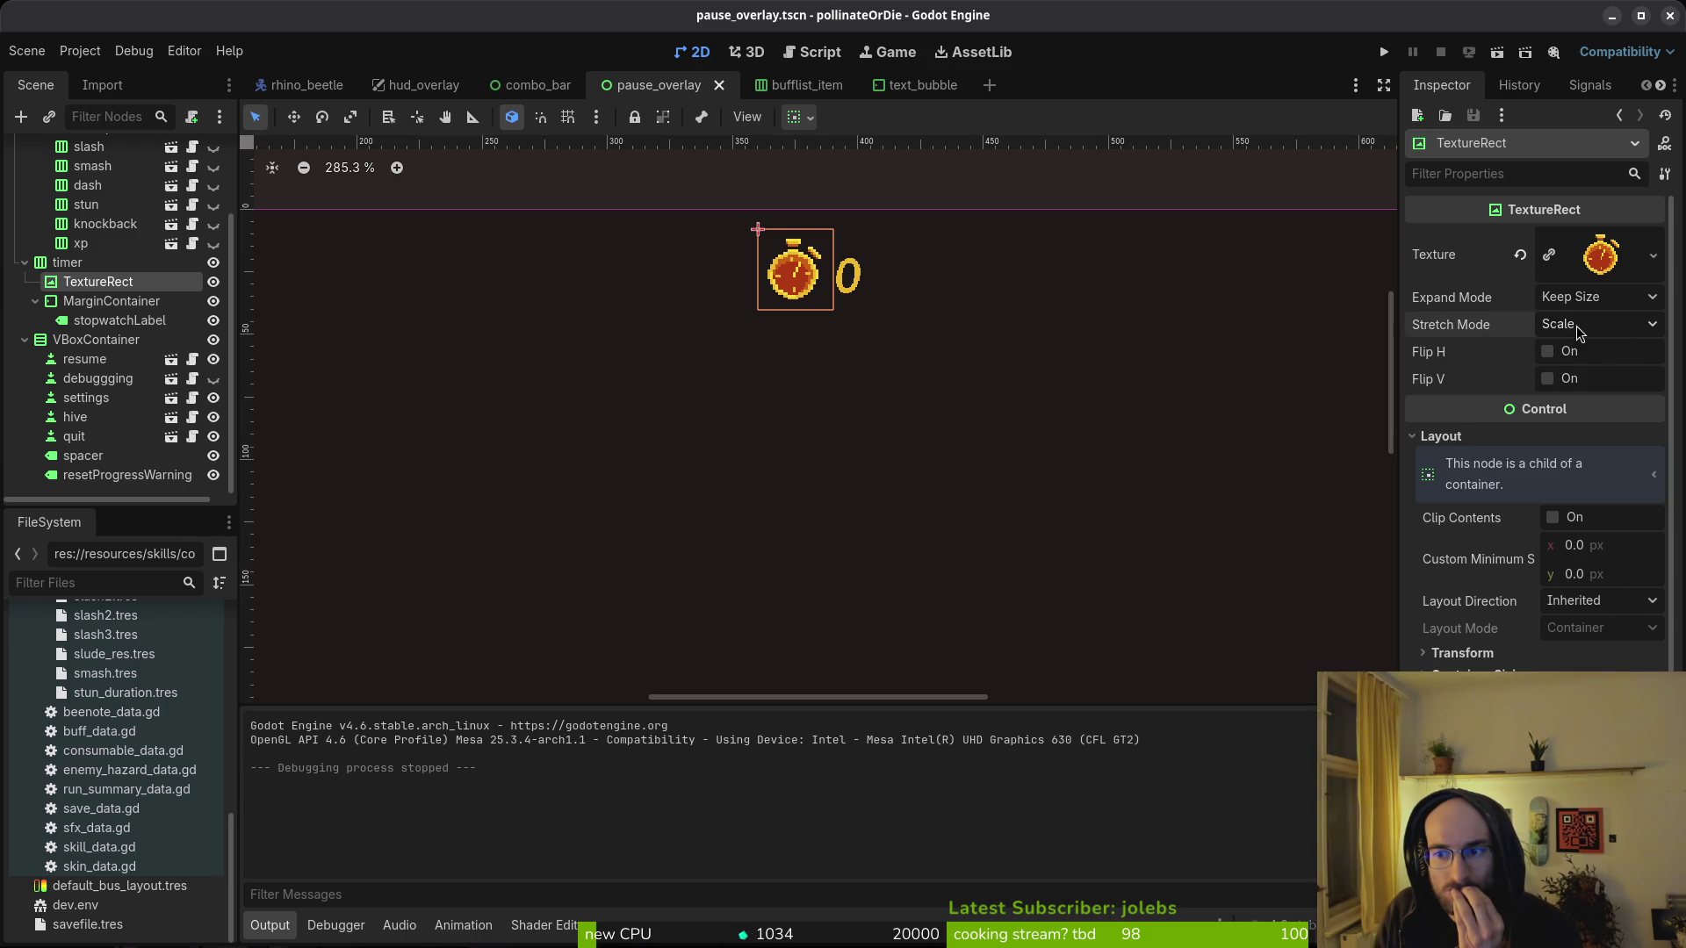
pyautogui.click(1586, 331)
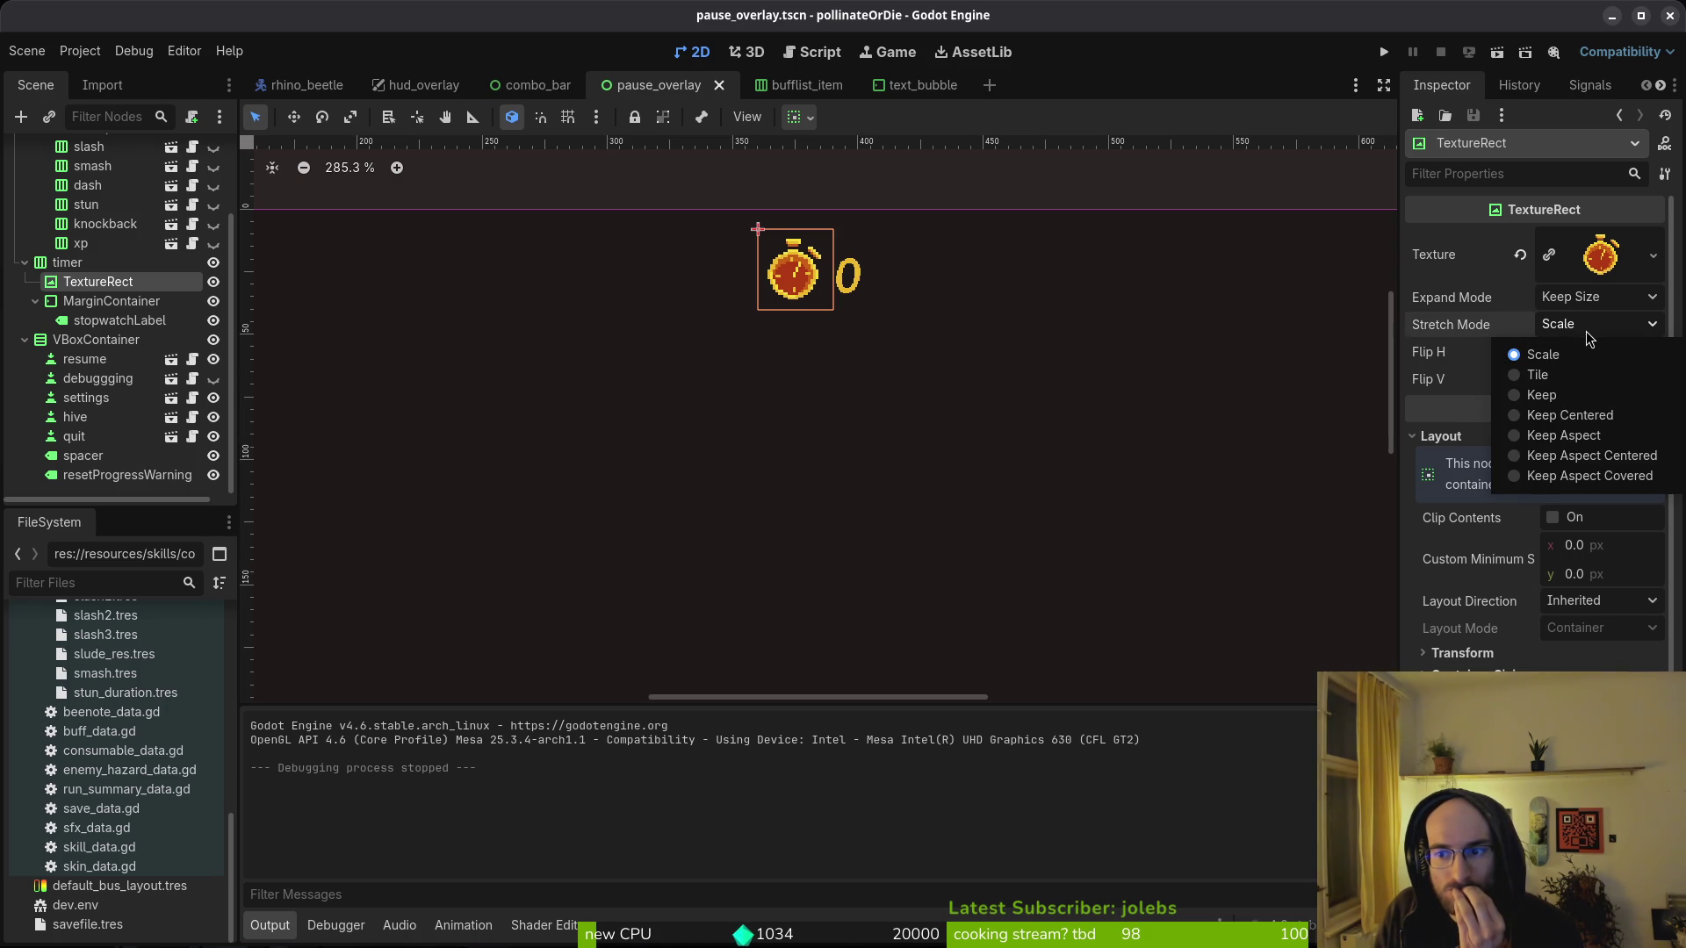
pyautogui.click(1597, 435)
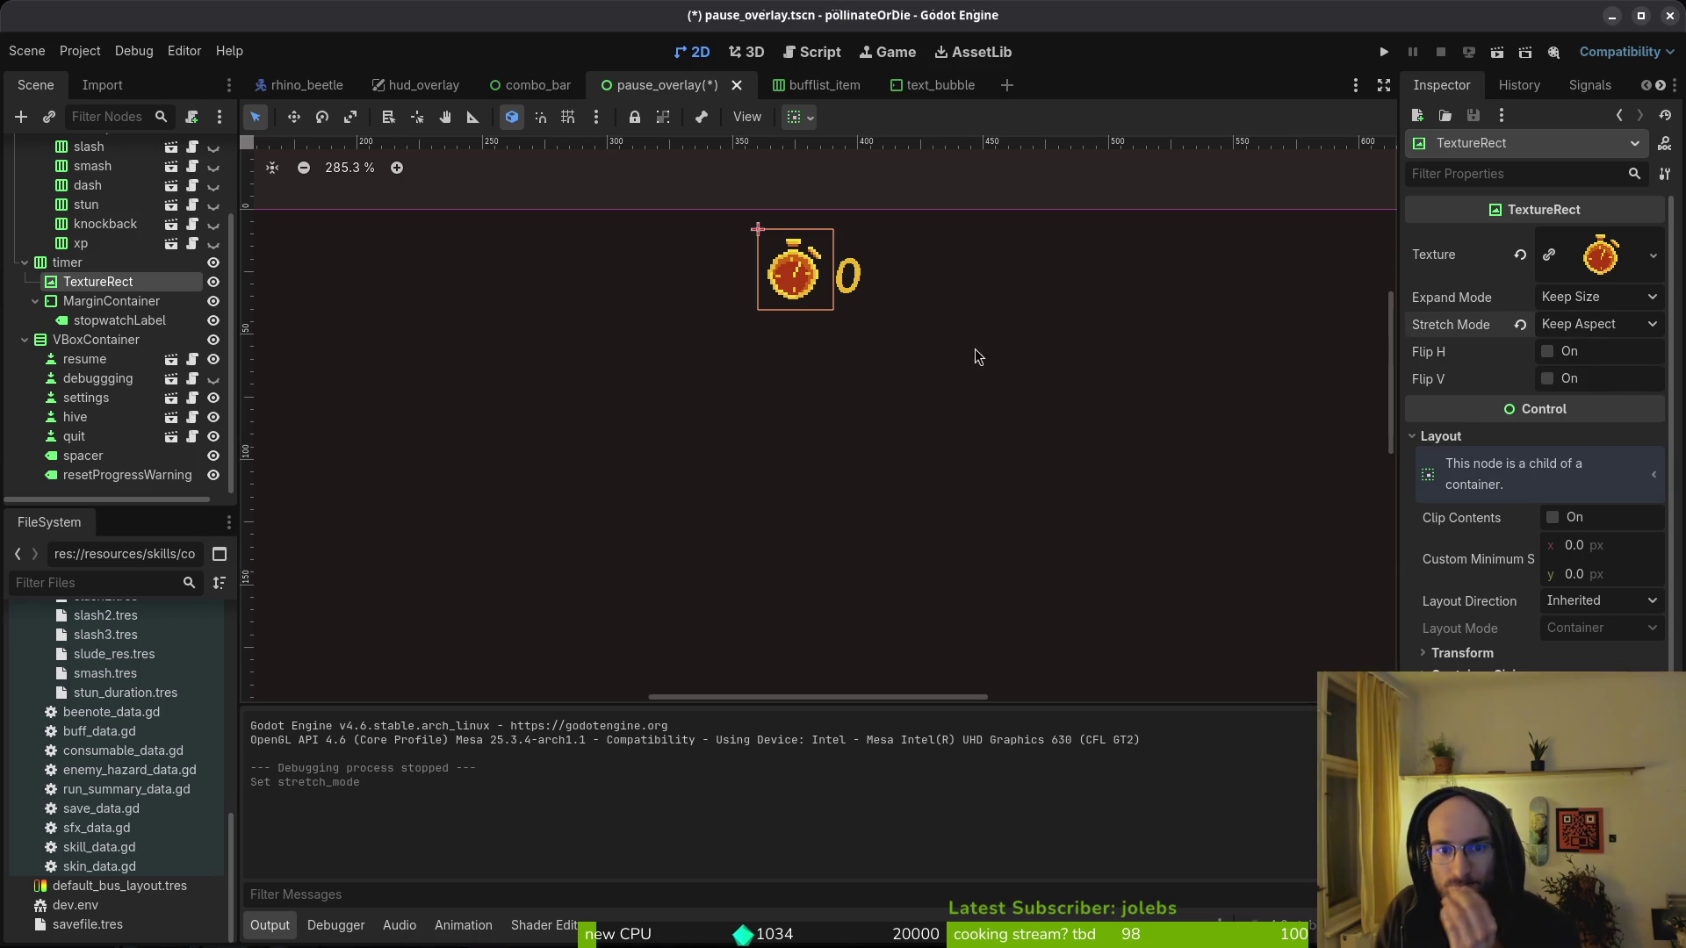
pyautogui.hotkey('ctrl', 's')
# - Try a new timer Separation value, undo it, and save the pause overlay again
pyautogui.scroll(-12, 771, 333)
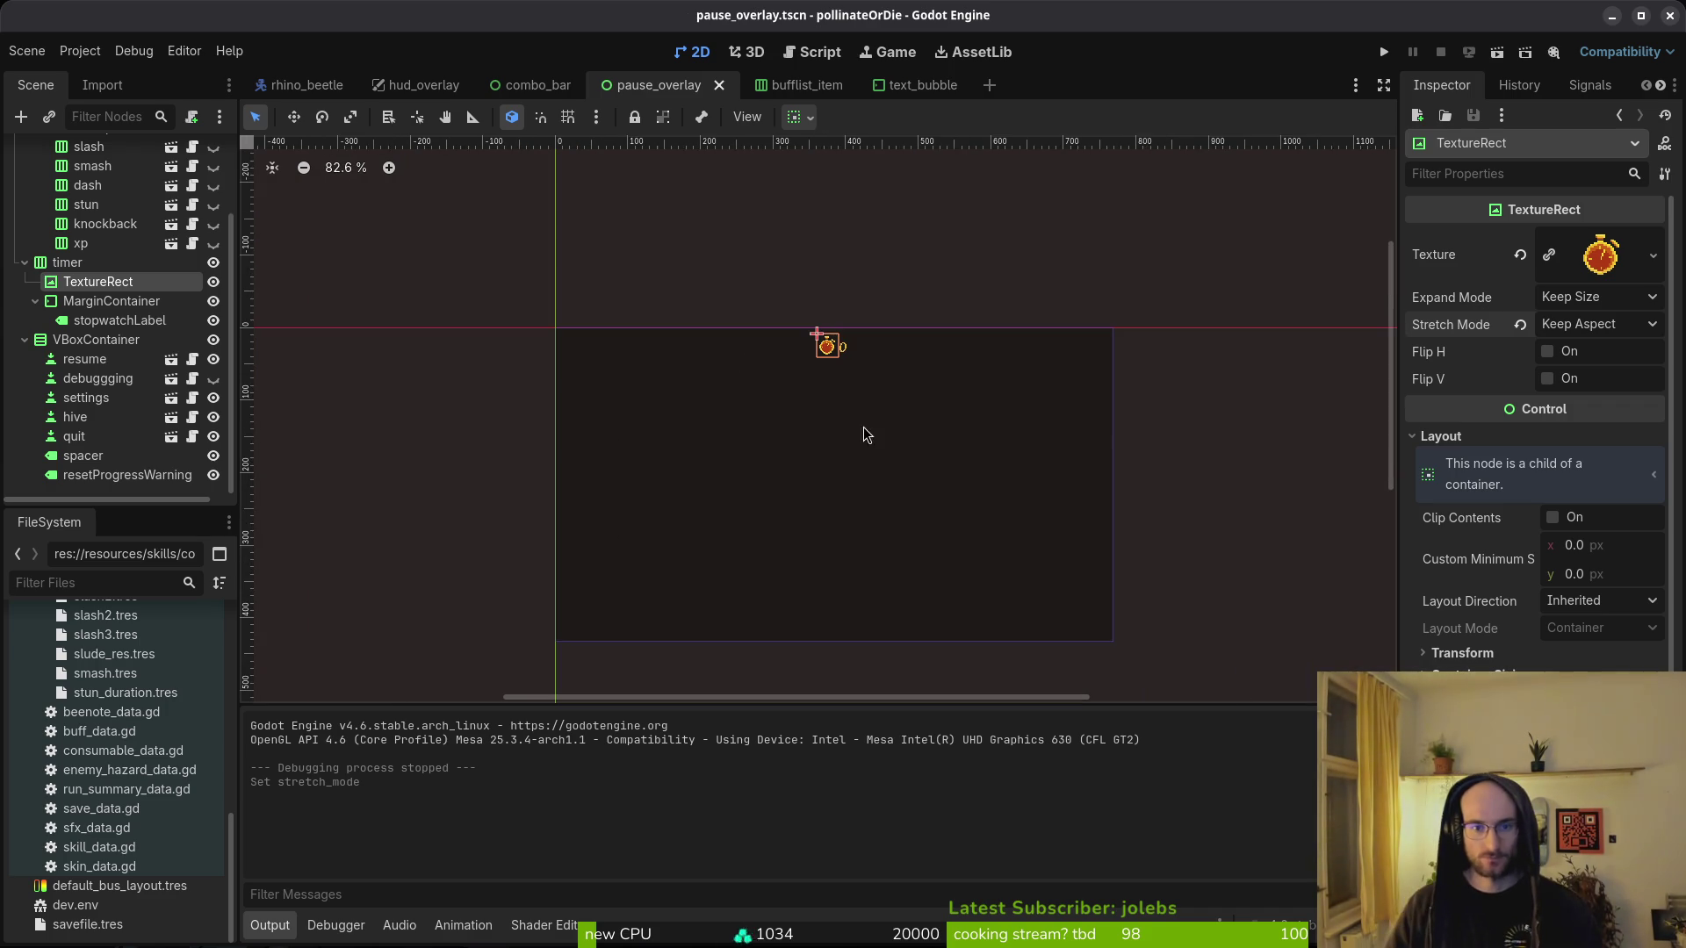
pyautogui.scroll(3, 176, 309)
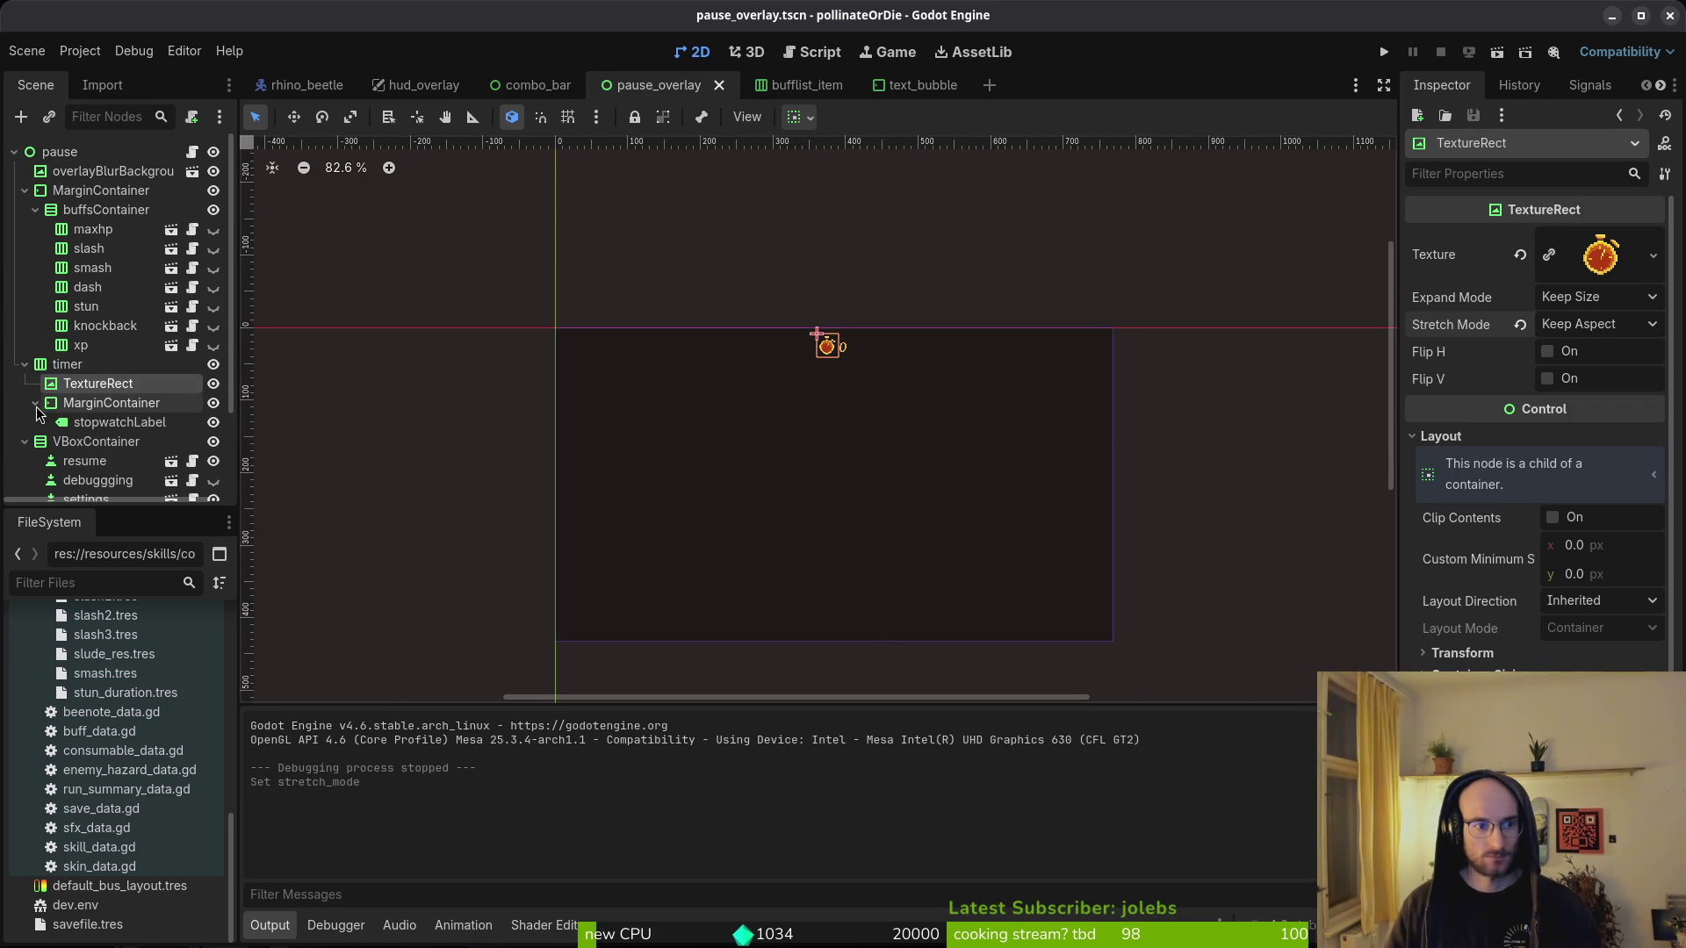
pyautogui.click(98, 403)
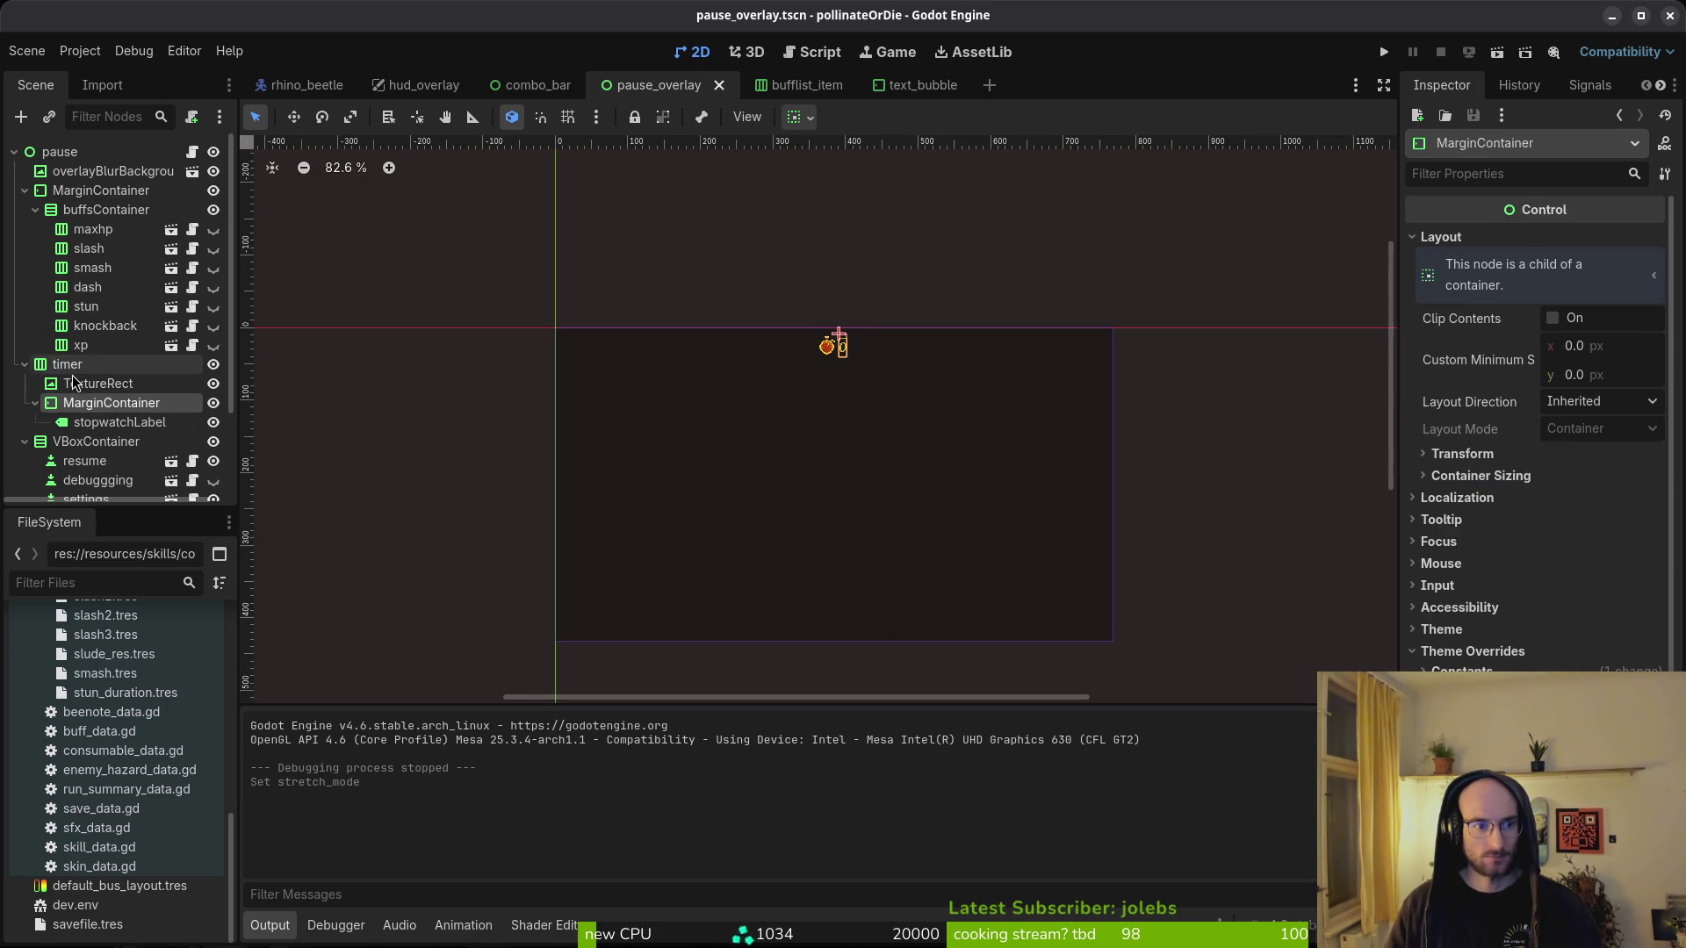
pyautogui.click(69, 364)
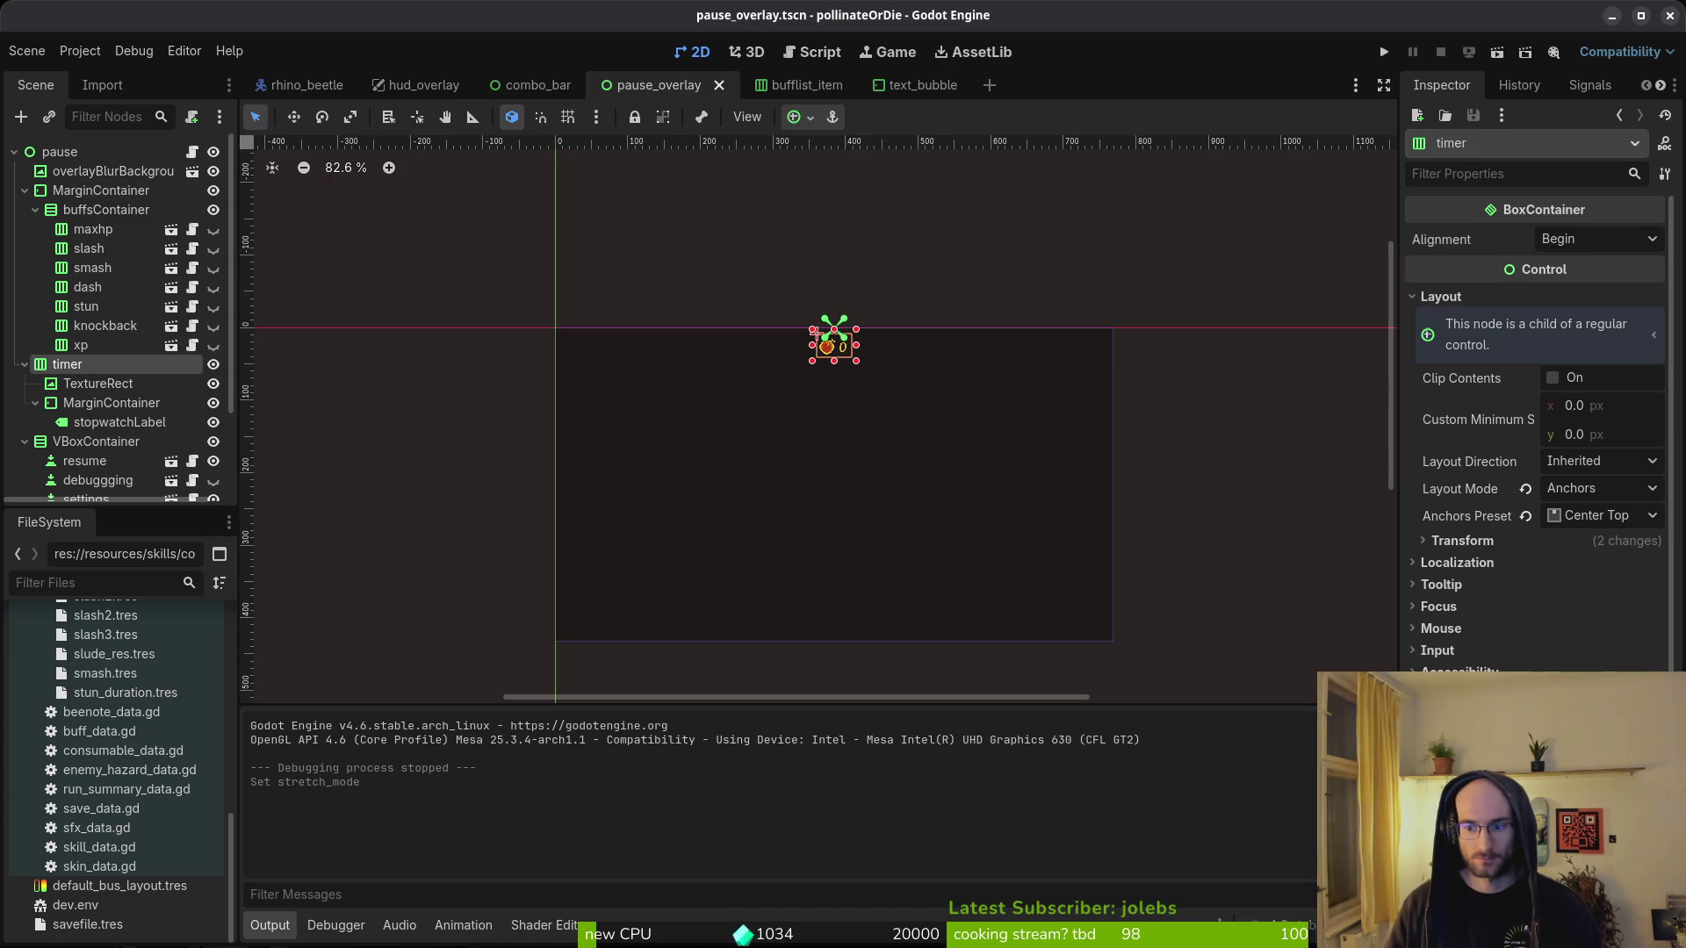
pyautogui.click(1418, 765)
pyautogui.hotkey('ctrl', 'z')
pyautogui.hotkey('ctrl', 's')
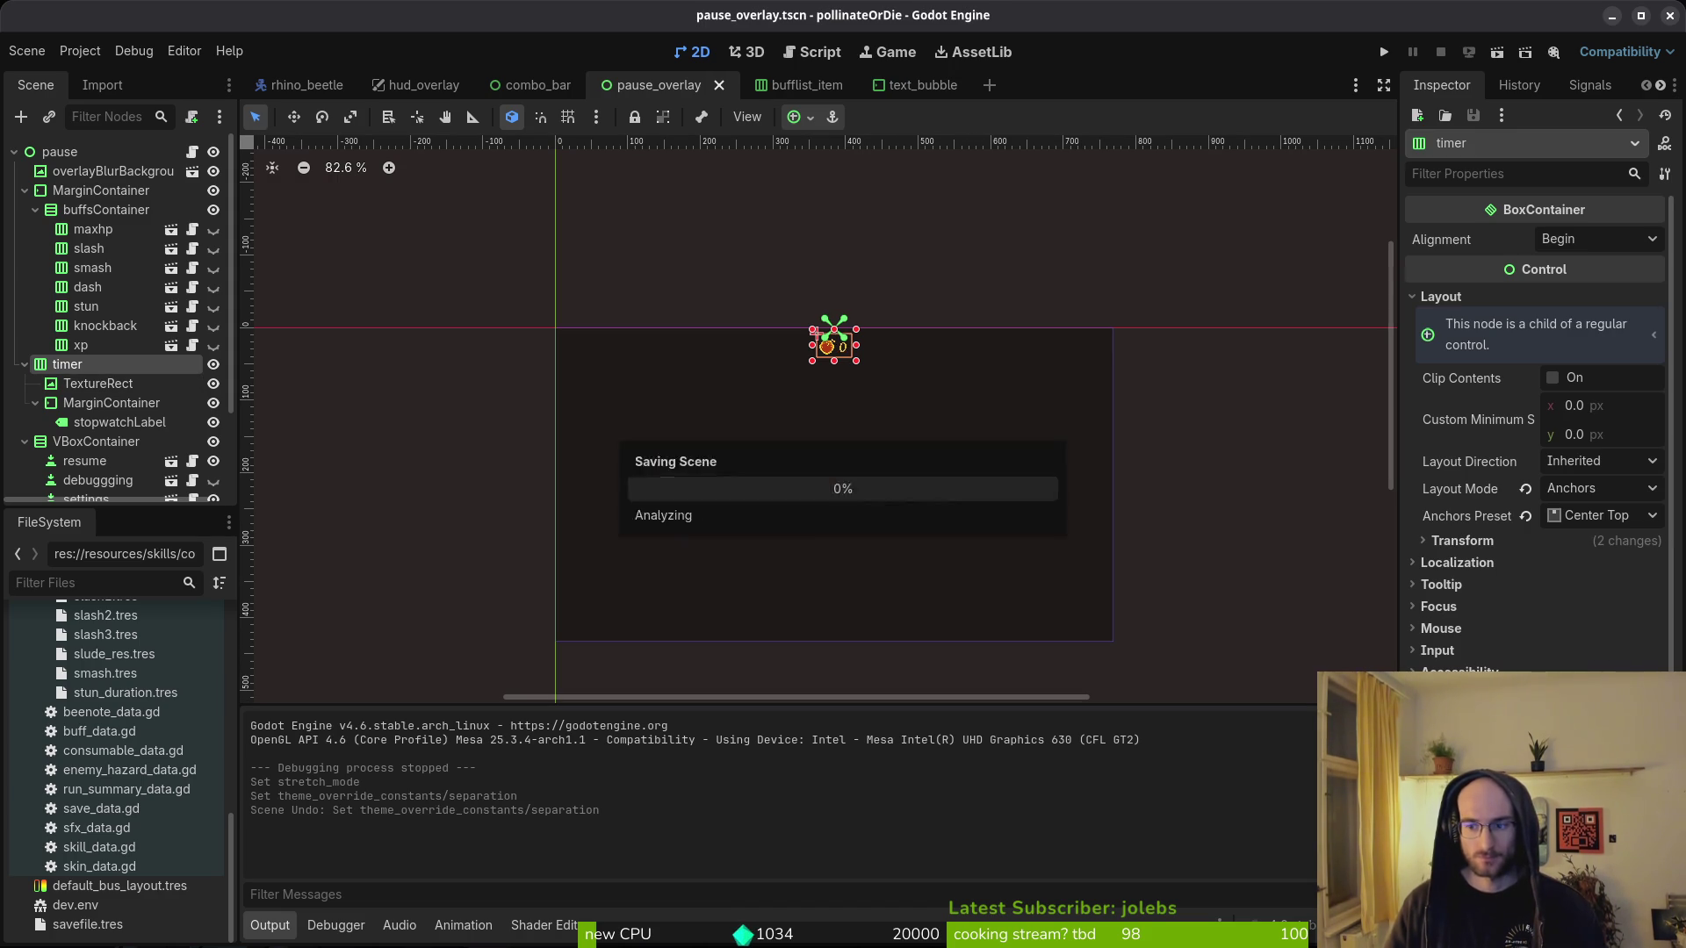
# - Expand and collapse the timer's Transform and layout sections to check its size and position
pyautogui.click(1464, 541)
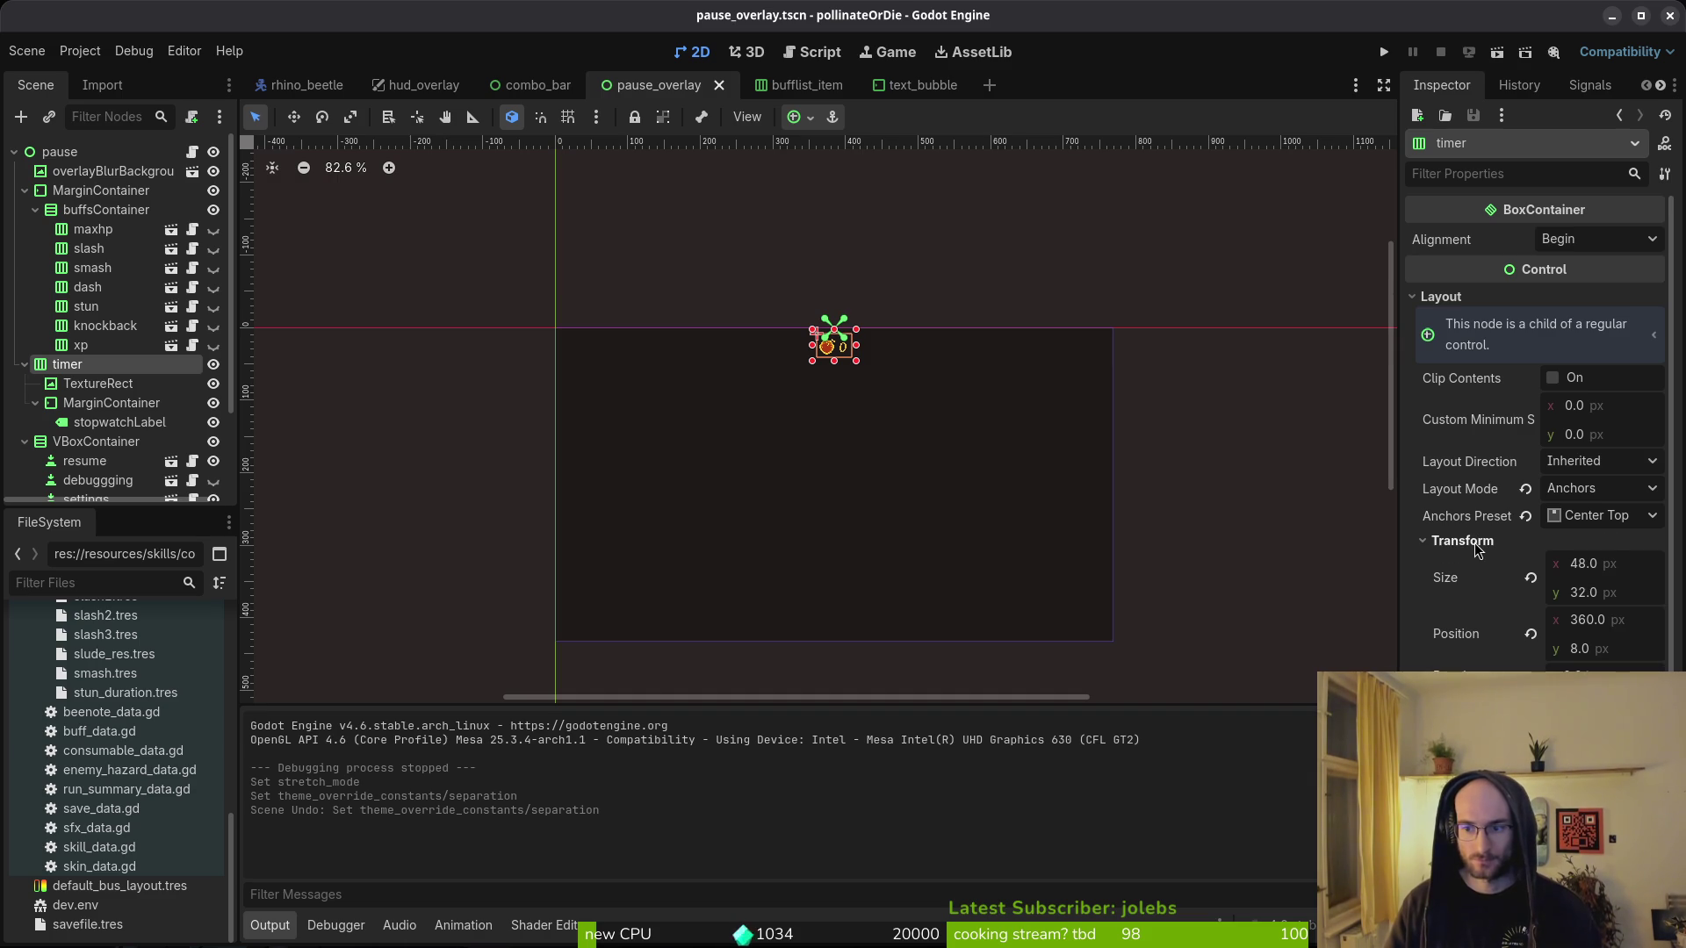
pyautogui.click(1474, 543)
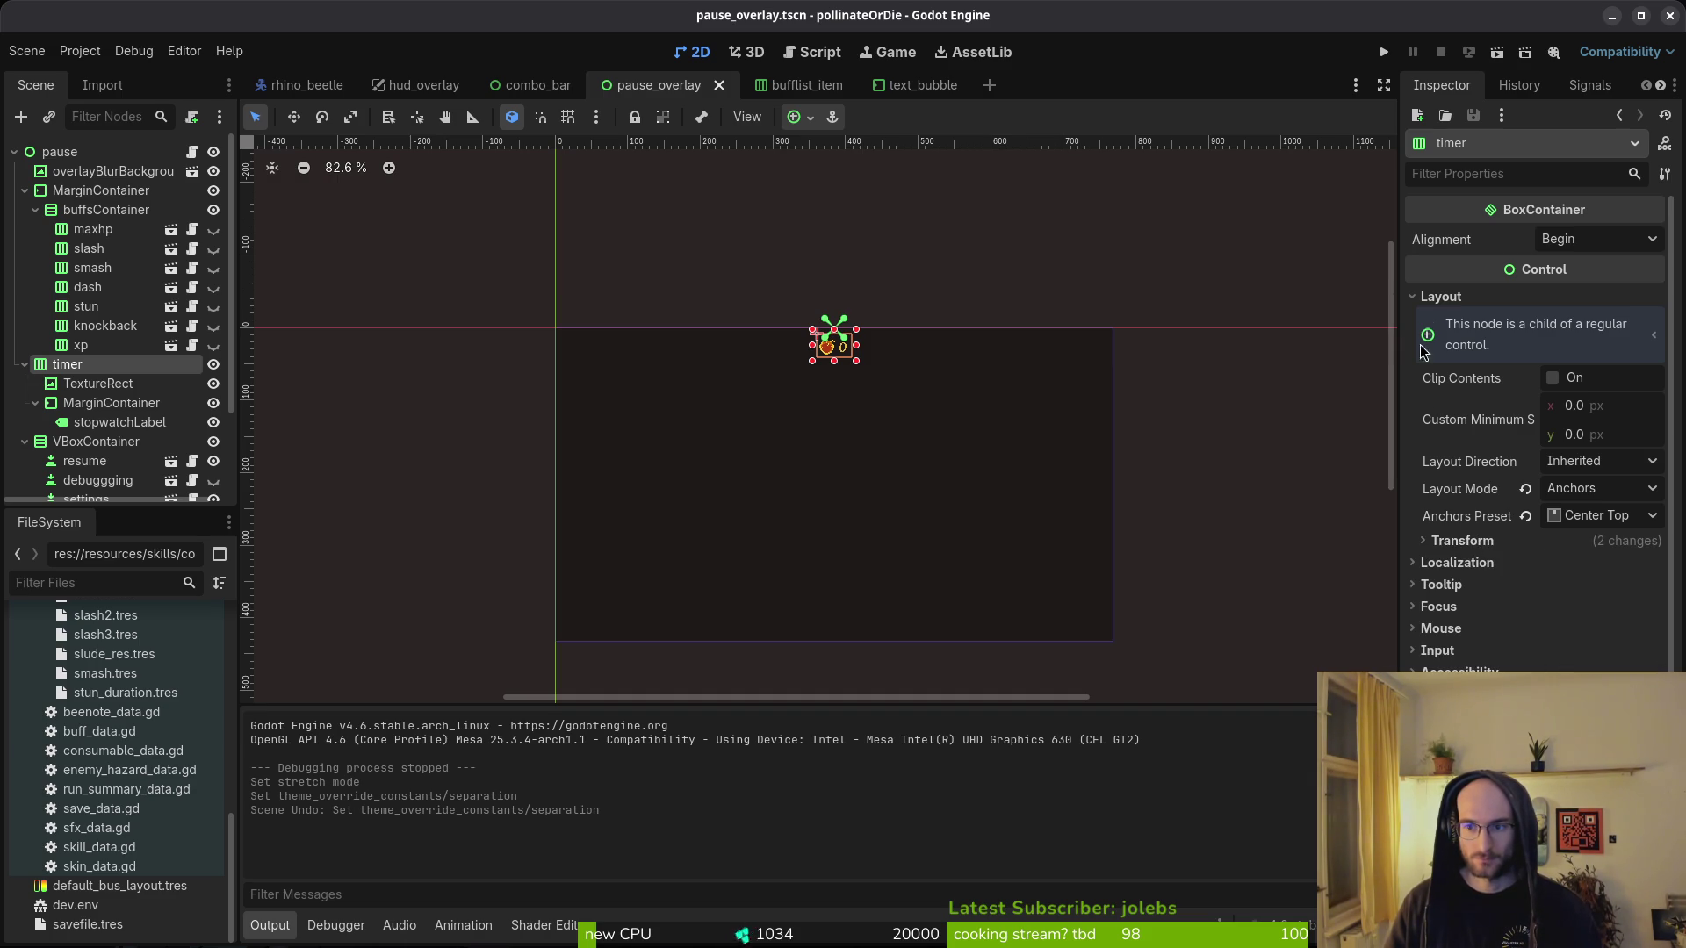
pyautogui.click(1441, 296)
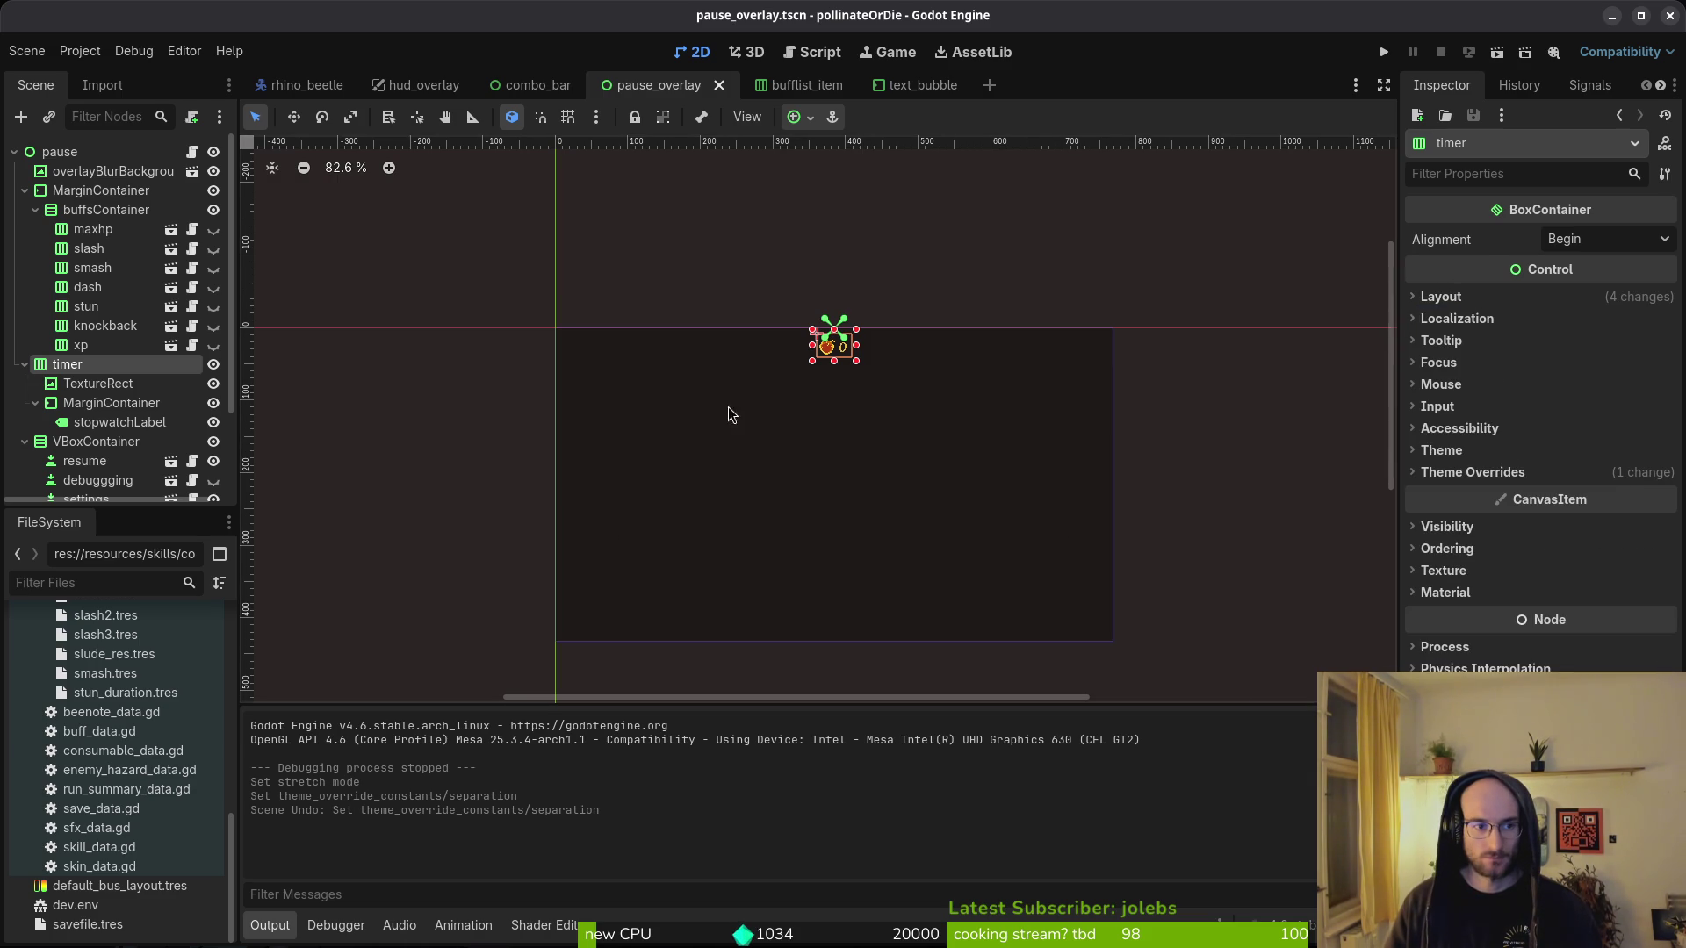
pyautogui.scroll(5, 711, 387)
# - Select the stopwatch icon and the label's MarginContainer, then run the project
pyautogui.click(97, 384)
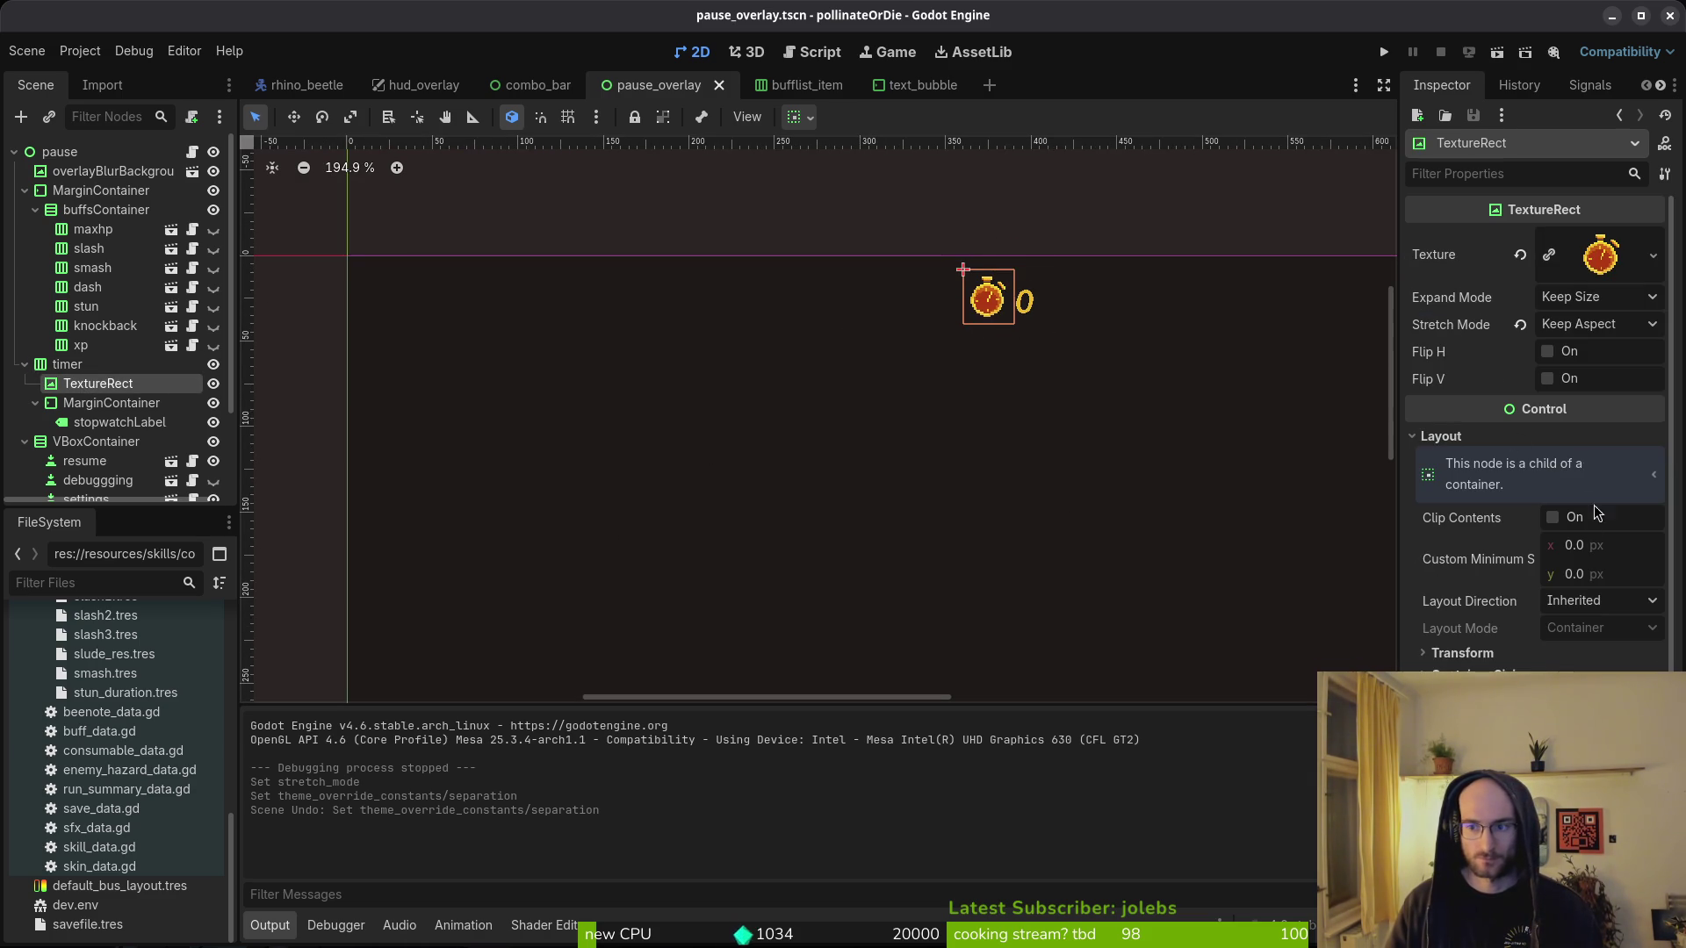
pyautogui.click(110, 403)
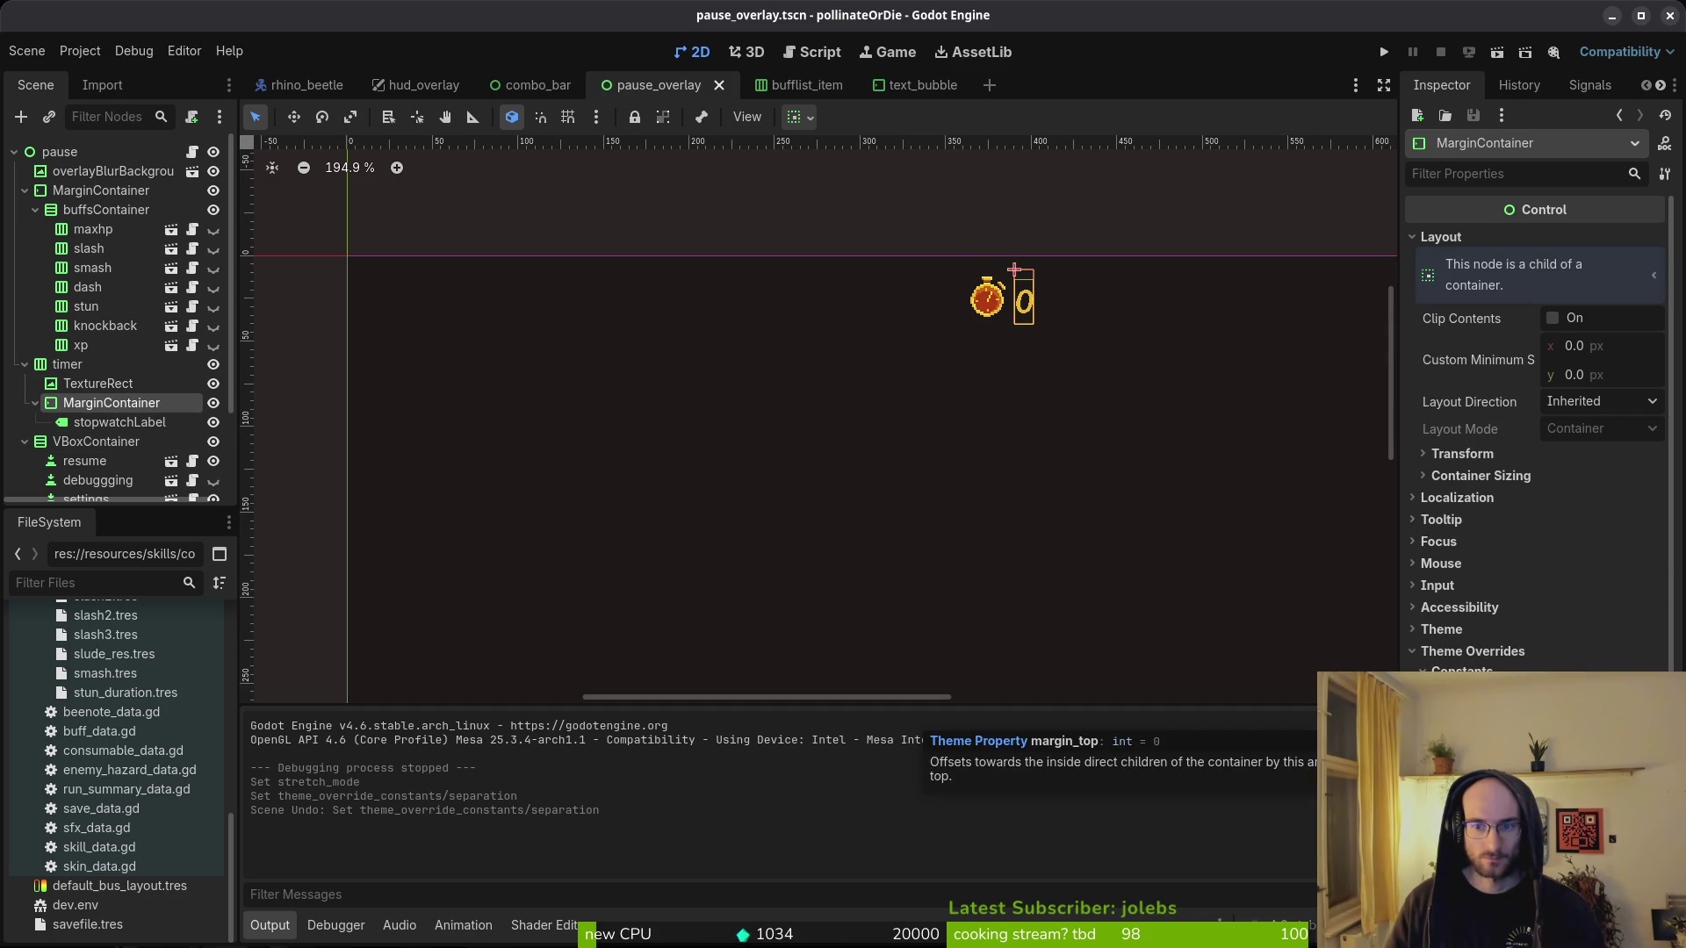
pyautogui.click(1383, 52)
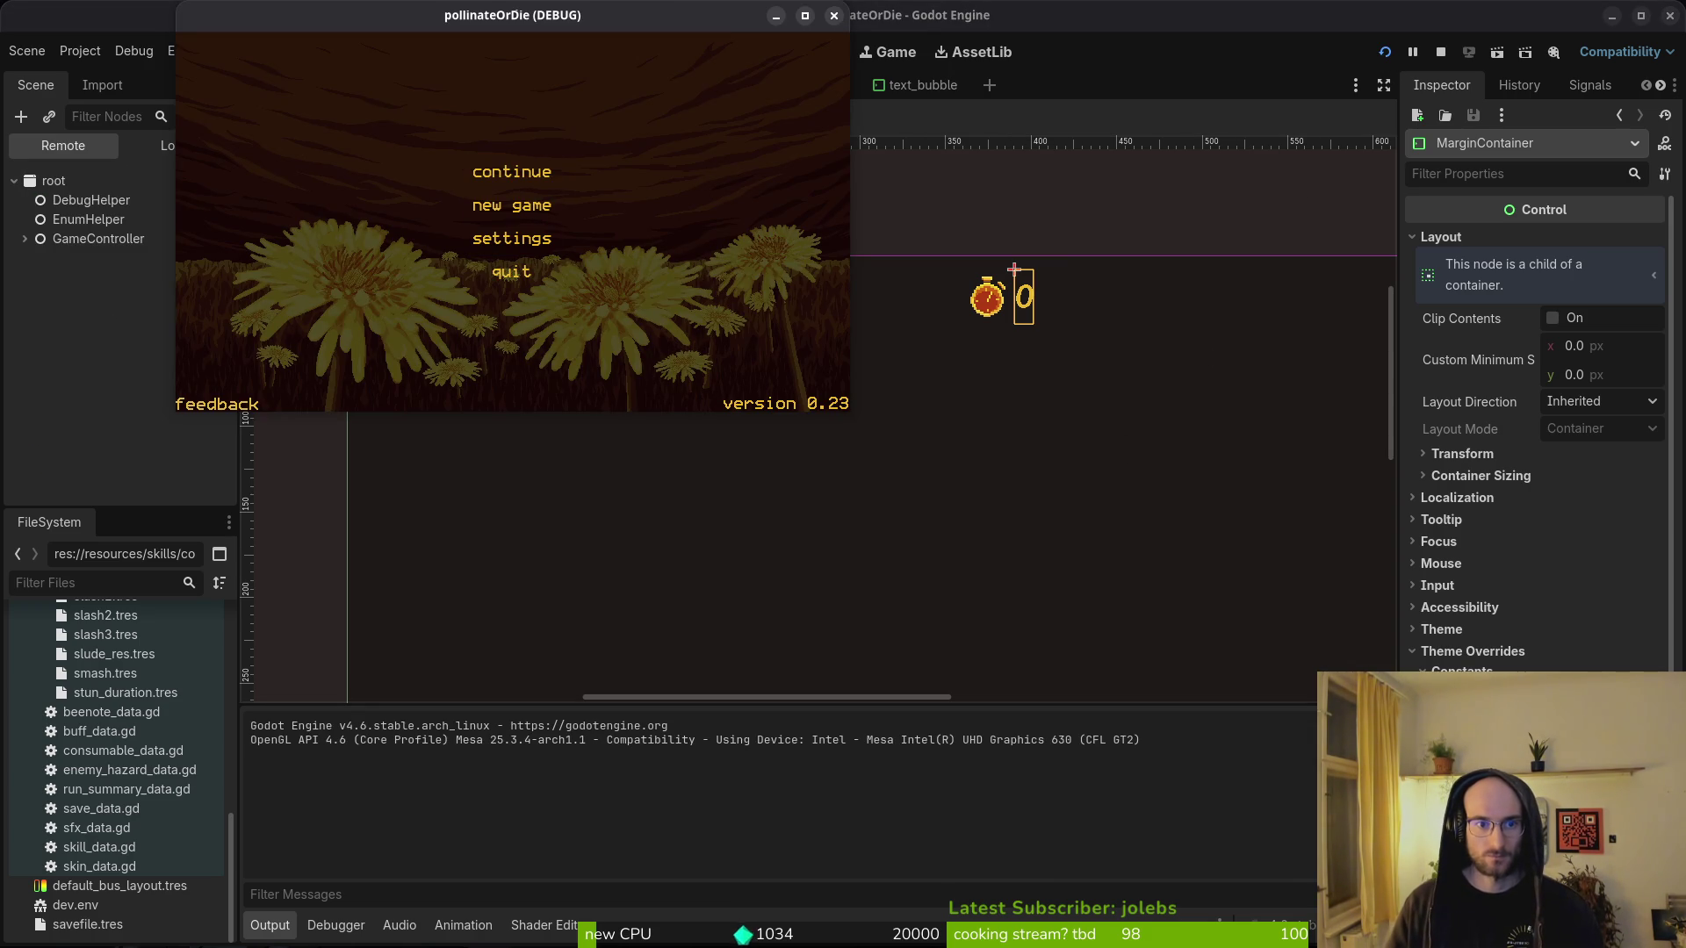
# - Enter the hive level, open and dismiss the pause menu, then close the debug game window
pyautogui.press('Return')
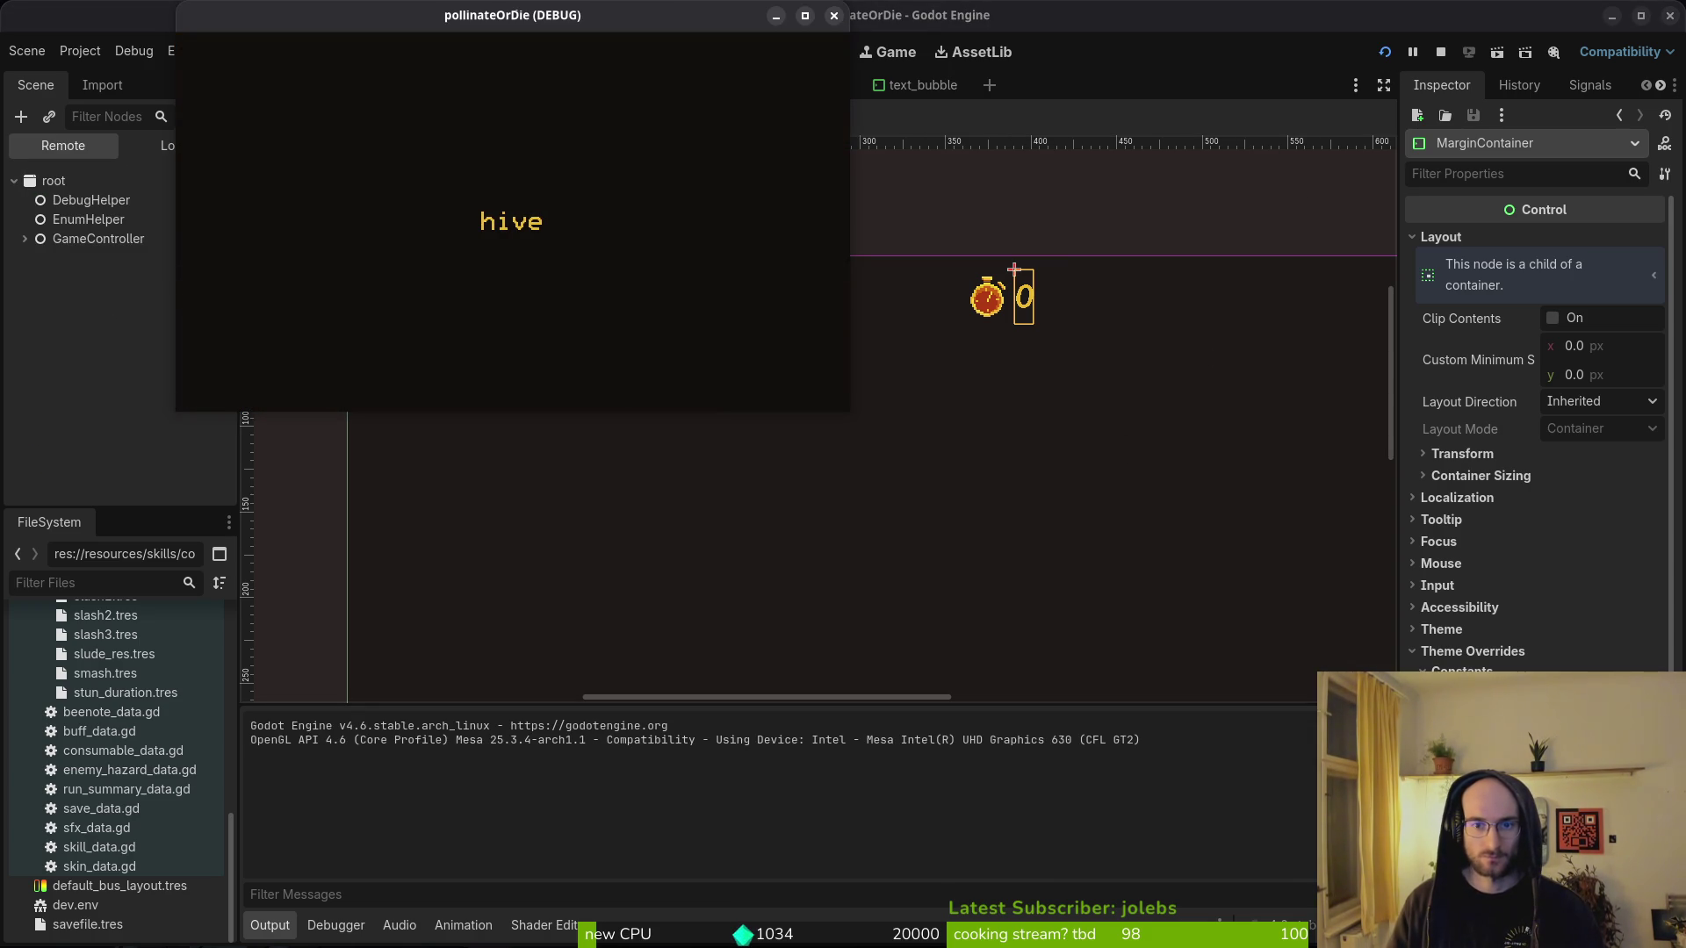
pyautogui.press('Escape')
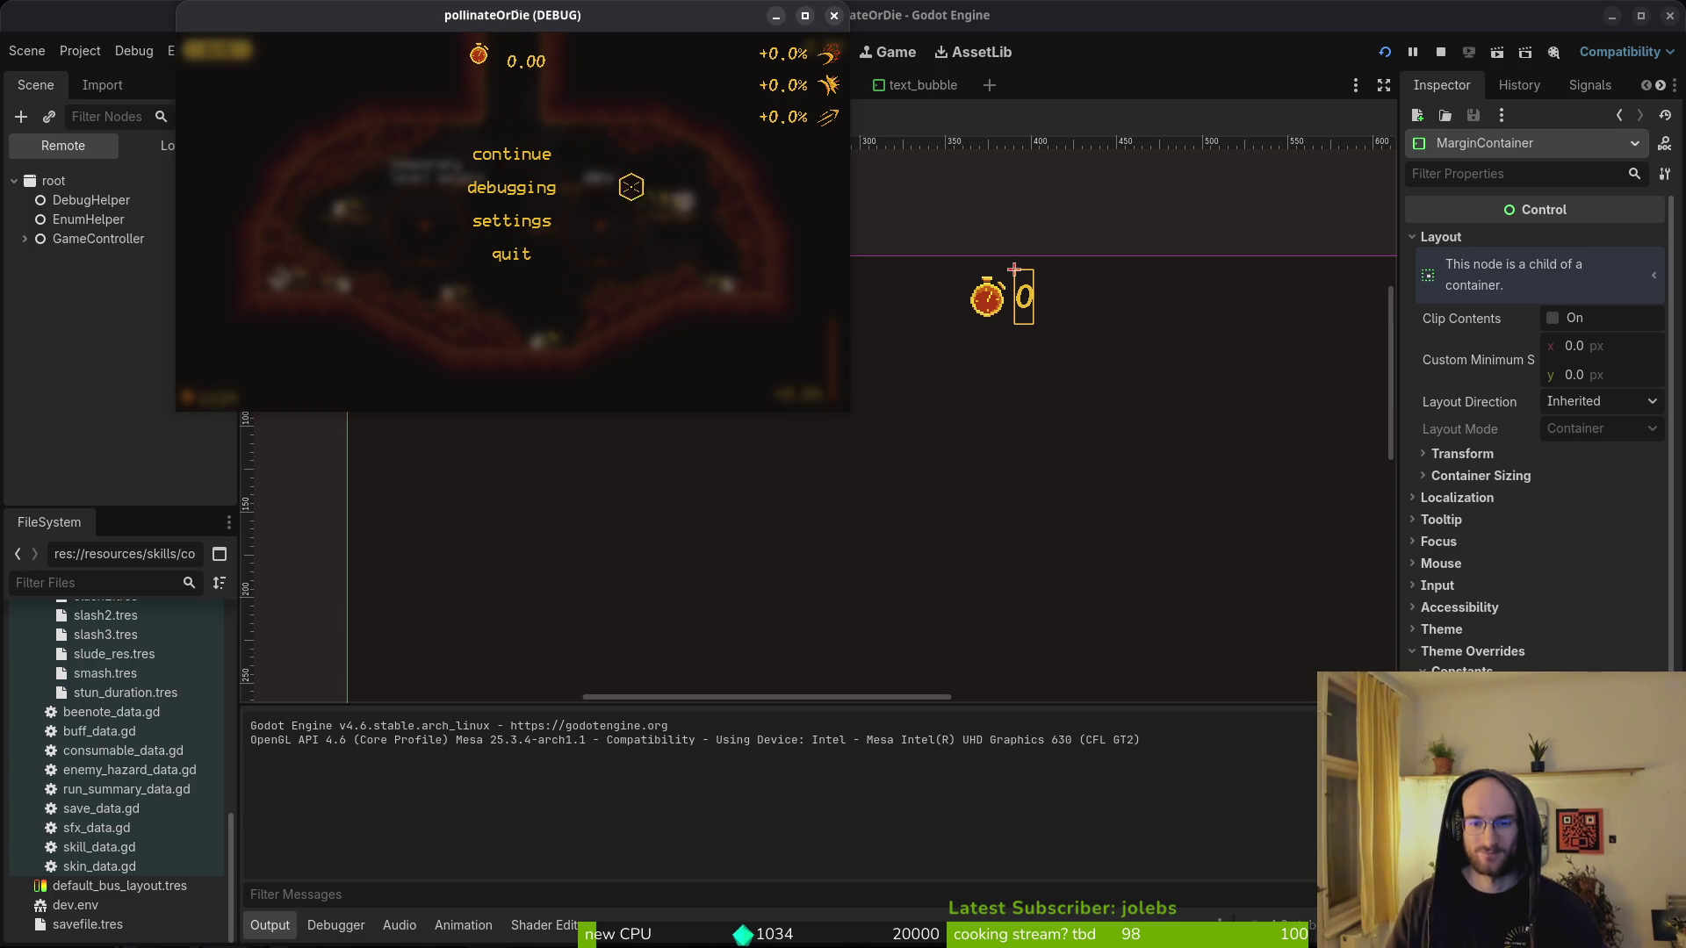
pyautogui.press('Escape')
pyautogui.press('Escape')
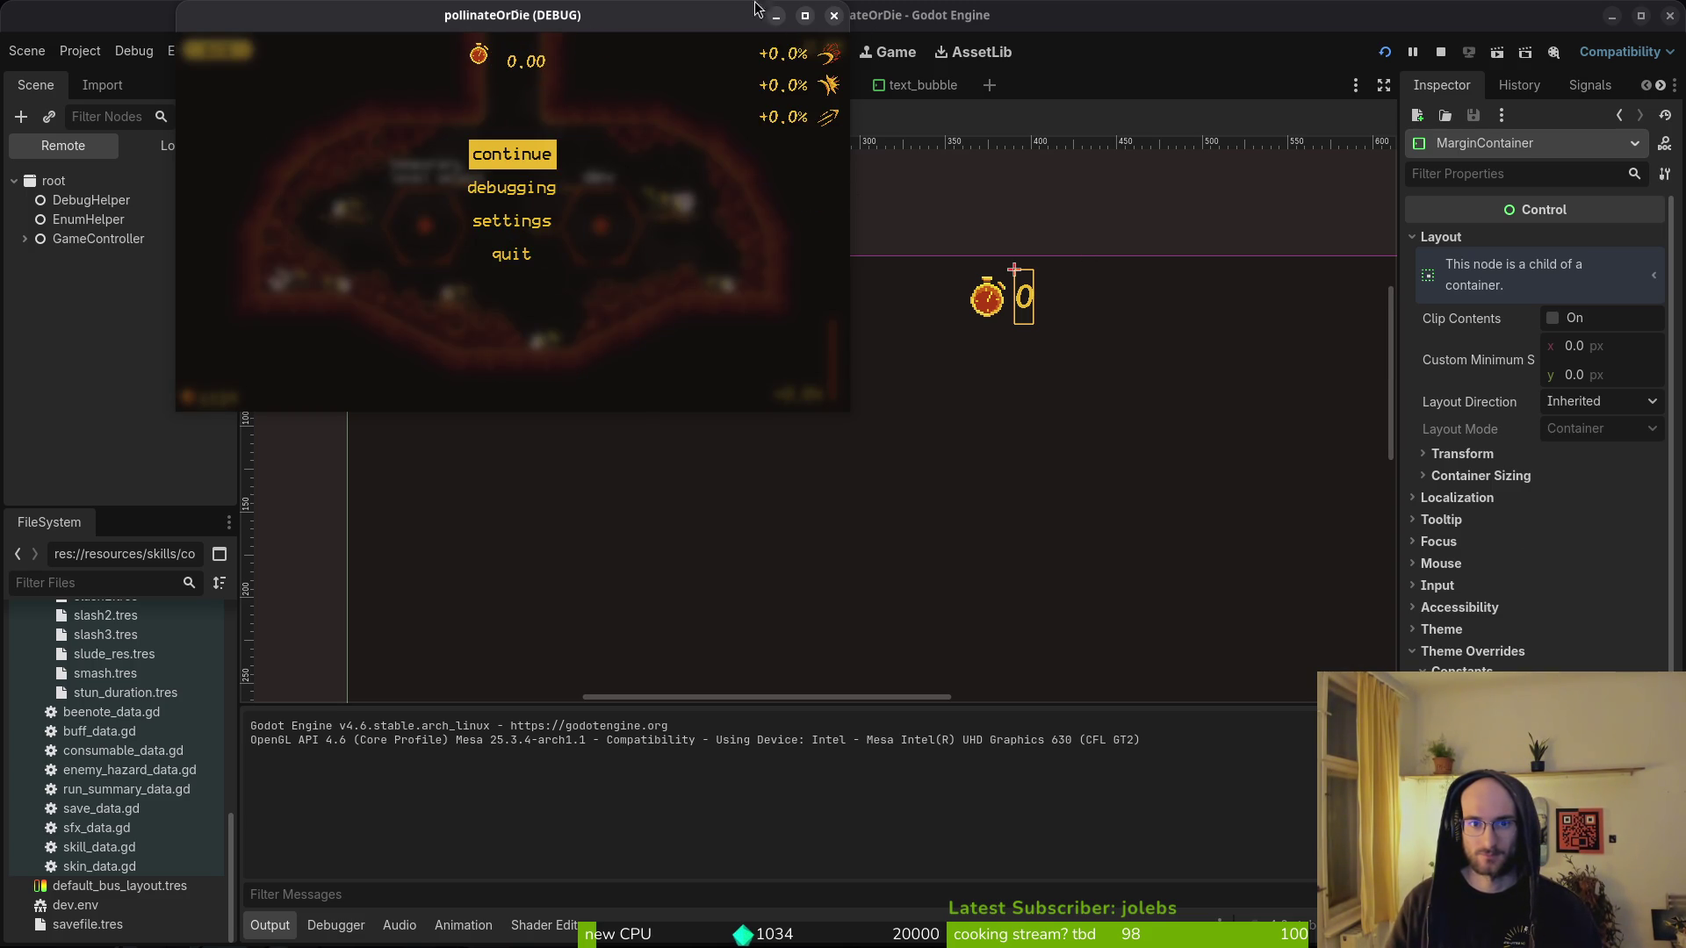
pyautogui.click(835, 15)
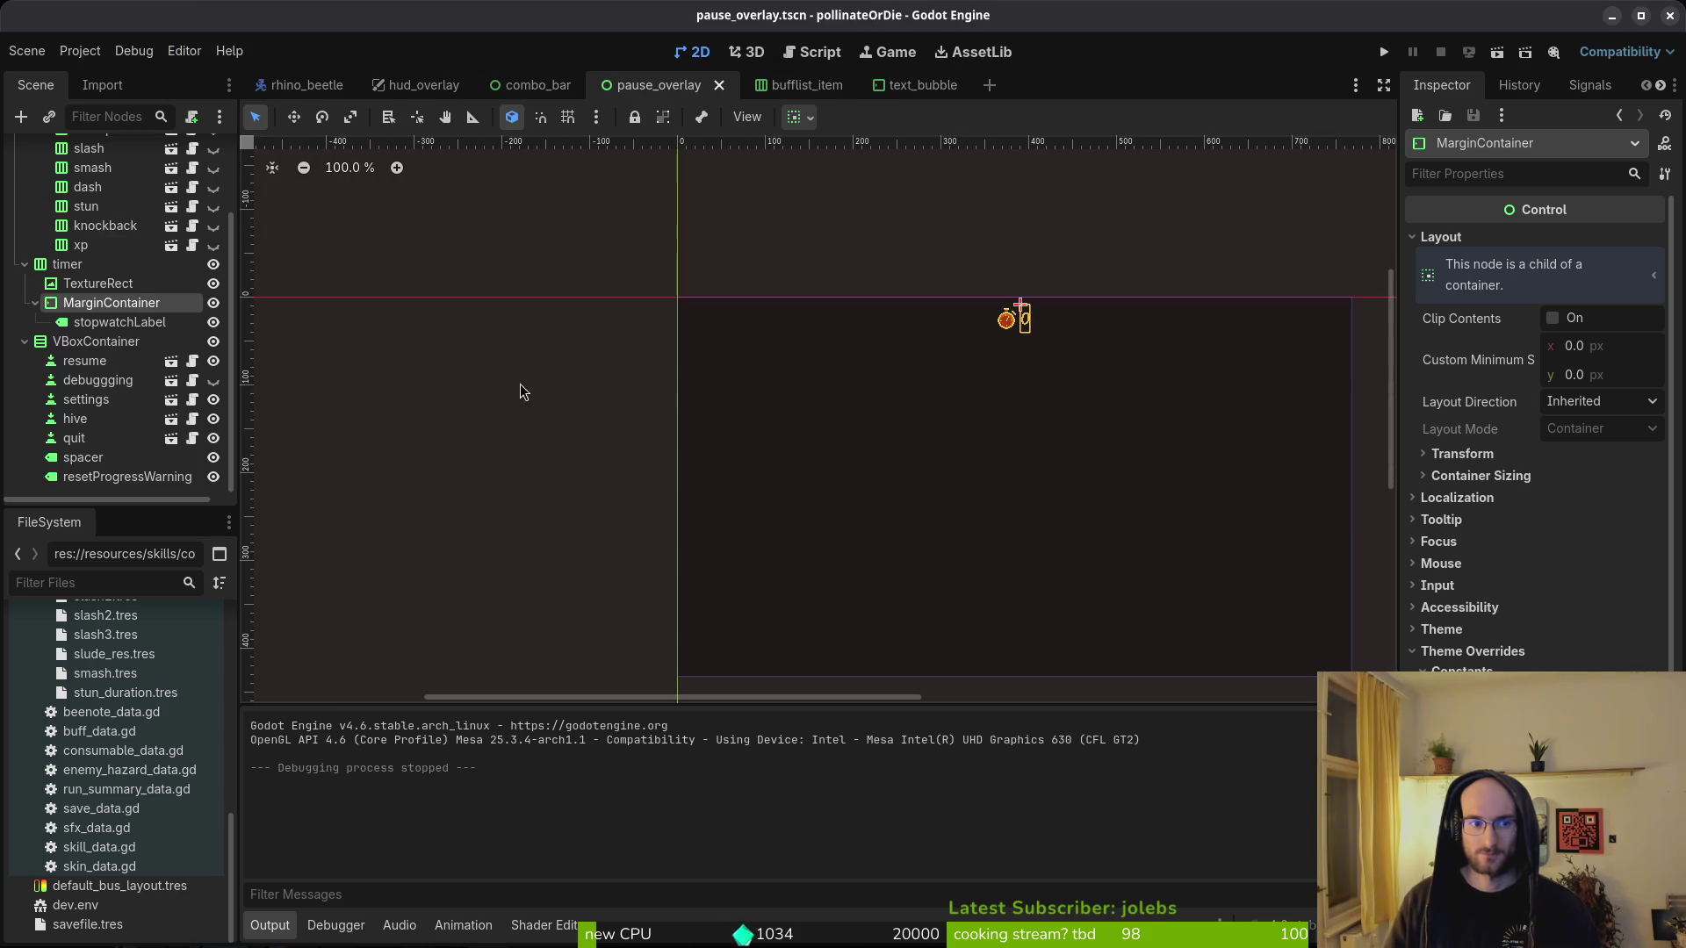
# - Select the timer container, frame it with F, zoom the canvas, and expand its theme constant overrides
pyautogui.click(67, 264)
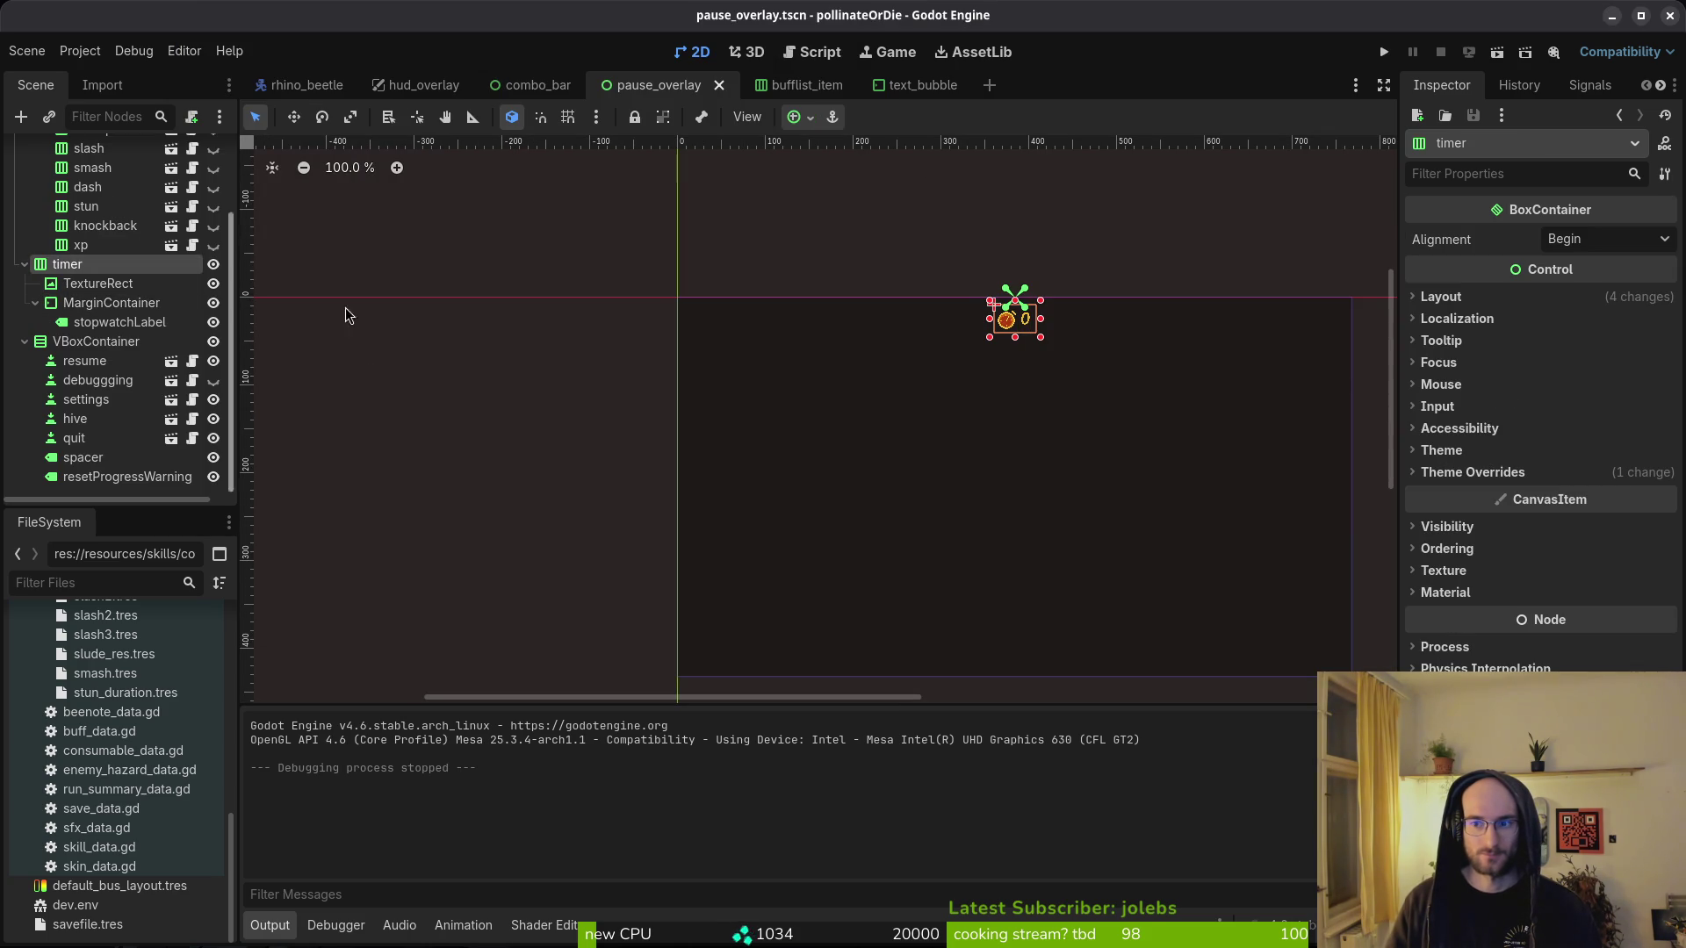
pyautogui.press('f')
pyautogui.scroll(6, 834, 334)
pyautogui.scroll(-3, 579, 327)
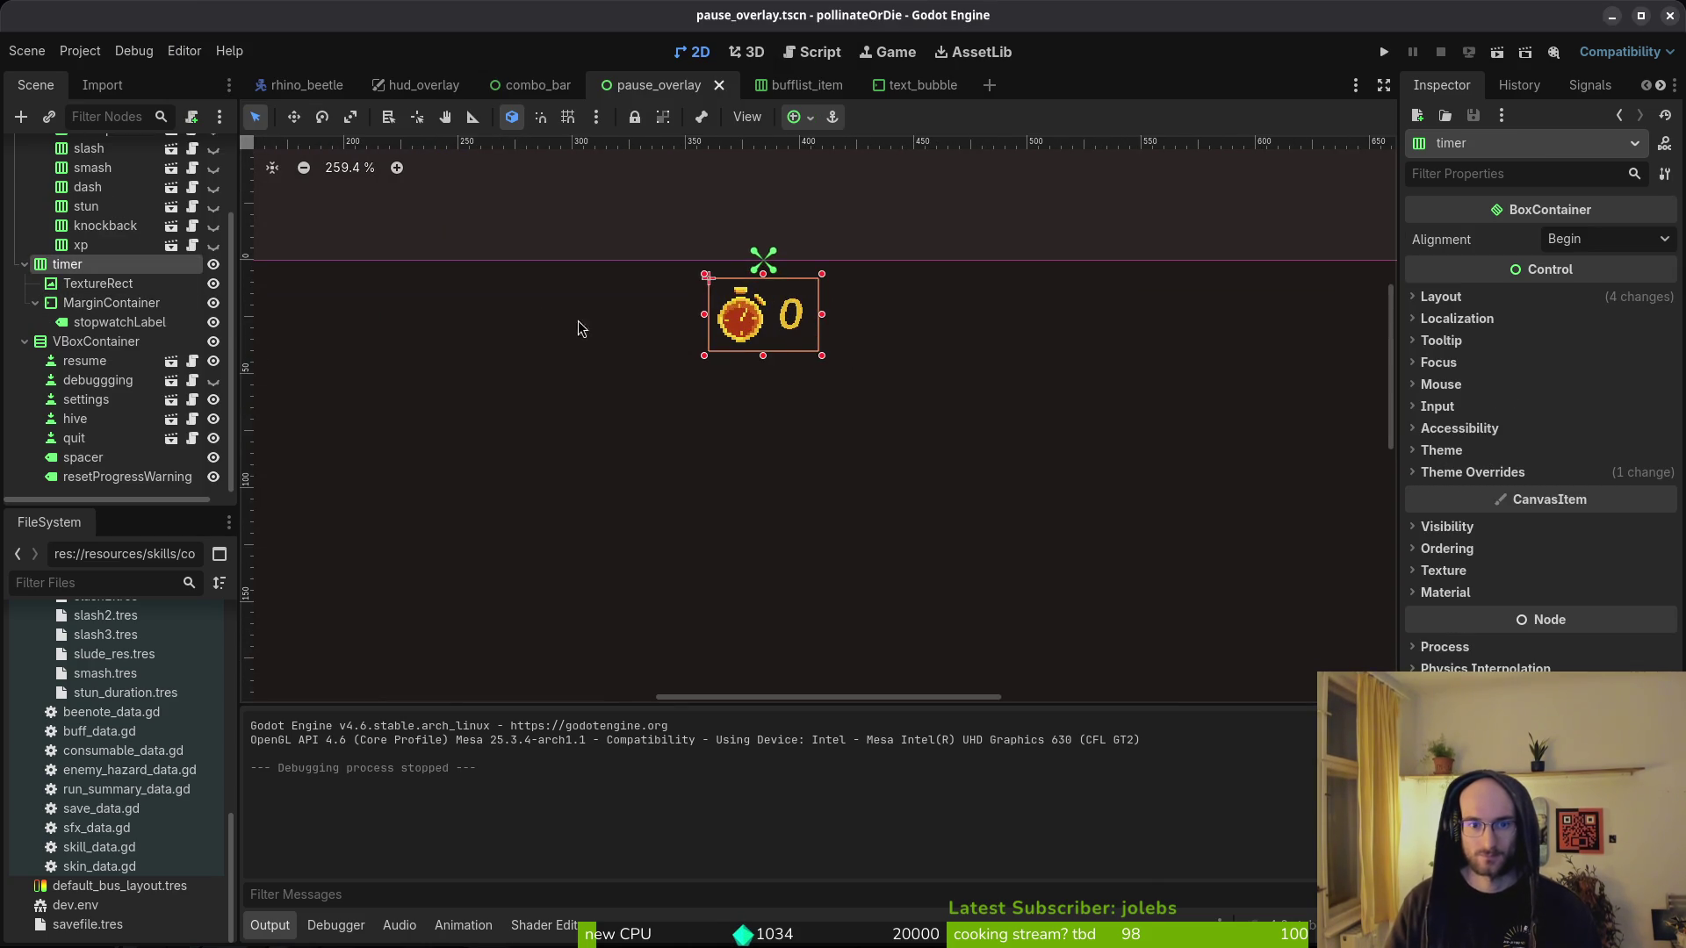
pyautogui.scroll(-6, 840, 428)
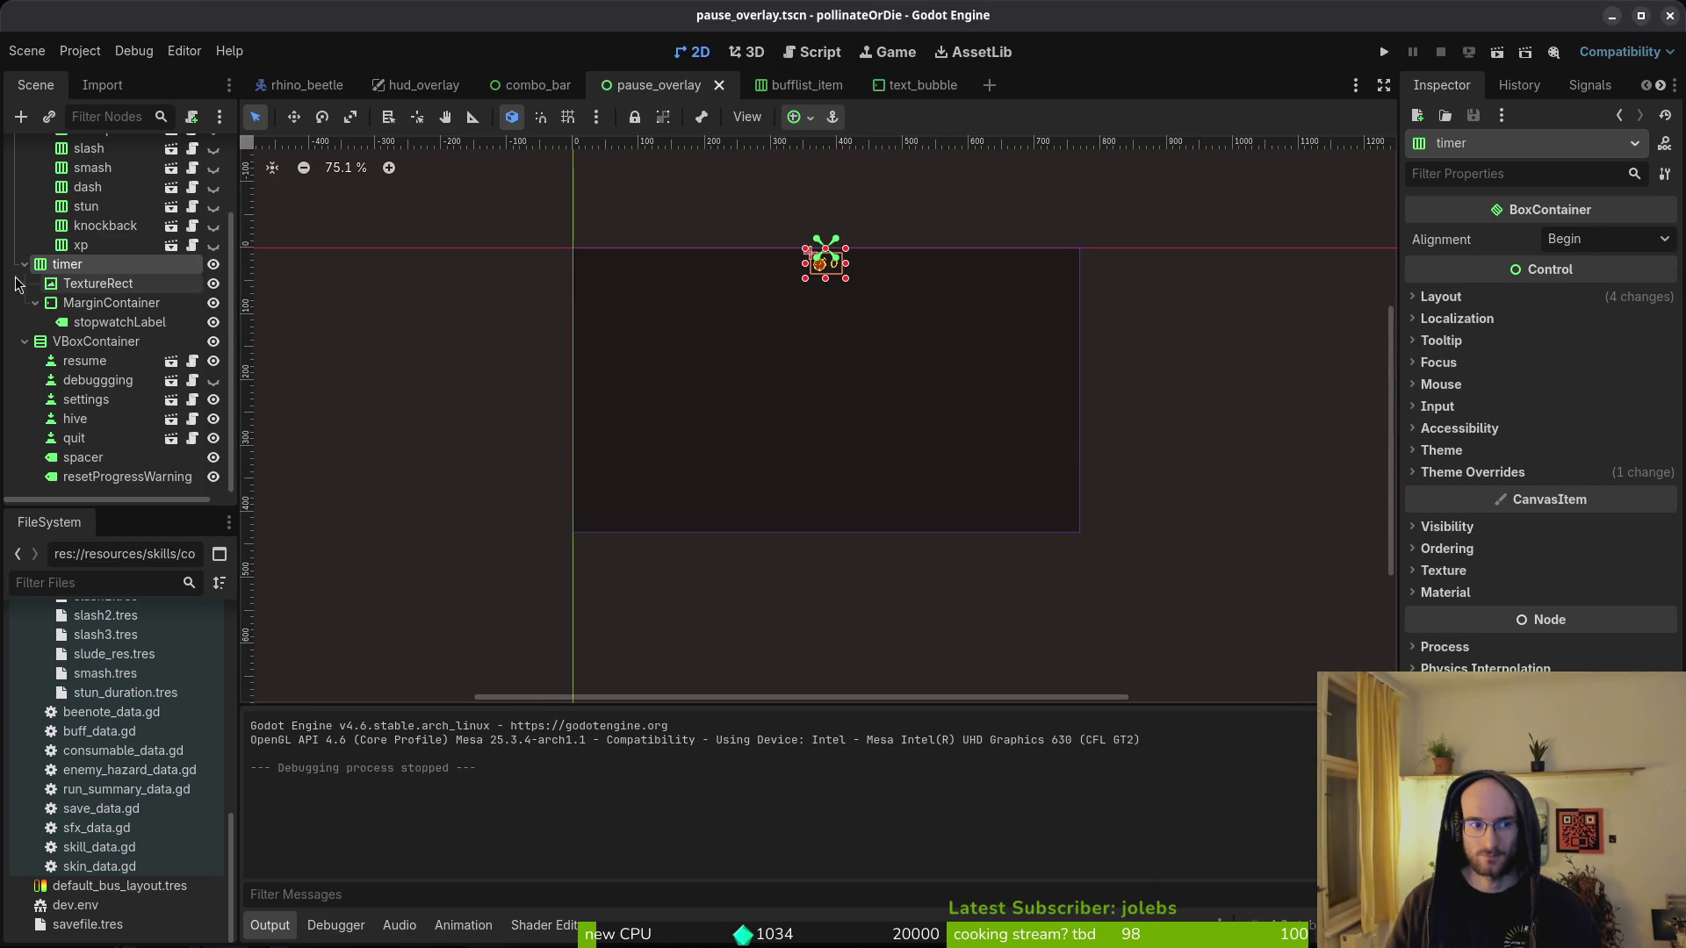
pyautogui.scroll(-1, 896, 298)
pyautogui.scroll(-2, 883, 317)
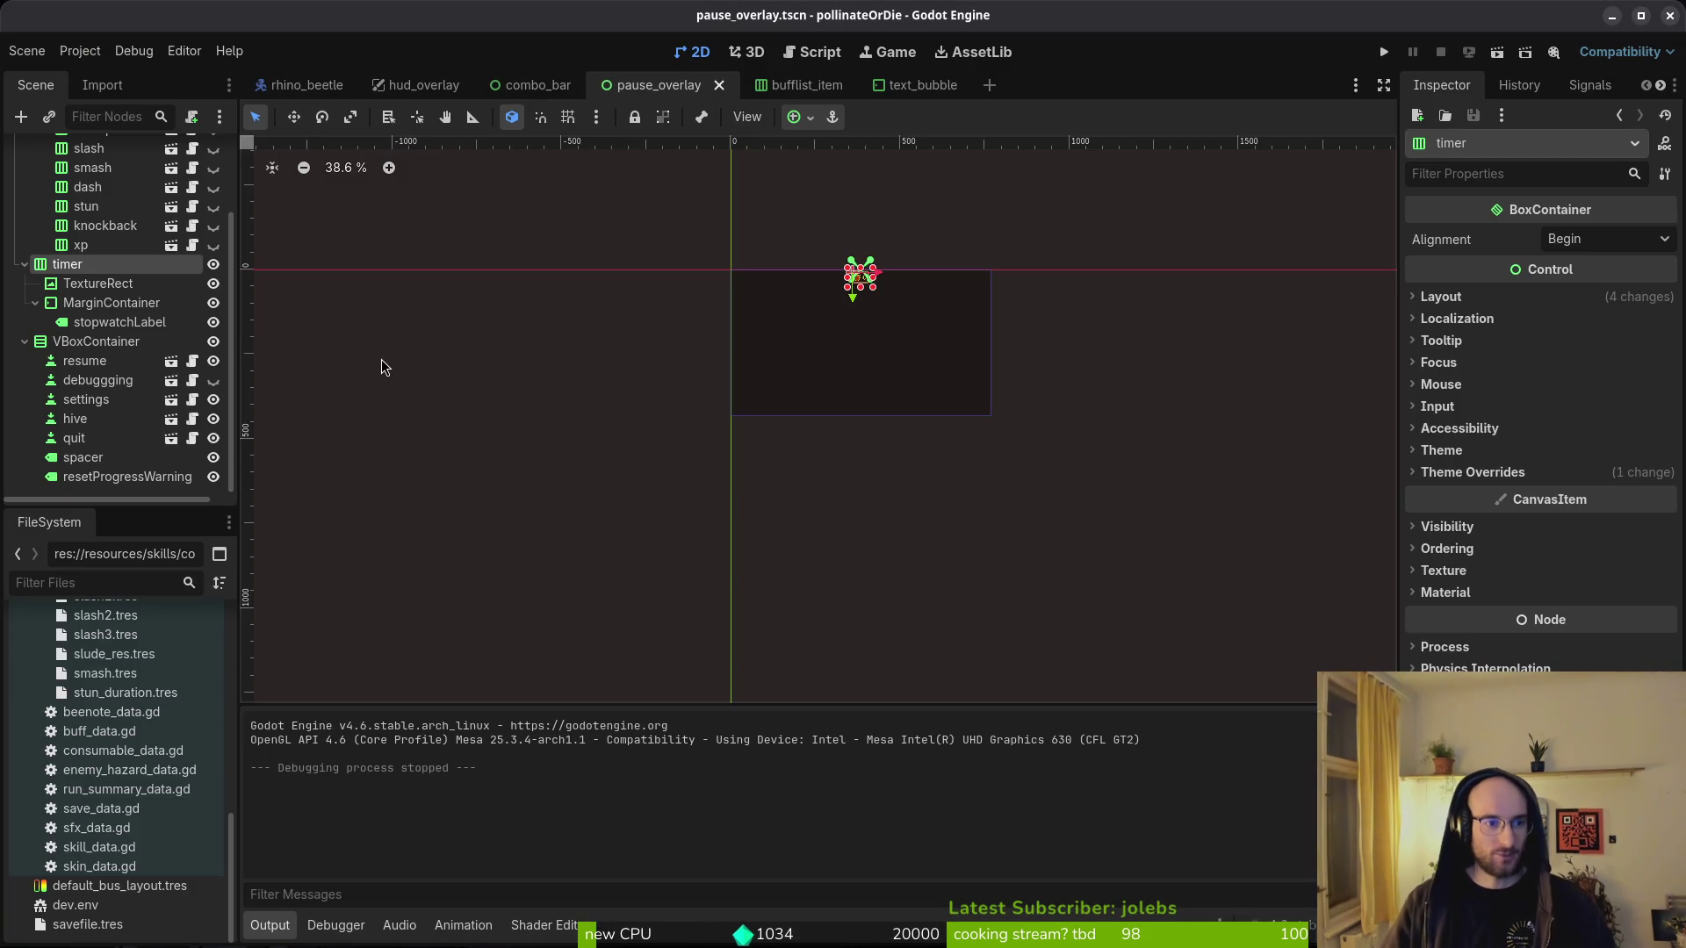
pyautogui.click(1472, 472)
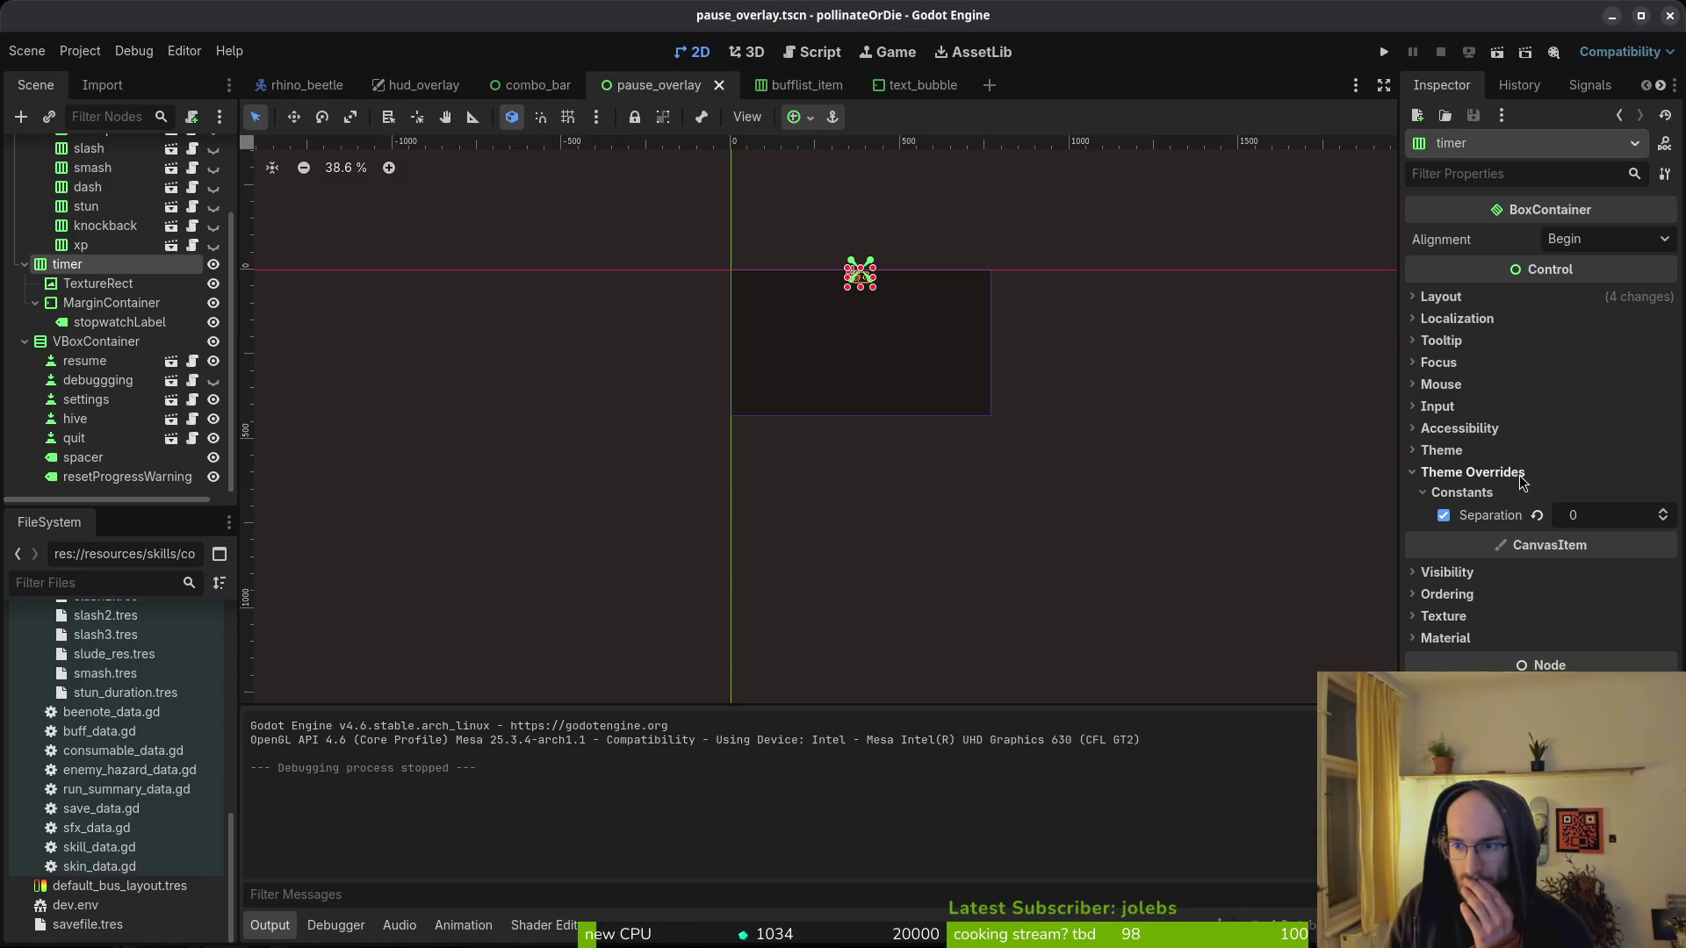
# - Reset and restore the timer's Separation override, refocus the canvas, and briefly test-run the game
pyautogui.click(1538, 516)
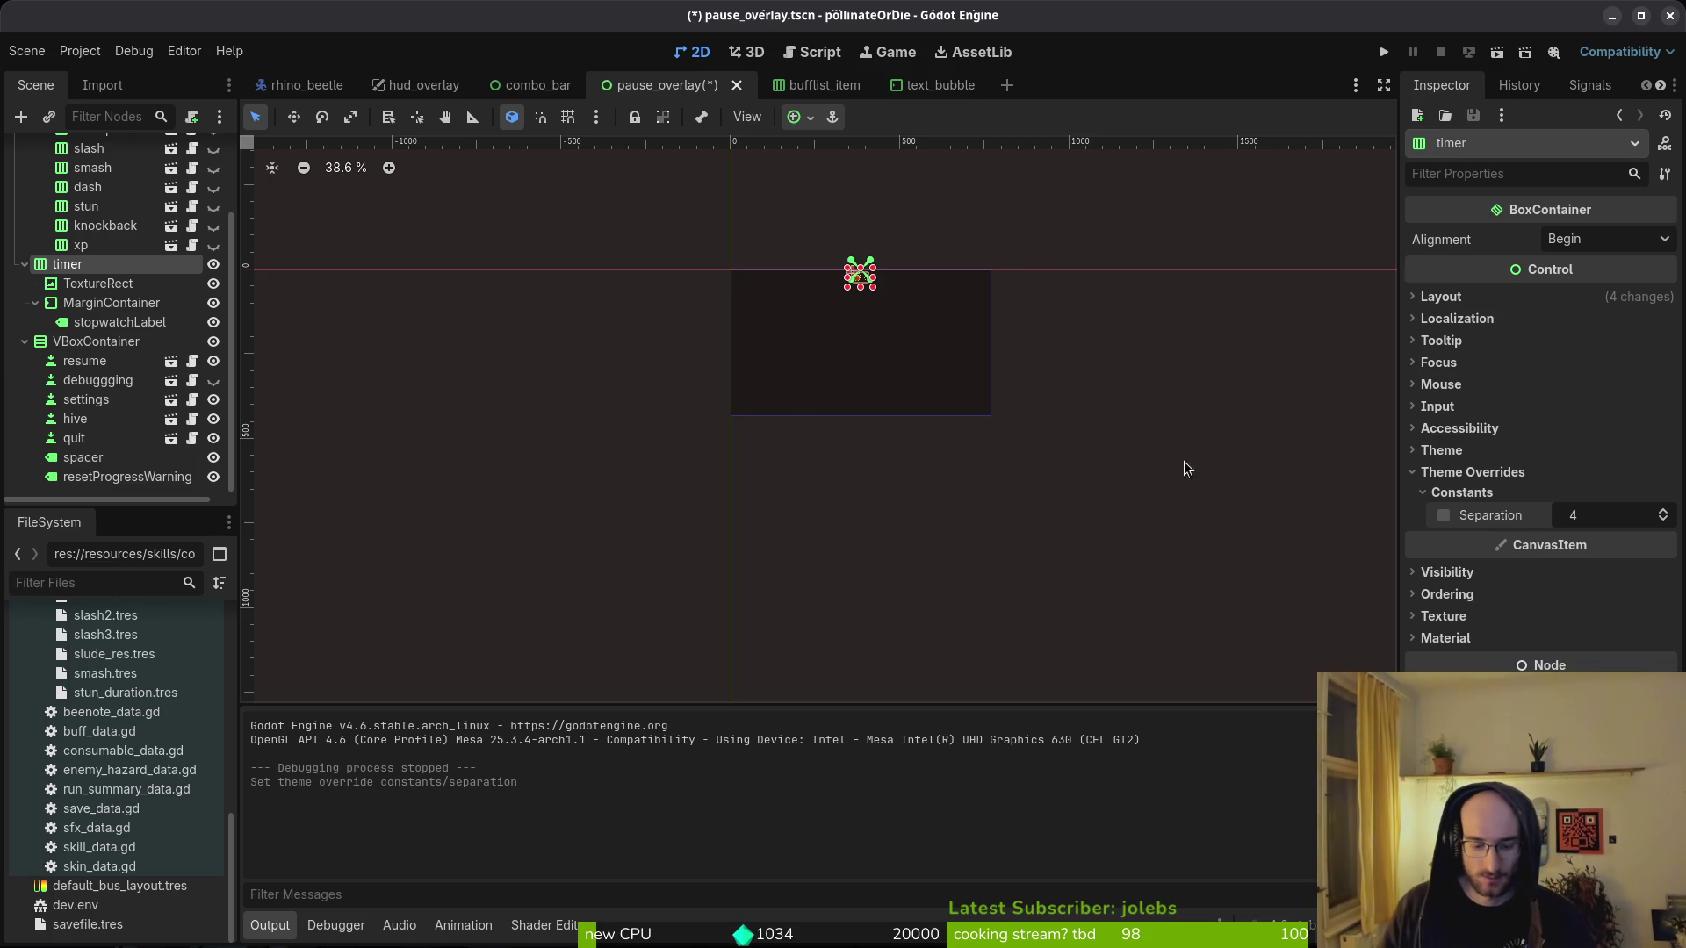
pyautogui.hotkey('ctrl', 'z')
pyautogui.scroll(10, 836, 309)
pyautogui.press('f')
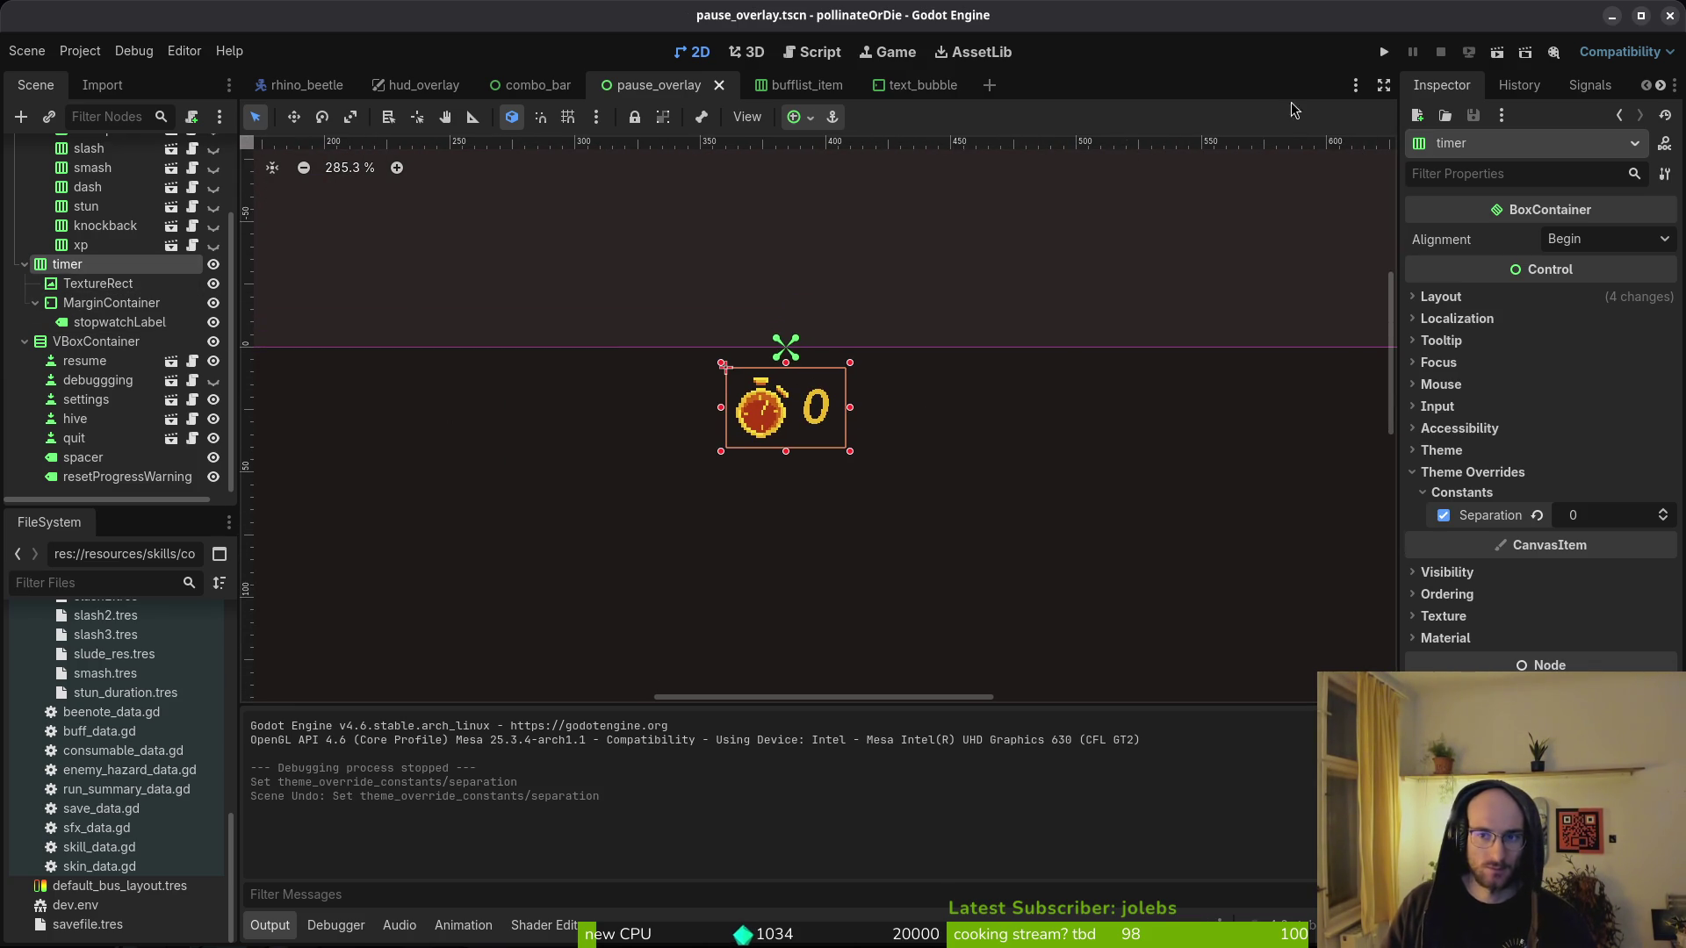
pyautogui.click(1385, 54)
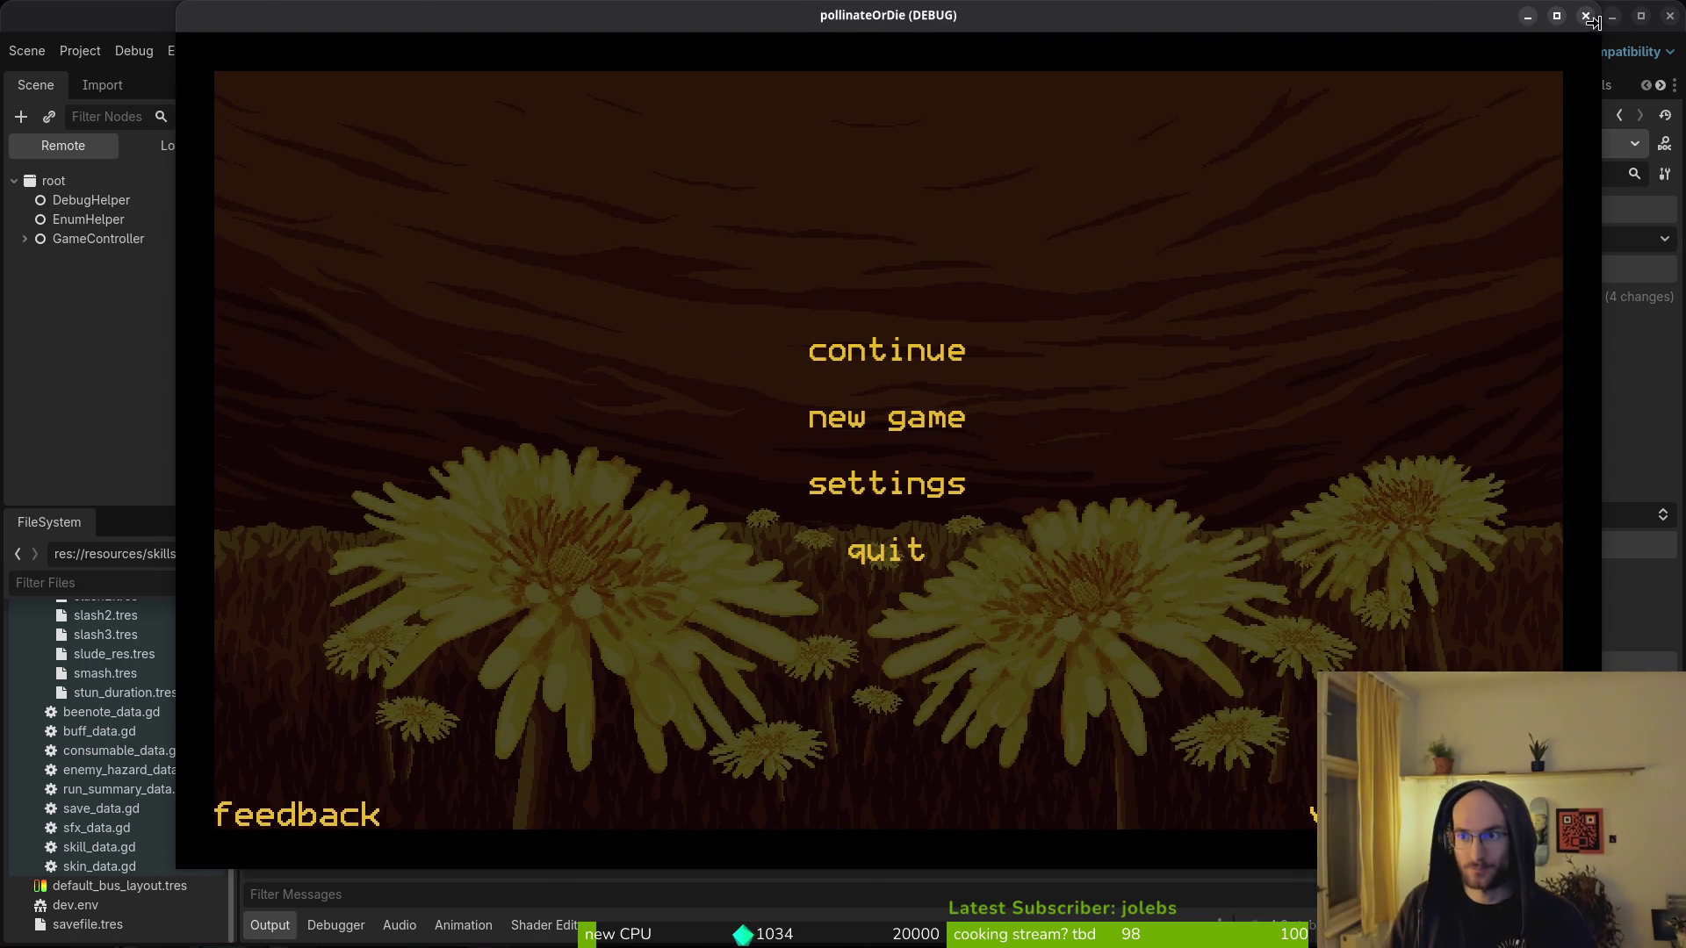
pyautogui.click(1587, 16)
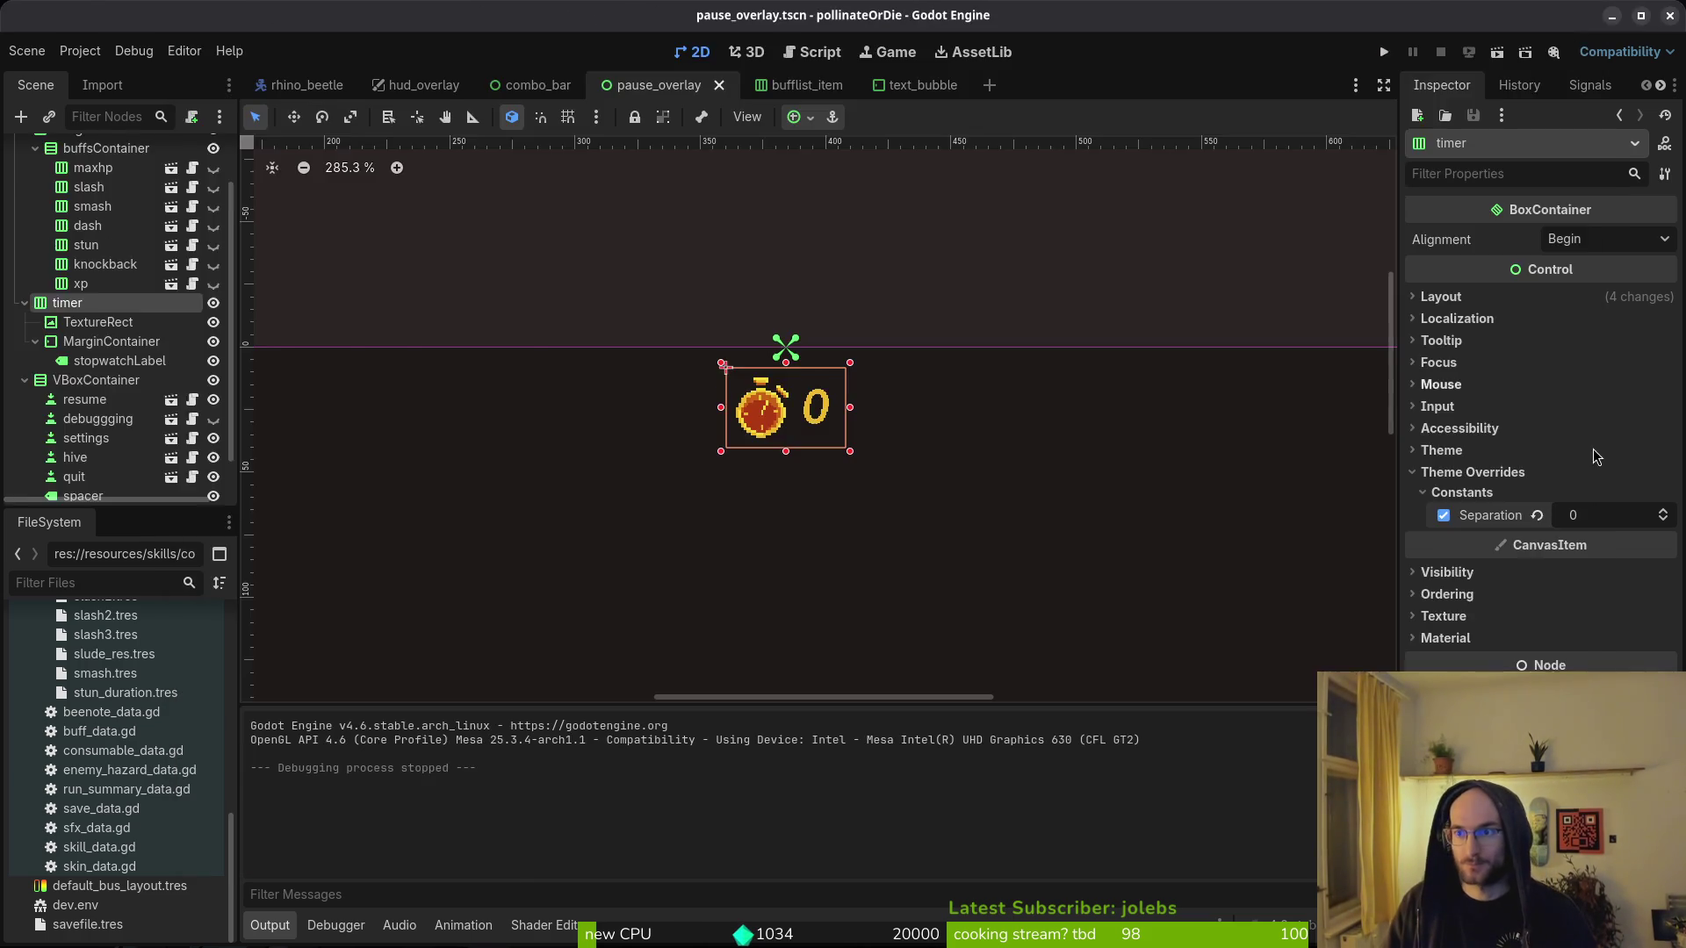
# - In the terminal, review the pause_overlay.tscn and project.godot diffs in tig, then return to Godot
pyautogui.hotkey('alt', 'Tab')
pyautogui.write('ig')
pyautogui.press('Return')
pyautogui.press('Down')
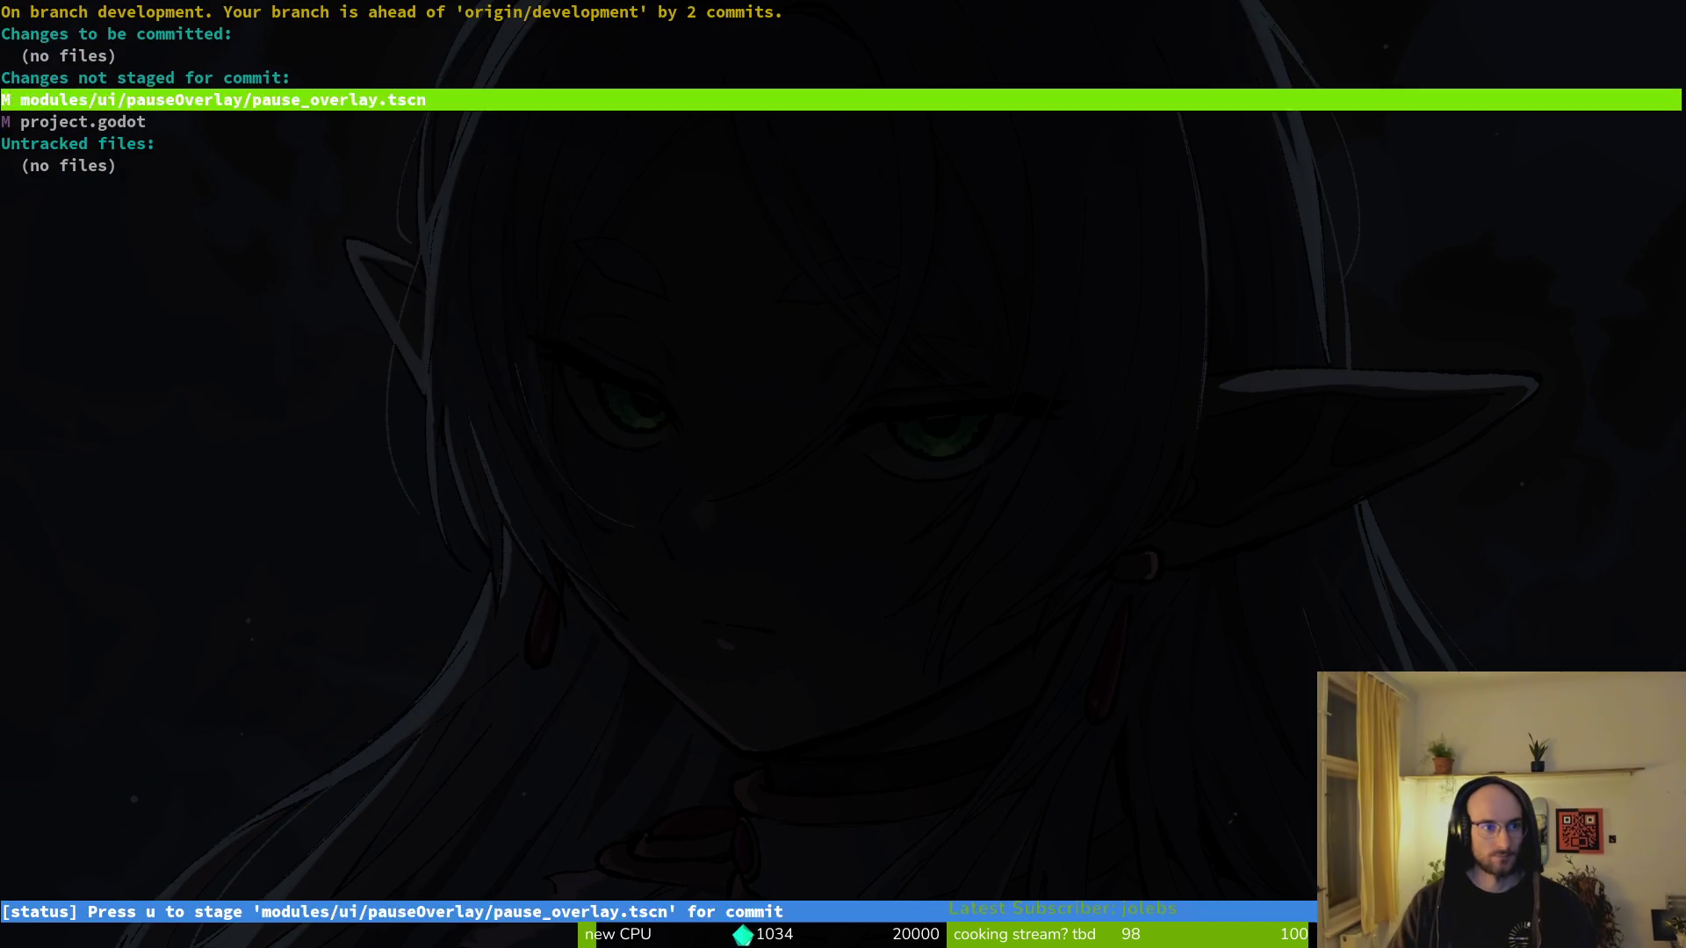
pyautogui.press('Down')
pyautogui.press('Return')
pyautogui.press('Up')
pyautogui.press('q')
pyautogui.press('q')
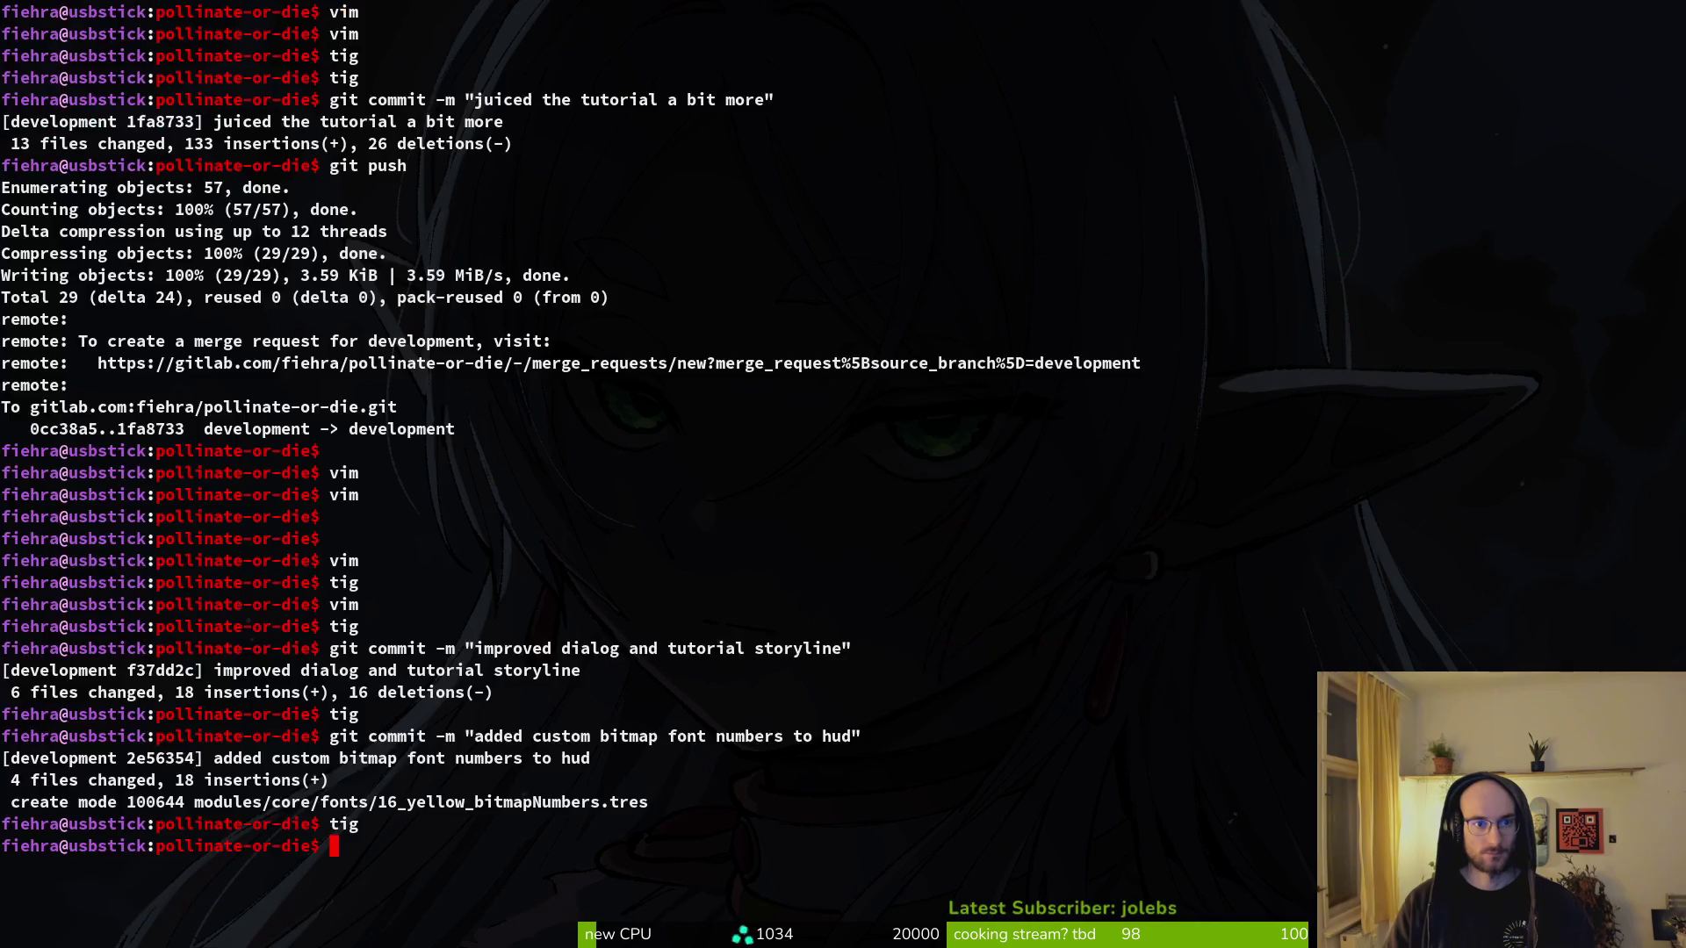
pyautogui.hotkey('alt', 'Tab')
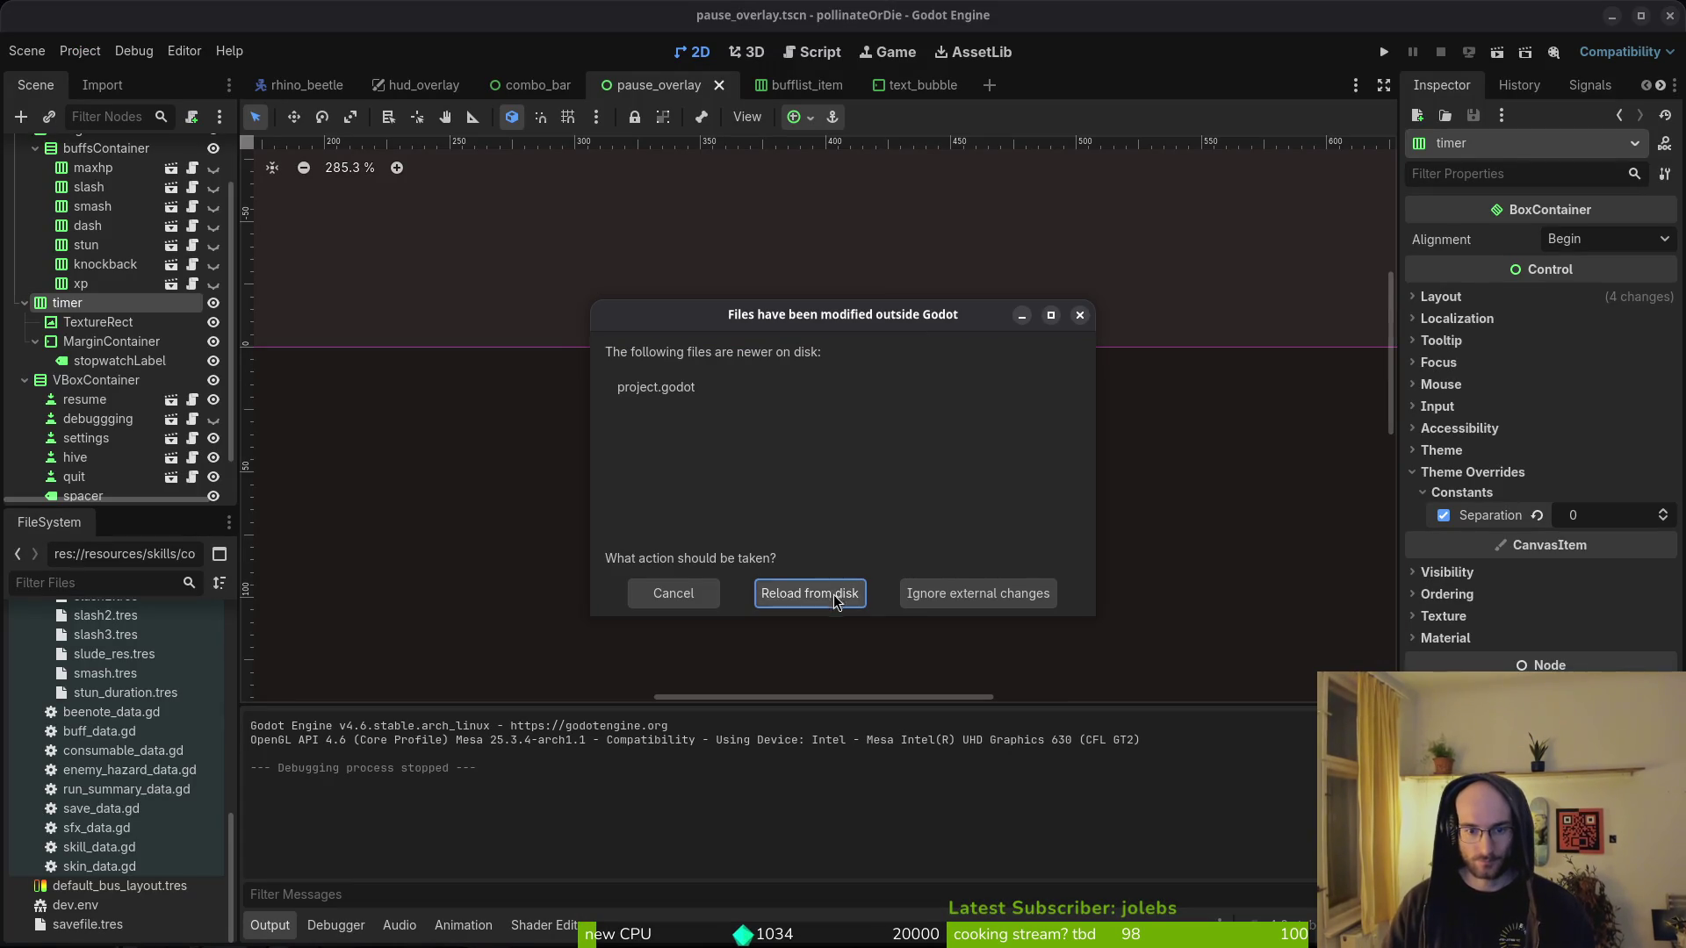
# - Reload project.godot from disk, run the game, and pause it in the hive level
pyautogui.click(817, 594)
pyautogui.click(1383, 55)
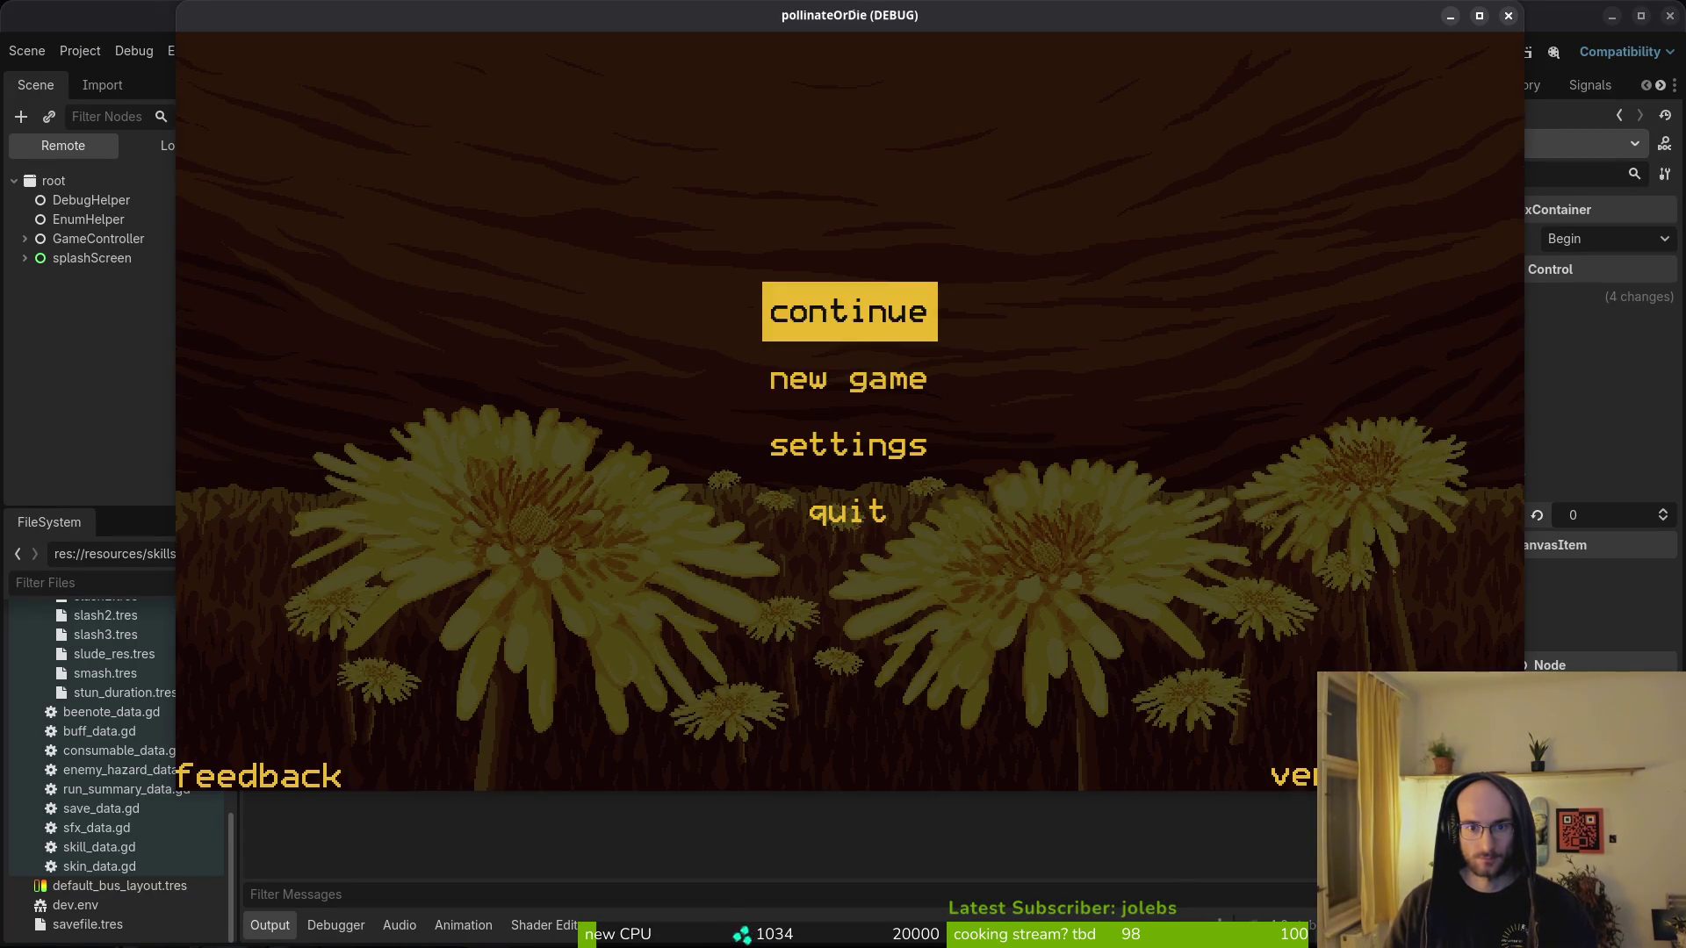
pyautogui.press('Return')
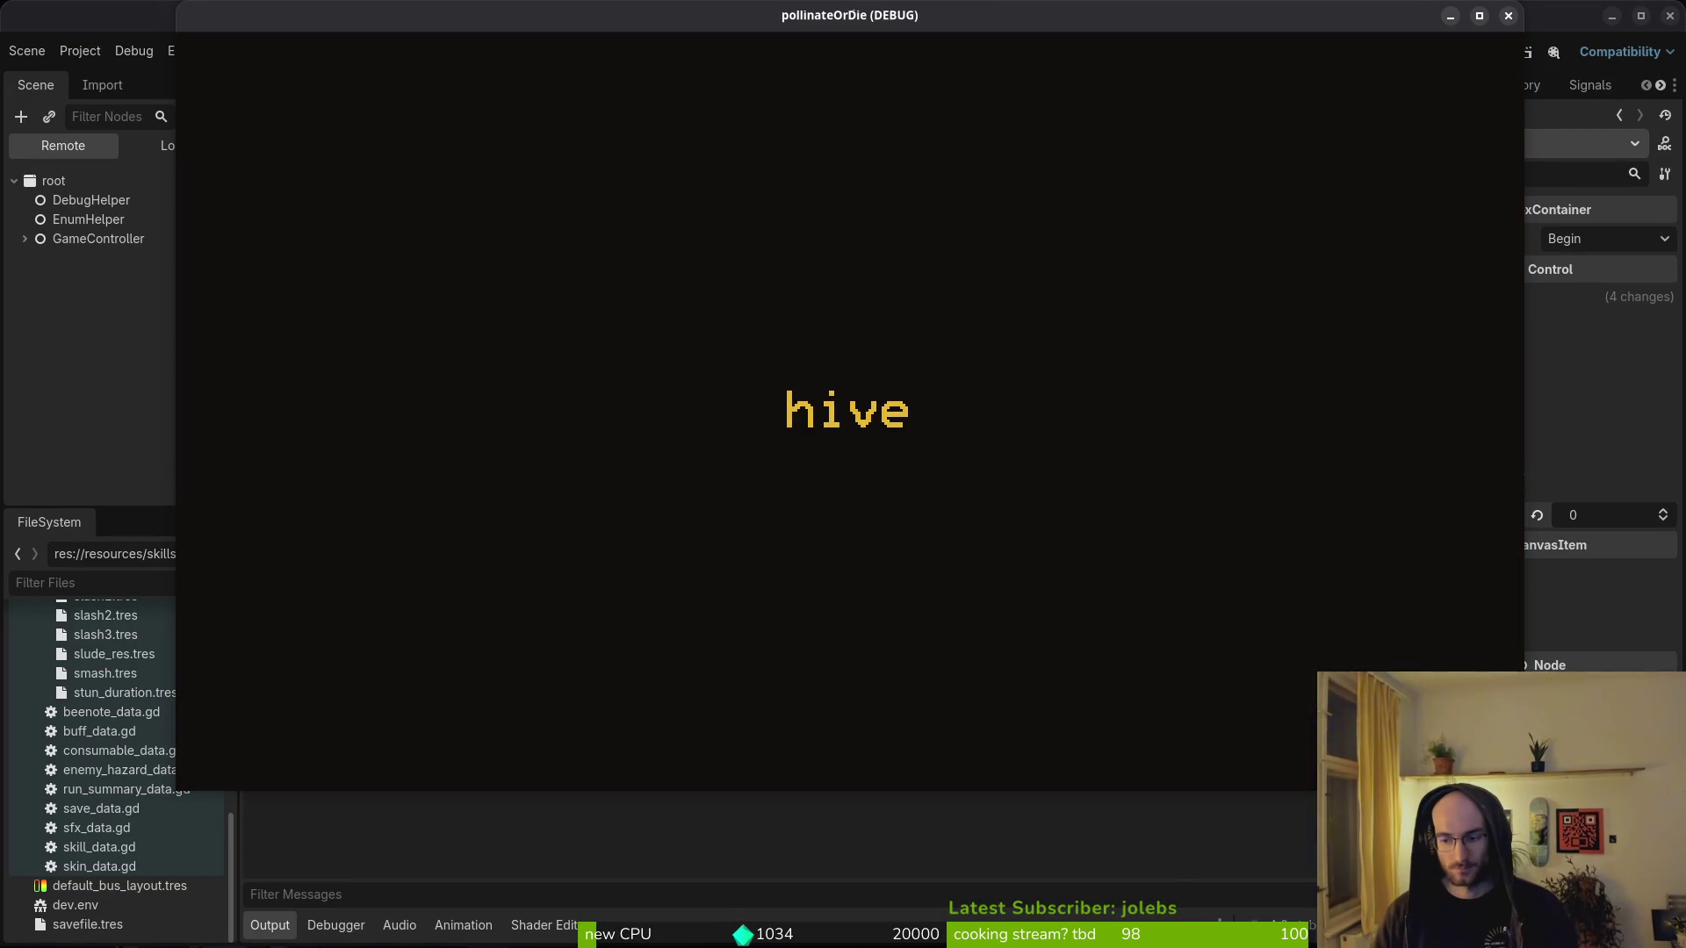
pyautogui.press('Escape')
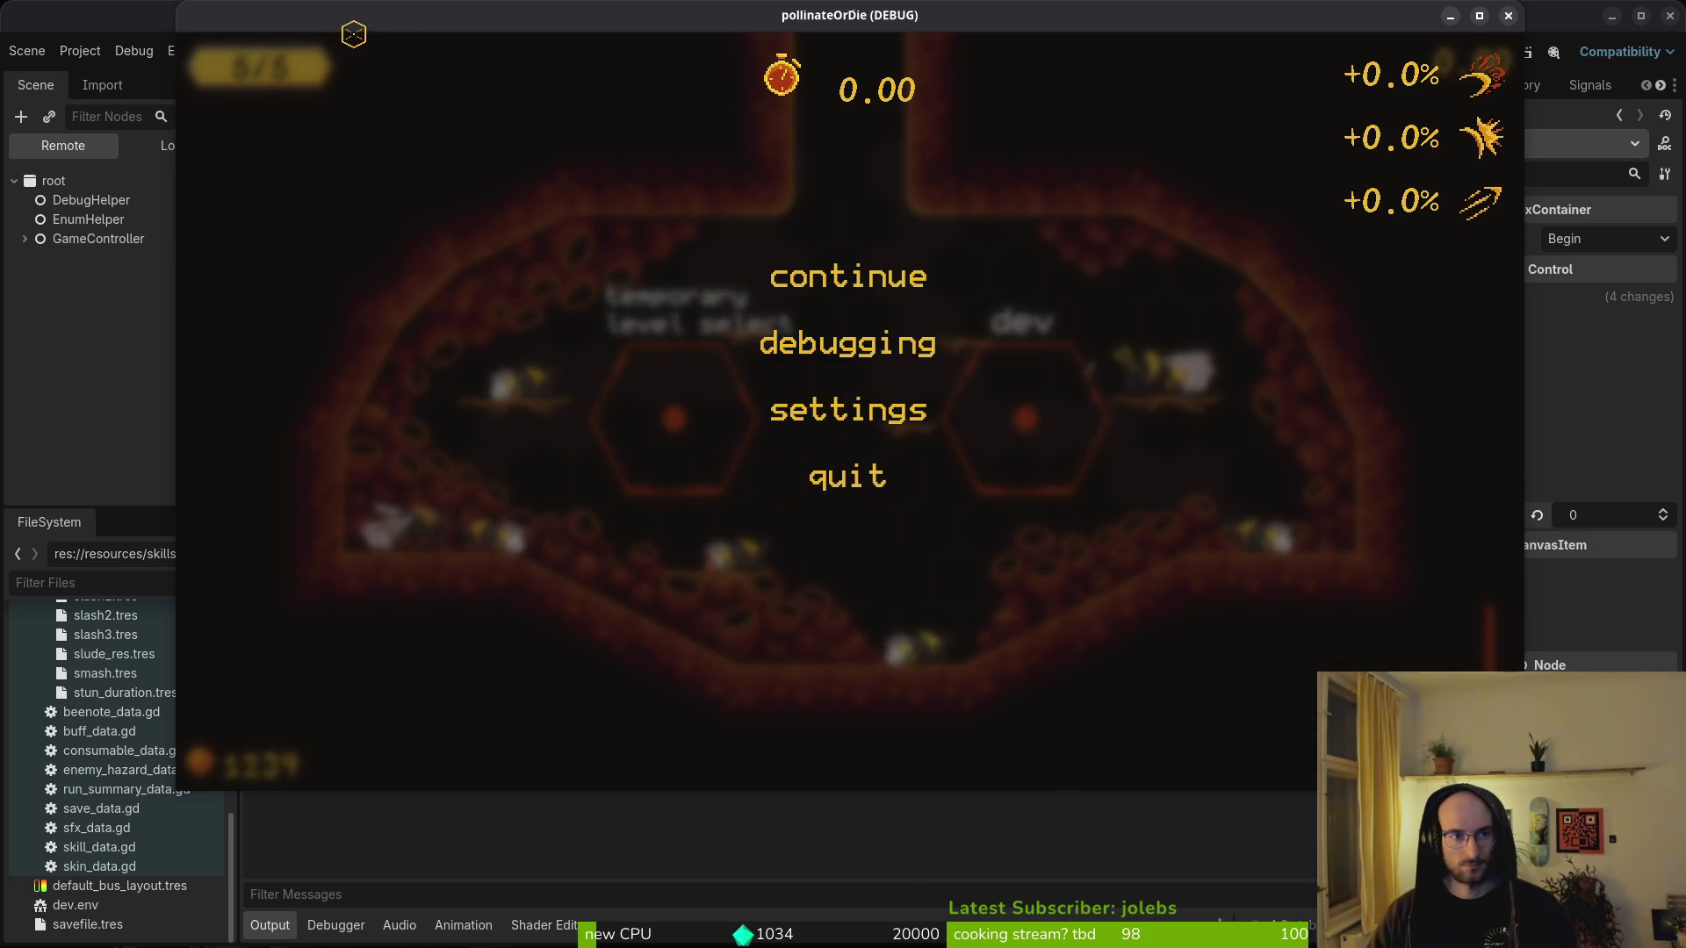
# - Move the game window aside and expand GameController > level > hive in the Remote scene tree
pyautogui.moveTo(346, 26); pyautogui.dragTo(509, 67)
pyautogui.click(25, 239)
pyautogui.click(35, 317)
pyautogui.click(47, 335)
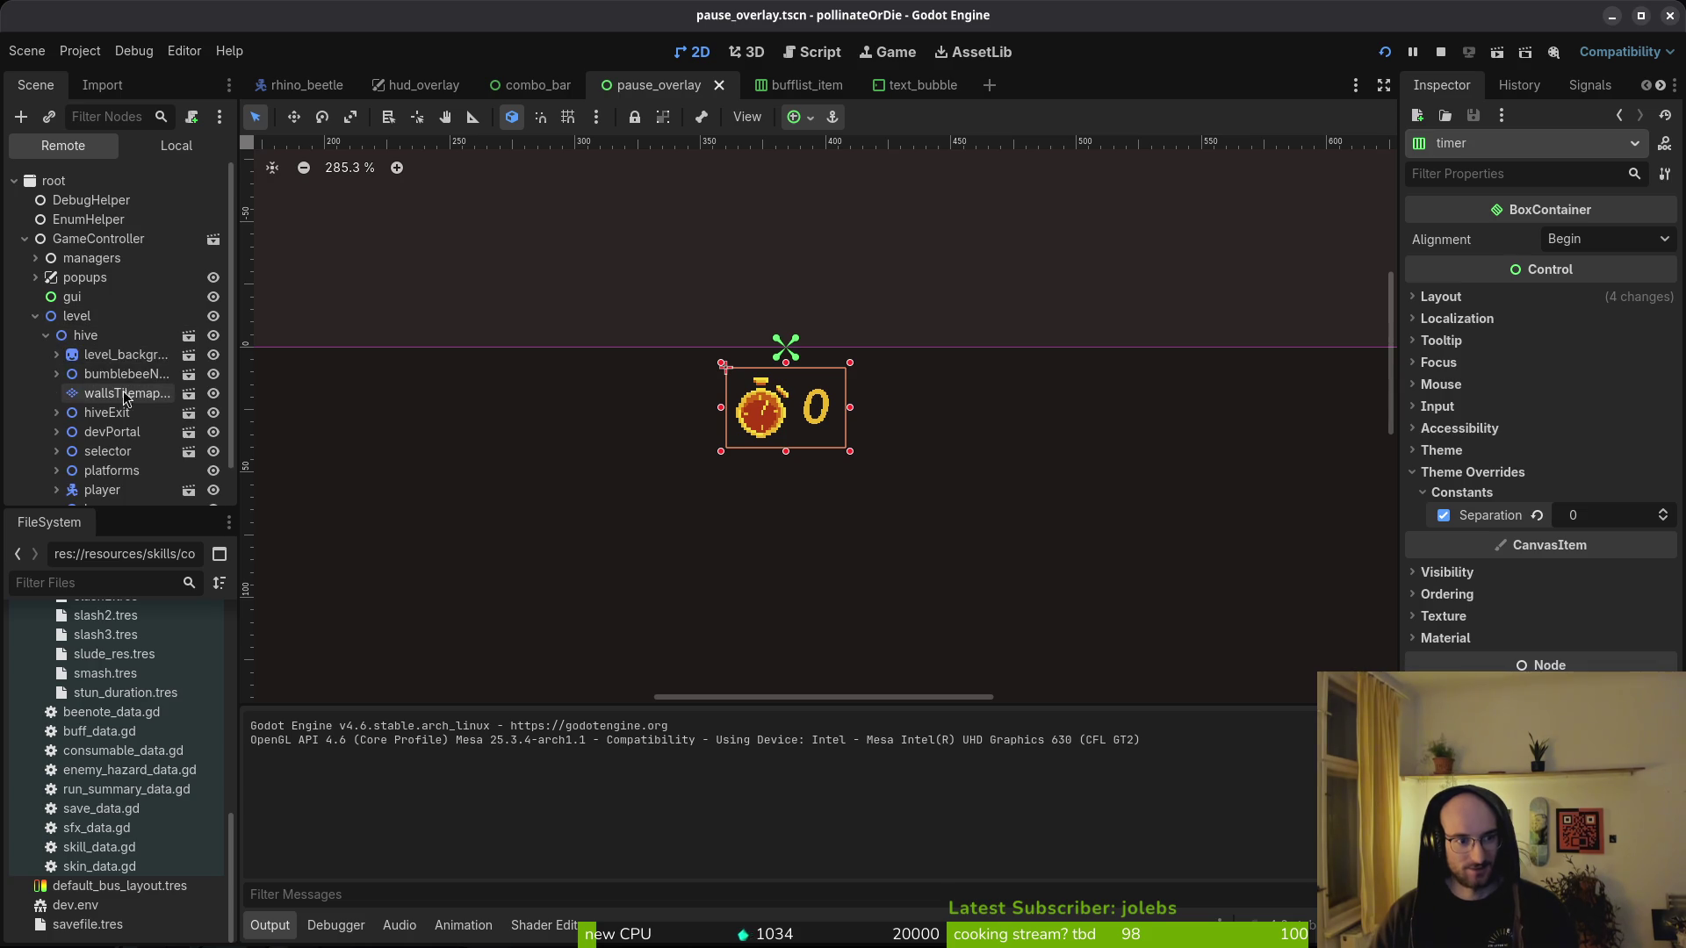
# - In the Remote tree, open popups > pause > timer and inspect its live MarginContainer (76×49, x 30)
pyautogui.scroll(-1, 49, 395)
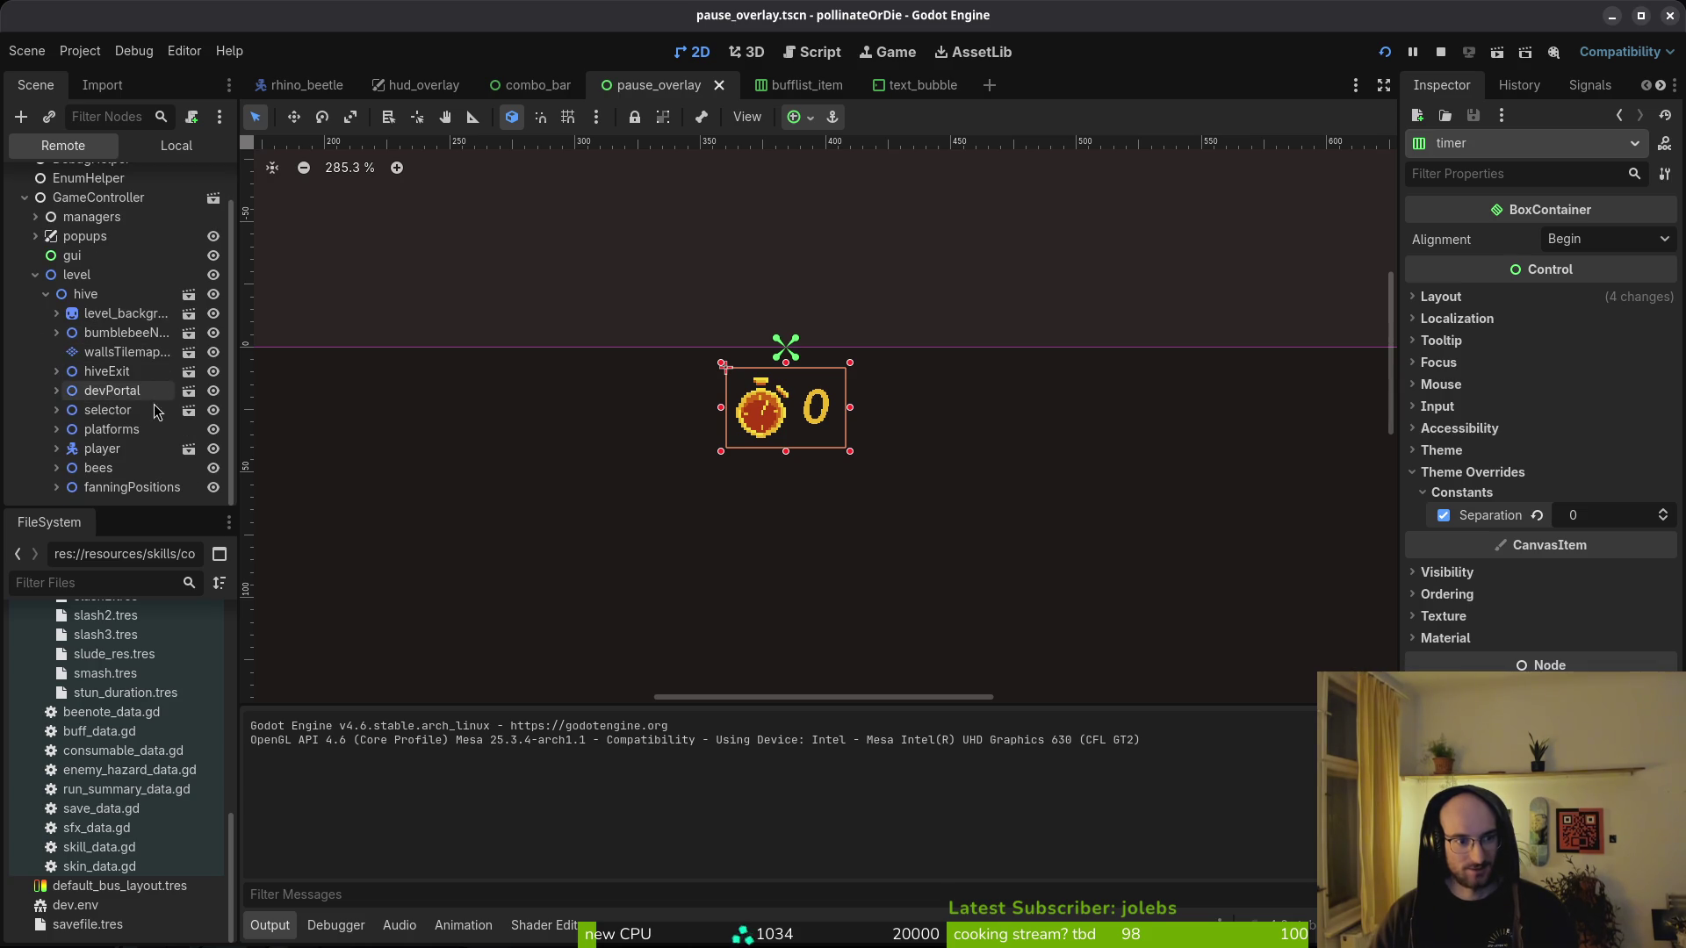
pyautogui.click(35, 274)
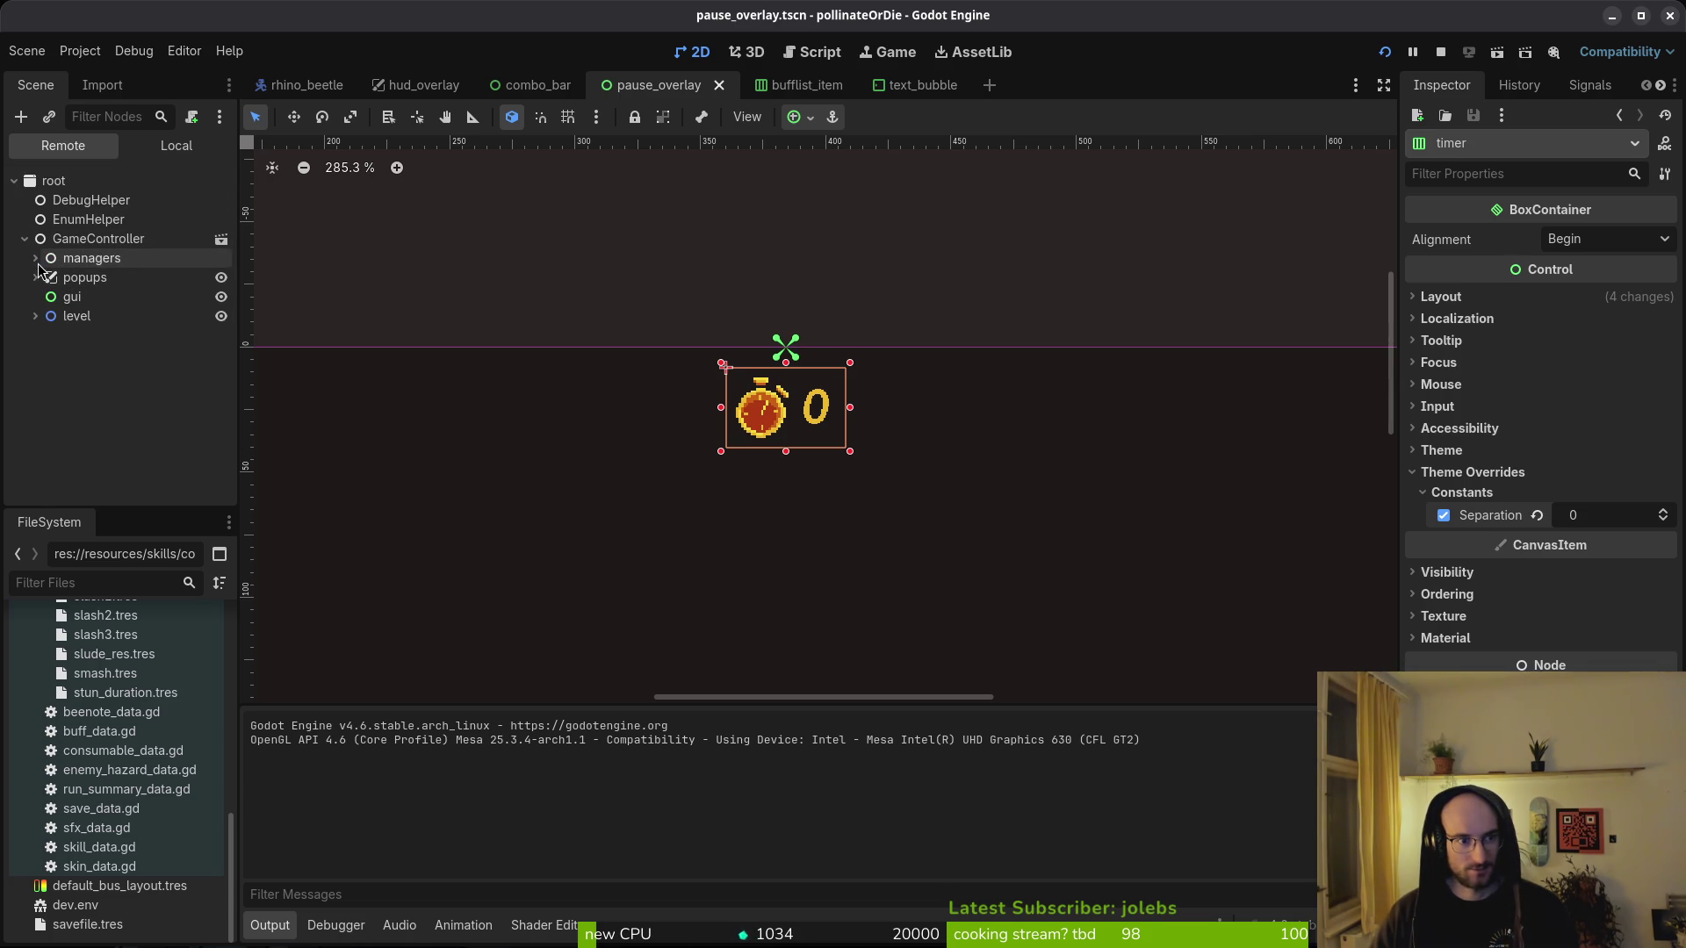
pyautogui.click(35, 277)
pyautogui.click(110, 299)
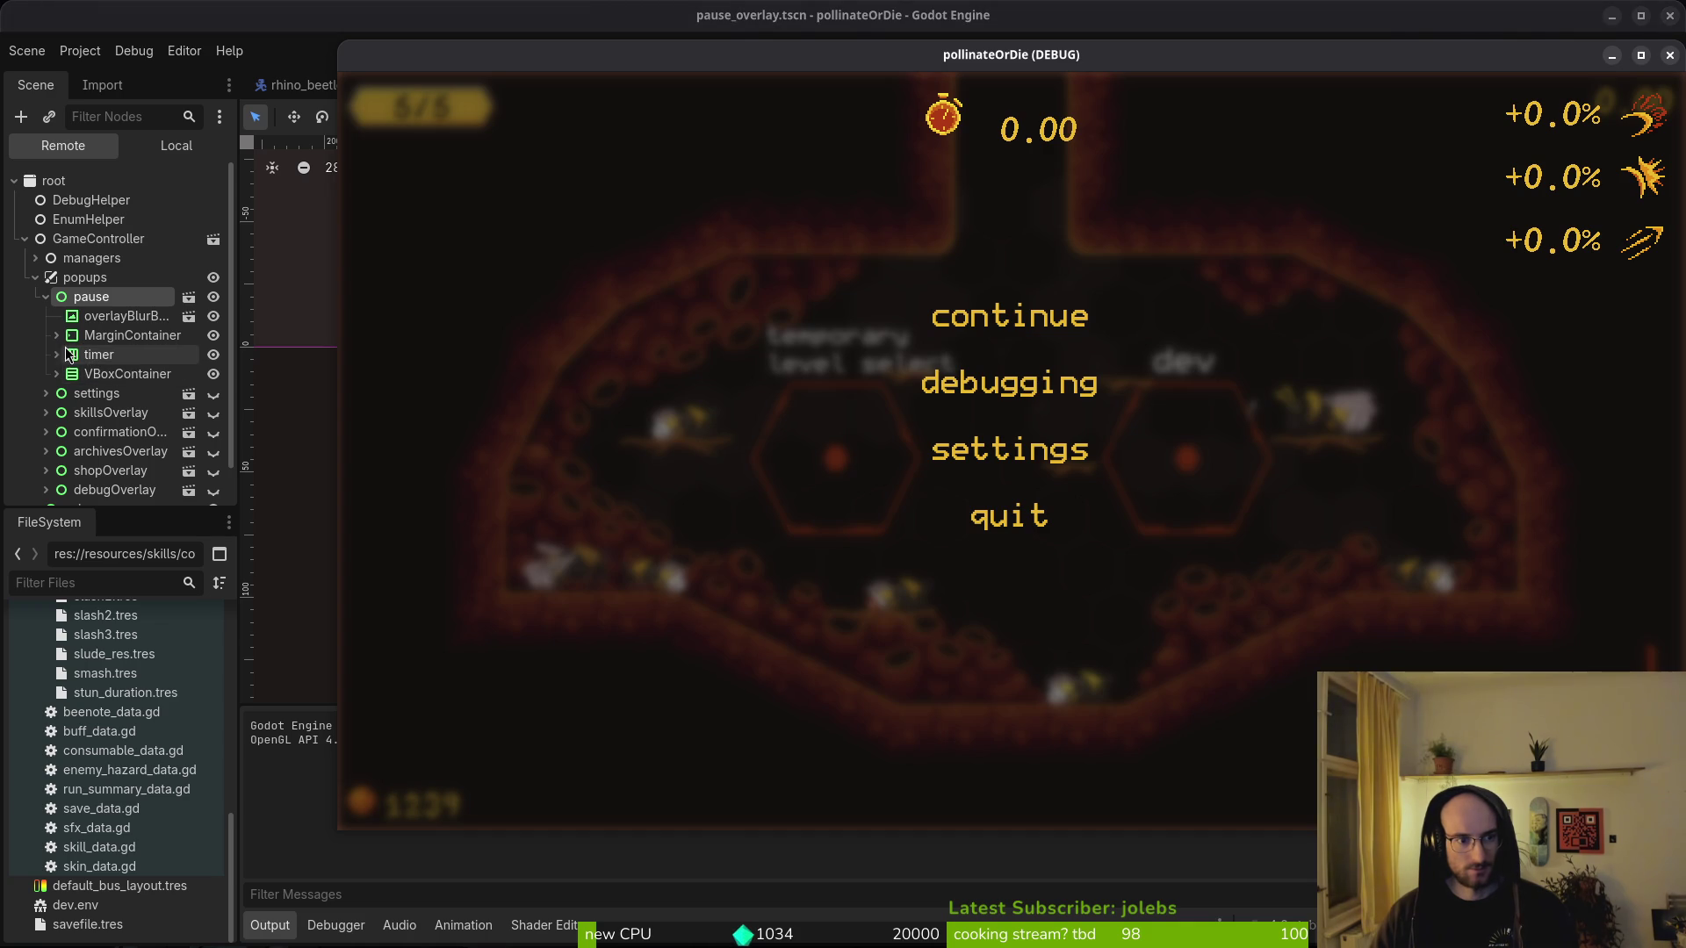
pyautogui.click(91, 356)
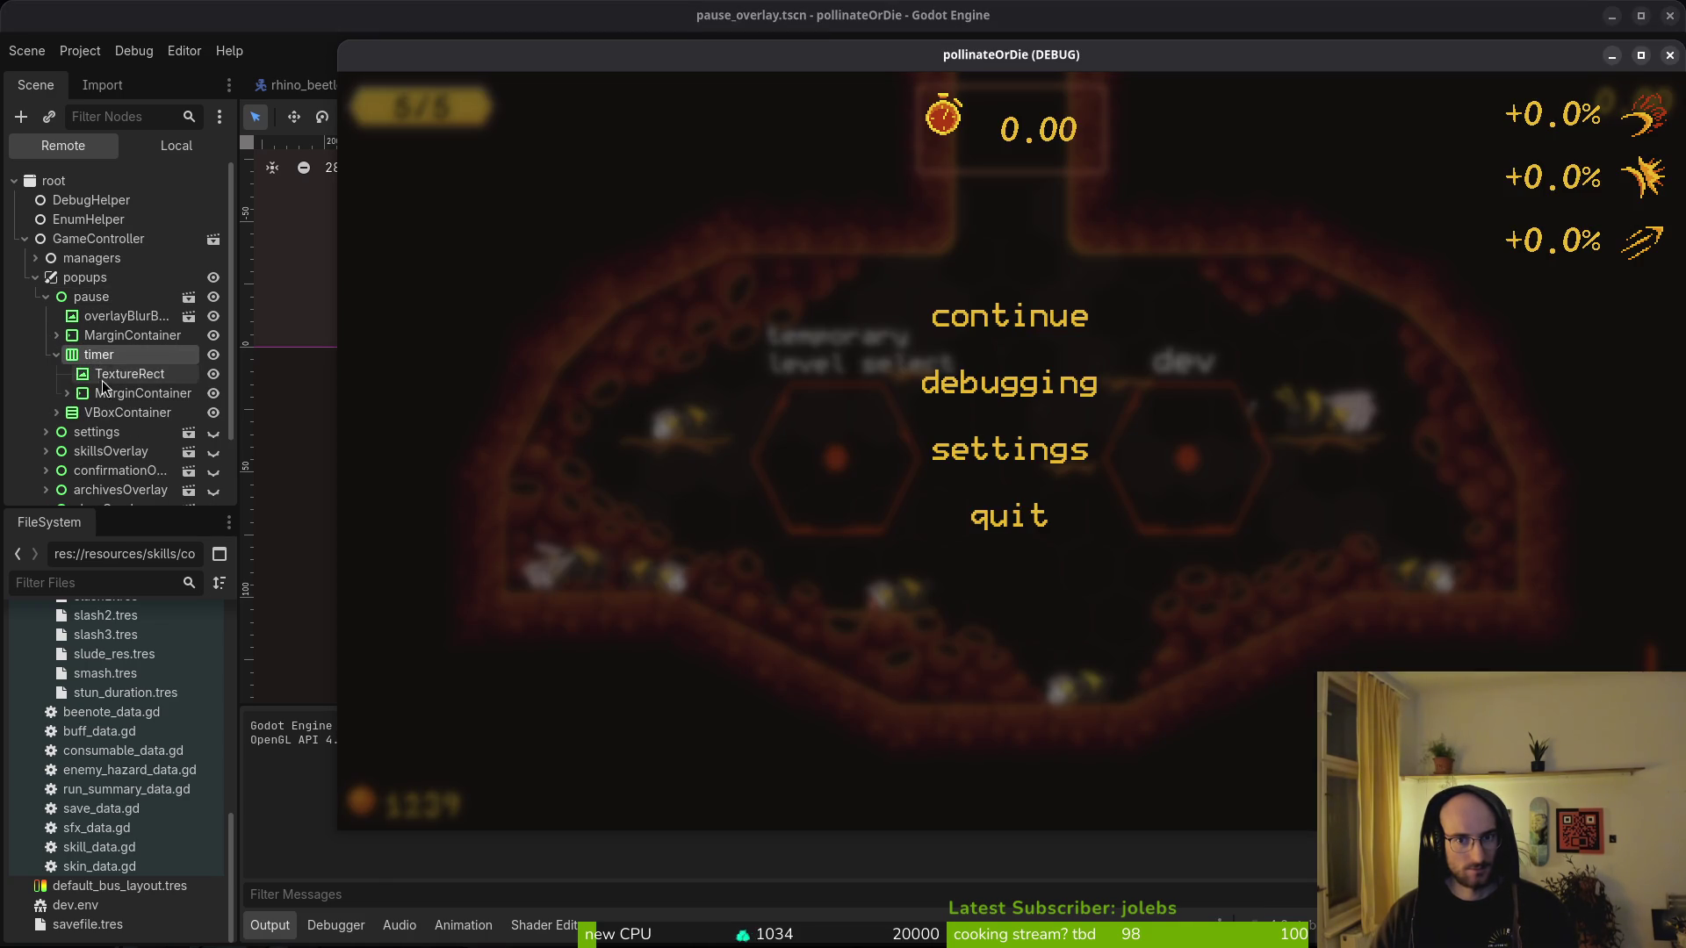
pyautogui.click(117, 377)
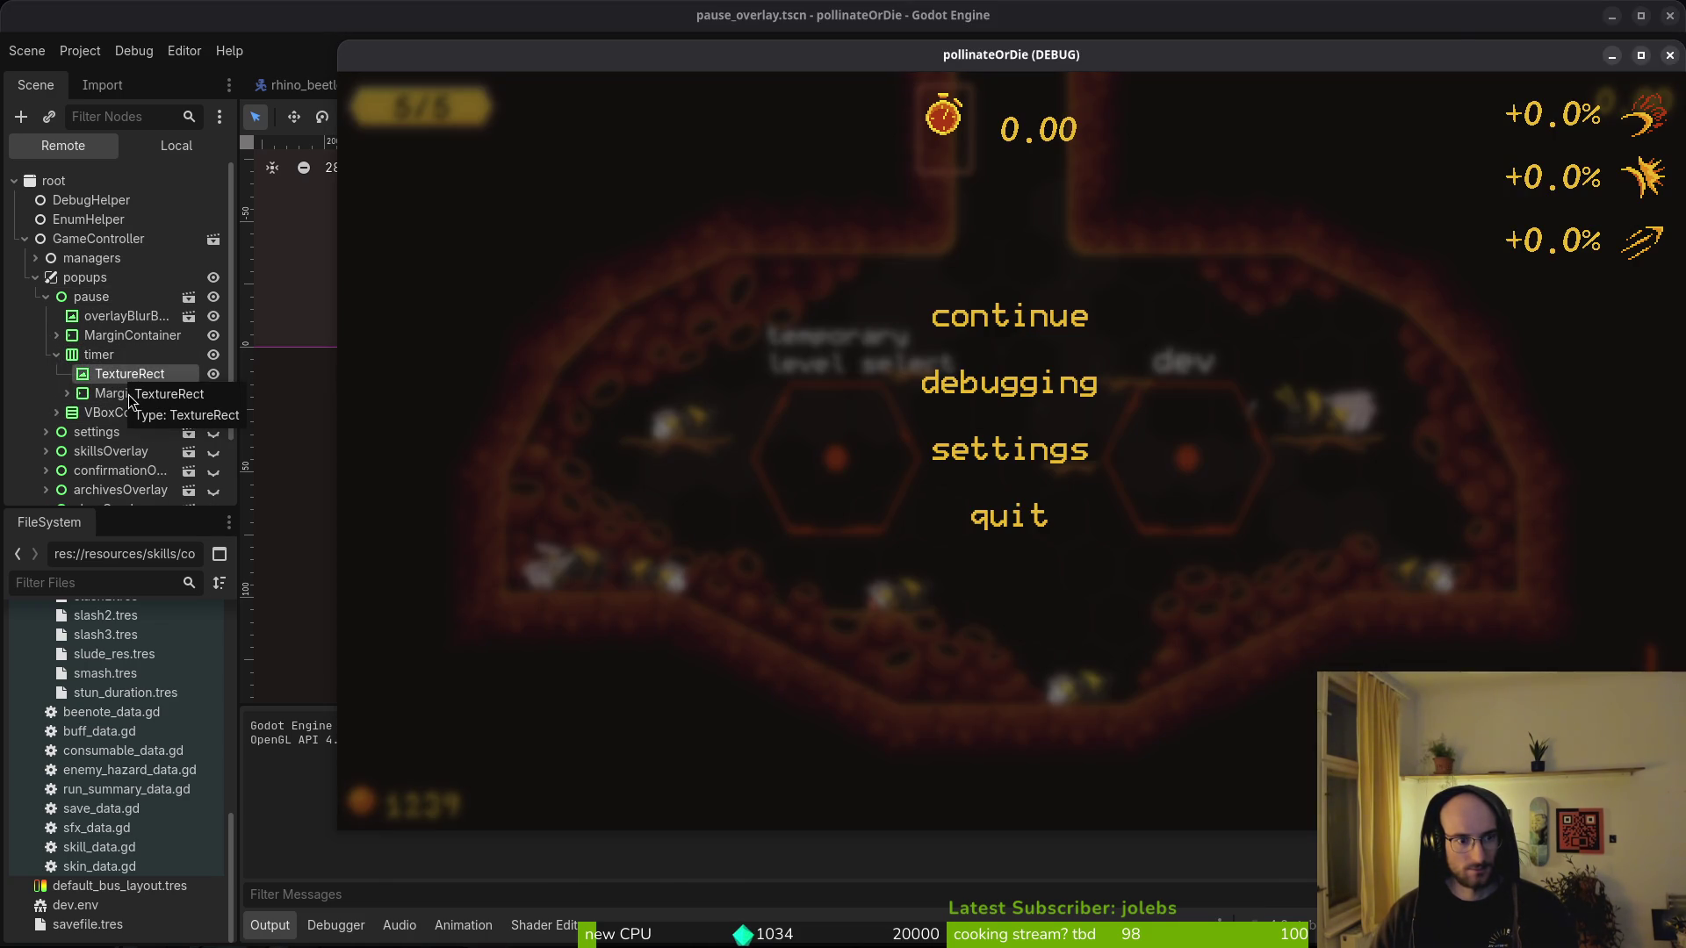
pyautogui.click(118, 394)
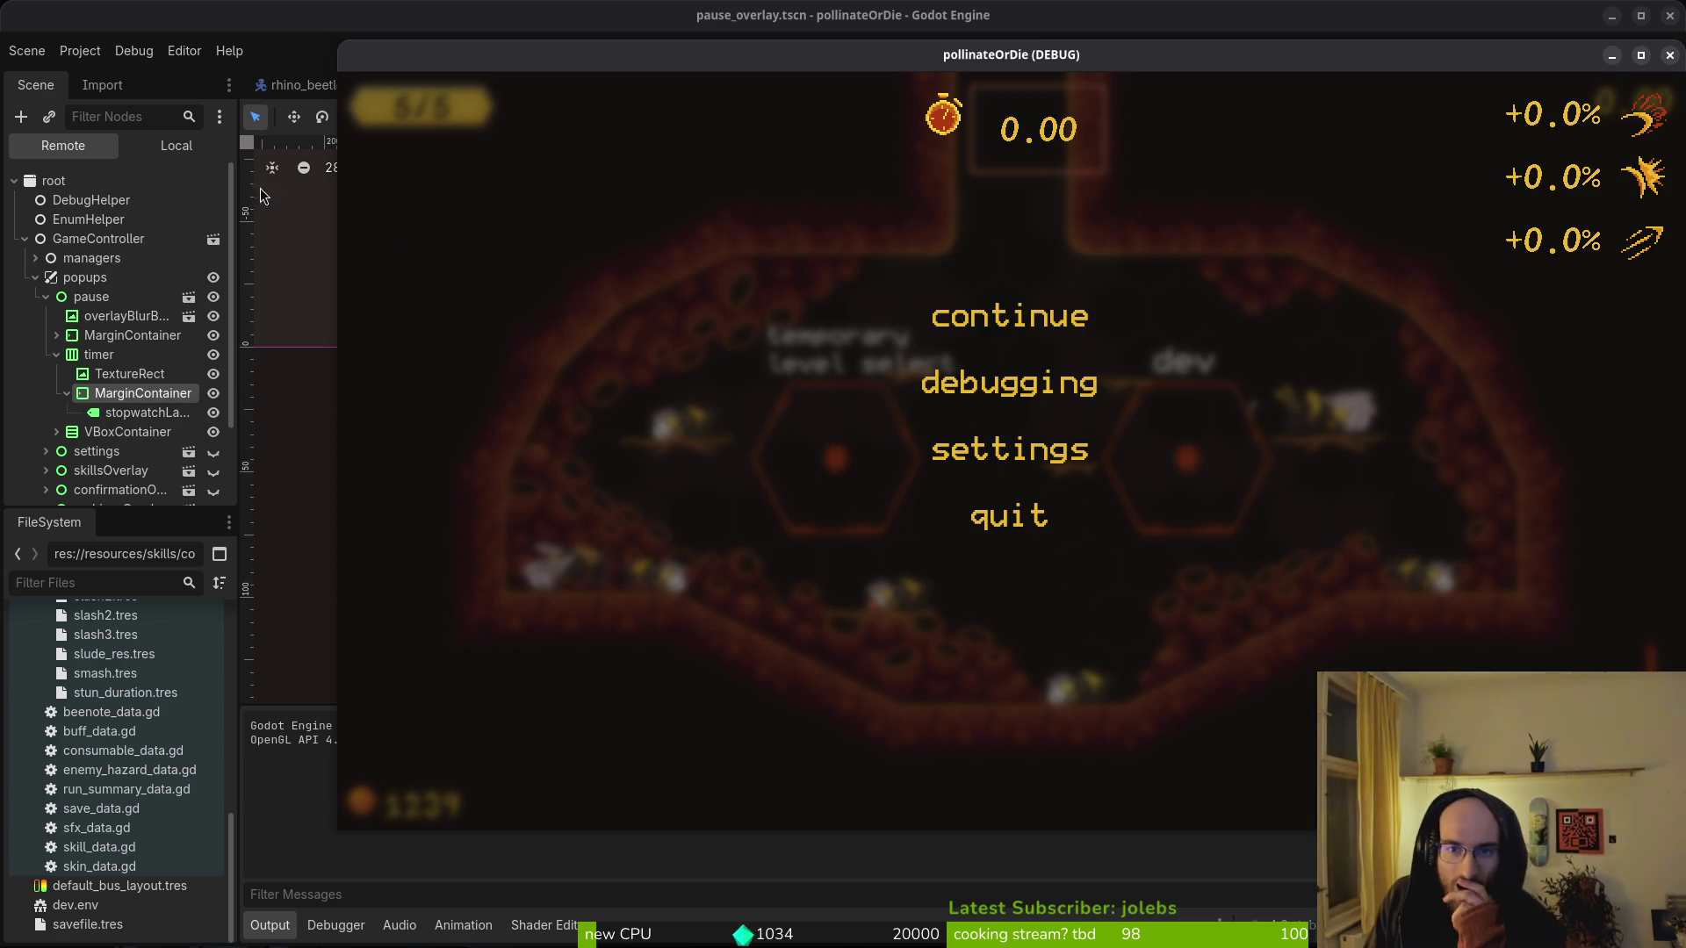
pyautogui.hotkey('alt', 'Tab')
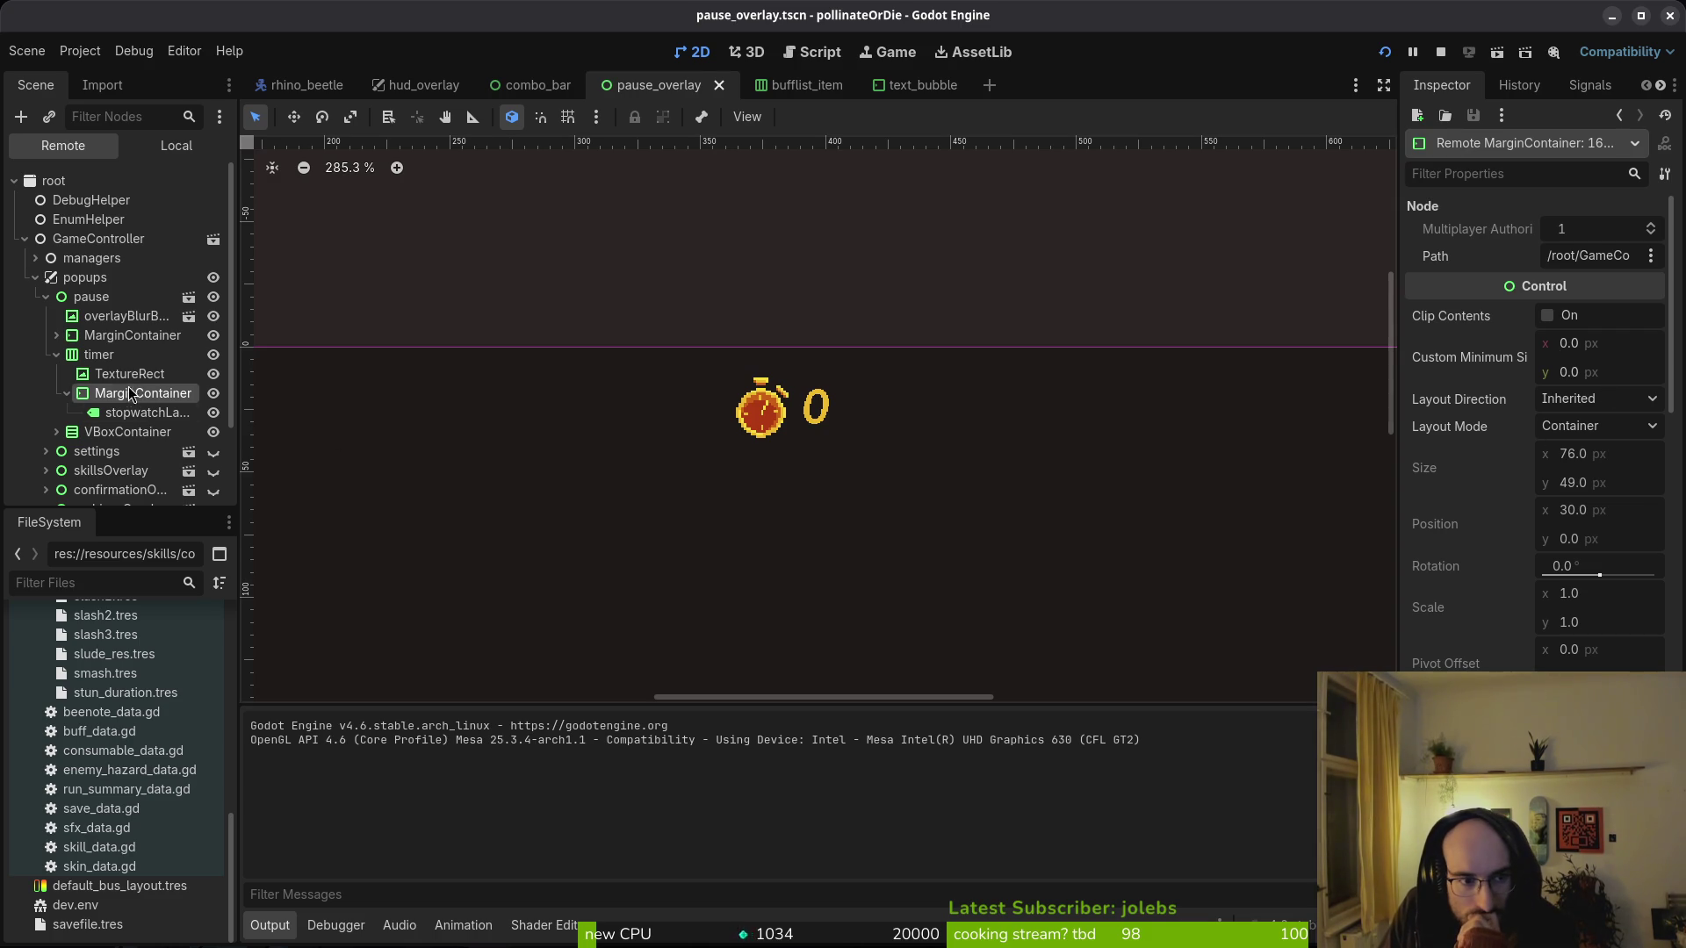
# - In the local scene tree, inspect the stopwatchLabel and its MarginContainer properties
pyautogui.click(176, 146)
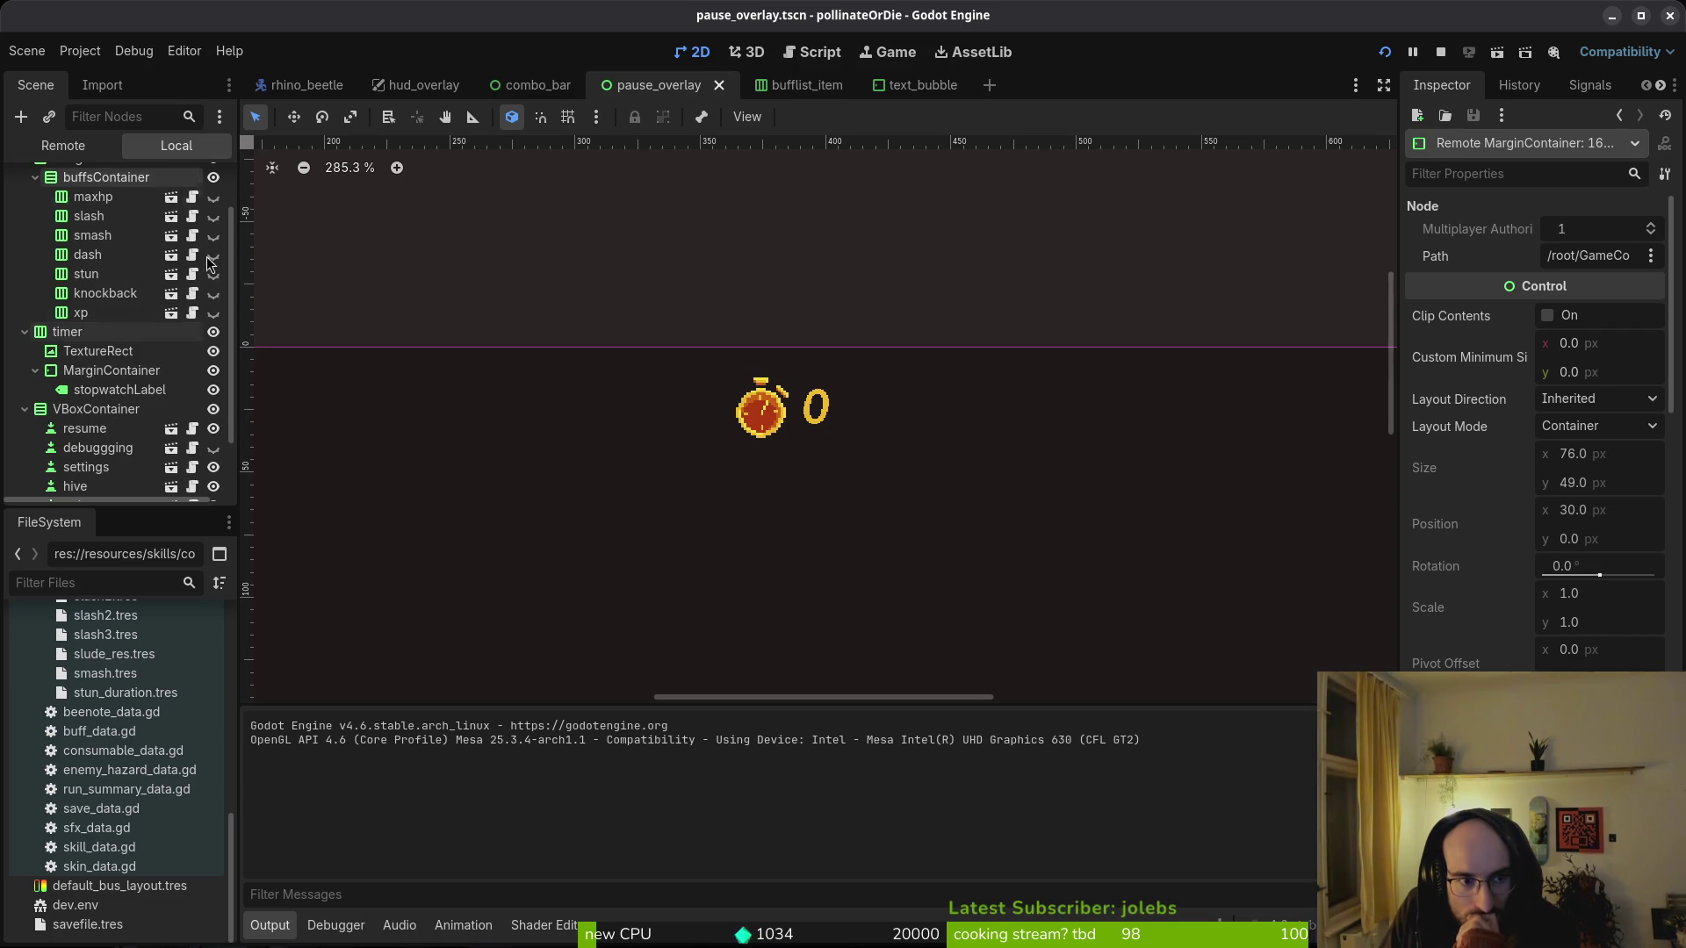
pyautogui.click(99, 389)
pyautogui.click(97, 370)
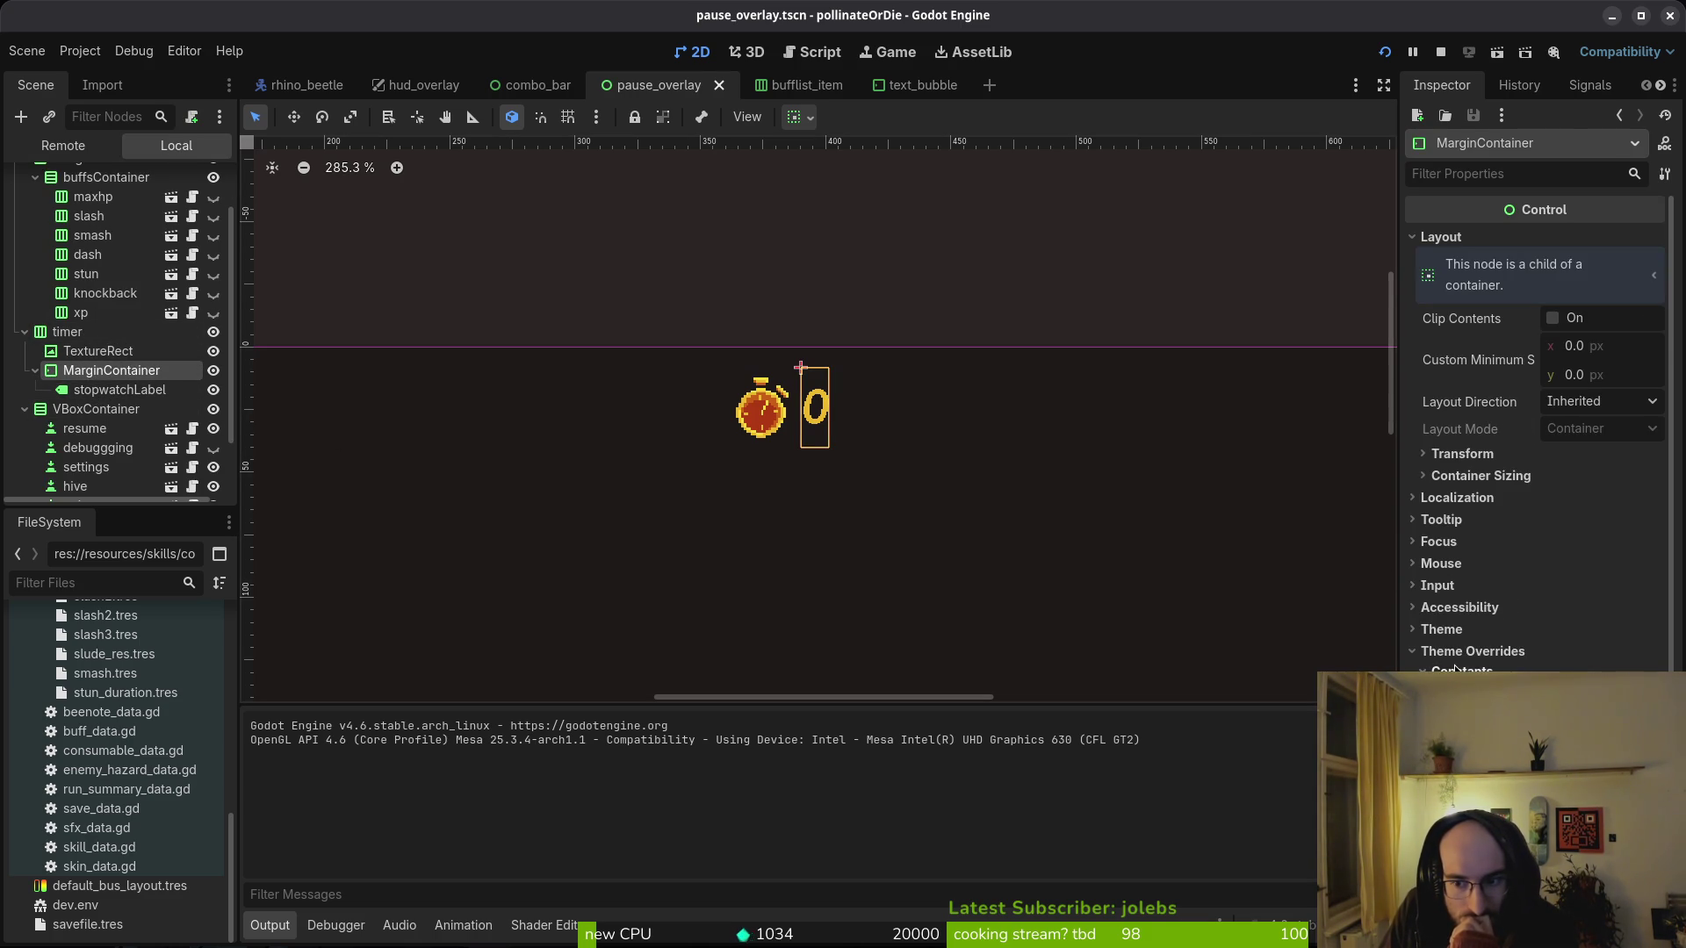
pyautogui.click(114, 388)
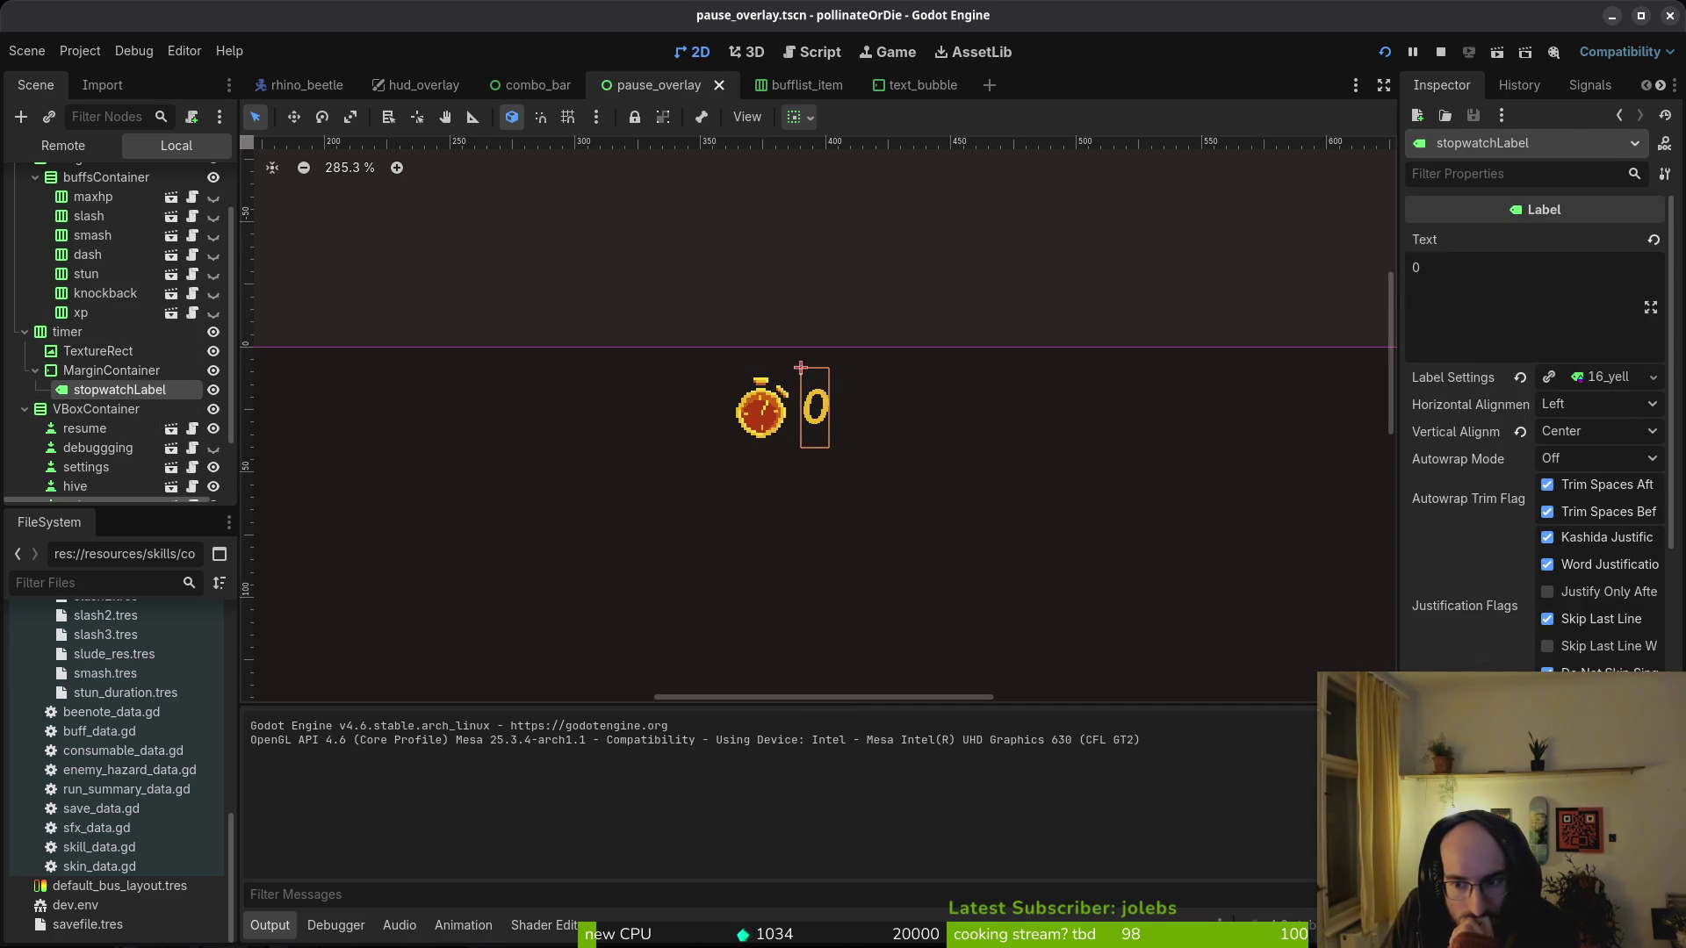
pyautogui.scroll(-5, 1536, 430)
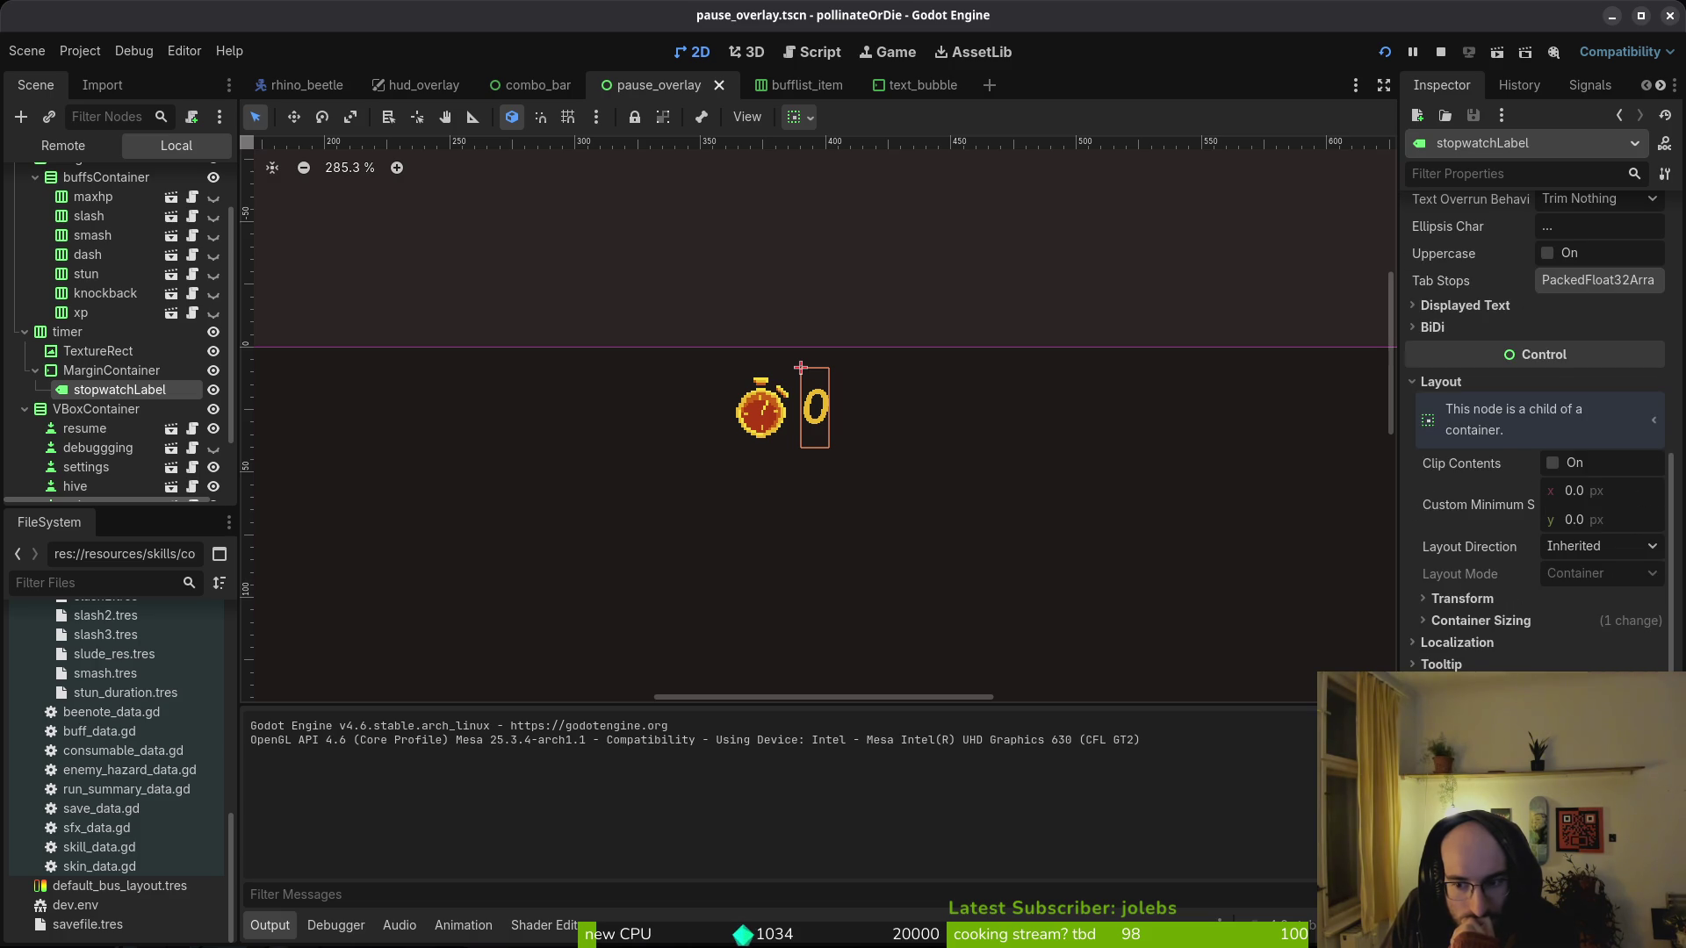
pyautogui.scroll(-2, 1536, 439)
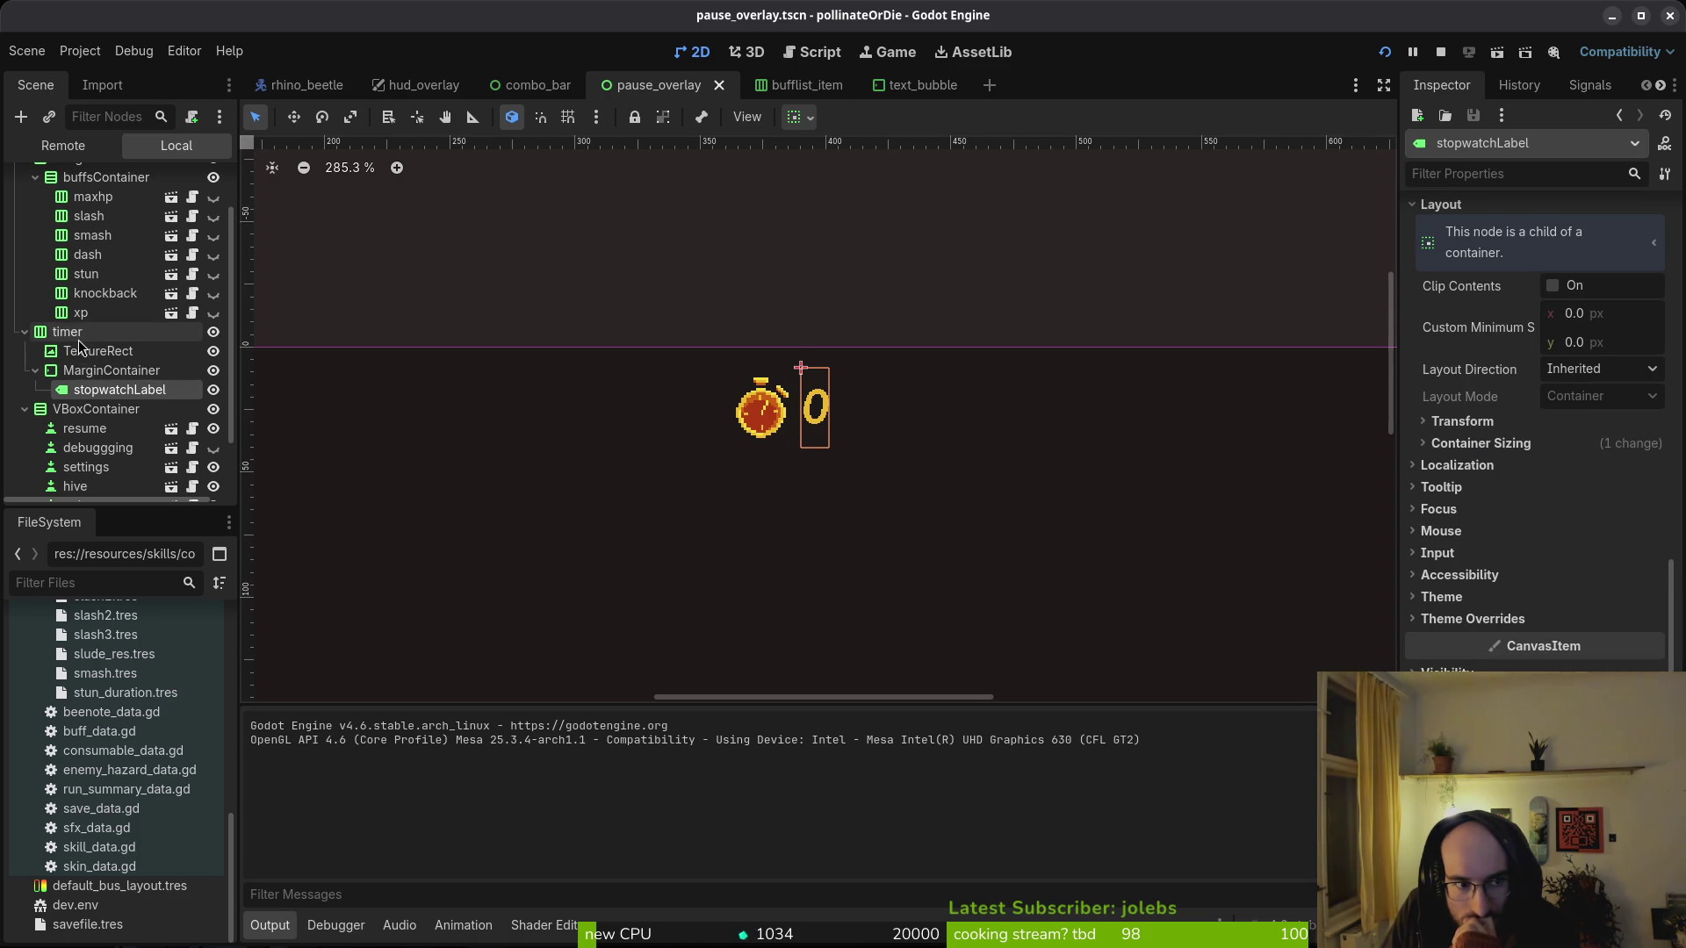
# - Check the timer's Separation constant override and save the pause overlay scene
pyautogui.click(78, 339)
pyautogui.click(1543, 521)
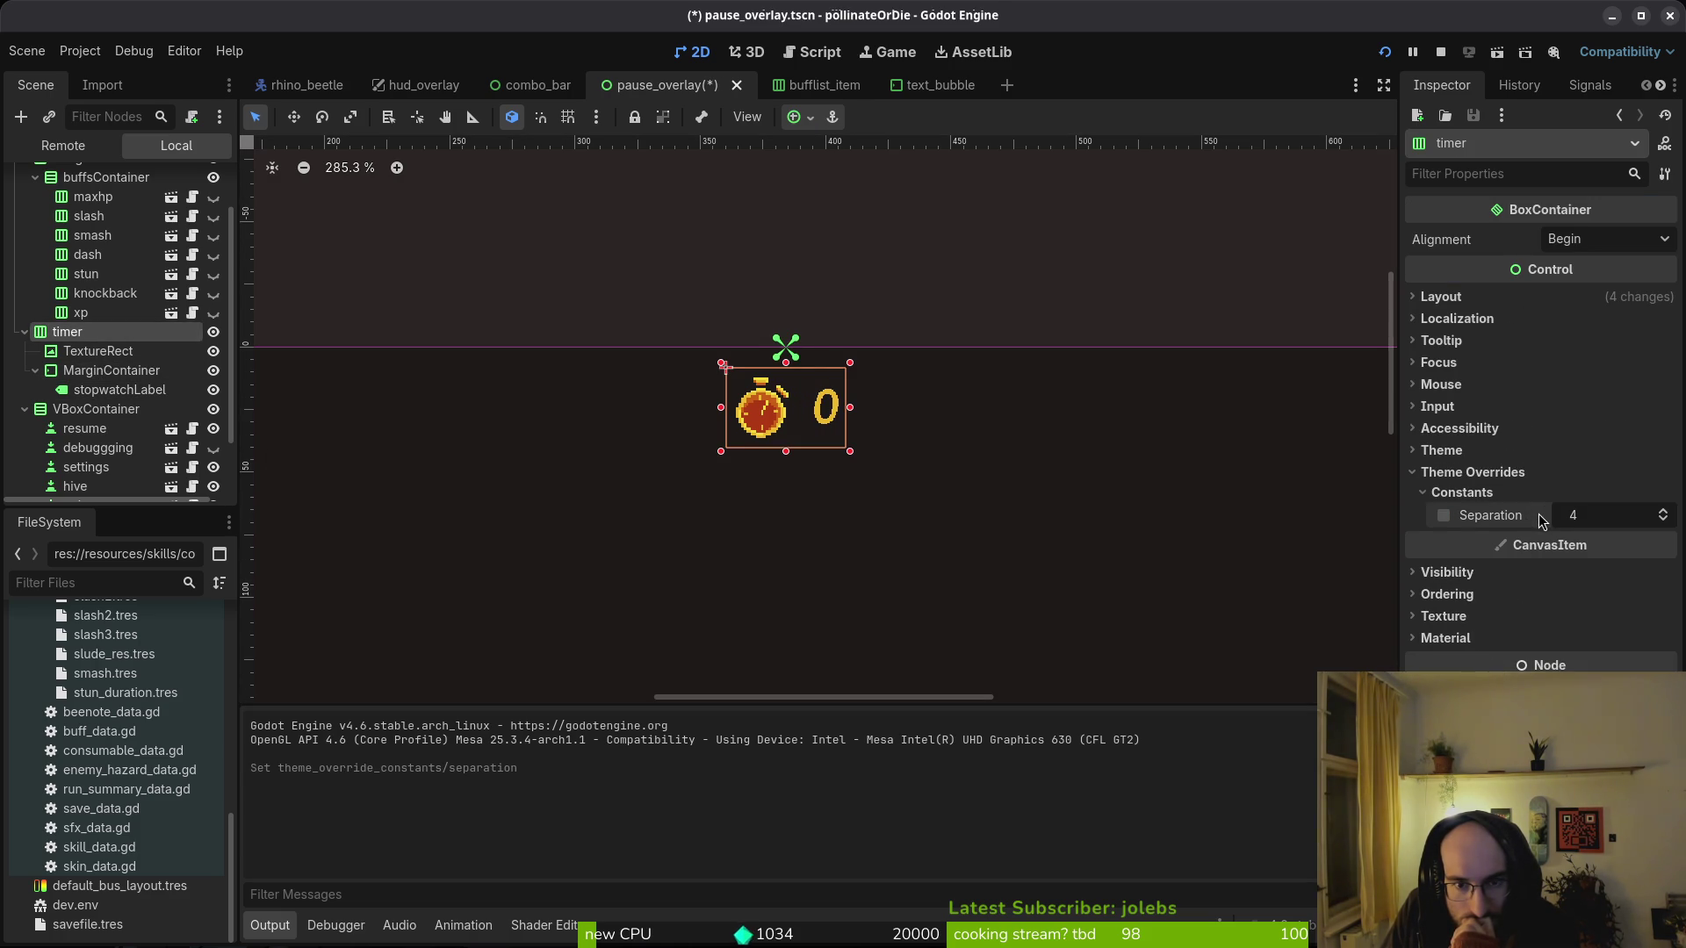
pyautogui.click(1475, 496)
pyautogui.click(1475, 494)
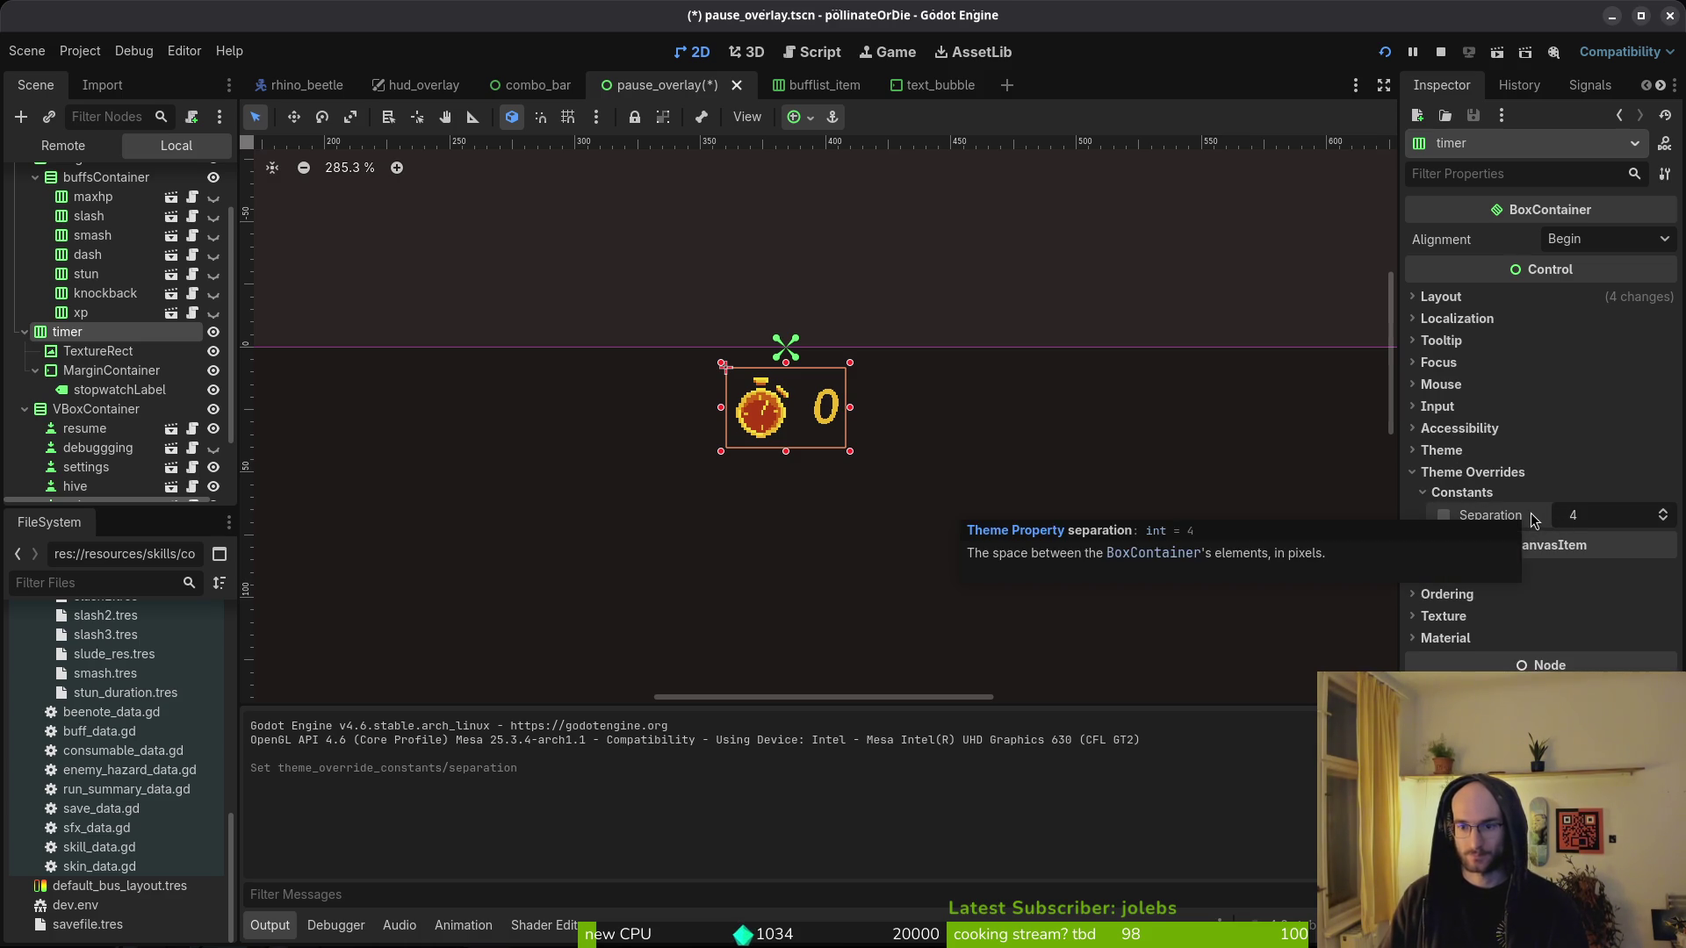
pyautogui.hotkey('ctrl', 's')
# - Review the MarginContainer's theme margin overrides and run the game in debug mode
pyautogui.click(96, 352)
pyautogui.click(95, 373)
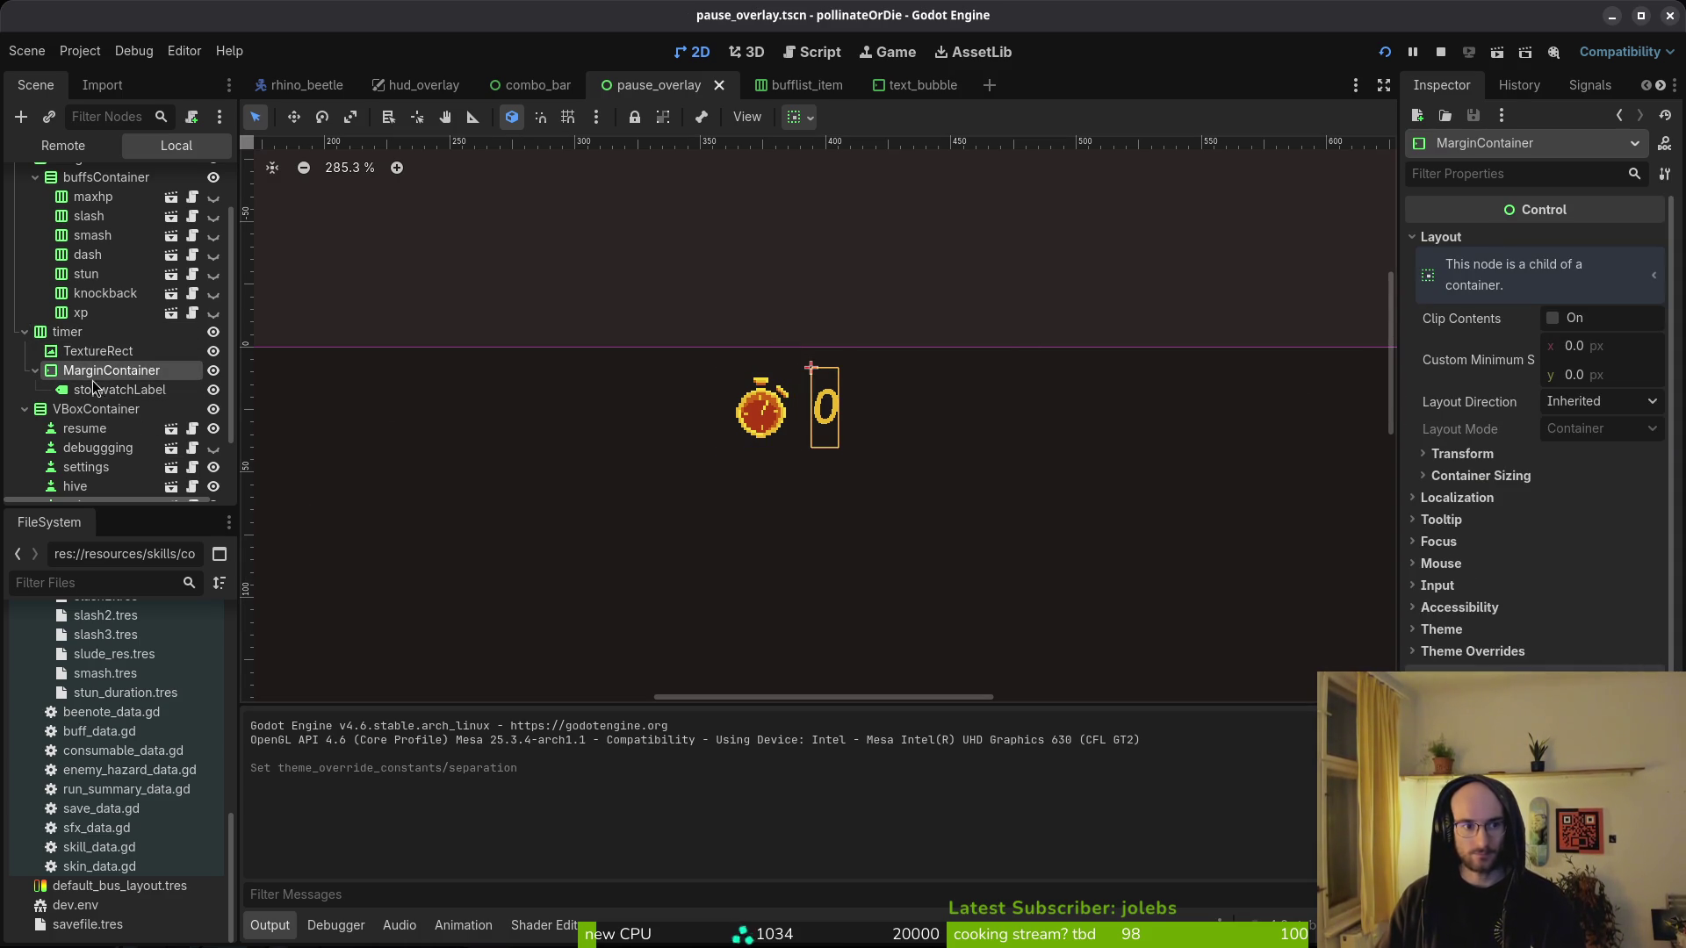
pyautogui.click(1462, 629)
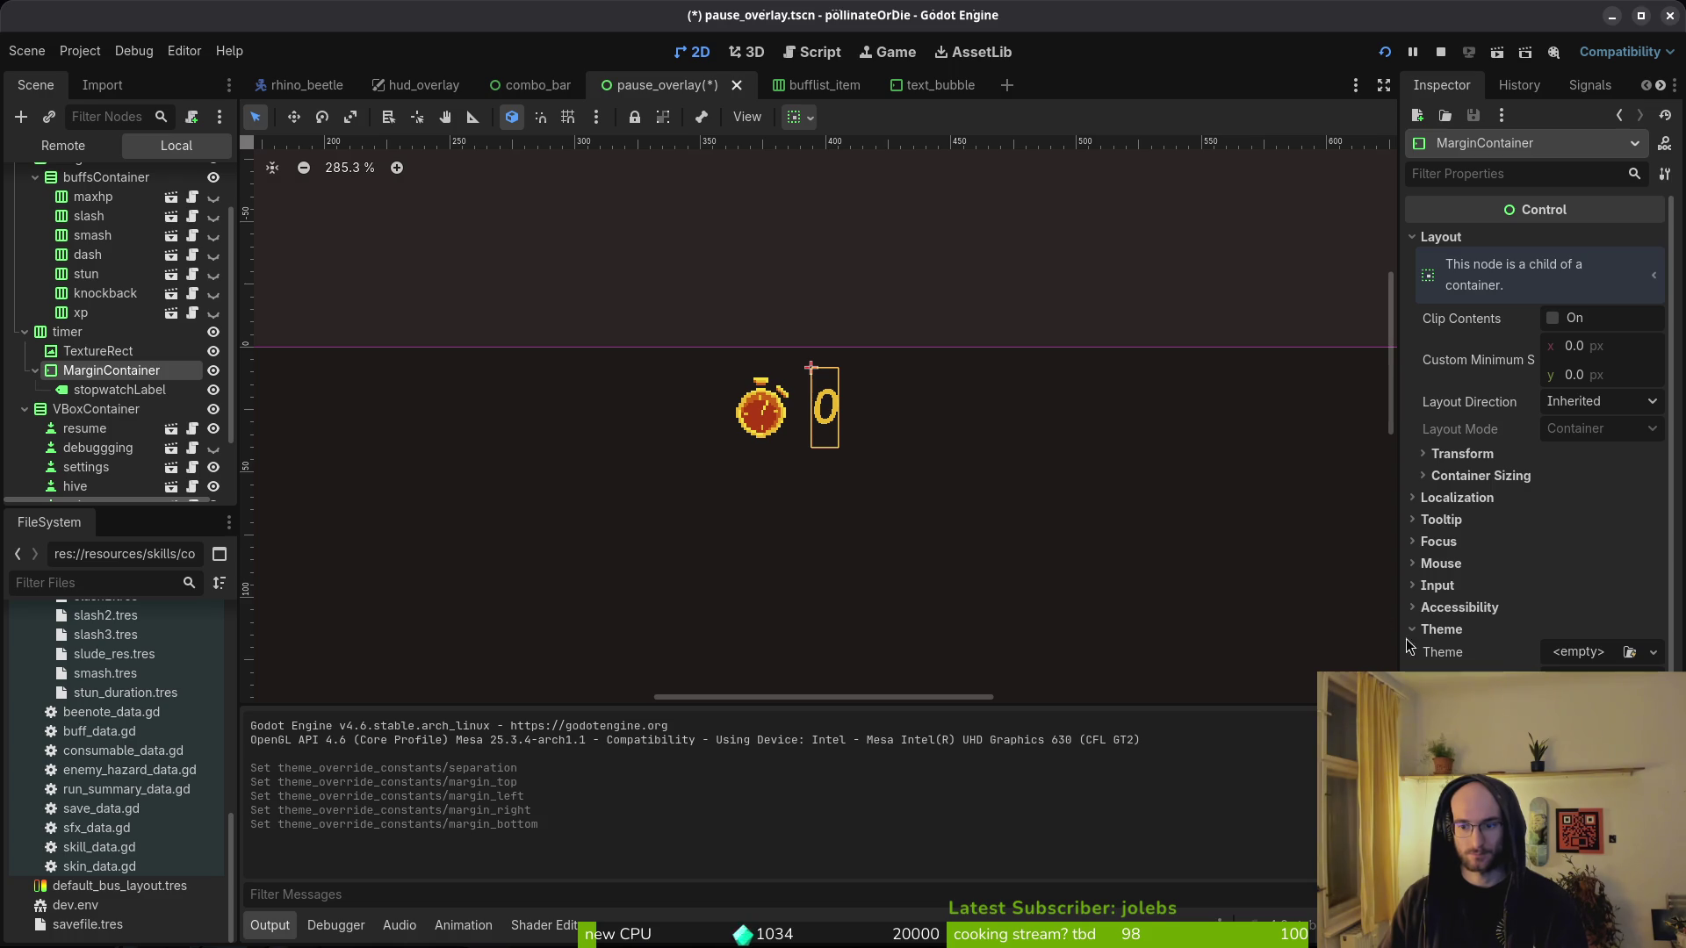
pyautogui.click(1384, 52)
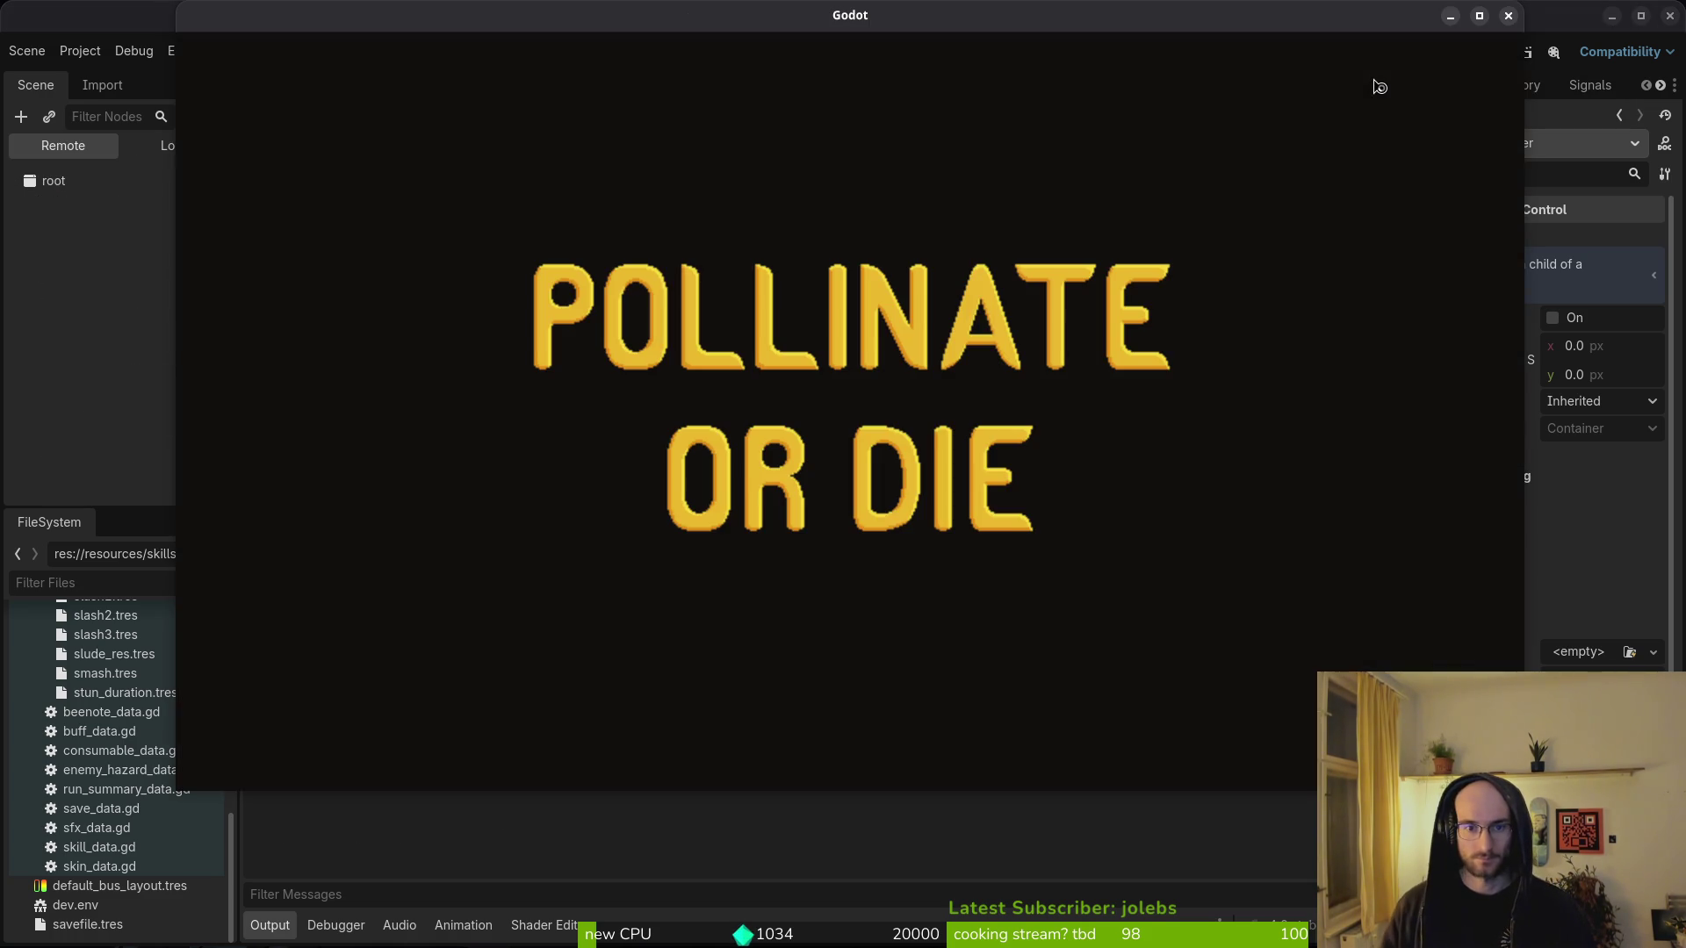
# - Start the game, pause in the hive level, resume, then close the game and switch to the terminal
pyautogui.press('Return')
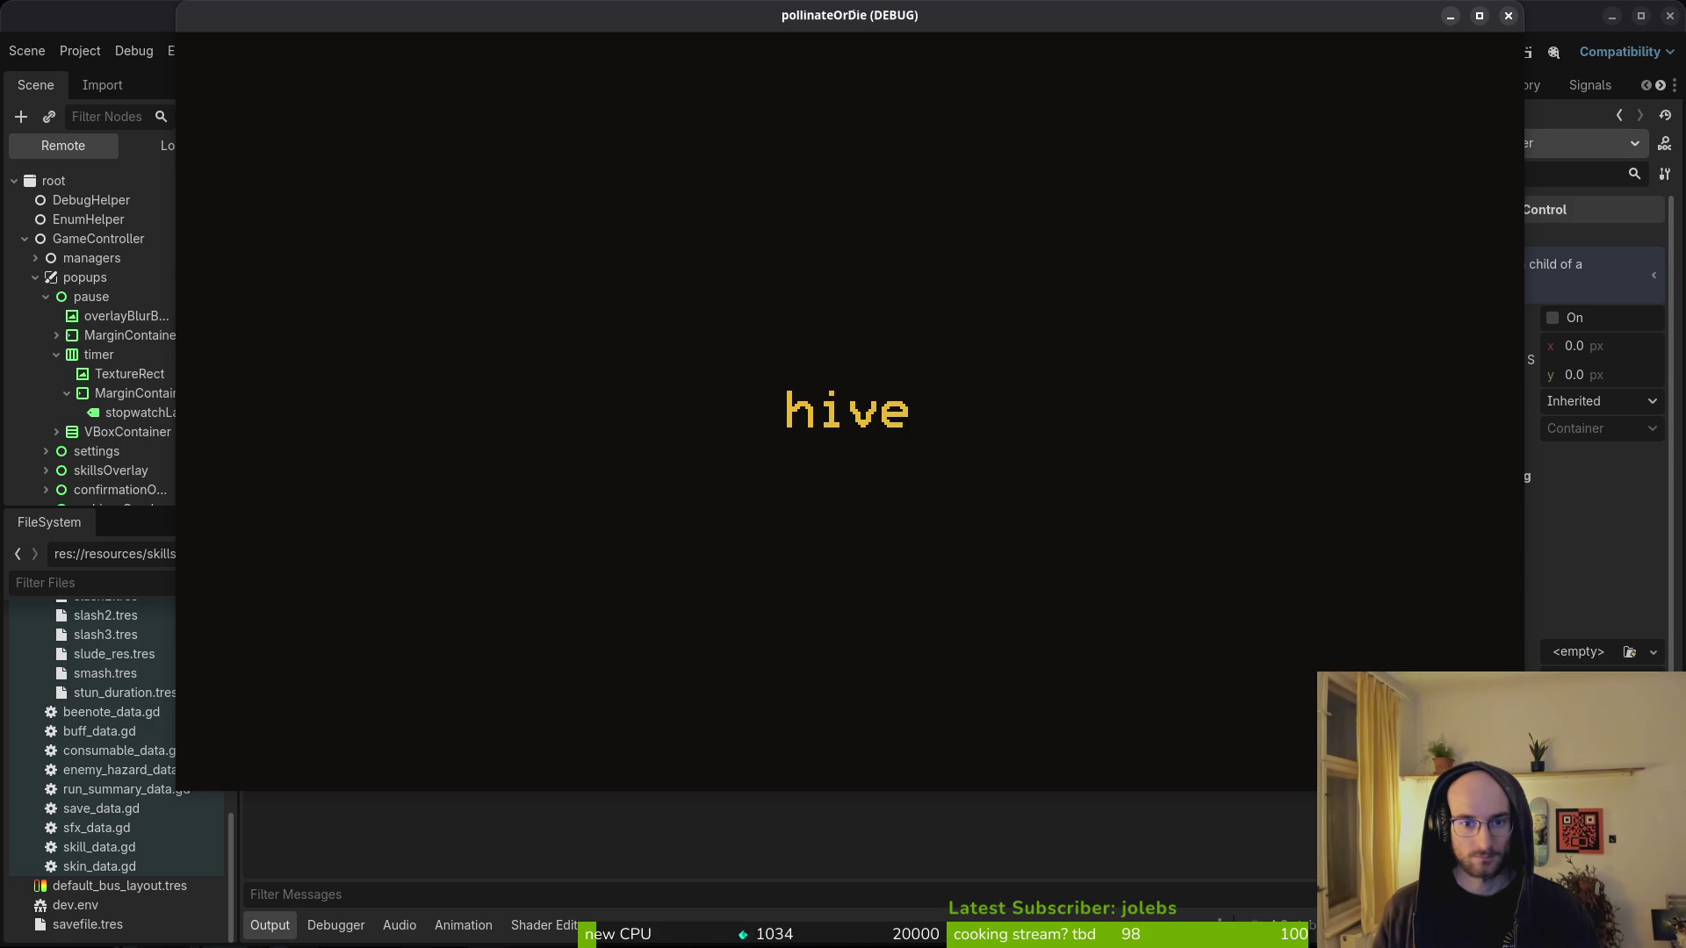
pyautogui.press('Escape')
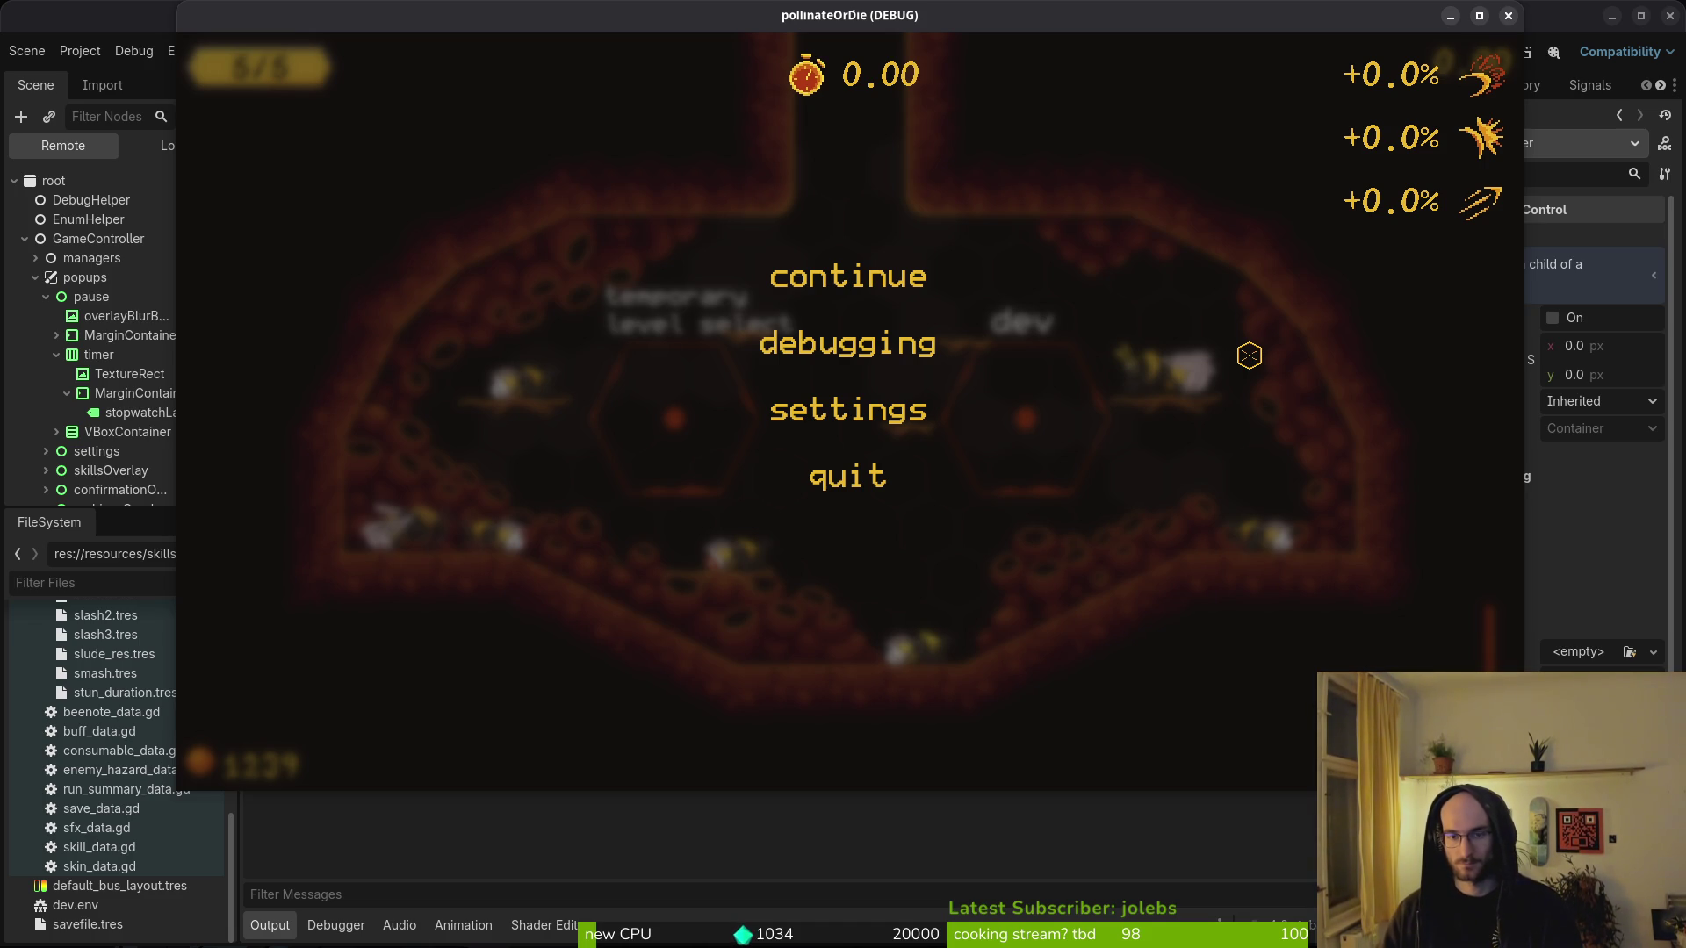
pyautogui.click(860, 290)
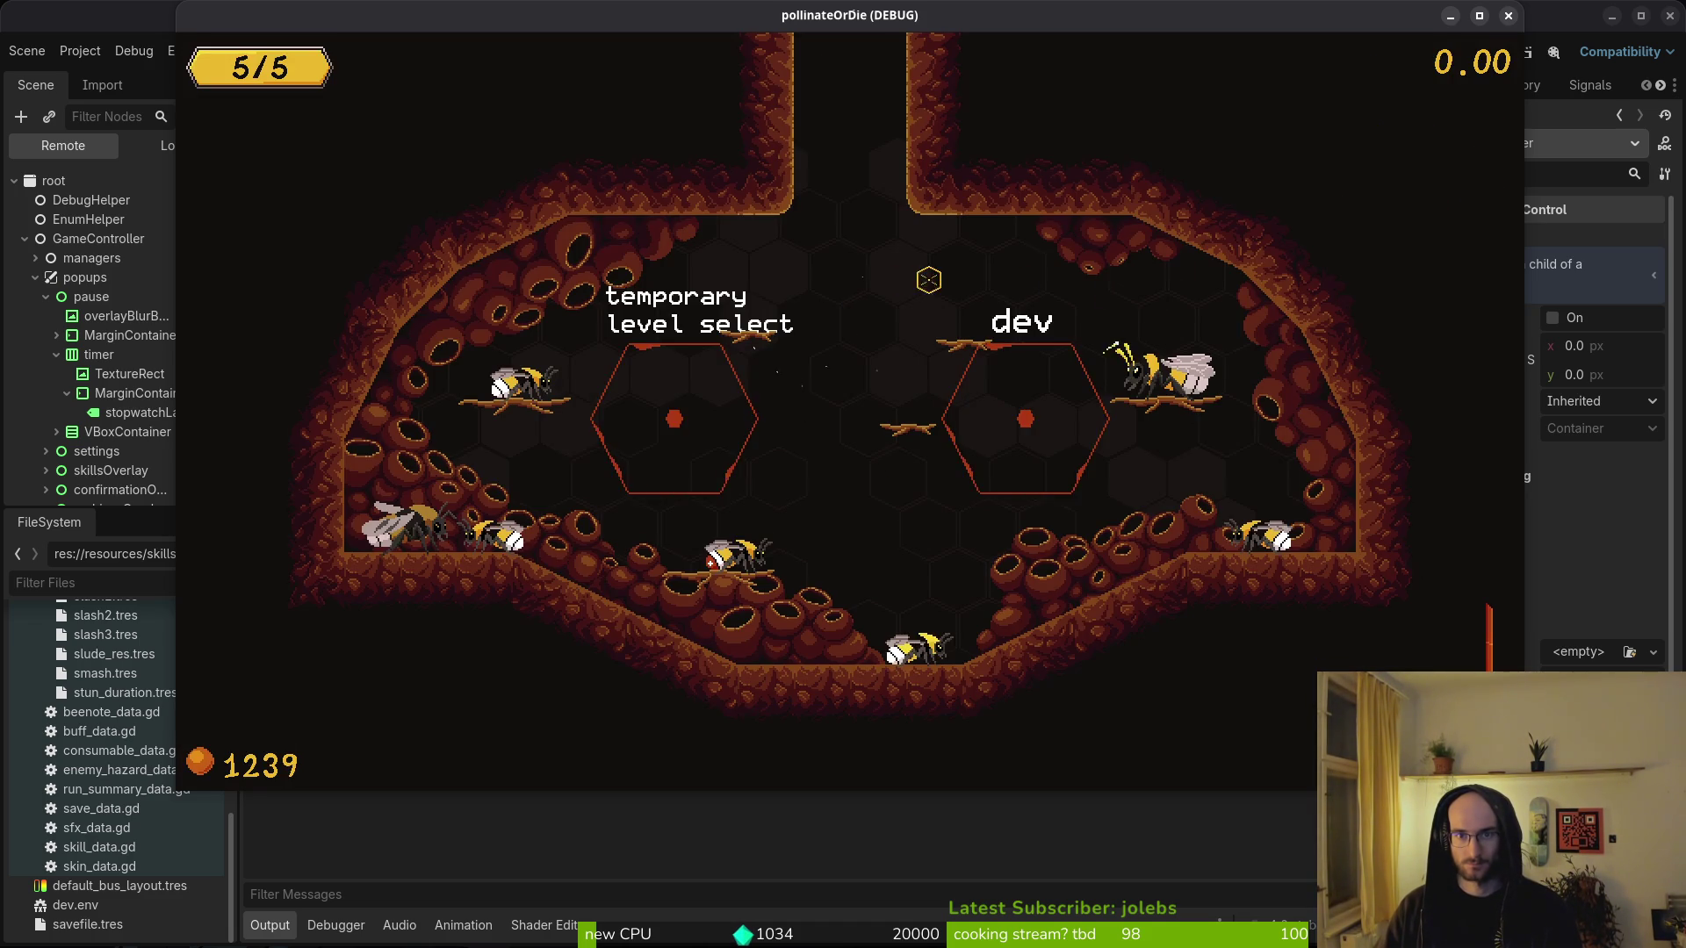
pyautogui.click(1509, 17)
pyautogui.hotkey('alt', 'Tab')
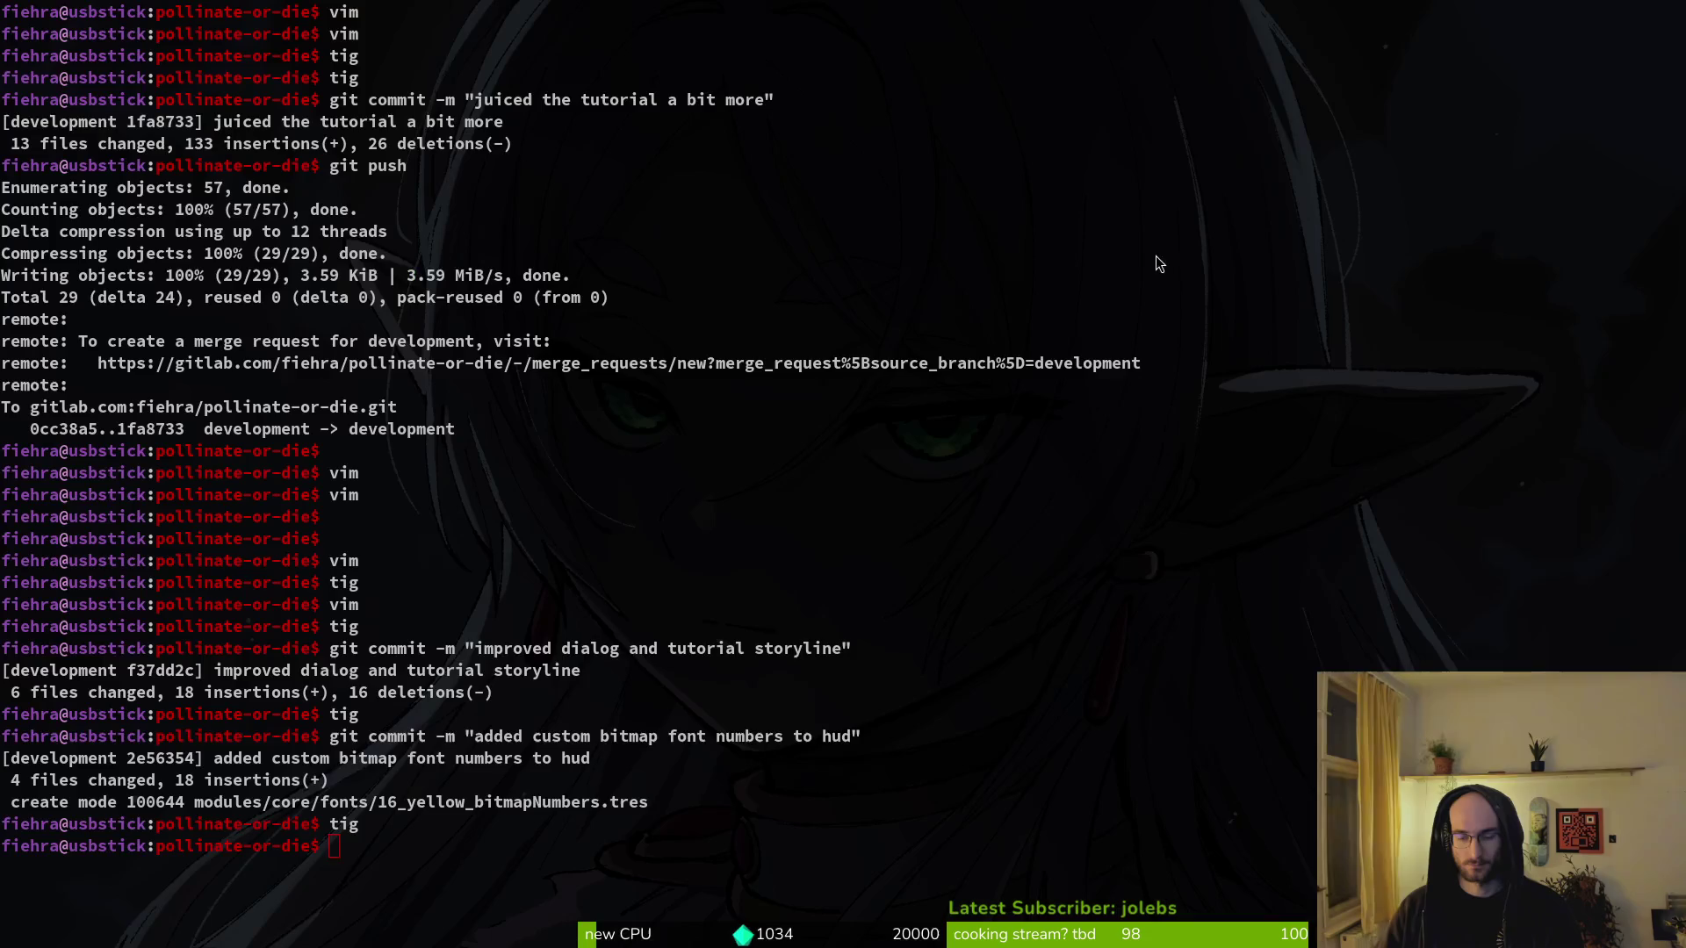
# - Stage pause_overlay.tscn in tig and review its staged diff
pyautogui.write('tig')
pyautogui.press('Return')
pyautogui.press('s')
pyautogui.press('u')
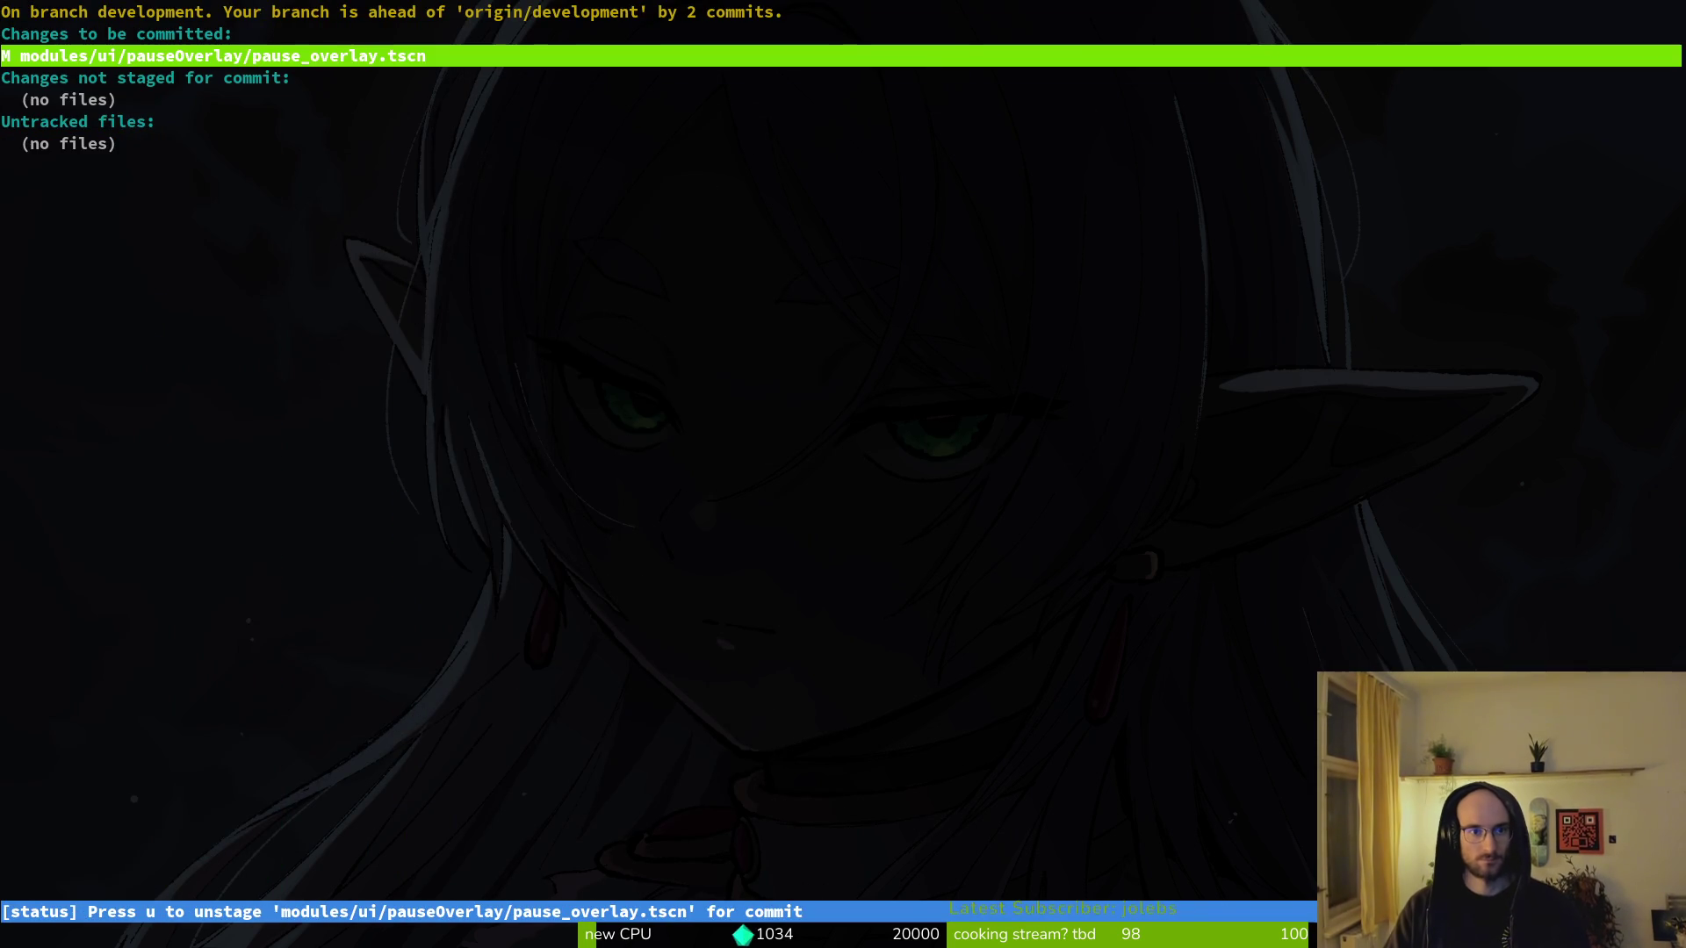
pyautogui.press('Return')
pyautogui.press('q')
pyautogui.press('q')
# - Commit as "override theme margins of margin contianer" and push to the remote
pyautogui.write('git')
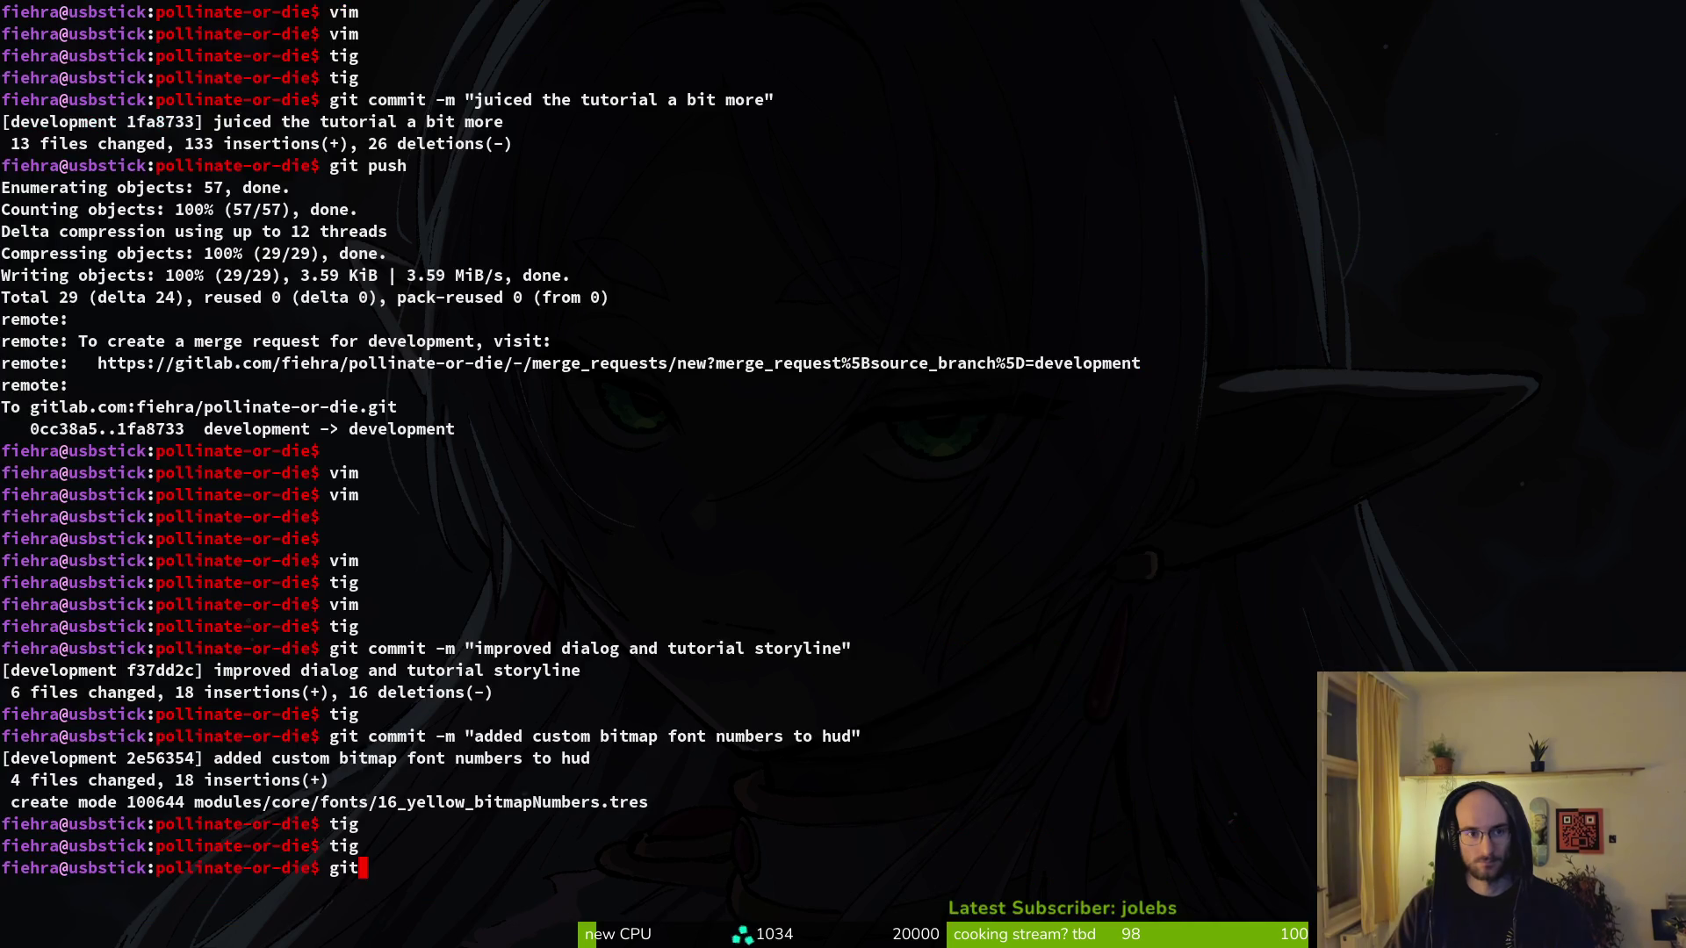
pyautogui.write(' commit -m ')
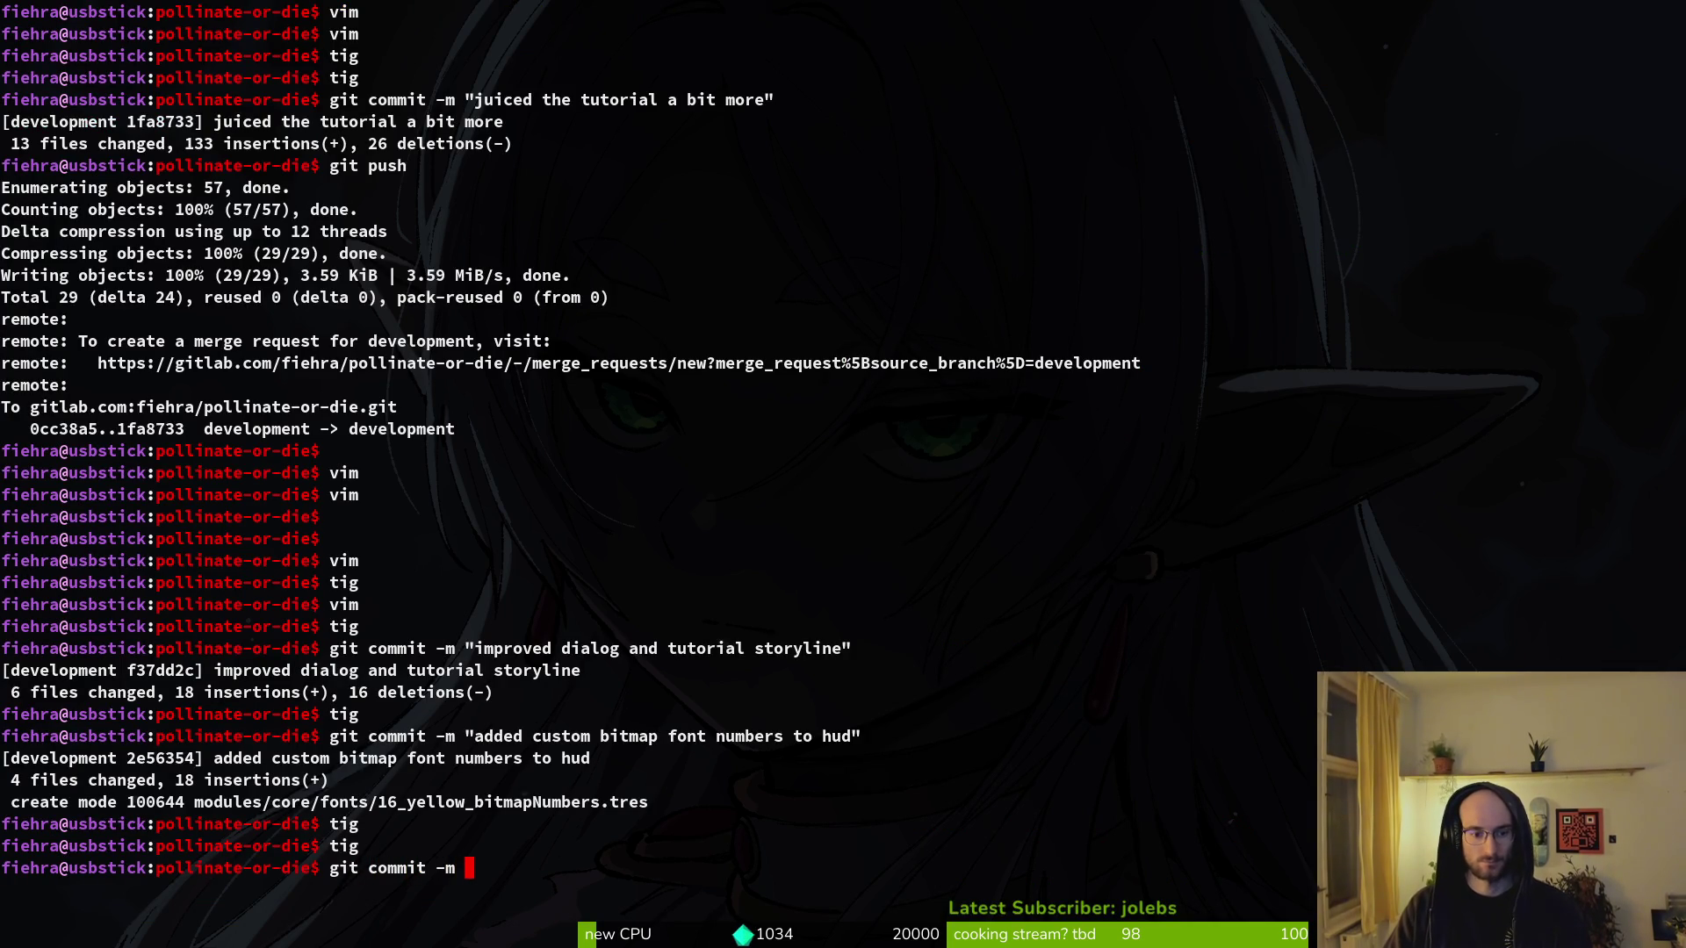
pyautogui.write('"ov')
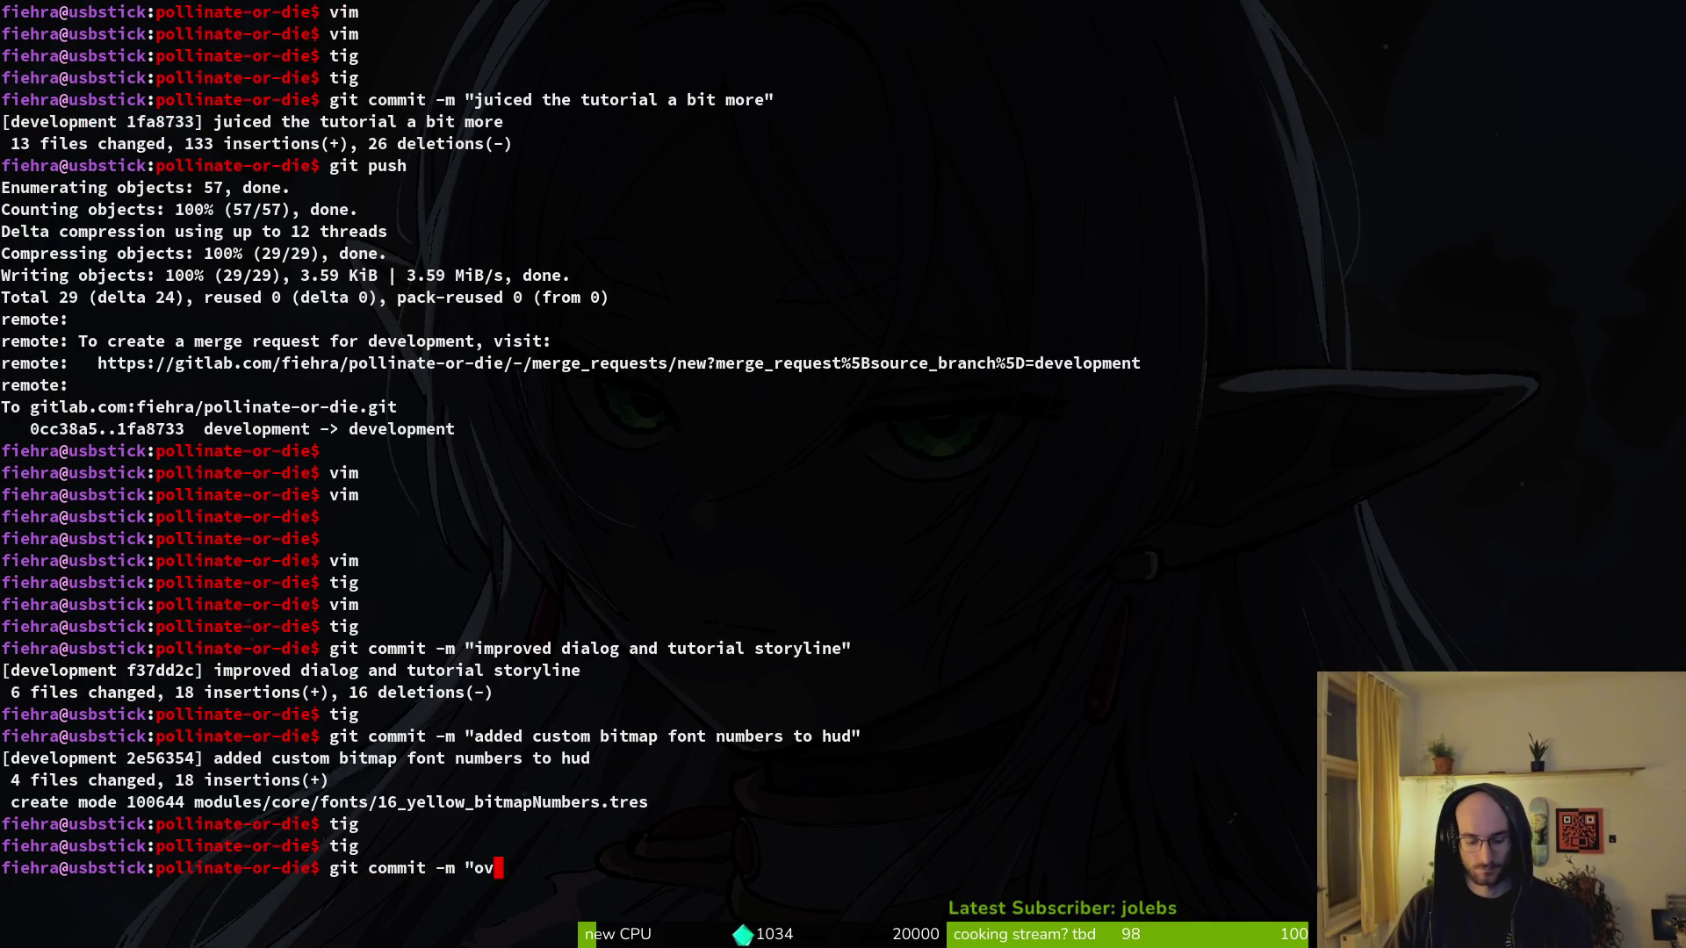
pyautogui.write('erride theme m')
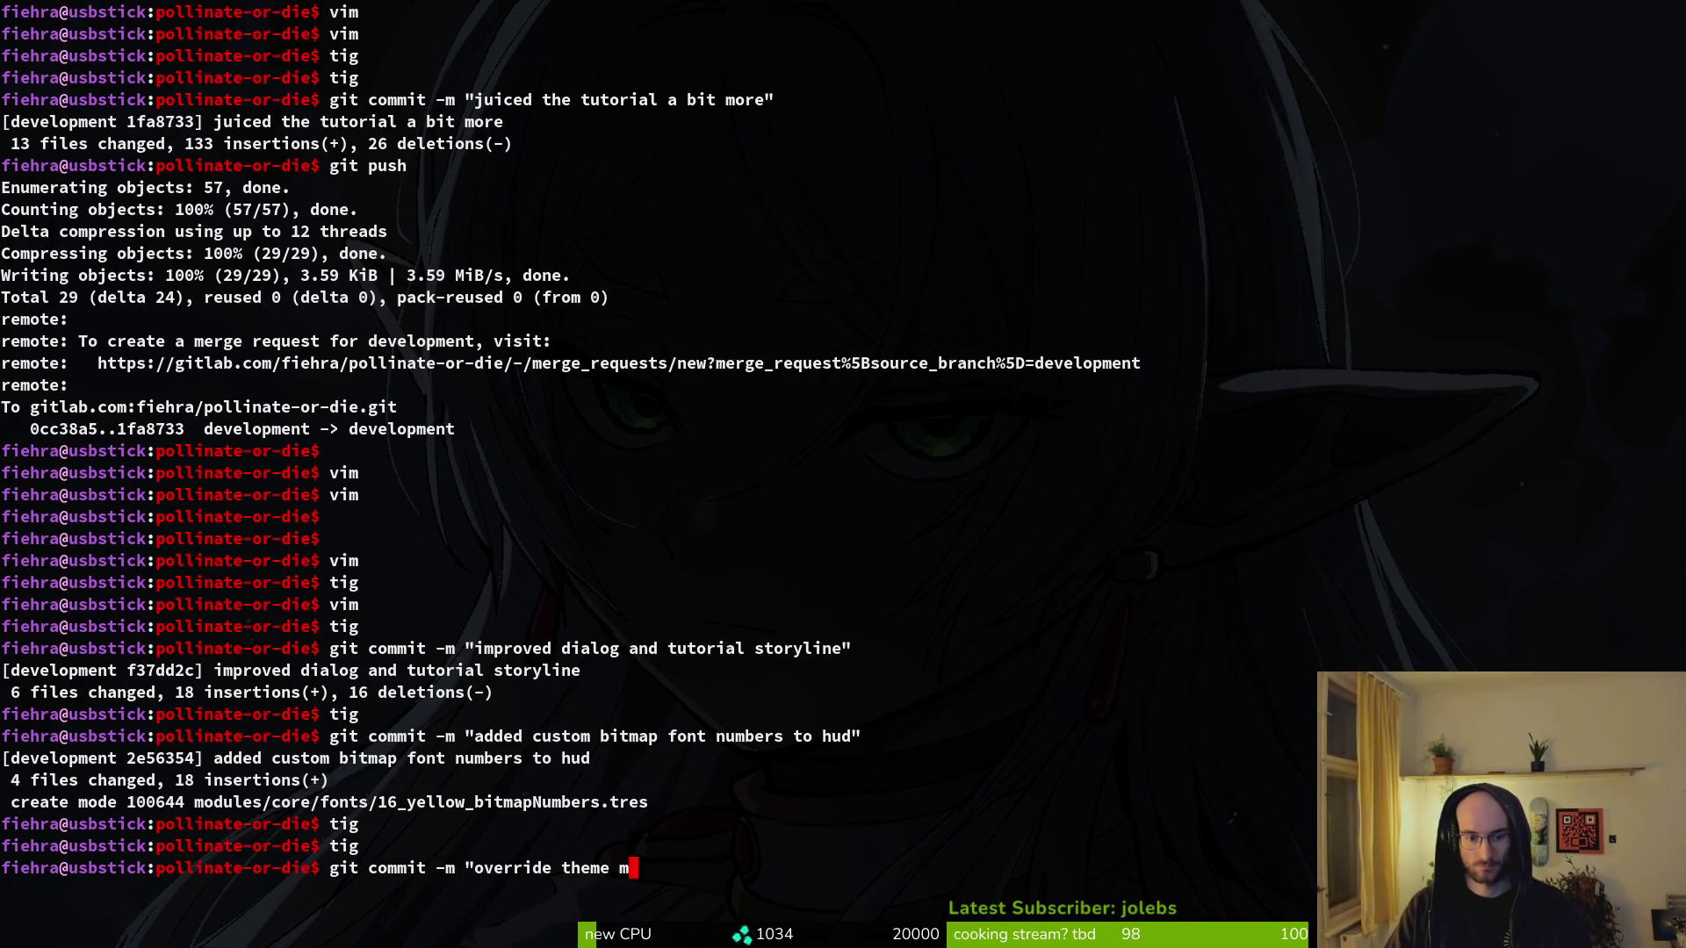
pyautogui.write('argins of margin contianer"')
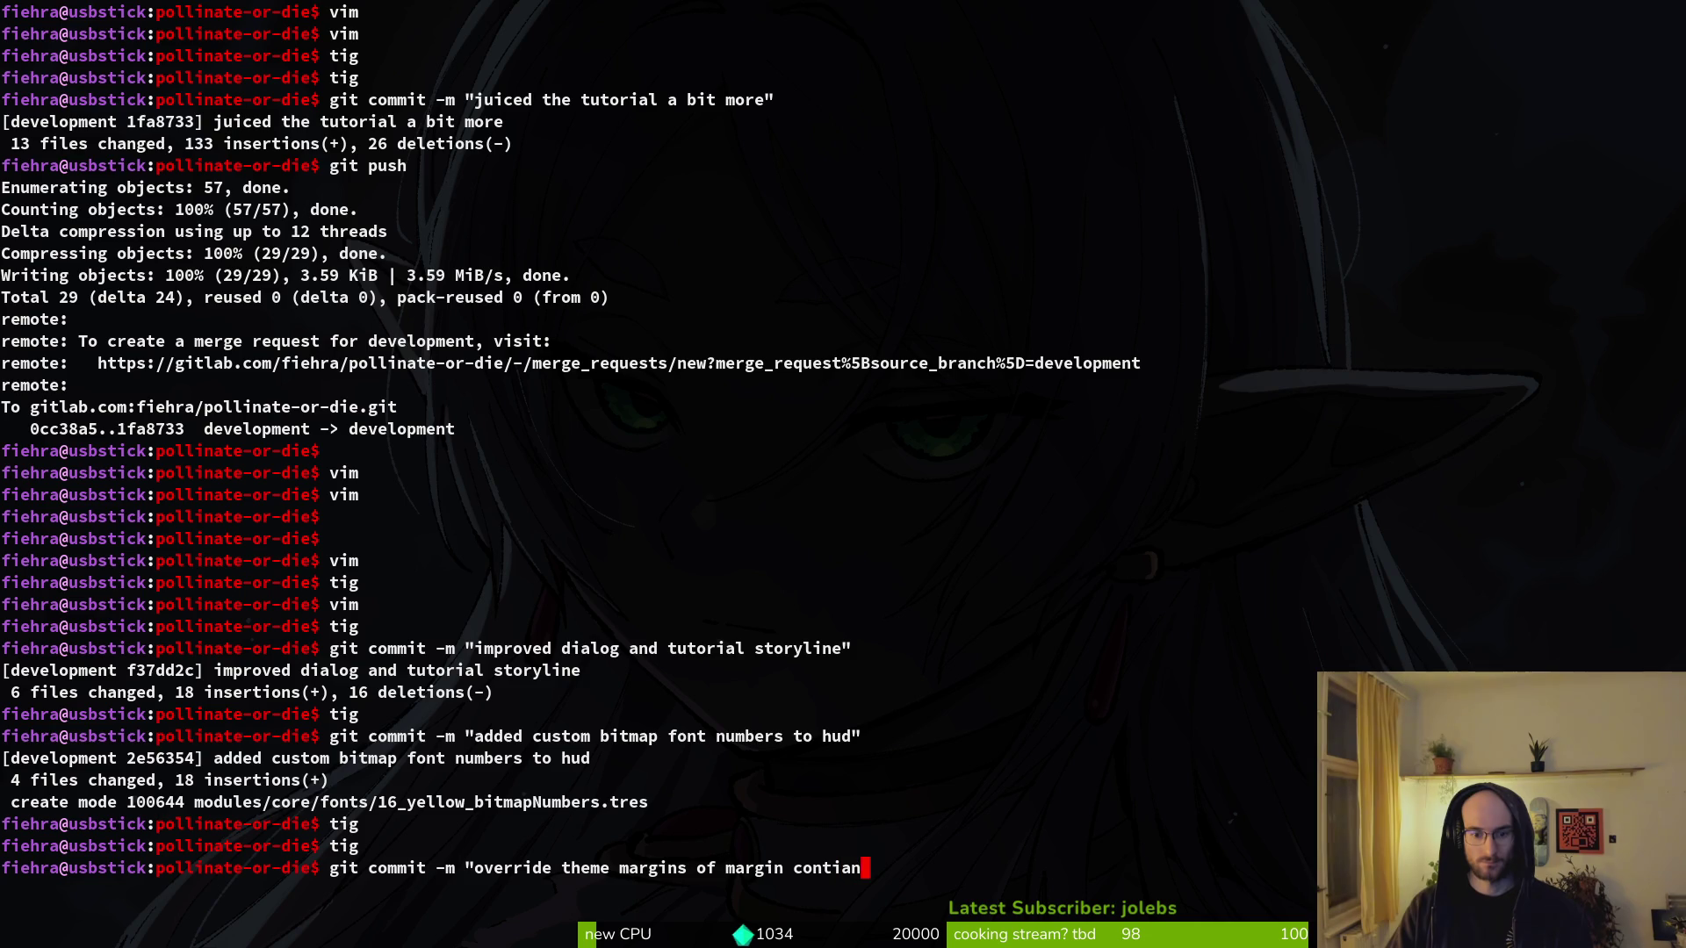
pyautogui.press('Return')
pyautogui.write('git push')
pyautogui.press('Return')
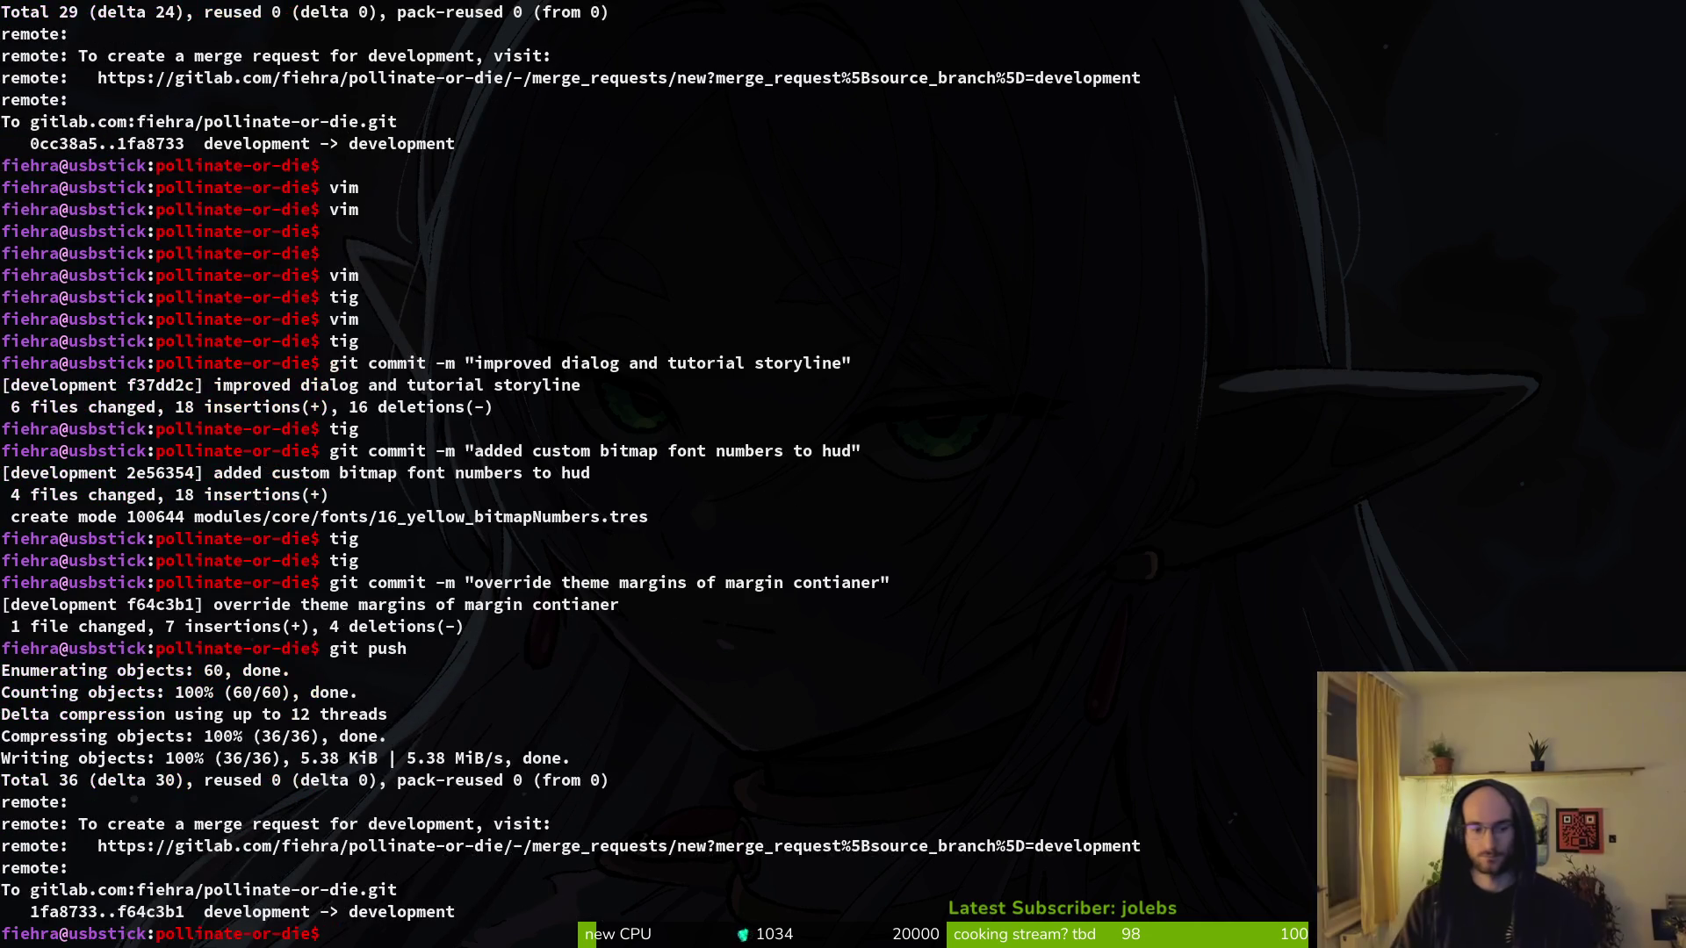
pyautogui.hotkey('alt', 'Tab')
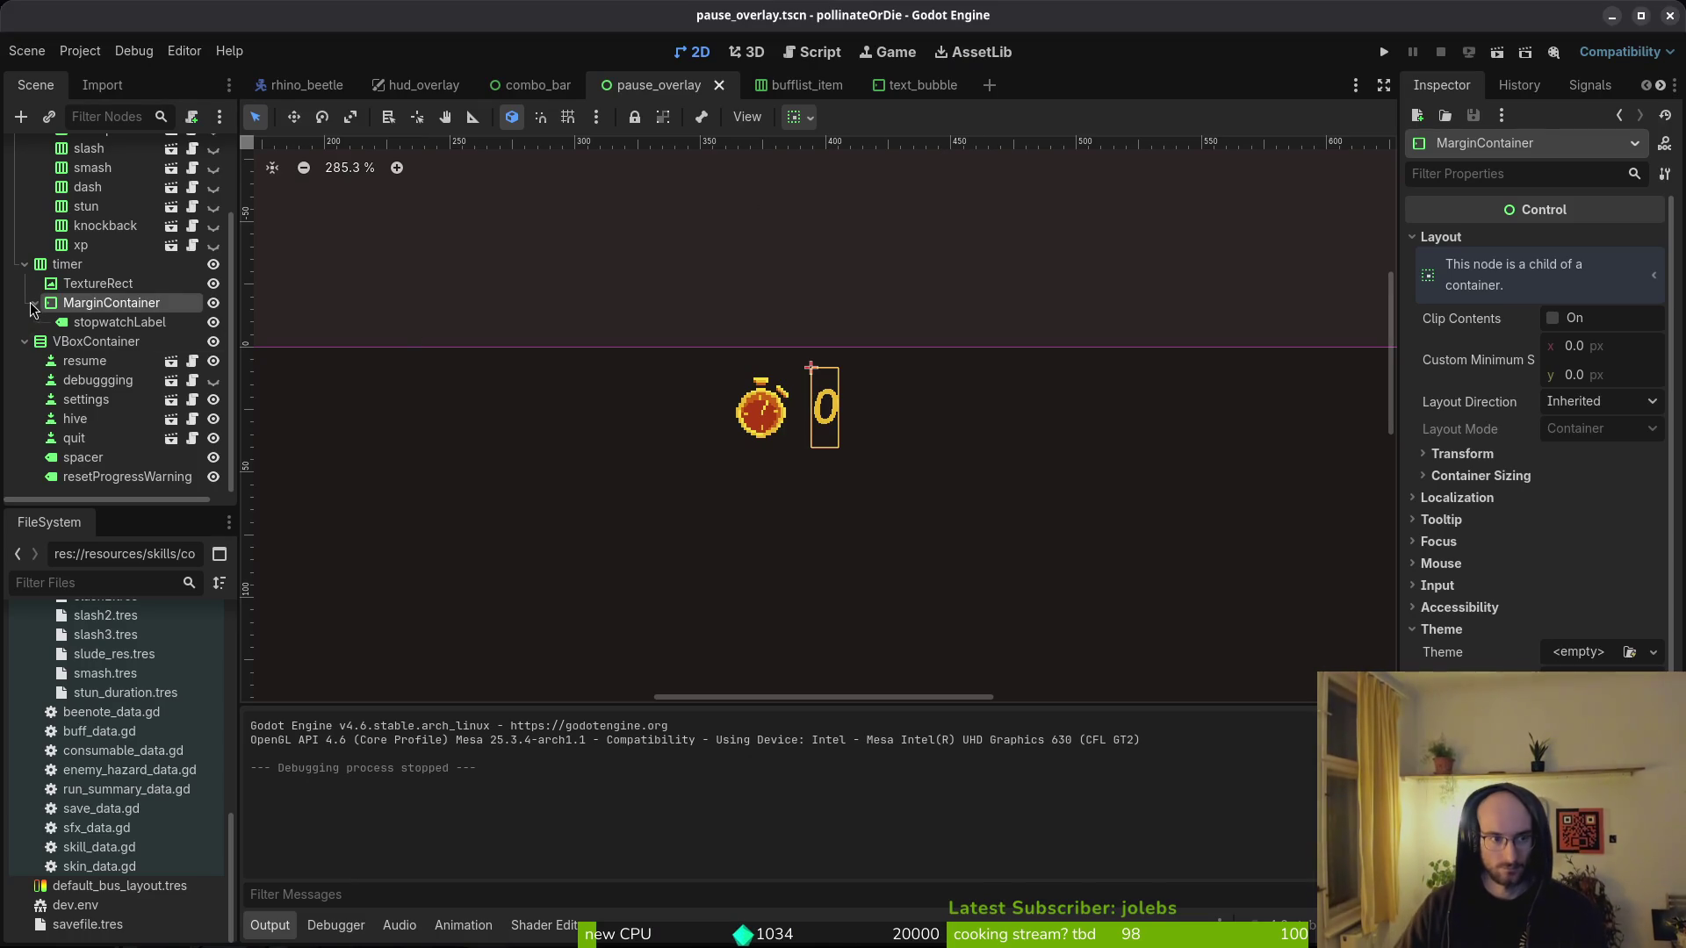
# - Collapse the VBoxContainer, timer and MarginContainer branches and close the combo_bar and hud_overlay scene tabs
pyautogui.click(24, 342)
pyautogui.click(25, 364)
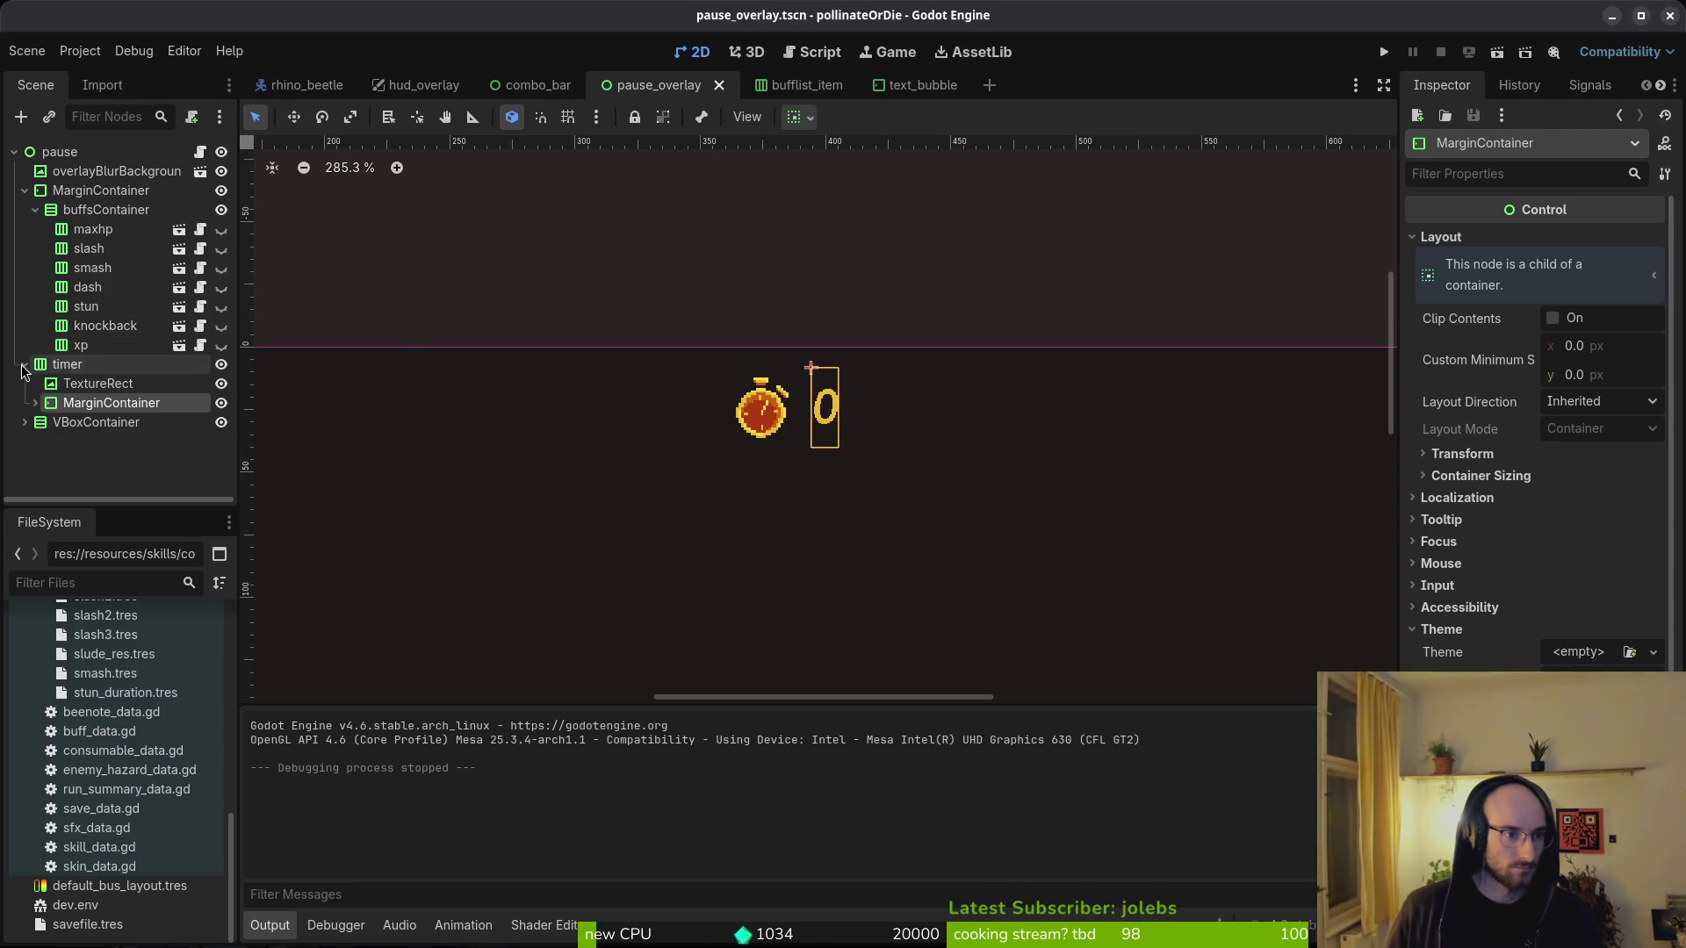
pyautogui.click(25, 191)
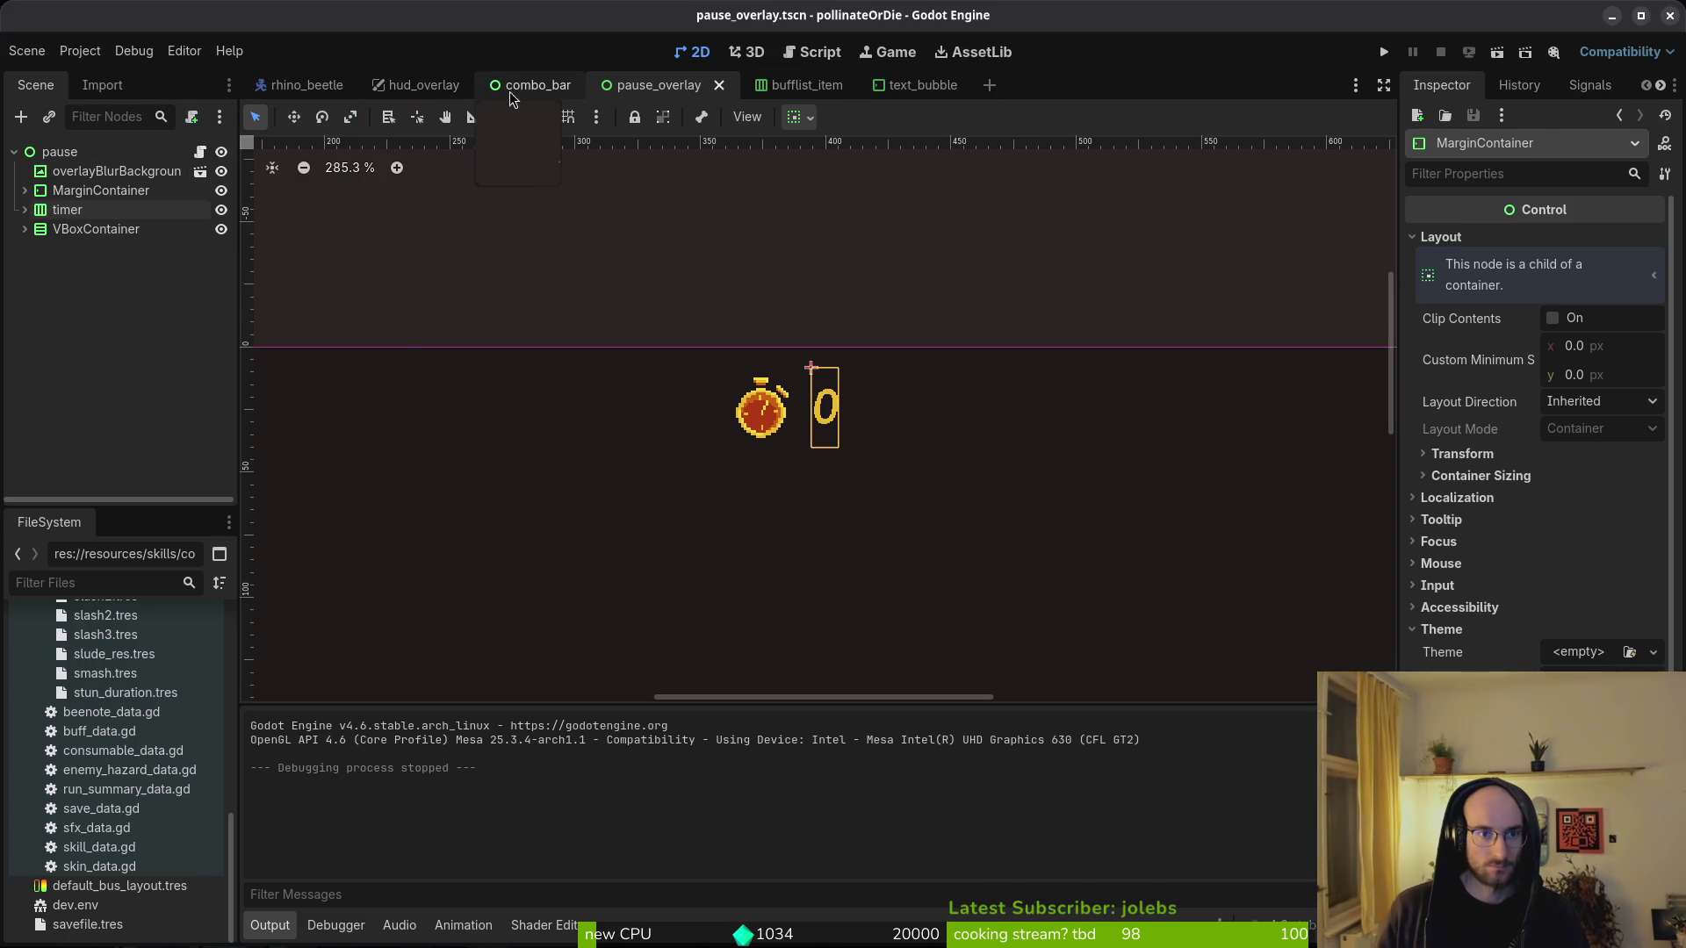
pyautogui.middleClick(531, 98)
pyautogui.middleClick(531, 98)
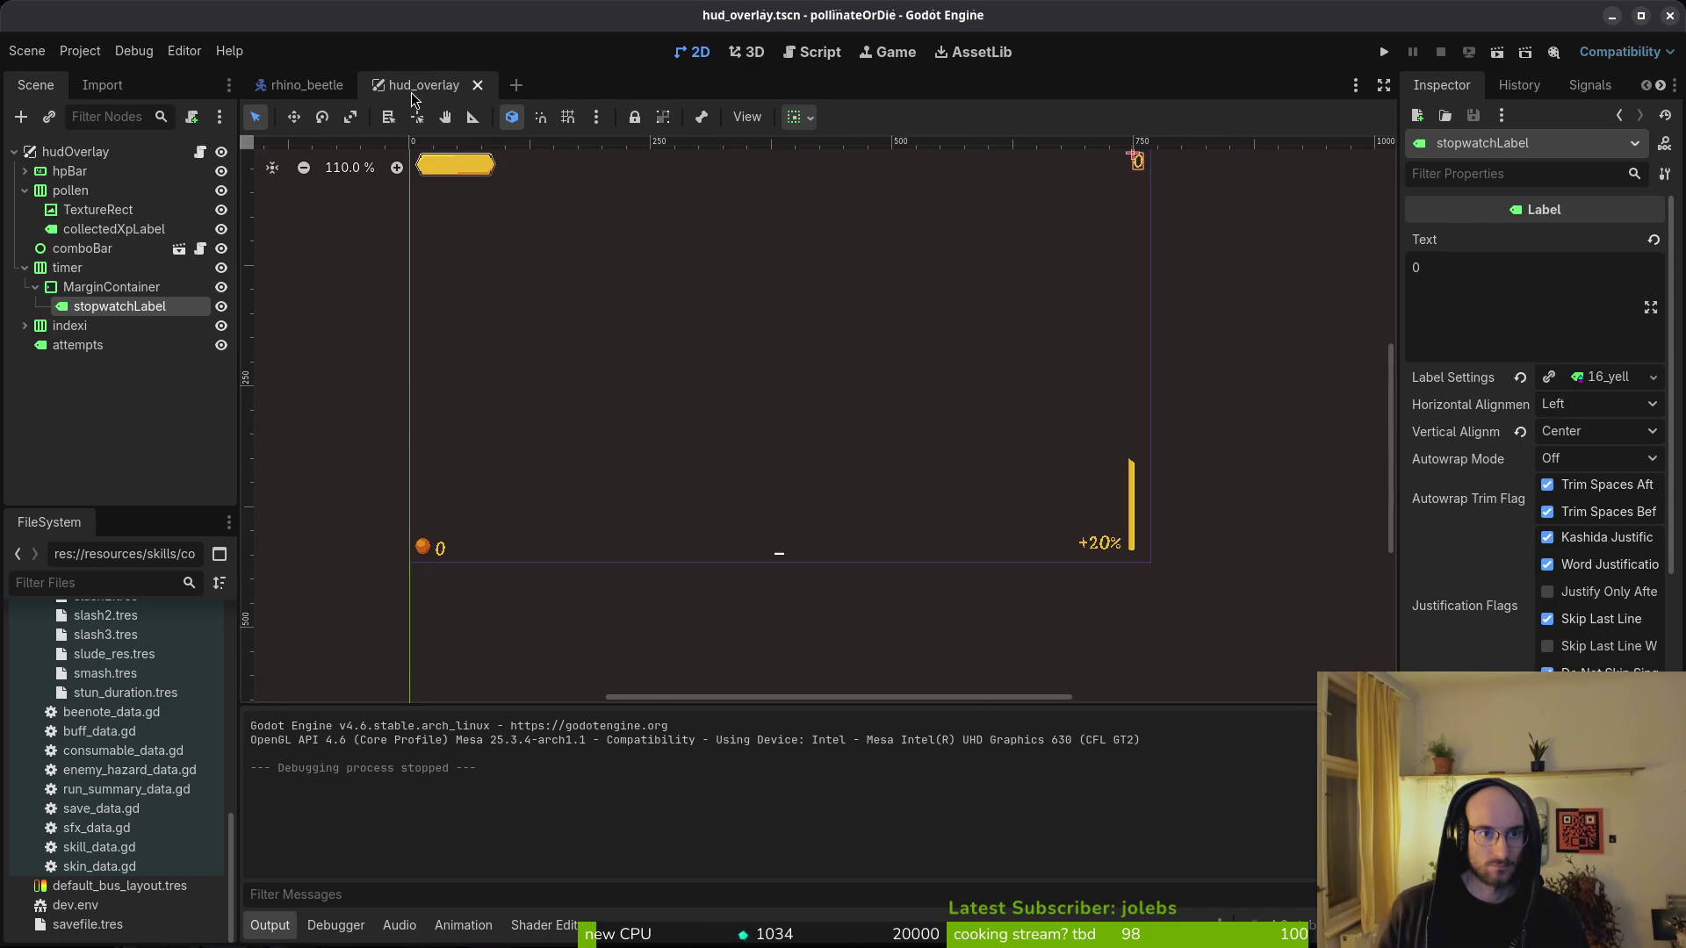
pyautogui.middleClick(419, 98)
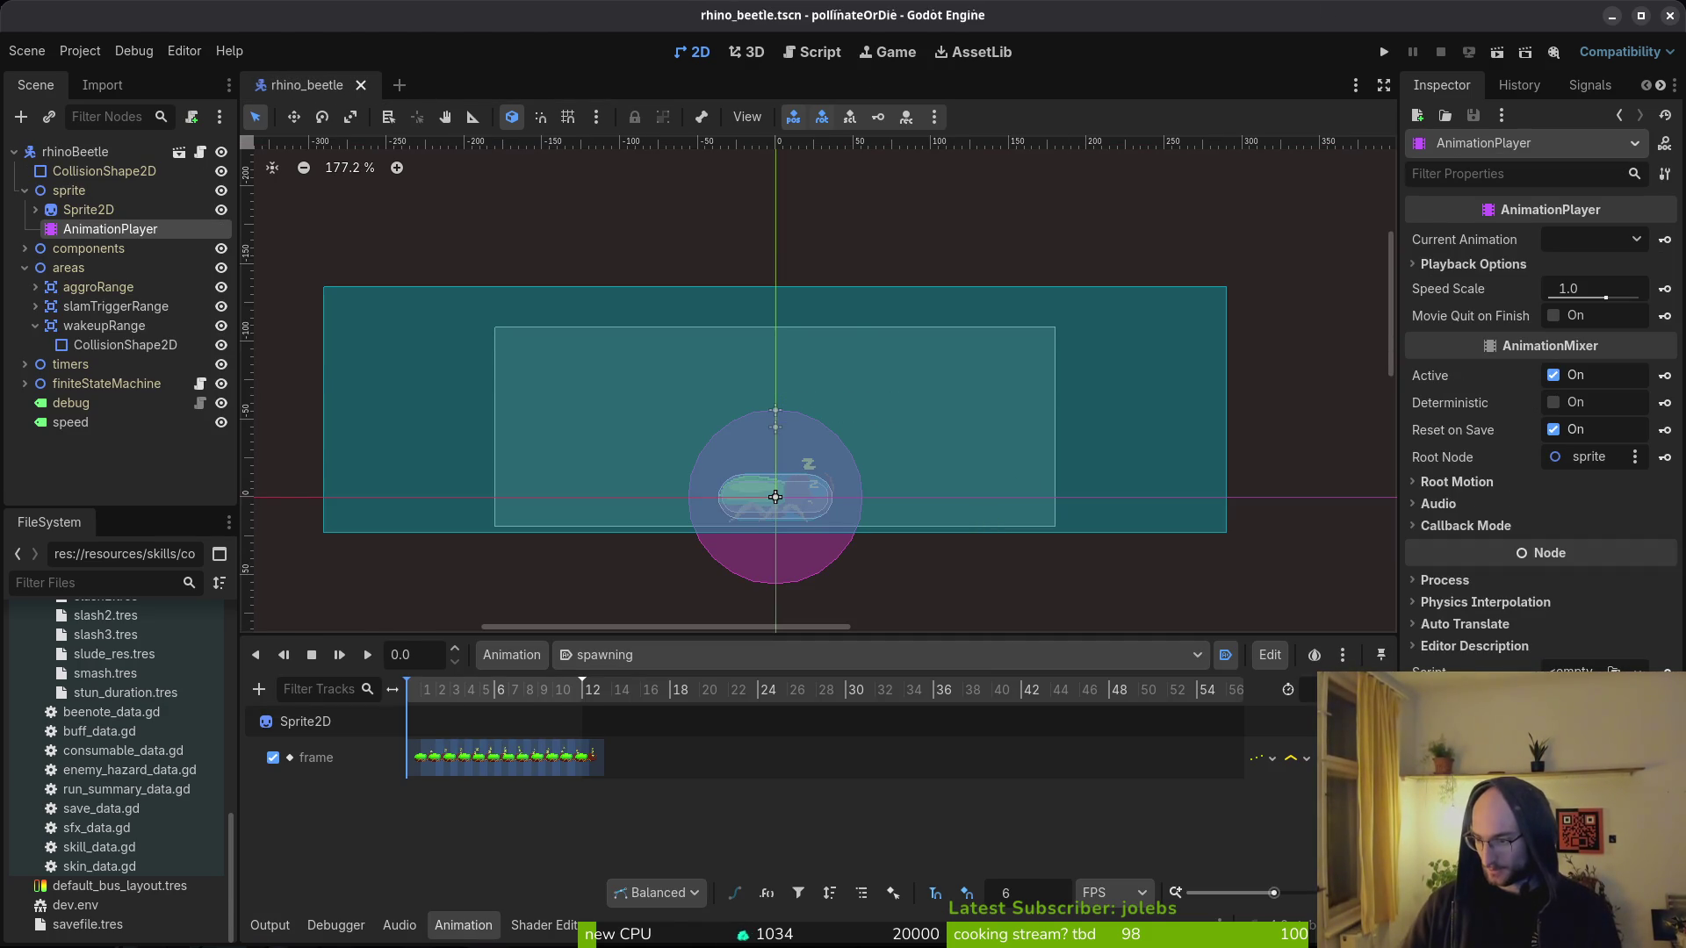
# - In the terminal, start Neovim in the project folder with vim
pyautogui.press('super+2')
pyautogui.write('vim')
pyautogui.press('Return')
pyautogui.press('space')
# - Open rhino_beetle.gd by searching 'rhino' in the file finder
pyautogui.press('f')
pyautogui.press('f')
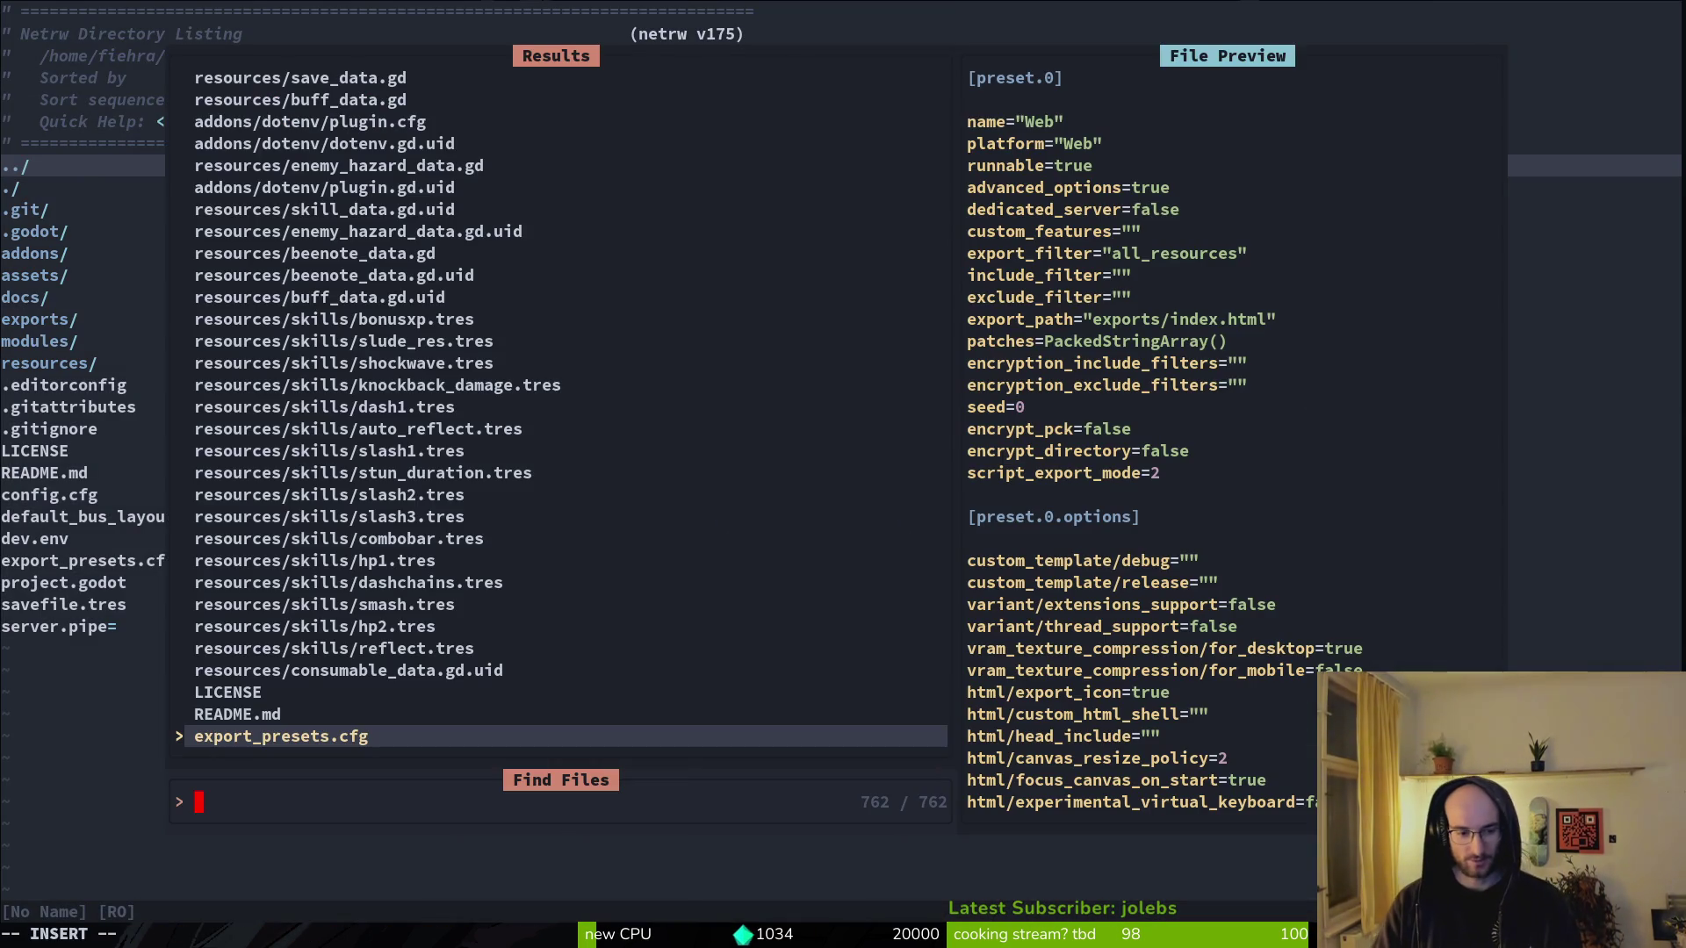
pyautogui.write('rhino')
pyautogui.press('Return')
# - Move through _ready to the wakeup animation line in _wakeup, then up to print_debug
pyautogui.press('j')
pyautogui.press('j')
pyautogui.press('j')
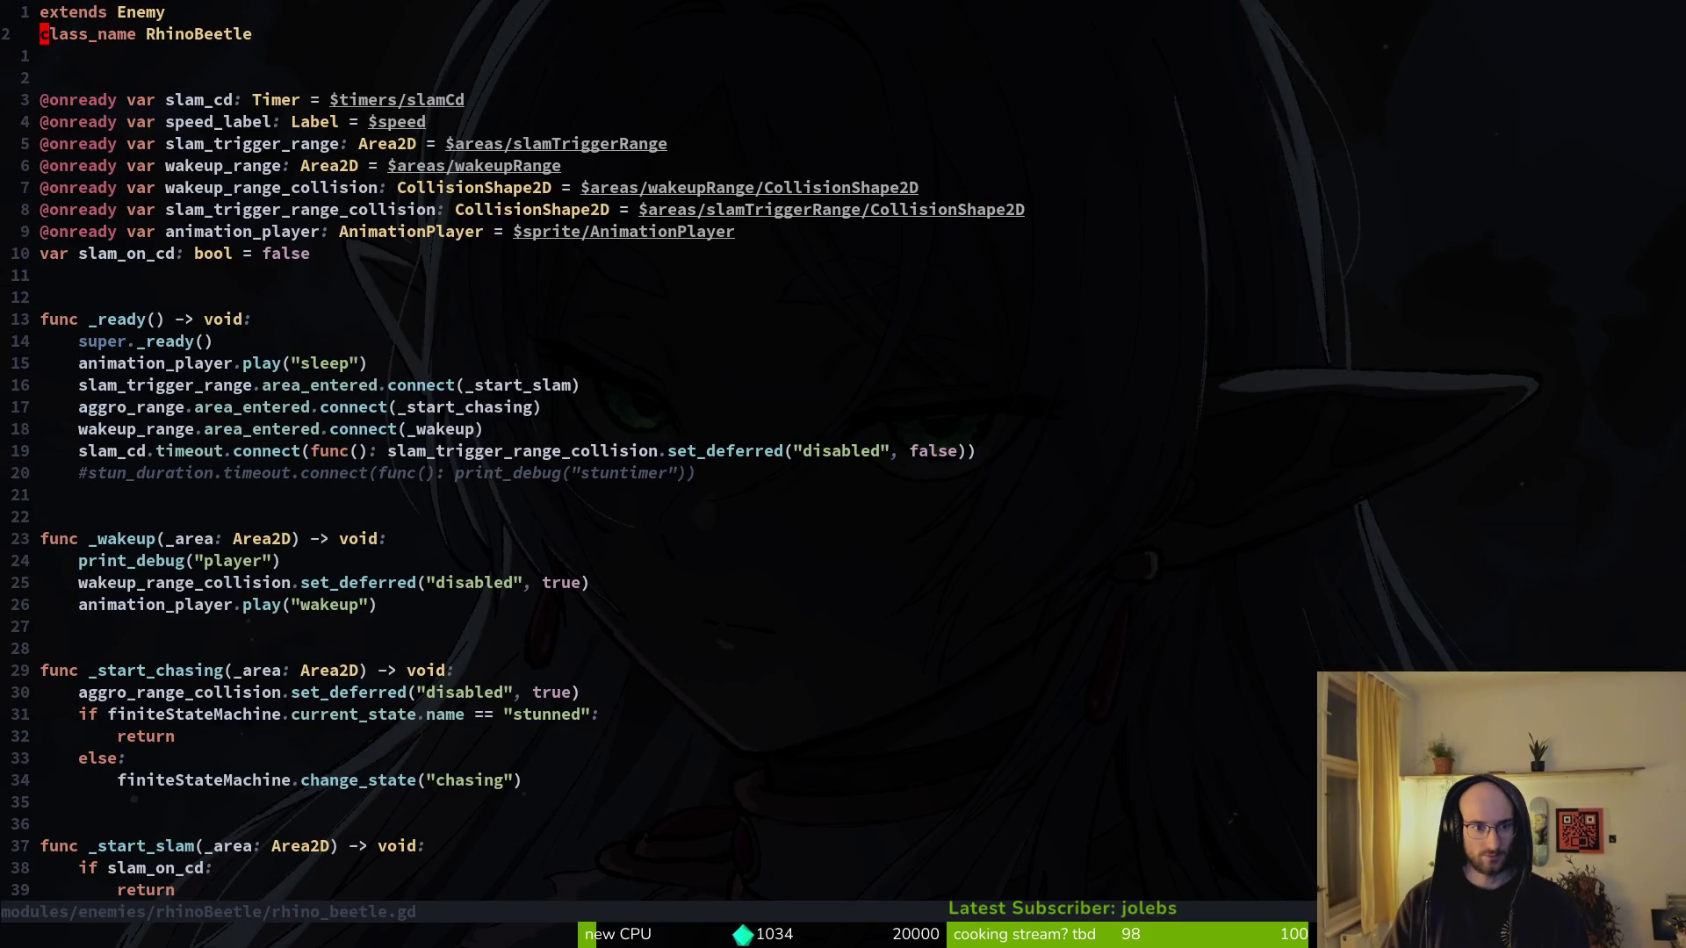
pyautogui.press('j')
pyautogui.press('j')
pyautogui.press('j')
pyautogui.press('k')
pyautogui.press('k')
pyautogui.press('k')
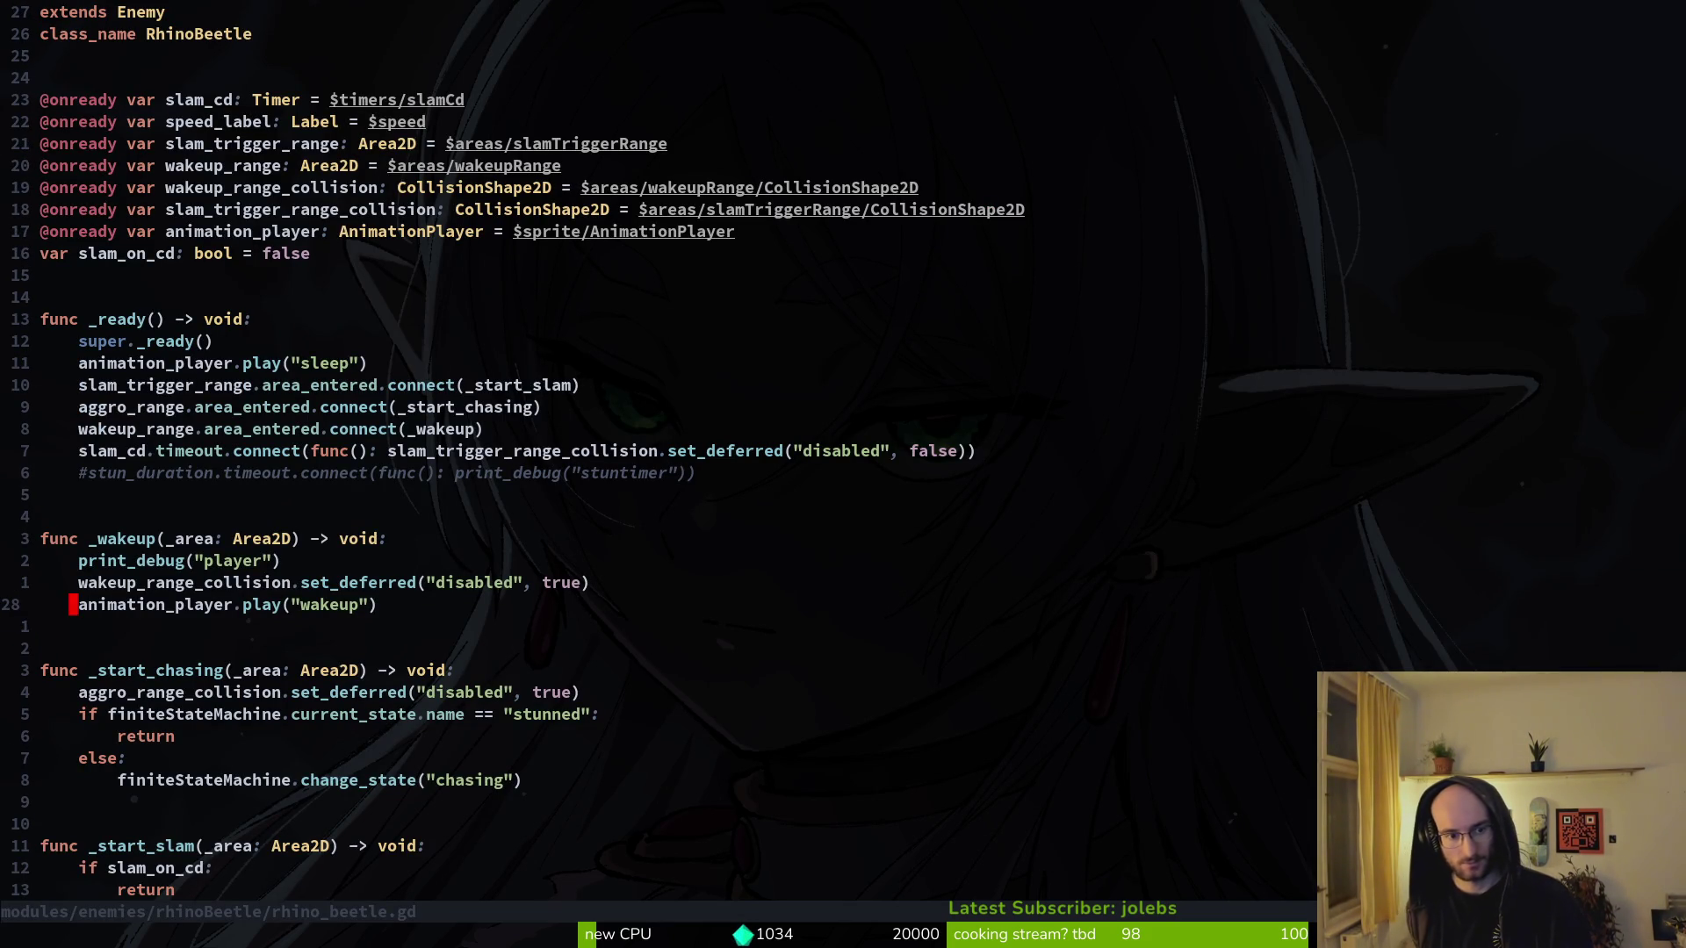
pyautogui.hotkey('shift', 'v')
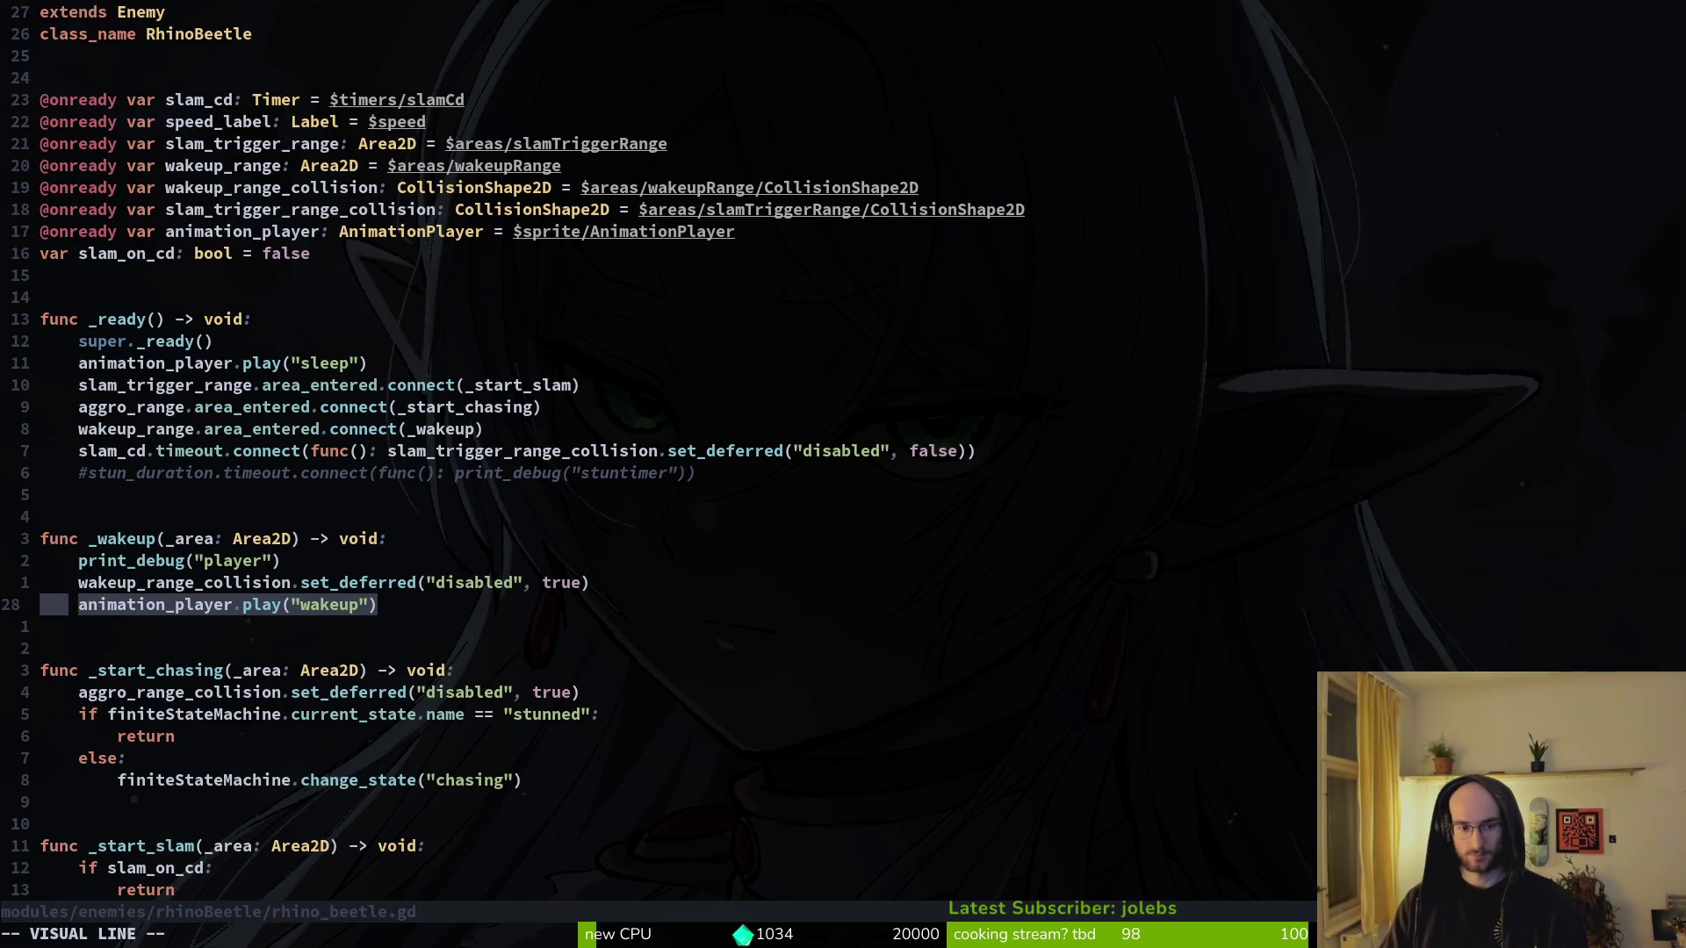
pyautogui.press('y')
pyautogui.press('k')
pyautogui.press('k')
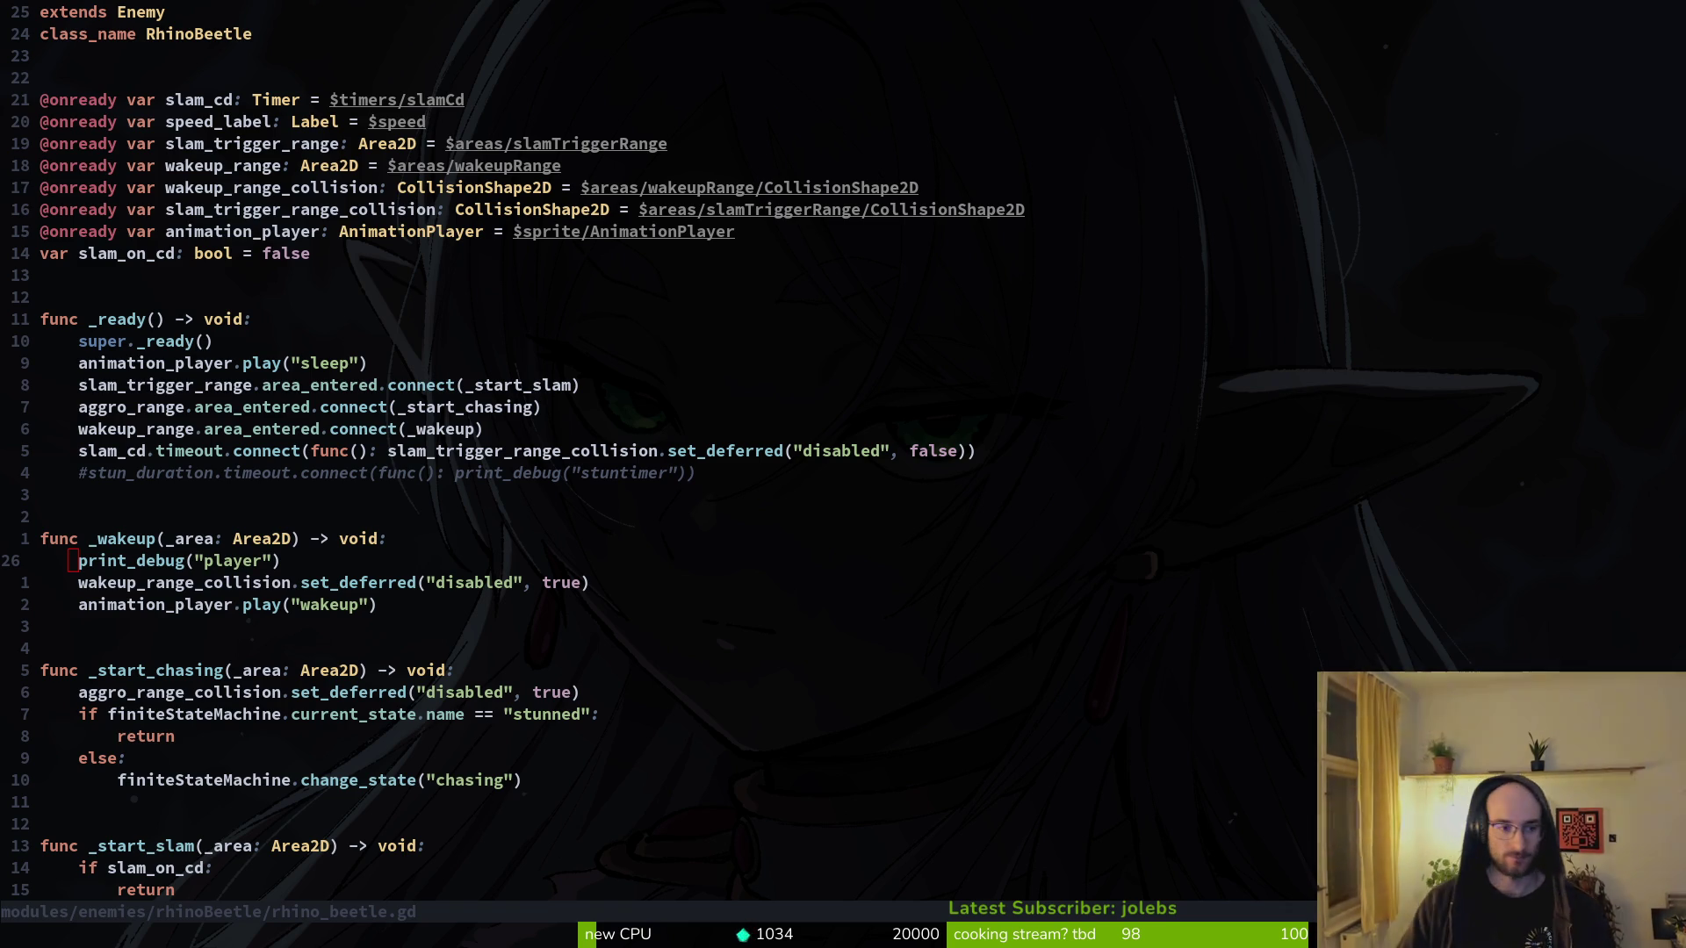
# - Delete the print_debug("player") line from _wakeup and save with :w
pyautogui.hotkey('alt', 'Tab')
pyautogui.press('j')
pyautogui.press('j')
pyautogui.press('k')
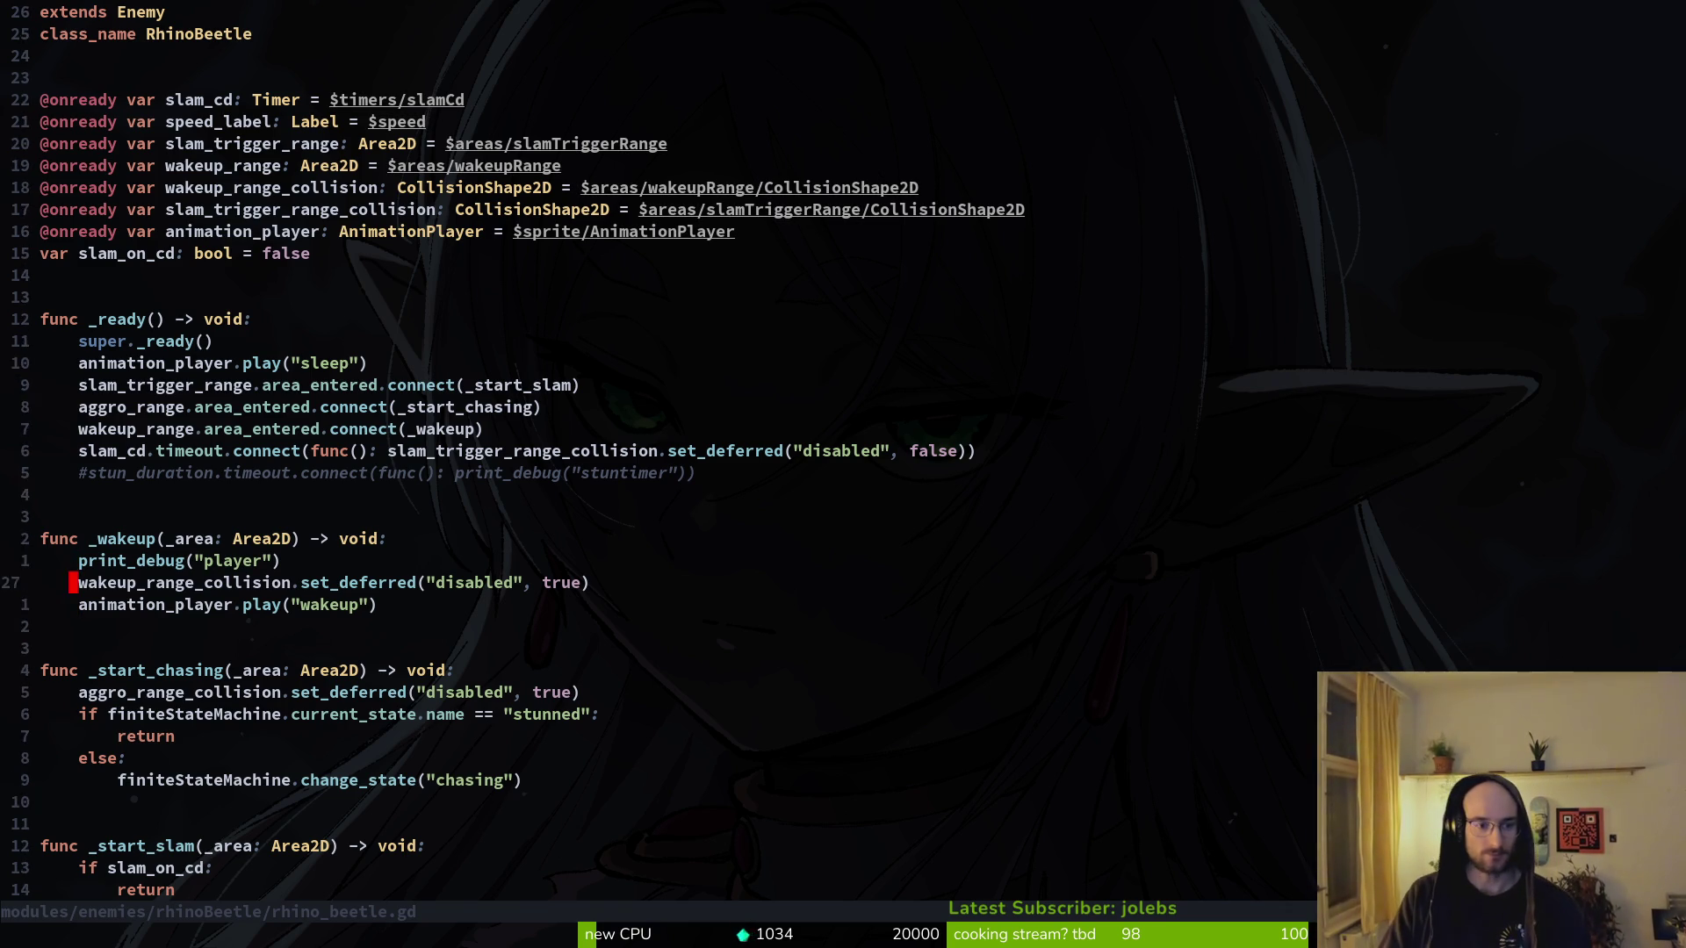
pyautogui.press('k')
pyautogui.press('d')
pyautogui.press('d')
pyautogui.write(':w')
pyautogui.press('Return')
pyautogui.press('7')
pyautogui.press('j')
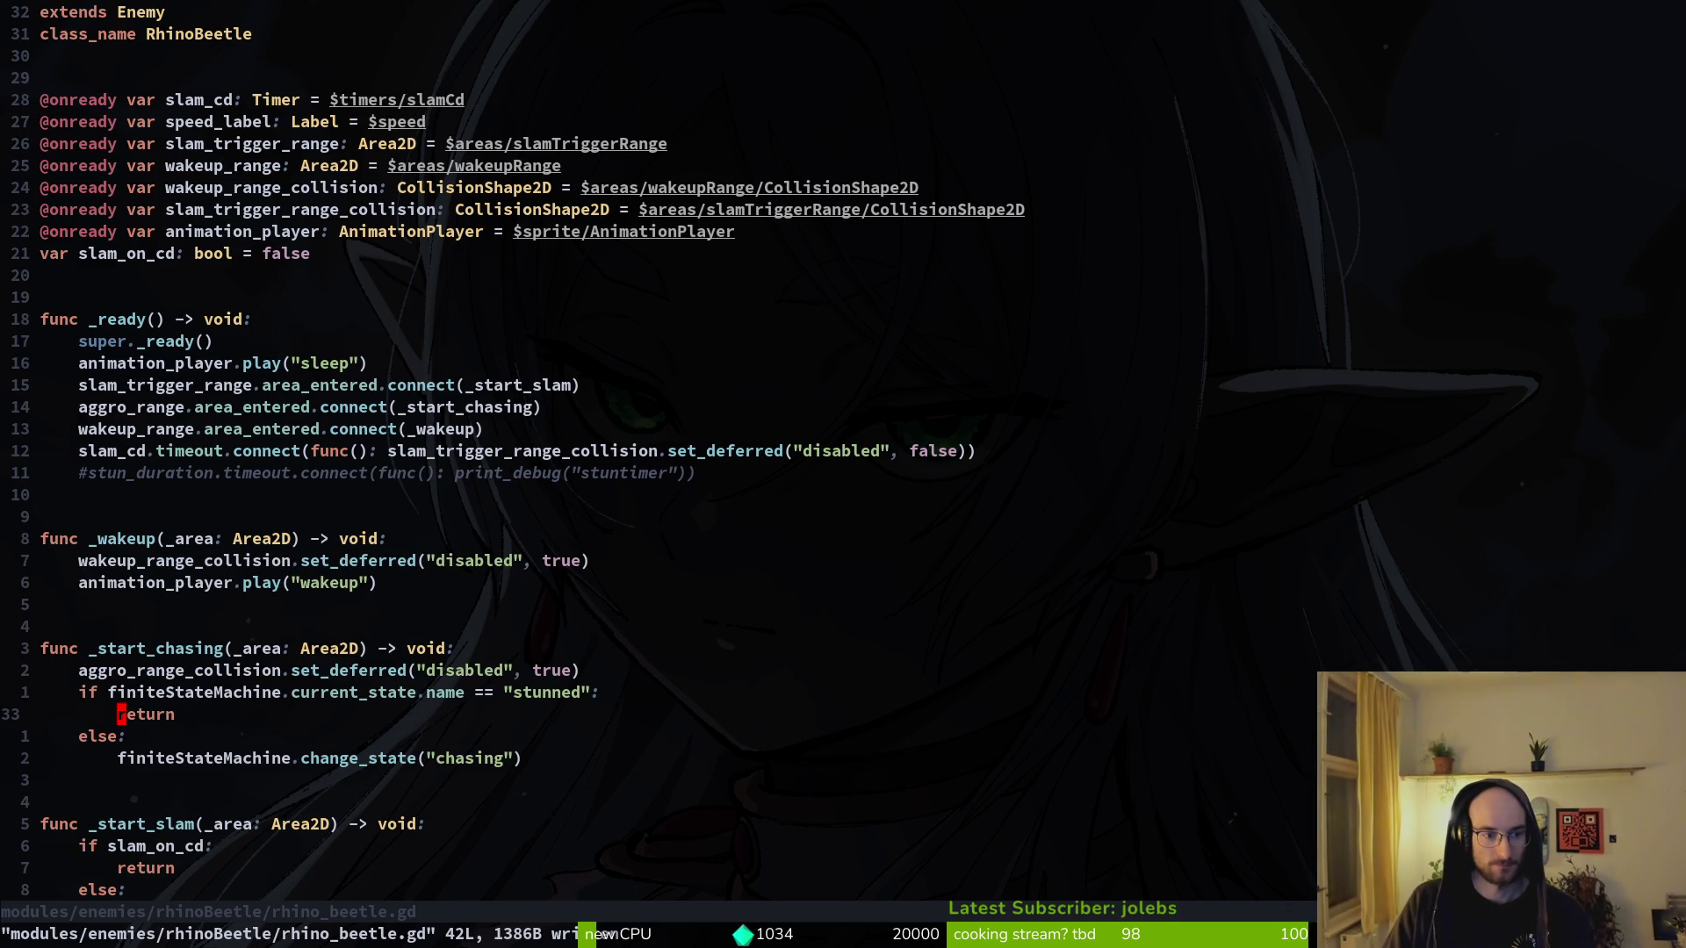
# - Grep the project for 'print', jump to the commented stun_duration line, delete it and save
pyautogui.press('space')
pyautogui.write('psprint')
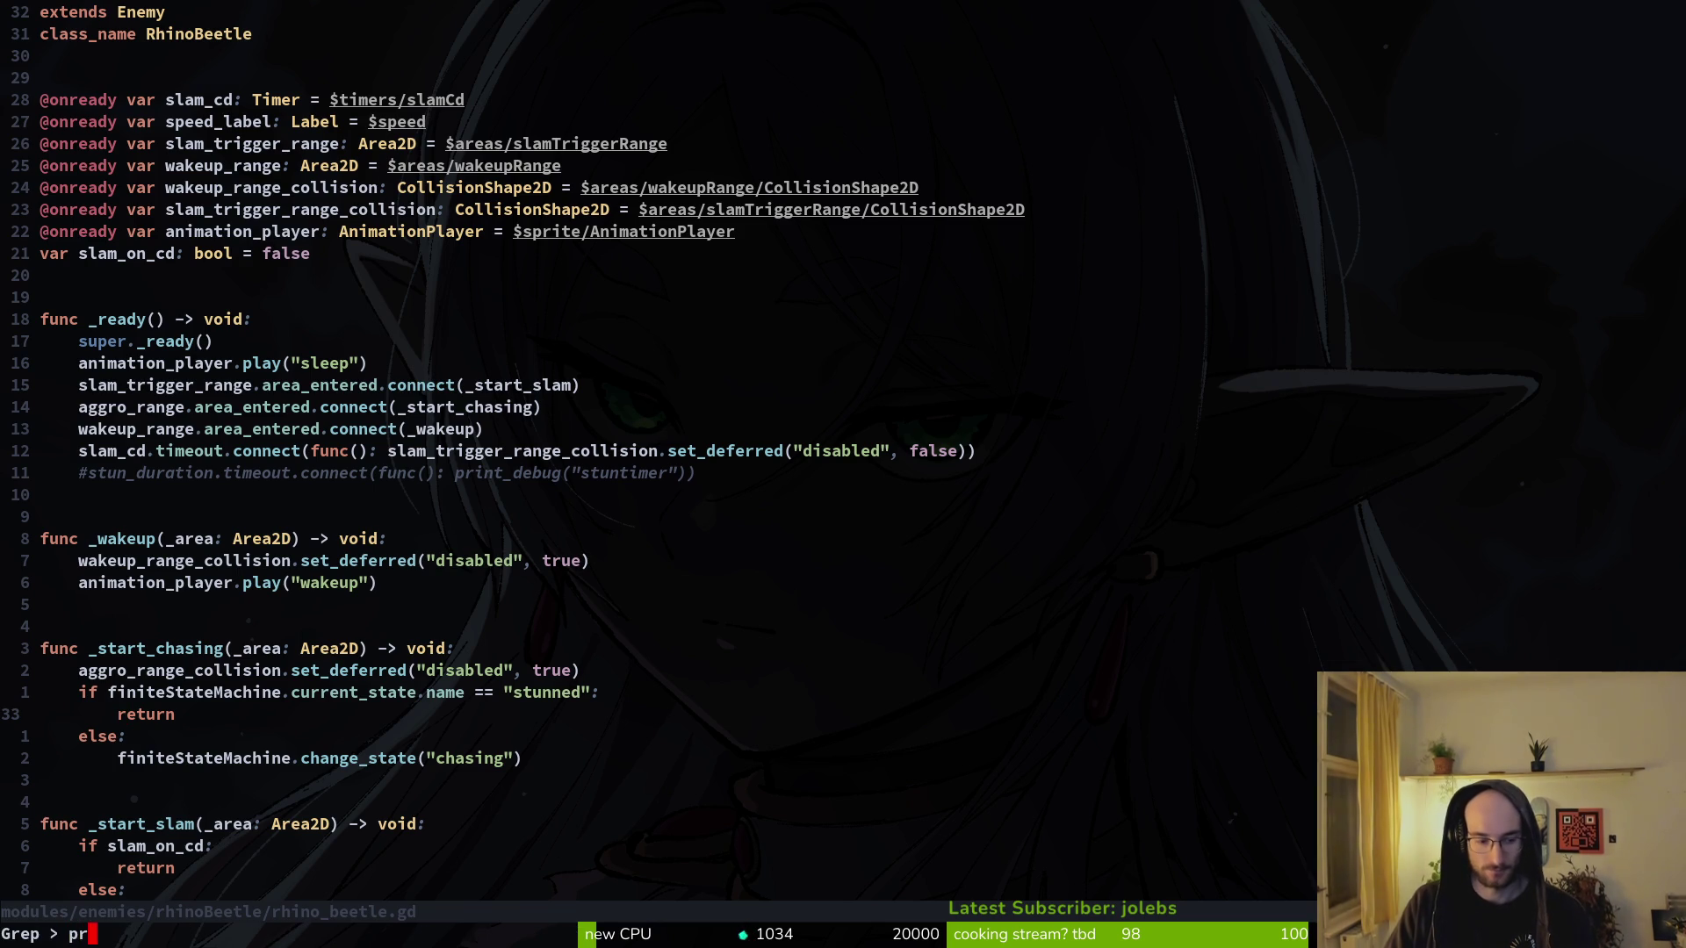
pyautogui.press('Return')
pyautogui.press('Down')
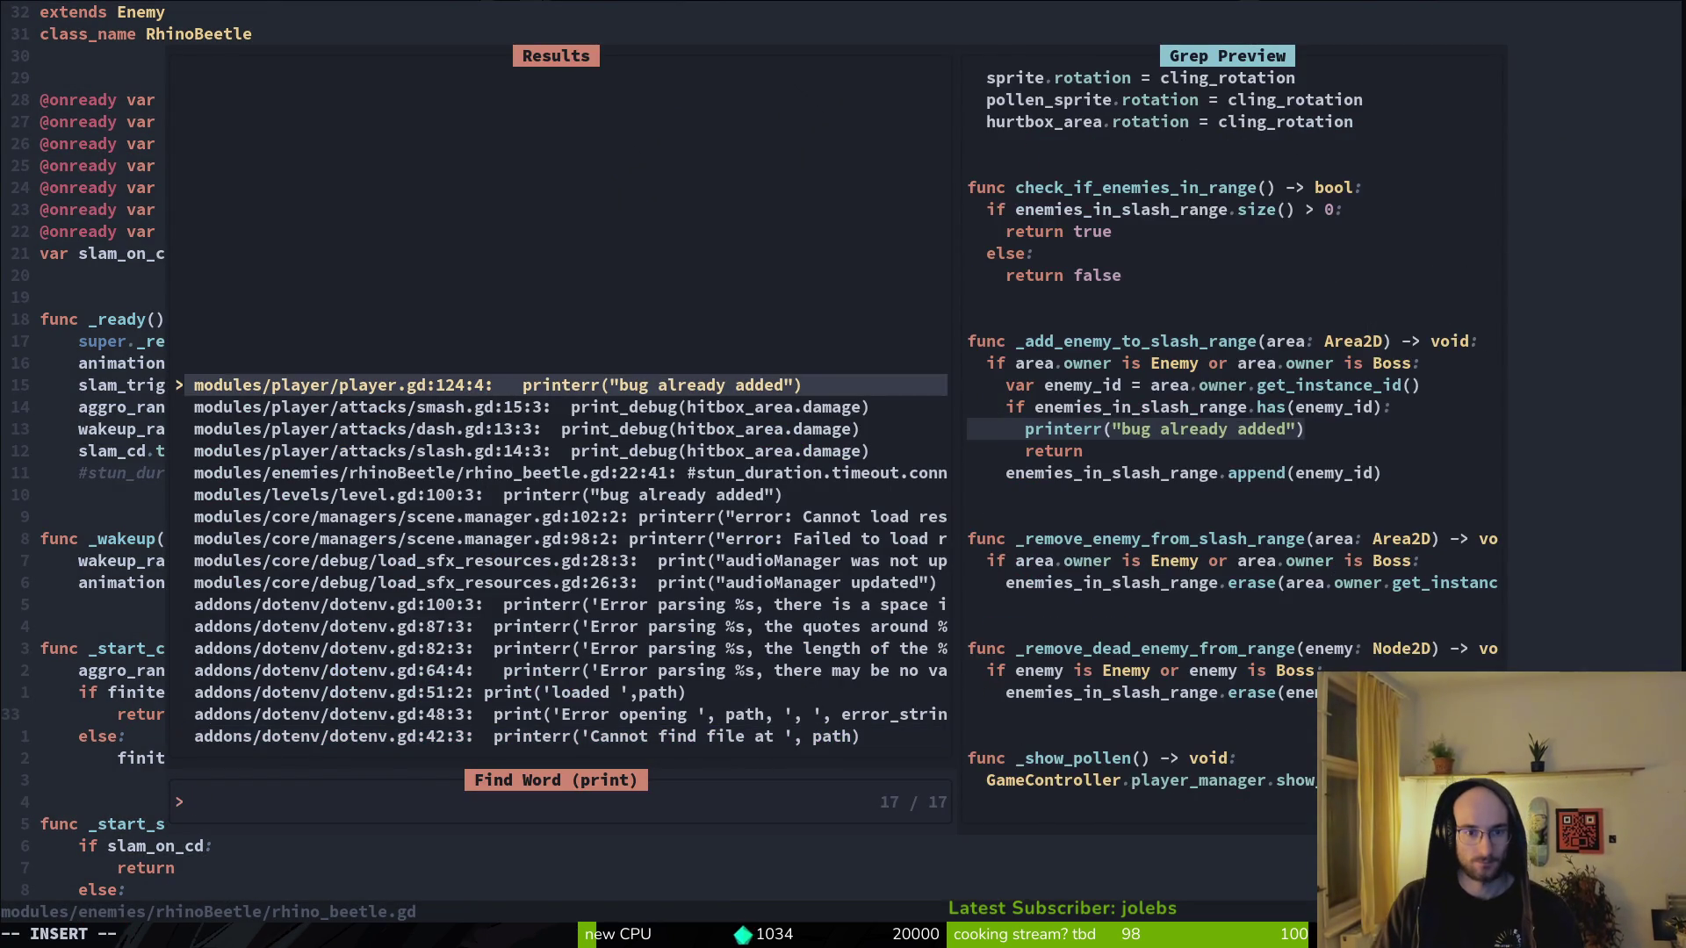
pyautogui.press('Down')
pyautogui.press('Down')
pyautogui.press('Down')
pyautogui.press('Down')
pyautogui.press('Return')
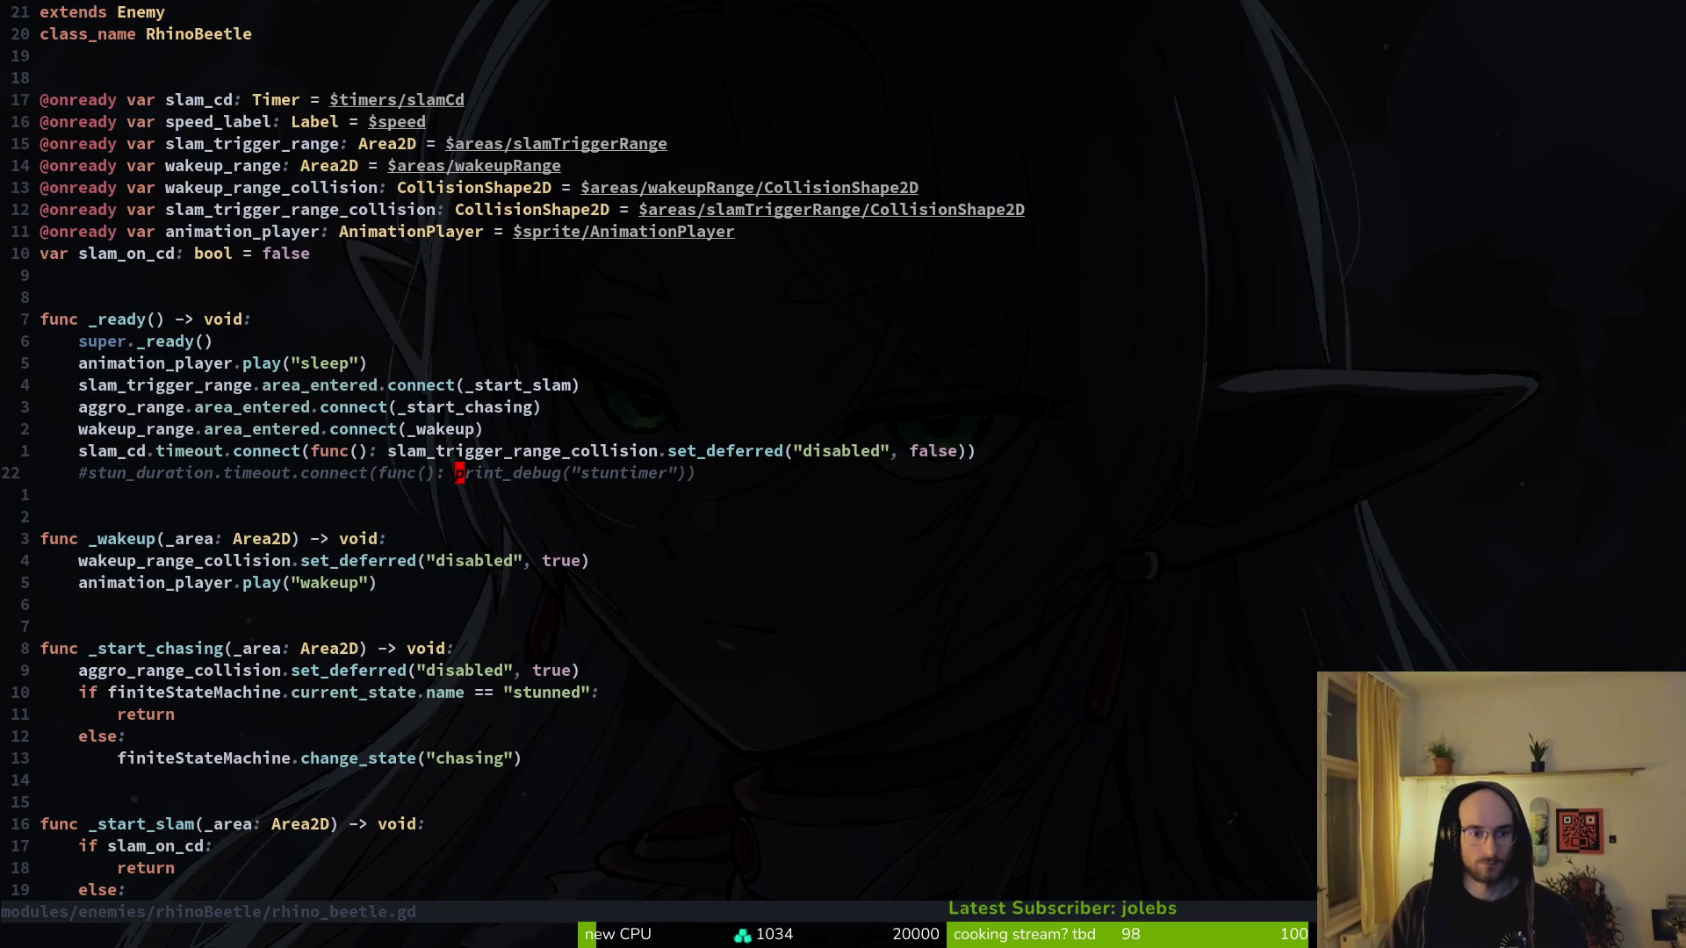
pyautogui.press('d')
pyautogui.press('d')
pyautogui.write(':w')
pyautogui.press('Return')
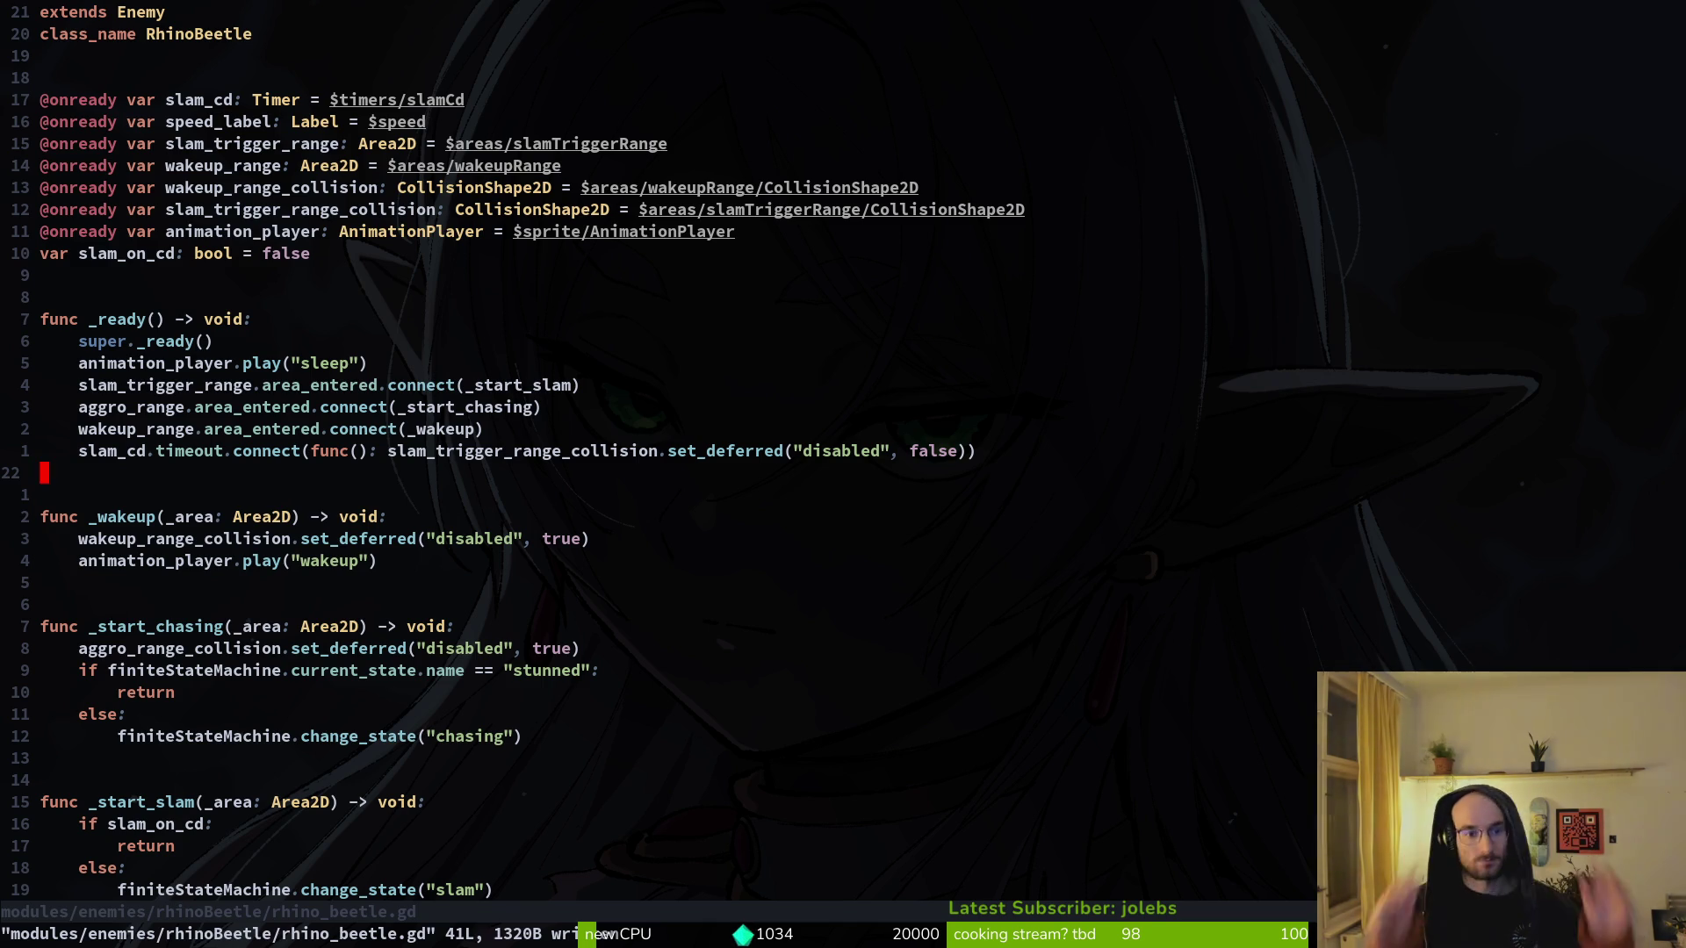
# - Search the project files for the stunned state script, retrying the query
pyautogui.press('space')
pyautogui.press('f')
pyautogui.press('f')
pyautogui.write('studura')
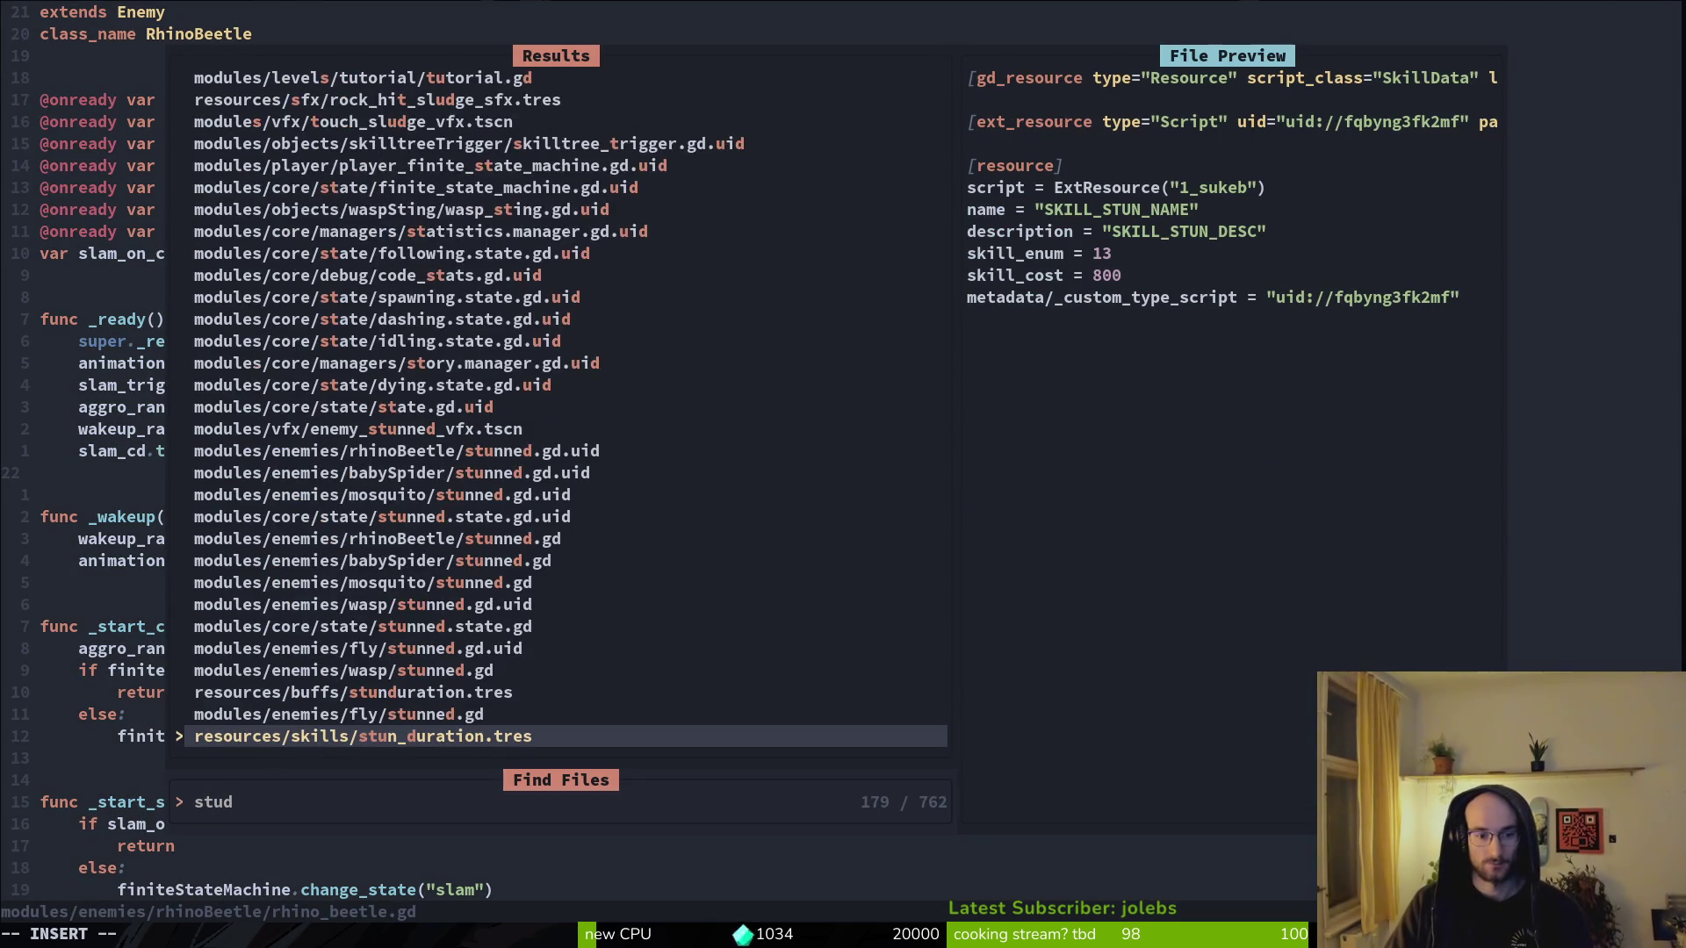
pyautogui.press('Escape')
pyautogui.press('Escape')
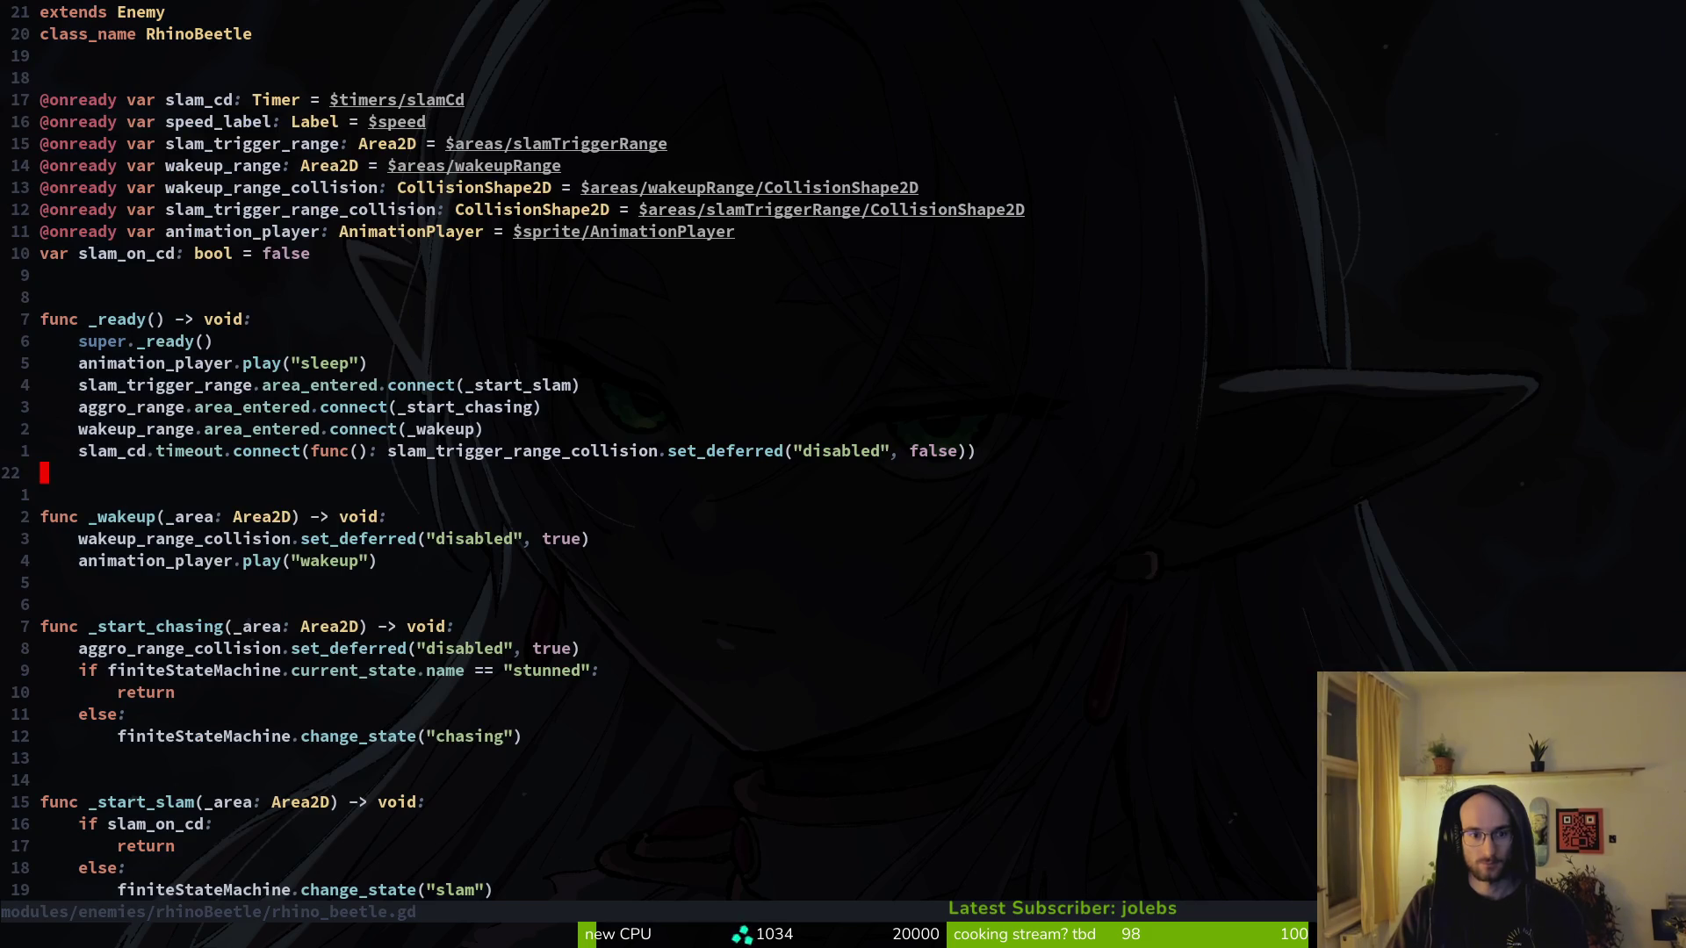
pyautogui.press('G')
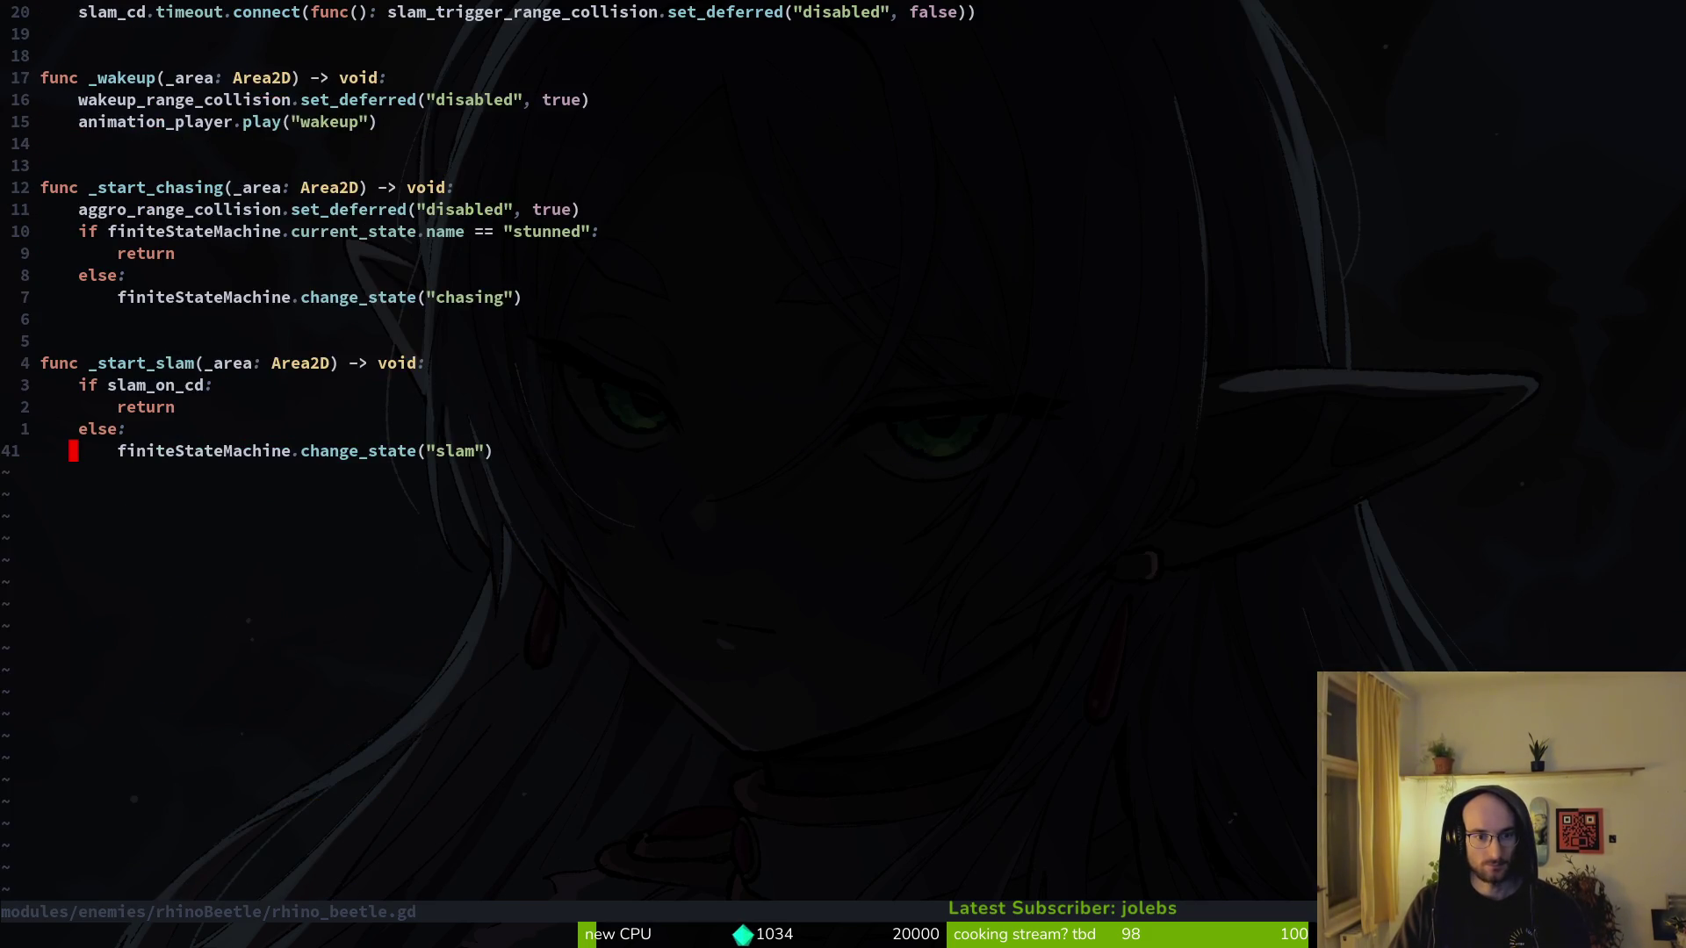
pyautogui.press('space')
pyautogui.press('f')
pyautogui.press('f')
pyautogui.write('stutstate')
pyautogui.press('BackSpace')
pyautogui.press('BackSpace')
pyautogui.press('BackSpace')
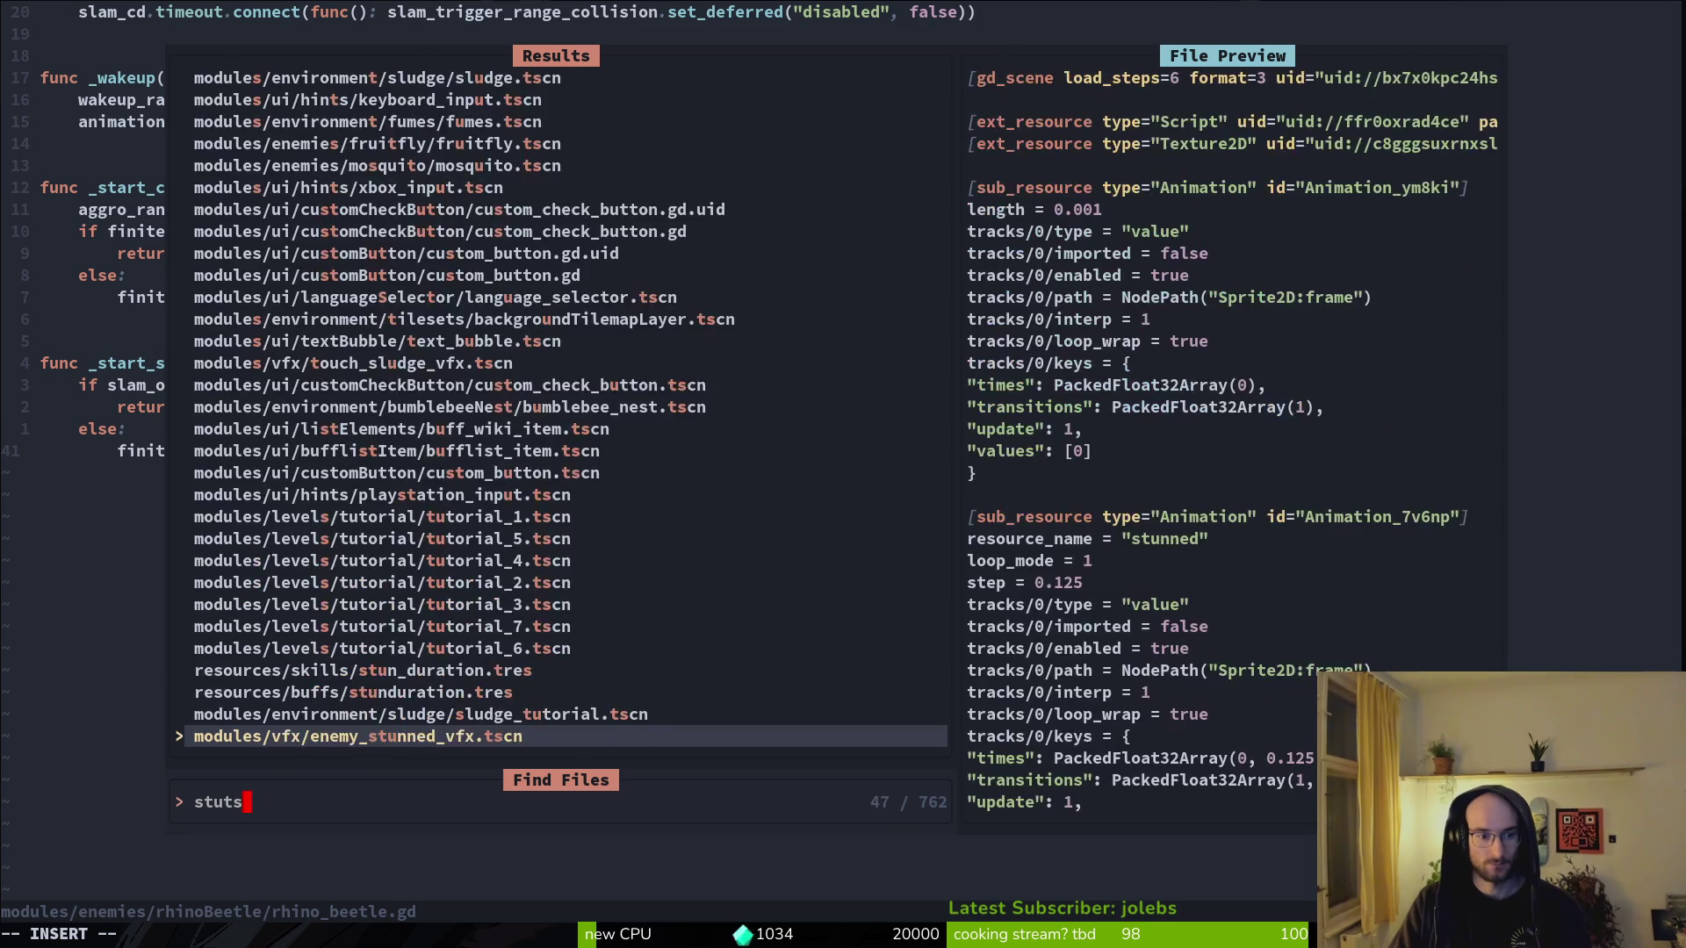
# - Open the base state.gd from the file finder results
pyautogui.press('BackSpace')
pyautogui.press('BackSpace')
pyautogui.write('ate')
pyautogui.press('Return')
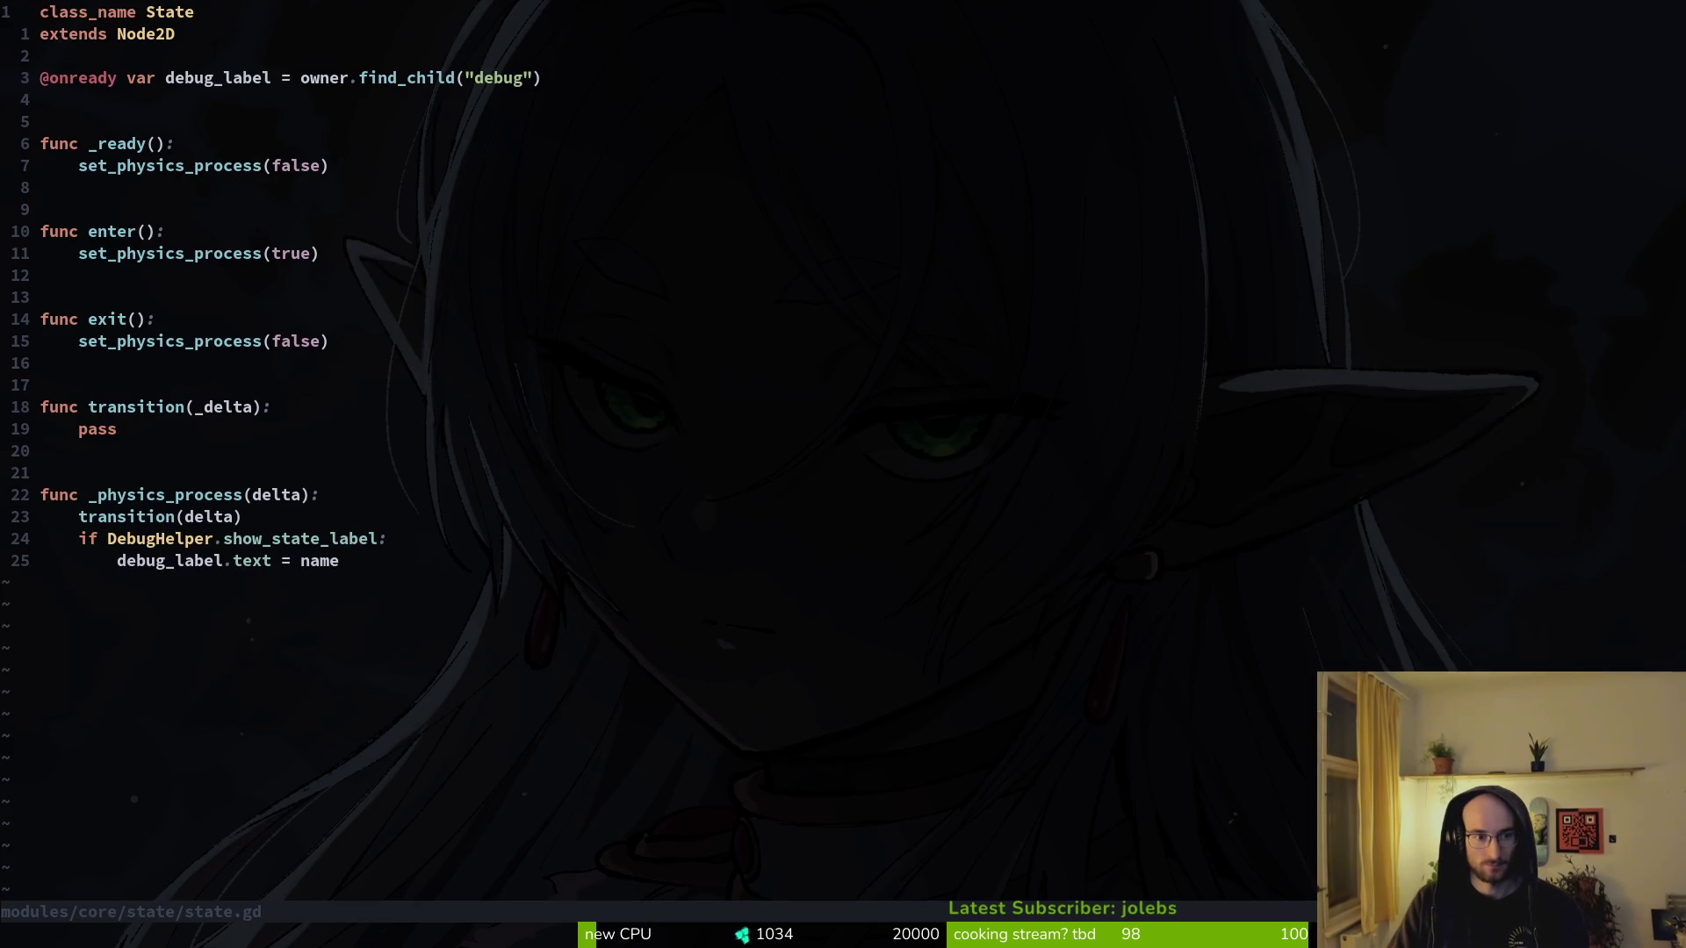
# - Find and open stunned.state.gd by searching 'stunst', then scroll to its bottom
pyautogui.press('space')
pyautogui.press('f')
pyautogui.press('f')
pyautogui.write('stunst')
pyautogui.press('Return')
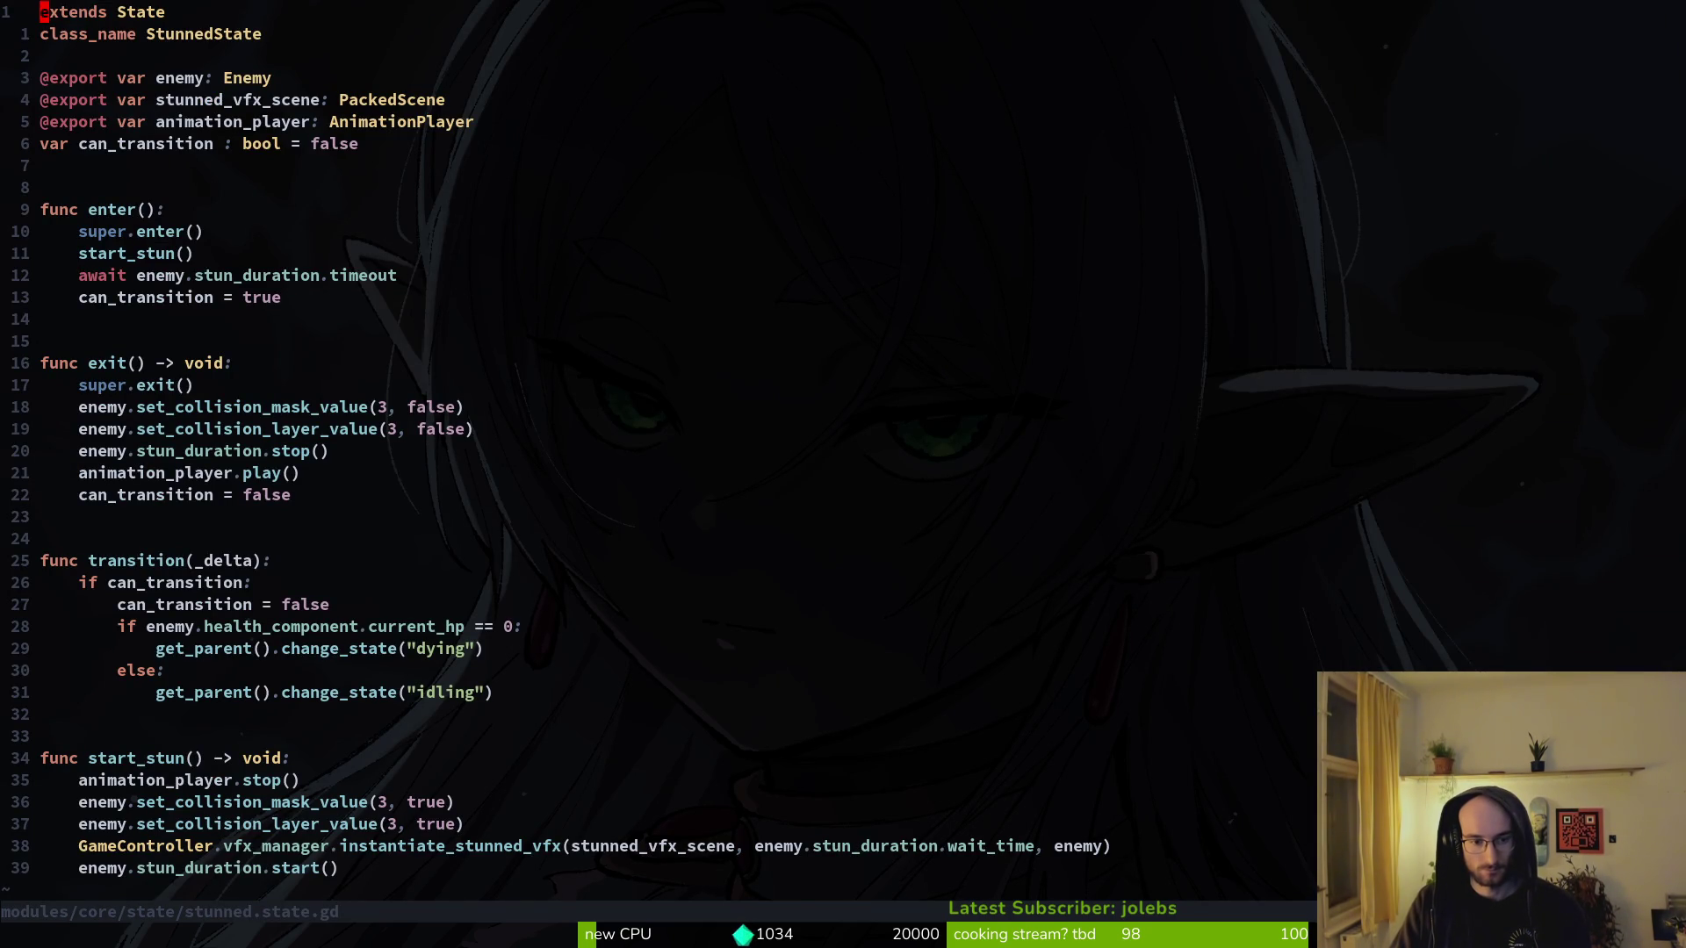
pyautogui.hotkey('ctrl', 'd')
pyautogui.hotkey('ctrl', 'd')
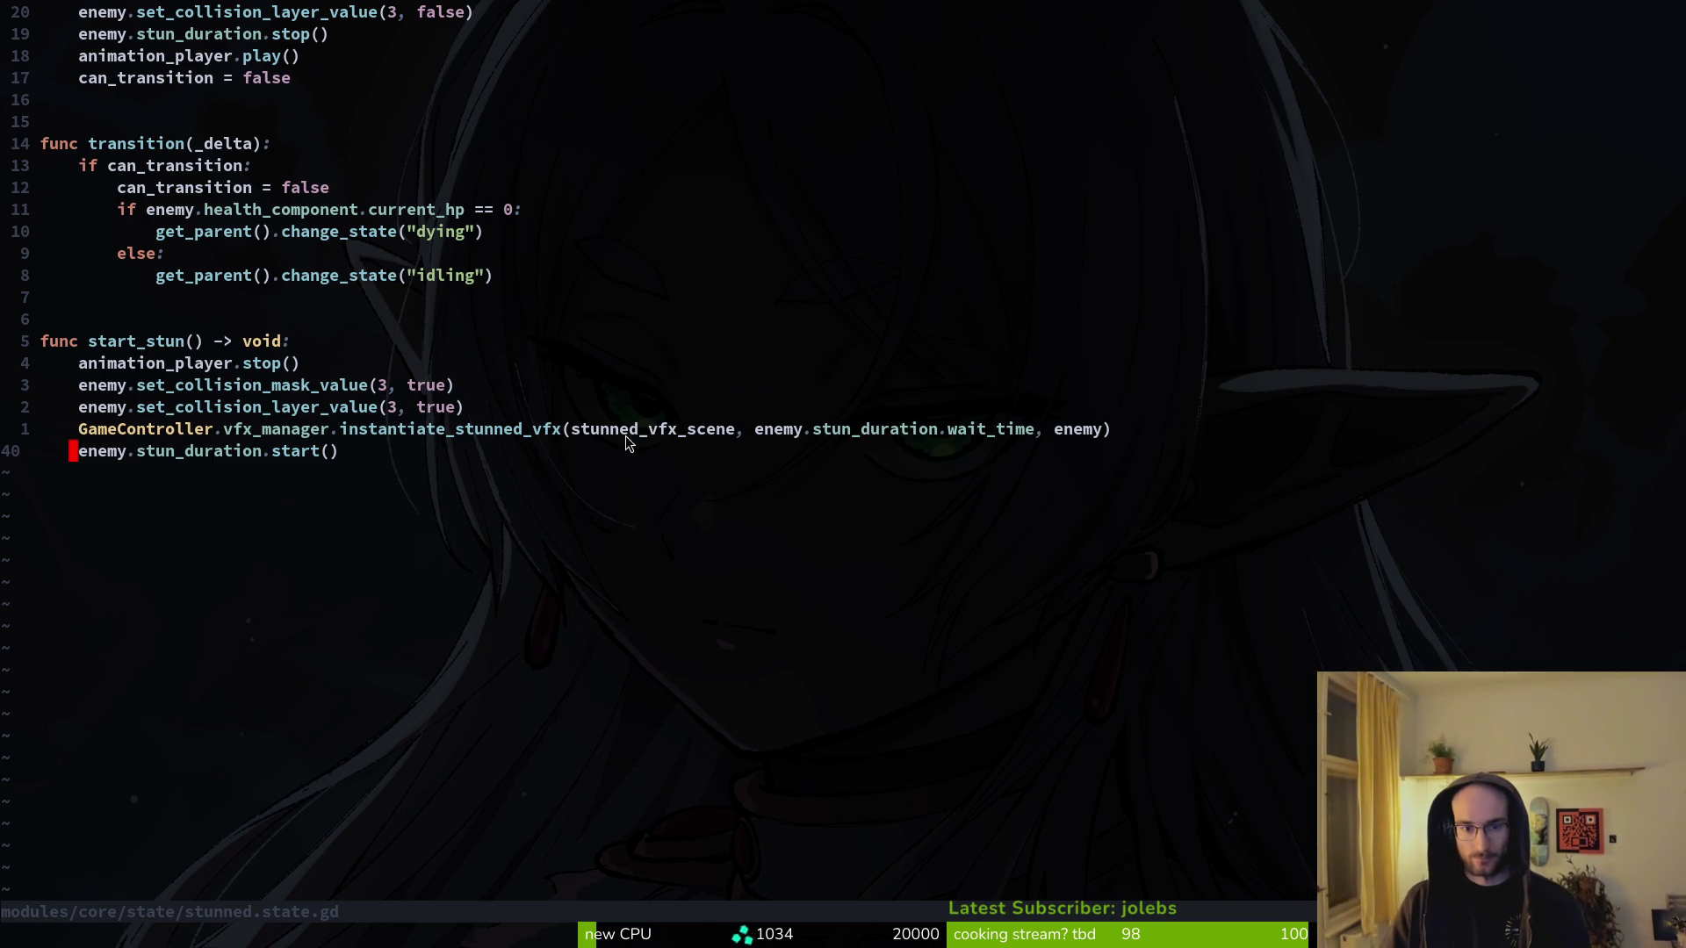
# - Save stunned.state.gd with the caret on the idling state name
pyautogui.scroll(3, 462, 349)
pyautogui.click(428, 473)
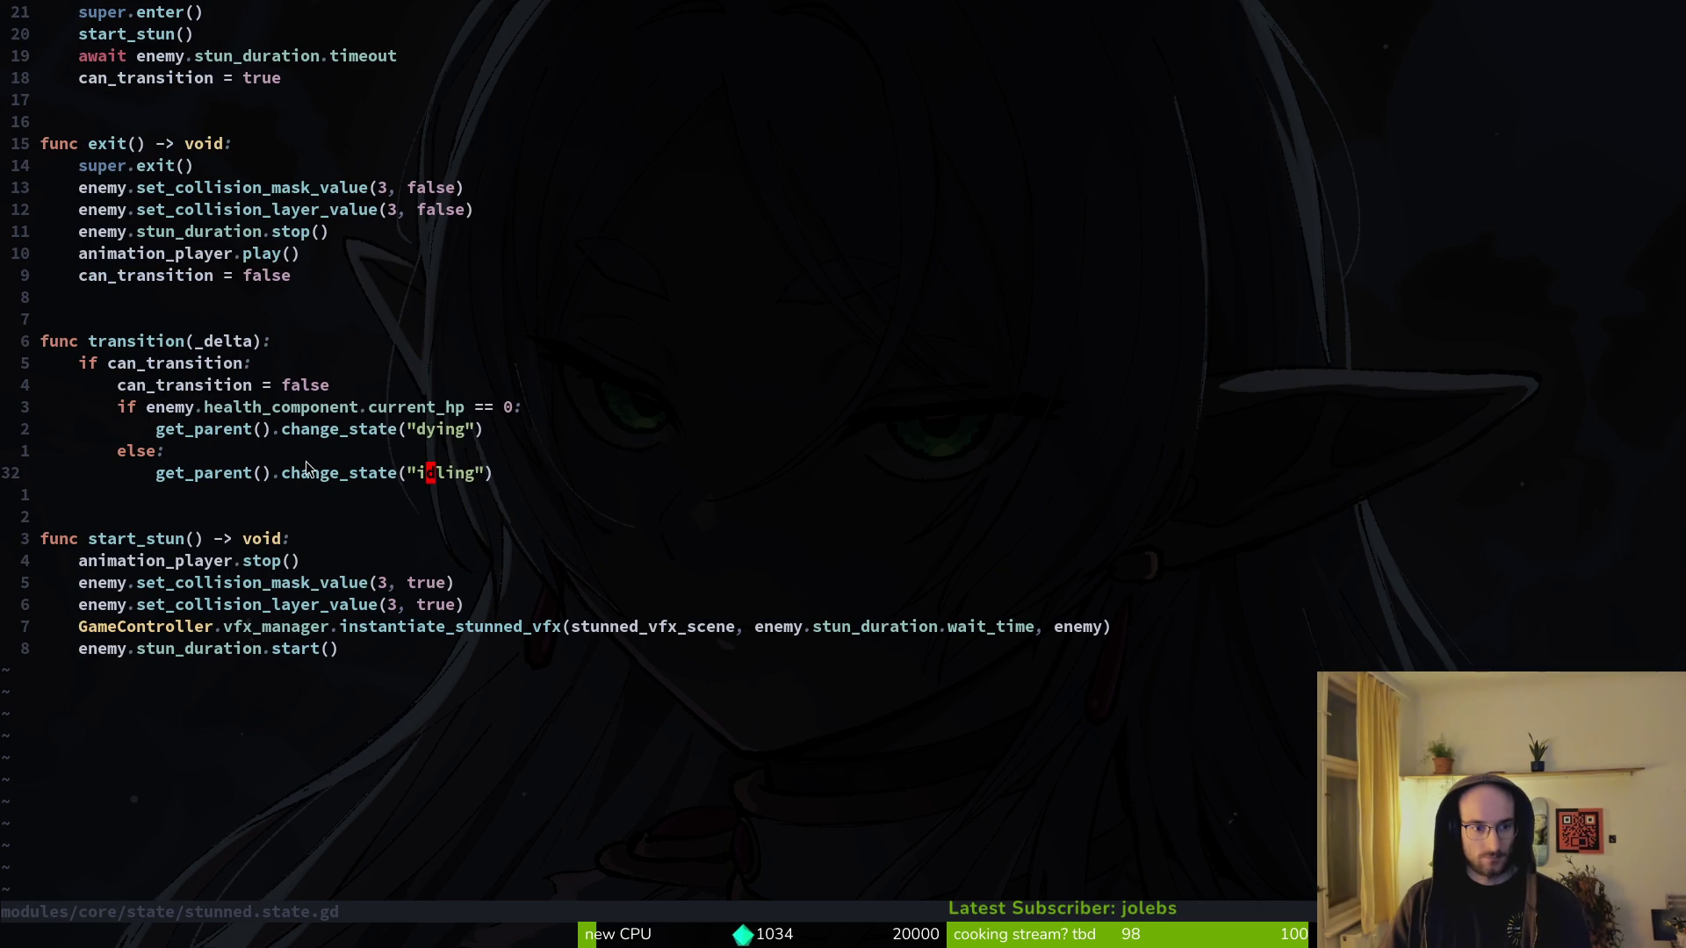
pyautogui.hotkey('ctrl', 's')
# - Open the rhino beetle's stunned.gd via 'rhstu', then run the game in debug from Godot
pyautogui.press('space')
pyautogui.press('f')
pyautogui.press('f')
pyautogui.write('rhstu')
pyautogui.press('Return')
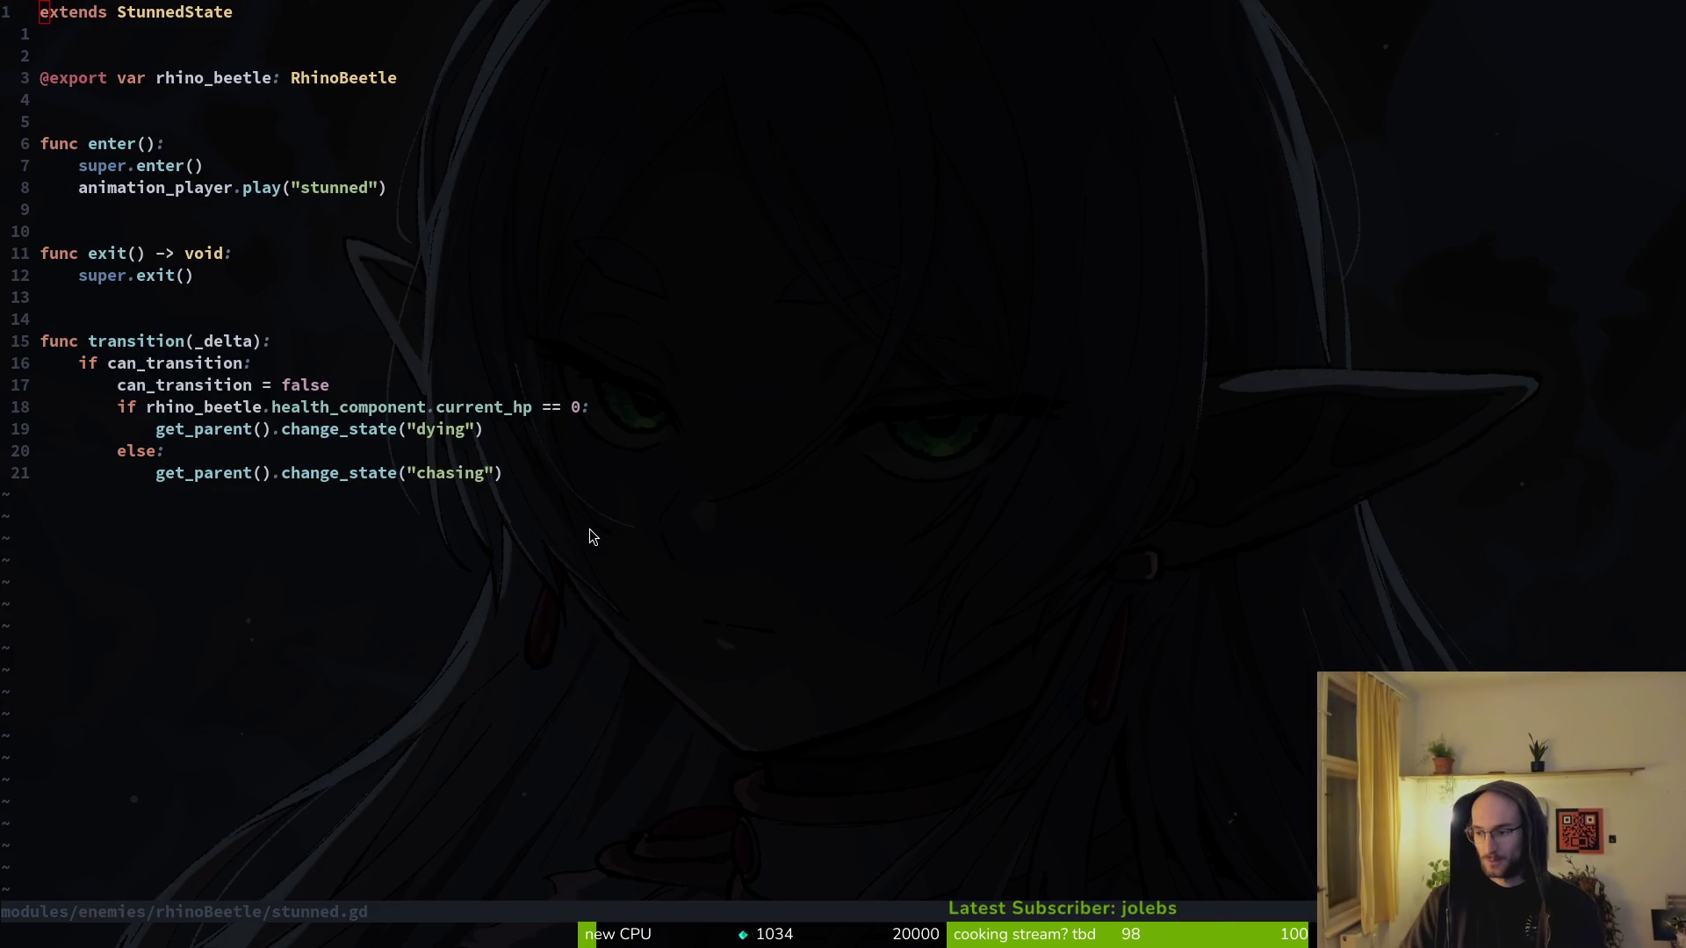
pyautogui.hotkey('alt', 'Tab')
pyautogui.press('F5')
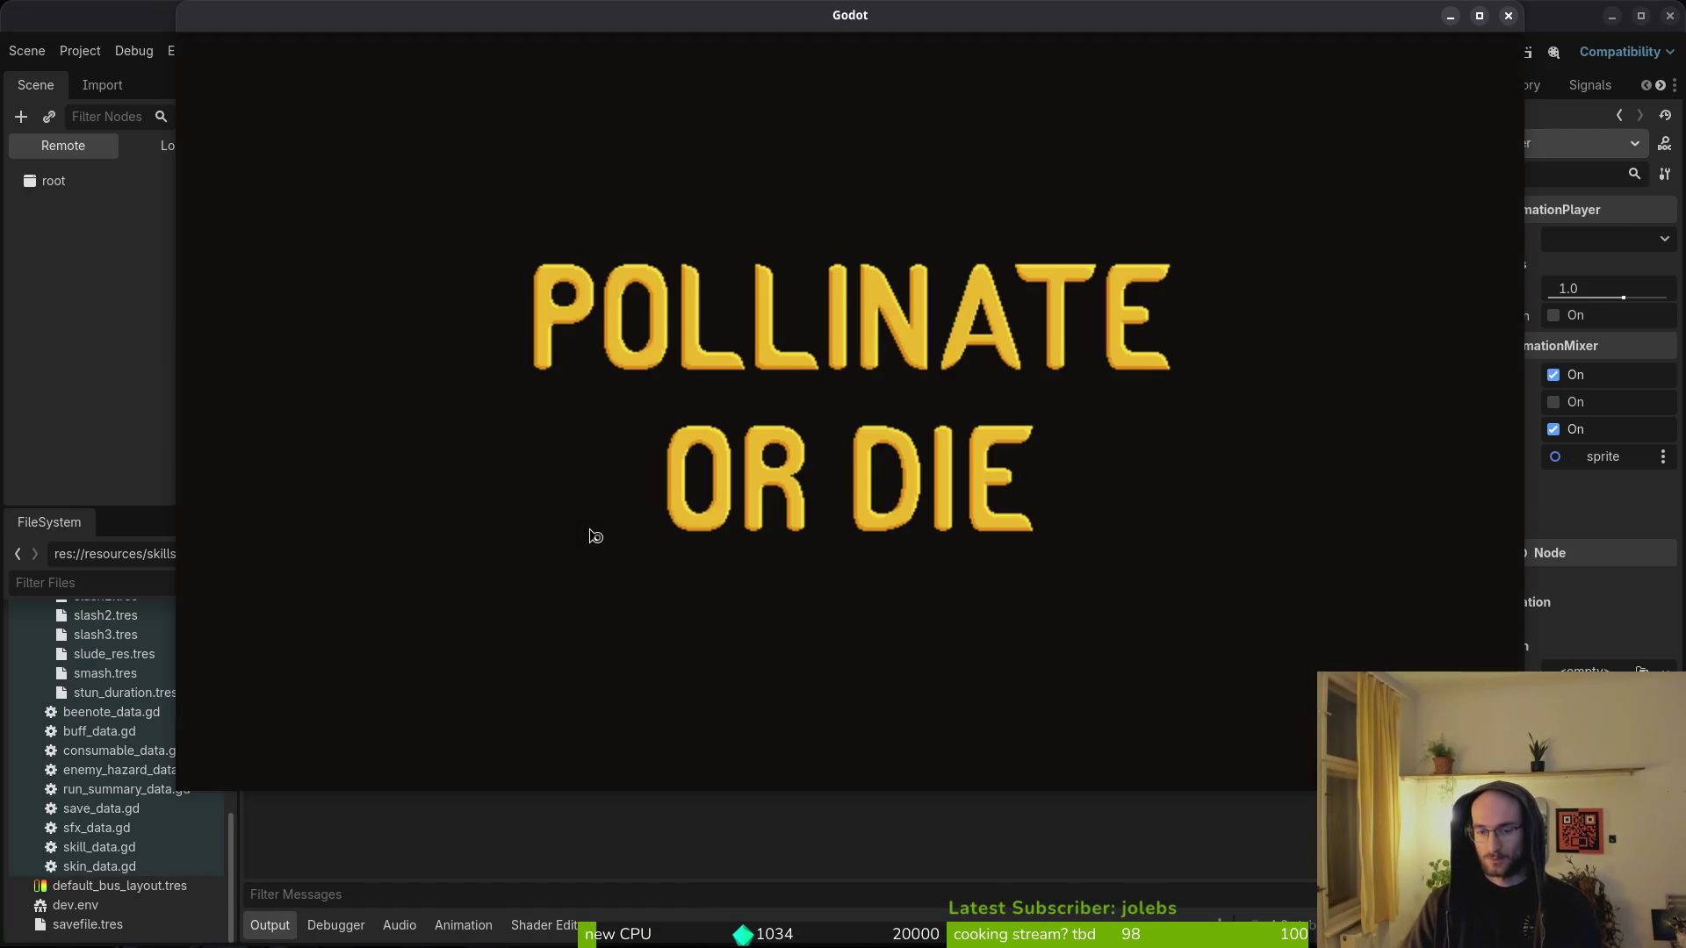
# - Continue from the title into the hive, fly into the level-select hexagon and load level 5
pyautogui.press('Return')
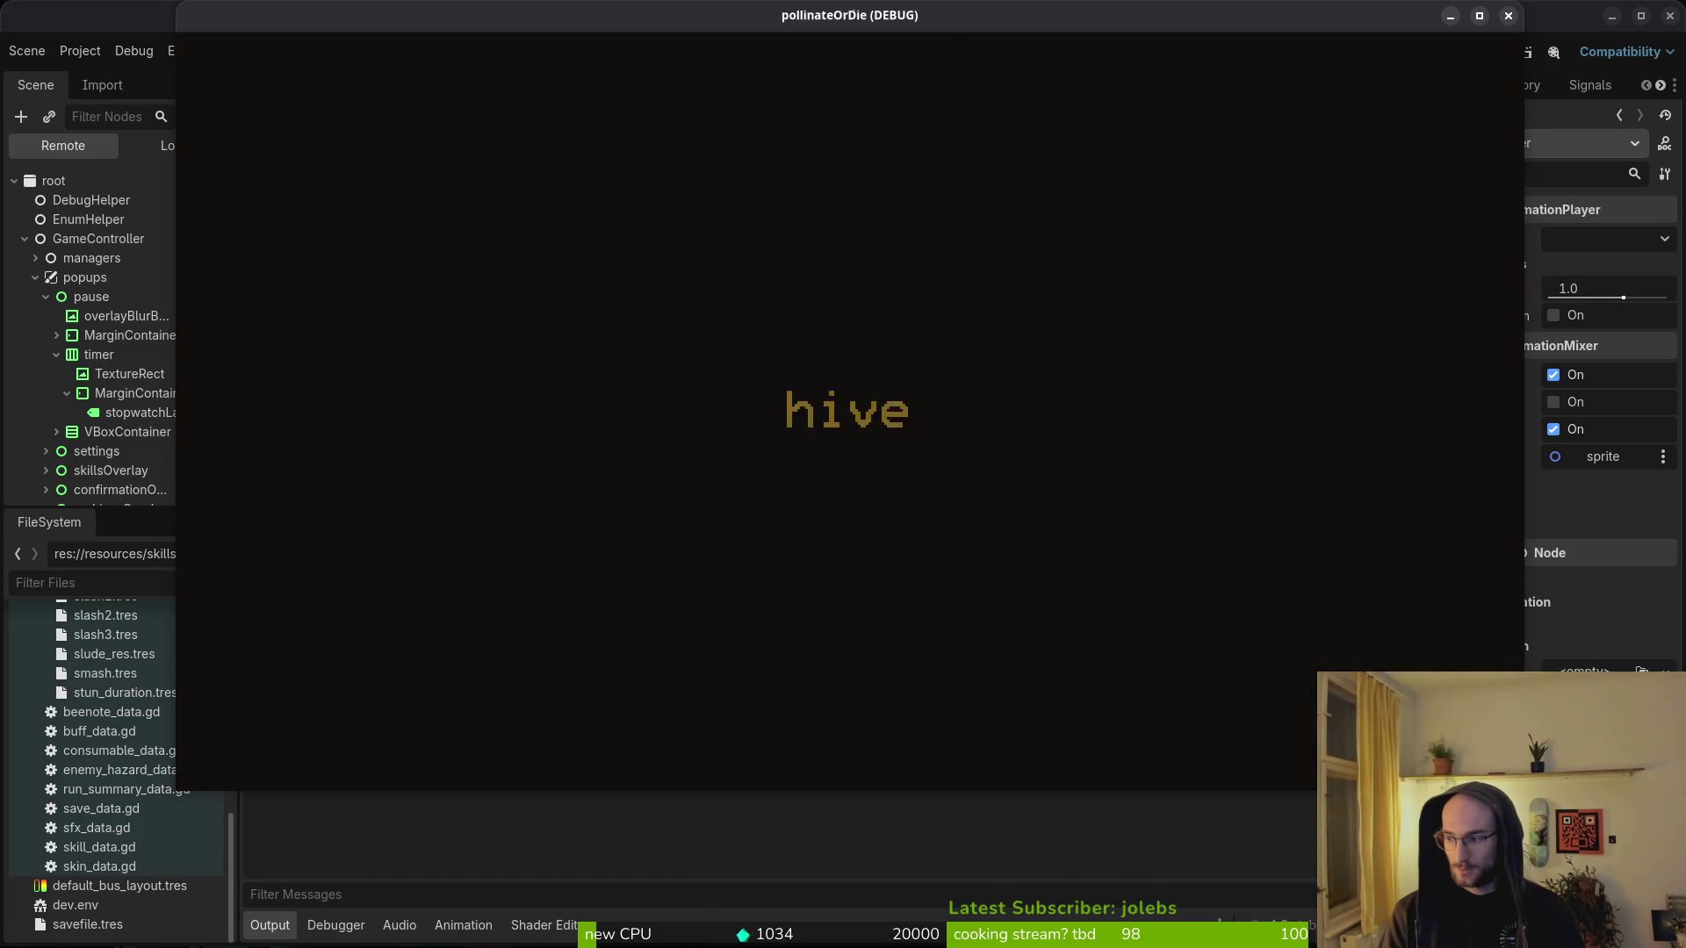
pyautogui.press('Up')
pyautogui.press('Left')
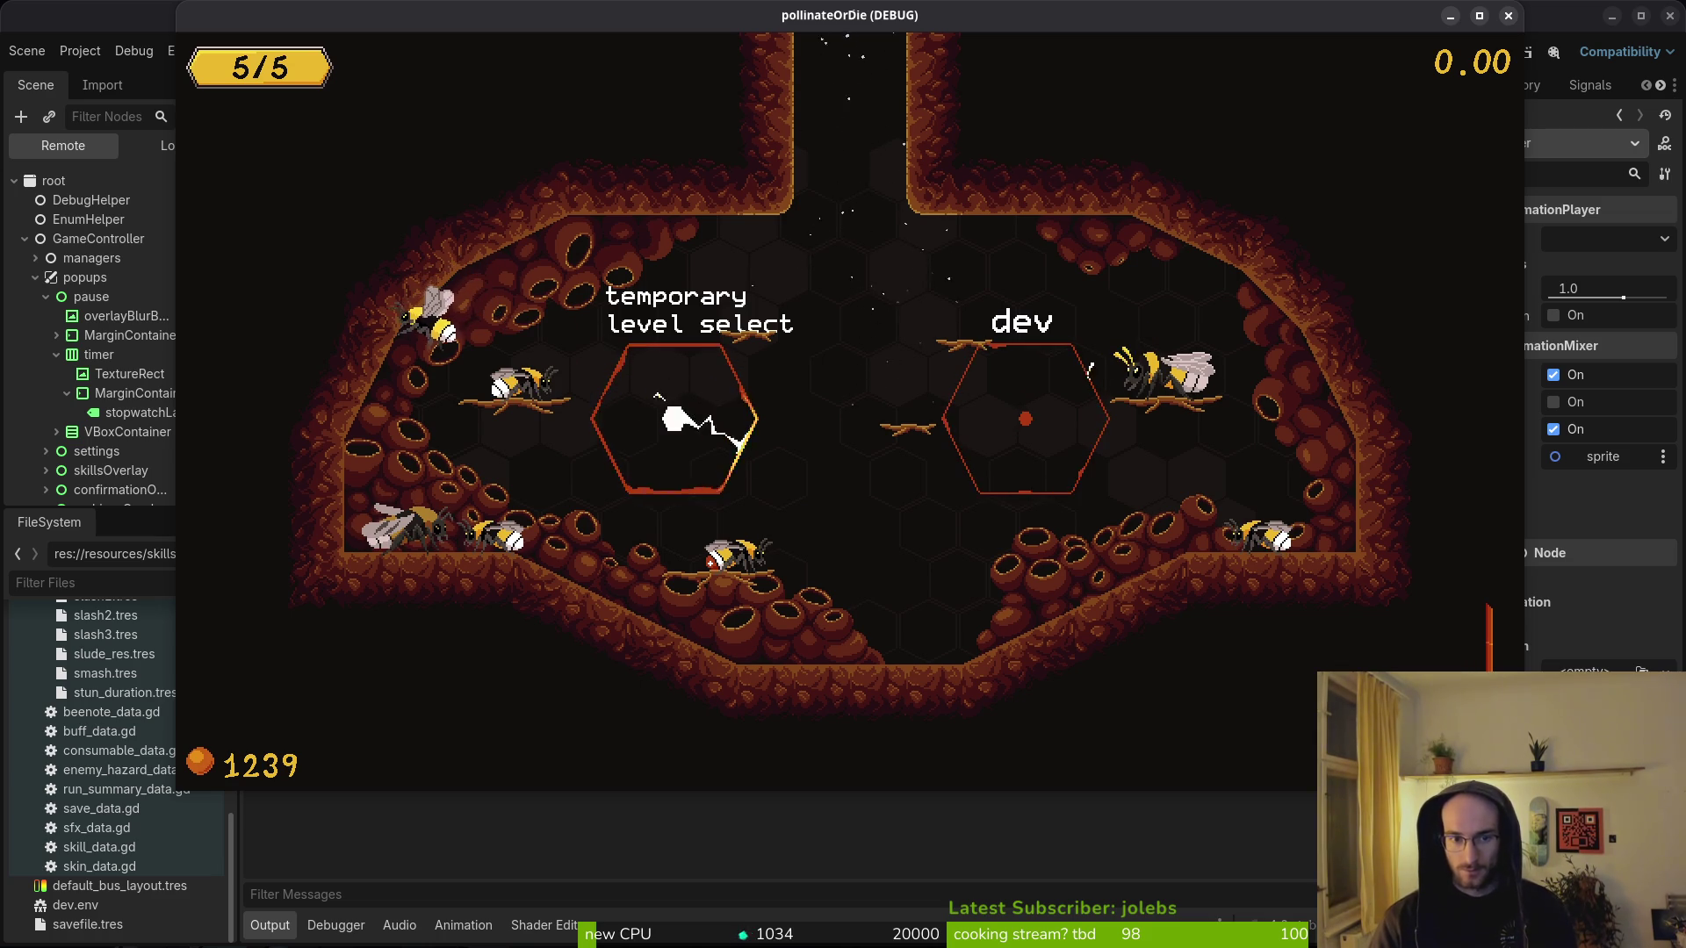
pyautogui.press('Left')
pyautogui.press('Left')
pyautogui.press('Left')
pyautogui.press('Down')
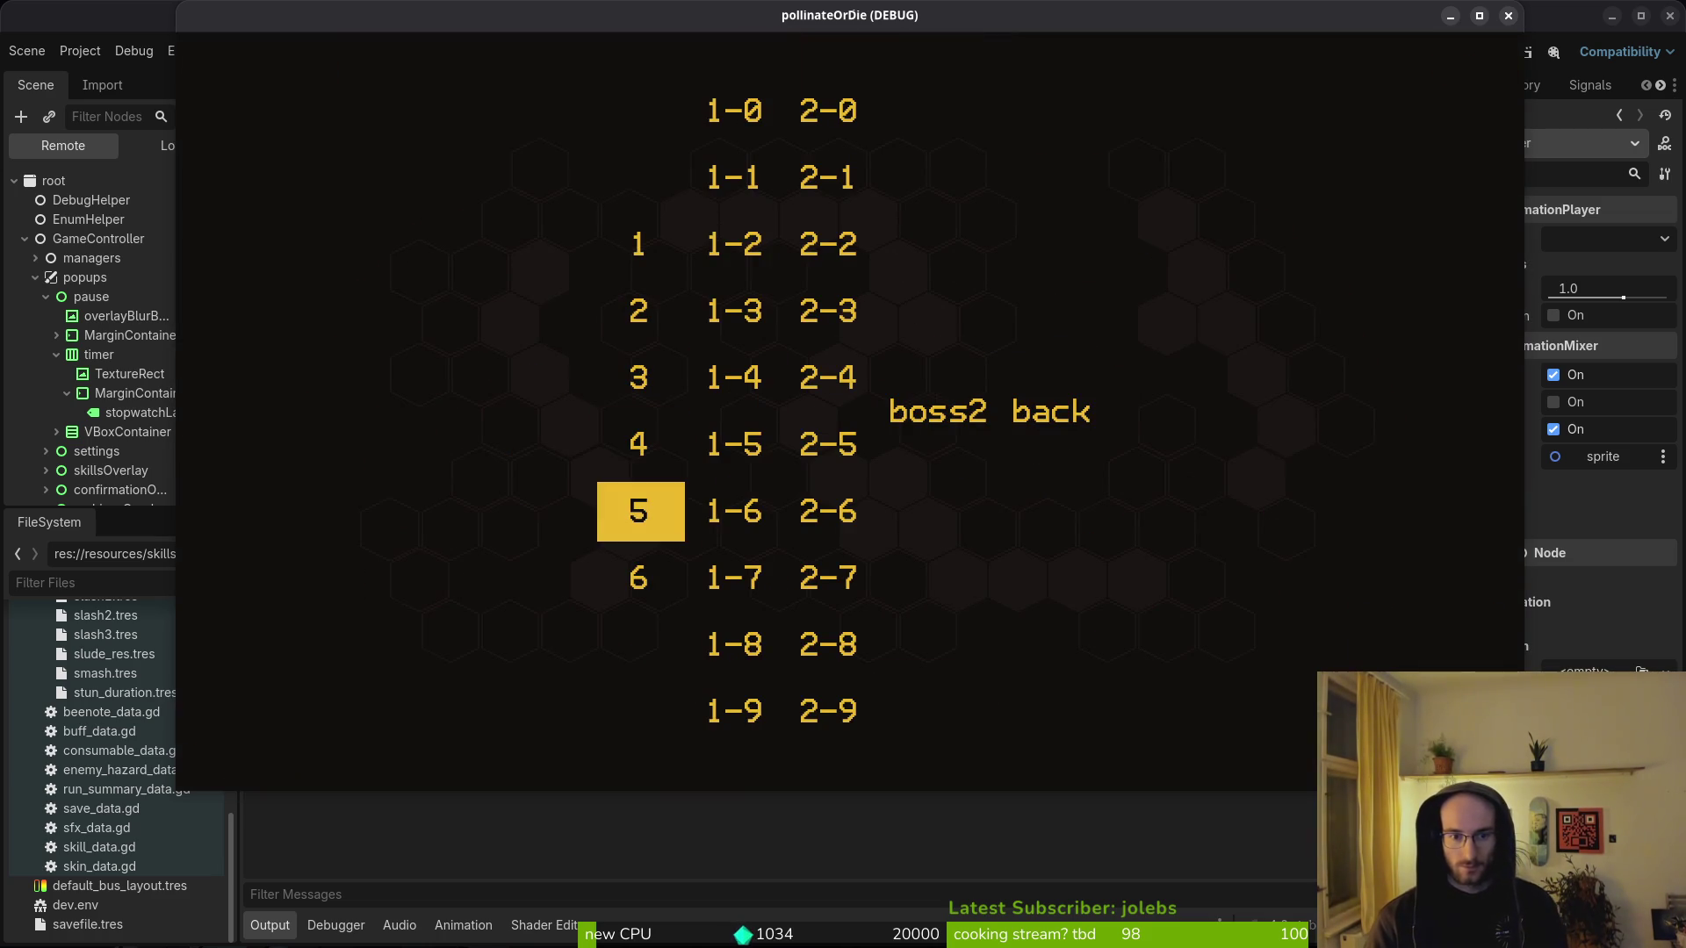
pyautogui.press('Return')
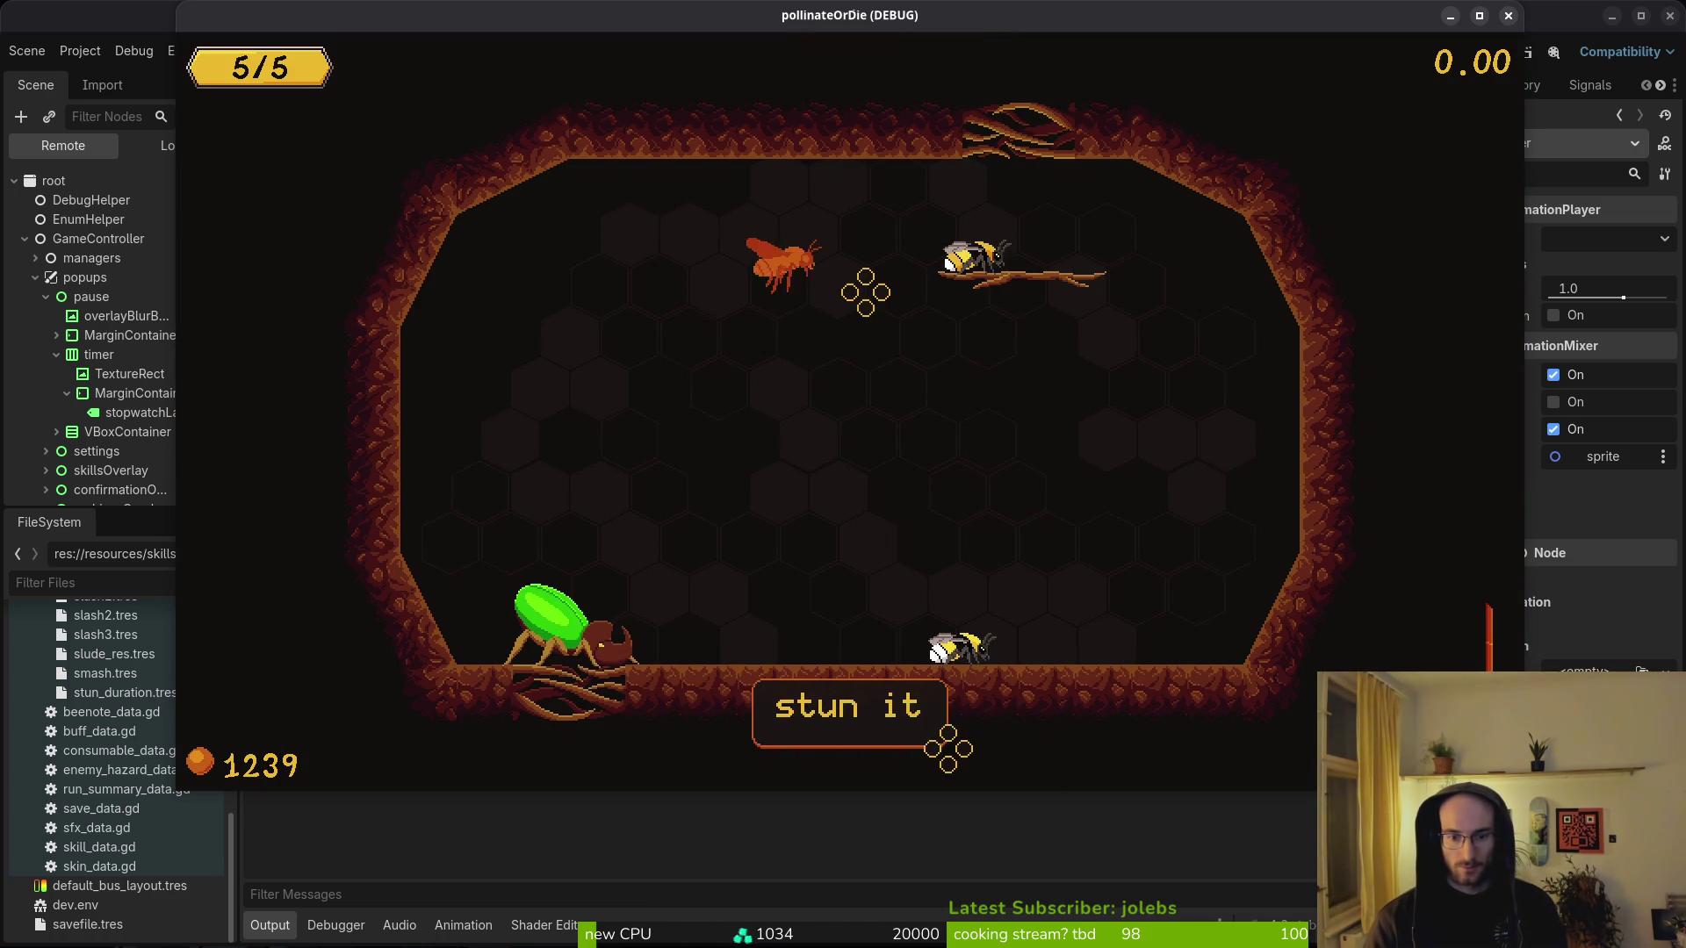
# - Bait the rhino beetle's slam, dodge it, and slash the beetle once it flips stunned
pyautogui.press('Left')
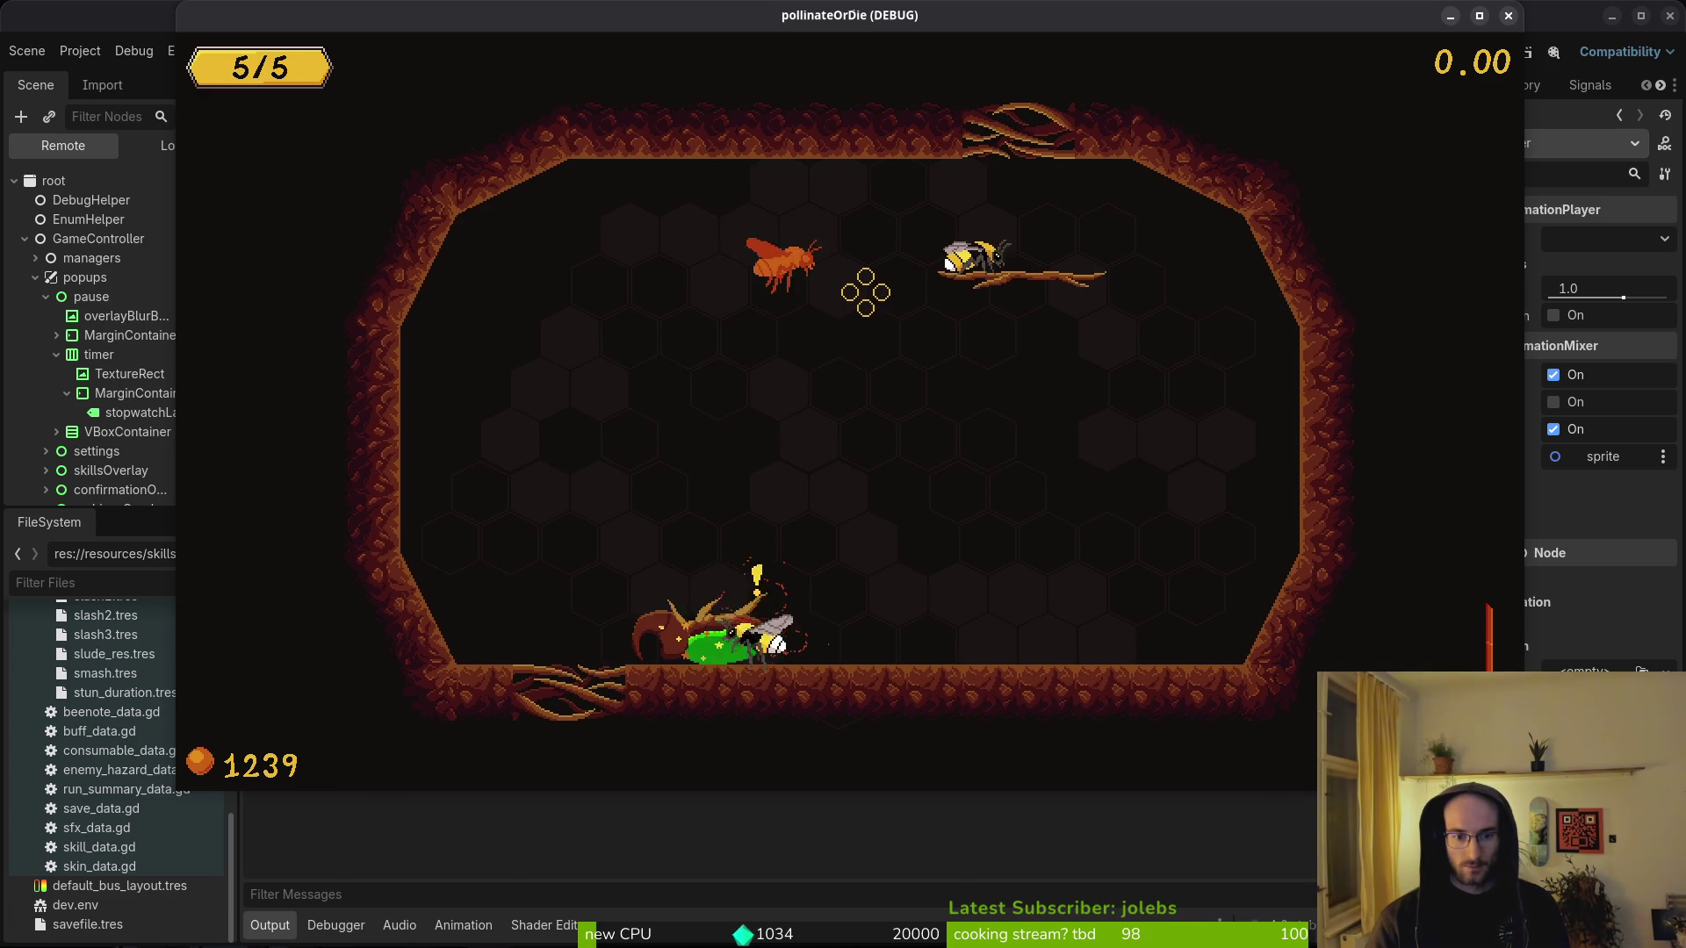
pyautogui.press('Left')
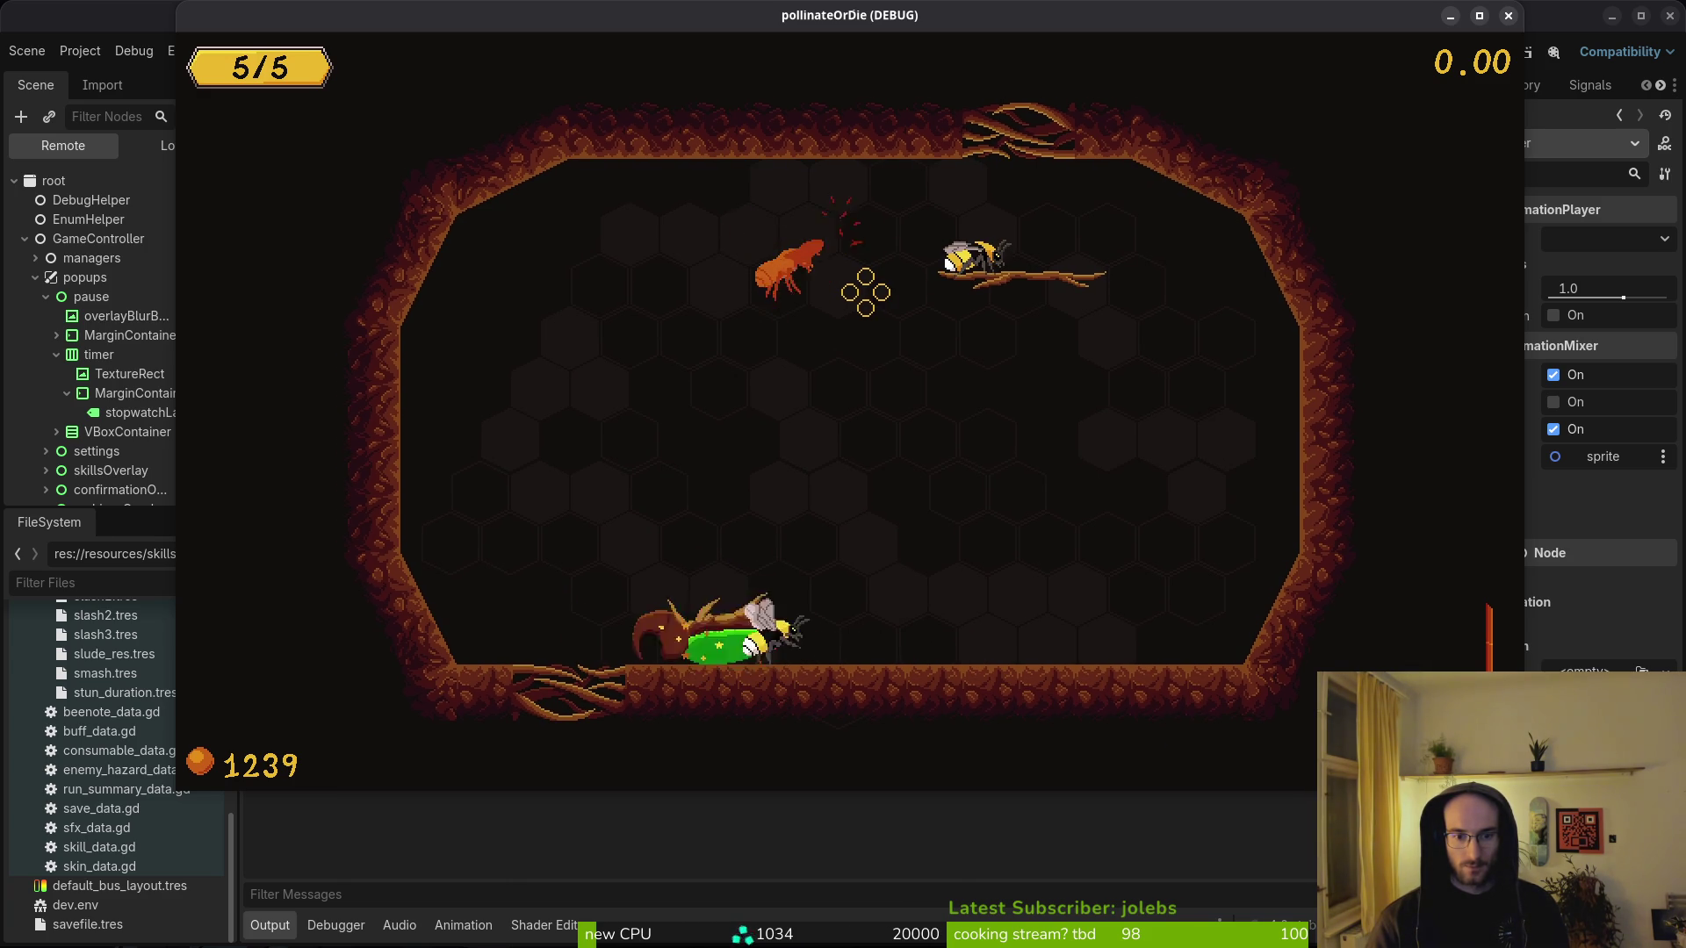
pyautogui.press('Right')
pyautogui.press('Left')
pyautogui.press('Left')
pyautogui.press('Left')
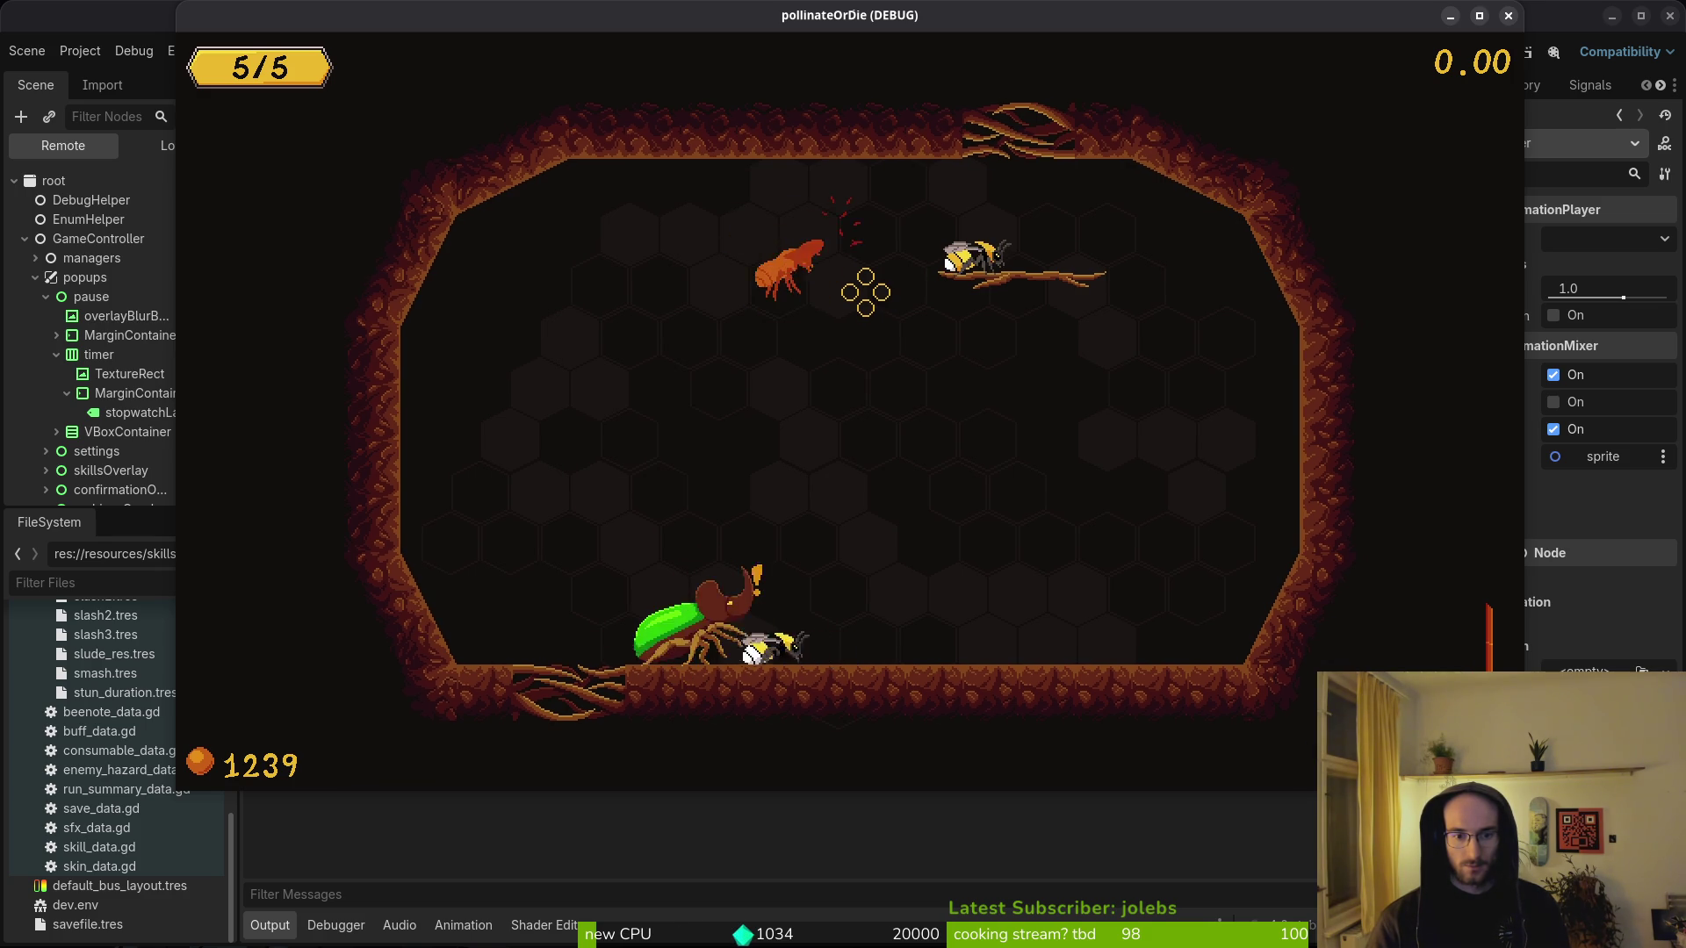
pyautogui.press('Left')
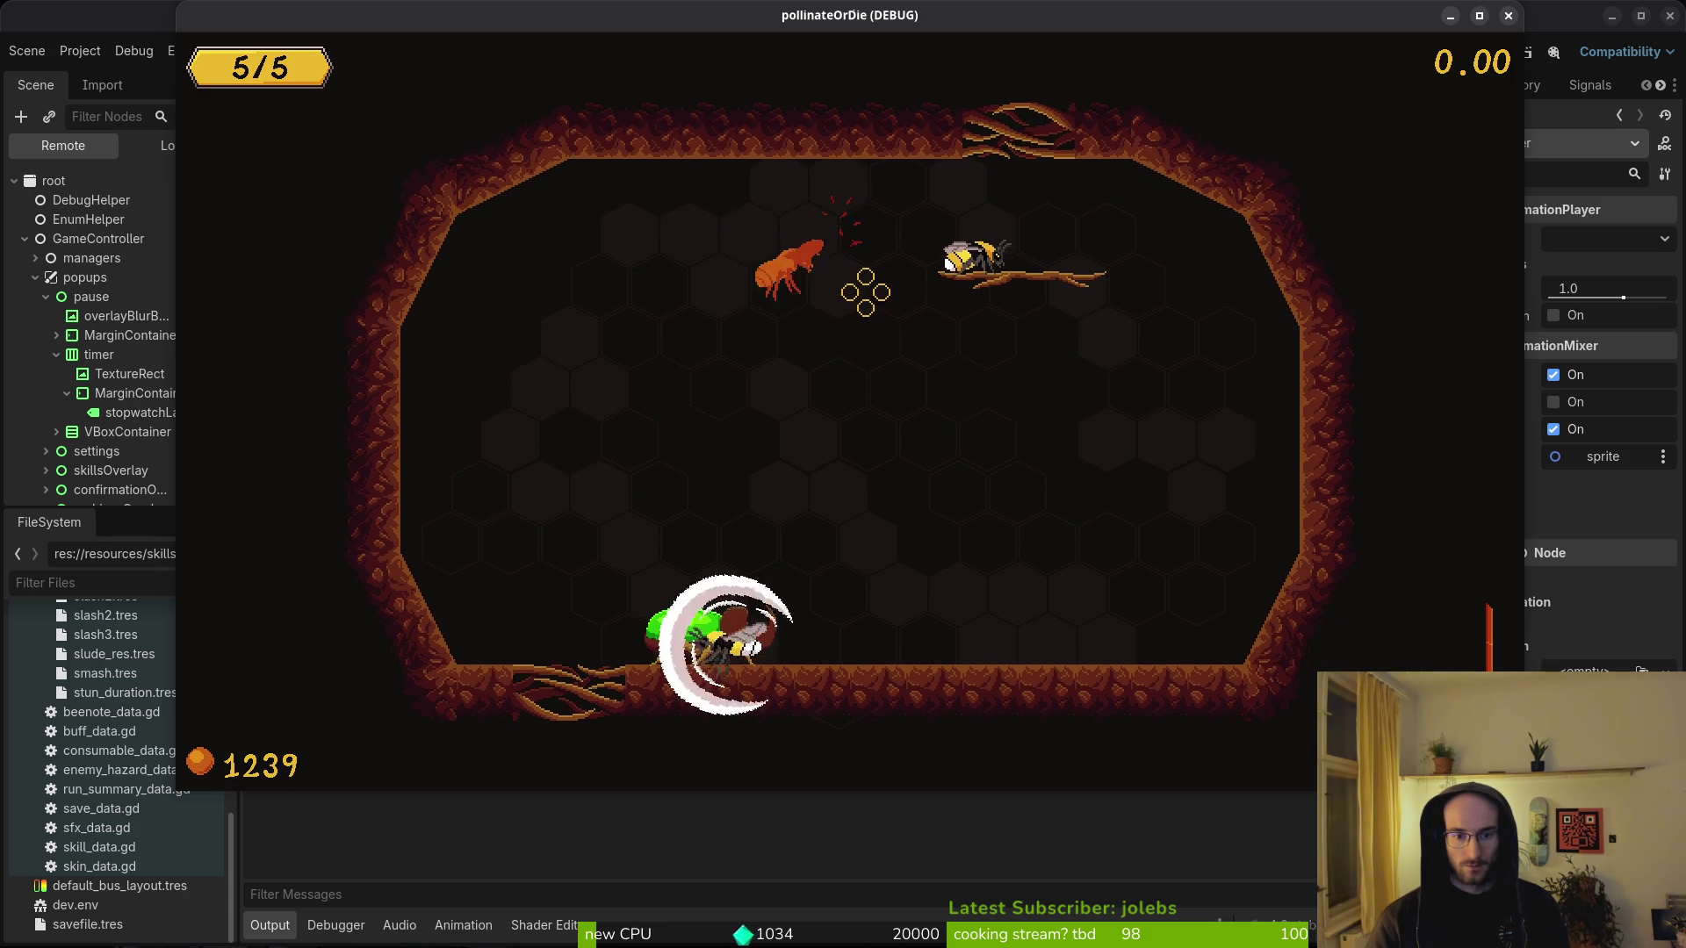
pyautogui.press('Left')
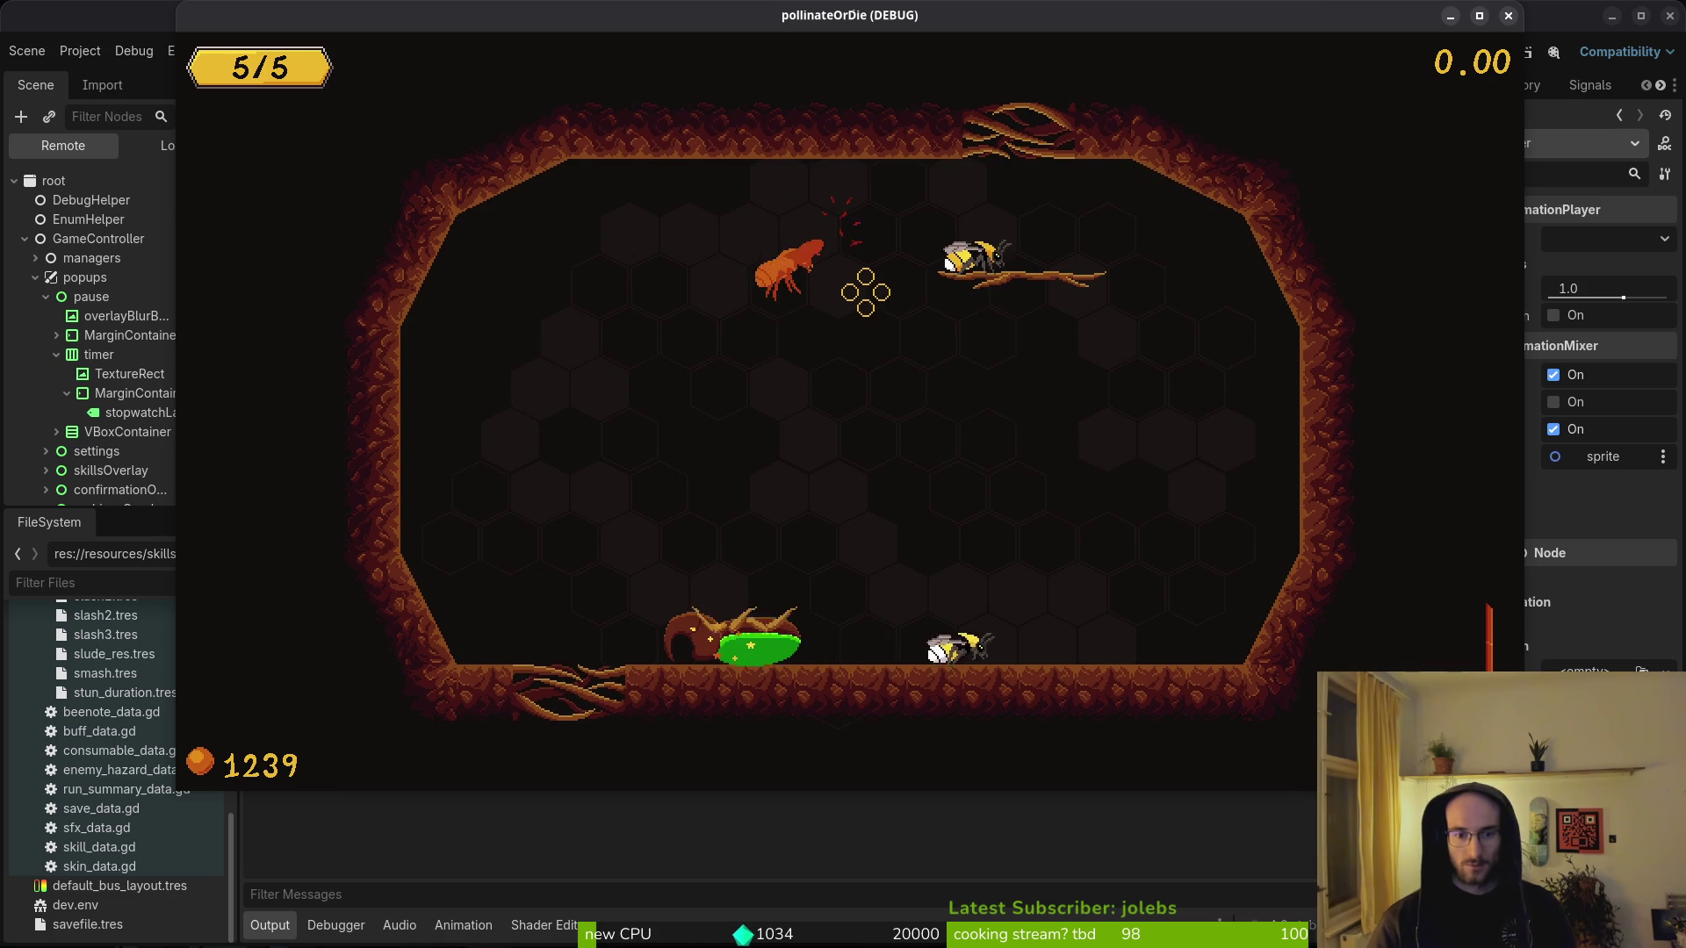
pyautogui.press('Left')
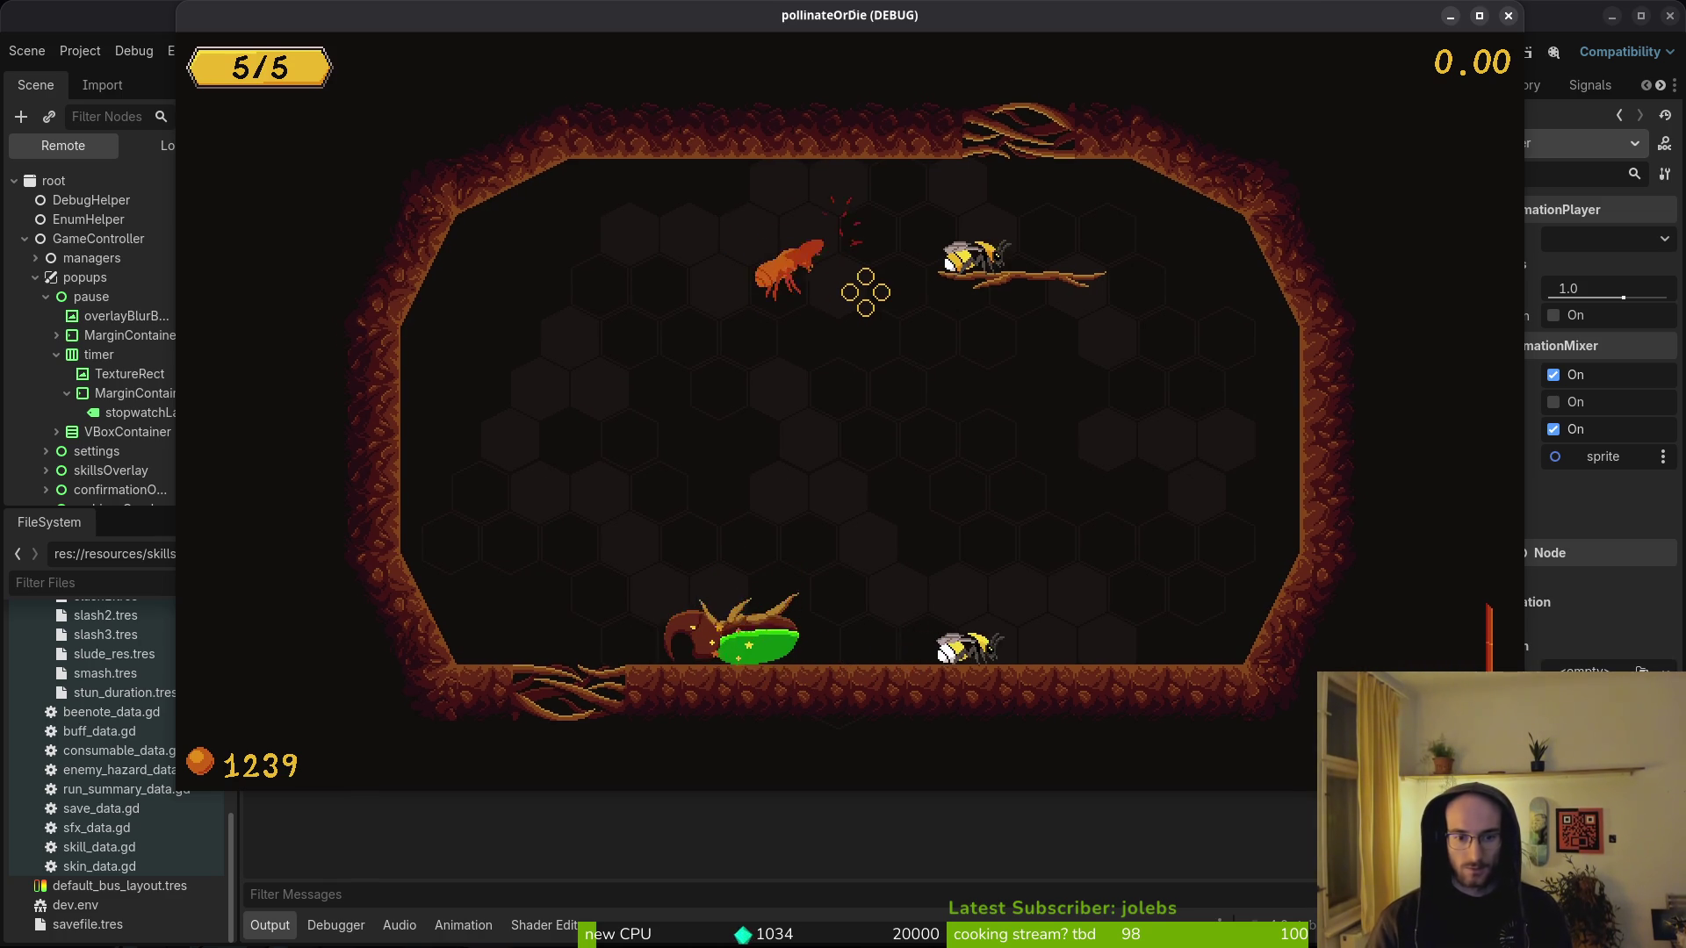
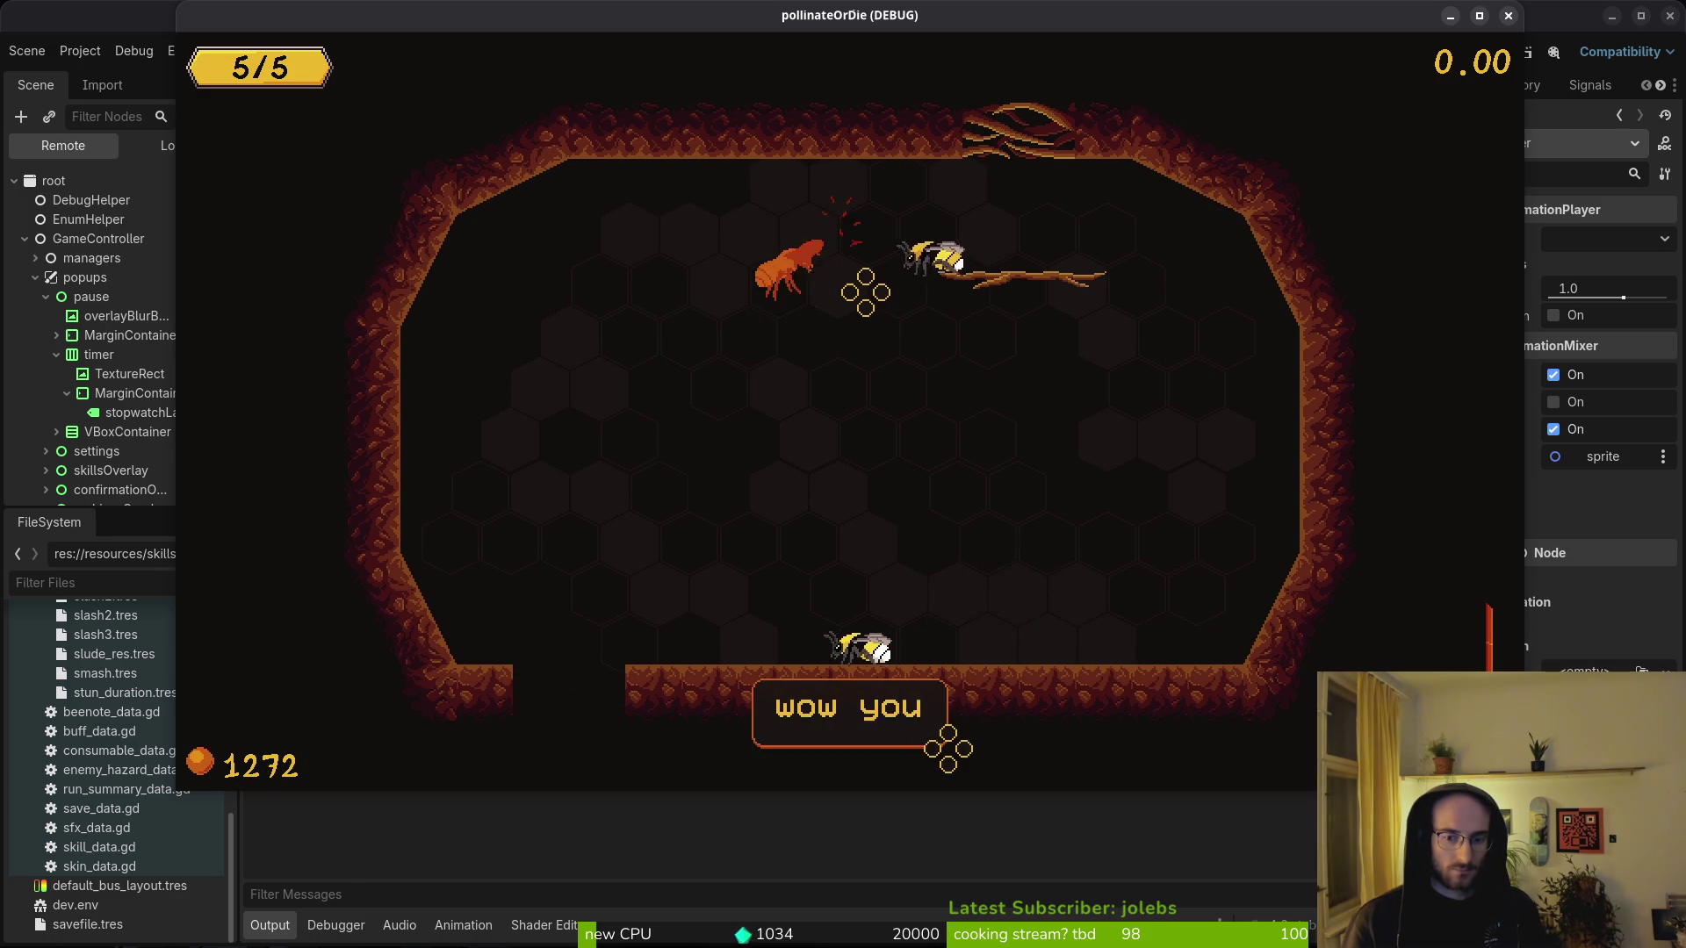
# - Leave to the nest, restart level 5 from the level select, and pause the game
pyautogui.press('Escape')
pyautogui.press('Escape')
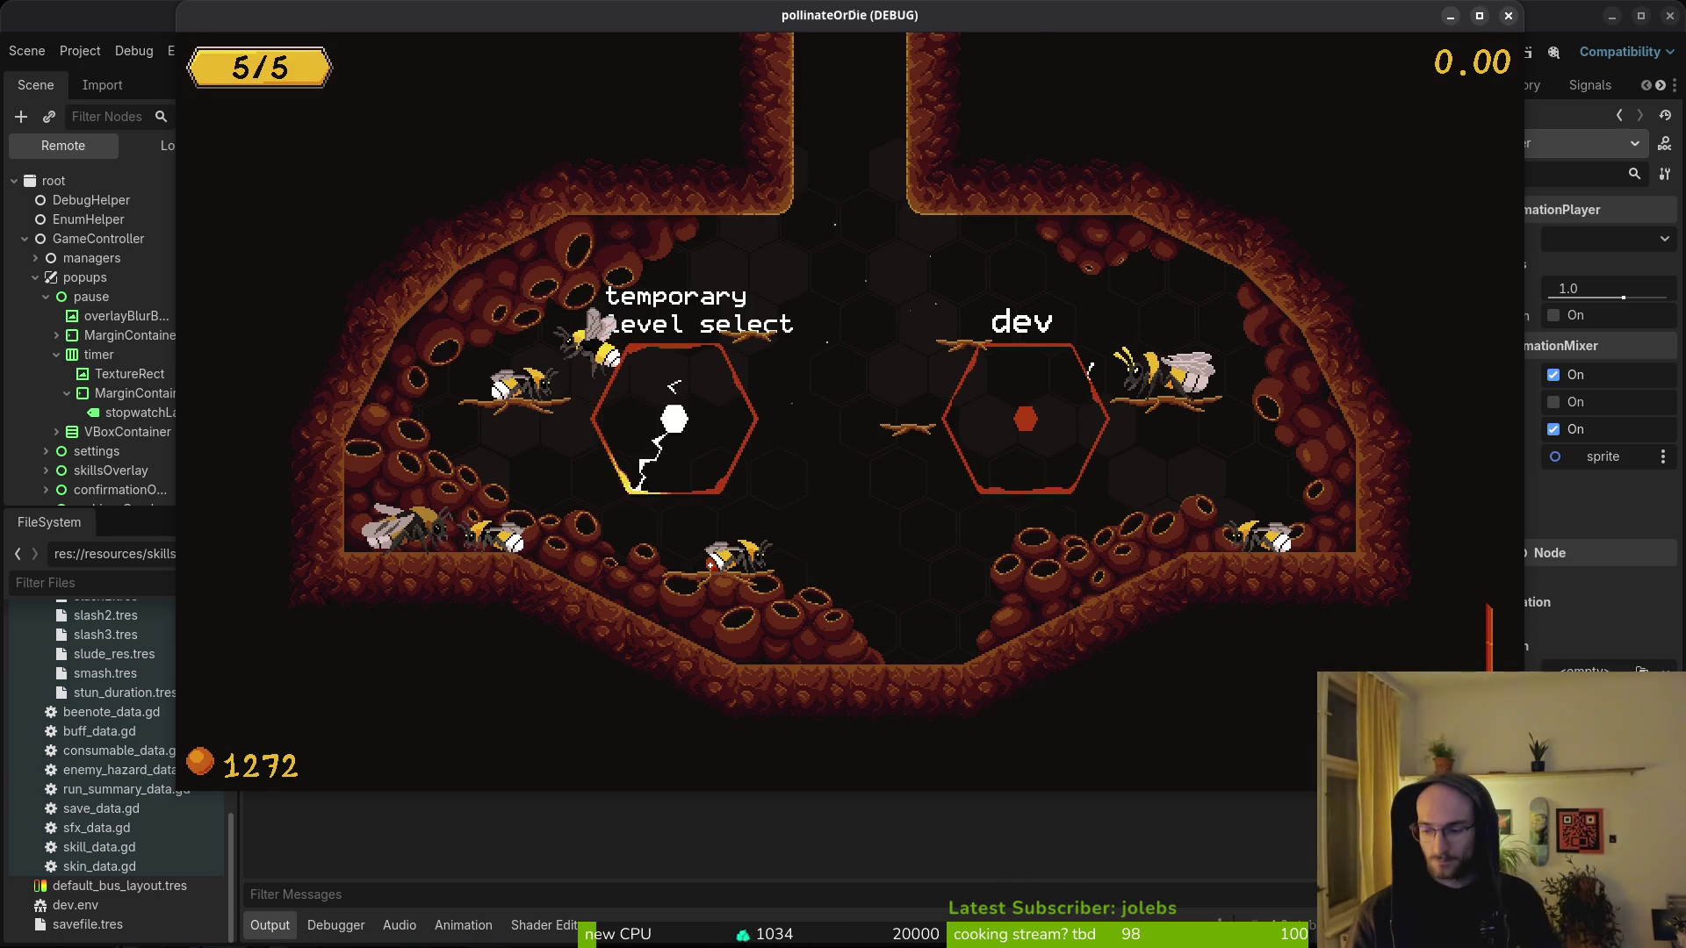
pyautogui.press('Left')
pyautogui.press('Left')
pyautogui.press('Left')
pyautogui.press('Down')
pyautogui.press('Down')
pyautogui.press('Return')
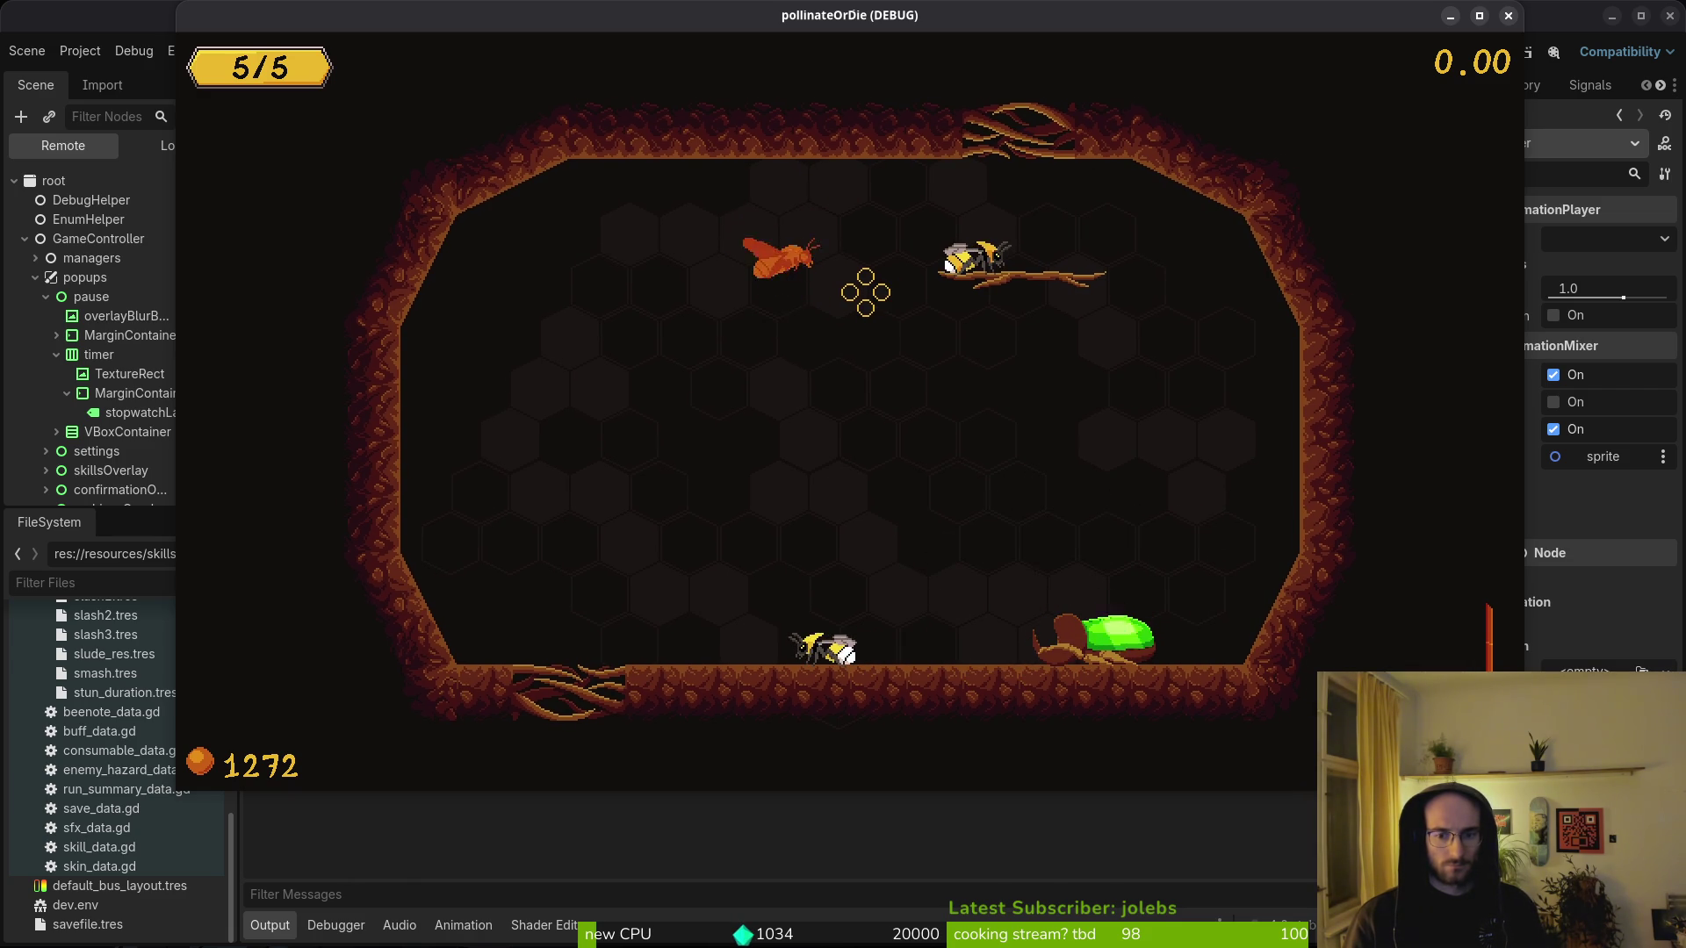
pyautogui.press('Escape')
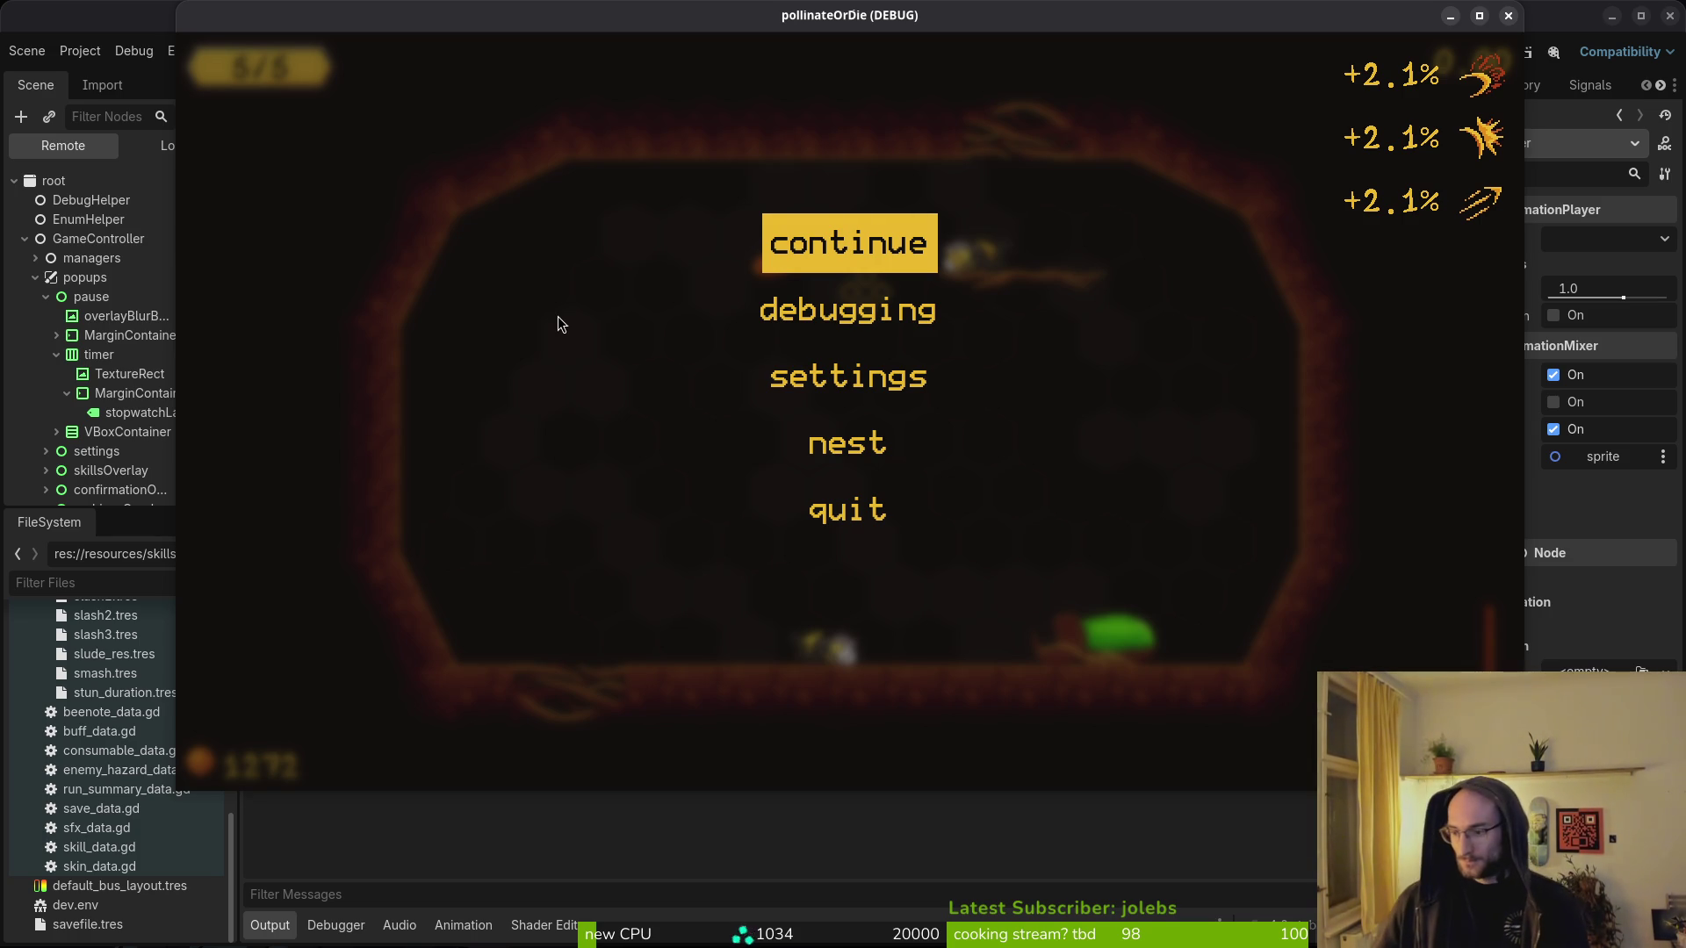
pyautogui.hotkey('alt', 'Tab')
# - Open smash.gd through the file finder and move down to the enemy hit handling
pyautogui.press('space')
pyautogui.press('f')
pyautogui.press('f')
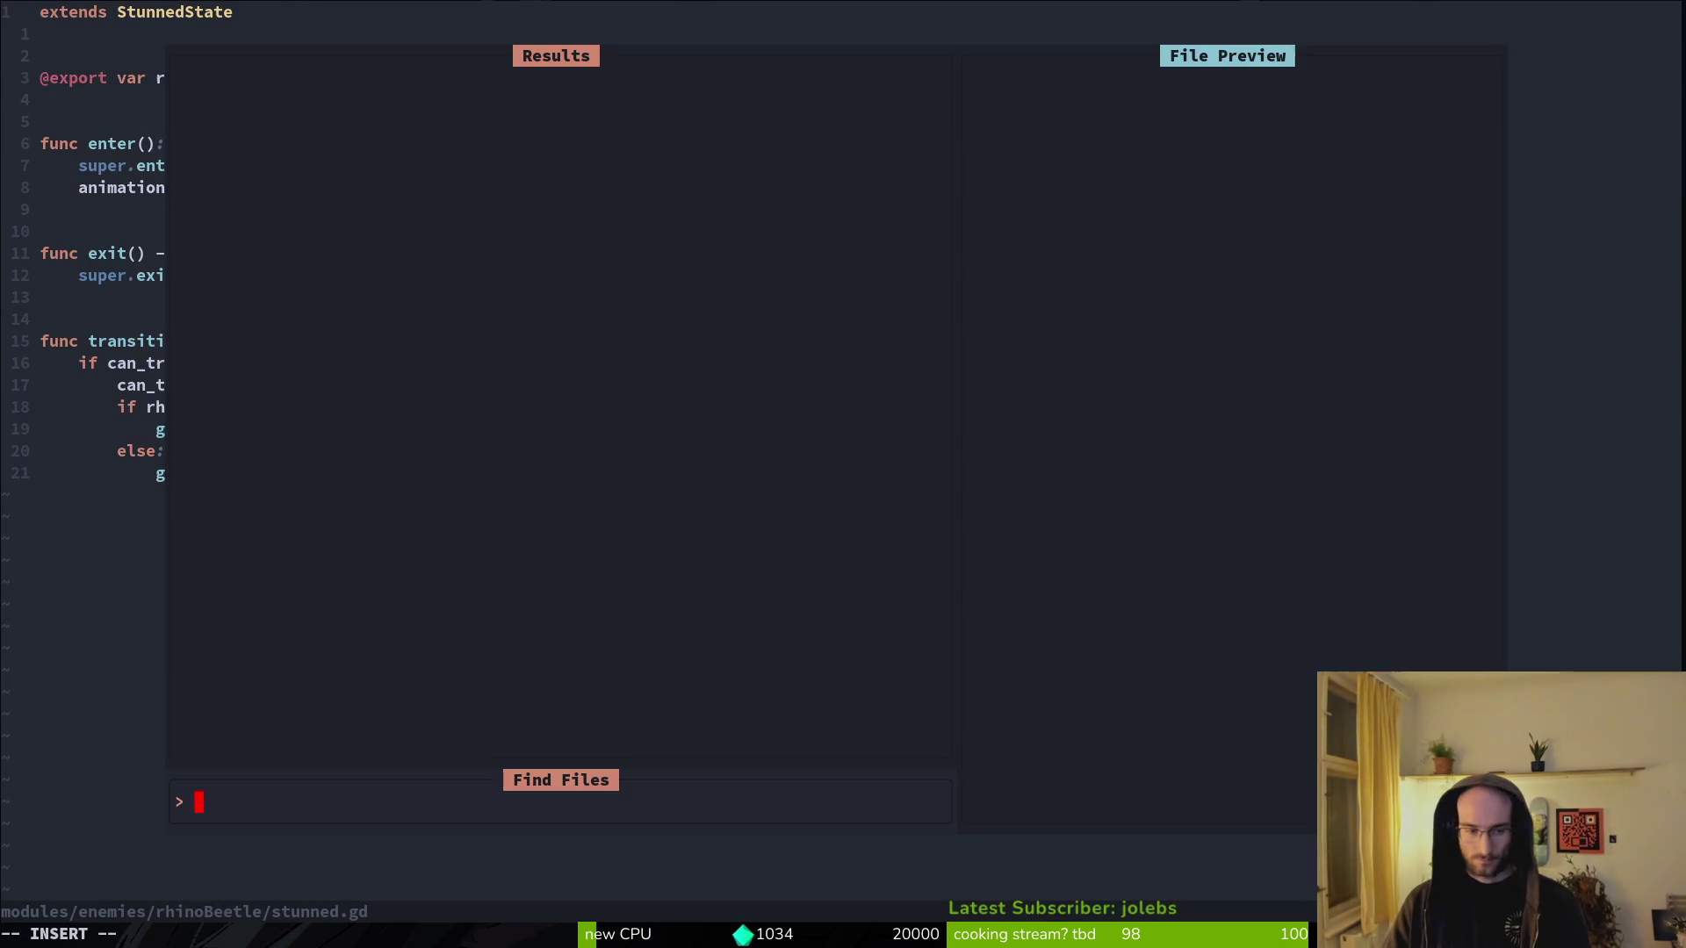
pyautogui.write('smsgd')
pyautogui.press('Up')
pyautogui.press('Up')
pyautogui.press('Up')
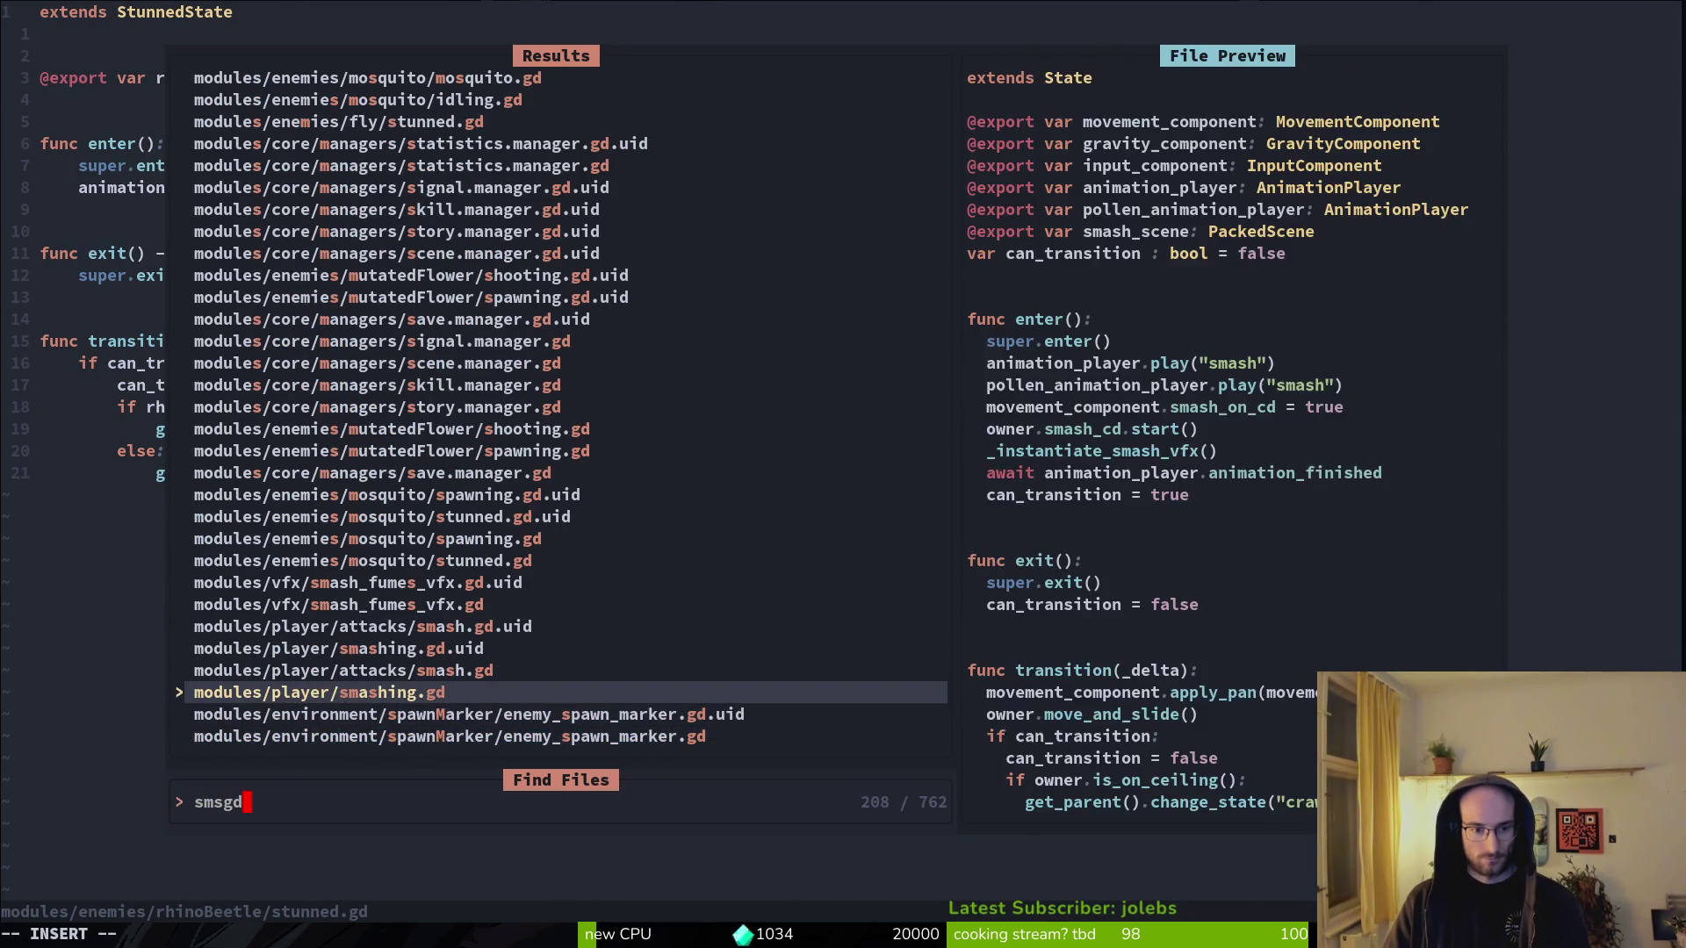
pyautogui.press('Return')
pyautogui.press('2')
pyautogui.press('8')
pyautogui.press('j')
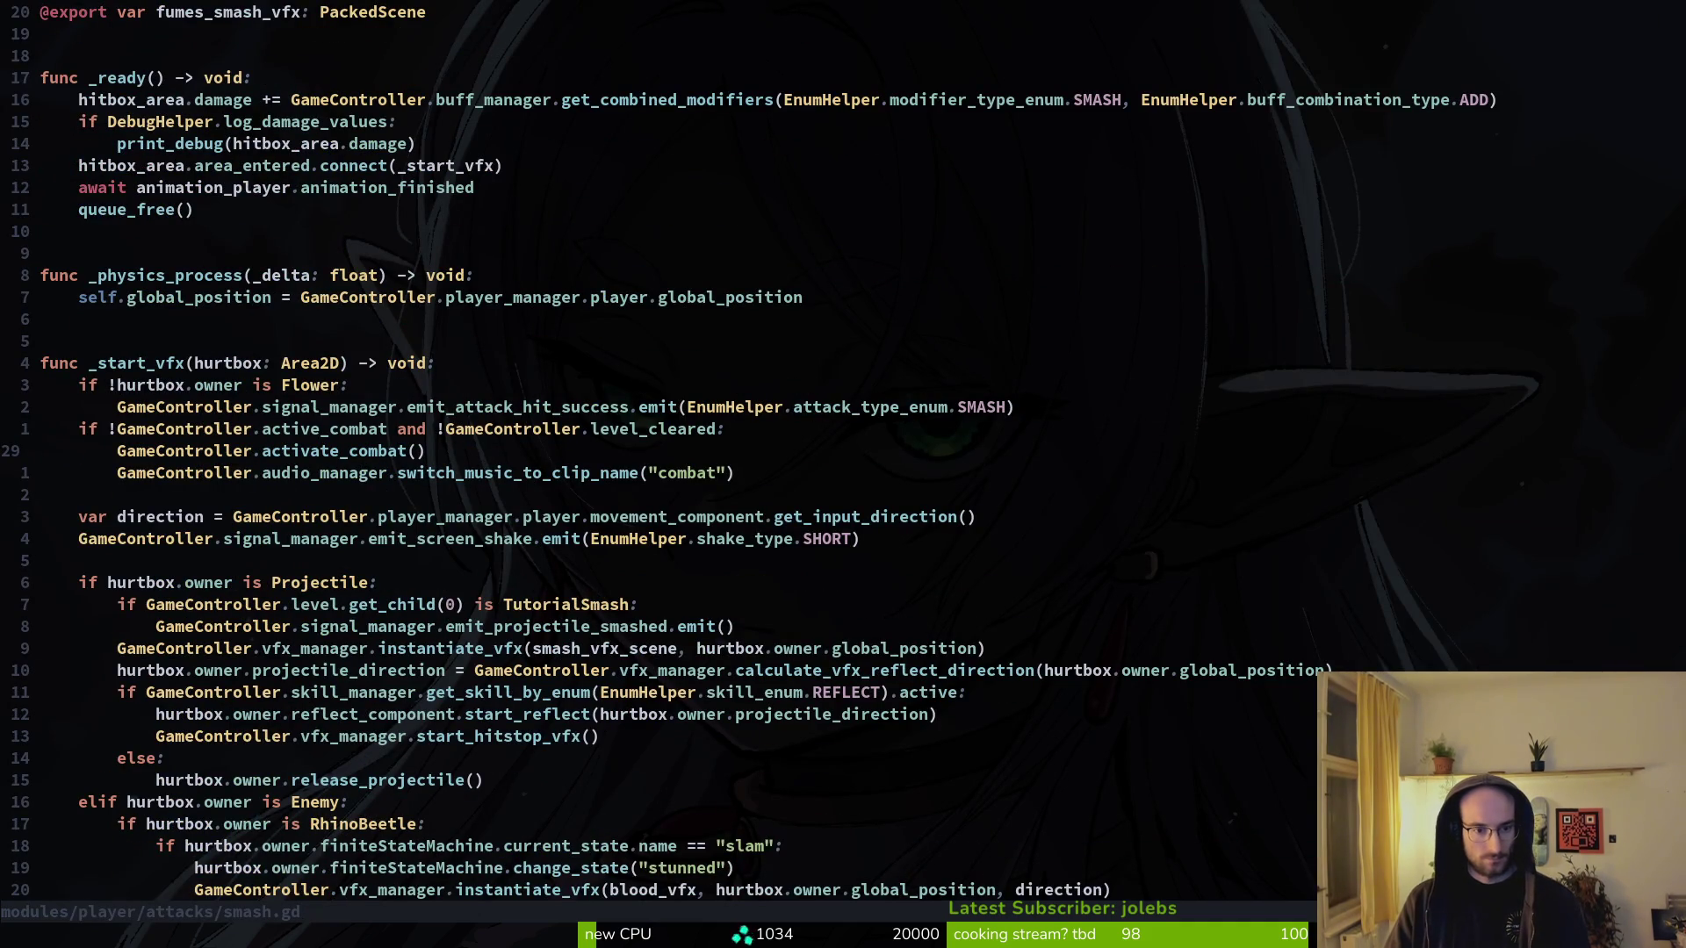
pyautogui.hotkey('ctrl', 'd')
# - Select the RhinoBeetle slam check lines down to the play_hitflash call
pyautogui.press('k')
pyautogui.press('k')
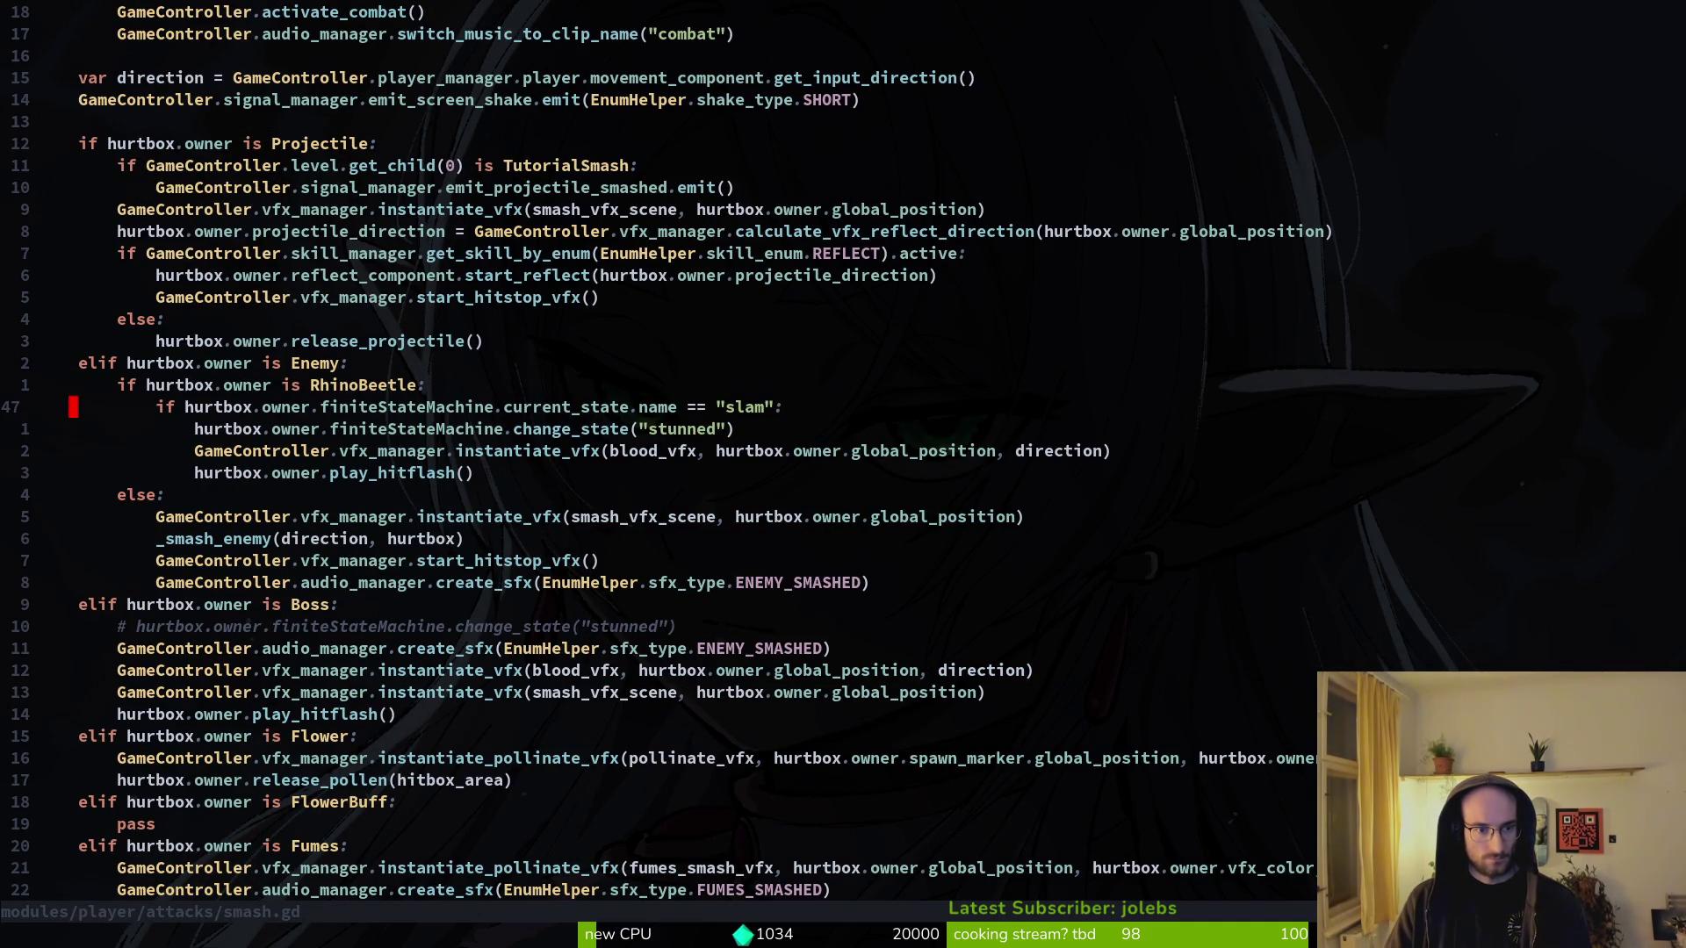
pyautogui.hotkey('shift', 'v')
pyautogui.press('Escape')
pyautogui.press('k')
pyautogui.hotkey('shift', 'v')
pyautogui.press('j')
pyautogui.press('j')
pyautogui.press('j')
pyautogui.press('j')
pyautogui.press('j')
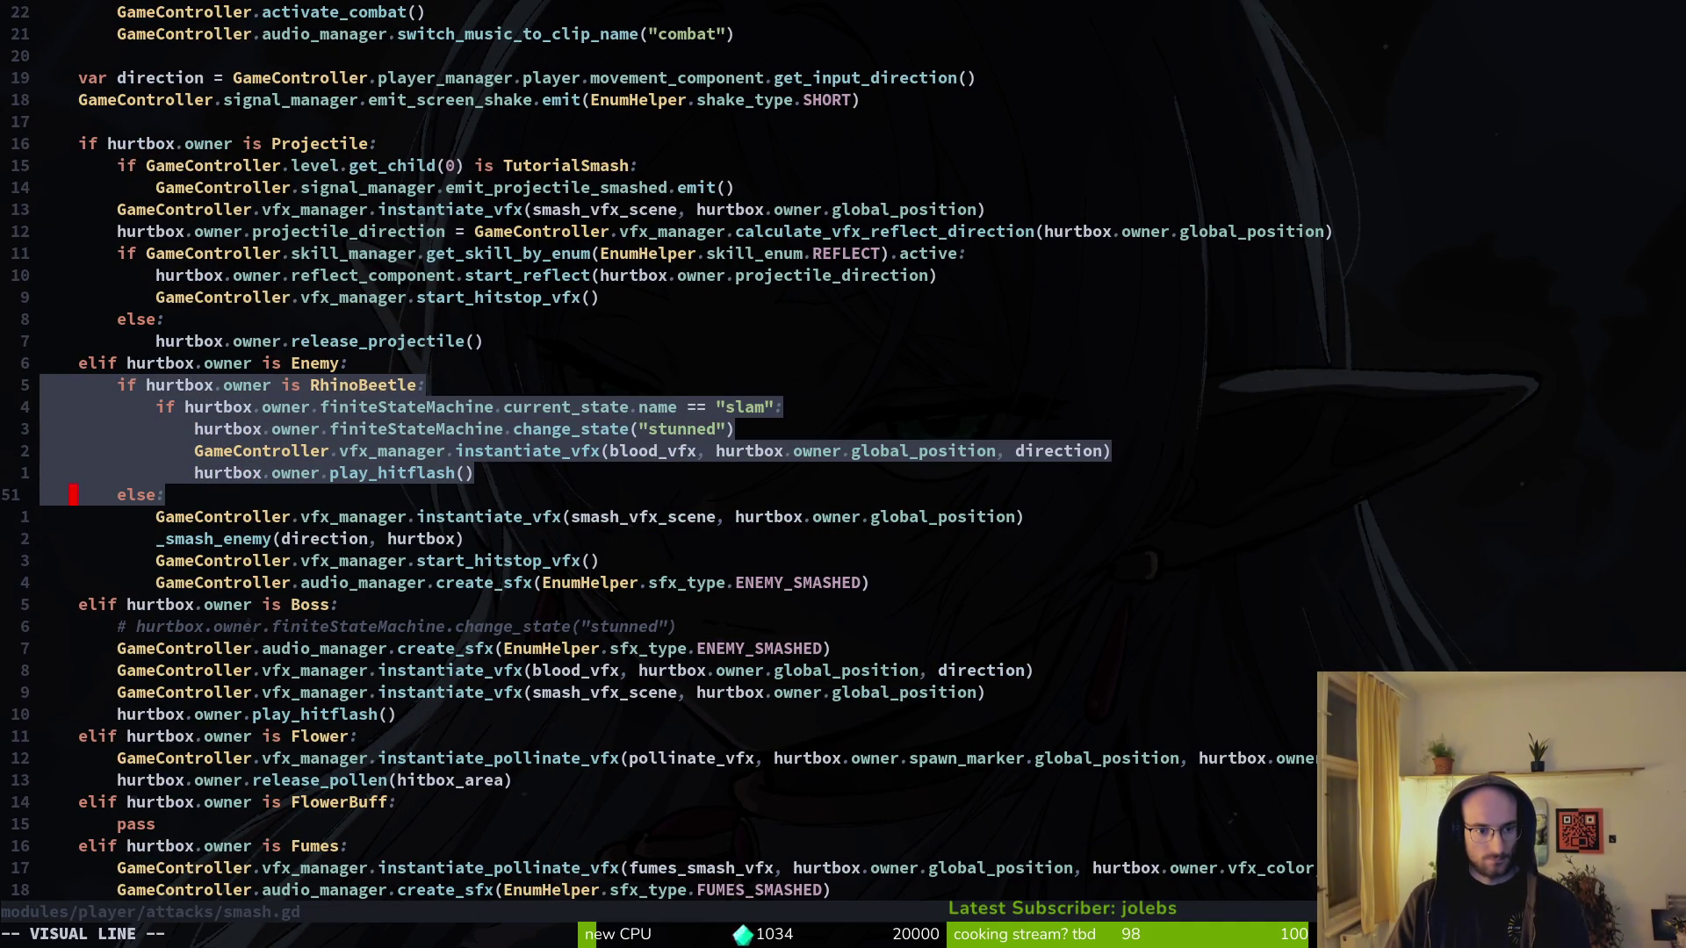
pyautogui.press('k')
pyautogui.press('k')
pyautogui.press('k')
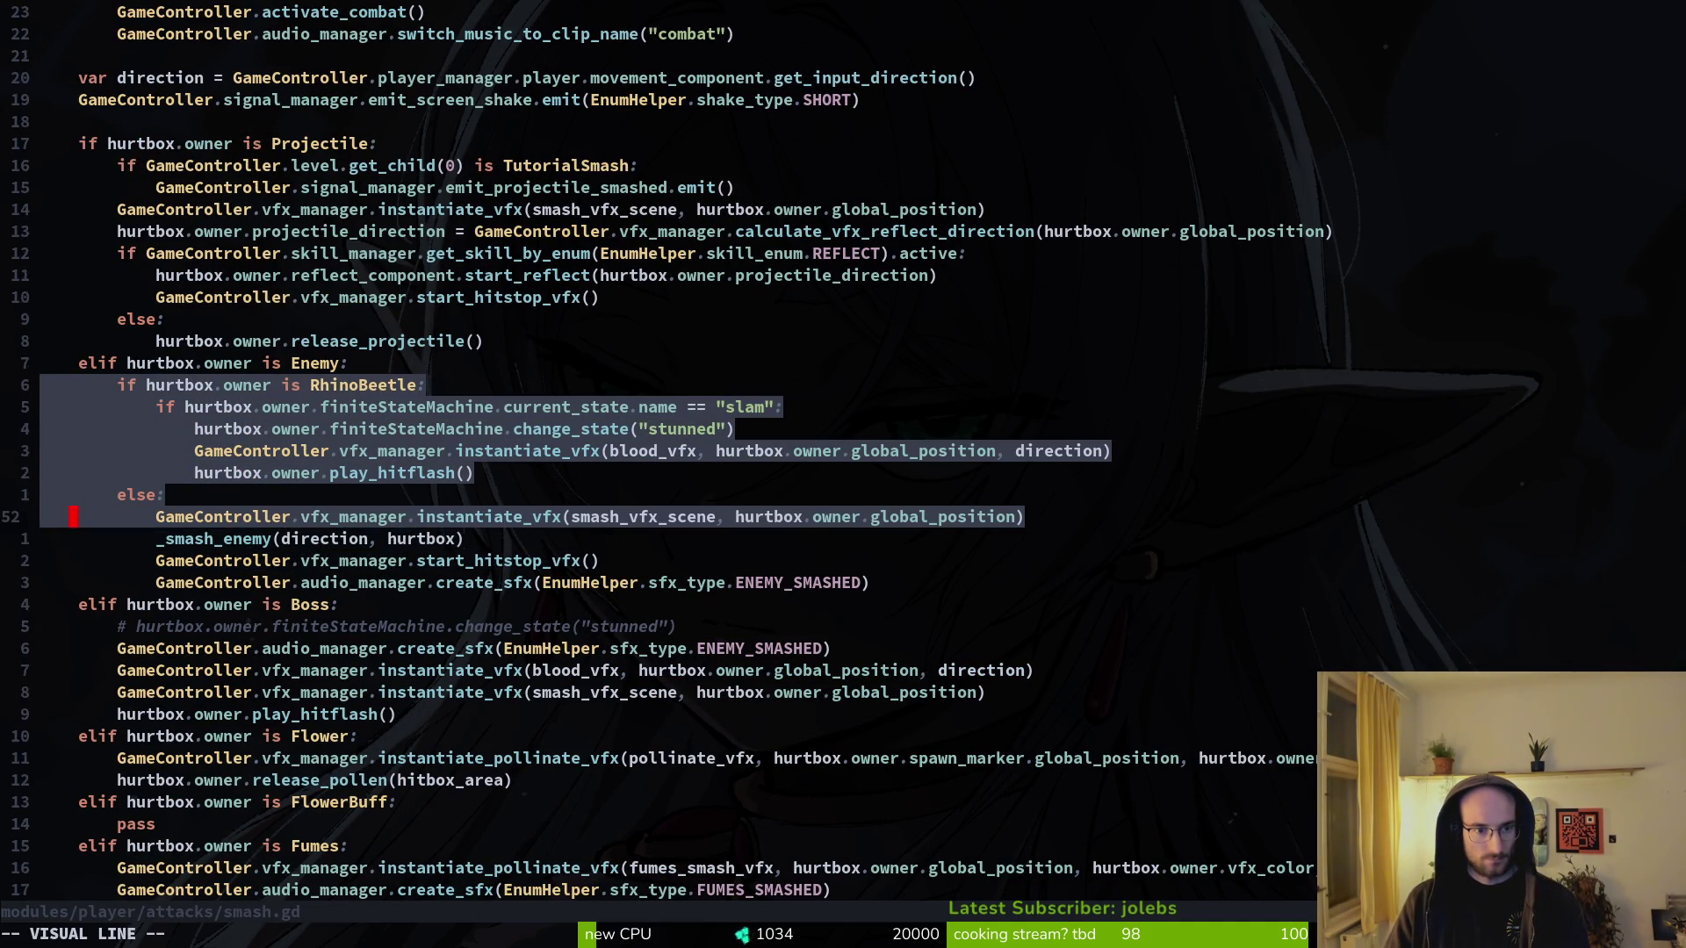
pyautogui.press('Escape')
pyautogui.hotkey('shift', 'v')
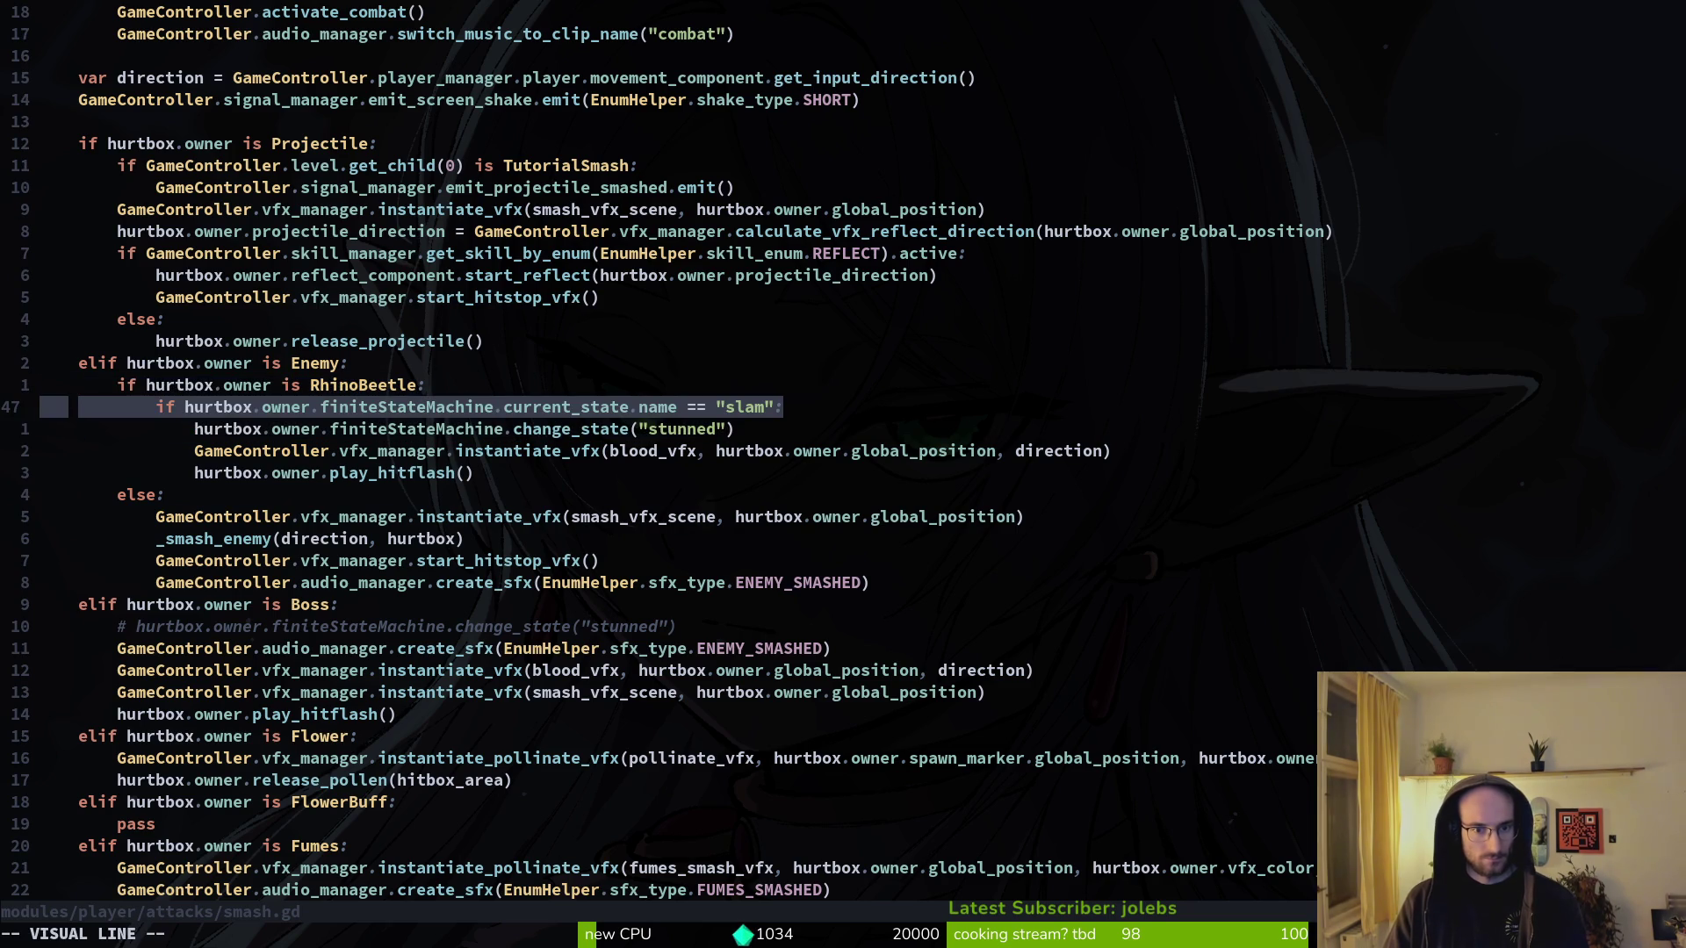
pyautogui.press('j')
pyautogui.press('j')
pyautogui.press('j')
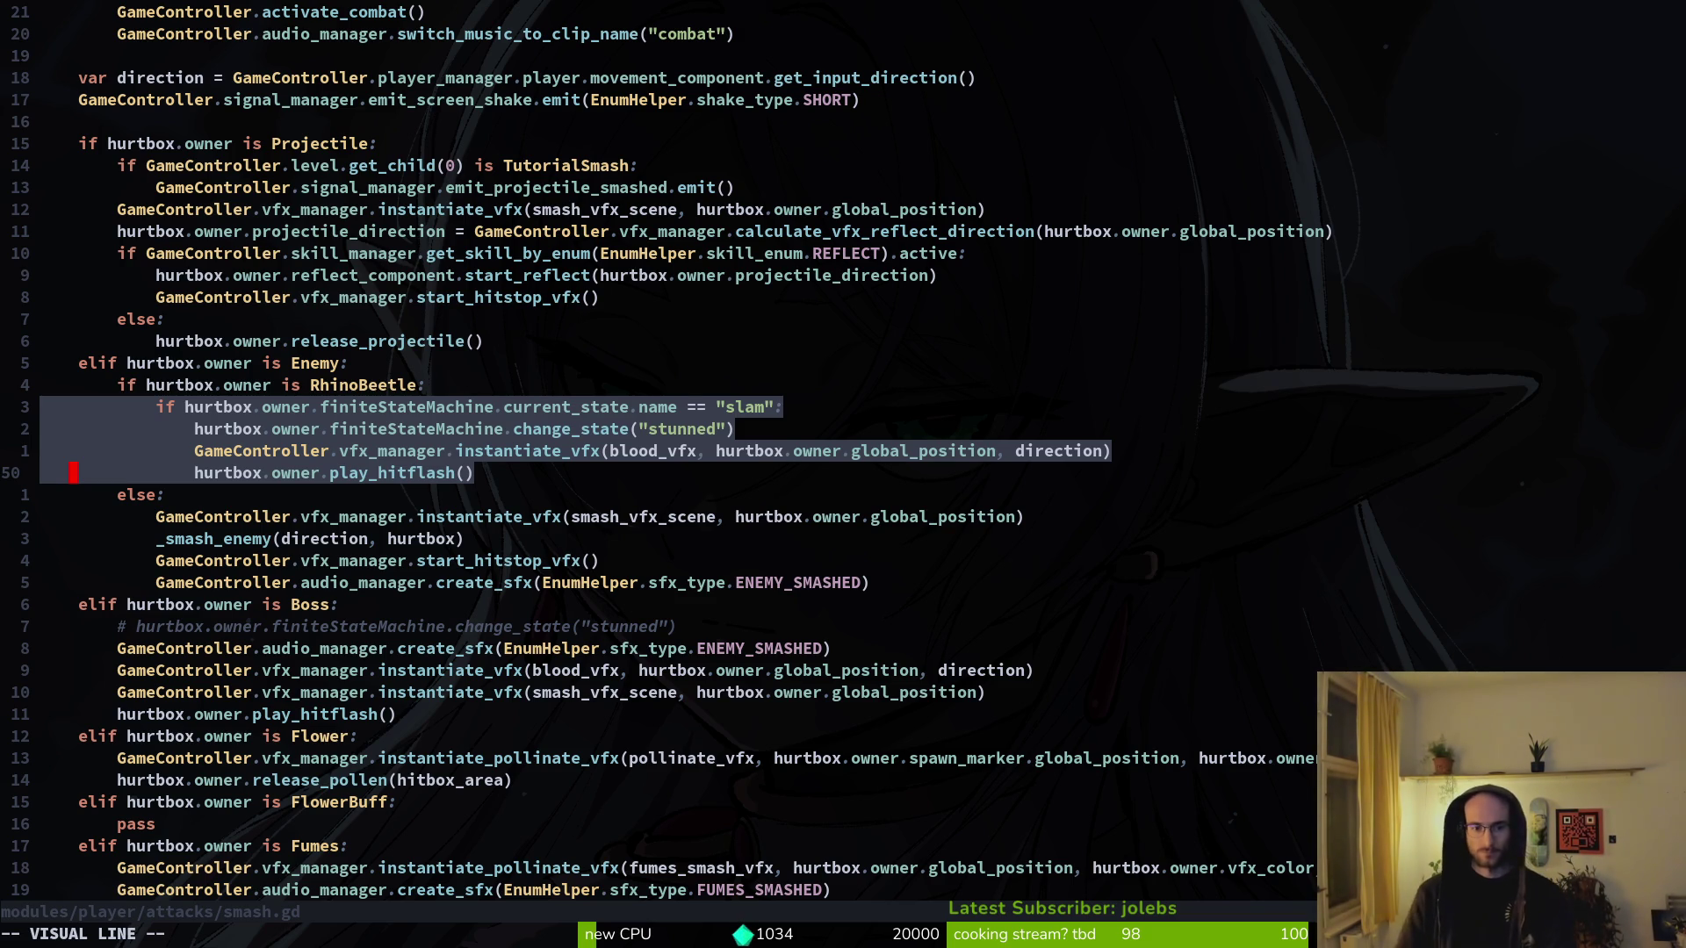
pyautogui.press('Escape')
# - Open thorns_data.tres, then open core/state/stunned.state.gd
pyautogui.press('space')
pyautogui.press('f')
pyautogui.press('f')
pyautogui.write('thorns')
pyautogui.press('Return')
pyautogui.press('space')
pyautogui.press('f')
pyautogui.press('f')
pyautogui.write('stu state')
pyautogui.press('Return')
# - Inspect the stunned vfx line and the start_stun call in stunned.state.gd
pyautogui.press('j')
pyautogui.press('j')
pyautogui.press('j')
pyautogui.press('V')
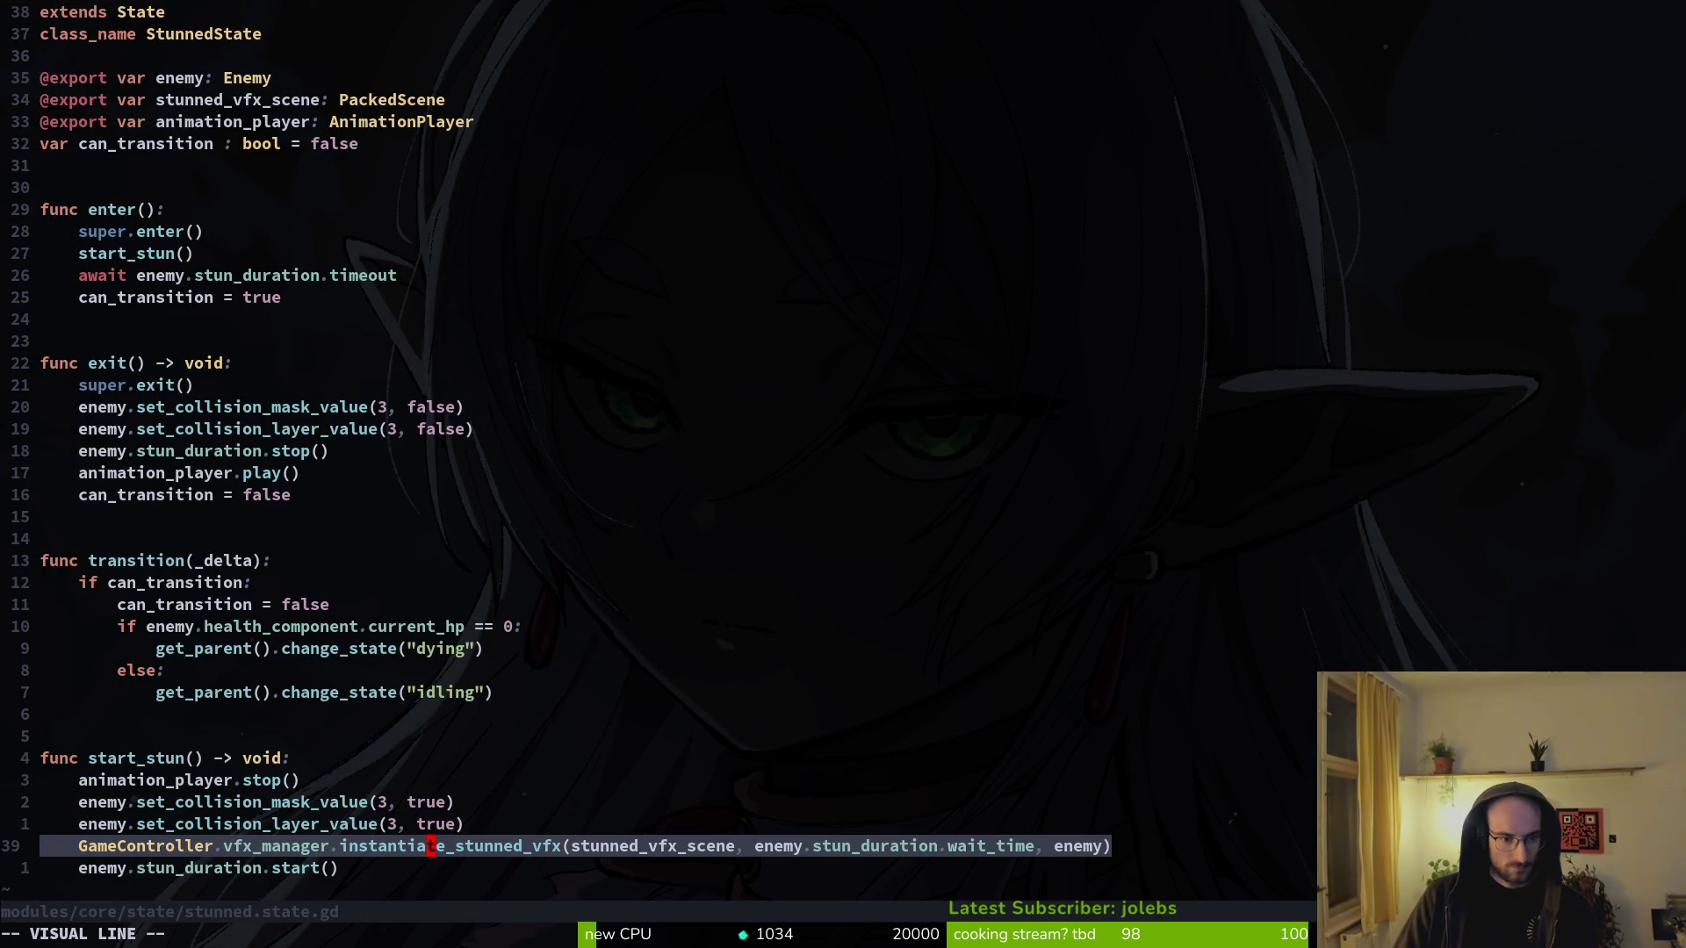
pyautogui.press('Escape')
pyautogui.press('k')
pyautogui.press('k')
pyautogui.press('k')
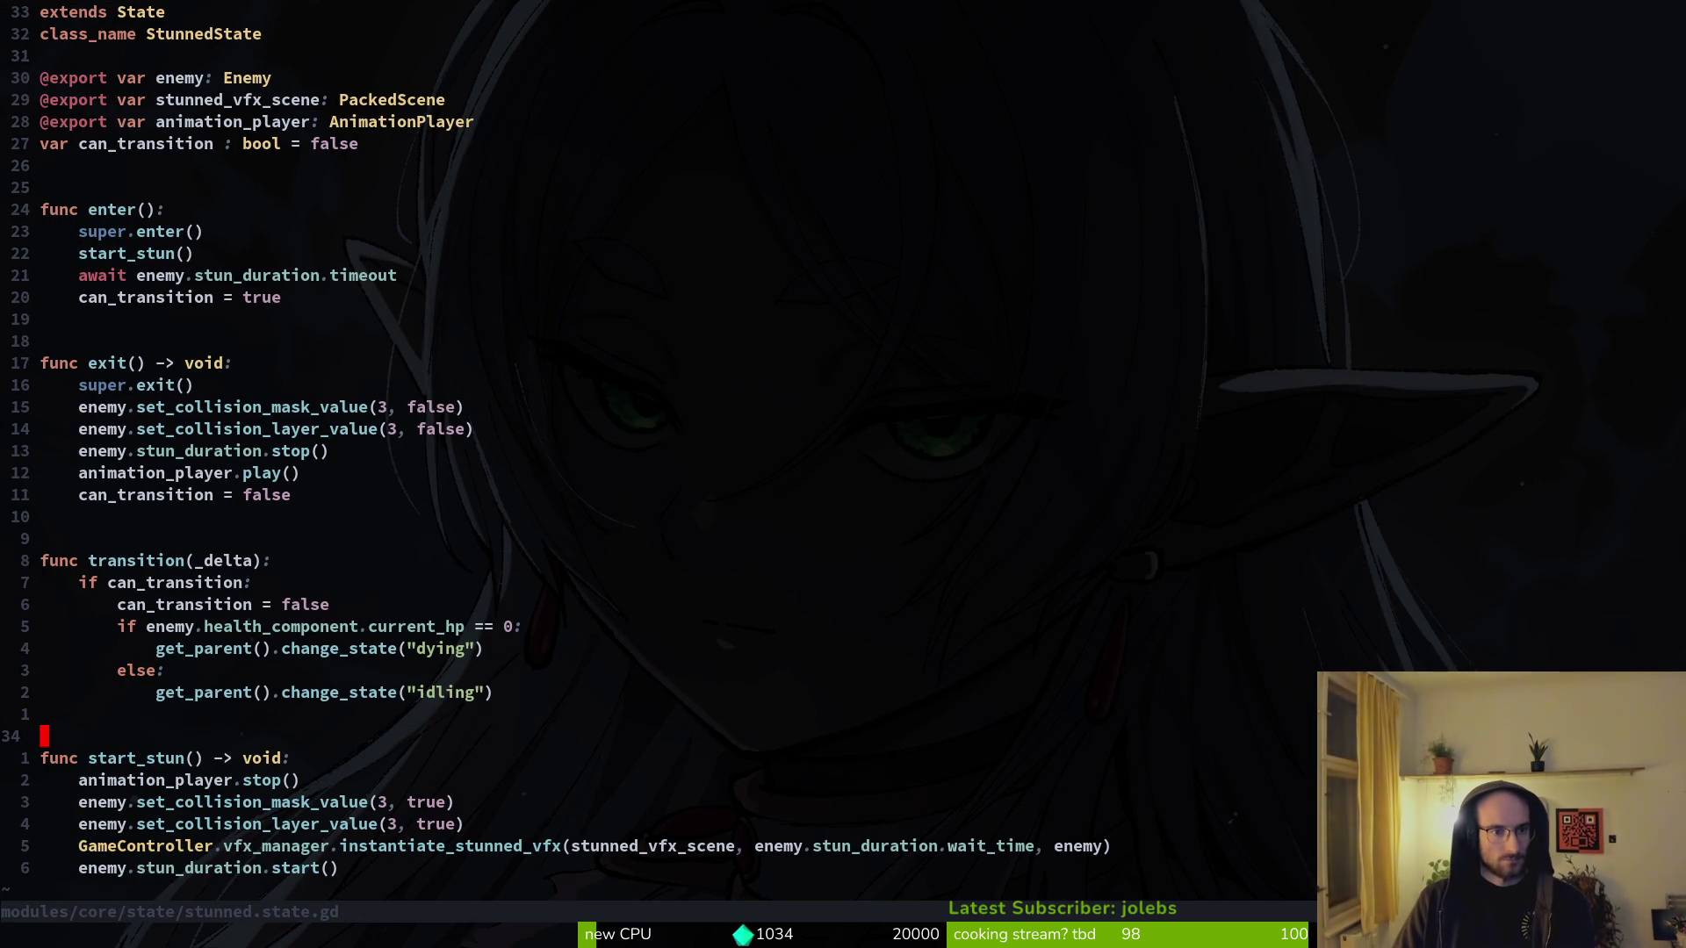
pyautogui.press('{')
pyautogui.press('{')
pyautogui.press('k')
pyautogui.press('k')
pyautogui.press('k')
pyautogui.press('$')
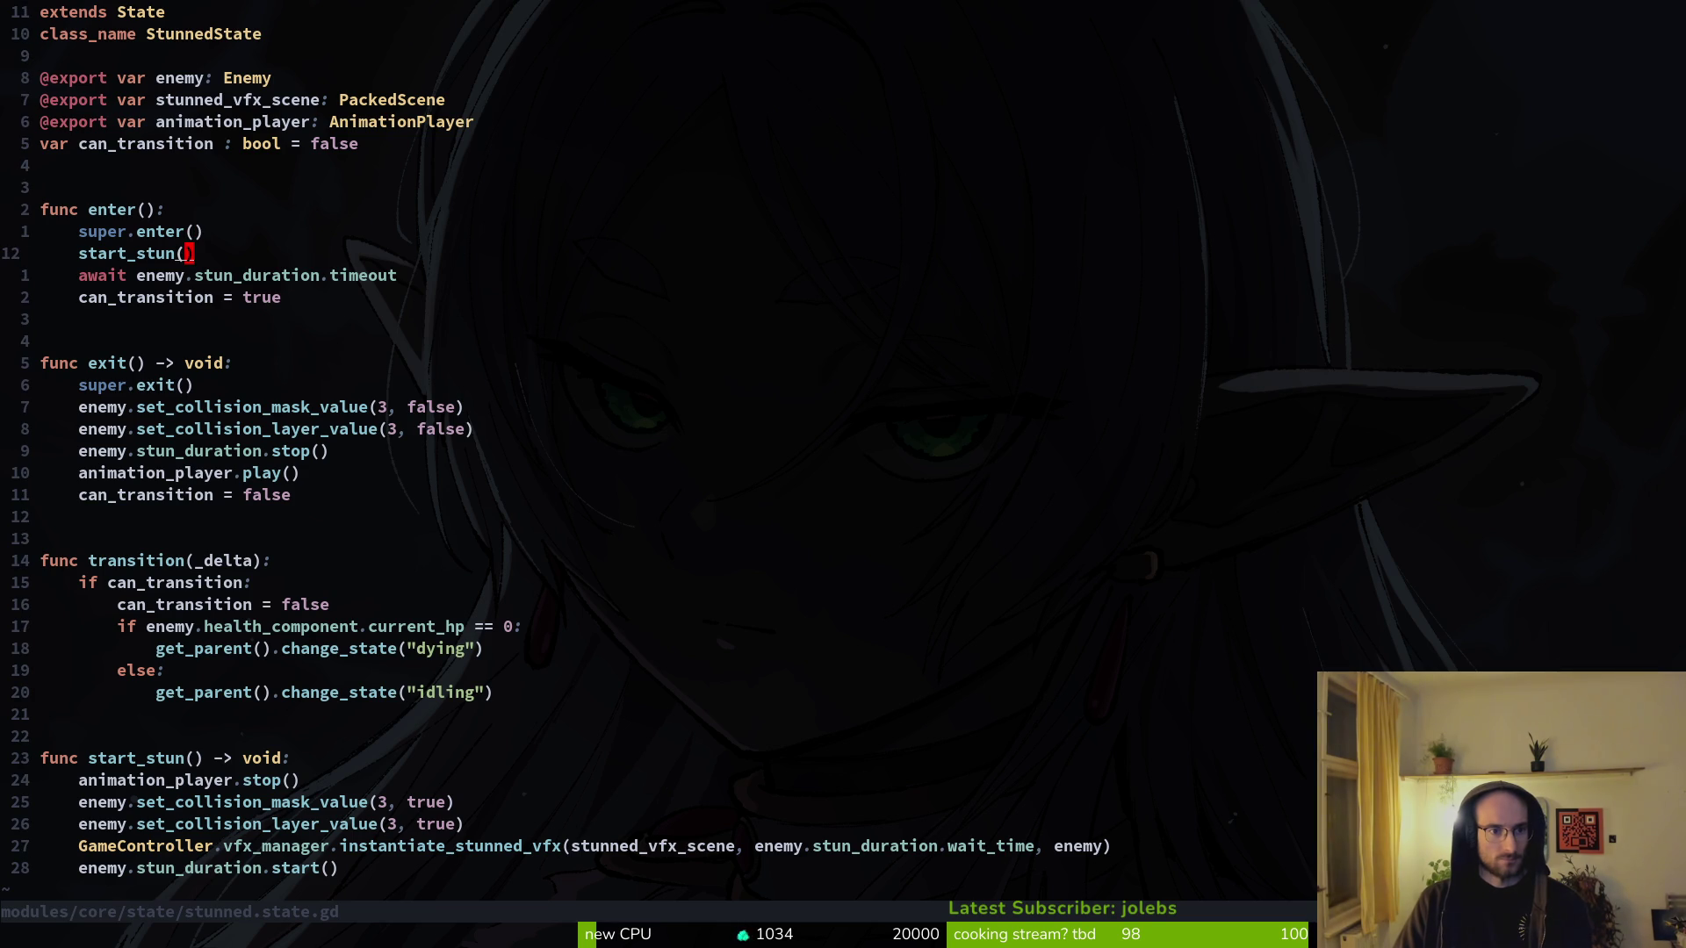
# - Flip to thorns_data.tres and back, then reopen smash.gd with the search 'smashgd'
pyautogui.hotkey('ctrl', '6')
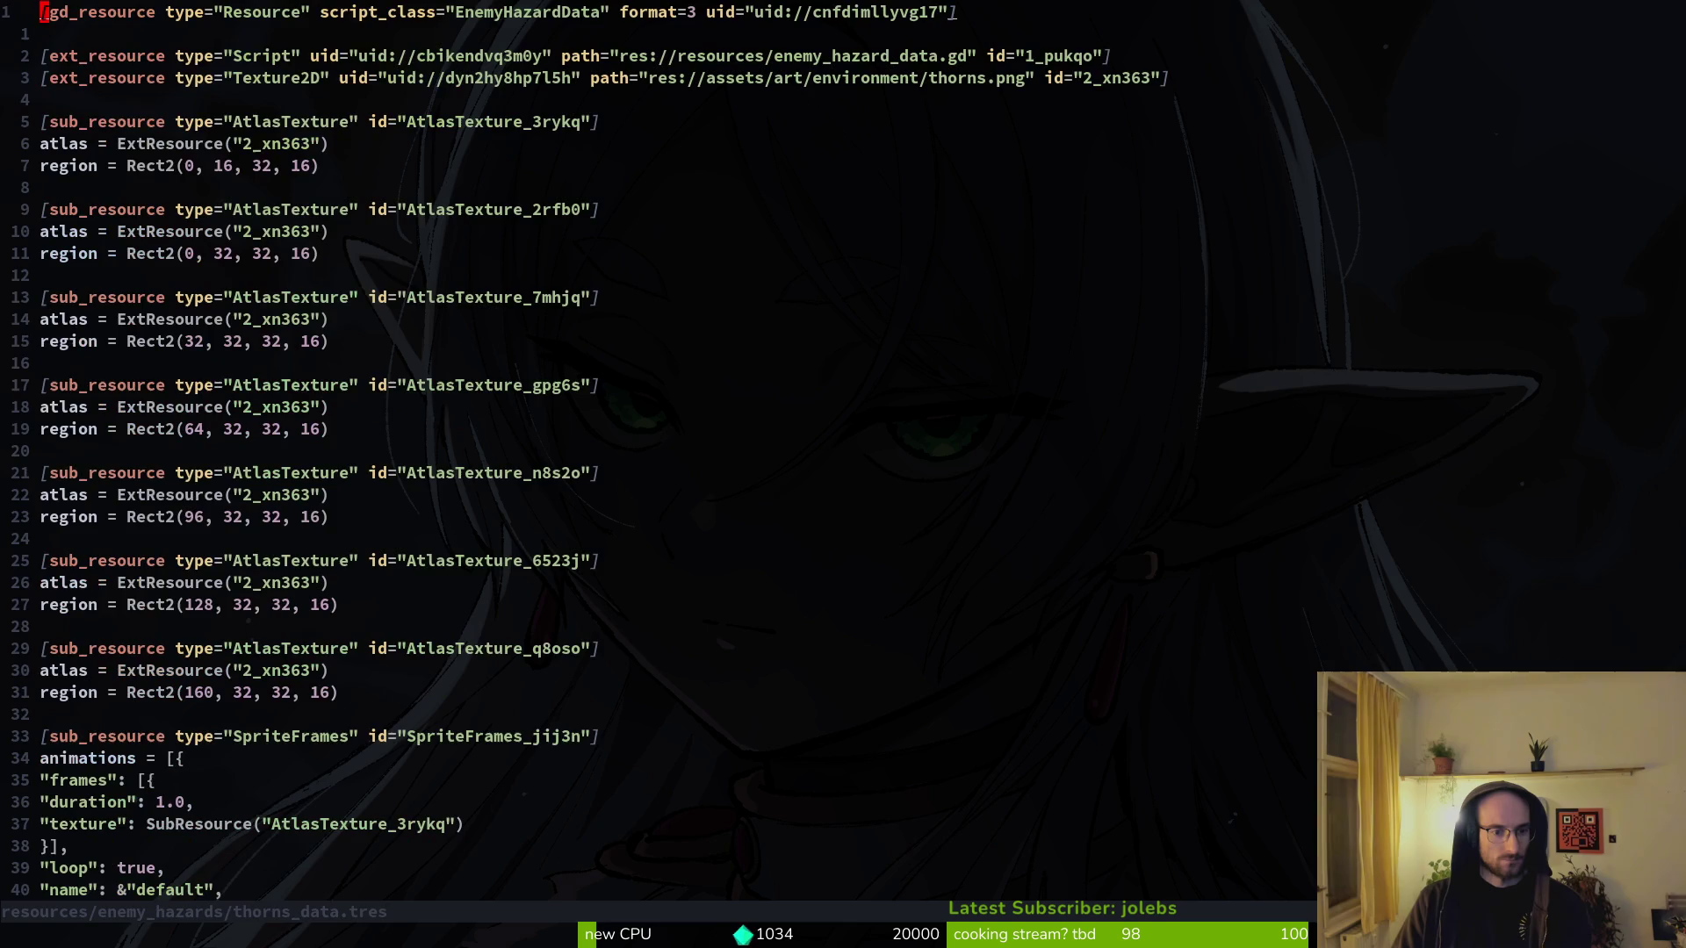
pyautogui.hotkey('ctrl', '6')
pyautogui.press('space')
pyautogui.press('f')
pyautogui.press('f')
pyautogui.write('sj')
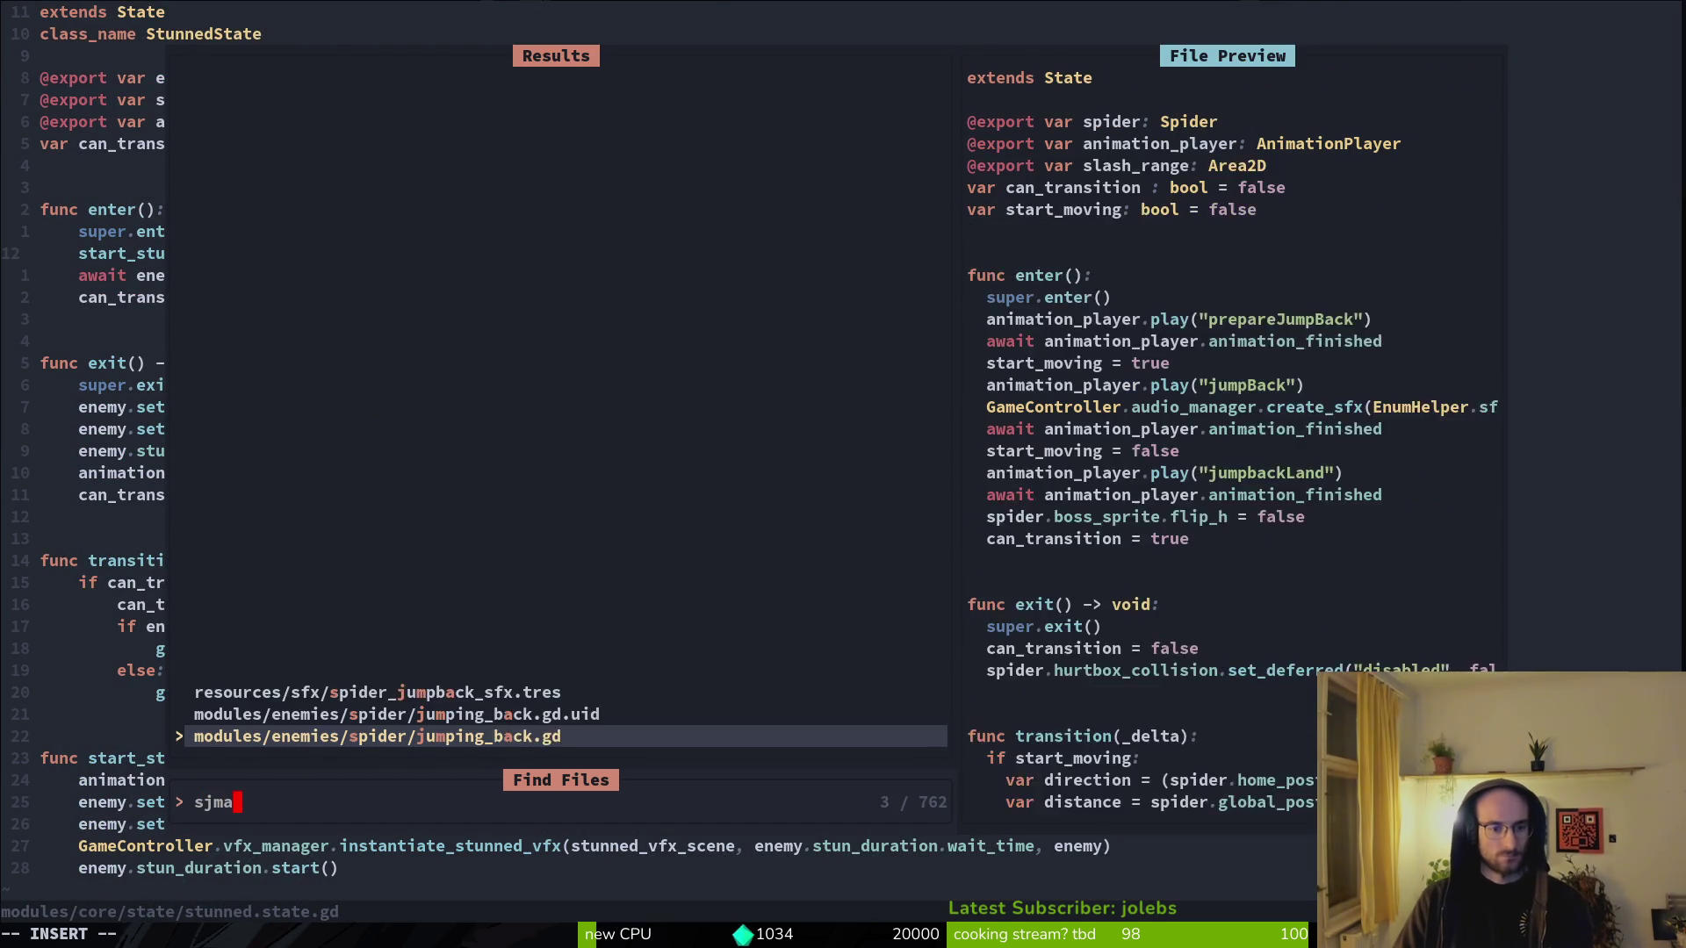
pyautogui.press('BackSpace')
pyautogui.write('mashgd')
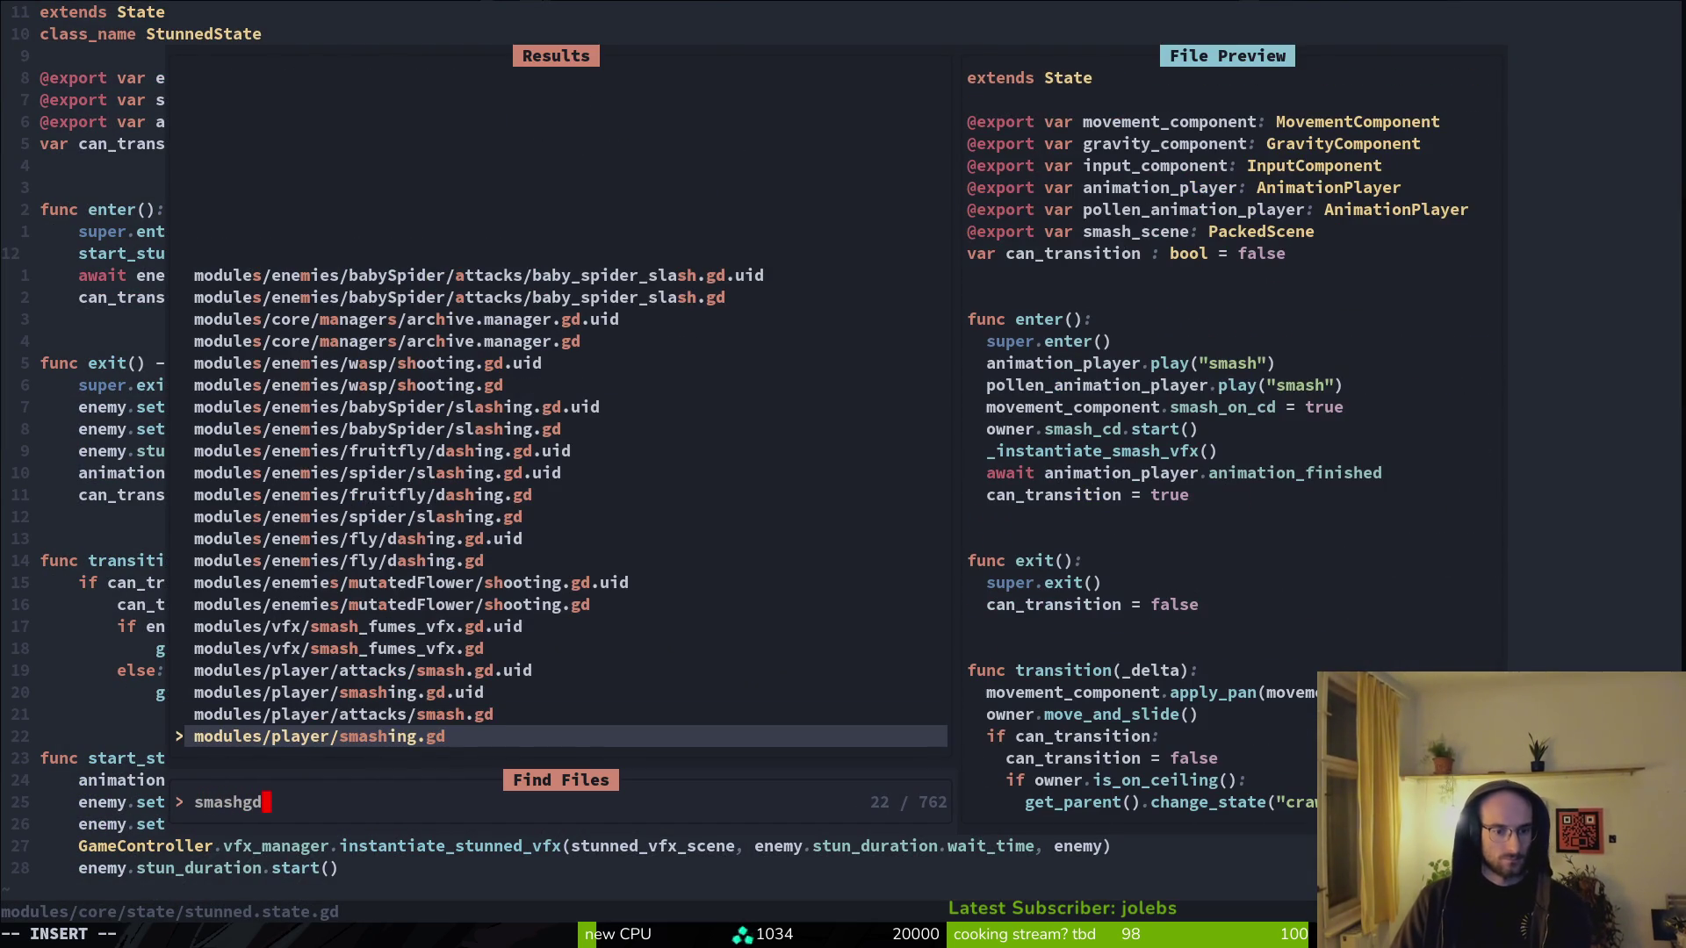
pyautogui.press('Return')
# - Select the RhinoBeetle slam check line in smash.gd and bring the paused game back
pyautogui.press('V')
pyautogui.press('k')
pyautogui.press('k')
pyautogui.press('k')
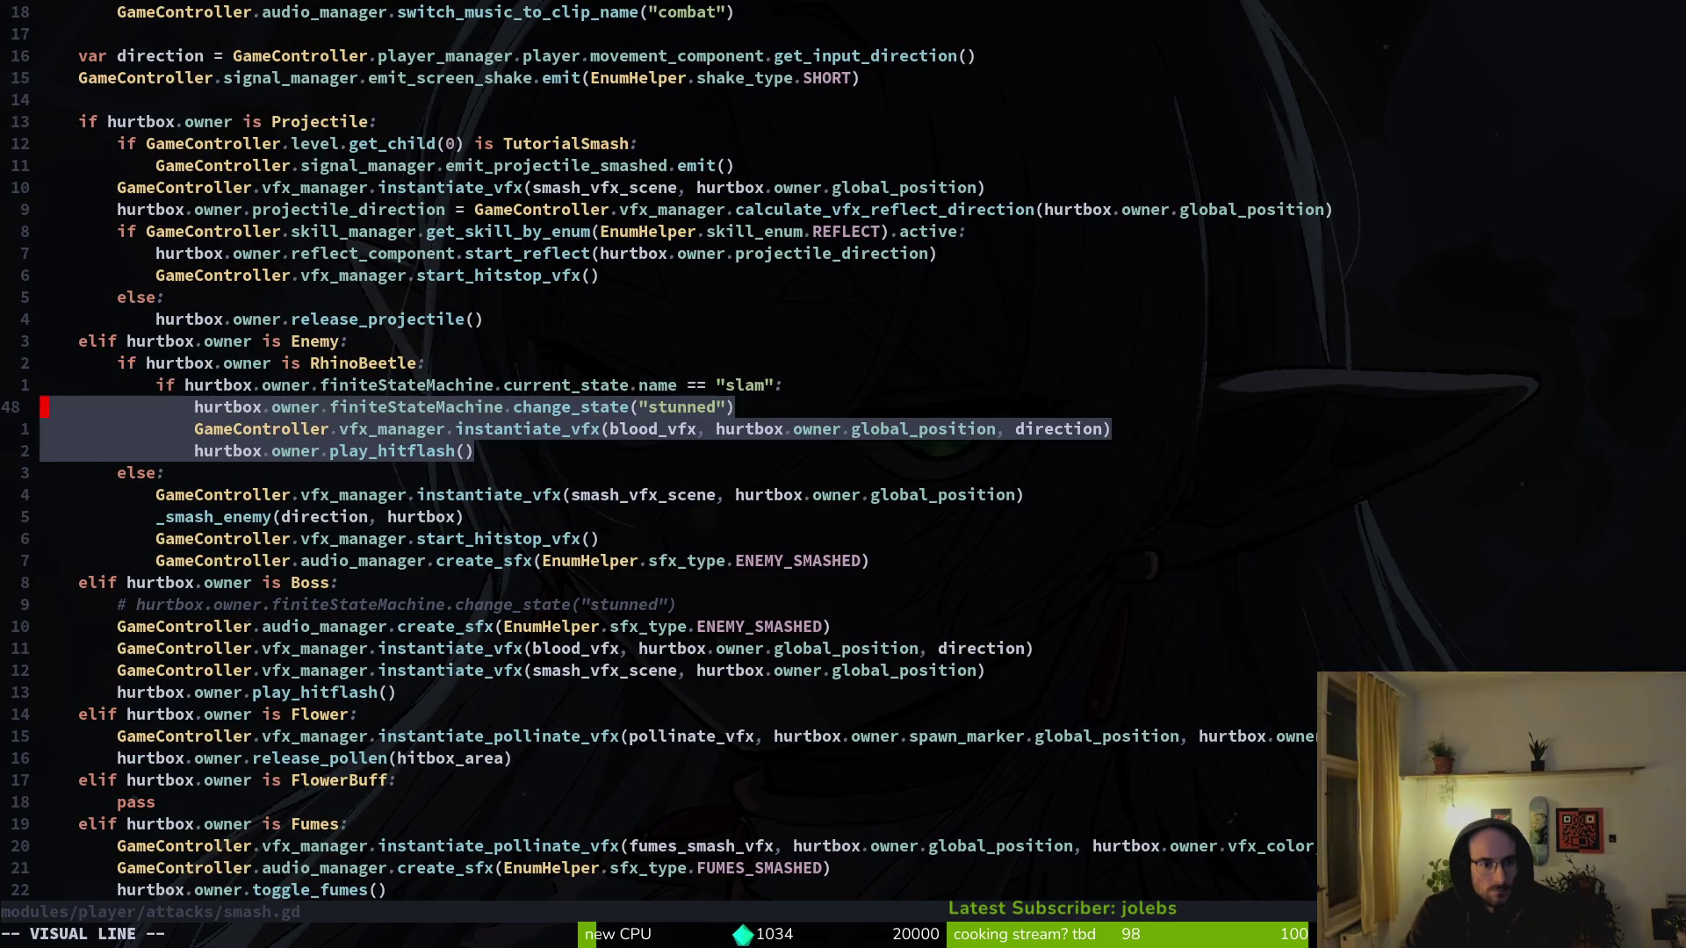
pyautogui.press('Escape')
pyautogui.press('V')
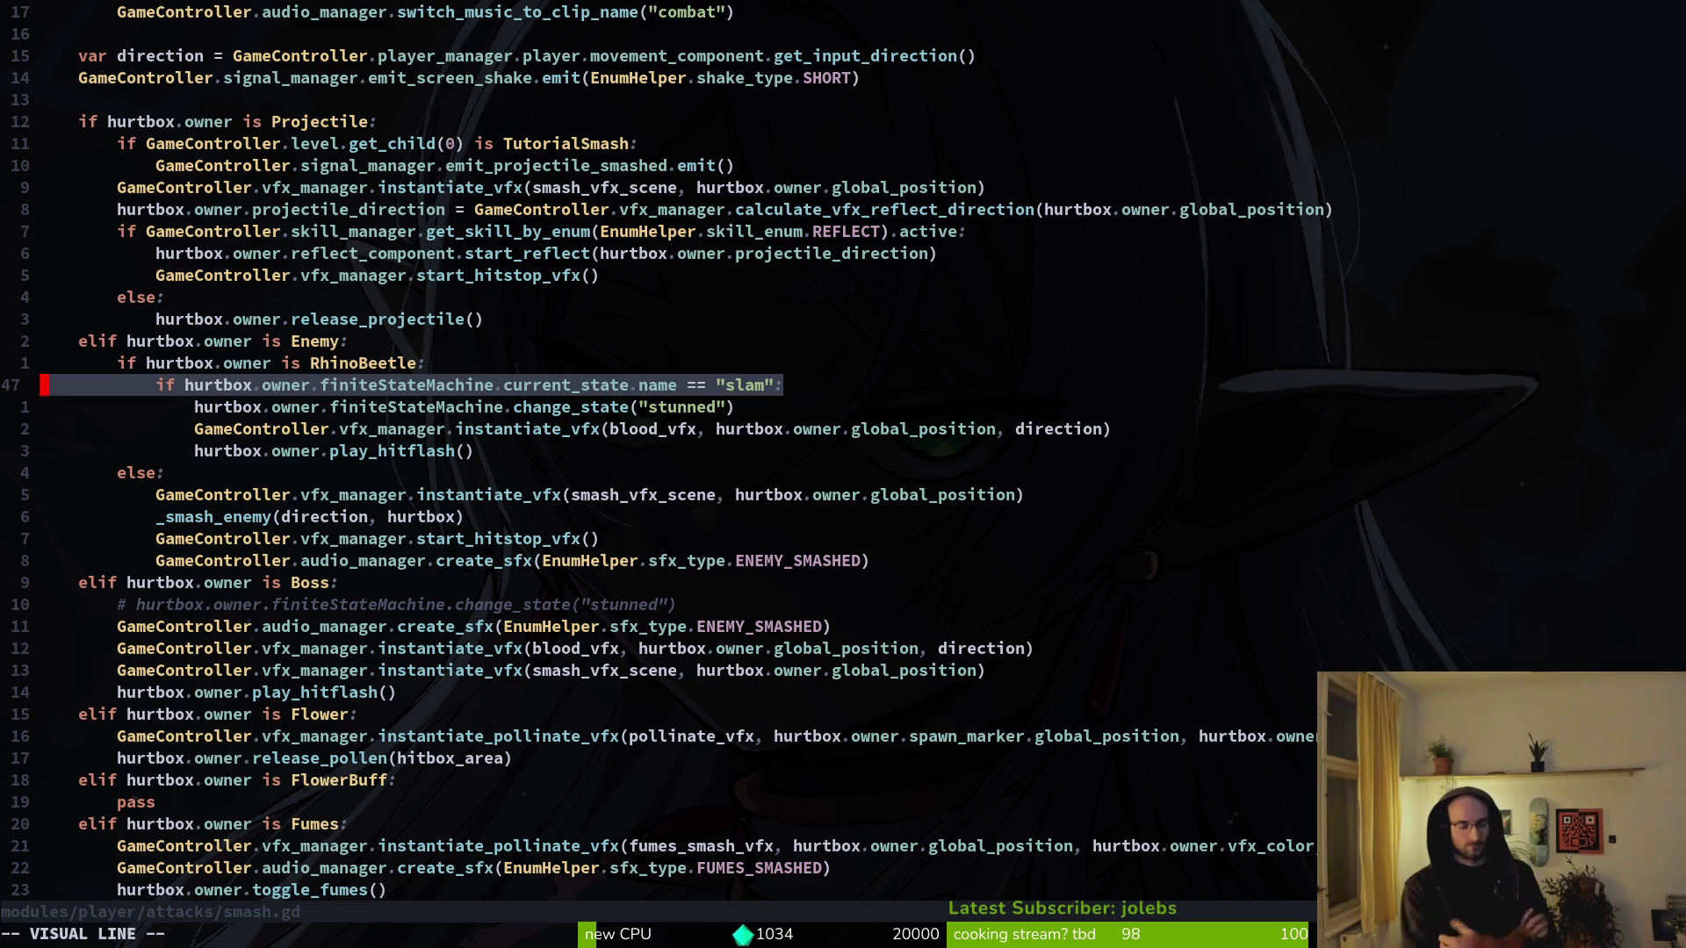
pyautogui.hotkey('alt', 'Tab')
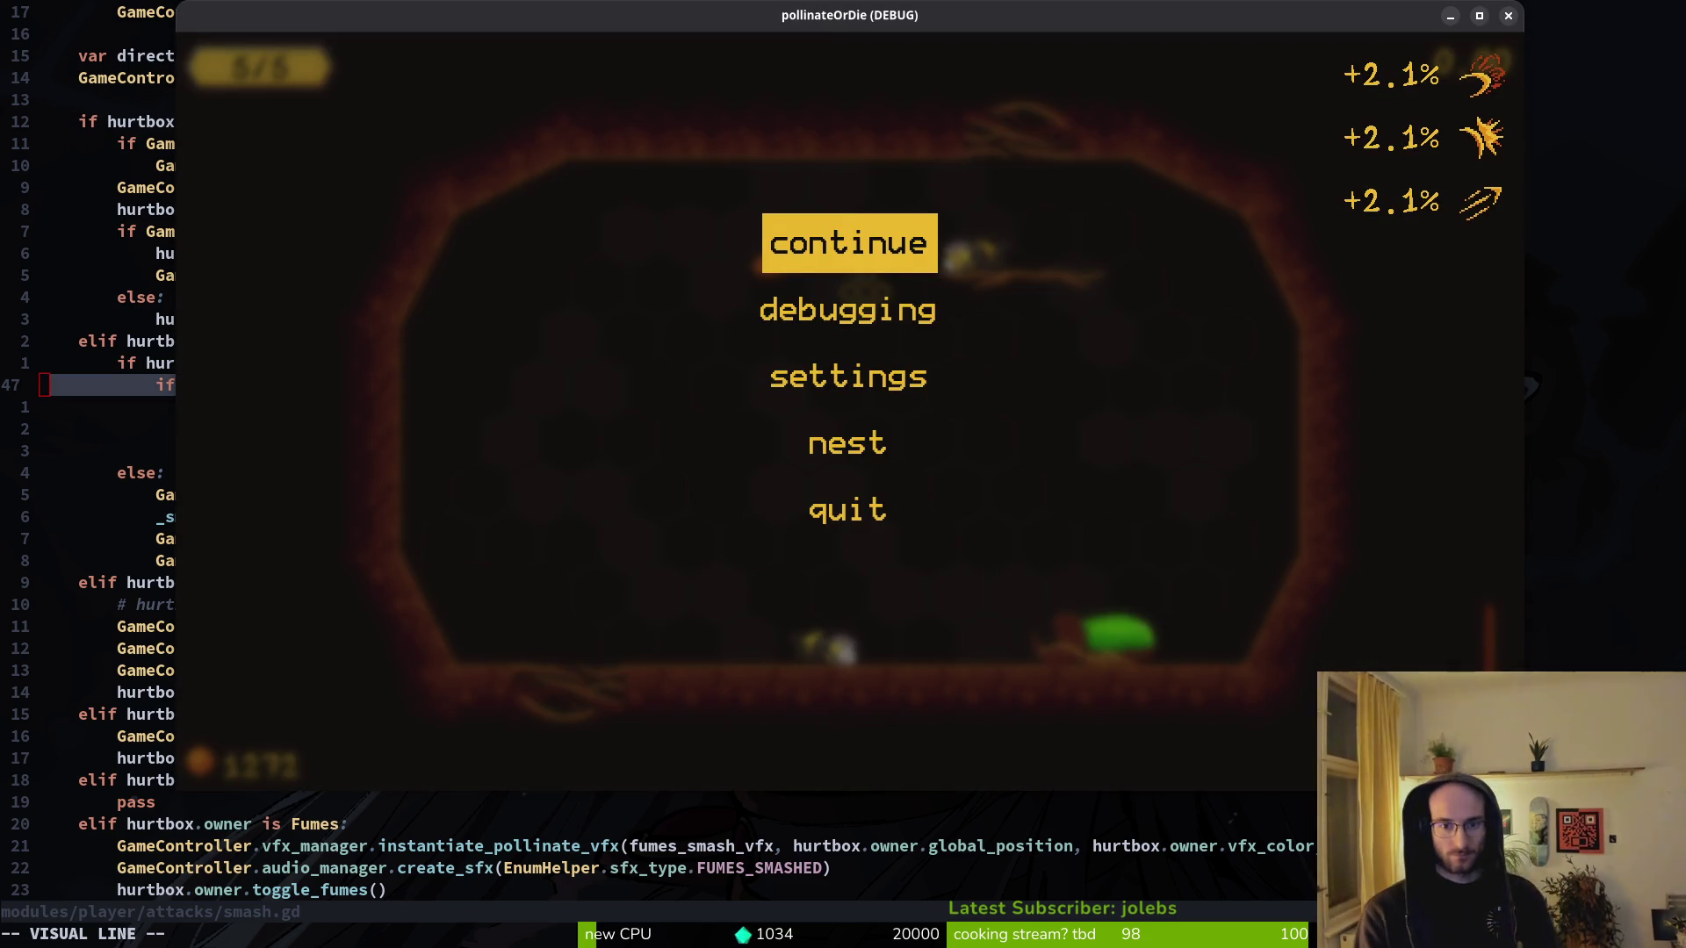
# - Resume the game, return to the nest, and start level 5 again
pyautogui.press('Escape')
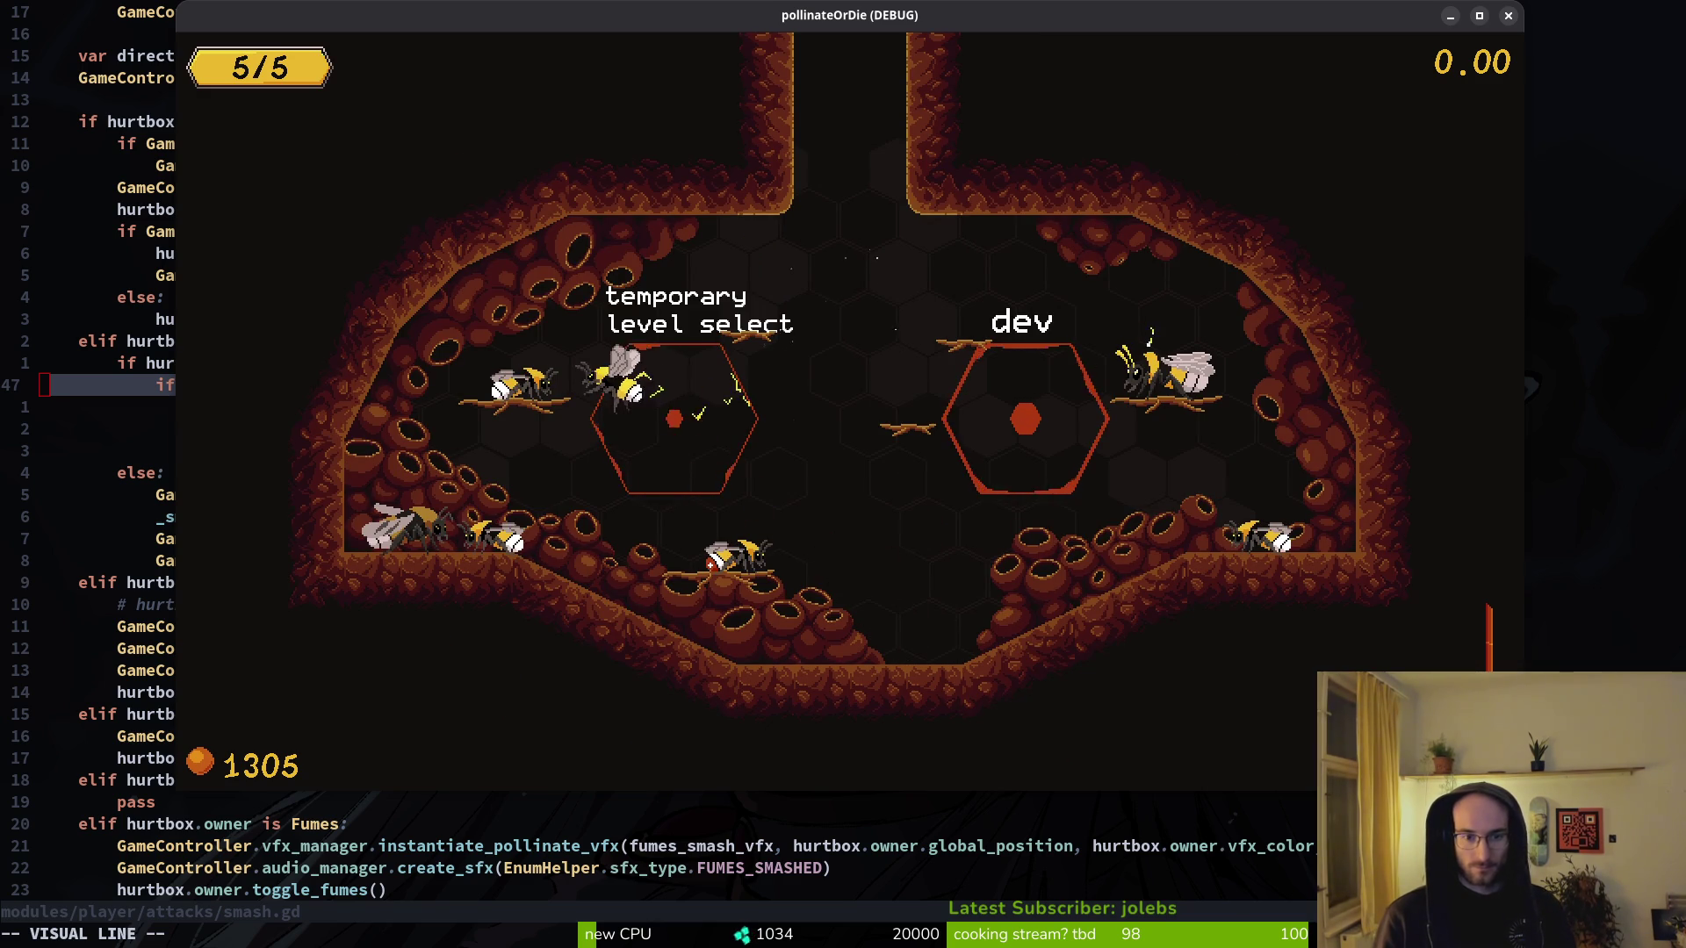
pyautogui.press('Escape')
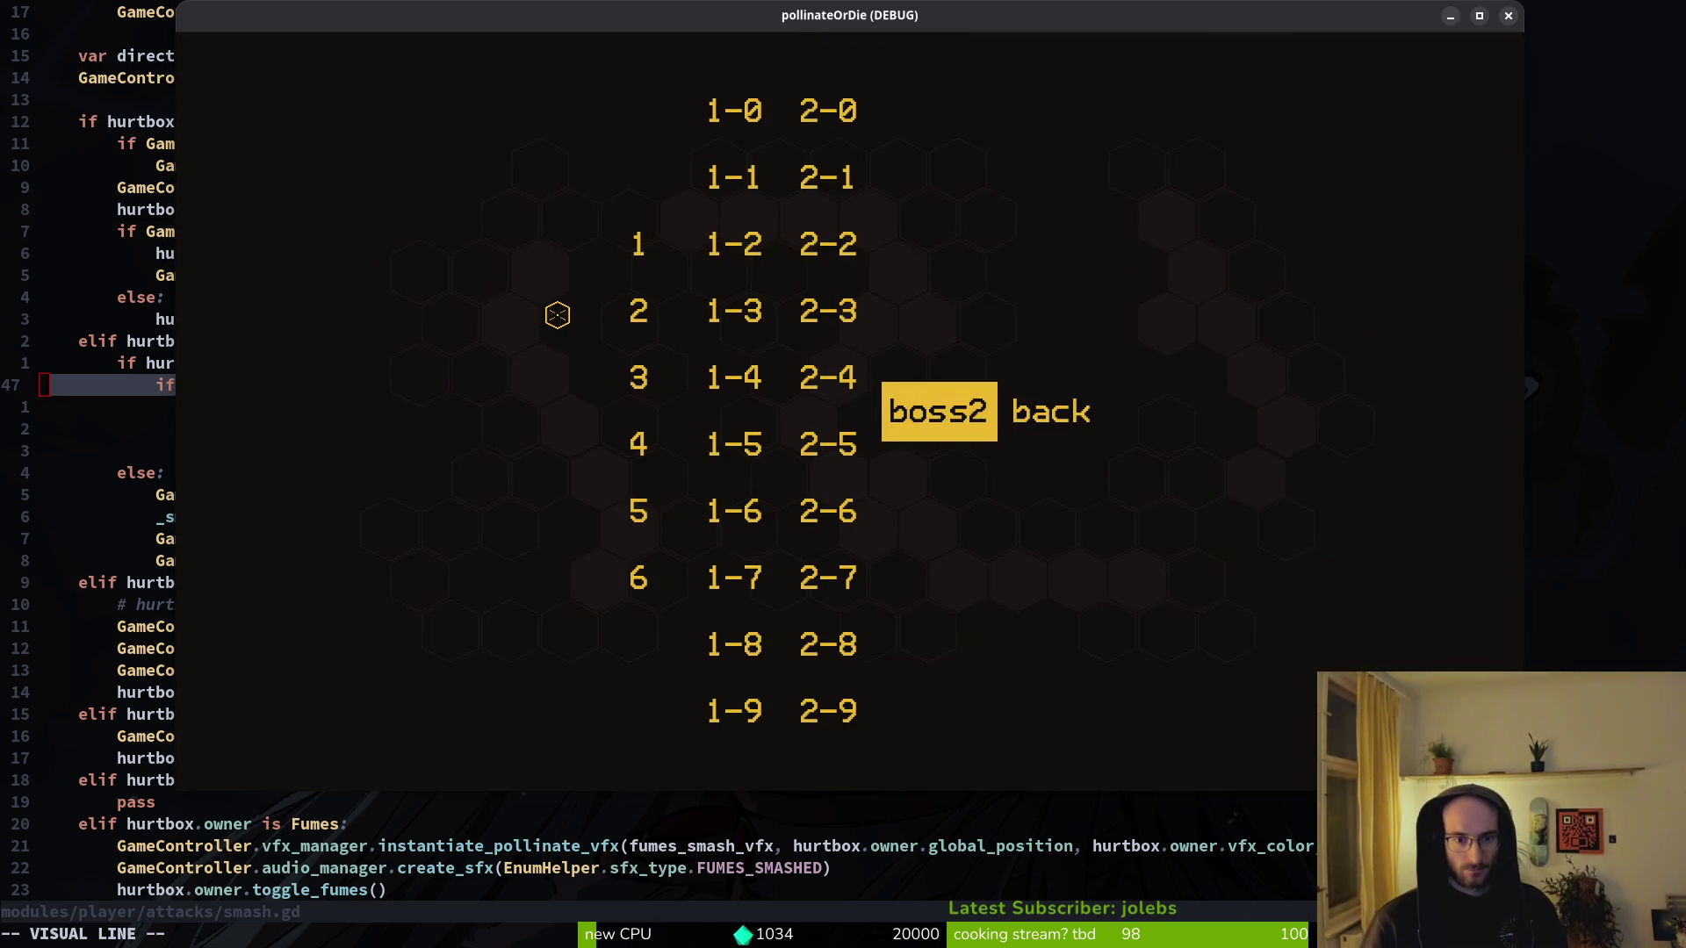
pyautogui.press('Left')
pyautogui.press('Left')
pyautogui.press('Down')
pyautogui.press('Down')
pyautogui.press('Return')
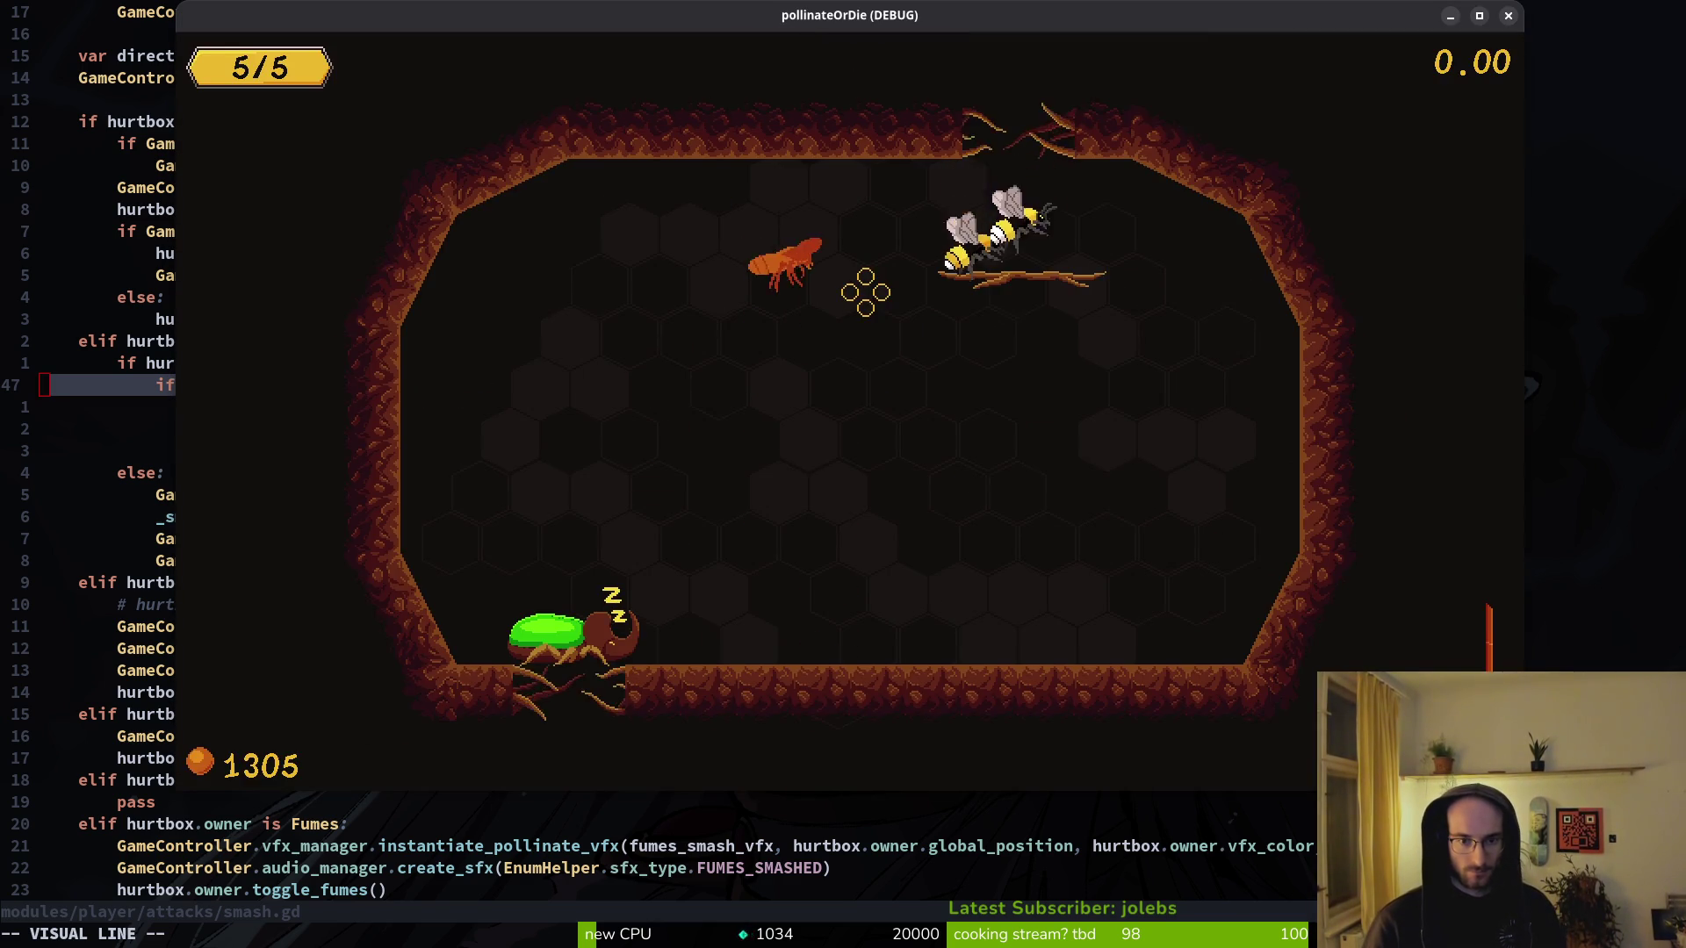
# - Turn on enemy state labels in the debugging menu, watch the beetle, then close the game
pyautogui.press('Escape')
pyautogui.press('Down')
pyautogui.press('Return')
pyautogui.press('Down')
pyautogui.press('Return')
pyautogui.press('Escape')
pyautogui.press('Escape')
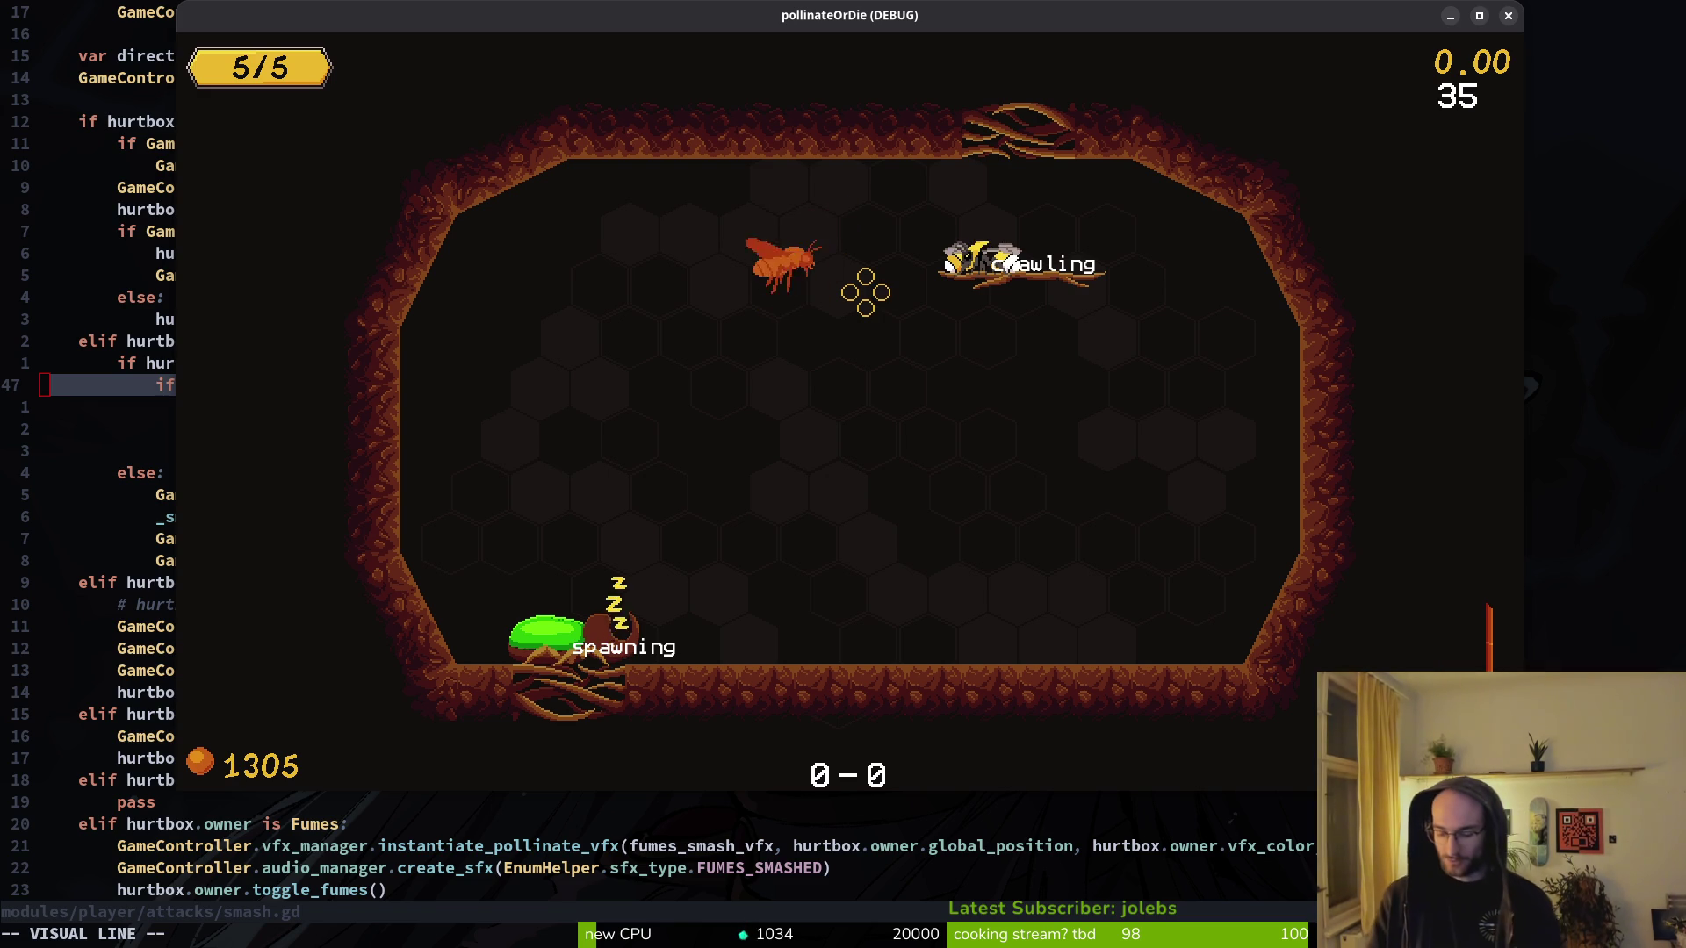
pyautogui.press('Escape')
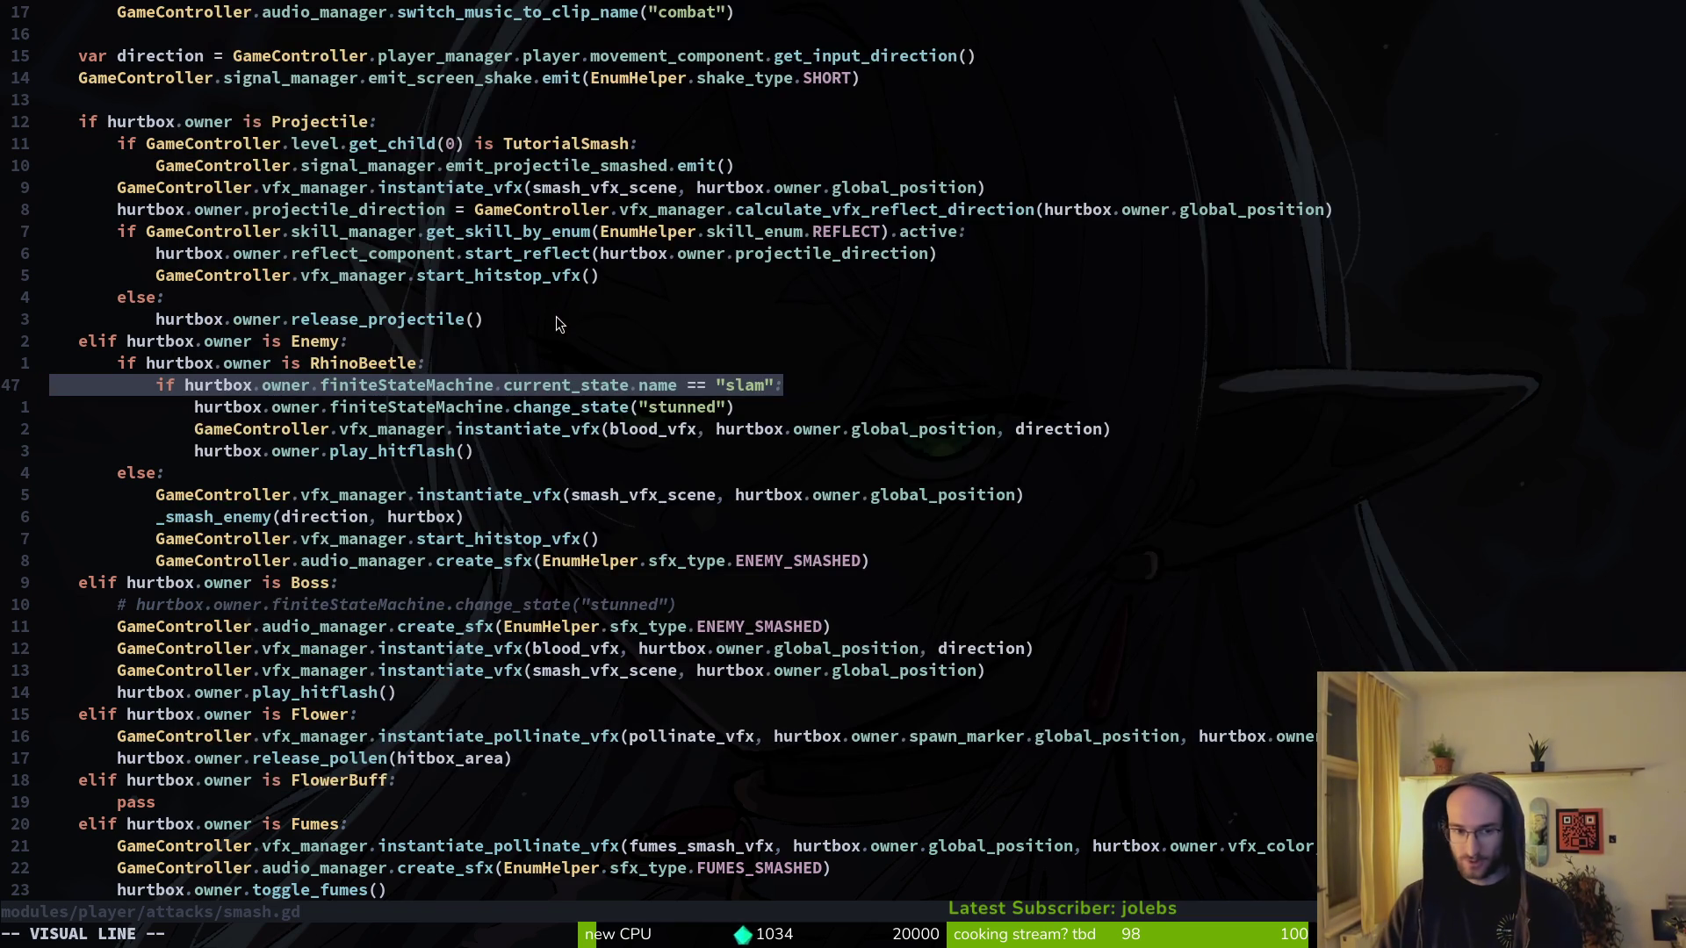
# - Save smash.gd with :w
pyautogui.press('Escape')
pyautogui.write(':w')
pyautogui.press('Return')
# - Find and open spawning.state.gd using the search 'spwstate'
pyautogui.press('space')
pyautogui.press('f')
pyautogui.press('f')
pyautogui.write('sa')
pyautogui.press('BackSpace')
pyautogui.press('BackSpace')
pyautogui.write('spaw')
pyautogui.press('BackSpace')
pyautogui.press('BackSpace')
pyautogui.press('BackSpace')
pyautogui.write('rhispaw')
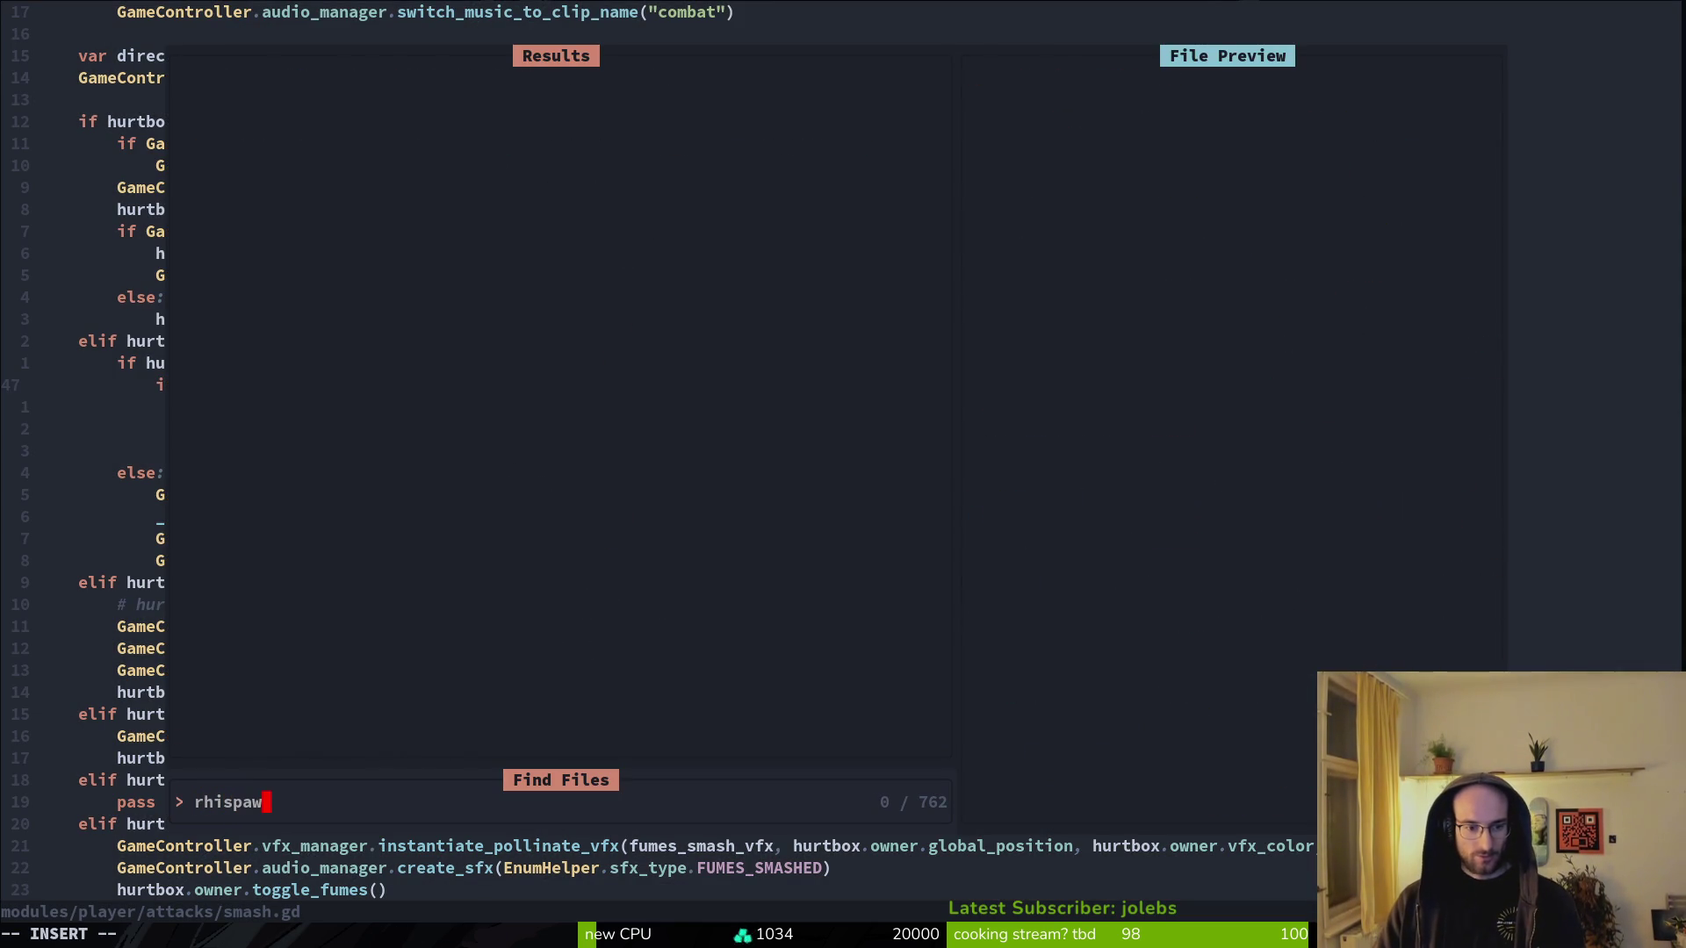
pyautogui.press('BackSpace')
pyautogui.press('BackSpace')
pyautogui.press('BackSpace')
pyautogui.press('BackSpace')
pyautogui.press('BackSpace')
pyautogui.press('BackSpace')
pyautogui.write('spwstate')
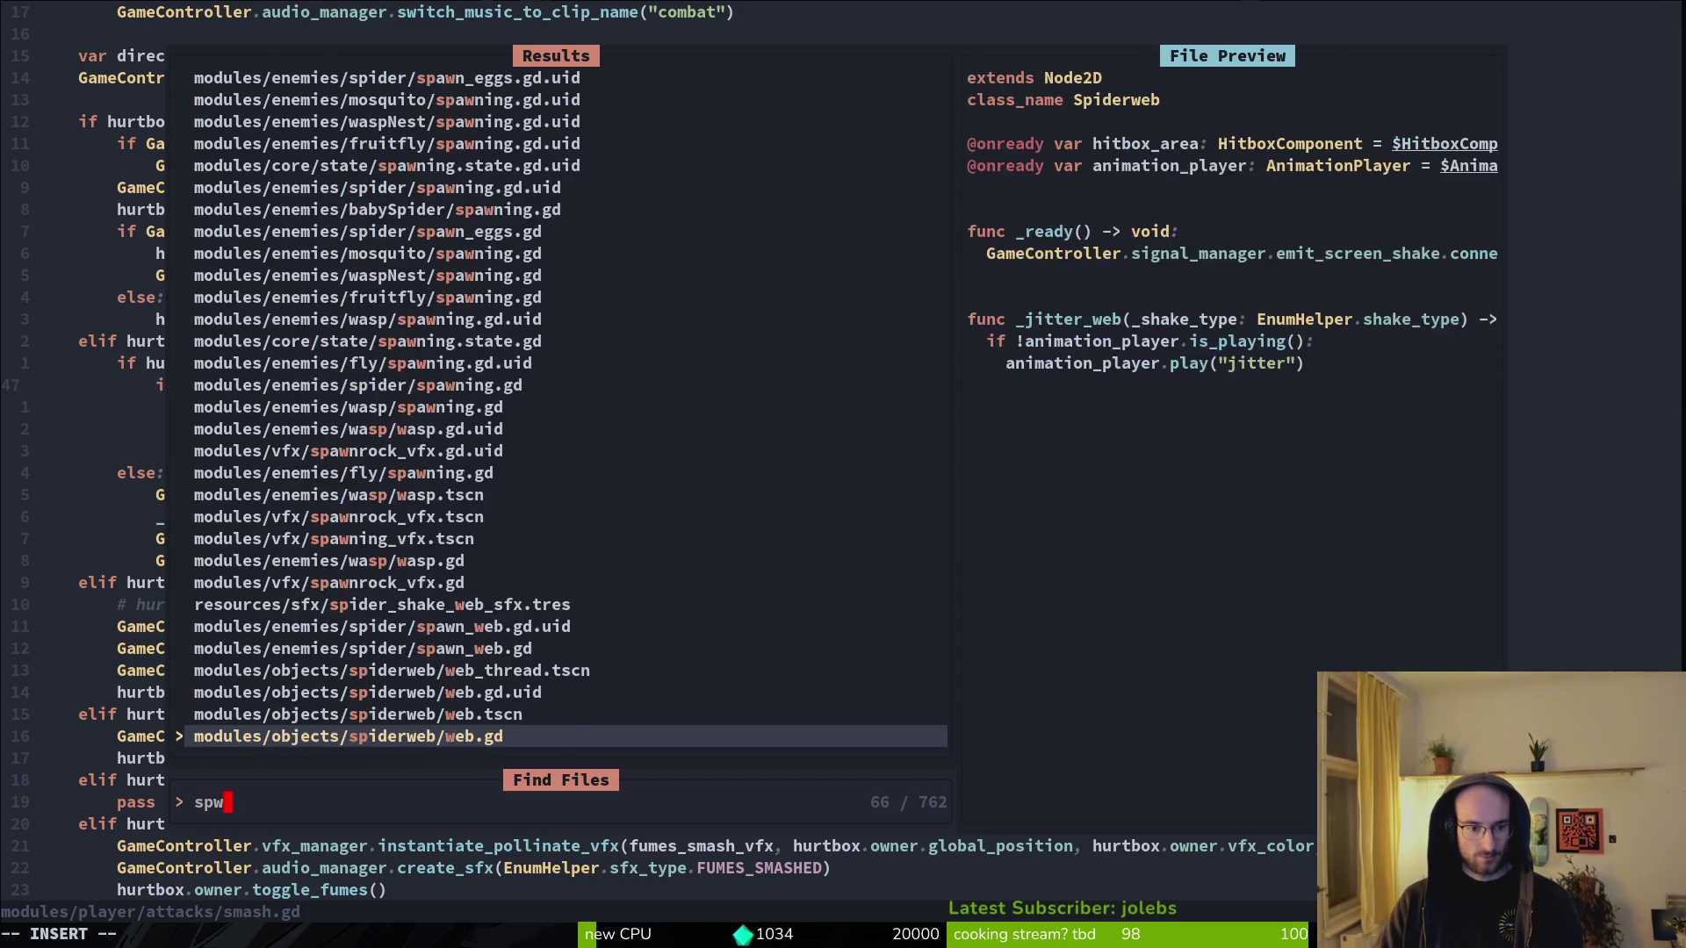
pyautogui.press('Return')
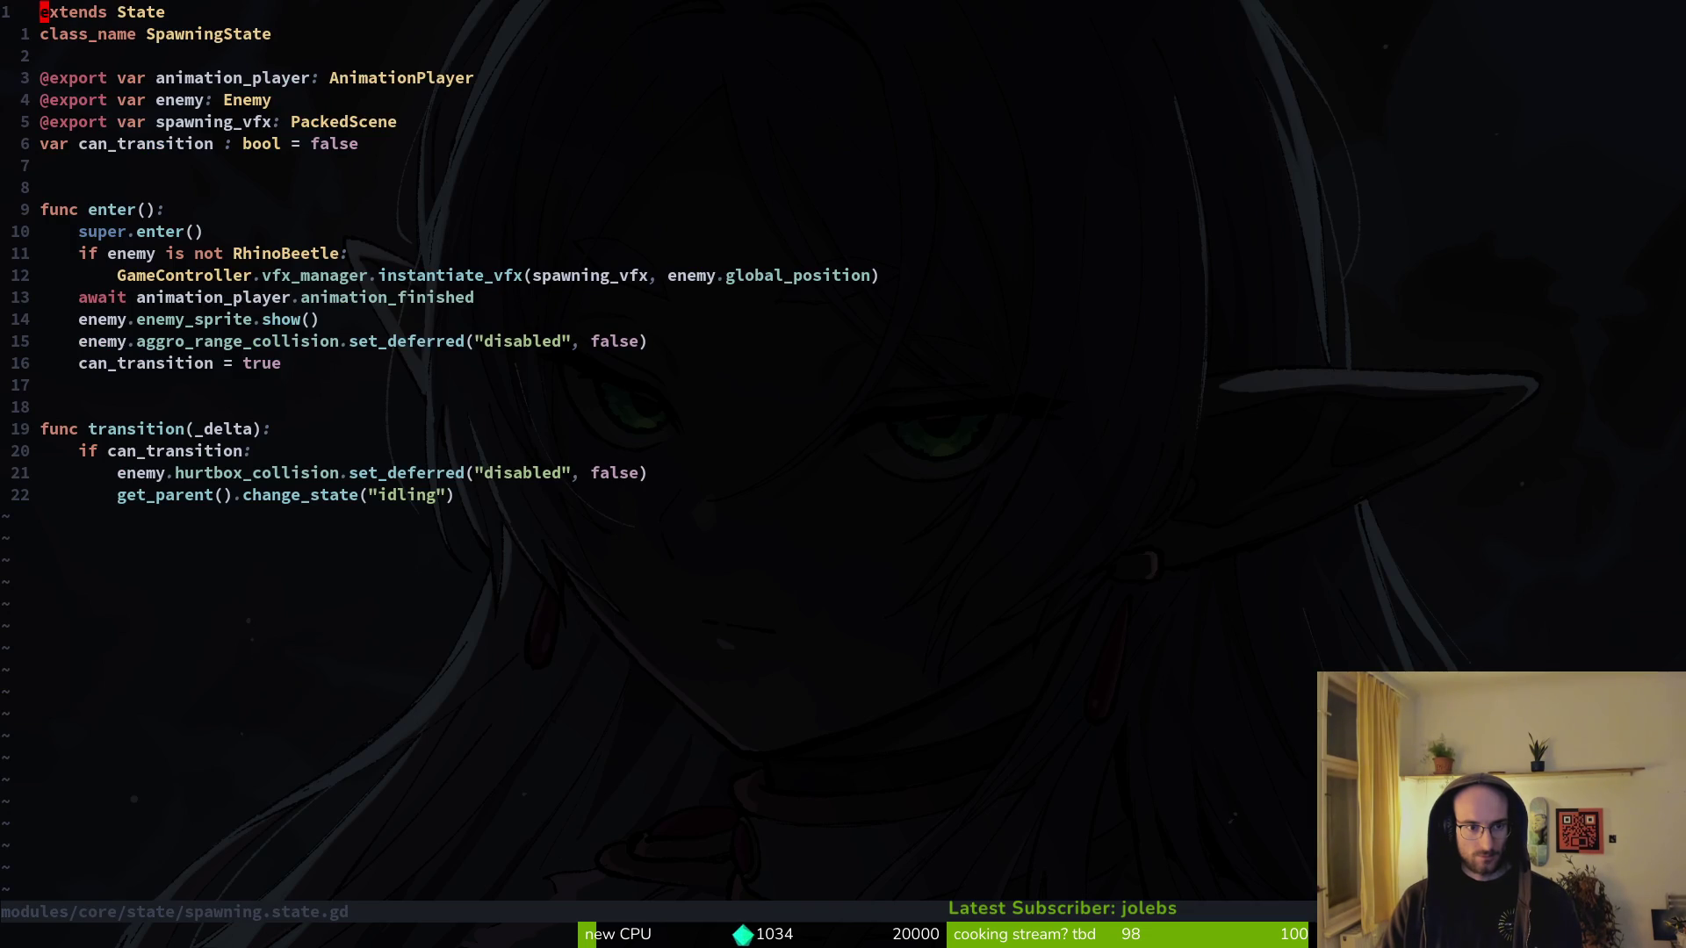
# - Select the 'if enemy is not RhinoBeetle' check and spawn effect lines at line 12
pyautogui.press('1')
pyautogui.press('2')
pyautogui.press('G')
pyautogui.press('V')
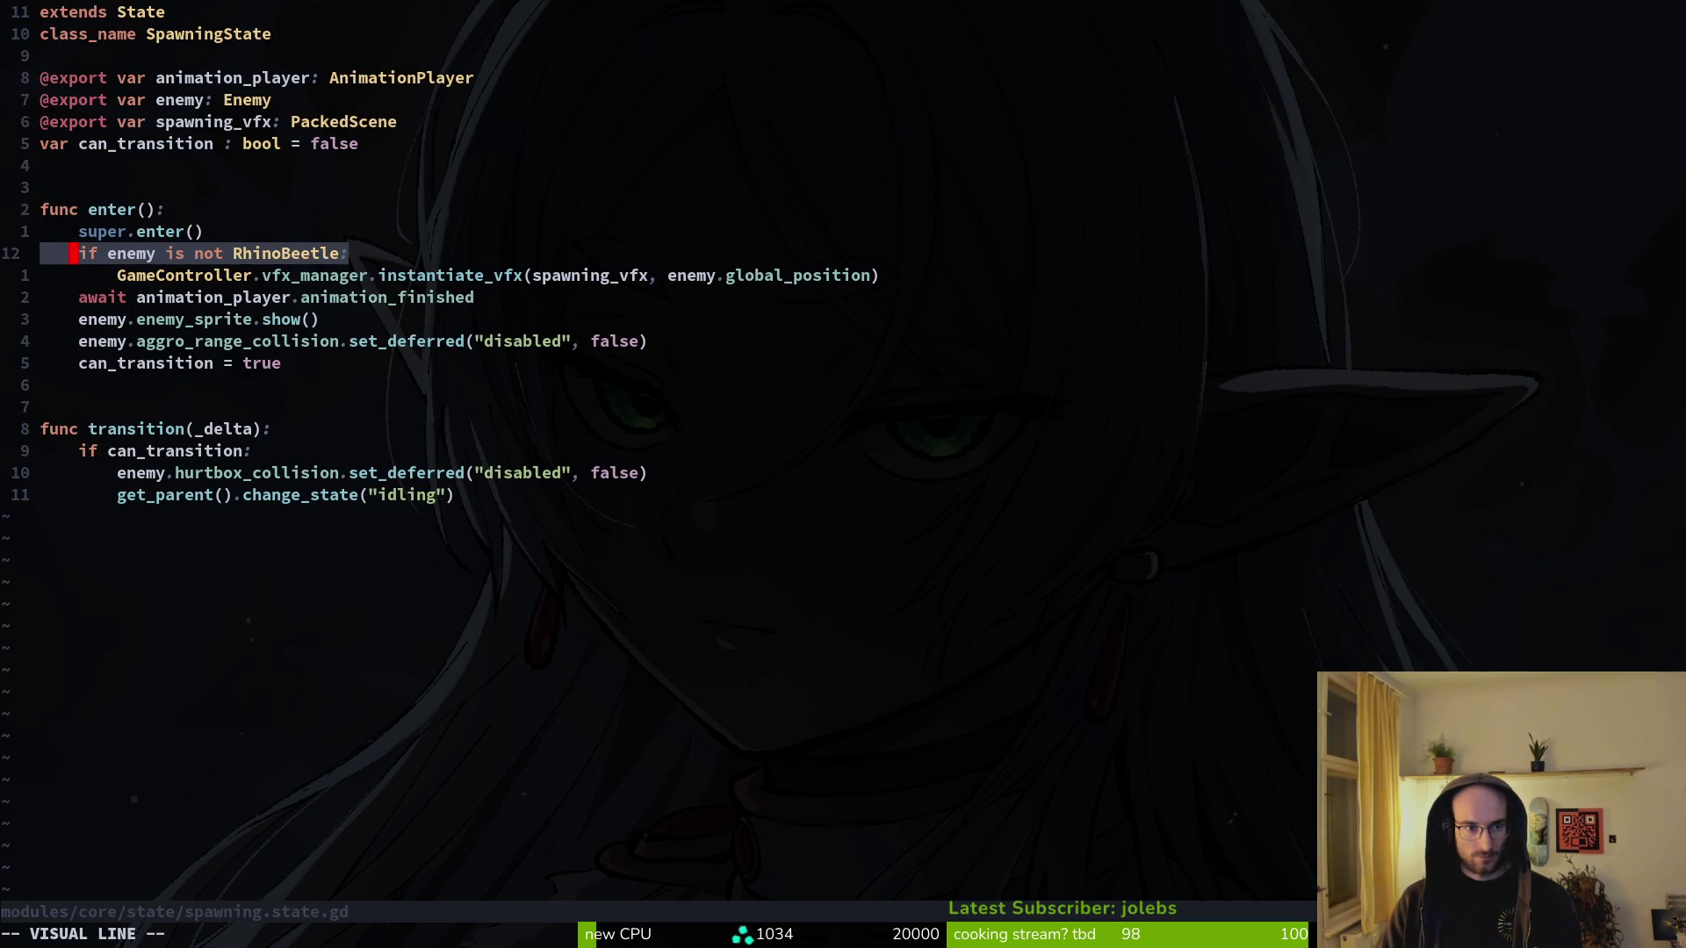
pyautogui.press('j')
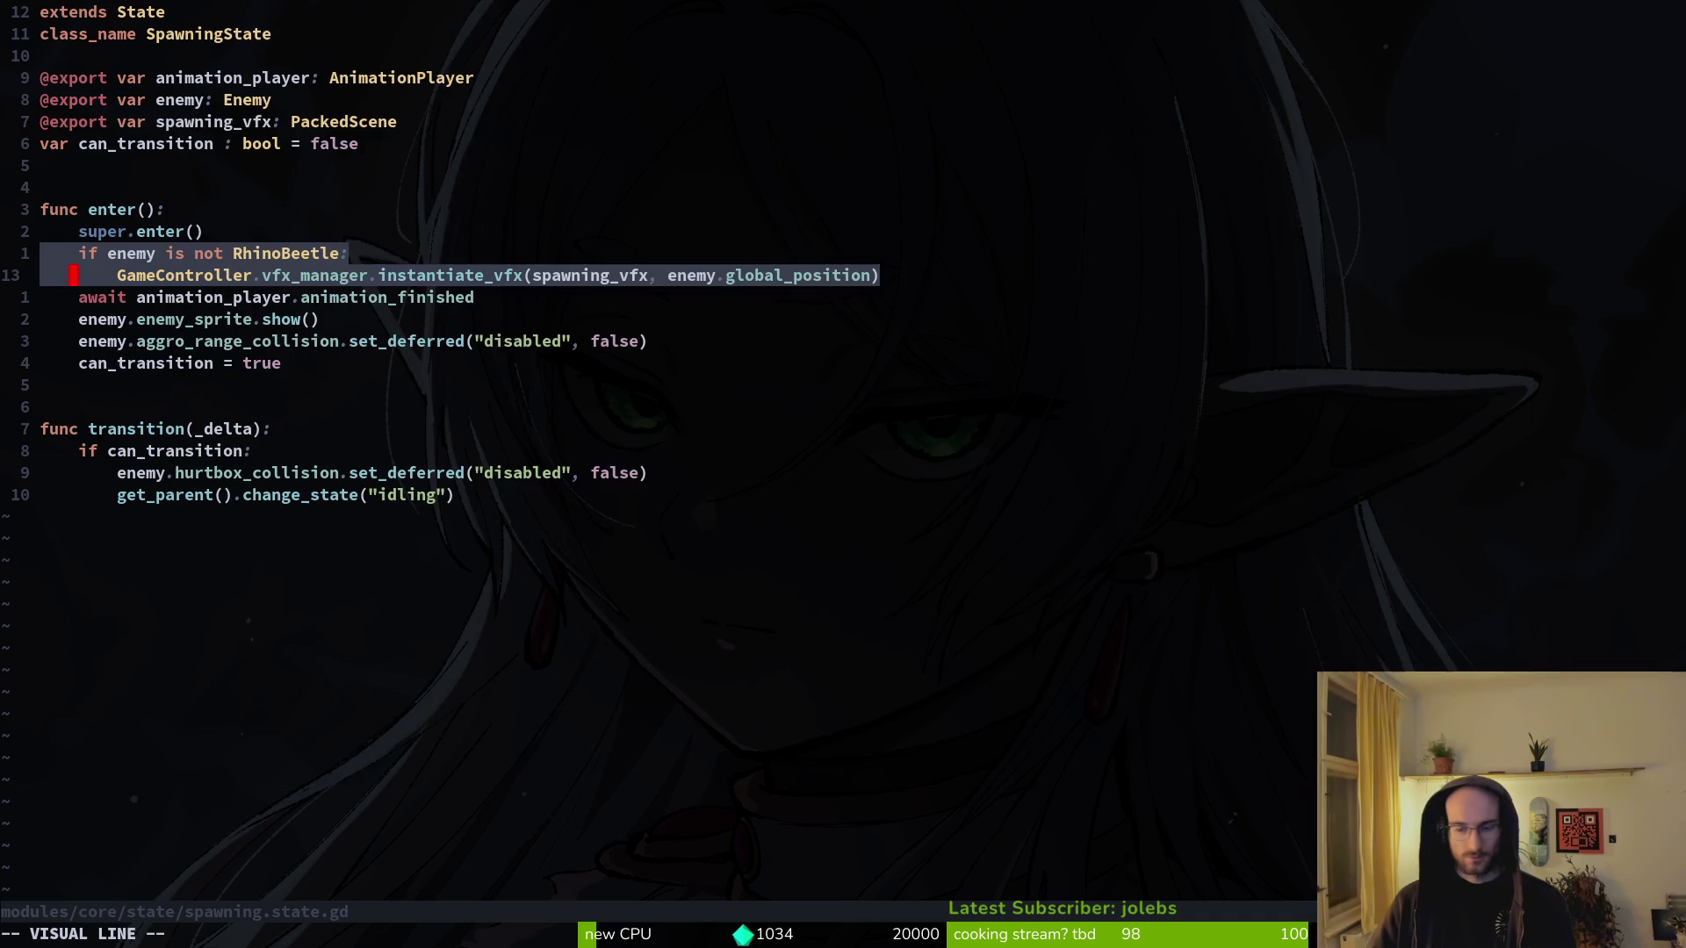
pyautogui.press('super+2')
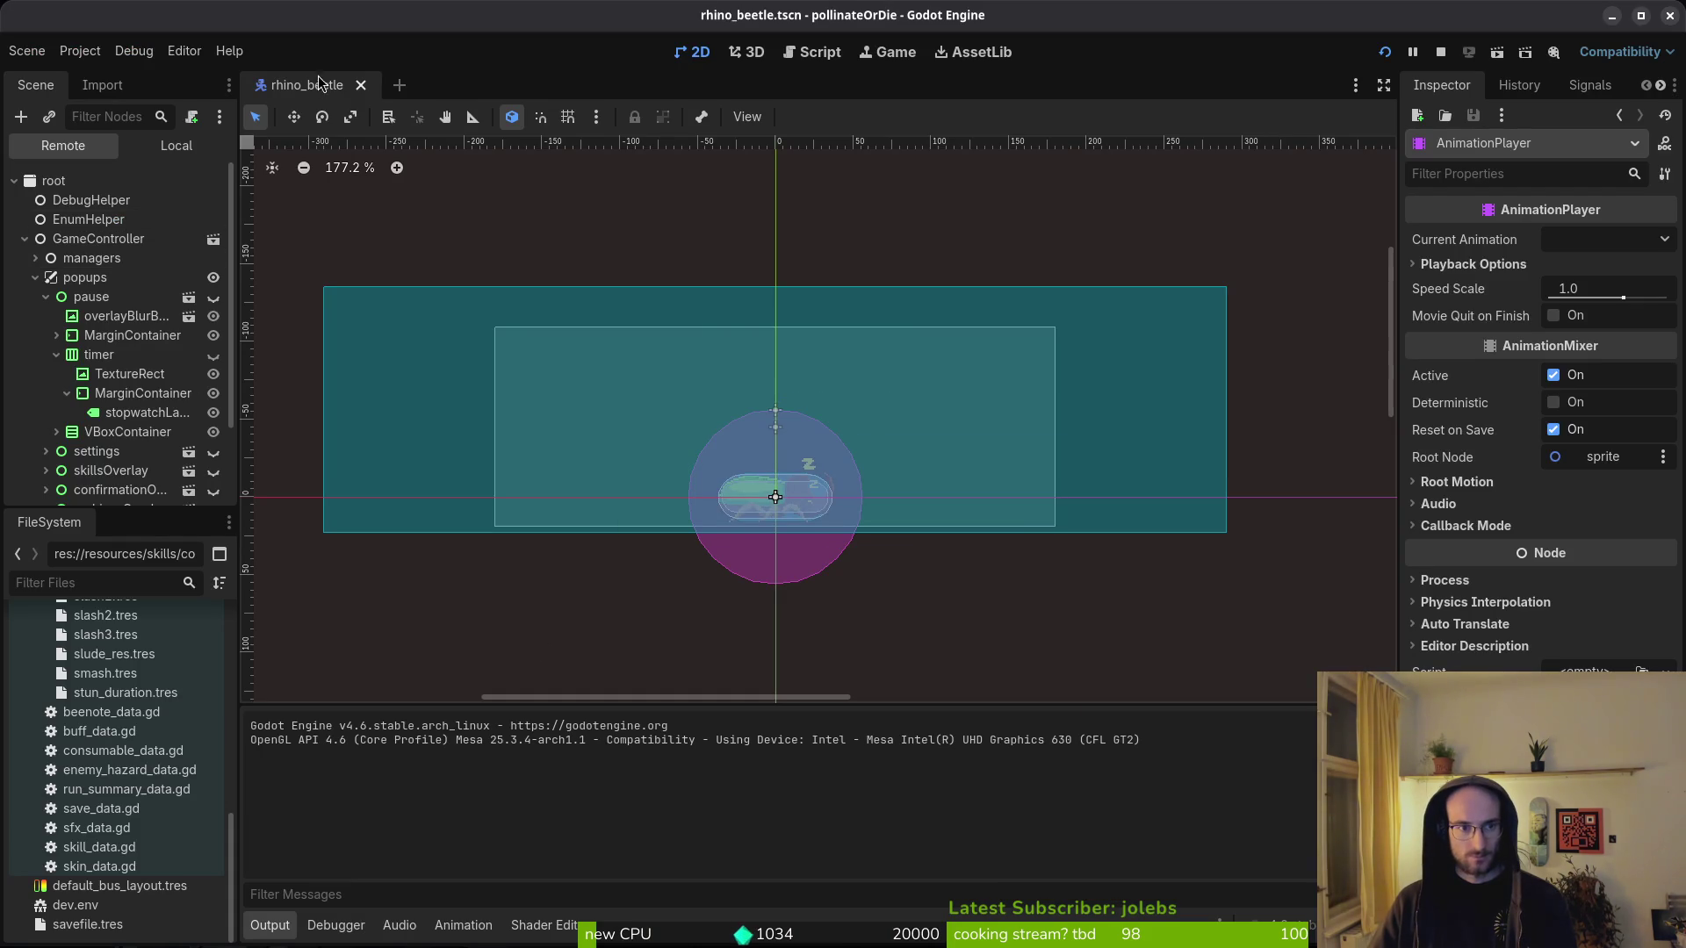
# - Select the beetle's AnimationPlayer in the Local scene tree and browse its animation list
pyautogui.click(175, 144)
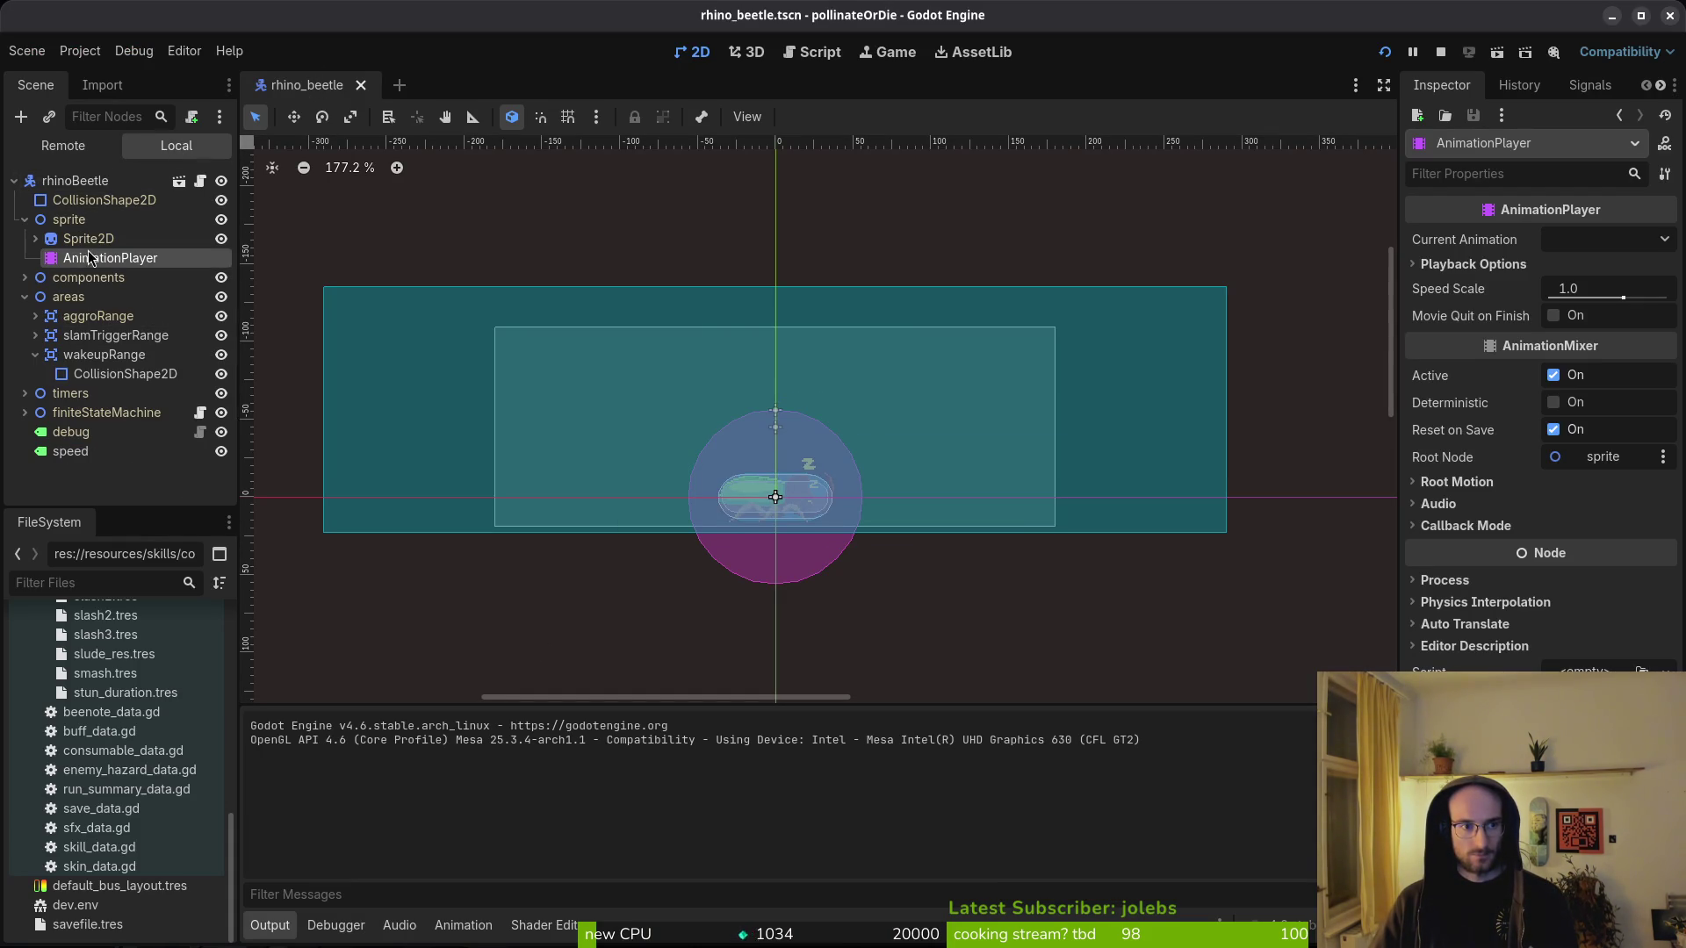
pyautogui.click(136, 239)
pyautogui.click(109, 258)
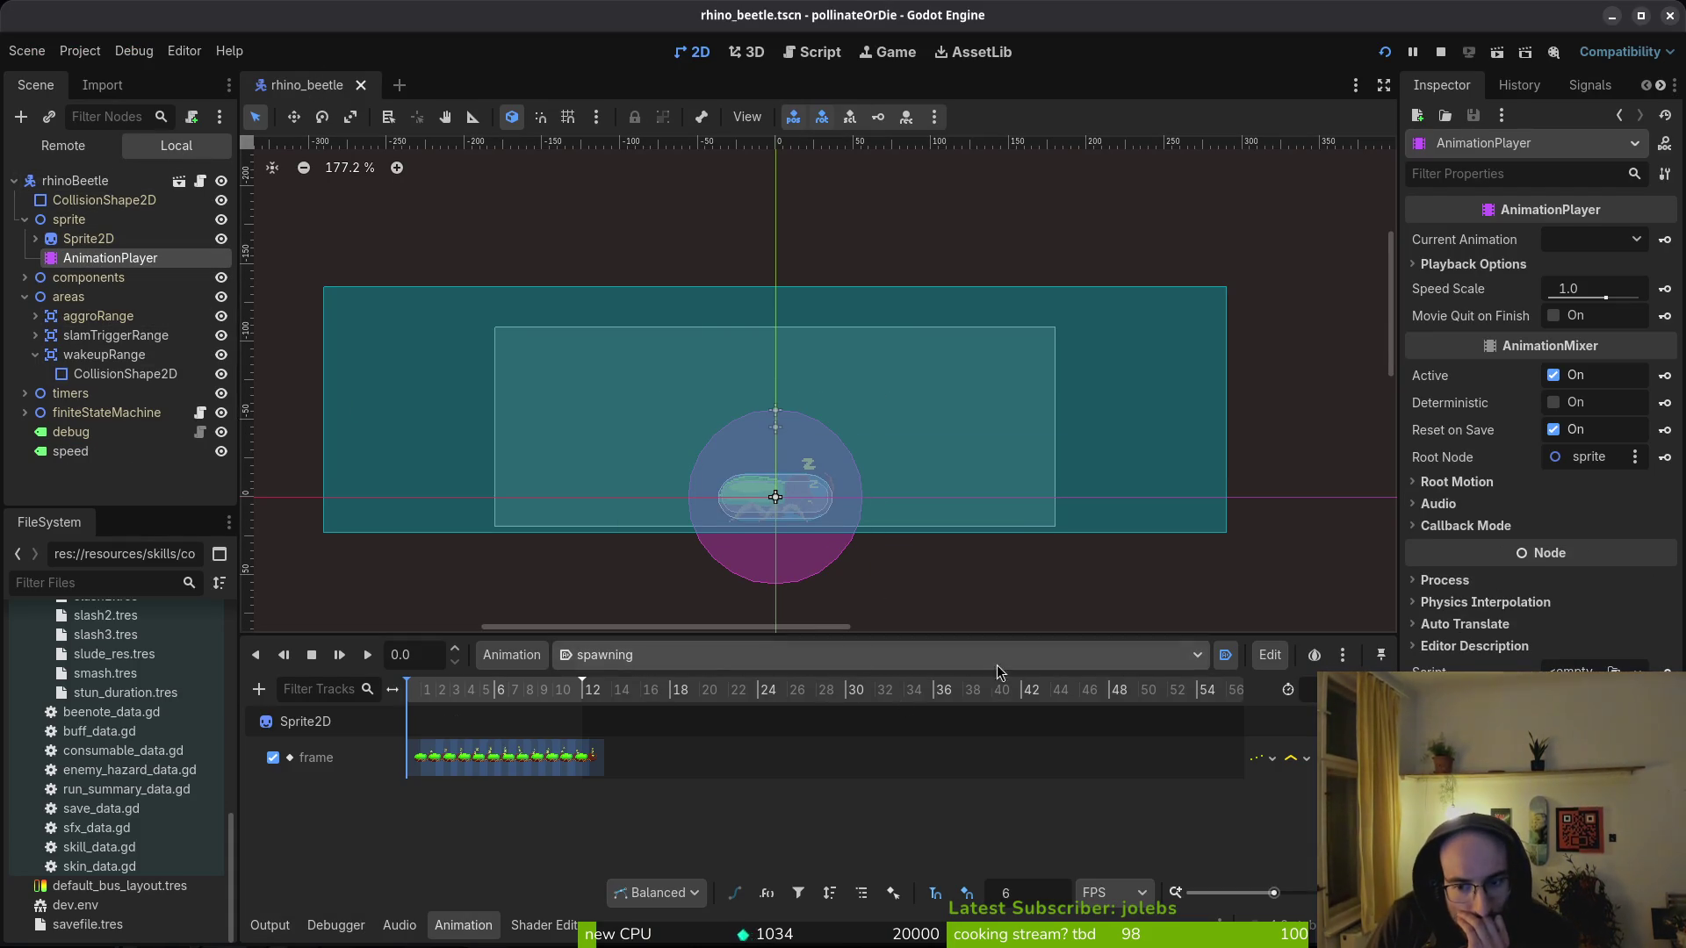
pyautogui.click(659, 656)
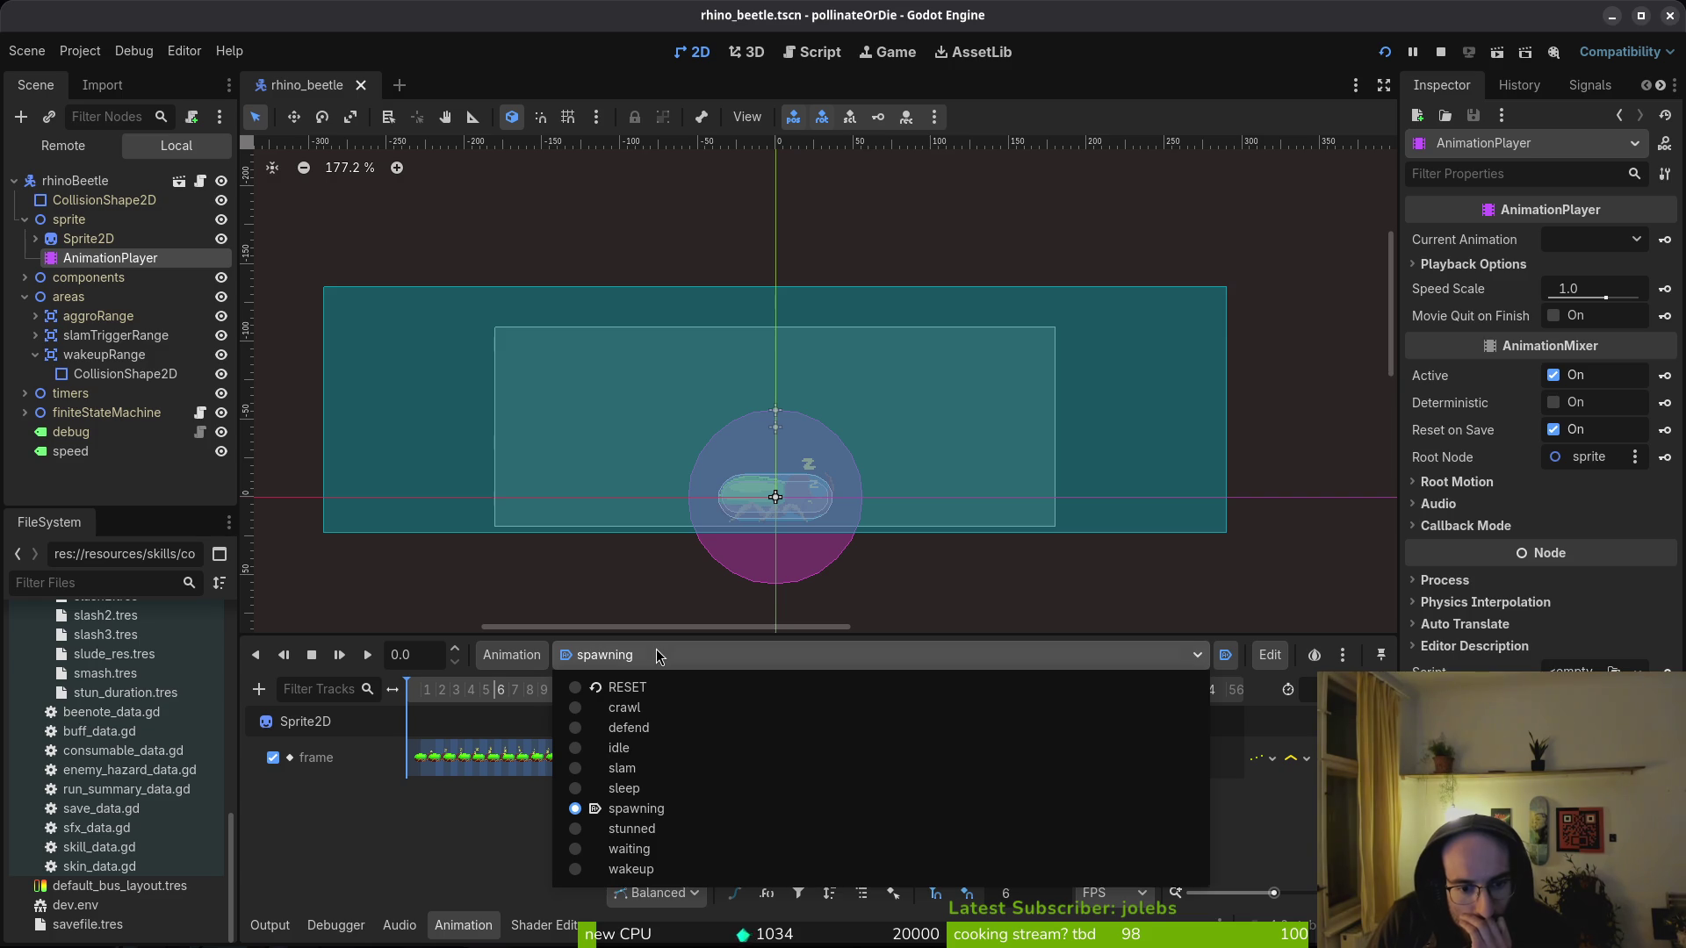
pyautogui.click(659, 656)
pyautogui.hotkey('alt', 'Tab')
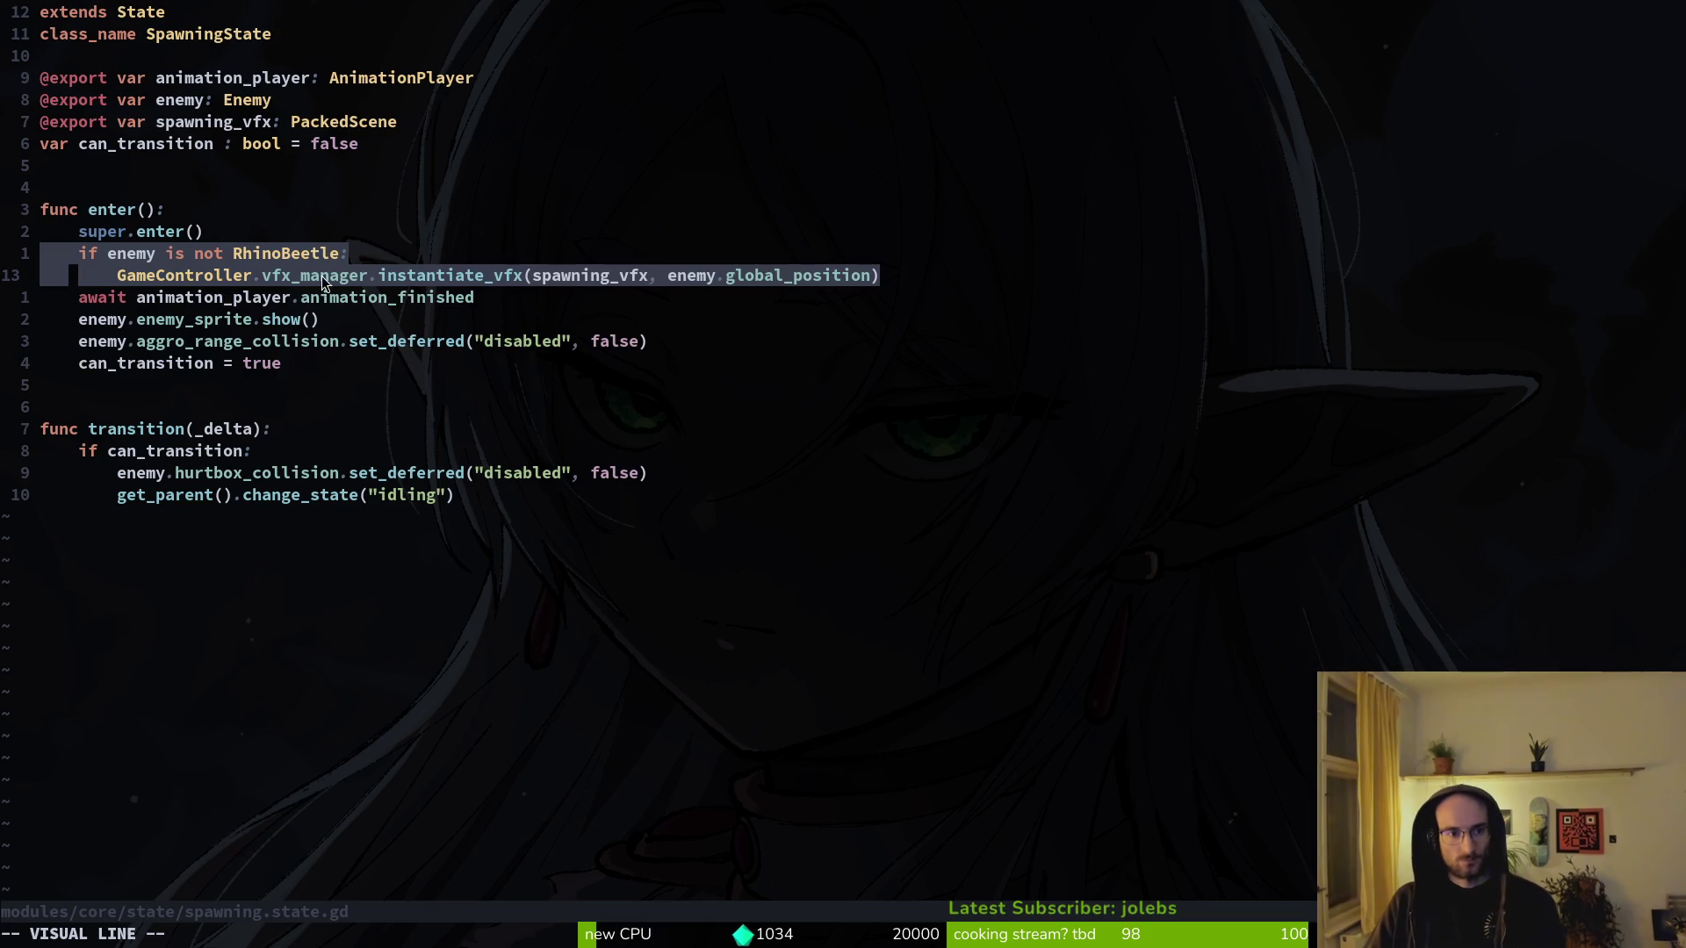
# - Insert print_debug("yo") under the animation-finished await in spawning.state.gd and save
pyautogui.press('Escape')
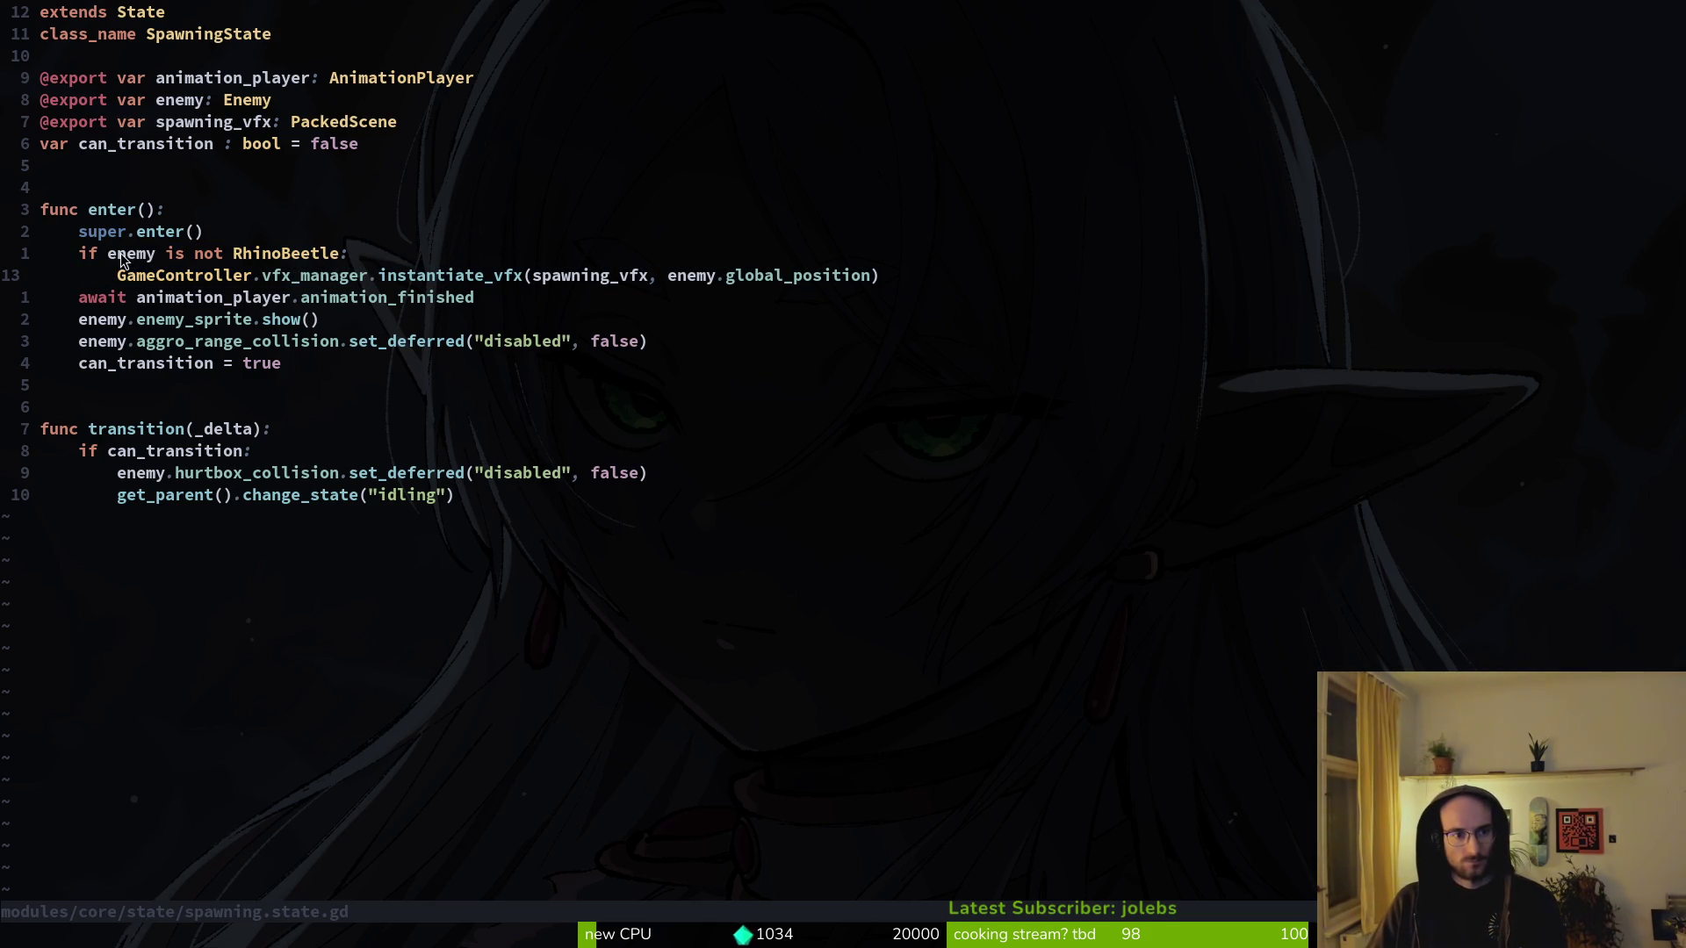
pyautogui.click(282, 303)
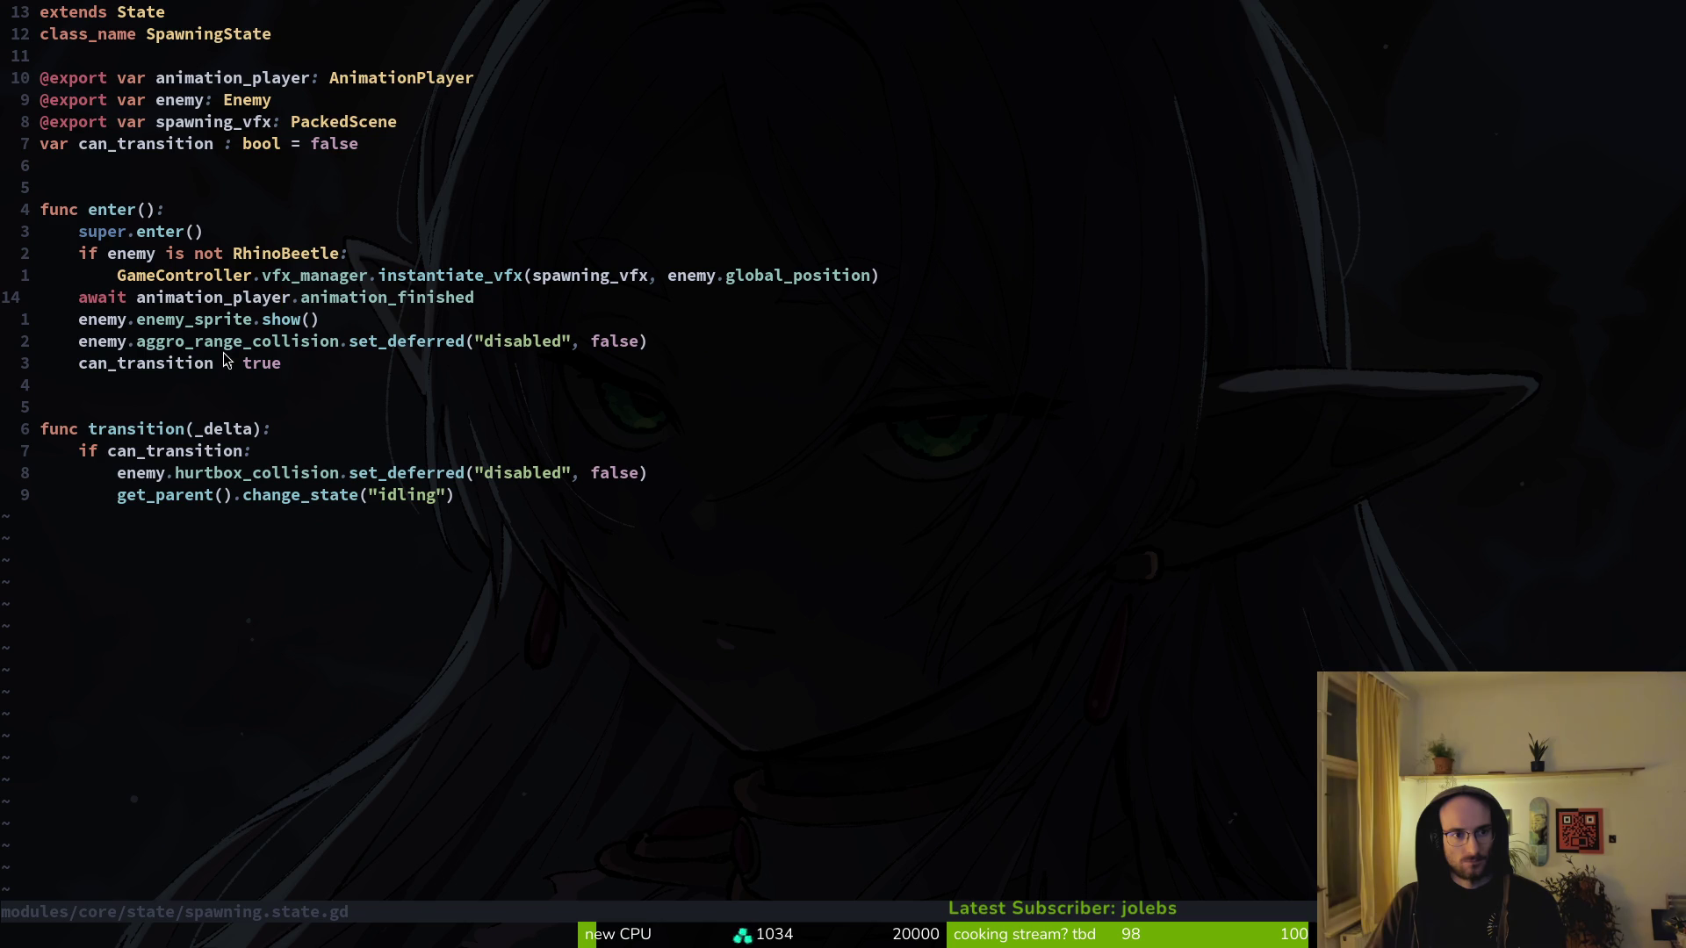
pyautogui.moveTo(81, 255)
pyautogui.mouseDown()
pyautogui.moveTo(180, 276)
pyautogui.moveTo(479, 283)
pyautogui.mouseUp()
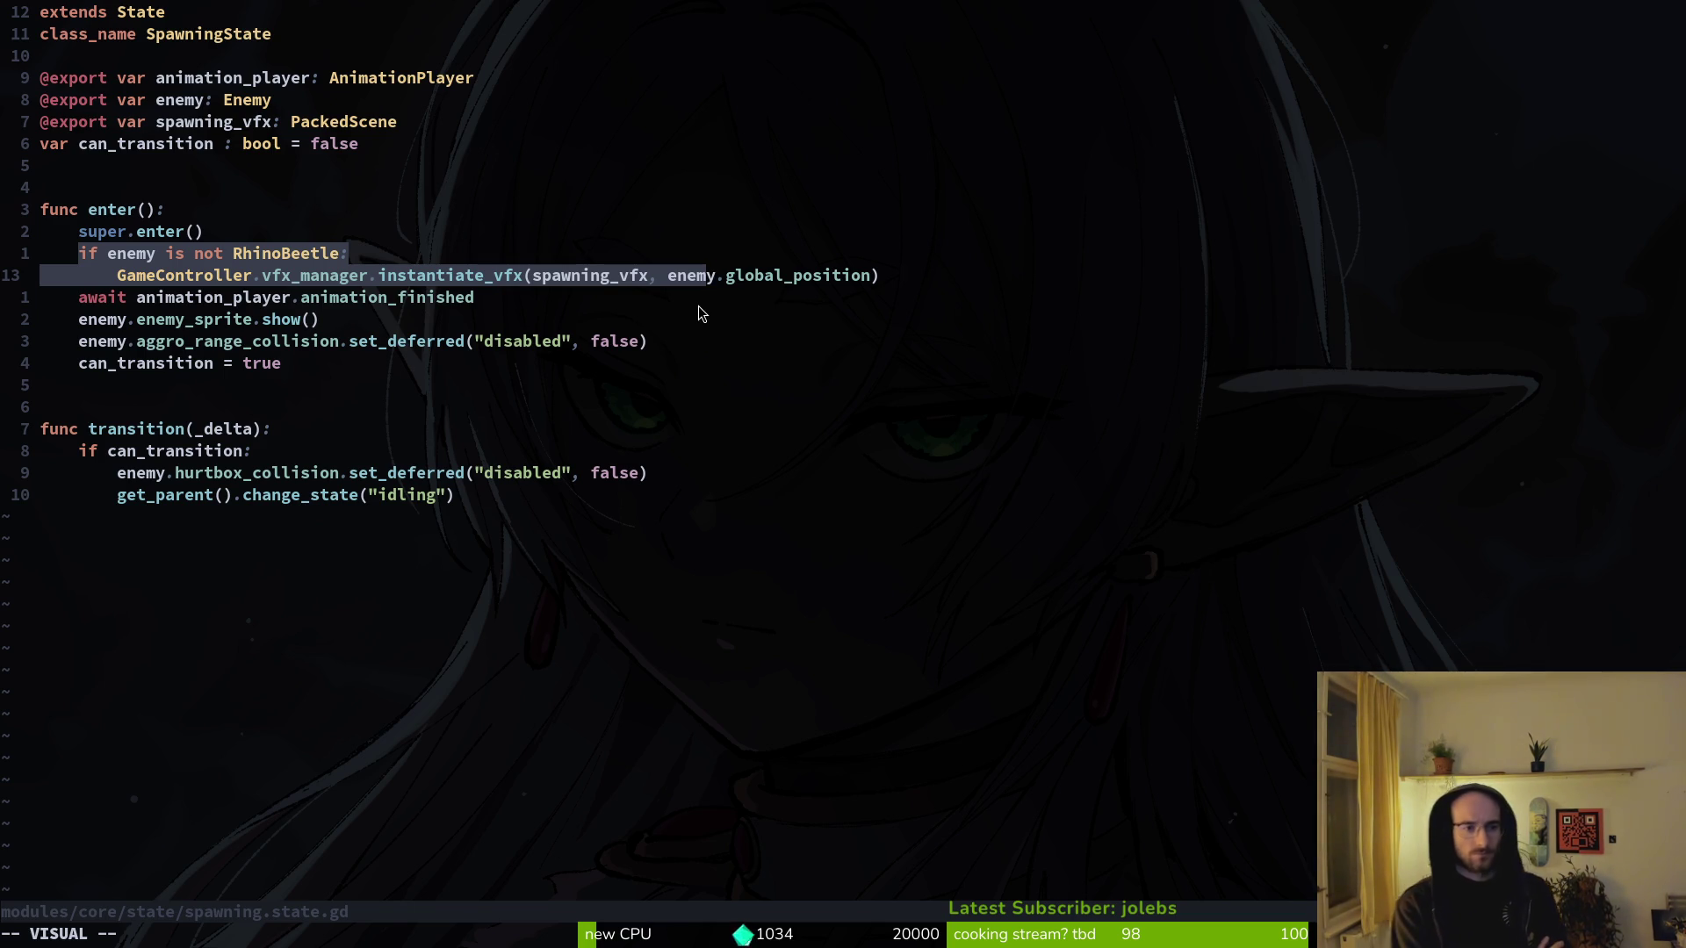
pyautogui.press('Escape')
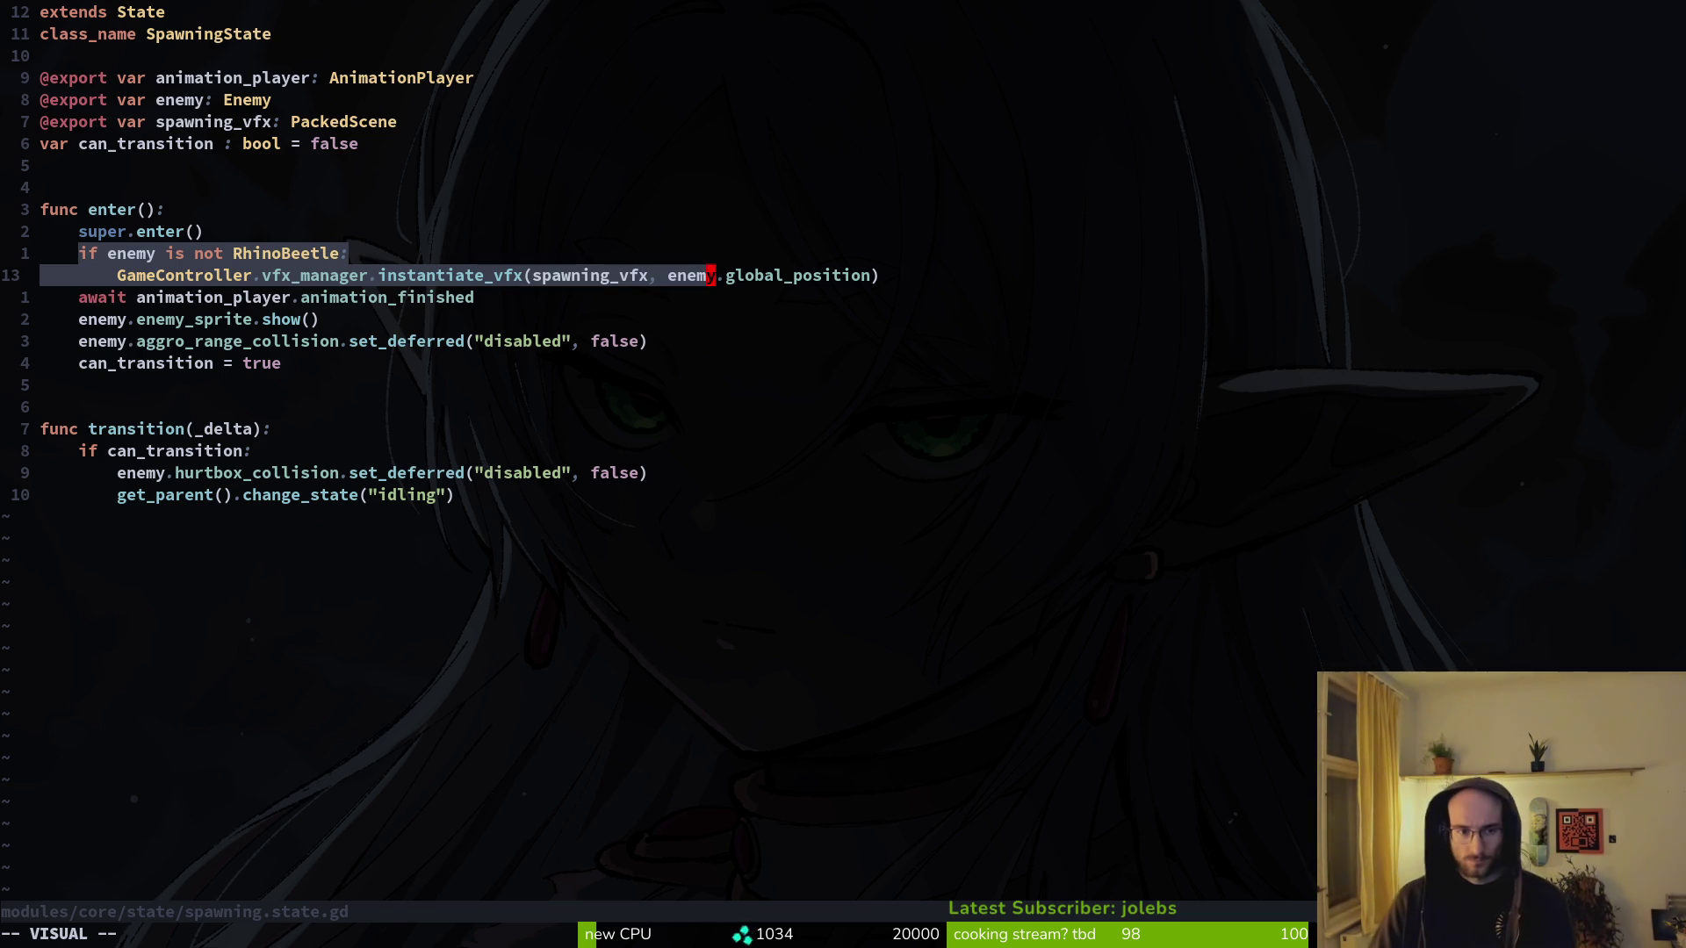
pyautogui.write('joprint_debug("yo')
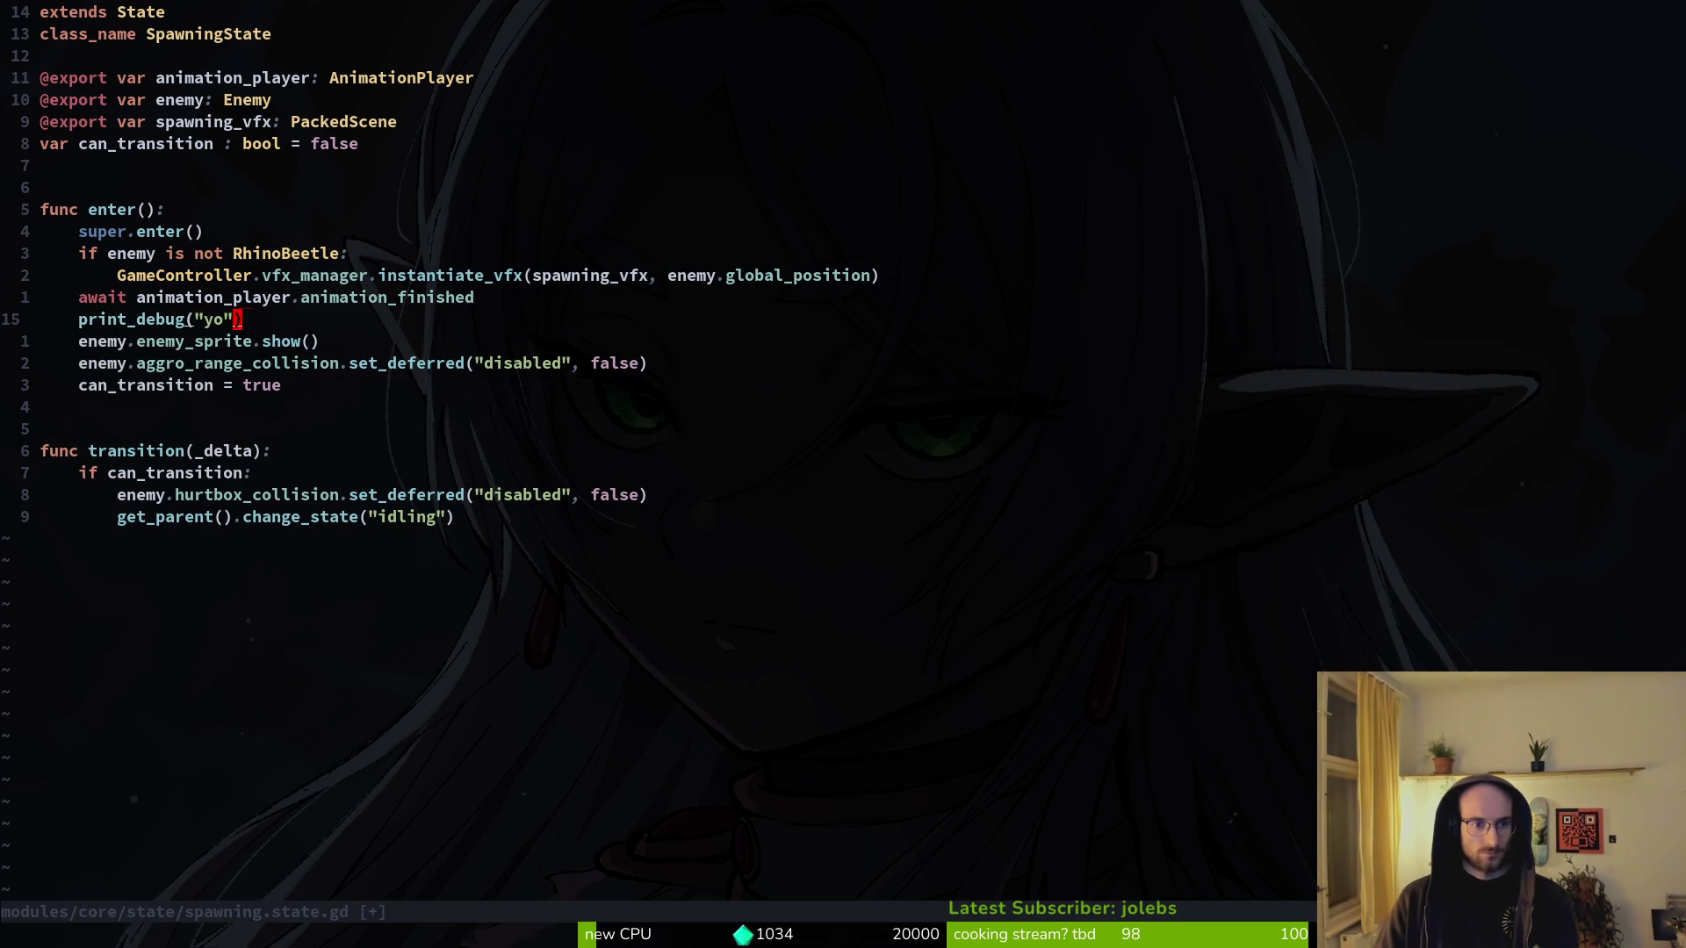
pyautogui.write(':w')
pyautogui.press('Return')
pyautogui.hotkey('alt', 'Tab')
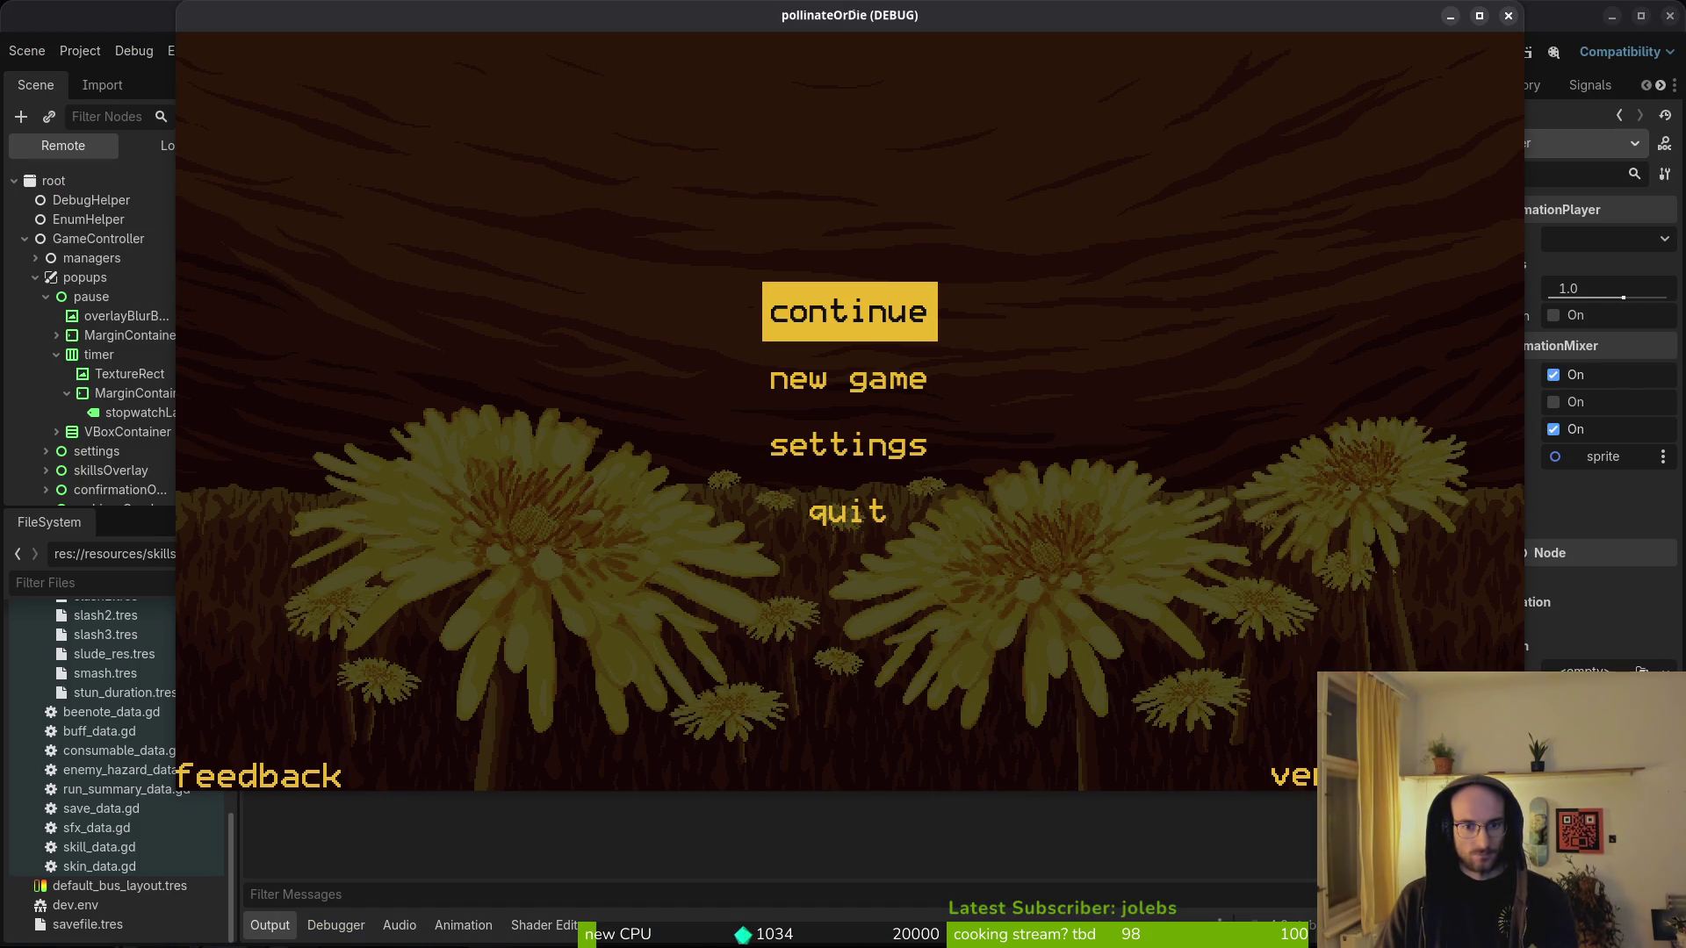
# - Continue the saved game, start level 5, and skip the dialogue to watch the beetle wake
pyautogui.press('Return')
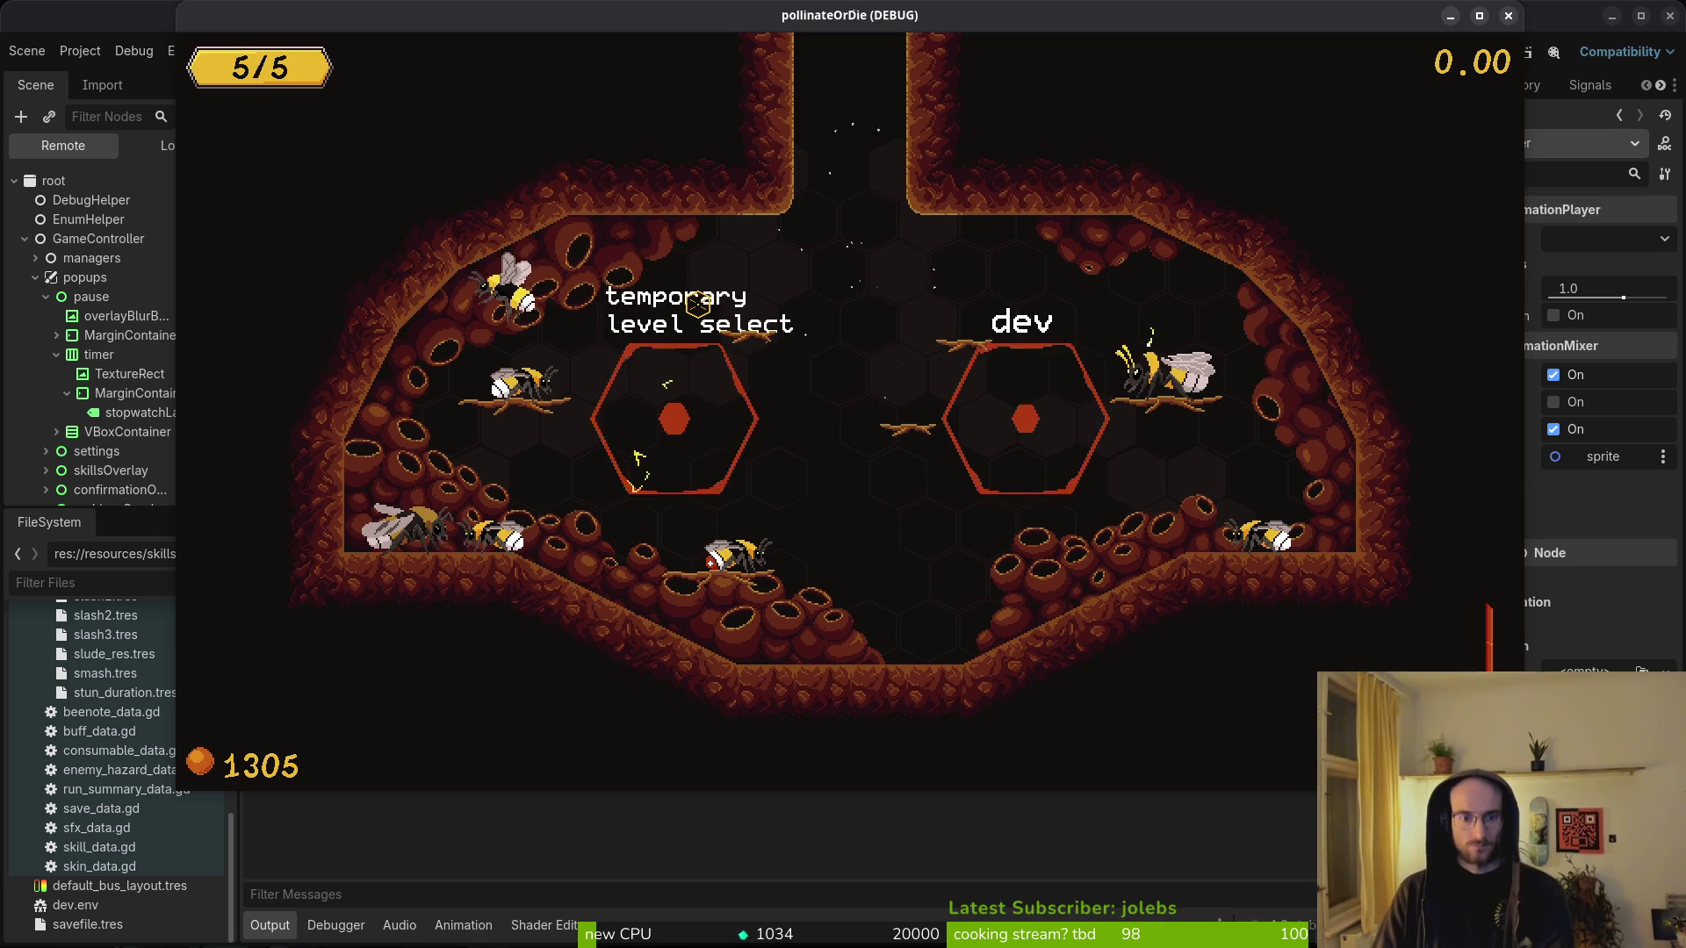
pyautogui.press('Left')
pyautogui.press('Left')
pyautogui.press('Left')
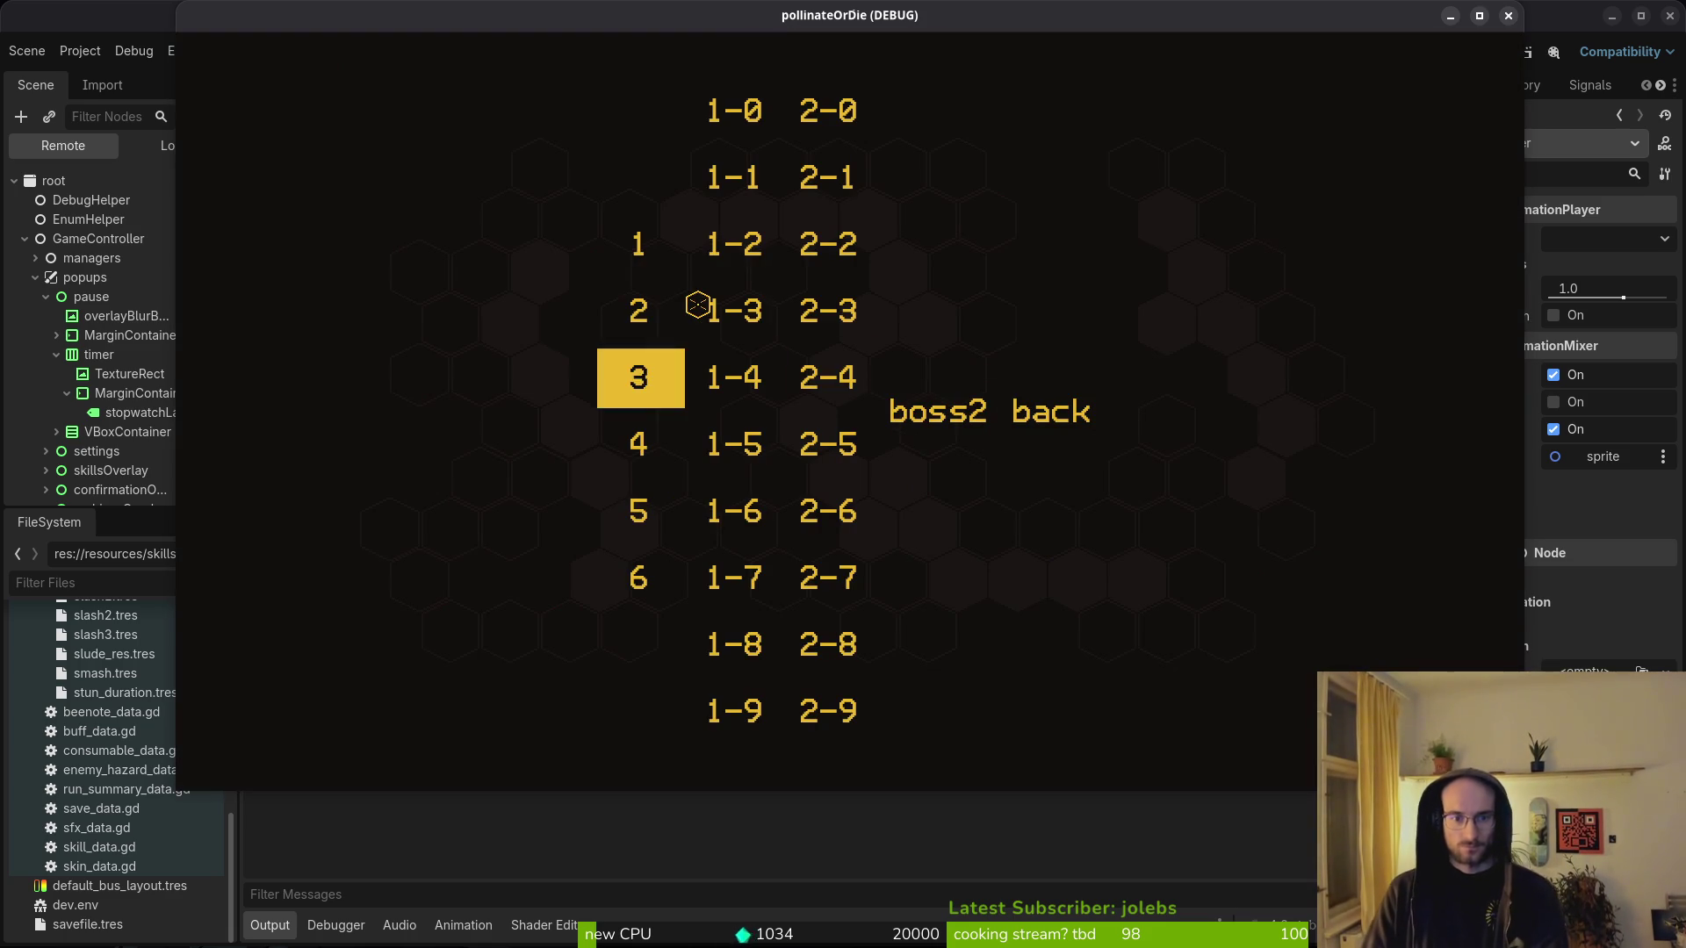
pyautogui.press('Down')
pyautogui.press('Down')
pyautogui.press('Return')
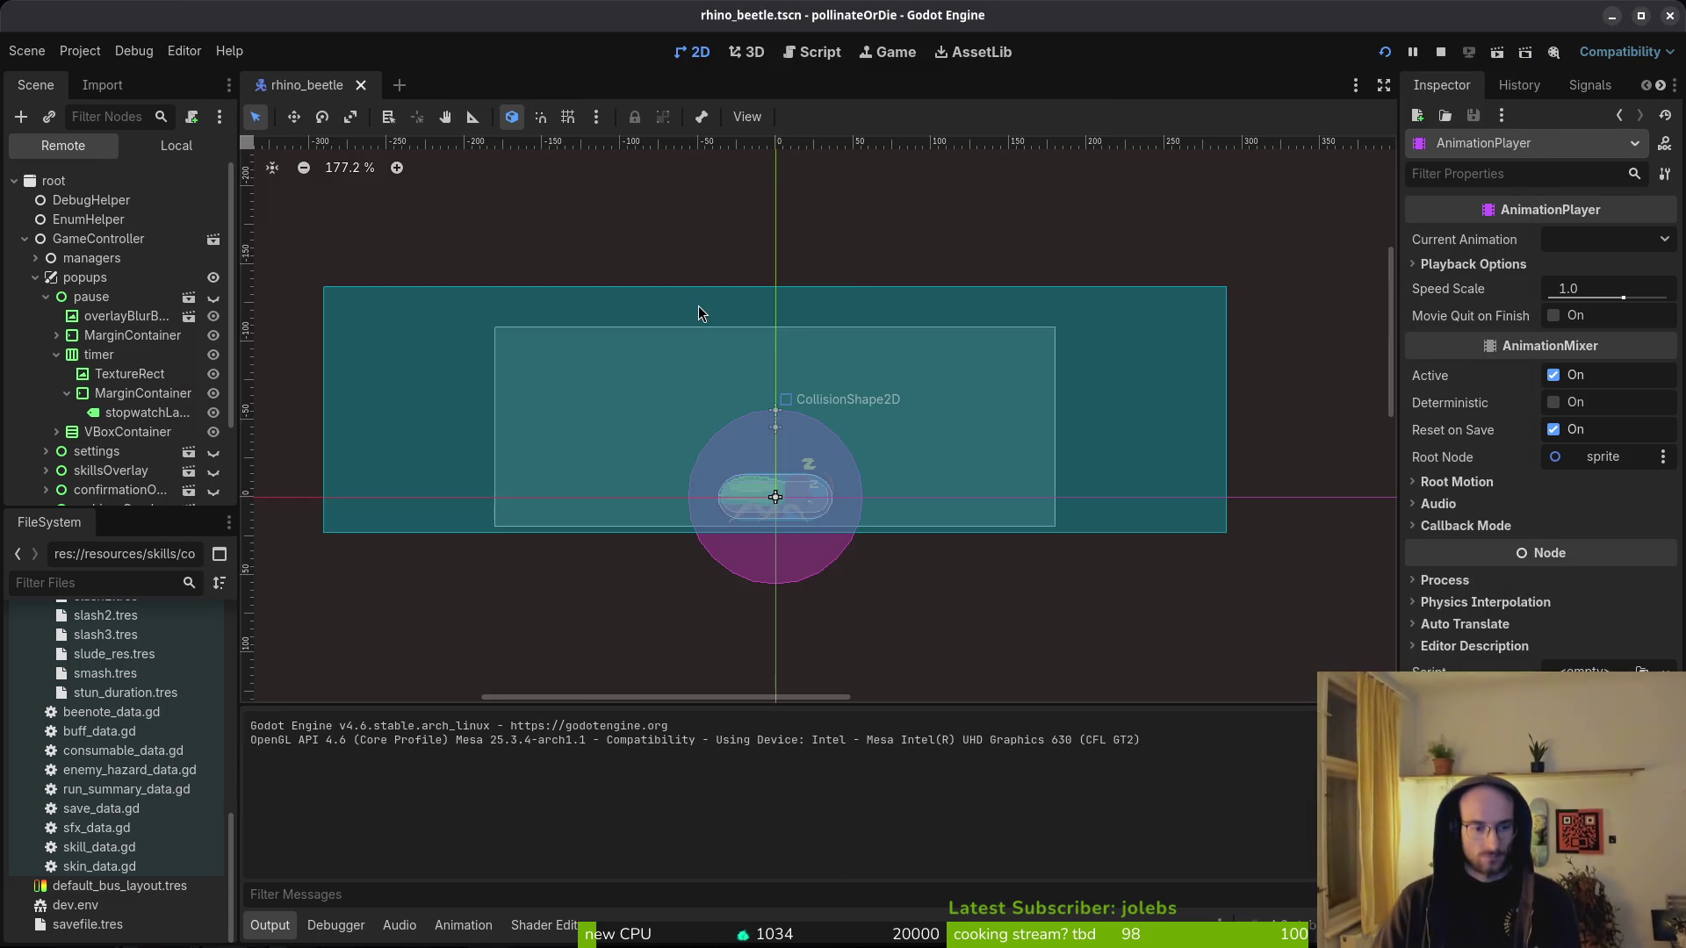
pyautogui.press('j')
pyautogui.press('j')
pyautogui.press('j')
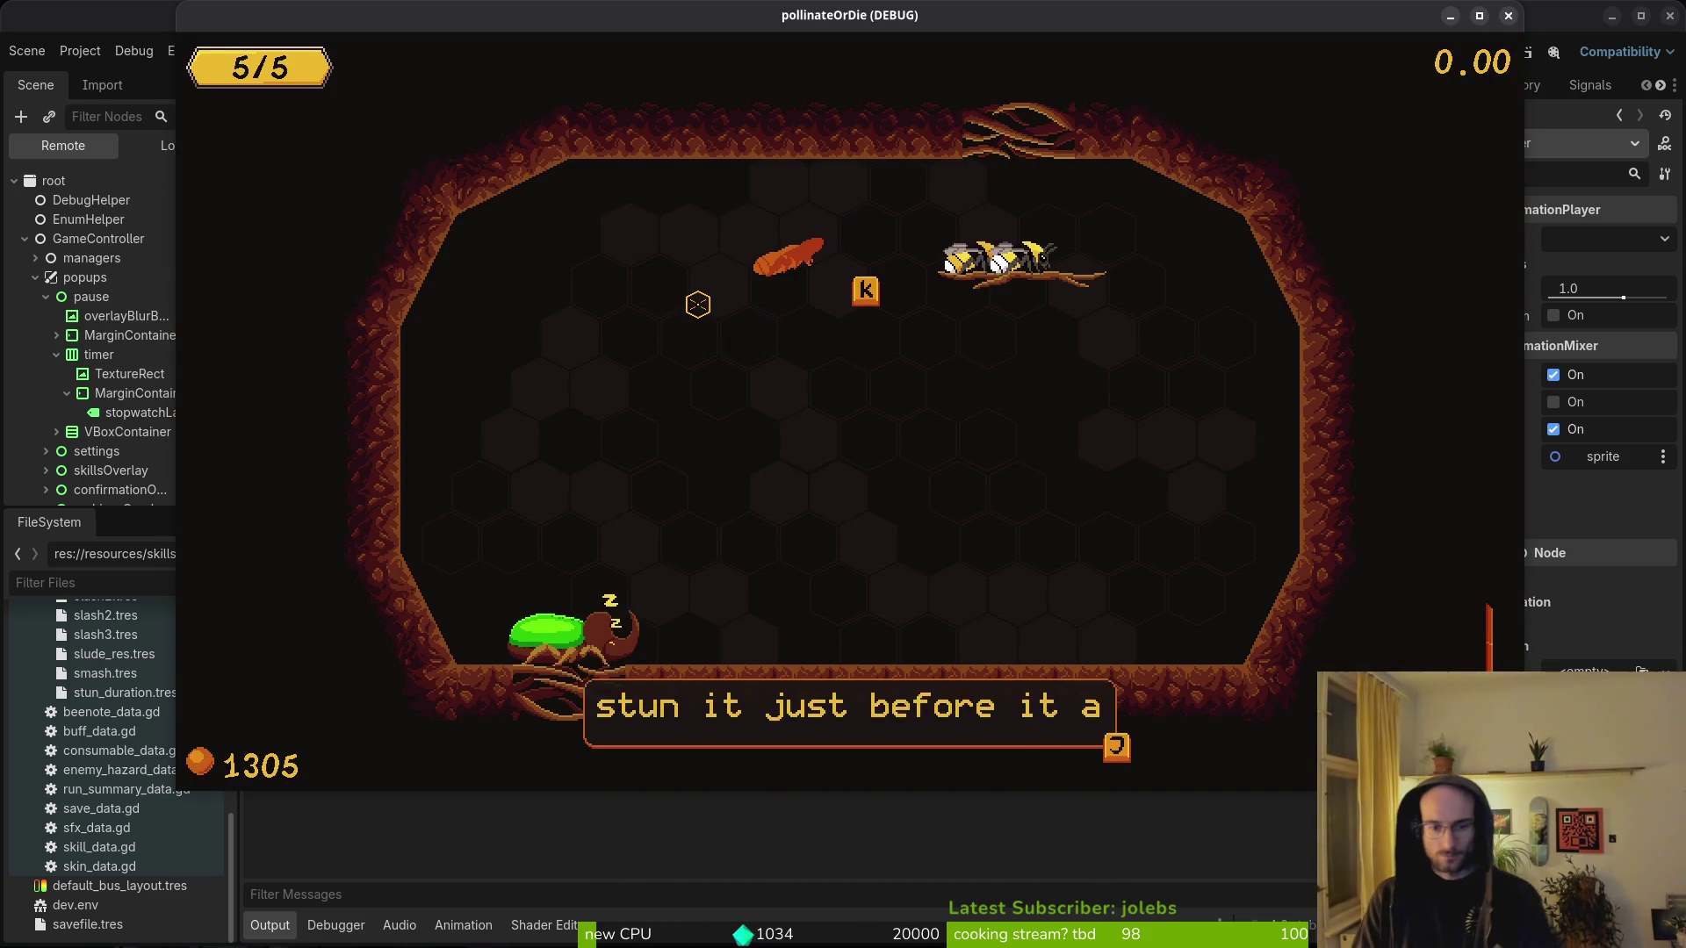
pyautogui.press('j')
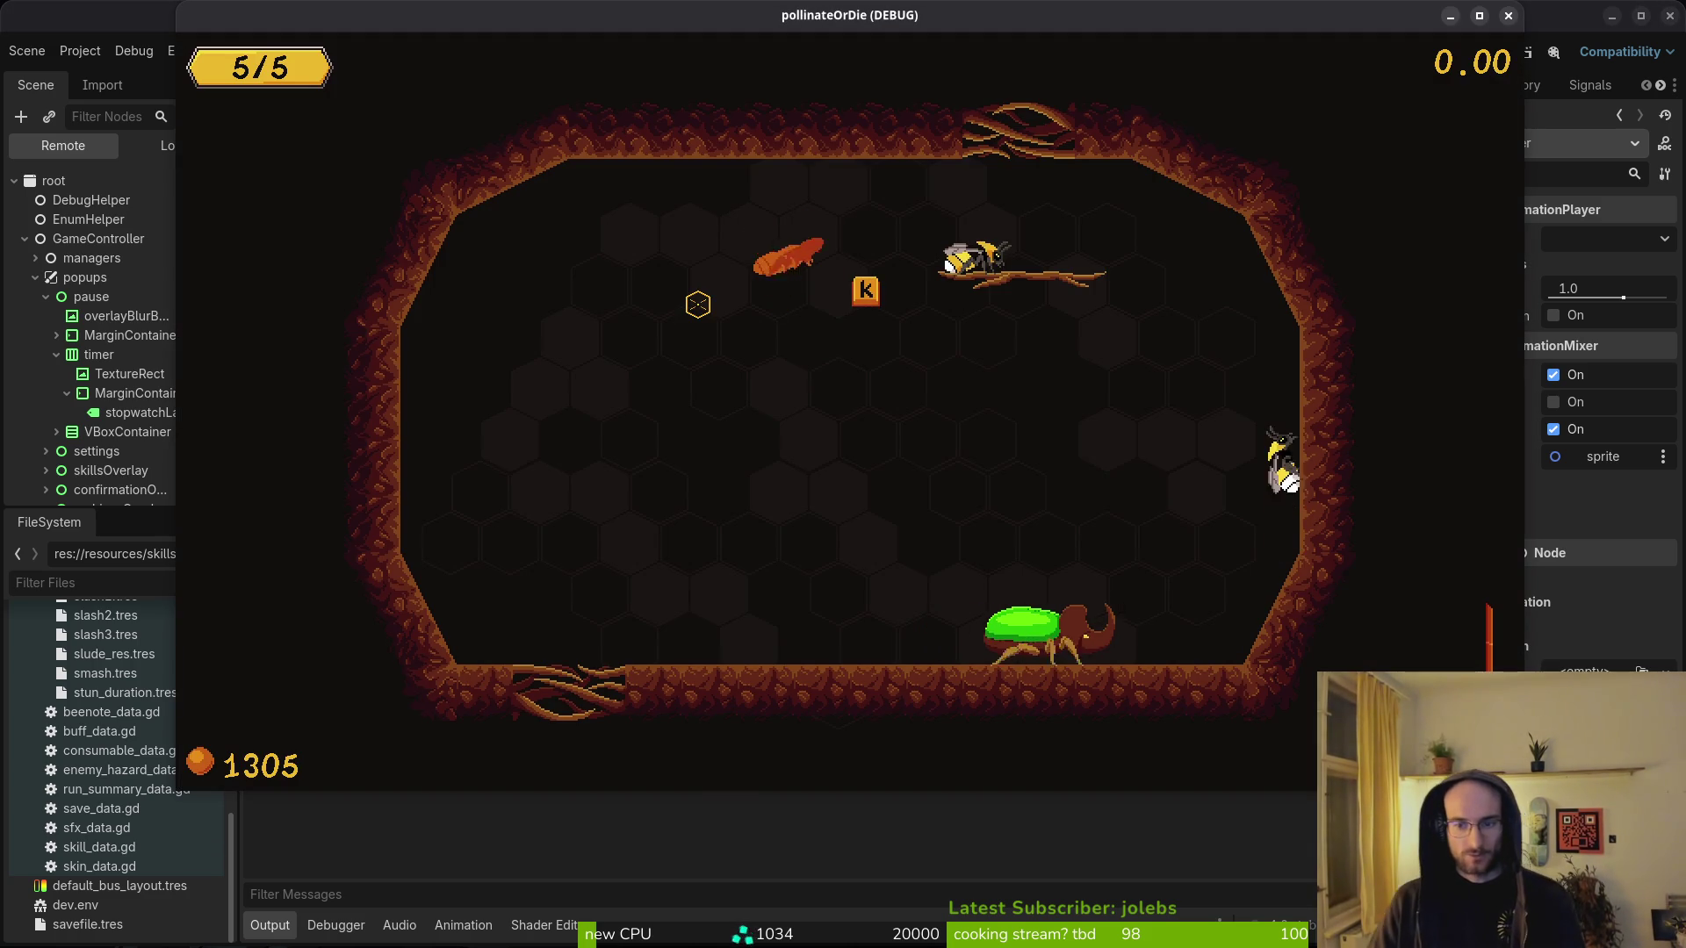
pyautogui.hotkey('alt', 'Tab')
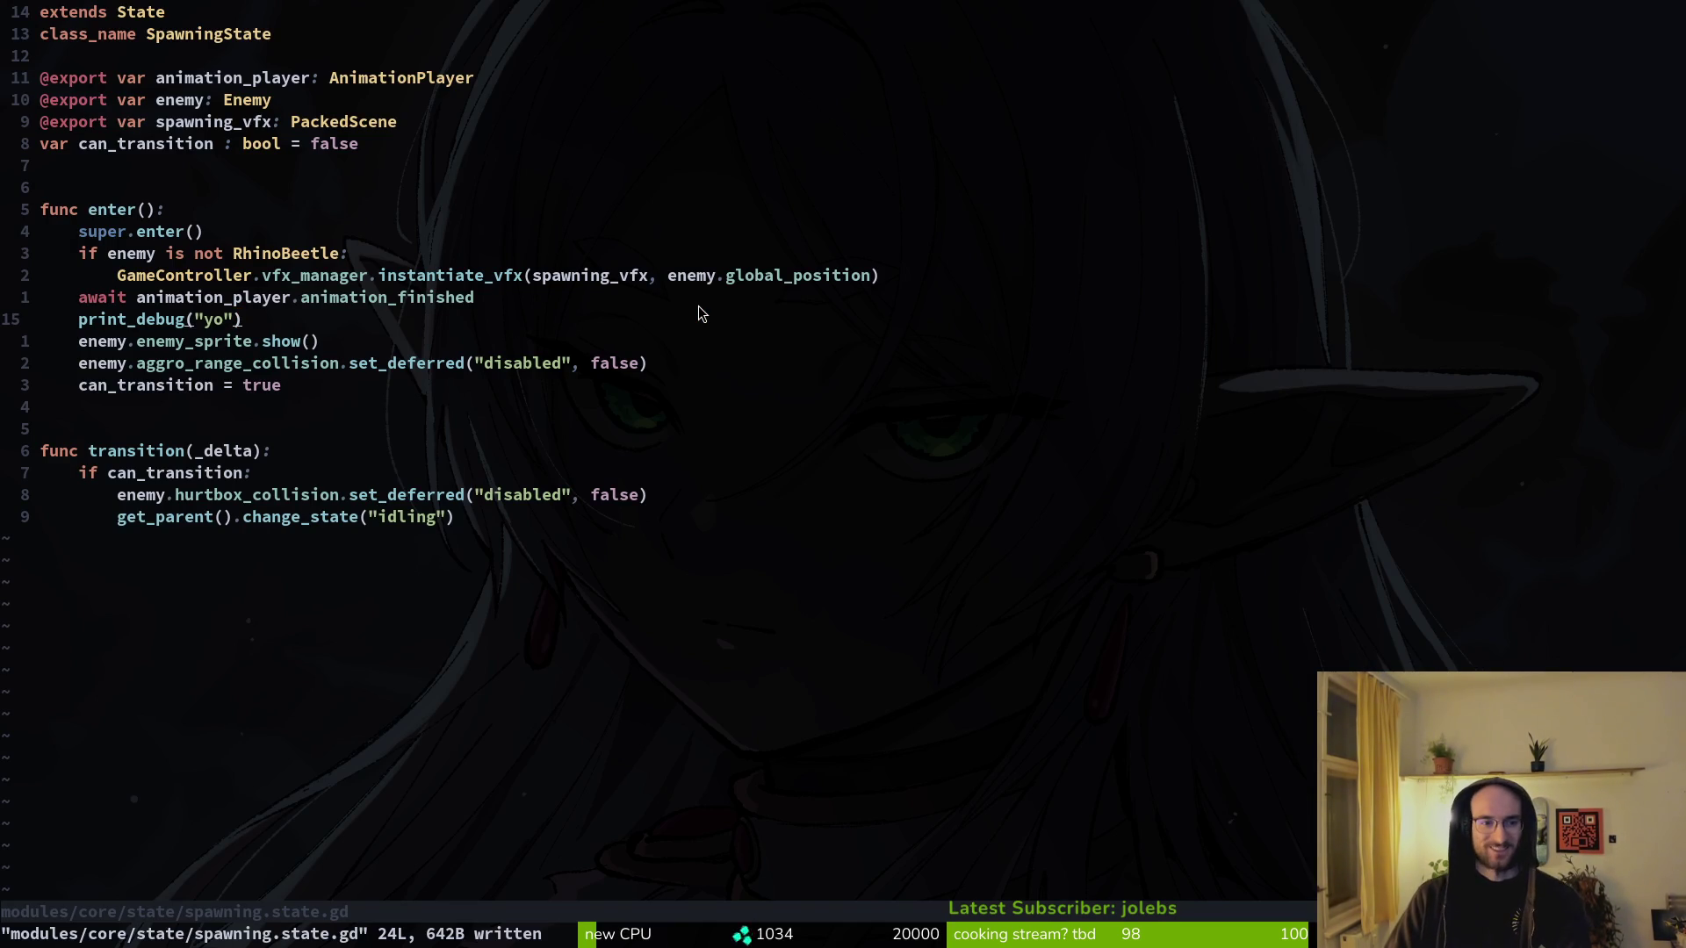
# - Open rhino_beetle.gd at the sleep animation line and check the game's running tree in Godot
pyautogui.press('space')
pyautogui.press('f')
pyautogui.press('f')
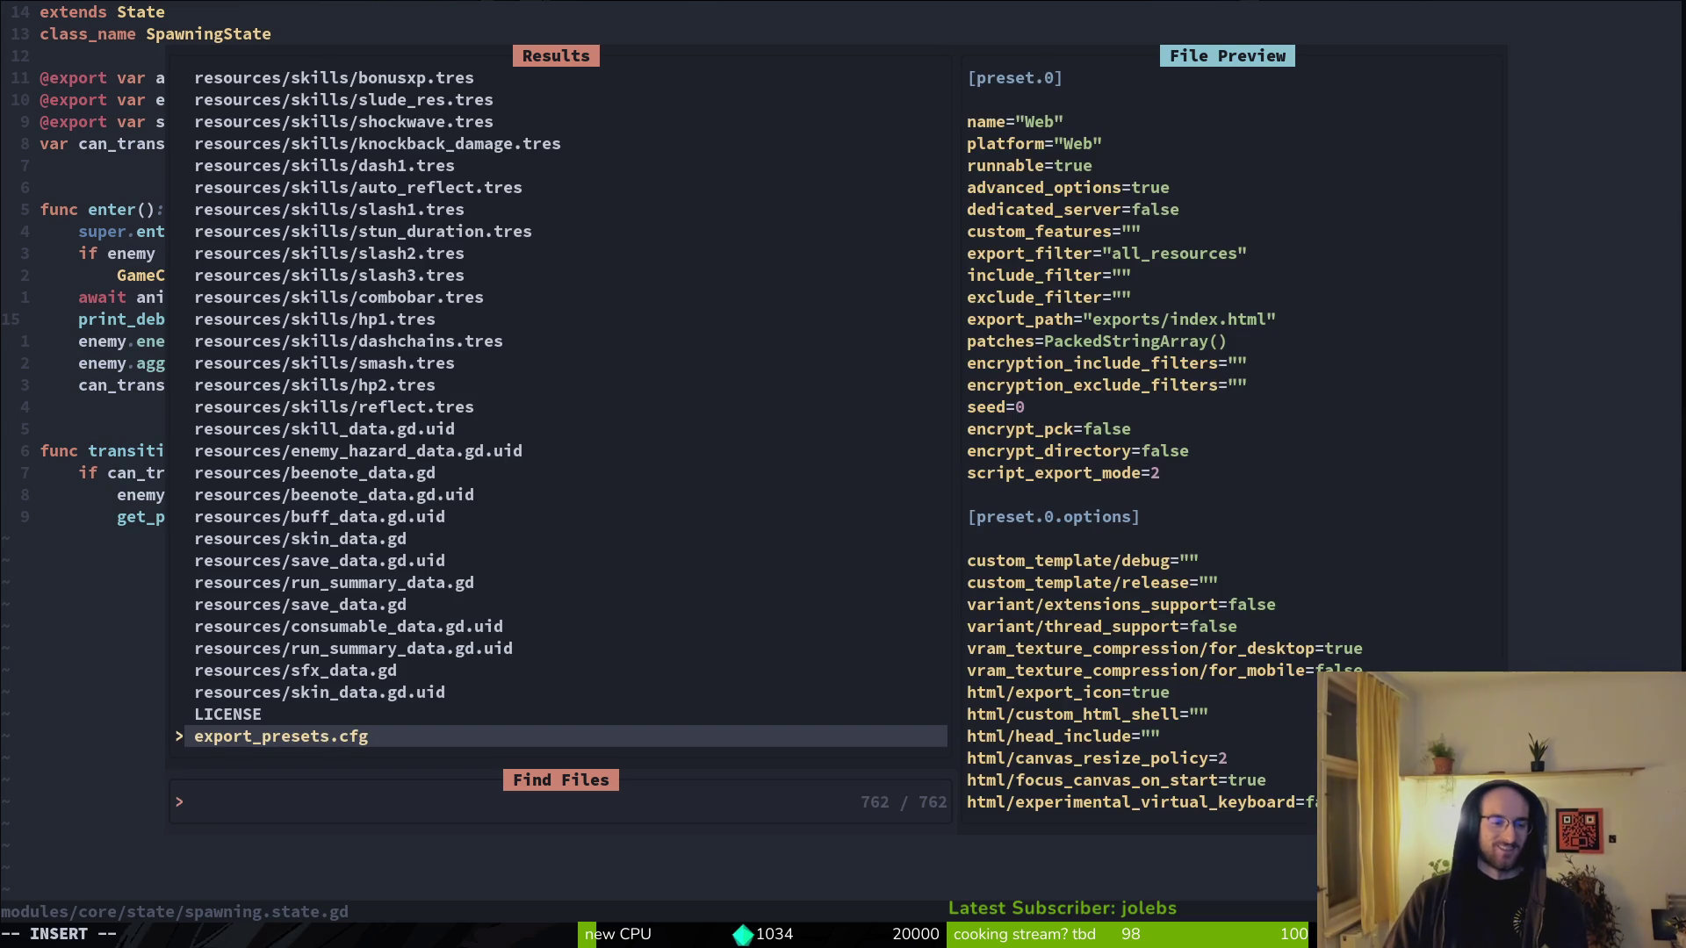
pyautogui.write('rhi')
pyautogui.write('nobe')
pyautogui.press('Return')
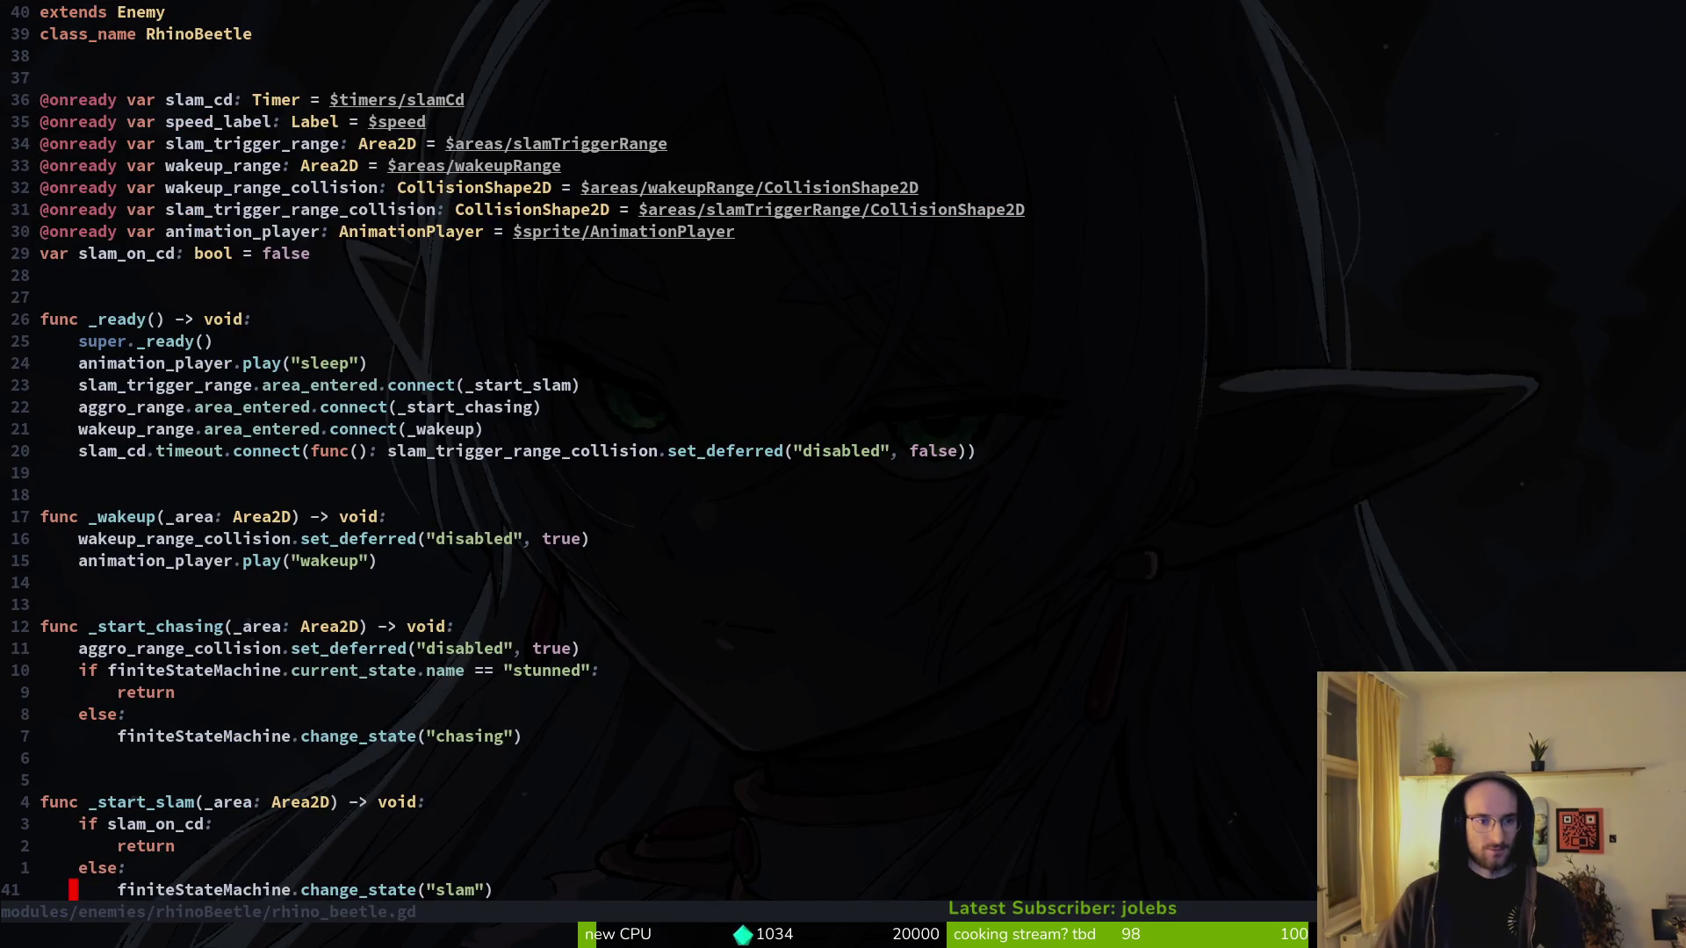
pyautogui.press('k')
pyautogui.press('k')
pyautogui.press('k')
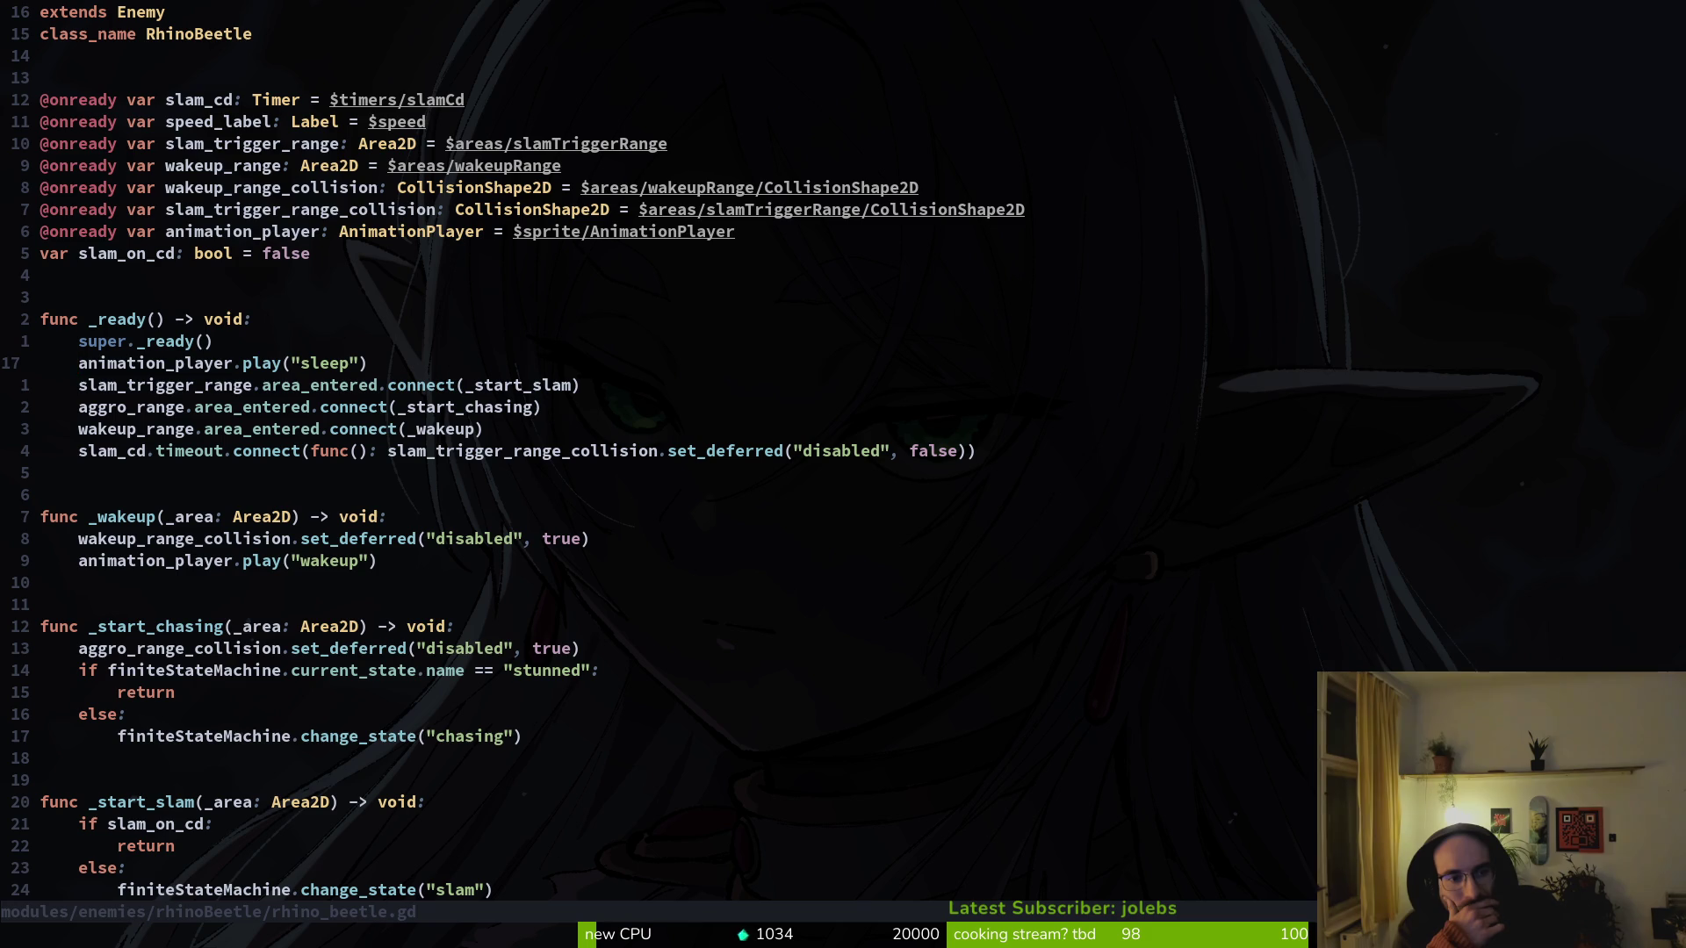
pyautogui.hotkey('alt', 'Tab')
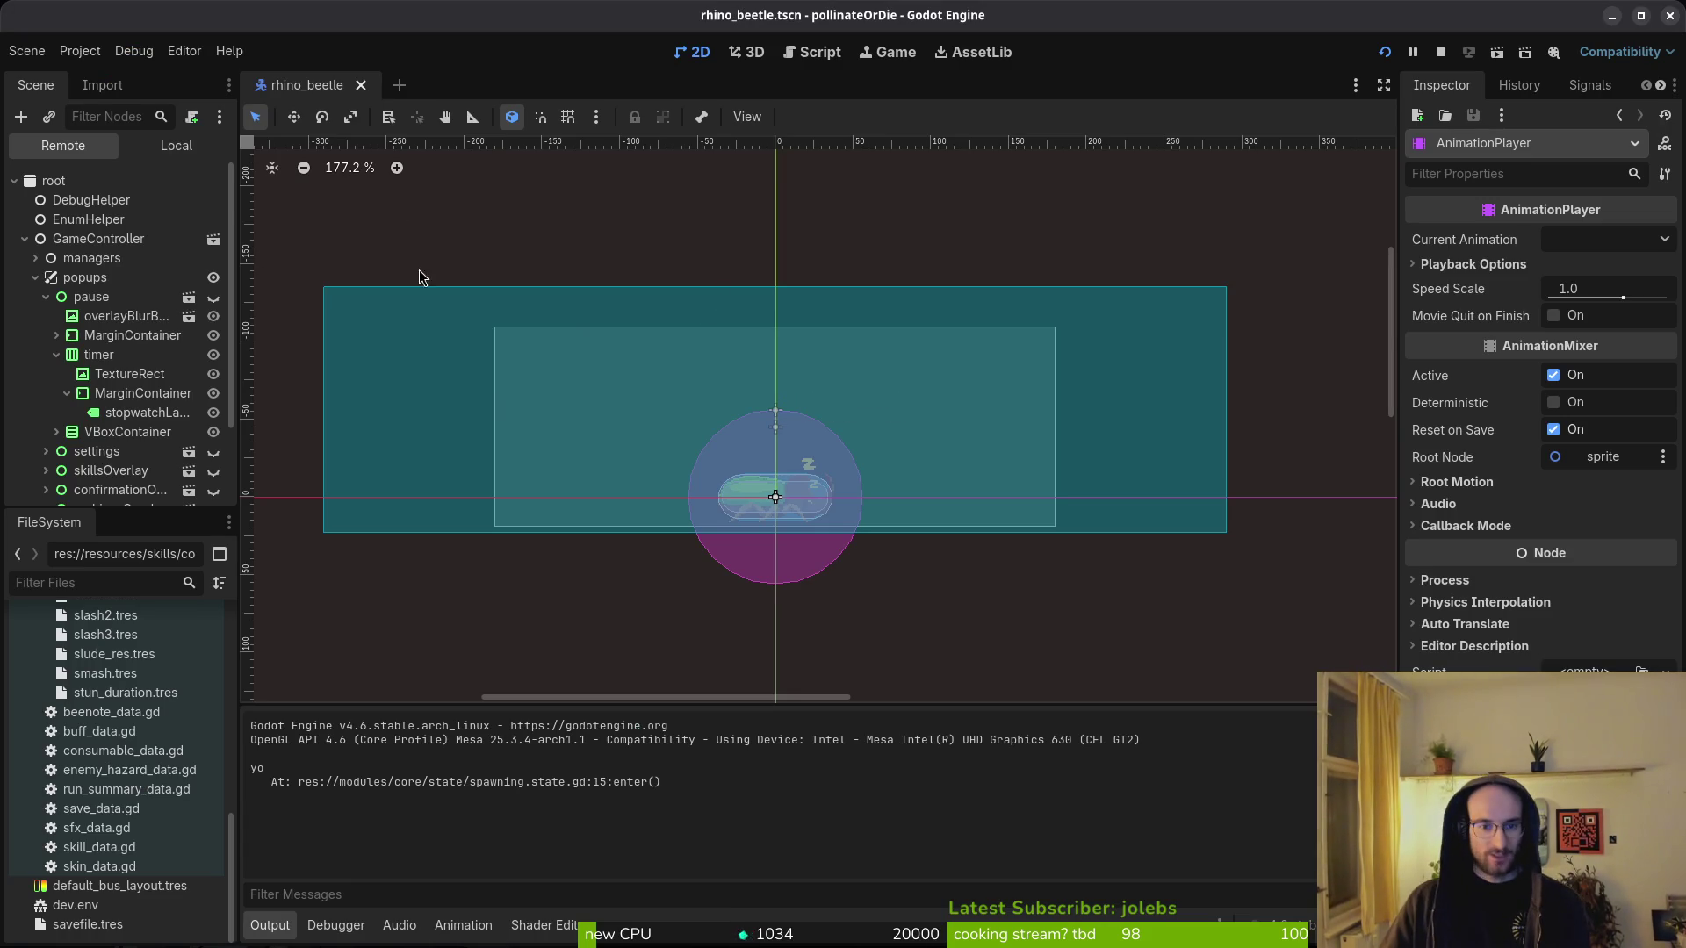
pyautogui.click(35, 278)
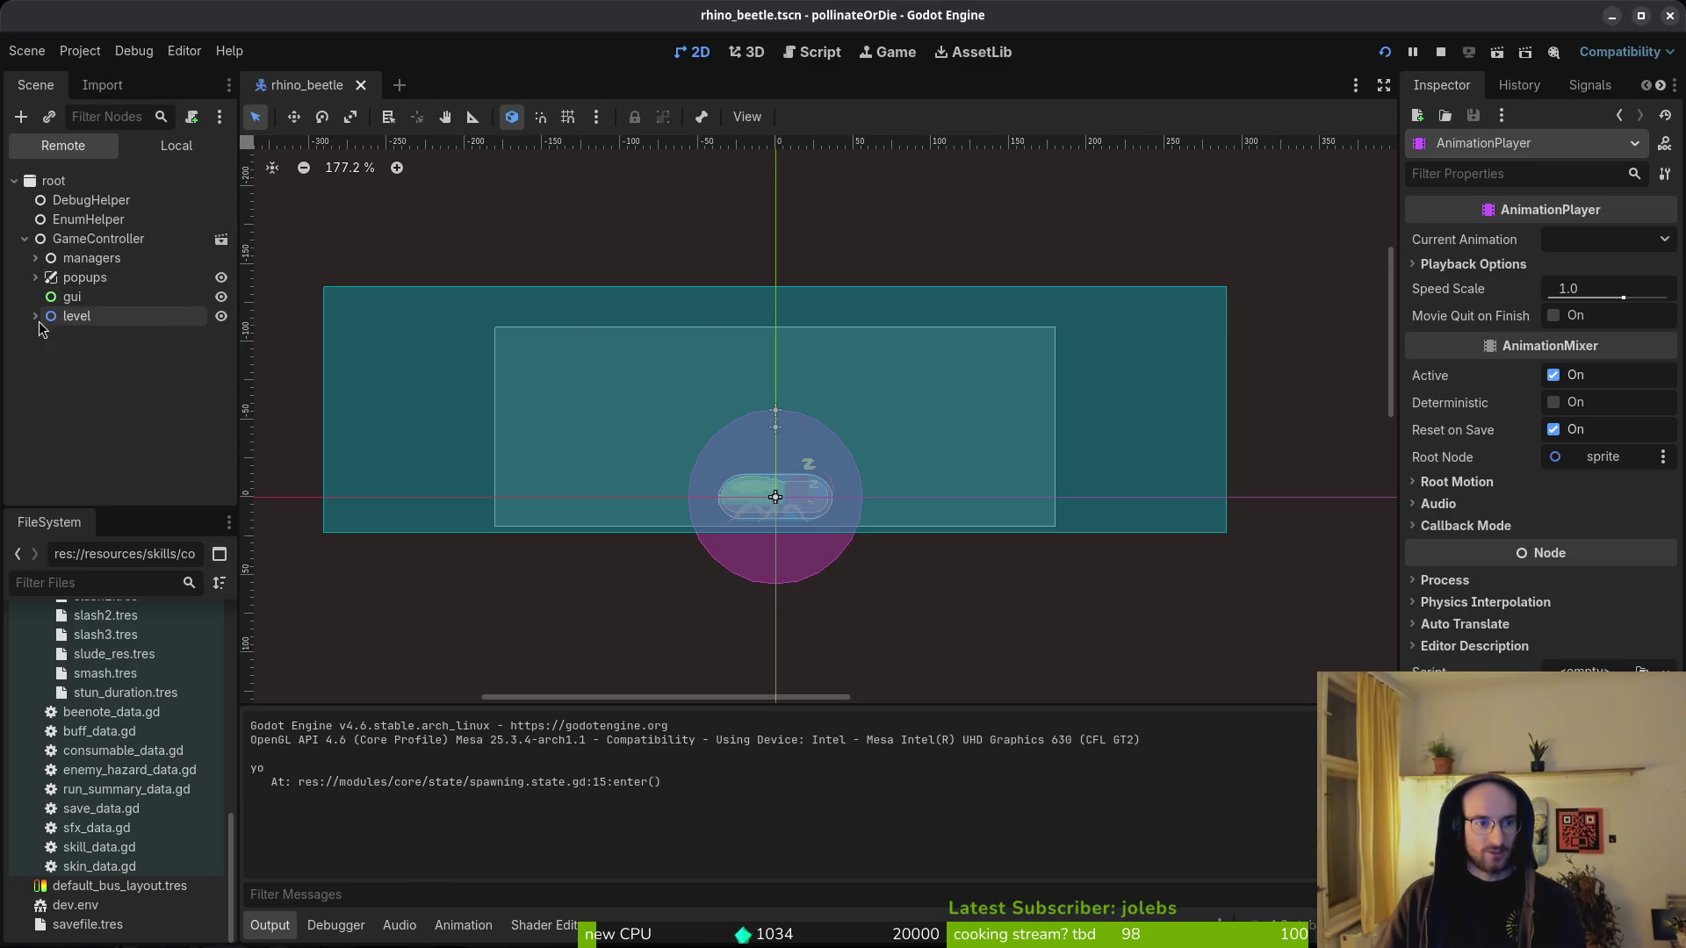
pyautogui.hotkey('alt', 'Tab')
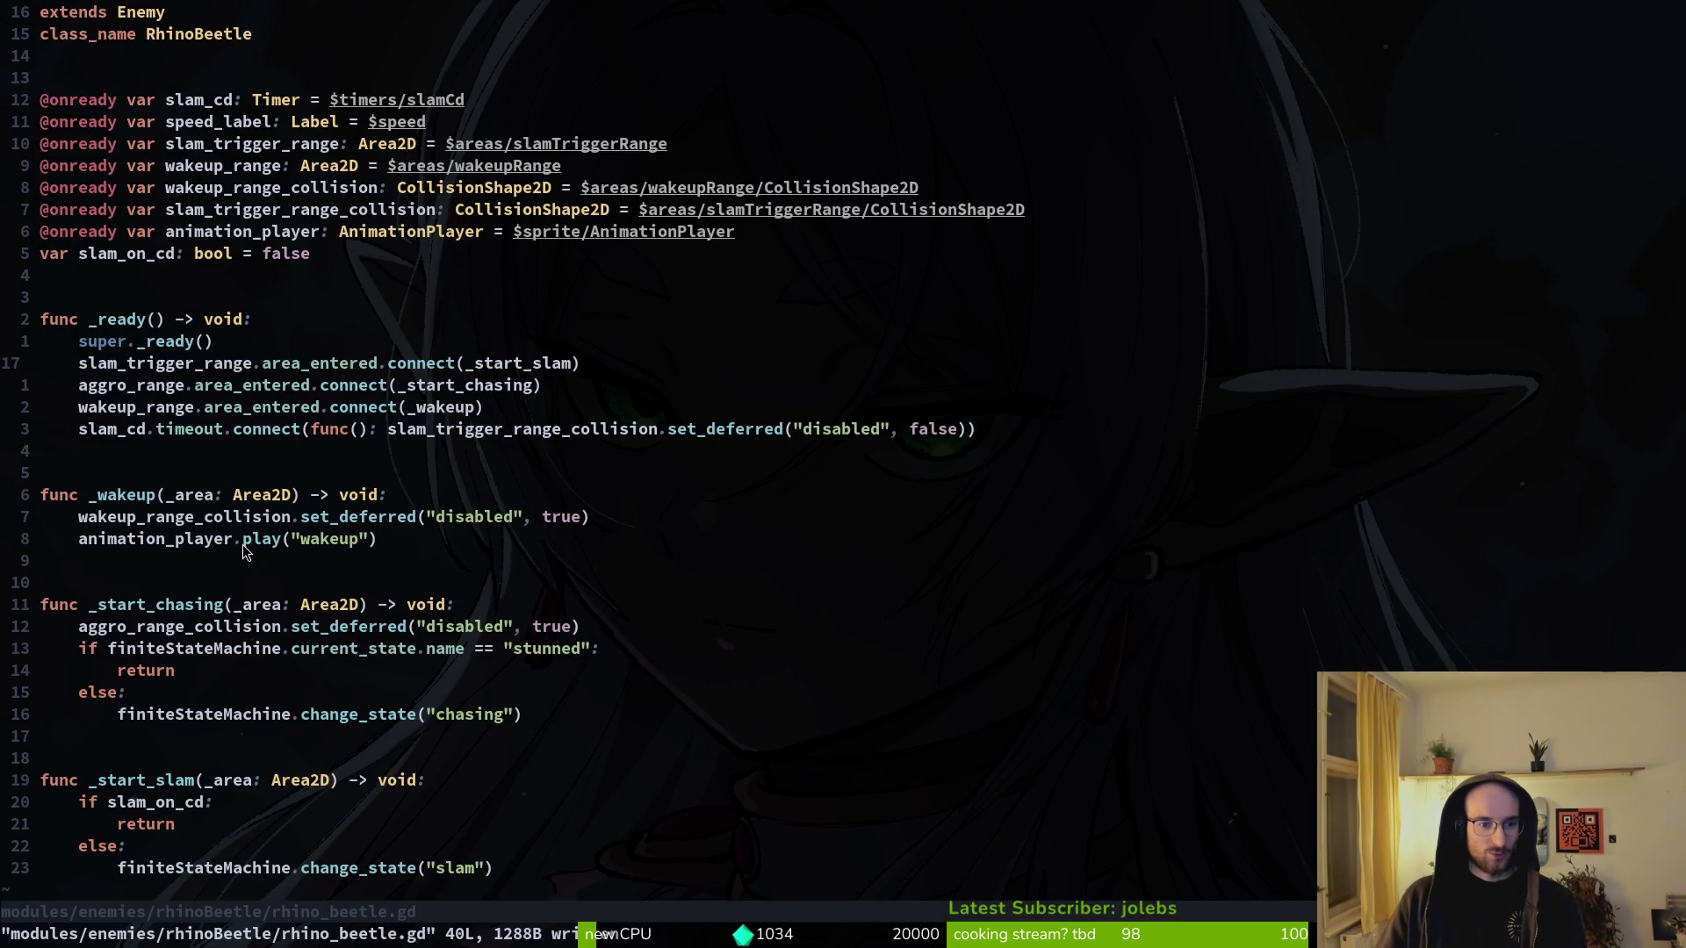
# - Delete the _wakeup function, the wakeup_range connect line and both wakeup_range variables, then save
pyautogui.moveTo(215, 566); pyautogui.dragTo(107, 484)
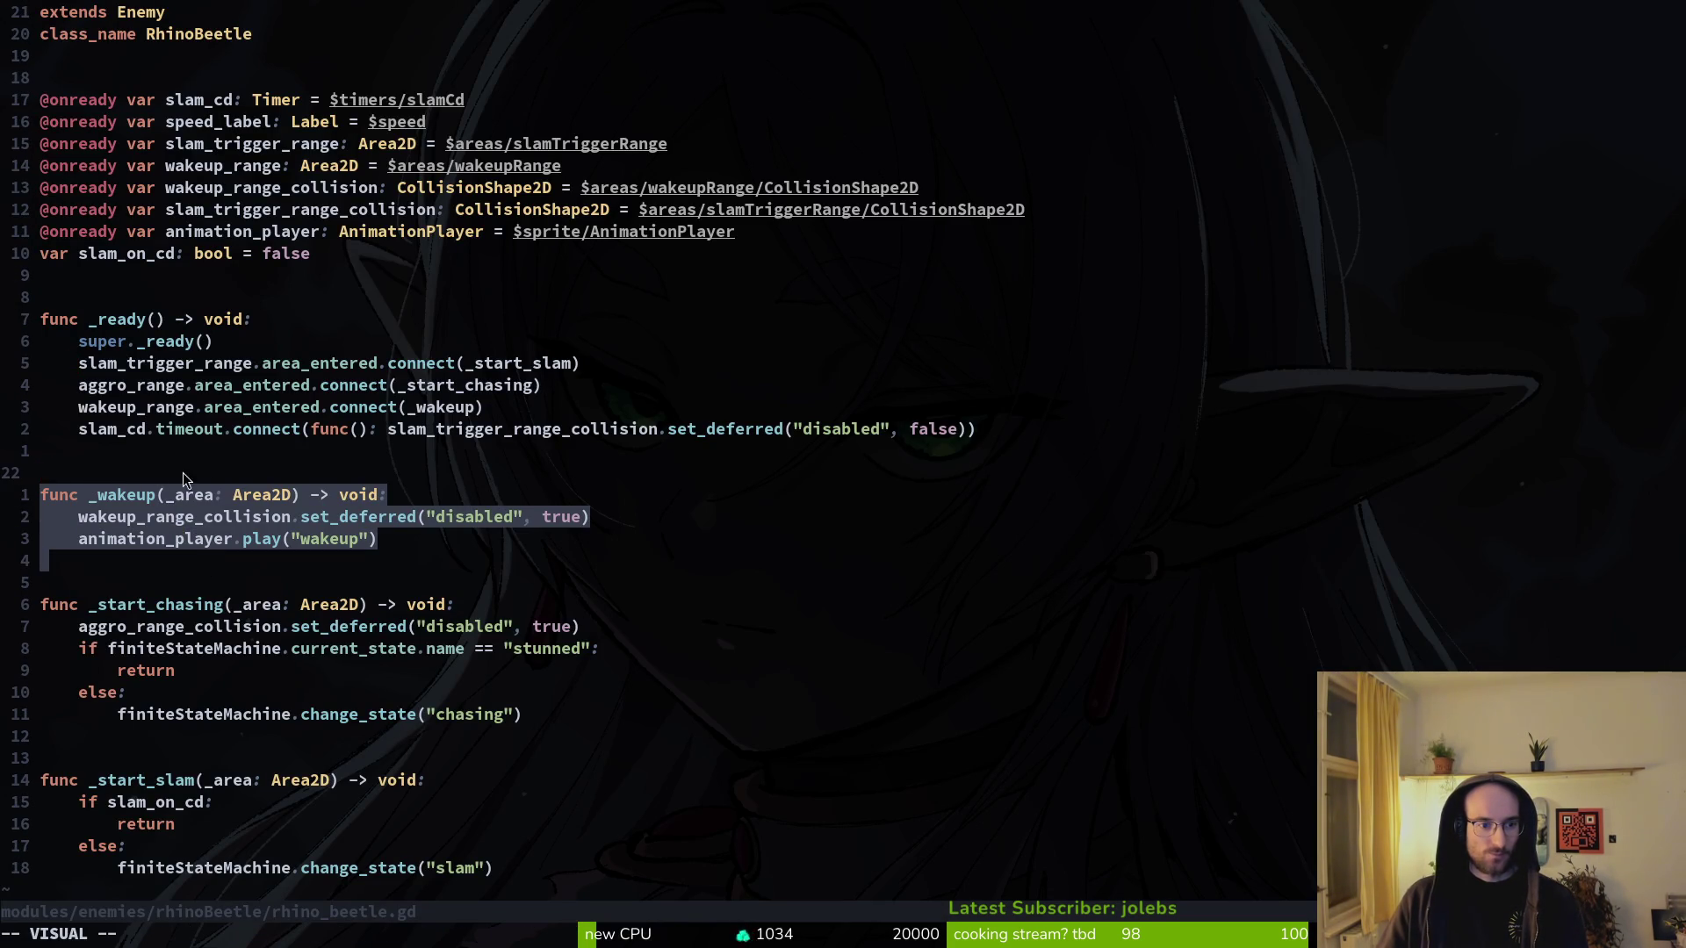
pyautogui.press('d')
pyautogui.click(132, 406)
pyautogui.press('d')
pyautogui.press('d')
pyautogui.write(':w')
pyautogui.press('Return')
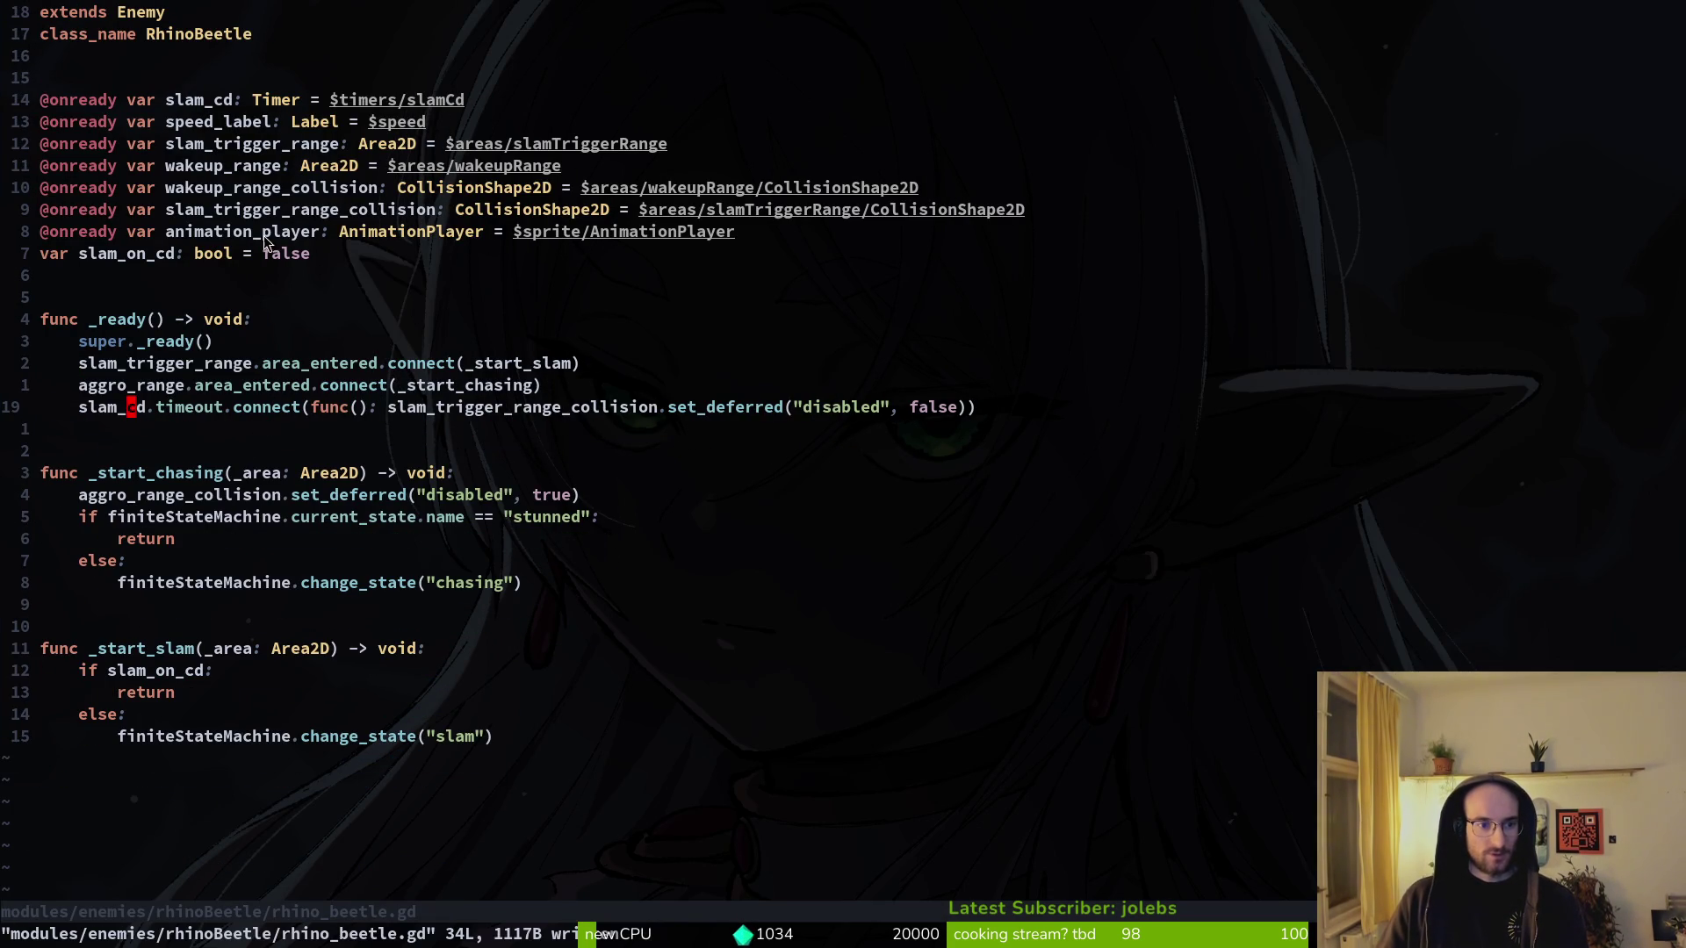
pyautogui.press('V')
pyautogui.press('j')
pyautogui.press('d')
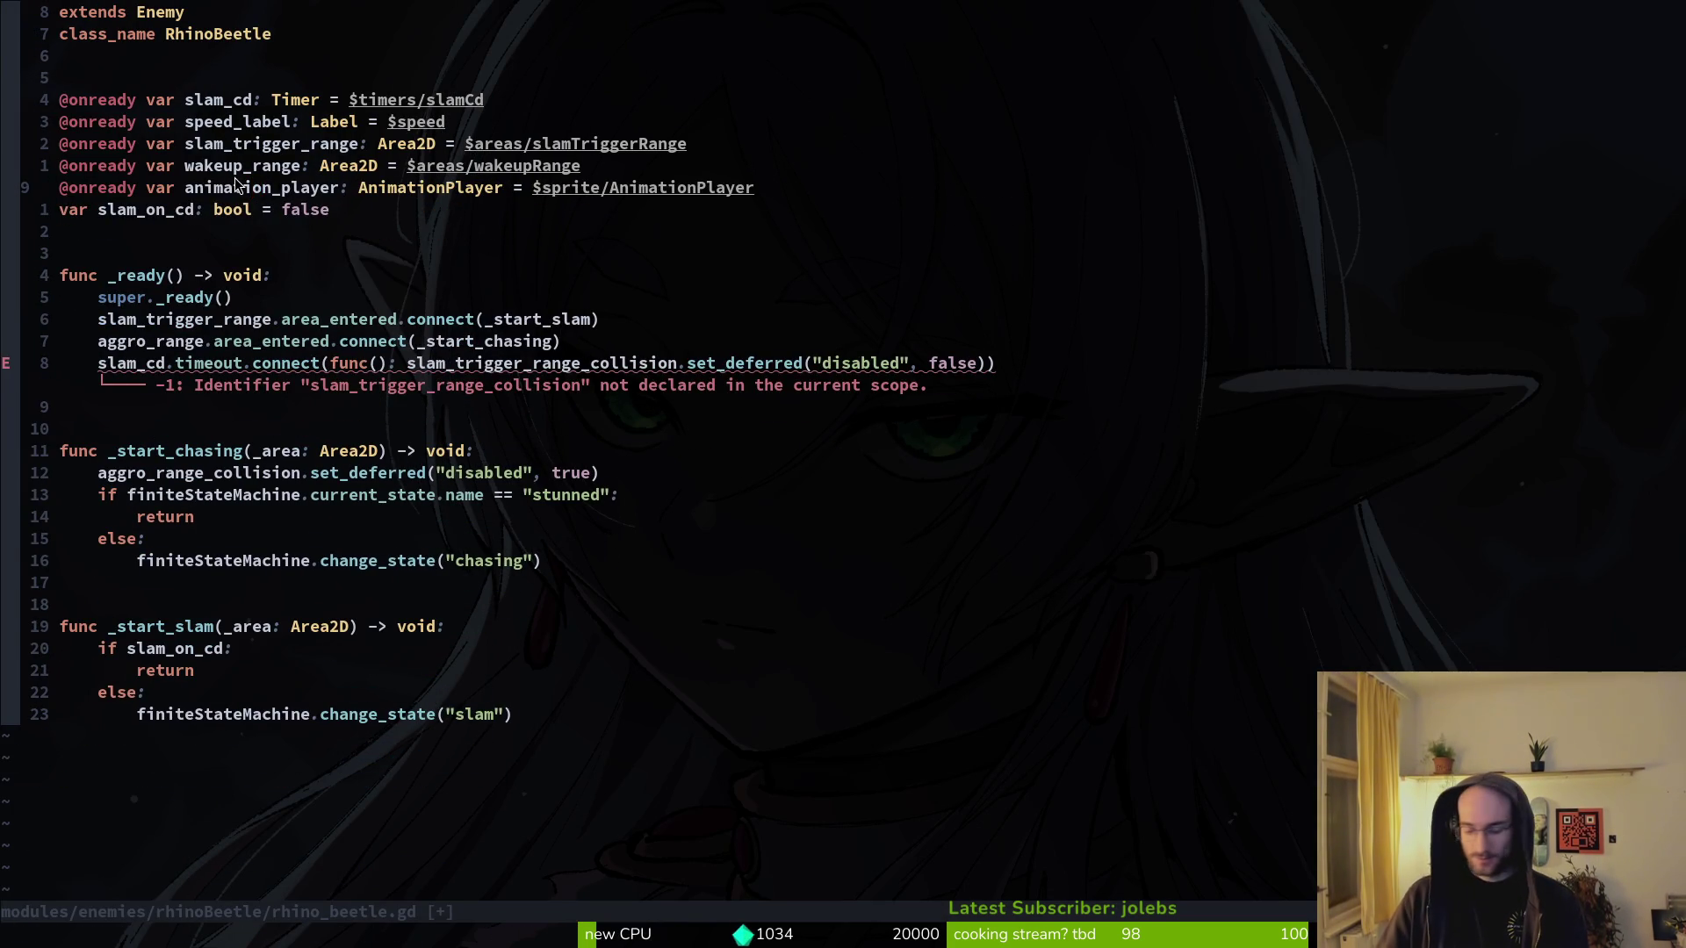
pyautogui.press('u')
pyautogui.press('c')
pyautogui.press('c')
pyautogui.write('u')
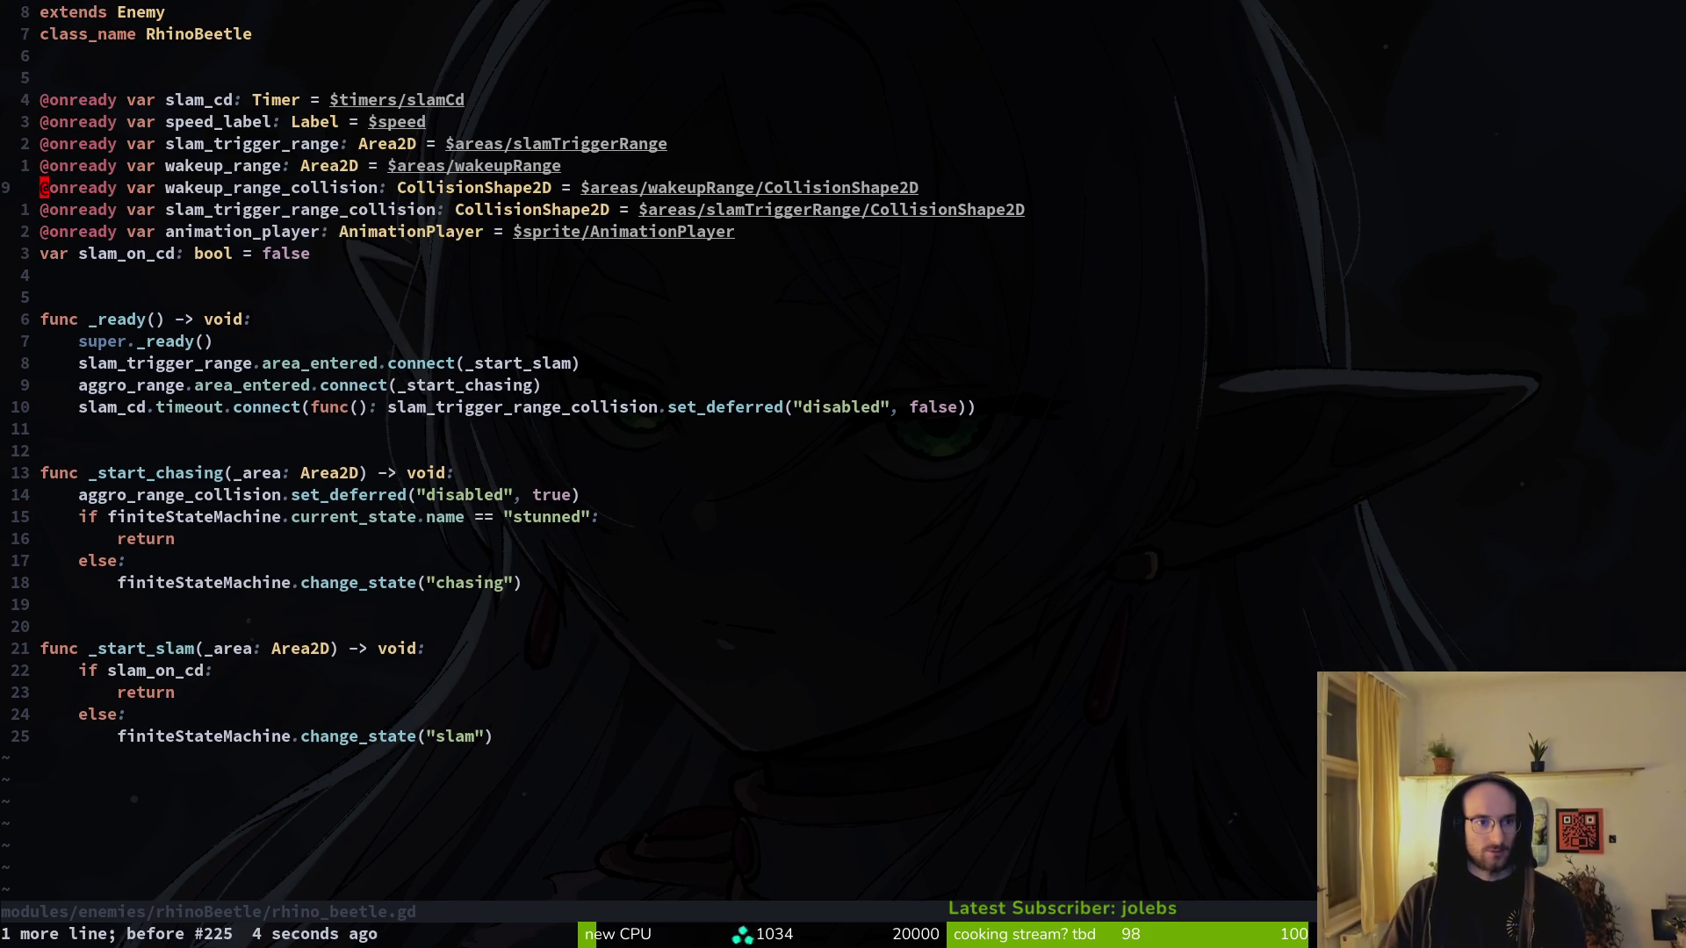
pyautogui.write('dj:w')
pyautogui.press('Return')
# - Open the recent hornedBeetle.aseprite file in Aseprite
pyautogui.hotkey('alt', 'Tab')
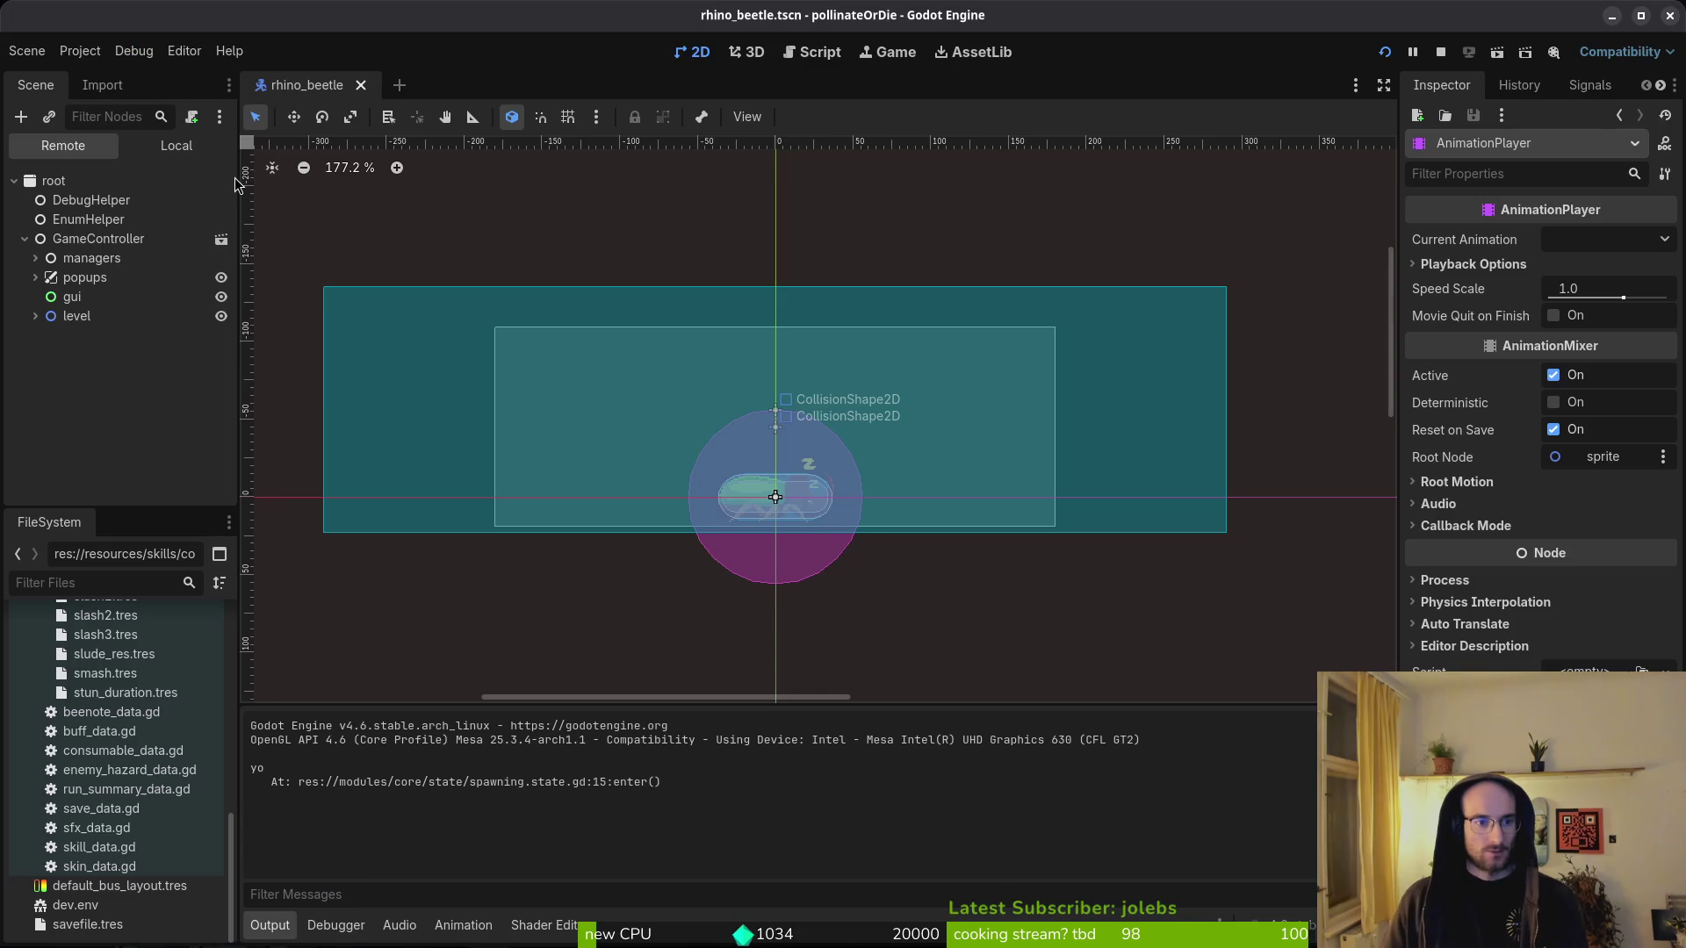
pyautogui.click(175, 145)
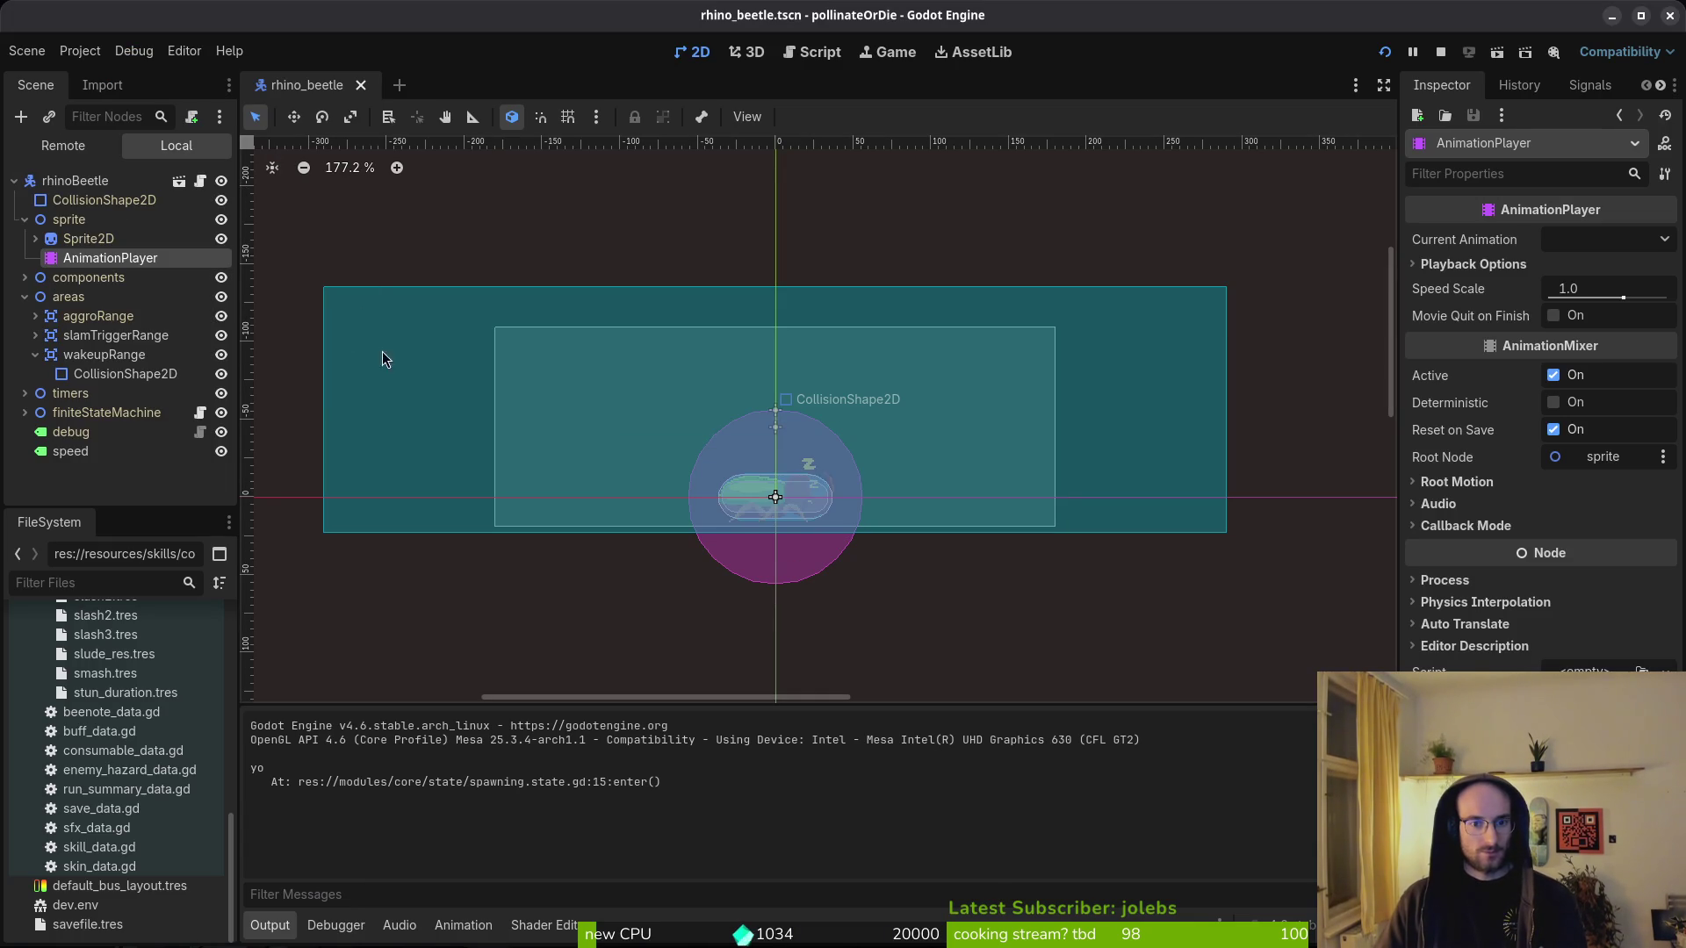
pyautogui.hotkey('alt', 'Tab')
pyautogui.press('super')
pyautogui.click(981, 551)
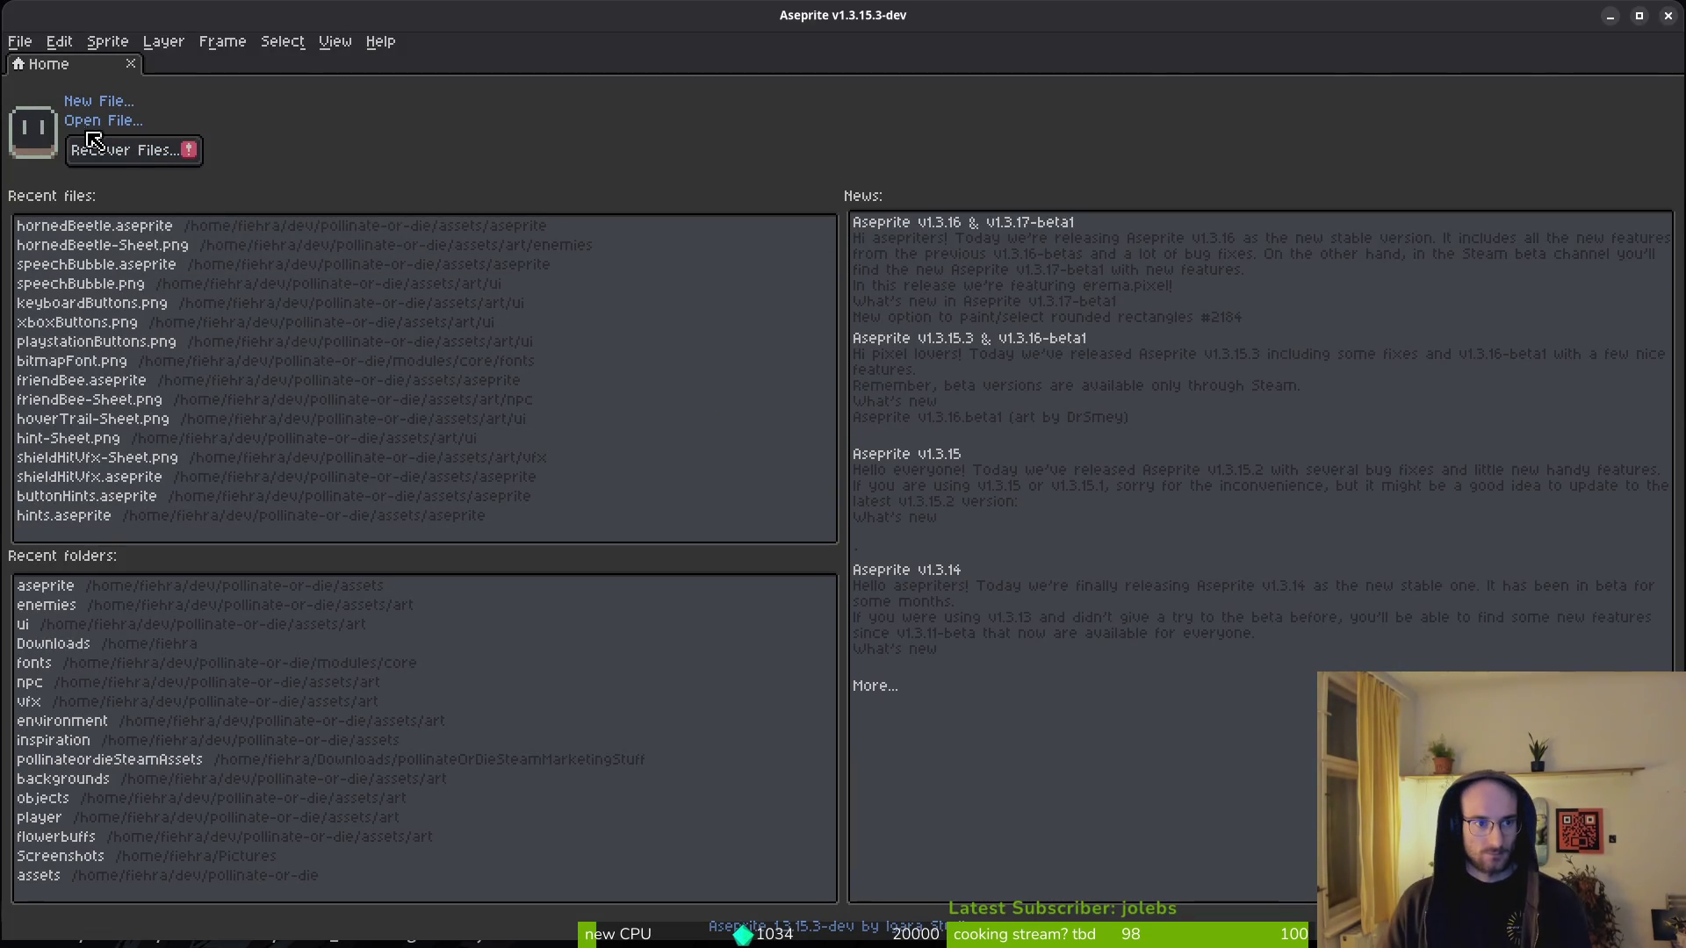
pyautogui.click(94, 225)
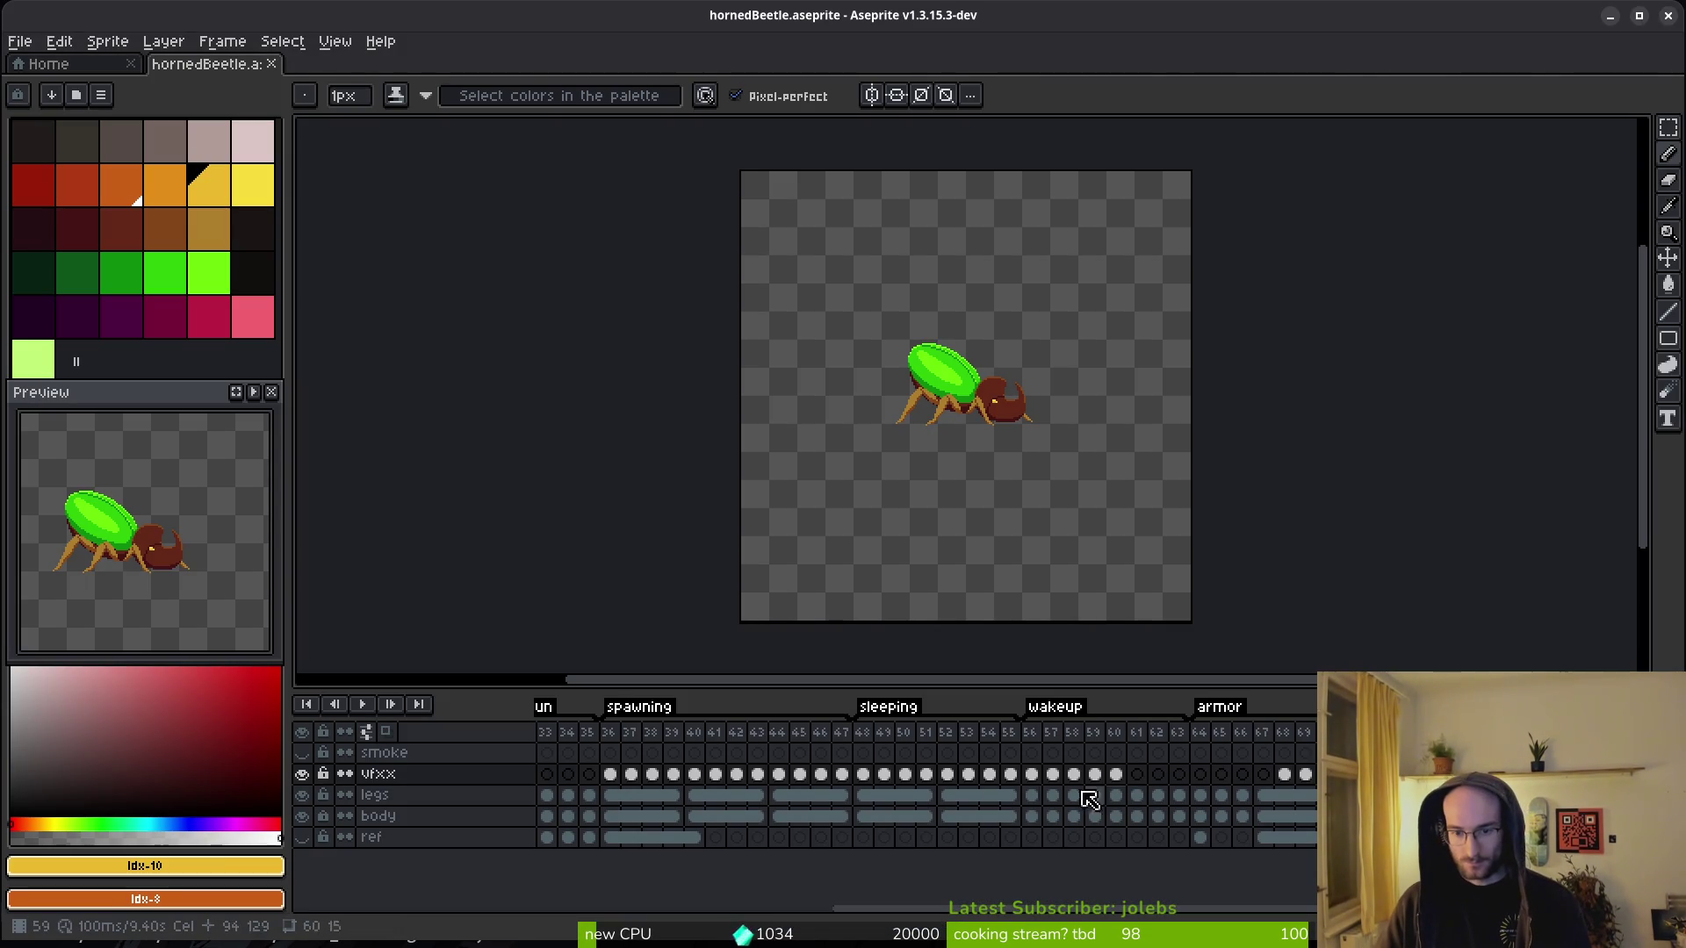
# - Select frames 36–53 and delete the sleeping and wakeup tags
pyautogui.moveTo(619, 731)
pyautogui.mouseDown()
pyautogui.moveTo(782, 761)
pyautogui.moveTo(1187, 763)
pyautogui.mouseUp()
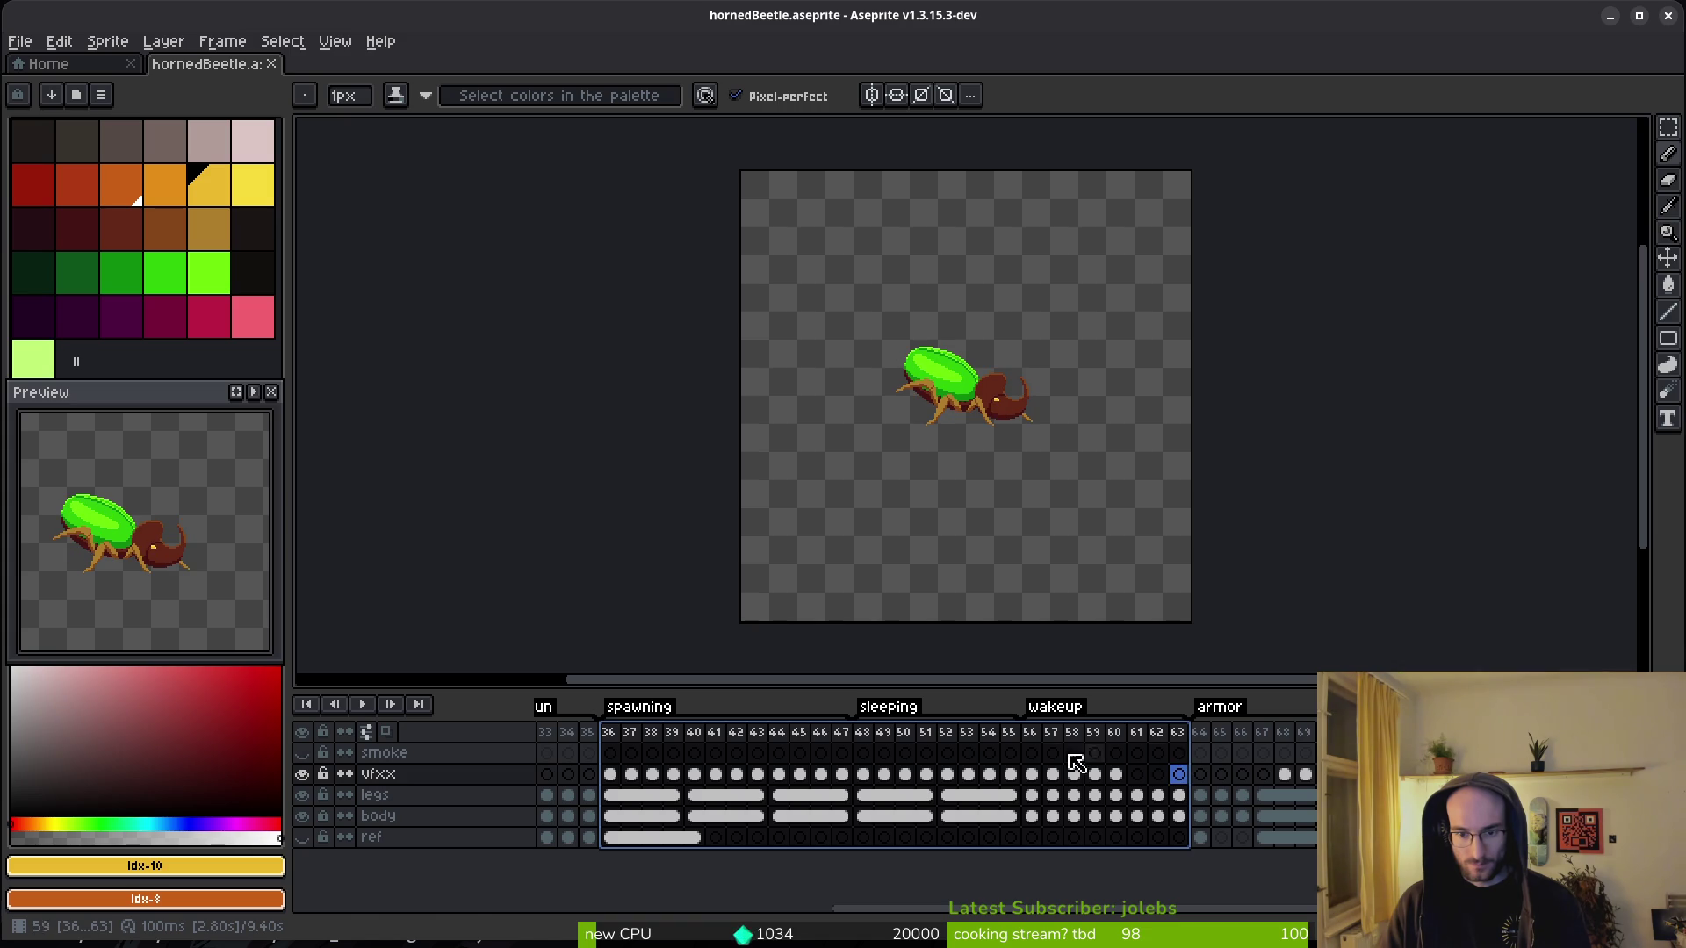
pyautogui.doubleClick(902, 707)
pyautogui.press('Escape')
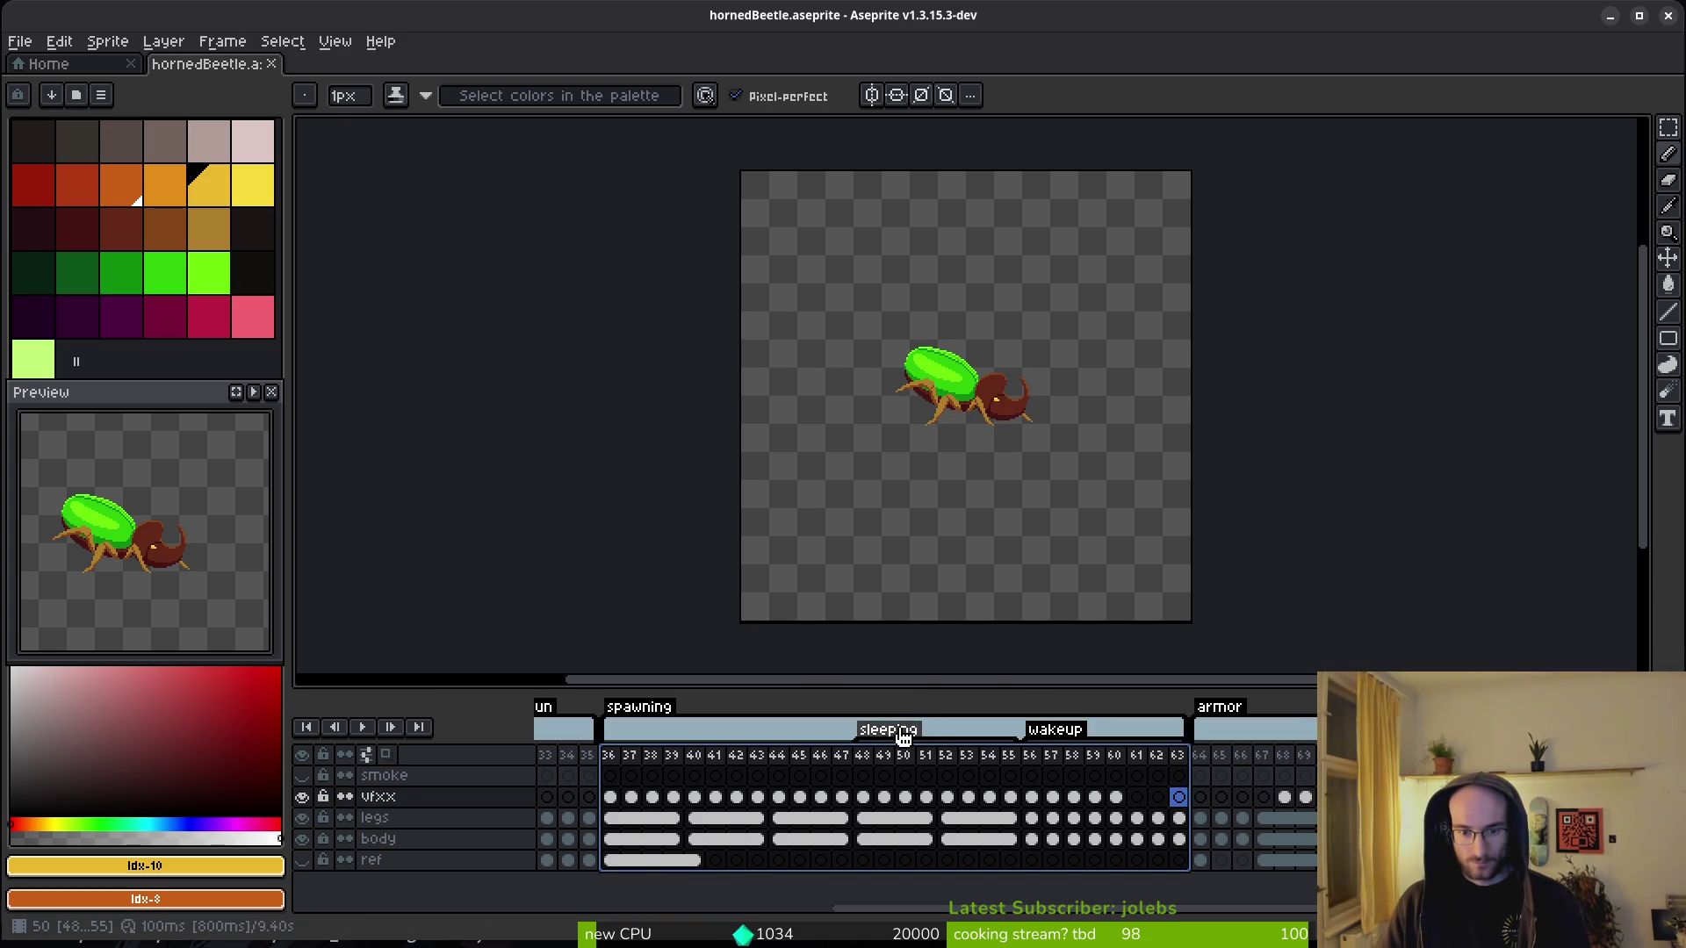
pyautogui.doubleClick(907, 737)
pyautogui.press('Escape')
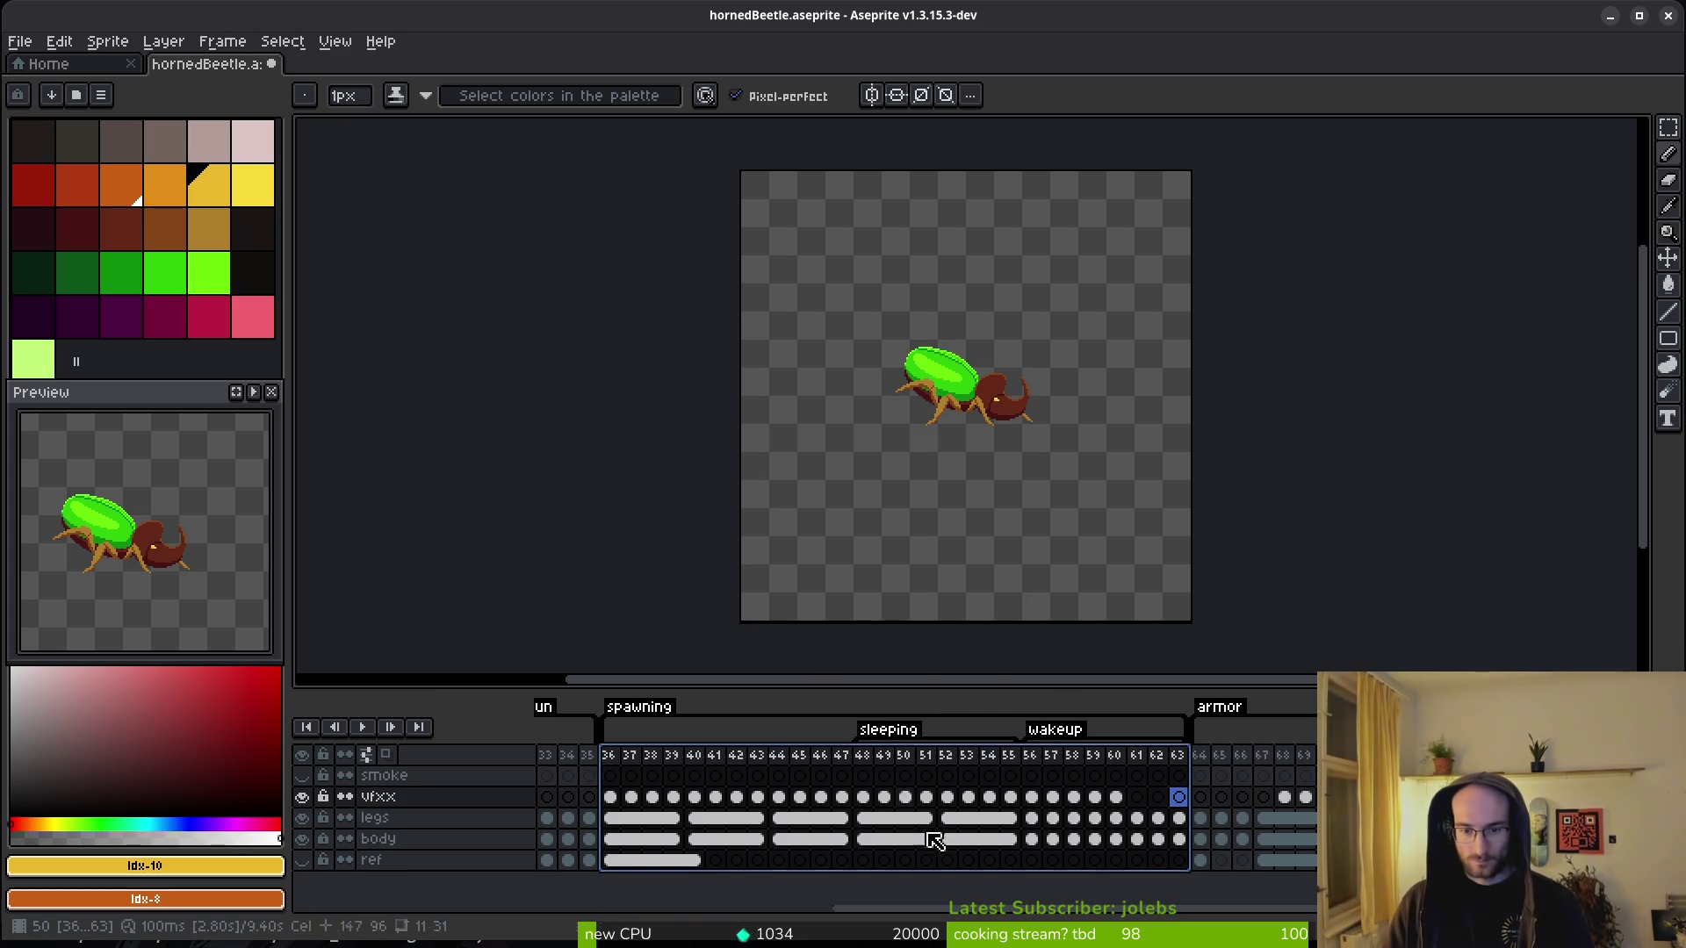
pyautogui.rightClick(885, 731)
pyautogui.click(939, 759)
pyautogui.rightClick(1078, 731)
pyautogui.click(1111, 759)
# - Preview the animation, then delete frames 52–55 from the sleep loop
pyautogui.click(618, 743)
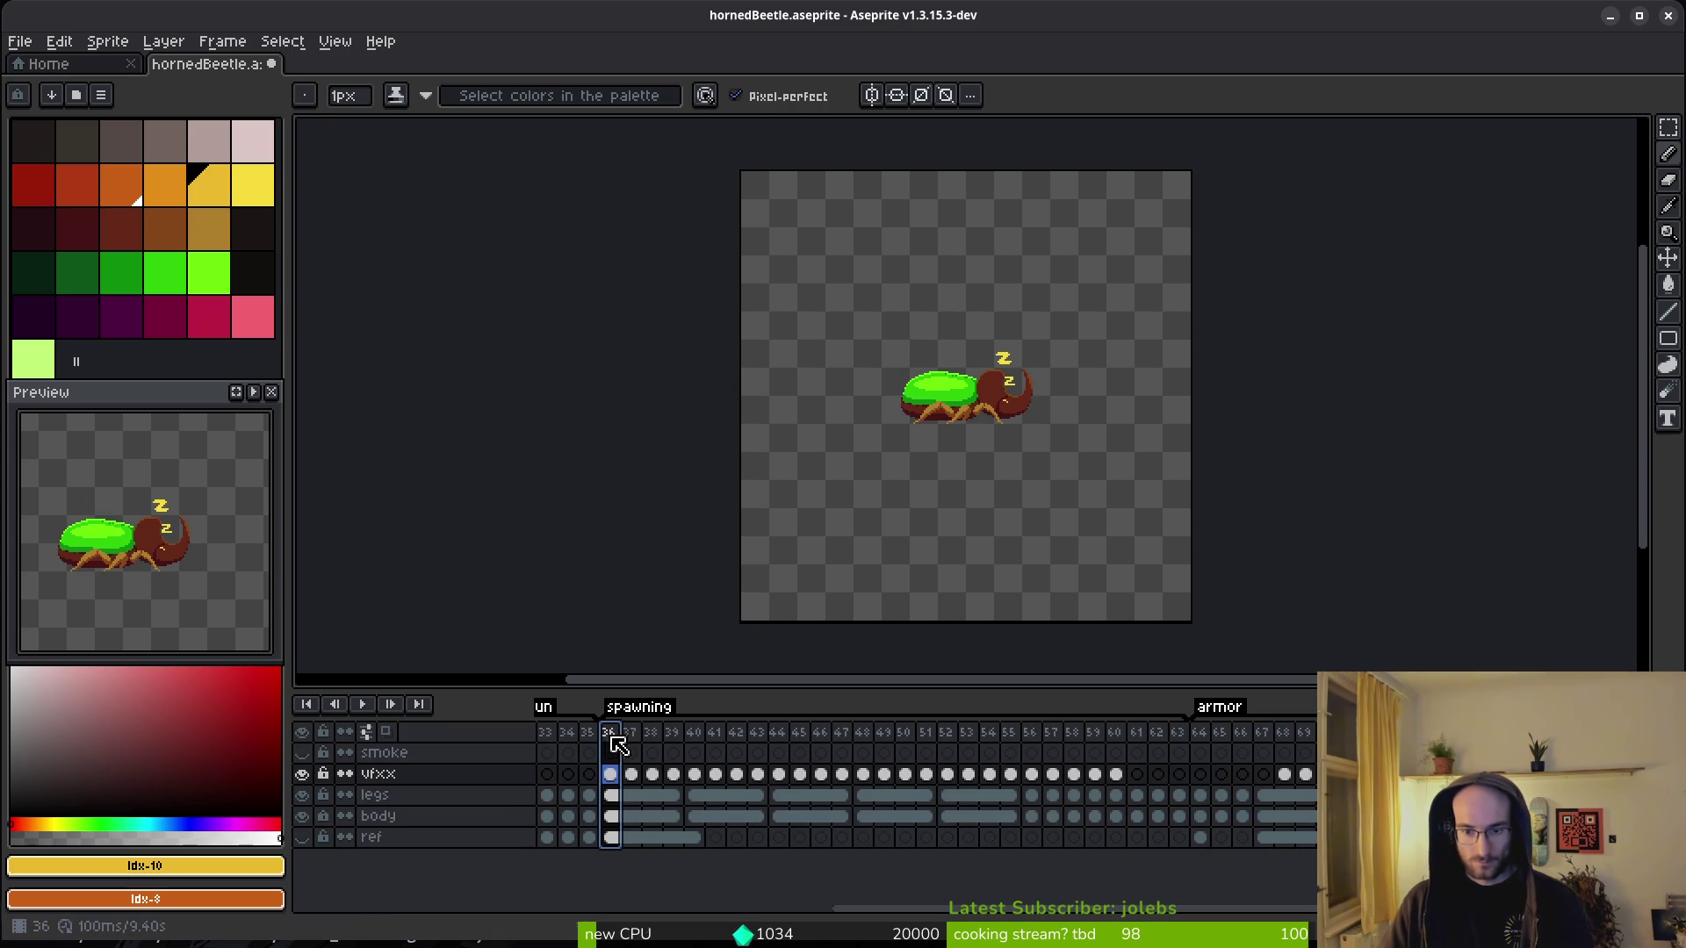
pyautogui.press('Return')
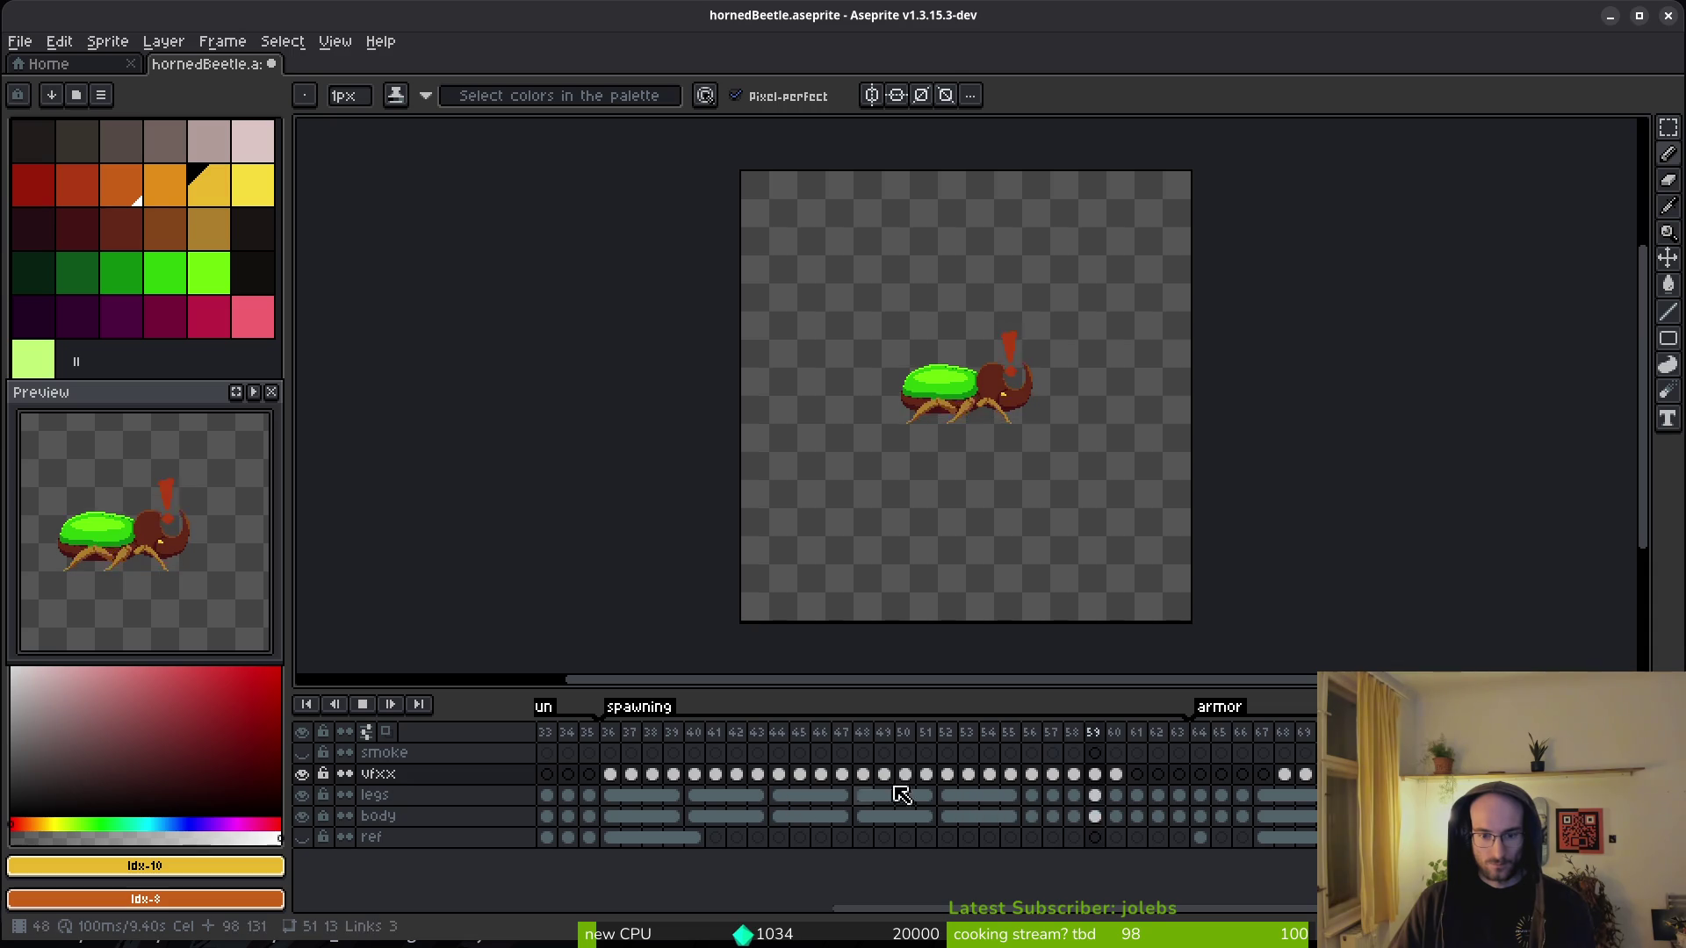
pyautogui.press('Return')
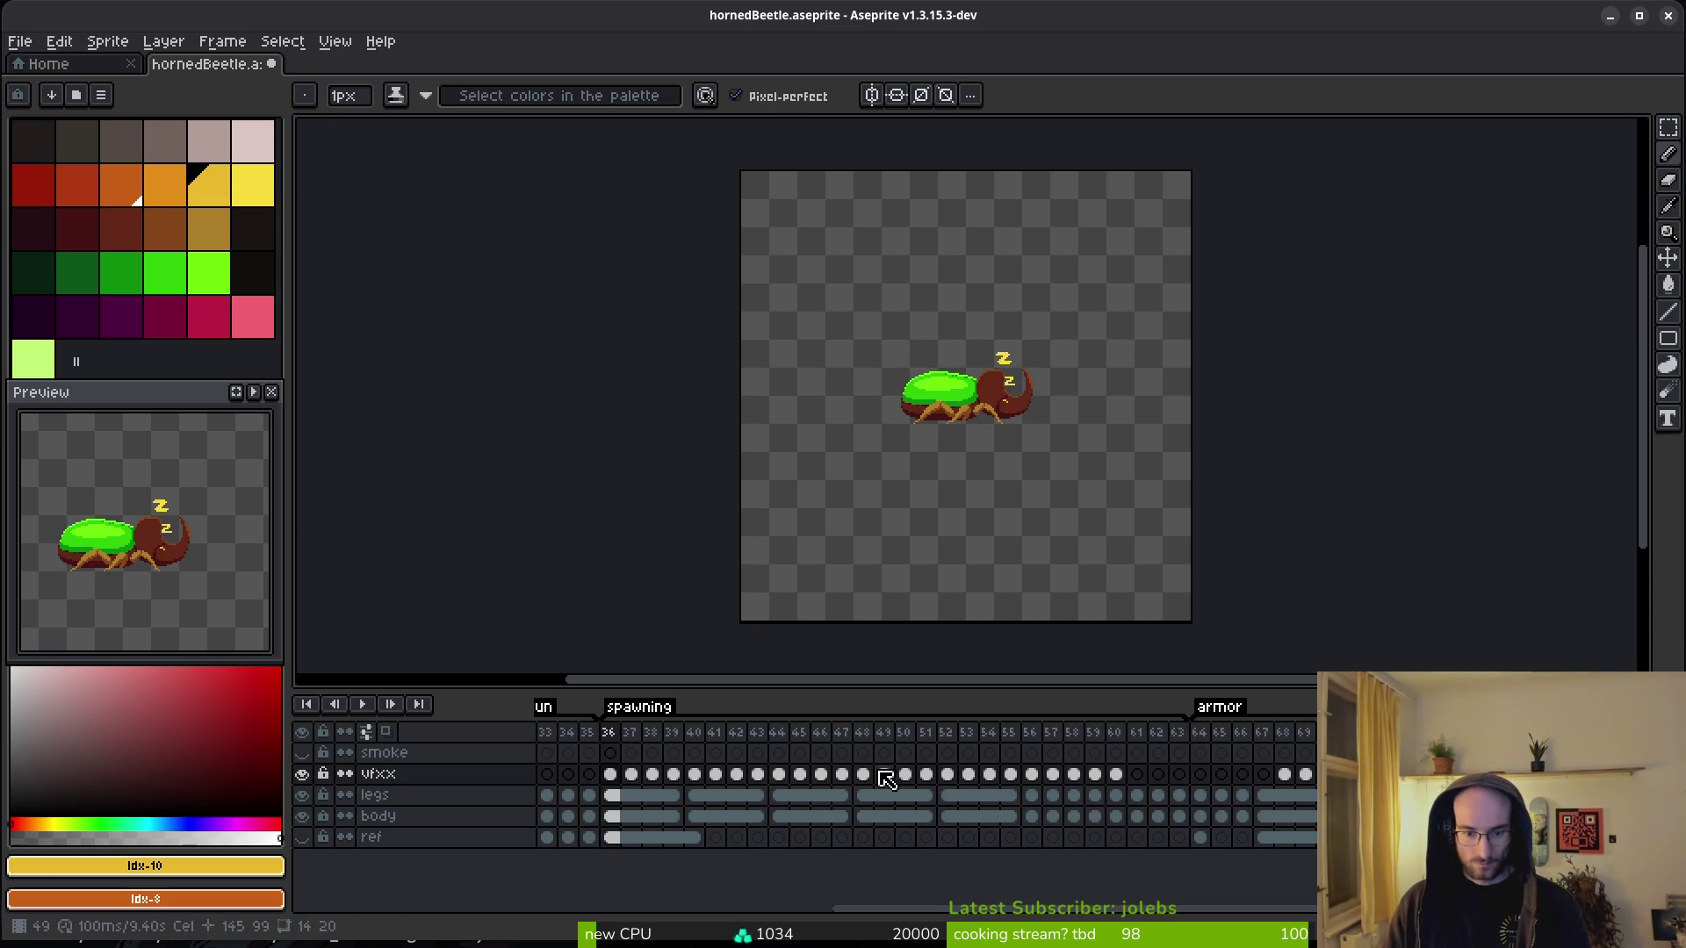
pyautogui.moveTo(861, 731)
pyautogui.mouseDown()
pyautogui.moveTo(1016, 761)
pyautogui.moveTo(928, 754)
pyautogui.mouseUp()
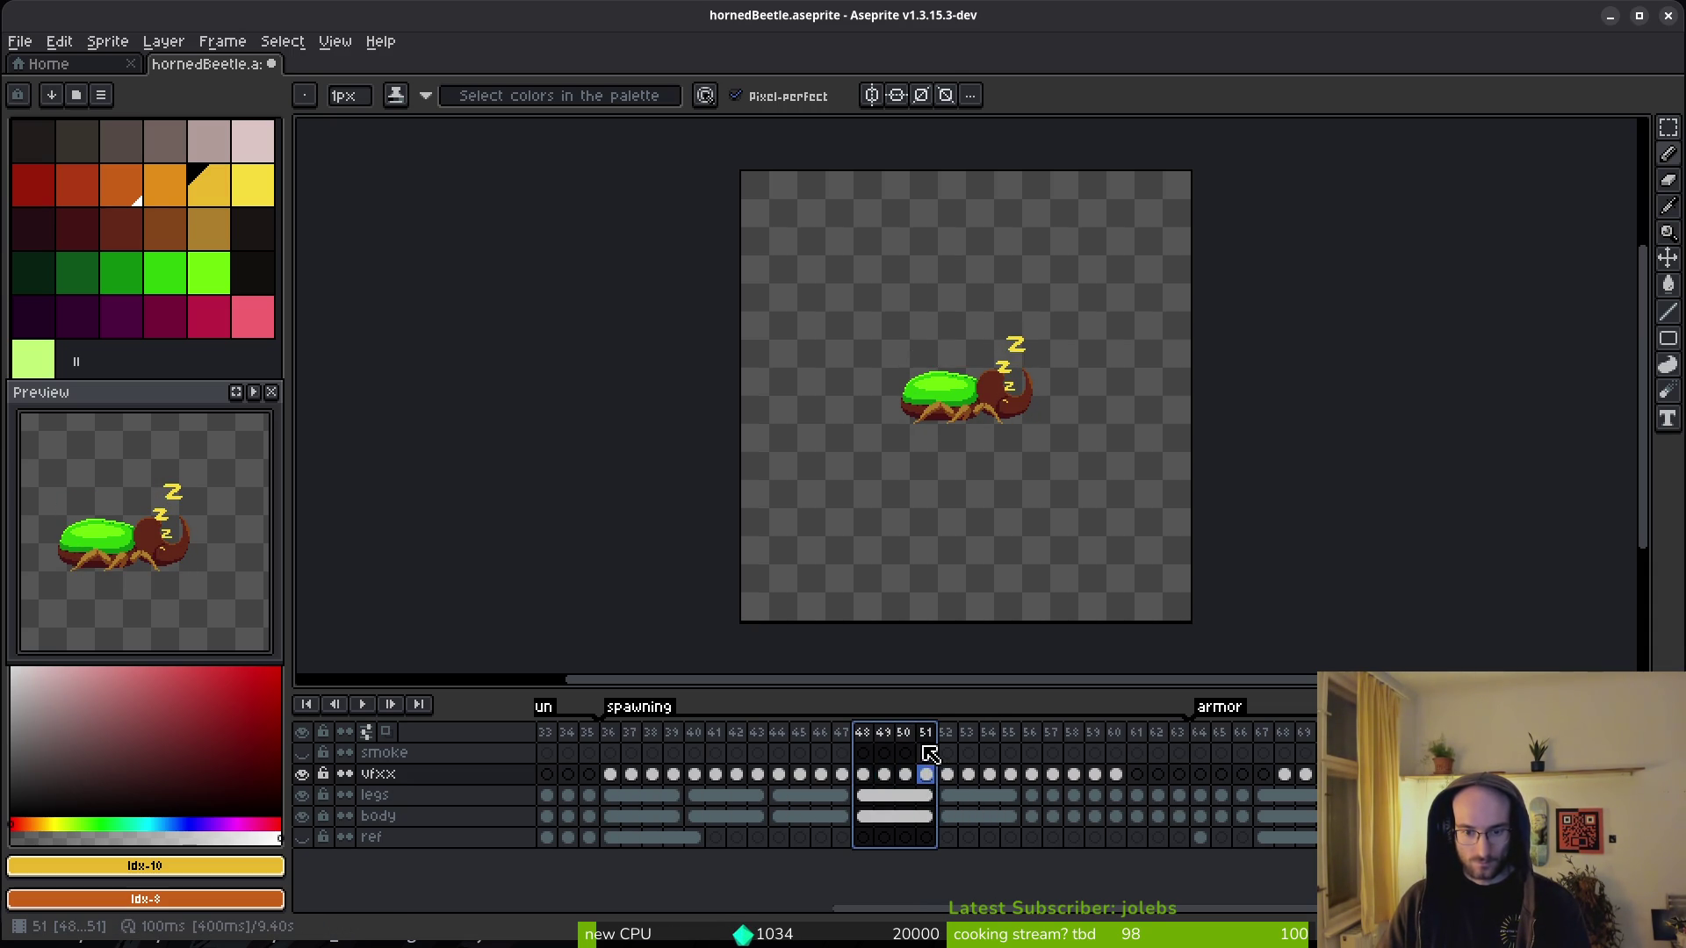
pyautogui.click(840, 736)
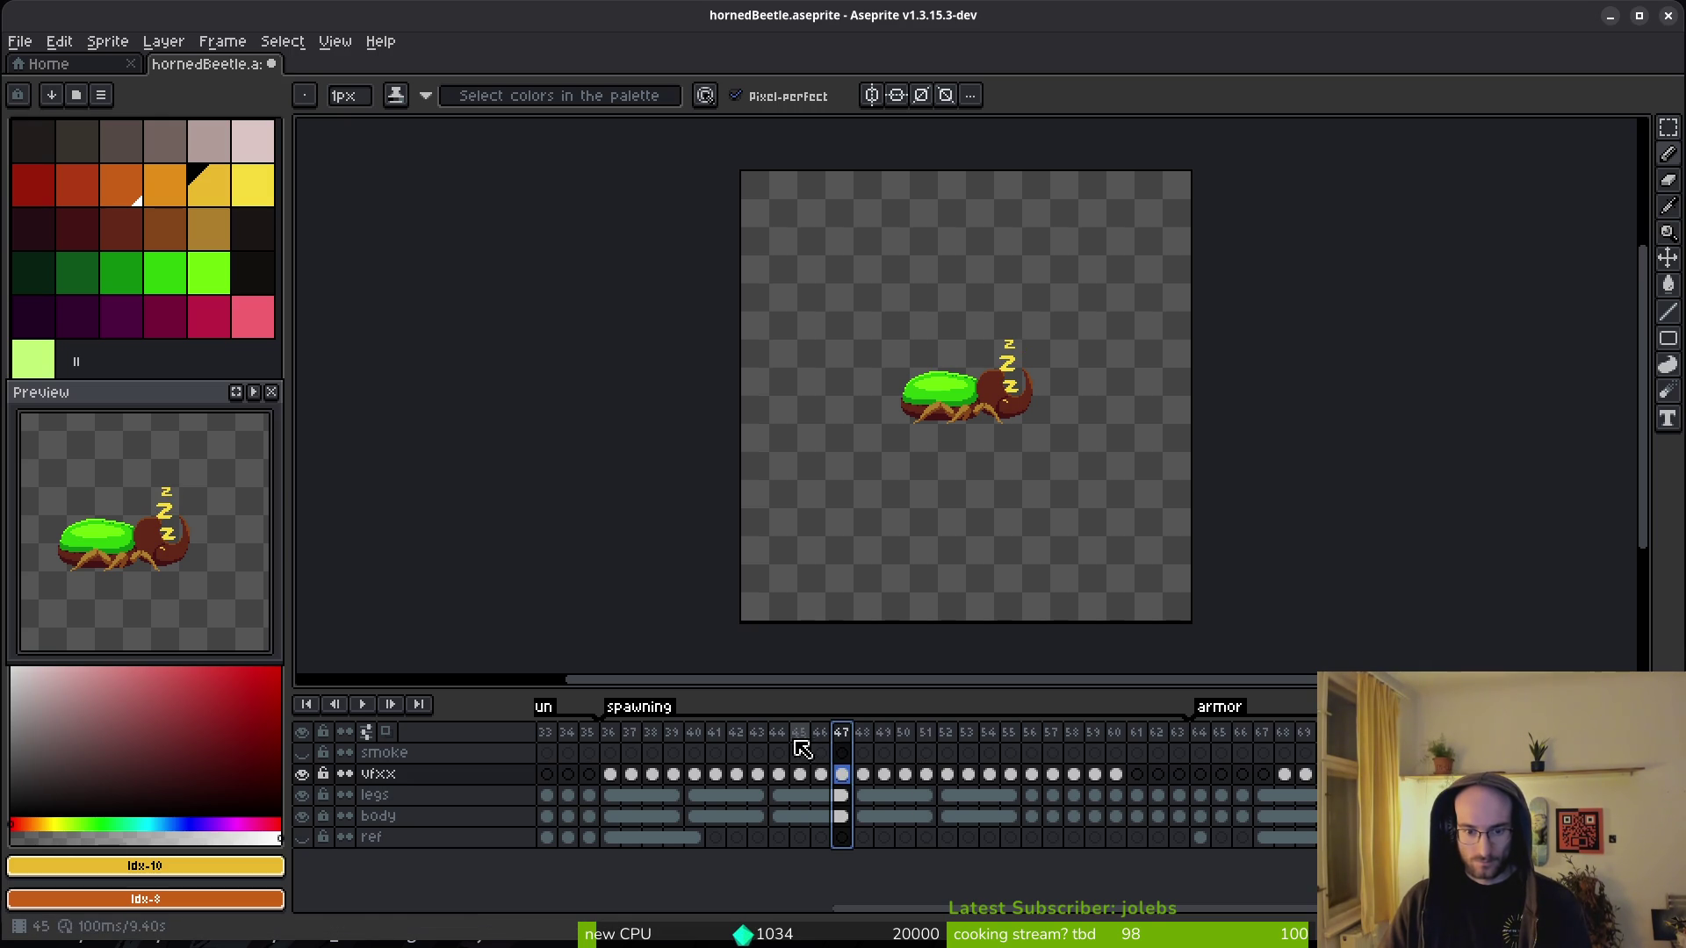
pyautogui.click(778, 734)
pyautogui.click(876, 736)
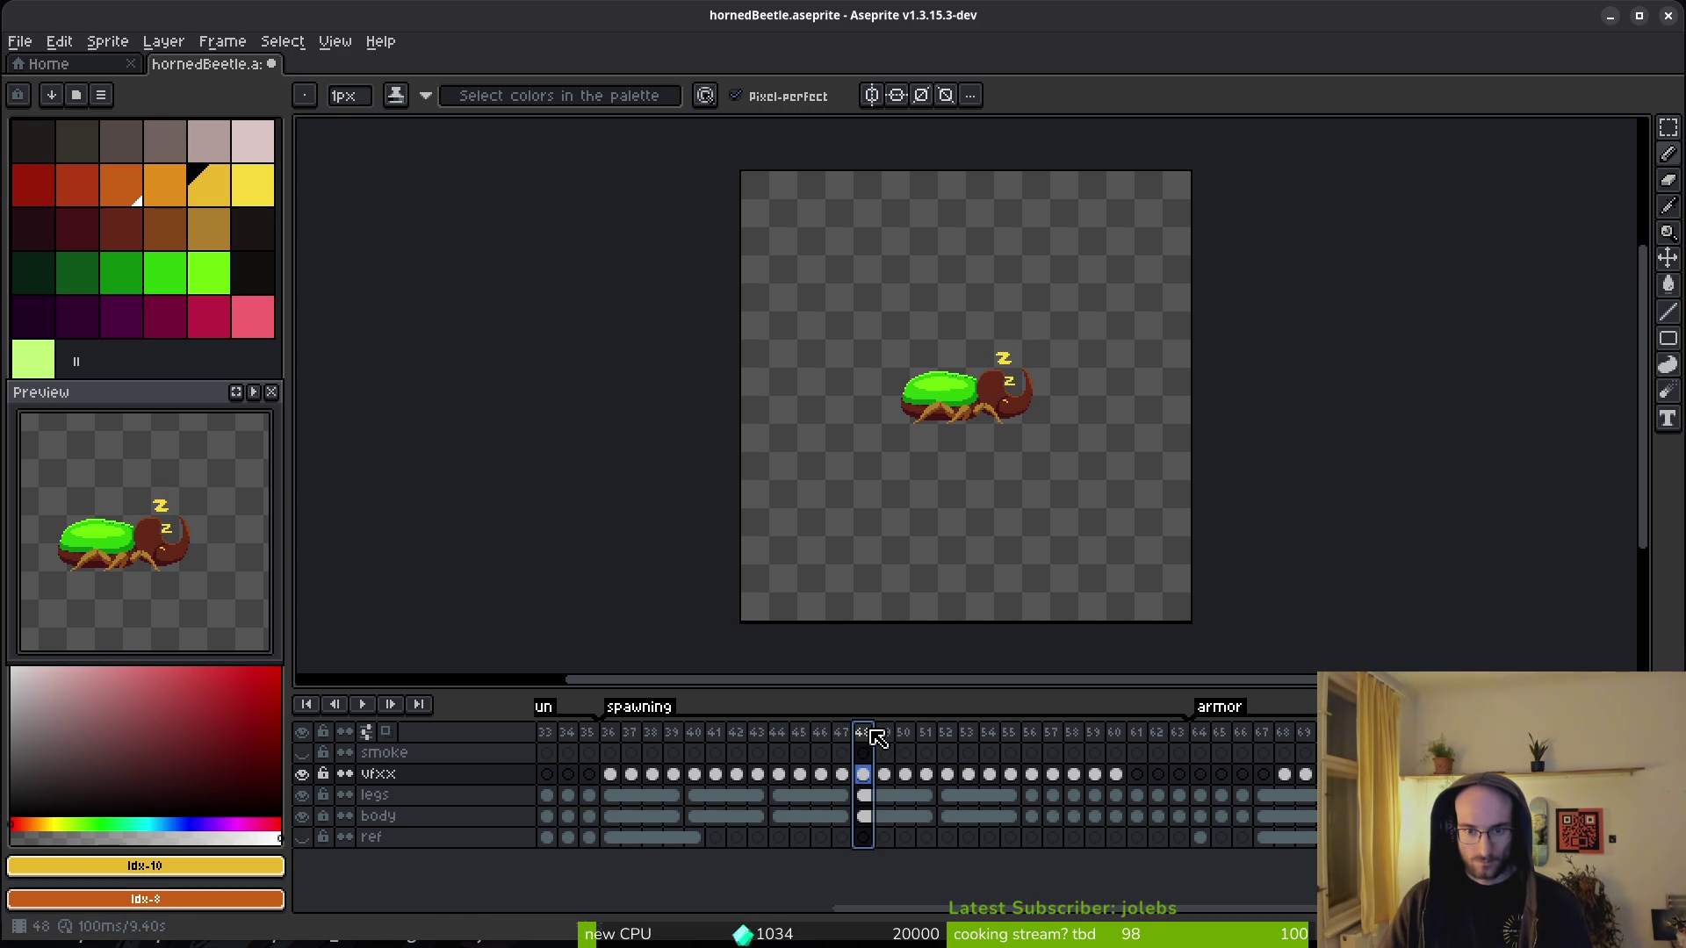
pyautogui.moveTo(950, 732)
pyautogui.mouseDown()
pyautogui.moveTo(1035, 751)
pyautogui.moveTo(1011, 745)
pyautogui.mouseUp()
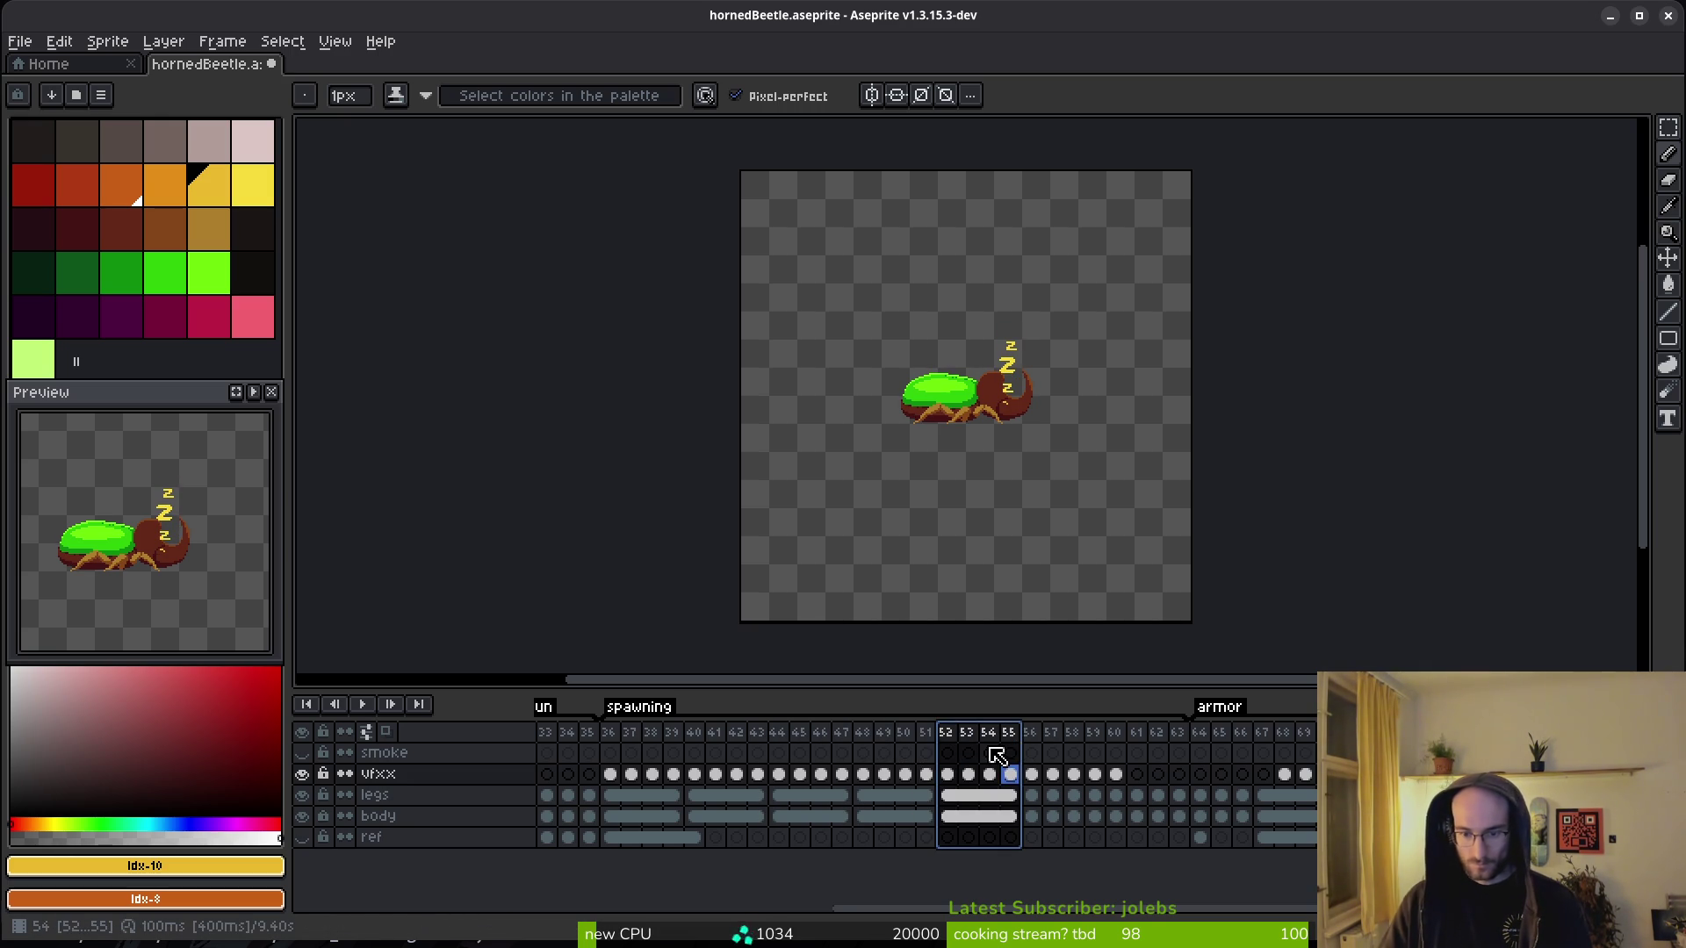
pyautogui.press('Delete')
pyautogui.click(611, 734)
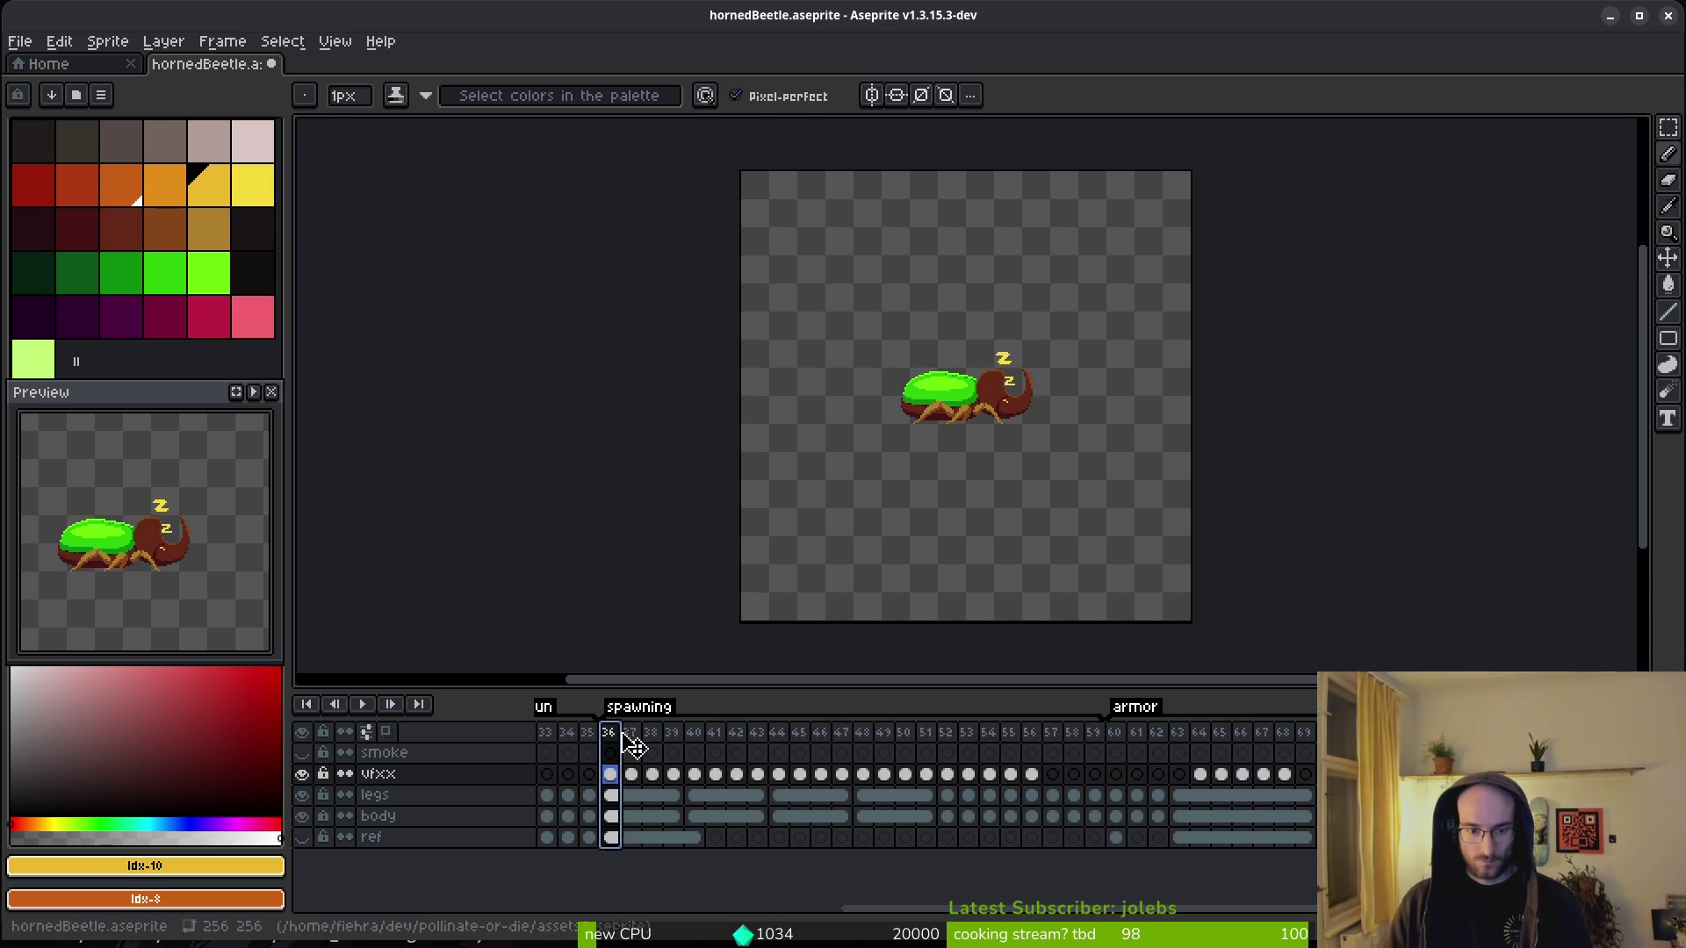
# - Preview the shortened loop and try moving vfxx cels 44–51 and 37–43
pyautogui.press('Return')
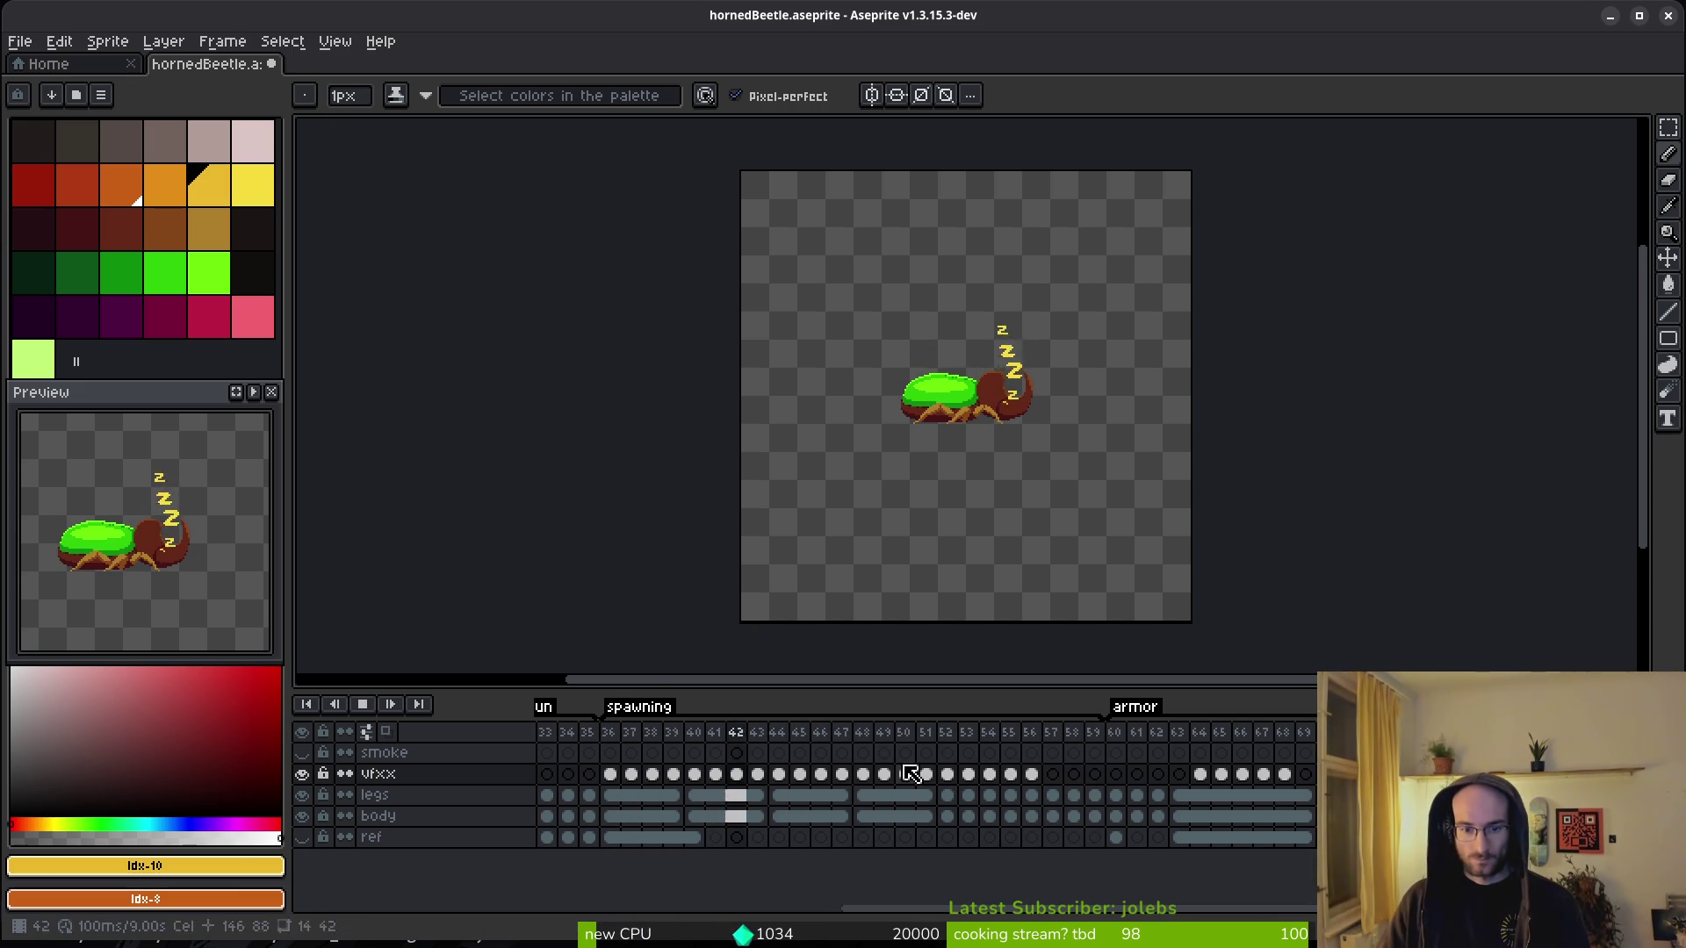
pyautogui.press('Return')
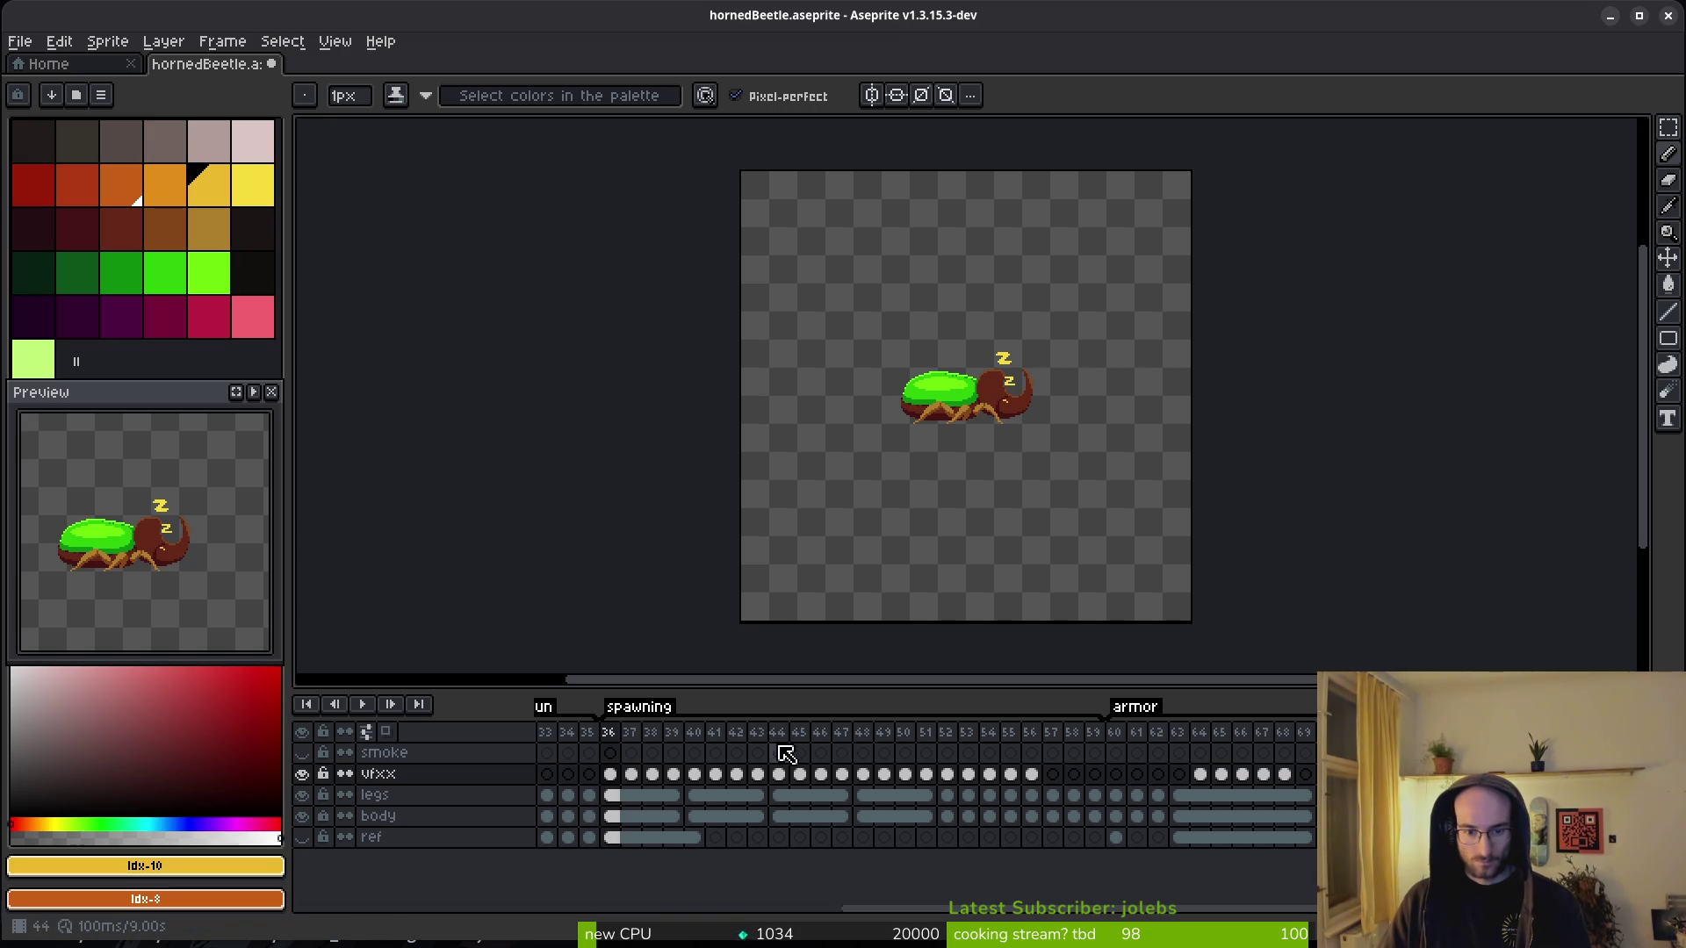
pyautogui.moveTo(785, 732)
pyautogui.mouseDown()
pyautogui.moveTo(892, 768)
pyautogui.moveTo(928, 760)
pyautogui.mouseUp()
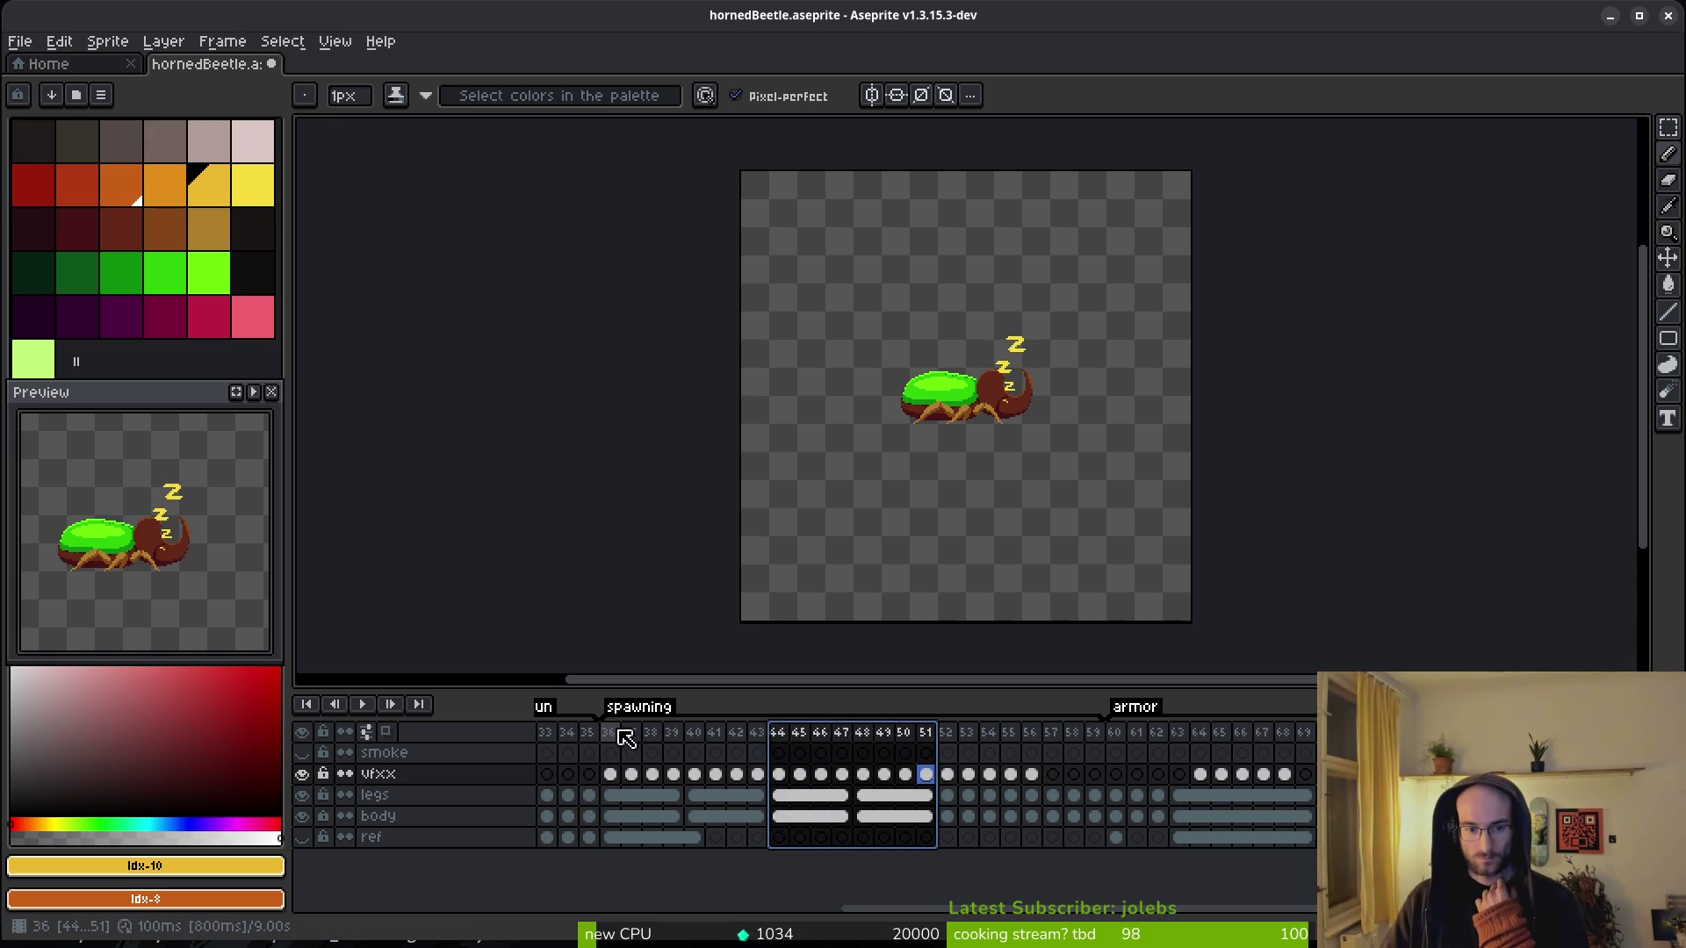
pyautogui.click(612, 776)
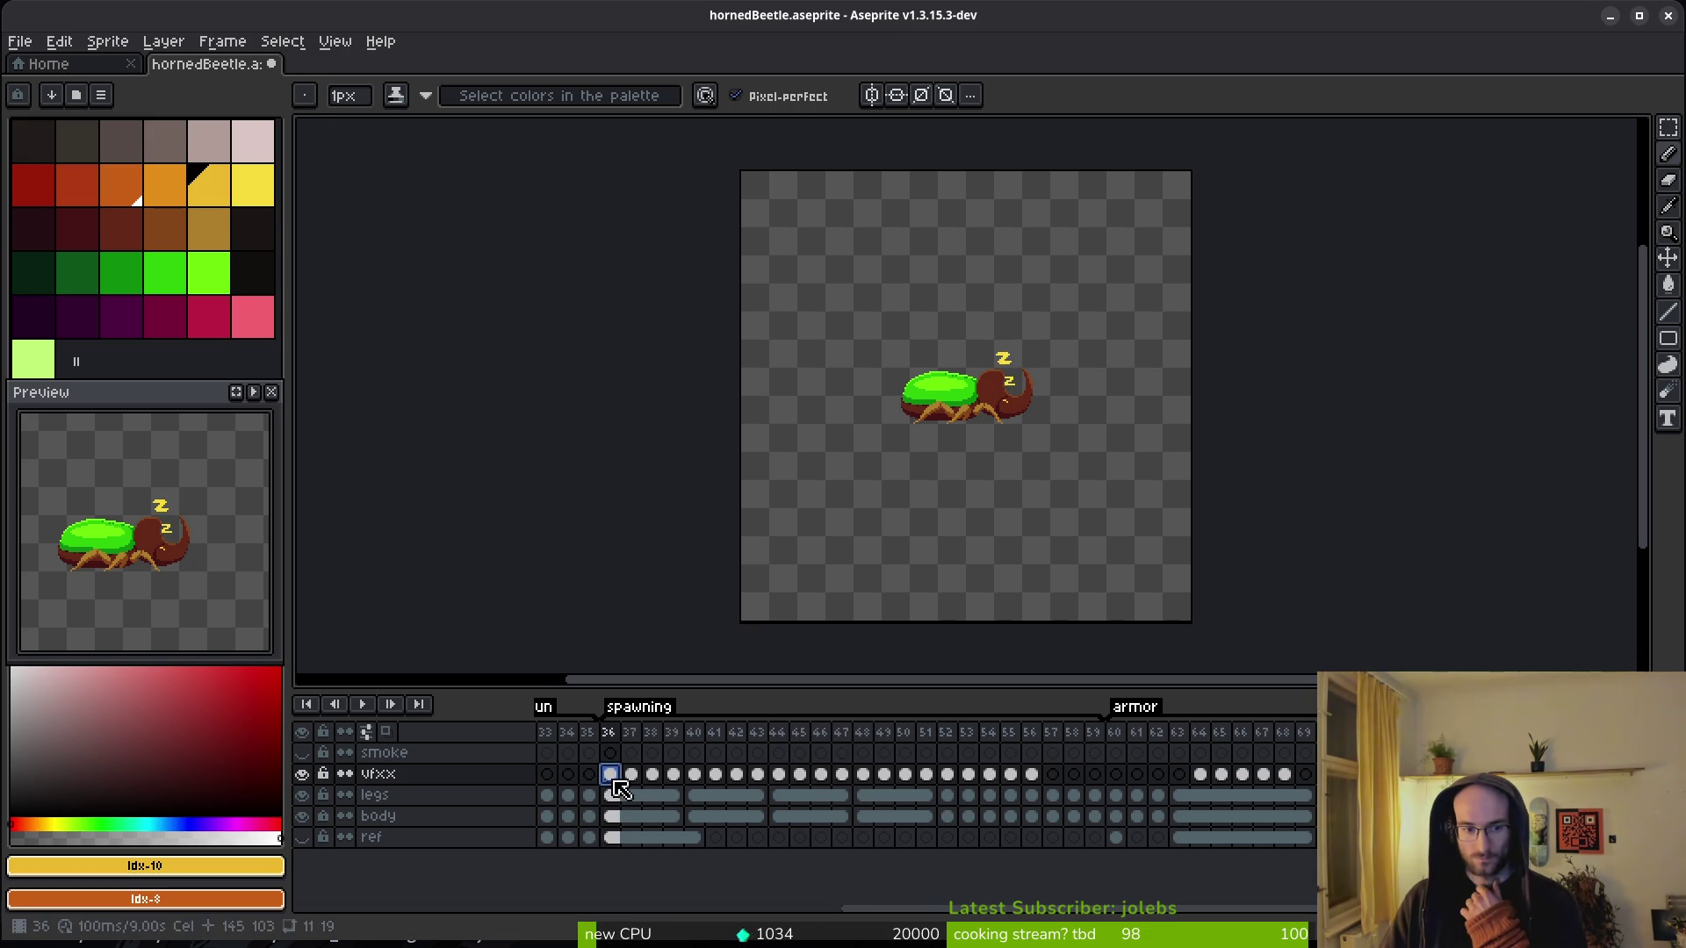
pyautogui.moveTo(787, 773)
pyautogui.mouseDown()
pyautogui.moveTo(927, 774)
pyautogui.moveTo(904, 754)
pyautogui.mouseUp()
pyautogui.click(757, 776)
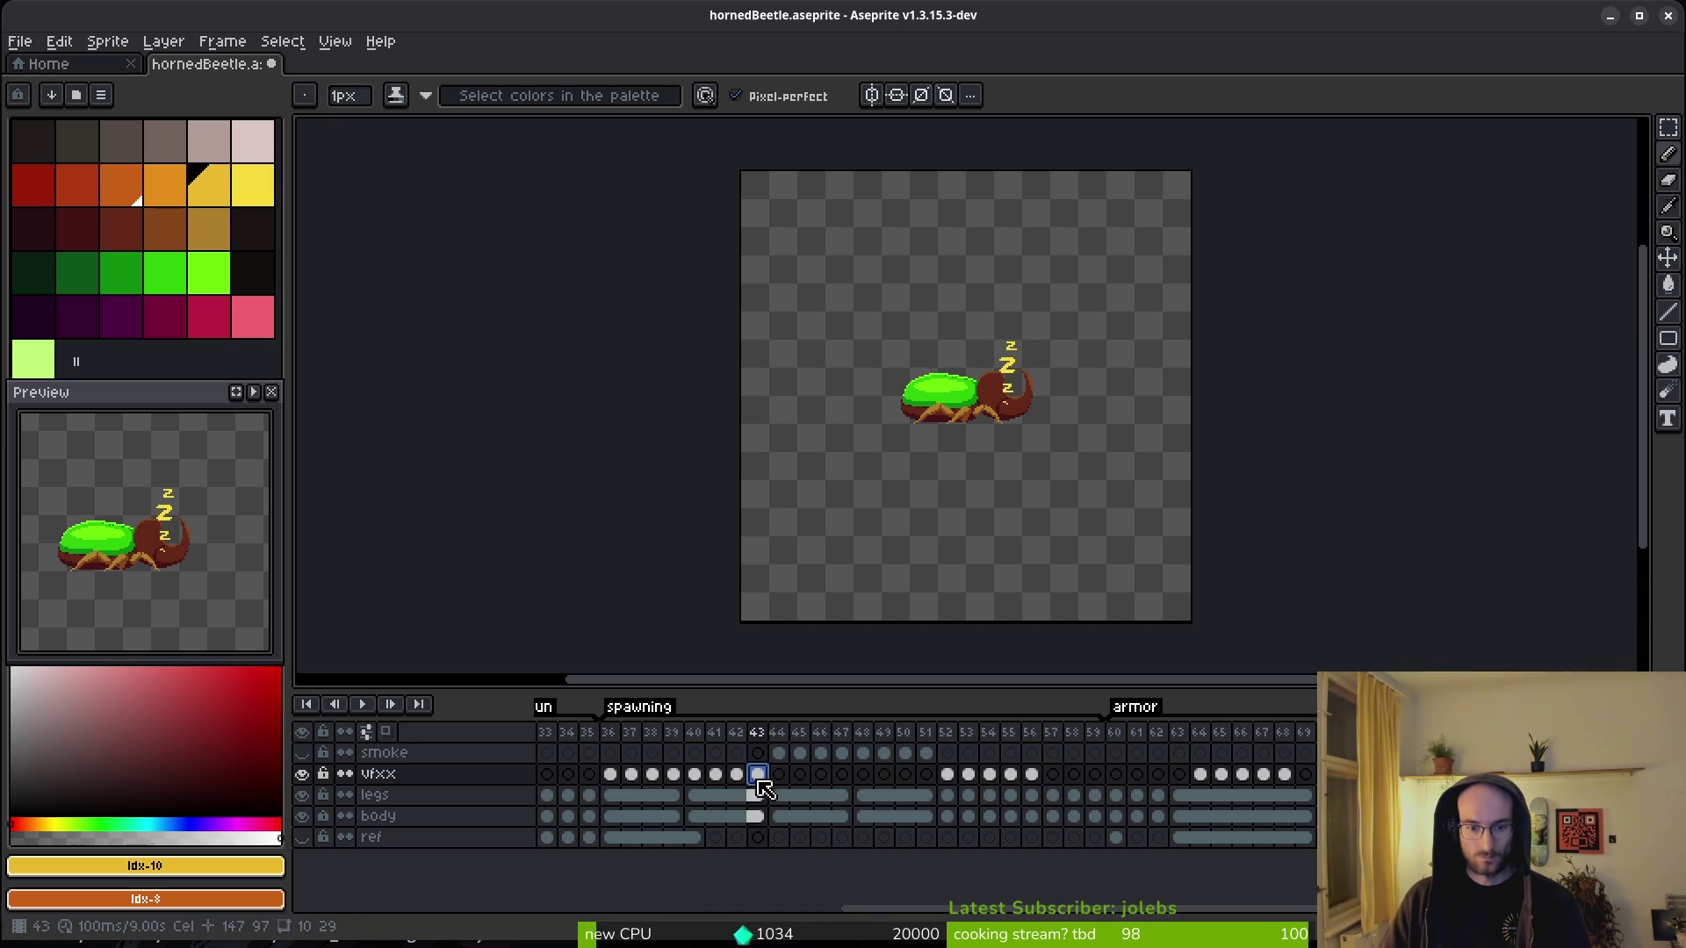
pyautogui.moveTo(759, 781)
pyautogui.mouseDown()
pyautogui.moveTo(859, 779)
pyautogui.moveTo(757, 780)
pyautogui.mouseUp()
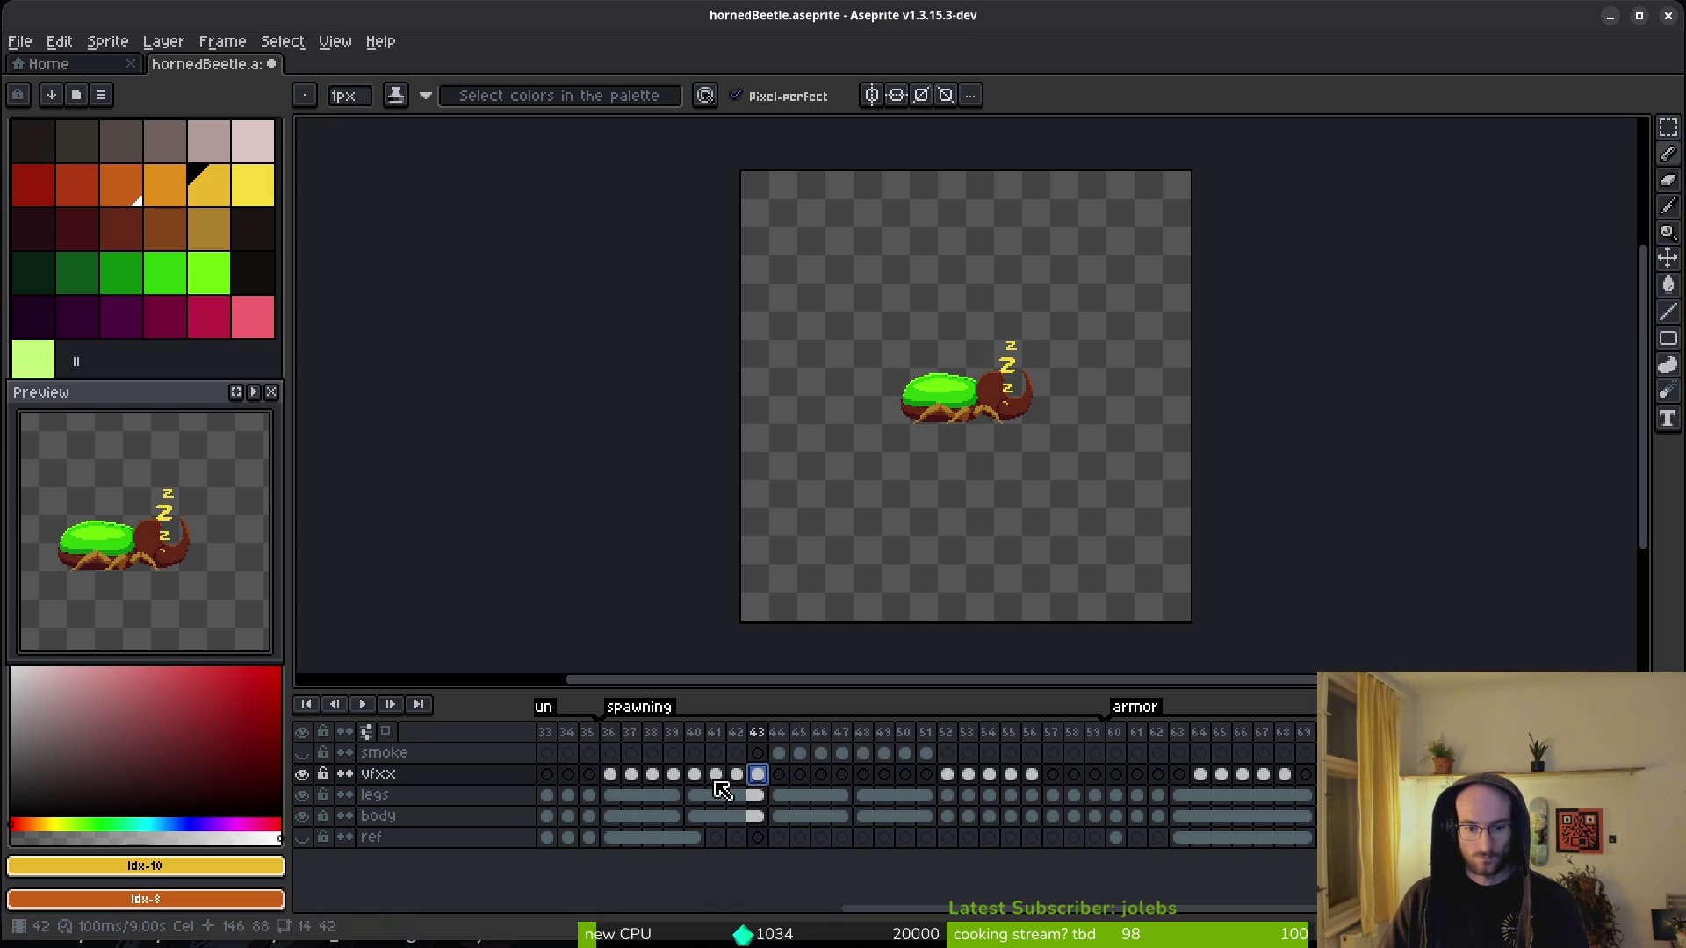
pyautogui.moveTo(638, 776)
pyautogui.mouseDown()
pyautogui.moveTo(756, 776)
pyautogui.moveTo(686, 794)
pyautogui.moveTo(926, 753)
pyautogui.mouseUp()
pyautogui.click(681, 778)
# - Undo back to restore frames 52–55 and the sleeping and wakeup tags
pyautogui.hotkey('ctrl', 'z')
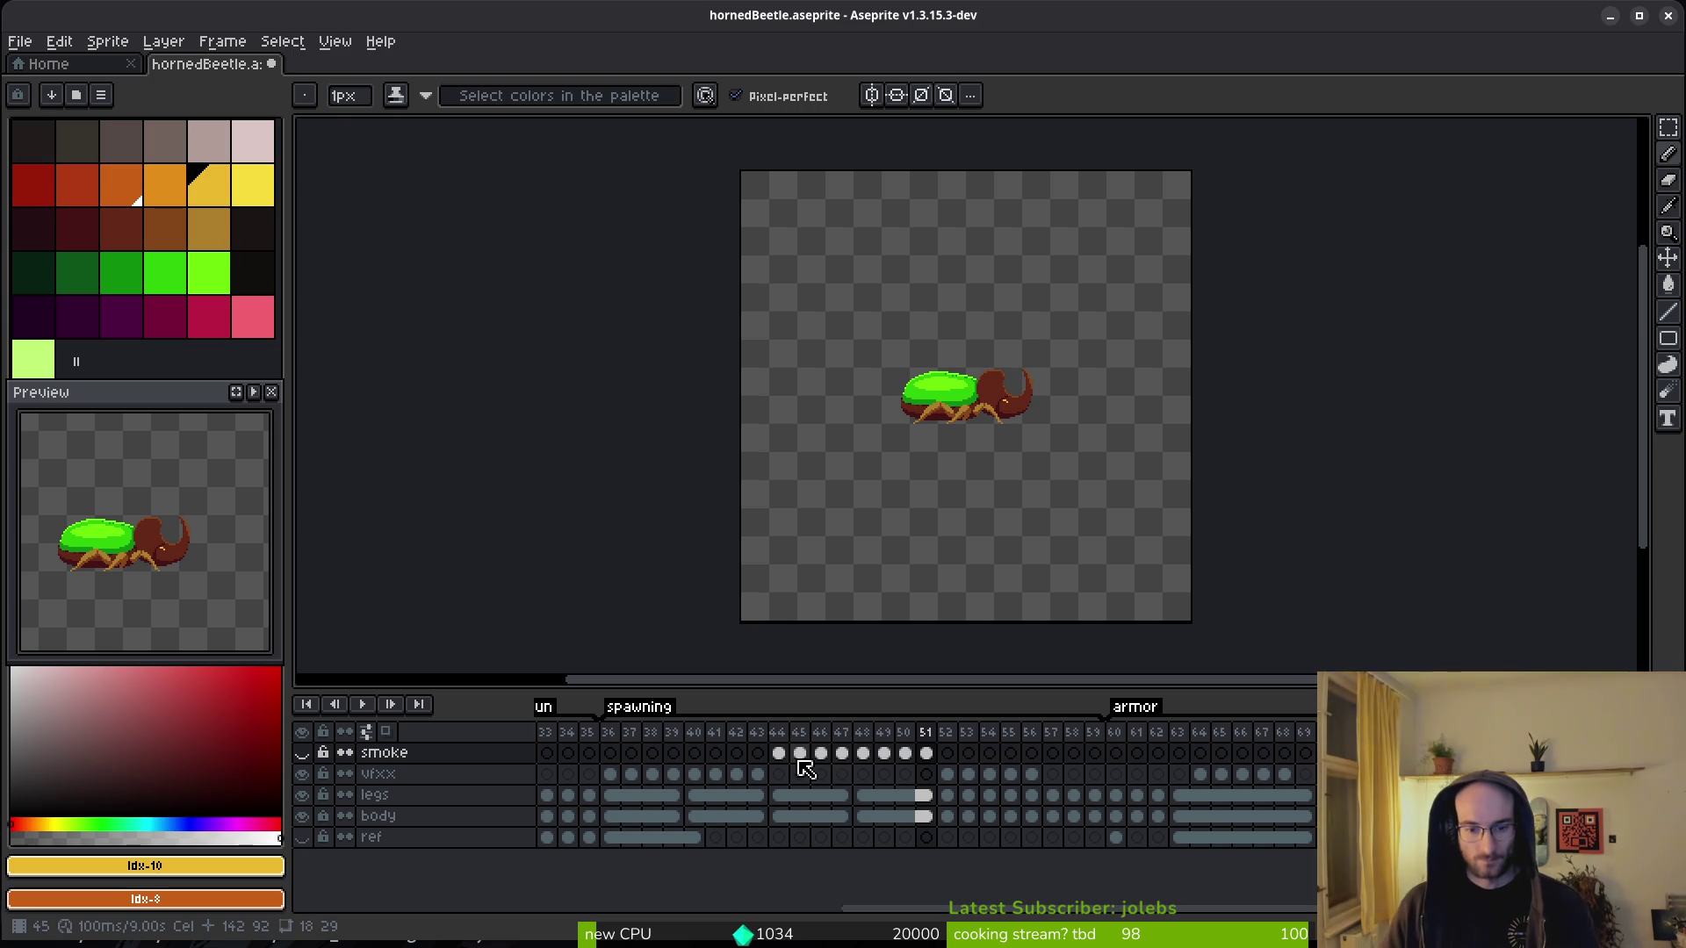
pyautogui.moveTo(806, 760); pyautogui.dragTo(808, 776)
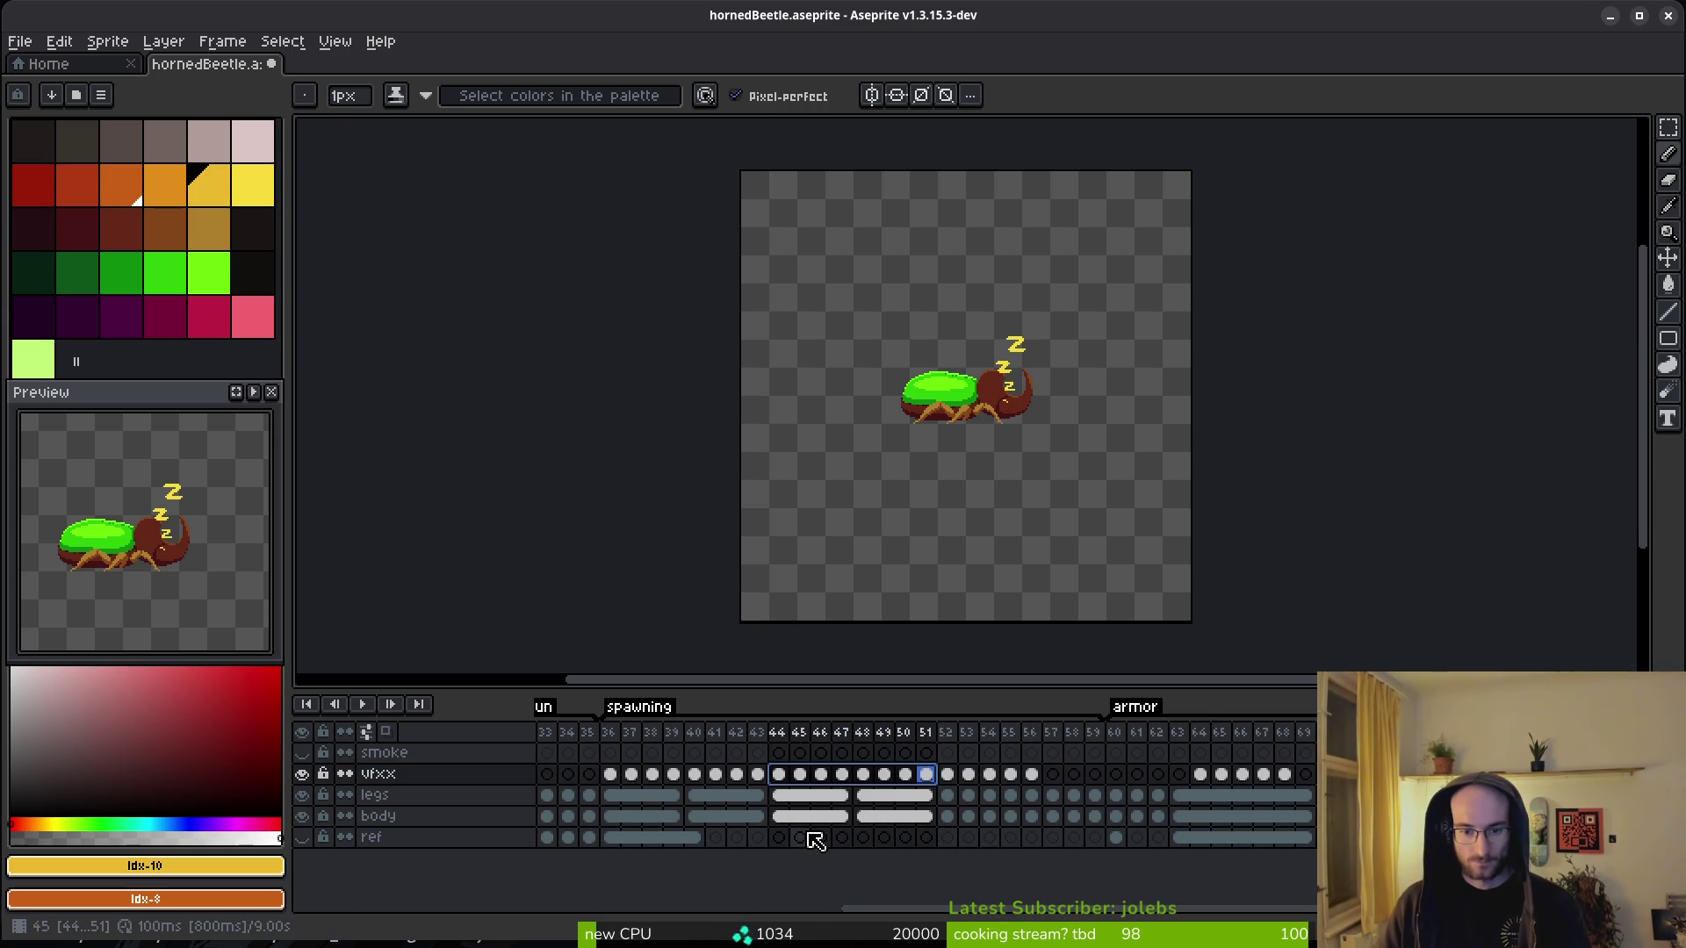
pyautogui.hotkey('ctrl', 'z')
pyautogui.hotkey('ctrl', 'z')
pyautogui.hotkey('ctrl', 'z')
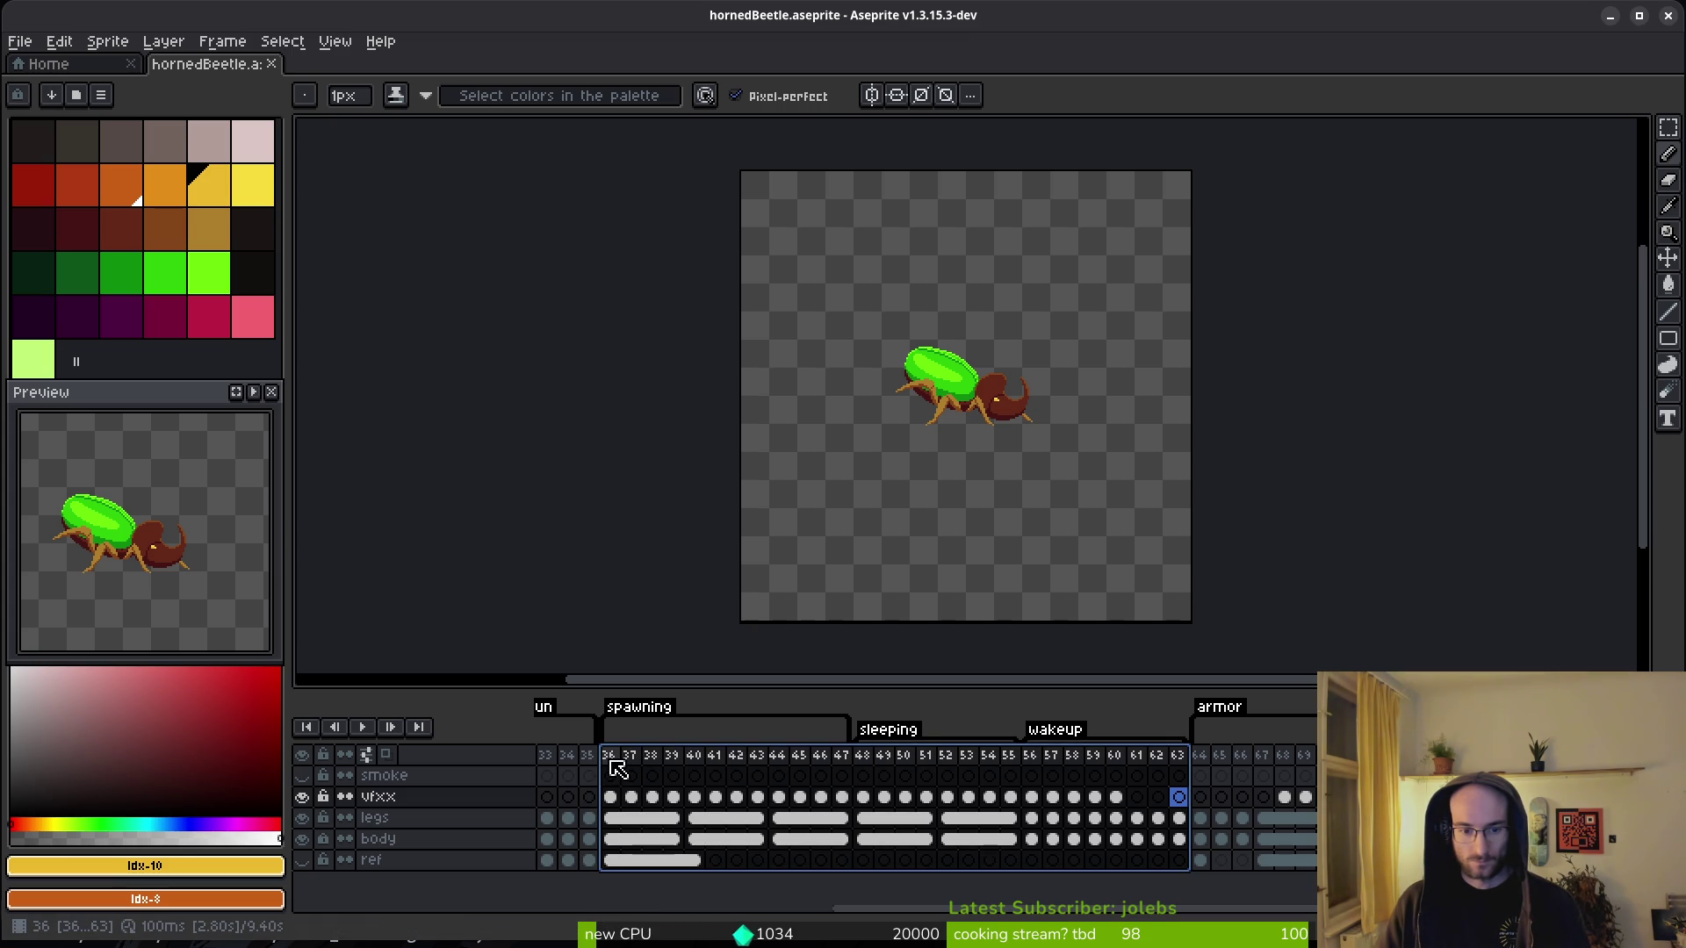
# - Check the AnimationPlayer's tracks in Godot, then return to Aseprite
pyautogui.hotkey('alt', 'Tab')
pyautogui.hotkey('alt', 'Tab')
pyautogui.hotkey('alt', 'Tab')
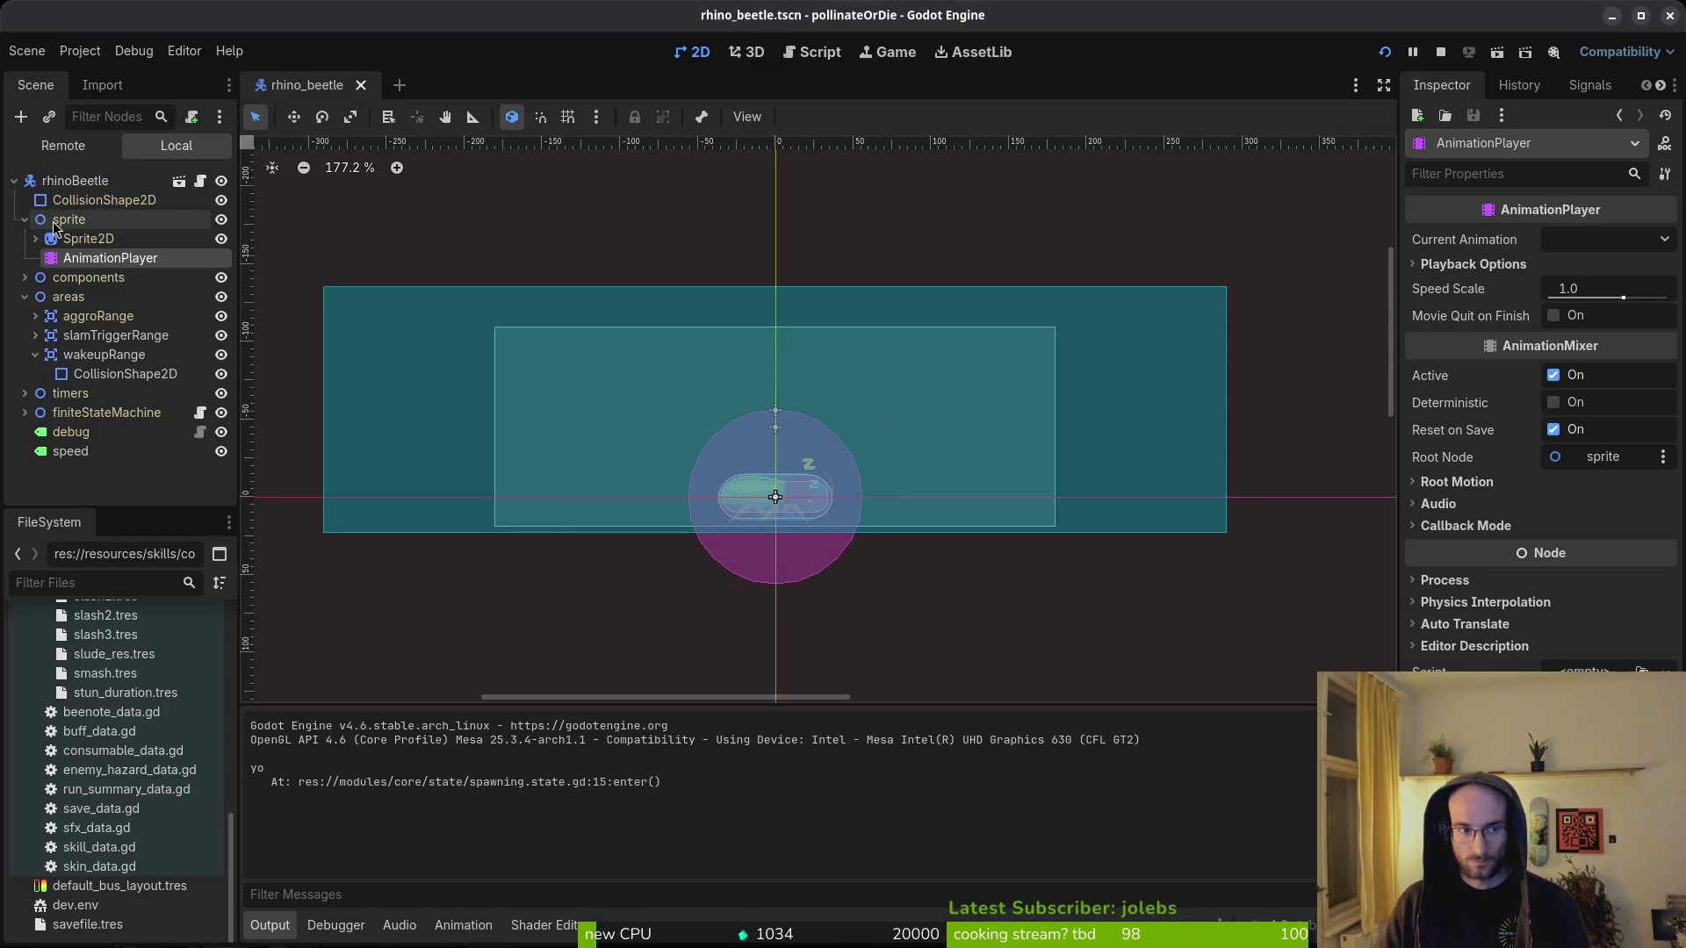
pyautogui.click(84, 239)
pyautogui.click(79, 258)
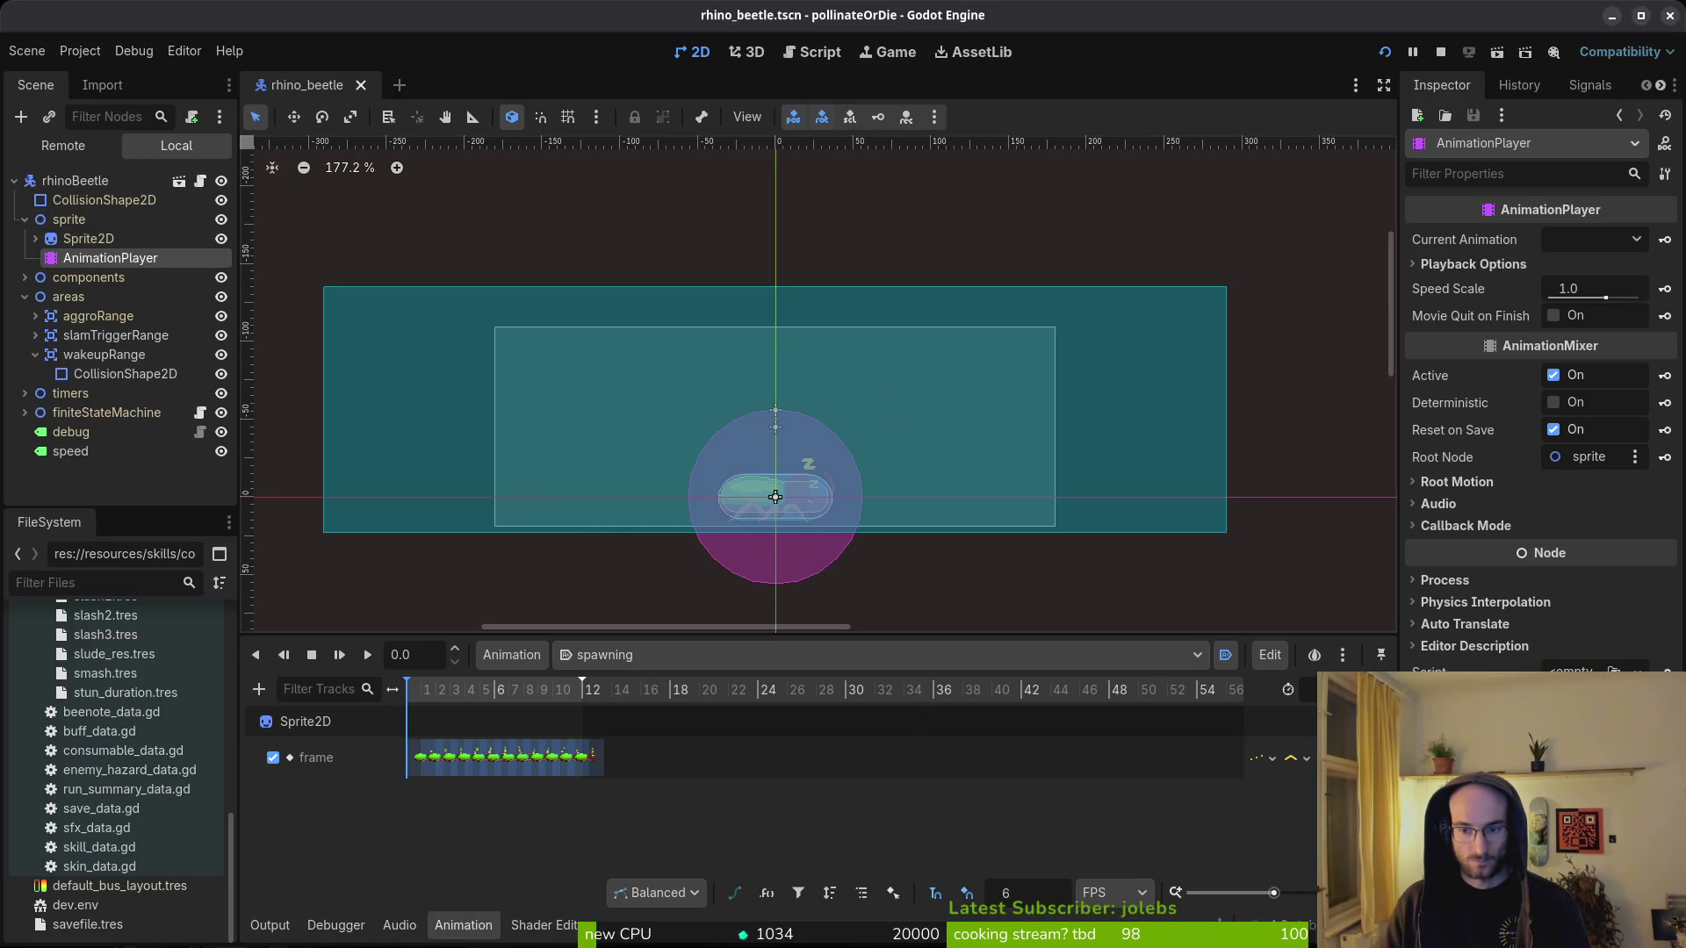
pyautogui.hotkey('alt', 'Tab')
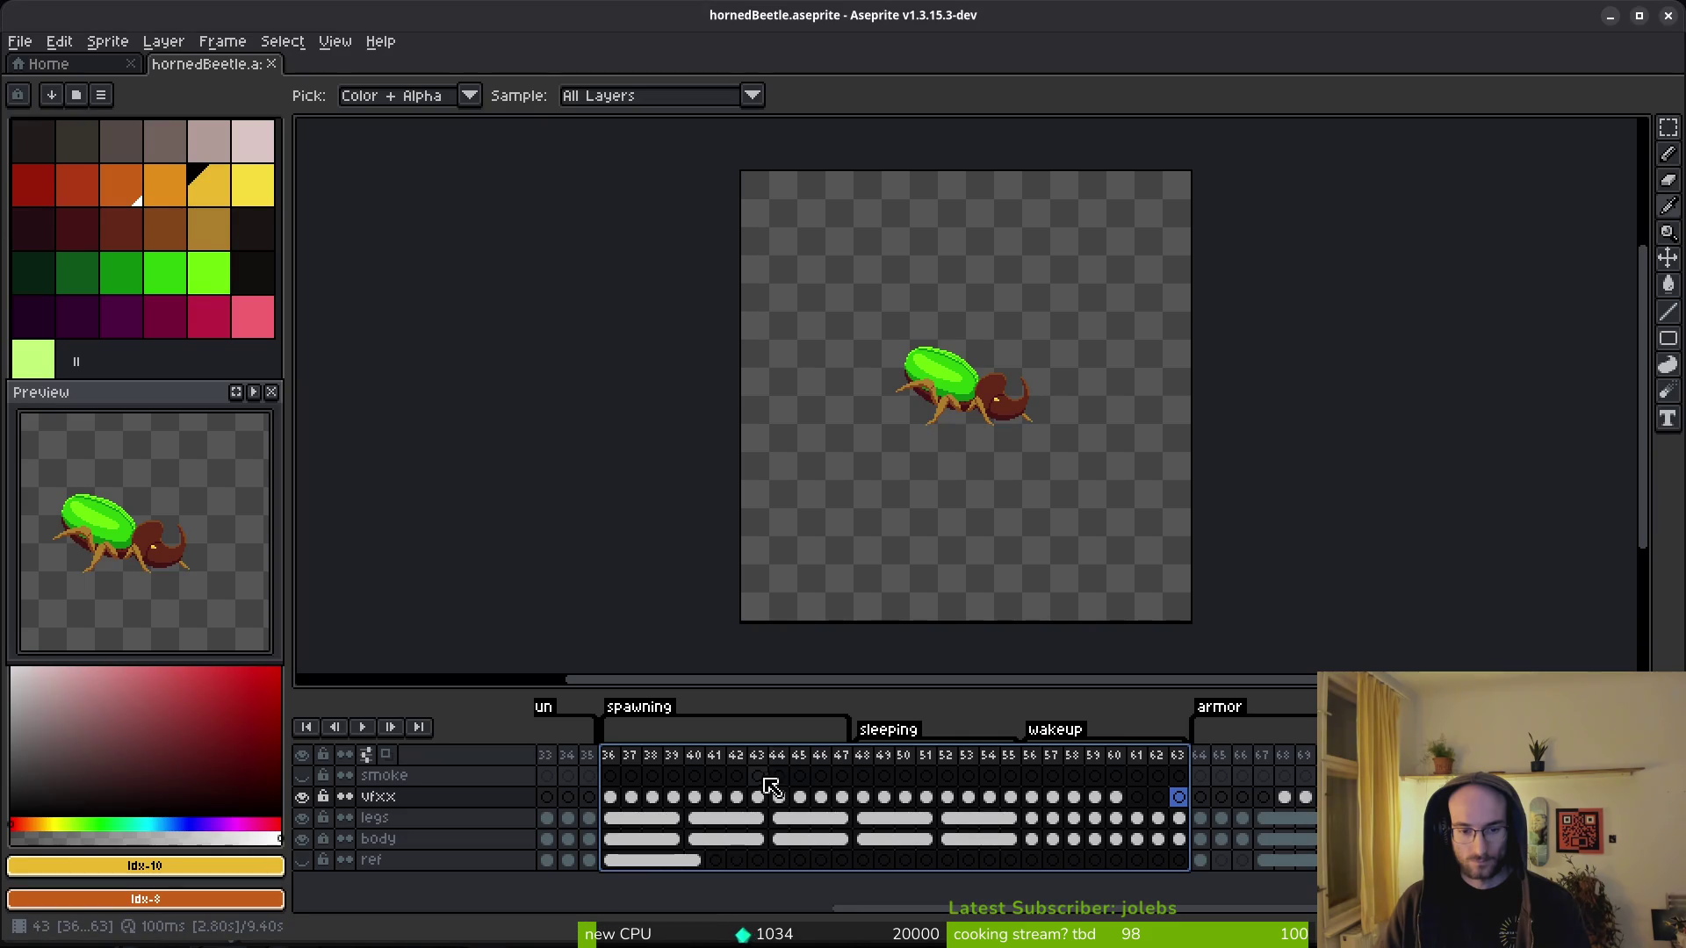
pyautogui.press('Escape')
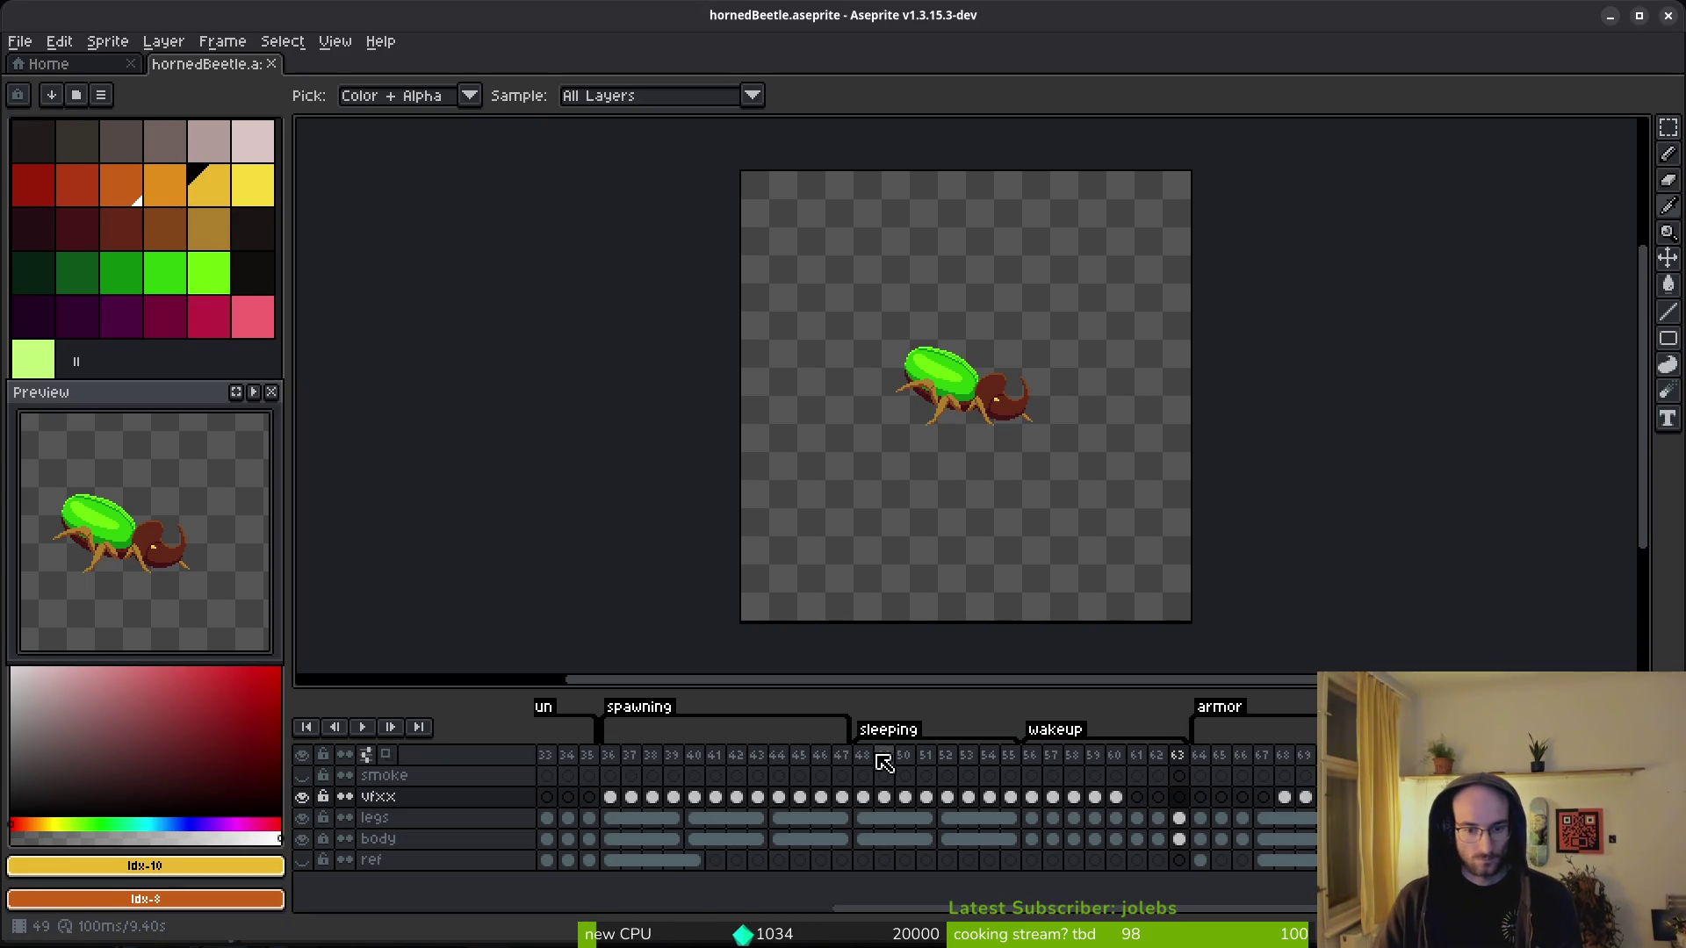
pyautogui.hotkey('ctrl', 'z')
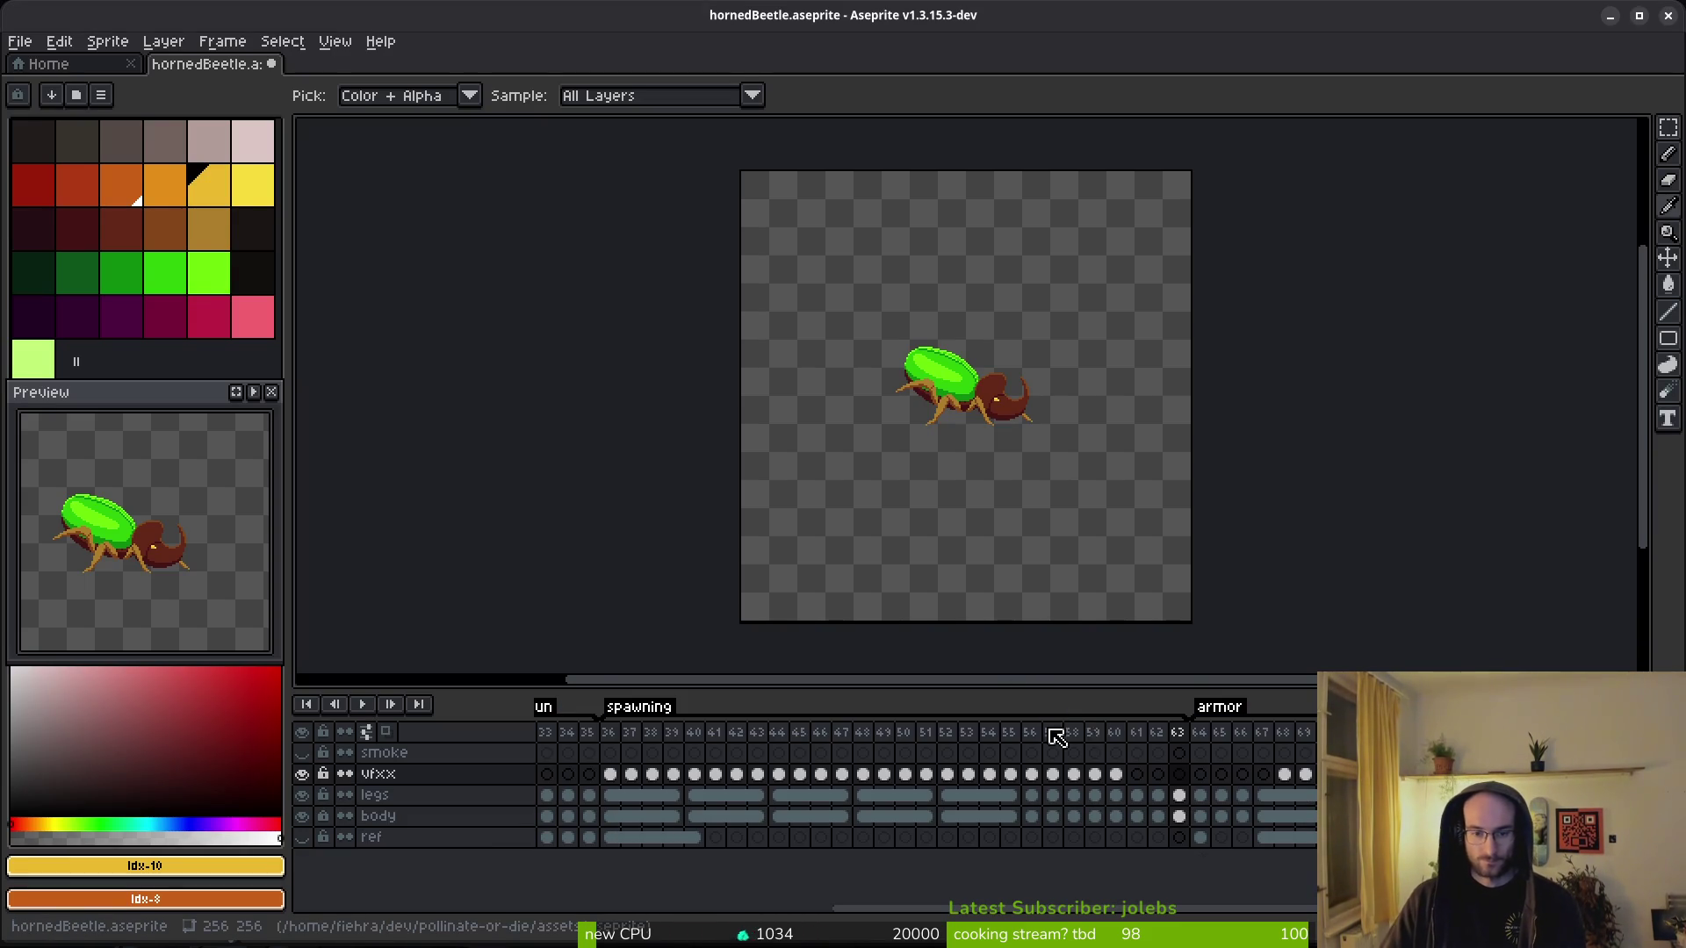
pyautogui.moveTo(609, 732); pyautogui.dragTo(770, 740)
pyautogui.press('Escape')
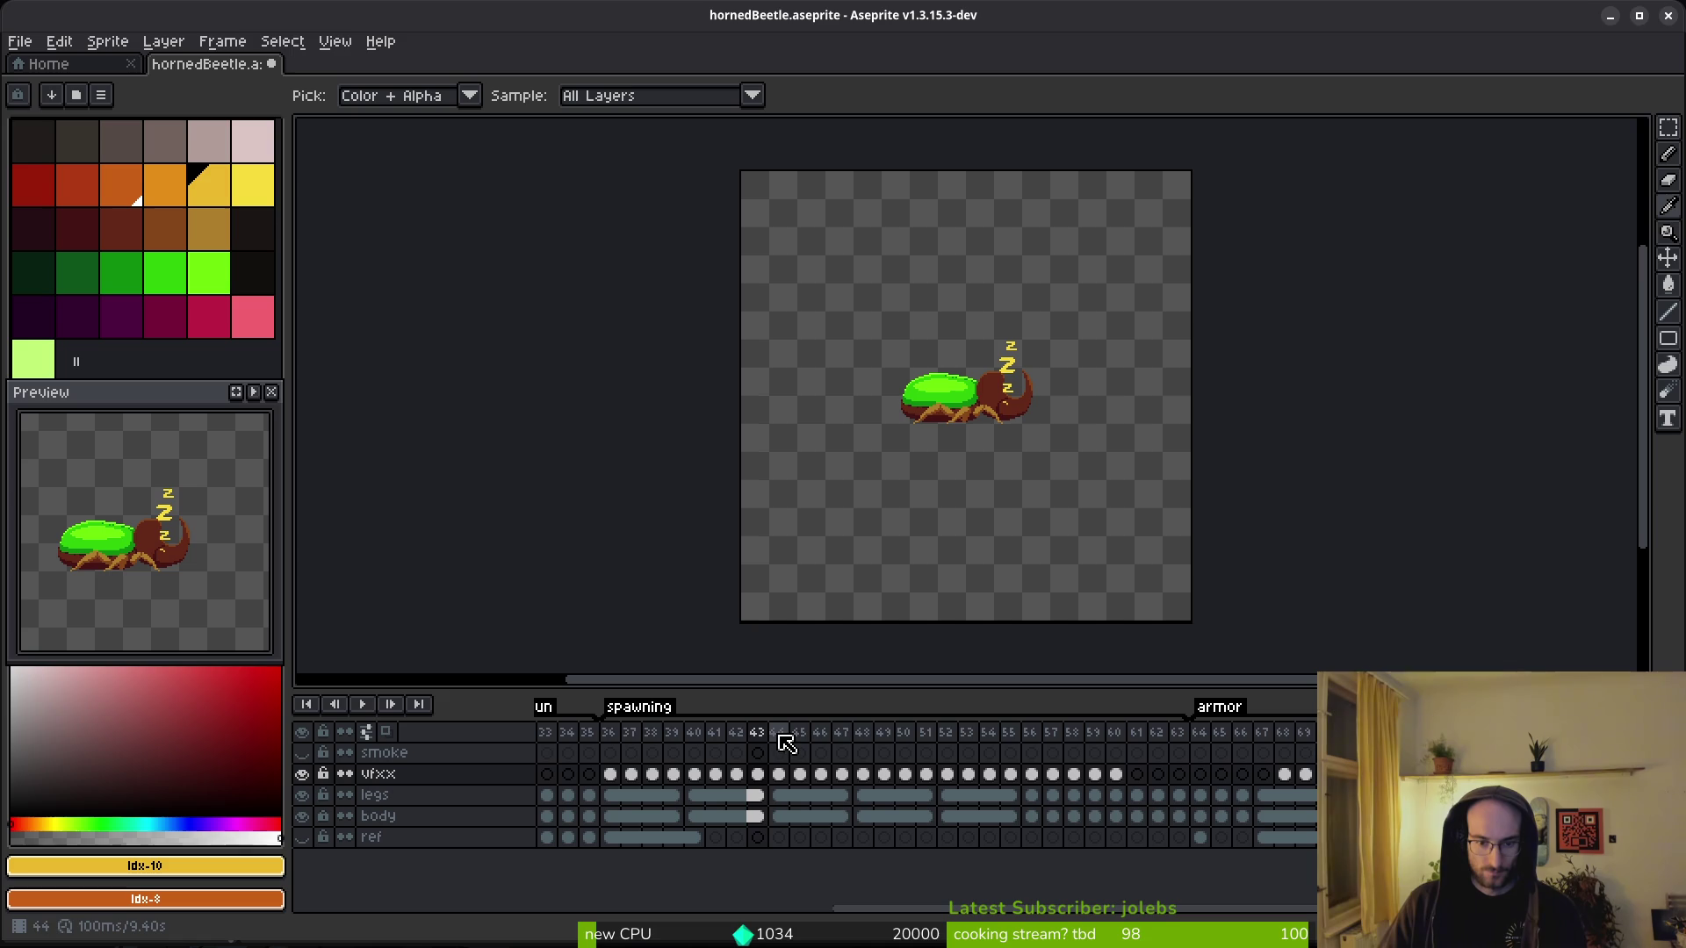
pyautogui.moveTo(622, 739); pyautogui.dragTo(755, 735)
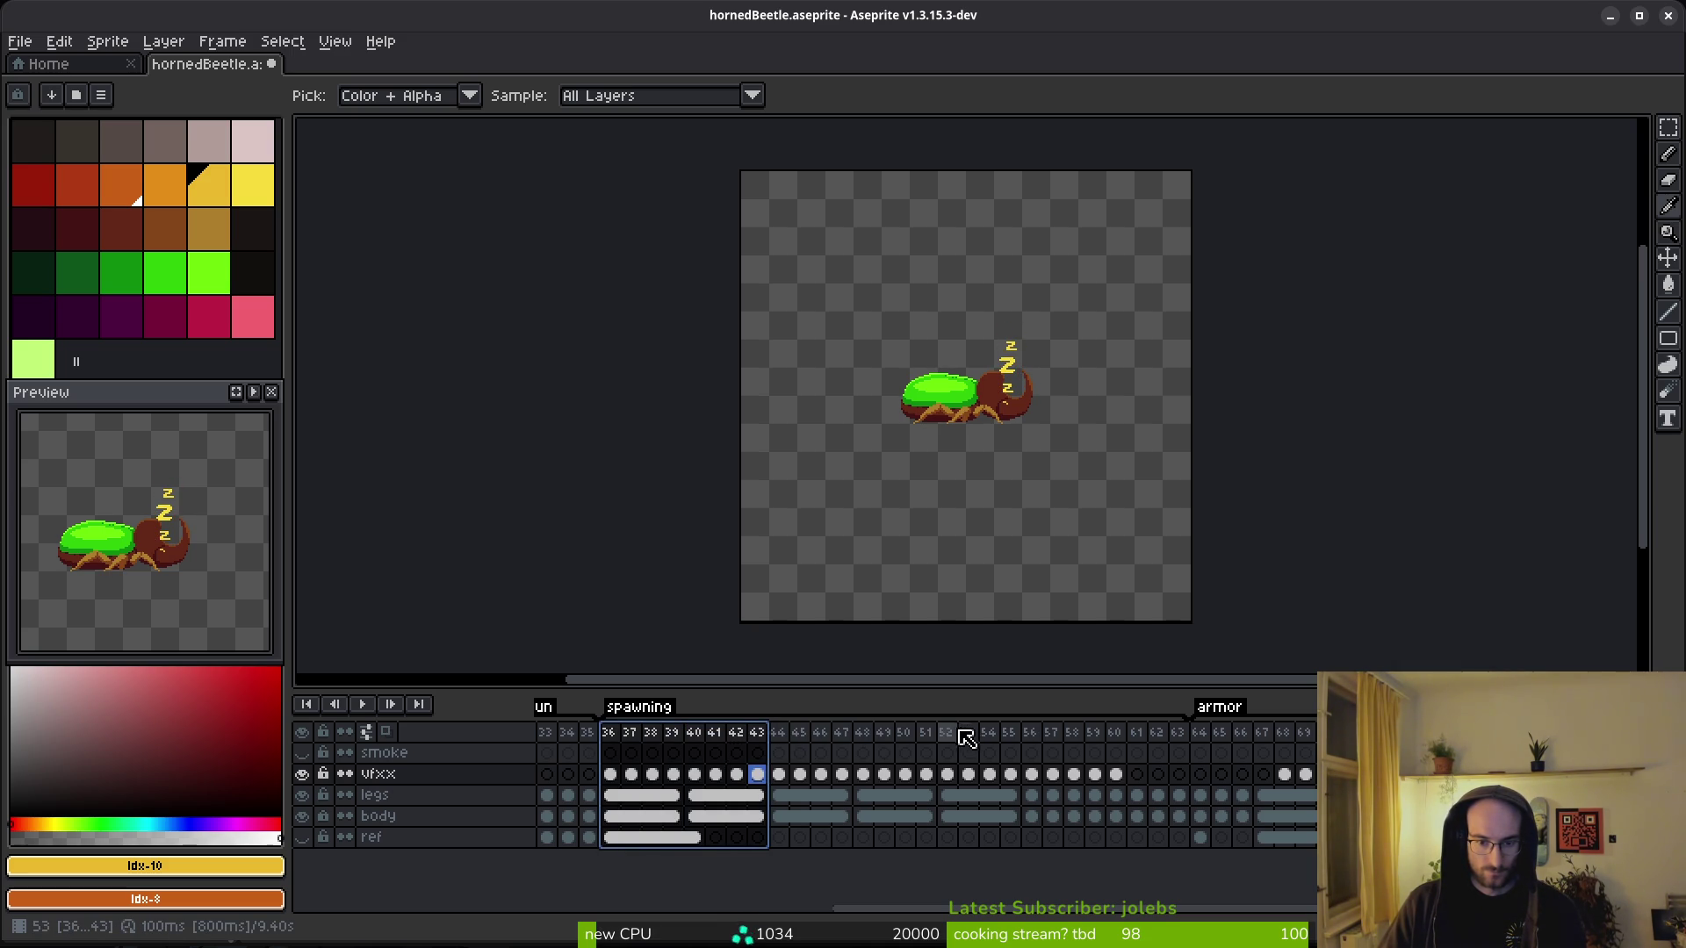
pyautogui.moveTo(962, 733); pyautogui.dragTo(1020, 740)
pyautogui.hotkey('alt', 'Delete')
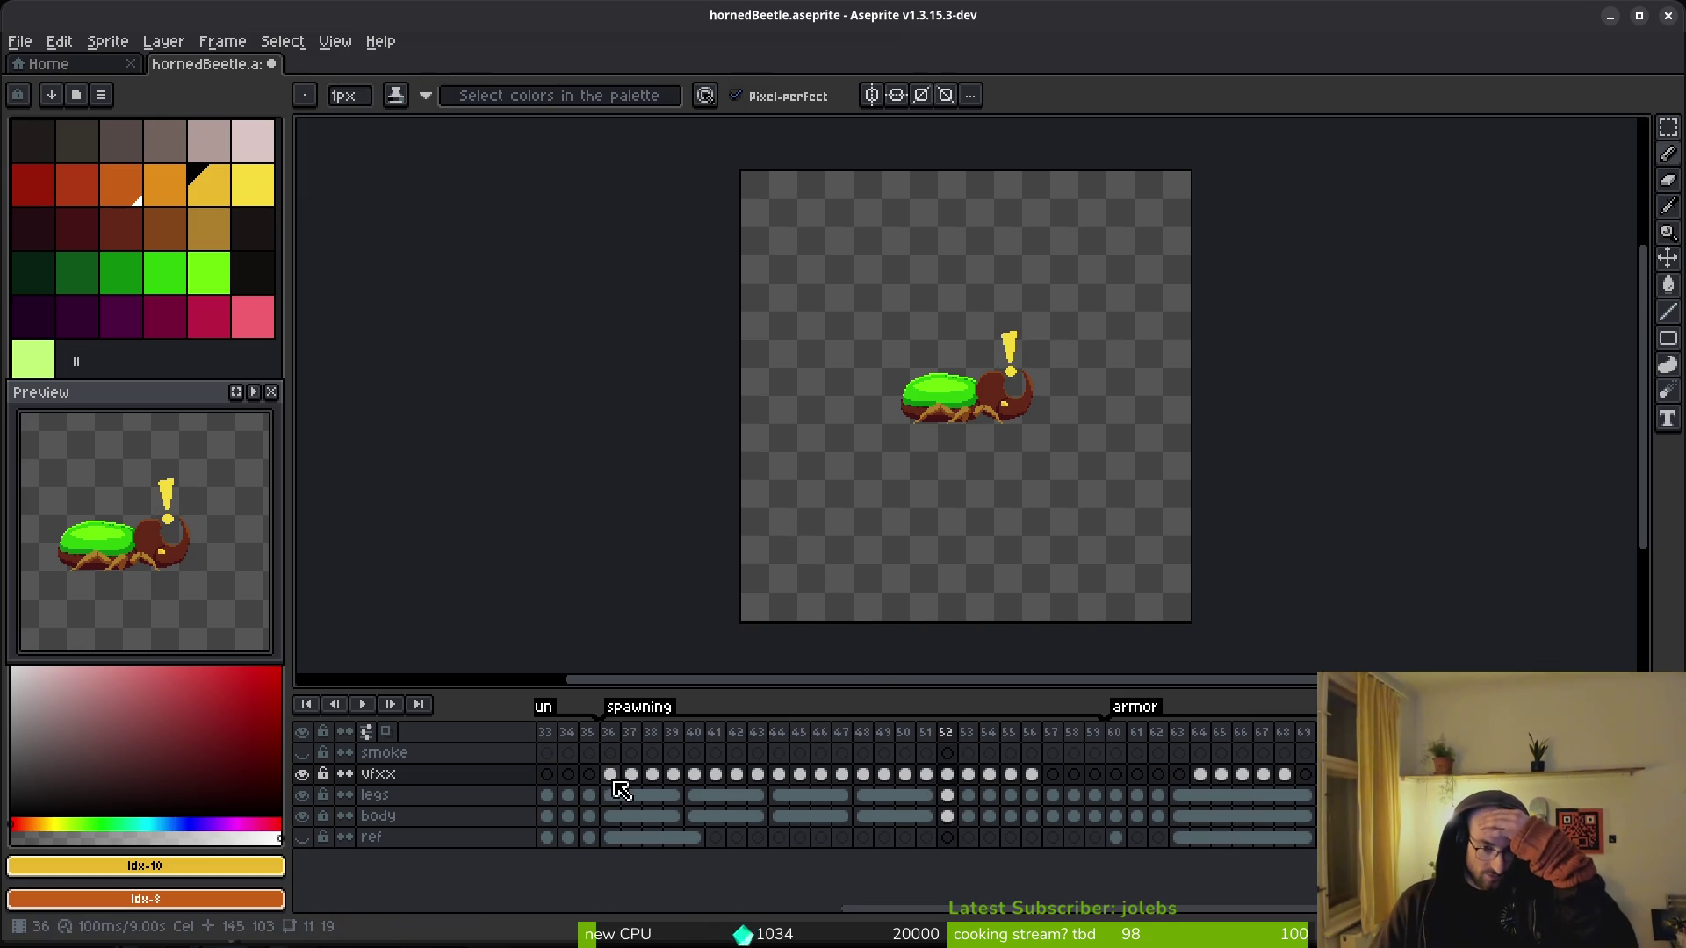
pyautogui.moveTo(613, 732)
pyautogui.mouseDown()
pyautogui.moveTo(753, 748)
pyautogui.moveTo(926, 733)
pyautogui.mouseUp()
pyautogui.rightClick(640, 804)
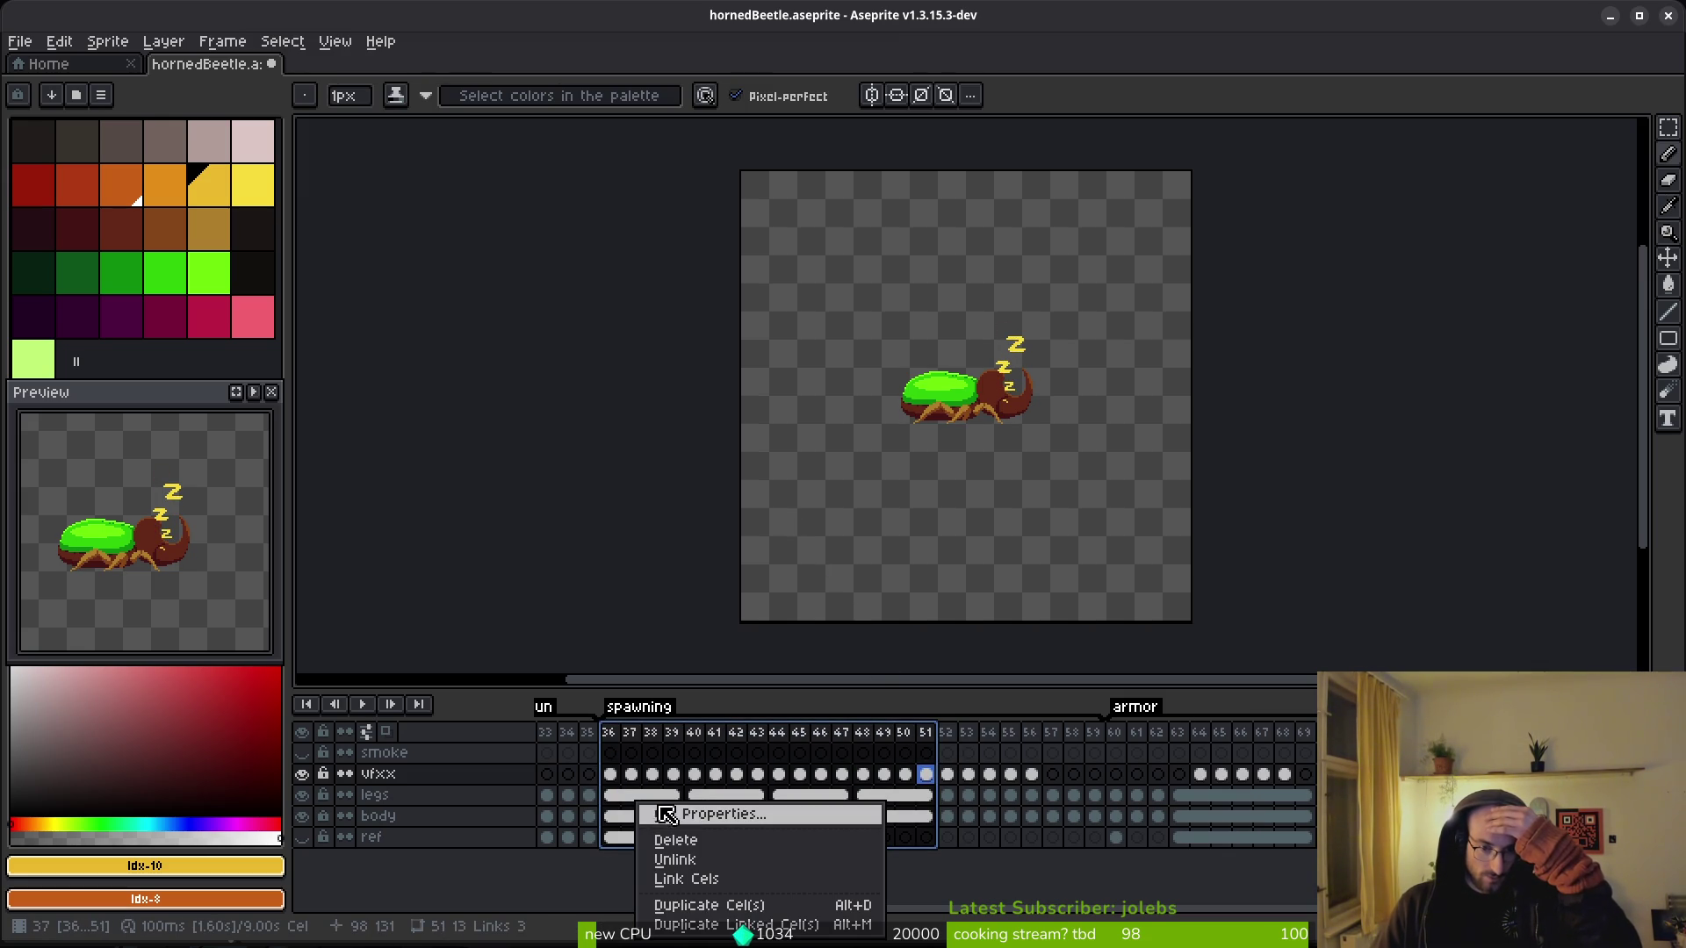
pyautogui.click(678, 817)
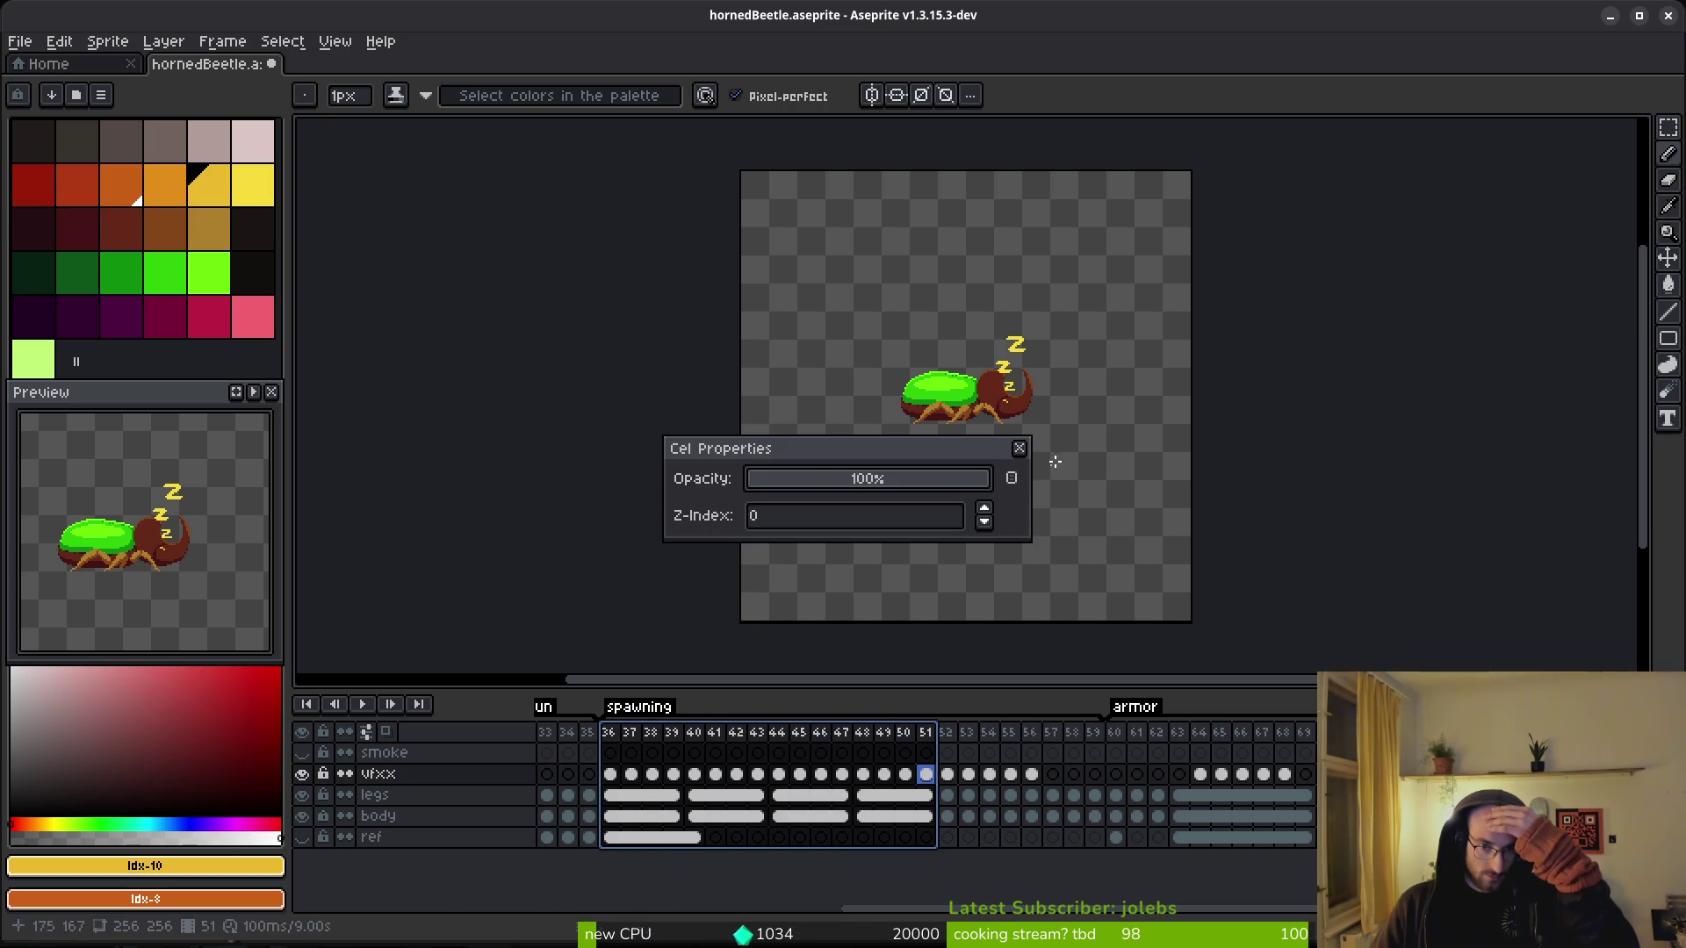
pyautogui.click(1019, 449)
pyautogui.click(611, 735)
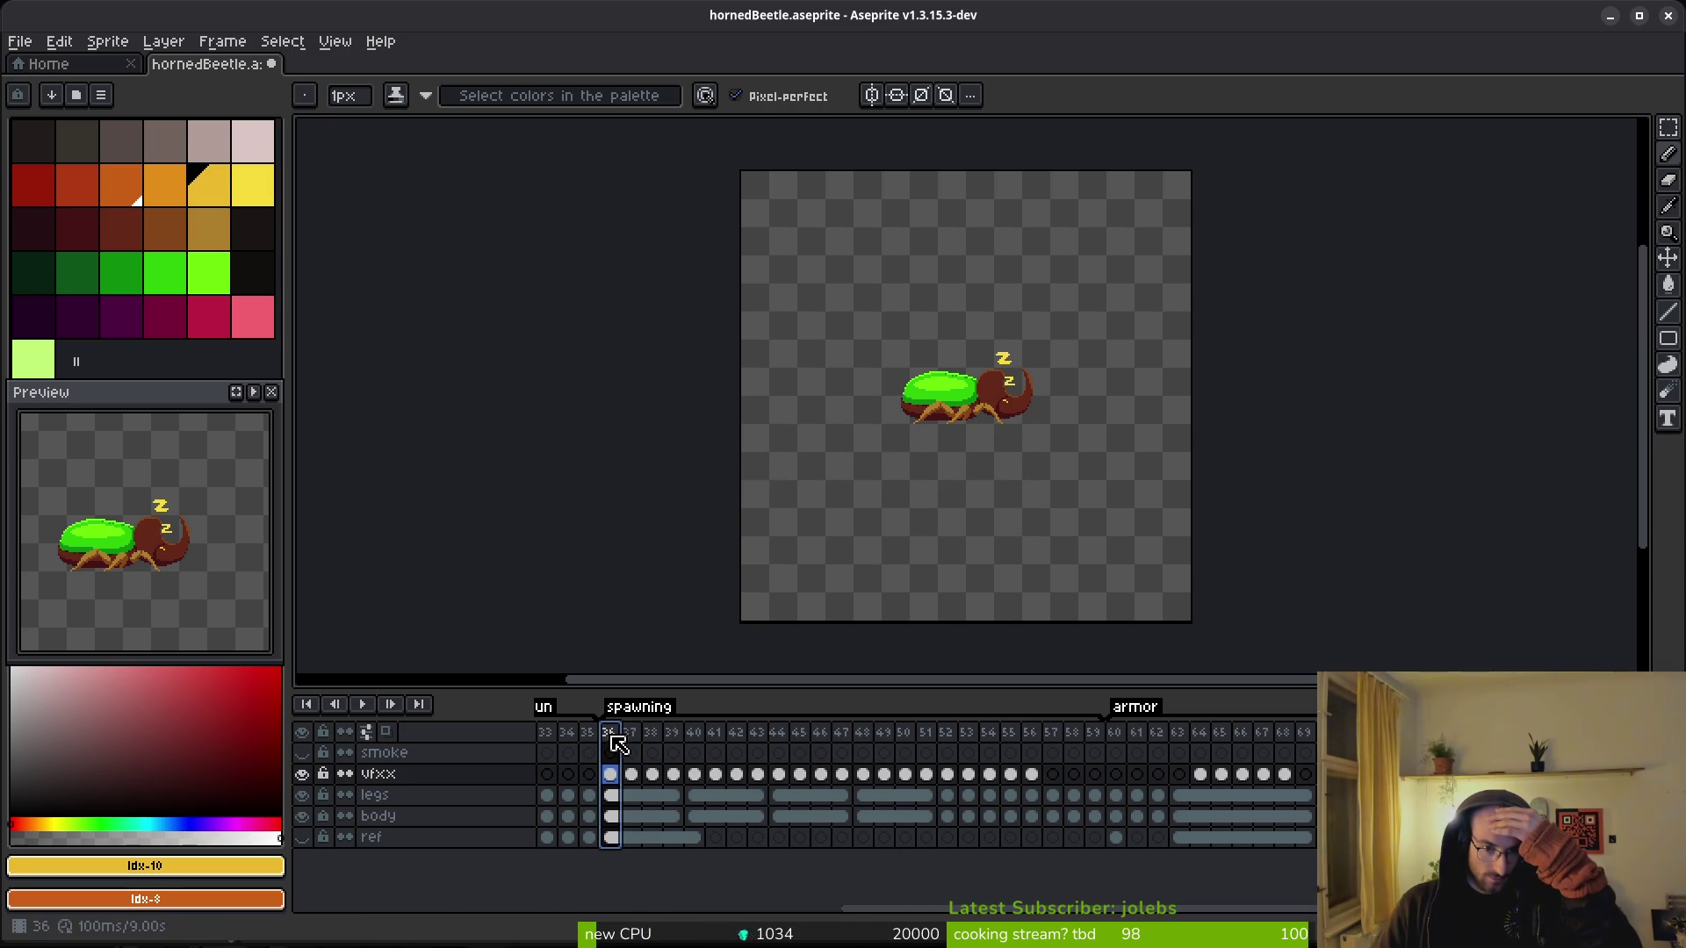
pyautogui.moveTo(612, 751); pyautogui.dragTo(612, 751)
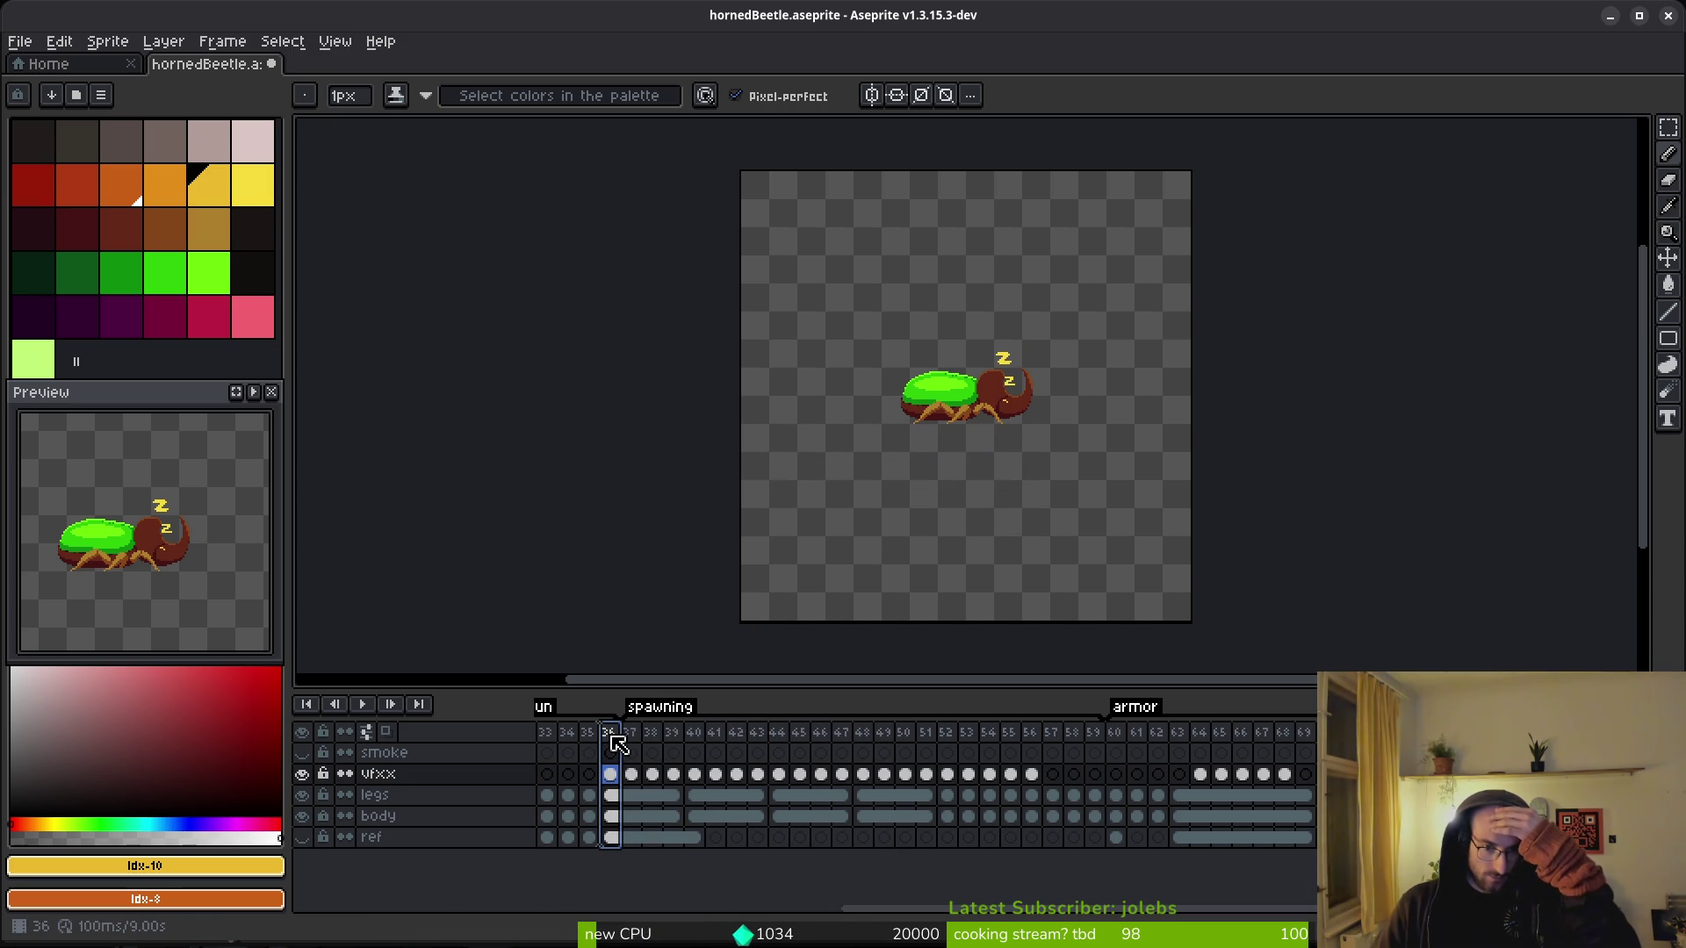
pyautogui.hotkey('ctrl', 'z')
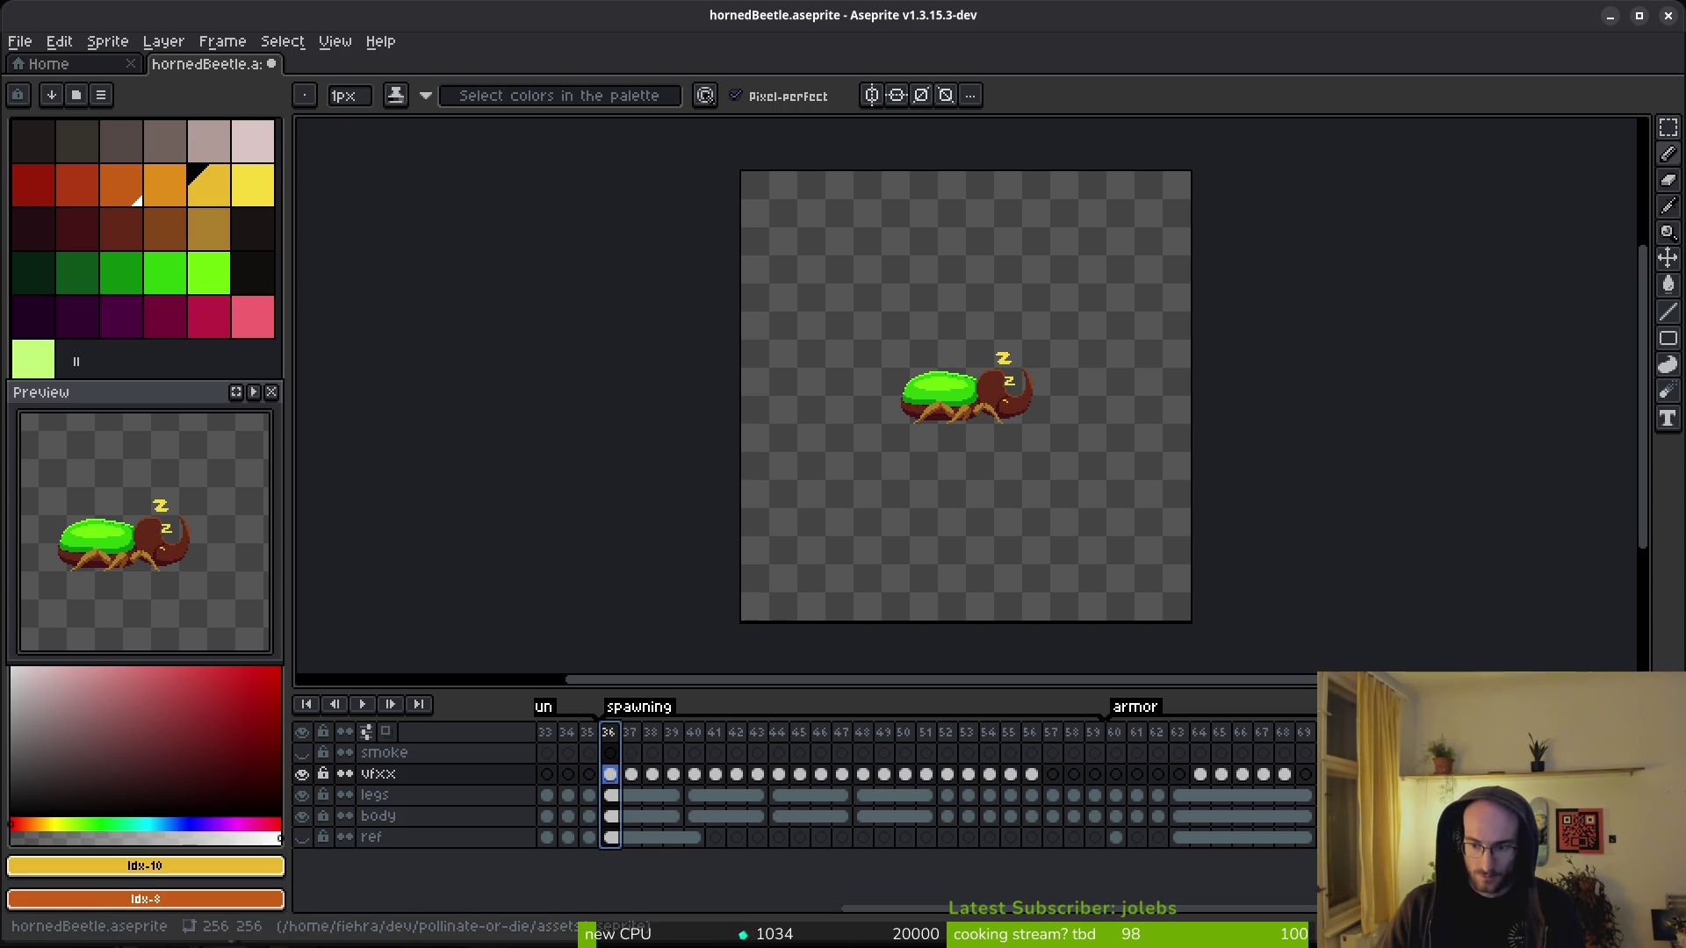
pyautogui.rightClick(616, 732)
pyautogui.click(665, 746)
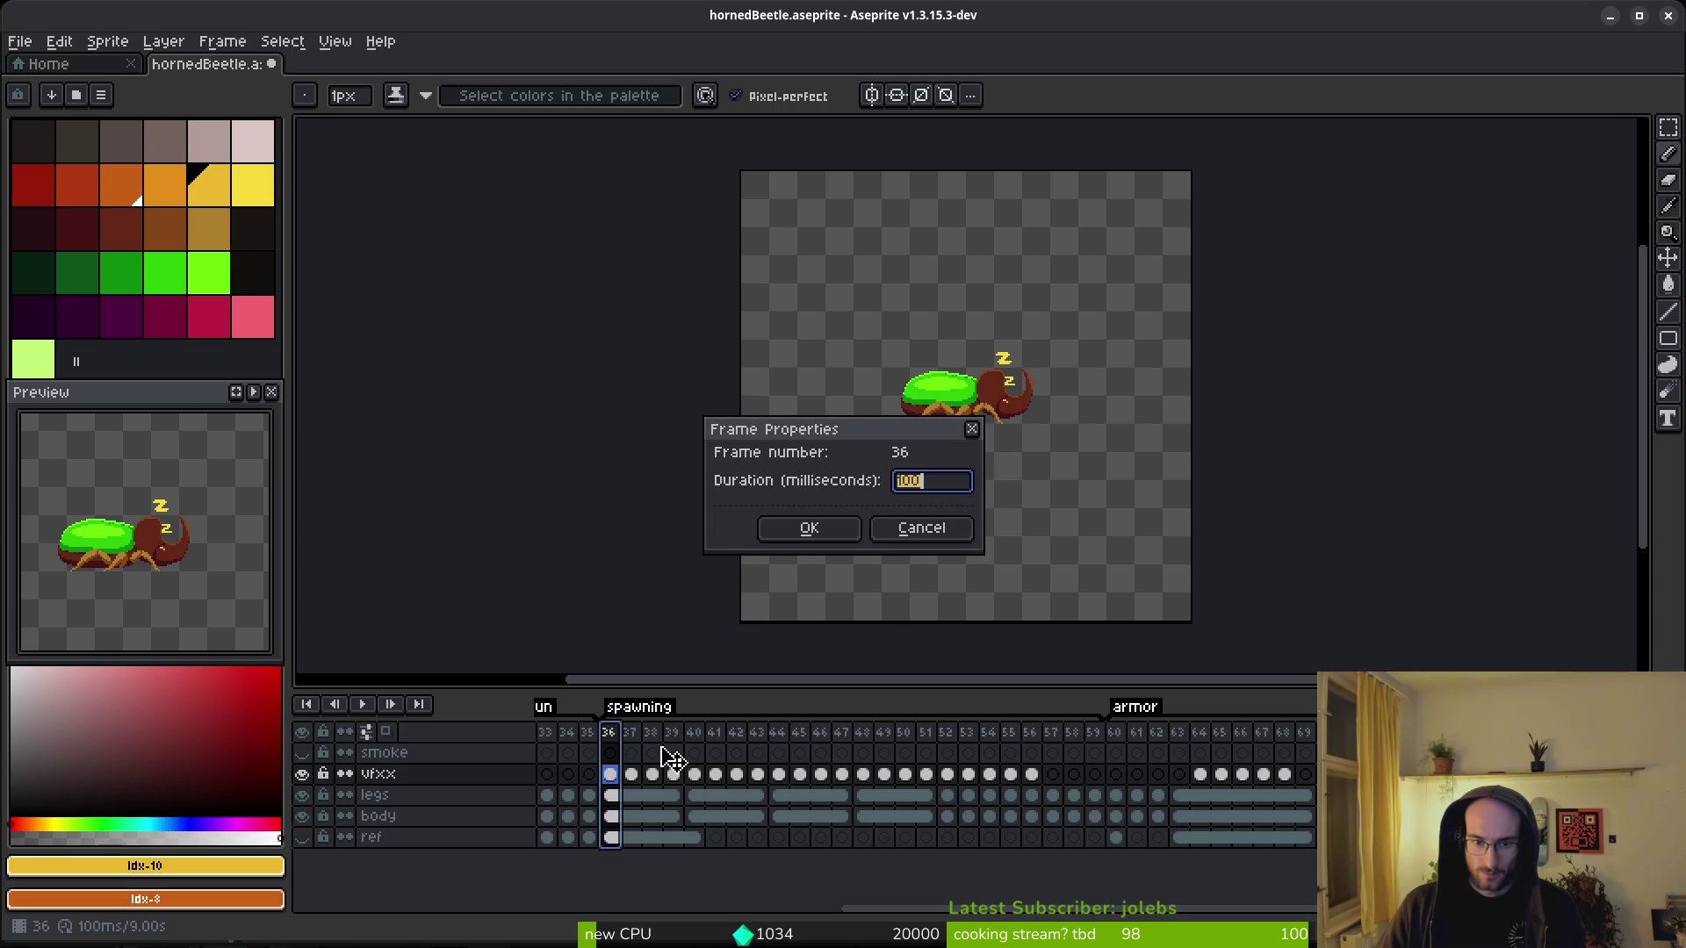
pyautogui.click(920, 531)
pyautogui.moveTo(622, 743); pyautogui.dragTo(929, 750)
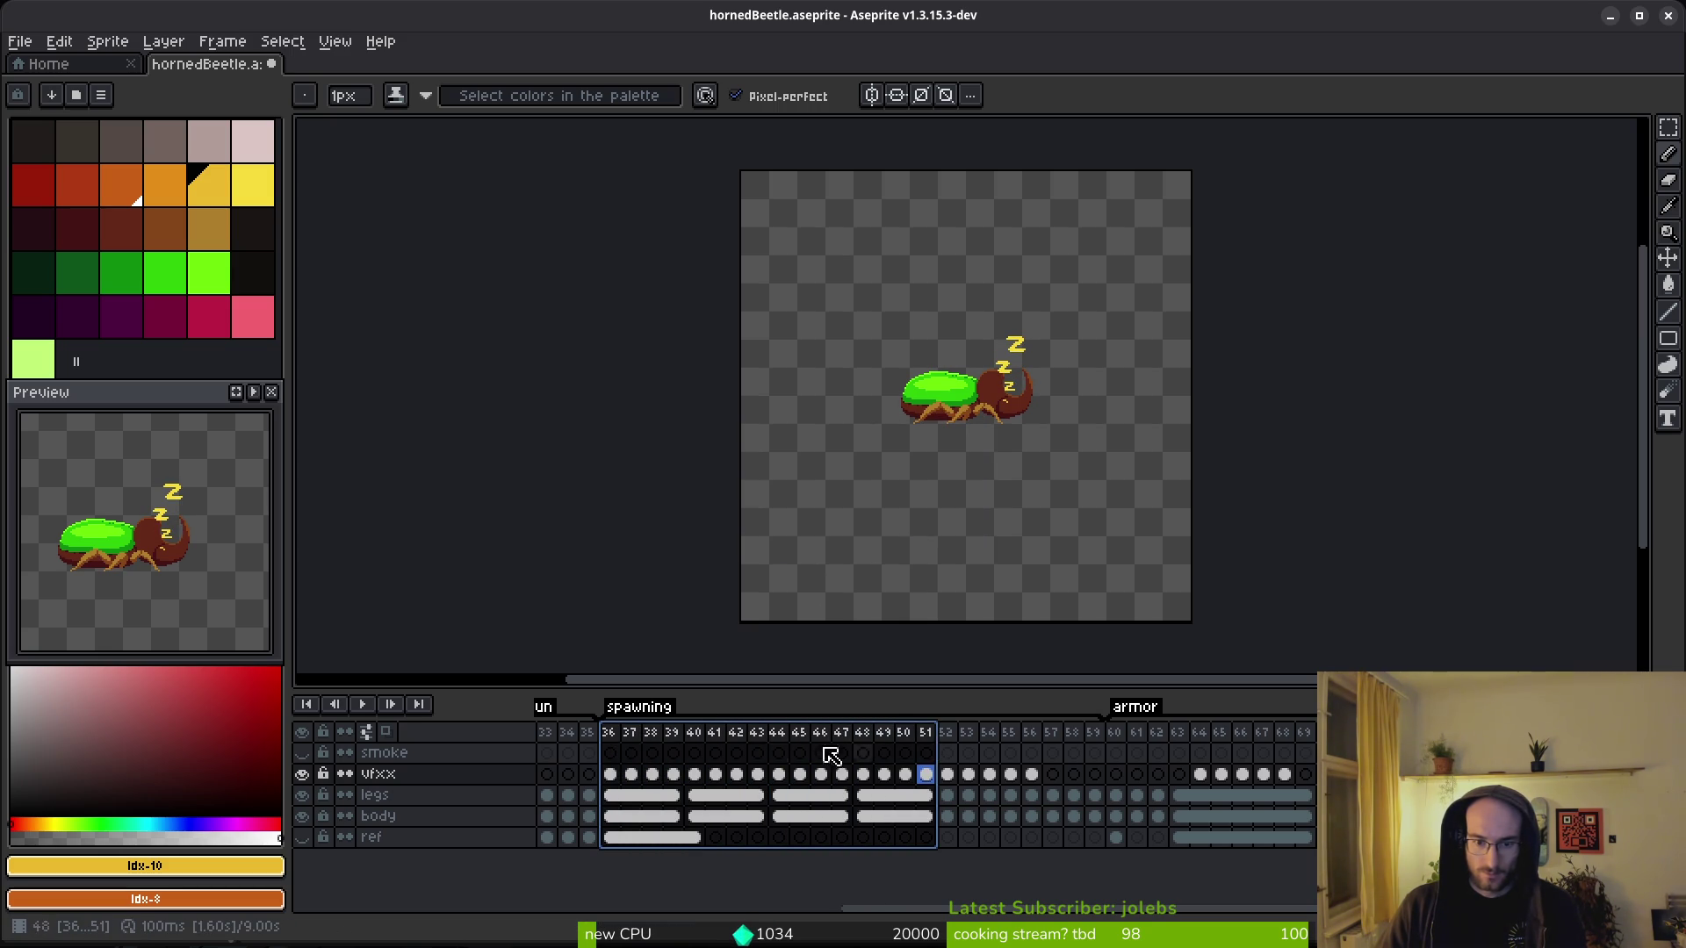
pyautogui.rightClick(626, 743)
pyautogui.click(664, 746)
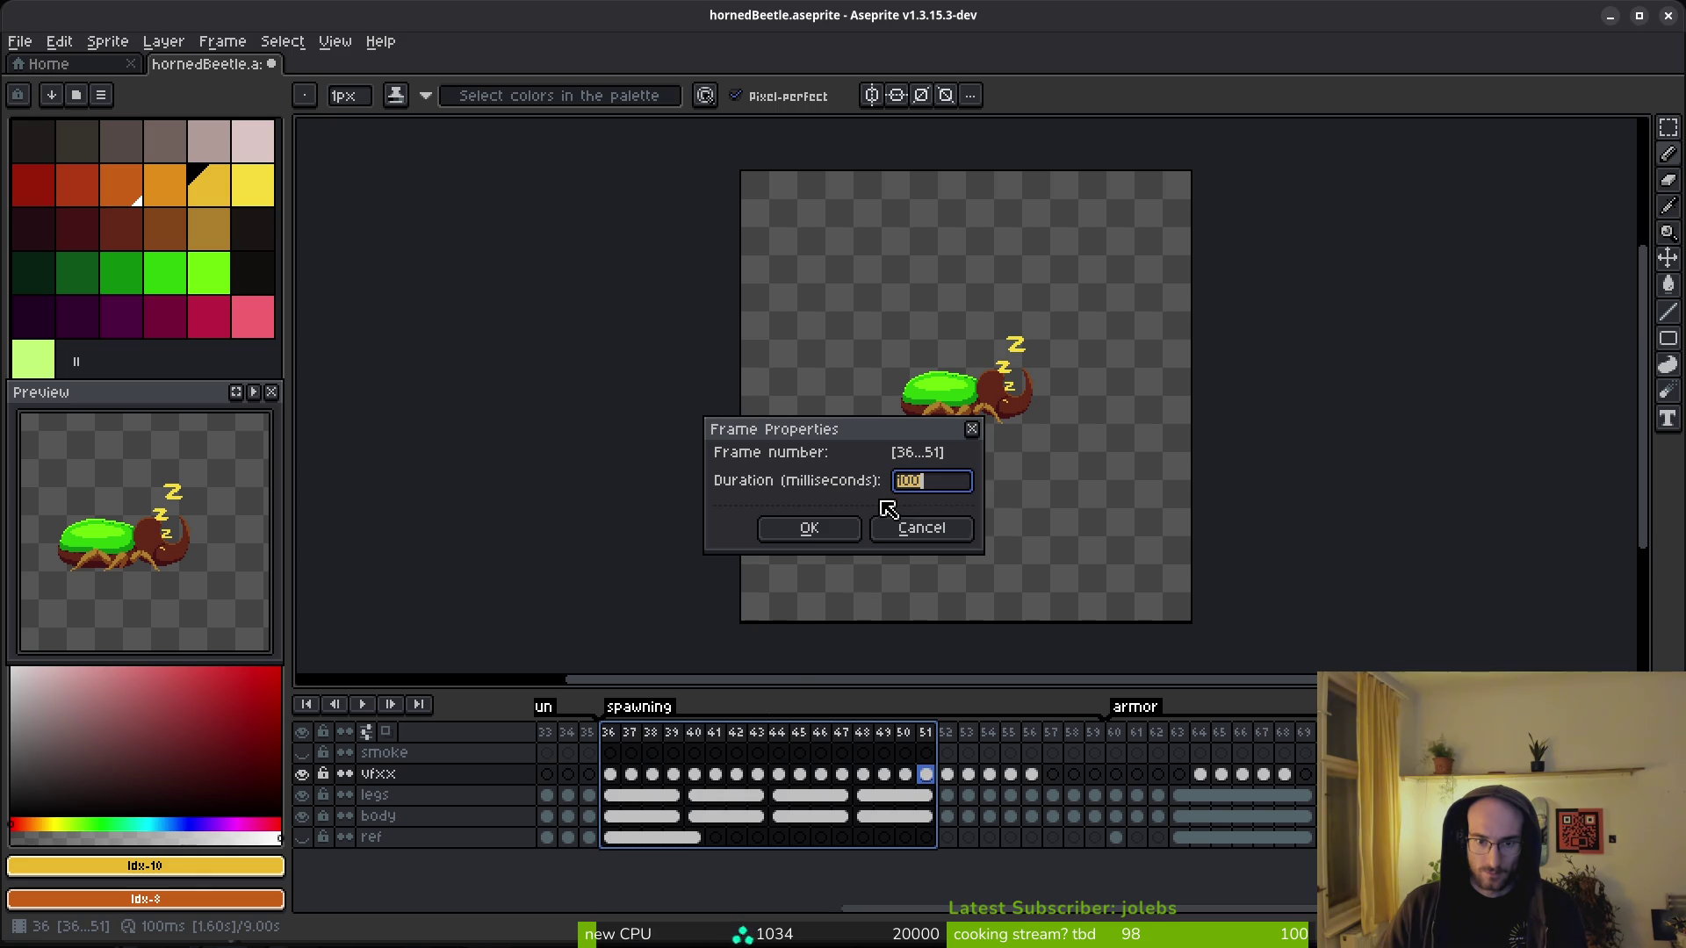
pyautogui.write('200')
pyautogui.press('Return')
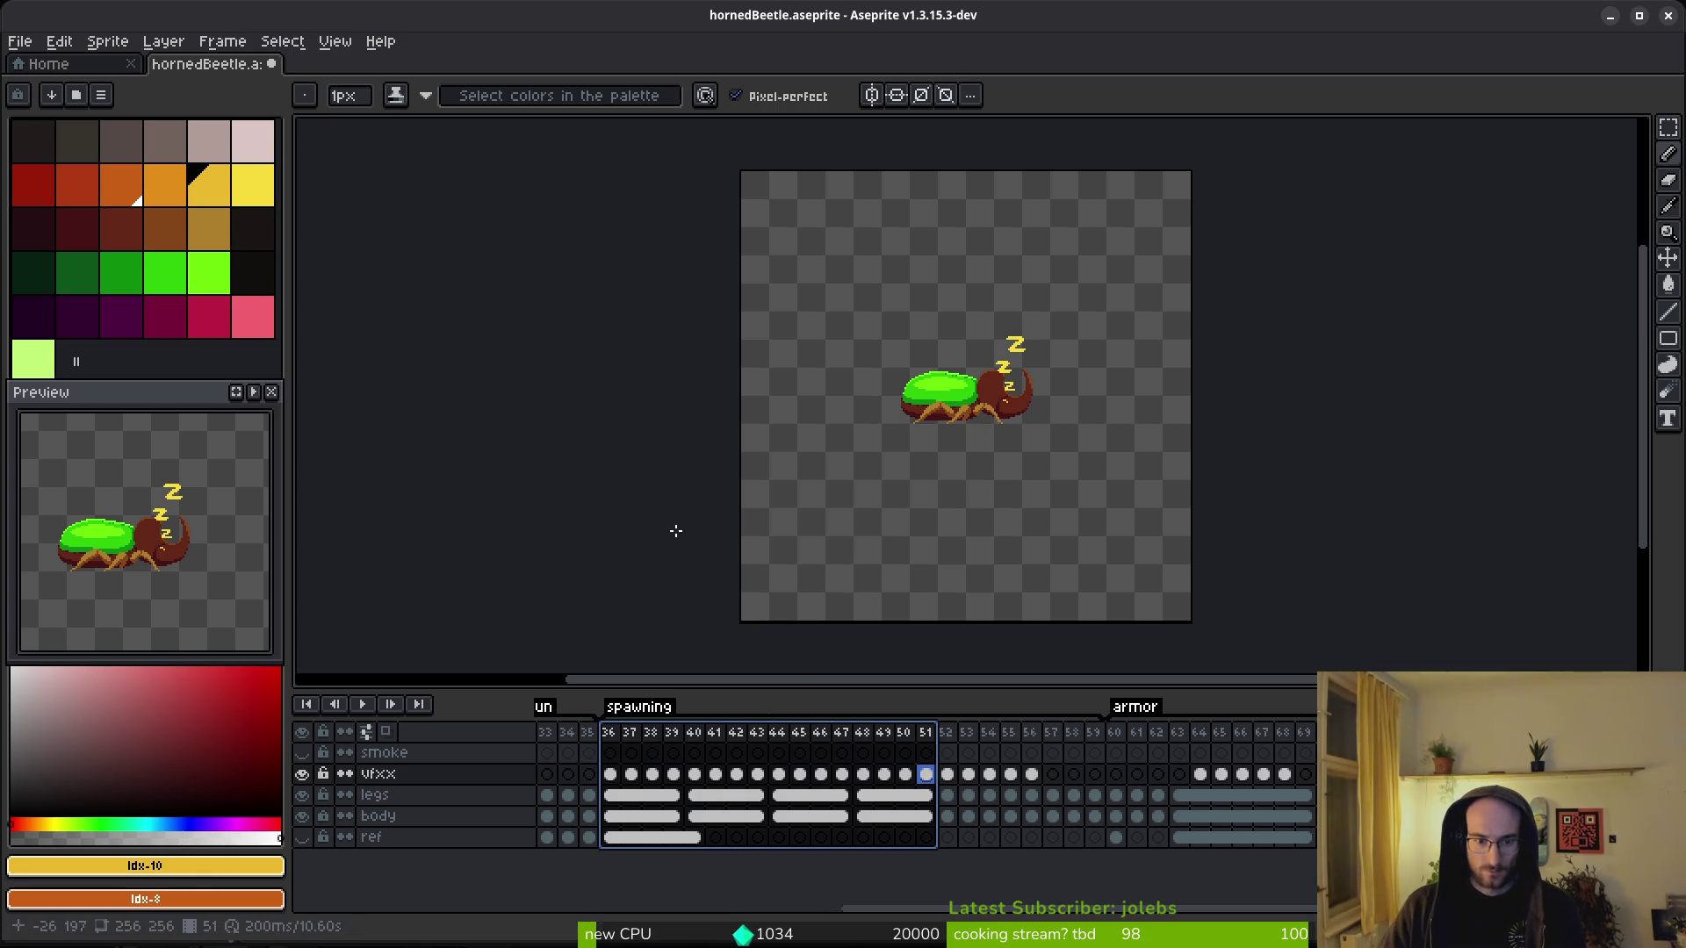
pyautogui.click(652, 774)
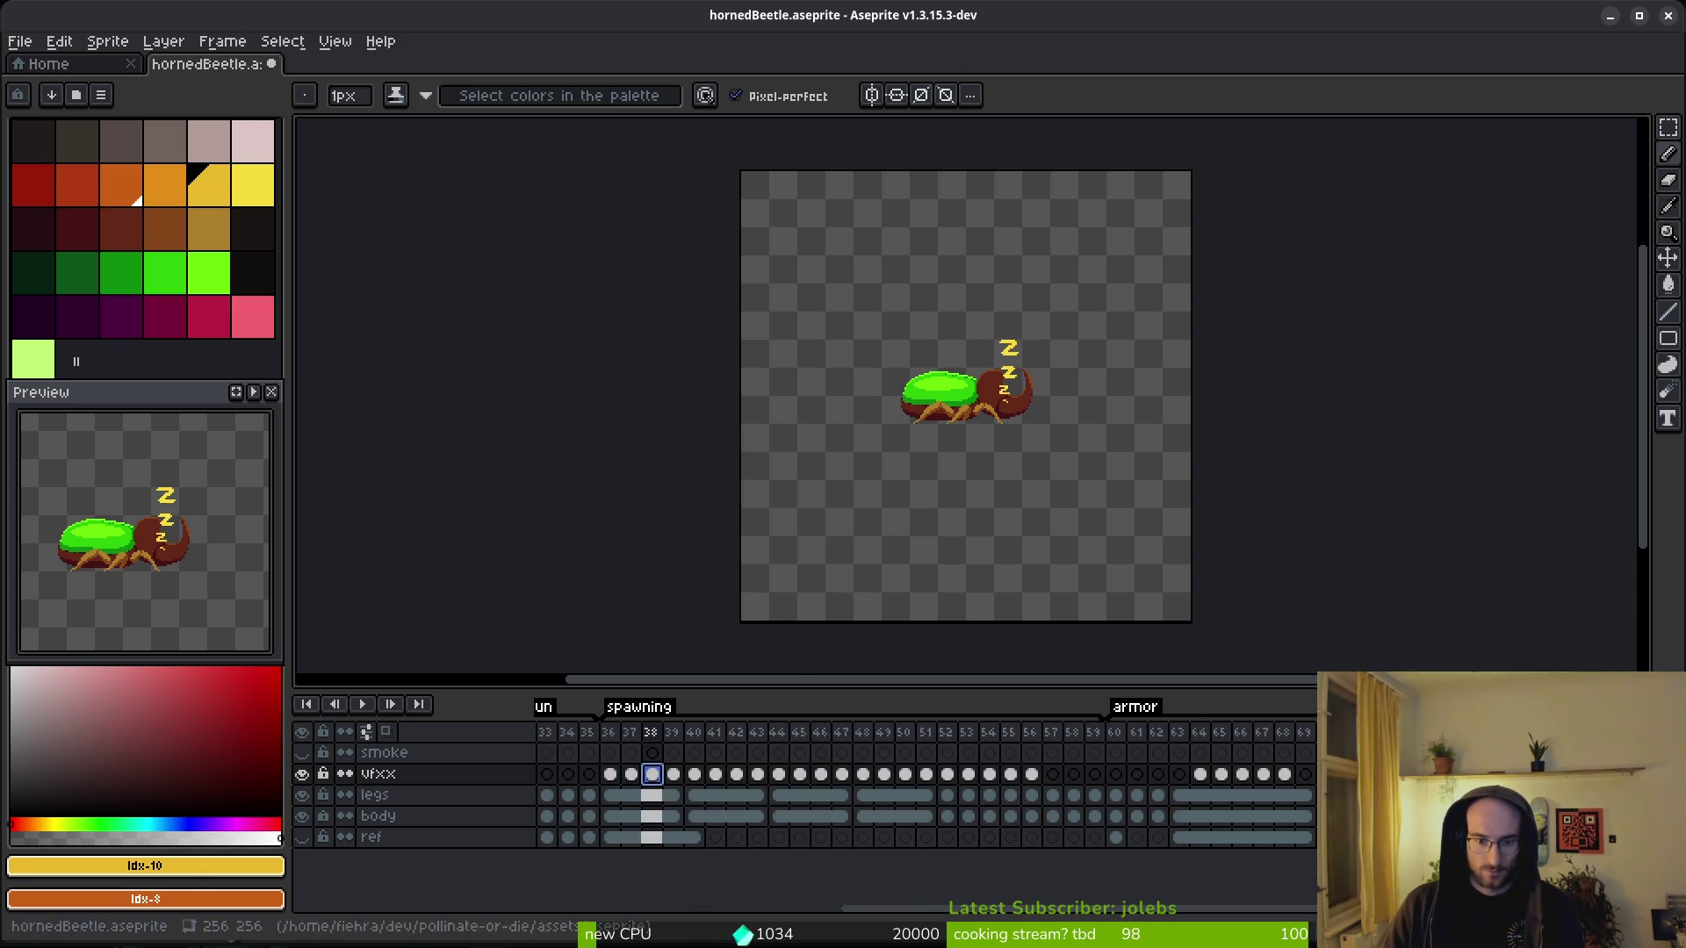
pyautogui.click(615, 738)
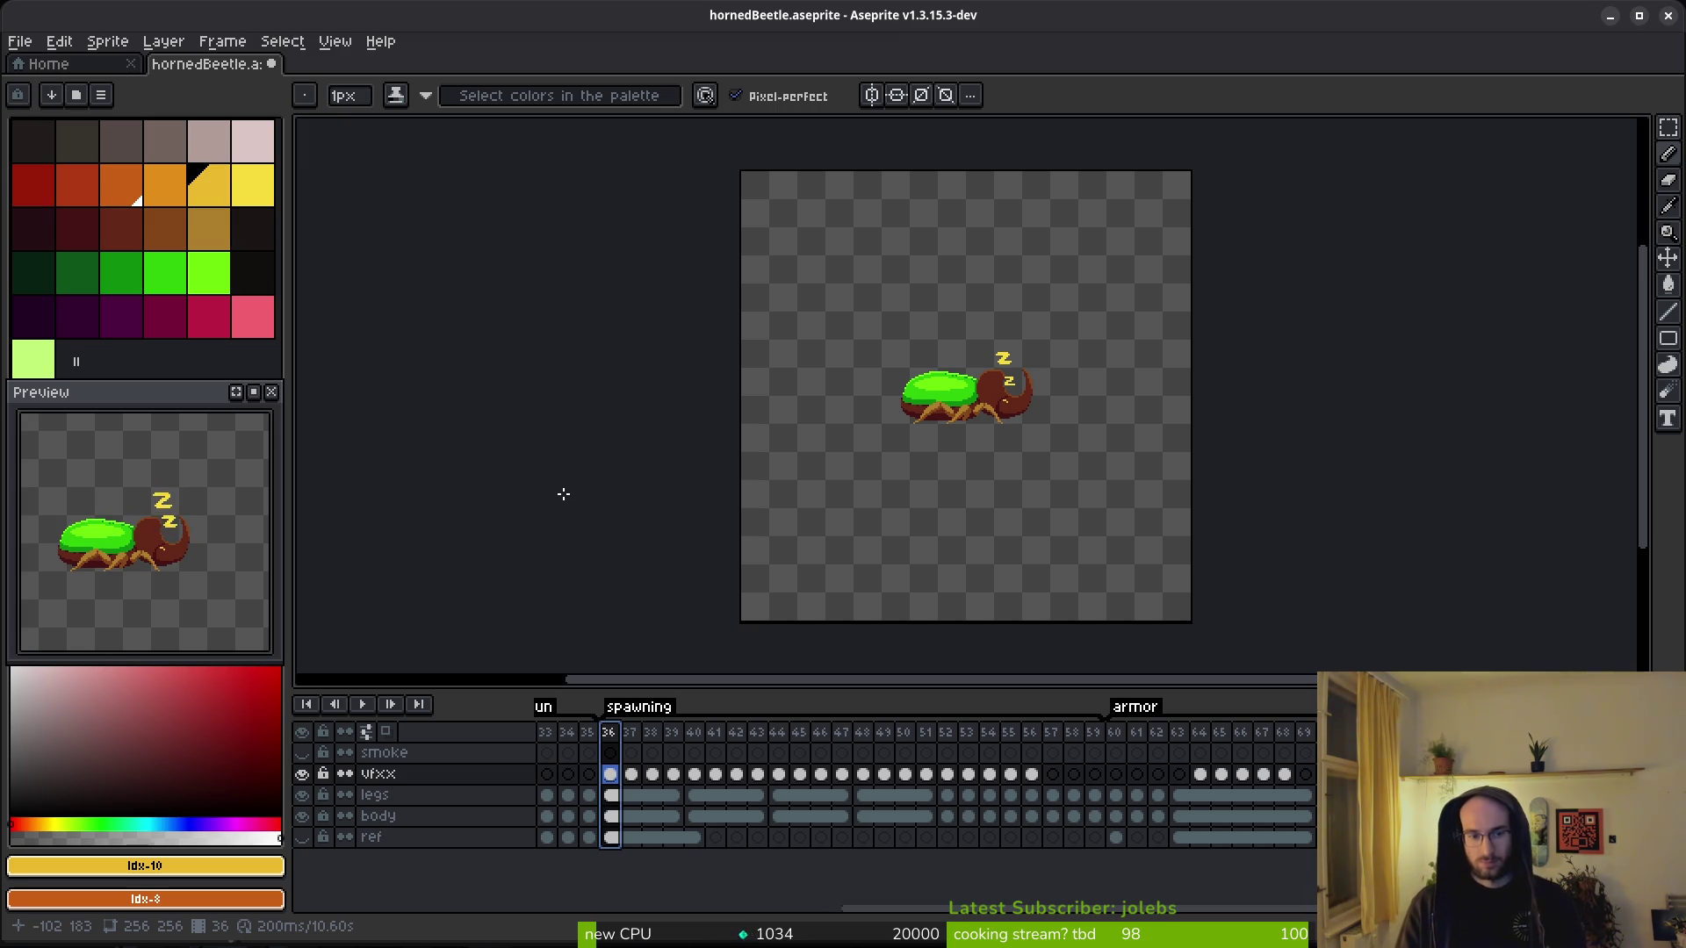
pyautogui.hotkey('ctrl', 'z')
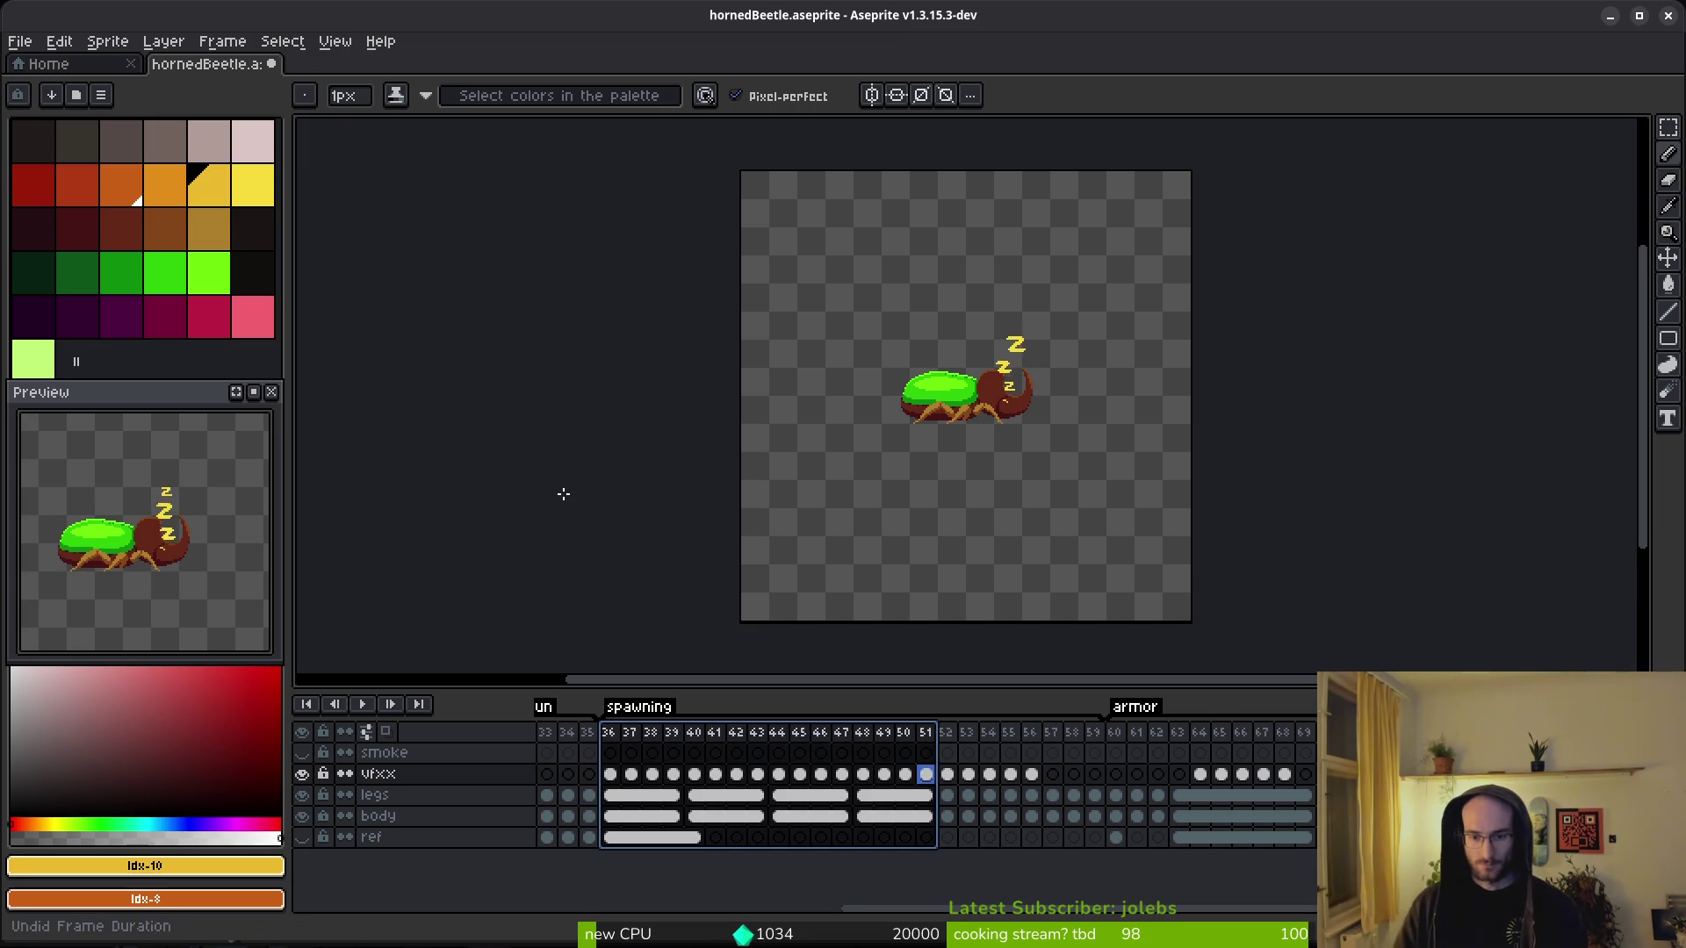
pyautogui.hotkey('ctrl', 'z')
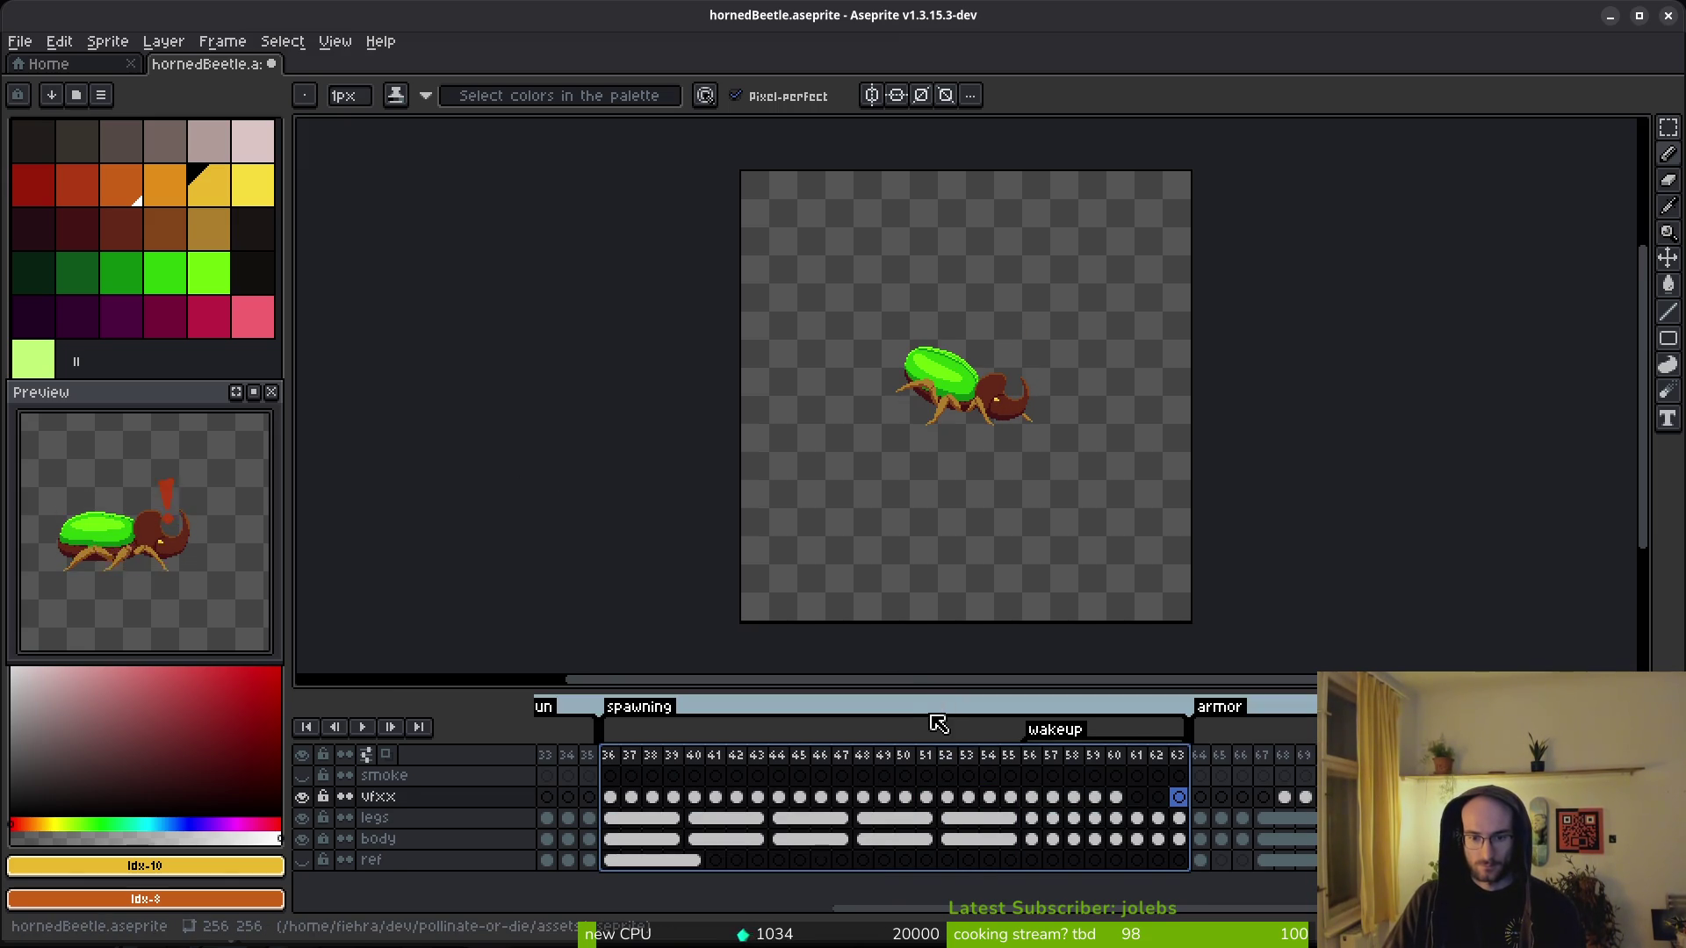
pyautogui.hotkey('ctrl', 'z')
pyautogui.click(934, 778)
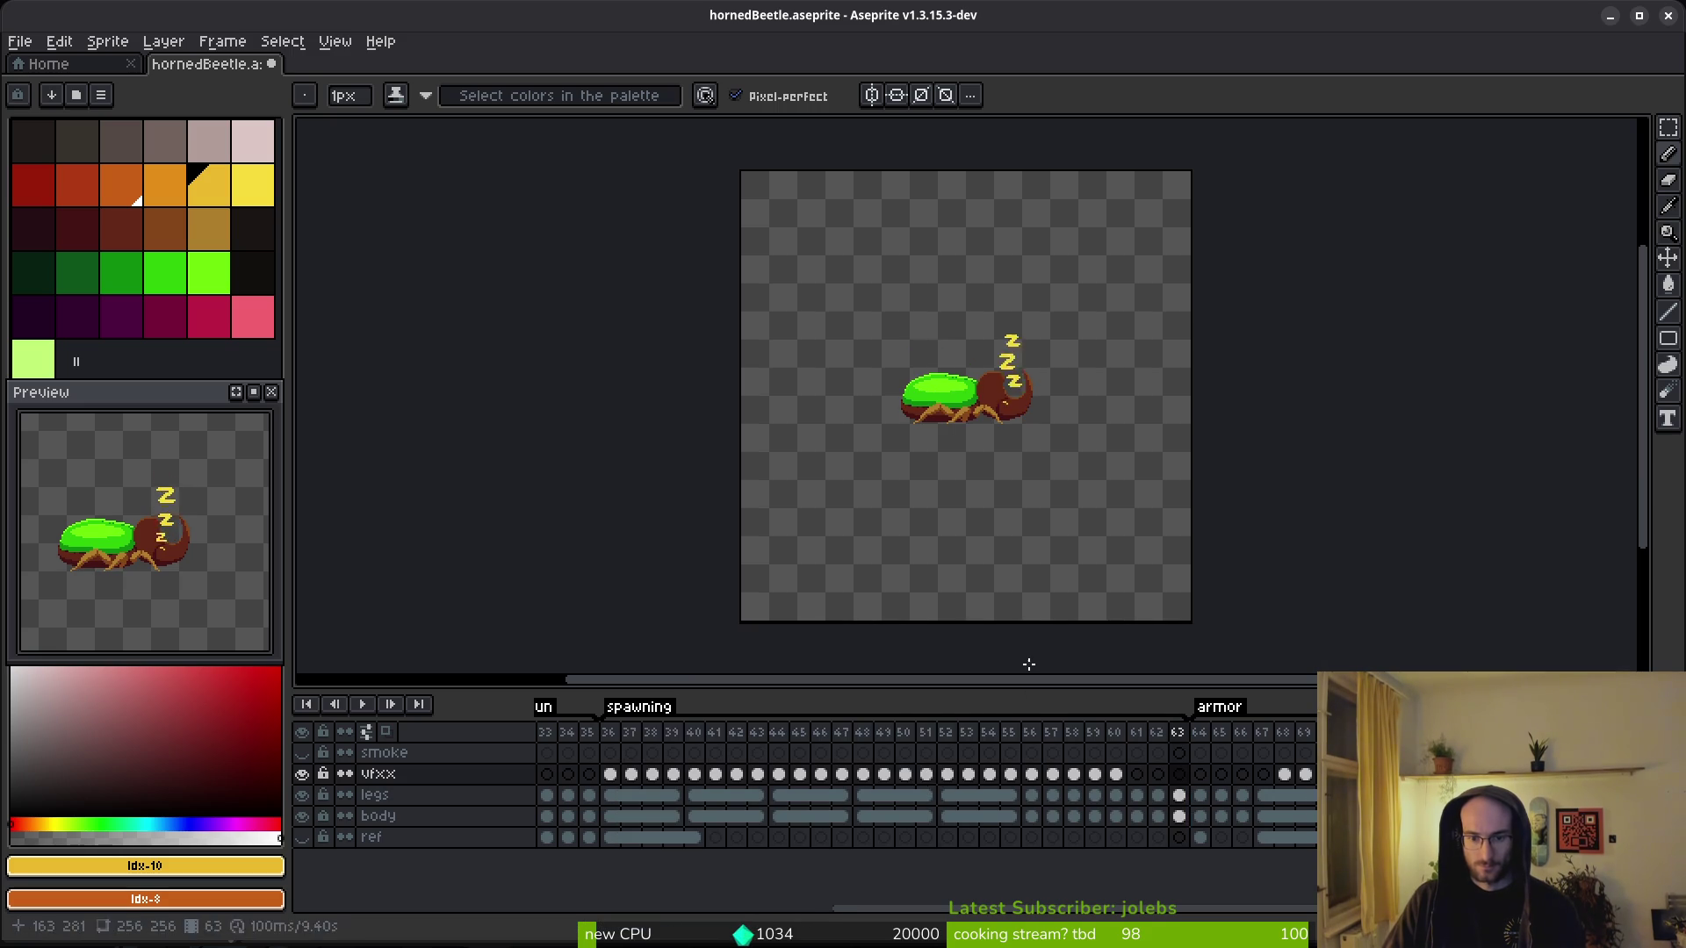
# - Drag the Zzz cels for frames 44–51 up onto the smoke layer
pyautogui.hotkey('ctrl', 'z')
pyautogui.click(610, 773)
pyautogui.moveTo(611, 734)
pyautogui.mouseDown()
pyautogui.moveTo(794, 736)
pyautogui.moveTo(656, 737)
pyautogui.mouseUp()
pyautogui.click(664, 790)
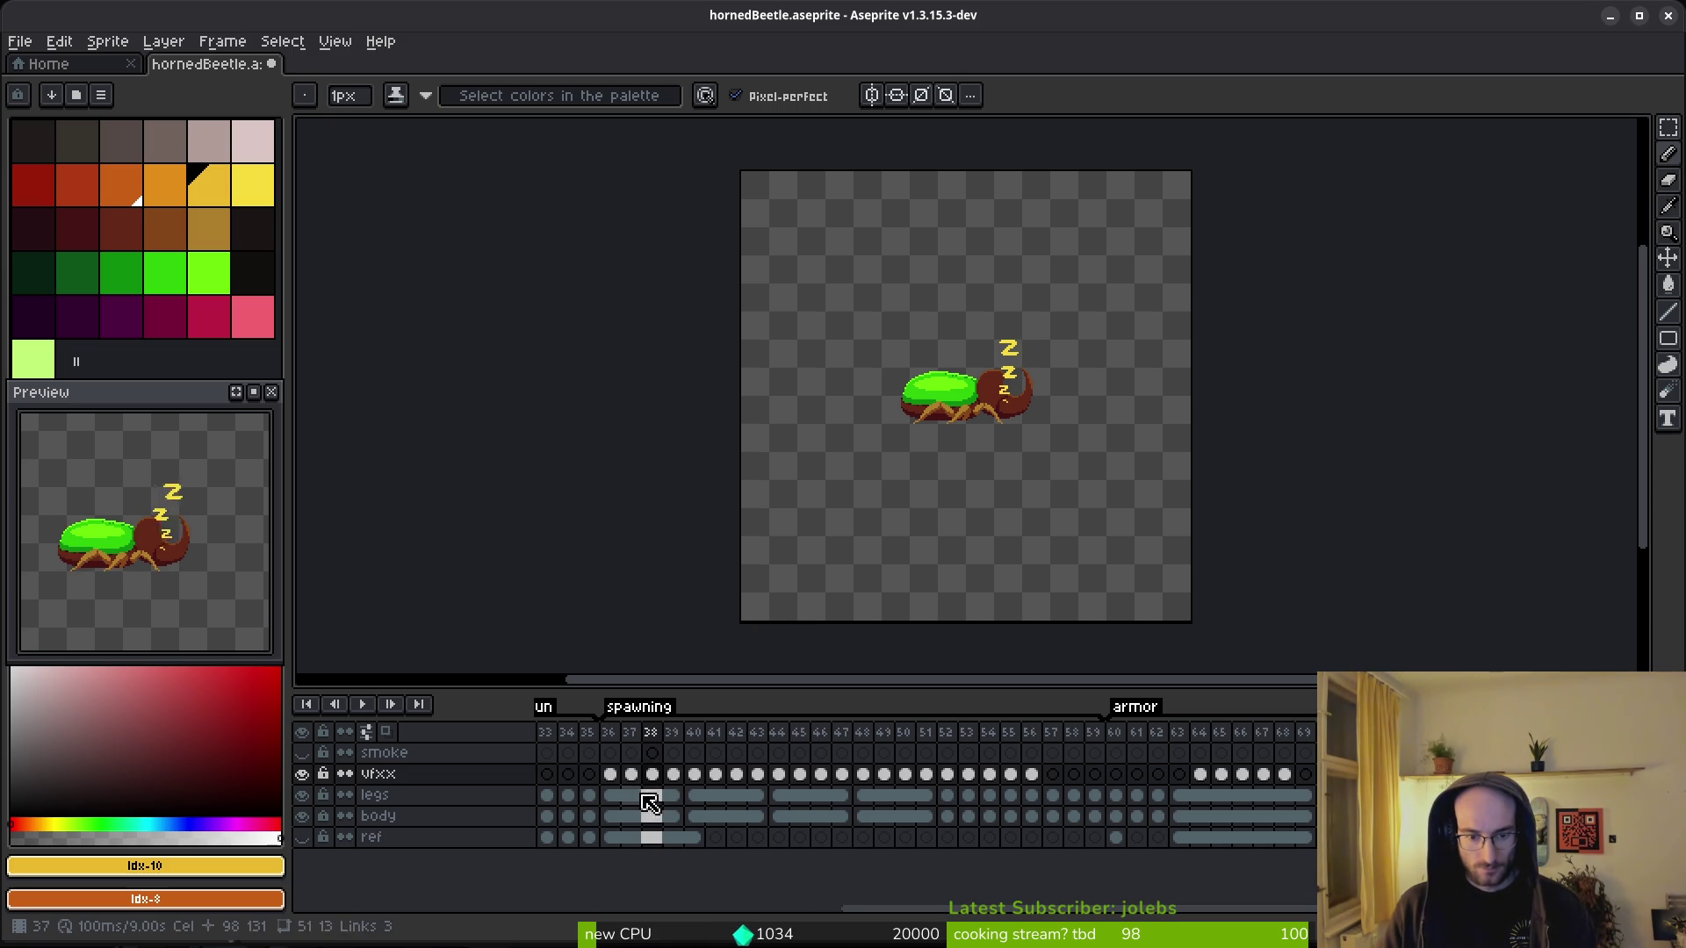
pyautogui.moveTo(788, 787)
pyautogui.mouseDown()
pyautogui.moveTo(925, 774)
pyautogui.moveTo(904, 753)
pyautogui.mouseUp()
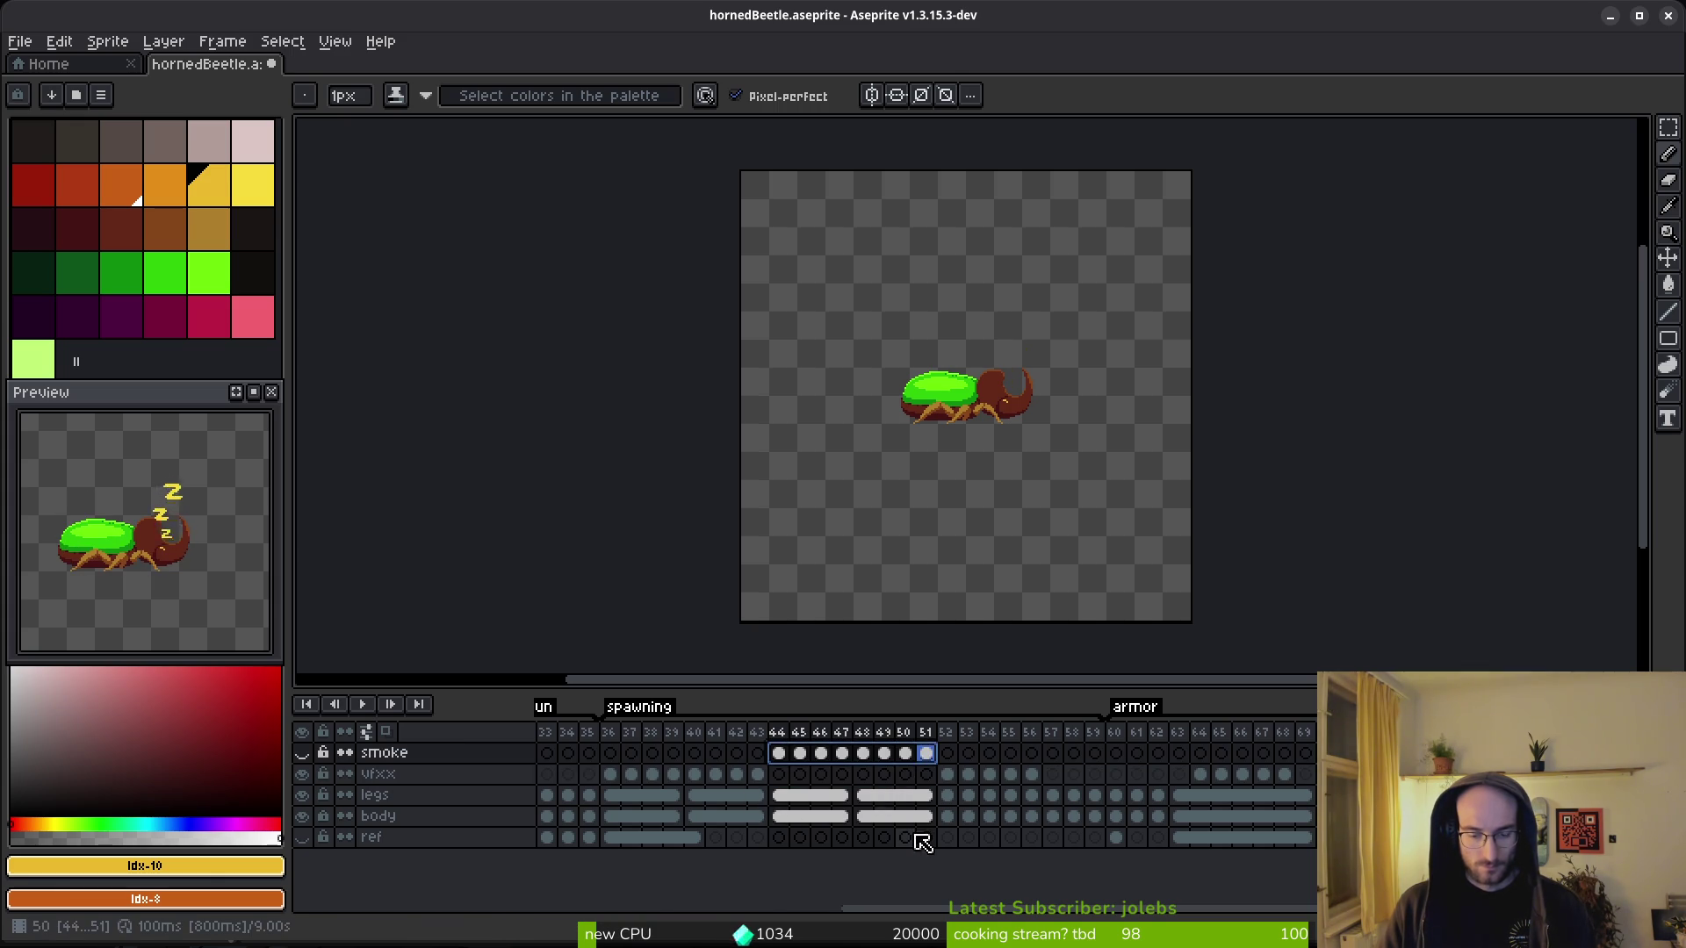
# - Select the legs and body cels for frames 40–43, then 44–51
pyautogui.moveTo(713, 798)
pyautogui.mouseDown()
pyautogui.moveTo(765, 822)
pyautogui.moveTo(933, 790)
pyautogui.moveTo(765, 830)
pyautogui.moveTo(787, 827)
pyautogui.mouseUp()
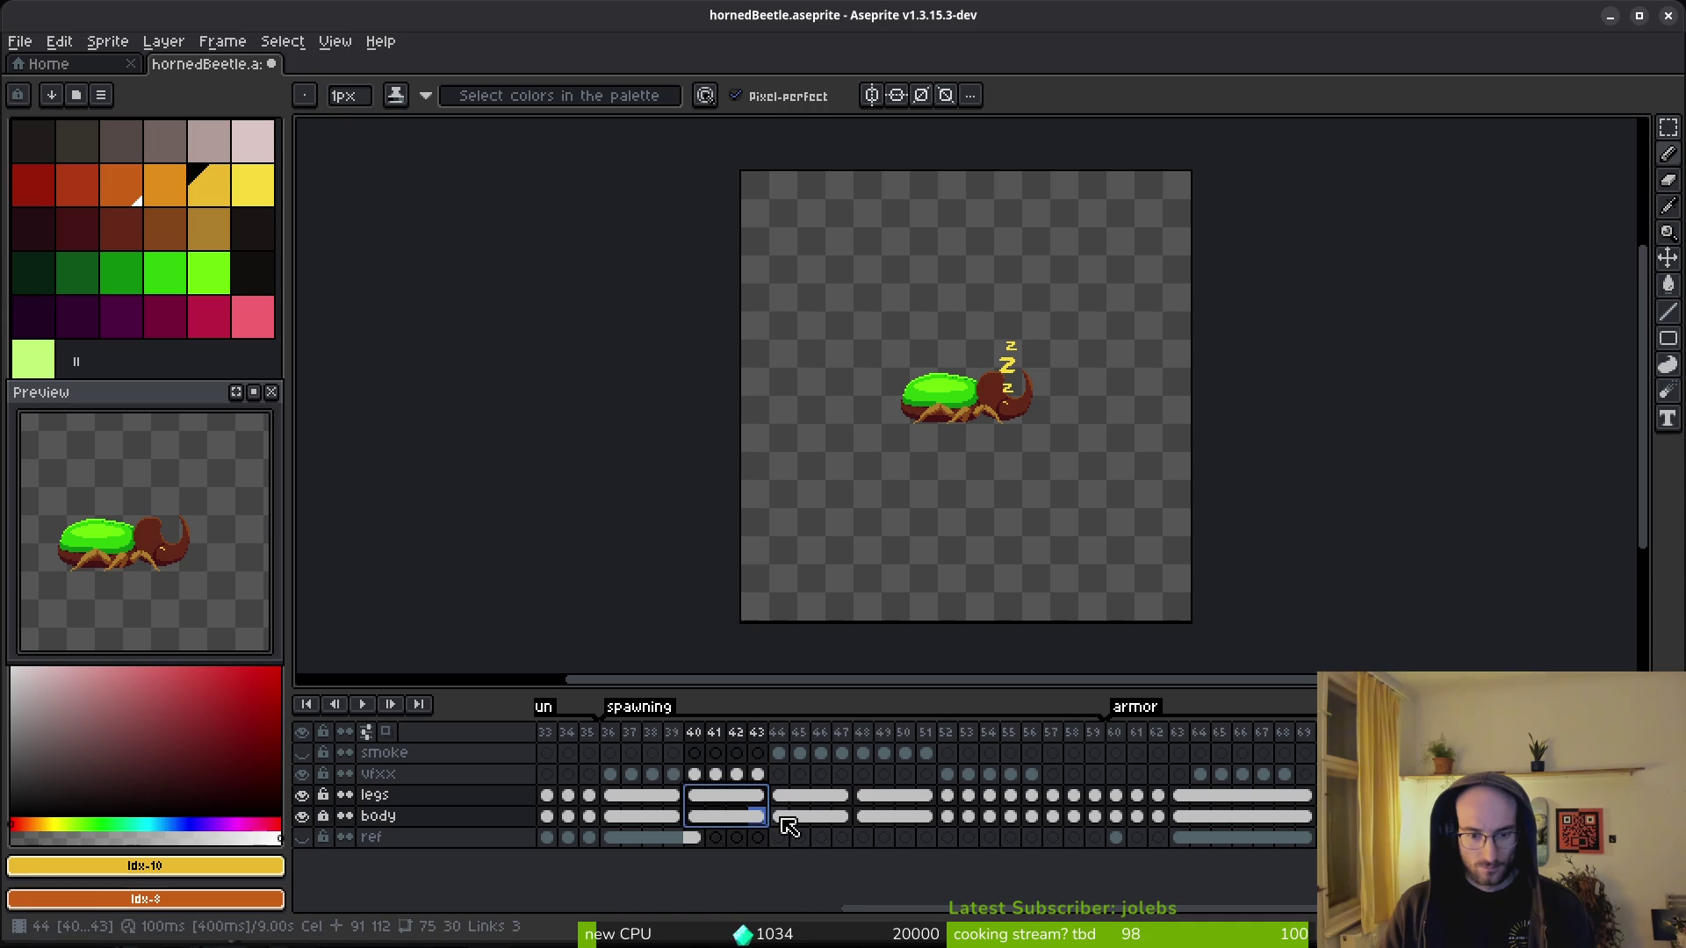
pyautogui.press('Escape')
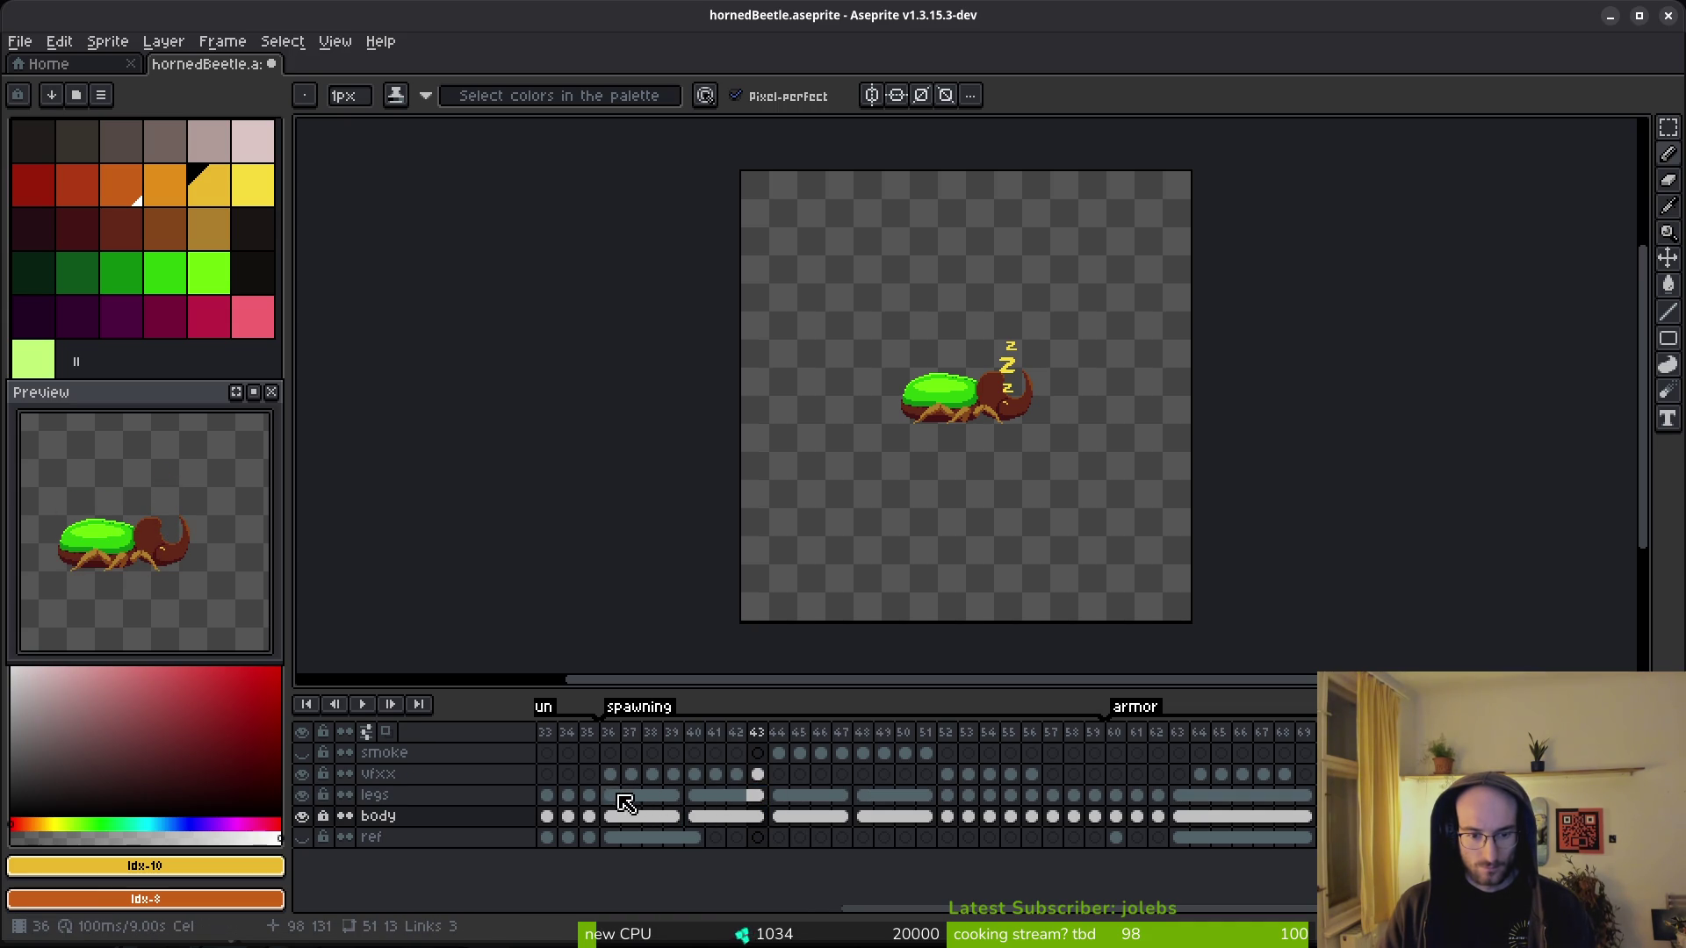
pyautogui.moveTo(610, 806)
pyautogui.mouseDown()
pyautogui.moveTo(881, 806)
pyautogui.moveTo(715, 802)
pyautogui.moveTo(696, 818)
pyautogui.moveTo(760, 817)
pyautogui.mouseUp()
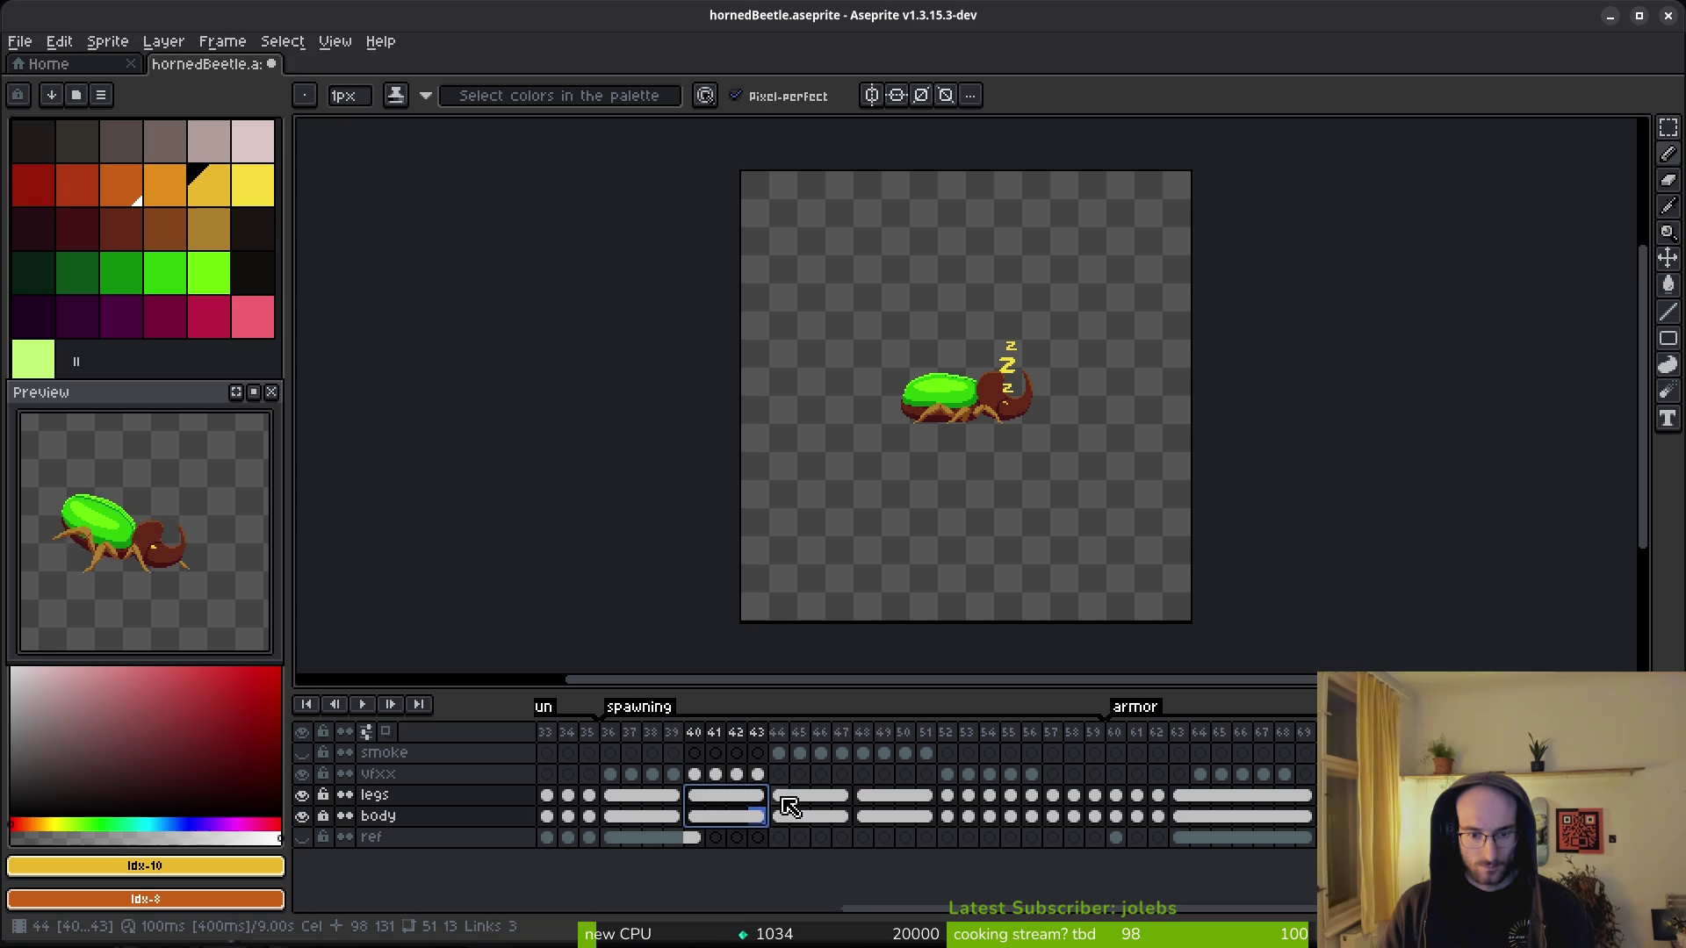
pyautogui.click(778, 796)
pyautogui.click(868, 799)
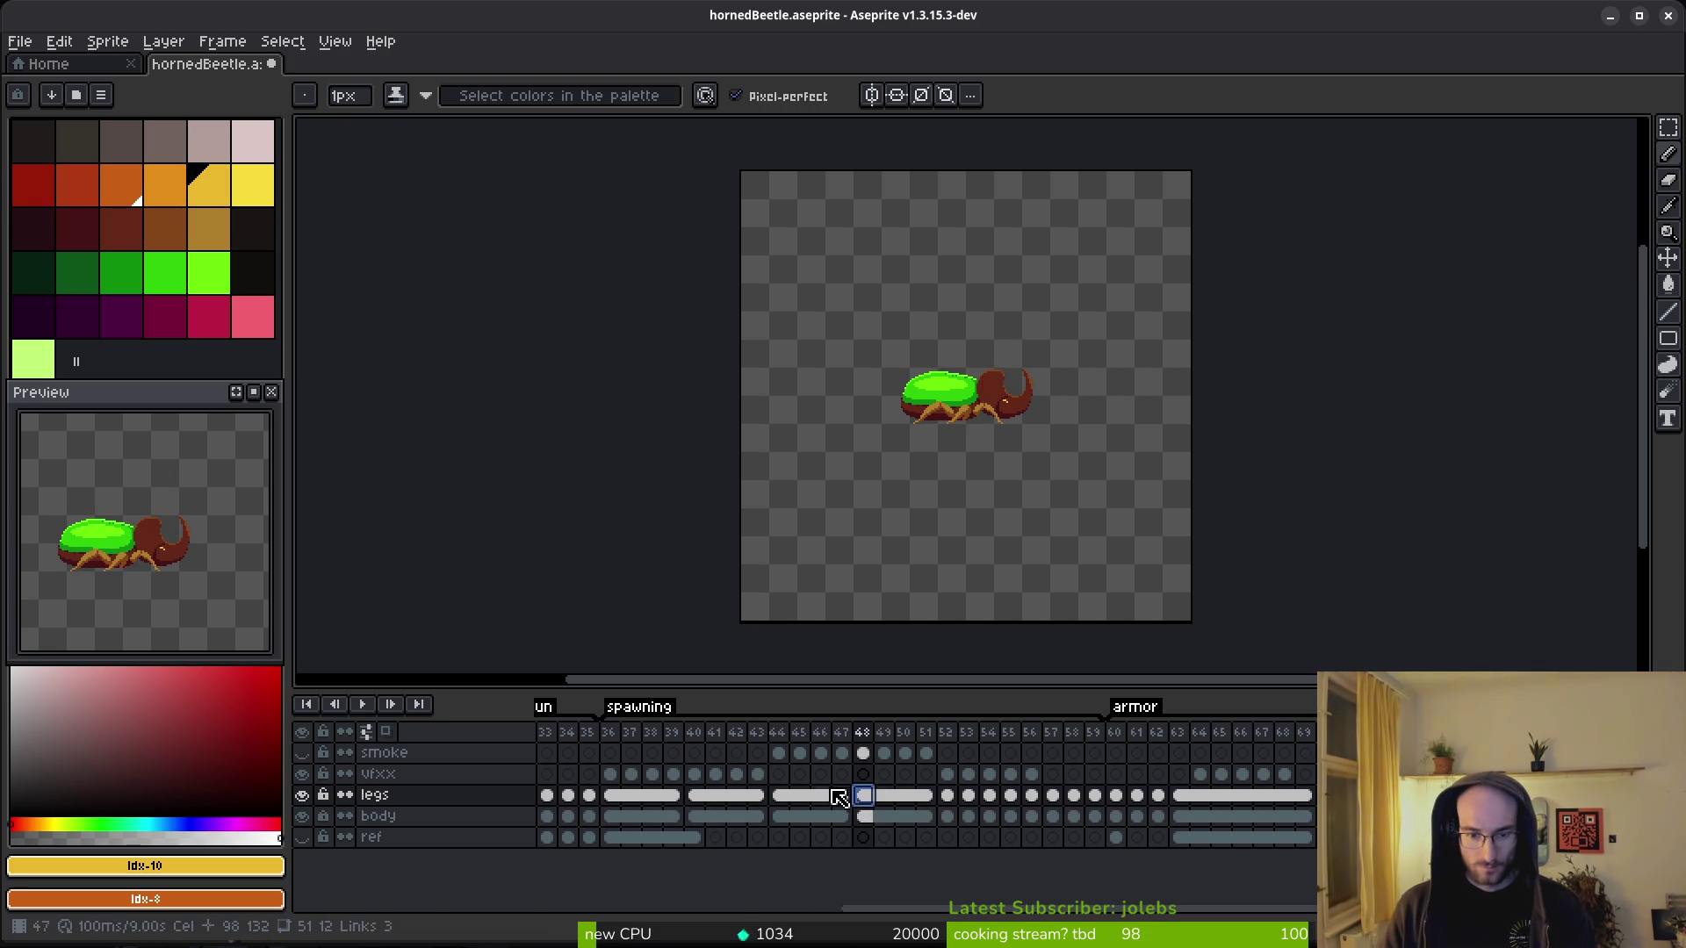
pyautogui.moveTo(786, 806); pyautogui.dragTo(932, 818)
pyautogui.rightClick(835, 815)
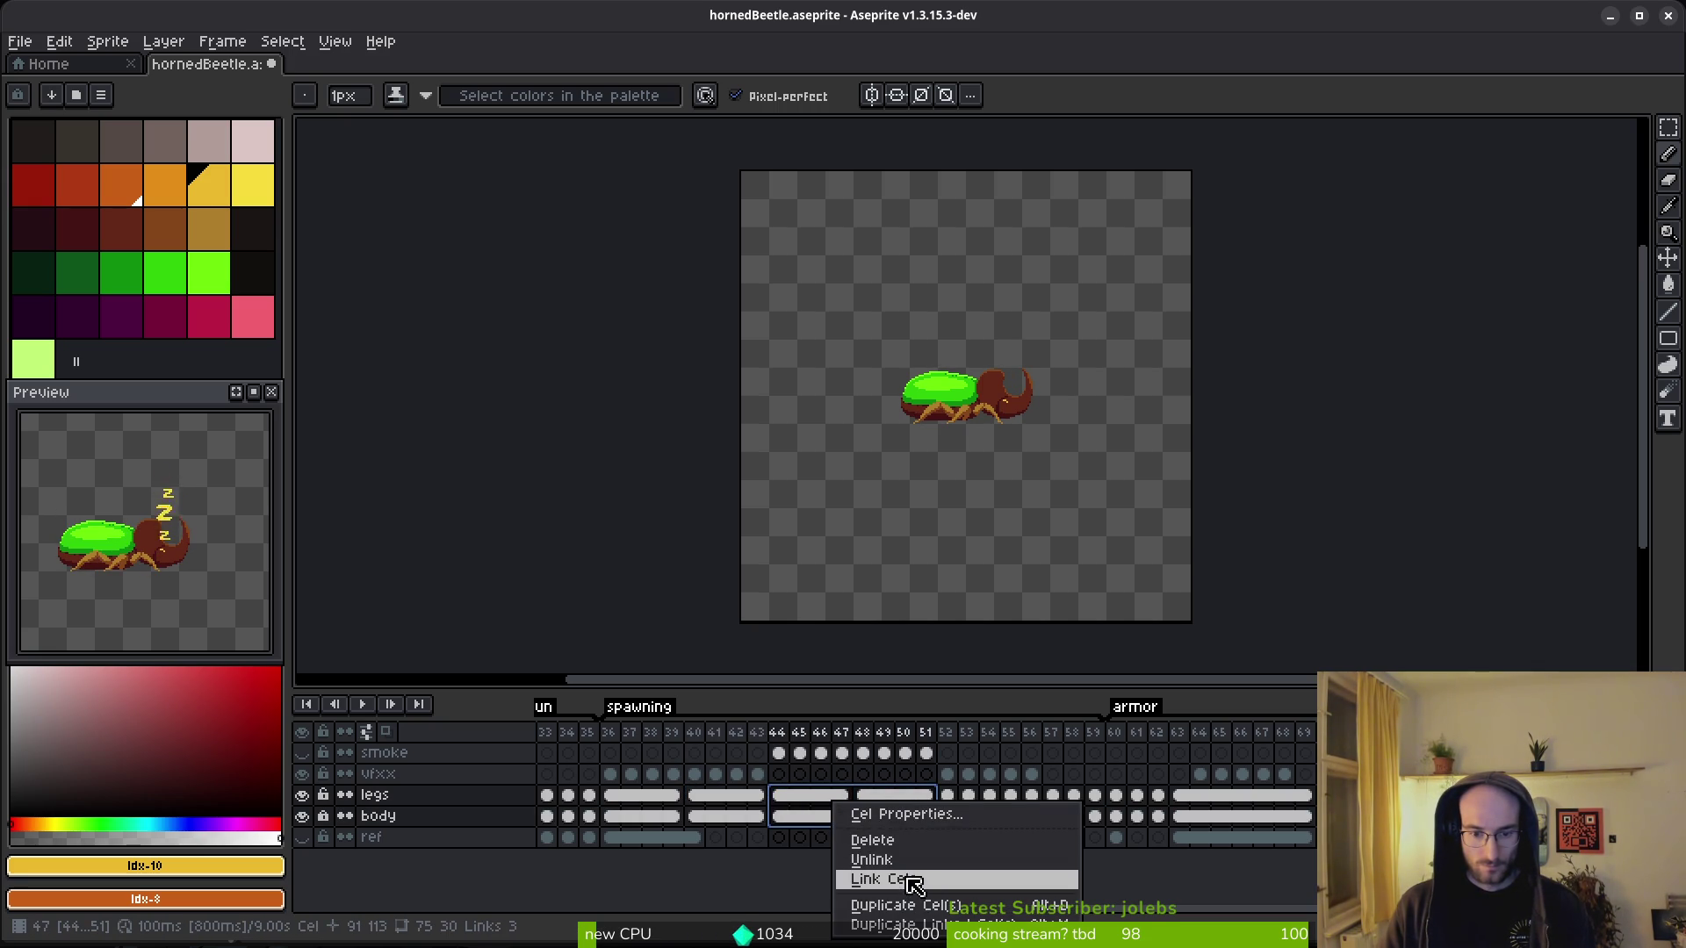
pyautogui.click(913, 881)
pyautogui.moveTo(621, 798)
pyautogui.mouseDown()
pyautogui.moveTo(745, 830)
pyautogui.moveTo(761, 817)
pyautogui.mouseUp()
pyautogui.rightClick(615, 795)
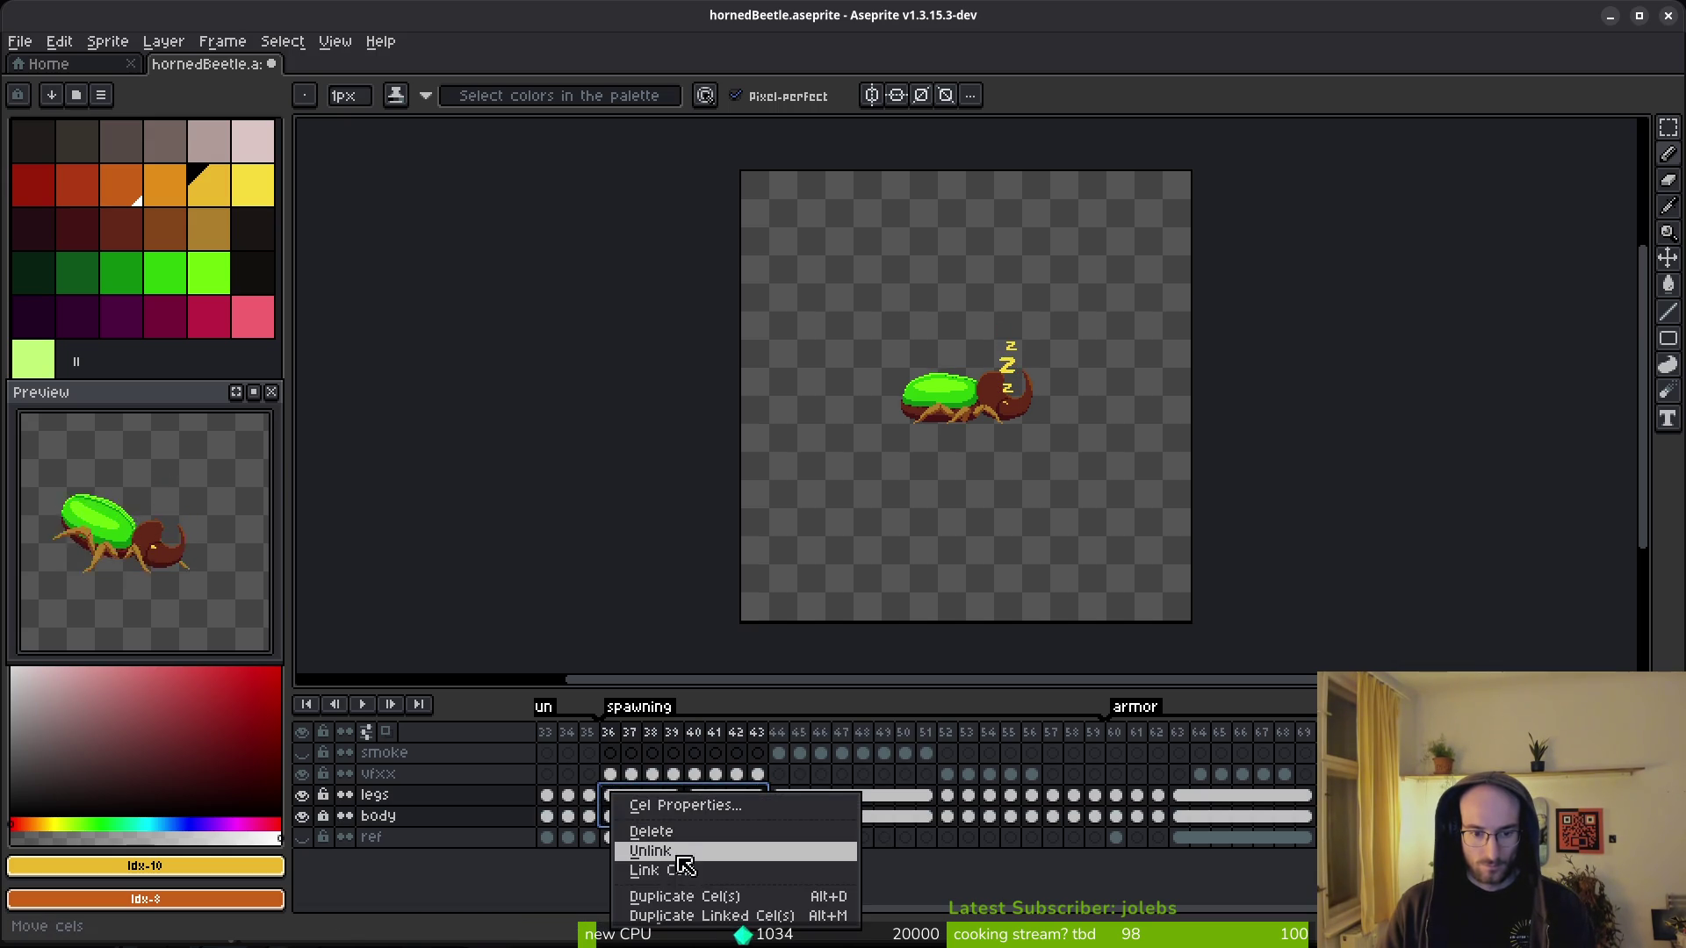
pyautogui.click(676, 870)
pyautogui.moveTo(614, 817); pyautogui.dragTo(914, 820)
pyautogui.rightClick(629, 818)
pyautogui.click(682, 863)
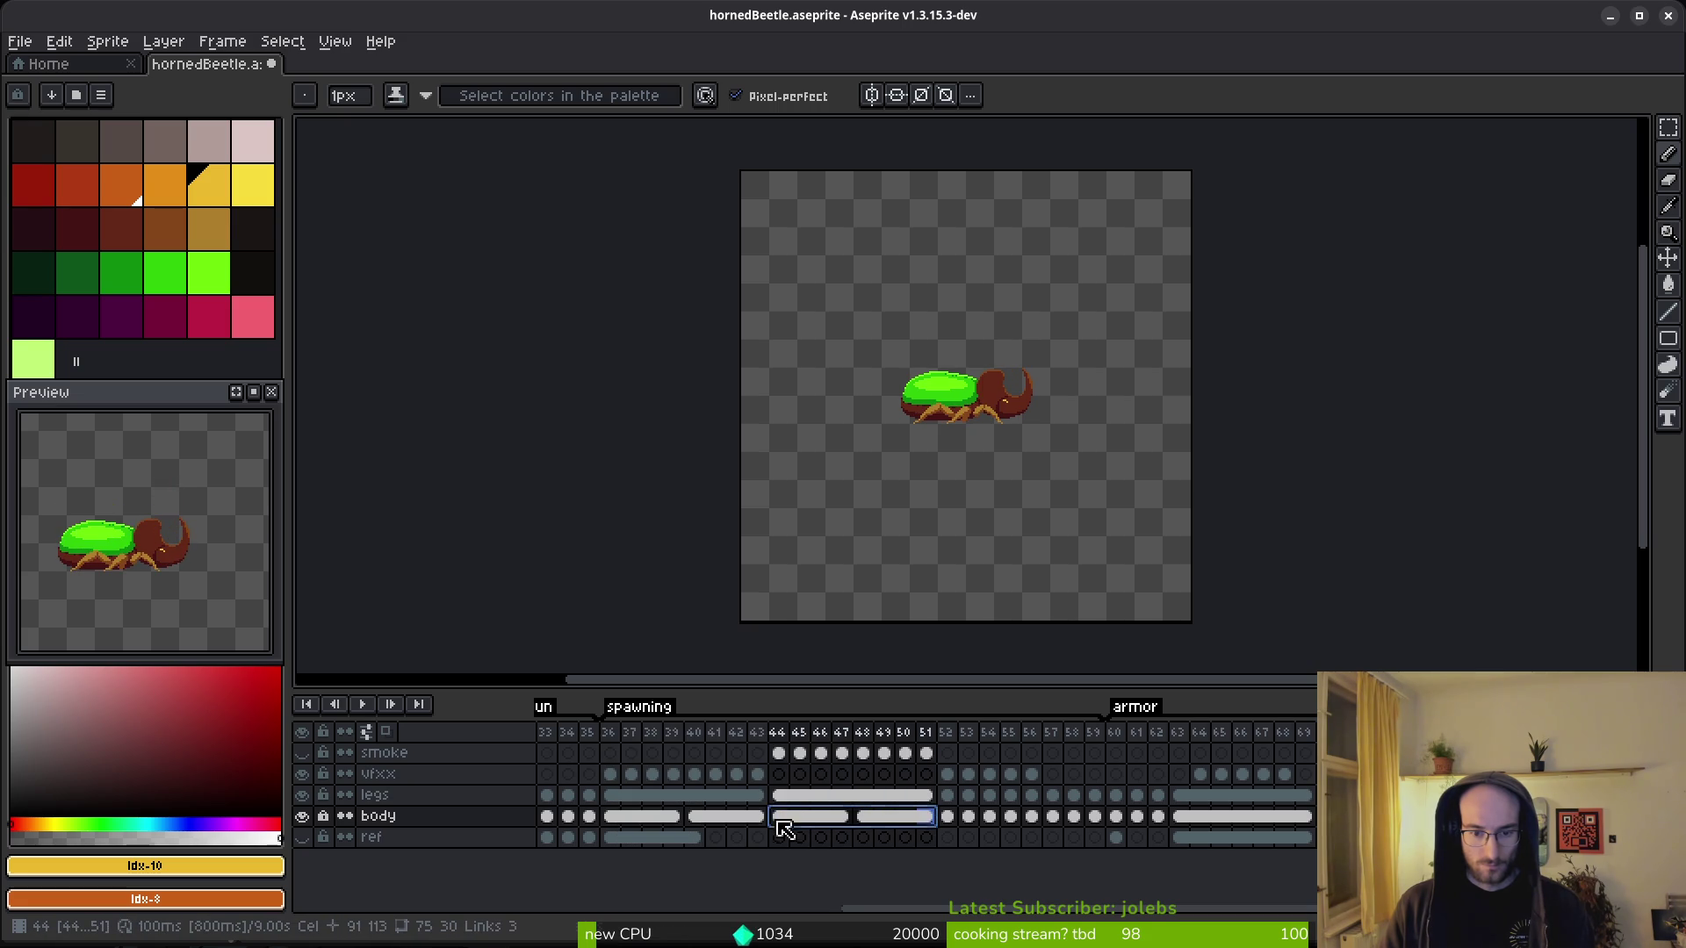
pyautogui.rightClick(781, 817)
pyautogui.click(834, 879)
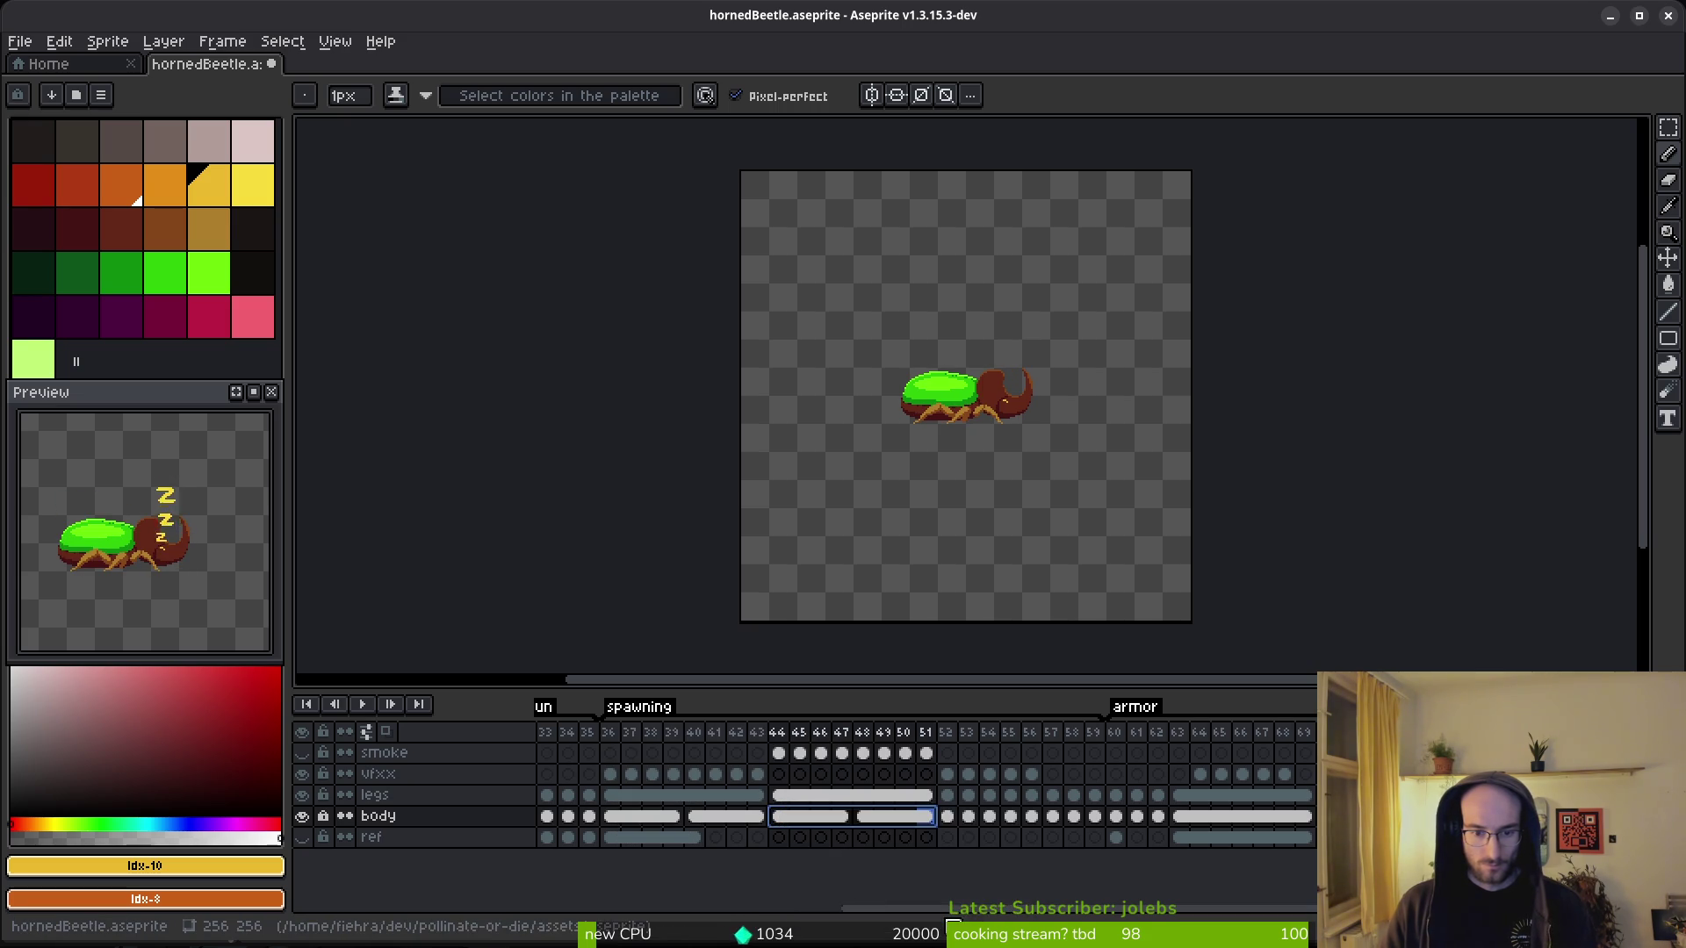
pyautogui.click(835, 820)
pyautogui.click(884, 824)
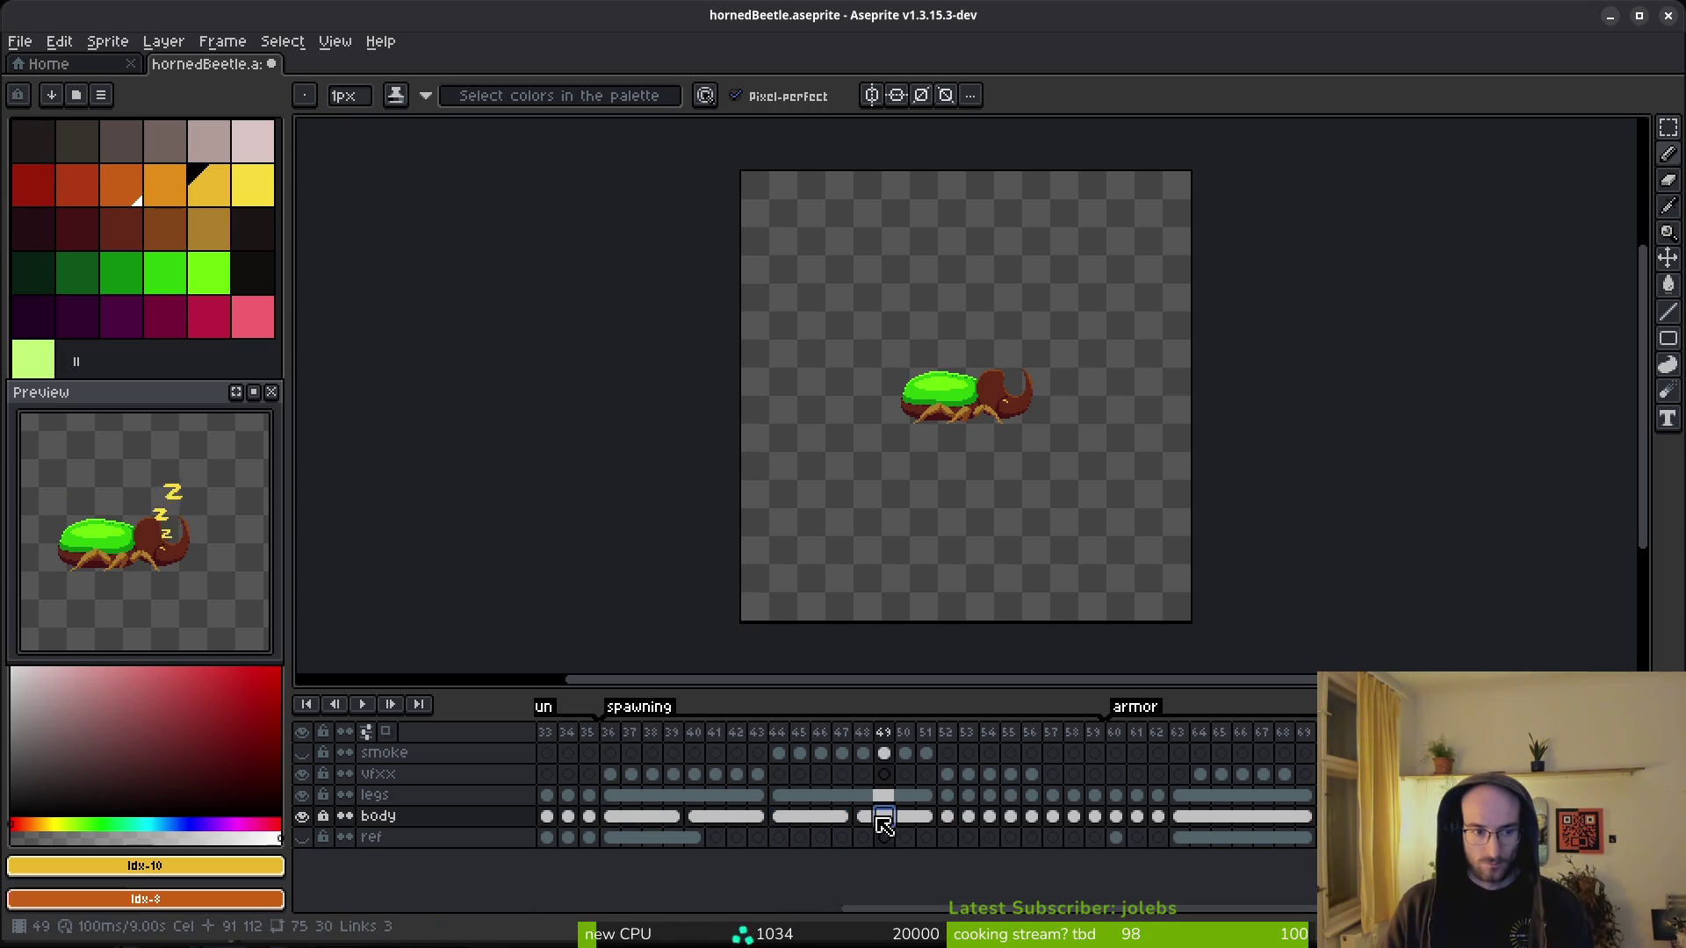
pyautogui.click(841, 819)
pyautogui.click(862, 820)
pyautogui.click(838, 818)
pyautogui.click(779, 795)
pyautogui.click(722, 797)
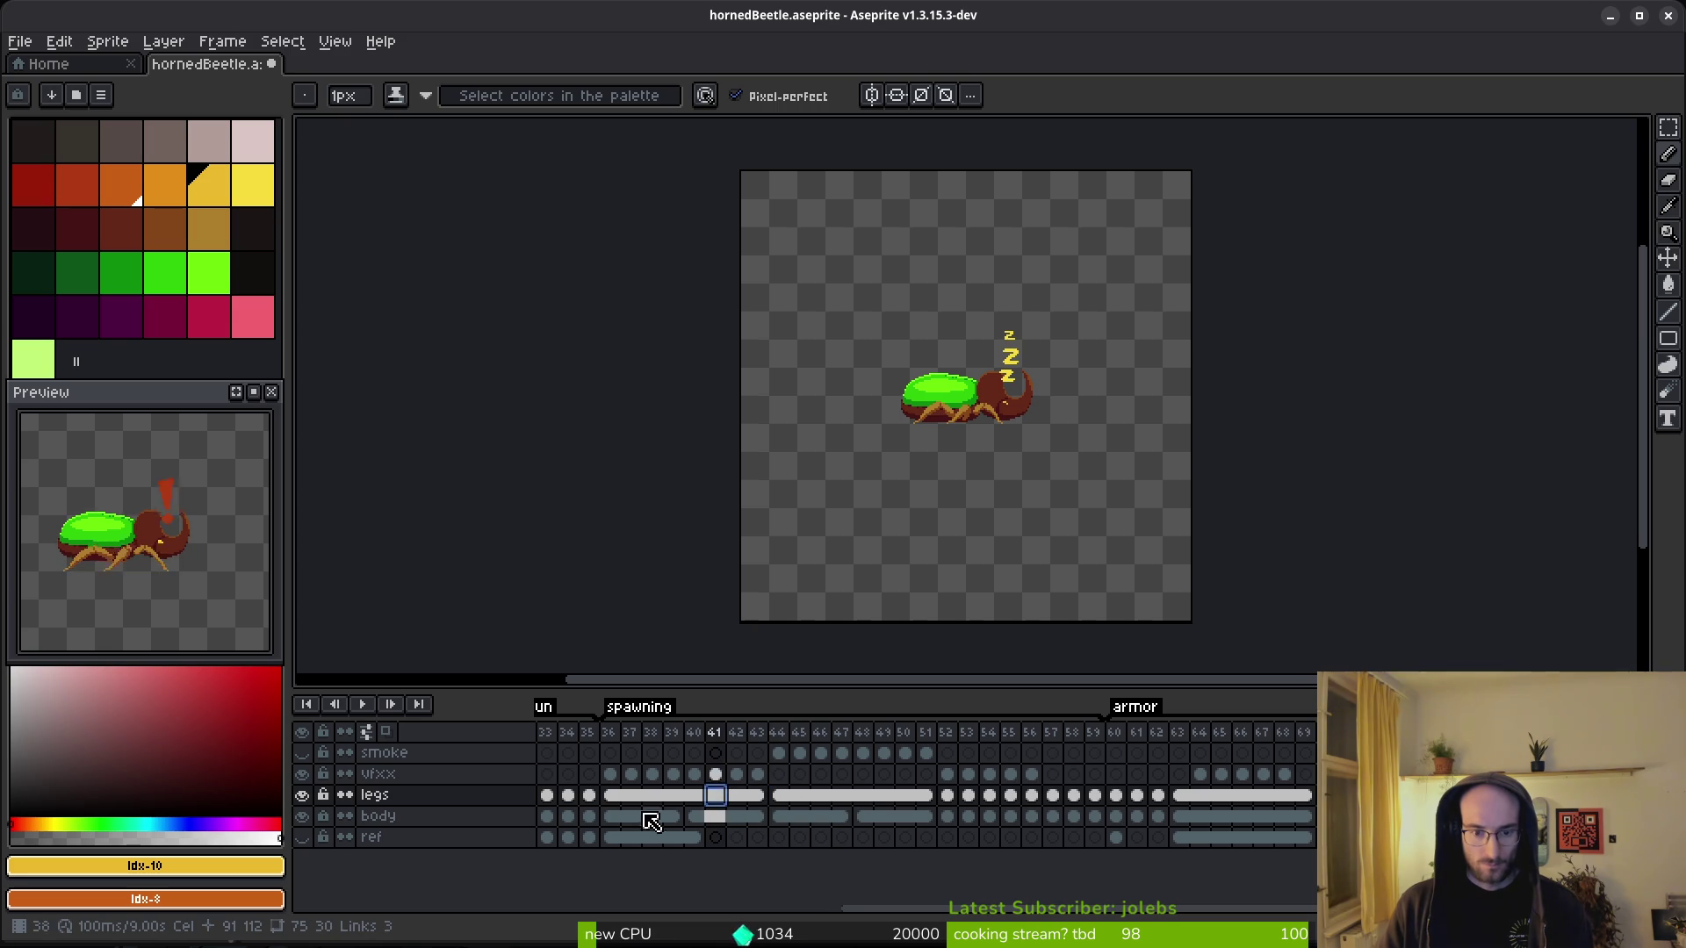
pyautogui.press('Return')
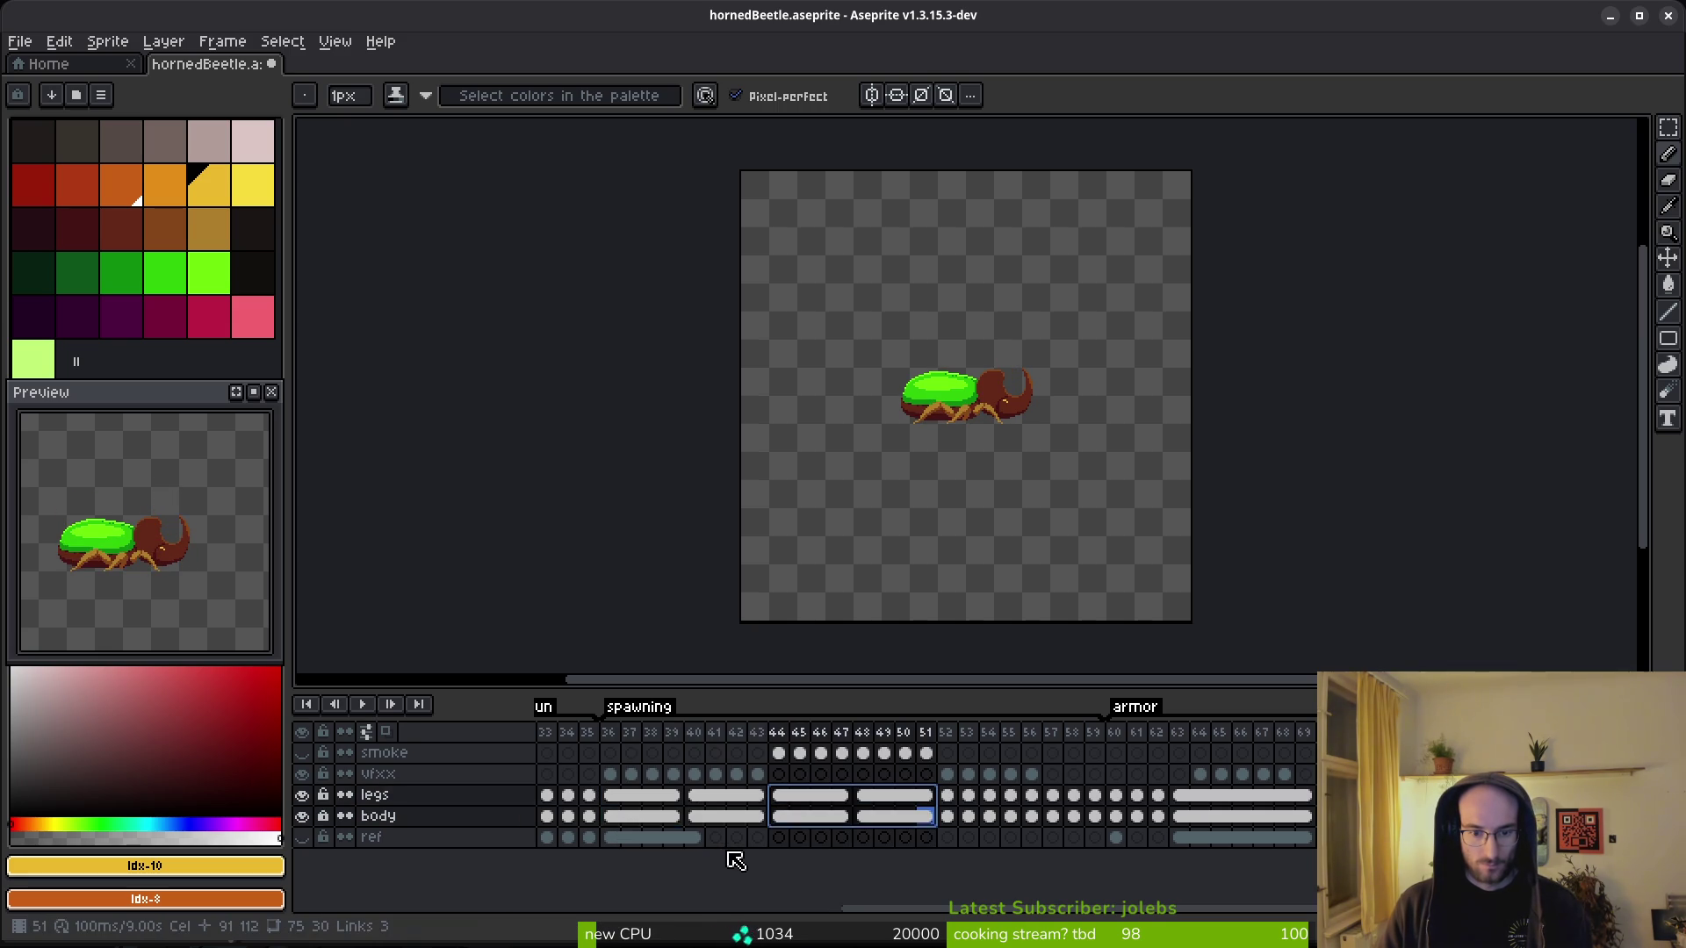
pyautogui.press('Return')
pyautogui.hotkey('ctrl', 'z')
pyautogui.hotkey('ctrl', 'y')
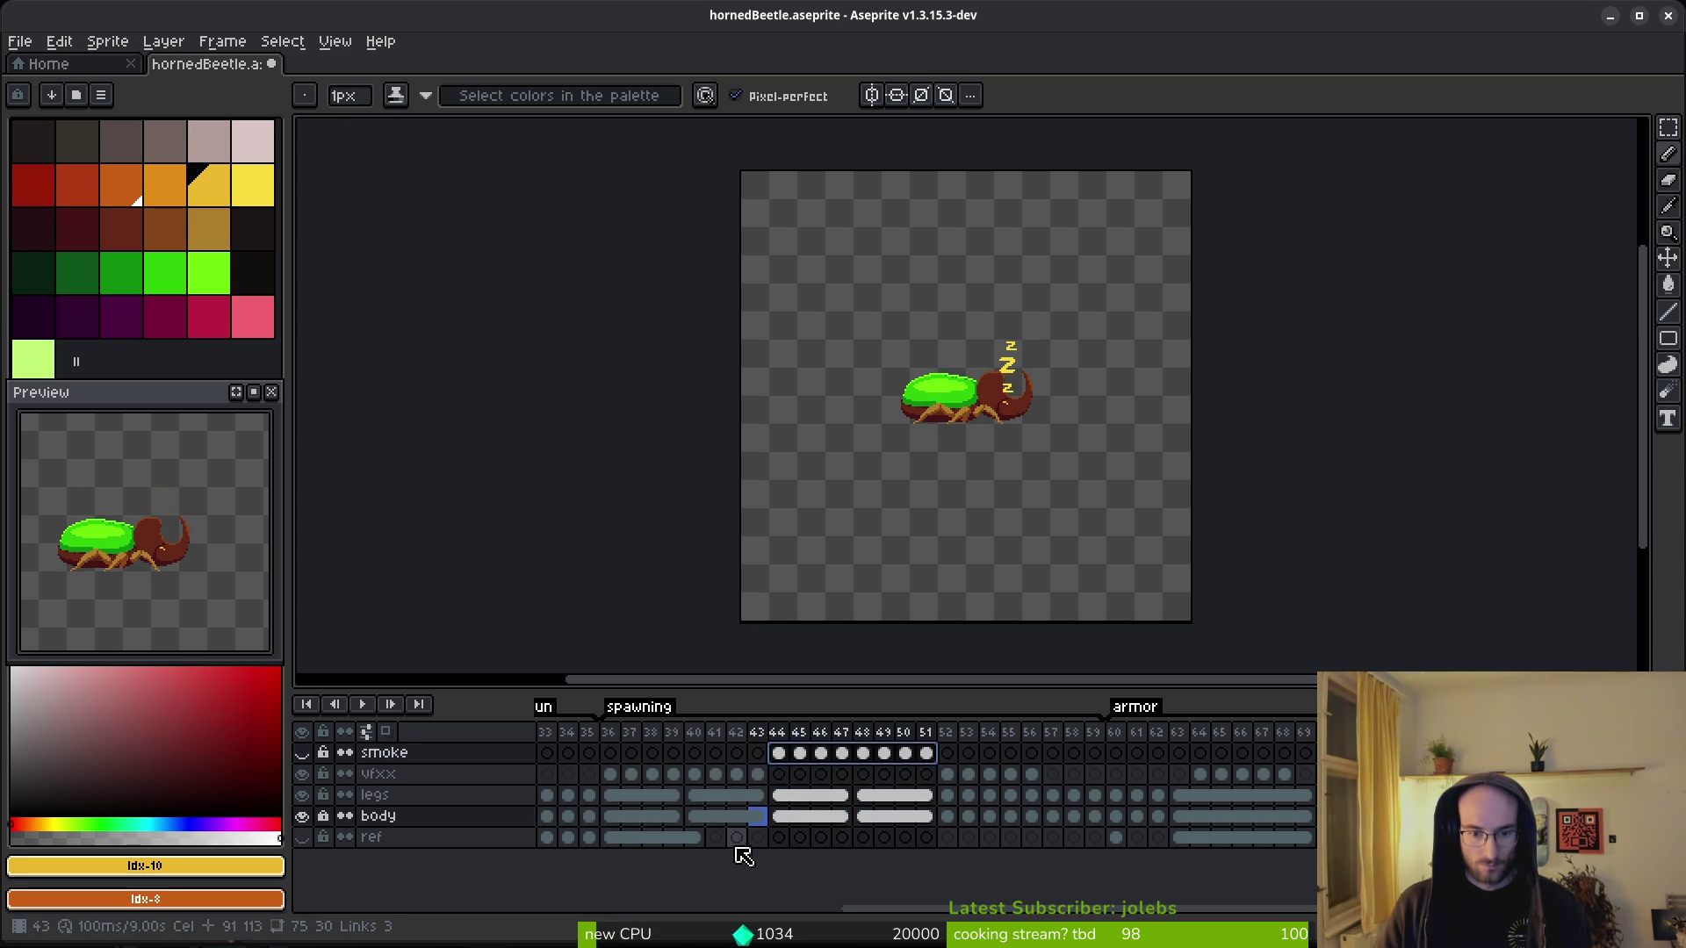
pyautogui.click(703, 812)
pyautogui.click(630, 797)
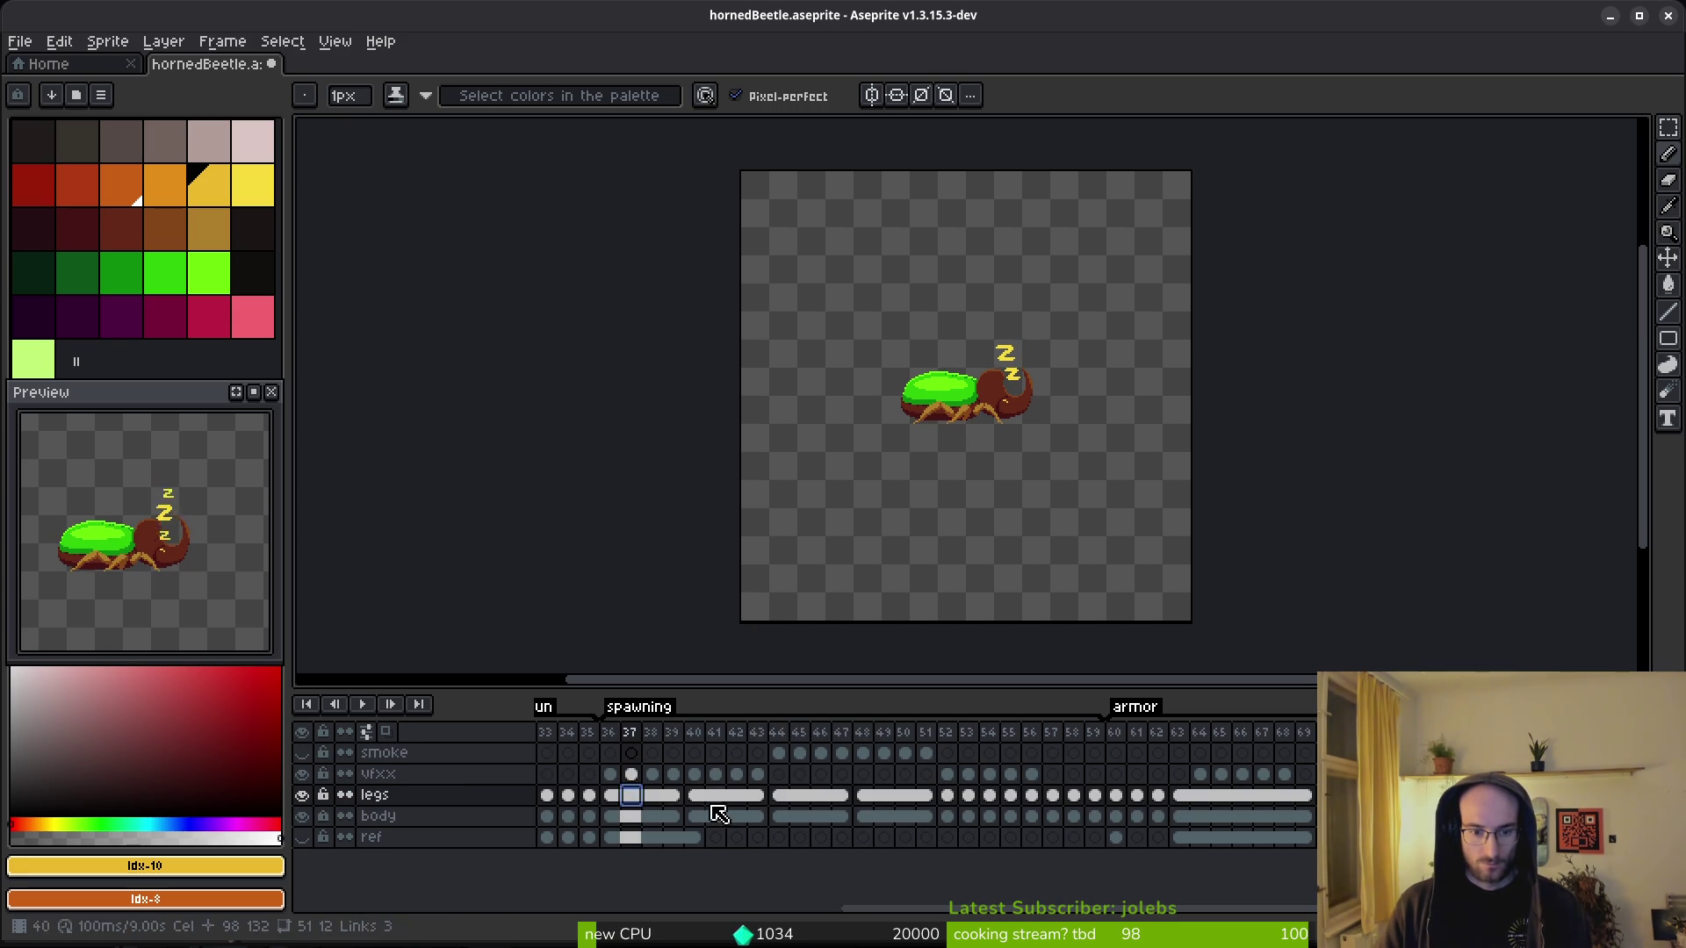
pyautogui.click(800, 796)
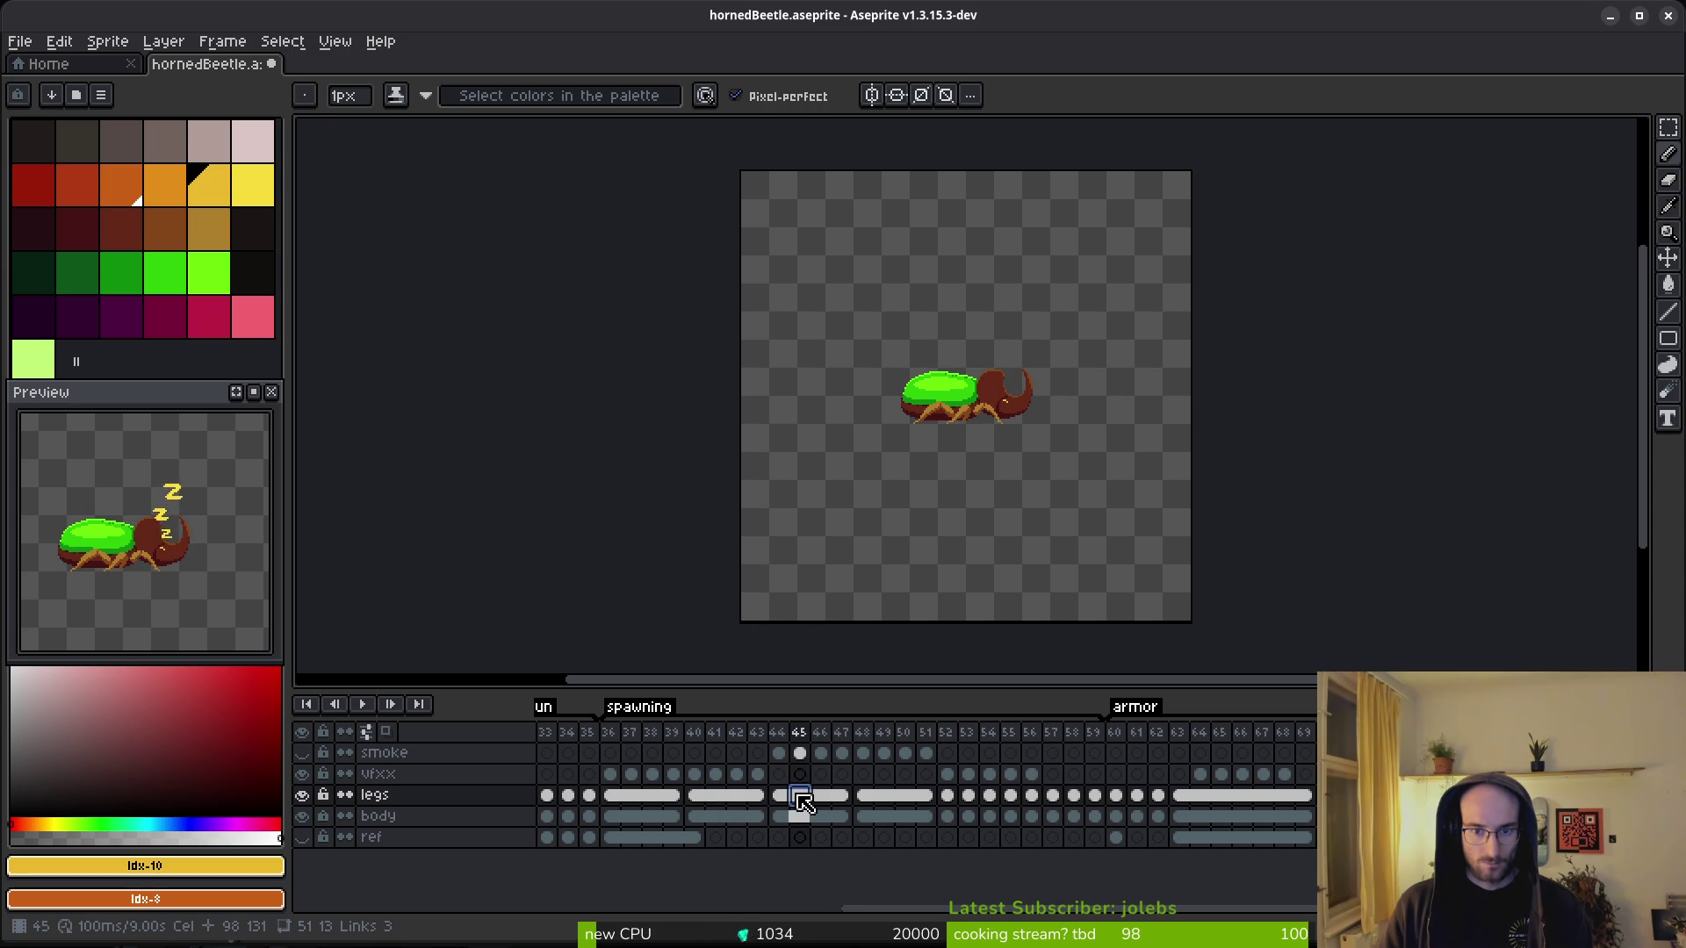
pyautogui.click(697, 799)
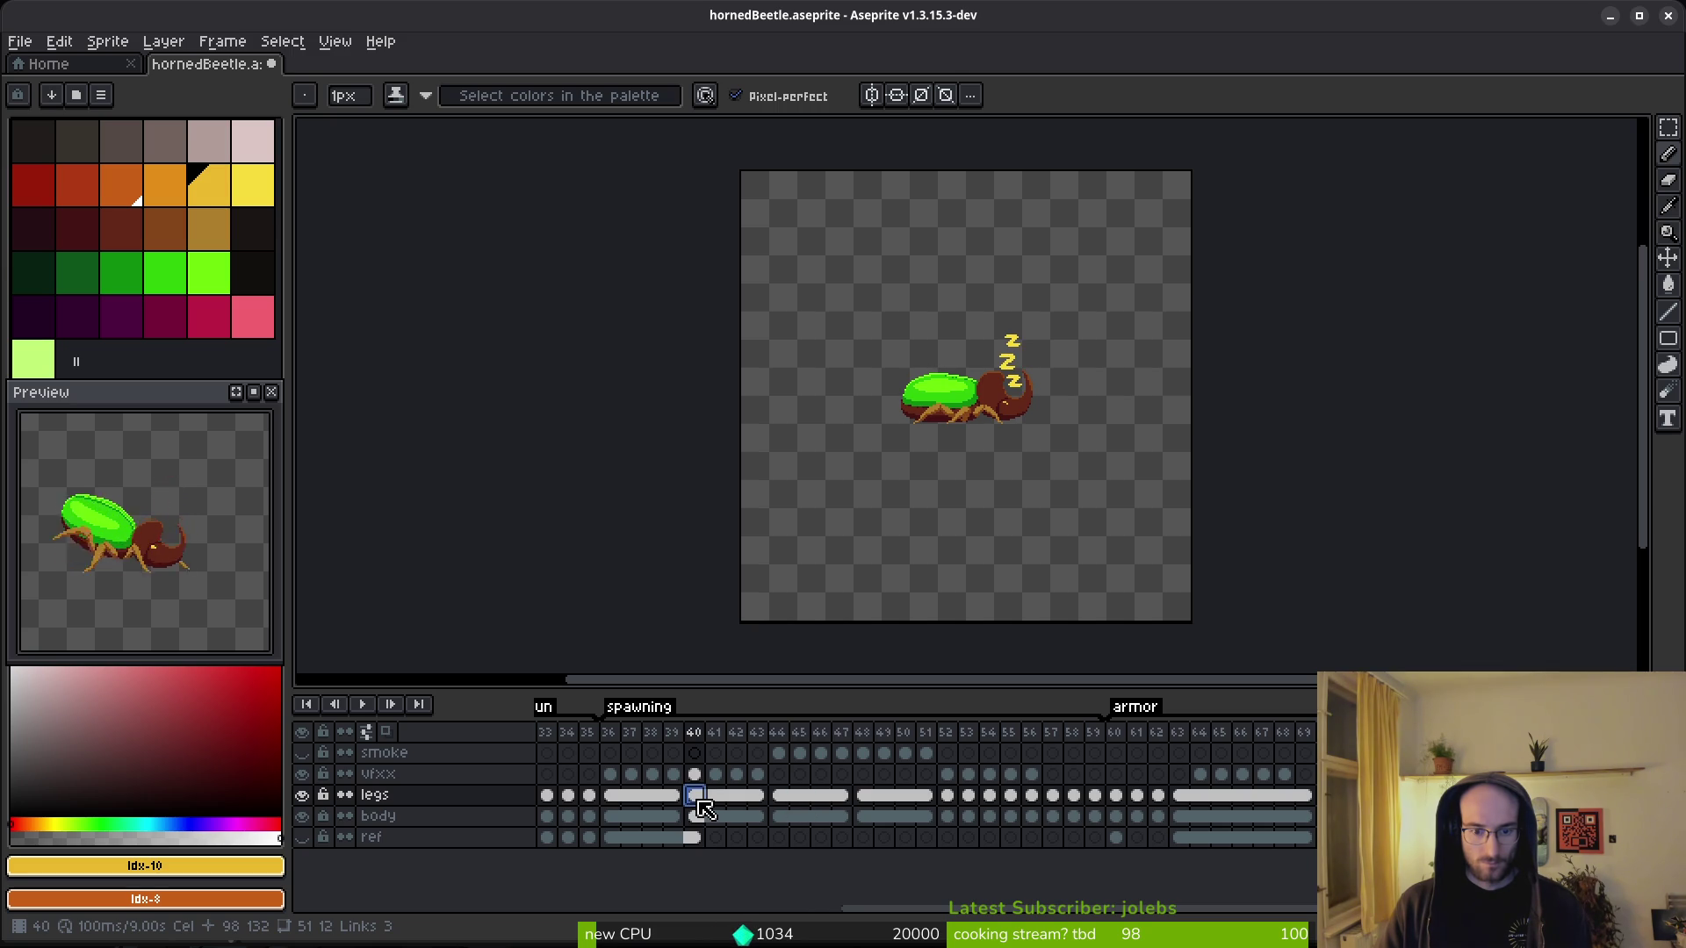
pyautogui.click(886, 797)
pyautogui.click(736, 795)
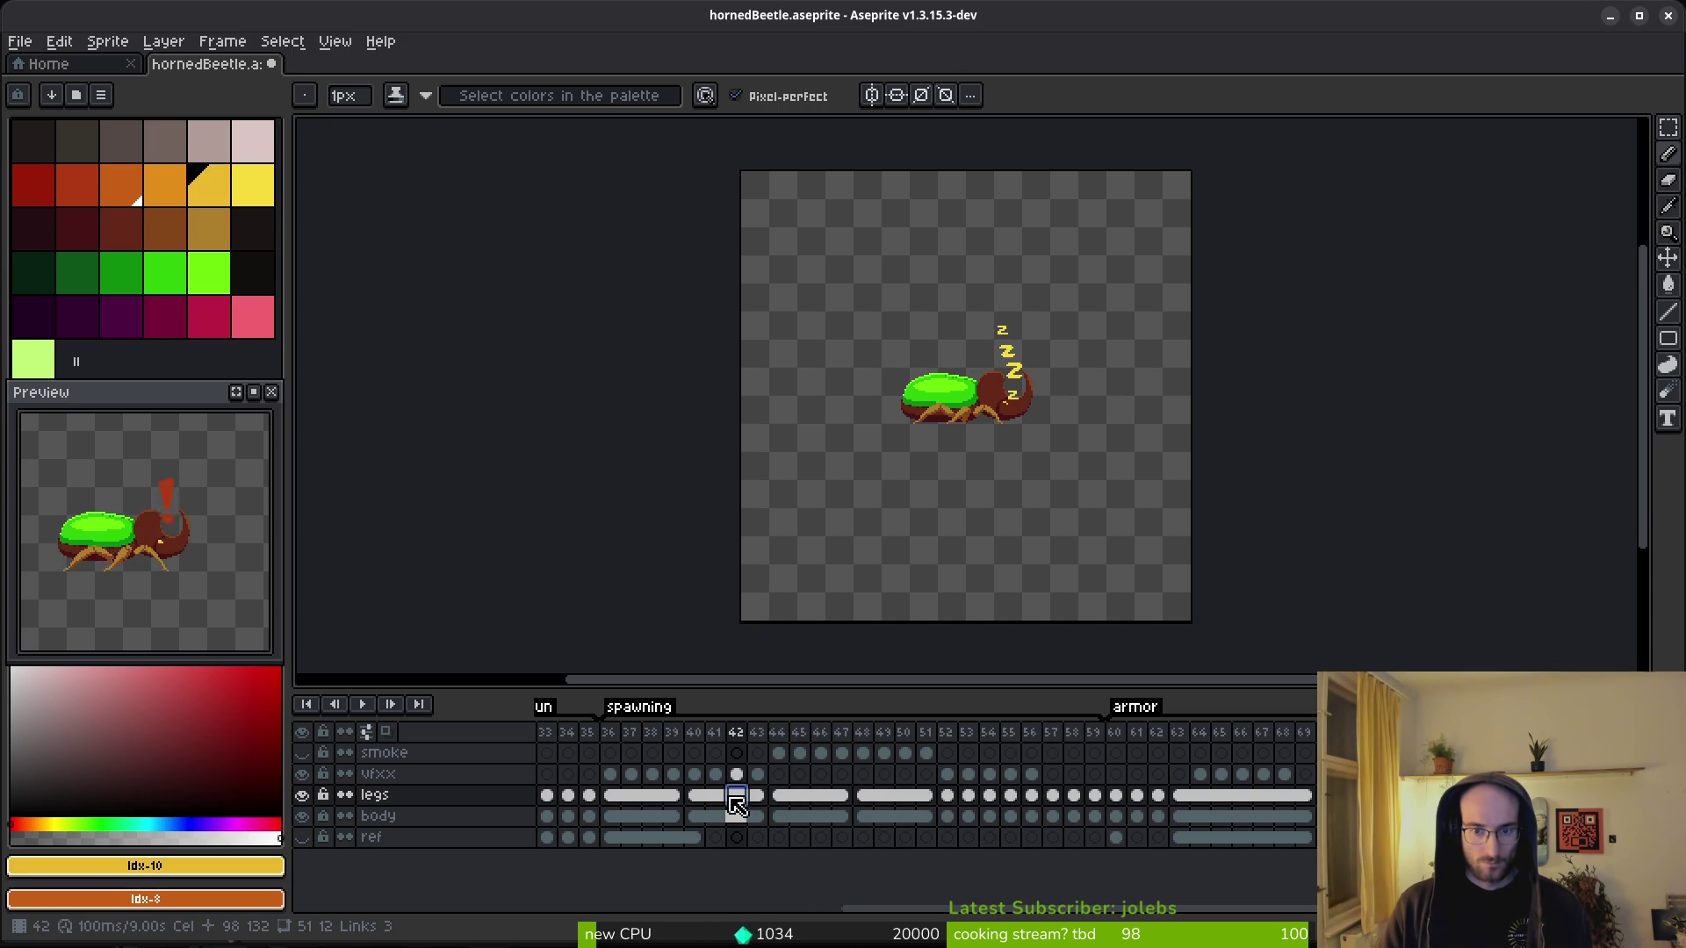
pyautogui.click(868, 803)
pyautogui.click(716, 796)
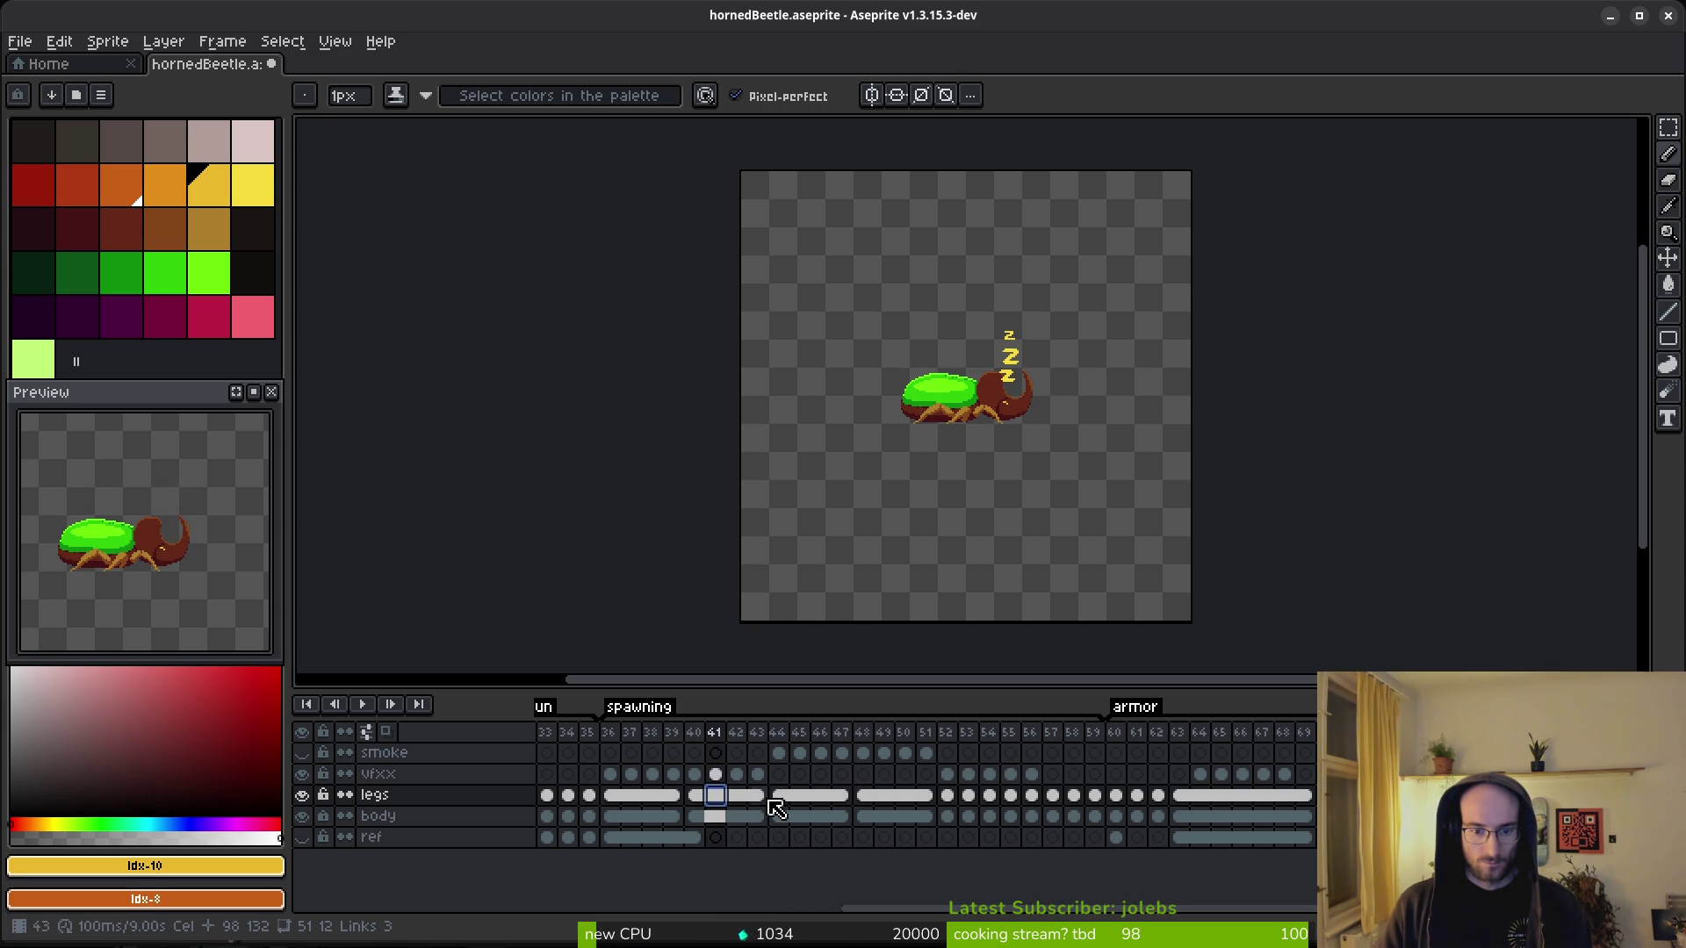
pyautogui.click(798, 797)
pyautogui.click(665, 801)
pyautogui.click(806, 800)
pyautogui.click(885, 799)
pyautogui.click(759, 797)
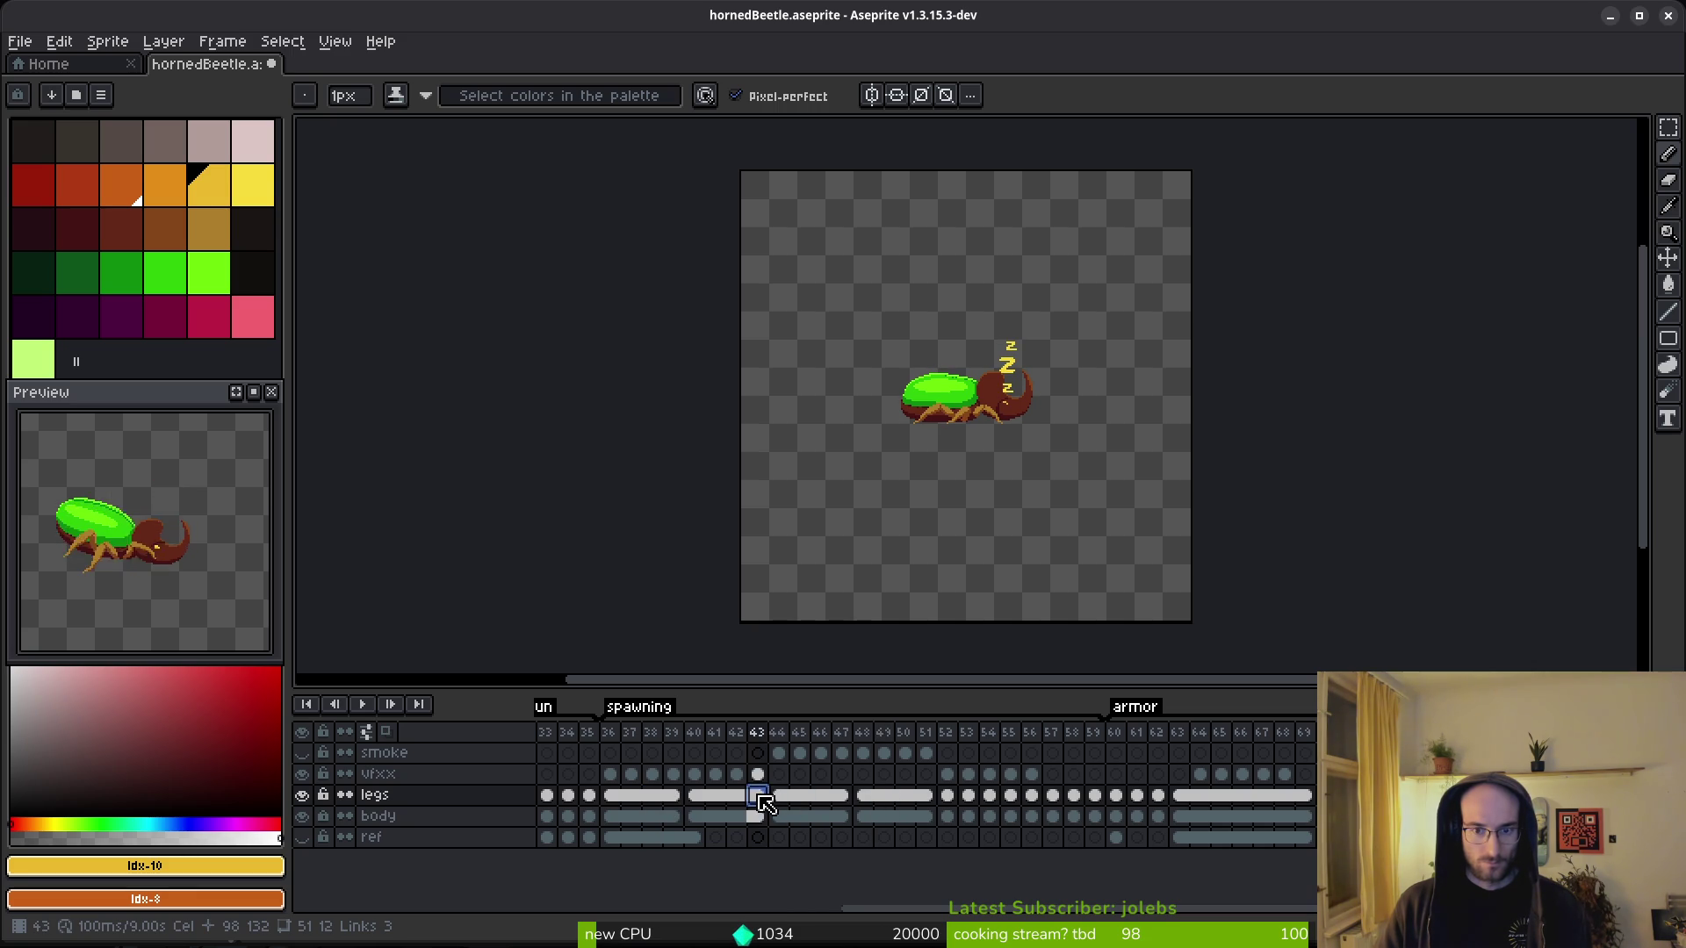
pyautogui.click(878, 799)
pyautogui.click(820, 799)
pyautogui.click(876, 799)
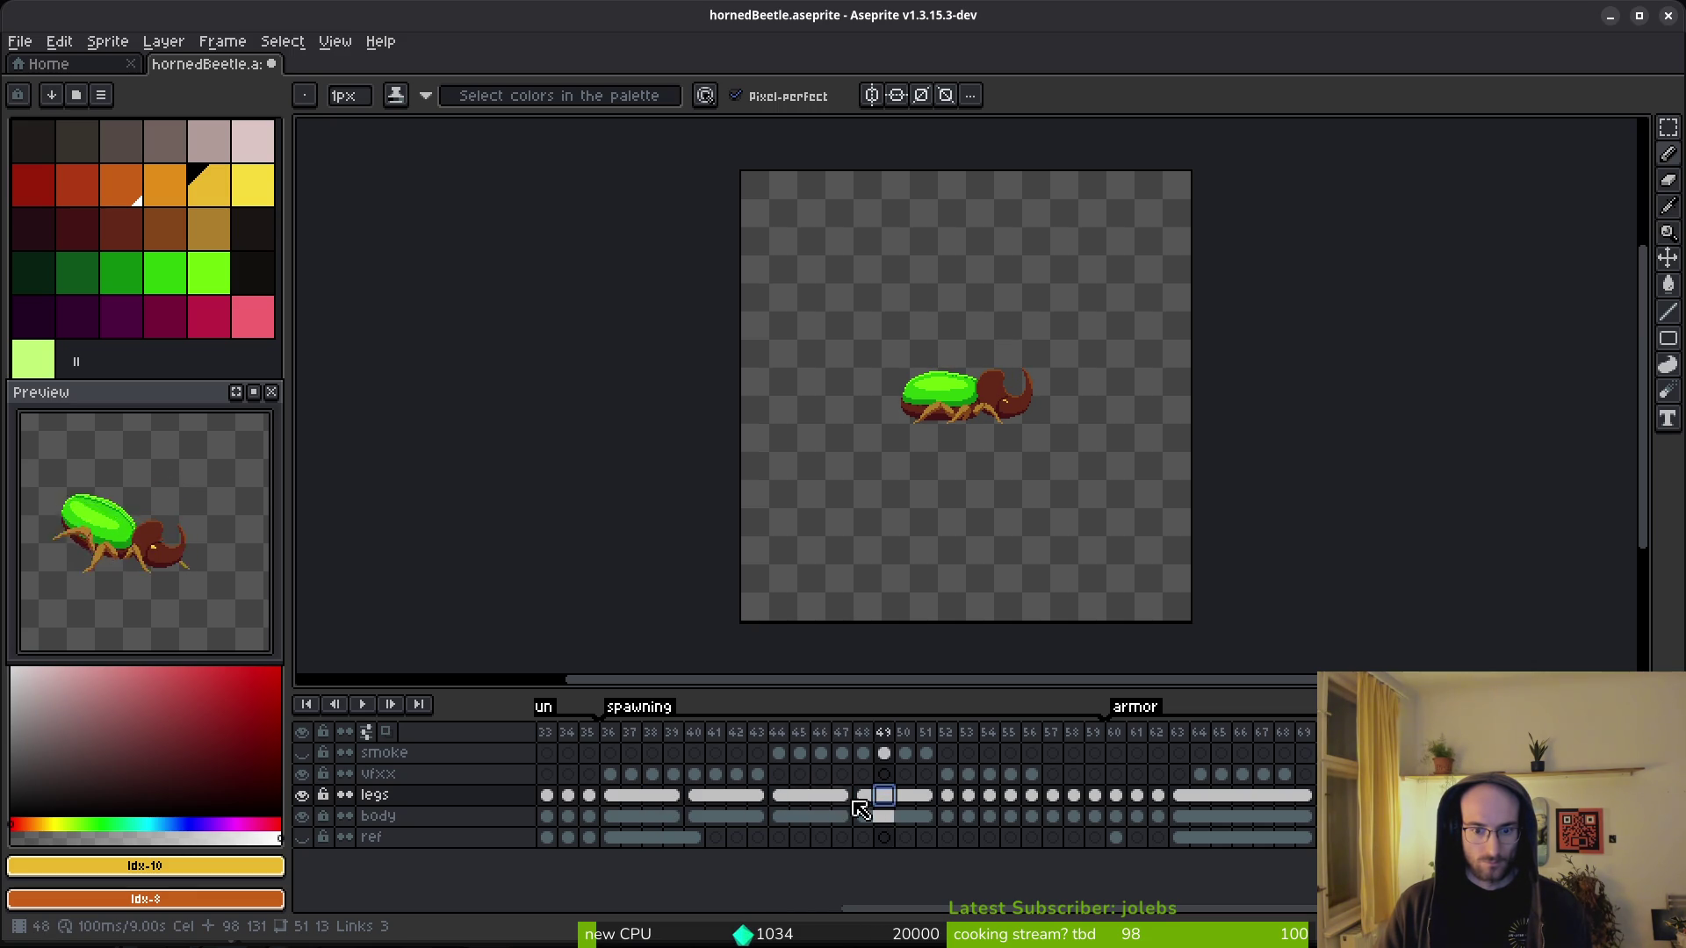
pyautogui.moveTo(778, 774); pyautogui.dragTo(926, 774)
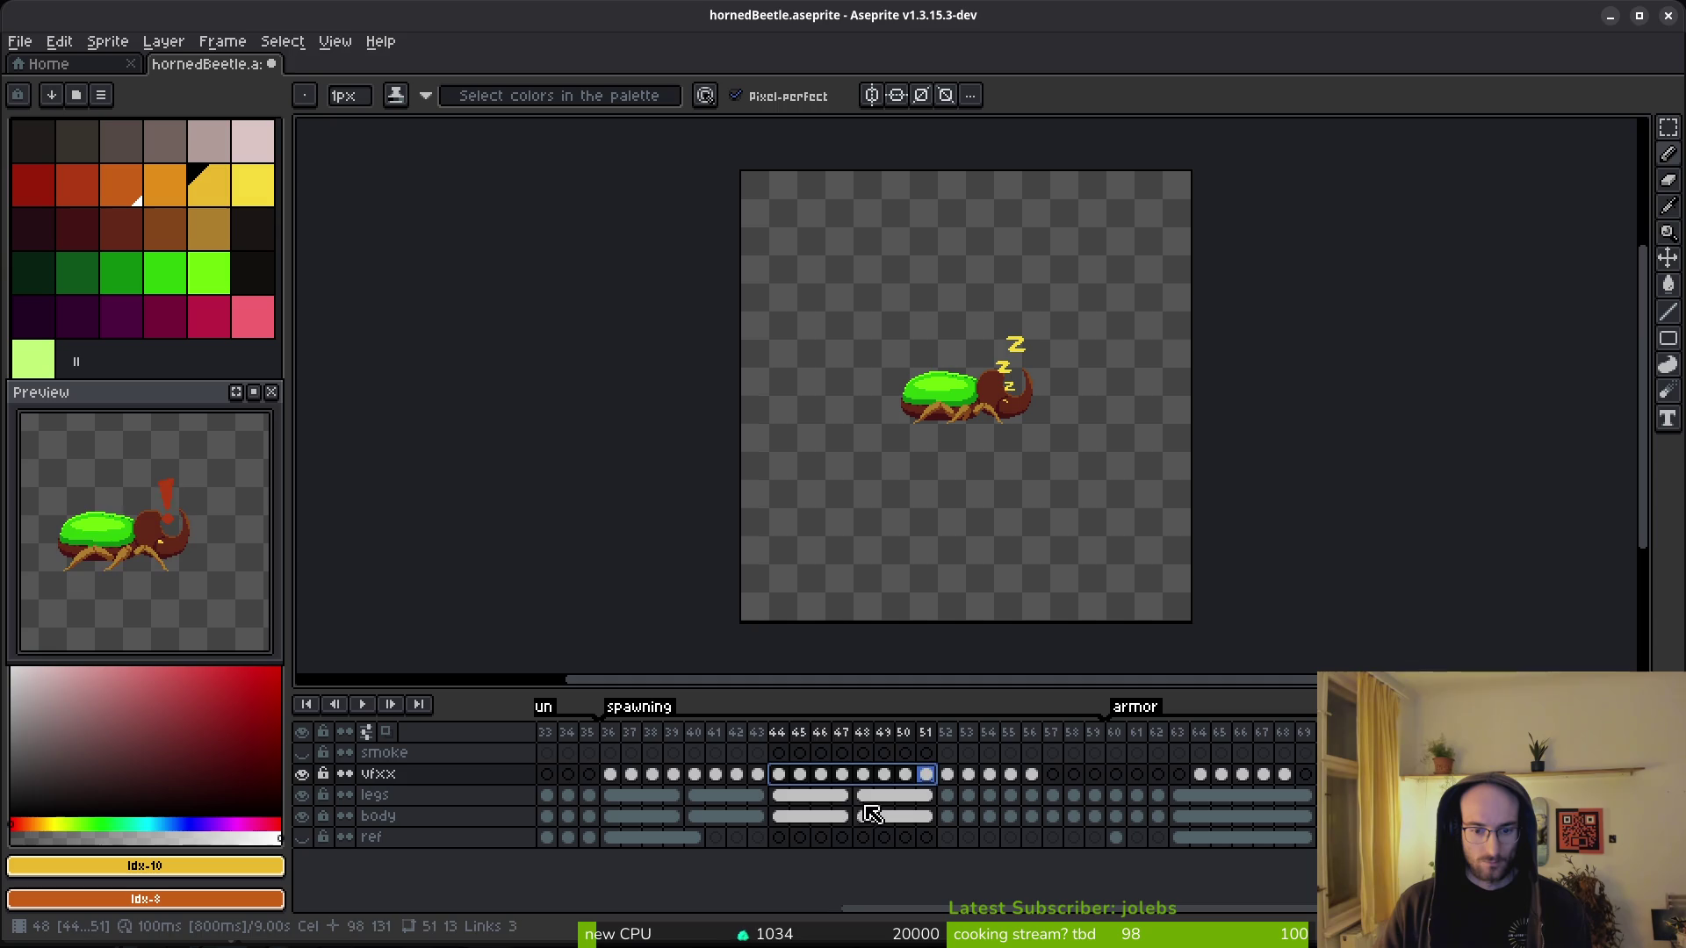
pyautogui.click(861, 800)
pyautogui.click(753, 798)
pyautogui.click(654, 799)
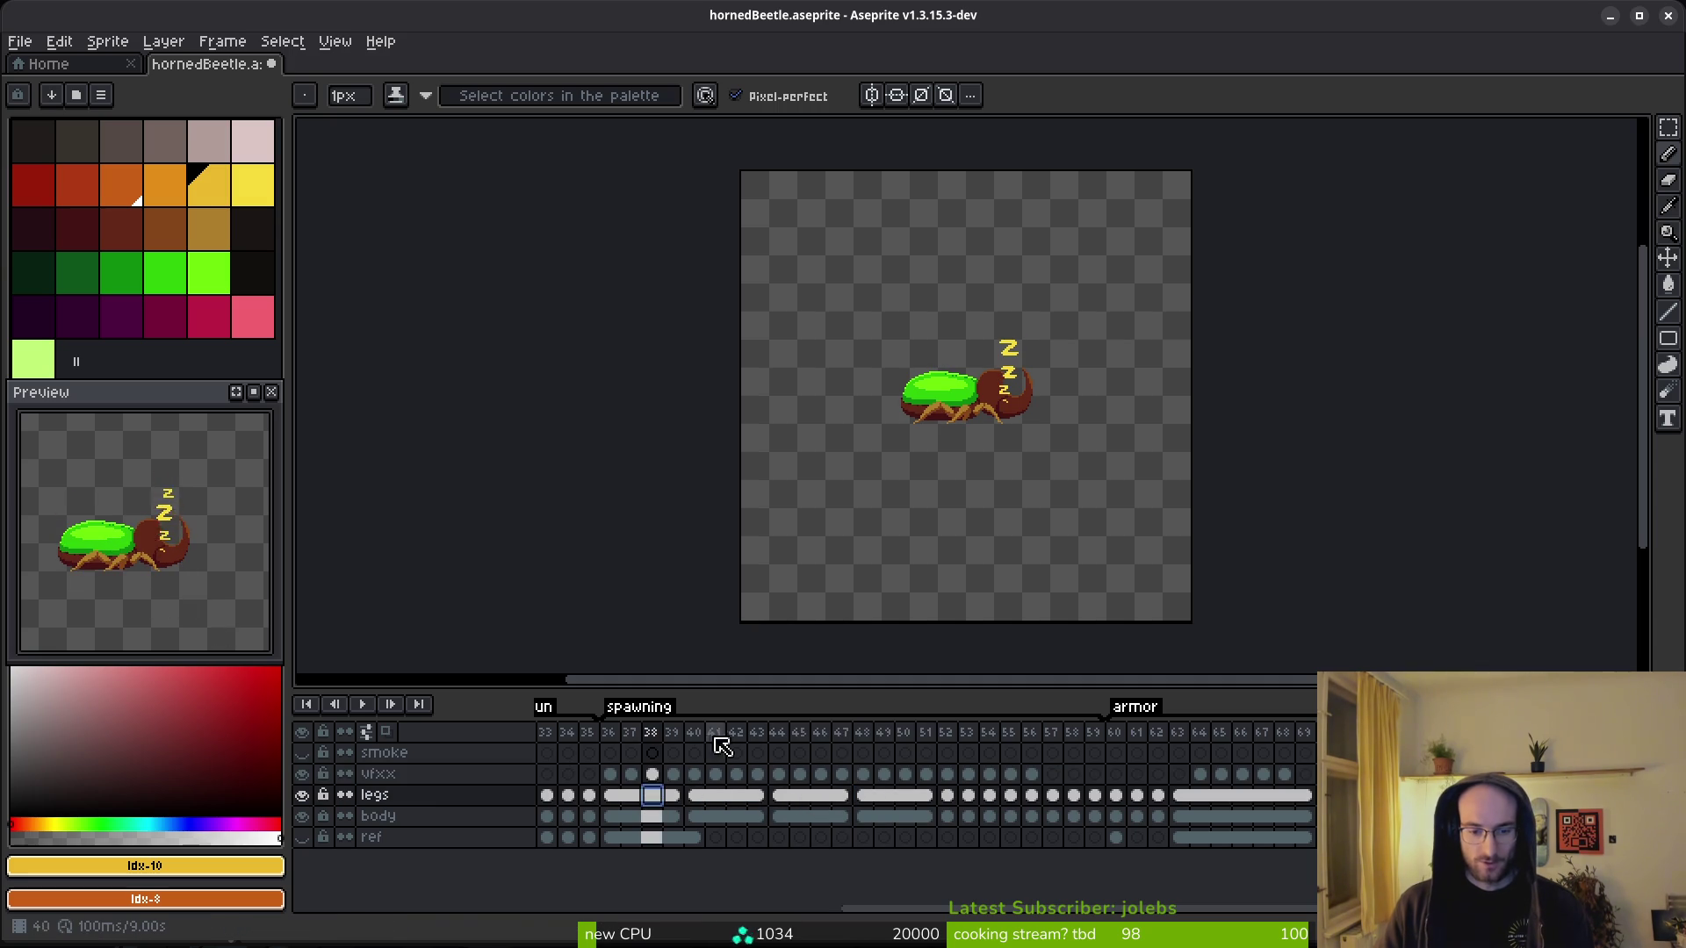
# - Delete frames 44–51 and insert eight empty frames after frame 43
pyautogui.moveTo(778, 740); pyautogui.dragTo(928, 795)
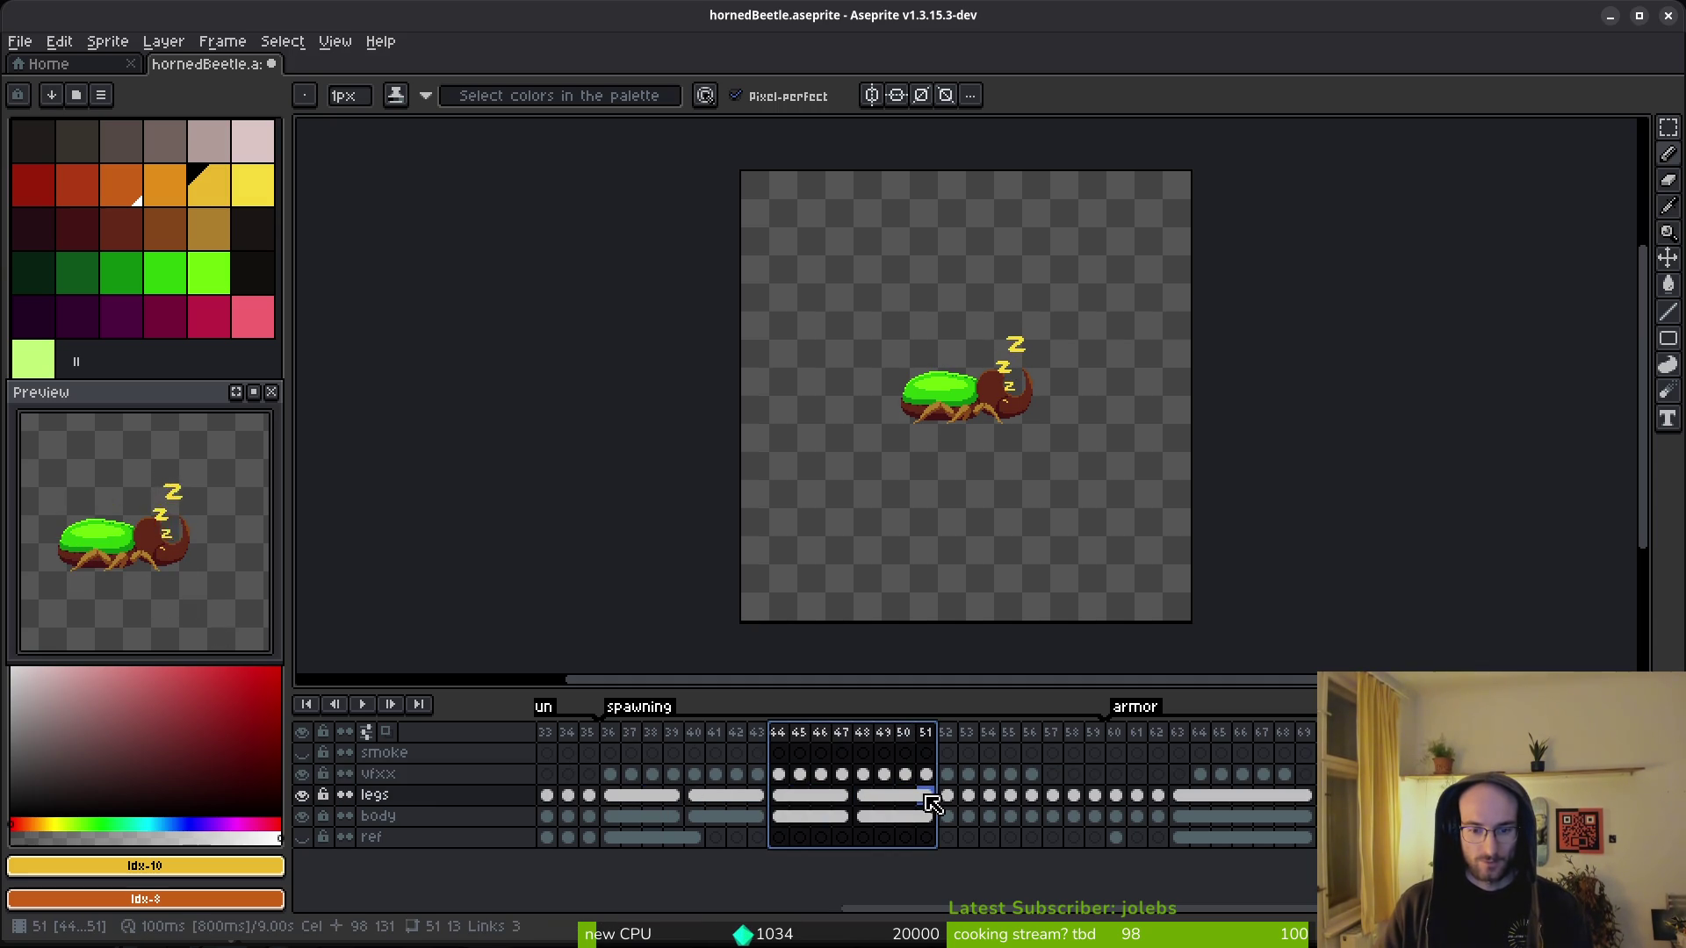
pyautogui.press('Delete')
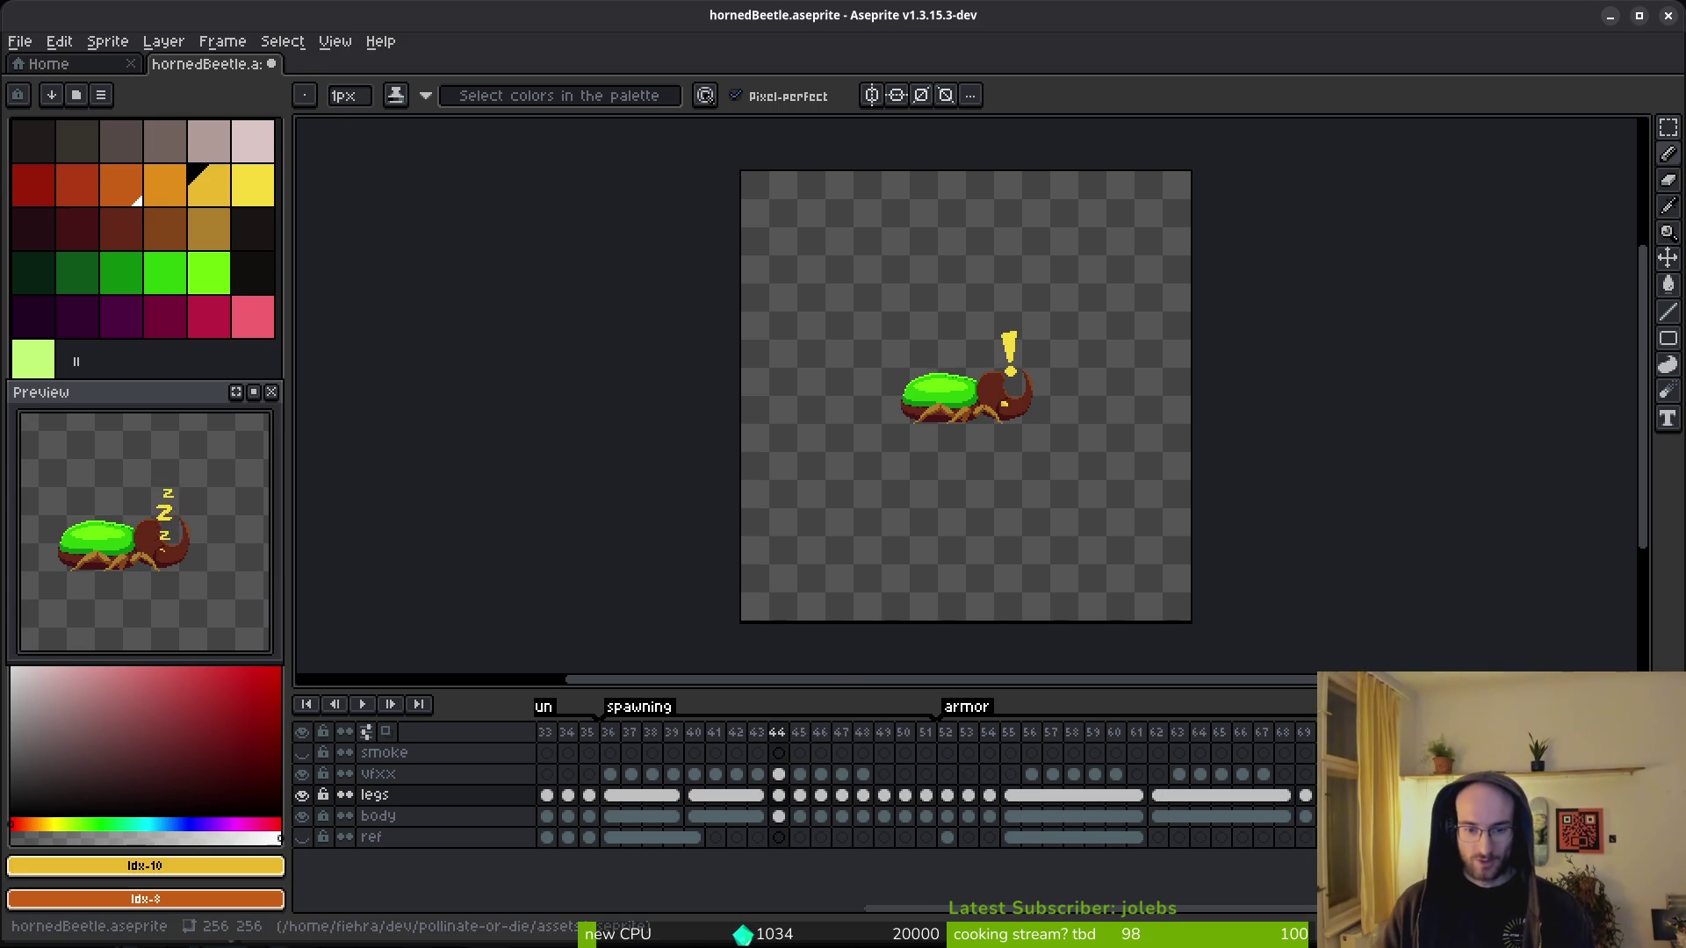
pyautogui.click(622, 743)
pyautogui.click(799, 817)
pyautogui.click(765, 735)
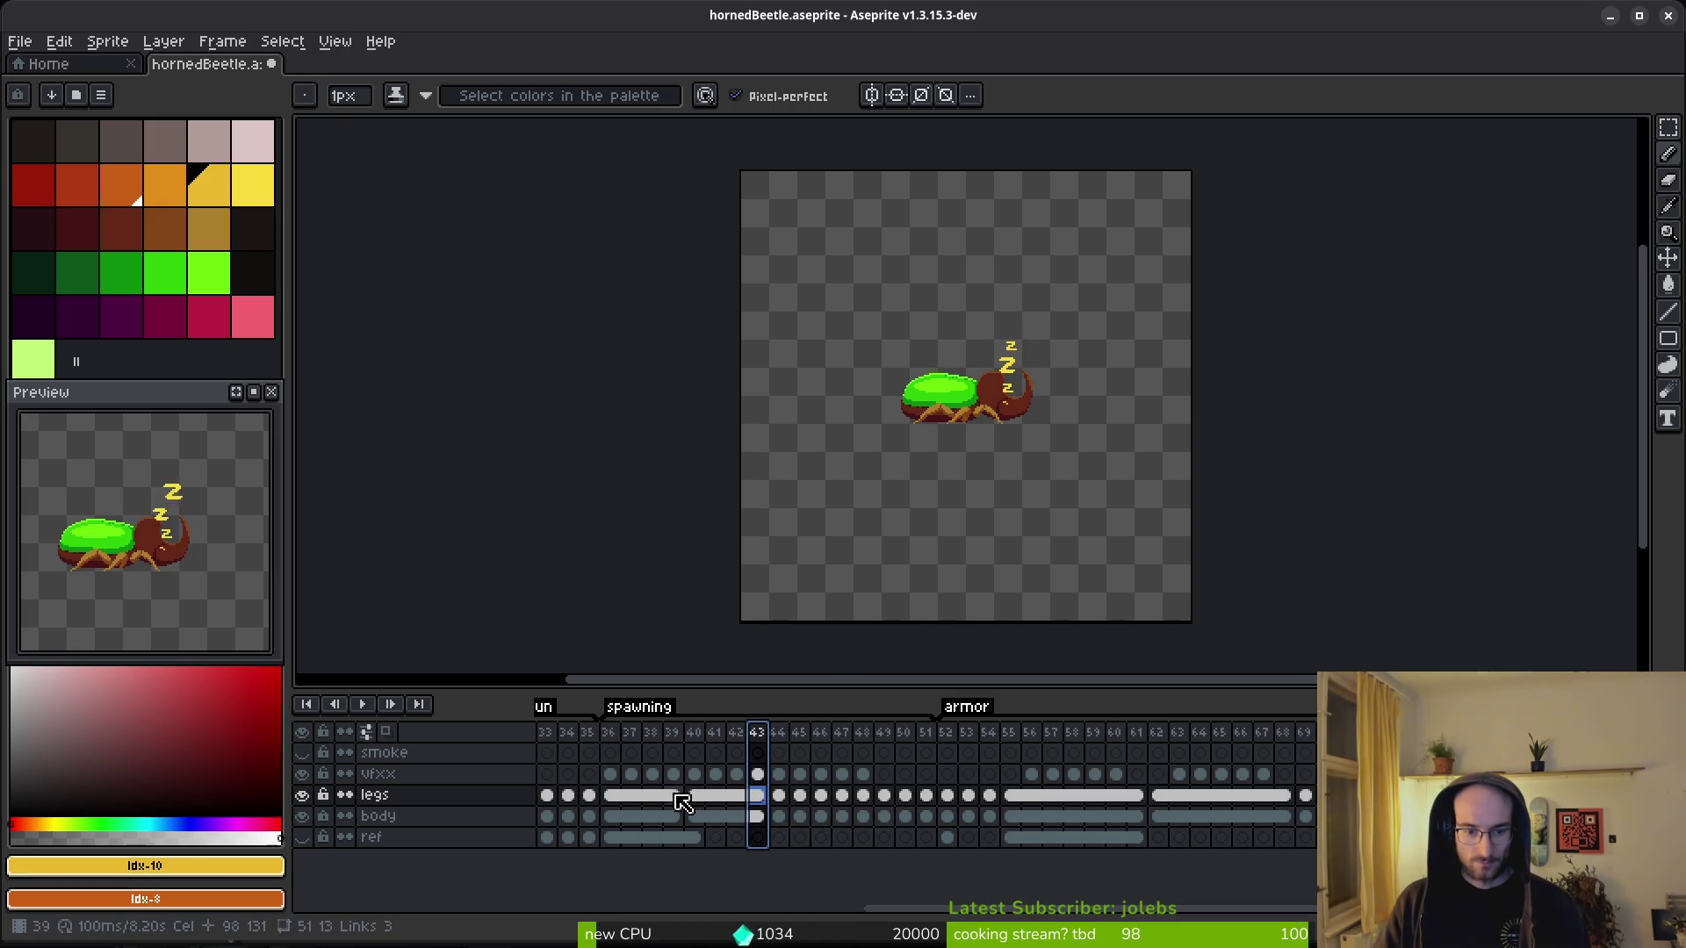
pyautogui.hotkey('alt', 'b')
pyautogui.hotkey('alt', 'b')
pyautogui.hotkey('alt', 'b')
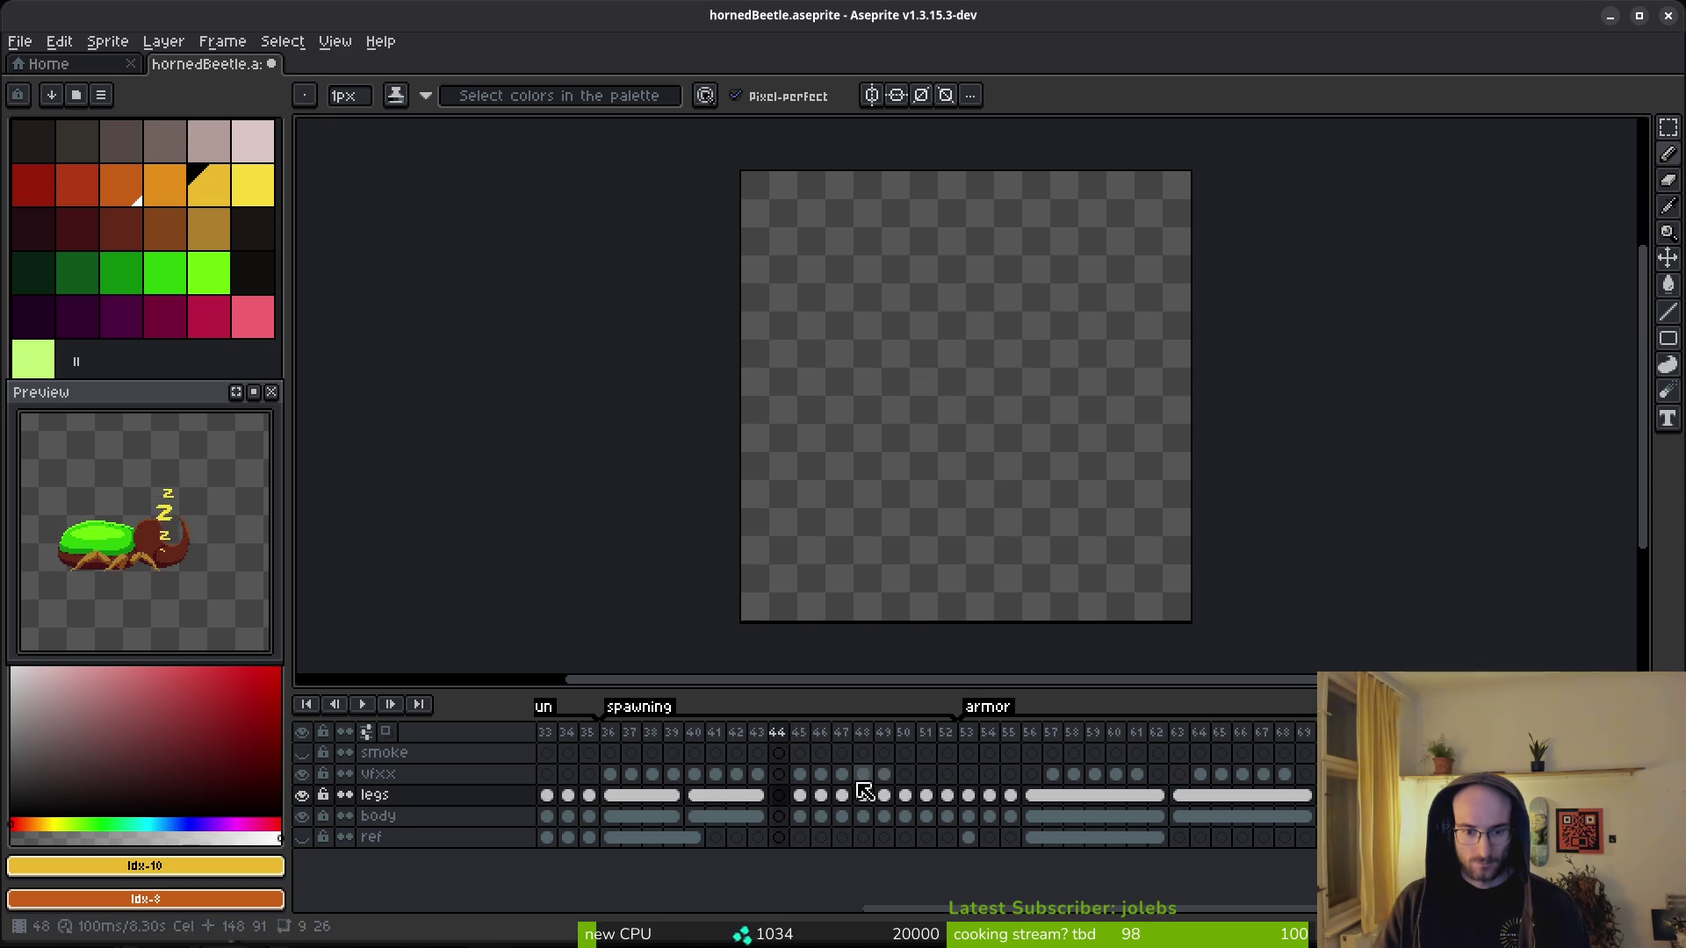
pyautogui.hotkey('alt', 'b')
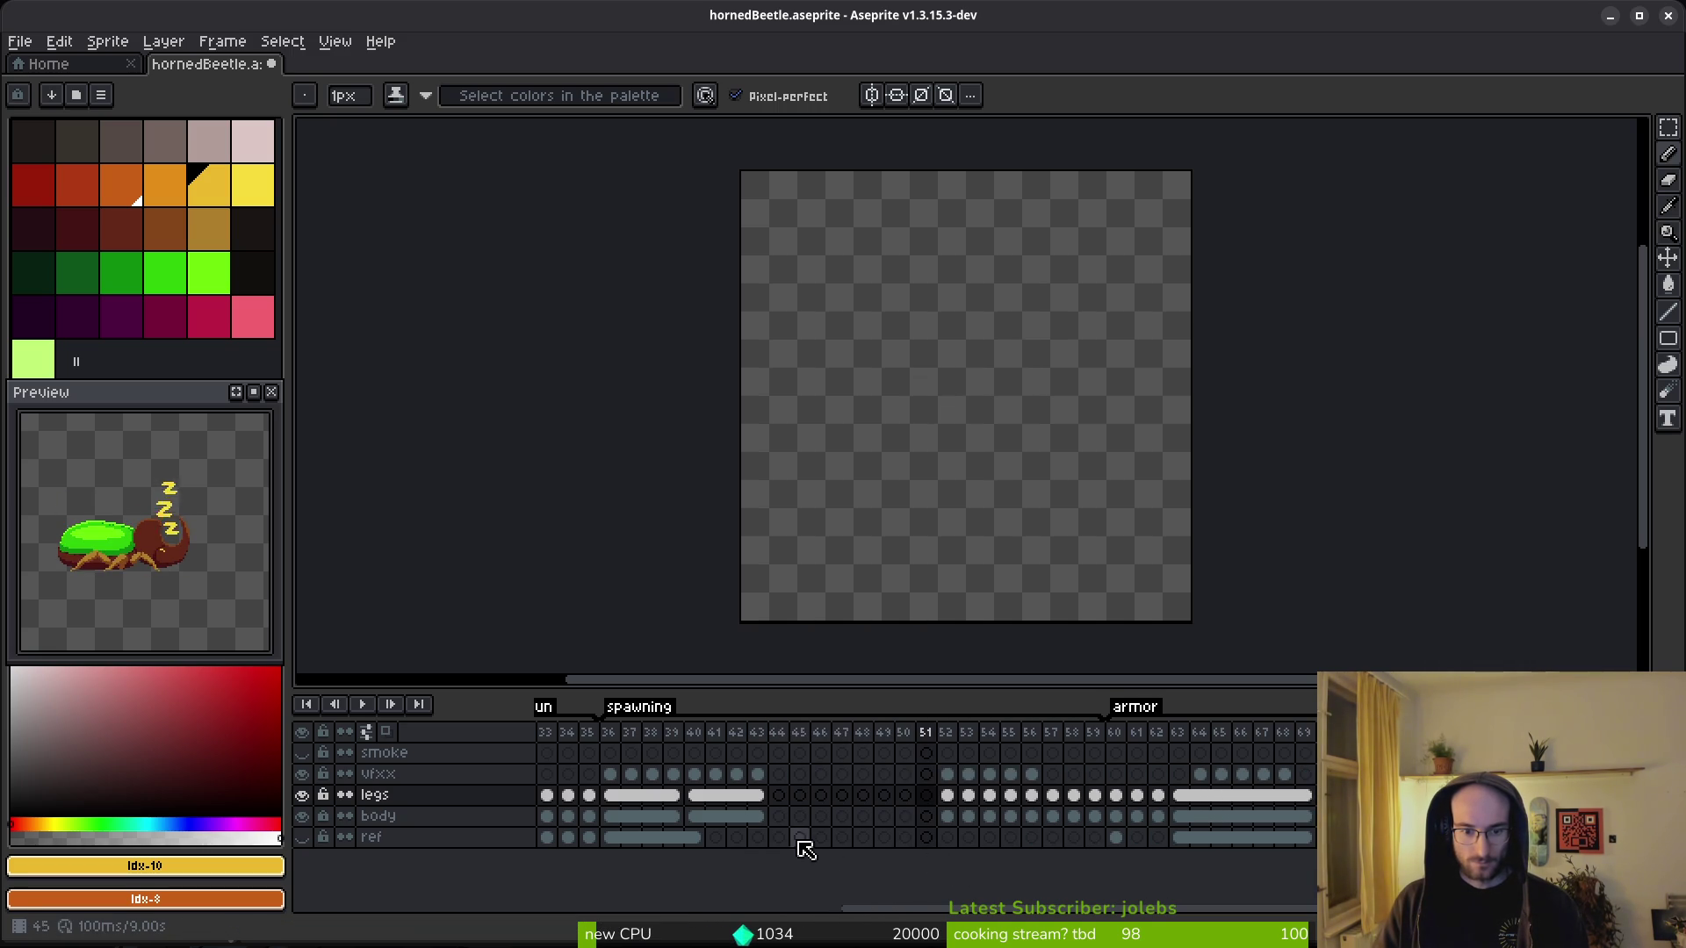
# - Link the legs and body cels across frames 44–51 and across 36–43
pyautogui.moveTo(698, 799)
pyautogui.mouseDown()
pyautogui.moveTo(772, 829)
pyautogui.moveTo(930, 825)
pyautogui.moveTo(779, 820)
pyautogui.moveTo(790, 830)
pyautogui.mouseUp()
pyautogui.click(789, 801)
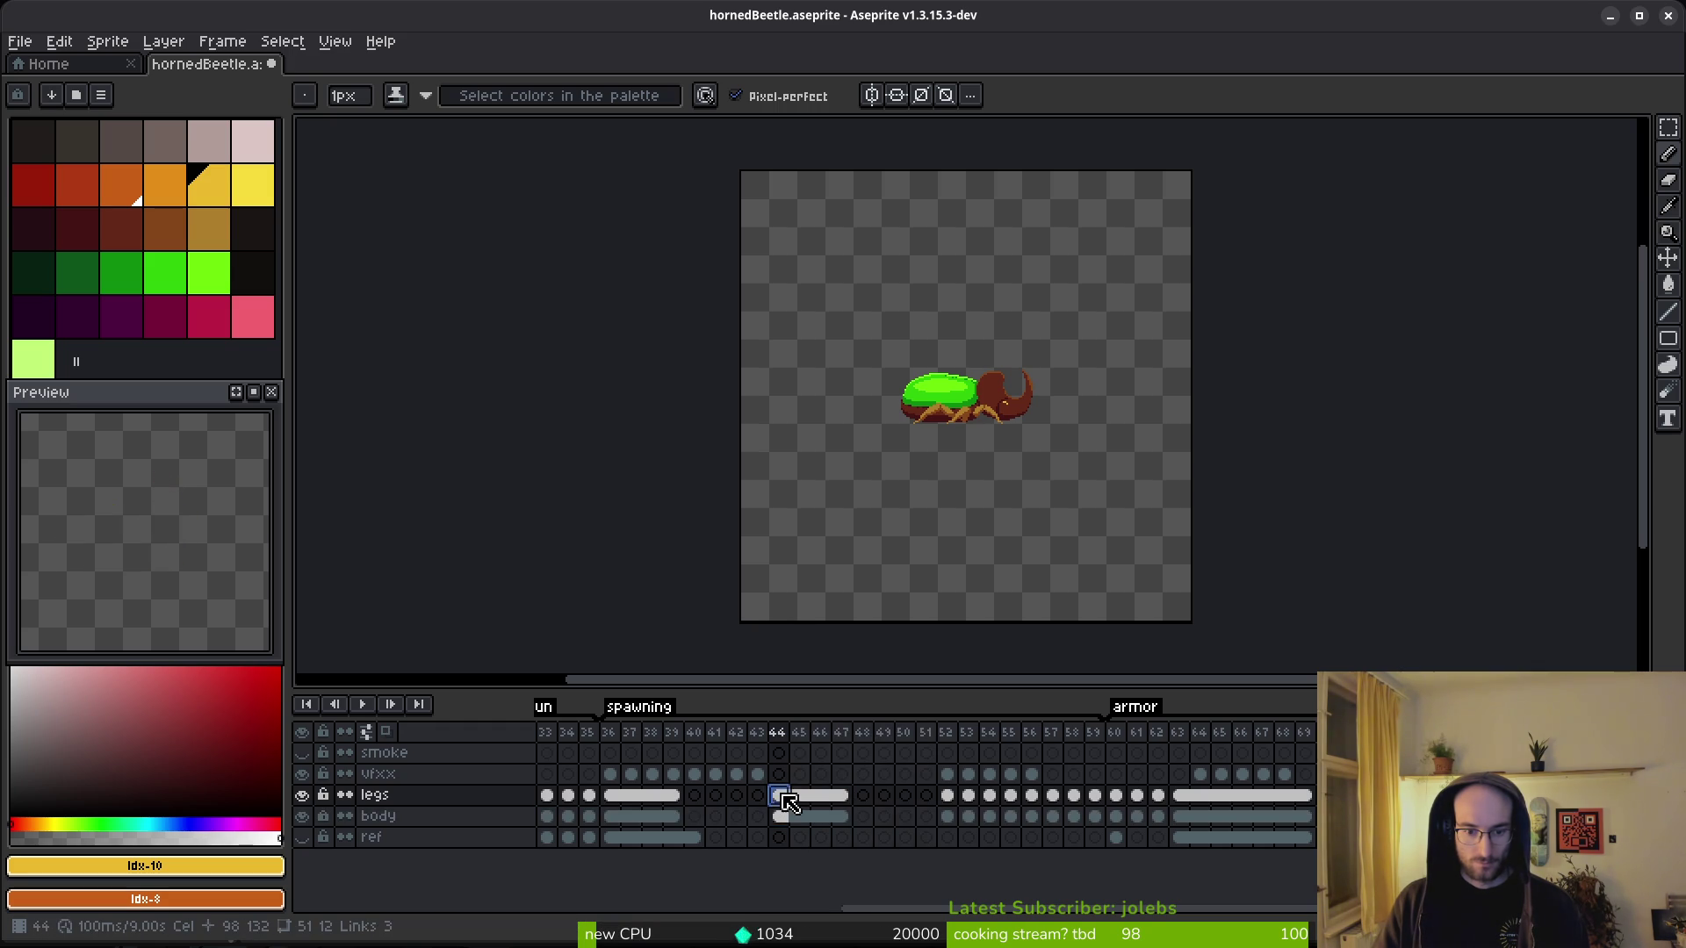
pyautogui.moveTo(786, 806); pyautogui.dragTo(903, 817)
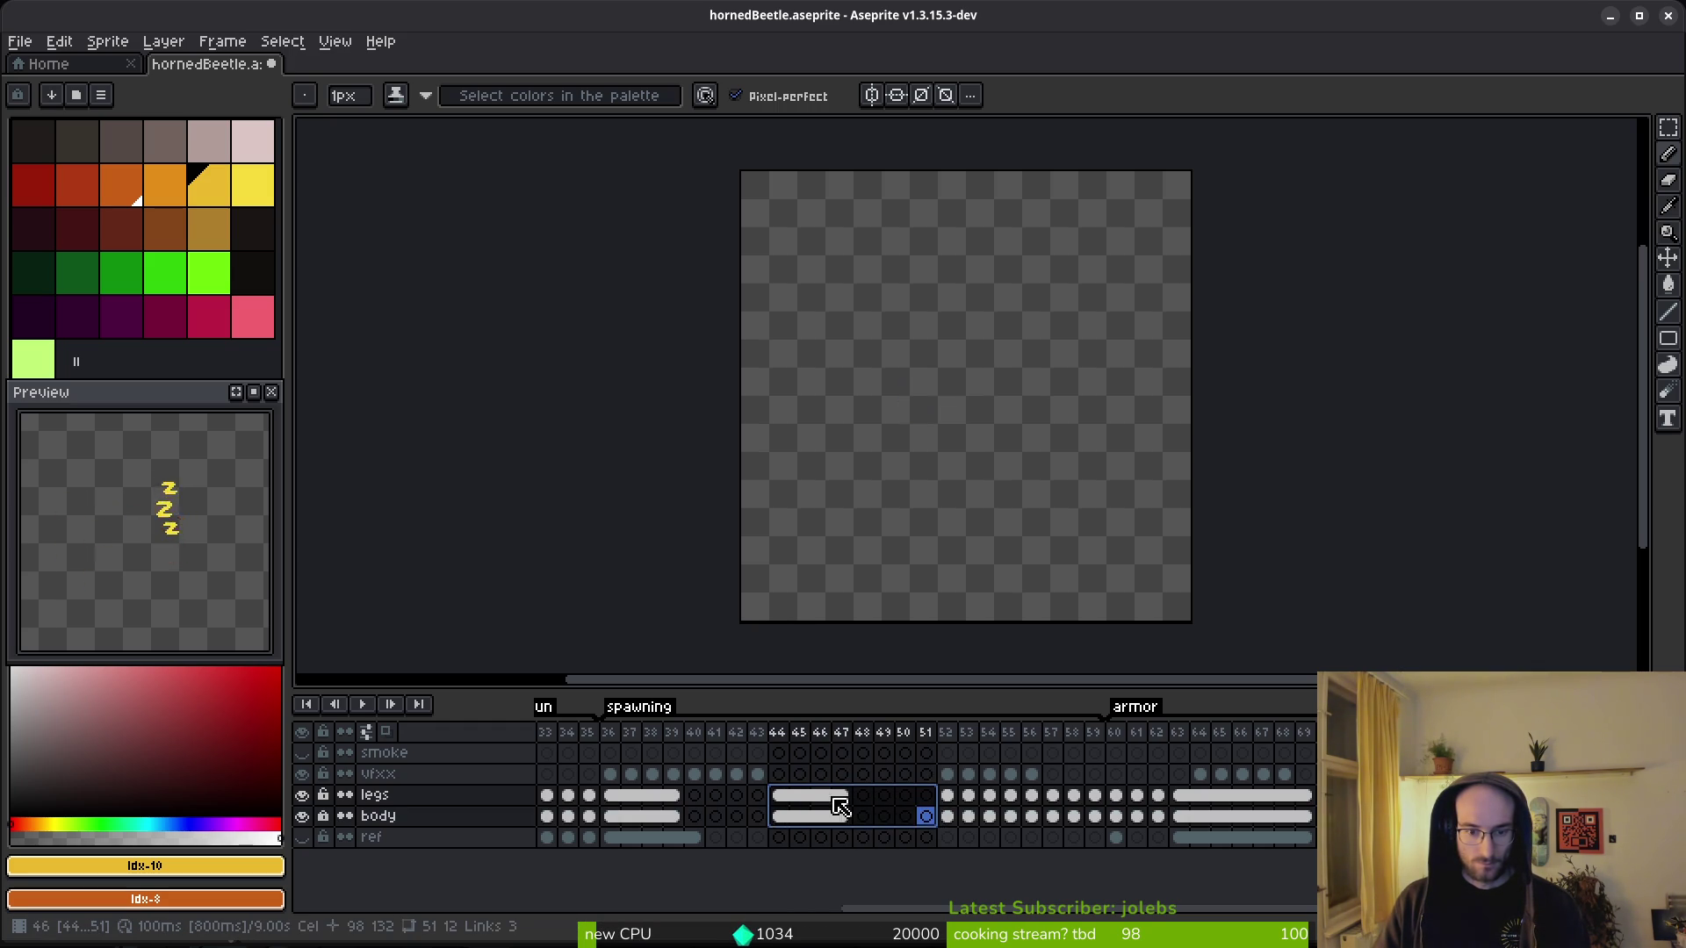
pyautogui.rightClick(799, 798)
pyautogui.click(876, 874)
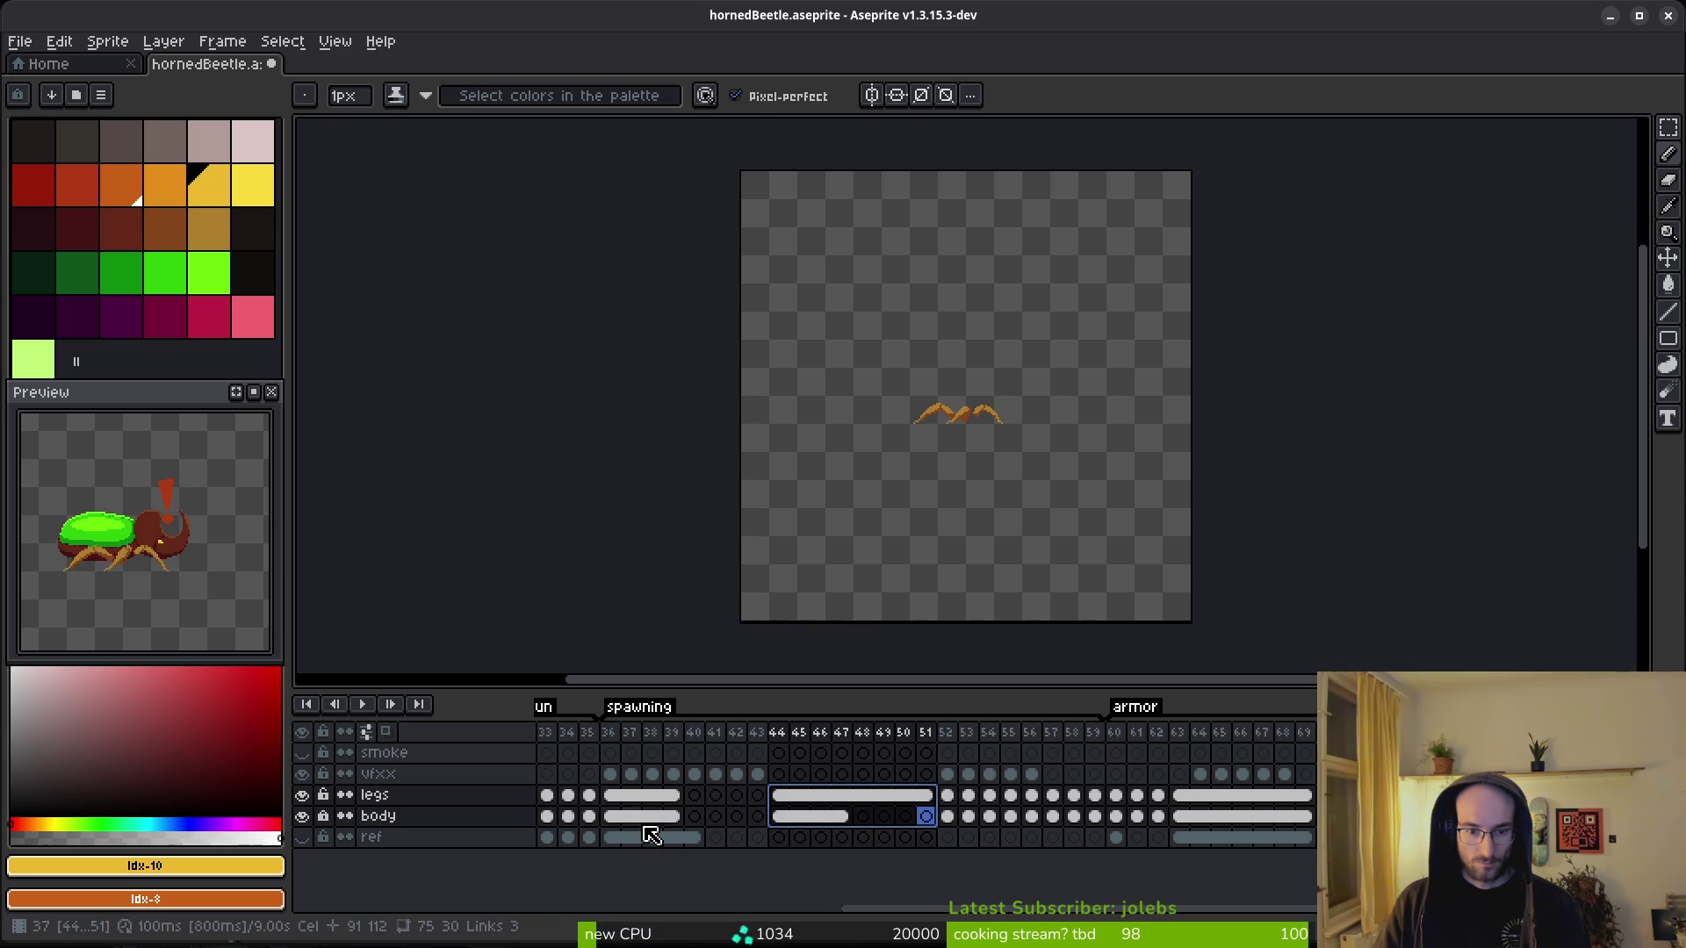
pyautogui.rightClick(795, 817)
pyautogui.click(832, 894)
pyautogui.moveTo(609, 796); pyautogui.dragTo(766, 827)
pyautogui.rightClick(665, 817)
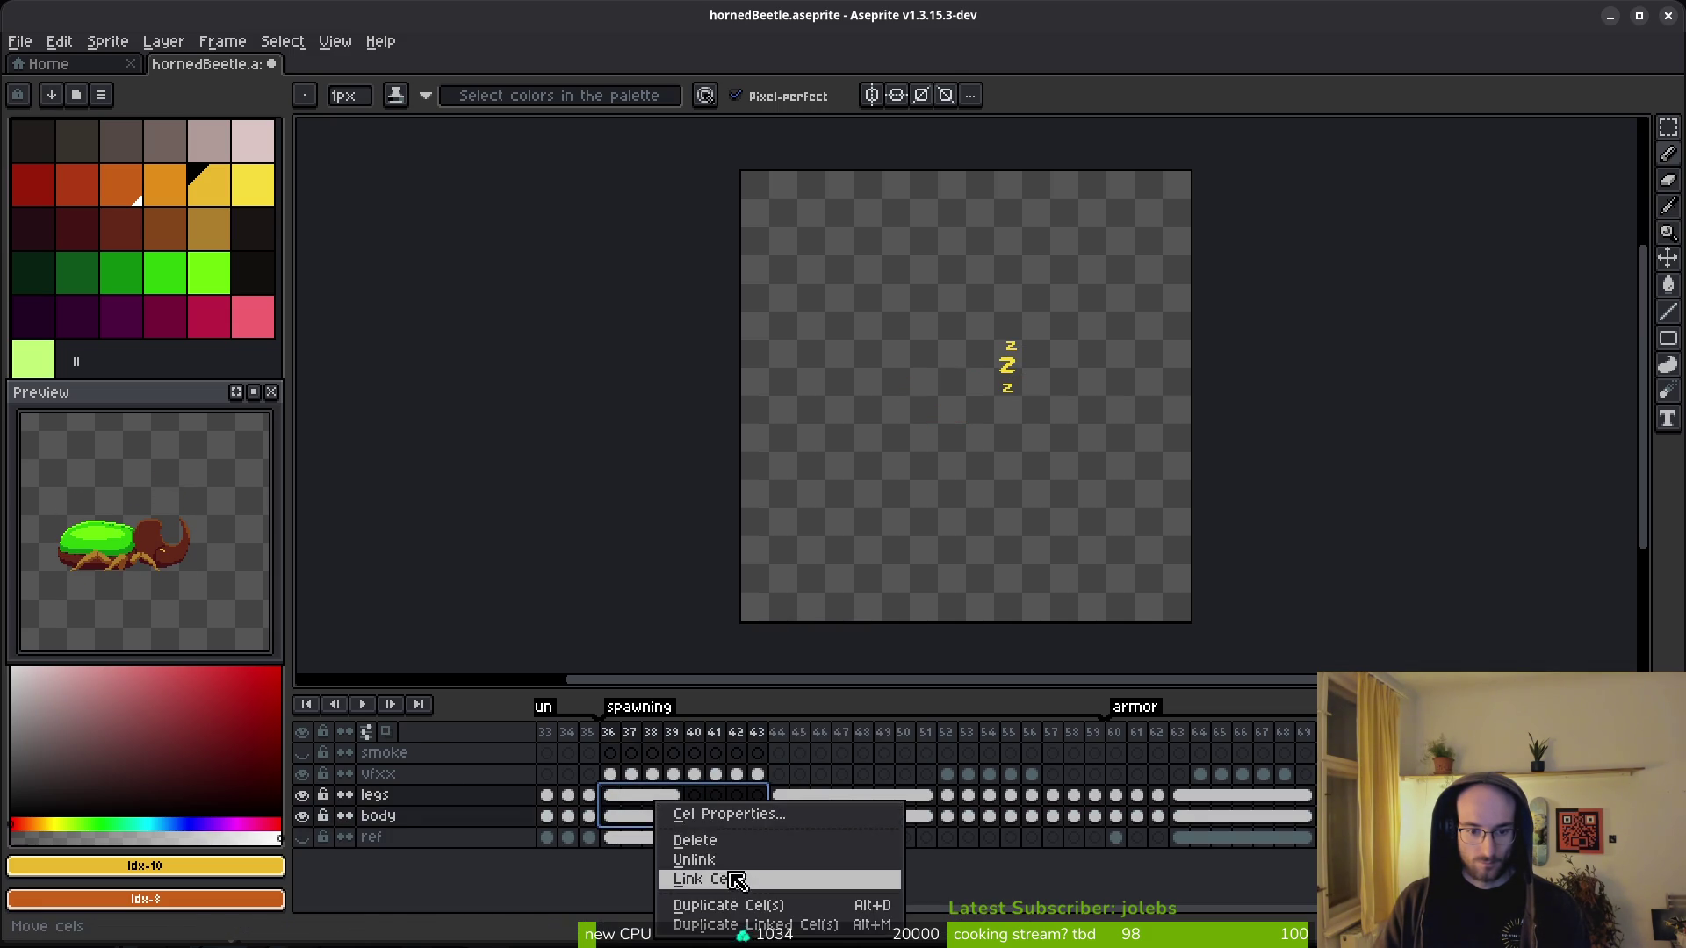
pyautogui.click(699, 878)
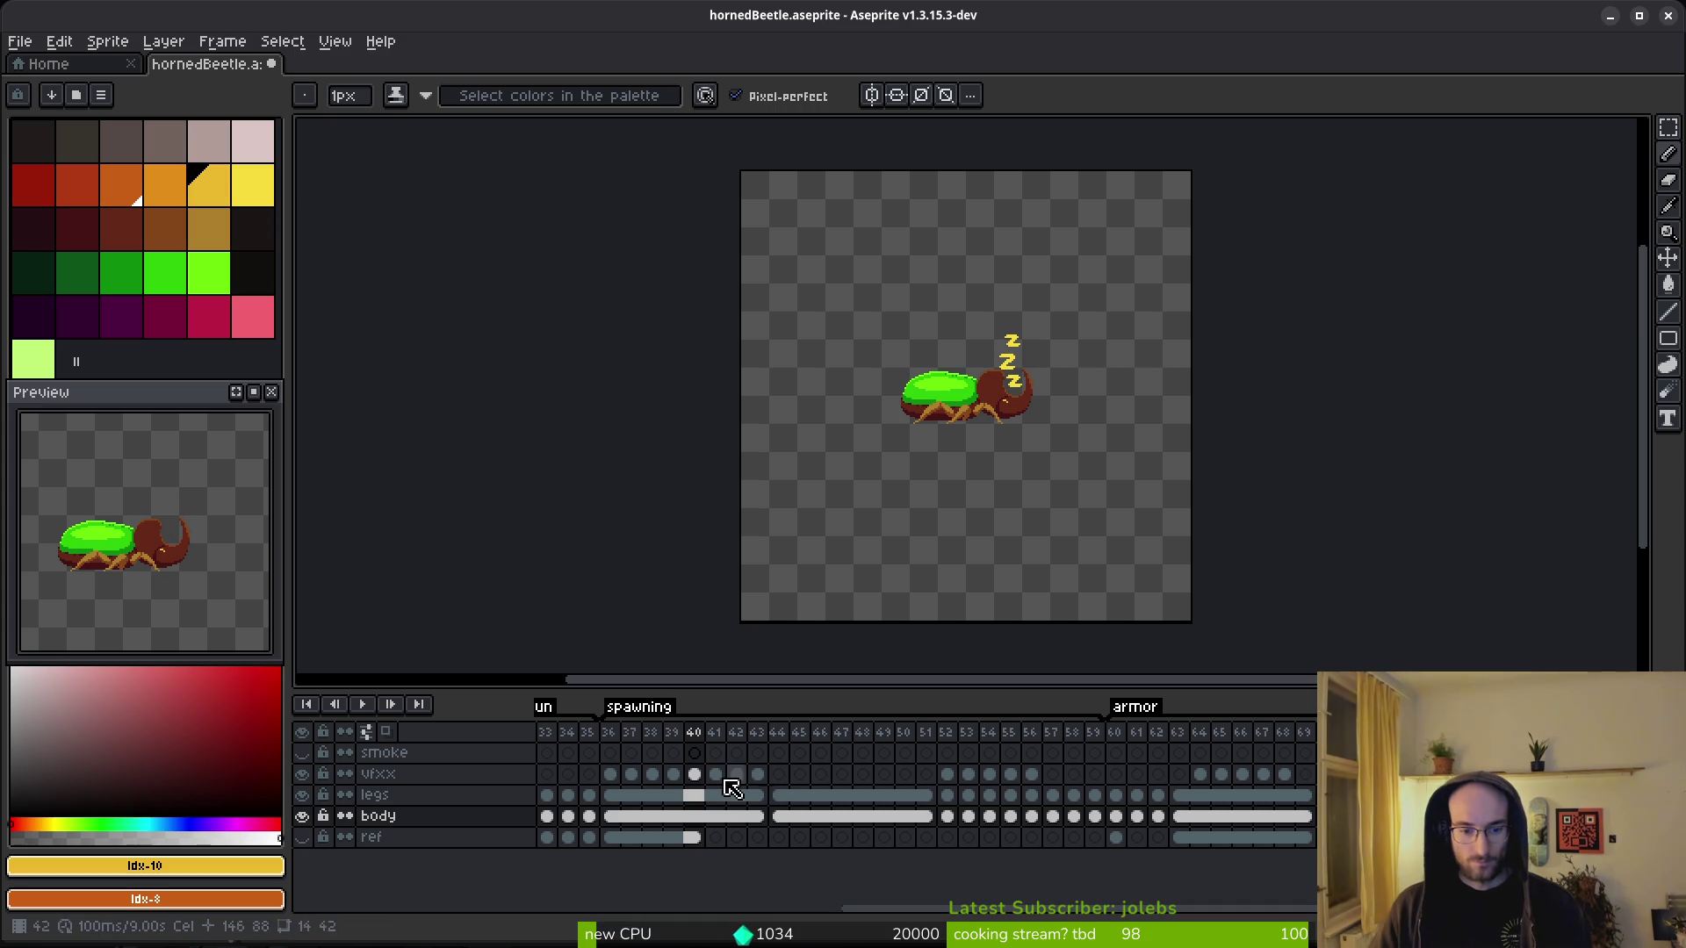
# - Shift the zzz effect cels in frames 37–42 two frames later
pyautogui.moveTo(632, 776); pyautogui.dragTo(829, 786)
pyautogui.click(673, 775)
pyautogui.click(694, 775)
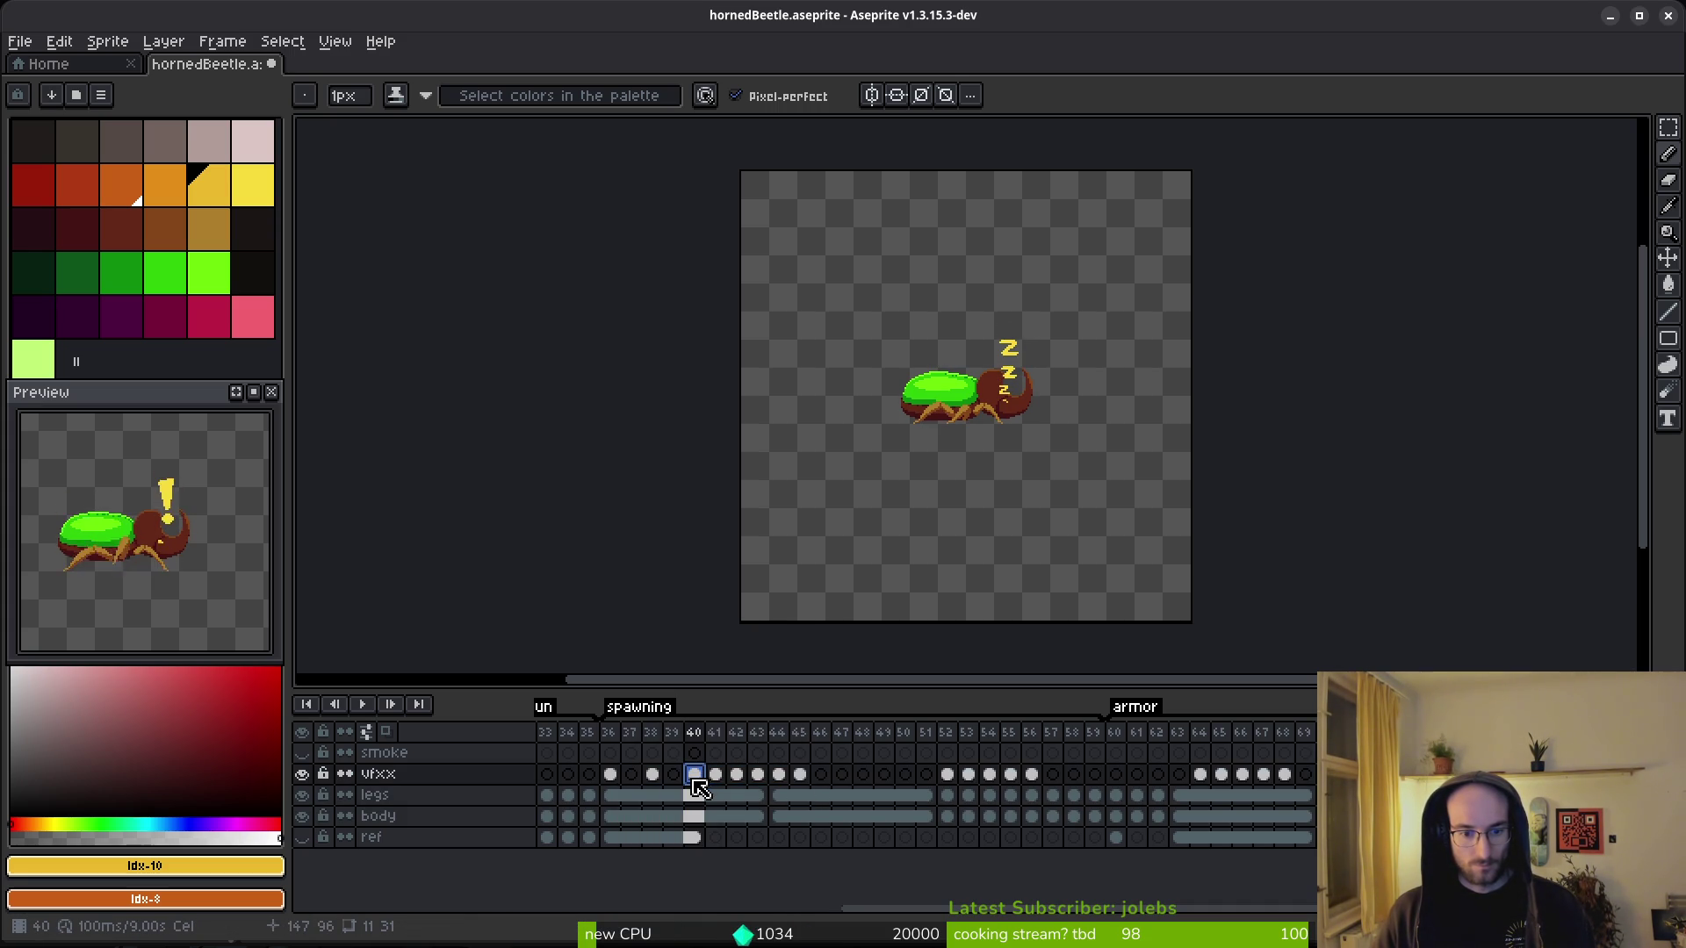
# - Move the zzz effect cels from frames 41–45 one frame later
pyautogui.moveTo(700, 786)
pyautogui.mouseDown()
pyautogui.moveTo(842, 790)
pyautogui.moveTo(843, 776)
pyautogui.moveTo(903, 798)
pyautogui.moveTo(887, 791)
pyautogui.mouseUp()
pyautogui.click(884, 777)
pyautogui.click(905, 788)
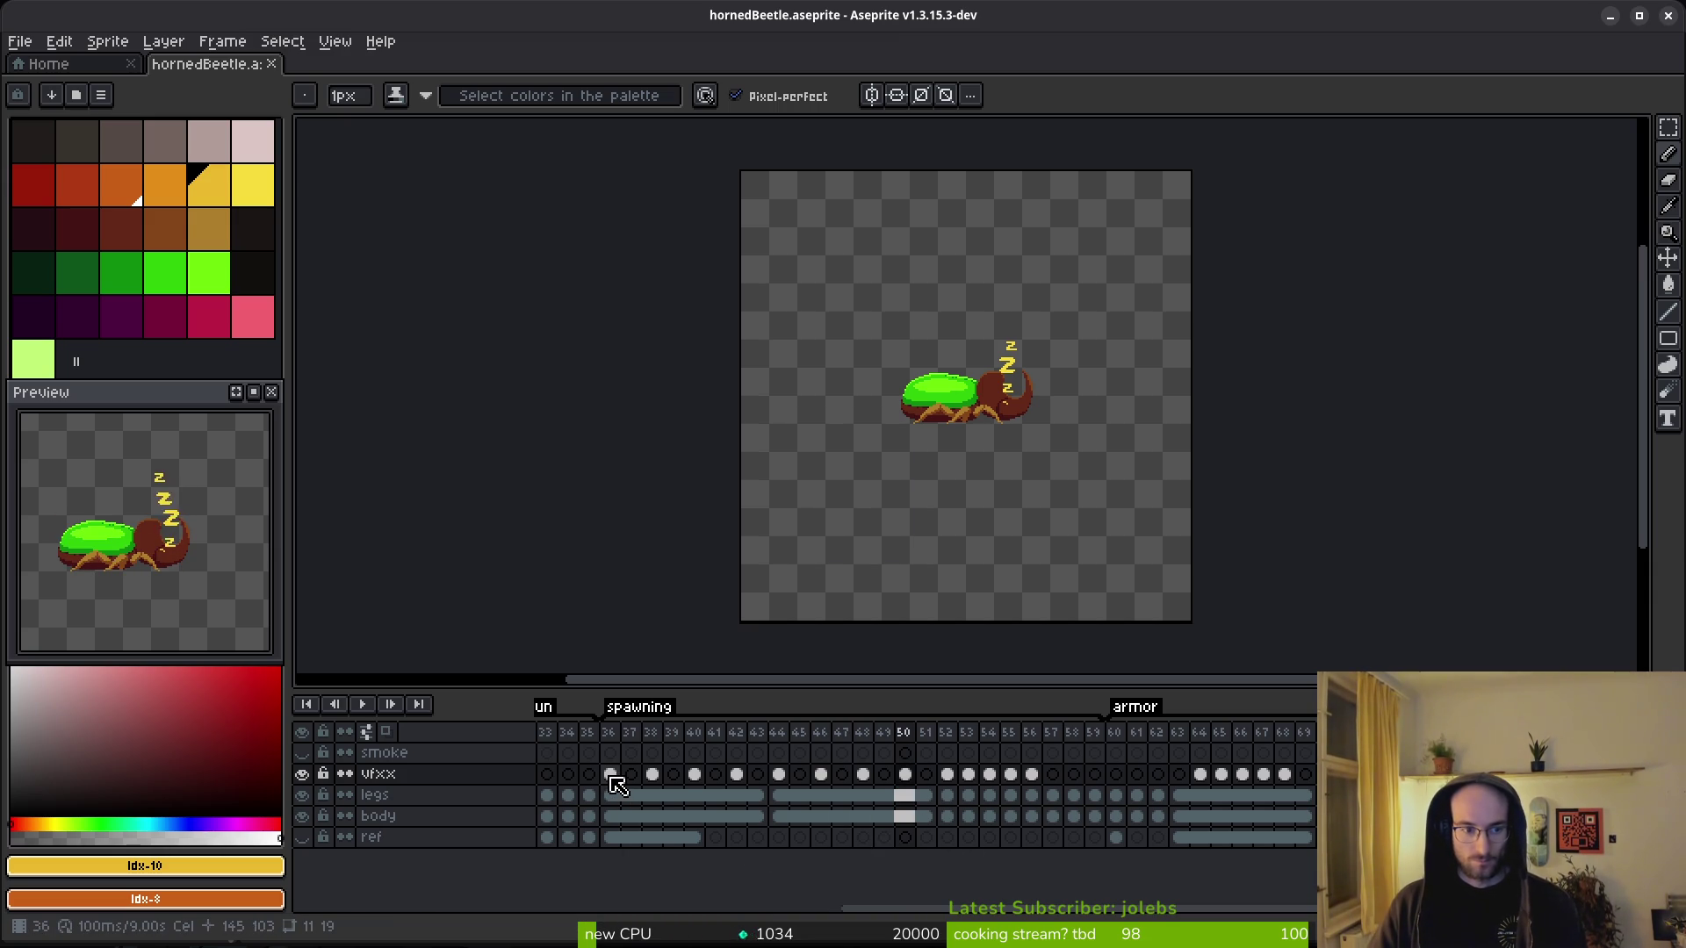
# - Link the zzz effect cels in pairs from 36–37 through 50–51
pyautogui.moveTo(611, 776); pyautogui.dragTo(925, 776)
pyautogui.rightClick(615, 776)
pyautogui.click(654, 853)
pyautogui.rightClick(674, 778)
pyautogui.click(717, 857)
pyautogui.rightClick(724, 777)
pyautogui.click(762, 854)
pyautogui.rightClick(762, 778)
pyautogui.click(808, 856)
pyautogui.rightClick(800, 777)
pyautogui.click(848, 857)
pyautogui.rightClick(857, 779)
pyautogui.click(896, 854)
pyautogui.rightClick(887, 778)
pyautogui.click(915, 854)
pyautogui.rightClick(927, 778)
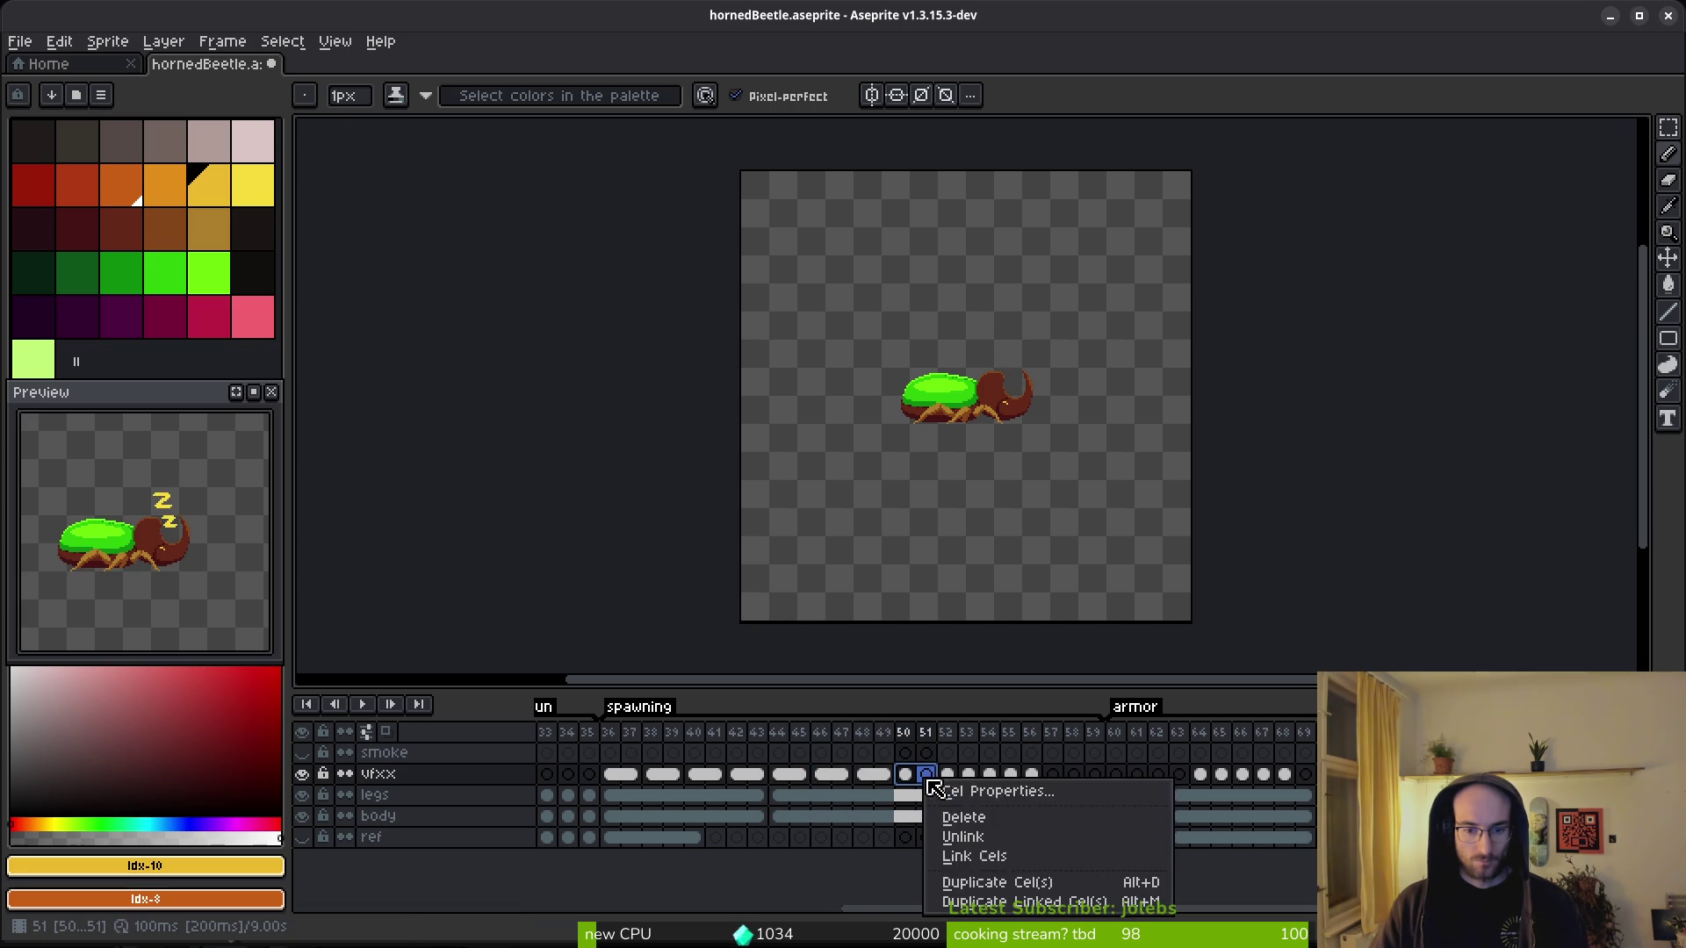
pyautogui.click(966, 856)
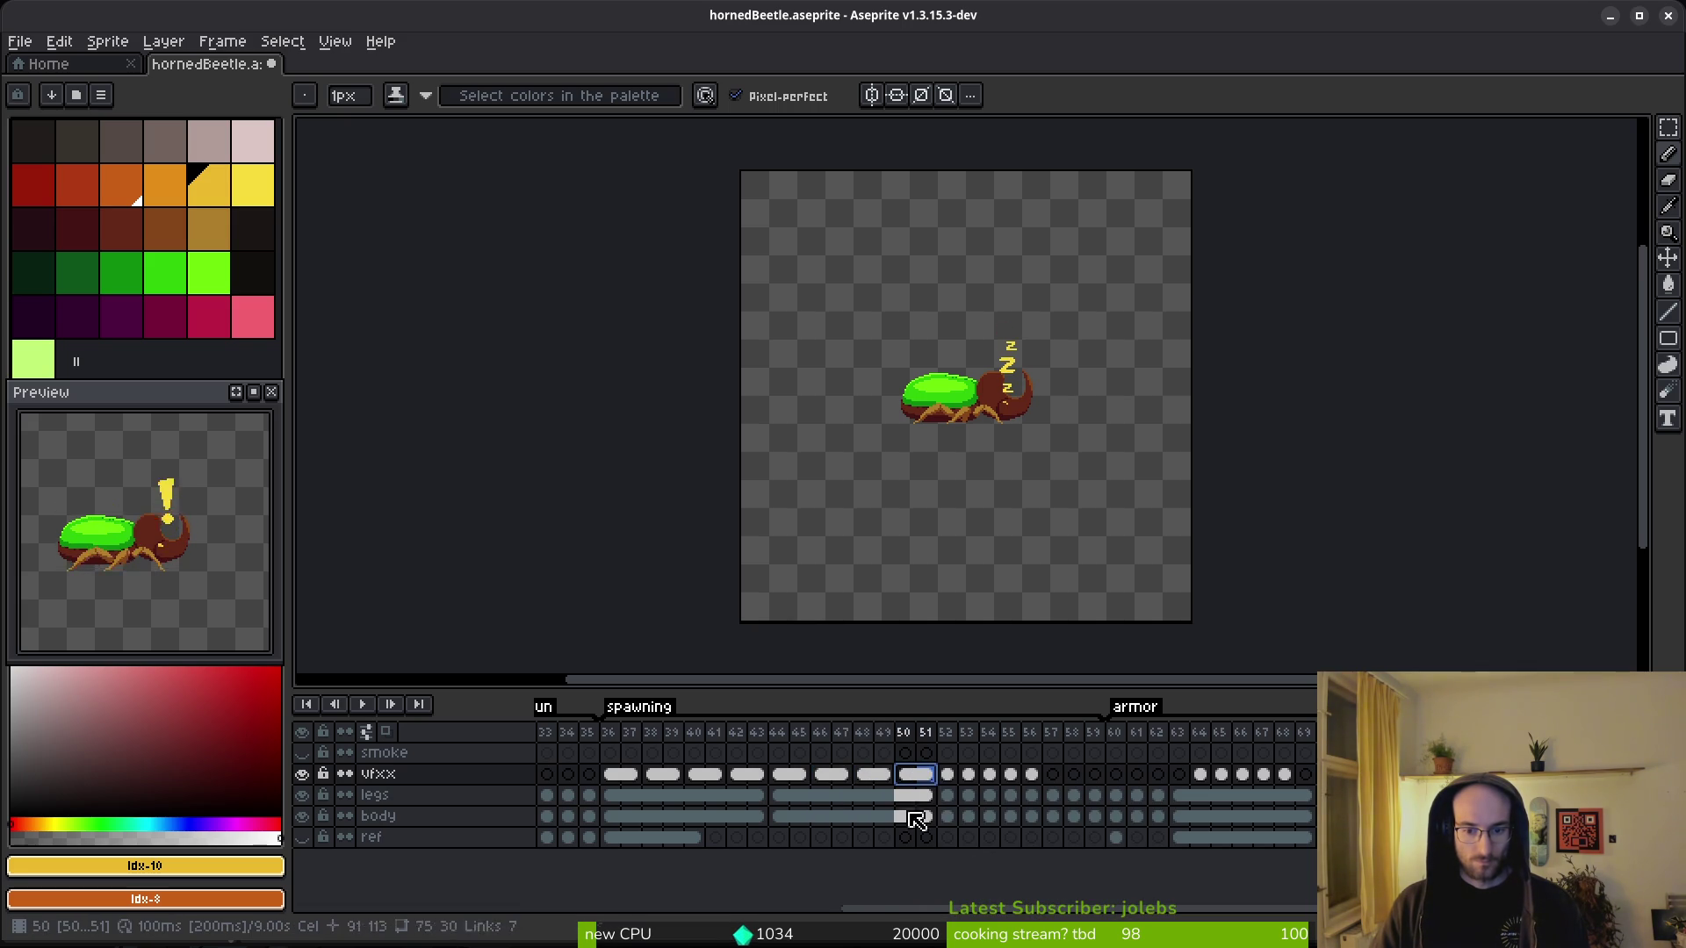
# - Insert an empty frame at 36 and shorten the un tag
pyautogui.click(609, 776)
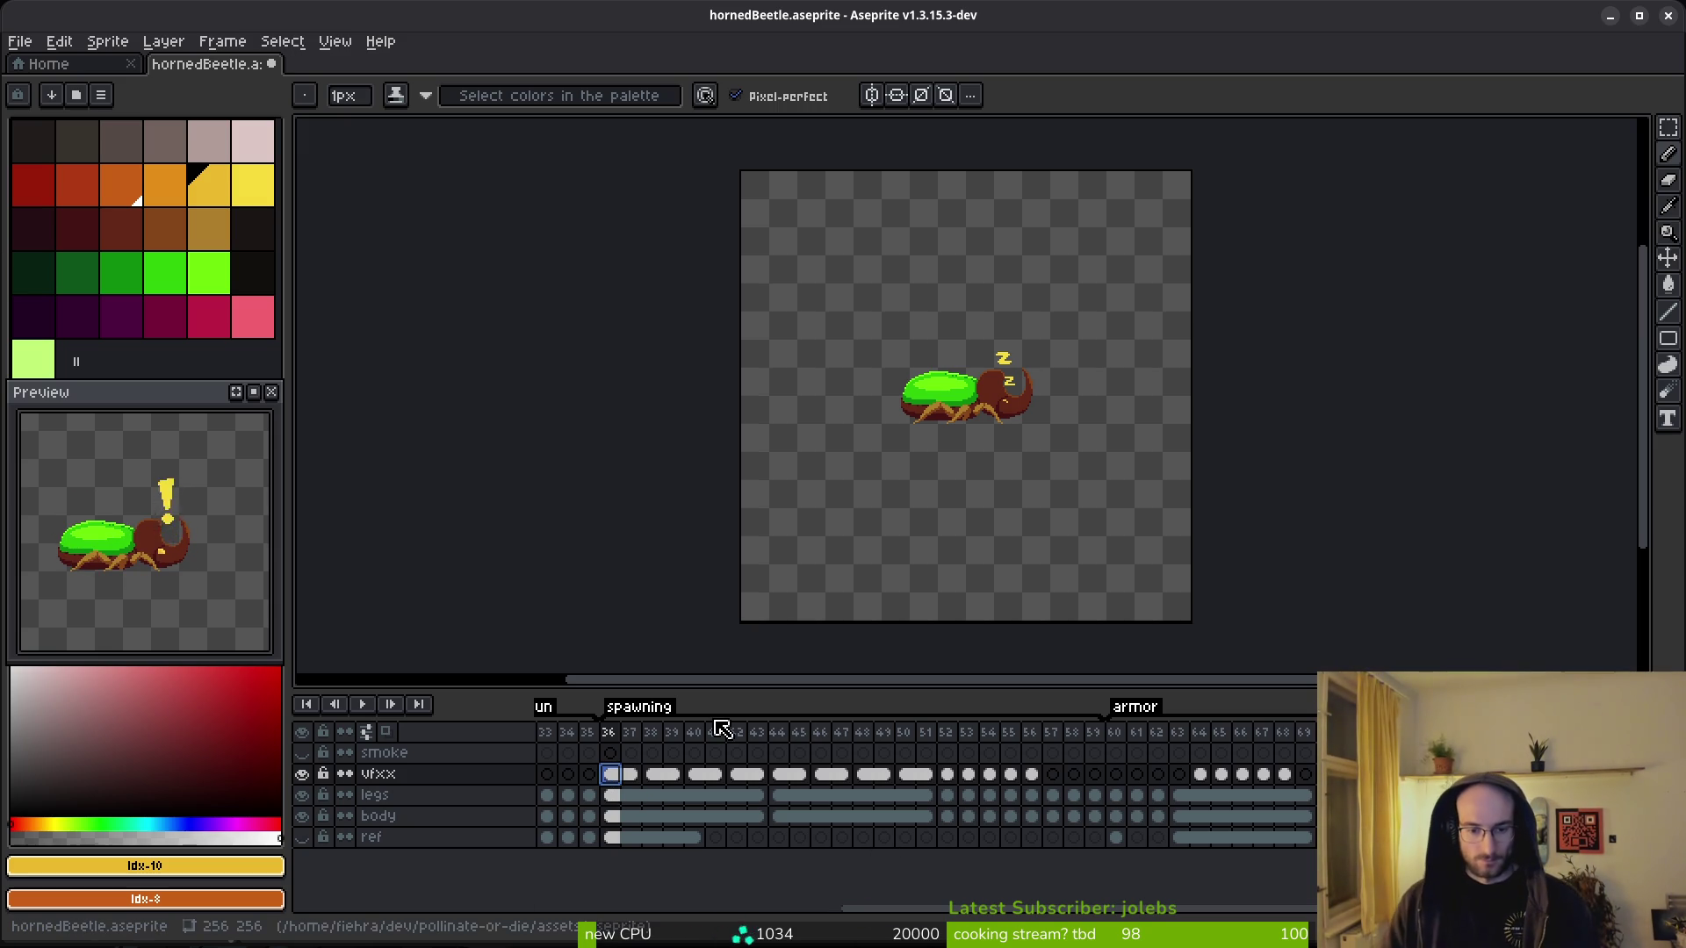
pyautogui.moveTo(609, 776)
pyautogui.mouseDown()
pyautogui.moveTo(914, 808)
pyautogui.moveTo(603, 790)
pyautogui.moveTo(612, 780)
pyautogui.mouseUp()
pyautogui.click(590, 790)
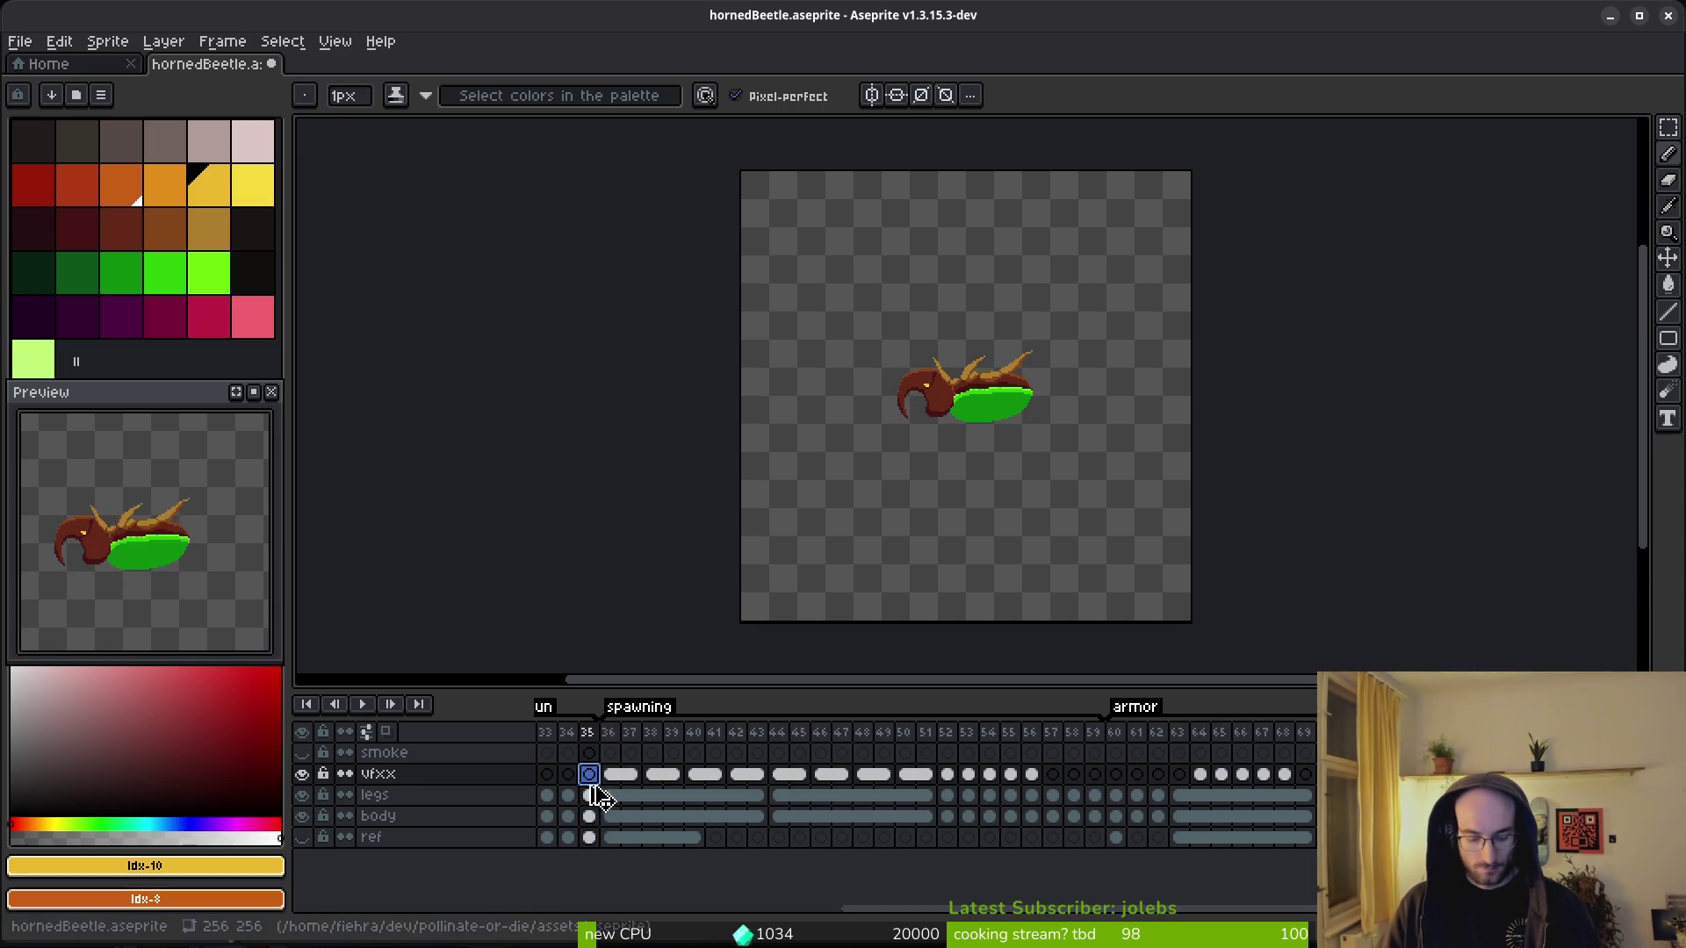
pyautogui.hotkey('alt', 'b')
pyautogui.hotkey('alt', 'b')
pyautogui.hotkey('alt', 'b')
pyautogui.hotkey('alt', 'b')
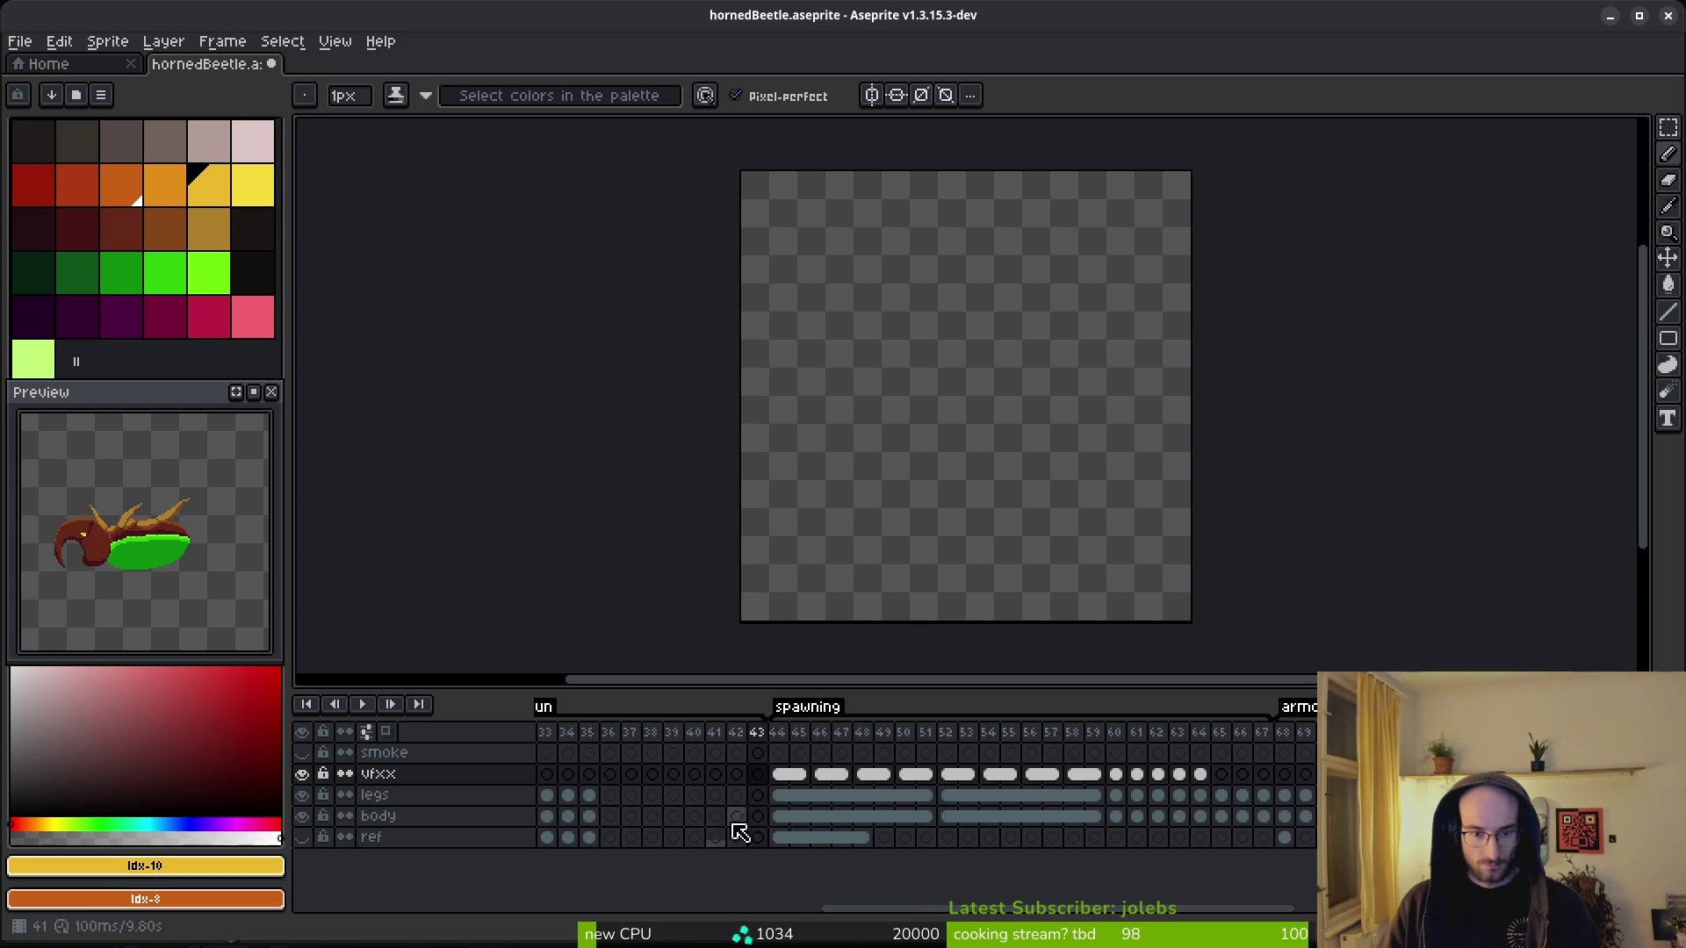
pyautogui.moveTo(760, 714); pyautogui.dragTo(672, 738)
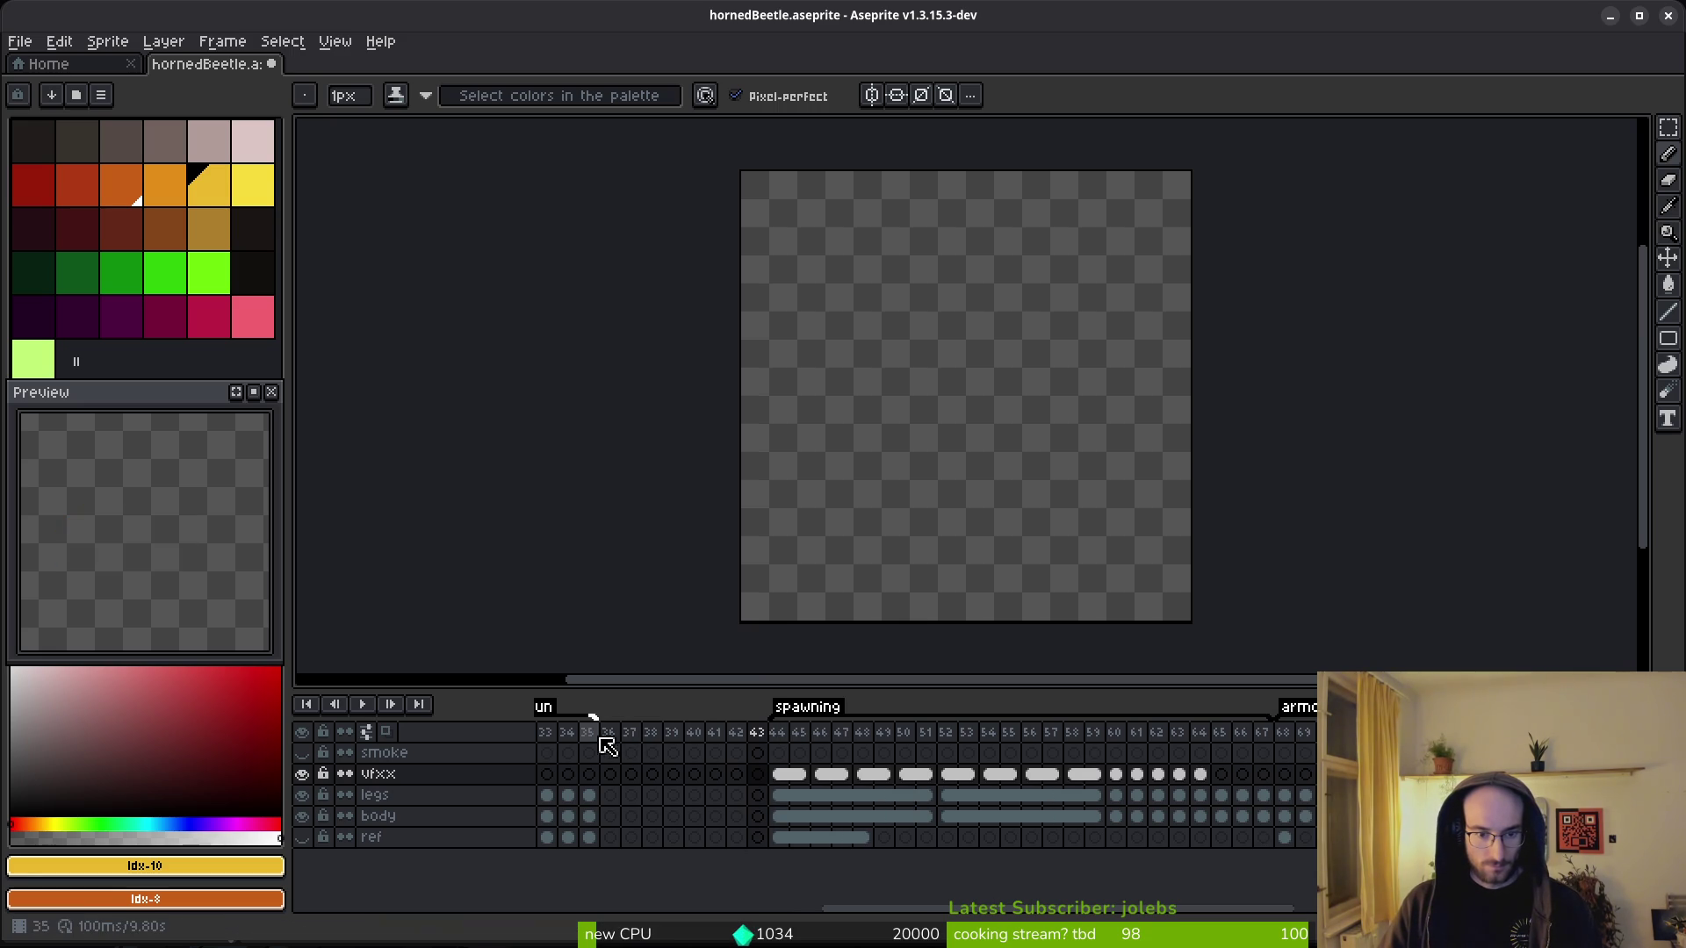
# - Paste frames 52–59 at frame 36 and start the spawning tag there
pyautogui.moveTo(948, 785)
pyautogui.mouseDown()
pyautogui.moveTo(1066, 821)
pyautogui.moveTo(1103, 812)
pyautogui.mouseUp()
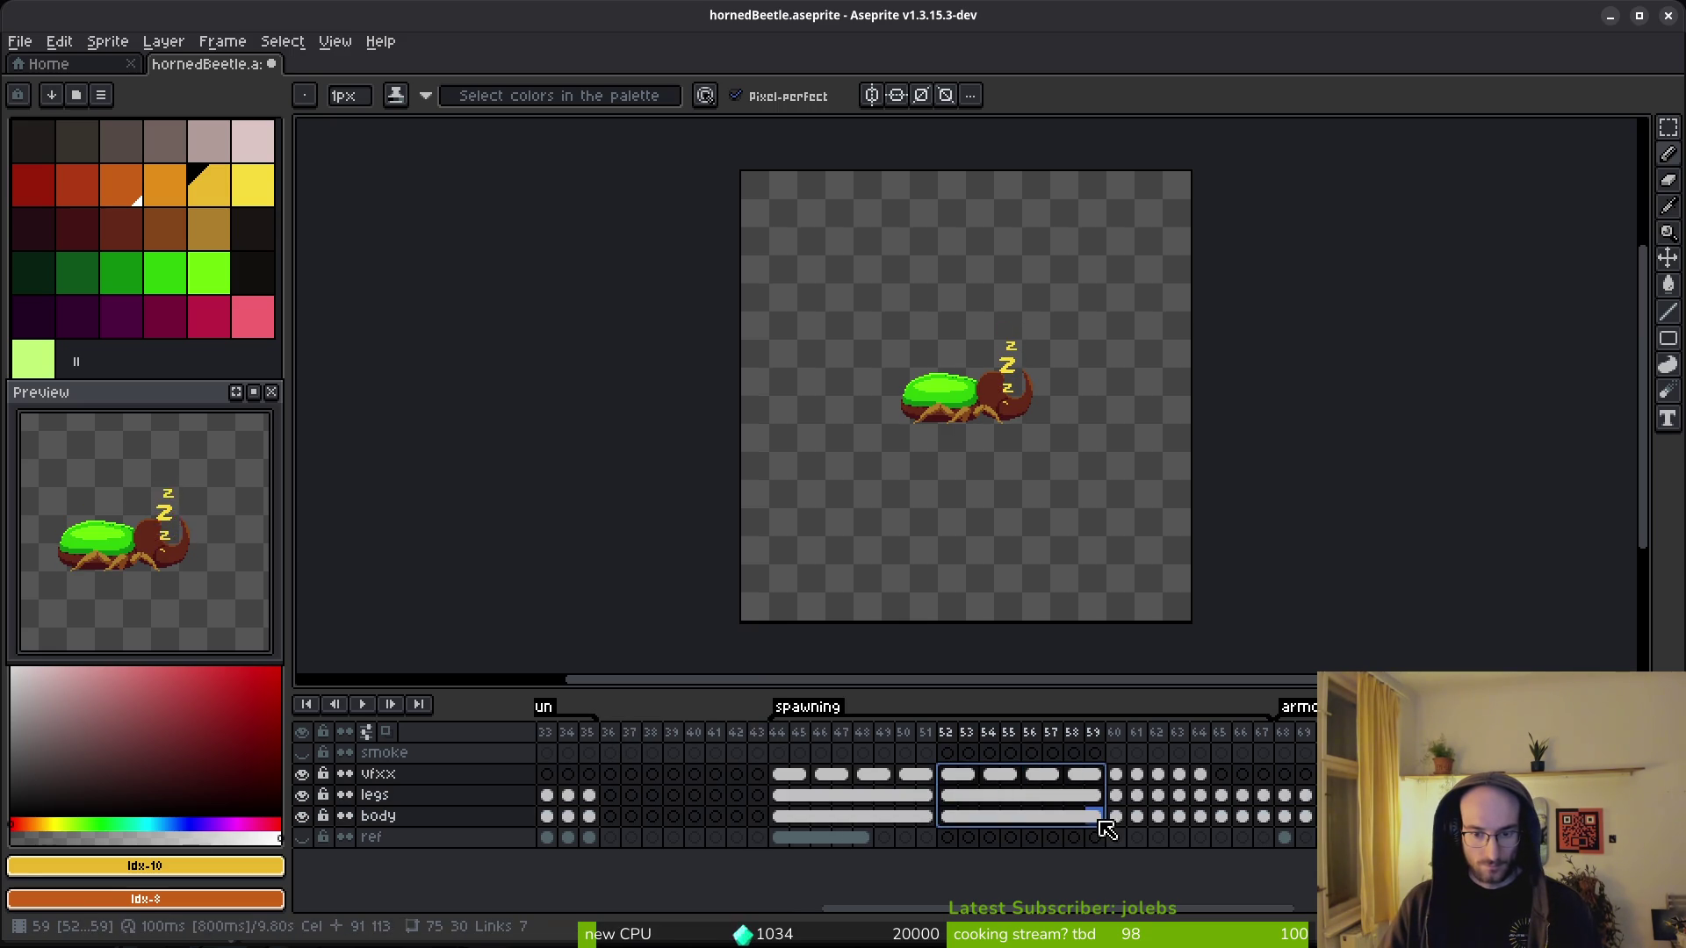
pyautogui.click(615, 776)
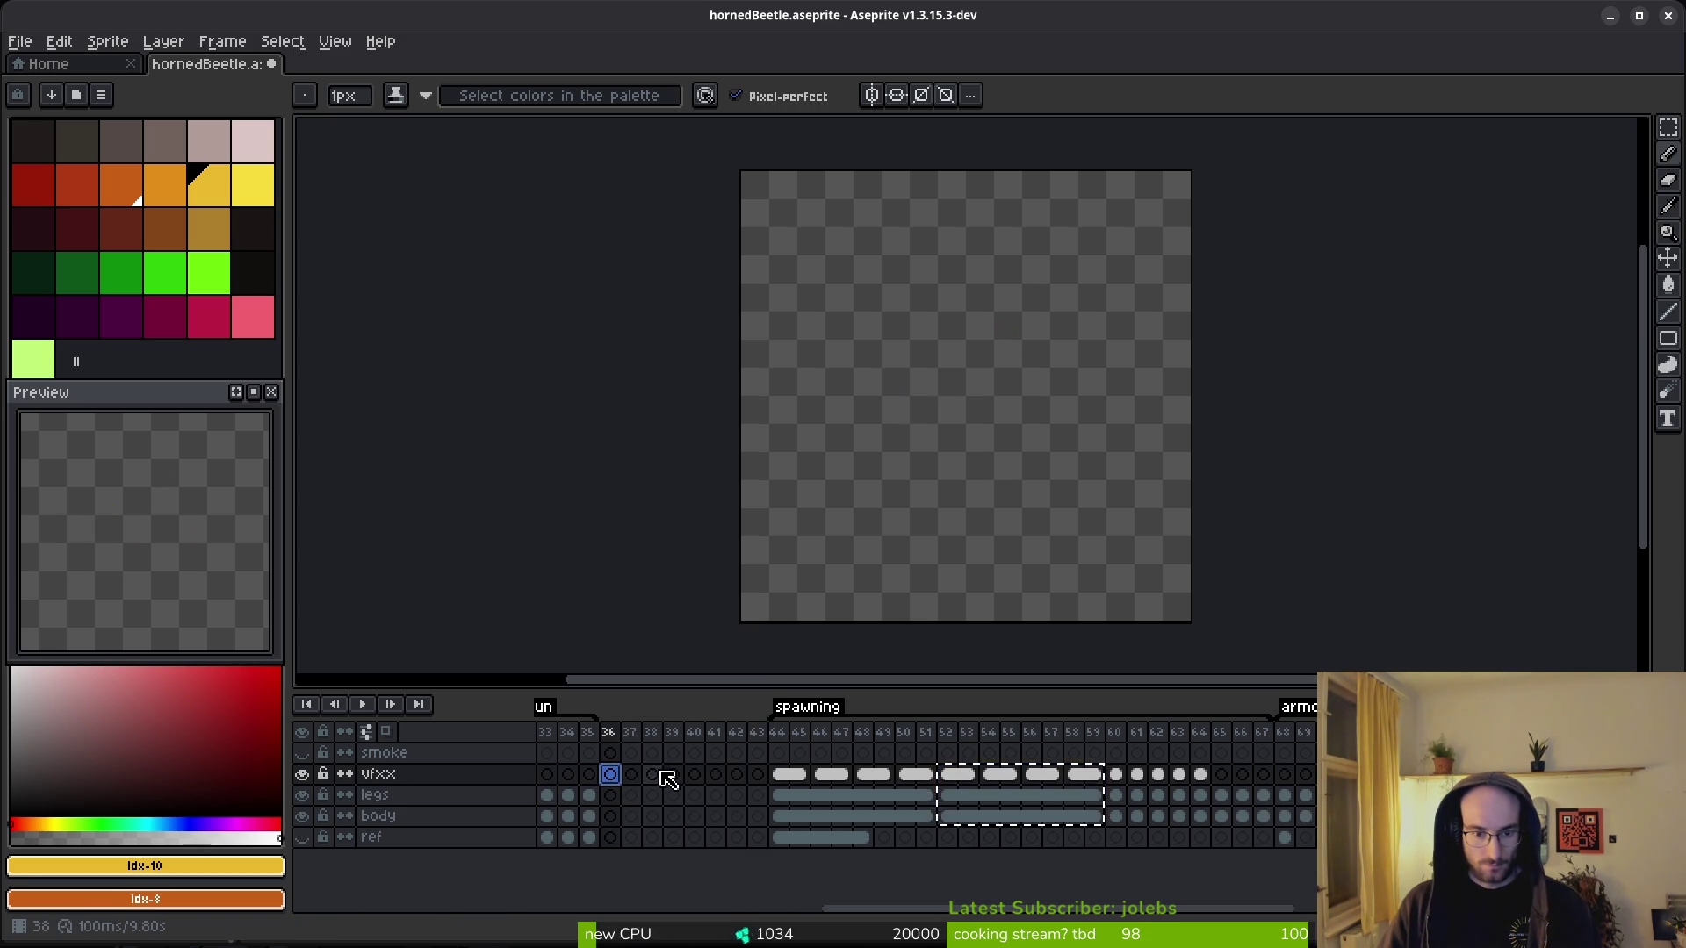
pyautogui.hotkey('ctrl', 'v')
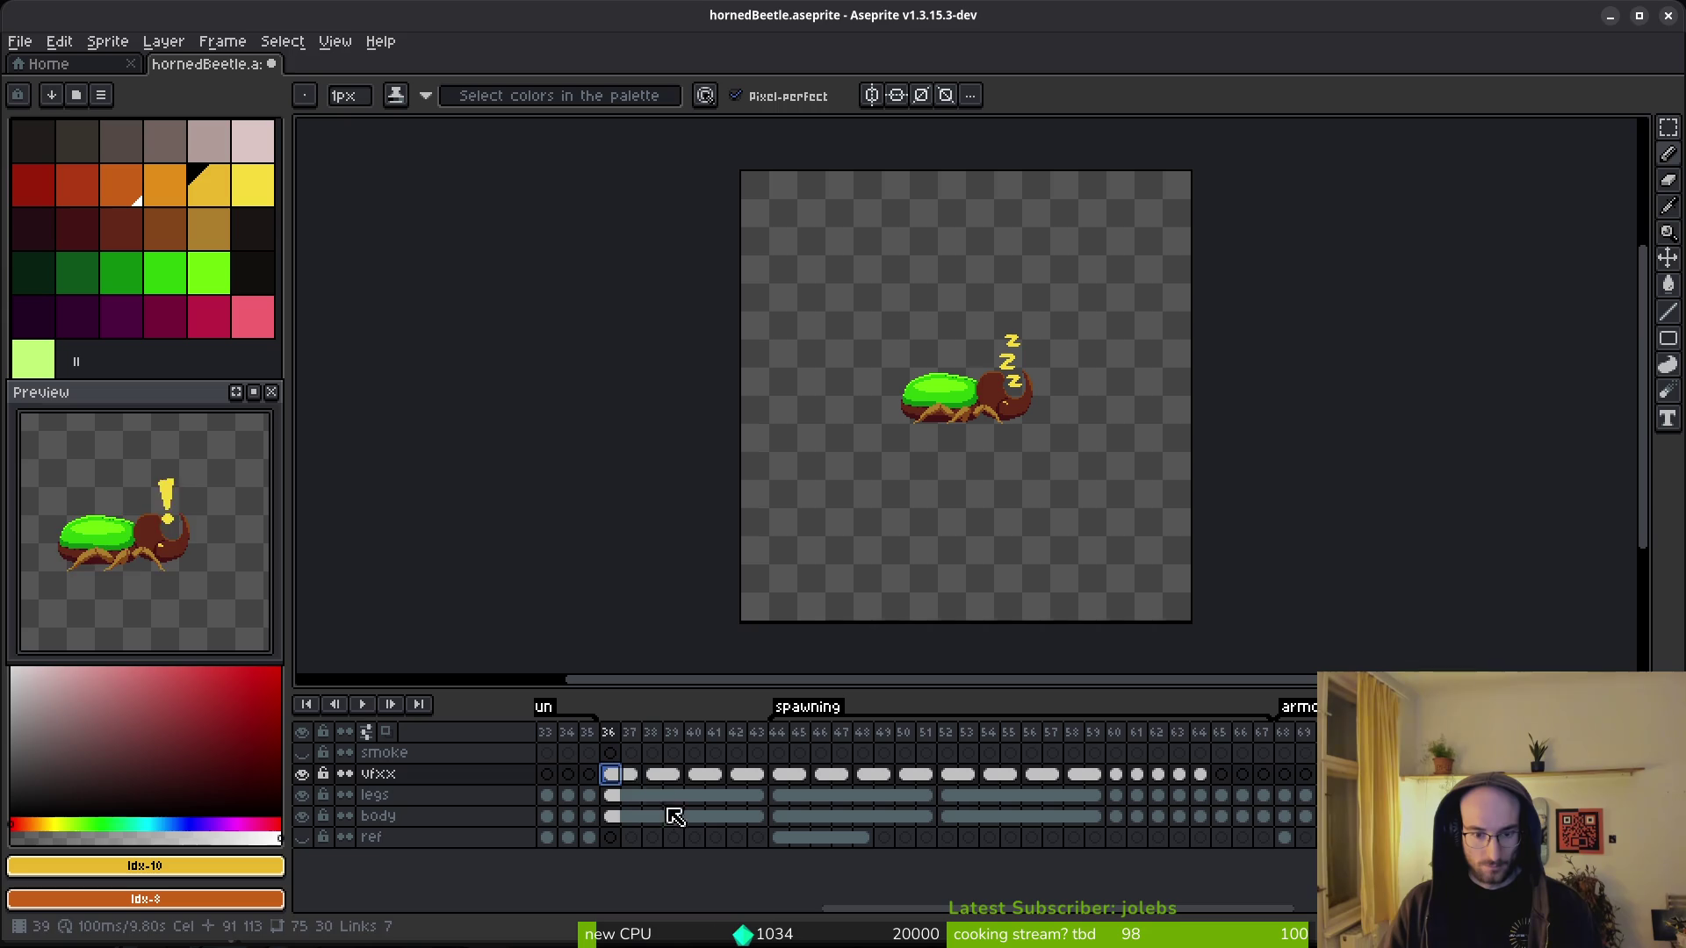
pyautogui.moveTo(753, 721); pyautogui.dragTo(625, 740)
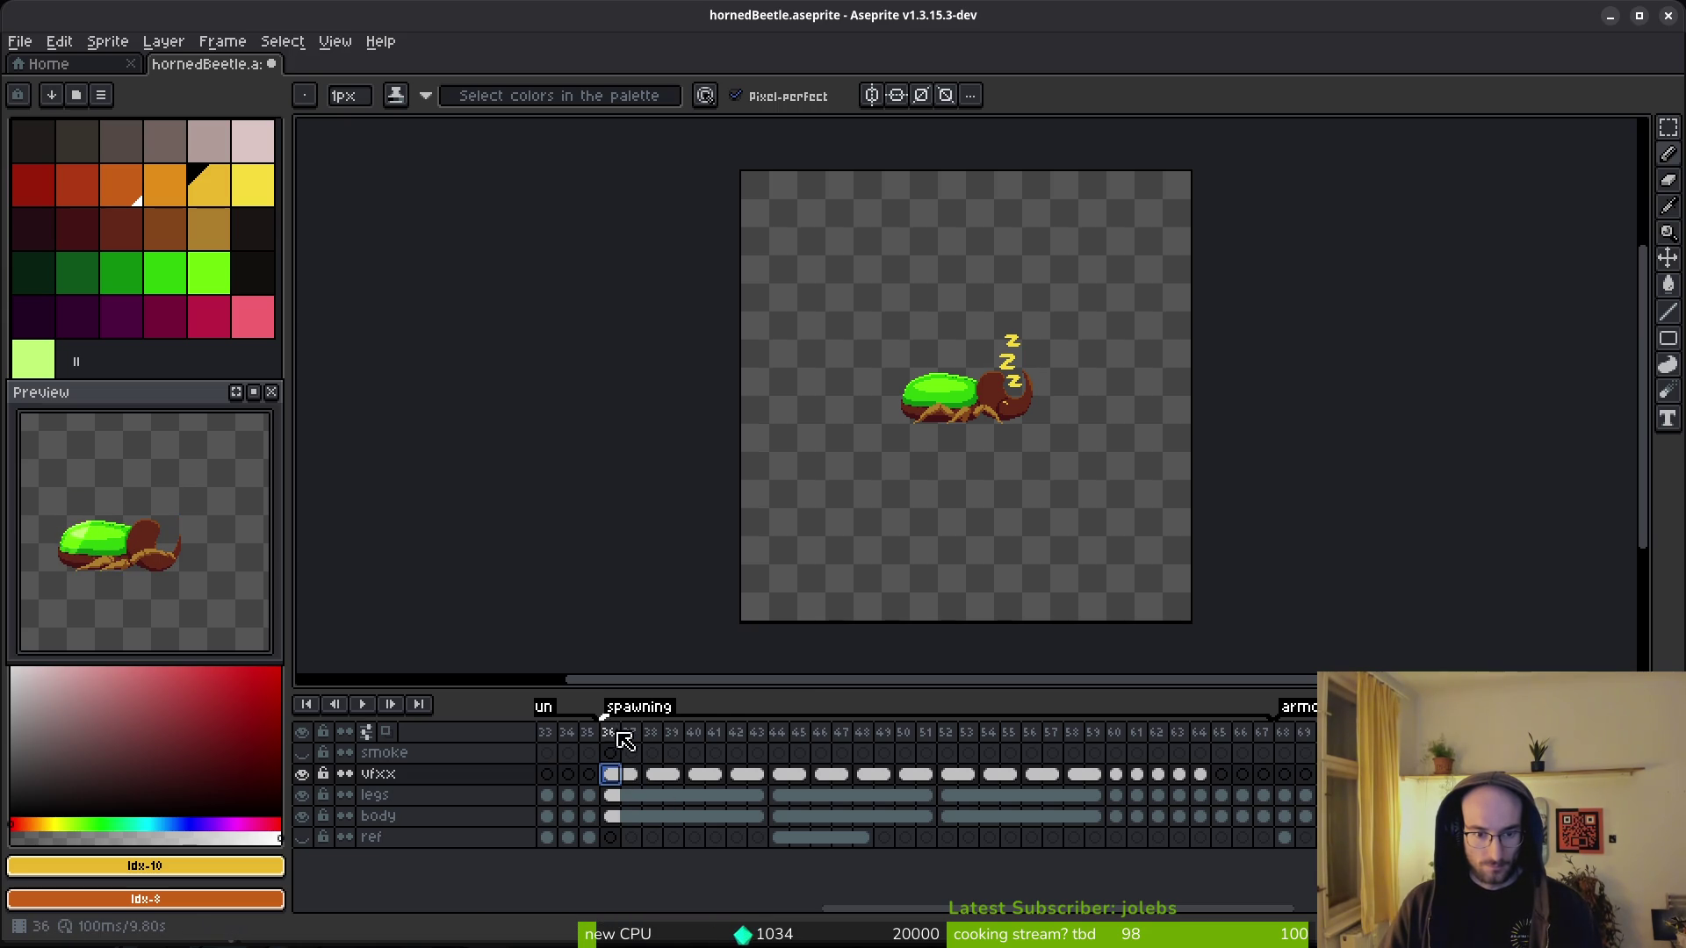
pyautogui.click(612, 736)
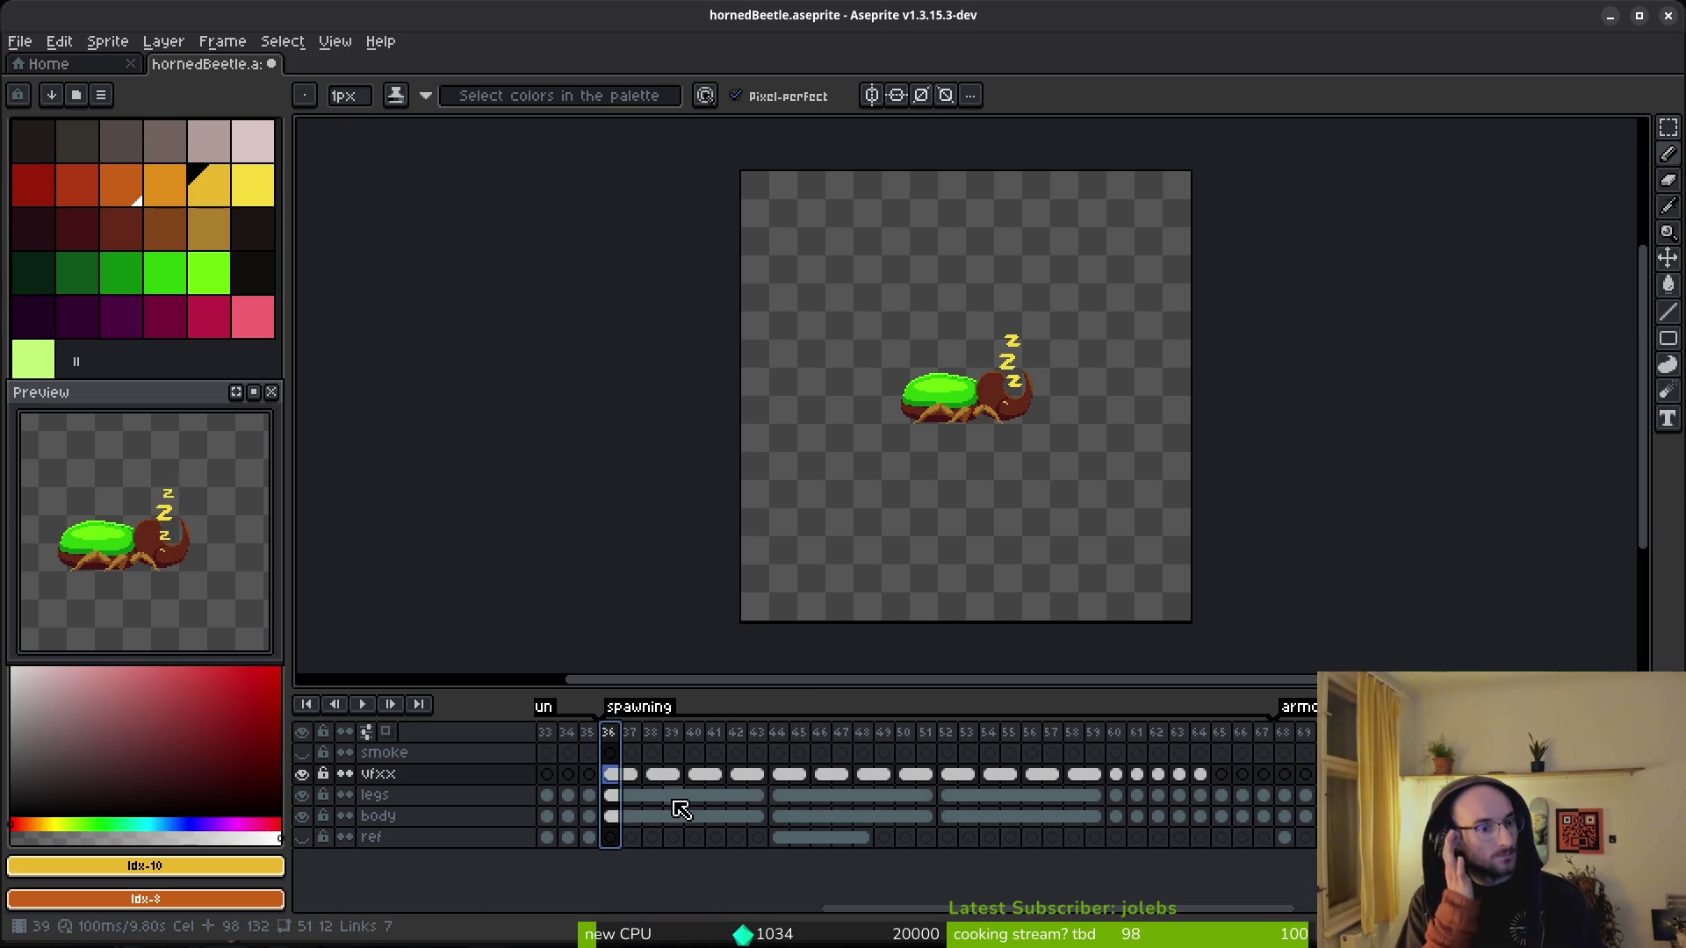
# - Save hornedBeetle.aseprite and play the animation to check it
pyautogui.hotkey('ctrl', 's')
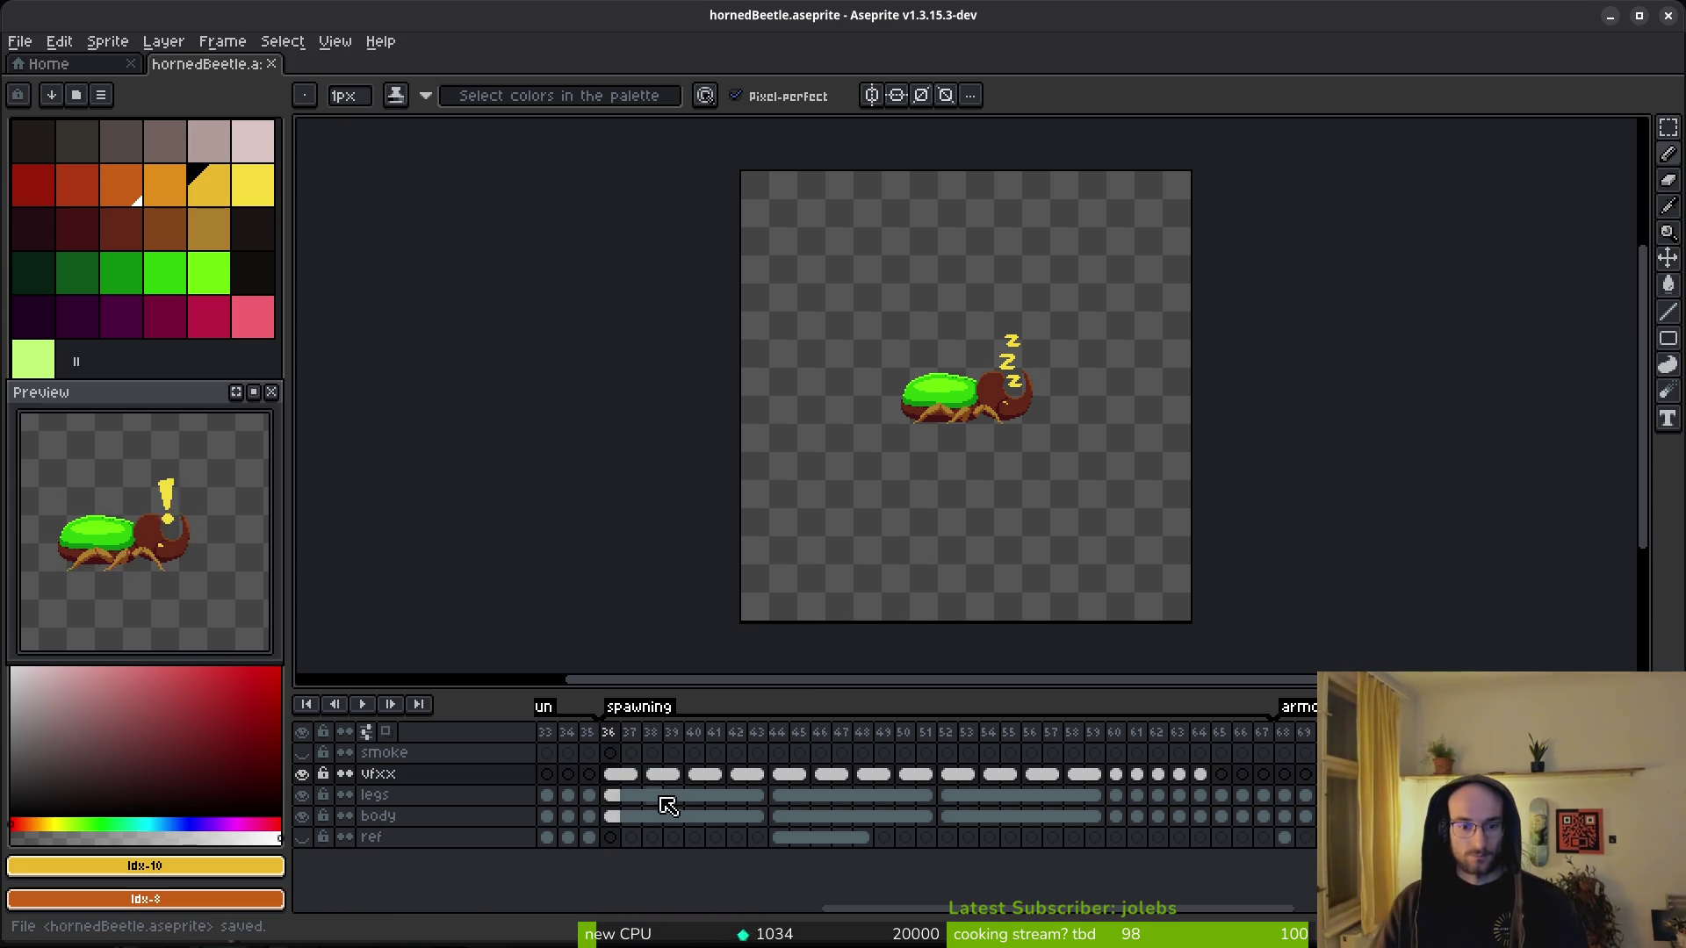
pyautogui.hscroll(5, 641, 781)
pyautogui.hscroll(-7, 641, 781)
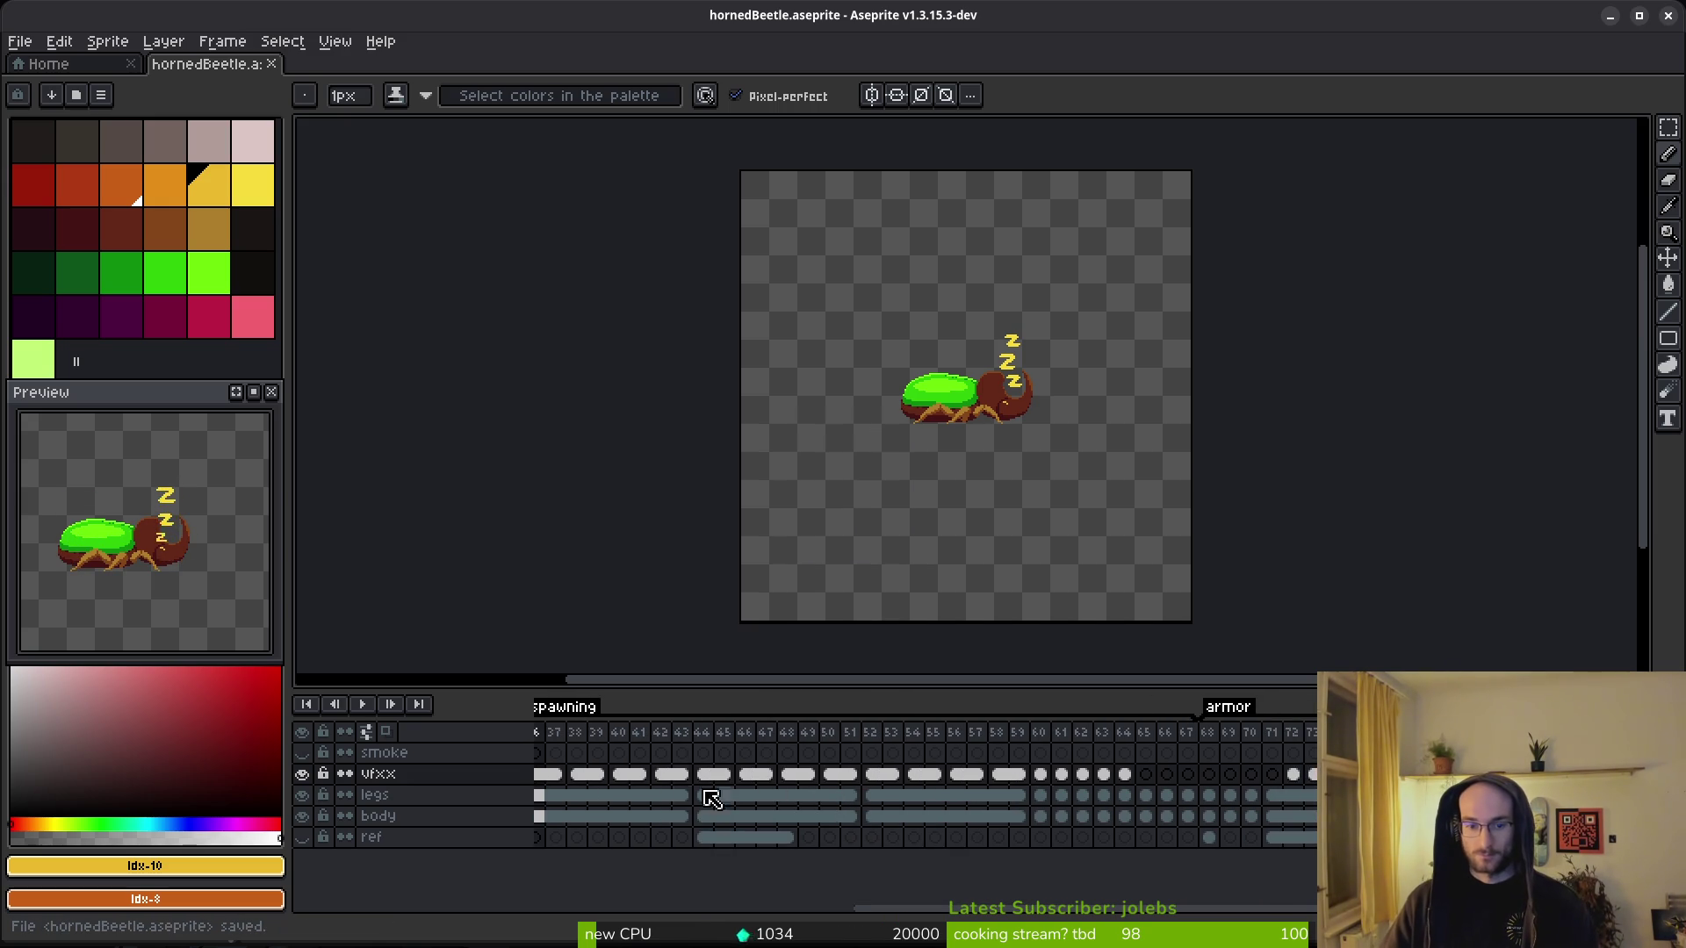
pyautogui.hscroll(3, 881, 780)
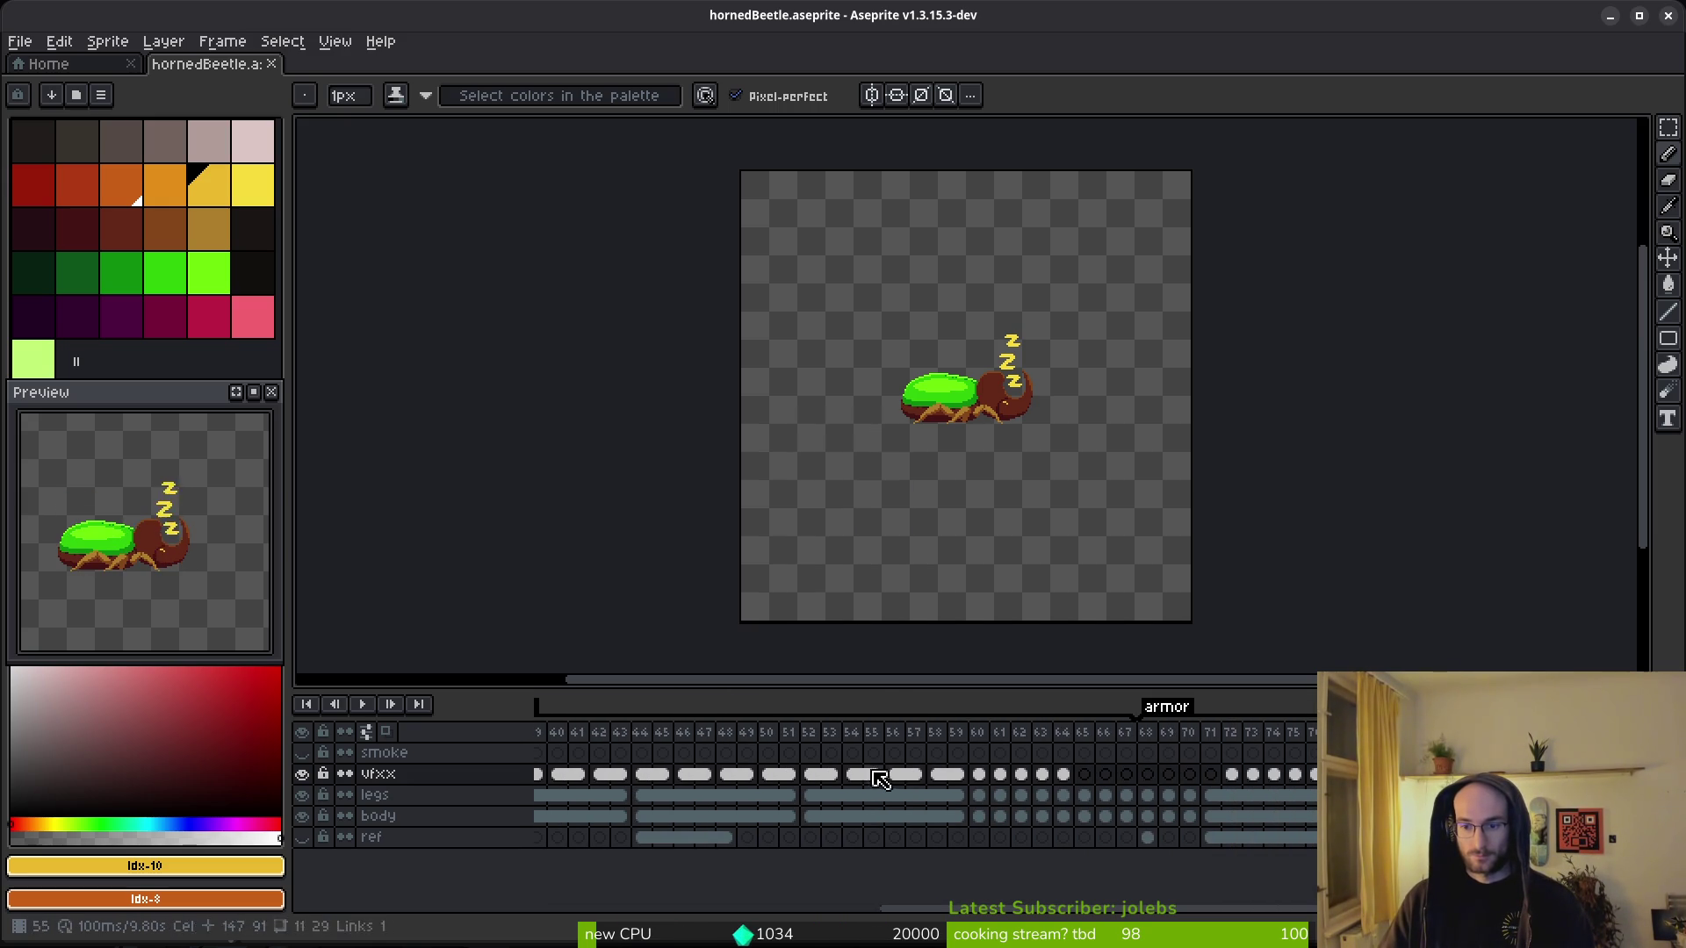
pyautogui.hscroll(2, 902, 749)
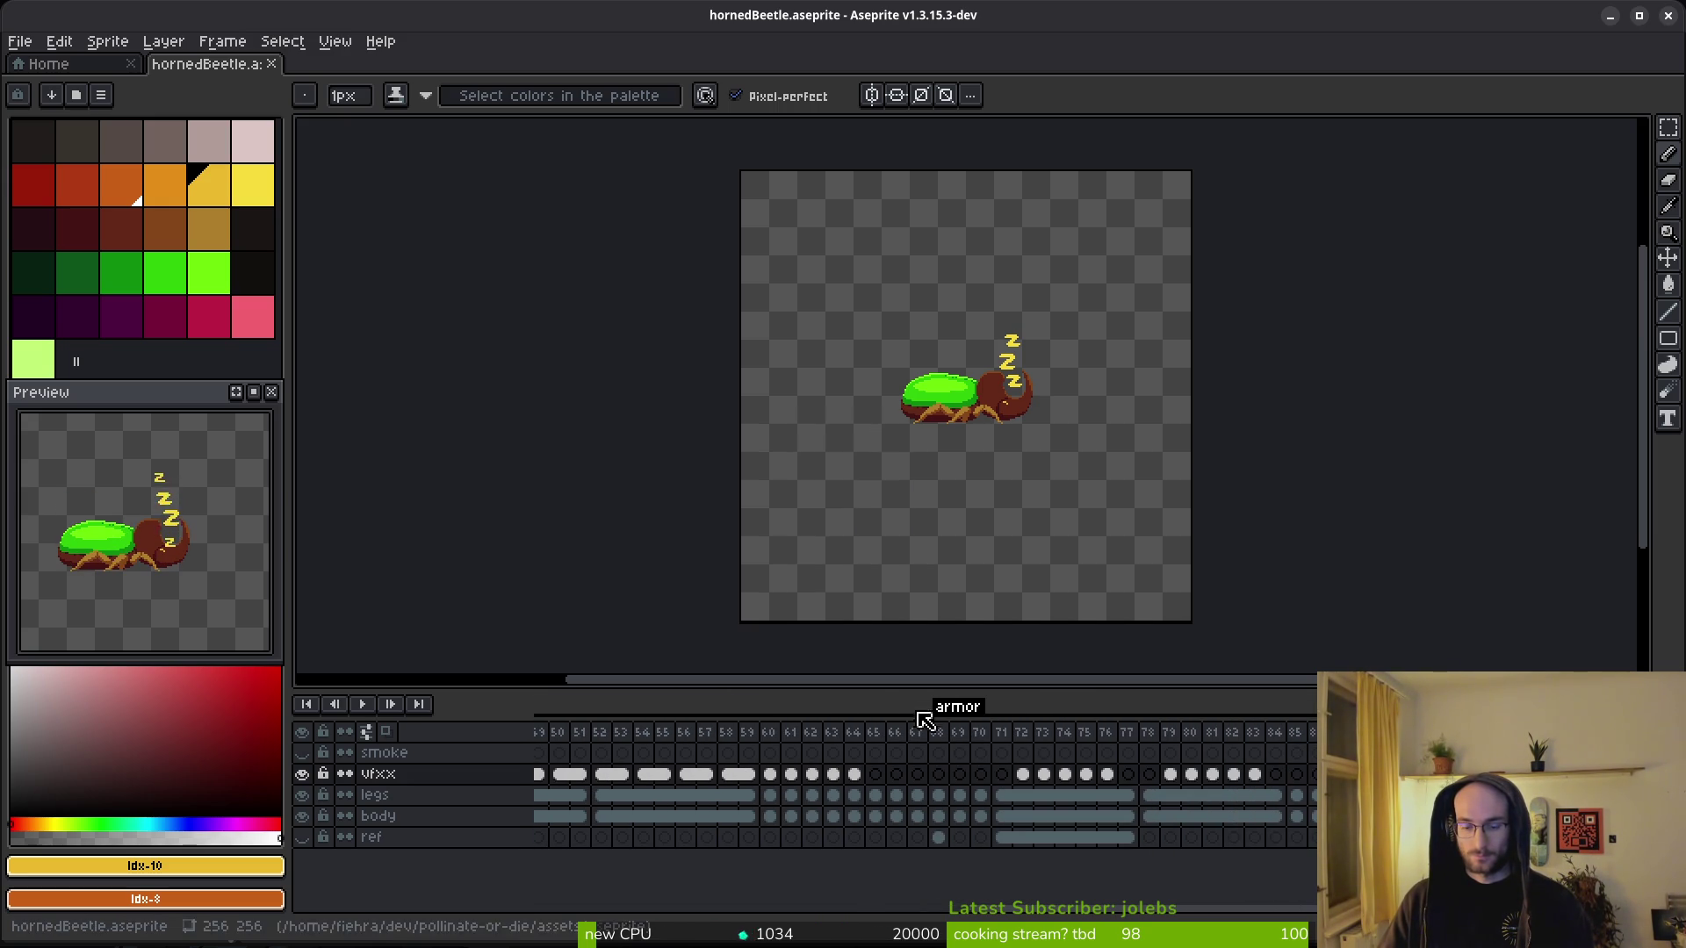
pyautogui.press('Return')
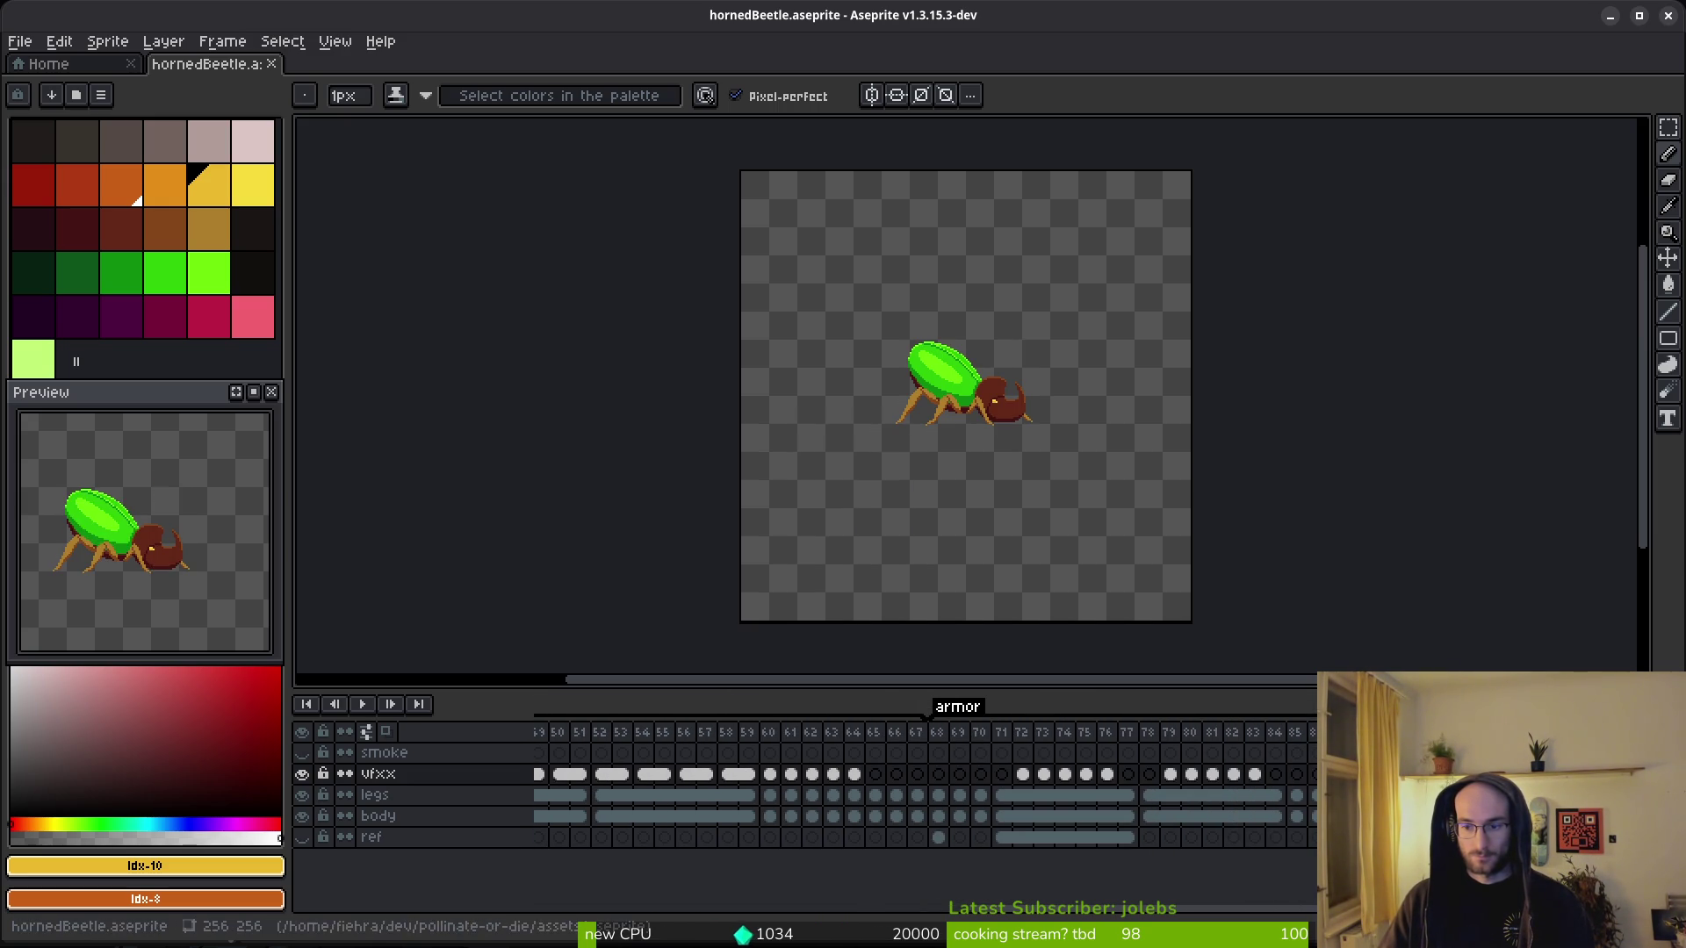
pyautogui.moveTo(924, 753); pyautogui.dragTo(921, 755)
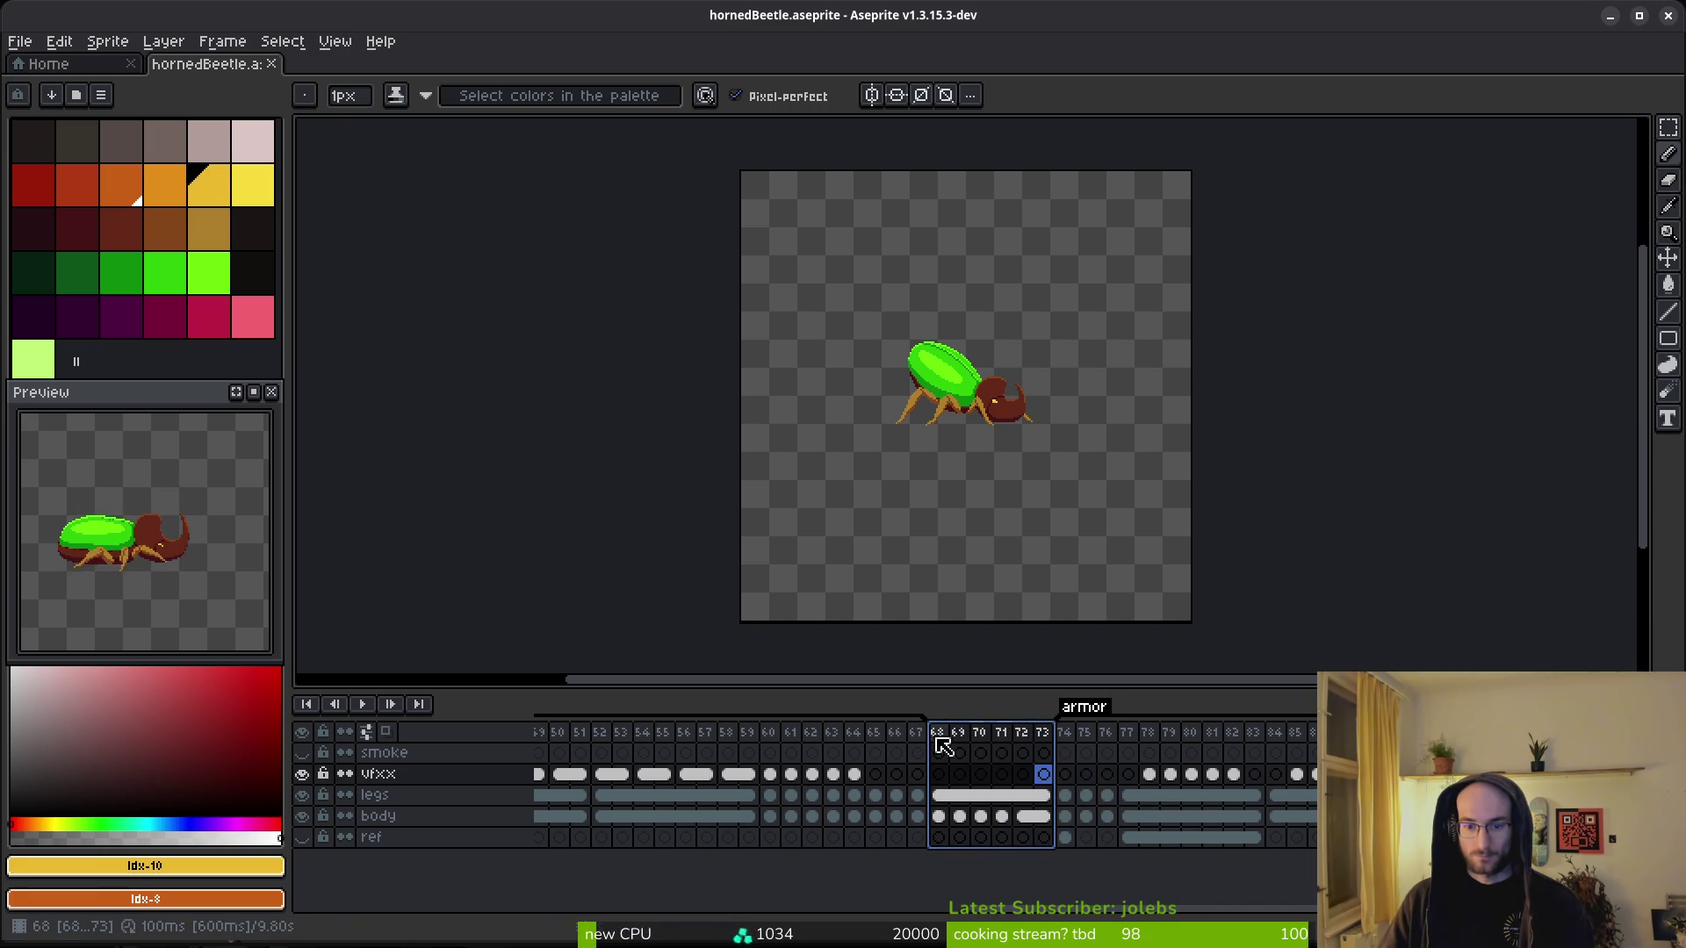
# - Create a tag named waiting over frames 68–73
pyautogui.hotkey('alt', 'F5')
pyautogui.write('w')
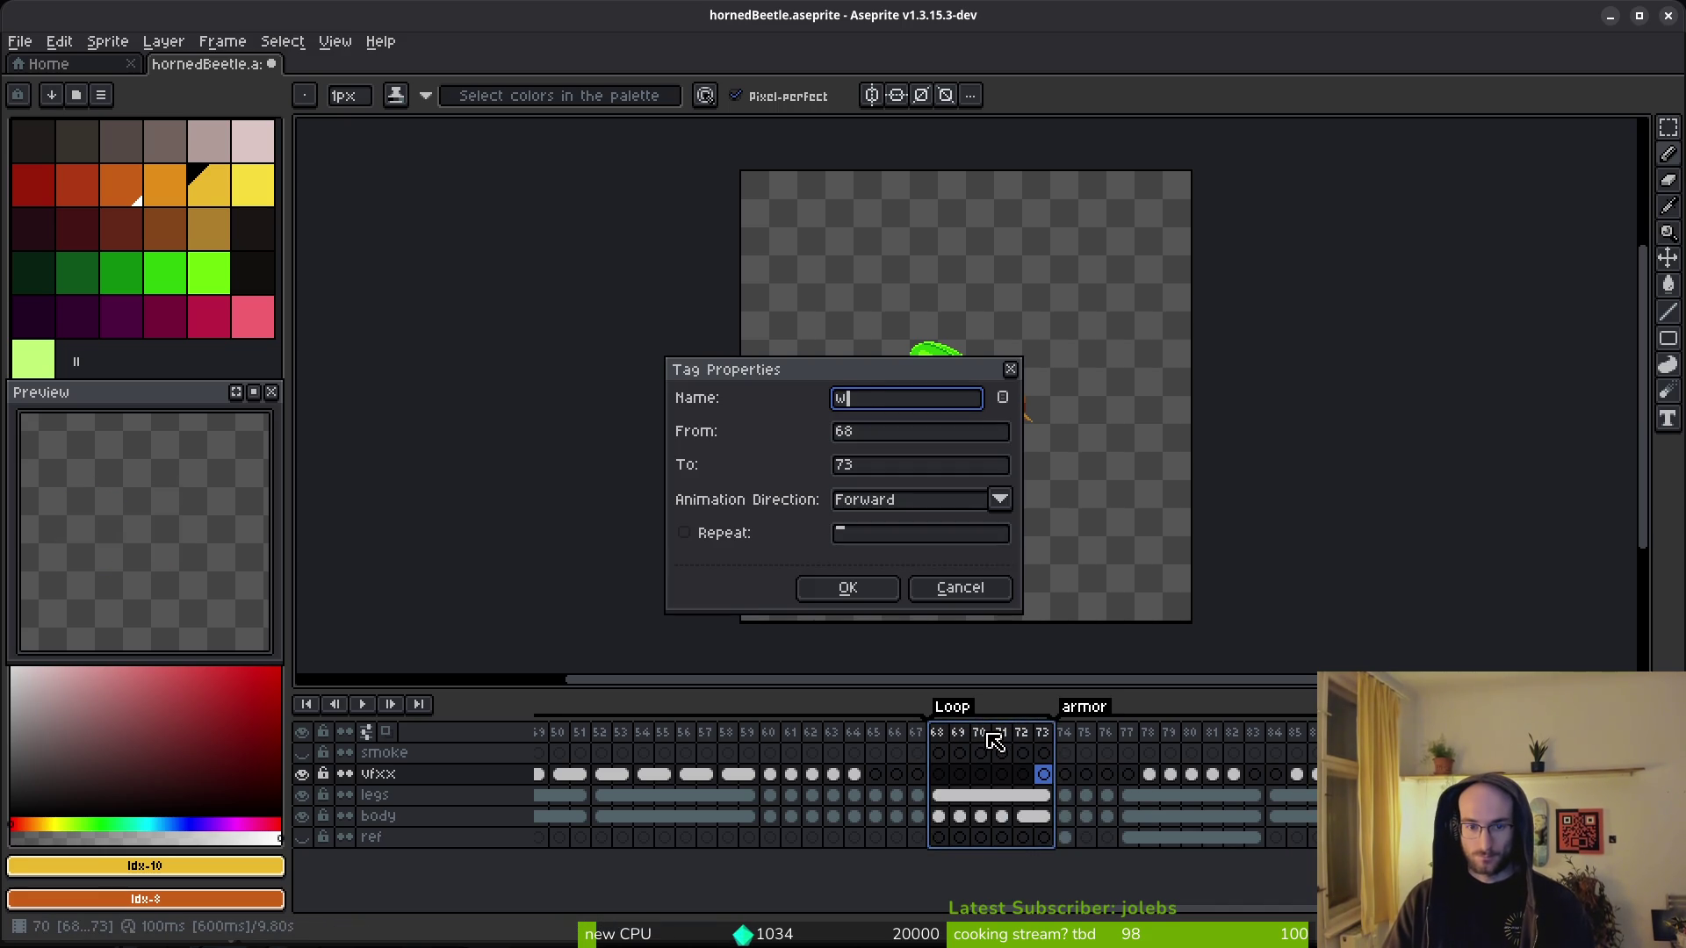
pyautogui.write('g')
pyautogui.press('Return')
# - Preview the animation from frame 62 and save the beetle file
pyautogui.press('v')
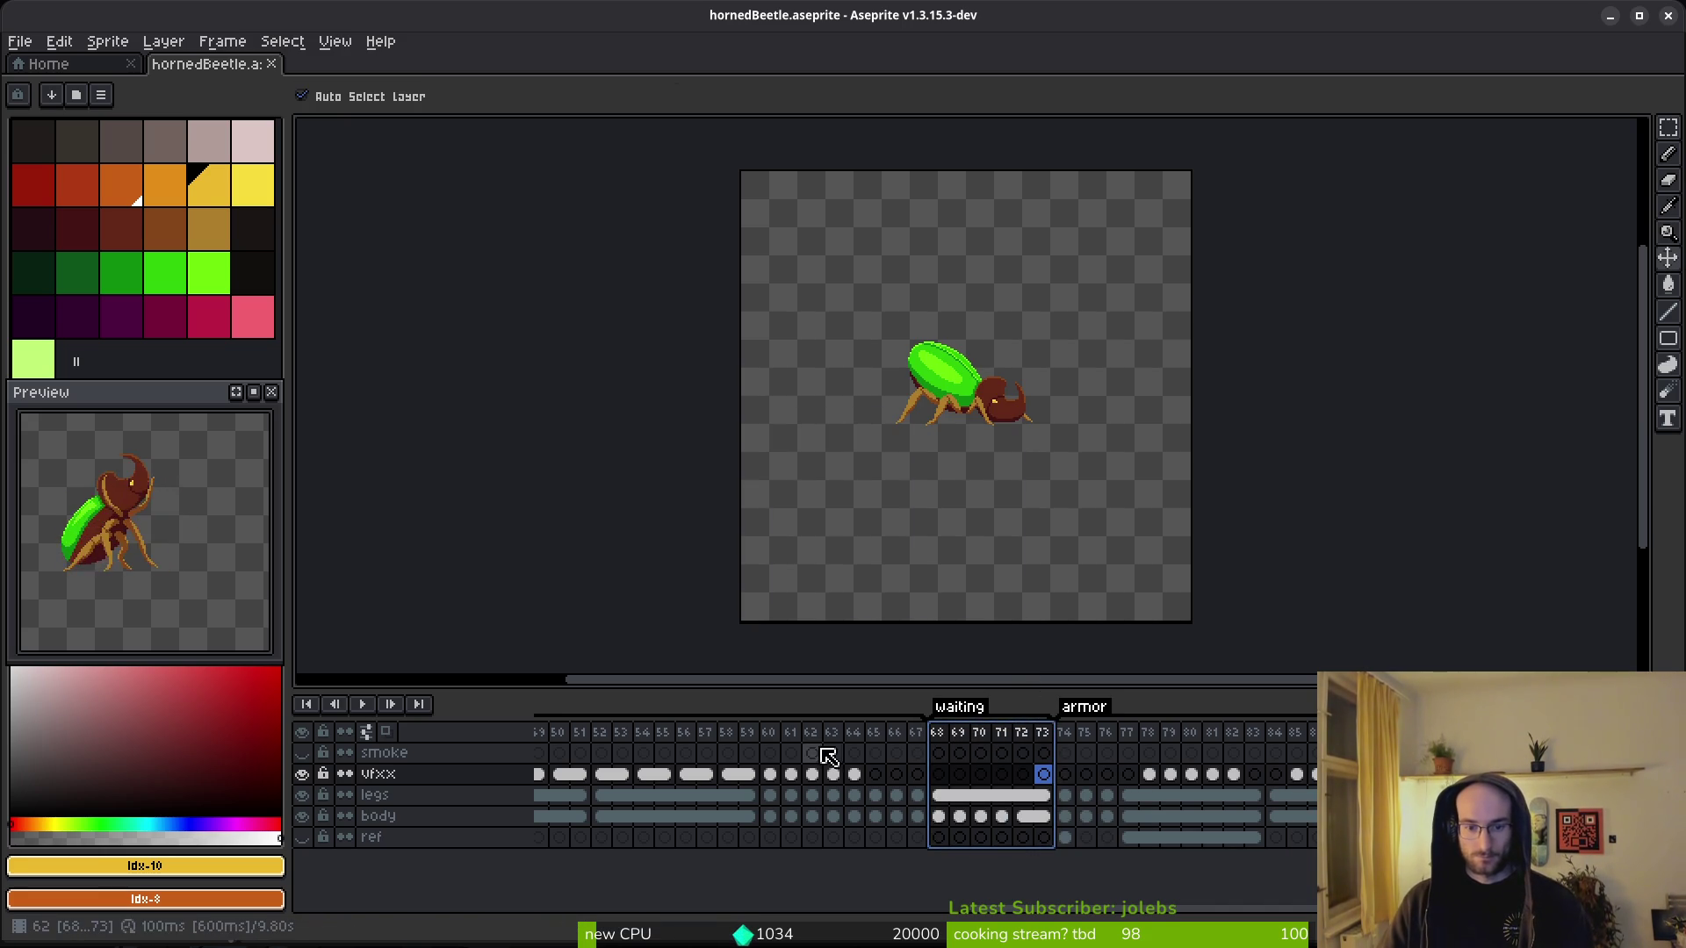
pyautogui.click(820, 753)
pyautogui.press('Return')
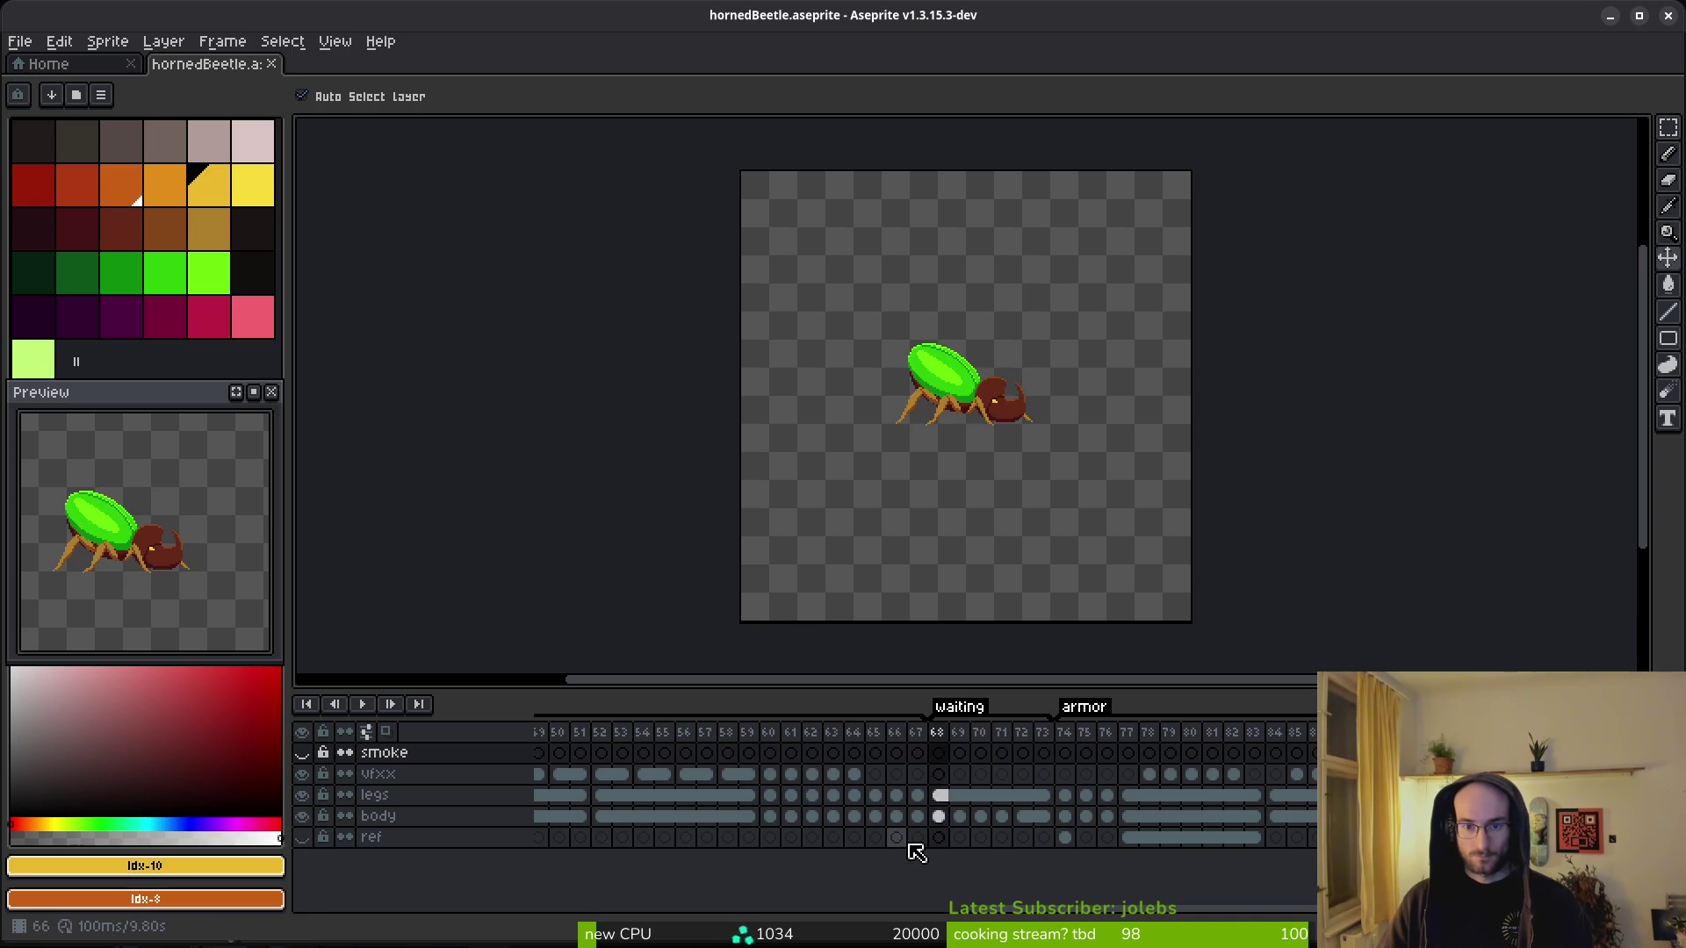
pyautogui.press('Return')
pyautogui.hotkey('ctrl', 's')
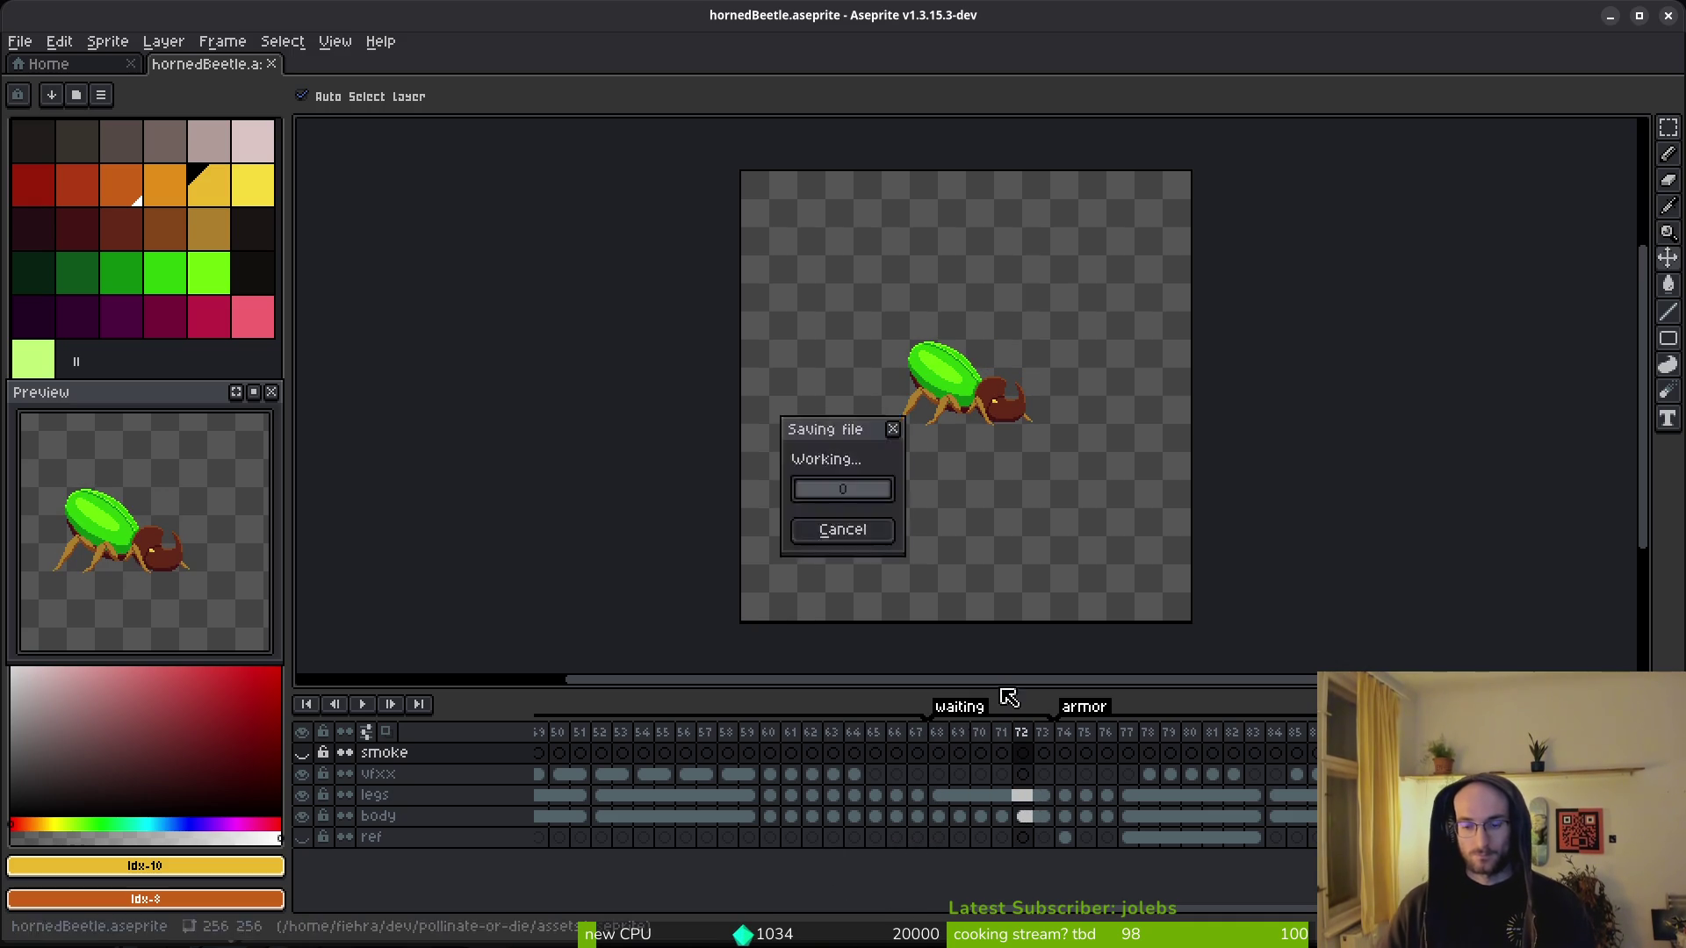
pyautogui.hotkey('ctrl', 'e')
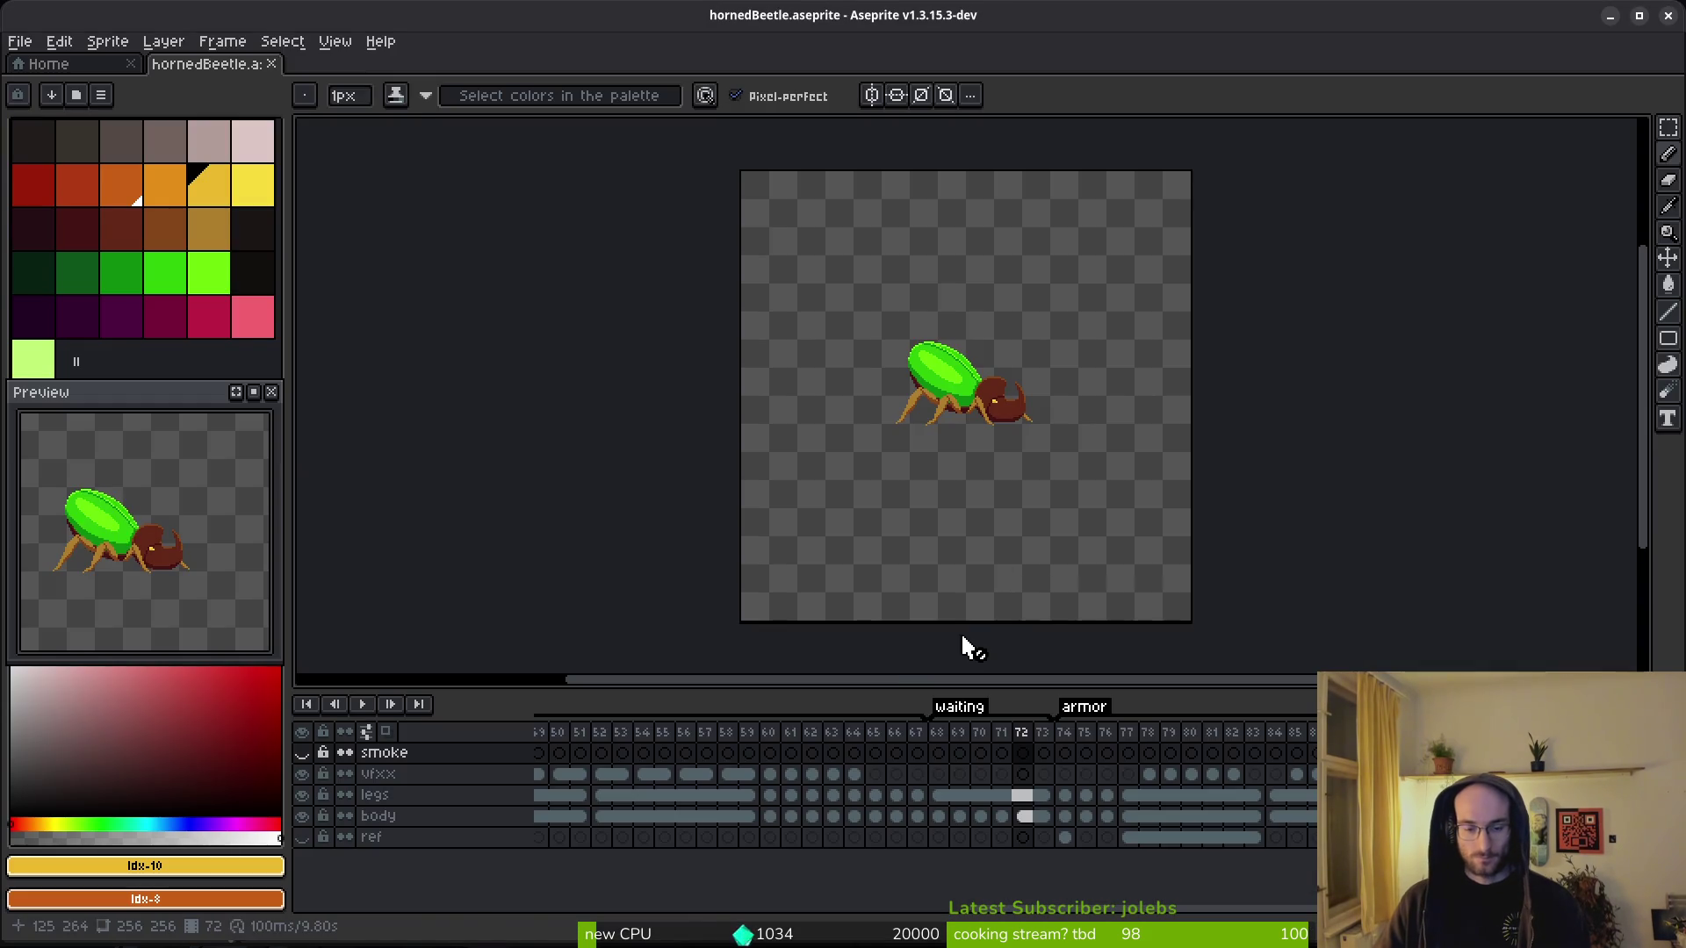
pyautogui.press('Escape')
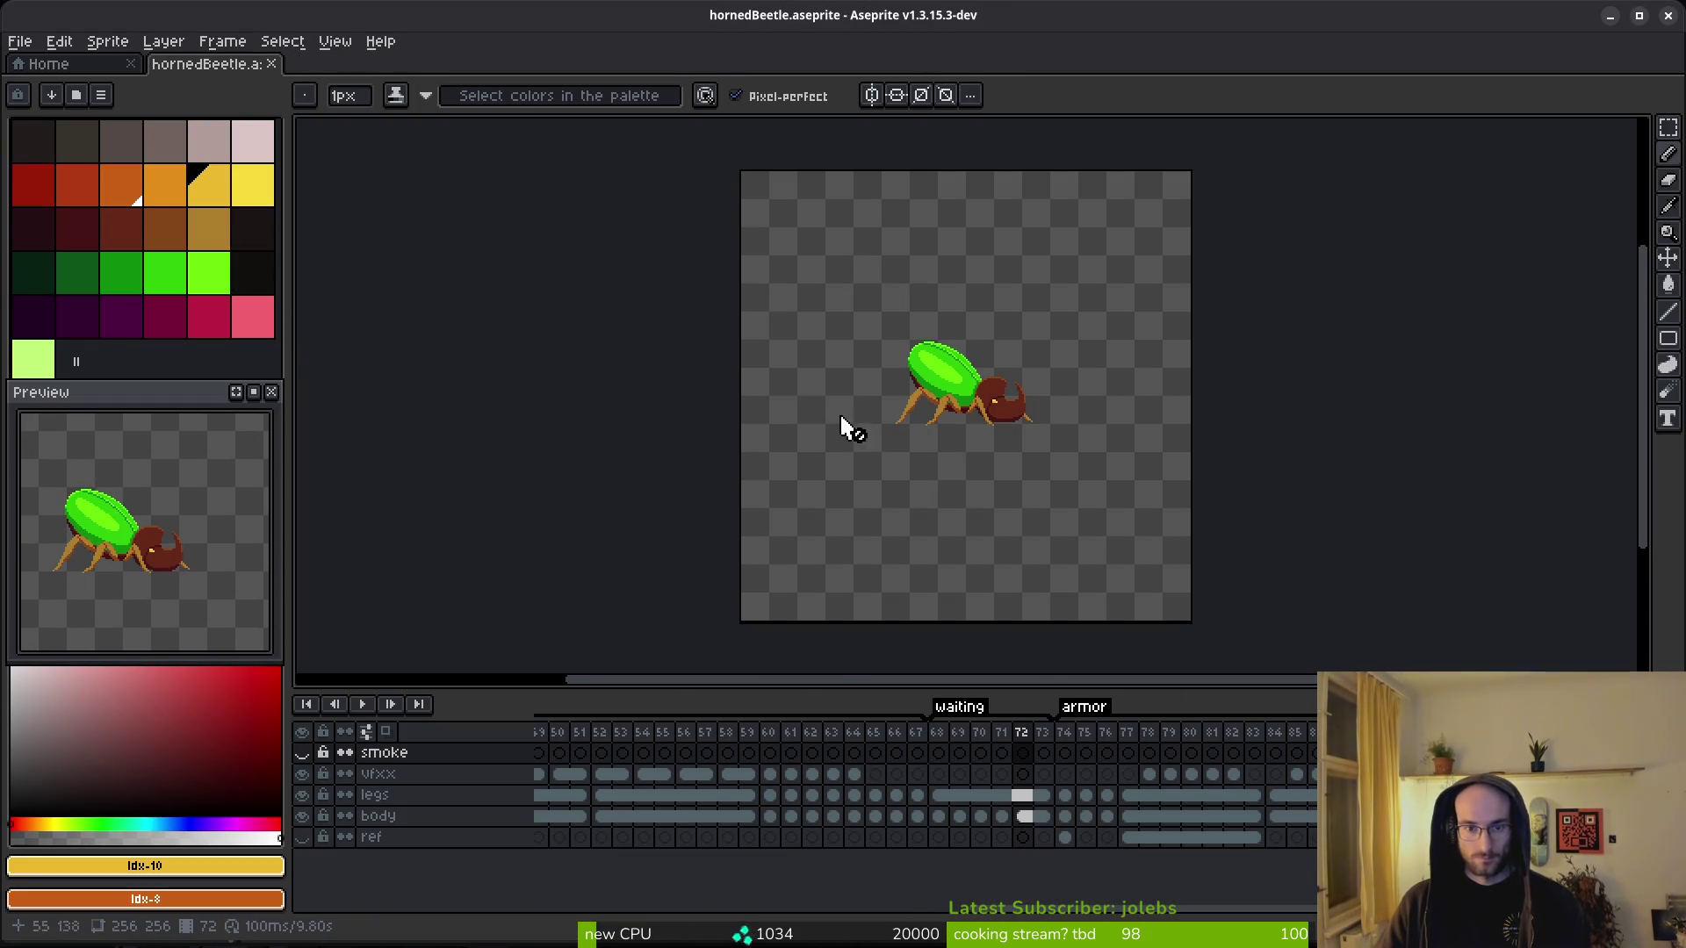
pyautogui.hotkey('ctrl', 'alt', 'c')
# - Set the canvas to 128×128 and generate the sprite sheet
pyautogui.write('128')
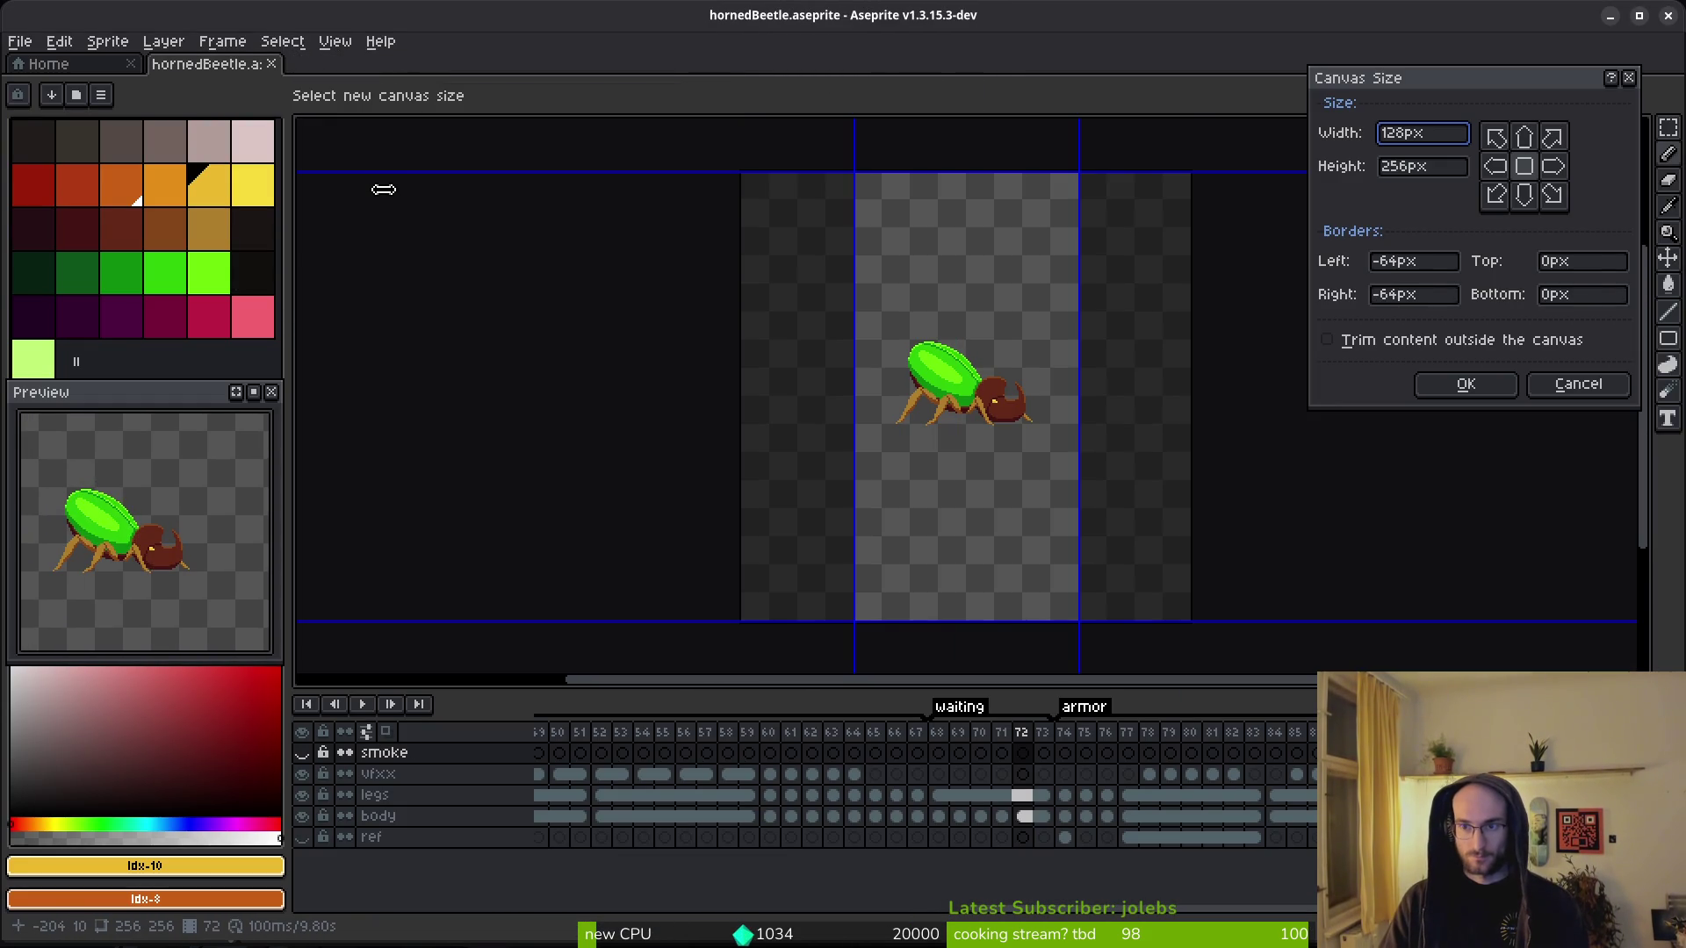
pyautogui.press('Tab')
pyautogui.write('128')
pyautogui.press('Return')
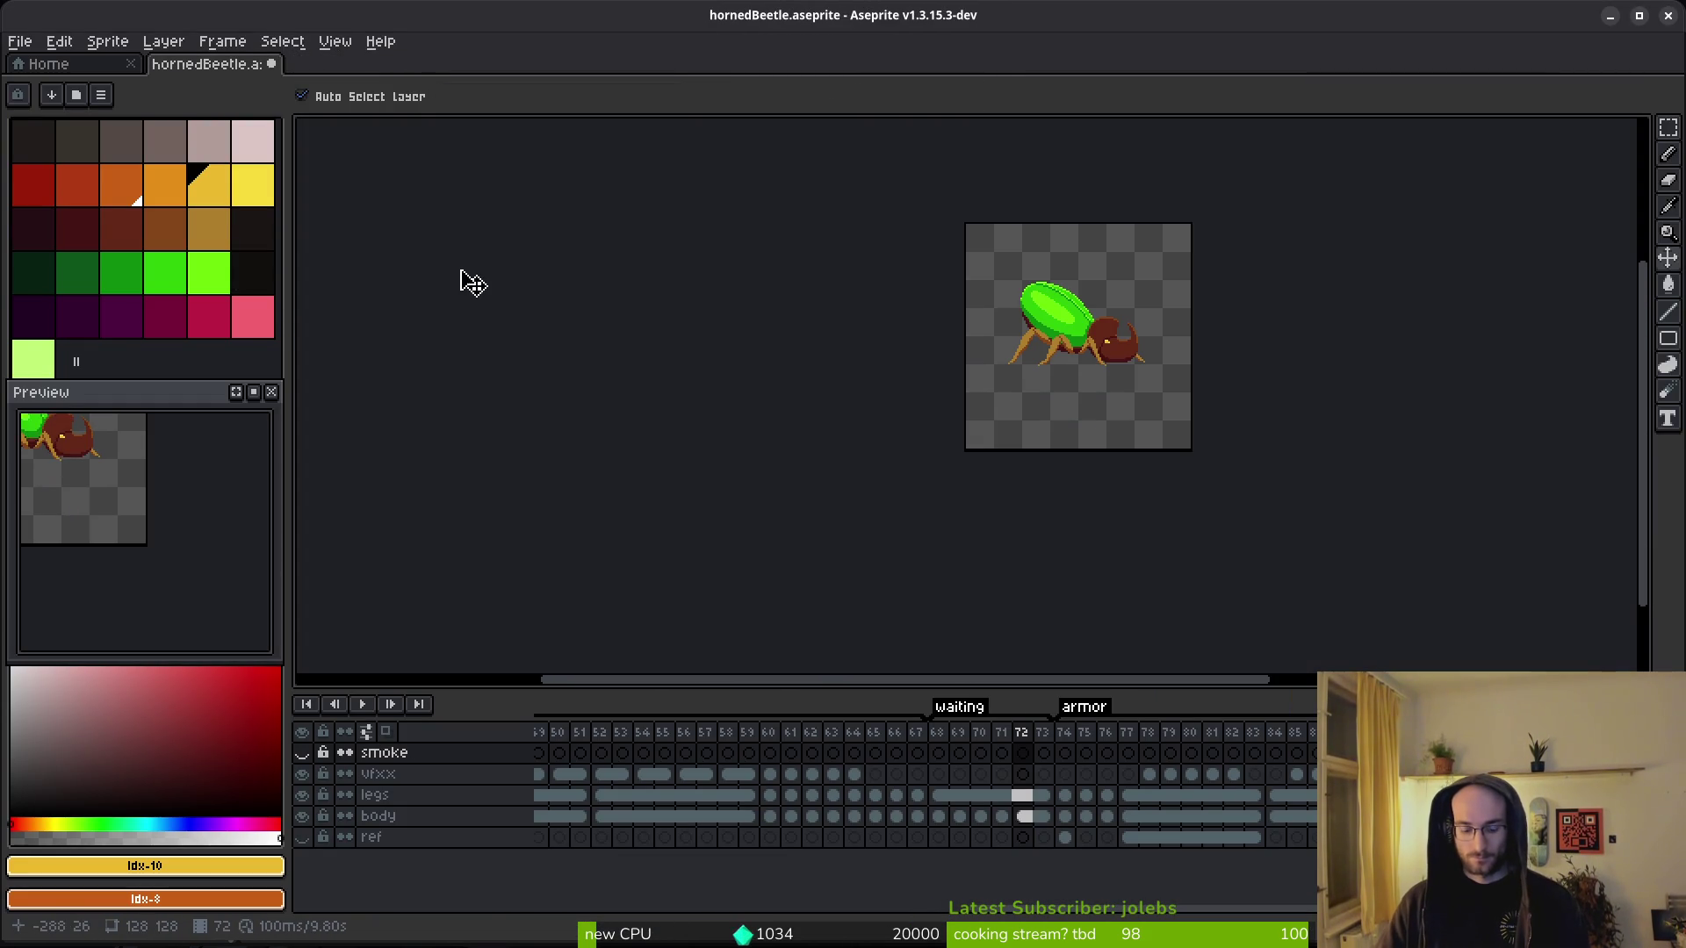
pyautogui.hotkey('ctrl', 'e')
pyautogui.click(527, 314)
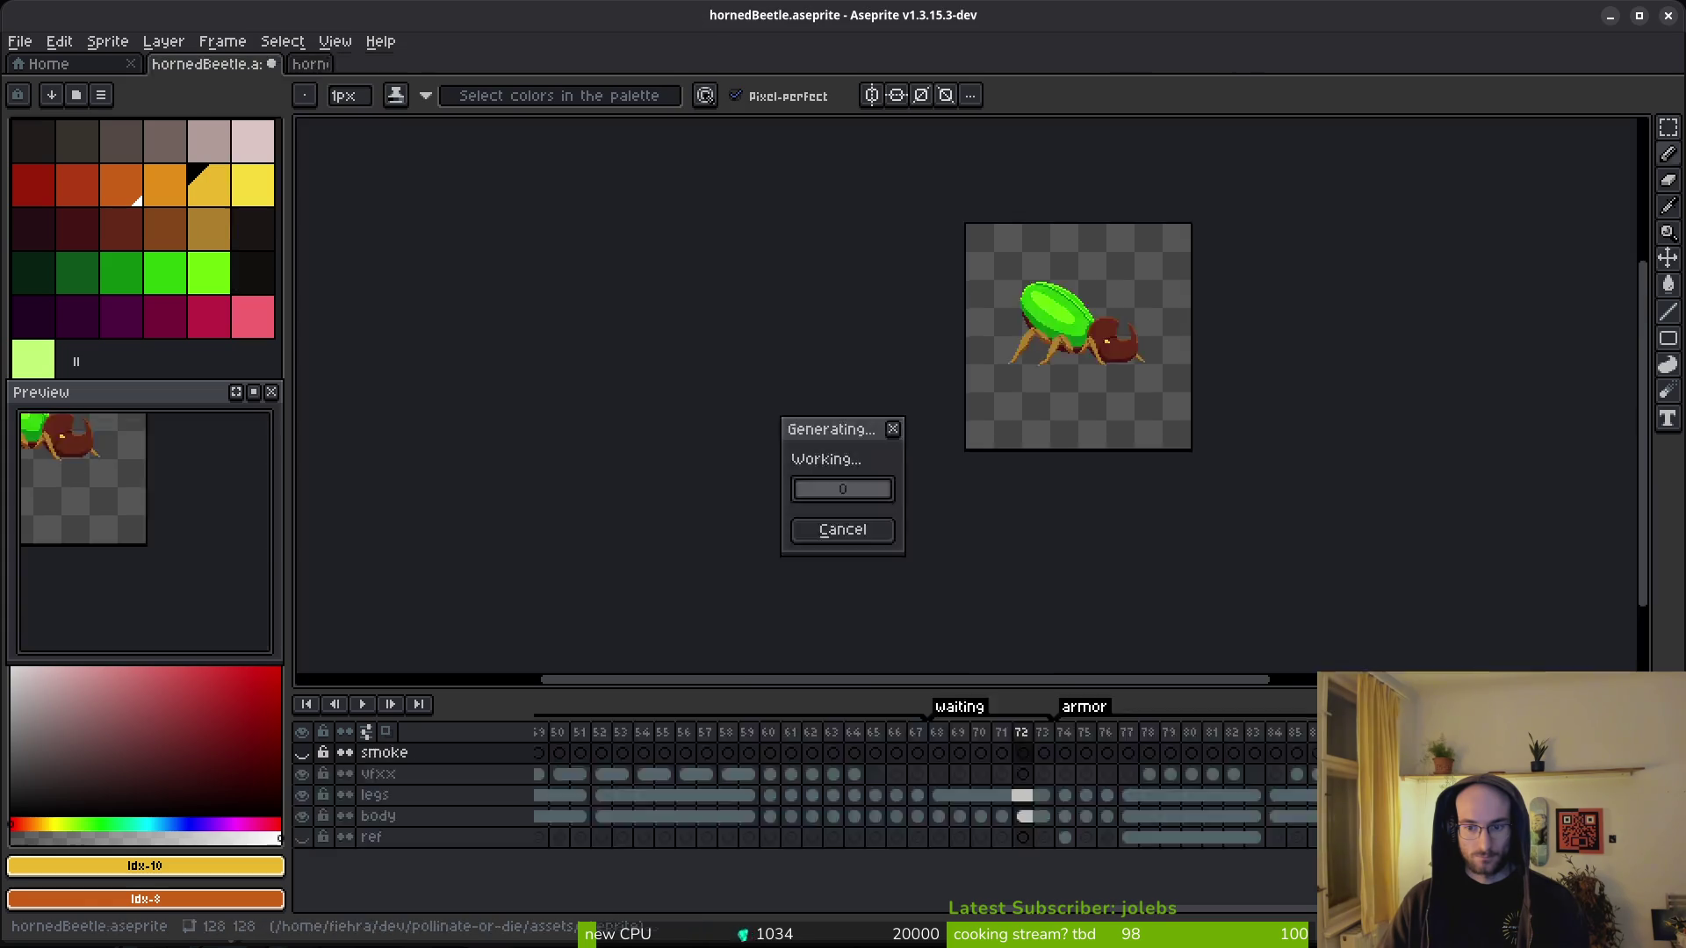
pyautogui.scroll(-4, 876, 444)
# - Export the sheet over art/enemies/hornedBeetle-Sheet.png, then close the sheet
pyautogui.hotkey('ctrl', 'shift', 'e')
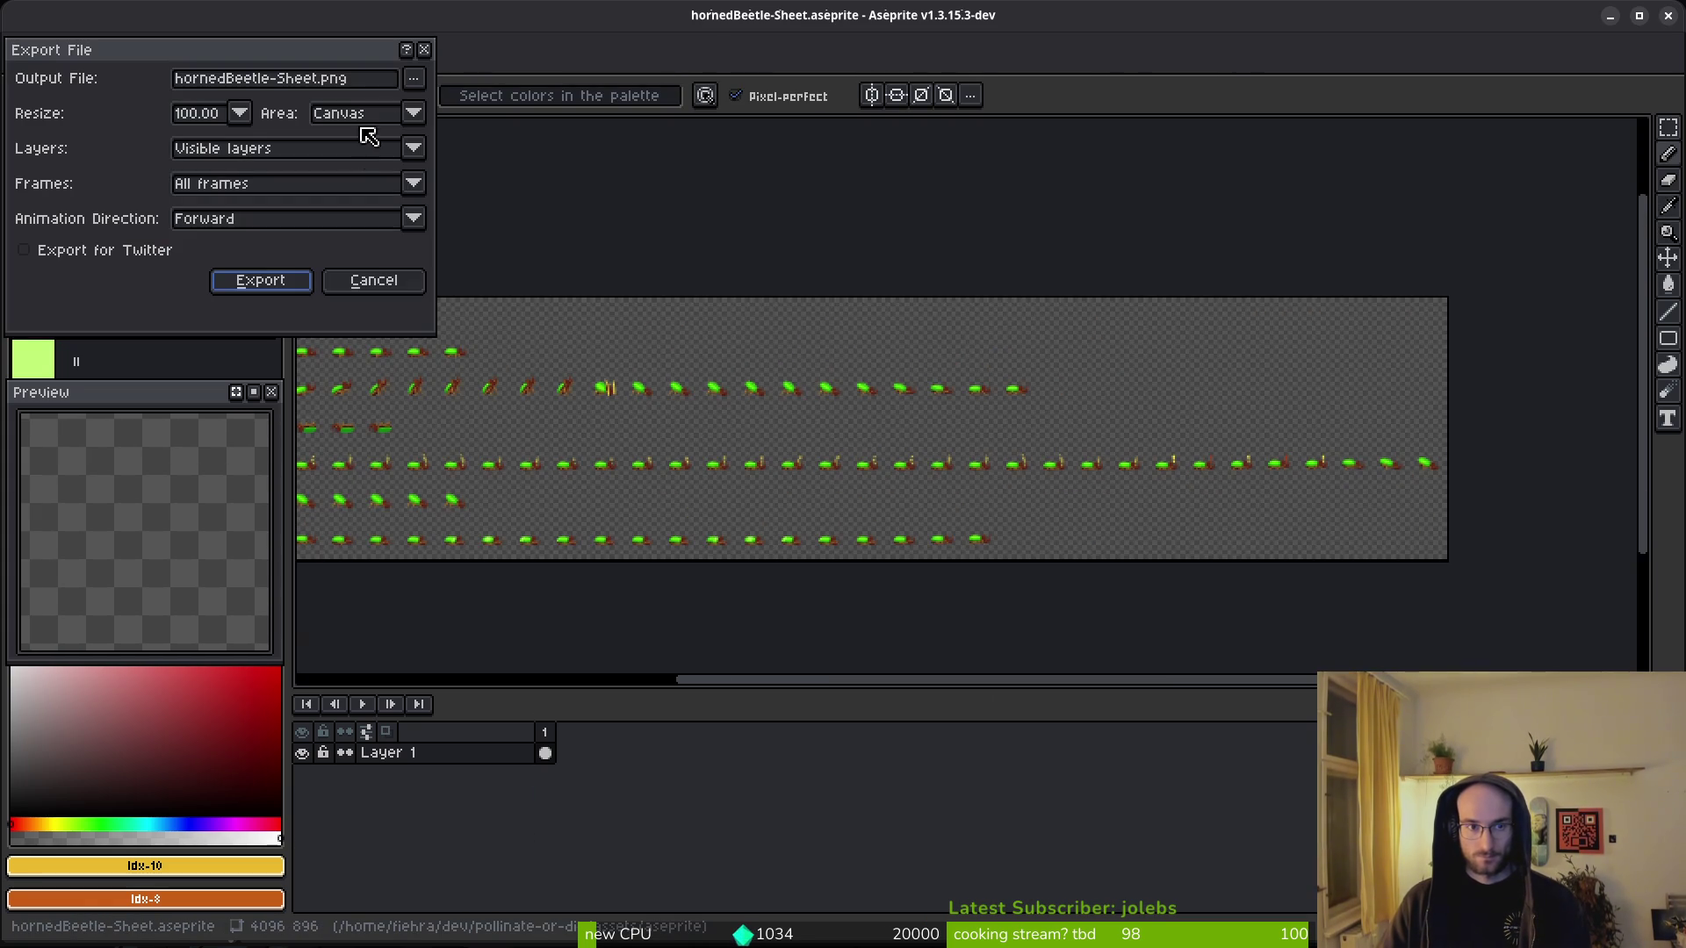
pyautogui.click(421, 84)
pyautogui.click(471, 108)
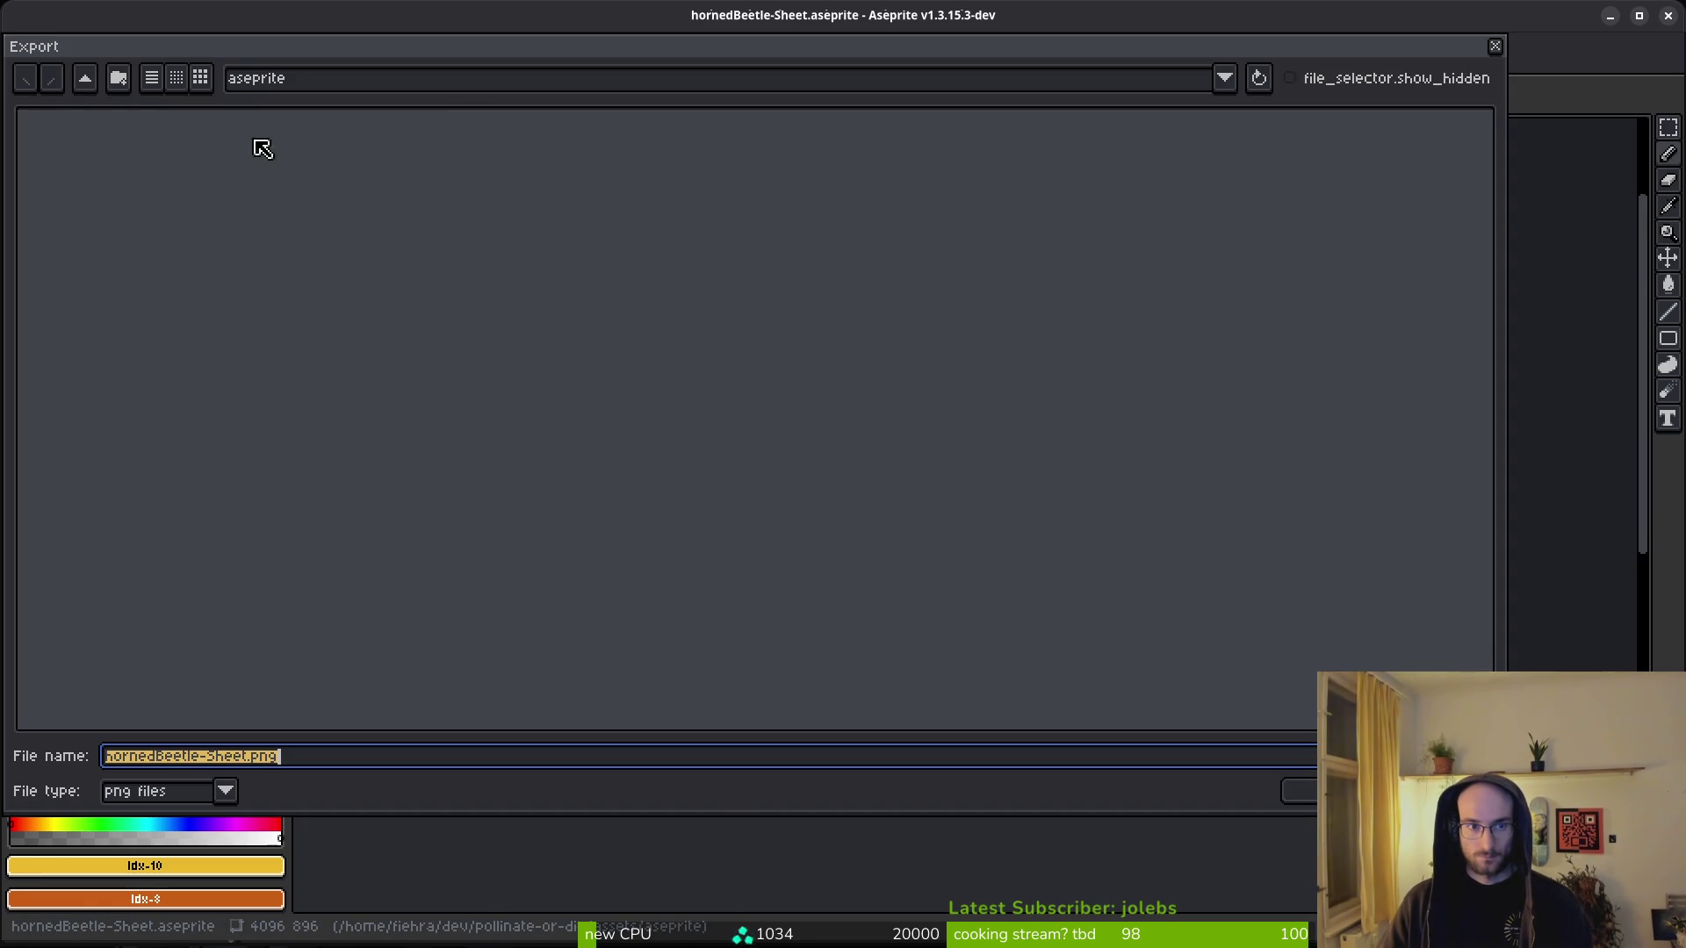
pyautogui.click(90, 84)
pyautogui.doubleClick(97, 187)
pyautogui.click(212, 197)
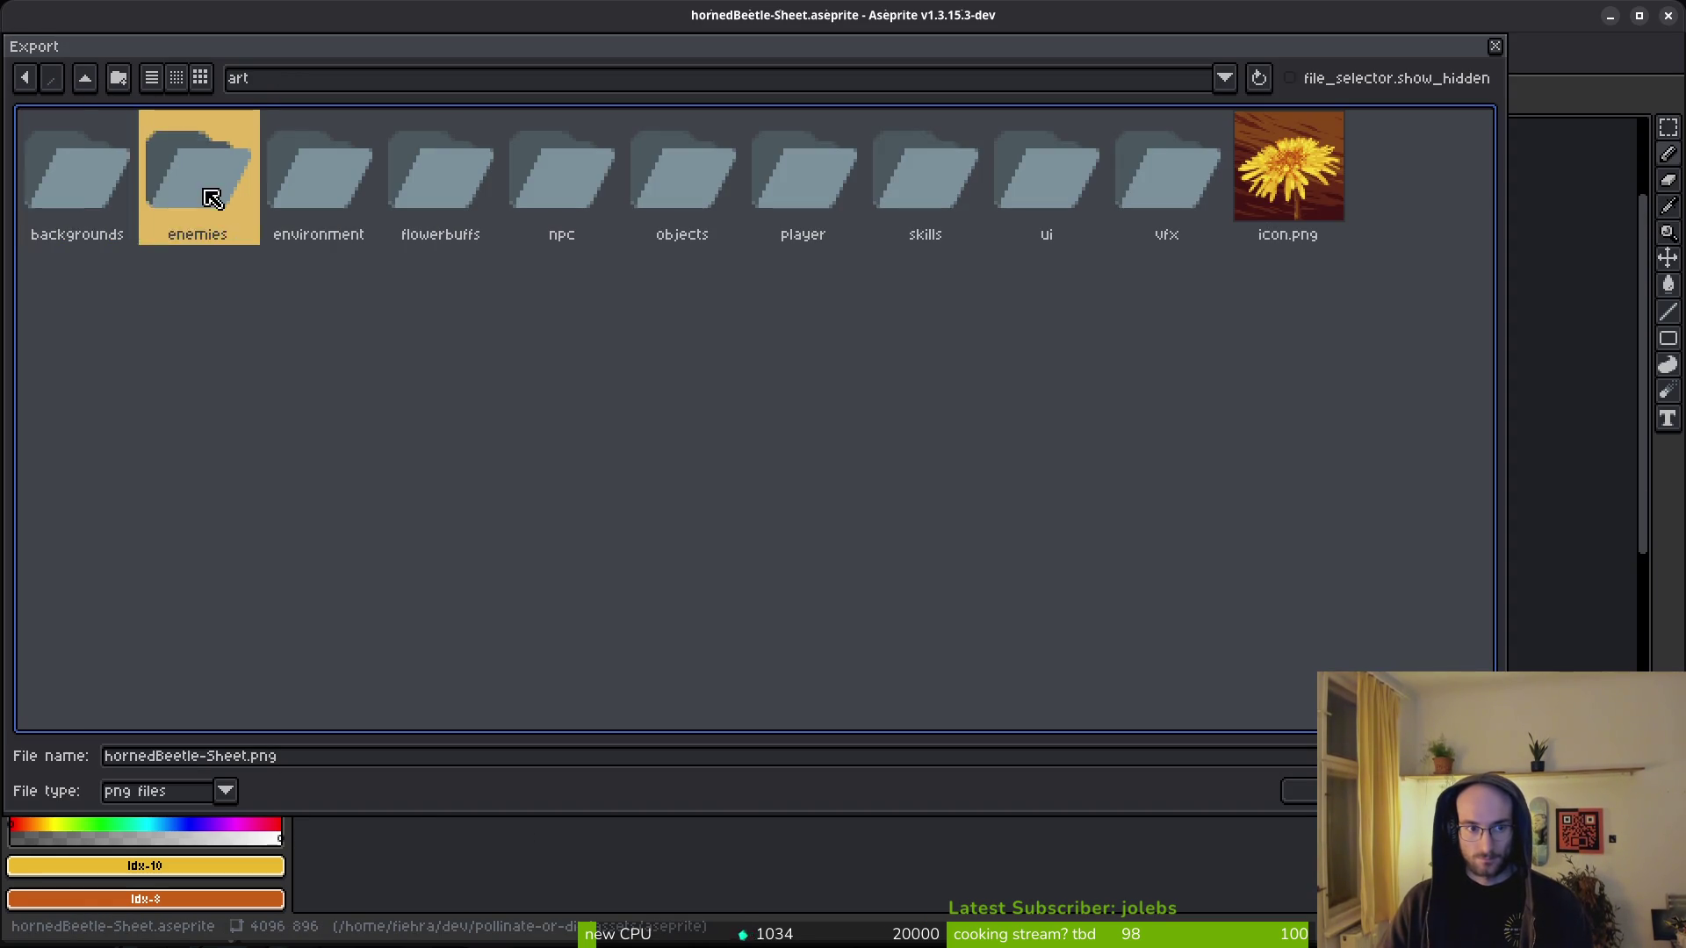
pyautogui.doubleClick(212, 197)
pyautogui.doubleClick(1403, 181)
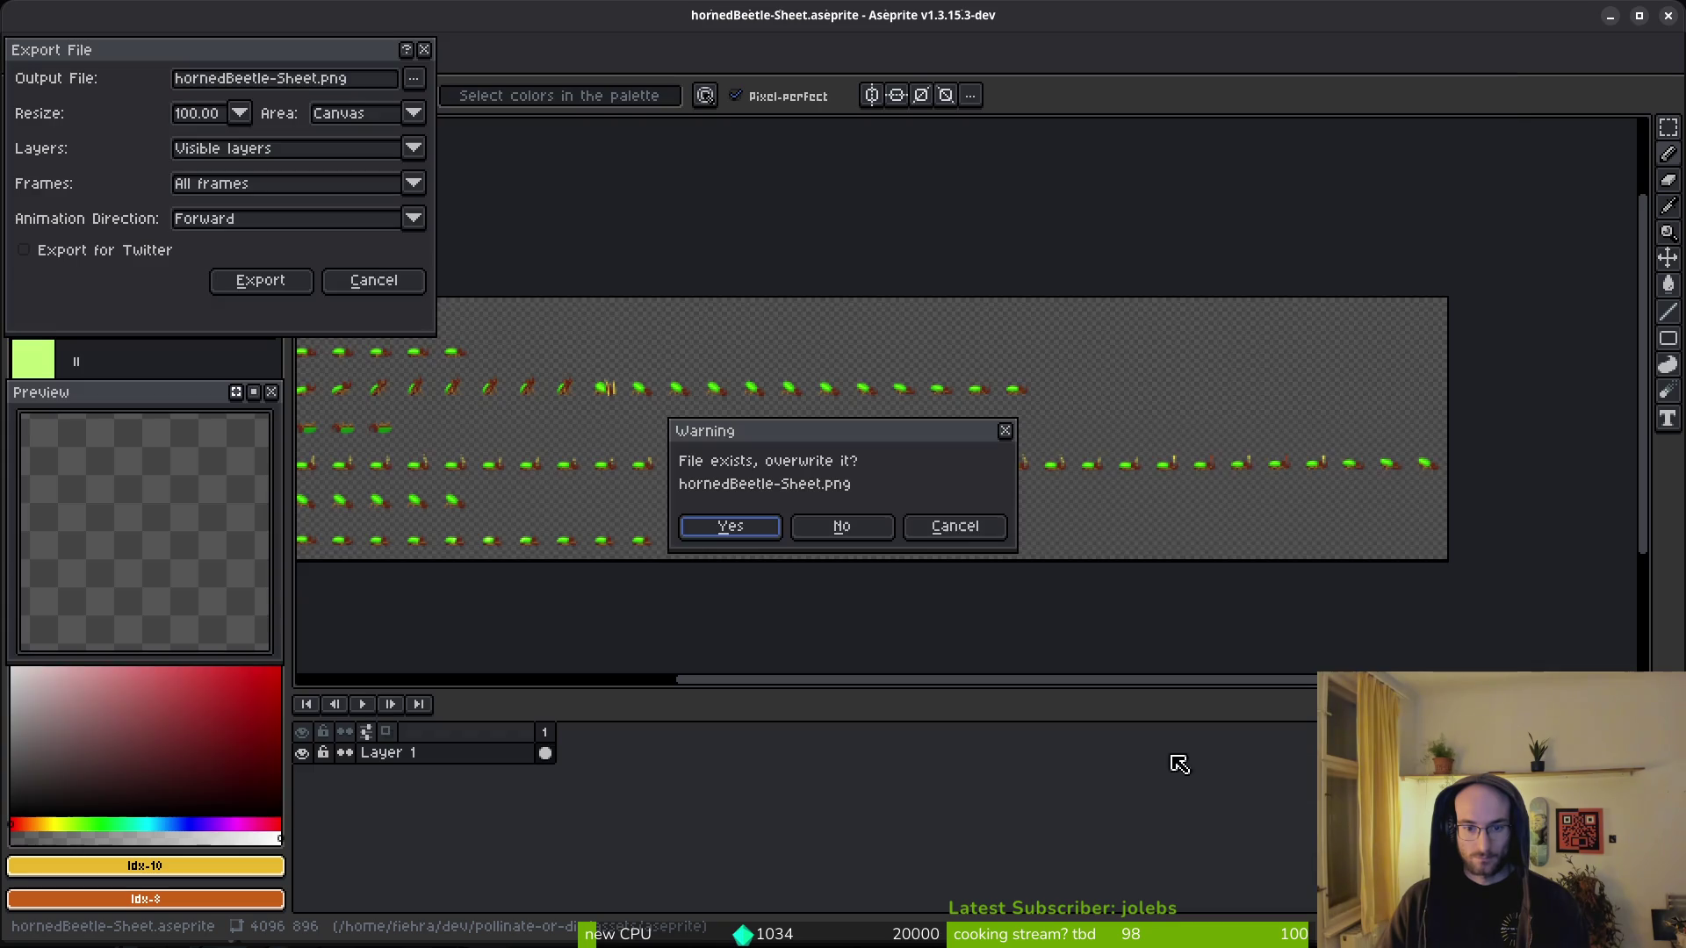
pyautogui.click(742, 530)
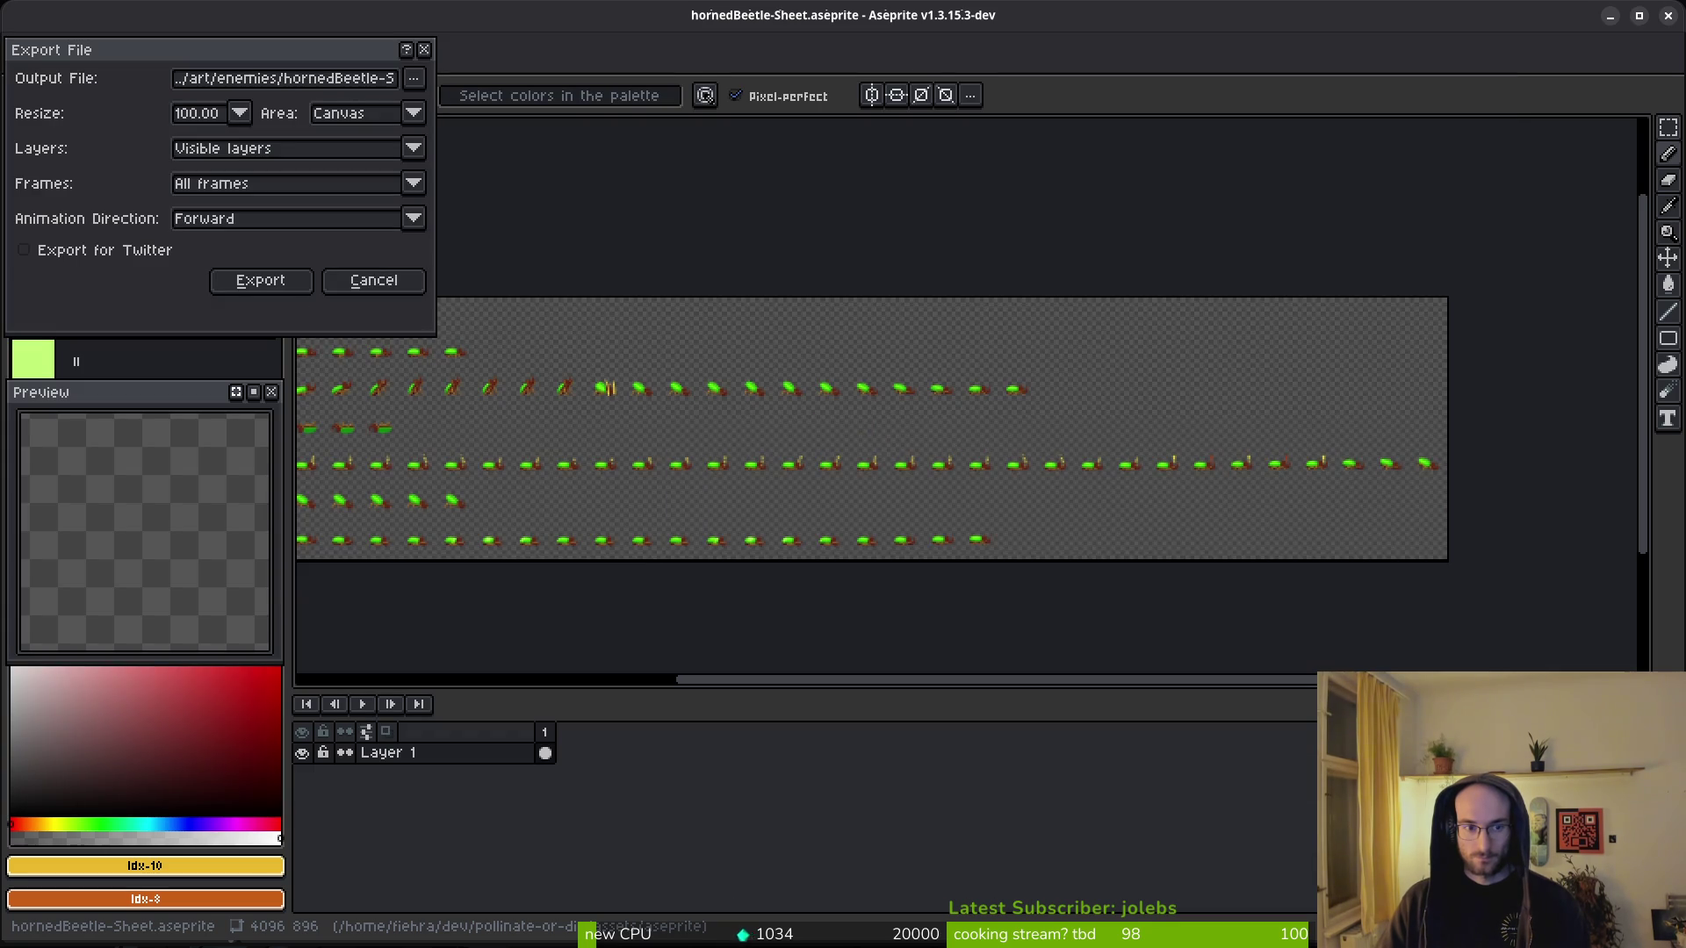
pyautogui.click(235, 284)
pyautogui.hotkey('ctrl', 'w')
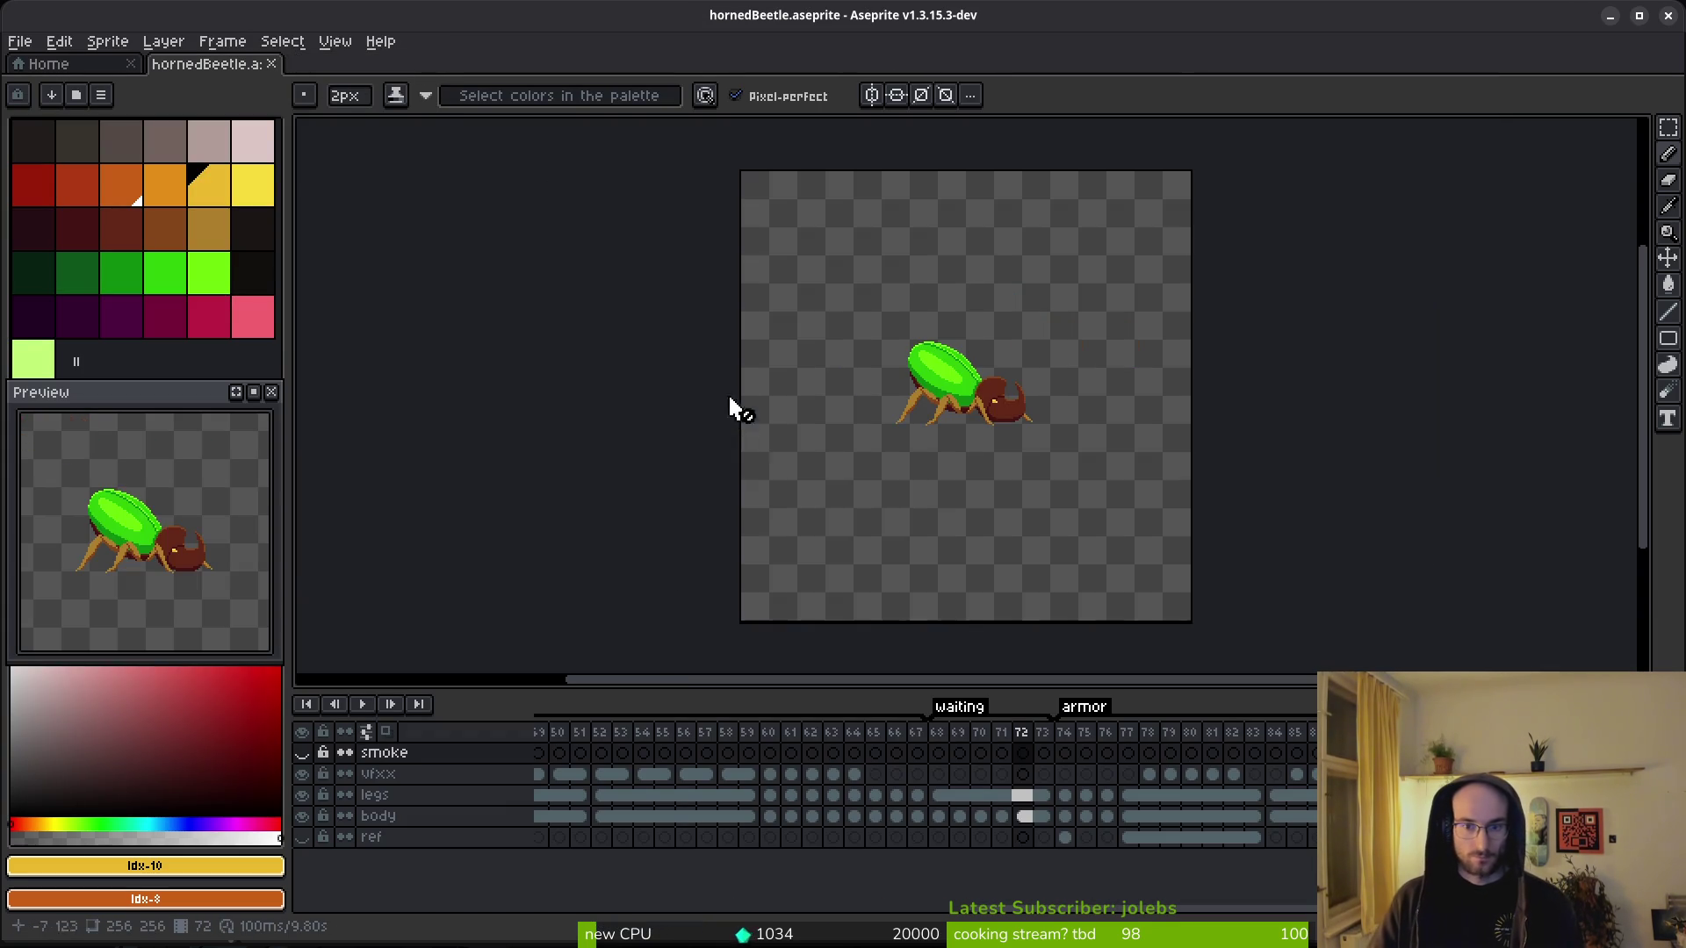
# - Select the beetle's Sprite2D in Godot and check frames 60–64 in the Aseprite file
pyautogui.hotkey('alt', 'Tab')
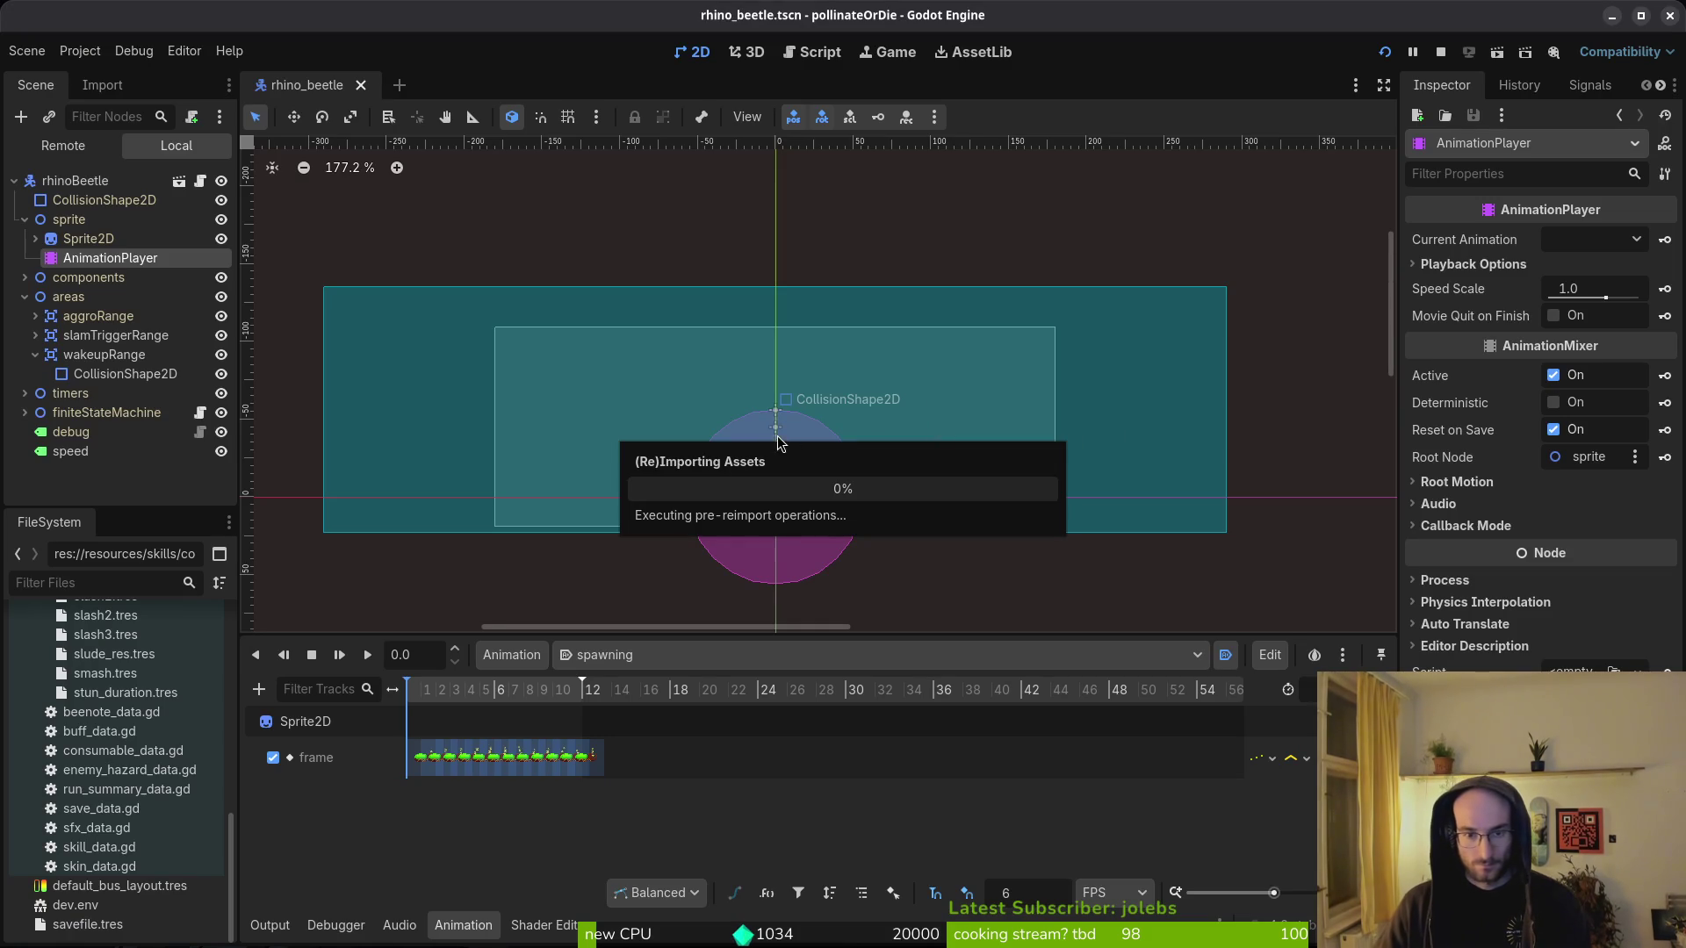
pyautogui.click(88, 238)
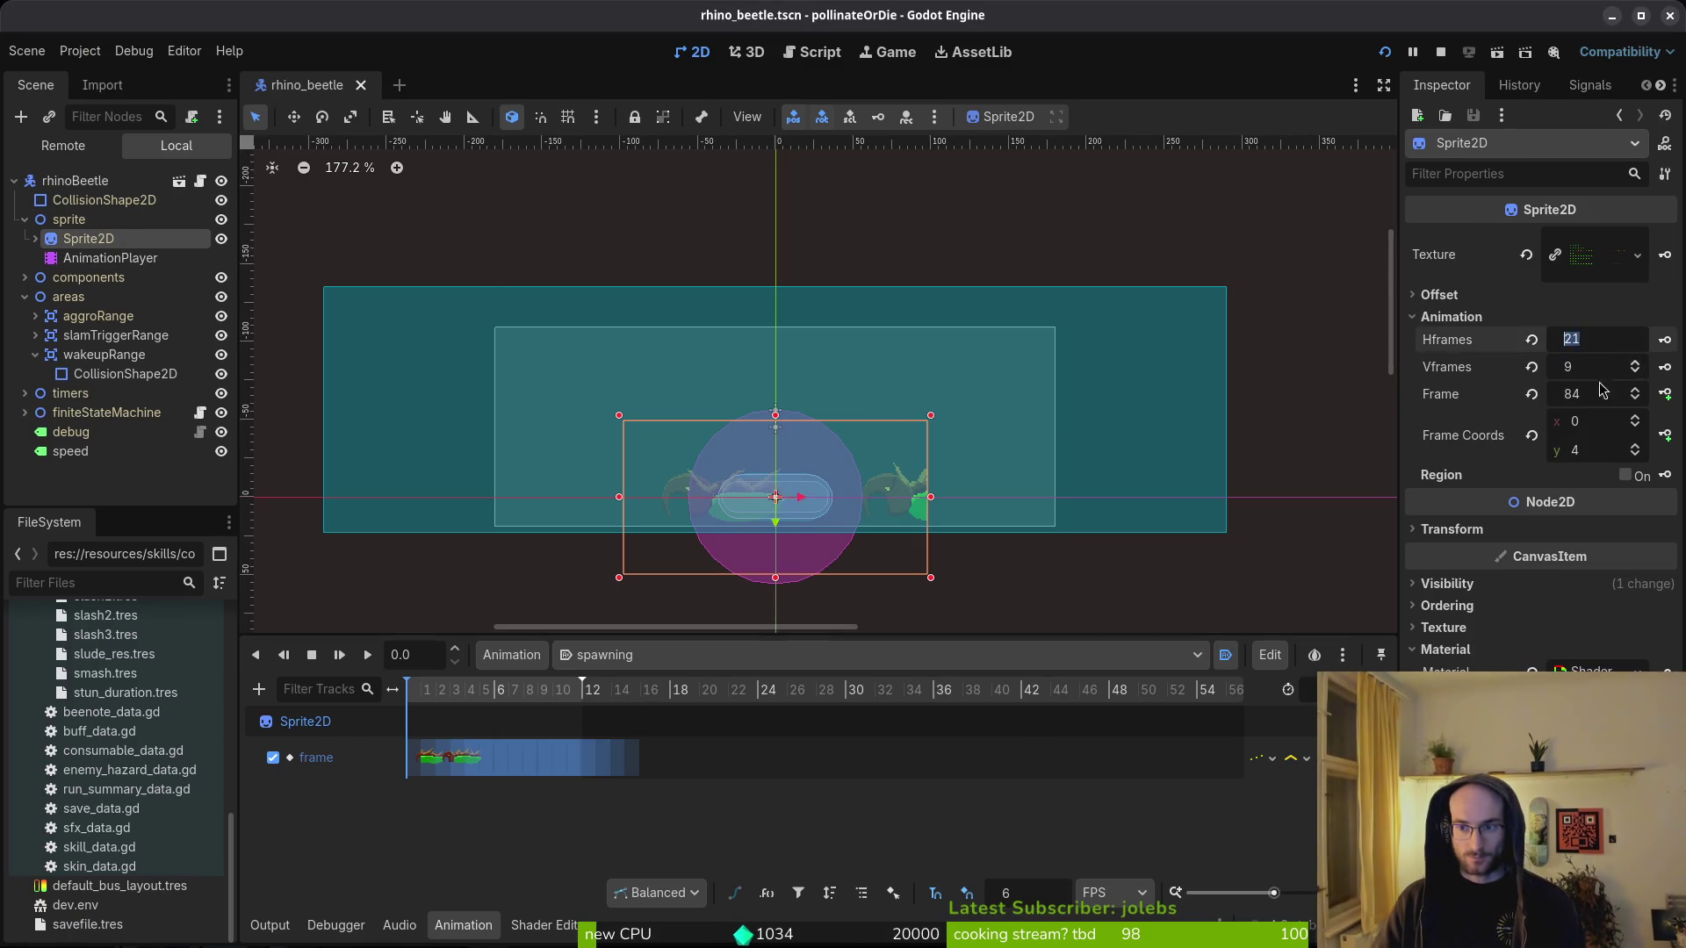
pyautogui.hotkey('alt', 'Tab')
pyautogui.scroll(5, 786, 764)
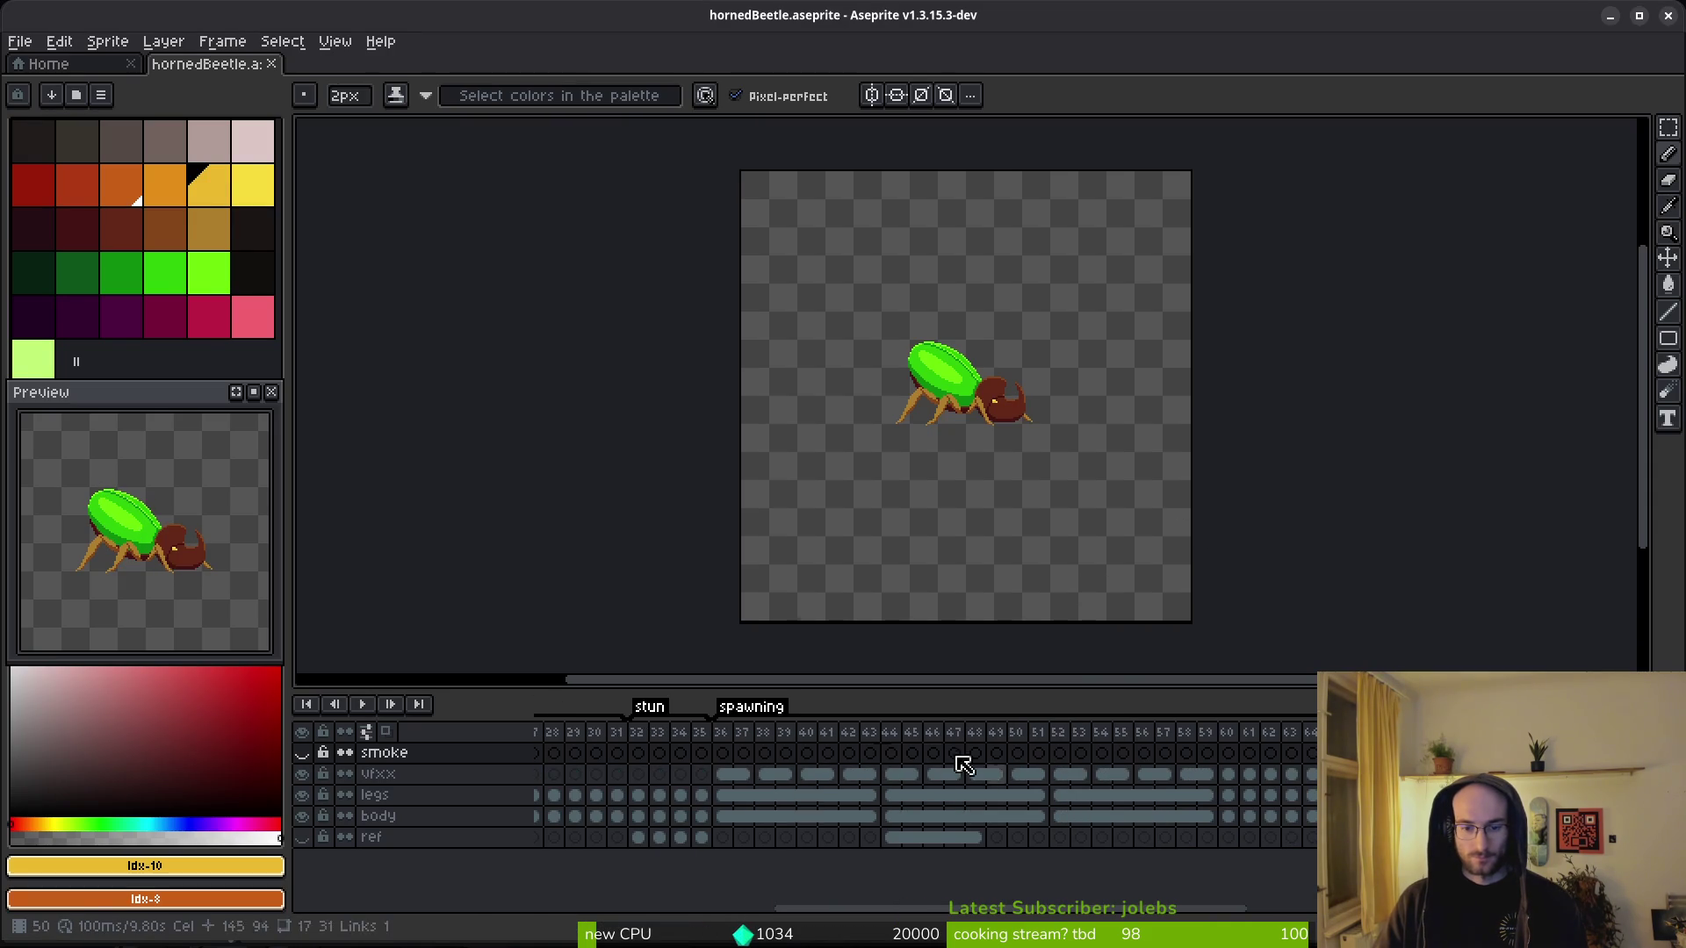
pyautogui.moveTo(1227, 732); pyautogui.dragTo(1310, 763)
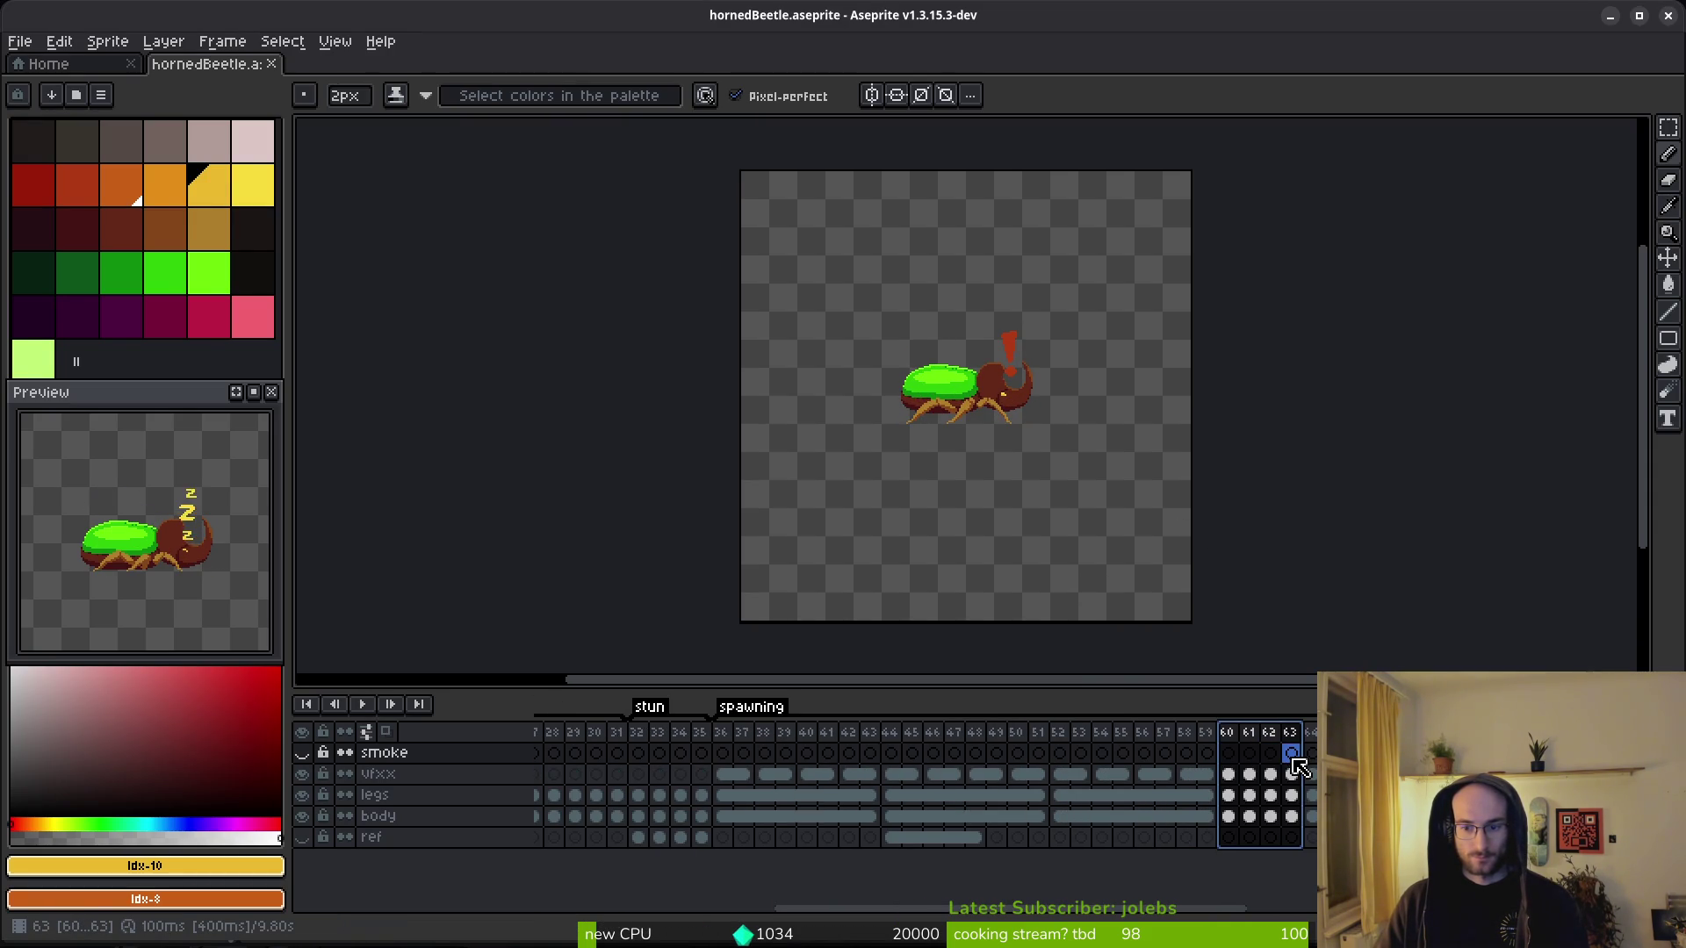
pyautogui.click(1291, 762)
pyautogui.hotkey('alt', 'Tab')
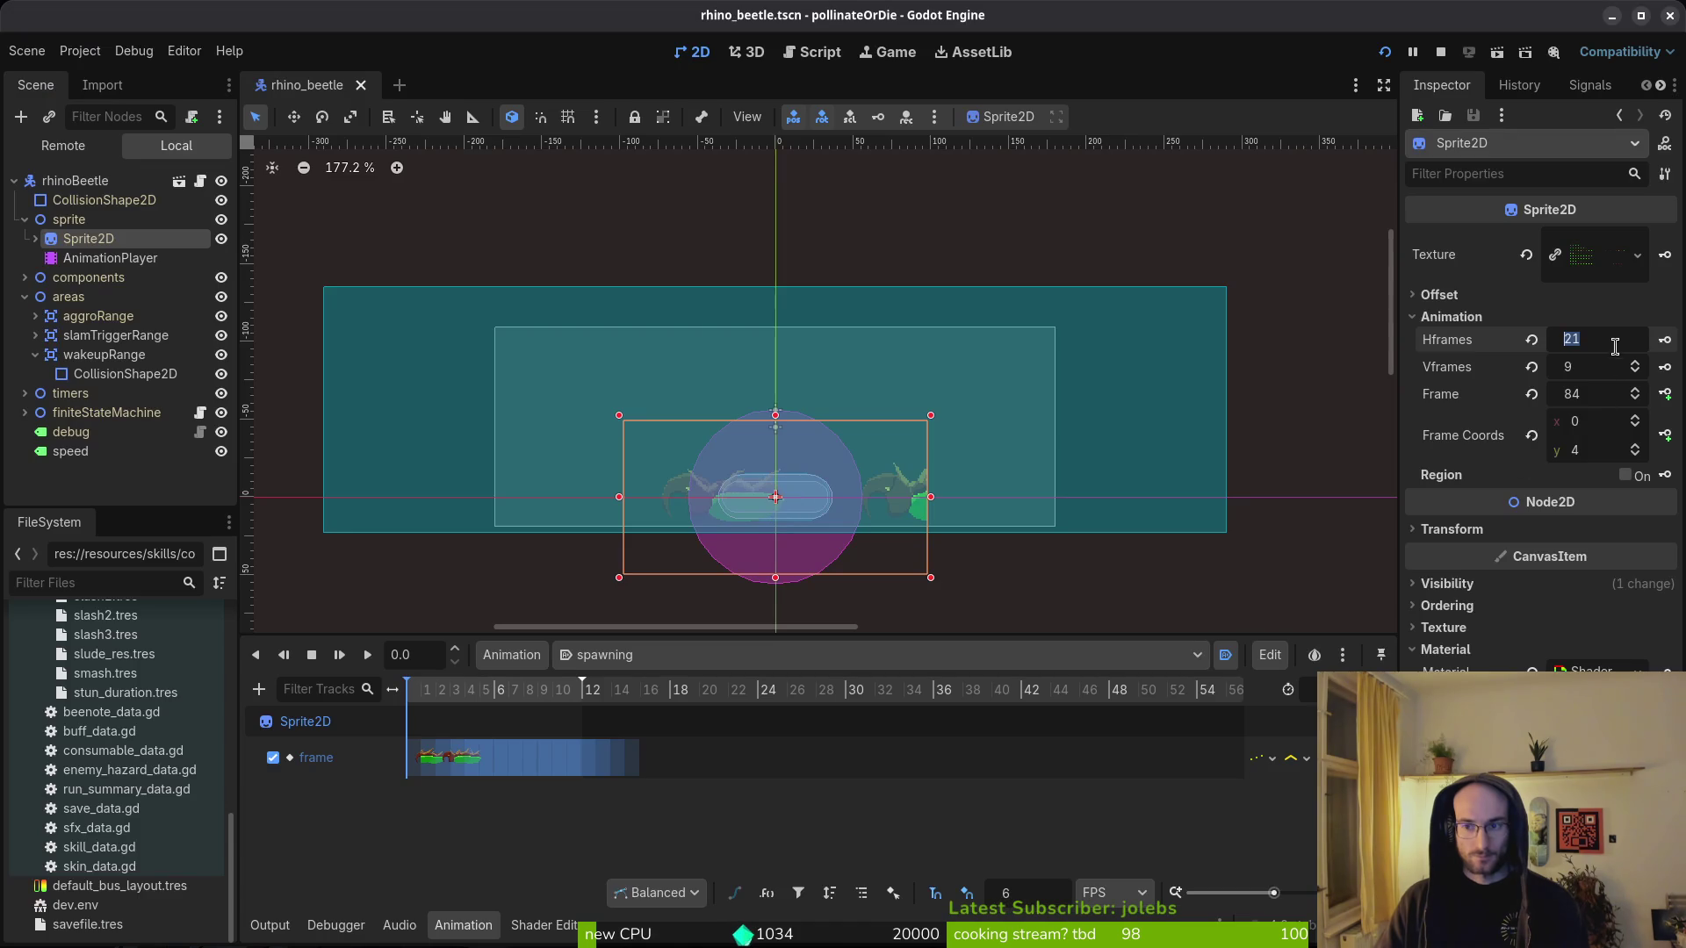
# - Set the sprite's Hframes to 32 and save the scene, keeping the spawning animation
pyautogui.write('32')
pyautogui.press('Return')
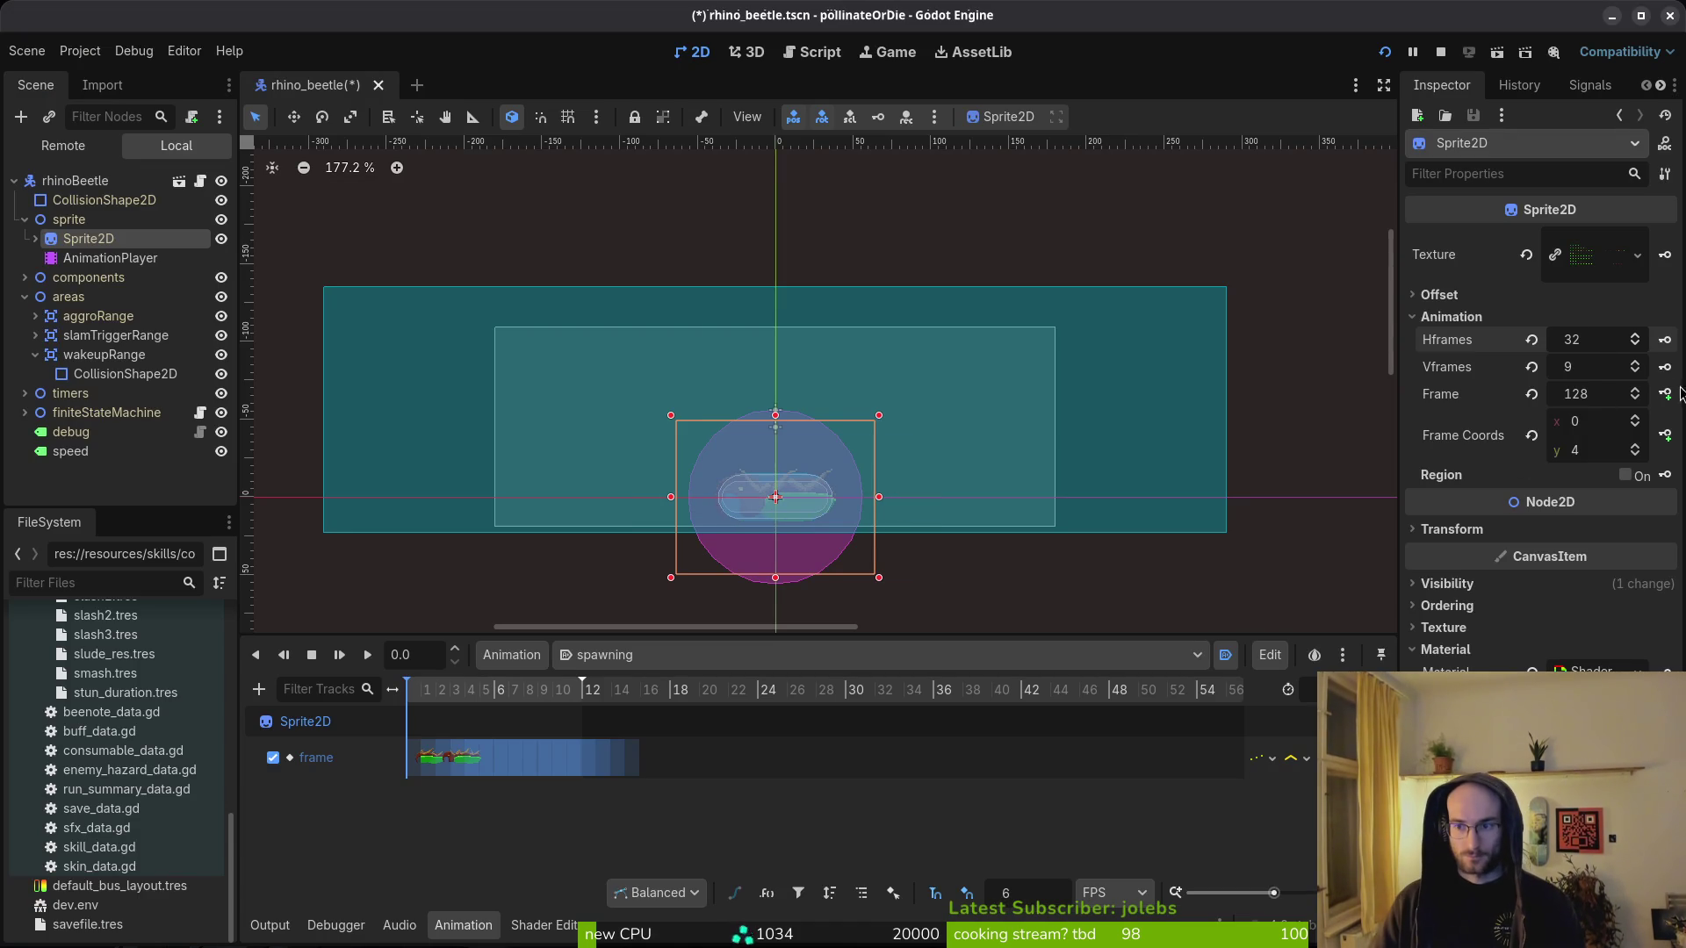
pyautogui.scroll(6, 869, 531)
pyautogui.click(715, 602)
pyautogui.hotkey('ctrl', 's')
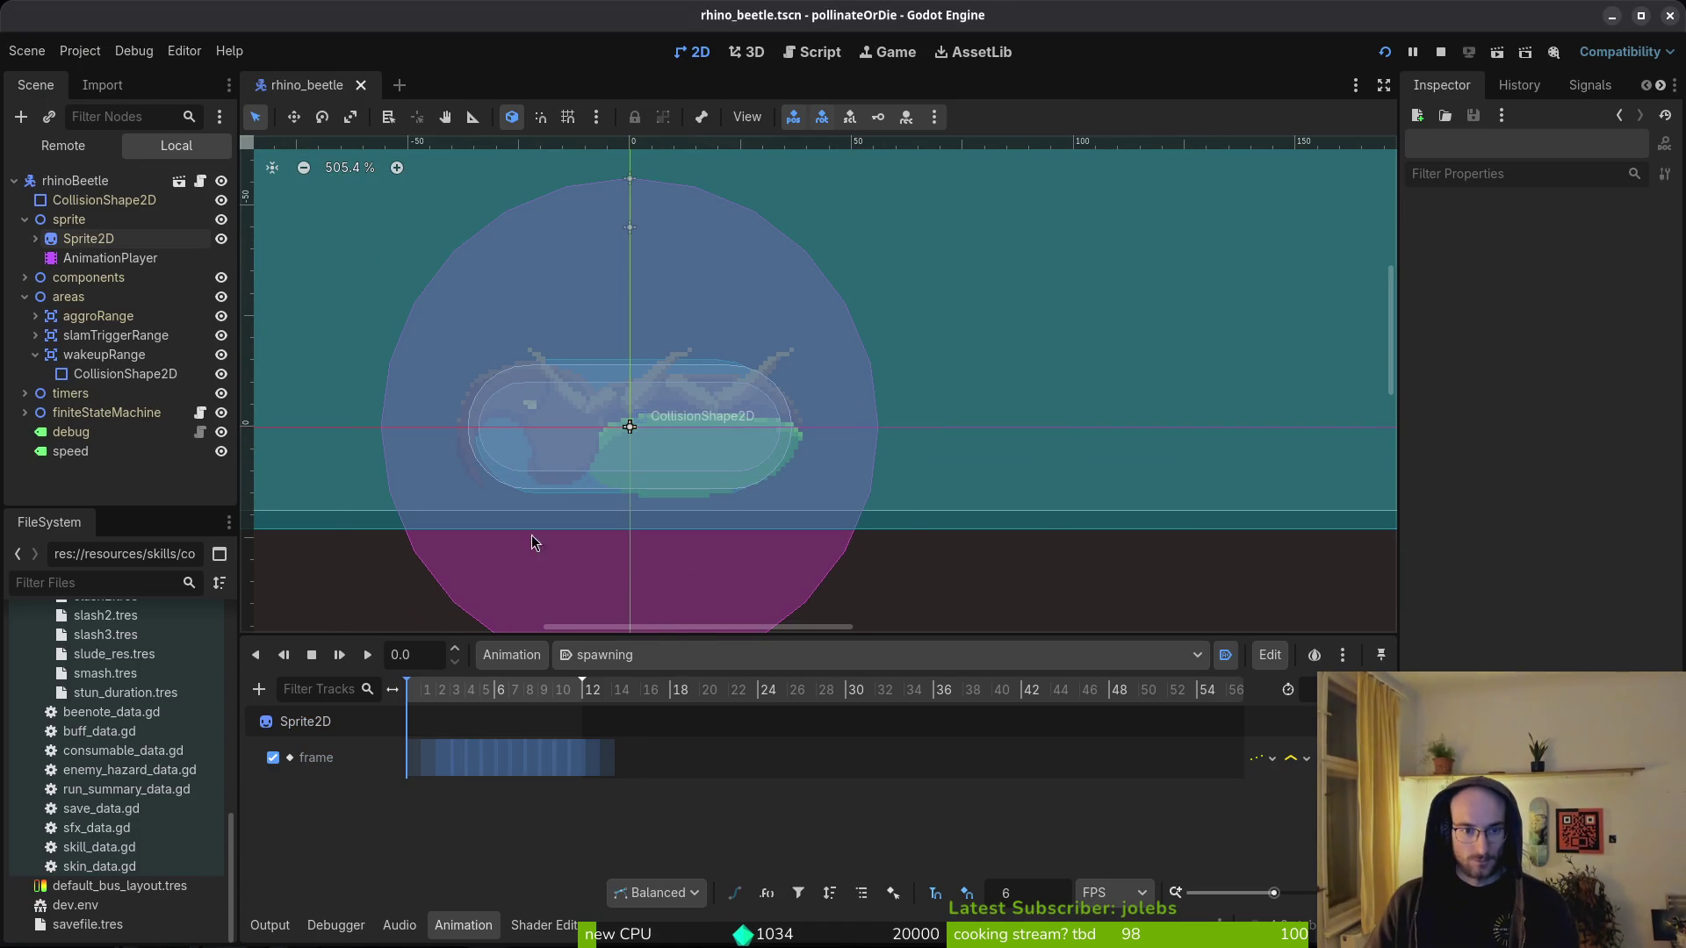
pyautogui.click(631, 658)
pyautogui.click(619, 802)
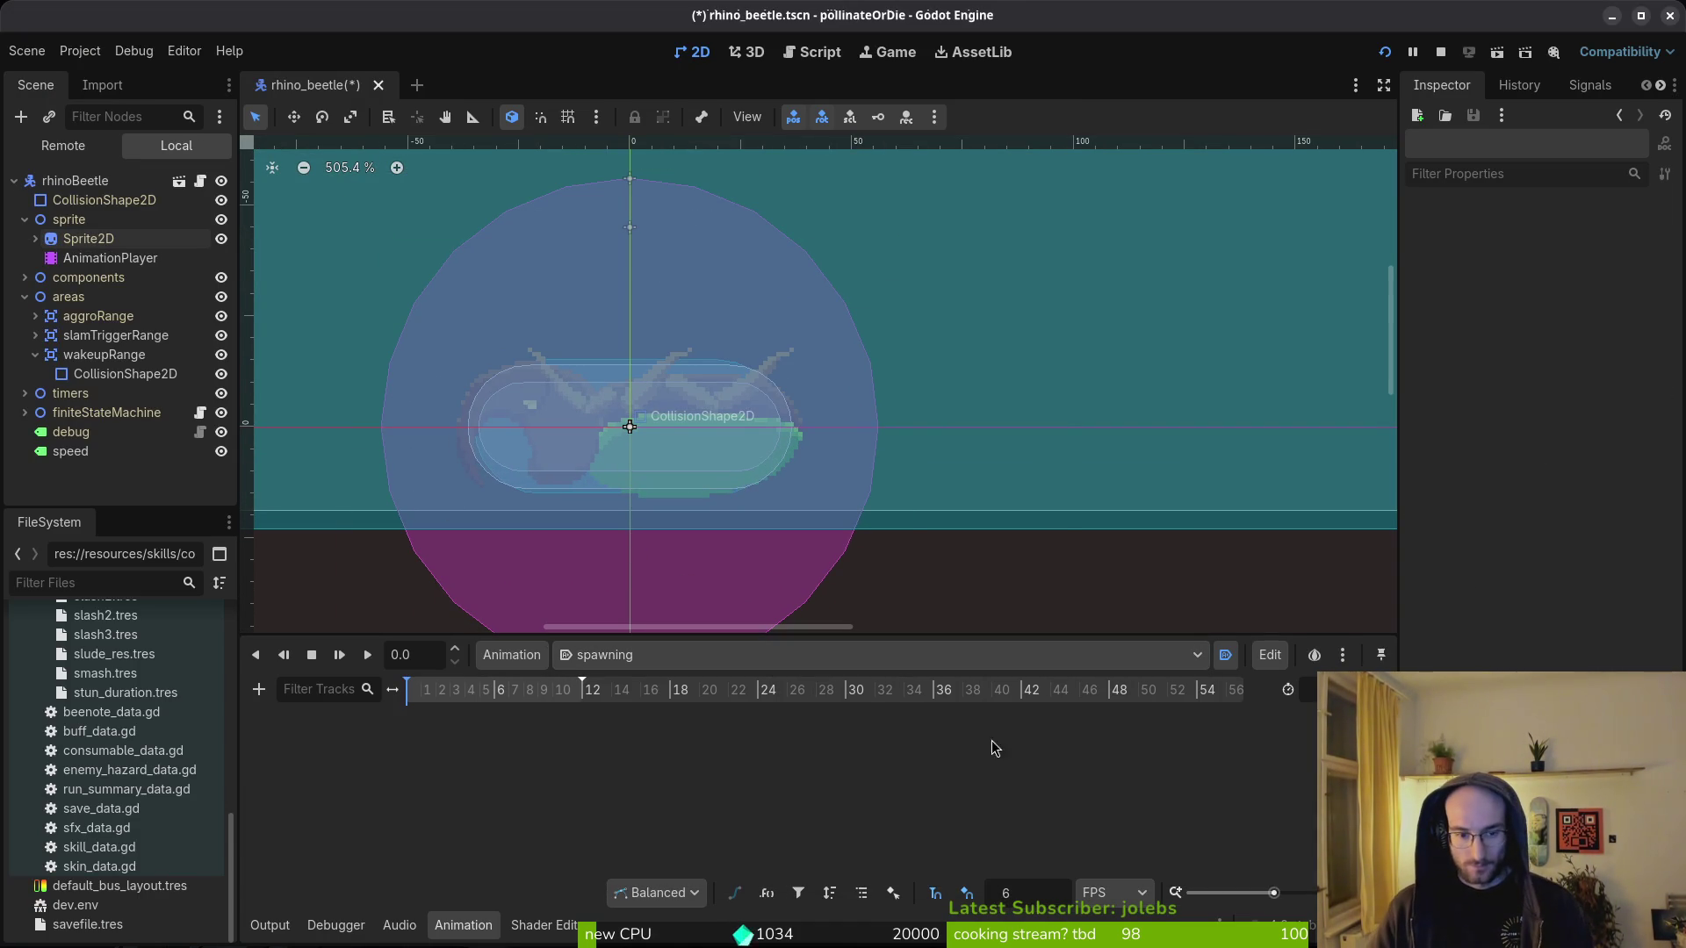
# - Reset the sprite frame, step Frame Coords y to row 3, set Vframes to 10, and save
pyautogui.click(88, 239)
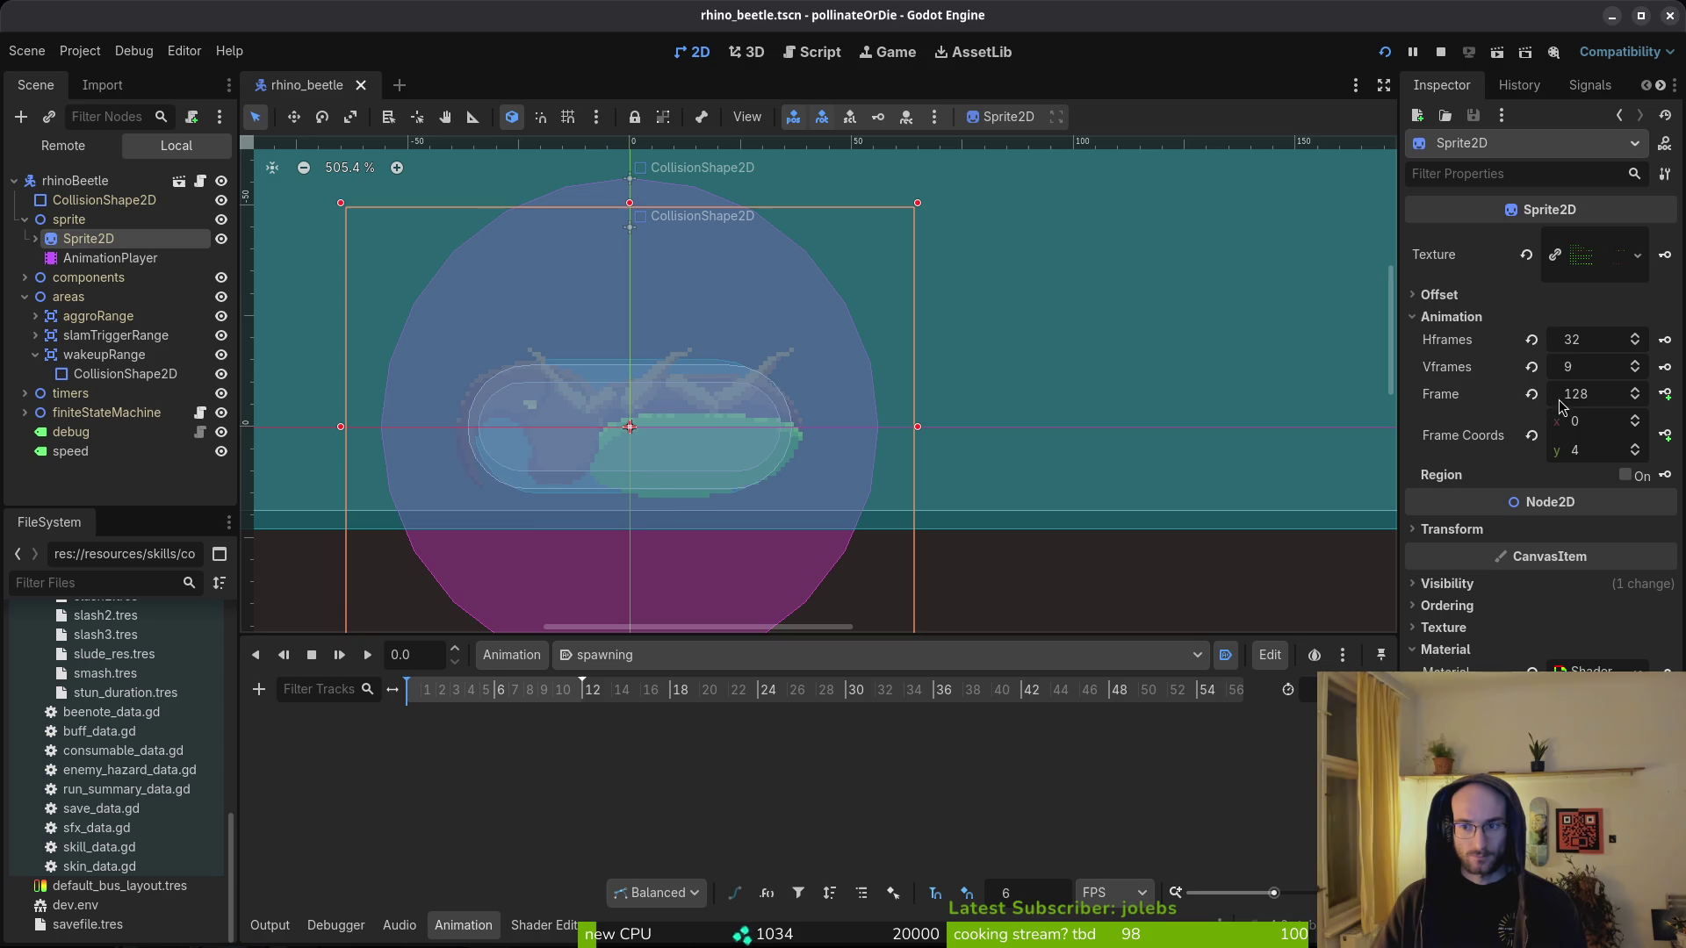
pyautogui.click(1531, 394)
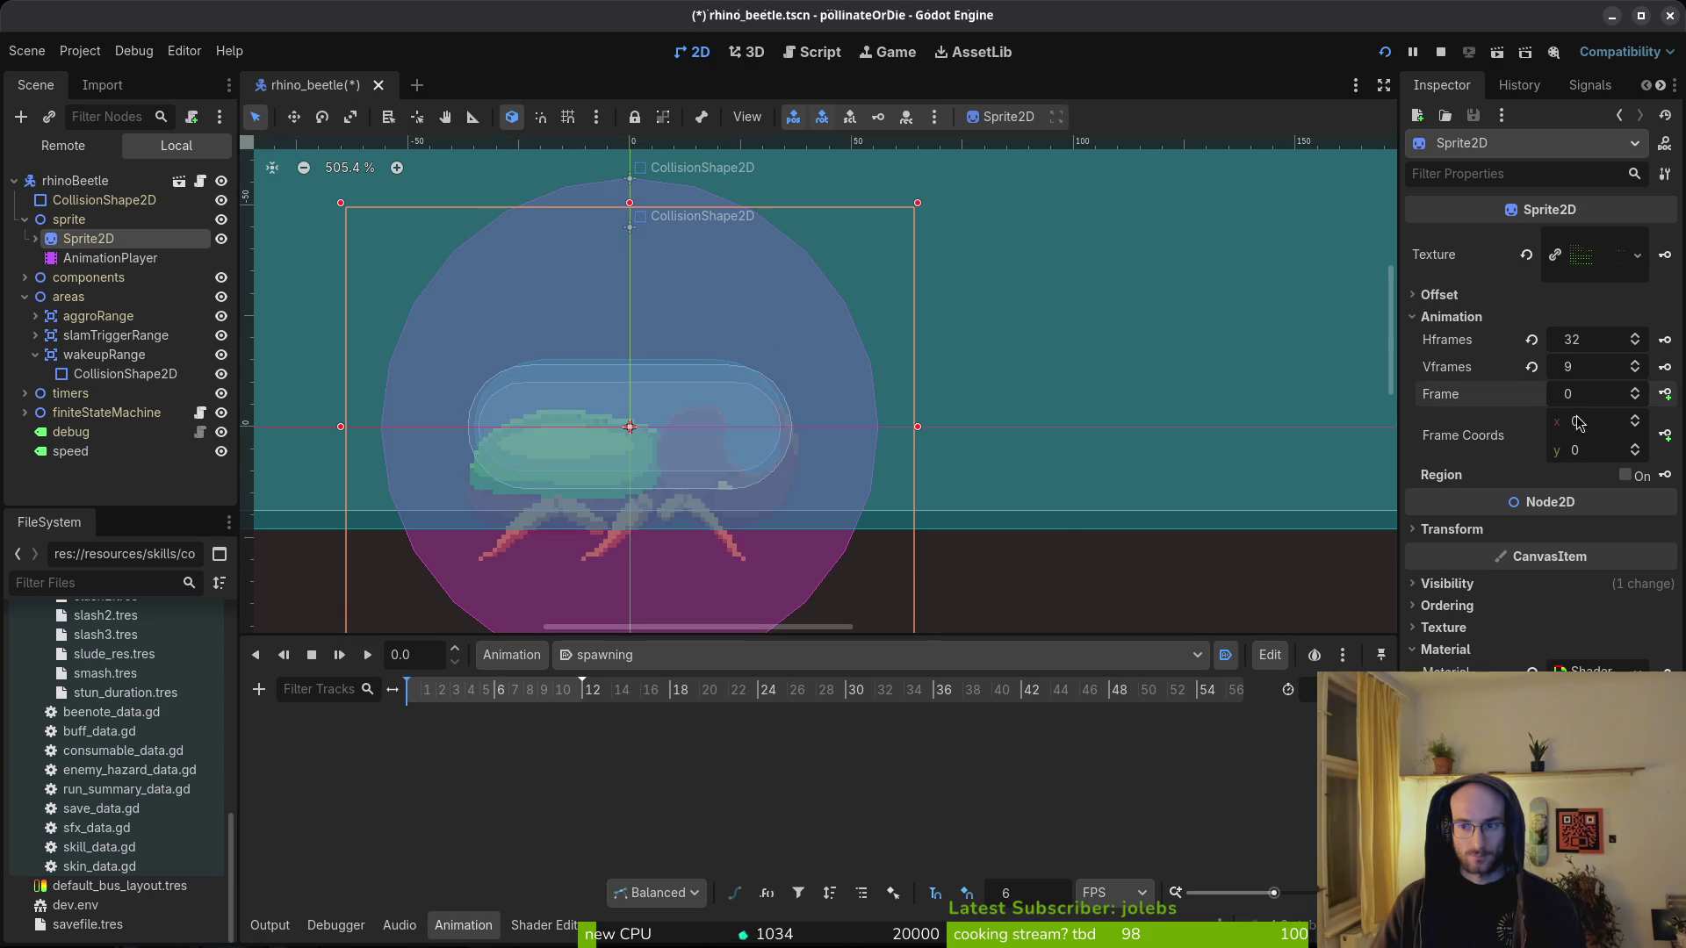
pyautogui.click(1639, 446)
pyautogui.click(1639, 446)
pyautogui.click(1638, 446)
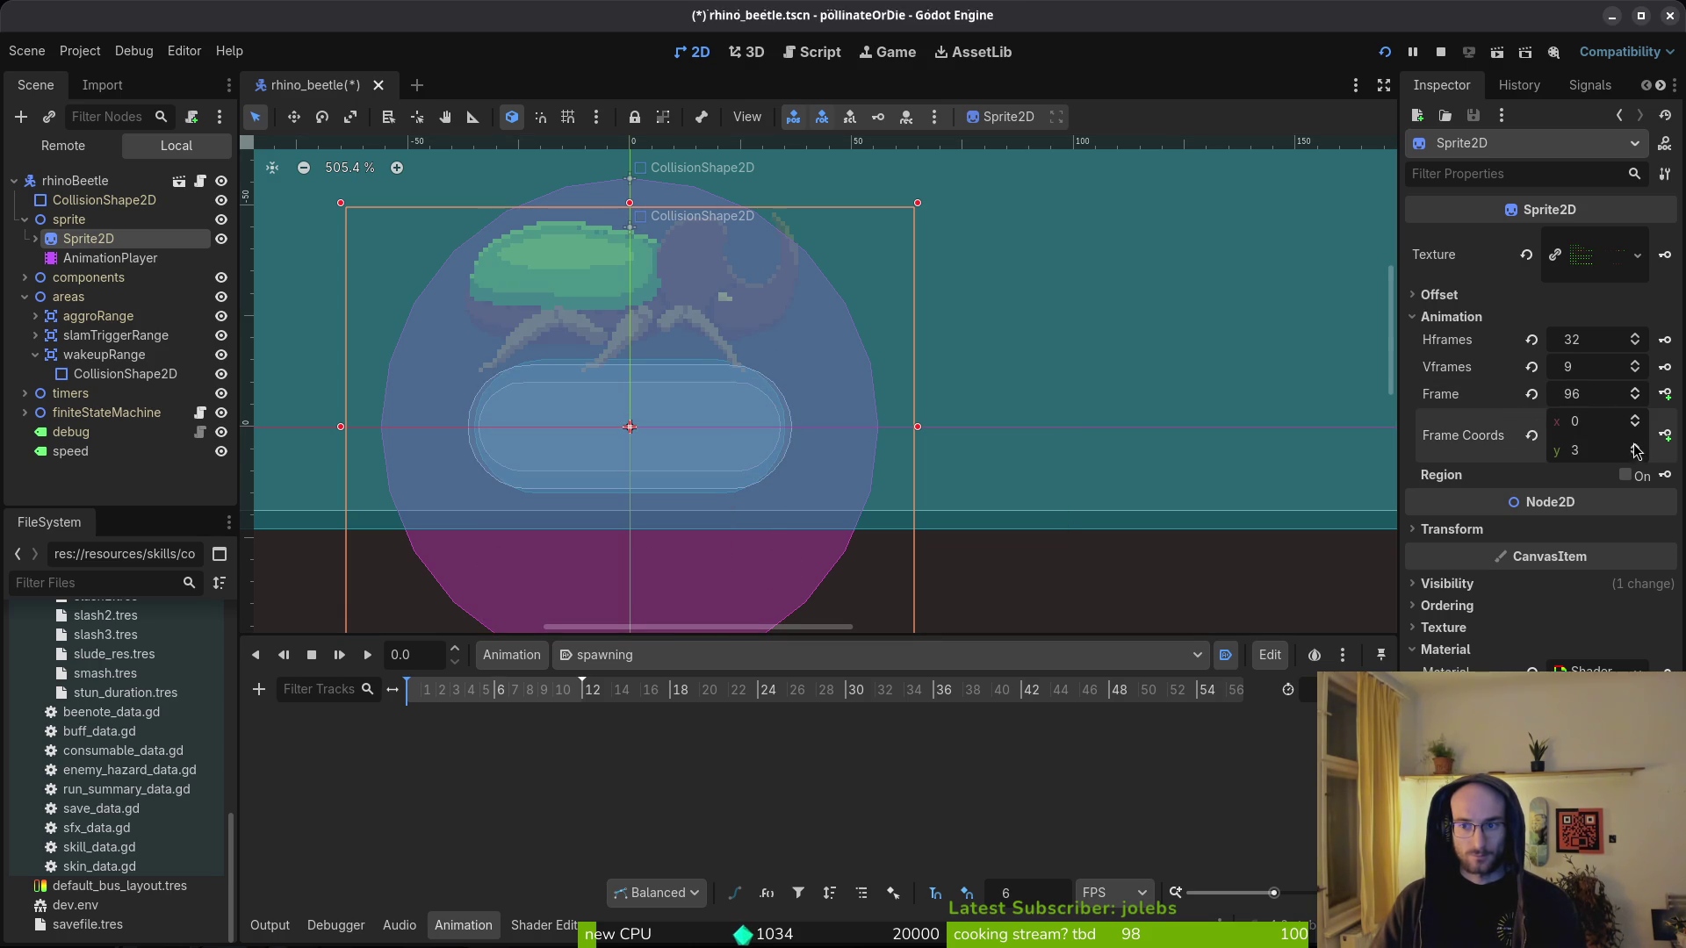
pyautogui.write('10')
pyautogui.press('Return')
pyautogui.hotkey('ctrl', 's')
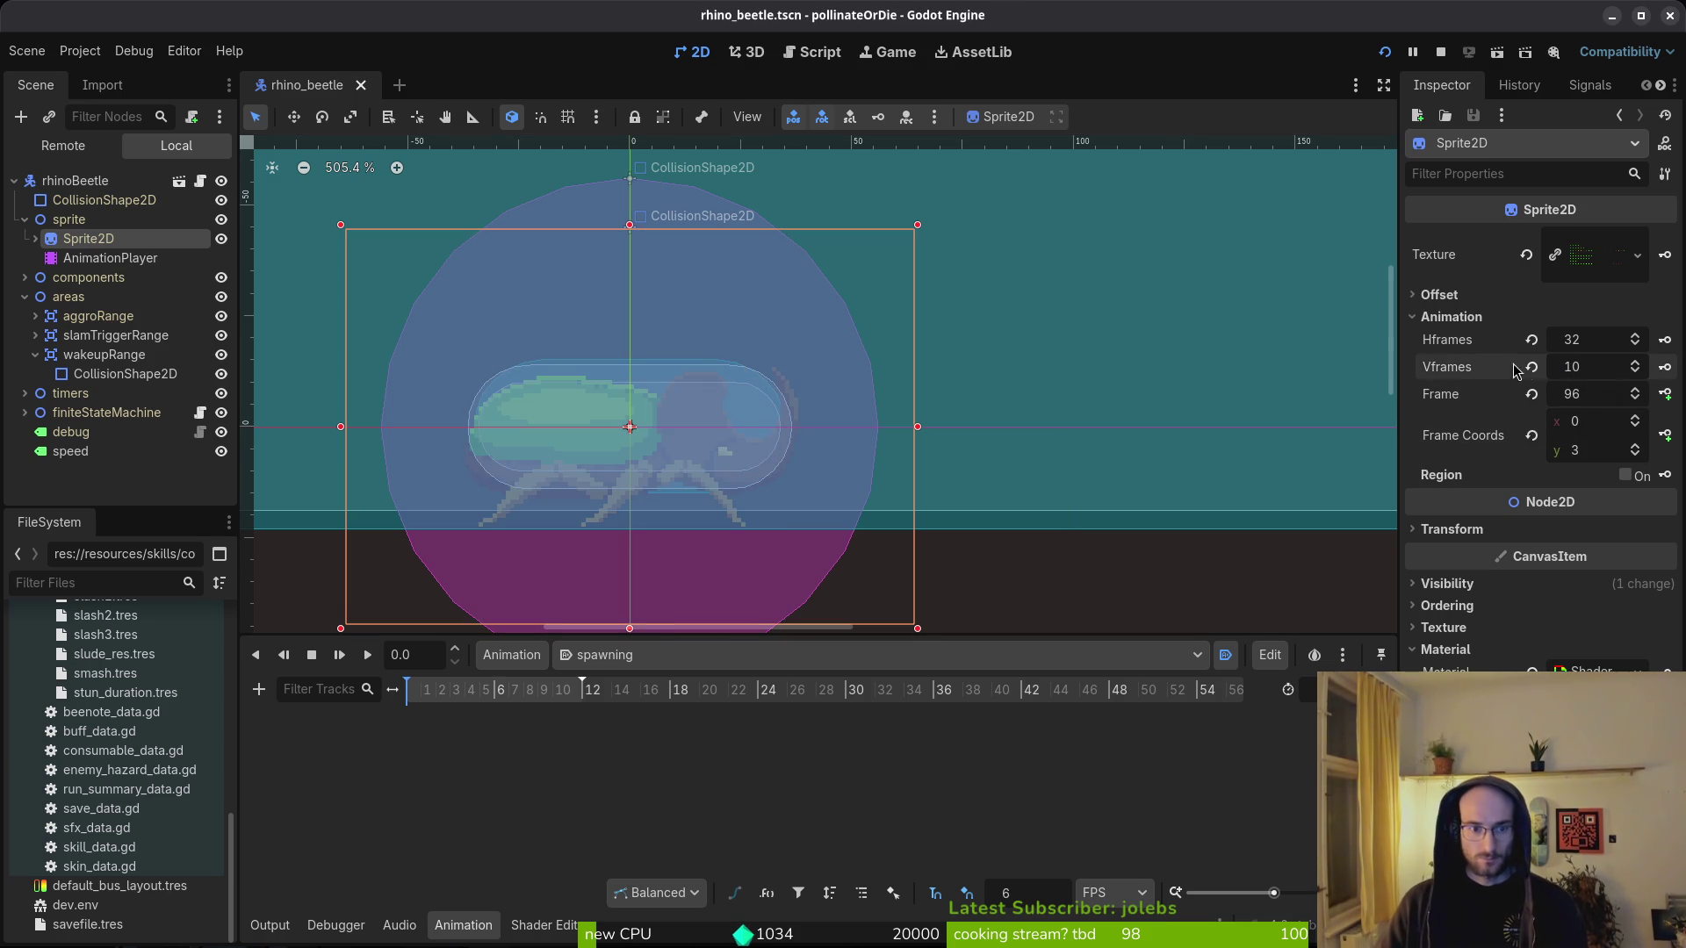
# - Change Vframes to 8, step Frame Coords y to row 6, and save the scene
pyautogui.click(1640, 446)
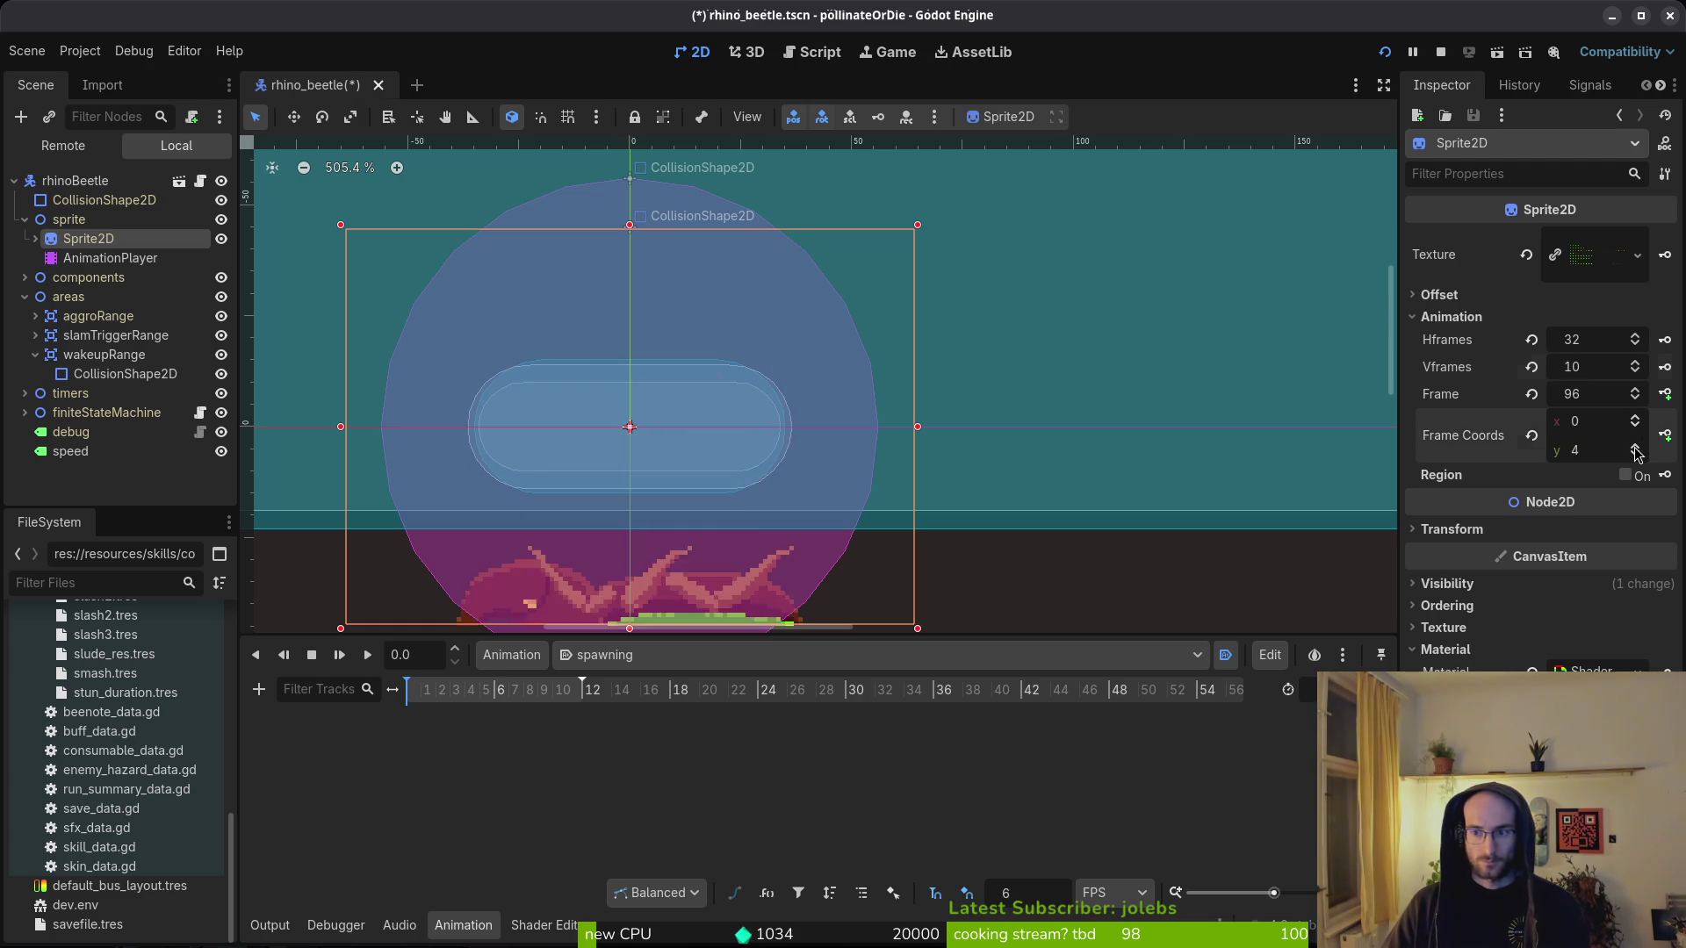
pyautogui.click(1635, 445)
pyautogui.click(1588, 368)
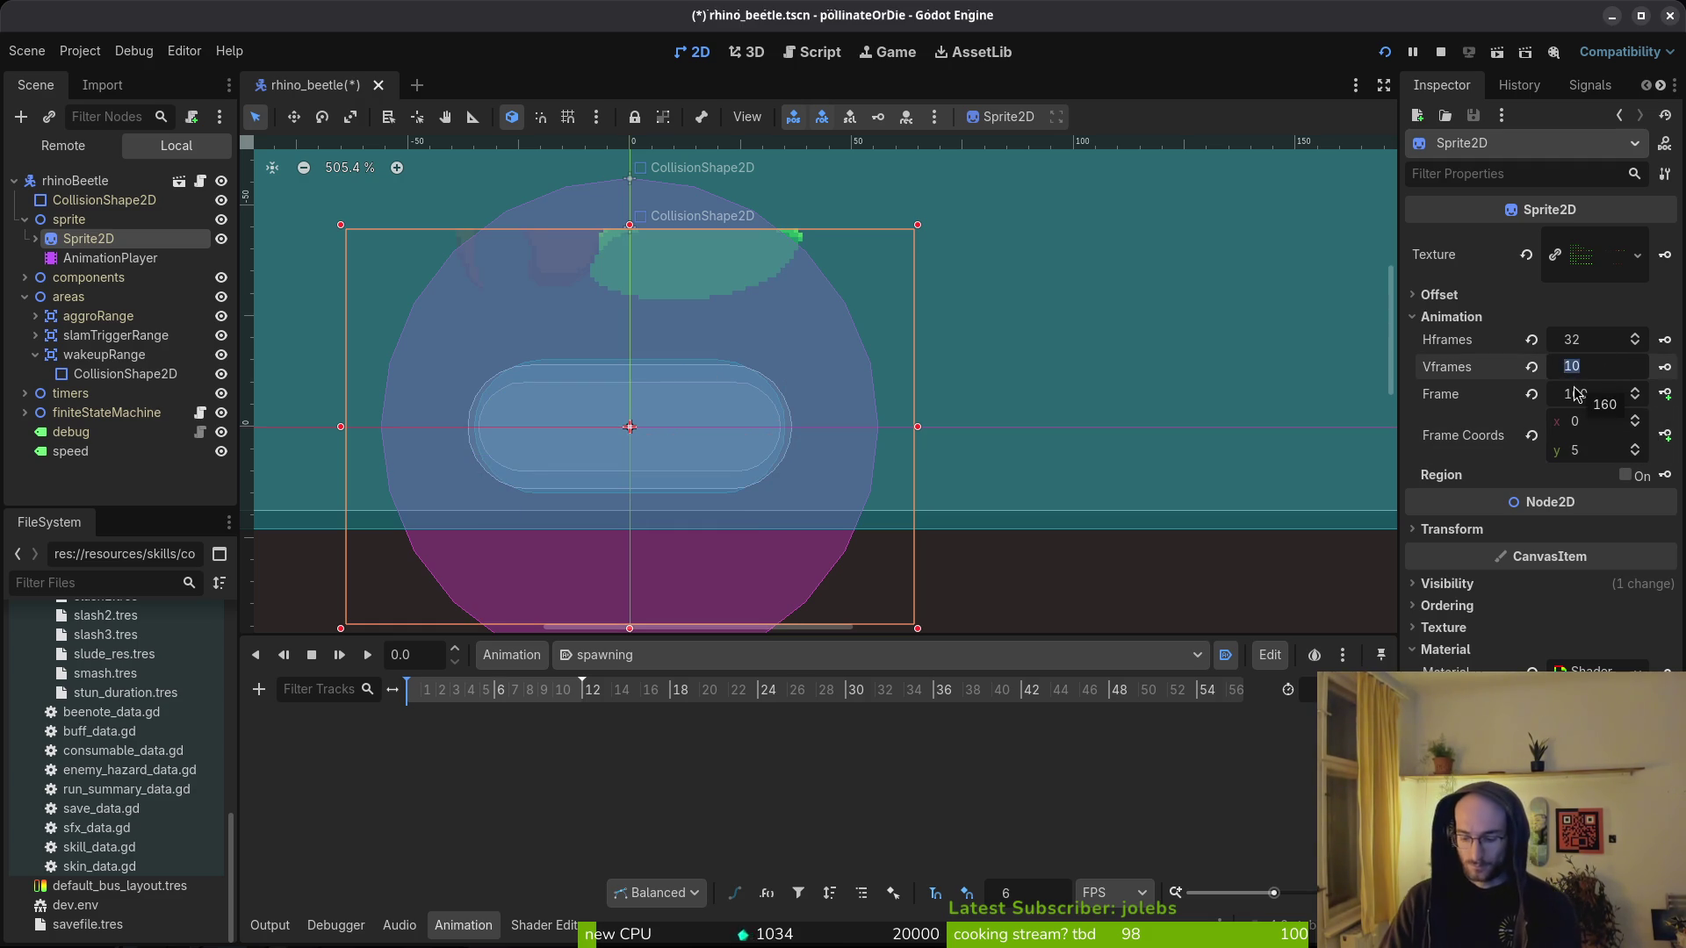
pyautogui.write('8')
pyautogui.press('Return')
pyautogui.hotkey('ctrl', 's')
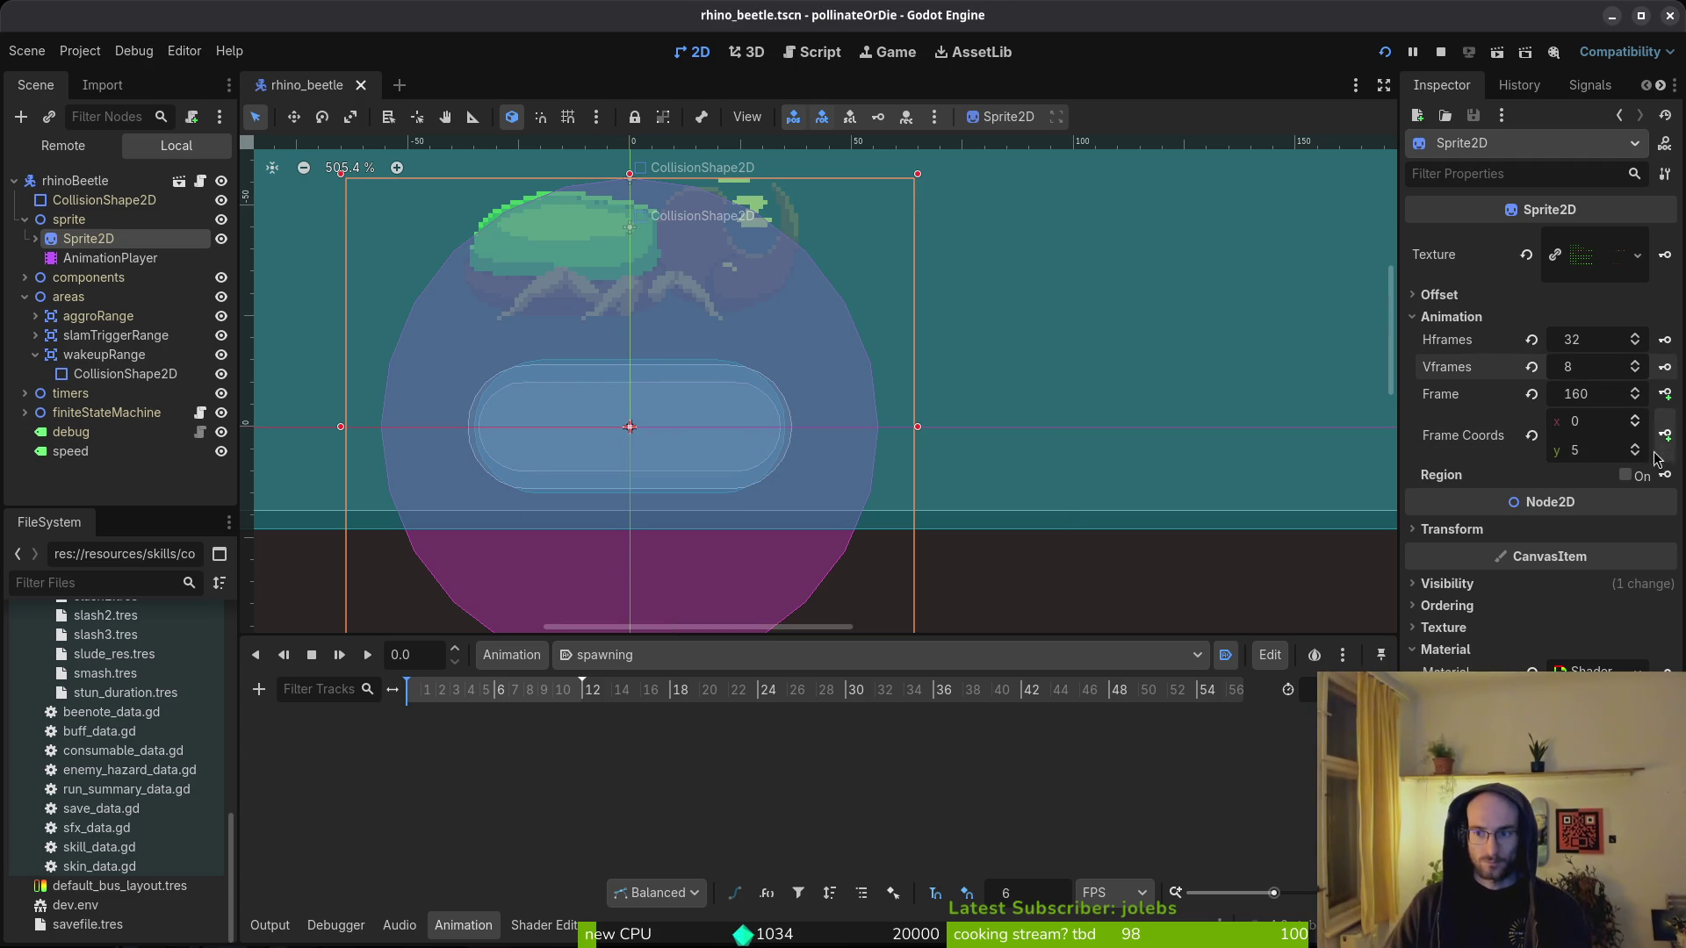
pyautogui.click(1635, 449)
pyautogui.hotkey('alt', 'Tab')
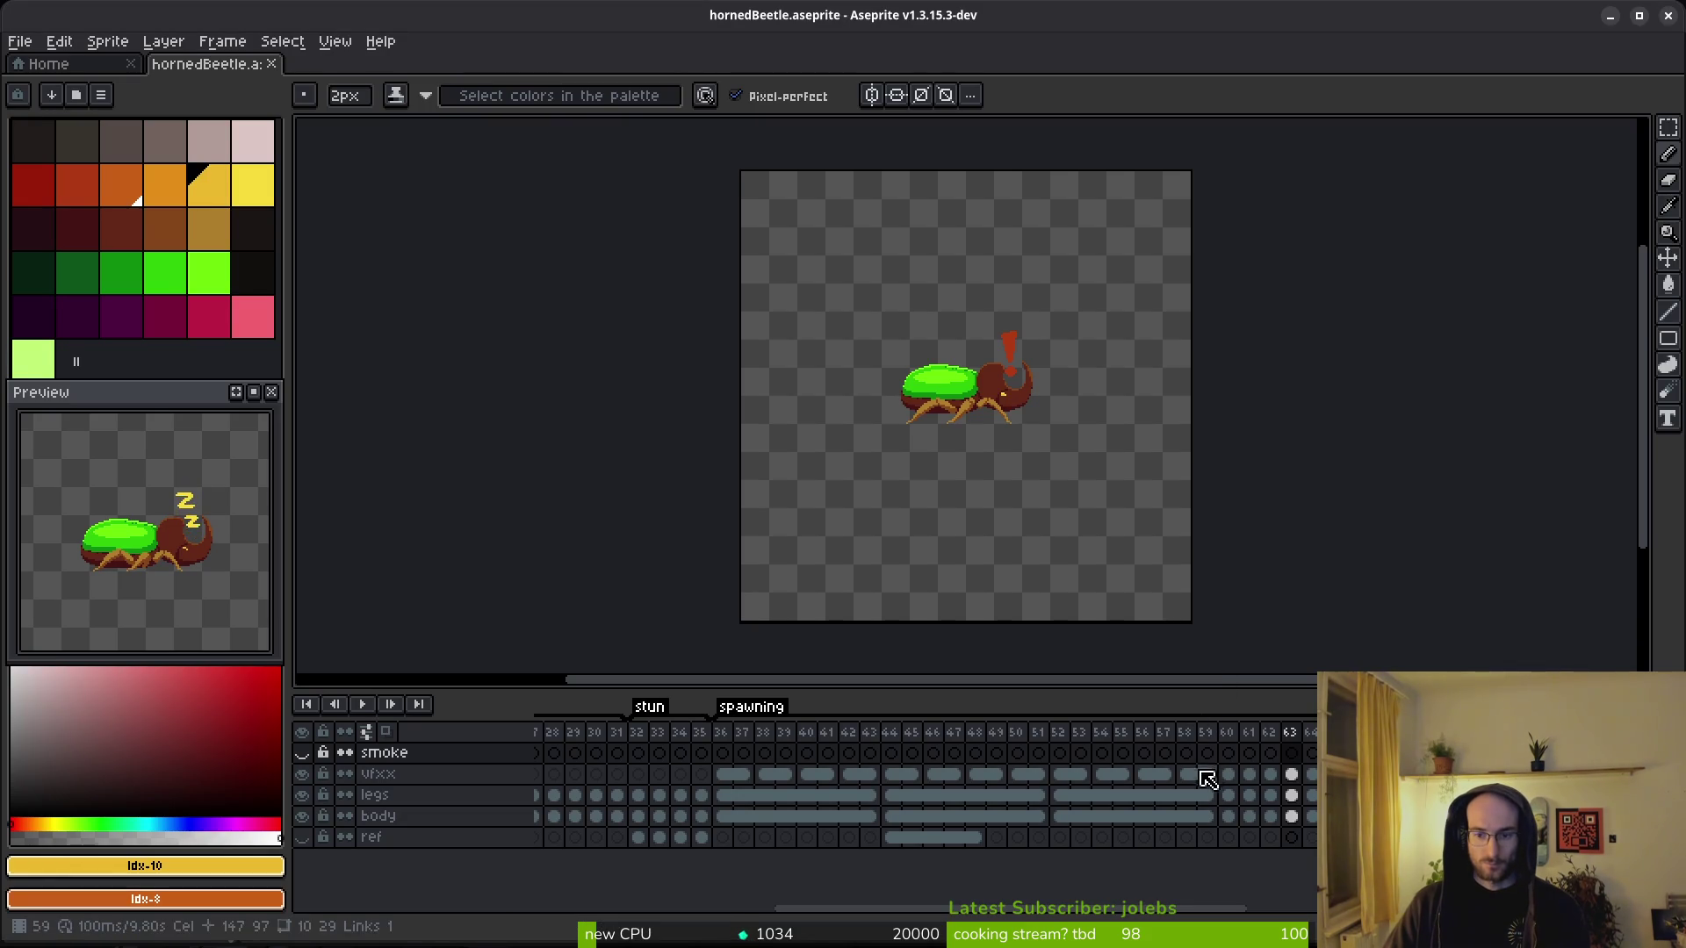
# - Export the beetle animation from Aseprite as a sprite sheet
pyautogui.hotkey('ctrl', 'e')
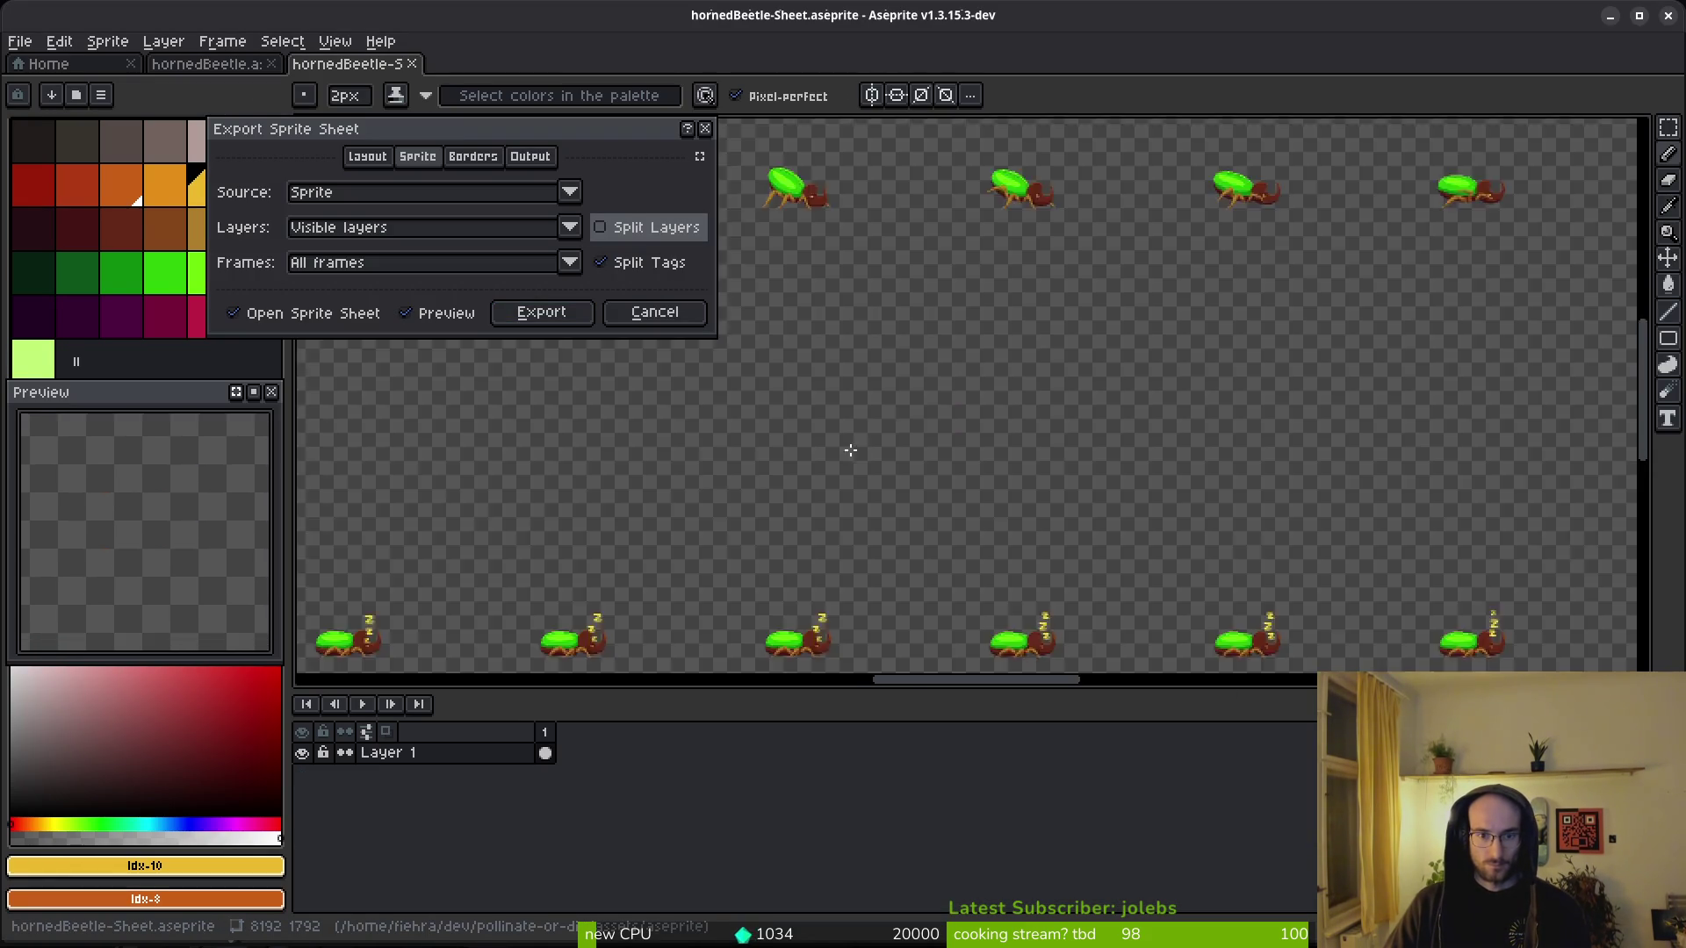
pyautogui.scroll(-3, 696, 546)
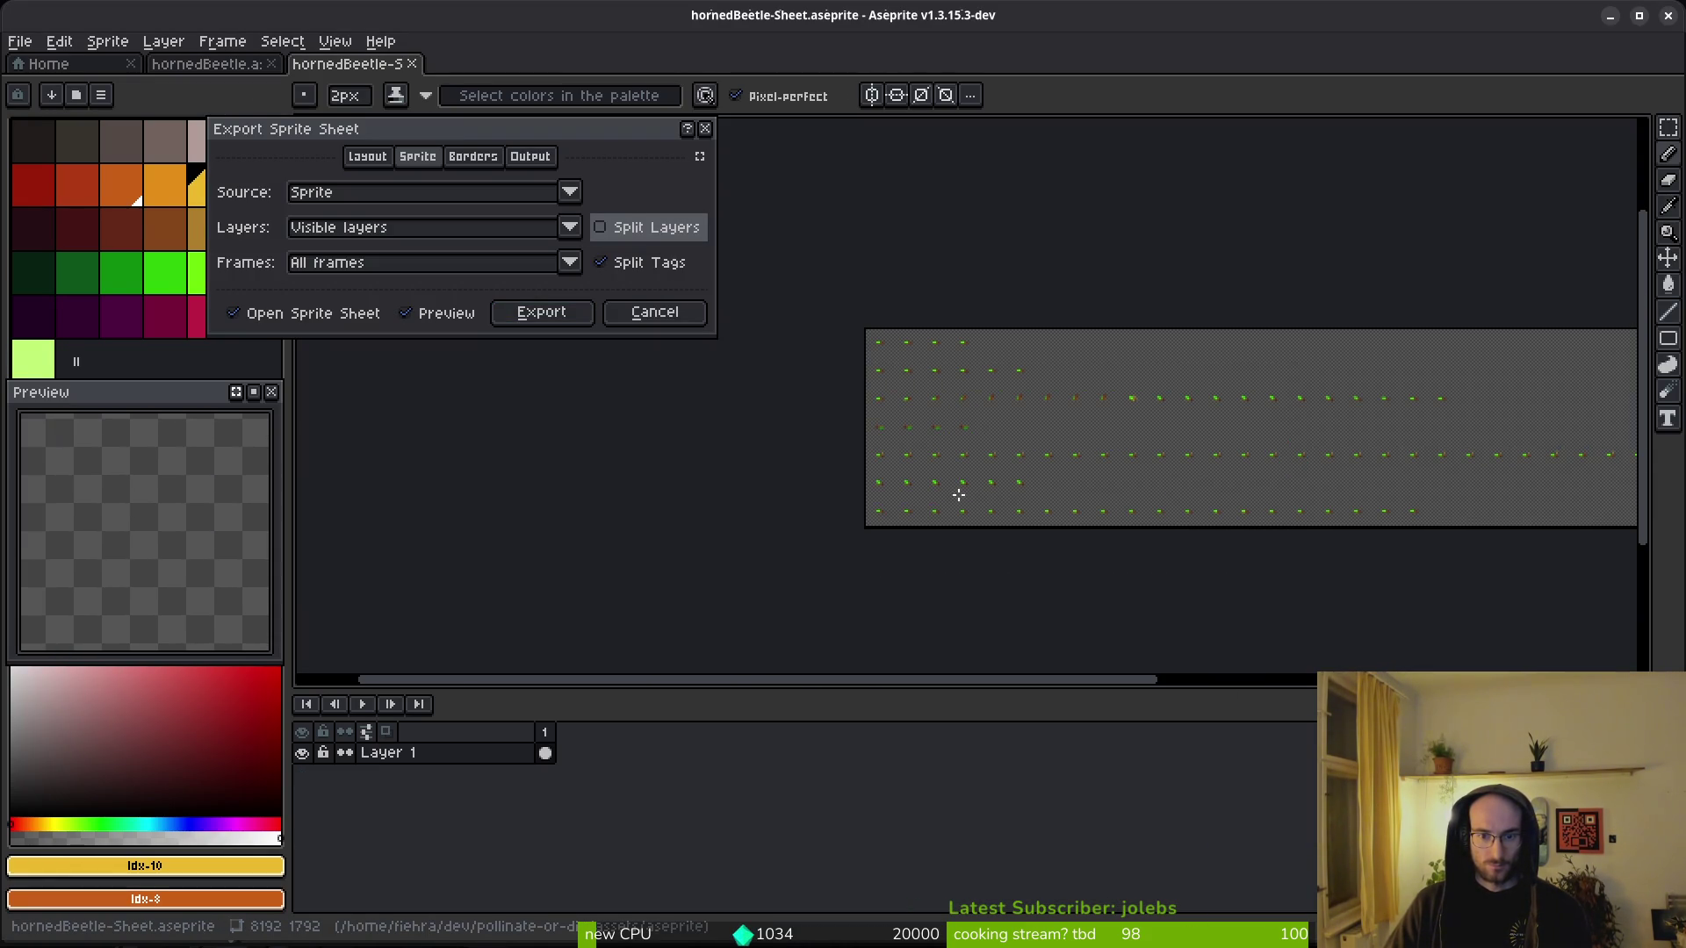
pyautogui.click(688, 301)
# - Set the Sprite2D to 7 vertical frames, save, and reset Frame to 0
pyautogui.hotkey('alt', 'Tab')
pyautogui.click(1606, 366)
pyautogui.press('Return')
pyautogui.hotkey('ctrl', 's')
pyautogui.click(1529, 395)
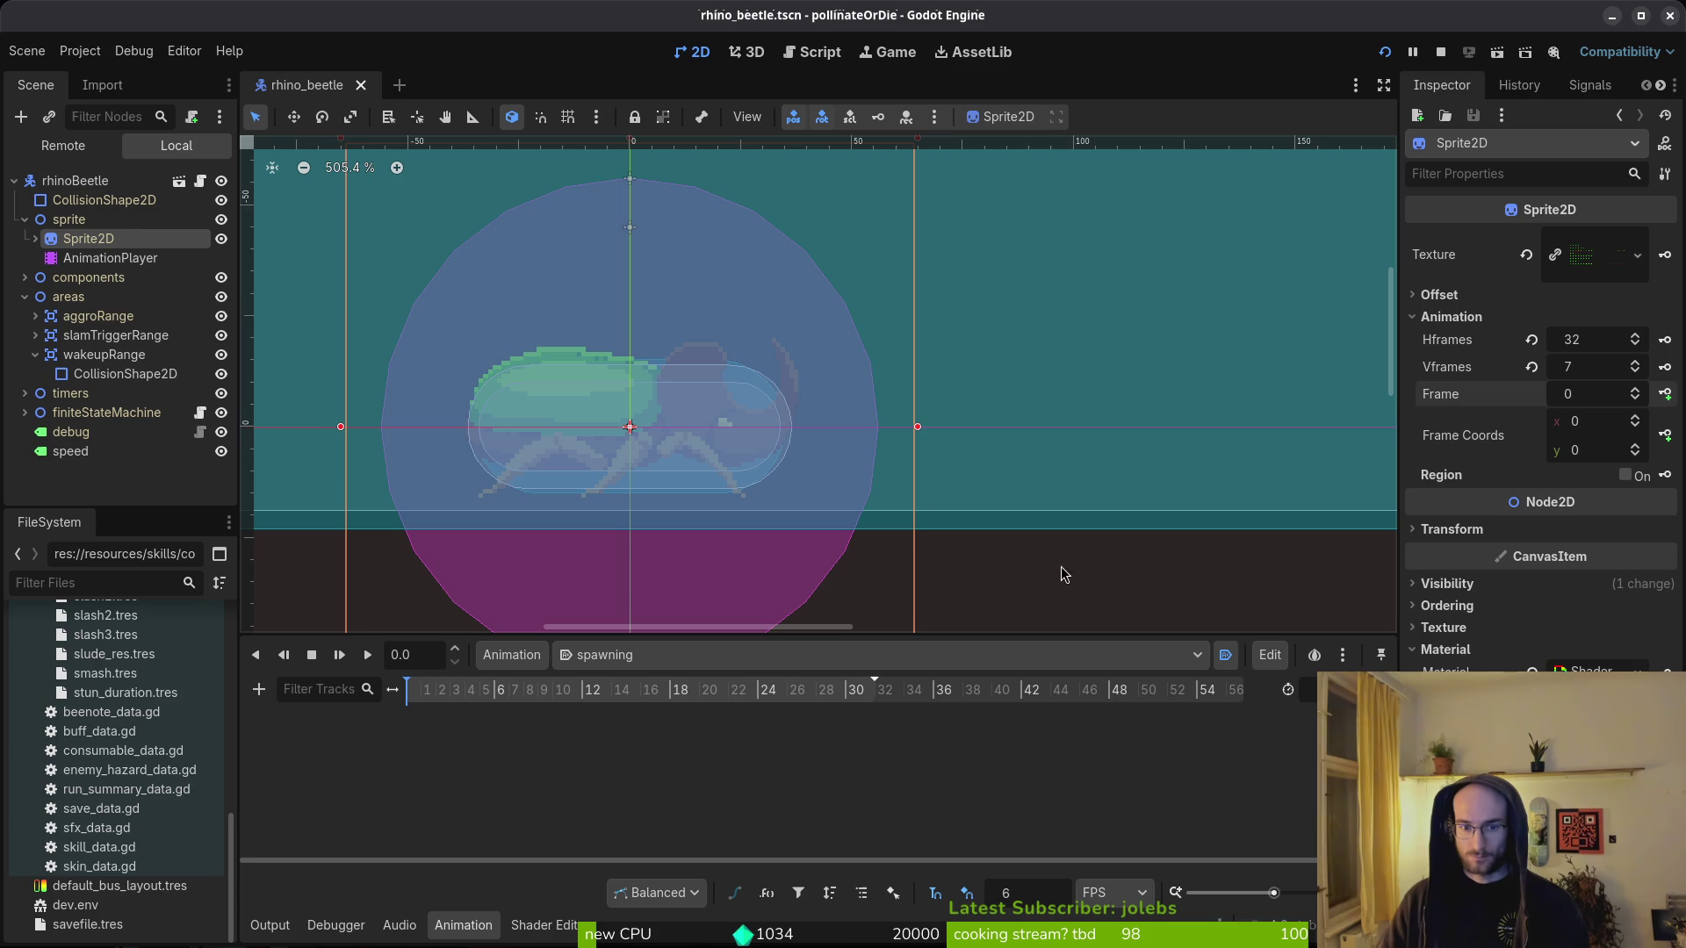
# - Set the animation timeline snap step to 12 and save the scene
pyautogui.click(1039, 902)
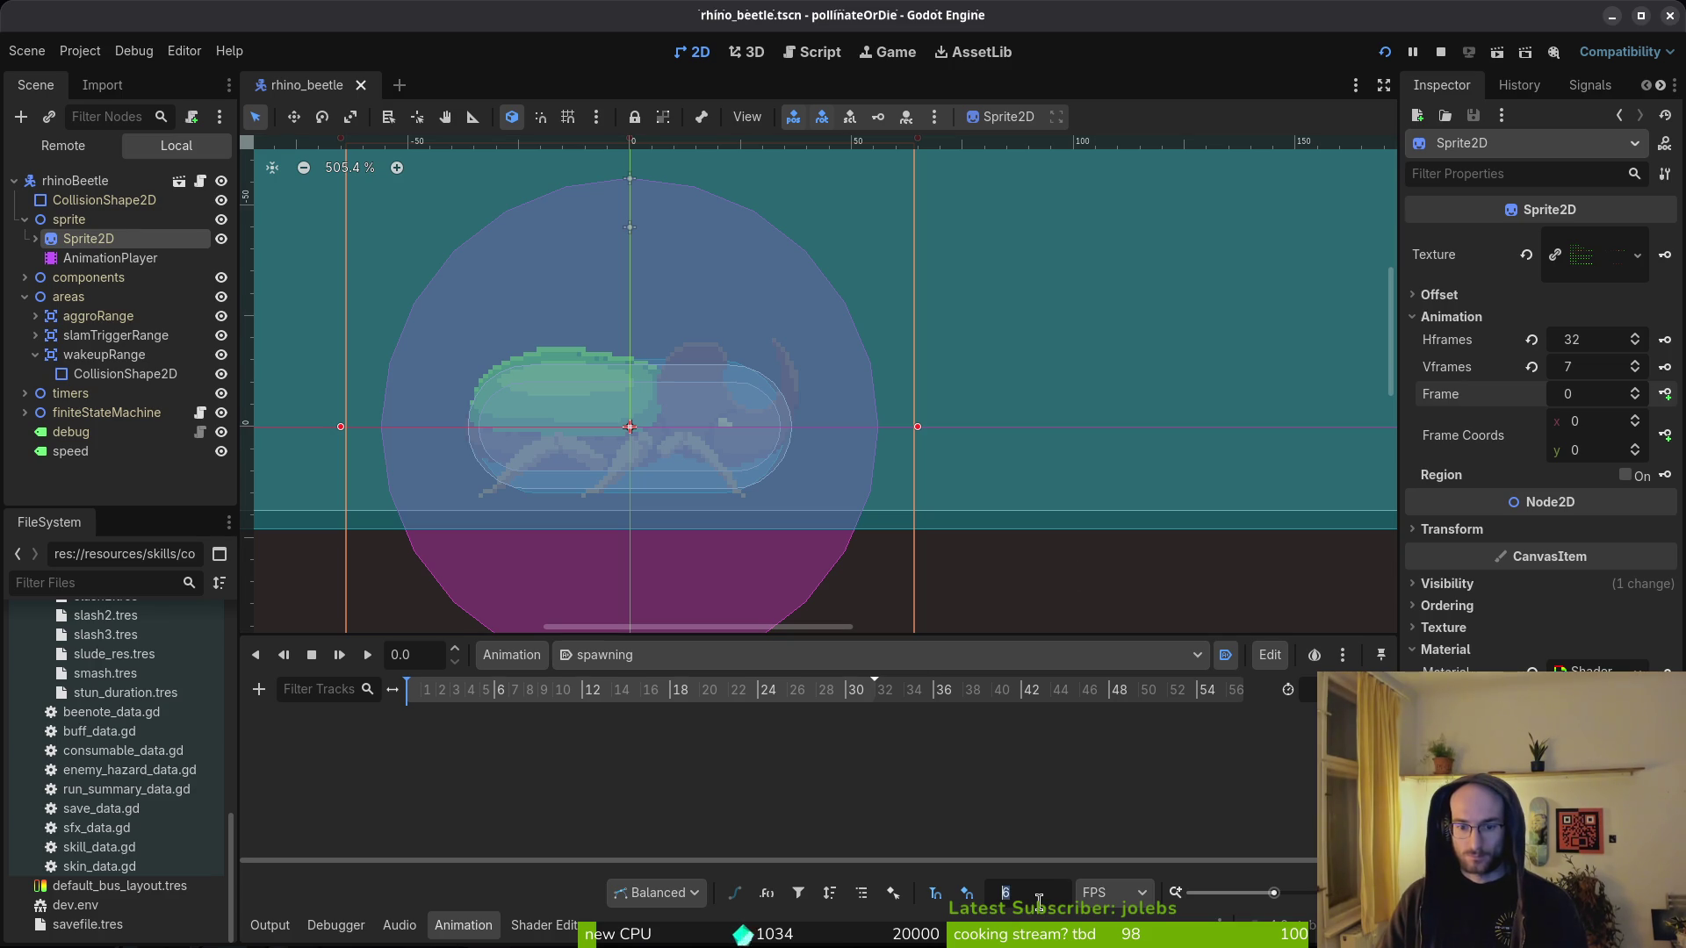
pyautogui.write('12')
pyautogui.press('Return')
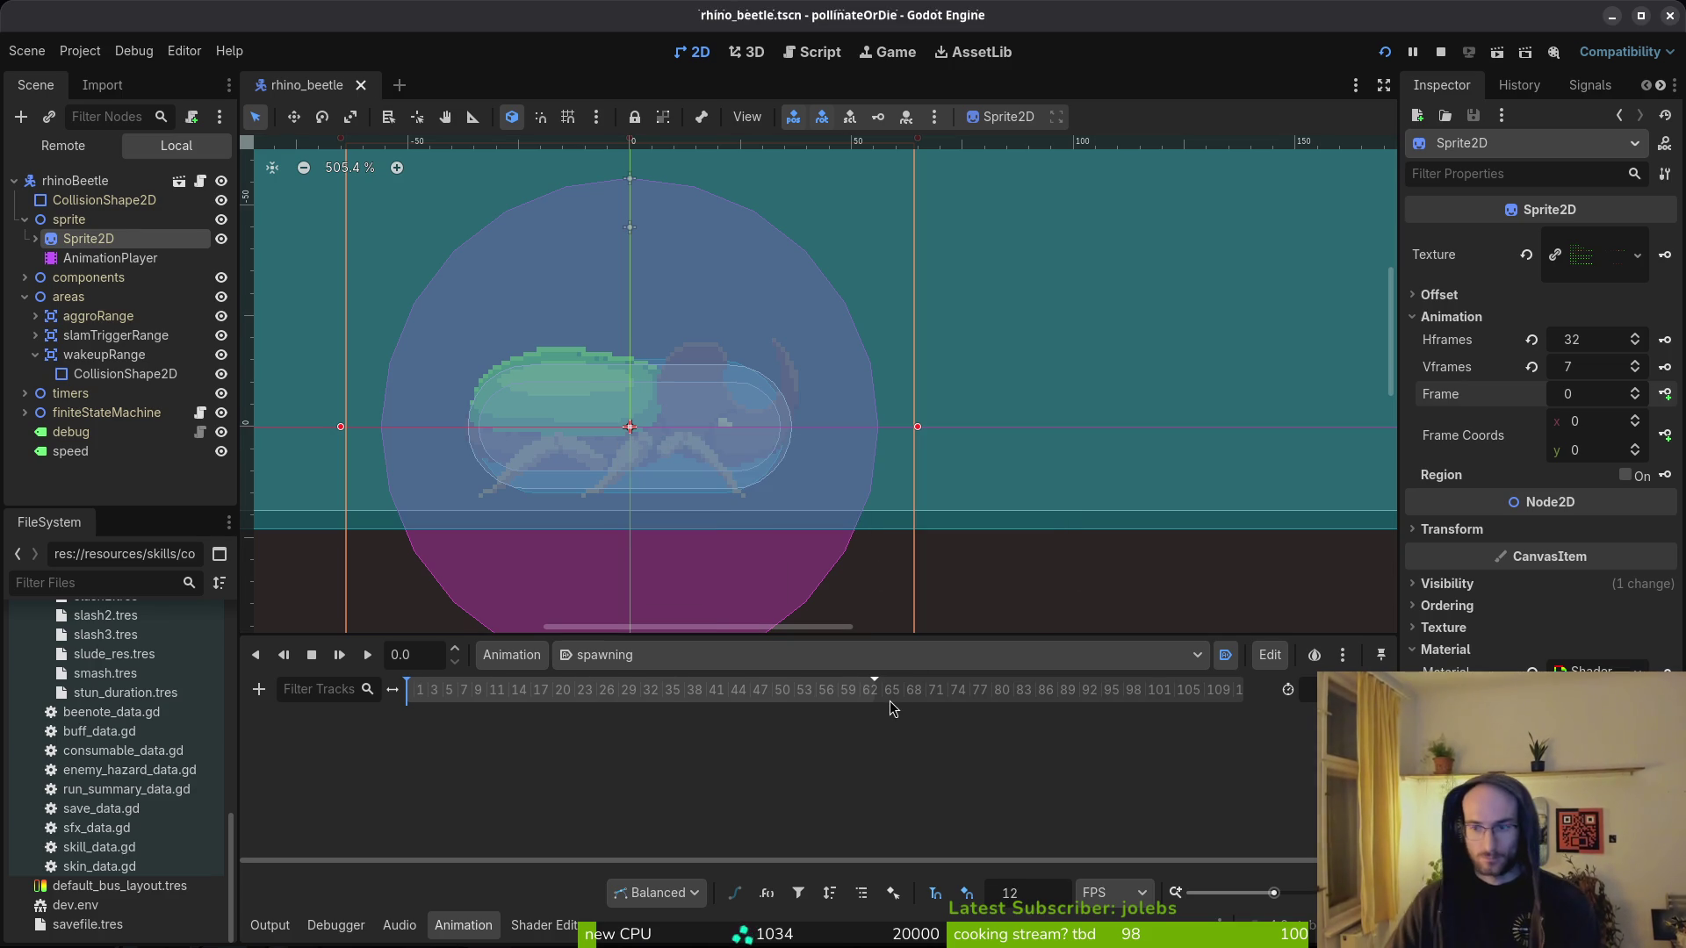
pyautogui.hotkey('ctrl', 's')
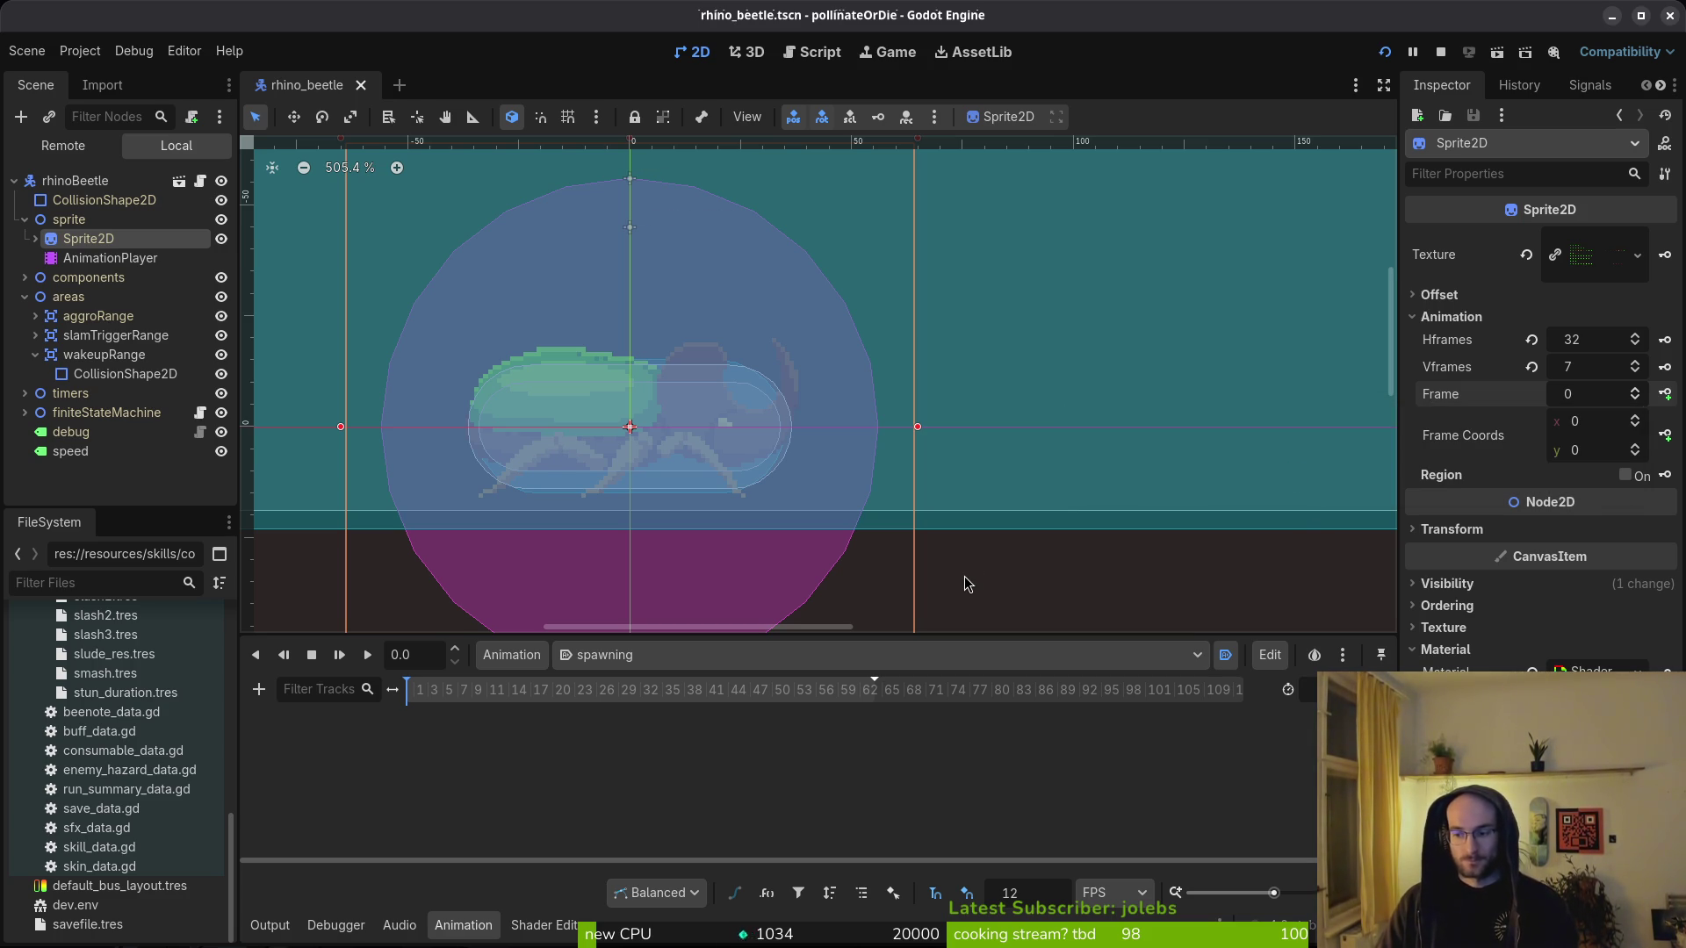
# - Key the sprite Frame into spawning on each successive step, up through frames 160 and 161
pyautogui.click(1665, 393)
pyautogui.click(1664, 394)
pyautogui.click(1664, 393)
pyautogui.click(1665, 393)
pyautogui.click(1665, 394)
pyautogui.click(1664, 393)
pyautogui.click(1664, 393)
pyautogui.click(1665, 393)
pyautogui.click(1665, 393)
pyautogui.click(1665, 393)
pyautogui.click(1665, 393)
pyautogui.click(1665, 393)
pyautogui.click(1665, 394)
pyautogui.click(1665, 394)
pyautogui.click(1665, 393)
pyautogui.click(1664, 393)
pyautogui.click(1665, 393)
pyautogui.click(1664, 393)
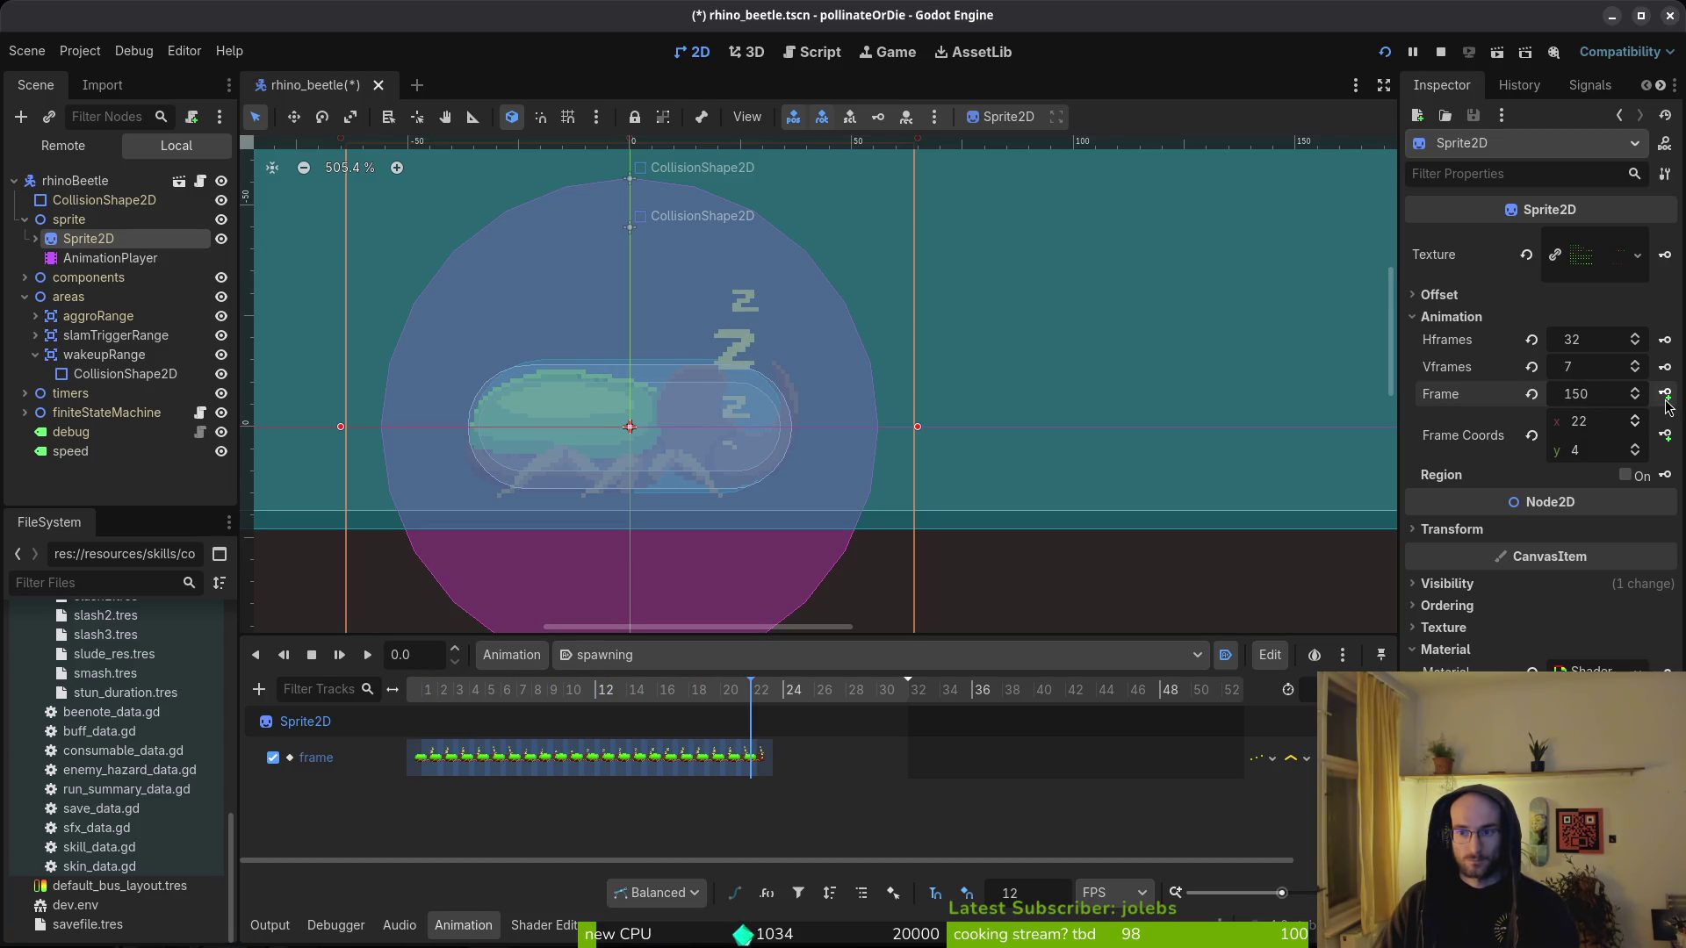
pyautogui.click(1664, 393)
pyautogui.click(1665, 393)
pyautogui.click(1664, 393)
pyautogui.click(1665, 393)
pyautogui.click(1665, 393)
pyautogui.click(1664, 393)
pyautogui.click(1665, 393)
pyautogui.click(1664, 394)
pyautogui.click(1666, 395)
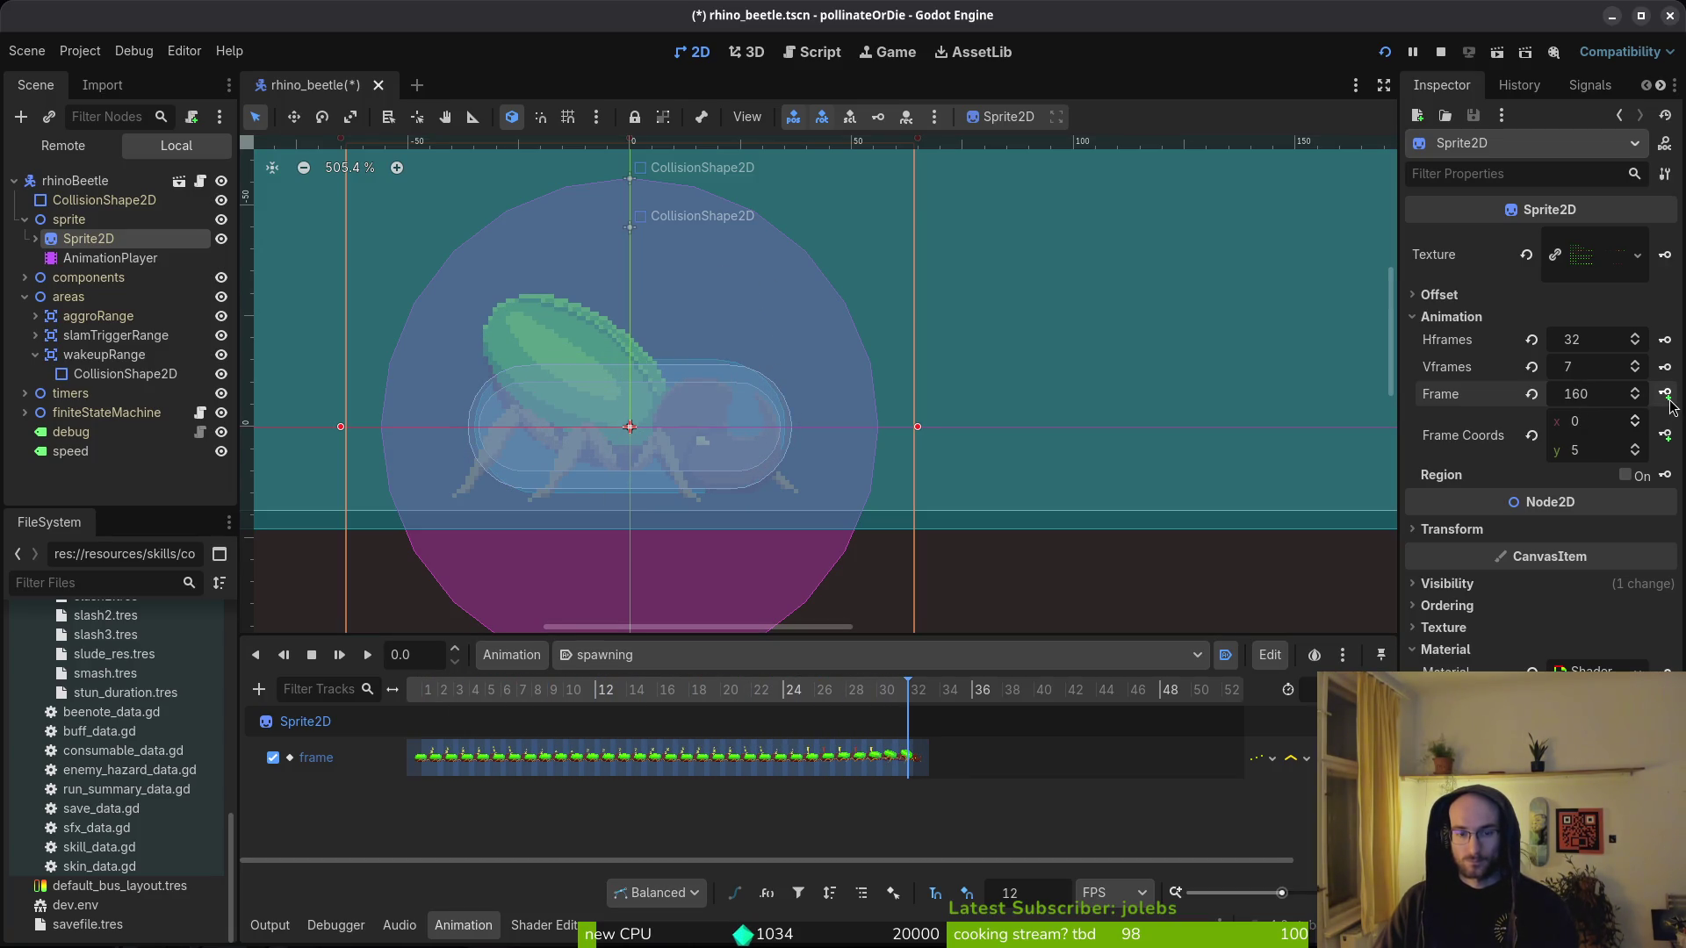
pyautogui.click(1667, 395)
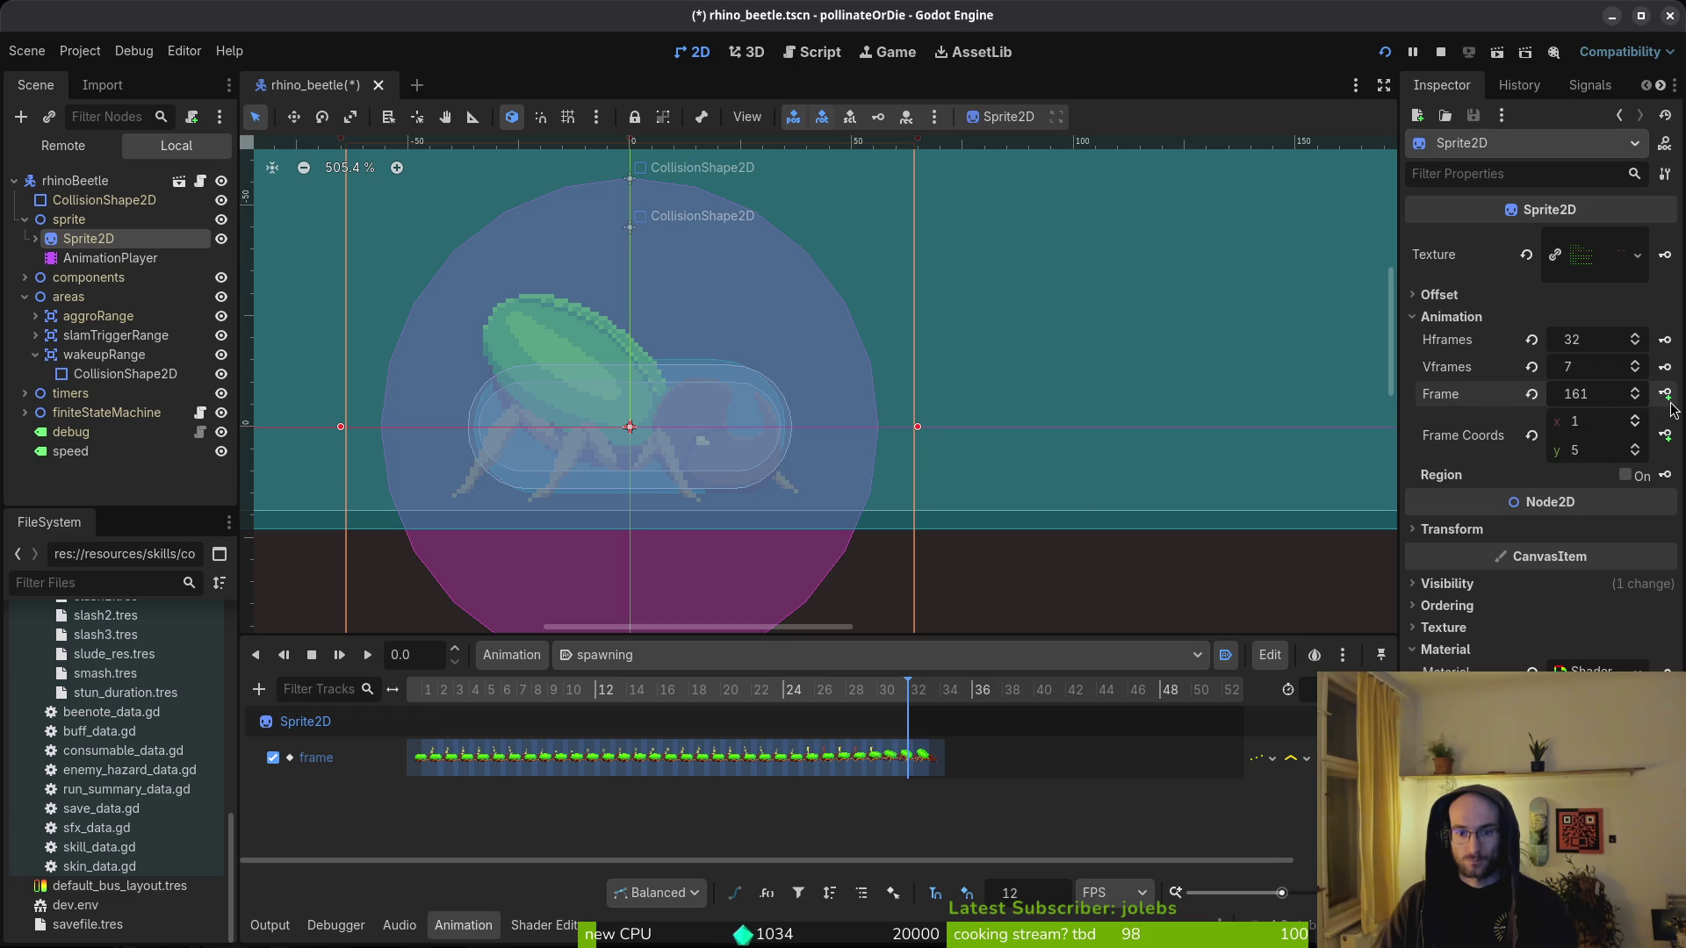
pyautogui.scroll(5, 913, 757)
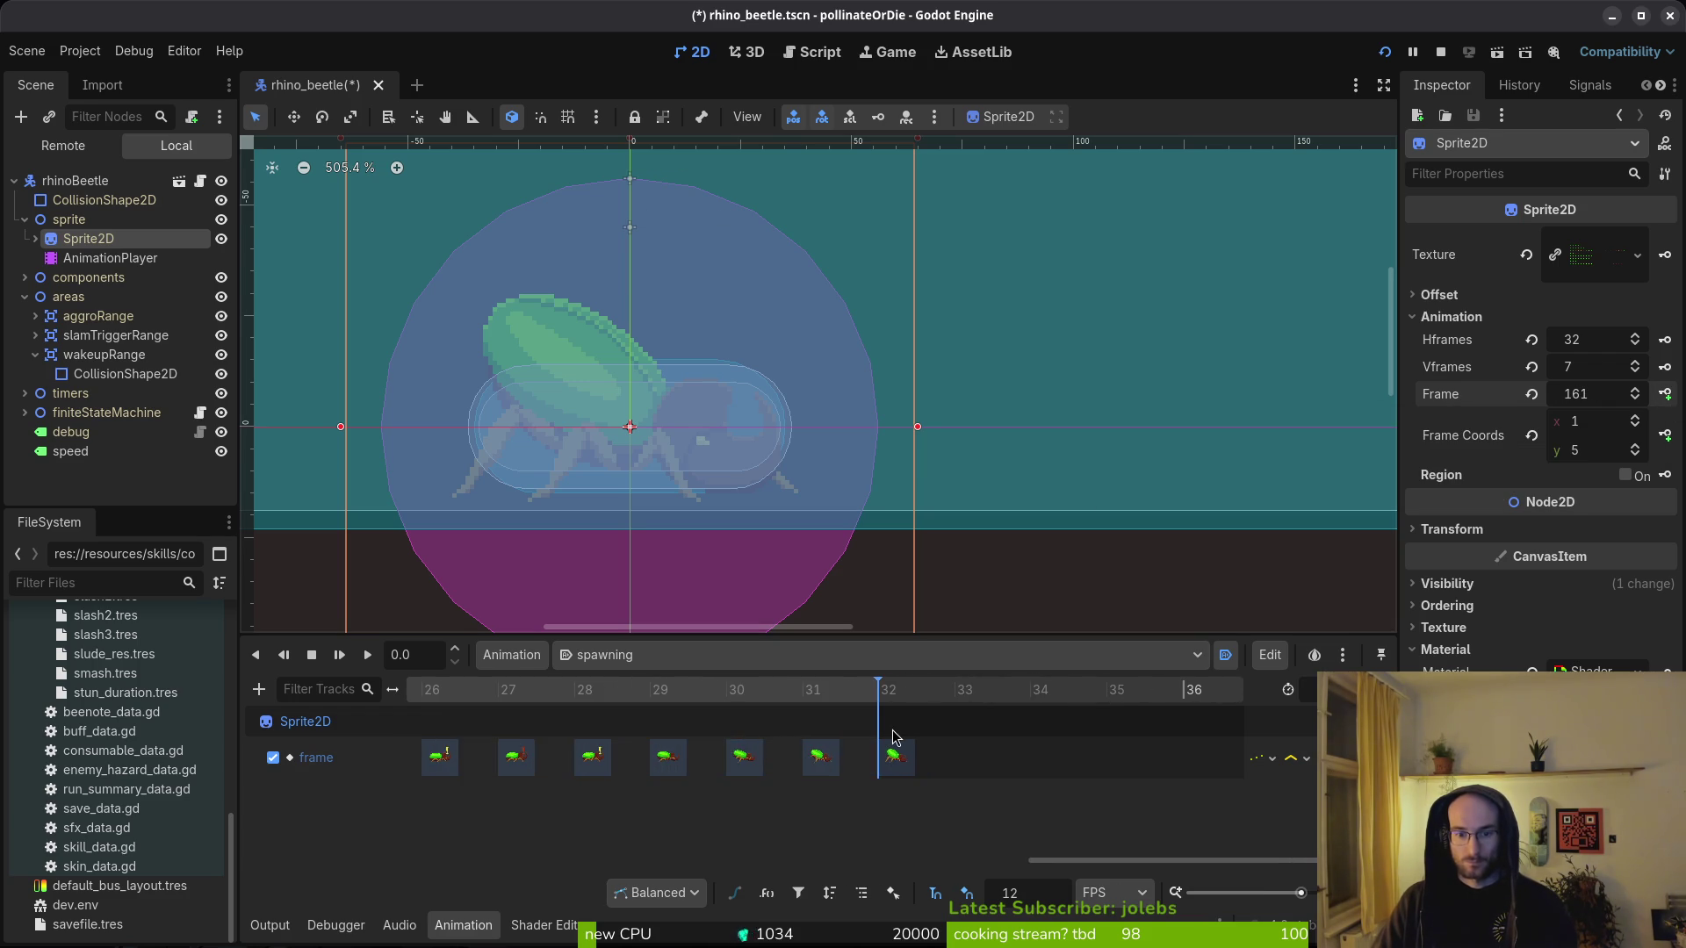
pyautogui.scroll(2, 974, 755)
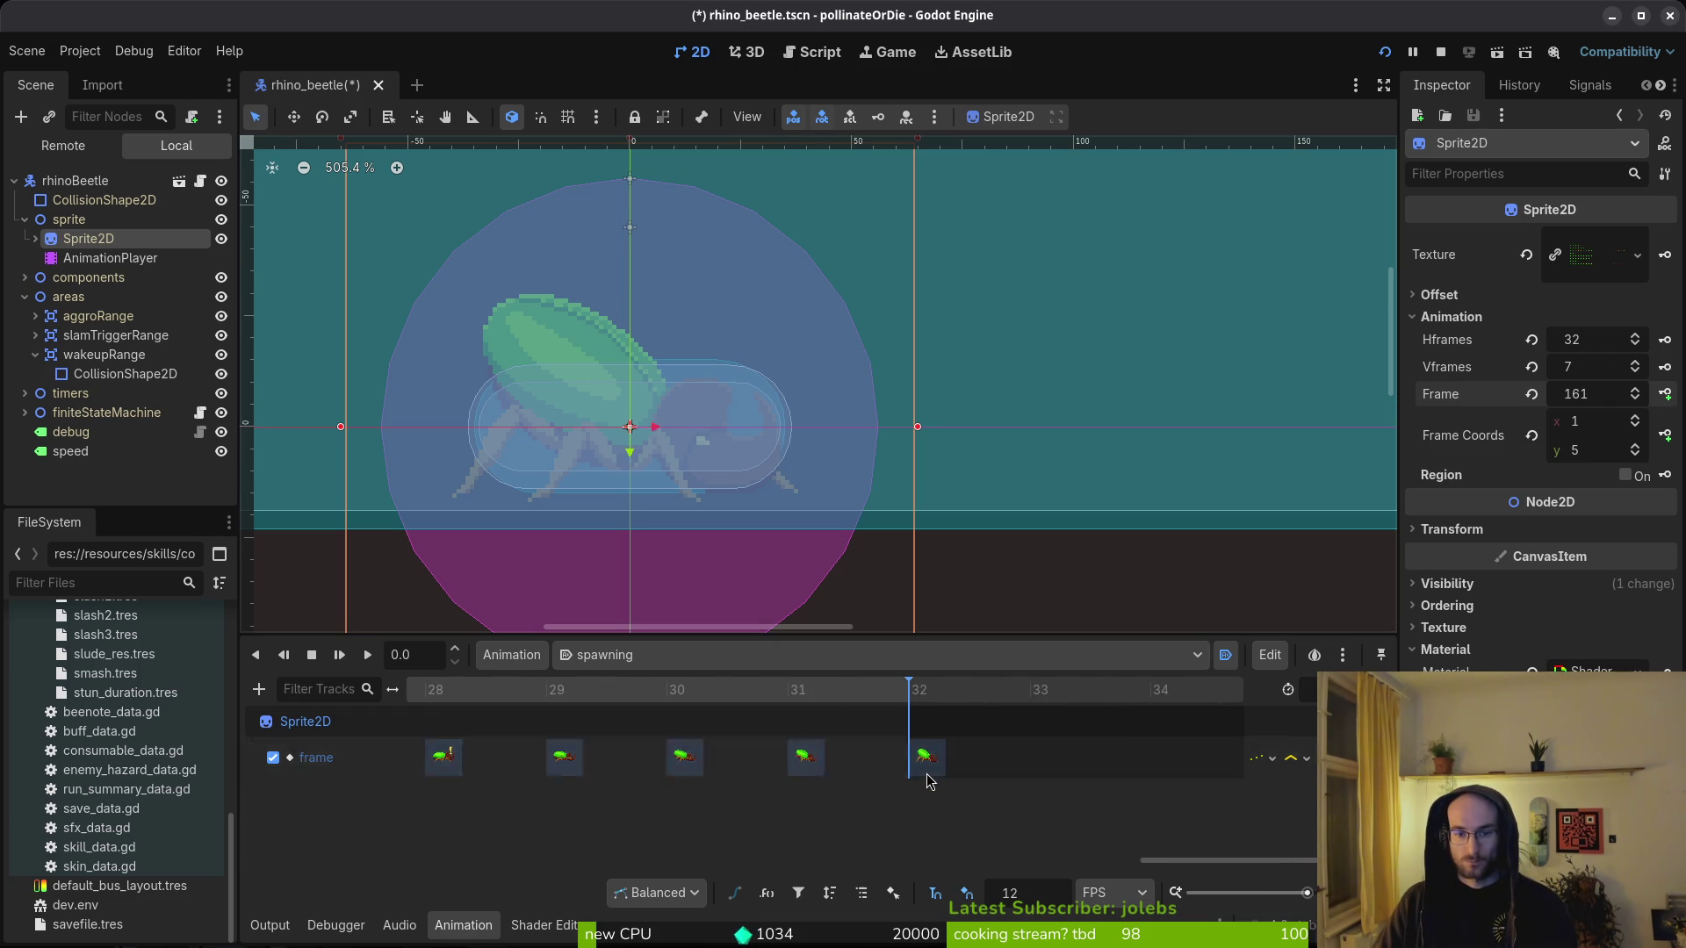
# - Check frame 64 in Aseprite, then delete the extra key at step 32 and save
pyautogui.hotkey('alt', 'Tab')
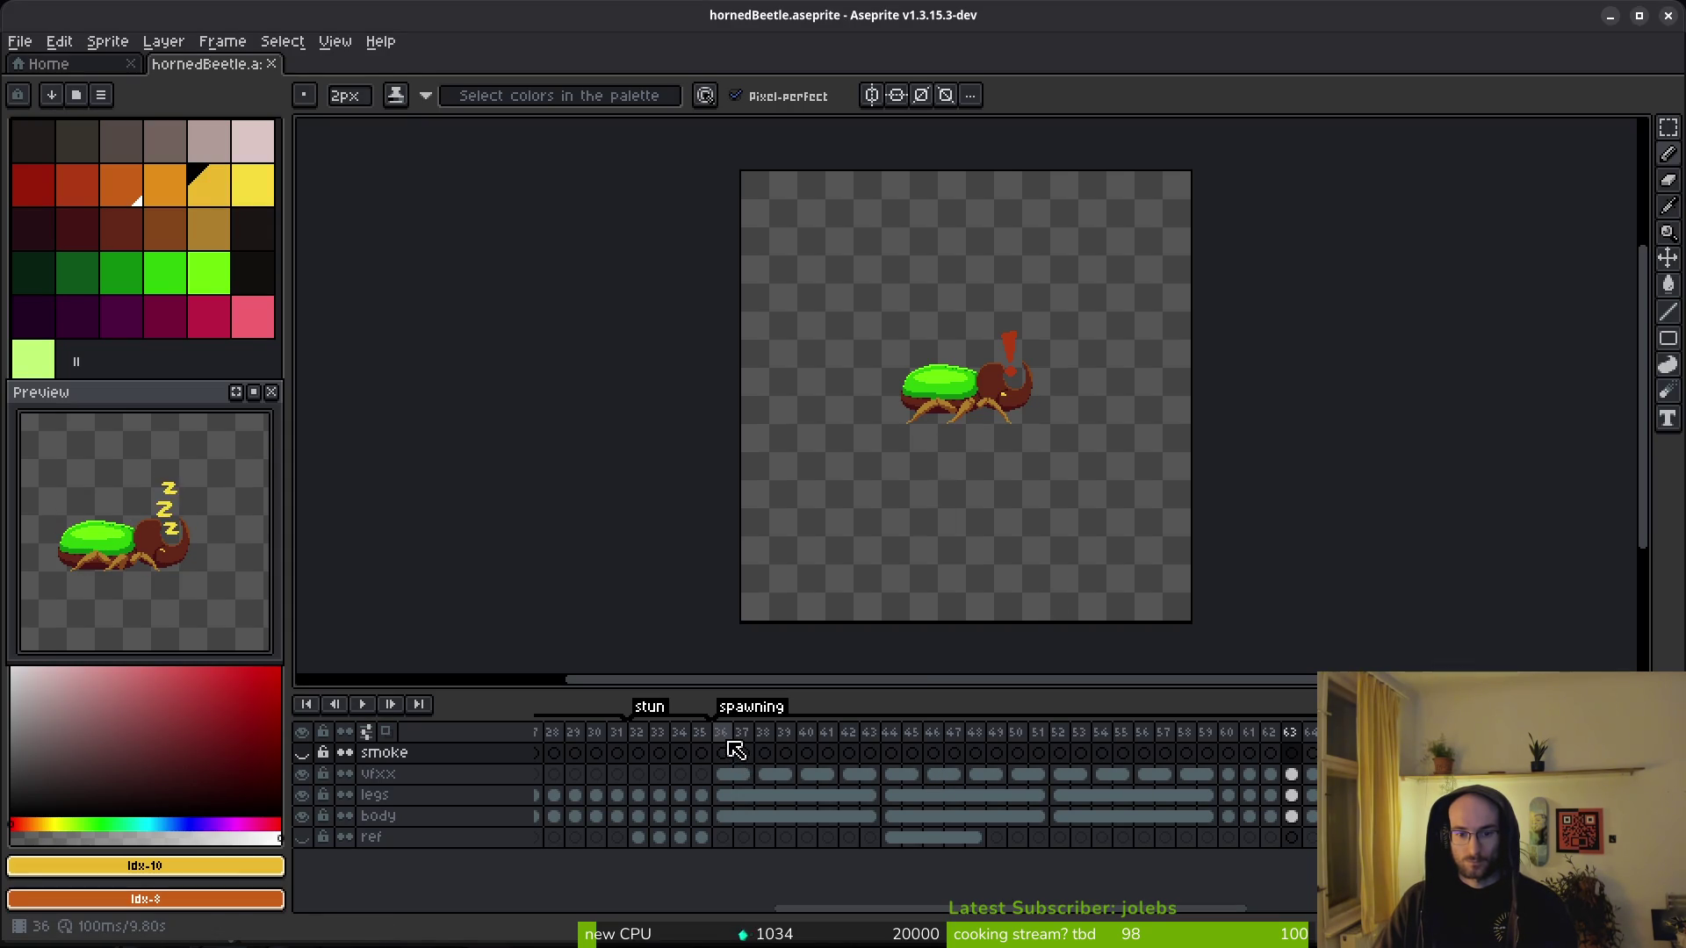
pyautogui.click(1311, 775)
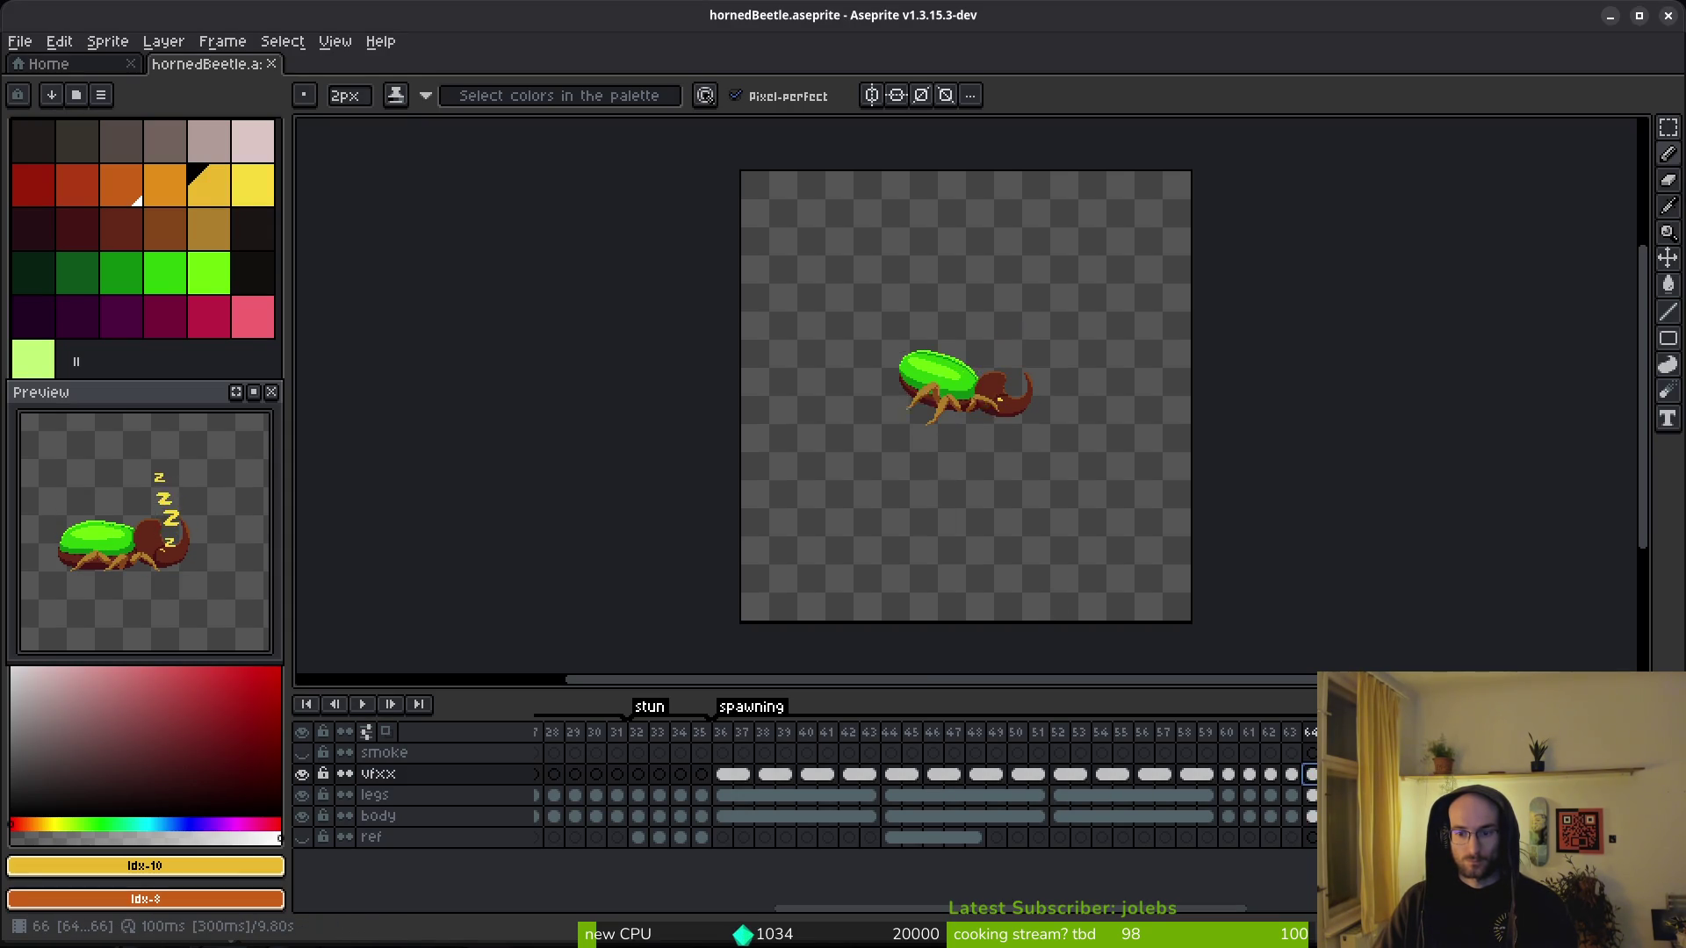
pyautogui.hotkey('alt', 'Tab')
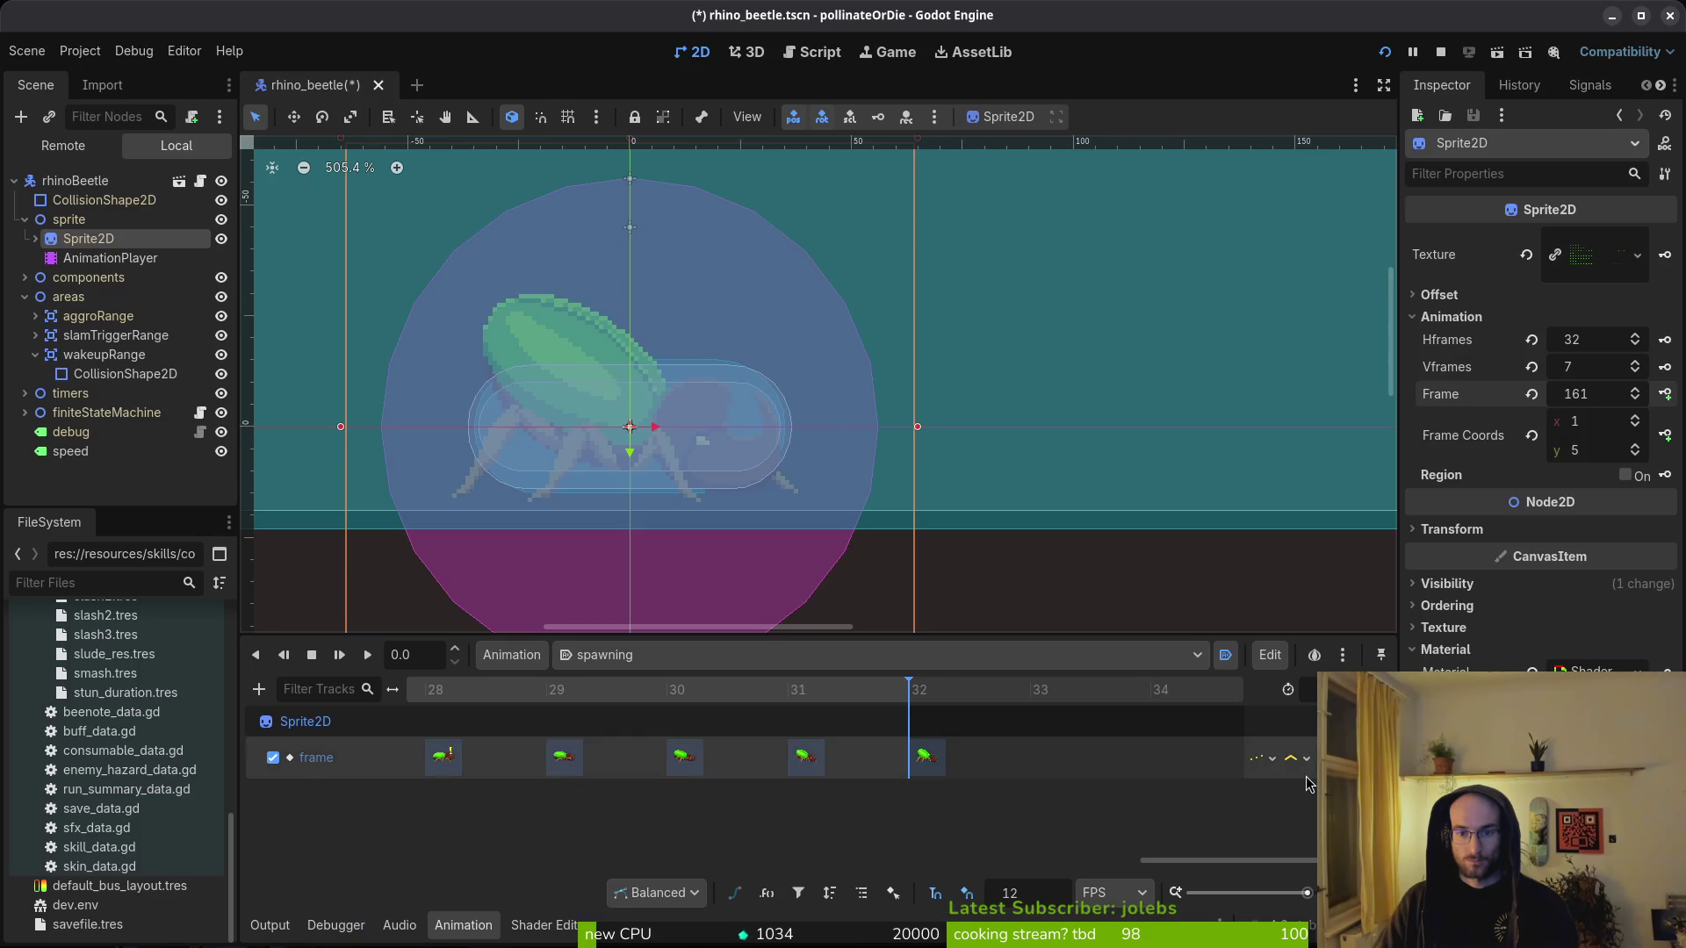
pyautogui.moveTo(767, 692); pyautogui.dragTo(888, 698)
pyautogui.click(927, 757)
pyautogui.press('Delete')
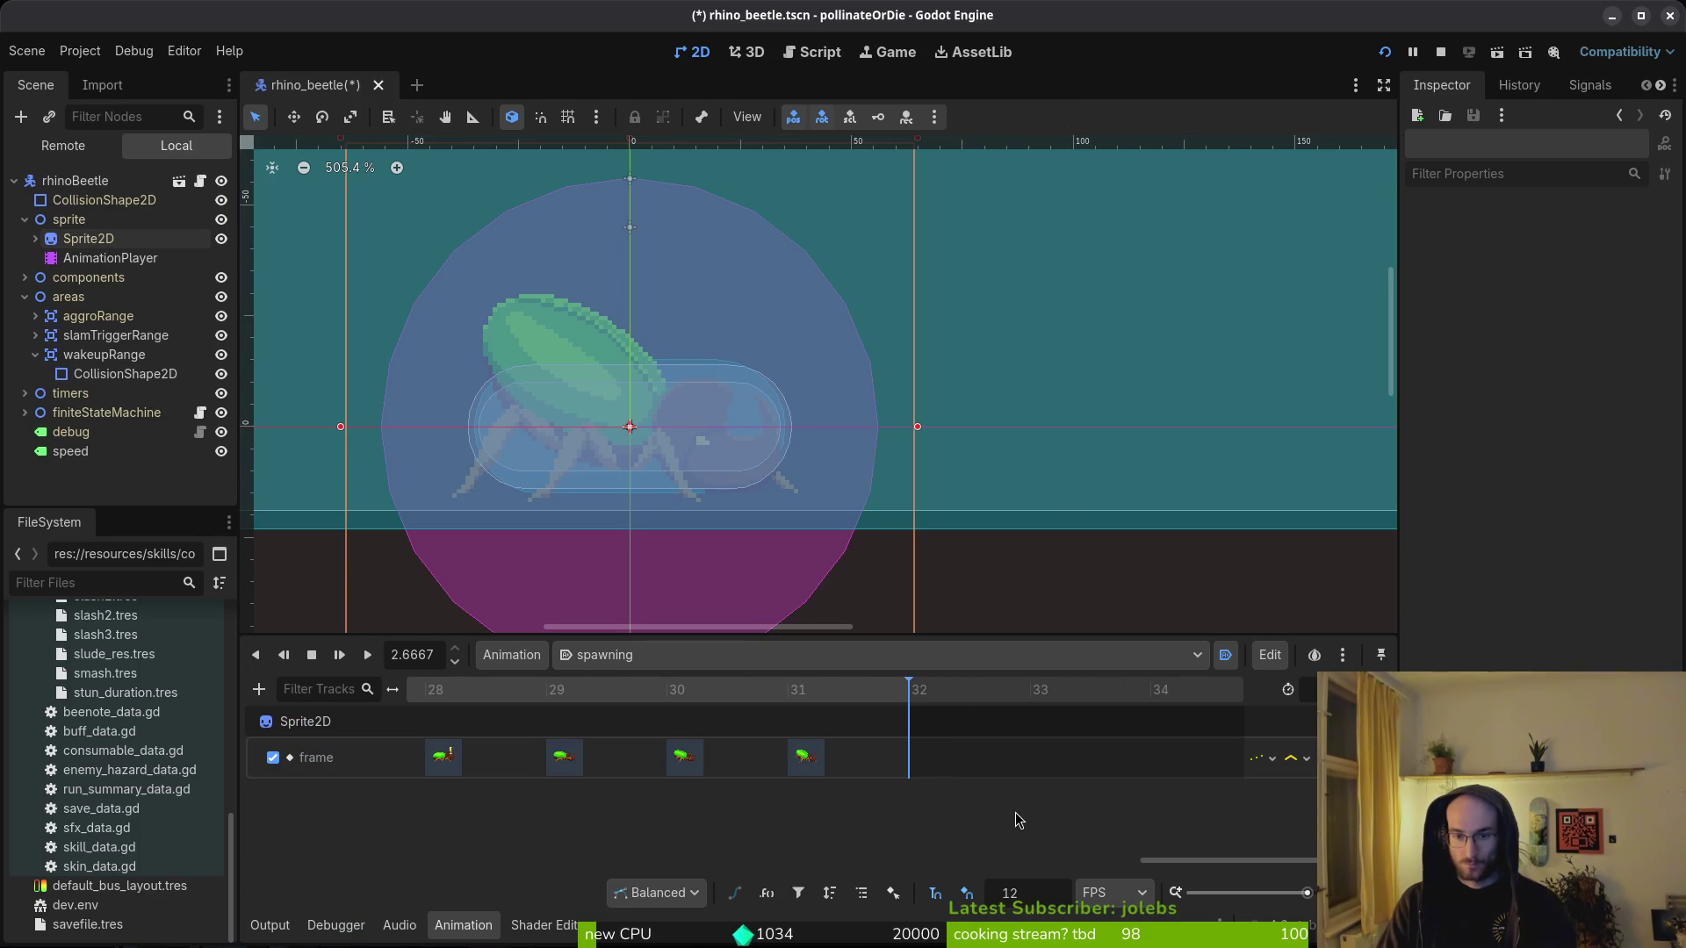
pyautogui.hotkey('ctrl', 's')
pyautogui.click(604, 657)
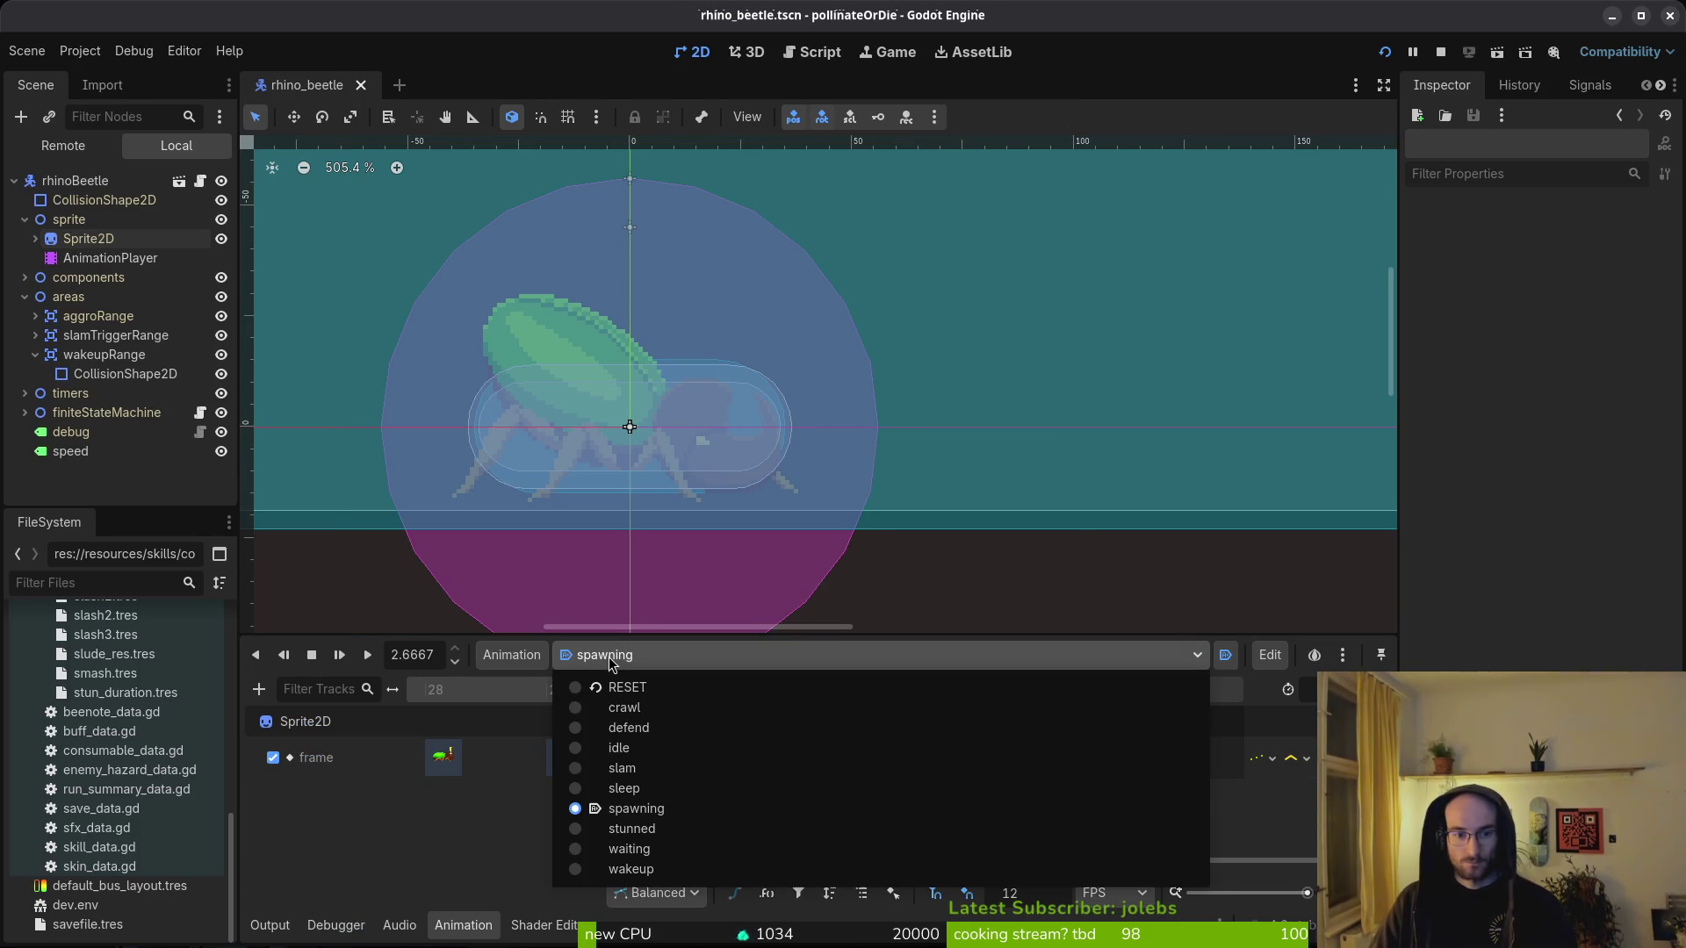
# - Remove 'wakeup' from the [Global] library in Manage Animations, then select the crawl animation
pyautogui.click(634, 868)
pyautogui.hotkey('ctrl', 's')
pyautogui.click(512, 655)
pyautogui.click(534, 713)
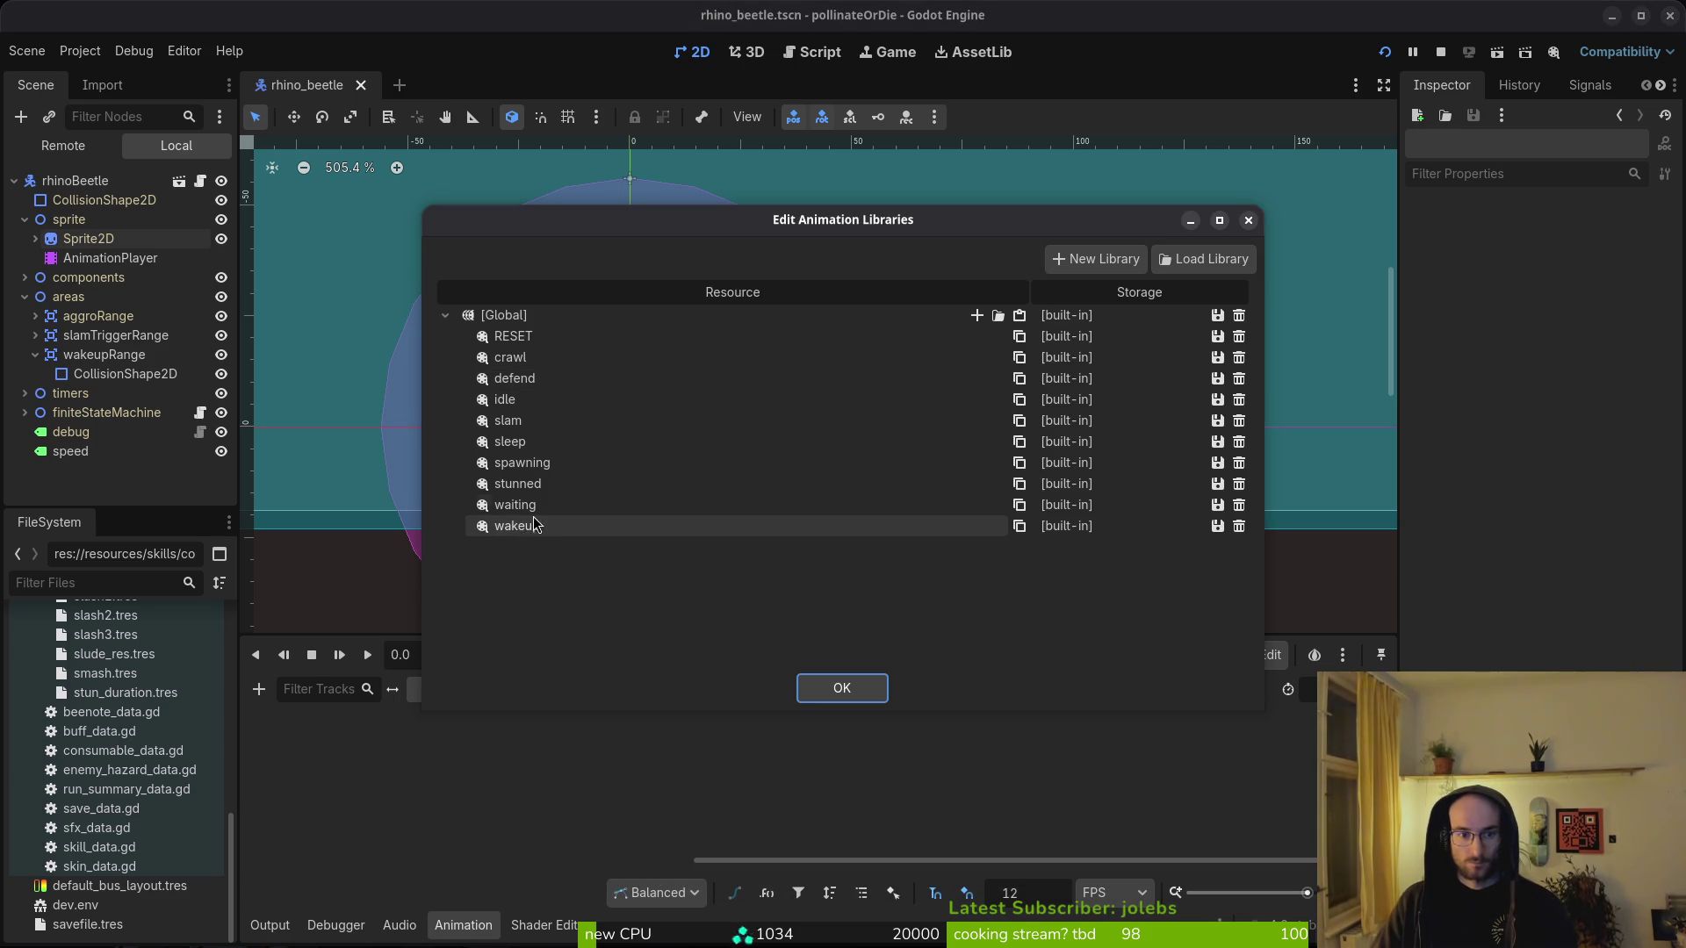
pyautogui.click(1238, 526)
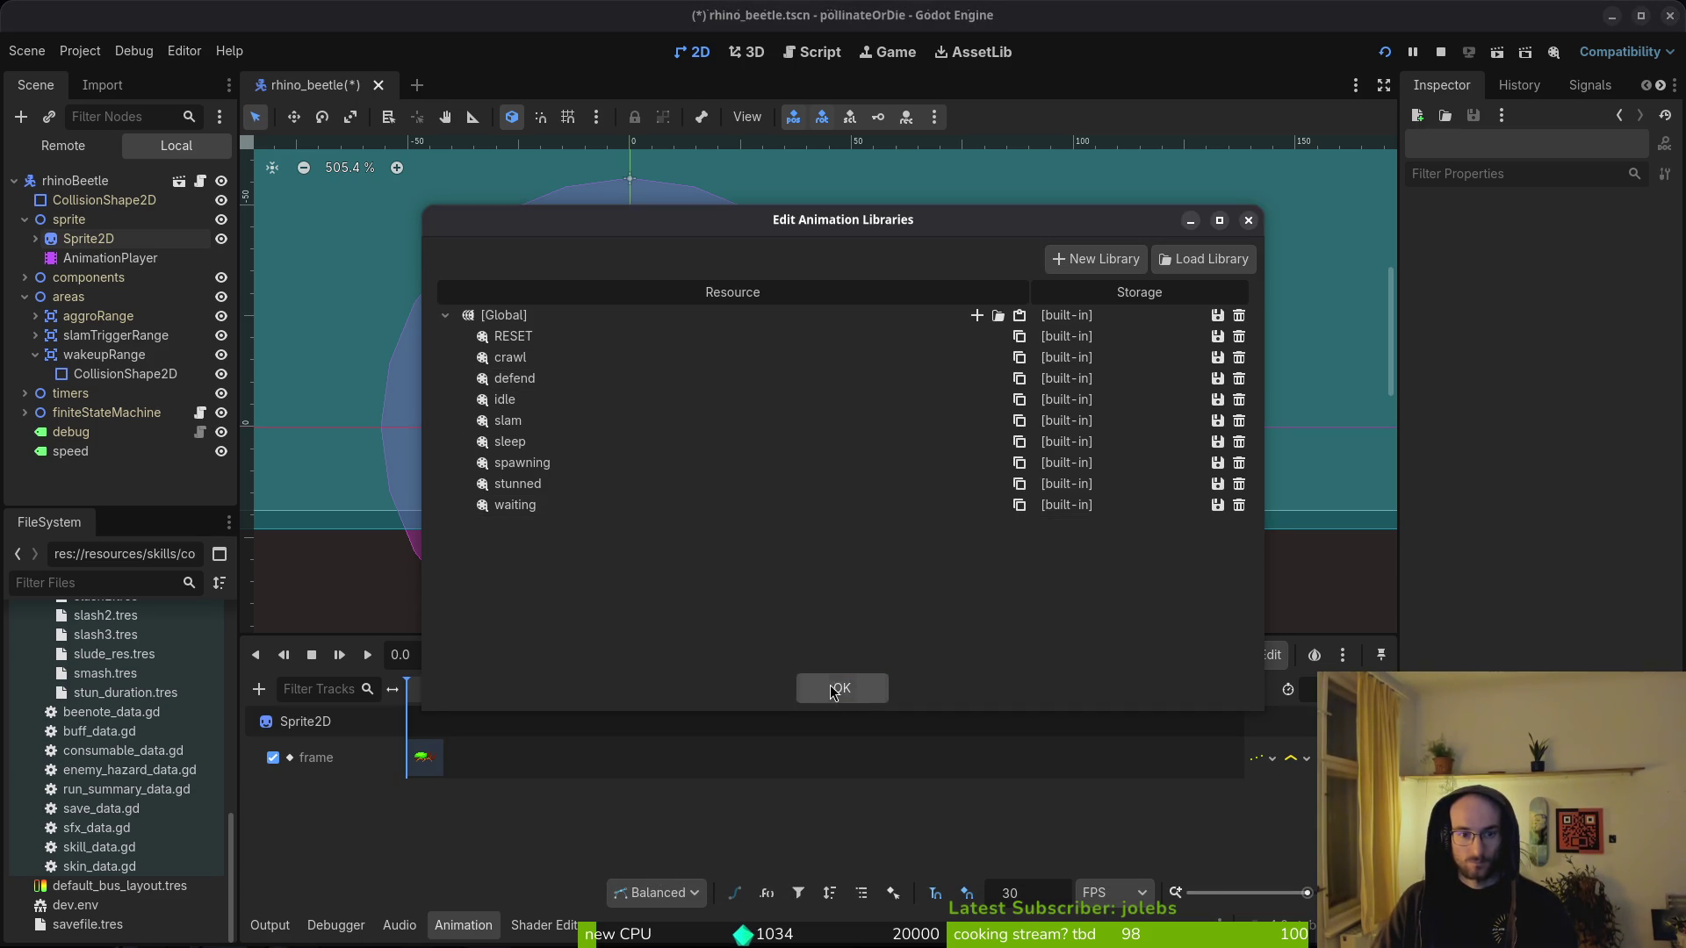
pyautogui.click(834, 690)
pyautogui.click(618, 655)
pyautogui.click(658, 709)
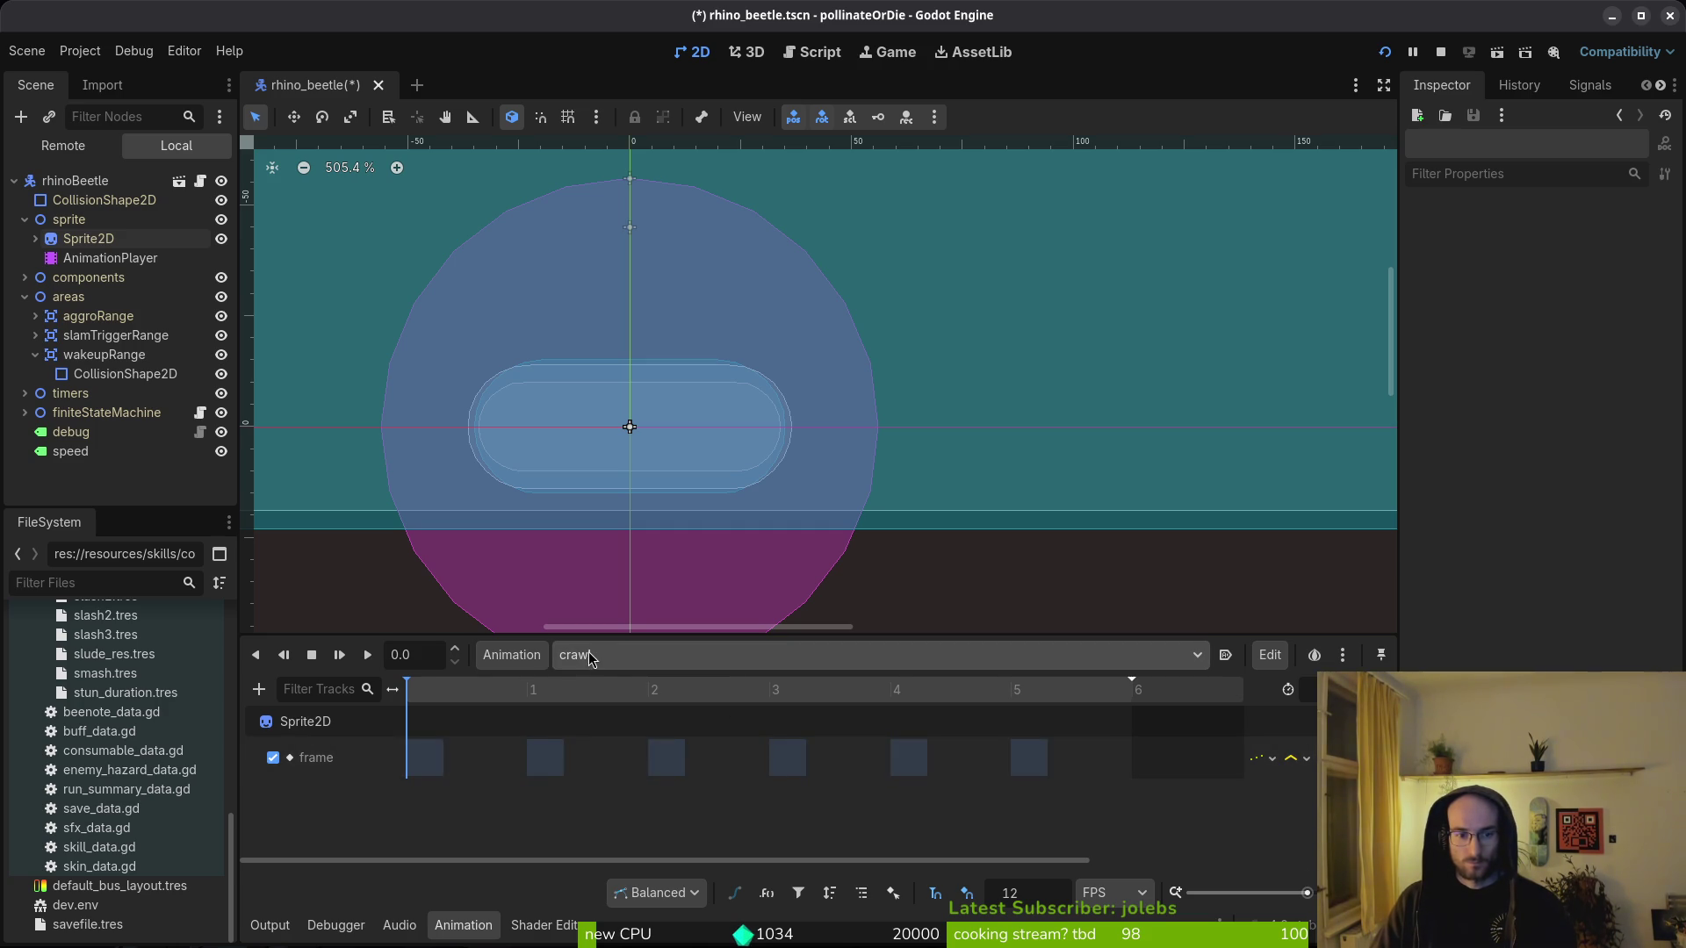
# - Reselect the beetle's Sprite2D node, reset its frame to 0, and save
pyautogui.hotkey('alt', 'Tab')
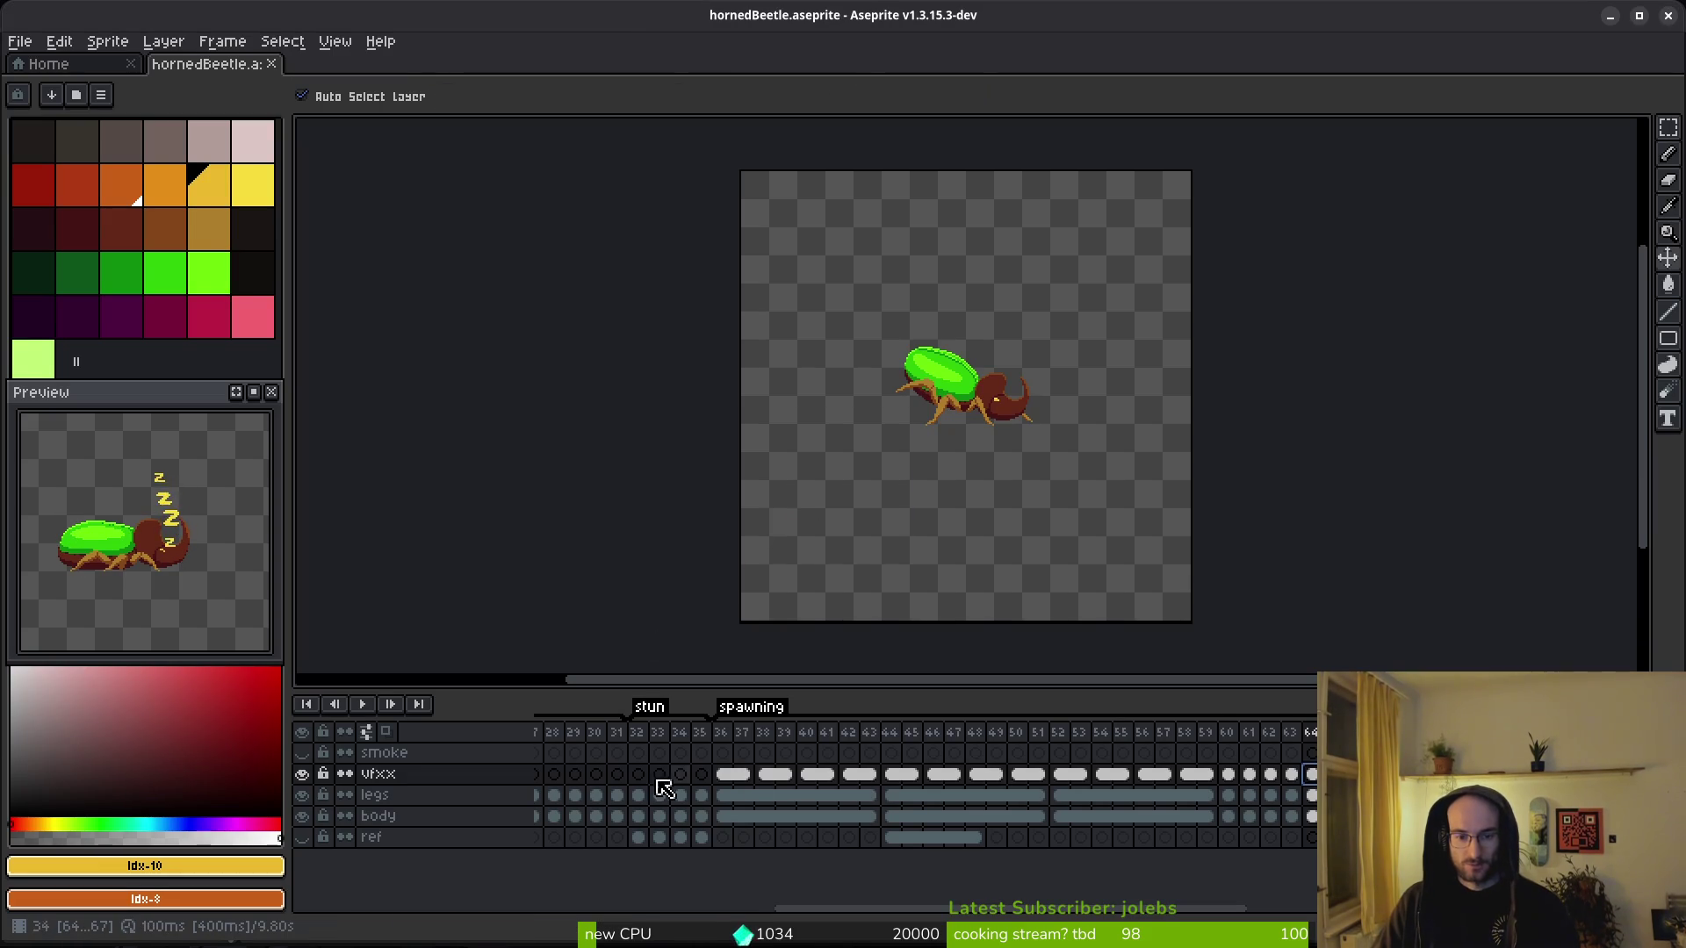
pyautogui.hscroll(-5, 658, 781)
pyautogui.hotkey('alt', 'Tab')
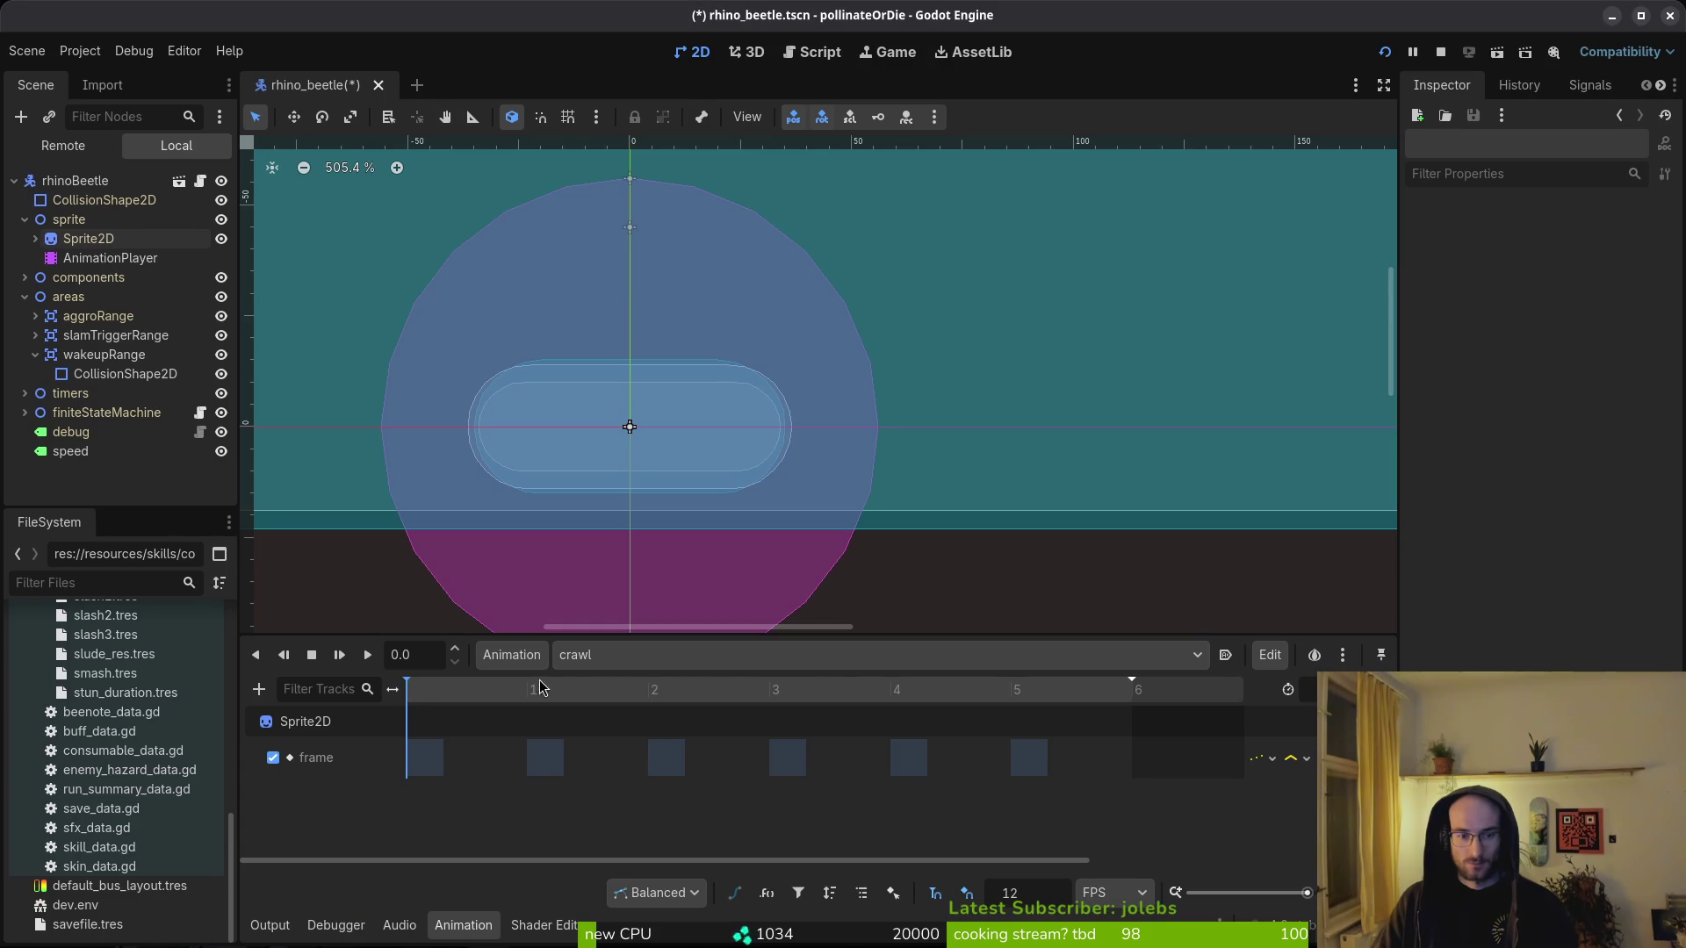
pyautogui.click(81, 239)
pyautogui.click(96, 258)
pyautogui.click(79, 240)
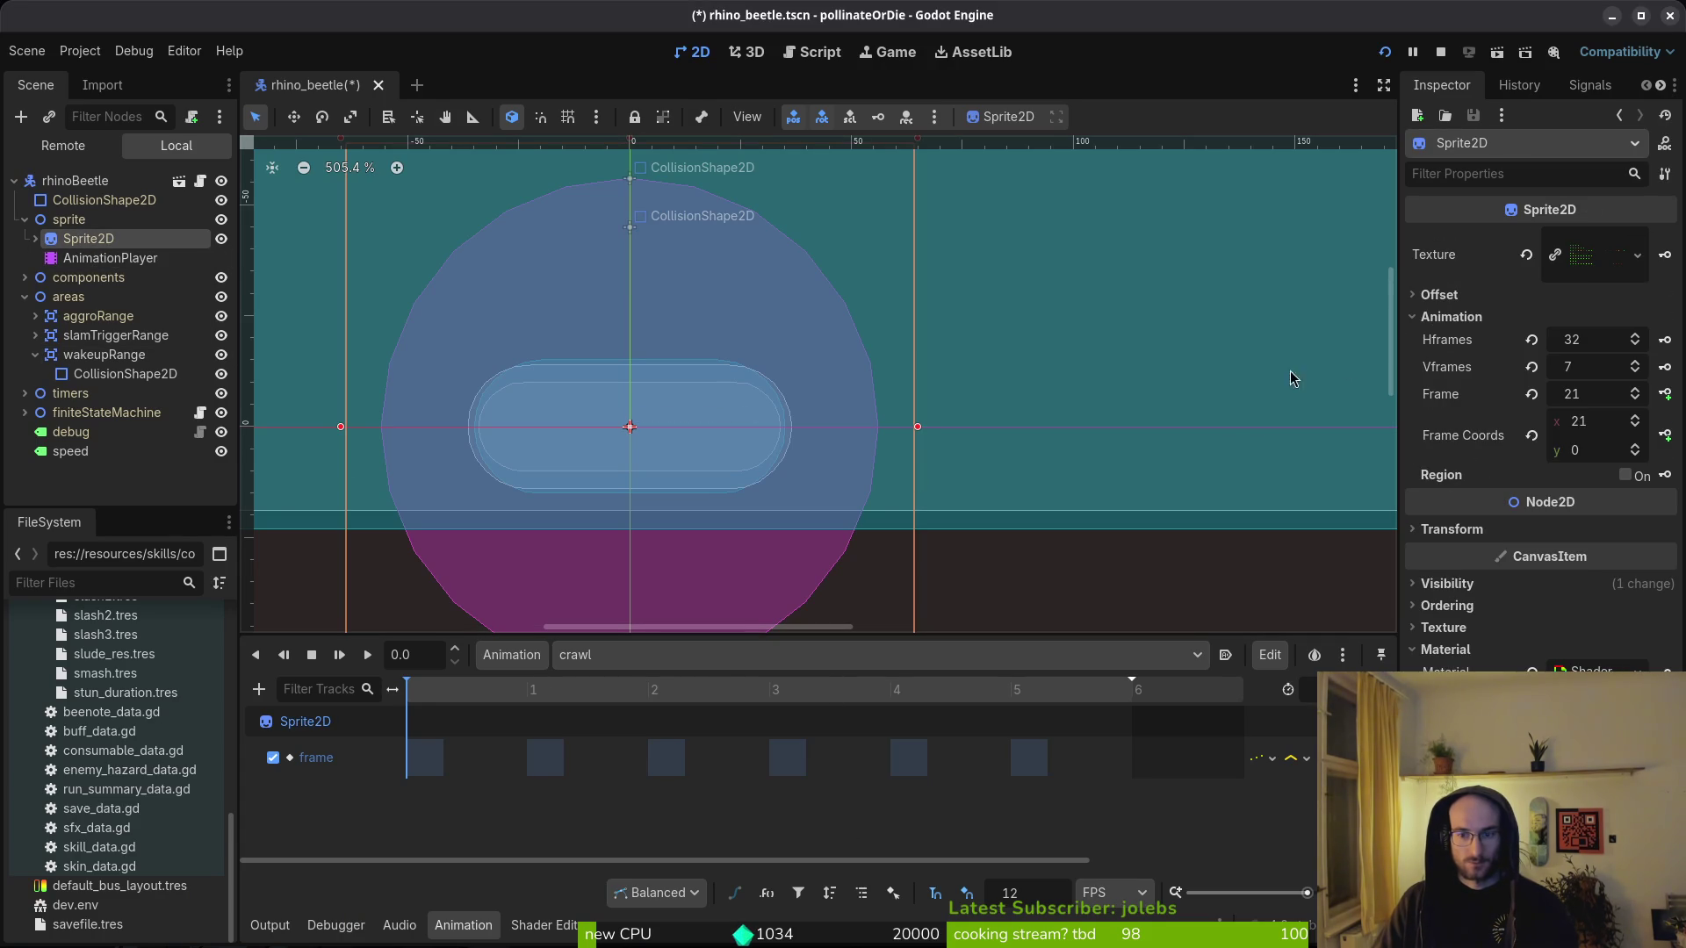
pyautogui.click(1531, 395)
pyautogui.hotkey('ctrl', 's')
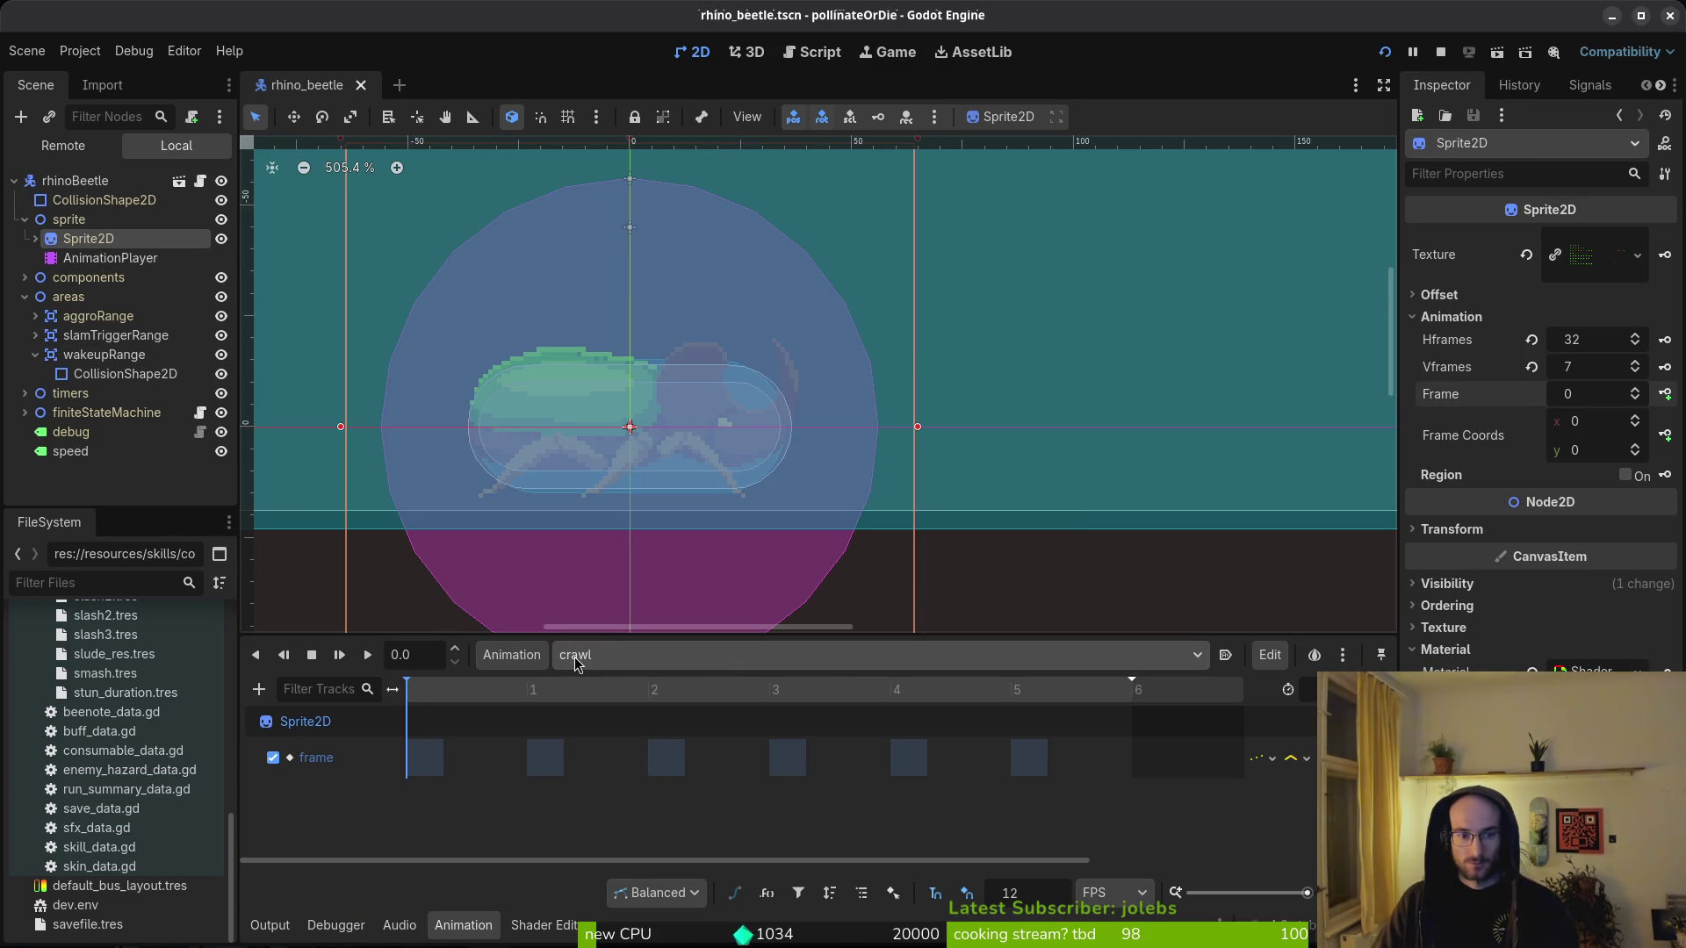
# - Delete the crawl animation's old frame track and save the scene
pyautogui.click(311, 655)
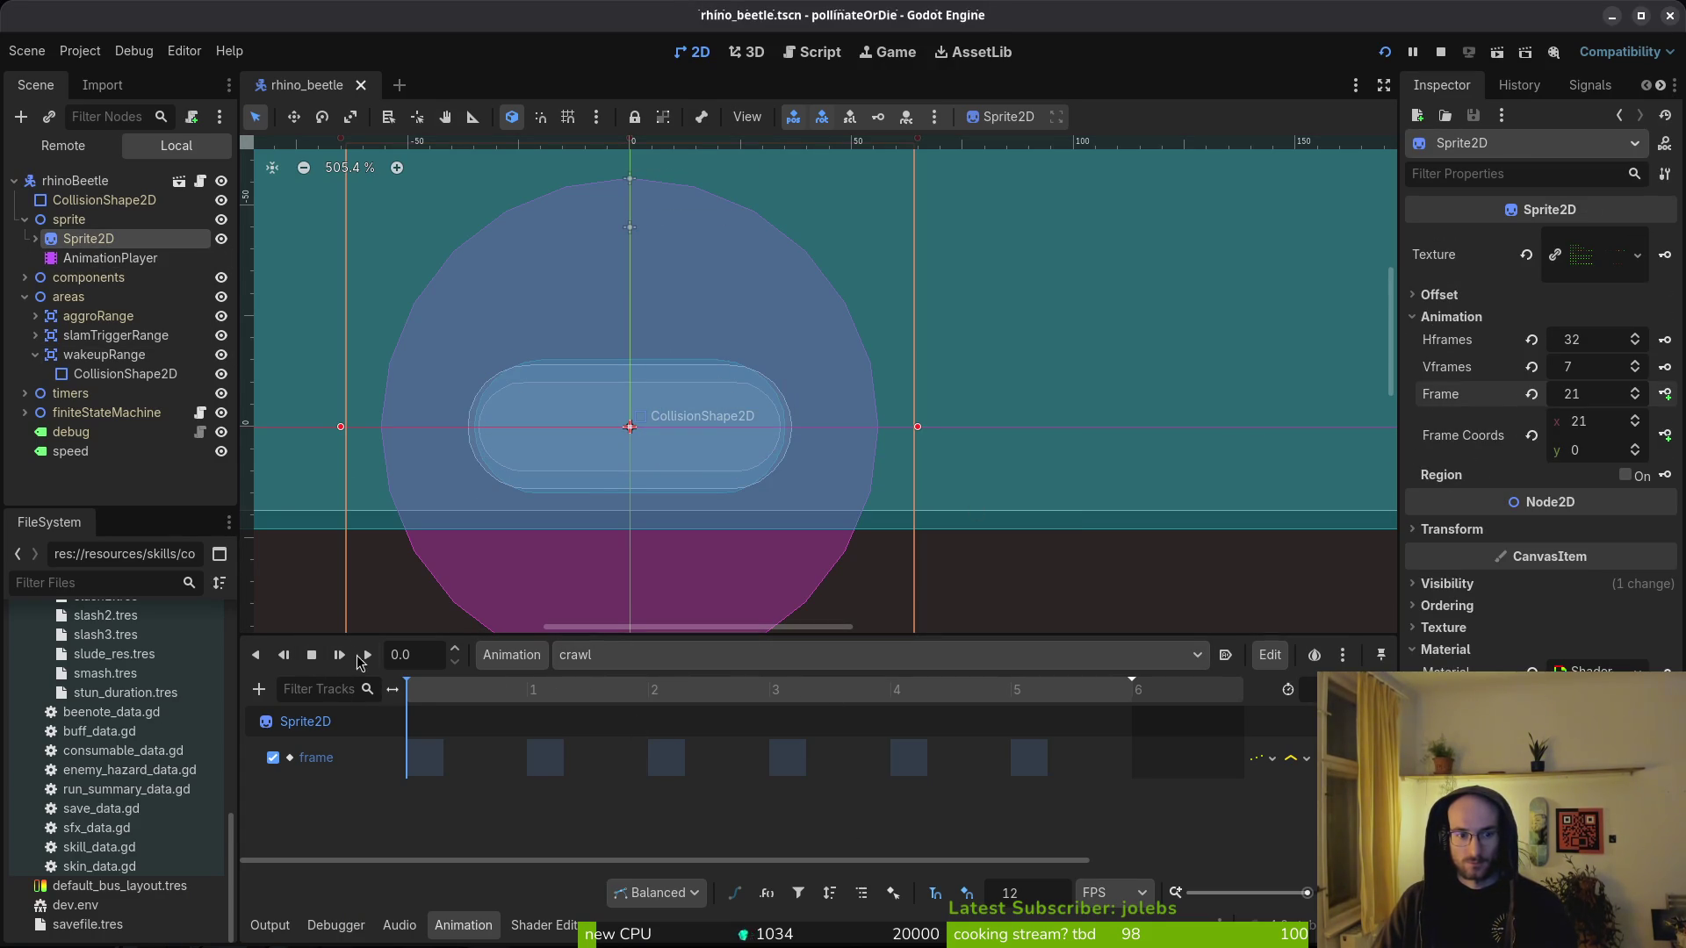
pyautogui.click(661, 660)
pyautogui.click(670, 712)
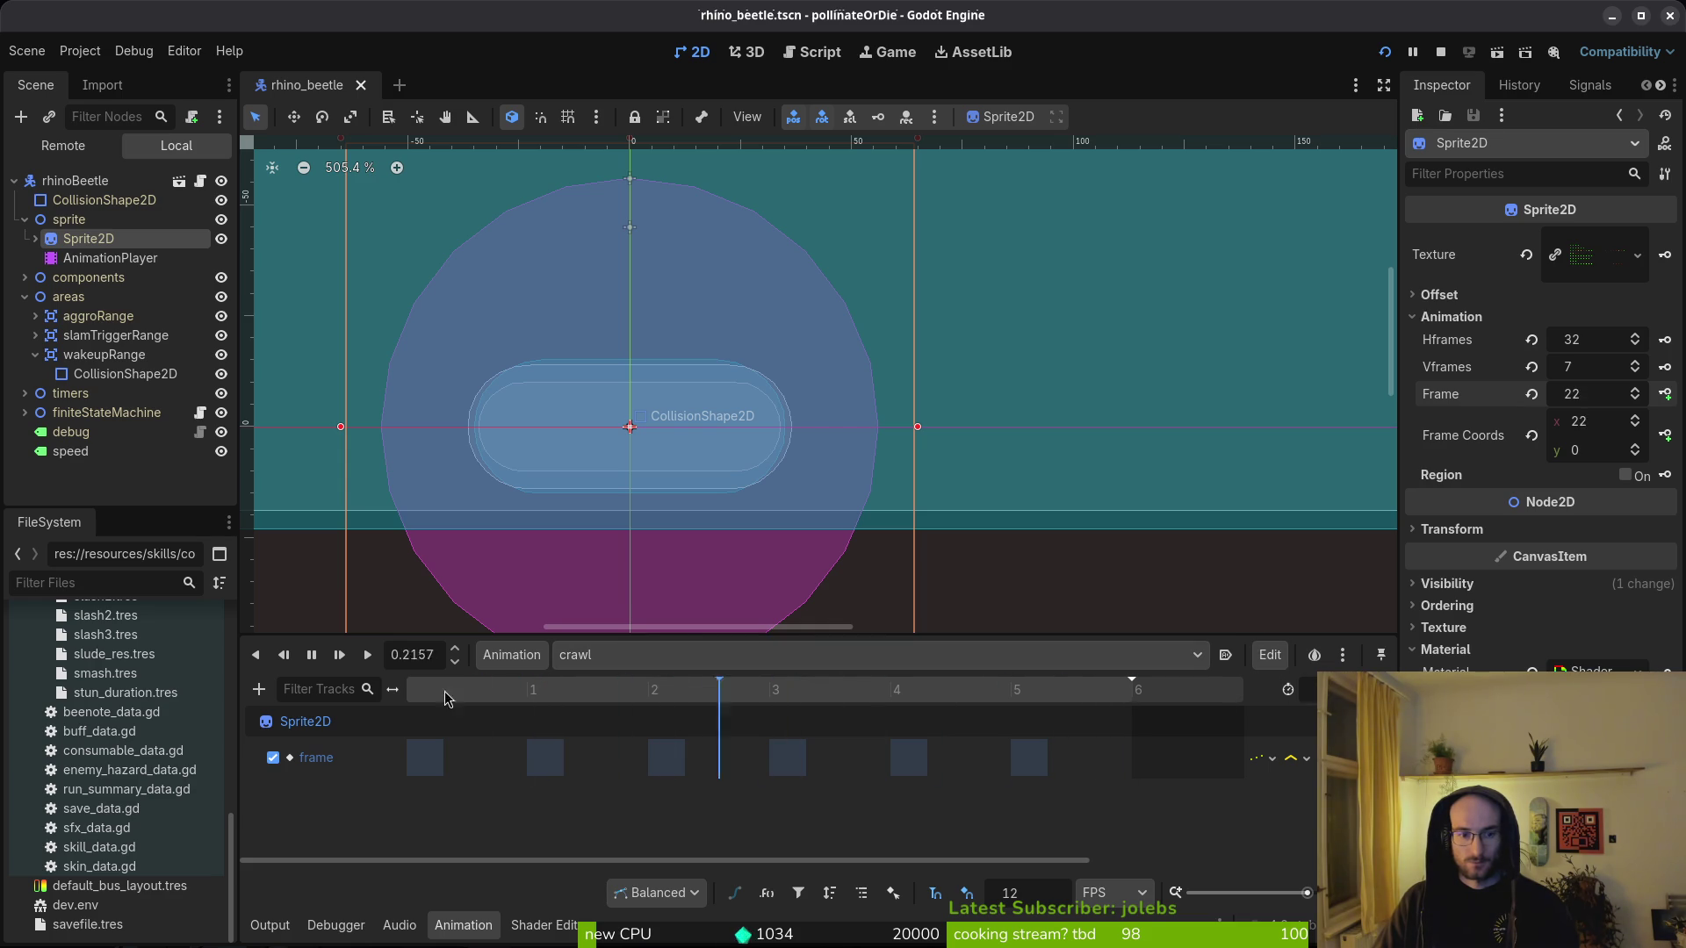
pyautogui.click(312, 665)
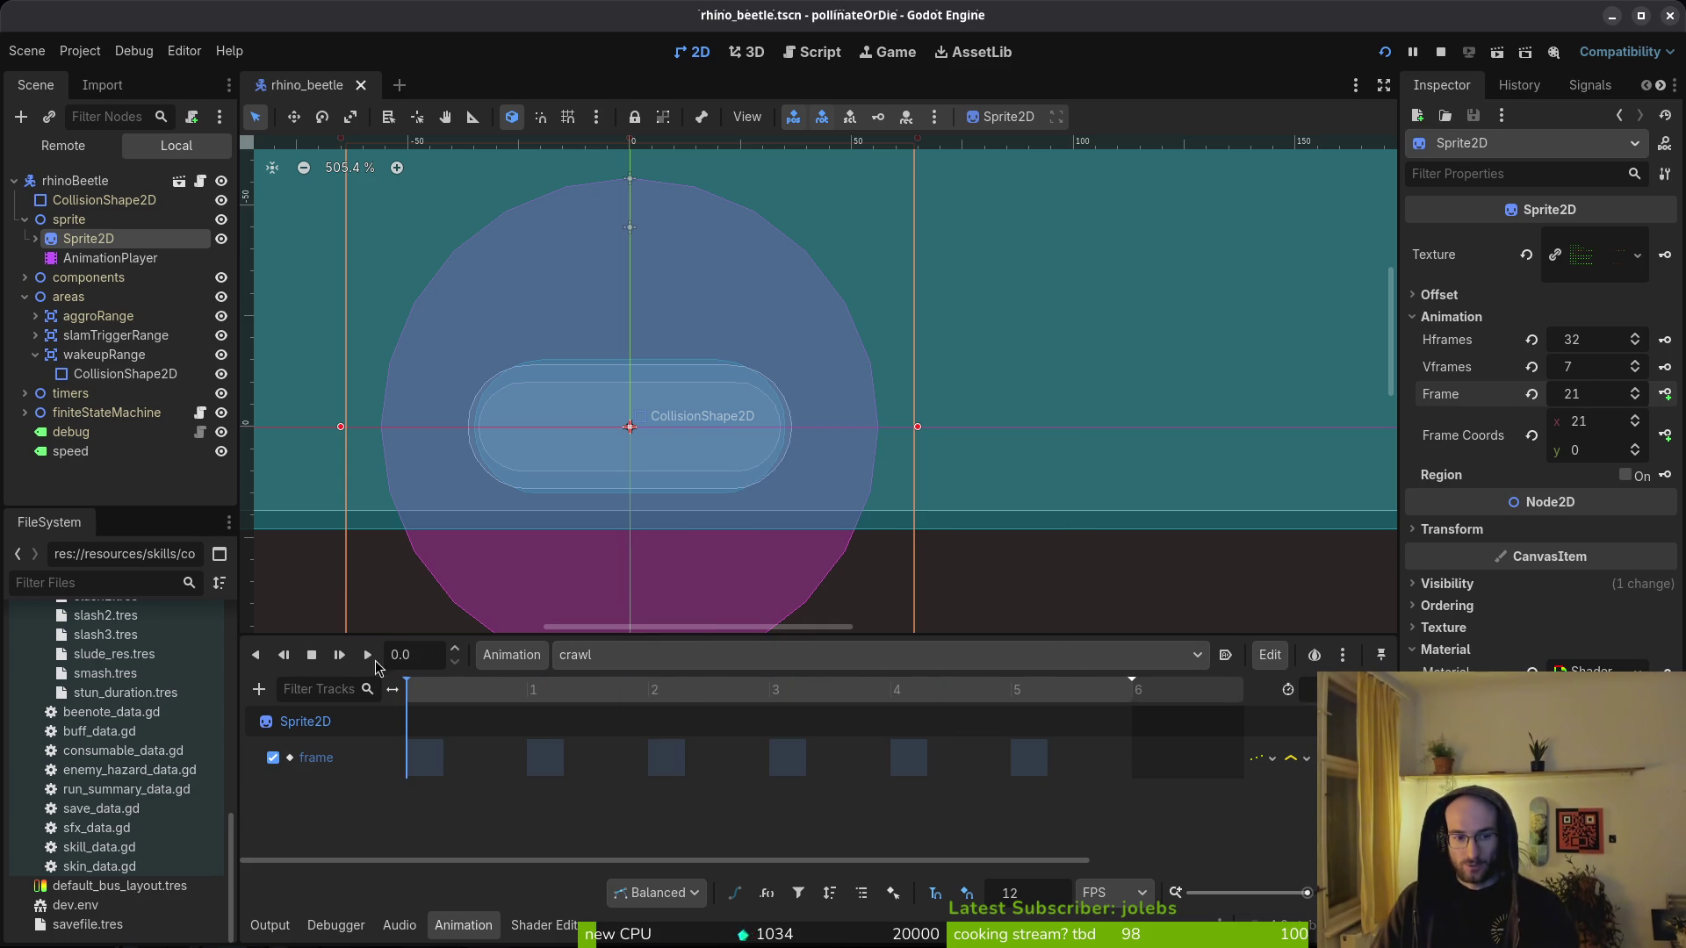
pyautogui.press('Delete')
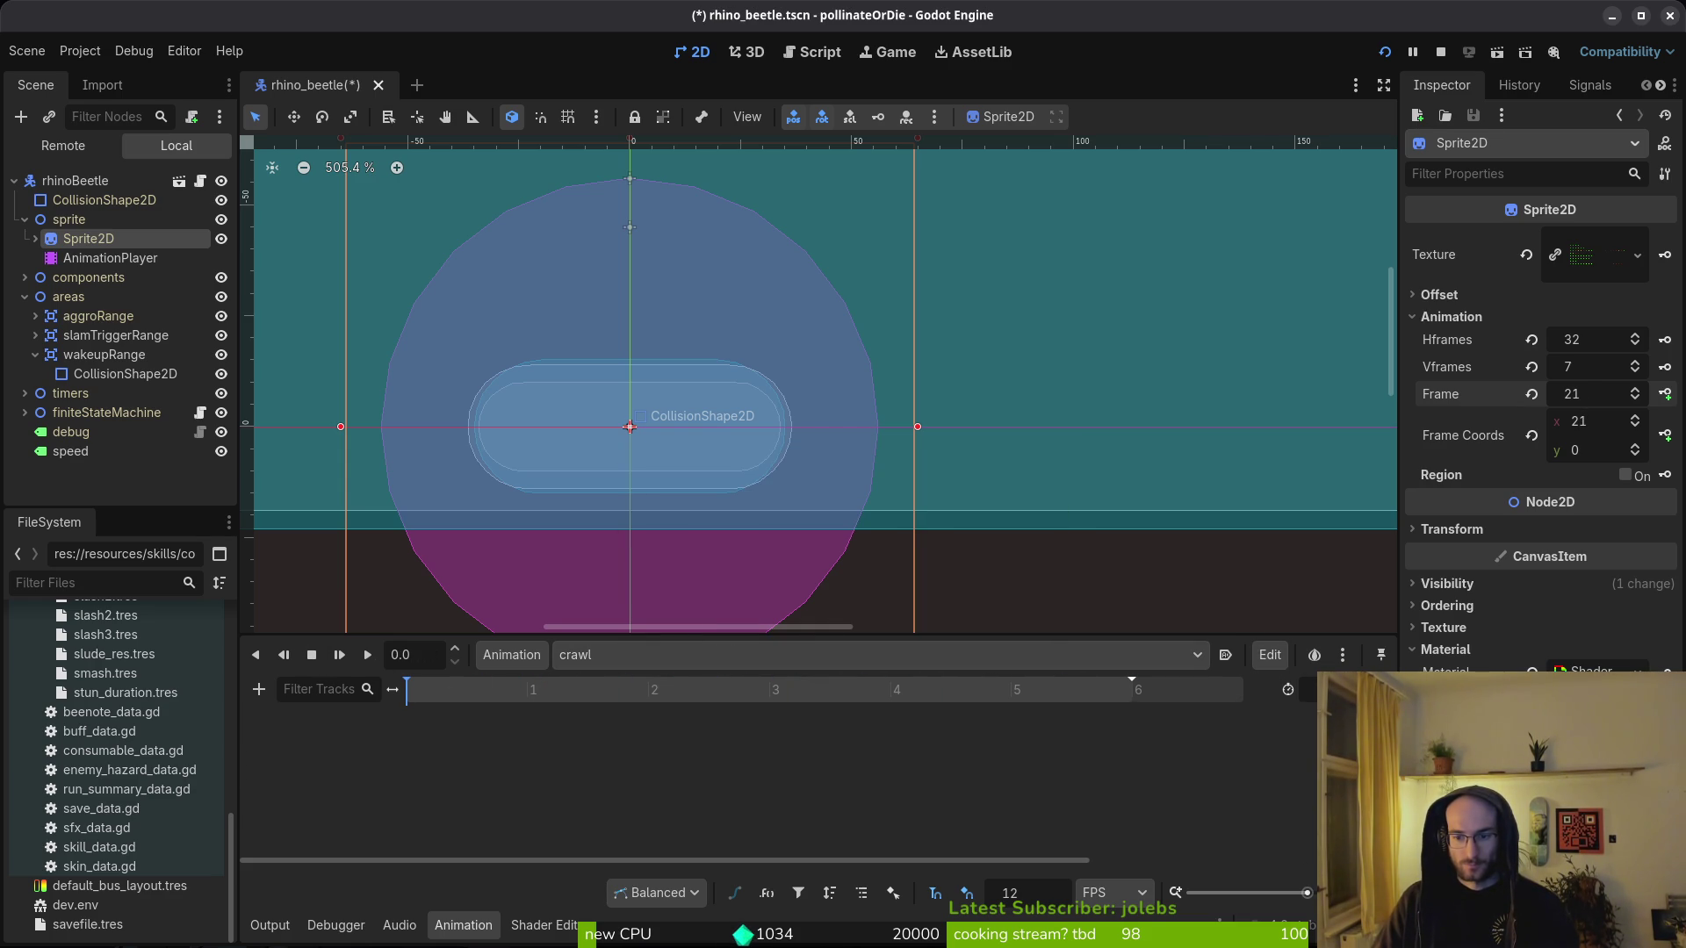
pyautogui.click(1531, 394)
pyautogui.hotkey('ctrl', 's')
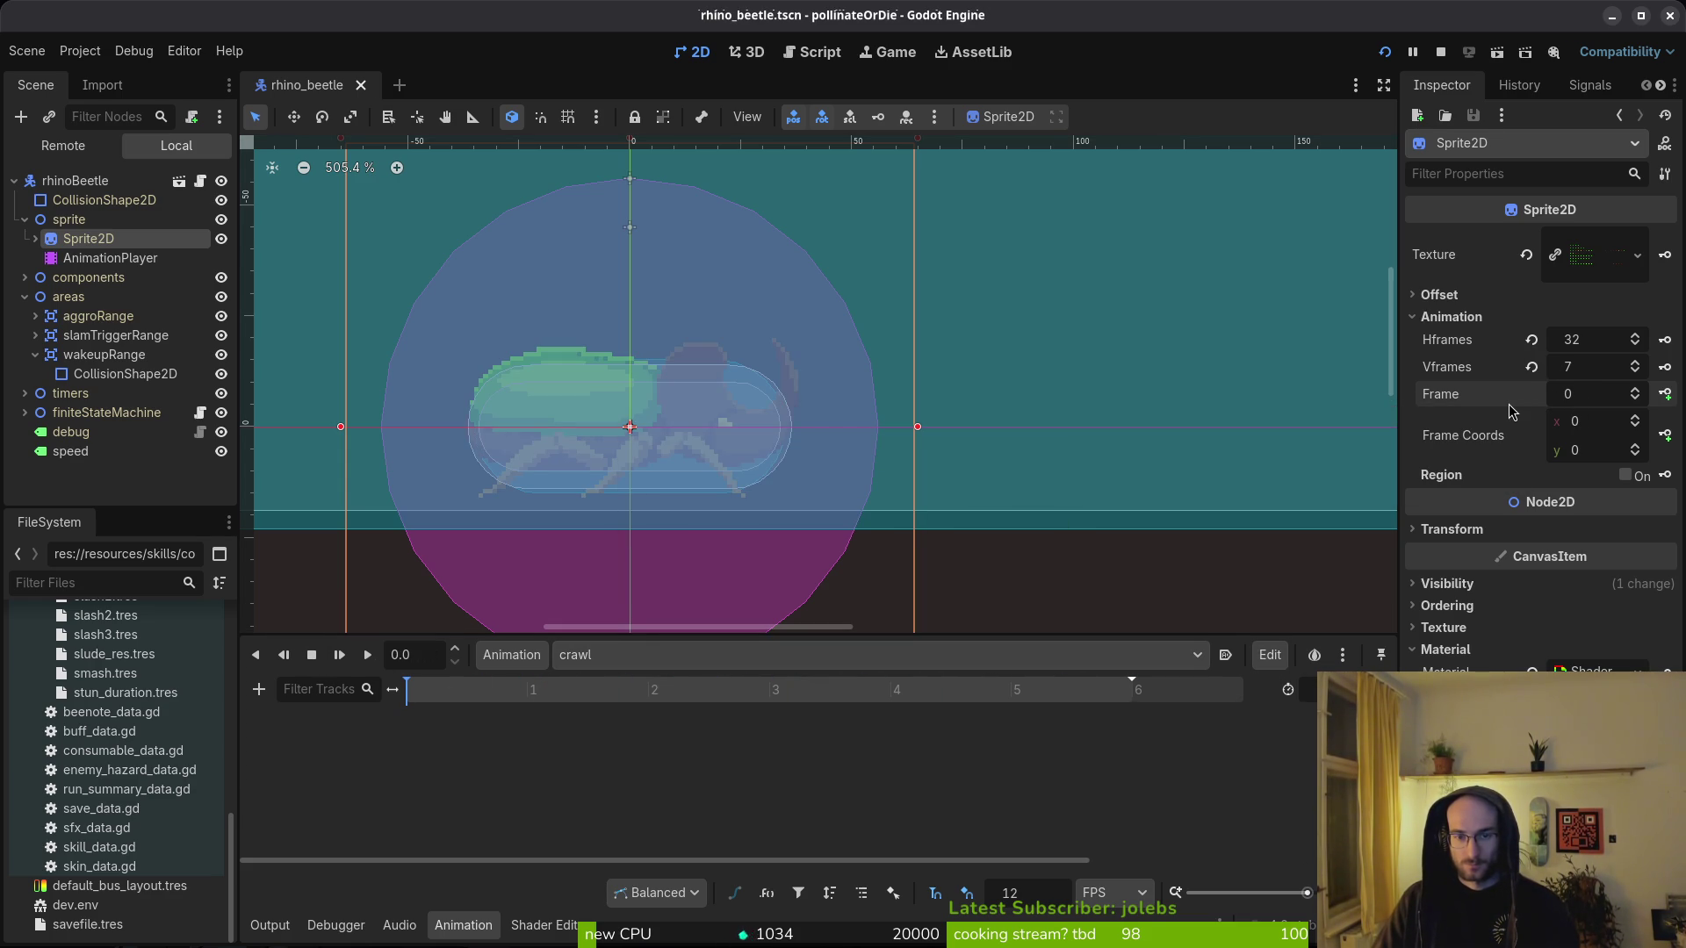
# - Key crawl's sprite frames on a new track starting at frame 32 (row 1), then save
pyautogui.hotkey('alt', 'Tab')
pyautogui.hotkey('alt', 'Tab')
pyautogui.click(1637, 448)
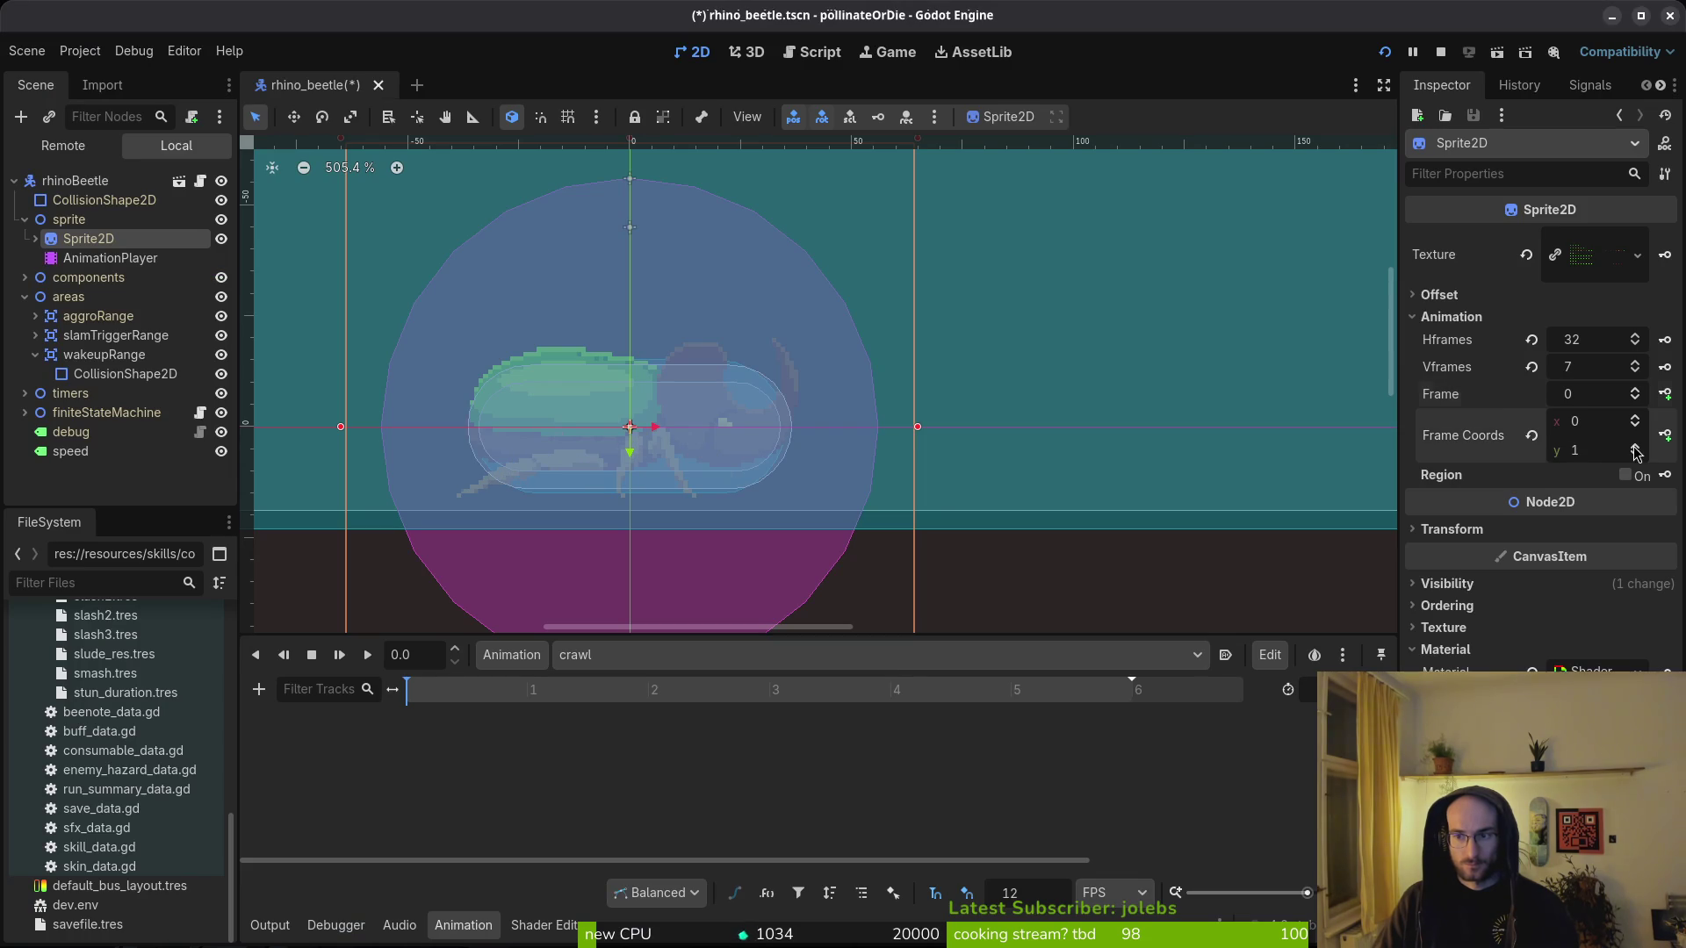
pyautogui.click(1666, 395)
pyautogui.click(915, 525)
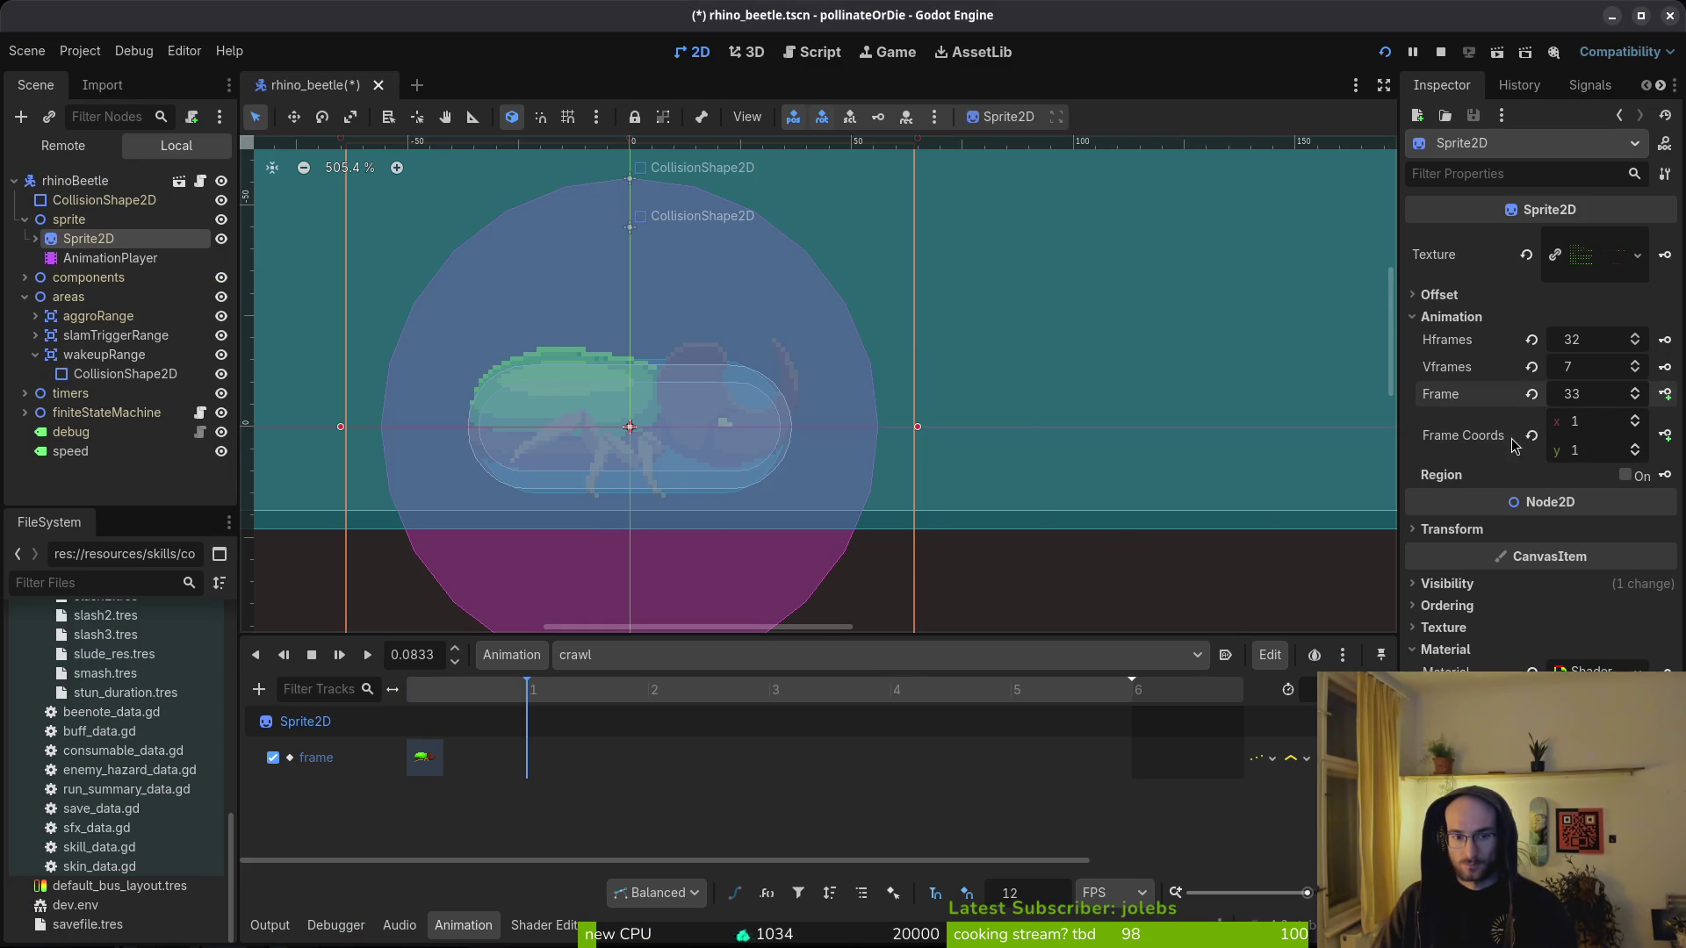
pyautogui.click(1665, 395)
pyautogui.click(1665, 395)
pyautogui.click(1666, 395)
pyautogui.click(1665, 396)
pyautogui.click(1665, 395)
pyautogui.hotkey('ctrl', 's')
pyautogui.click(633, 657)
pyautogui.click(647, 735)
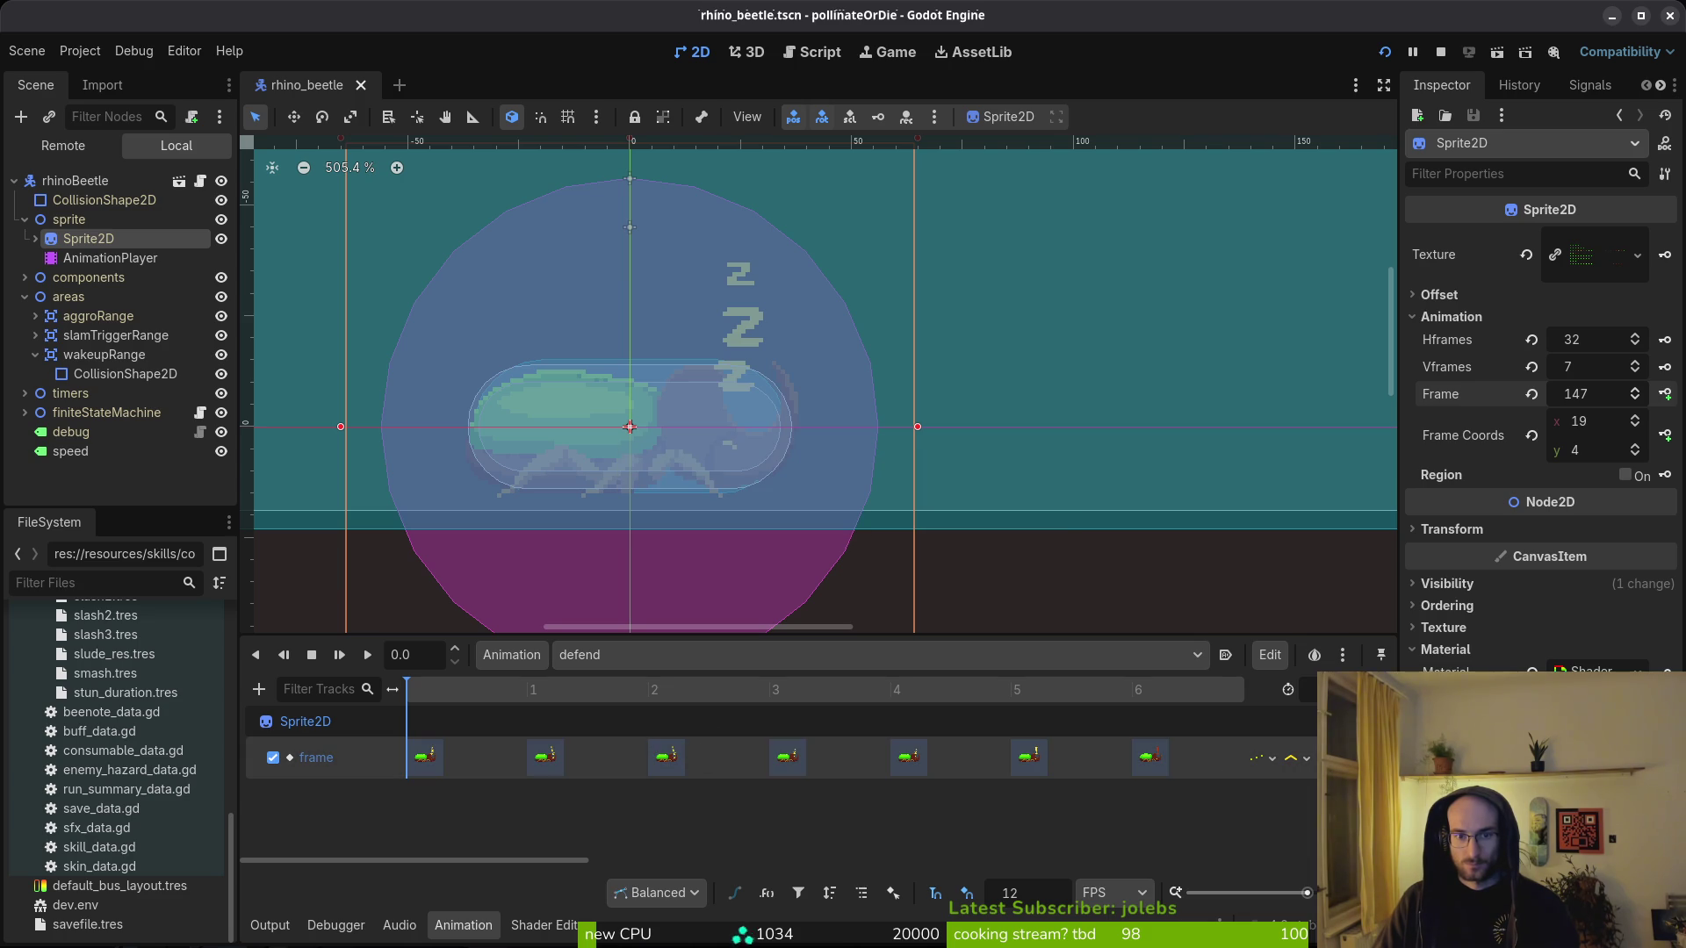
# - Delete defend's old frame track, save, reset the frame, and step Frame Coords y to row 5
pyautogui.press('Delete')
pyautogui.hotkey('ctrl', 's')
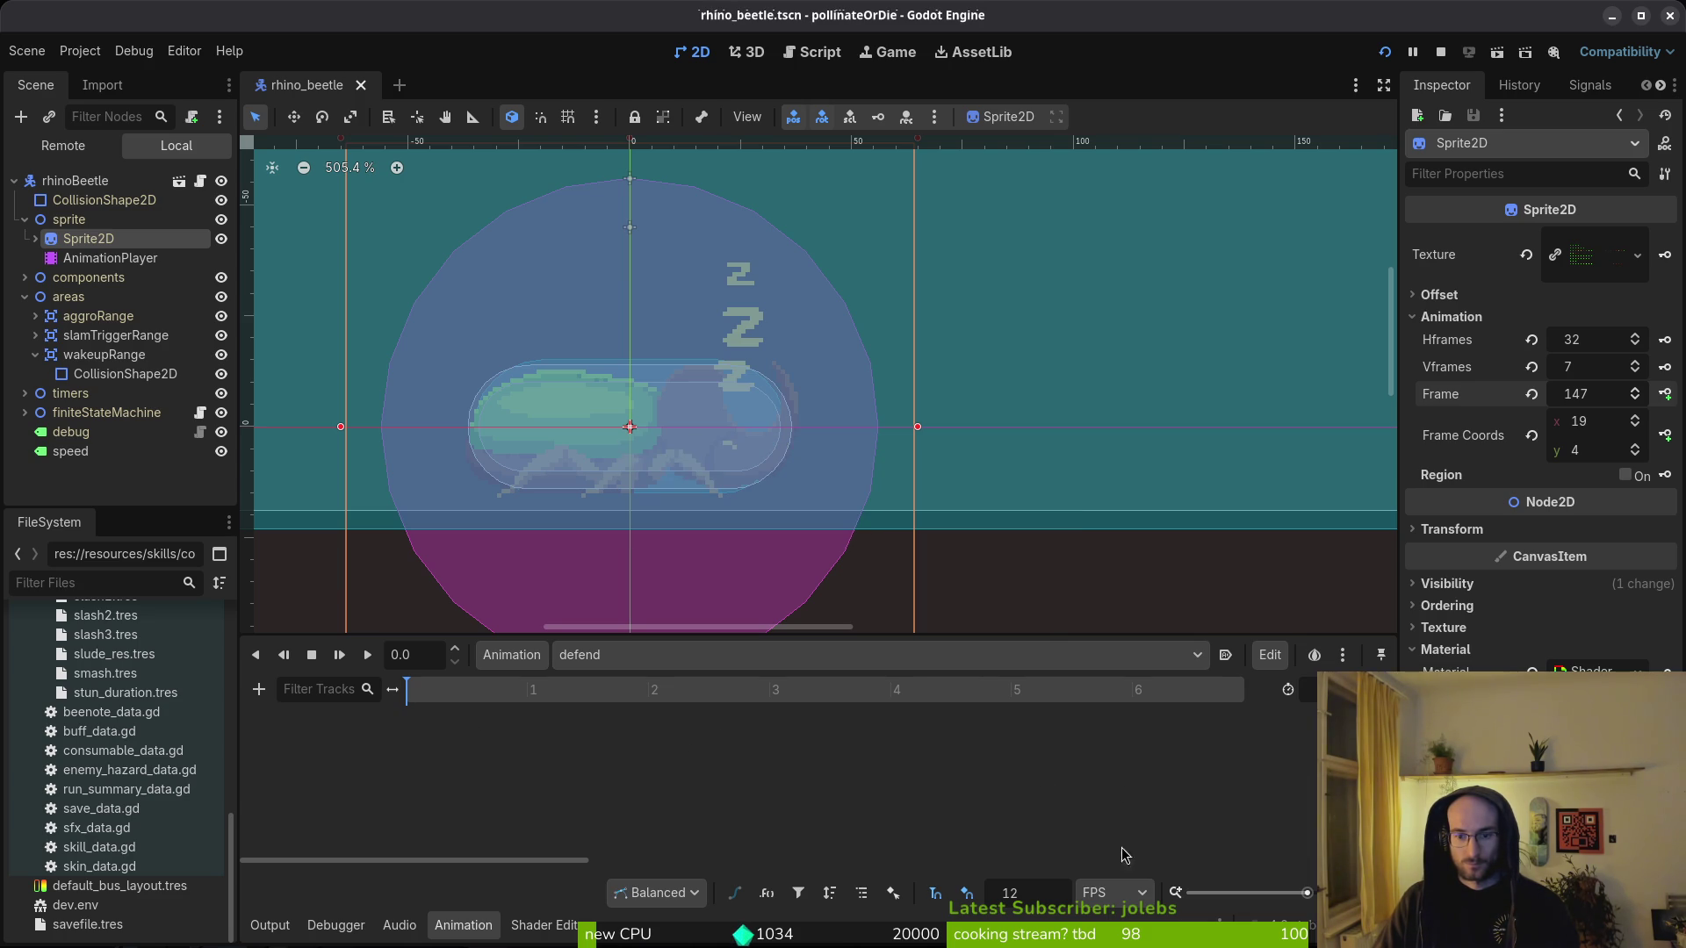
pyautogui.click(1532, 395)
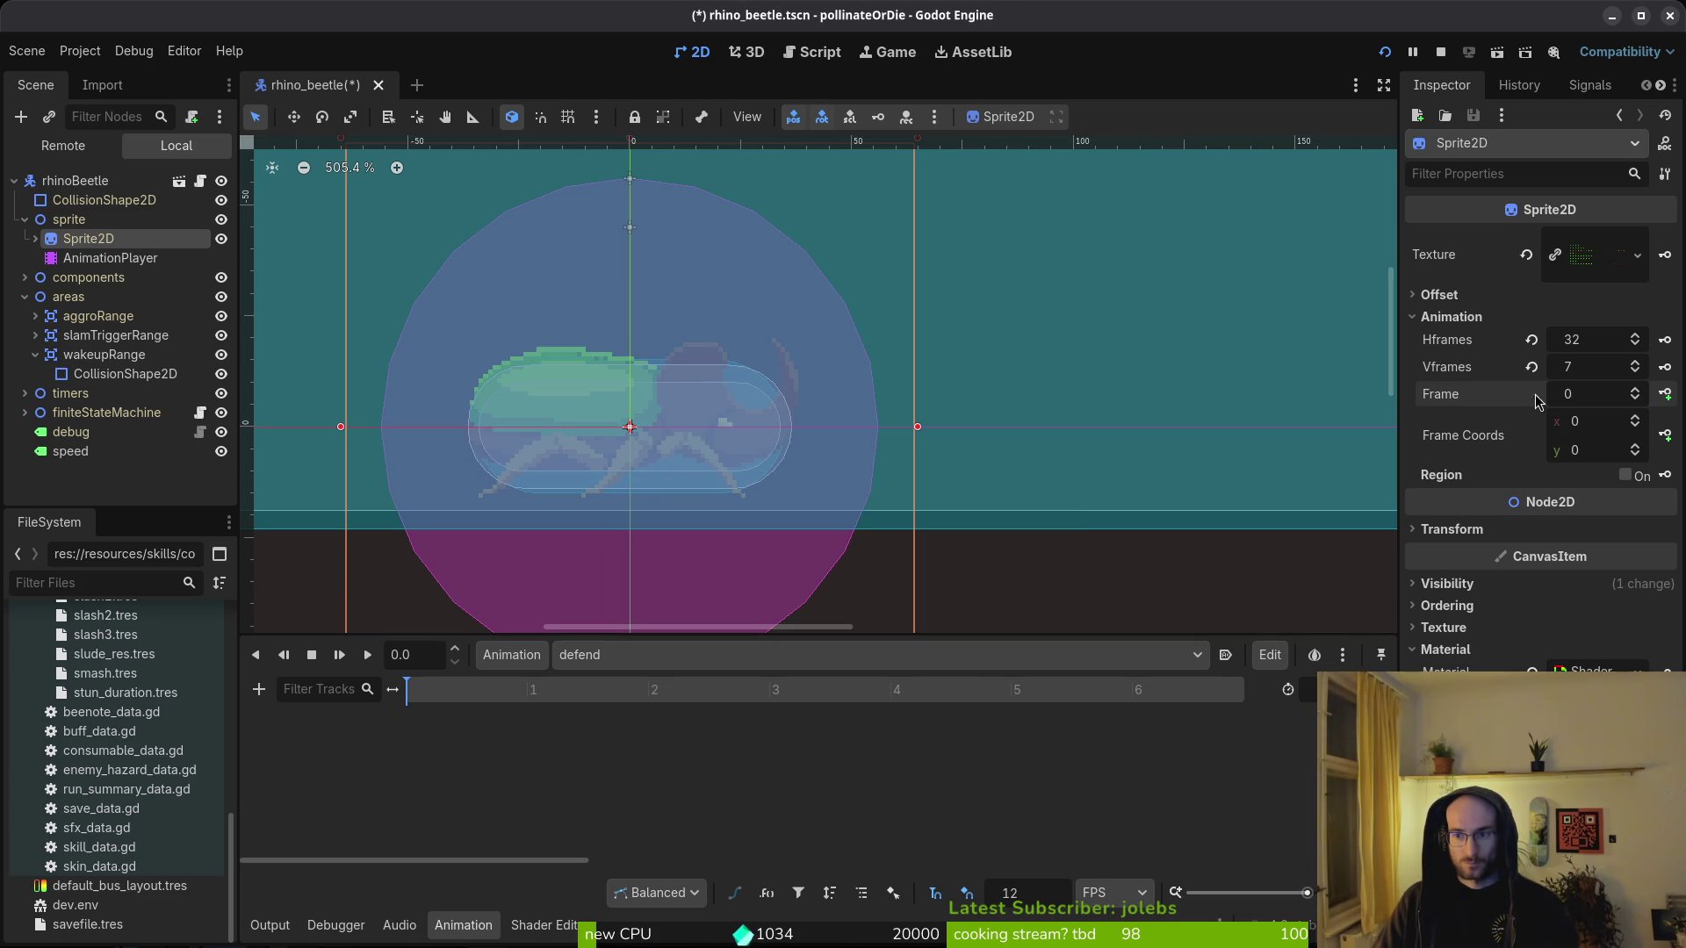
pyautogui.click(1639, 447)
pyautogui.click(1638, 447)
pyautogui.click(1638, 447)
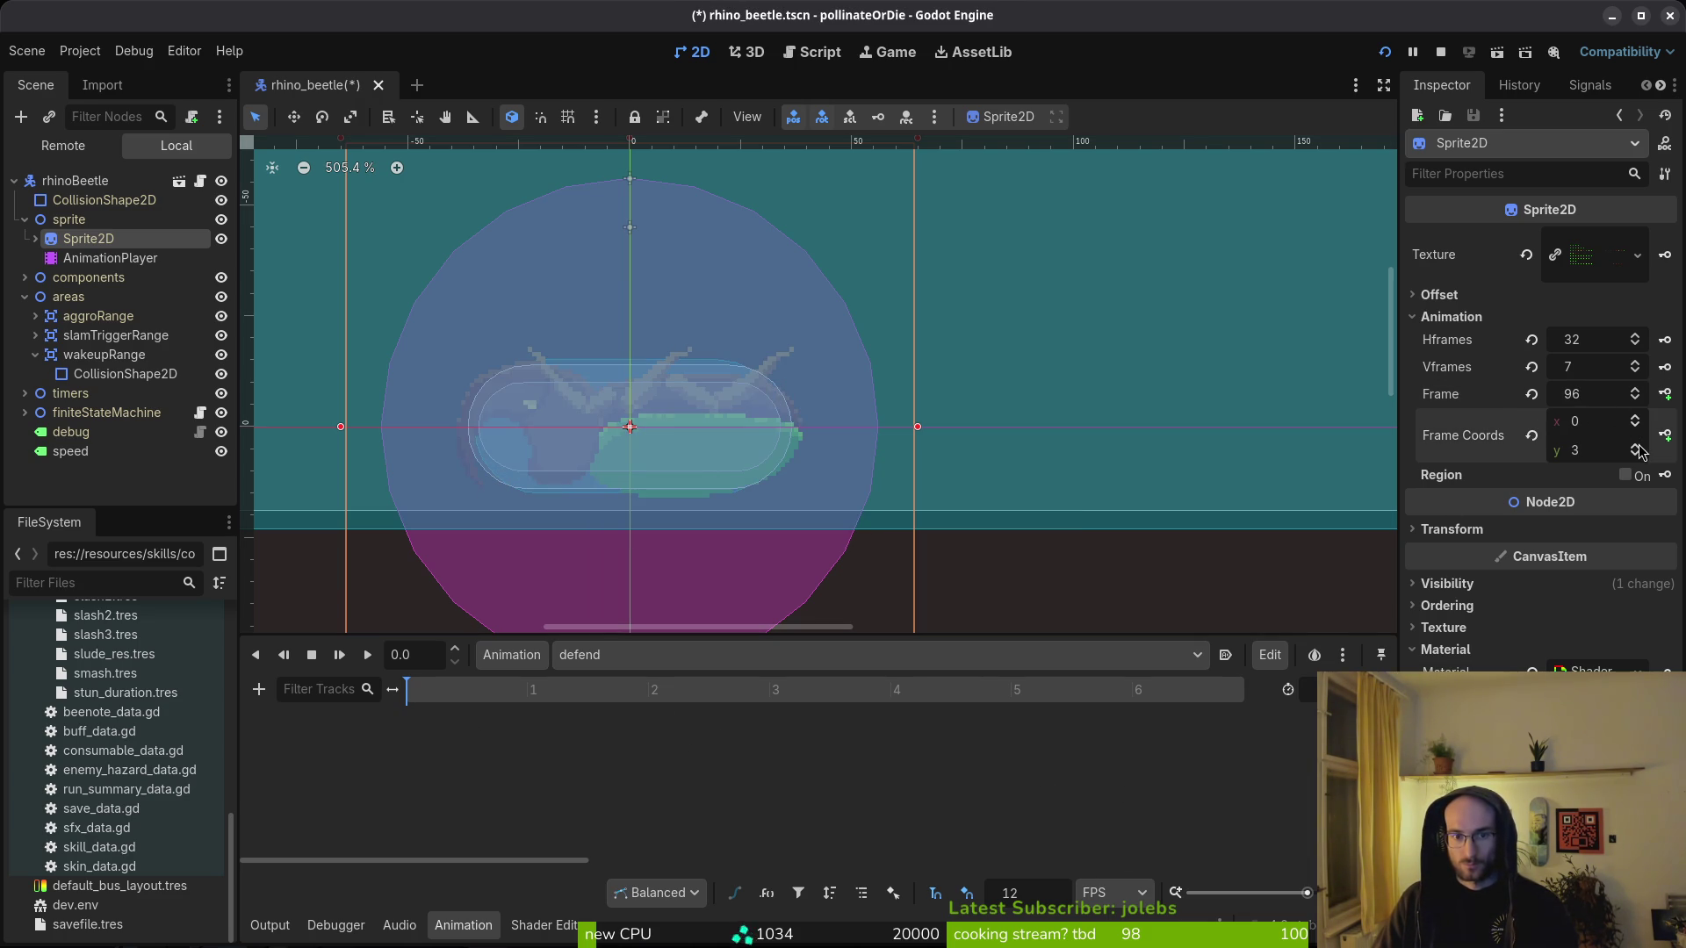
pyautogui.click(1638, 447)
pyautogui.click(1639, 447)
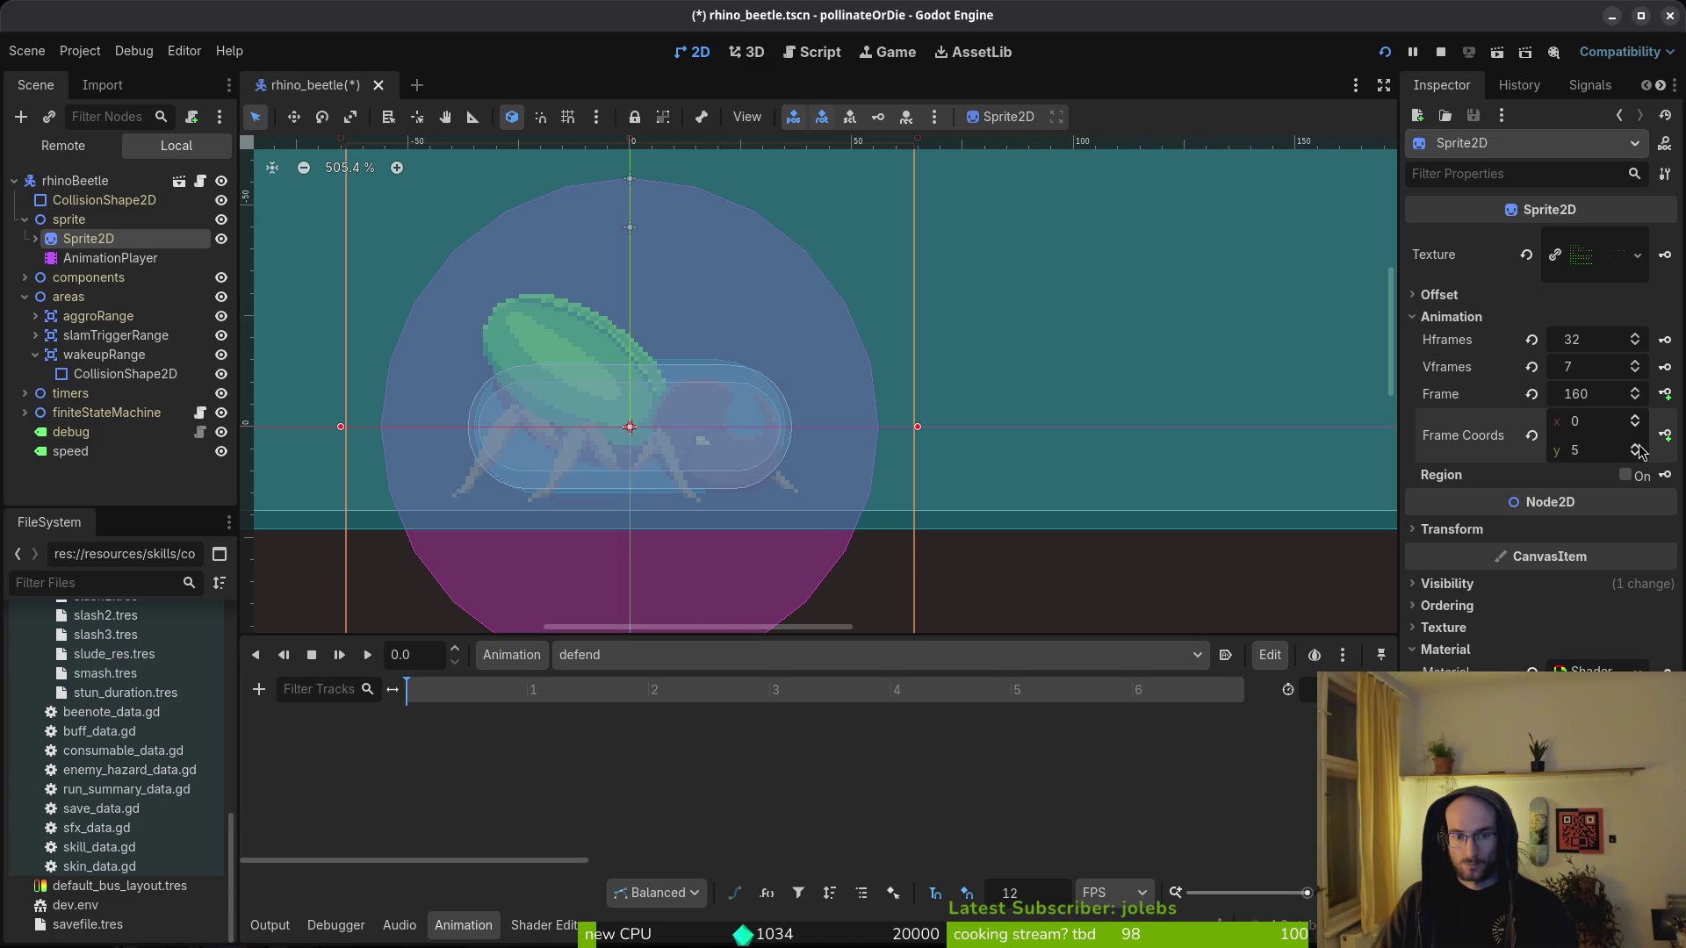
# - Check the sheet layout in Aseprite and settle Frame Coords y on row 6
pyautogui.hotkey('alt', 'Tab')
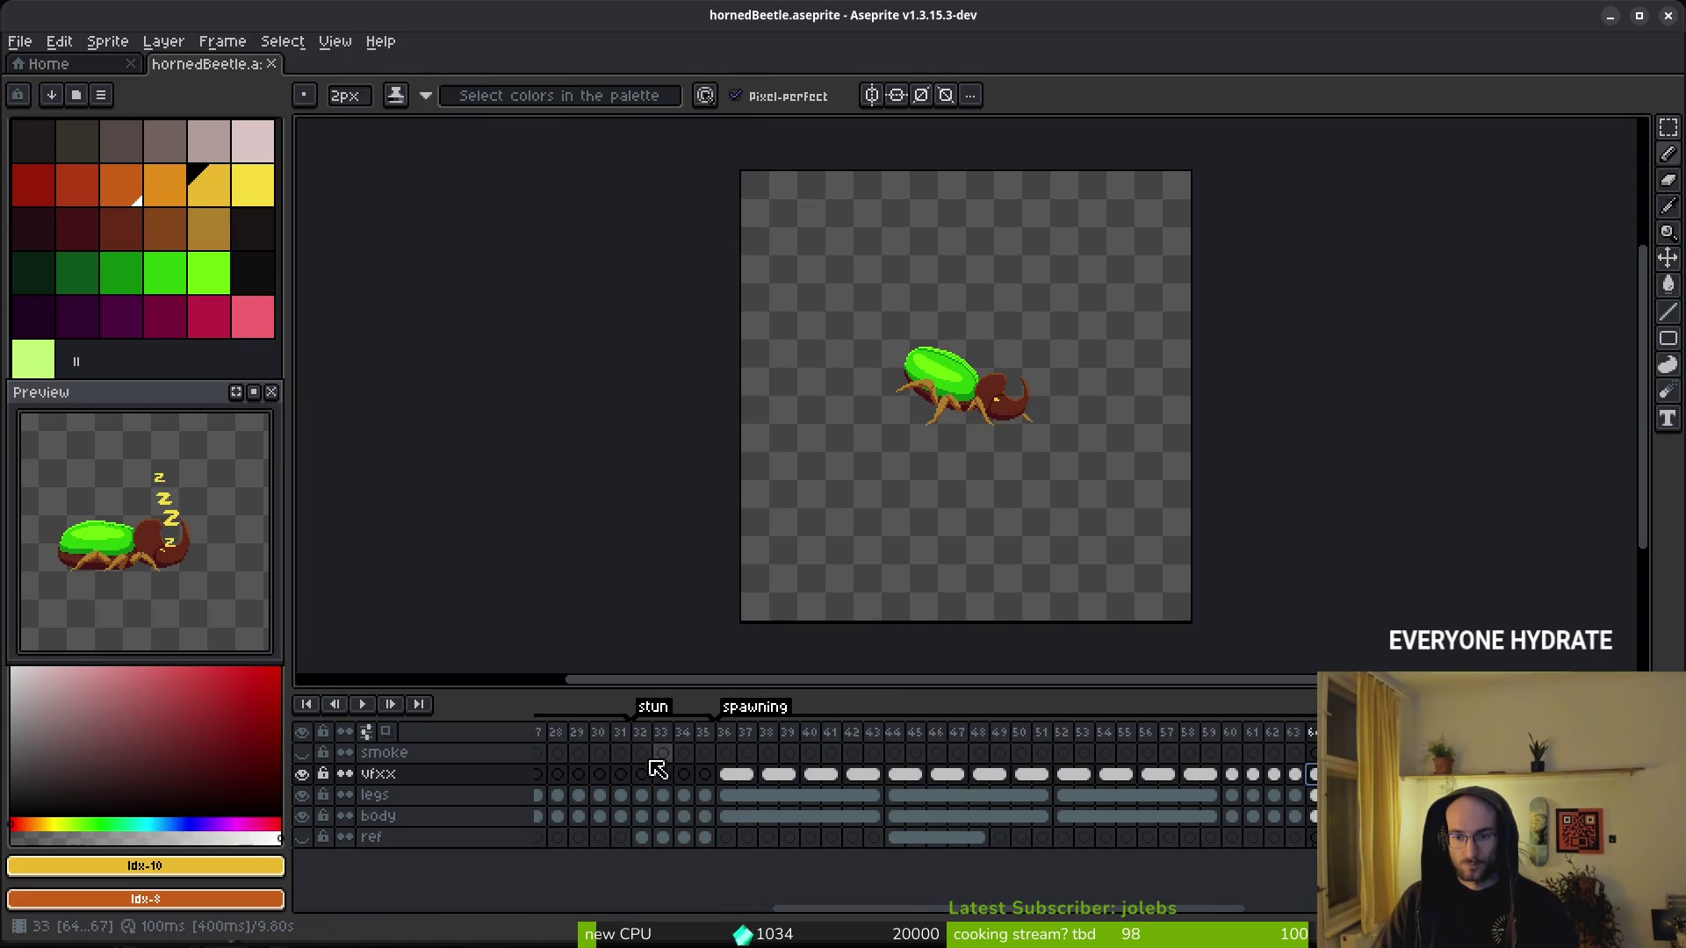
pyautogui.hscroll(5, 1129, 799)
pyautogui.hscroll(5, 1020, 812)
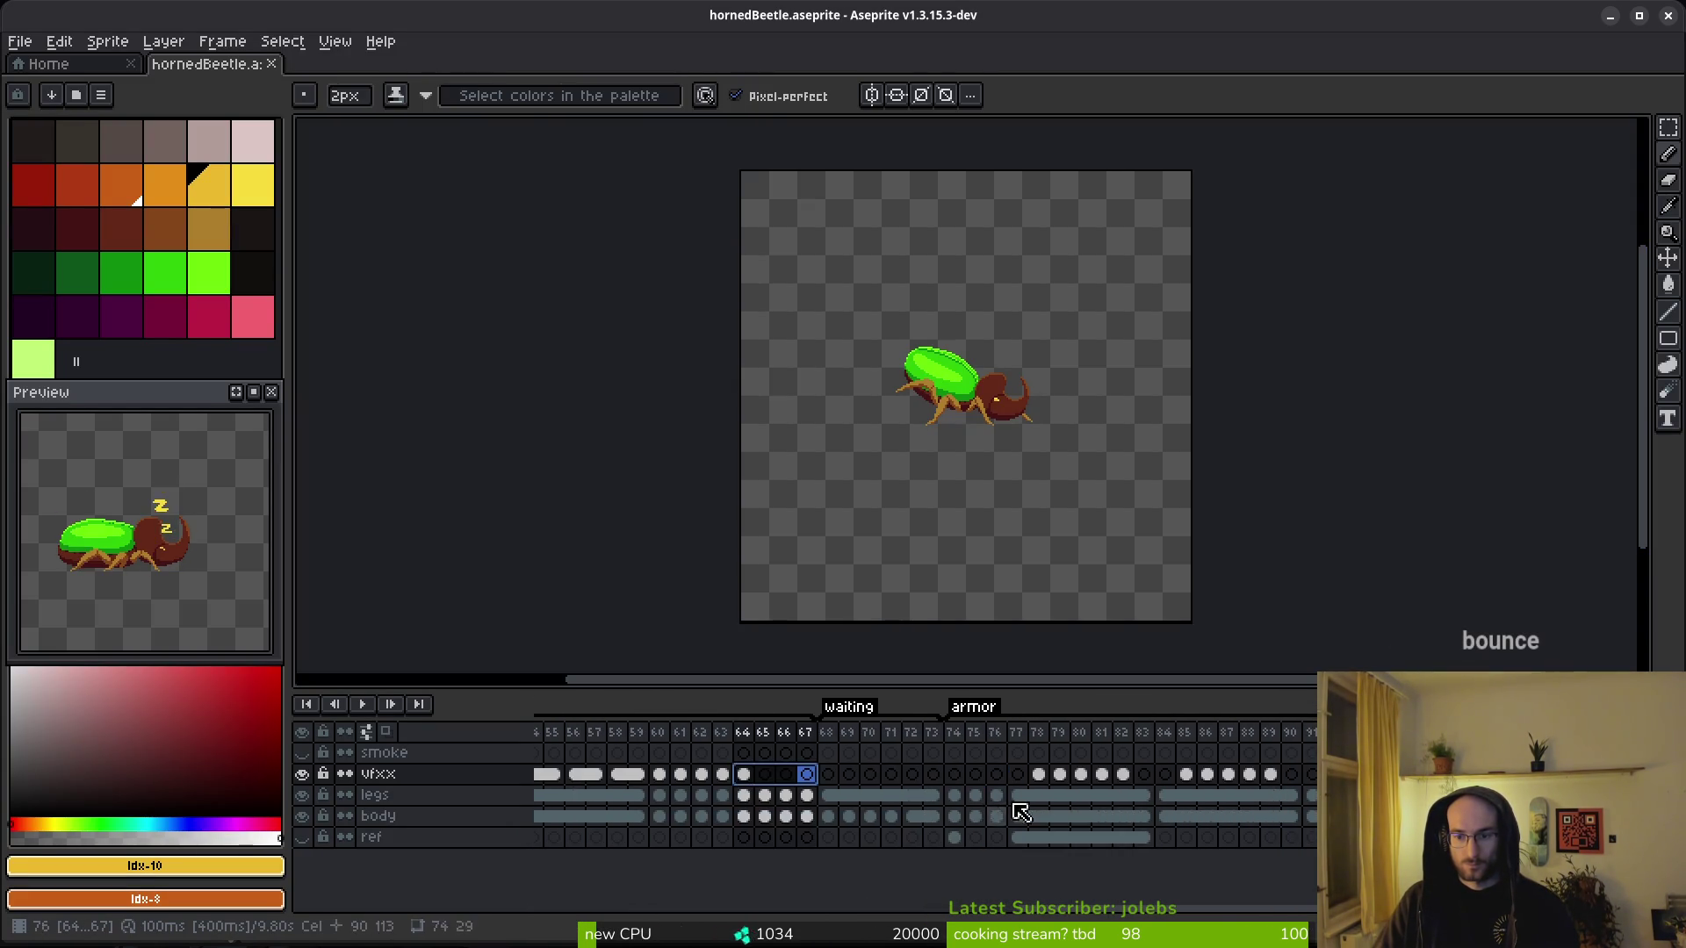
pyautogui.hotkey('alt', 'Tab')
pyautogui.click(1635, 445)
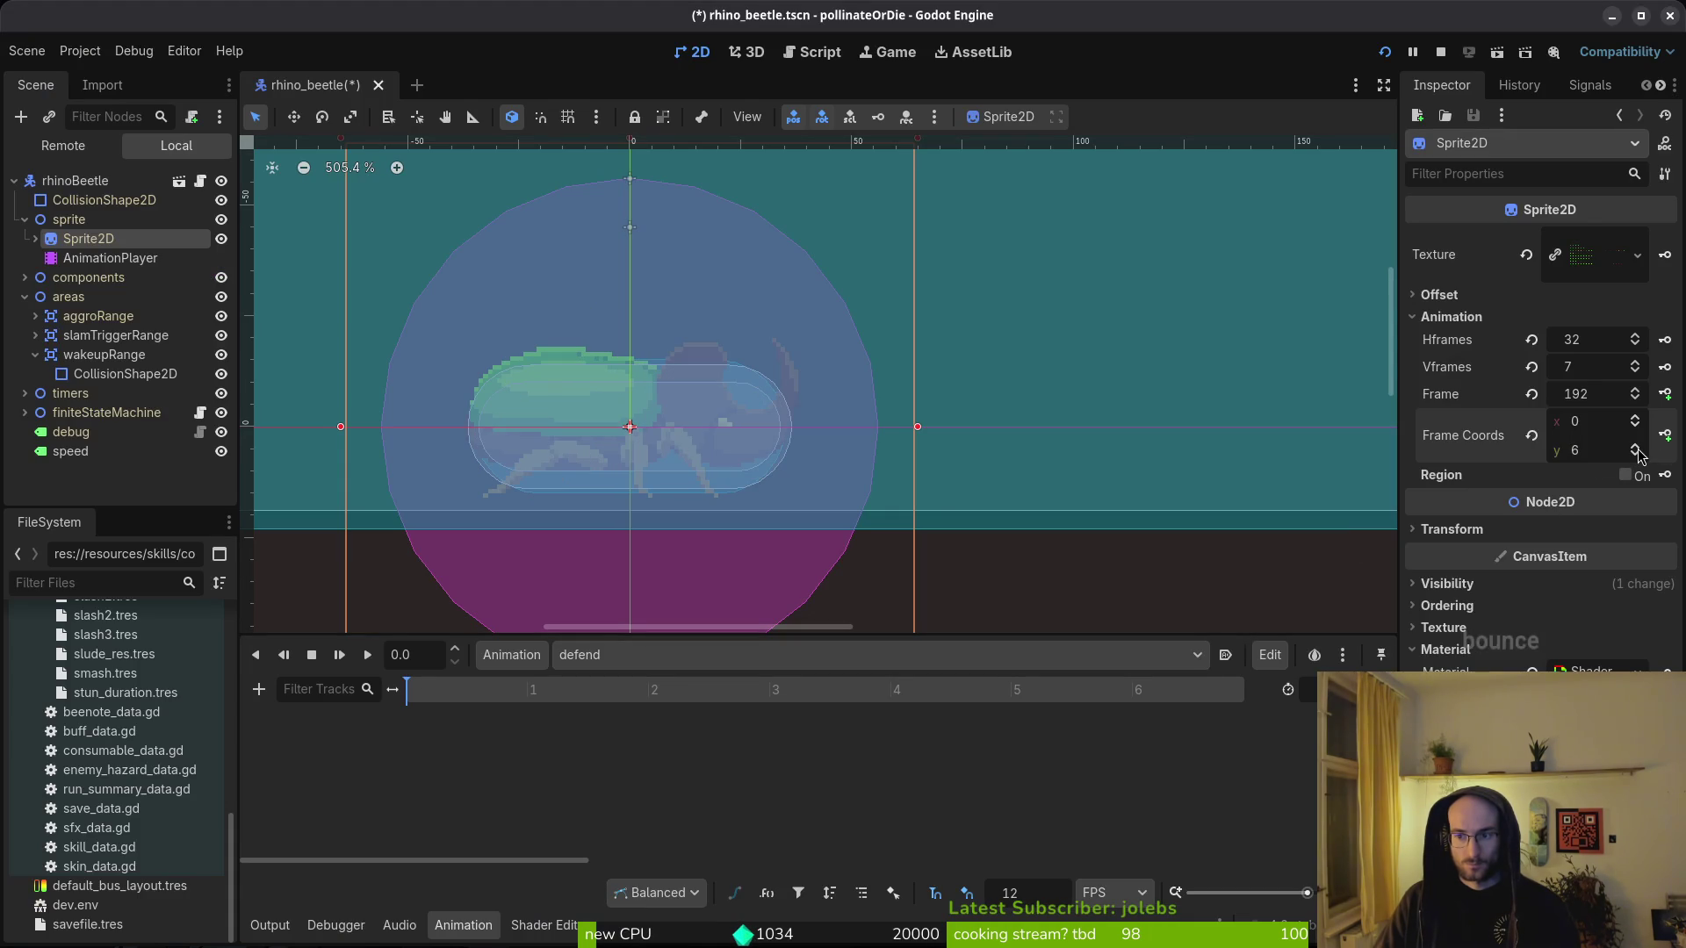
pyautogui.click(1636, 454)
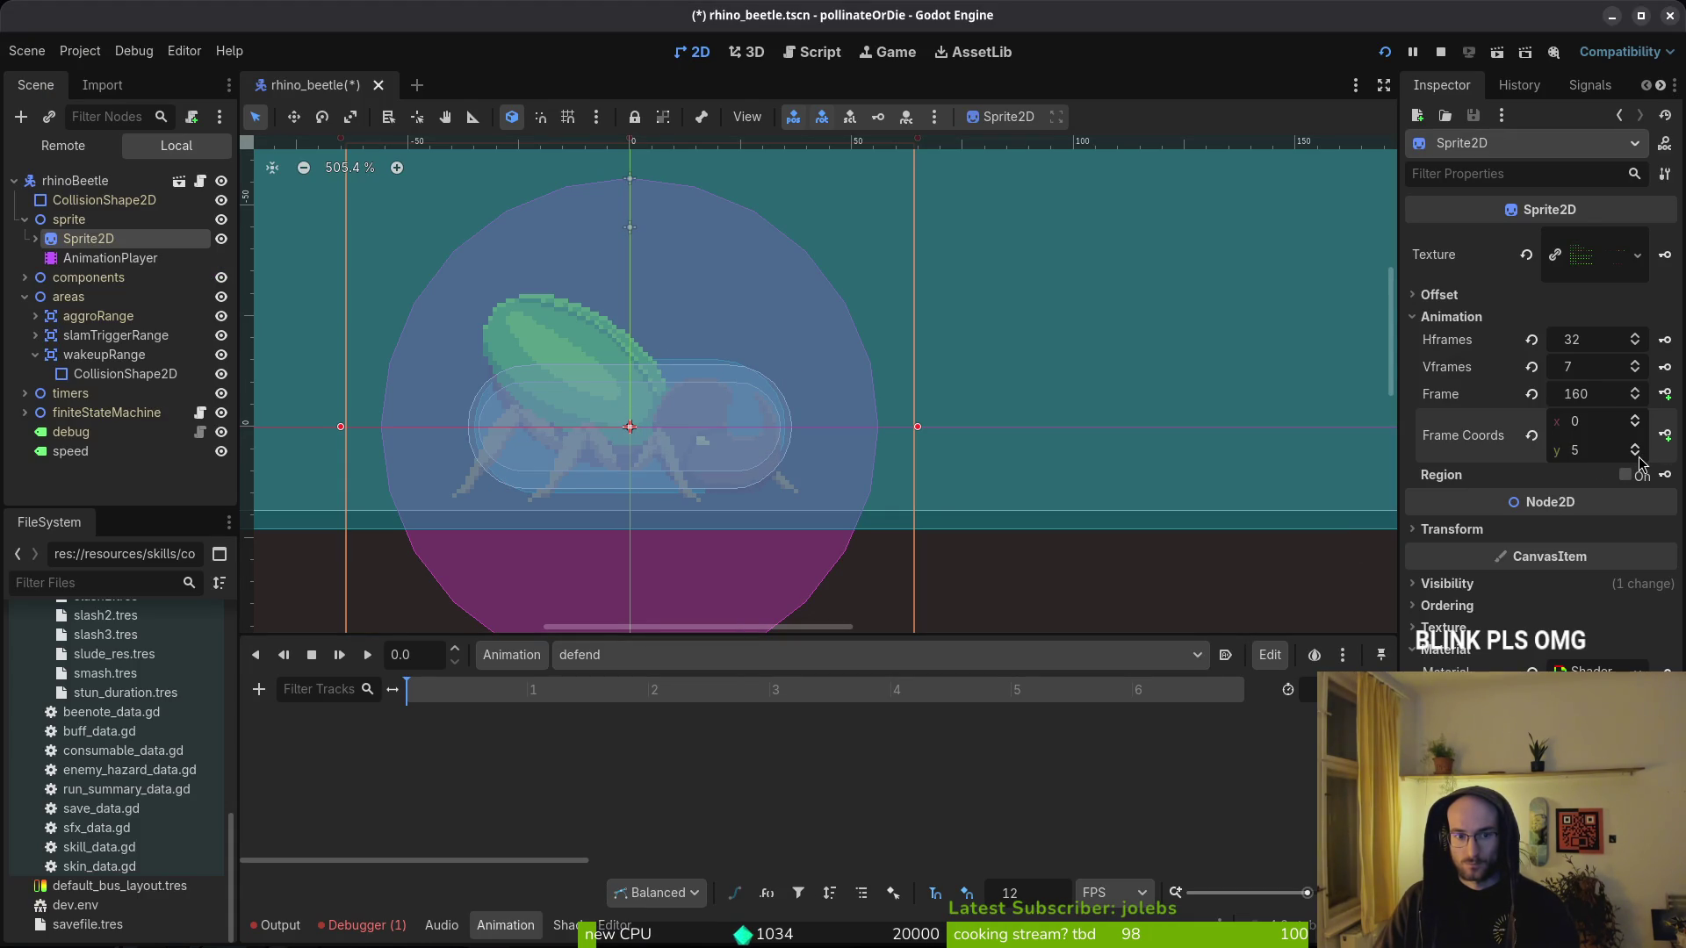
pyautogui.click(1635, 446)
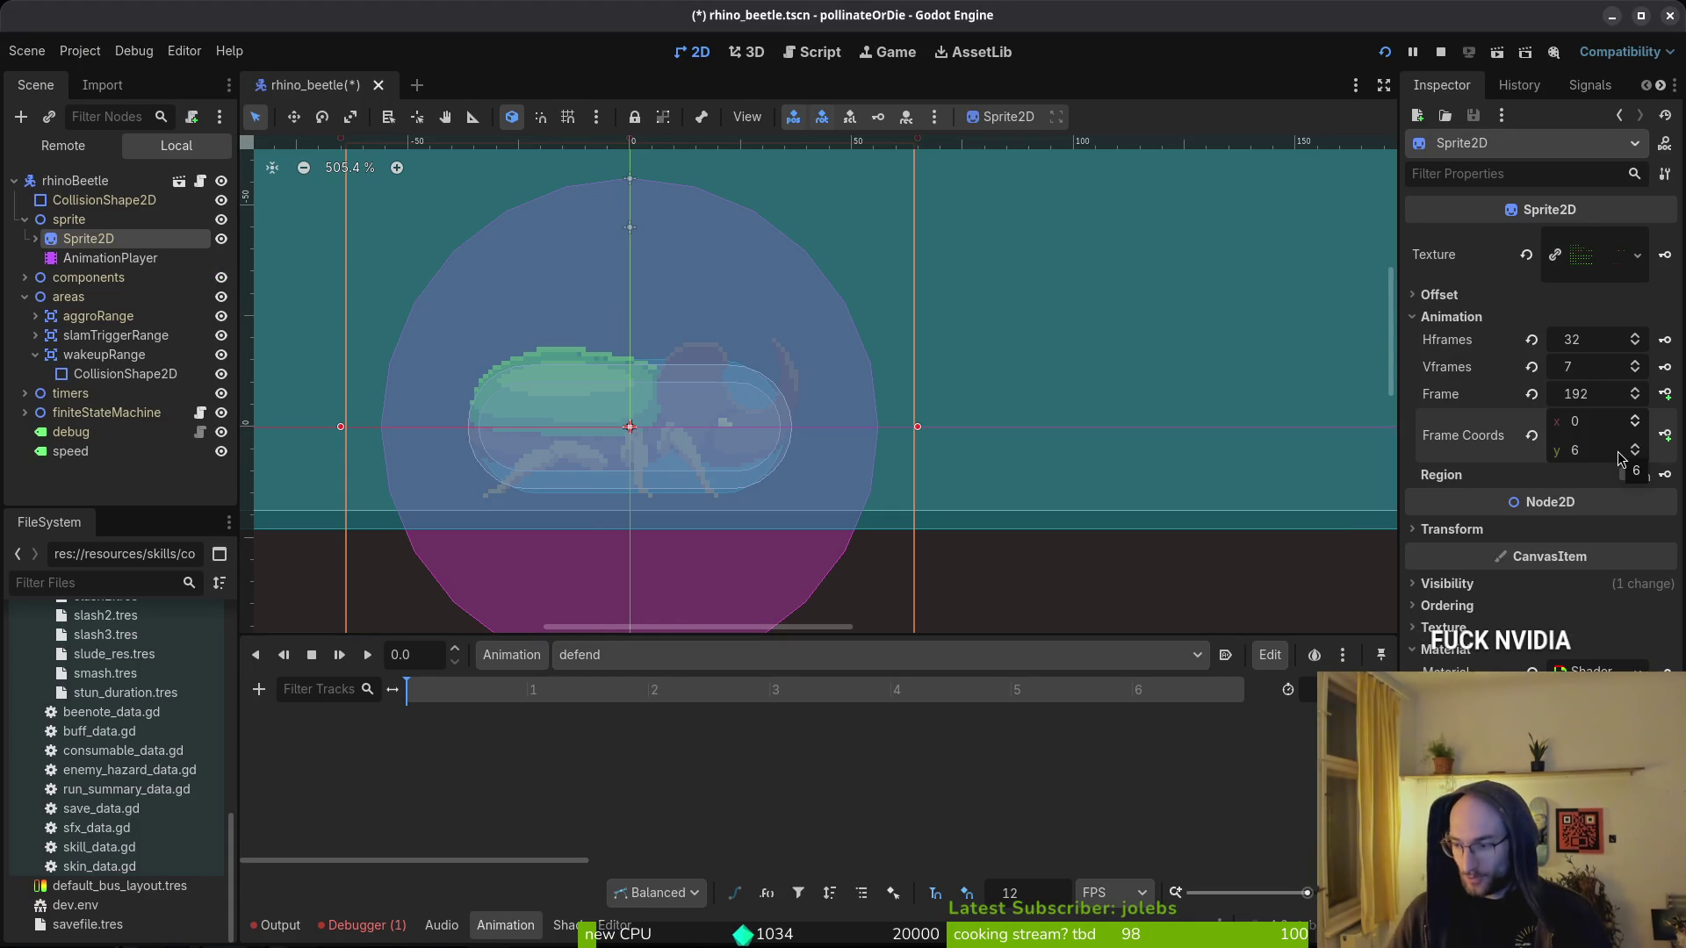
# - Key defend's sprite frames 192–212 on a new frame track, save, and reset Frame
pyautogui.click(1666, 395)
pyautogui.click(905, 527)
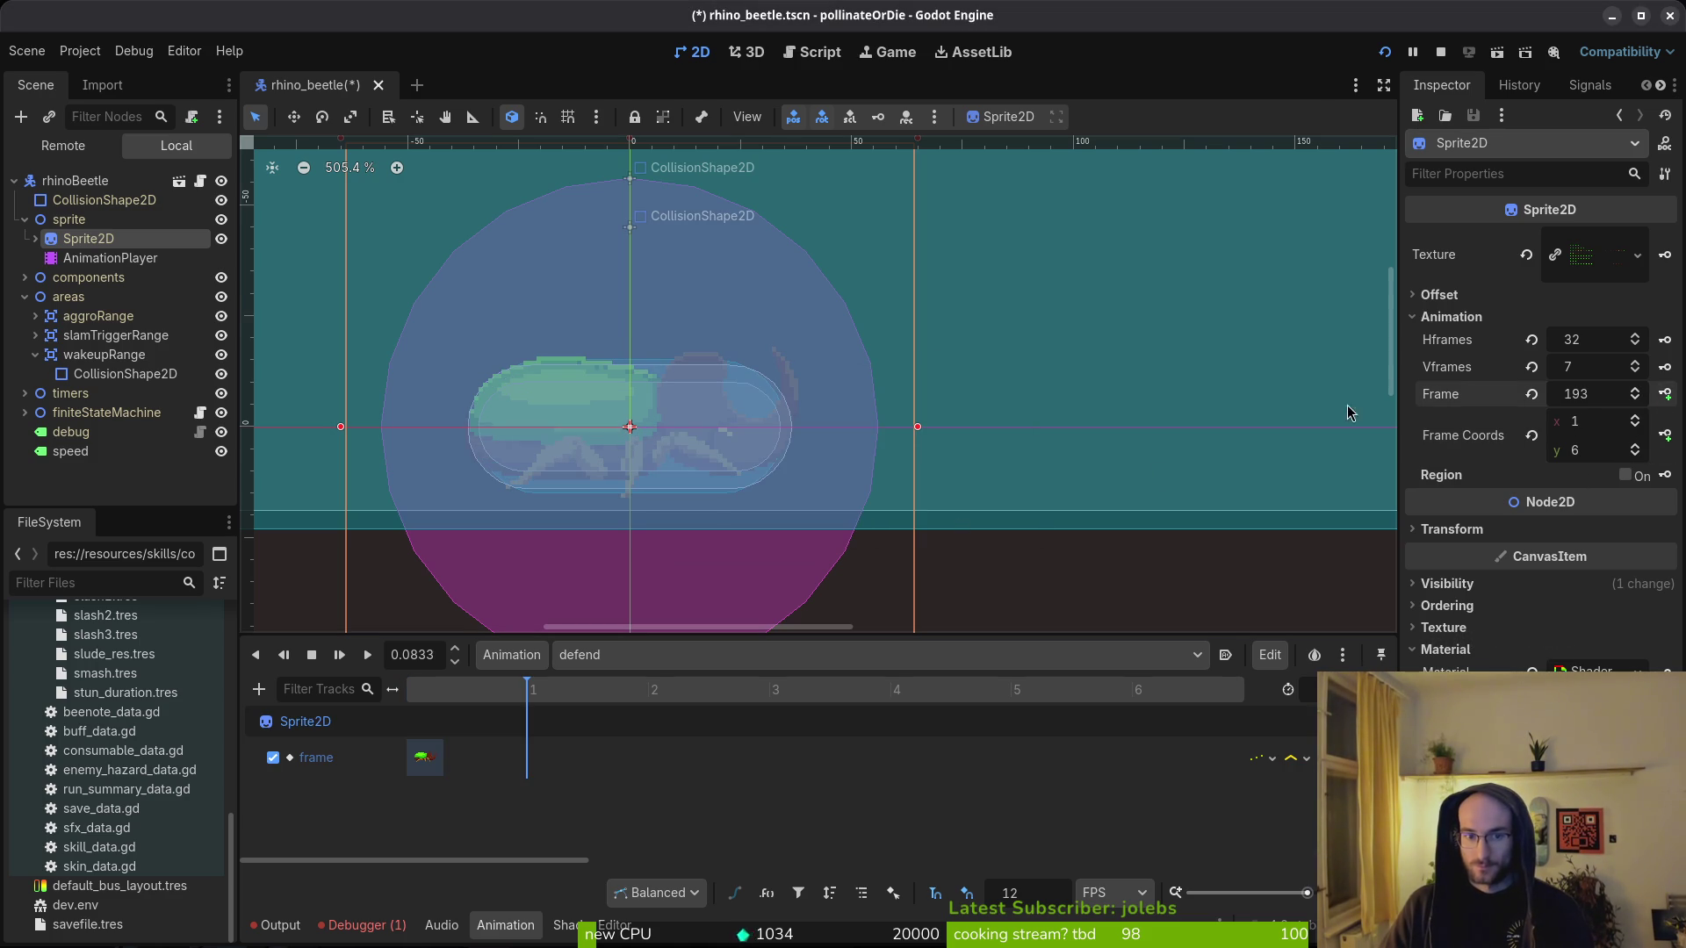
pyautogui.click(1665, 395)
pyautogui.click(1666, 395)
pyautogui.click(1665, 396)
pyautogui.click(1666, 396)
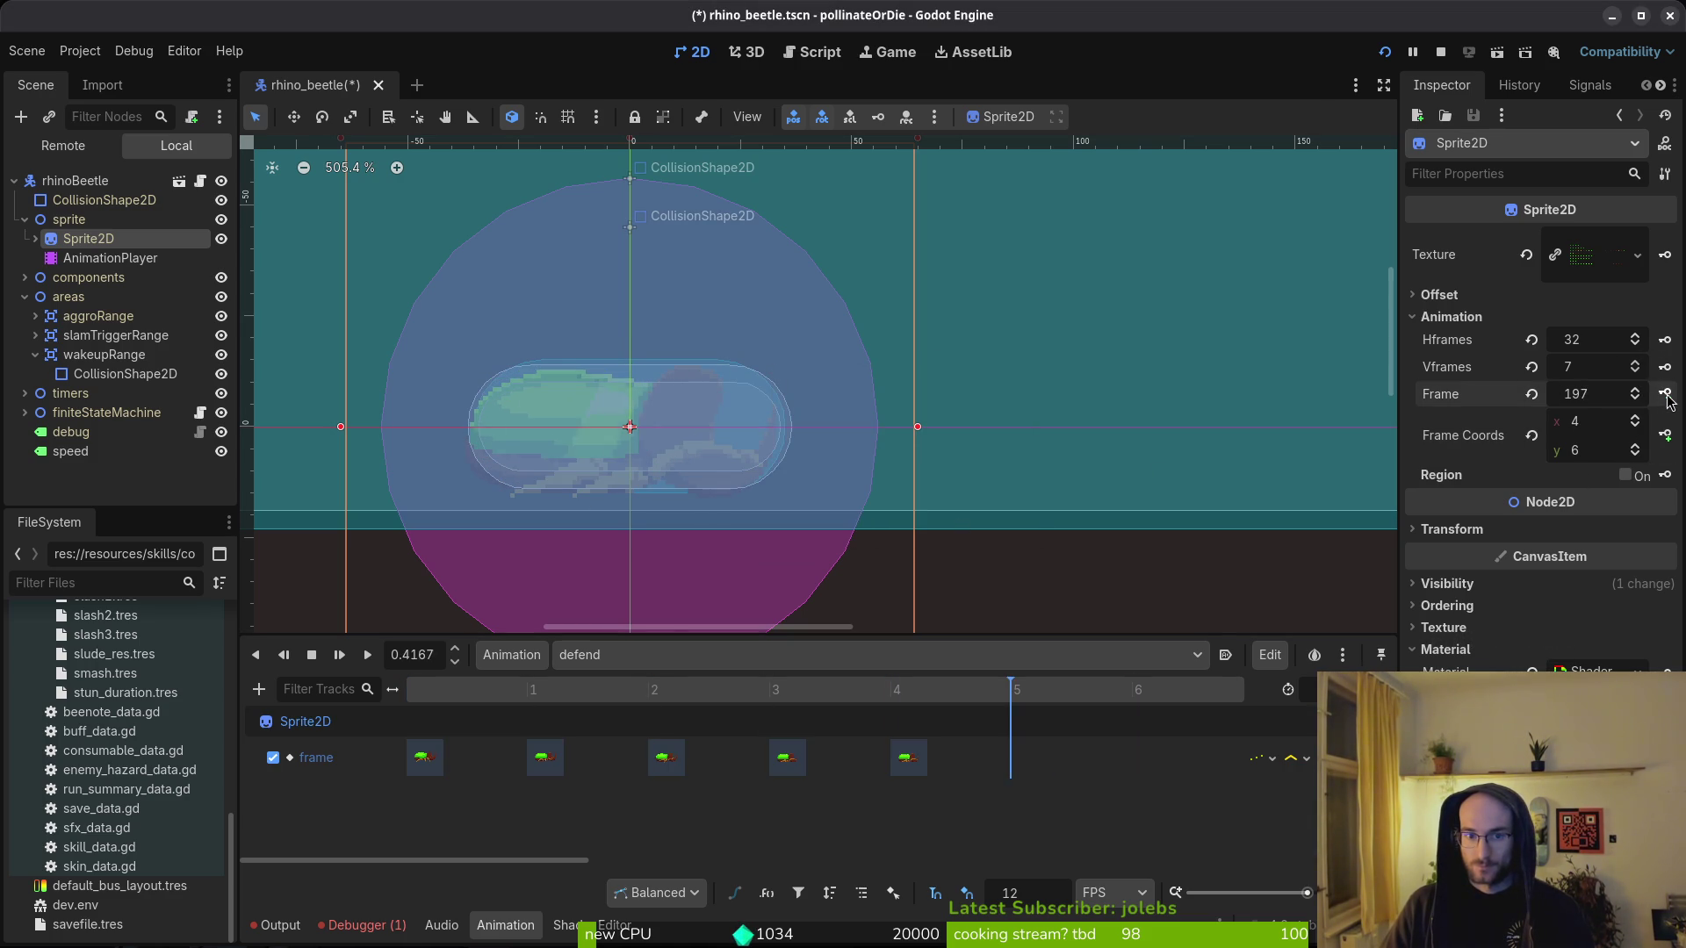
pyautogui.click(1666, 395)
pyautogui.click(1666, 395)
pyautogui.click(1665, 395)
pyautogui.click(1666, 395)
pyautogui.click(1666, 395)
pyautogui.click(1665, 395)
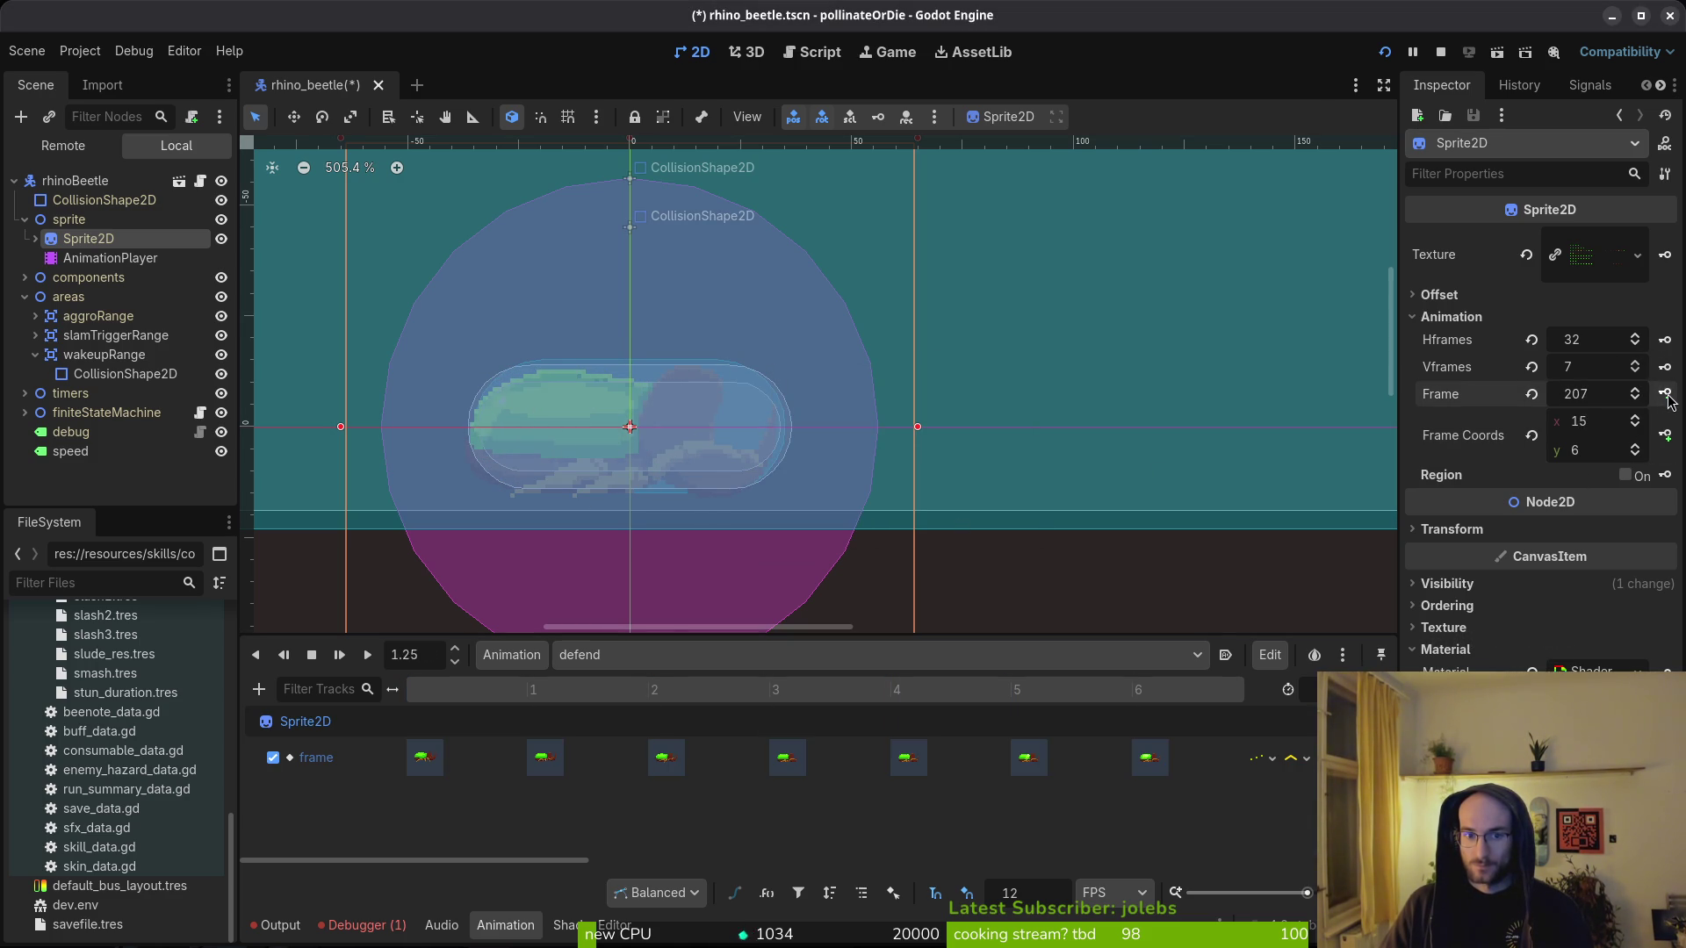
pyautogui.click(1666, 395)
pyautogui.click(1666, 395)
pyautogui.click(1666, 395)
pyautogui.click(1665, 396)
pyautogui.click(1666, 395)
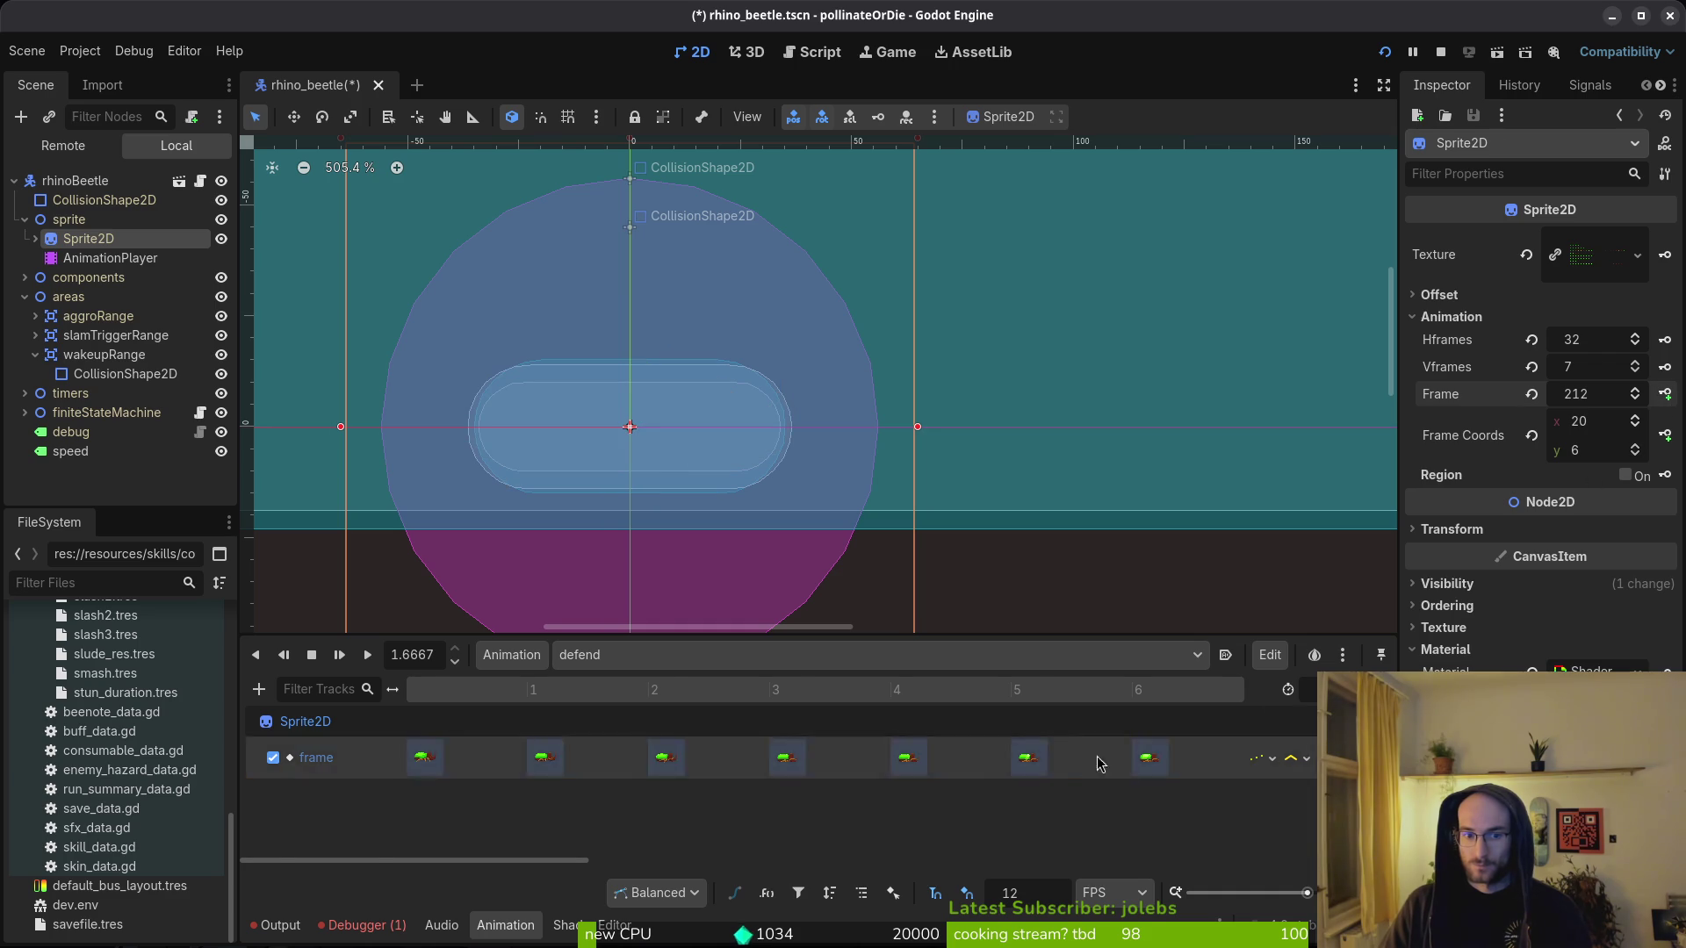
pyautogui.hscroll(10, 489, 835)
pyautogui.hscroll(5, 489, 771)
pyautogui.hotkey('ctrl', 's')
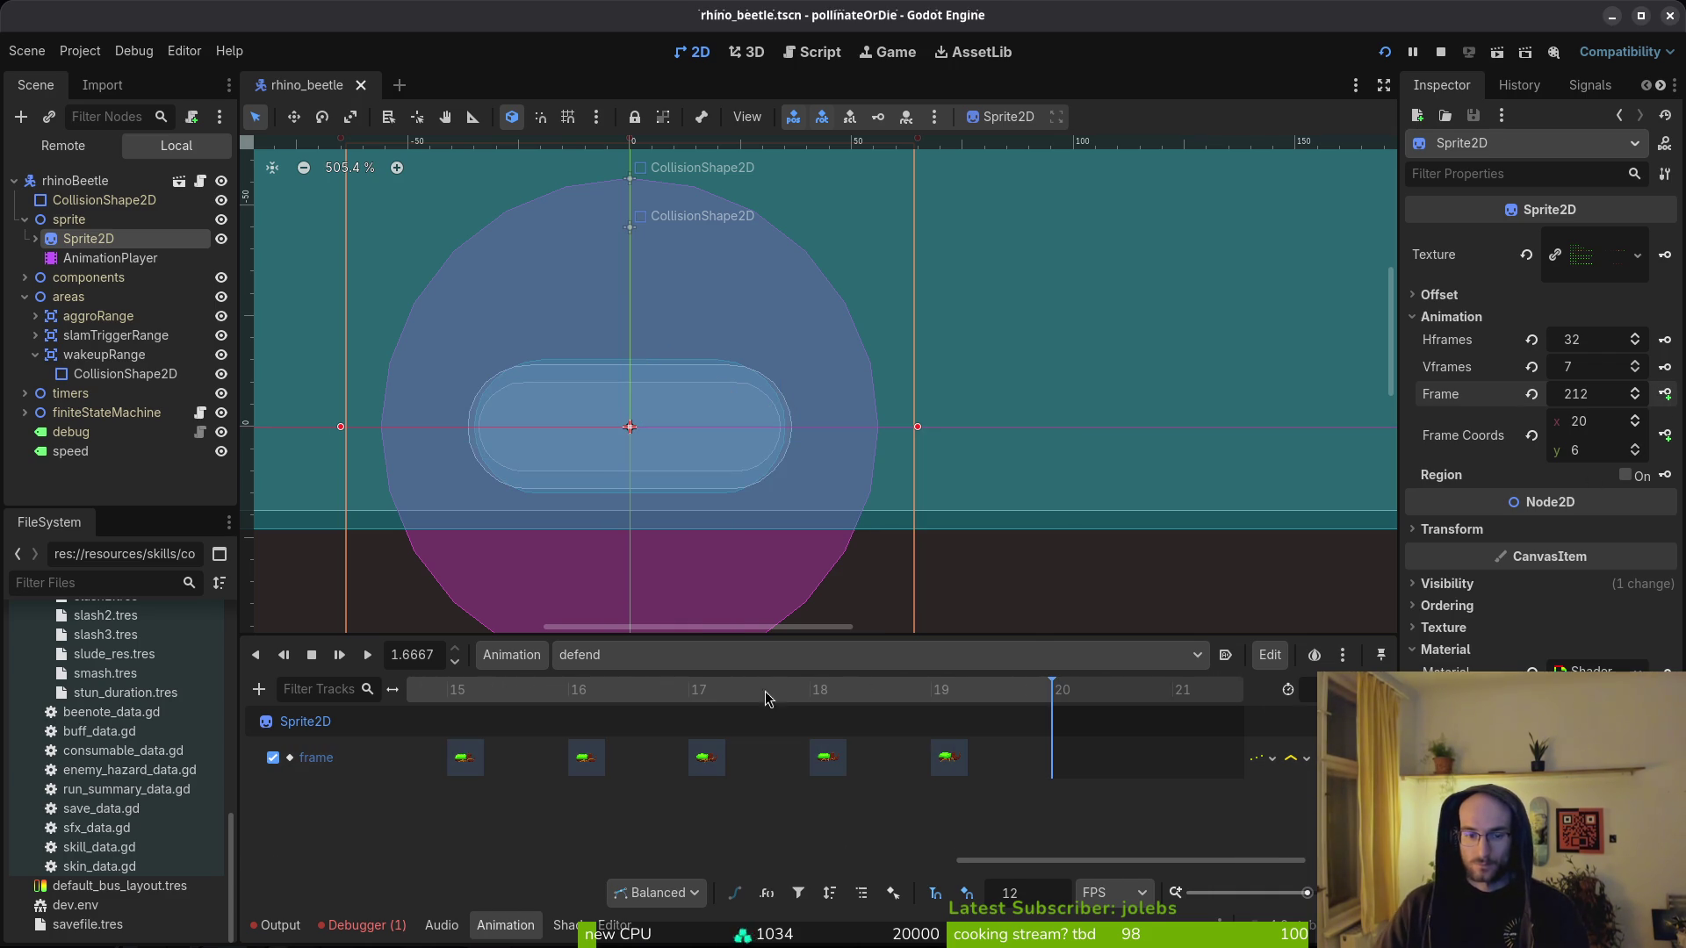
pyautogui.click(1532, 394)
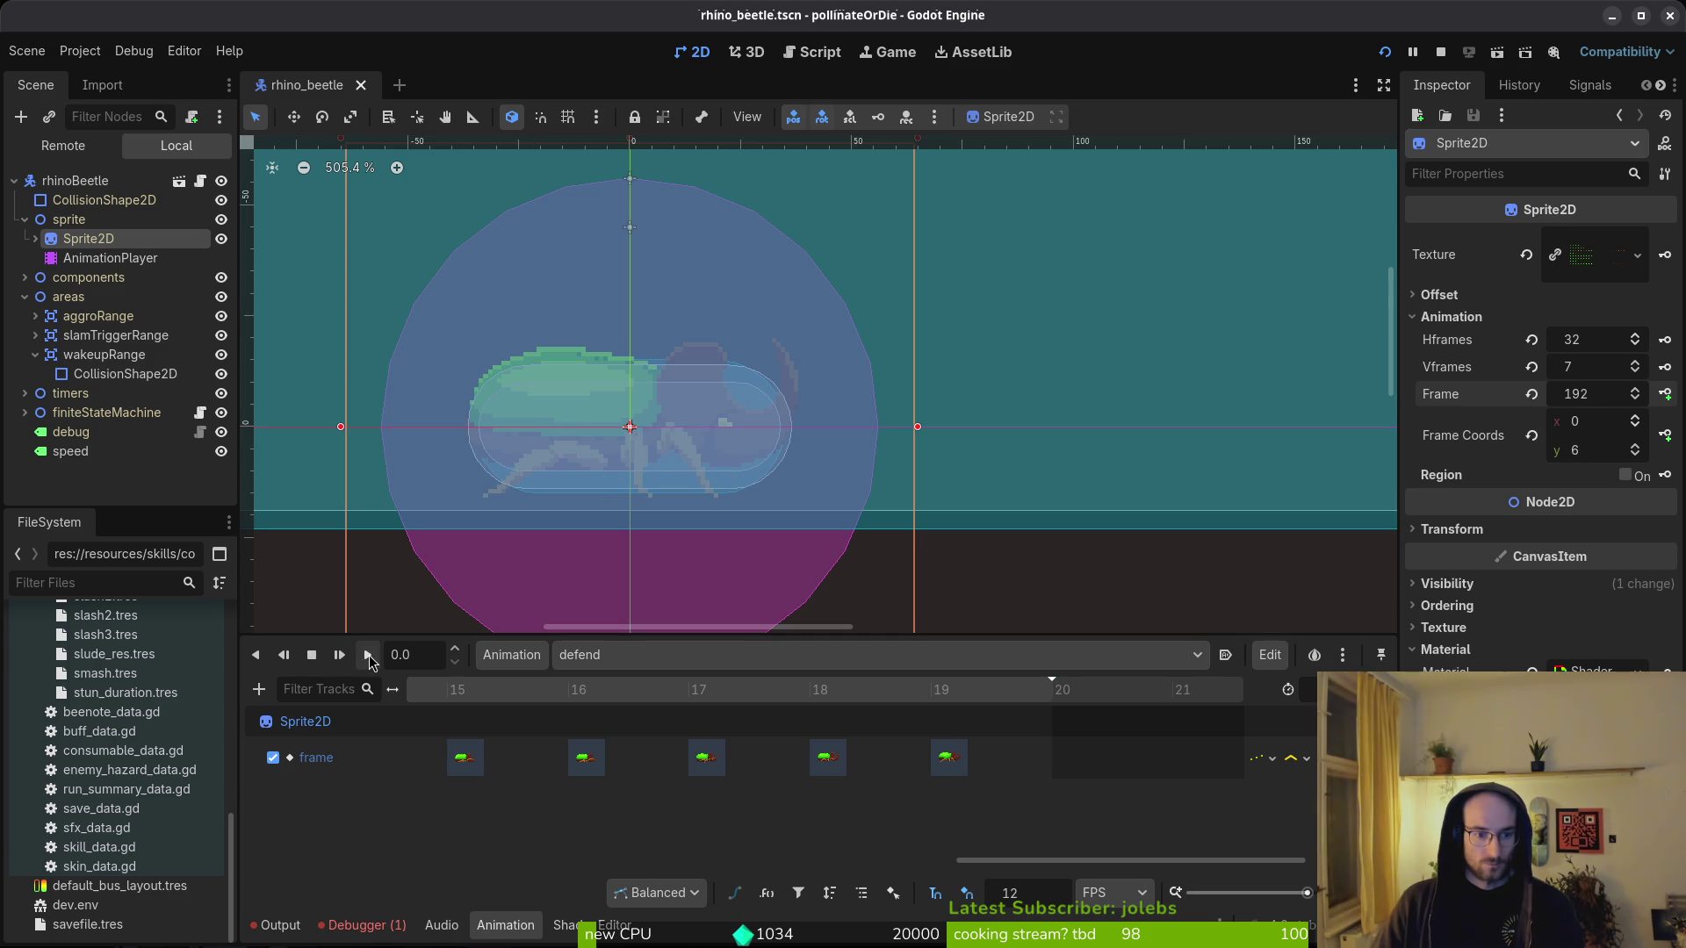
# - Play defend, stop the running game, and review the debugger errors and output log
pyautogui.click(368, 655)
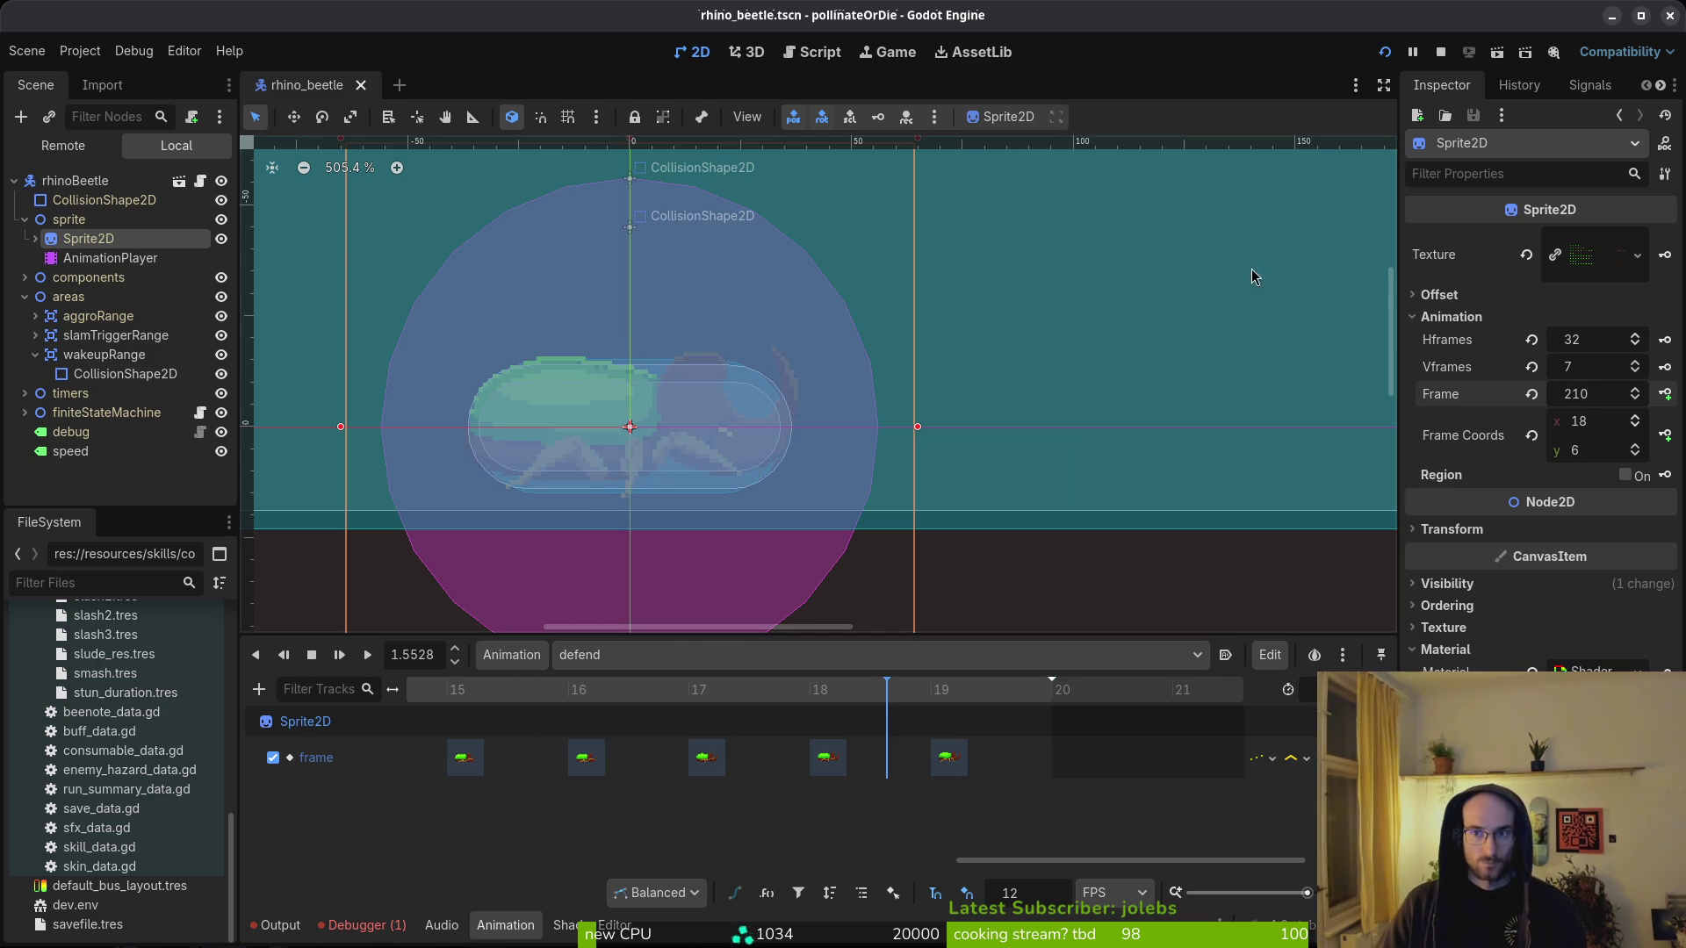
pyautogui.click(1449, 52)
pyautogui.click(360, 925)
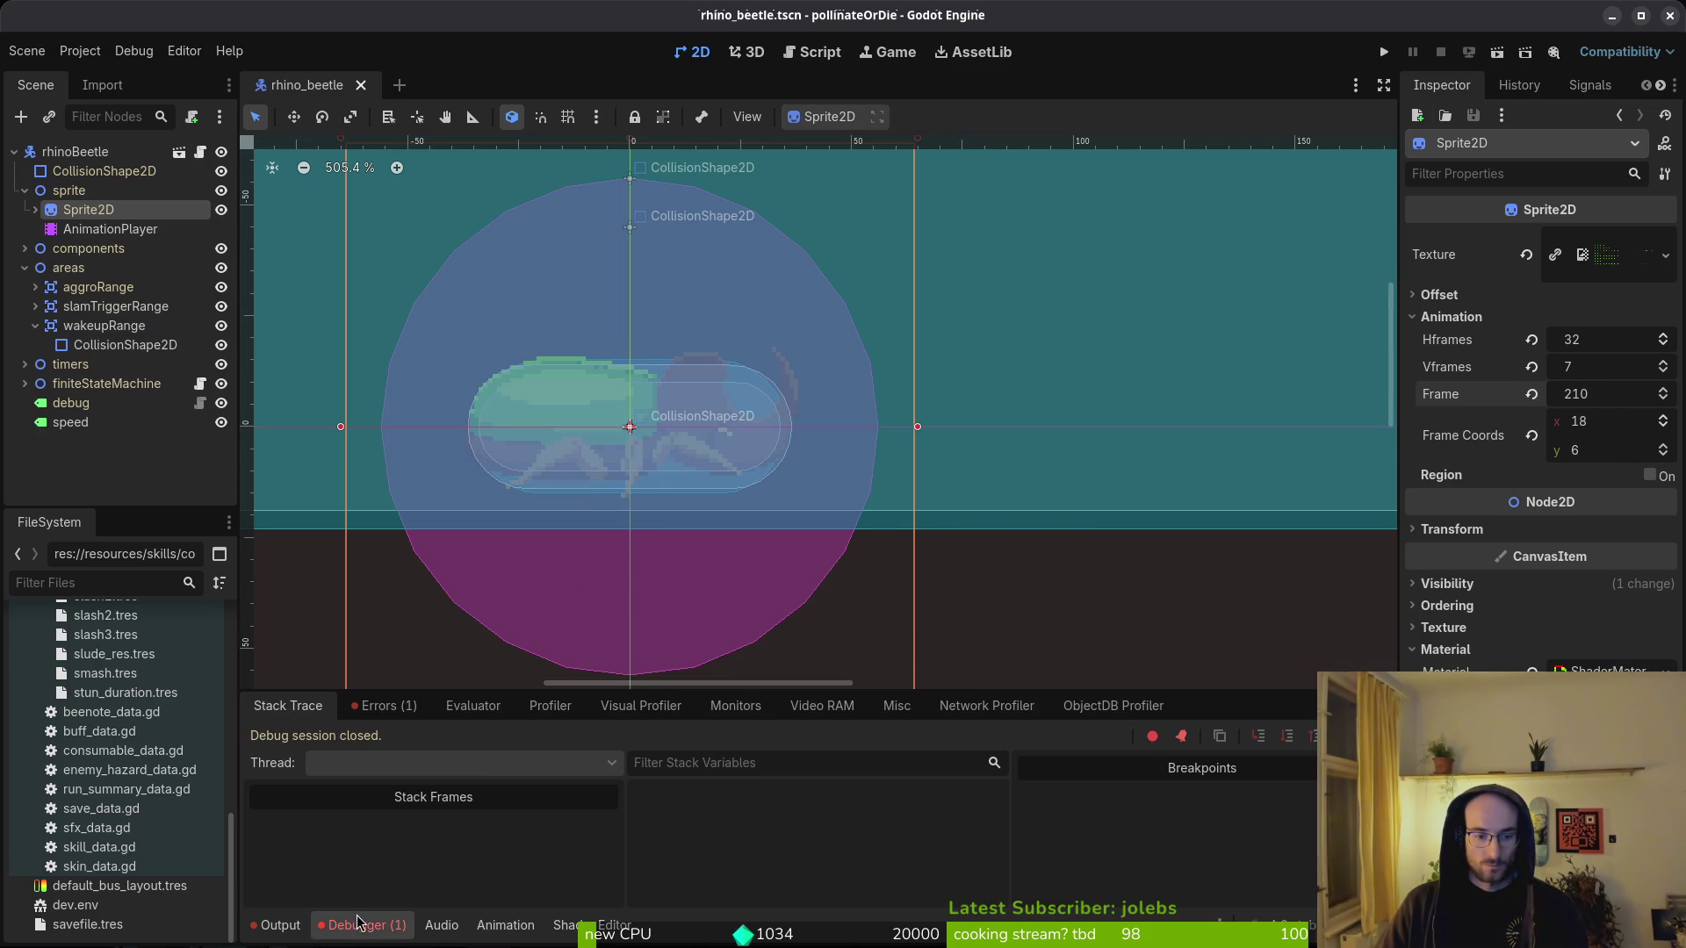
pyautogui.click(386, 705)
pyautogui.click(285, 706)
pyautogui.click(275, 924)
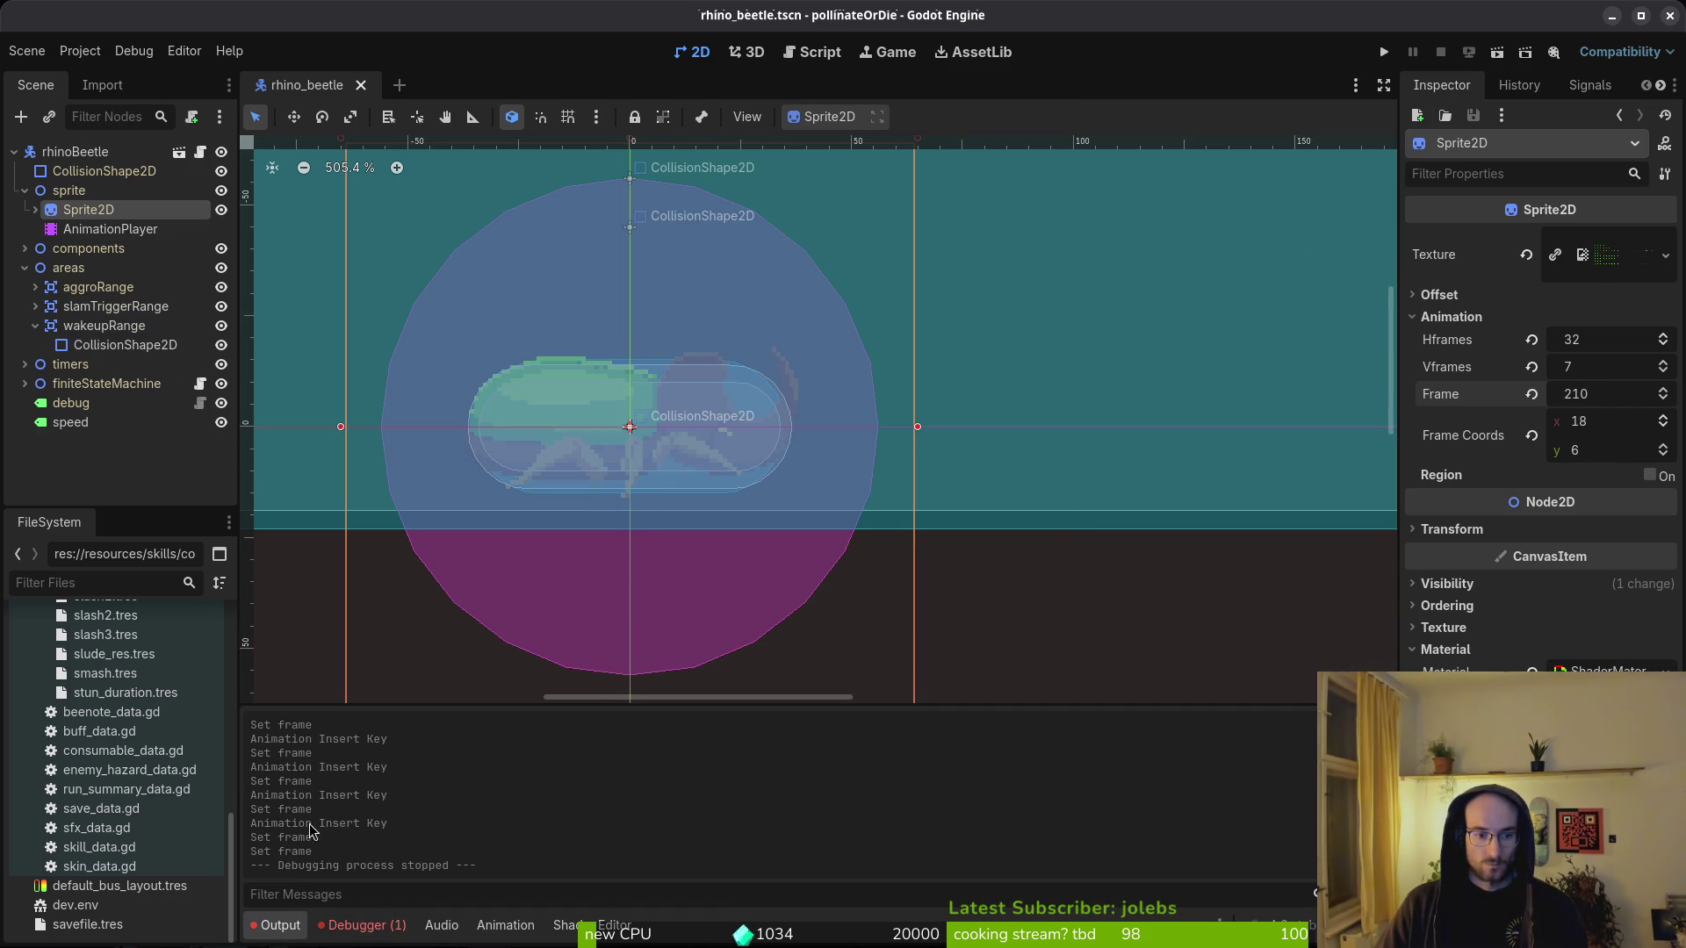
# - Select the AnimationPlayer, preview the idle animation, then bring up slam
pyautogui.click(70, 190)
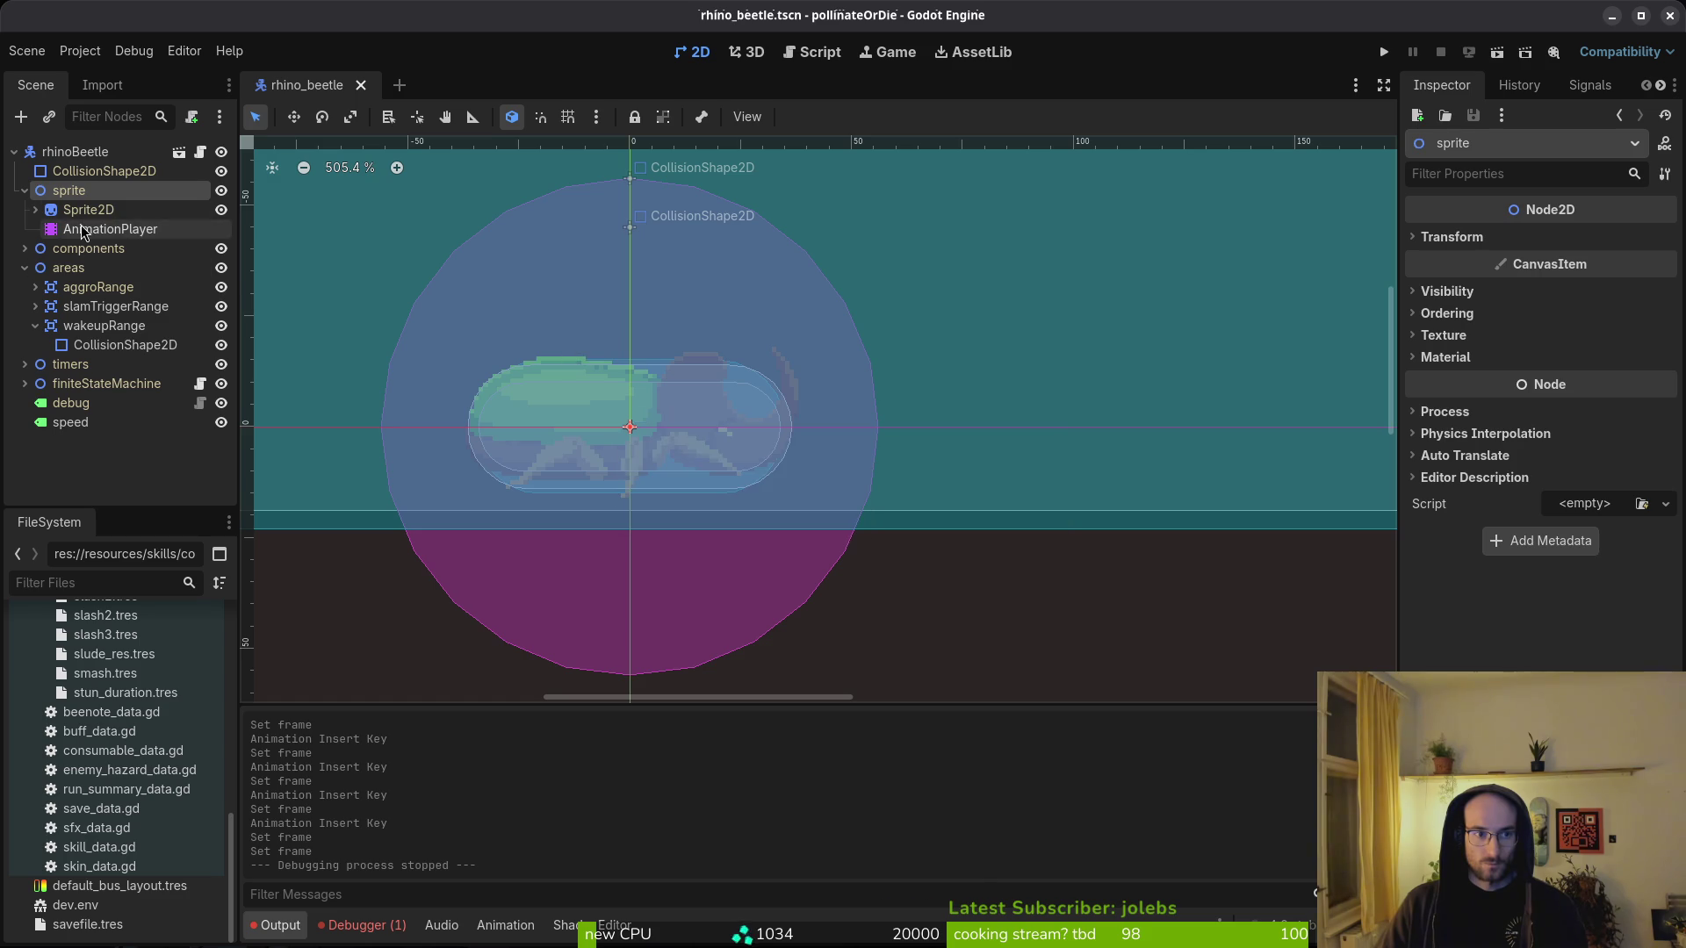
pyautogui.click(110, 229)
pyautogui.click(623, 655)
pyautogui.click(625, 755)
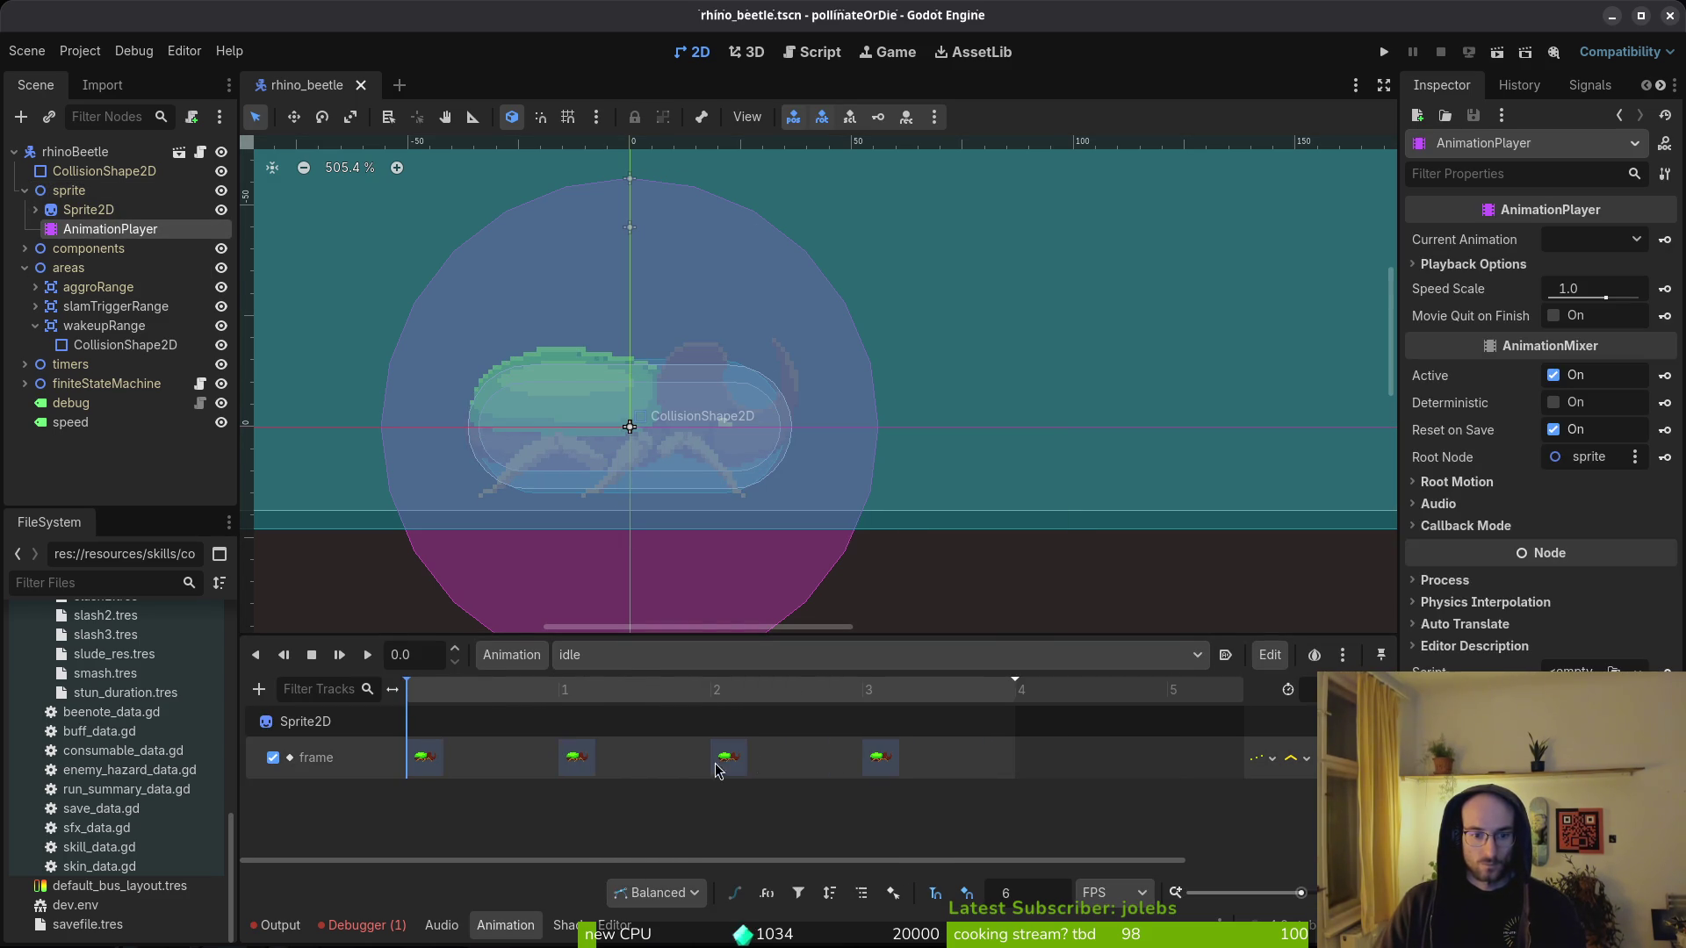
pyautogui.click(369, 660)
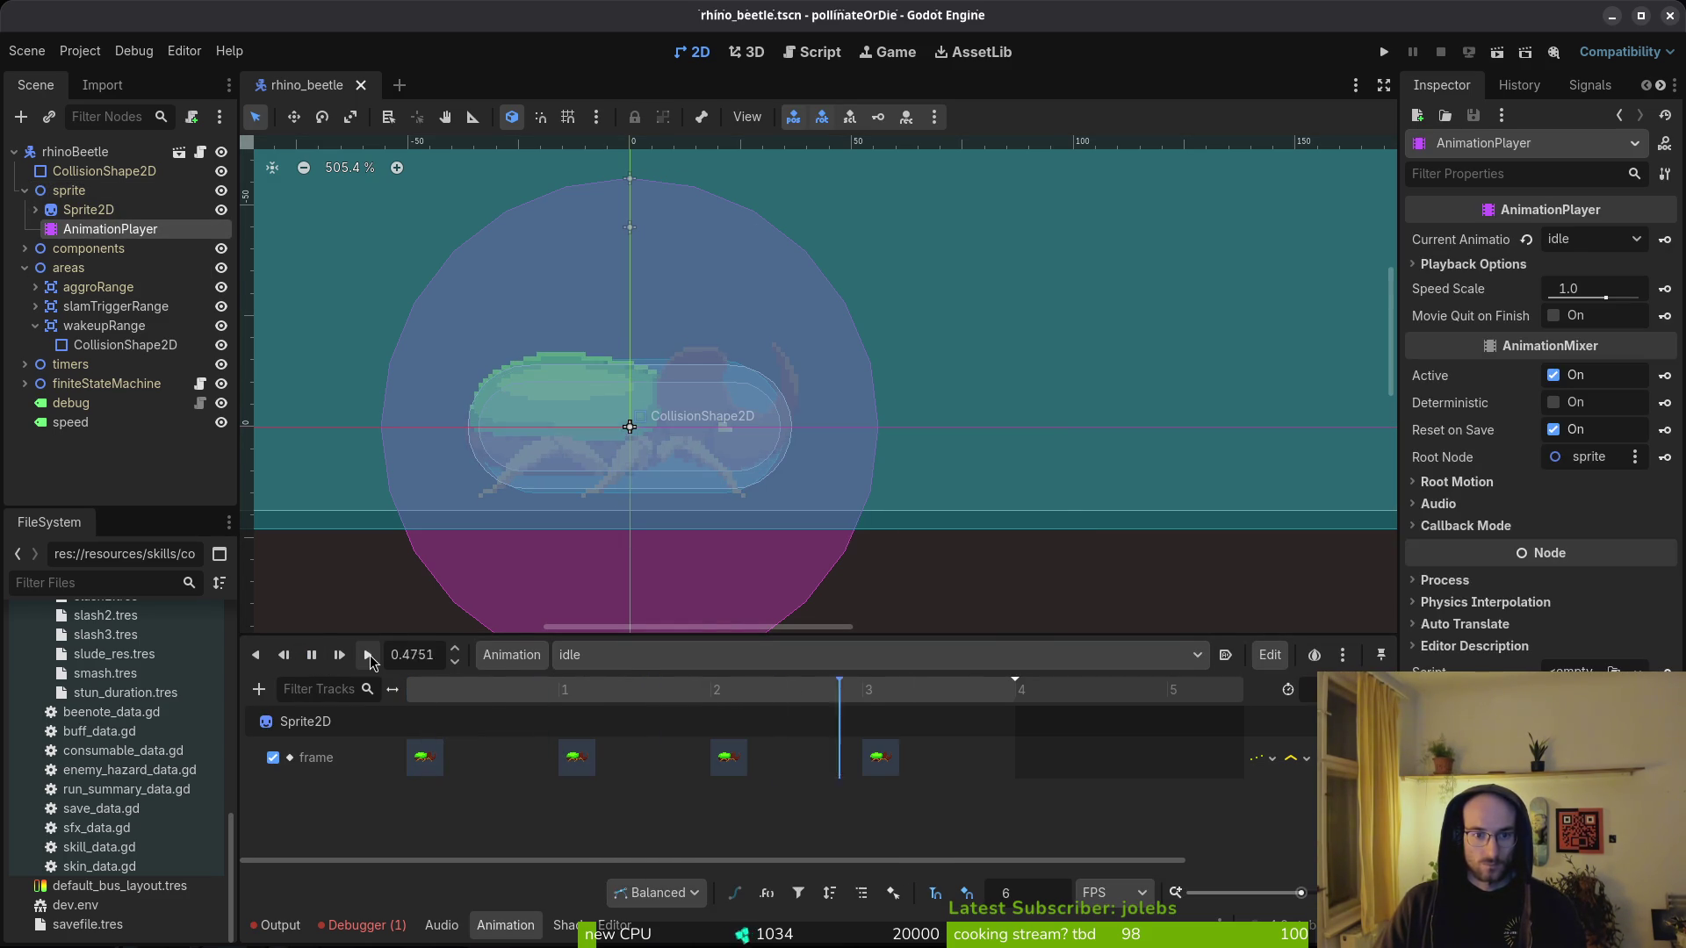
pyautogui.click(614, 655)
pyautogui.click(640, 771)
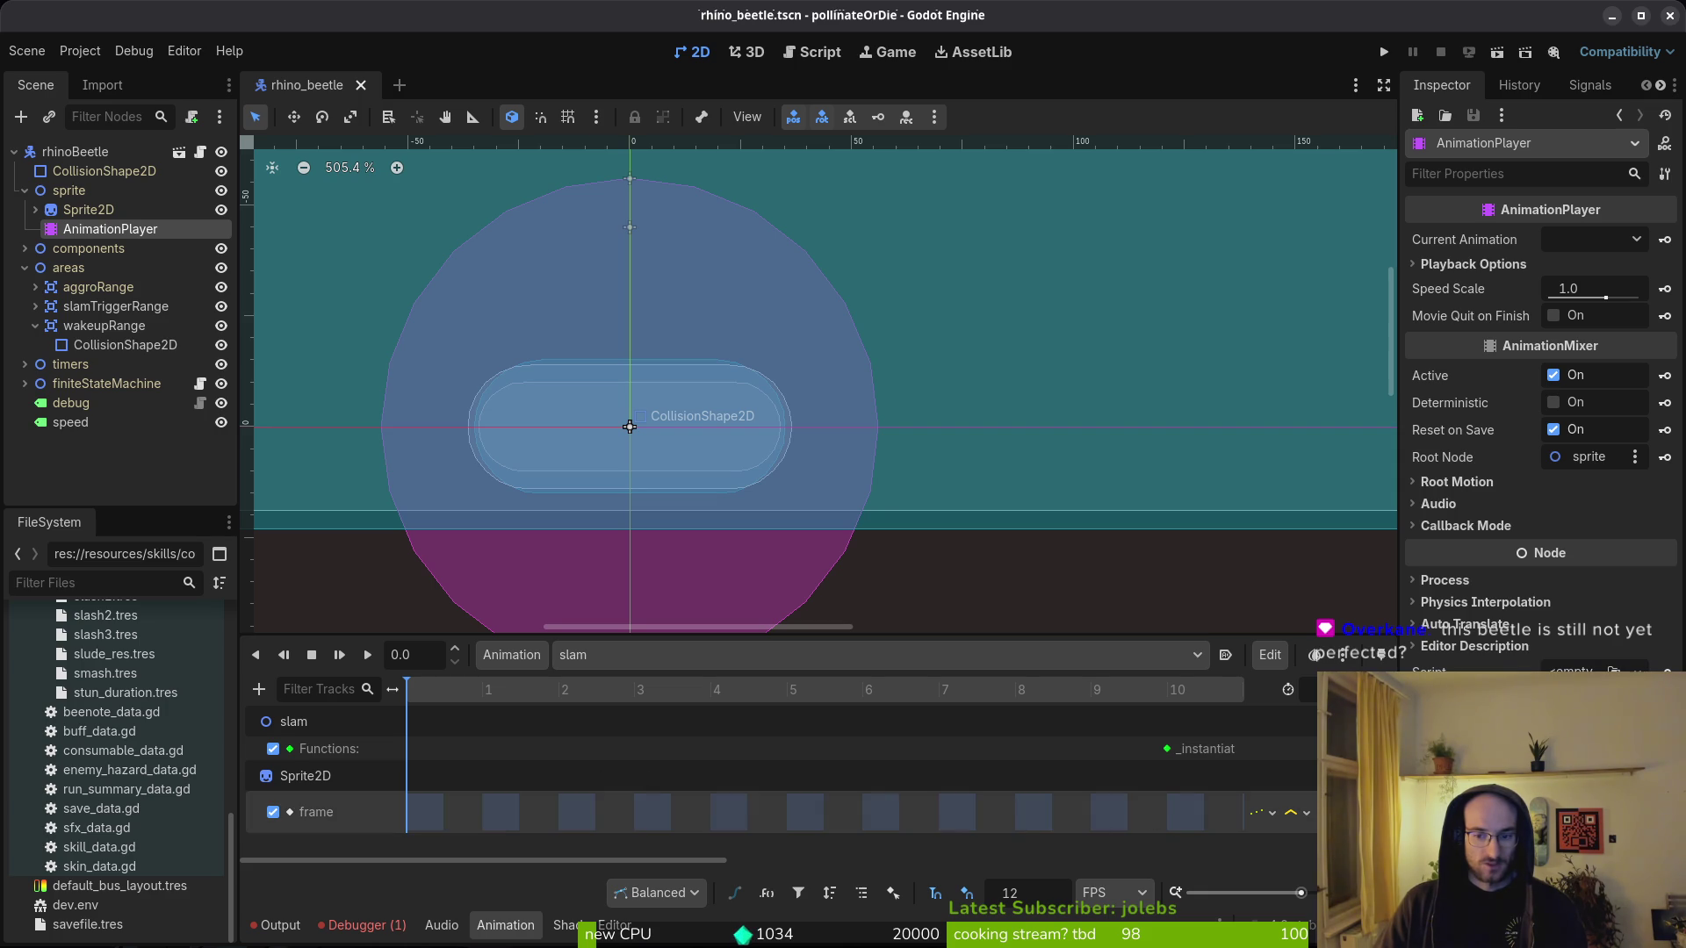
# - Delete the slam animation's old frame track, reset the Sprite2D frame, and check the sheet layout in Aseprite
pyautogui.press('Delete')
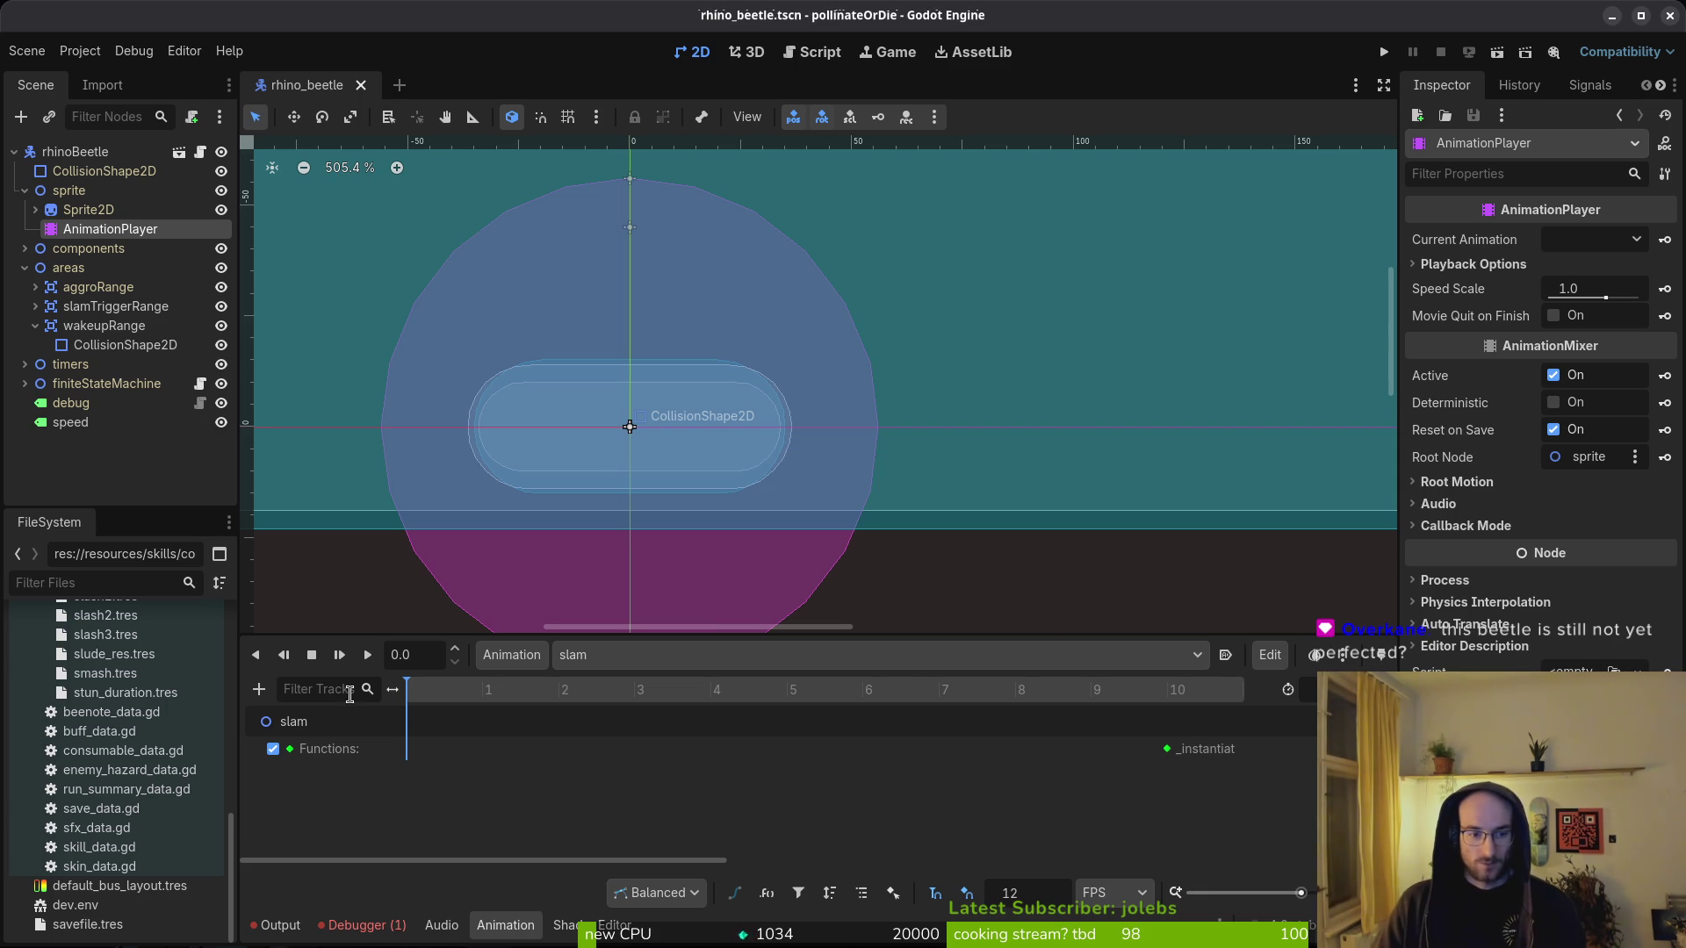
pyautogui.click(88, 209)
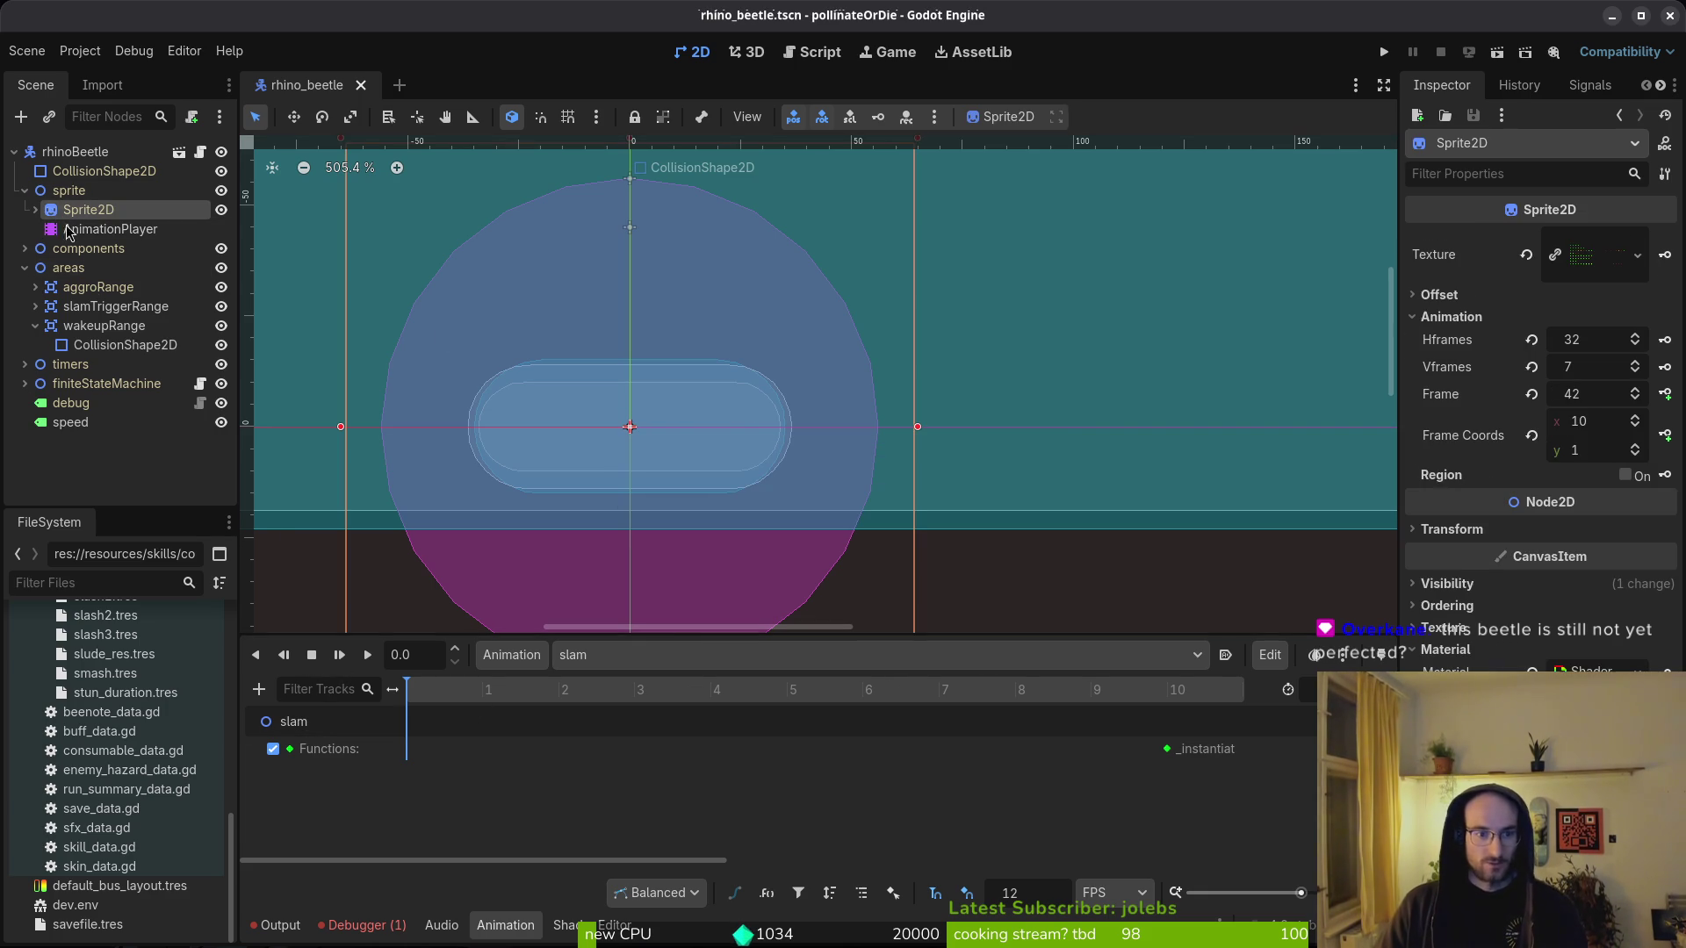
pyautogui.click(1530, 396)
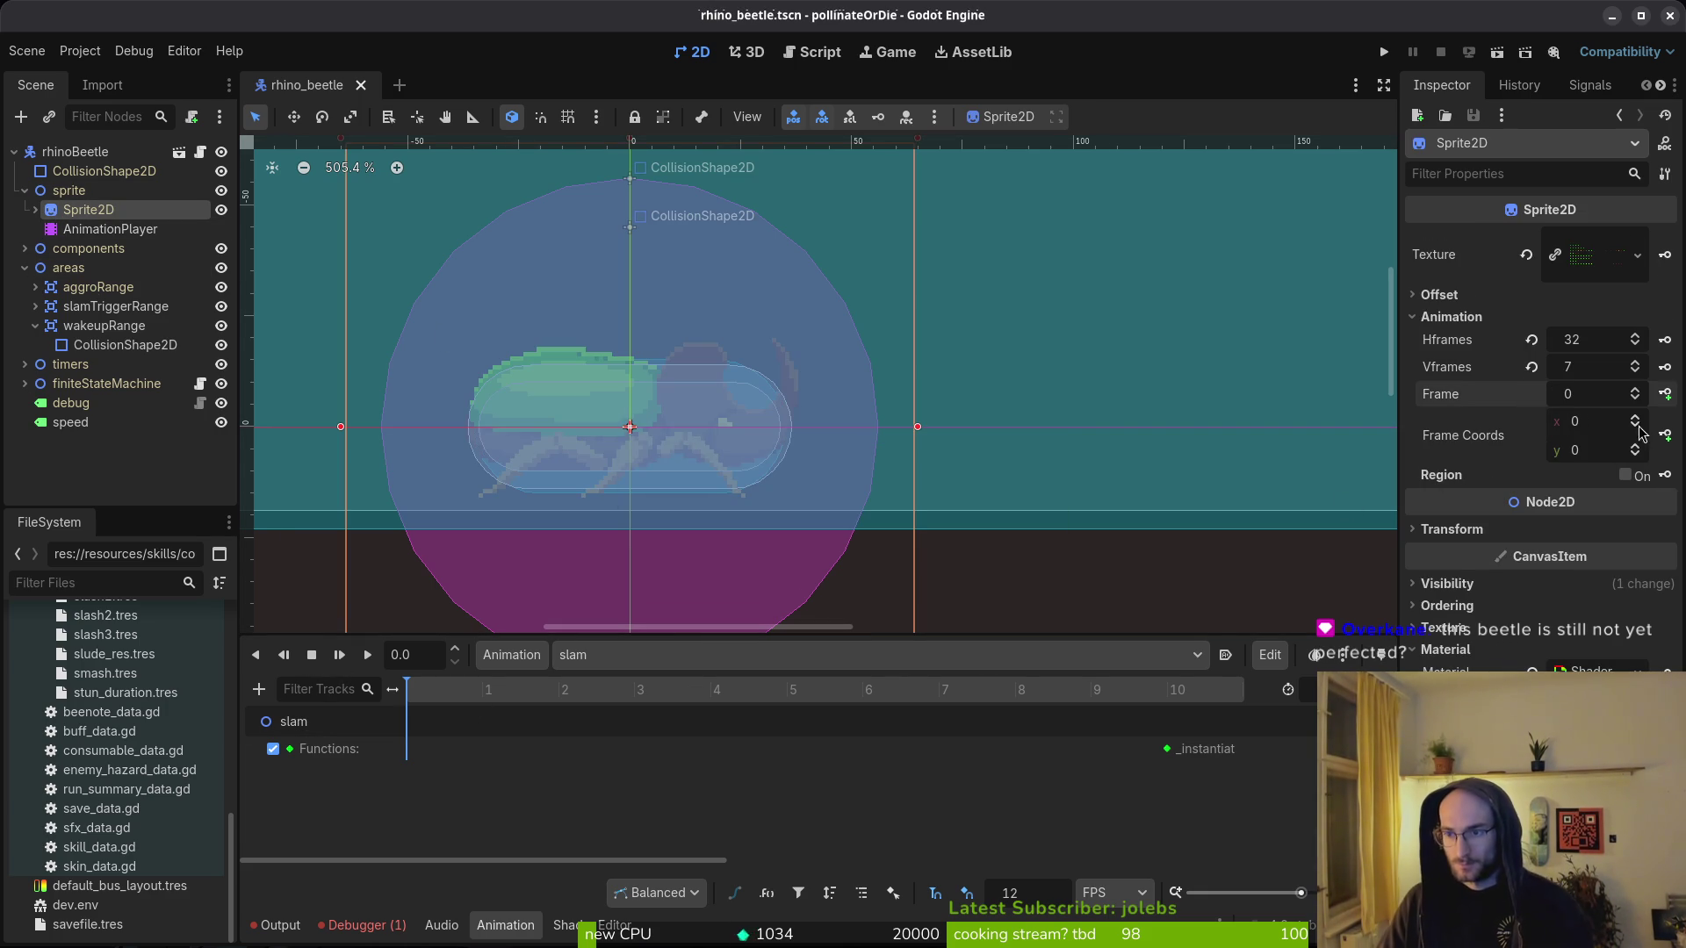
pyautogui.hotkey('alt', 'Tab')
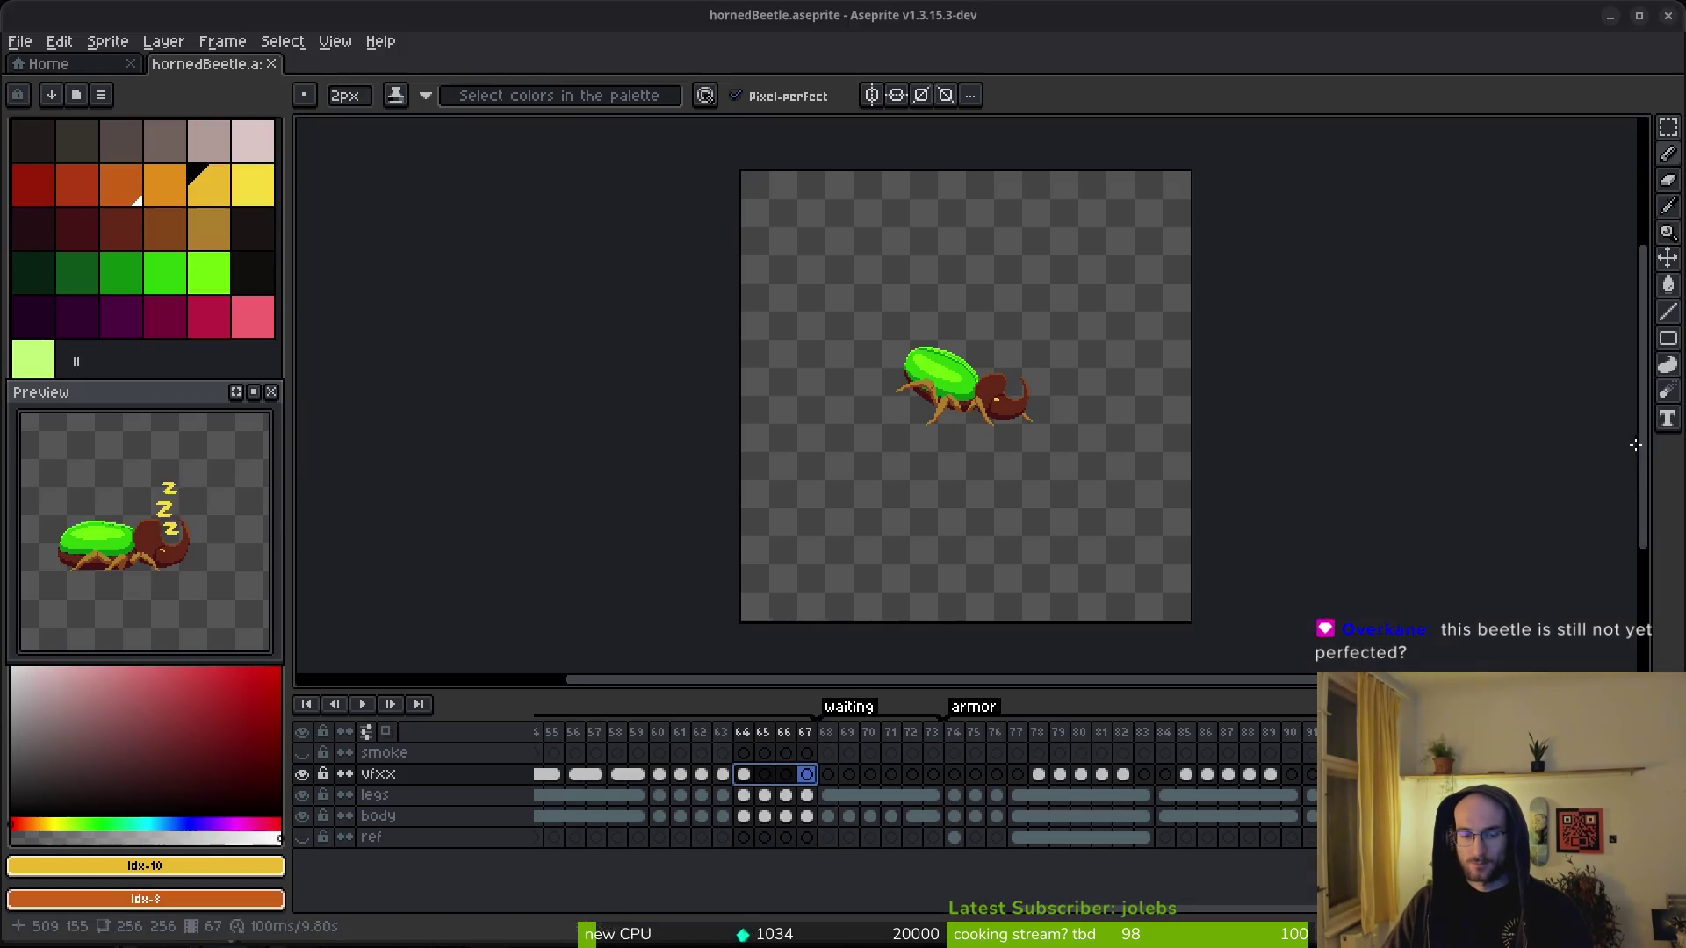
pyautogui.hscroll(-10, 857, 835)
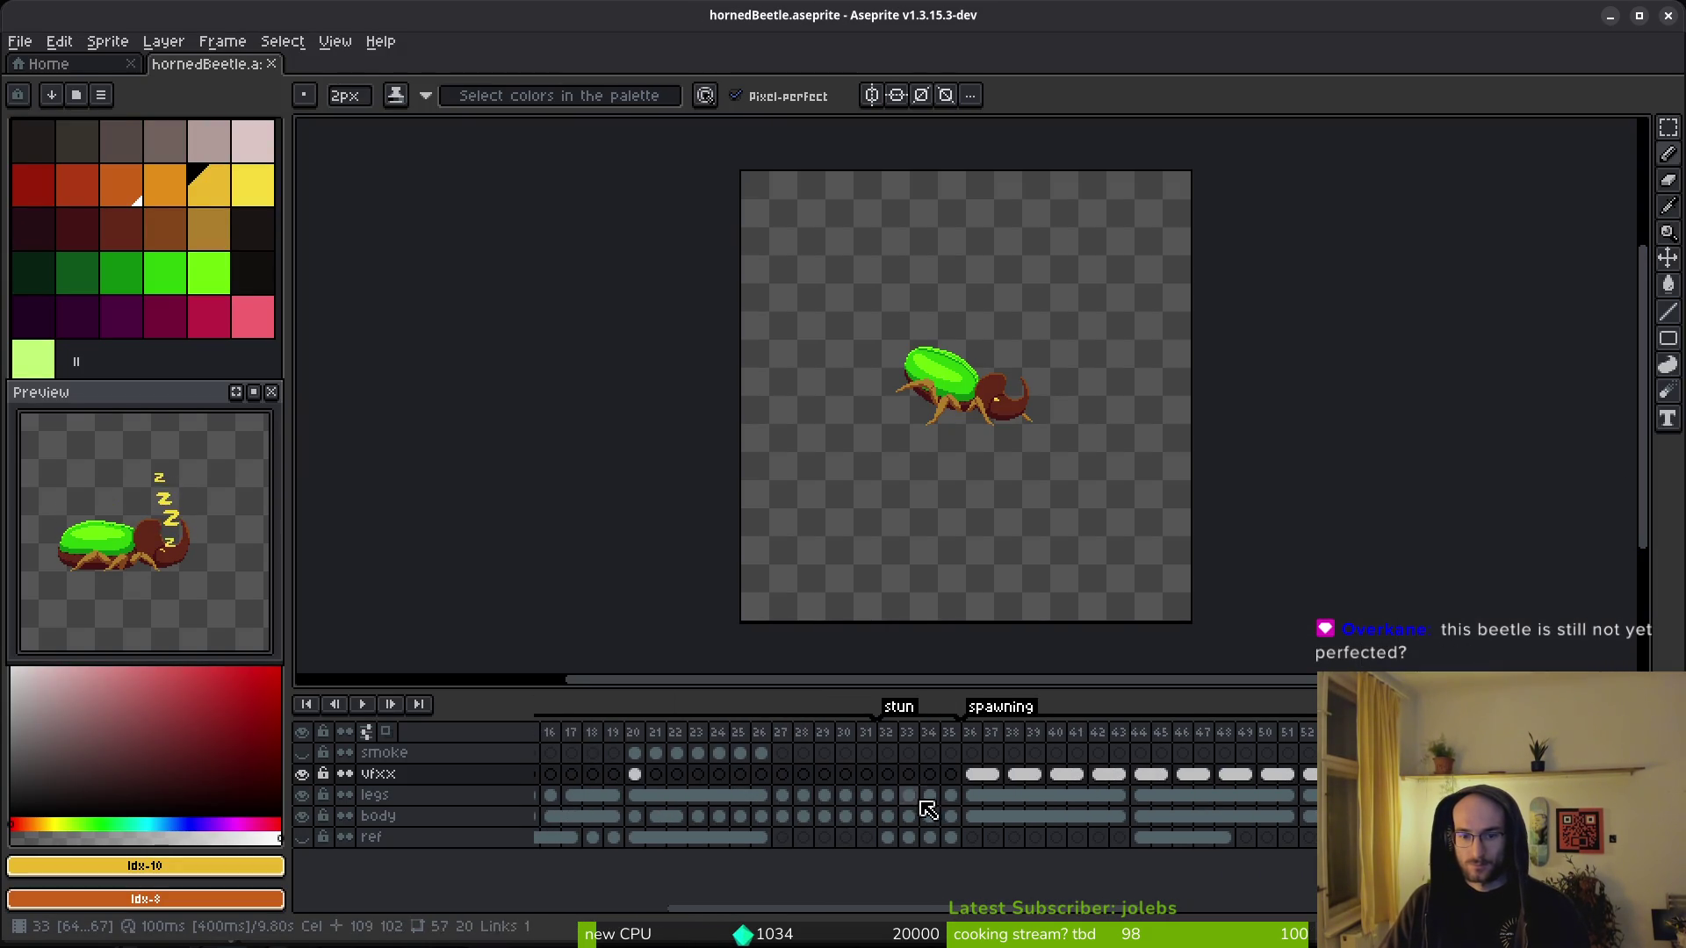
pyautogui.hotkey('alt', 'Tab')
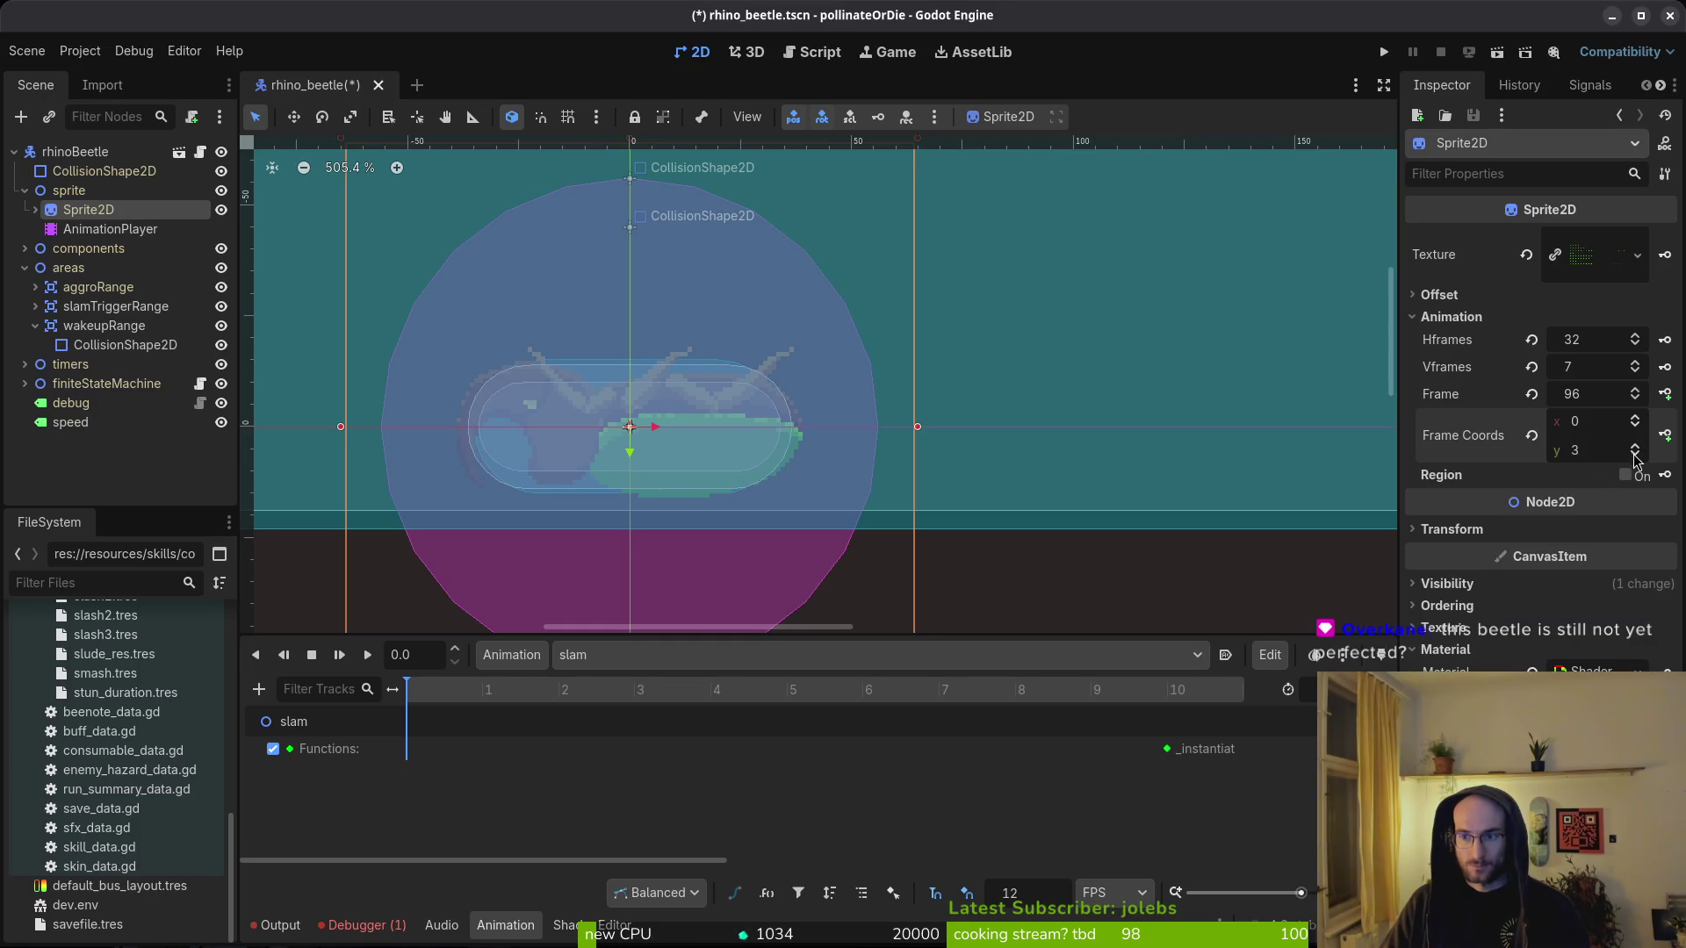
# - Set the sprite to grid row 2 and key frames 65 through 85 on a new slam frame track
pyautogui.click(1636, 456)
pyautogui.click(1665, 393)
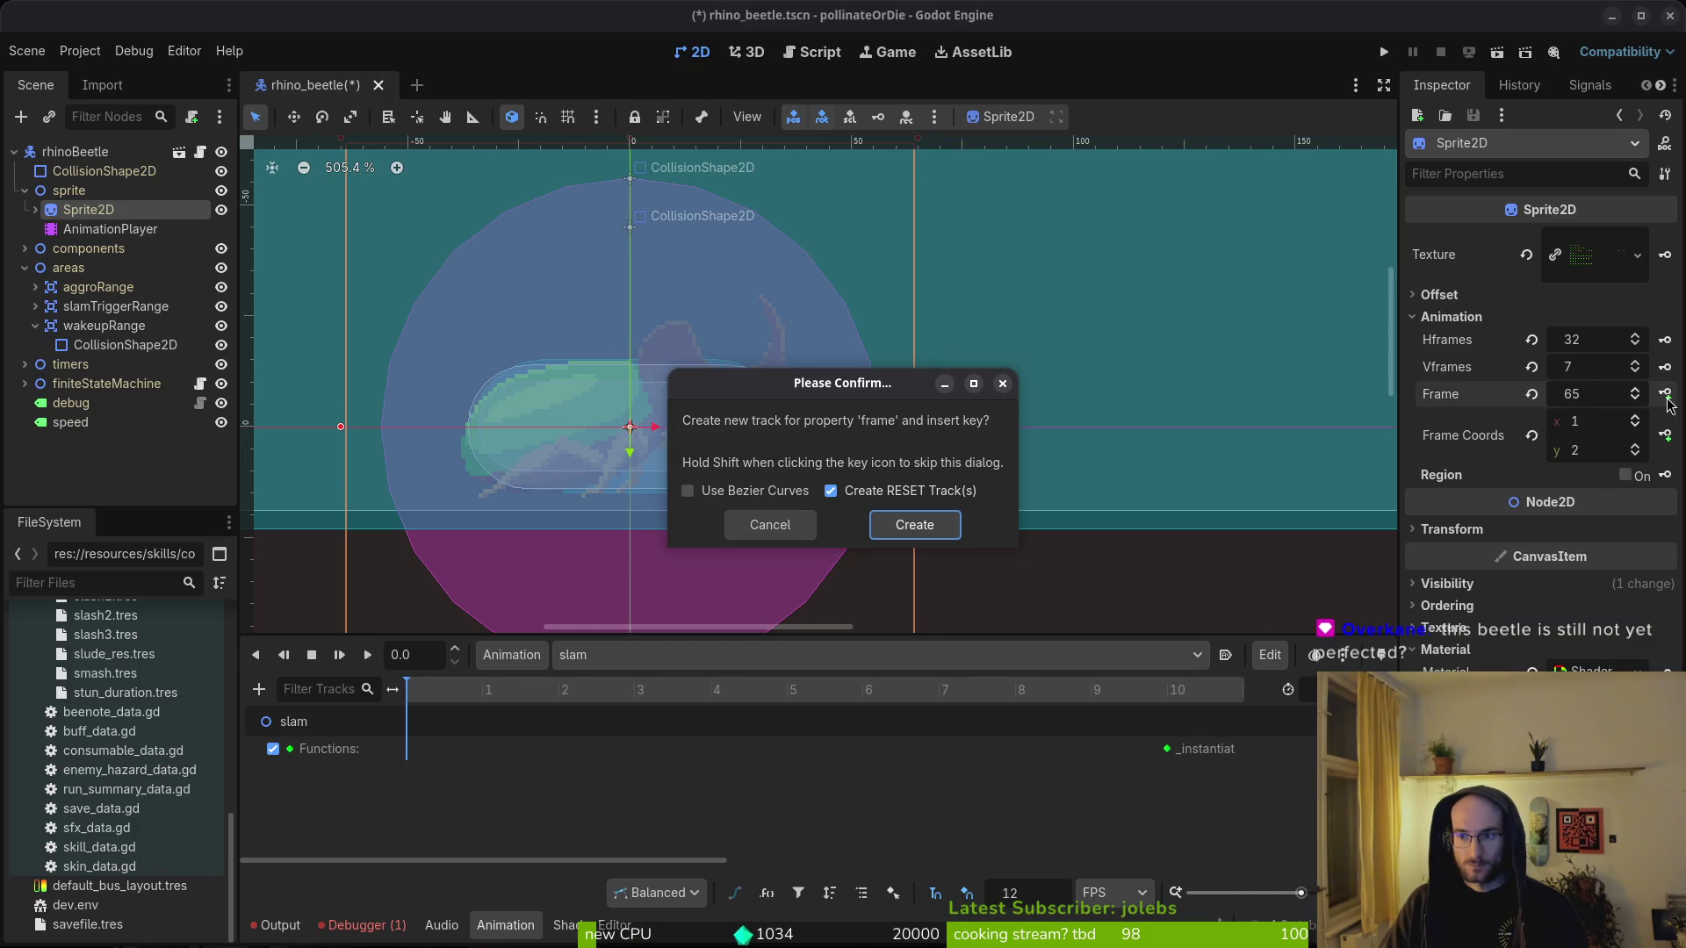
pyautogui.click(942, 530)
pyautogui.click(1664, 393)
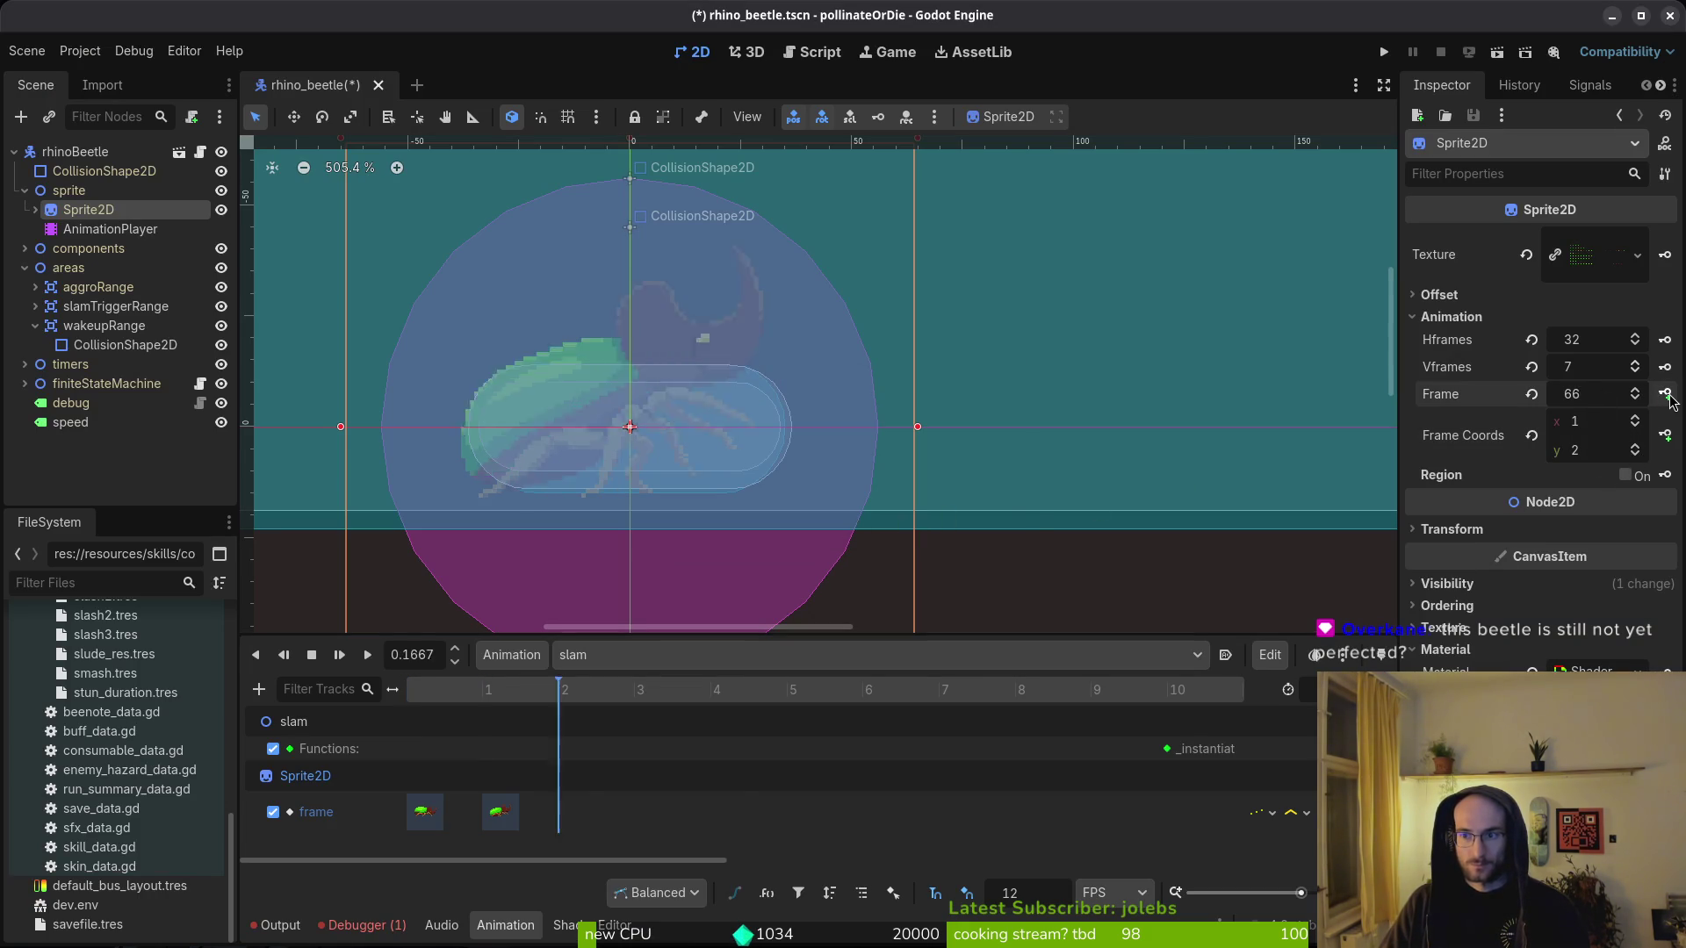
pyautogui.click(1665, 394)
pyautogui.click(1664, 393)
pyautogui.click(1664, 393)
pyautogui.click(1664, 393)
pyautogui.click(1664, 393)
pyautogui.click(1664, 393)
pyautogui.click(1665, 394)
pyautogui.click(1665, 394)
pyautogui.click(1665, 394)
pyautogui.click(1665, 393)
pyautogui.click(1665, 394)
pyautogui.click(1665, 394)
pyautogui.click(1664, 393)
pyautogui.click(1665, 394)
pyautogui.click(1665, 393)
pyautogui.click(1664, 393)
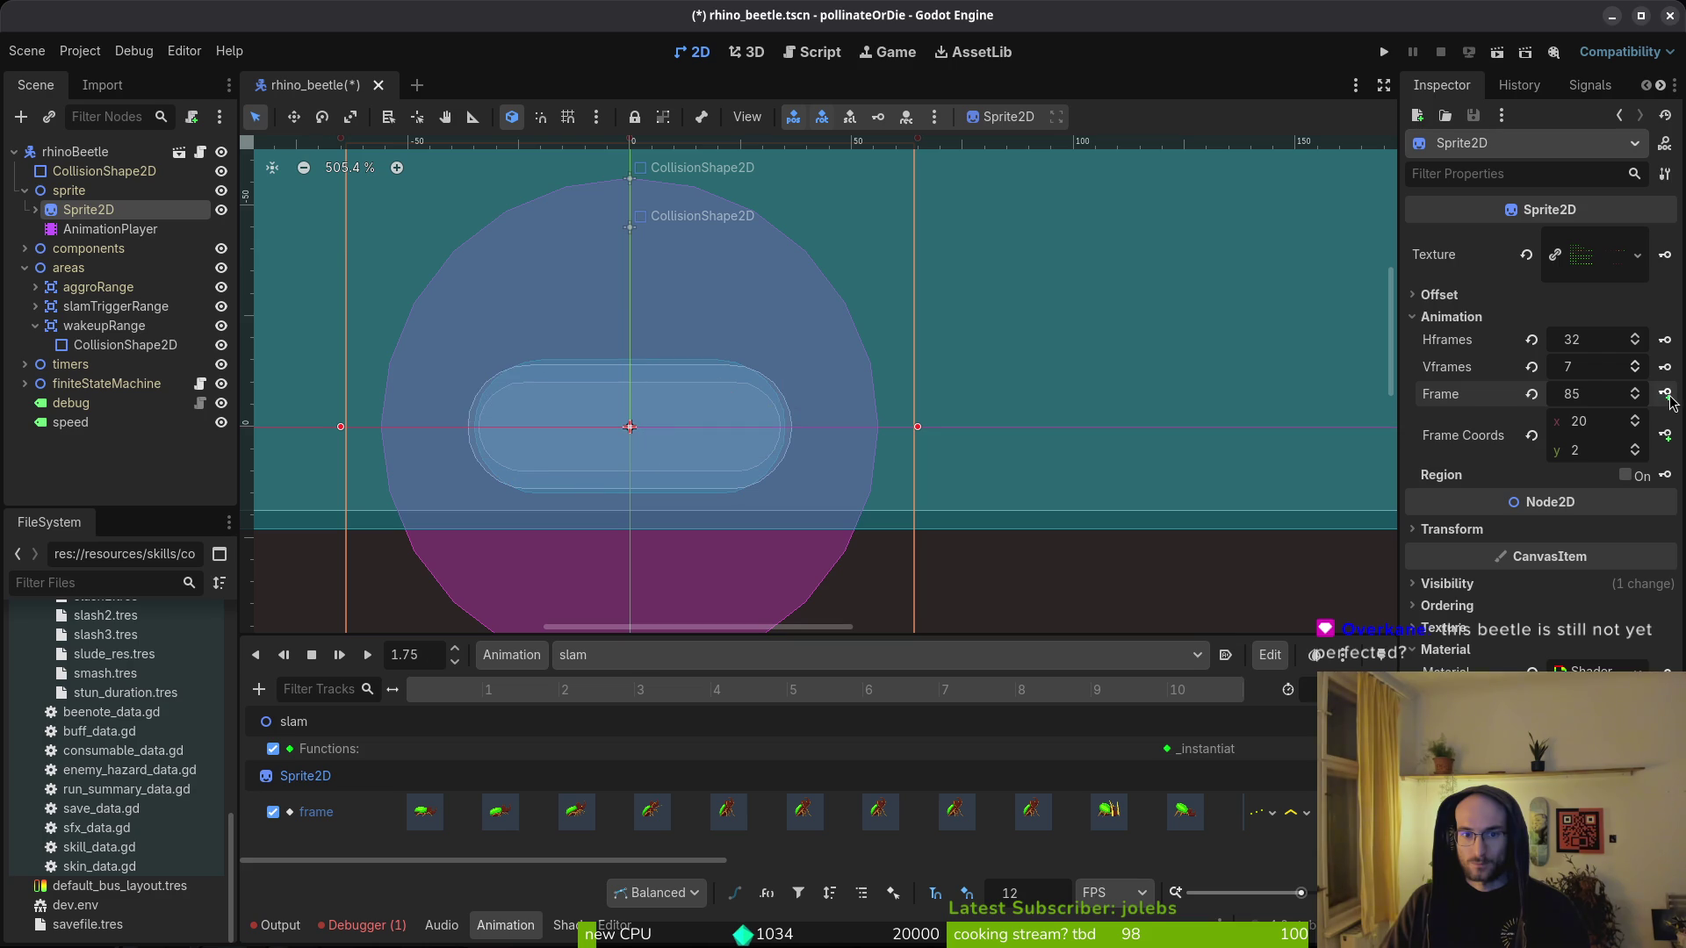
# - Review the new keys along the timeline and save the scene
pyautogui.hscroll(3, 1003, 804)
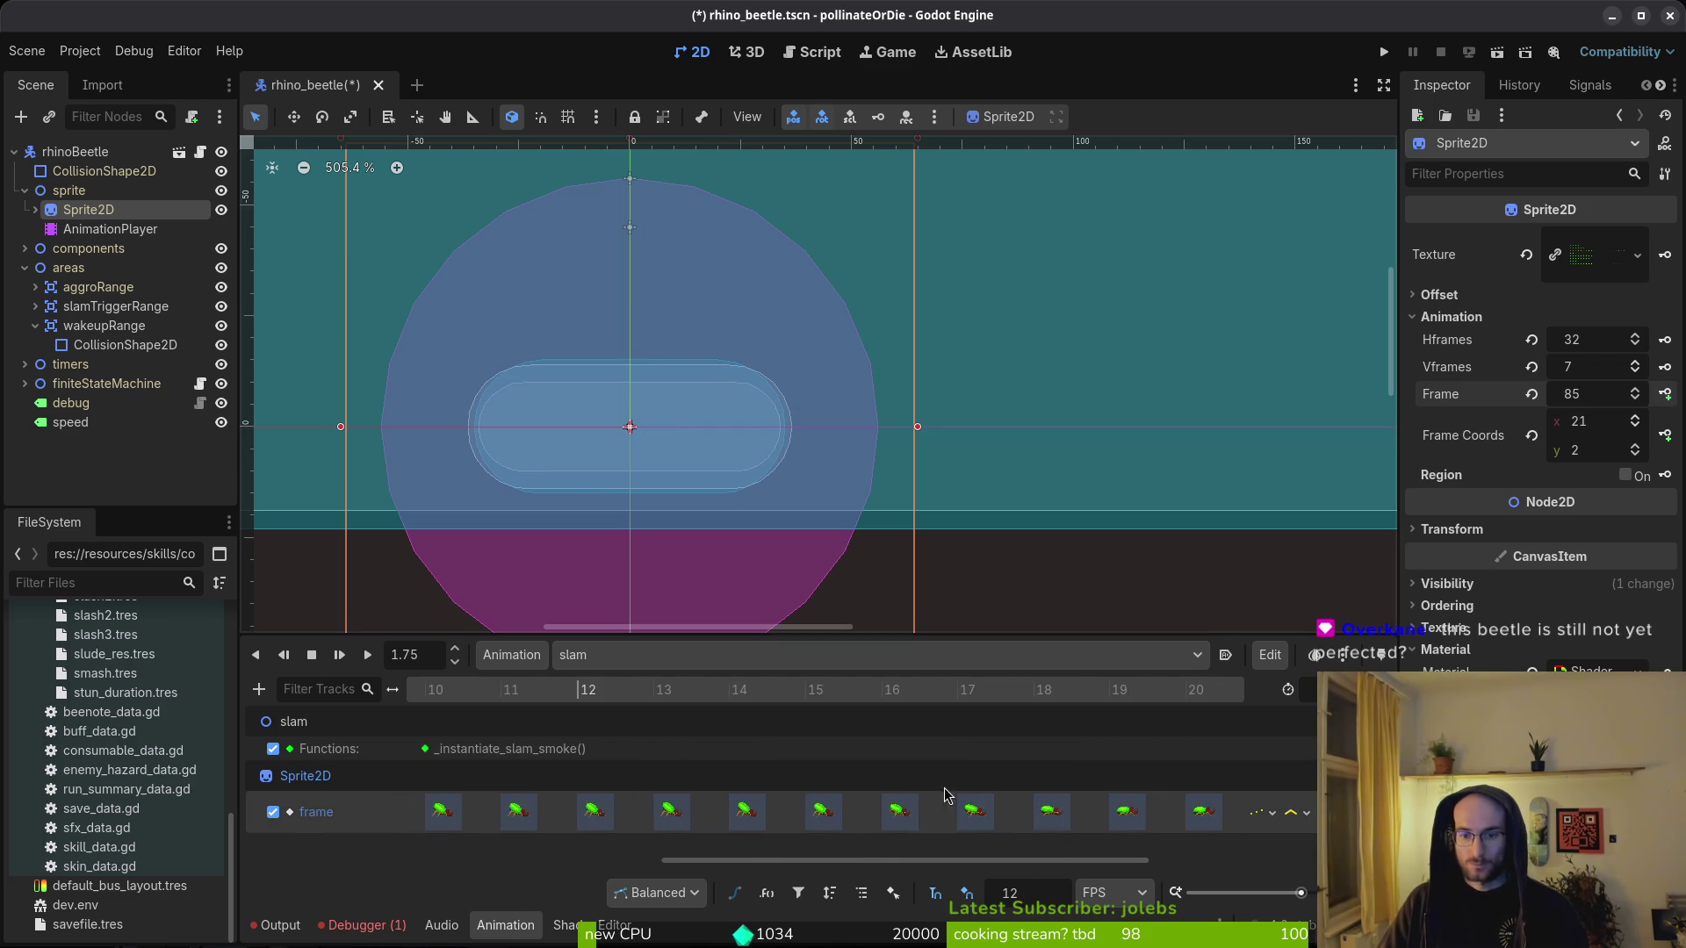
pyautogui.hscroll(5, 551, 791)
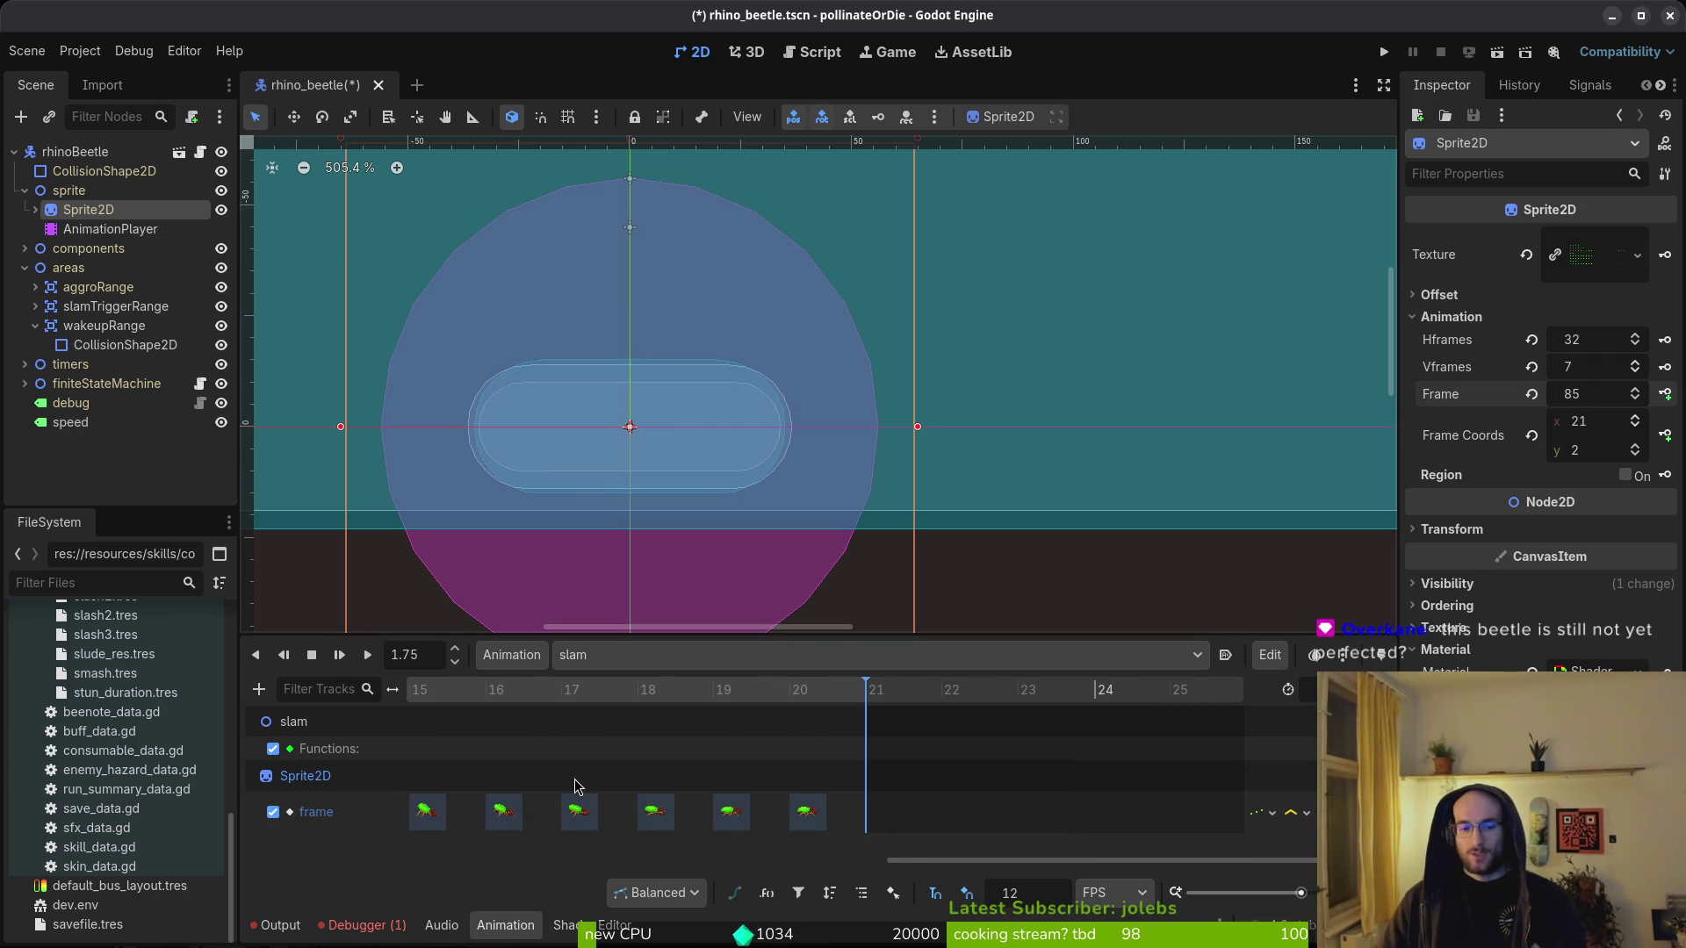
pyautogui.hscroll(-5, 575, 784)
pyautogui.hotkey('ctrl', 's')
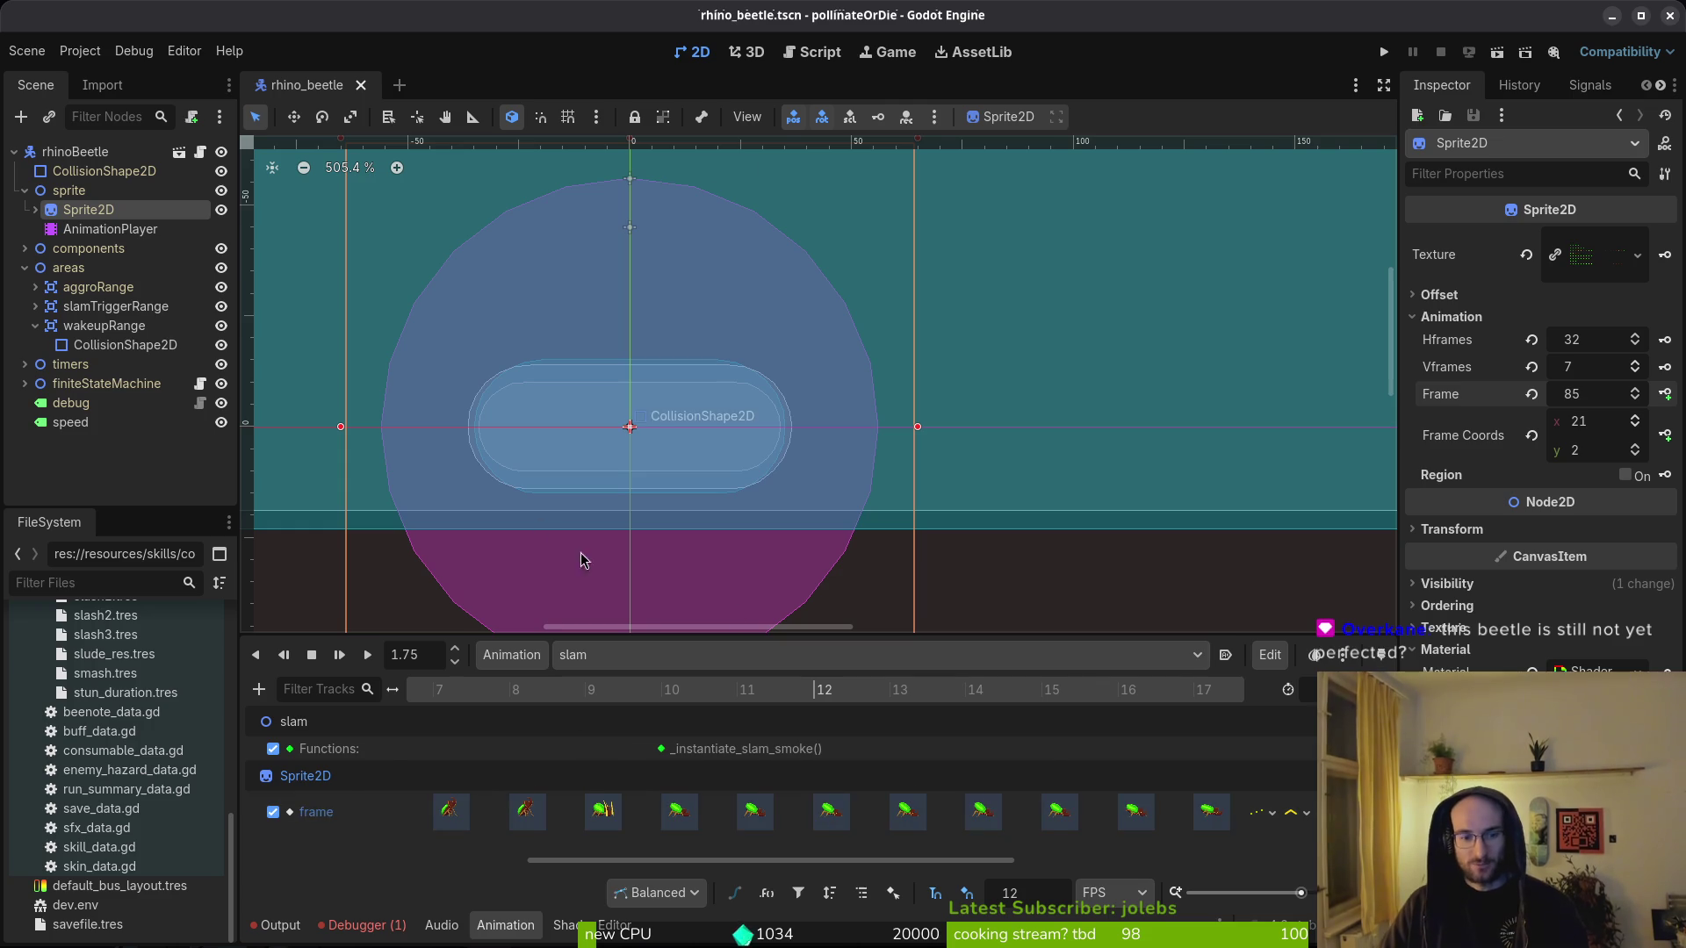
pyautogui.hotkey('alt', 'Tab')
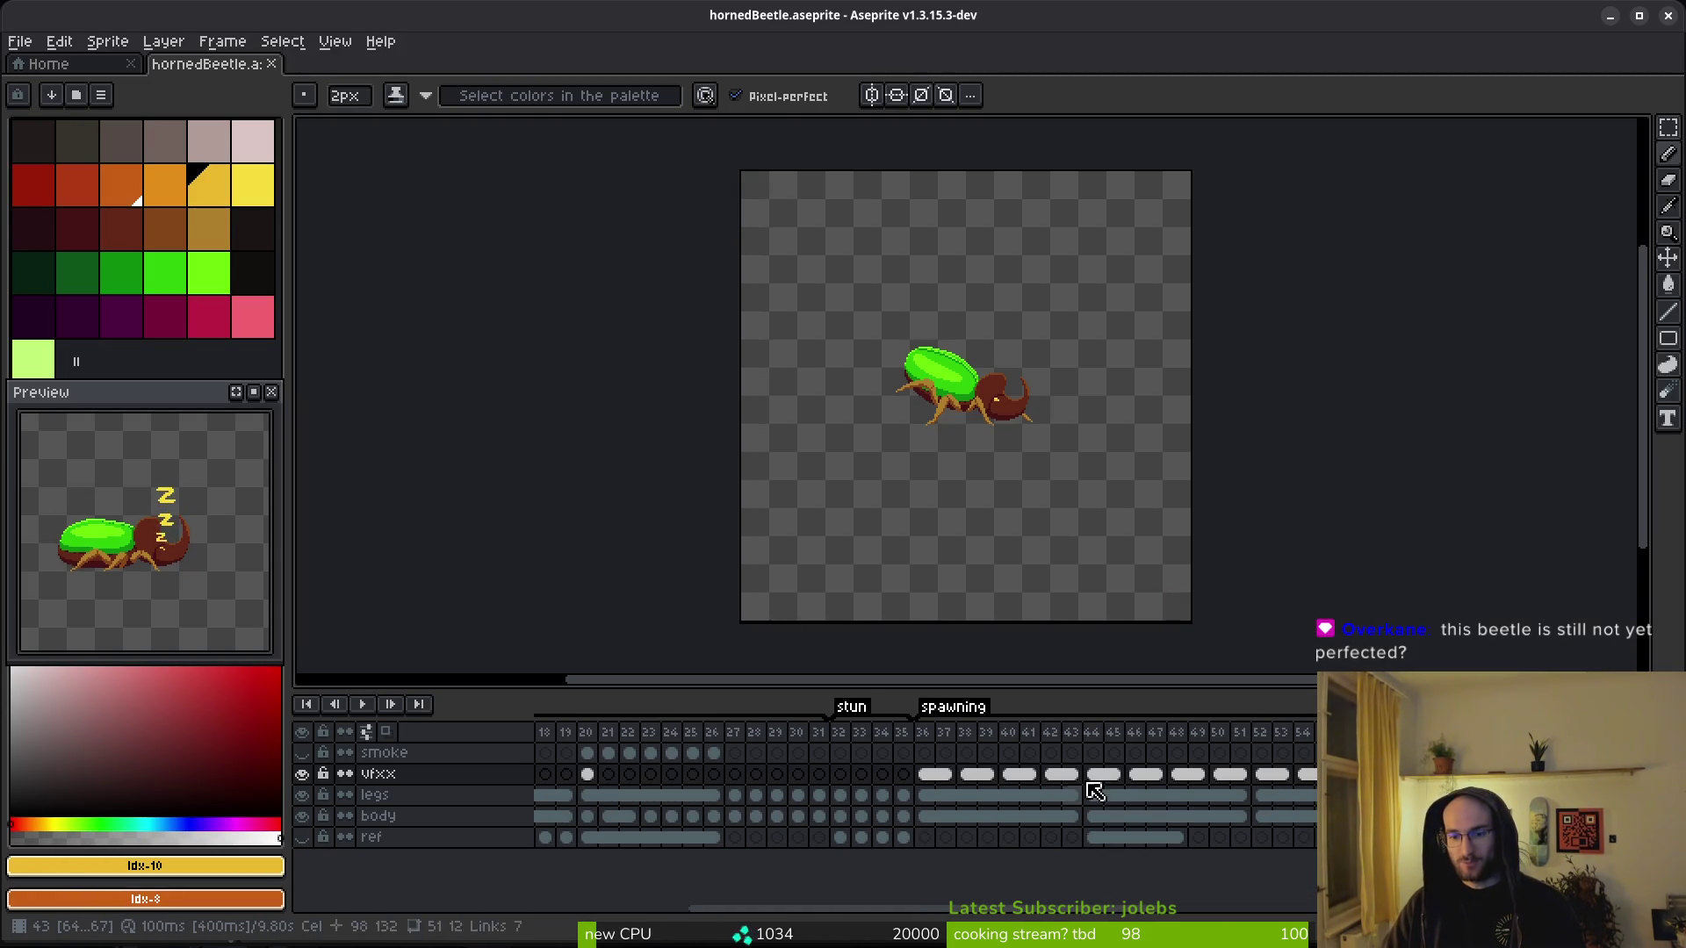
# - Look over the beetle frames from sleeping frame 36 to standing frame 68 on the smoke layer
pyautogui.click(923, 753)
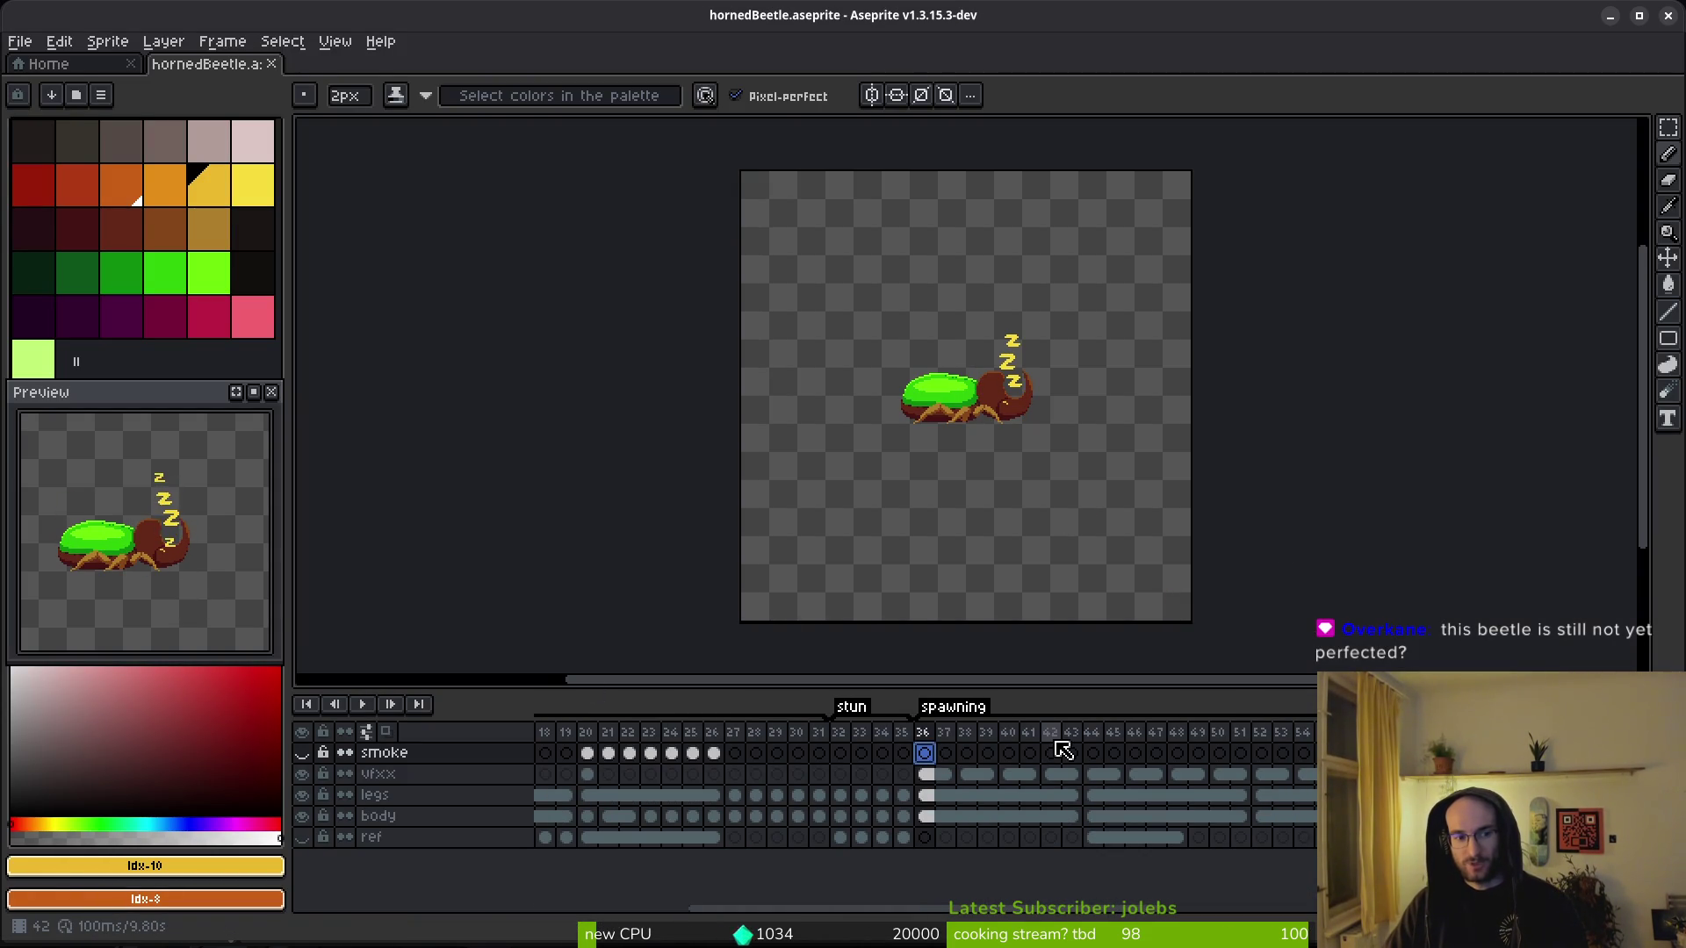
pyautogui.hscroll(4, 1265, 826)
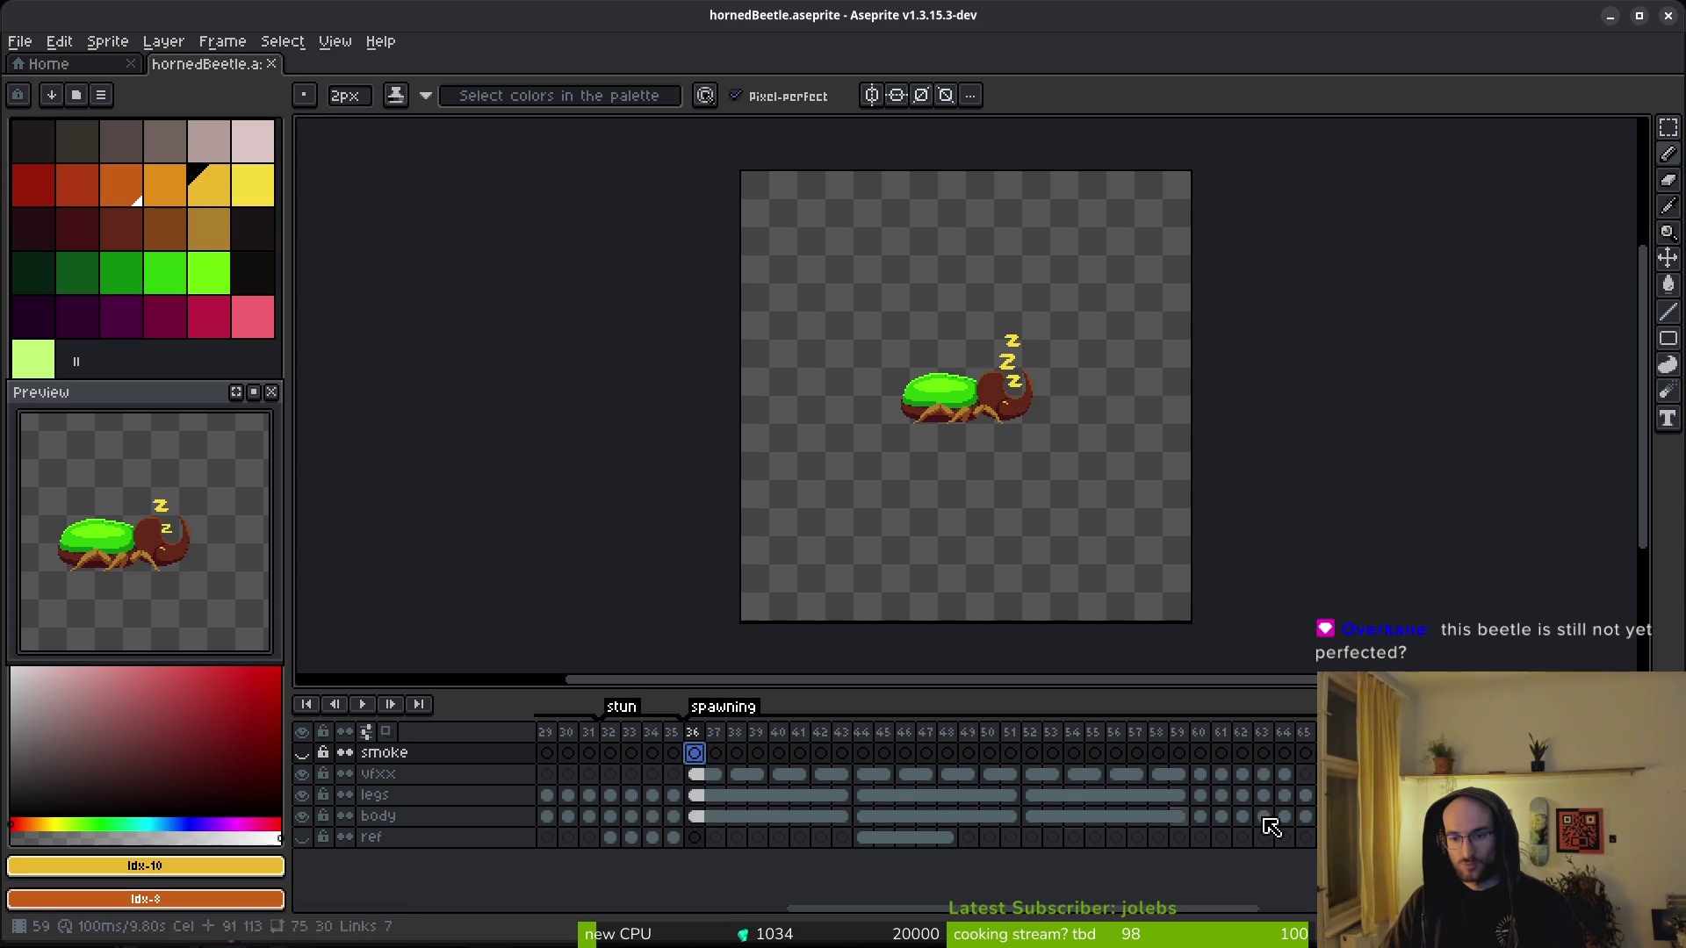
pyautogui.click(1367, 815)
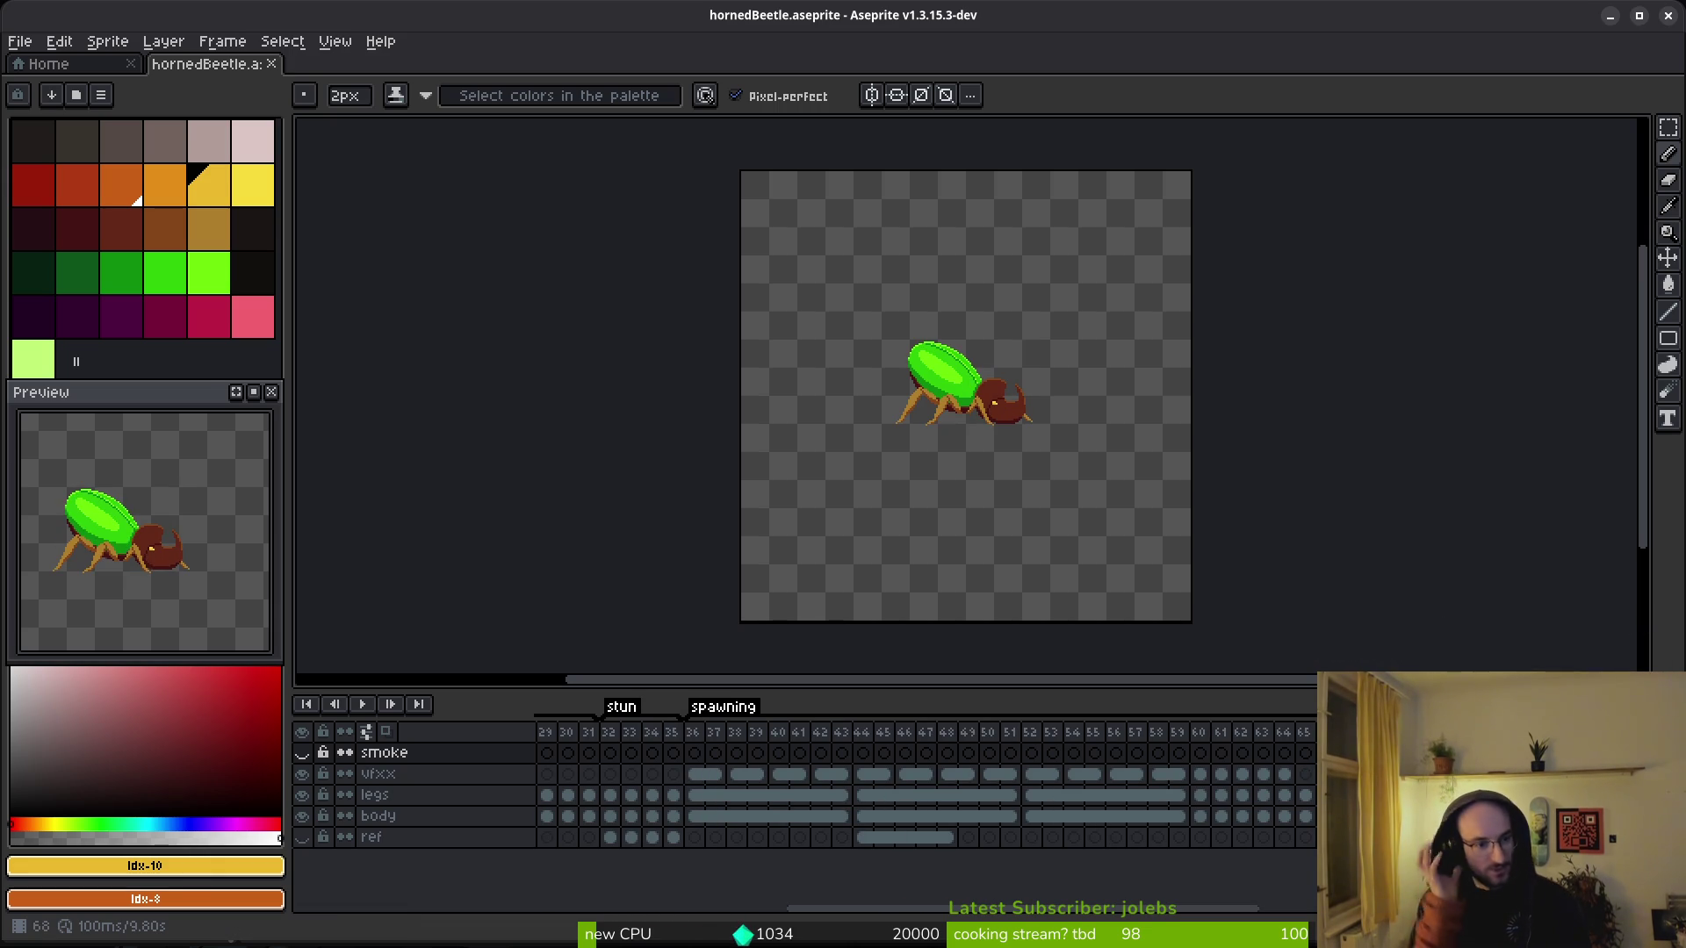
pyautogui.hotkey('alt', 'Tab')
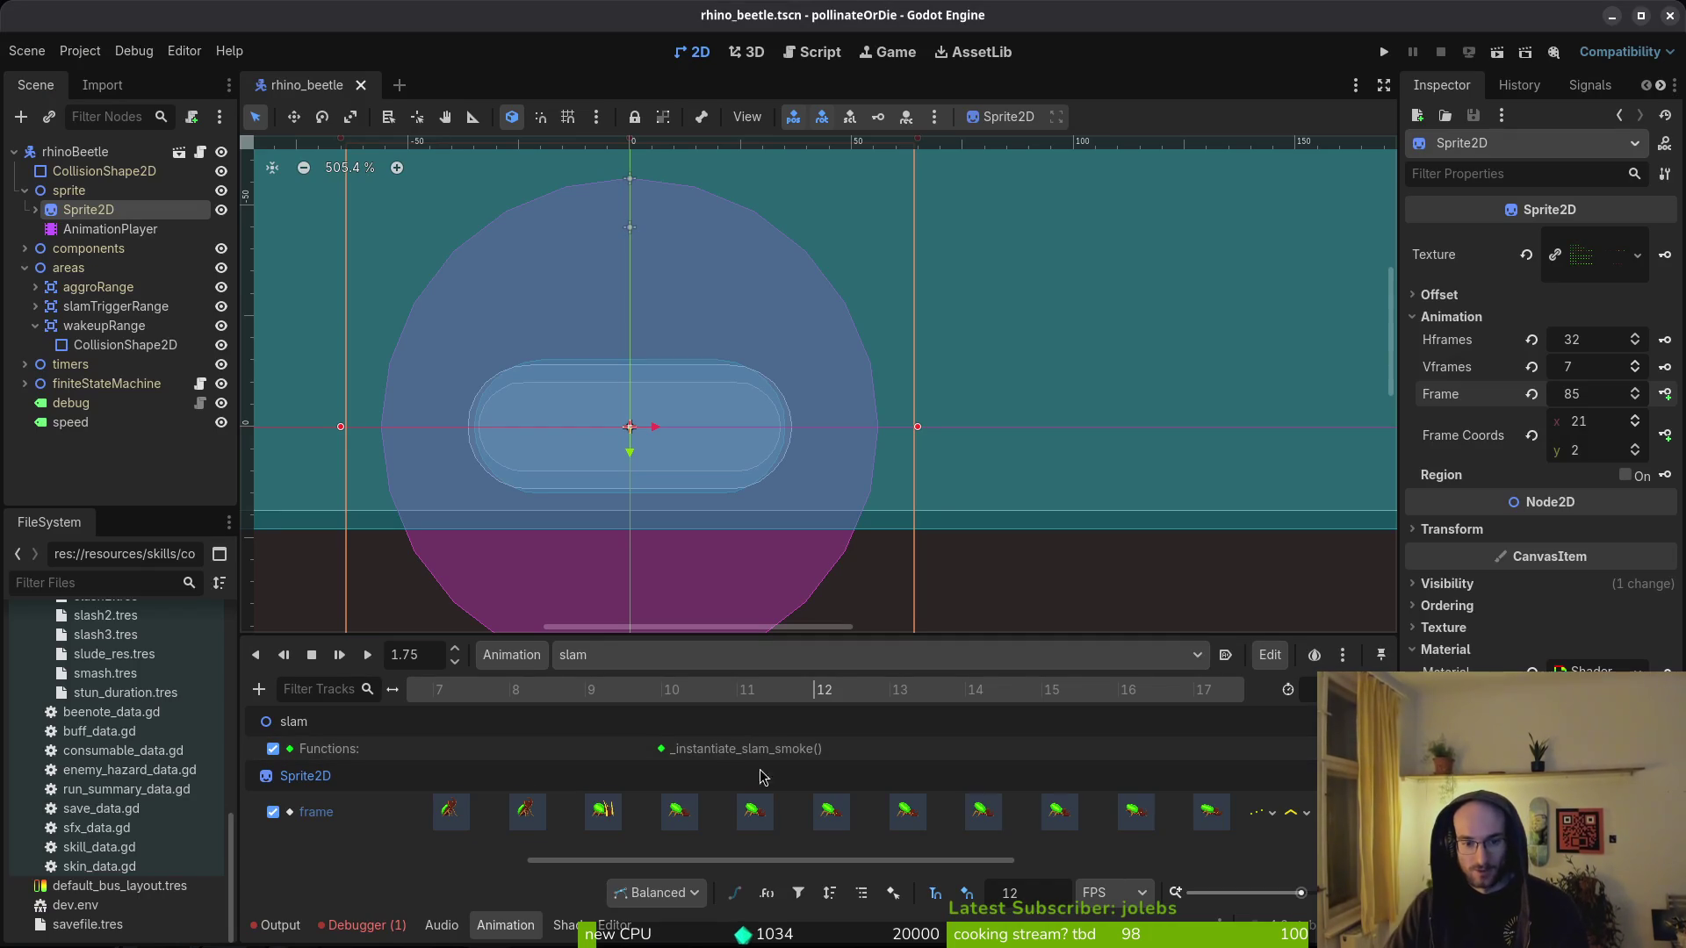
# - Delete the sleep animation from the AnimationPlayer's animation library
pyautogui.click(37, 328)
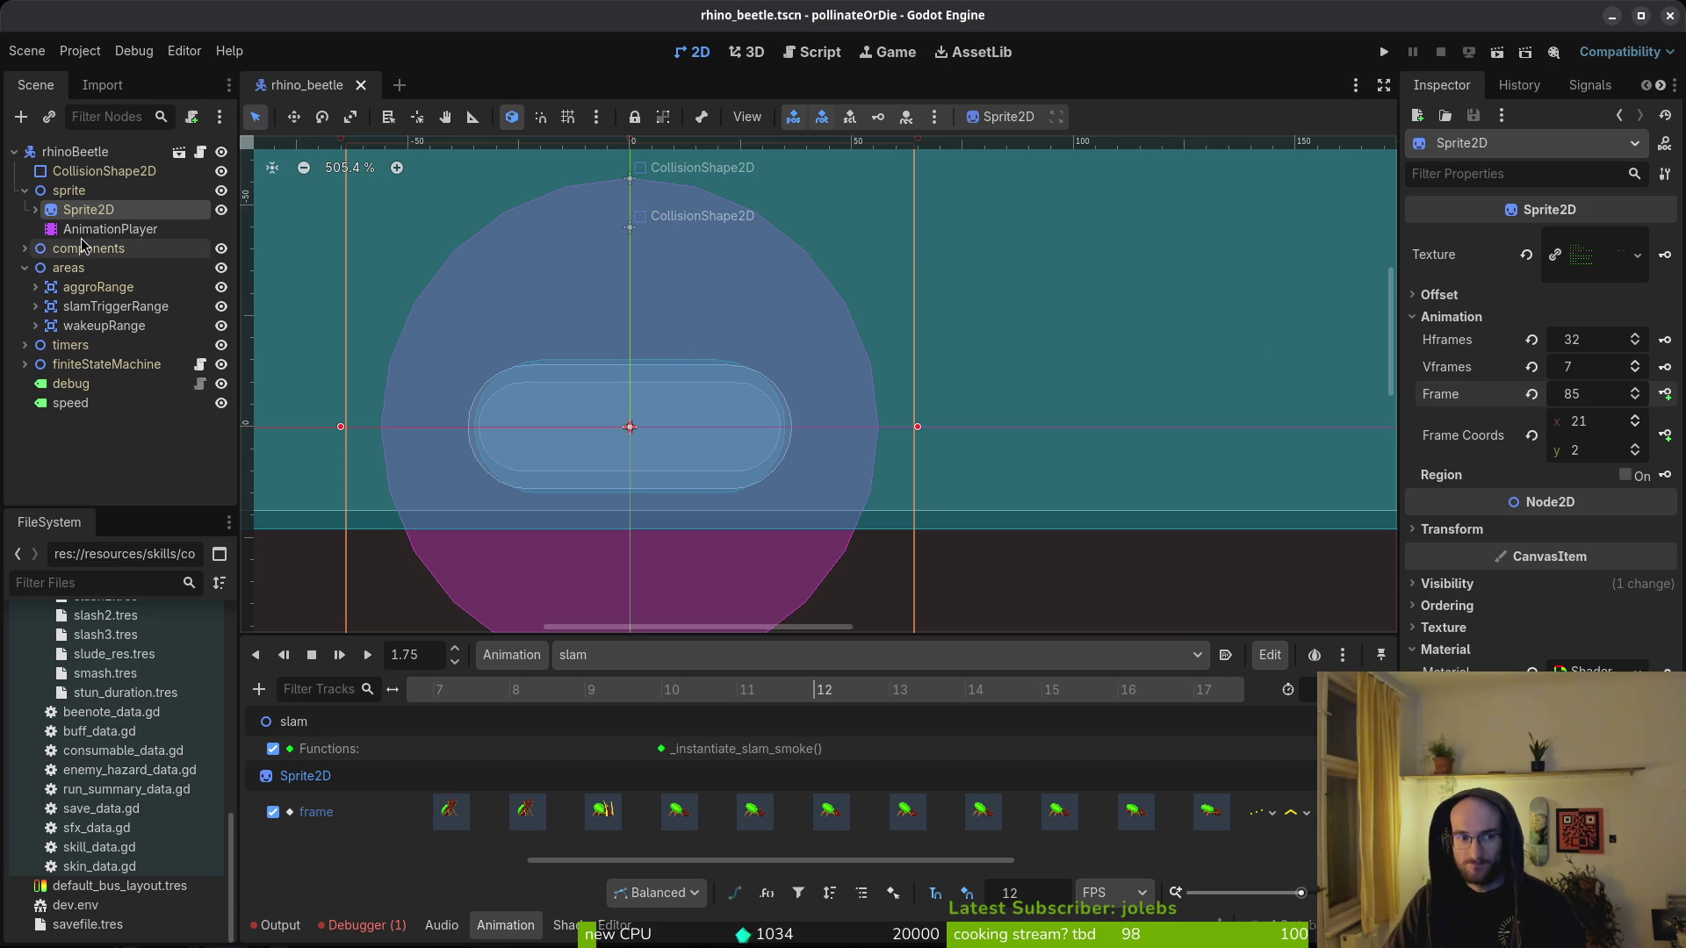
pyautogui.click(110, 228)
pyautogui.click(615, 664)
pyautogui.click(672, 795)
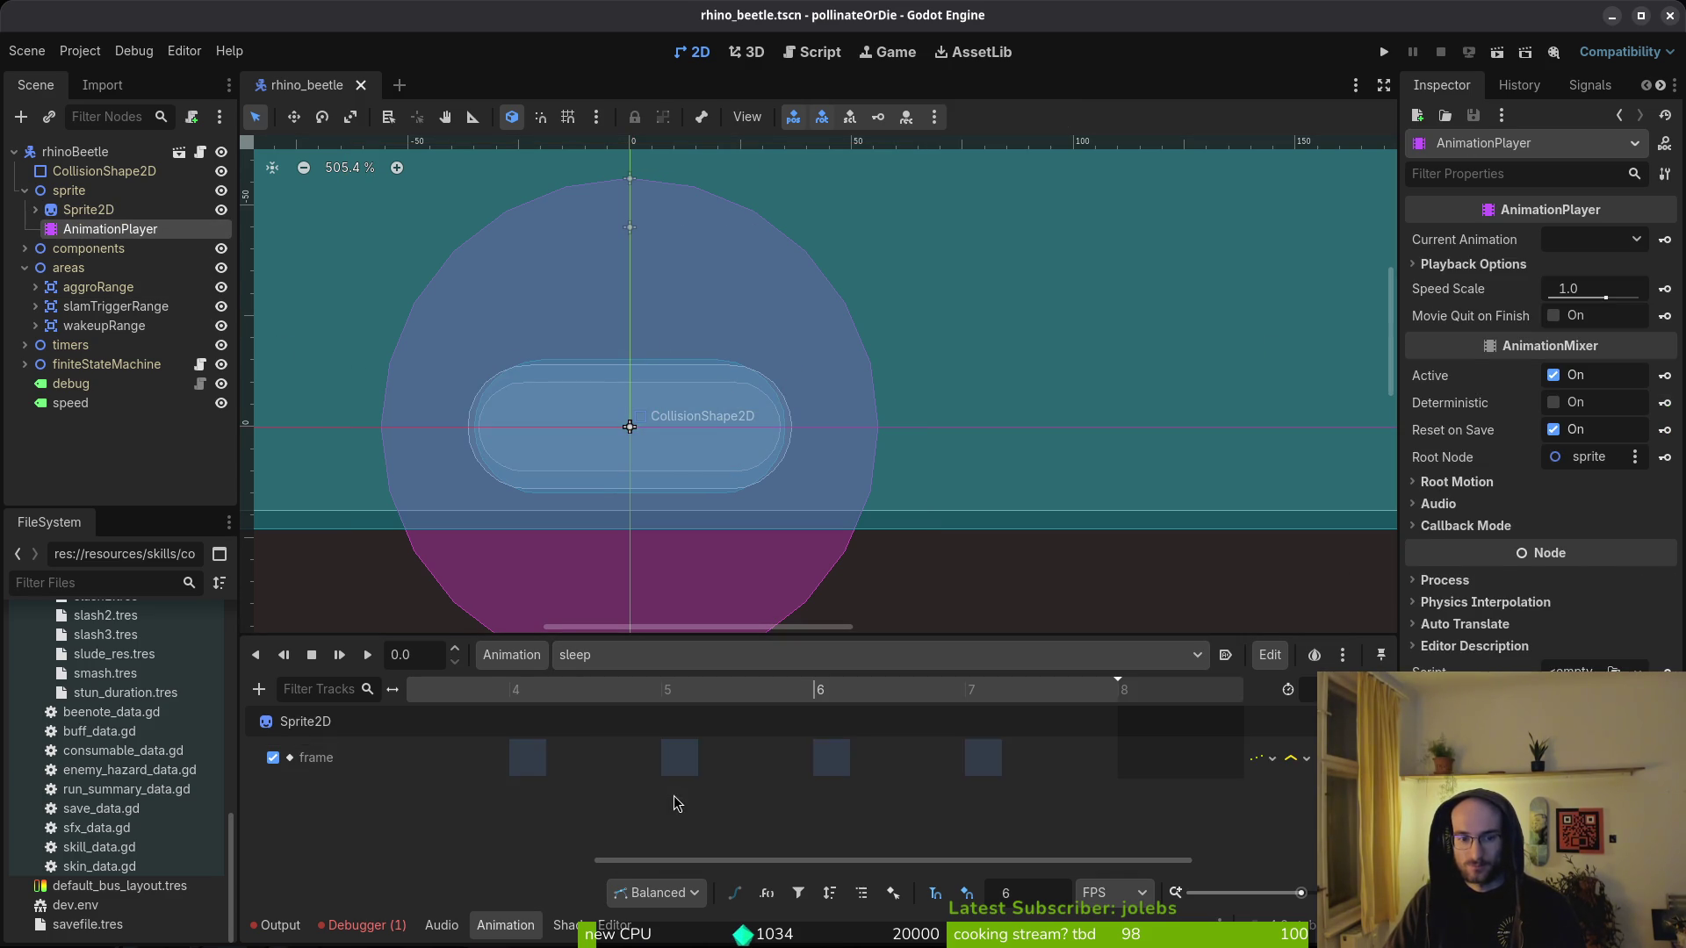
pyautogui.click(512, 655)
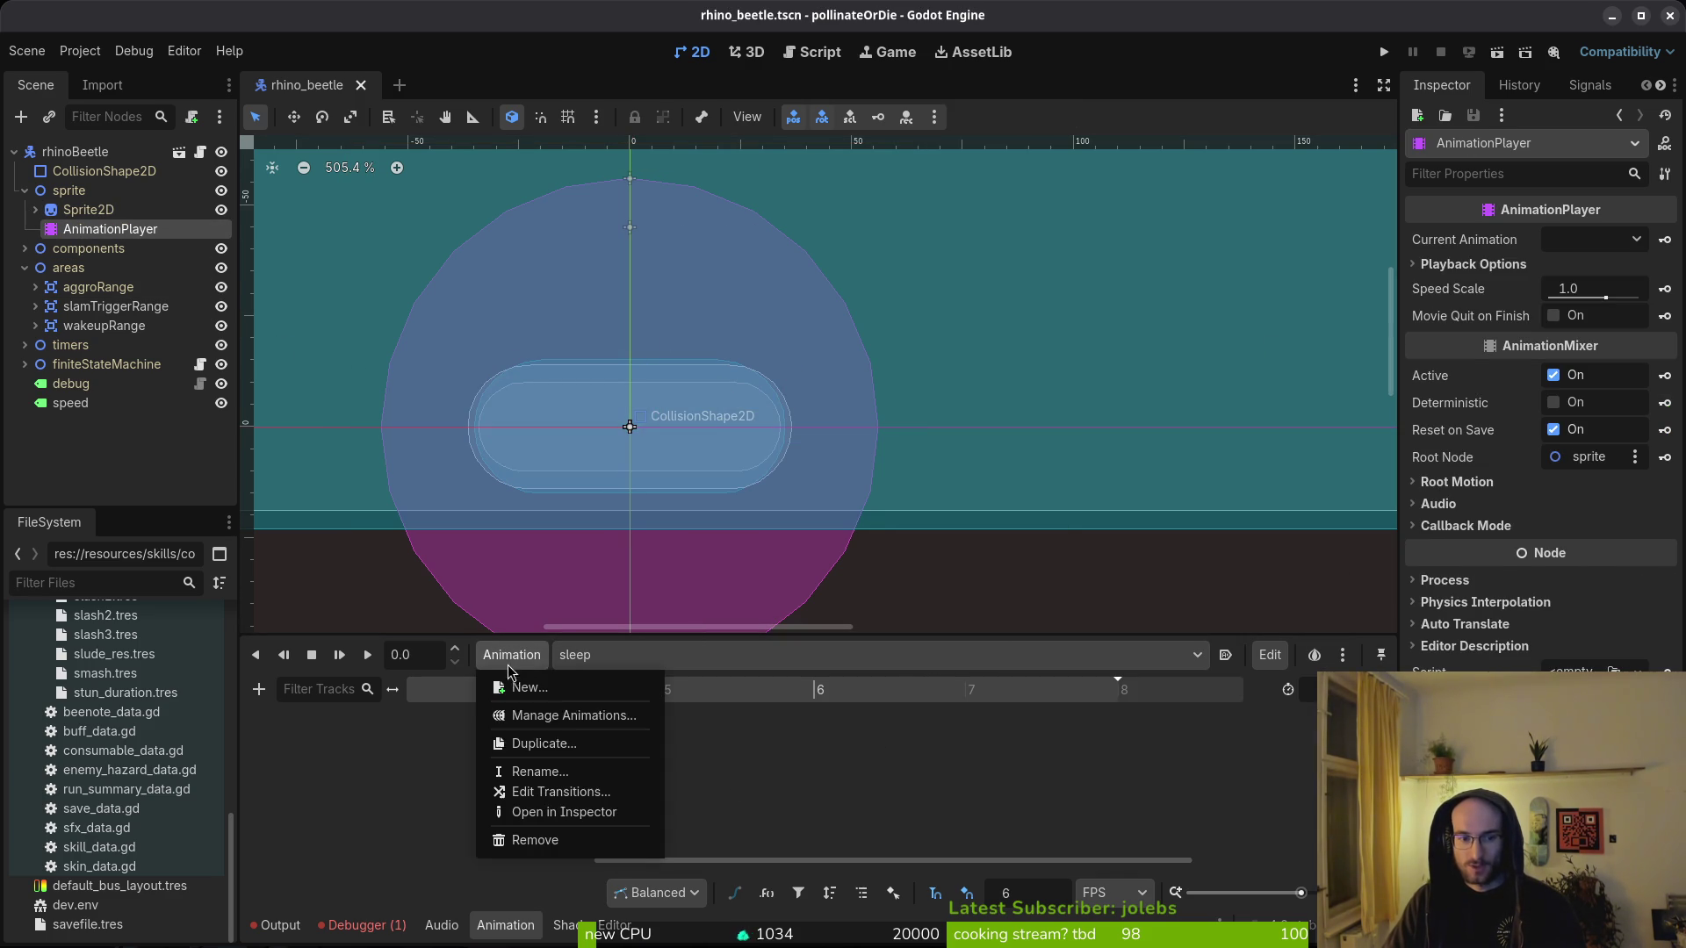
pyautogui.click(562, 716)
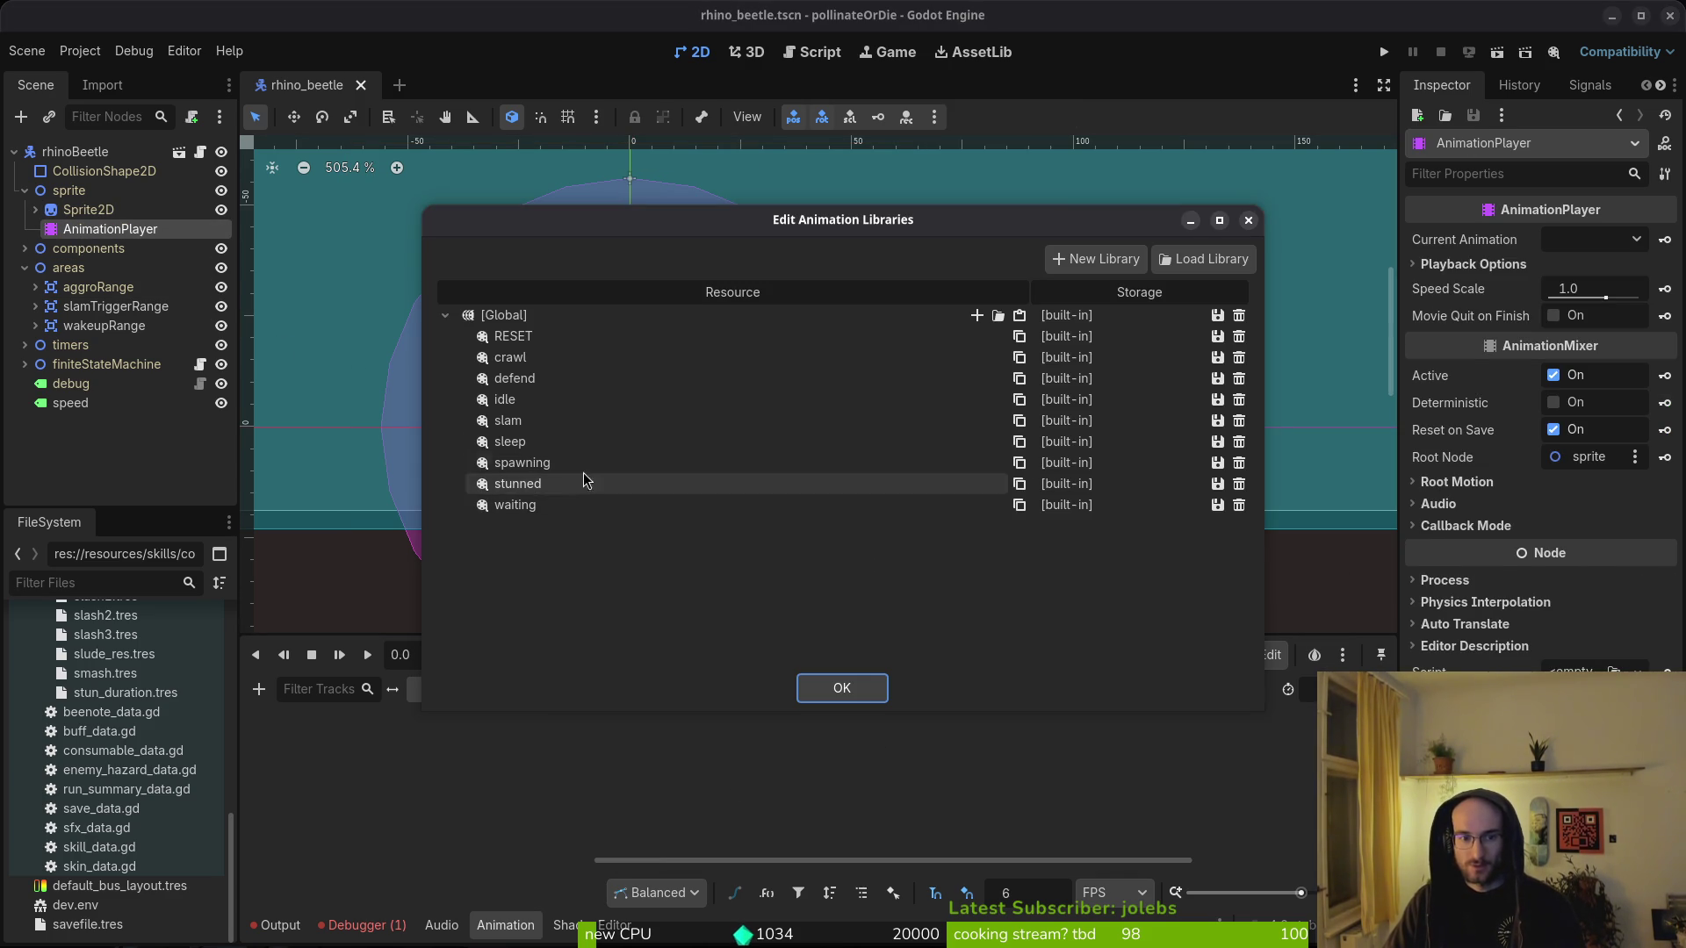
pyautogui.click(1239, 444)
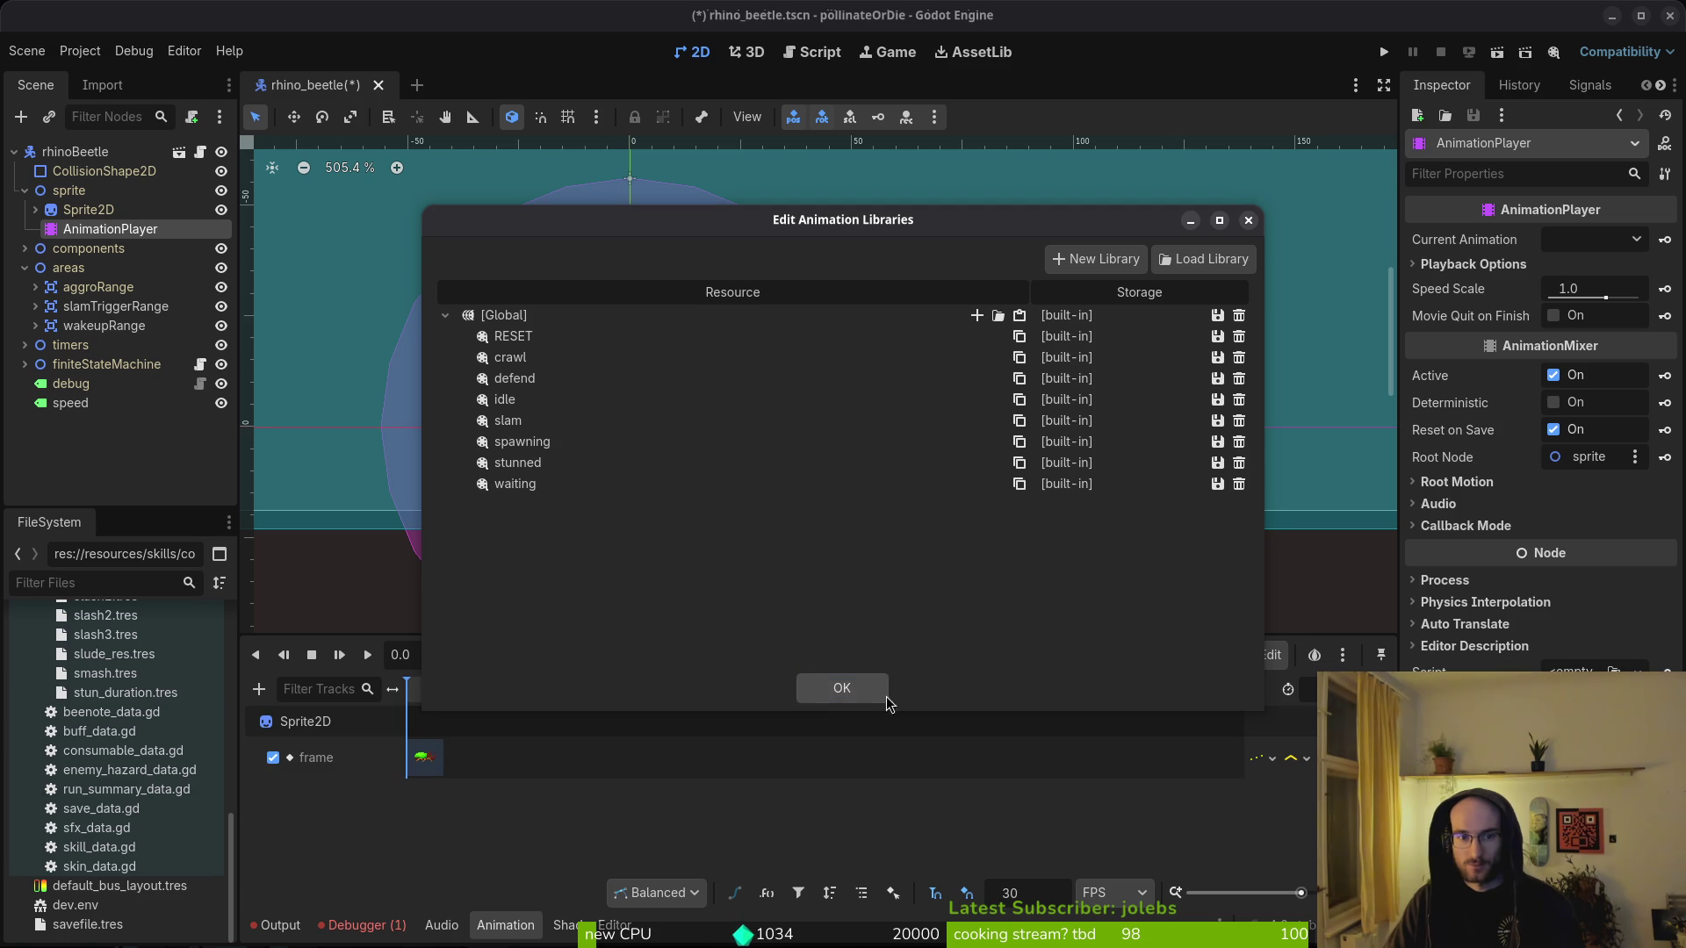
pyautogui.click(841, 687)
# - Switch through slam and spawning to the stunned animation and save the scene
pyautogui.click(667, 655)
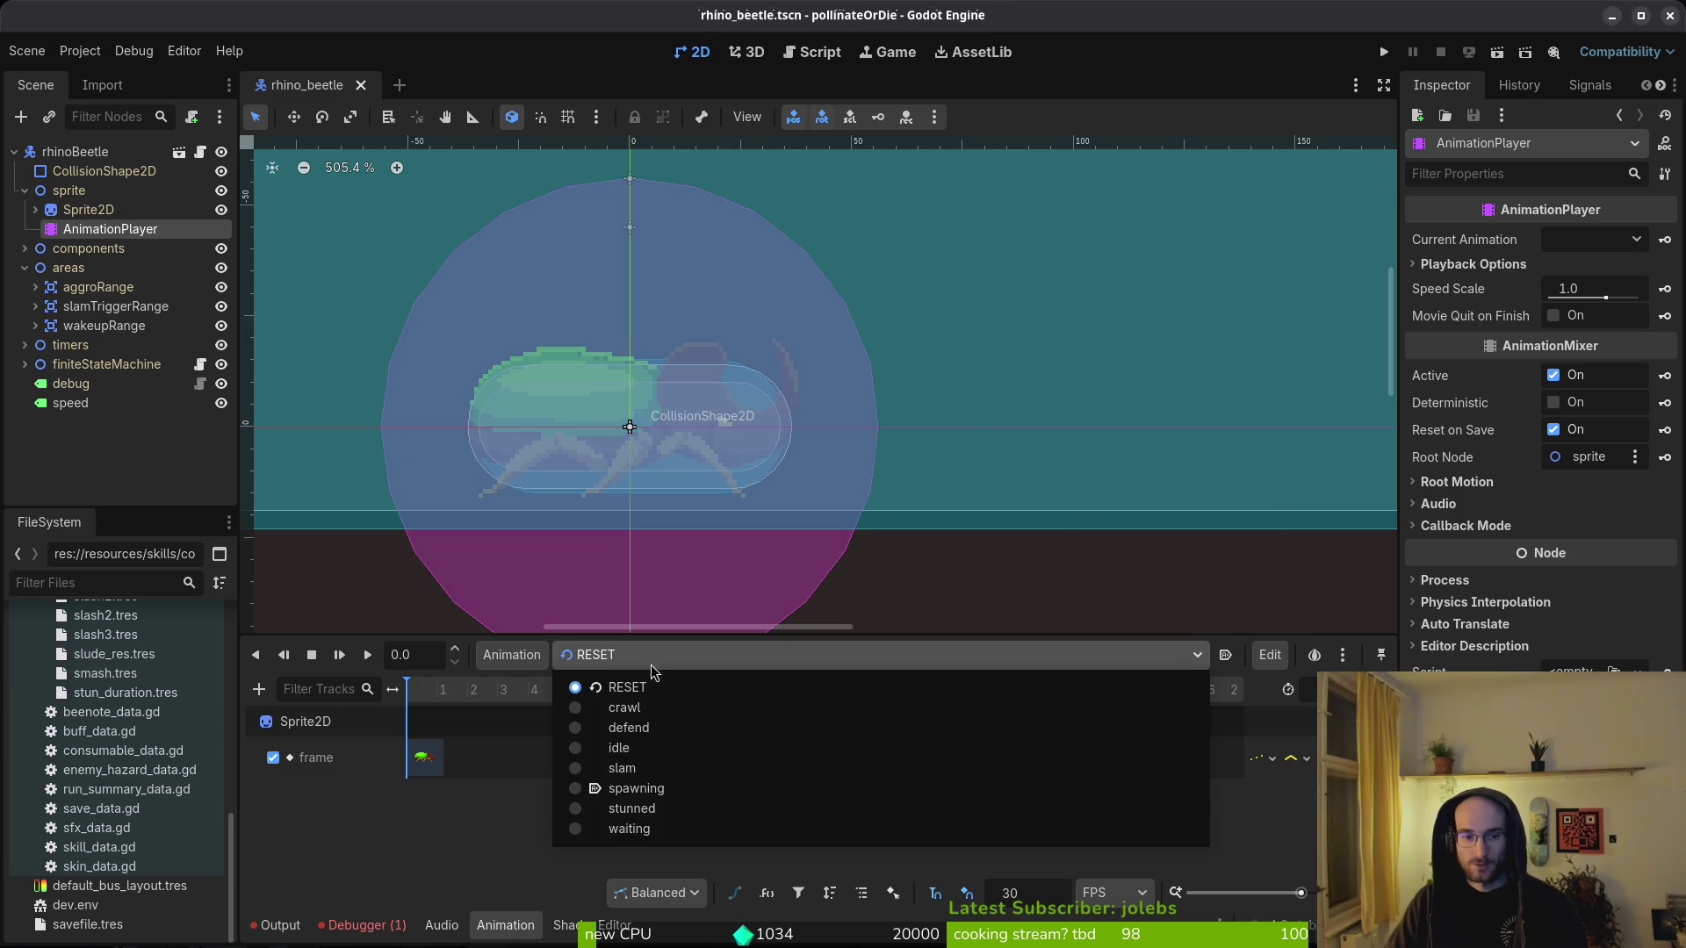
pyautogui.click(681, 777)
pyautogui.click(650, 655)
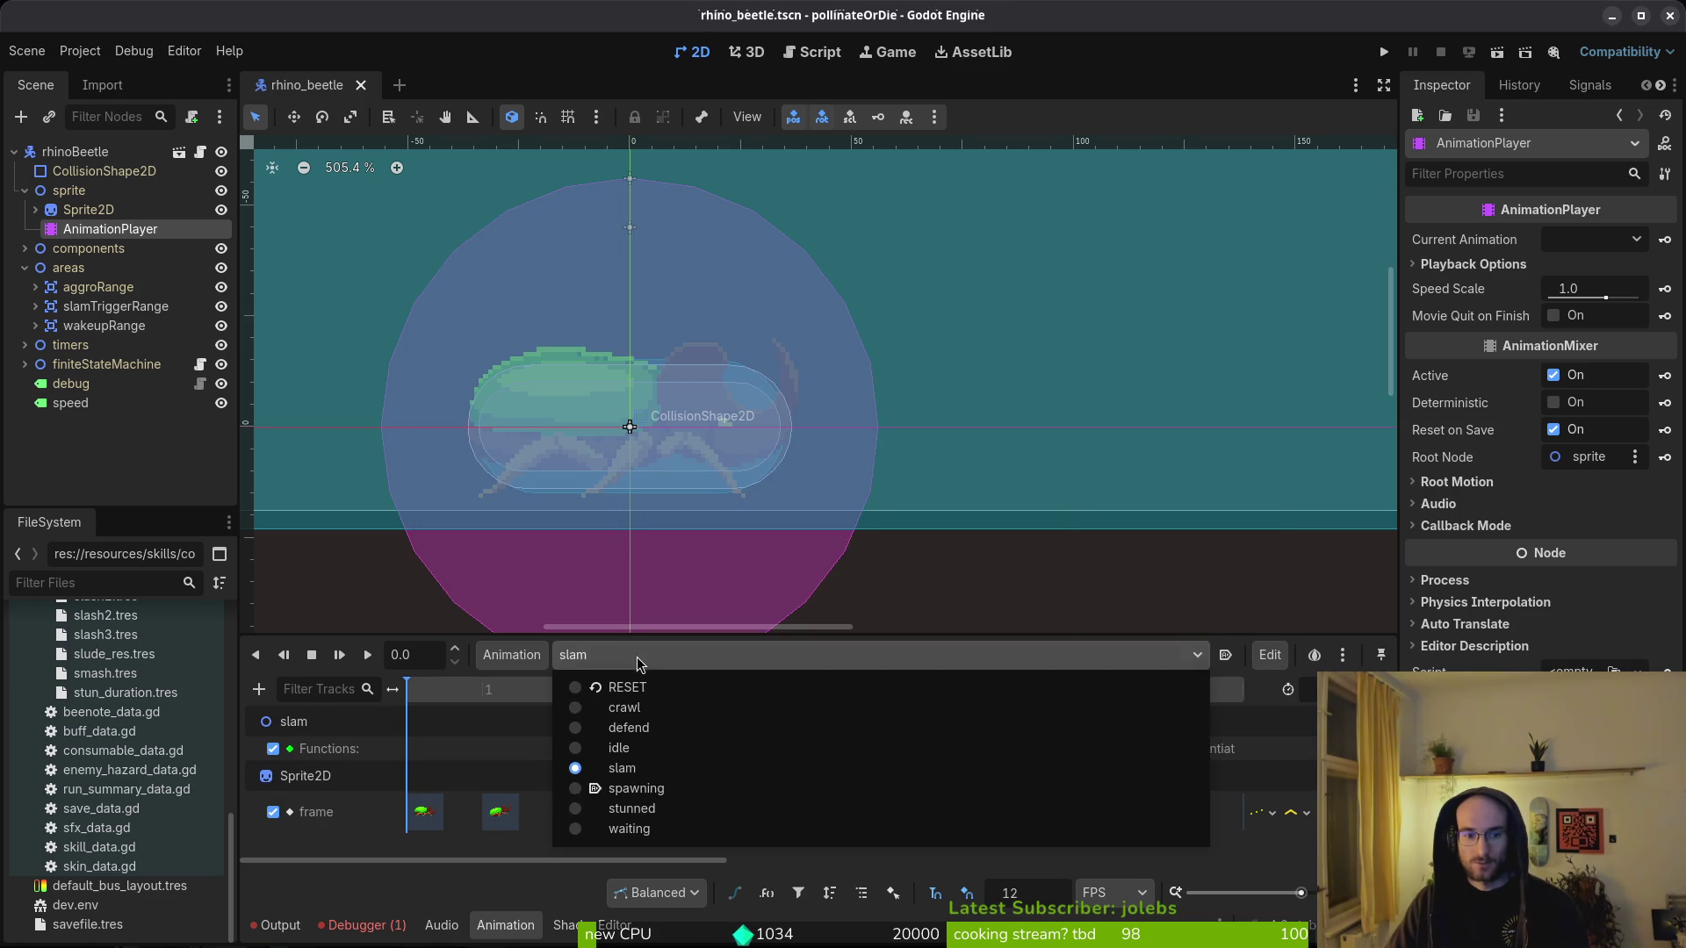
pyautogui.click(659, 788)
pyautogui.click(654, 657)
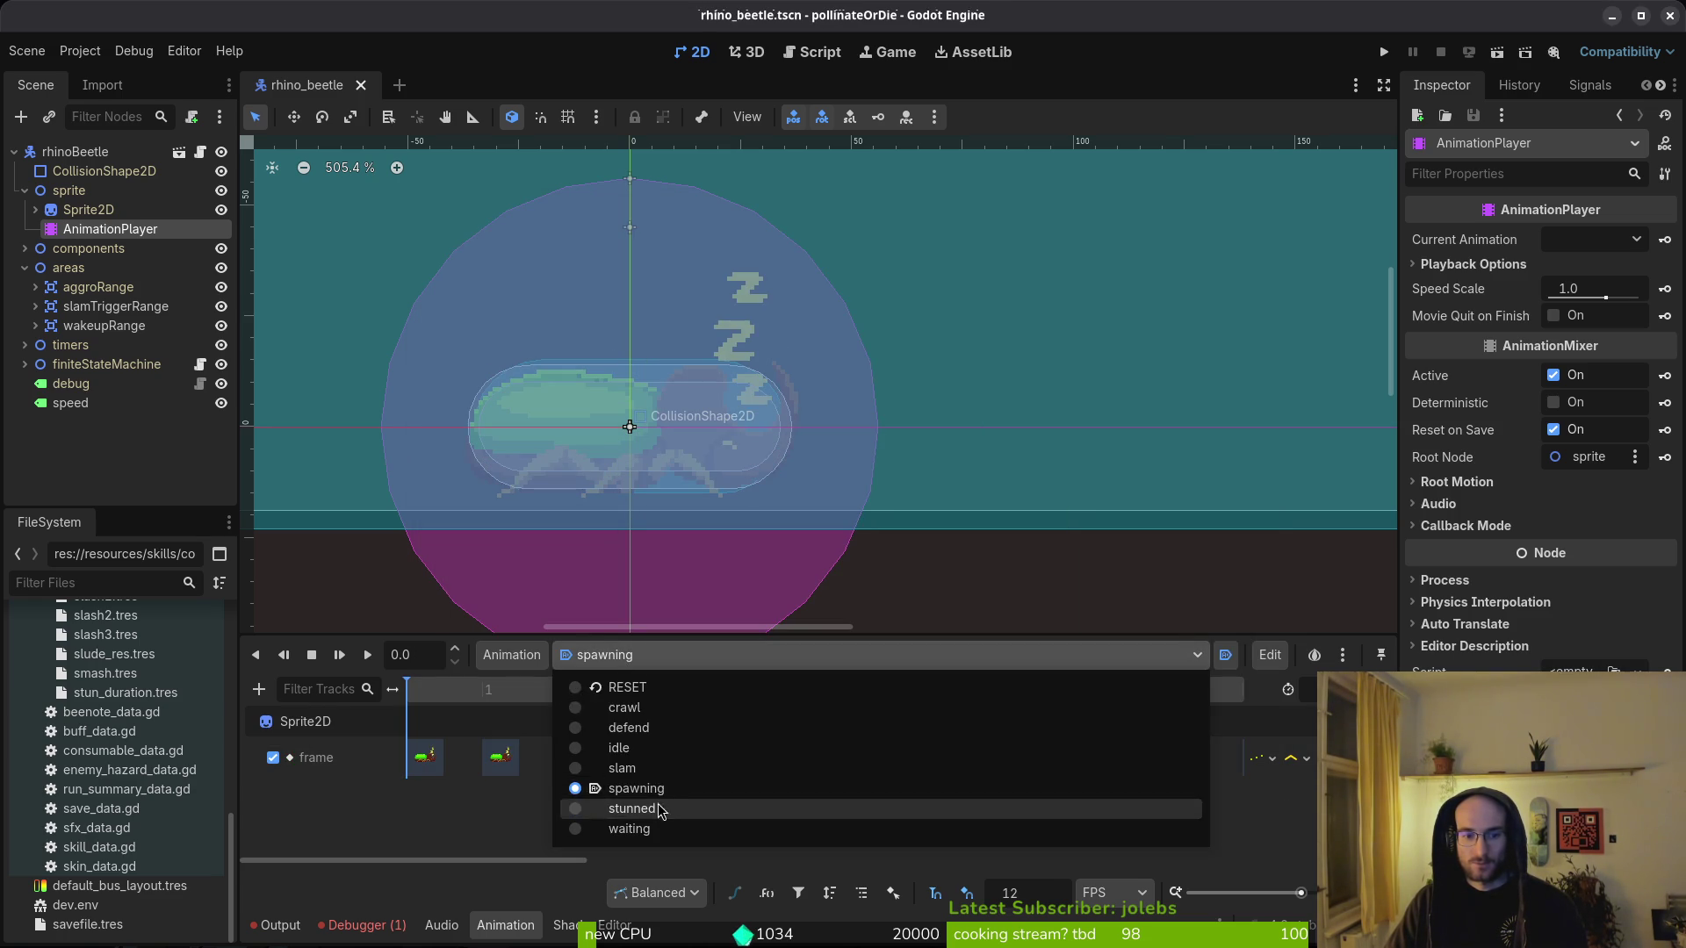
pyautogui.click(657, 808)
pyautogui.hotkey('ctrl', 's')
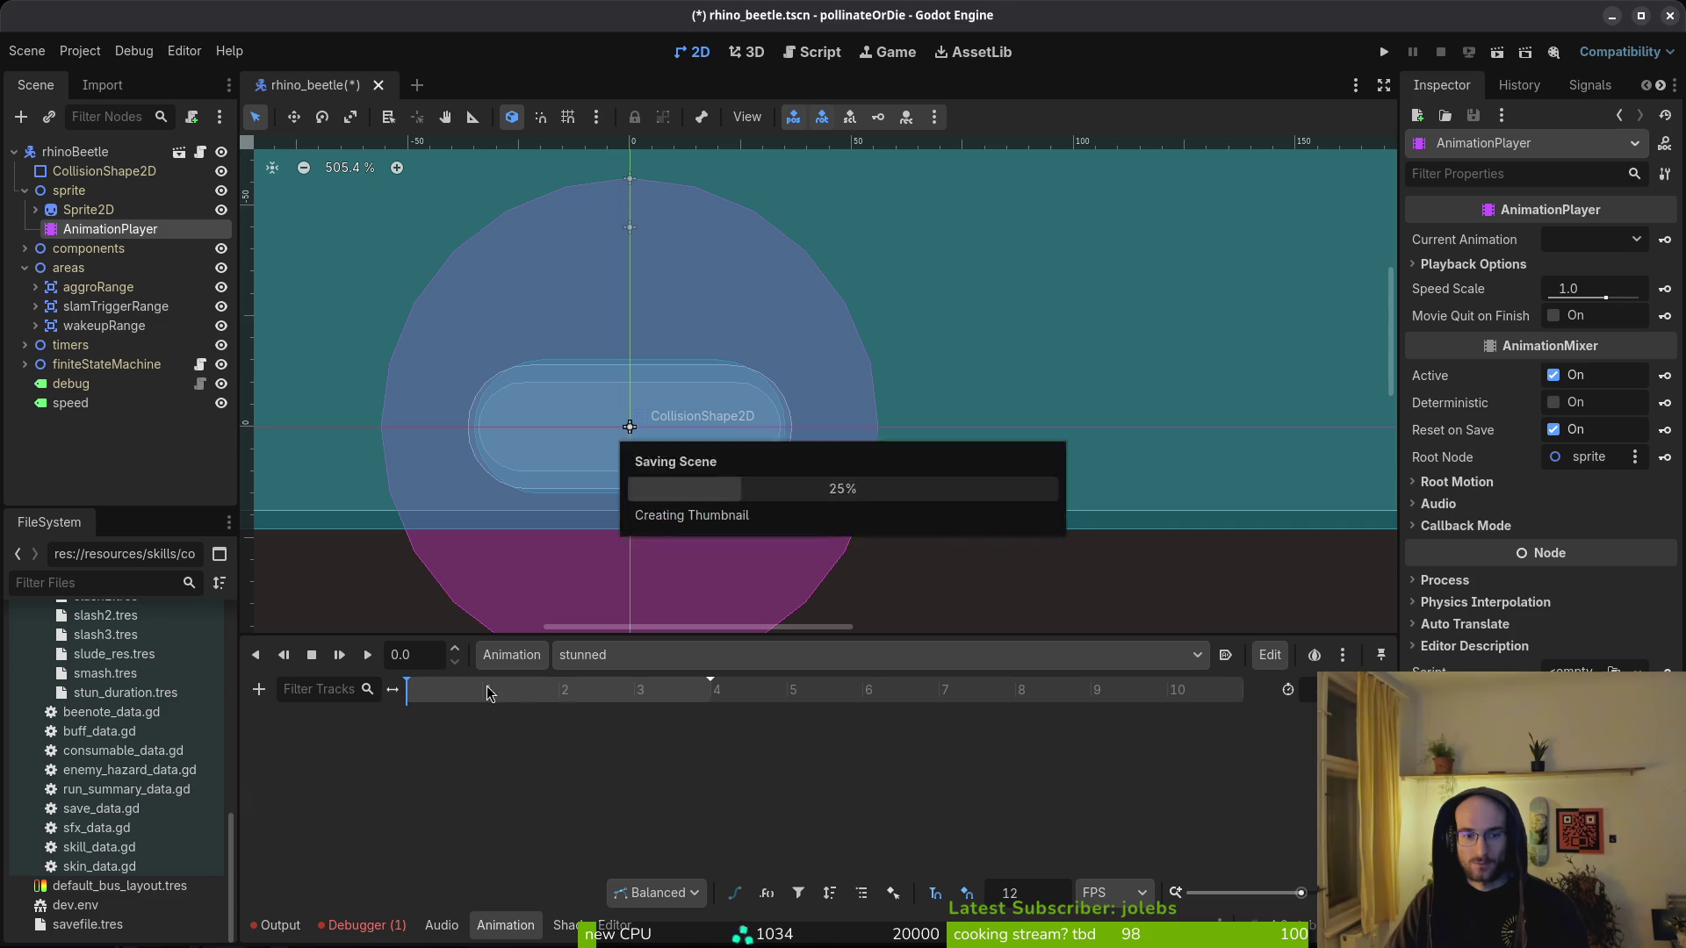
# - Key a new stunned frame track at grid row 3, sprite frames 96 to 100, and save
pyautogui.click(88, 209)
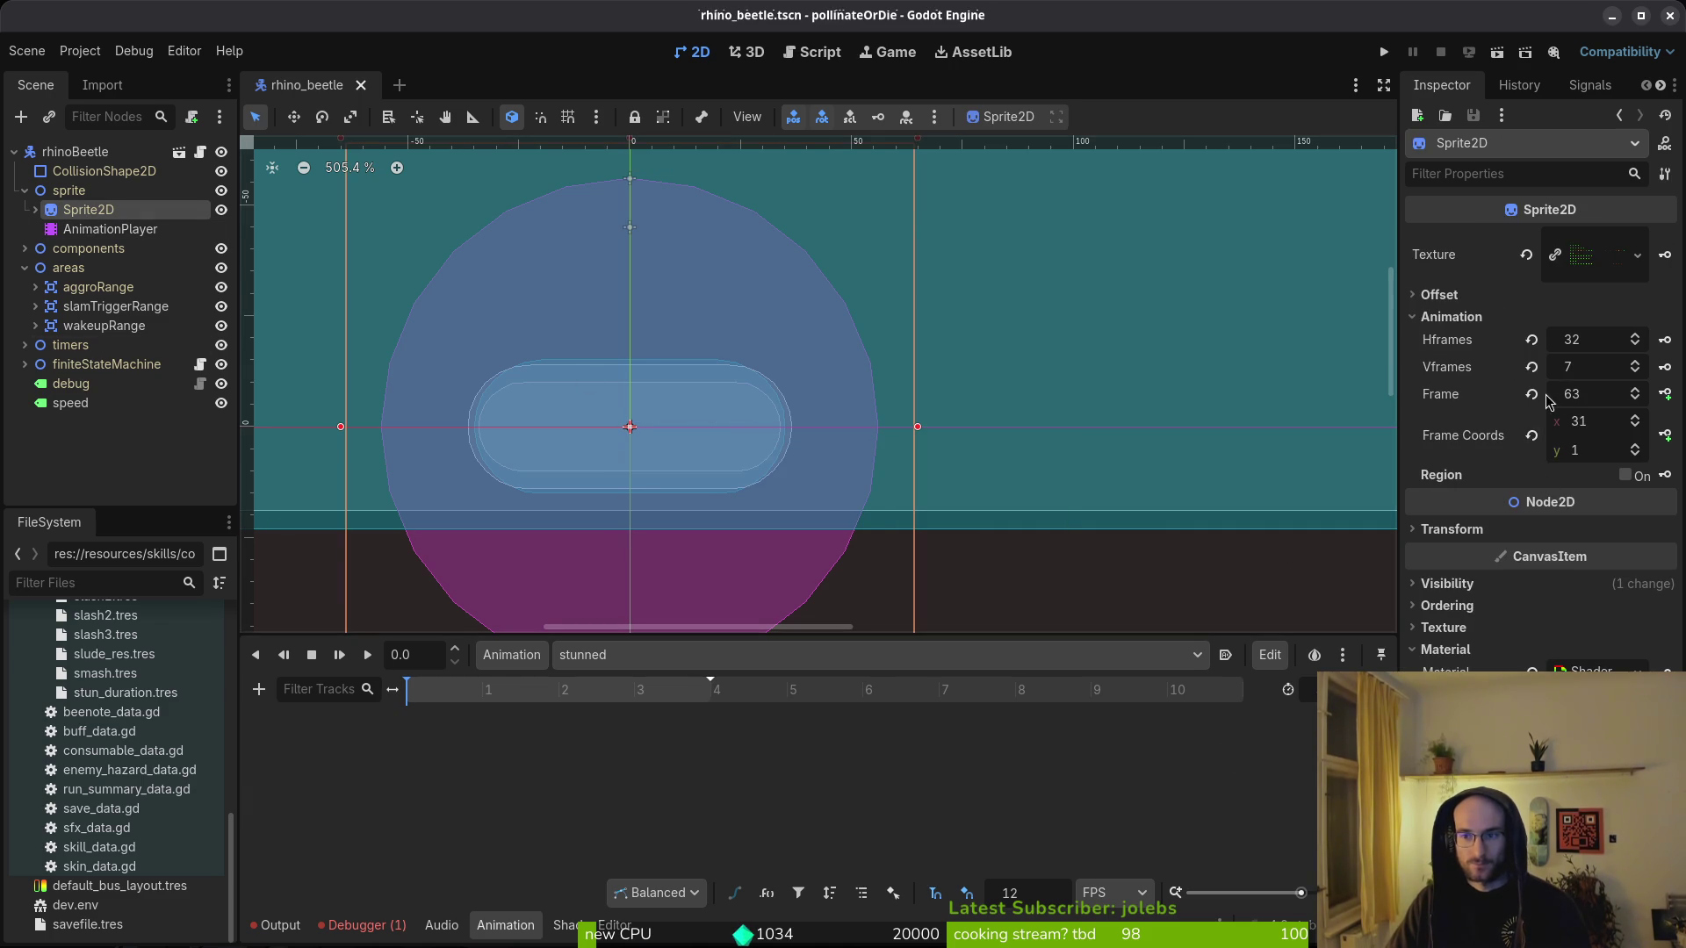
pyautogui.click(1533, 394)
pyautogui.click(1636, 447)
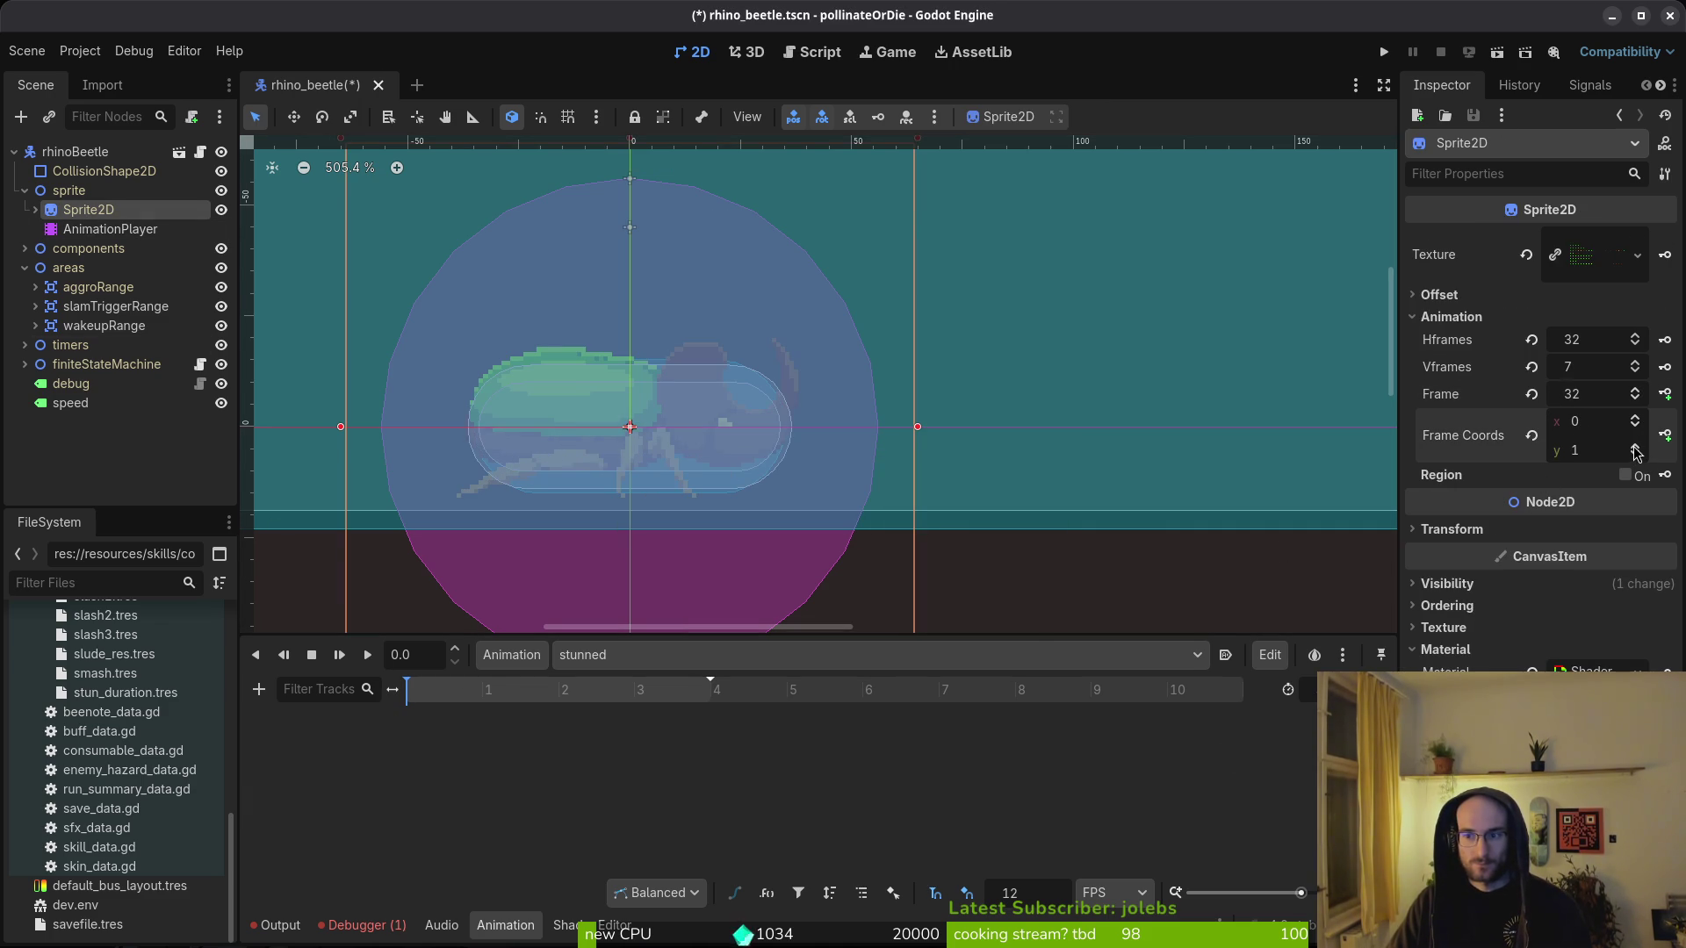
pyautogui.click(1636, 447)
pyautogui.click(1636, 447)
pyautogui.click(1665, 395)
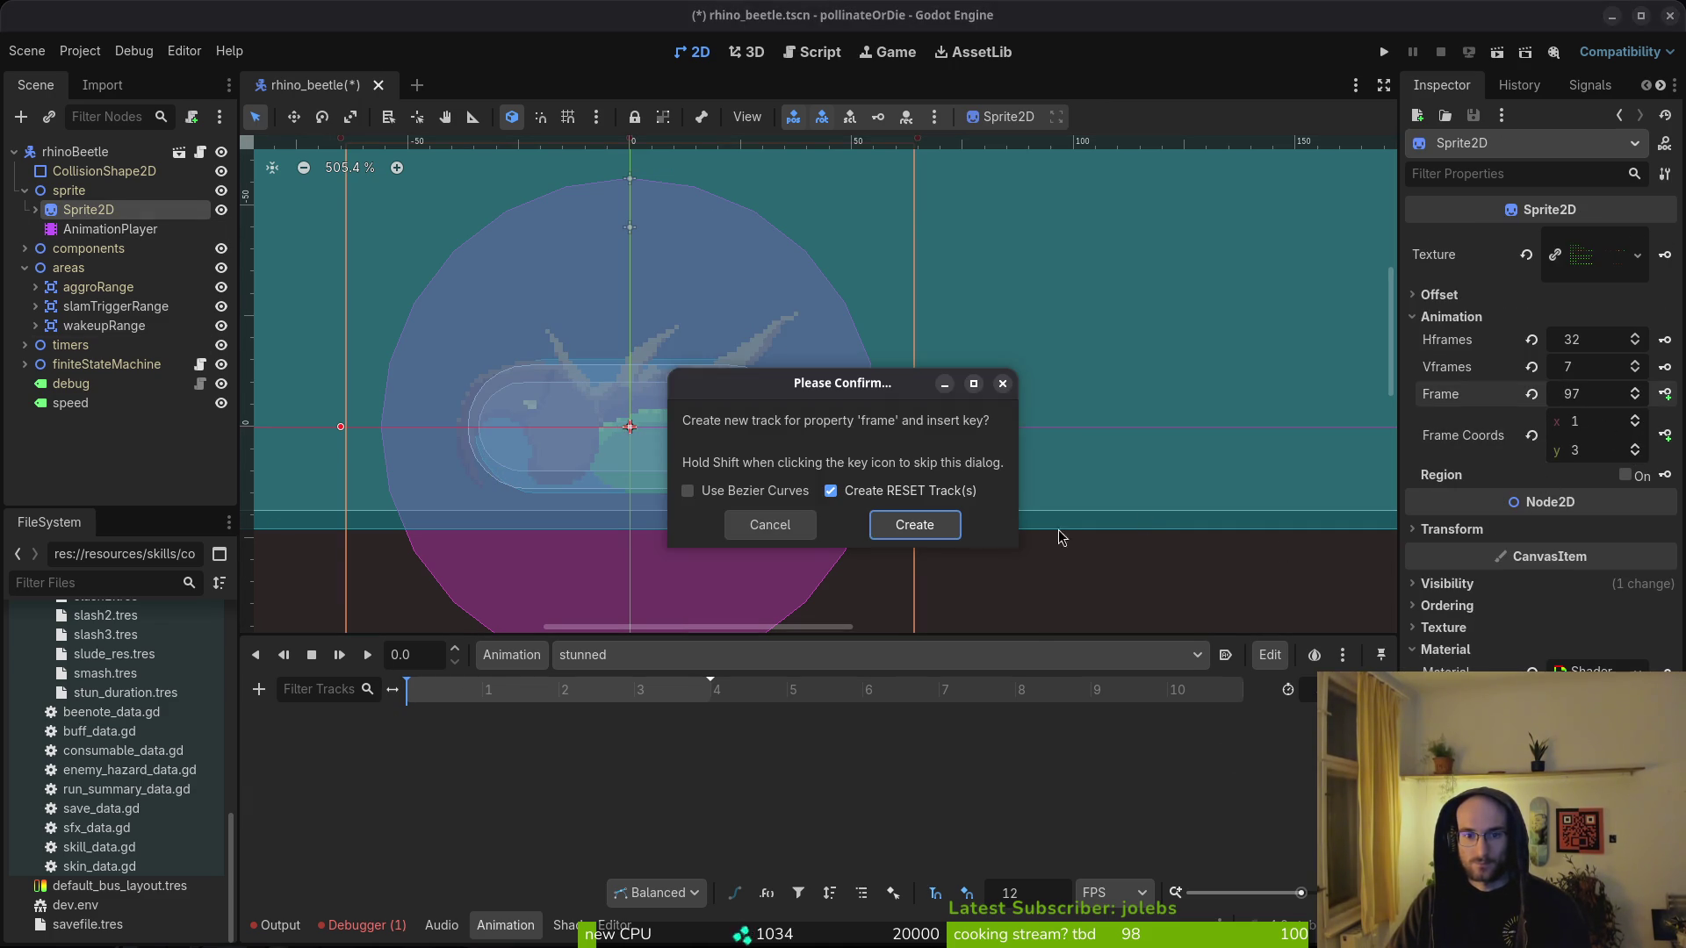
pyautogui.click(914, 525)
pyautogui.click(1664, 395)
pyautogui.click(1665, 394)
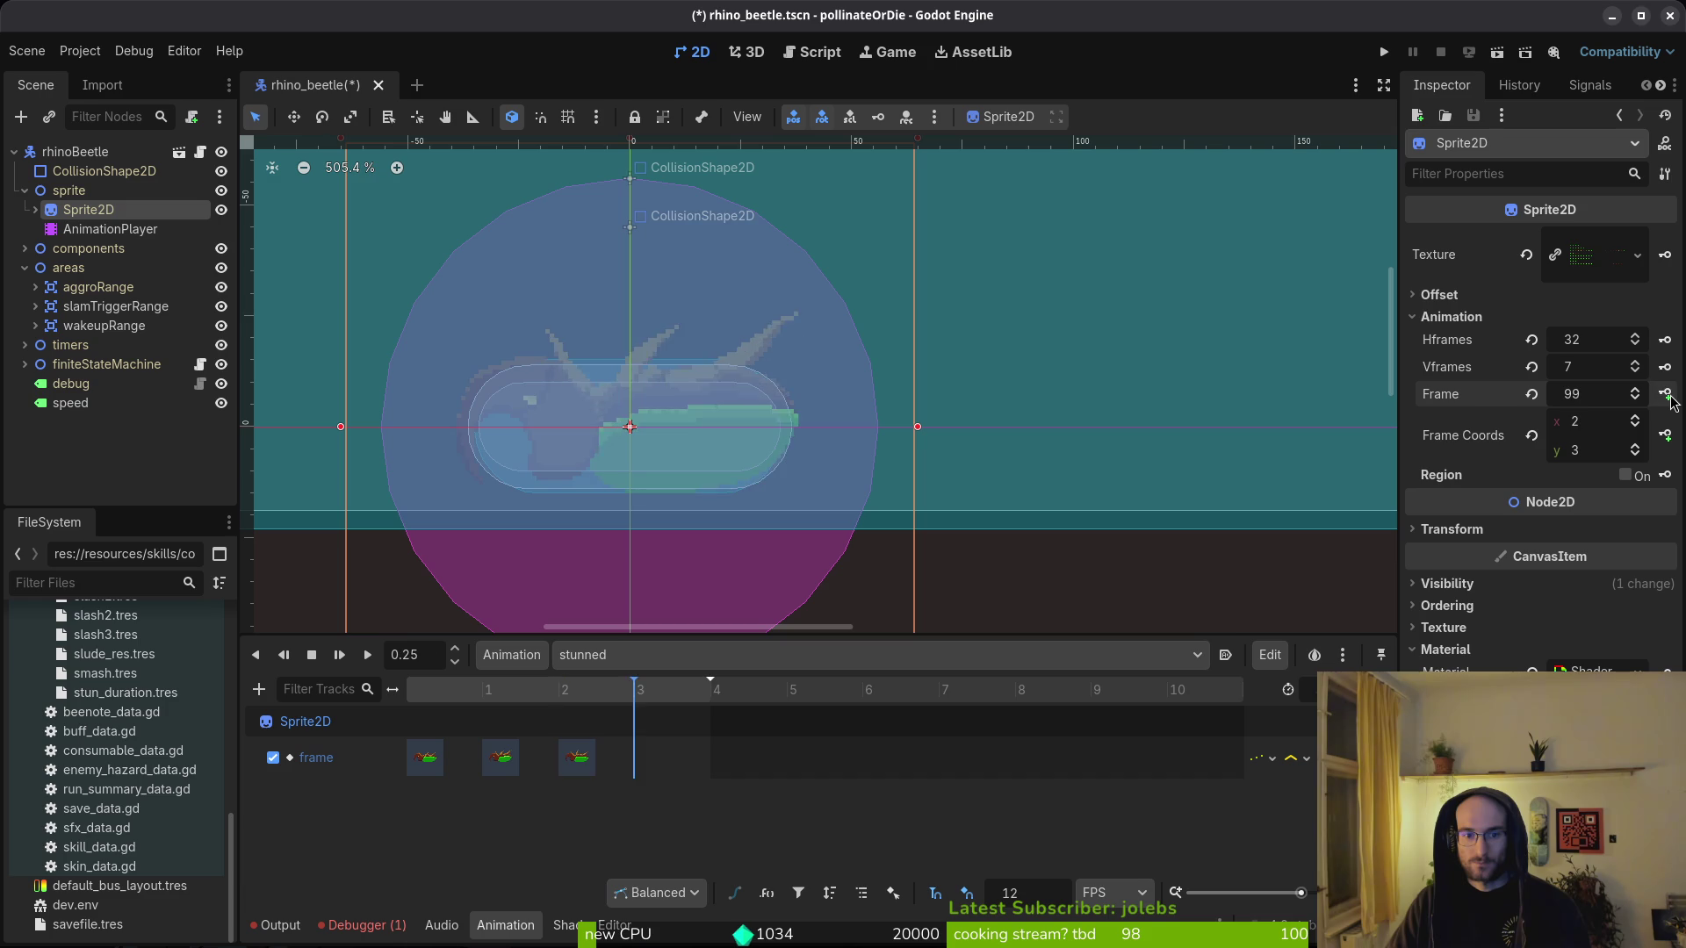
pyautogui.click(1665, 394)
pyautogui.hotkey('ctrl', 's')
# - Open the waiting animation, remove its old frame track, save, and reset the sprite frame
pyautogui.click(693, 655)
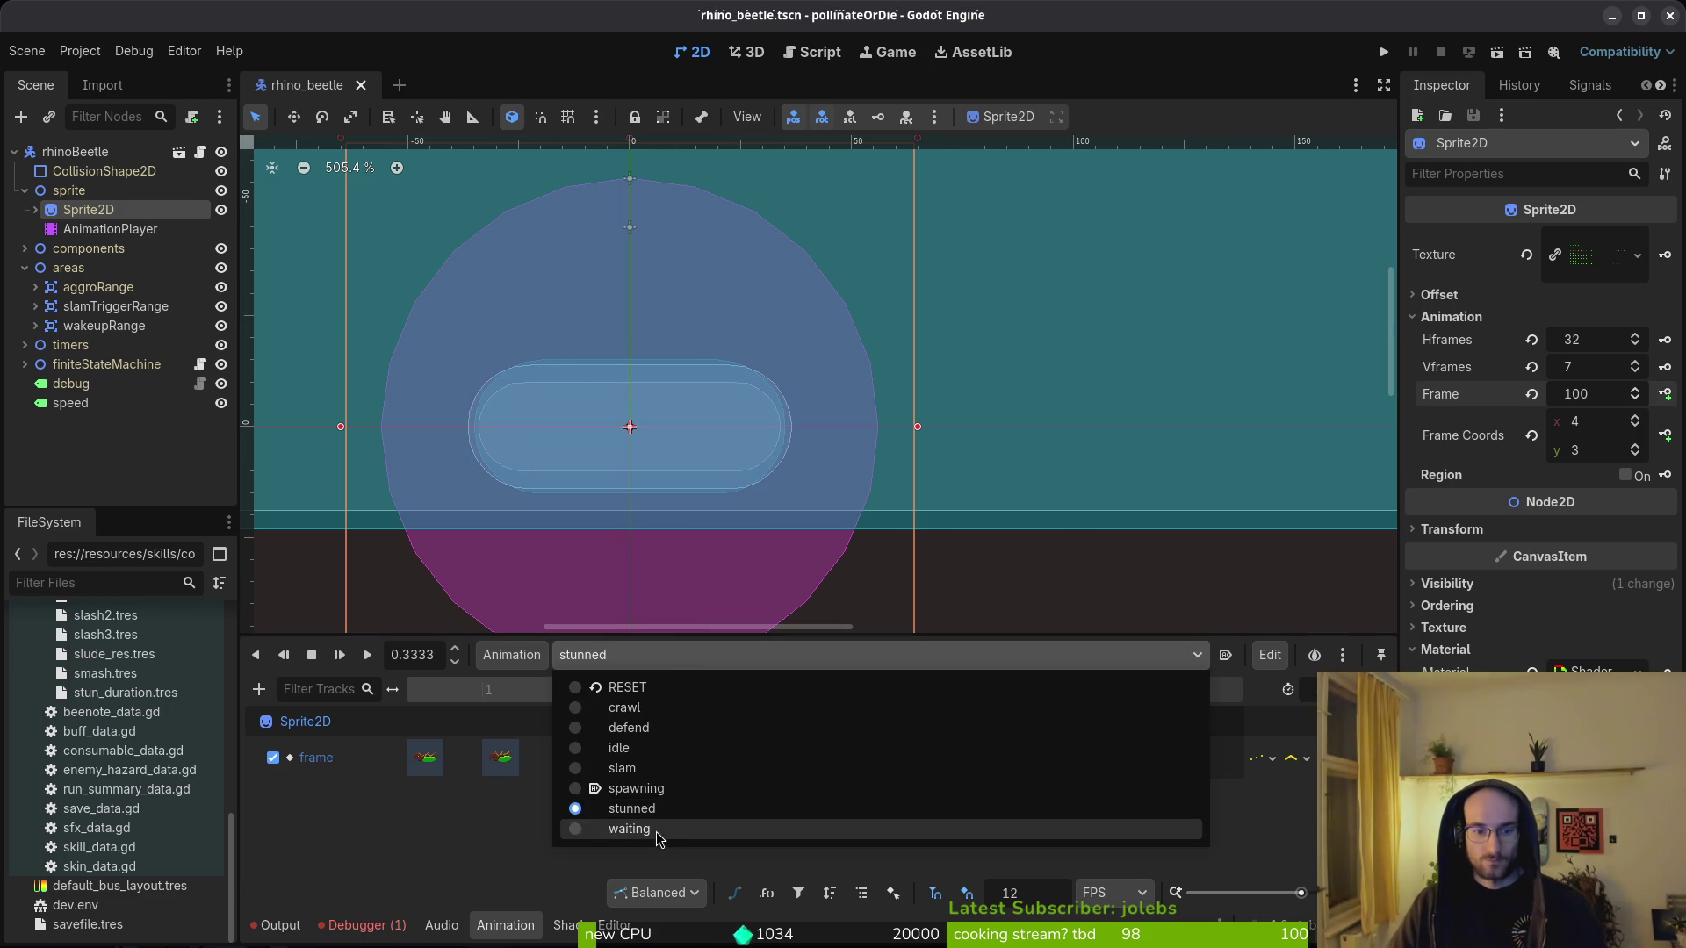
pyautogui.click(680, 828)
pyautogui.hotkey('ctrl', 's')
pyautogui.hotkey('ctrl', 'z')
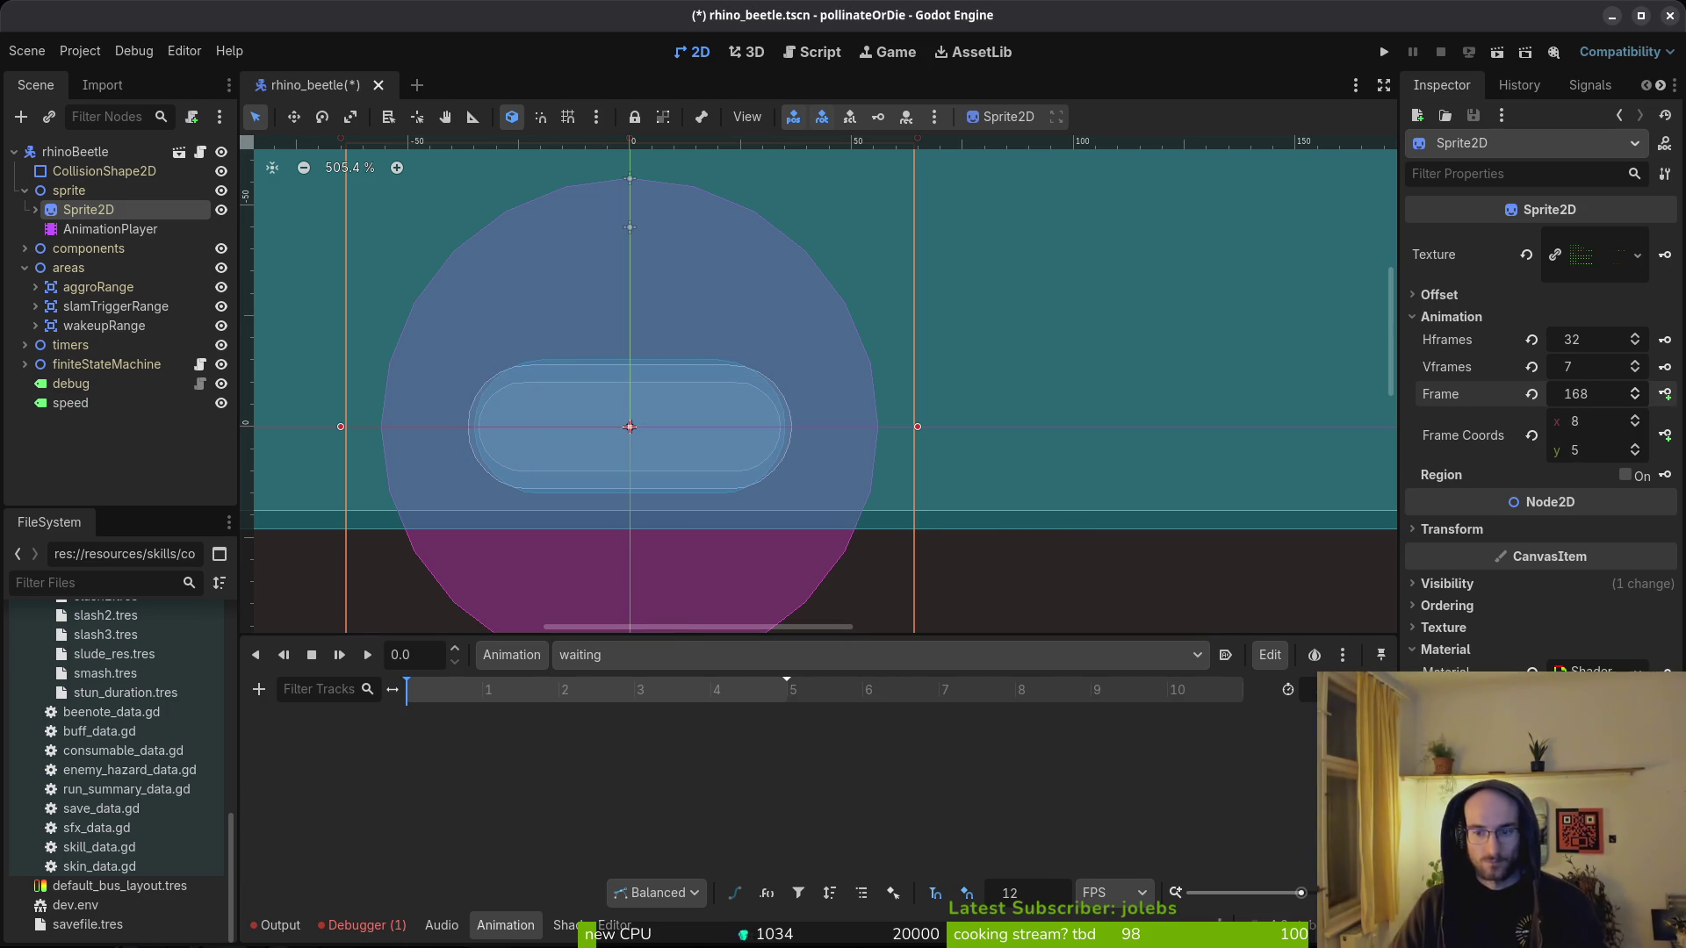
pyautogui.hotkey('ctrl', 's')
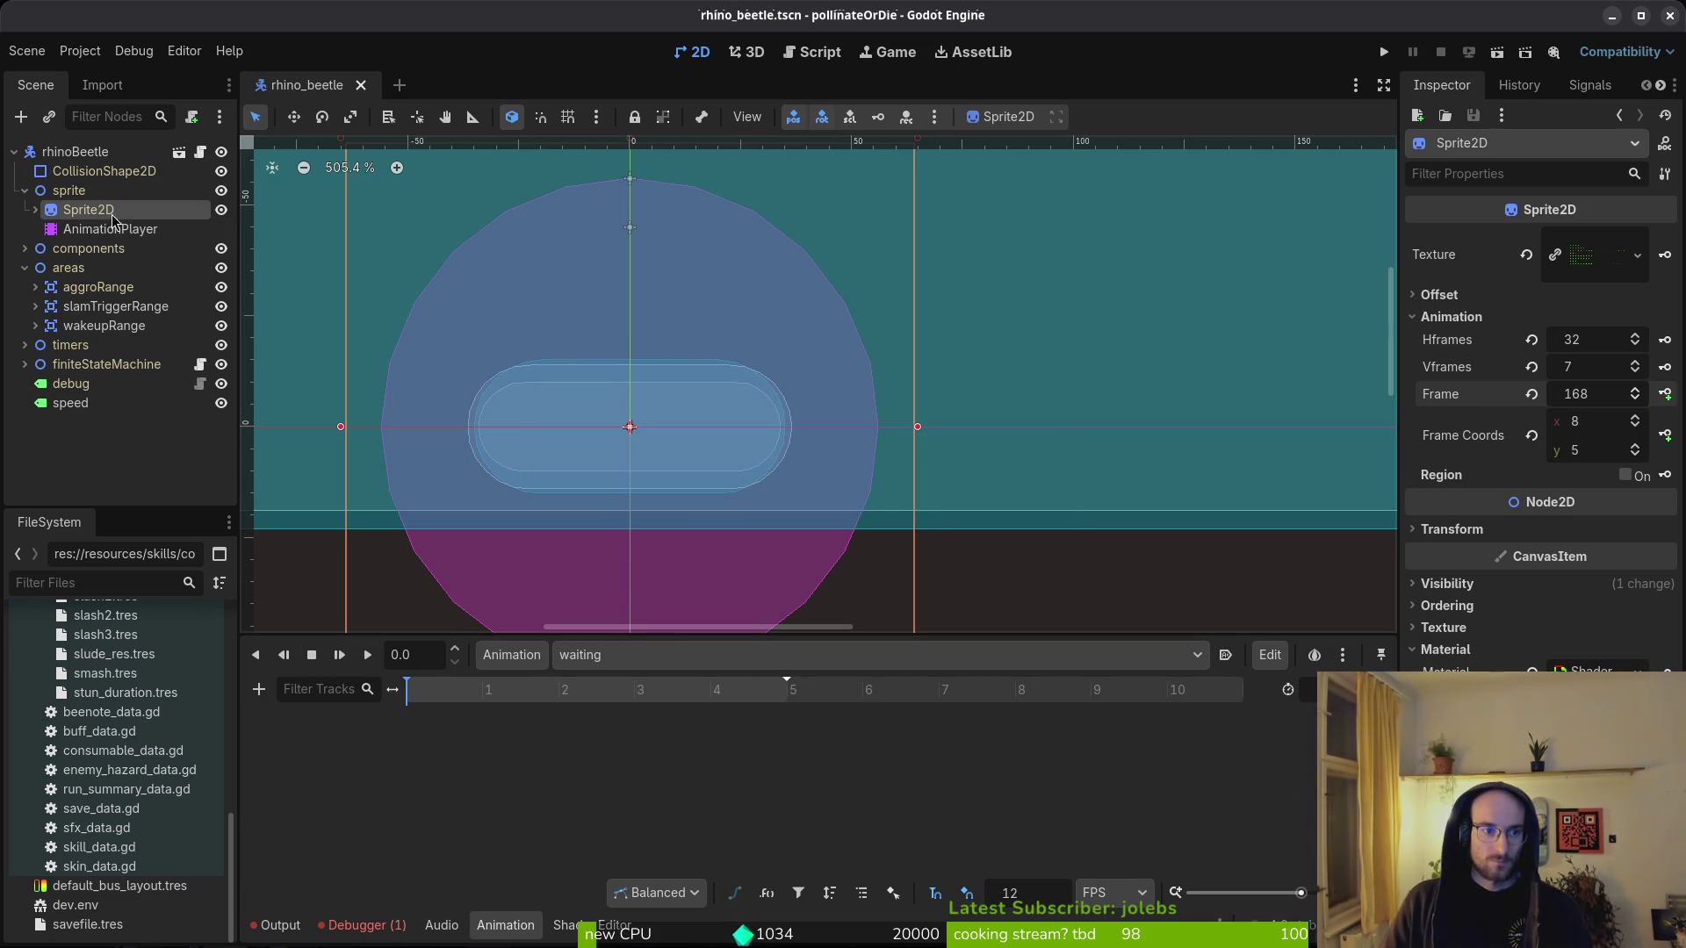
pyautogui.click(1529, 395)
pyautogui.hotkey('alt', 'Tab')
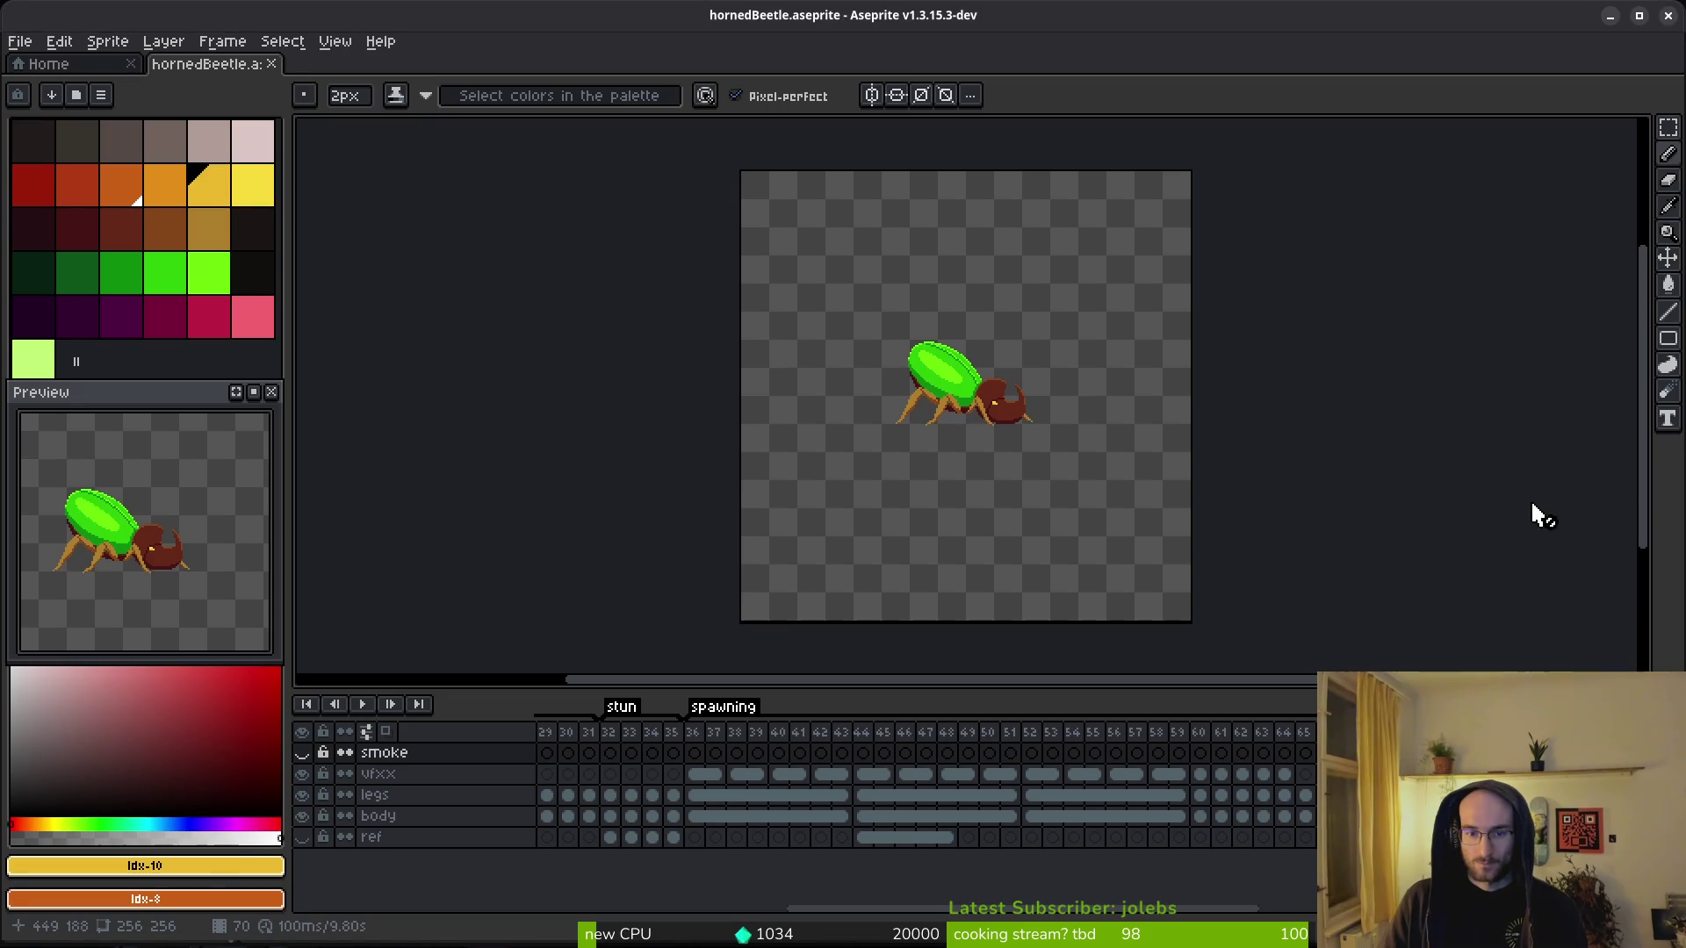
pyautogui.hotkey('alt', 'Tab')
# - Key the waiting animation at grid row 5 over sprite frames 160–165, save, and run the game
pyautogui.click(1635, 446)
pyautogui.click(1635, 446)
pyautogui.click(1634, 446)
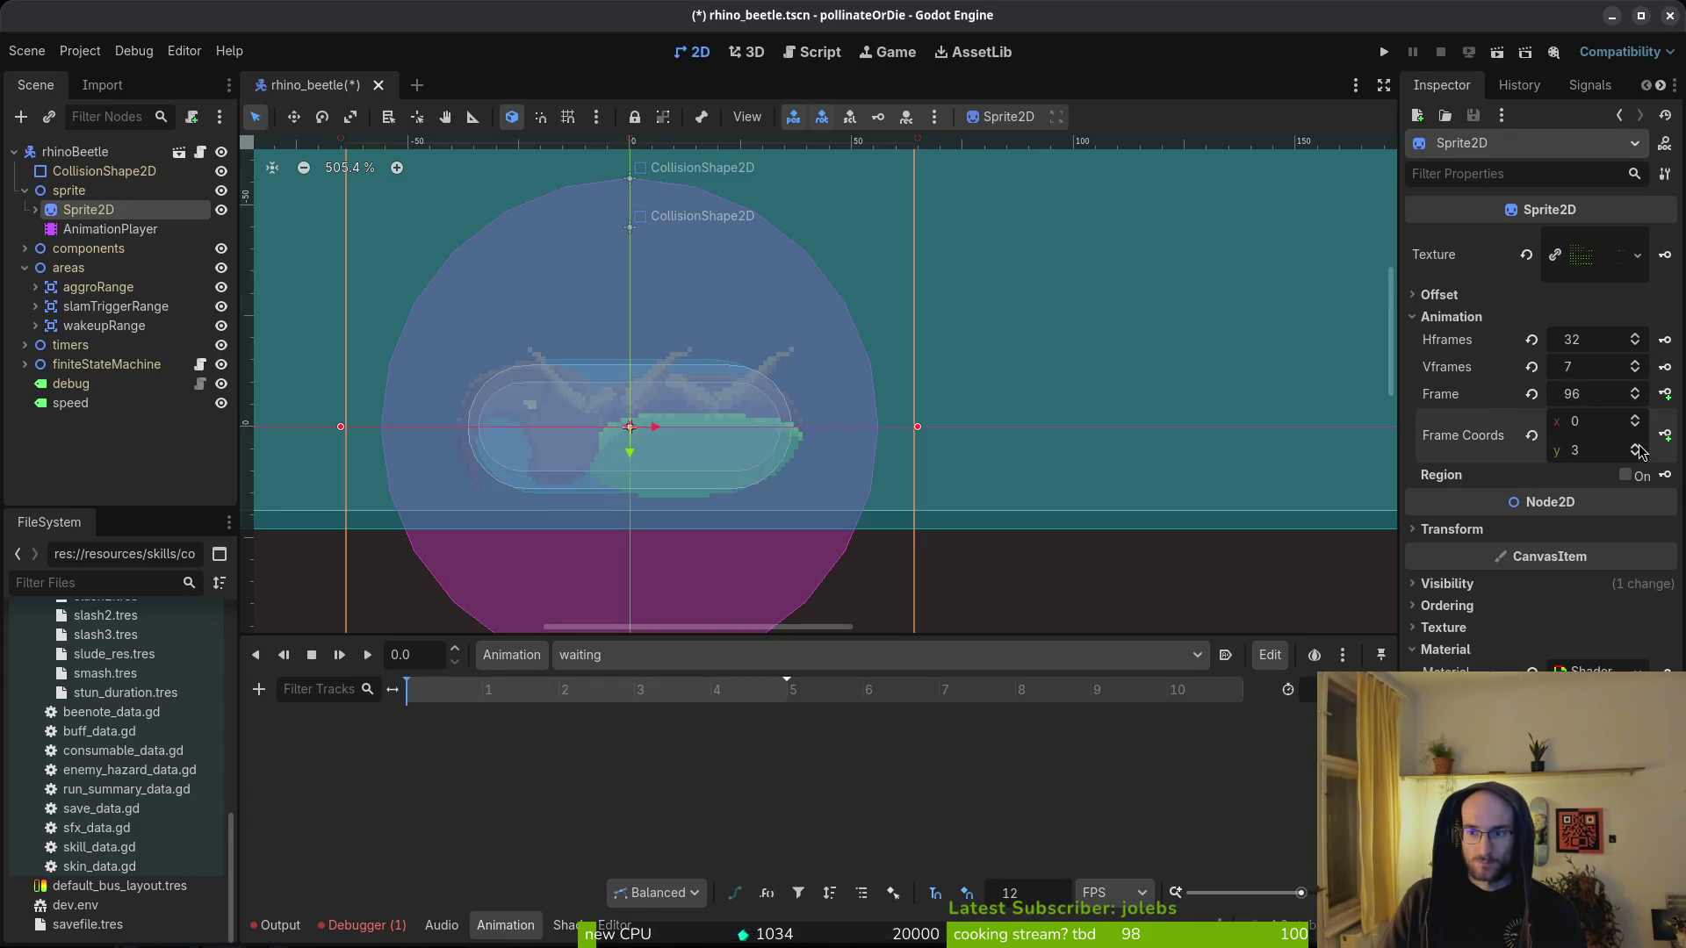
pyautogui.click(1635, 446)
pyautogui.click(1634, 446)
pyautogui.click(1665, 394)
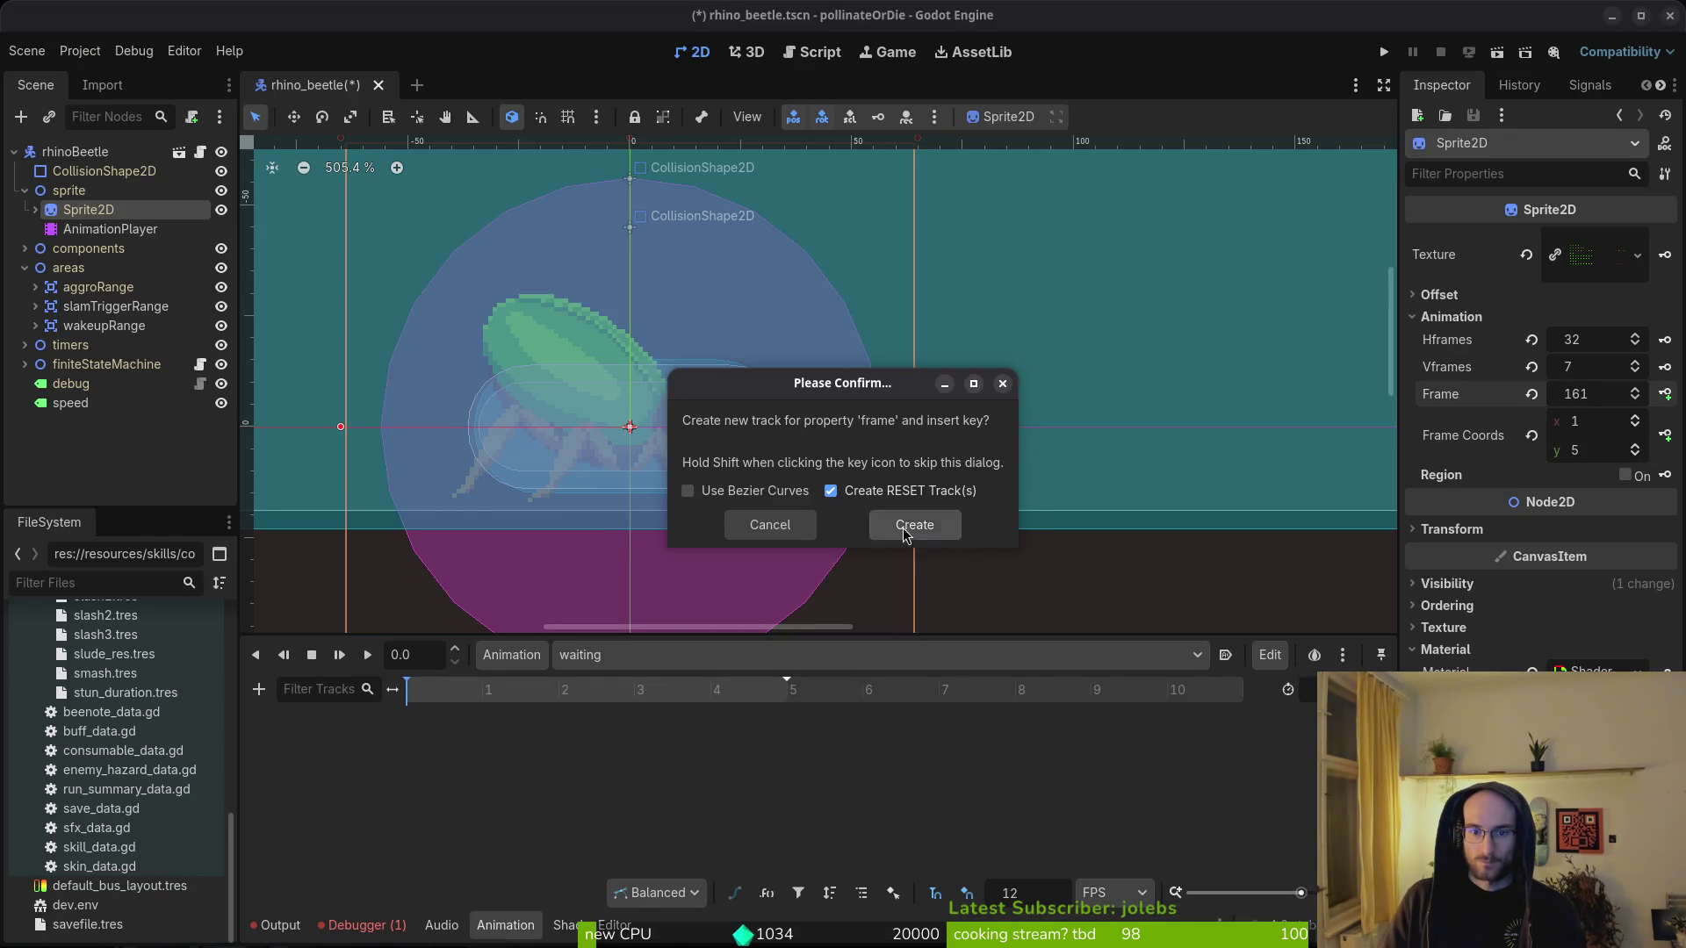
pyautogui.click(907, 524)
pyautogui.click(1666, 393)
pyautogui.click(1666, 393)
pyautogui.click(1666, 393)
pyautogui.click(1666, 393)
pyautogui.hotkey('ctrl', 's')
pyautogui.press('F5')
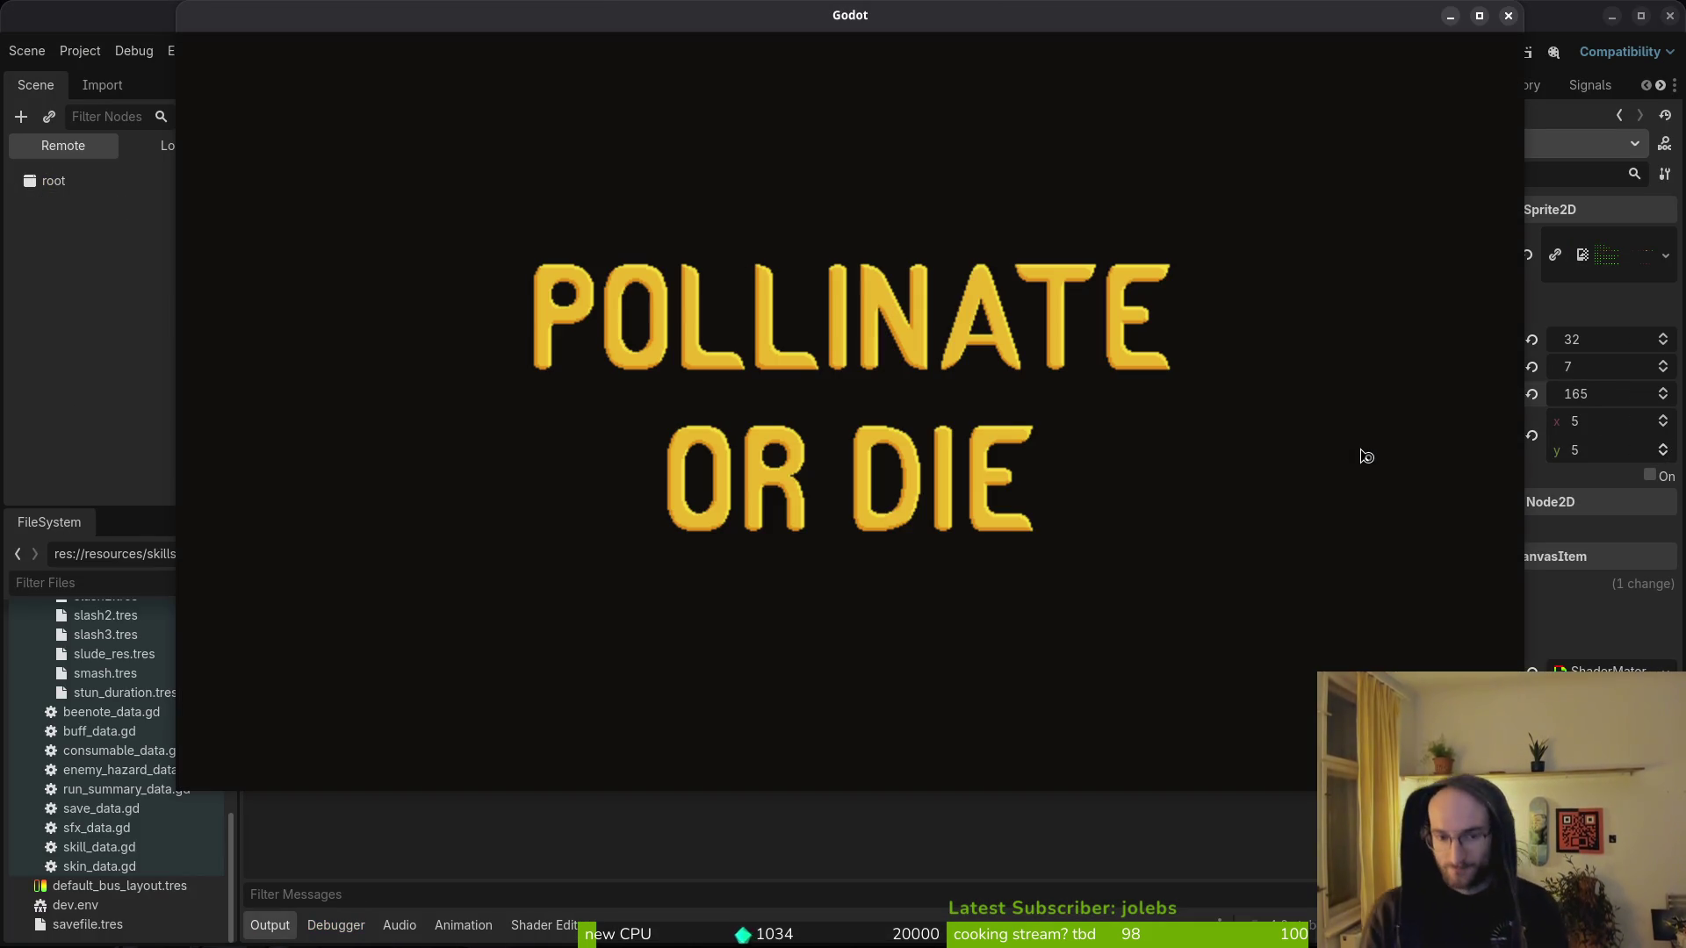
# - Continue past the main menu and start level 5 from the level select
pyautogui.press('Return')
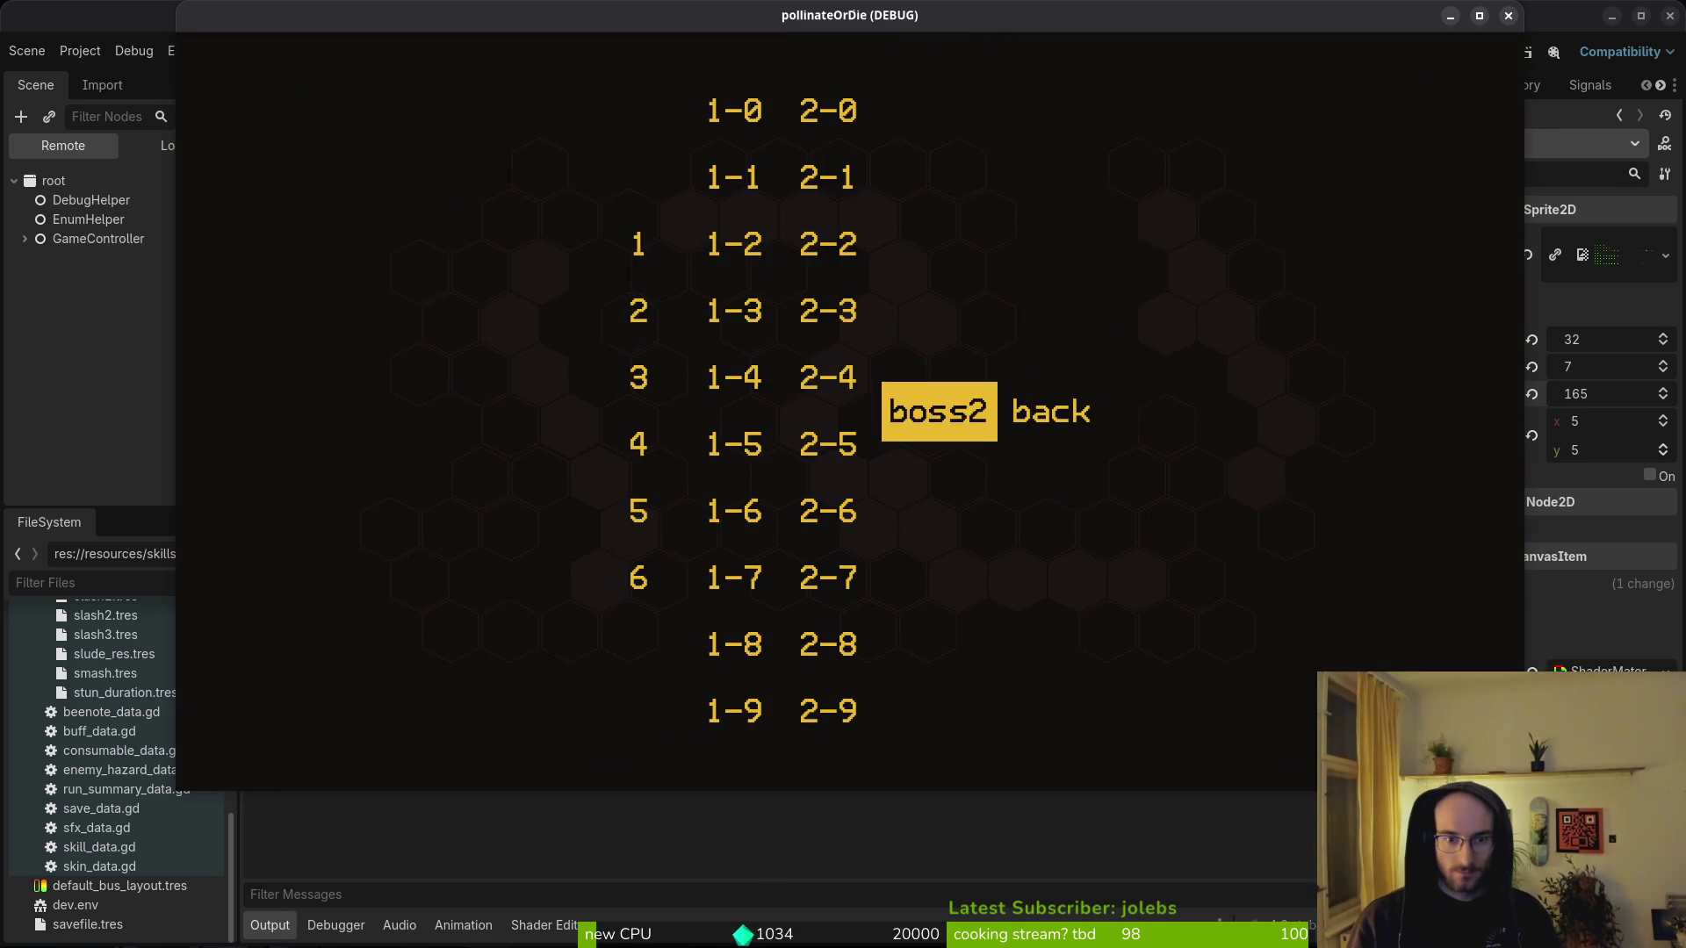
pyautogui.press('Left')
pyautogui.press('Left')
pyautogui.press('Left')
pyautogui.press('Down')
pyautogui.press('Down')
pyautogui.press('Return')
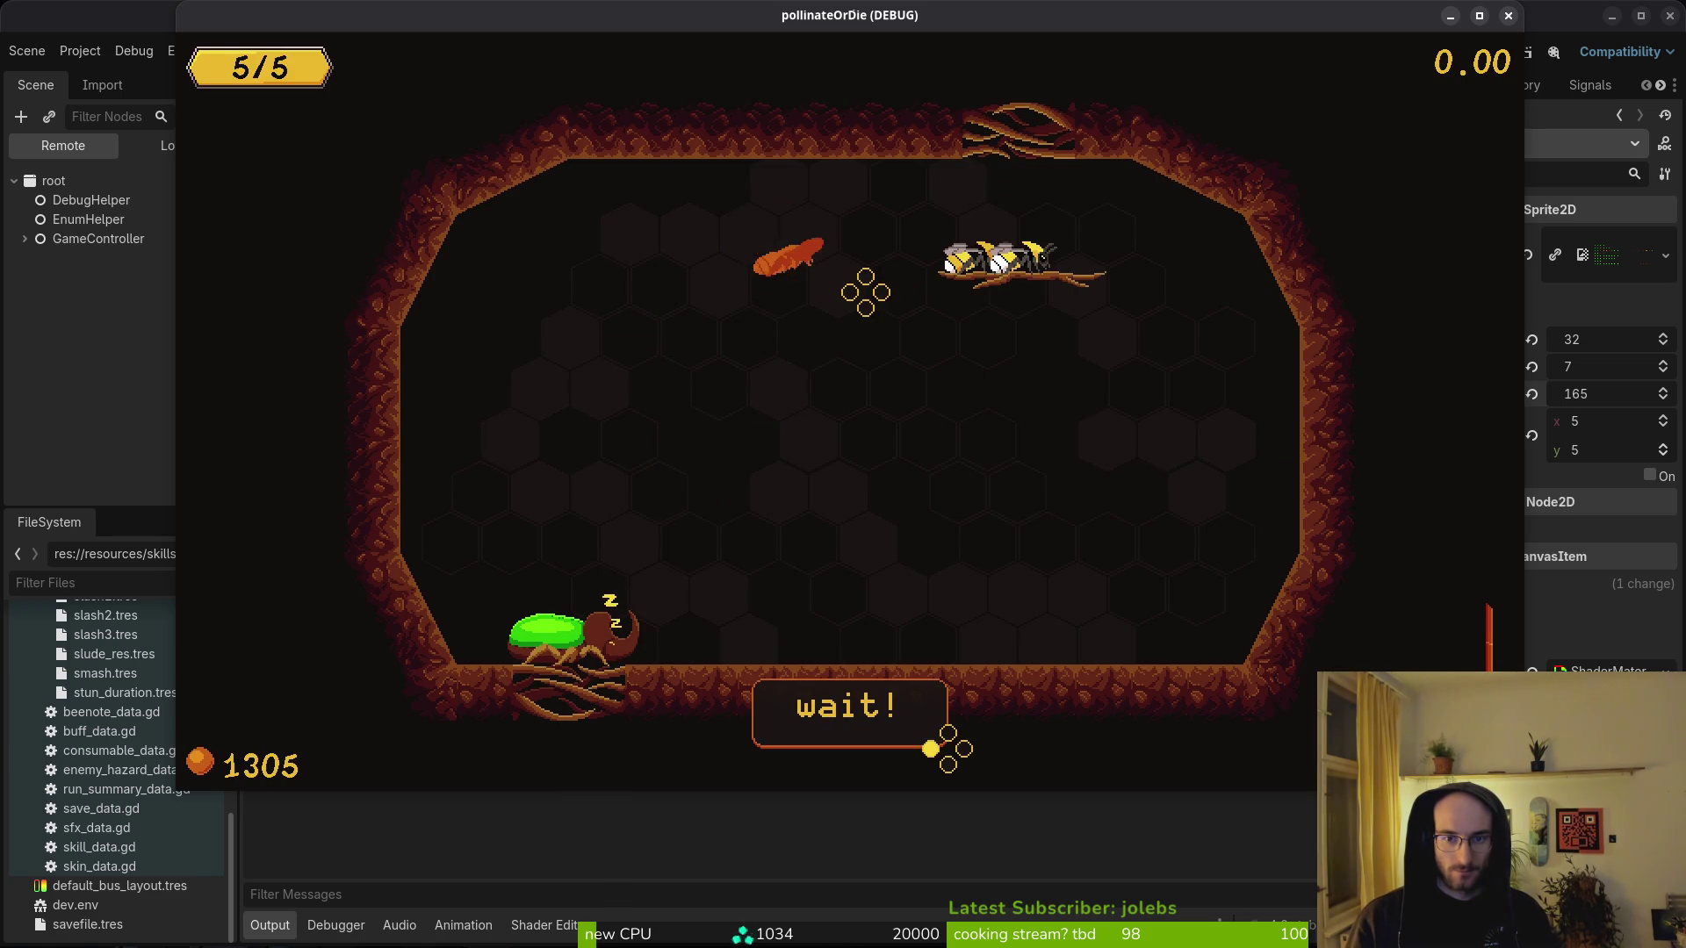
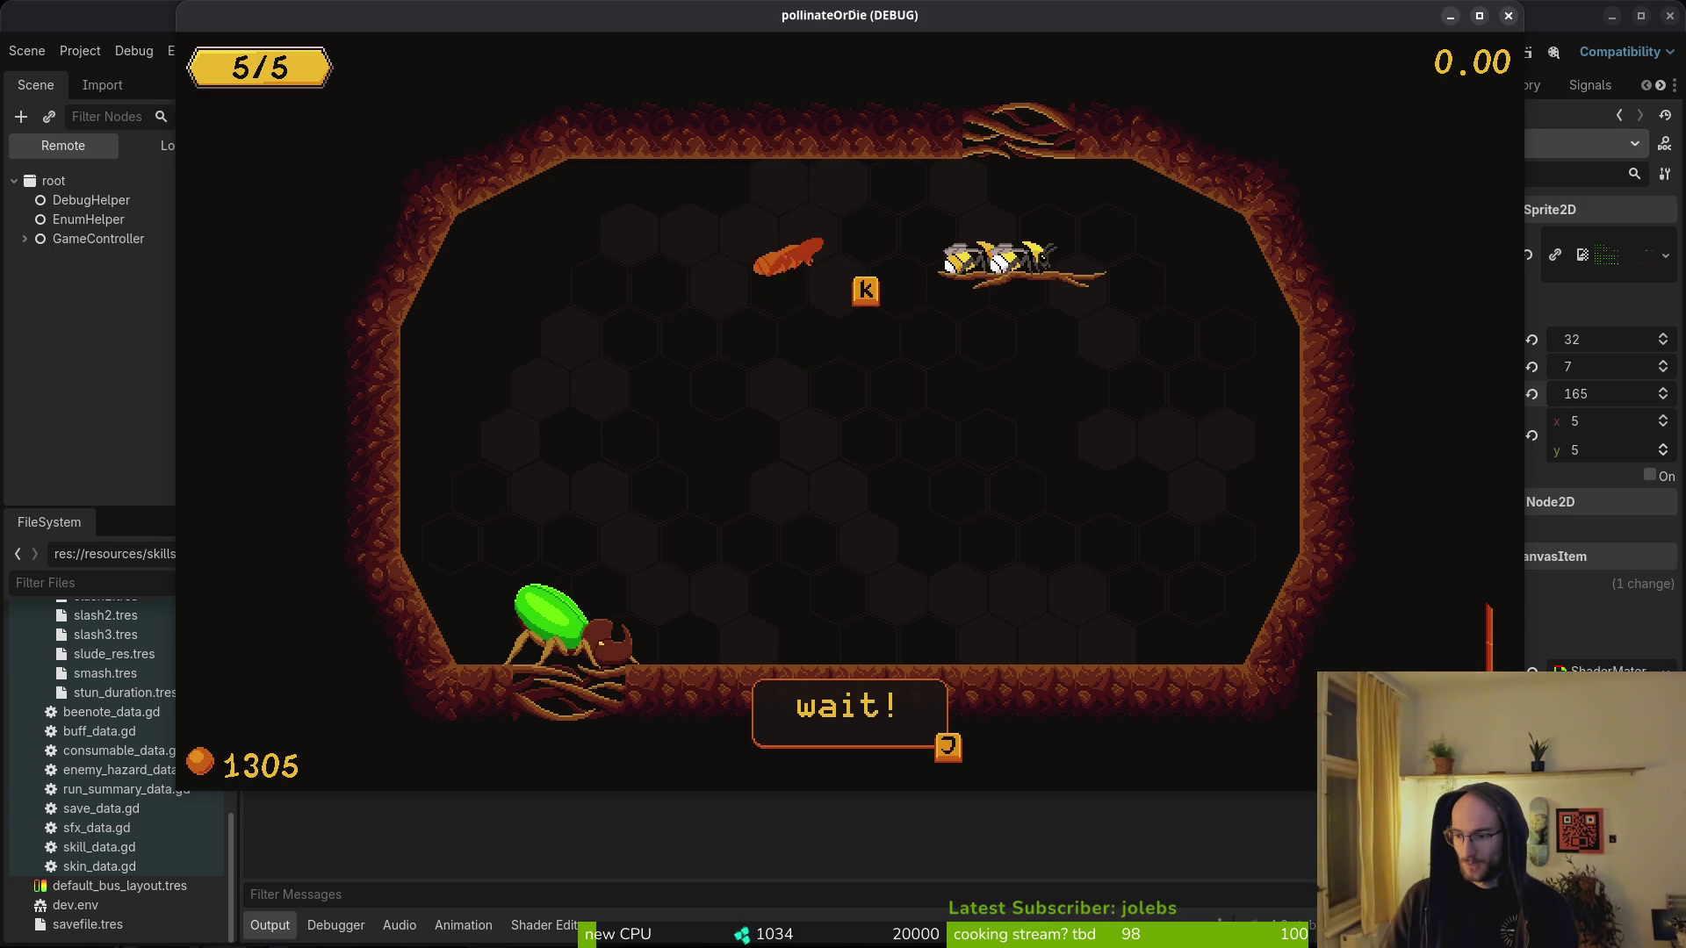
# - In Neovim, open the rhino beetle's idling.gd, then spawning.state.gd, using the project file search
pyautogui.hotkey('alt', 'Tab')
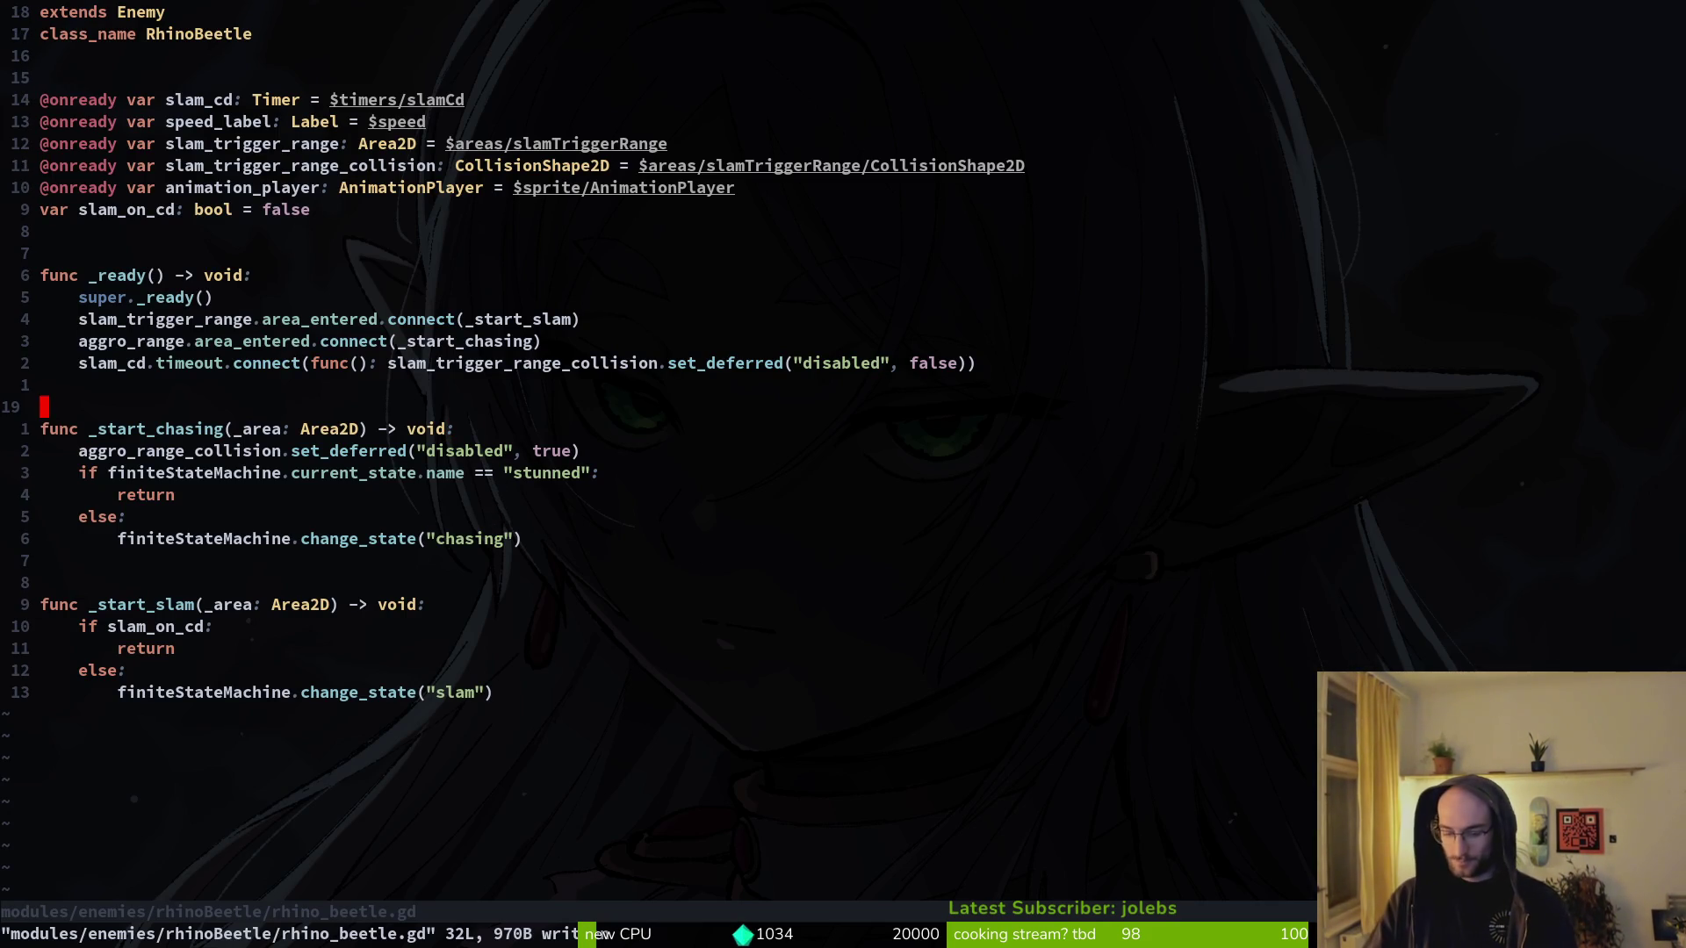
pyautogui.press('space')
pyautogui.press('f')
pyautogui.press('f')
pyautogui.write('rhiid')
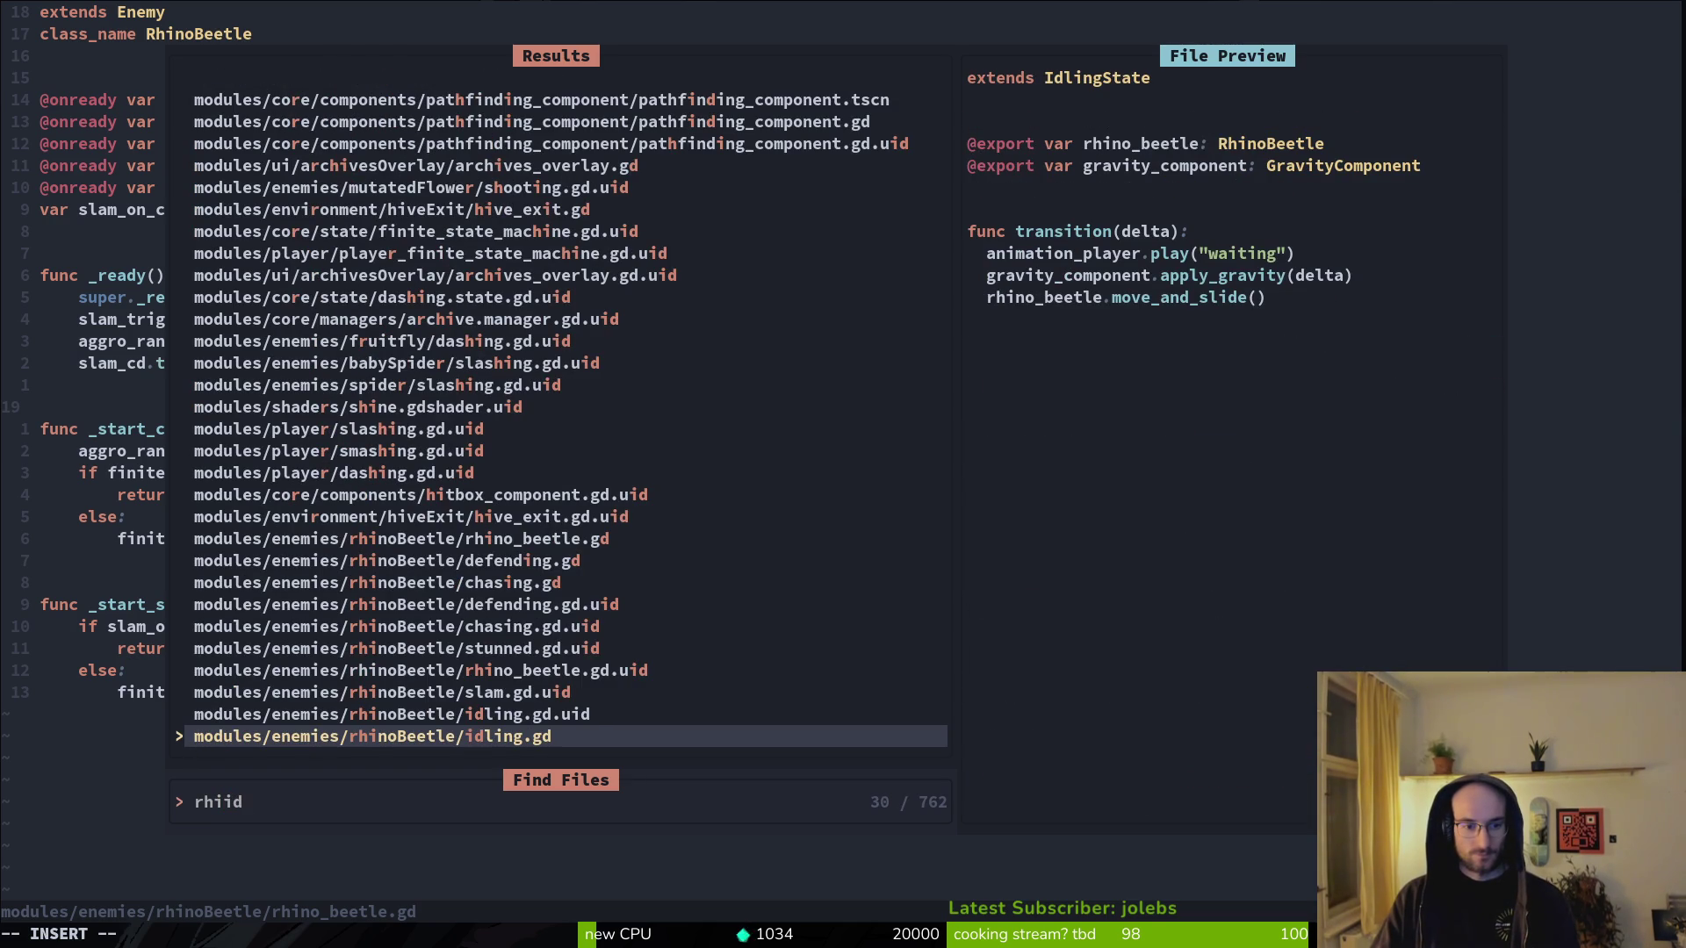
pyautogui.press('Return')
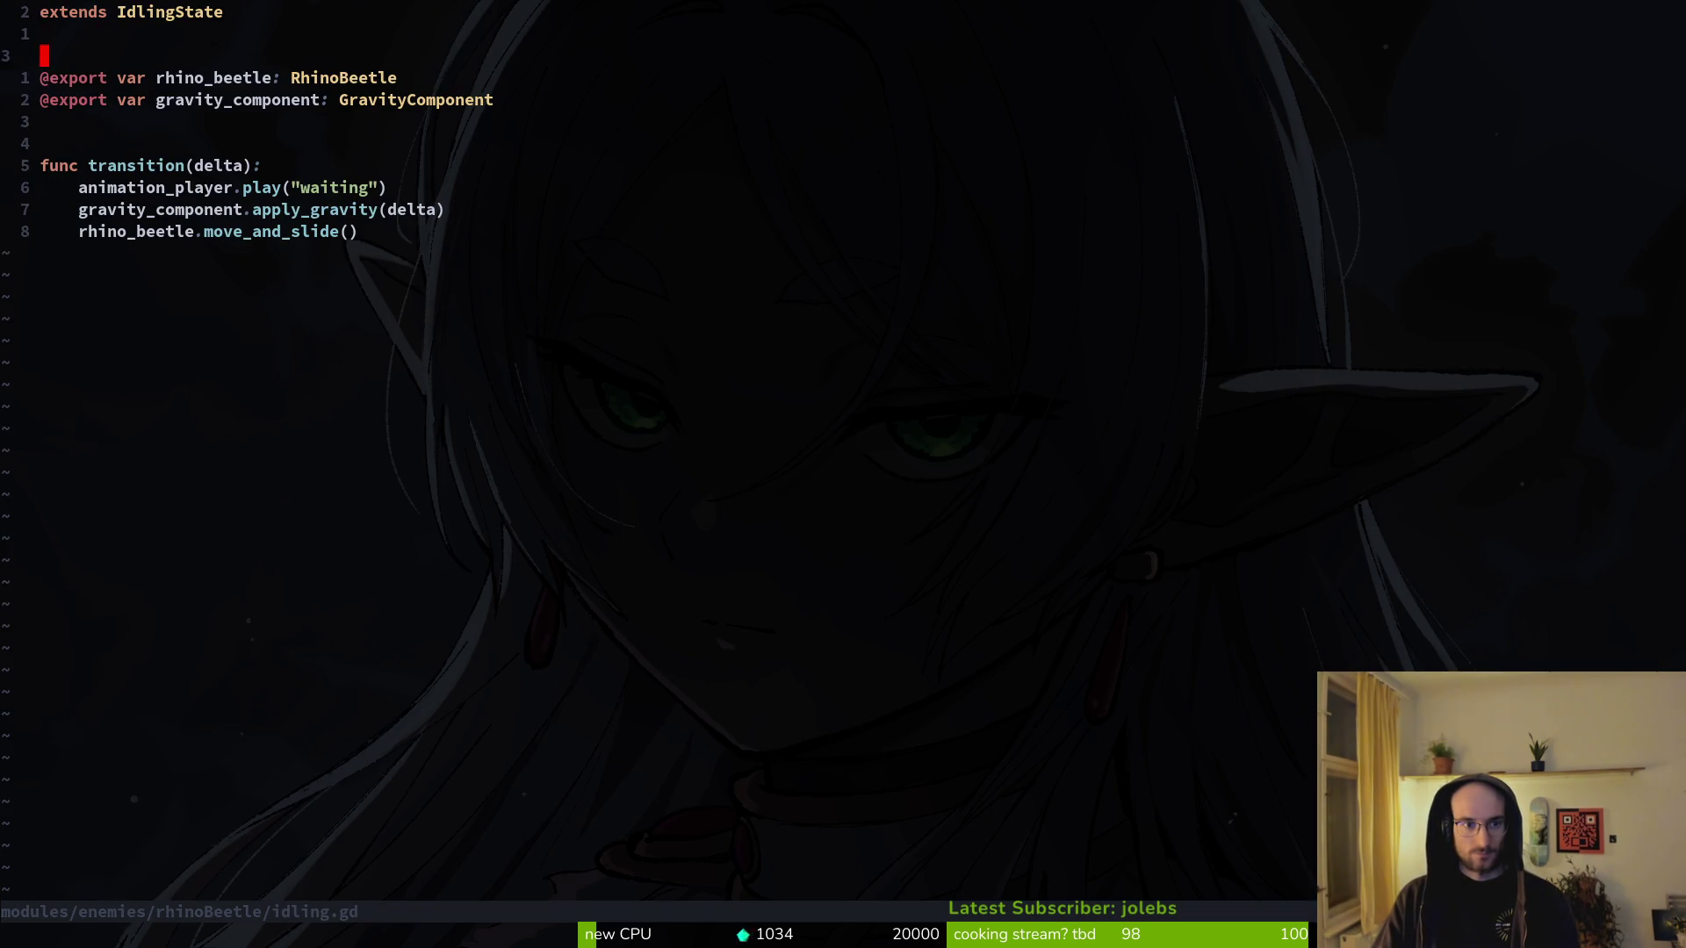
pyautogui.press('space')
pyautogui.press('f')
pyautogui.press('f')
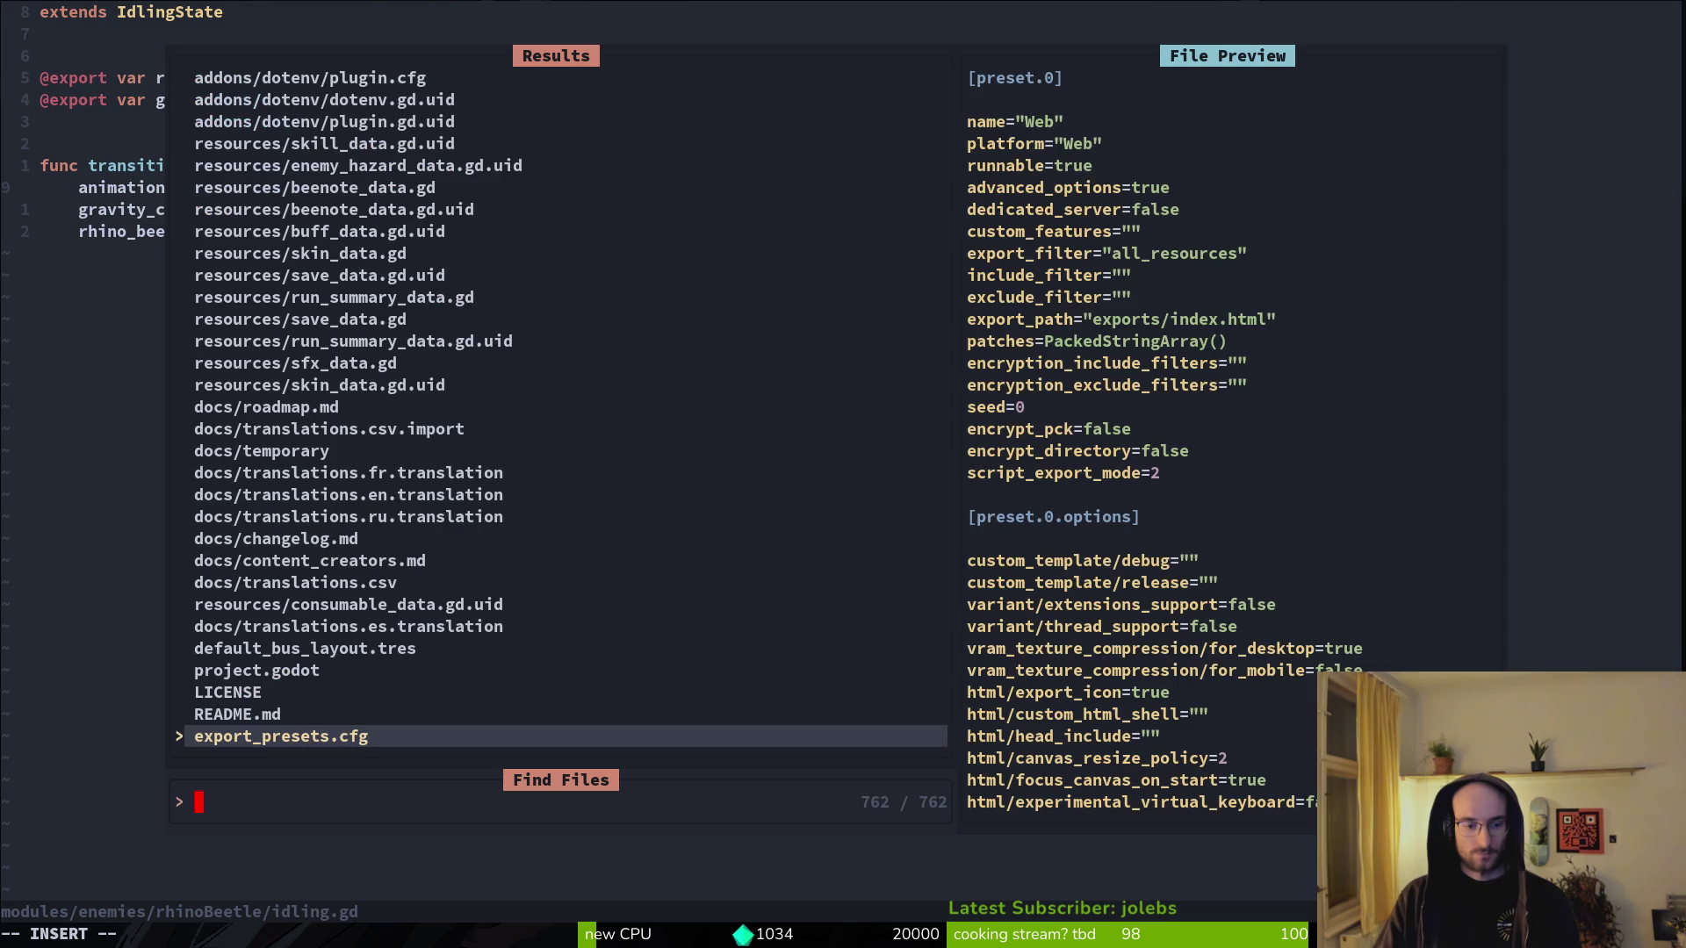
pyautogui.write('rhipa')
pyautogui.press('BackSpace')
pyautogui.press('BackSpace')
pyautogui.press('BackSpace')
pyautogui.press('BackSpace')
pyautogui.press('BackSpace')
pyautogui.write('spawnstate')
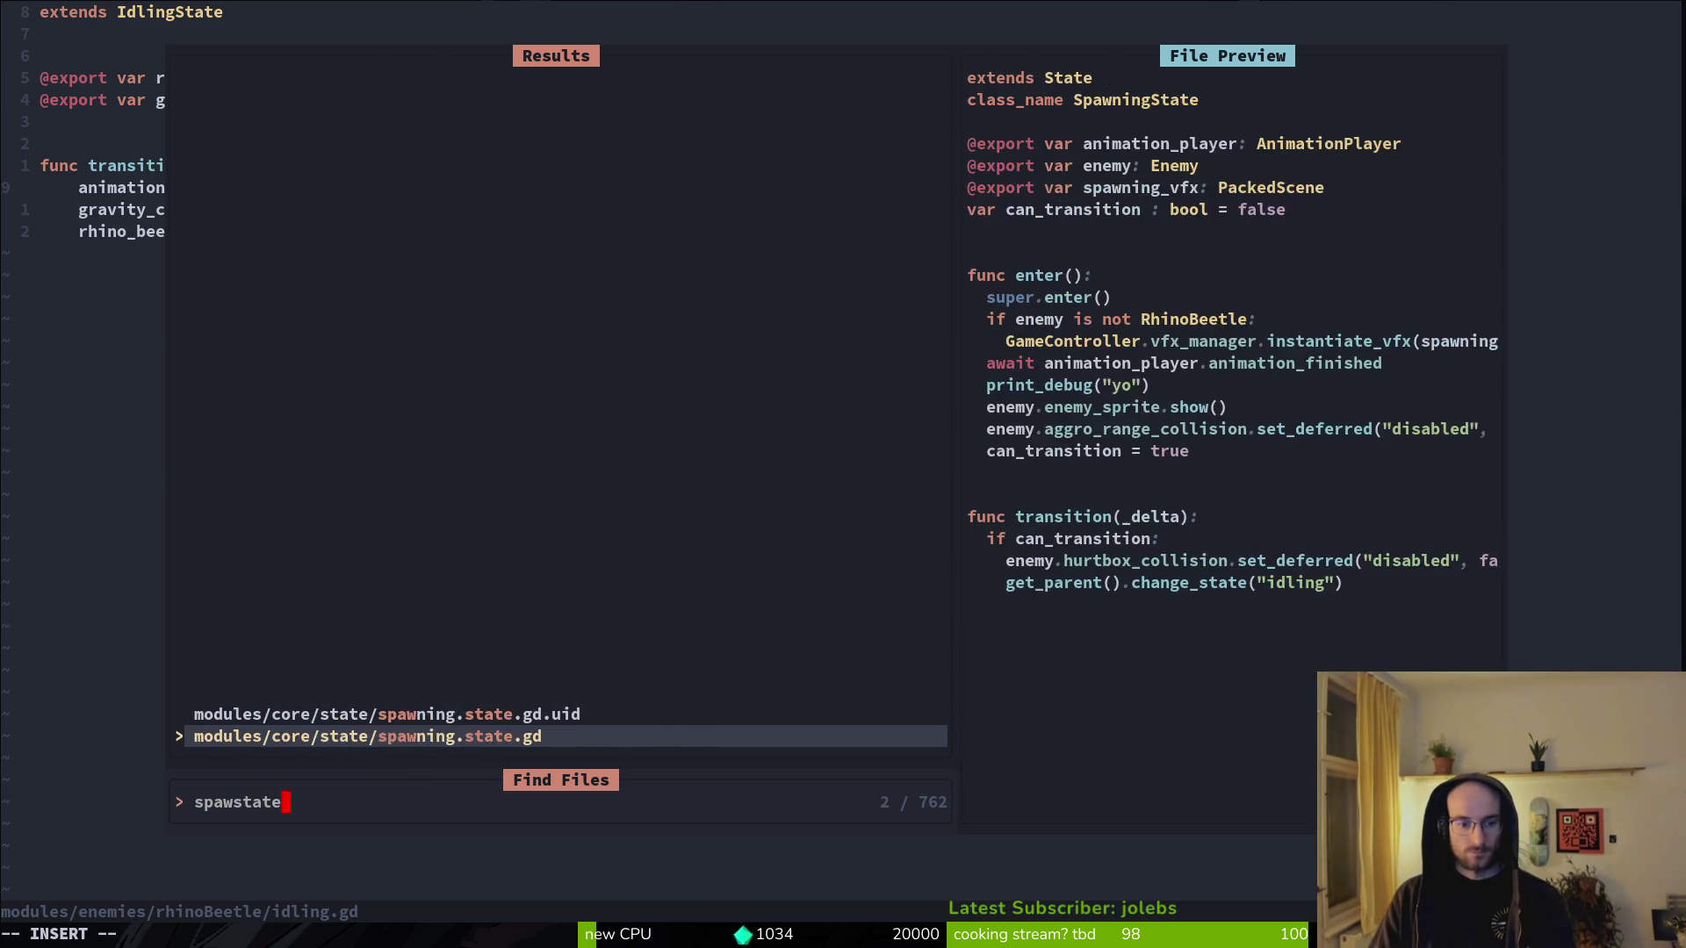
pyautogui.press('Return')
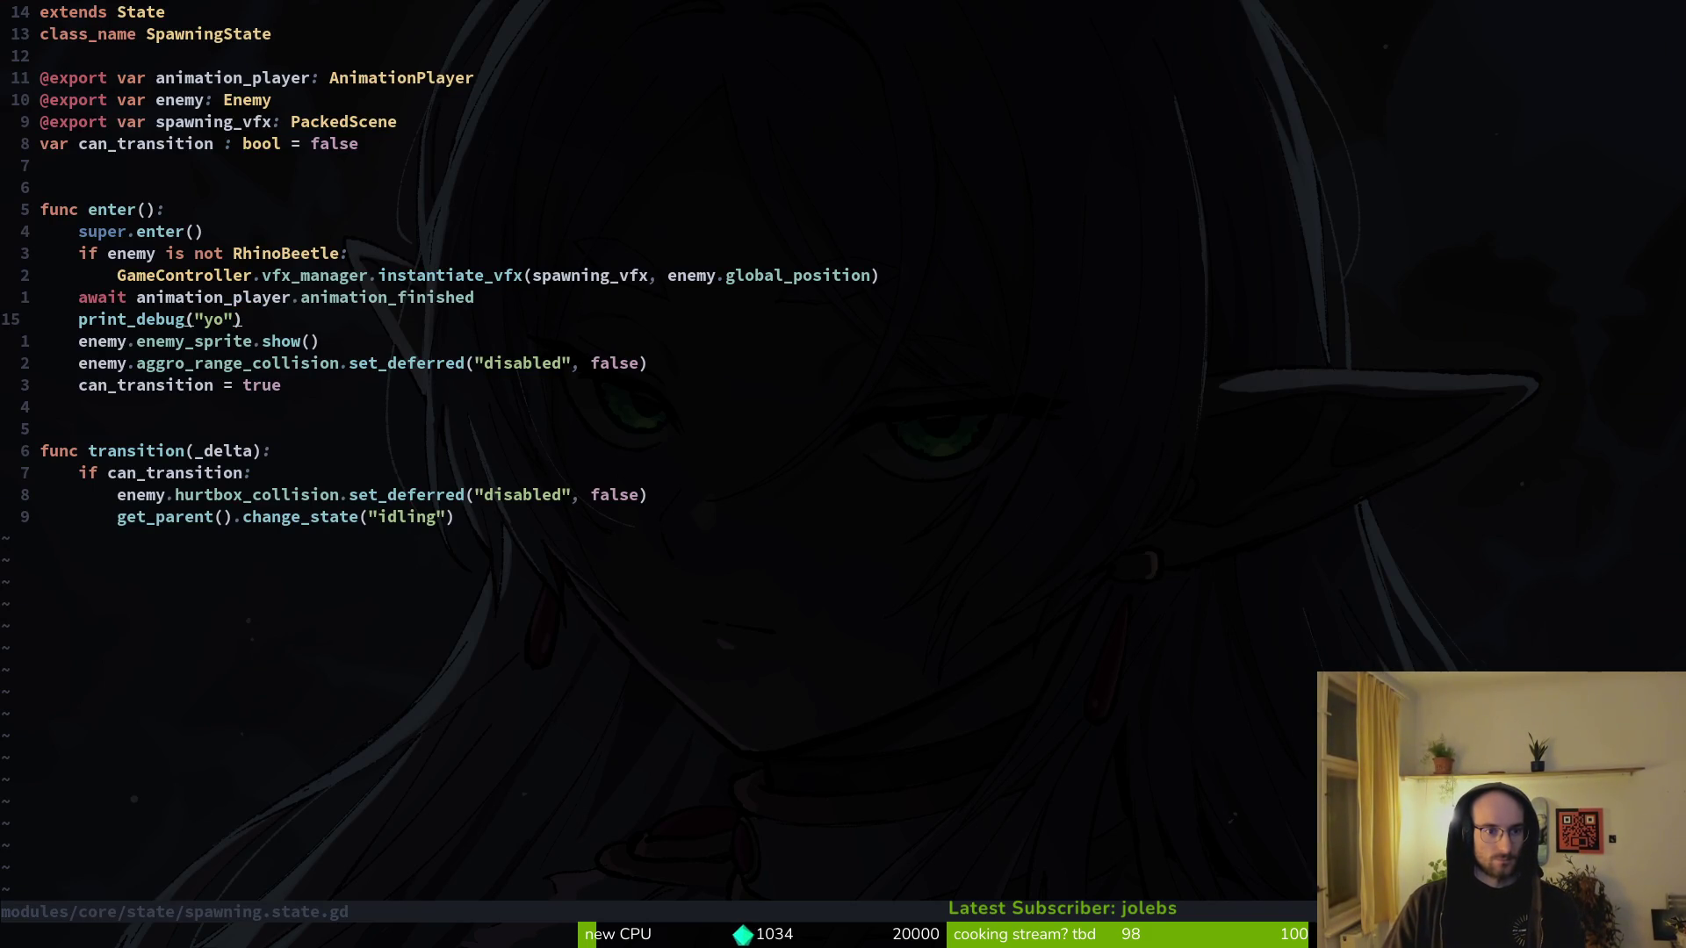
# - Open rhino_beetle.gd, glance at the game and Godot, then return to spawning.state.gd
pyautogui.press('space')
pyautogui.press('f')
pyautogui.press('f')
pyautogui.write('rhi')
pyautogui.press('Return')
pyautogui.hotkey('alt', 'Tab')
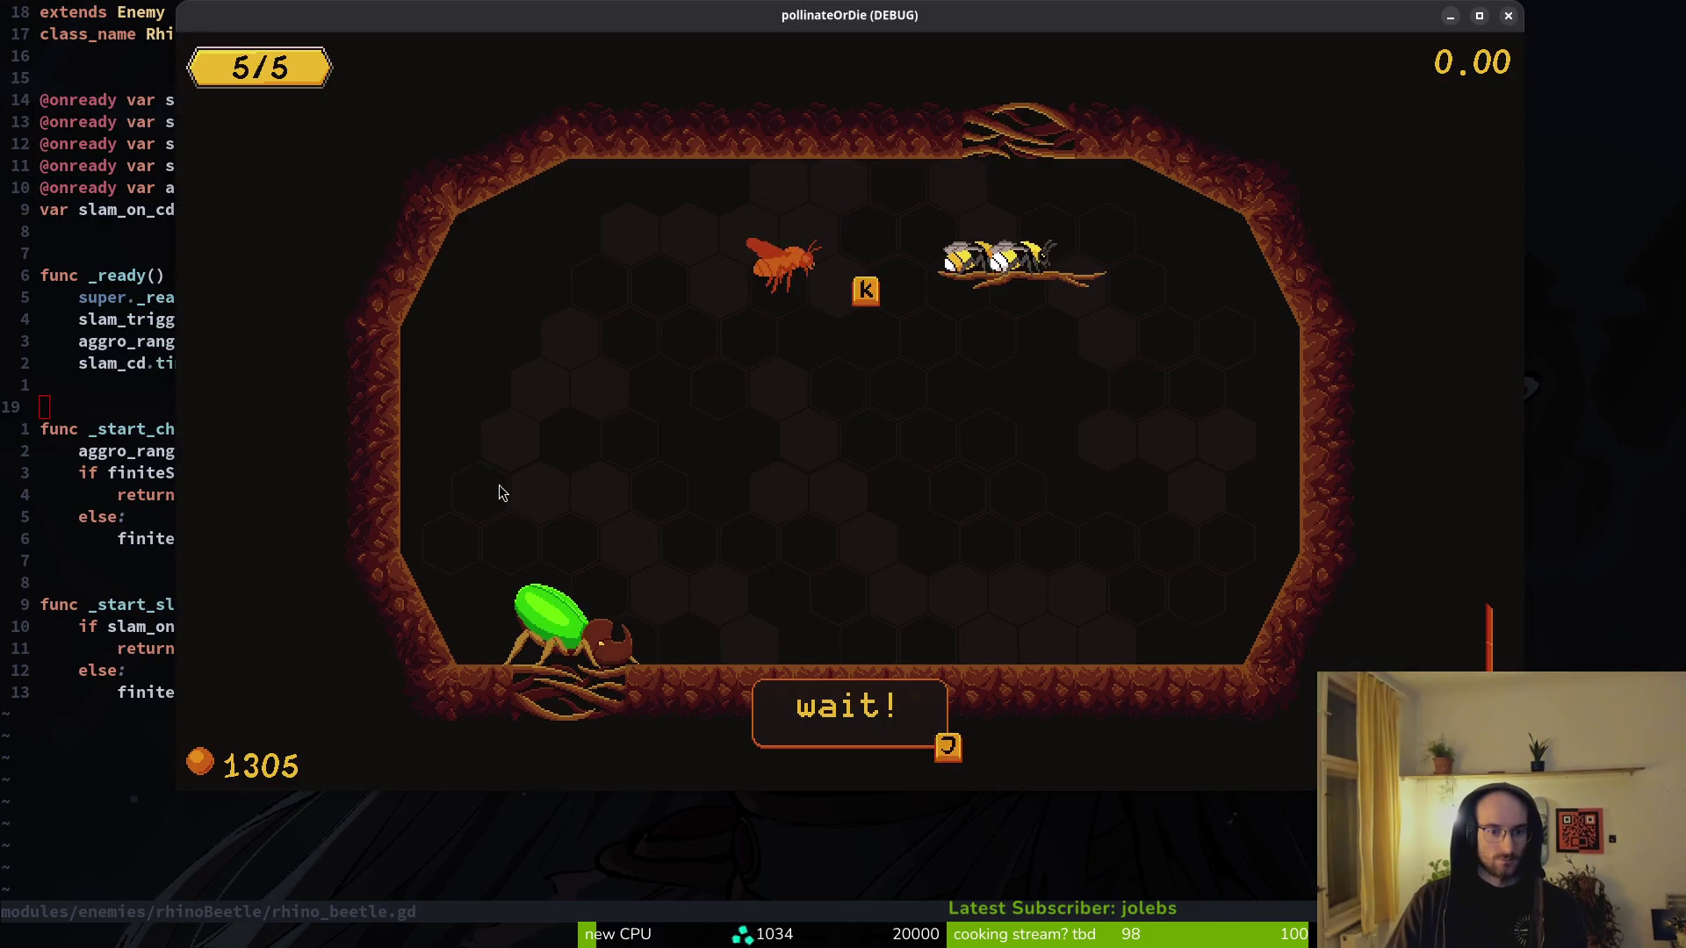
pyautogui.hotkey('alt', 'Tab')
pyautogui.hotkey('alt', 'Tab')
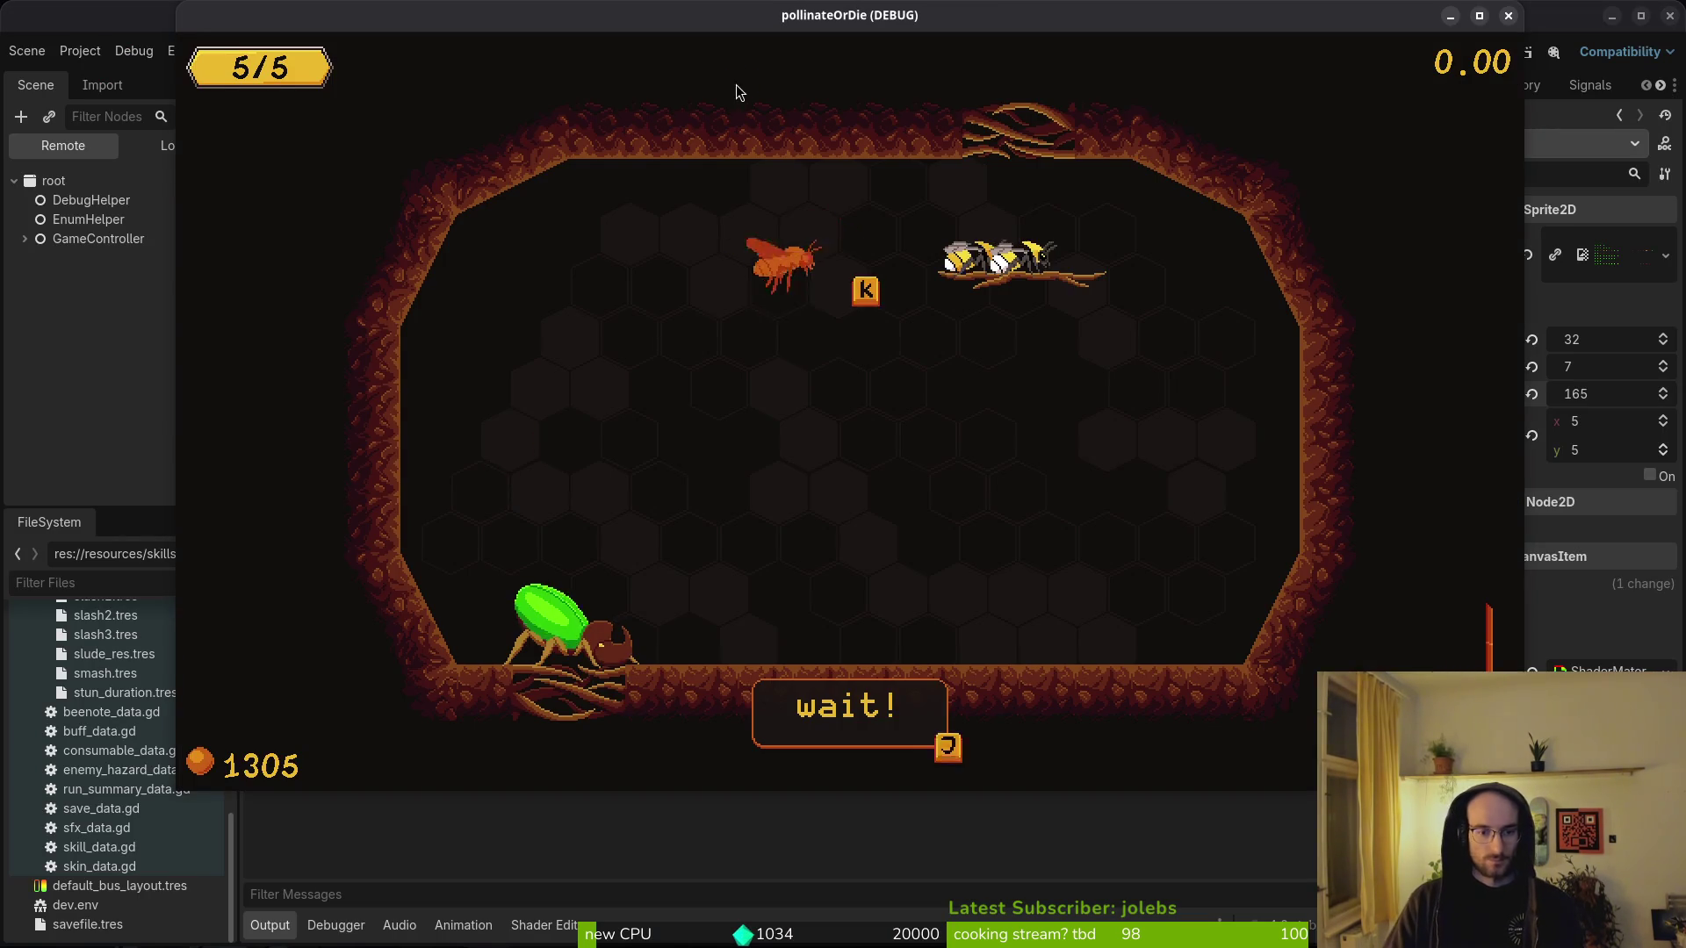
pyautogui.hotkey('alt', 'Tab')
pyautogui.hotkey('ctrl', '6')
# - Delete the print_debug("yo") line from spawning.state.gd, keeping the enemy_sprite.show() line
pyautogui.press('d')
pyautogui.press('d')
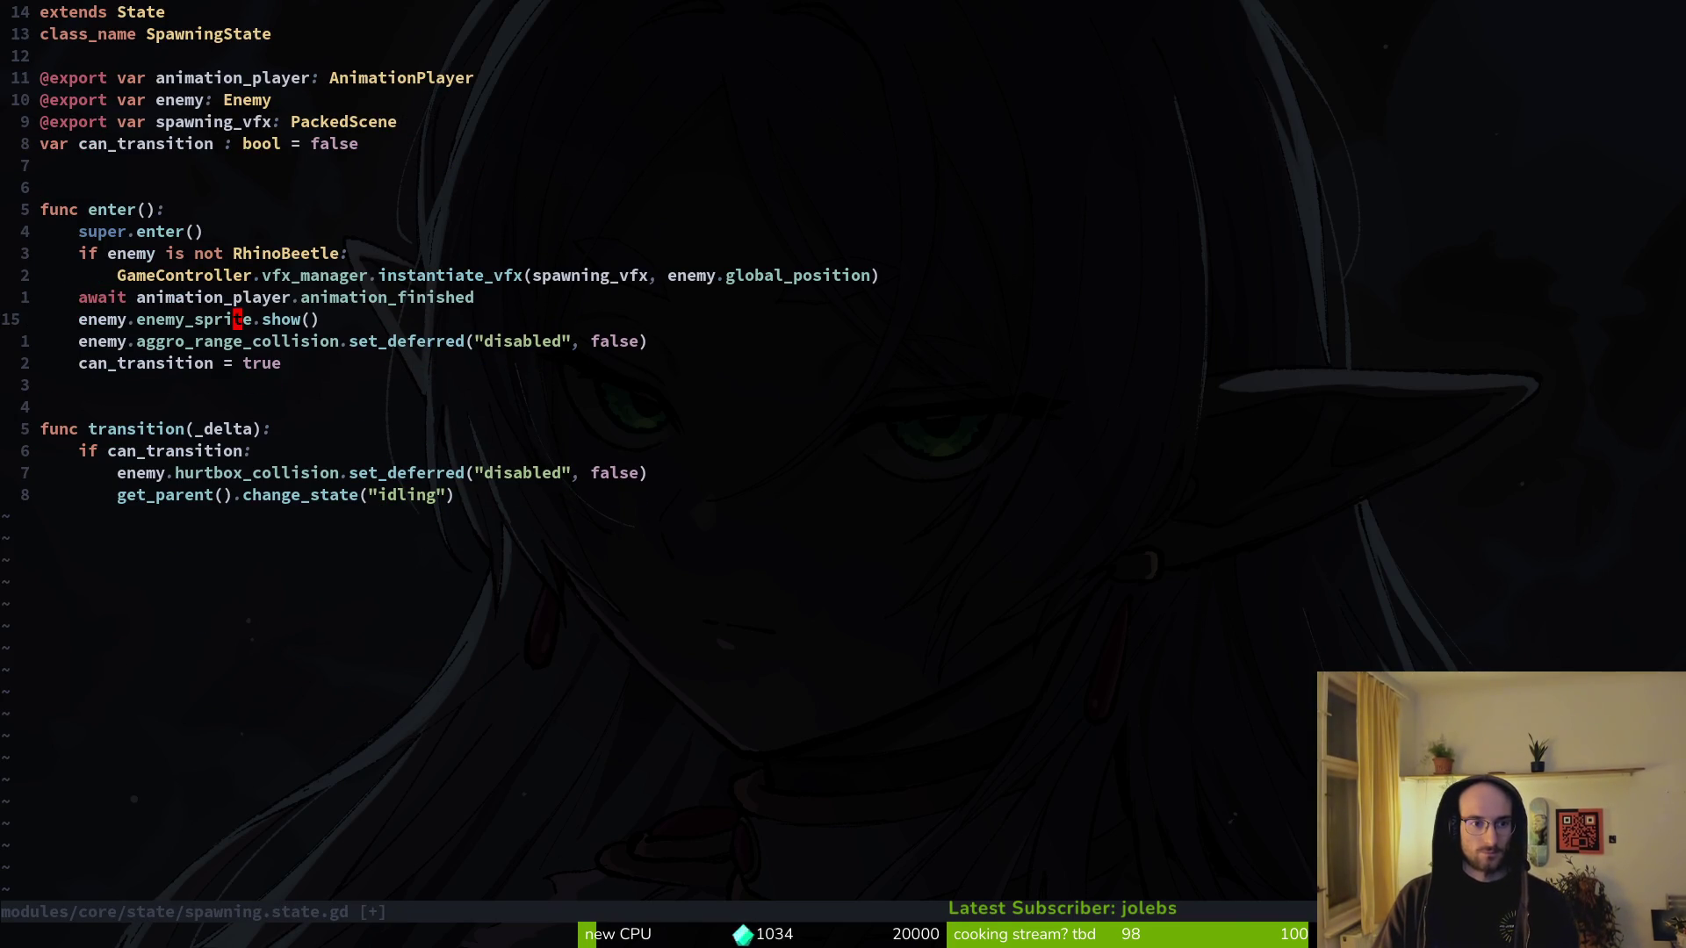
pyautogui.write(':w')
pyautogui.press('Return')
pyautogui.press('d')
pyautogui.press('d')
pyautogui.write(':w')
pyautogui.press('Return')
pyautogui.press('u')
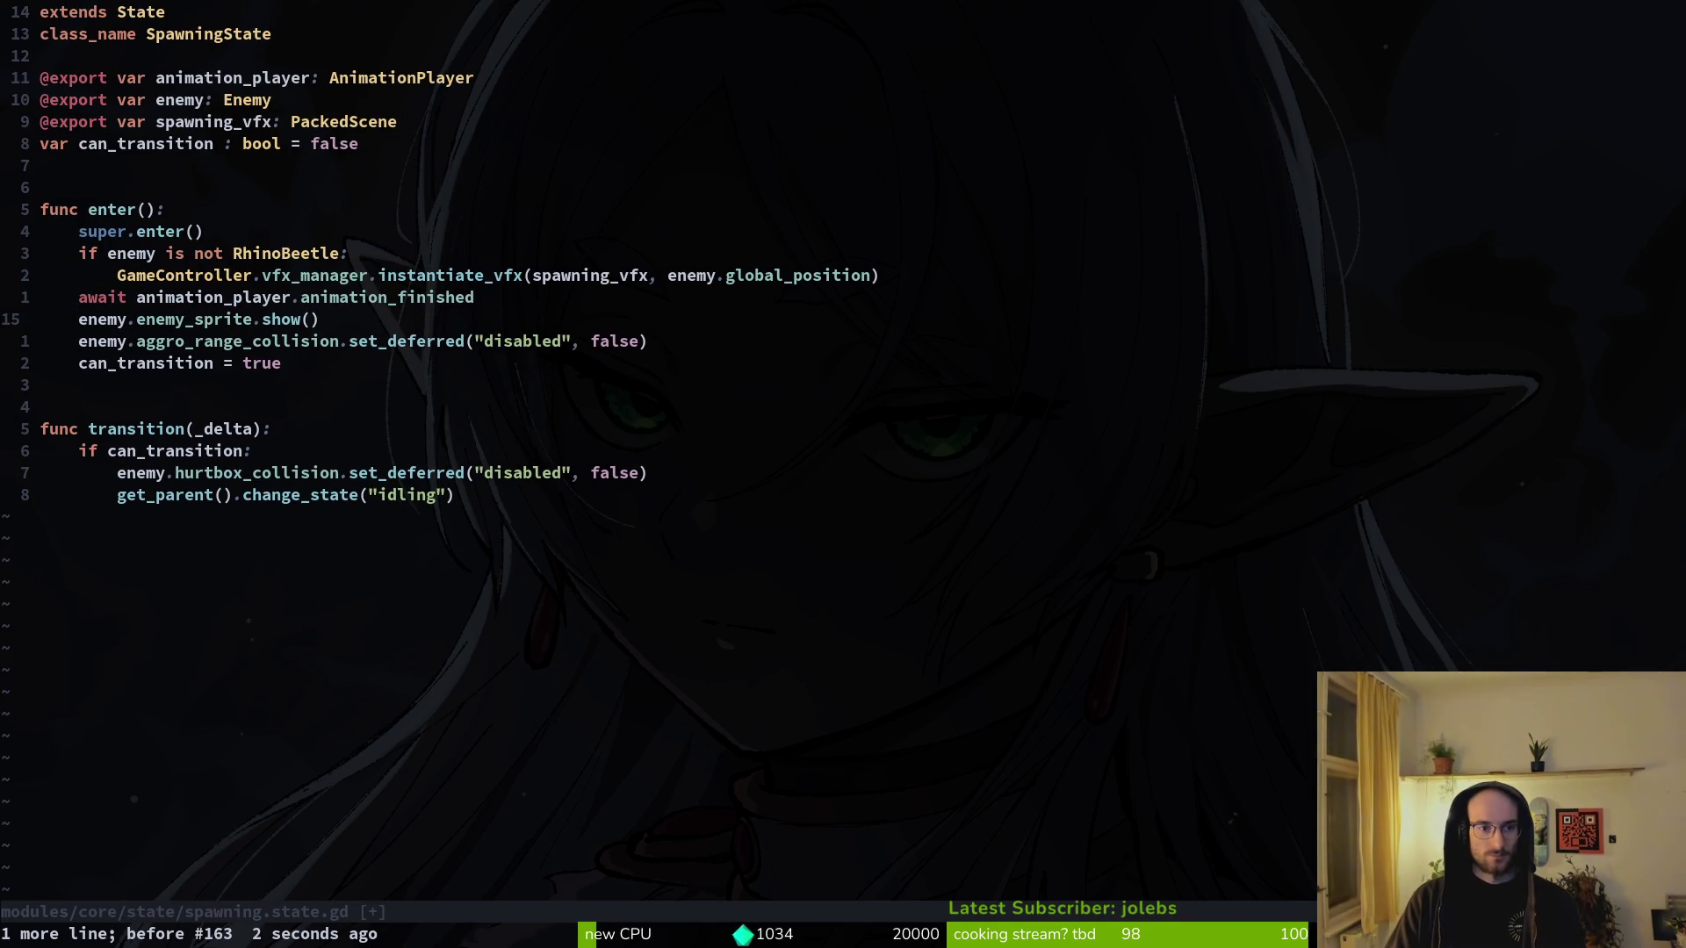
pyautogui.press('u')
pyautogui.hotkey('ctrl', 'r')
# - Comment out enemy.enemy_sprite.show() and save spawning.state.gd with :w
pyautogui.press('V')
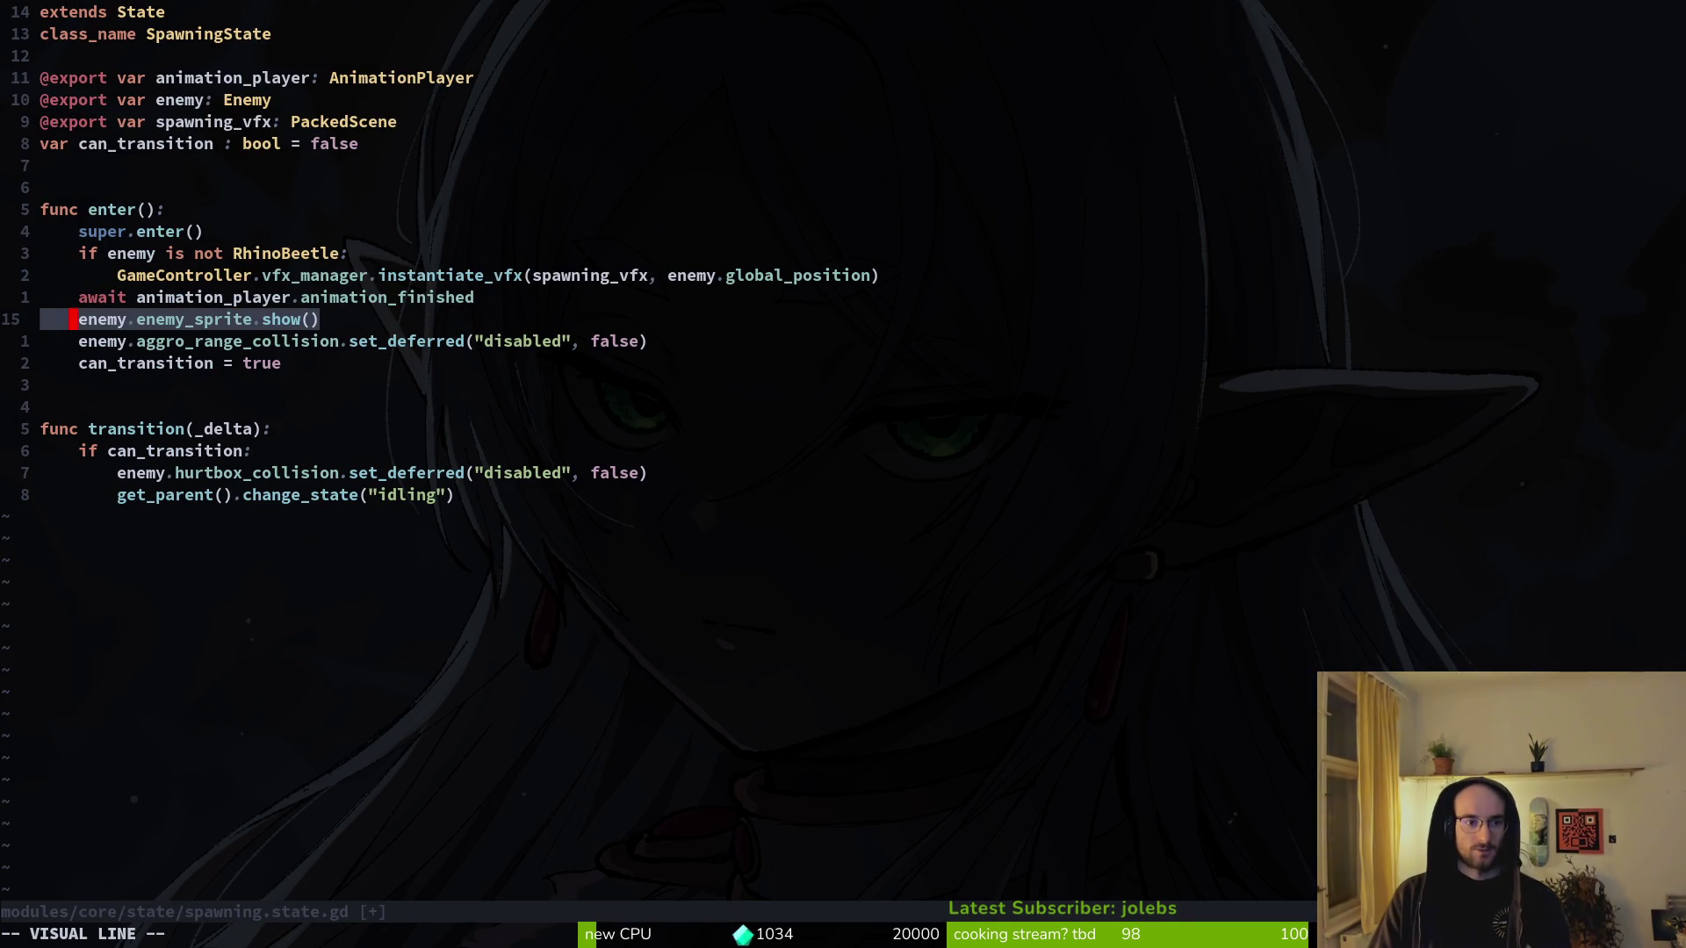
pyautogui.press('Escape')
pyautogui.press('V')
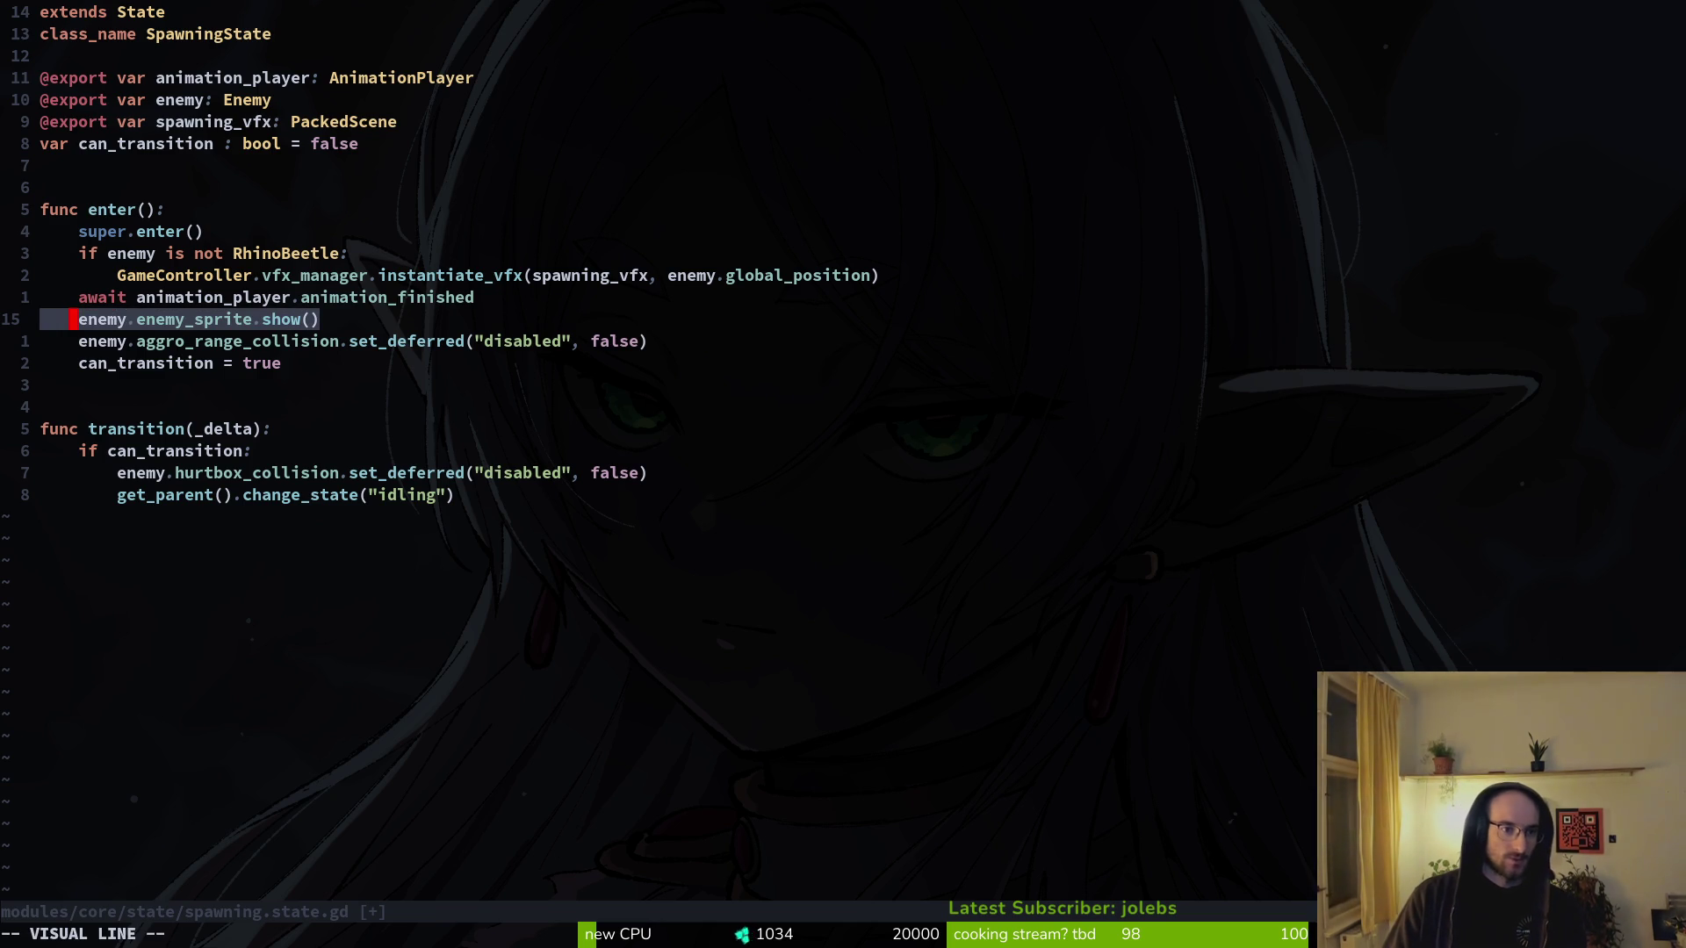
pyautogui.press('Escape')
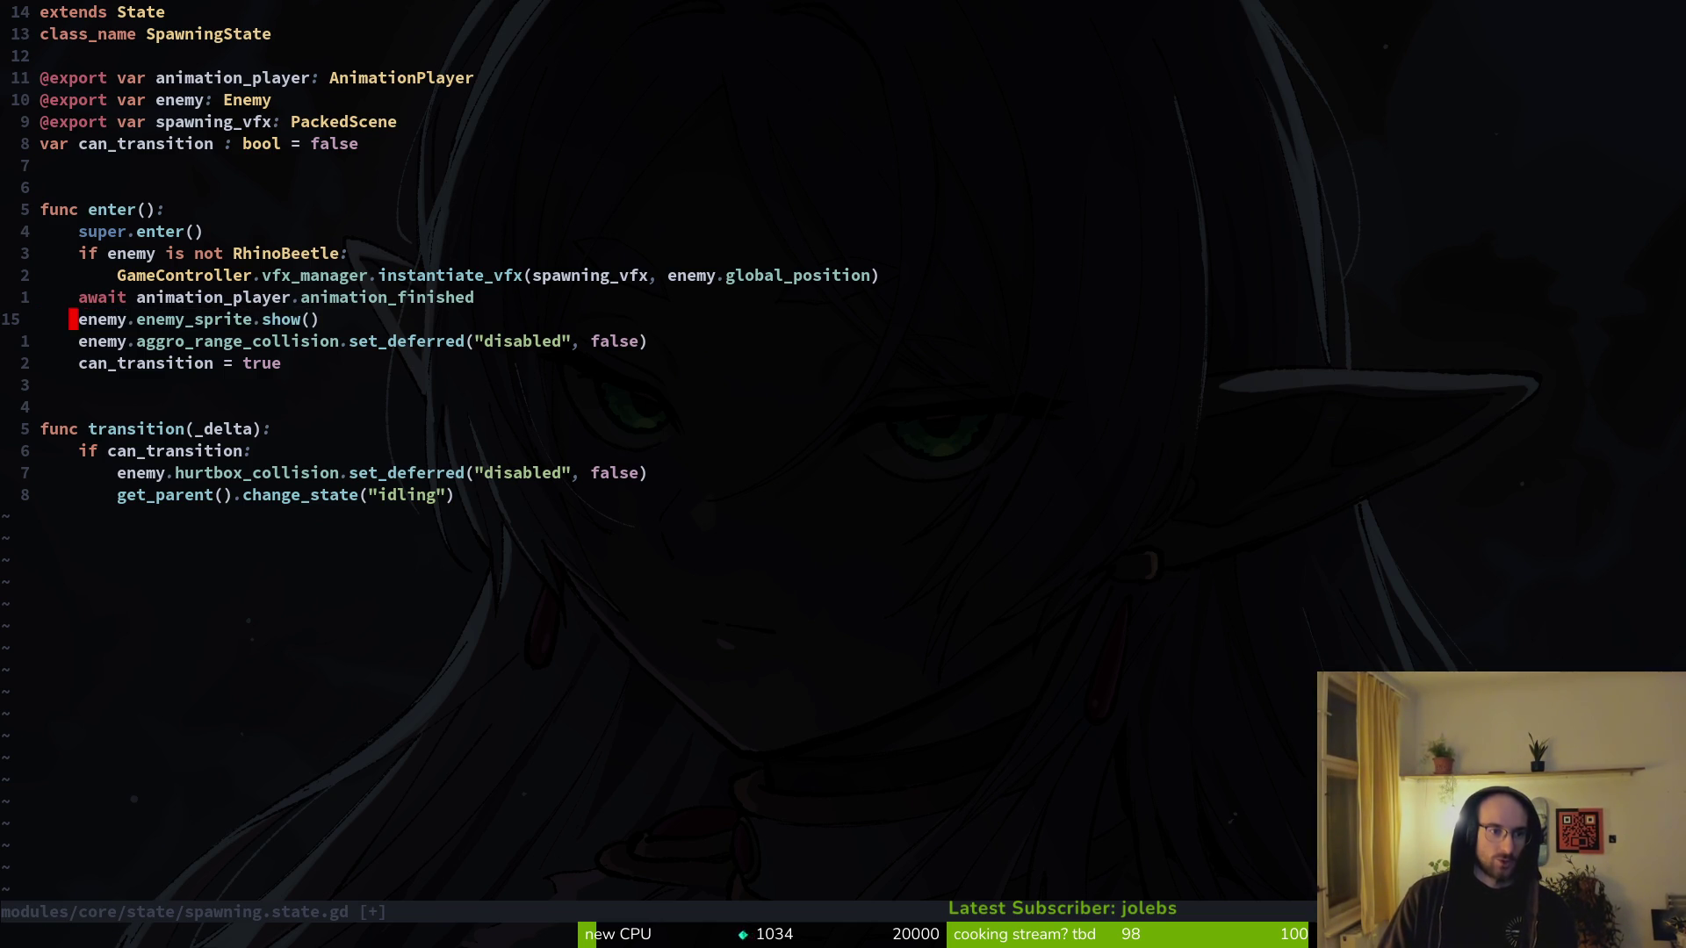
pyautogui.press('Escape')
pyautogui.write(':w')
pyautogui.press('Return')
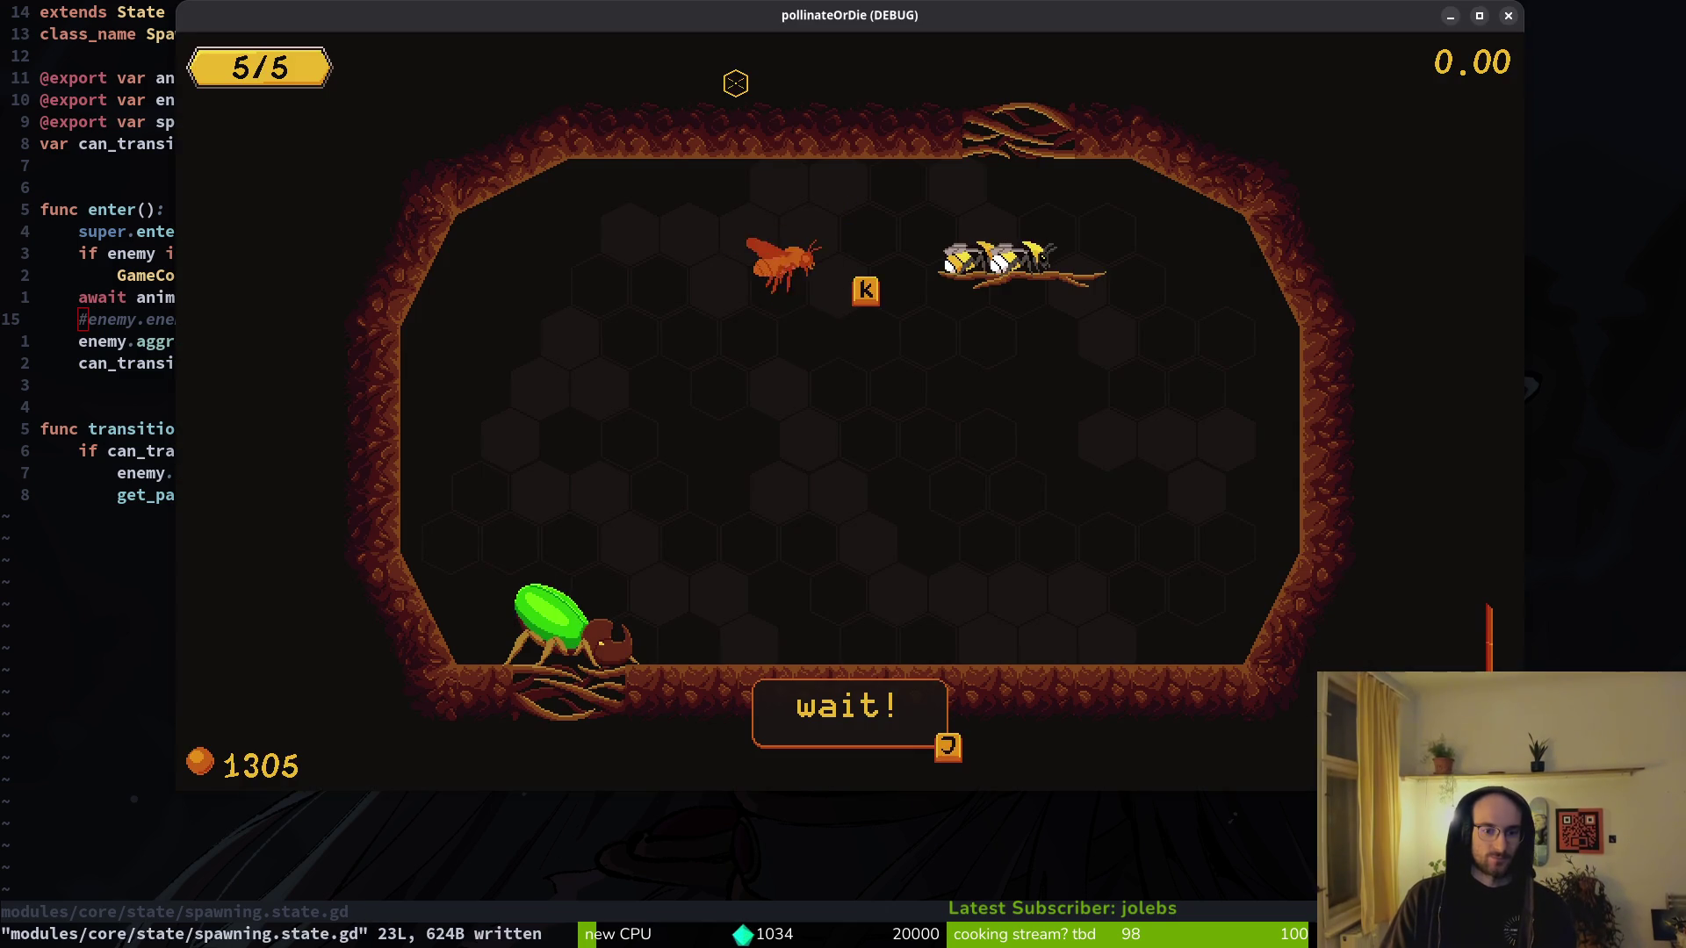
# - Restart the game, continue the saved game and load level 5
pyautogui.press('F8')
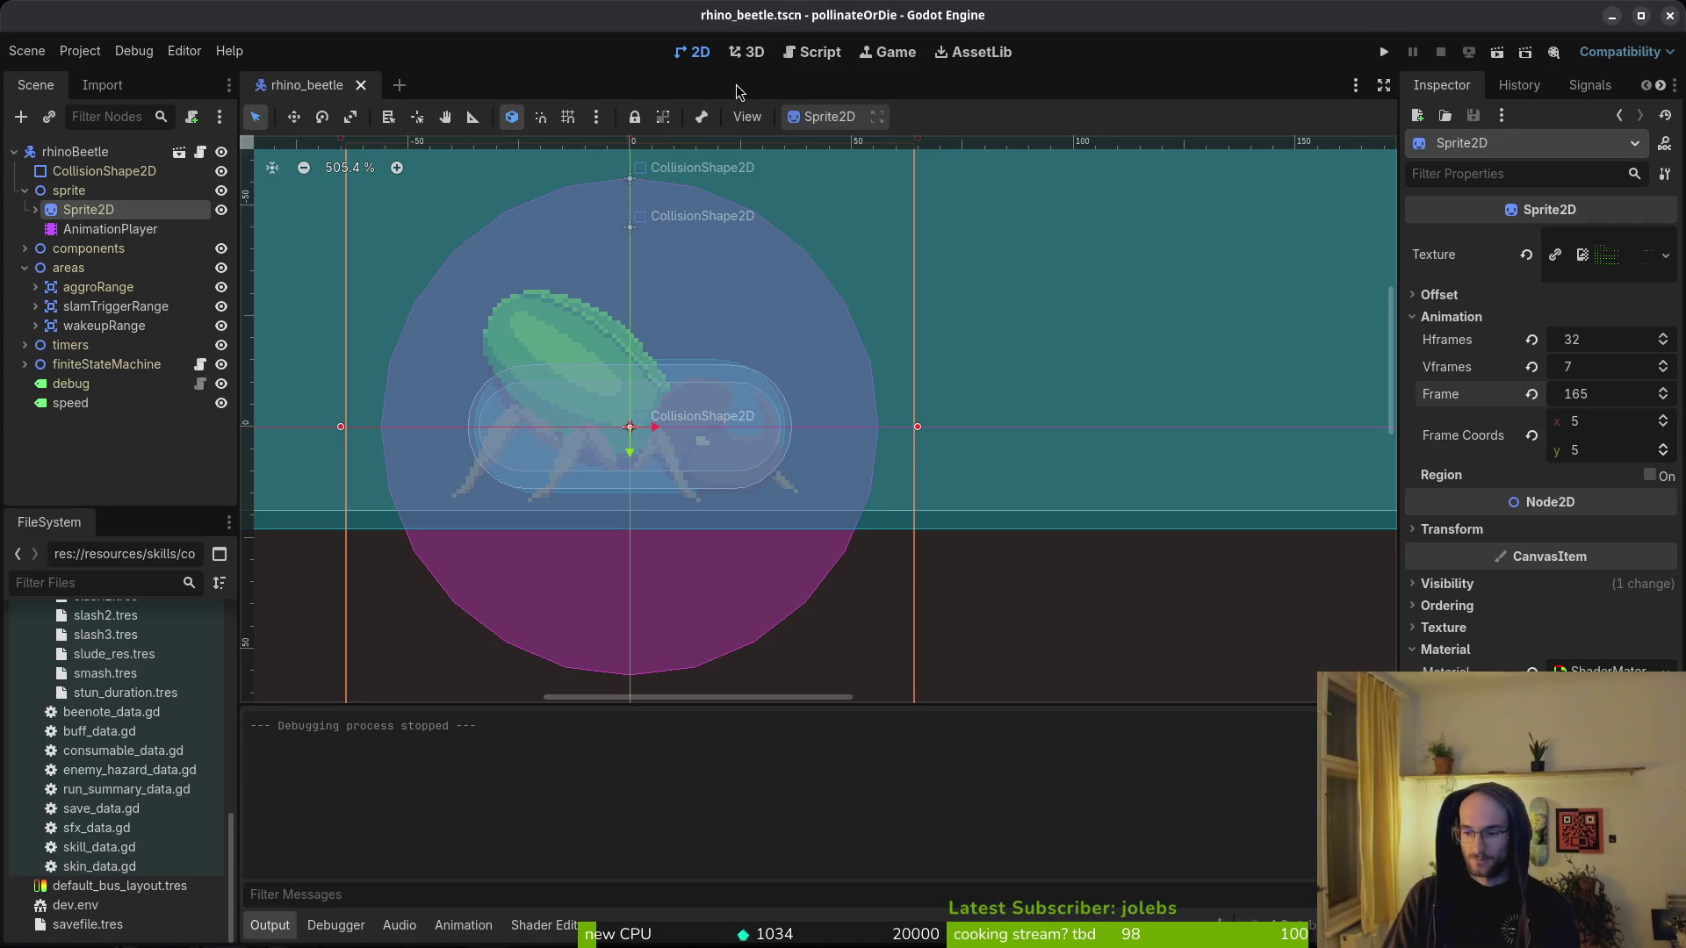
pyautogui.press('F5')
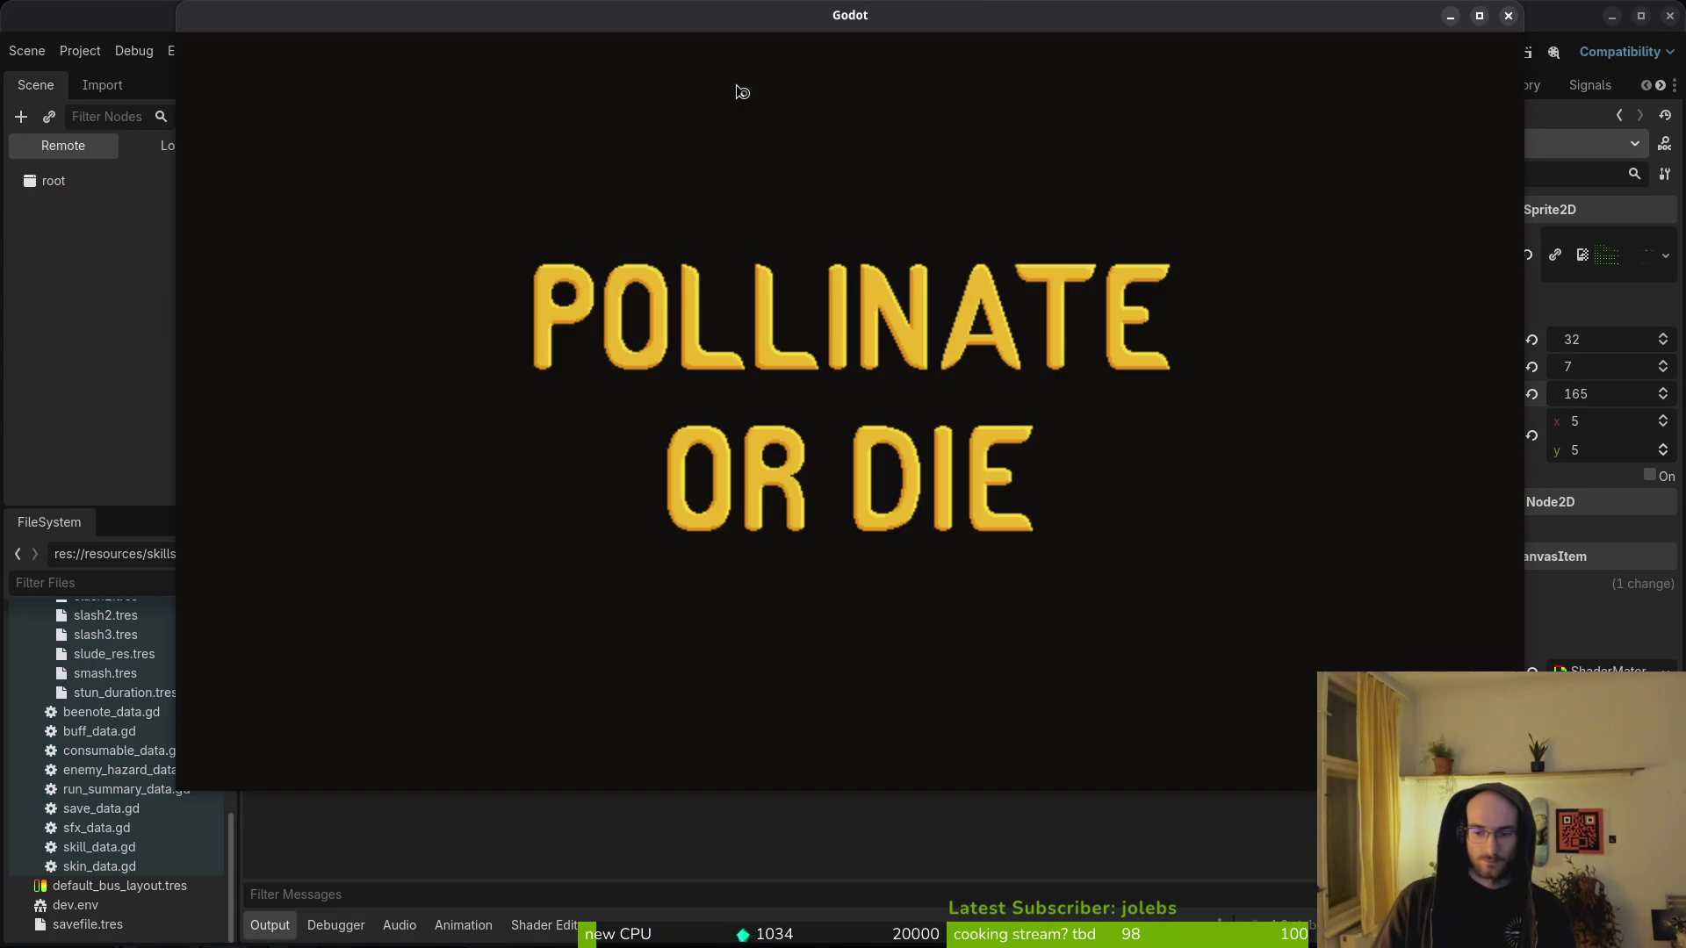
pyautogui.press('Down')
pyautogui.press('Up')
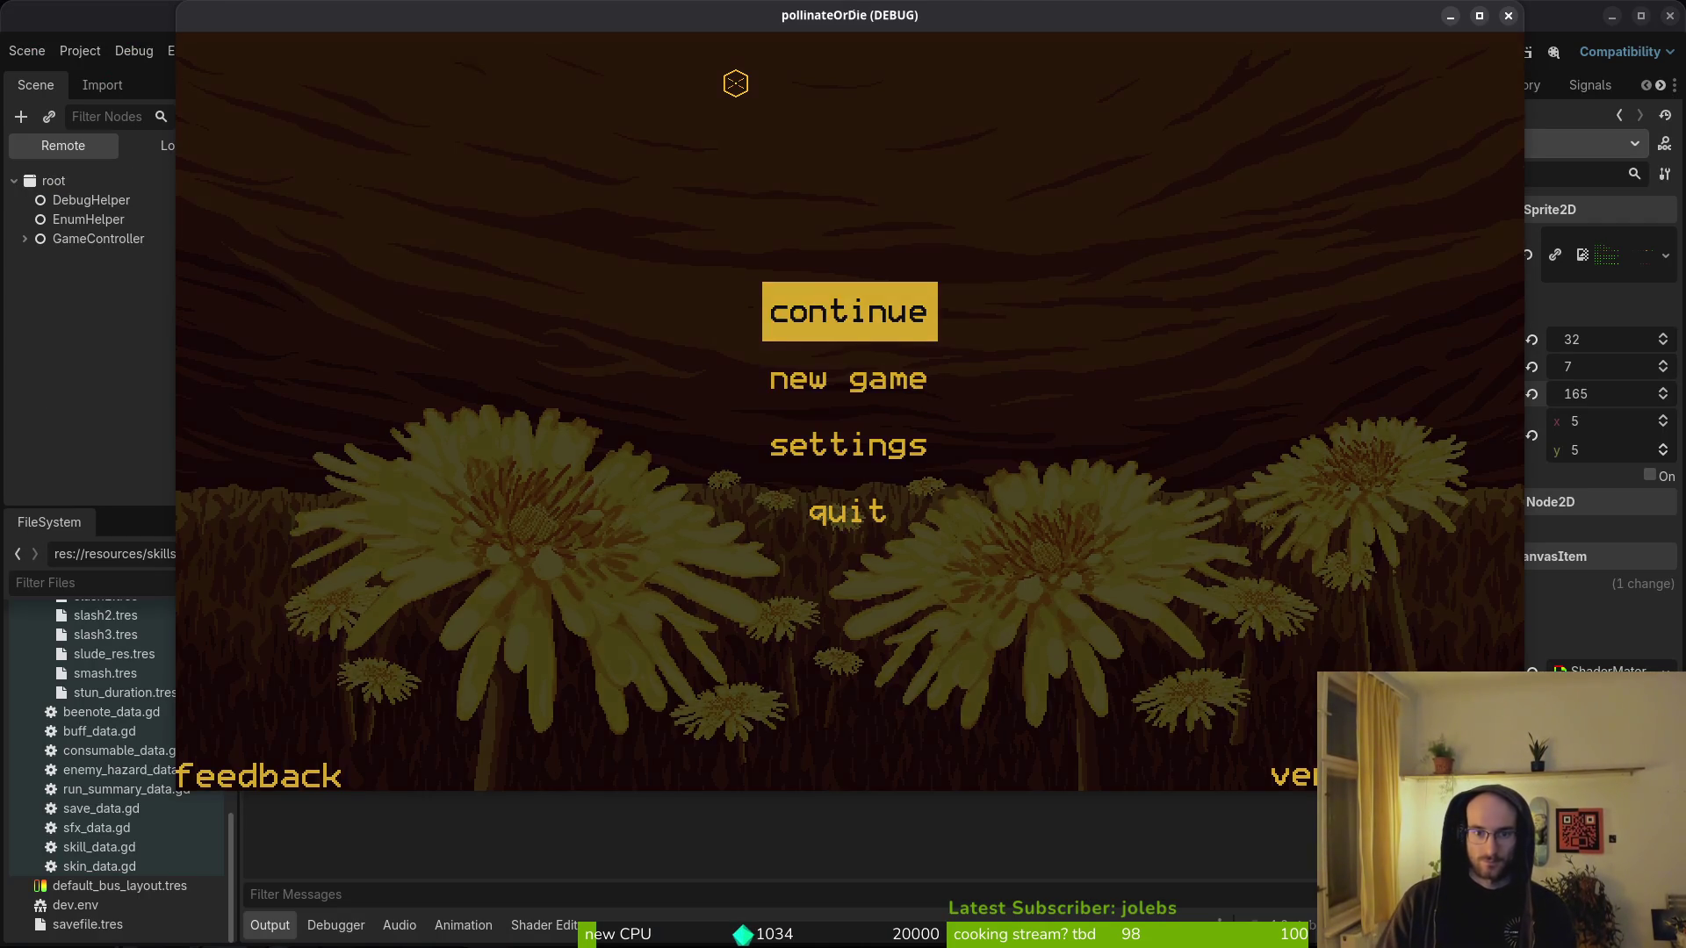
pyautogui.press('Return')
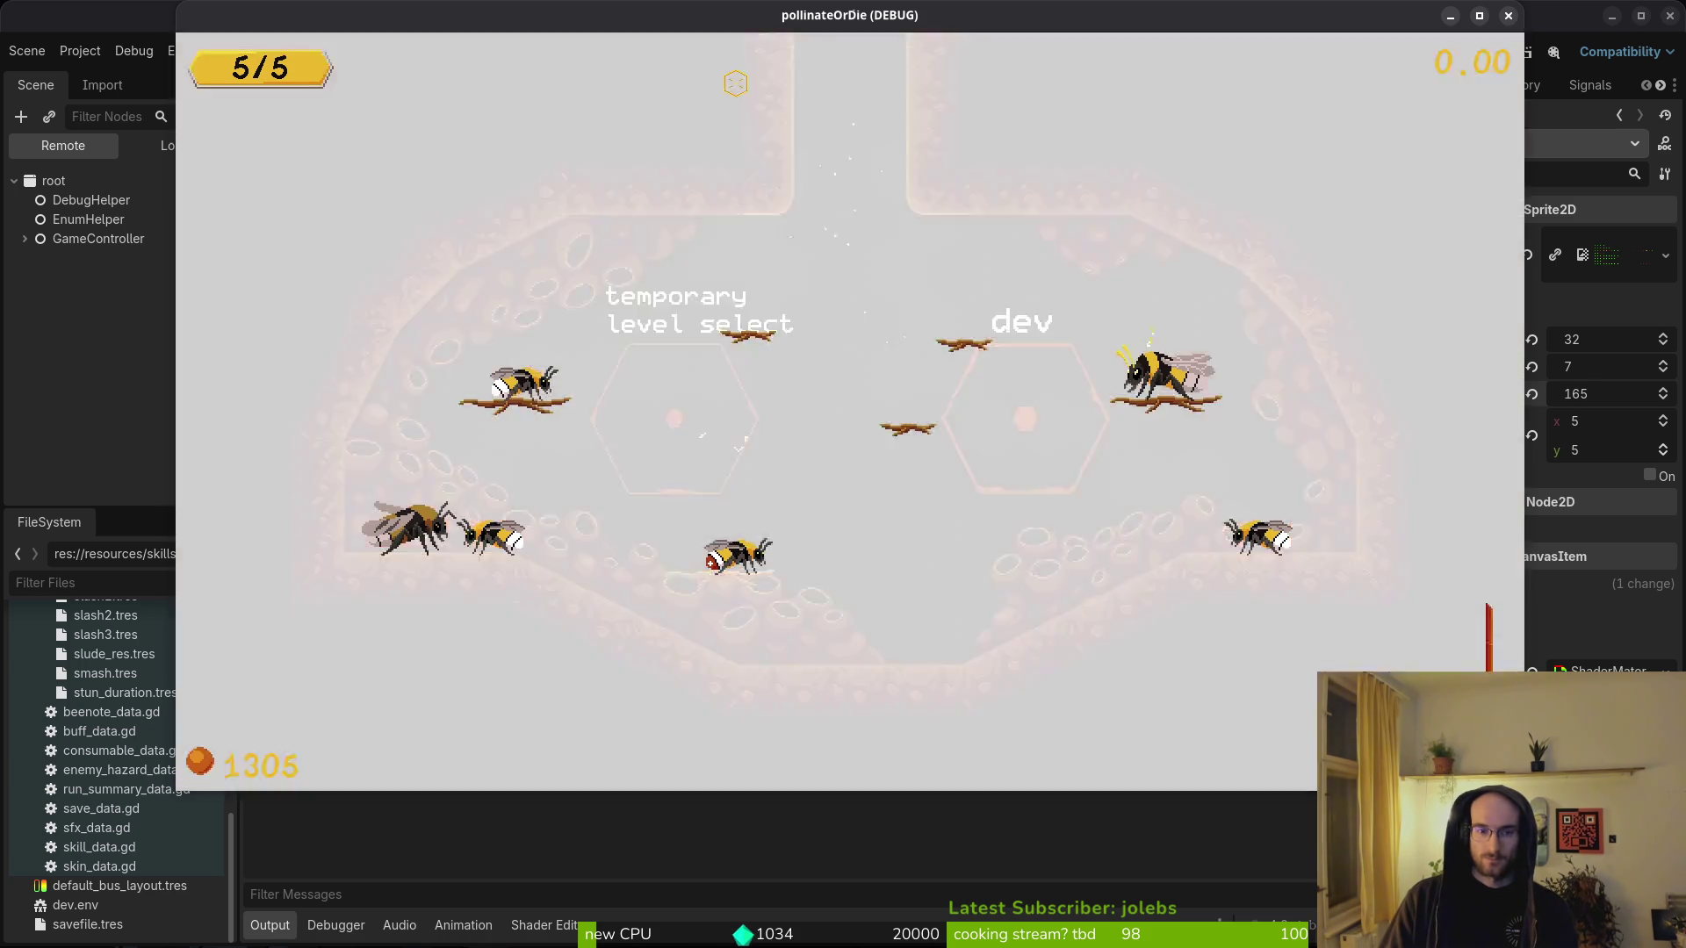
pyautogui.press('Left')
pyautogui.press('Left')
pyautogui.press('Left')
pyautogui.press('Down')
pyautogui.press('Down')
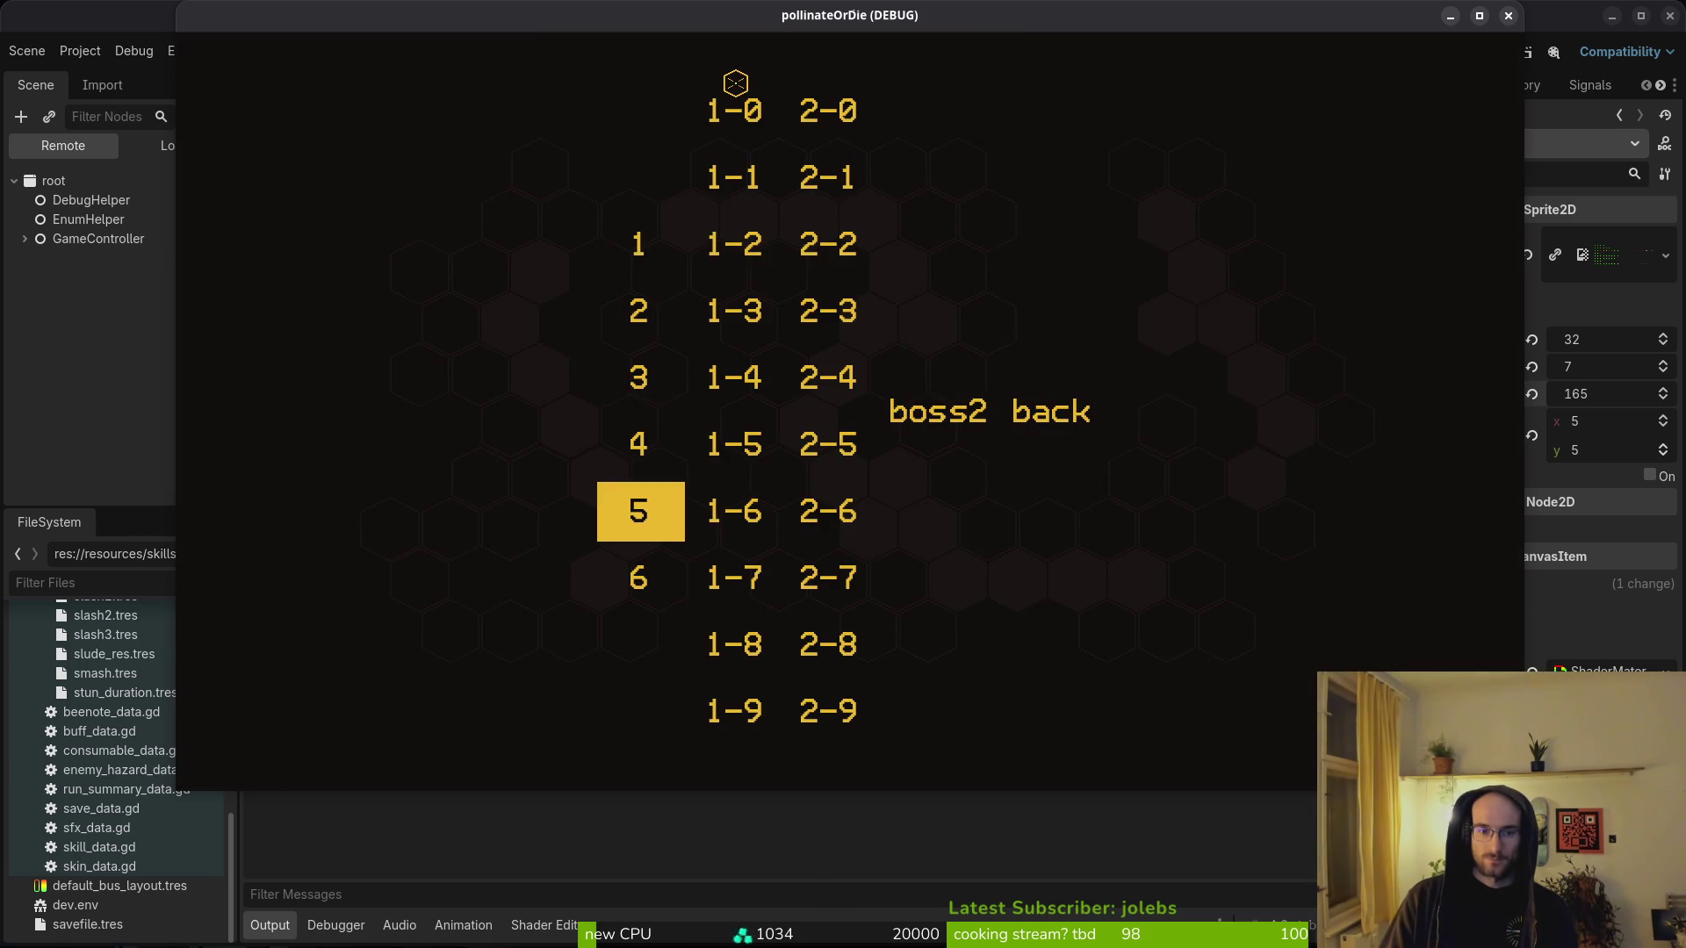
pyautogui.press('Return')
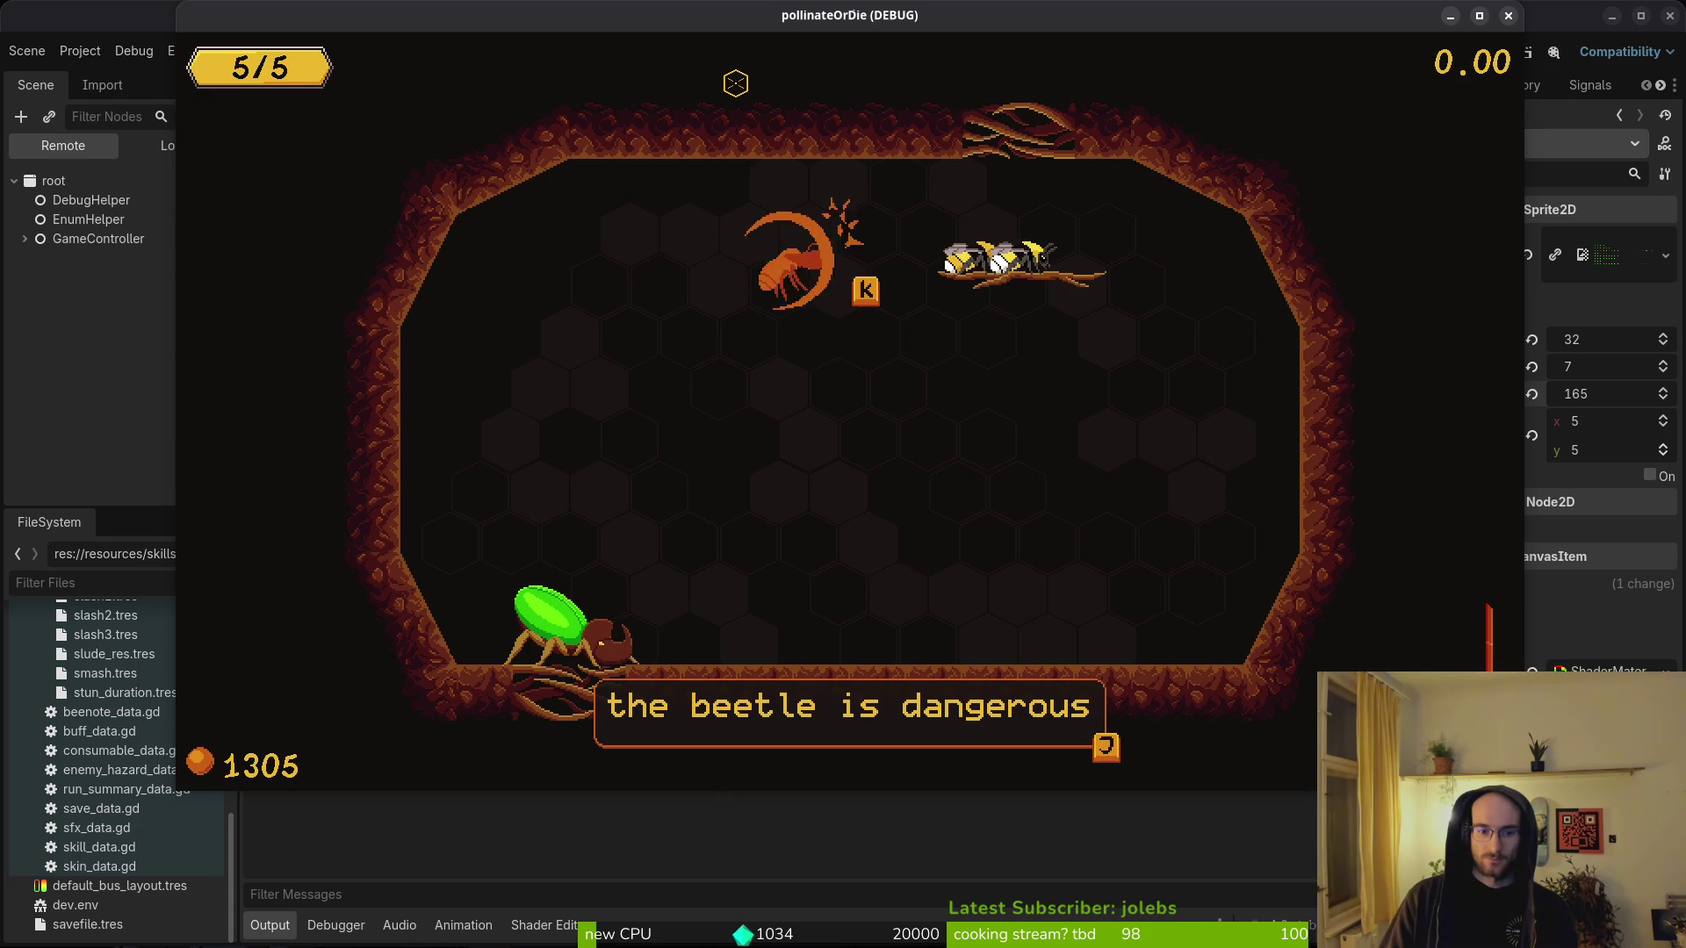
# - Advance through the beetle warning dialog, then close the game window
pyautogui.press('j')
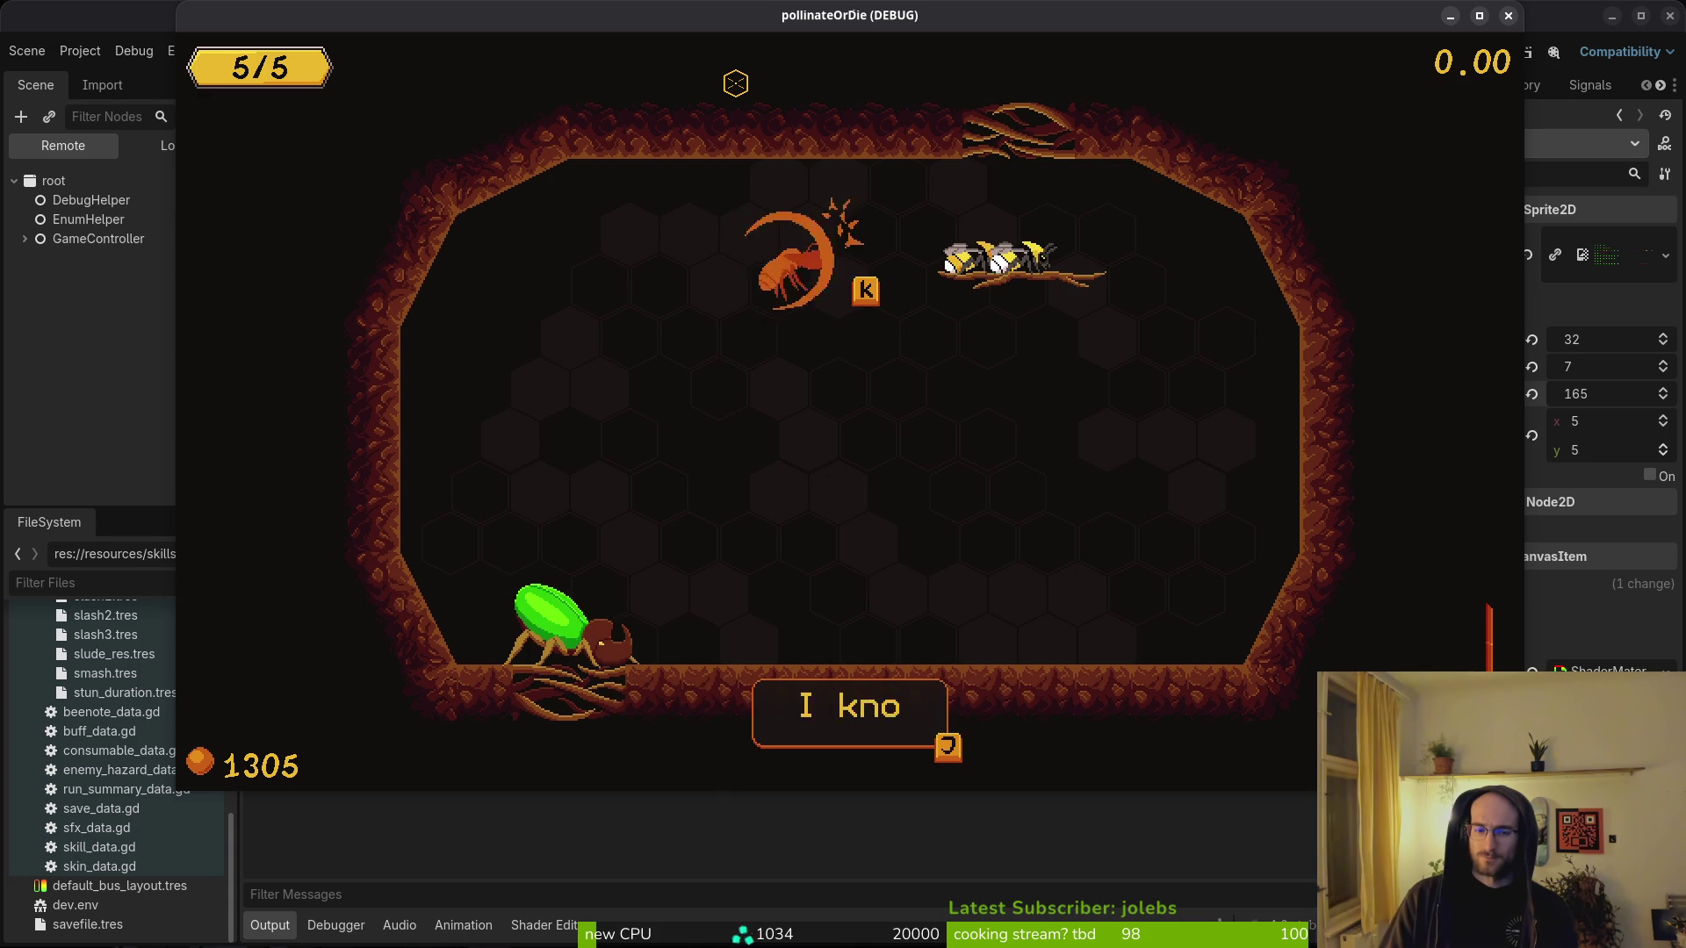
pyautogui.press('j')
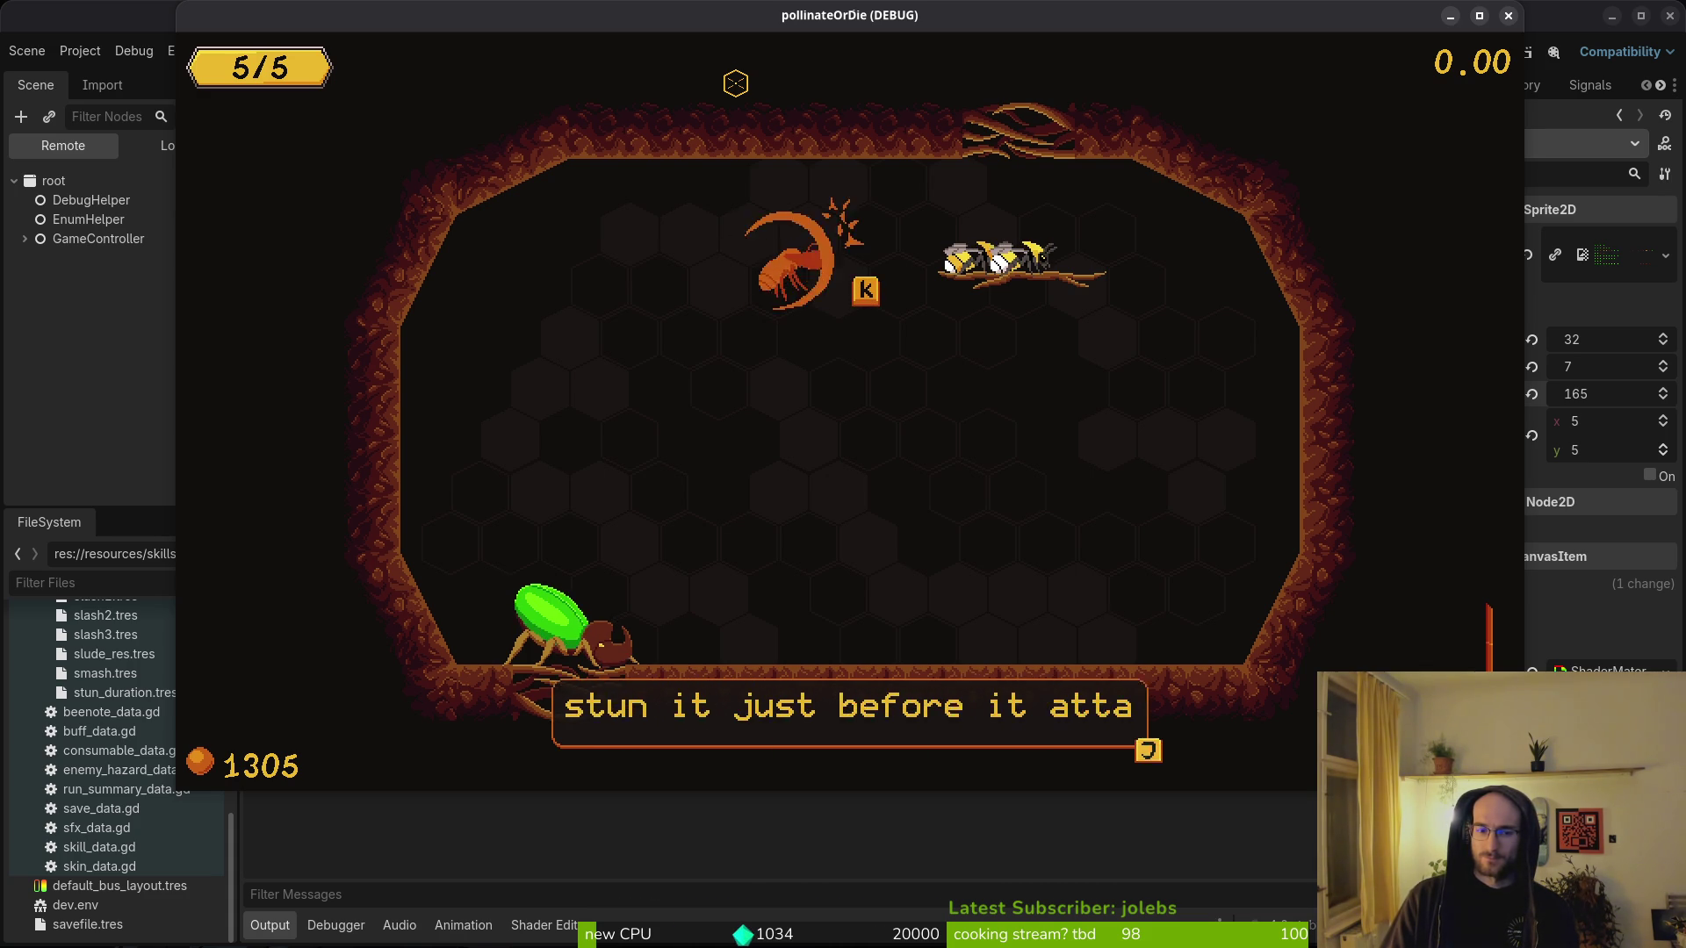
pyautogui.press('j')
pyautogui.hotkey('alt', 'F4')
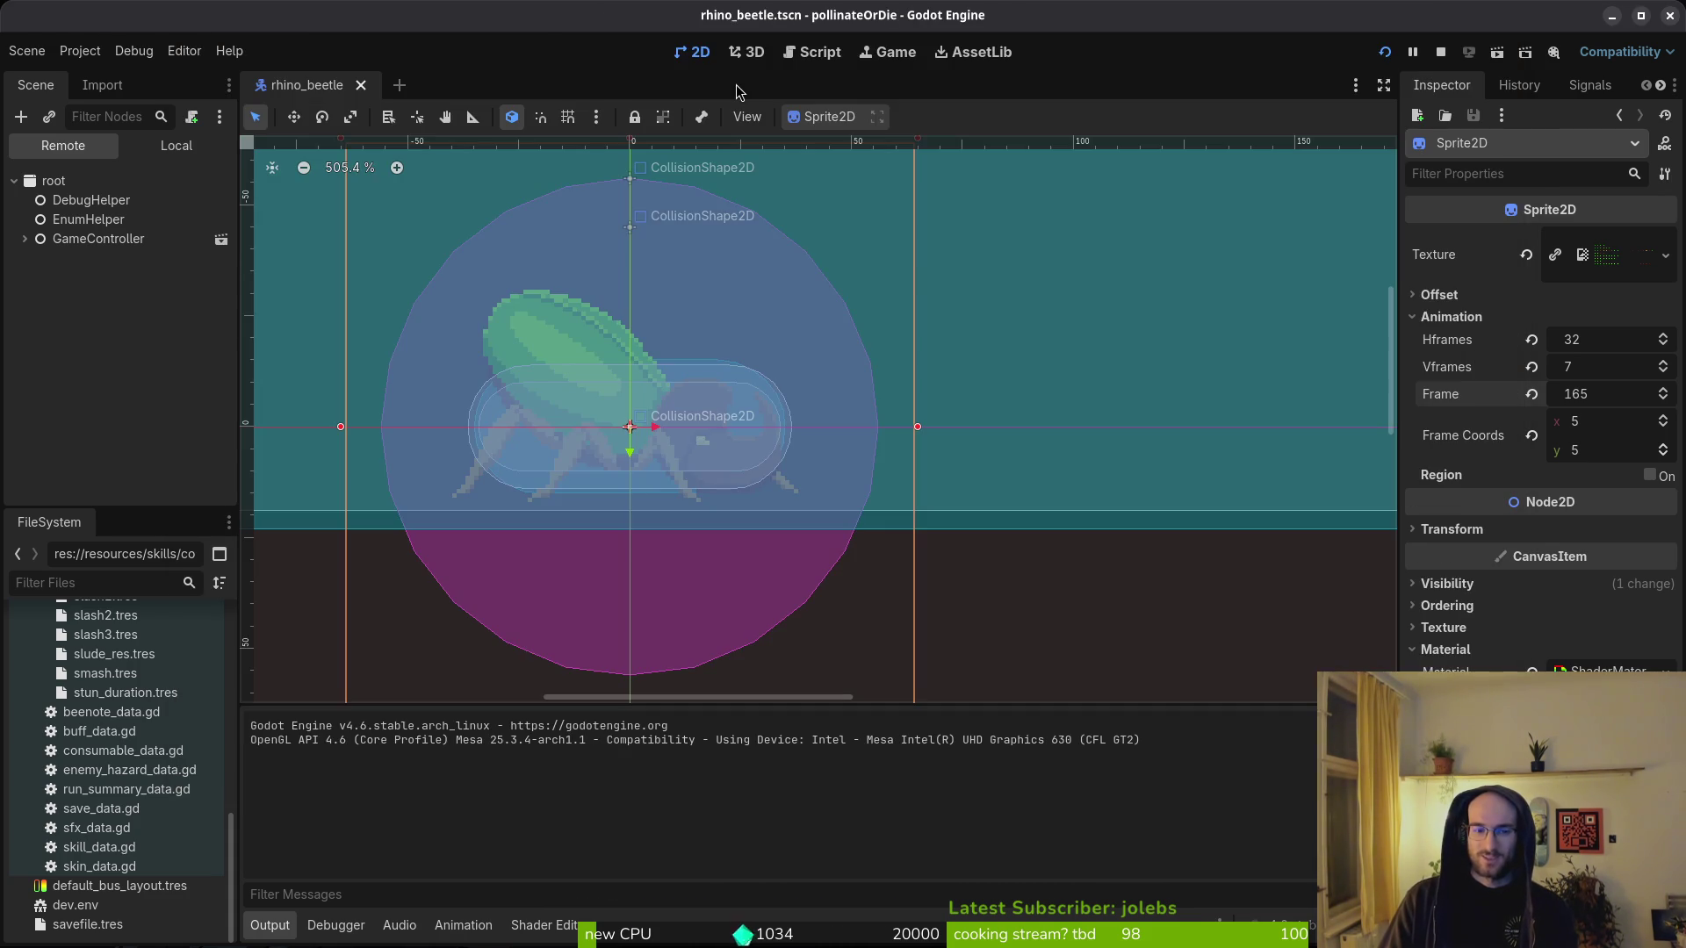
# - Play the rhino beetle AnimationPlayer's 'spawning' animation in the Local scene tree, then return to spawning.state.gd
pyautogui.hotkey('alt', 'Tab')
pyautogui.hotkey('alt', 'Tab')
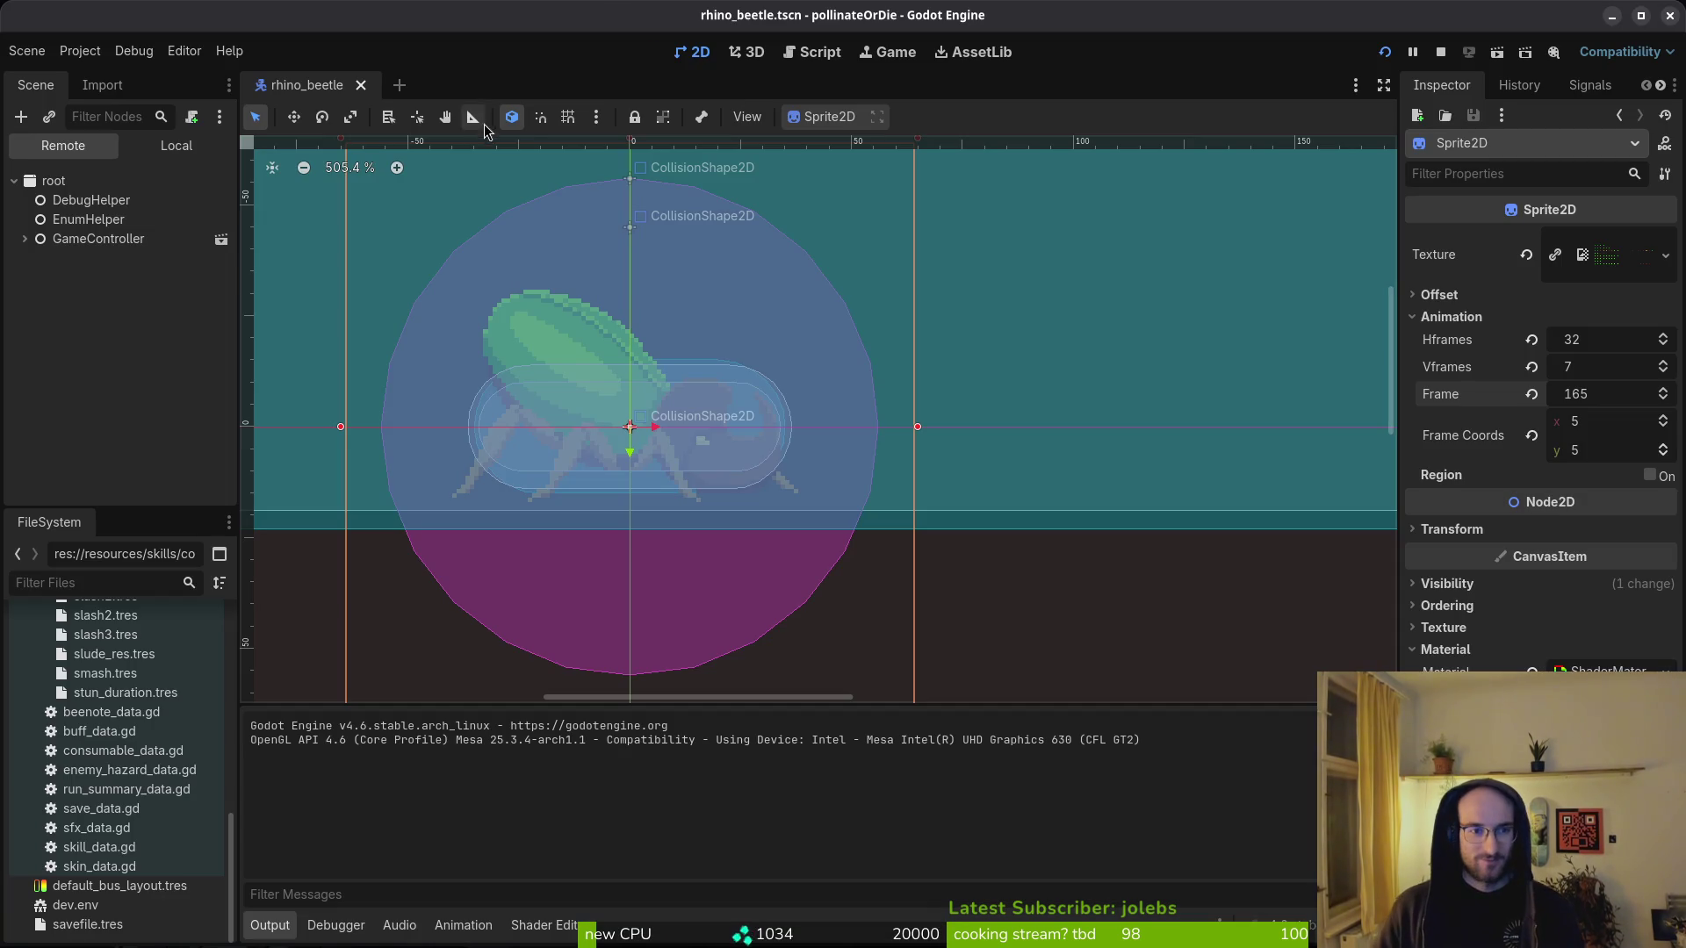
pyautogui.click(176, 145)
pyautogui.click(110, 257)
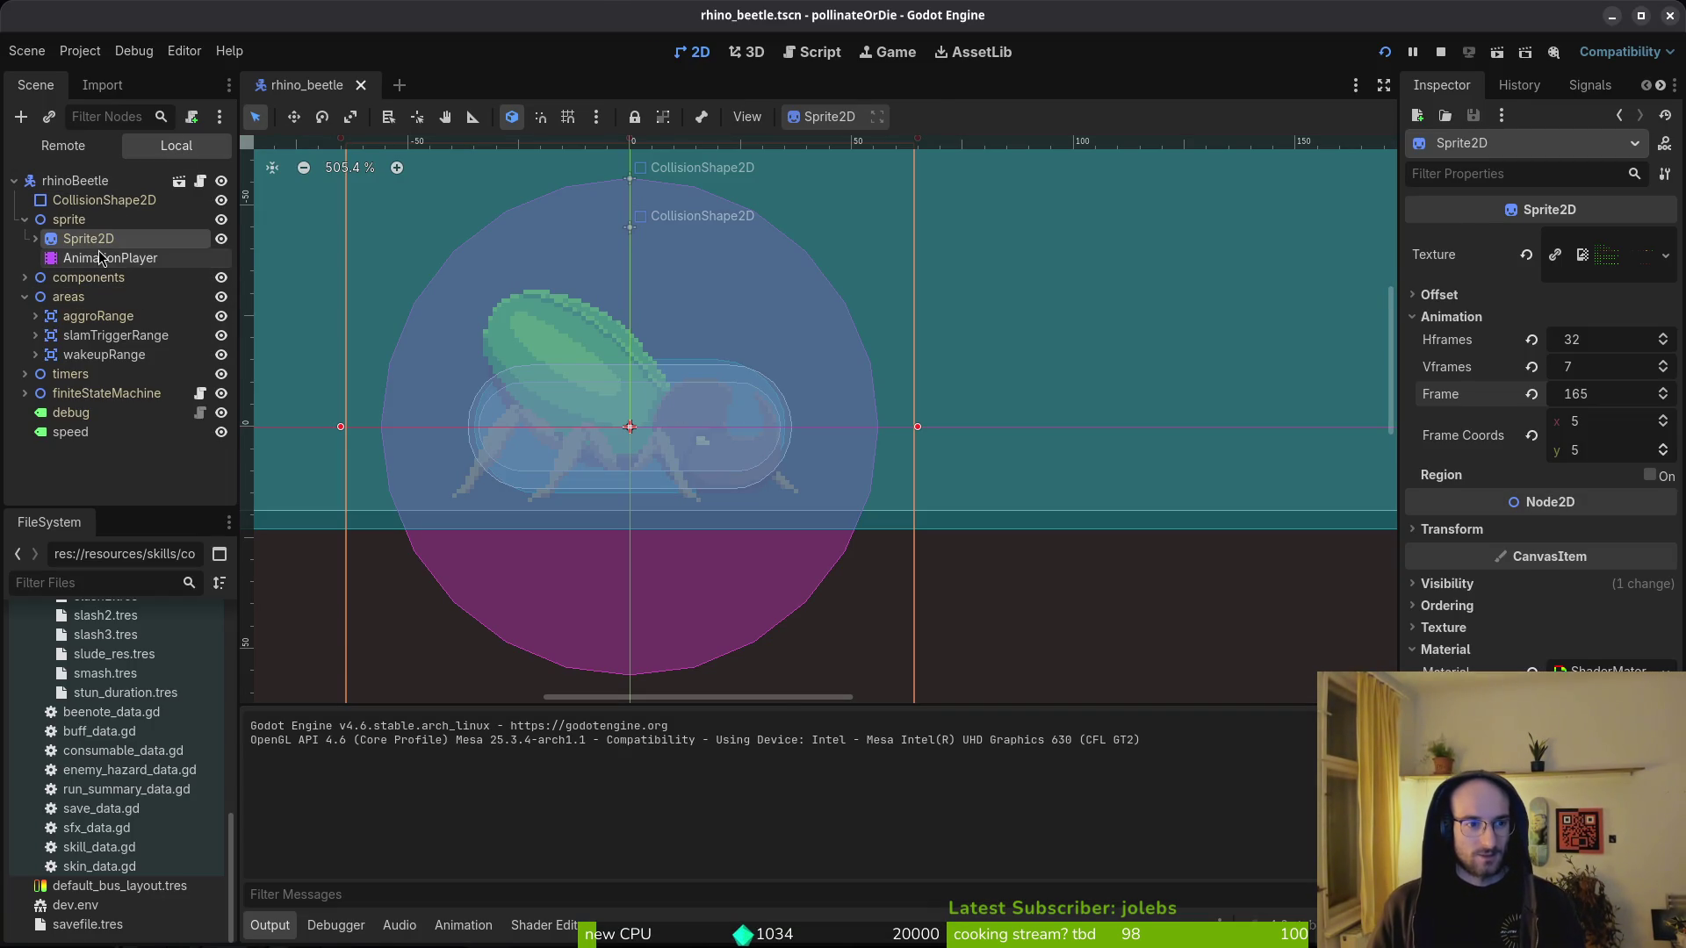
pyautogui.click(640, 656)
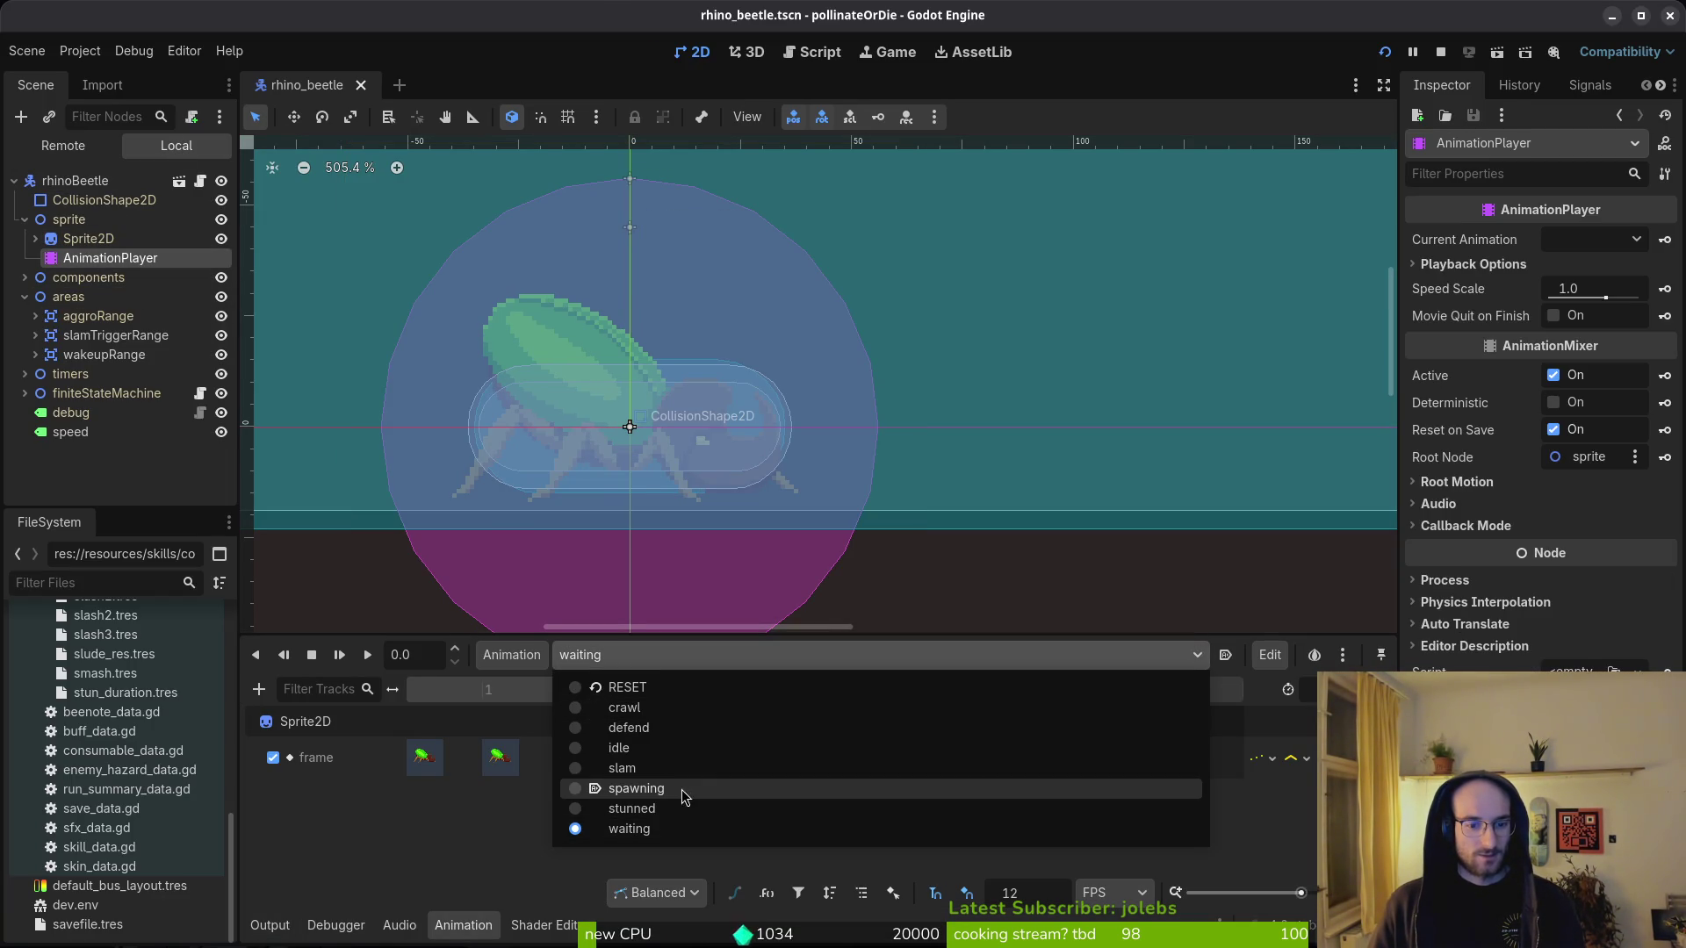
pyautogui.click(649, 787)
pyautogui.click(367, 655)
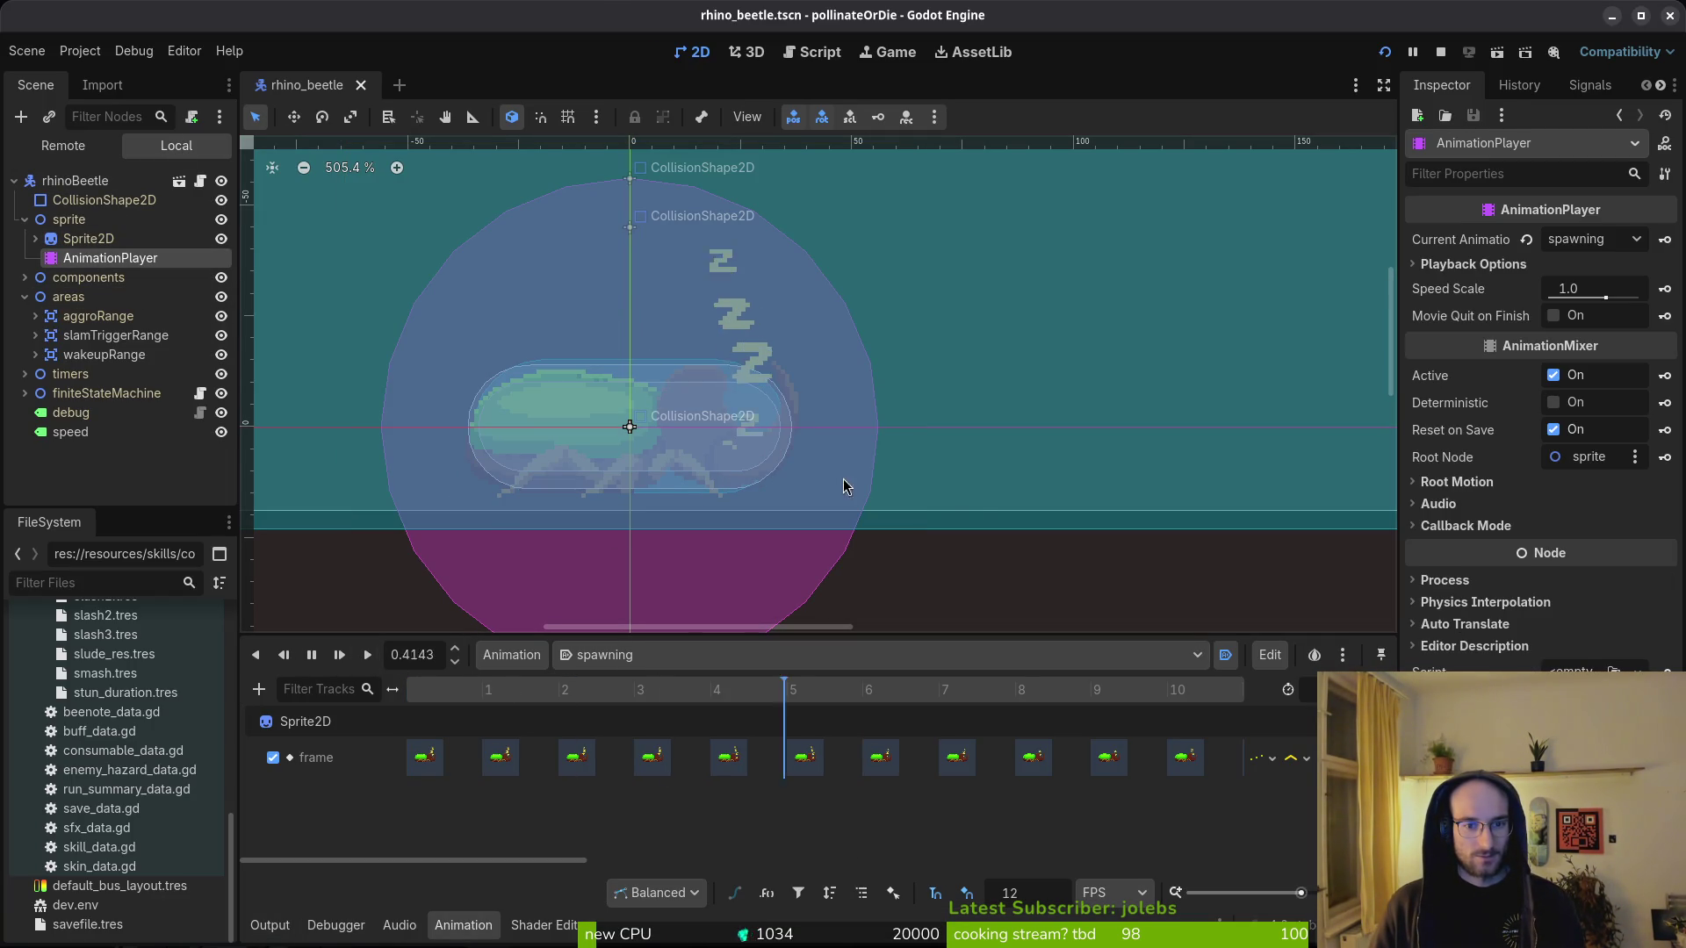
pyautogui.scroll(-2, 992, 500)
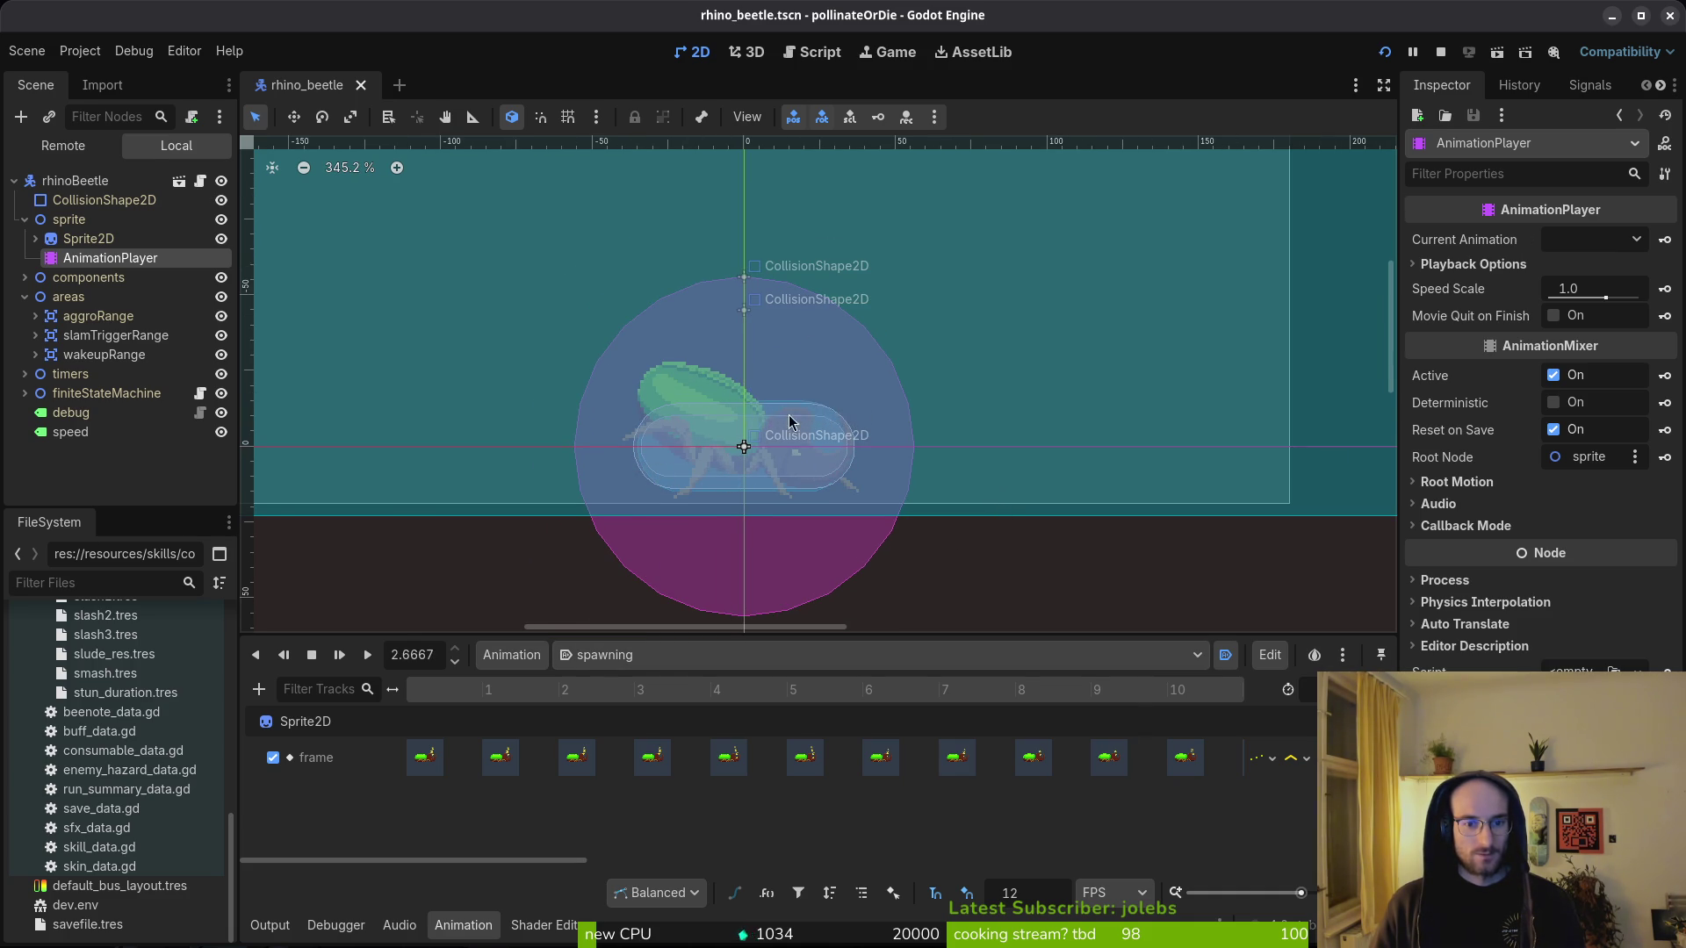
pyautogui.hotkey('alt', 'Tab')
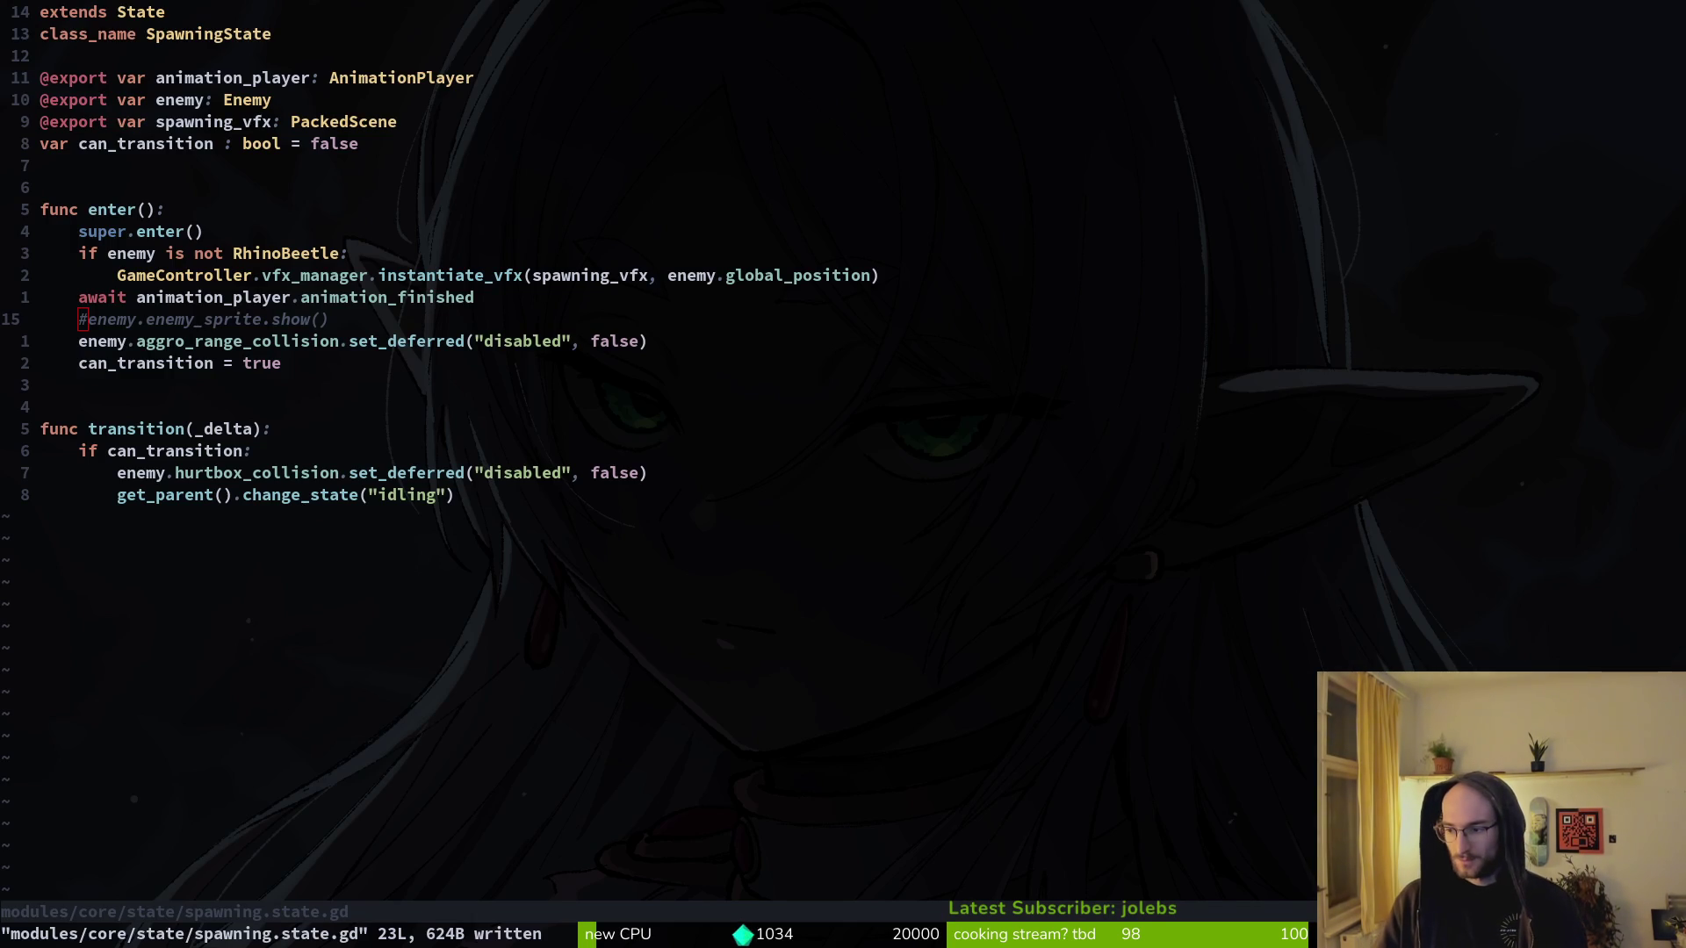
# - In Aseprite, select beetle frames 52–67, play them back, then return to Neovim
pyautogui.hotkey('alt', 'Tab')
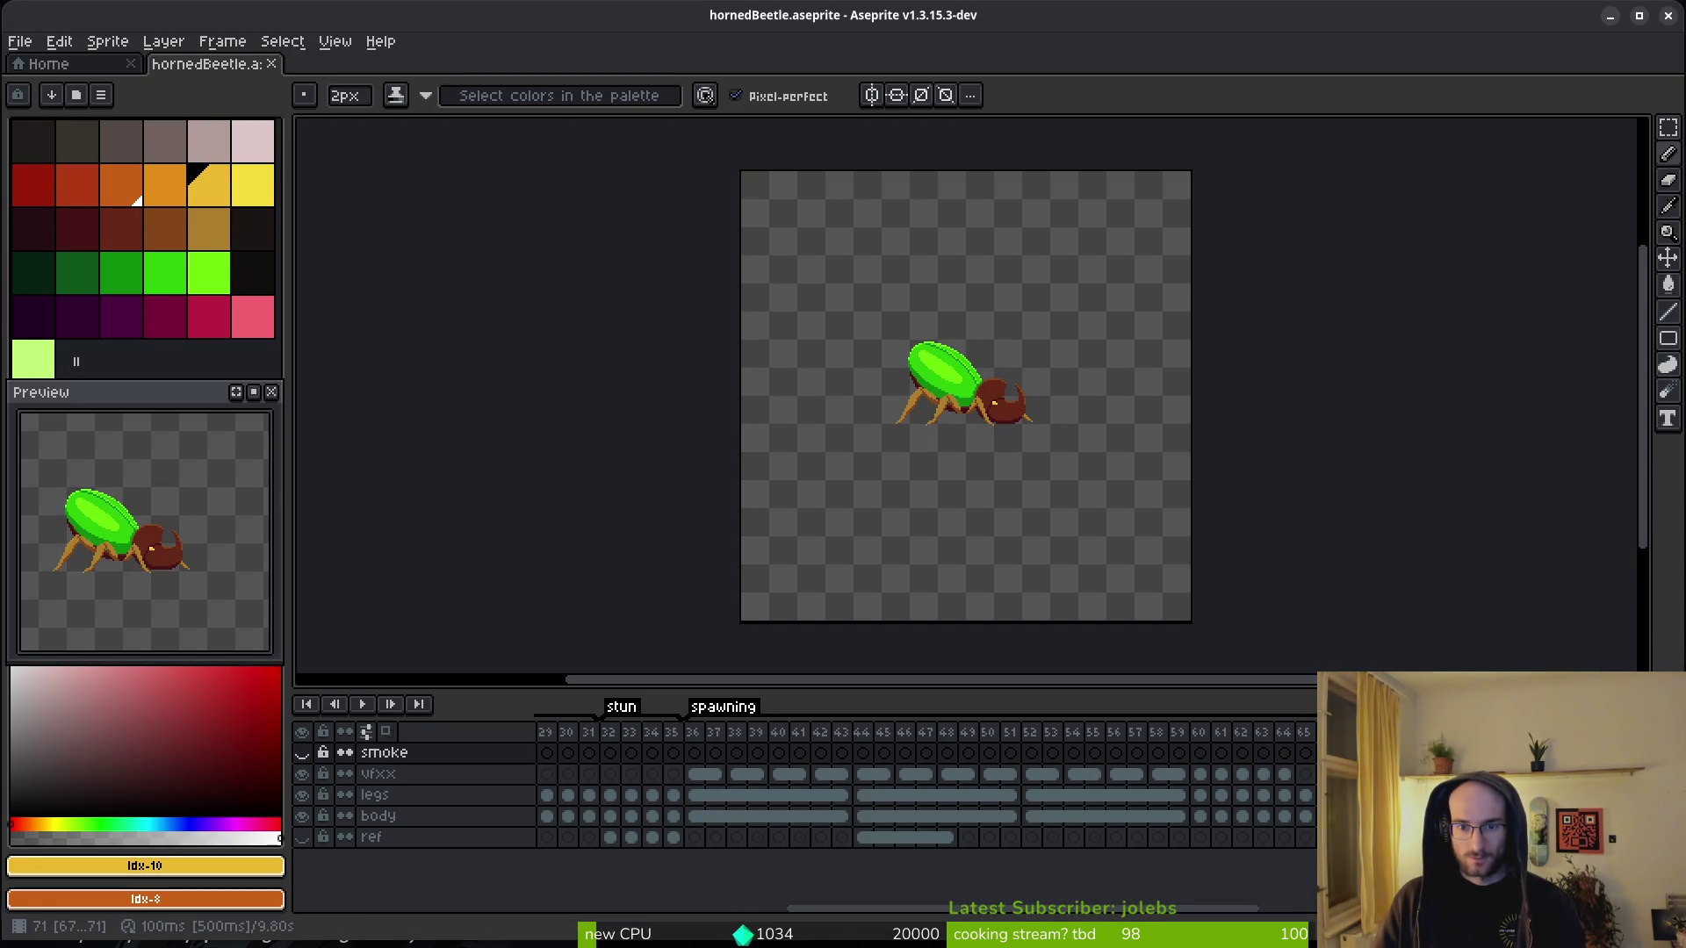
pyautogui.moveTo(1172, 754)
pyautogui.mouseDown()
pyautogui.moveTo(716, 742)
pyautogui.moveTo(1073, 755)
pyautogui.mouseUp()
pyautogui.press('Return')
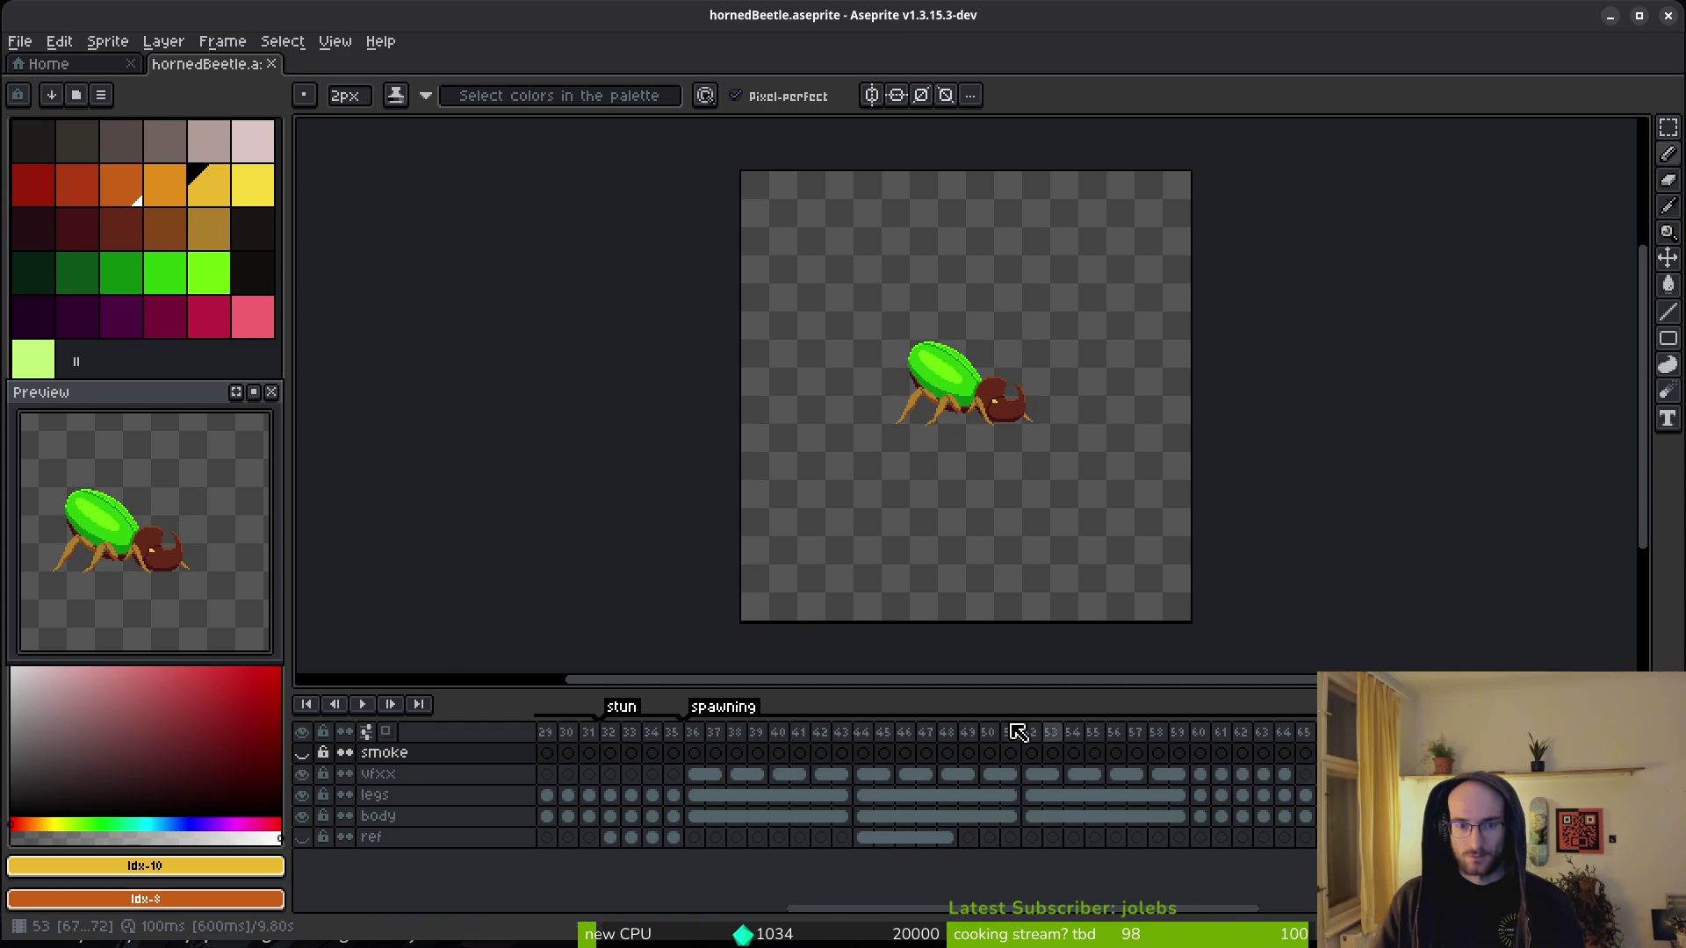
pyautogui.hotkey('alt', 'Tab')
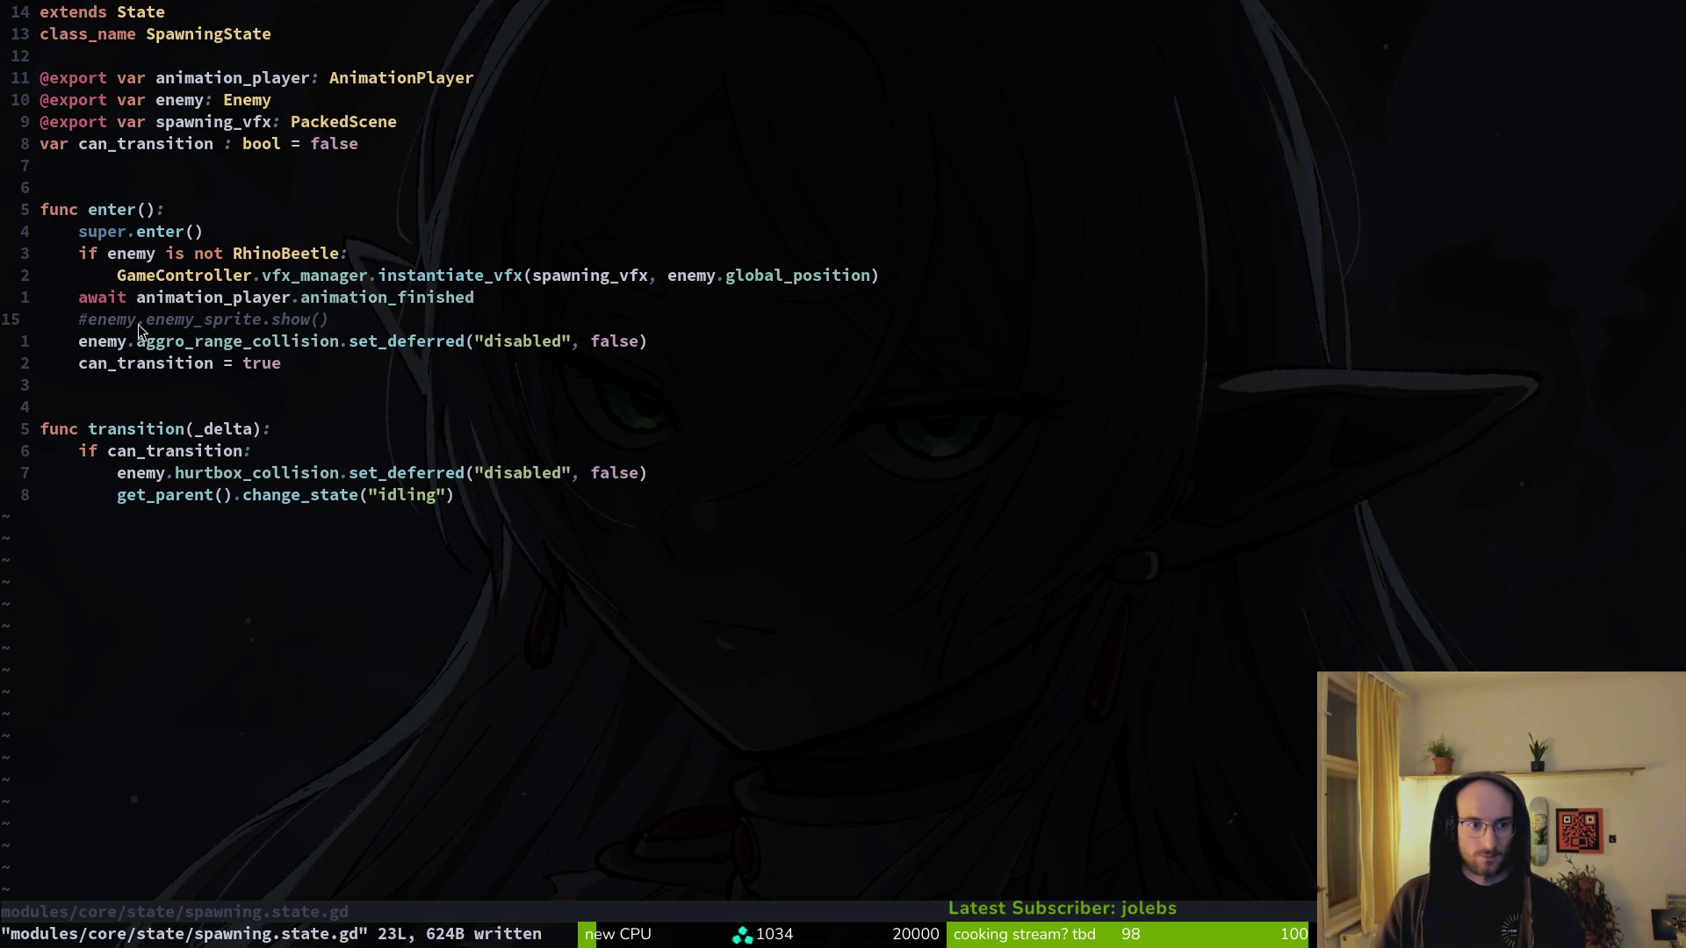
# - Undo the comment on enemy_sprite.show() and save spawning.state.gd with :write
pyautogui.write('u:write')
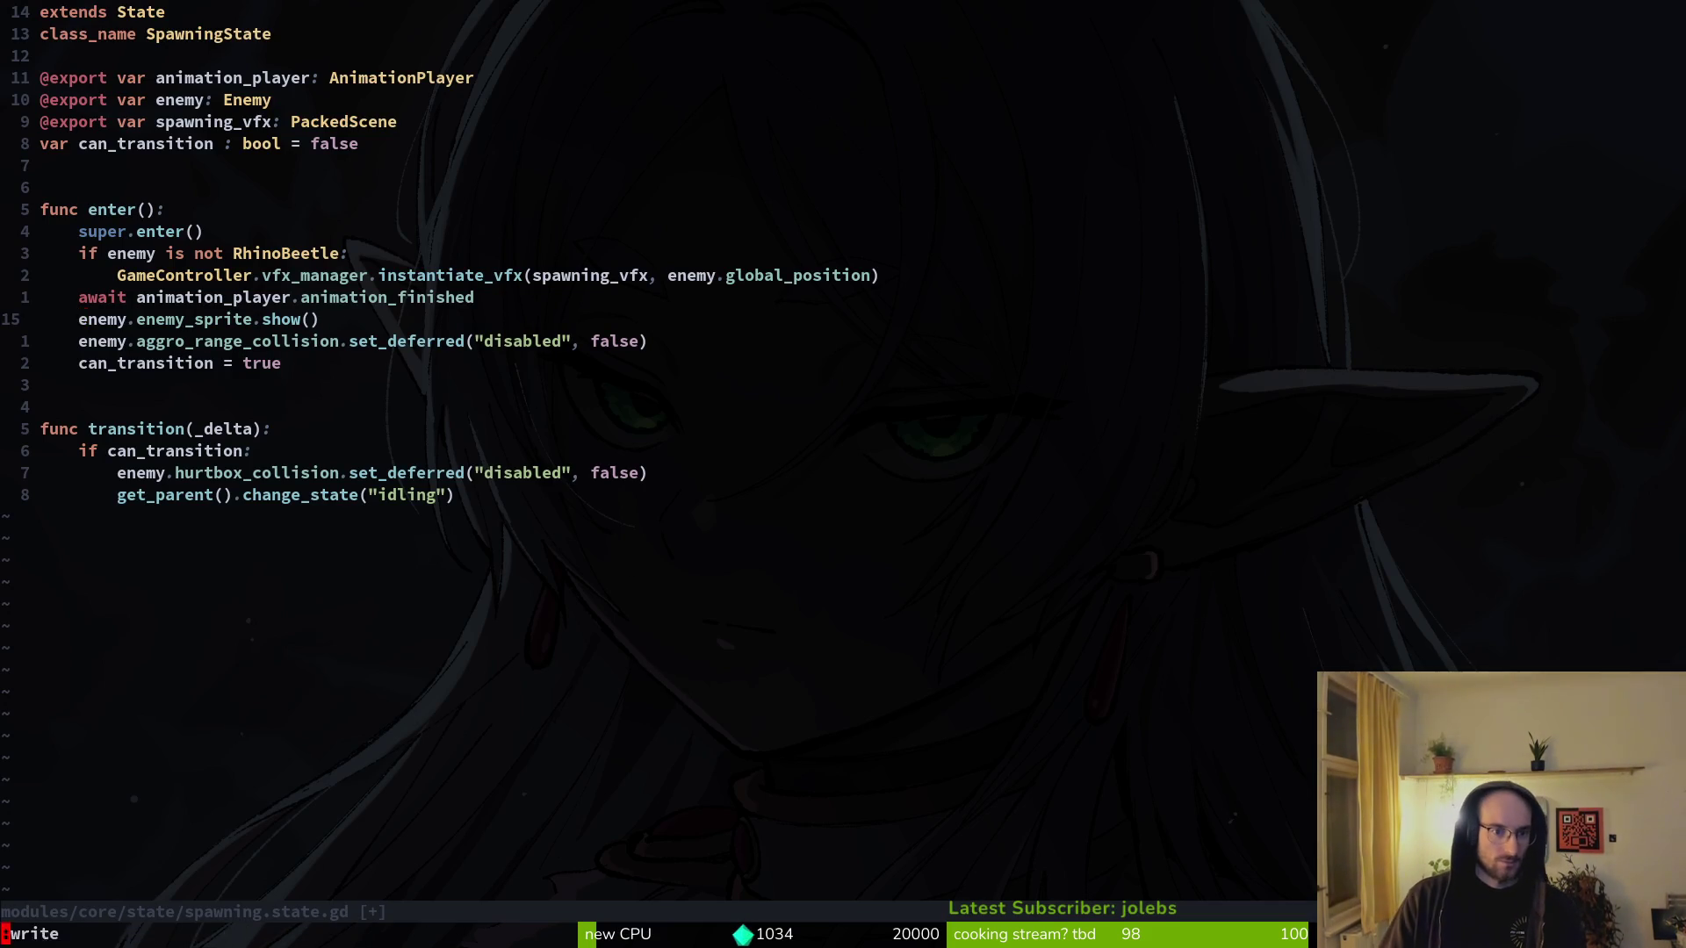
pyautogui.press('Return')
pyautogui.press('j')
pyautogui.press('j')
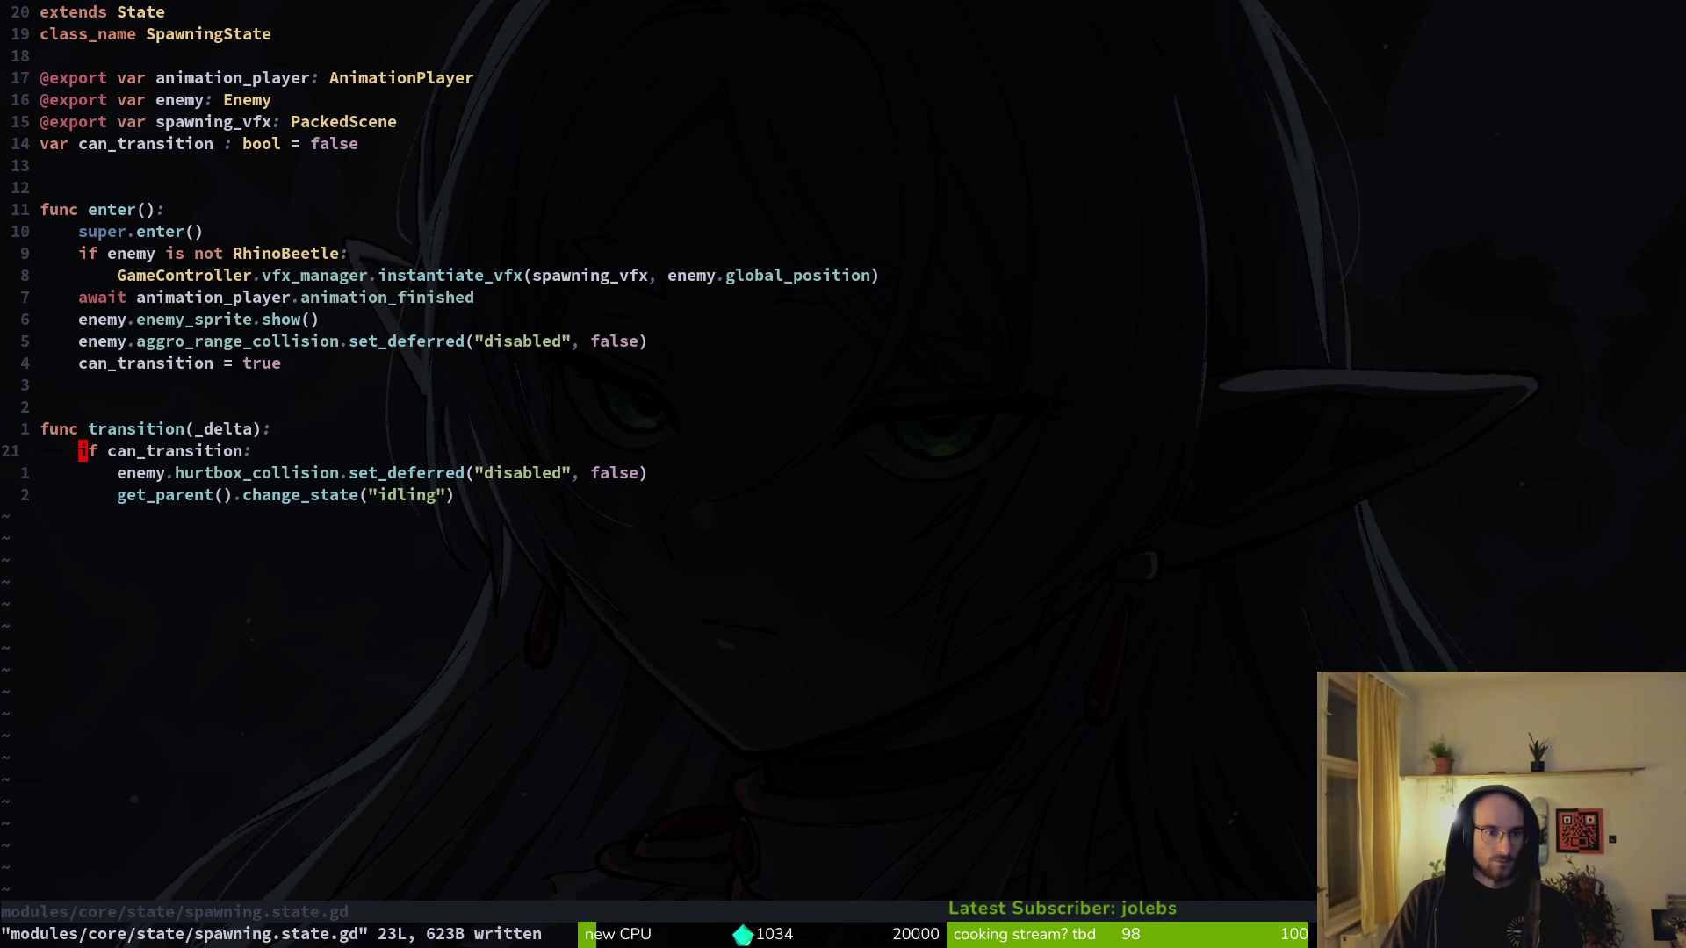
pyautogui.press('j')
# - Open and review the rhino beetle's idling.gd, save it, and return to Godot
pyautogui.hotkey('ctrl', 'p')
pyautogui.write('idling')
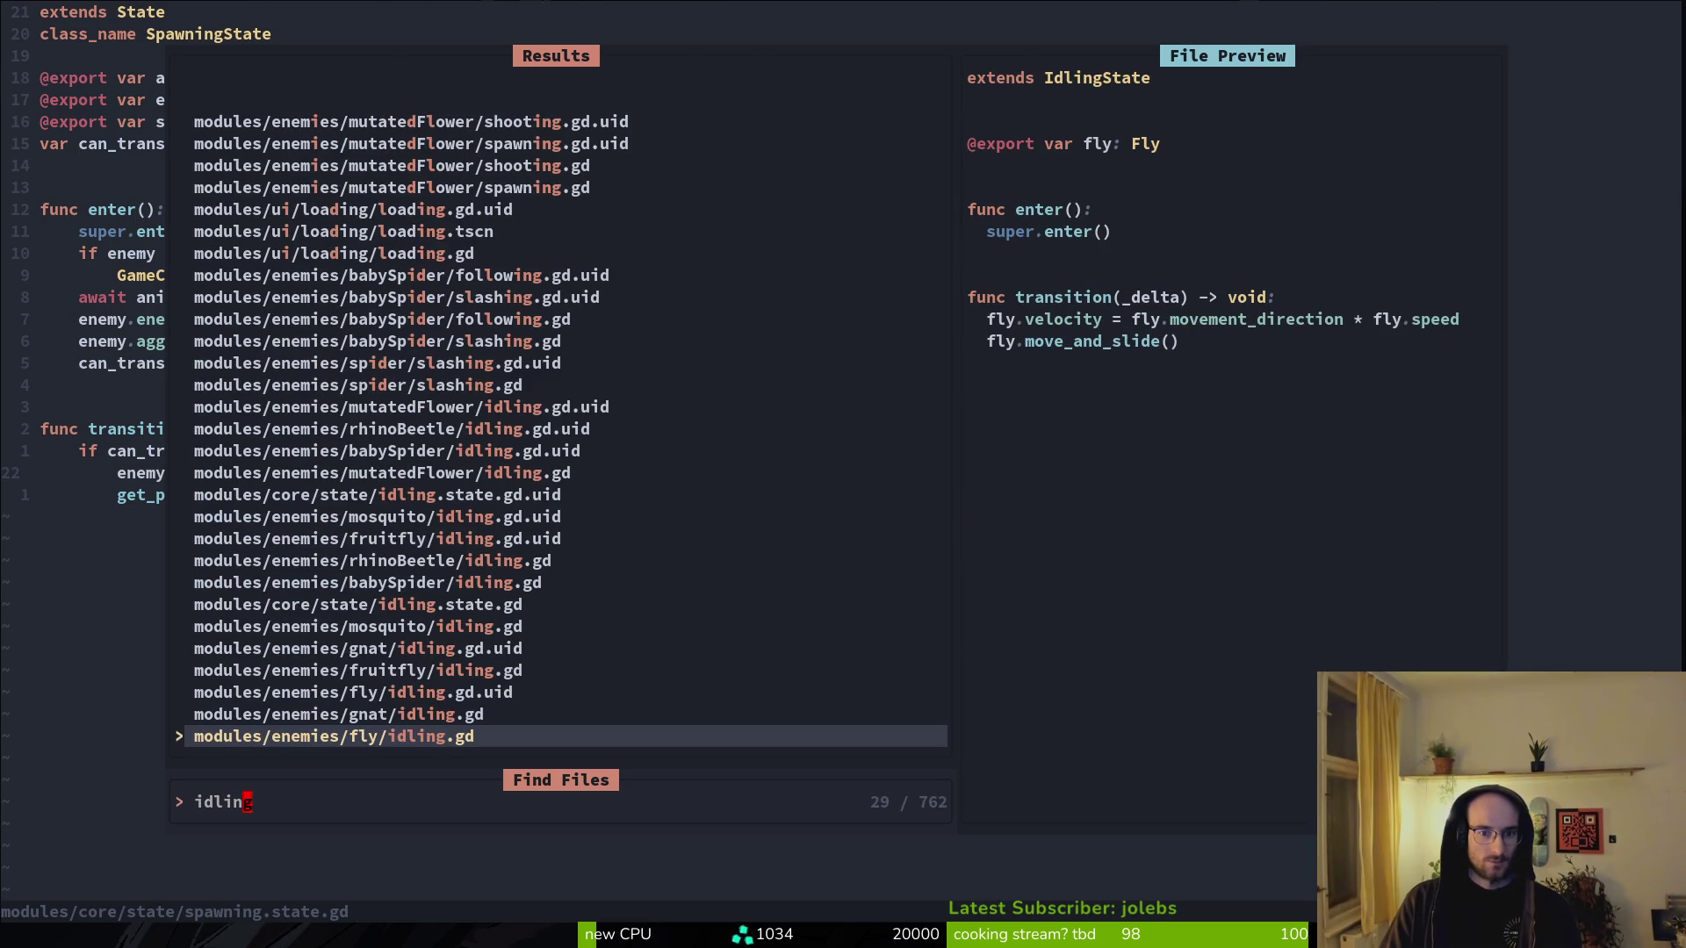
pyautogui.press('Escape')
pyautogui.hotkey('ctrl', 'p')
pyautogui.write('rhidl')
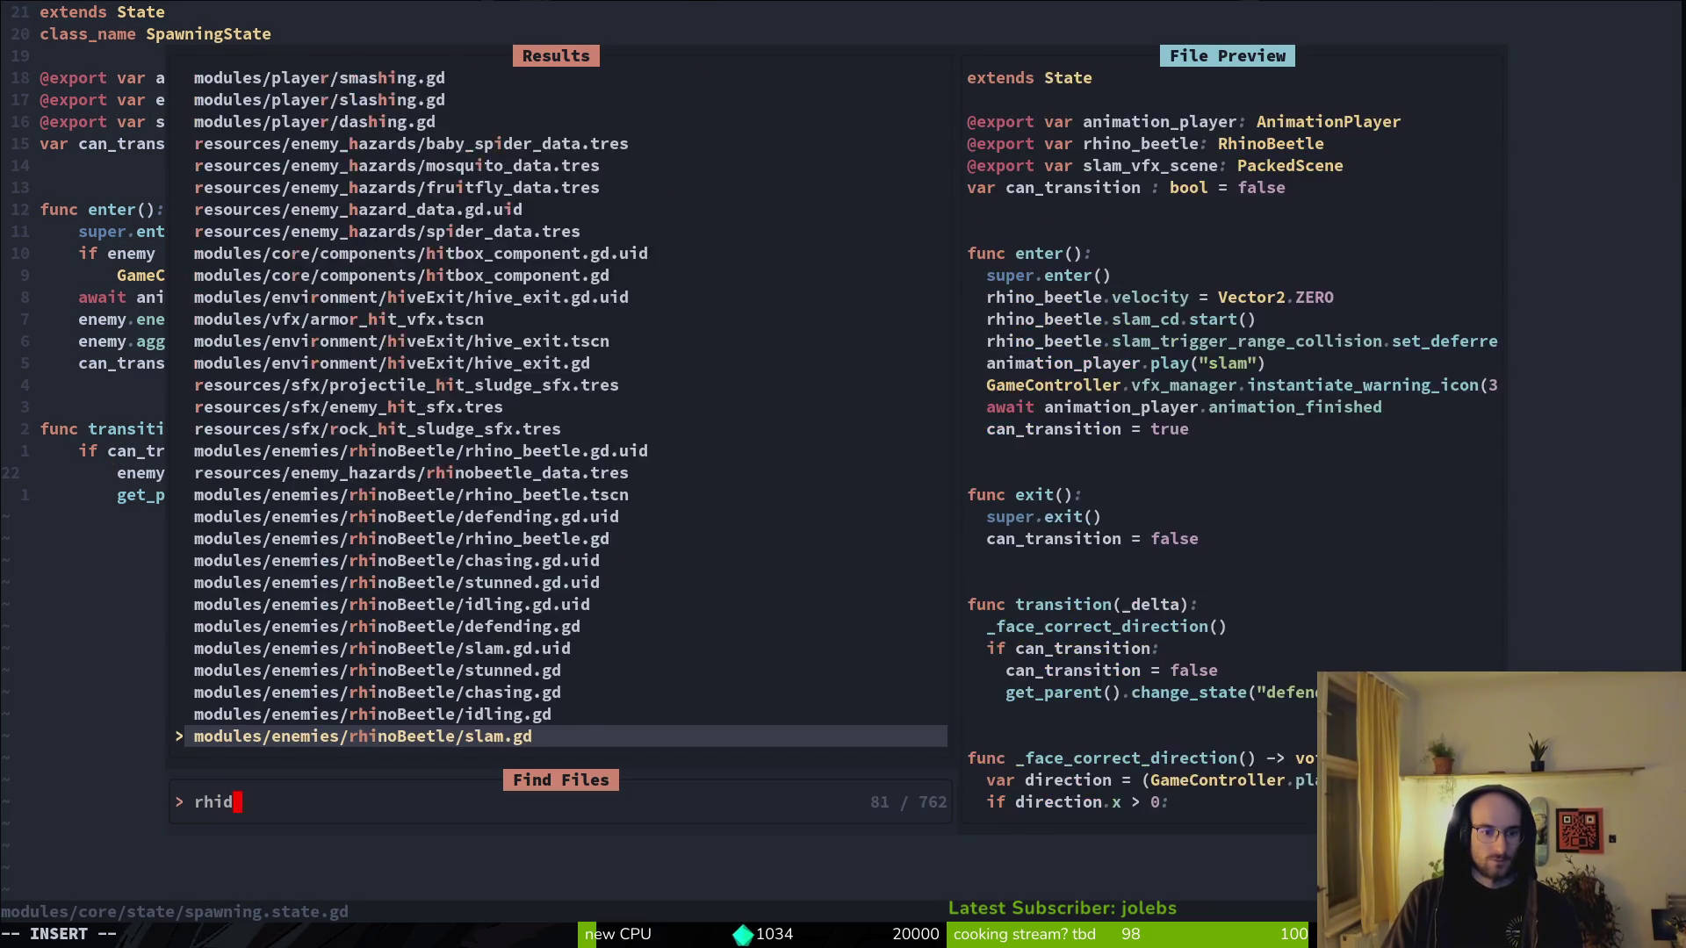
pyautogui.press('Return')
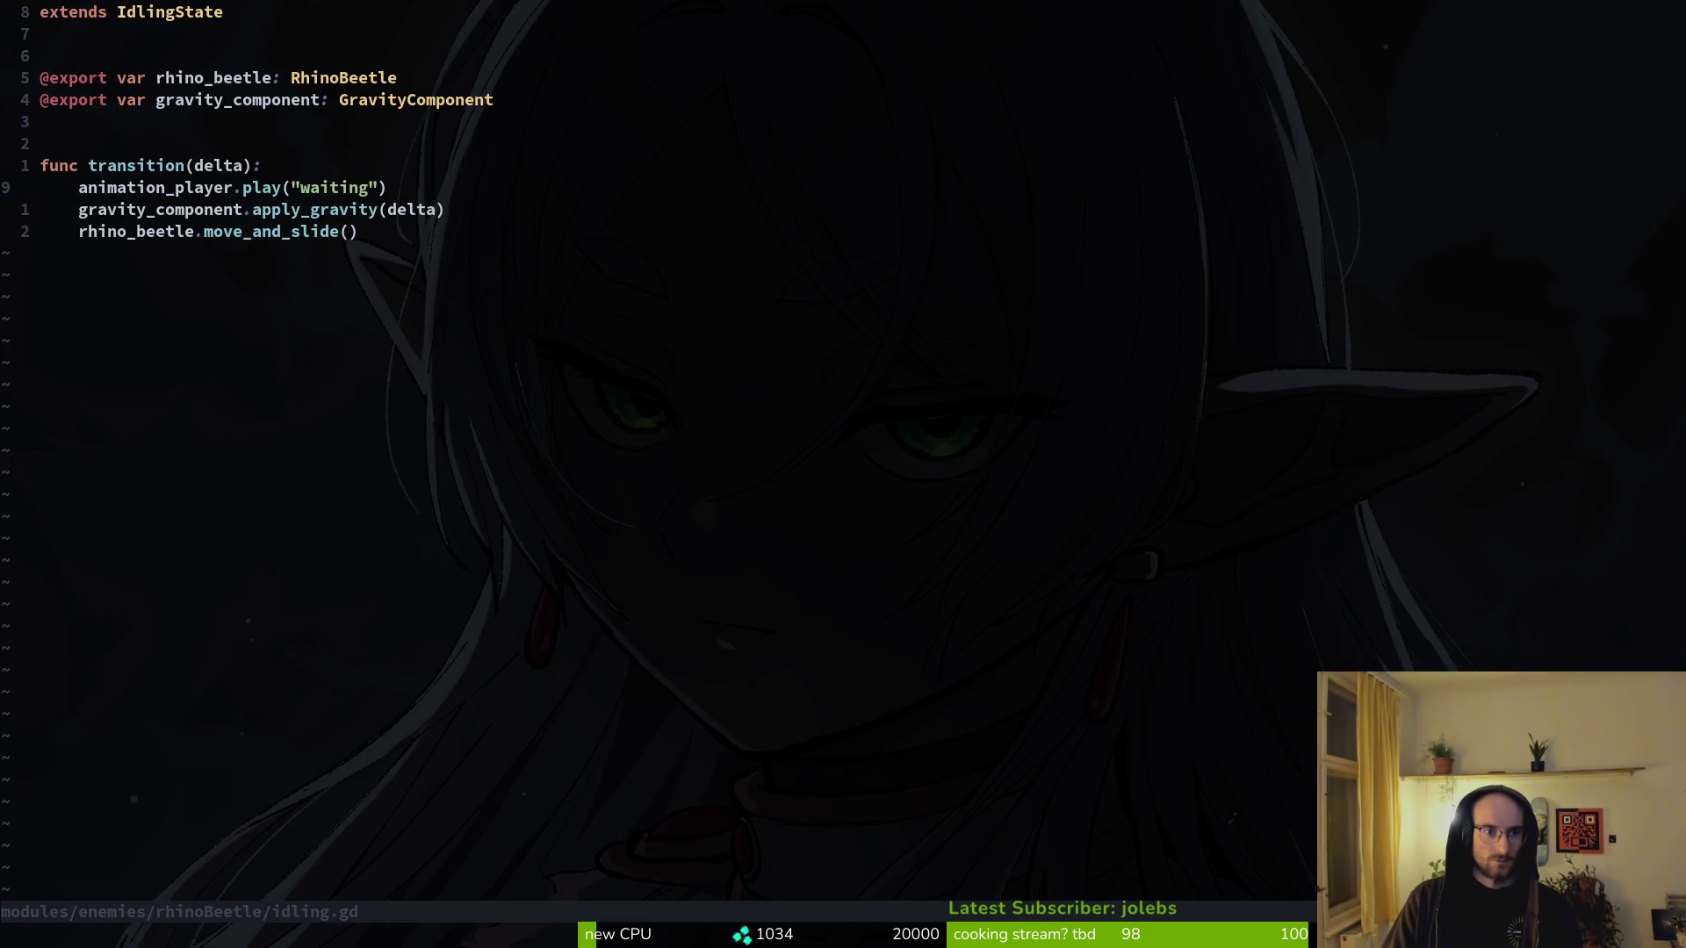
pyautogui.hotkey('ctrl', 'o')
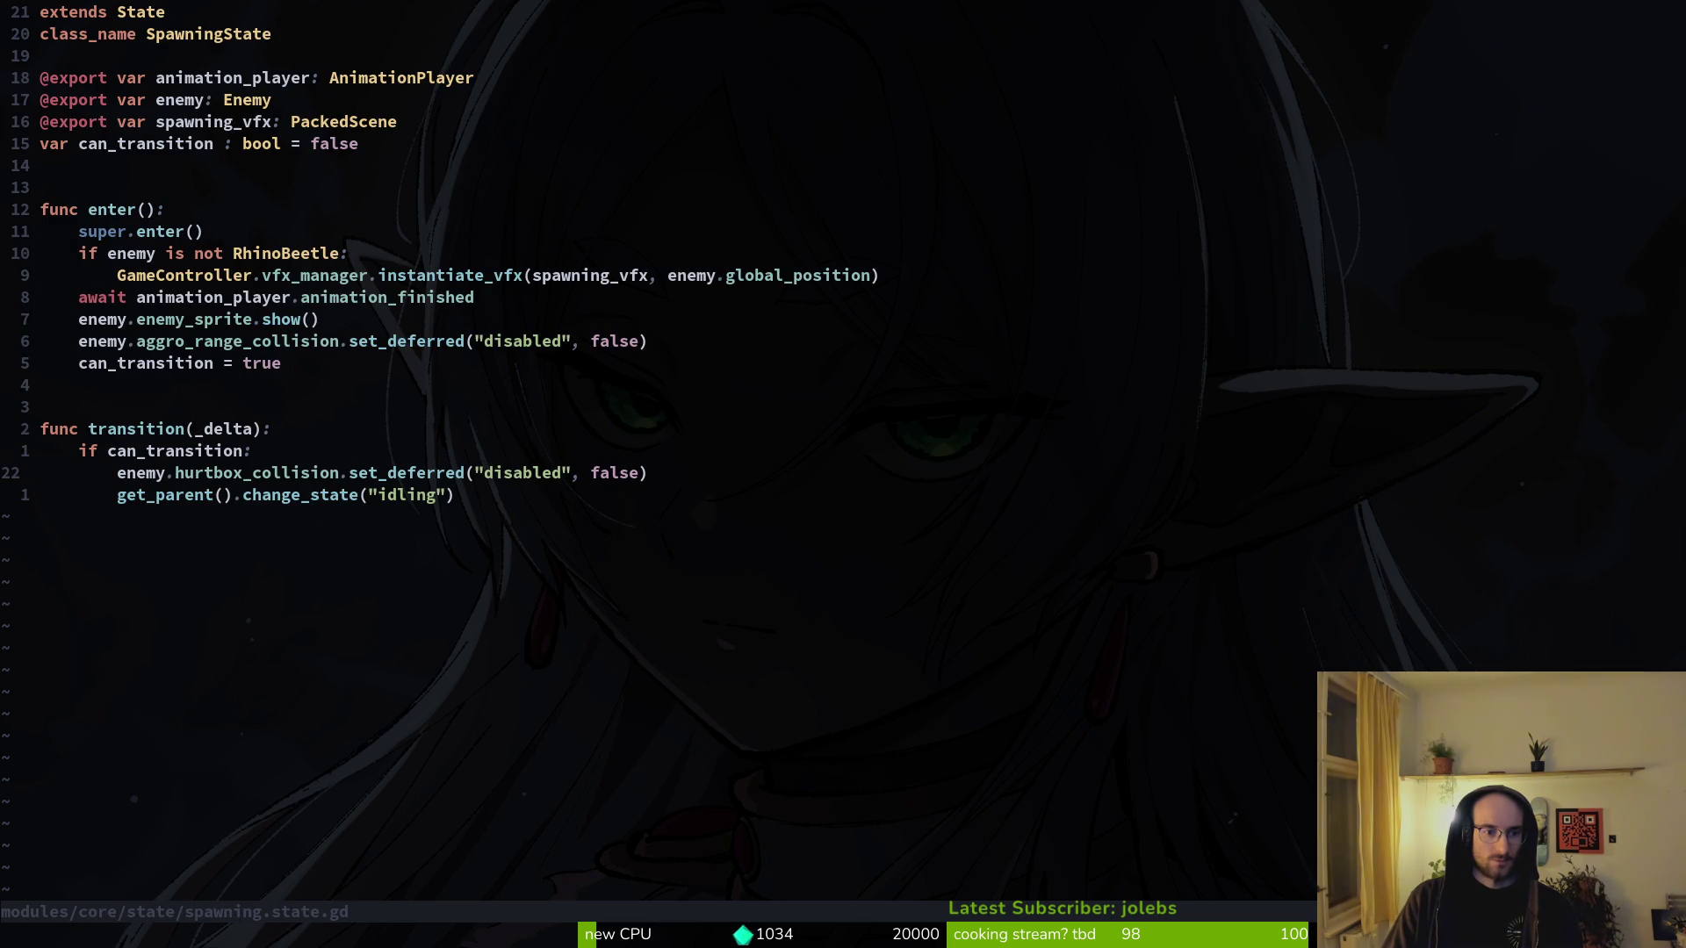
pyautogui.hotkey('ctrl', 'i')
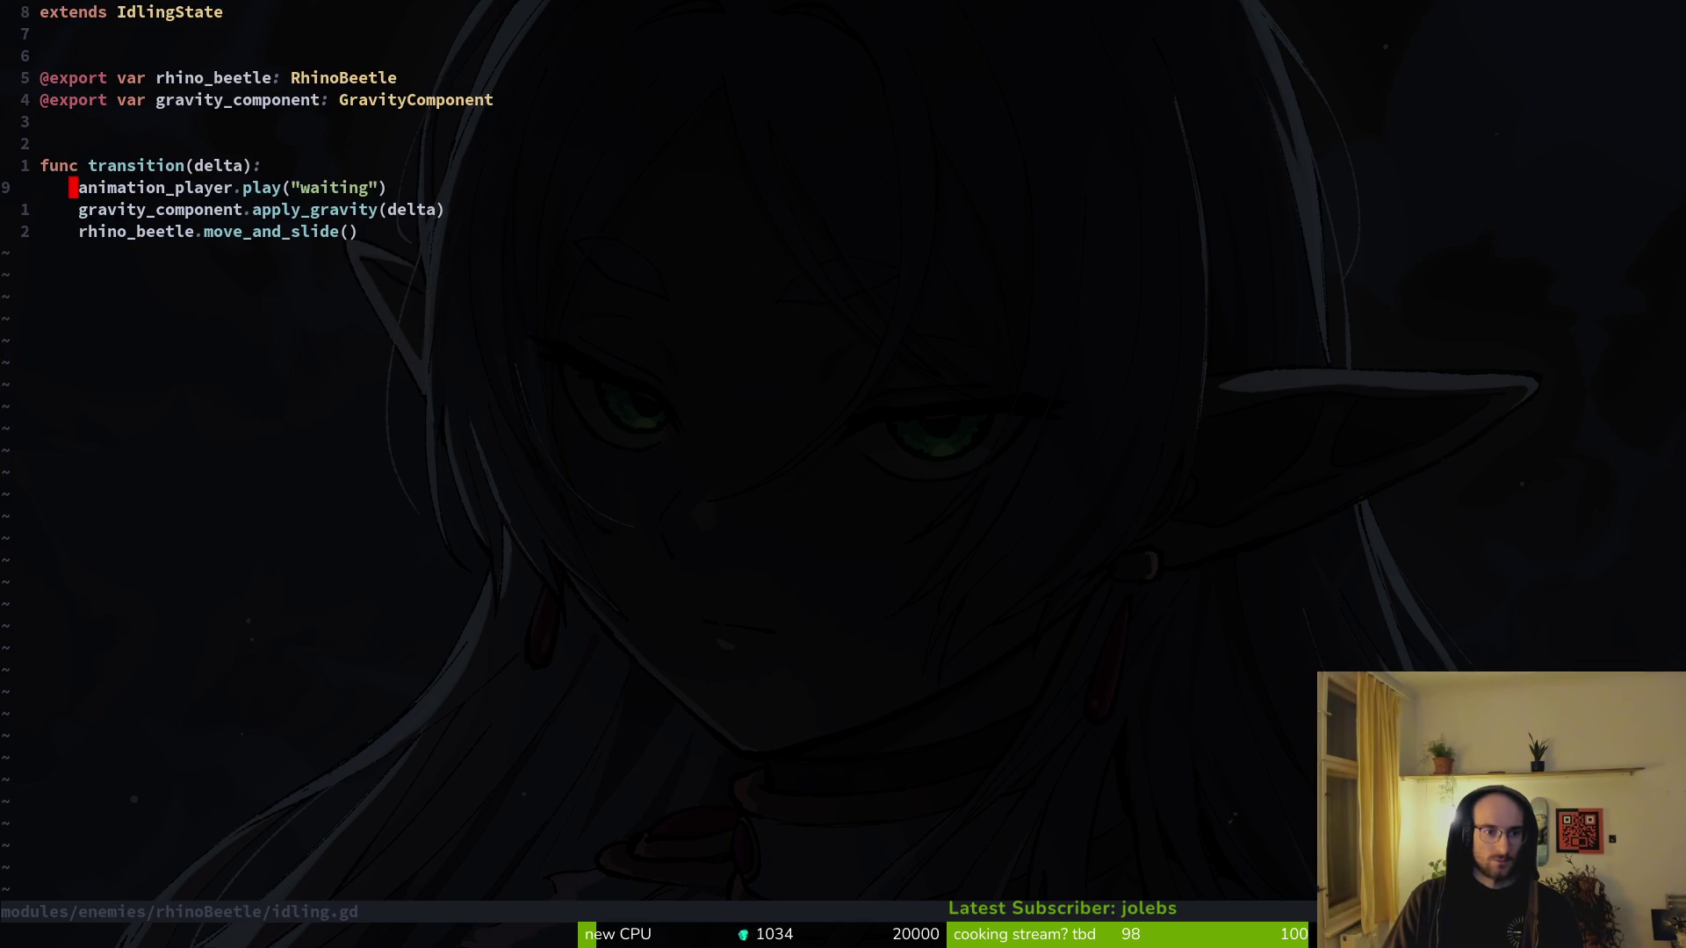
pyautogui.write(':w')
pyautogui.press('Return')
pyautogui.hotkey('alt', 'Tab')
pyautogui.hotkey('alt', 'Tab')
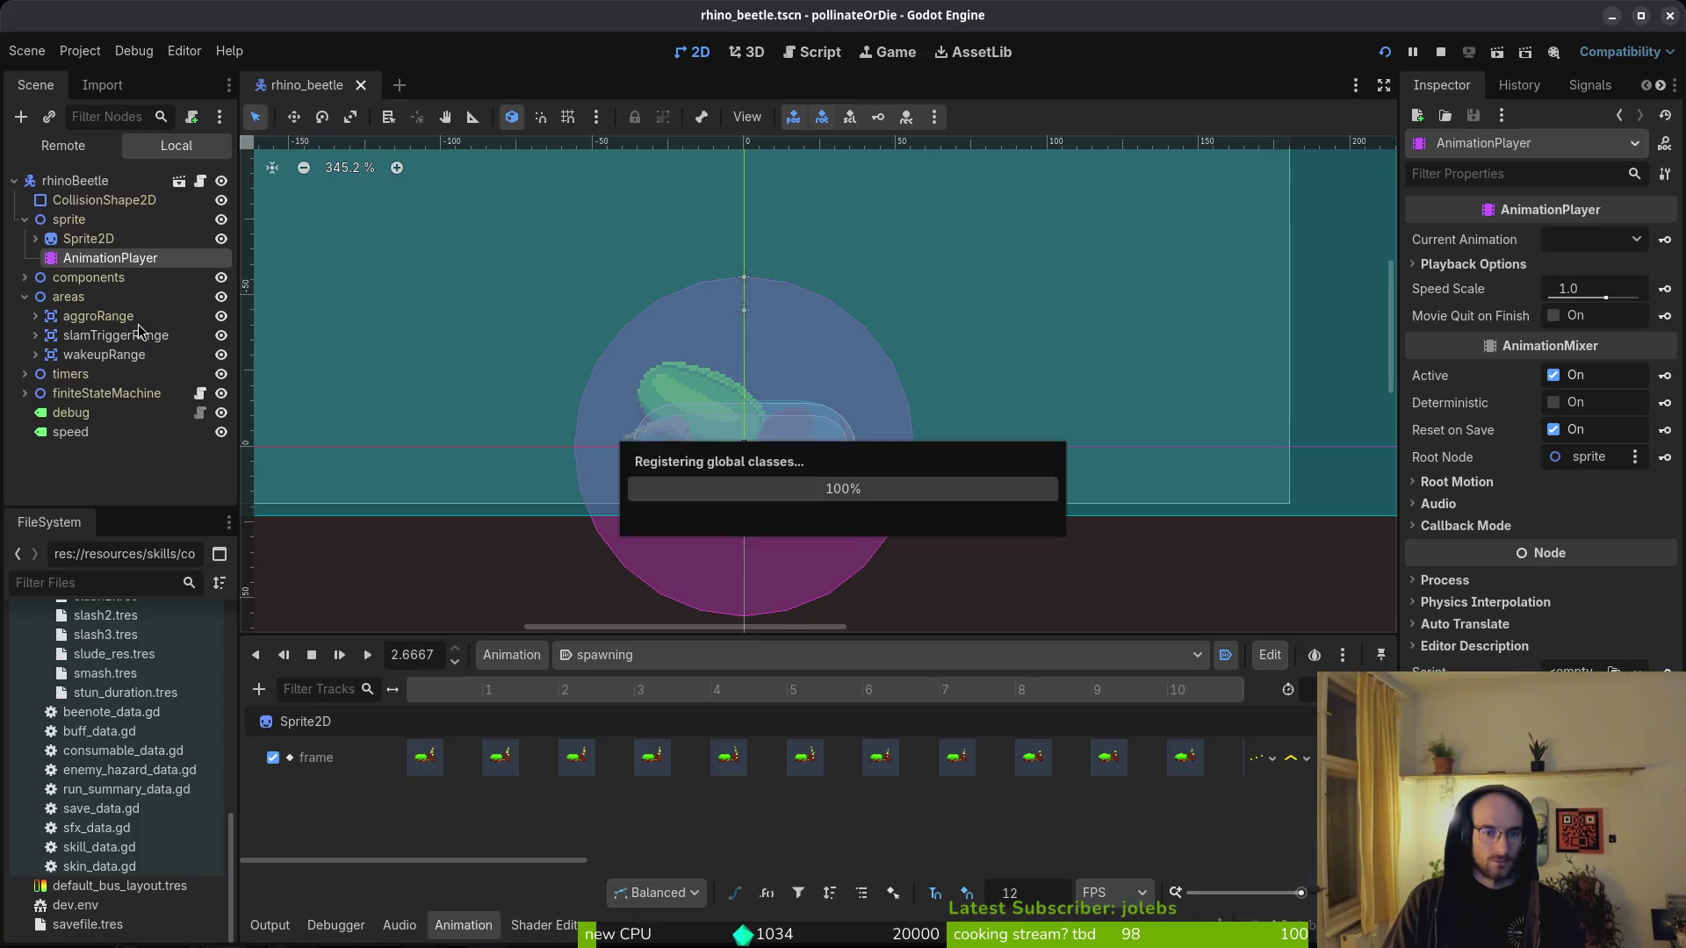
# - Run the game with F5, continue from the main menu and load level 5
pyautogui.press('F5')
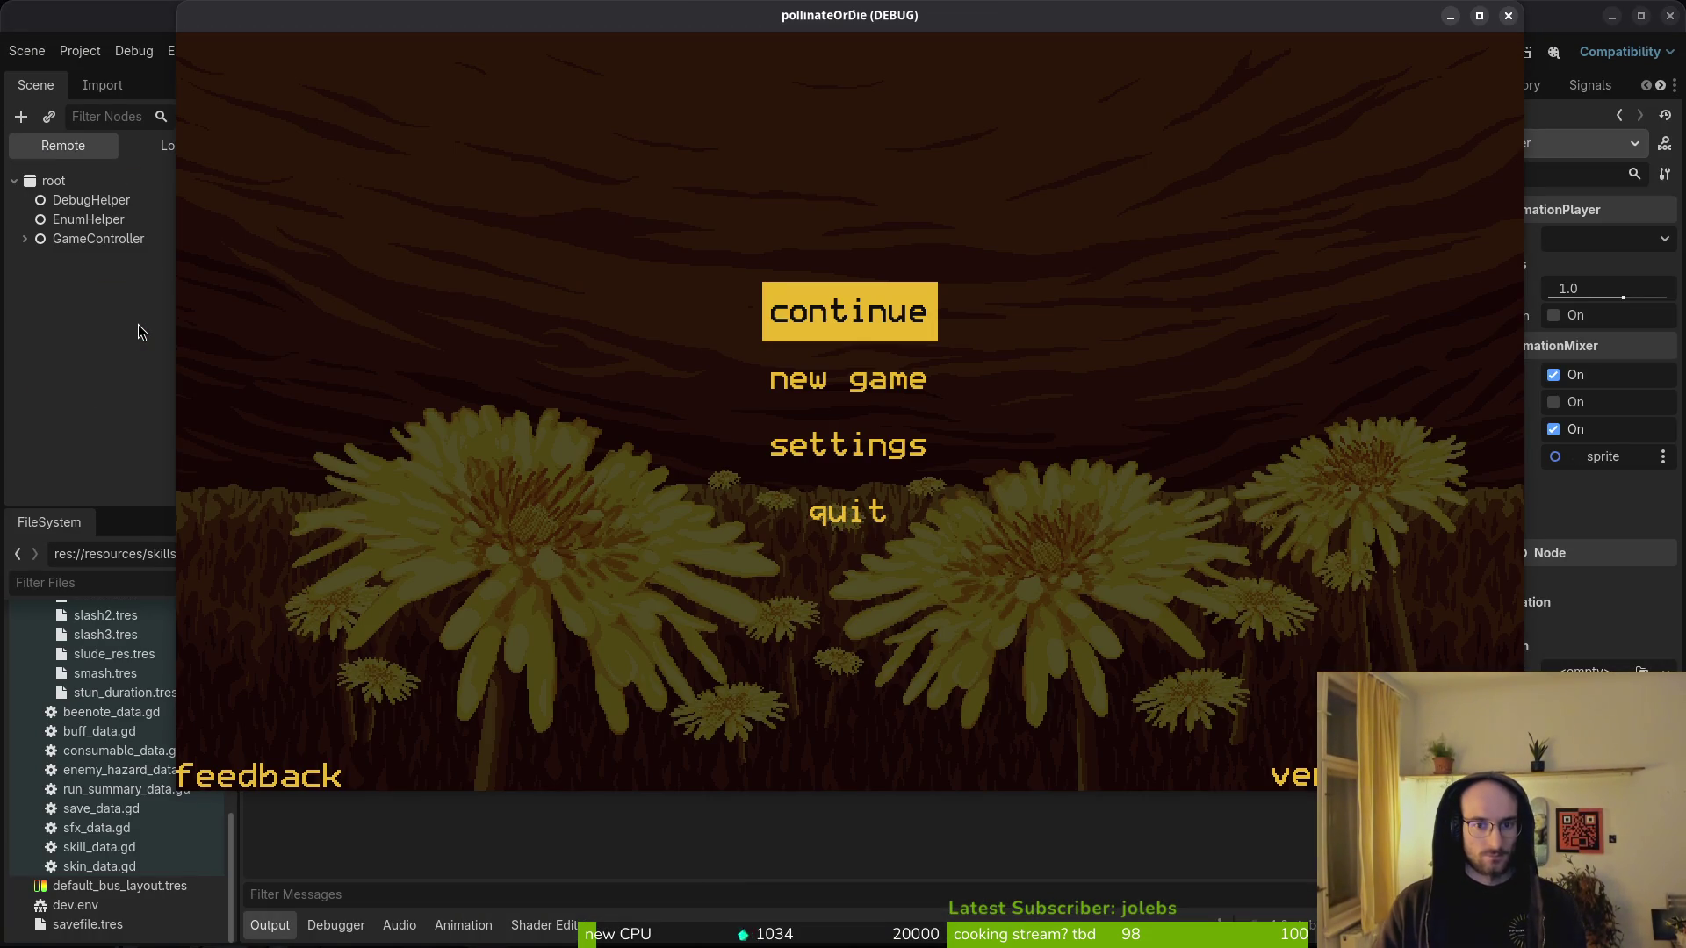
pyautogui.press('Return')
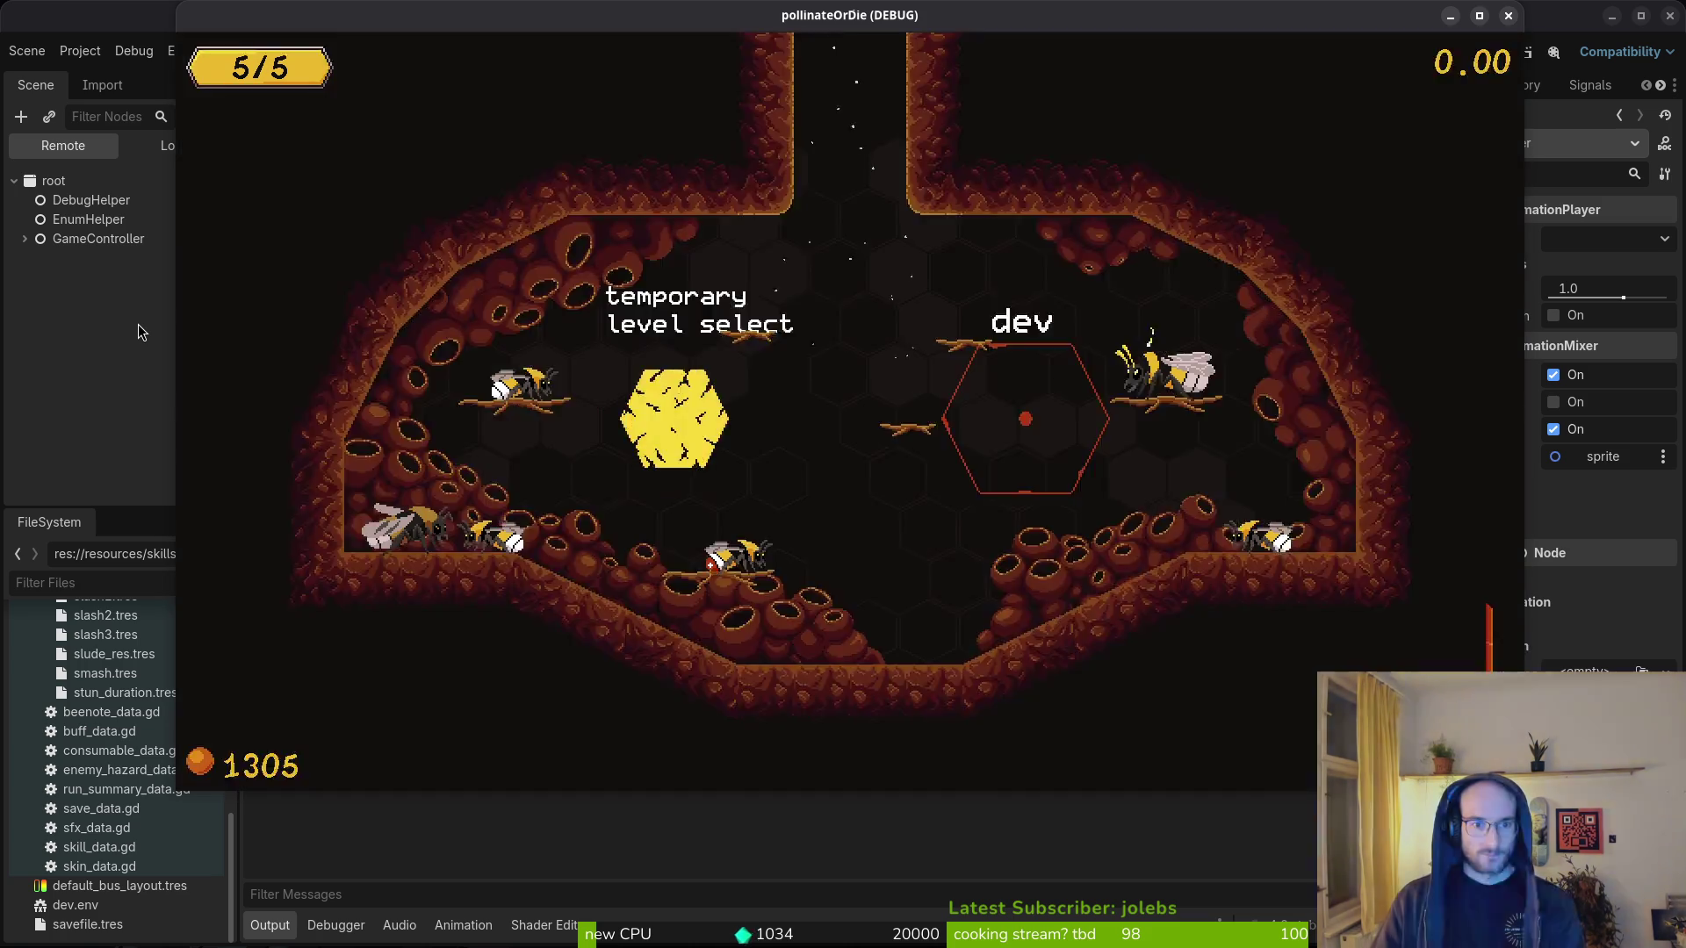
pyautogui.press('Left')
pyautogui.press('Left')
pyautogui.press('Left')
pyautogui.press('Down')
pyautogui.press('Down')
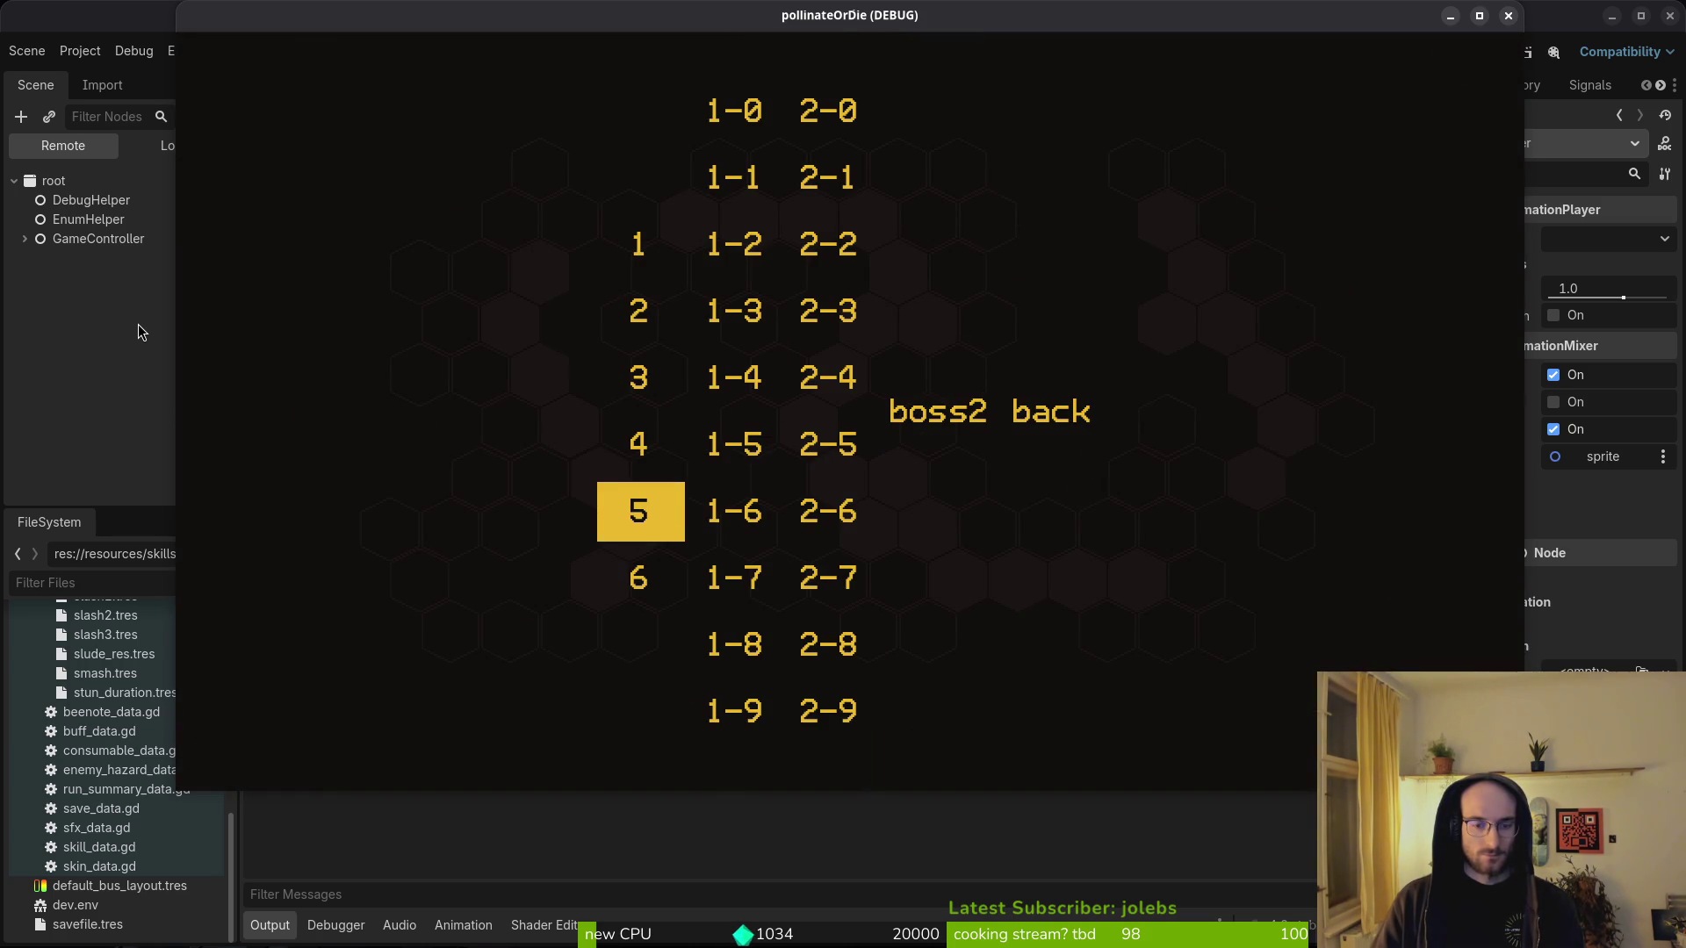
pyautogui.press('Return')
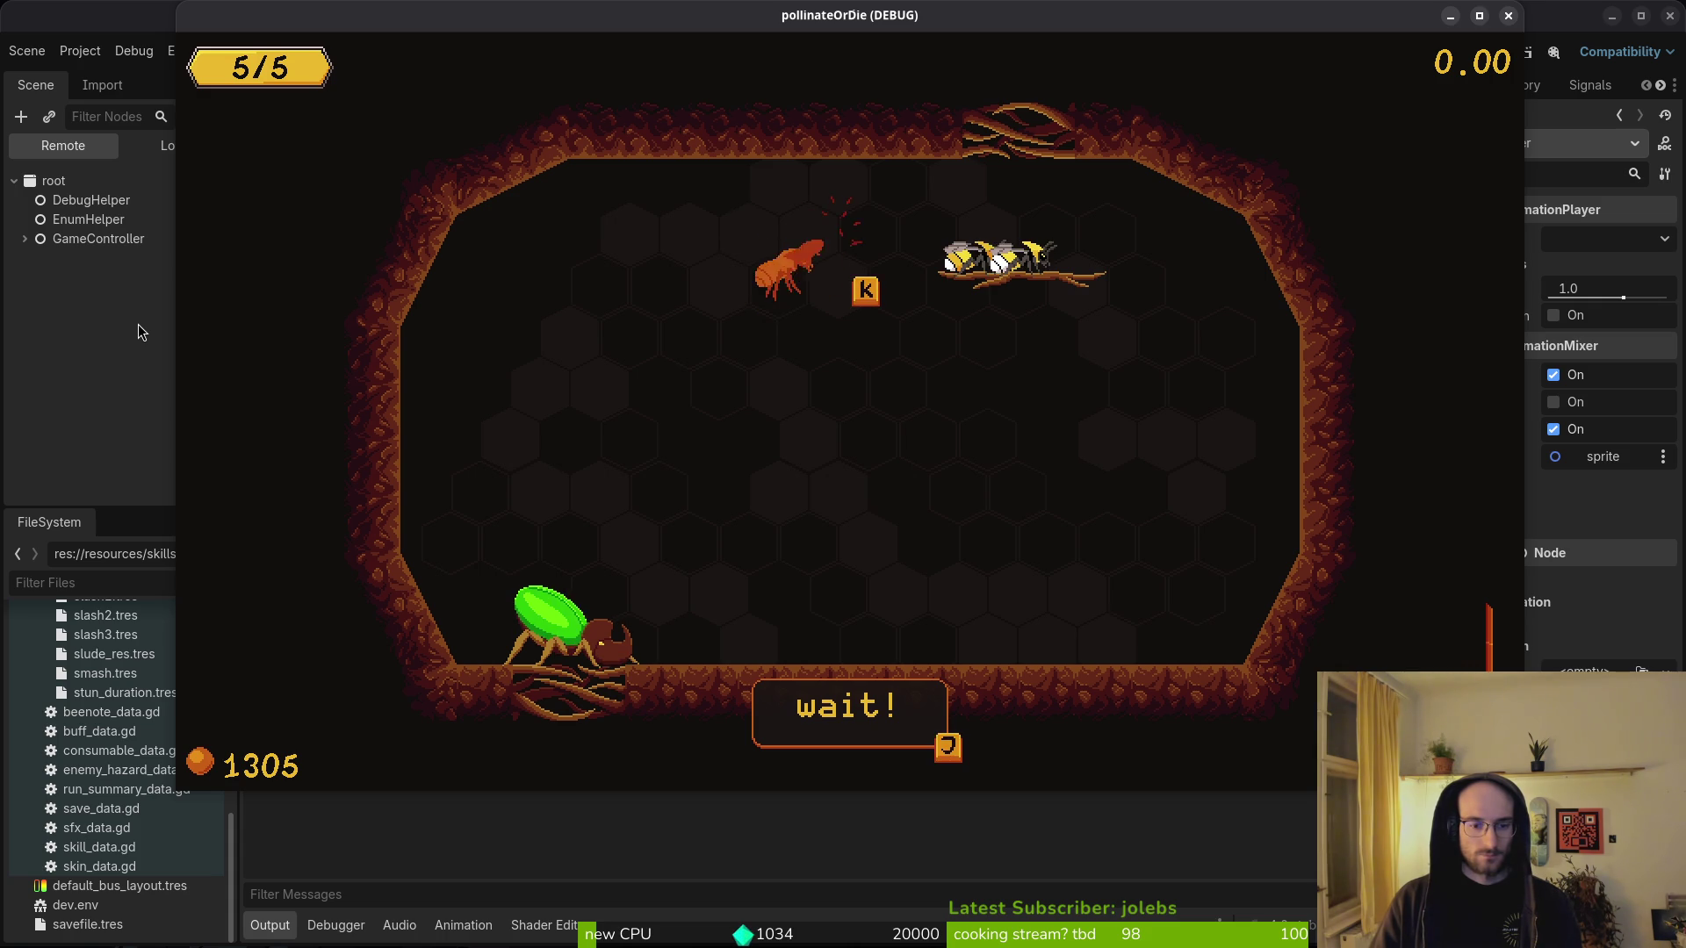
# - Stop the game, open player.gd in the code editor, then return to Godot and pause with Escape
pyautogui.press('F8')
pyautogui.hotkey('alt', 'Tab')
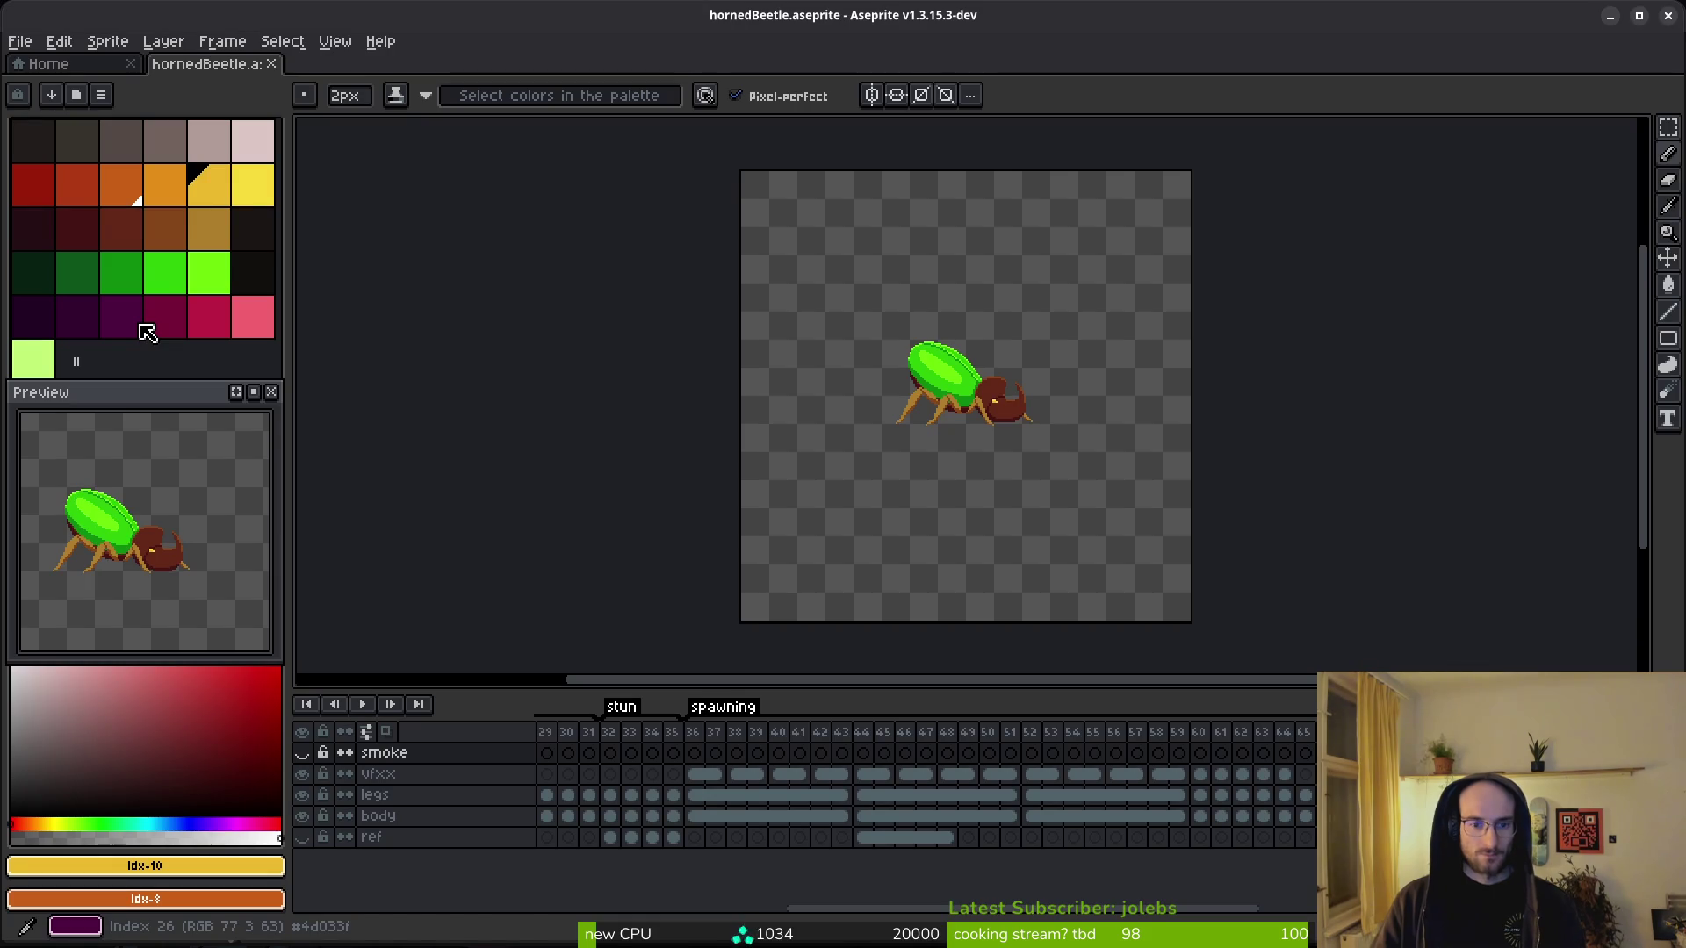
pyautogui.hotkey('alt', 'Tab')
pyautogui.hotkey('ctrl', 'p')
pyautogui.write('play')
pyautogui.press('Return')
pyautogui.hotkey('alt', 'Tab')
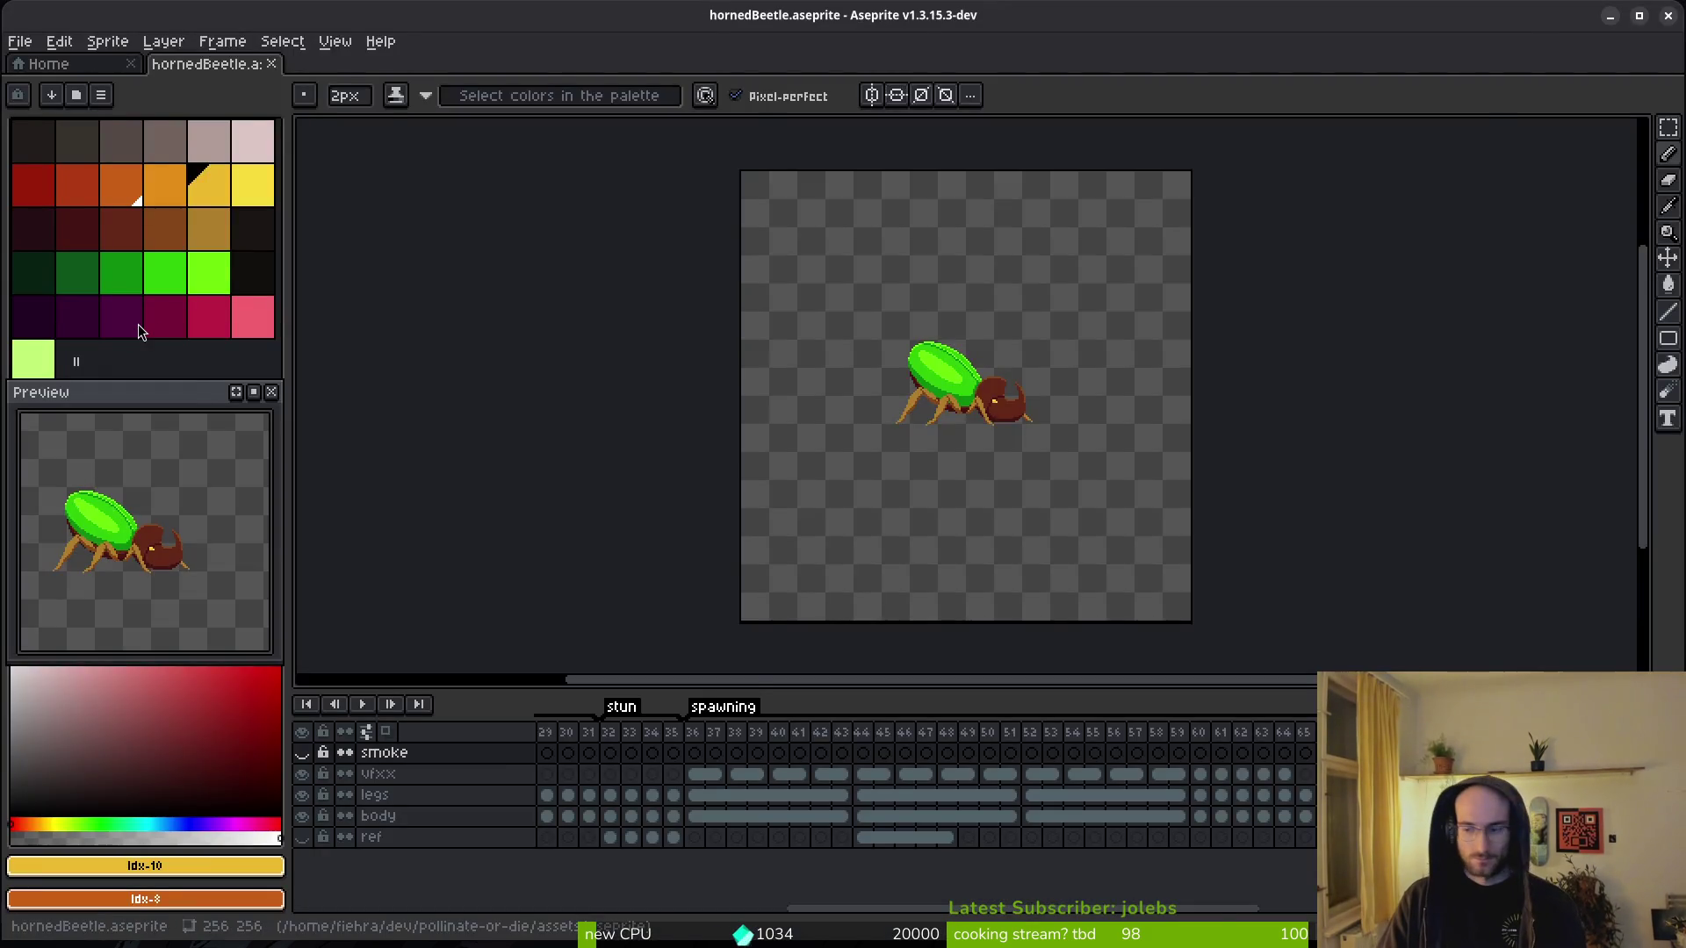
pyautogui.hotkey('alt', 'Tab')
pyautogui.hotkey('alt', 'Tab')
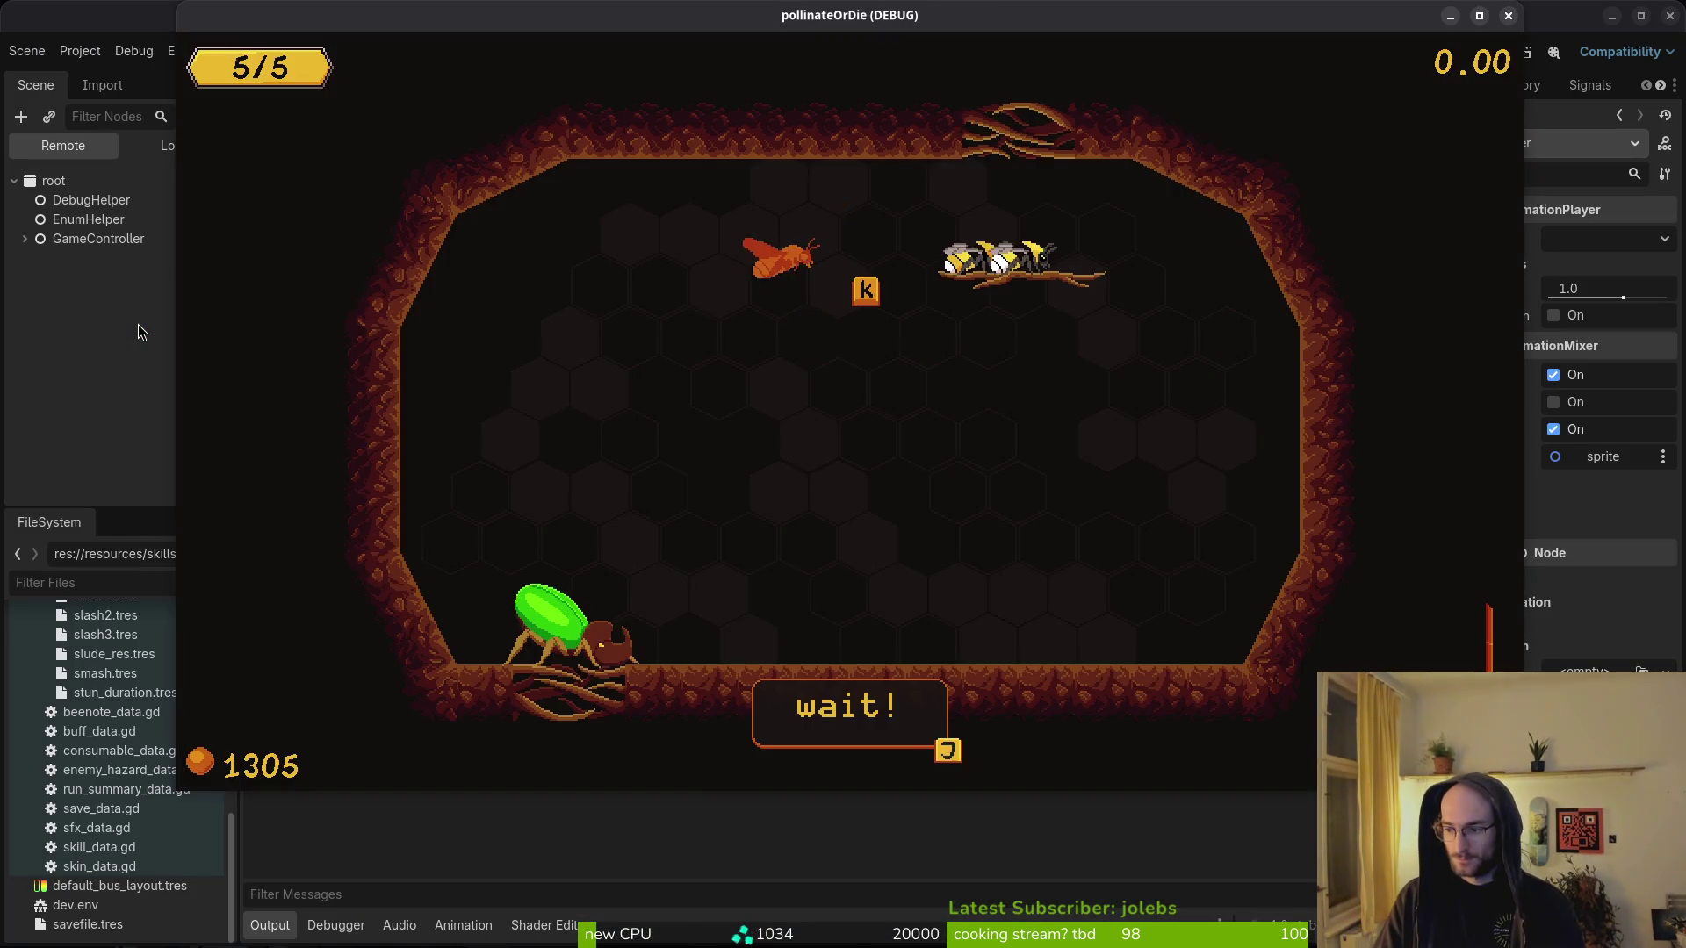
pyautogui.press('Escape')
pyautogui.press('Escape')
pyautogui.press('Escape')
pyautogui.press('Escape')
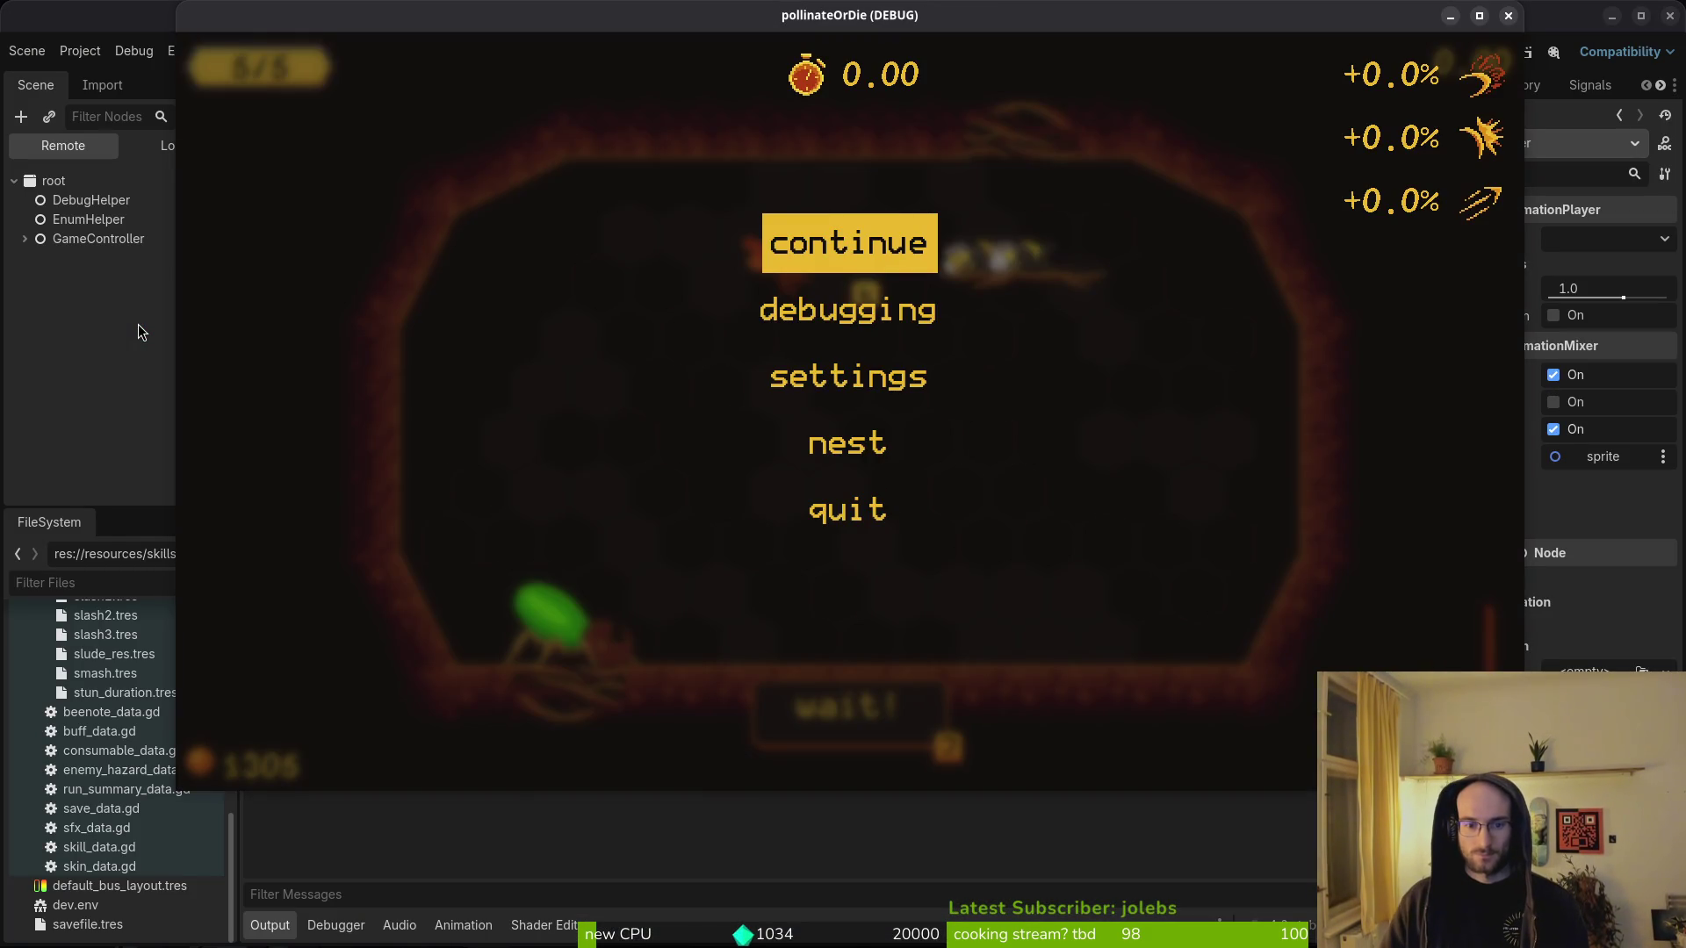
# - Select the rhino beetle's AnimationPlayer and switch to its RESET animation
pyautogui.hotkey('alt', 'Tab')
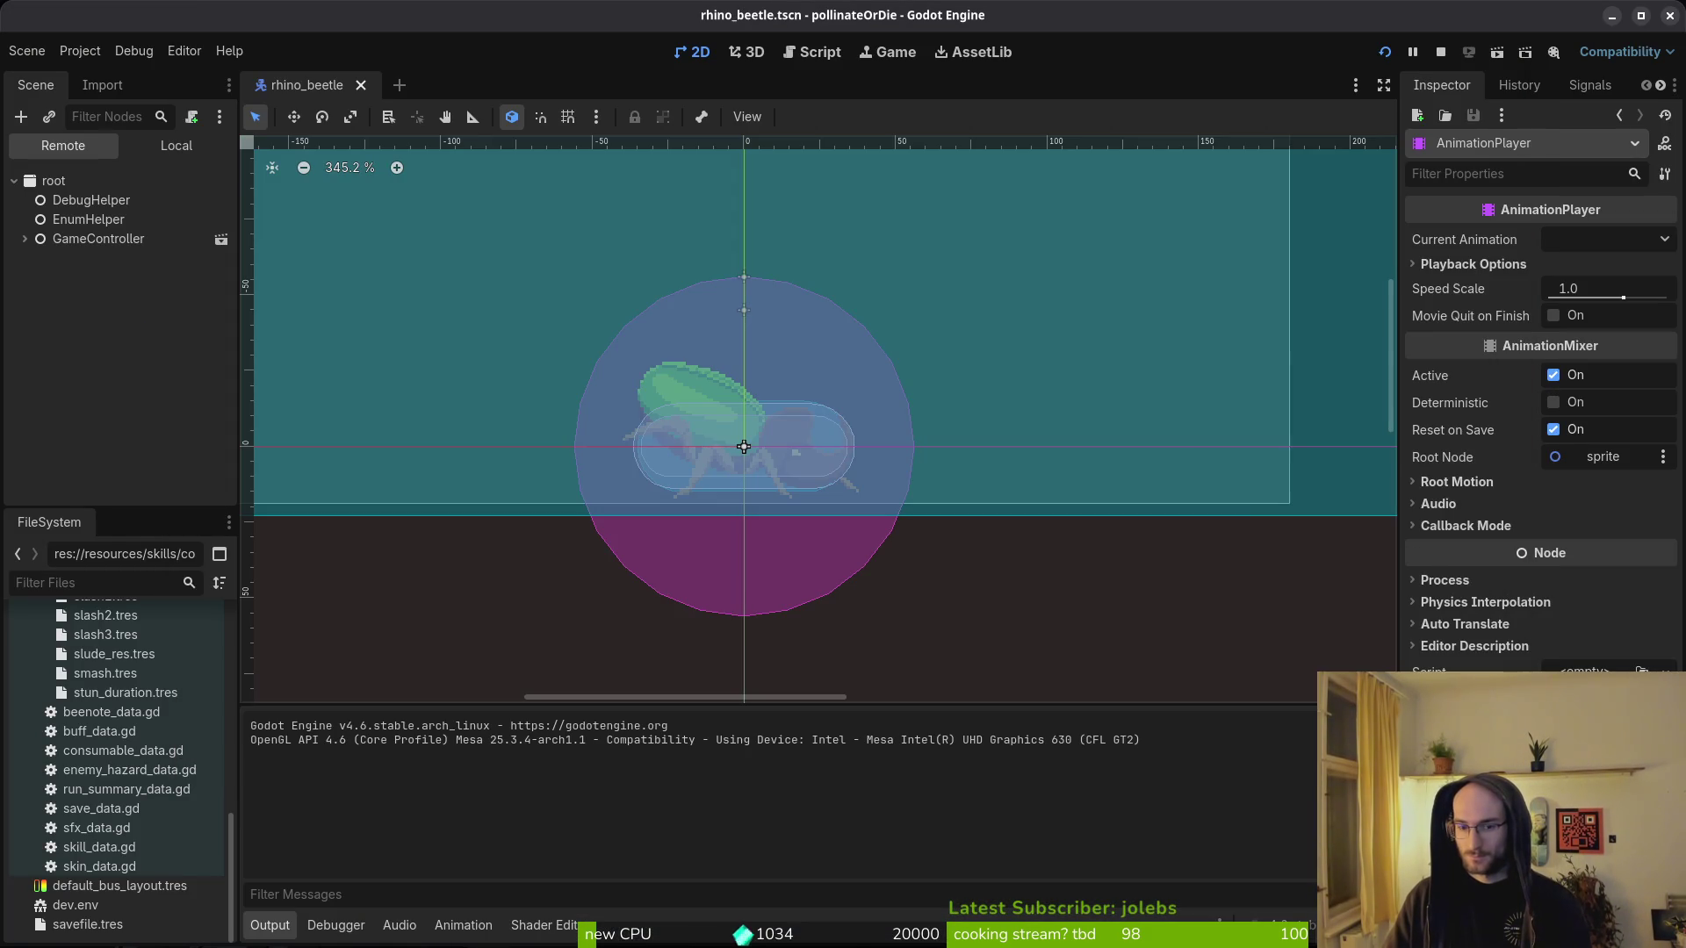
pyautogui.click(175, 145)
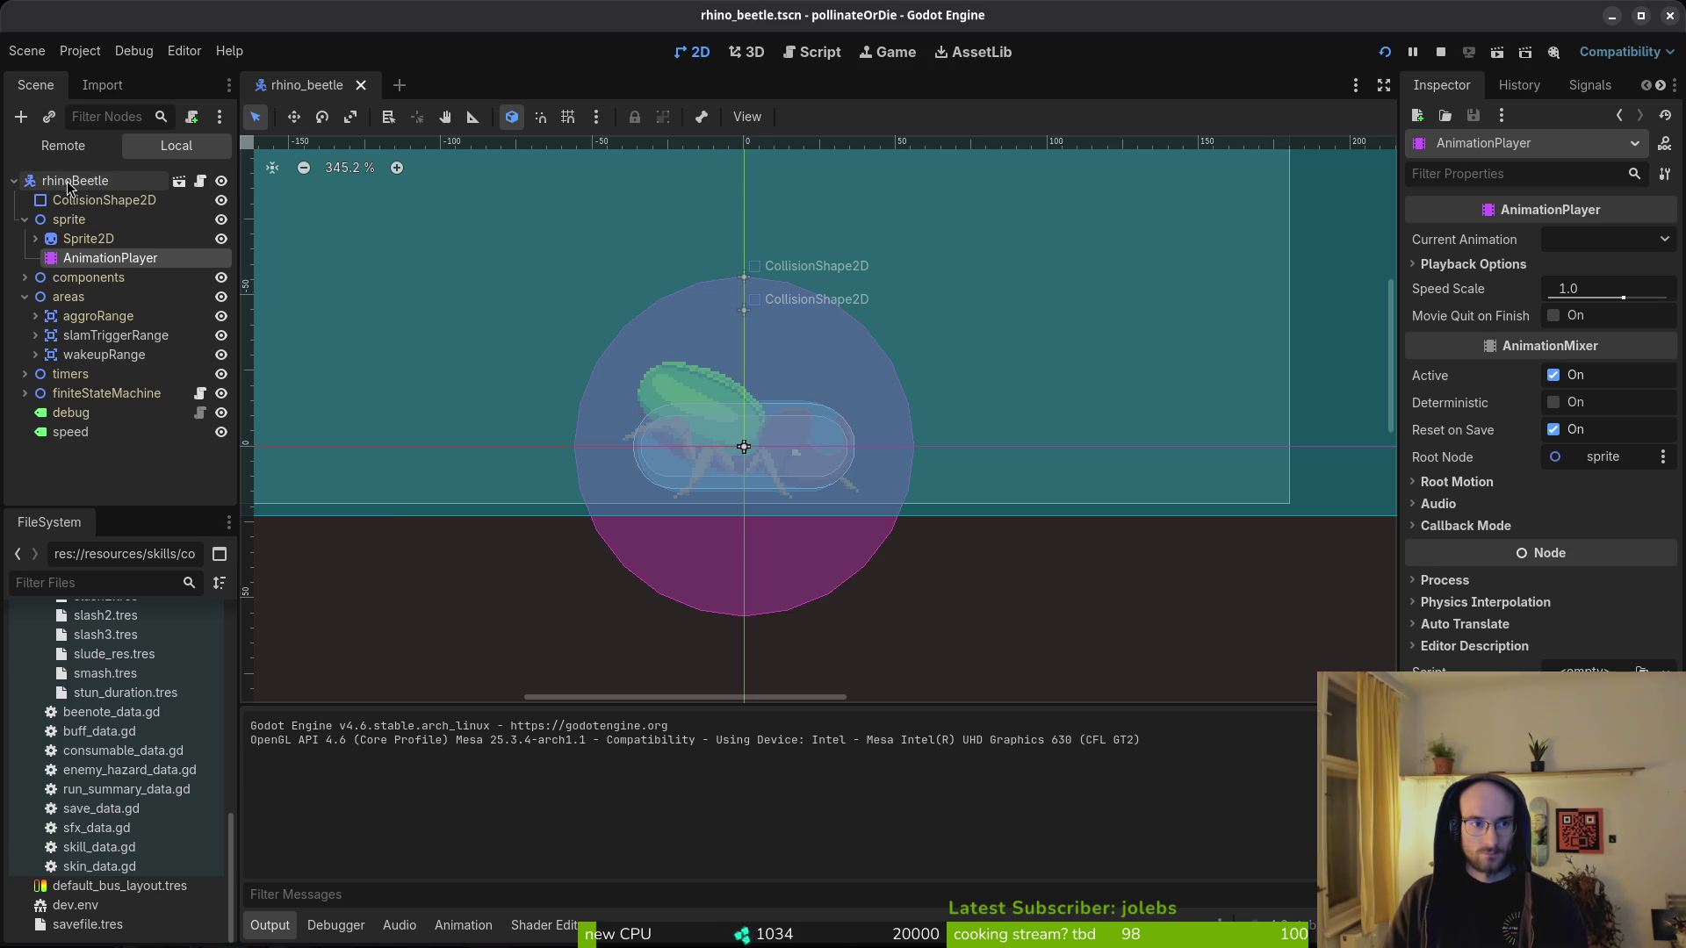
pyautogui.click(760, 286)
pyautogui.click(109, 257)
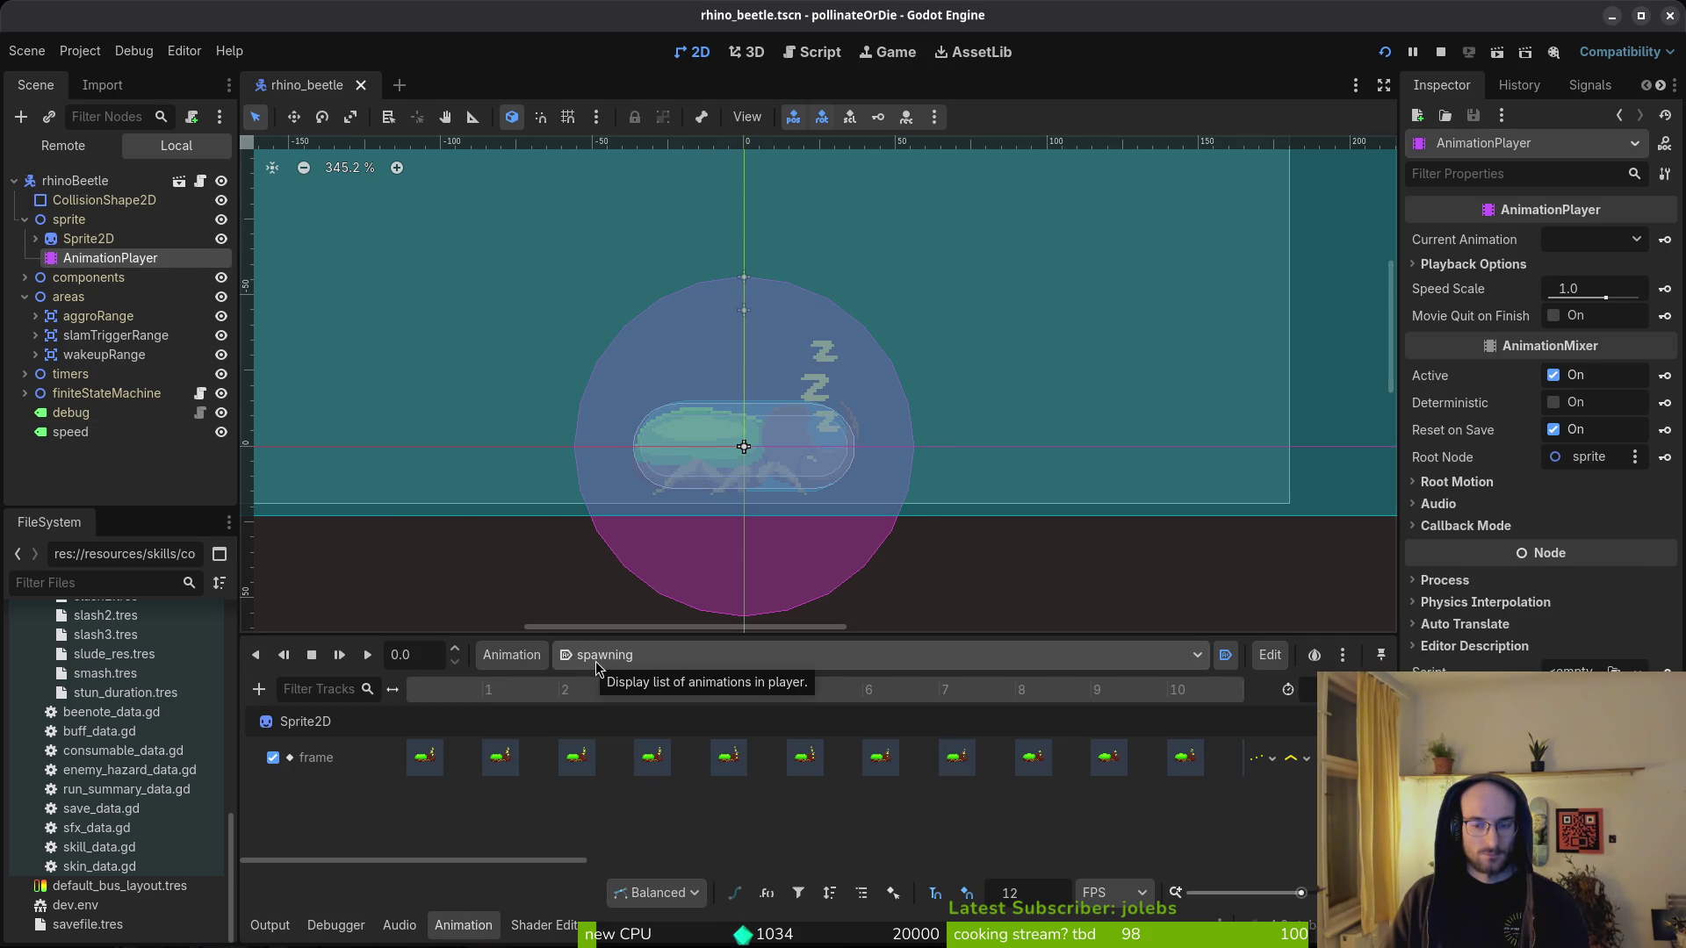
pyautogui.click(595, 667)
pyautogui.click(658, 687)
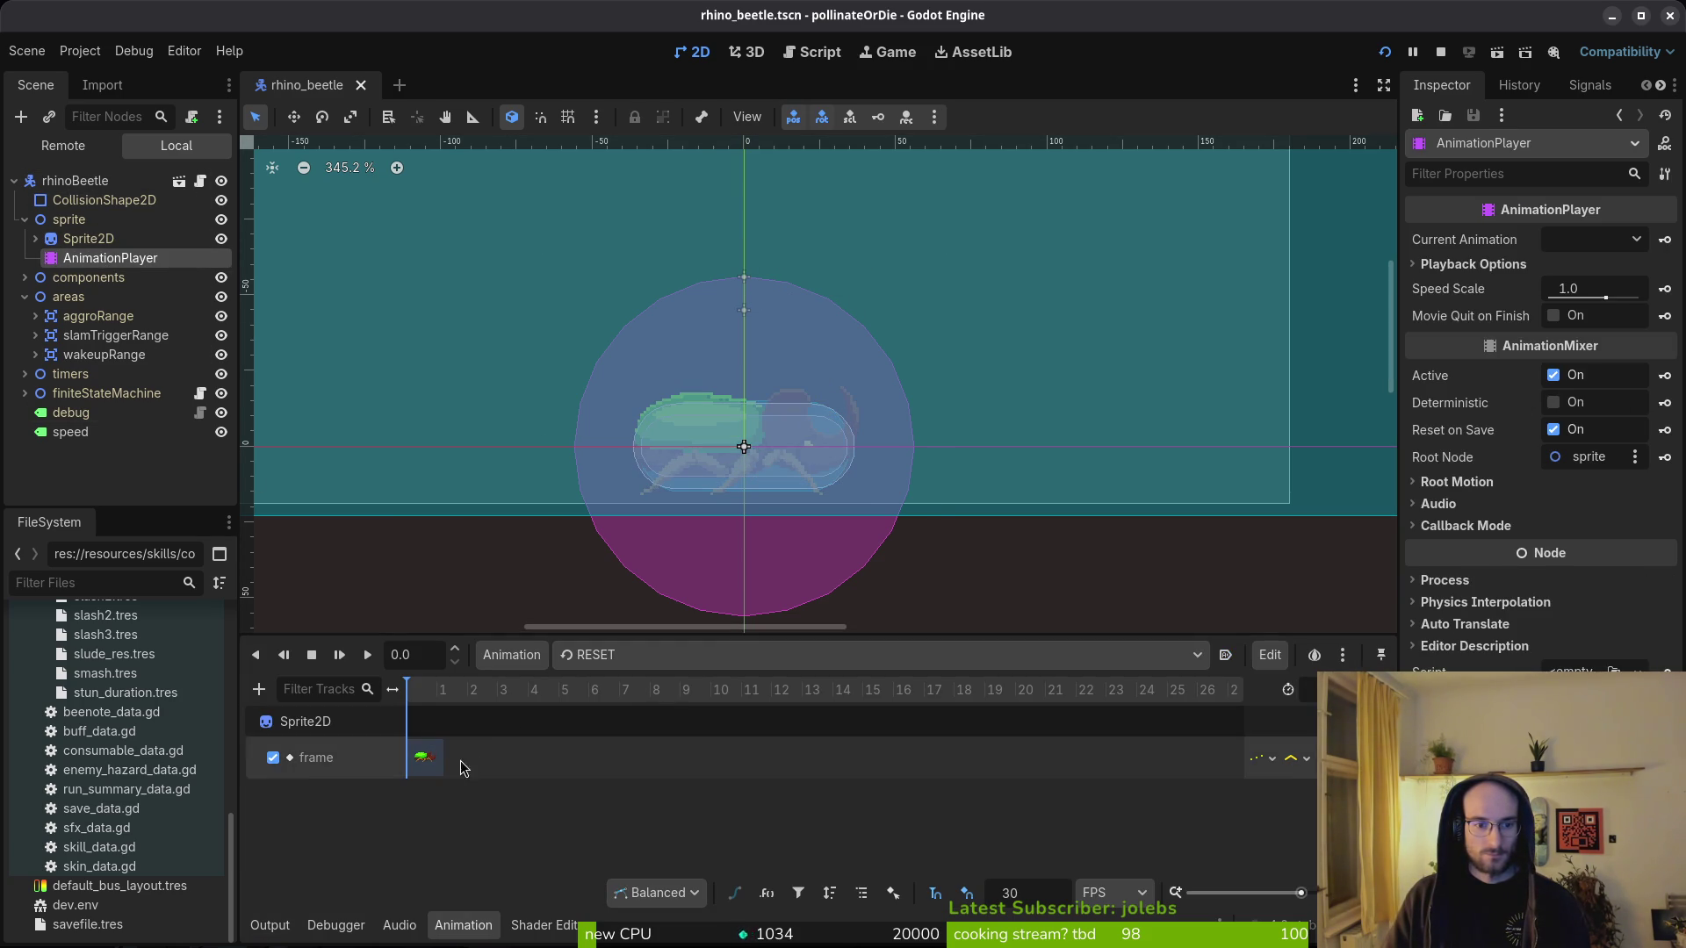
pyautogui.click(630, 659)
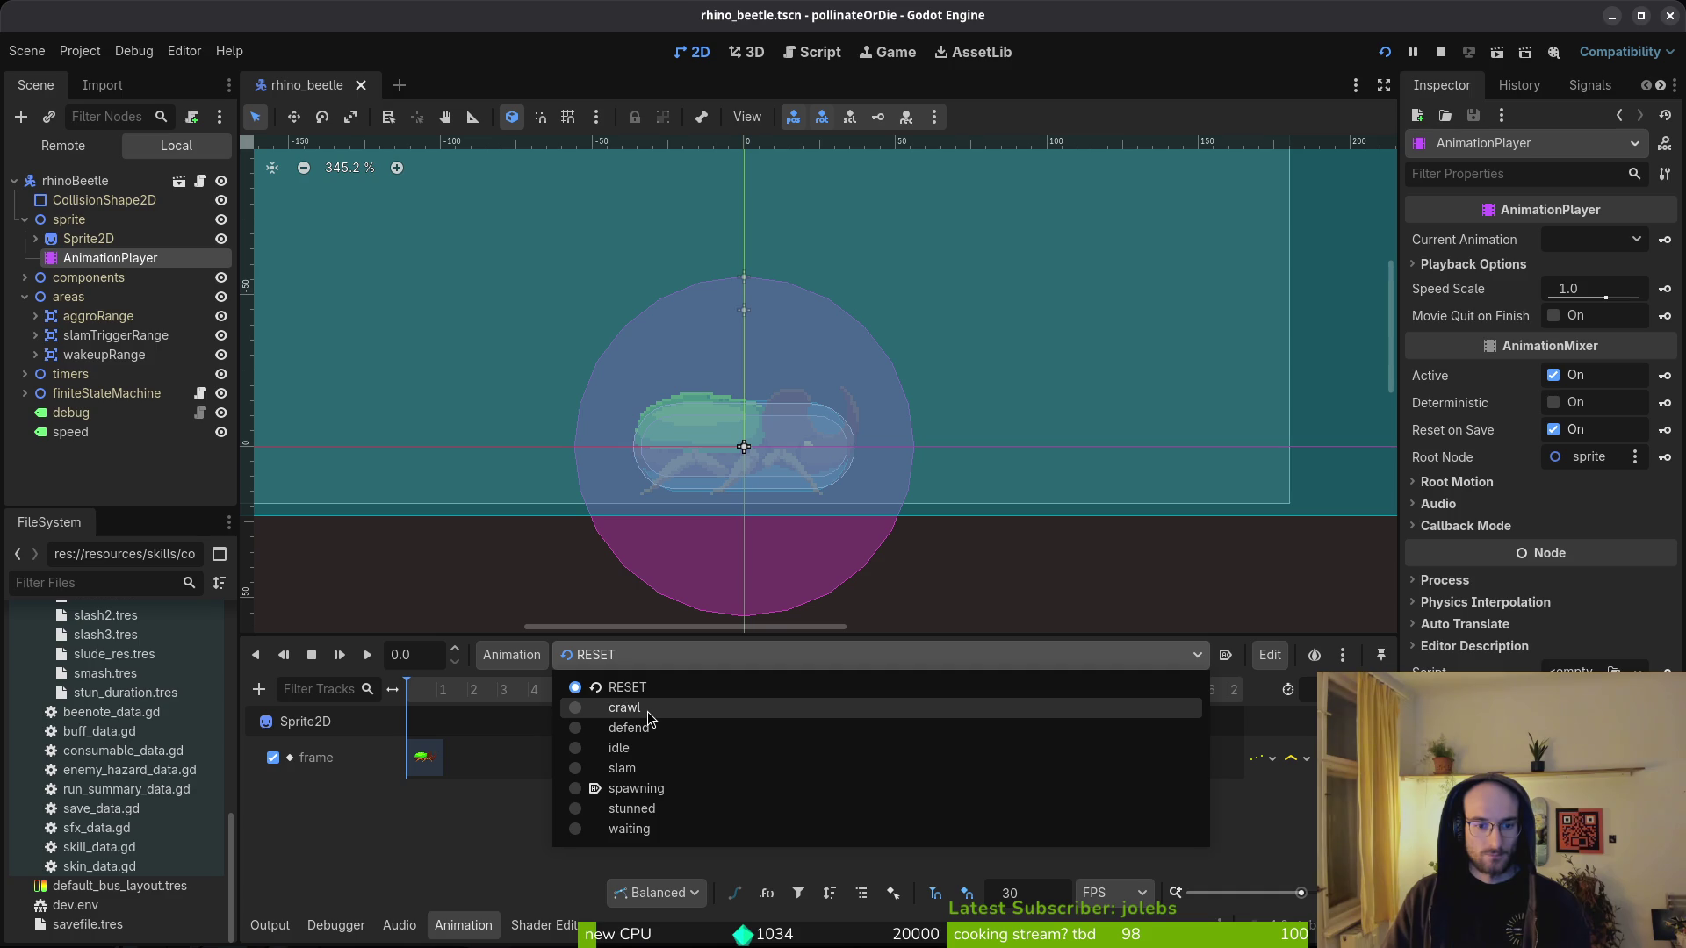
pyautogui.click(632, 687)
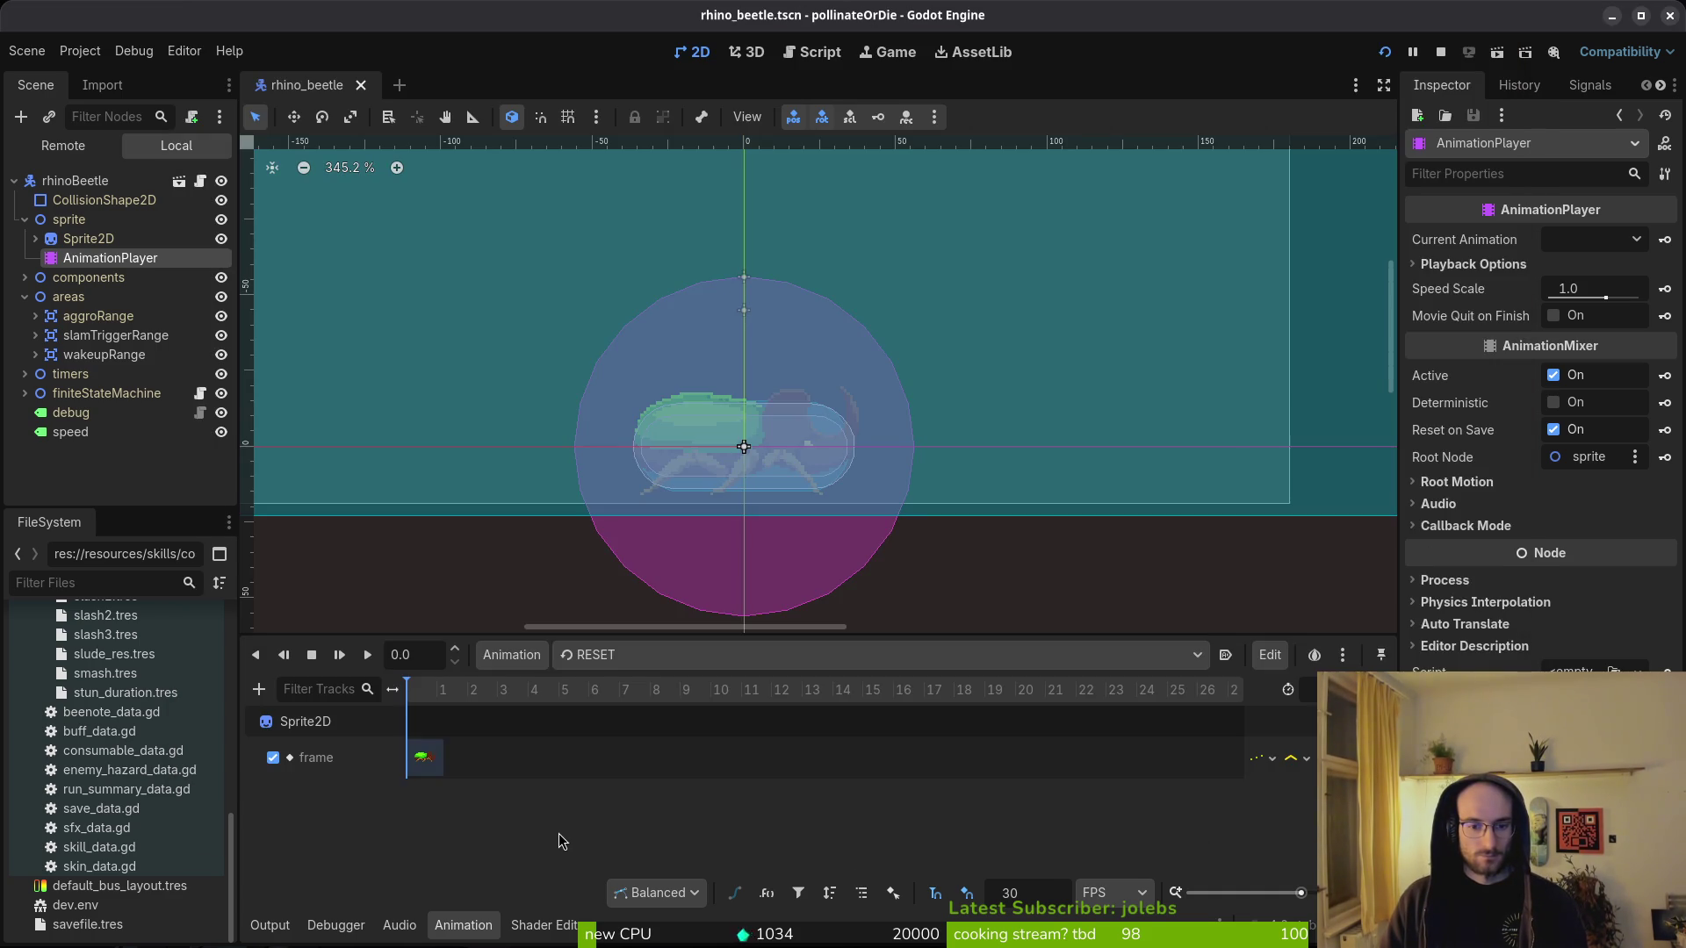
# - Start adding a Call Method Track, cancel the node picker, and bring the game back
pyautogui.click(258, 690)
pyautogui.click(458, 811)
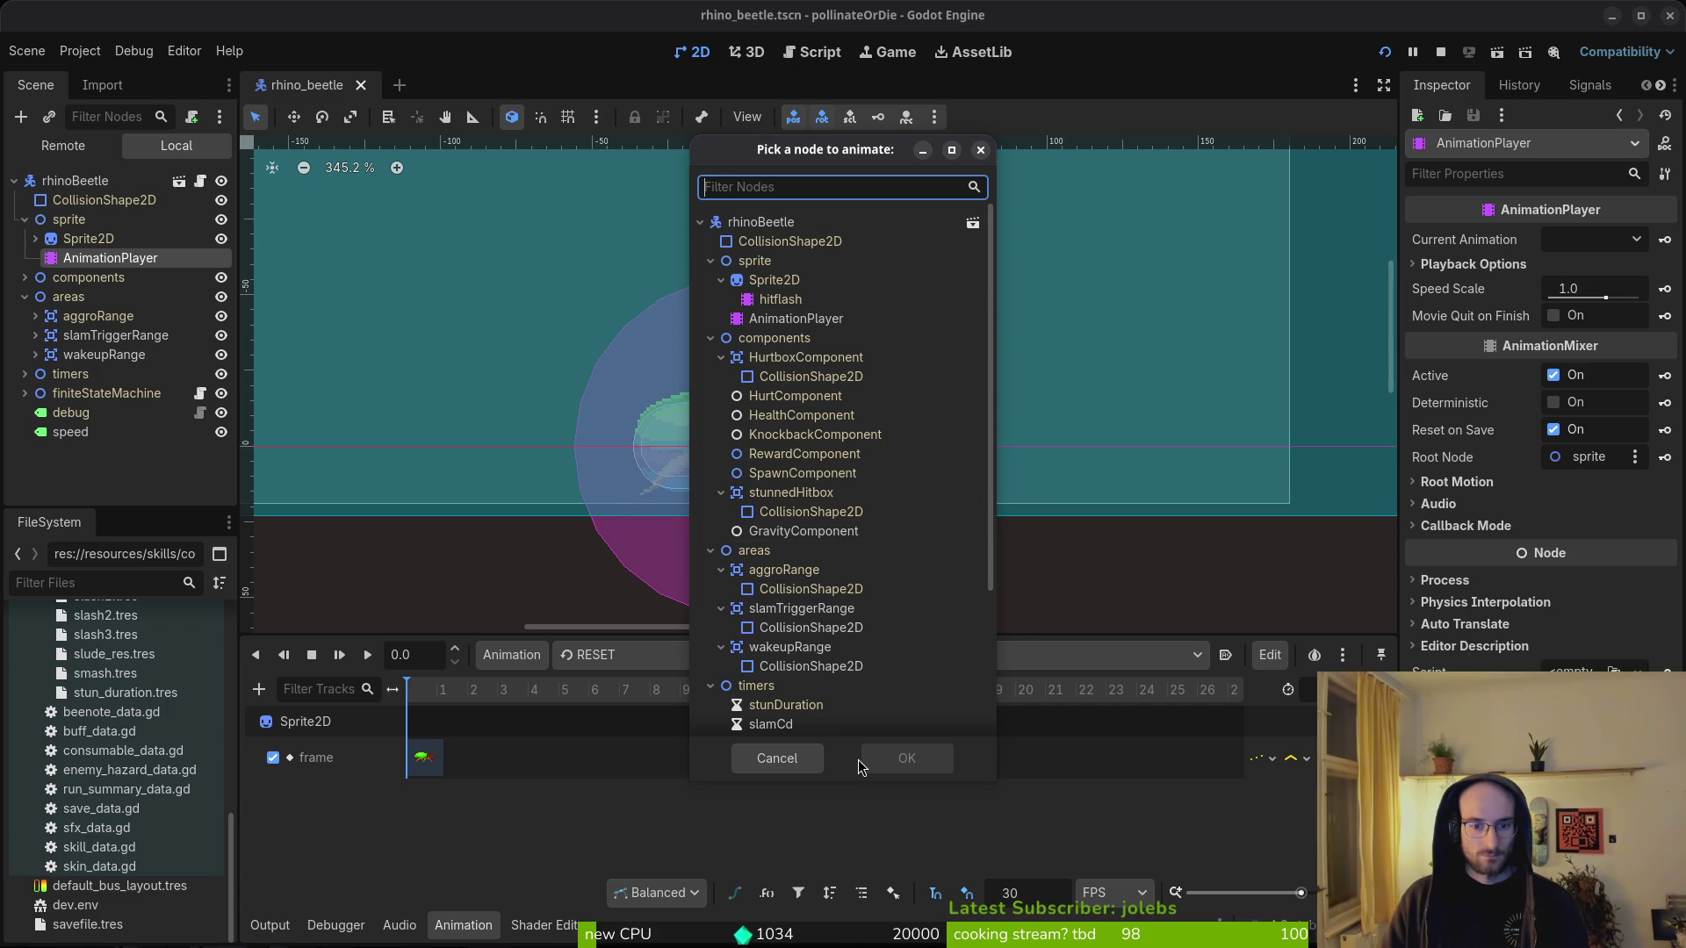
pyautogui.click(777, 758)
pyautogui.press('F5')
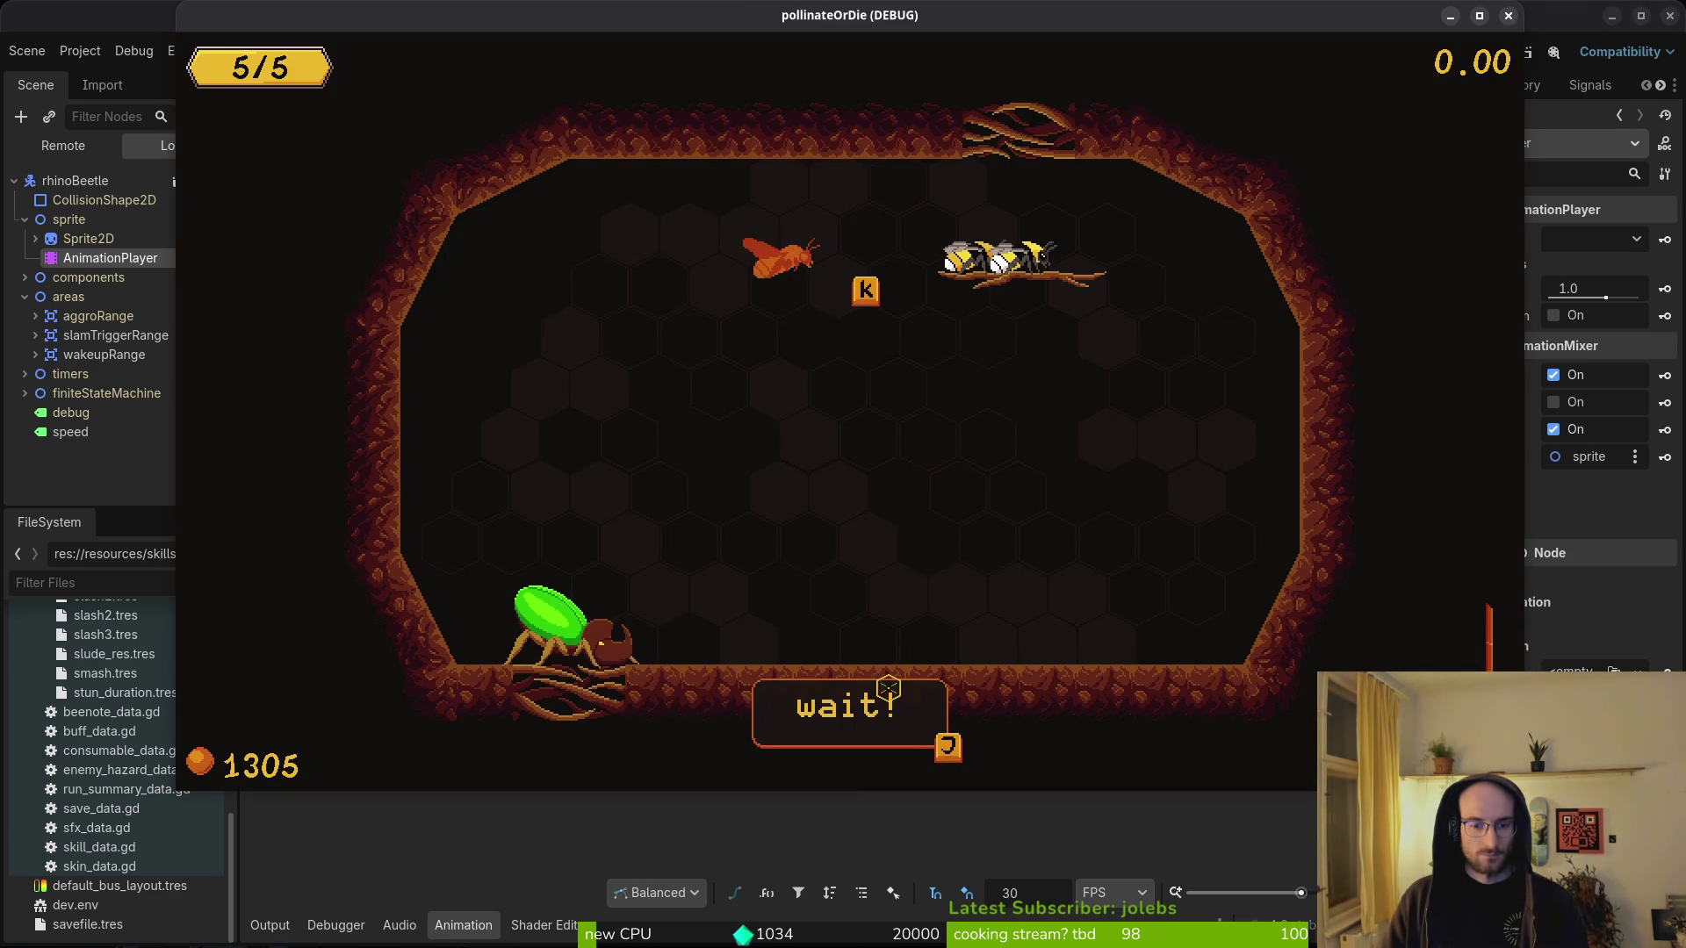
# - Pause the game, return to the nest level-select room and load level 5 again
pyautogui.press('Escape')
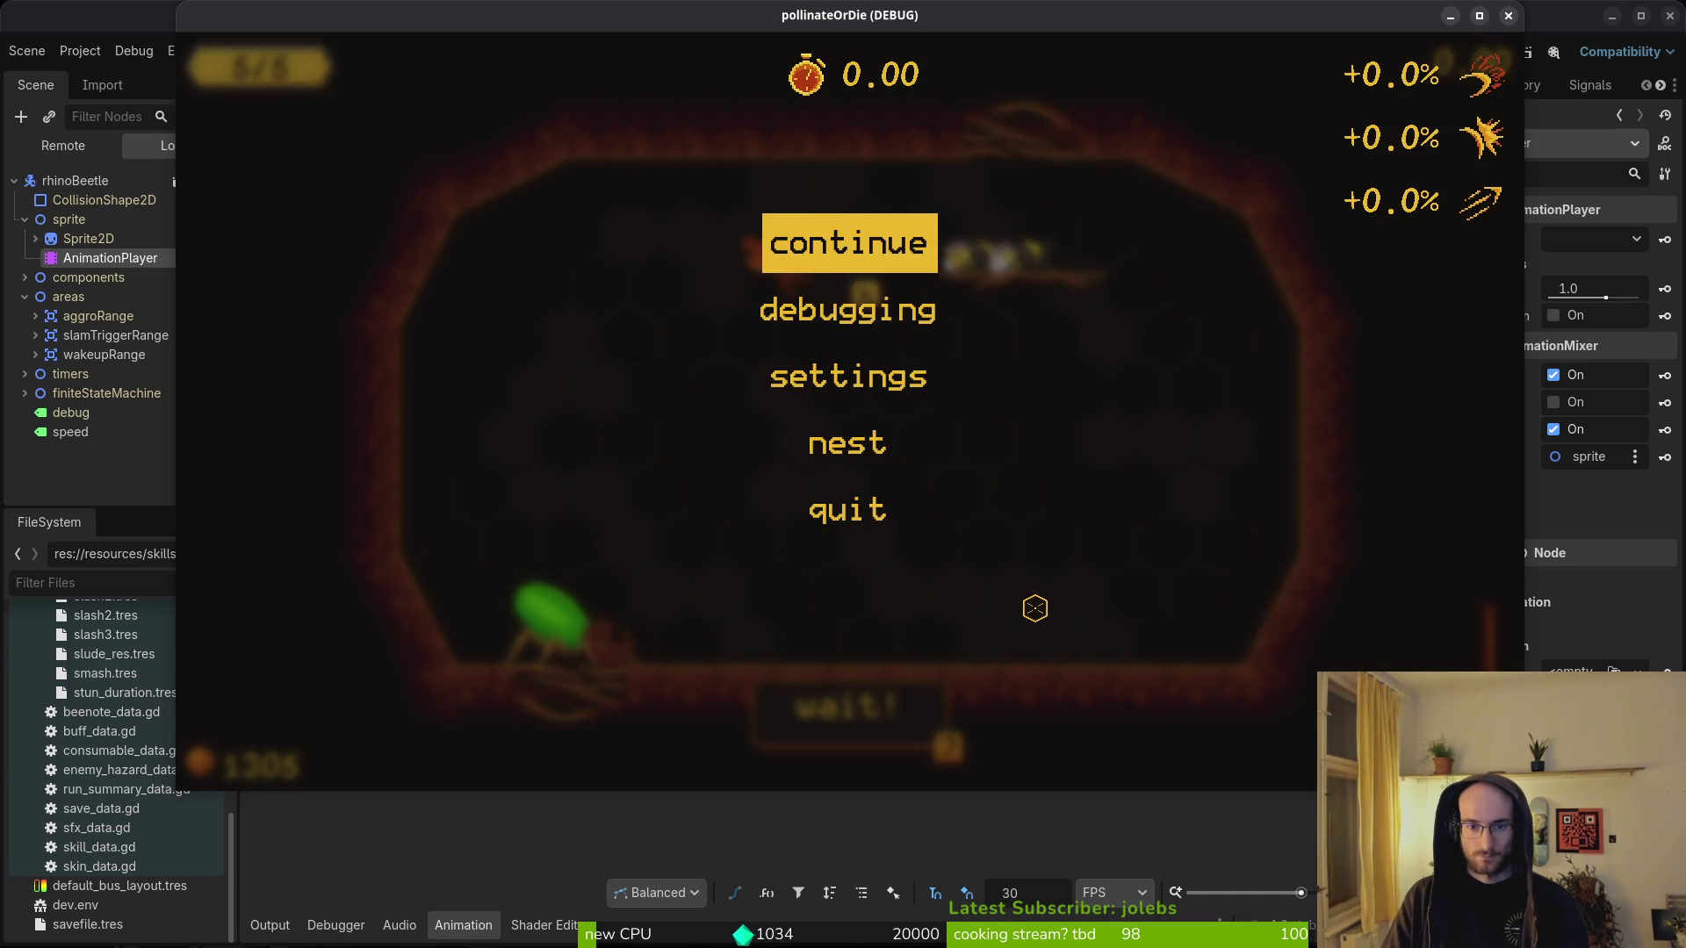
pyautogui.press('Escape')
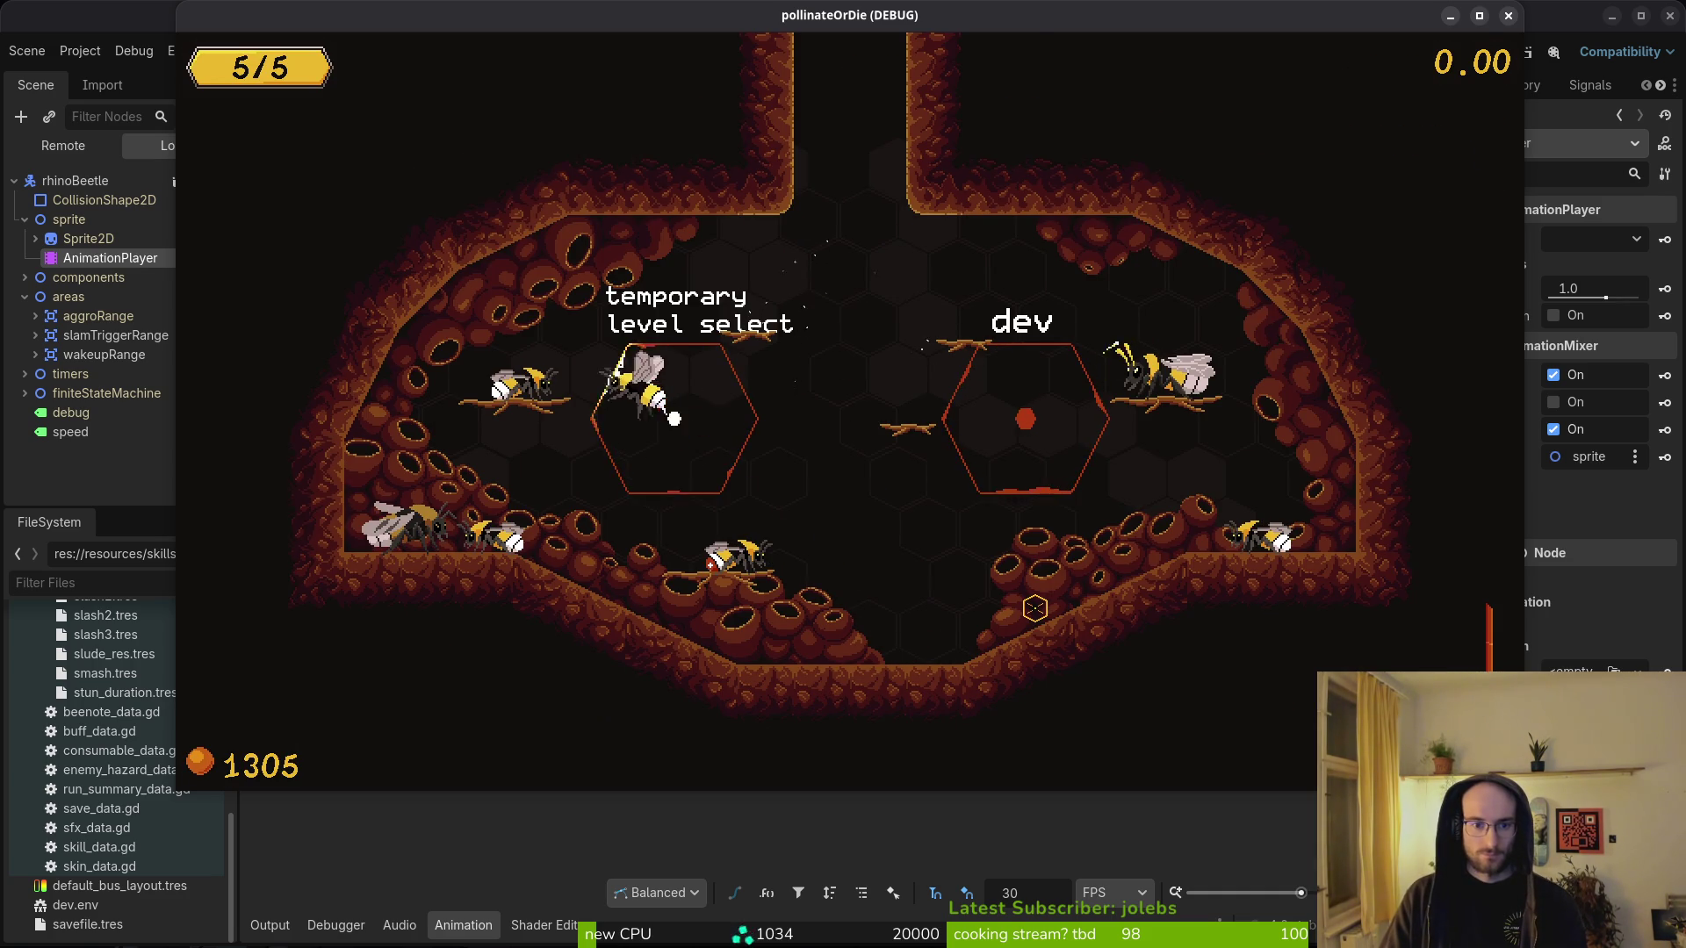
pyautogui.press('Left')
pyautogui.press('Left')
pyautogui.press('Left')
pyautogui.press('Down')
pyautogui.press('Return')
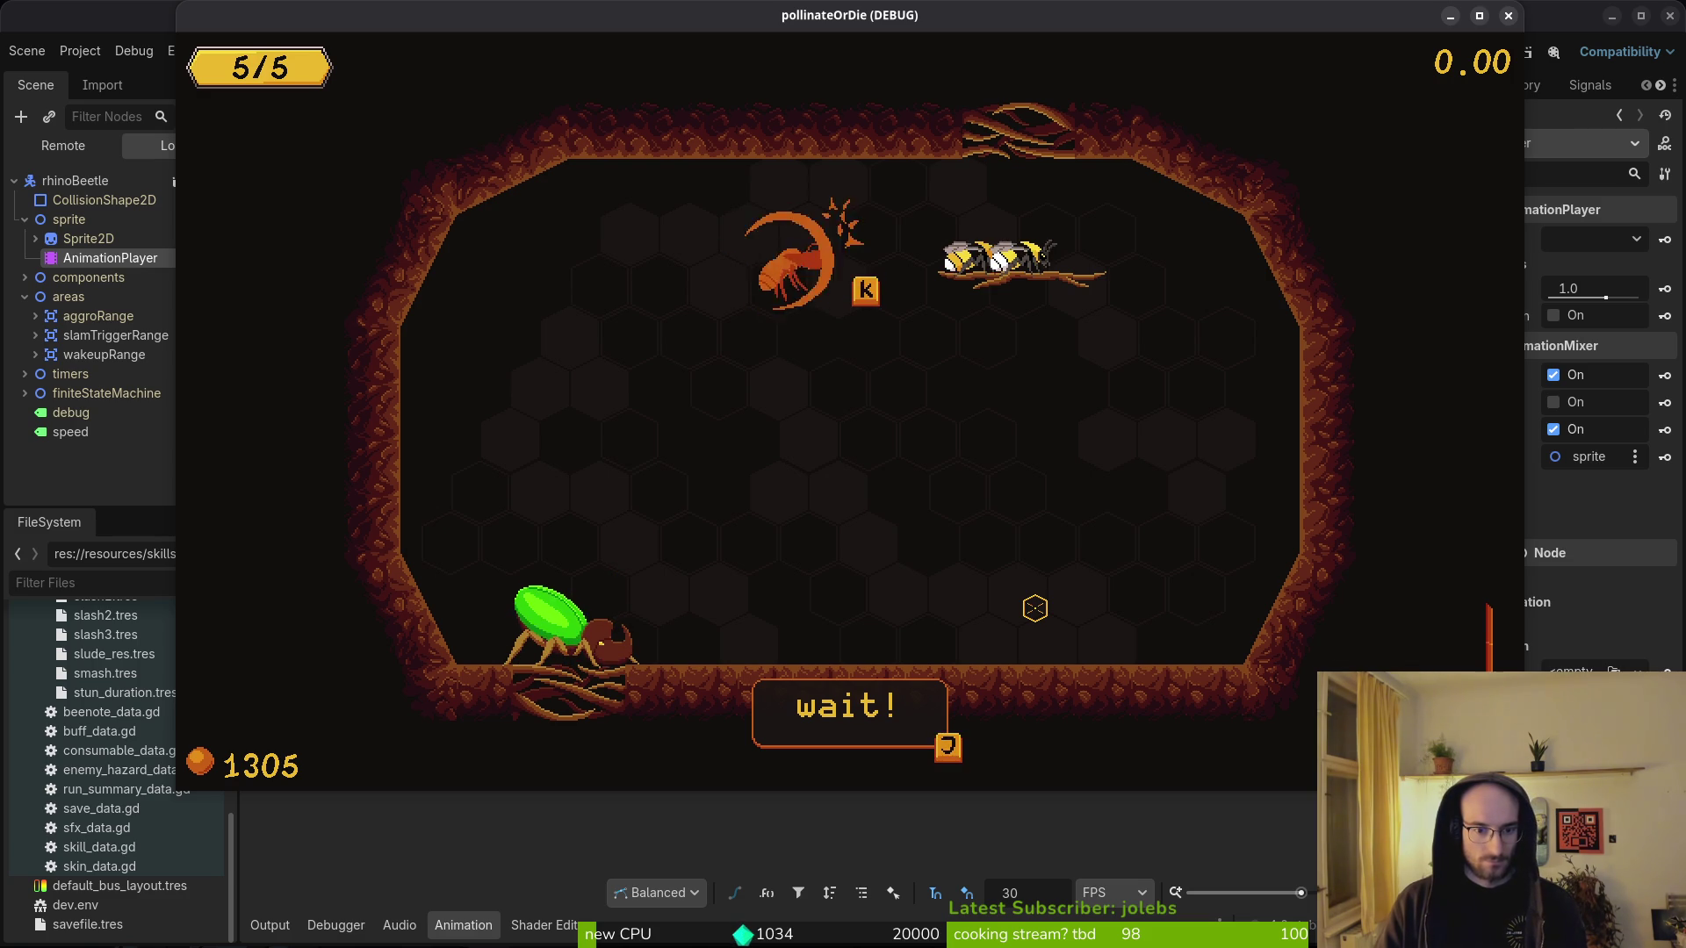
# - Stop the game and cycle through Aseprite and Godot back to the code editor
pyautogui.press('F8')
pyautogui.hotkey('alt', 'Tab')
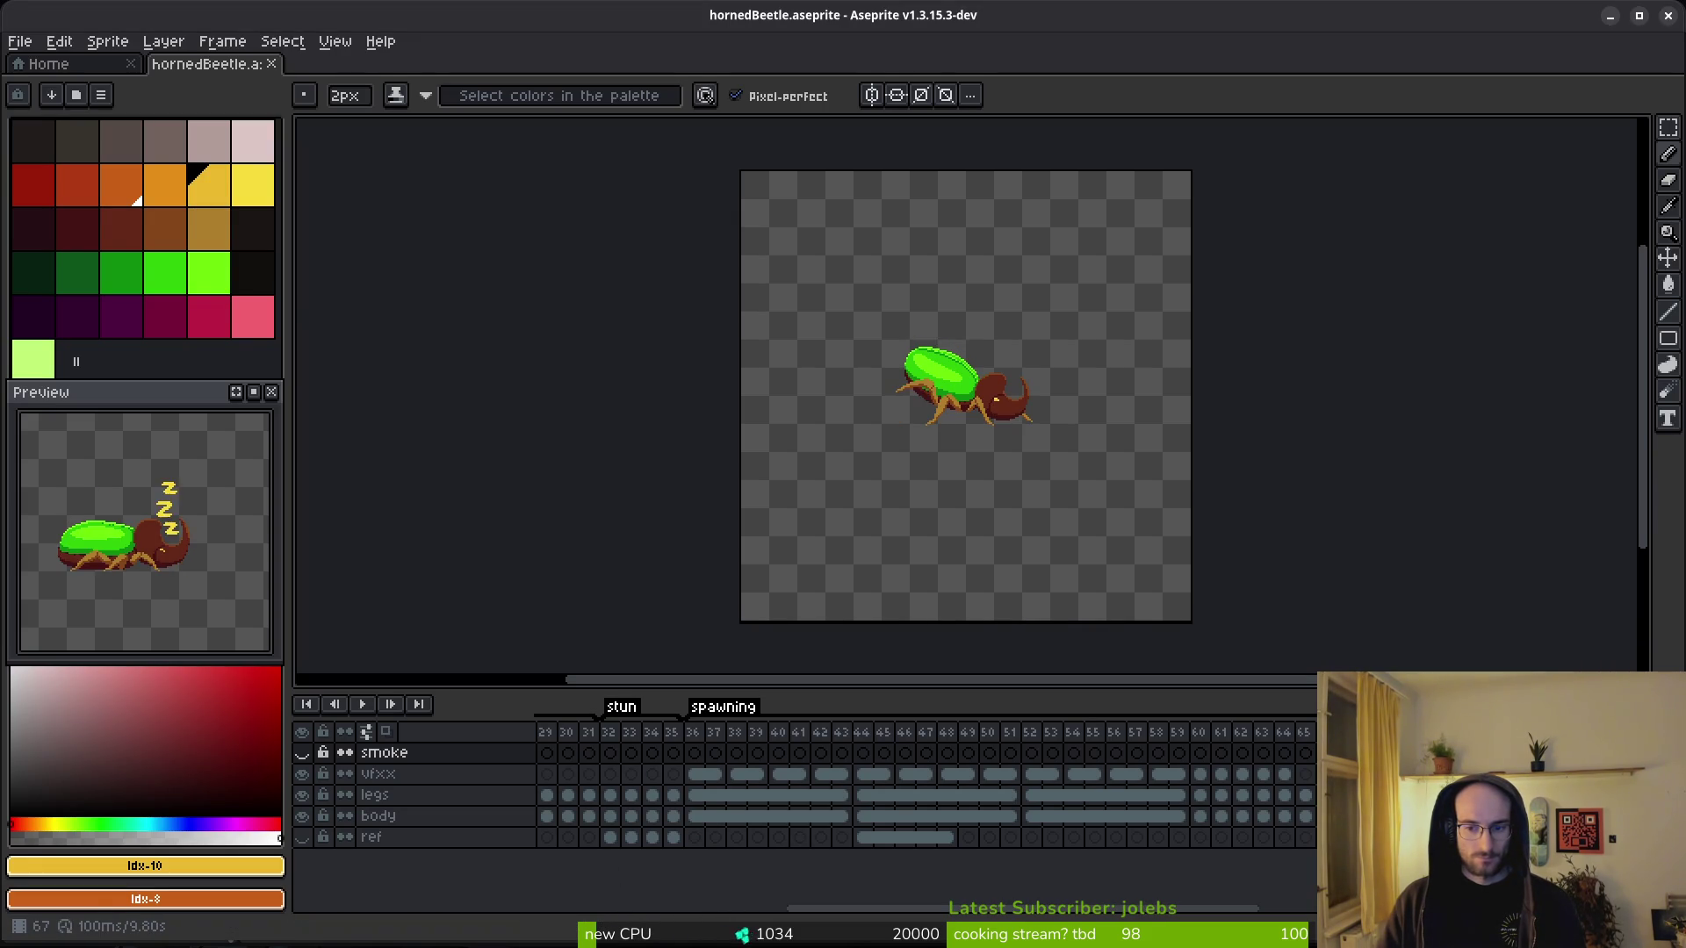
pyautogui.hotkey('alt', 'Tab')
pyautogui.hotkey('alt', 'Tab')
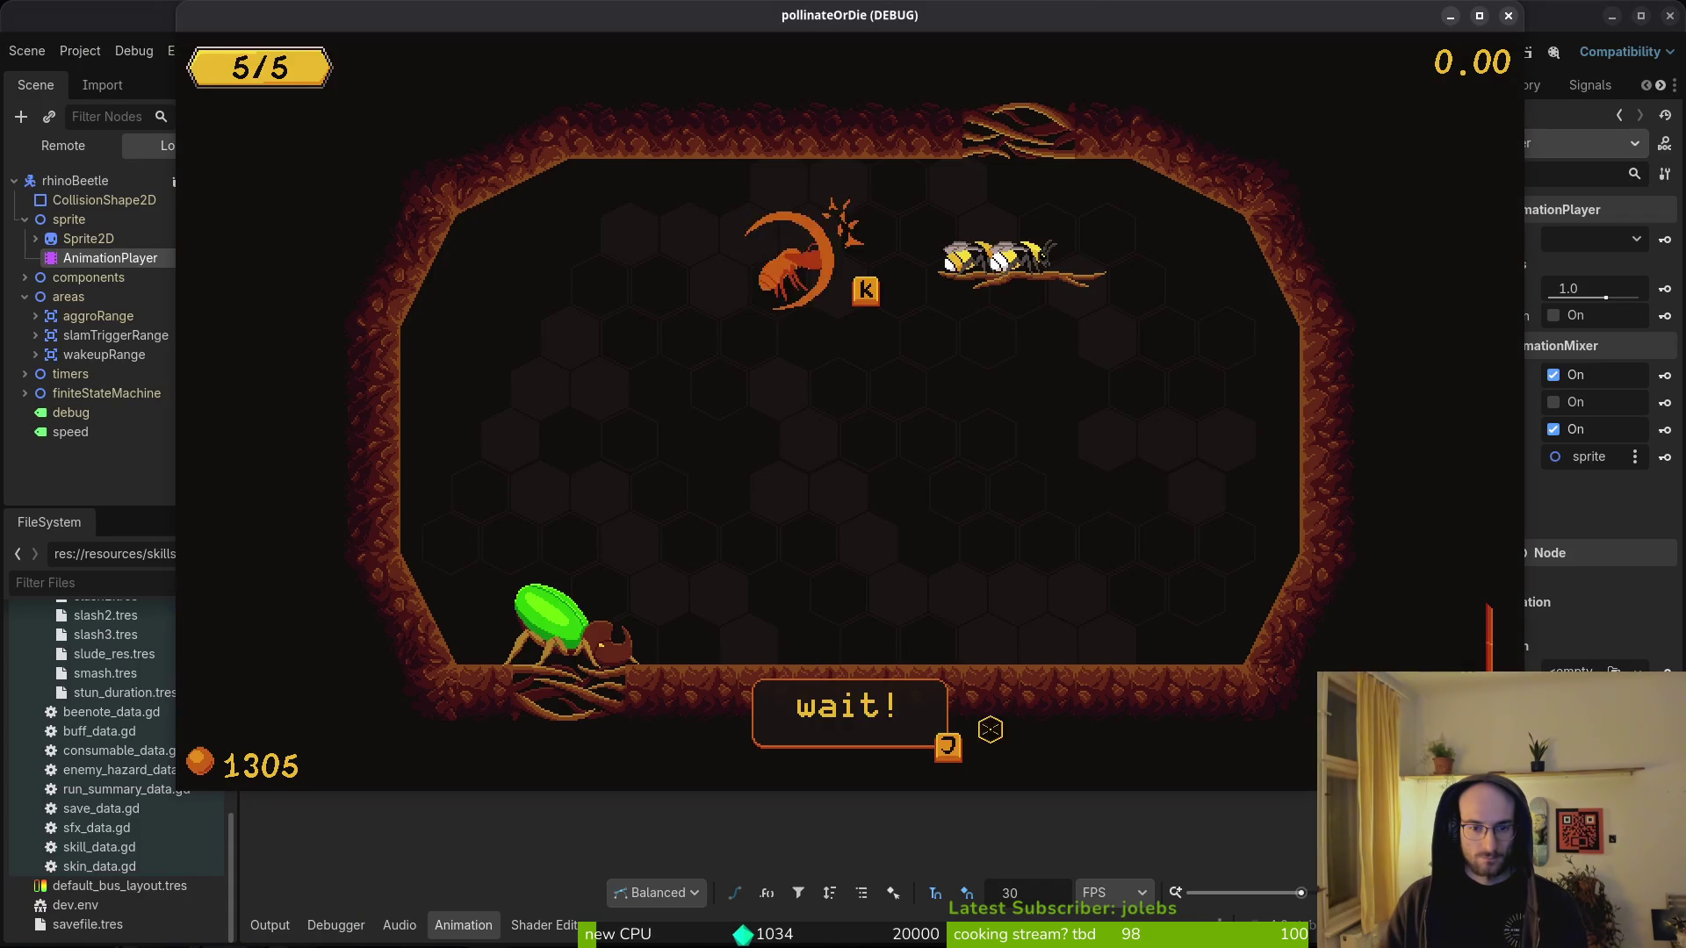
pyautogui.hotkey('alt', 'Tab')
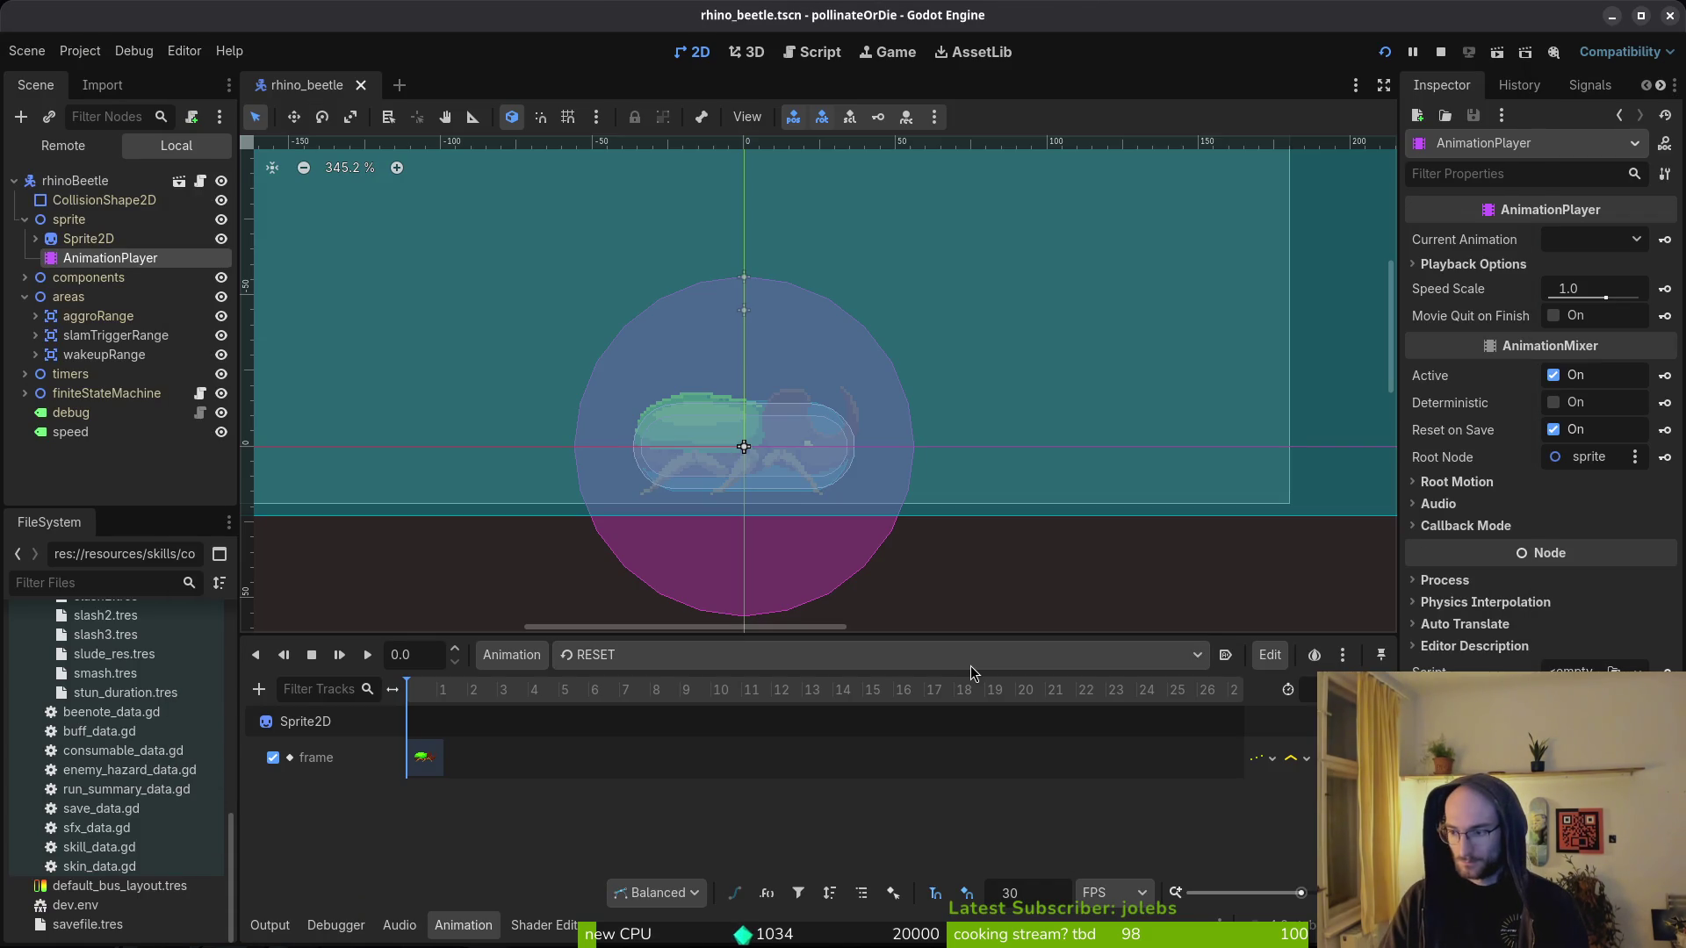
pyautogui.hotkey('alt', 'Tab')
# - Uncomment Engine.time_scale in player.gd, delete the 5 from 0.5, and relaunch with F5
pyautogui.press('j')
pyautogui.press('j')
pyautogui.press('j')
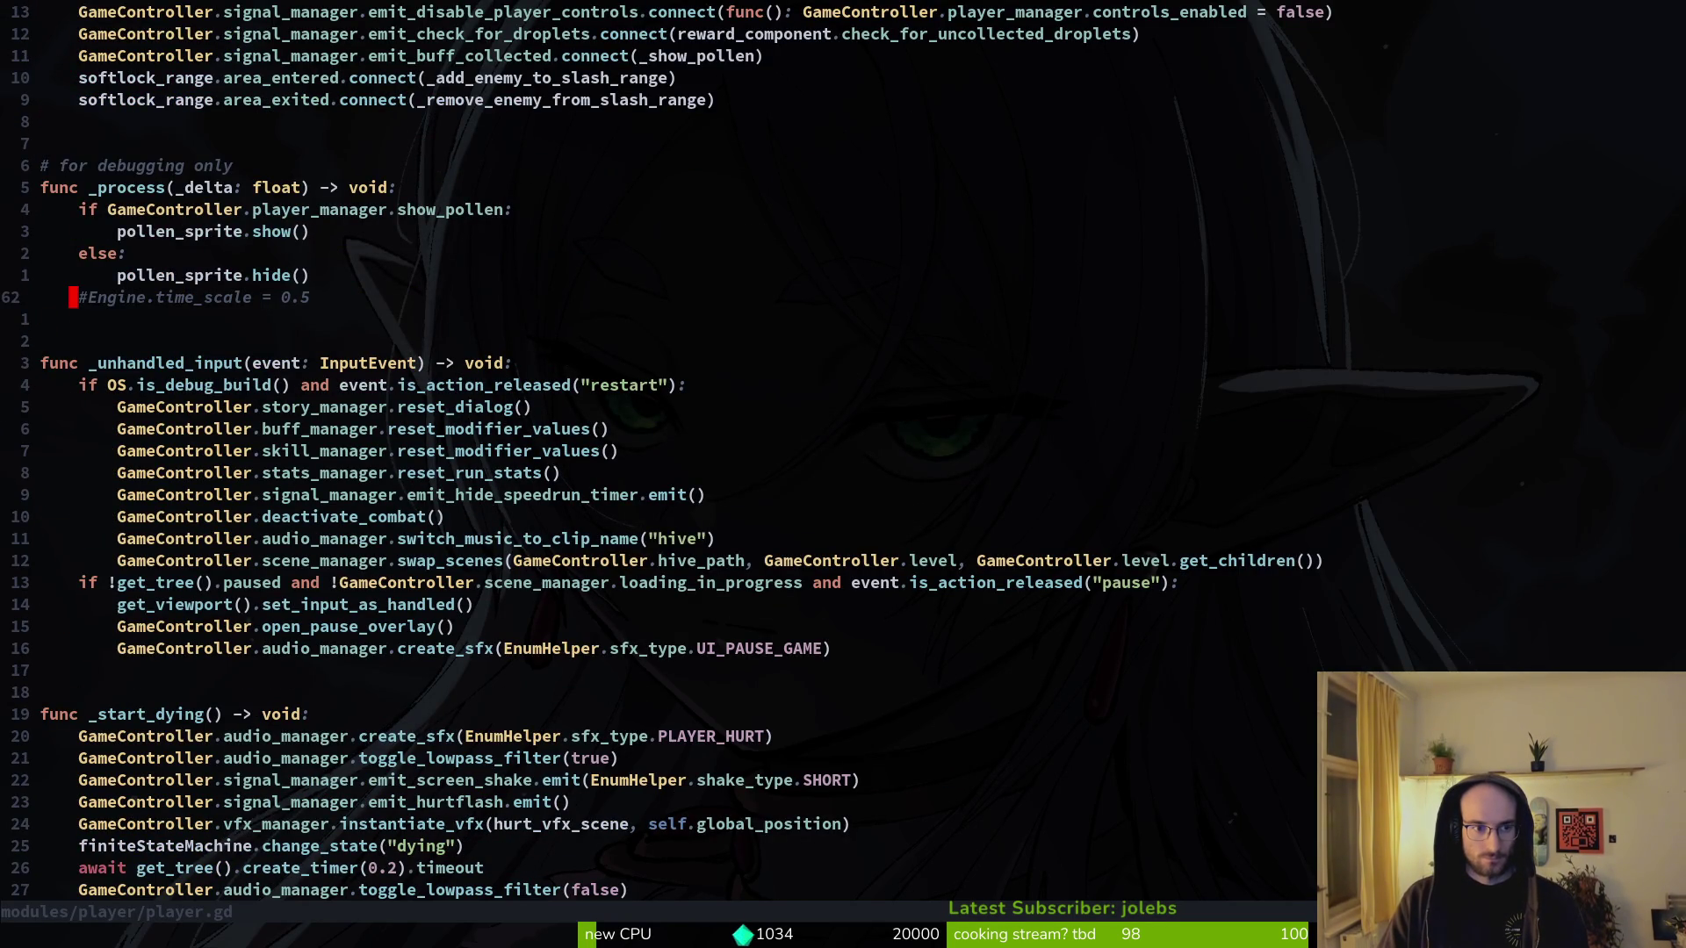
pyautogui.press('l')
pyautogui.press('s')
pyautogui.press('w')
pyautogui.press('w')
pyautogui.press('w')
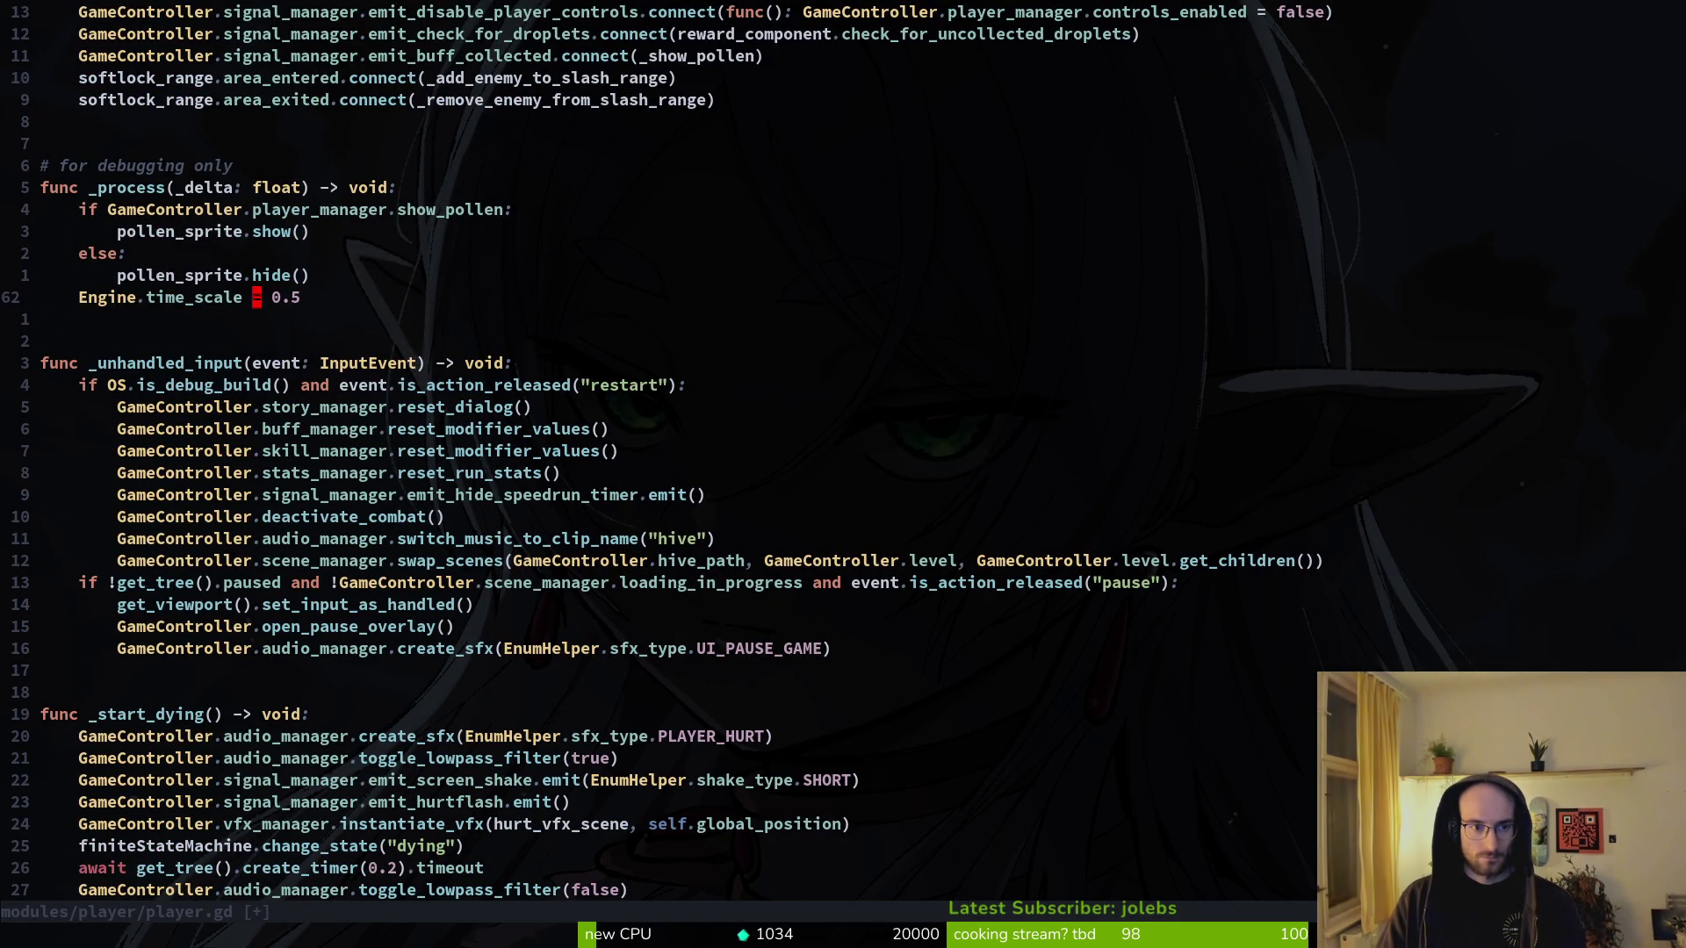
pyautogui.press('s')
pyautogui.hotkey('alt', 'Tab')
pyautogui.press('F5')
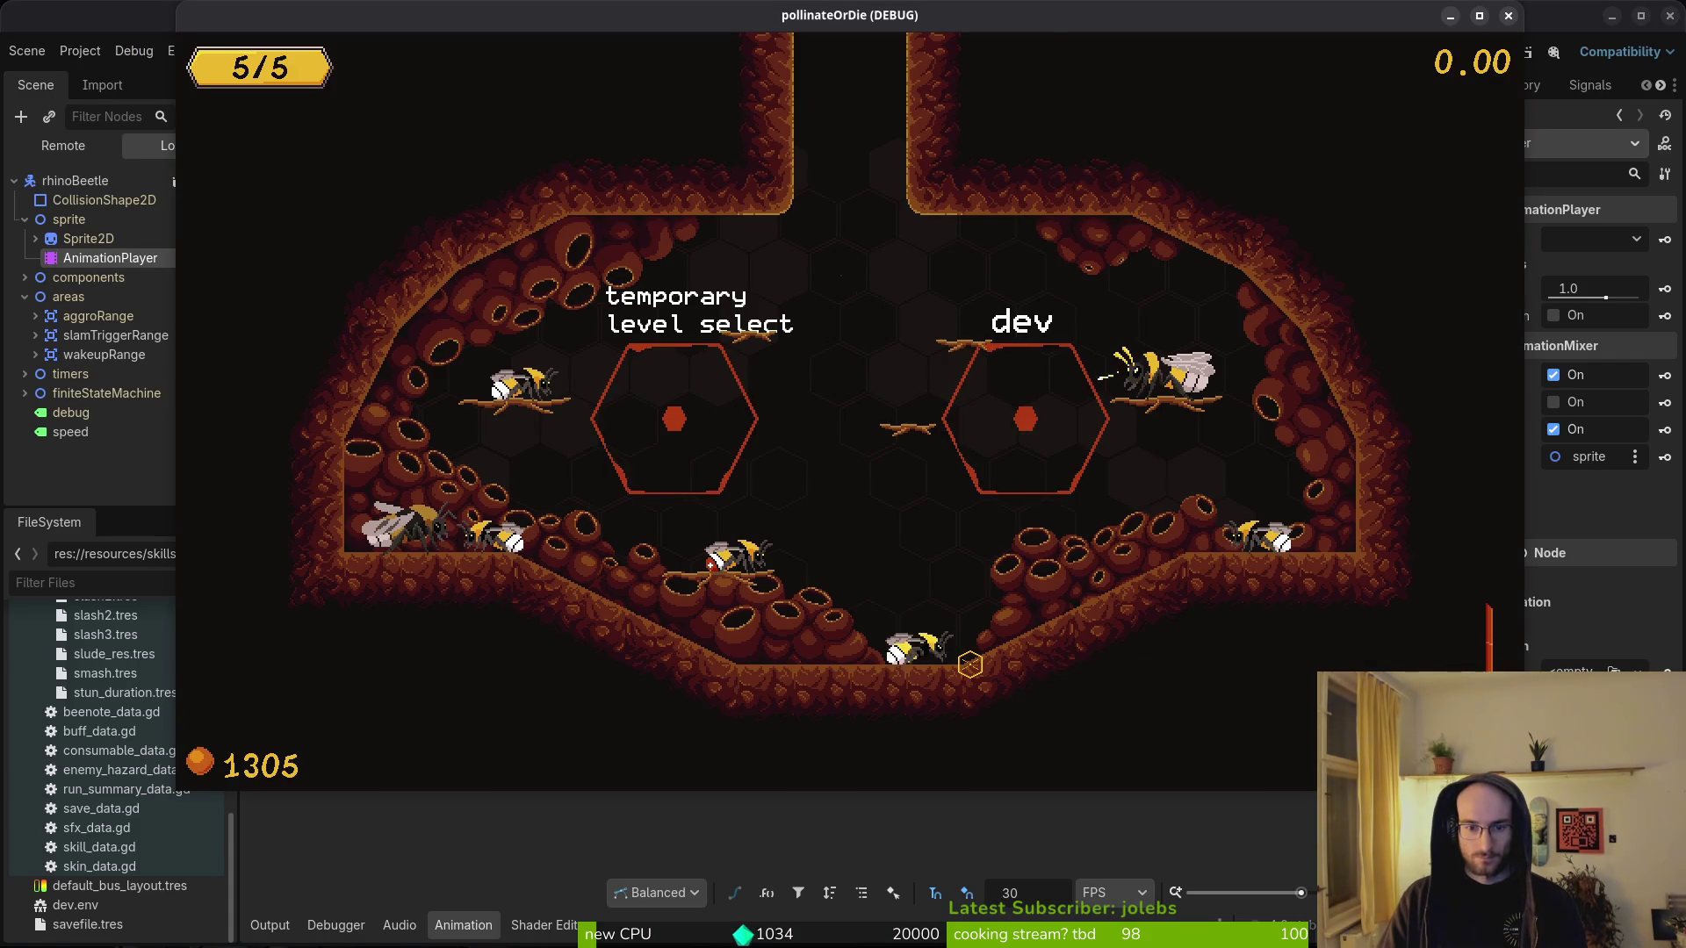
# - Close the running game and save player.gd with Engine.time_scale = 0.25
pyautogui.hotkey('w', 'a')
pyautogui.hotkey('alt', 'F4')
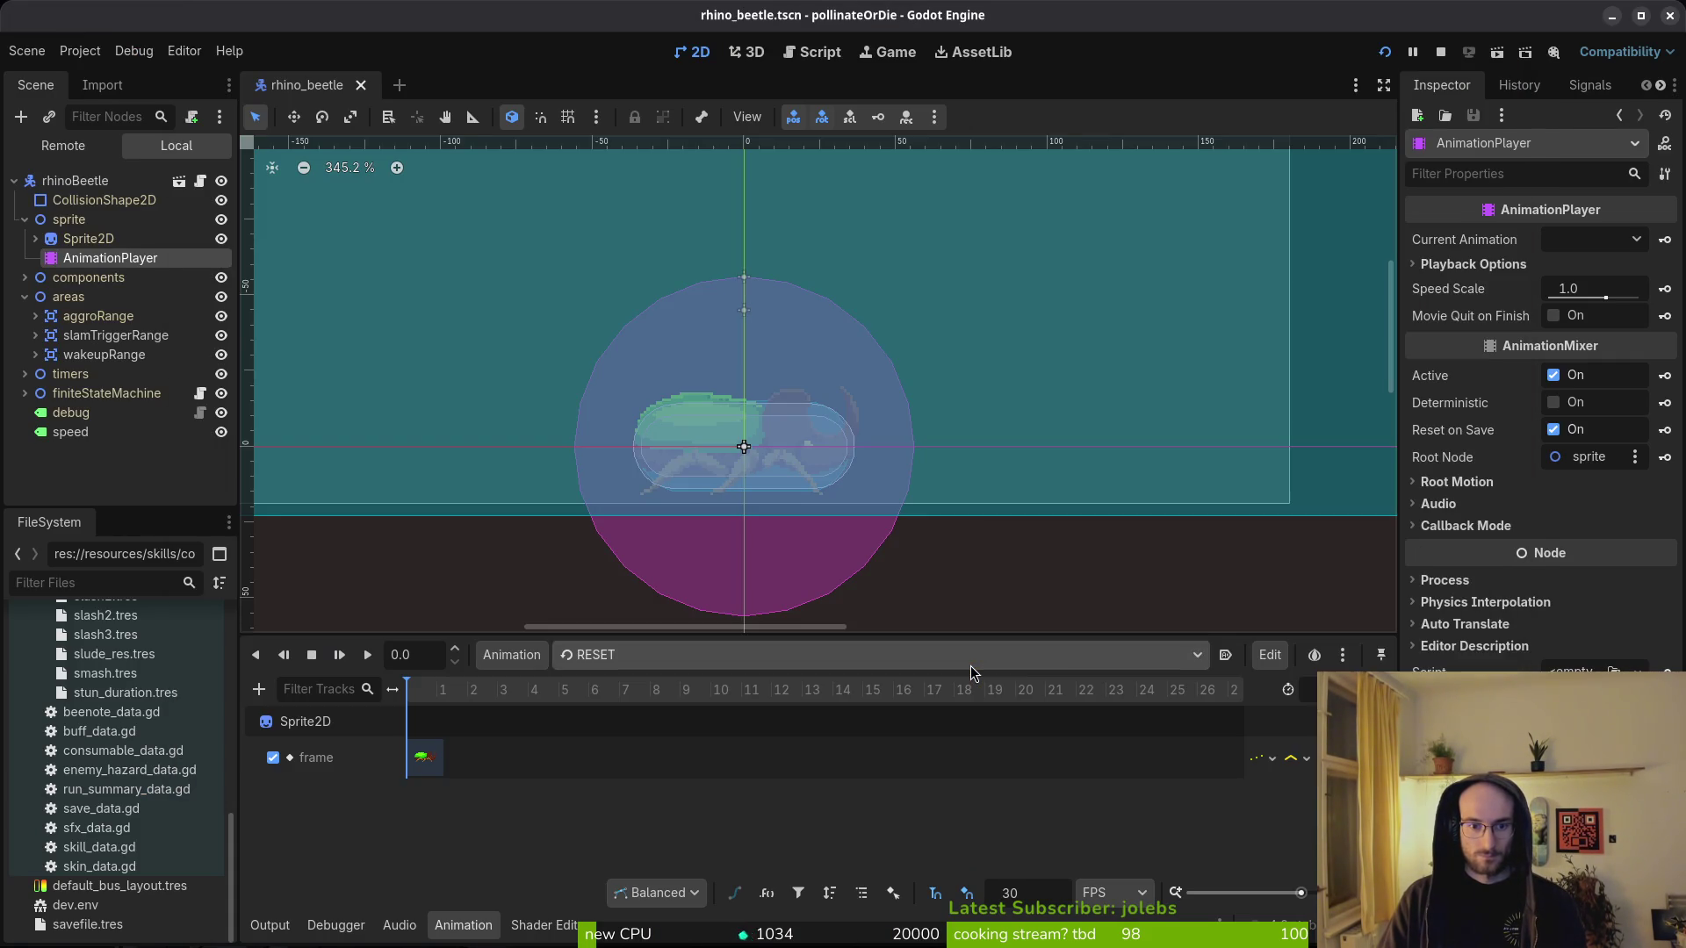
pyautogui.hotkey('alt', 'Tab')
pyautogui.write('2s')
pyautogui.press('BackSpace')
pyautogui.press('Escape')
pyautogui.write(':w')
pyautogui.press('Return')
pyautogui.hotkey('alt', 'Tab')
# - Run the game, load level 5, and turn on enemy state labels under Pause > debugging
pyautogui.press('F5')
pyautogui.press('Left')
pyautogui.press('Down')
pyautogui.press('Down')
pyautogui.press('Return')
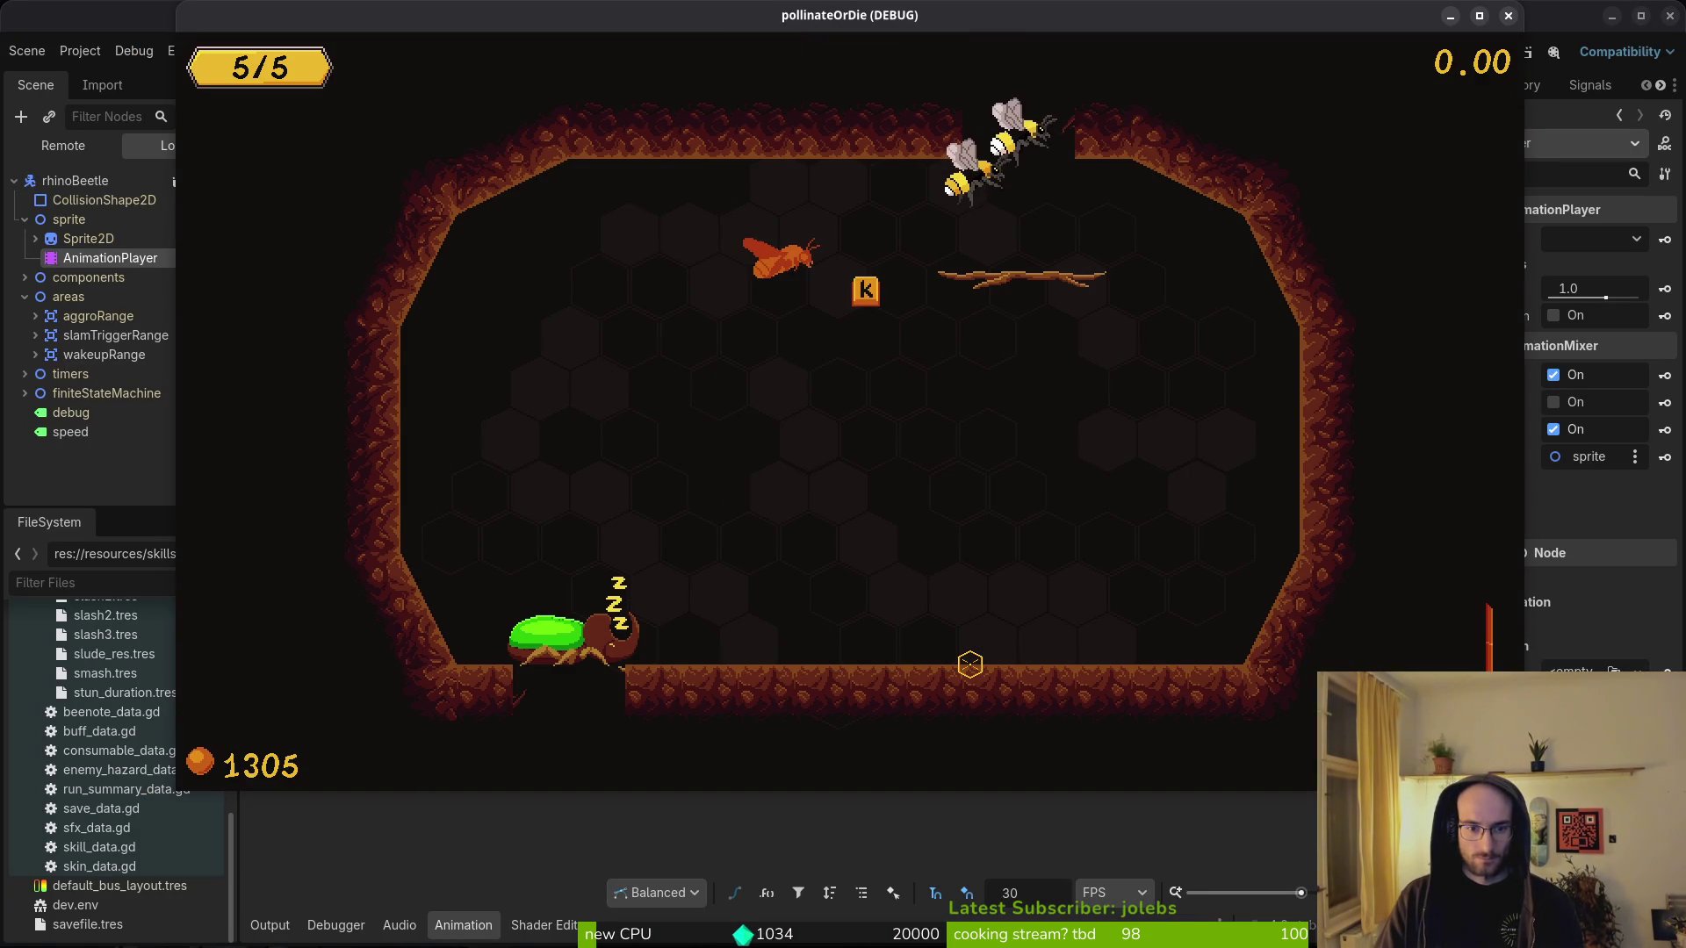
pyautogui.press('Escape')
pyautogui.press('Down')
pyautogui.press('Down')
pyautogui.press('Up')
pyautogui.press('Return')
pyautogui.press('Down')
pyautogui.press('Return')
pyautogui.press('Escape')
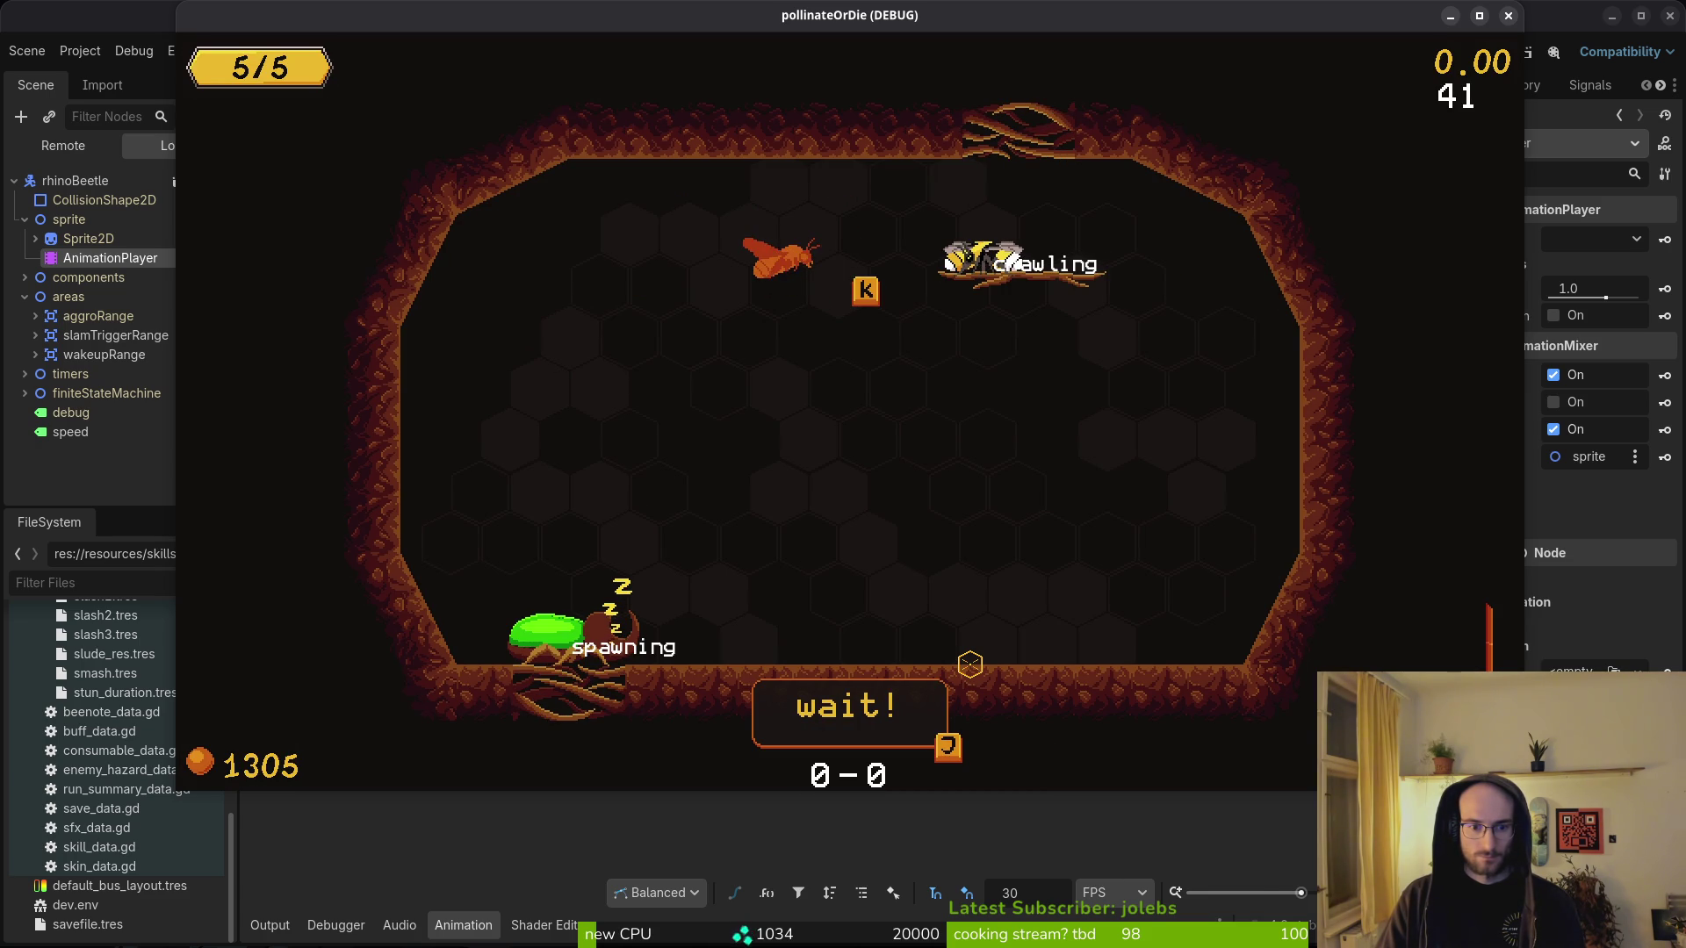
# - Slash three times near the rhino beetle to wake it into idling
pyautogui.press('k')
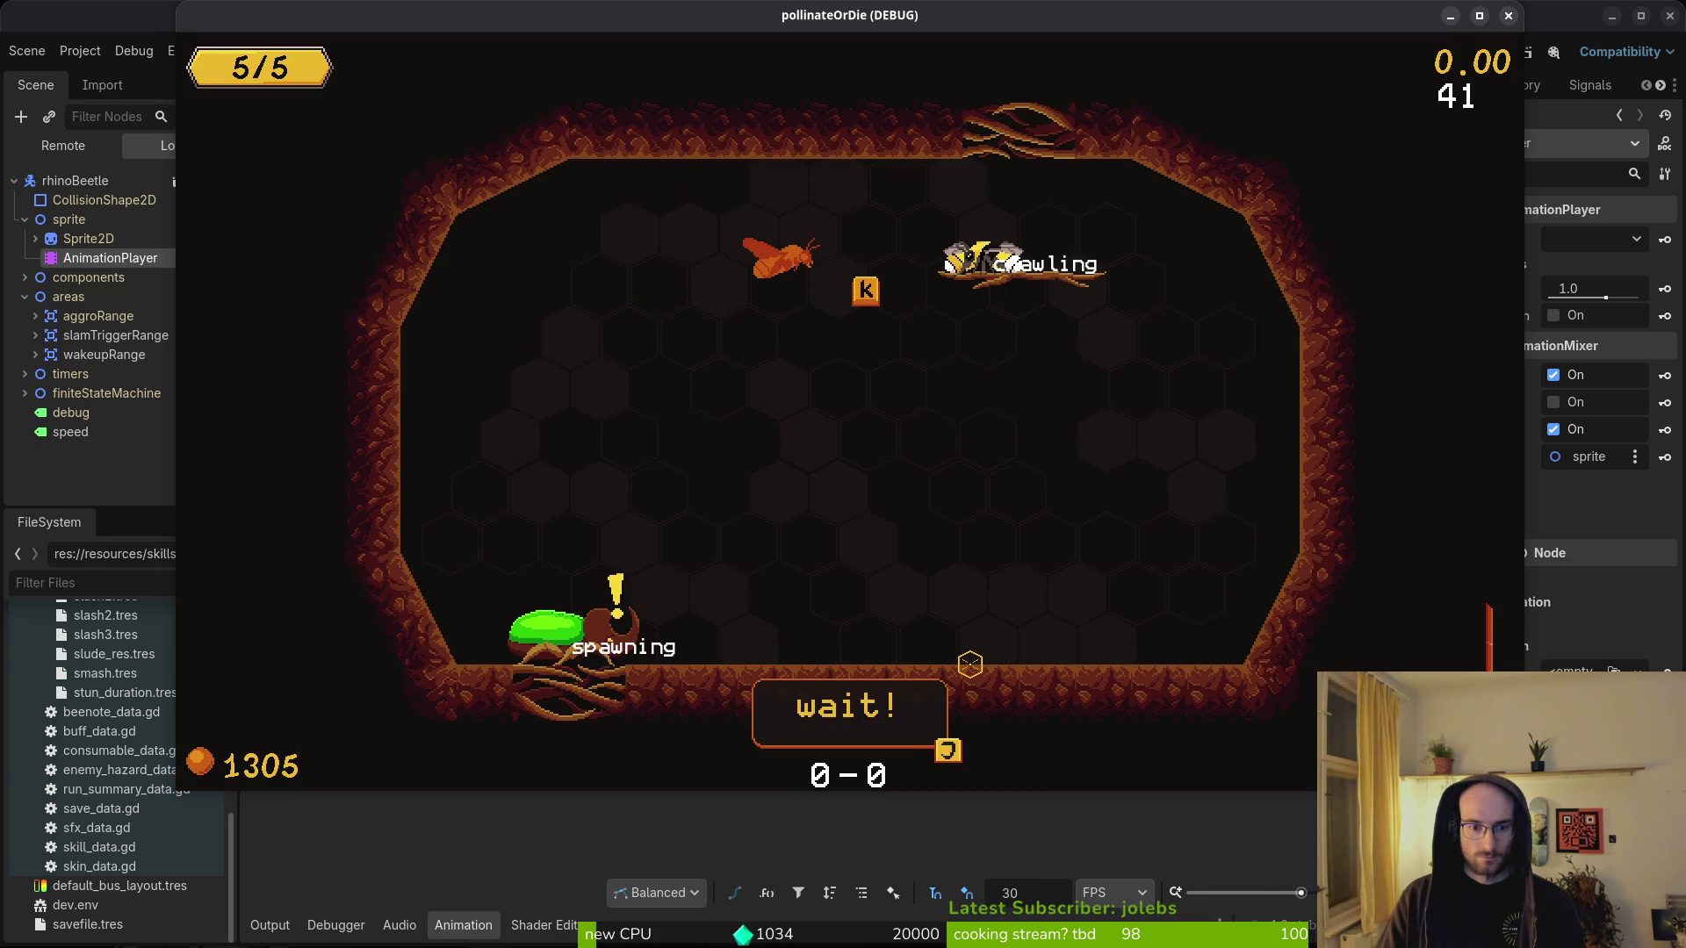
pyautogui.press('k')
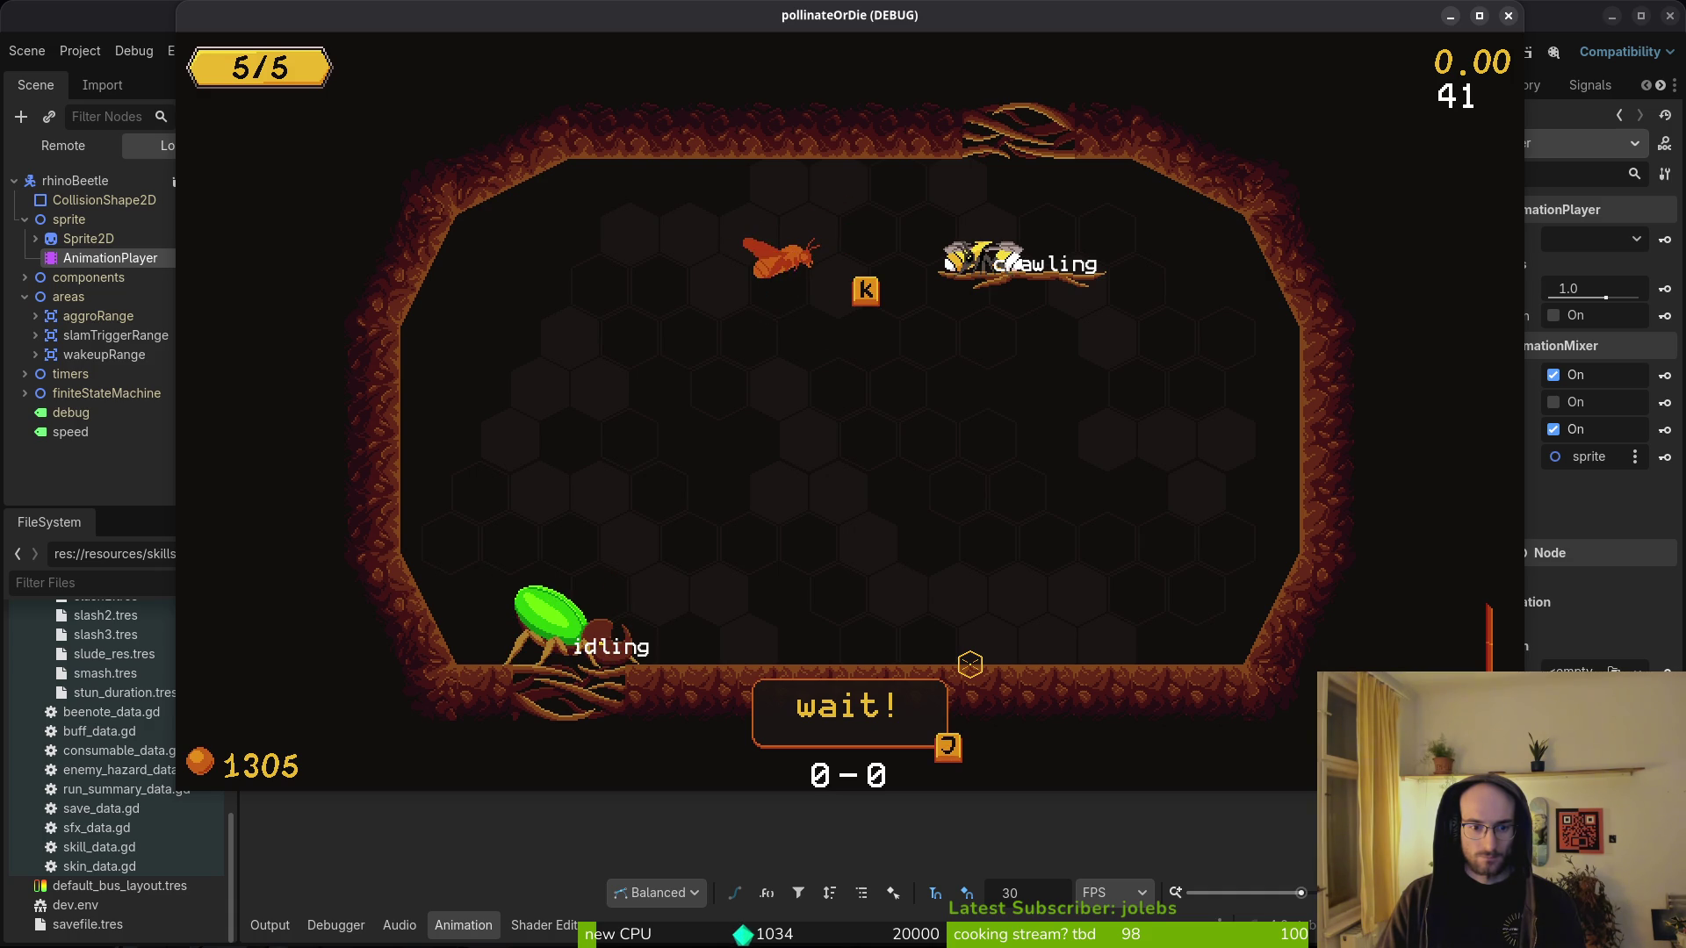
pyautogui.press('k')
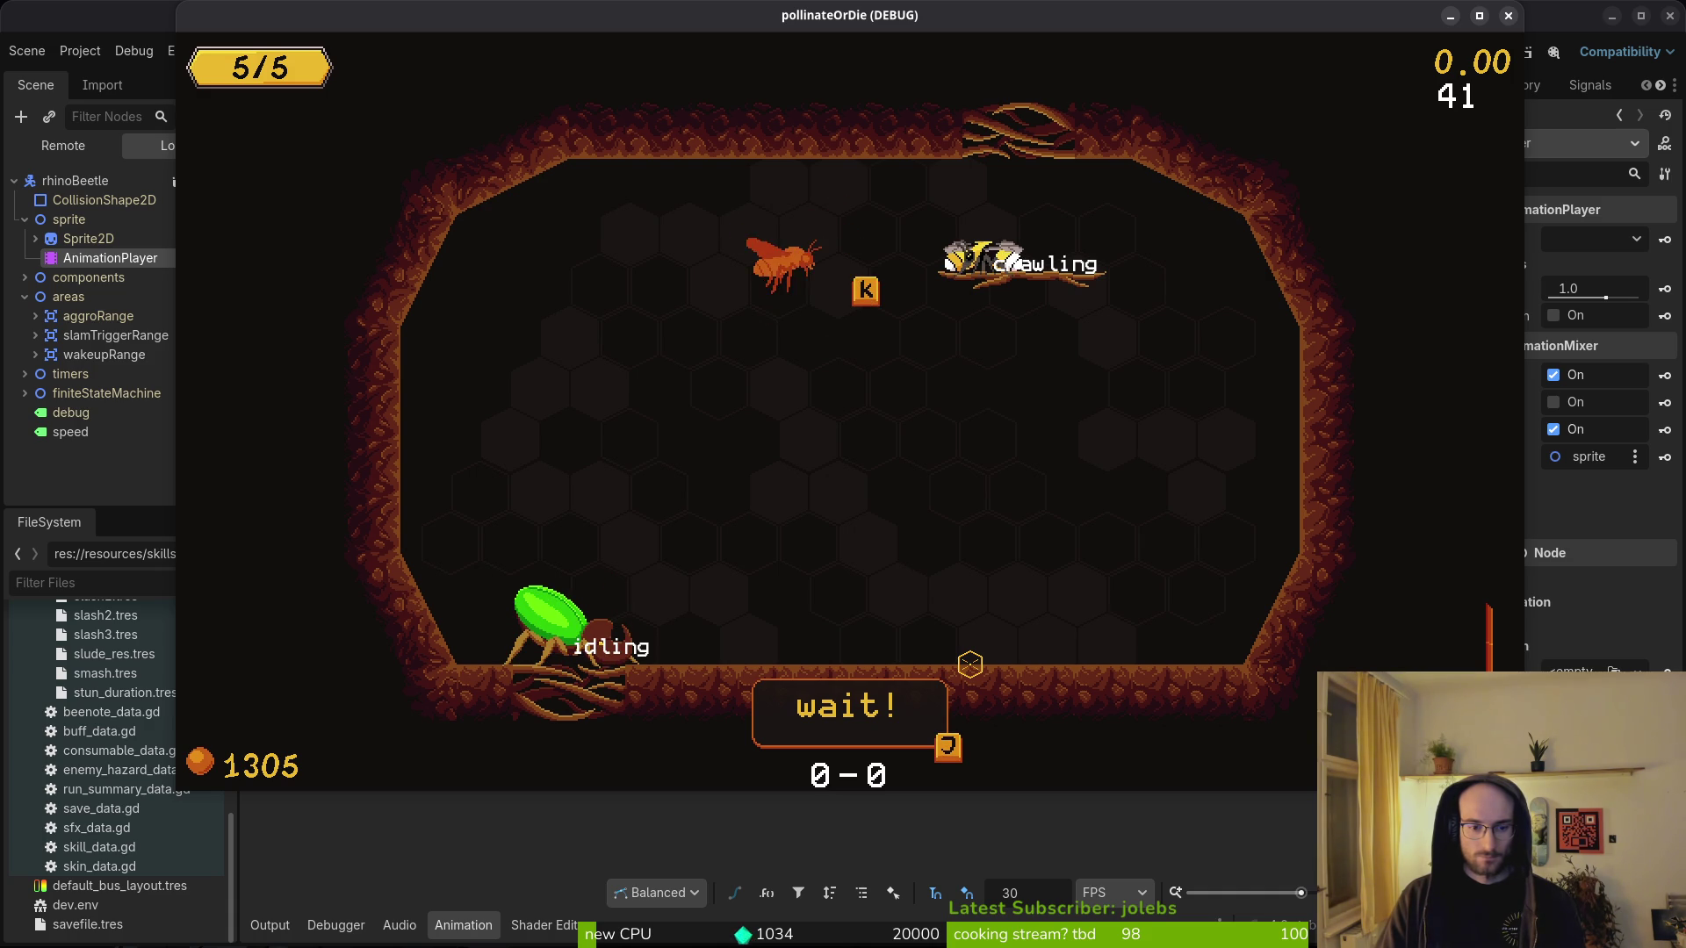
pyautogui.hotkey('alt', 'Tab')
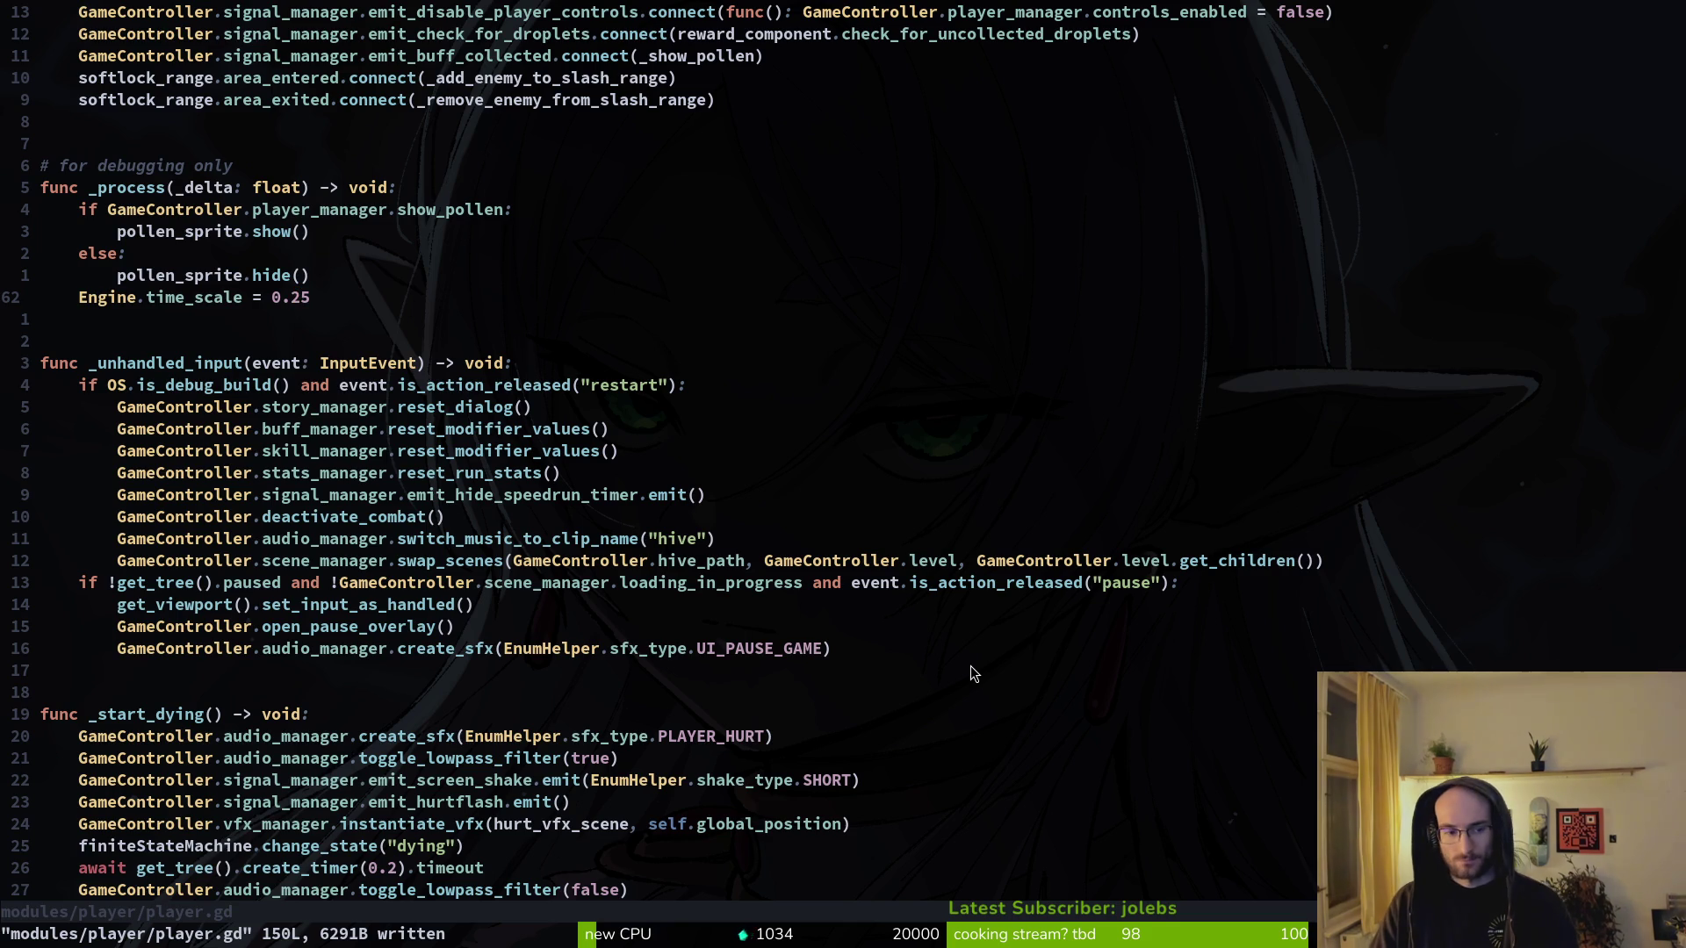
# - Search files for 'rhino' and preview the beetle's idling, chasing, stunned and defending scripts
pyautogui.press('space')
pyautogui.press('f')
pyautogui.press('f')
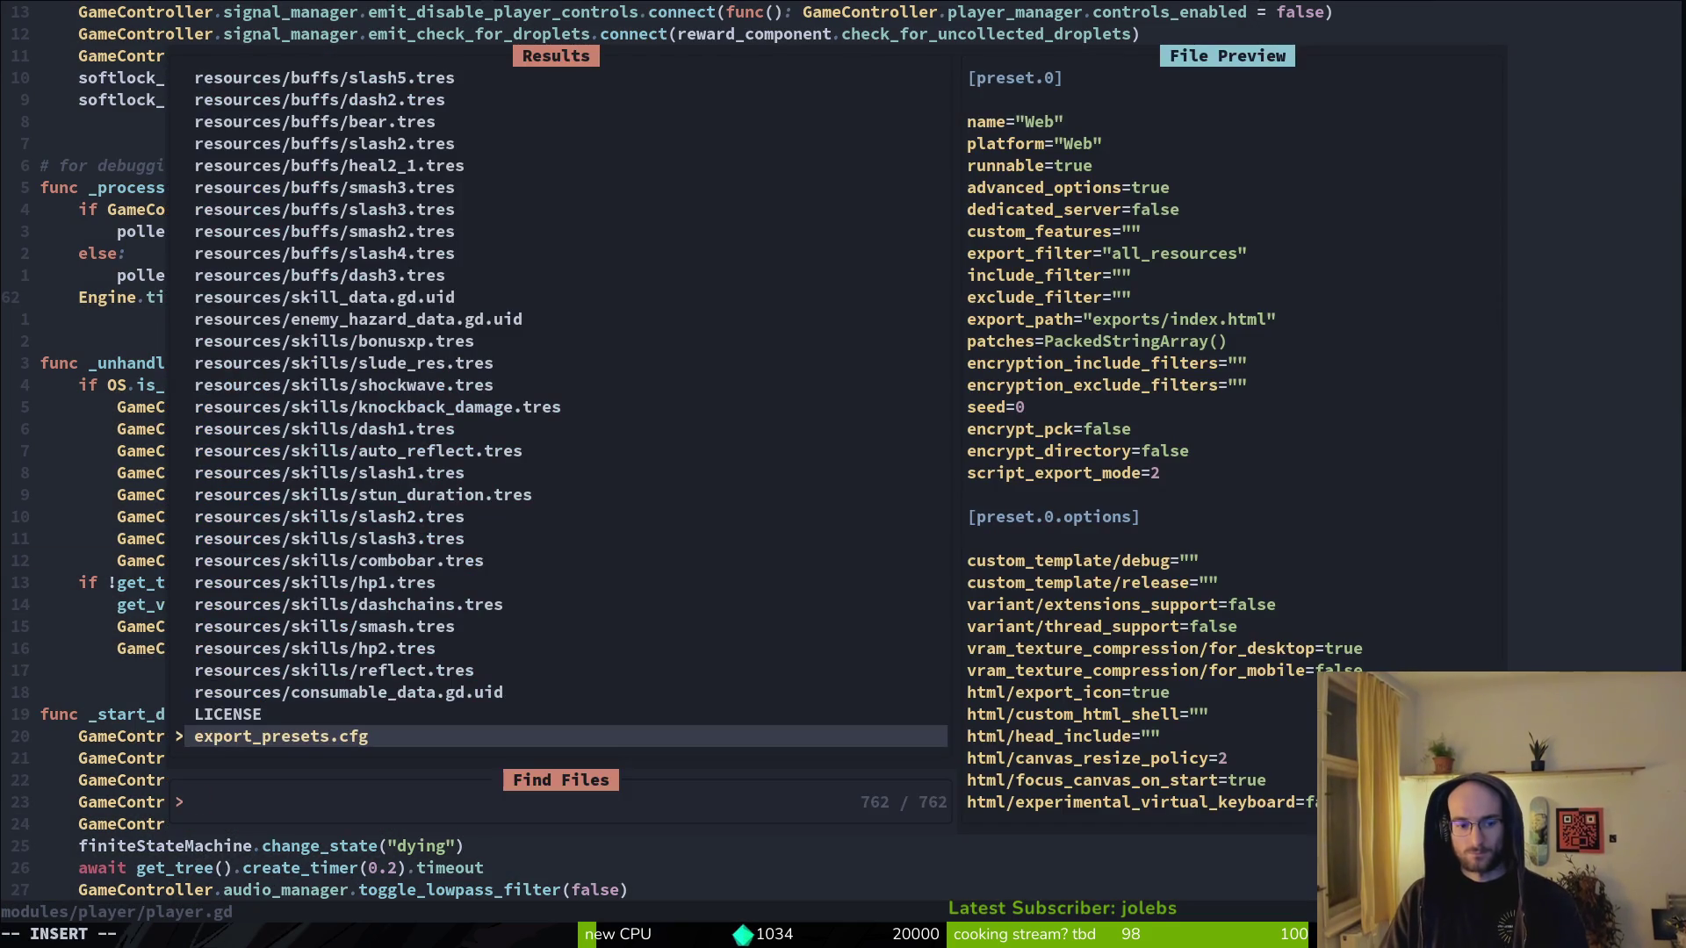
pyautogui.write('rhini')
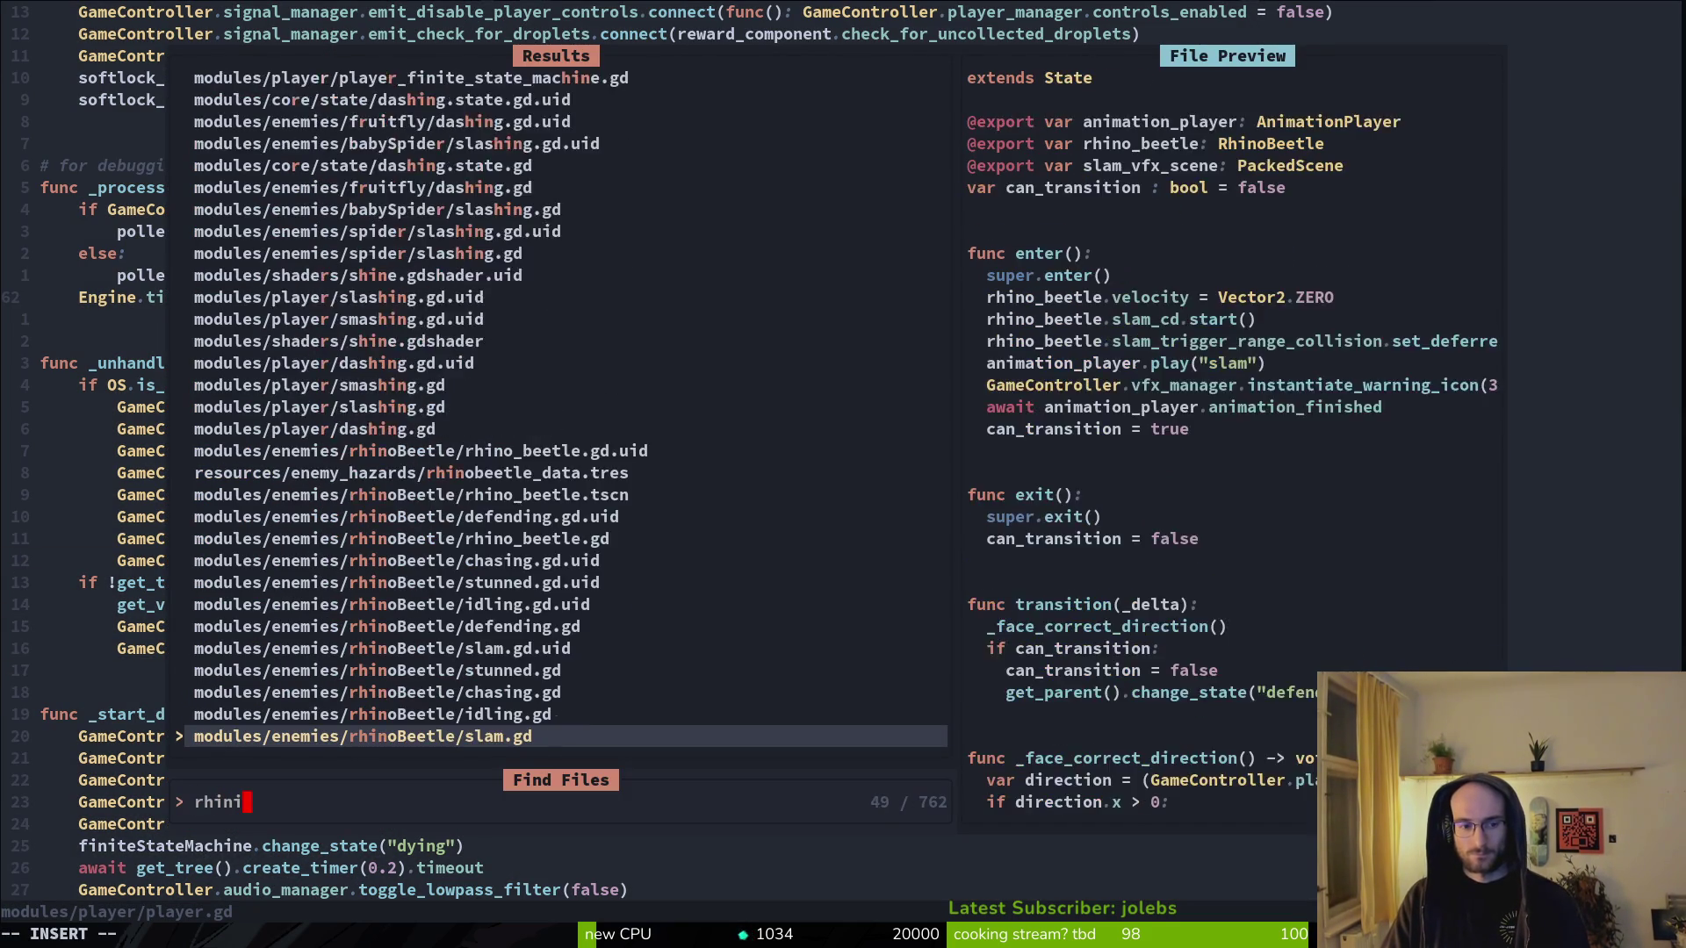
pyautogui.press('BackSpace')
pyautogui.write('o')
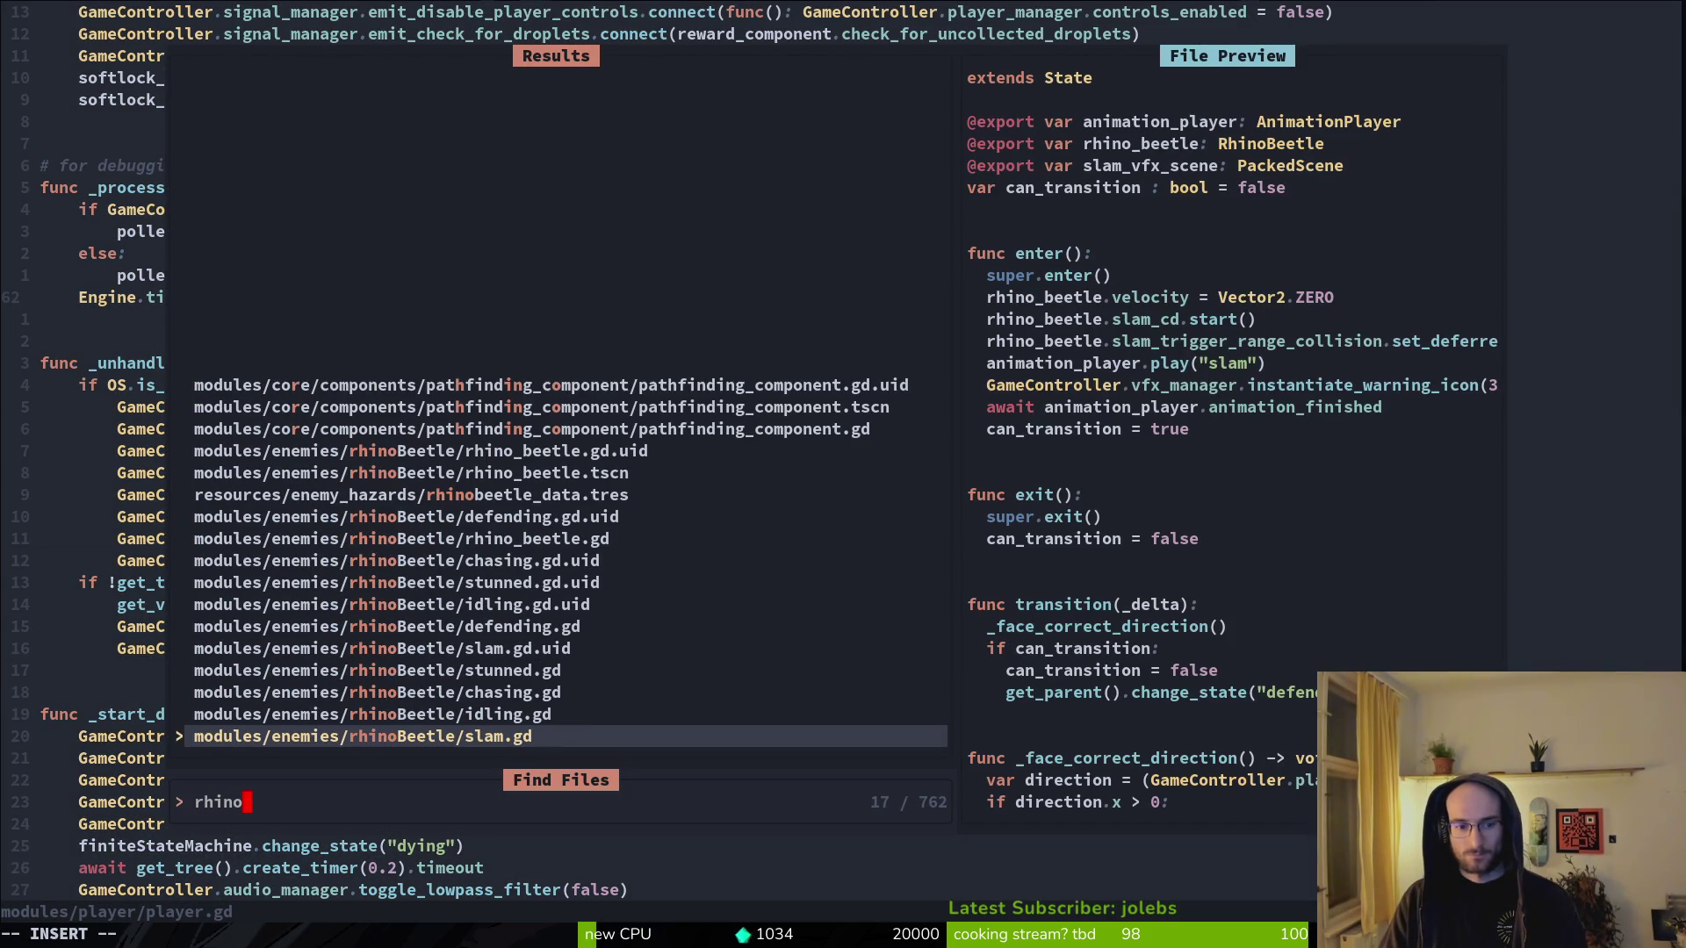
pyautogui.hotkey('ctrl', 'n')
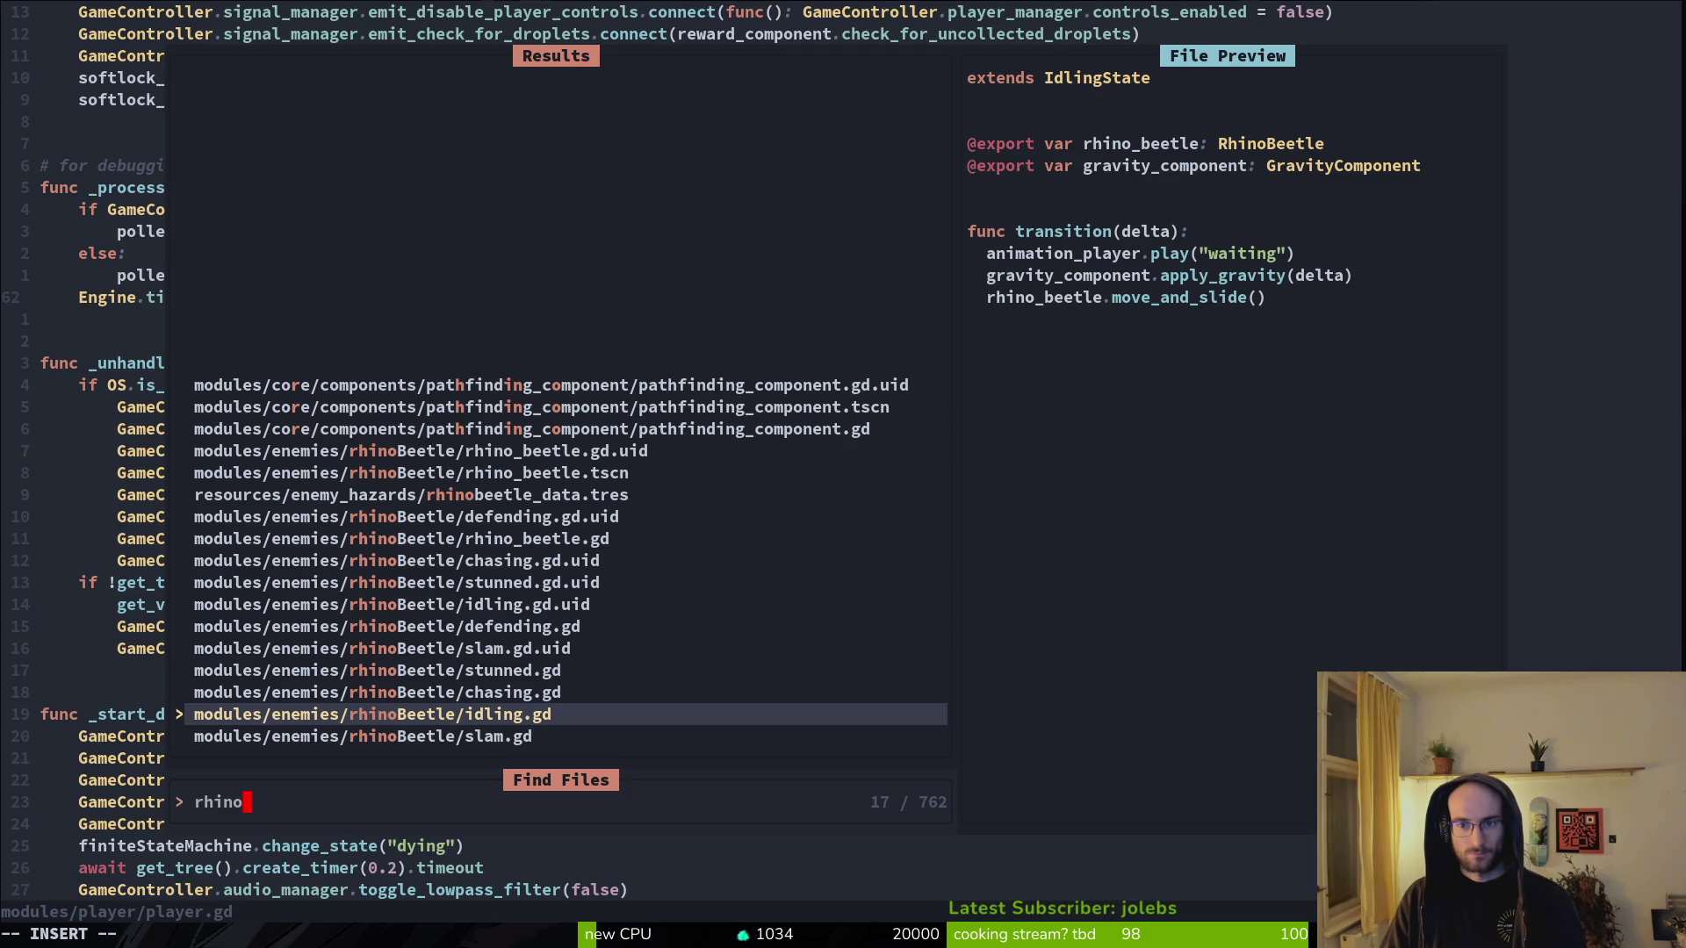
pyautogui.hotkey('ctrl', 'n')
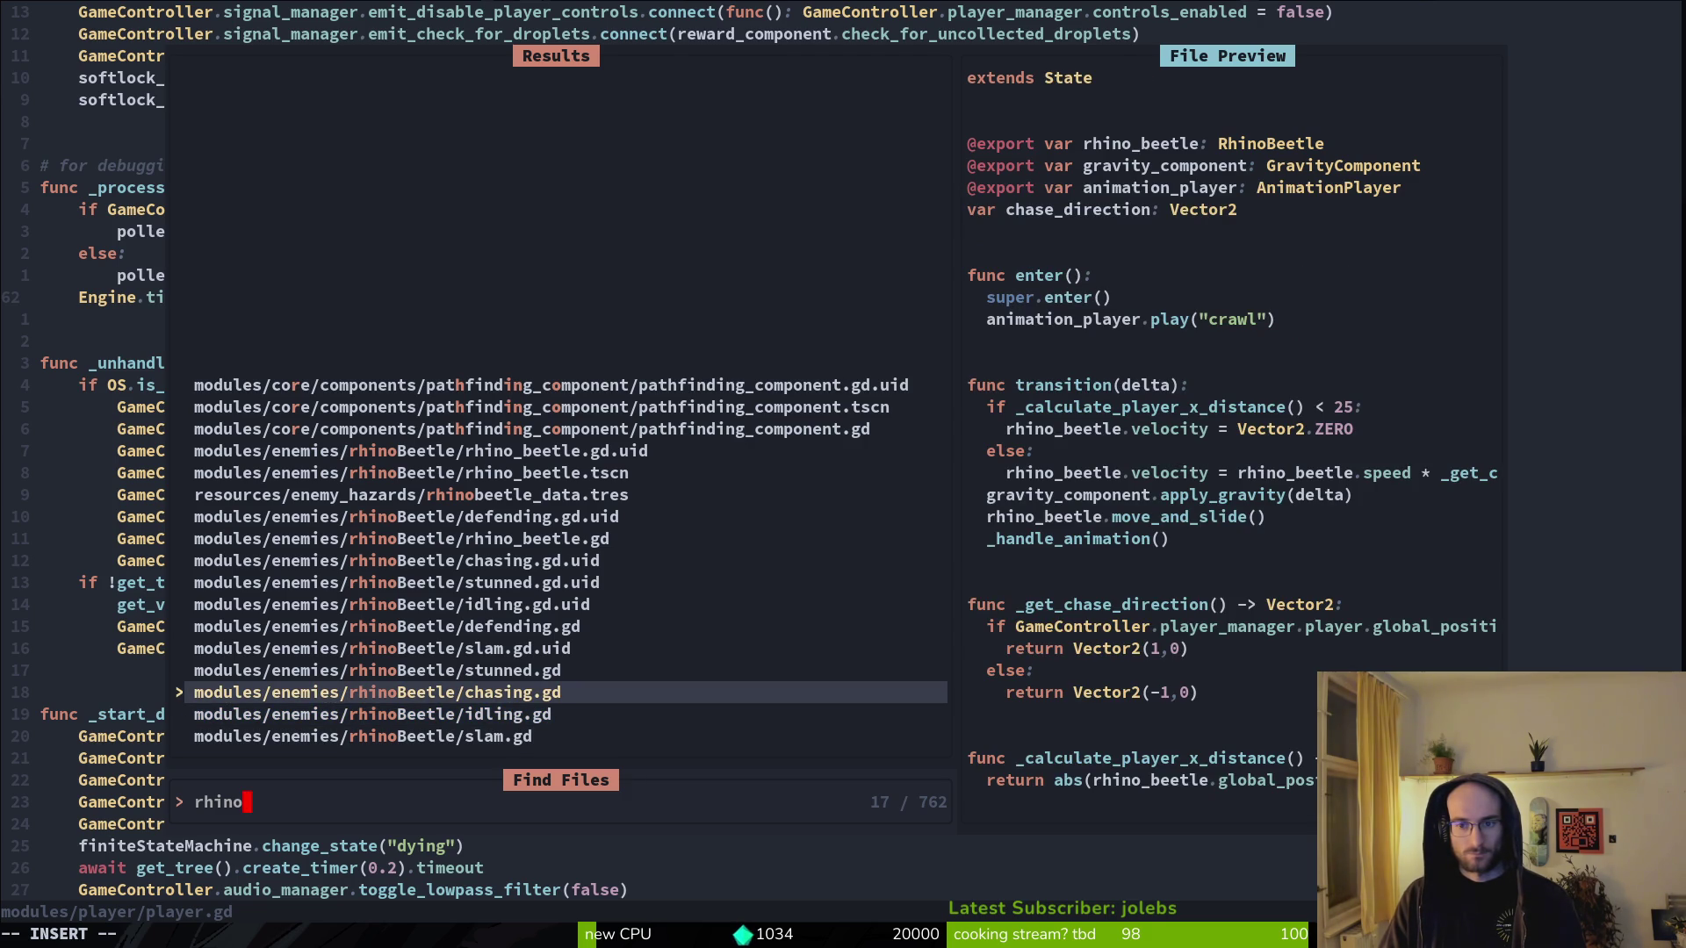
pyautogui.hotkey('ctrl', 'n')
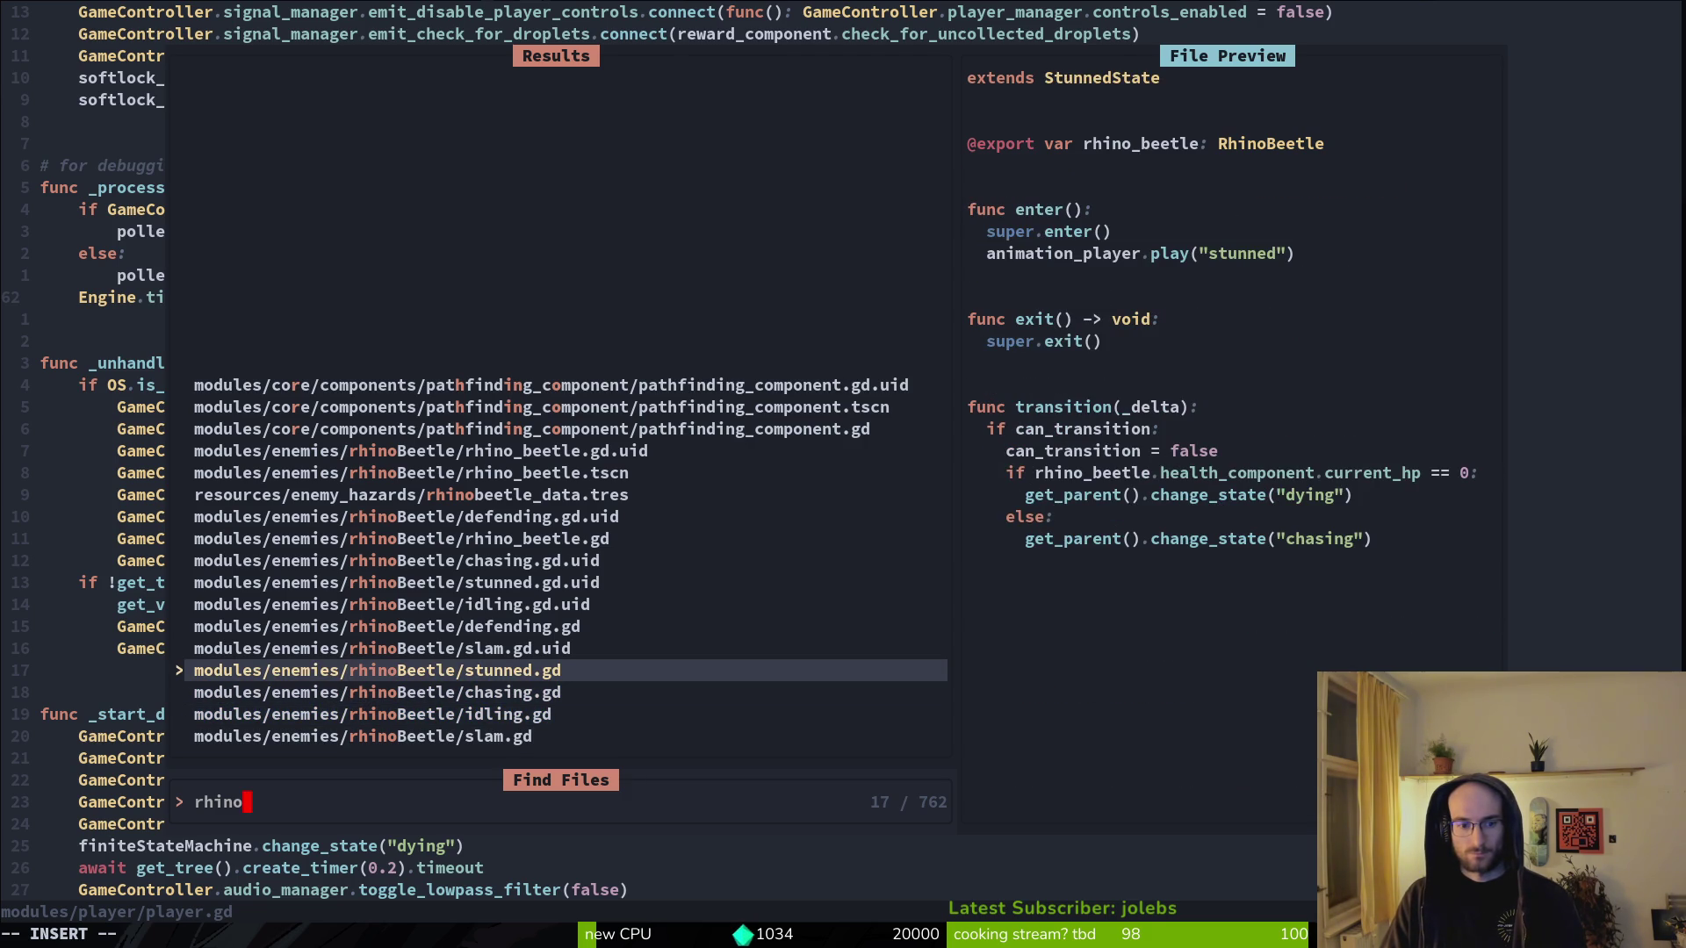
pyautogui.hotkey('ctrl', 'n')
pyautogui.hotkey('ctrl', 'n')
pyautogui.hotkey('ctrl', 'n')
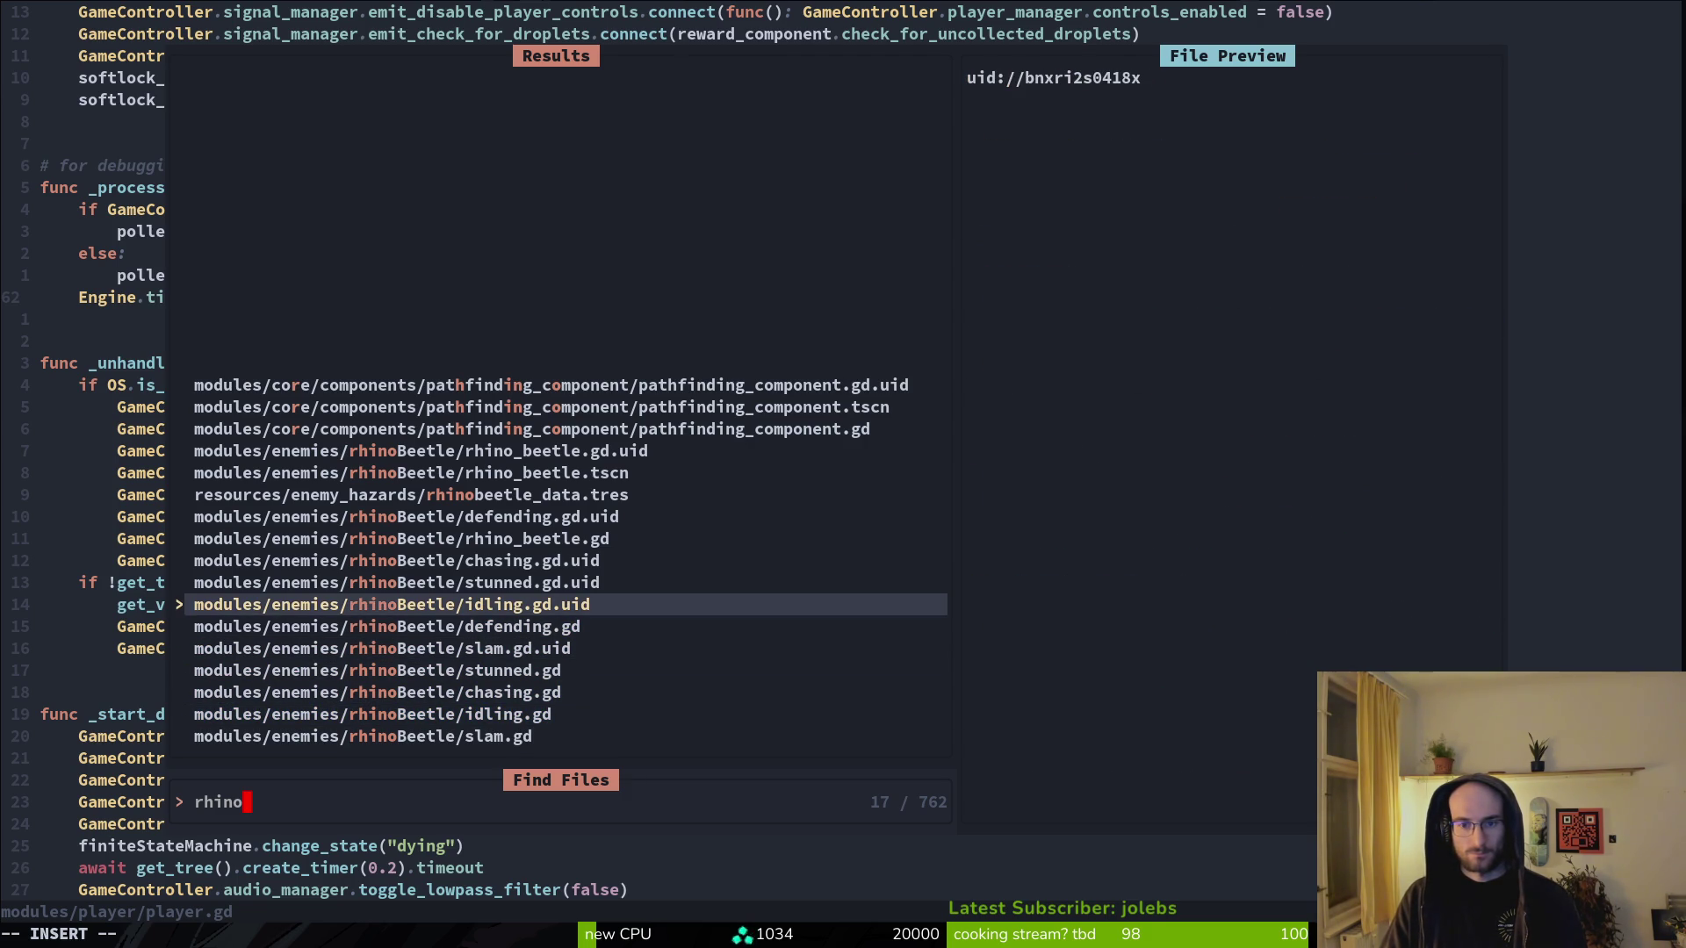
pyautogui.hotkey('ctrl', 'p')
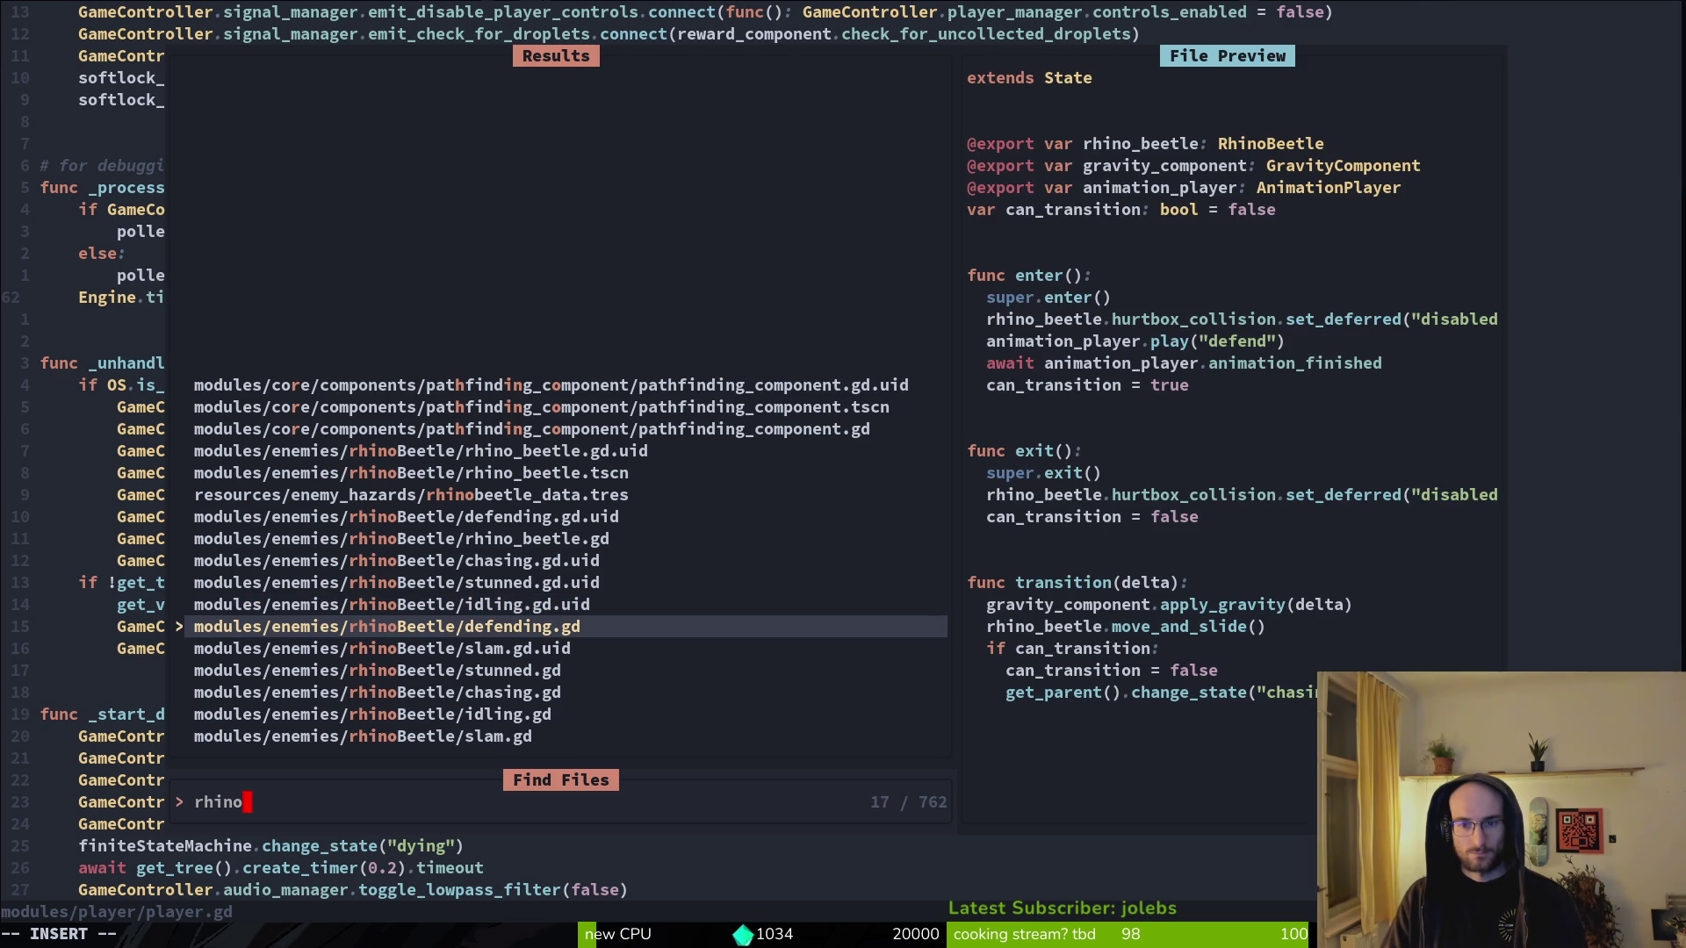
pyautogui.hotkey('ctrl', 'p')
pyautogui.hotkey('ctrl', 'p')
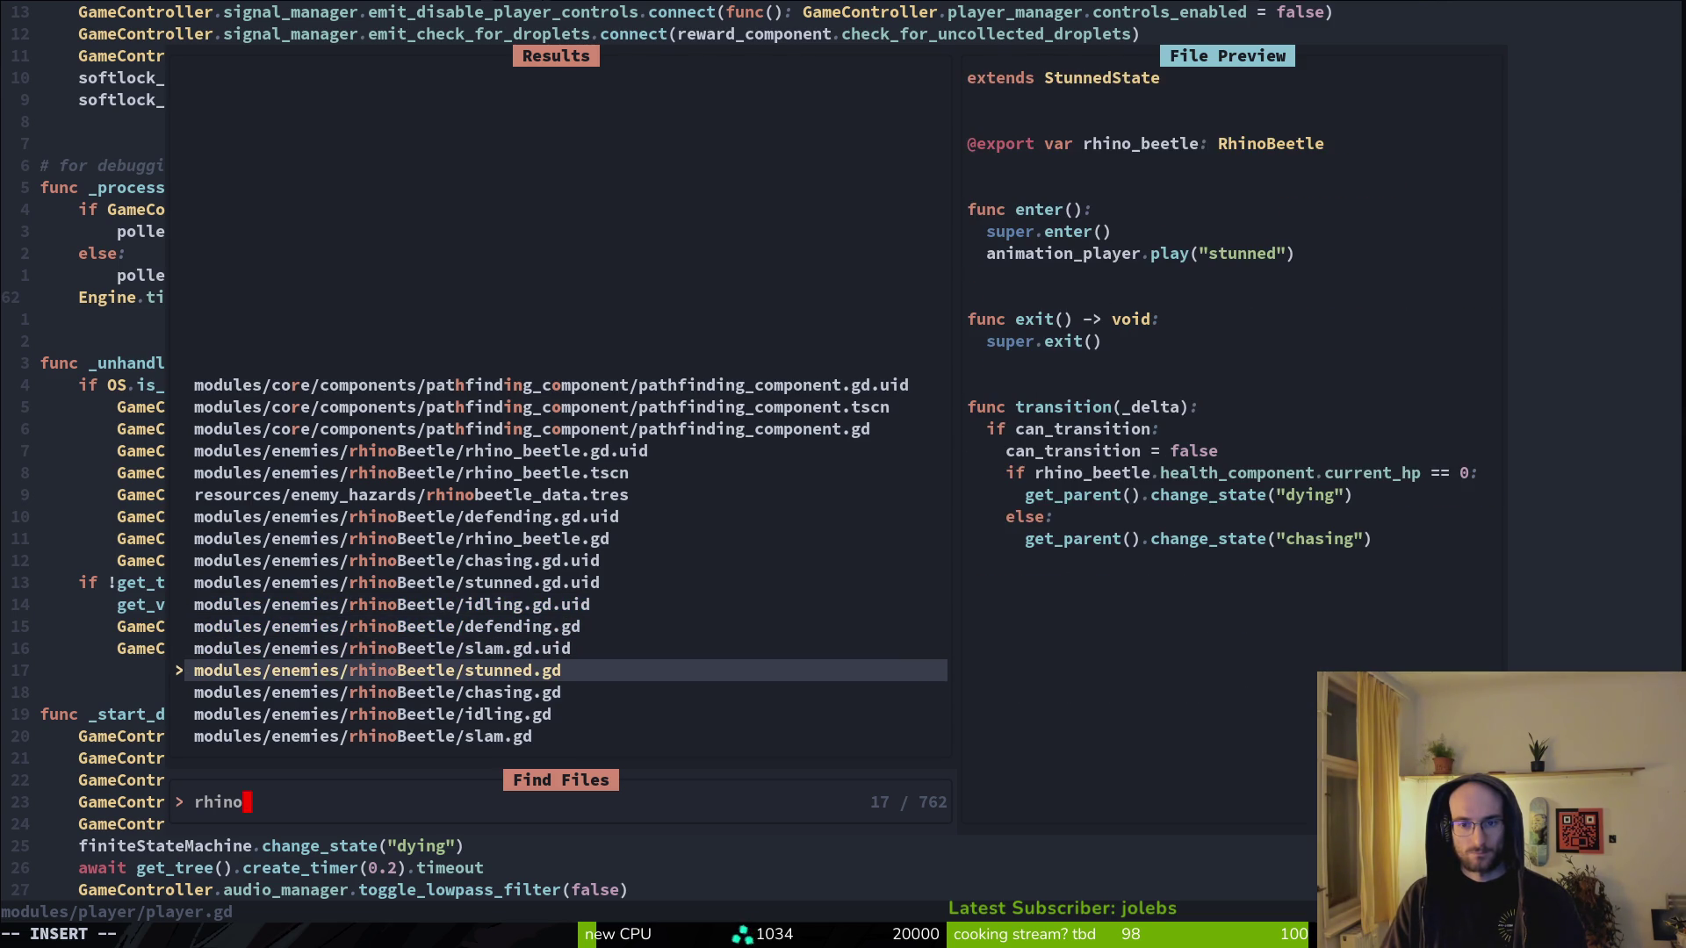
pyautogui.hotkey('ctrl', 'p')
pyautogui.hotkey('ctrl', 'n')
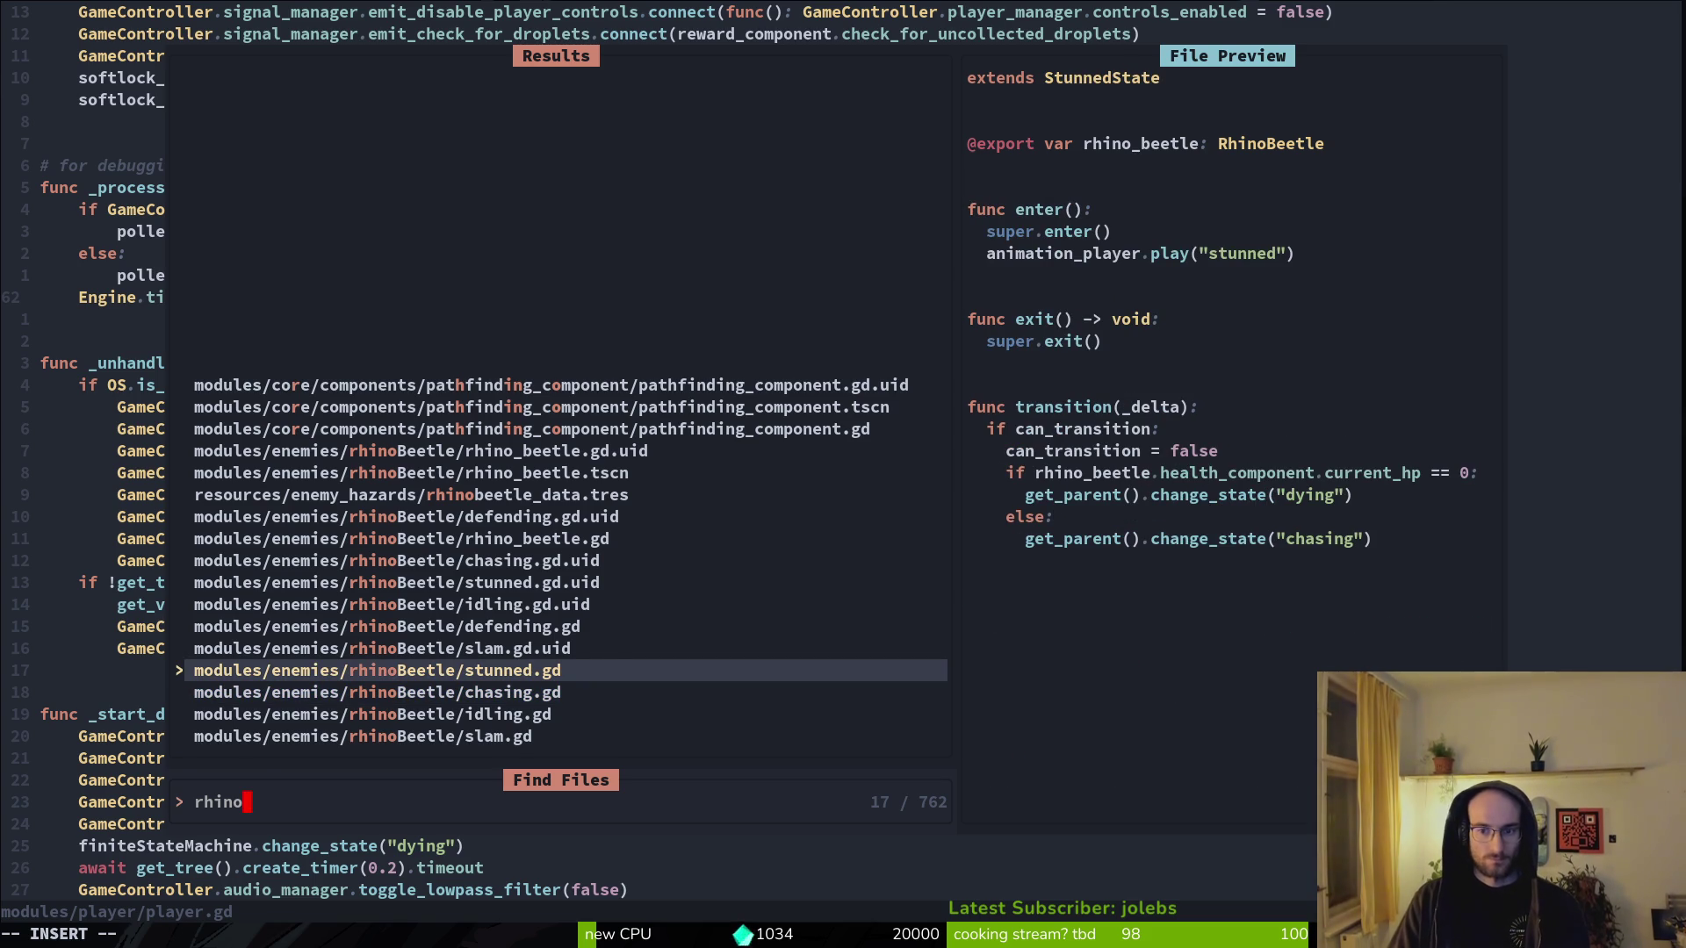
# - Check the rhino_beetle scene in Godot, then preview chasing, idling and slam.gd again
pyautogui.hotkey('alt', 'Tab')
pyautogui.hotkey('alt', 'Tab')
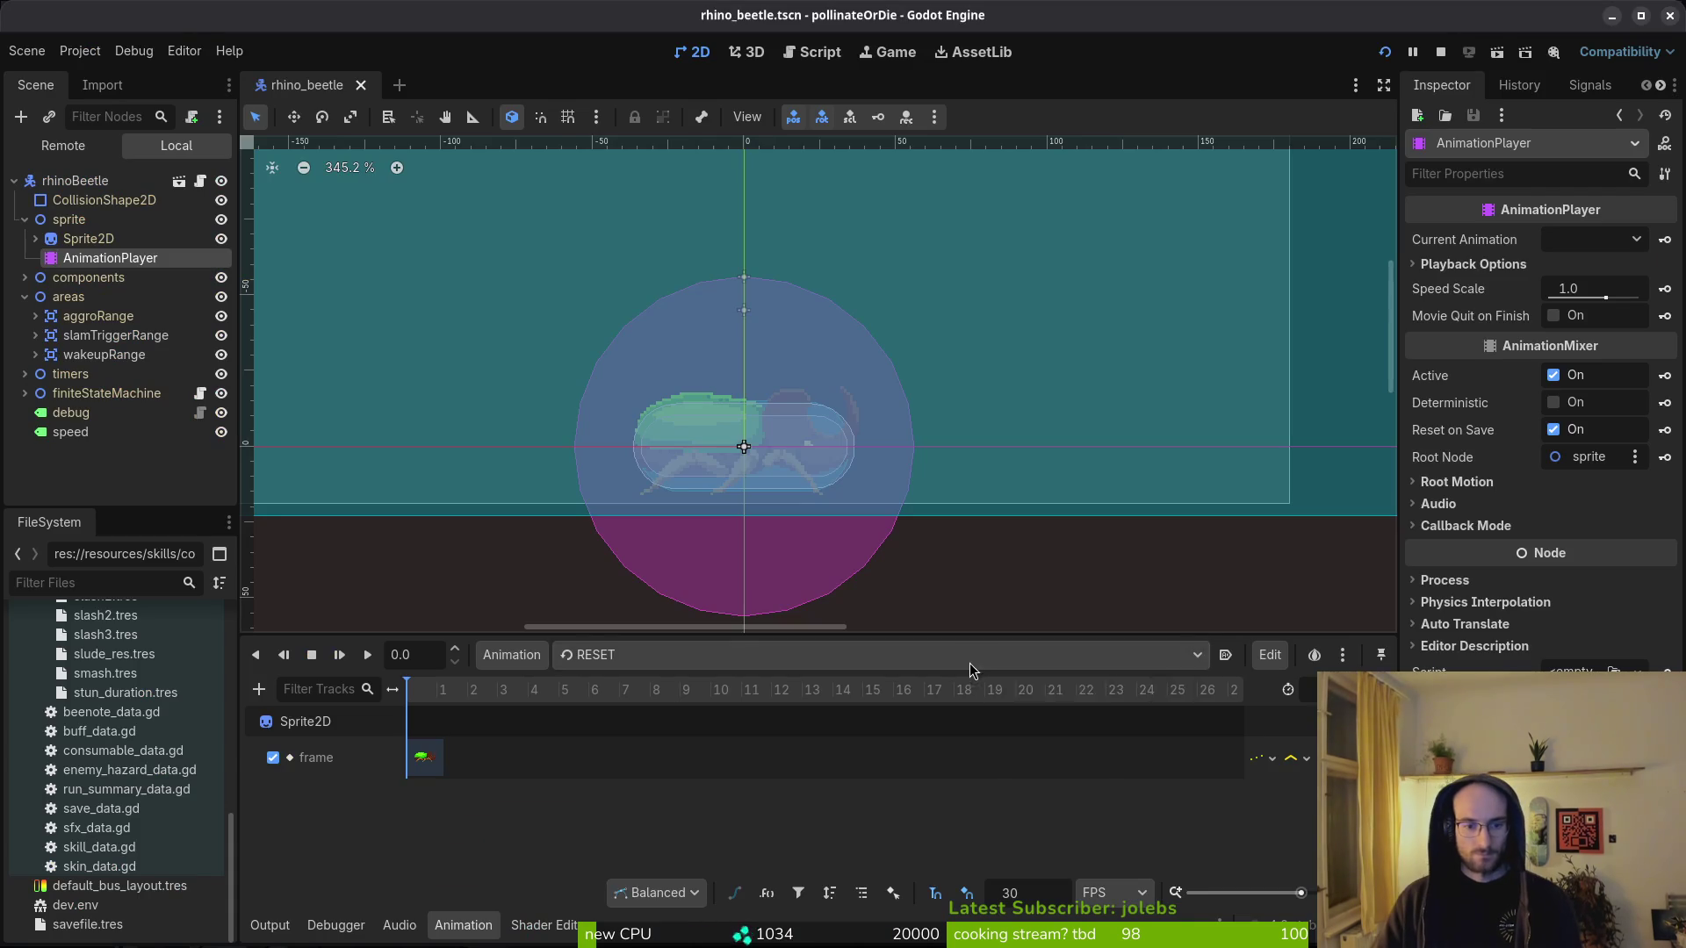
pyautogui.hotkey('alt', 'Tab')
pyautogui.hotkey('alt', 'Tab')
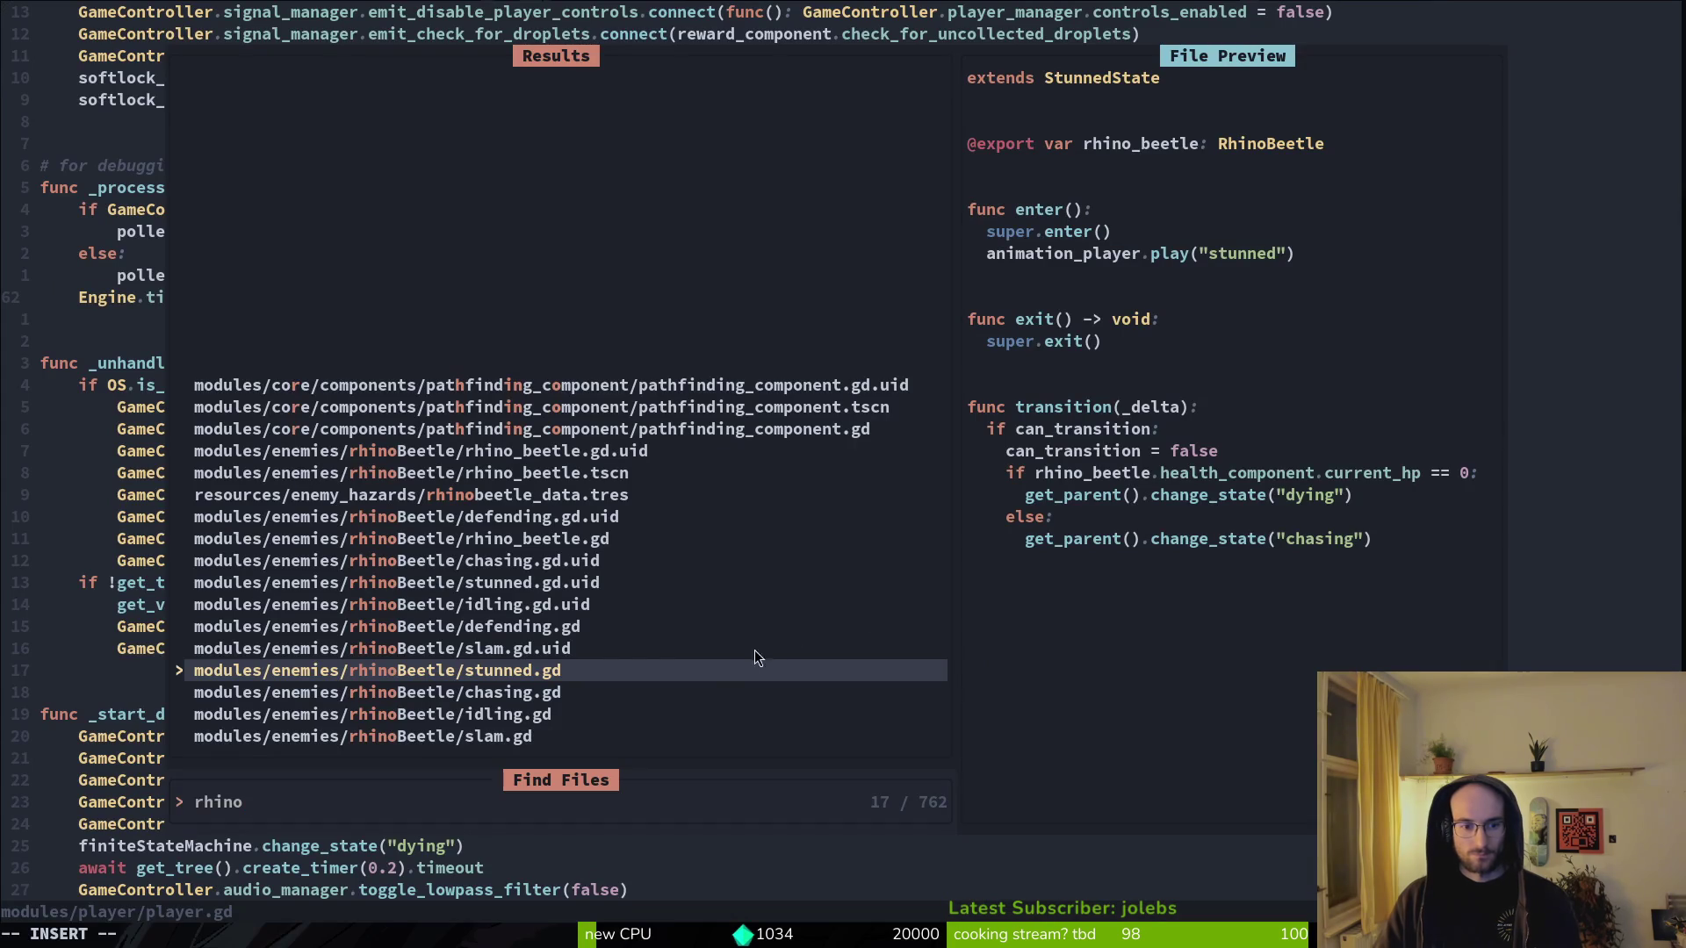
pyautogui.hotkey('ctrl', 'n')
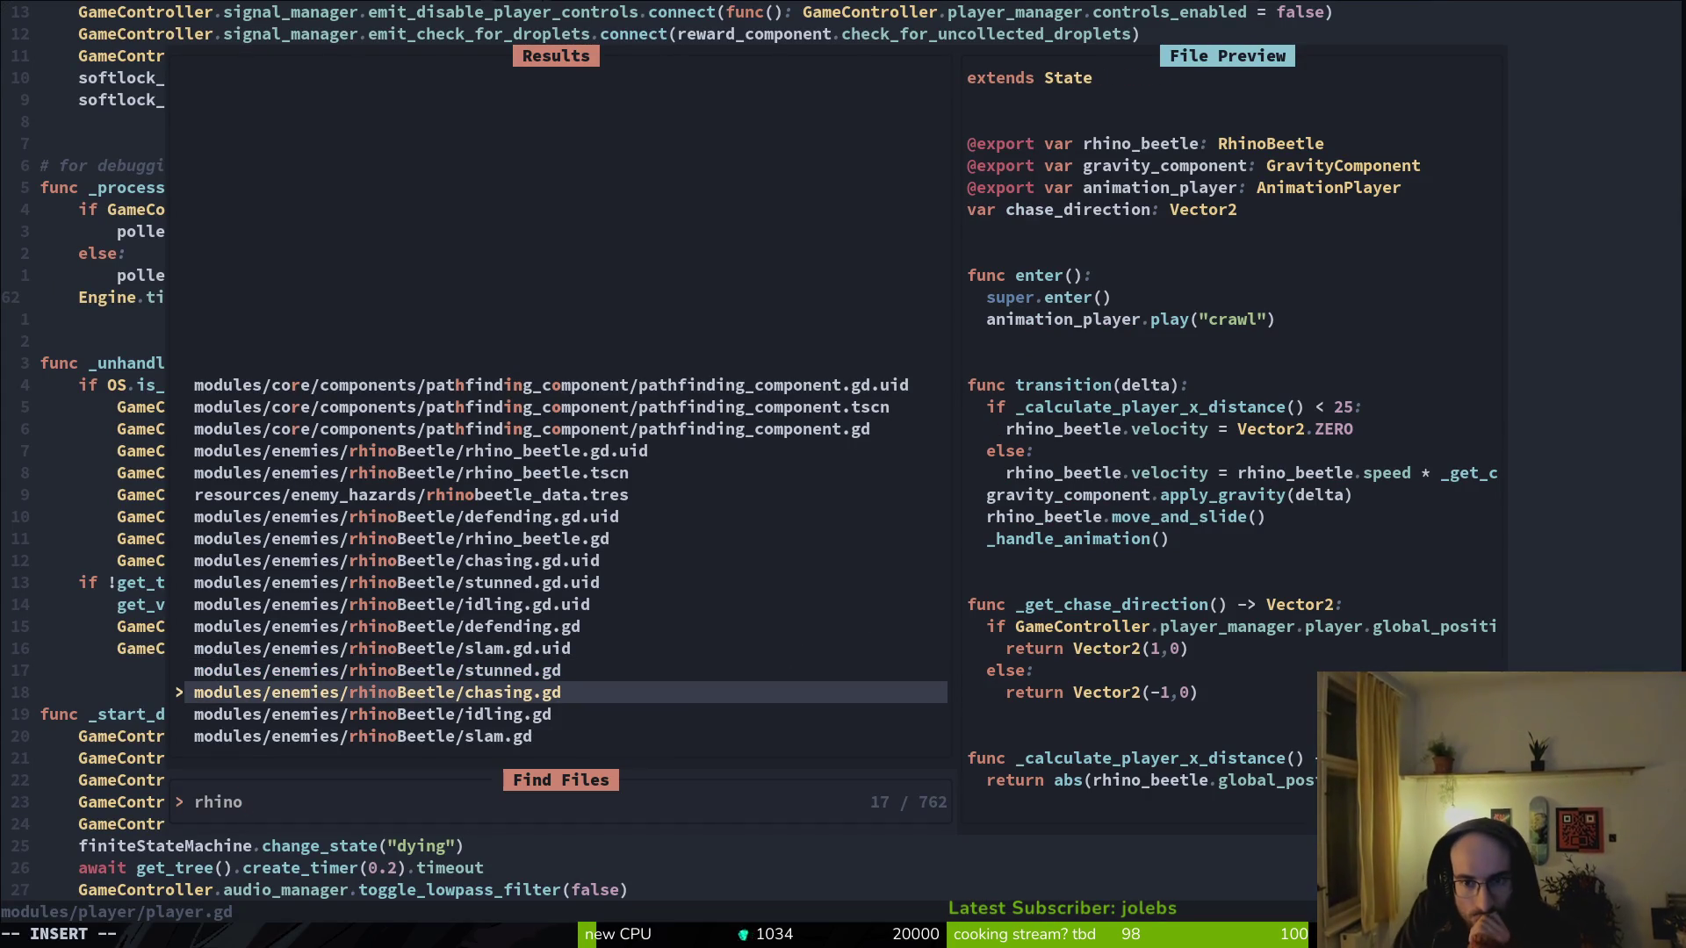
pyautogui.hotkey('ctrl', 'n')
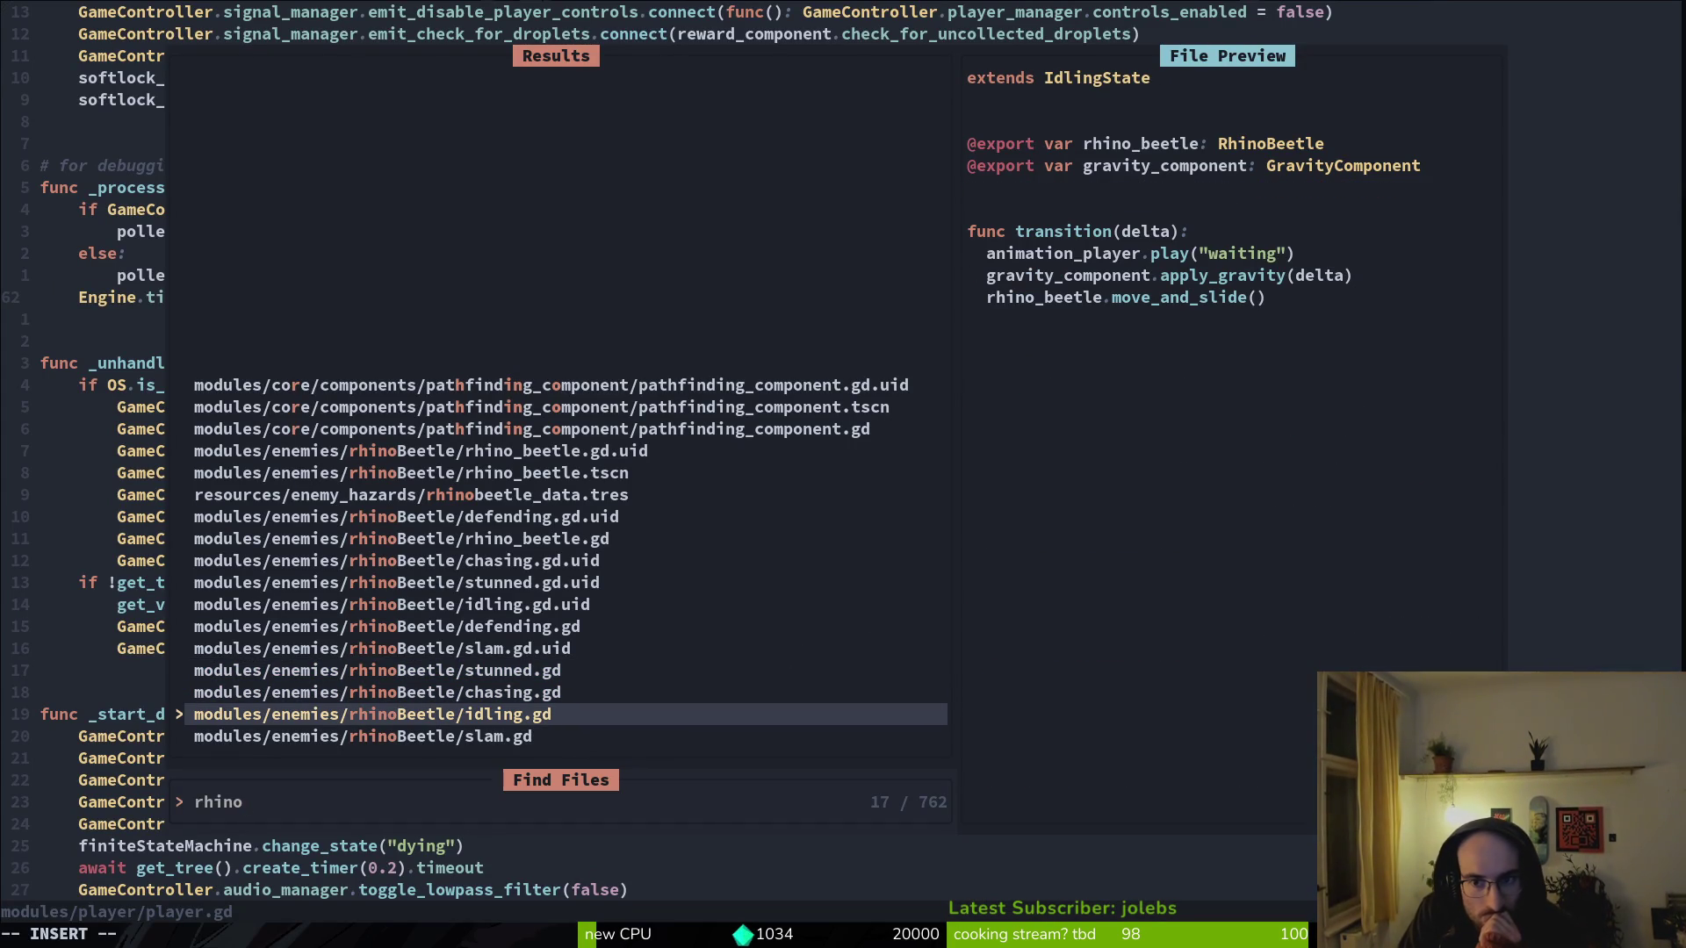
pyautogui.hotkey('ctrl', 'n')
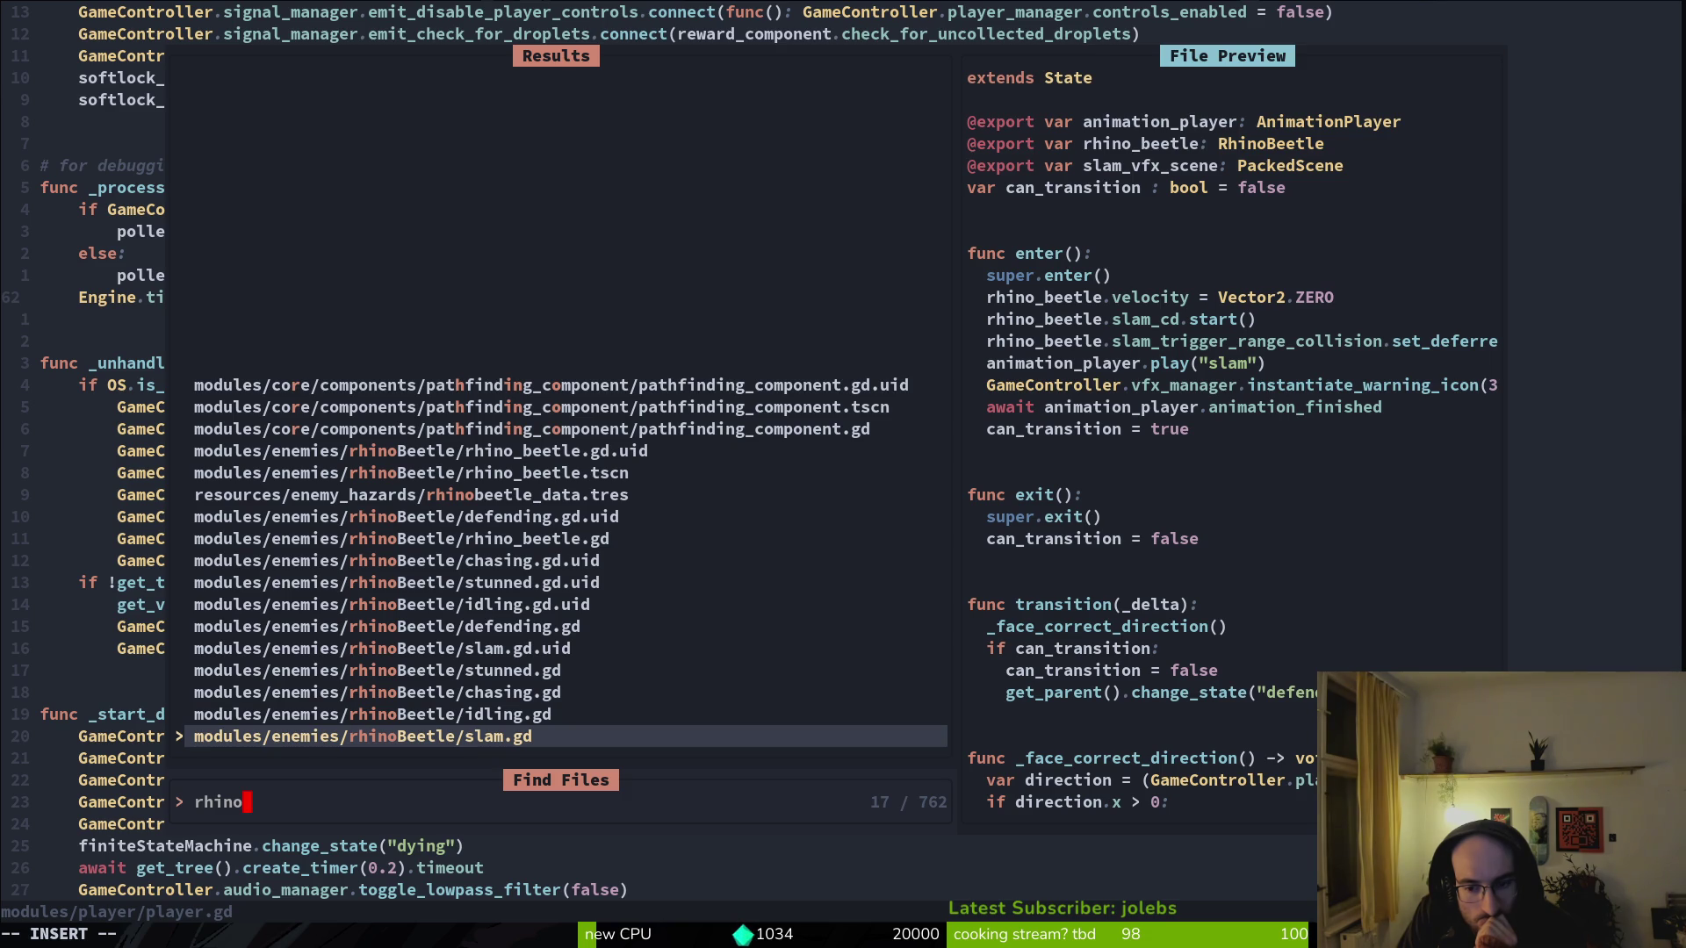
pyautogui.press('Up')
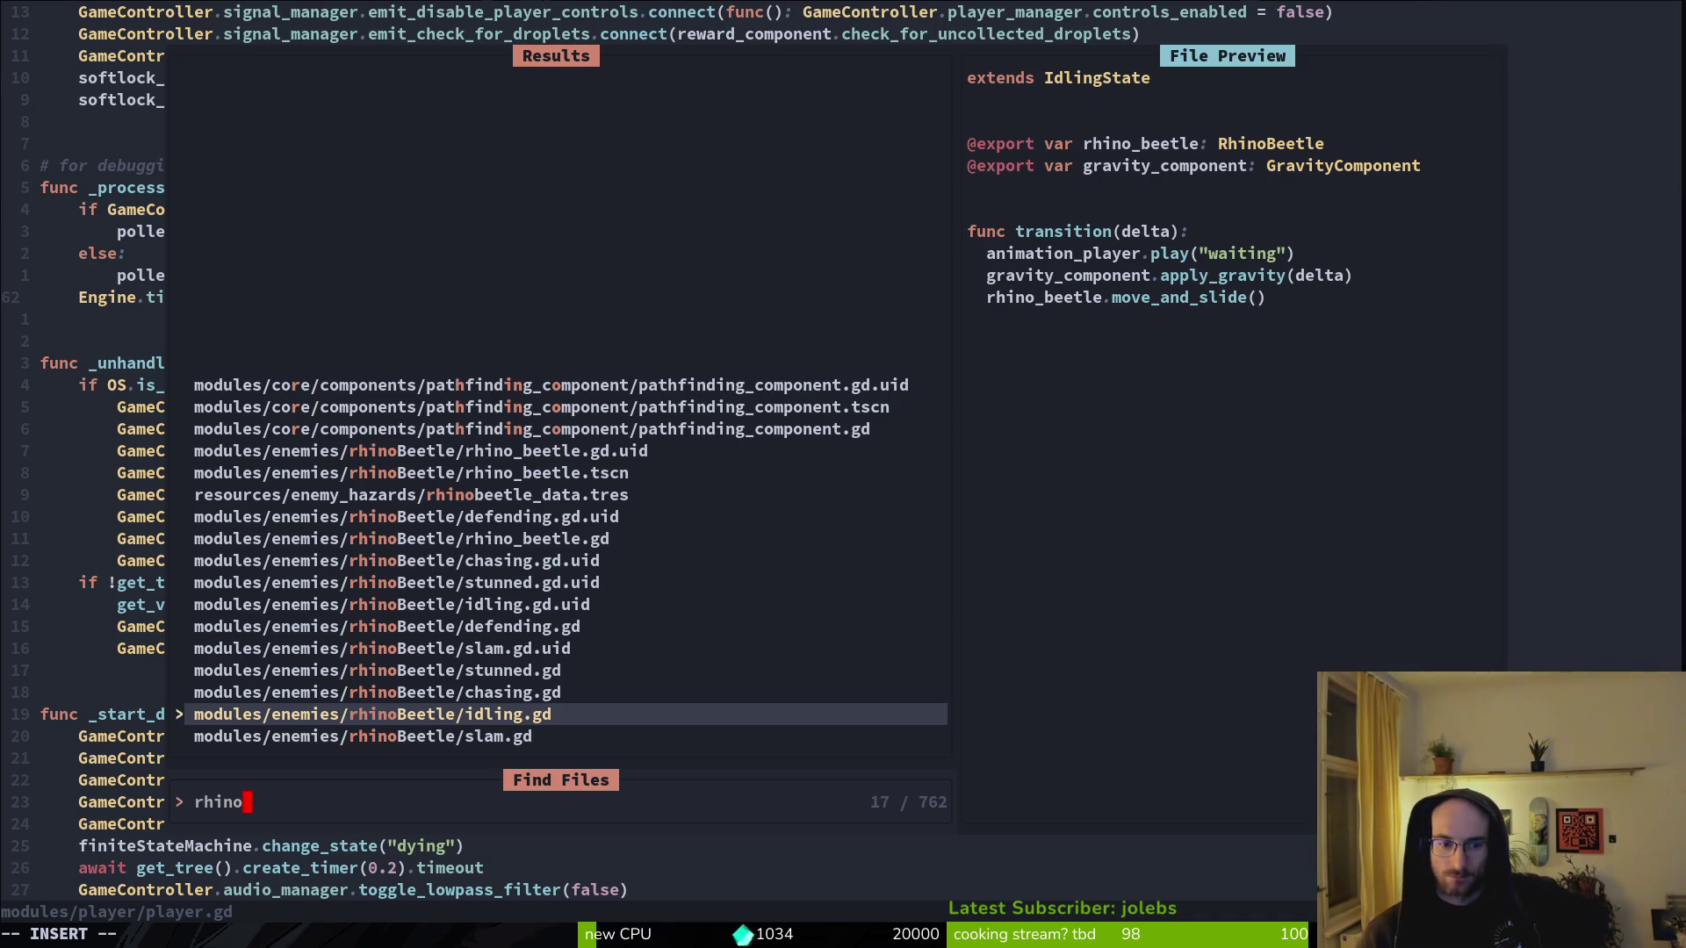
pyautogui.click(377, 692)
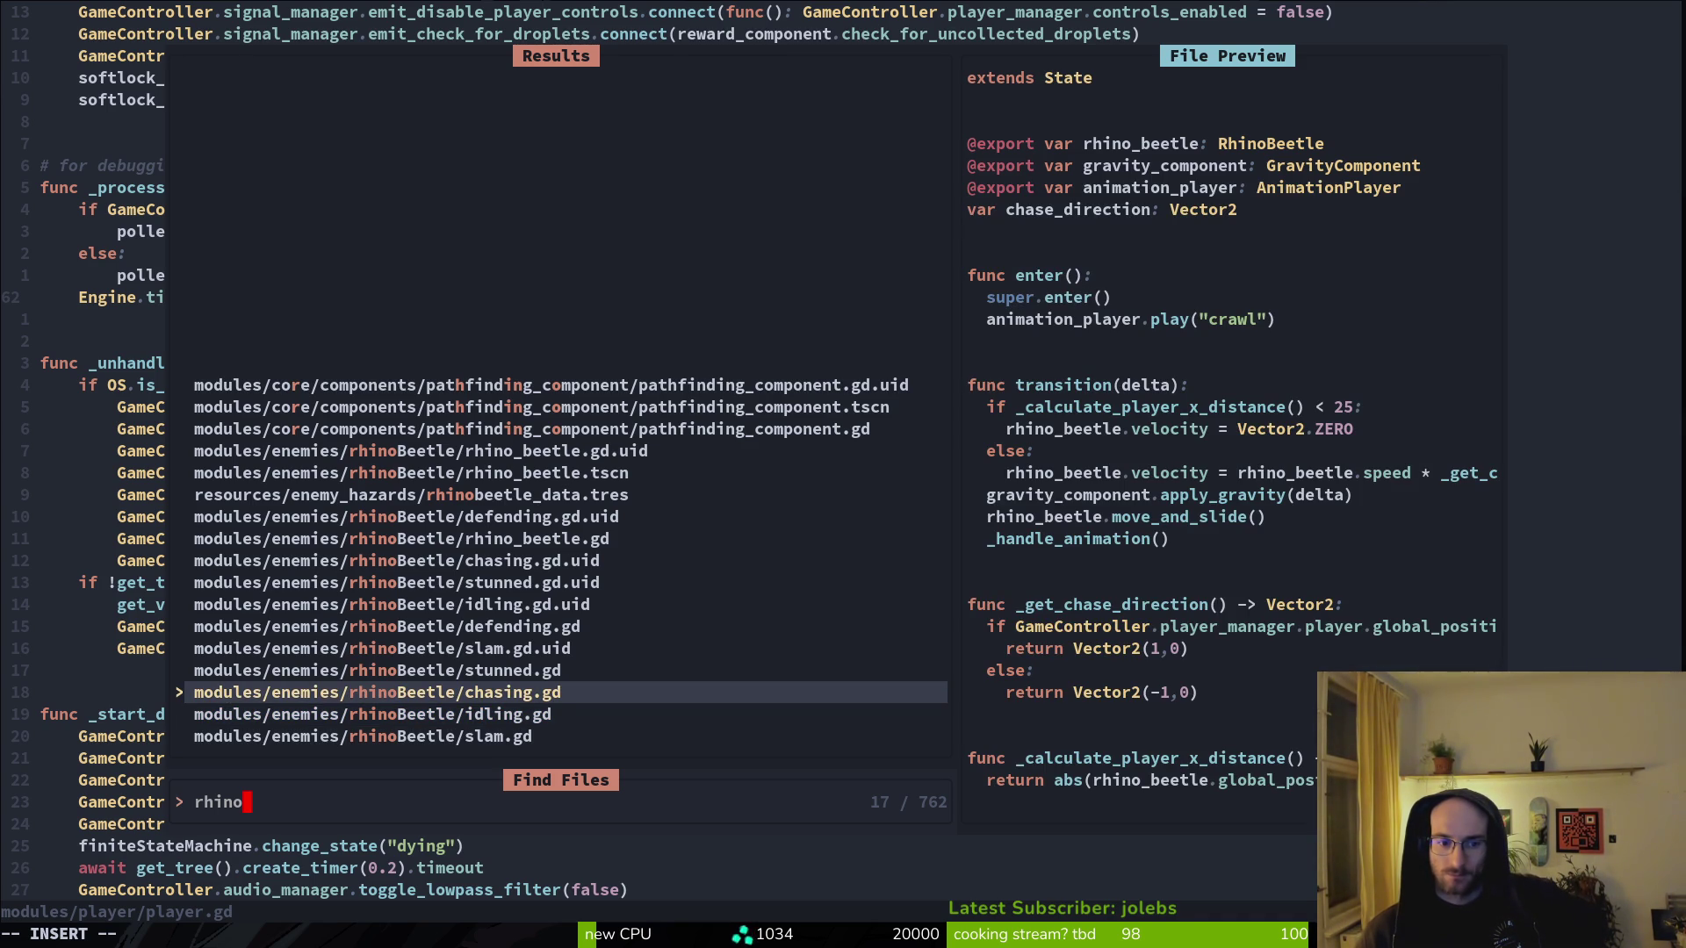
pyautogui.press('Escape')
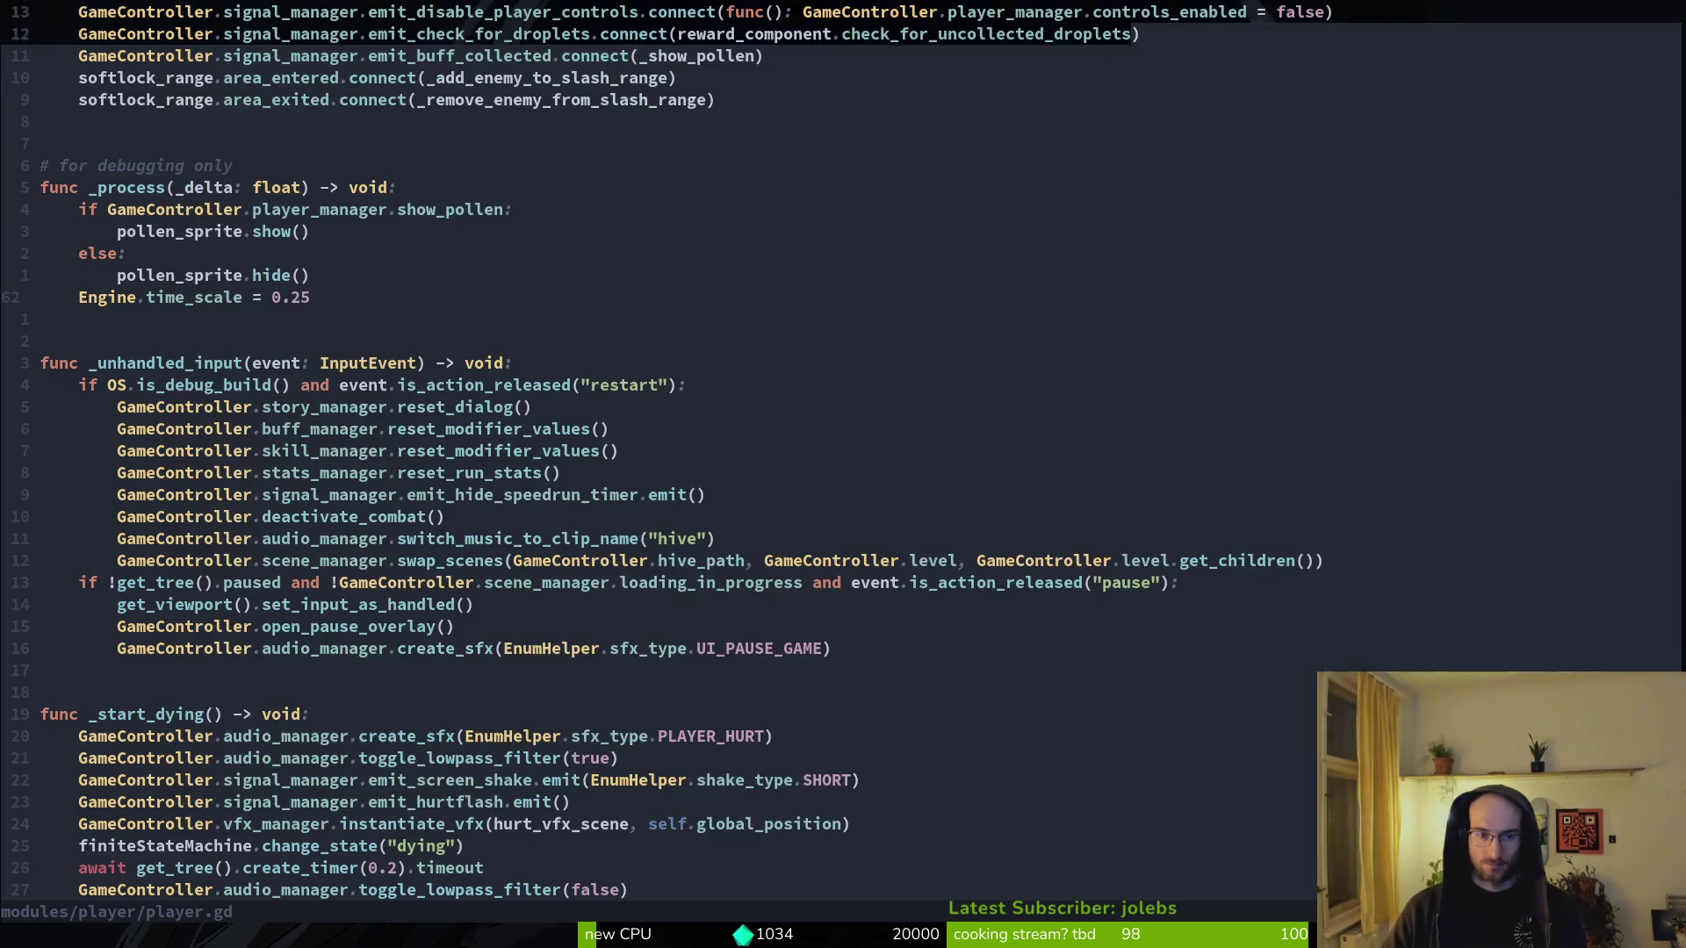
# - Open spawning.state.gd by searching 'spawnstate' and go to the await animation_finished line
pyautogui.hotkey('ctrl', 'p')
pyautogui.write('spawnstate')
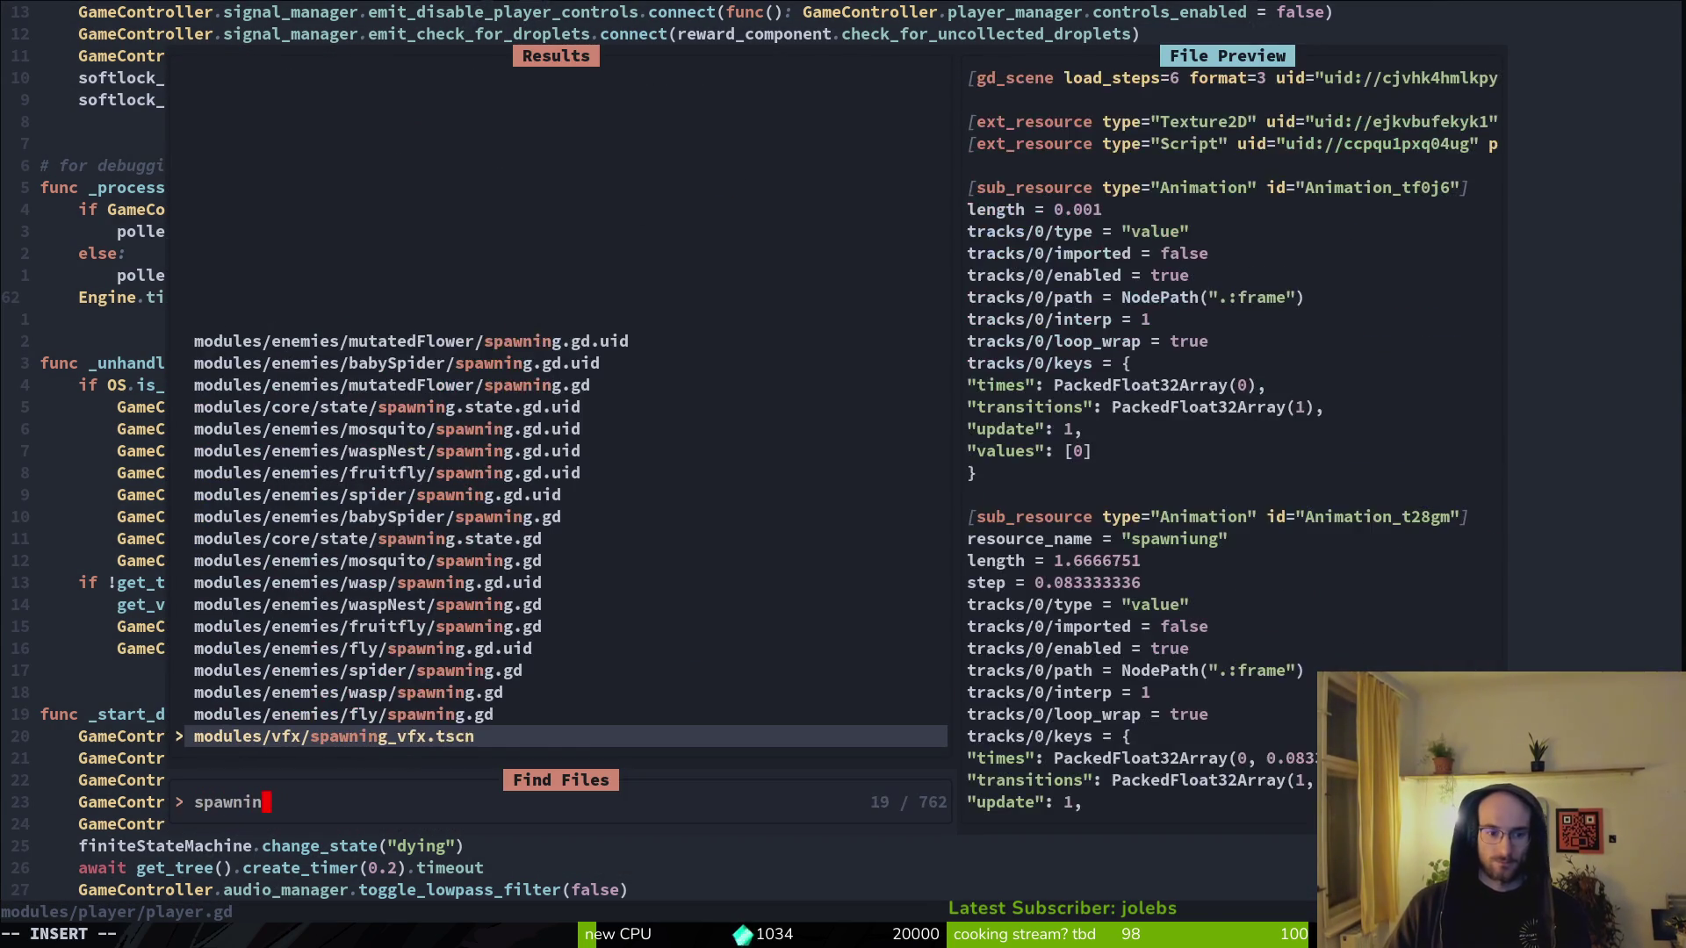
pyautogui.press('Return')
pyautogui.press('k')
pyautogui.press('k')
pyautogui.press('k')
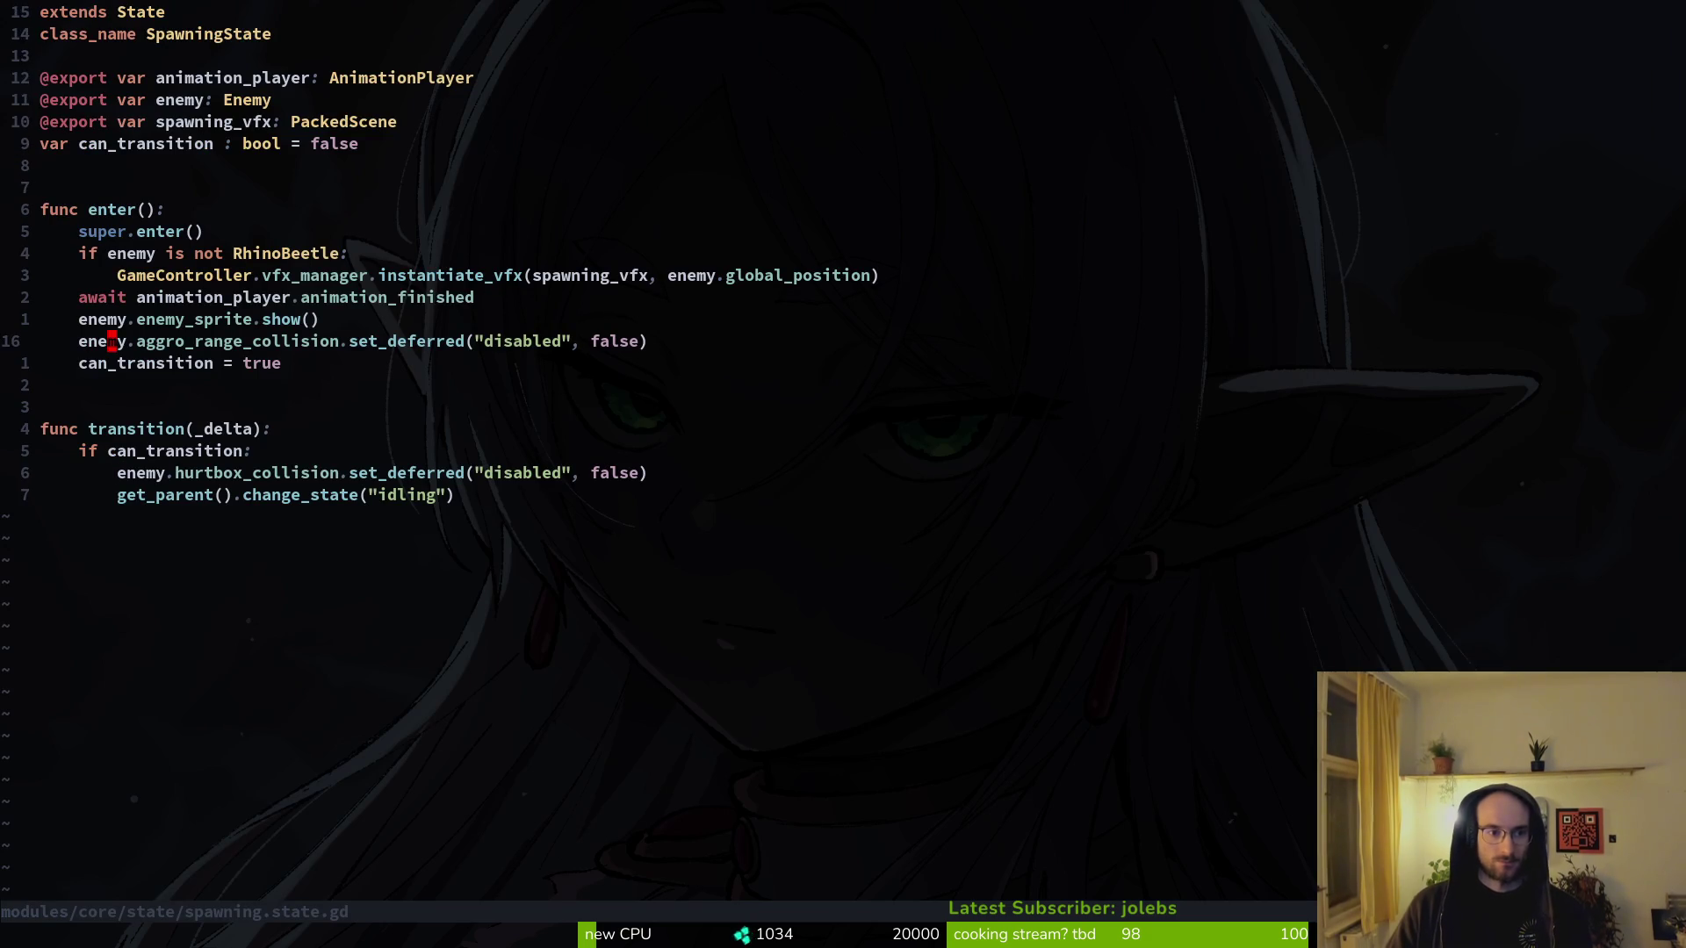
pyautogui.press('b')
pyautogui.press('k')
# - Prefix the await animation_finished and enemy_sprite.show() lines with # and save
pyautogui.press('i')
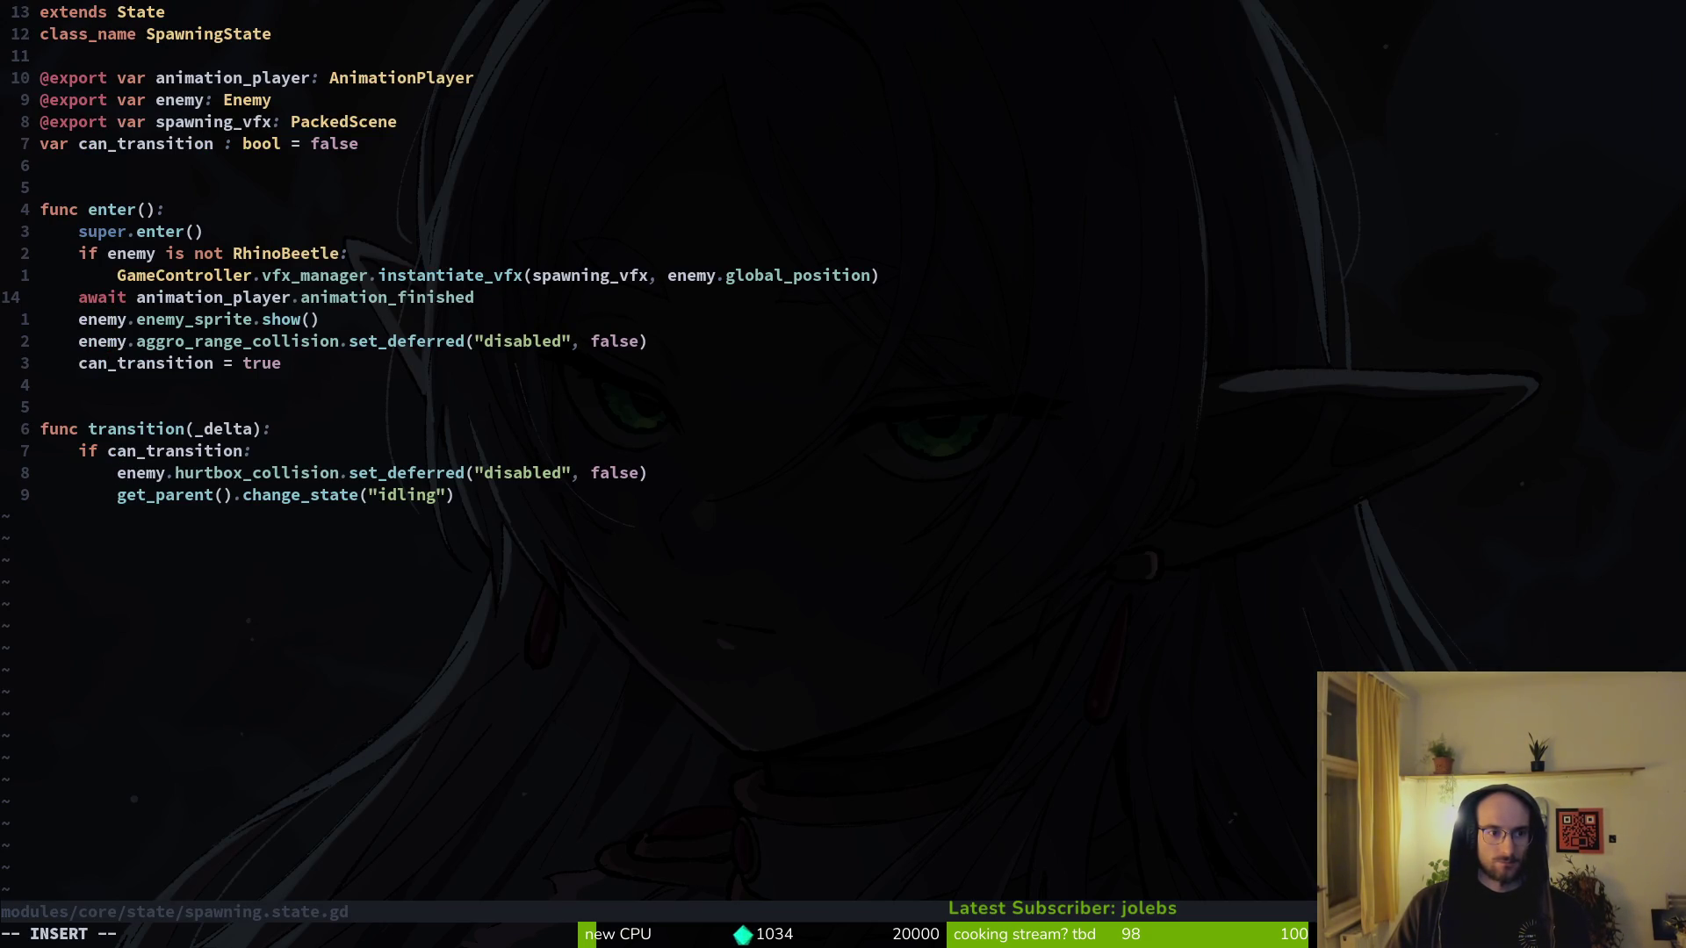
pyautogui.write('#')
pyautogui.press('Escape')
pyautogui.write('ji#')
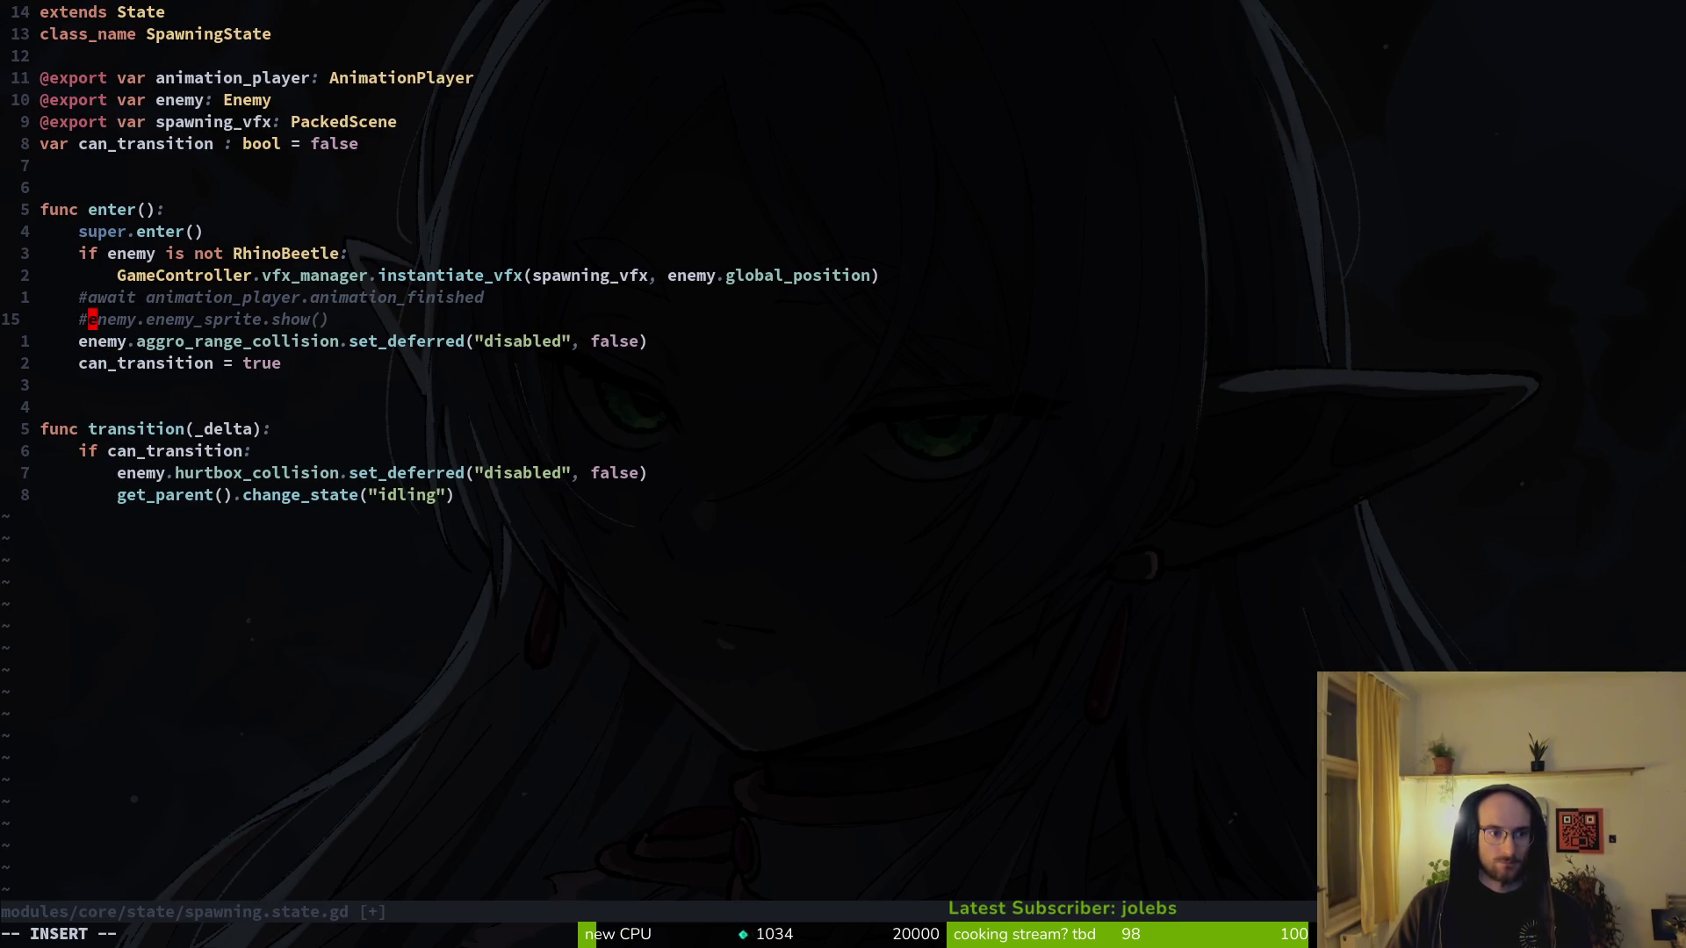
pyautogui.press('Escape')
pyautogui.write(':w')
pyautogui.press('Return')
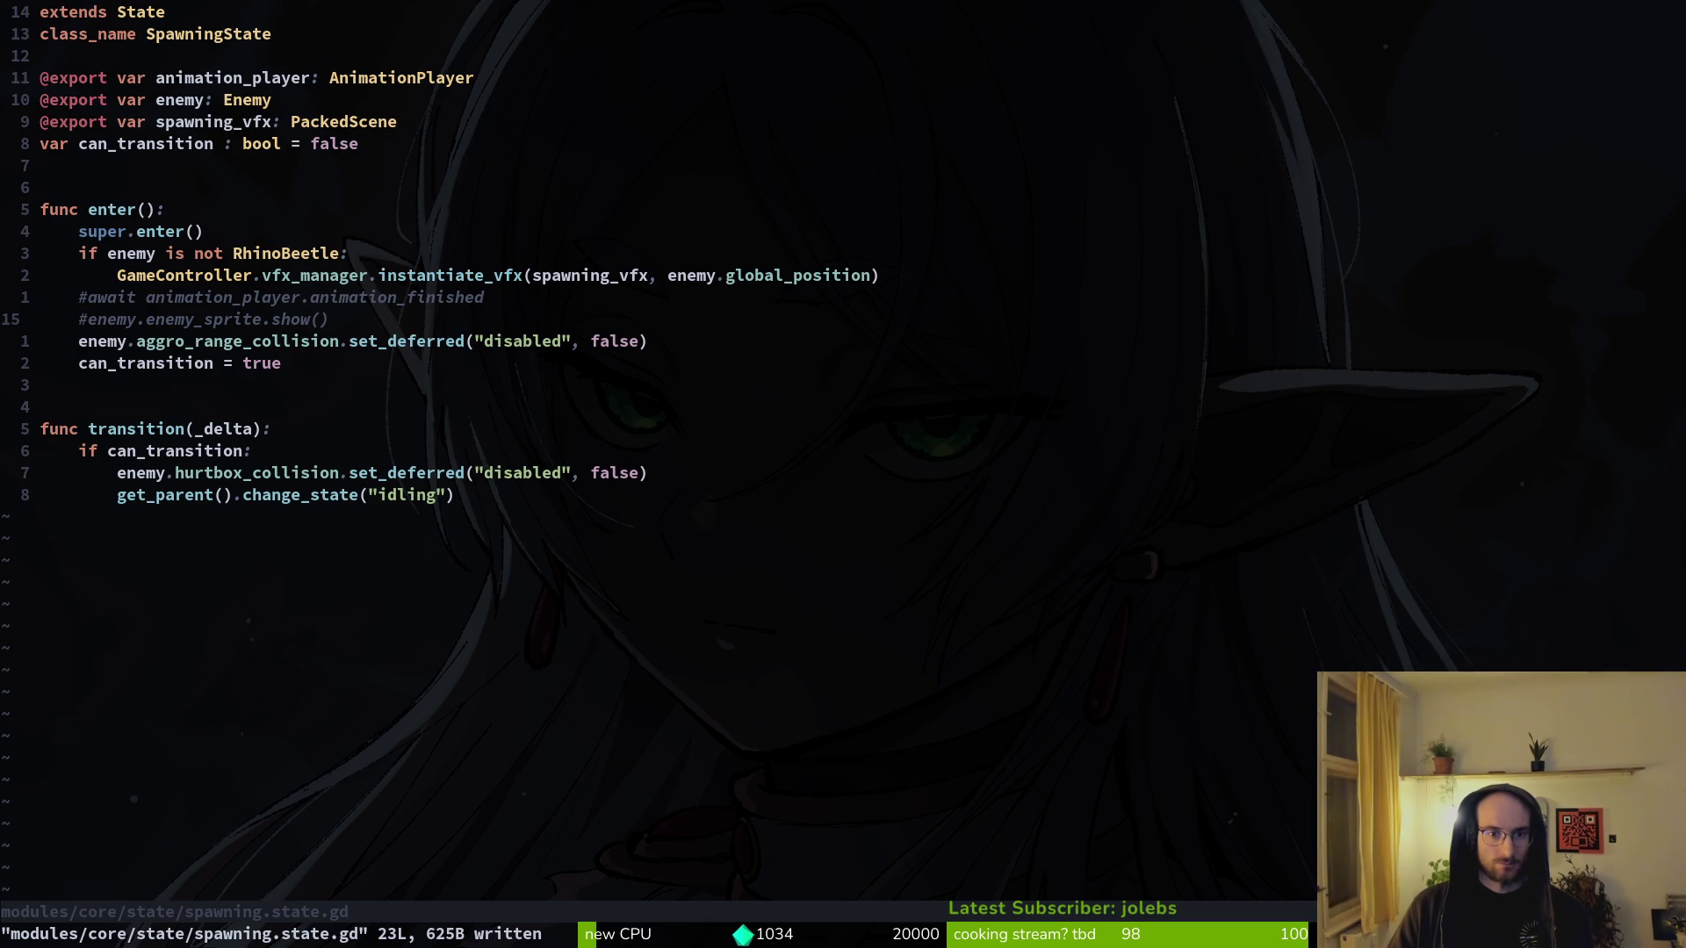
pyautogui.press('k')
pyautogui.press('k')
pyautogui.press('j')
pyautogui.press('j')
pyautogui.press('j')
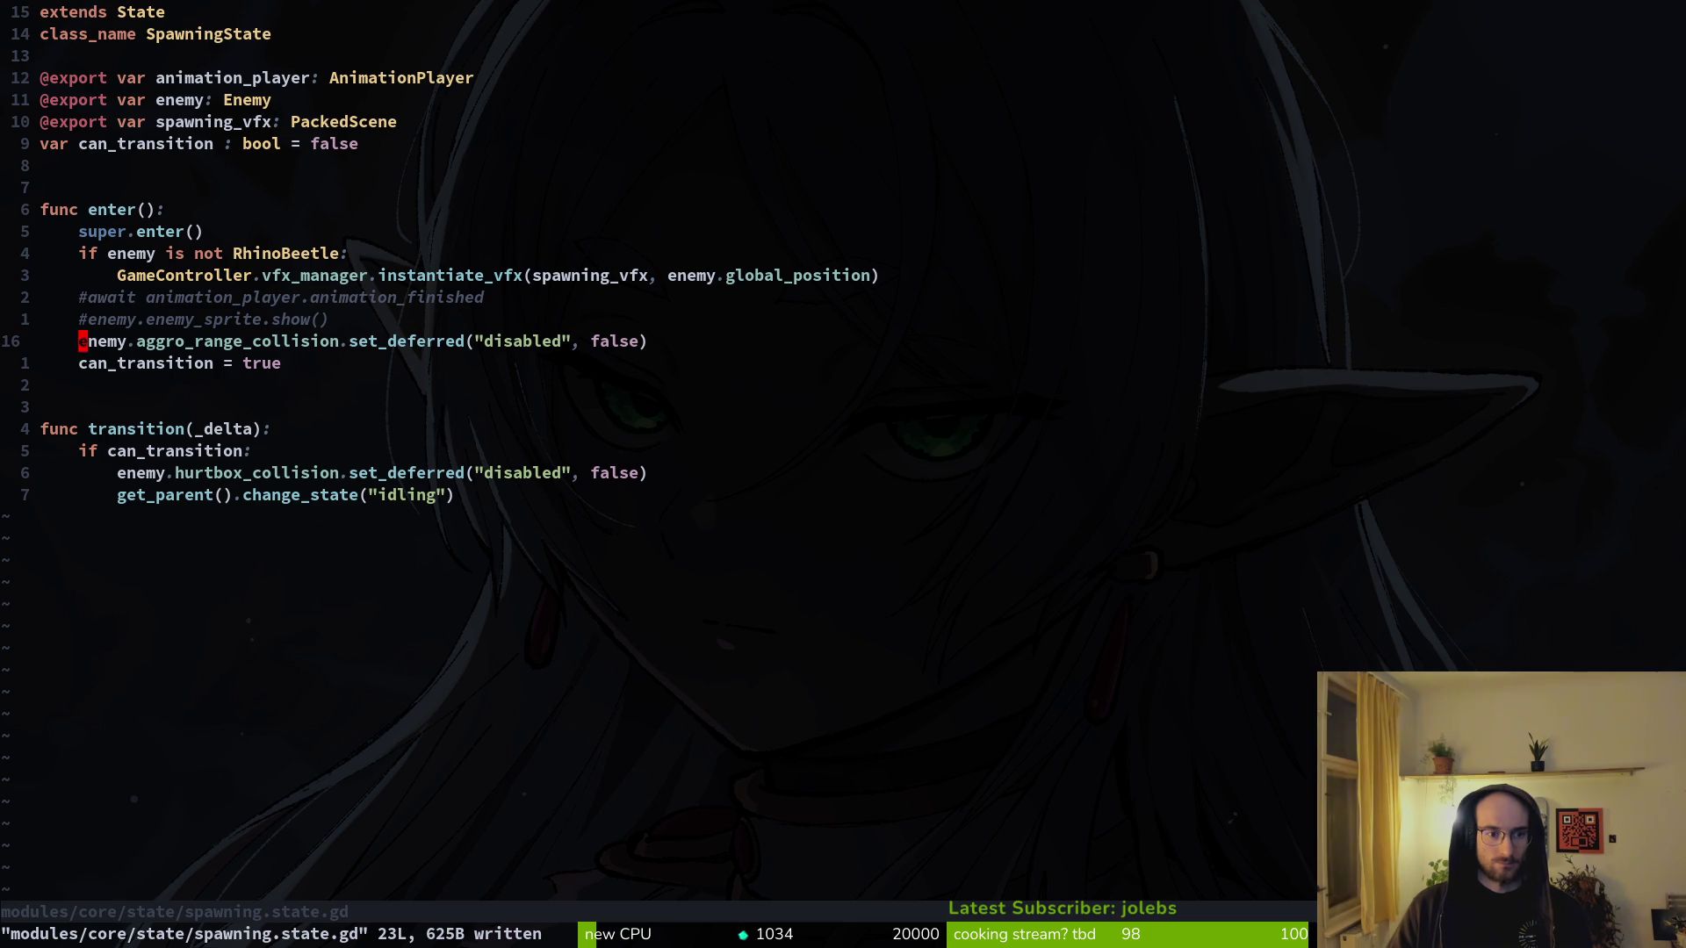
# - Launch the game from Godot with F5 for a playtest
pyautogui.press('F5')
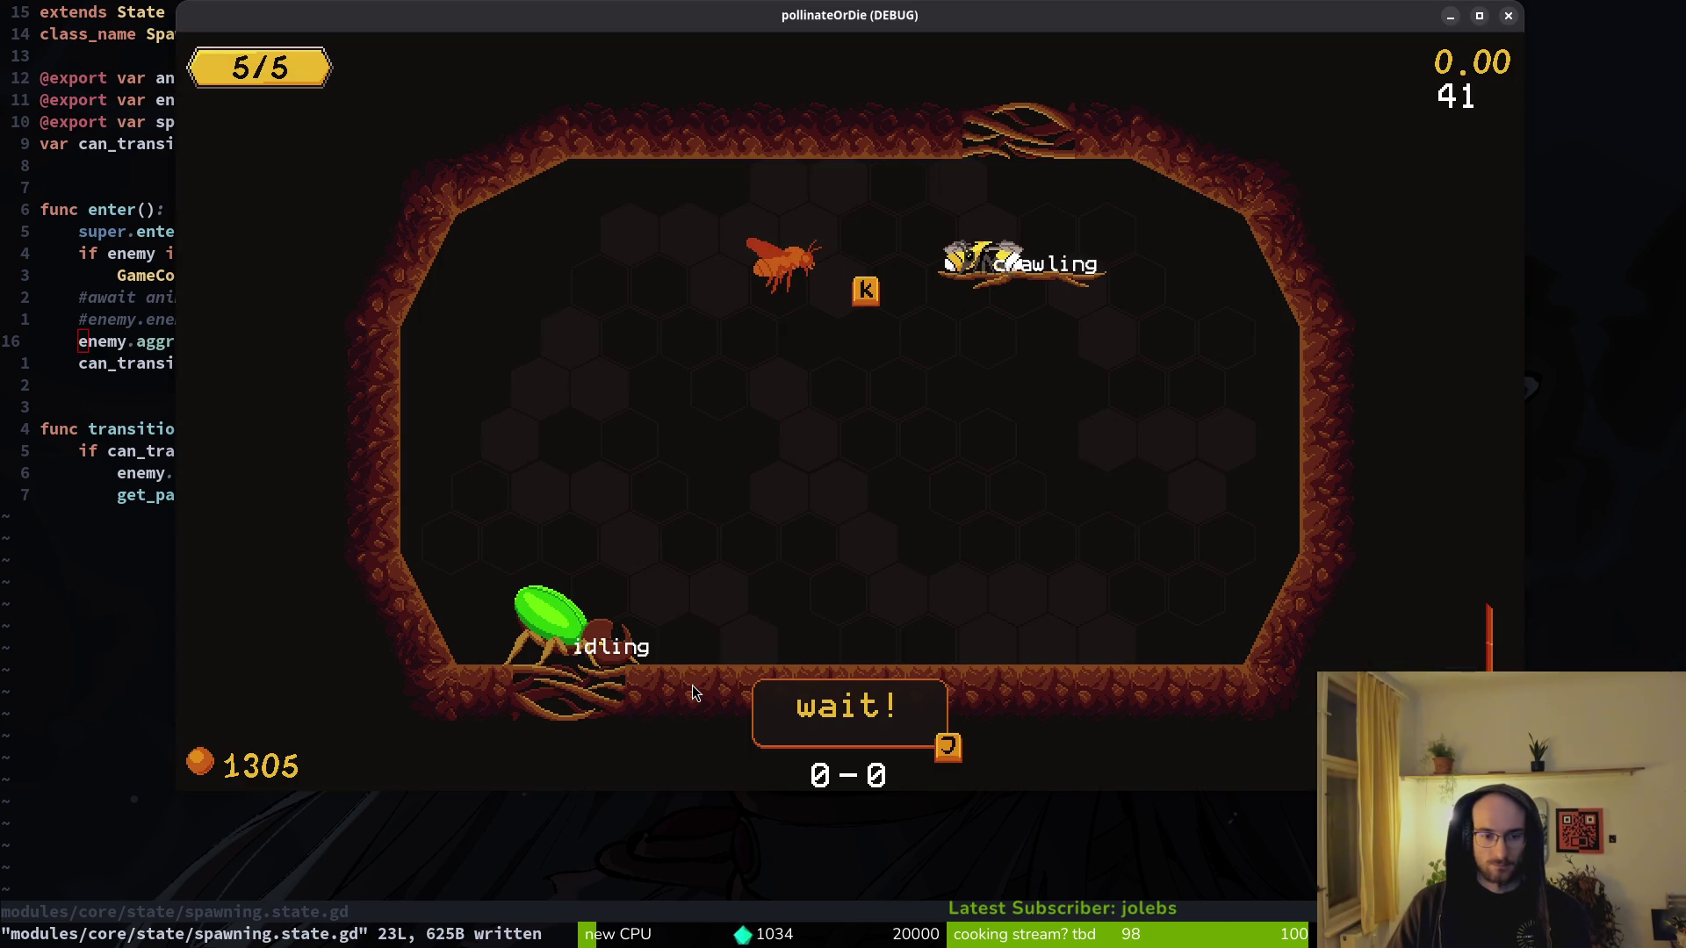
pyautogui.hotkey('alt', 'Tab')
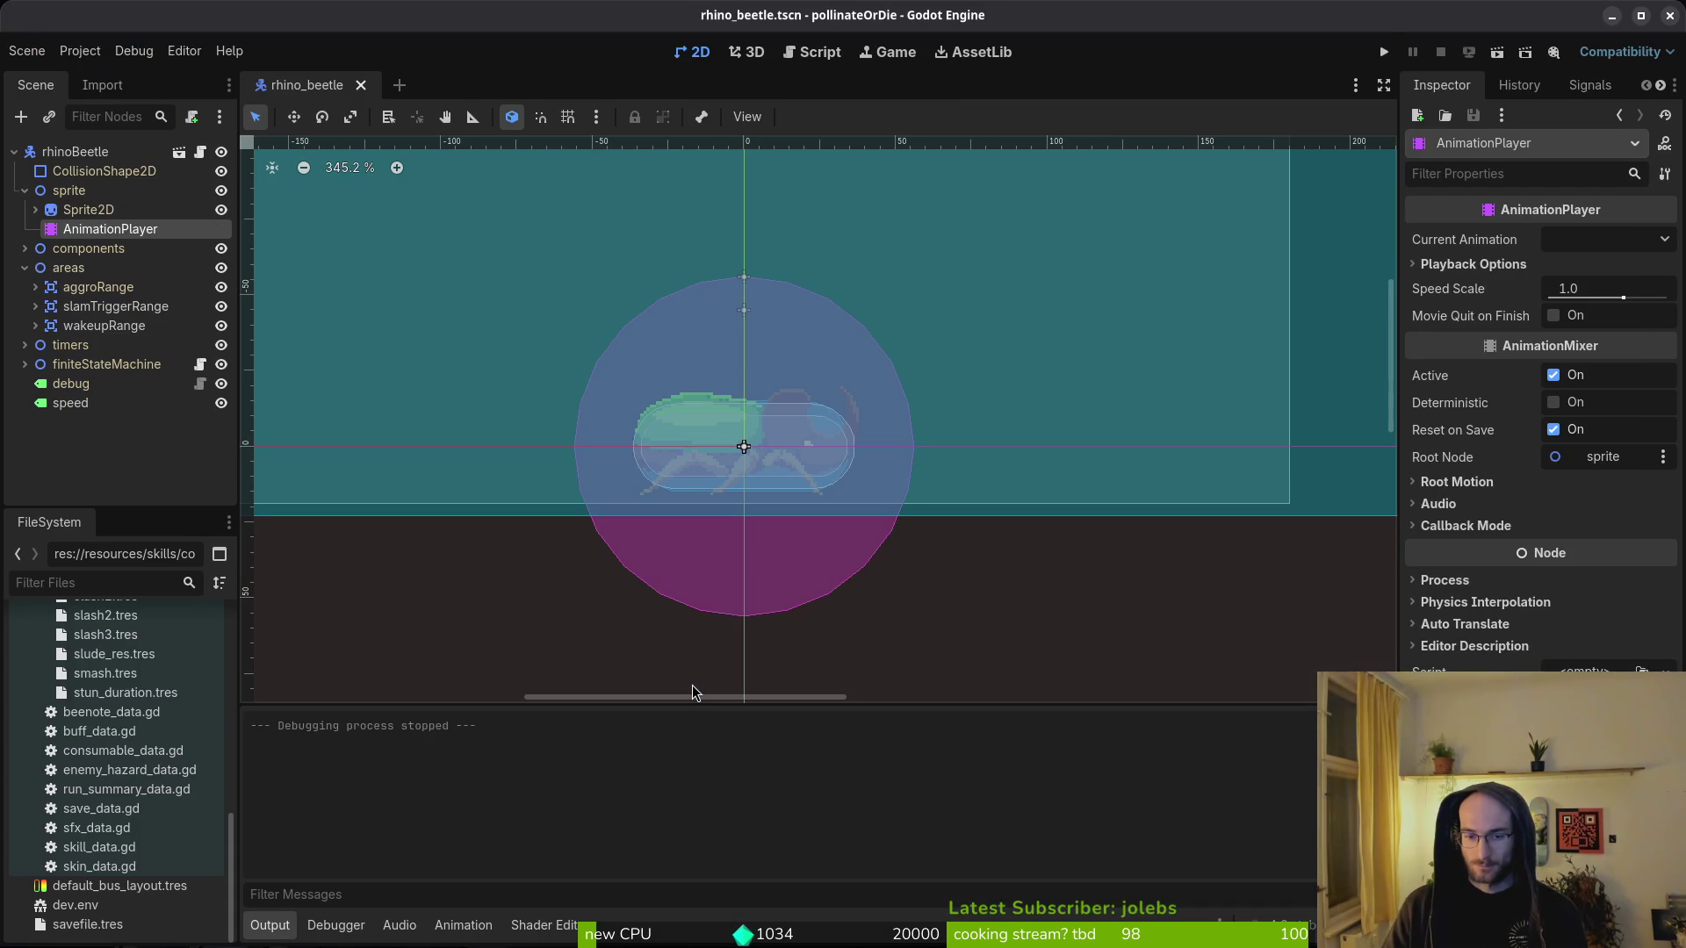
pyautogui.hotkey('alt', 'Tab')
# - Undo player.gd twice to restore #Engine.time_scale, save, and return to the game's main menu
pyautogui.press('Tab')
pyautogui.hotkey('ctrl', 'p')
pyautogui.write('p')
pyautogui.press('Return')
pyautogui.write('uu')
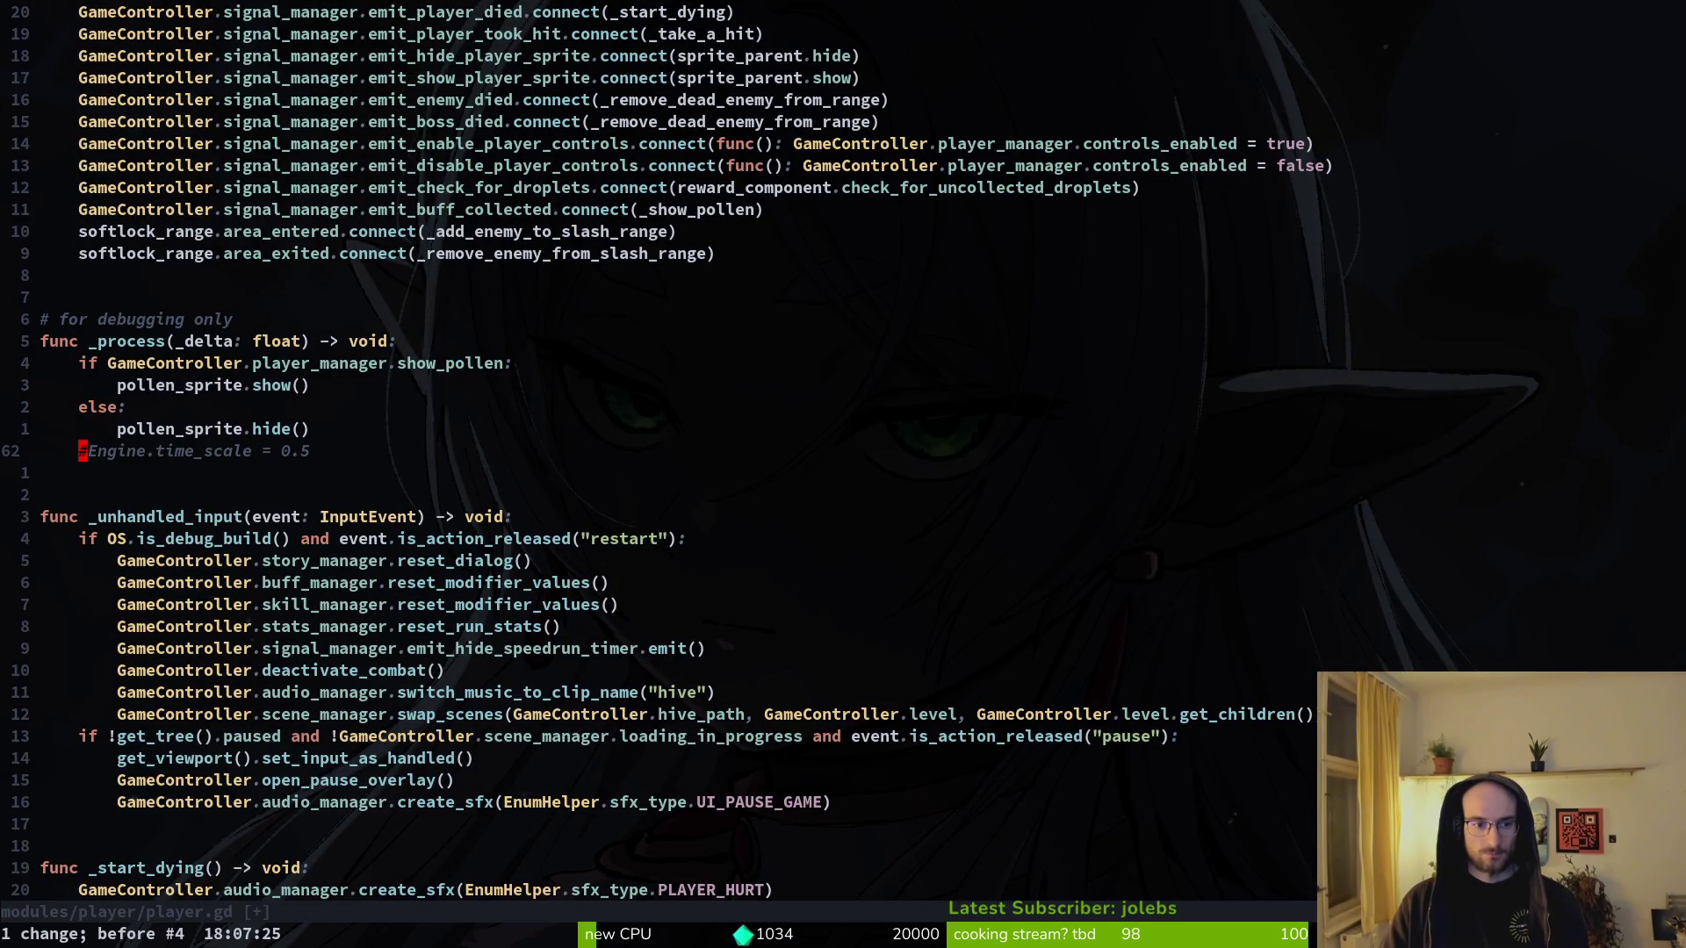
pyautogui.write(':w')
pyautogui.press('Return')
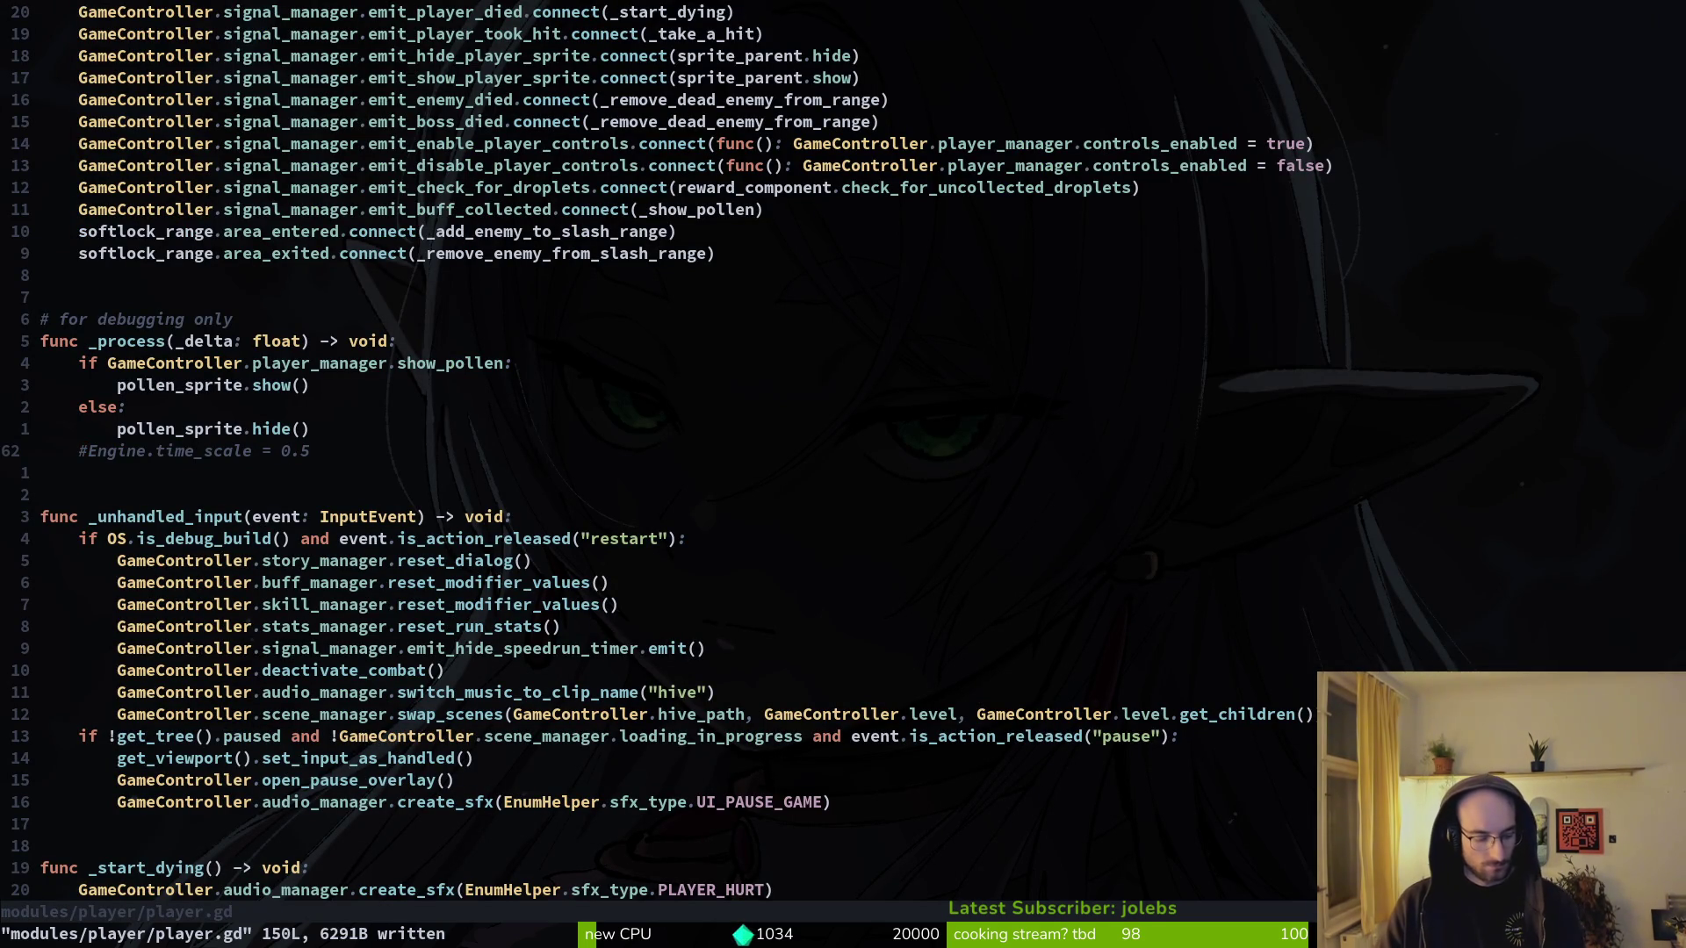
pyautogui.hotkey('alt', 'Tab')
pyautogui.press('Down')
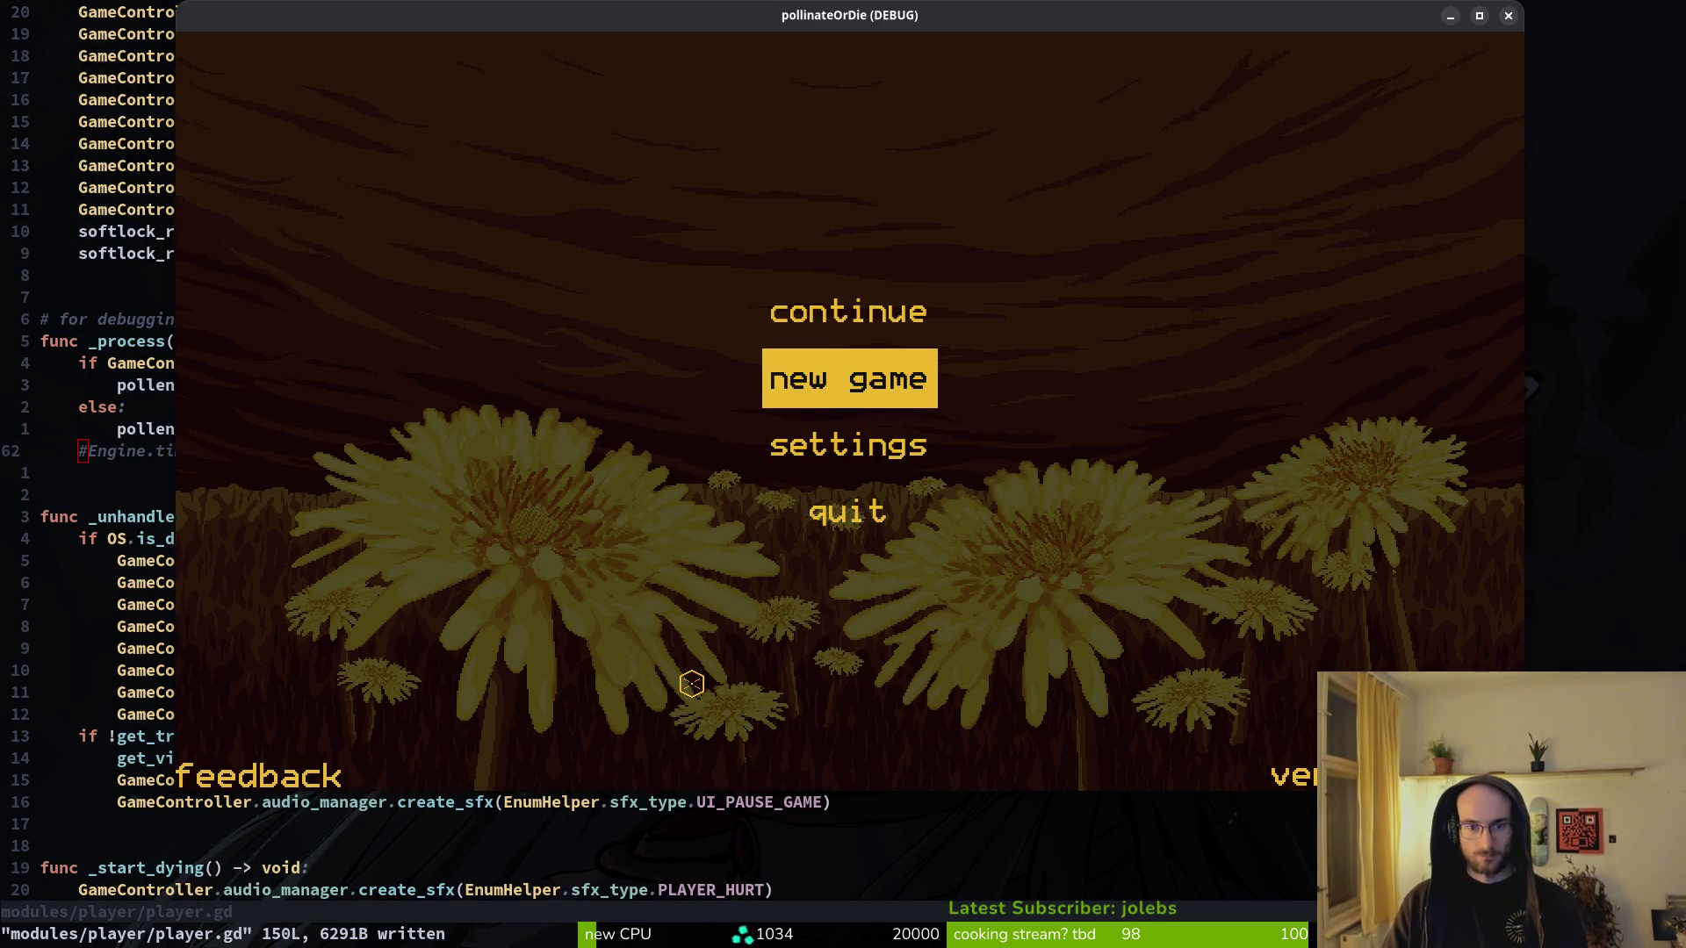
# - Continue the saved game into the hive level select, then close the game
pyautogui.press('Up')
pyautogui.press('Return')
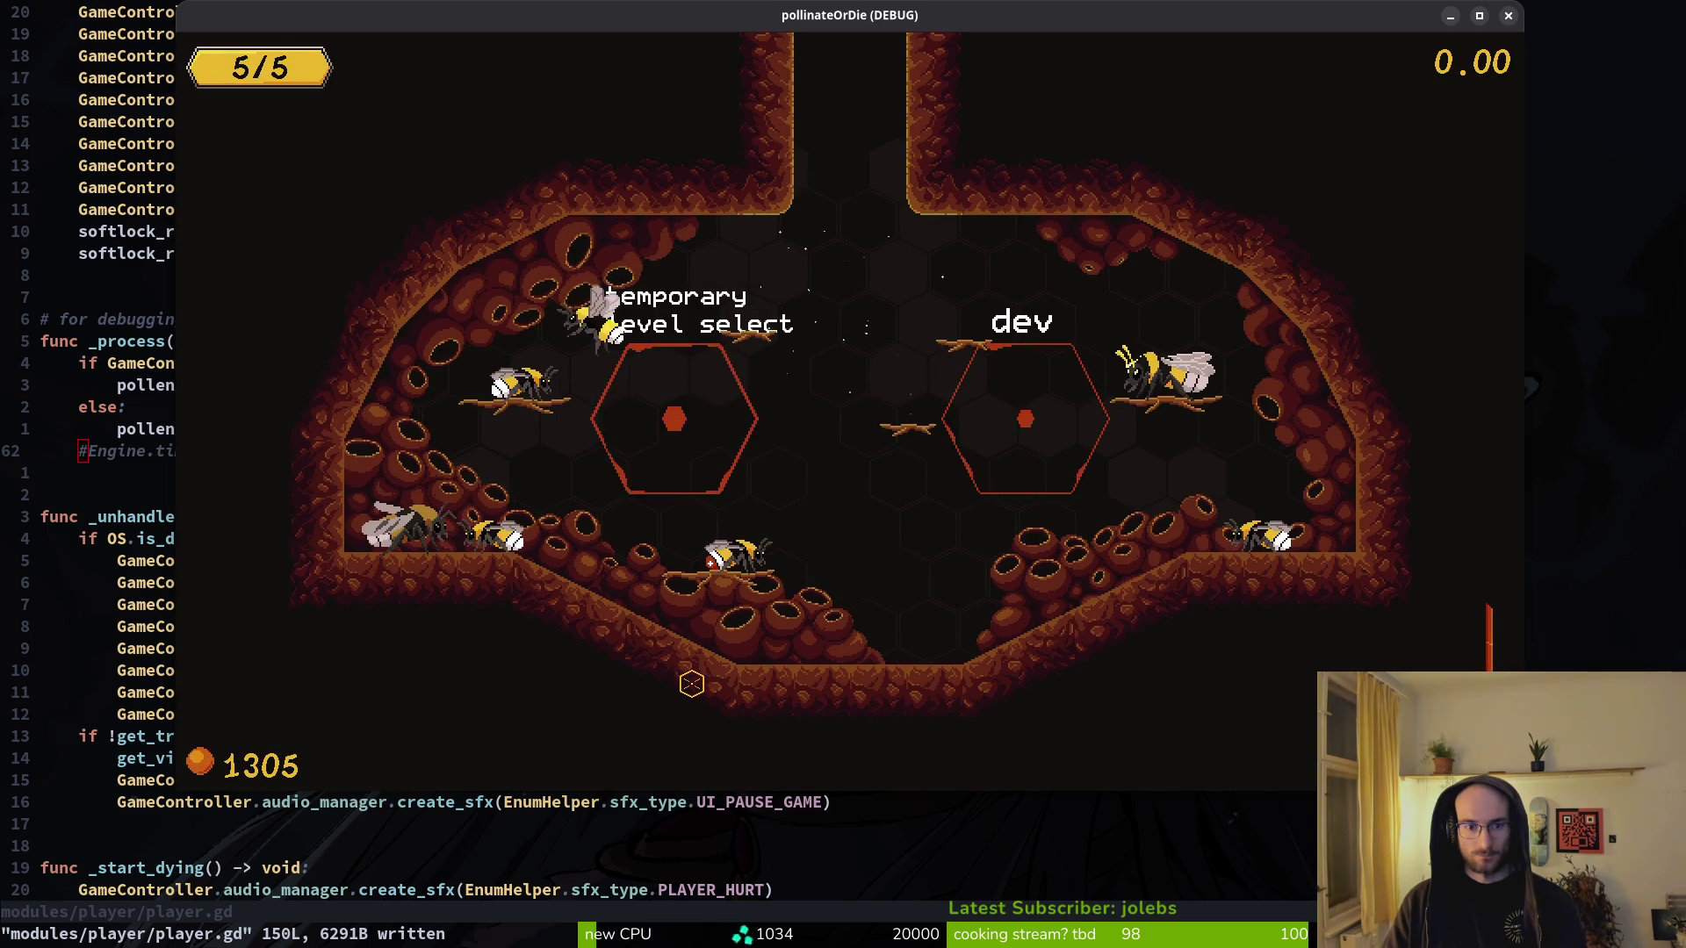
pyautogui.press('Left')
pyautogui.press('Left')
pyautogui.press('Left')
pyautogui.press('Down')
pyautogui.press('Down')
pyautogui.hotkey('alt', 'F4')
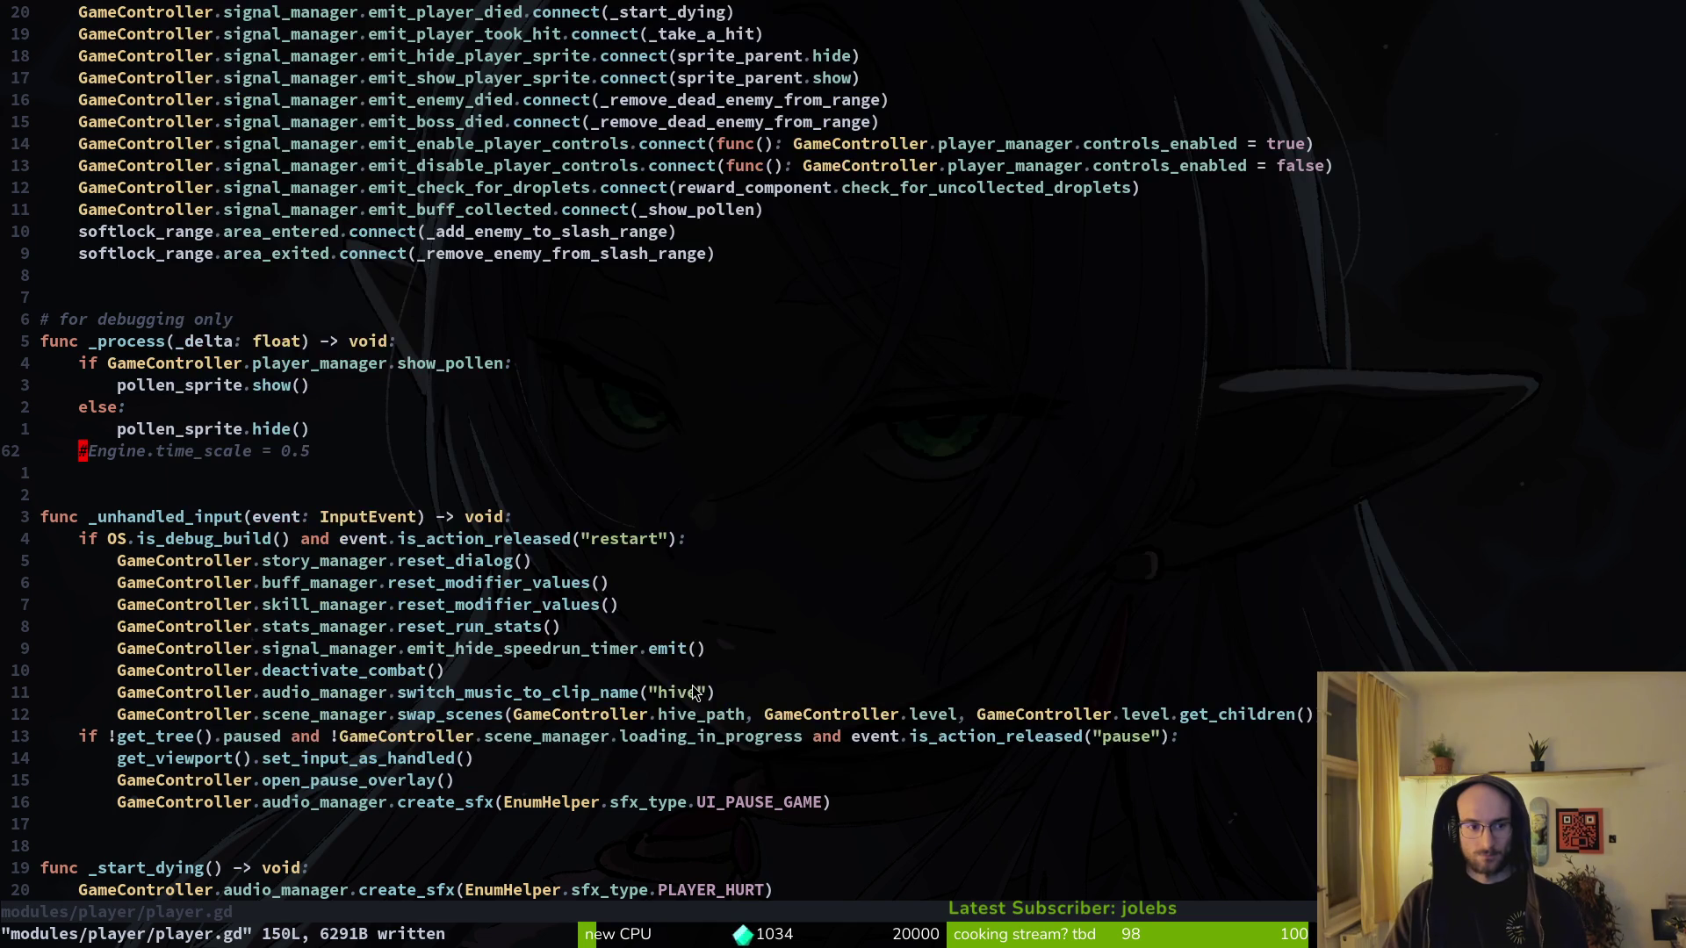
# - Uncomment Engine.time_scale in player.gd, save, relaunch and start level 5
pyautogui.hotkey('shift', 'v')
pyautogui.press('g')
pyautogui.press('c')
pyautogui.hotkey('ctrl', 's')
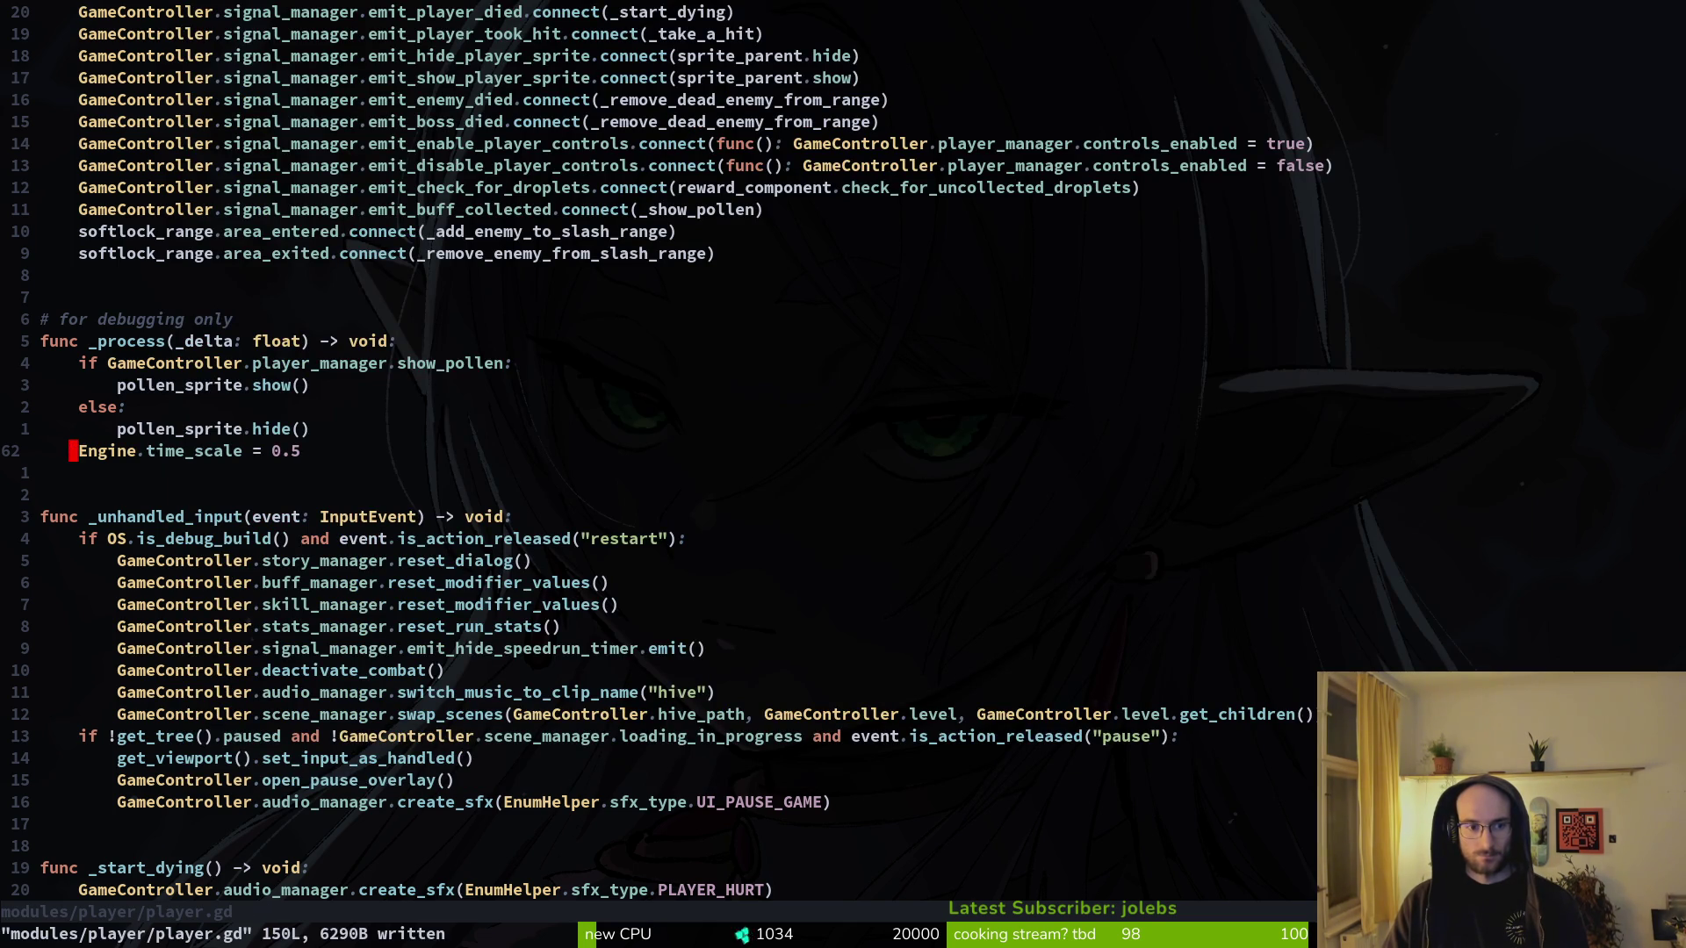
pyautogui.press('F5')
pyautogui.press('Up')
pyautogui.press('Up')
pyautogui.press('Up')
pyautogui.press('Left')
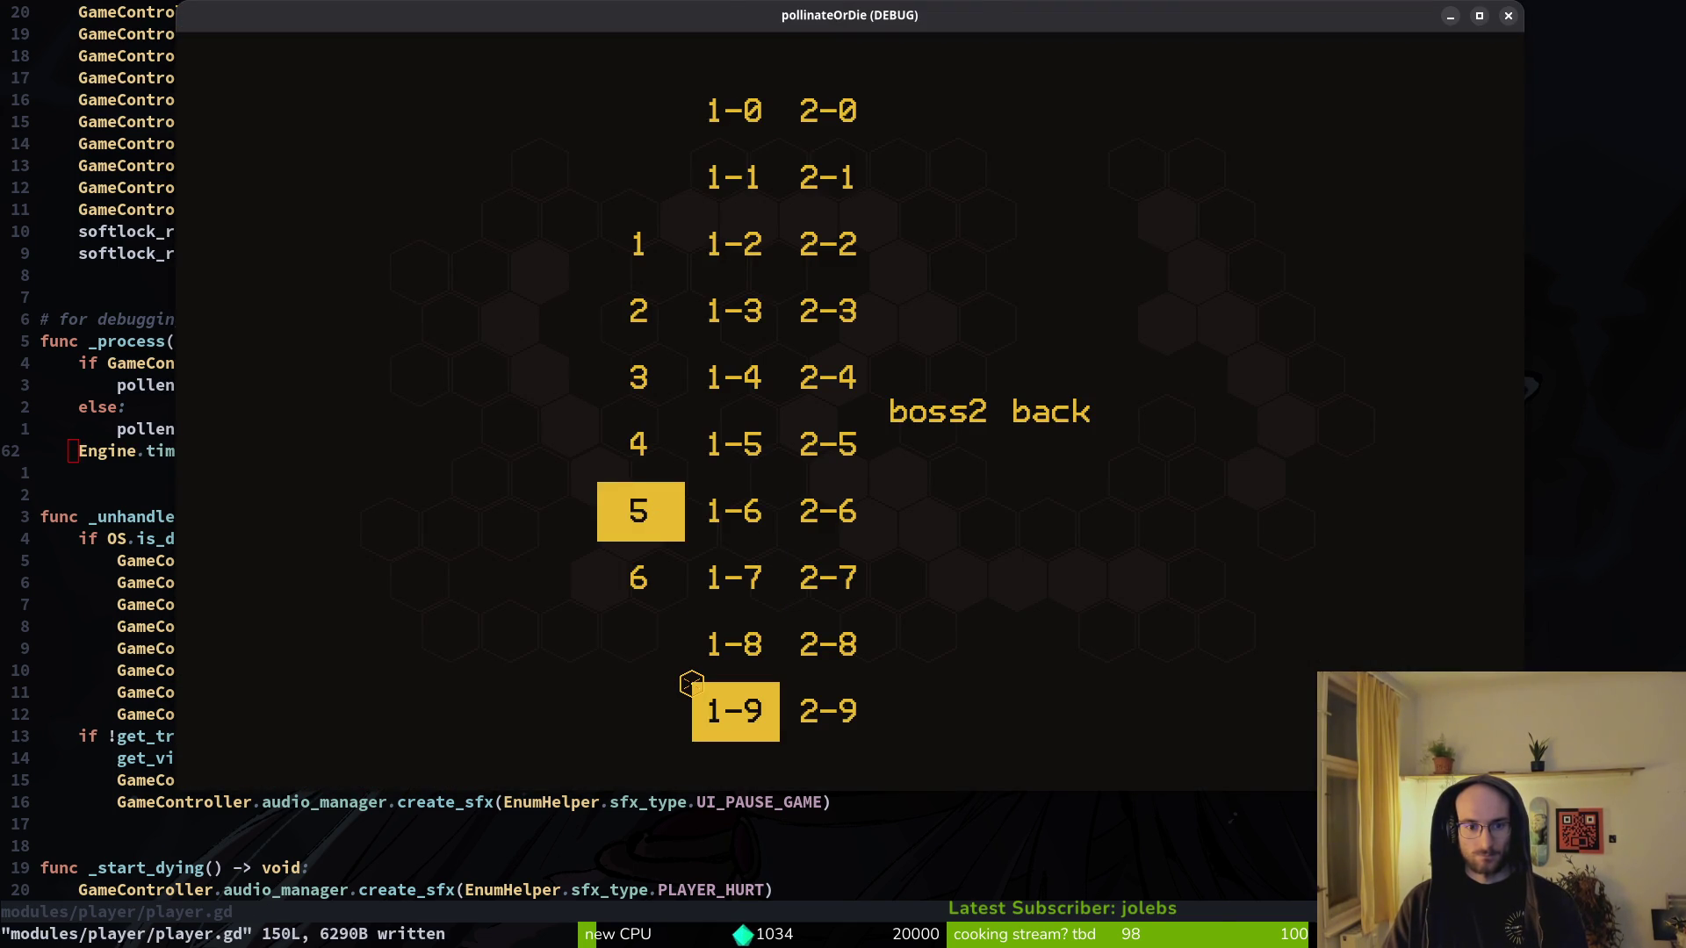
pyautogui.press('Return')
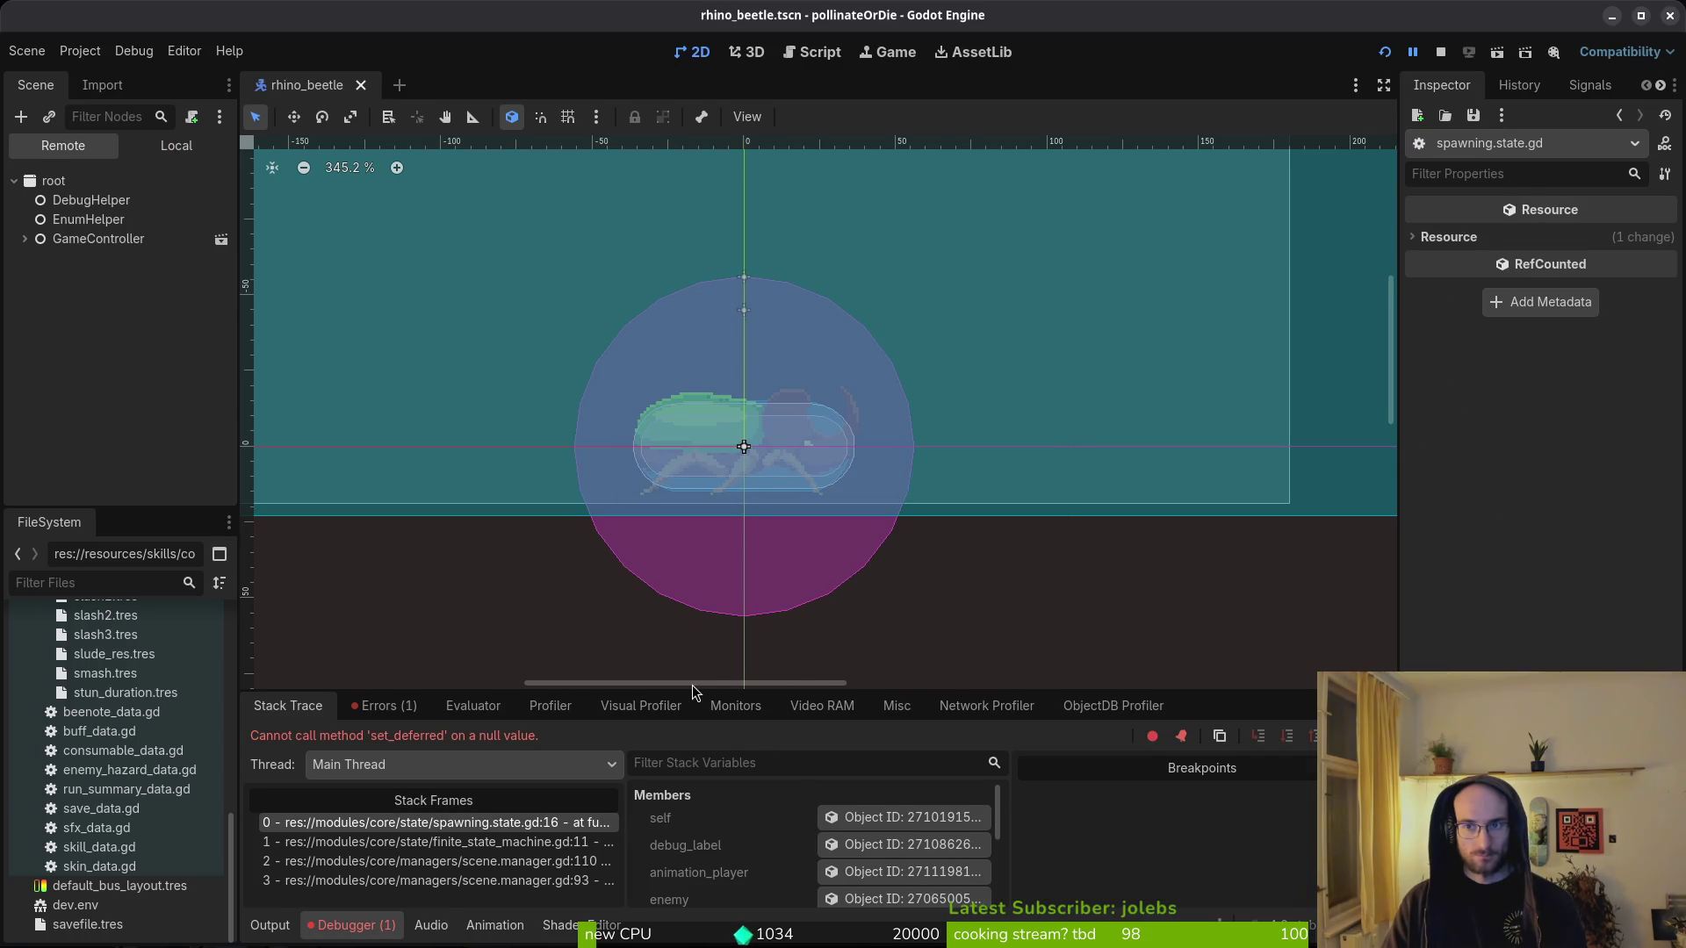
pyautogui.press('F5')
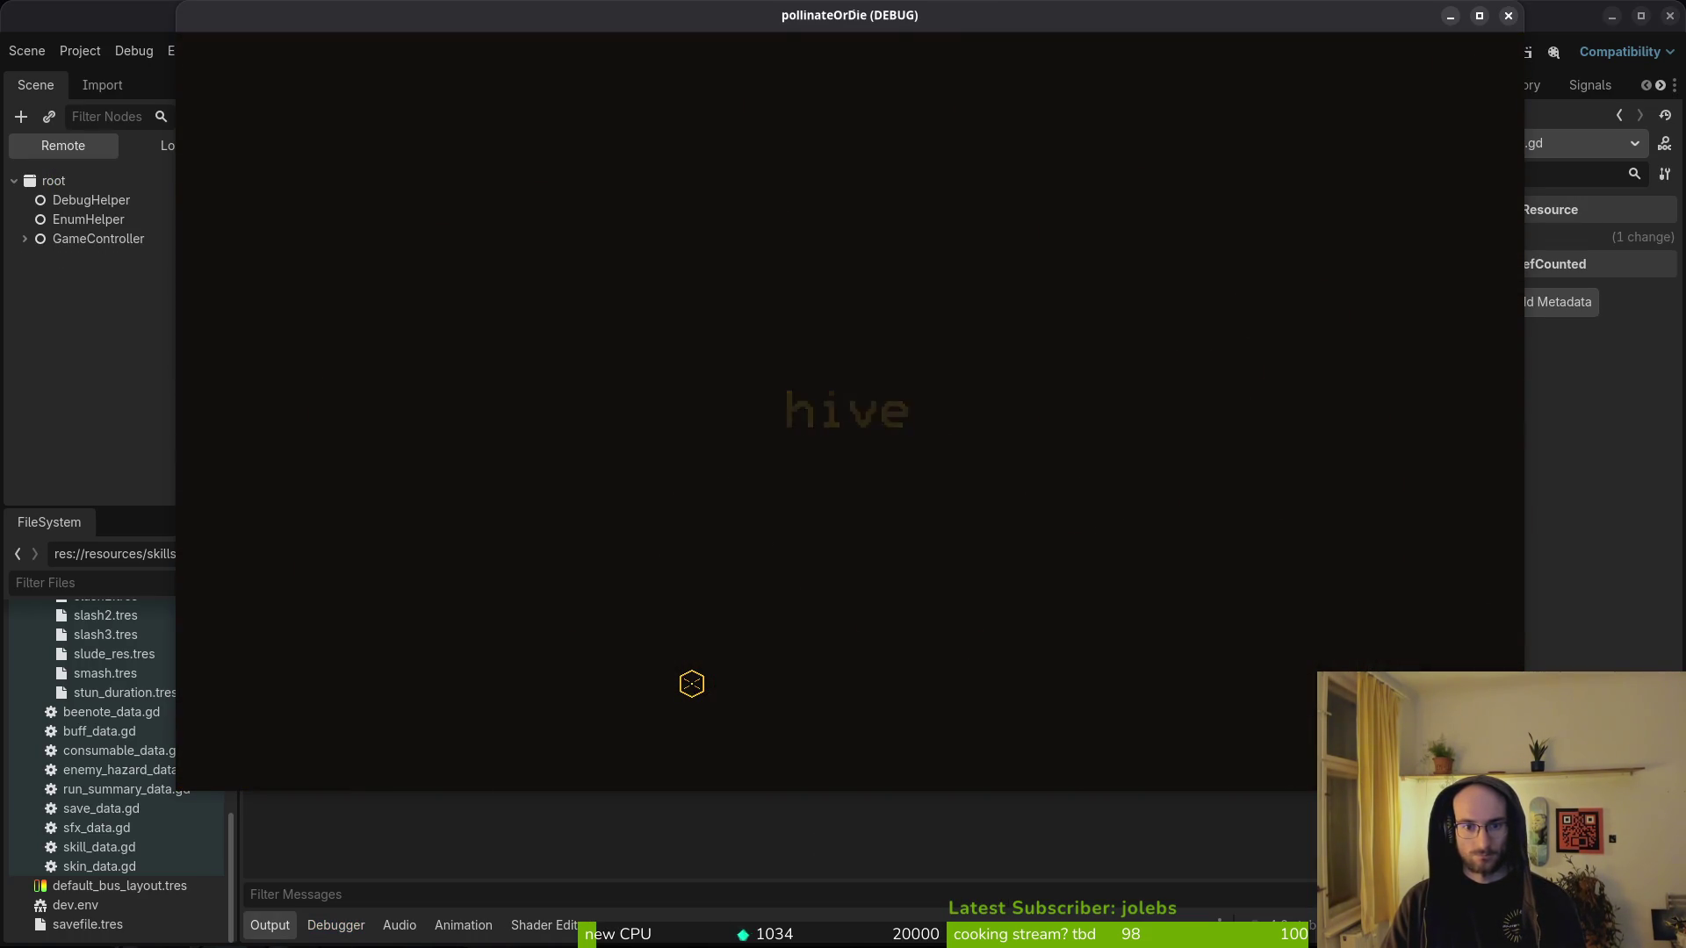
# - Fly the bee into the level-select portal and start level 5 again
pyautogui.press('w')
pyautogui.press('a')
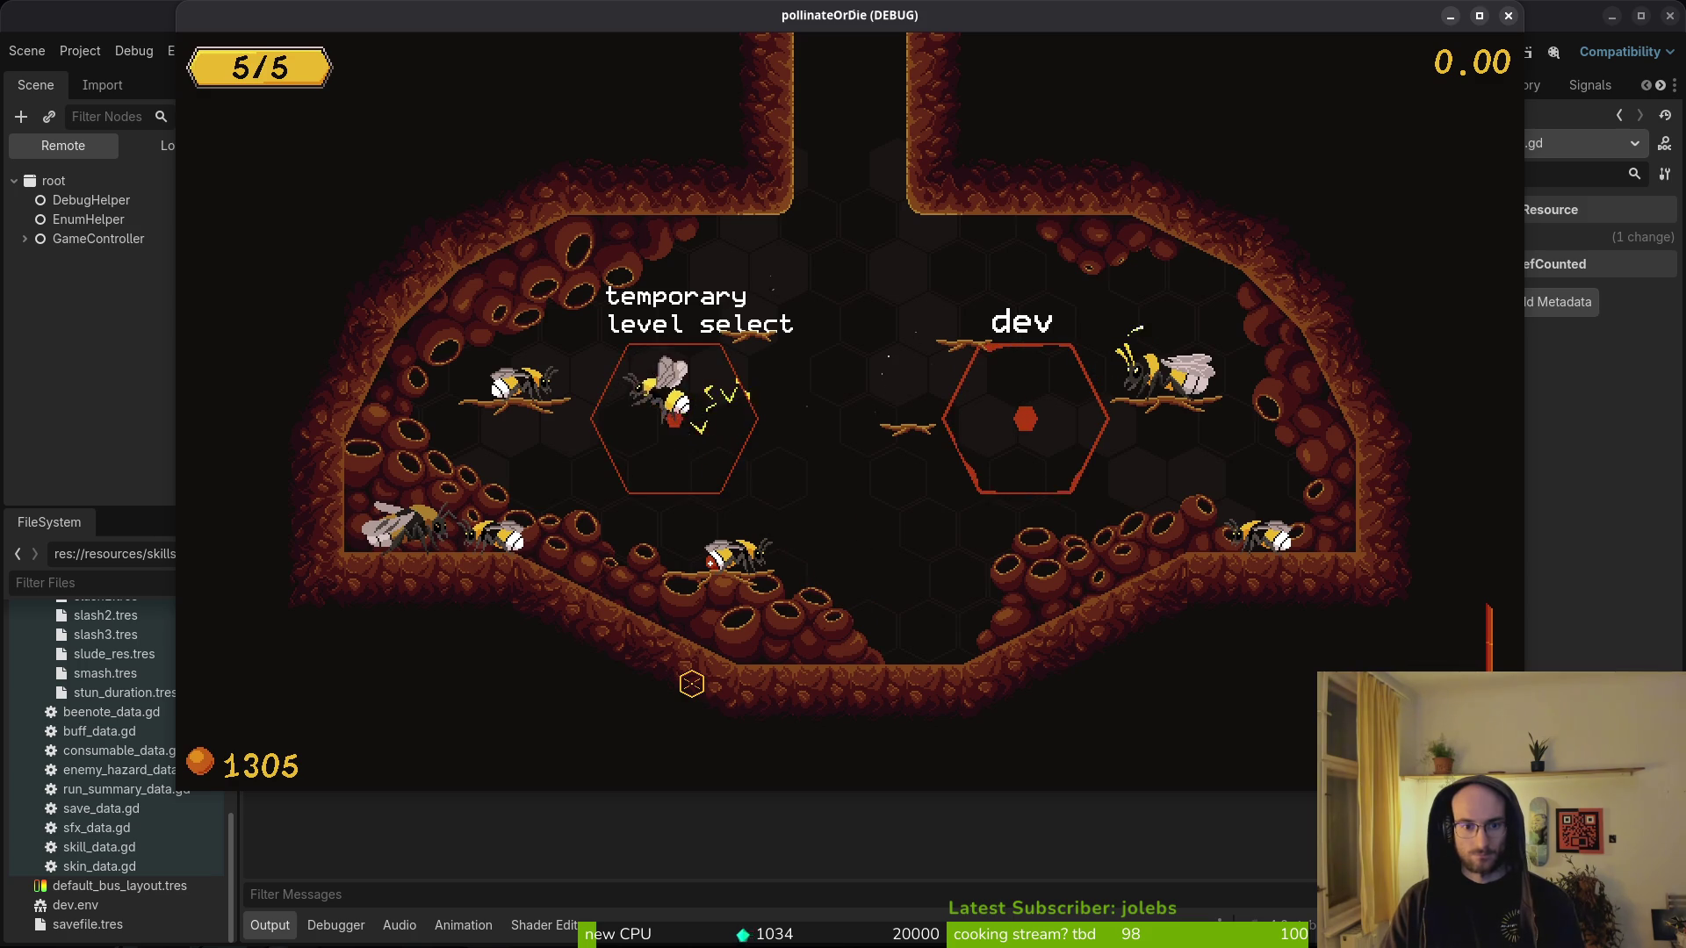
pyautogui.press('s')
pyautogui.press('d')
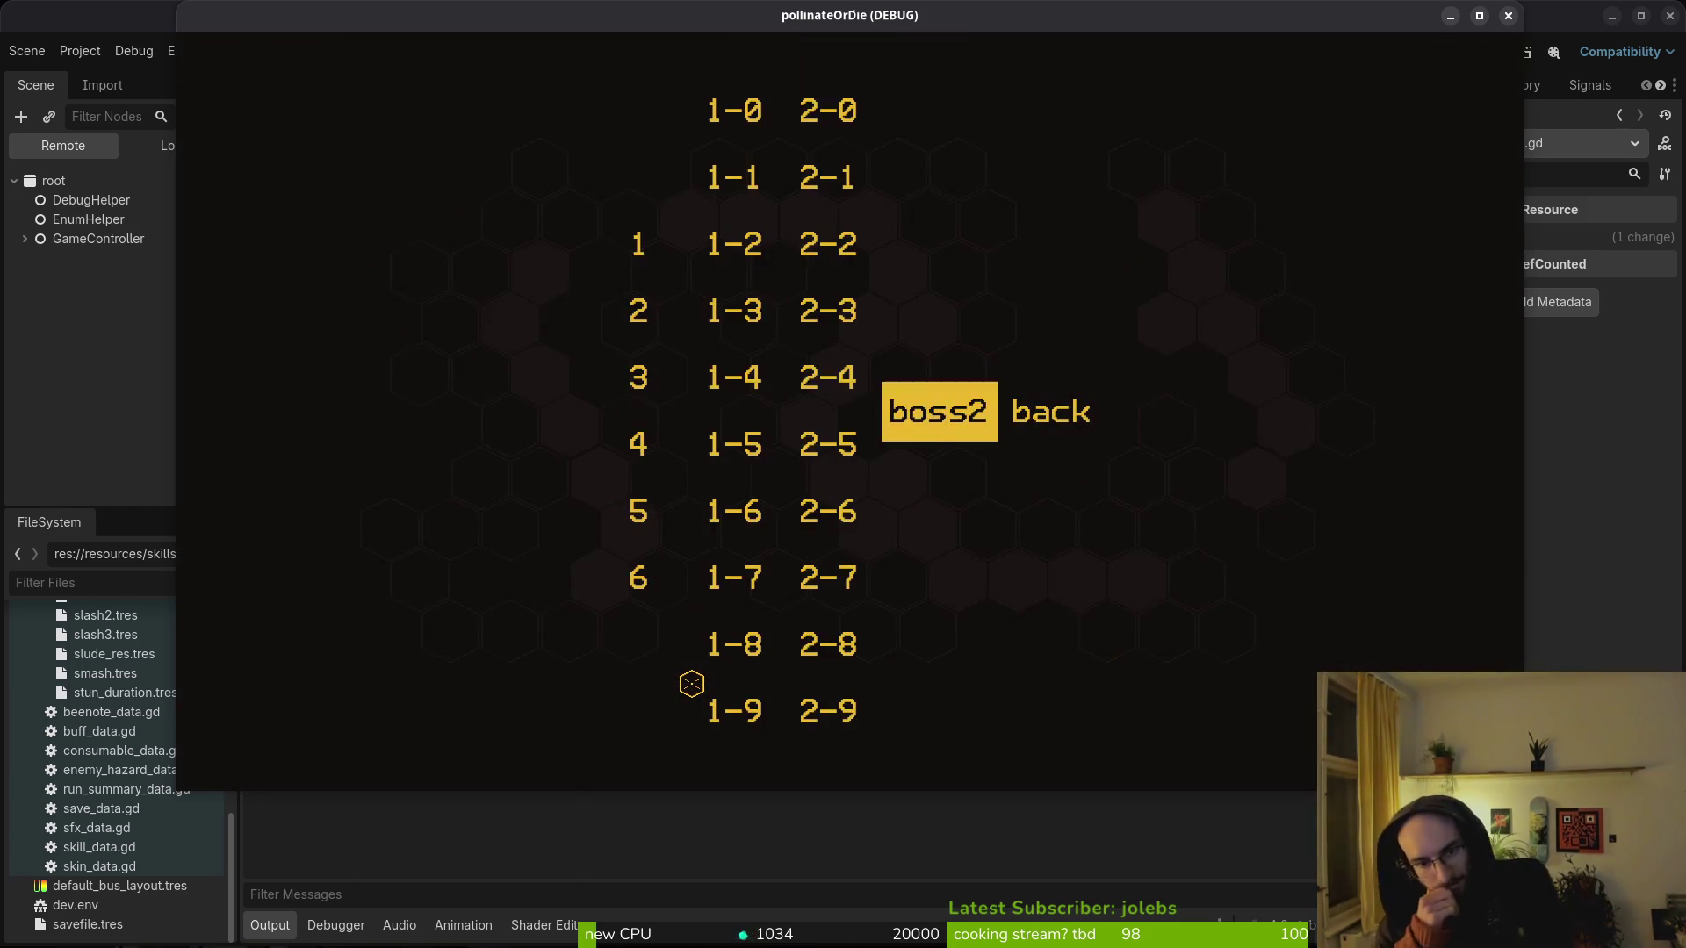
pyautogui.press('a')
pyautogui.press('s')
pyautogui.press('s')
pyautogui.press('a')
pyautogui.press('Return')
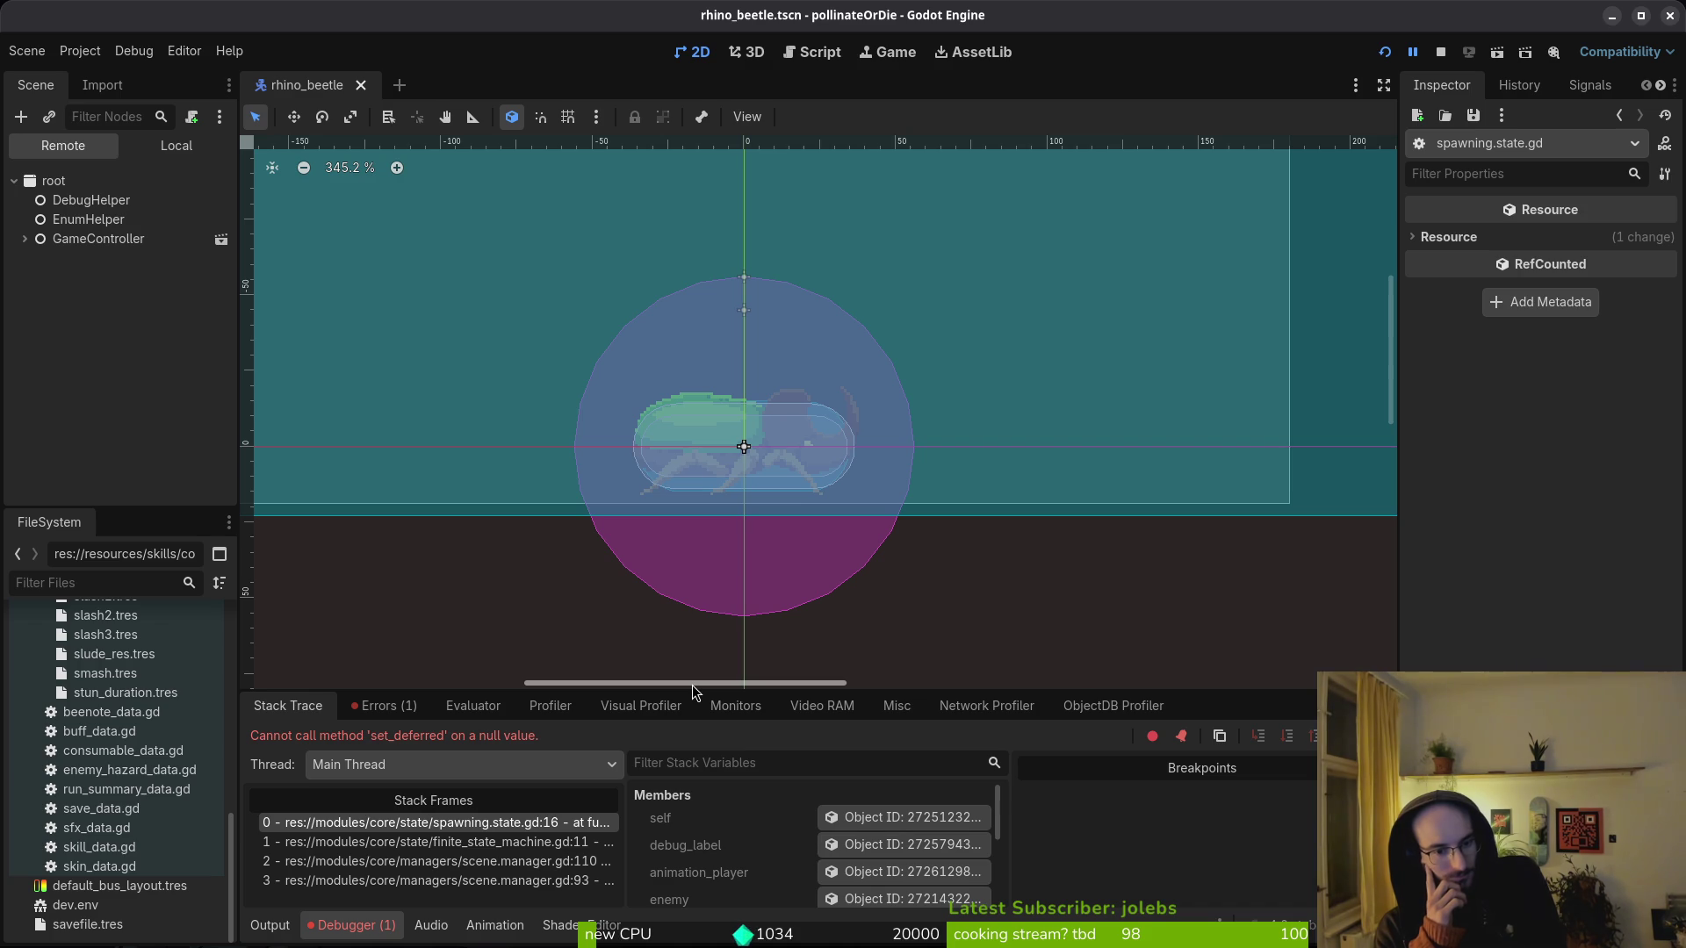
# - Jump from the set_deferred null-value error to spawning.state.gd in the code editor
pyautogui.hotkey('alt', 'Tab')
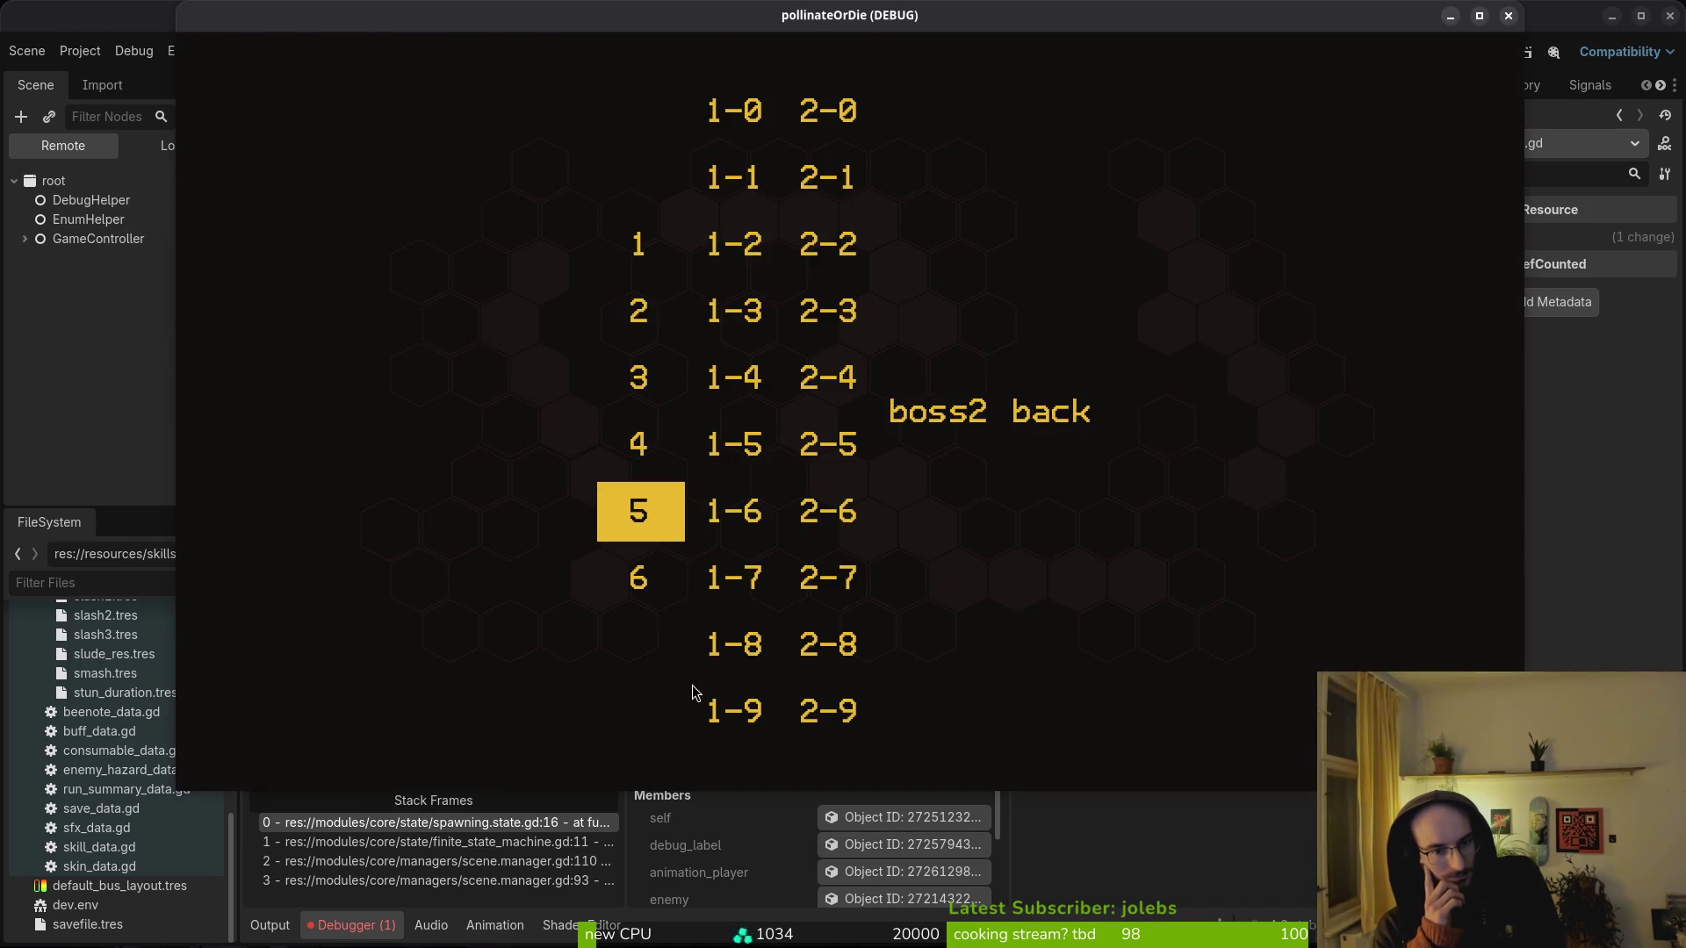
pyautogui.hotkey('alt', 'Tab')
pyautogui.hotkey('ctrl', 'o')
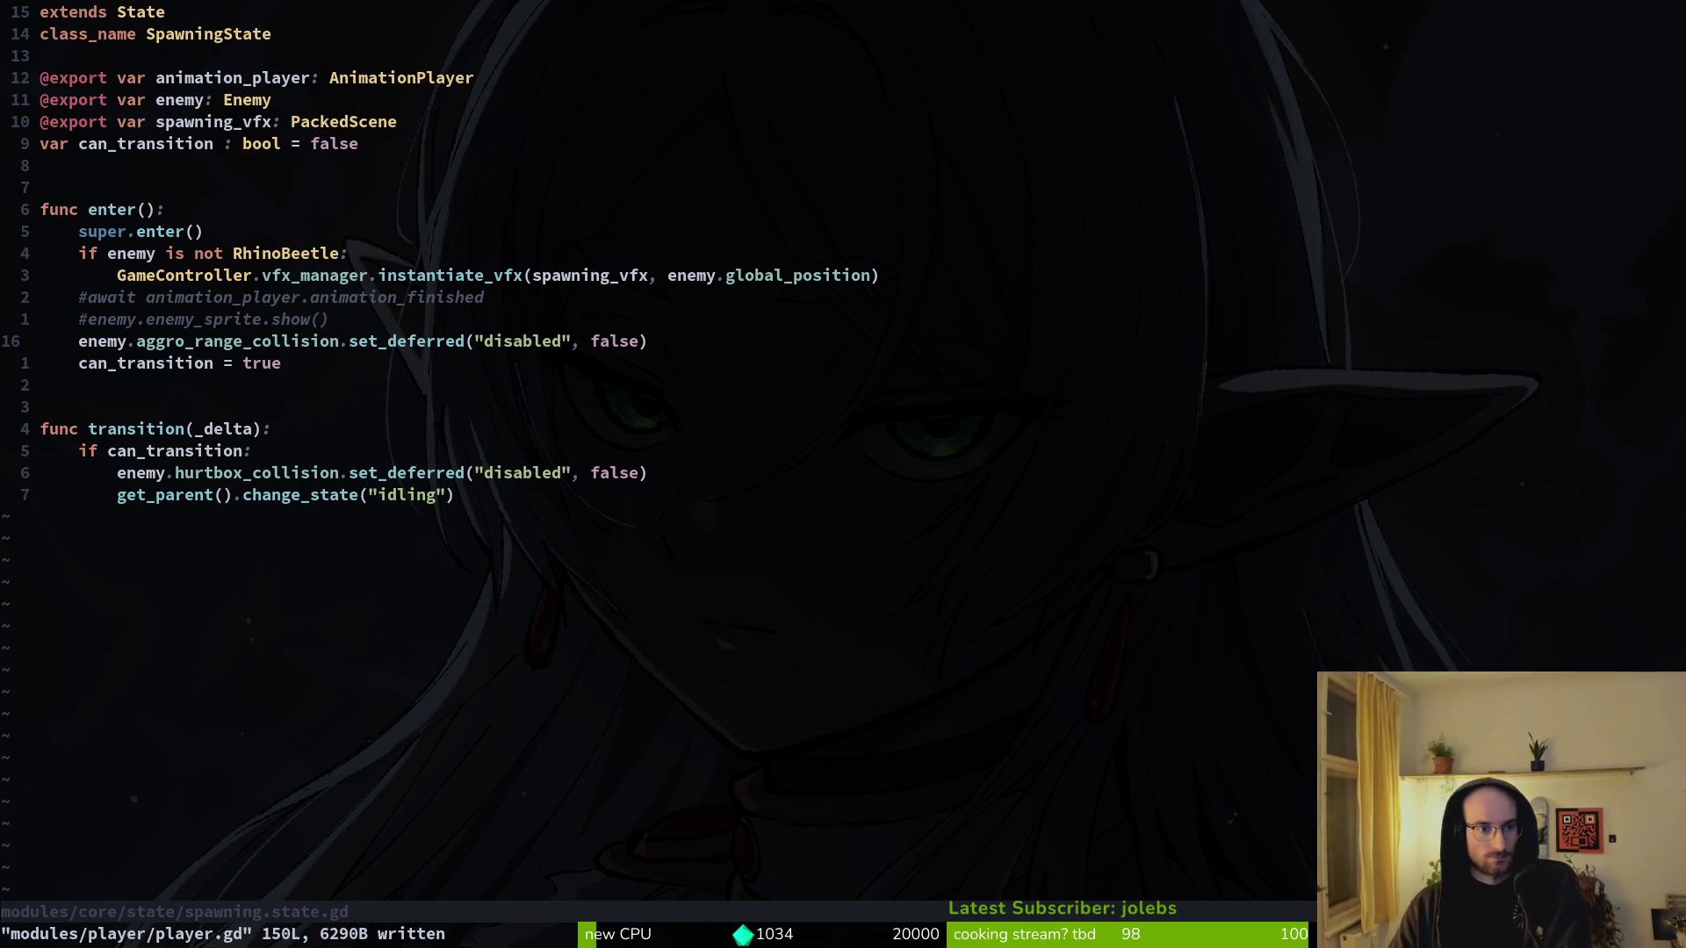
# - Undo the # comments on the await and enemy_sprite.show() lines and save with :w
pyautogui.press('u')
pyautogui.press('u')
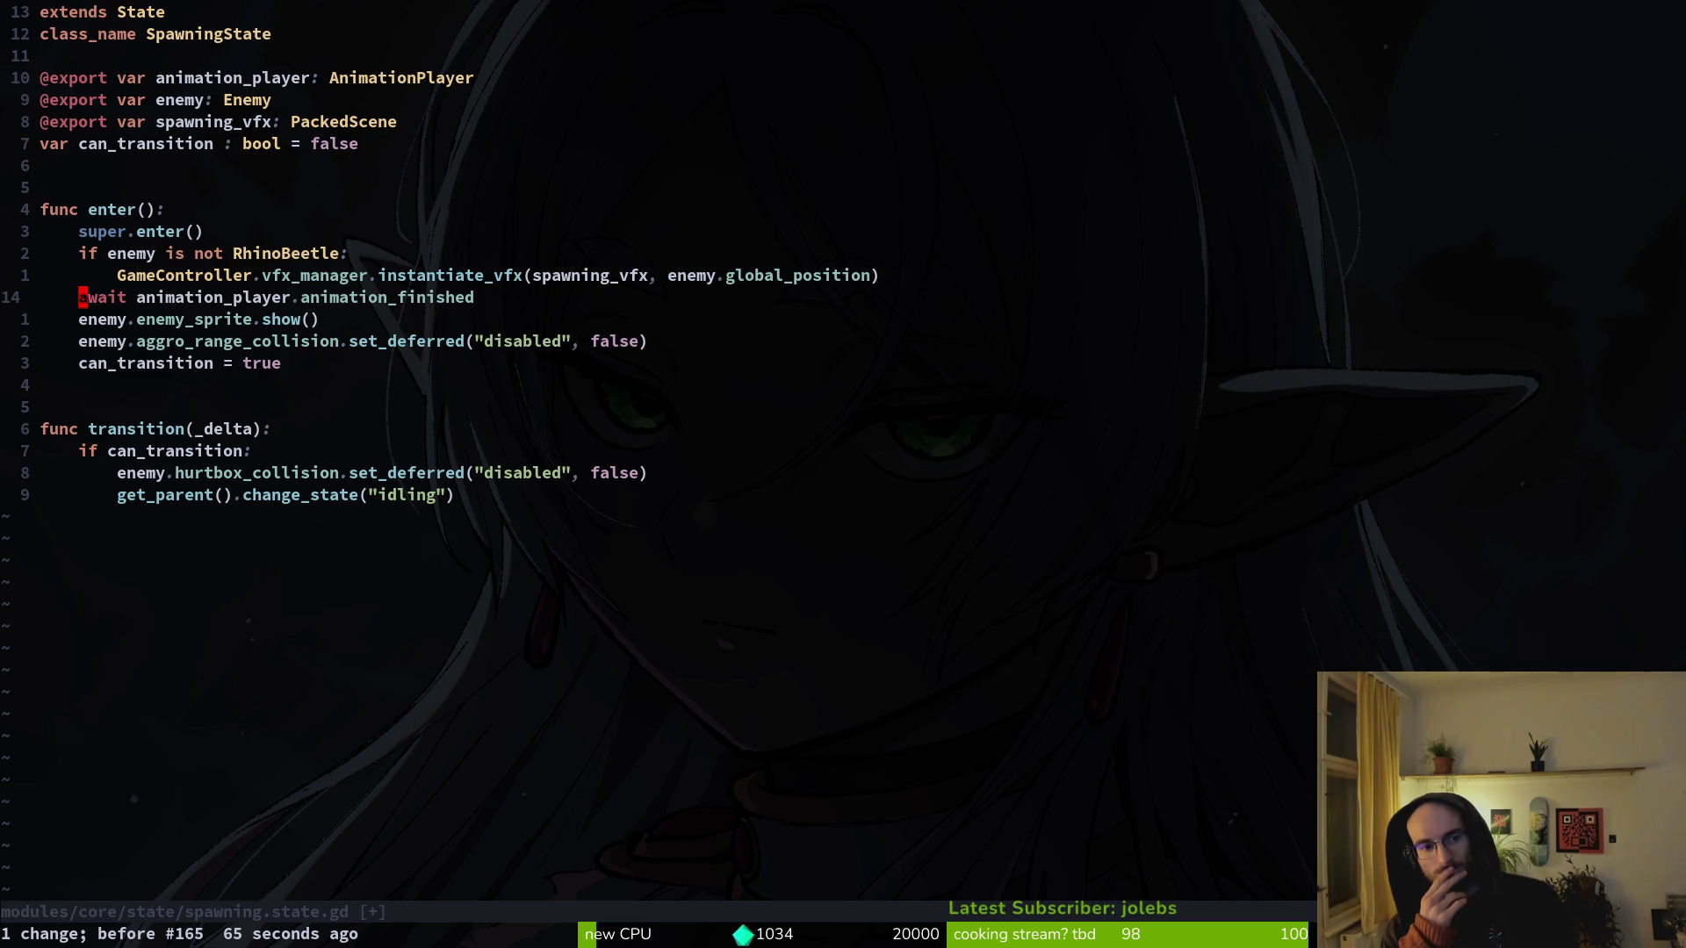
pyautogui.write(':w')
pyautogui.press('Return')
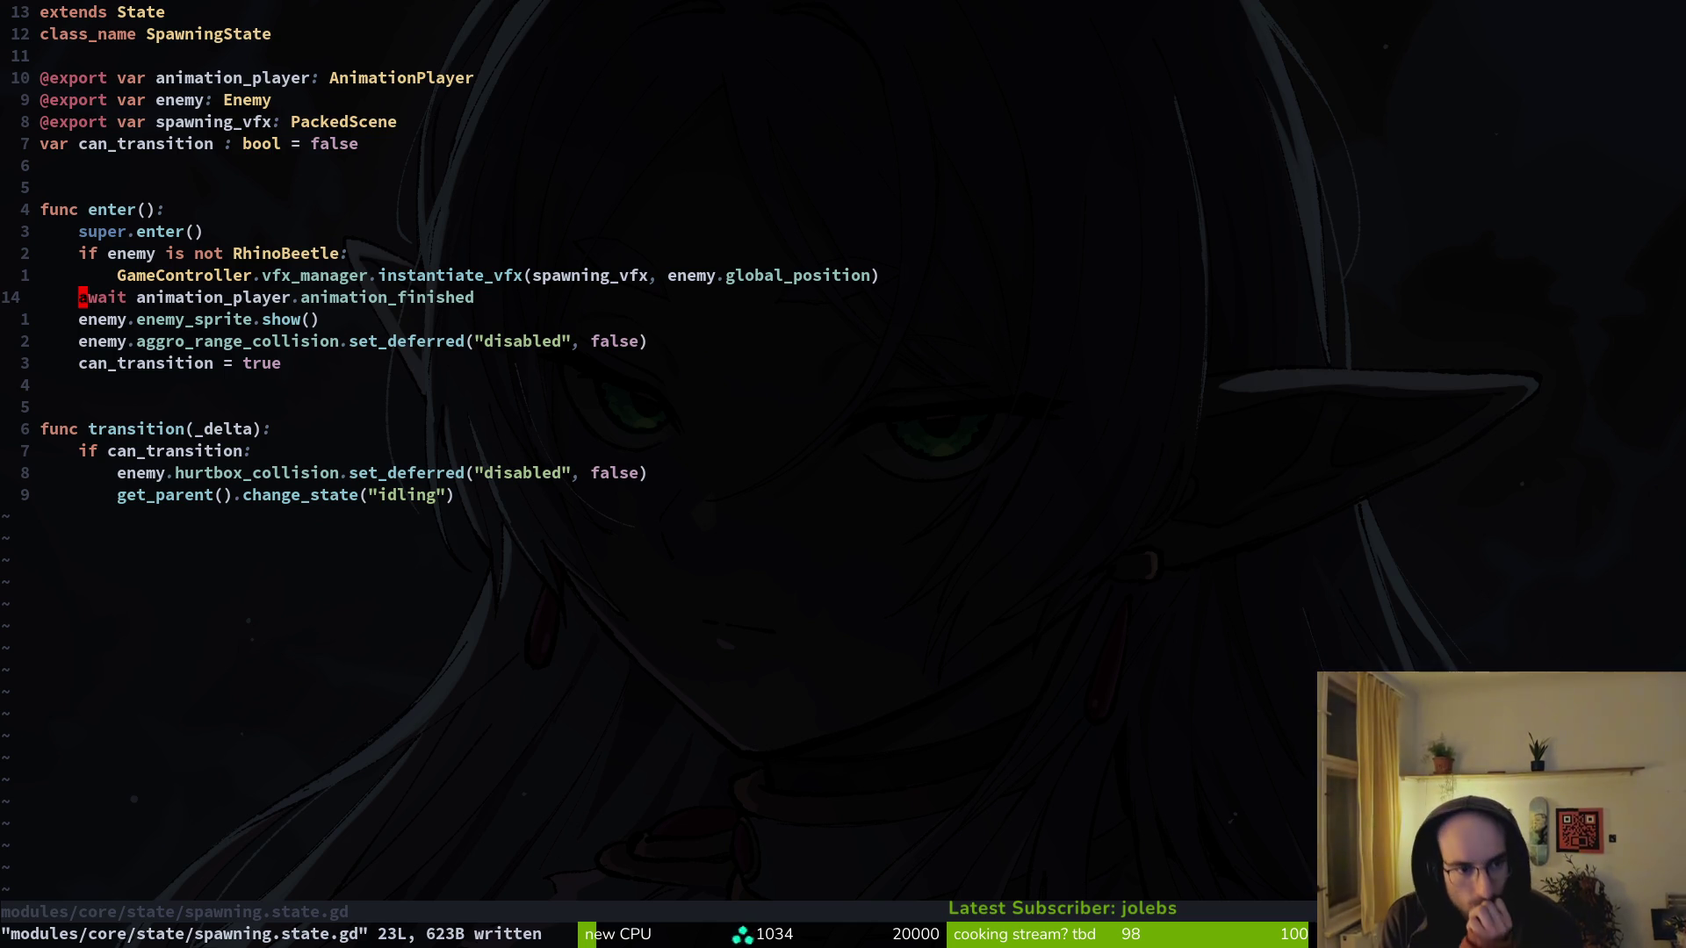
# - Open rhinoBeetle/idling.gd via an 'idling' search, delete its play("waiting") line, and save
pyautogui.hotkey('ctrl', '6')
pyautogui.hotkey('ctrl', '6')
pyautogui.press('space')
pyautogui.press('f')
pyautogui.press('f')
pyautogui.write('idling')
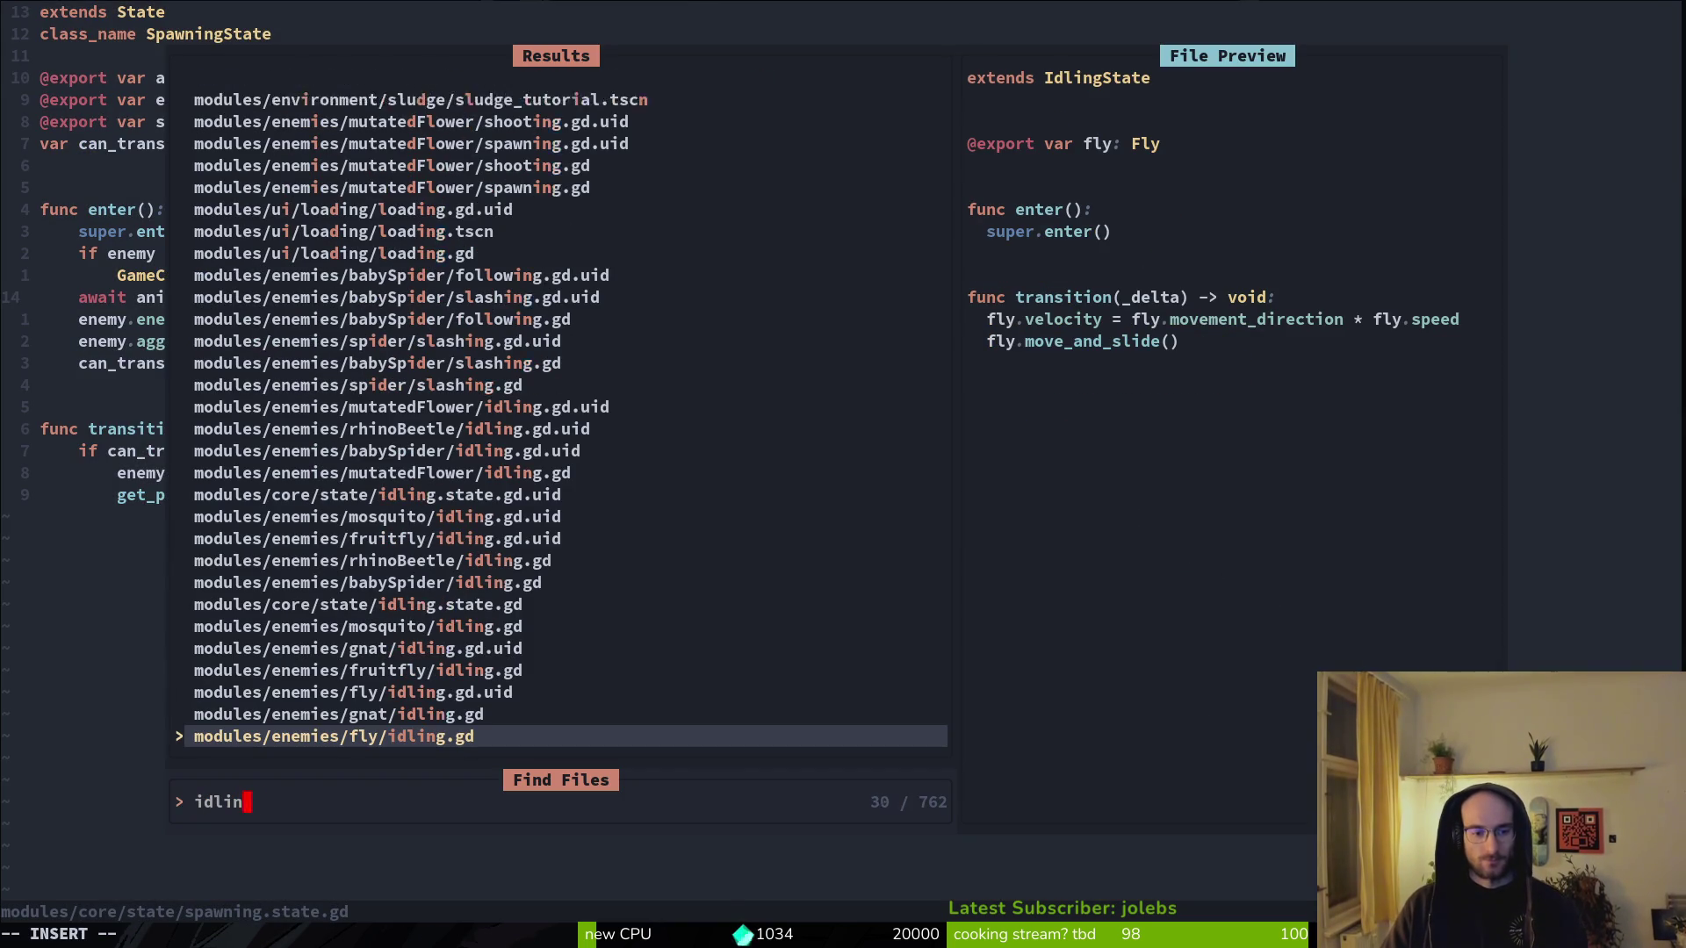
pyautogui.press('Up')
pyautogui.press('Up')
pyautogui.press('Up')
pyautogui.press('Up')
pyautogui.press('Up')
pyautogui.press('Up')
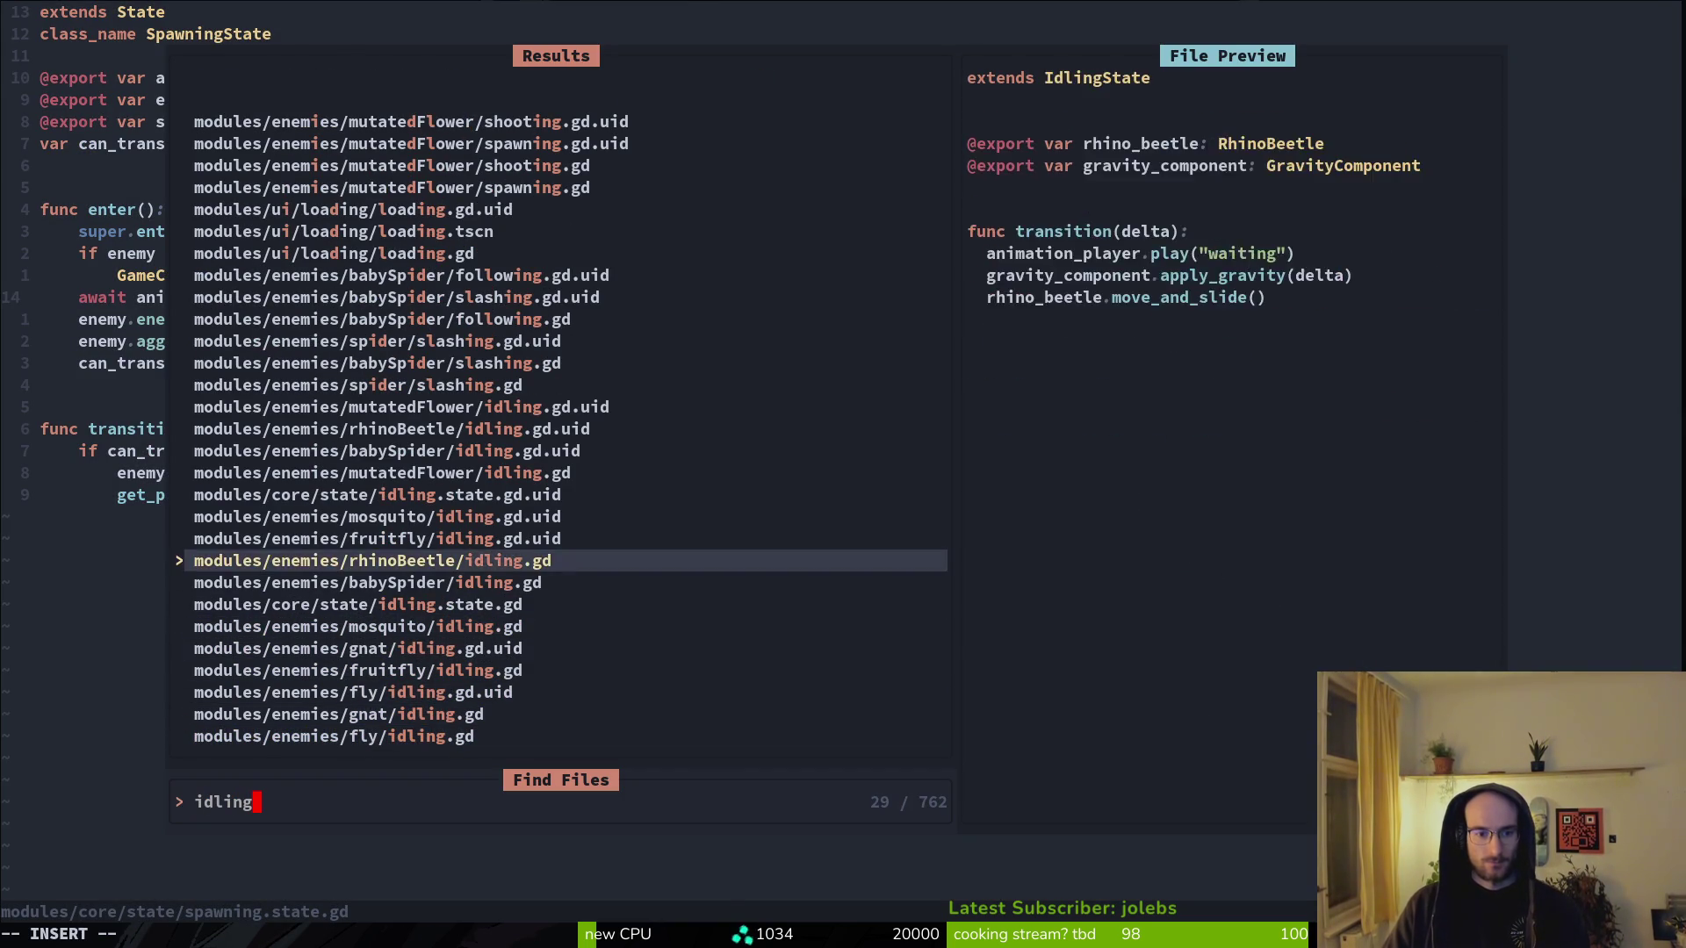
pyautogui.press('Return')
pyautogui.press('d')
pyautogui.press('d')
pyautogui.hotkey('ctrl', 's')
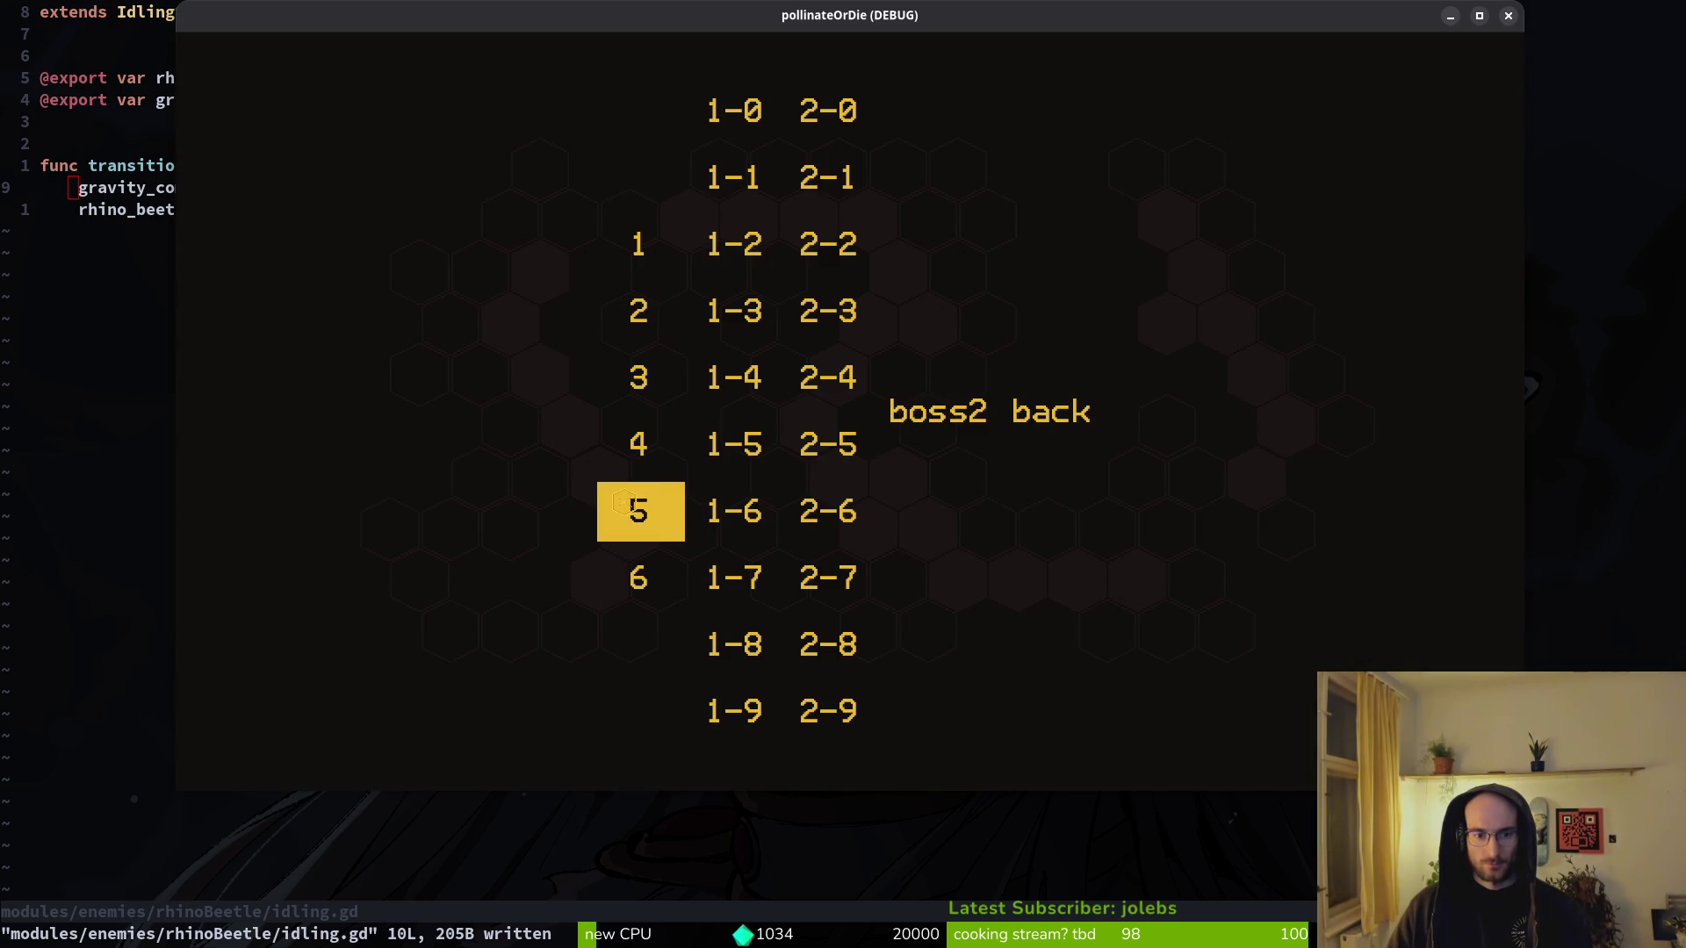
# - Restart the debug run from the Godot editor and continue the saved game
pyautogui.click(752, 518)
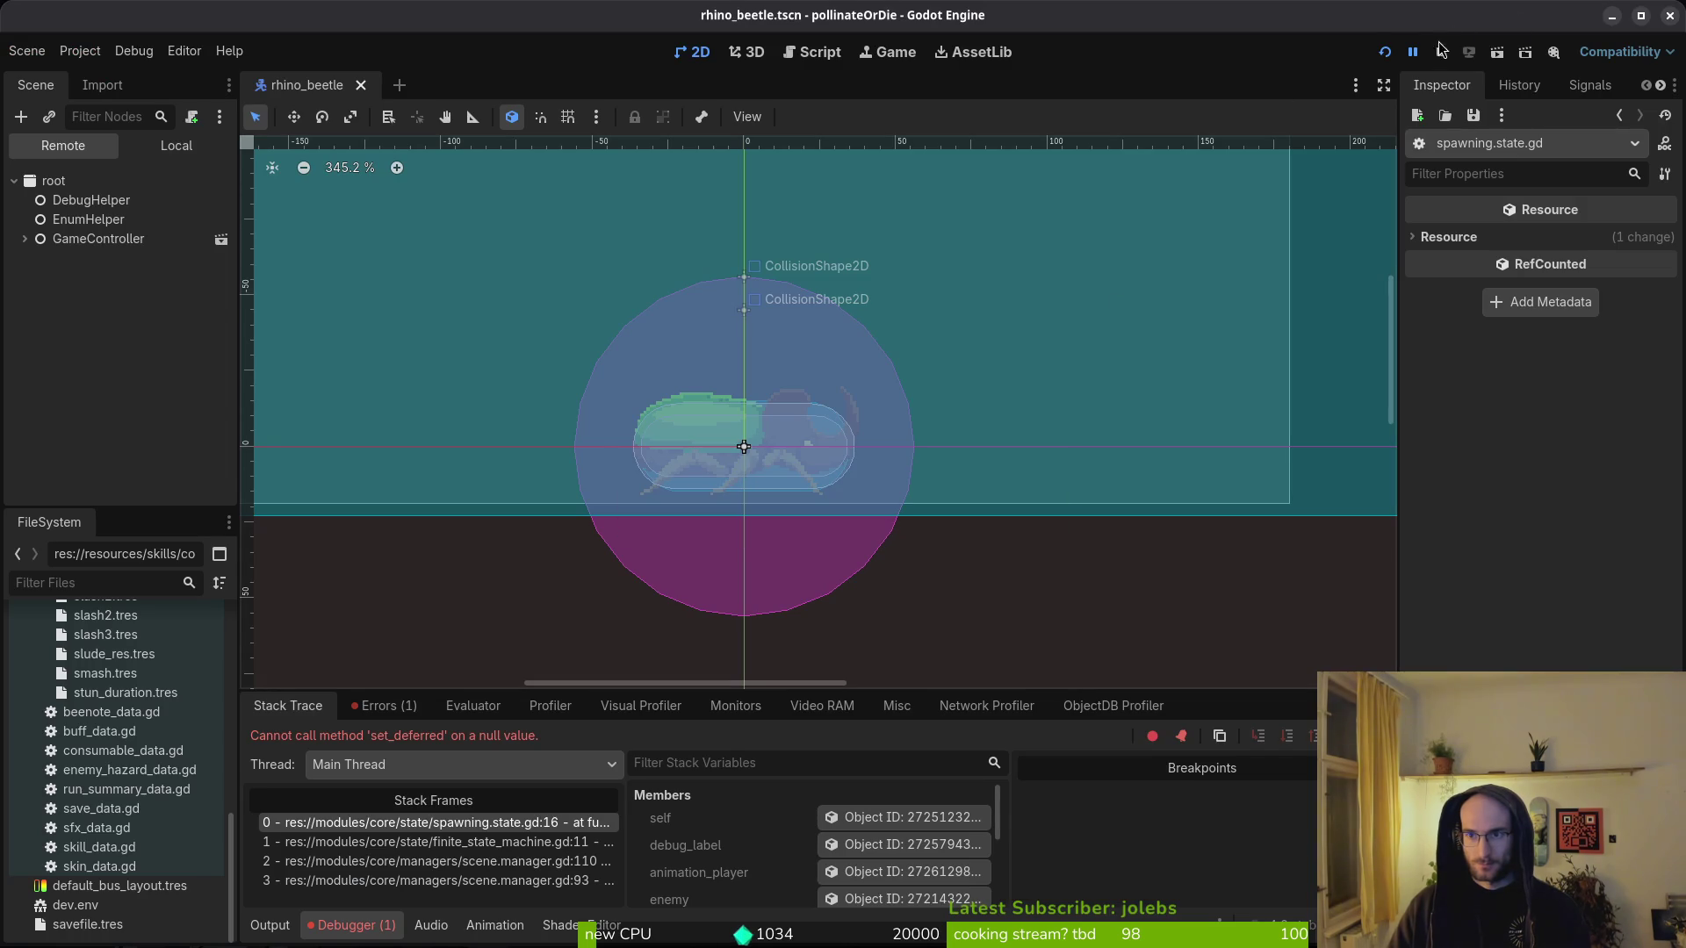
pyautogui.click(1388, 51)
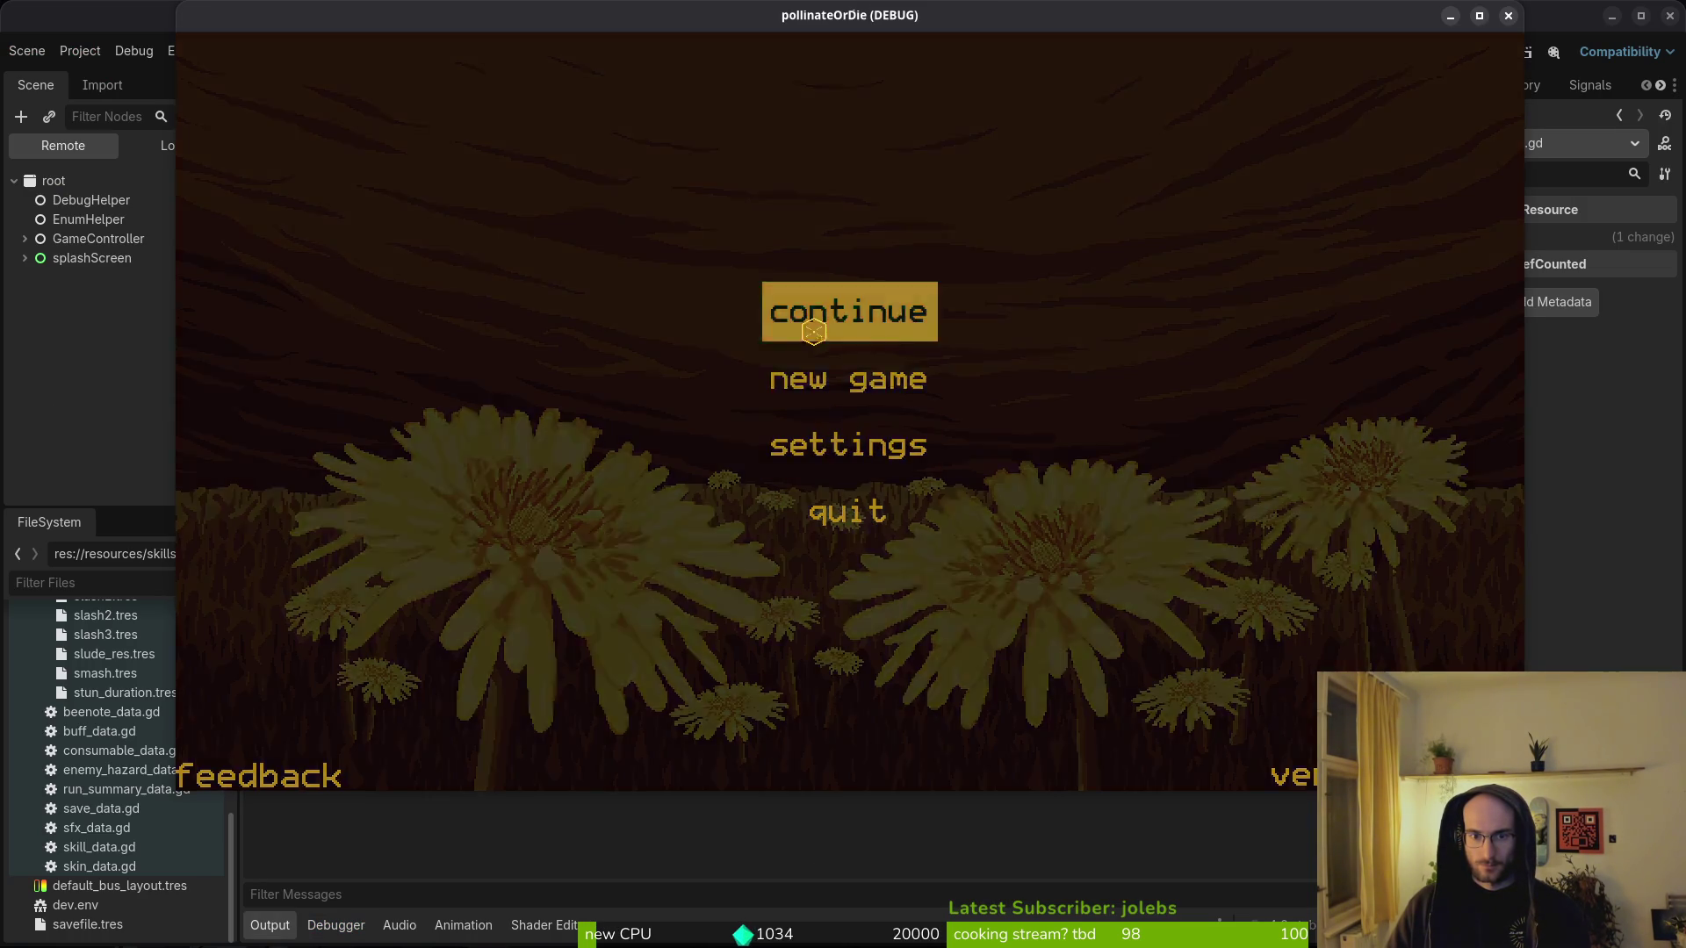
pyautogui.click(808, 330)
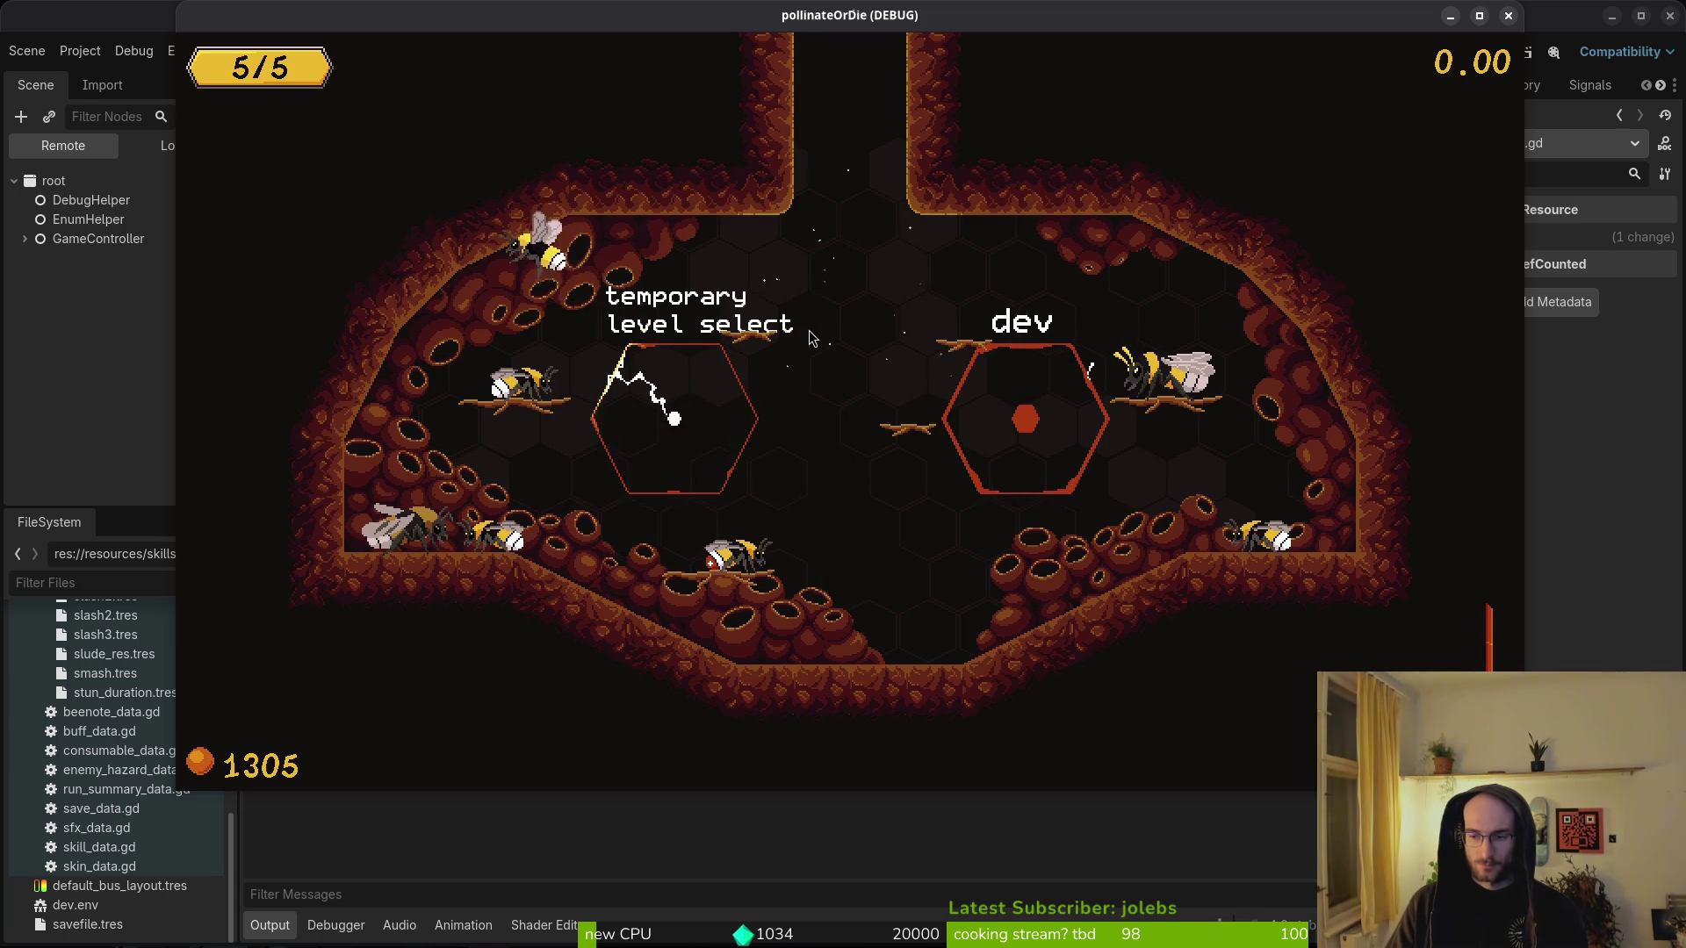
# - Open player.gd, undo the time_scale change back to normal speed, and save
pyautogui.hotkey('alt', 'Tab')
pyautogui.press('space')
pyautogui.press('f')
pyautogui.press('f')
pyautogui.write('play')
pyautogui.press('Return')
pyautogui.press('u')
pyautogui.hotkey('ctrl', 's')
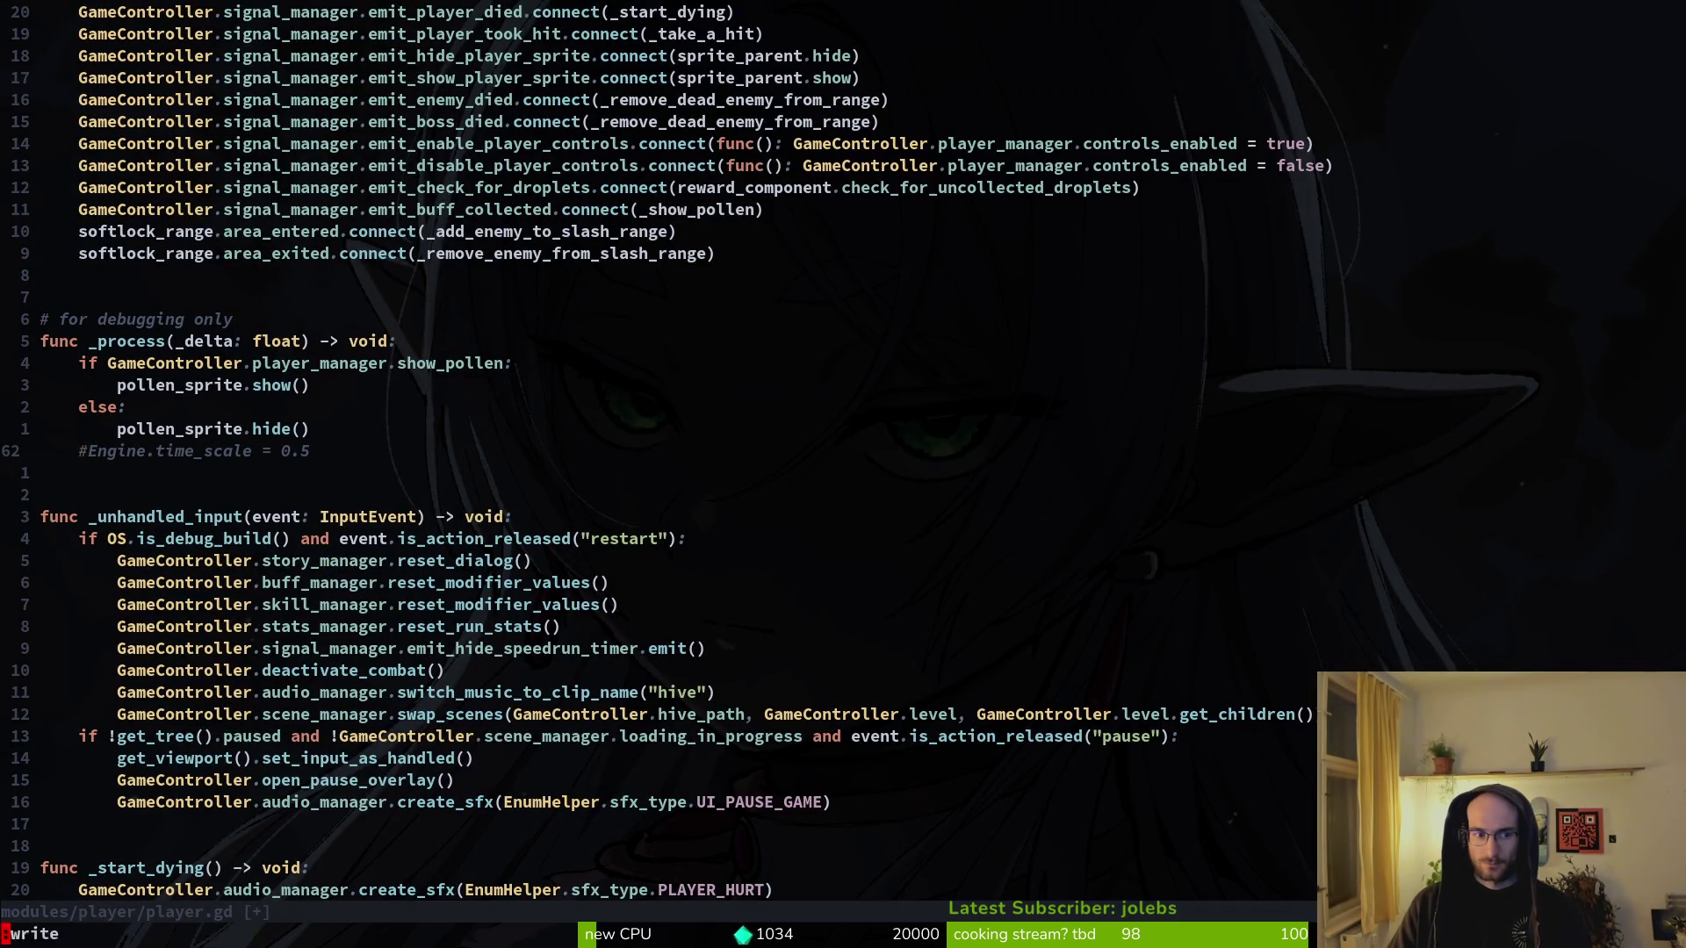
pyautogui.hotkey('alt', 'Tab')
# - Play level 5 from level select, then quit and bring up the beetle's idling.gd
pyautogui.press('Left')
pyautogui.press('Left')
pyautogui.press('Left')
pyautogui.press('Down')
pyautogui.press('Down')
pyautogui.press('Return')
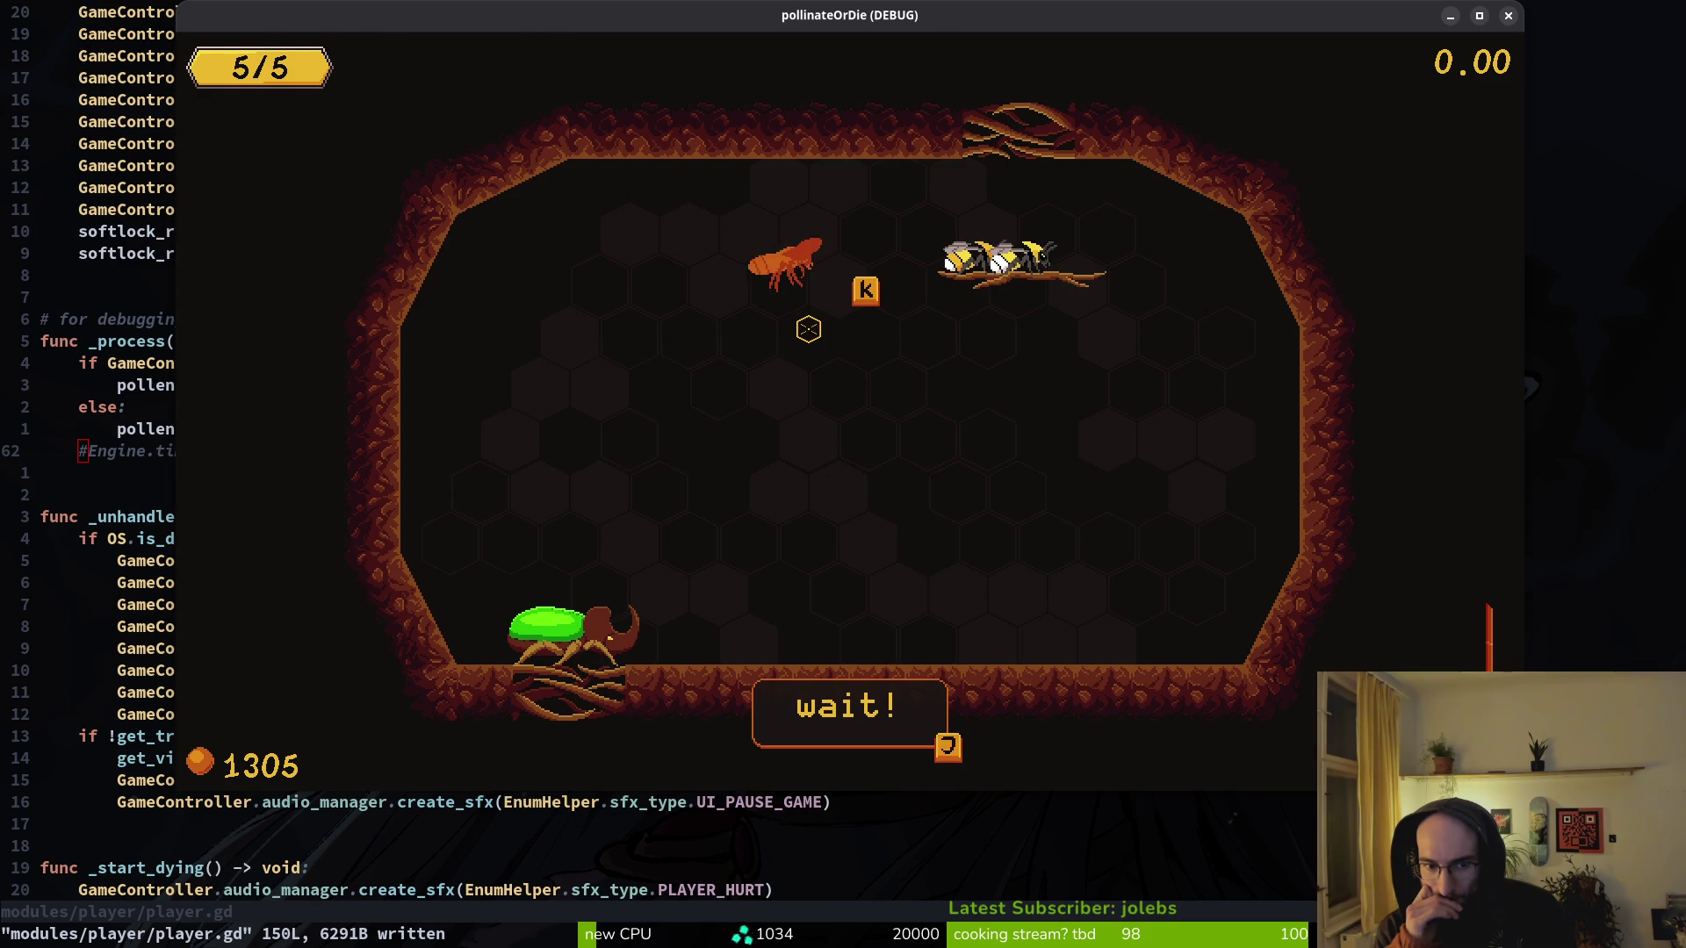
pyautogui.hotkey('alt', 'F4')
pyautogui.hotkey('ctrl', 'o')
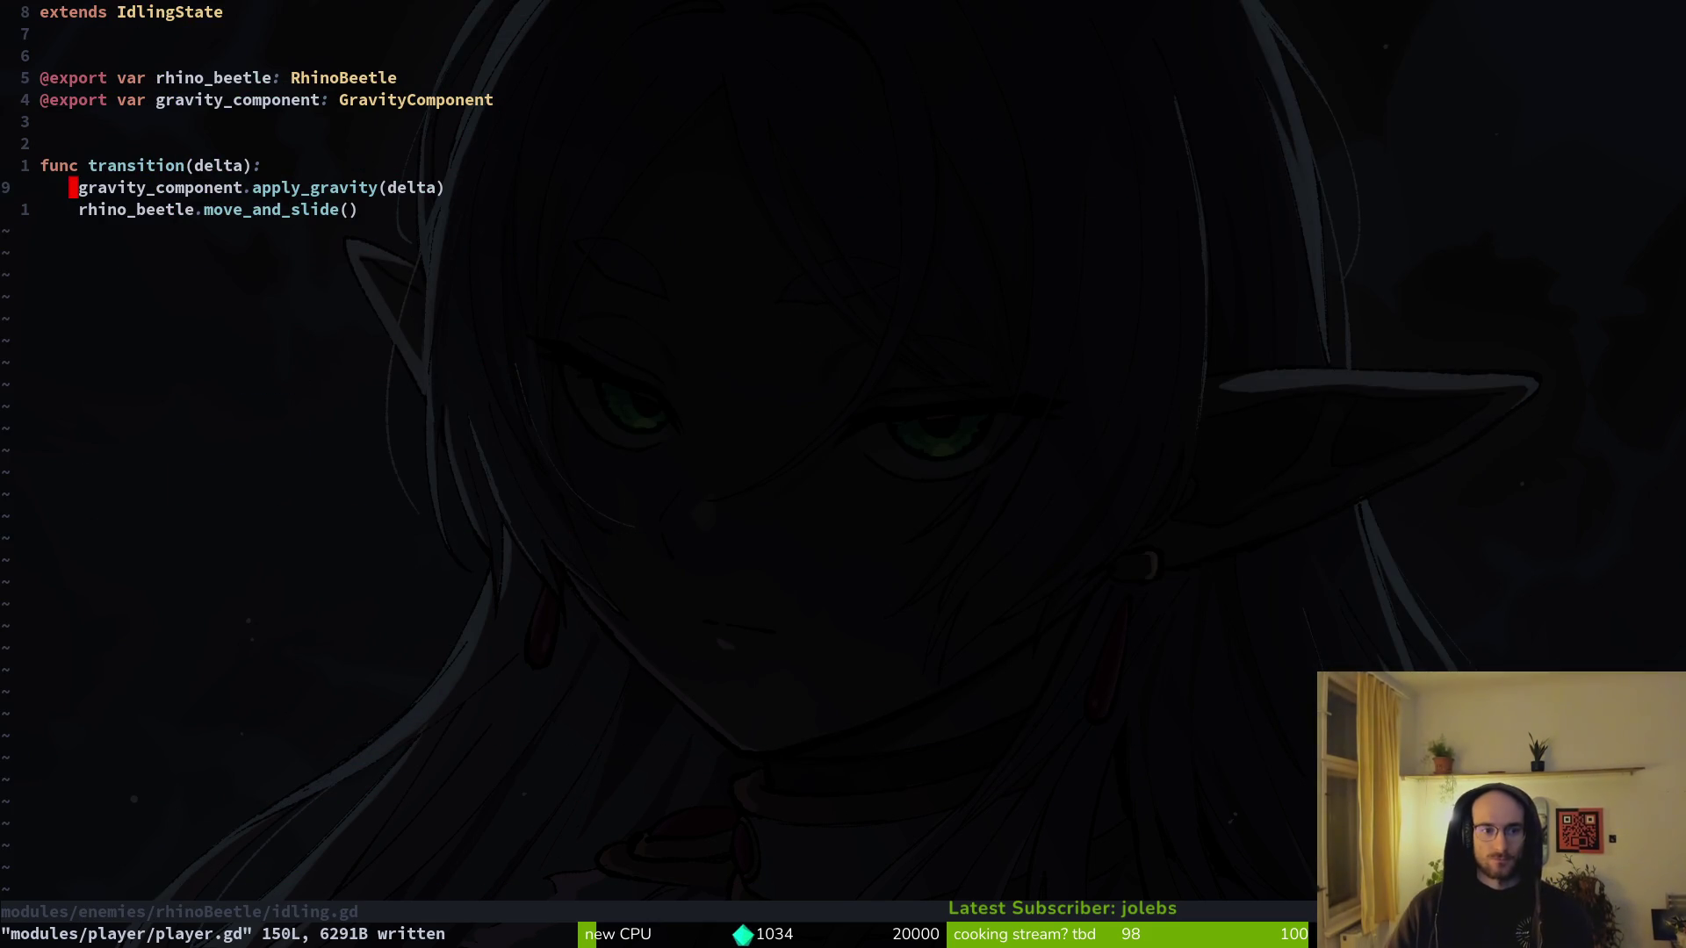
# - Restore the play("waiting") line, save idling.gd, then delete that line from transition
pyautogui.write('u')
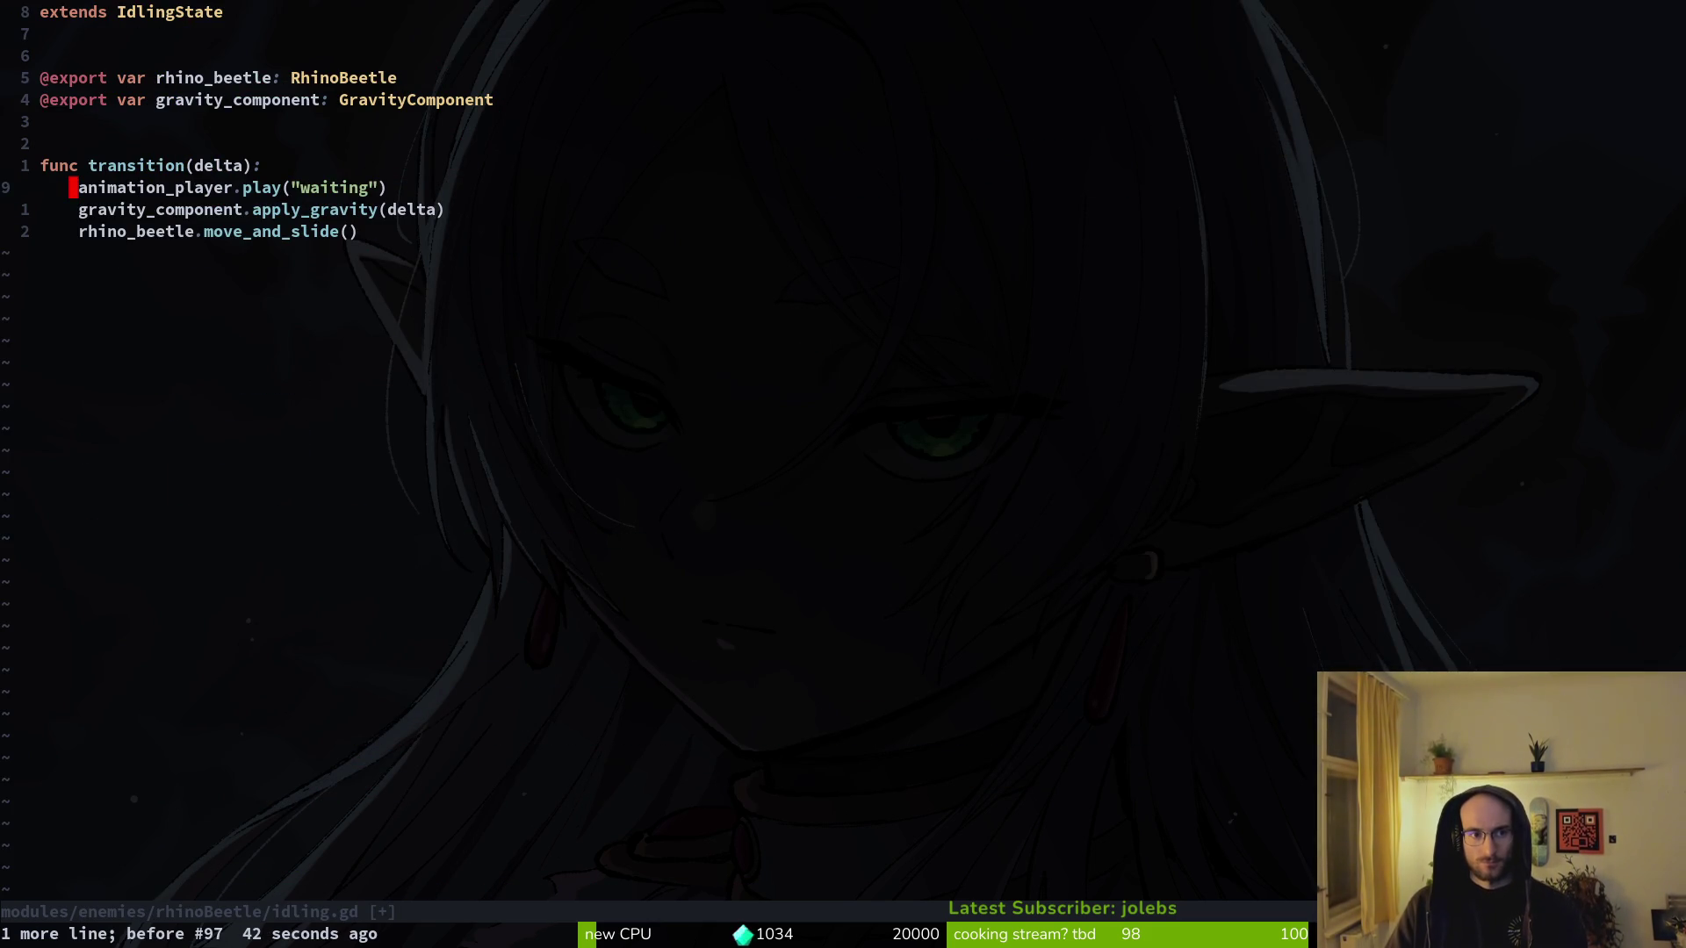
pyautogui.write(':w')
pyautogui.press('Return')
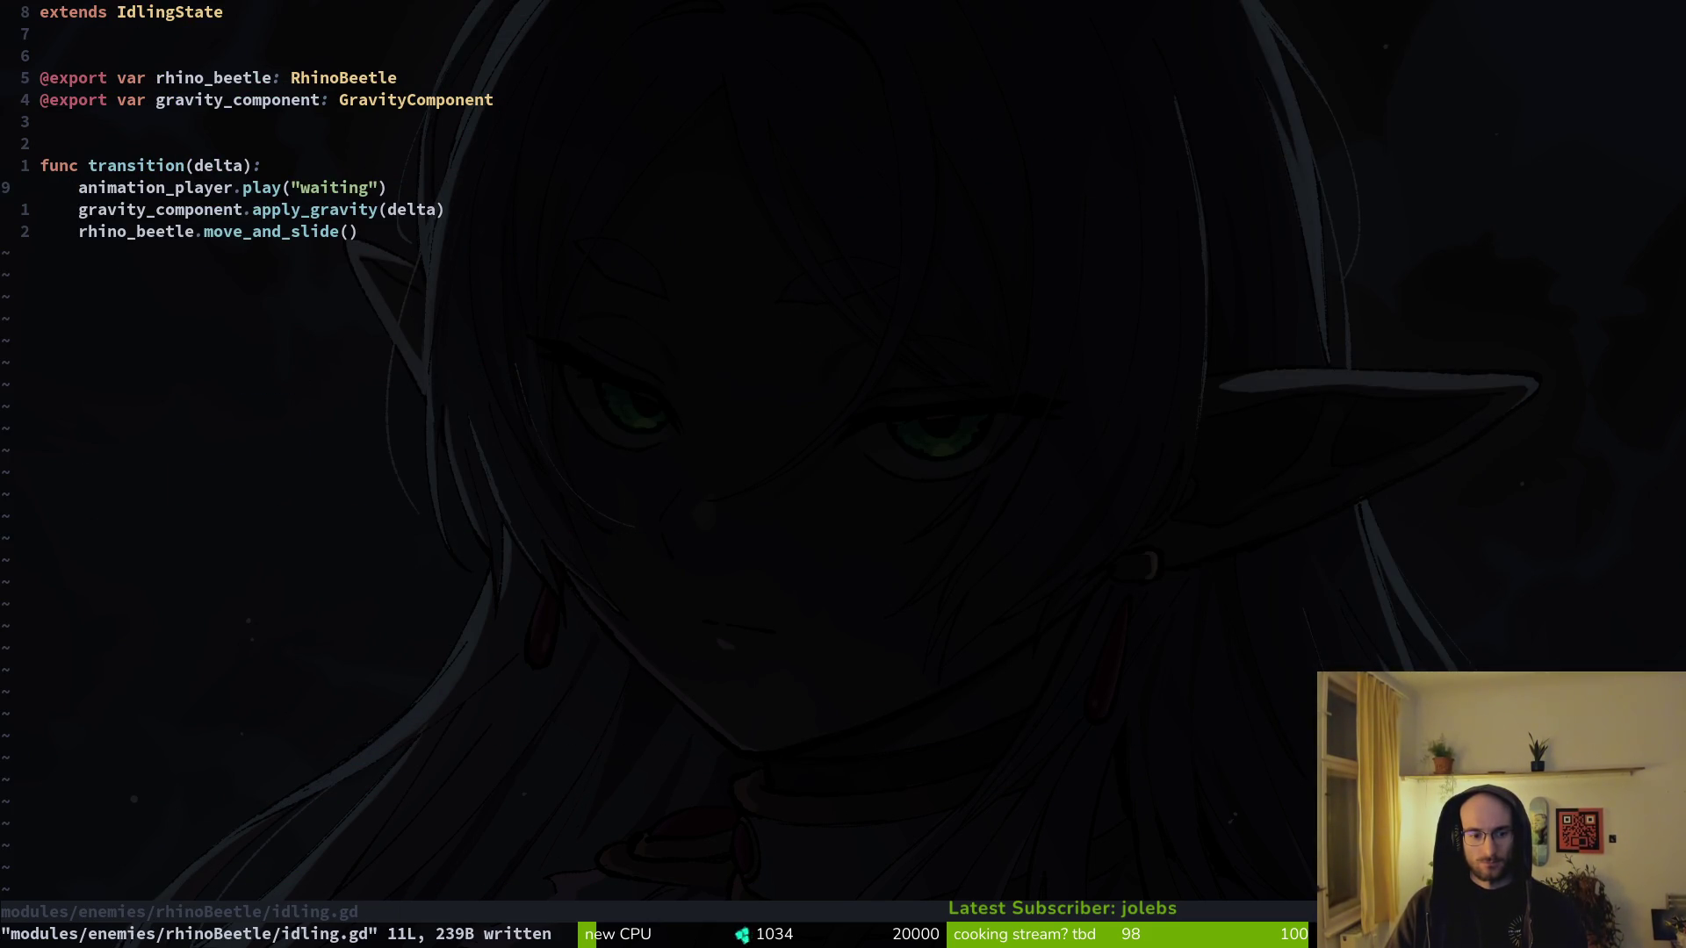
pyautogui.press('k')
pyautogui.press('k')
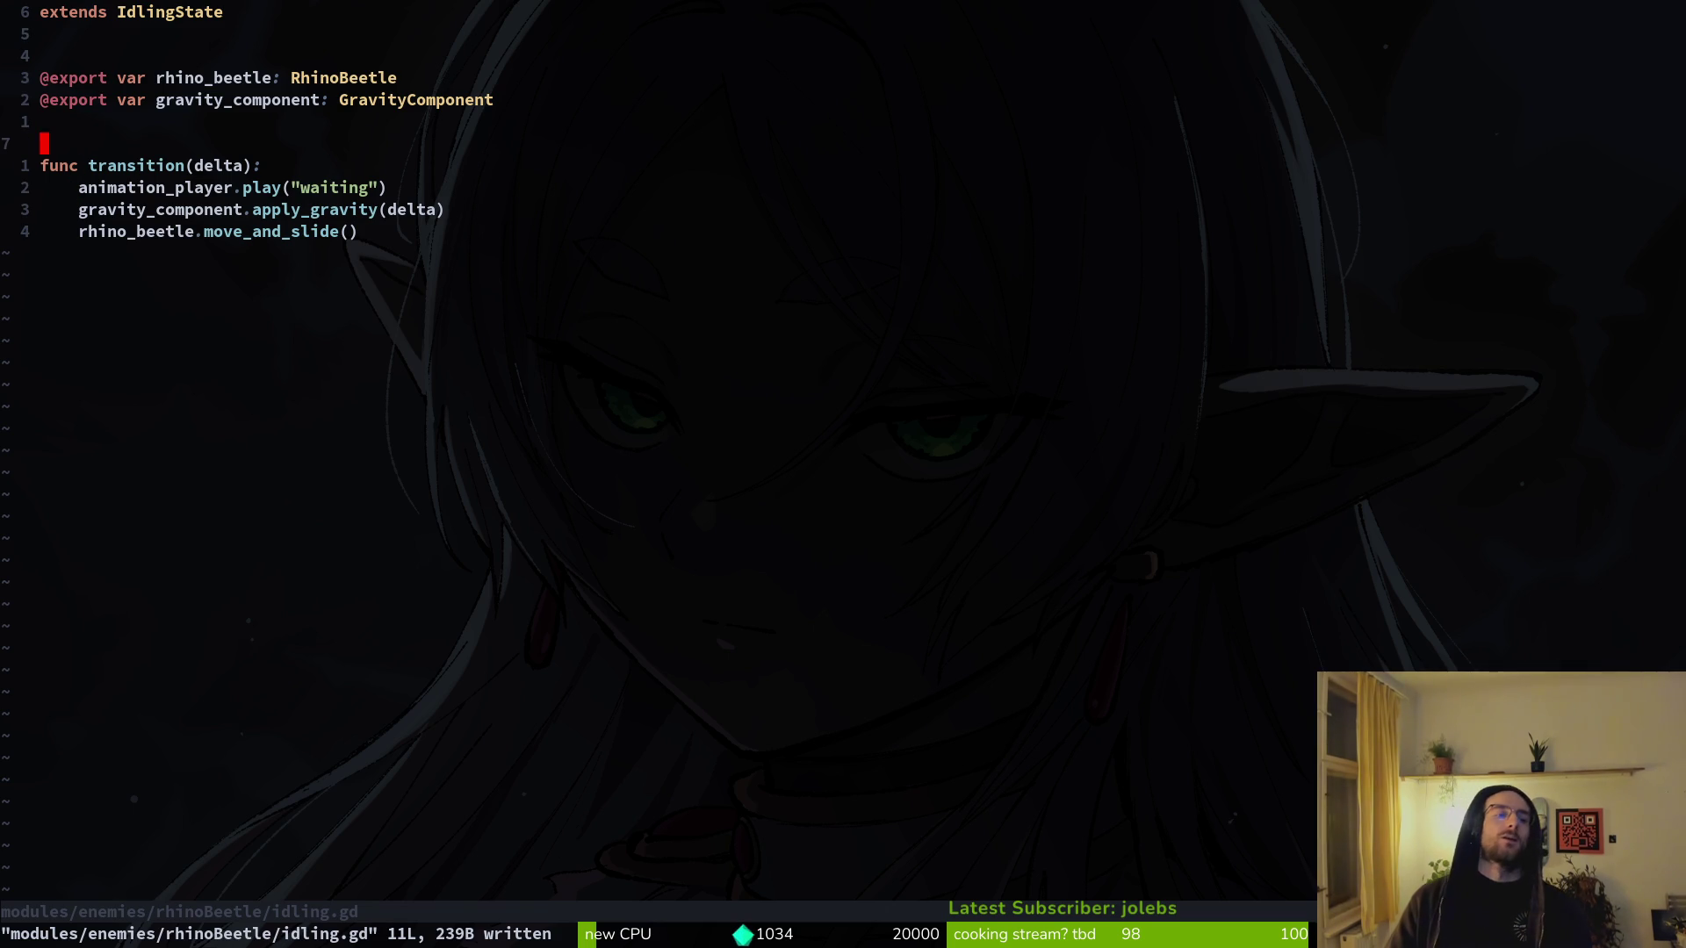
pyautogui.press('j')
pyautogui.press('j')
pyautogui.press('d')
pyautogui.press('d')
pyautogui.press('k')
pyautogui.press('k')
# - Add a new enter() function whose first line calls super.enter()
pyautogui.press('o')
pyautogui.press('Up')
pyautogui.write('func ')
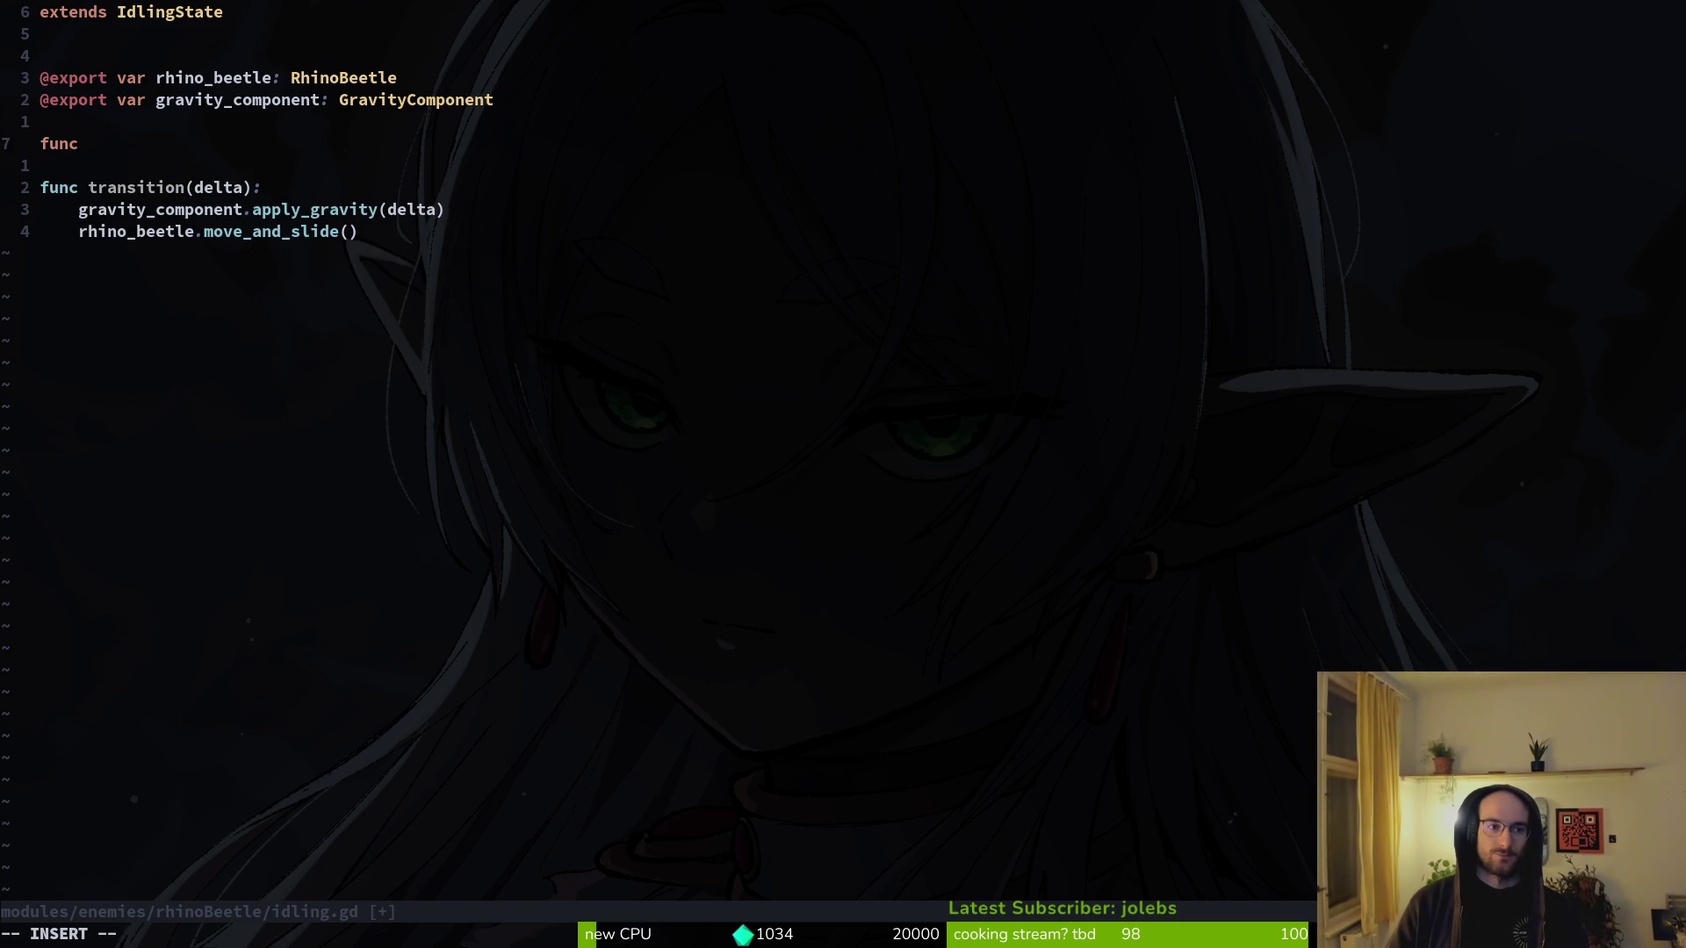
pyautogui.write('enter')
pyautogui.press('Tab')
pyautogui.press('Return')
pyautogui.press('Return')
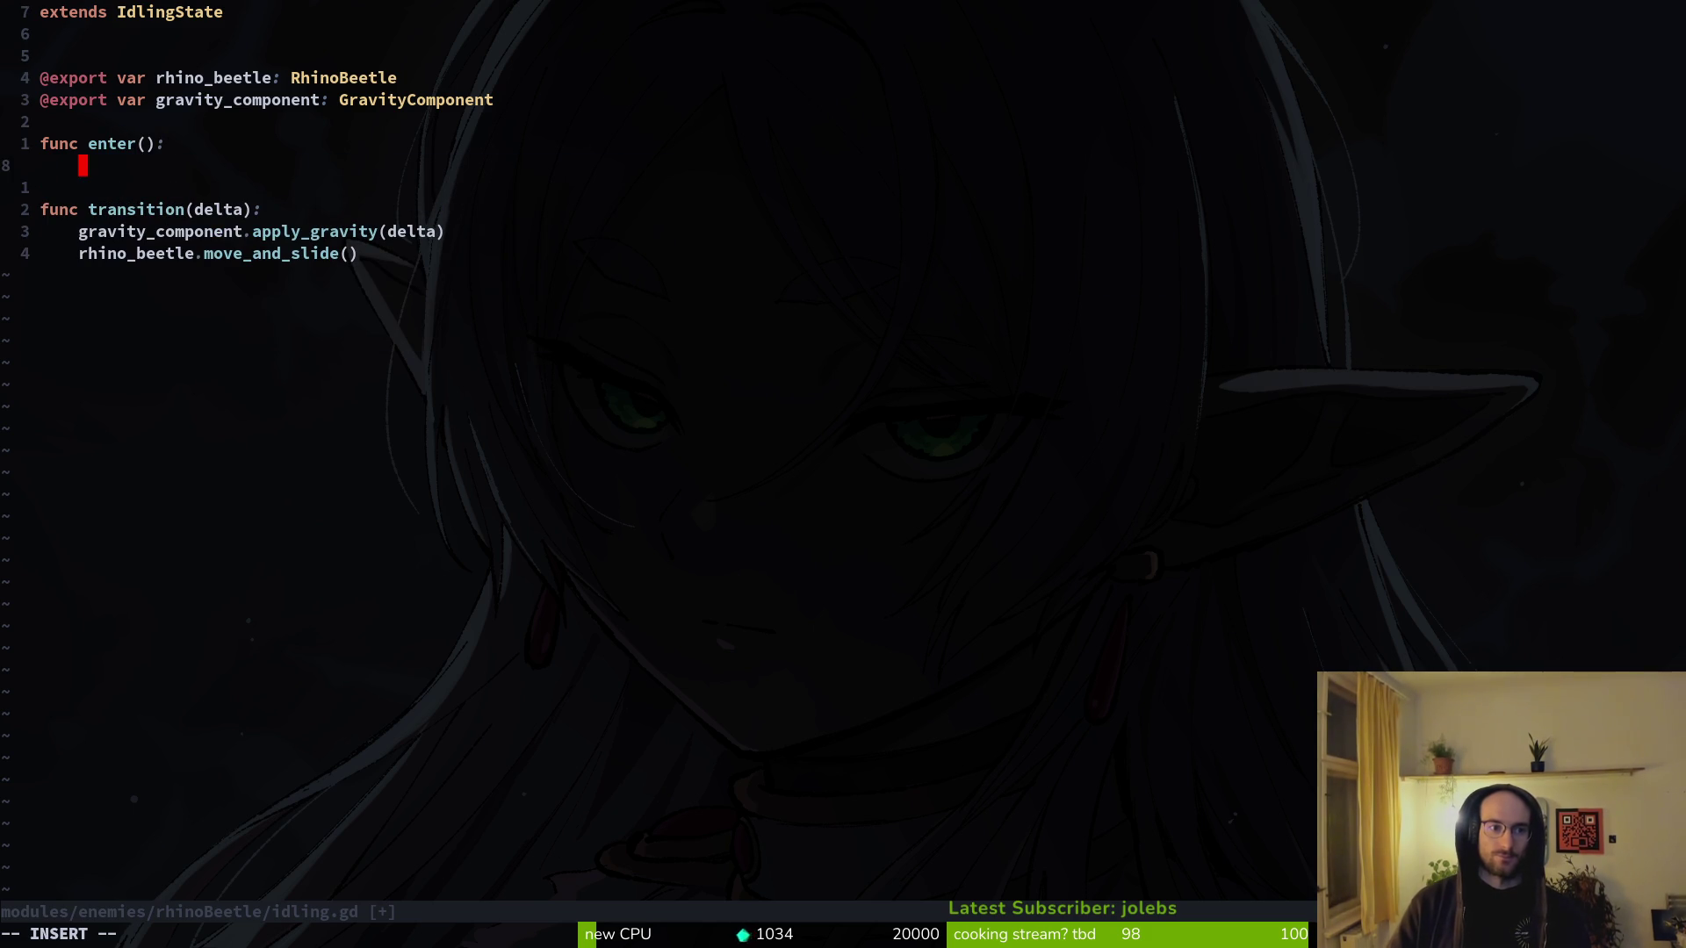
pyautogui.write('uper.en')
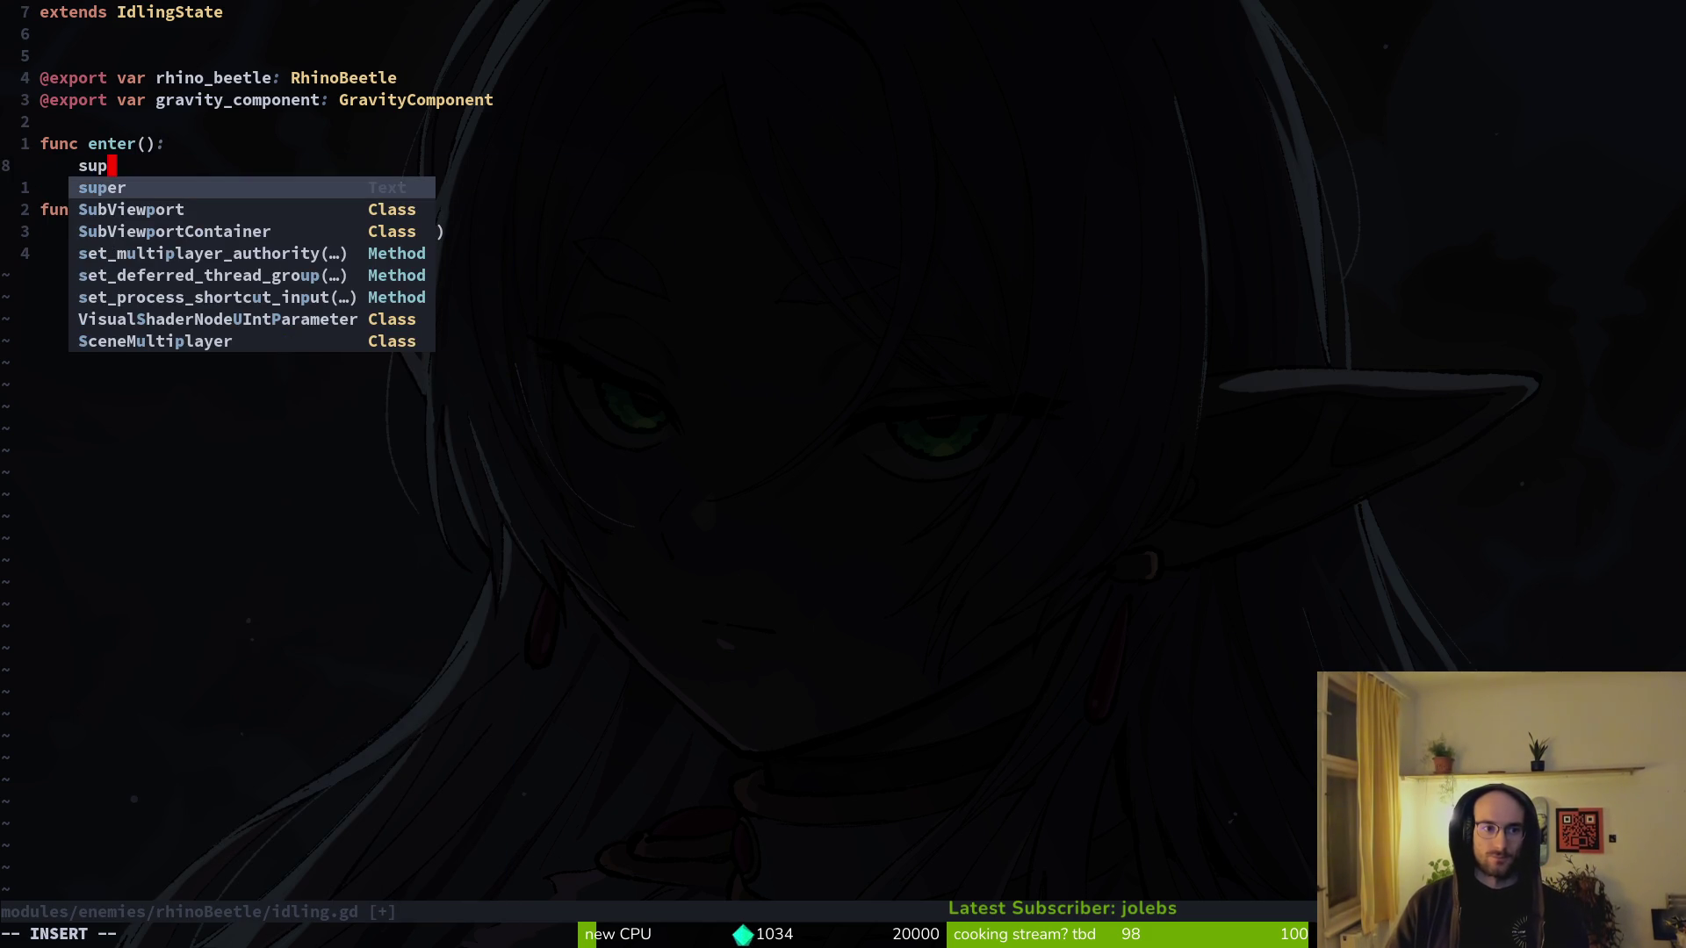
pyautogui.press('Return')
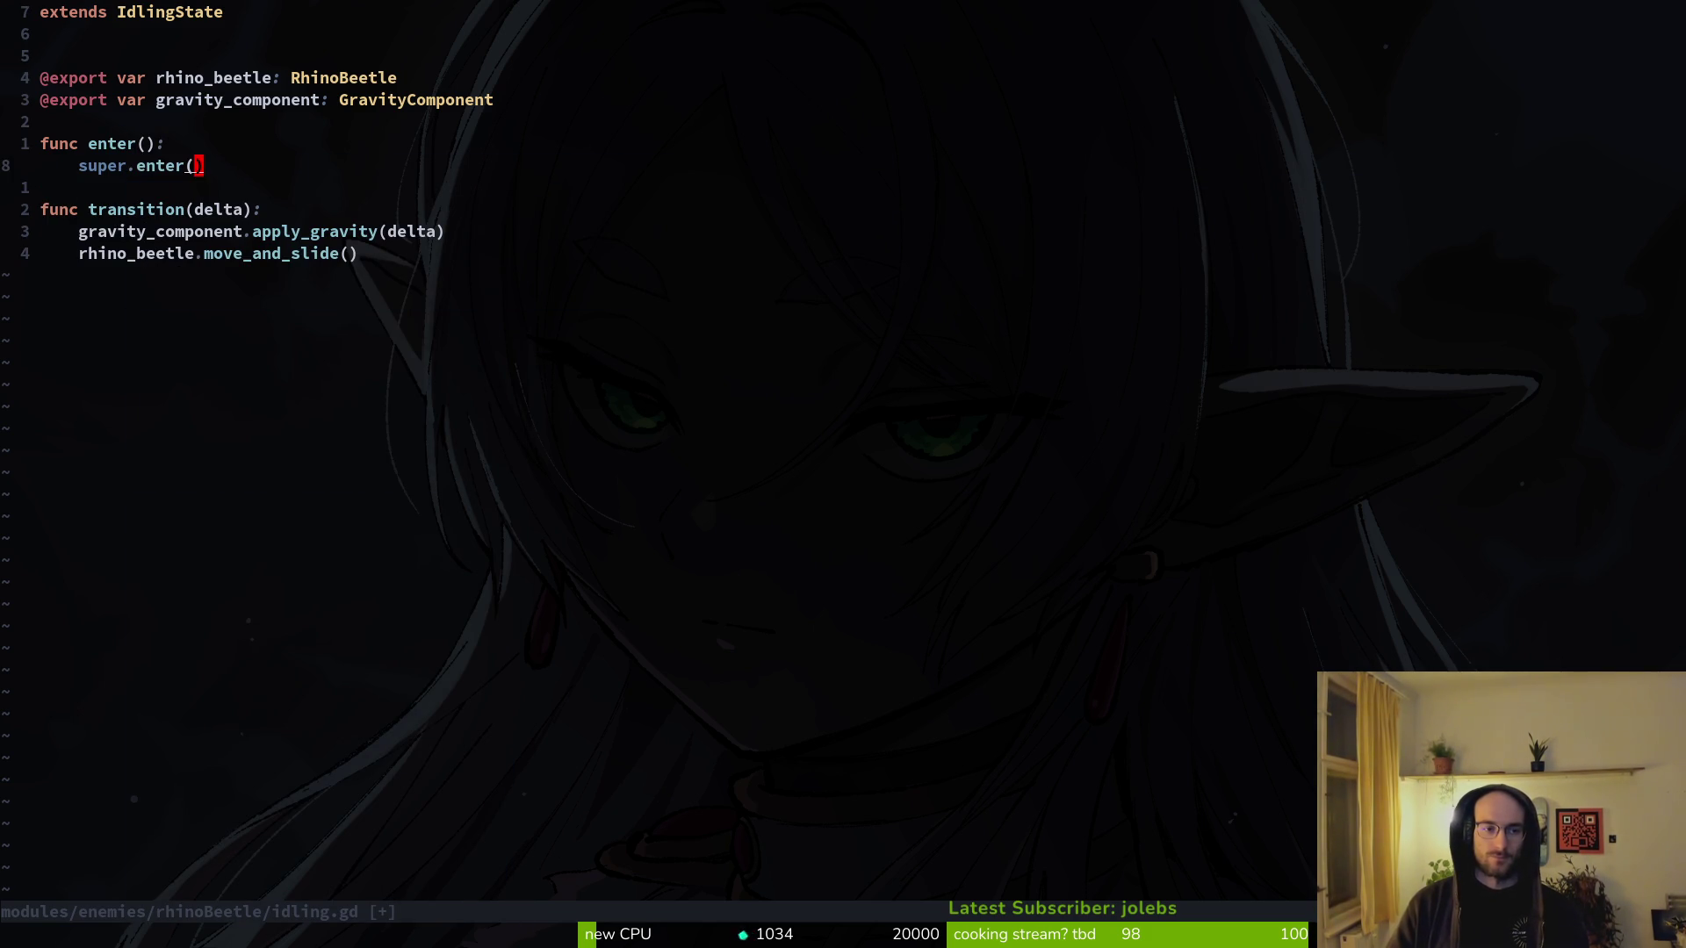
pyautogui.press('Return')
pyautogui.press('Escape')
# - Paste animation_player.play("waiting") into enter() and save idling.gd
pyautogui.write('animation_player.play("waiting")')
pyautogui.press('Return')
pyautogui.write('p:w')
pyautogui.press('Return')
# - Add a blank line after enter(), save again, and copy the waiting animation line
pyautogui.press('j')
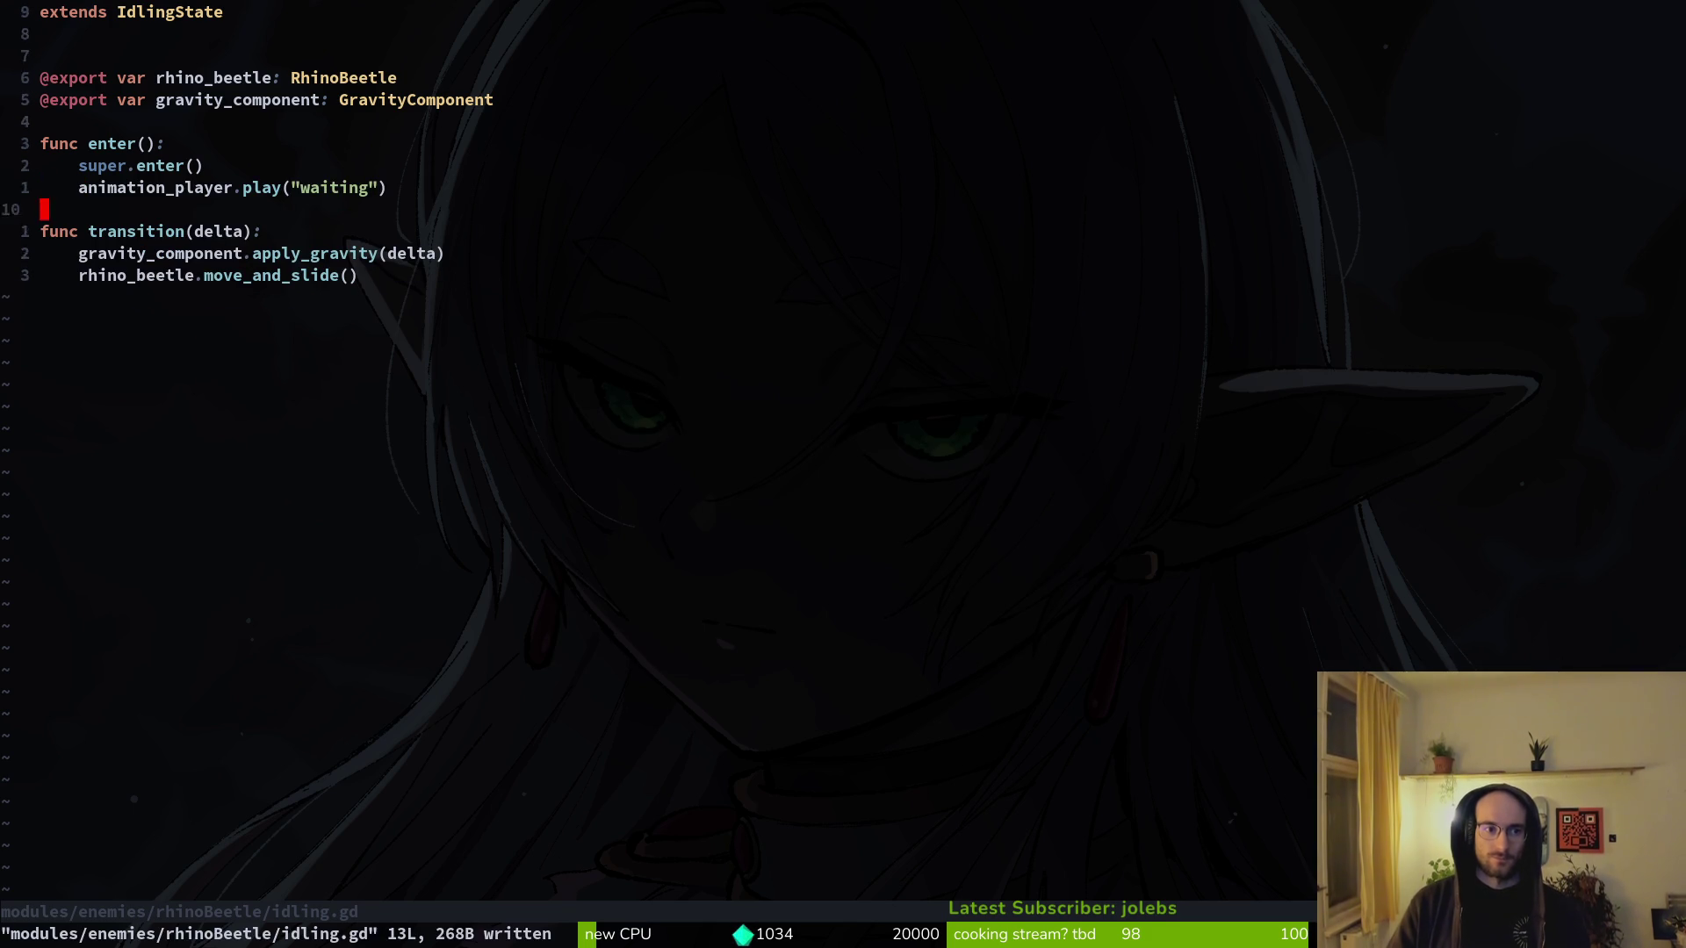
pyautogui.press('o')
pyautogui.press('Escape')
pyautogui.write(':w')
pyautogui.press('Return')
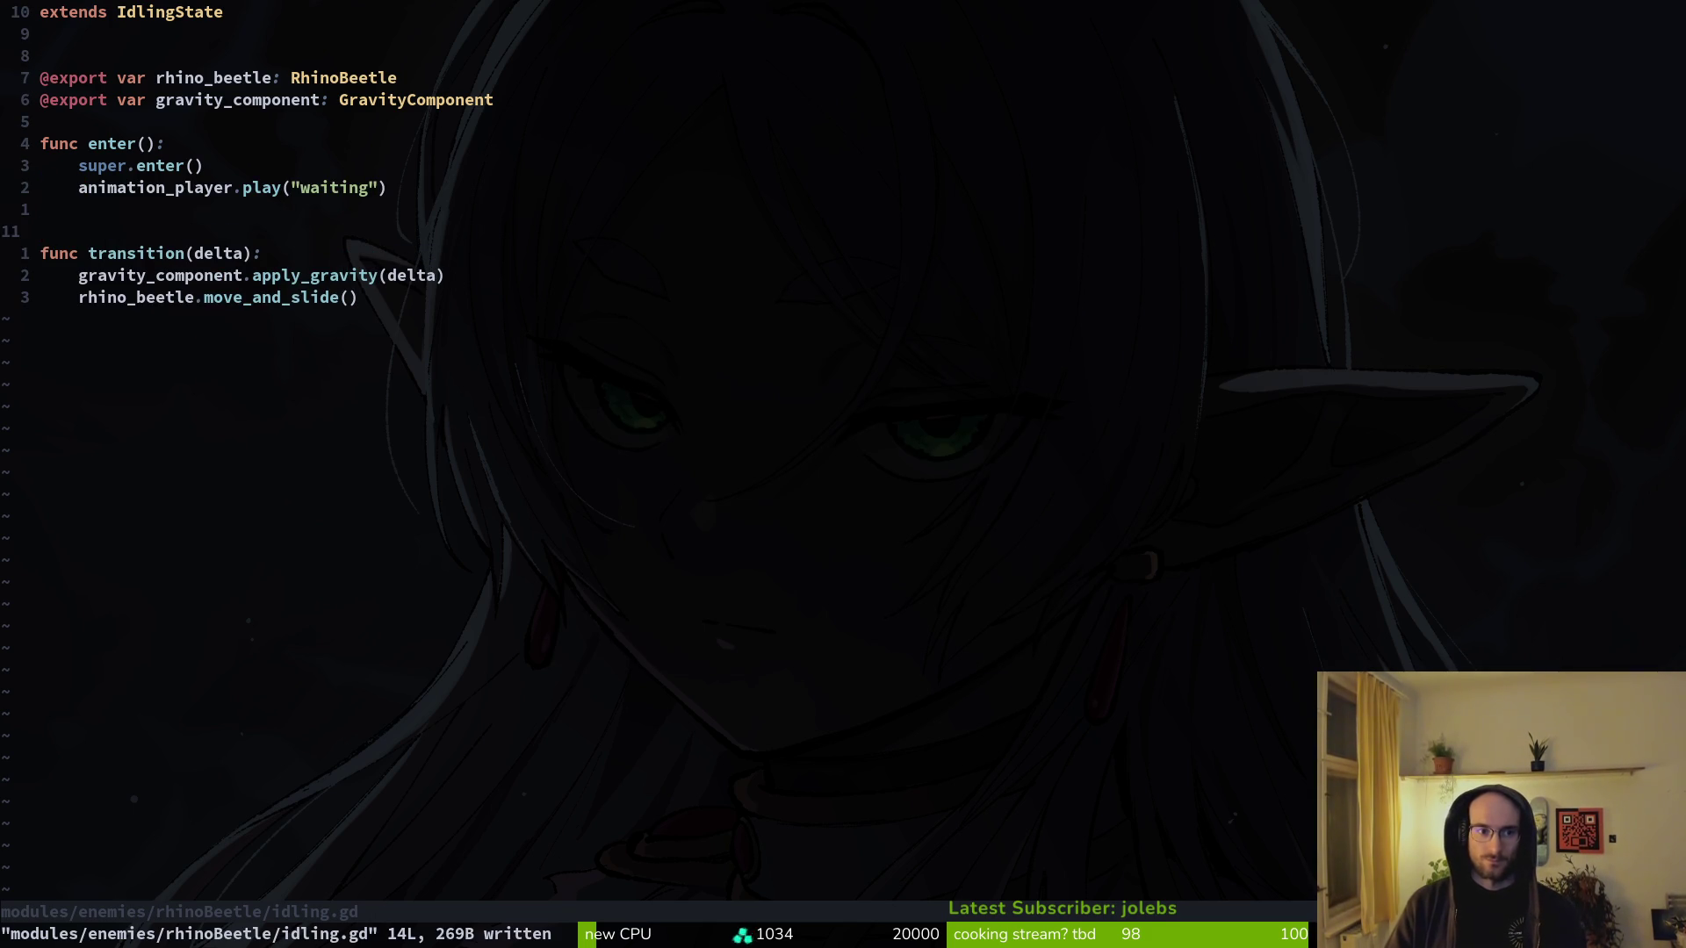
pyautogui.press('k')
pyautogui.press('k')
pyautogui.hotkey('shift', 'v')
pyautogui.press('y')
pyautogui.press('j')
pyautogui.press('j')
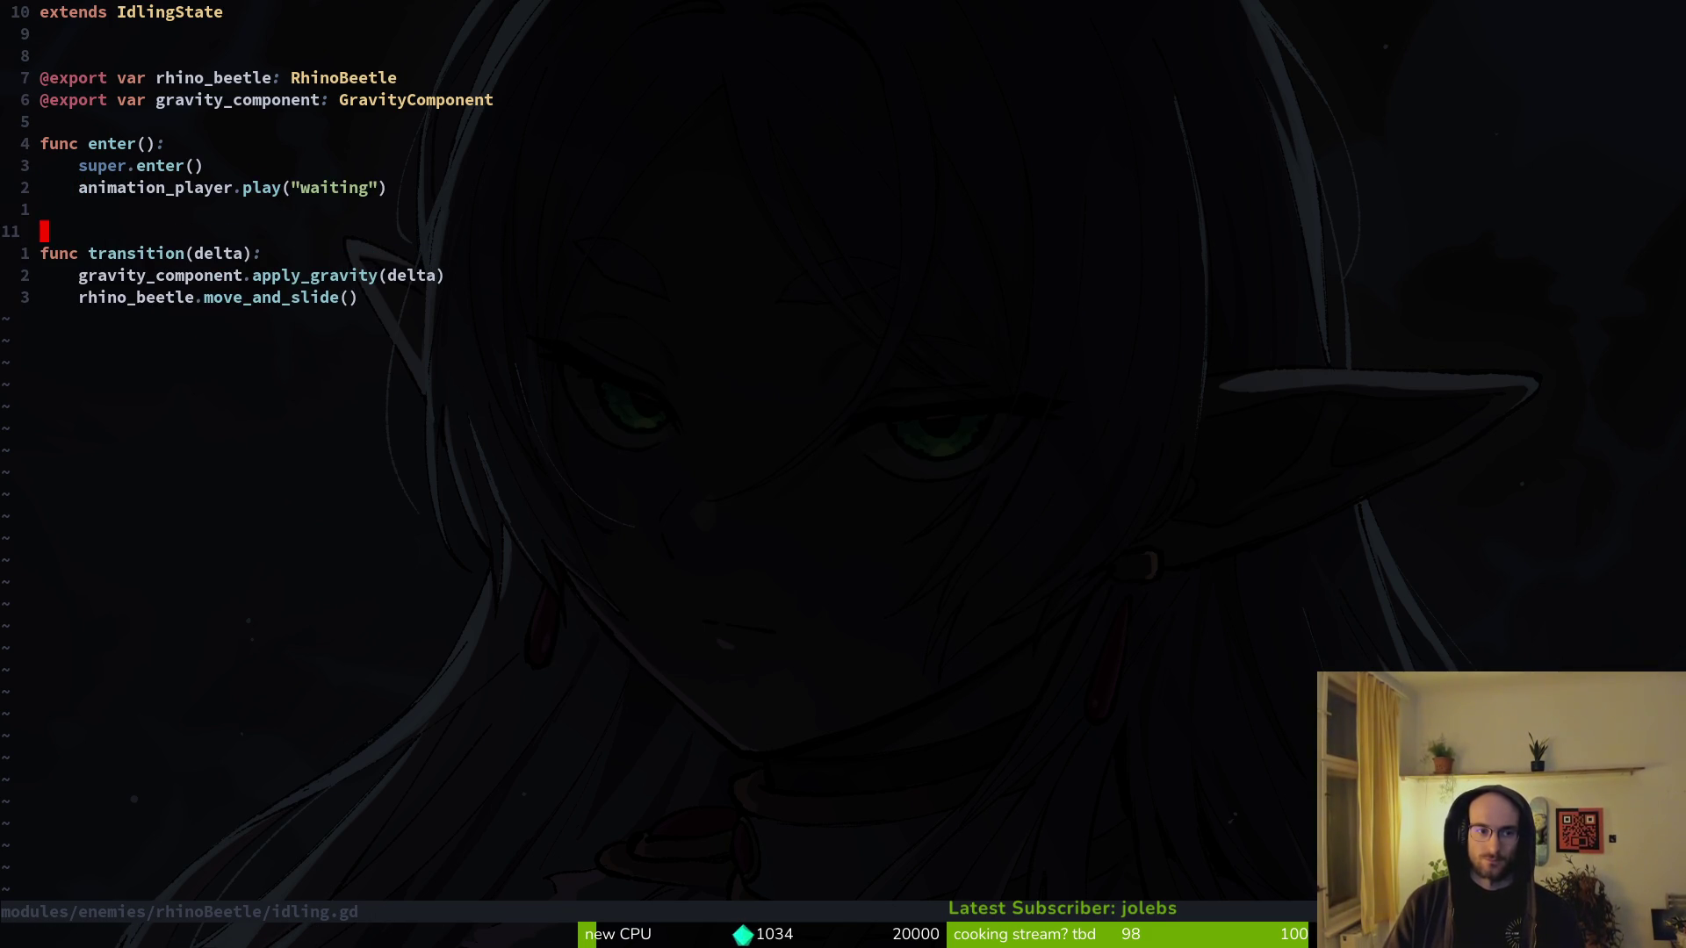
# - Glance at the running game and the Godot editor, then return to idling.gd
pyautogui.hotkey('alt', 'Tab')
pyautogui.hotkey('alt', 'Tab')
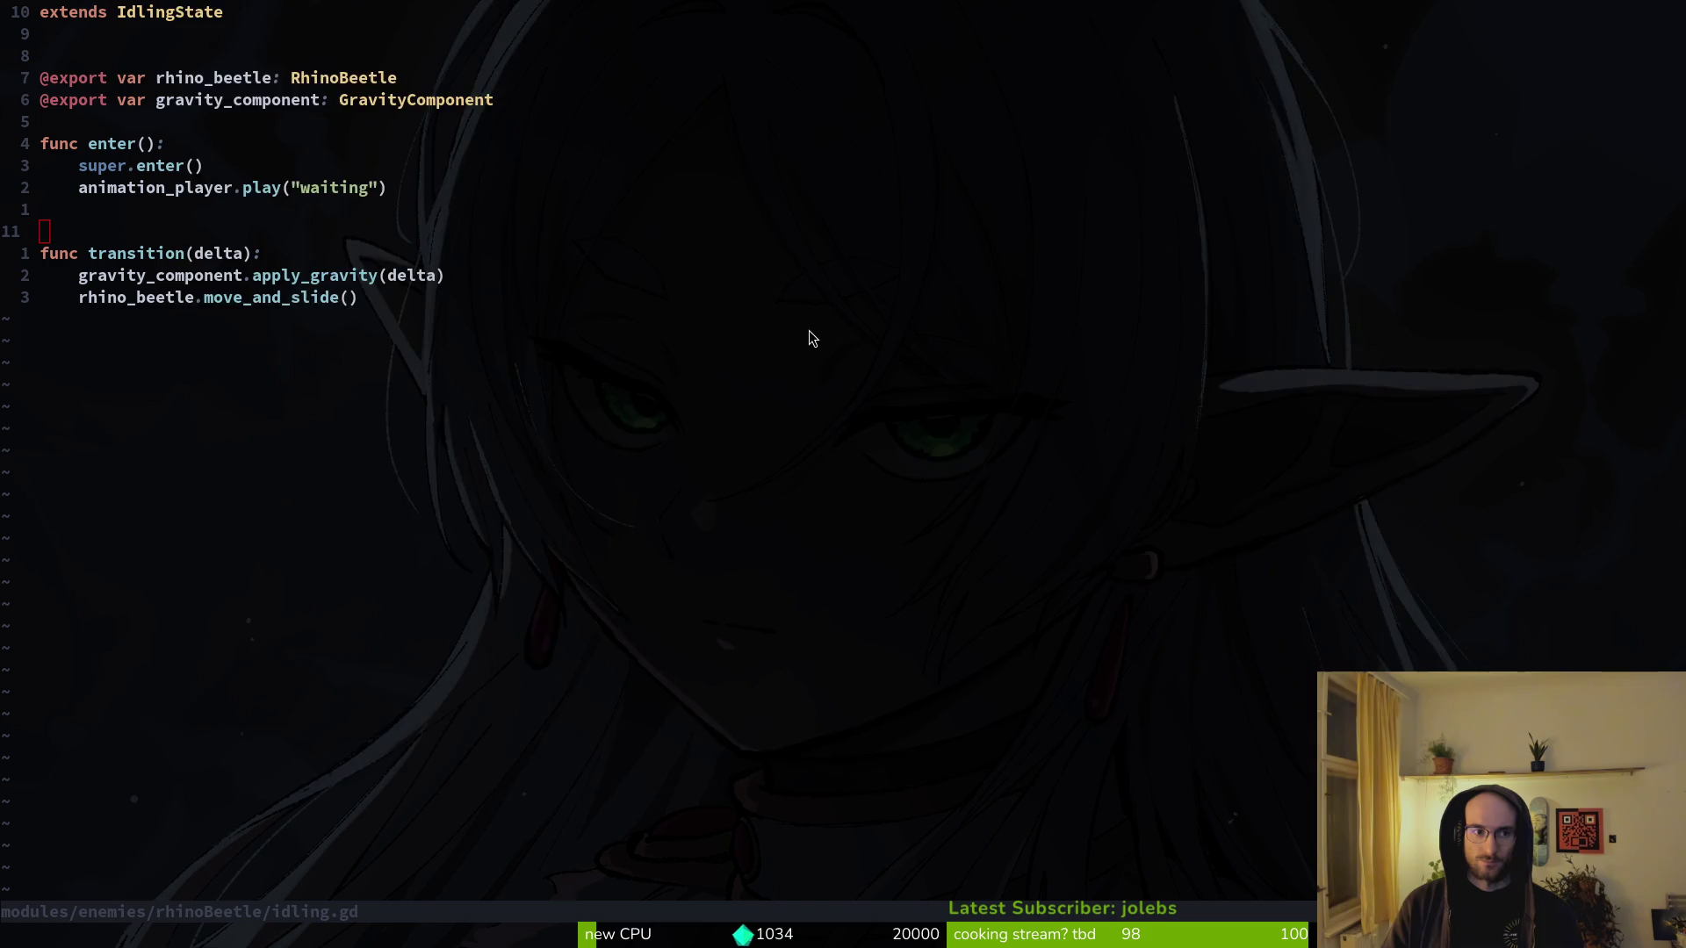
pyautogui.hotkey('alt', 'Tab')
pyautogui.hotkey('alt', 'Tab')
pyautogui.hotkey('alt', 'Tab')
pyautogui.hotkey('alt', 'Tab')
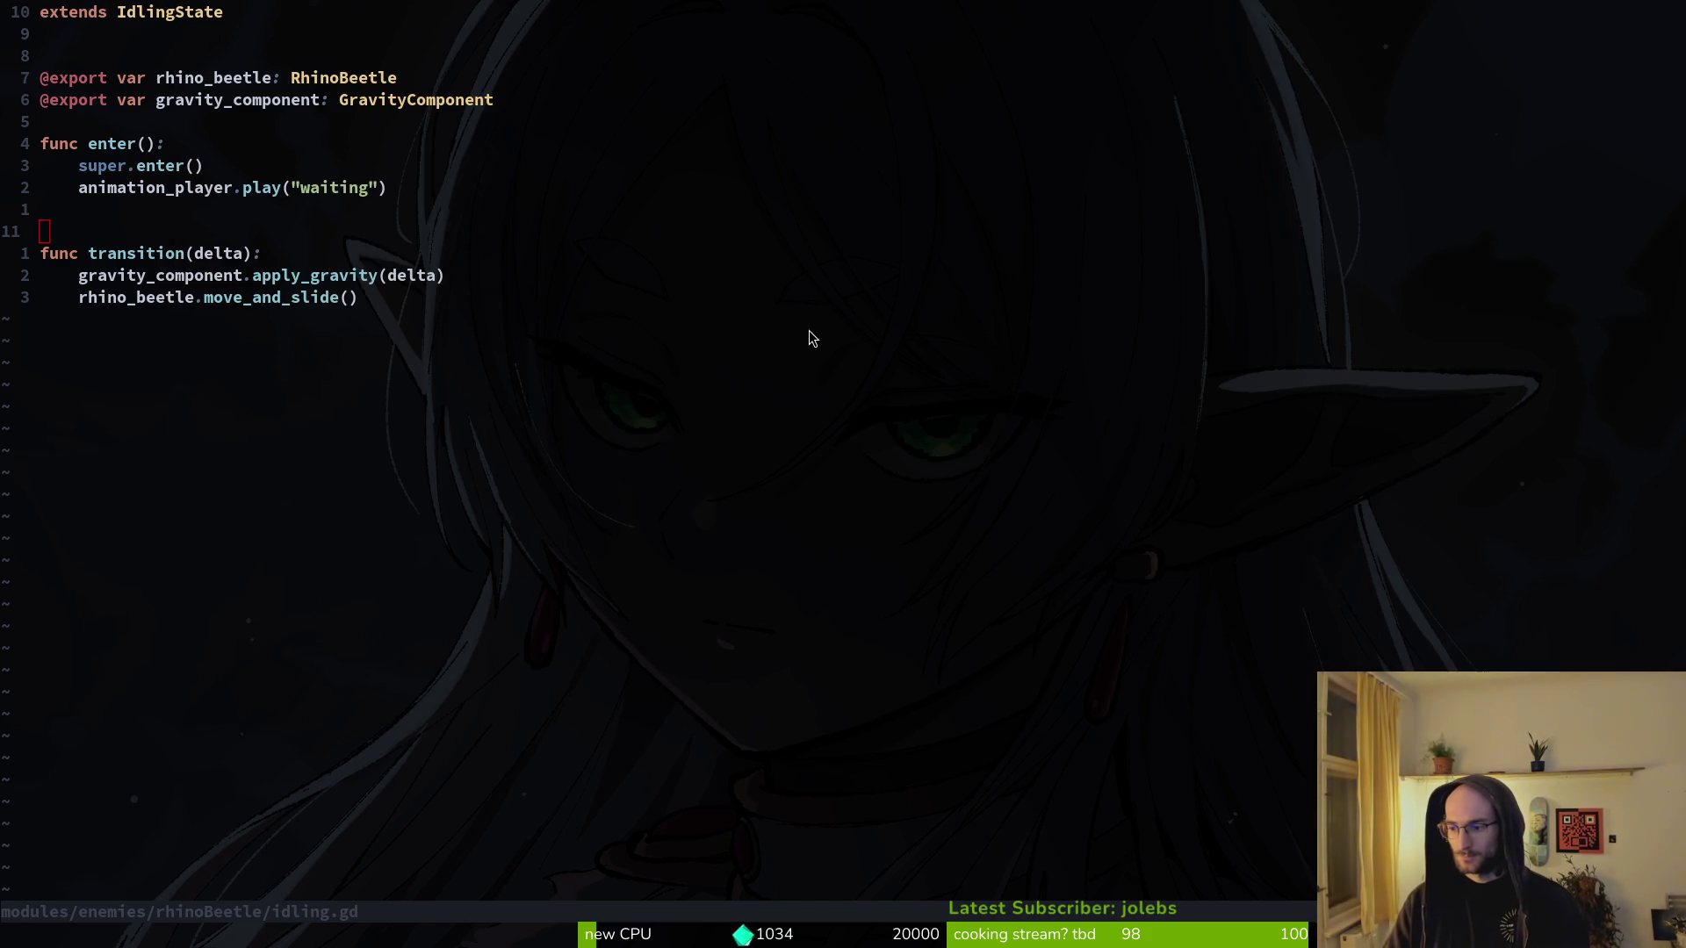
pyautogui.hotkey('alt', 'Tab')
pyautogui.hotkey('alt', 'Tab')
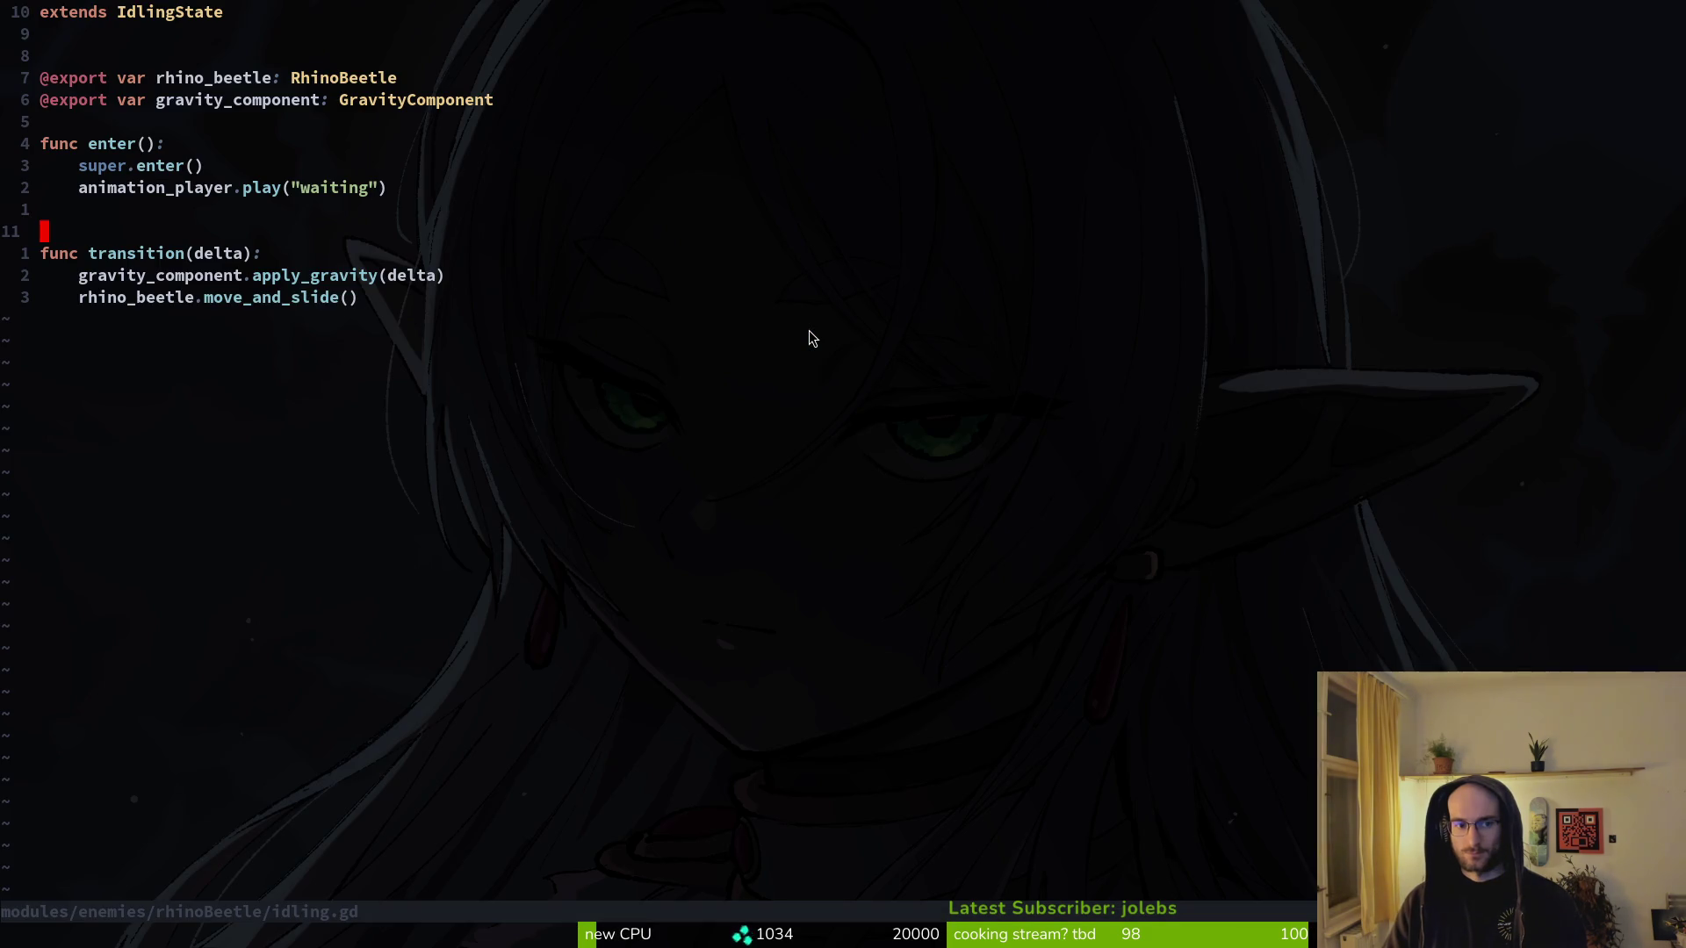
pyautogui.hotkey('alt', 'Tab')
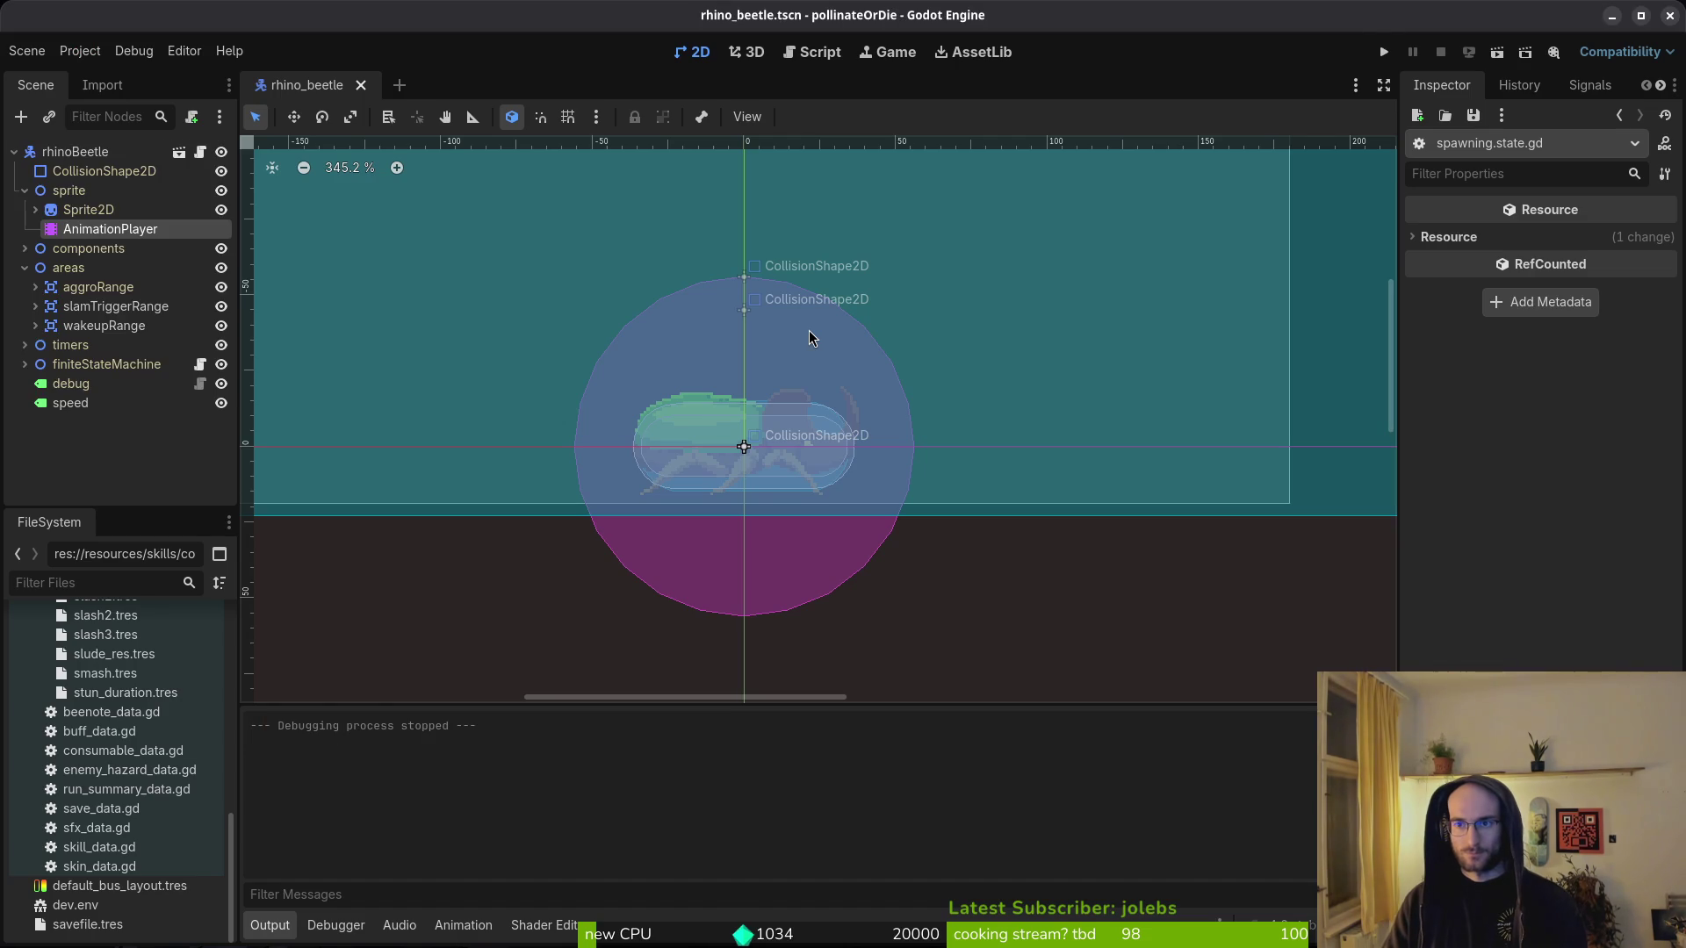
# - Run the game and load level 5 through the dev portal's level list
pyautogui.press('F5')
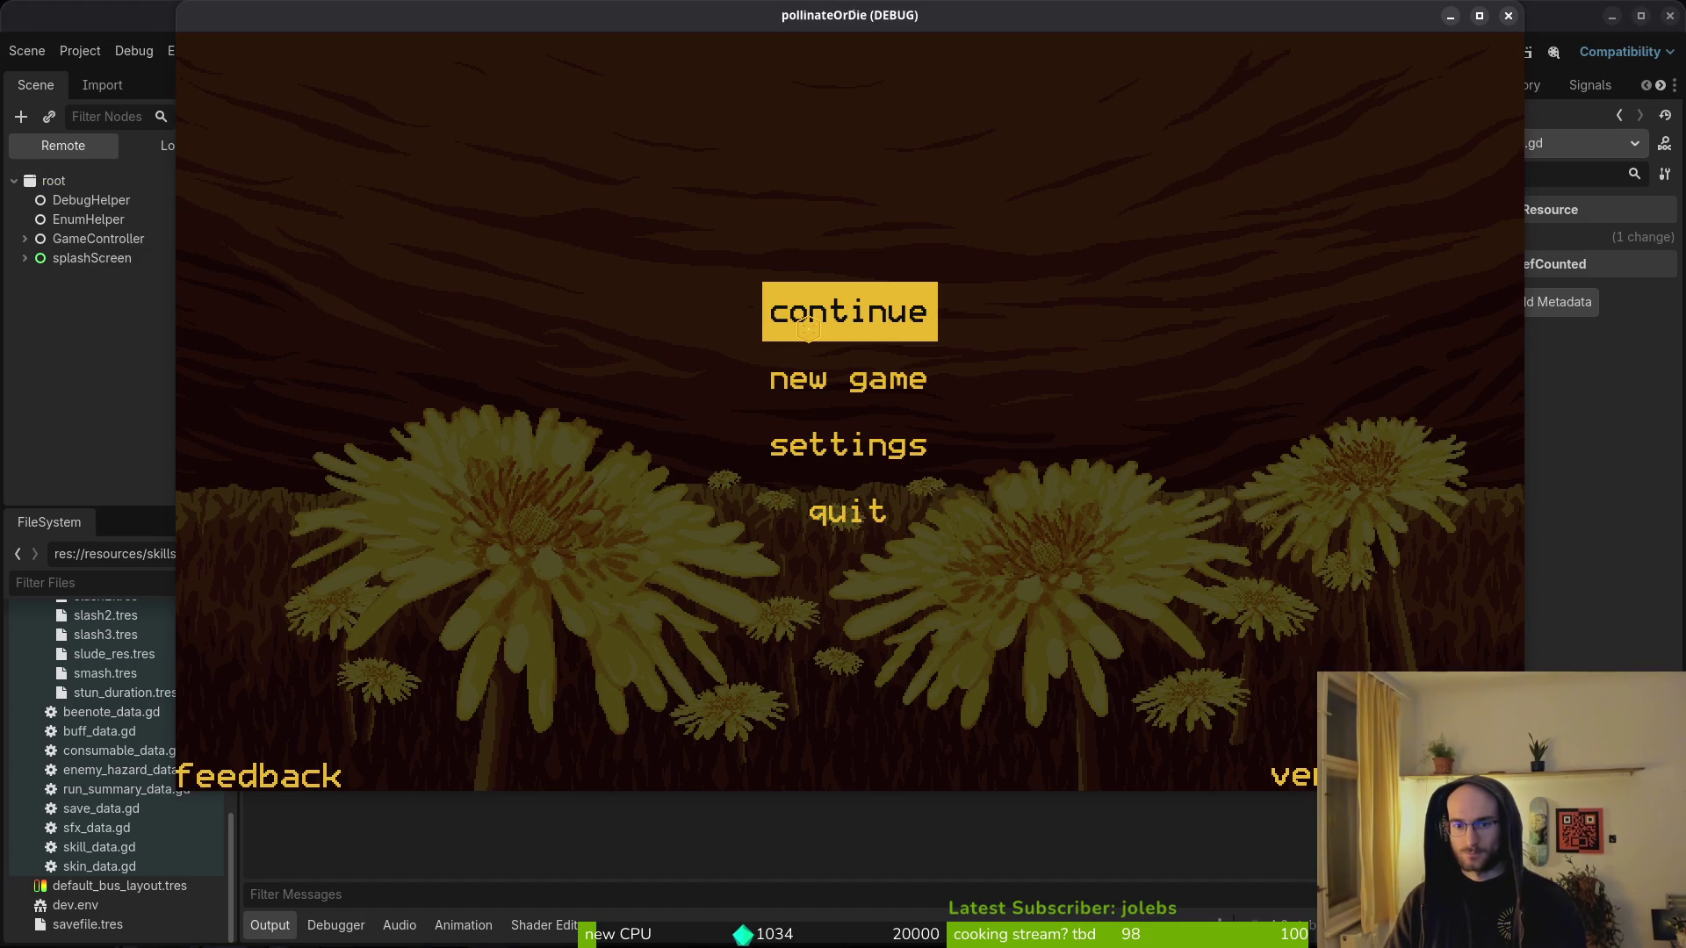
pyautogui.click(809, 329)
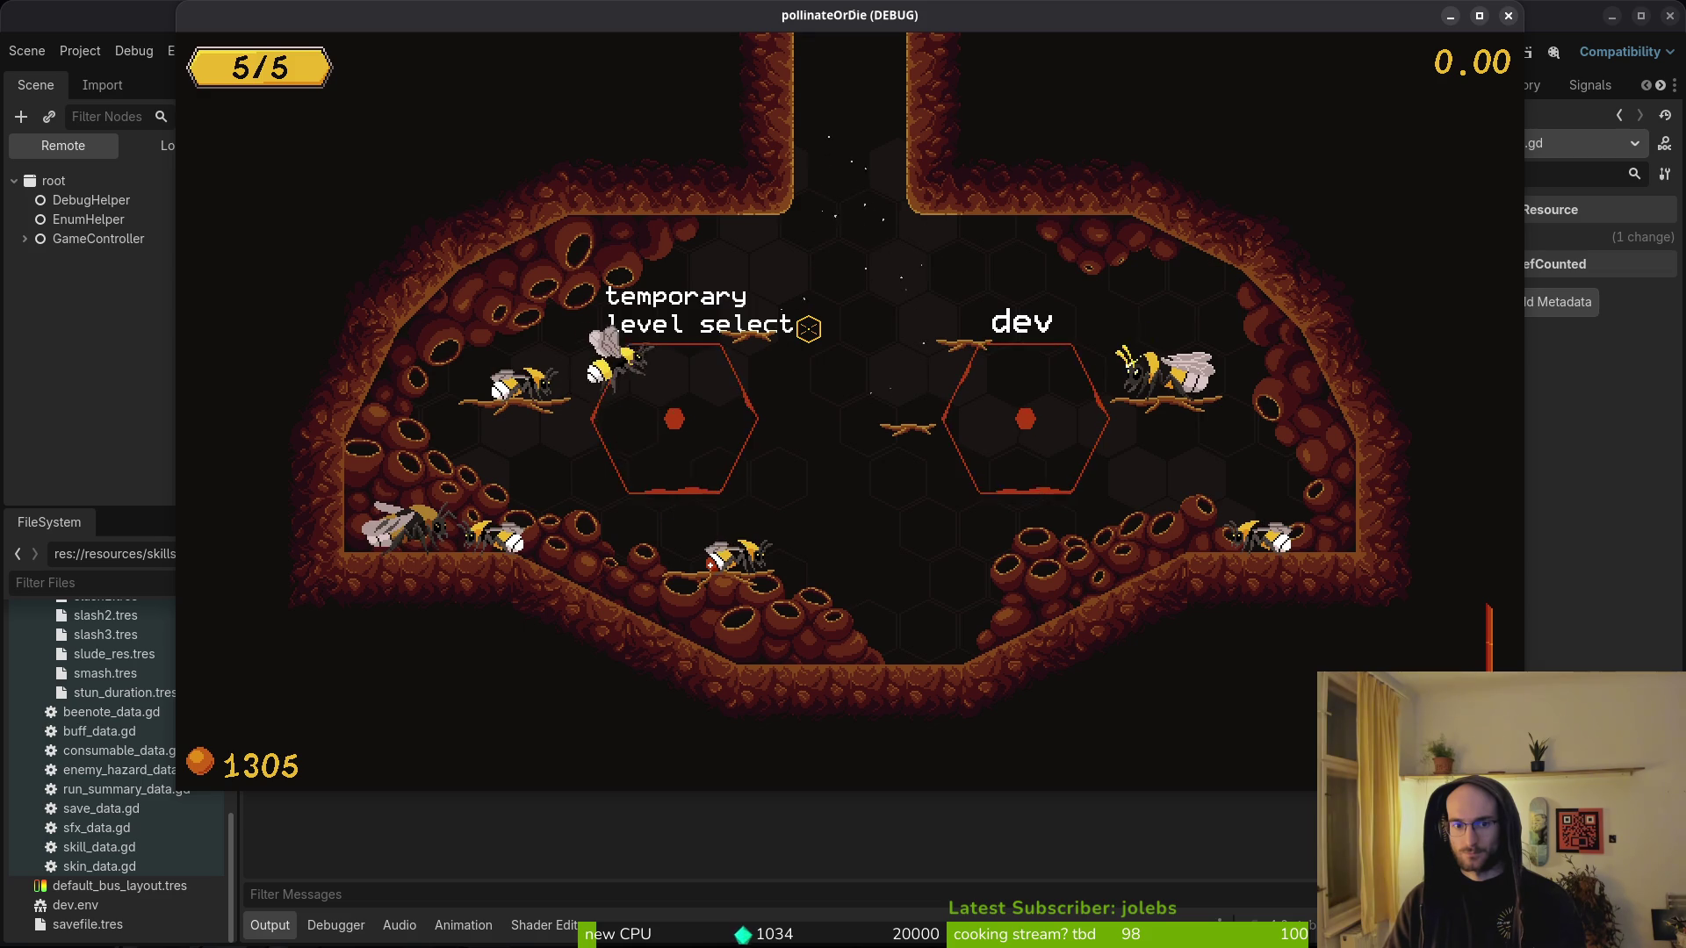
pyautogui.press('Right')
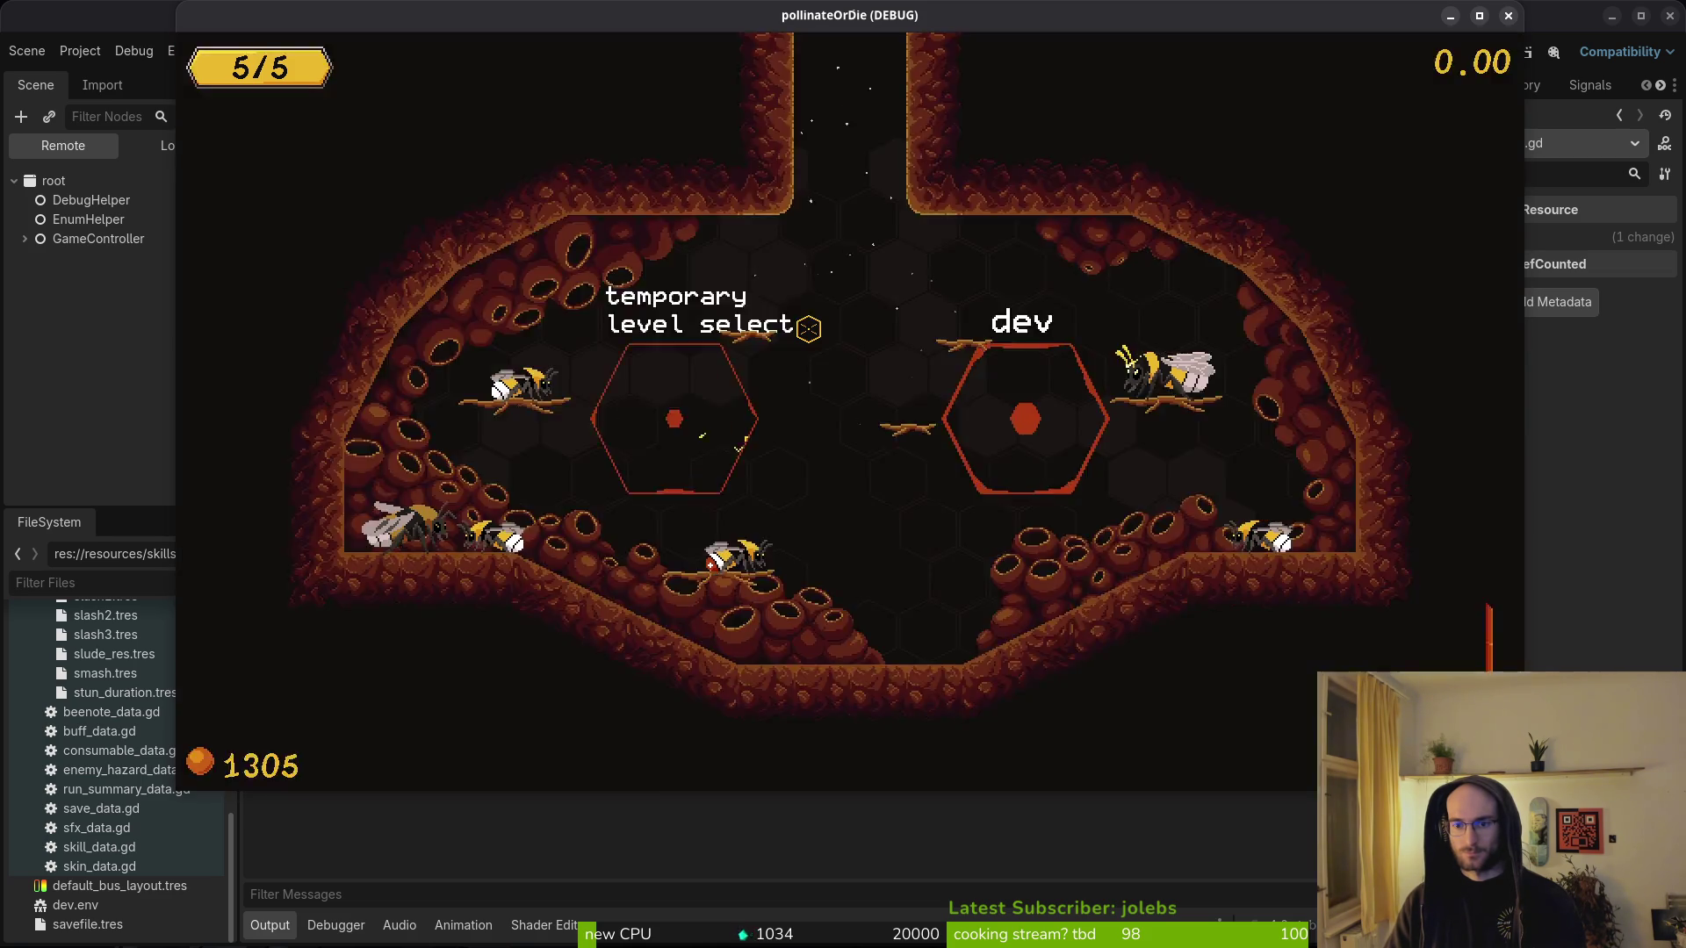
pyautogui.press('Left')
pyautogui.press('Left')
pyautogui.press('Down')
pyautogui.press('Down')
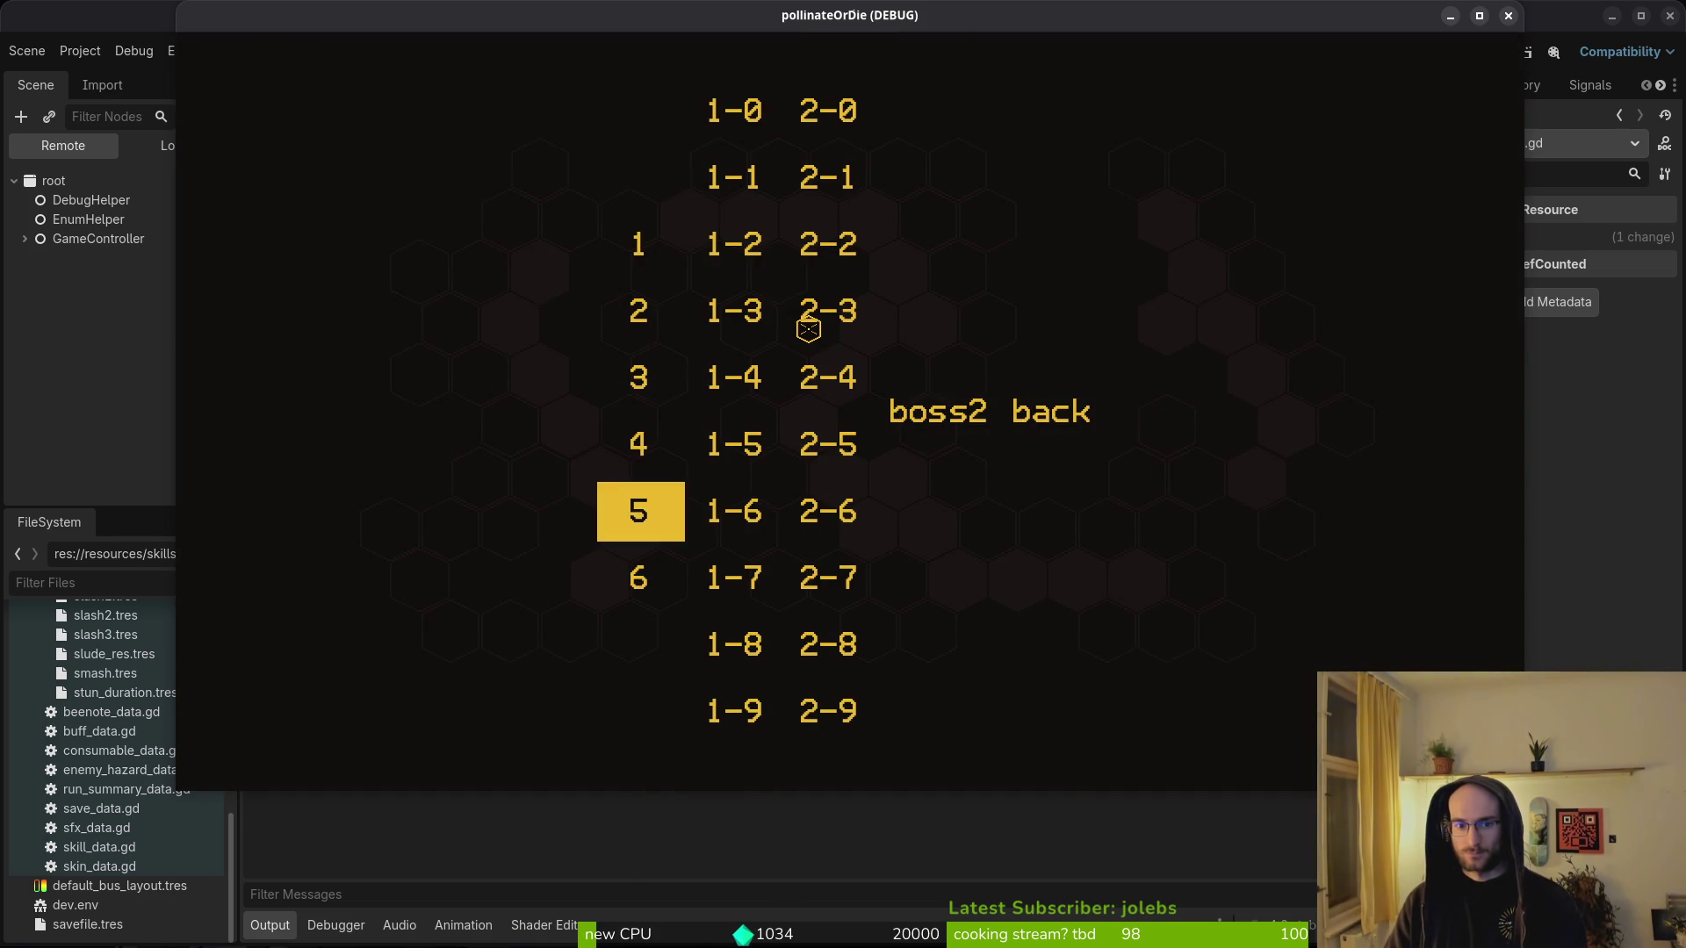
pyautogui.press('Return')
# - Return to the level-select portal, reload level 5, and dismiss the tutorial dialogue
pyautogui.press('j')
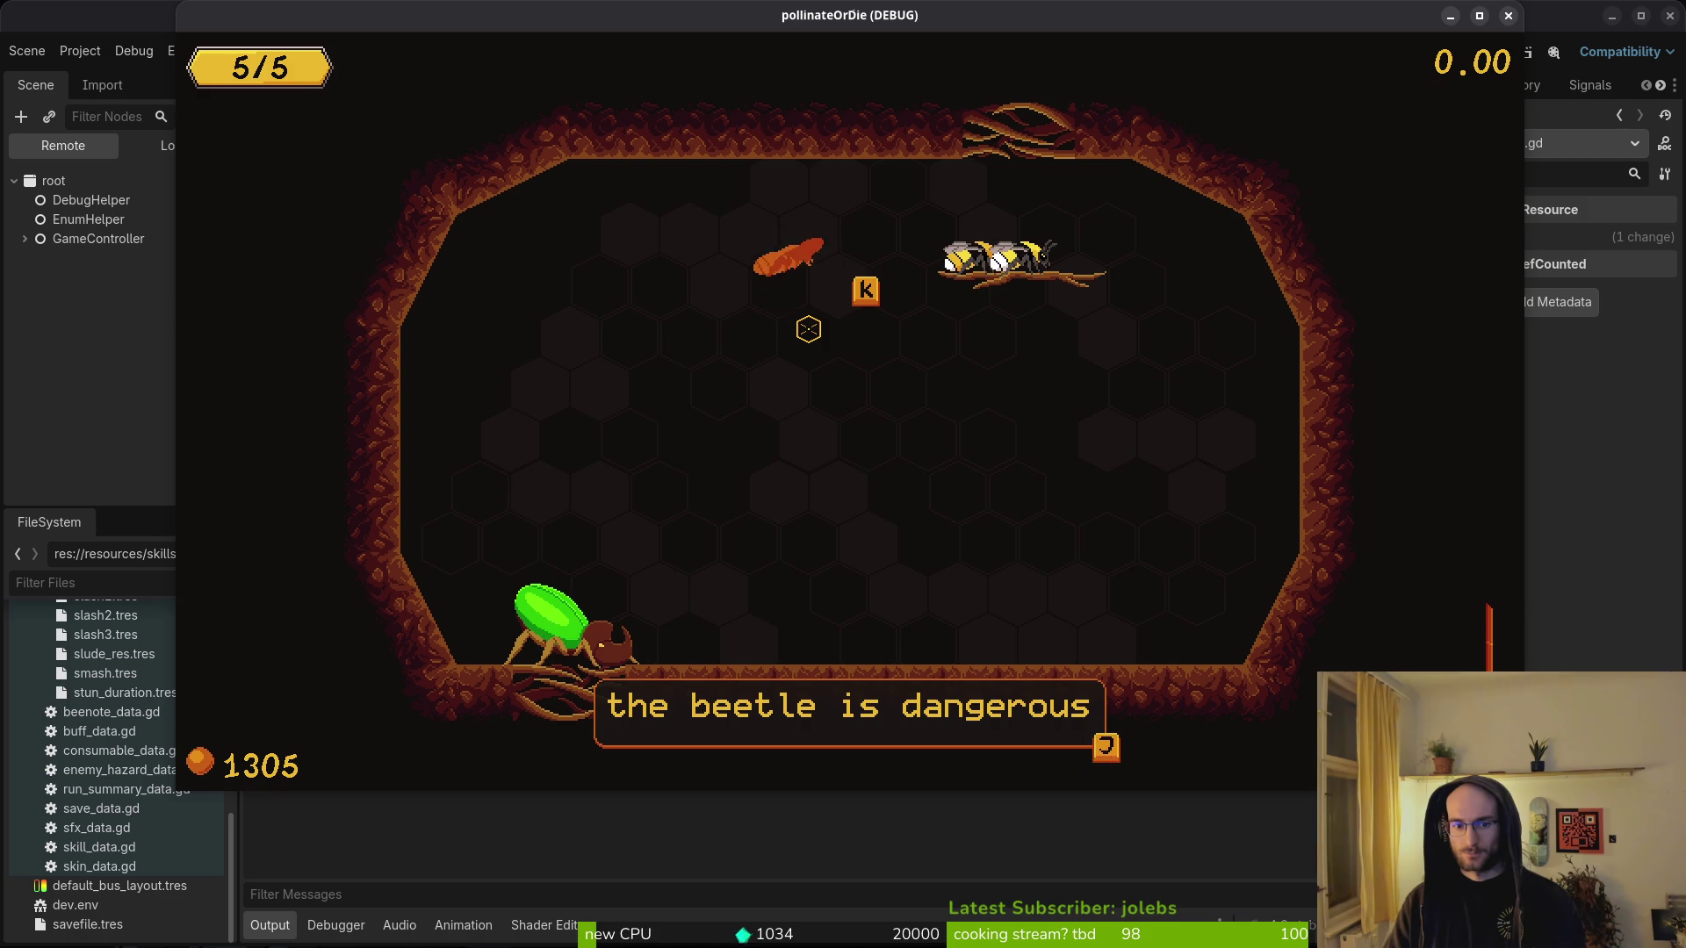
pyautogui.press('j')
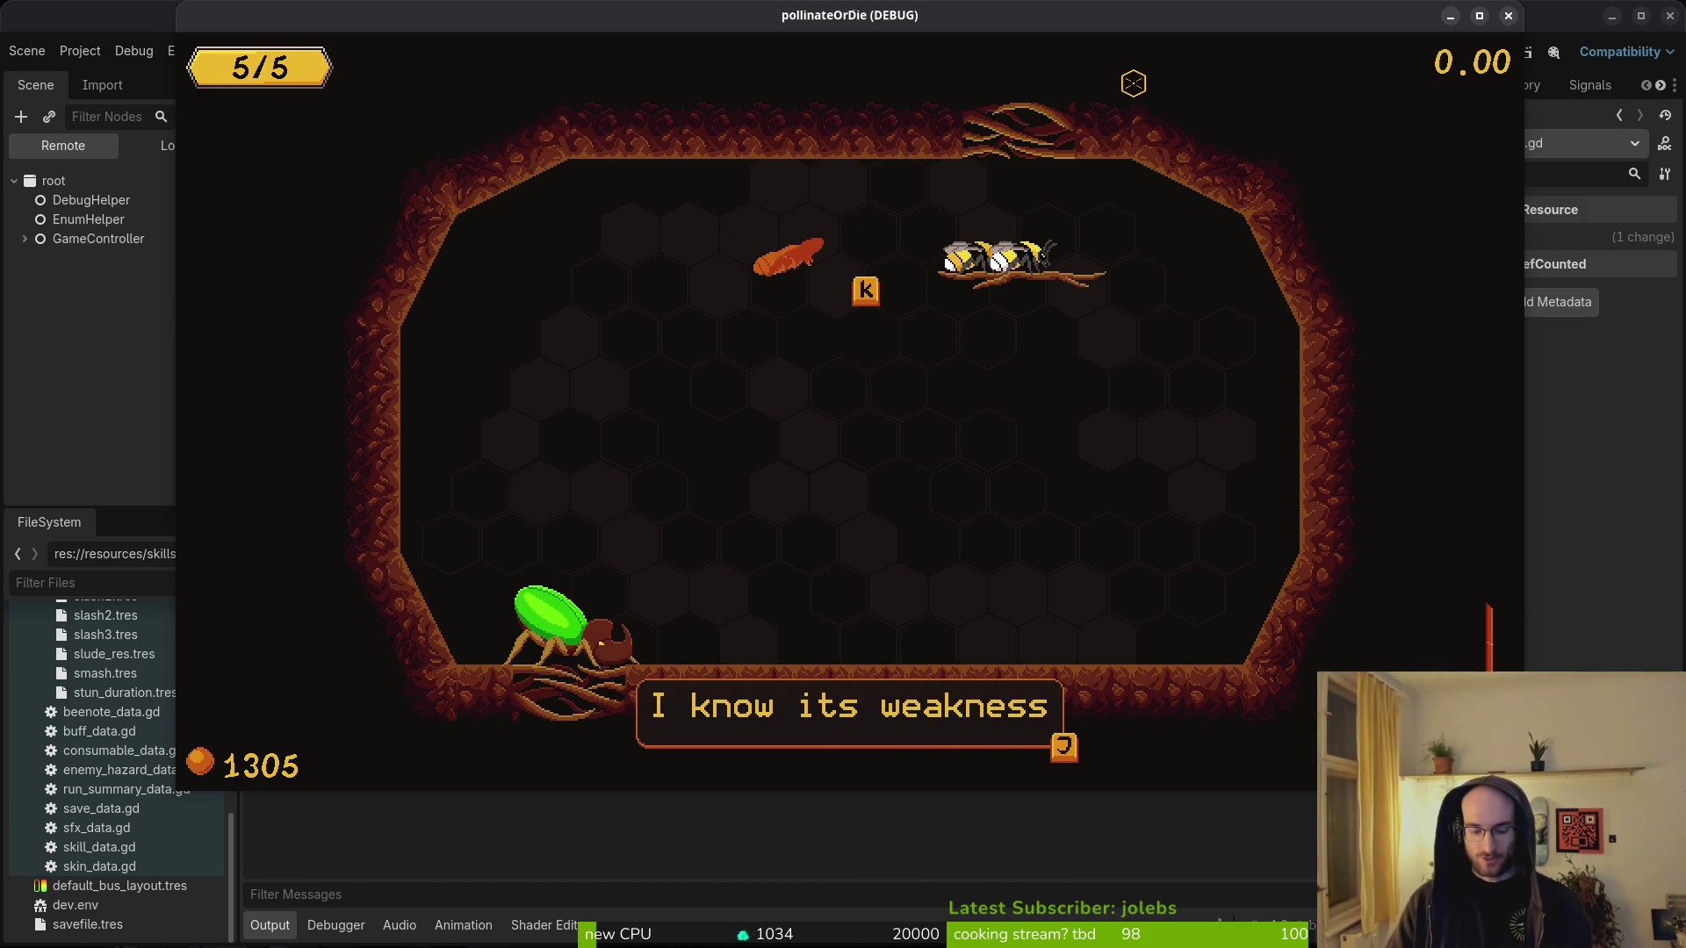
pyautogui.press('j')
pyautogui.press('a')
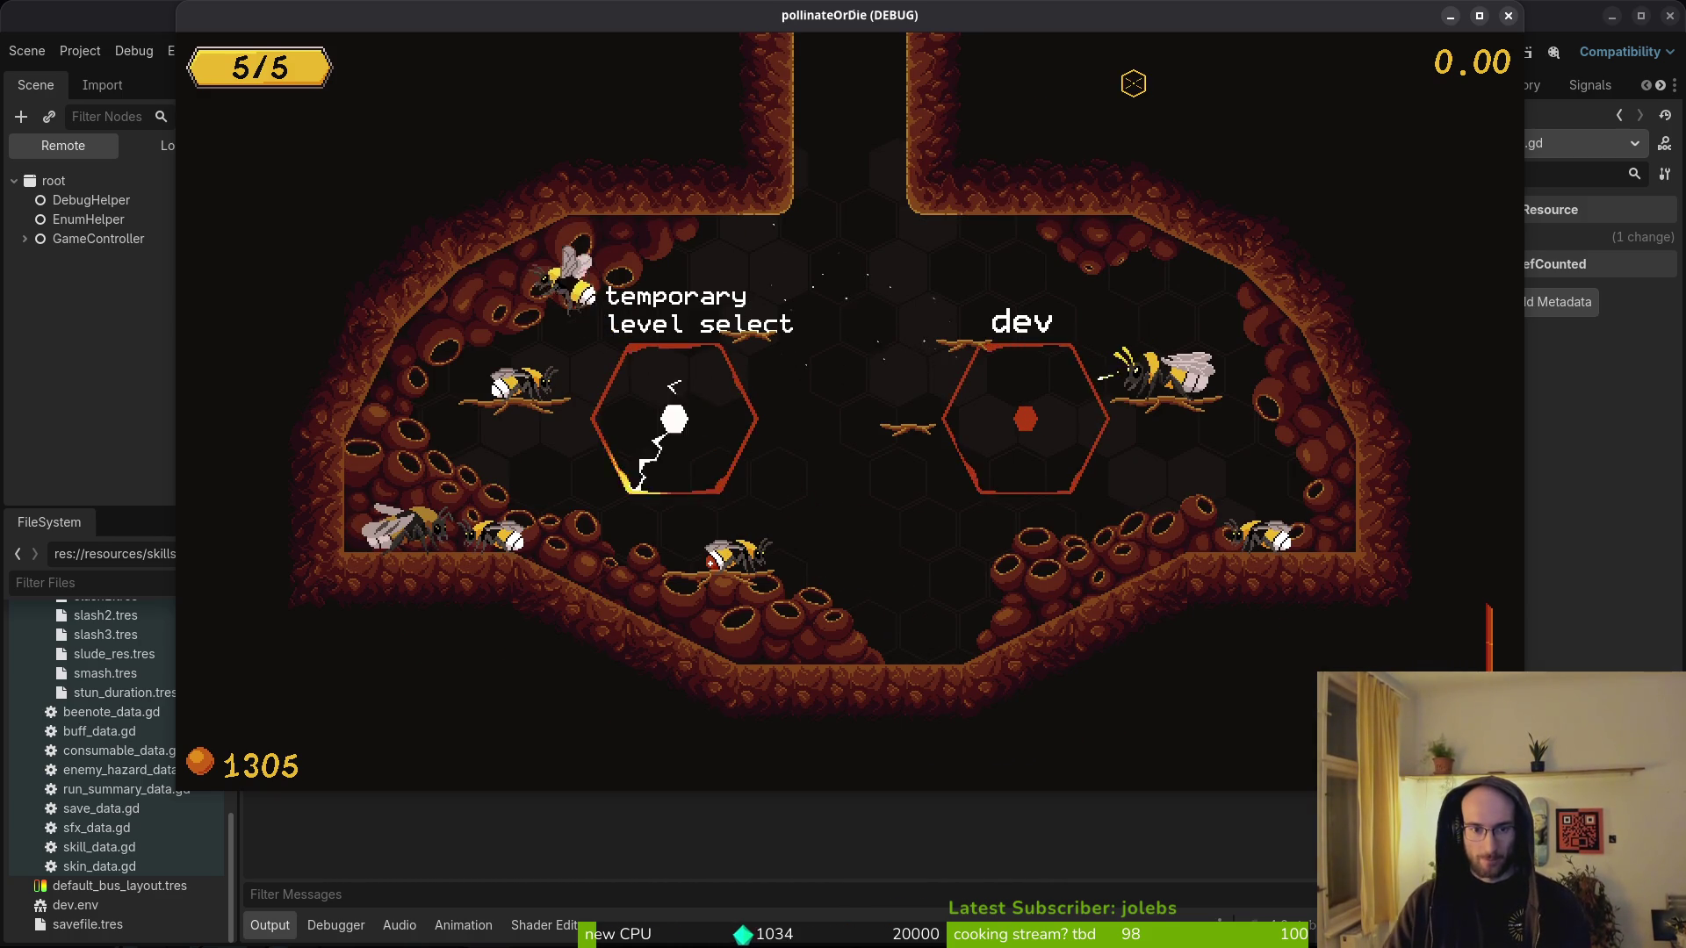
pyautogui.press('a')
pyautogui.press('a')
pyautogui.press('a')
pyautogui.press('s')
pyautogui.press('s')
pyautogui.press('j')
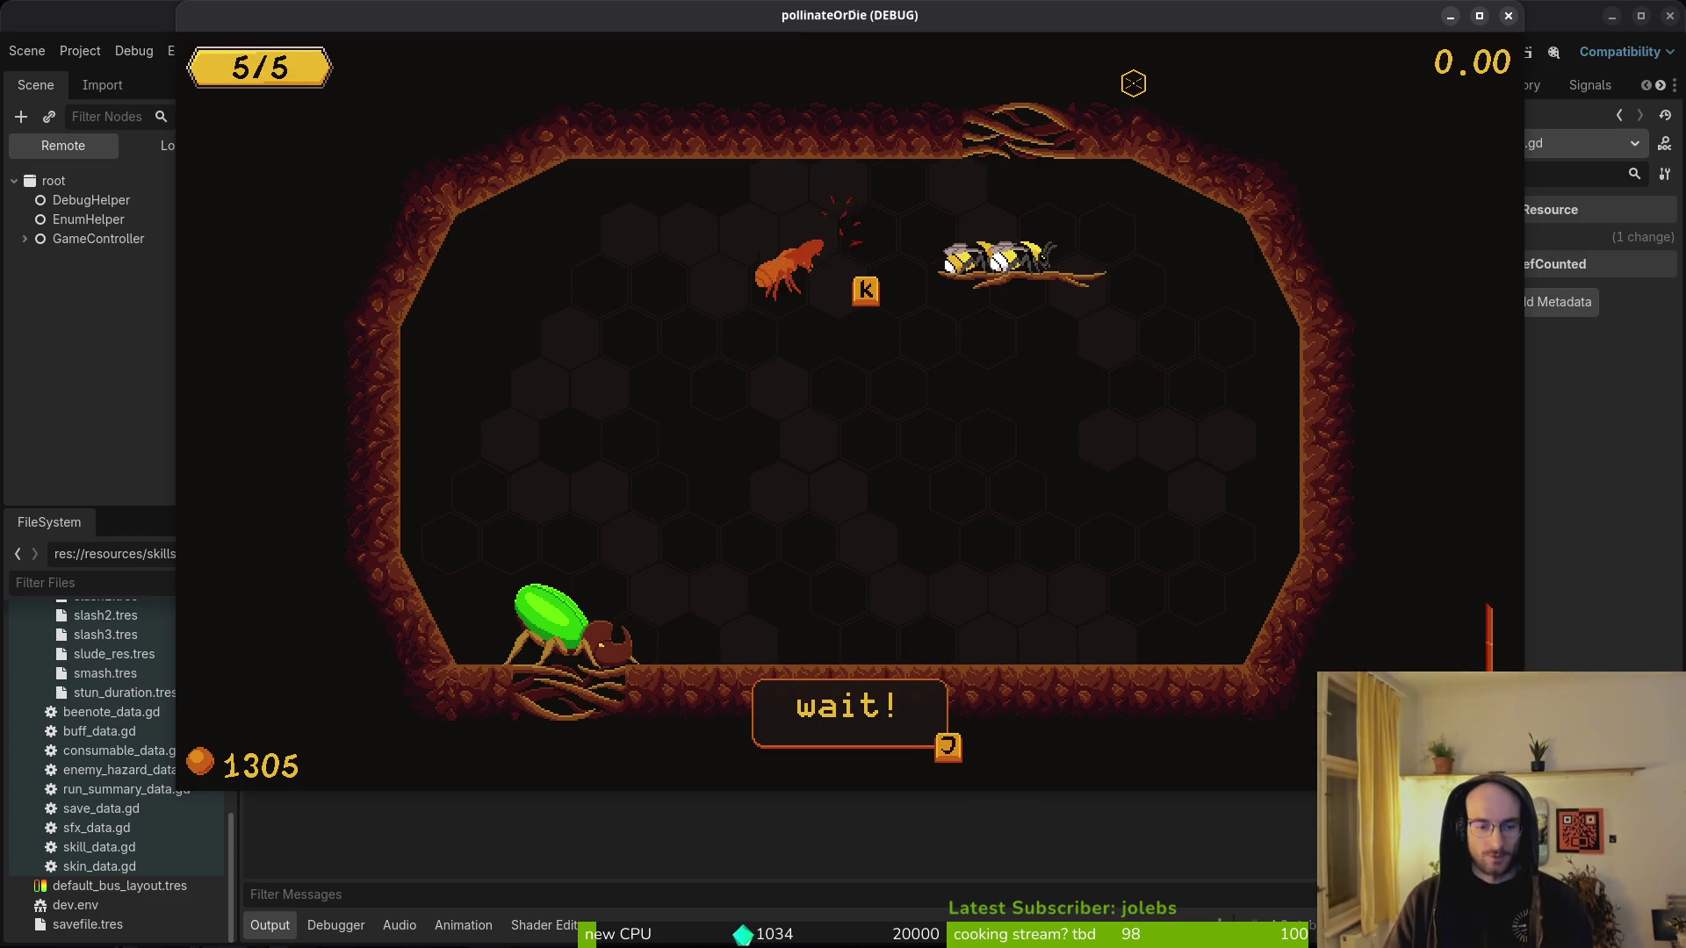
pyautogui.press('j')
pyautogui.press('j')
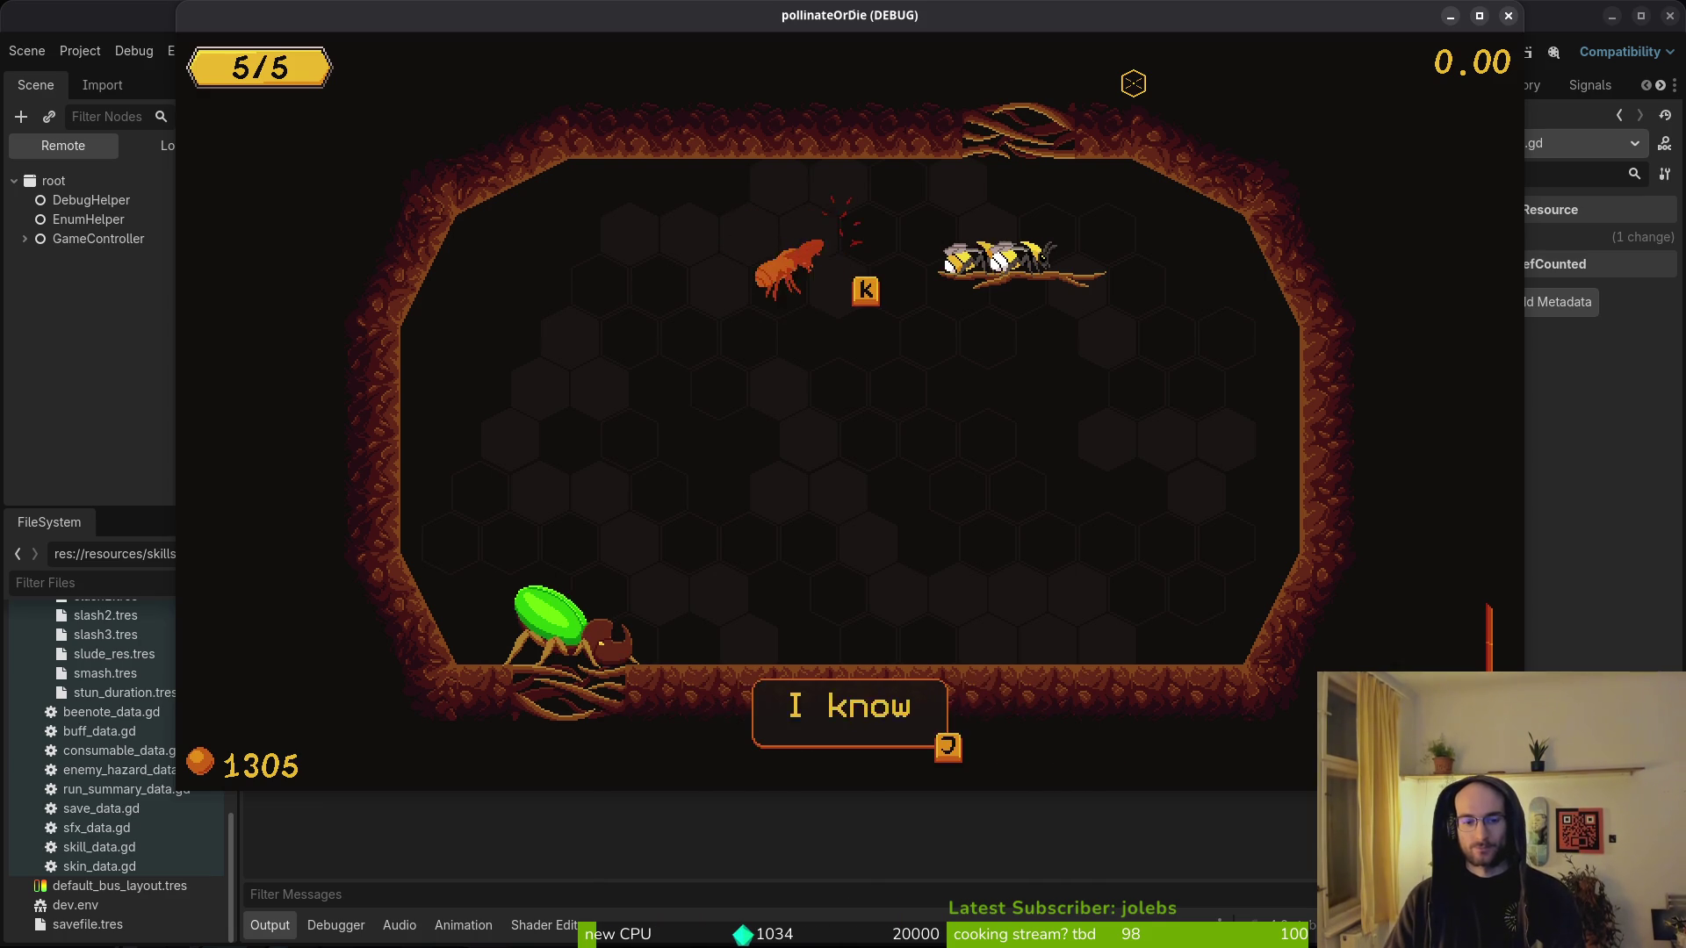
pyautogui.press('j')
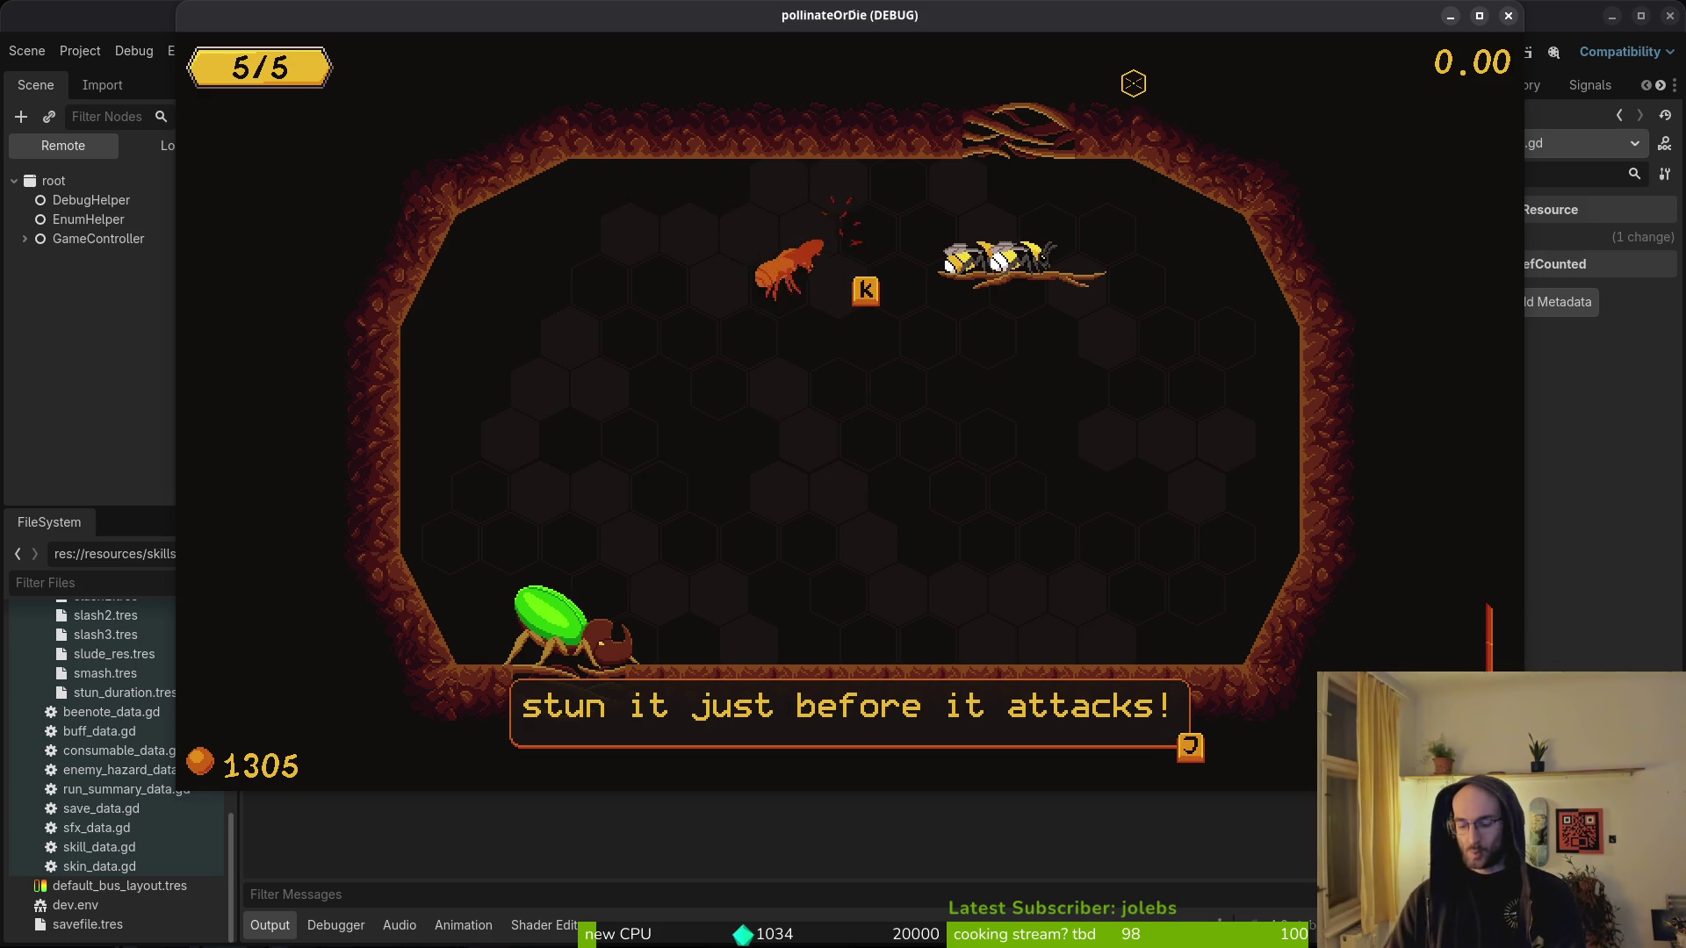
pyautogui.press('j')
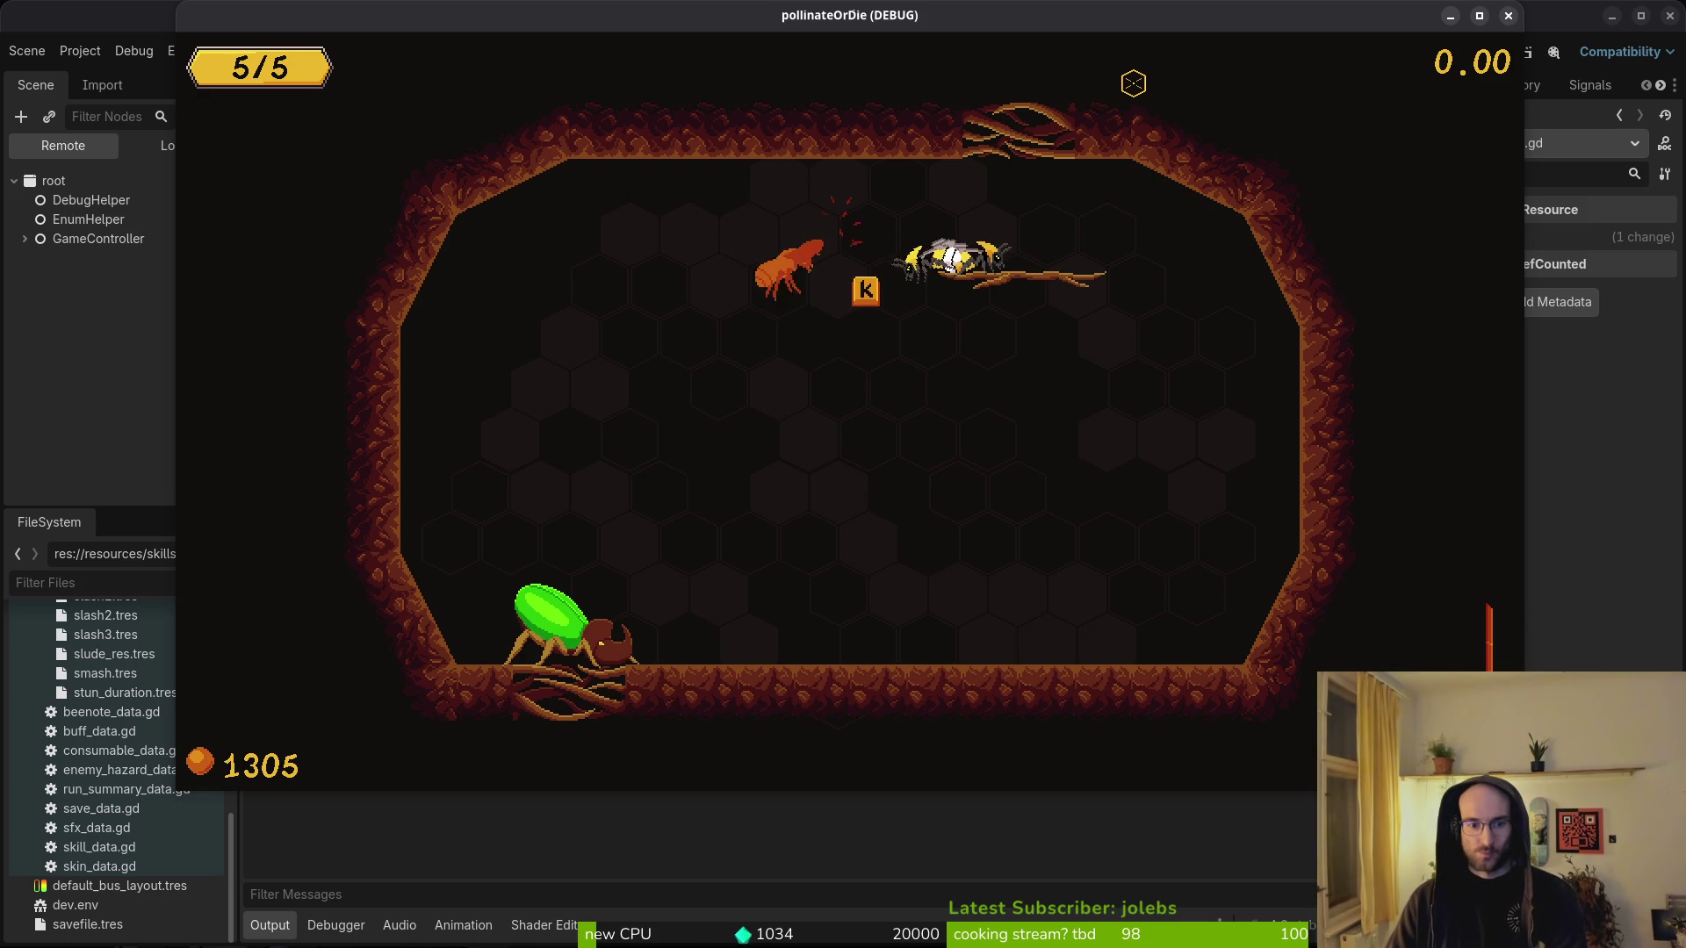
# - Land near the rhino beetle, provoke its slam, and dodge the dust-cloud shockwave
pyautogui.press('s')
pyautogui.press('d')
pyautogui.press('a')
pyautogui.press('d')
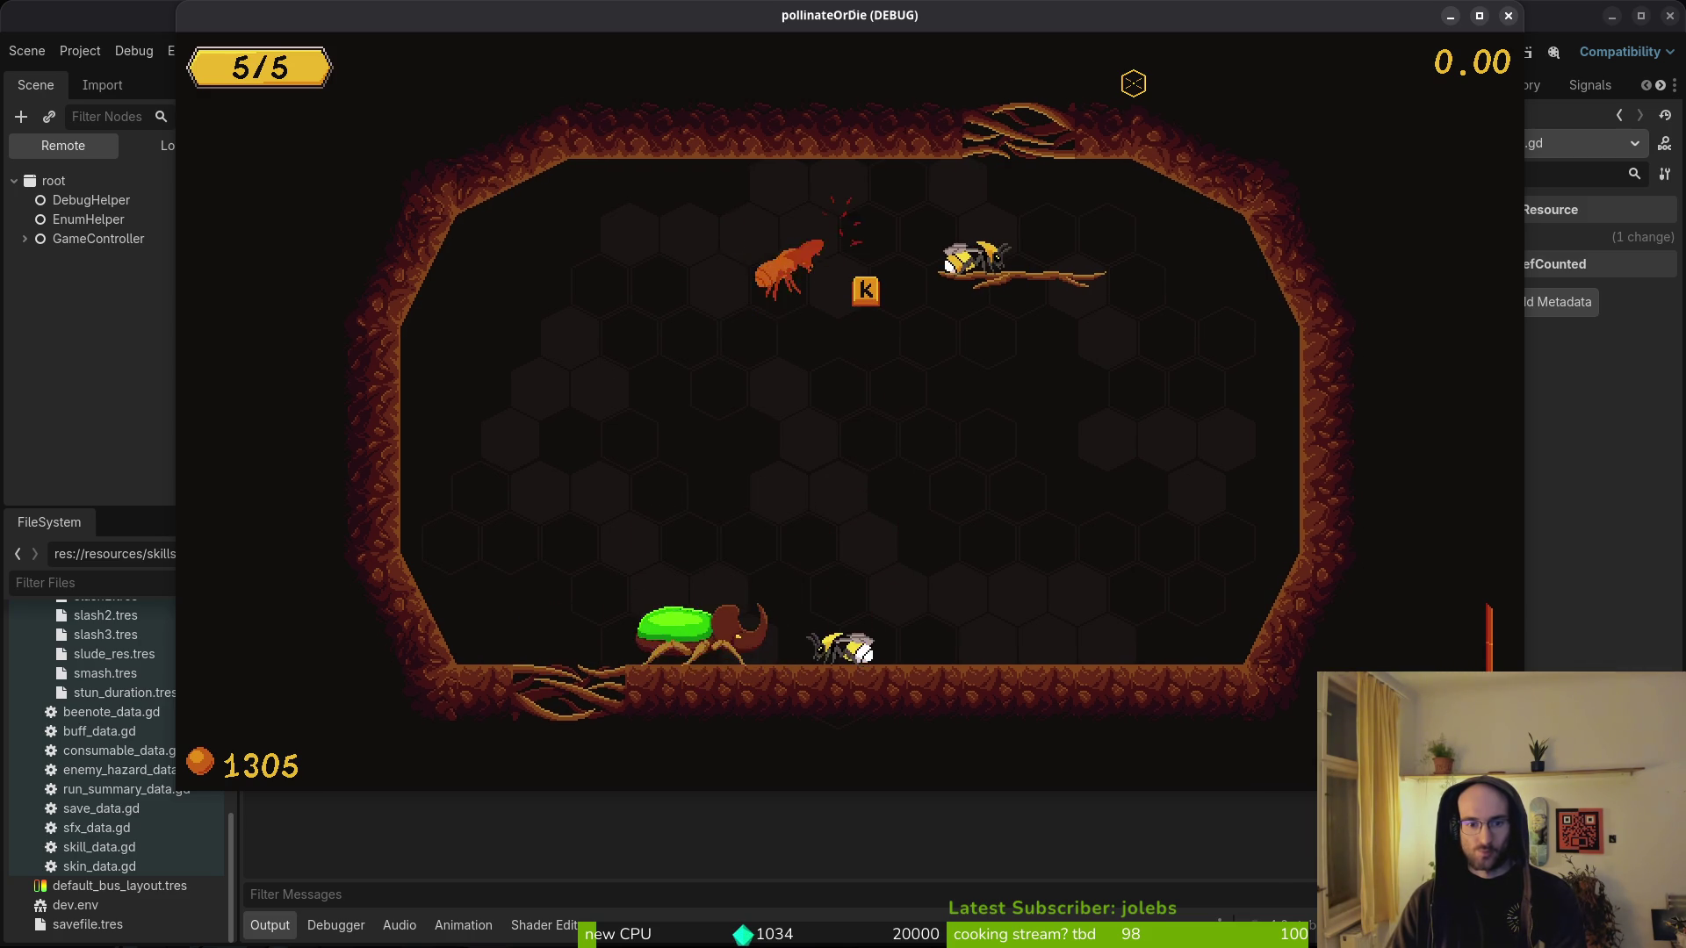
pyautogui.press('a')
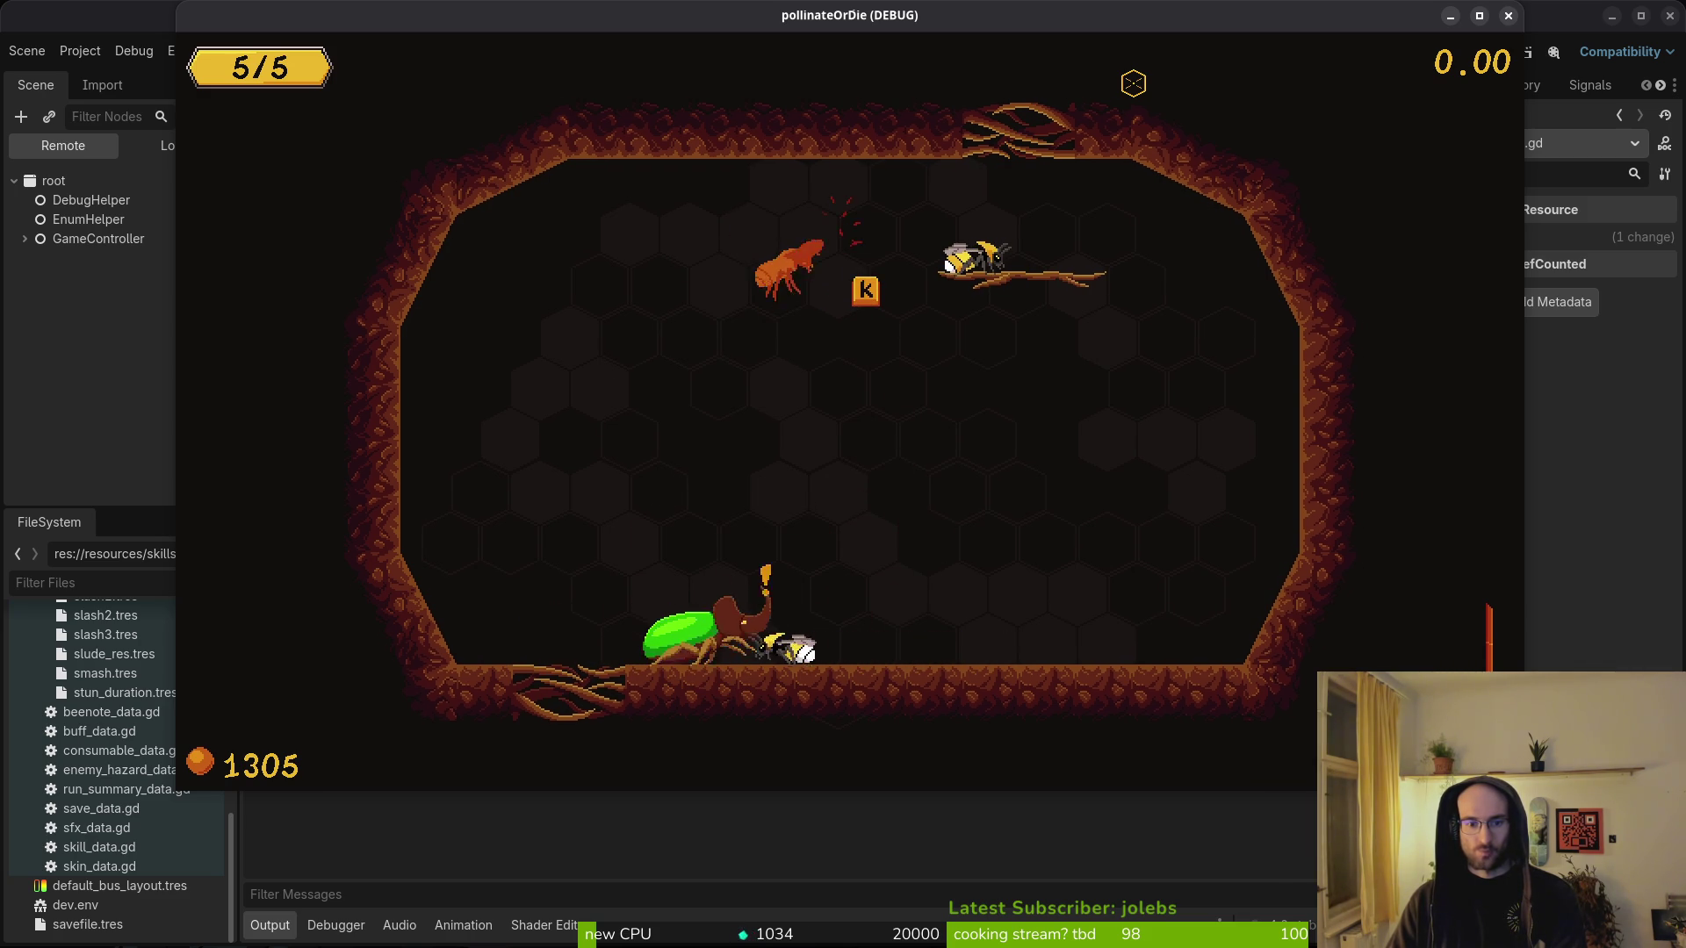
pyautogui.press('d')
pyautogui.press('a')
pyautogui.press('a')
pyautogui.press('d')
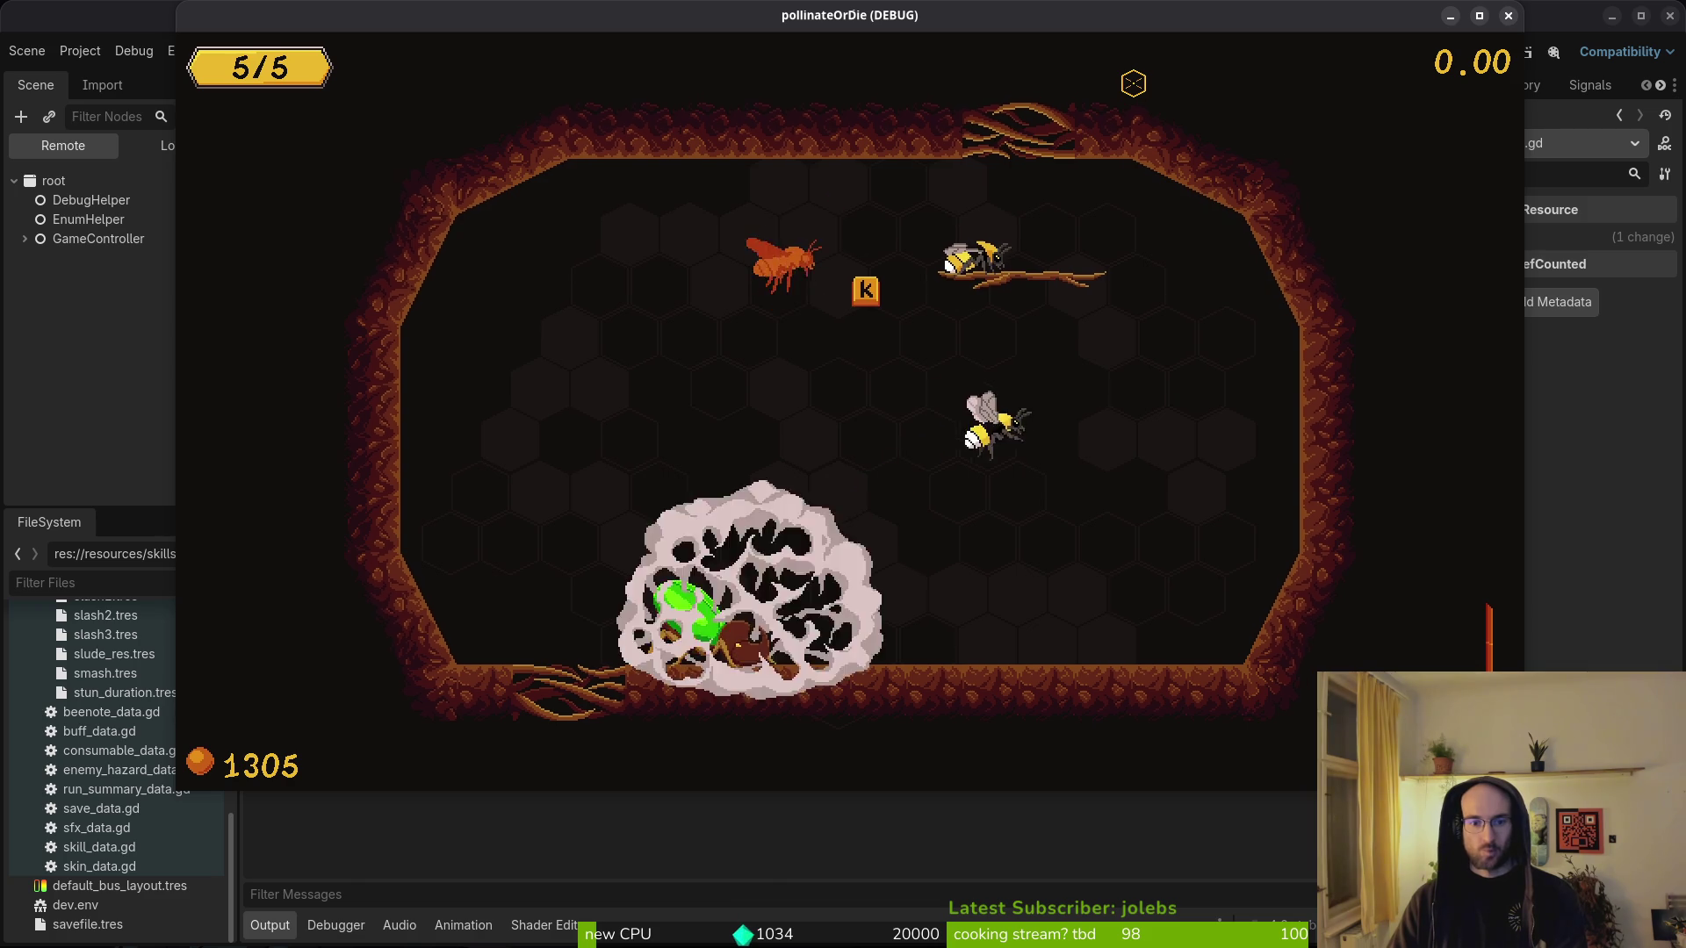
# - Fly up to the branch beside the other bee, drop down, and pause the game
pyautogui.press('w')
pyautogui.press('d')
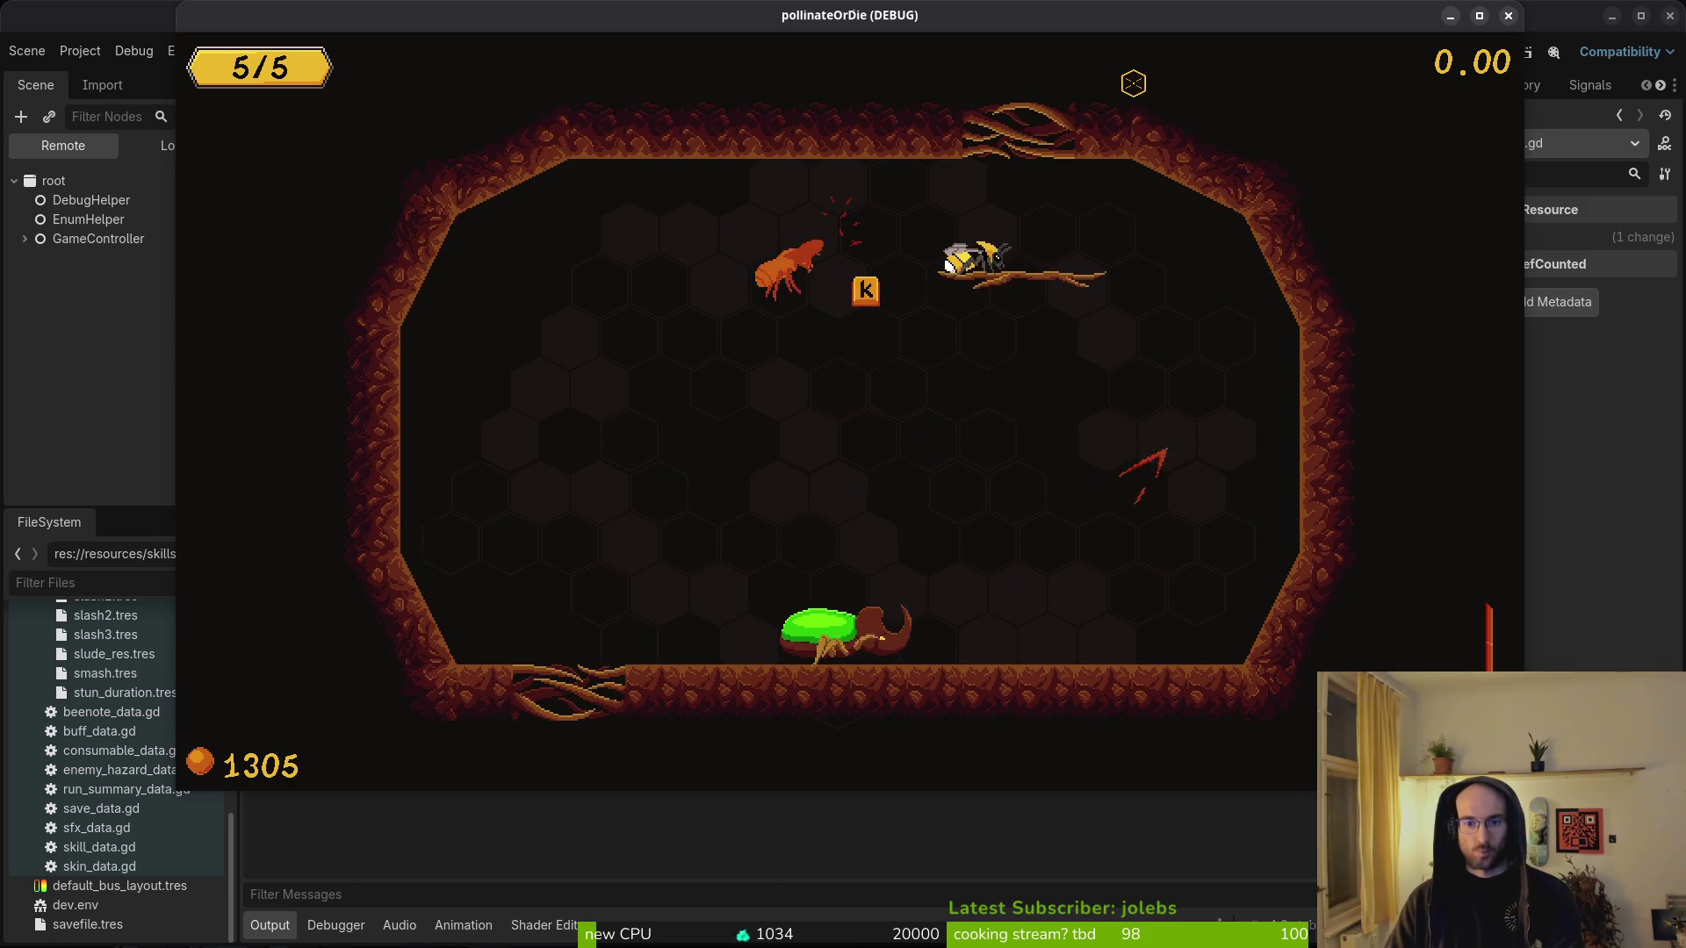
pyautogui.press('w')
pyautogui.press('a')
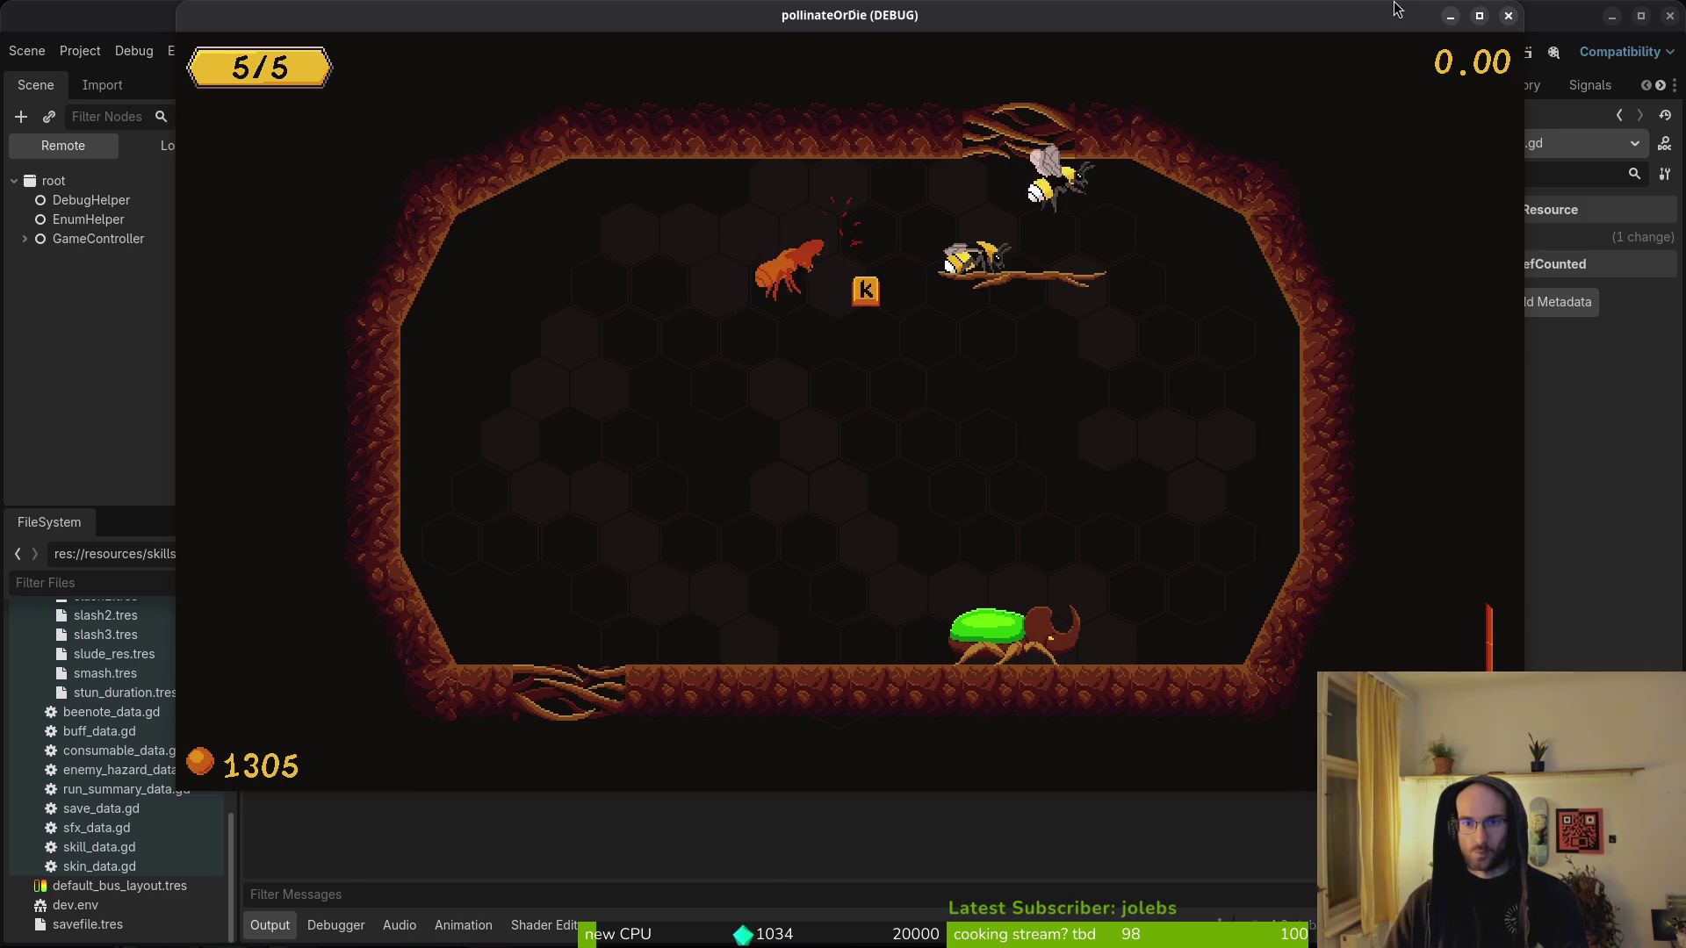
pyautogui.press('s')
pyautogui.press('s')
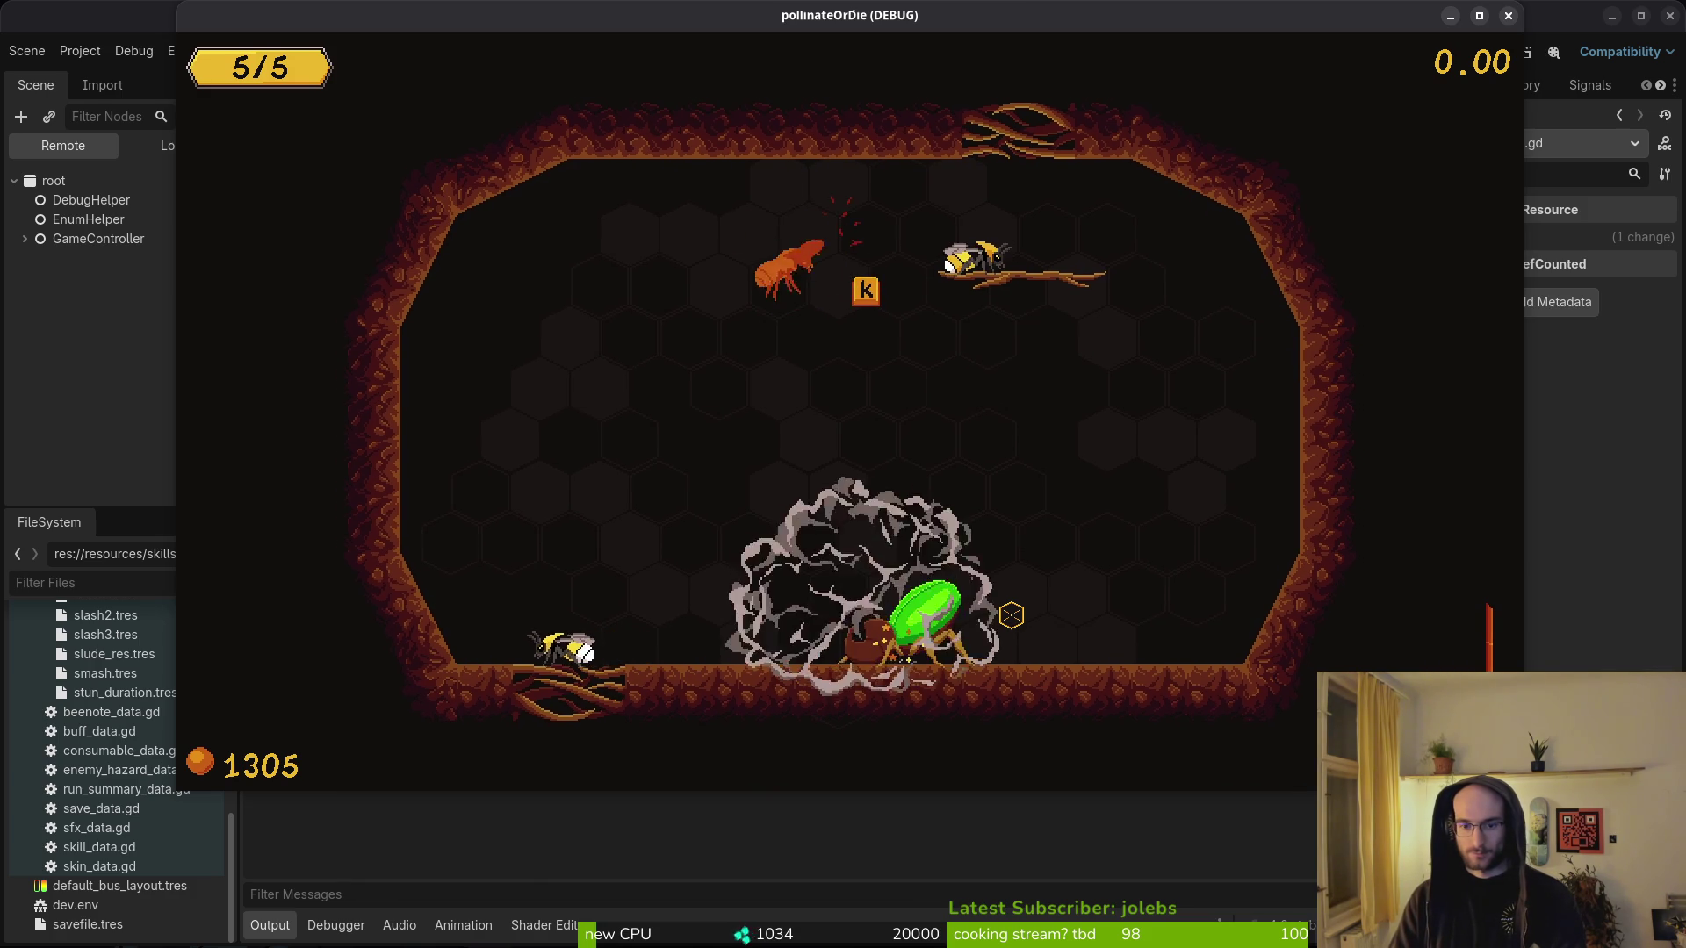
pyautogui.press('Escape')
# - Enable the collisions display in the pause menu's debugging options and resume
pyautogui.press('Down')
pyautogui.press('Down')
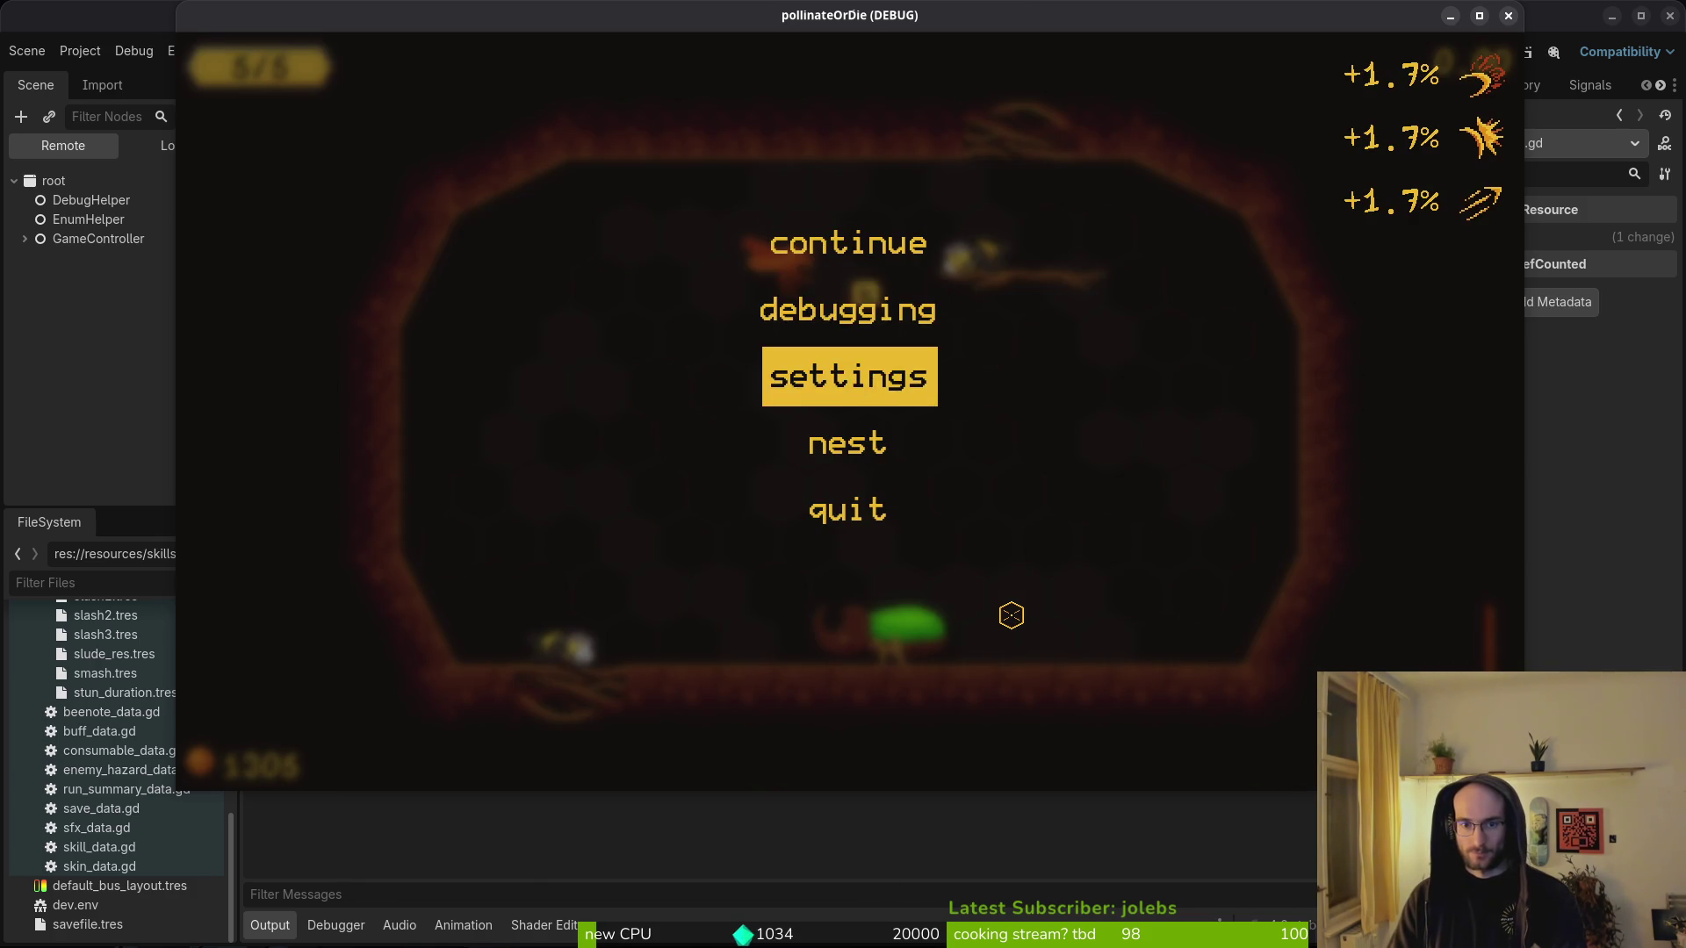
pyautogui.press('Up')
pyautogui.press('Return')
pyautogui.press('Down')
pyautogui.press('Down')
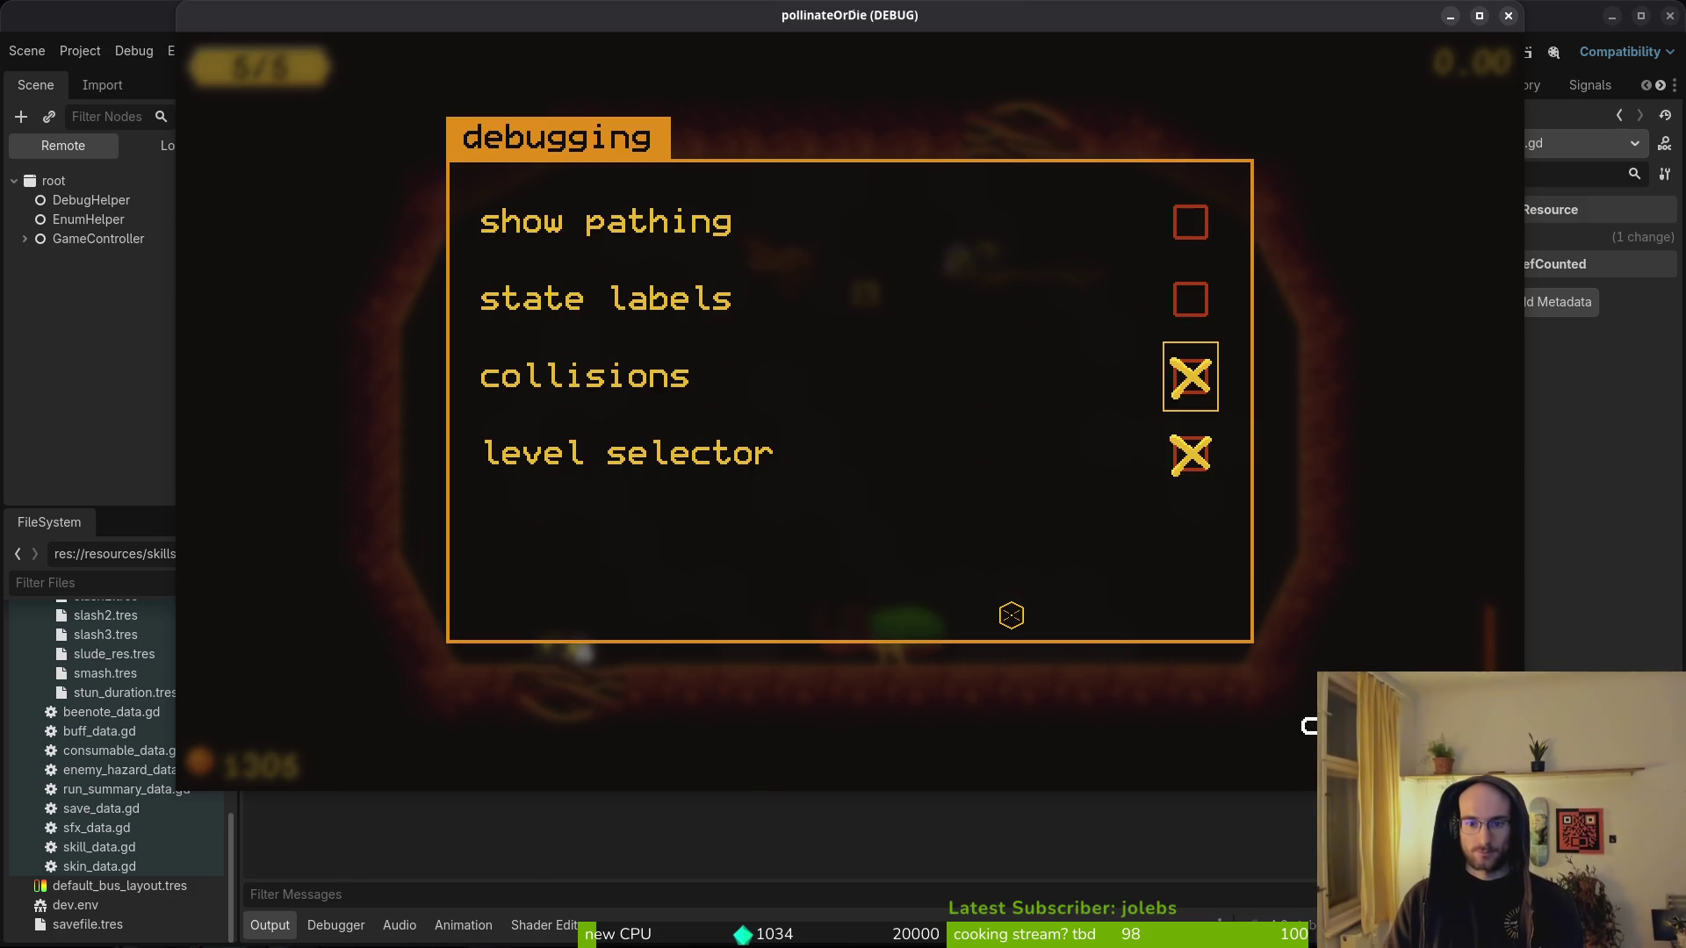
pyautogui.press('Escape')
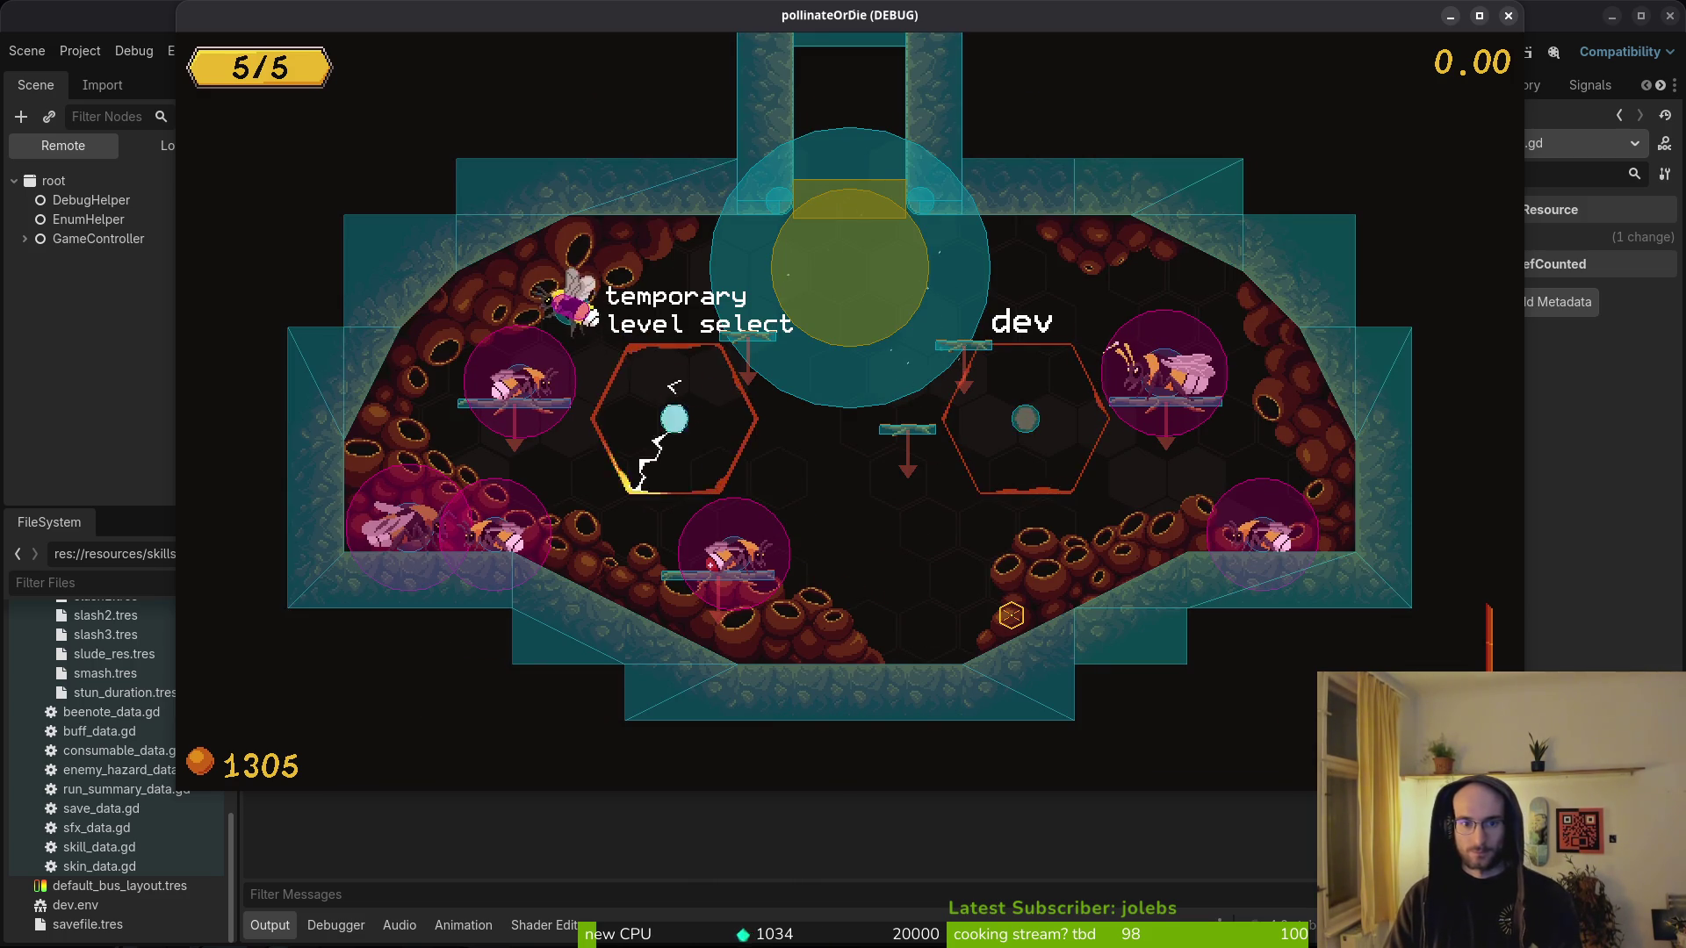
# - Load level 5 from the level selector to view hitboxes, then close the game
pyautogui.press('Left')
pyautogui.press('Left')
pyautogui.press('Left')
pyautogui.press('Down')
pyautogui.press('Down')
pyautogui.press('Return')
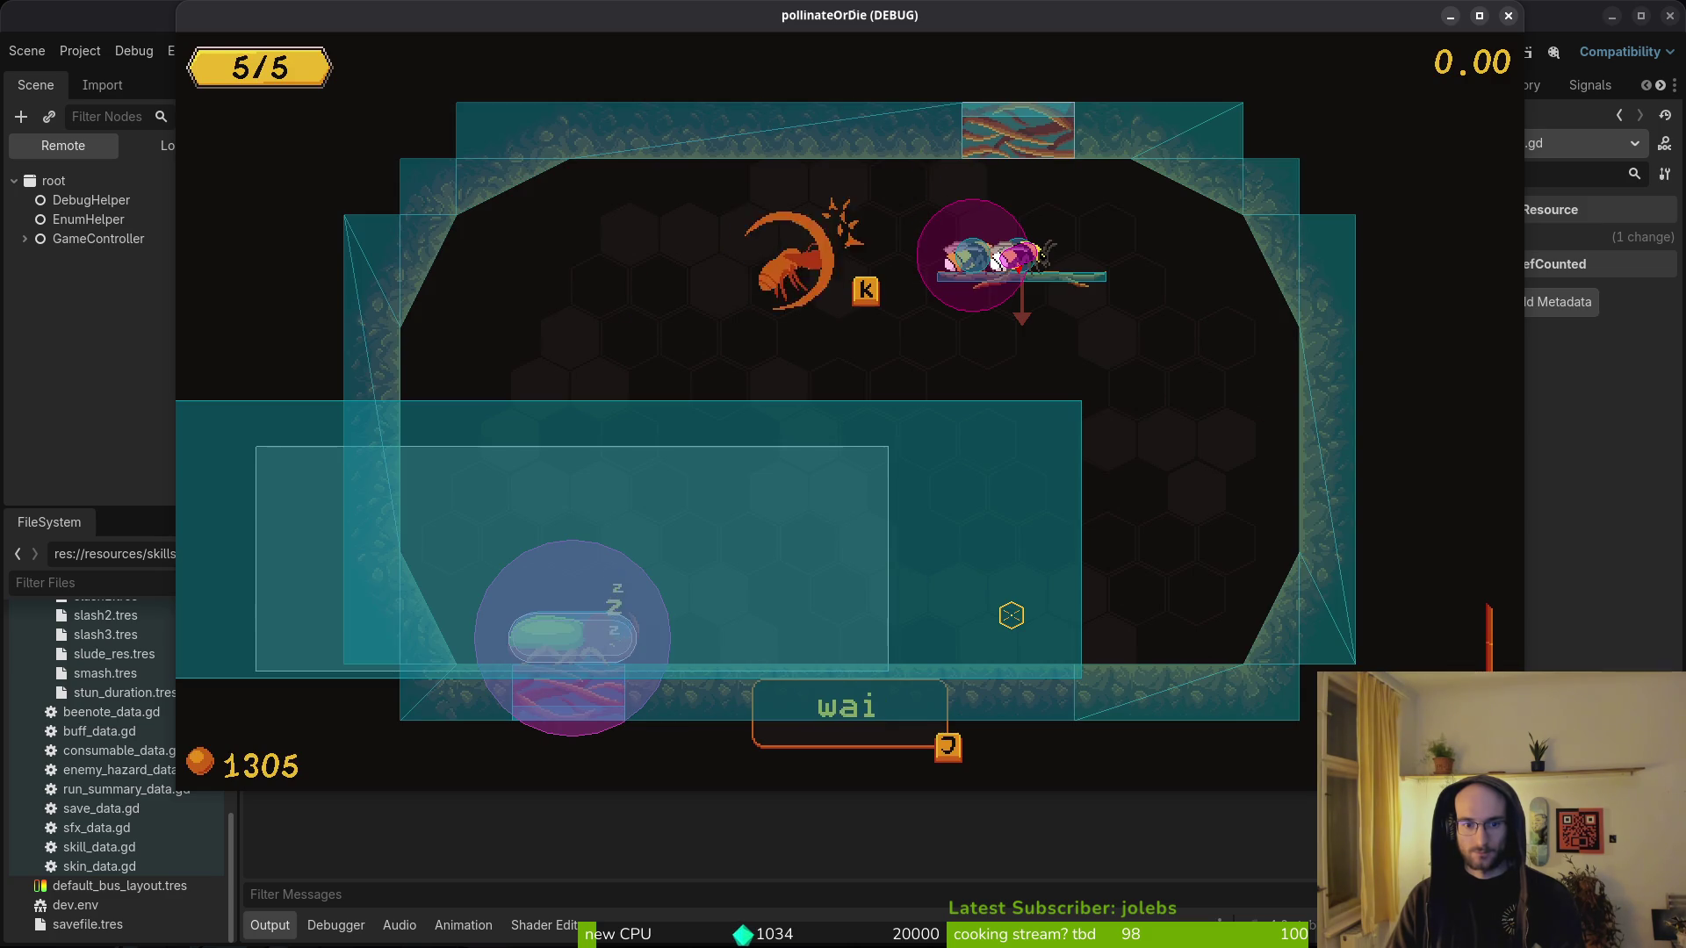
pyautogui.hotkey('alt', 'Tab')
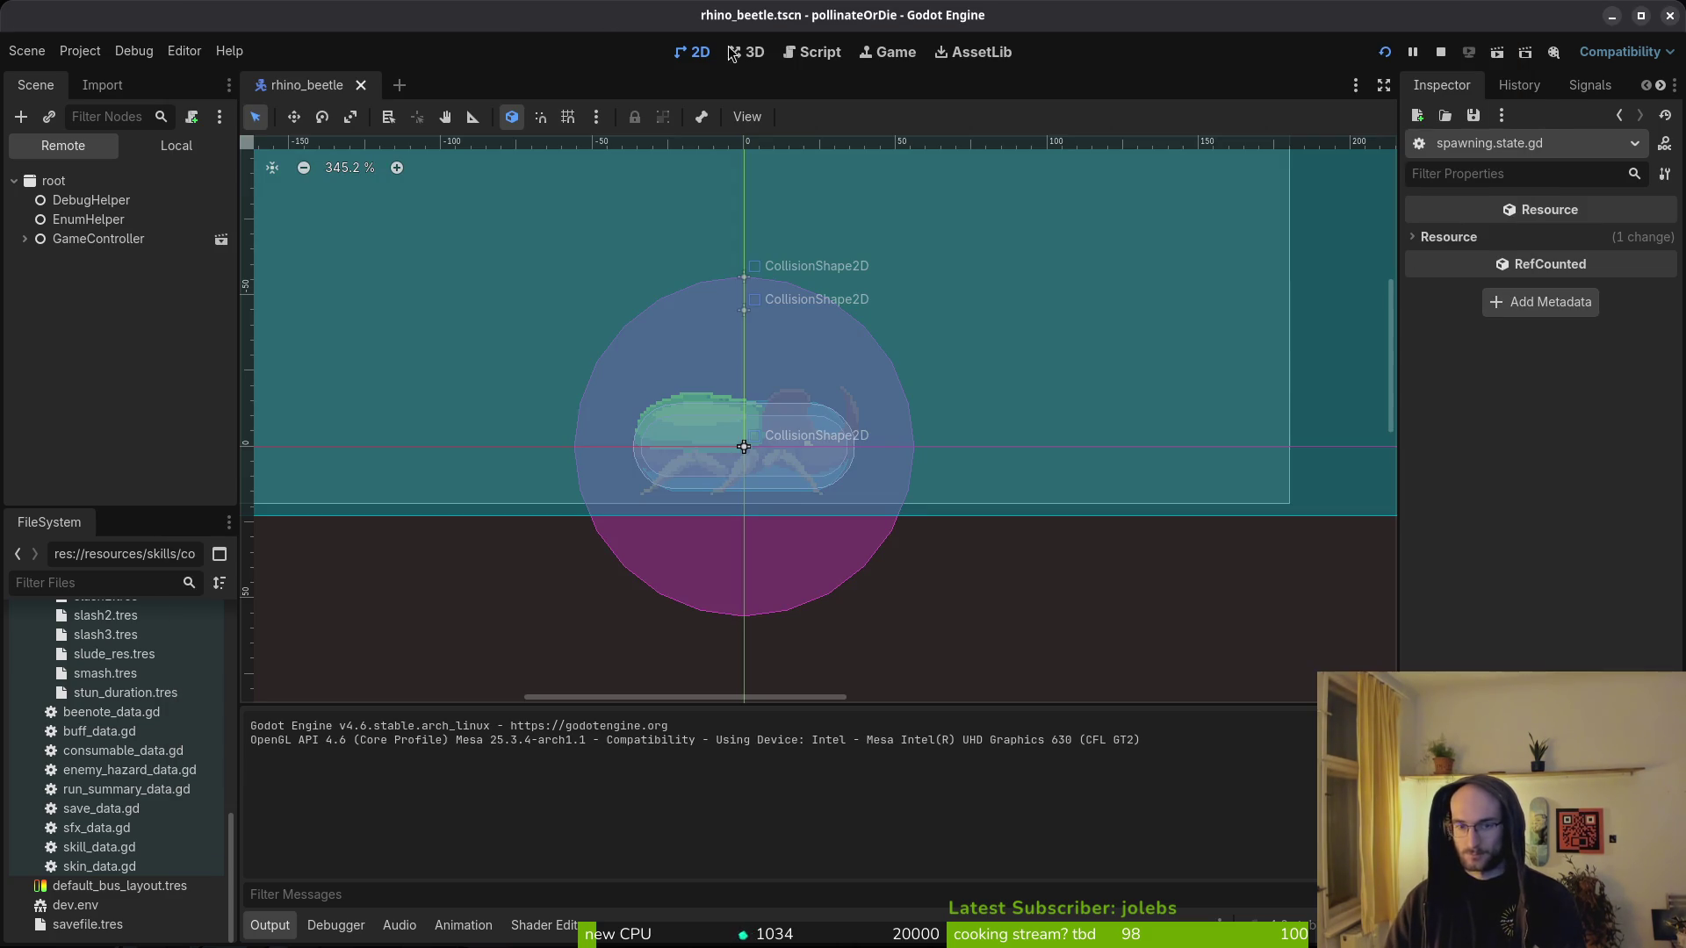
# - Hide aggroRange, slamTriggerRange, wakeupRange and the root CollisionShape2D in the local scene tree
pyautogui.click(193, 150)
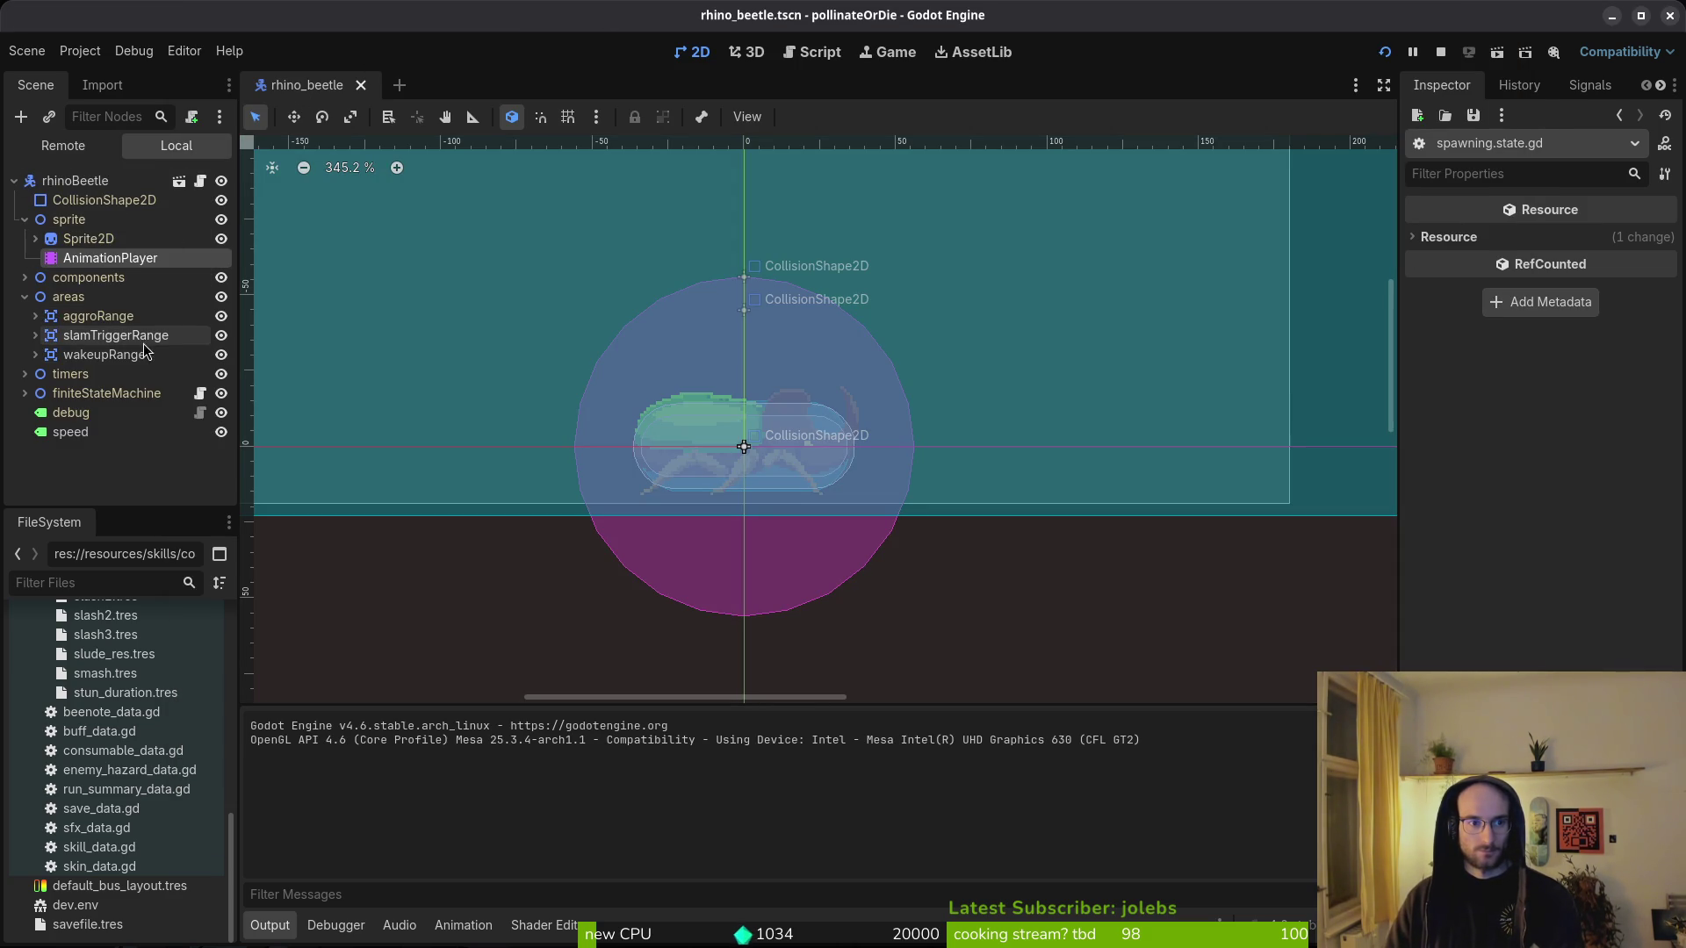
pyautogui.click(222, 317)
pyautogui.click(221, 336)
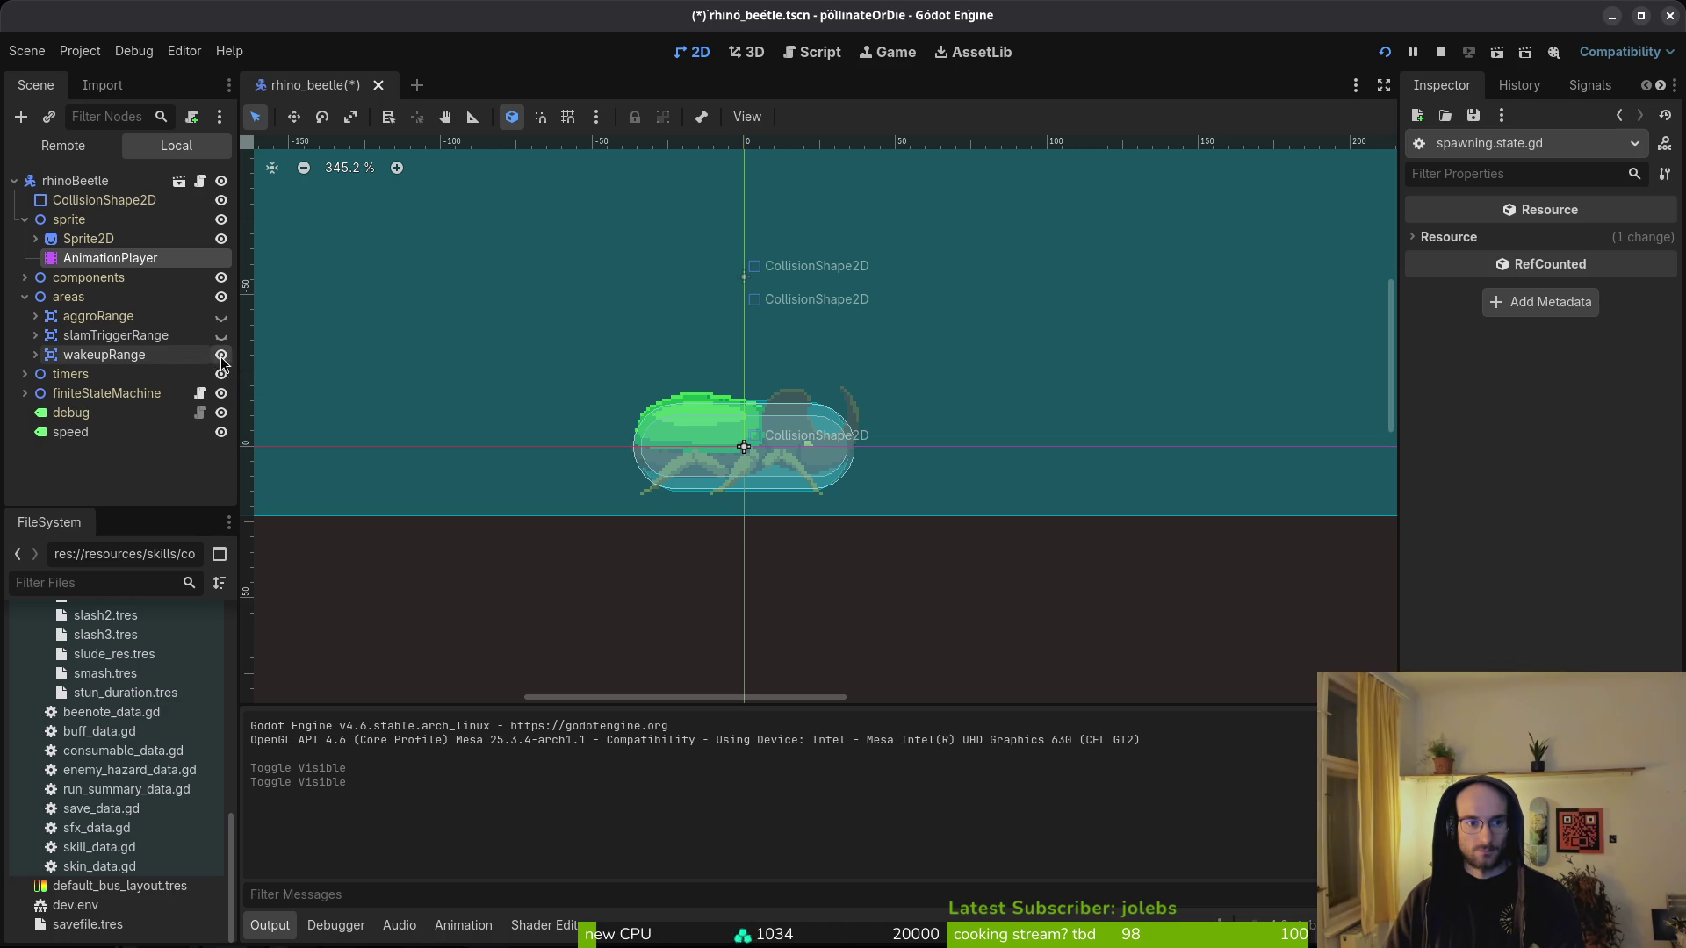
pyautogui.click(221, 356)
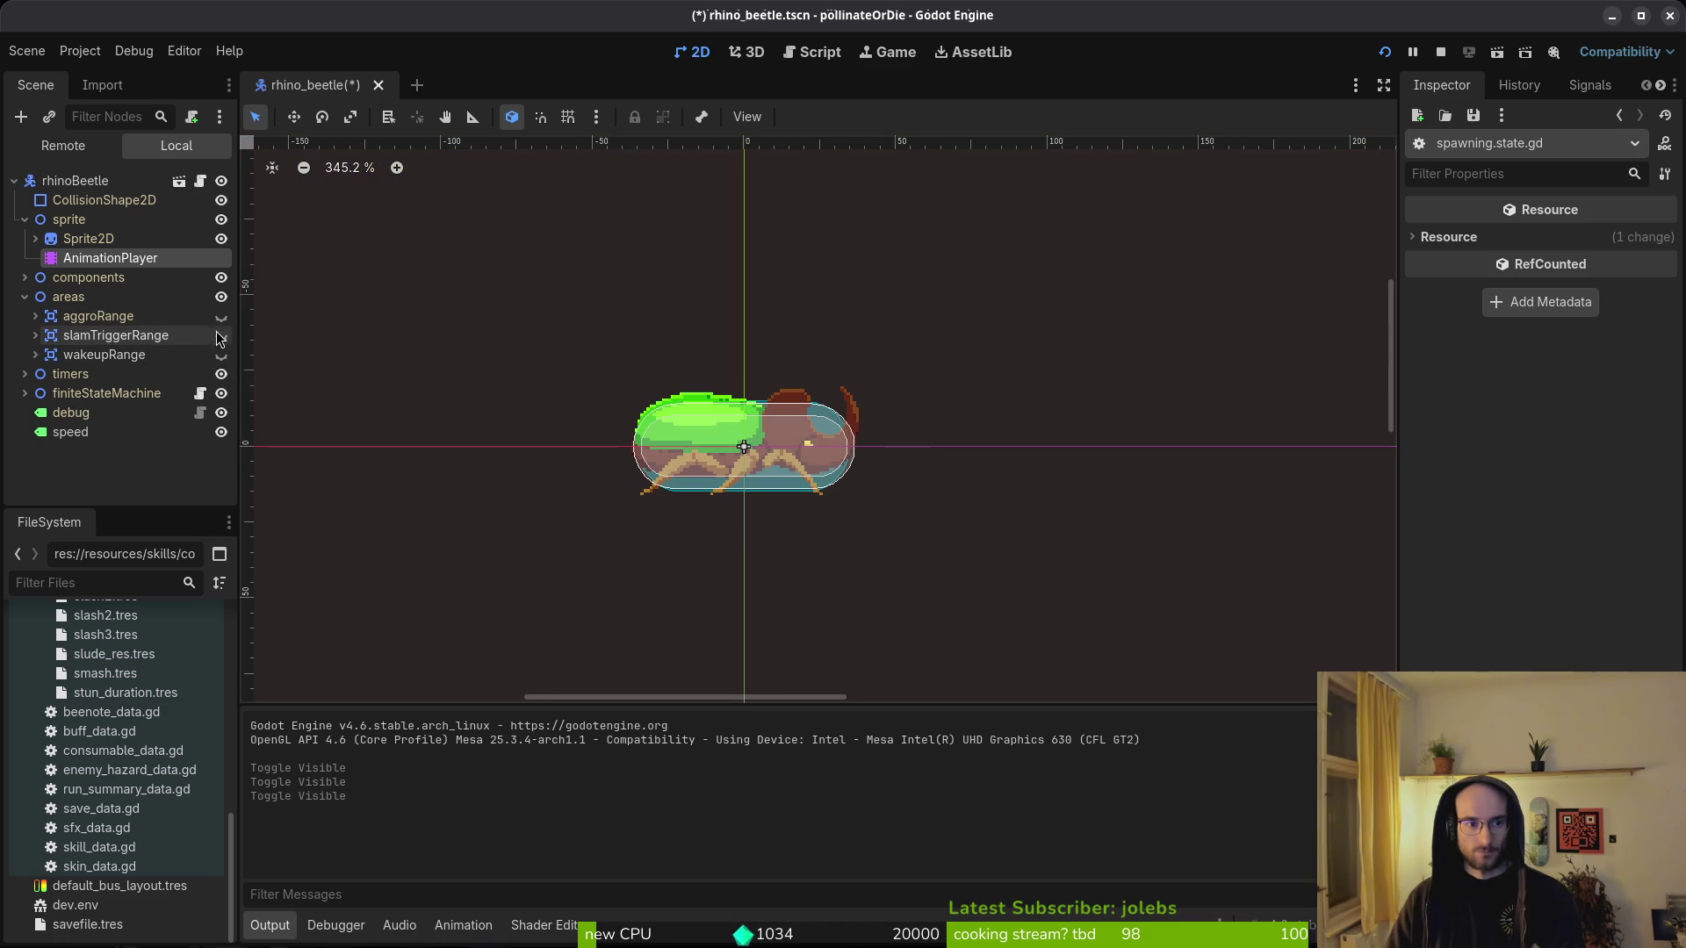
pyautogui.click(221, 200)
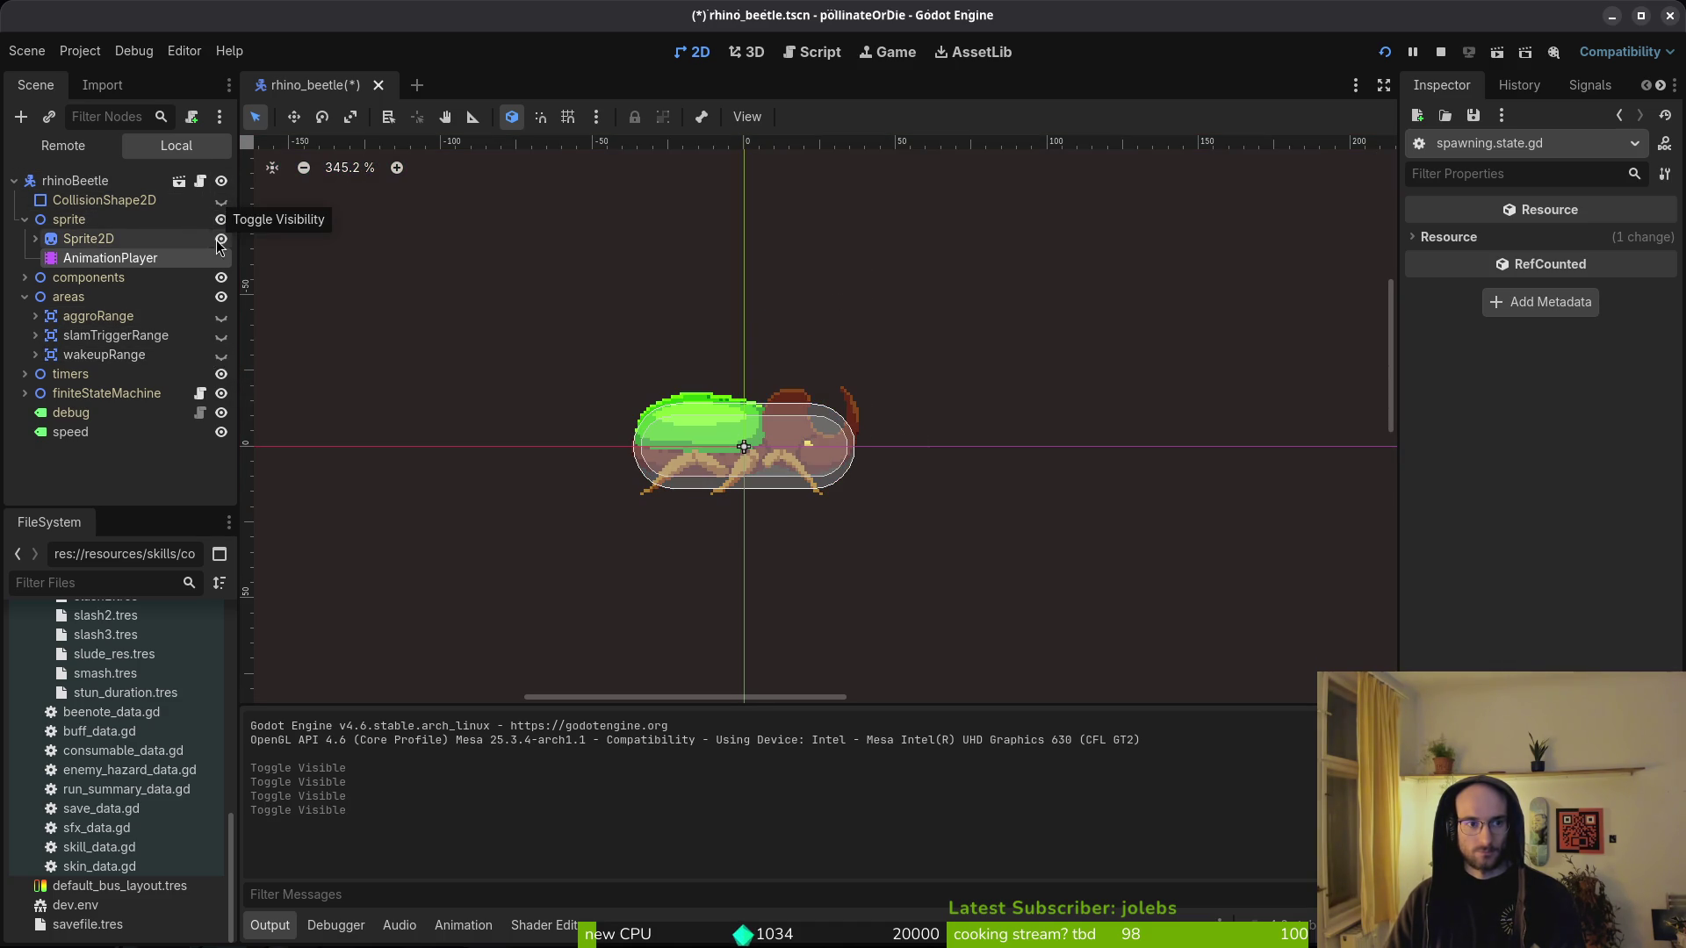
# - Expand the components node, frame the collision capsule, keep stunnedHitbox visible, and relaunch the game
pyautogui.click(24, 220)
pyautogui.click(24, 258)
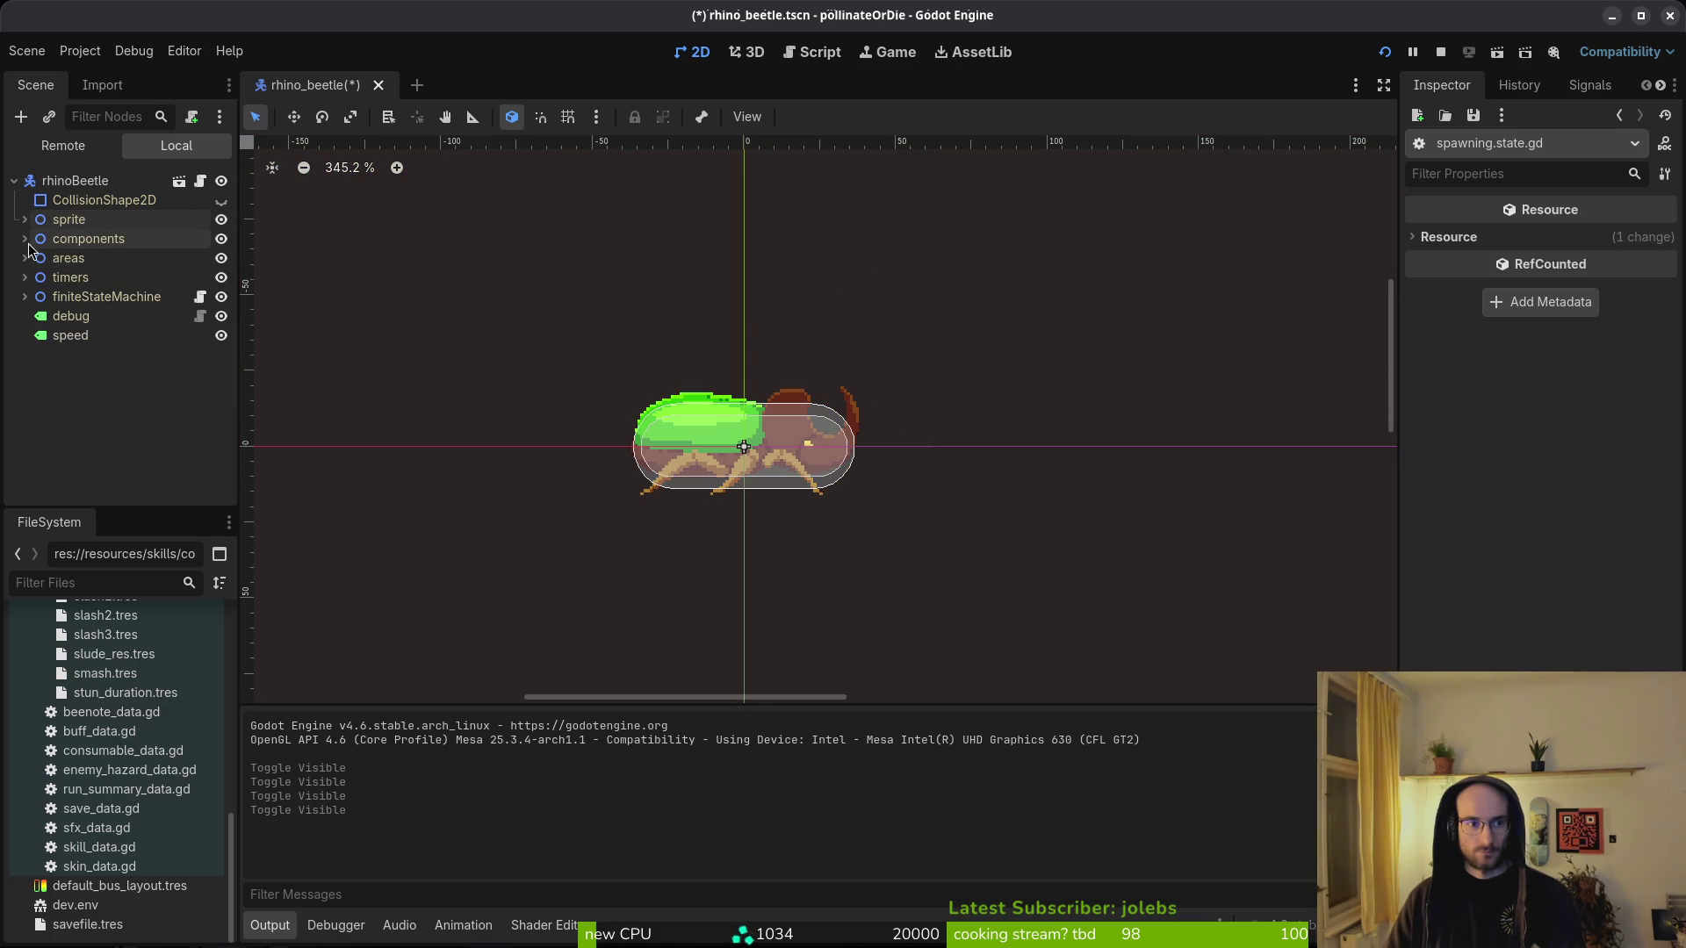
pyautogui.click(23, 240)
pyautogui.press('f')
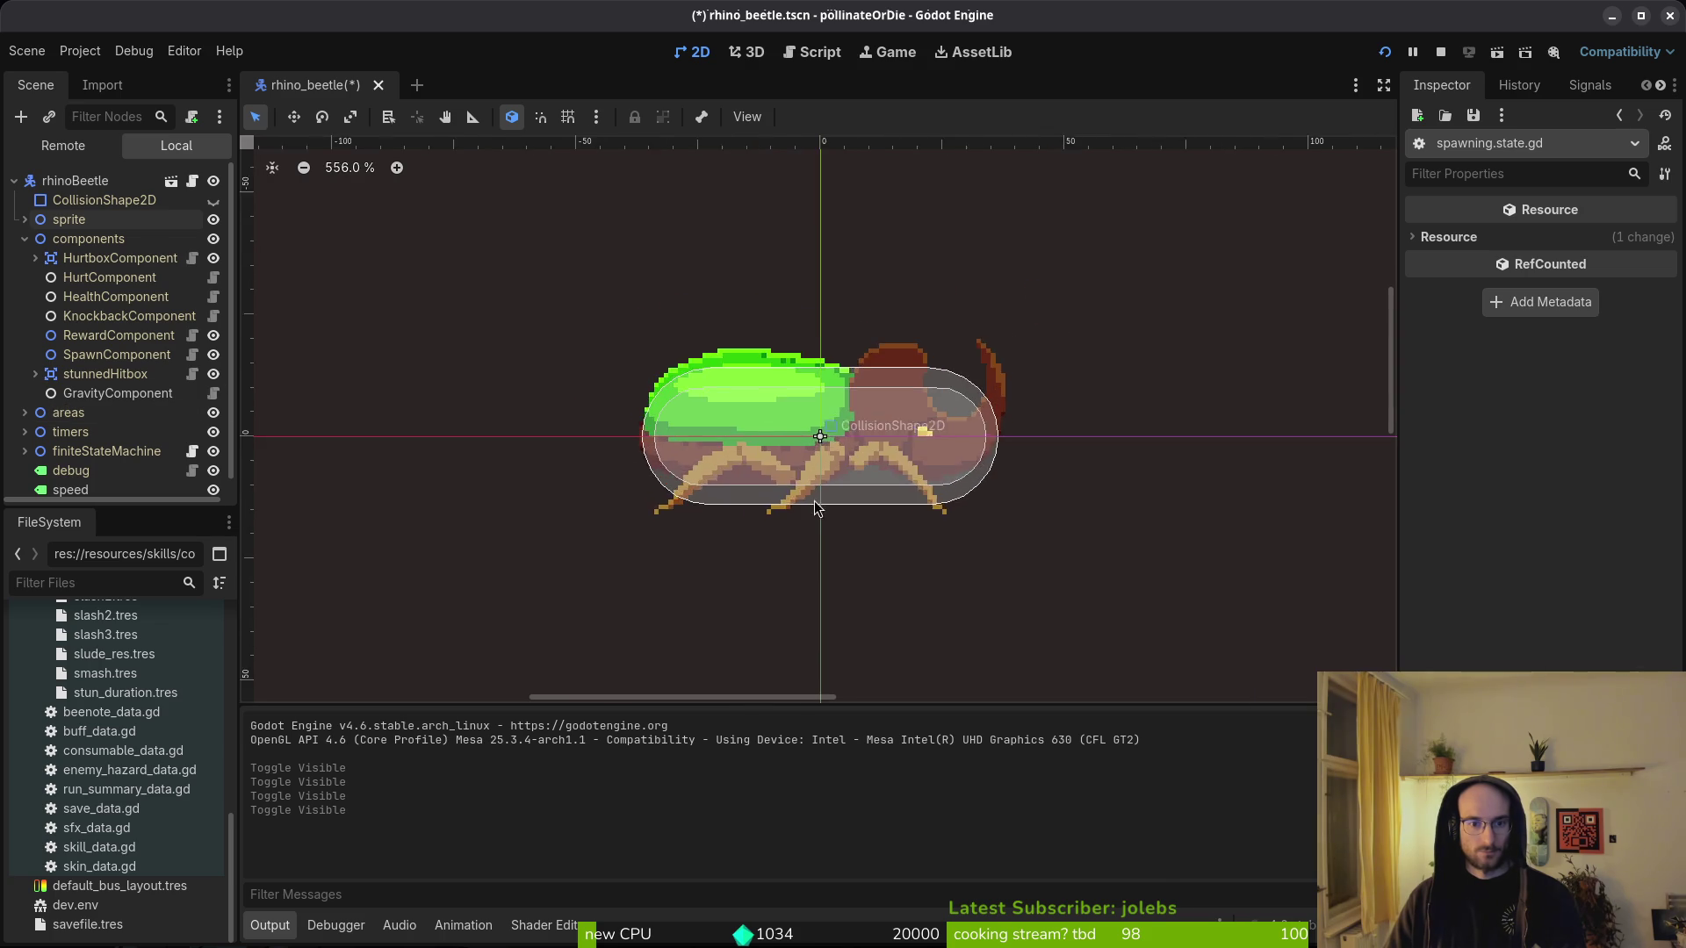
pyautogui.click(212, 375)
pyautogui.click(212, 375)
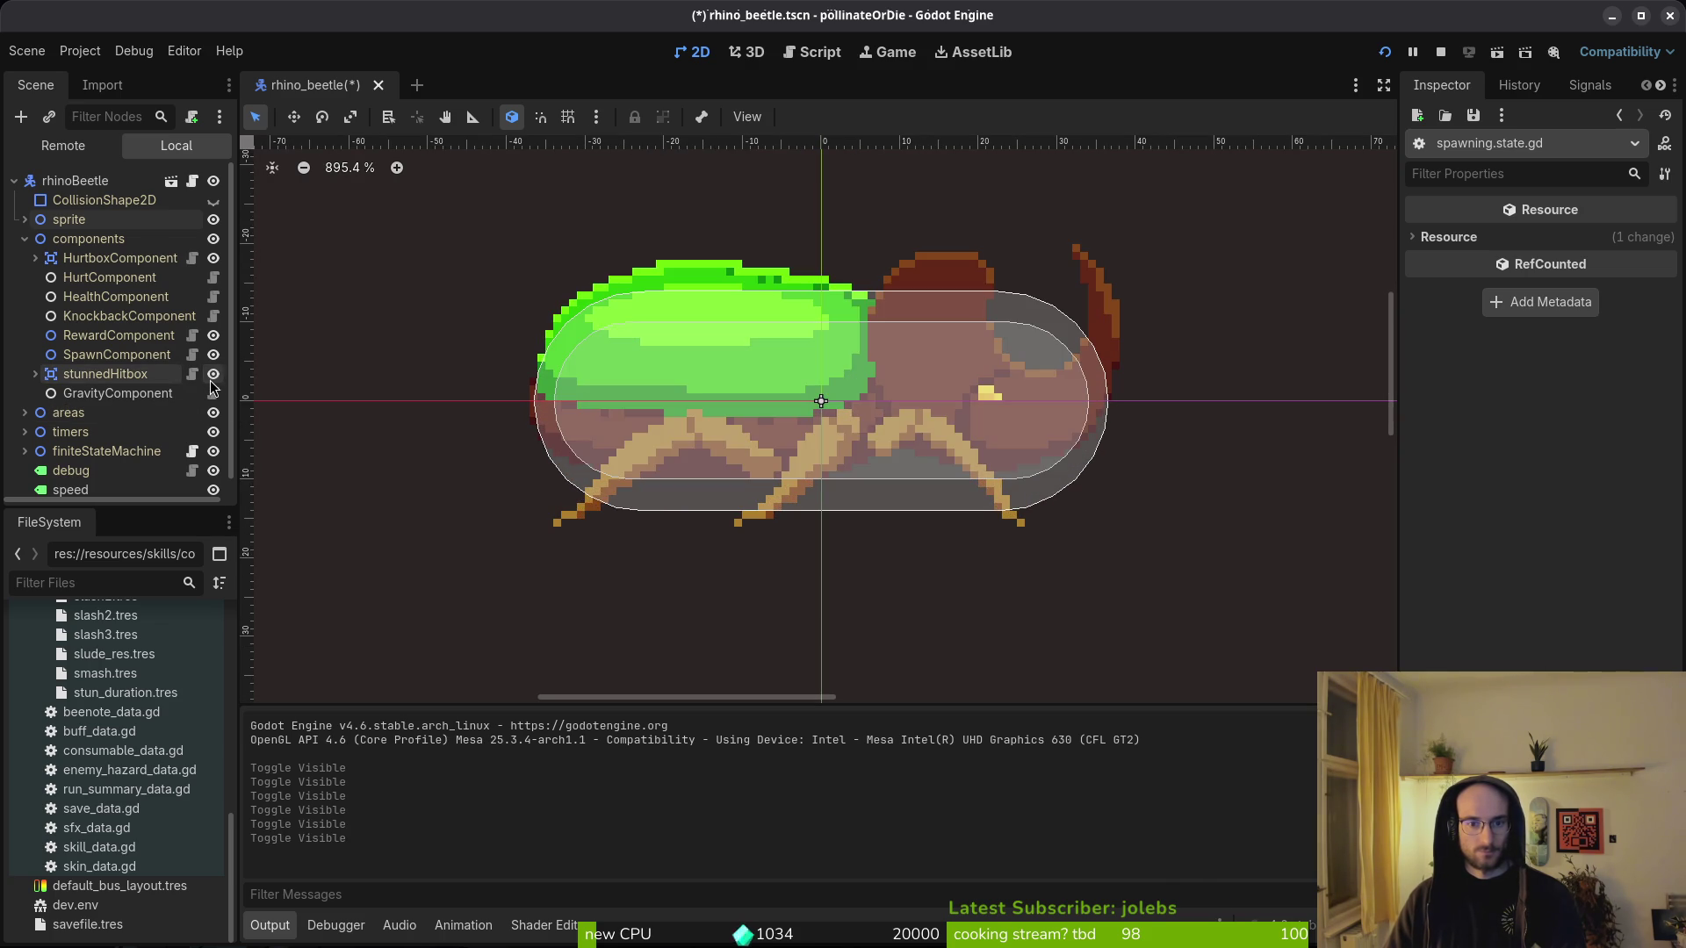
pyautogui.press('F5')
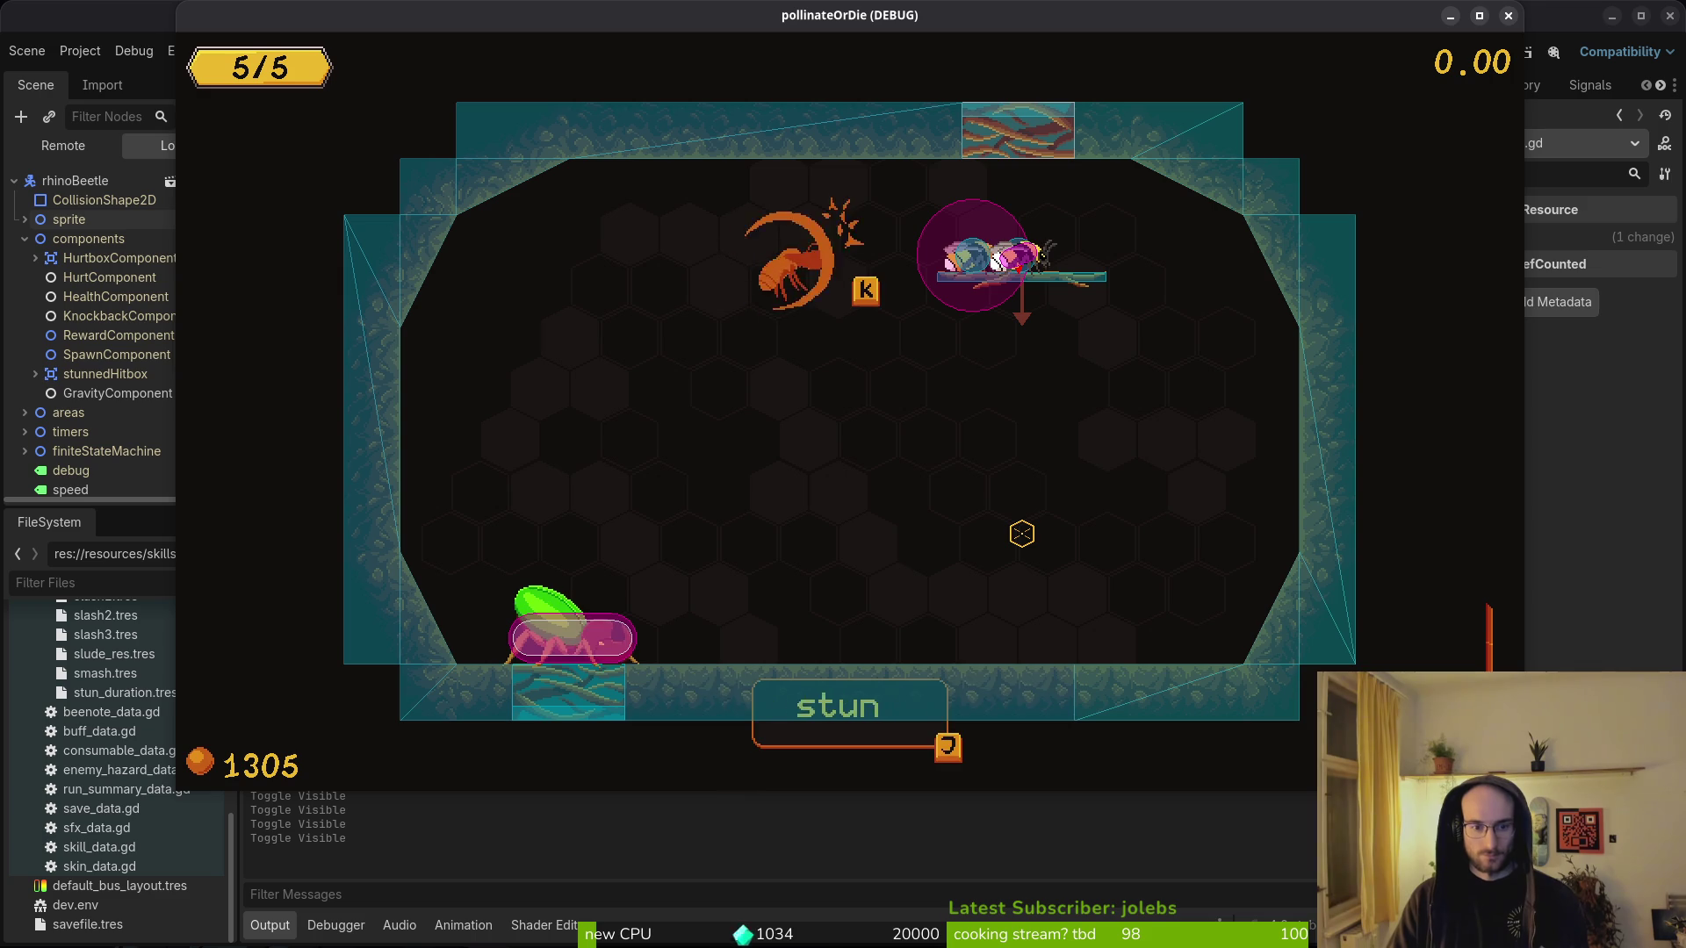
# - Drop to the floor, fire a swirl attack at the beetle, and dodge its slams
pyautogui.press('j')
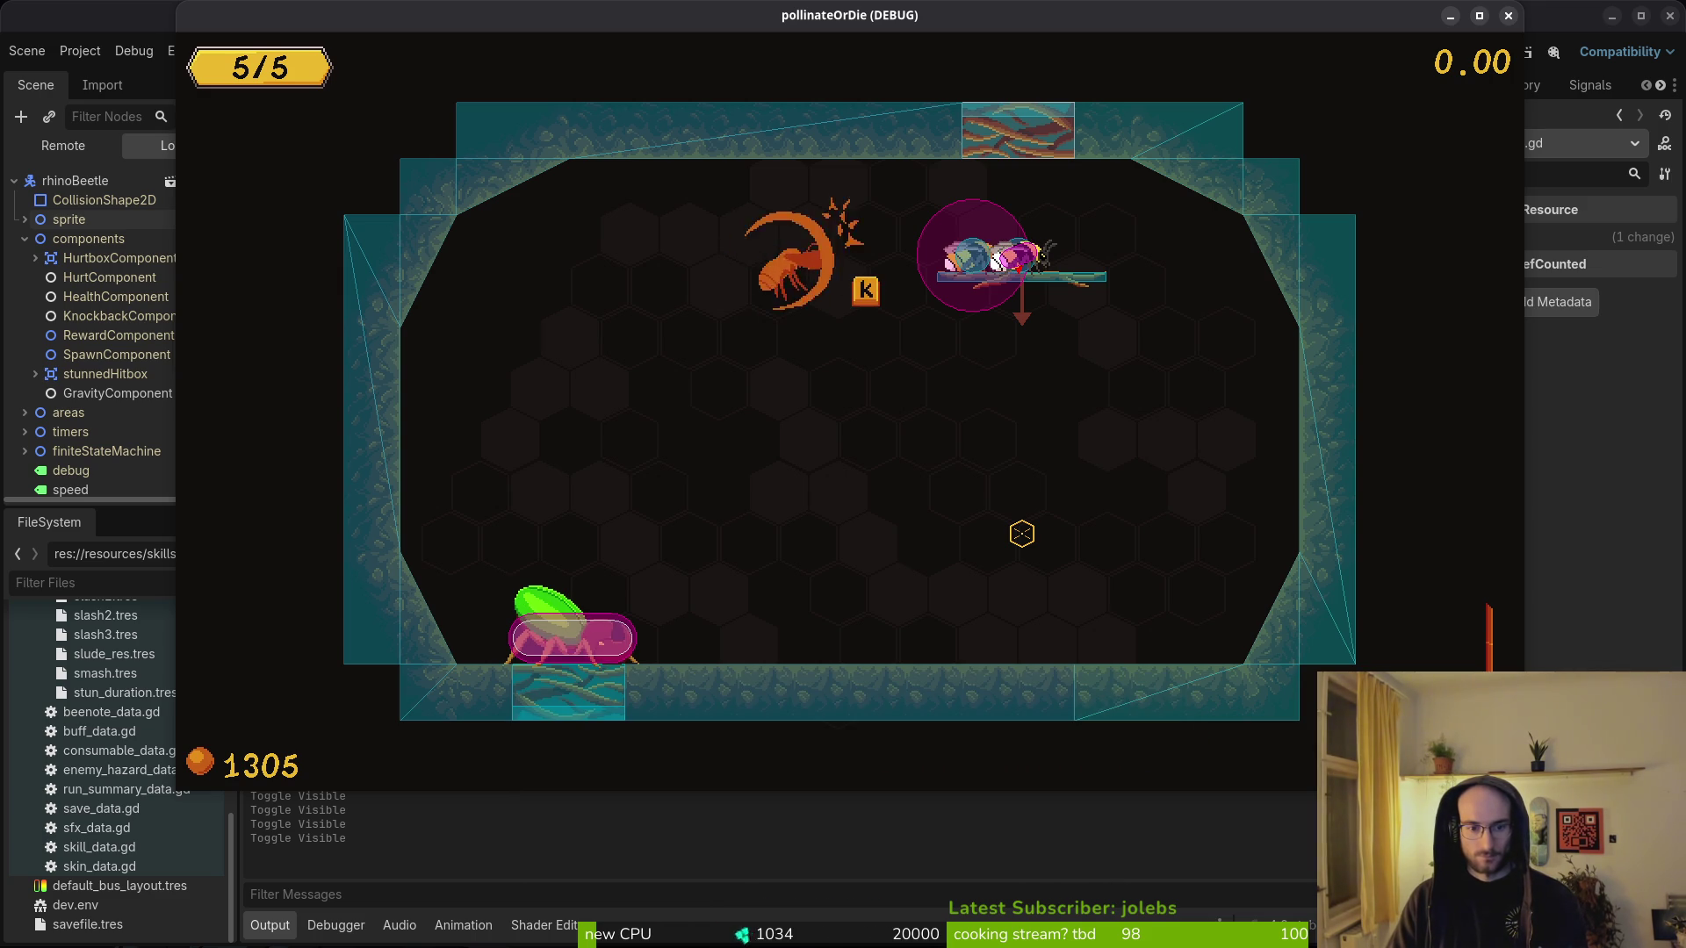
pyautogui.press('s')
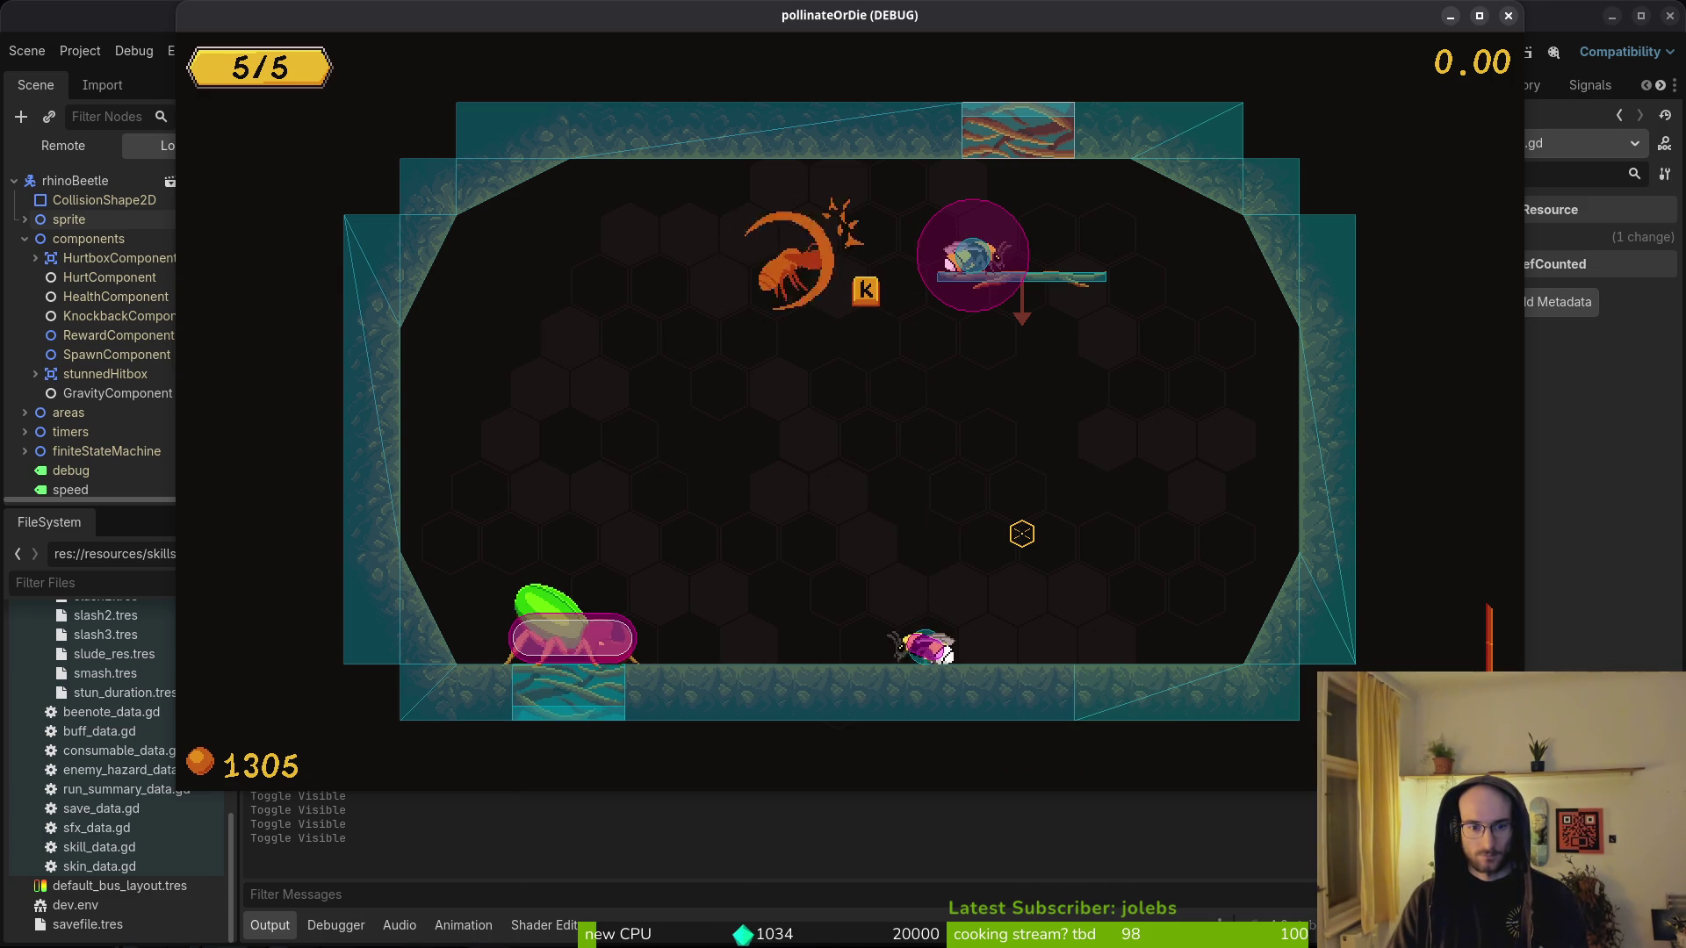
pyautogui.press('a')
pyautogui.press('k')
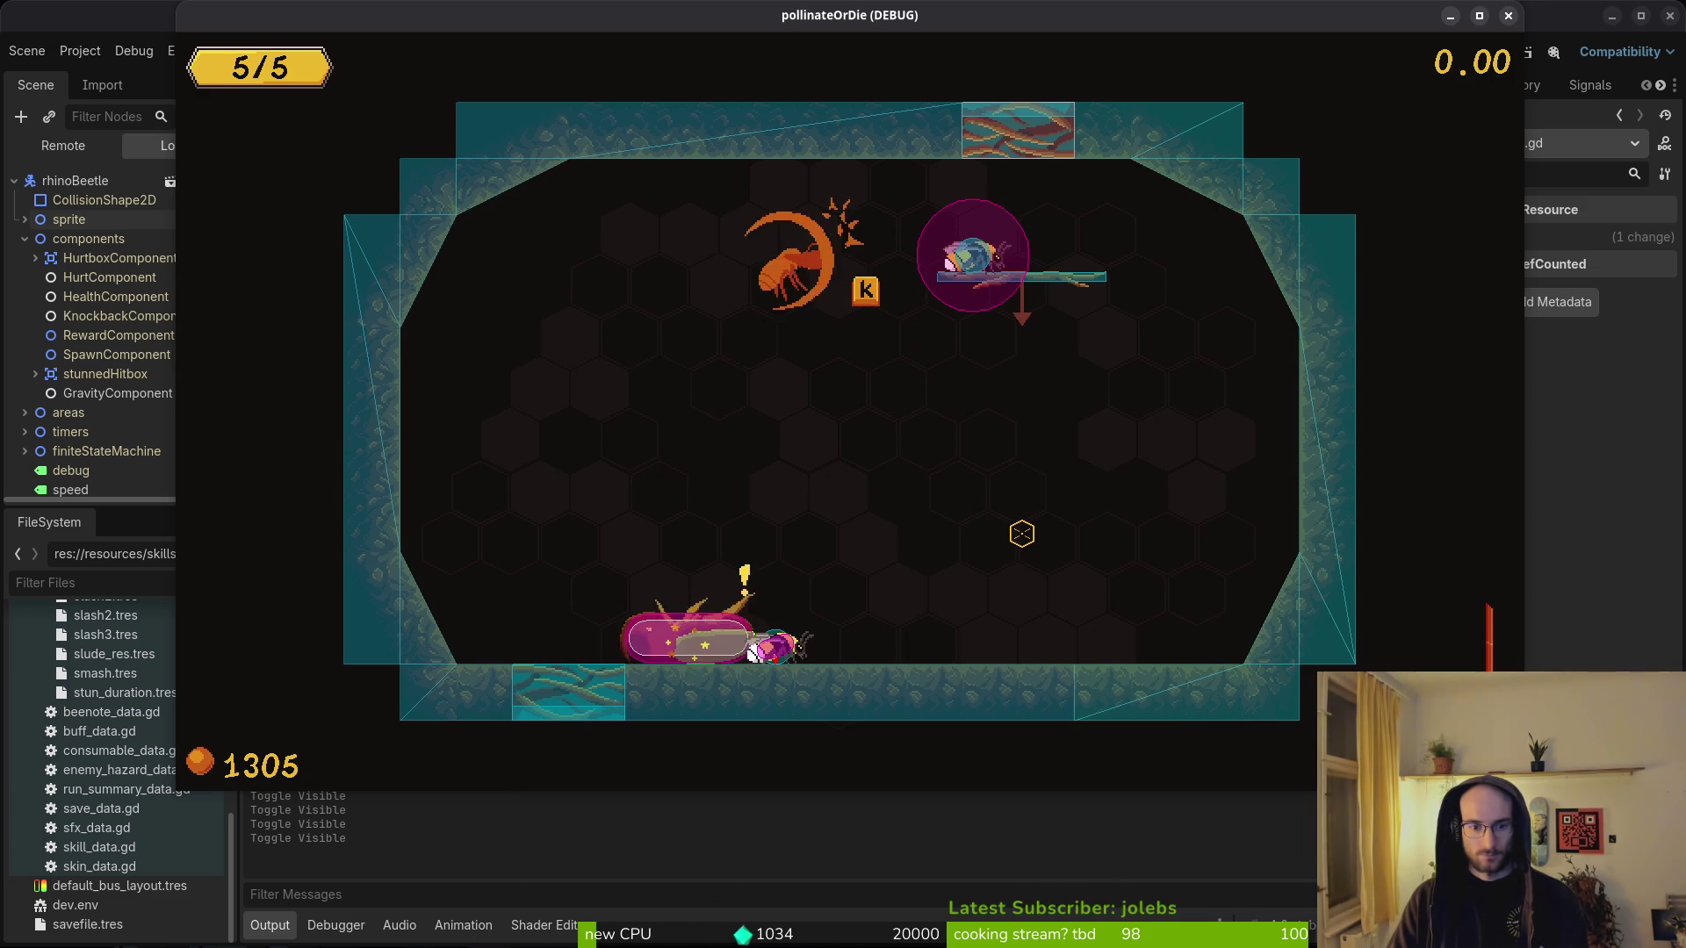
pyautogui.press('d')
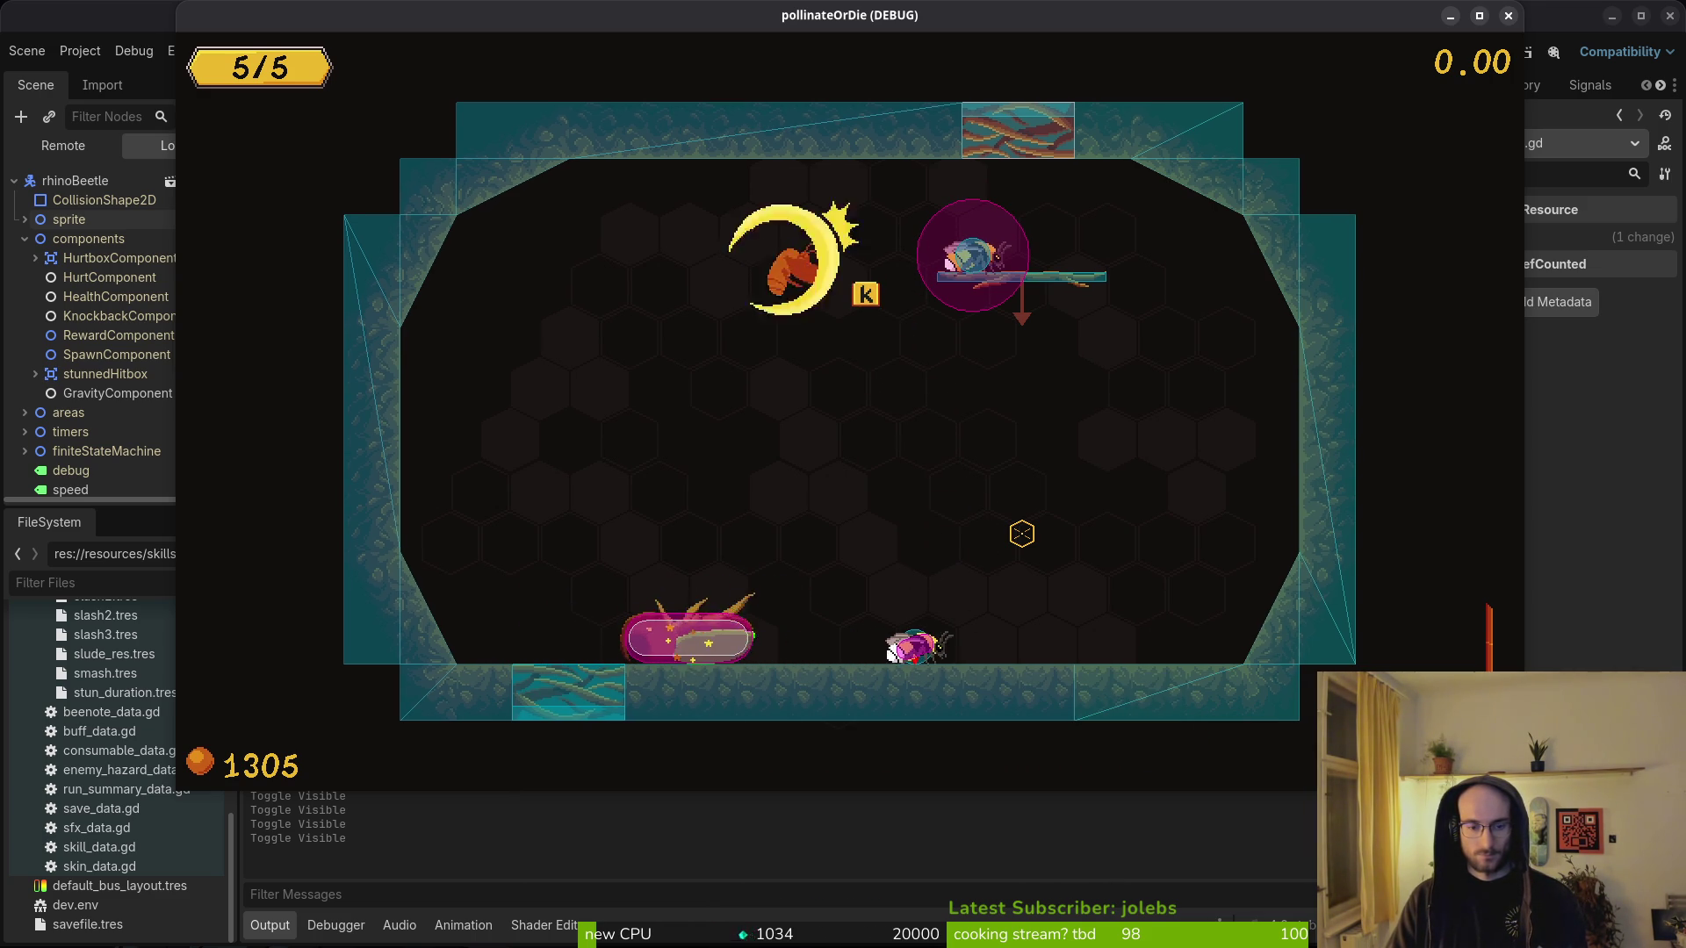
pyautogui.press('a')
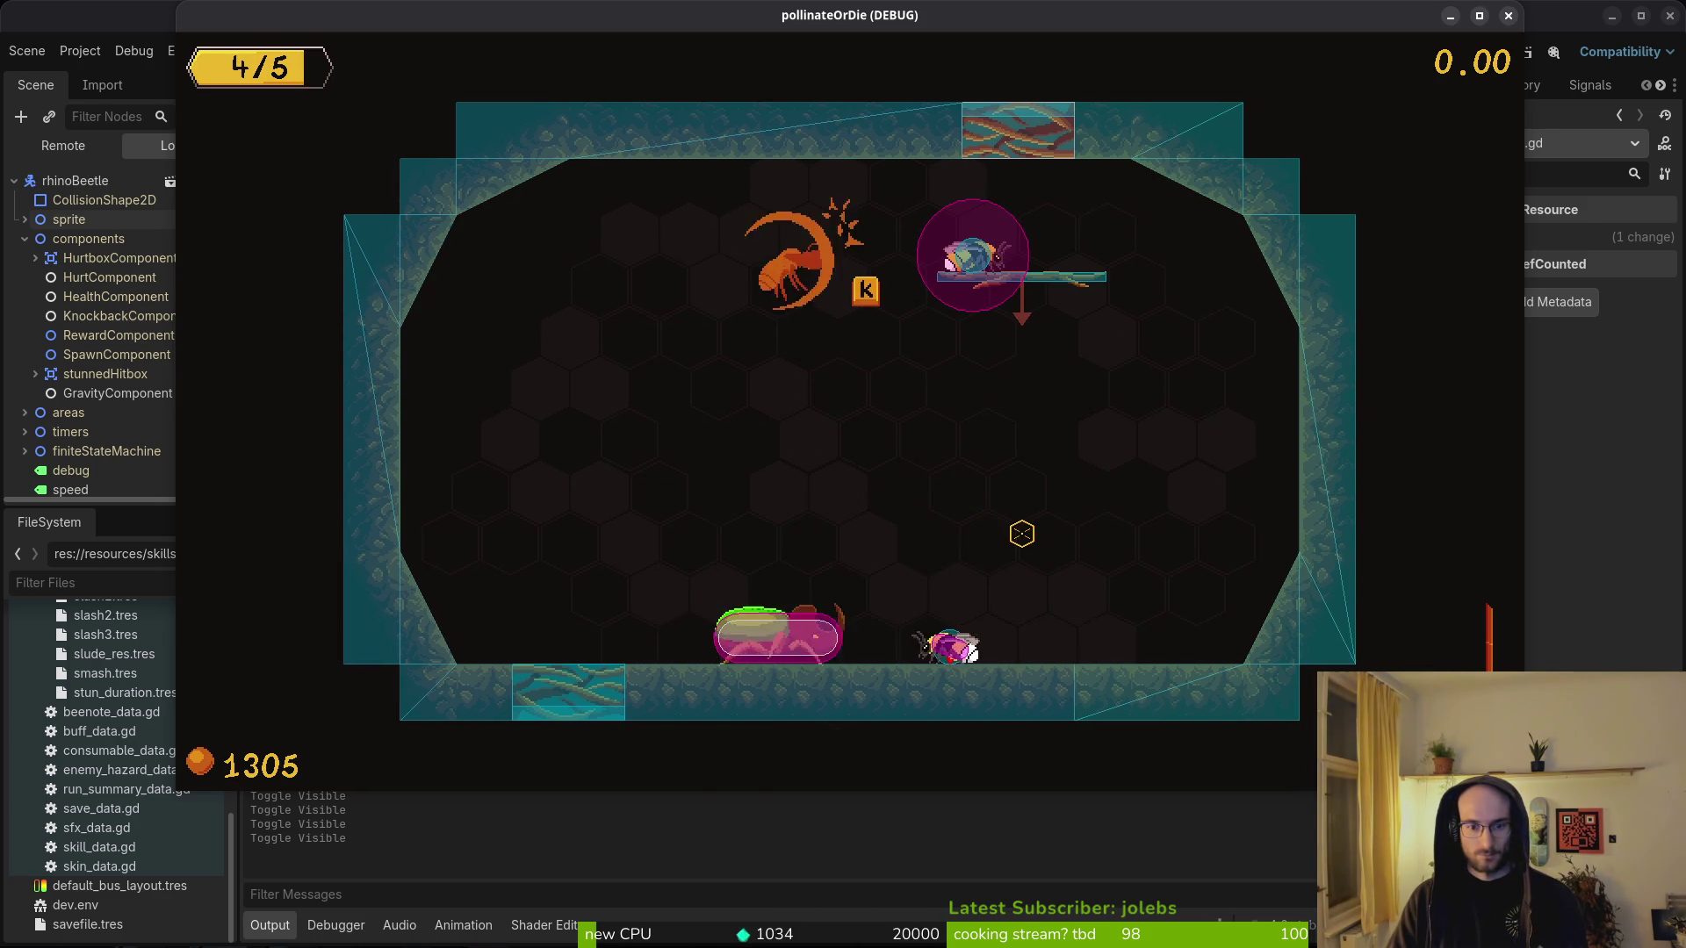
pyautogui.press('d')
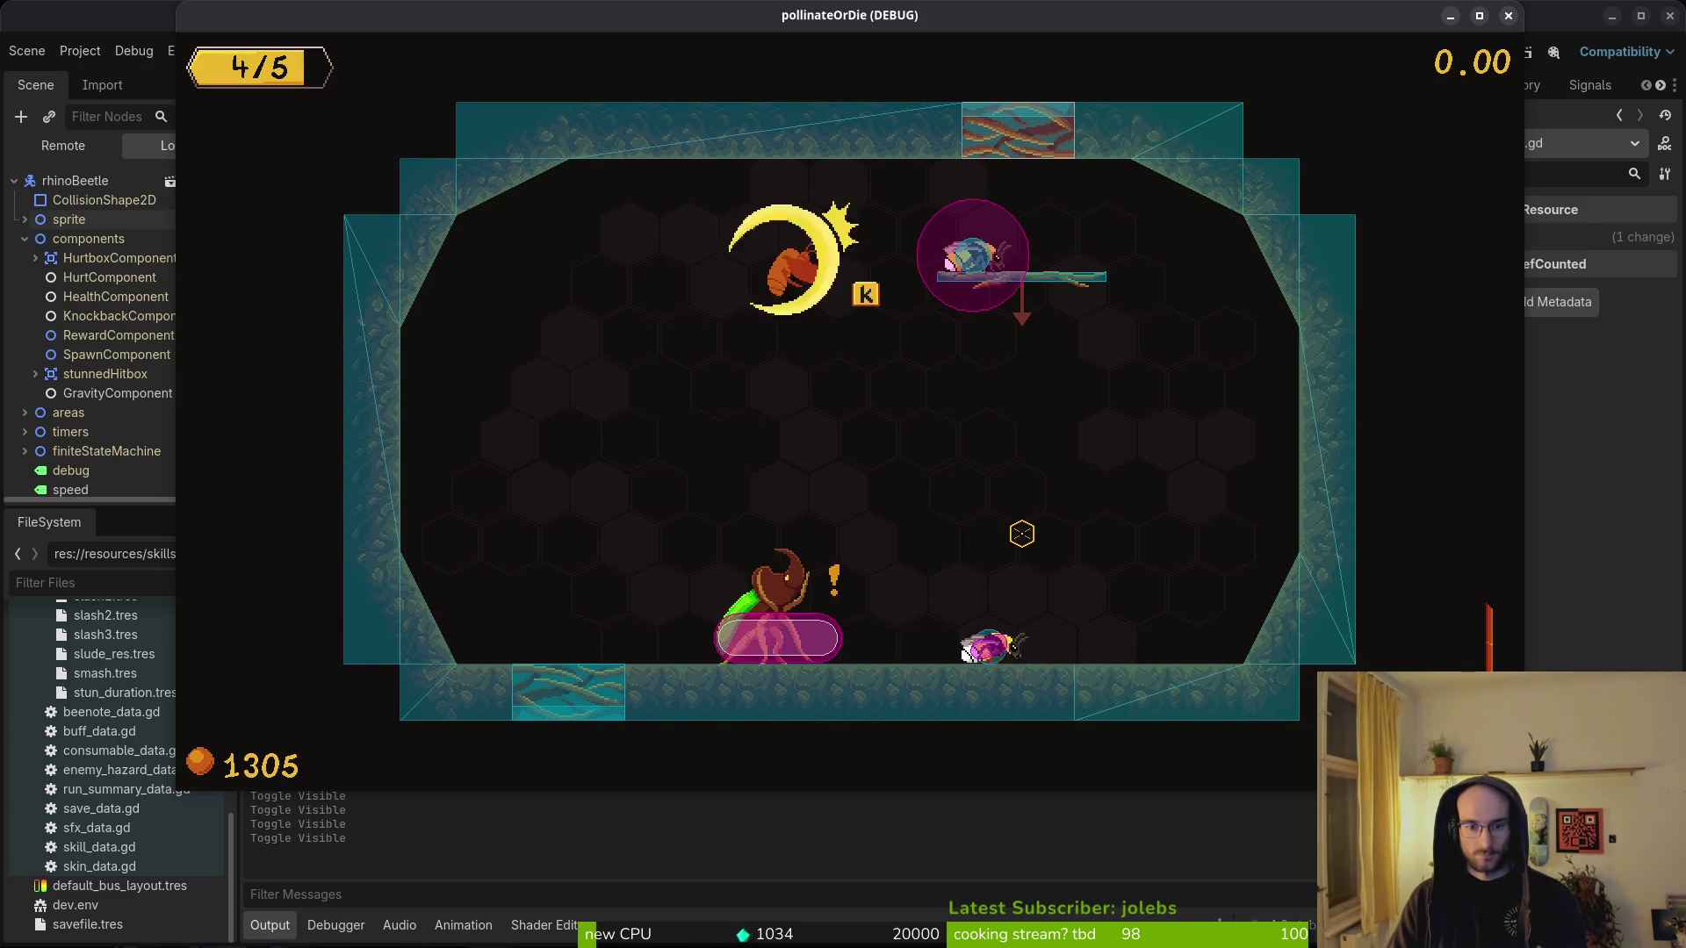
pyautogui.press('a')
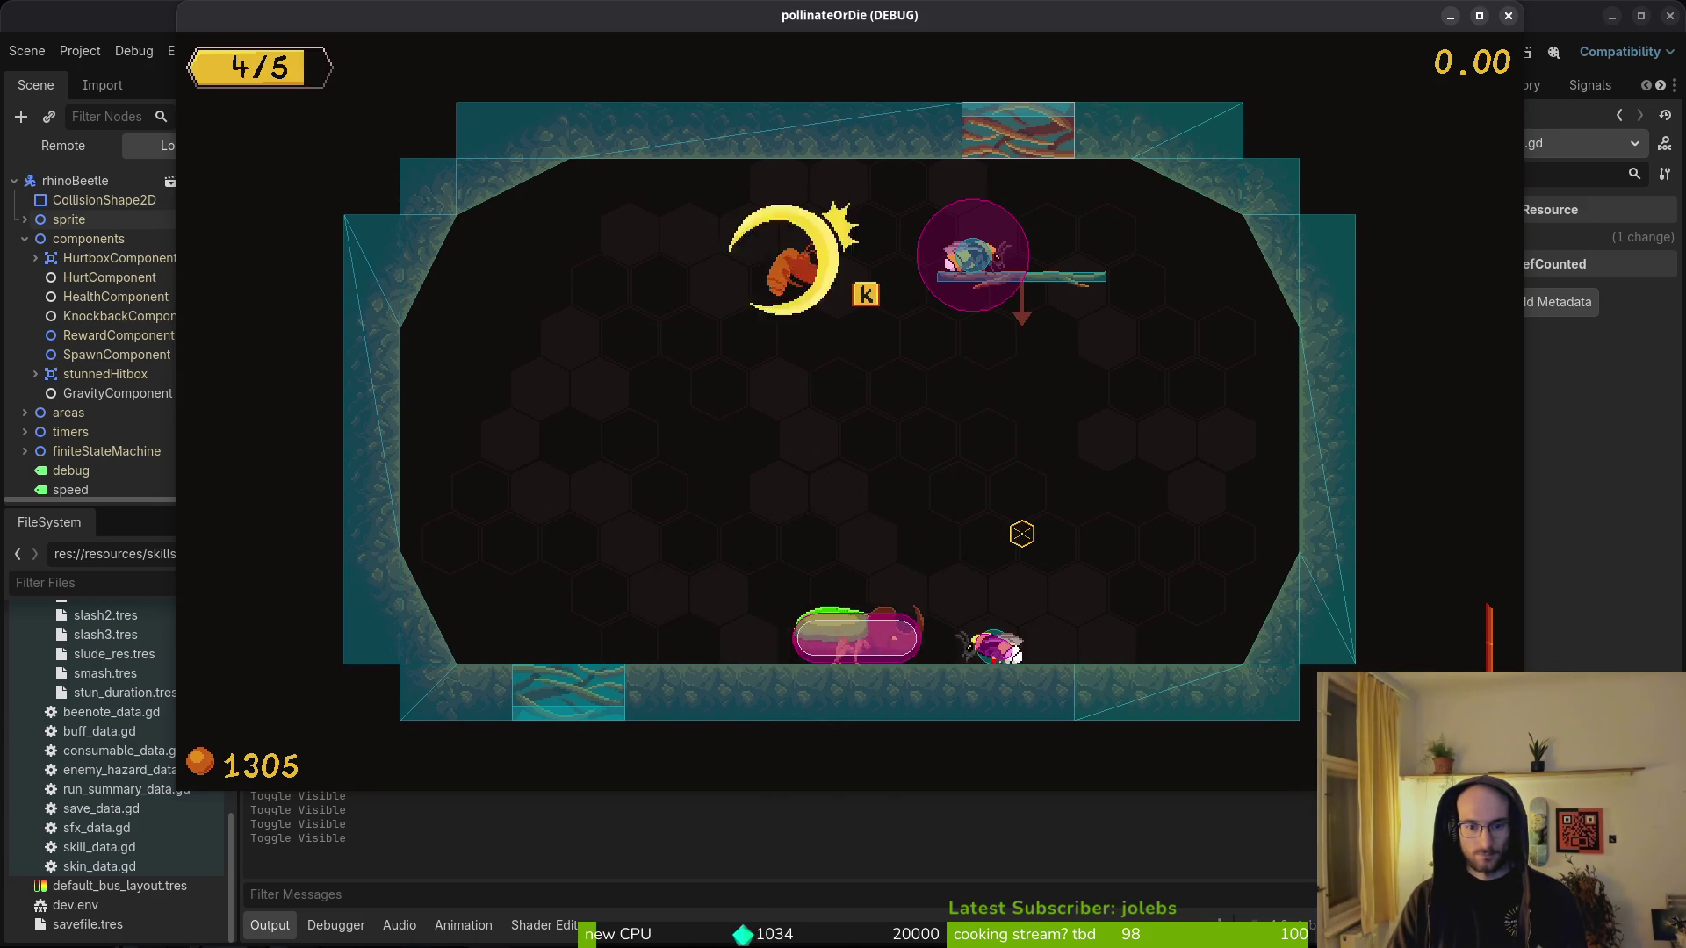
pyautogui.press('d')
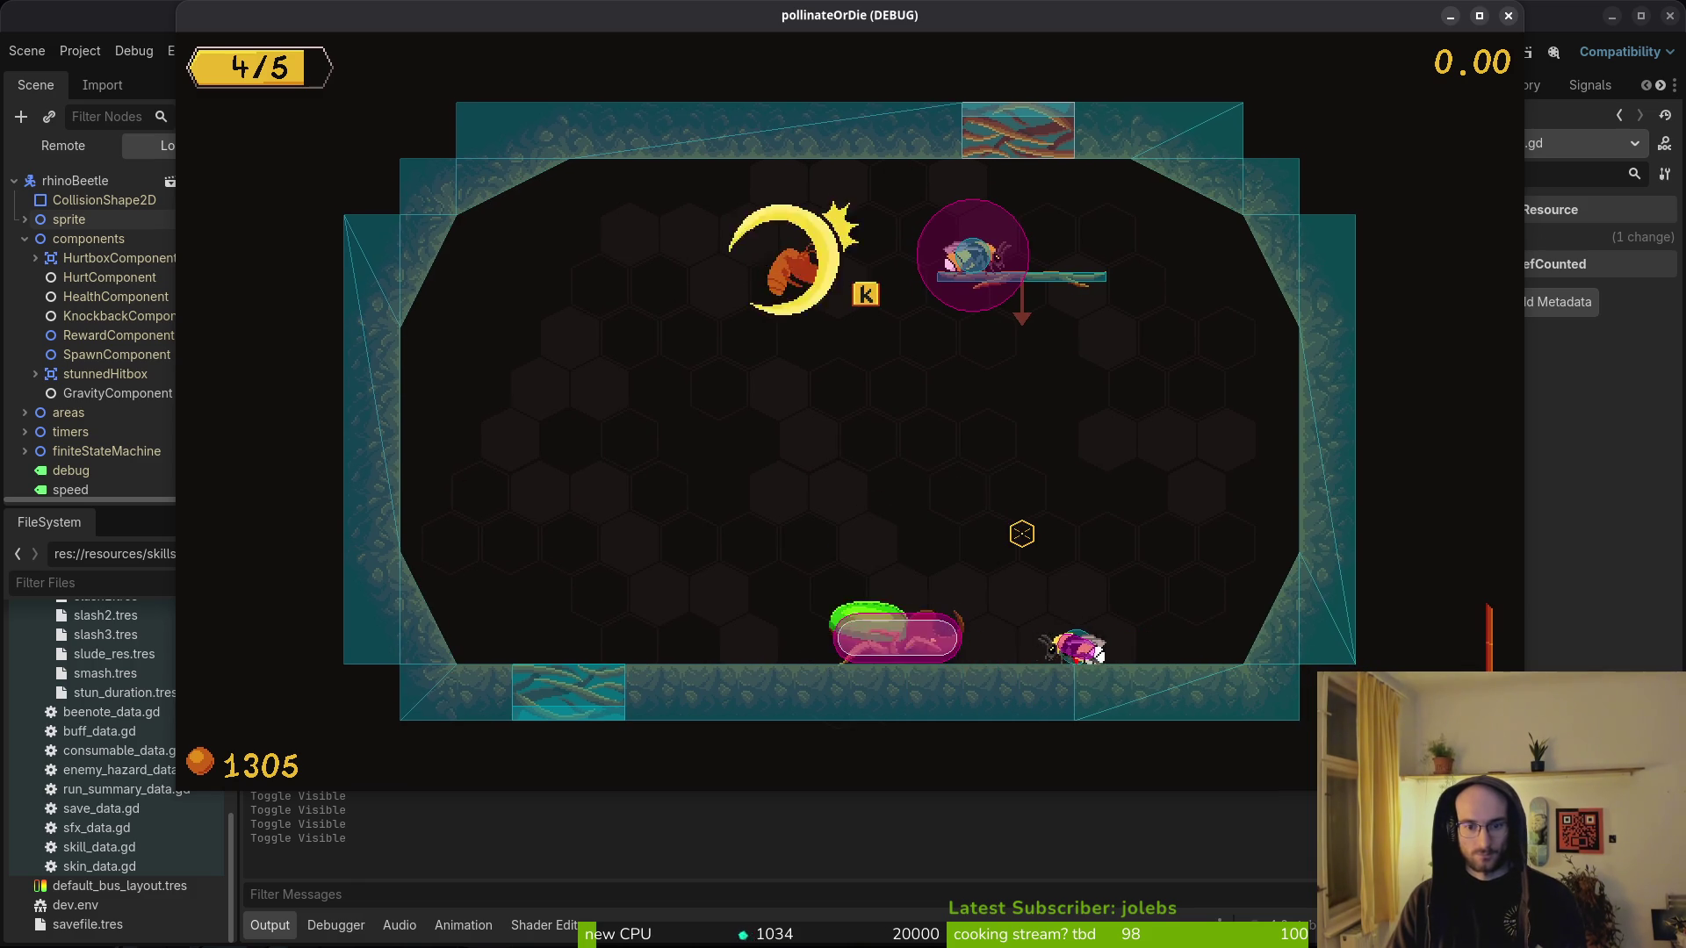
pyautogui.press('a')
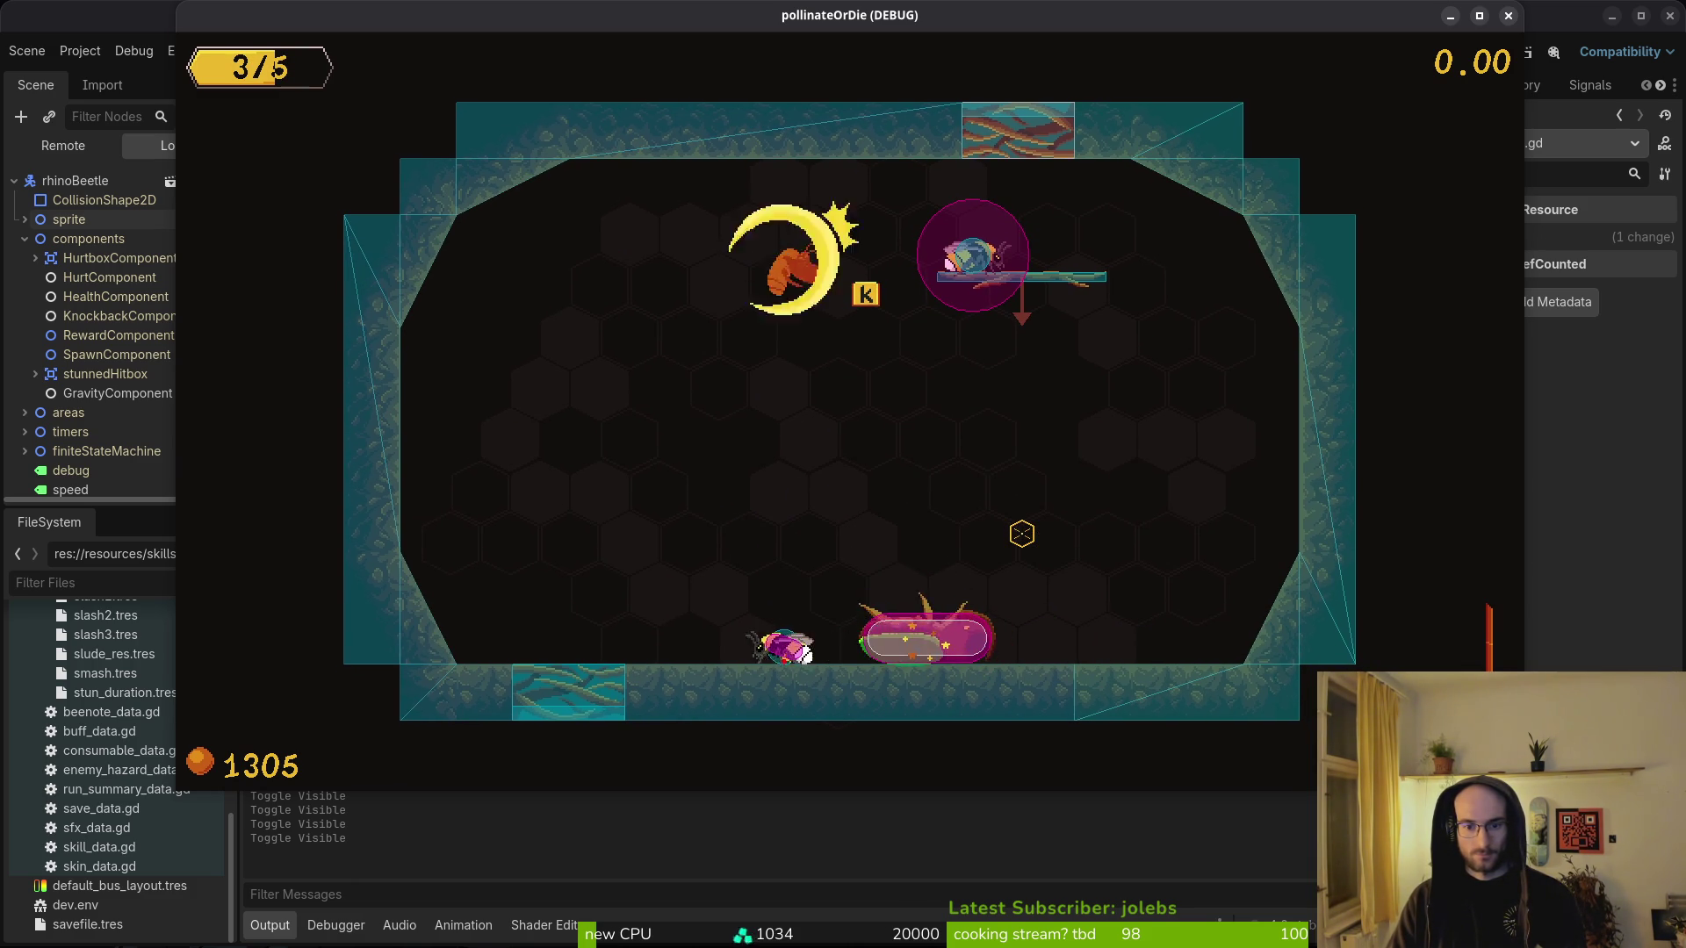
# - Fly over the beetle and smash it during its slam
pyautogui.press('w')
pyautogui.press('d')
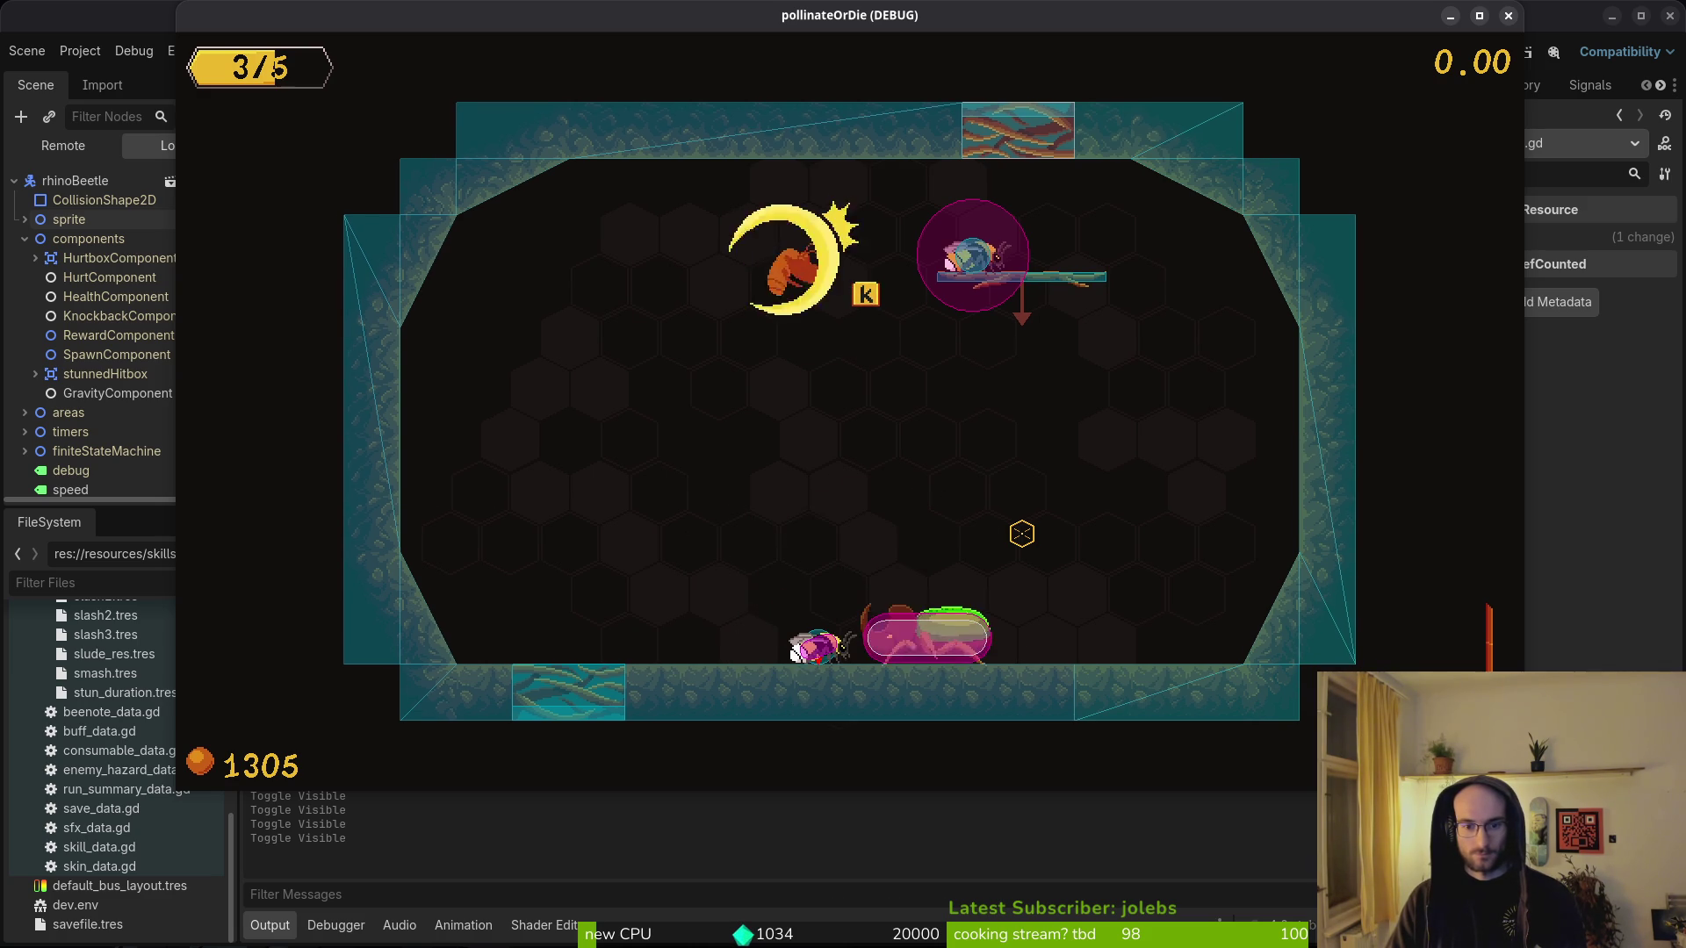
pyautogui.press('w')
pyautogui.press('a')
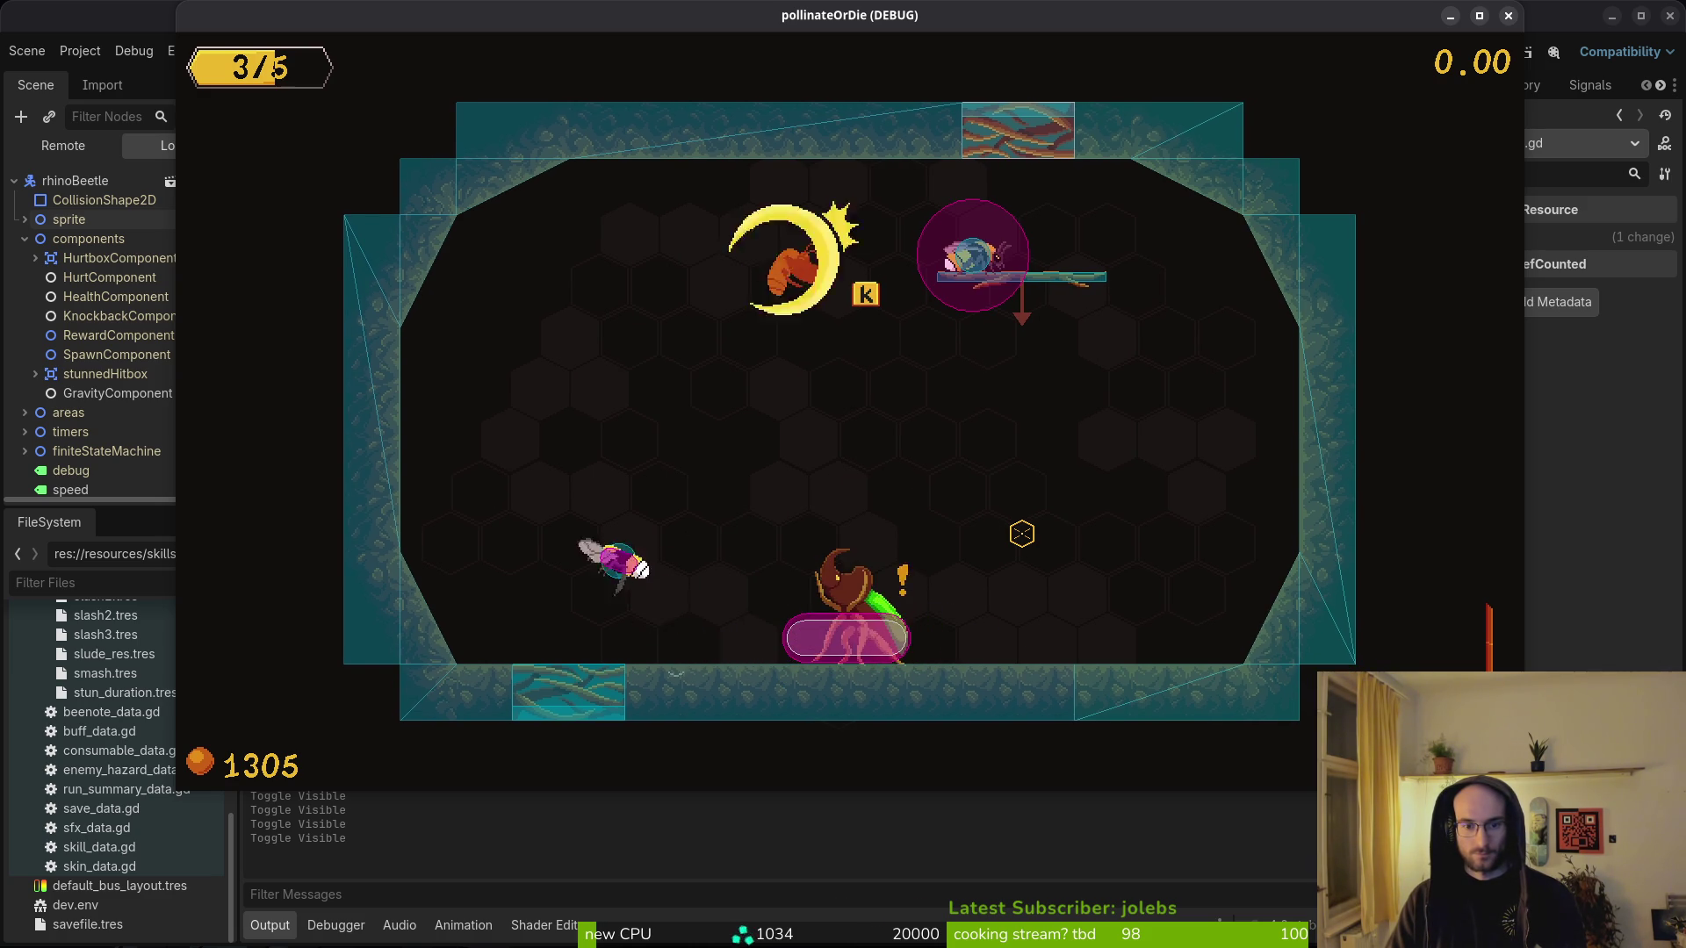
pyautogui.press('d')
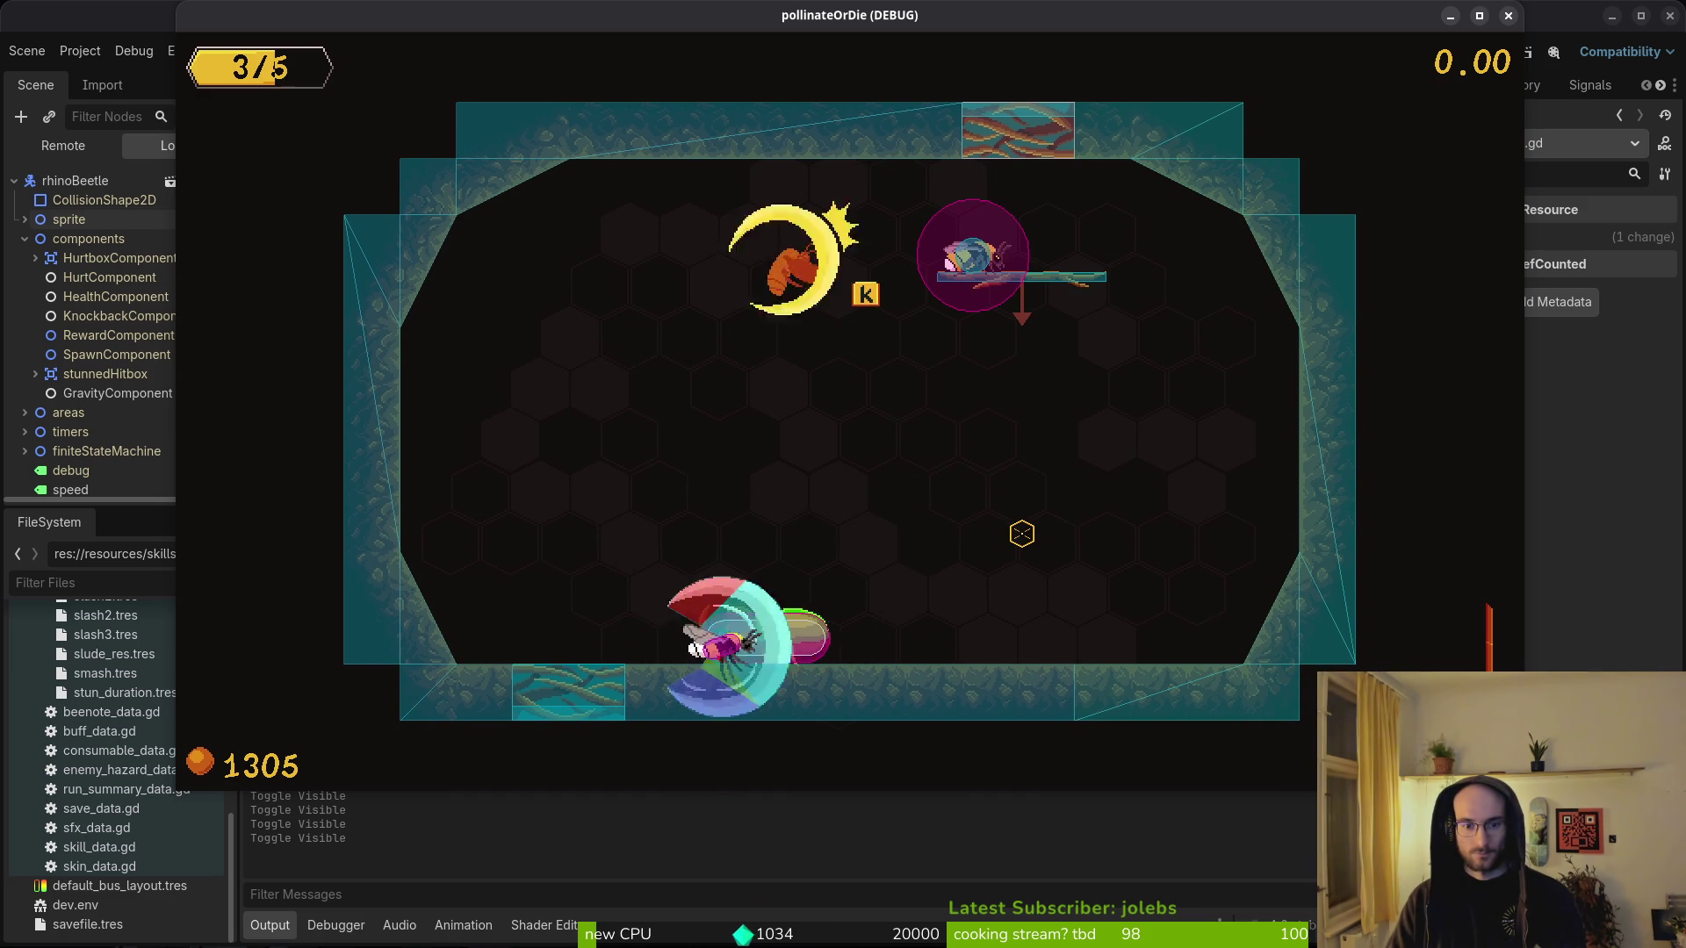
pyautogui.press('a')
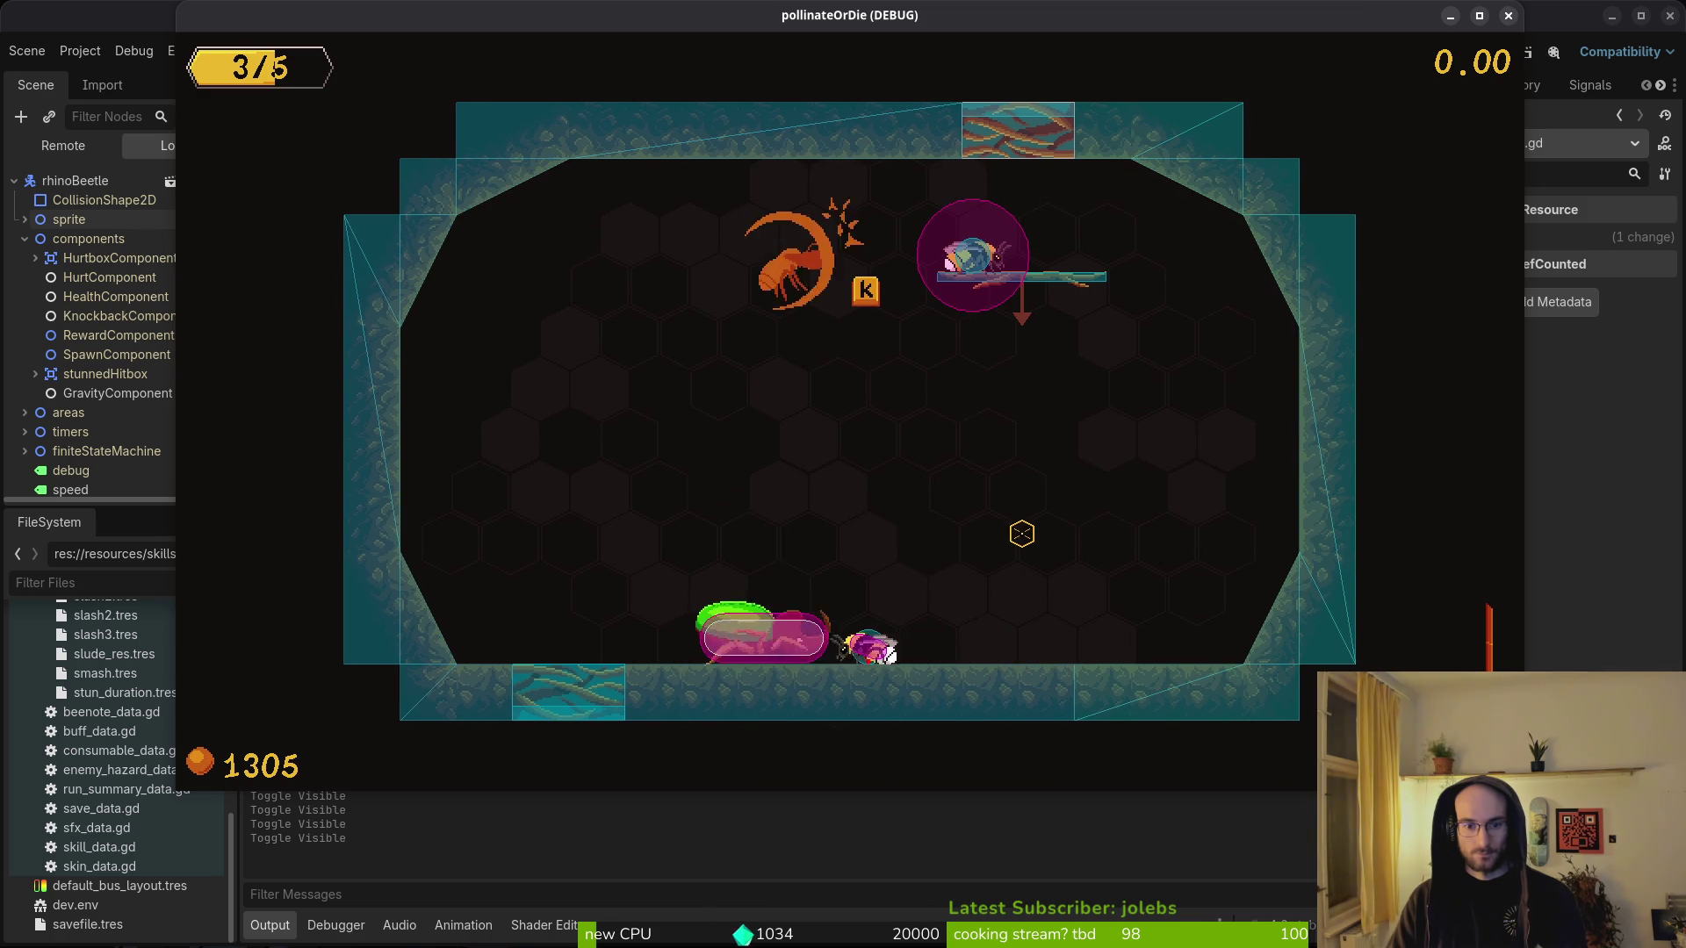
# - Dash around the beetle along the floor and strike it as it rears up
pyautogui.press('d')
pyautogui.press('a')
pyautogui.press('a')
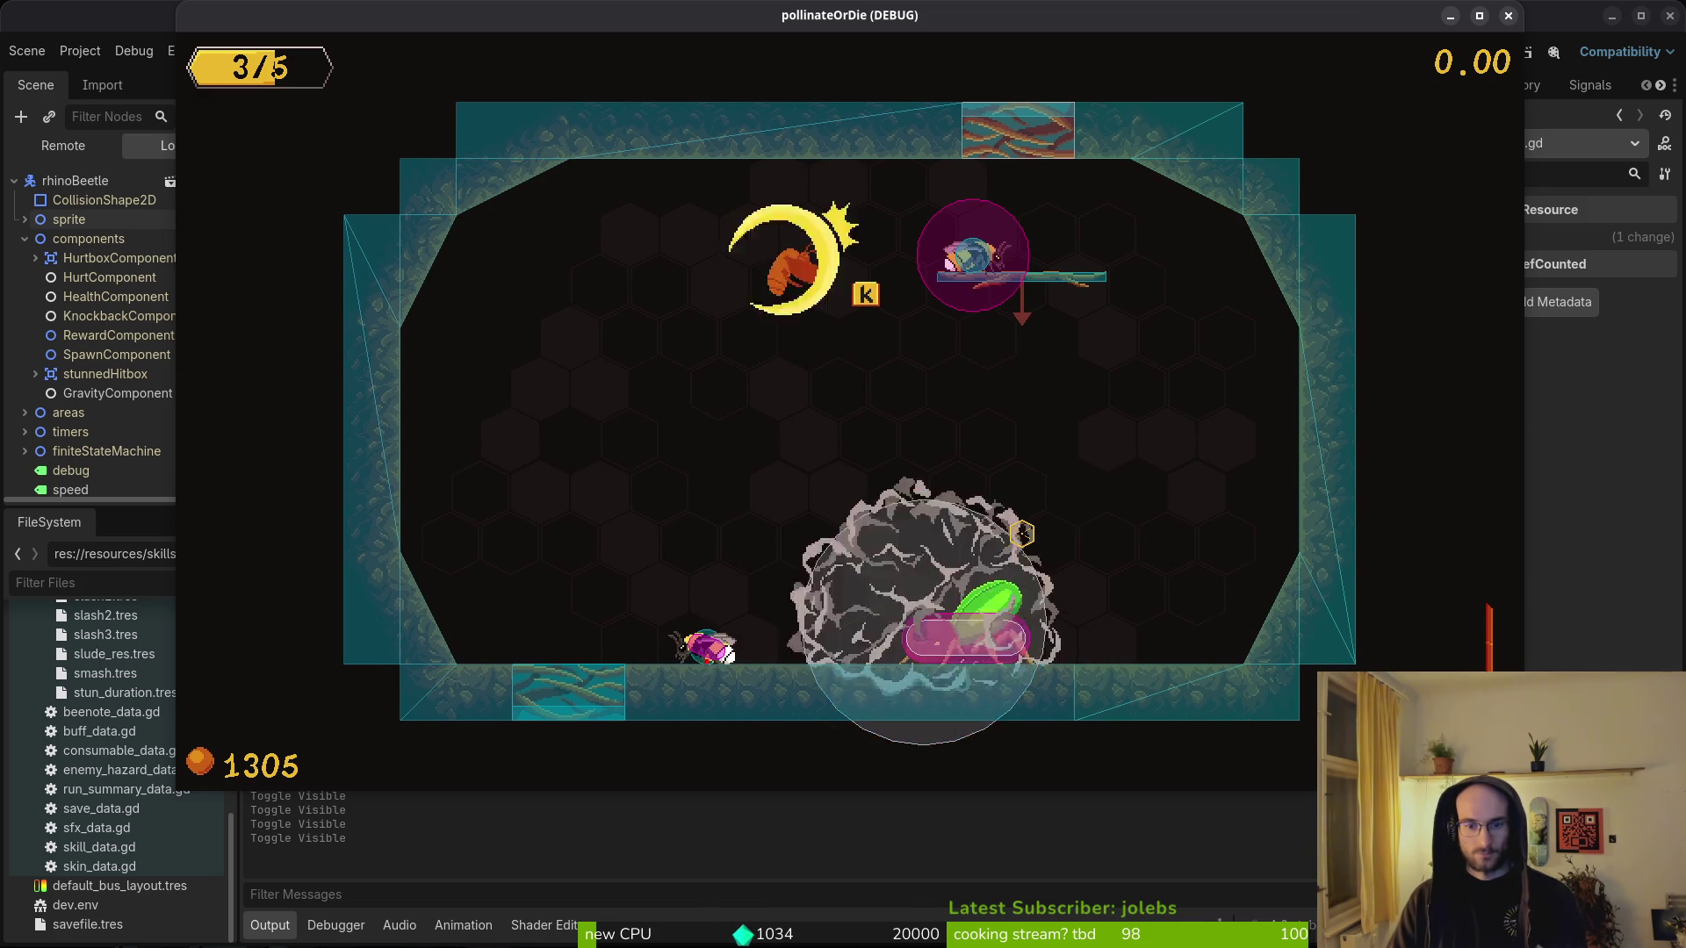
pyautogui.press('a')
pyautogui.press('a')
pyautogui.press('w')
pyautogui.press('d')
pyautogui.press('d')
pyautogui.press('a')
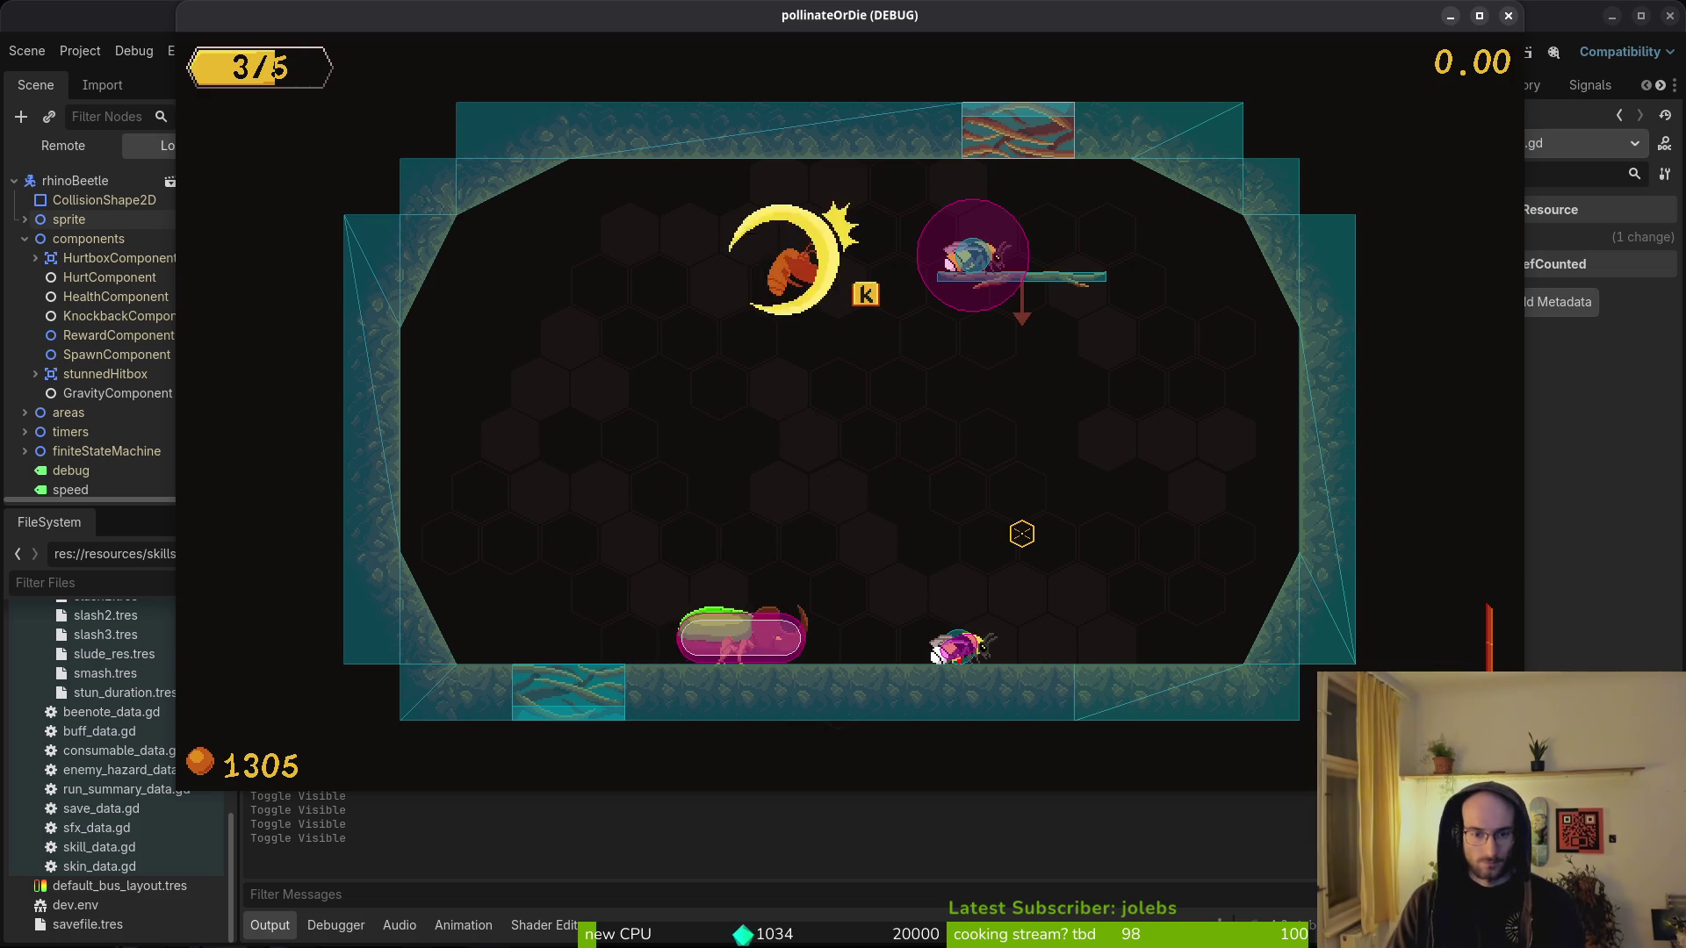
pyautogui.press('d')
pyautogui.press('a')
pyautogui.press('d')
pyautogui.press('d')
pyautogui.press('a')
pyautogui.press('d')
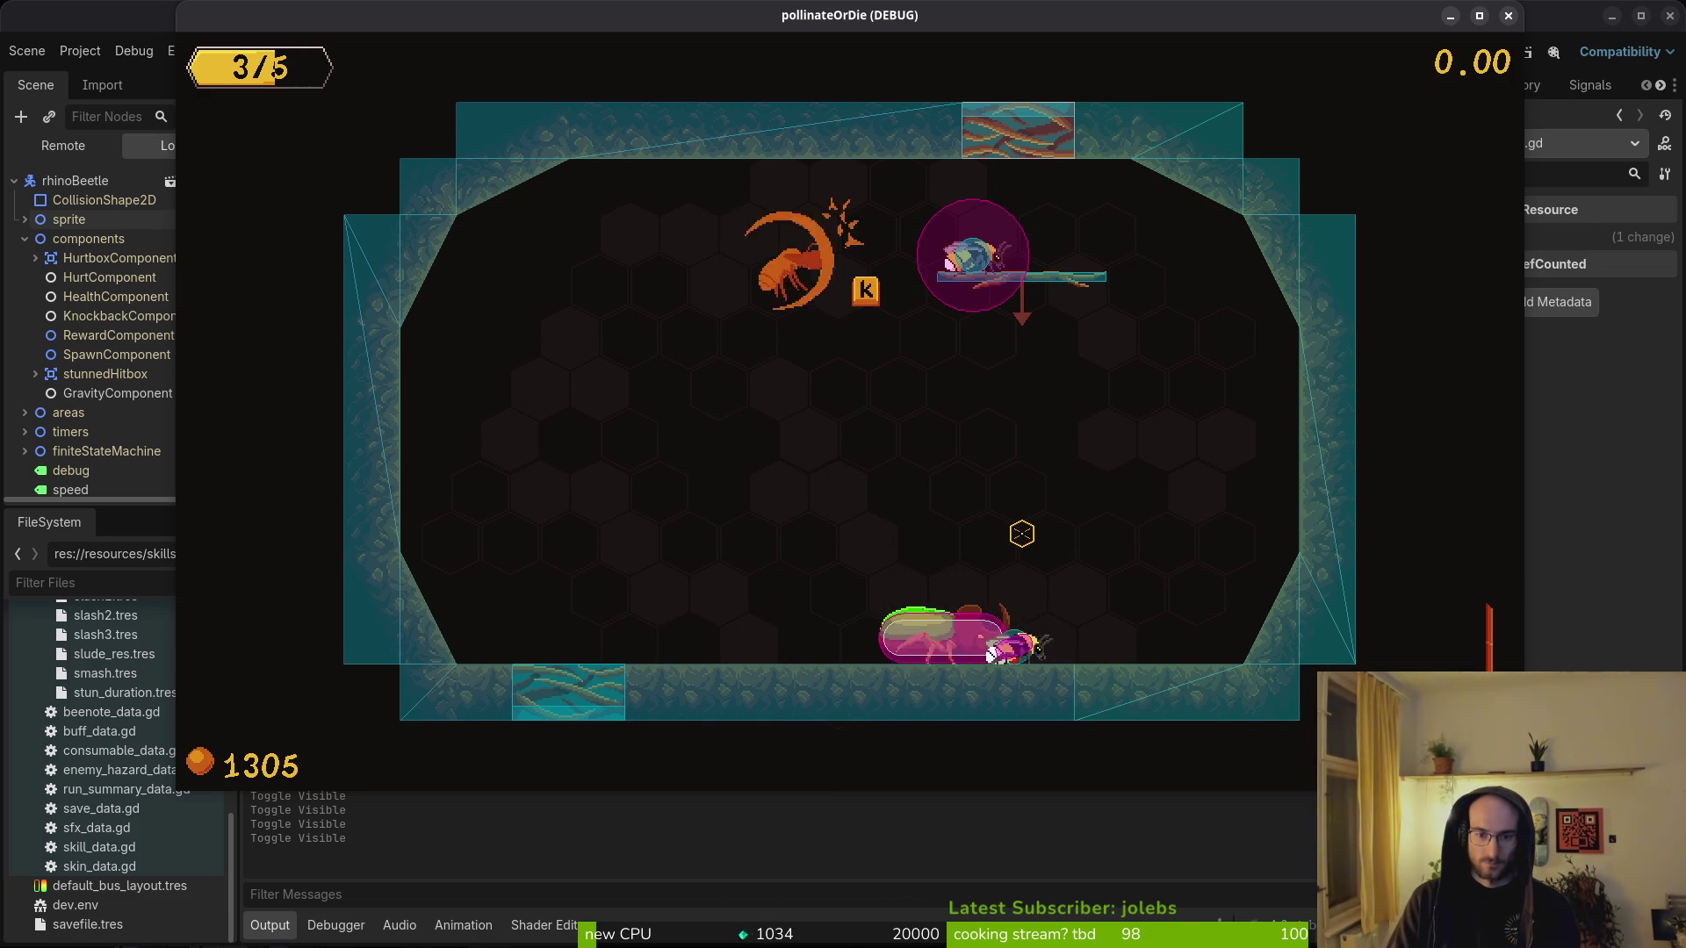
pyautogui.press('d')
pyautogui.press('a')
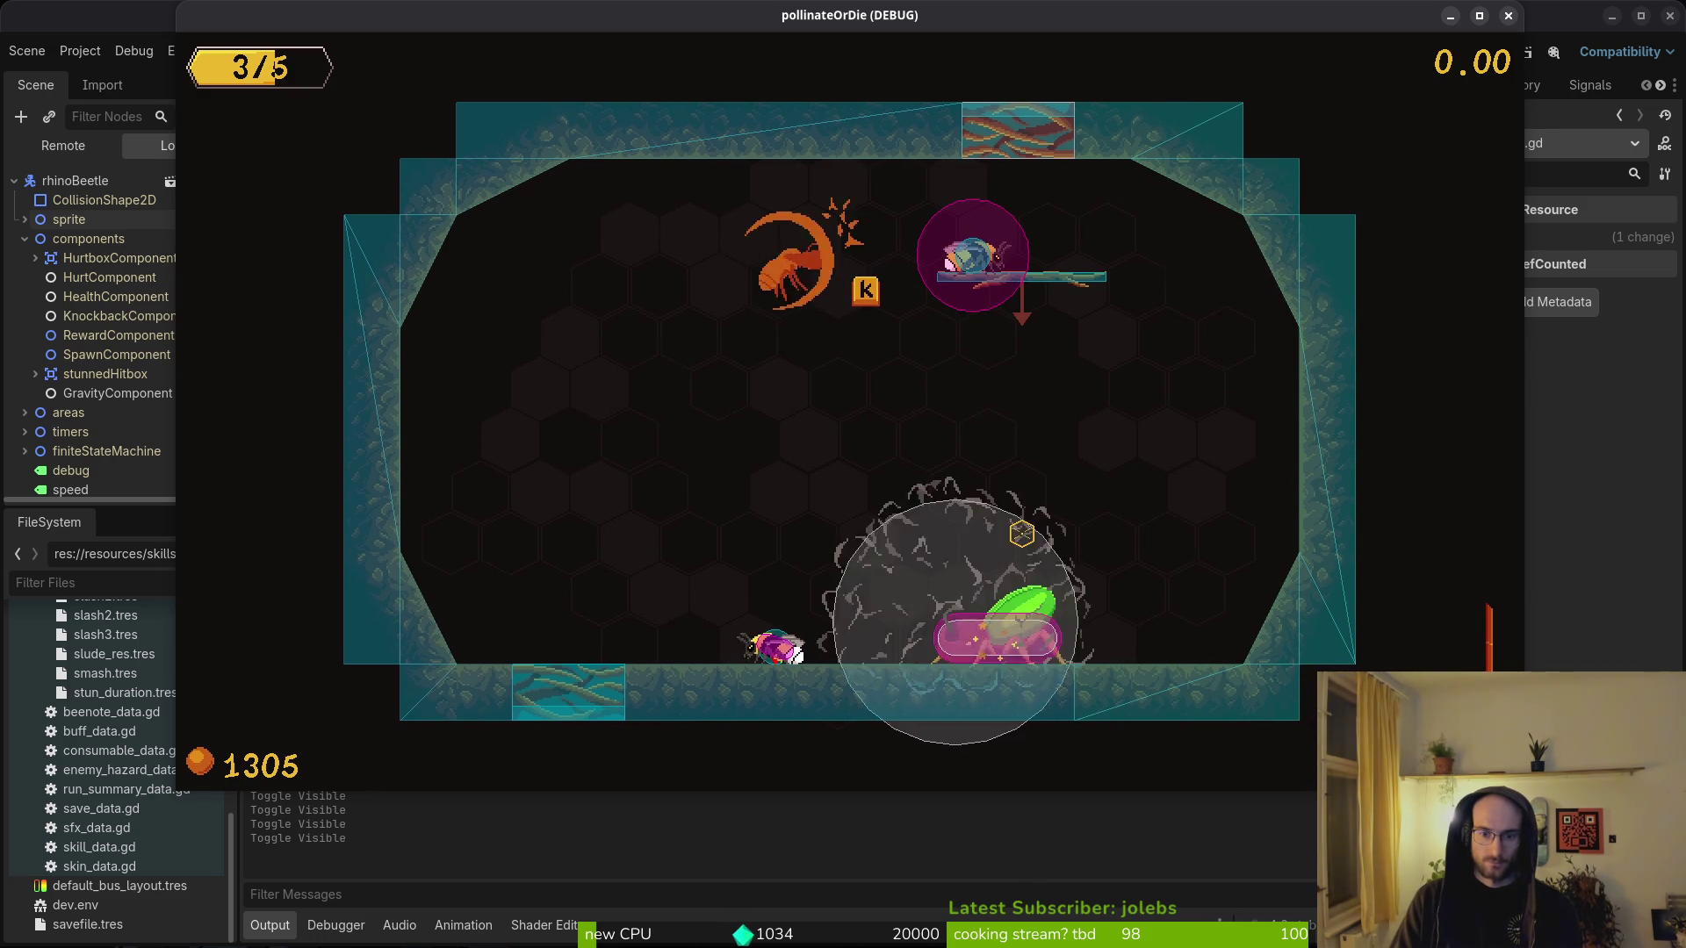
# - Pause the game and open the debugging options
pyautogui.press('Escape')
pyautogui.press('Down')
pyautogui.press('Return')
pyautogui.press('Return')
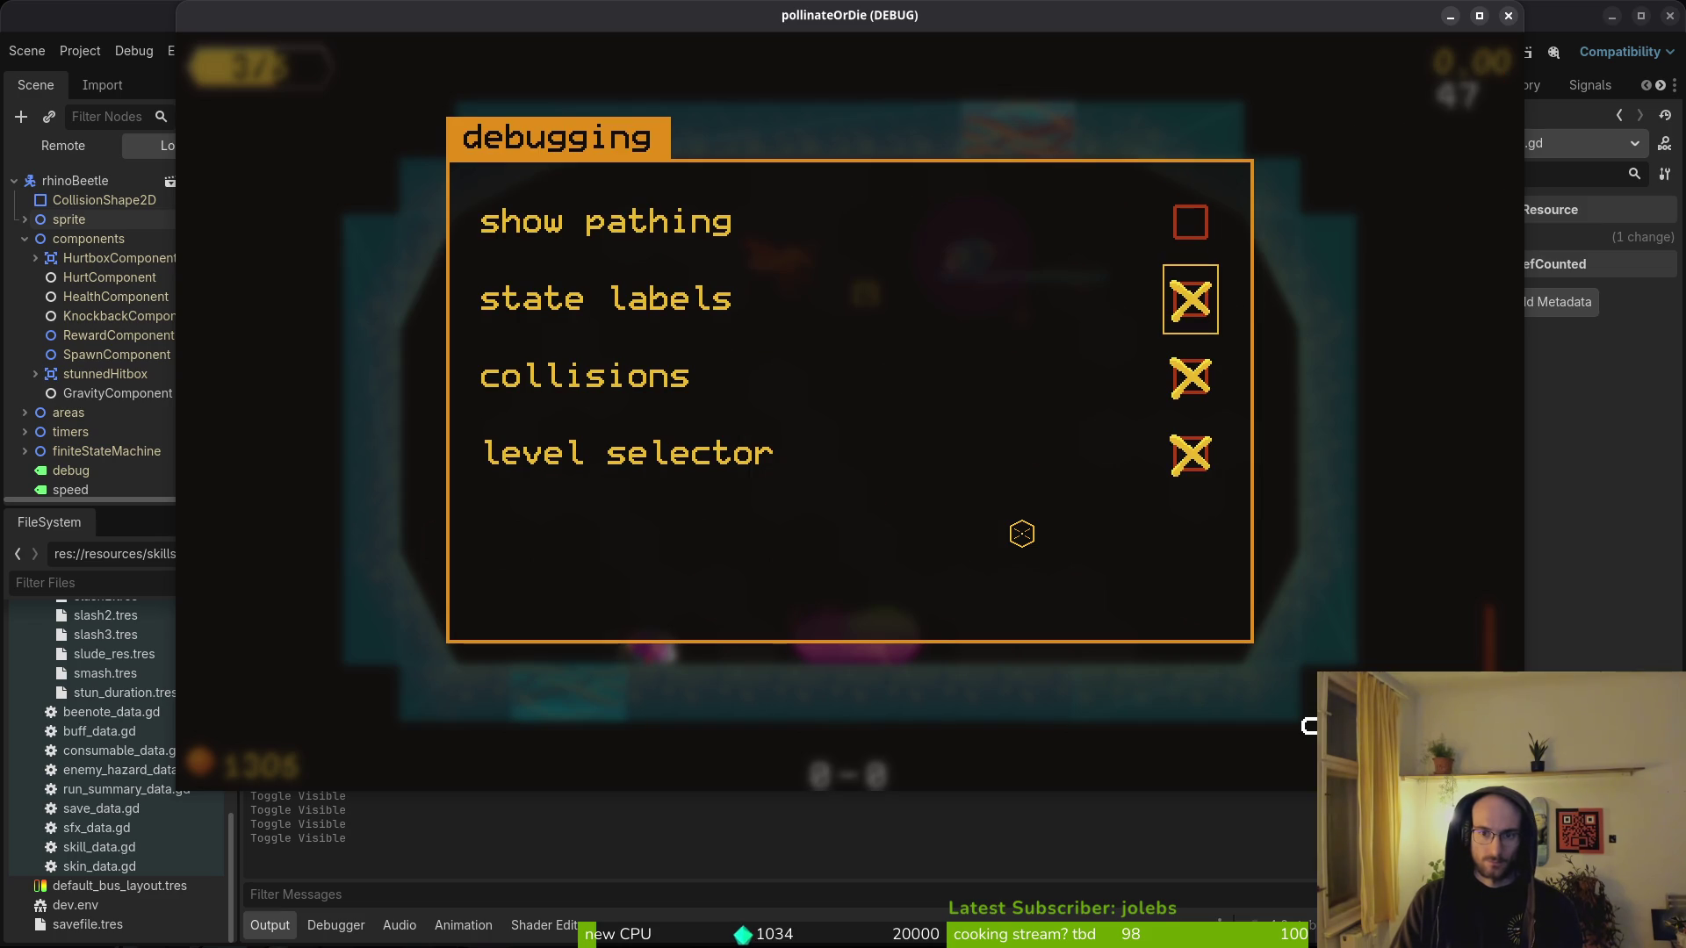
# - Turn on state labels, watch the beetle crawl and get stunned, then stop the game with F8
pyautogui.press('Escape')
pyautogui.press('Escape')
pyautogui.press('Escape')
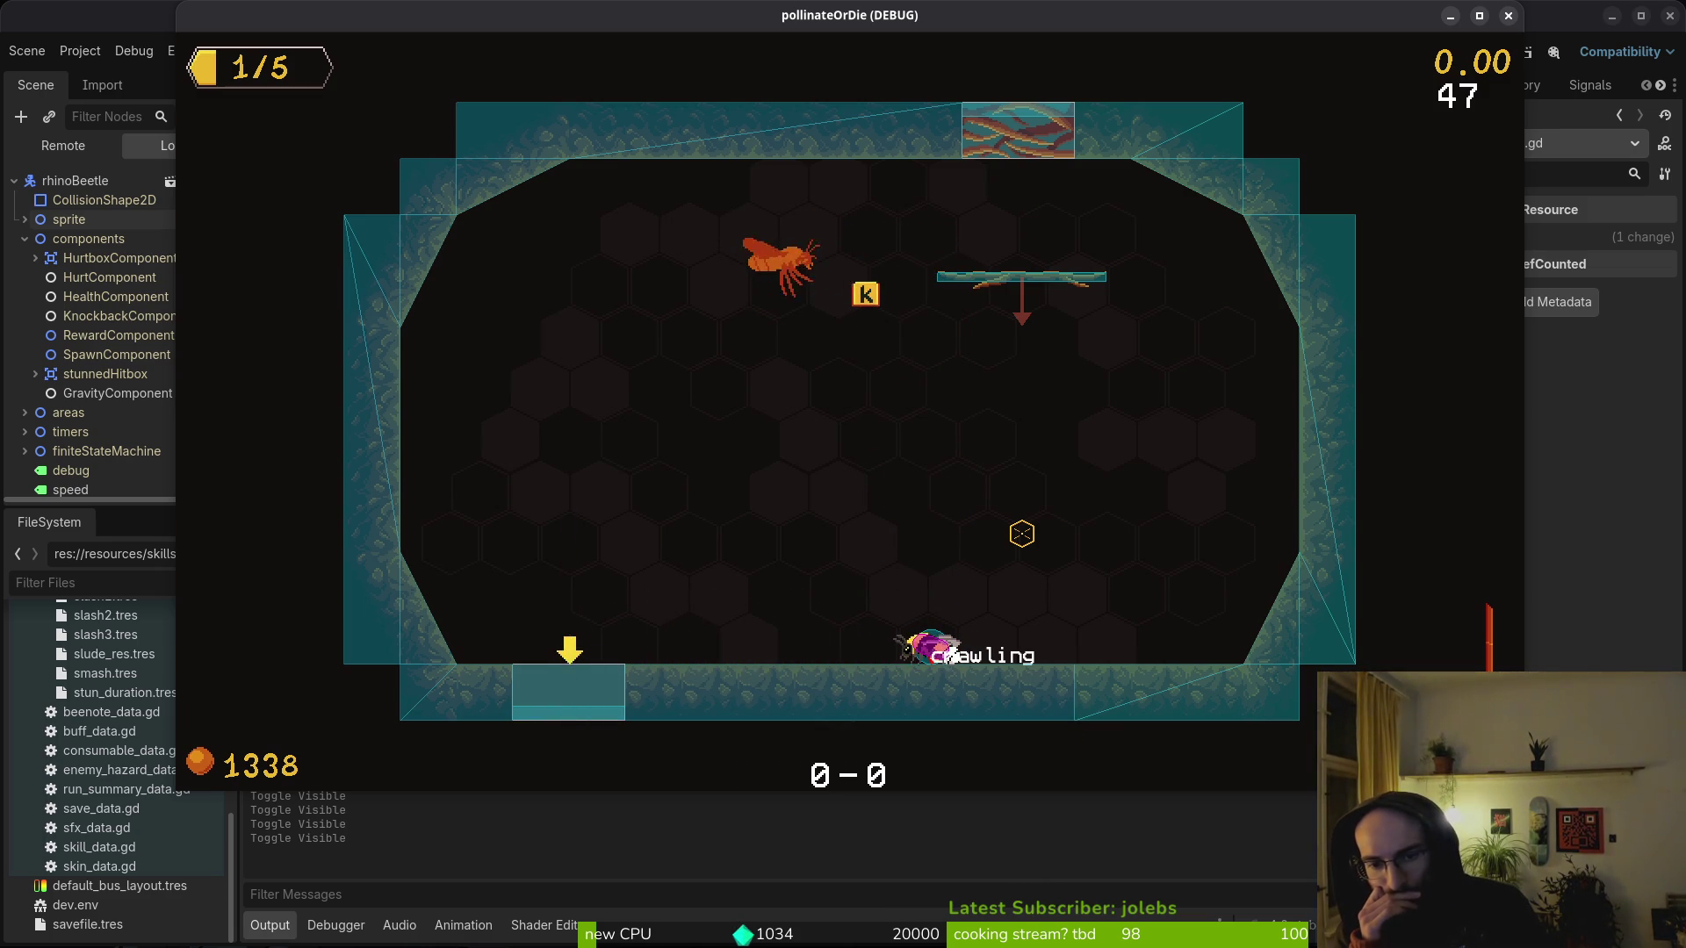
pyautogui.press('F8')
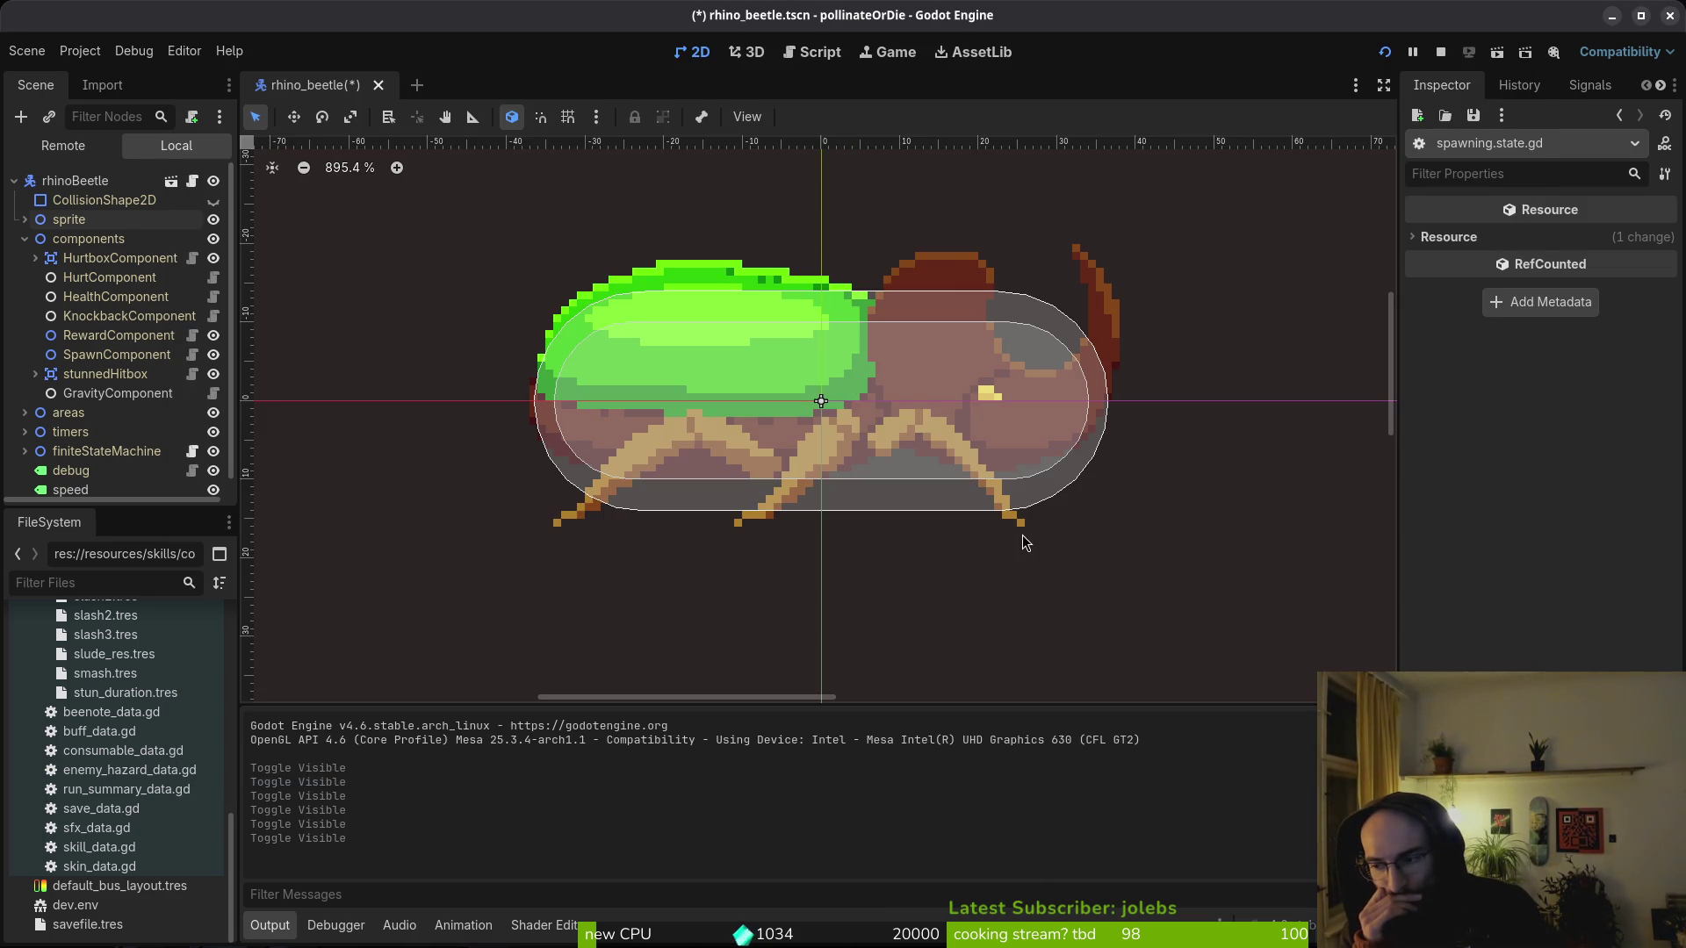
# - Open smash.gd via the file finder and select from the slam check down to the hitflash line
pyautogui.hotkey('alt', 'Tab')
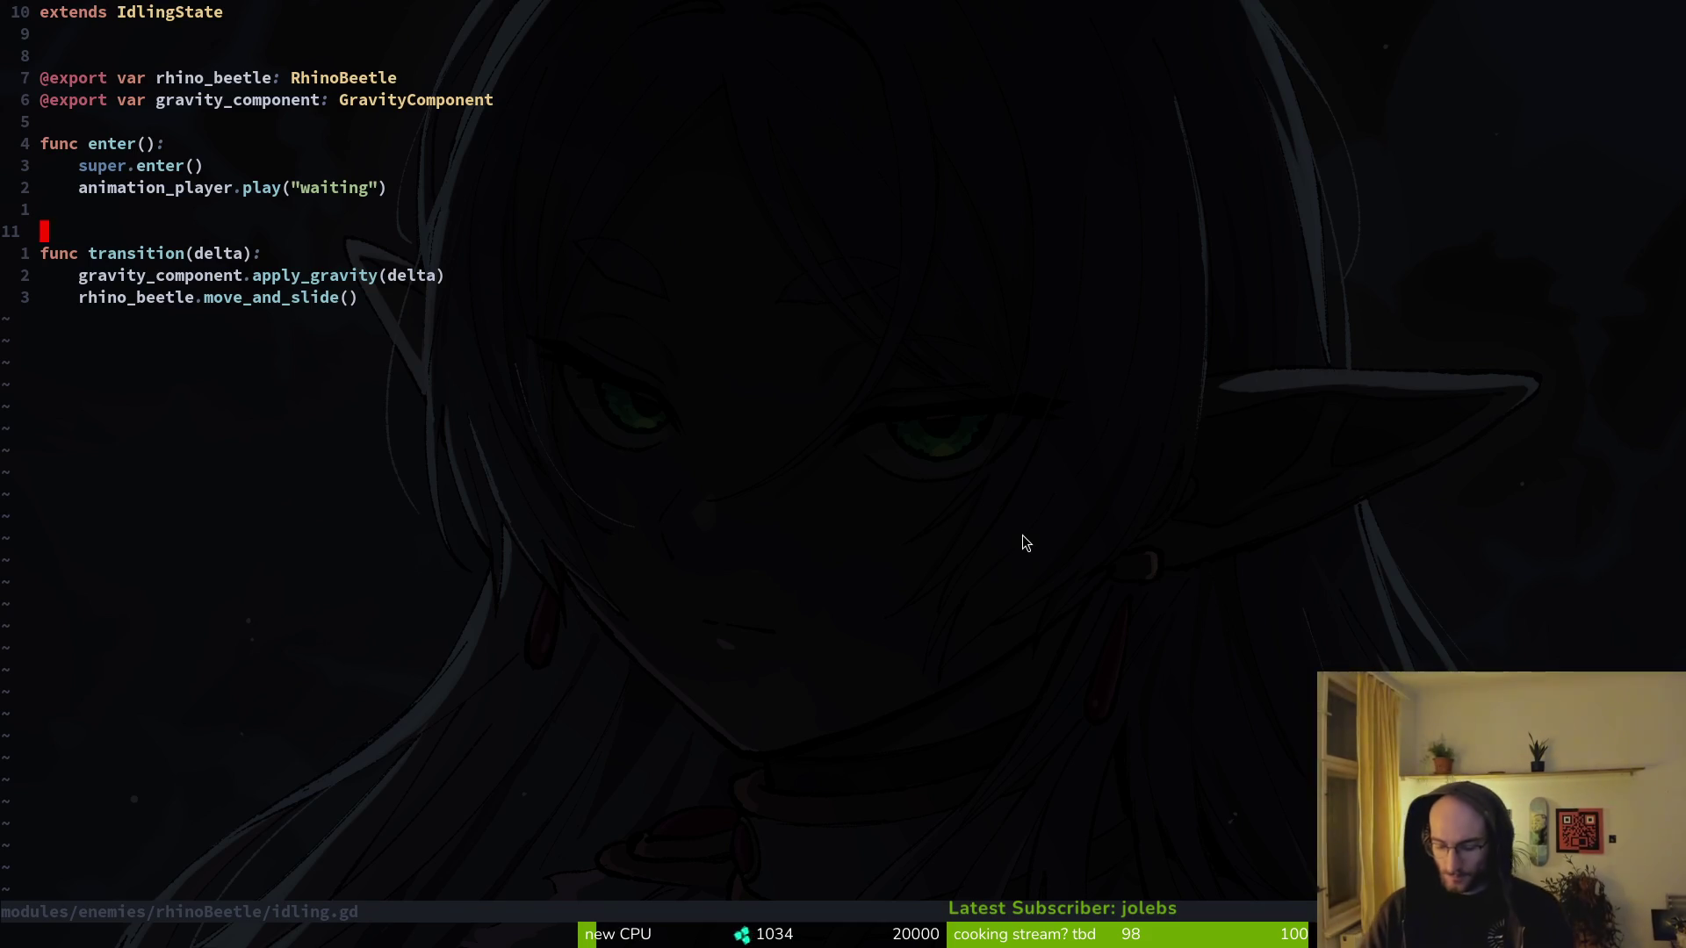
pyautogui.press('space')
pyautogui.press('f')
pyautogui.press('f')
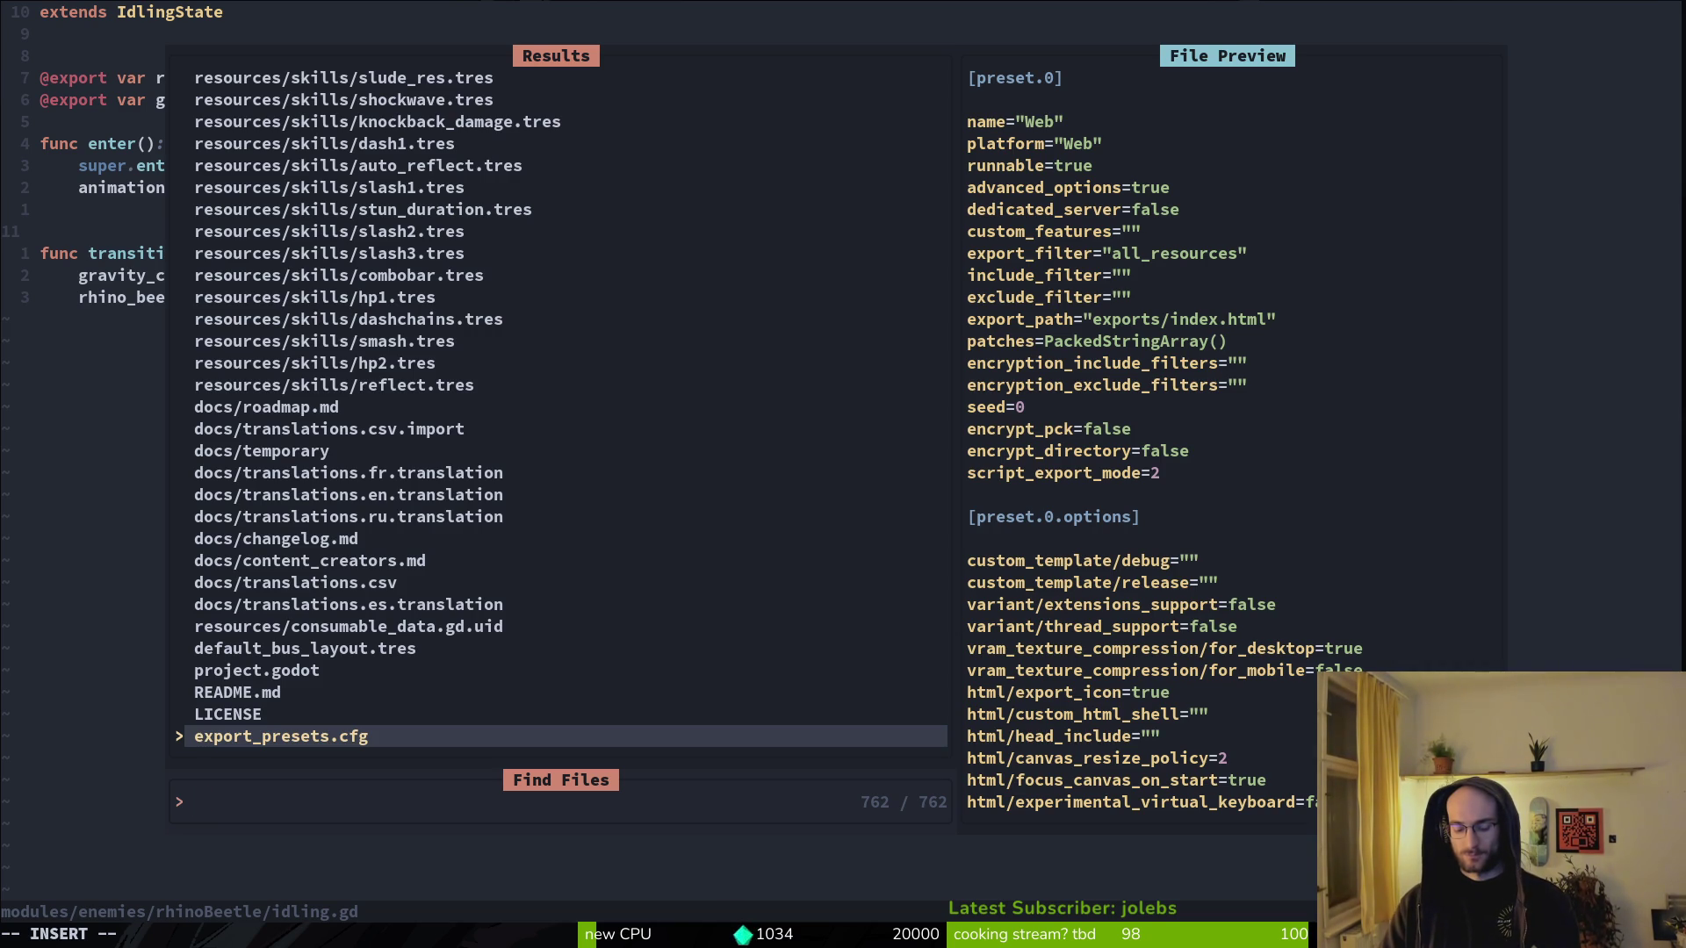
pyautogui.write('smagd')
pyautogui.press('Up')
pyautogui.press('Return')
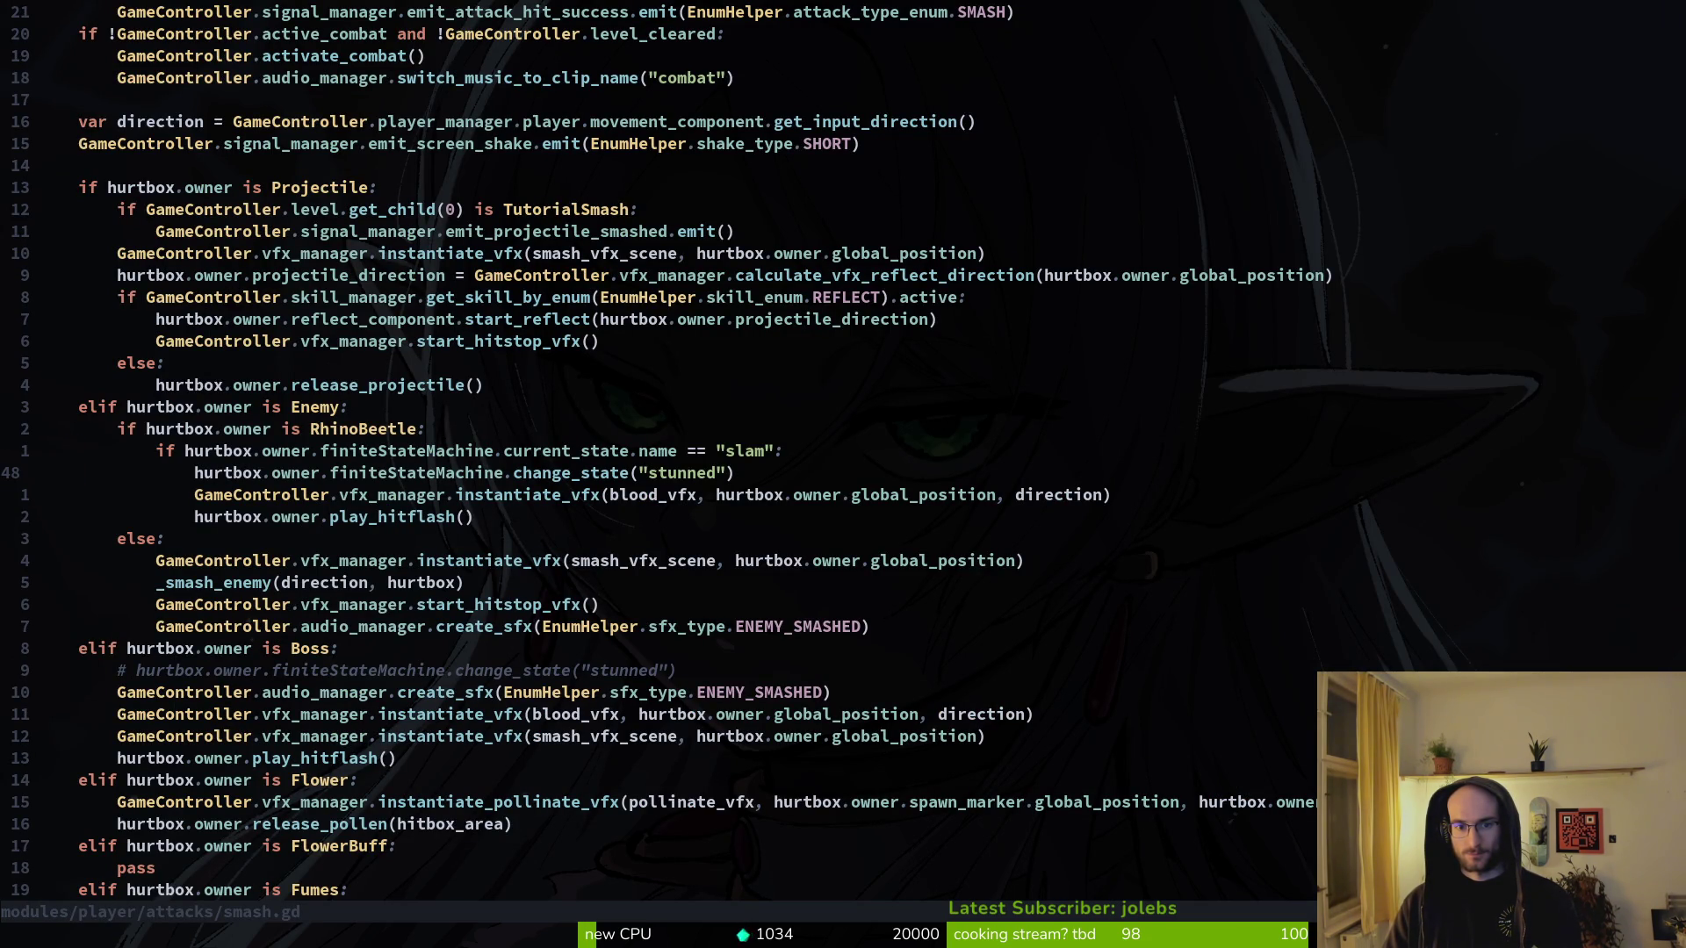
pyautogui.hotkey('shift', 'v')
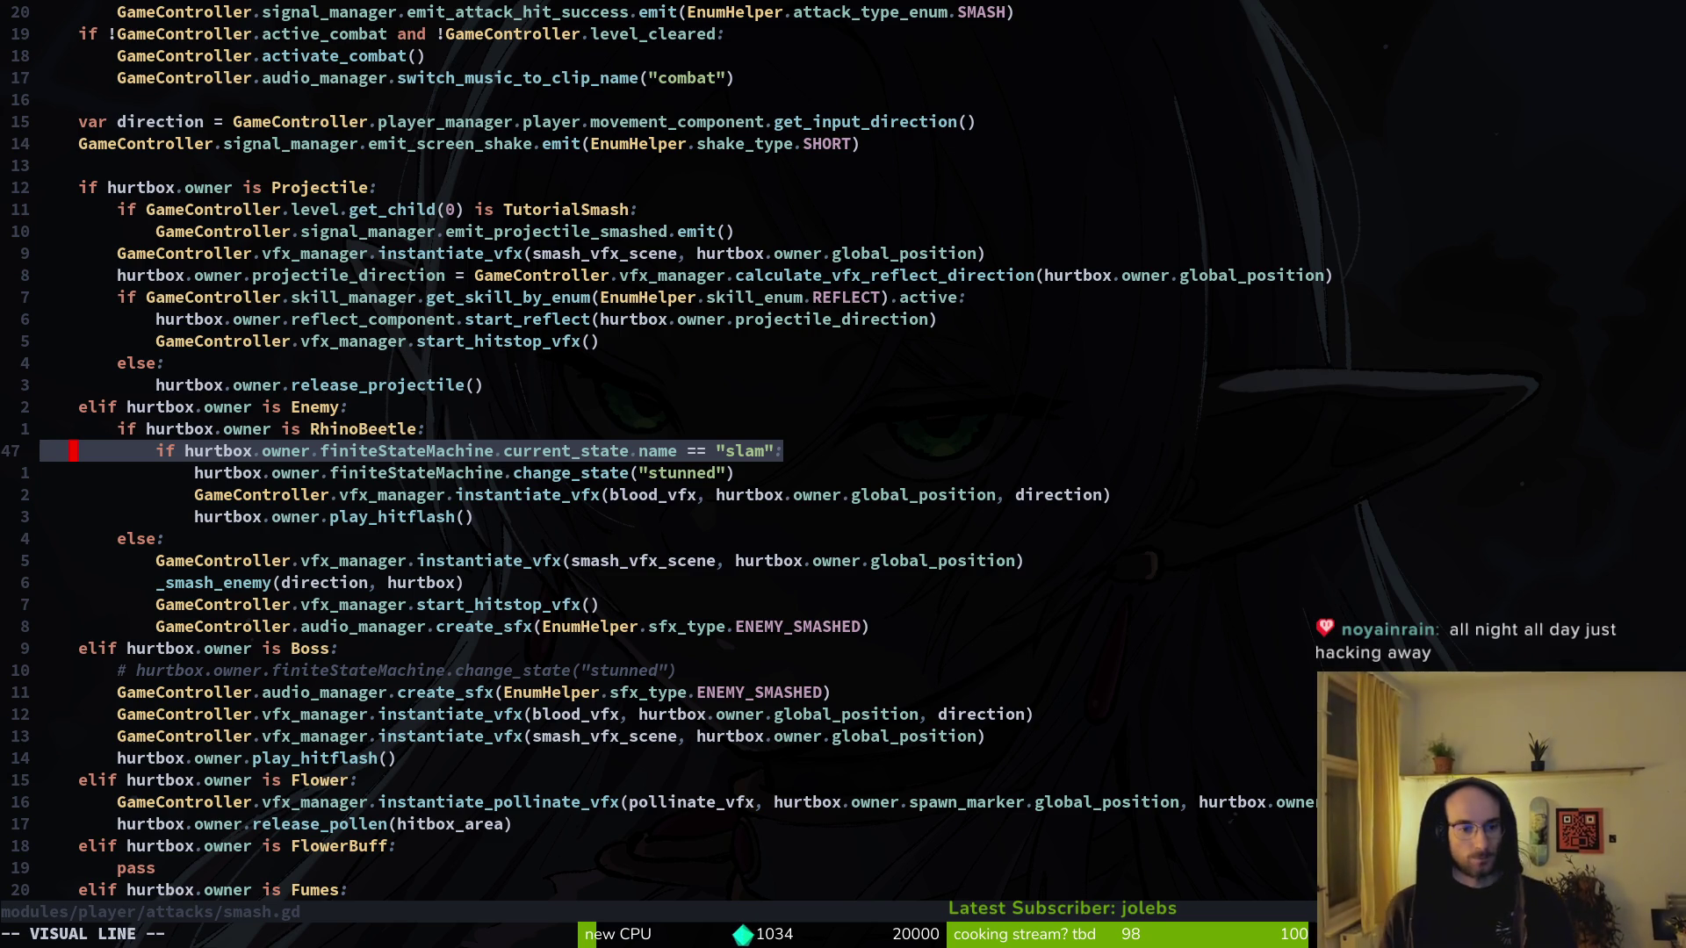
pyautogui.press('j')
# - Copy the ENEMY_SMASHED create_sfx line into the slam-stun branch above the hitflash
pyautogui.press('j')
pyautogui.press('j')
pyautogui.press('Escape')
pyautogui.press('j')
pyautogui.press('j')
pyautogui.press('j')
pyautogui.press('j')
pyautogui.press('j')
pyautogui.hotkey('shift', 'v')
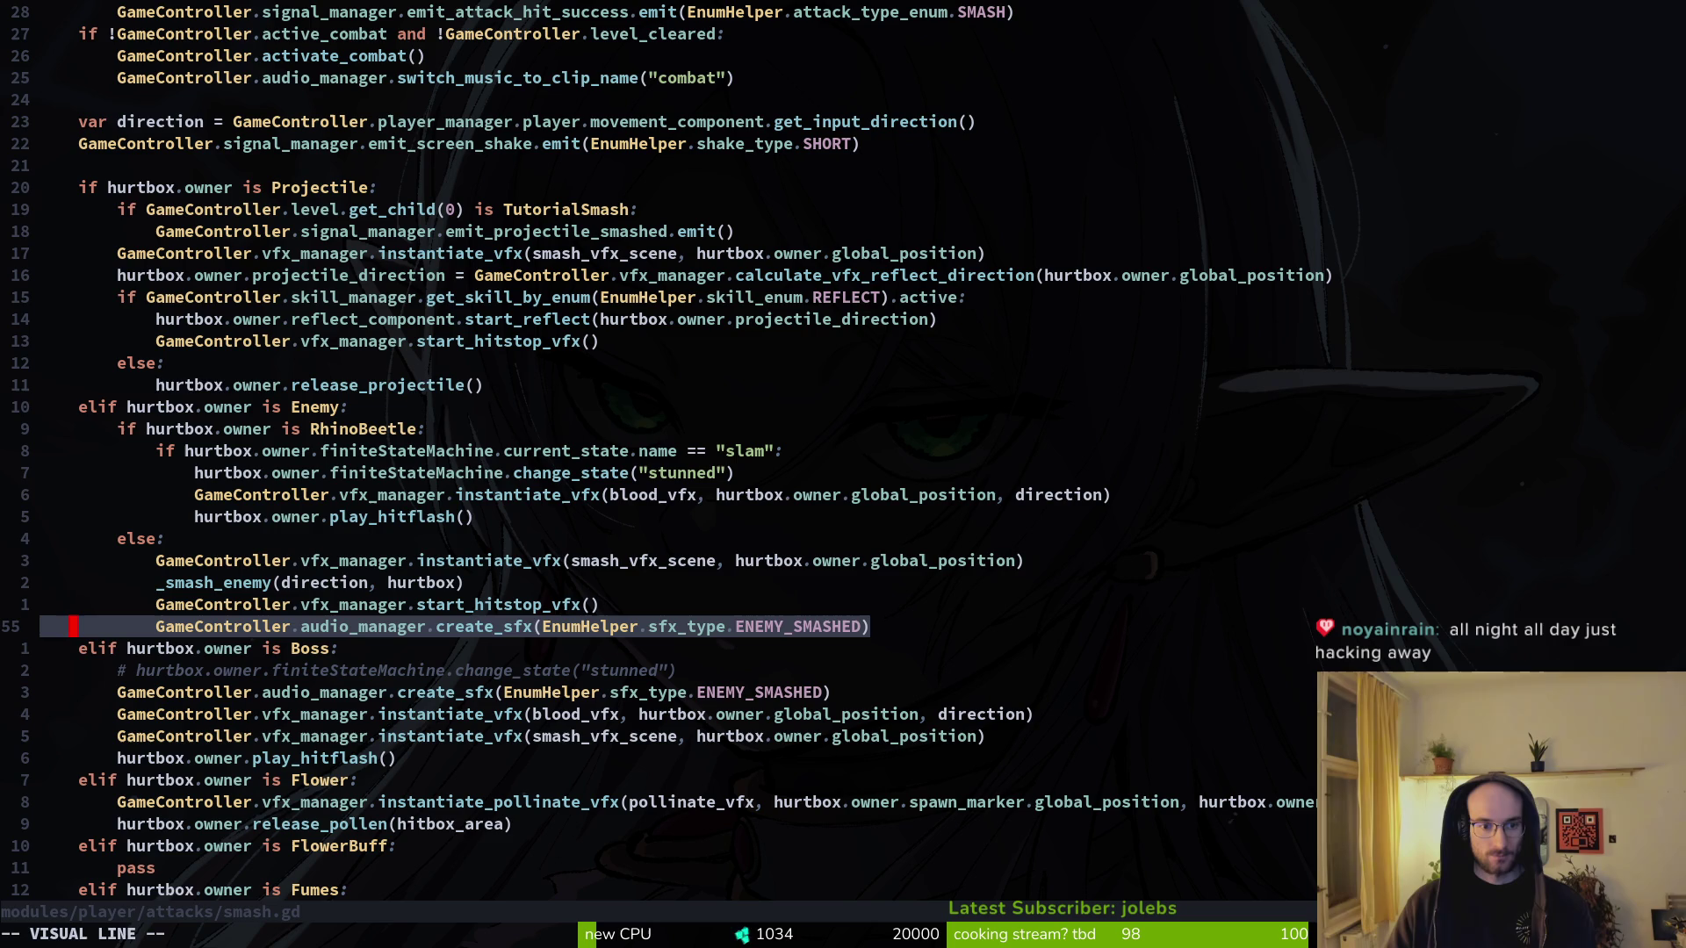
pyautogui.press('y')
pyautogui.press('k')
pyautogui.press('k')
pyautogui.press('k')
pyautogui.press('k')
pyautogui.press('k')
pyautogui.press('P')
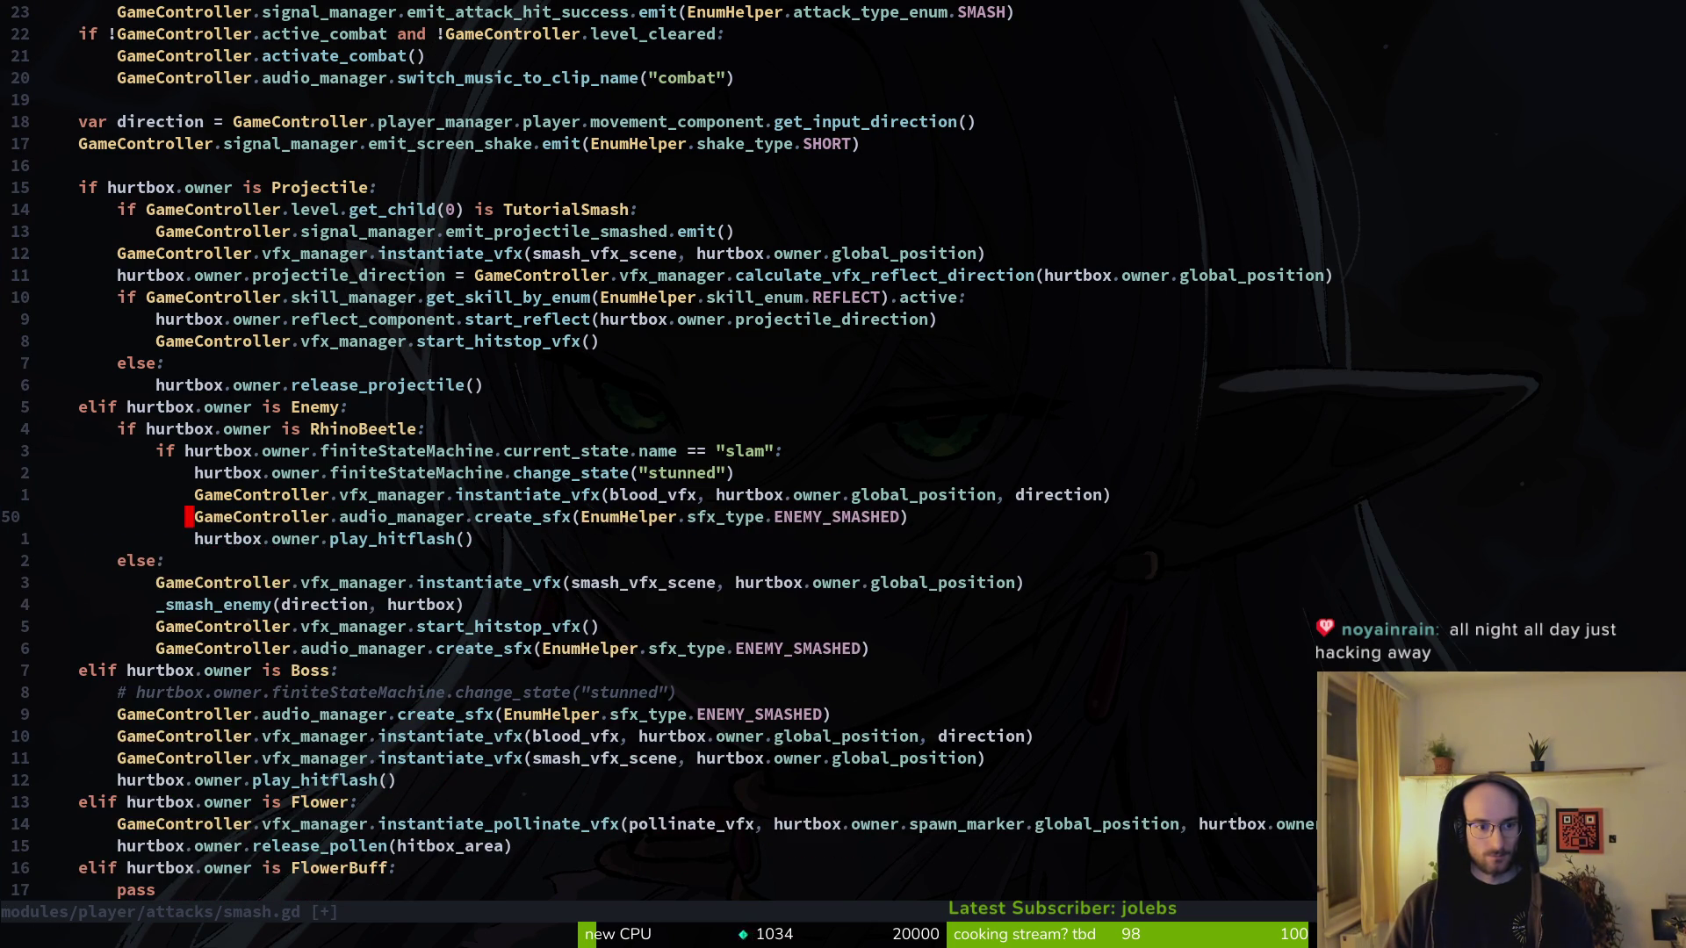
# - Review earlier edits with undo and redo, returning to the newest change
pyautogui.press('j')
pyautogui.hotkey('shift', 'v')
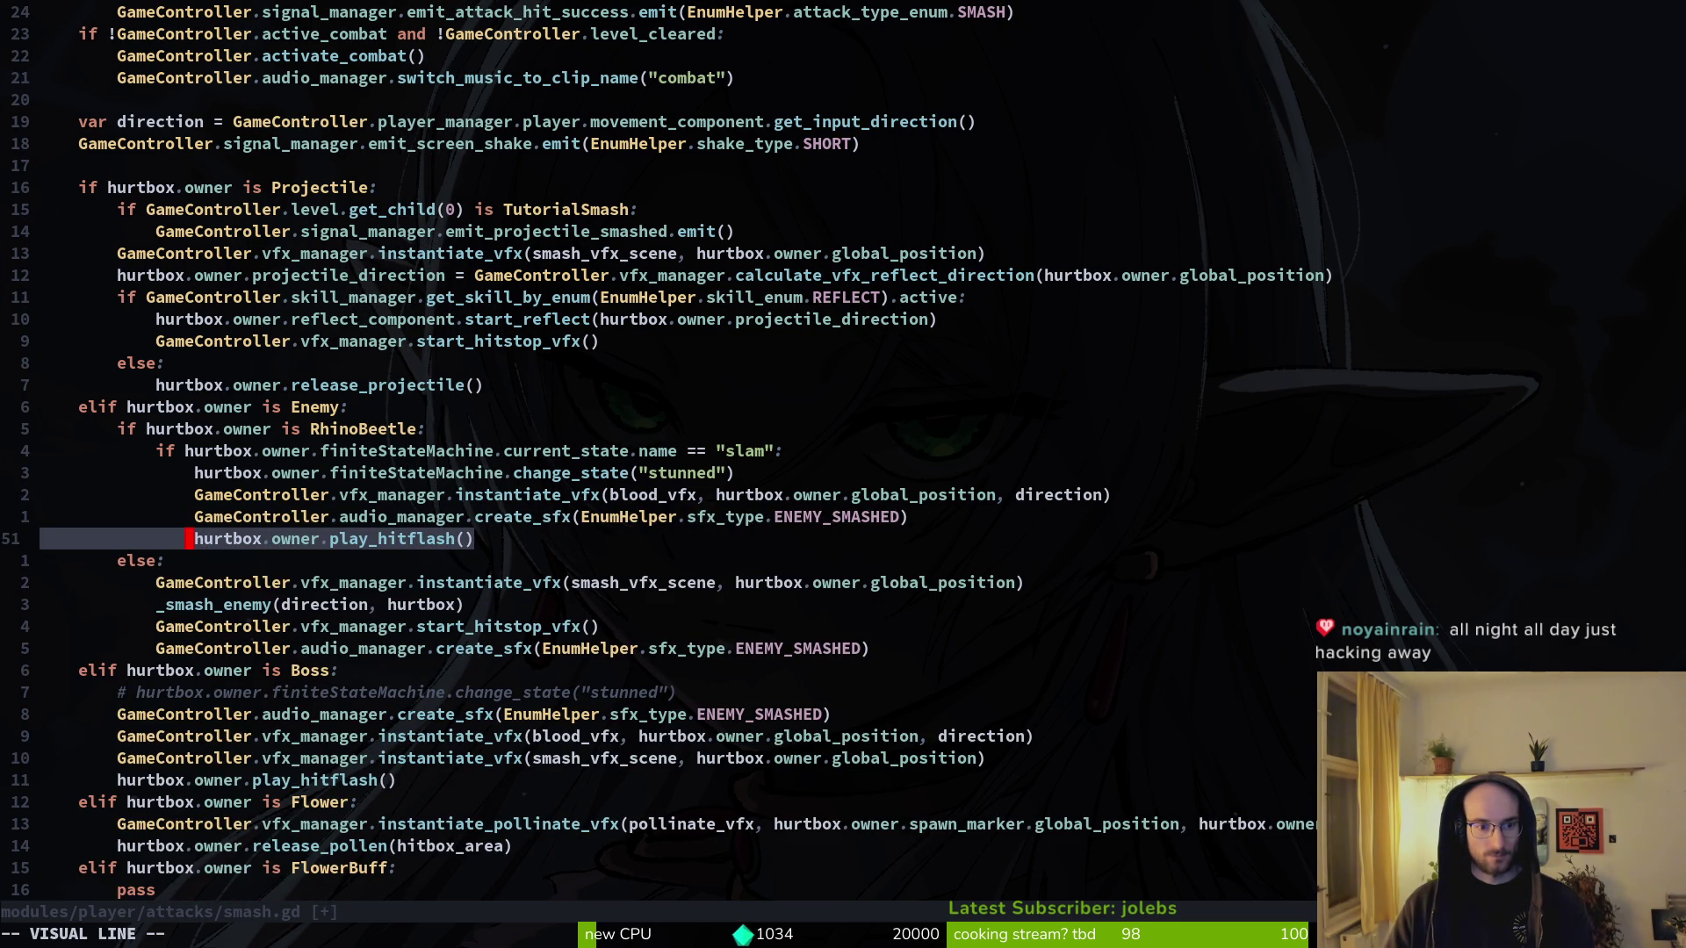
pyautogui.press('y')
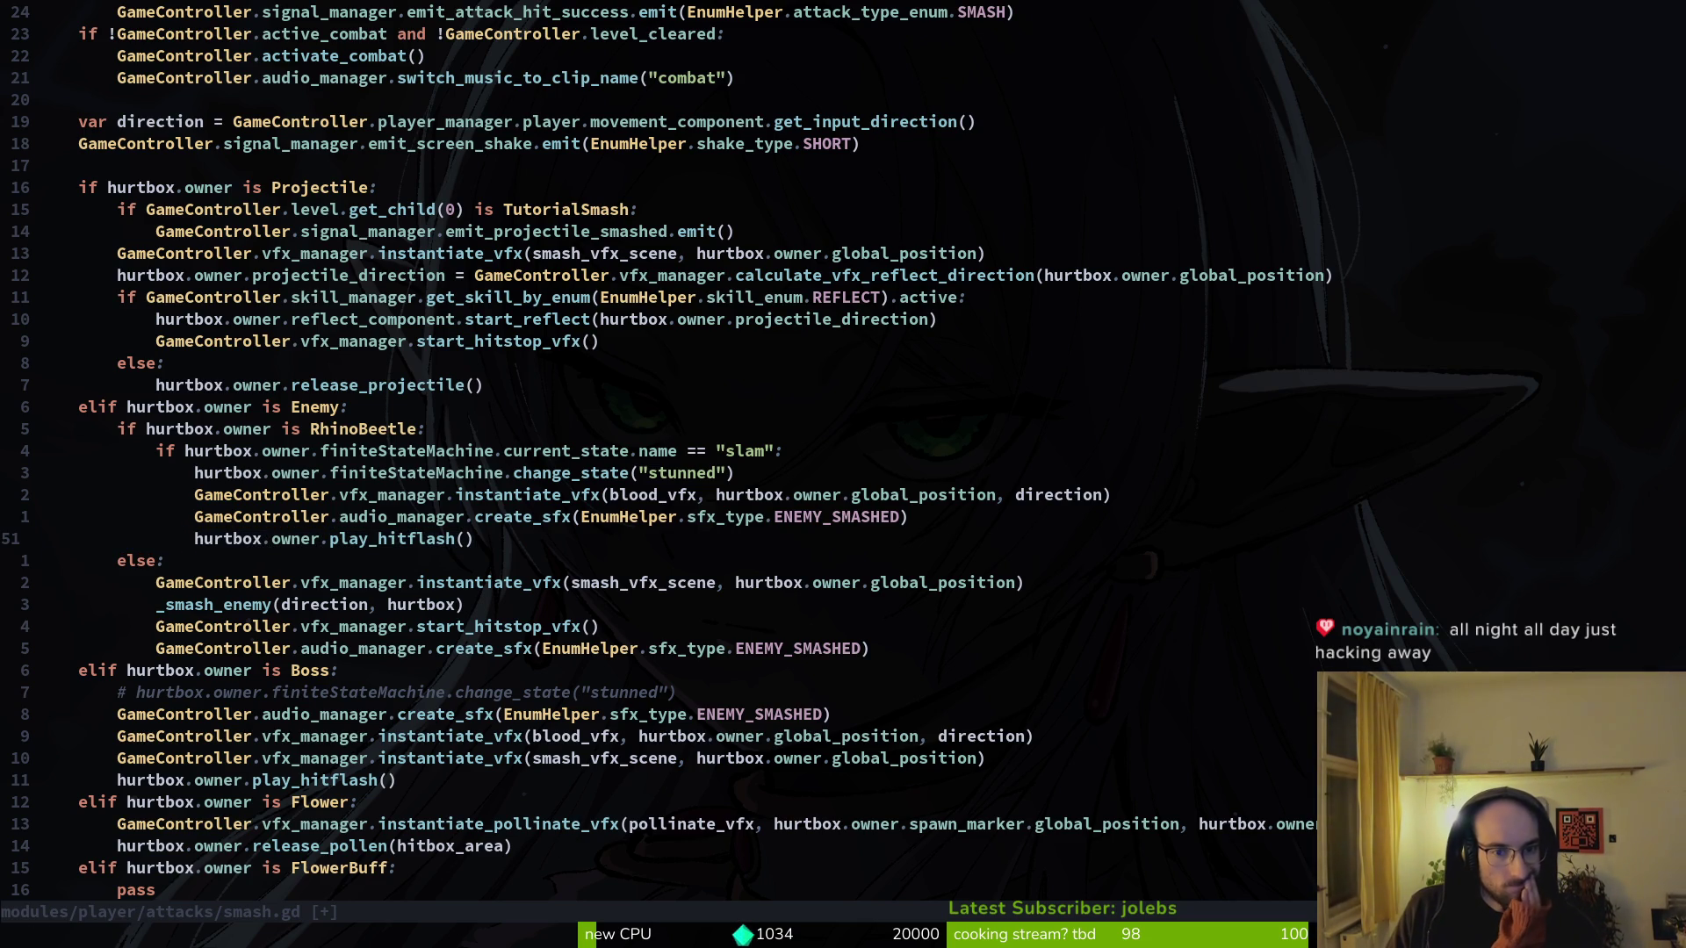
pyautogui.press('j')
pyautogui.press('j')
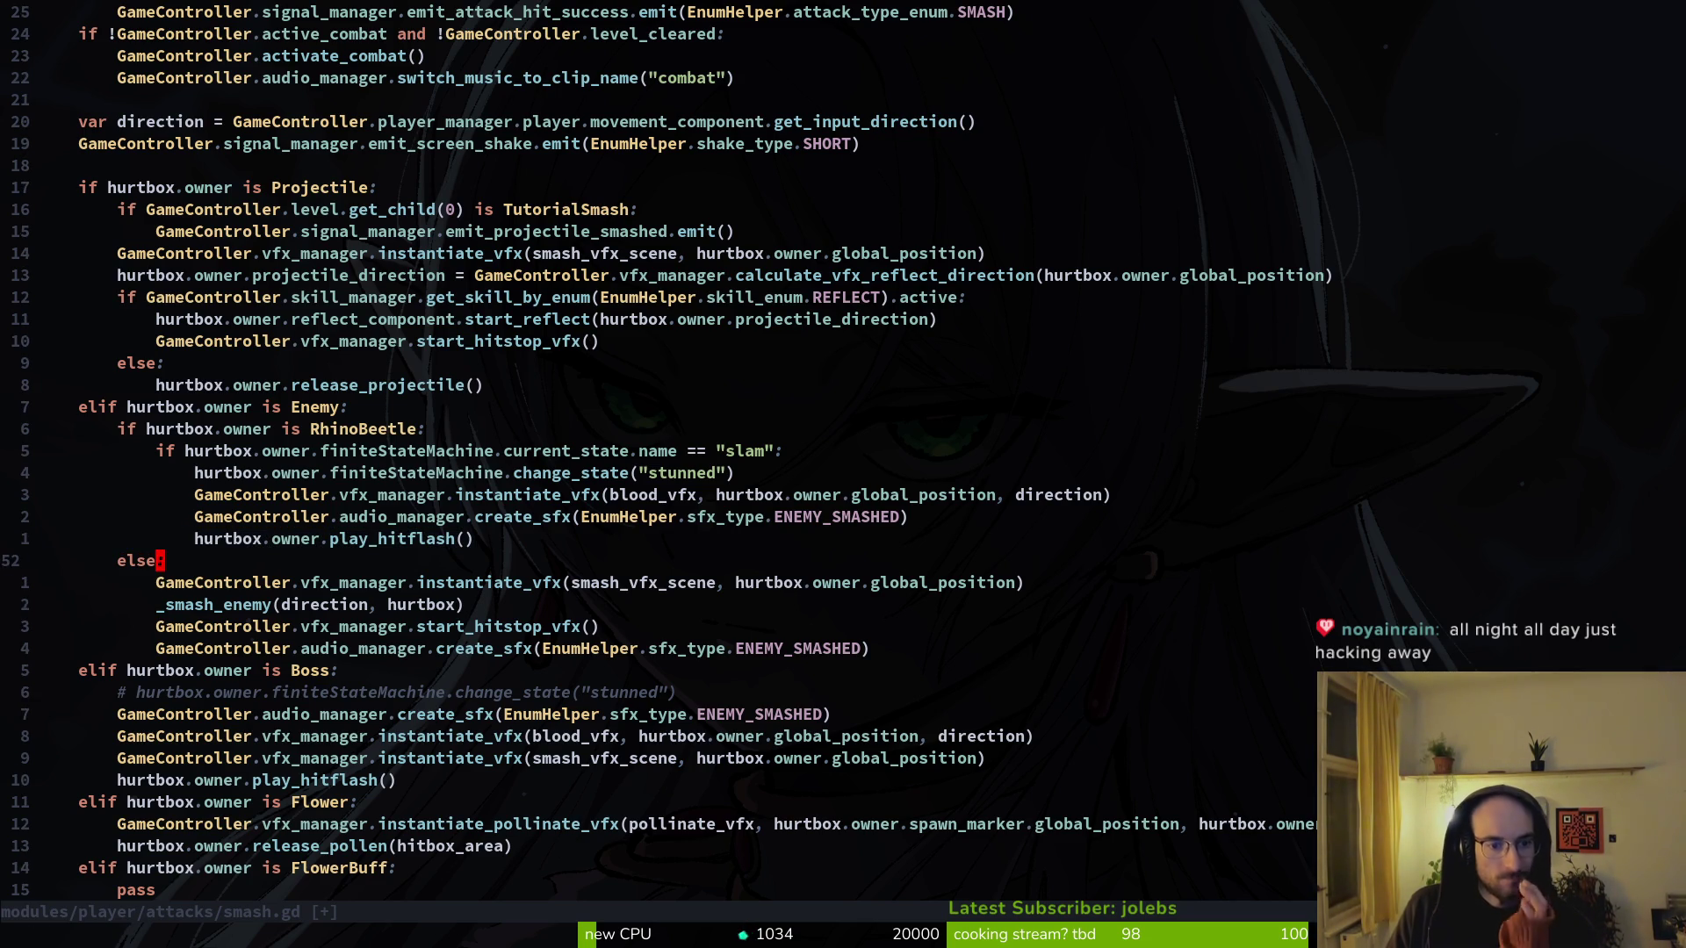
pyautogui.press('u')
pyautogui.press('u')
pyautogui.press('u')
pyautogui.press('u')
pyautogui.press('u')
pyautogui.press('u')
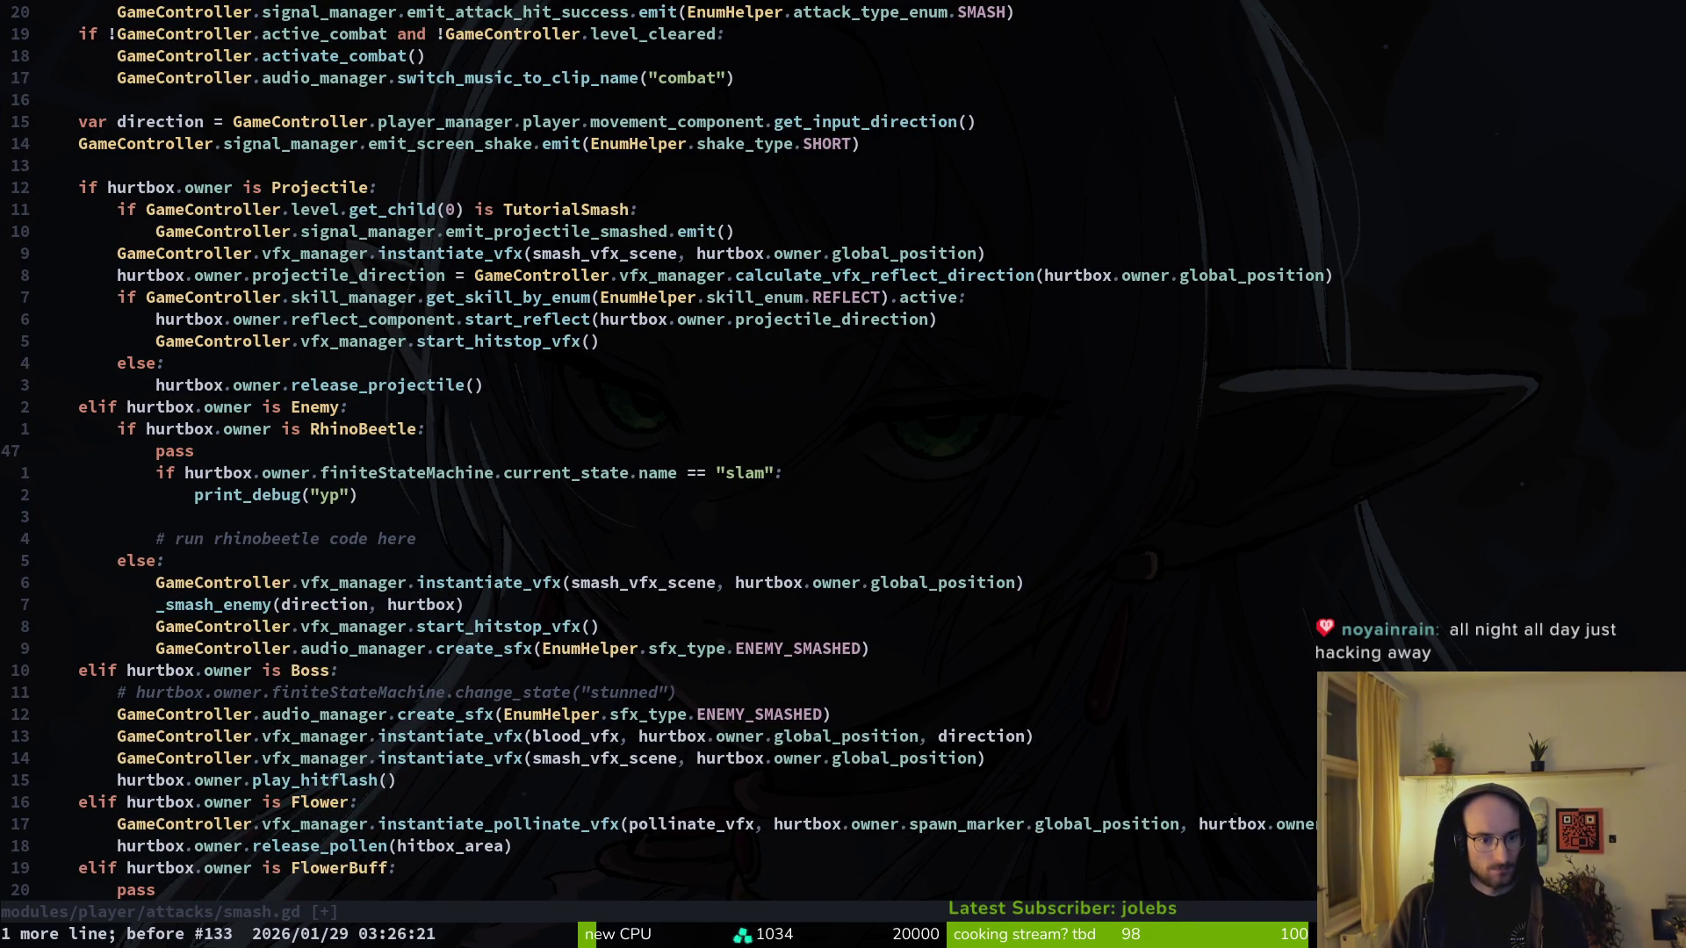
pyautogui.hotkey('ctrl', 'r')
pyautogui.hotkey('ctrl', 'r')
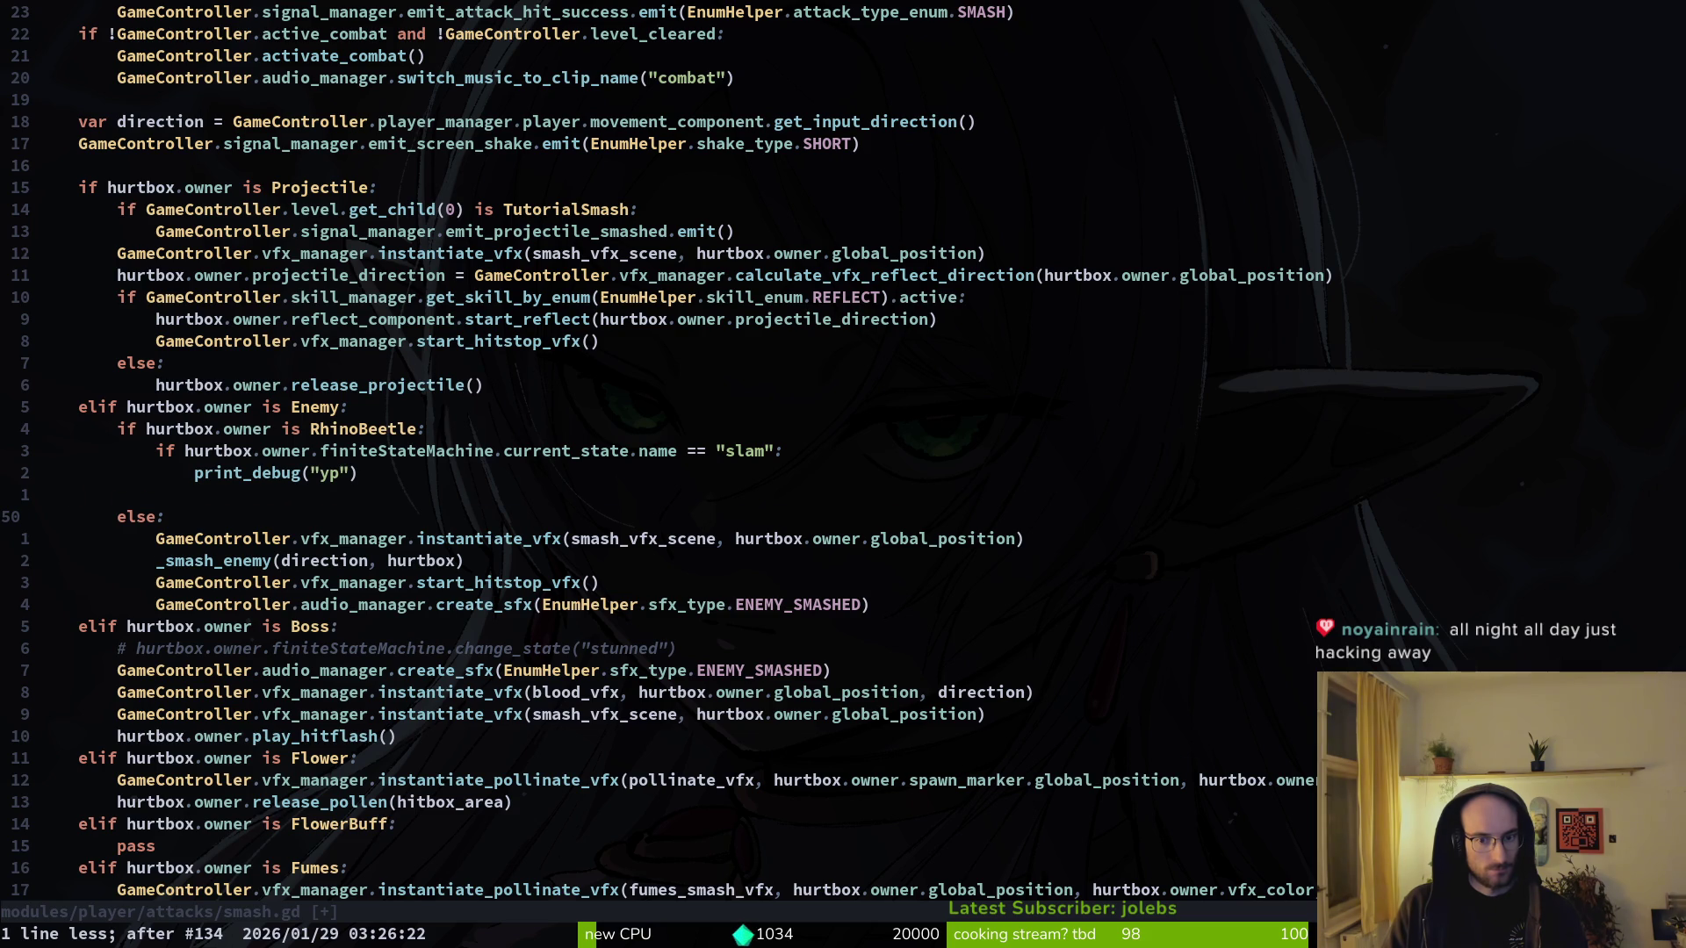
pyautogui.hotkey('ctrl', 'r')
pyautogui.hotkey('ctrl', 'r')
pyautogui.hotkey('ctrl', 'r')
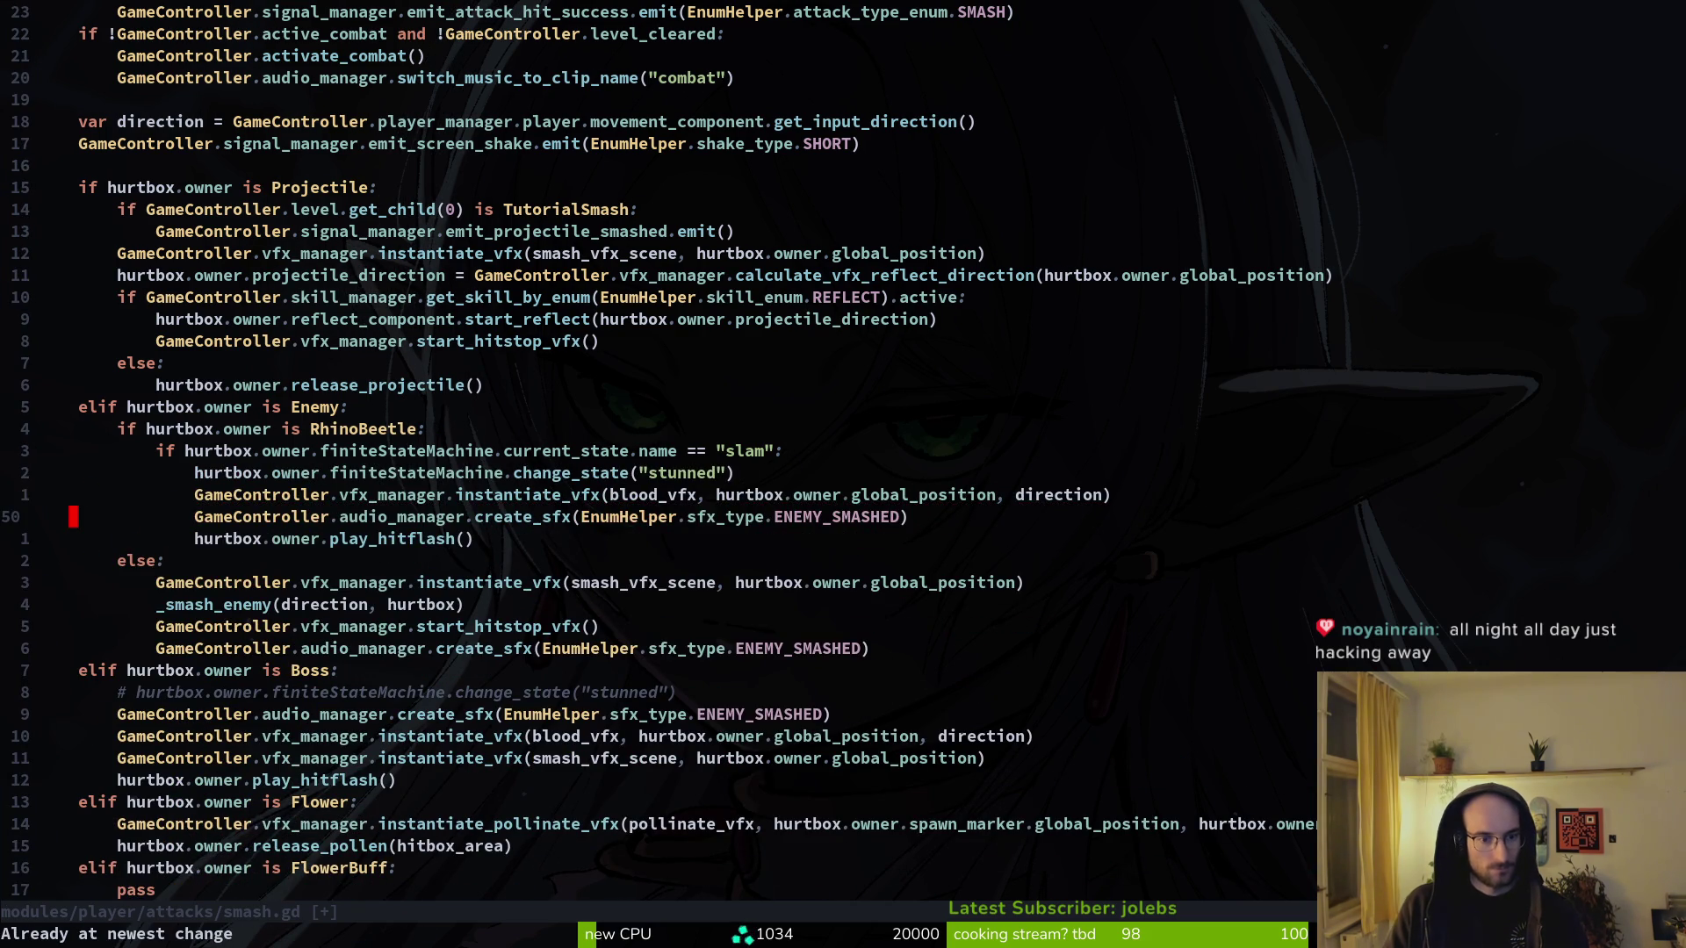
# - Paste start_hitstop_vfx() under the sound call in the slam branch and indent it
pyautogui.press('j')
pyautogui.press('j')
pyautogui.press('j')
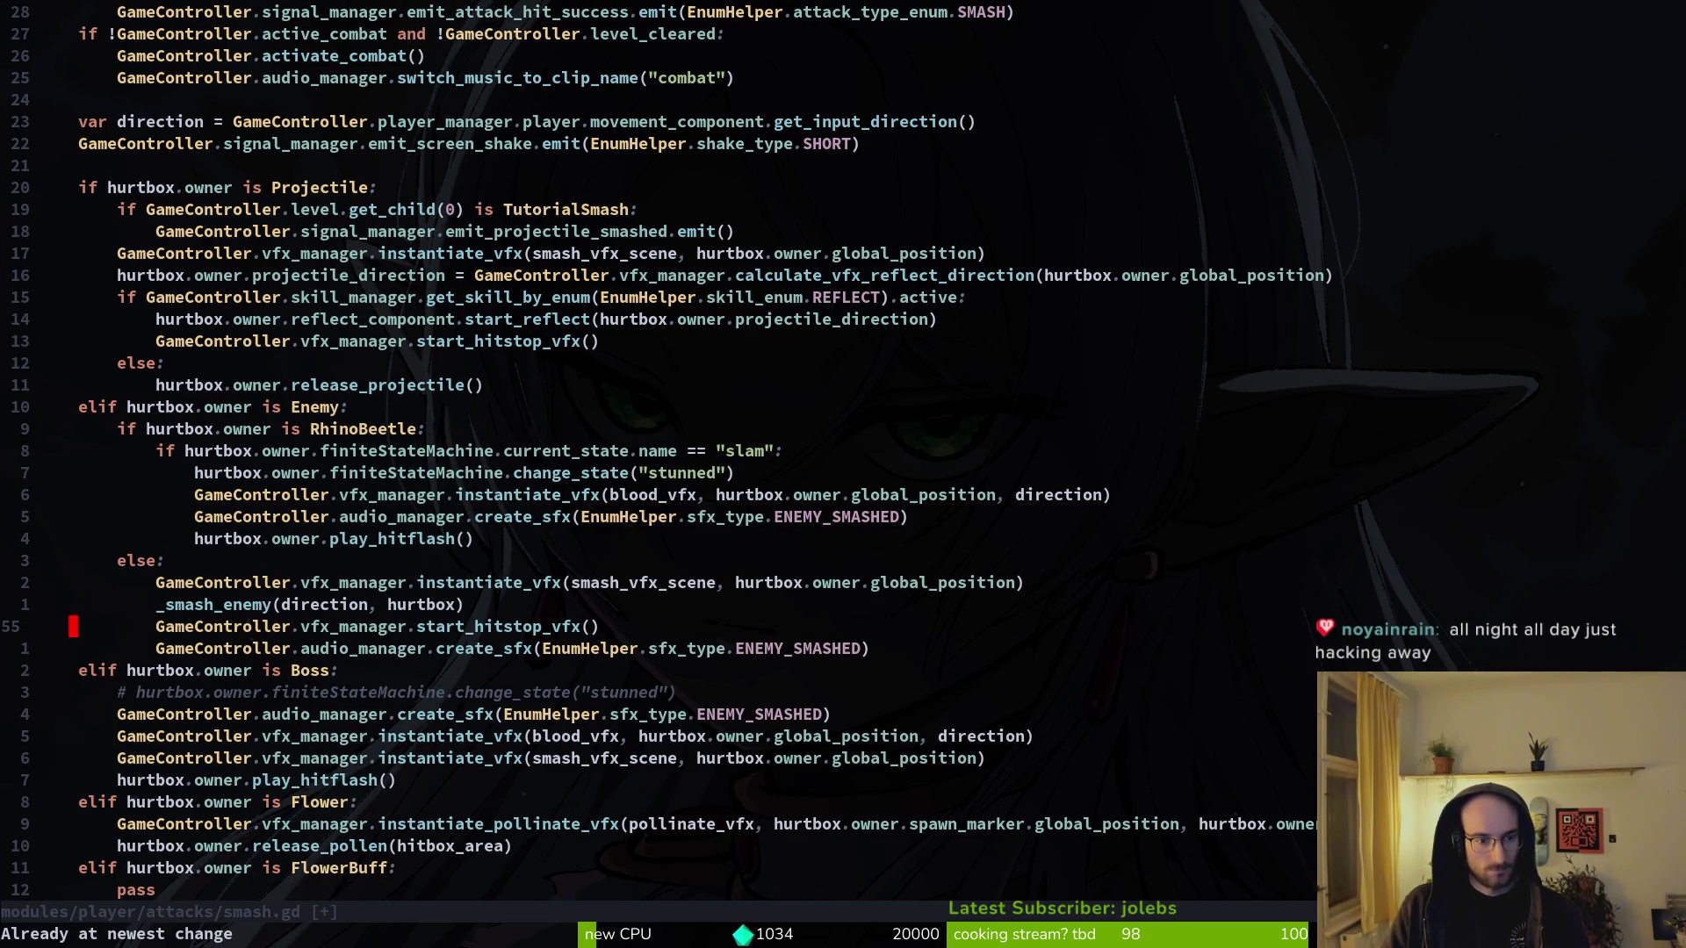
pyautogui.press('y')
pyautogui.press('y')
pyautogui.press('k')
pyautogui.press('k')
pyautogui.press('k')
pyautogui.press('p')
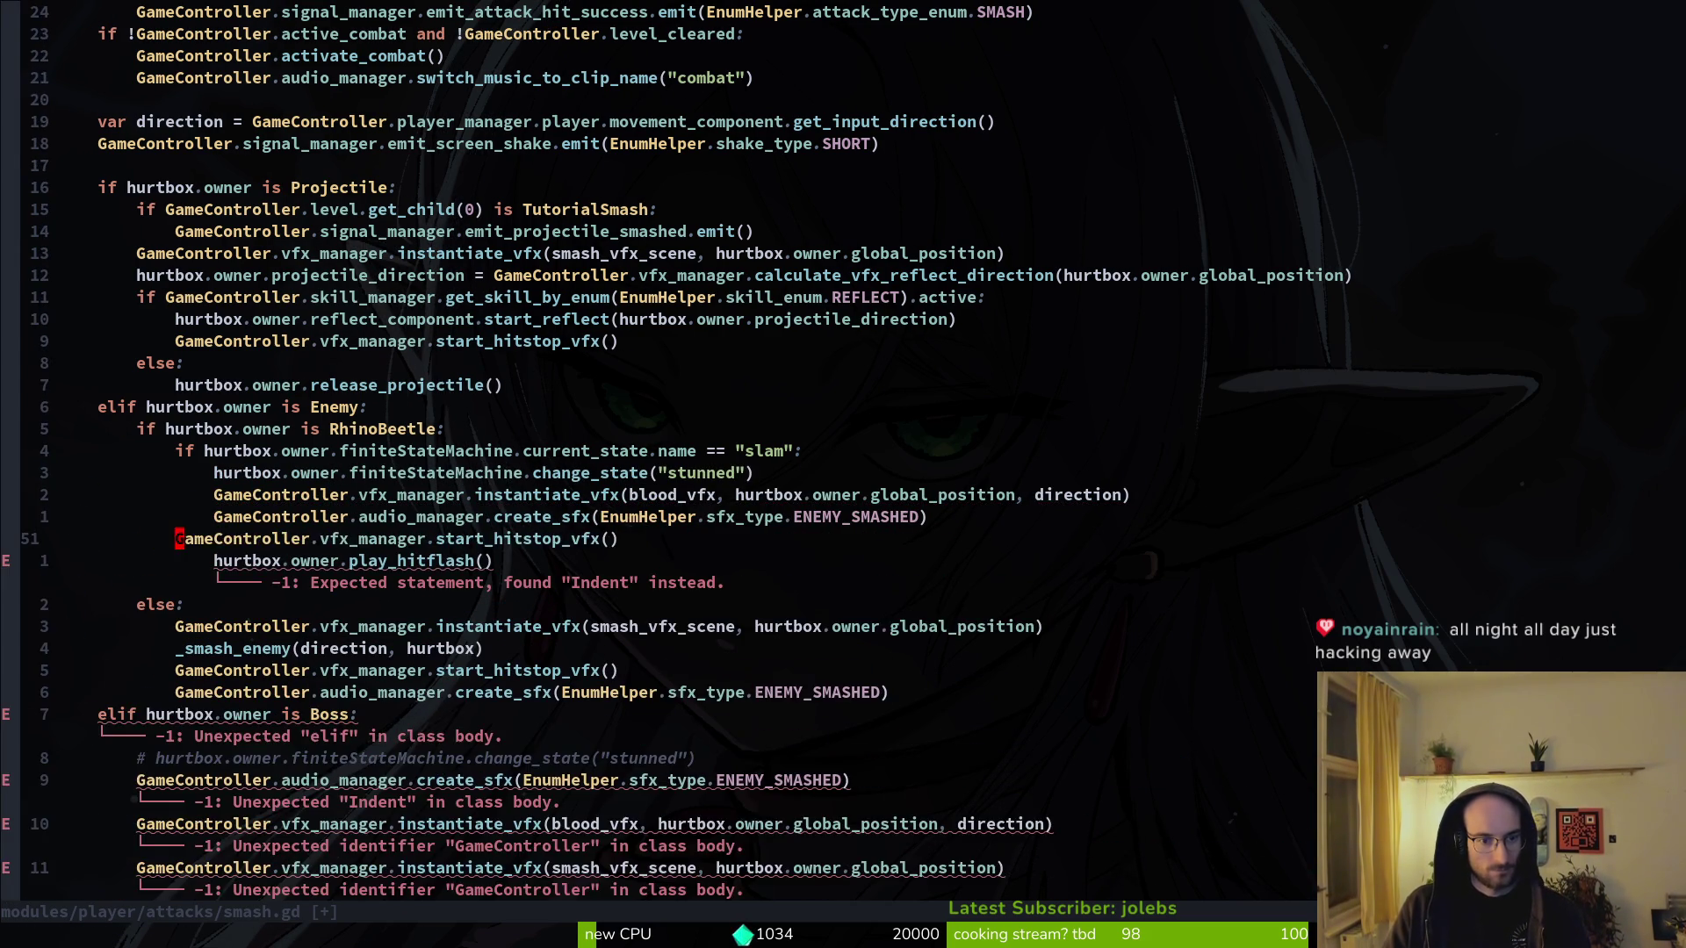
pyautogui.press('>')
pyautogui.press('>')
# - Add play_hitflash() to the other enemy branch, dedented, and save smash.gd
pyautogui.press('j')
pyautogui.press('y')
pyautogui.press('y')
pyautogui.press('j')
pyautogui.press('j')
pyautogui.press('j')
pyautogui.press('j')
pyautogui.press('j')
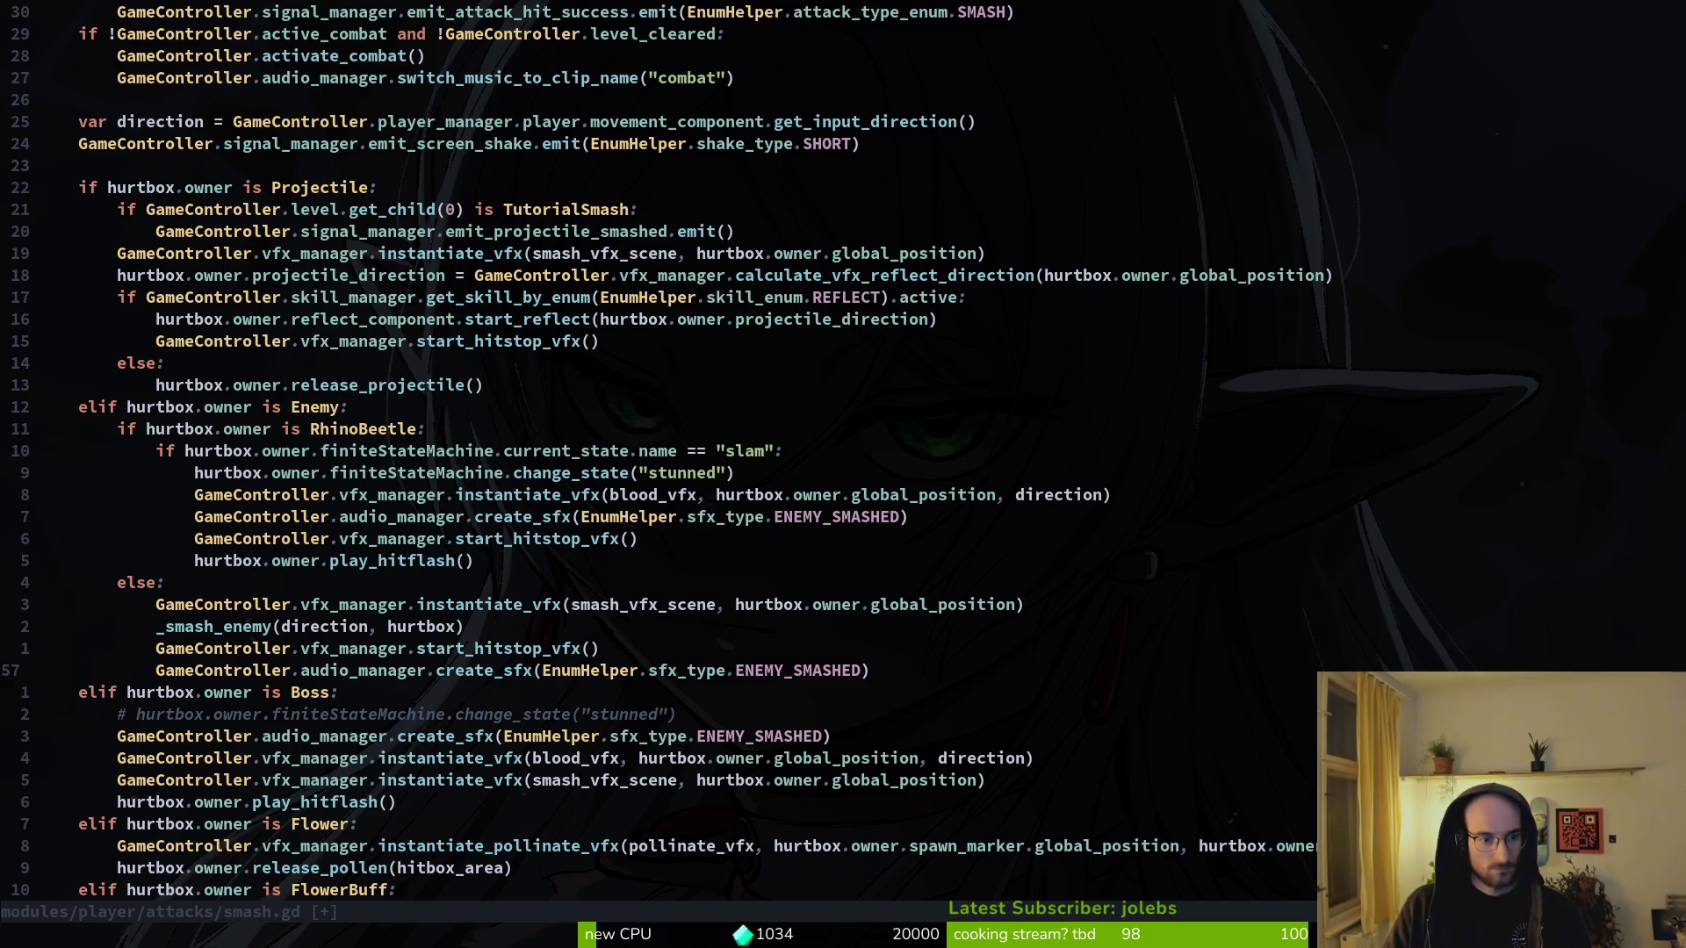
pyautogui.press('p')
pyautogui.press('less')
pyautogui.press('less')
pyautogui.write(':w')
pyautogui.press('Return')
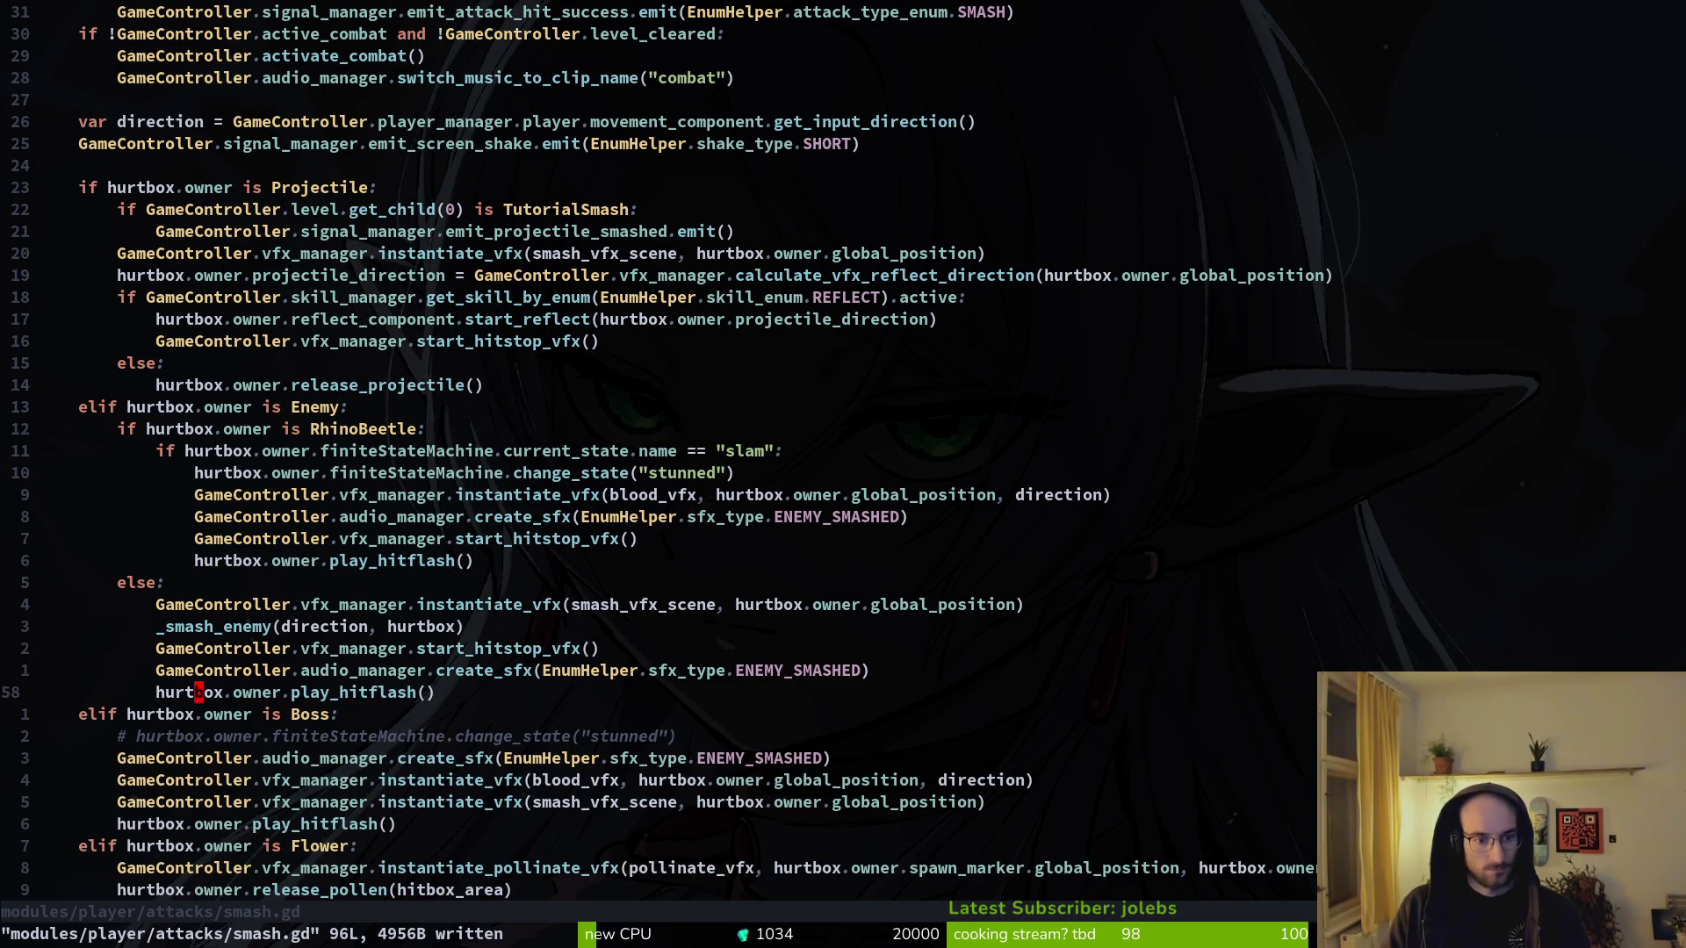
# - Delete the extra play_hitflash line from the else branch
pyautogui.press('k')
pyautogui.press('k')
pyautogui.press('k')
pyautogui.press('k')
pyautogui.press('k')
pyautogui.press('j')
pyautogui.press('j')
pyautogui.press('j')
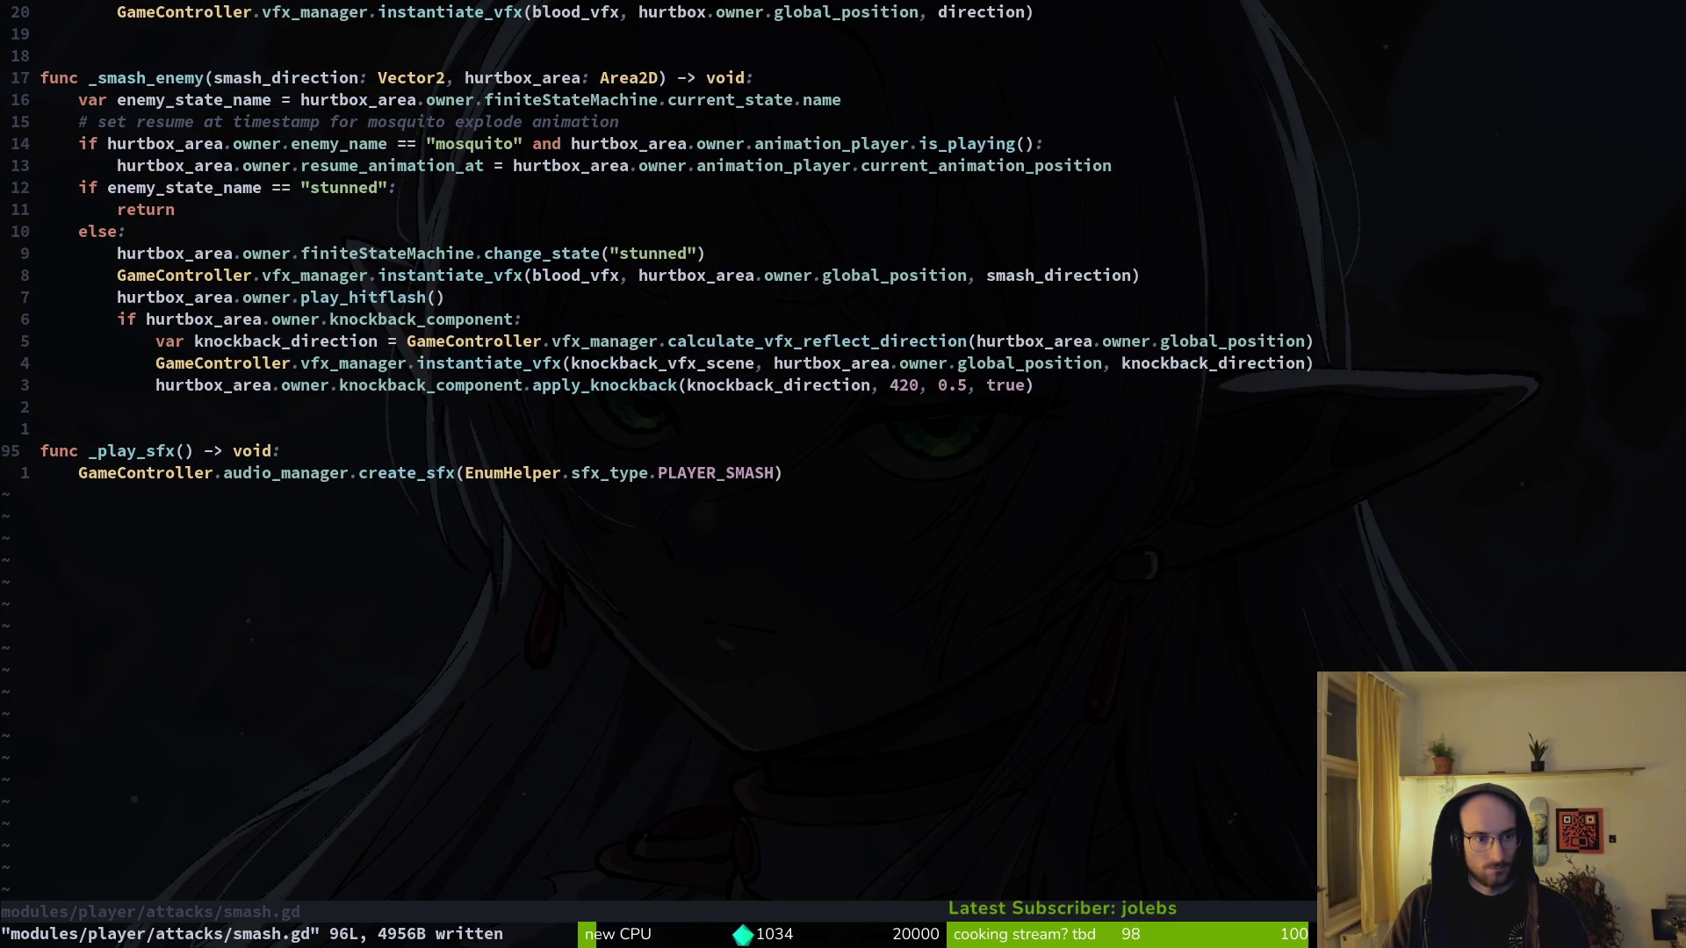
pyautogui.press('4')
pyautogui.press('0')
pyautogui.press('k')
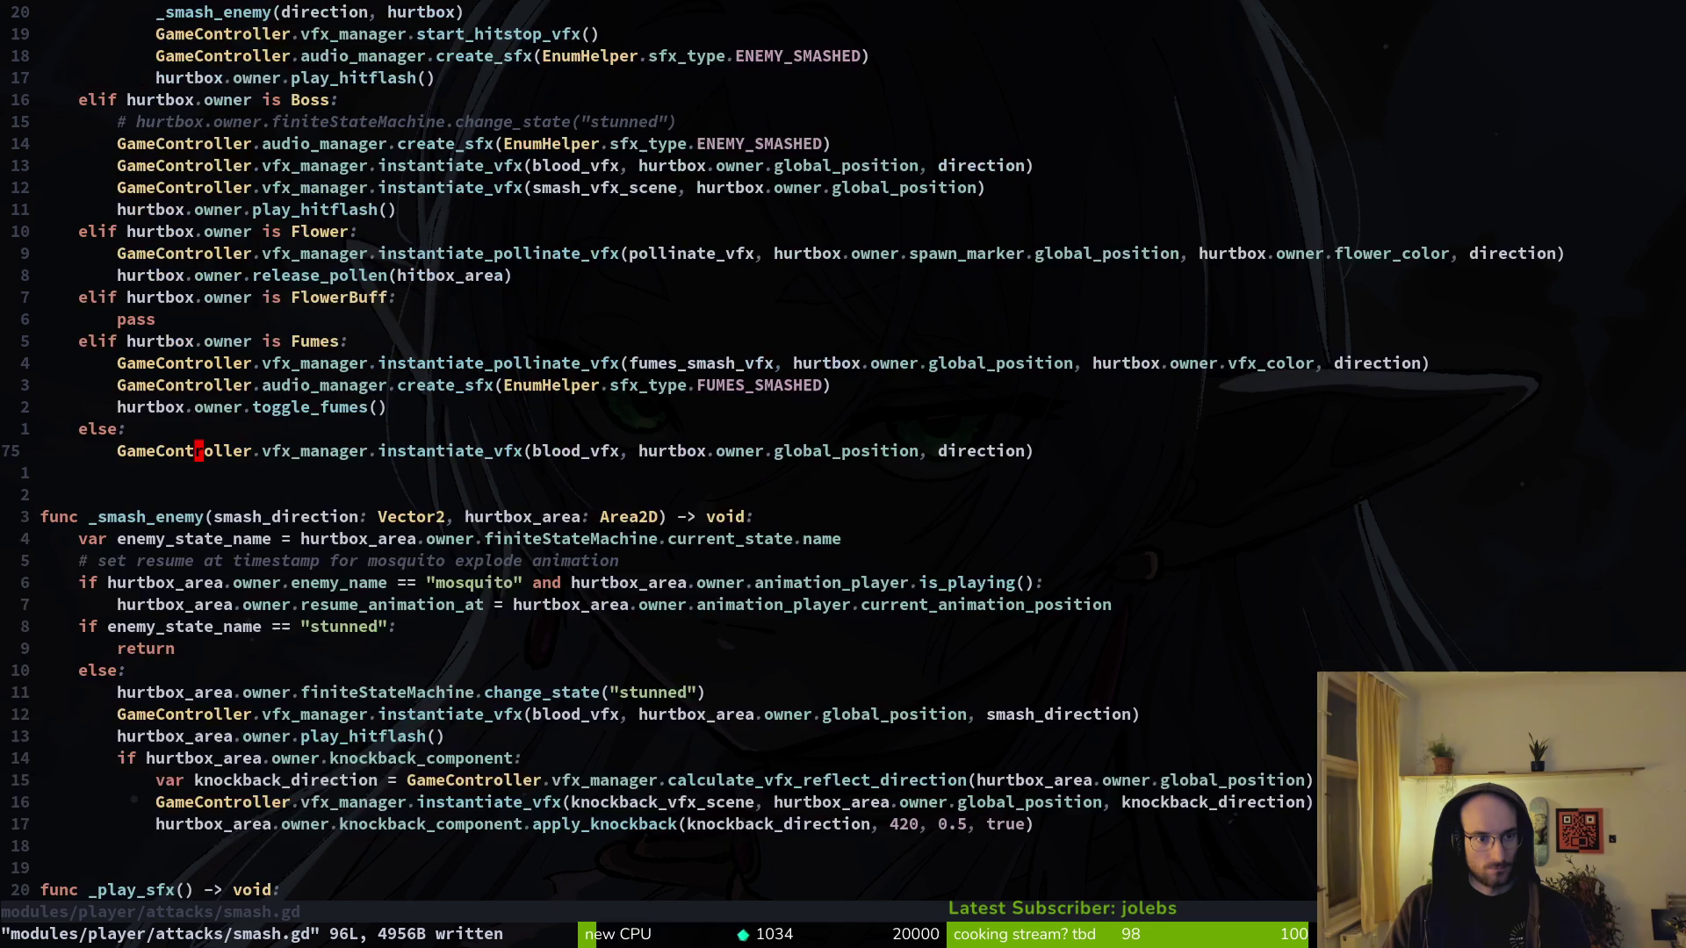
pyautogui.press('j')
pyautogui.press('j')
pyautogui.press('j')
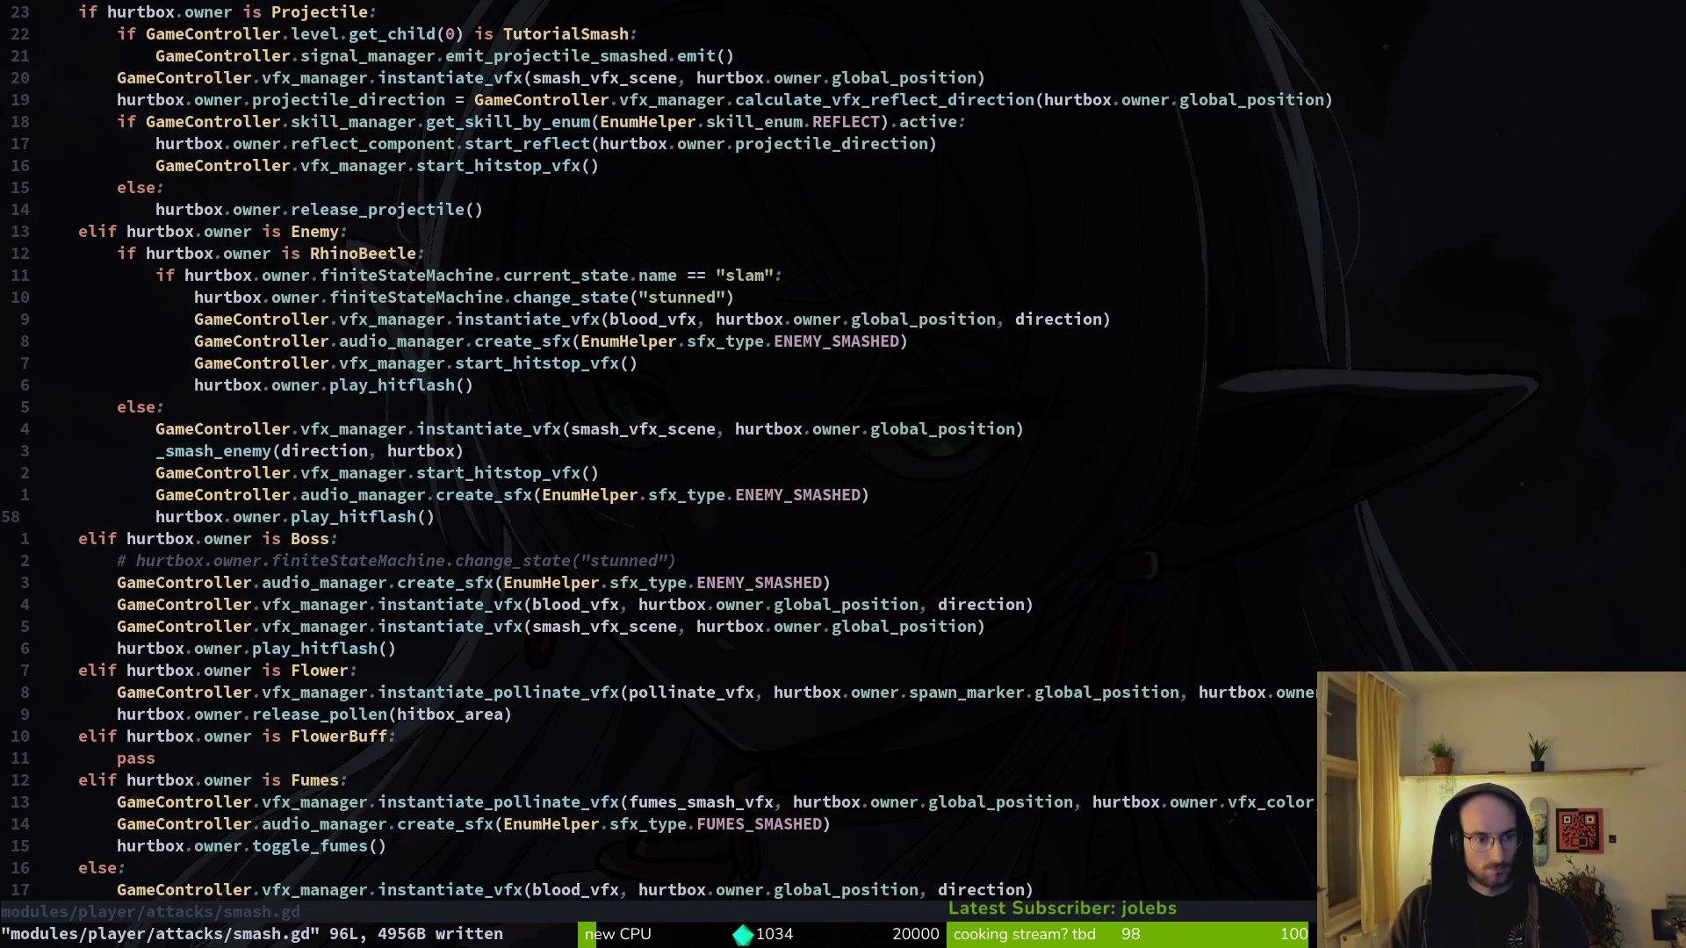
pyautogui.press('d')
pyautogui.press('d')
# - Remove the stray dot after owner in the mosquito enemy_name check
pyautogui.press('2')
pyautogui.press('2')
pyautogui.press('j')
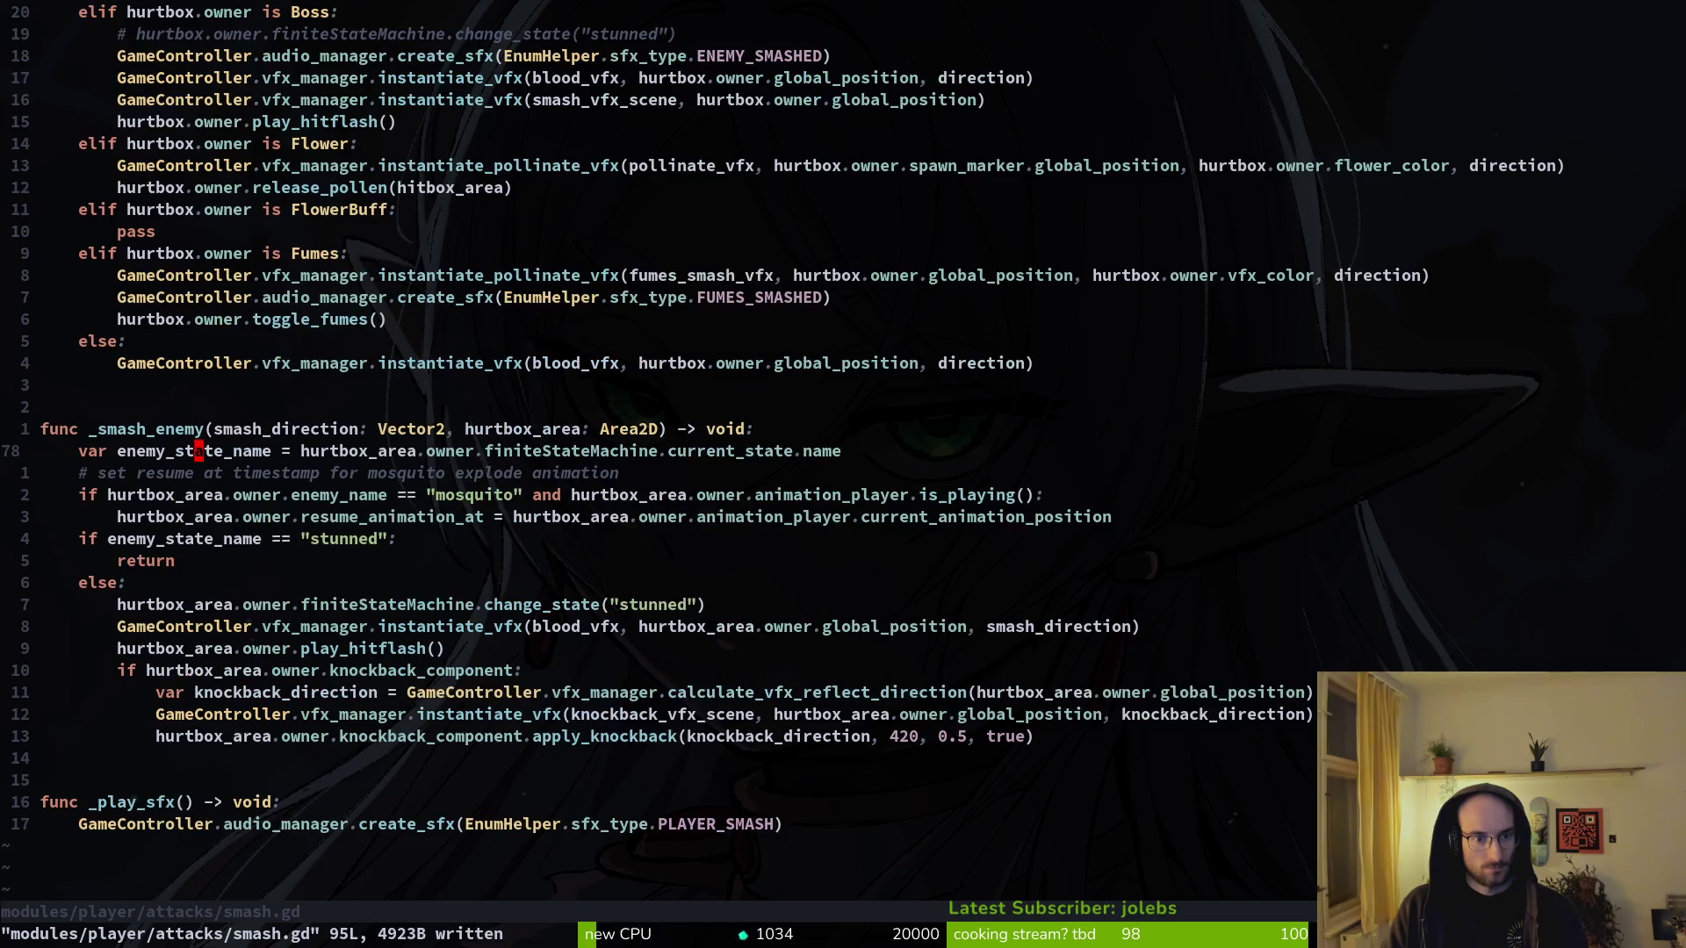
pyautogui.press('w')
pyautogui.press('w')
pyautogui.press('w')
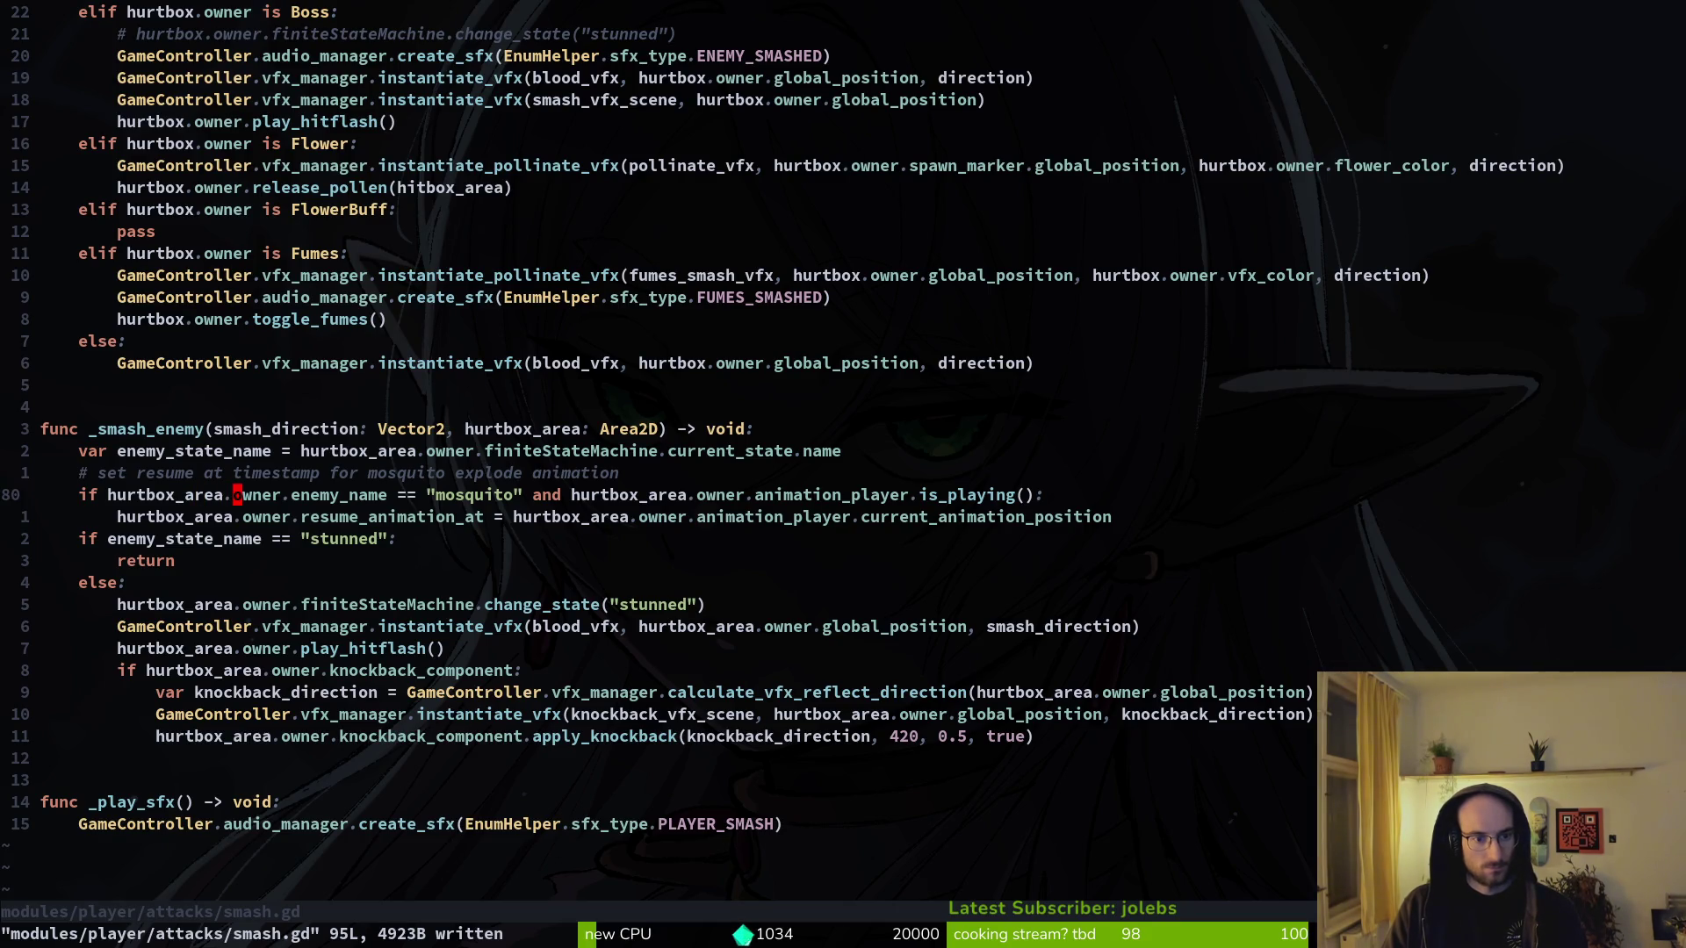
pyautogui.press('c')
pyautogui.press('w')
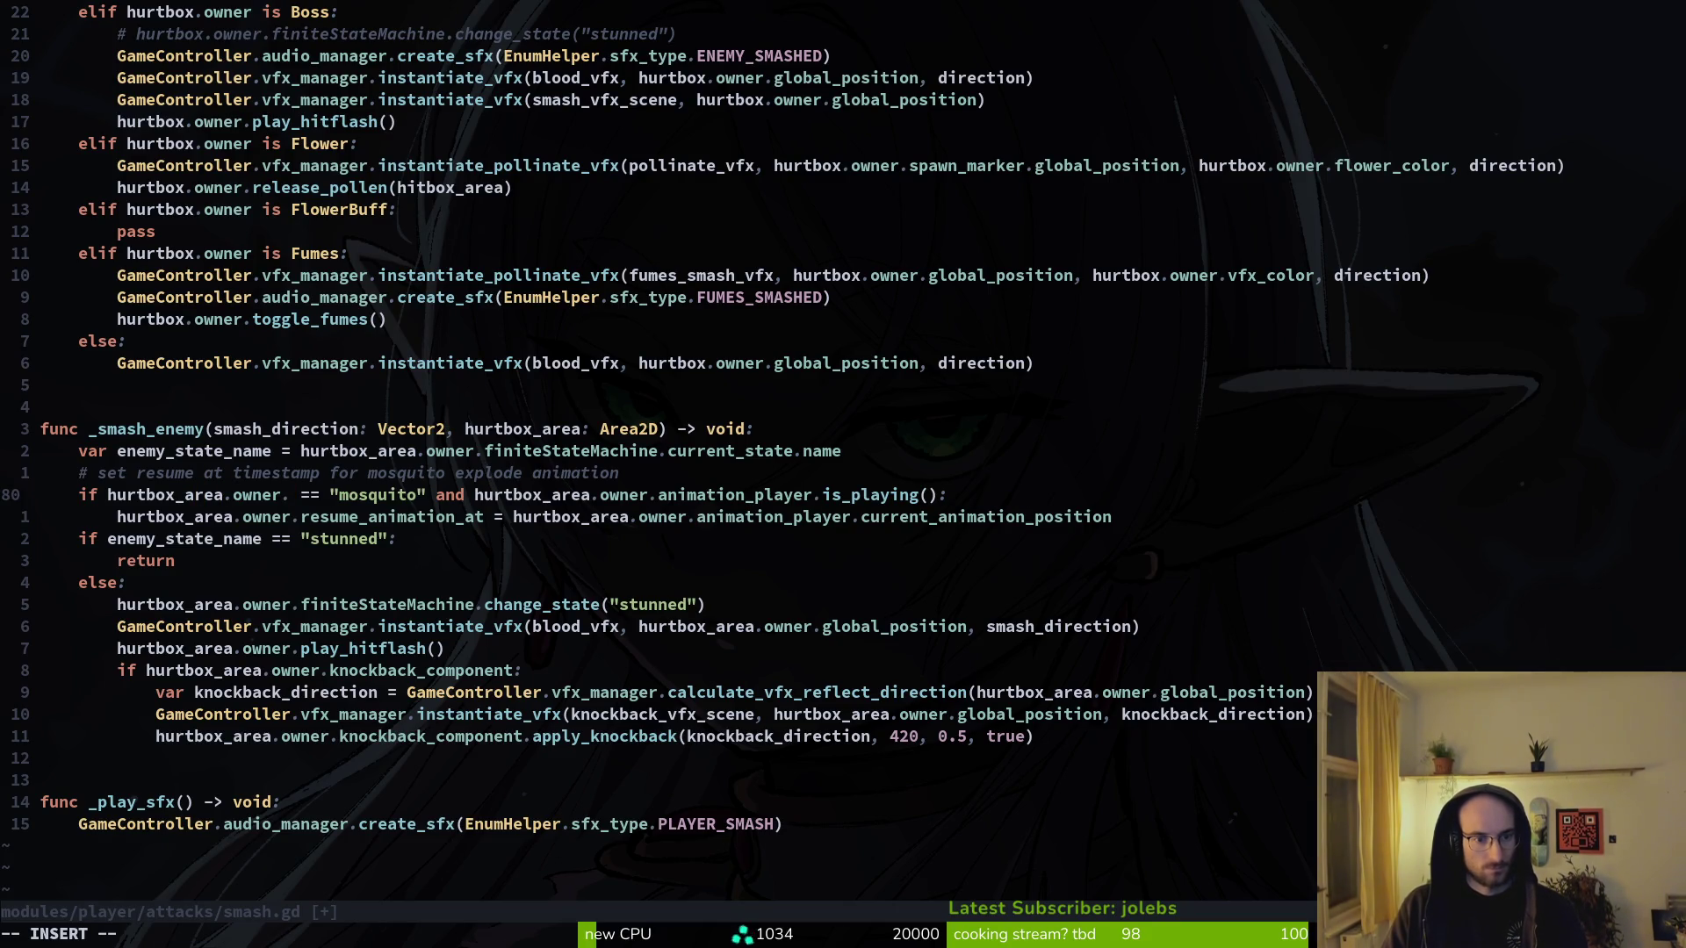
pyautogui.press('BackSpace')
pyautogui.press('Escape')
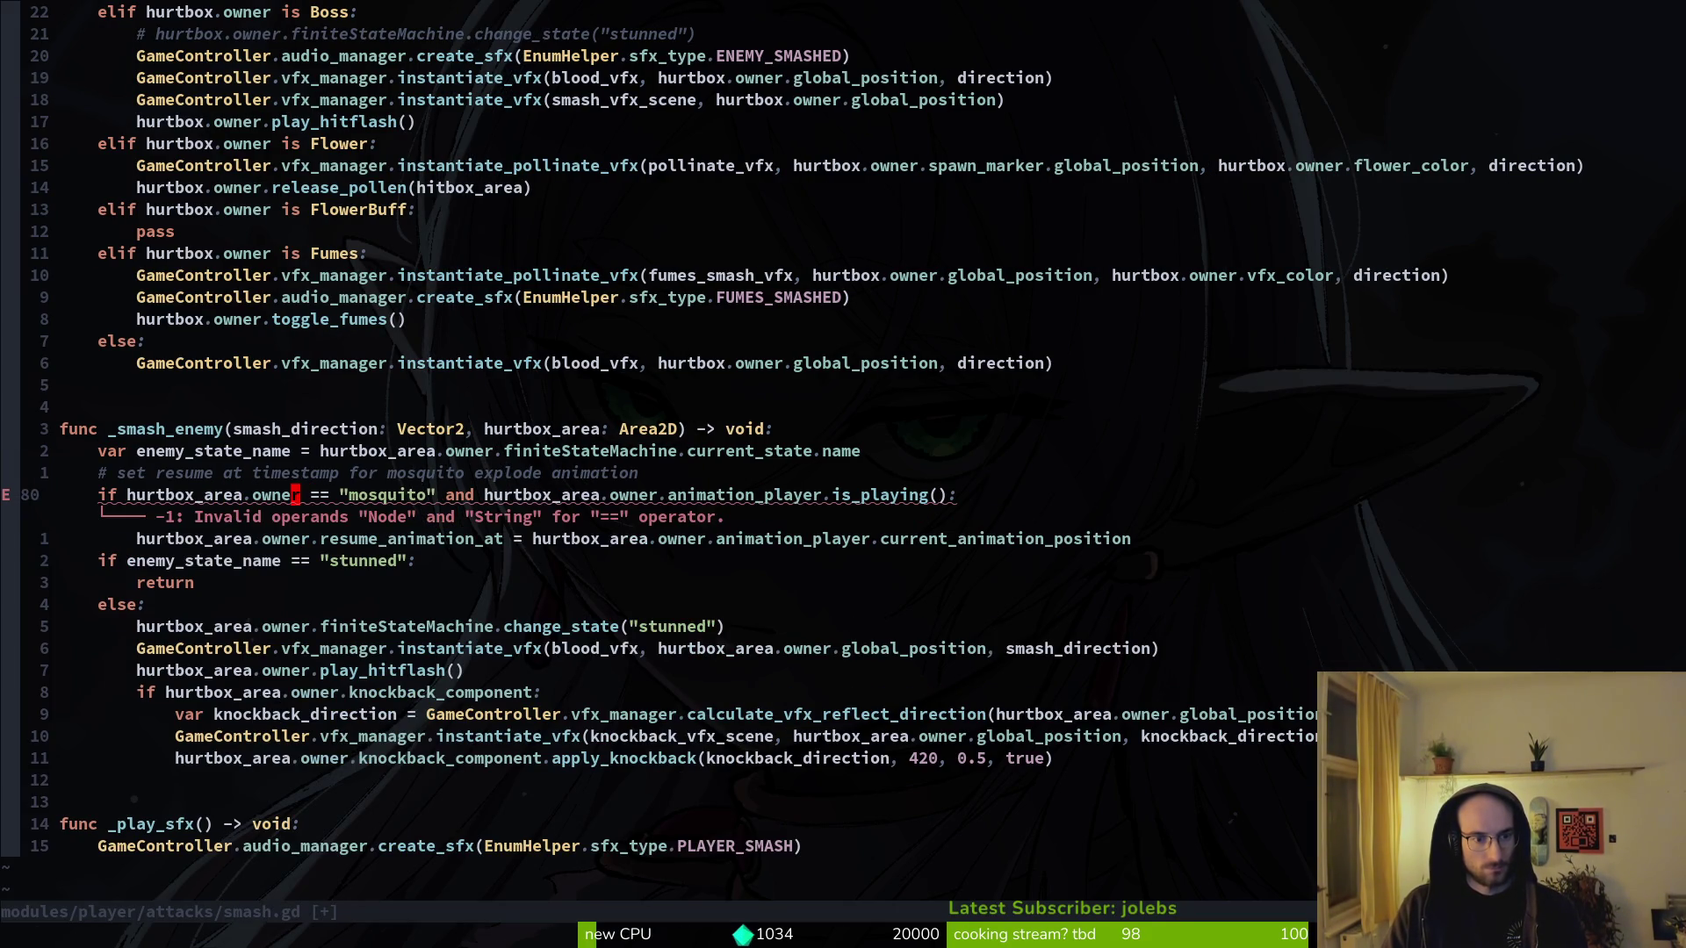
# - Try an 'is' comparison before "mosquito", undo it, and save smash.gd
pyautogui.press('w')
pyautogui.press('w')
pyautogui.press('w')
pyautogui.press('i')
pyautogui.press('BackSpace')
pyautogui.press('BackSpace')
pyautogui.press('BackSpace')
pyautogui.write('is')
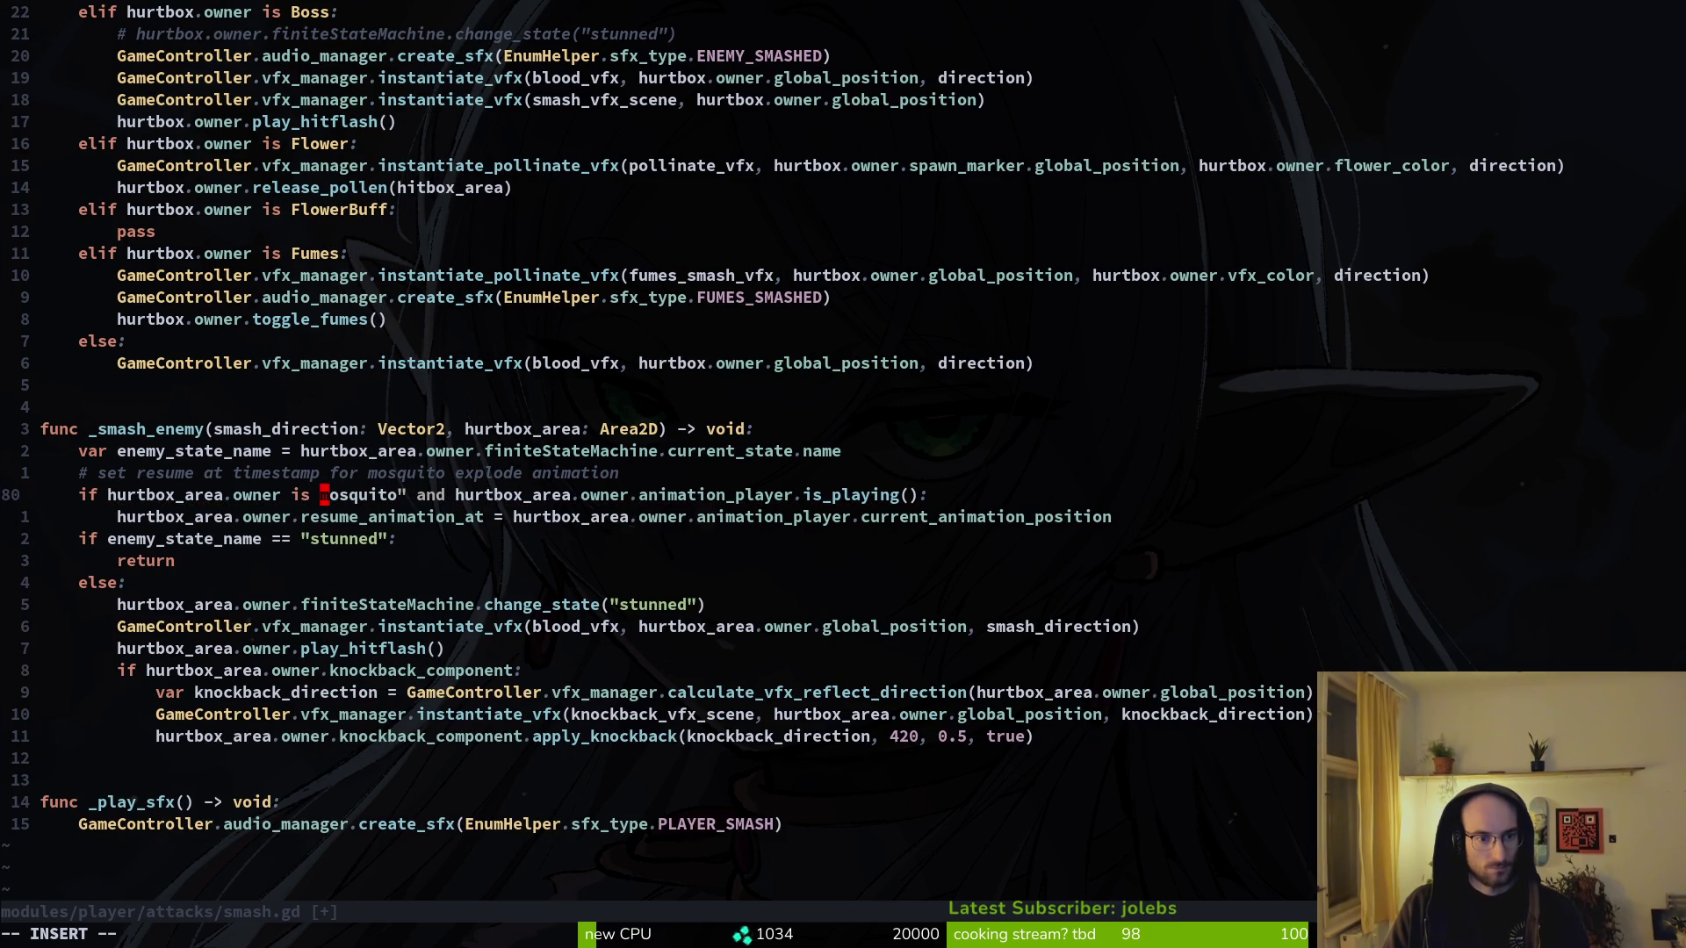
pyautogui.press('Escape')
pyautogui.press('u')
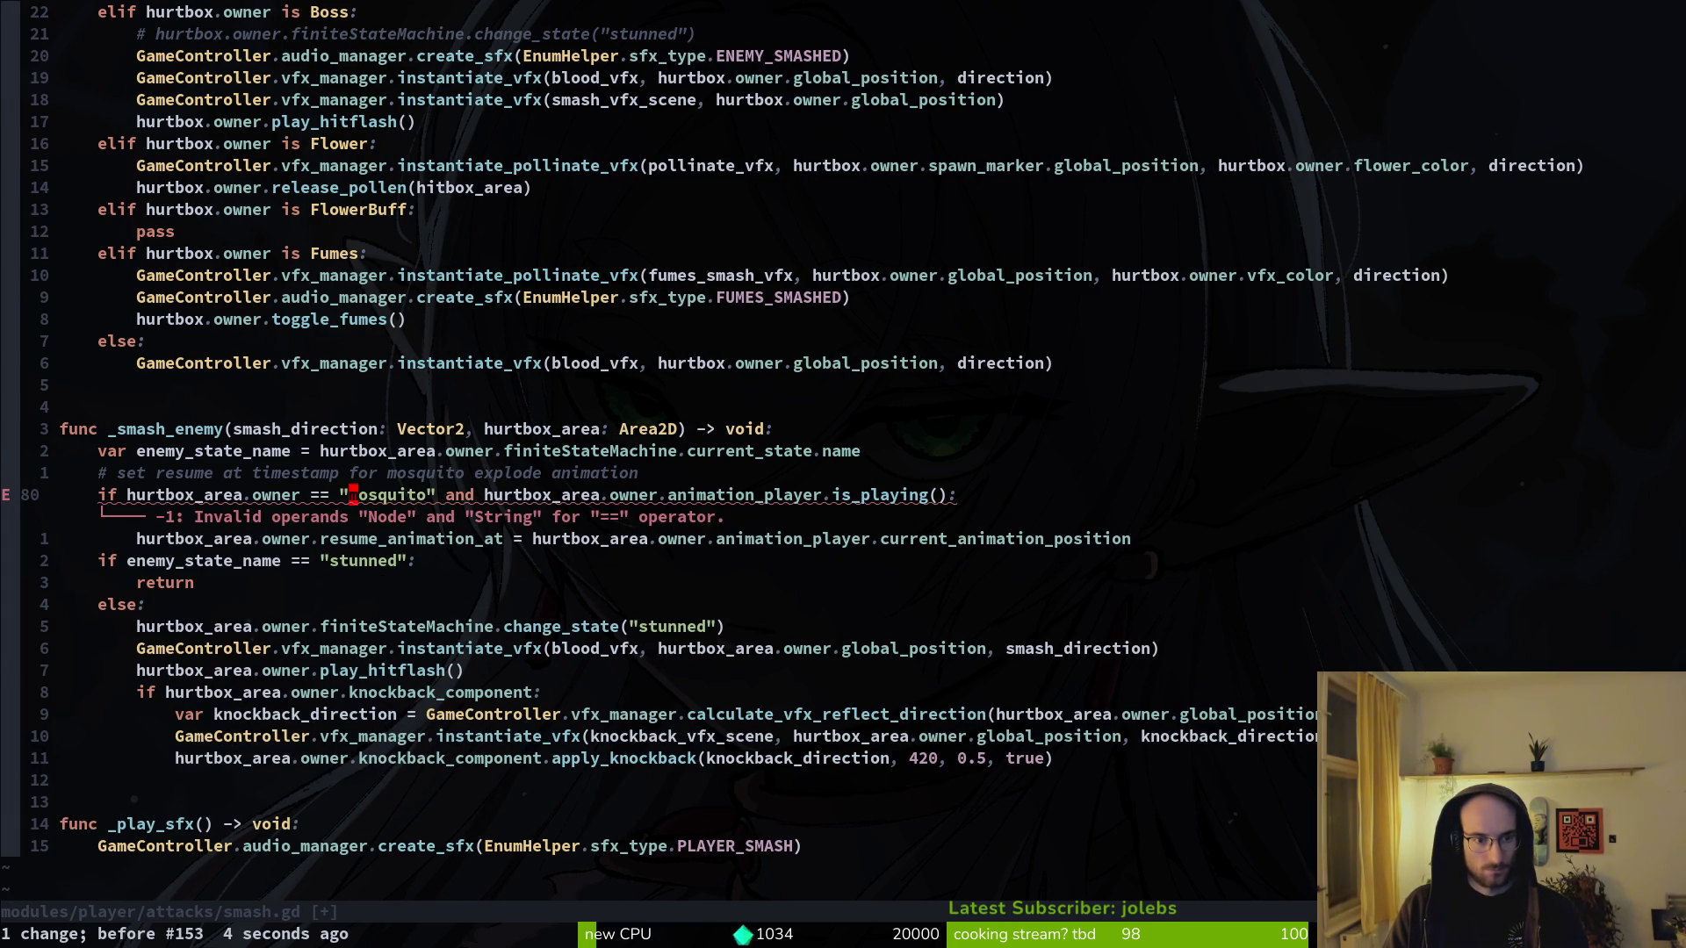
pyautogui.write('u:w')
pyautogui.press('Return')
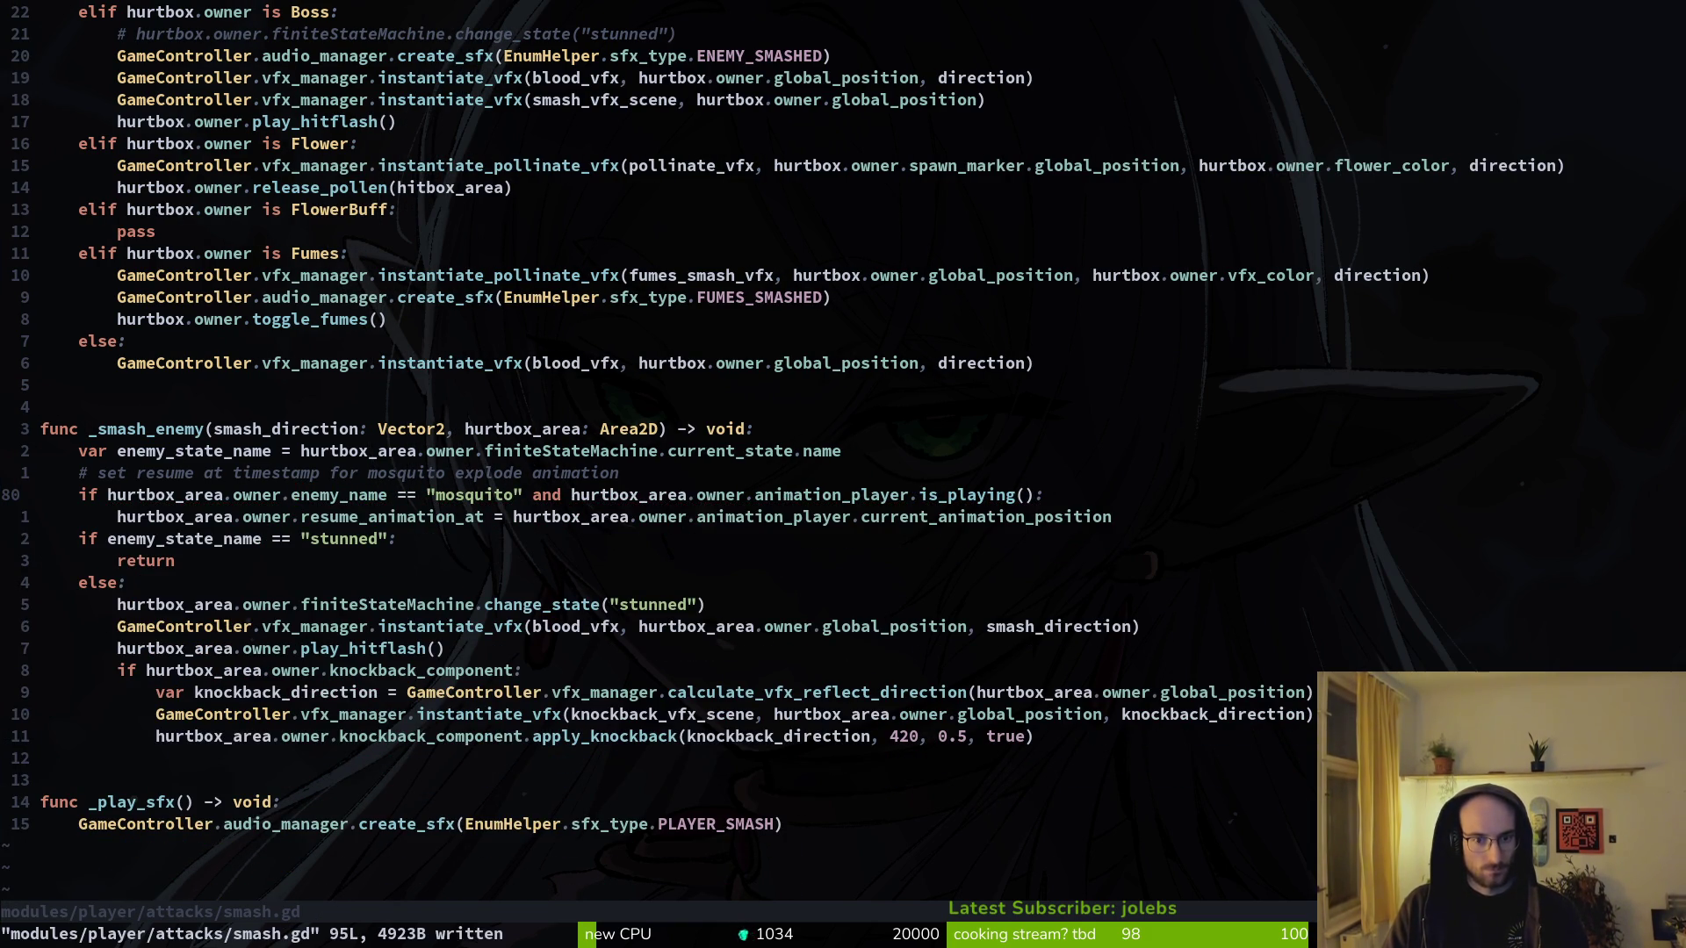
# - Select the enemy_state_name variable name to copy it
pyautogui.press('V')
pyautogui.press('Escape')
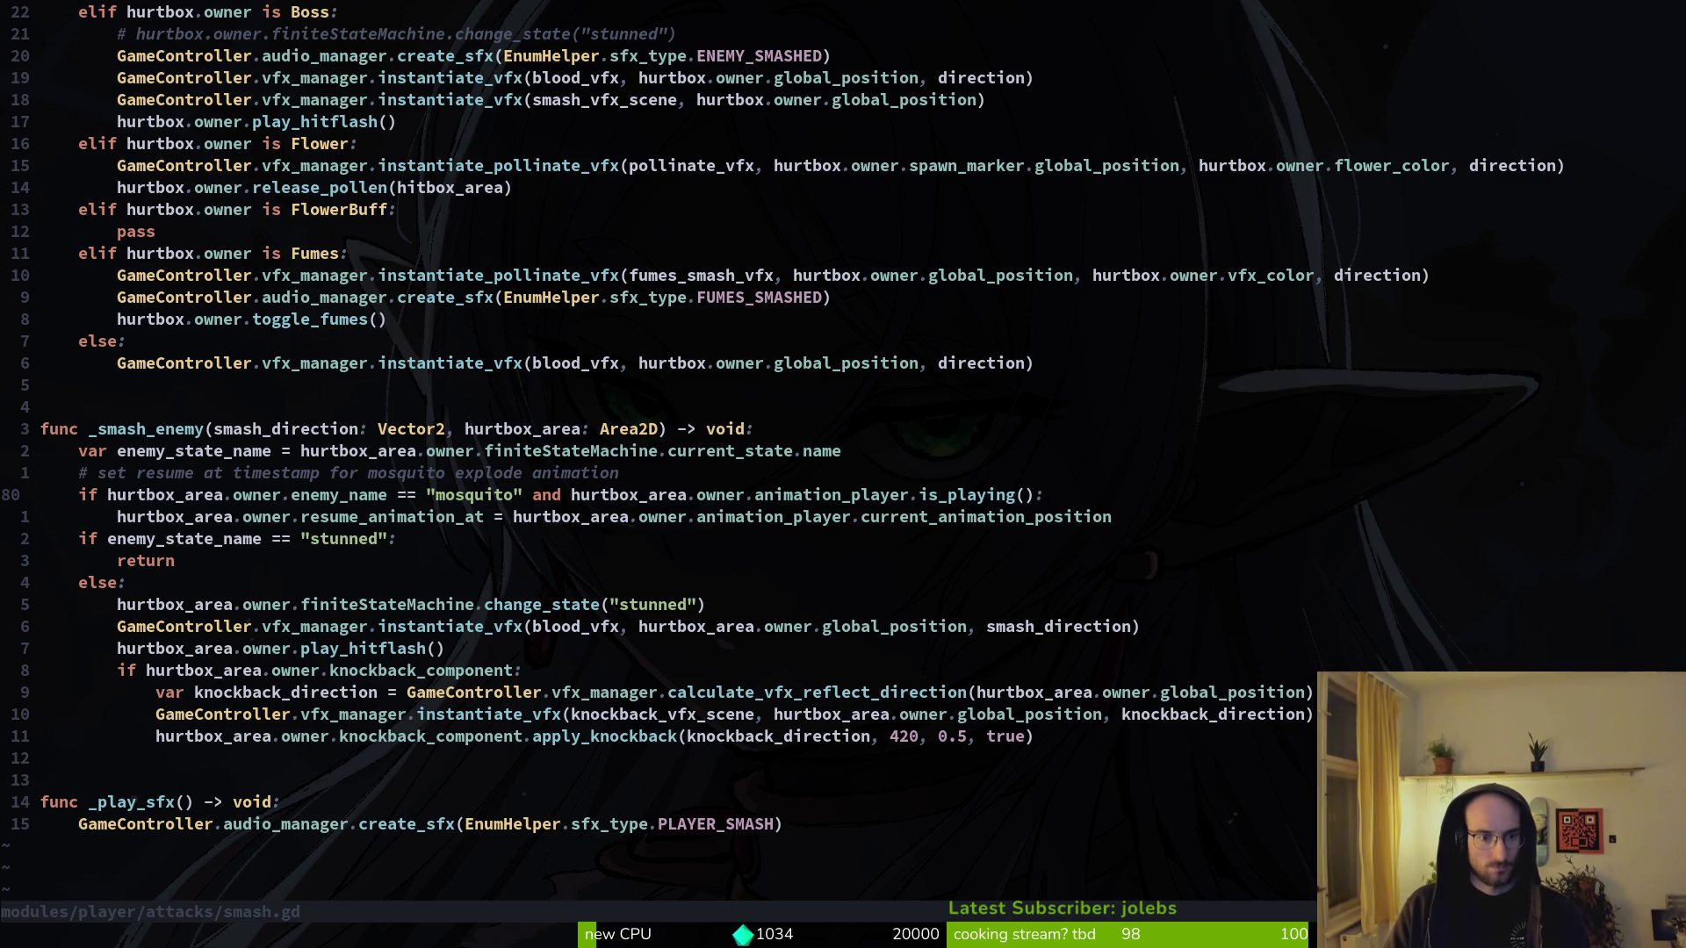
pyautogui.press('k')
pyautogui.press('k')
pyautogui.press('k')
pyautogui.press('k')
pyautogui.press('k')
pyautogui.press('j')
pyautogui.press('j')
pyautogui.press('j')
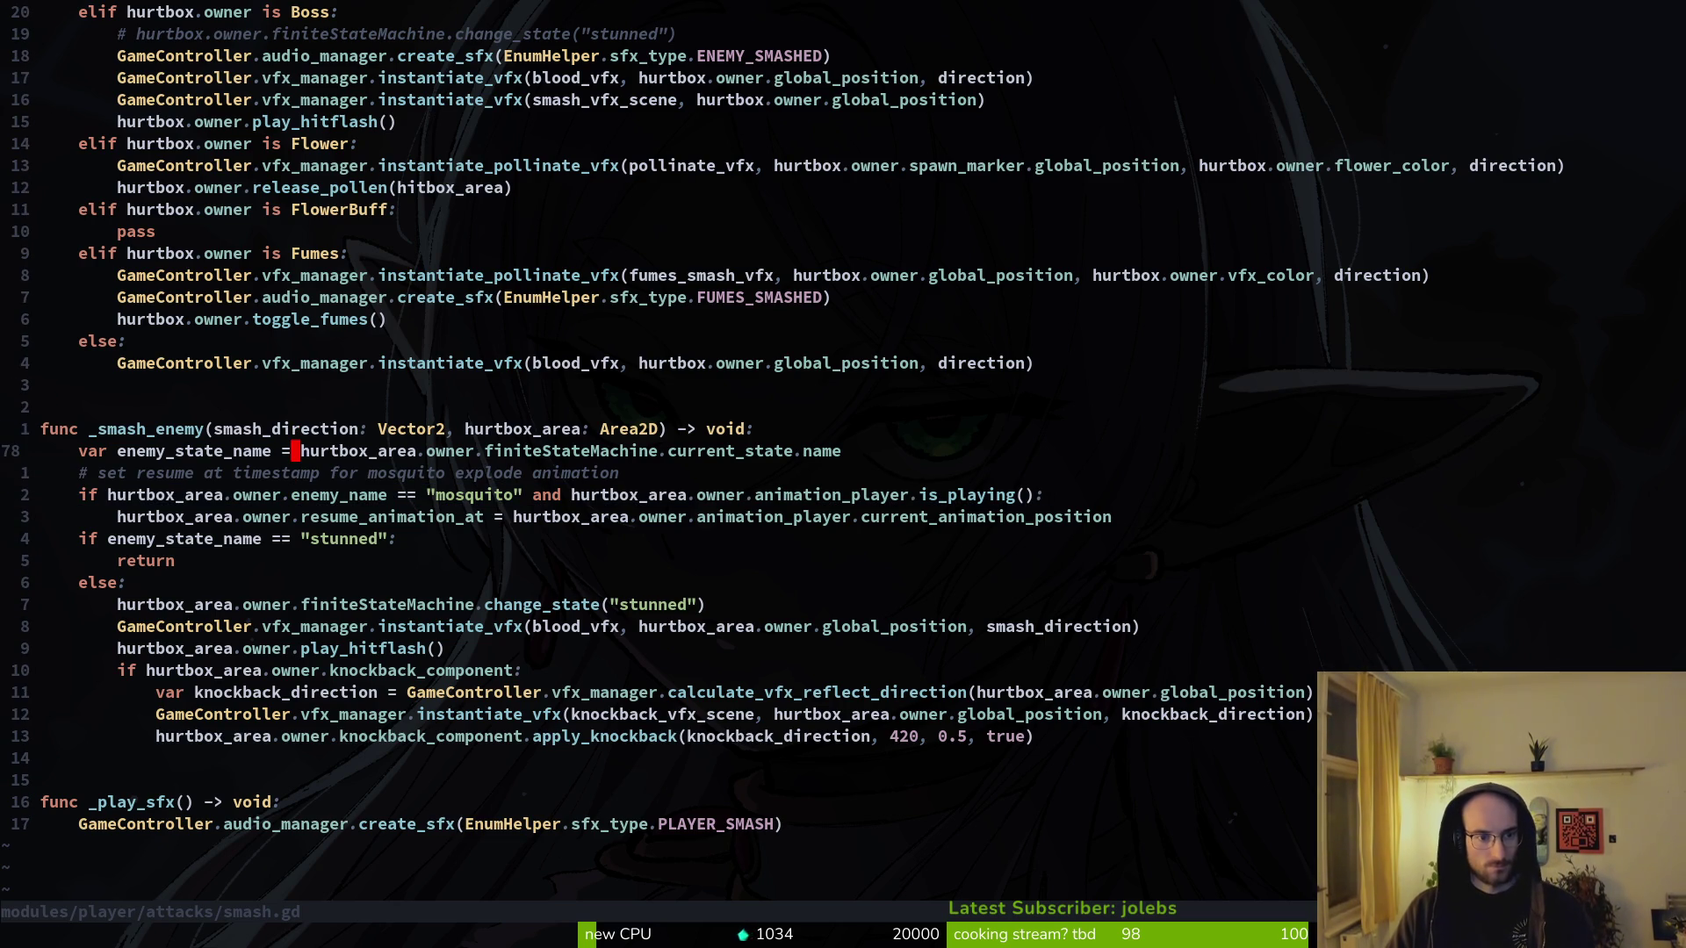
pyautogui.press('b')
pyautogui.press('v')
pyautogui.press('e')
pyautogui.press('y')
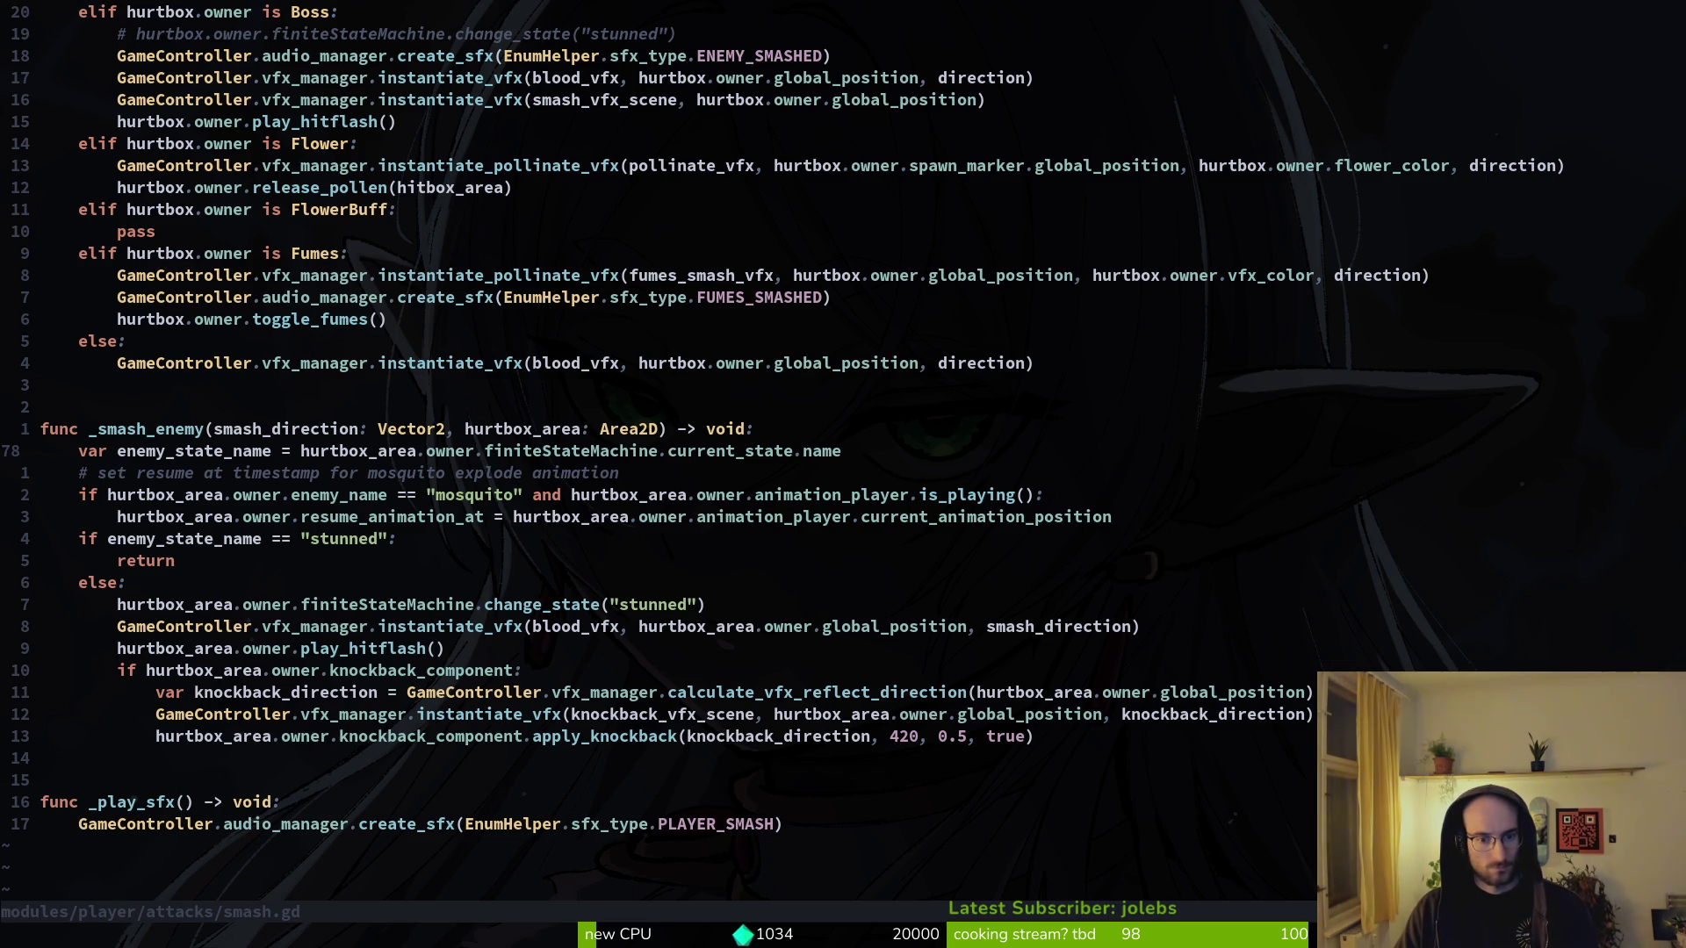
pyautogui.press('j')
pyautogui.press('j')
pyautogui.press('j')
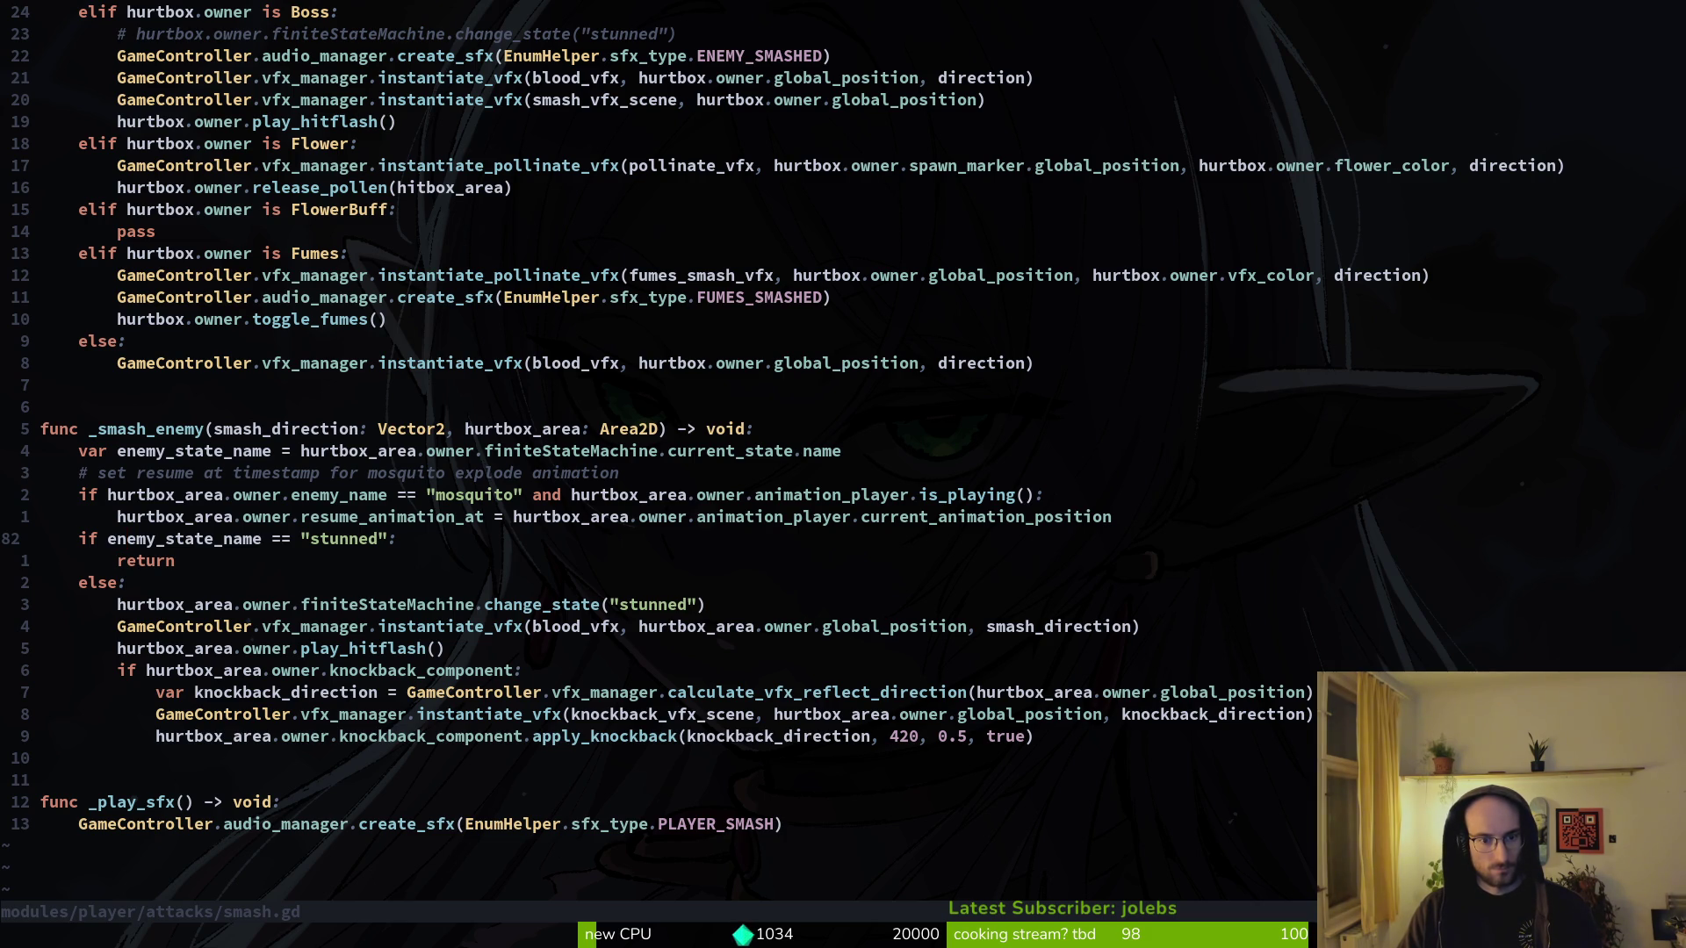
pyautogui.press('k')
pyautogui.press('k')
pyautogui.press('k')
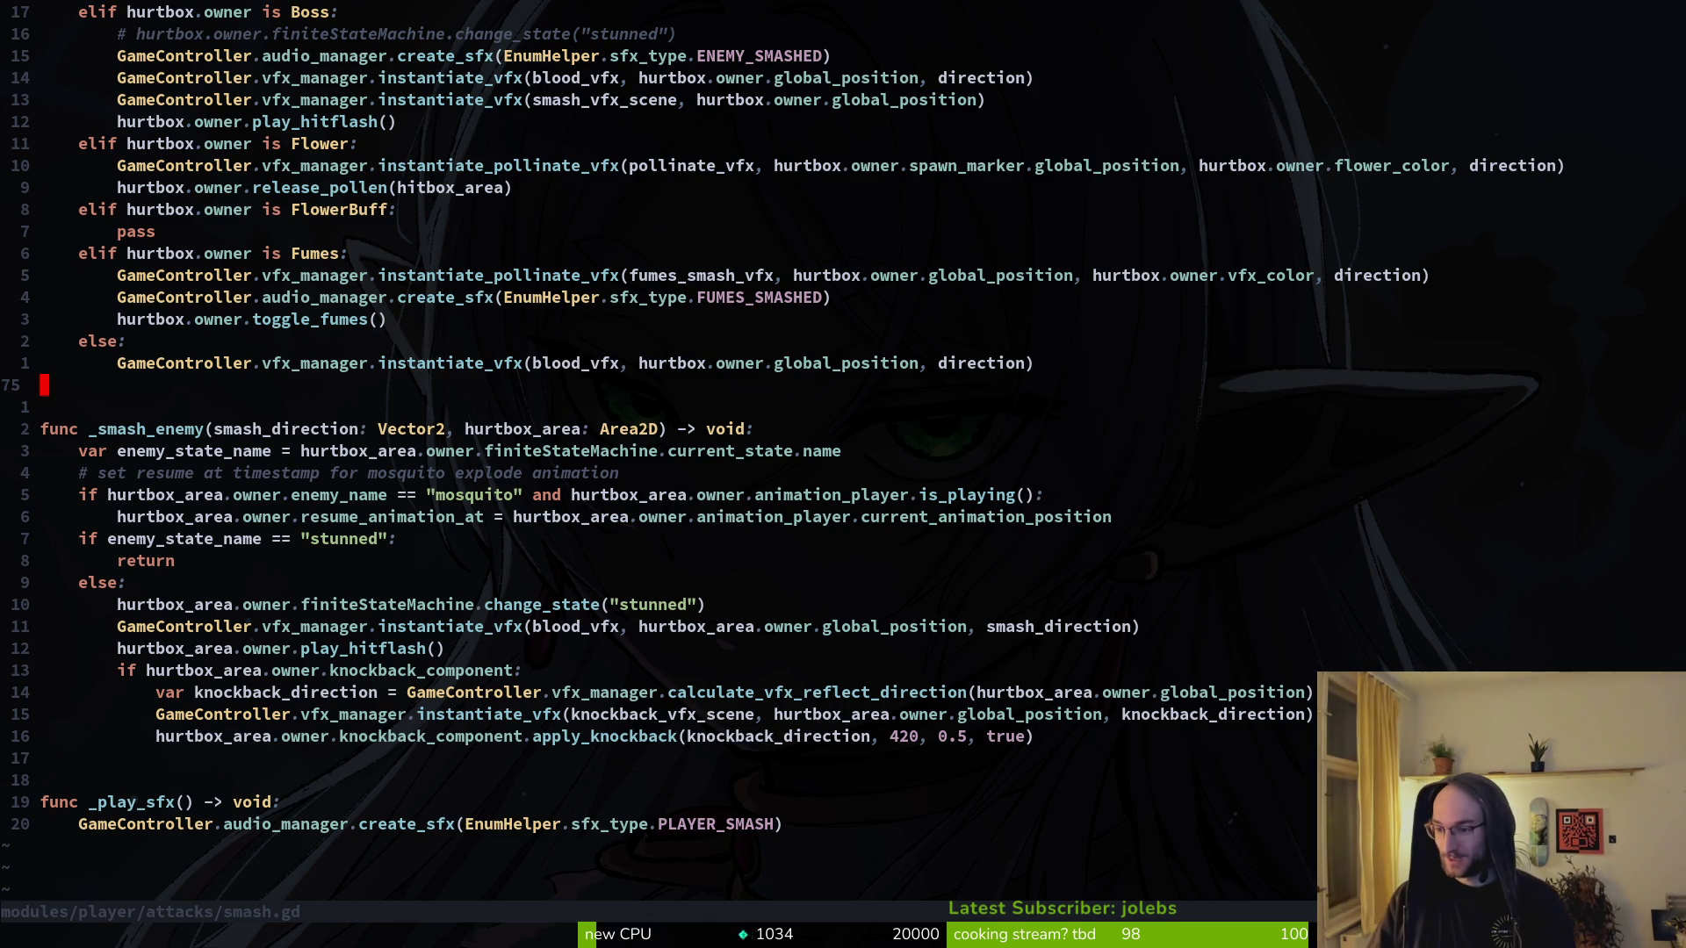
pyautogui.hotkey('alt', 'Tab')
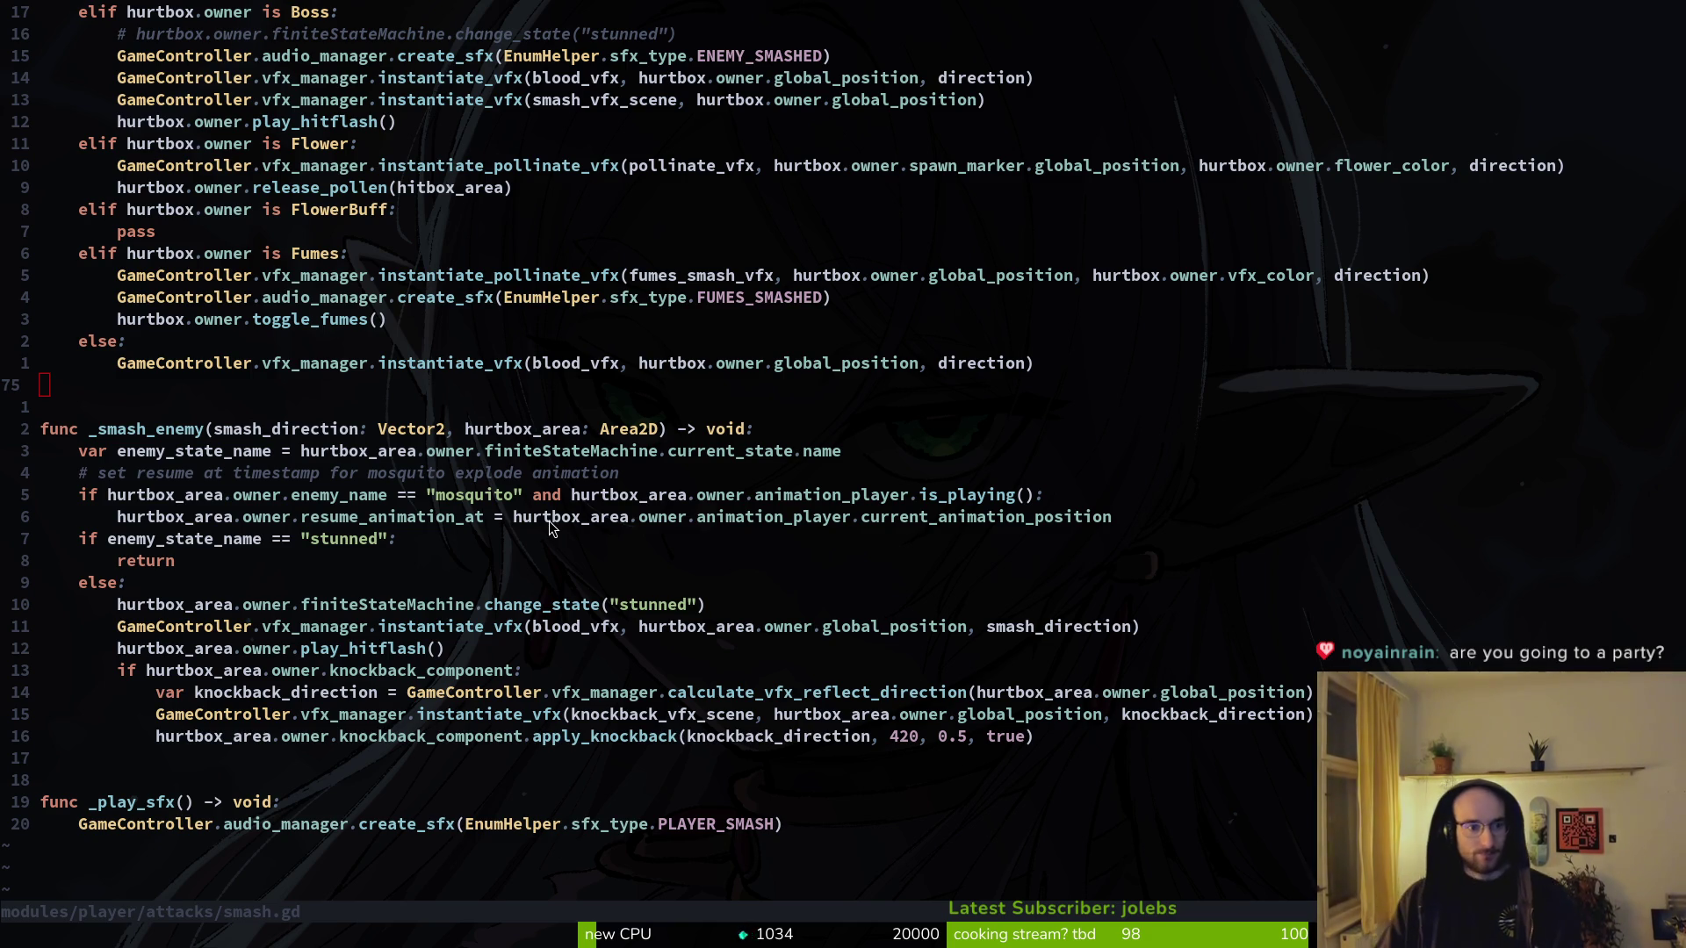
pyautogui.press('k')
pyautogui.press('k')
pyautogui.press('k')
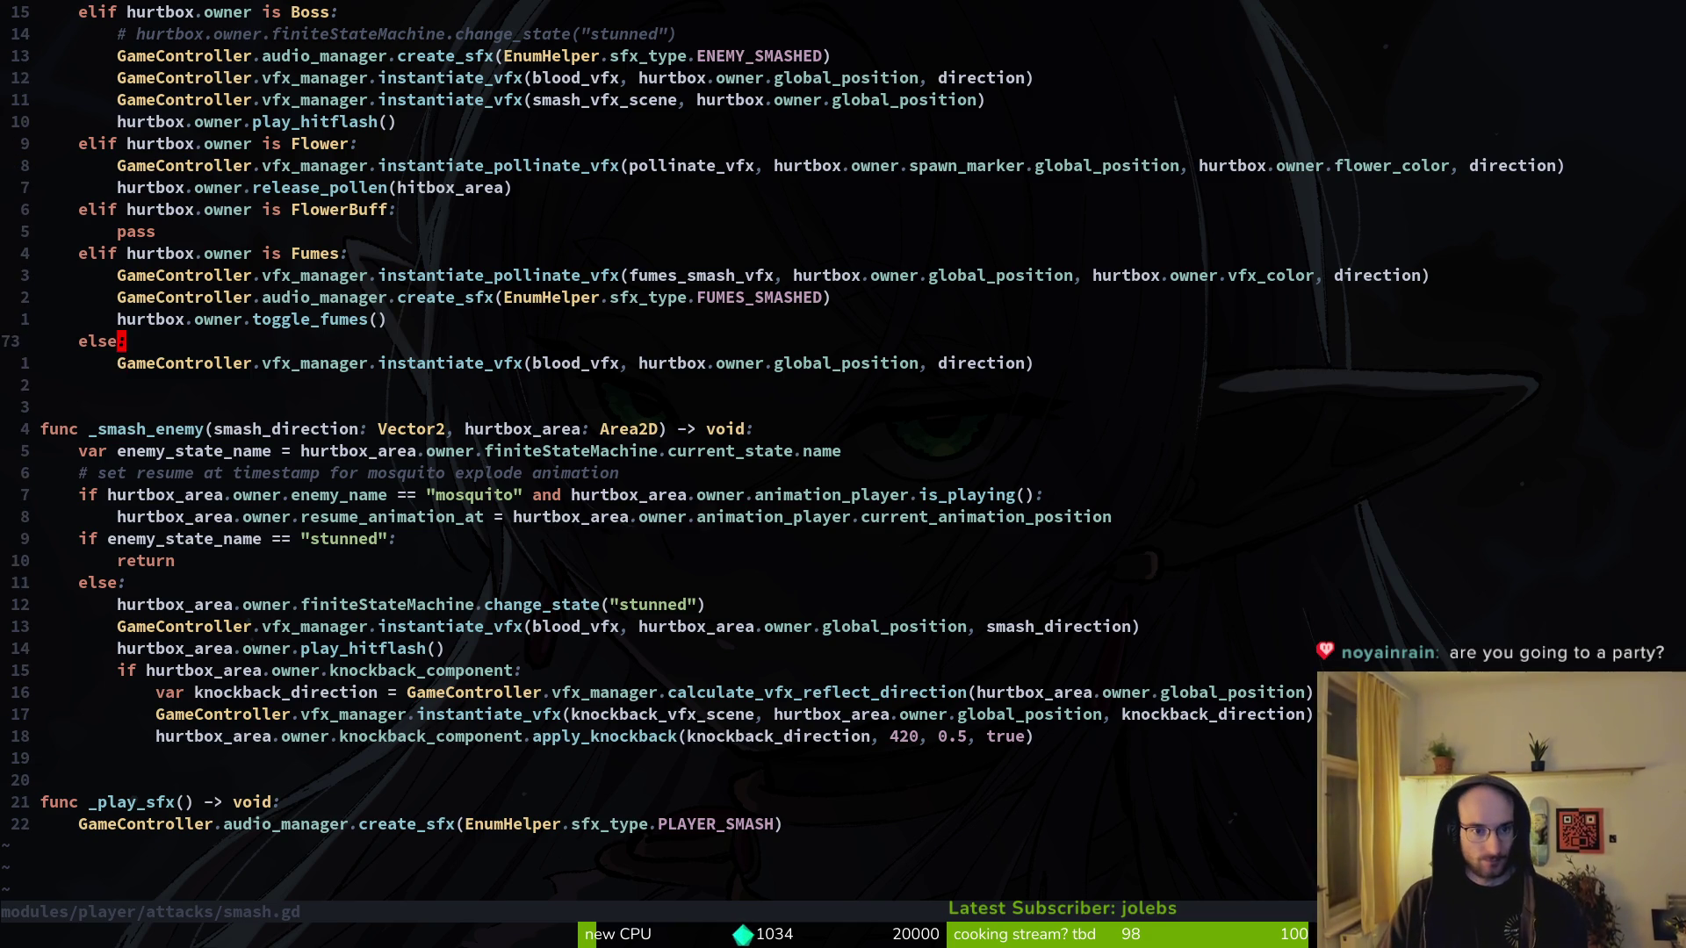
# - Go to the create_sfx line in the RhinoBeetle slam branch and save smash.gd
pyautogui.press('k')
pyautogui.press('k')
pyautogui.press('k')
pyautogui.press('j')
pyautogui.press('j')
pyautogui.press('j')
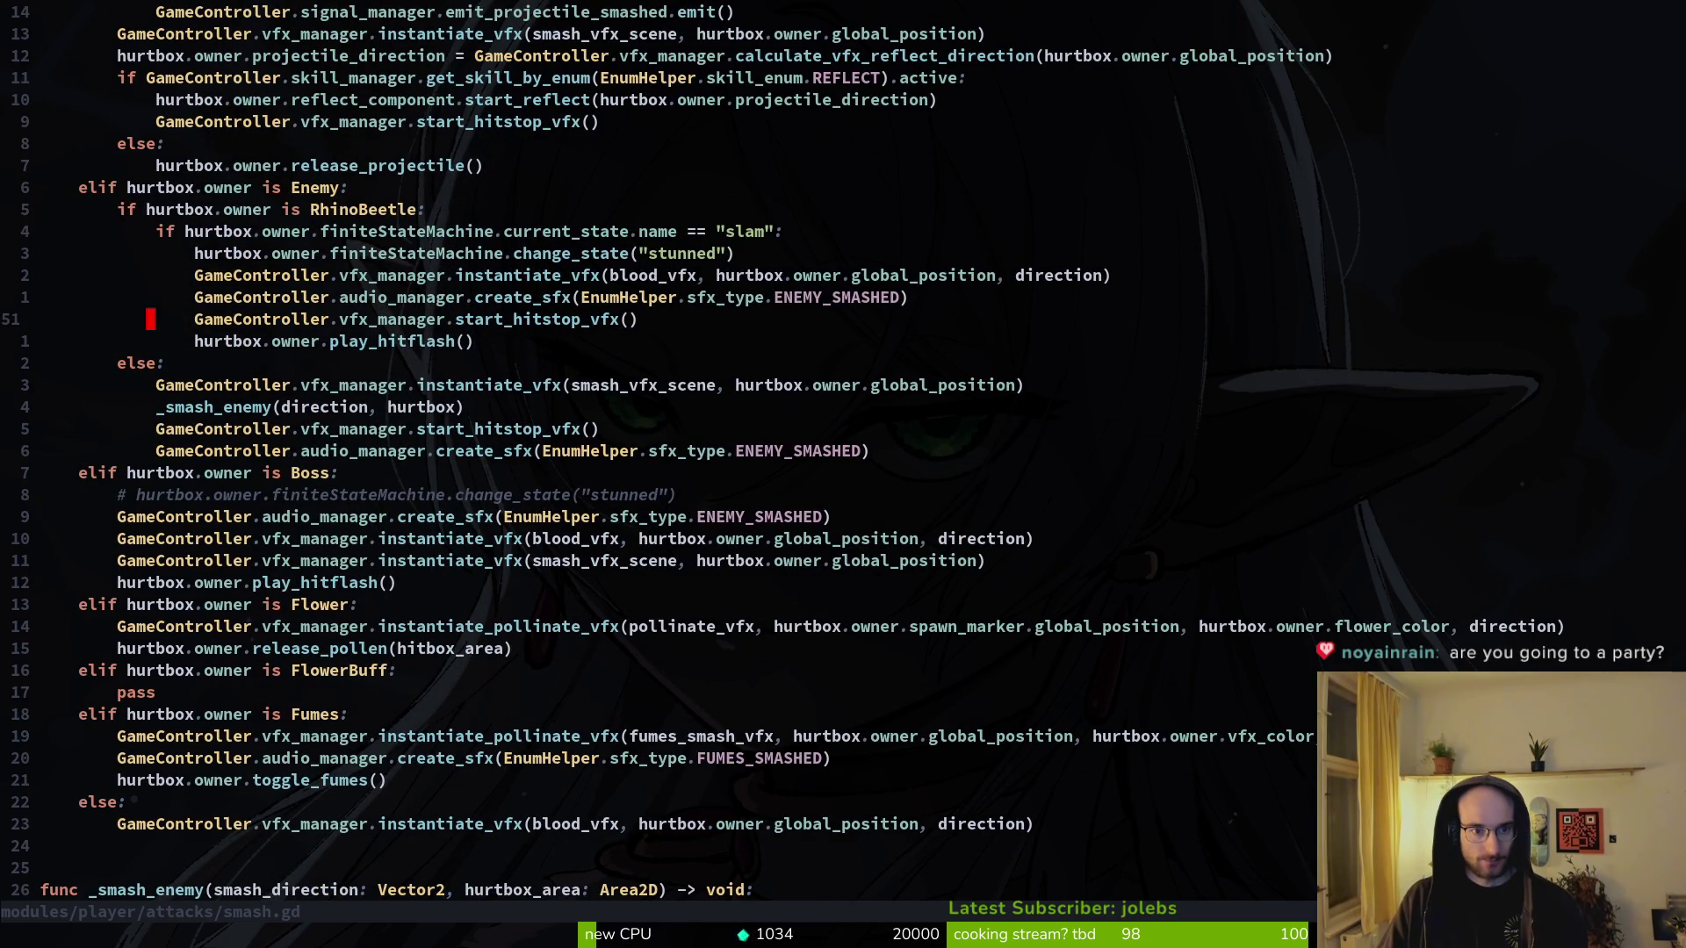
pyautogui.press('k')
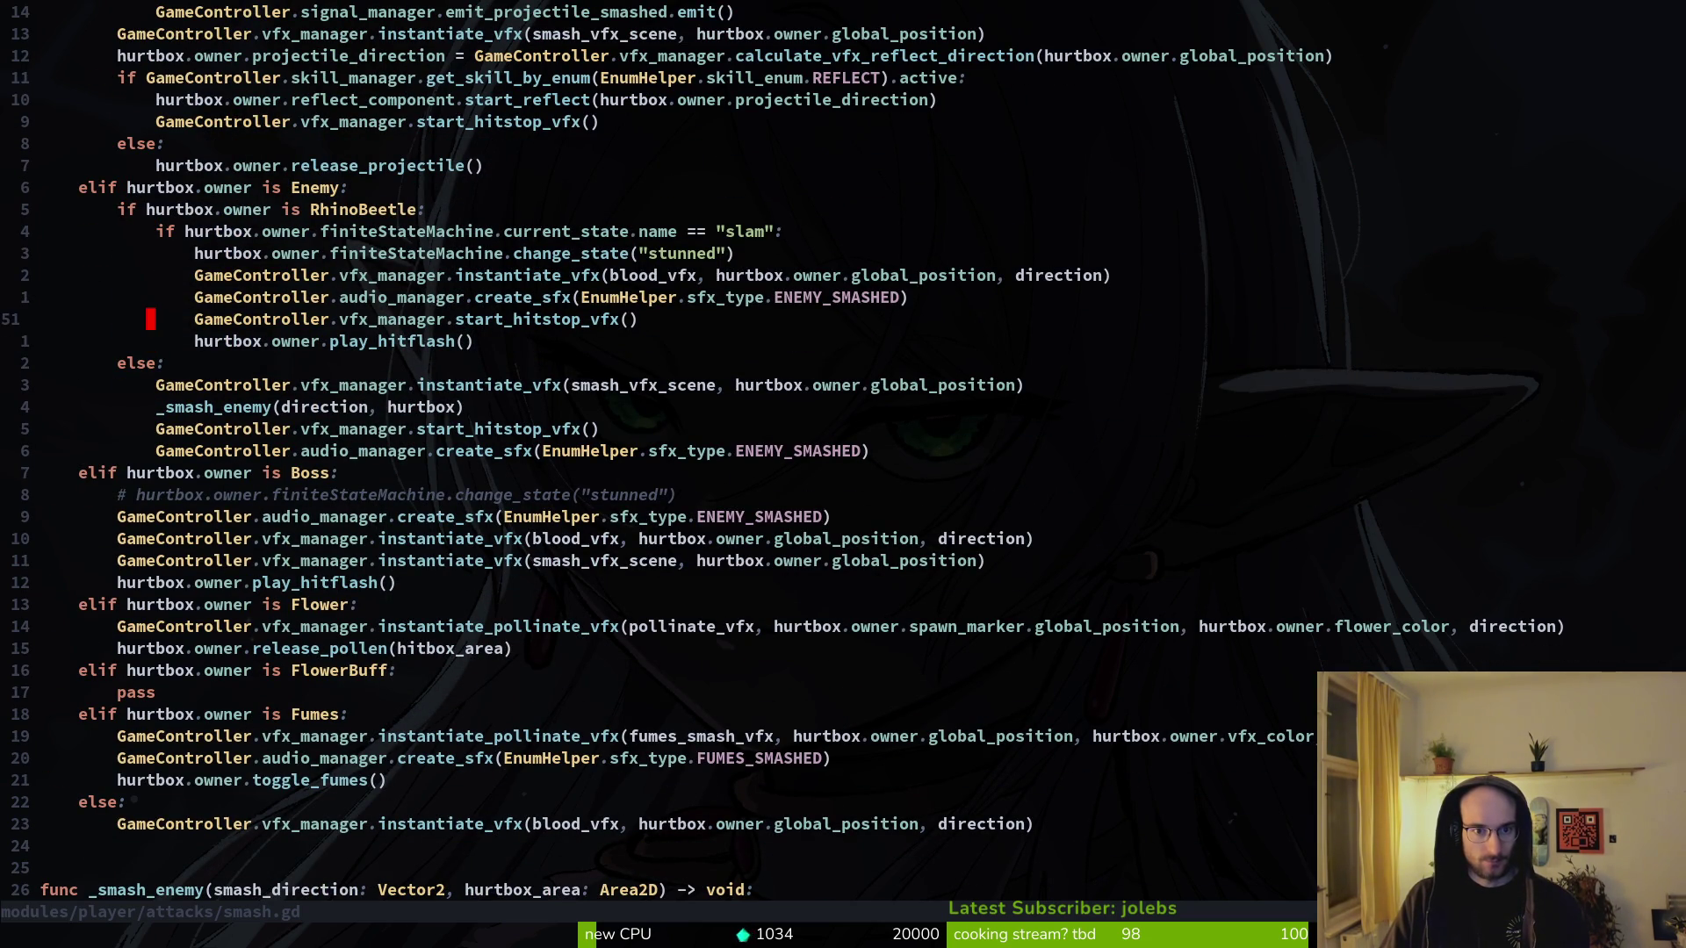
pyautogui.press('k')
pyautogui.press('w')
pyautogui.press('w')
pyautogui.press('w')
pyautogui.press('w')
pyautogui.write(':w')
pyautogui.press('Return')
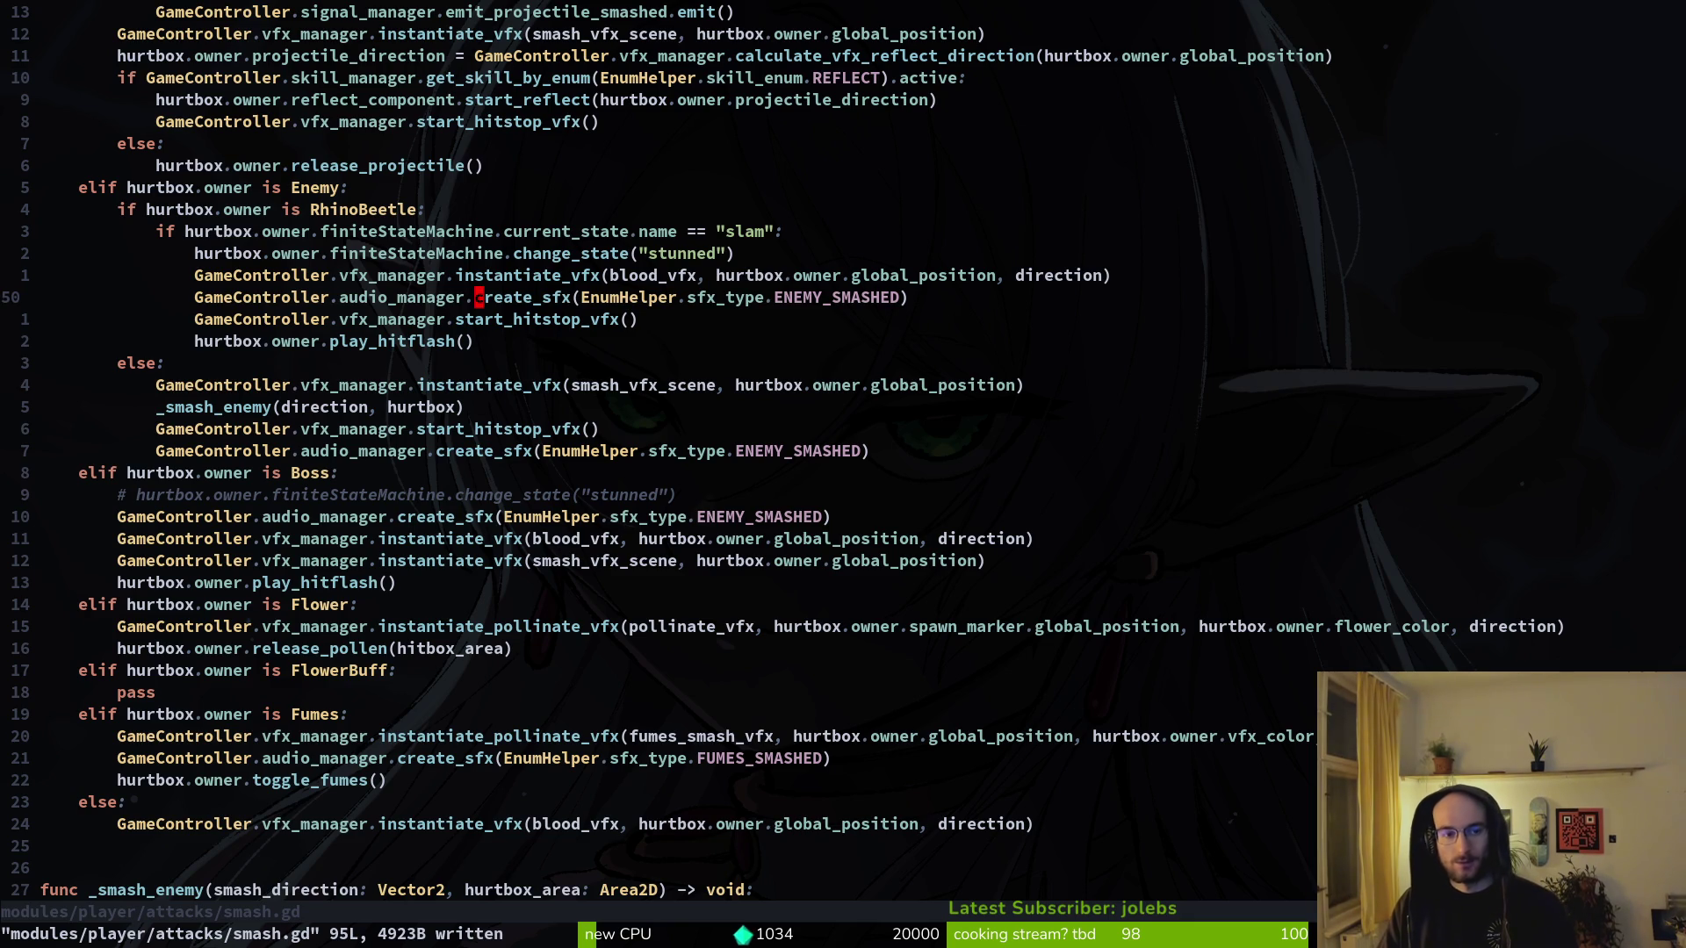
pyautogui.scroll(9, 843, 439)
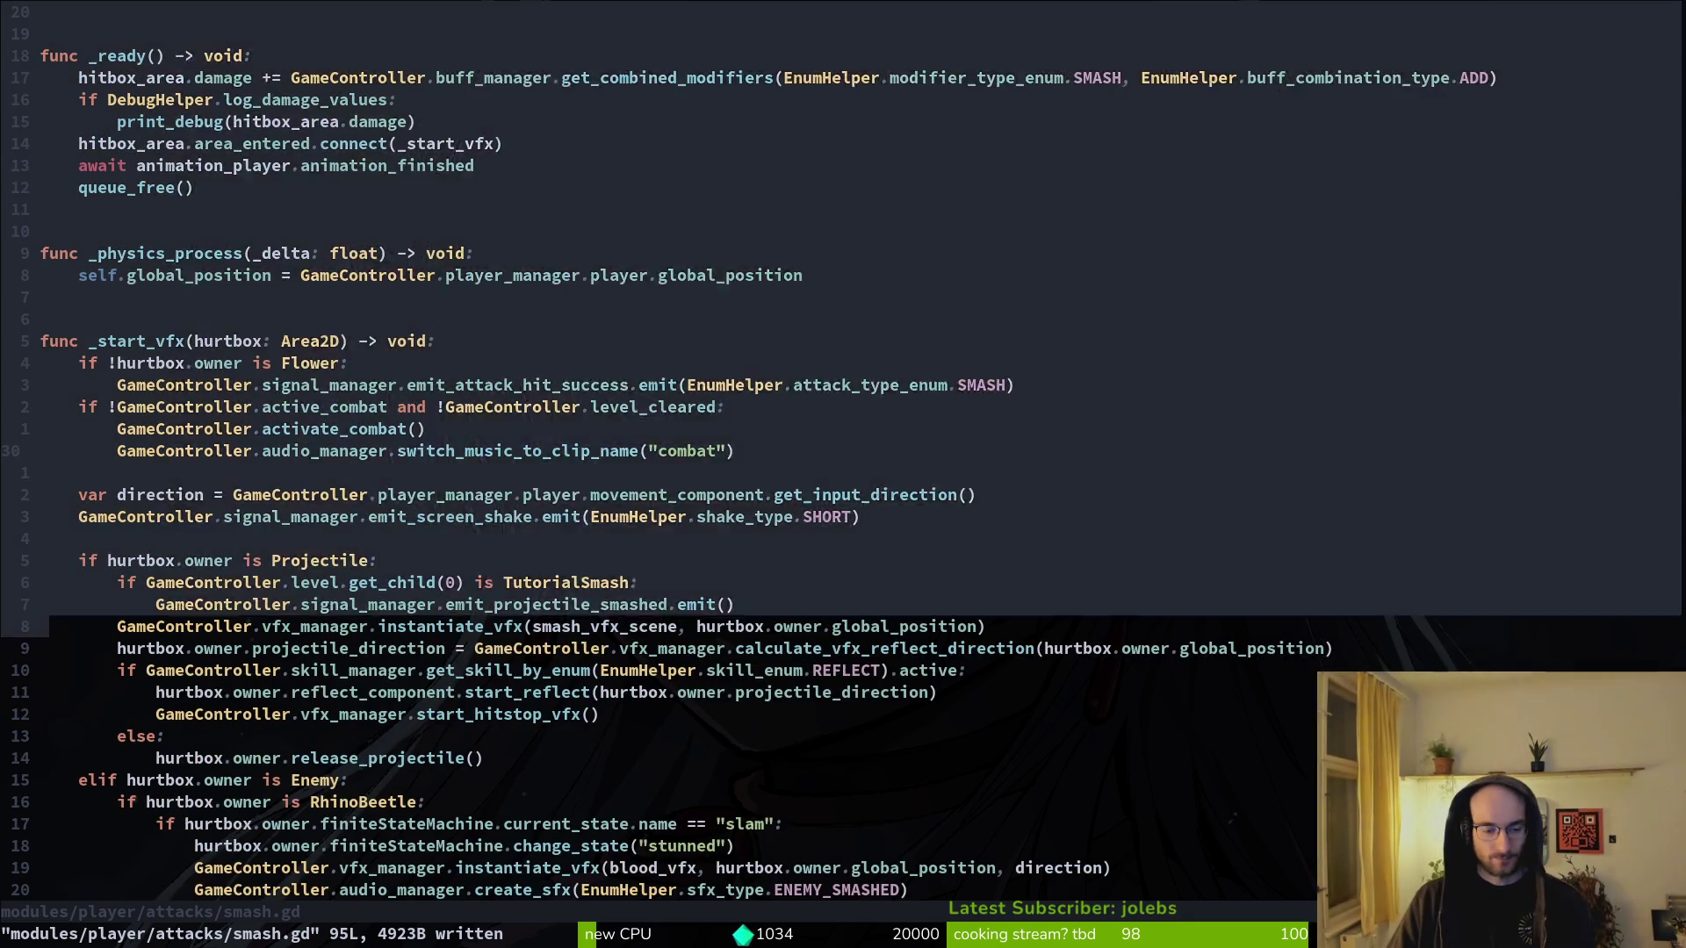
# - Open the rhino beetle's slam.gd with Find Files and view _instantiate_slam_smoke
pyautogui.press('space')
pyautogui.press('f')
pyautogui.press('f')
pyautogui.write('slam')
pyautogui.press('Up')
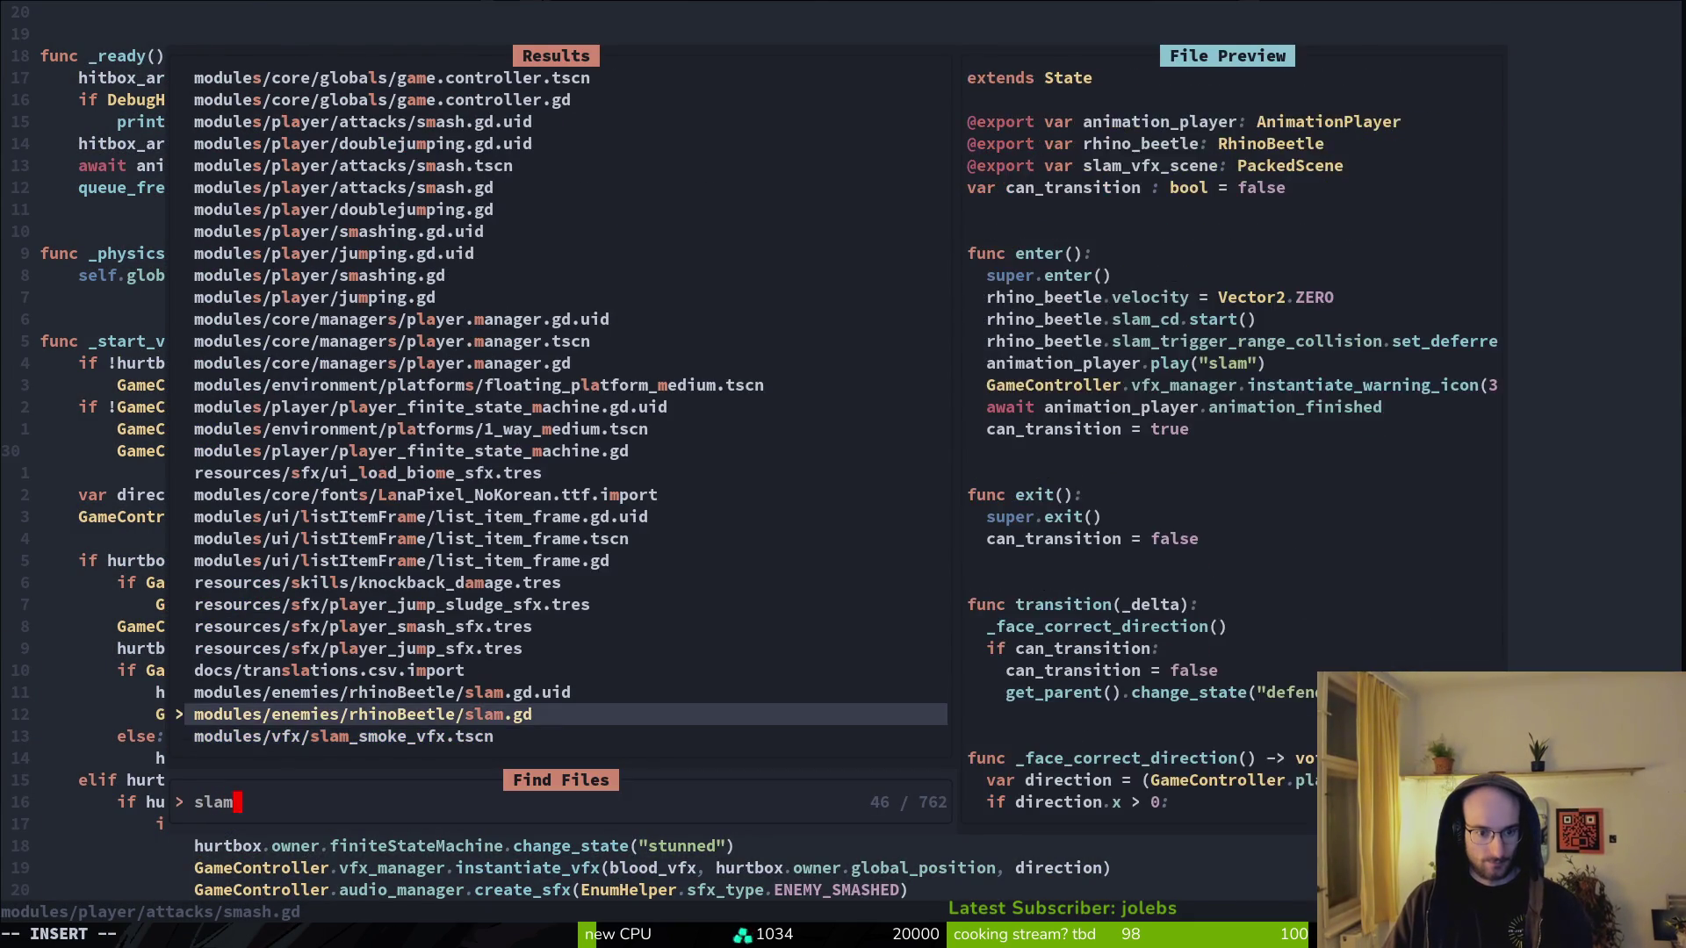
pyautogui.press('Return')
pyautogui.hotkey('ctrl', 'd')
pyautogui.hotkey('ctrl', 'd')
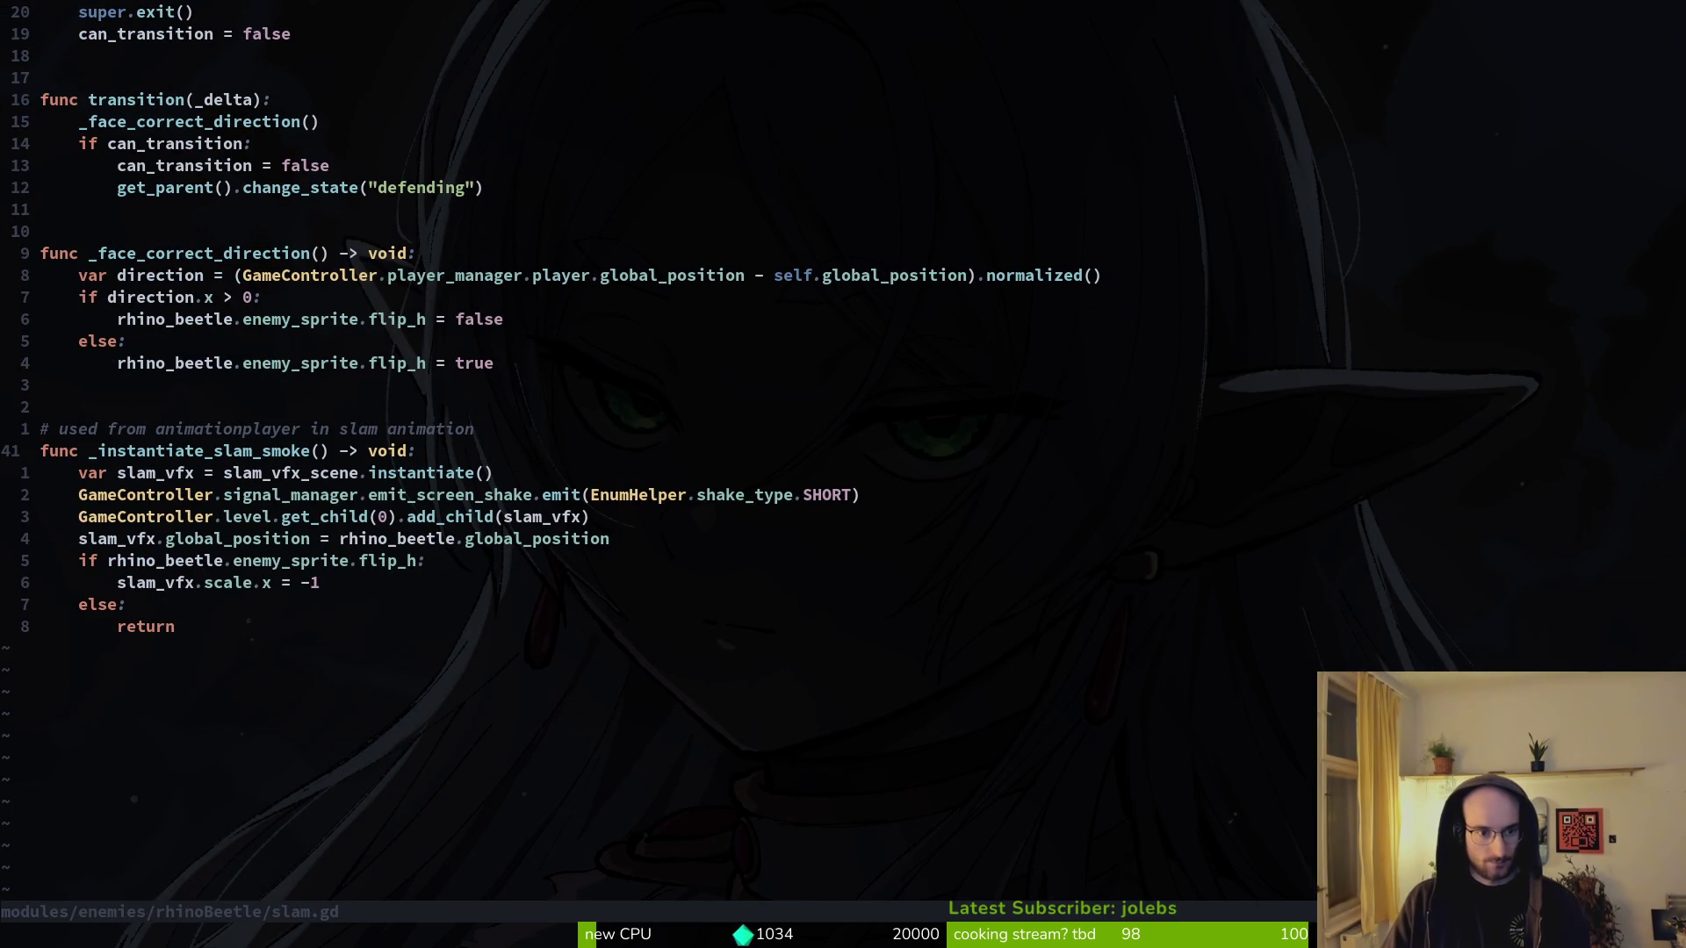
# - Search Find Files for 'shock' and open shockwave.gd
pyautogui.press('space')
pyautogui.press('f')
pyautogui.press('f')
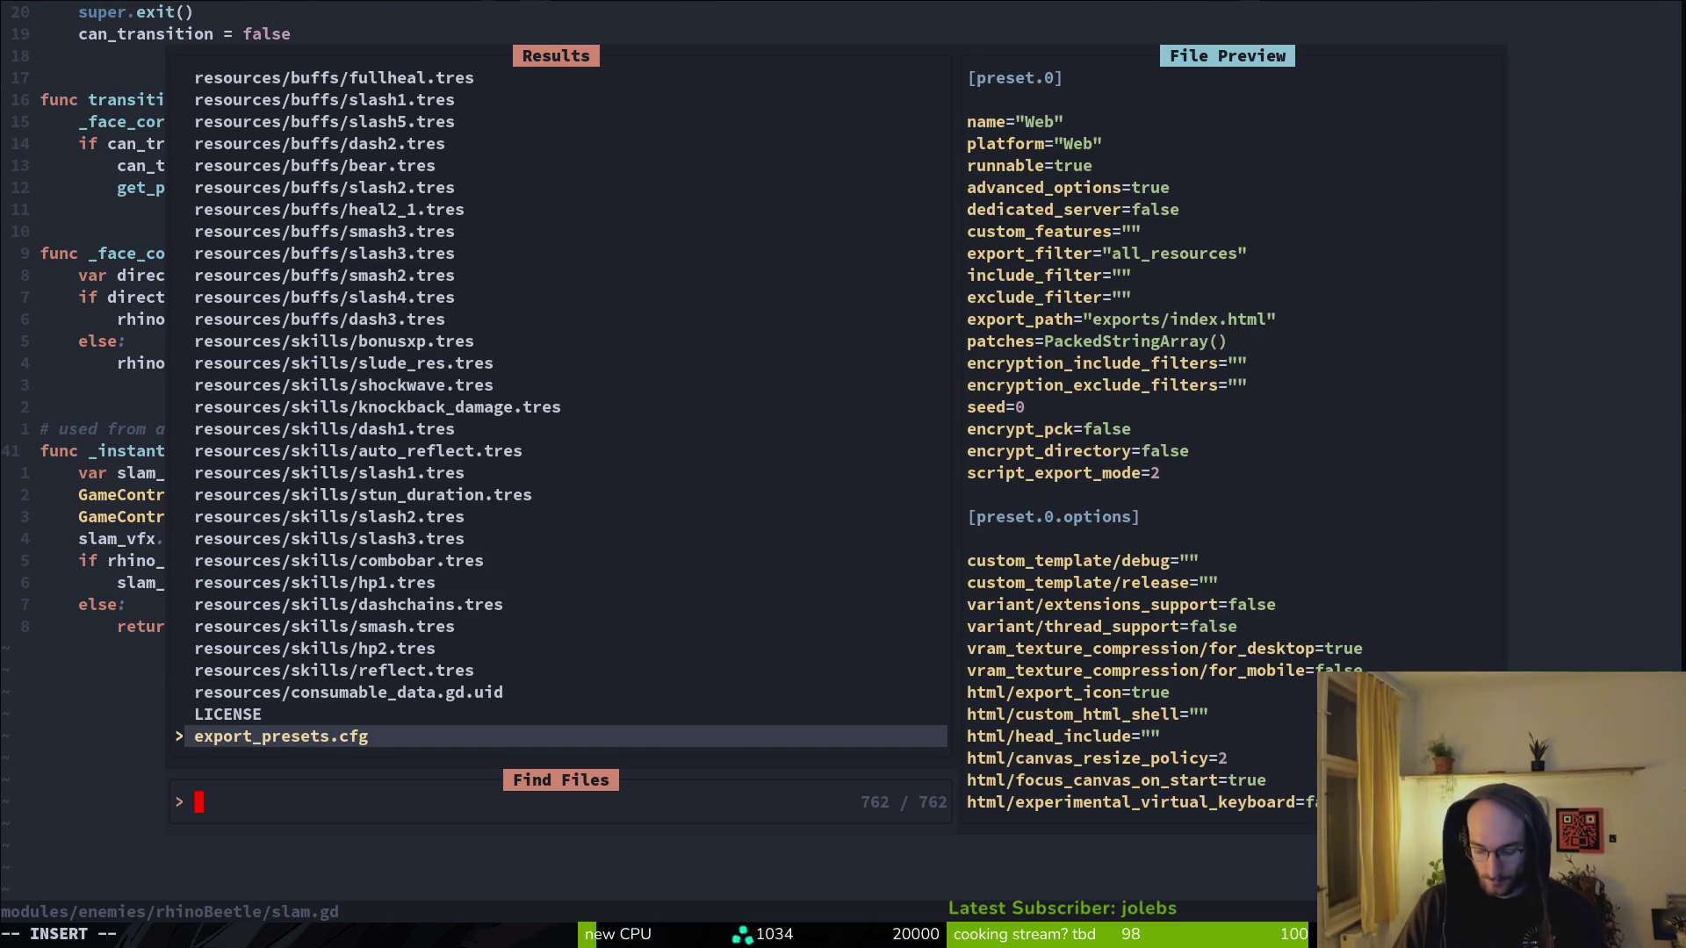
pyautogui.press('Escape')
pyautogui.press('space')
pyautogui.press('f')
pyautogui.press('f')
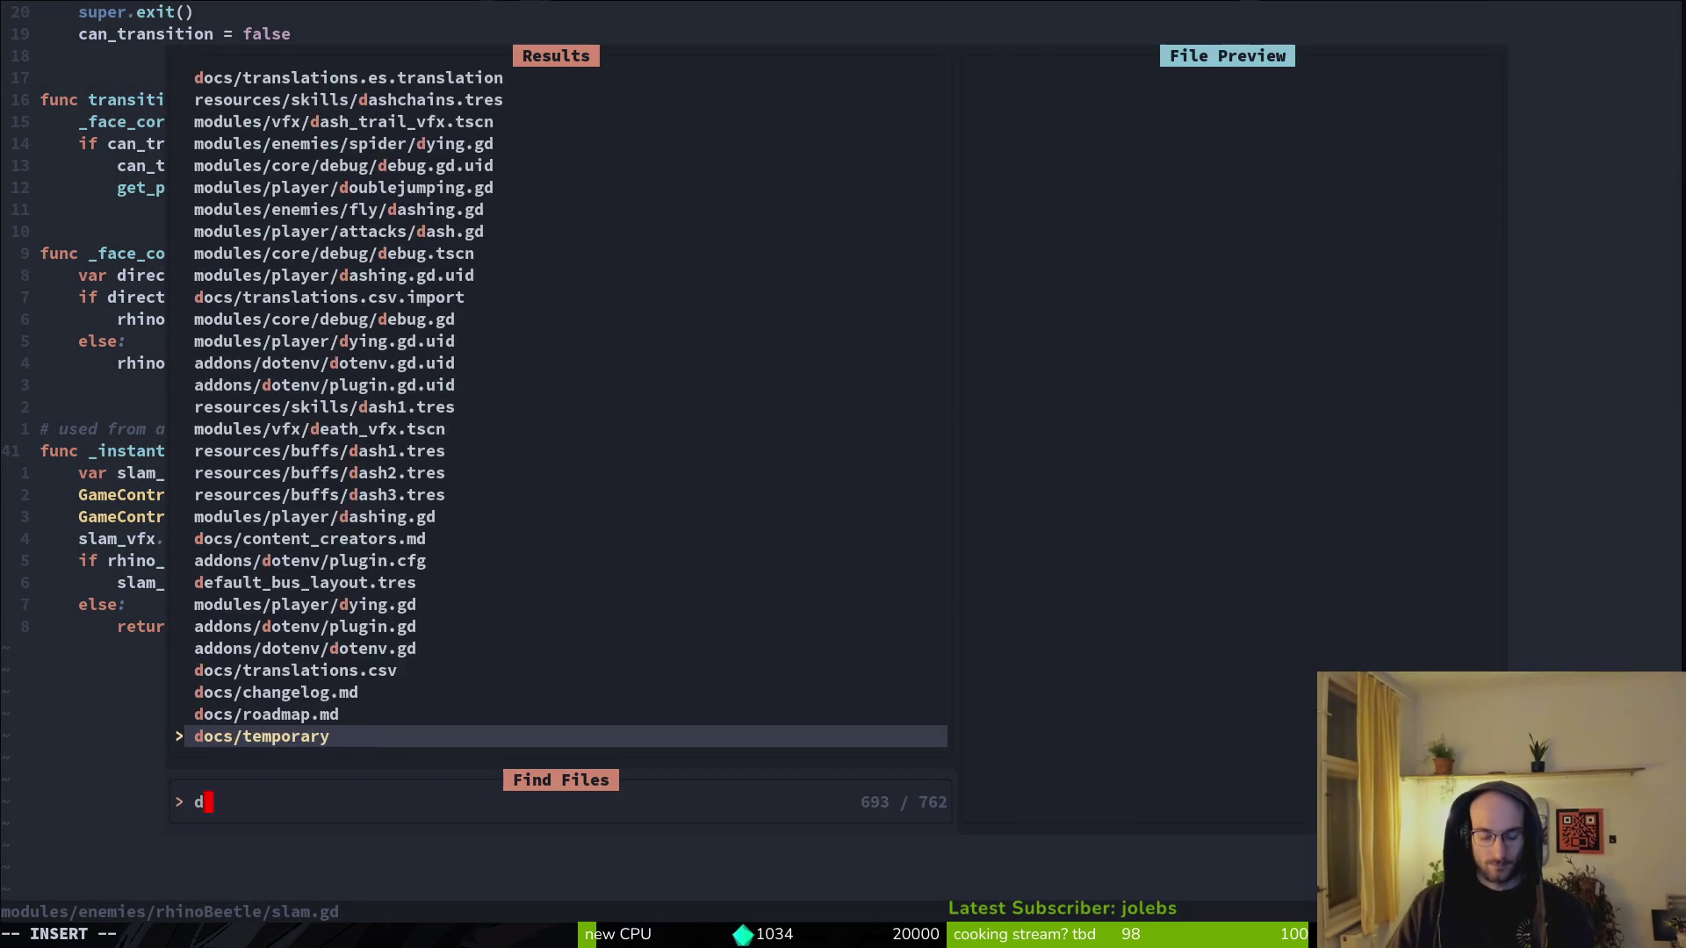
pyautogui.write('shock')
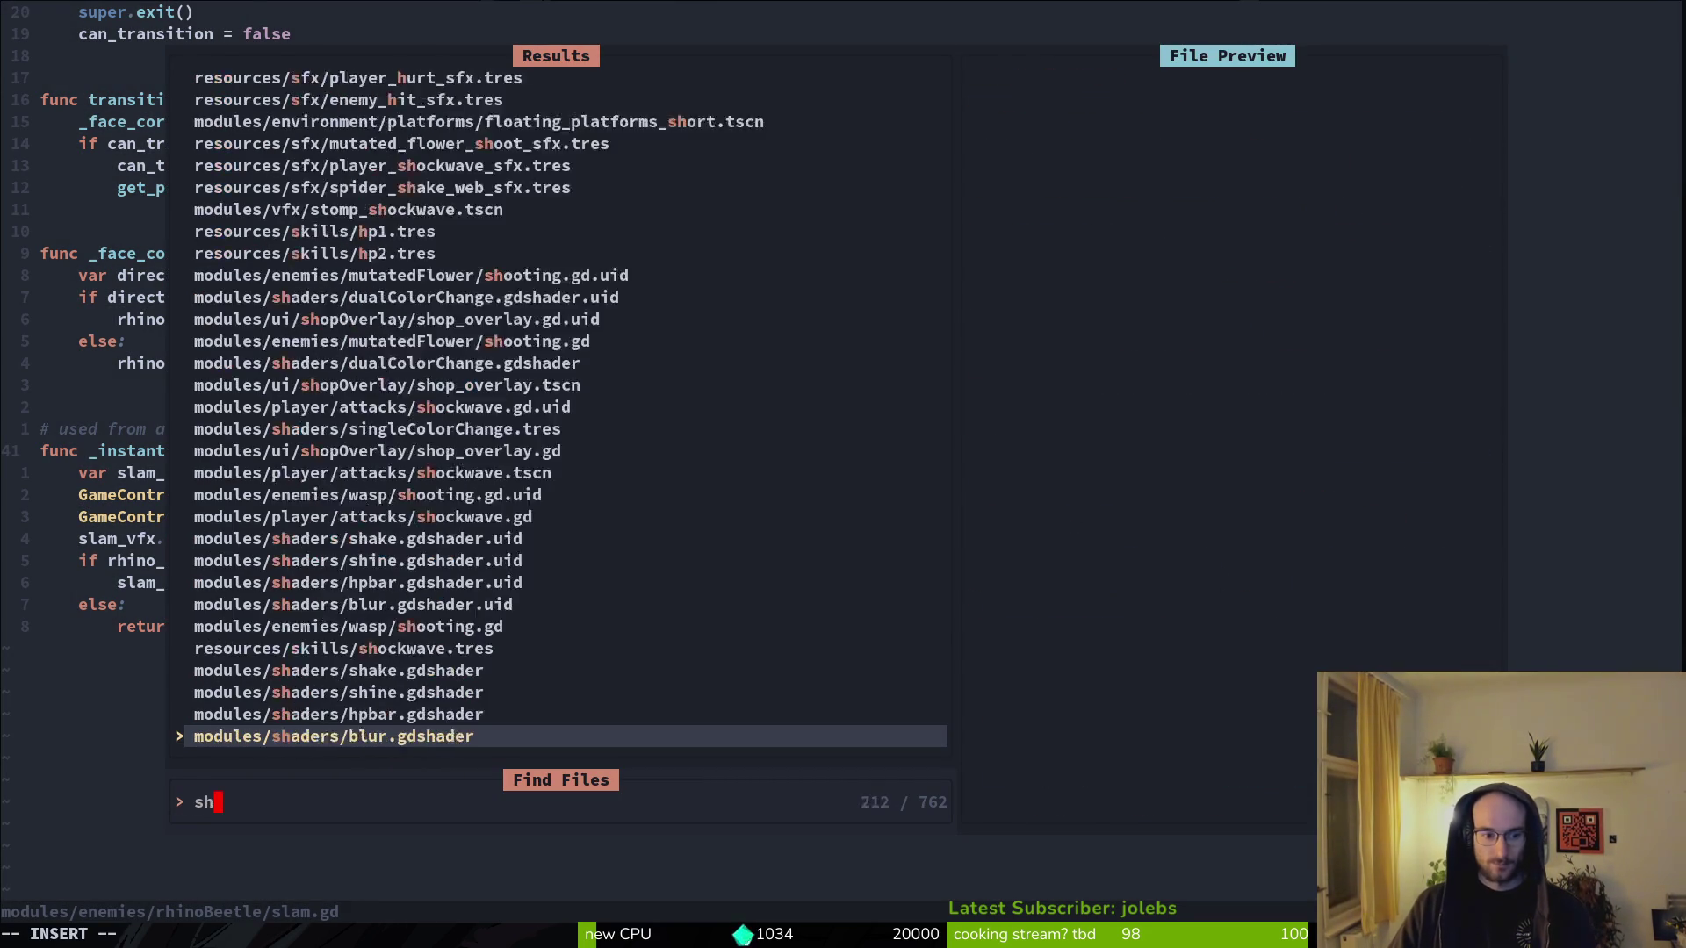
pyautogui.press('Return')
# - Copy the PLAYER_SHOCKWAVE audio_manager line and return to slam.gd
pyautogui.press('j')
pyautogui.press('j')
pyautogui.press('j')
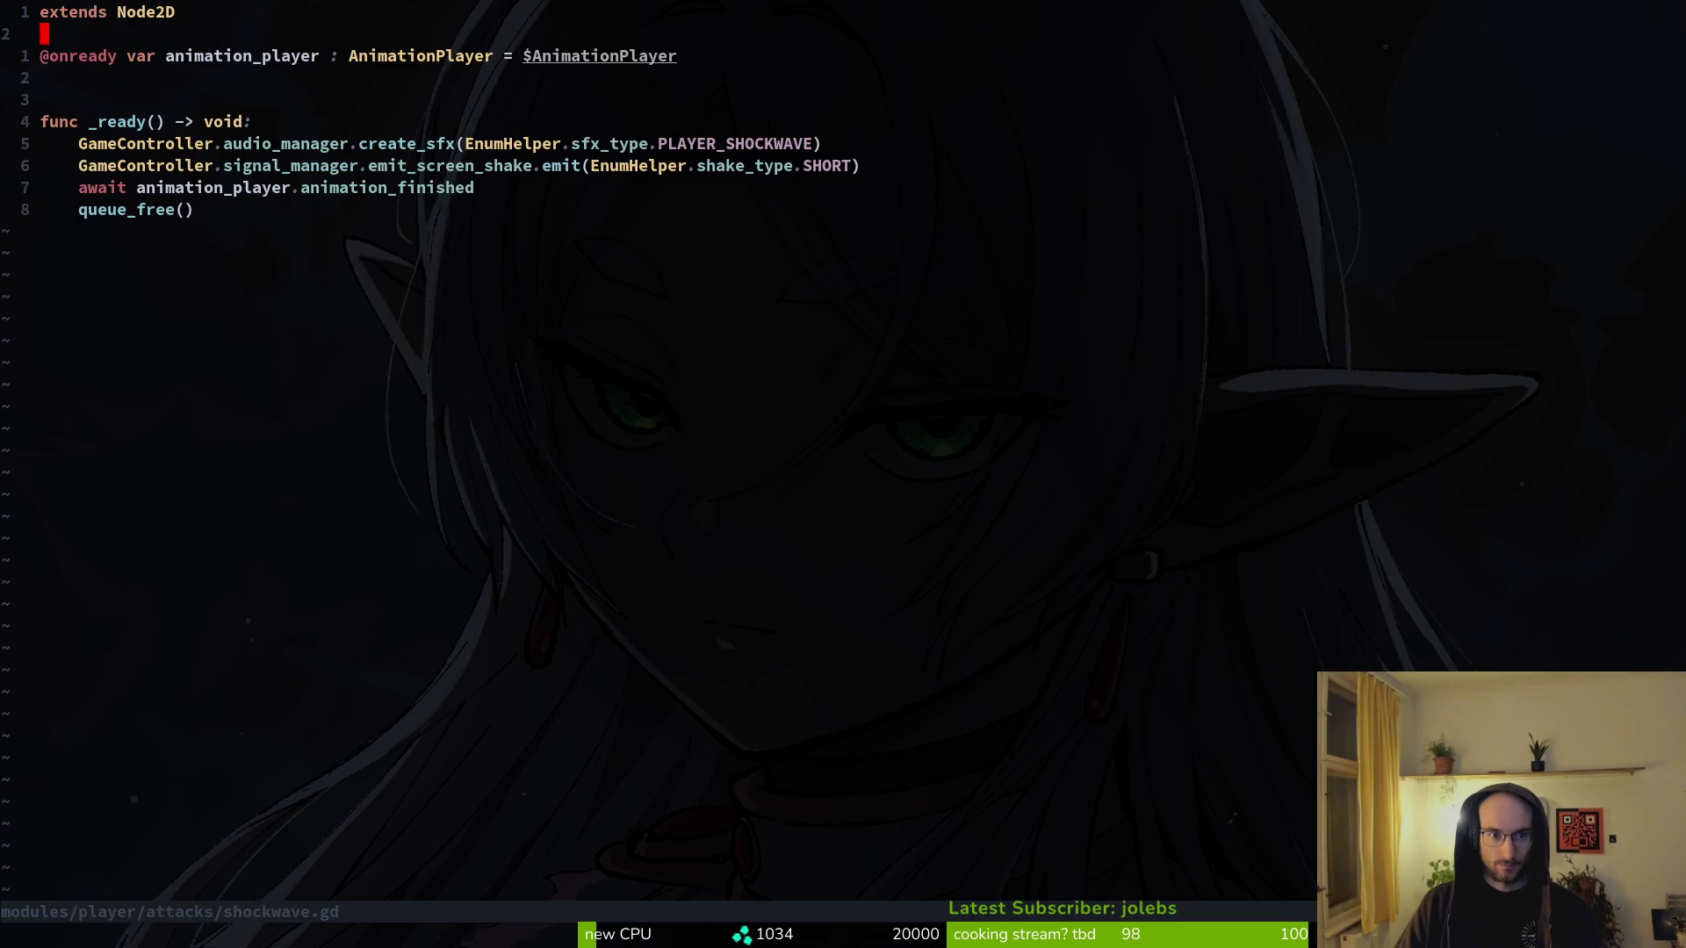
pyautogui.press('y')
pyautogui.press('y')
pyautogui.hotkey('ctrl', 'o')
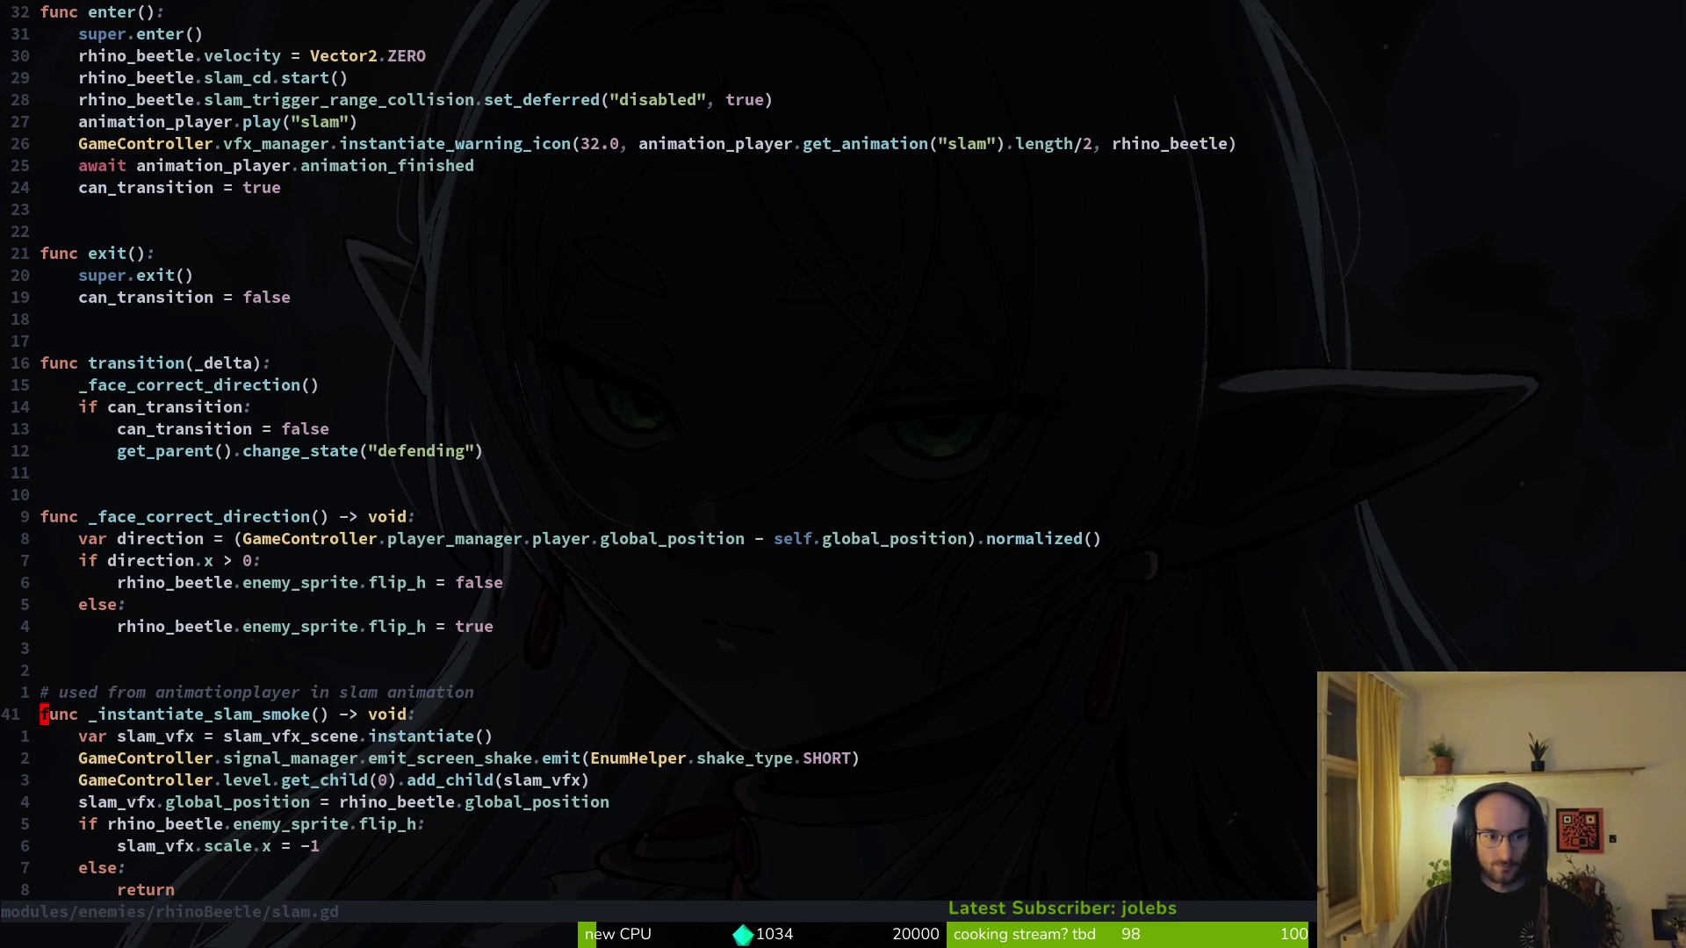
pyautogui.press('j')
pyautogui.press('j')
pyautogui.press('j')
pyautogui.press('j')
pyautogui.press('j')
pyautogui.press('9')
pyautogui.press('k')
pyautogui.press('j')
pyautogui.press('j')
pyautogui.press('j')
pyautogui.press('j')
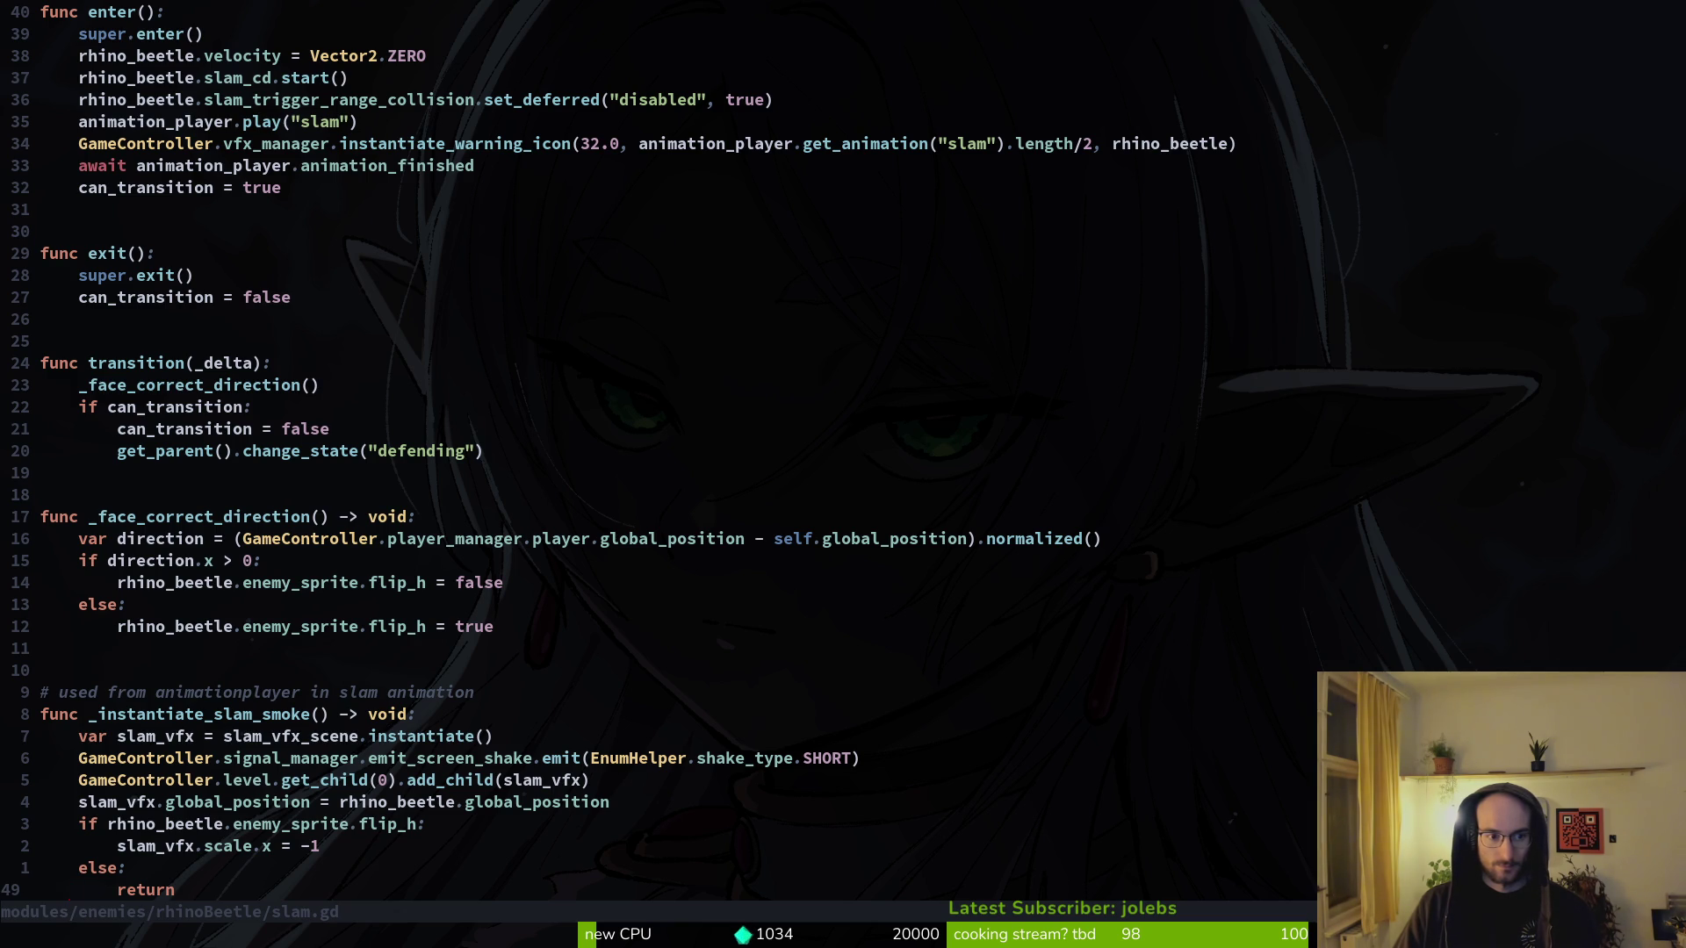
# - Paste the sound line after emit_screen_shake, save slam.gd, and relaunch the game
pyautogui.press('k')
pyautogui.press('k')
pyautogui.press('k')
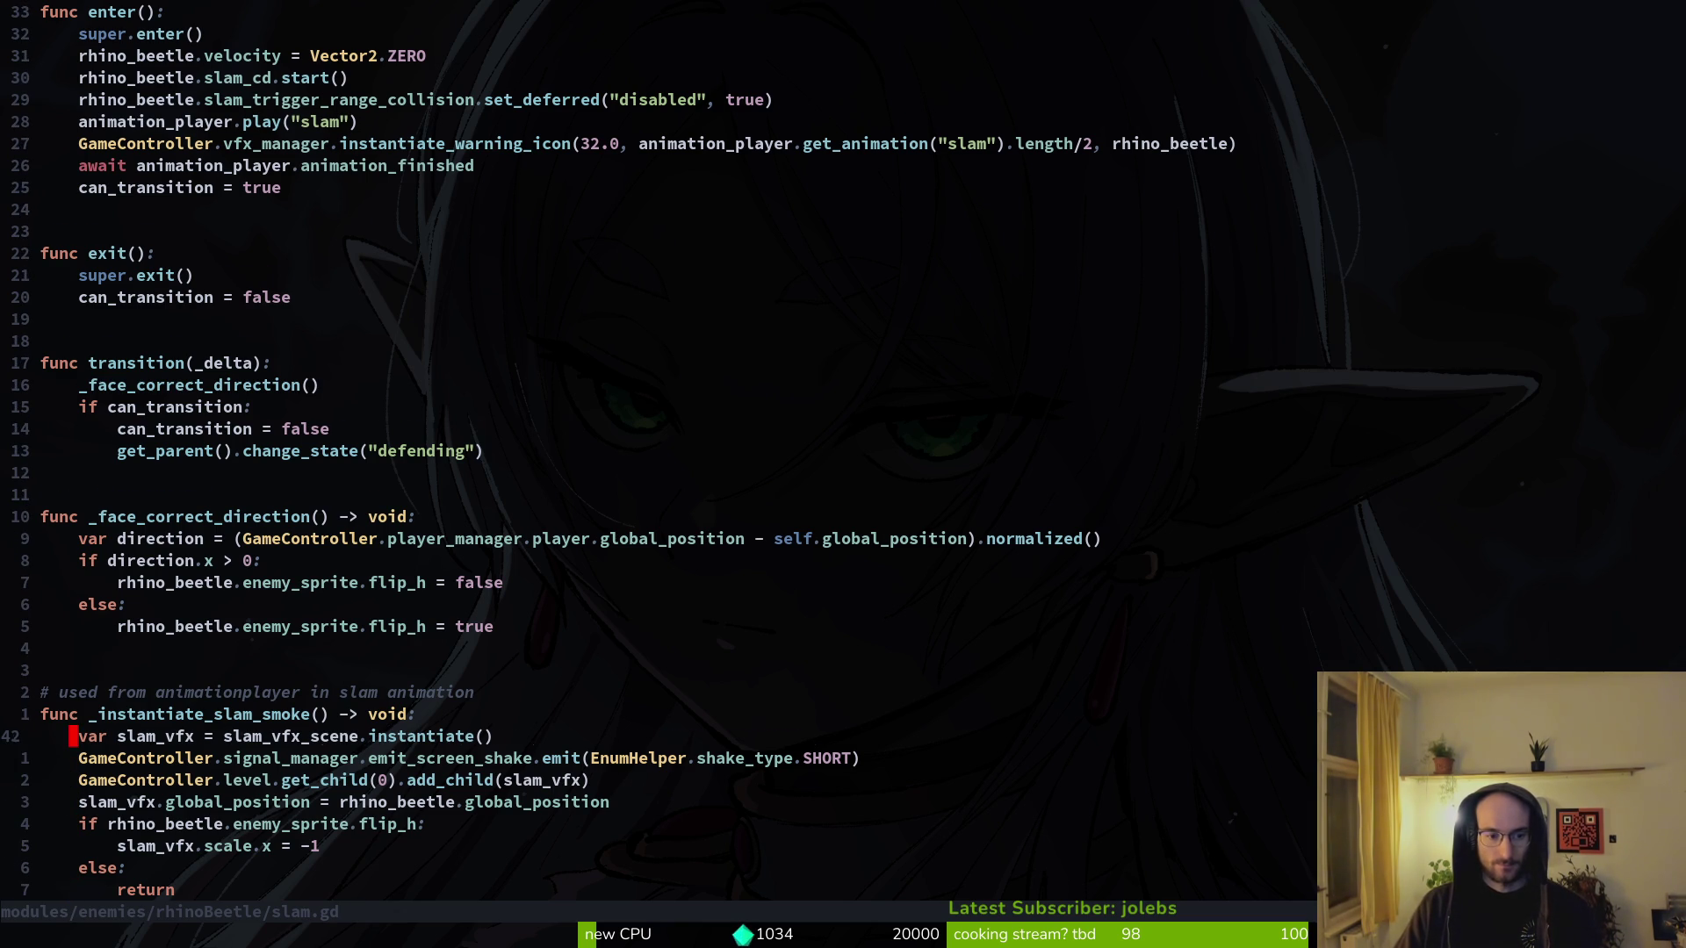
pyautogui.press('p')
pyautogui.press('d')
pyautogui.press('d')
pyautogui.write('p')
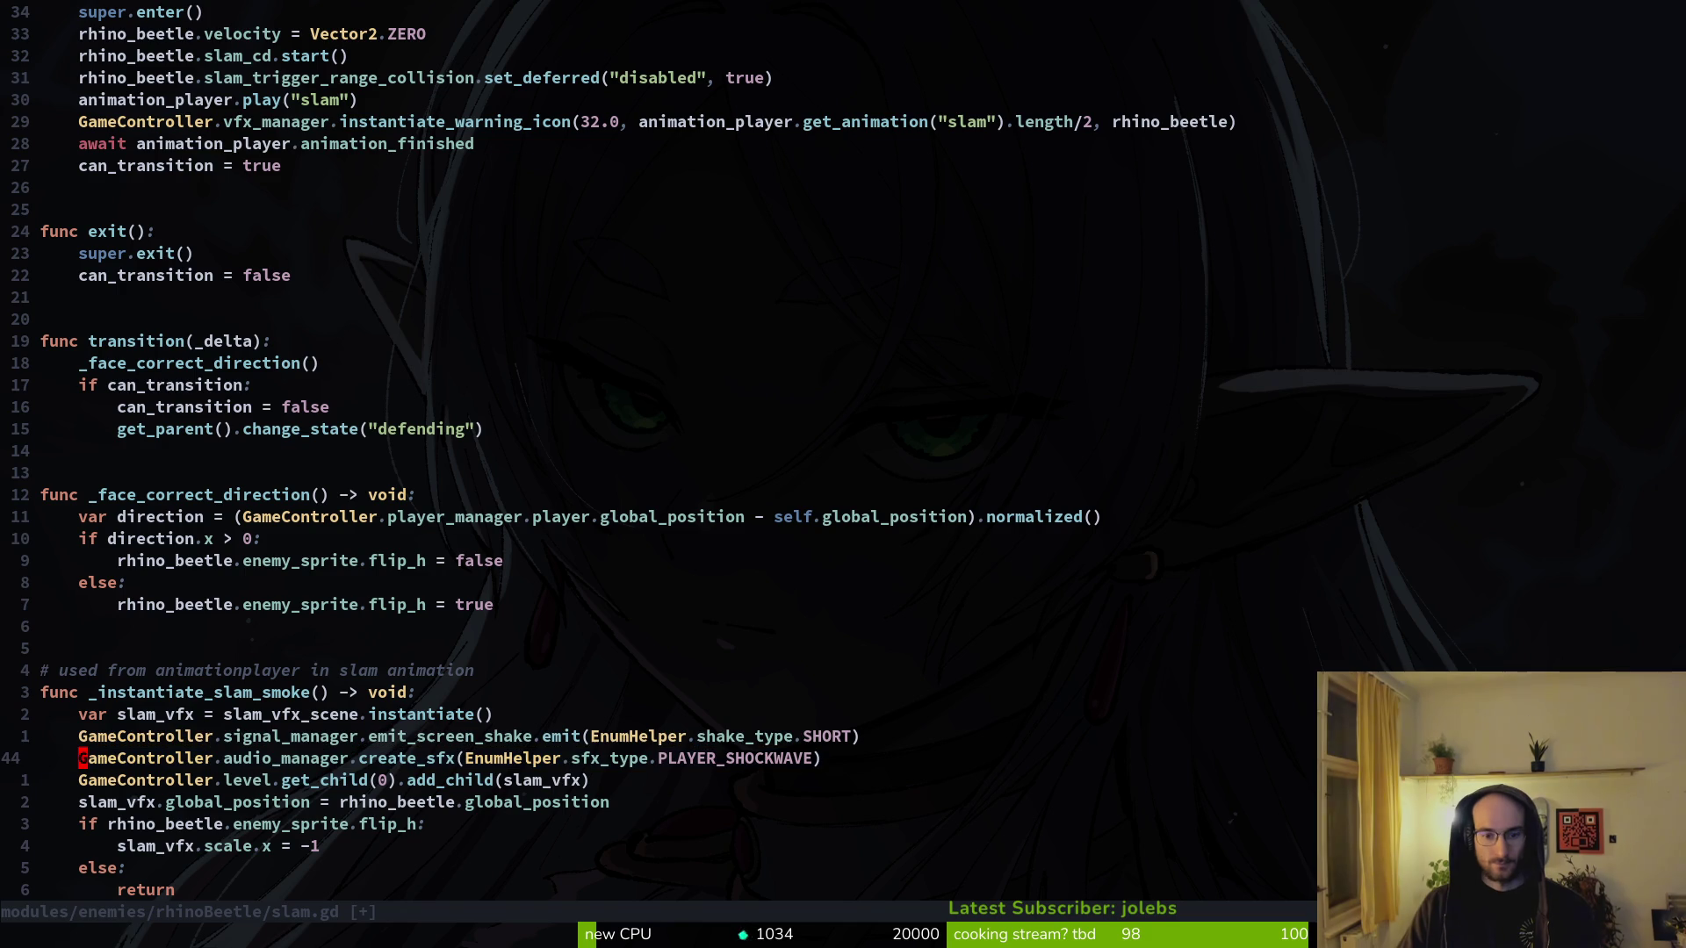
pyautogui.write(':w')
pyautogui.press('Return')
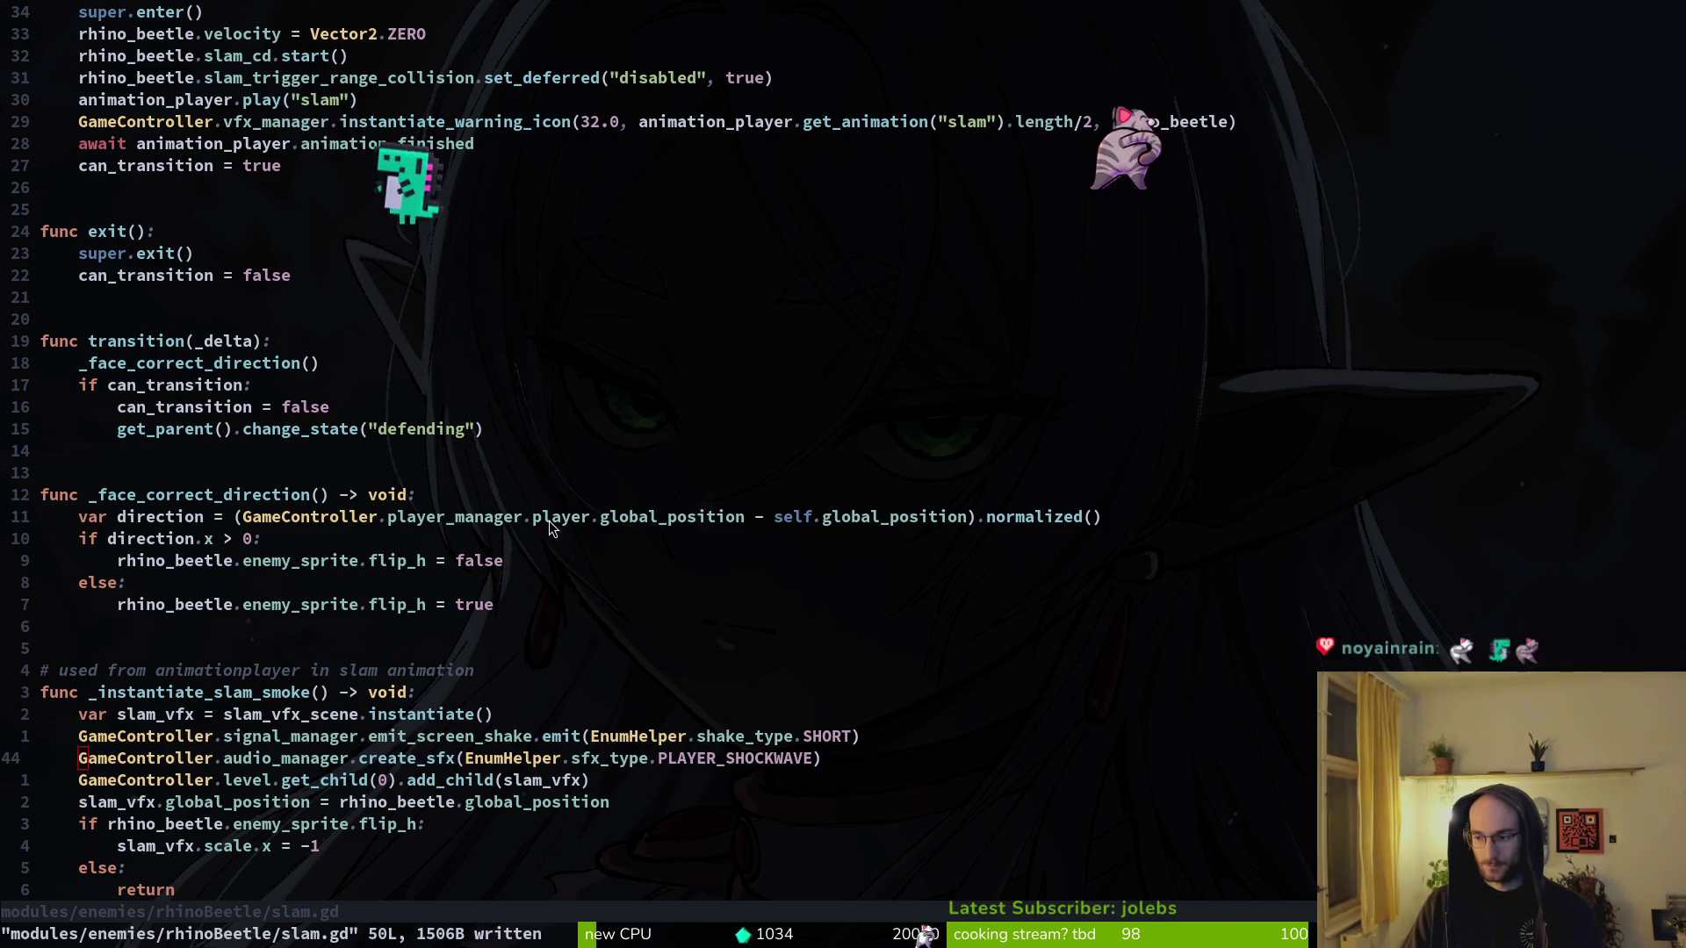
pyautogui.hotkey('alt', 'Tab')
pyautogui.press('F5')
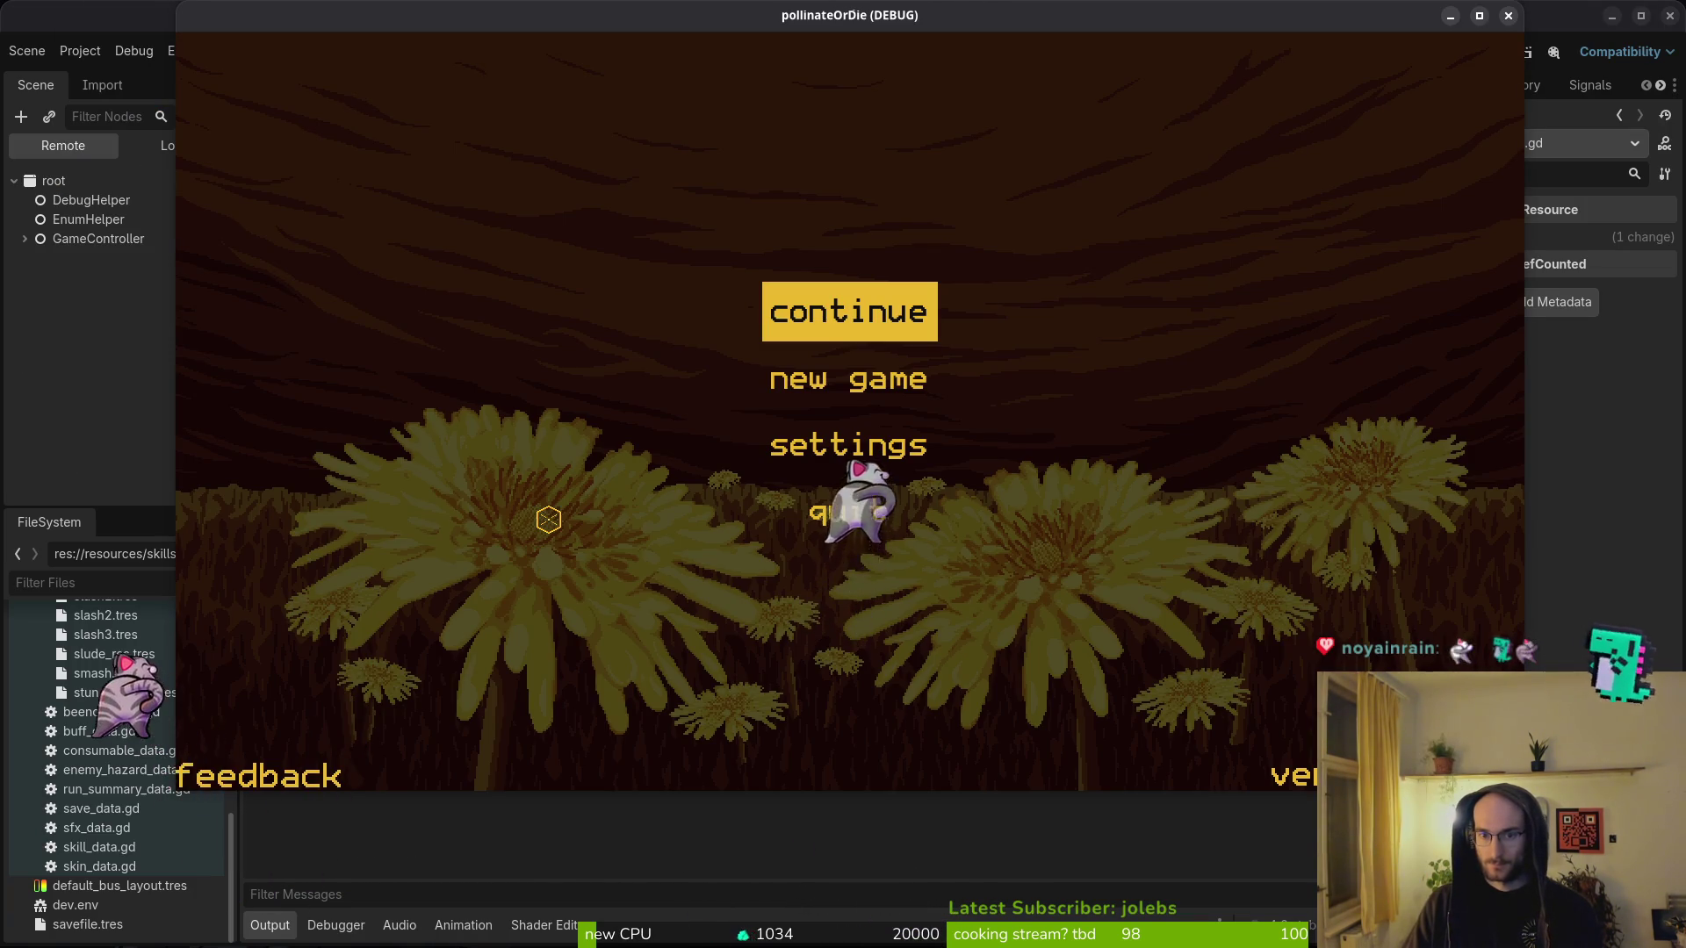
# - Continue the saved game and load level 5 from the level select
pyautogui.press('Return')
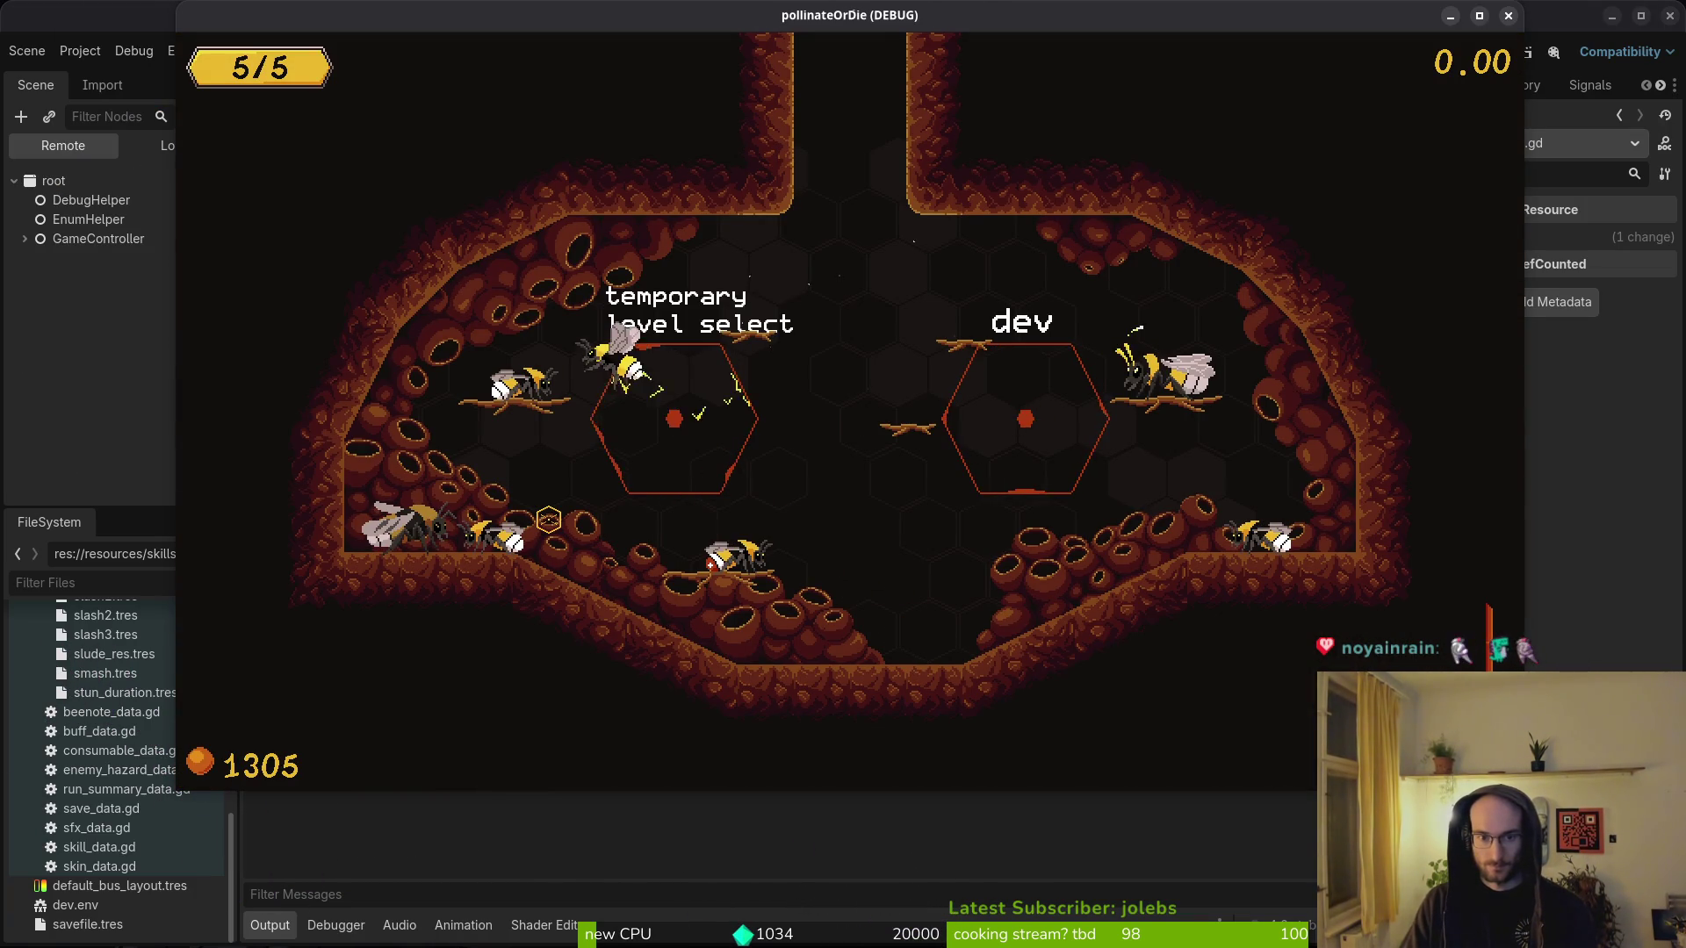
pyautogui.press('Left')
pyautogui.press('Left')
pyautogui.press('Left')
pyautogui.press('Down')
pyautogui.press('Down')
pyautogui.press('Return')
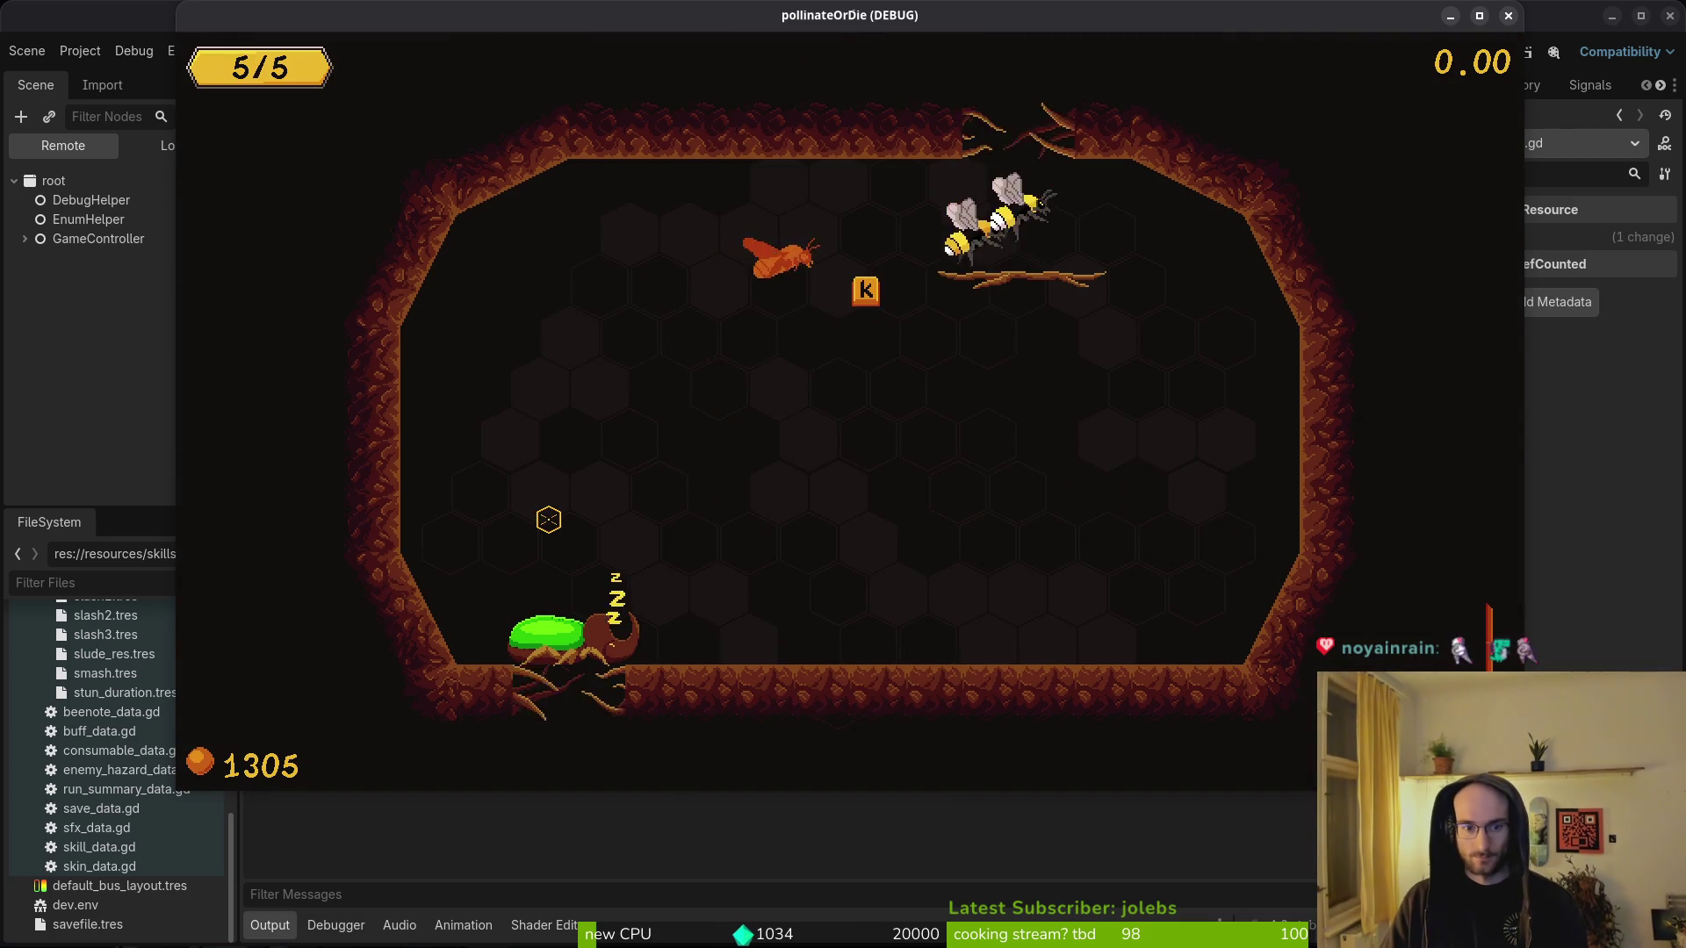
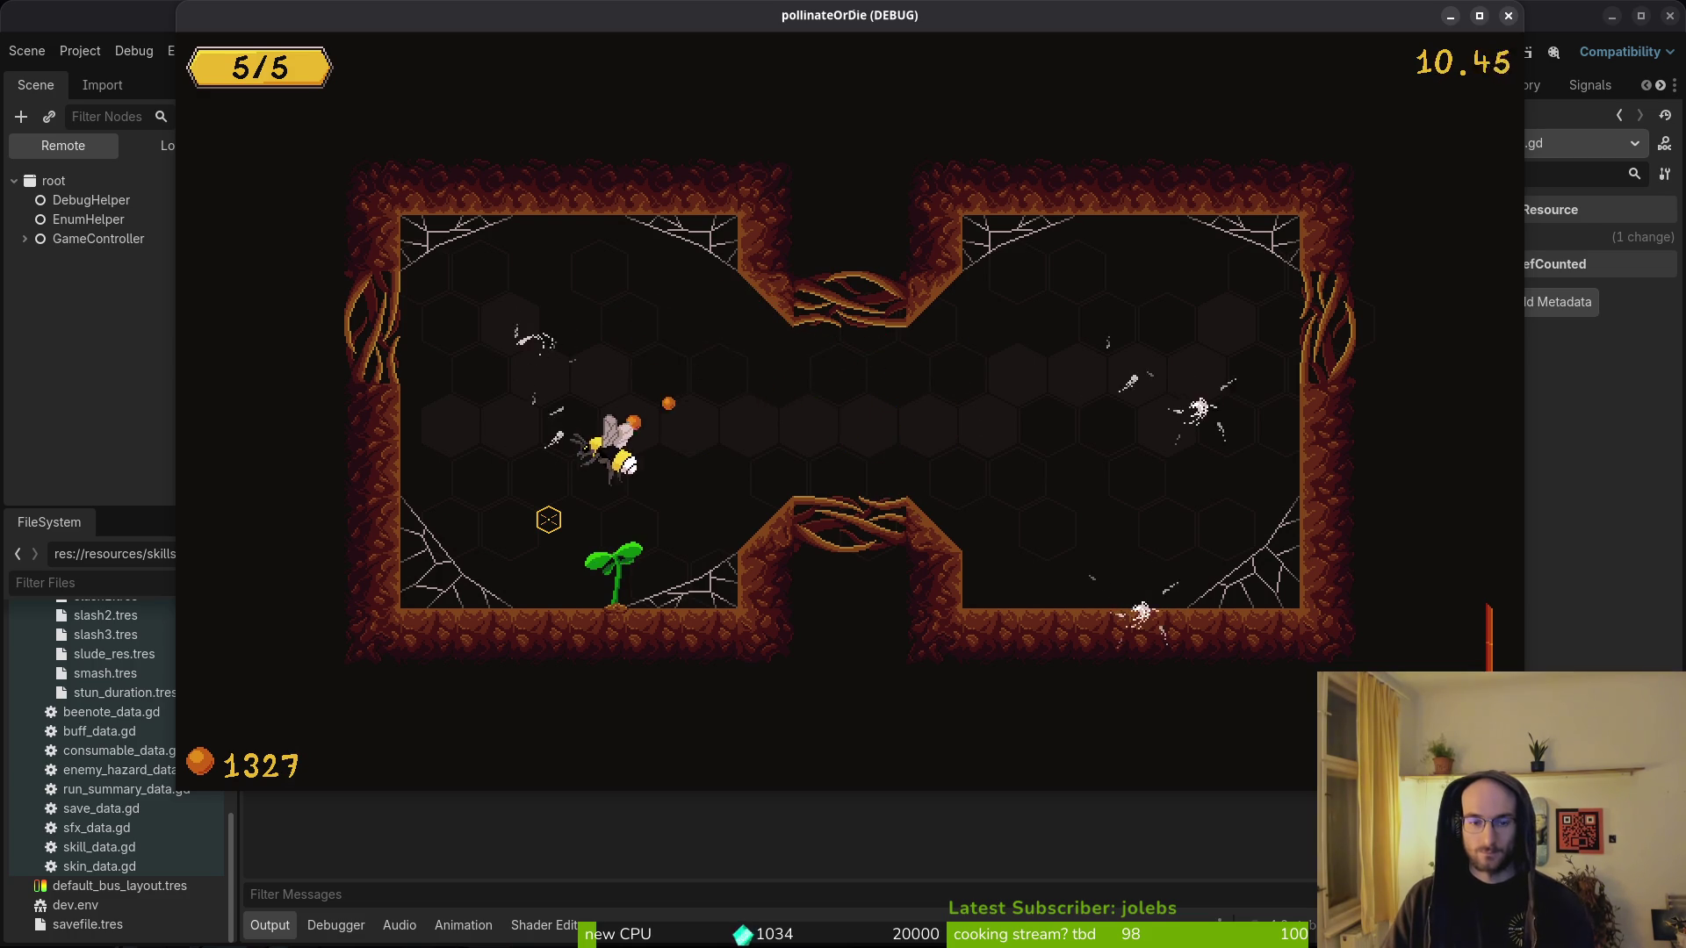
# - Quit the test run to the main menu and close the debug game window
pyautogui.press('Escape')
pyautogui.press('Down')
pyautogui.press('Down')
pyautogui.press('Down')
pyautogui.press('Return')
pyautogui.press('Left')
pyautogui.press('Return')
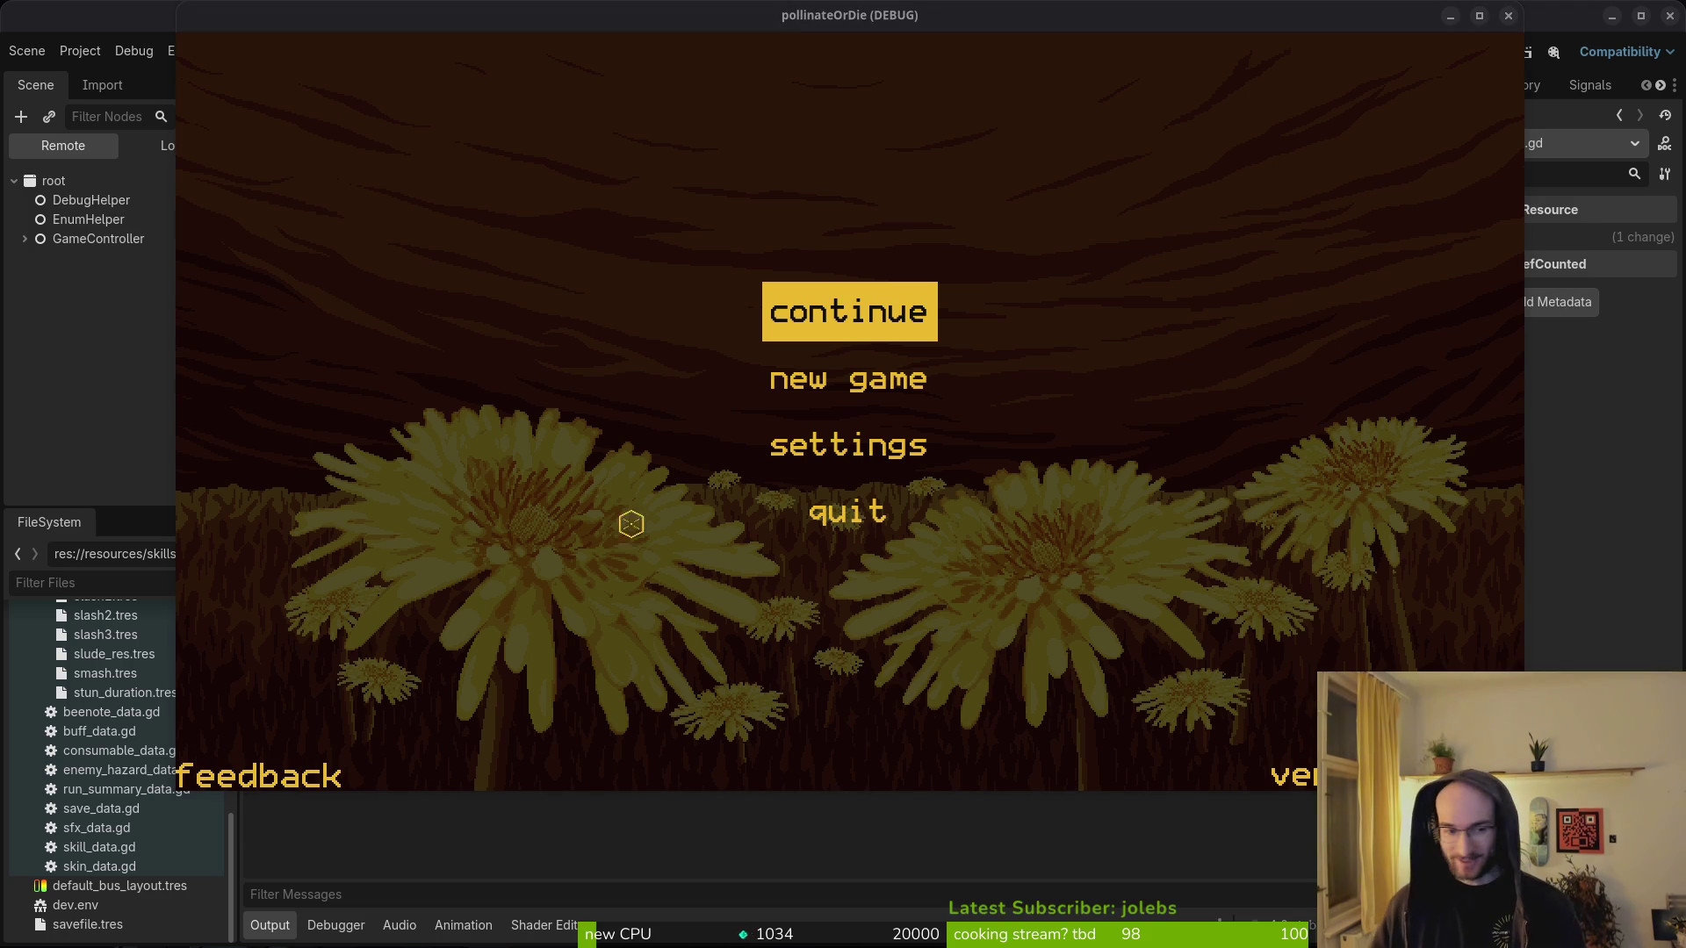
pyautogui.click(535, 305)
pyautogui.click(1510, 17)
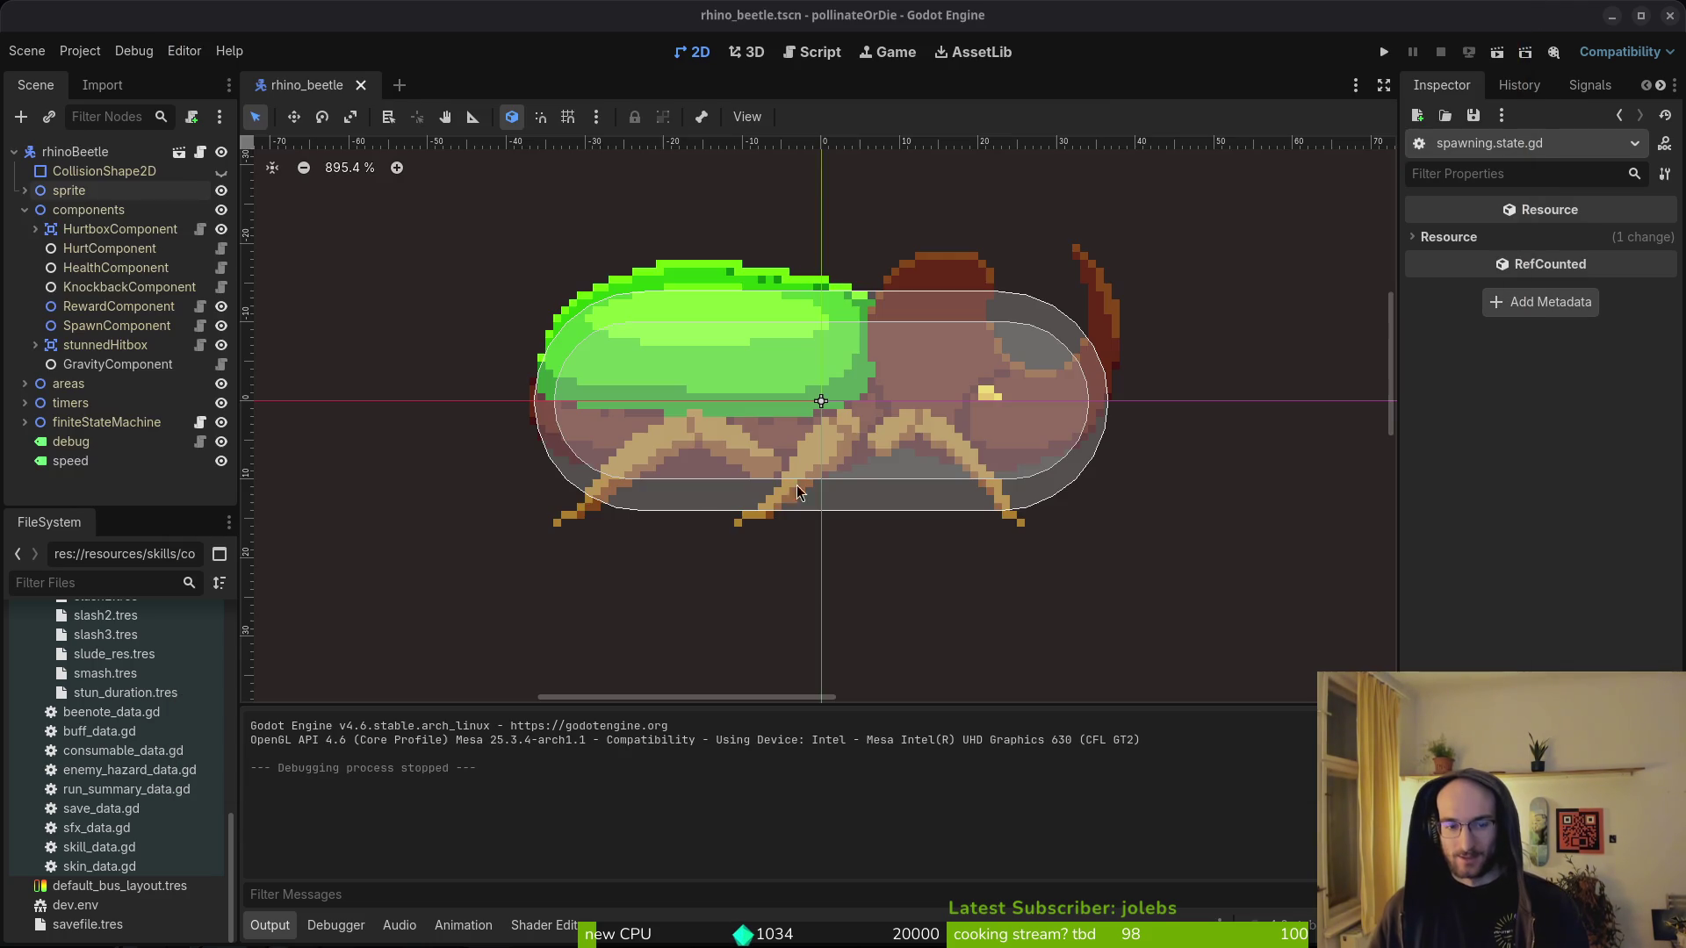
# - Collapse the components group, close the hornedBeetle sprite in Aseprite, and return to slam.gd
pyautogui.click(24, 210)
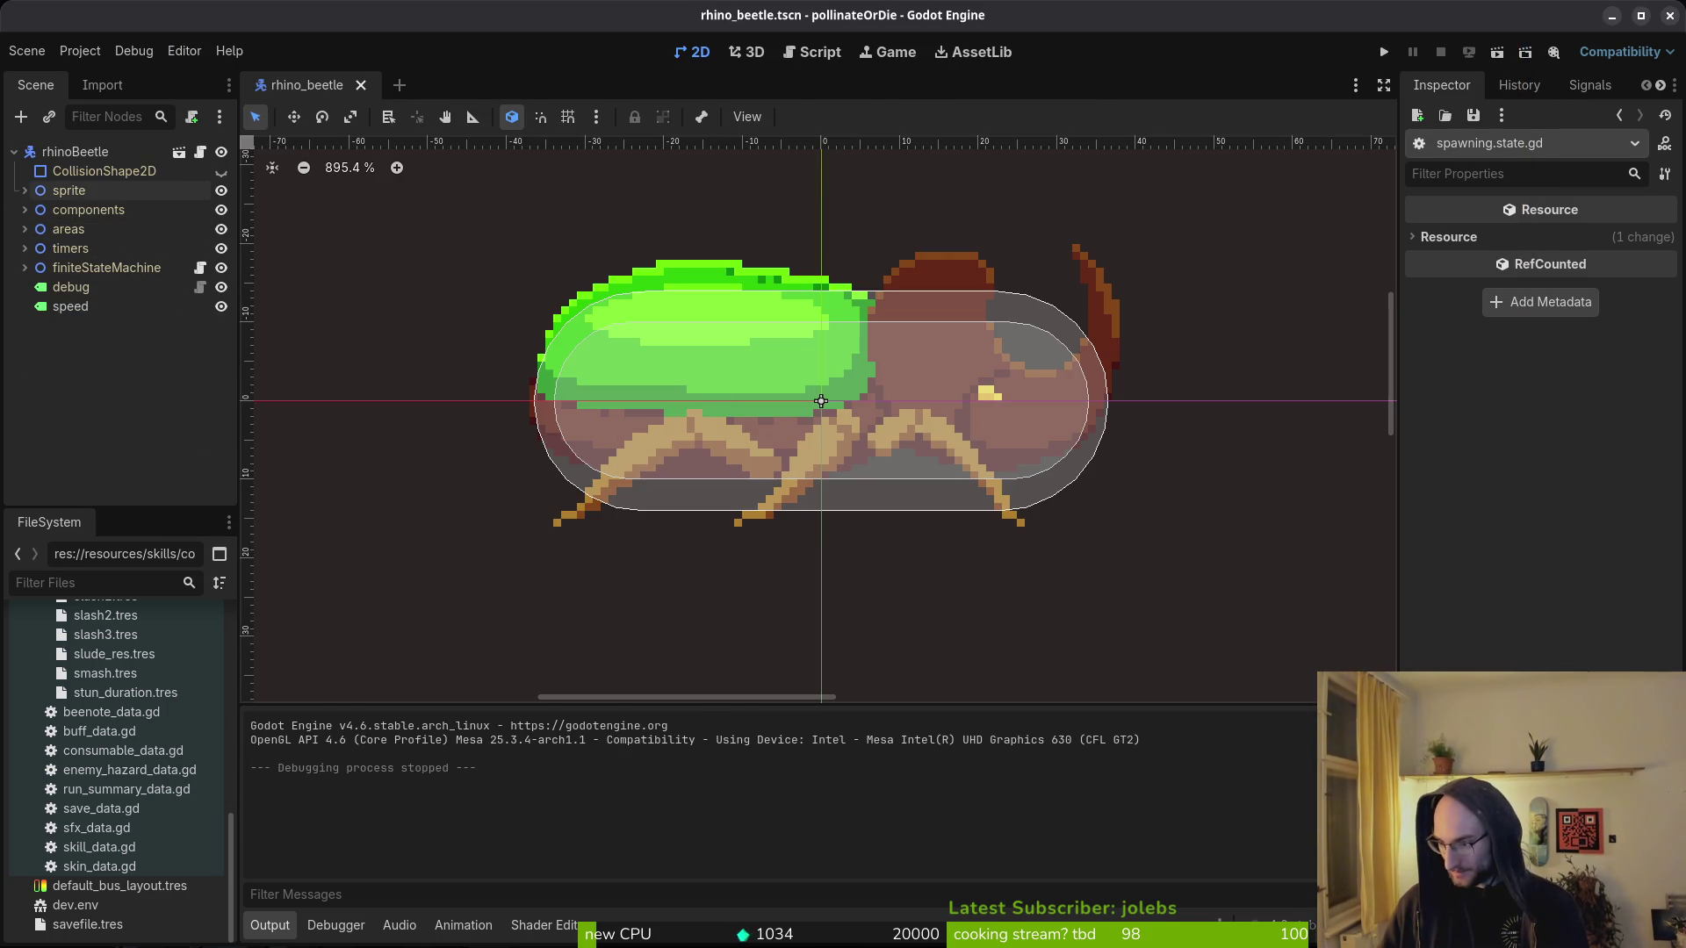
pyautogui.hotkey('alt', 'Tab')
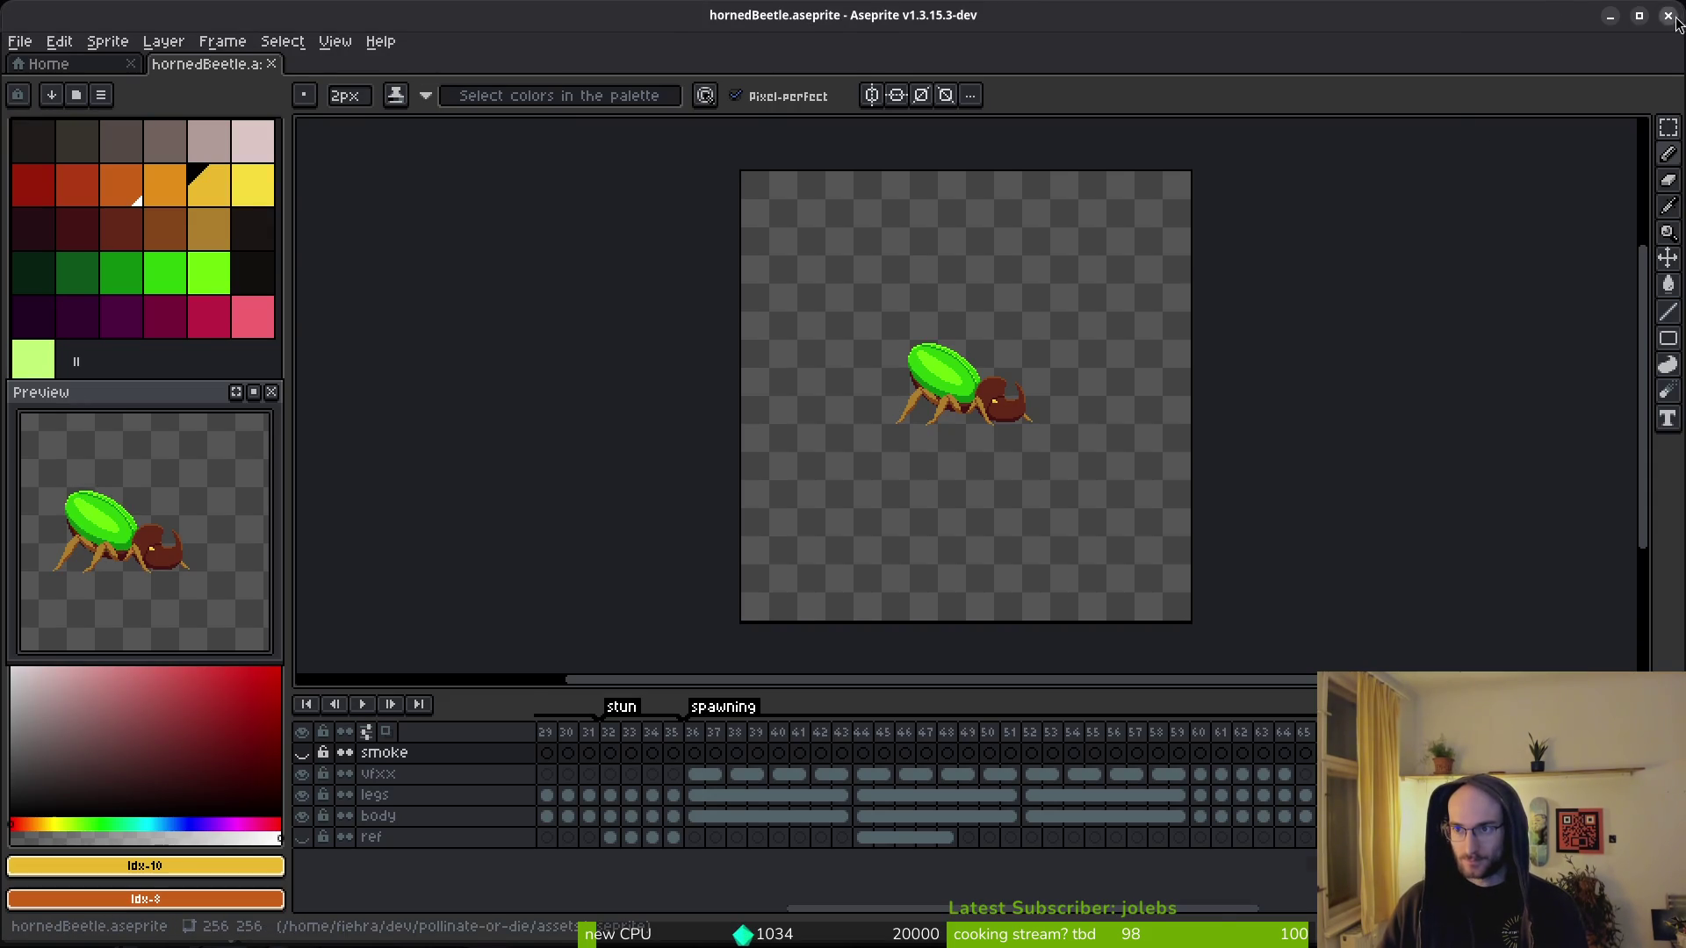
pyautogui.click(1674, 19)
pyautogui.hotkey('alt', 'Tab')
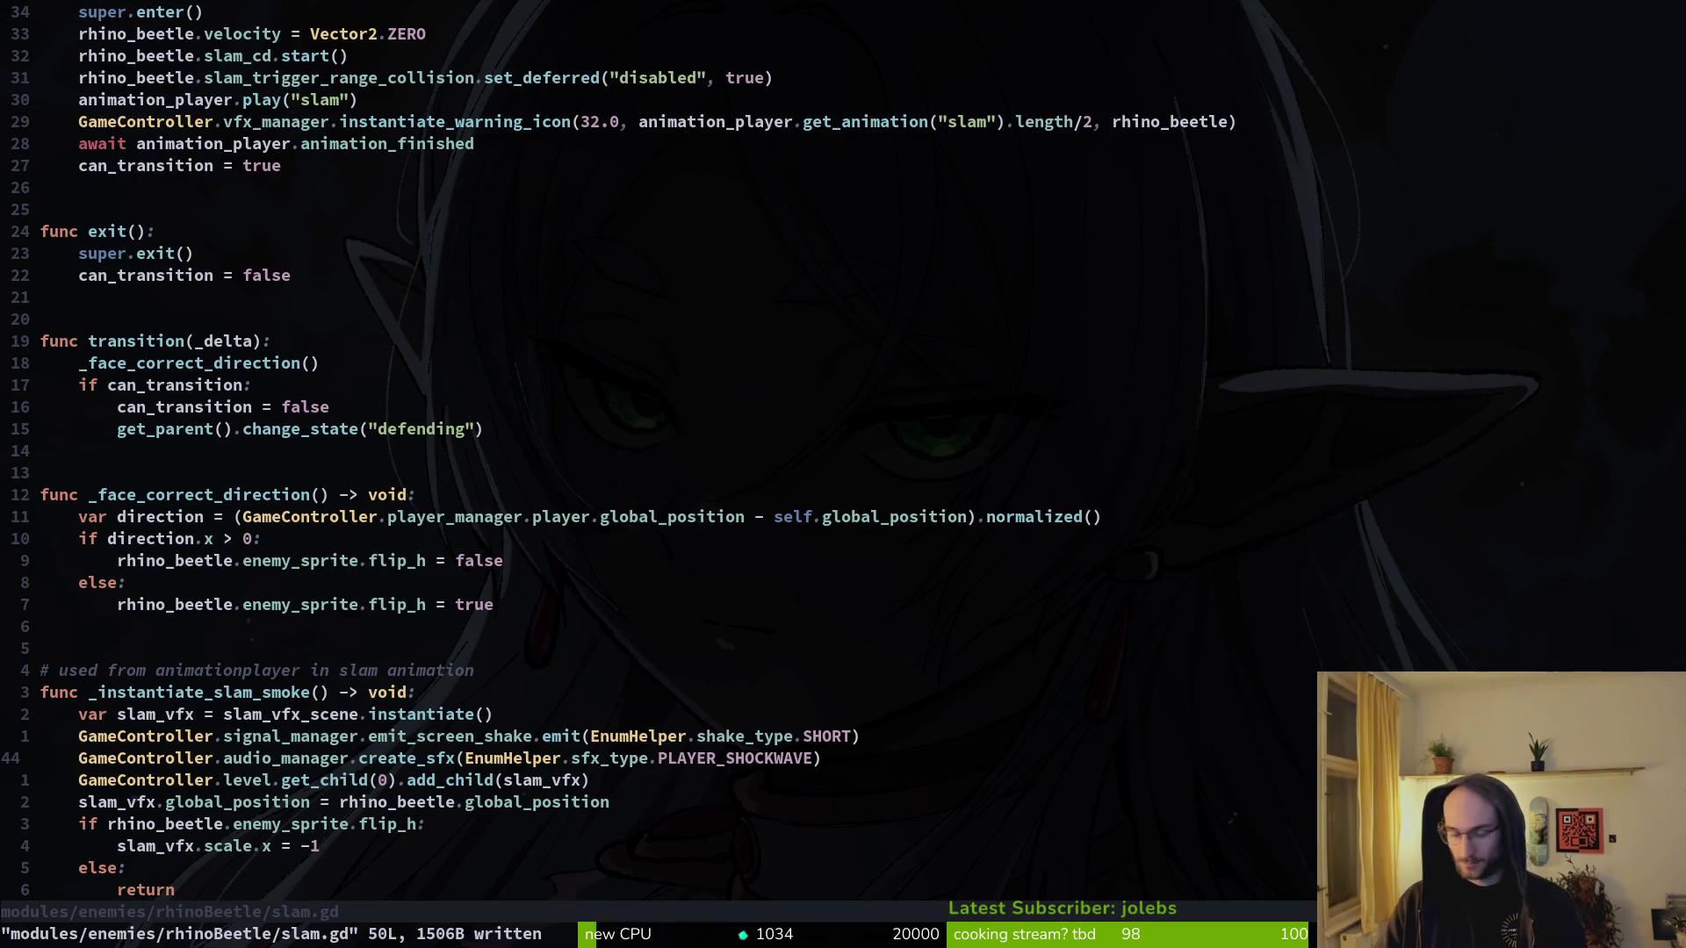
# - Quit Vim and open tig status, showing the idling.gd diff
pyautogui.write(':q')
pyautogui.press('Return')
pyautogui.write('tig status')
pyautogui.press('Return')
pyautogui.press('j')
pyautogui.press('Return')
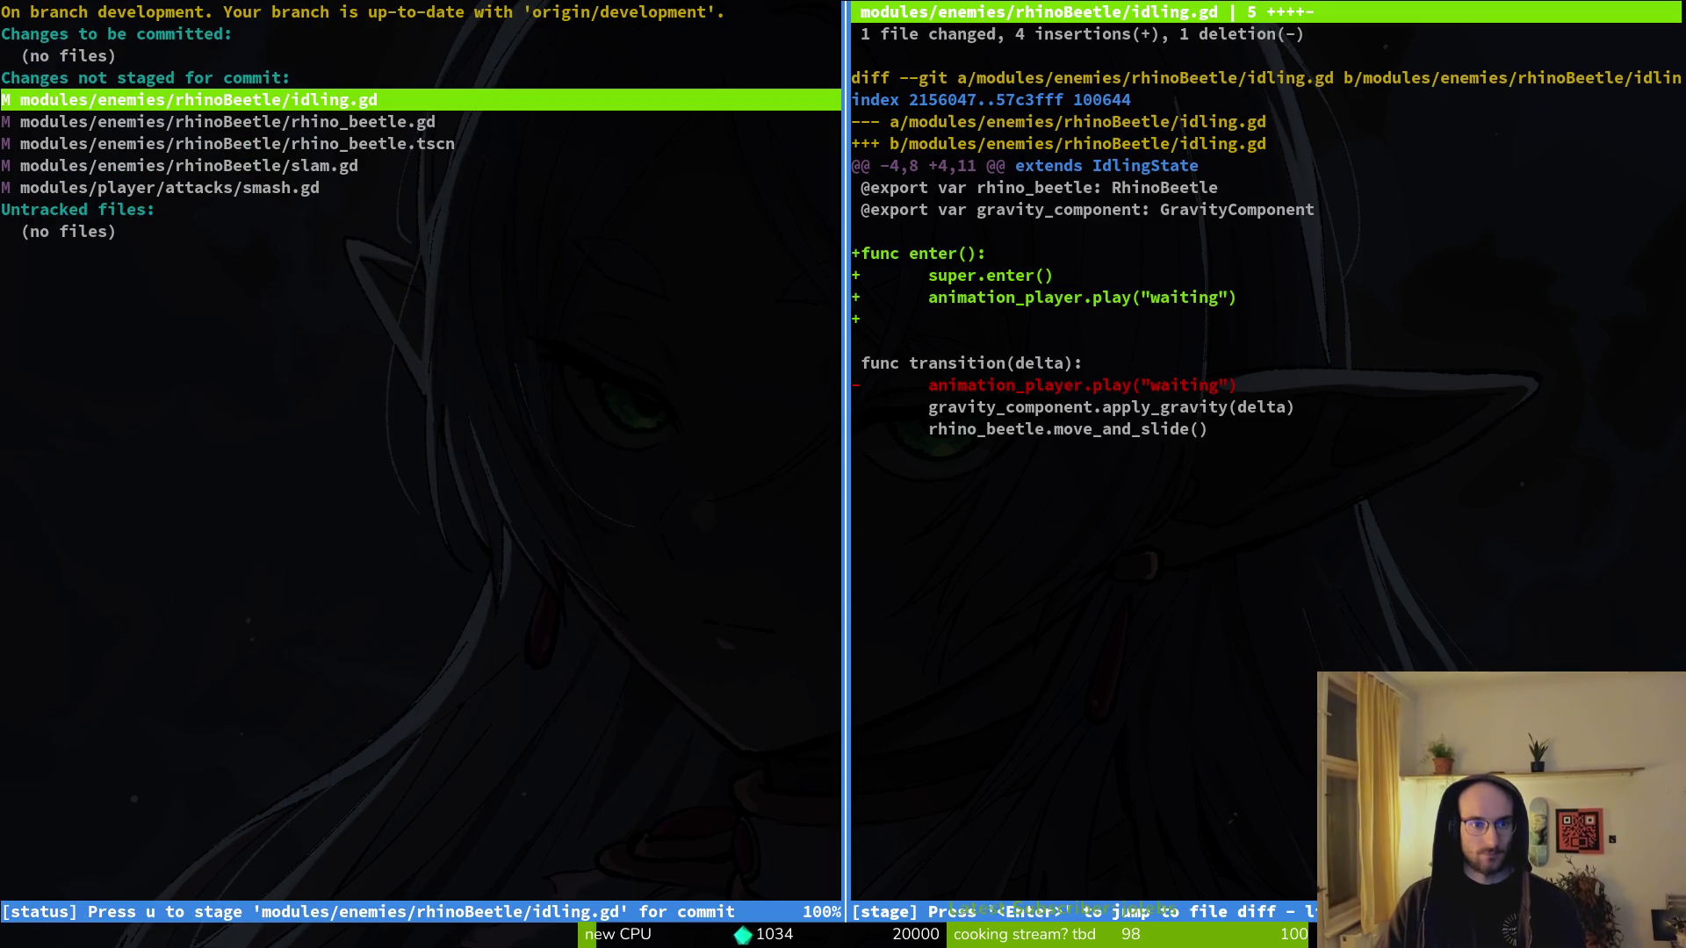
# - Stage idling.gd, rhino_beetle.gd, rhino_beetle.tscn and slam.gd, leaving smash.gd unstaged
pyautogui.press('u')
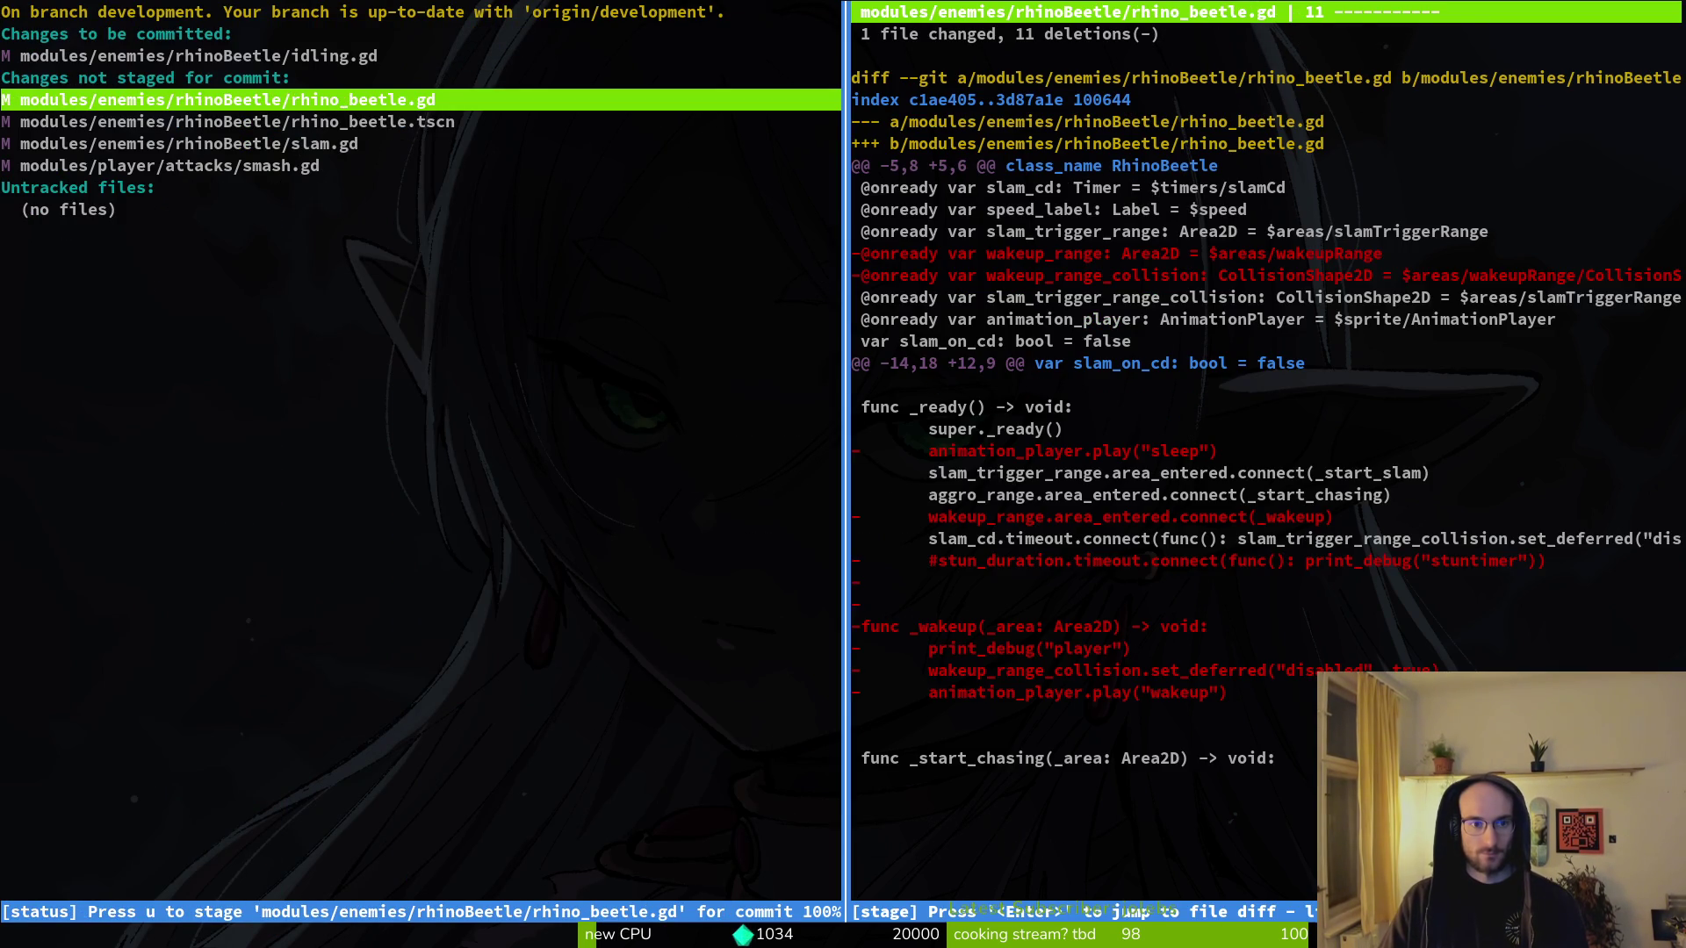
pyautogui.press('u')
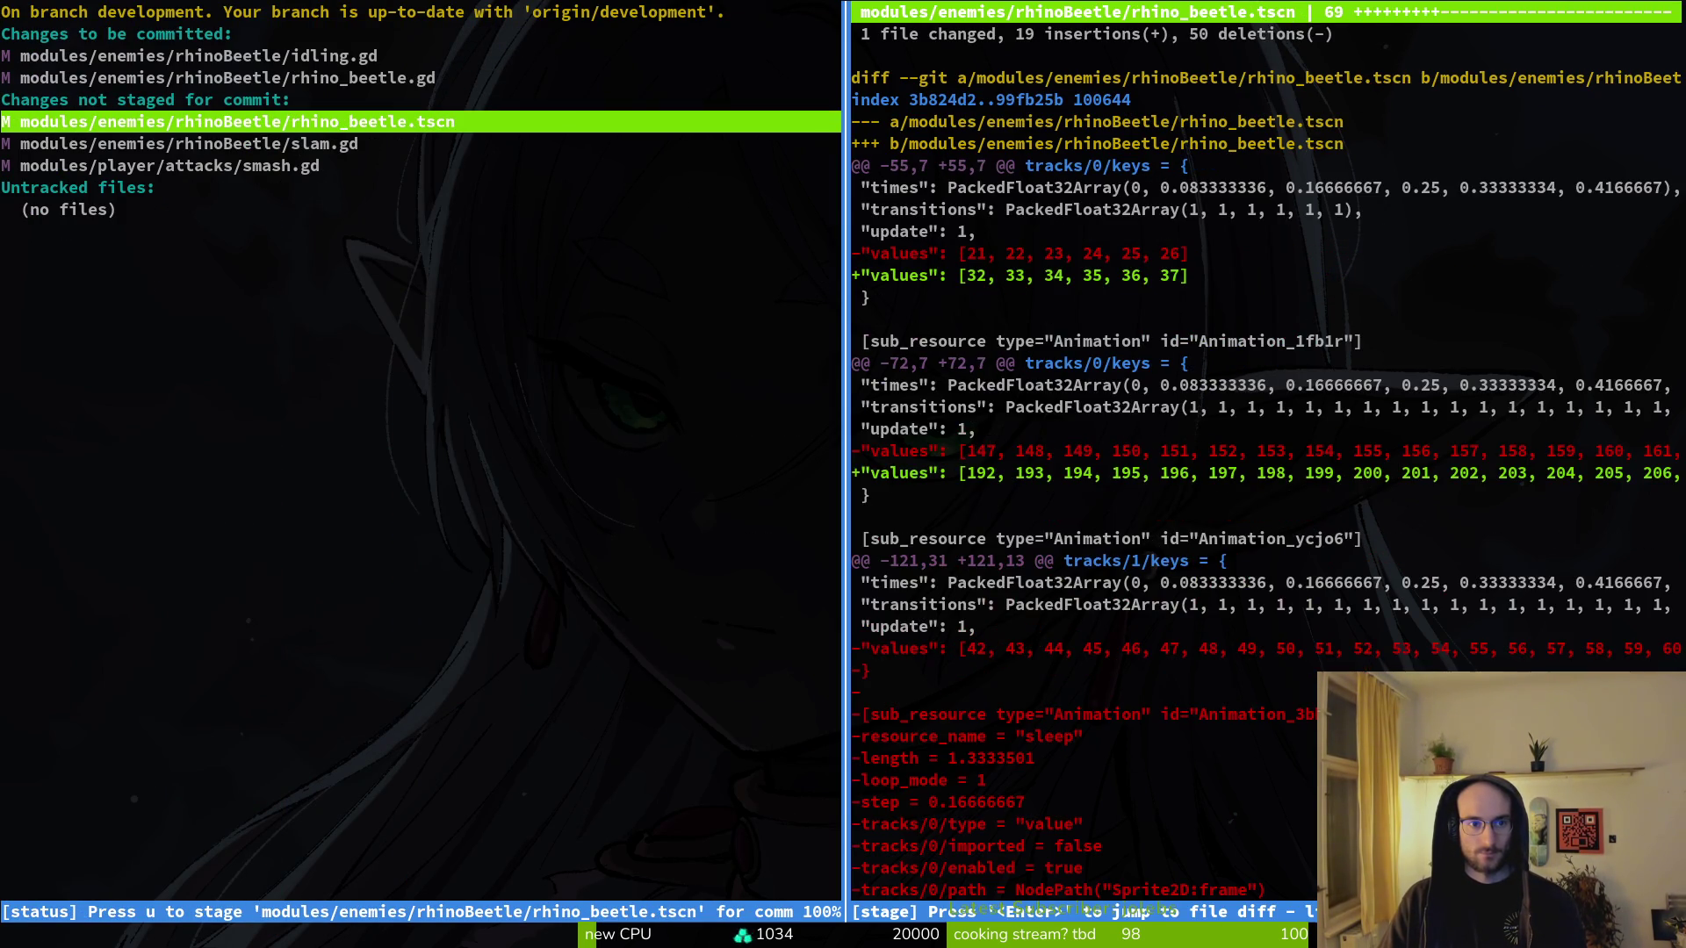
pyautogui.press('u')
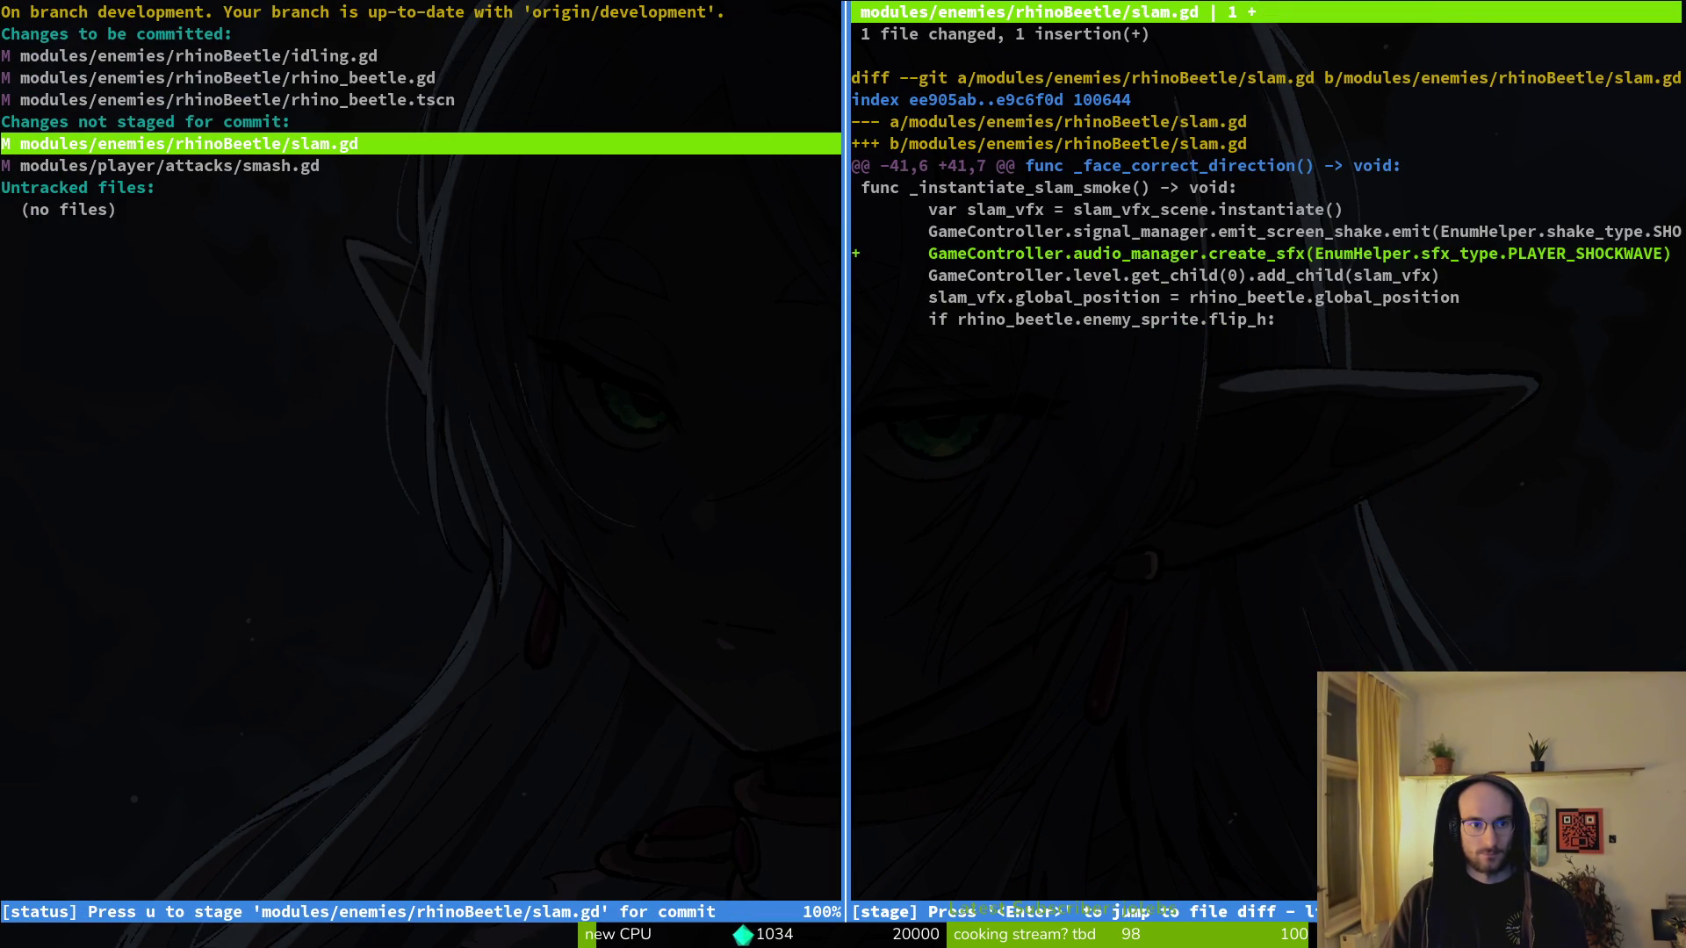
pyautogui.press('u')
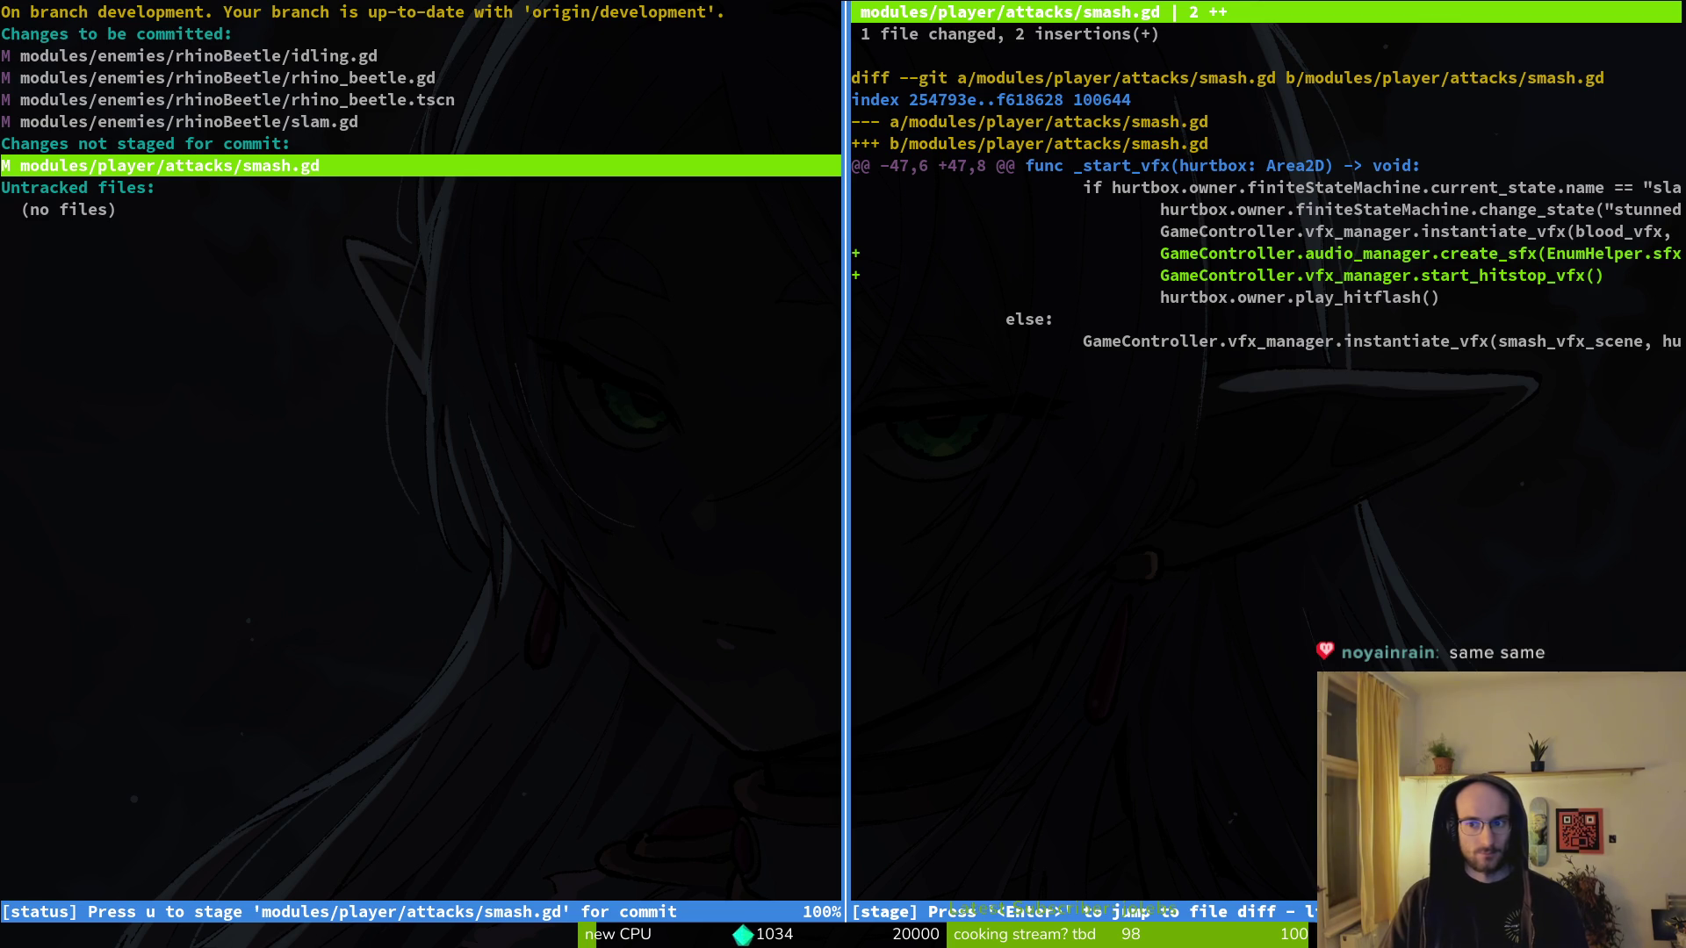
pyautogui.press('q')
pyautogui.hotkey('alt', 'Tab')
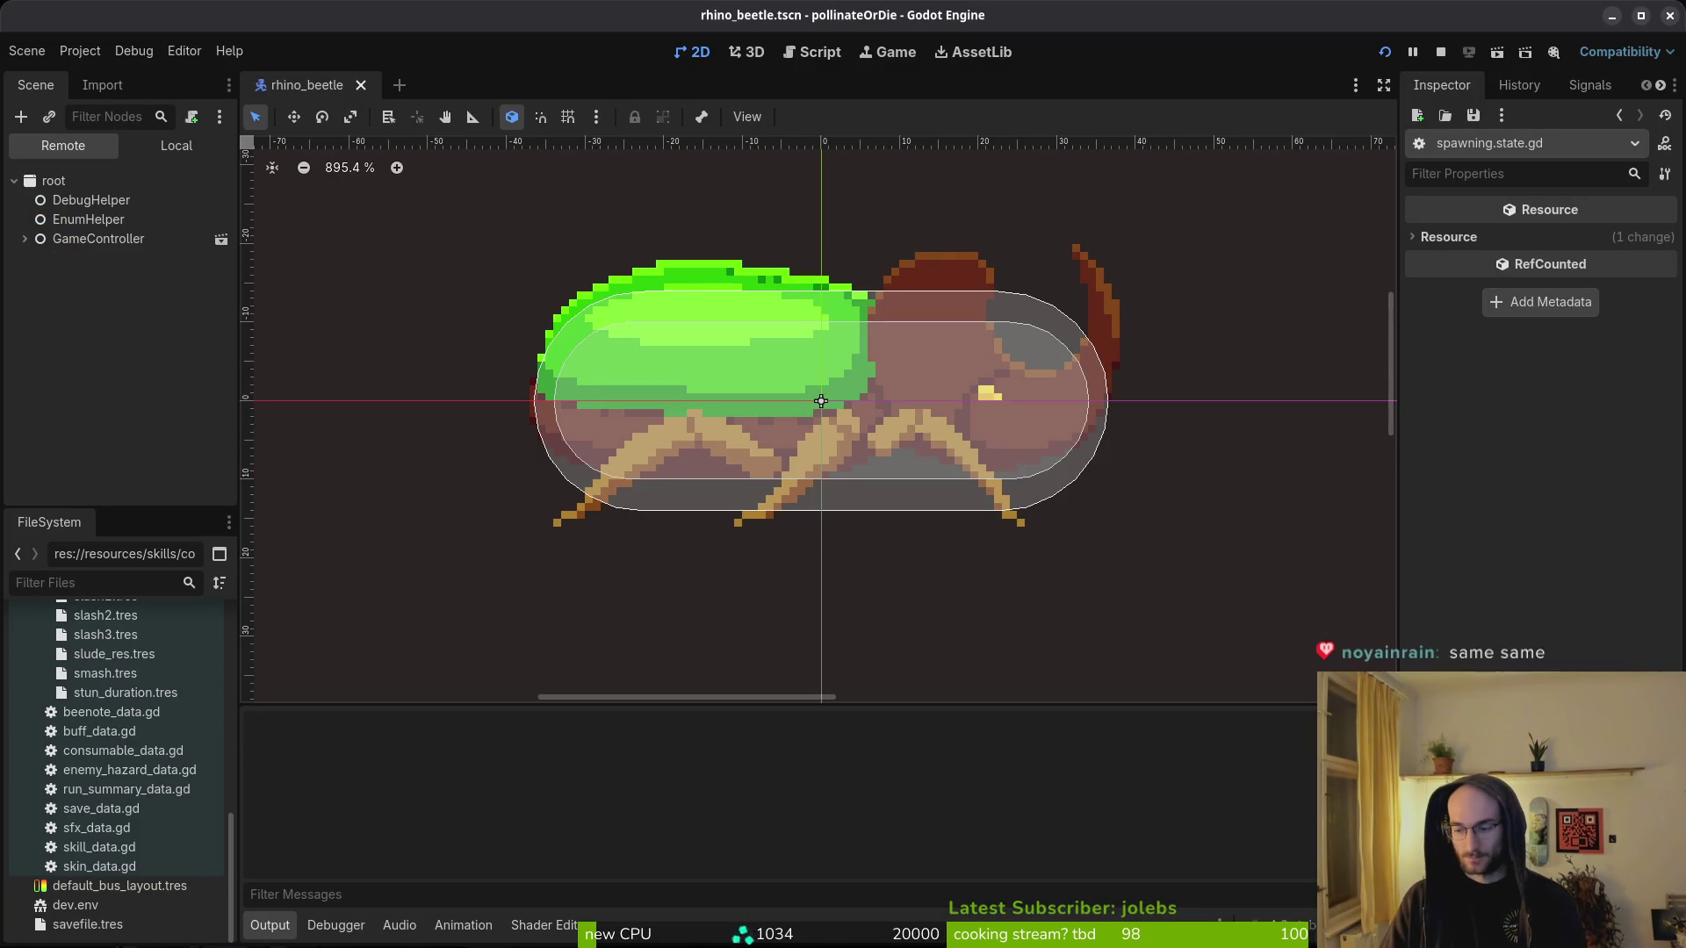
# - Rerun the game, enter level 5 via the level-select portal and smash the beetle to stun it
pyautogui.press('F5')
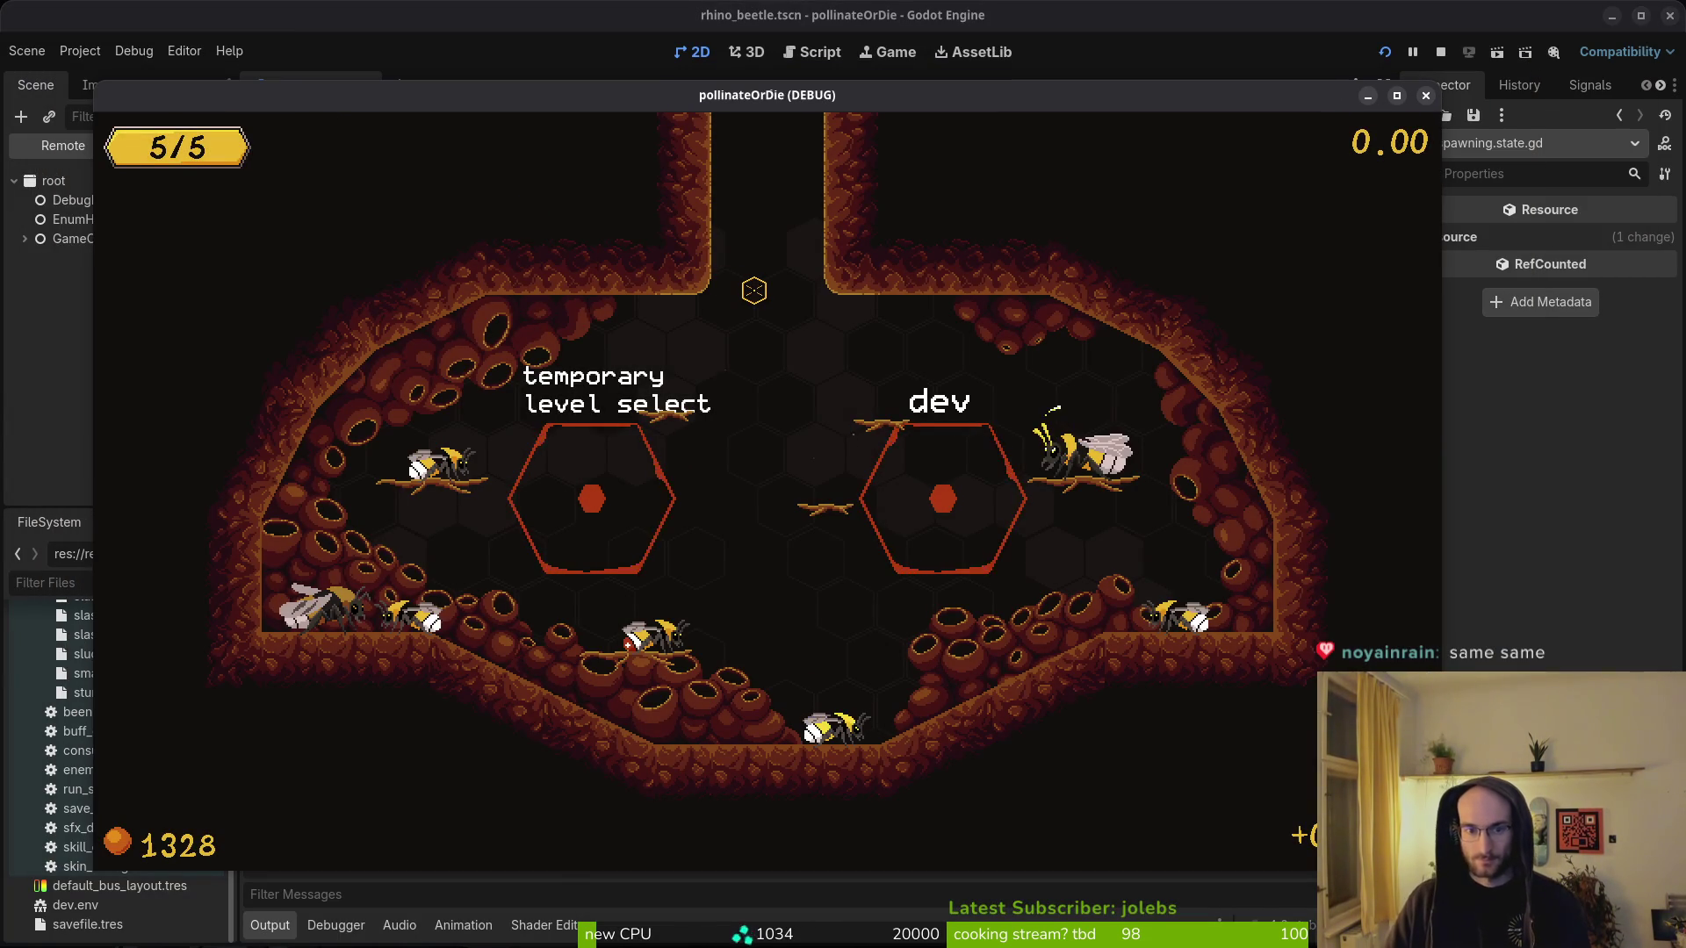
pyautogui.press('w')
pyautogui.press('a')
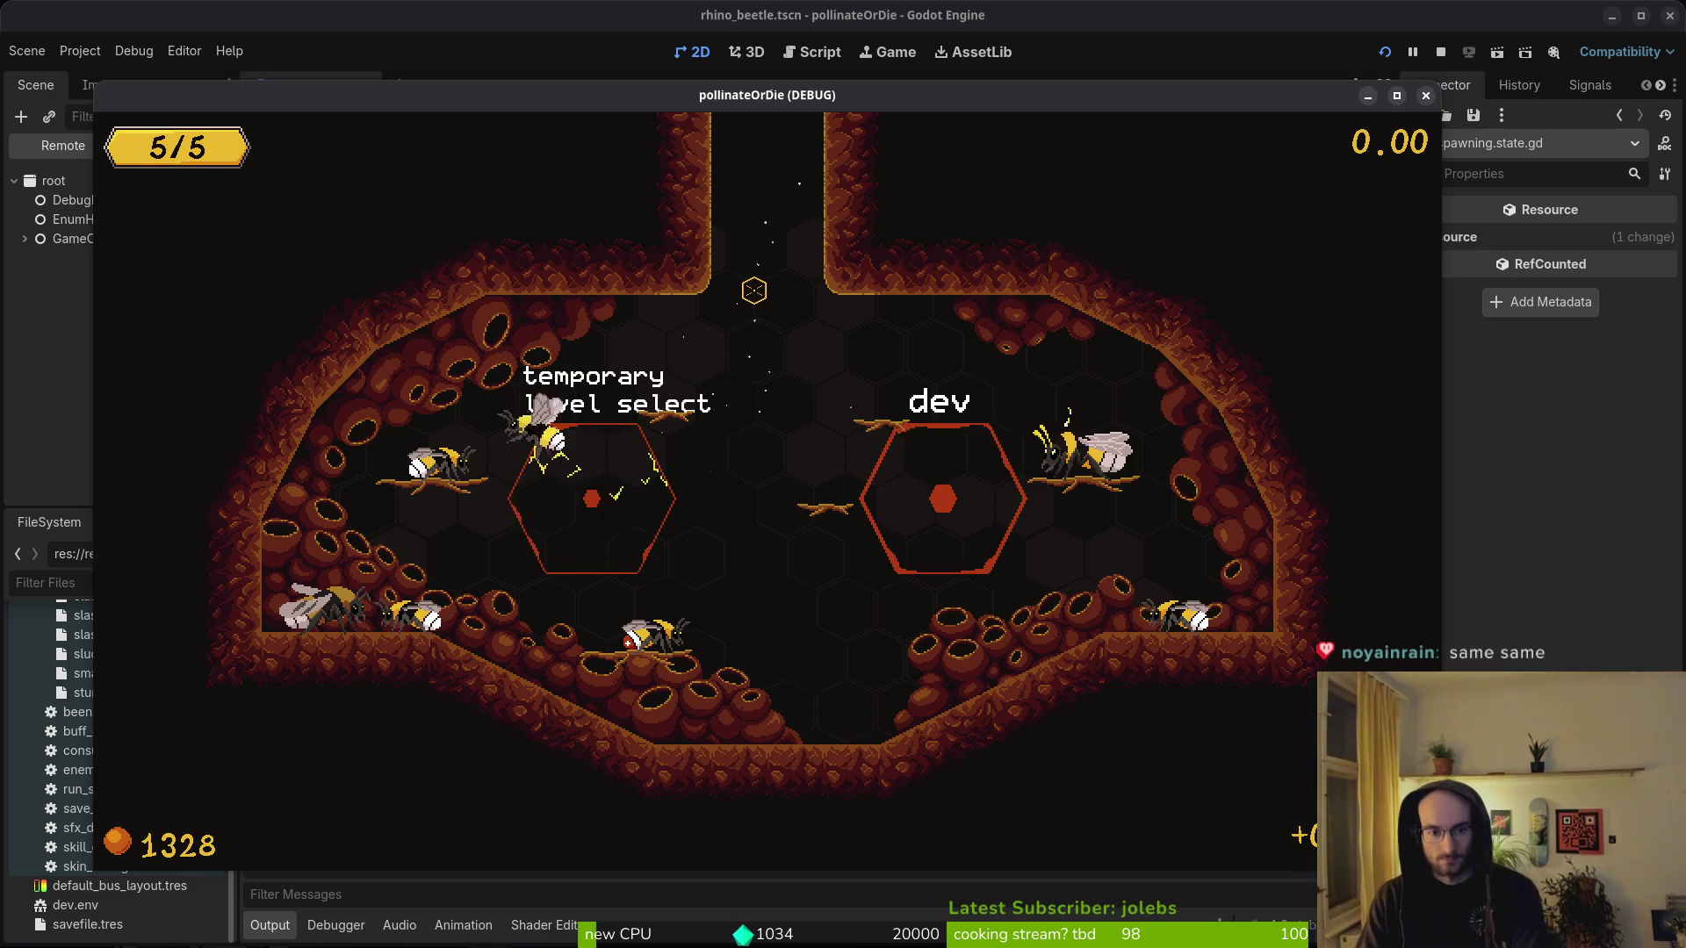
pyautogui.press('Left')
pyautogui.press('Left')
pyautogui.press('Left')
pyautogui.press('Down')
pyautogui.press('Down')
pyautogui.press('Return')
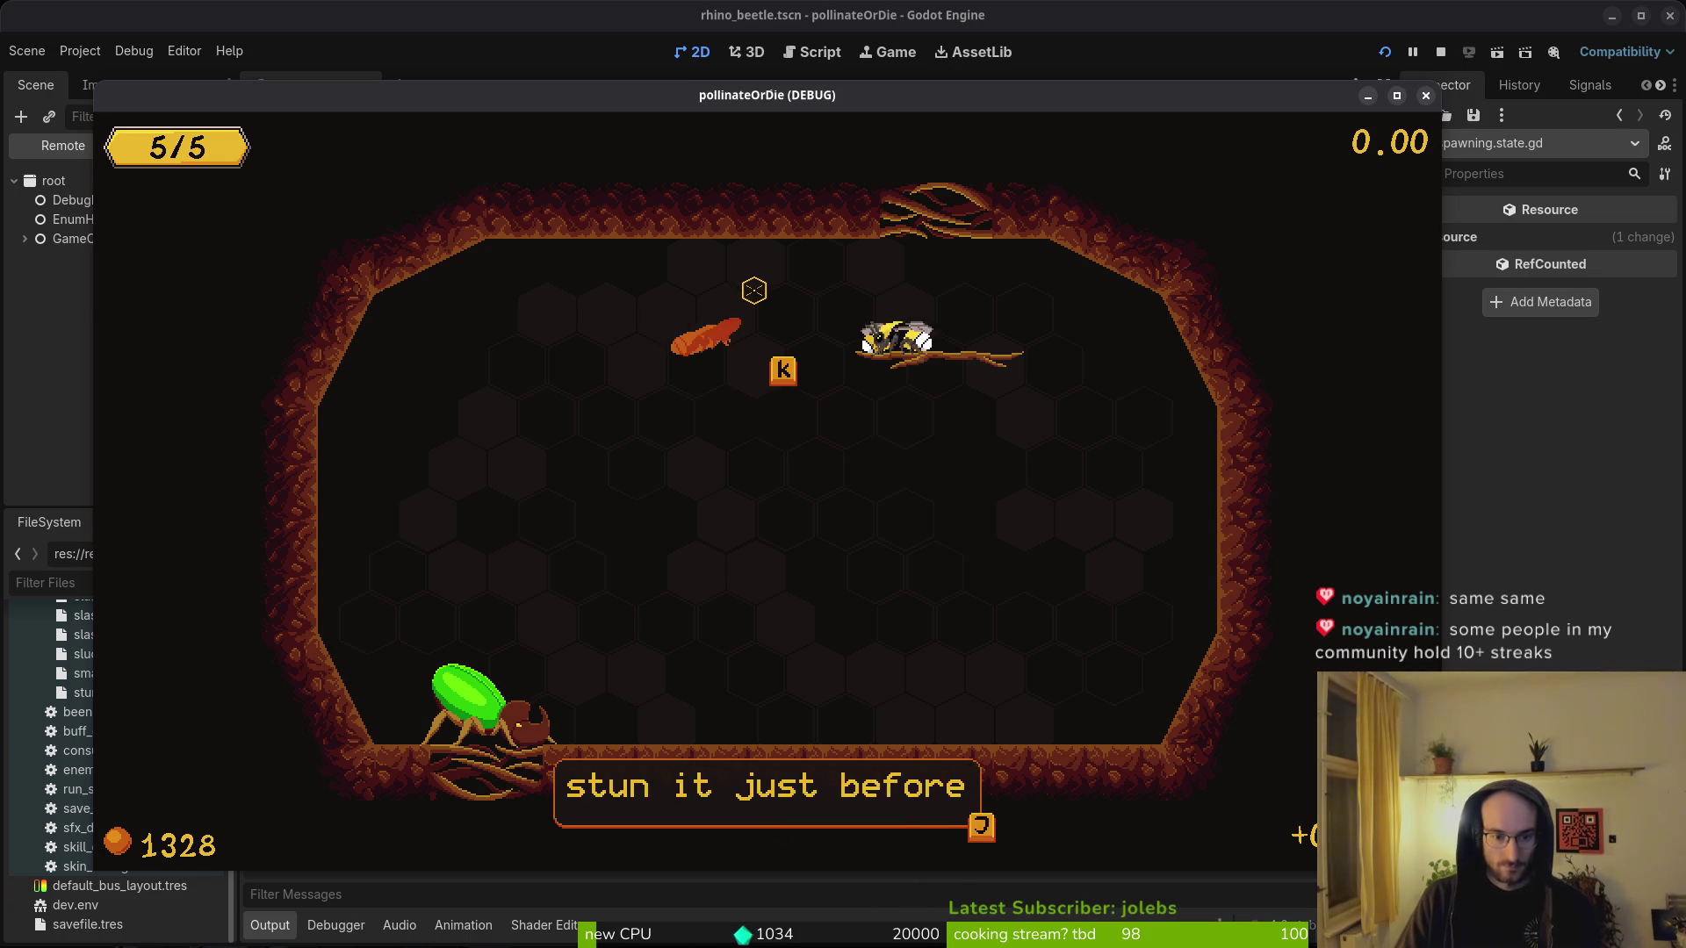
pyautogui.press('space')
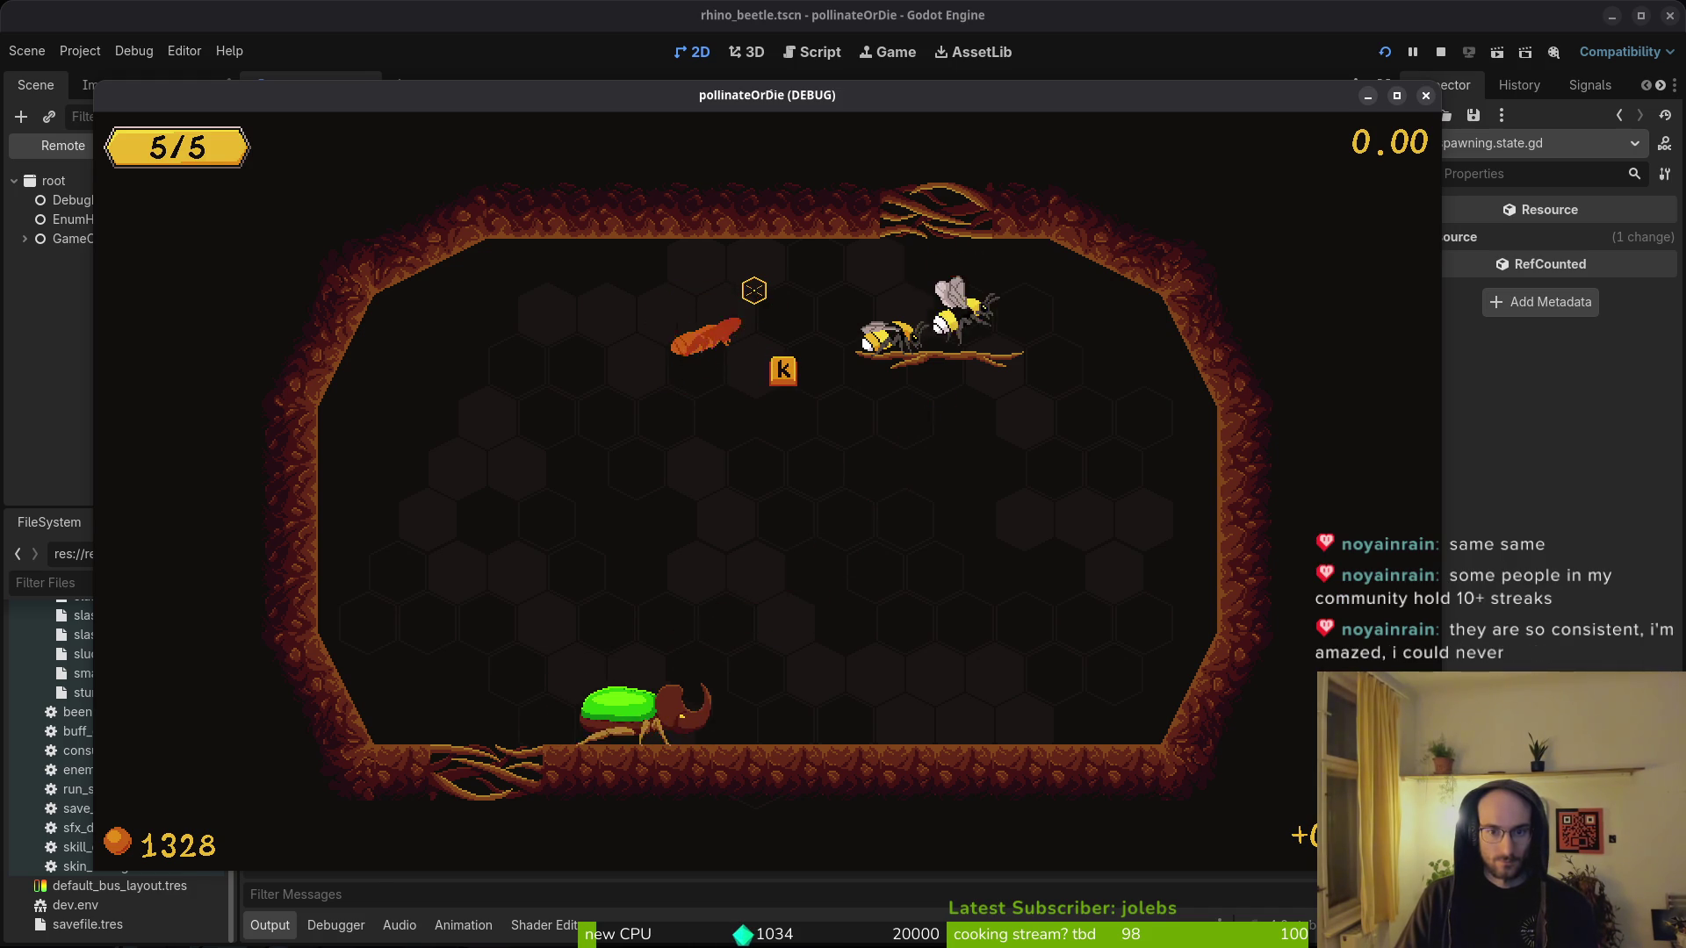
# - Close the game and start Vim in the project folder
pyautogui.press('F8')
pyautogui.hotkey('alt', 'Tab')
pyautogui.hotkey('alt', 'Tab')
pyautogui.hotkey('alt', 'Tab')
pyautogui.press('Return')
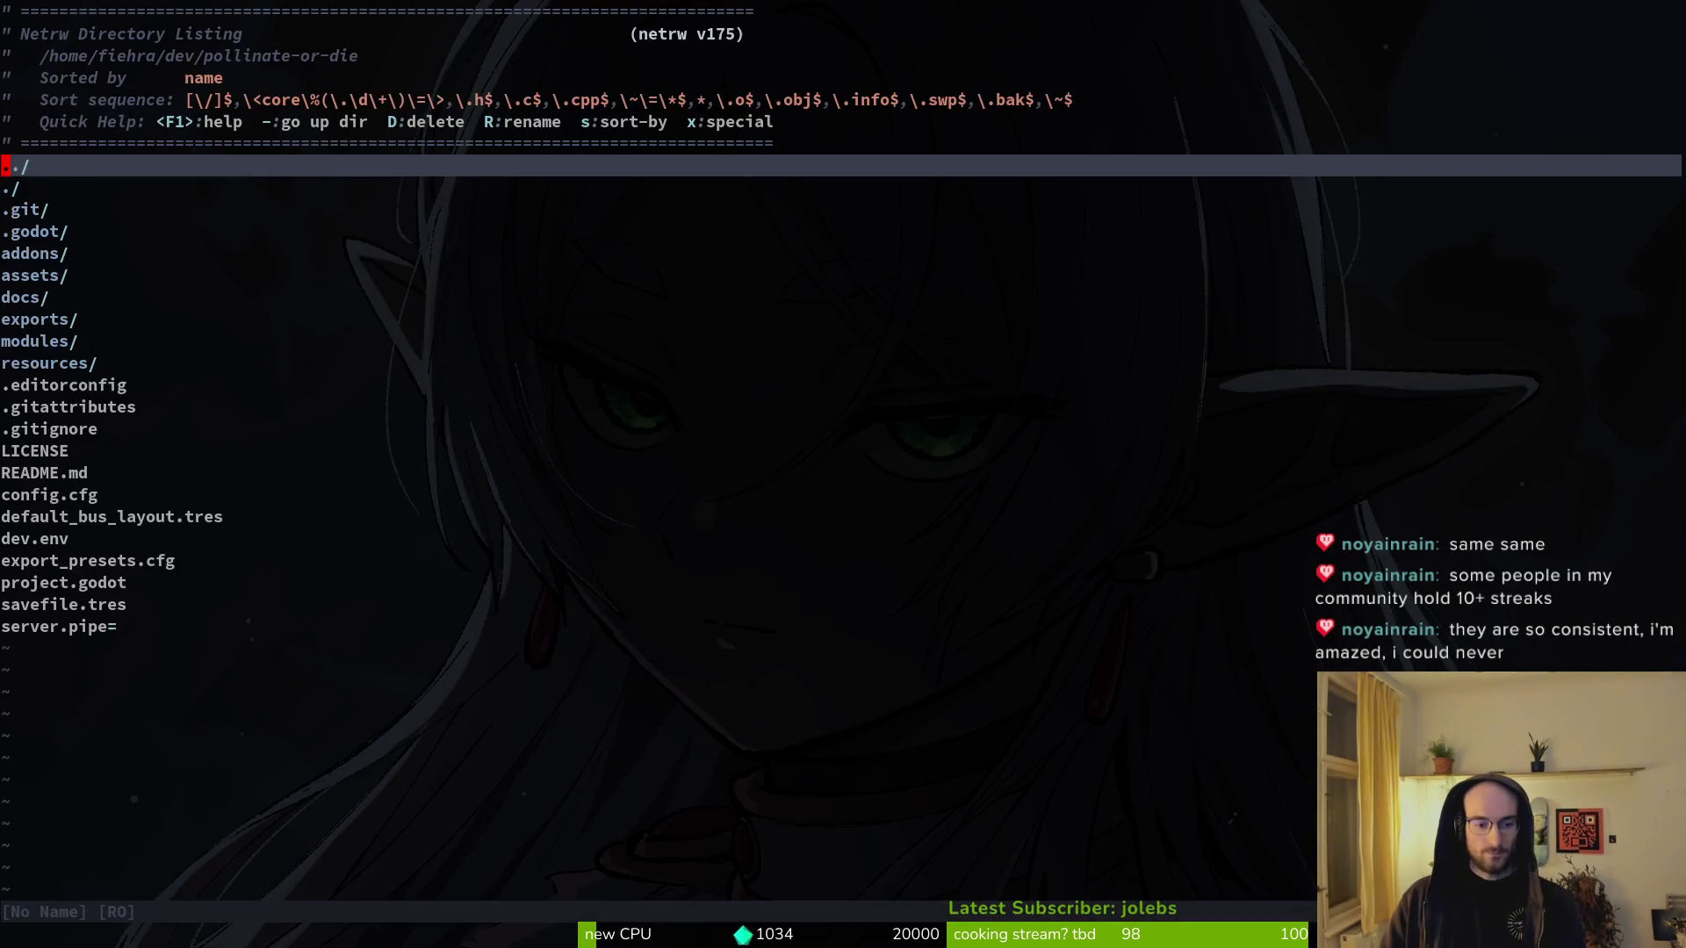
# - Open smash.gd and review the RhinoBeetle stun branch around line 49
pyautogui.press('space')
pyautogui.press('f')
pyautogui.press('f')
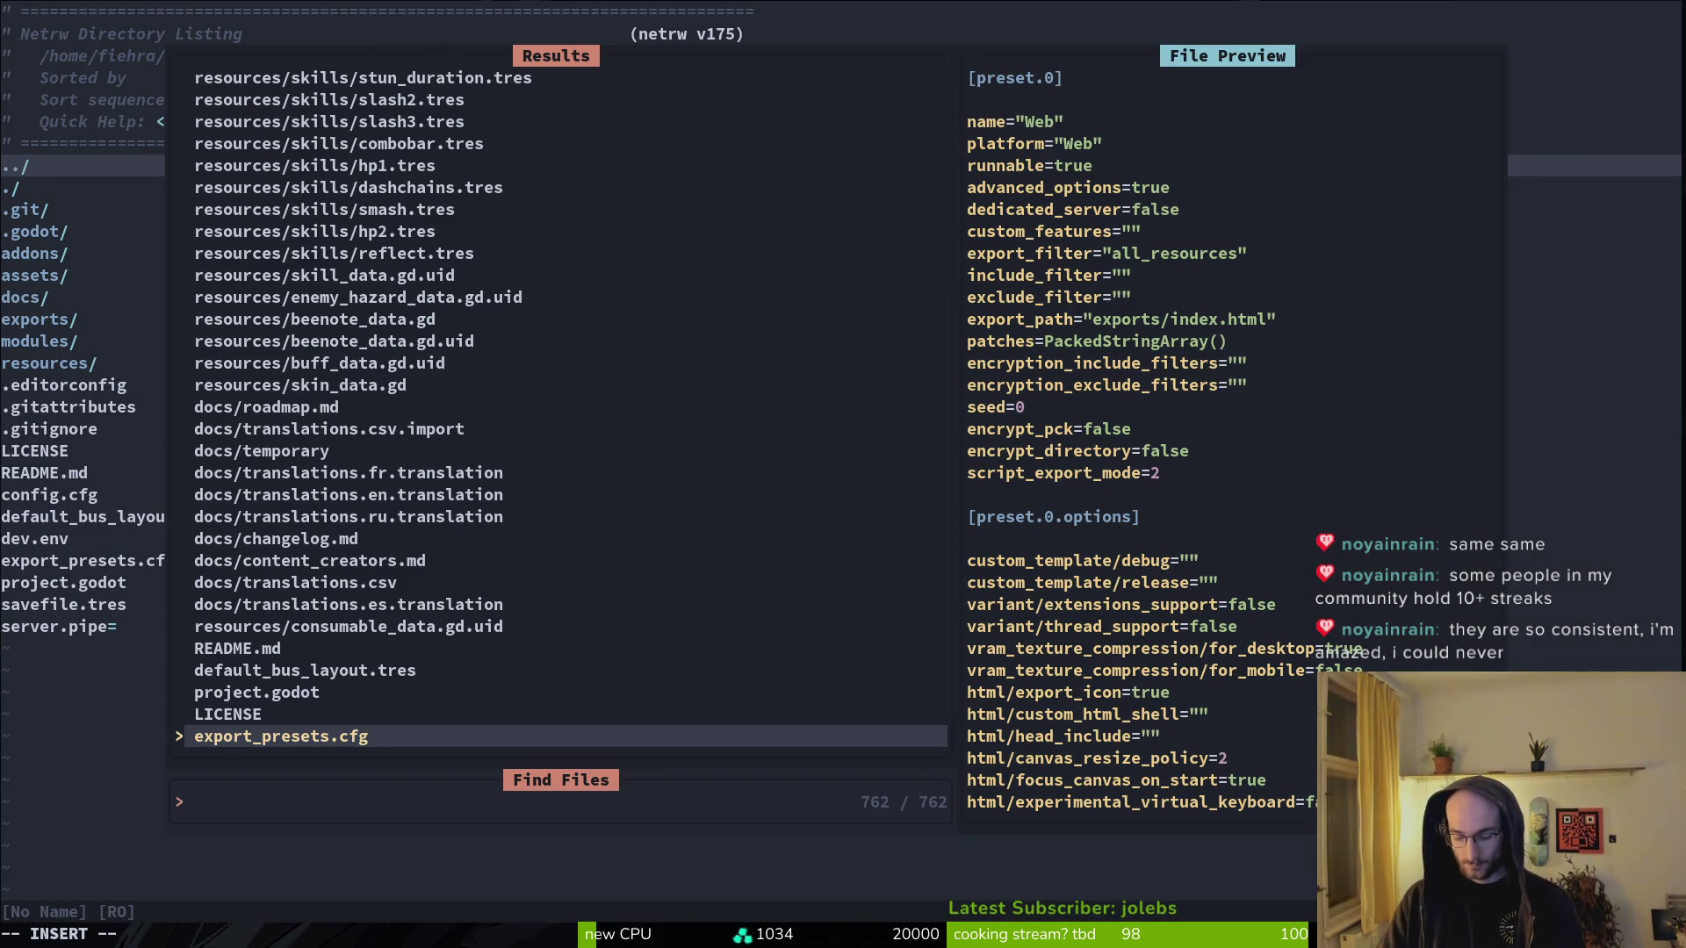
pyautogui.write('smash')
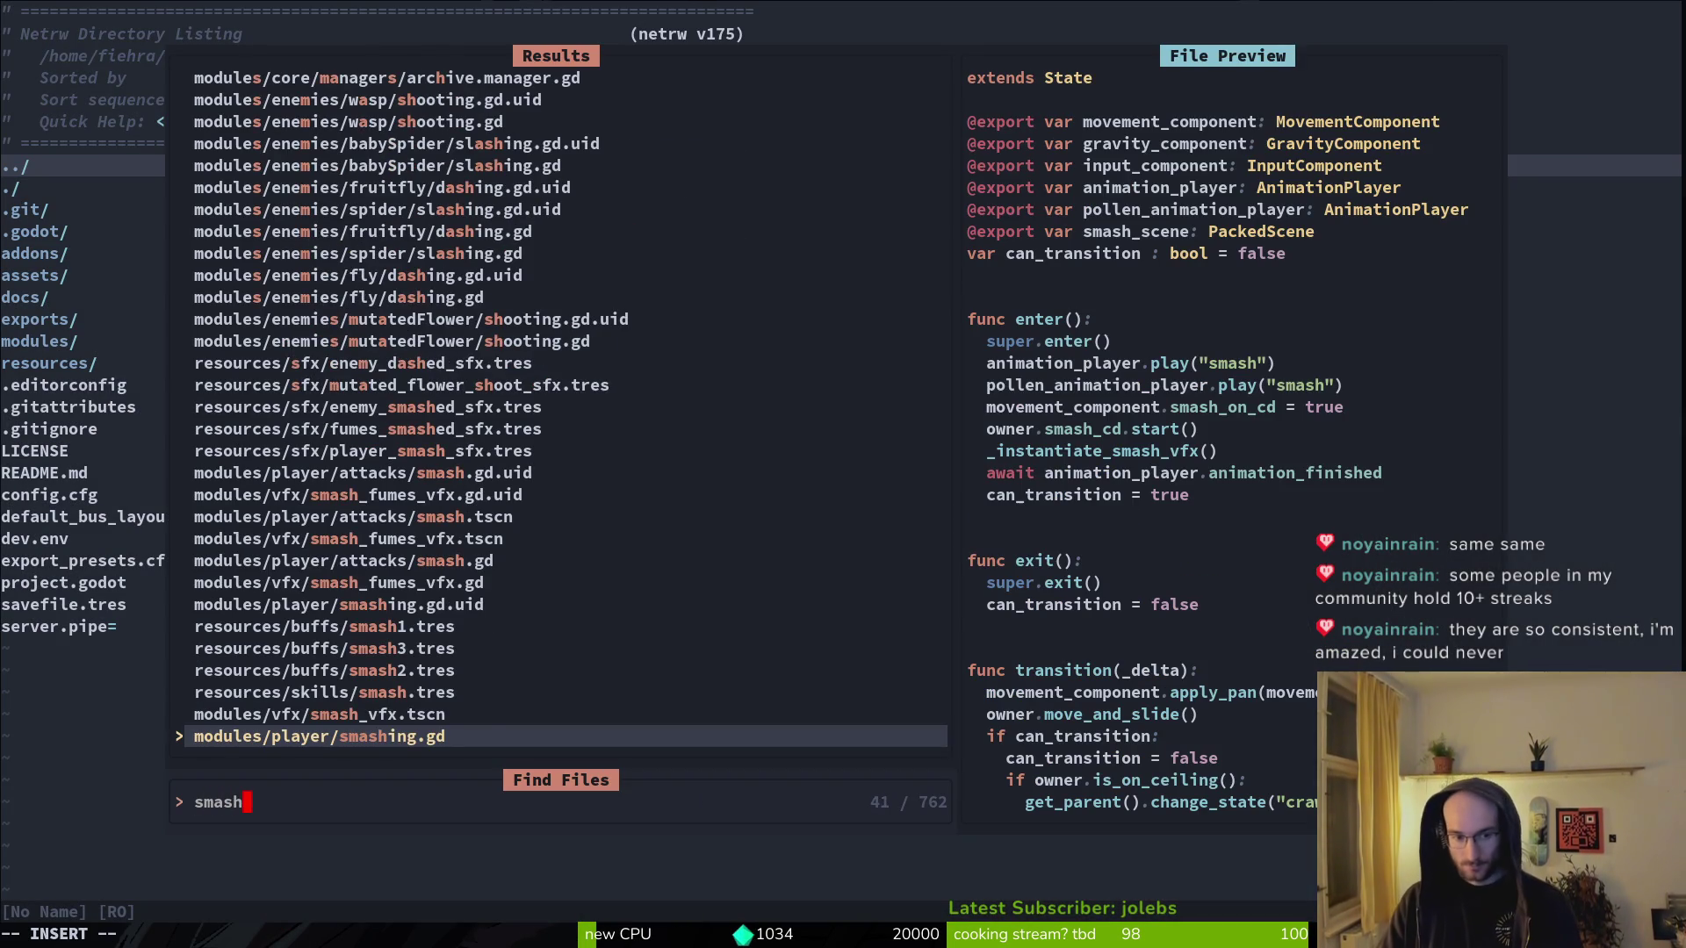
pyautogui.write('pa')
pyautogui.press('Return')
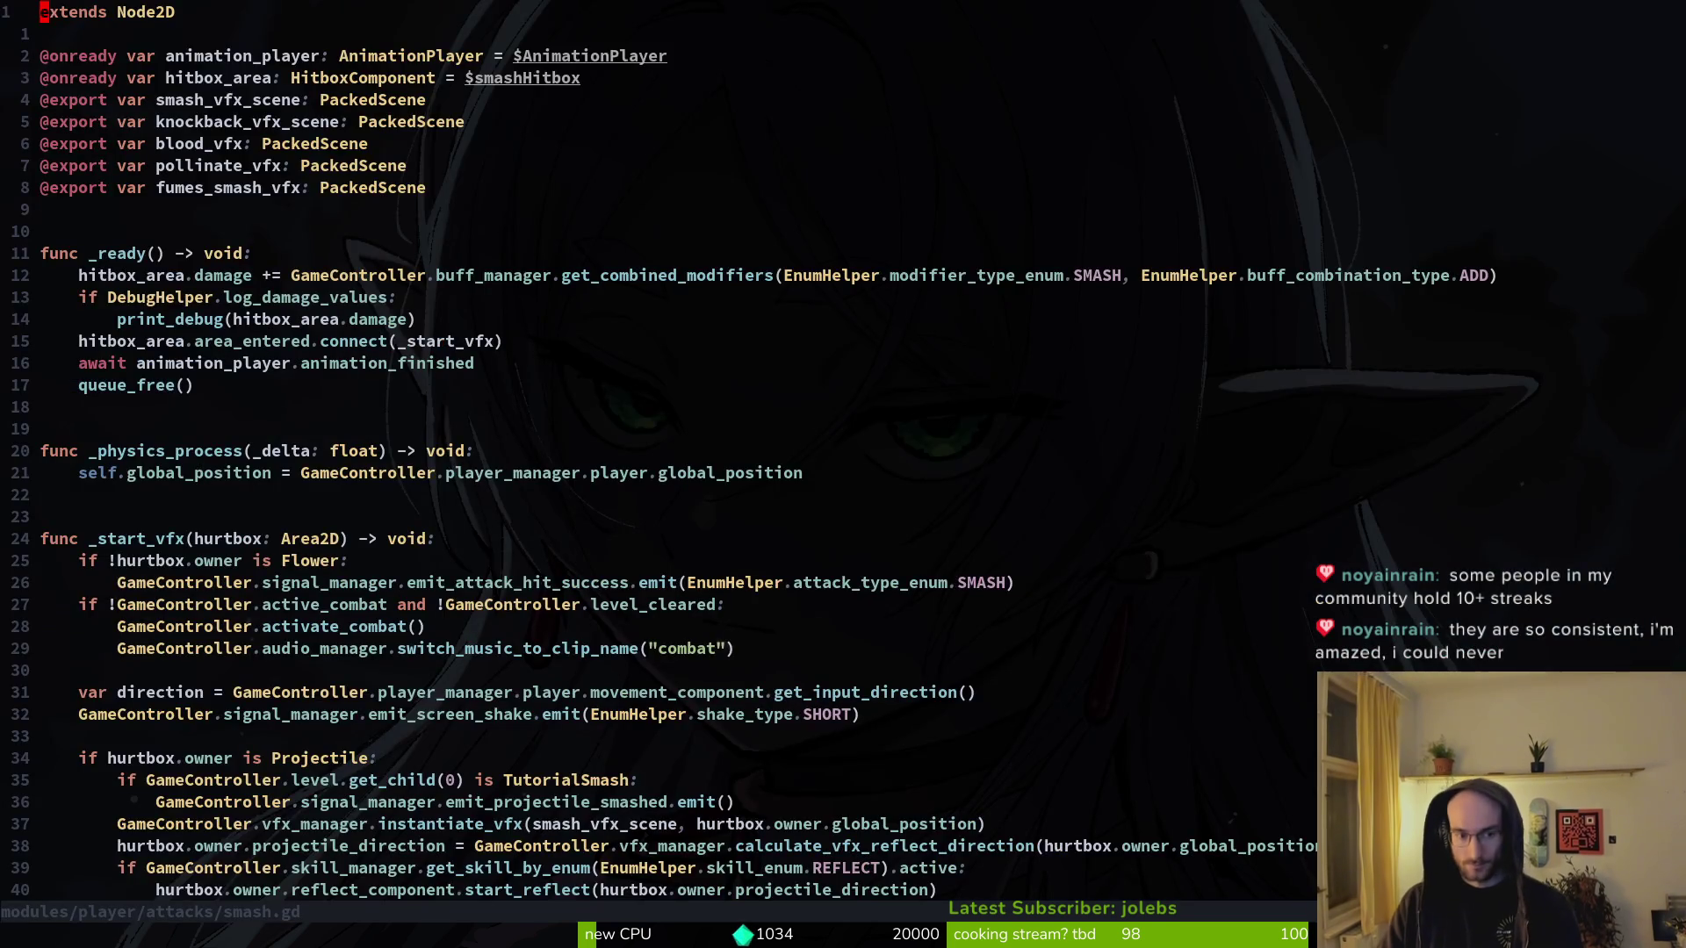
pyautogui.press('4')
pyautogui.press('9')
pyautogui.press('G')
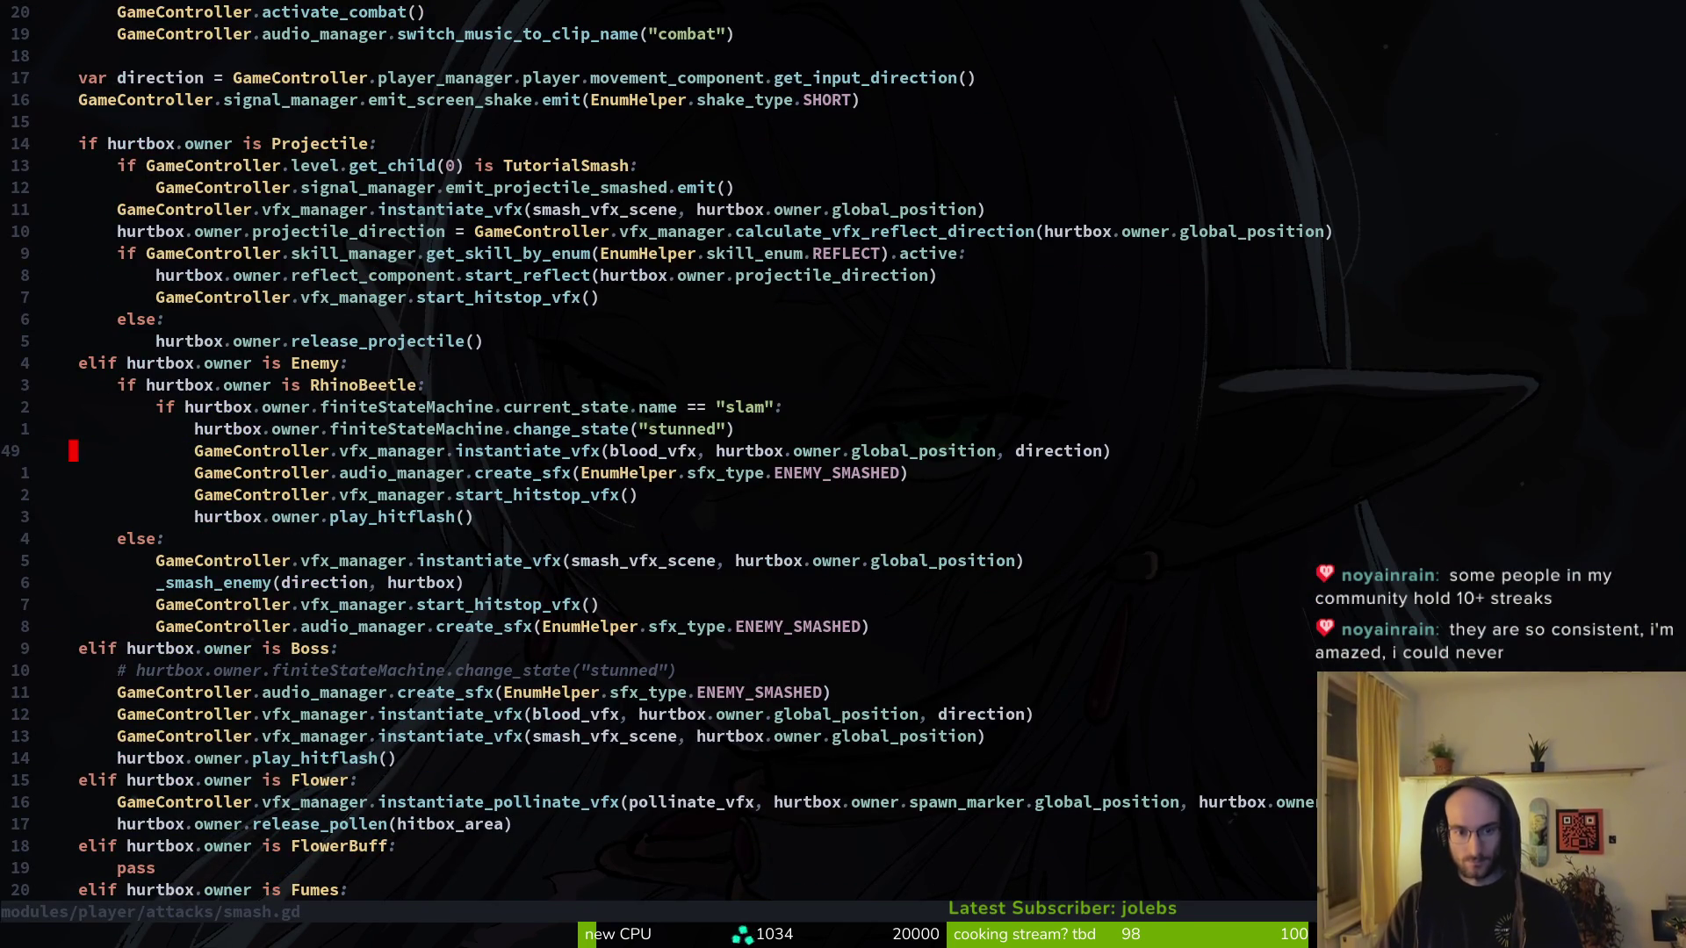
pyautogui.press('k')
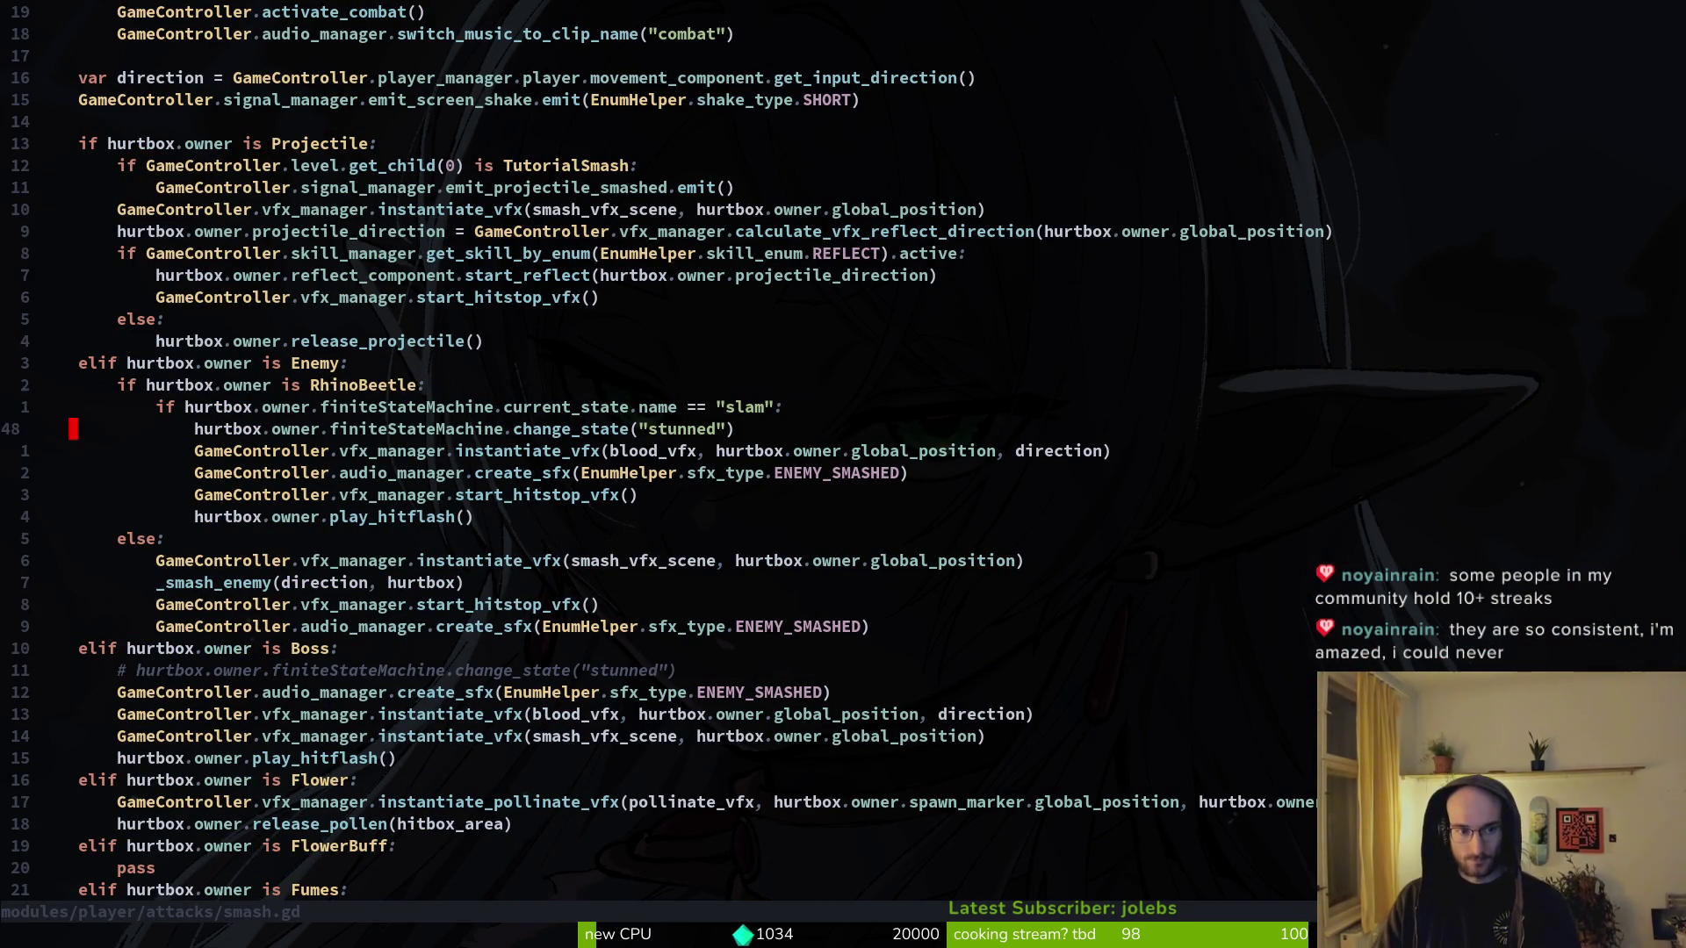
pyautogui.press('j')
pyautogui.press('j')
pyautogui.press('j')
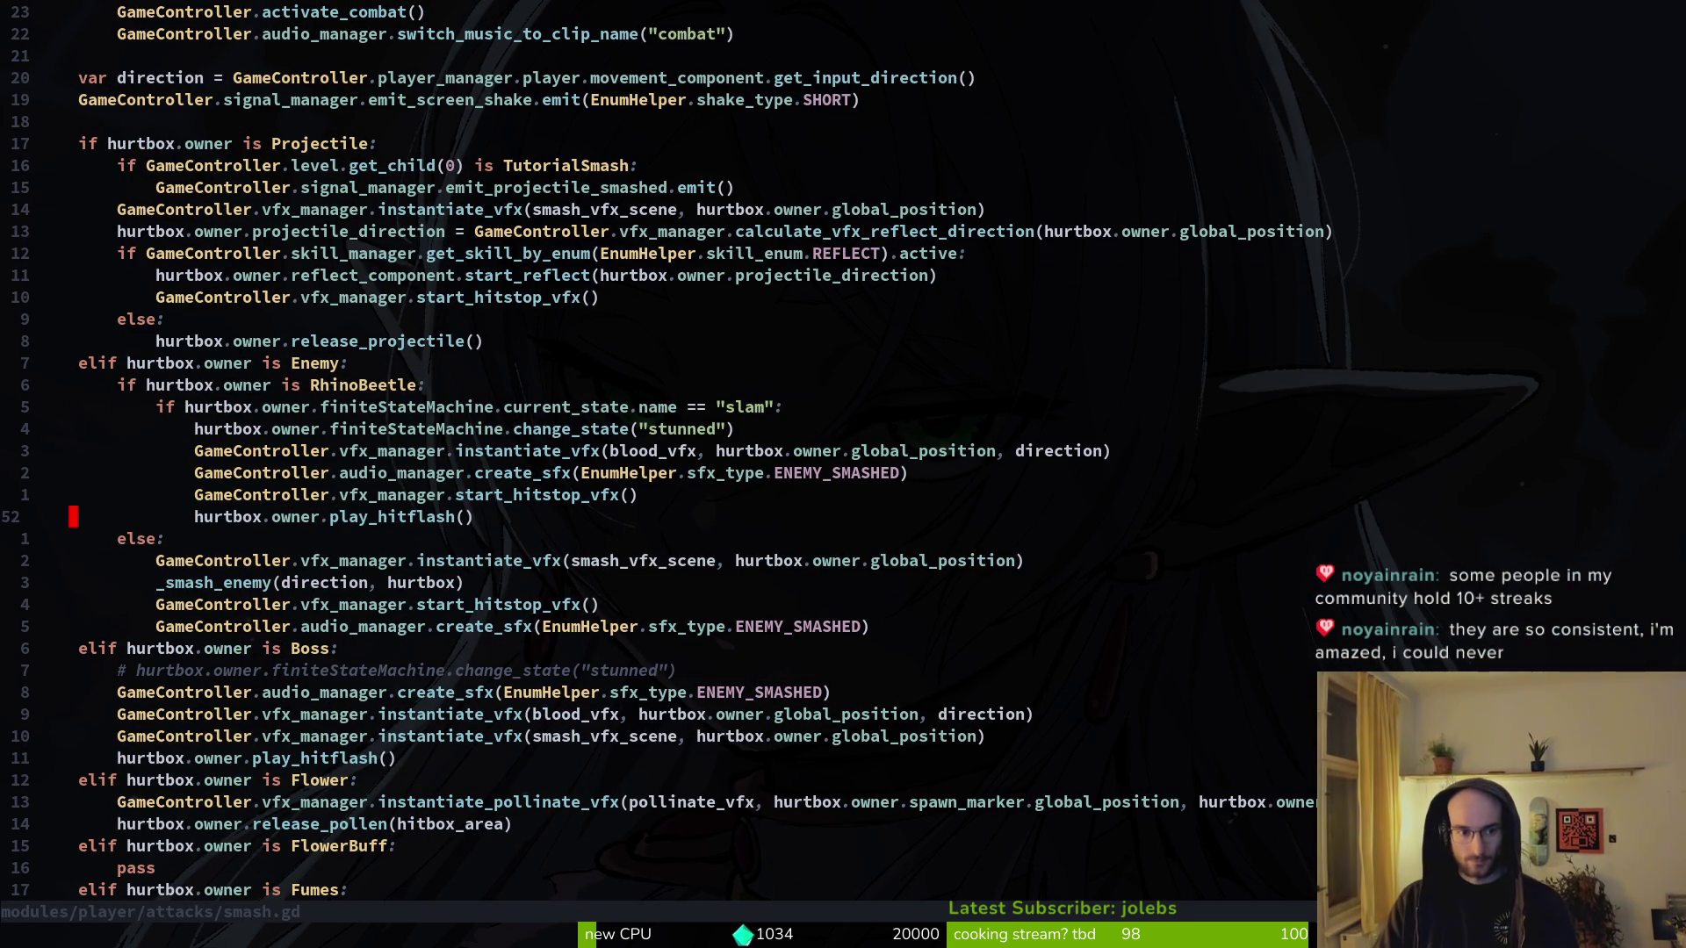
# - Open hurt_component.gd through the file finder
pyautogui.press('space')
pyautogui.press('f')
pyautogui.press('f')
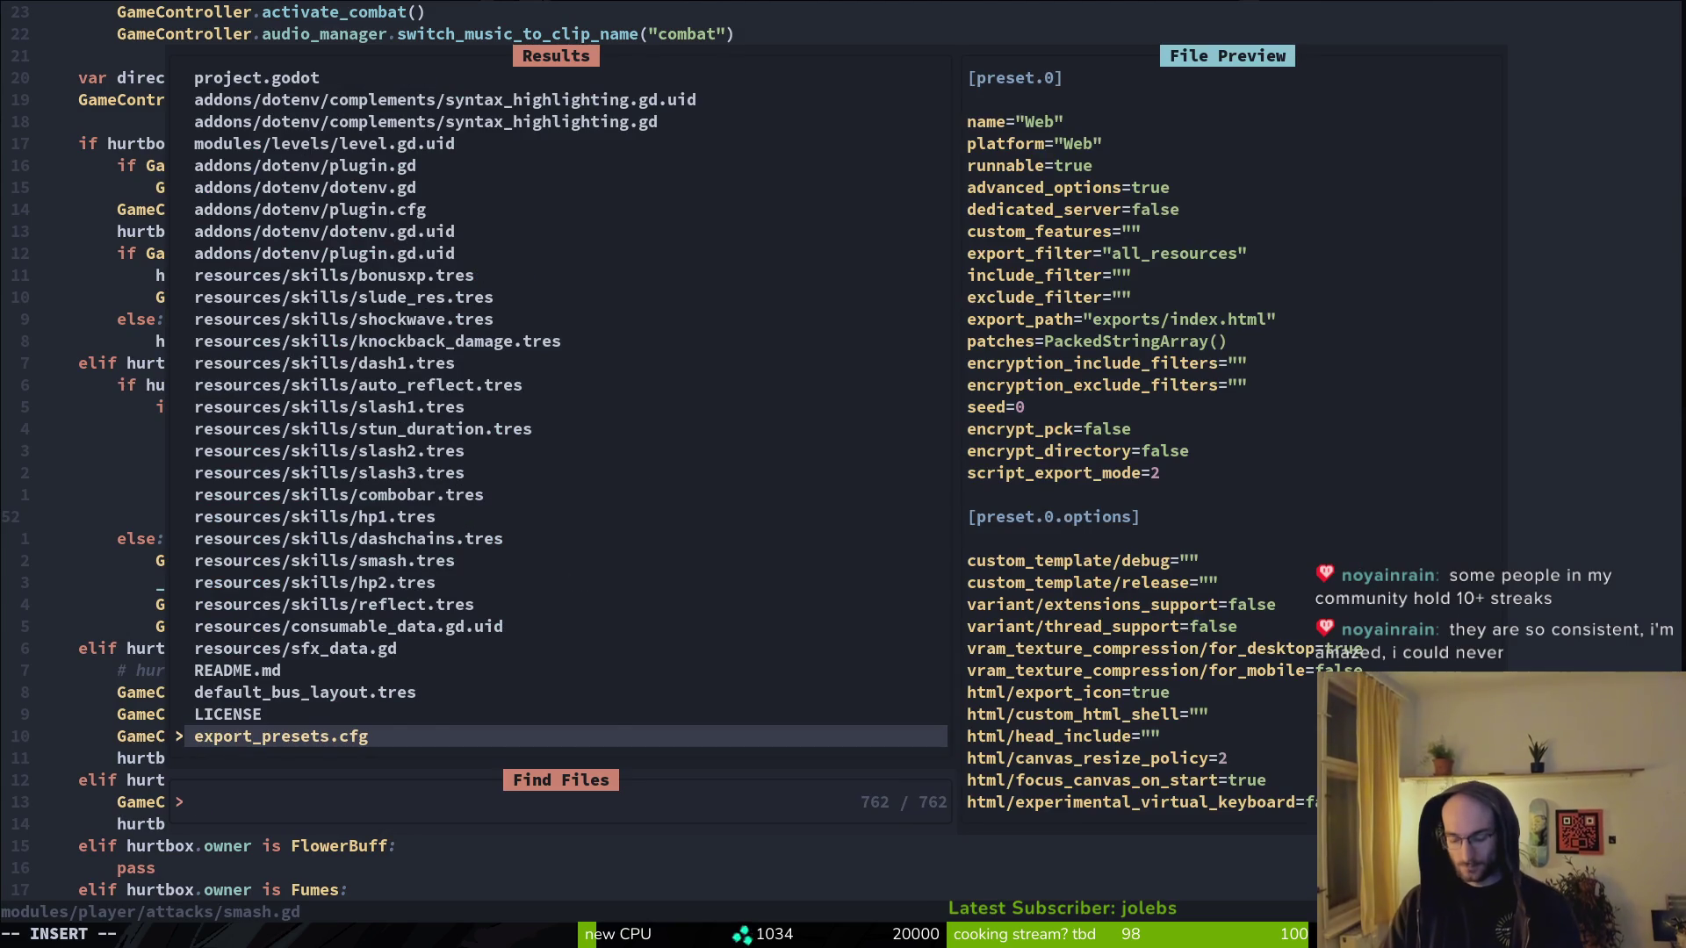
pyautogui.write('hurt')
pyautogui.press('Return')
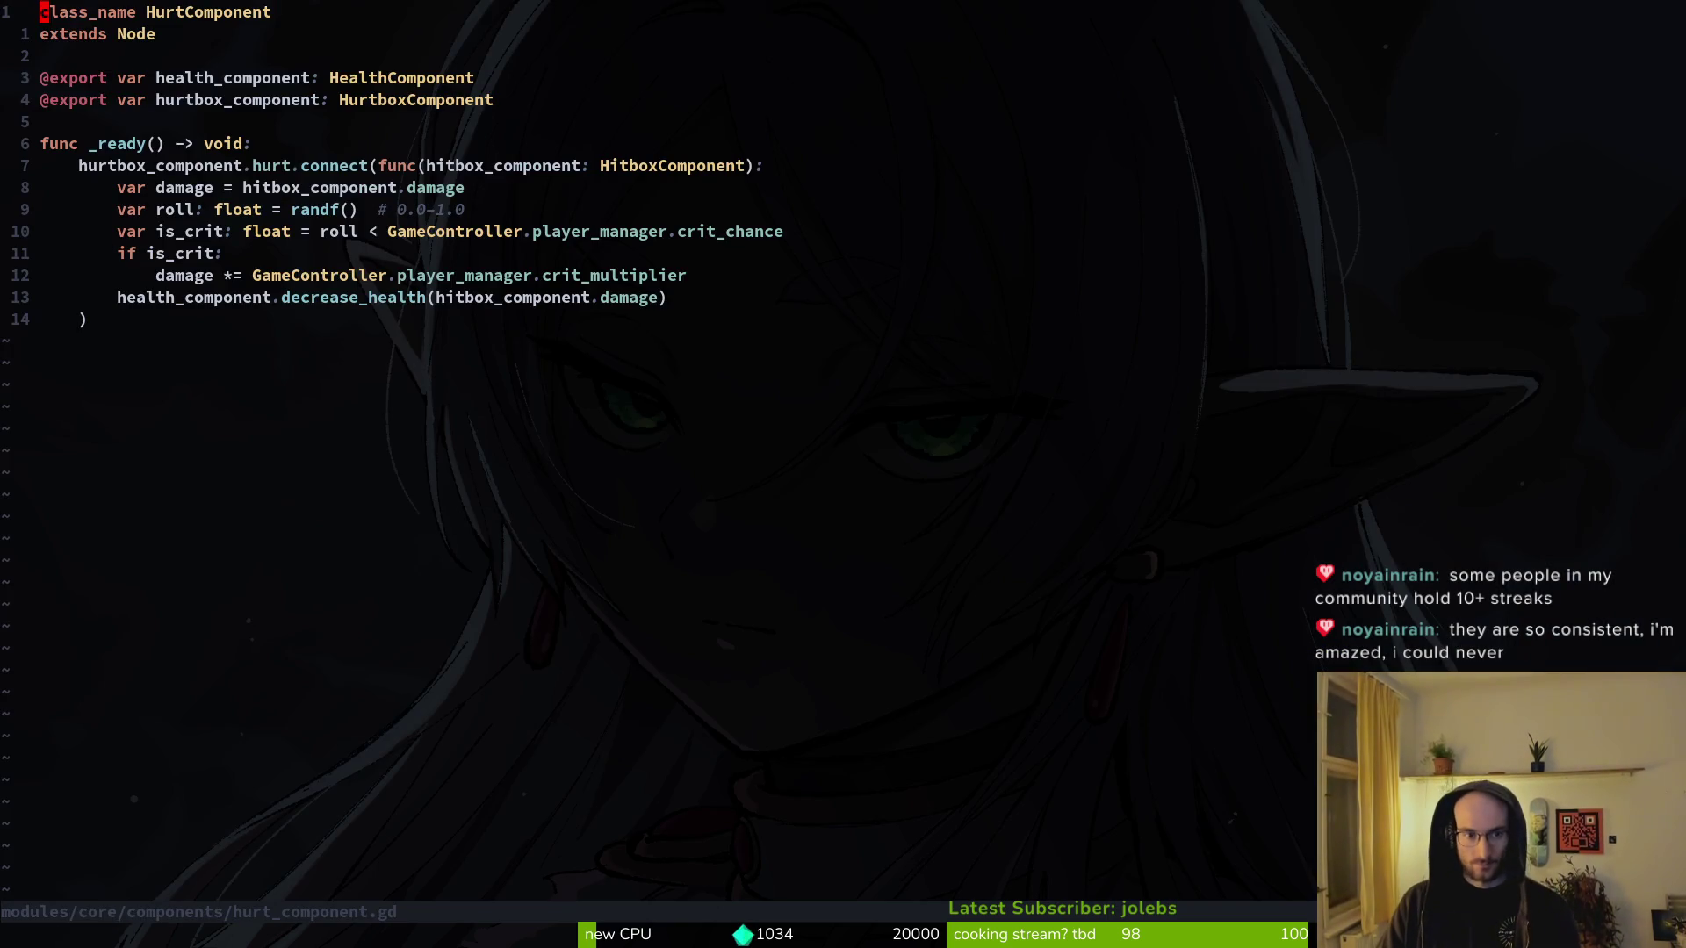
# - Open player_manager.gd at the crit_chance variable, now 0.95, and save it
pyautogui.press('j')
pyautogui.press('j')
pyautogui.press('j')
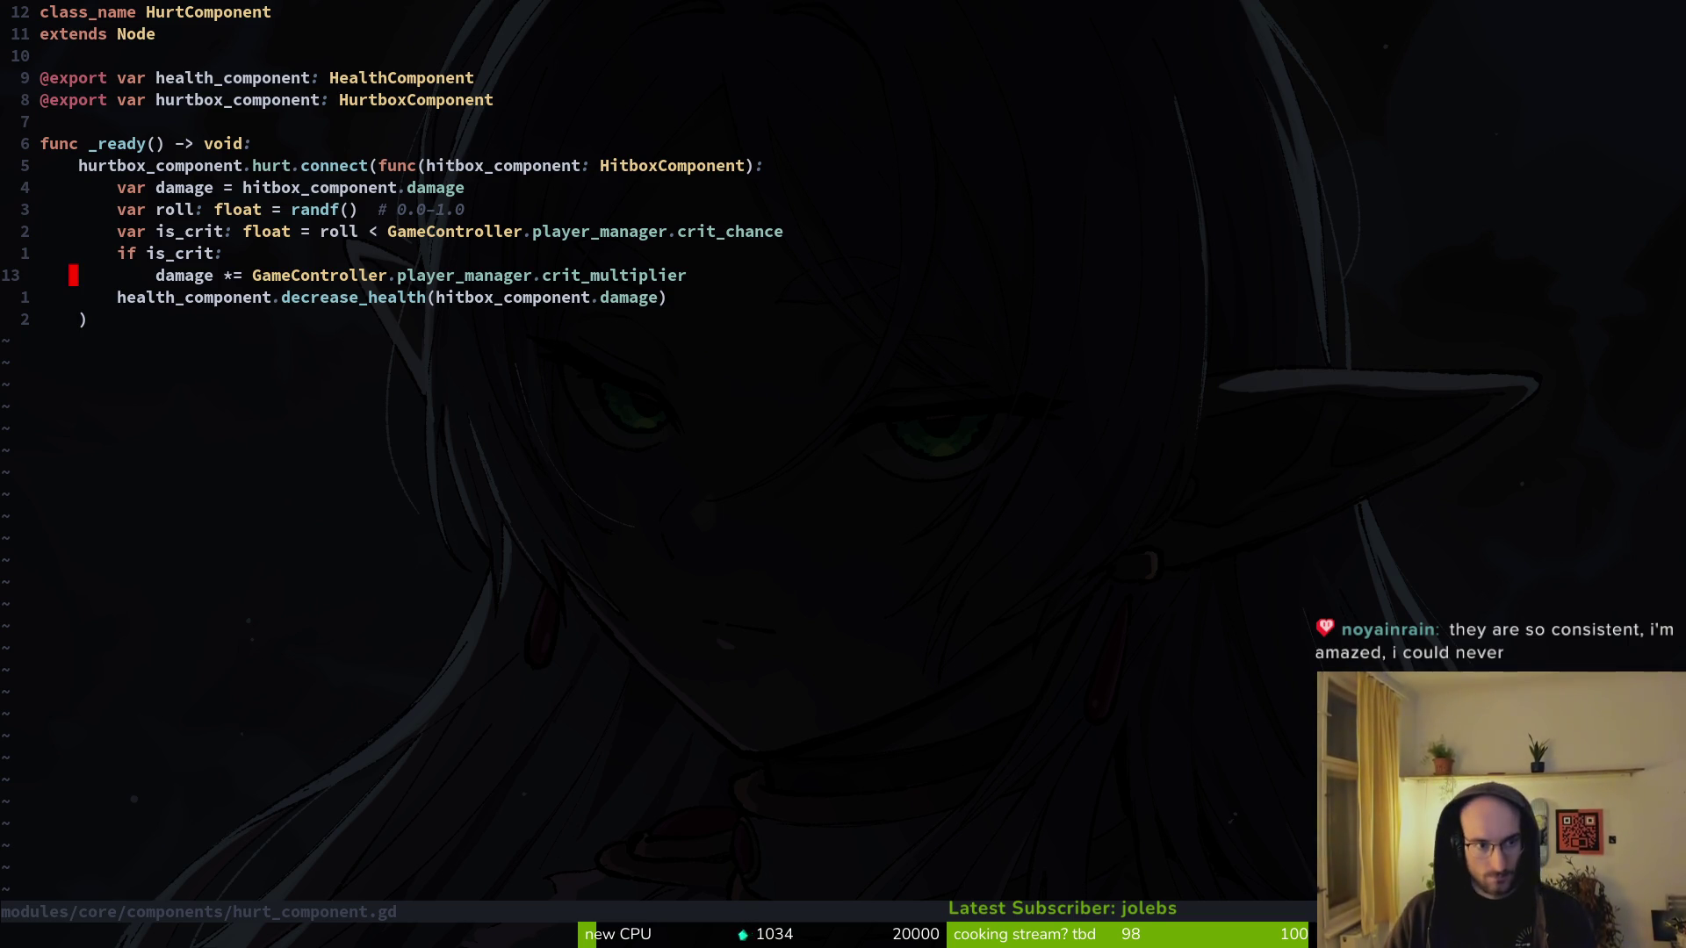
pyautogui.hotkey('ctrl', 'p')
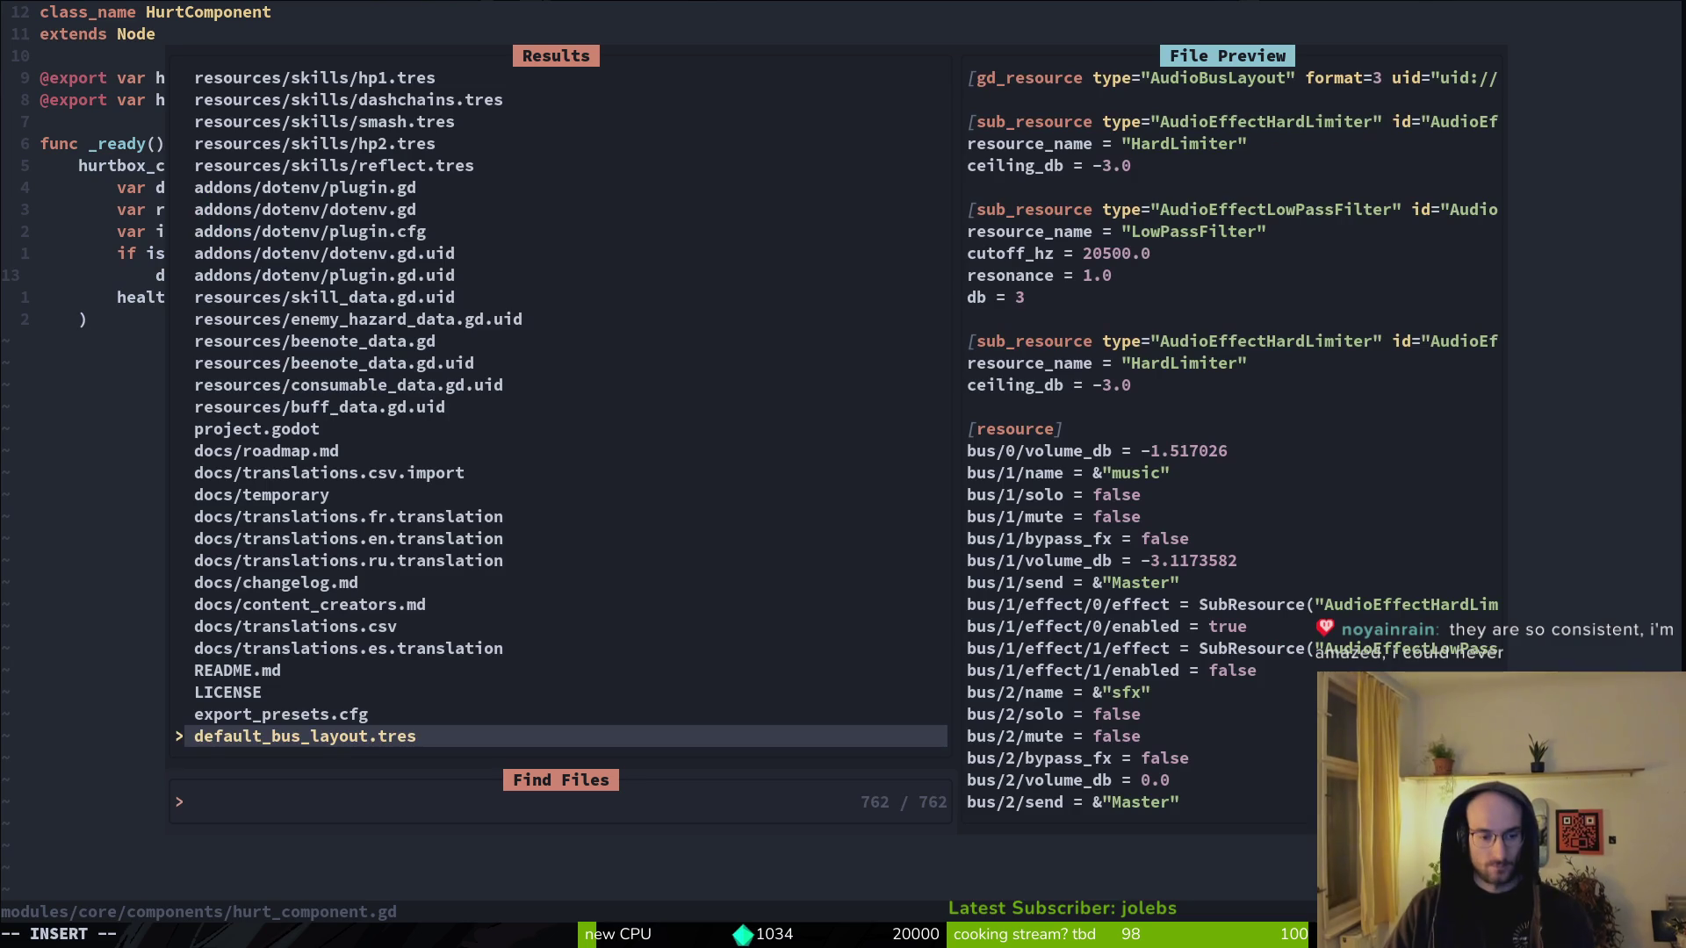
pyautogui.write('playerm')
pyautogui.press('Return')
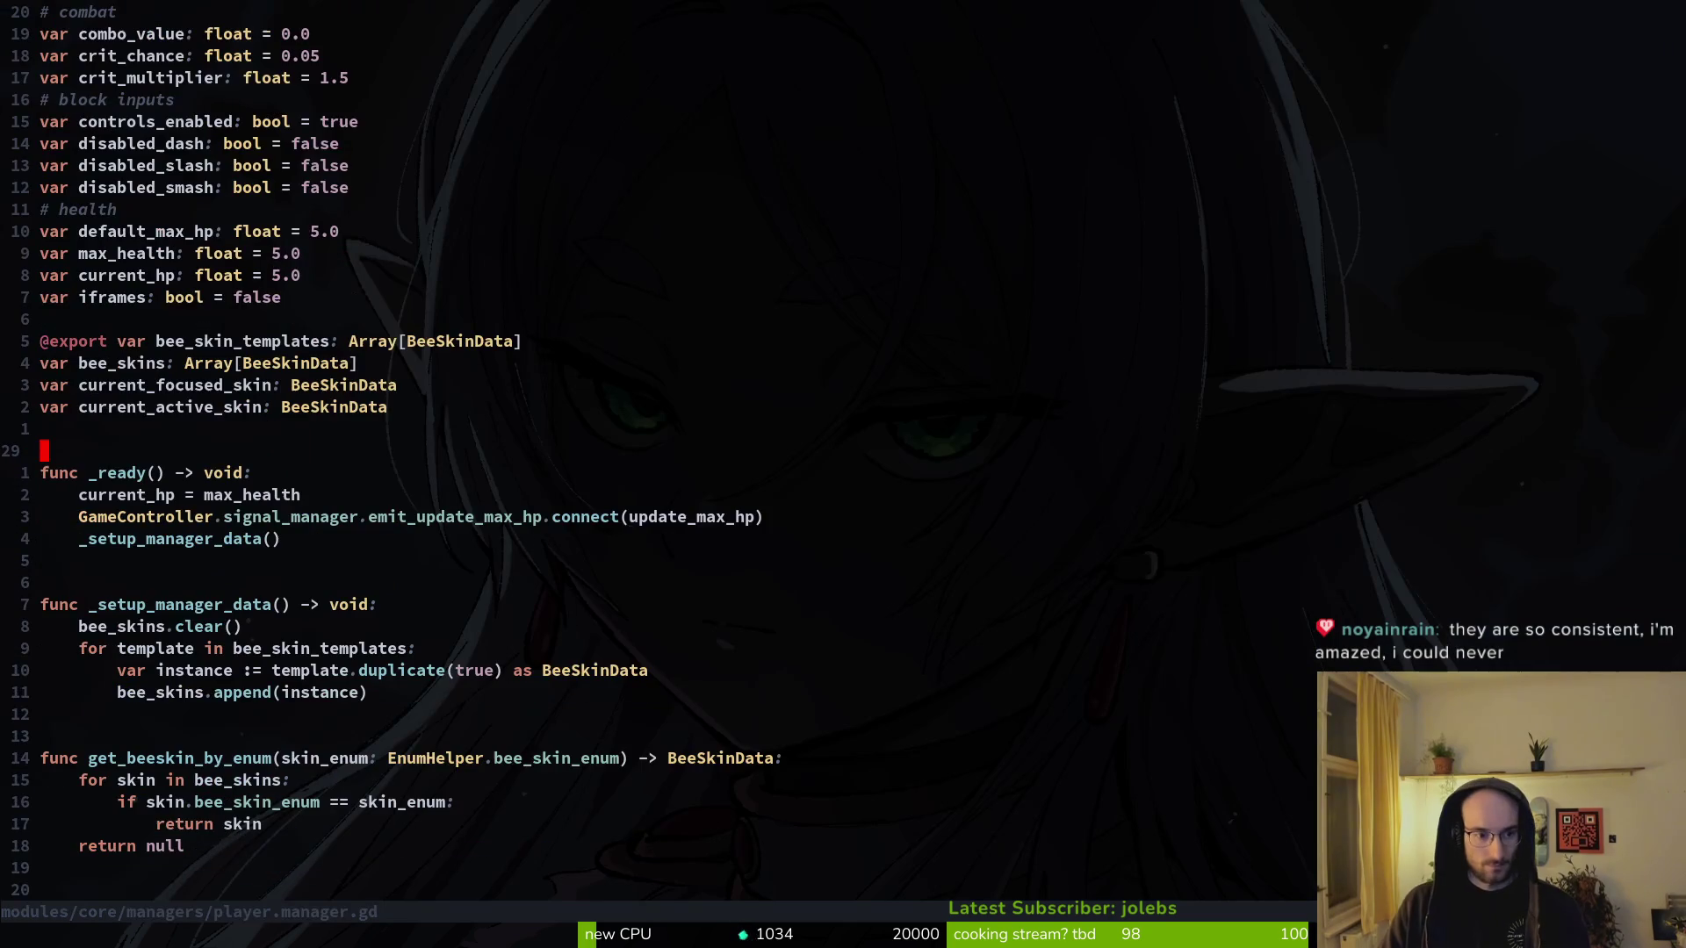
pyautogui.press('k')
pyautogui.press('k')
pyautogui.press('k')
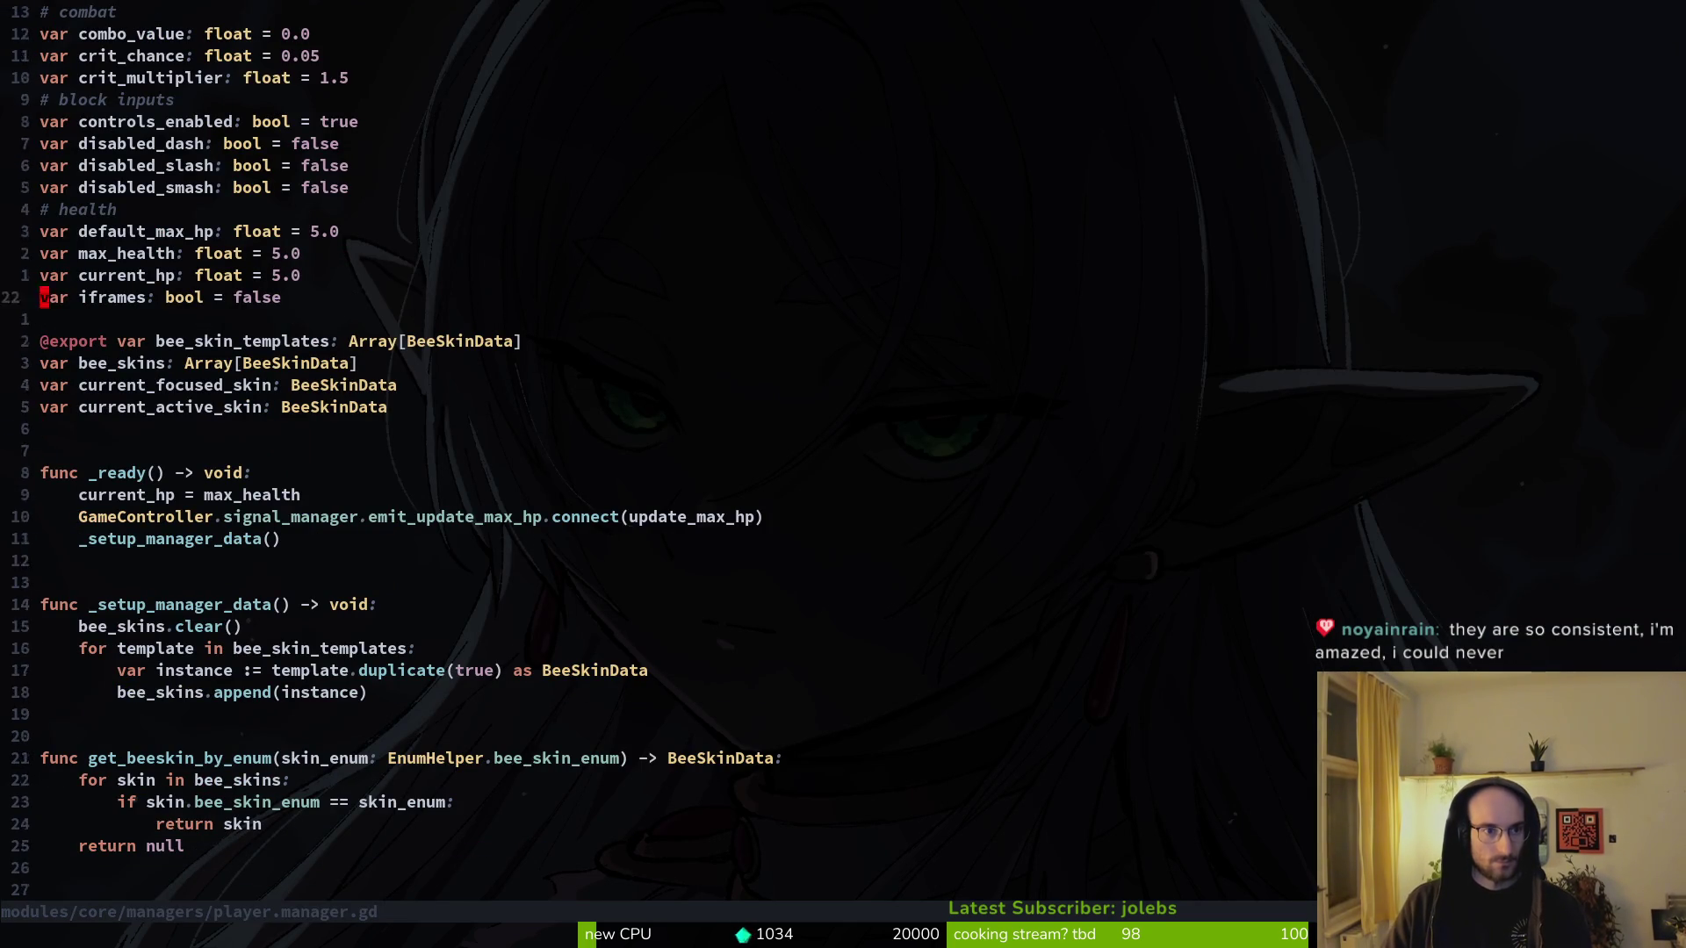
pyautogui.press('w')
pyautogui.press('w')
pyautogui.press('w')
pyautogui.press('w')
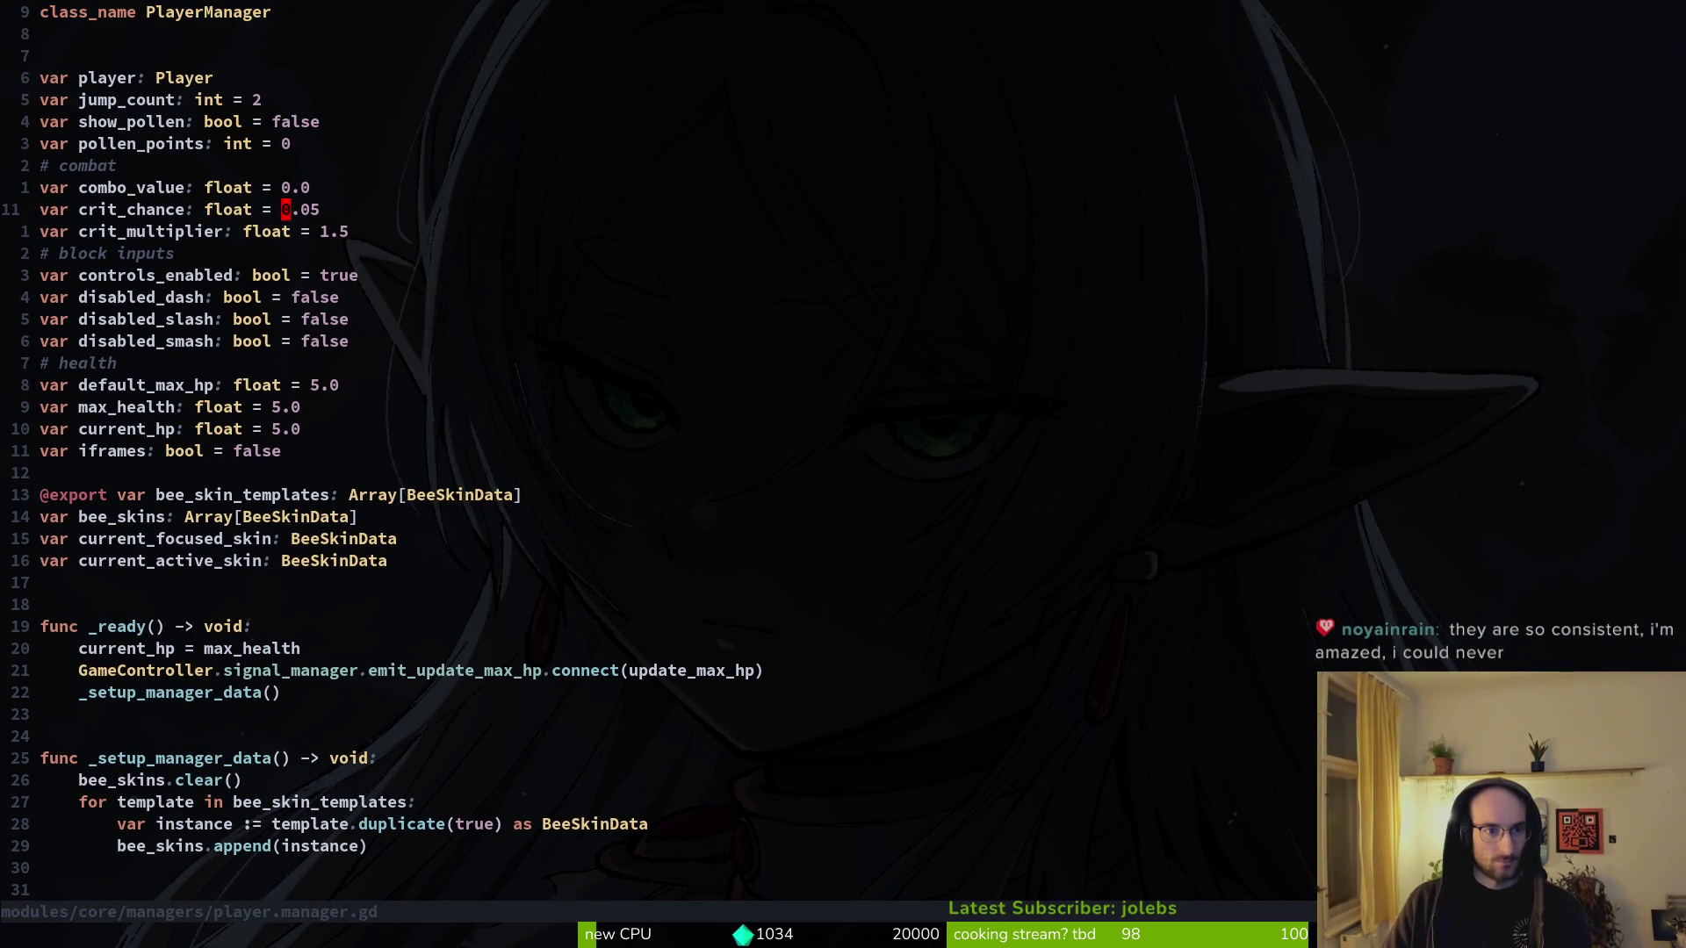
pyautogui.write(':w')
pyautogui.press('Return')
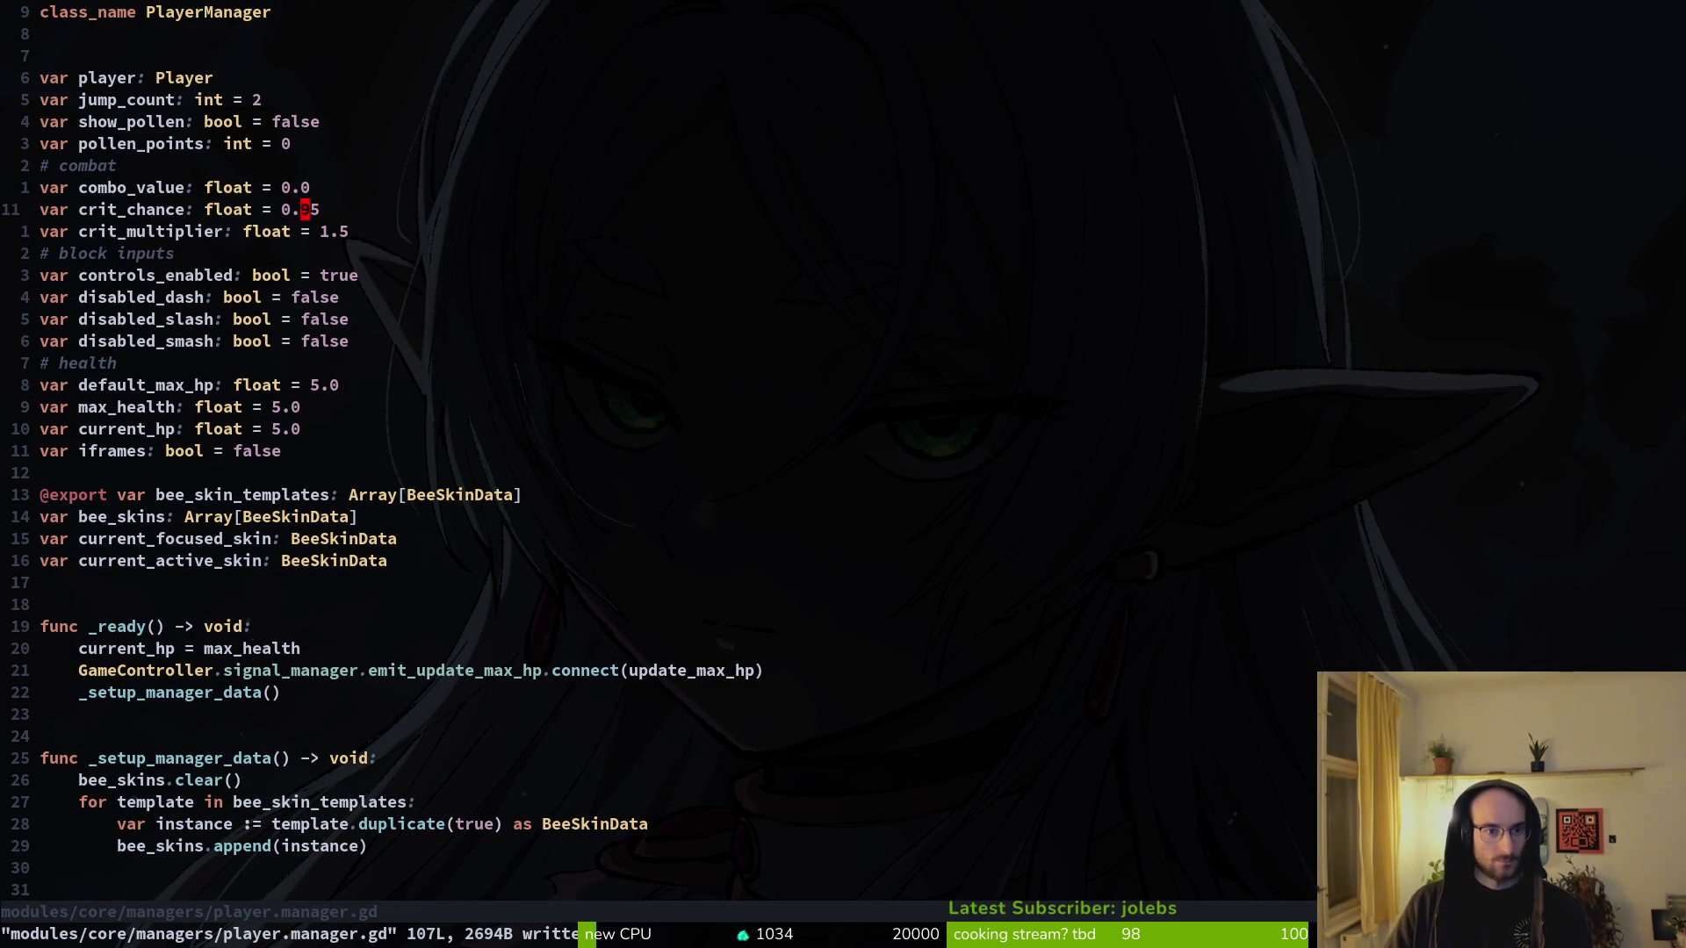
# - Raise crit_multiplier above 1.5 in player.manager.gd and save it
pyautogui.hotkey('ctrl', '6')
pyautogui.hotkey('ctrl', '6')
pyautogui.press('j')
pyautogui.write('s')
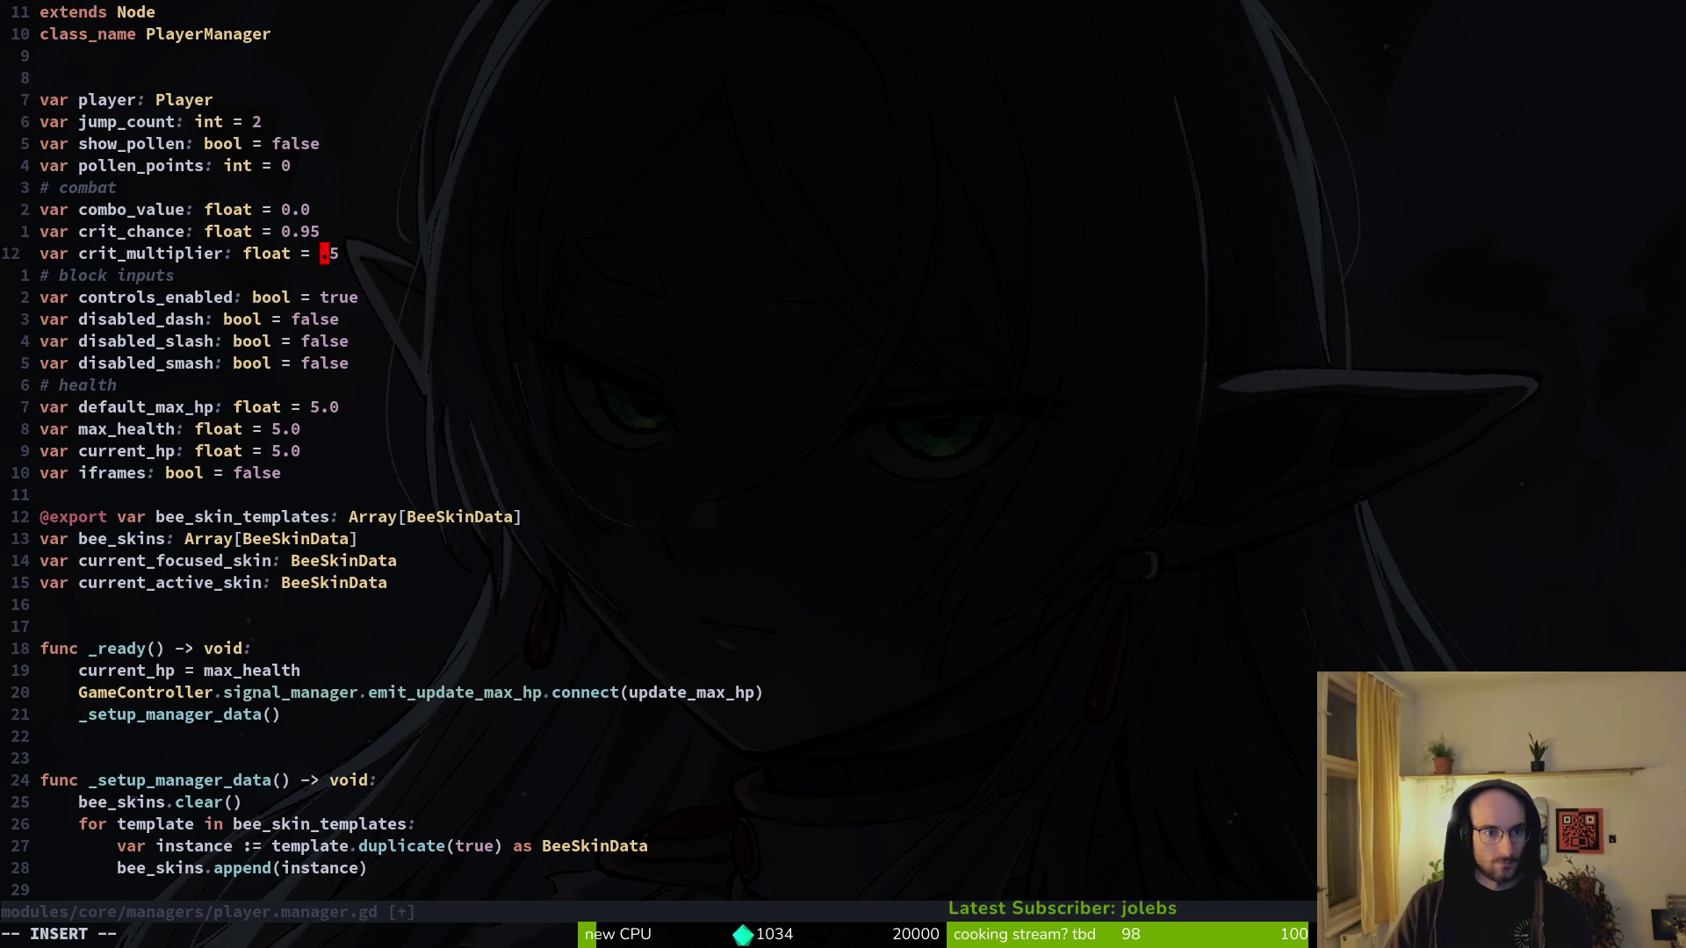
pyautogui.write('2')
pyautogui.press('Escape')
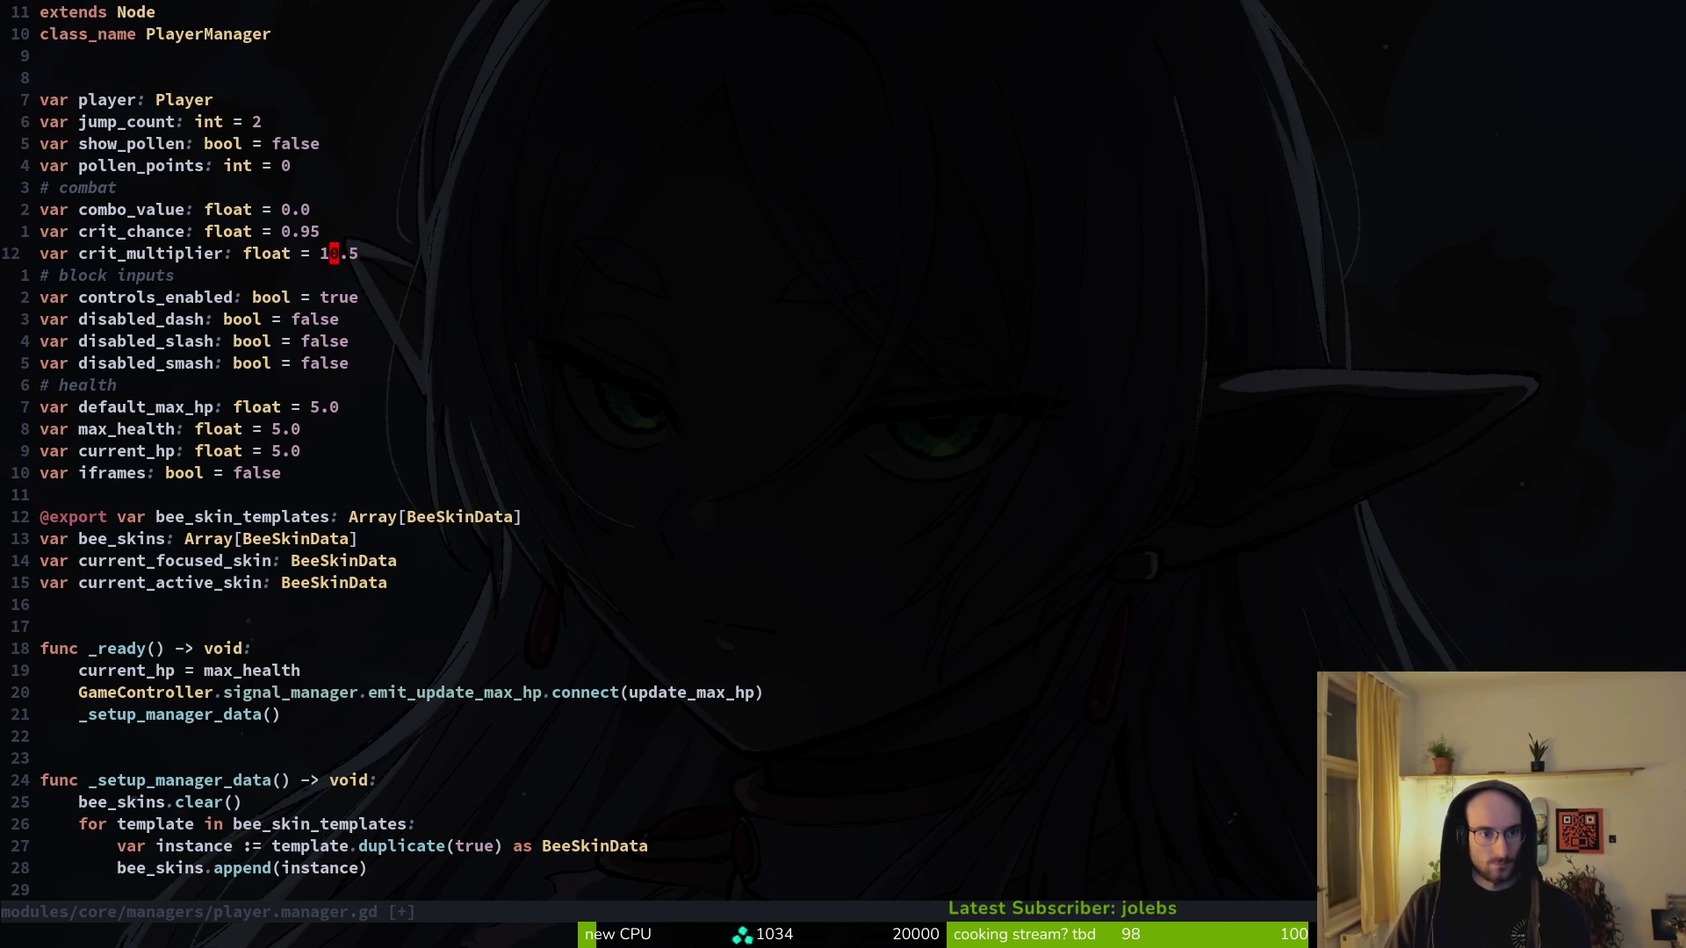
pyautogui.write(':w')
pyautogui.press('Return')
pyautogui.hotkey('alt', 'Tab')
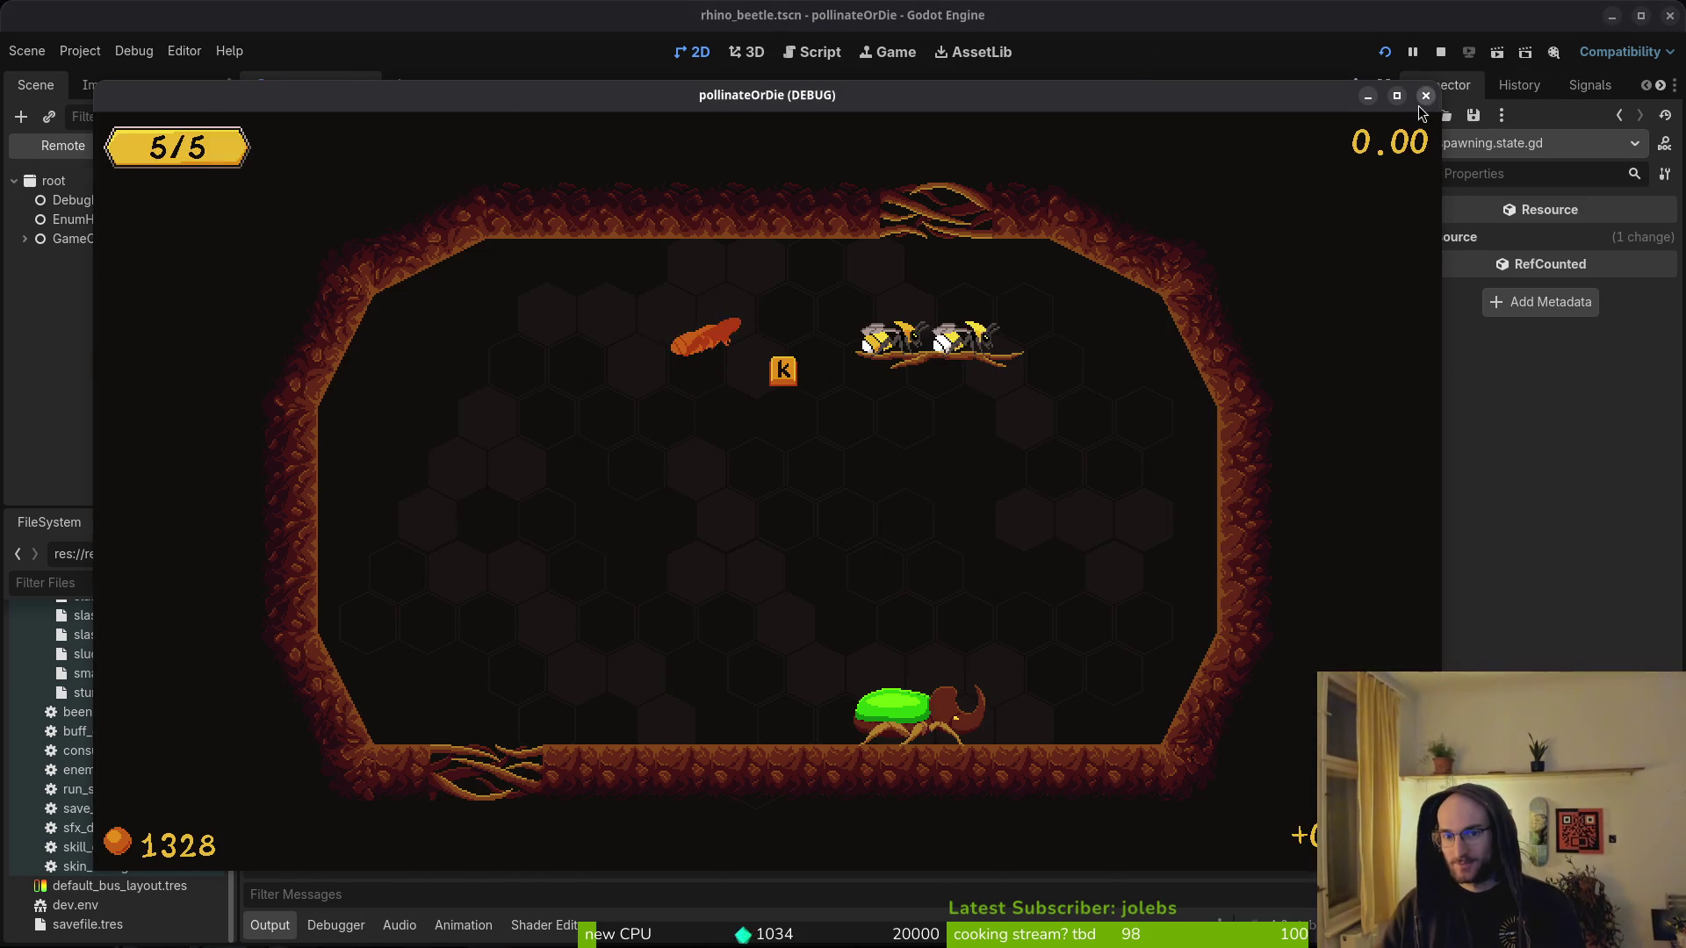
# - Close the pollinateOrDie (DEBUG) window to stop the running game
pyautogui.click(1425, 95)
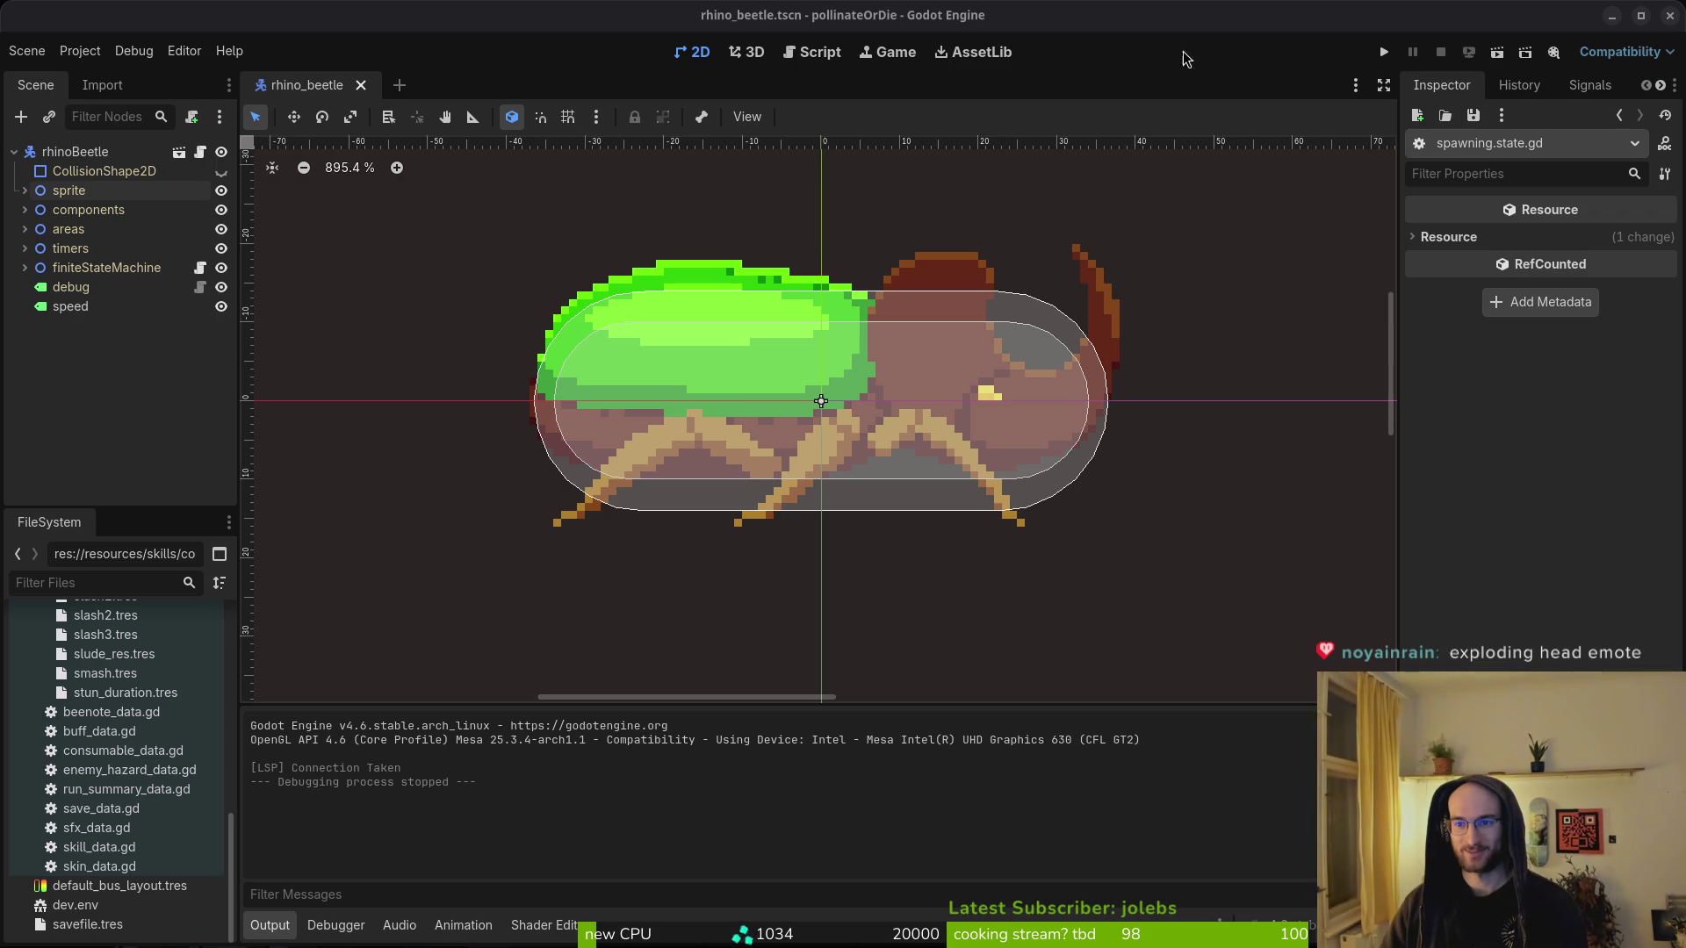
# - Run the project, continue the save, load level 5 and attack the rhino beetle
pyautogui.click(1384, 54)
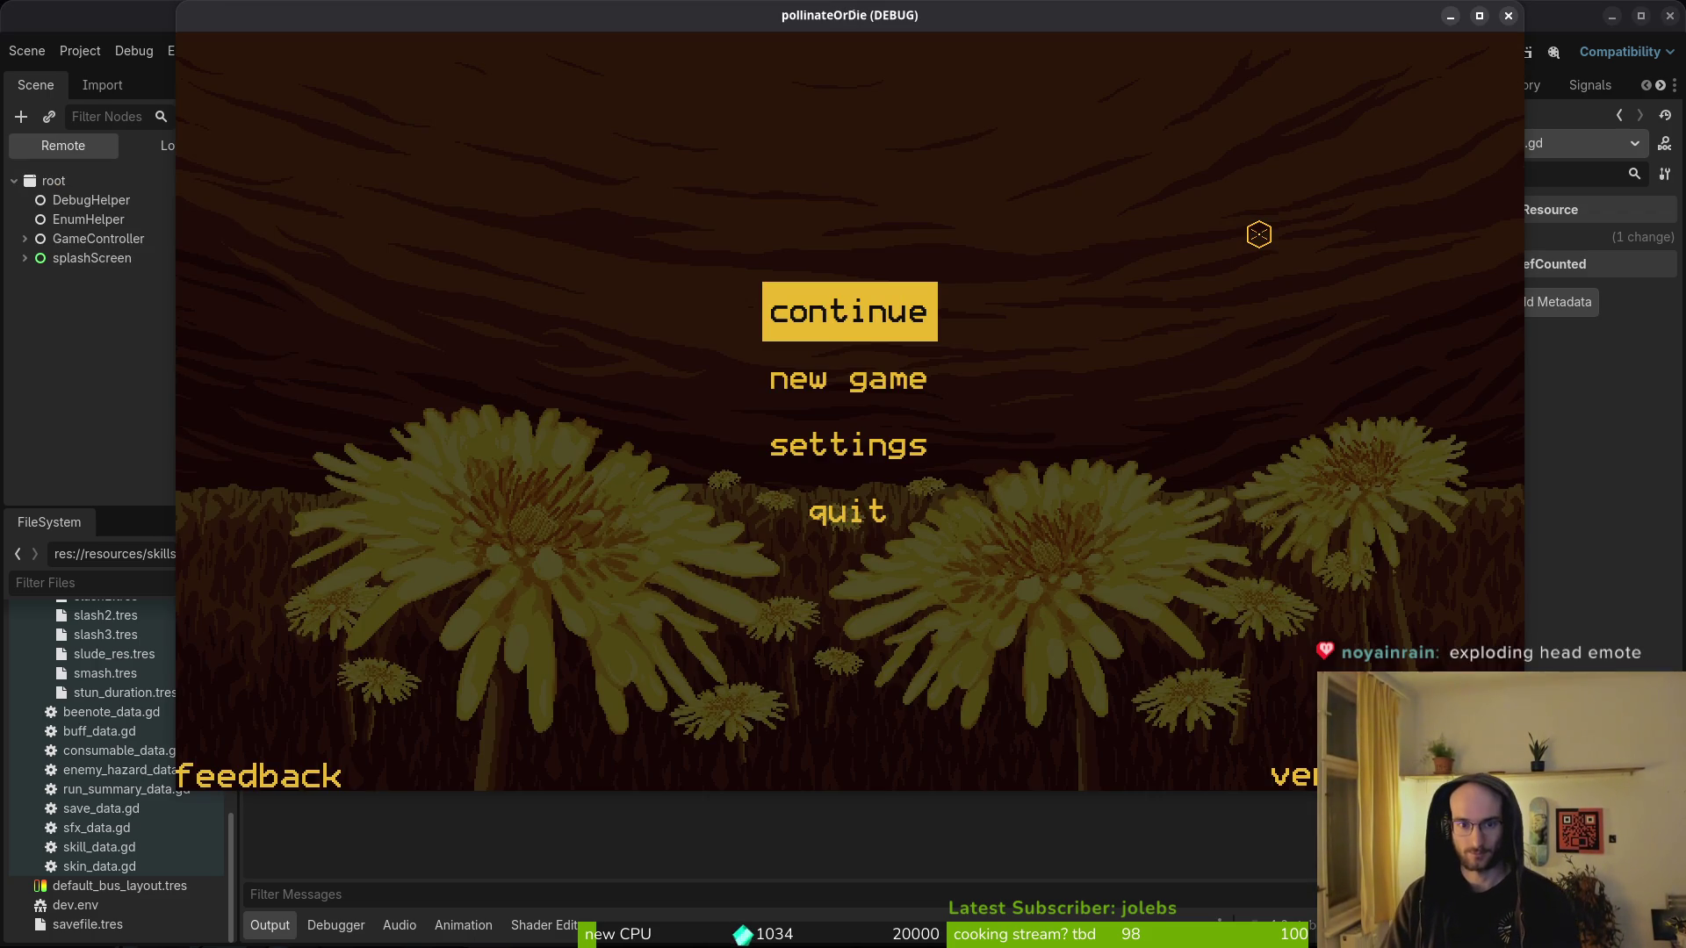
pyautogui.press('Return')
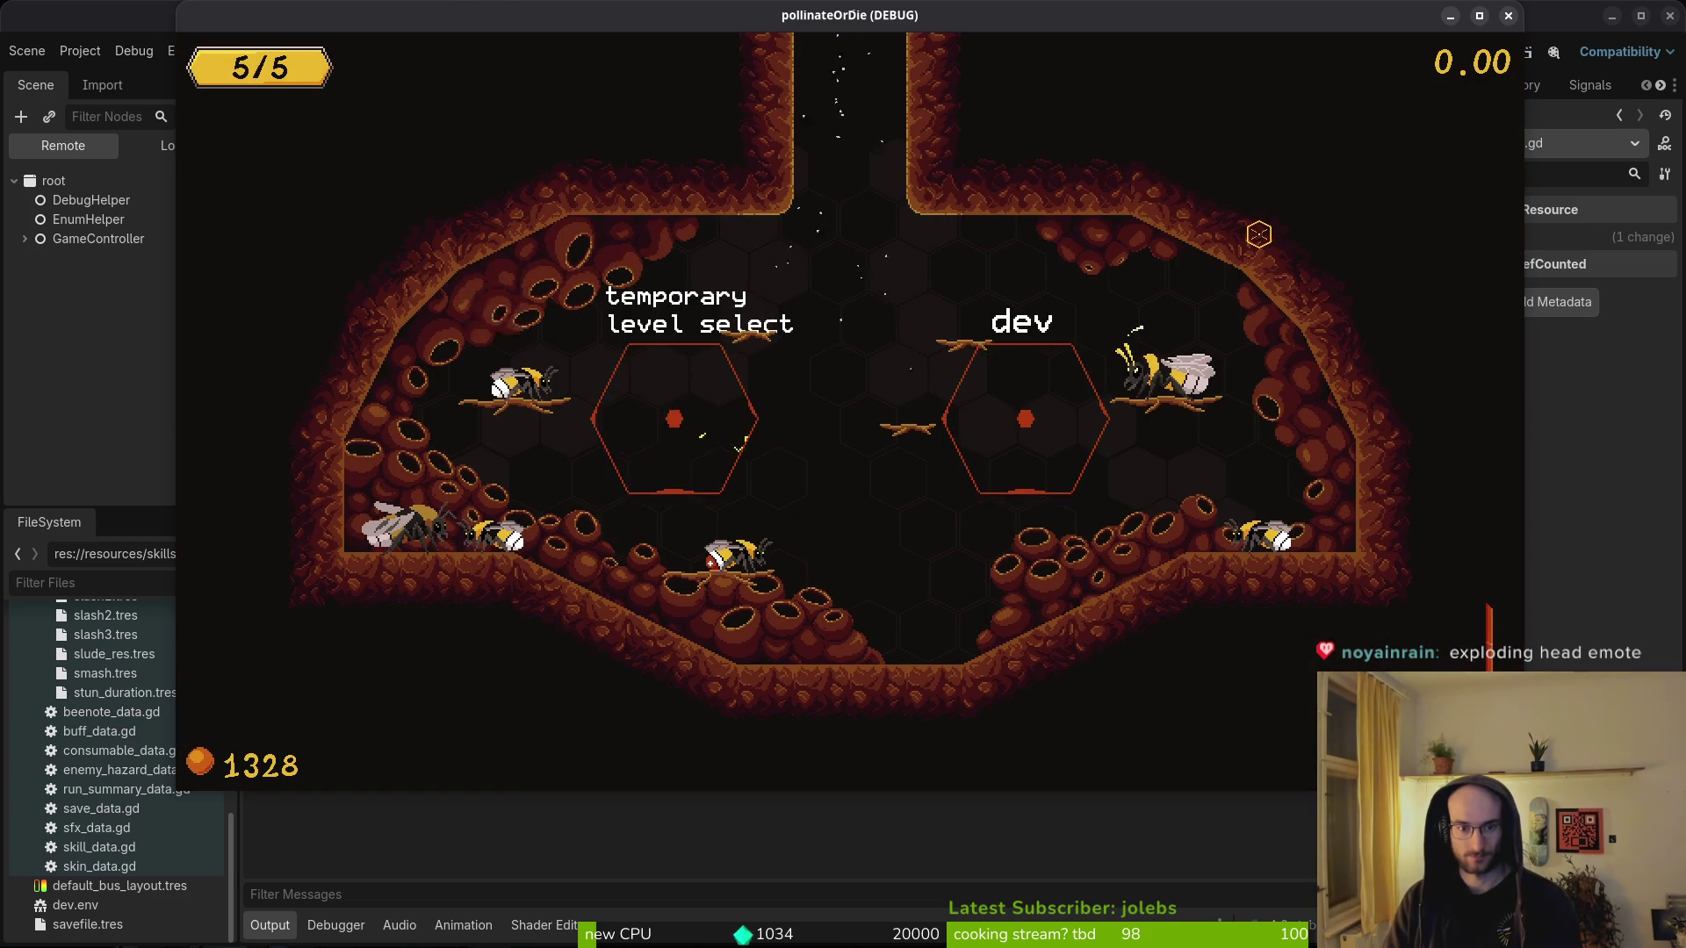
pyautogui.press('Left')
pyautogui.press('Left')
pyautogui.press('Left')
pyautogui.press('Down')
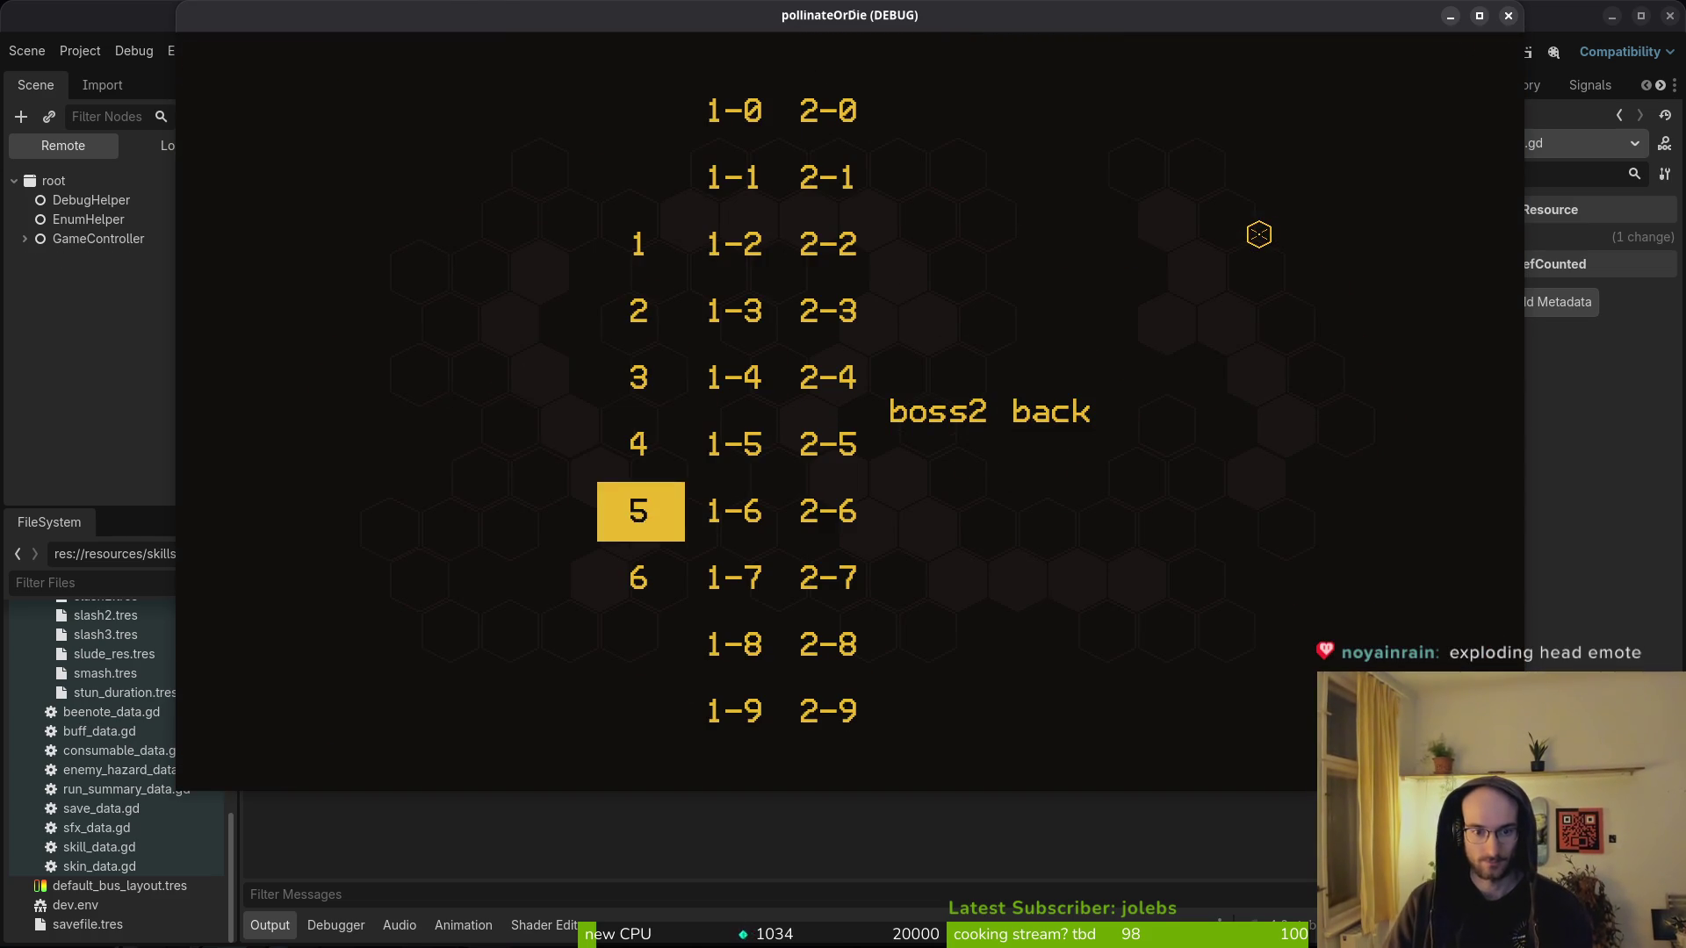
pyautogui.press('Return')
pyautogui.press('j')
pyautogui.press('j')
pyautogui.press('j')
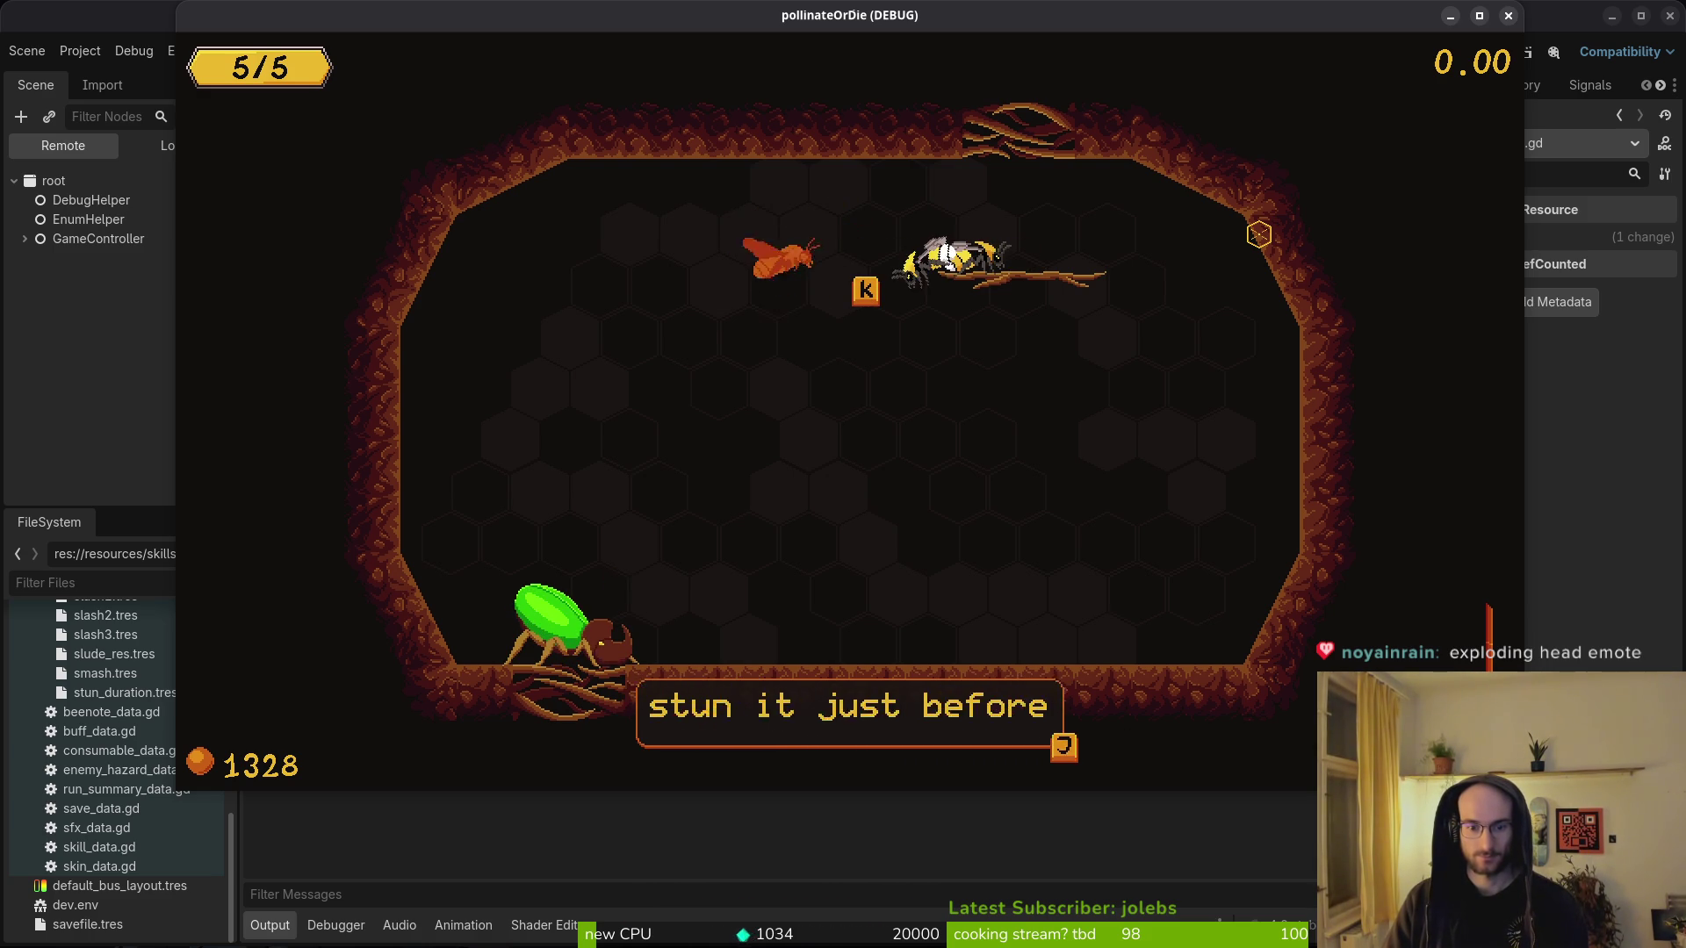
pyautogui.press('j')
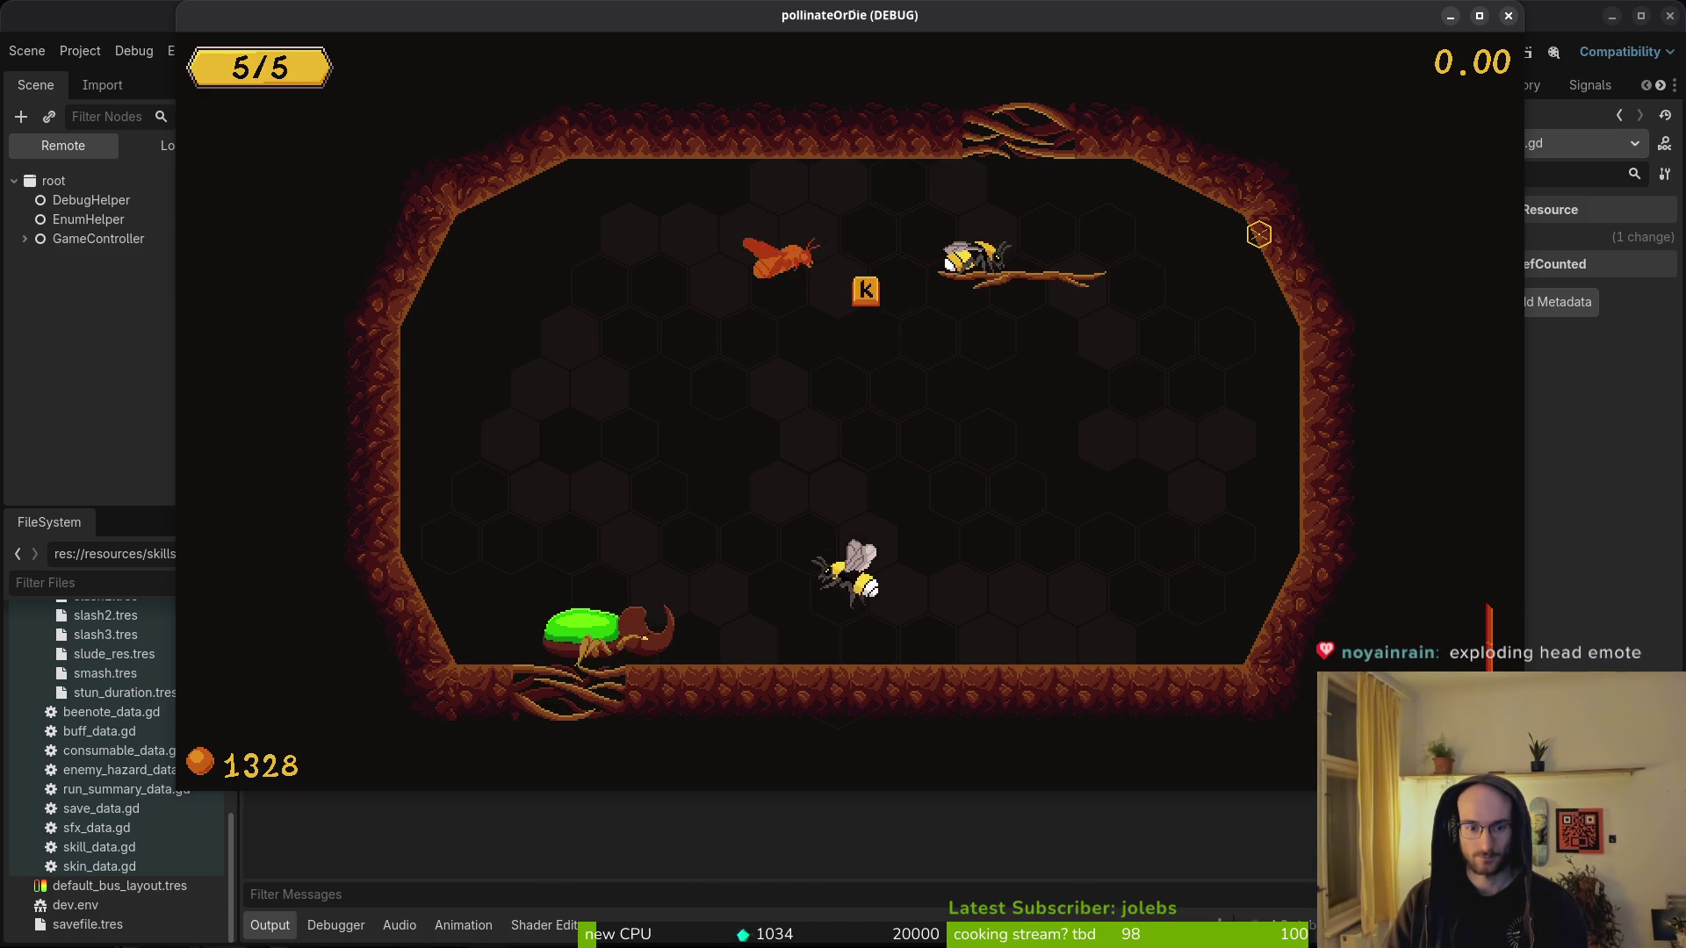
pyautogui.press('j')
pyautogui.press('j')
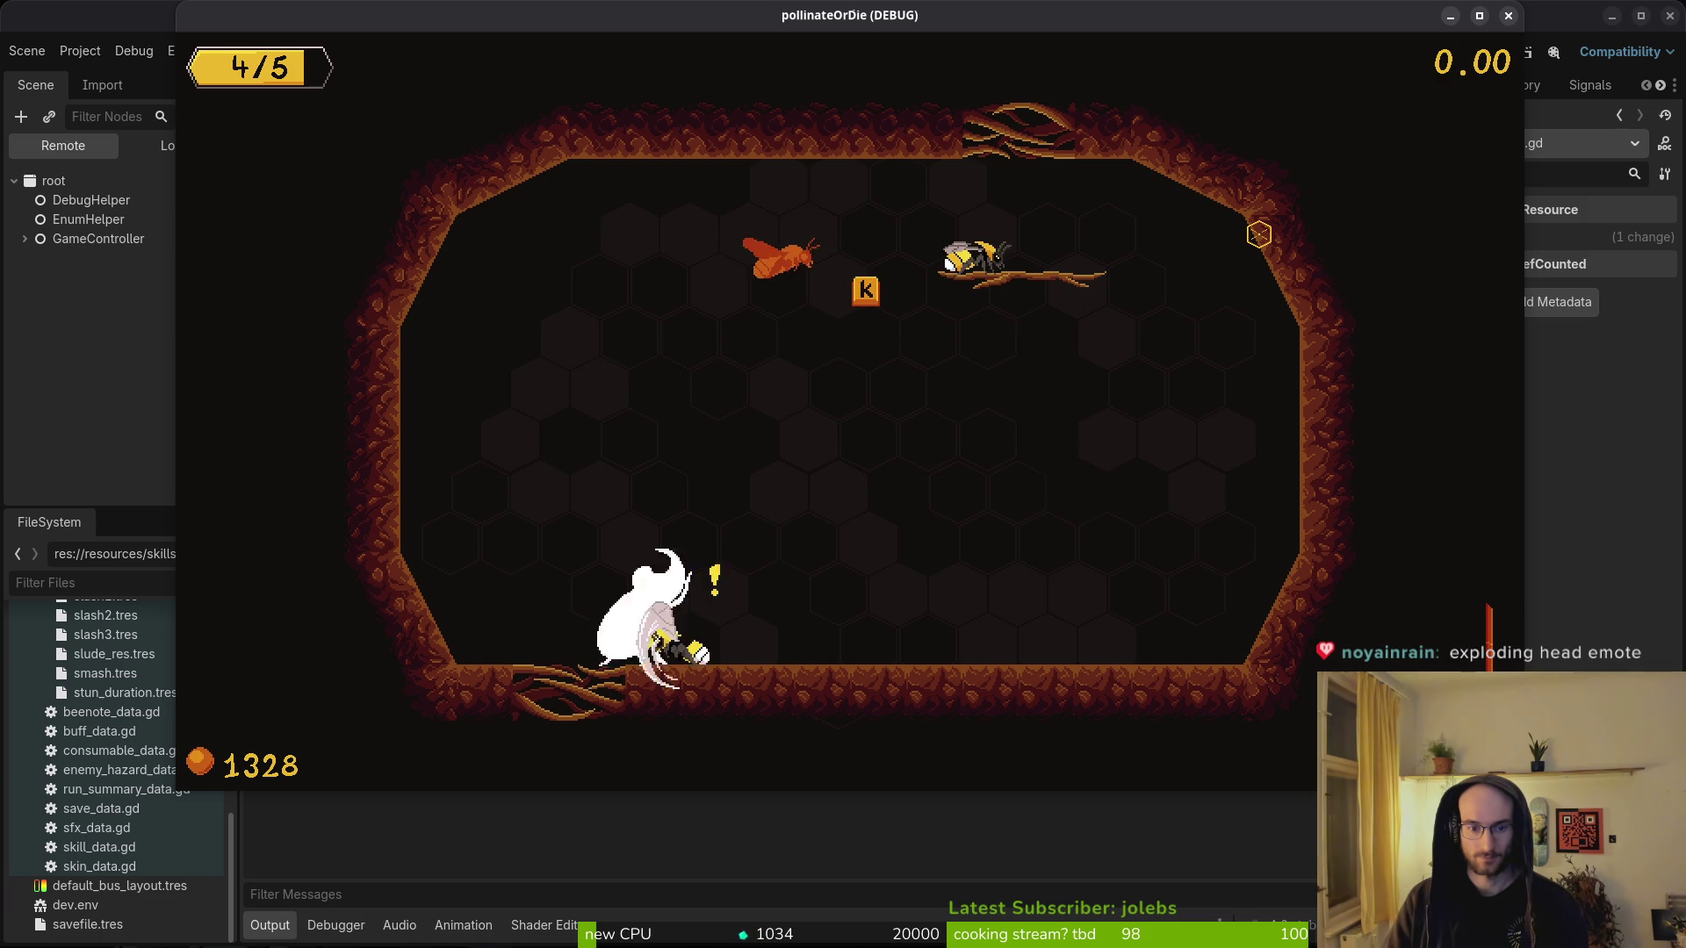
pyautogui.press('j')
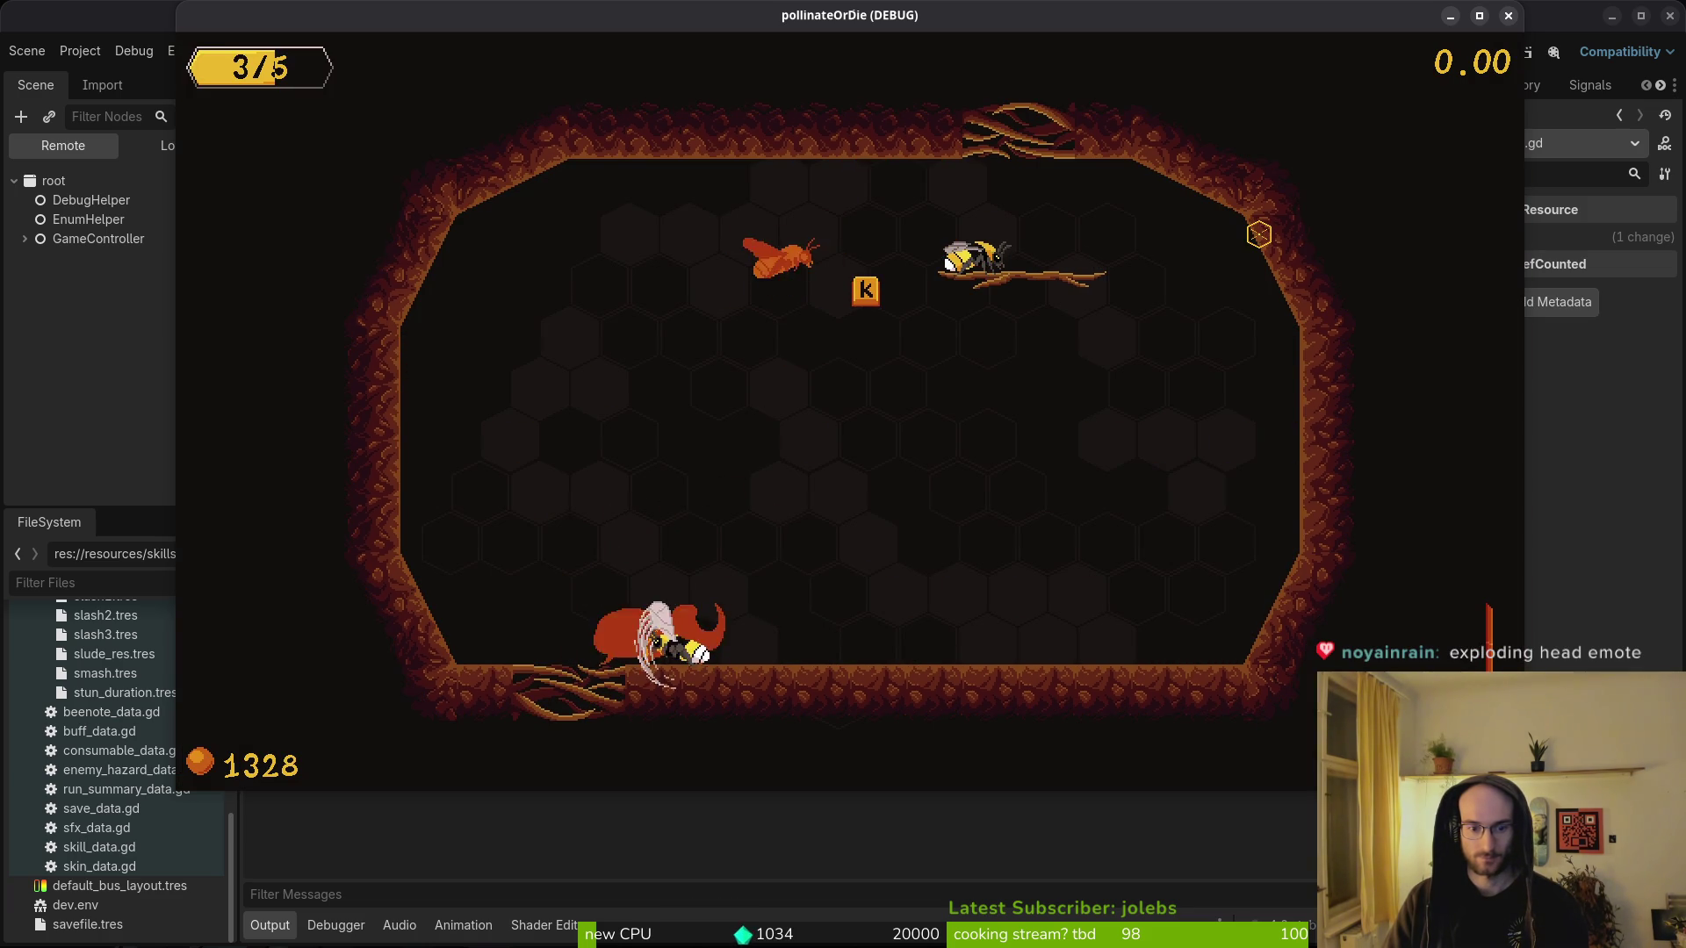
pyautogui.press('j')
# - Leave the game and return to the crit settings in player.manager.gd
pyautogui.hotkey('alt', 'Tab')
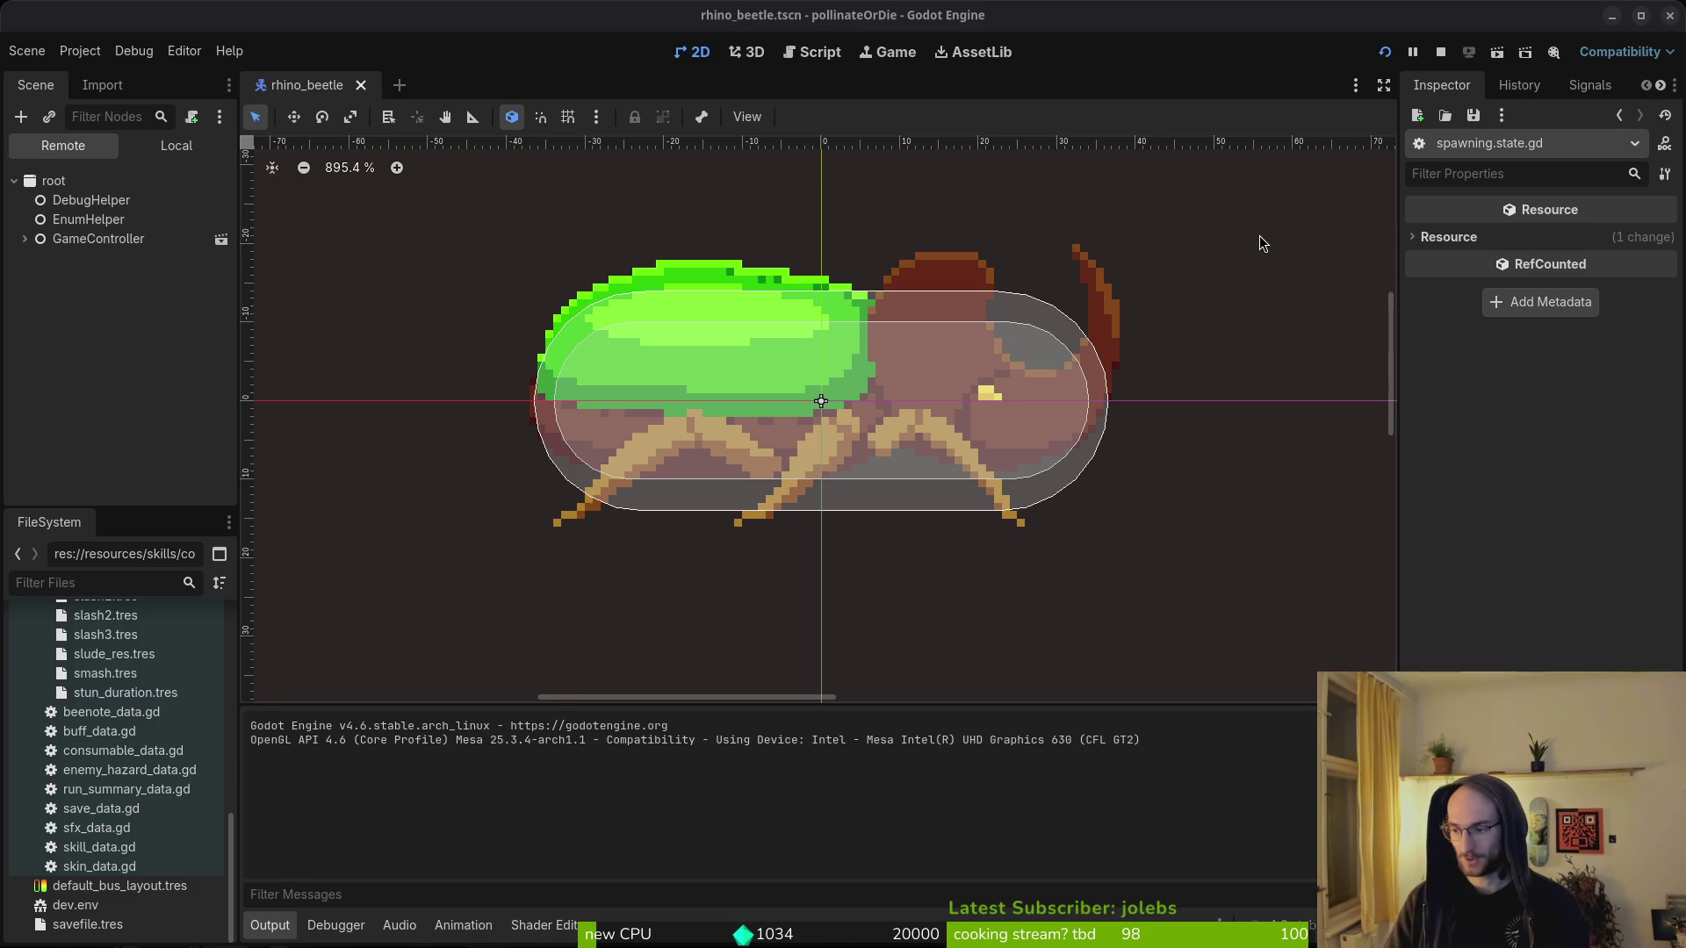
pyautogui.hotkey('alt', 'Tab')
pyautogui.hotkey('ctrl', 'o')
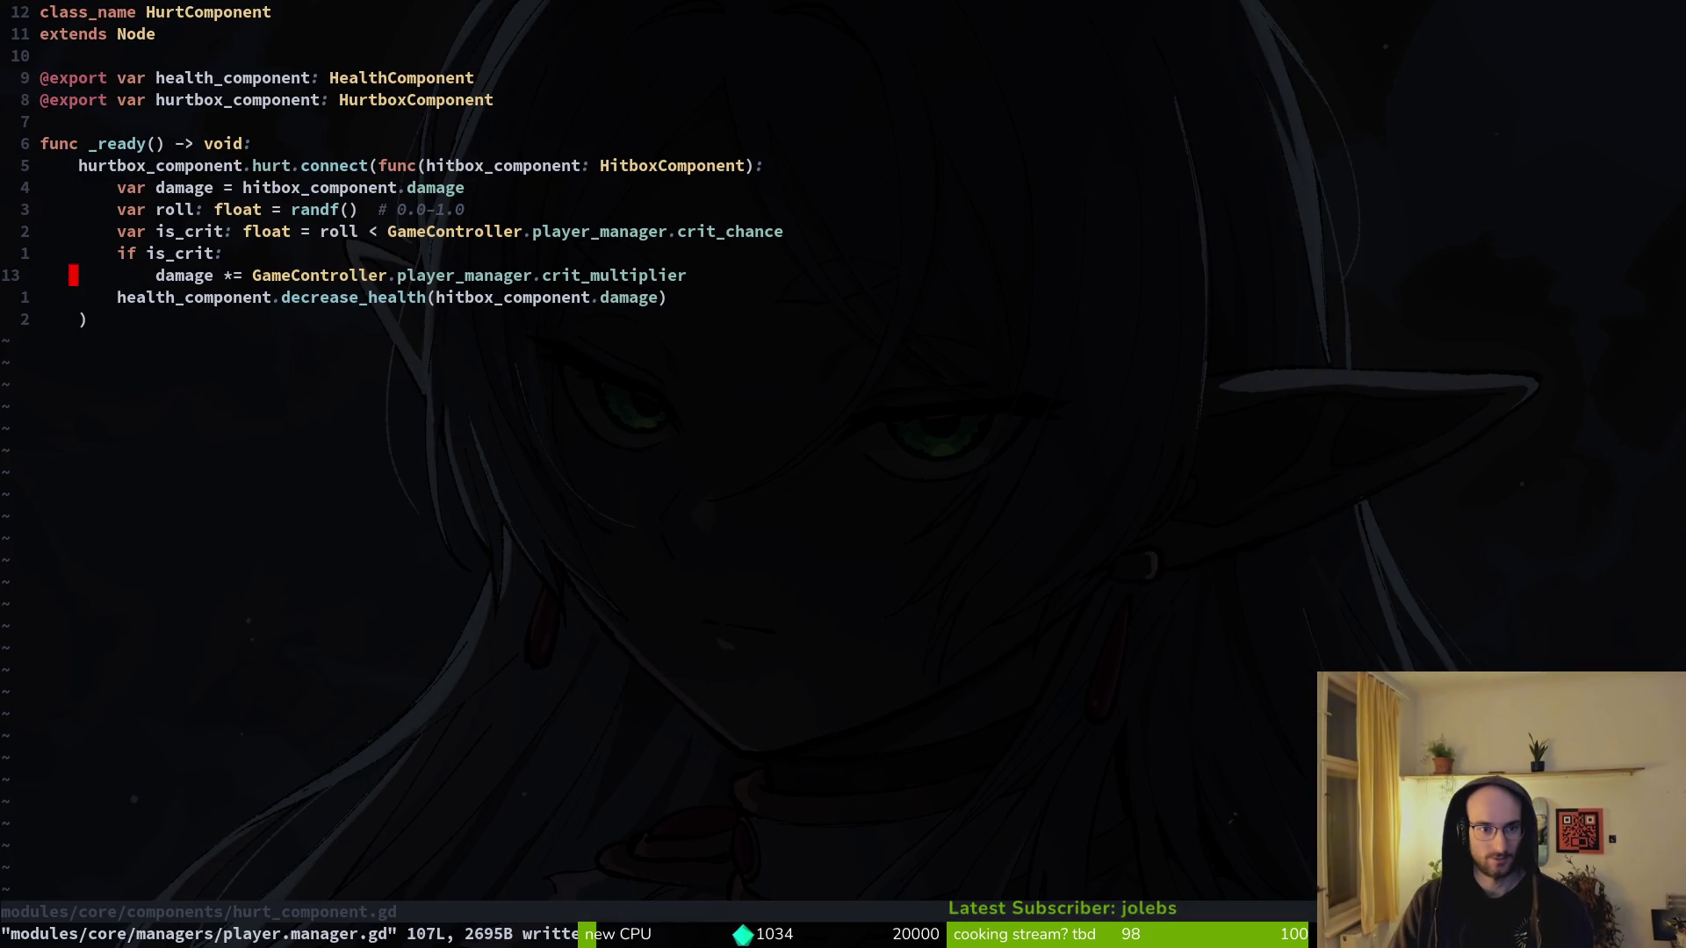
pyautogui.hotkey('ctrl', 'i')
# - Insert print_debug(damage) above the decrease_health call in hurt_component.gd and save
pyautogui.press('k')
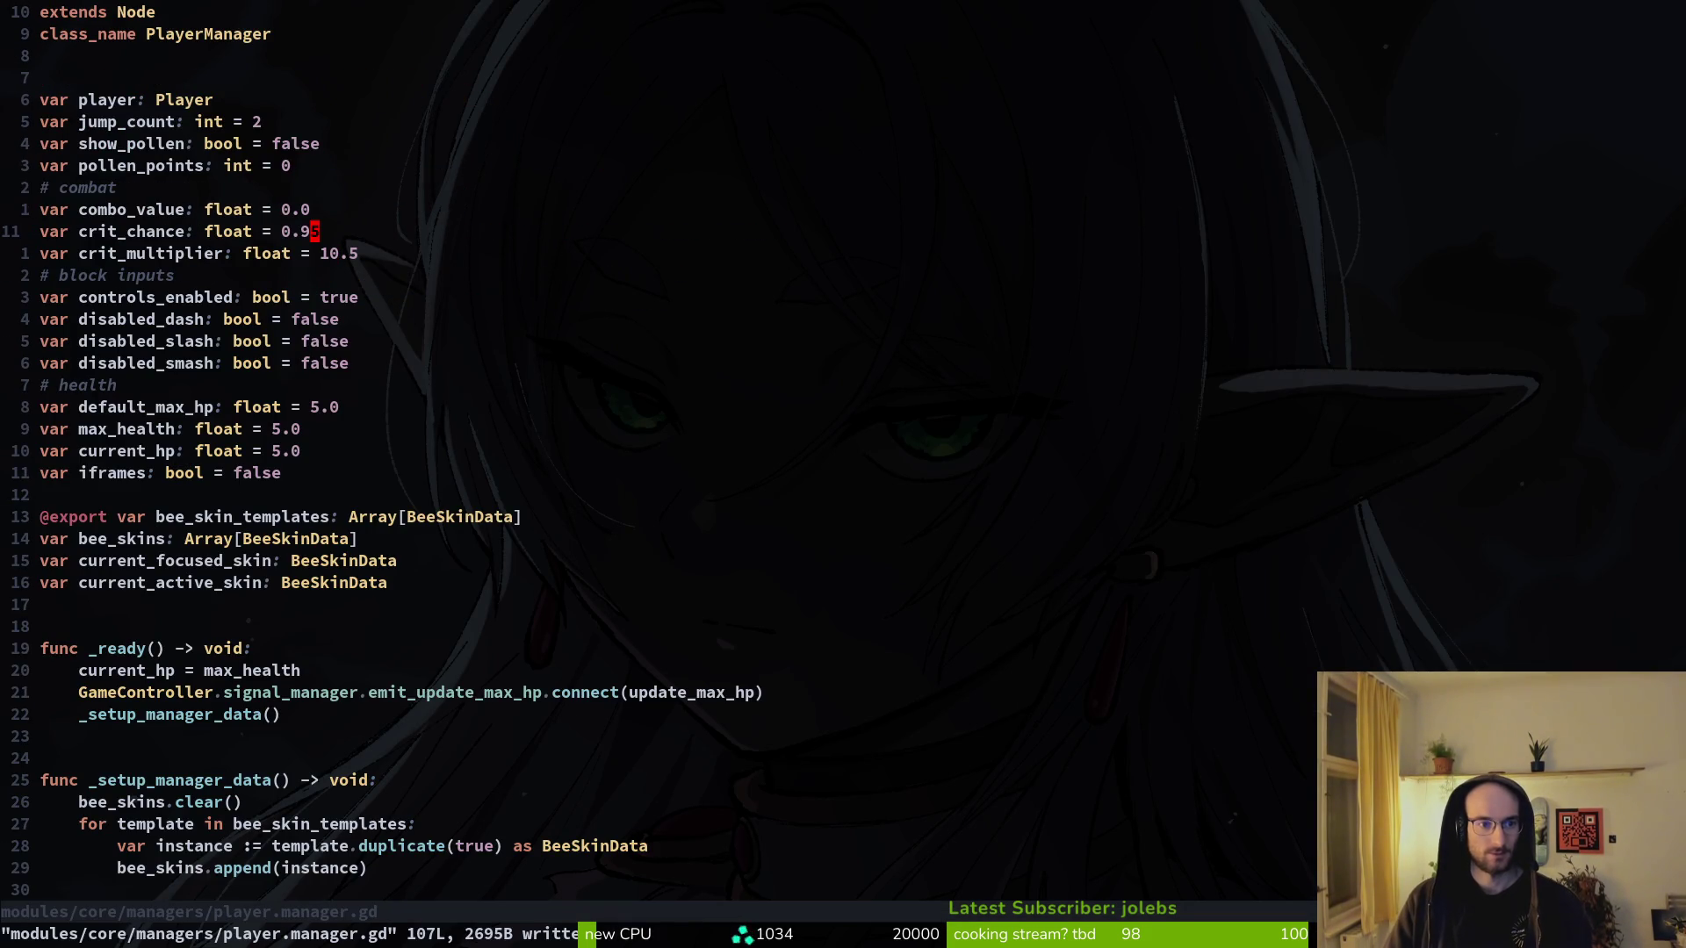
pyautogui.hotkey('ctrl', 'o')
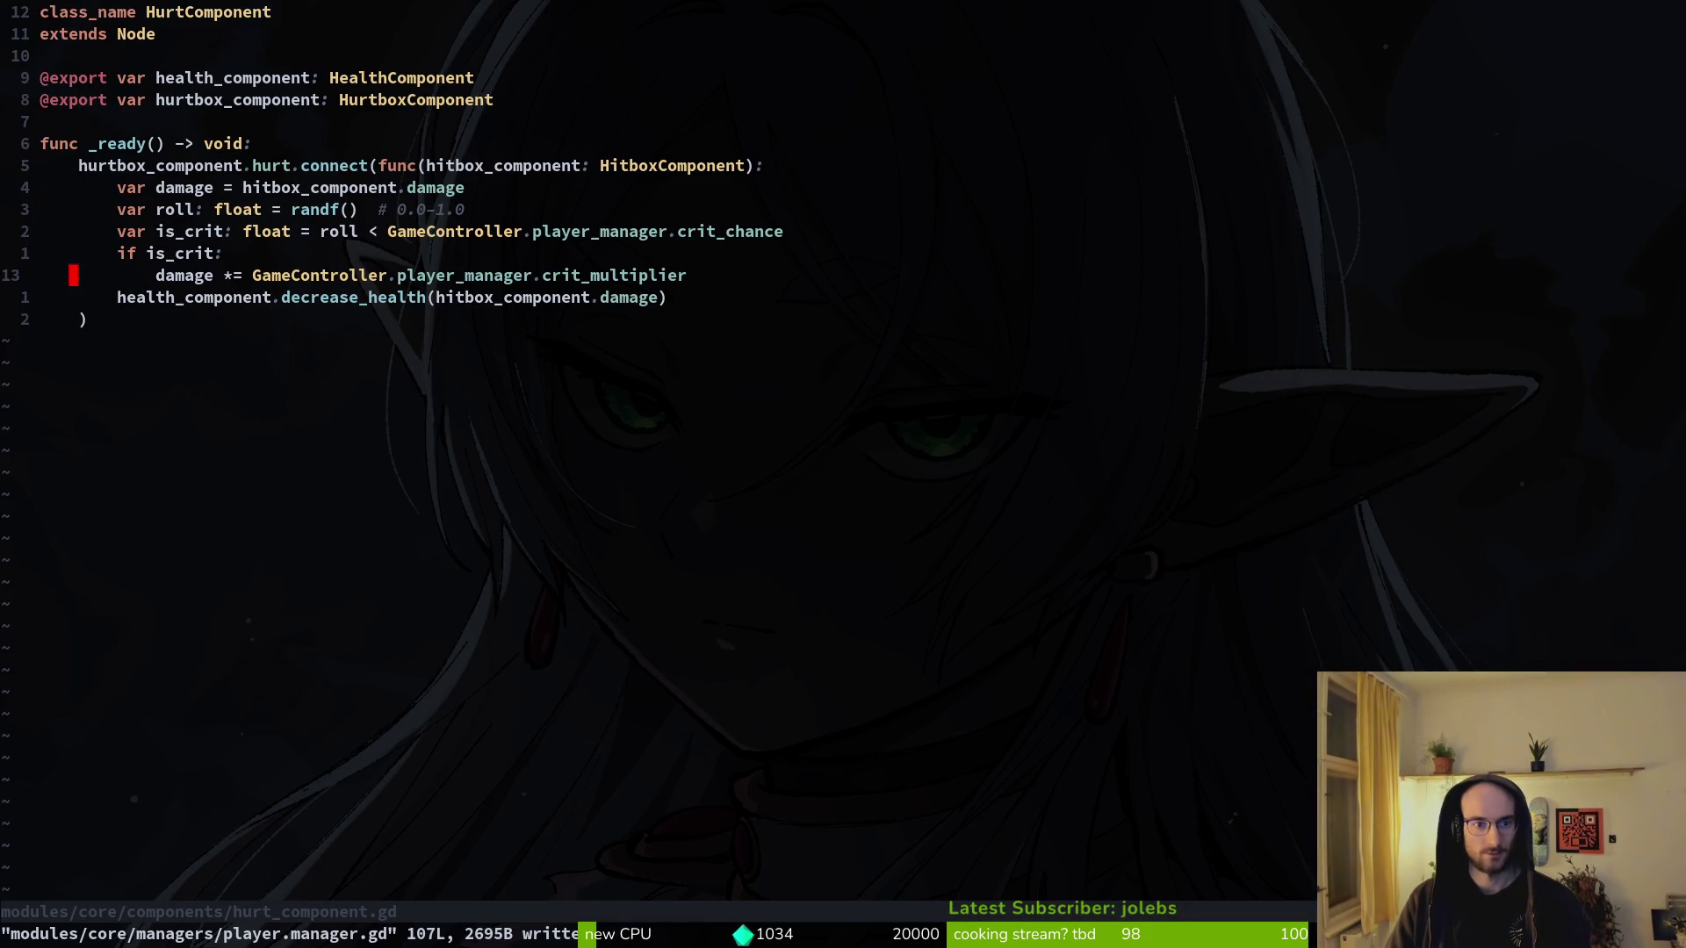
pyautogui.hotkey('shift', 'v')
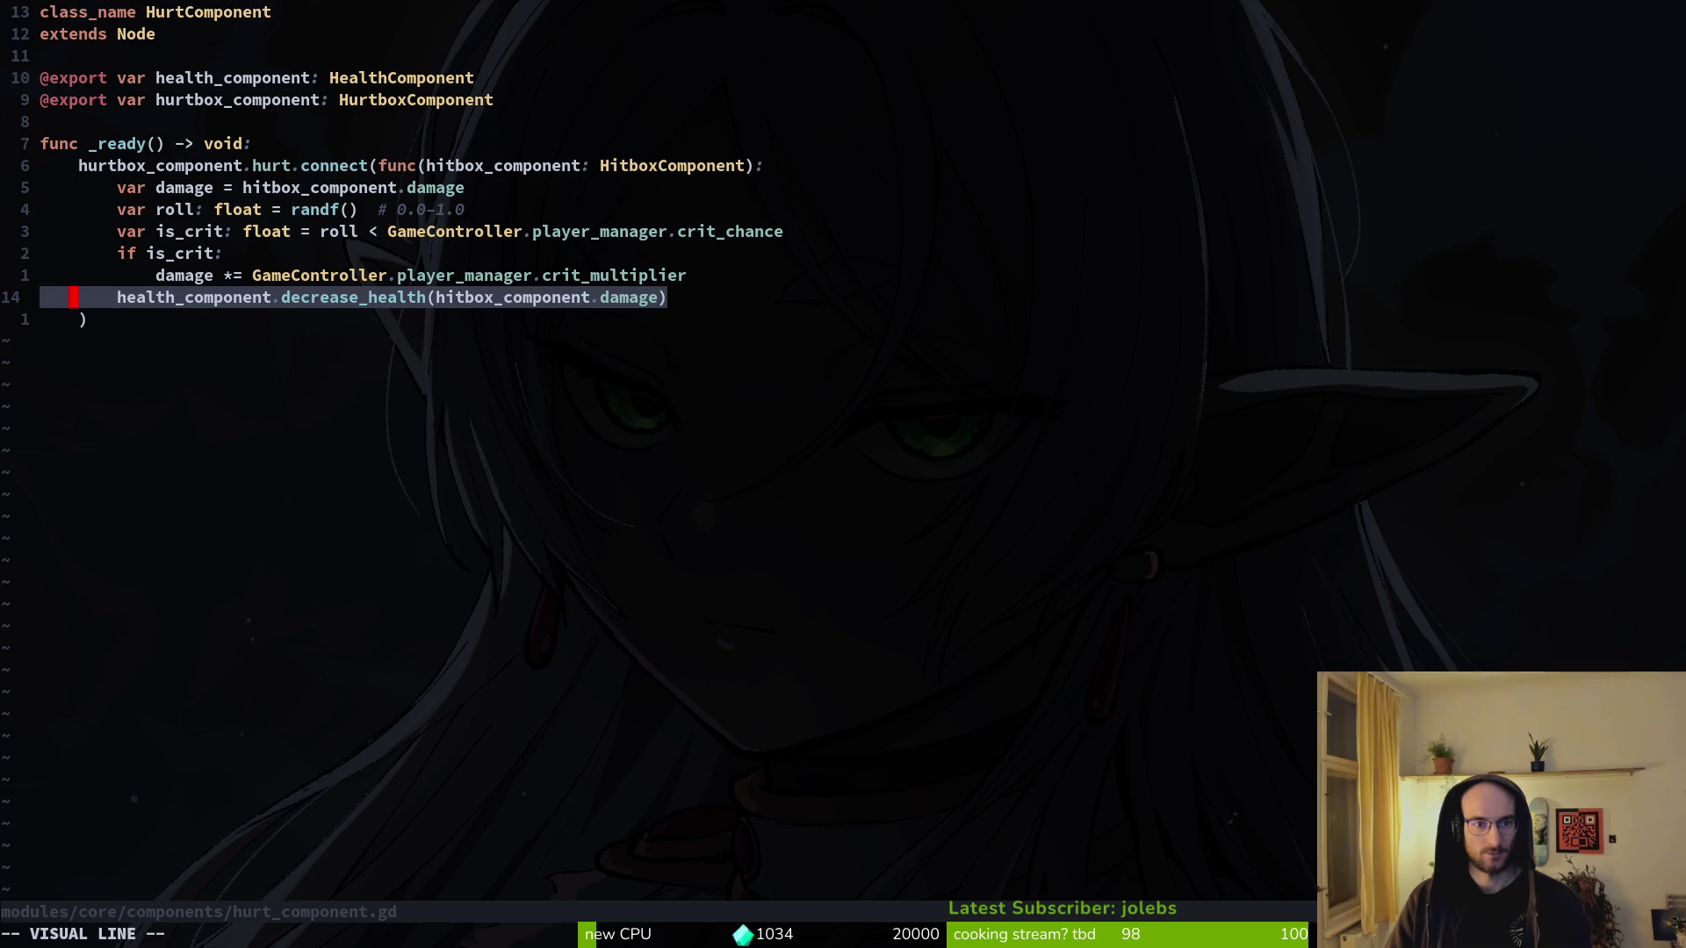
pyautogui.press('Escape')
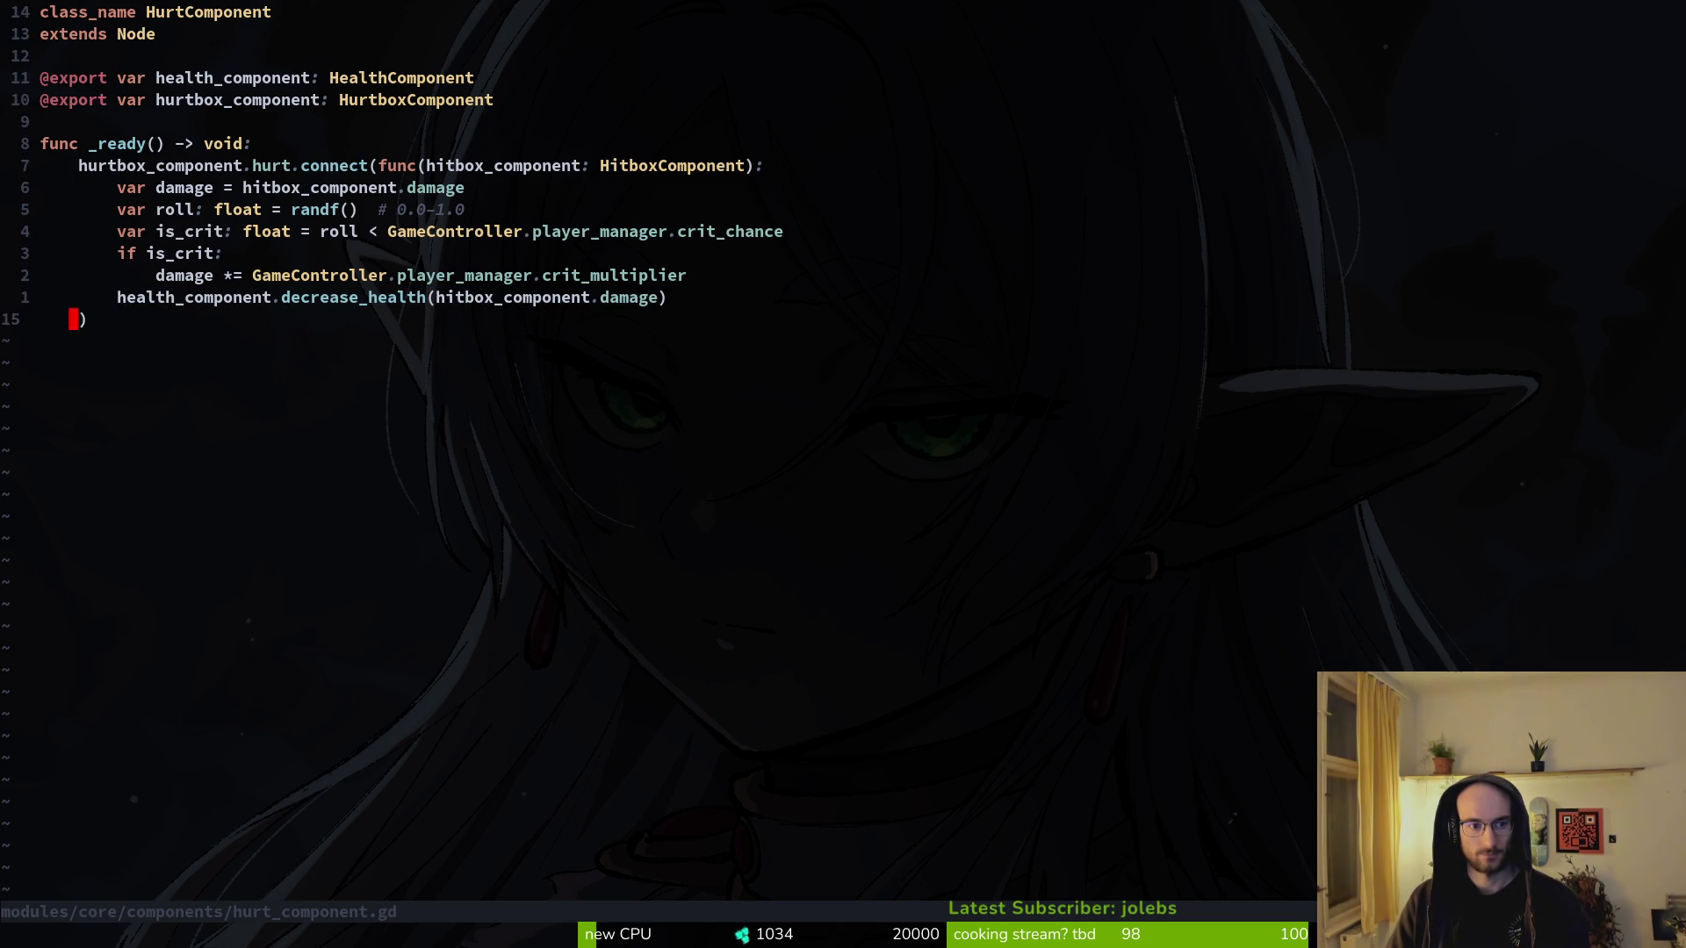
pyautogui.press('O')
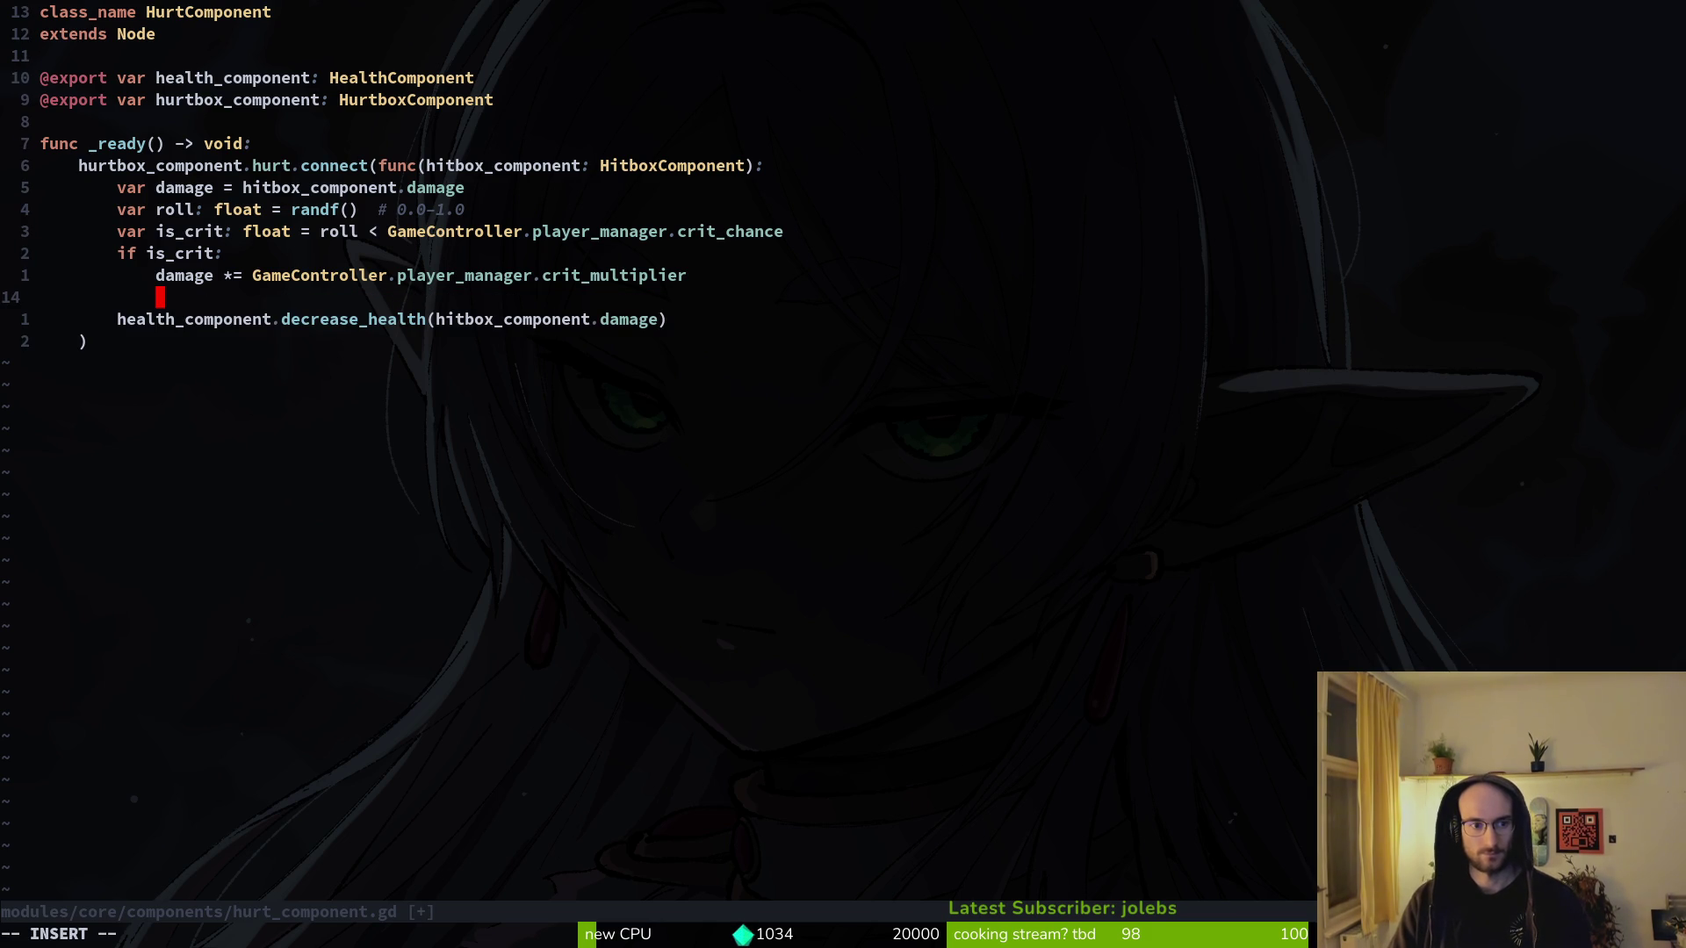
pyautogui.write('print_debug(damage')
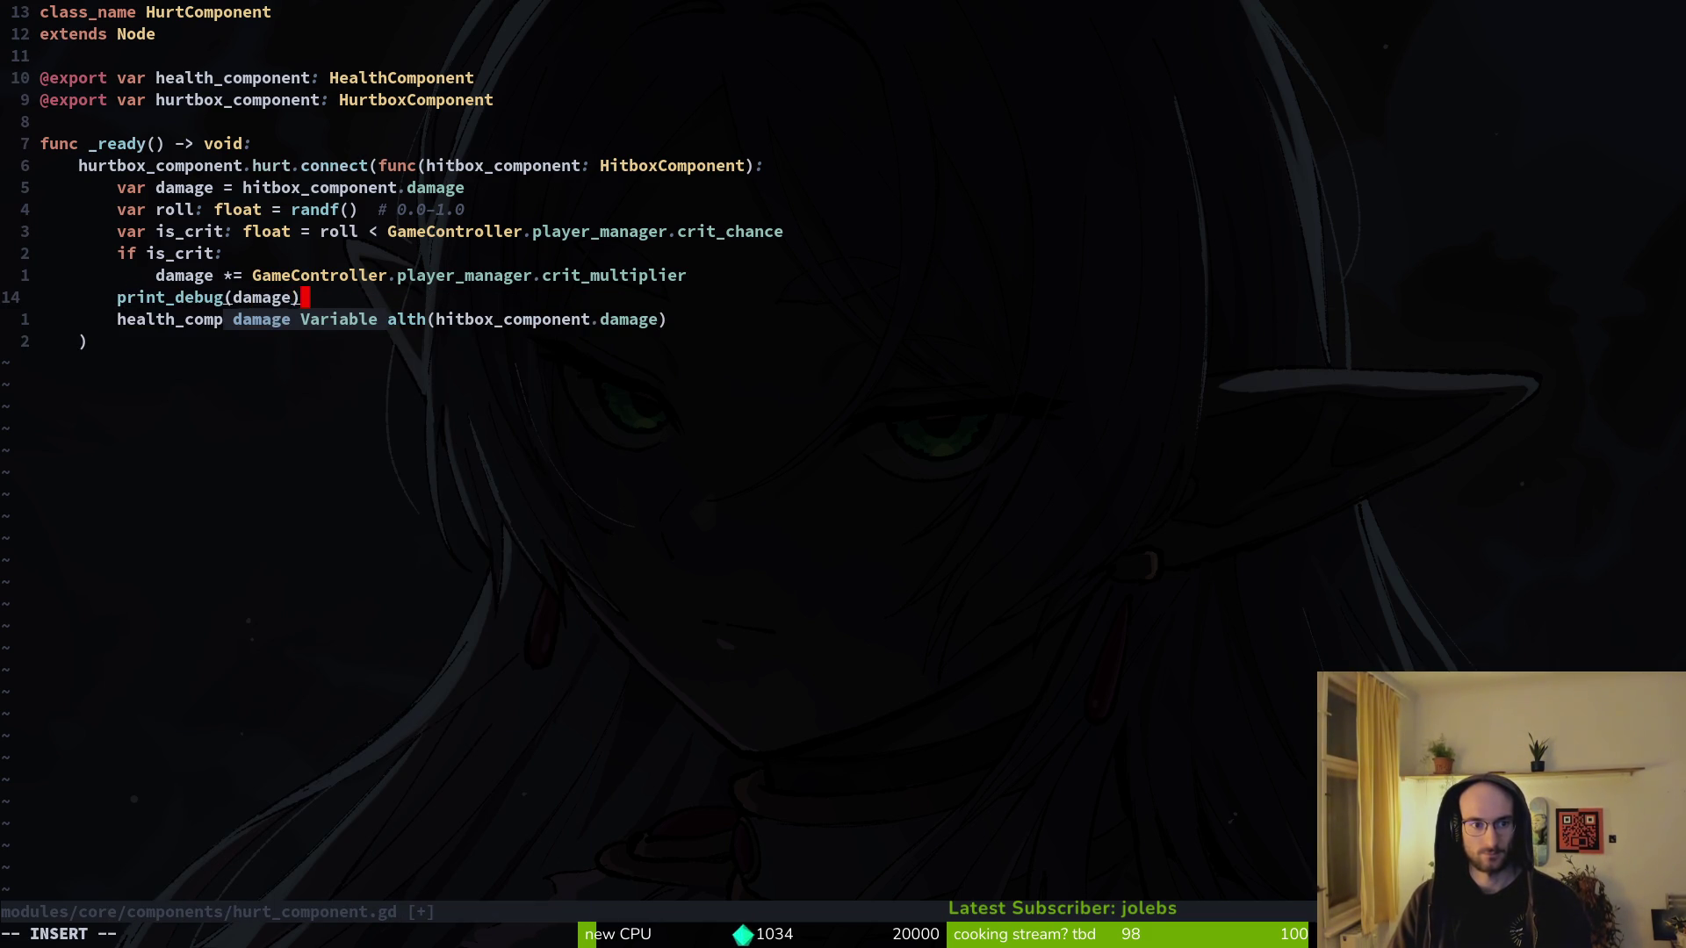
pyautogui.press('Escape')
pyautogui.write(':write')
pyautogui.press('Return')
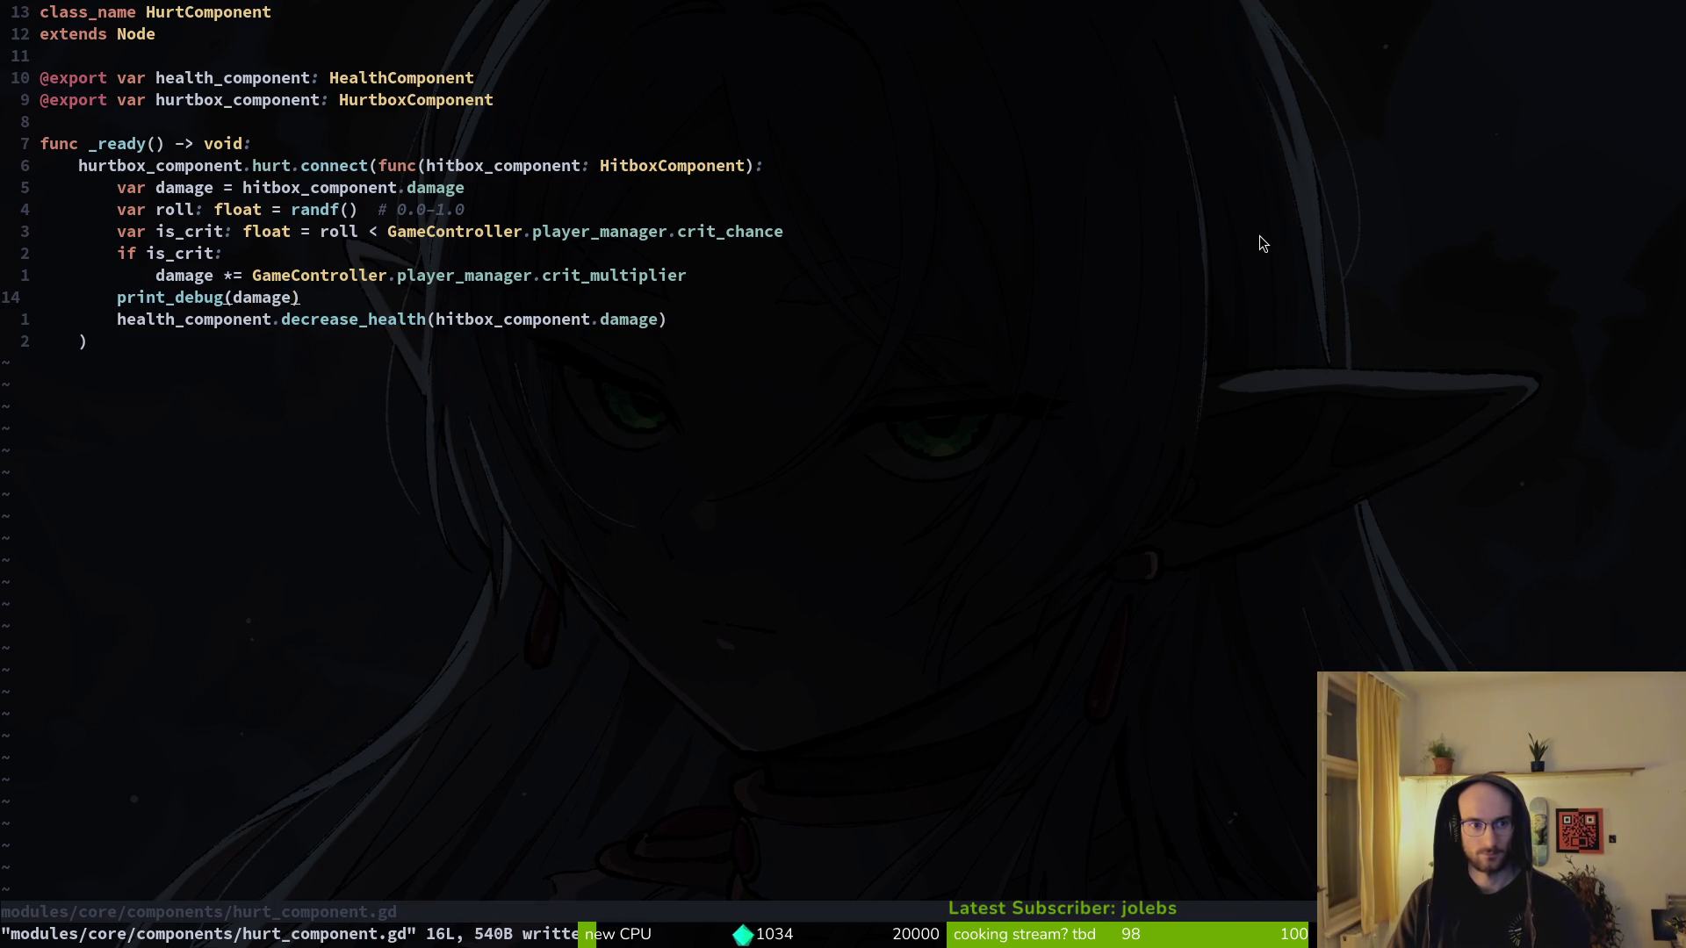
pyautogui.hotkey('alt', 'Tab')
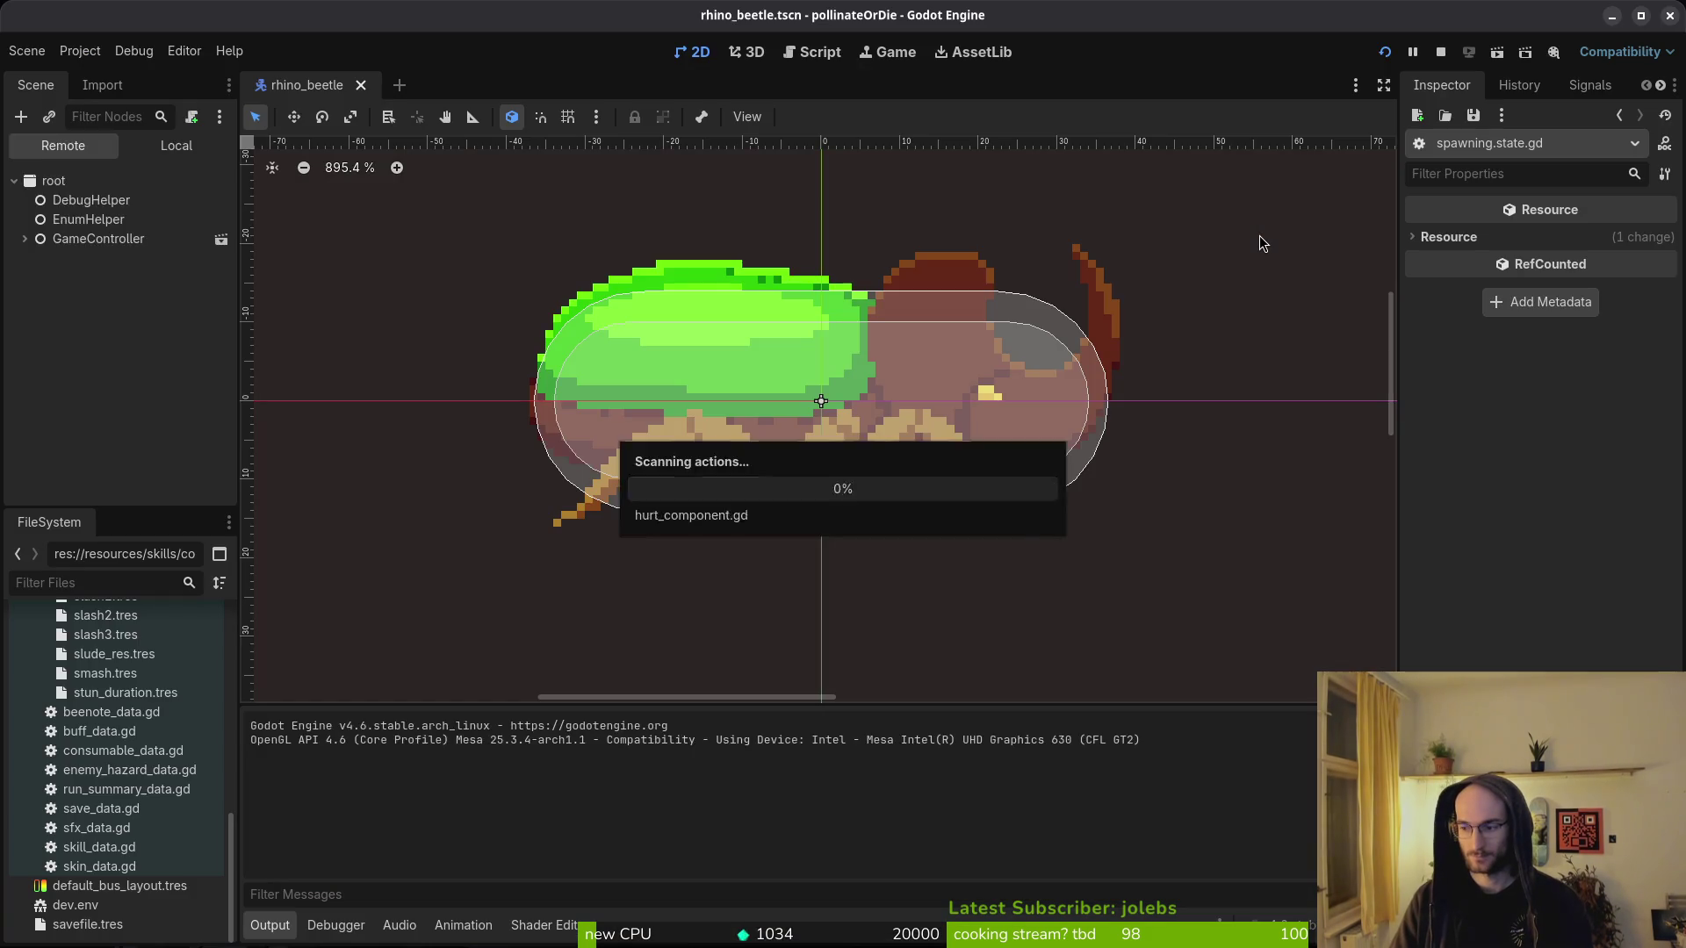
# - Rerun the game, load level 5 and fight the beetle to log damage values, then pause
pyautogui.press('F5')
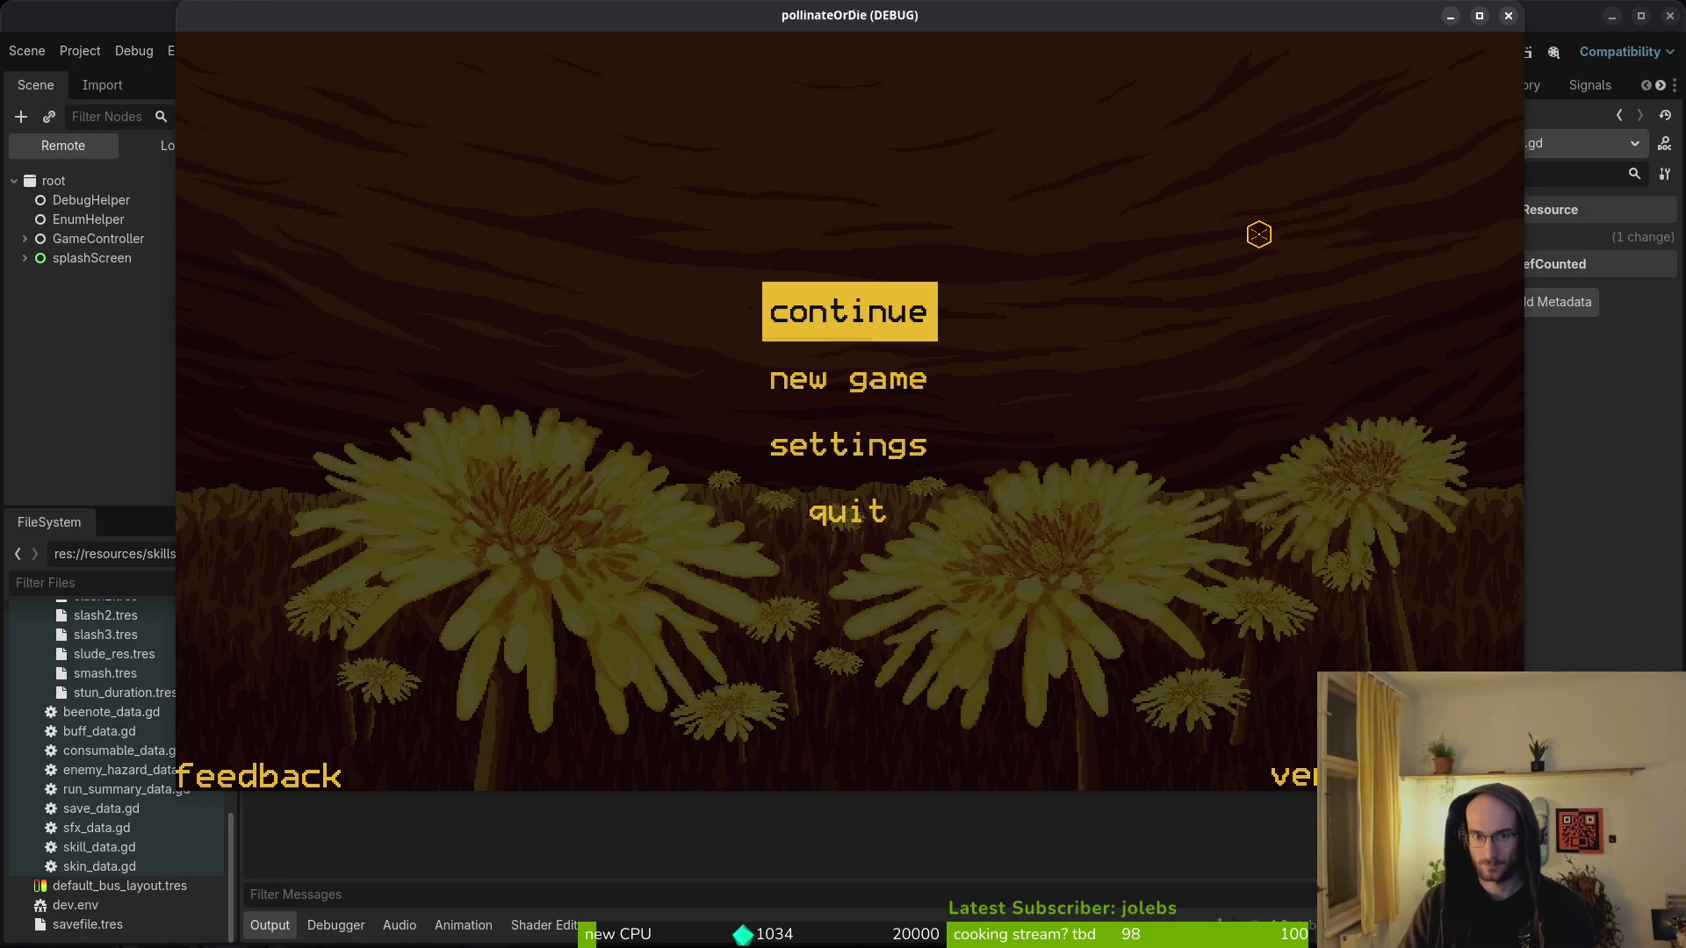
pyautogui.press('Return')
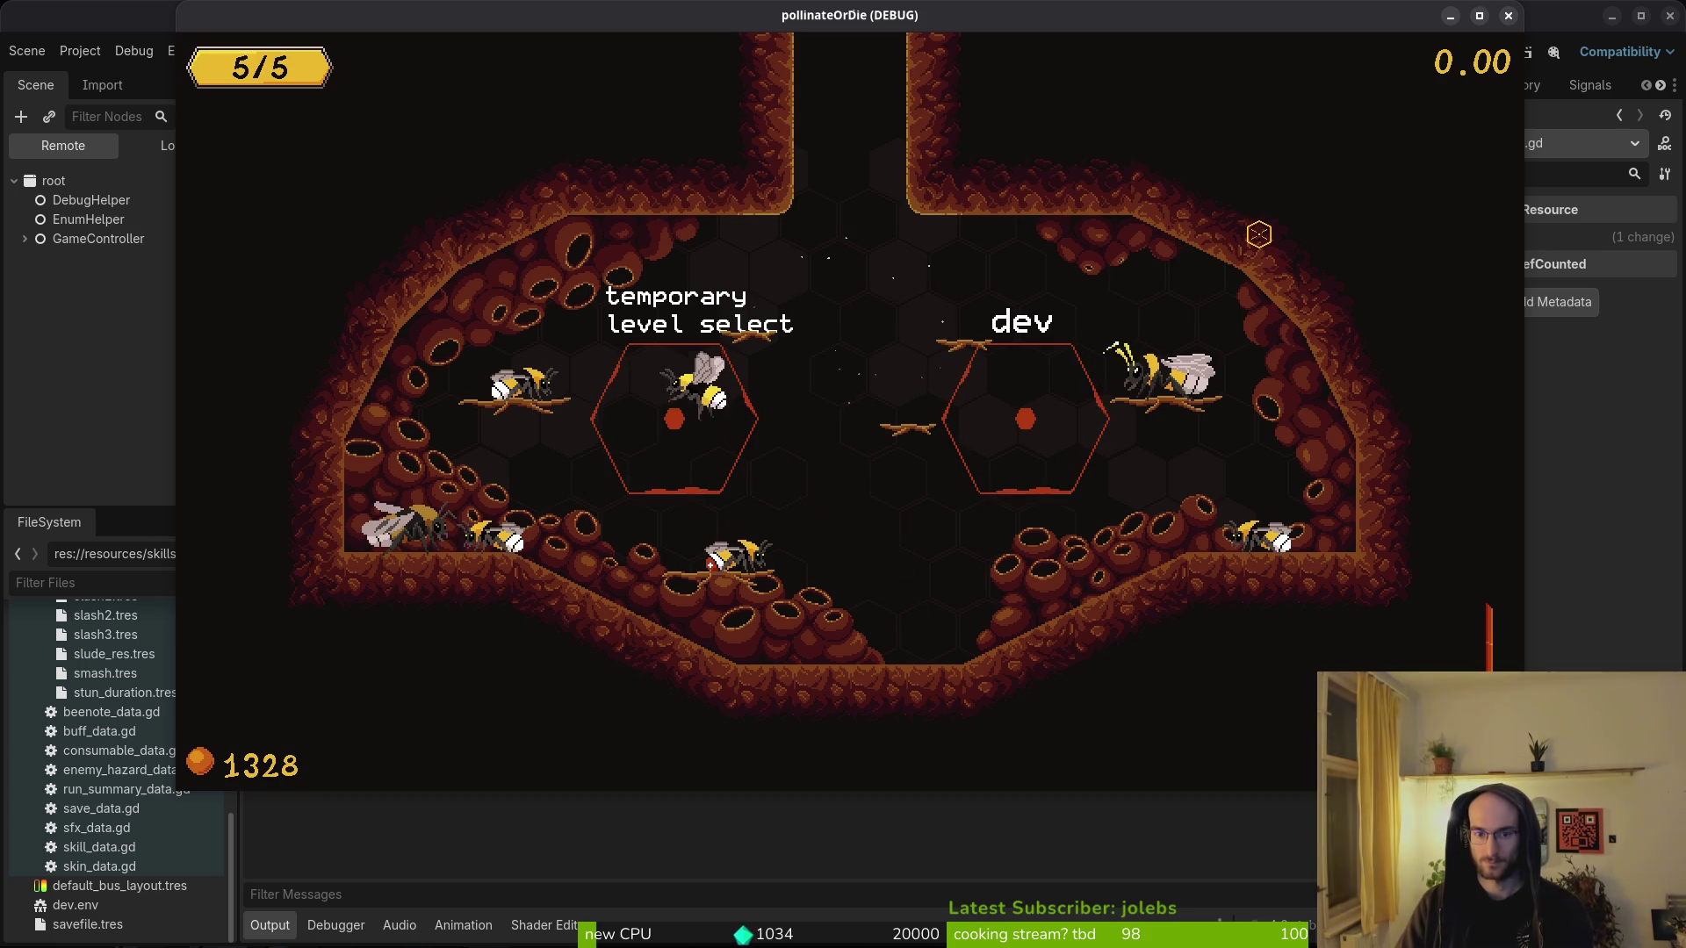
pyautogui.press('space')
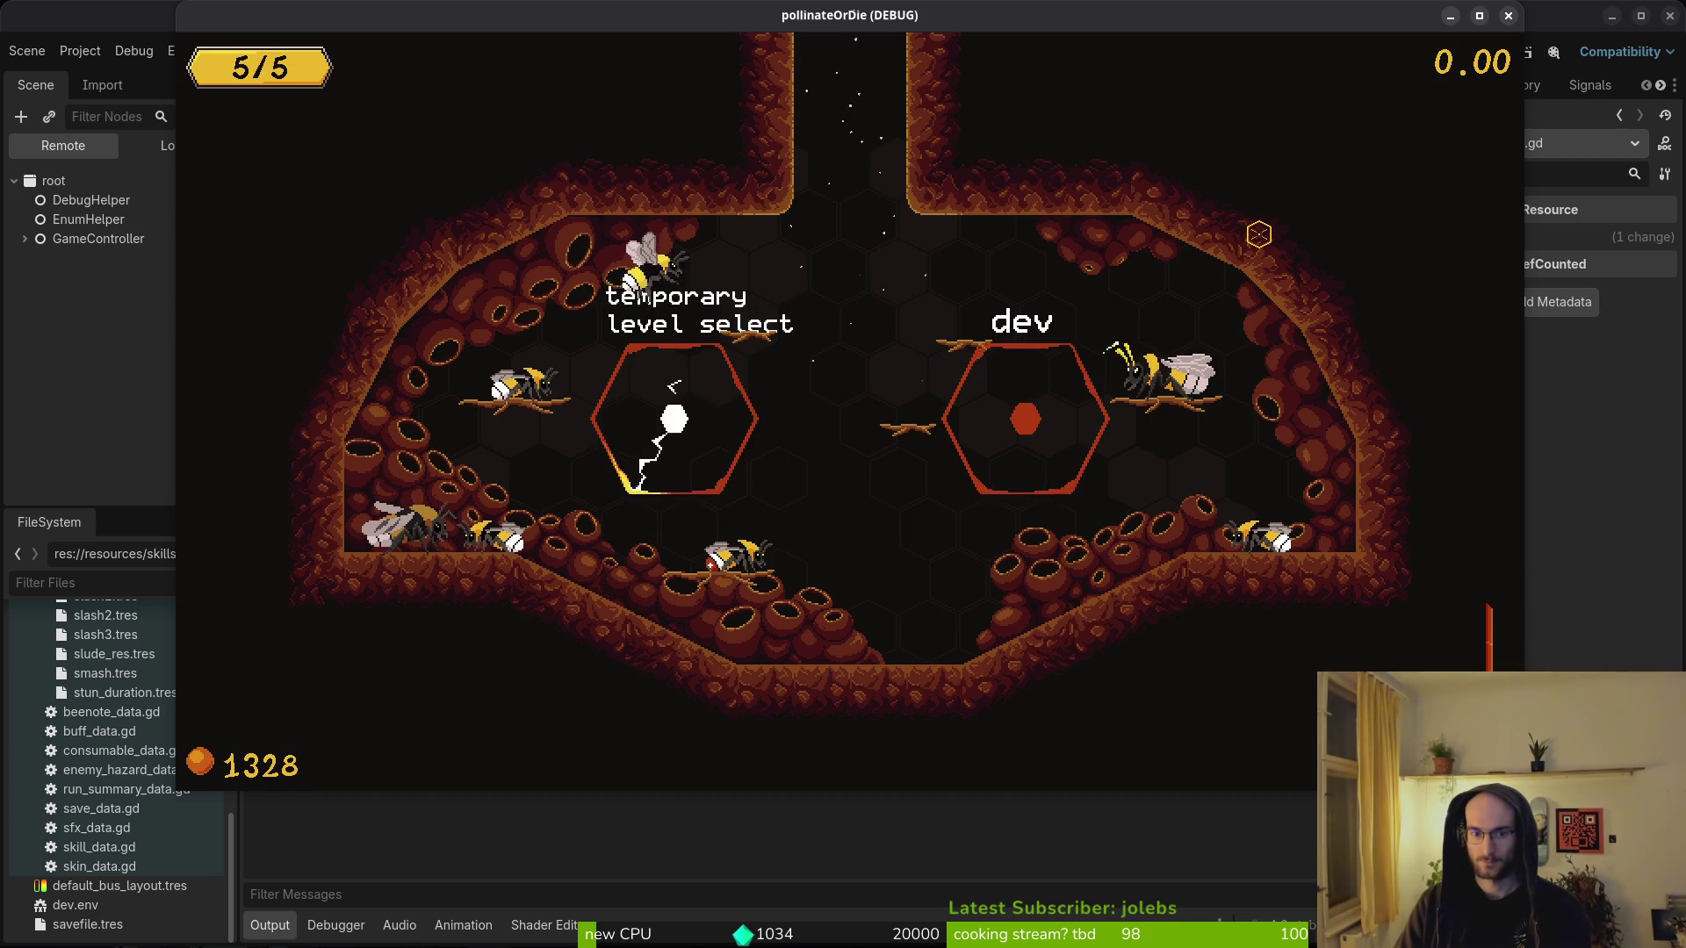
pyautogui.press('Left')
pyautogui.press('Left')
pyautogui.press('Left')
pyautogui.press('Down')
pyautogui.press('Down')
pyautogui.press('j')
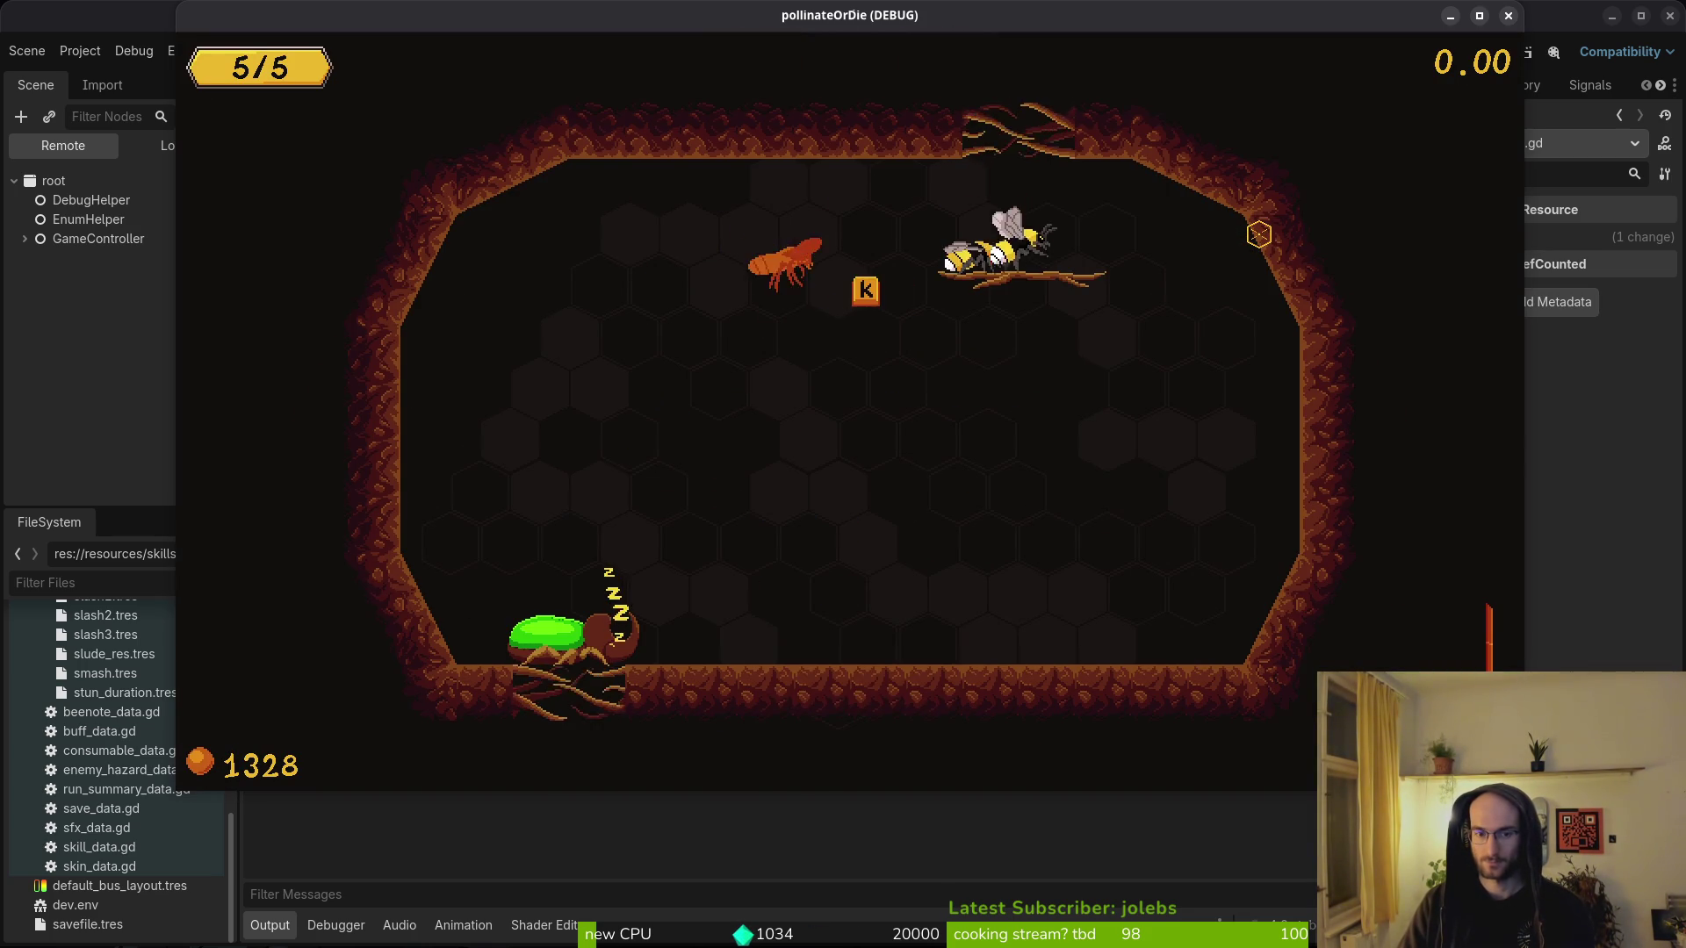
pyautogui.press('j')
pyautogui.press('j')
pyautogui.press('j')
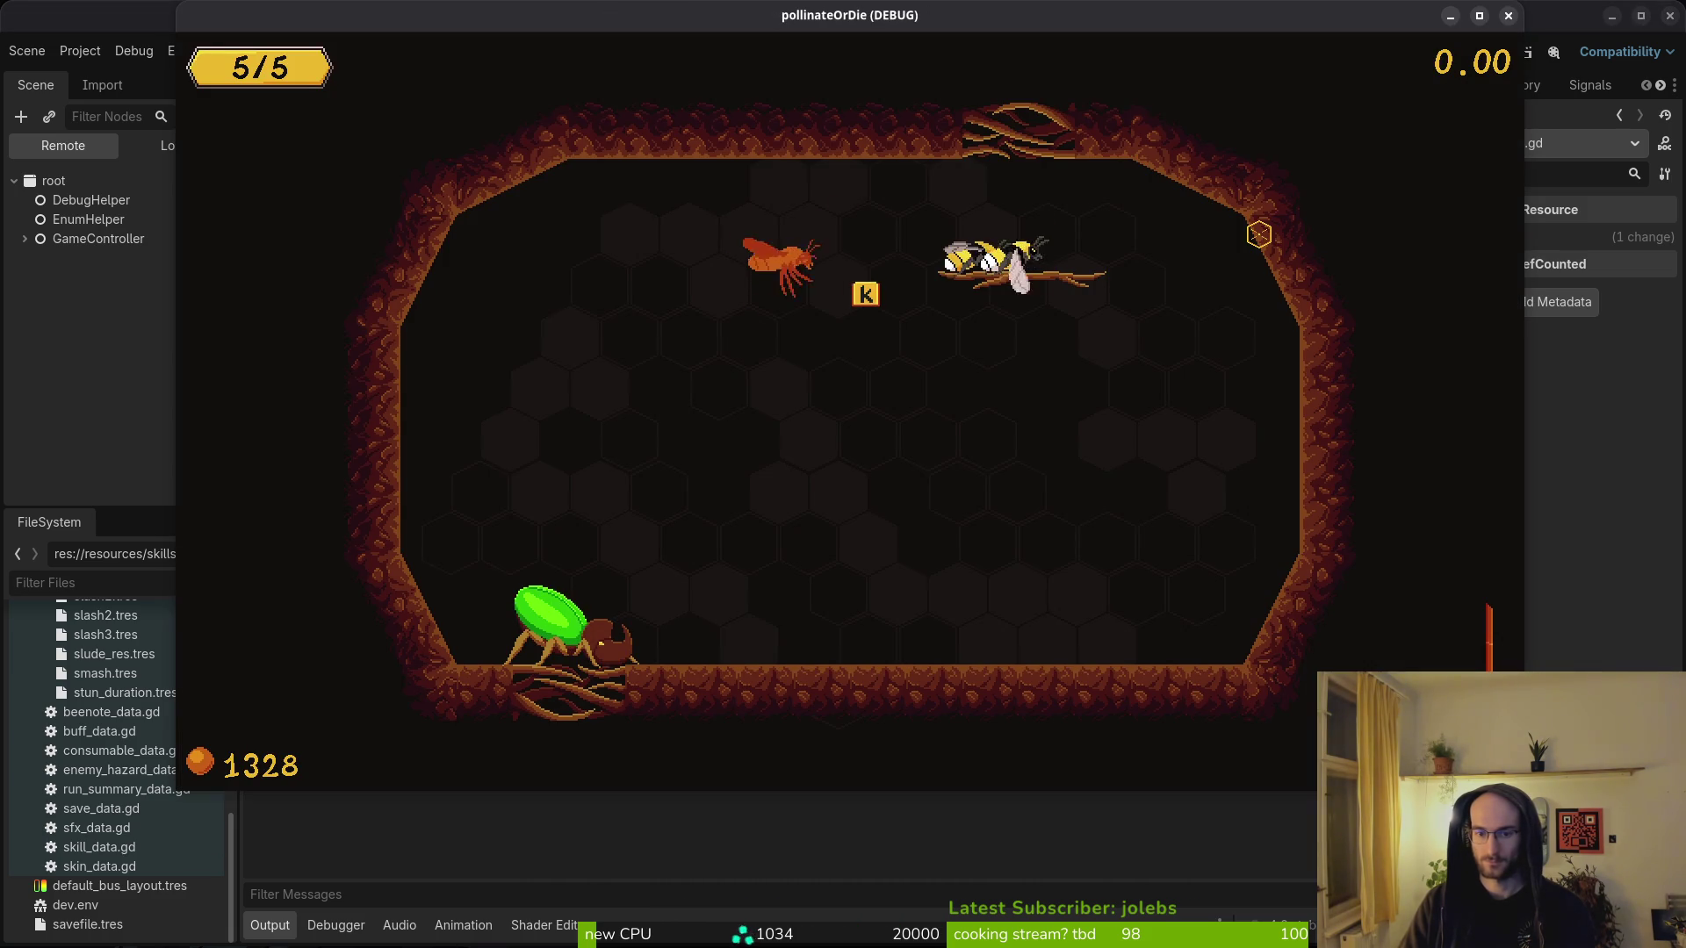
pyautogui.press('j')
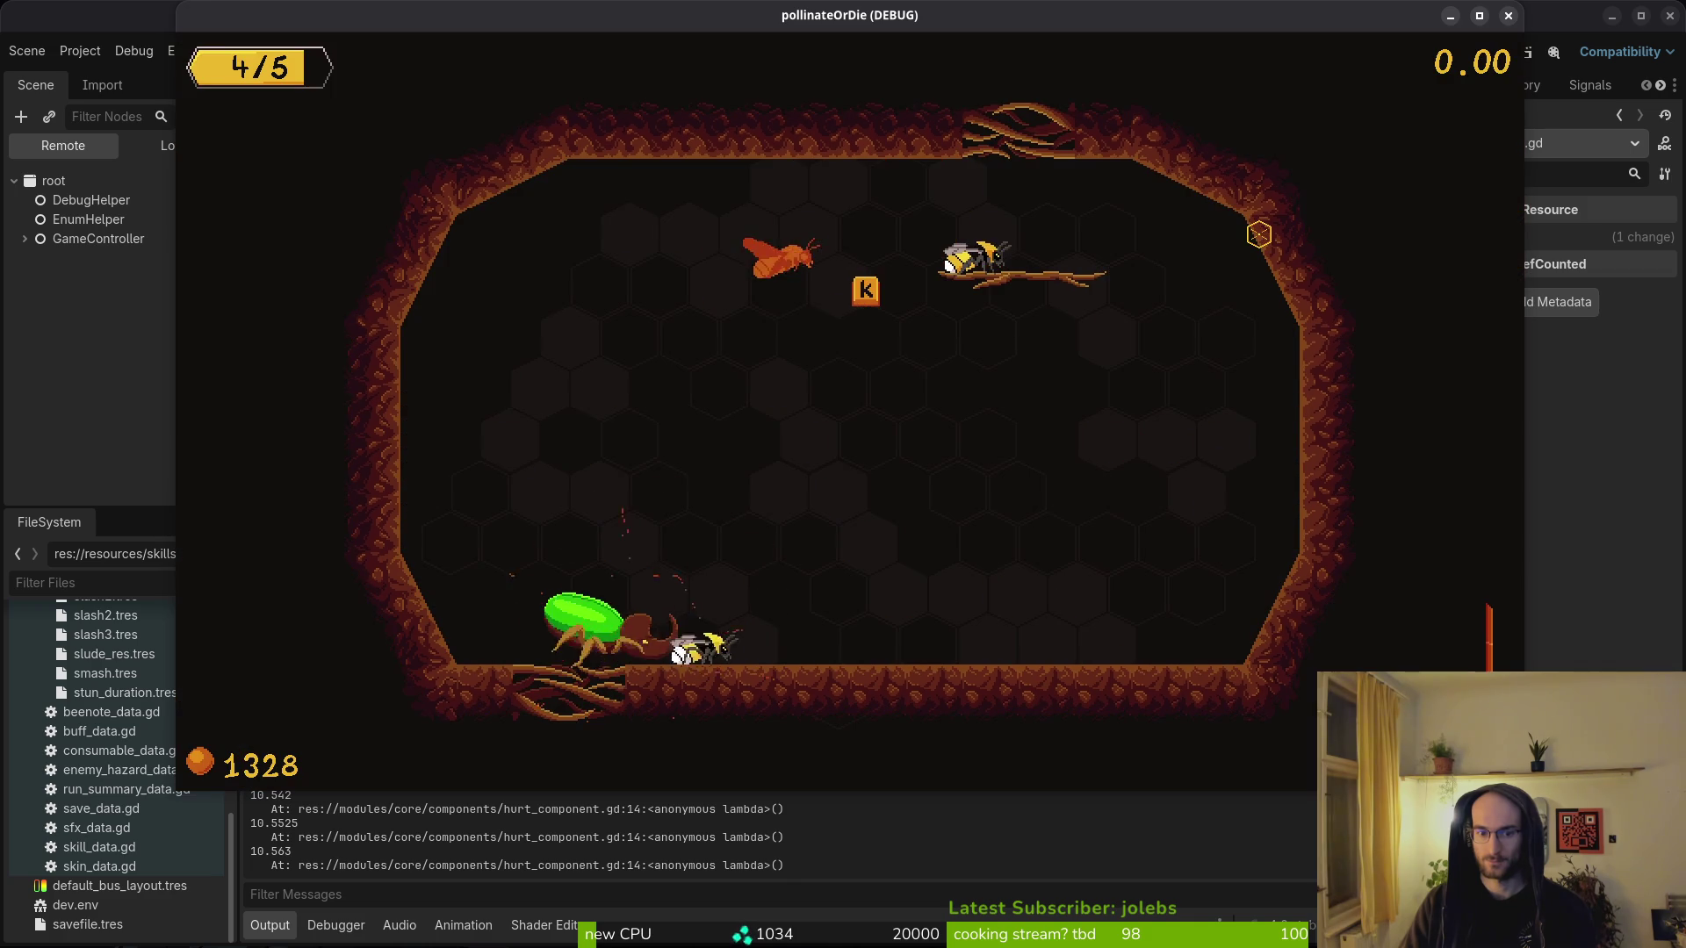
pyautogui.press('Escape')
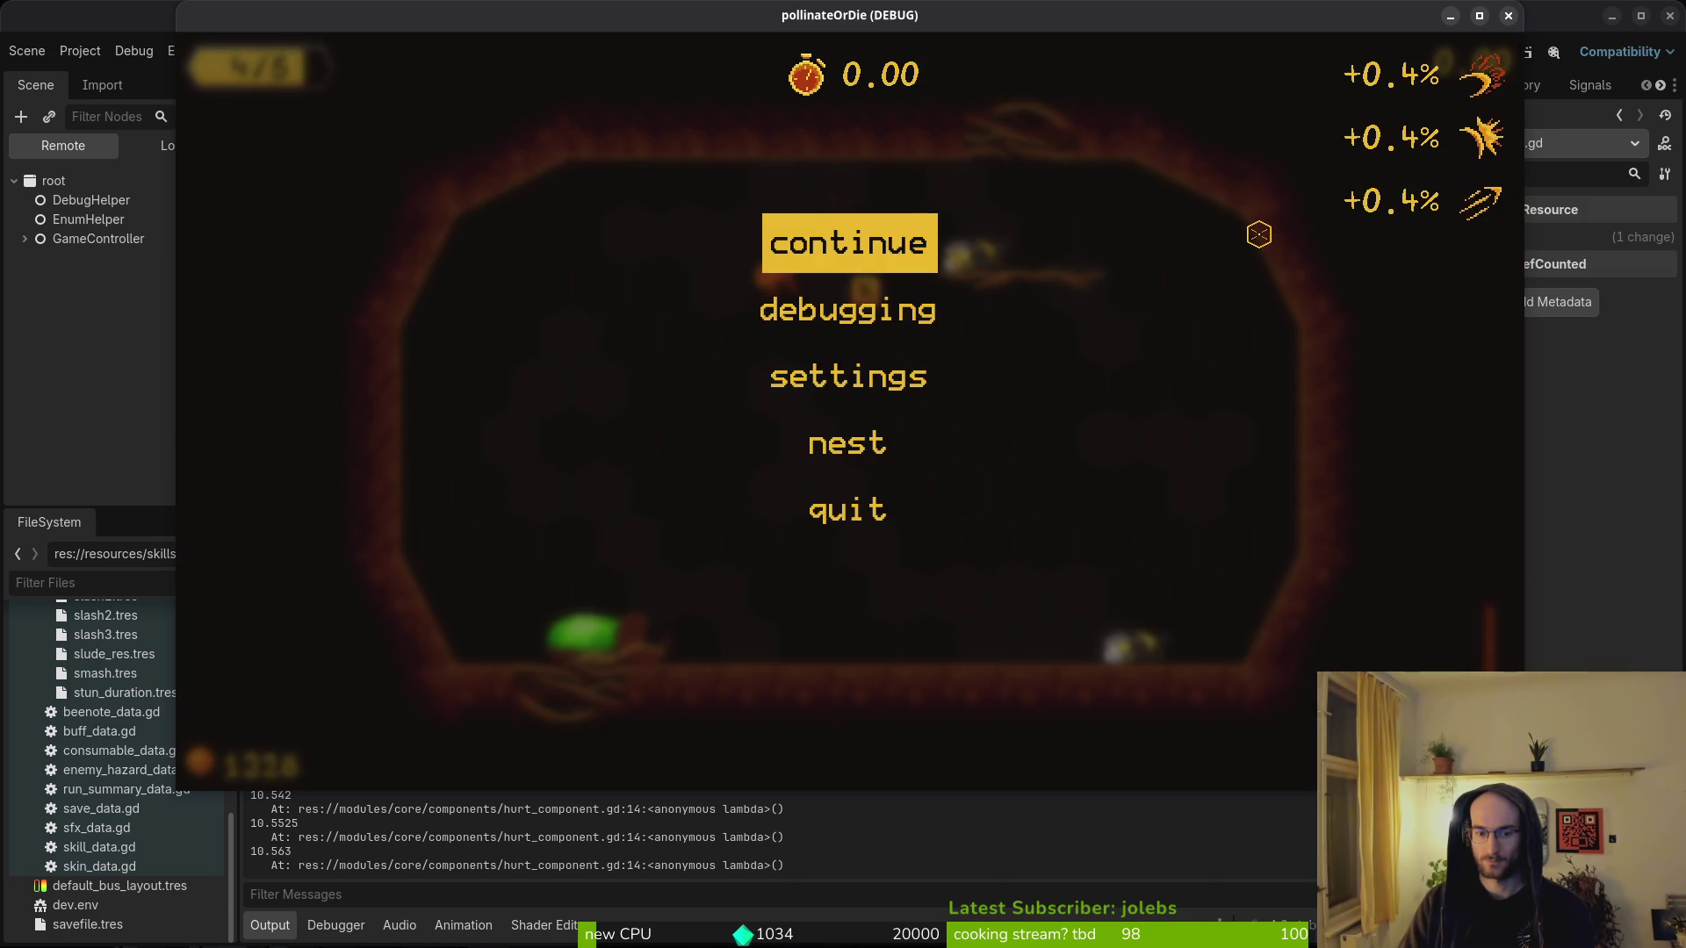
pyautogui.hotkey('alt', 'Tab')
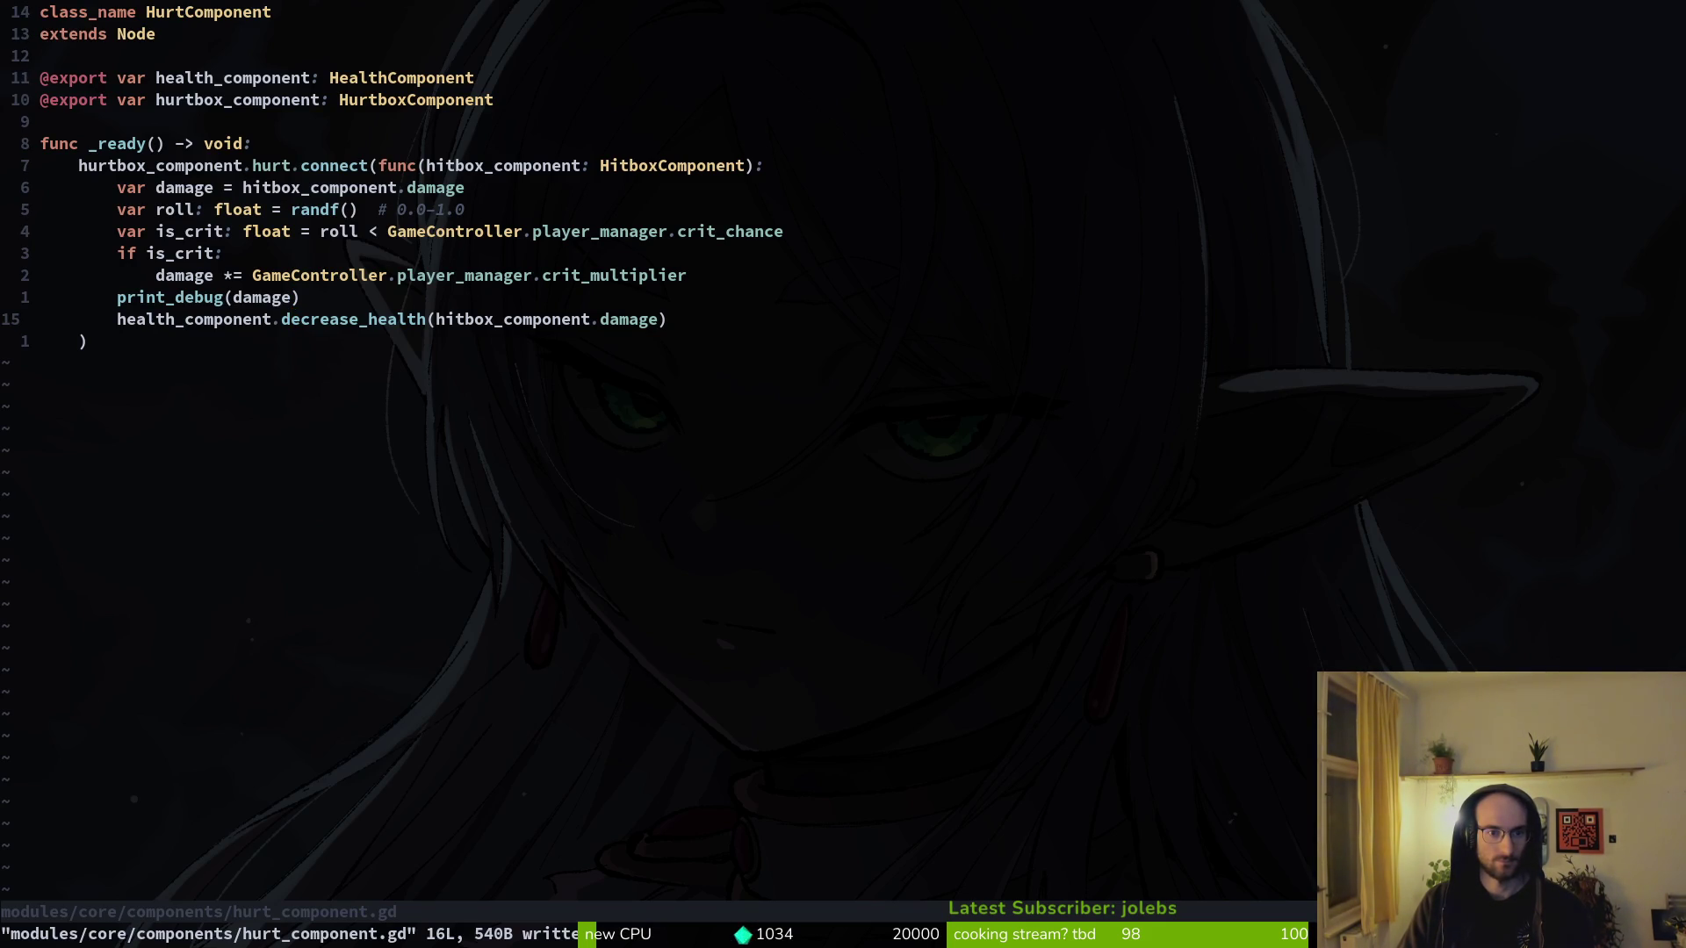
# - Keep crit_multiplier at 10.5, change crit_chance to 0.5 and save player.manager.gd
pyautogui.hotkey('alt', 'Tab')
pyautogui.hotkey('alt', 'Tab')
pyautogui.hotkey('ctrl', 'o')
pyautogui.press('u')
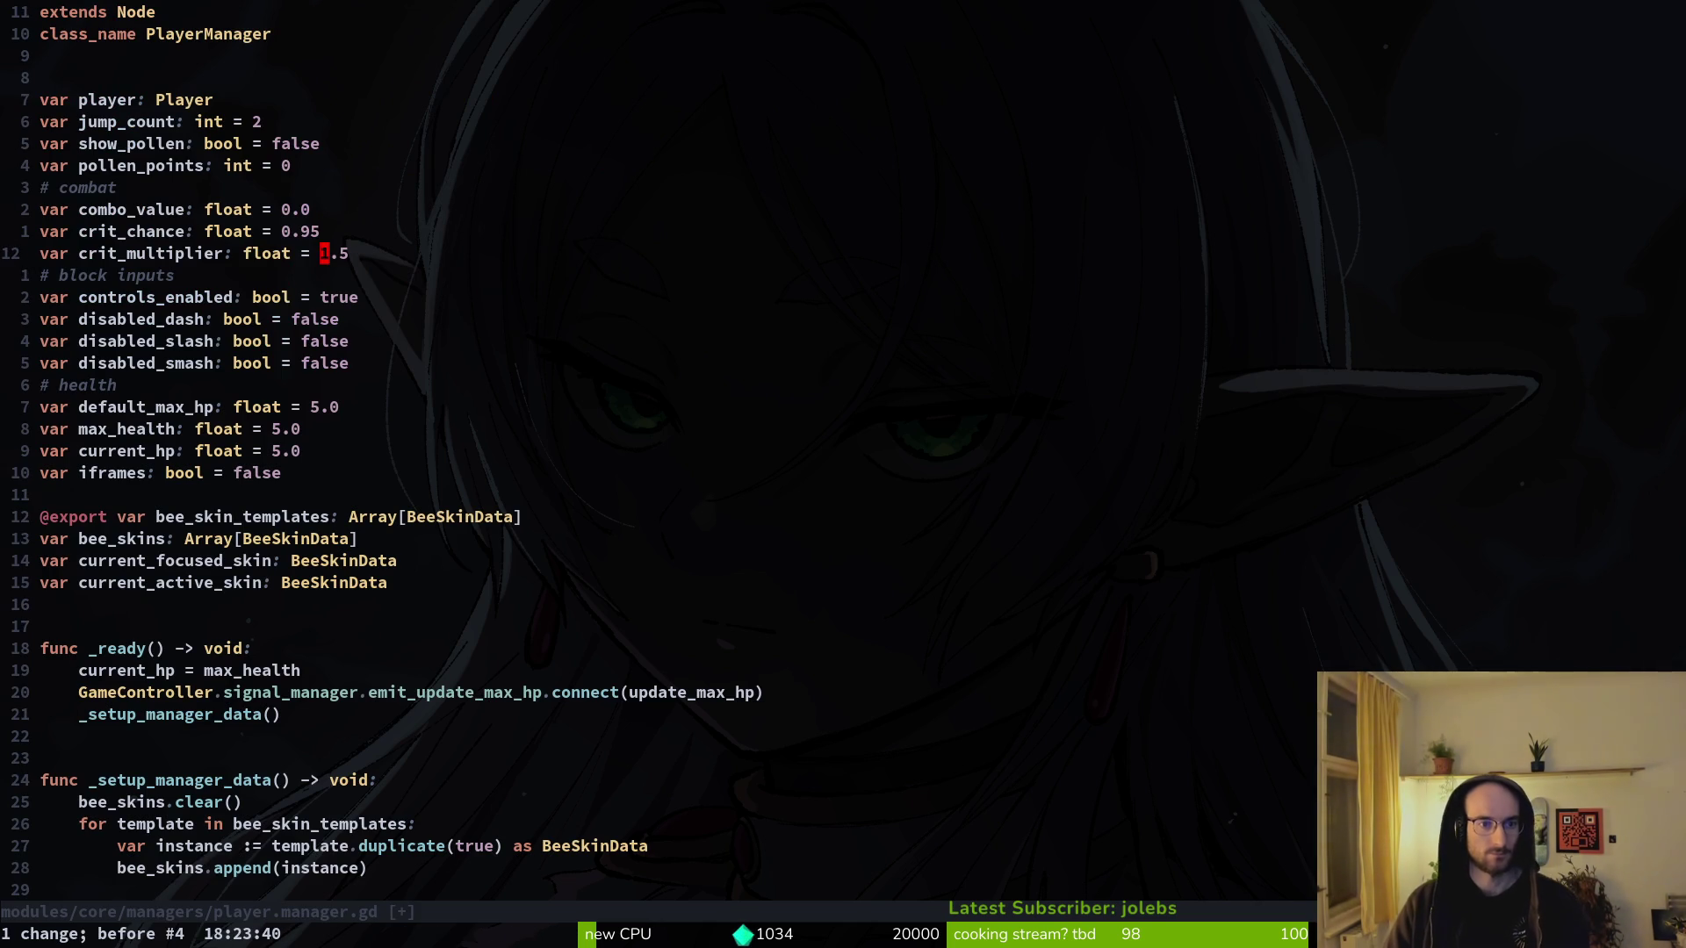
pyautogui.hotkey('ctrl', 't')
pyautogui.hotkey('ctrl', 'r')
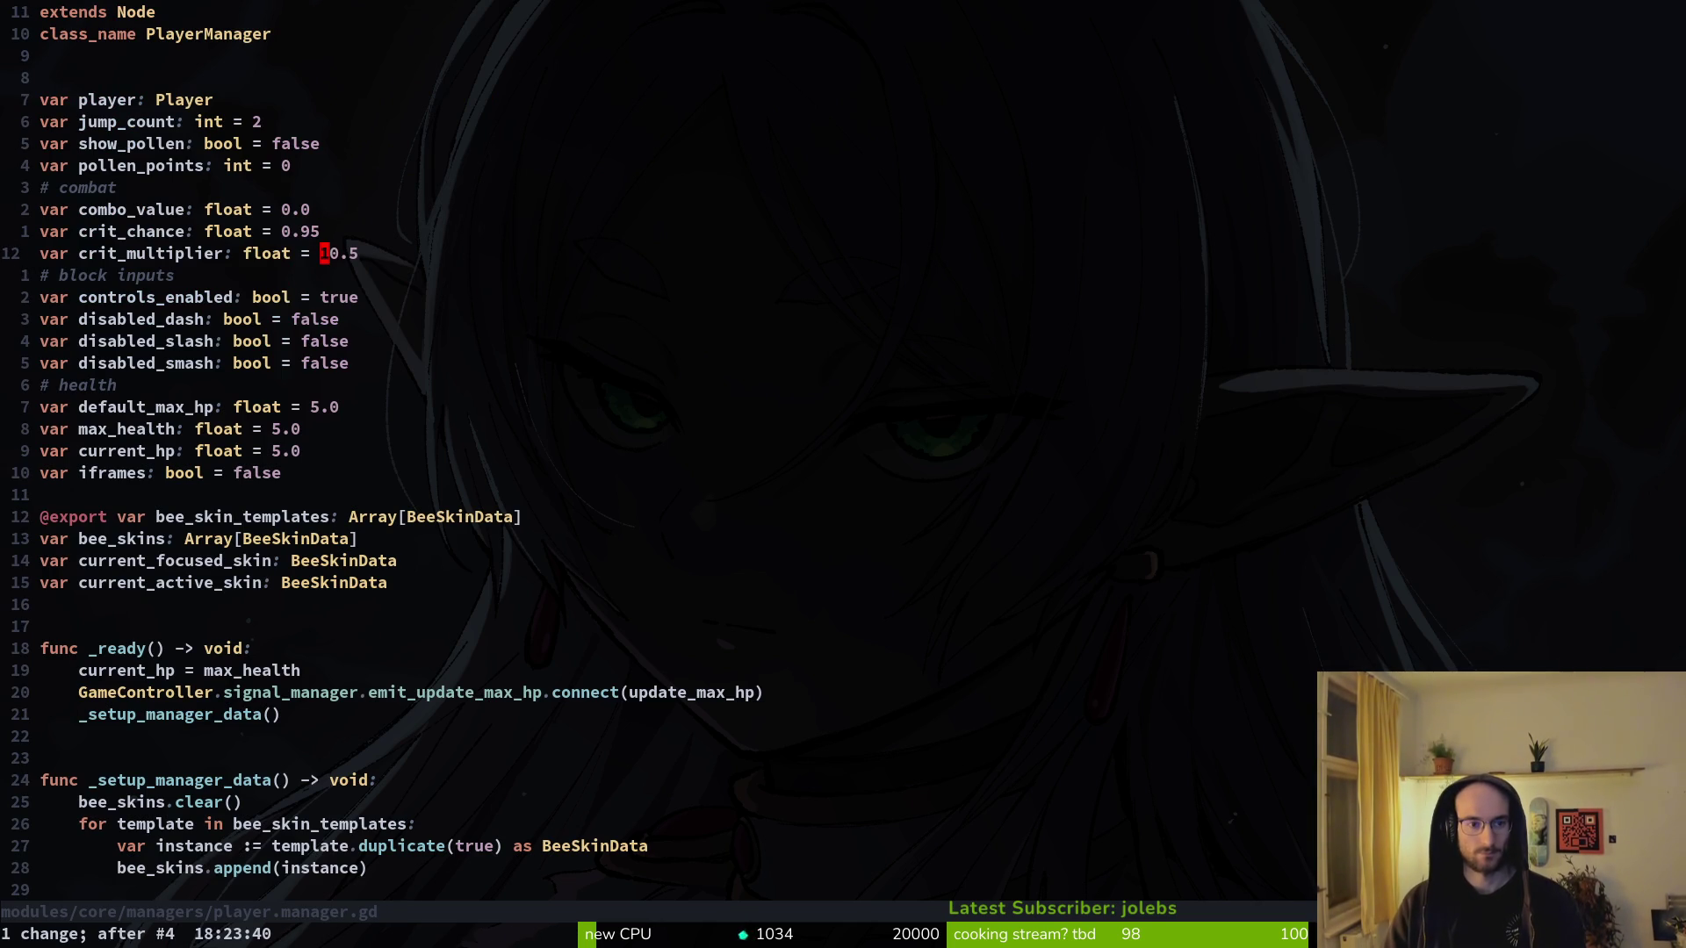
pyautogui.write('x:w')
pyautogui.press('Return')
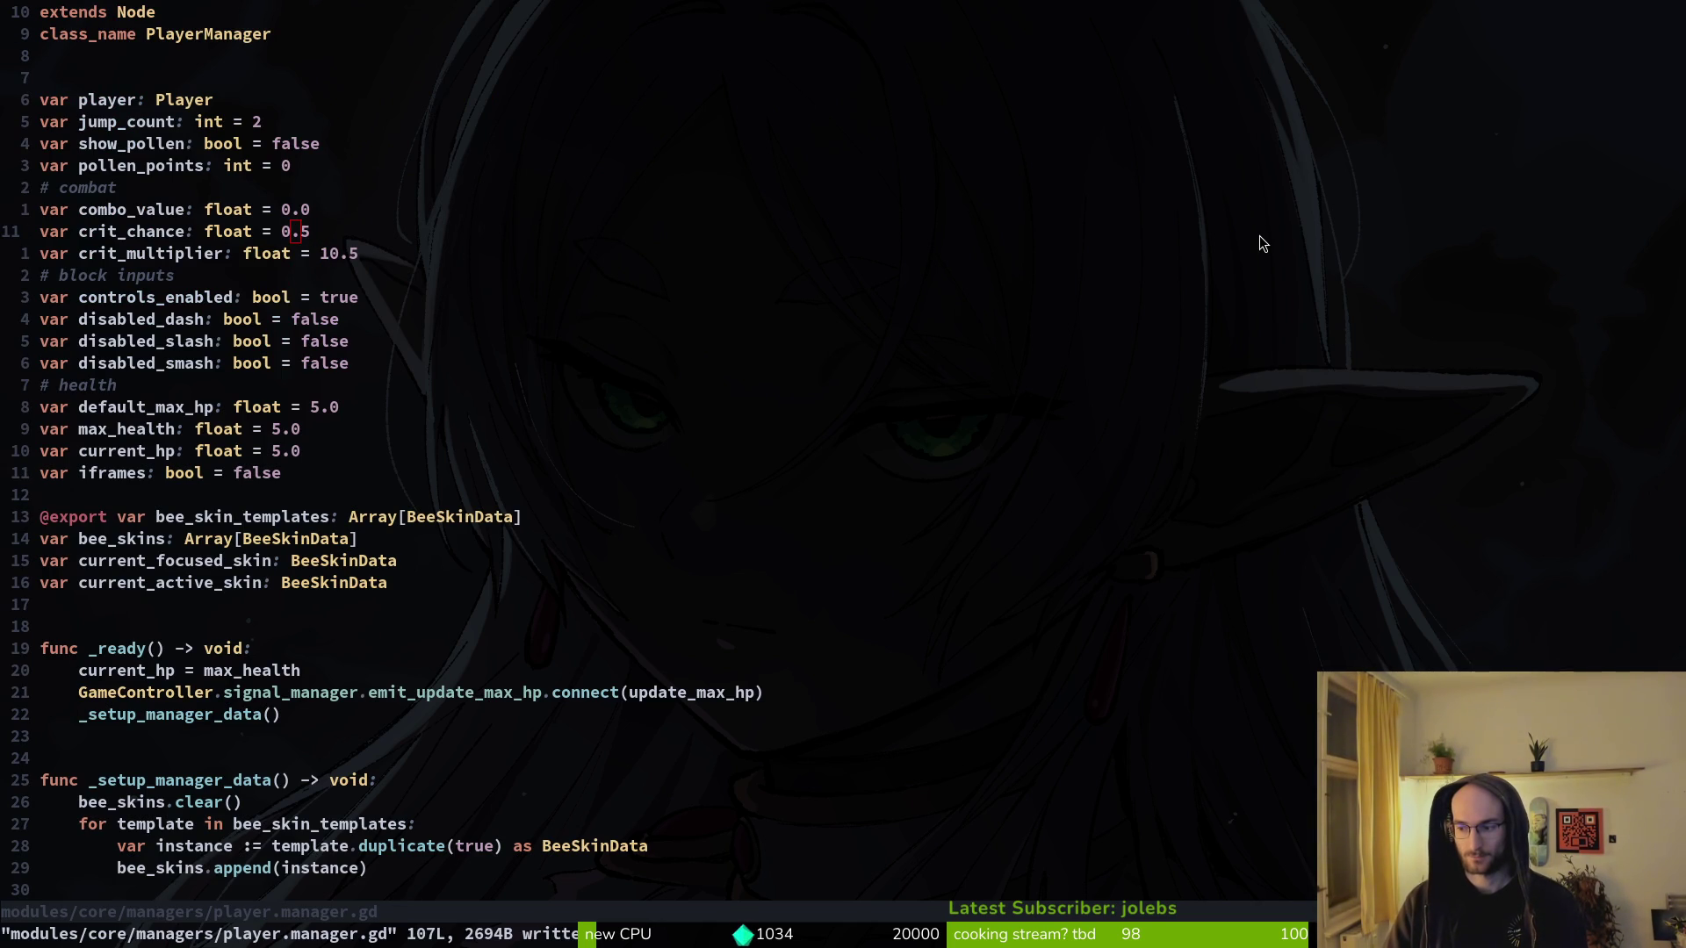
# - Resume the paused game briefly, then leave it and return to the code editor
pyautogui.press('F5')
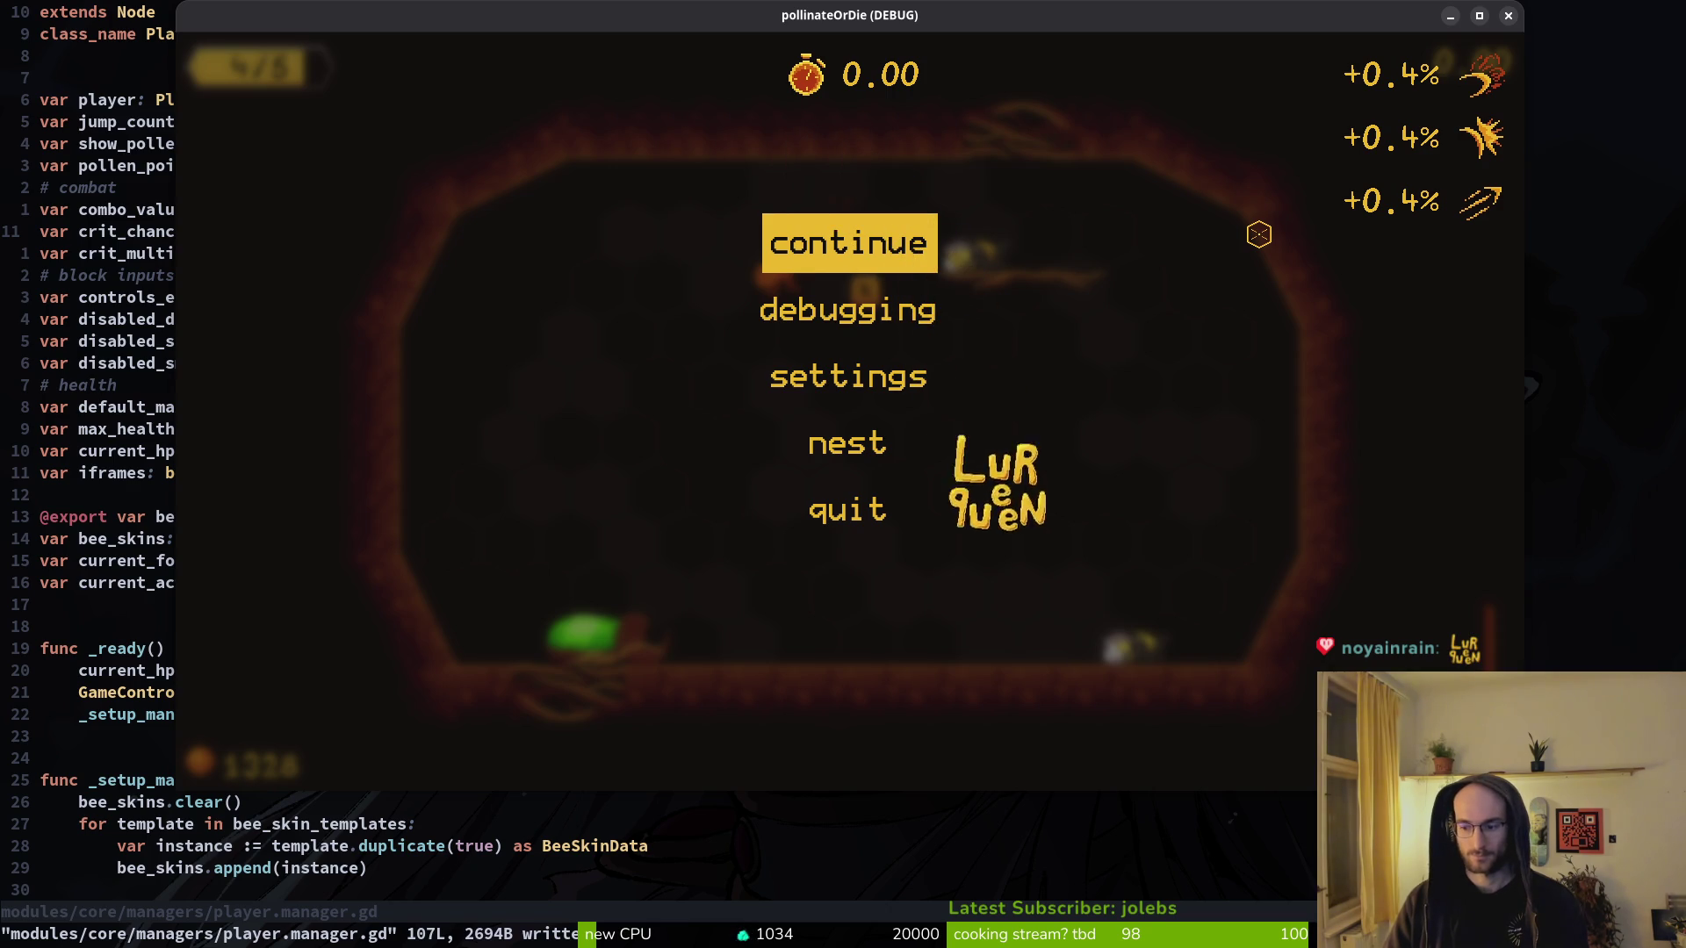
pyautogui.press('Escape')
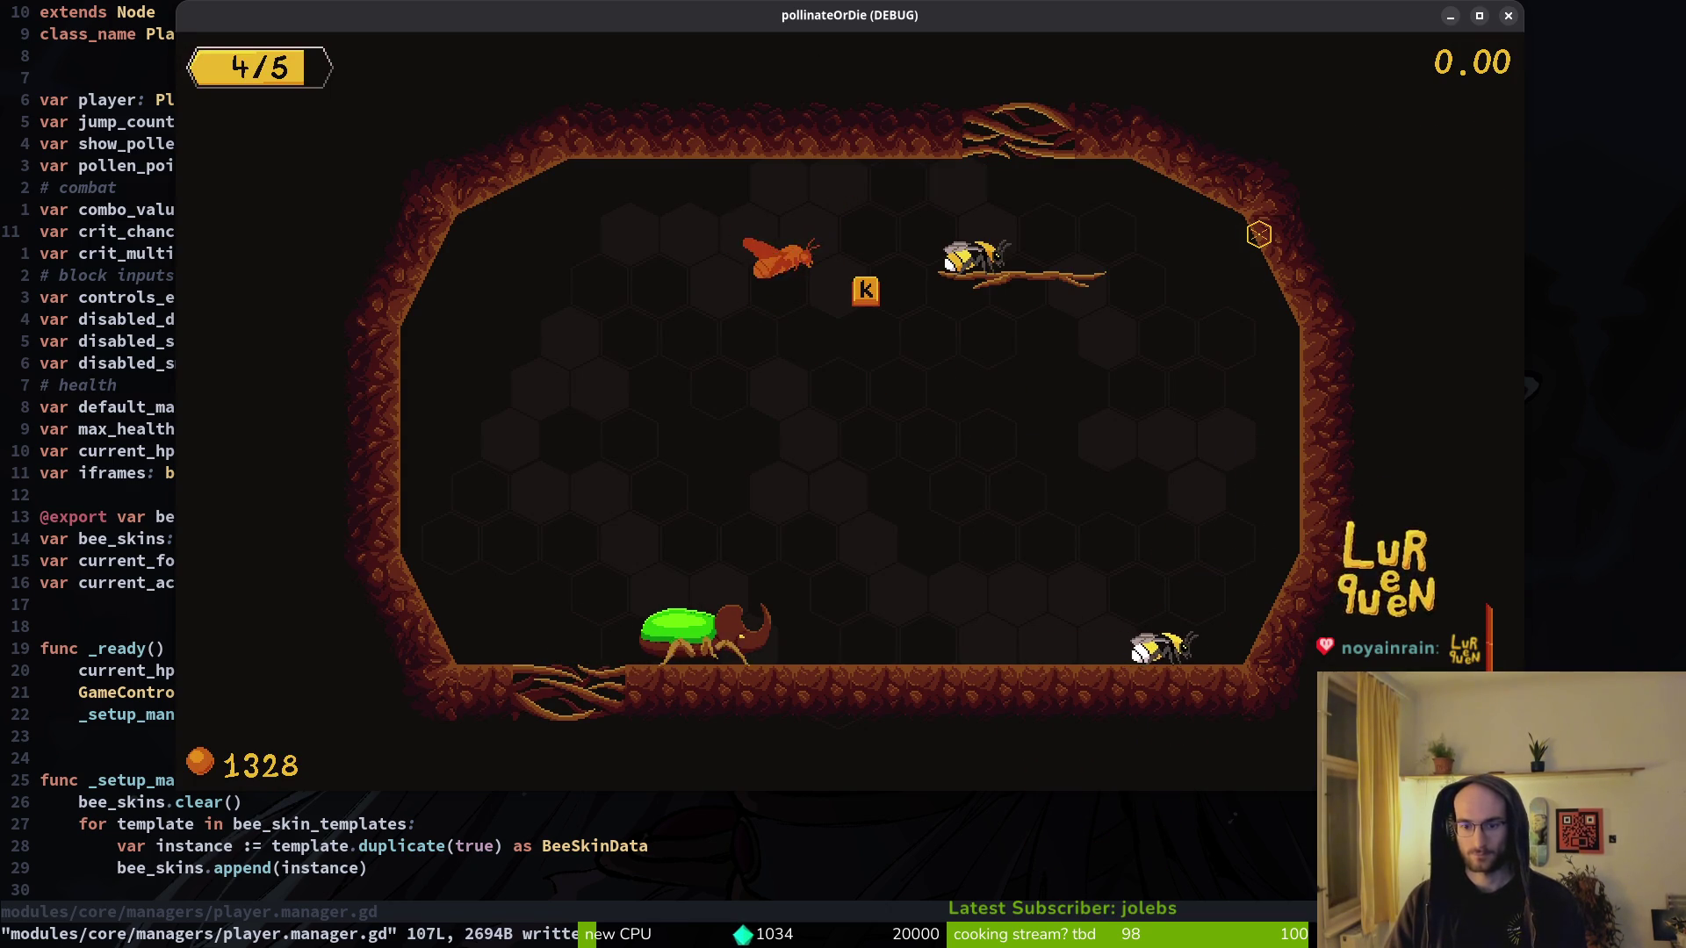
pyautogui.hotkey('alt', 'Tab')
pyautogui.hotkey('alt', 'Tab')
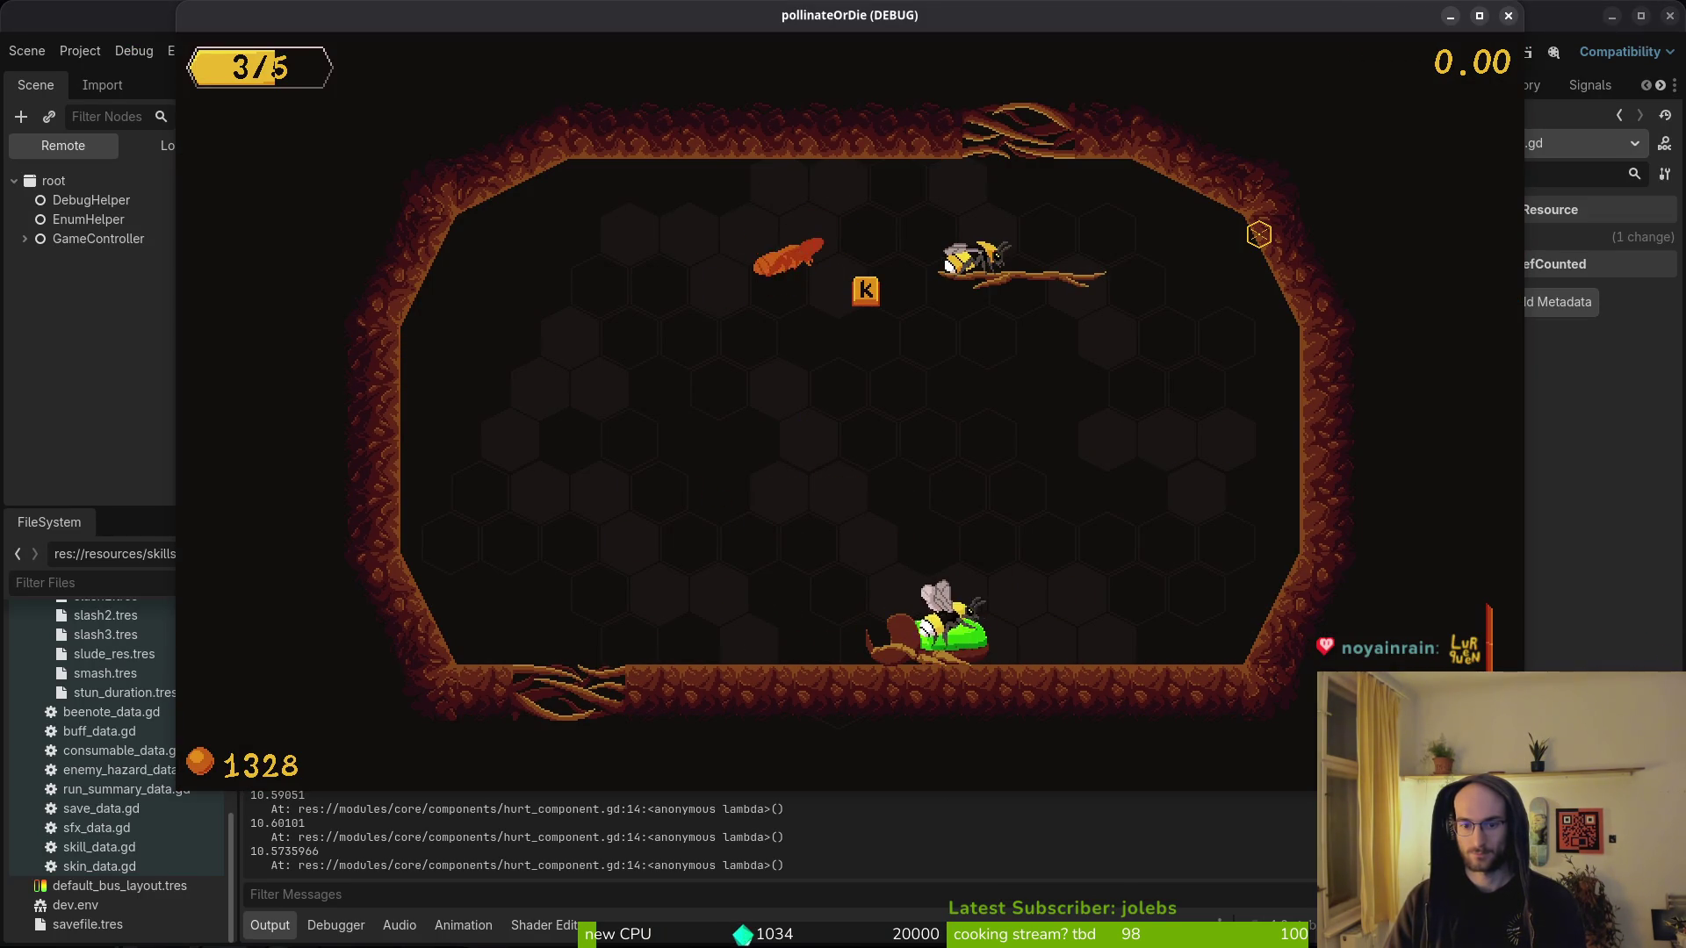
pyautogui.hotkey('alt', 'Tab')
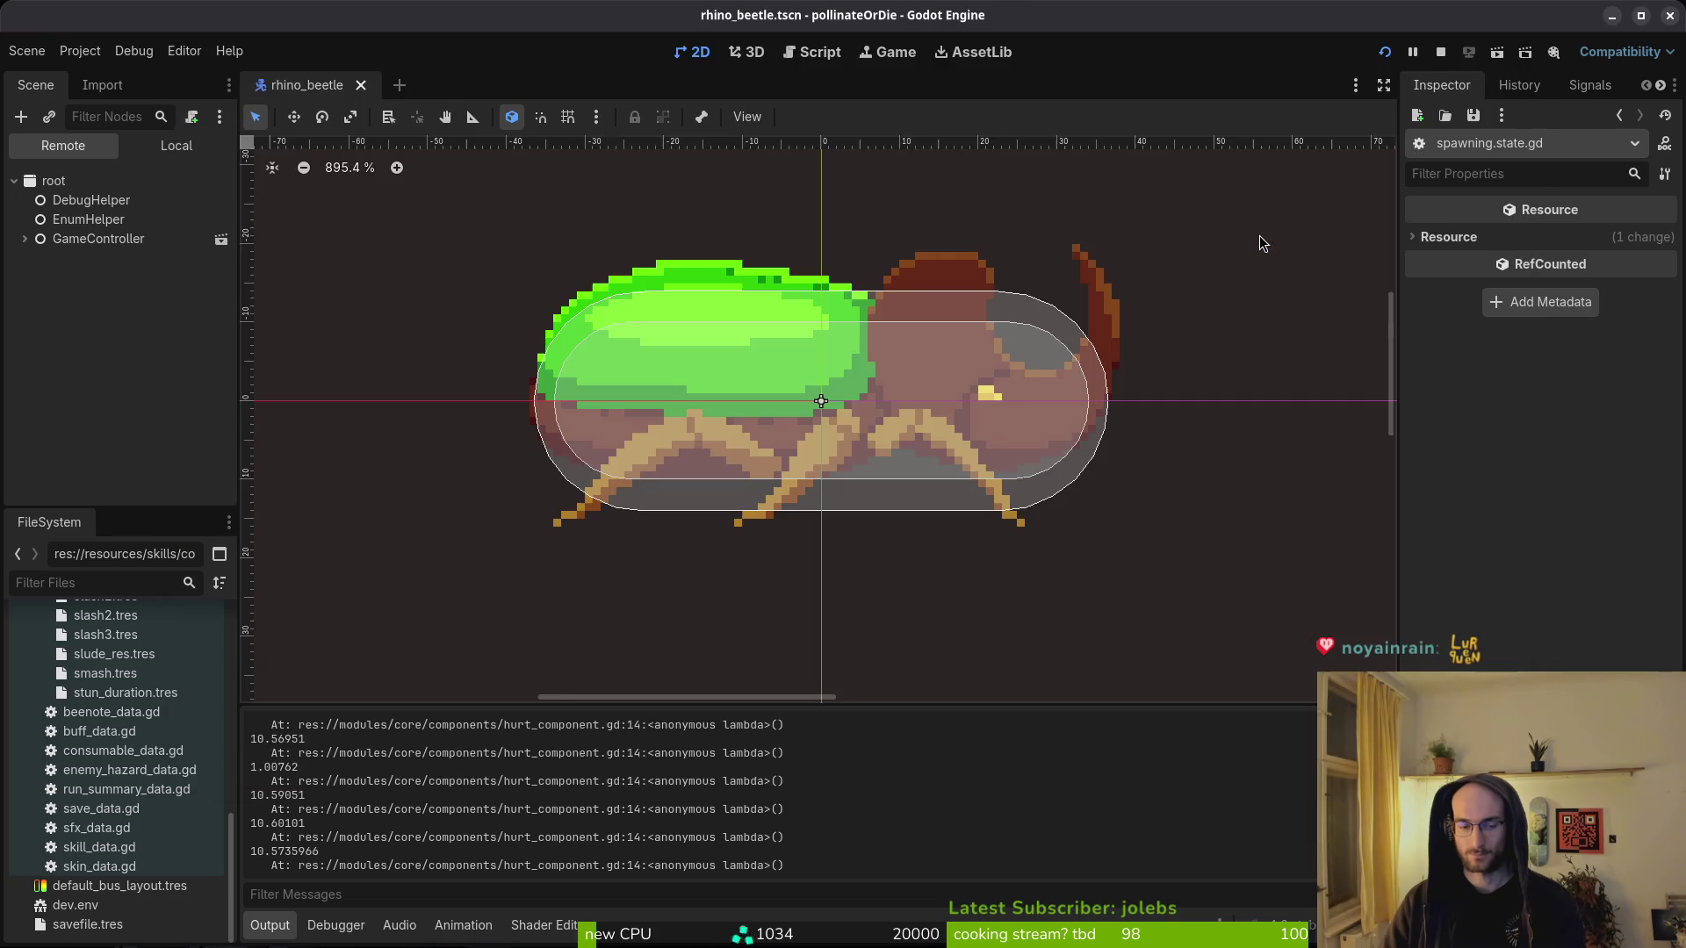
pyautogui.hotkey('alt', 'Tab')
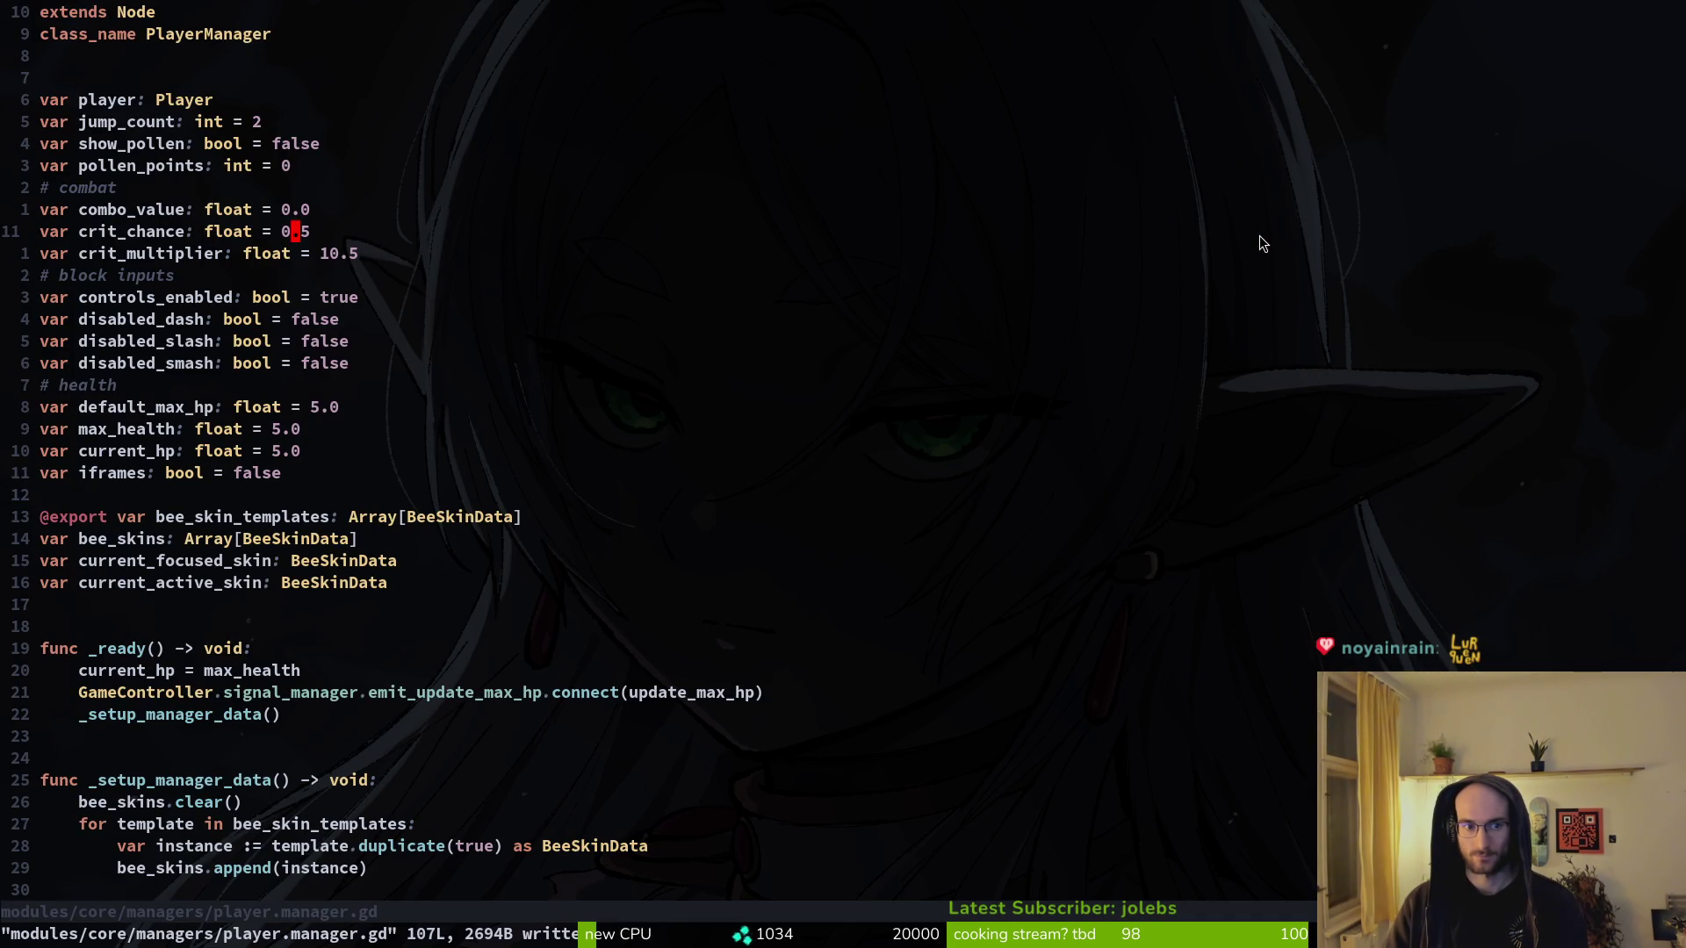
# - Add print_debug(damage_amount) at the start of decrease_health in health_component.gd and save
pyautogui.press('space')
pyautogui.press('f')
pyautogui.press('f')
pyautogui.write('health_com')
pyautogui.press('Return')
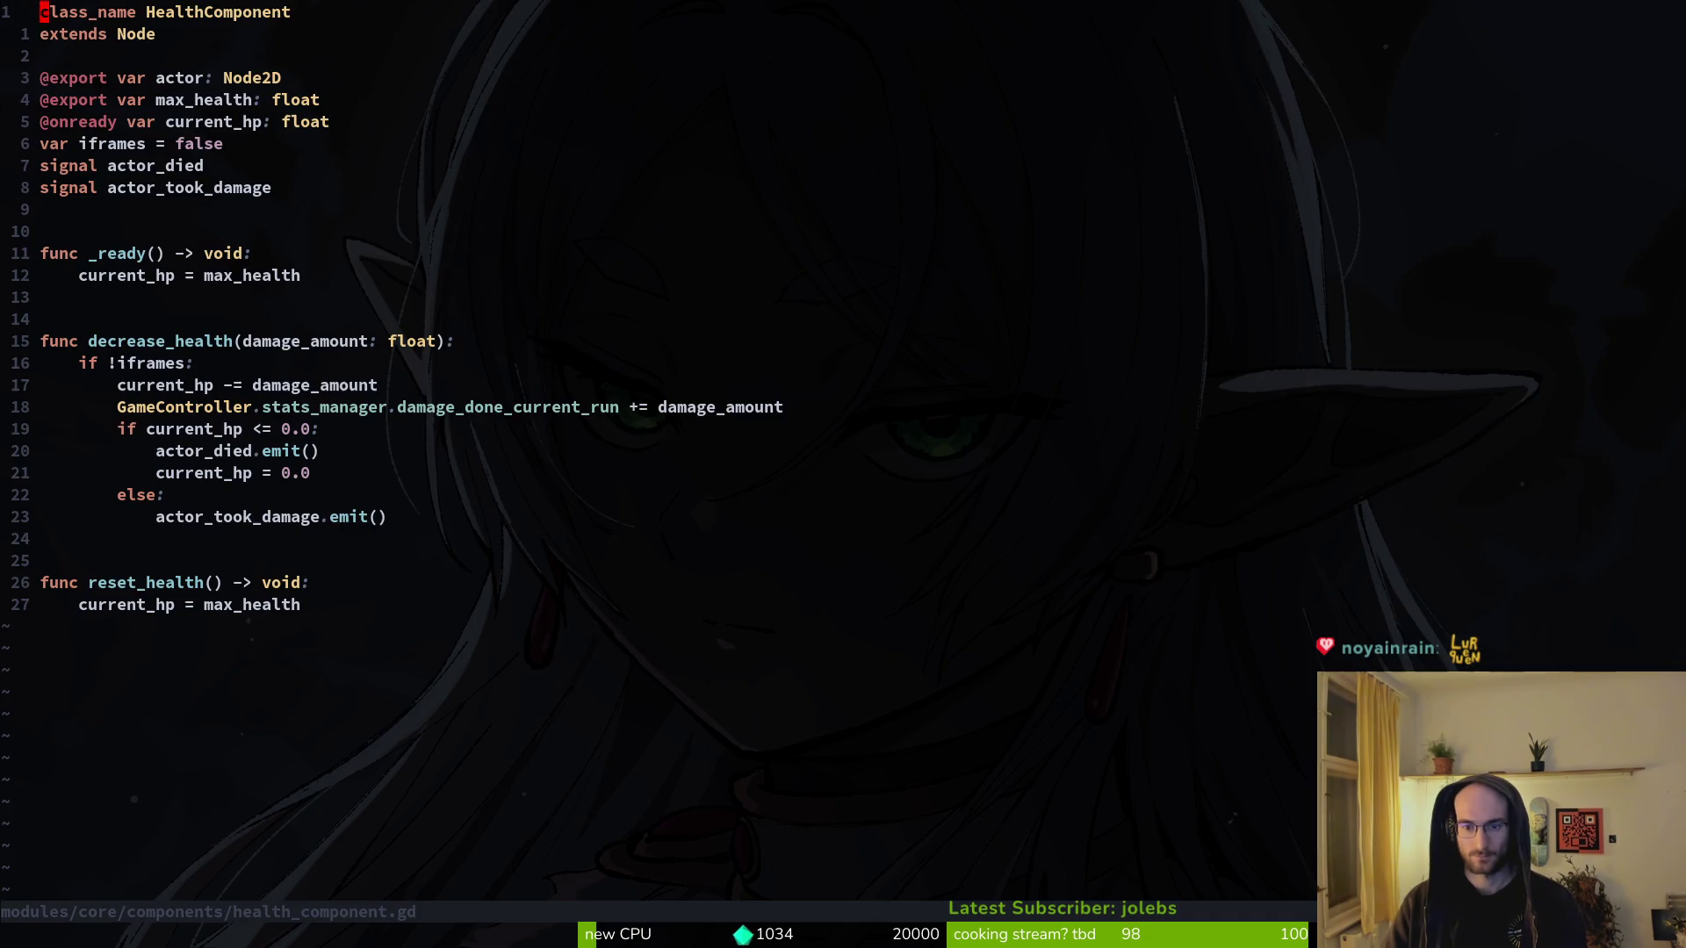
pyautogui.press('j')
pyautogui.press('j')
pyautogui.press('j')
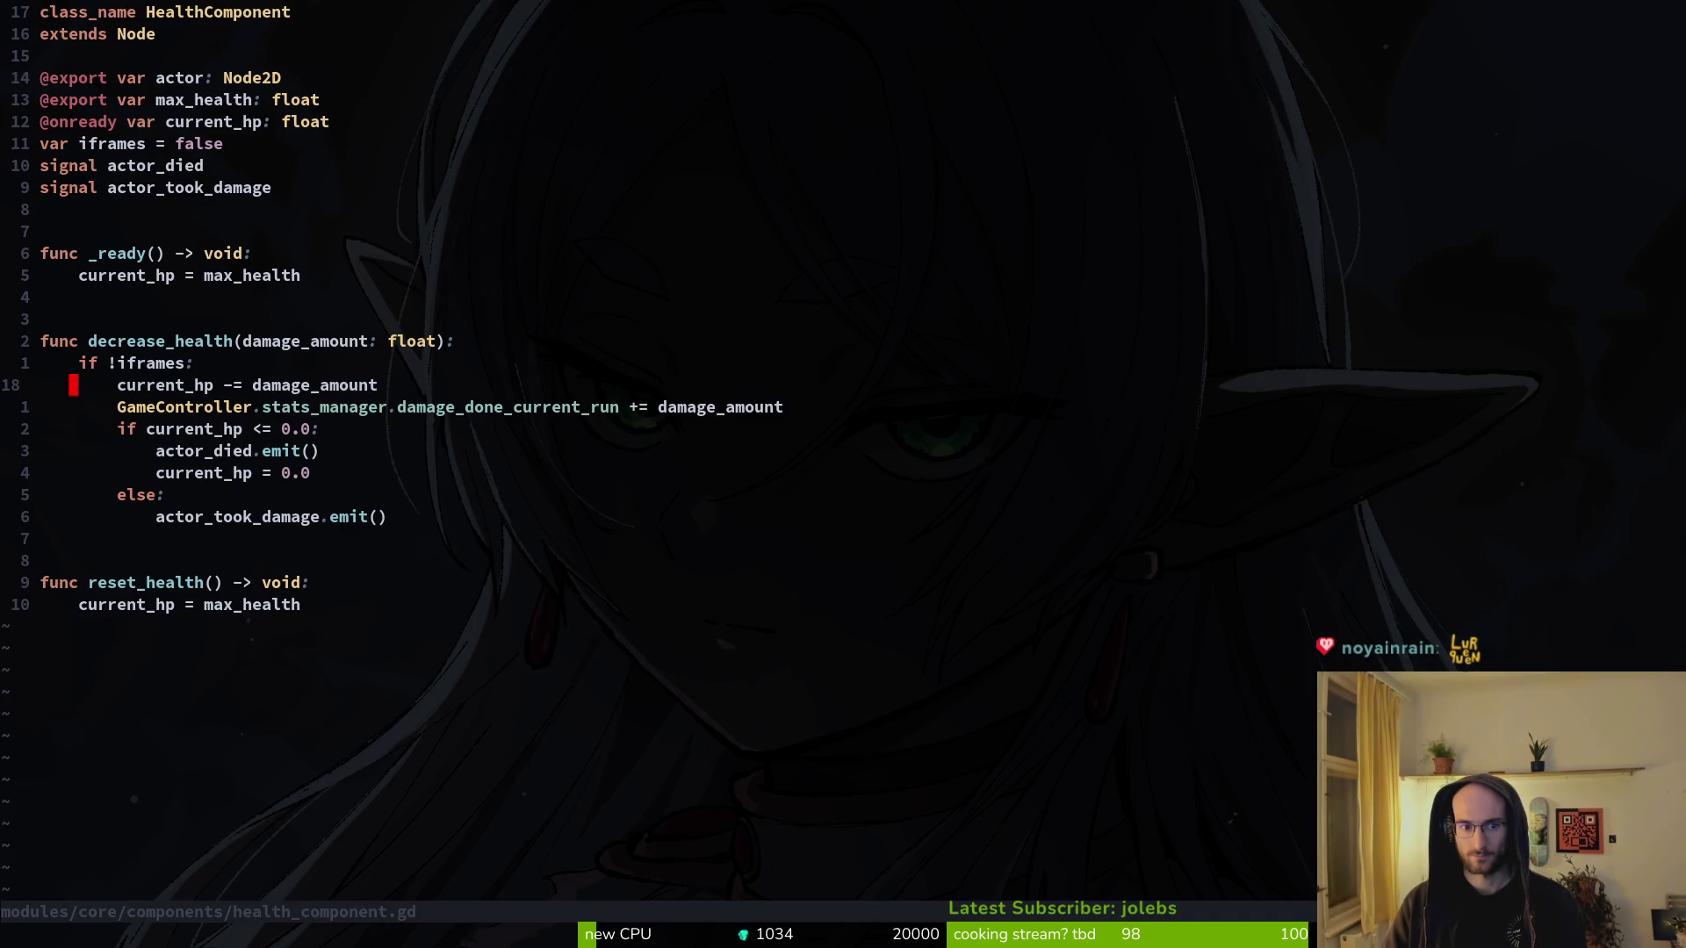
pyautogui.write('Oprint_debug(')
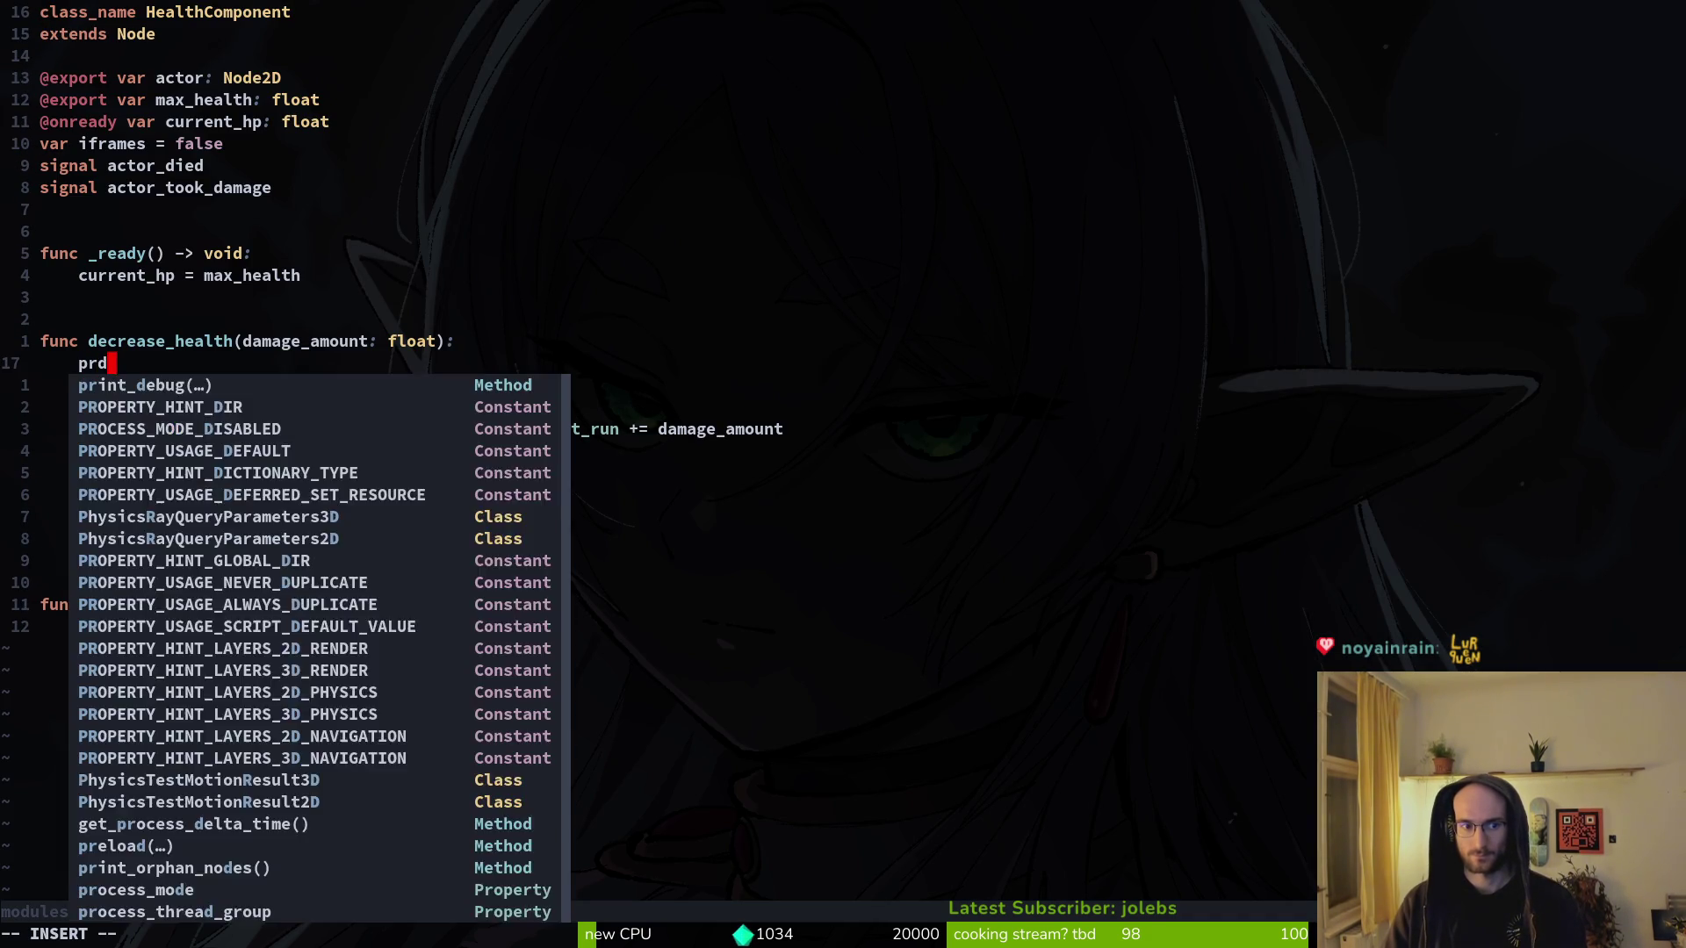
pyautogui.write('damage_amount')
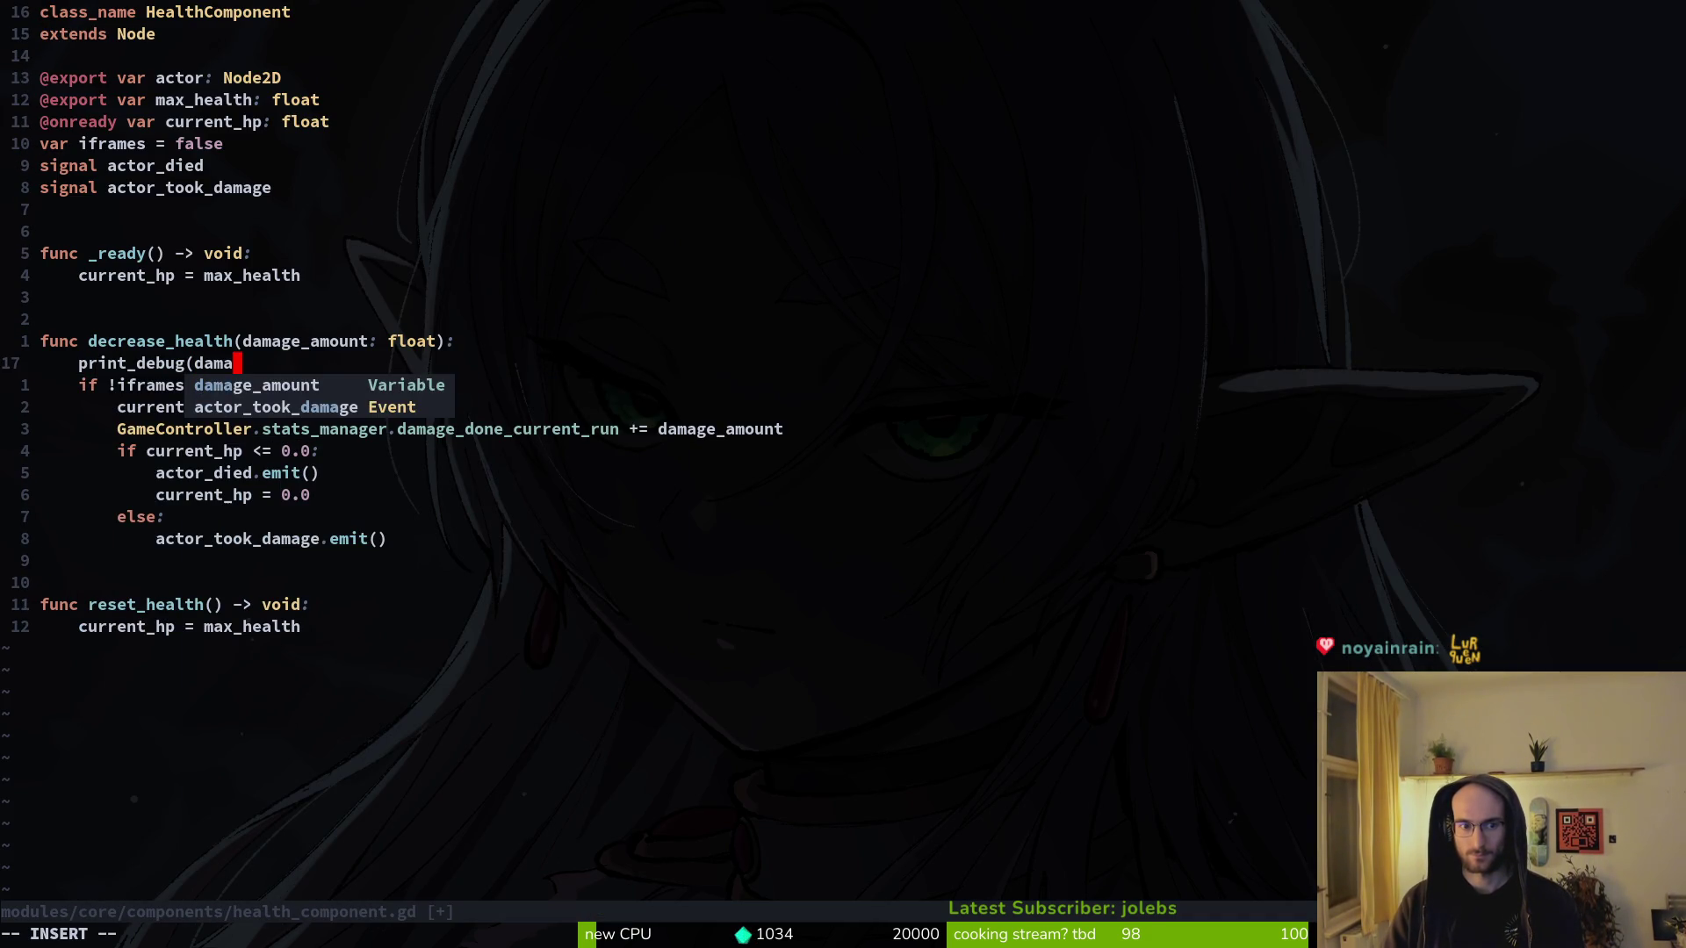
pyautogui.press('Tab')
pyautogui.write(':w')
pyautogui.press('Return')
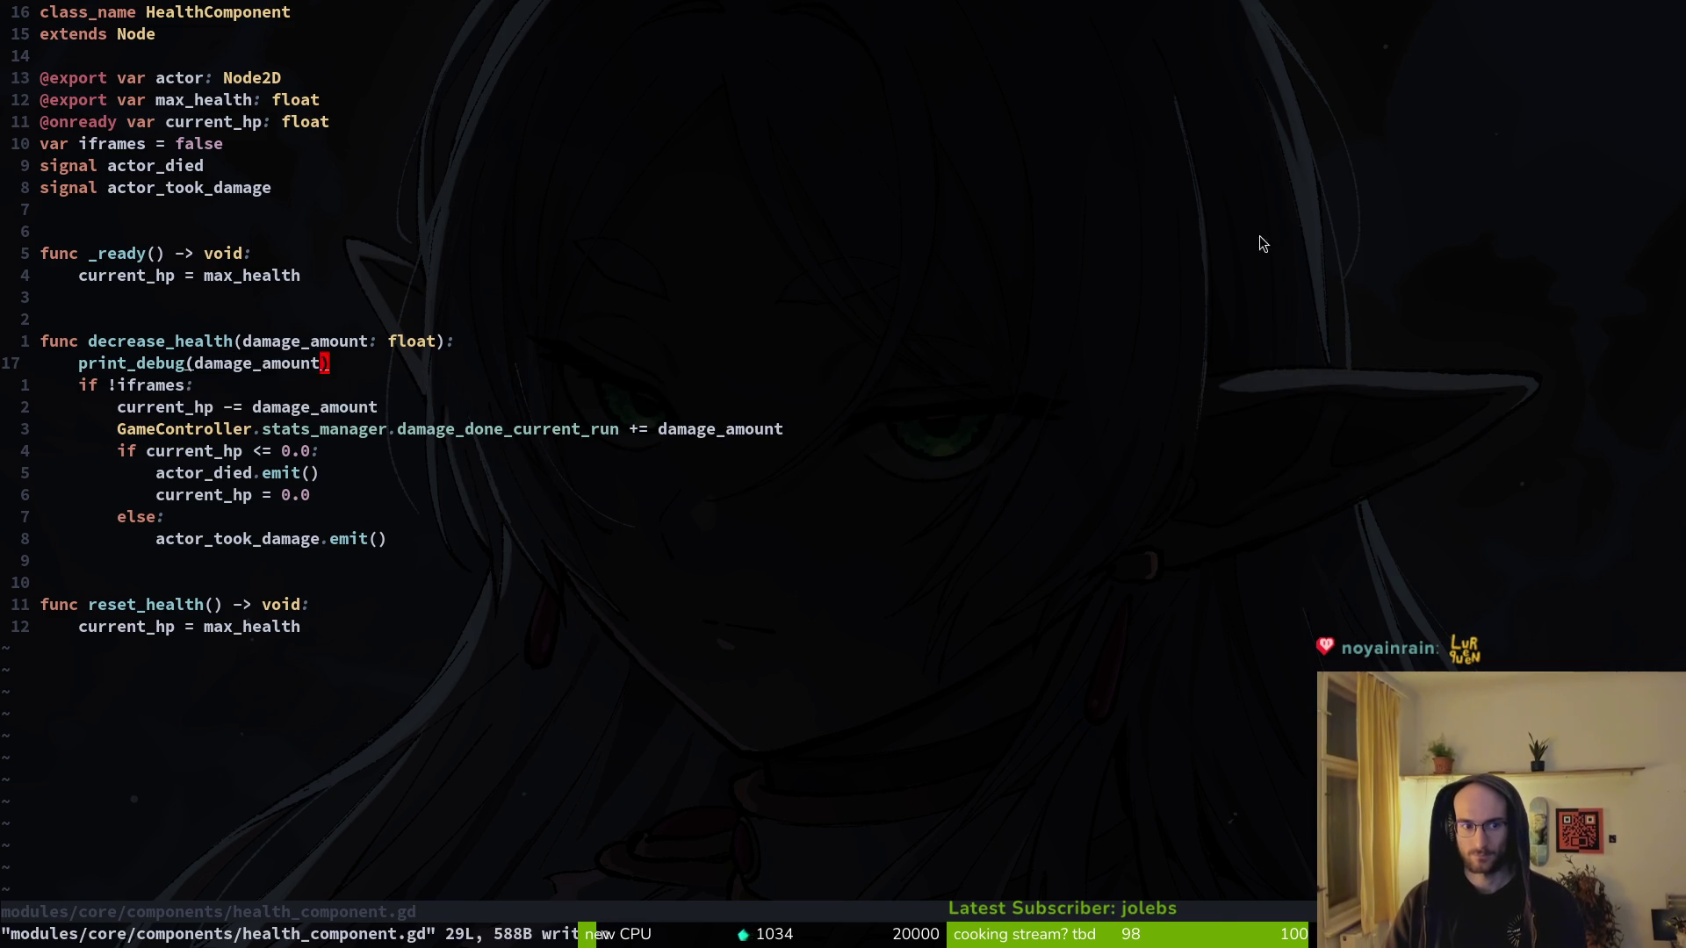
pyautogui.hotkey('alt', 'Tab')
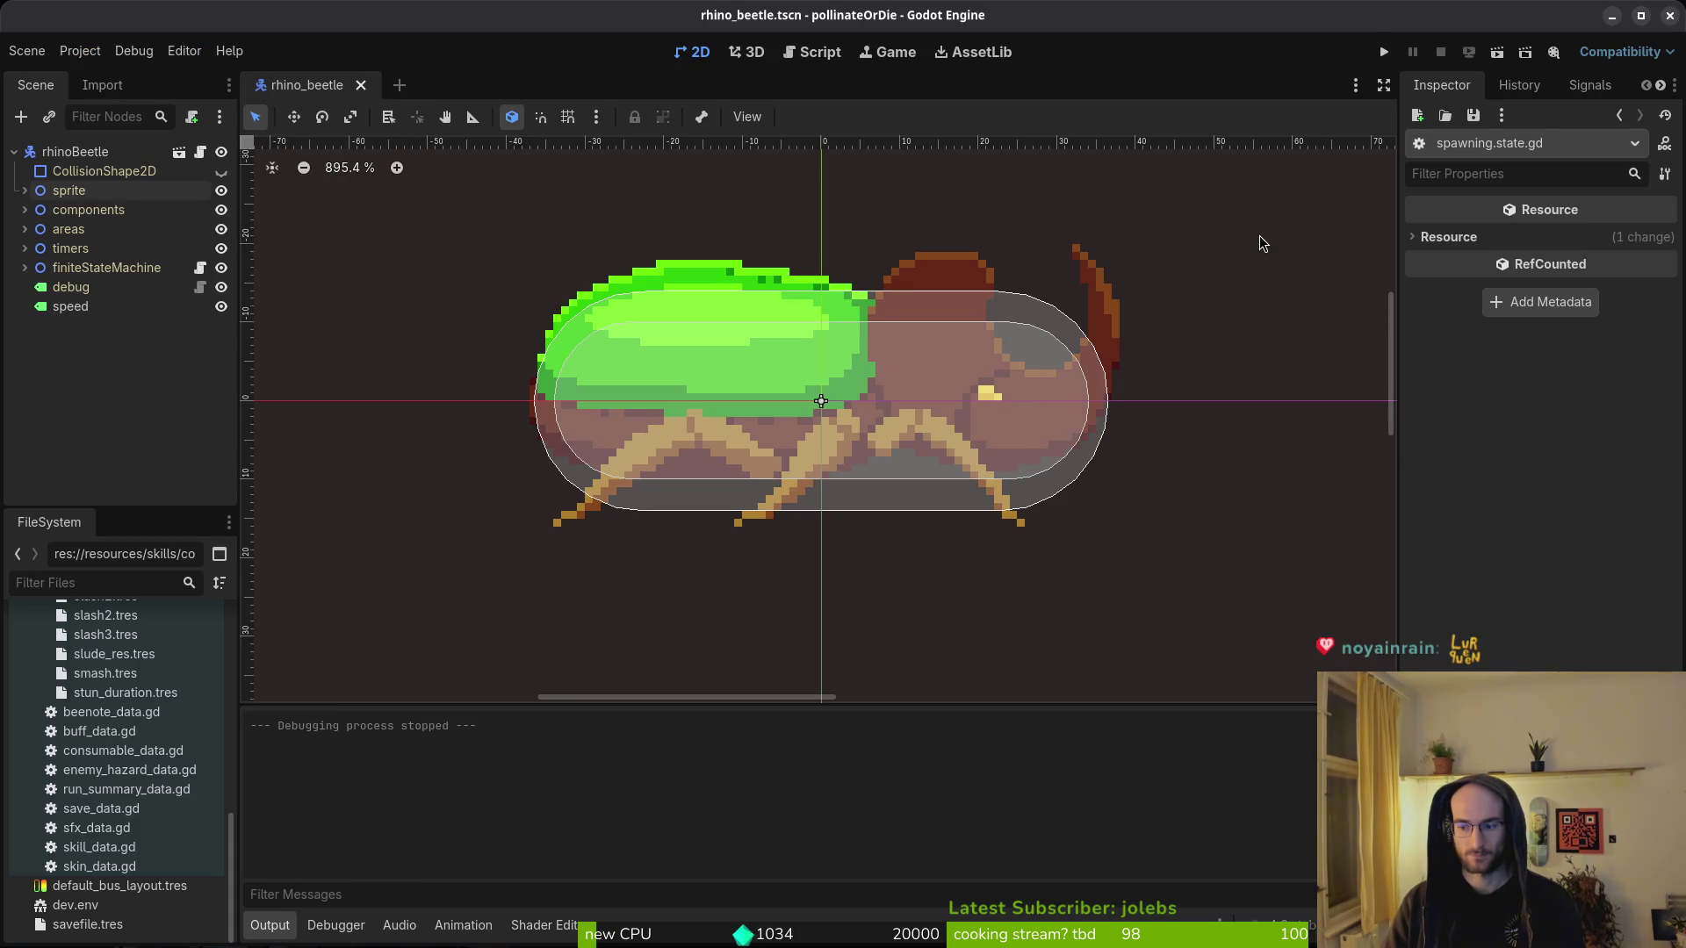
# - Run the project and load level 5 from the hive's level select
pyautogui.press('F5')
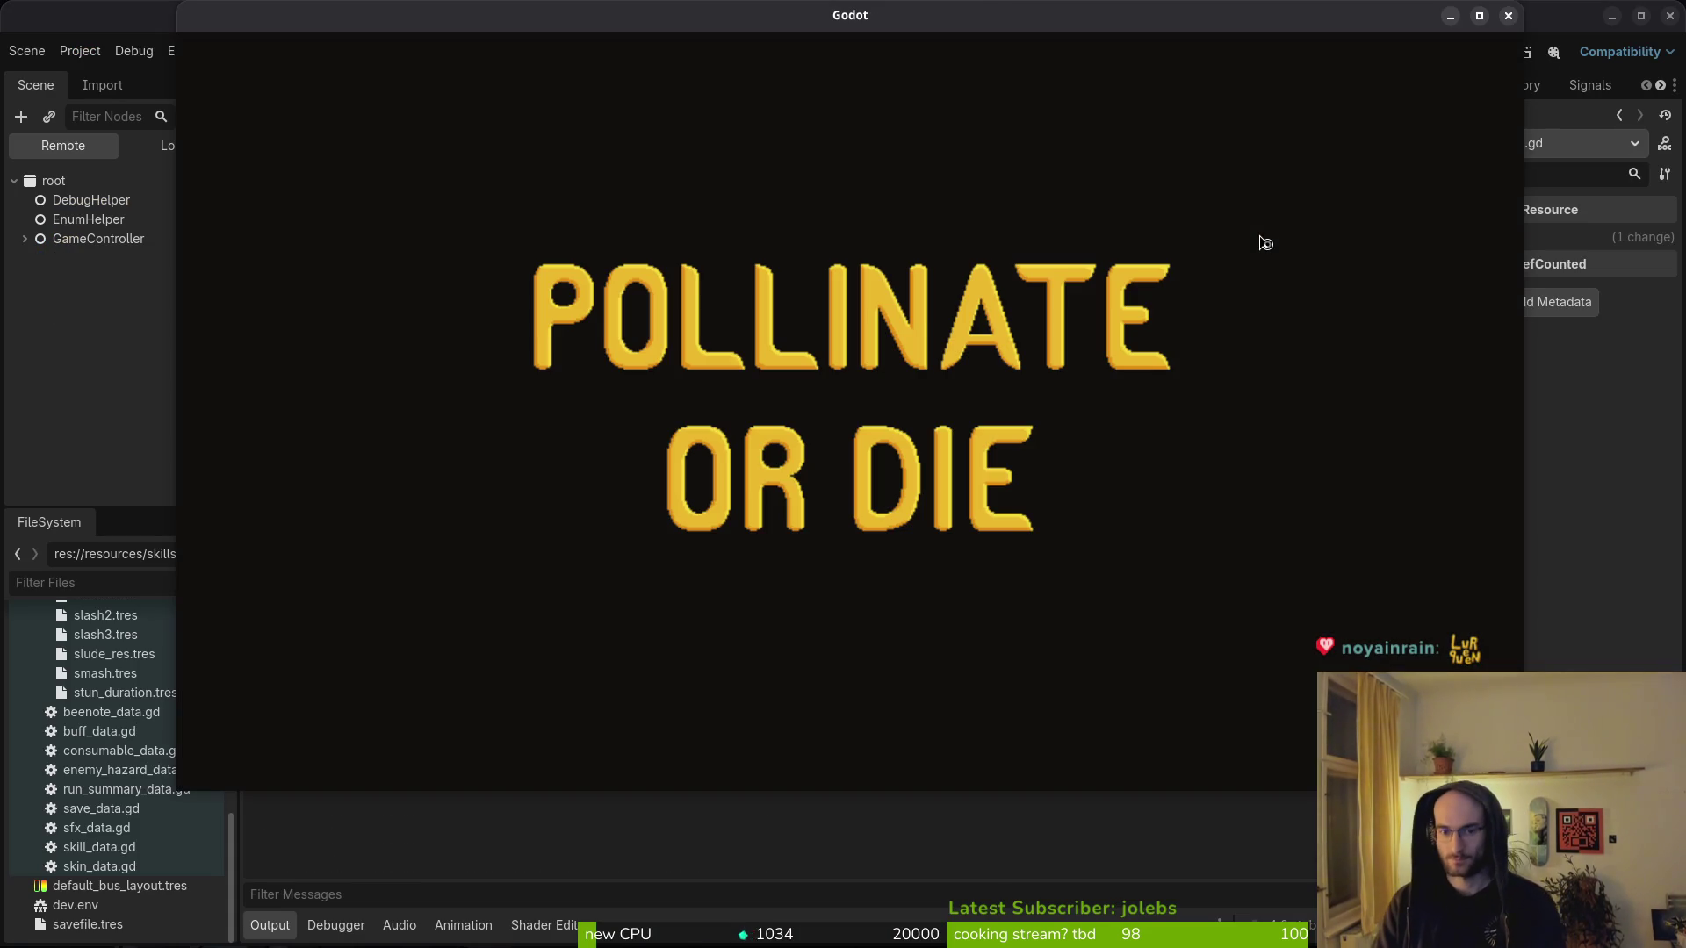
pyautogui.press('Return')
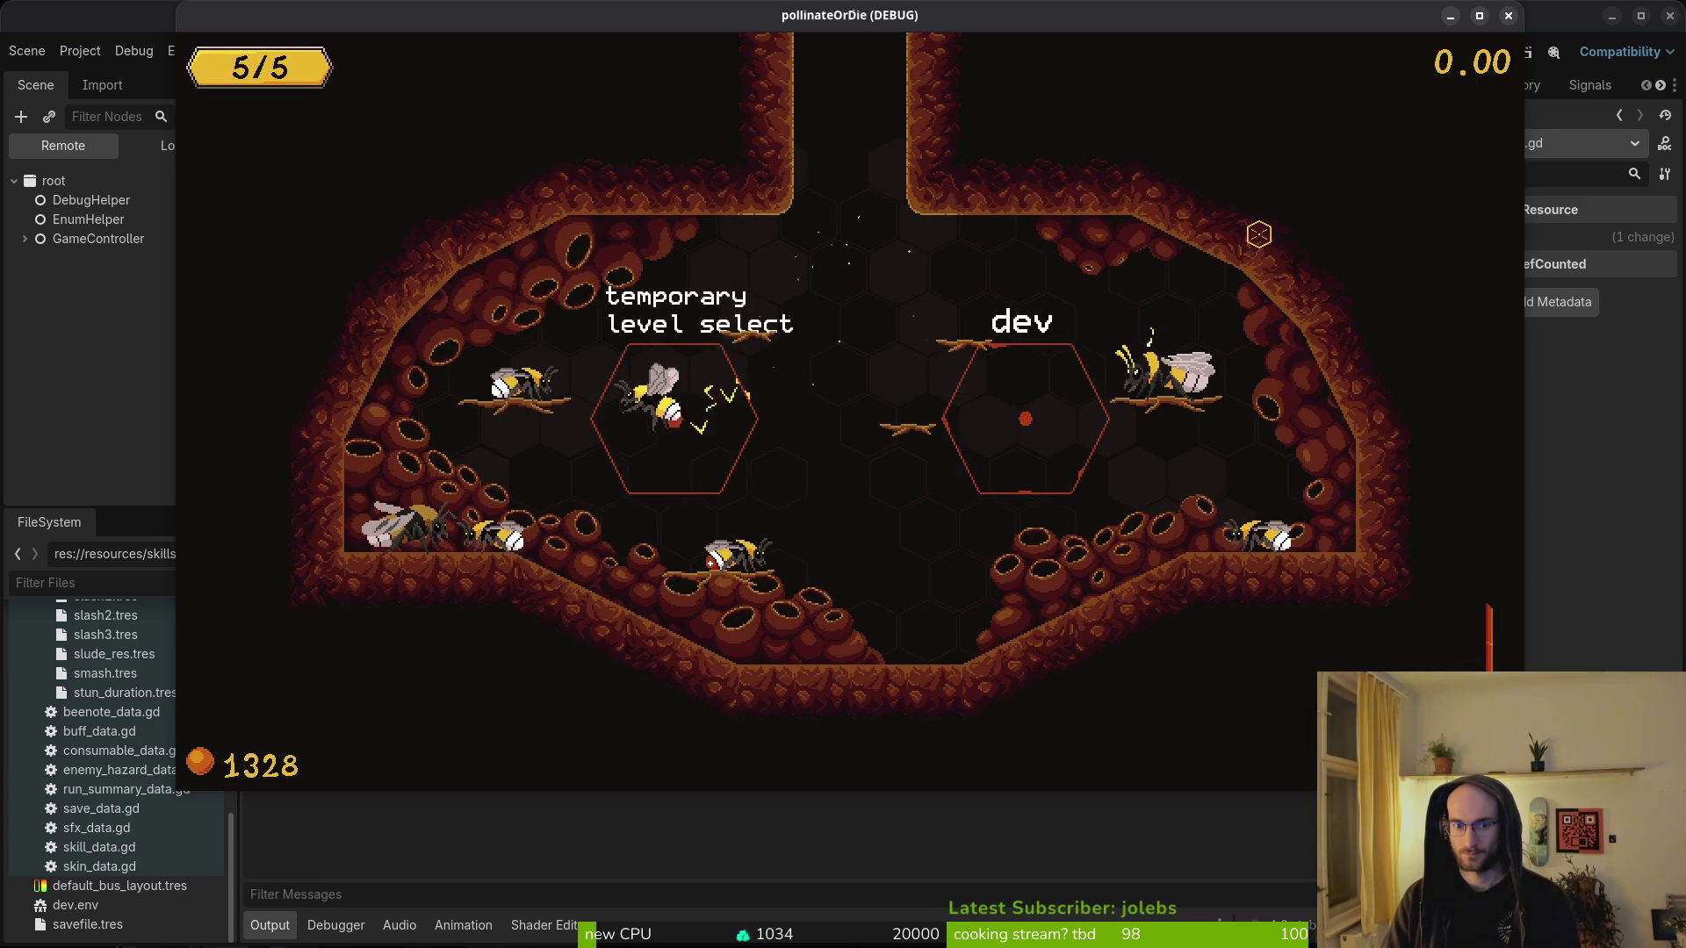
pyautogui.press('Left')
pyautogui.press('Left')
pyautogui.press('Left')
pyautogui.press('Down')
pyautogui.press('Return')
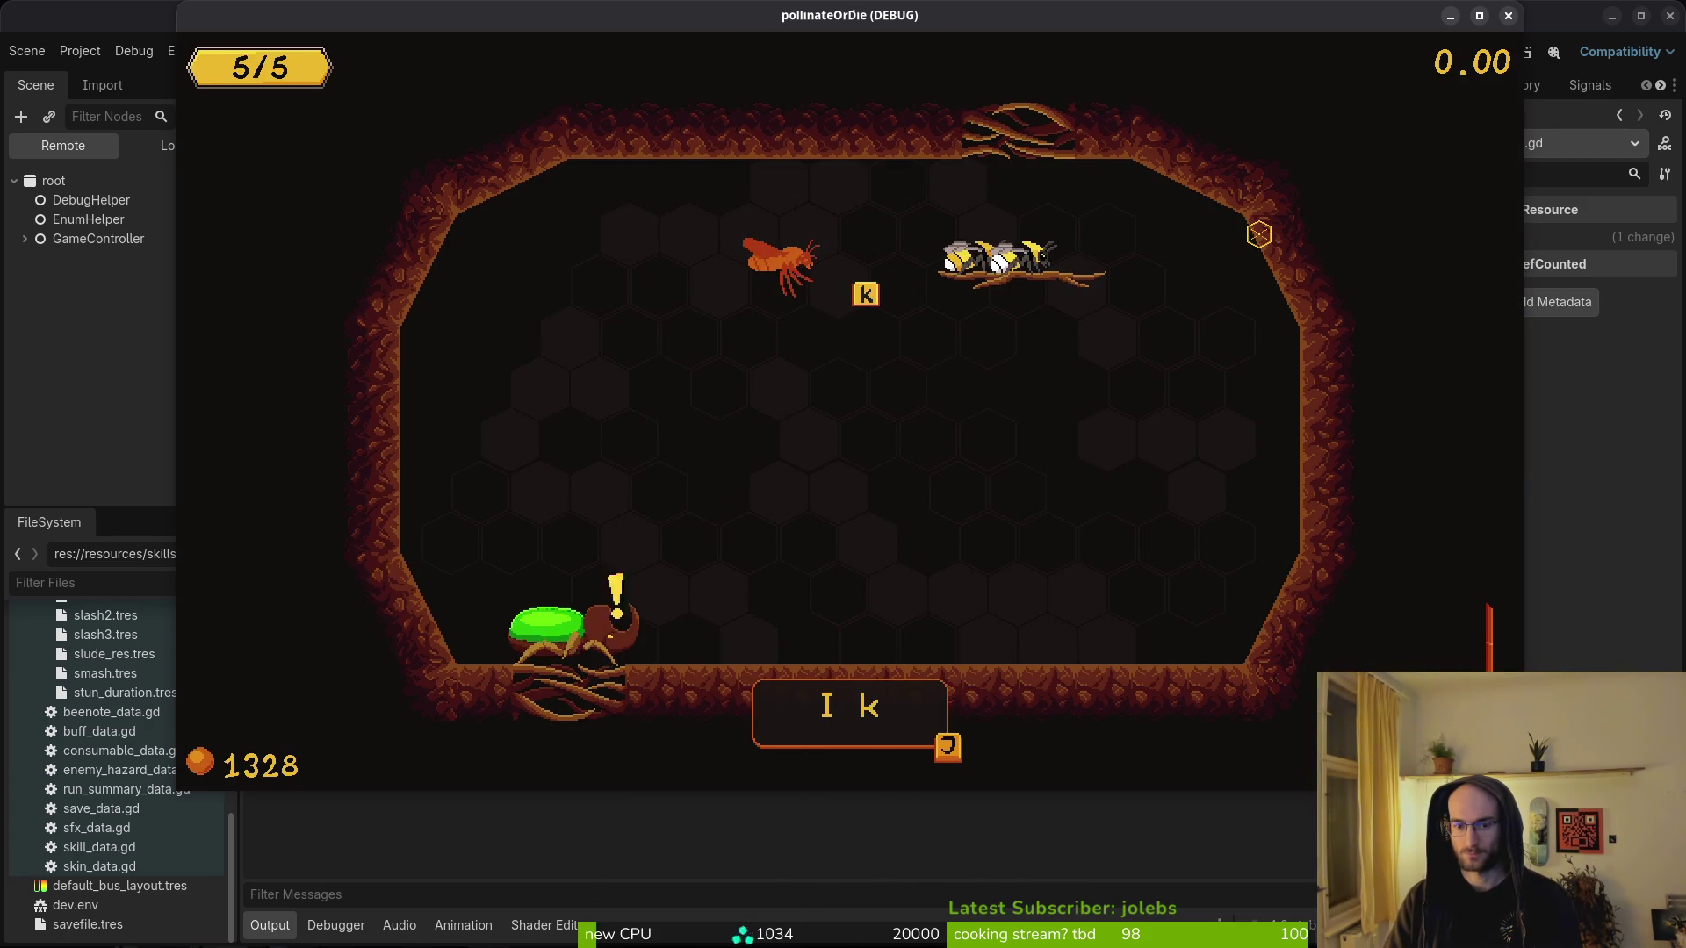
# - Attack the rhino beetle, fly the bee up the right wall, then stop the game
pyautogui.press('j')
pyautogui.press('a')
pyautogui.press('j')
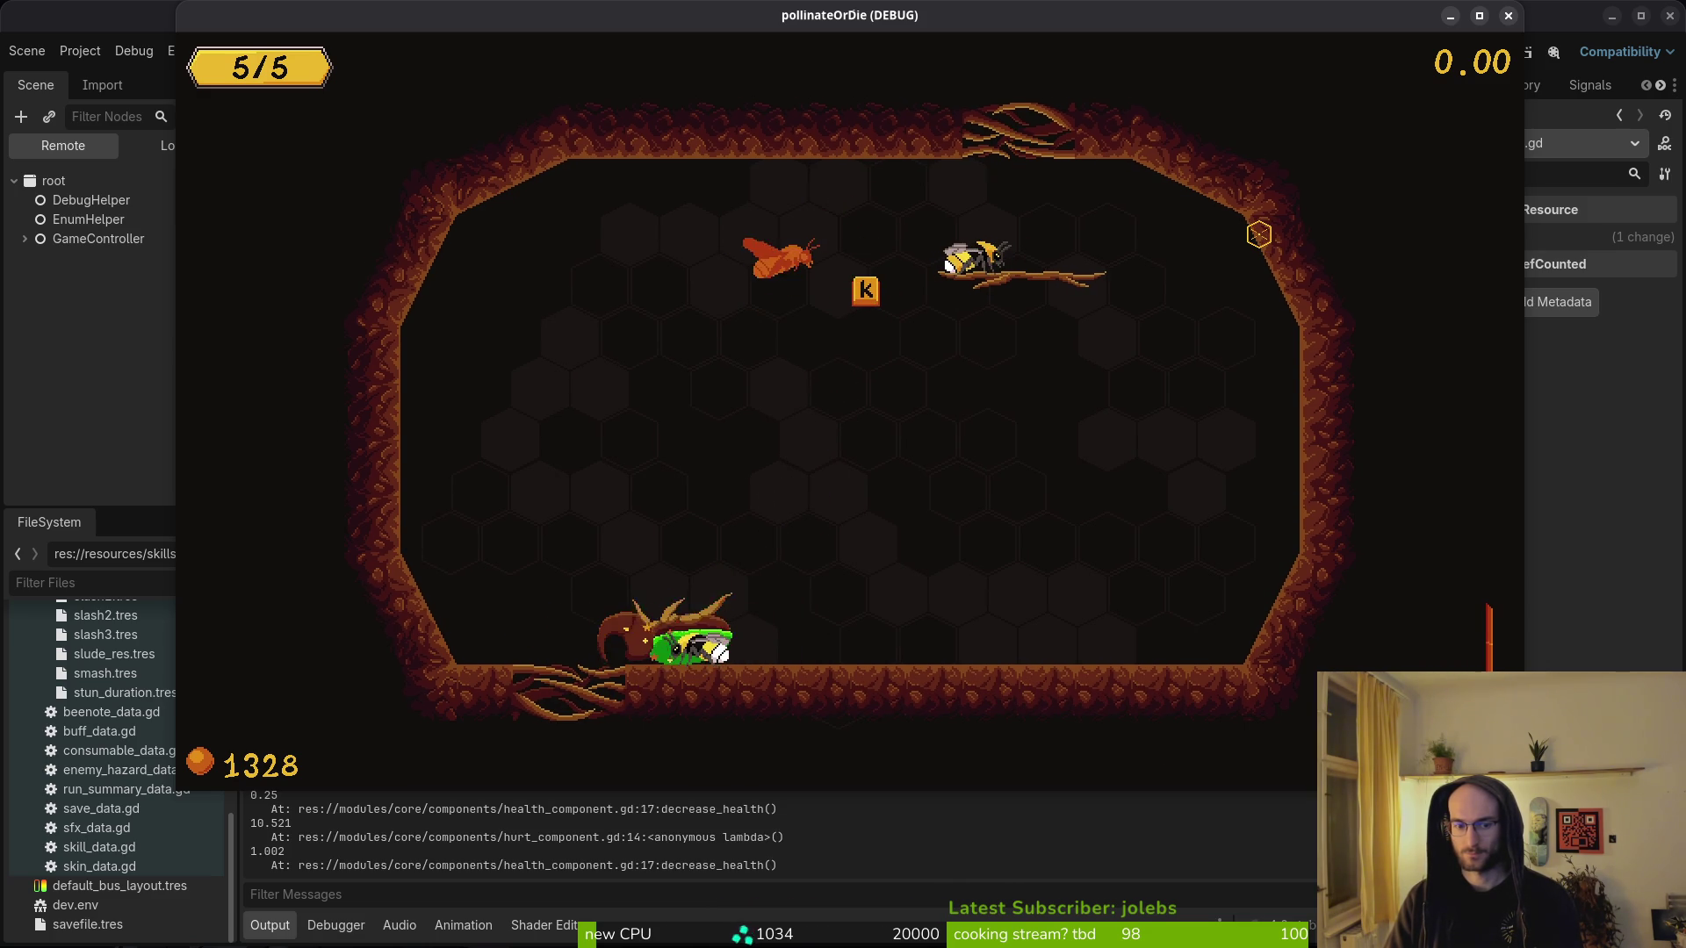
pyautogui.press('d')
pyautogui.press('space')
pyautogui.press('w')
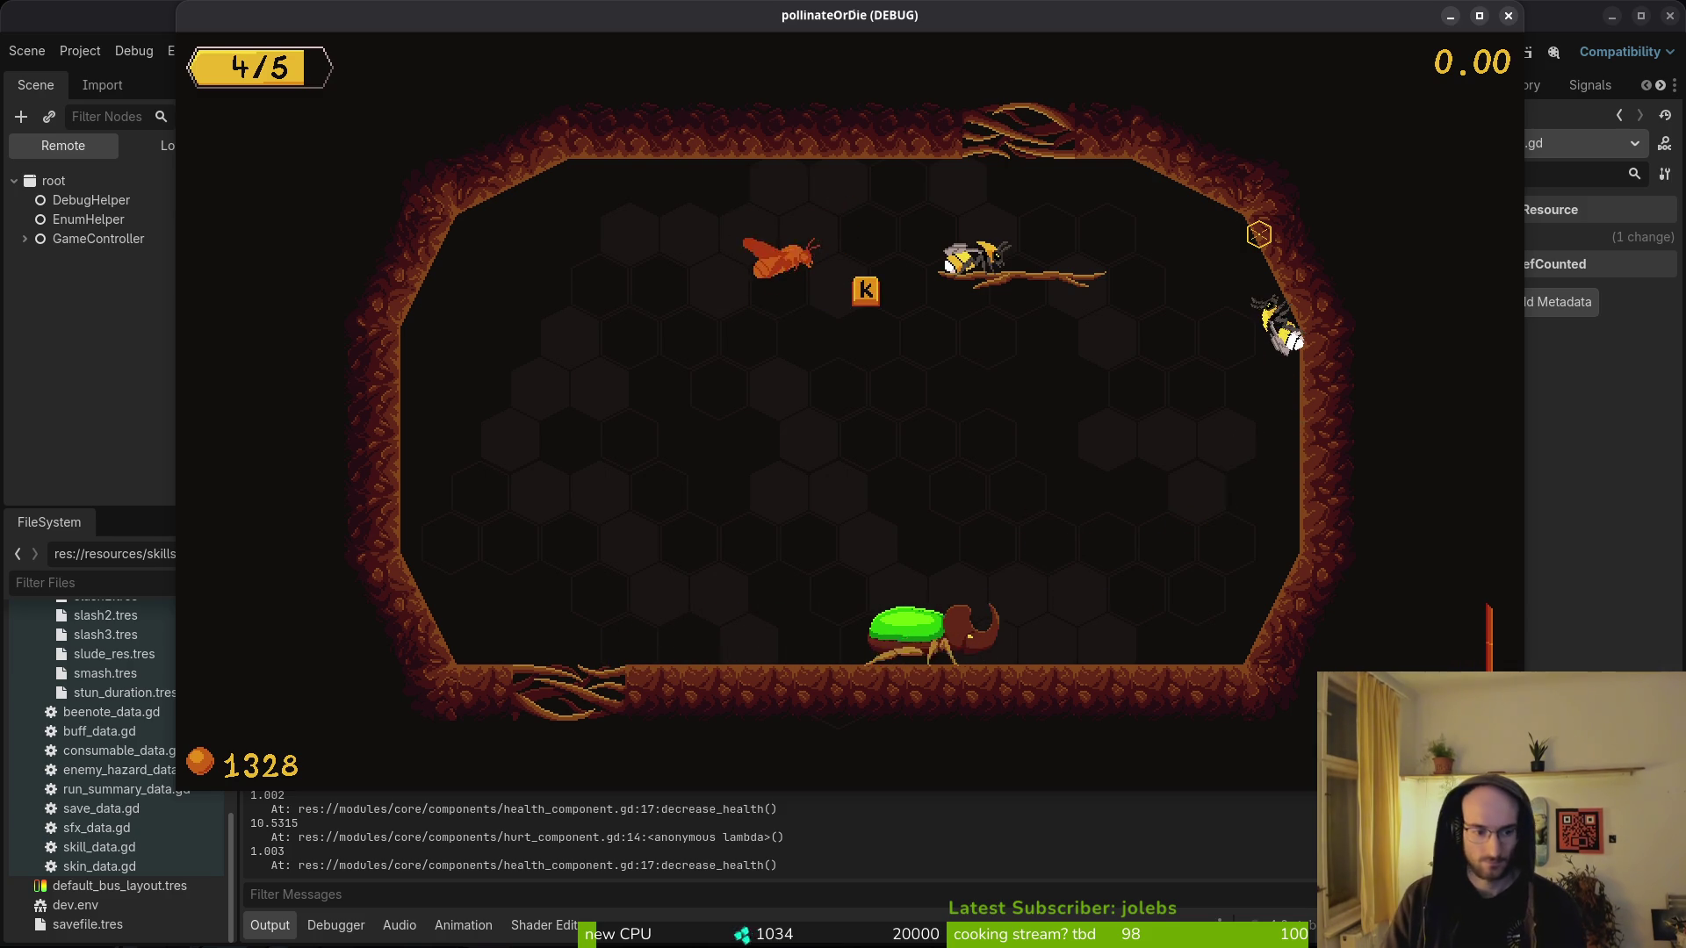
pyautogui.press('F8')
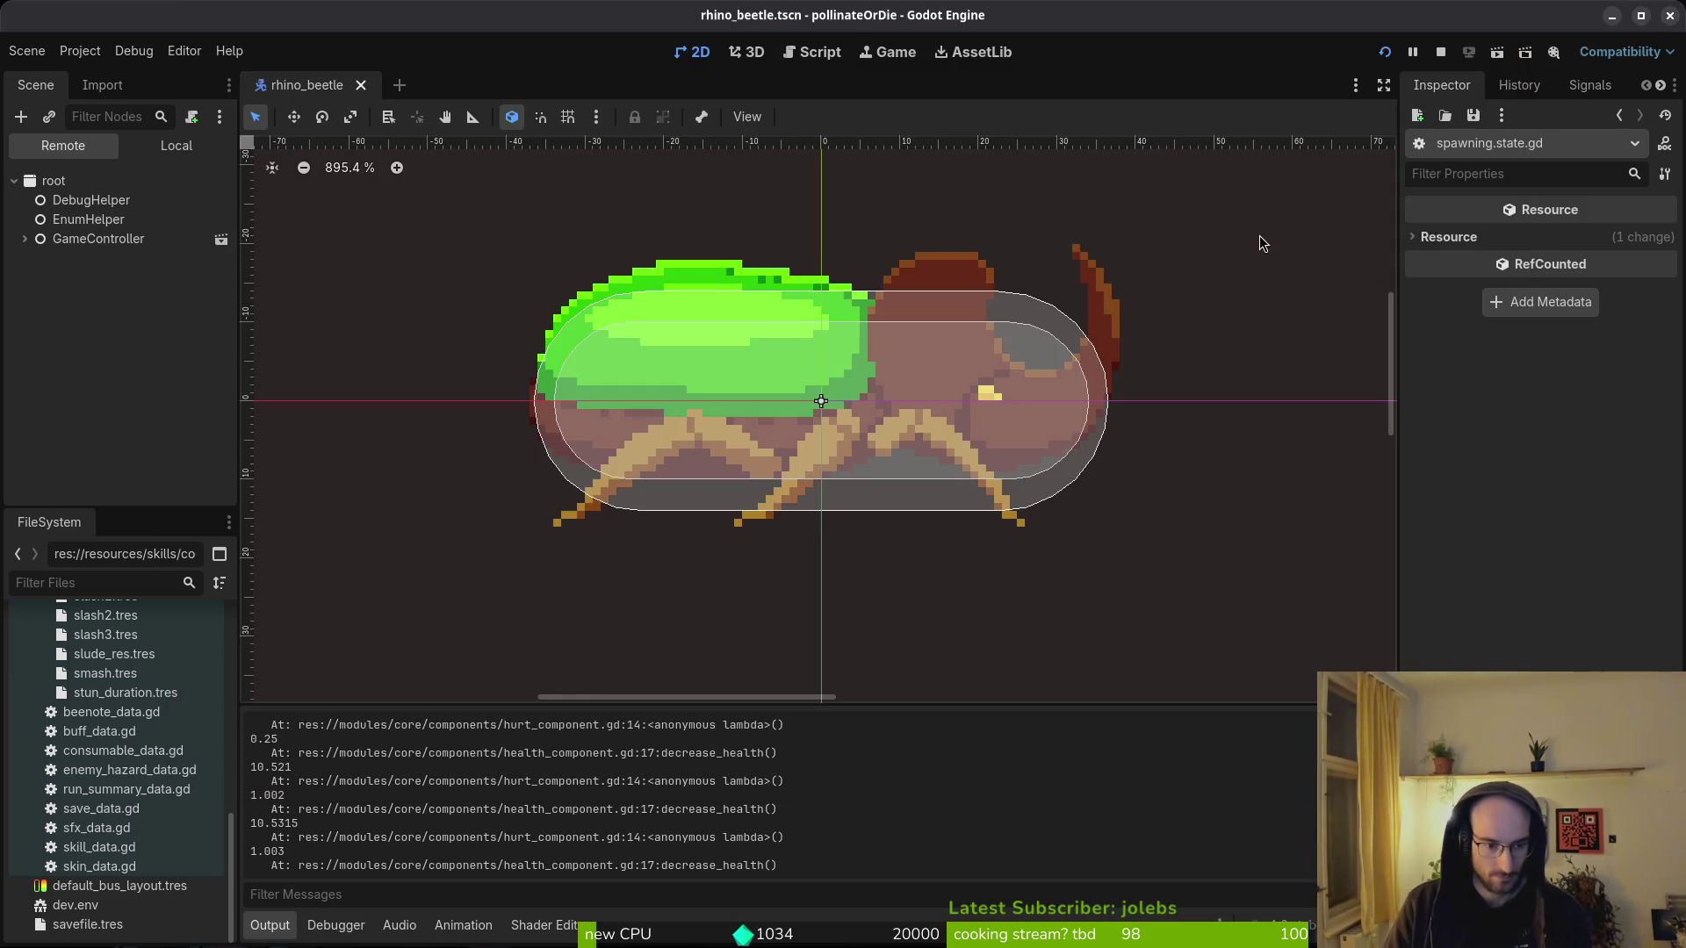
pyautogui.hotkey('alt', 'Tab')
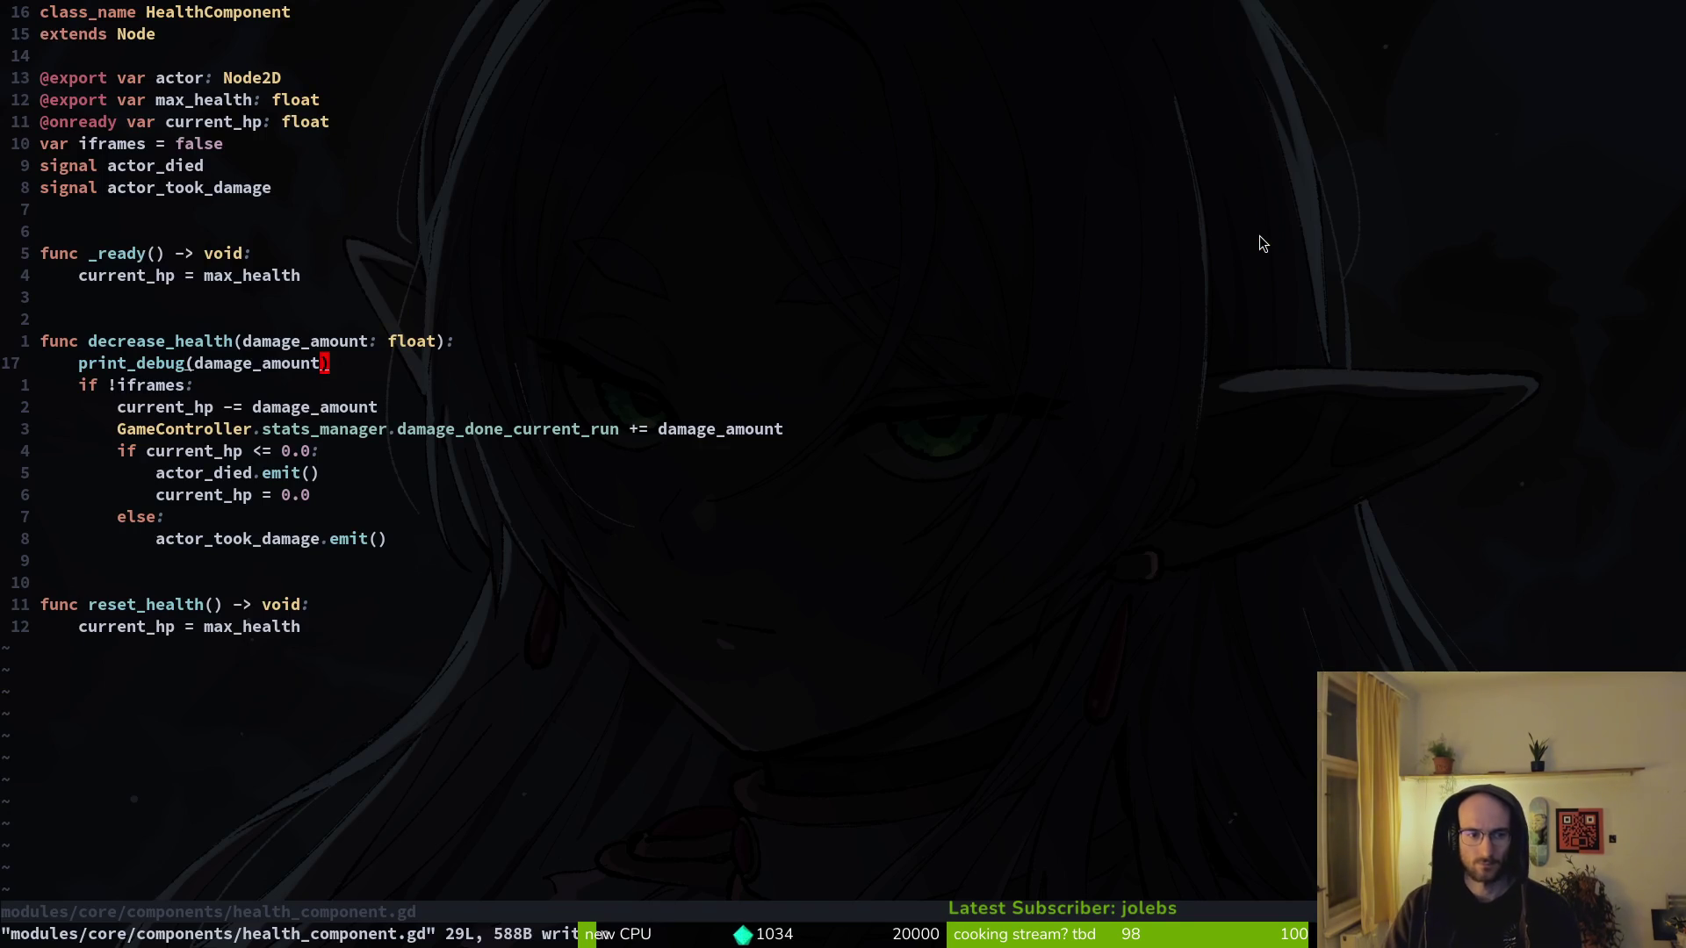
# - Open hurt_component.gd in Neovim by searching 'hucom' in the file finder
pyautogui.hotkey('ctrl', '6')
pyautogui.hotkey('ctrl', '6')
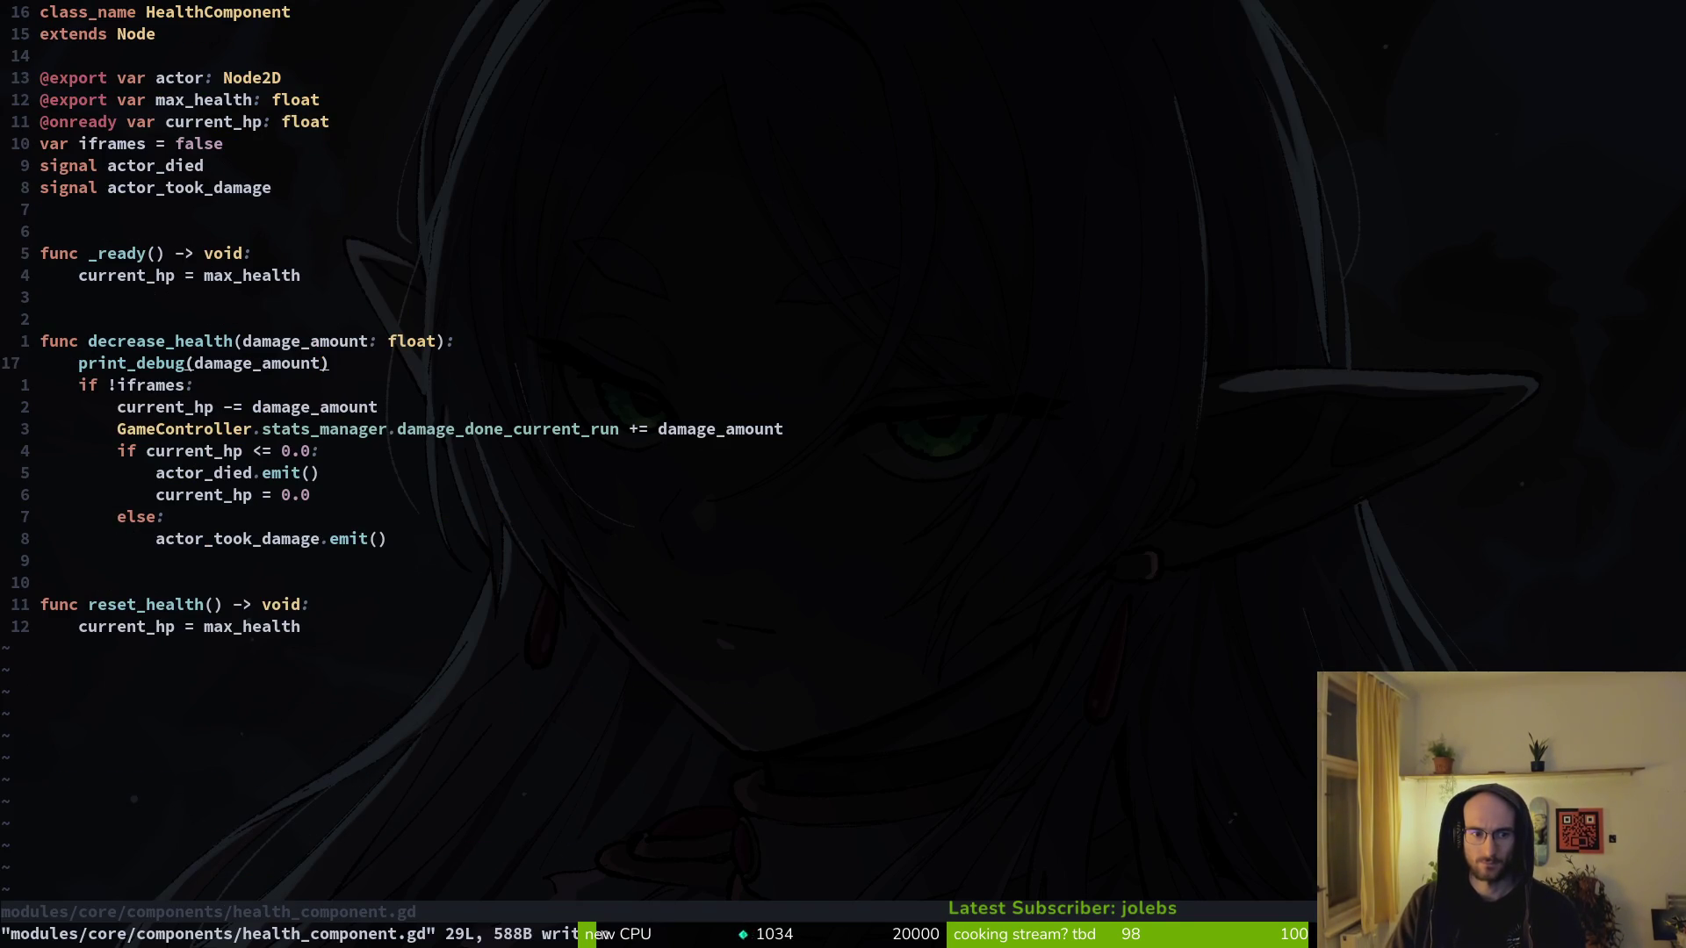
pyautogui.hotkey('shift', 'v')
pyautogui.hotkey('alt', 'Tab')
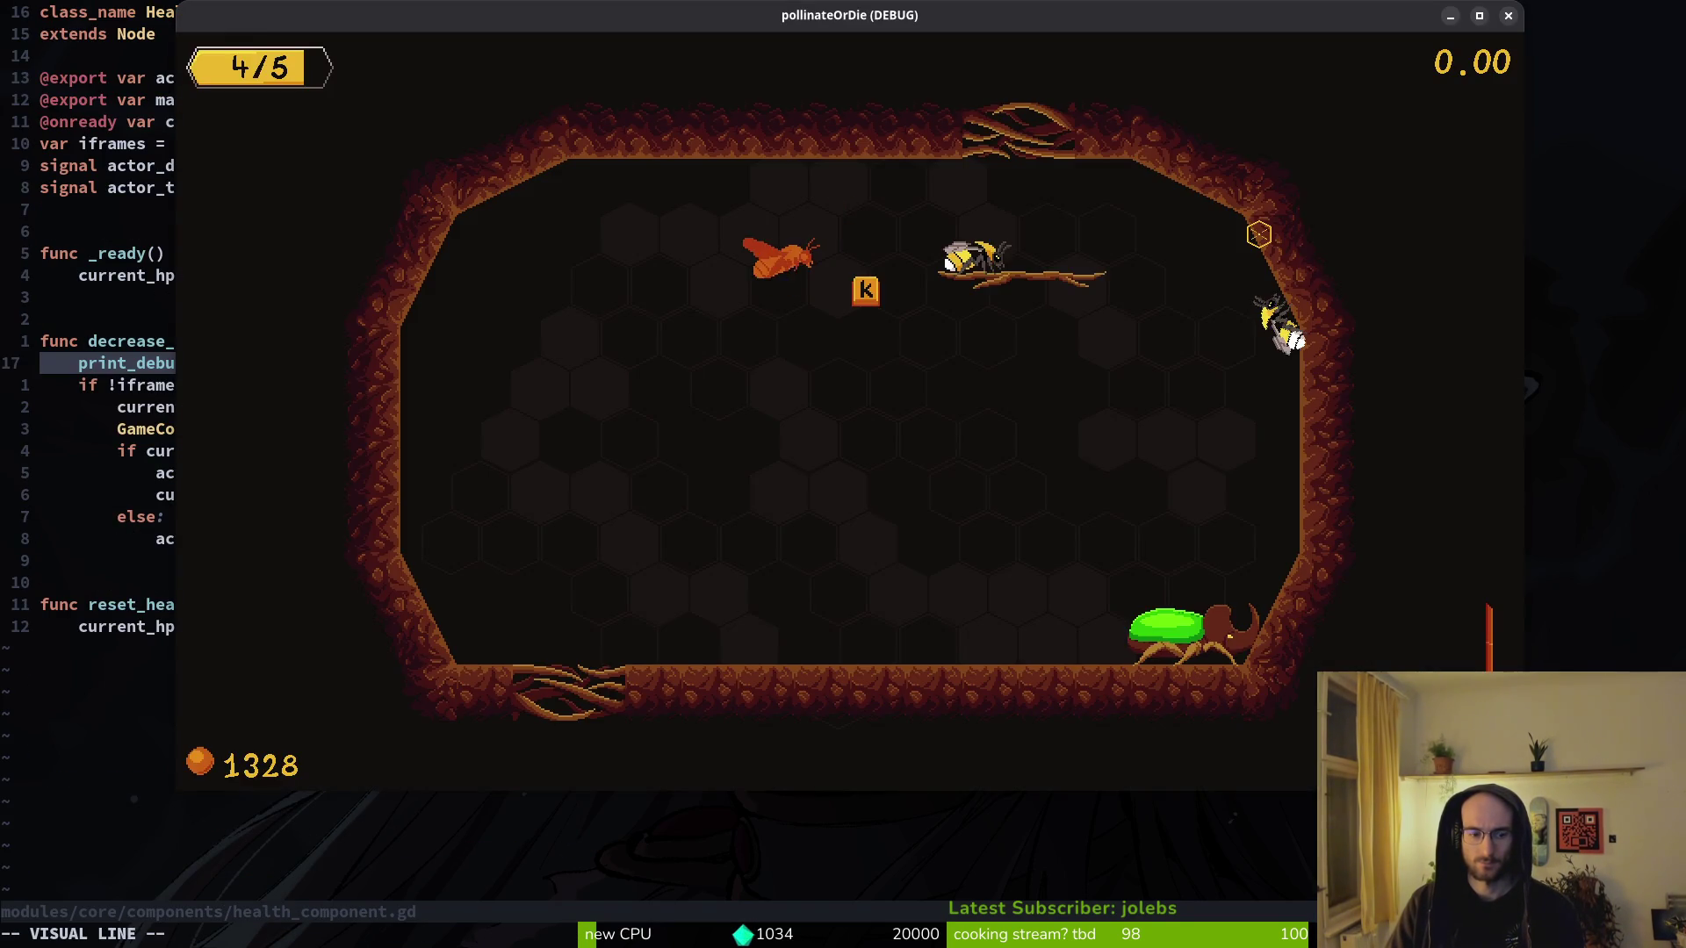
pyautogui.hotkey('alt', 'Tab')
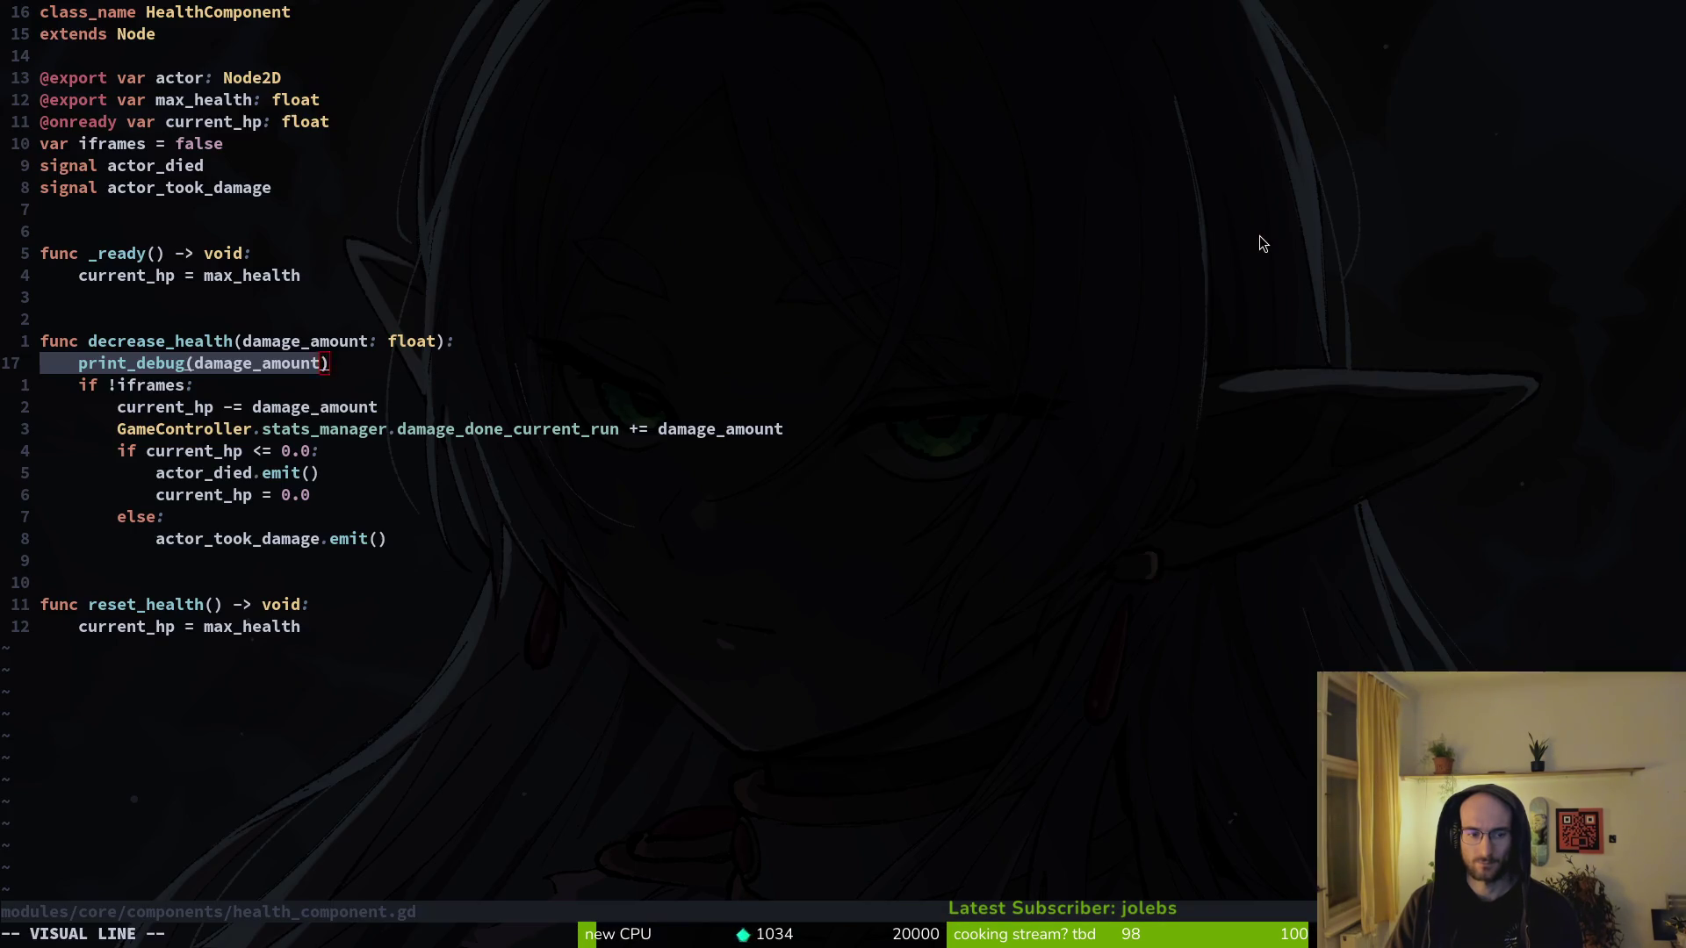
pyautogui.press('Escape')
pyautogui.press('space')
pyautogui.press('f')
pyautogui.press('f')
pyautogui.write('hucom')
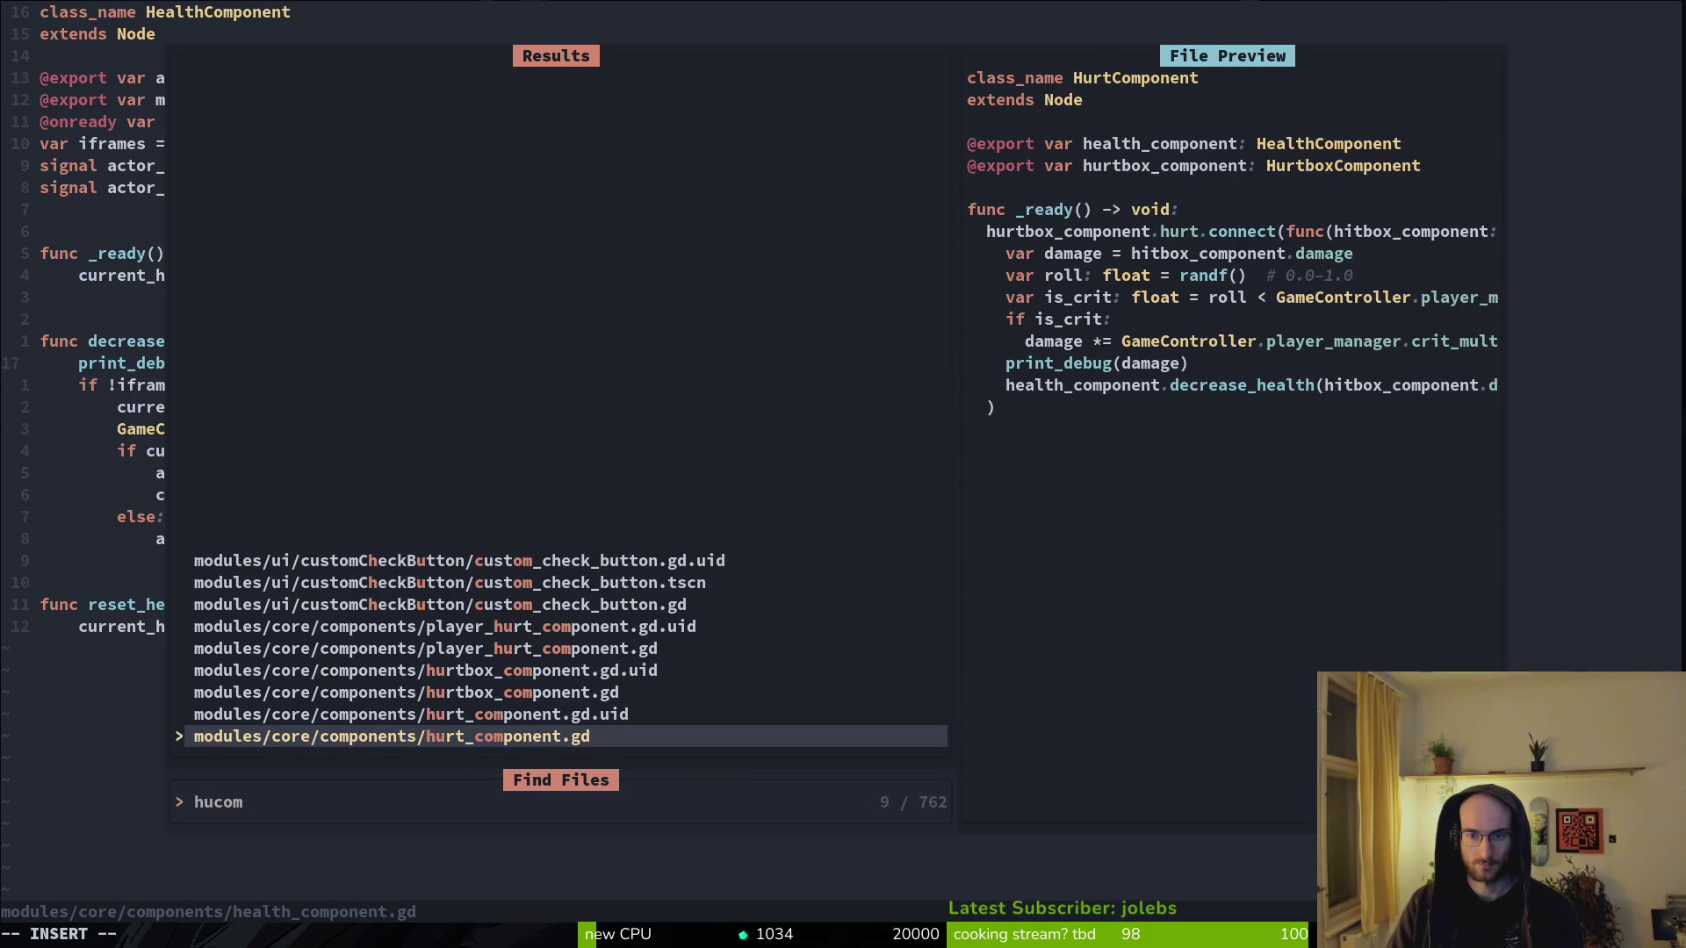
pyautogui.press('Up')
pyautogui.press('Up')
pyautogui.press('Up')
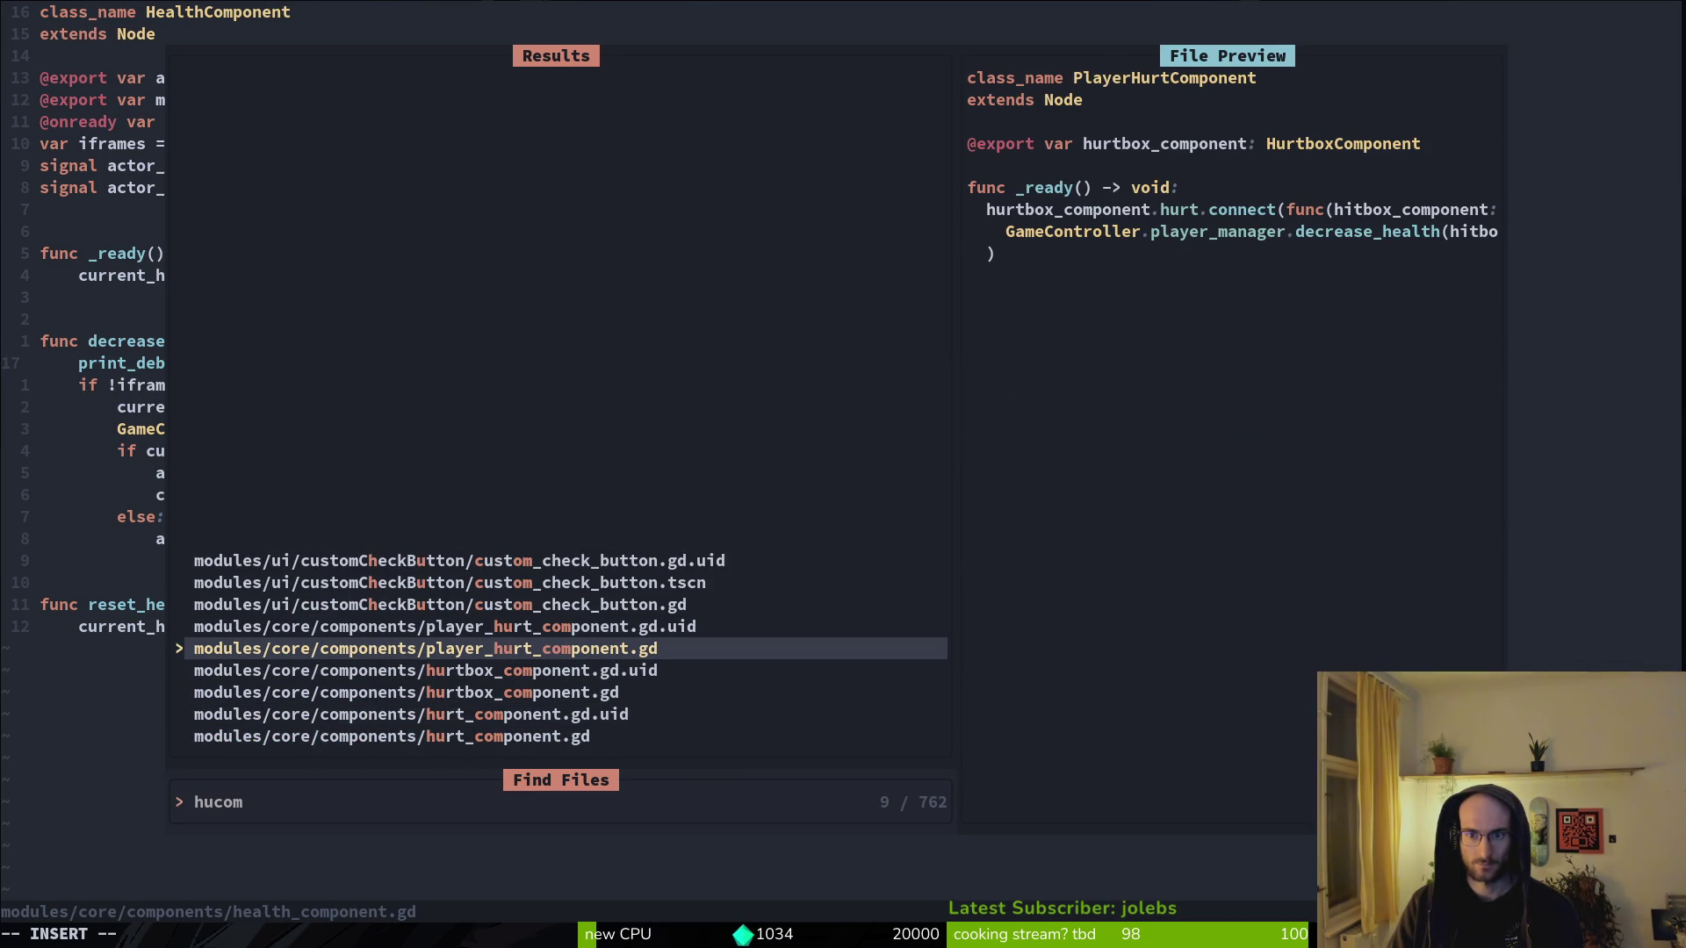
pyautogui.press('Down')
pyautogui.press('Down')
pyautogui.press('Down')
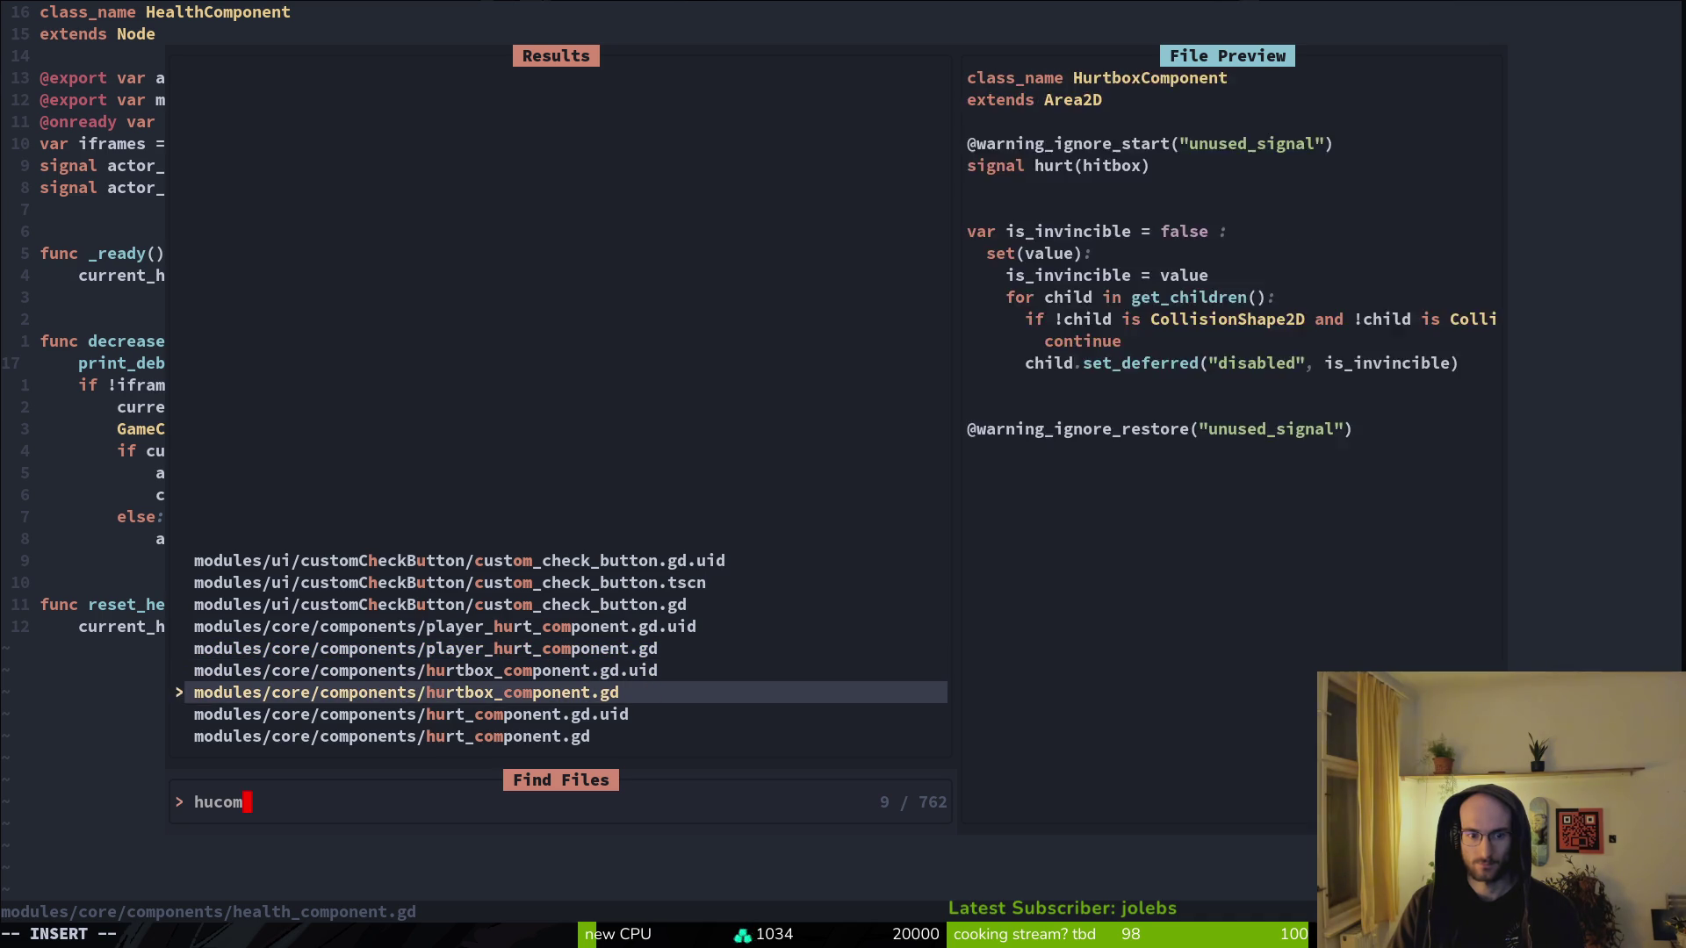
pyautogui.press('Return')
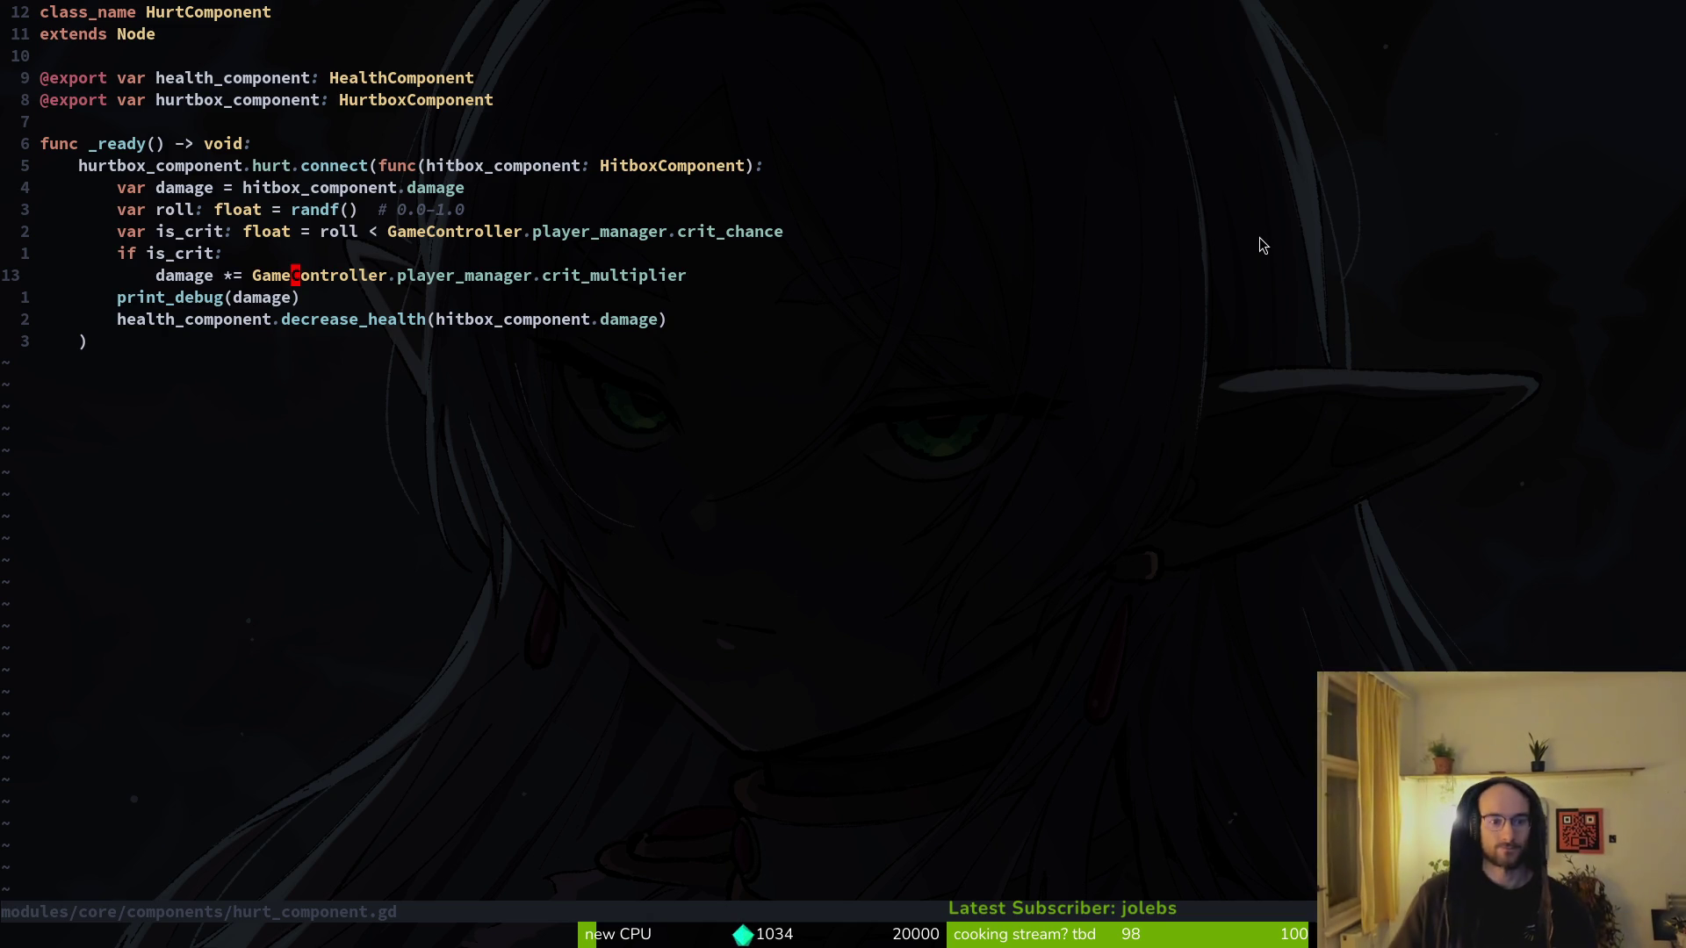
# - Delete 'hitbox_component.' from the decrease_health argument and save the file with :w
pyautogui.press('j')
pyautogui.press('j')
pyautogui.press('j')
pyautogui.press('k')
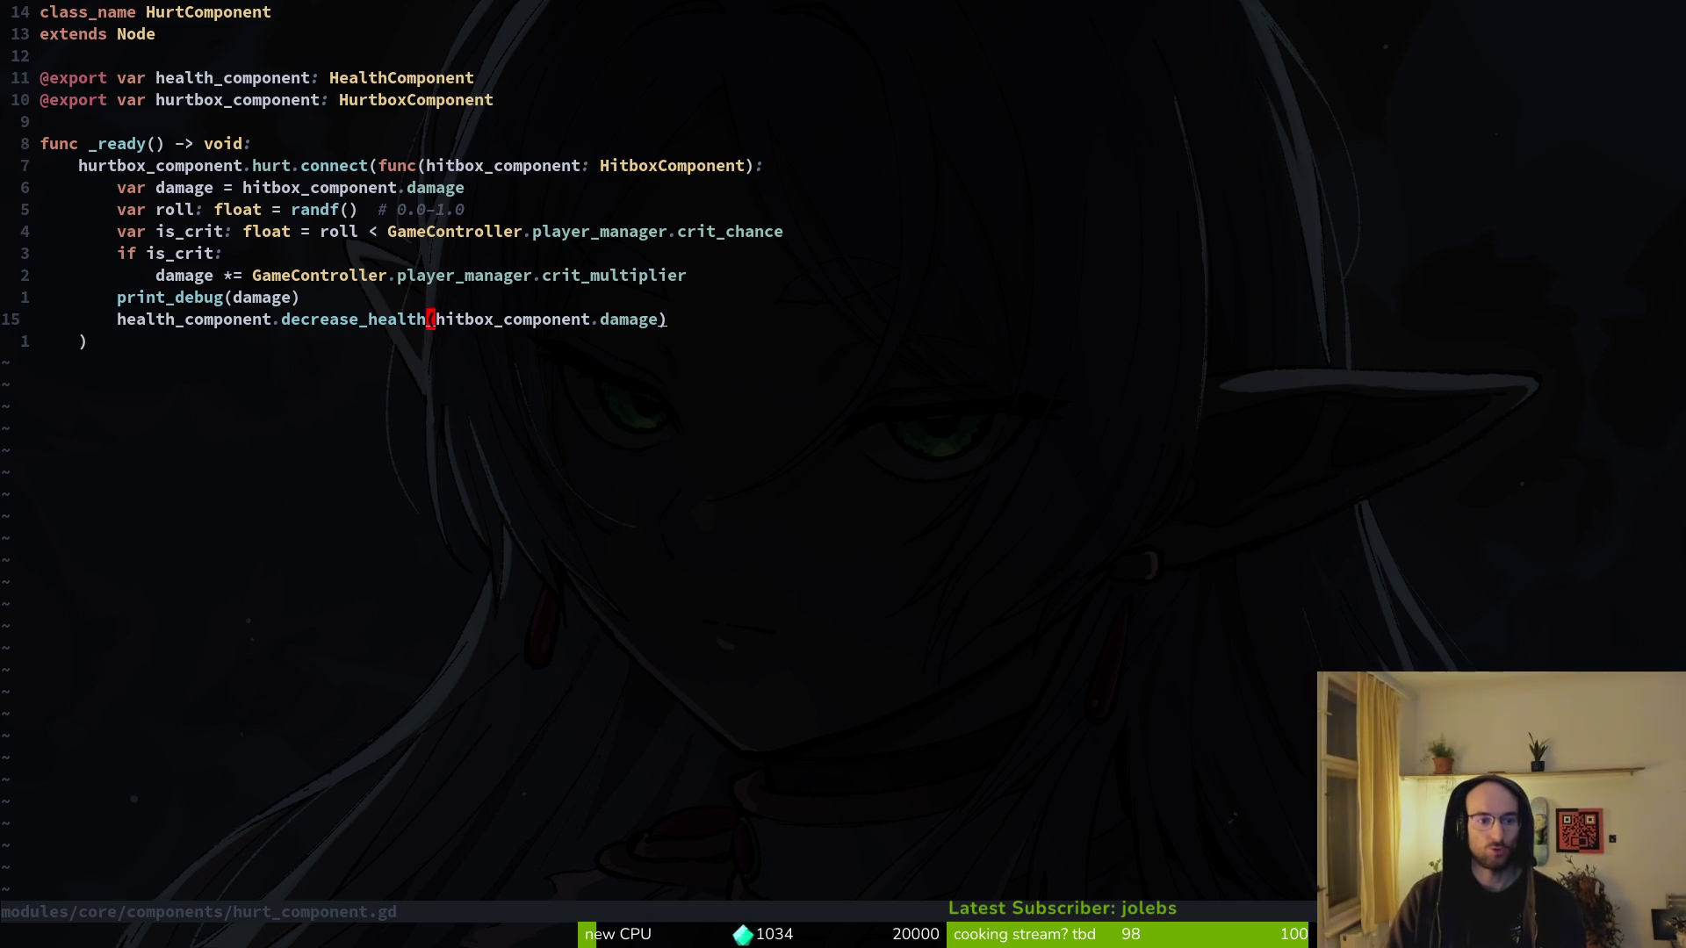
pyautogui.press('f')
pyautogui.press('.')
pyautogui.press('a')
pyautogui.hotkey('ctrl', 'w')
pyautogui.hotkey('ctrl', 'w')
pyautogui.press('Escape')
pyautogui.write(':w')
pyautogui.press('Return')
pyautogui.hotkey('alt', 'Tab')
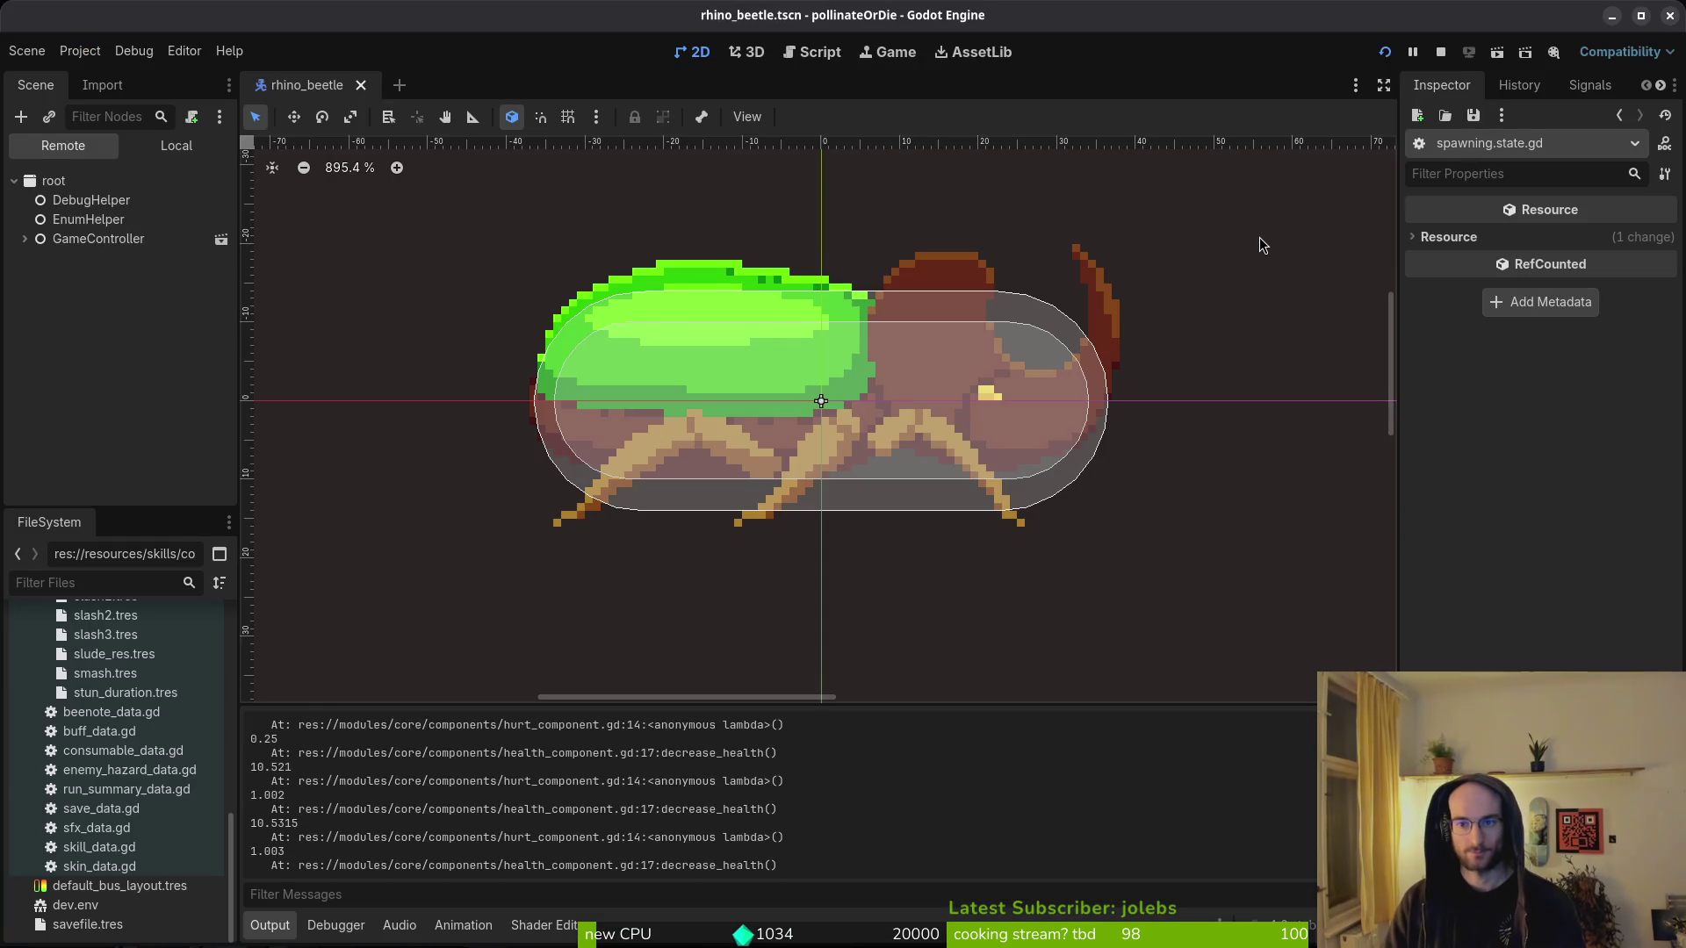
# - Run the game and start level 5 from the level select
pyautogui.press('F5')
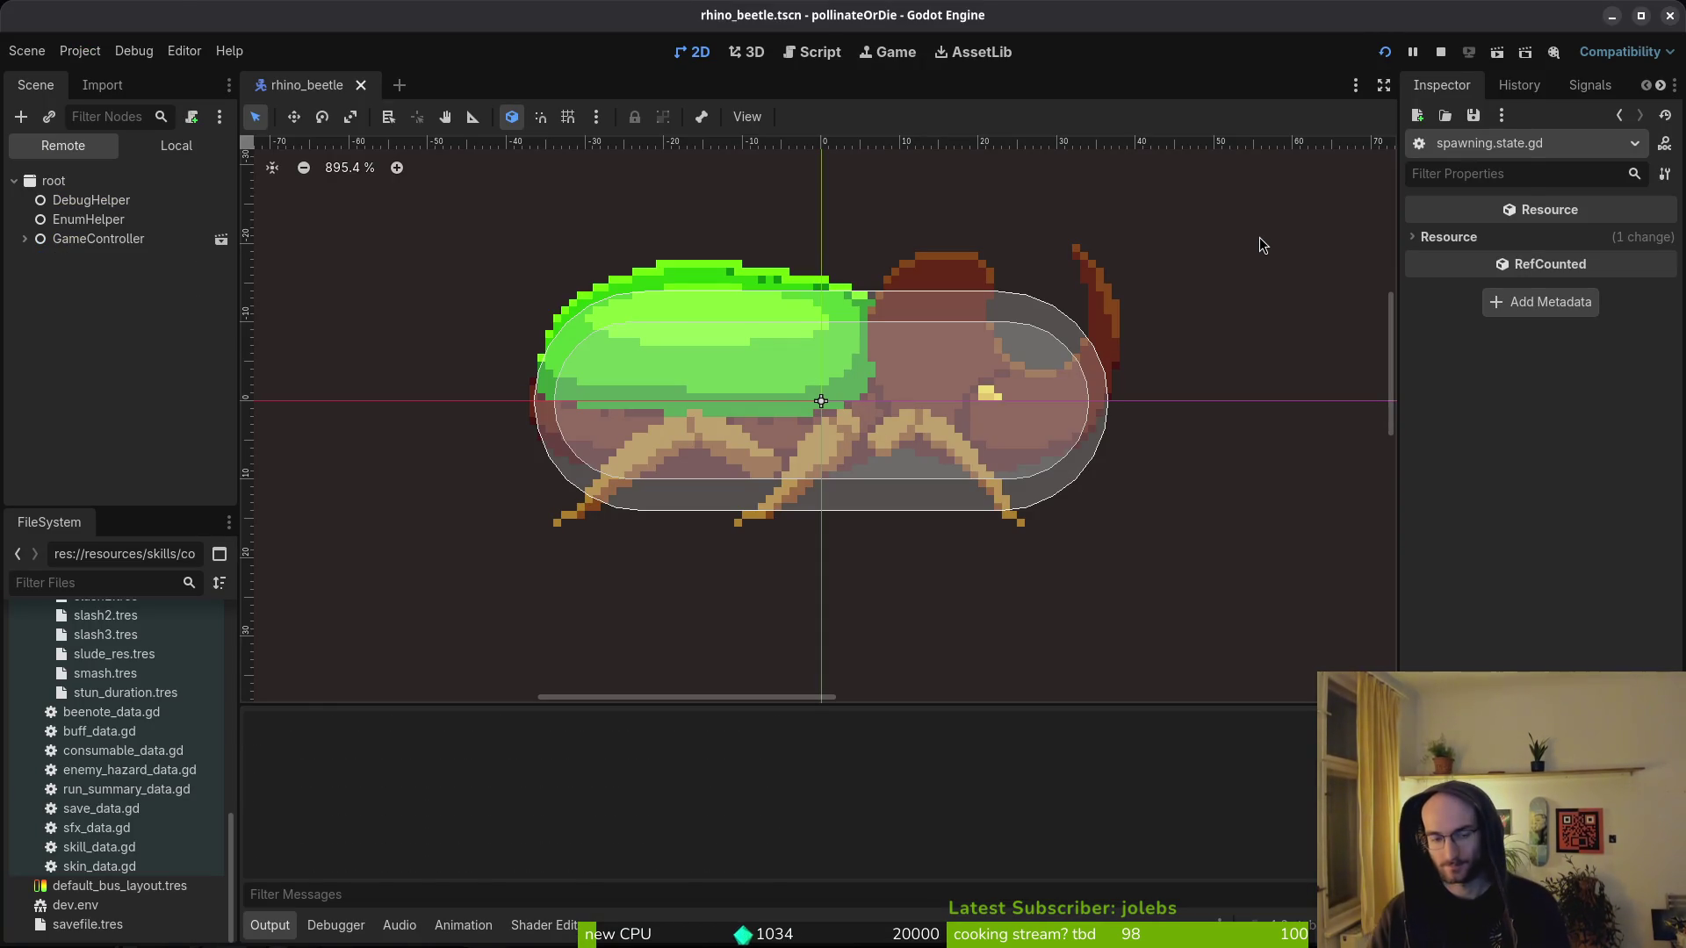
pyautogui.press('Return')
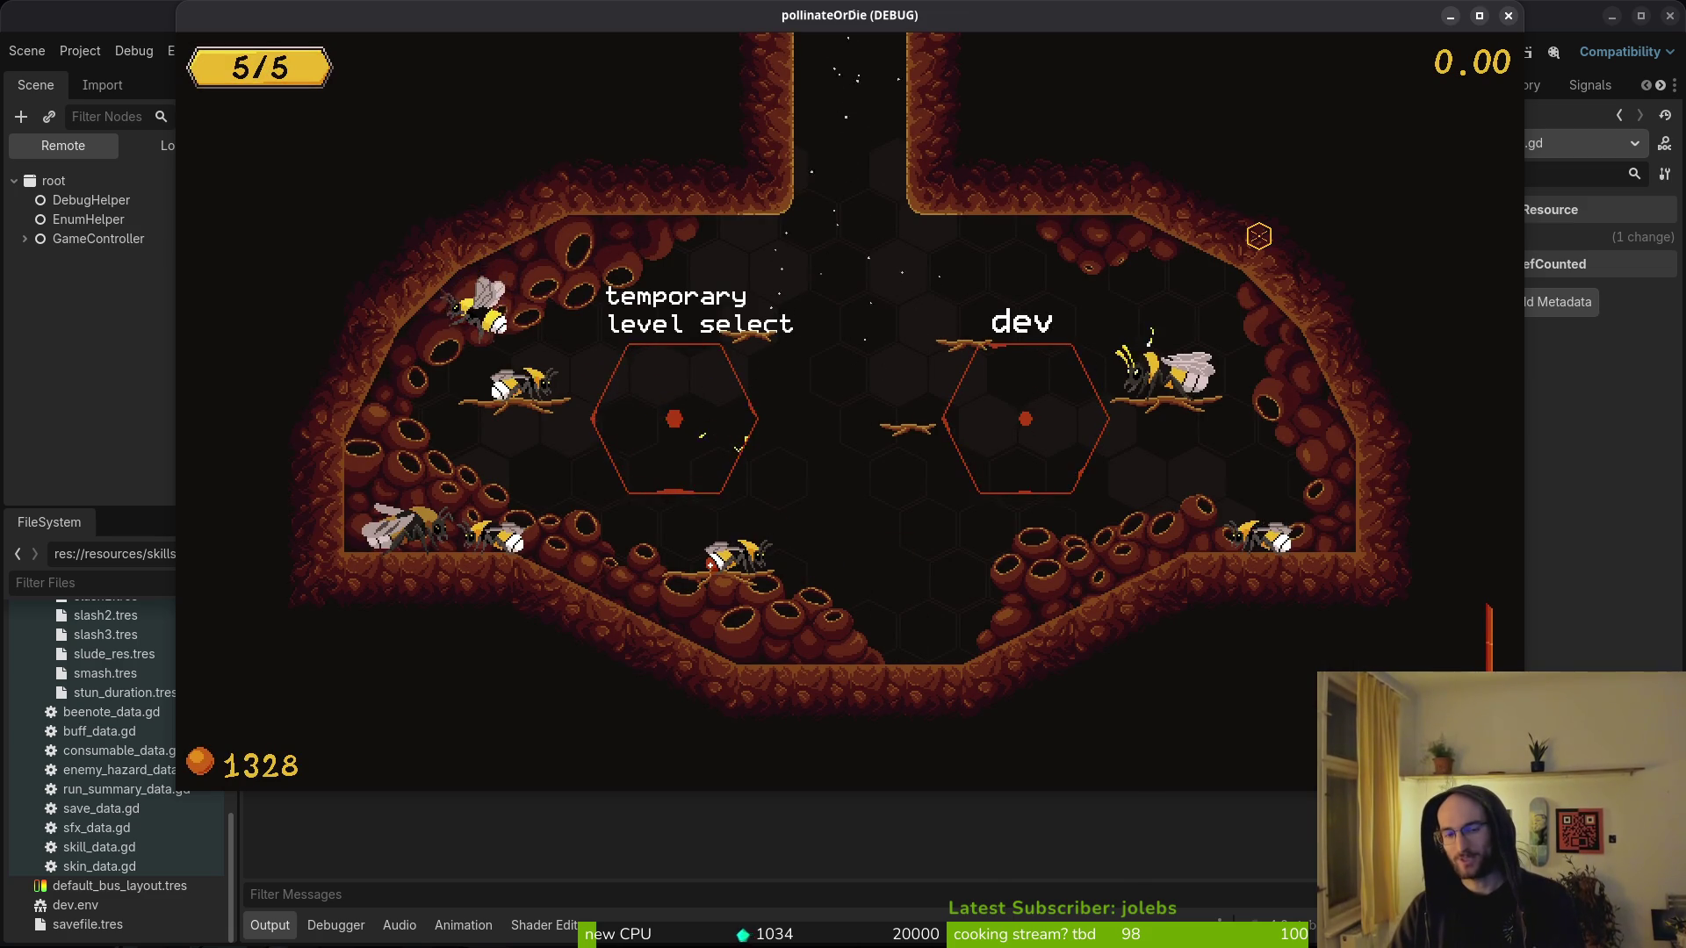
pyautogui.press('Left')
pyautogui.press('Left')
pyautogui.press('Down')
pyautogui.press('Down')
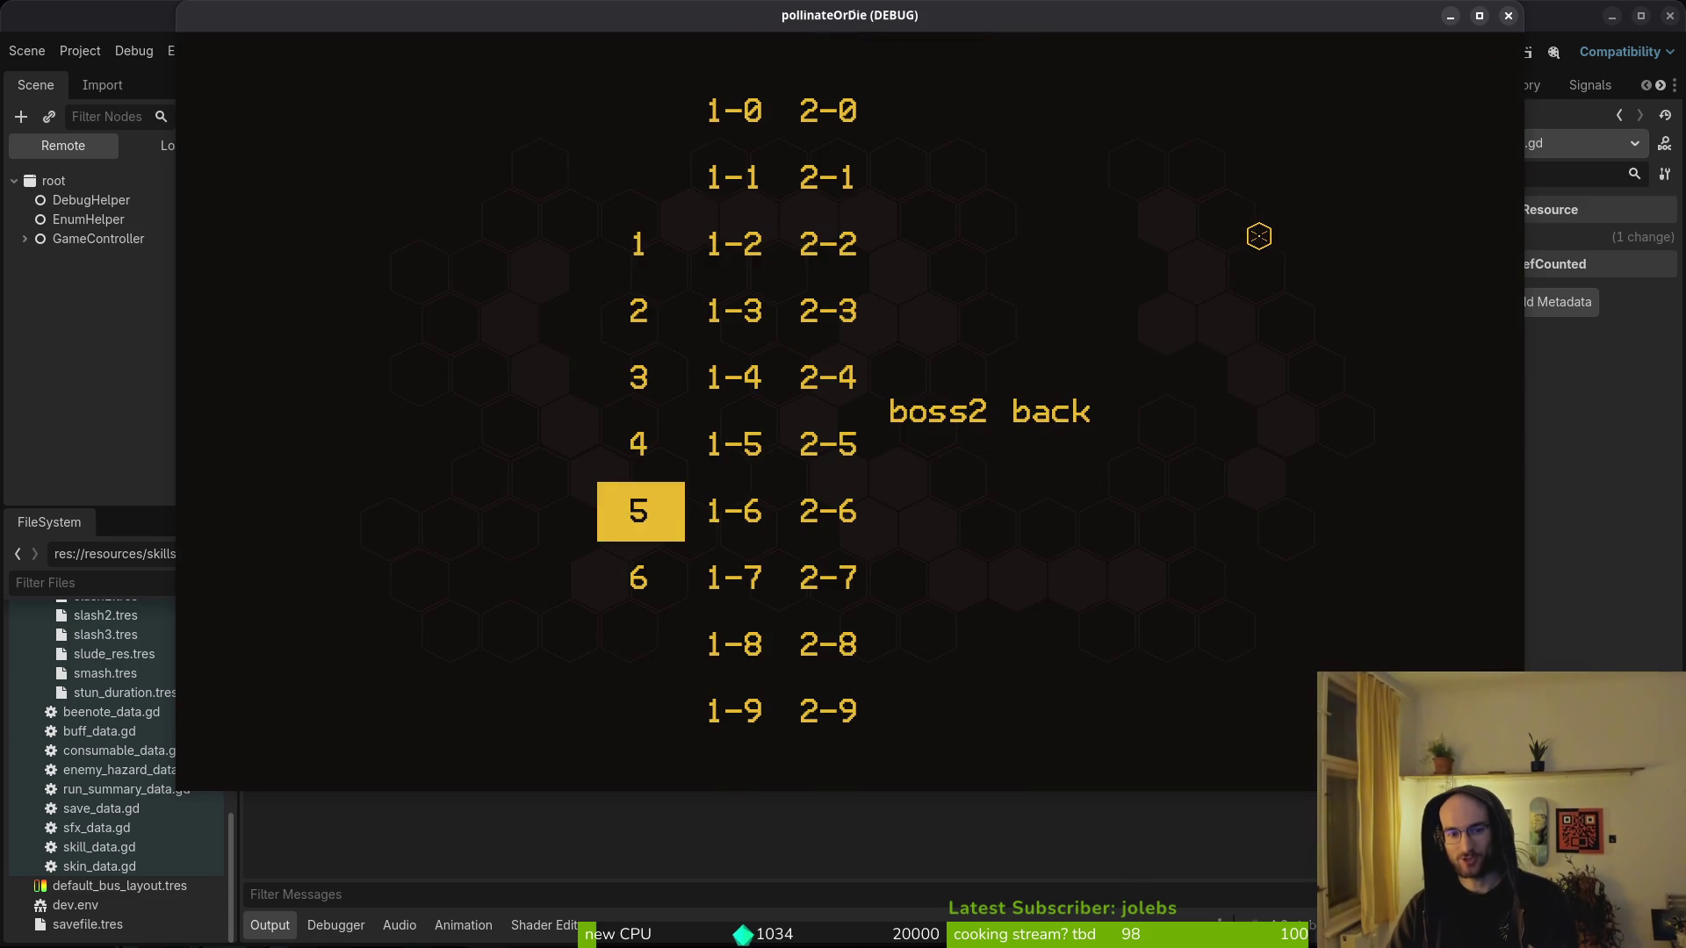
pyautogui.press('Return')
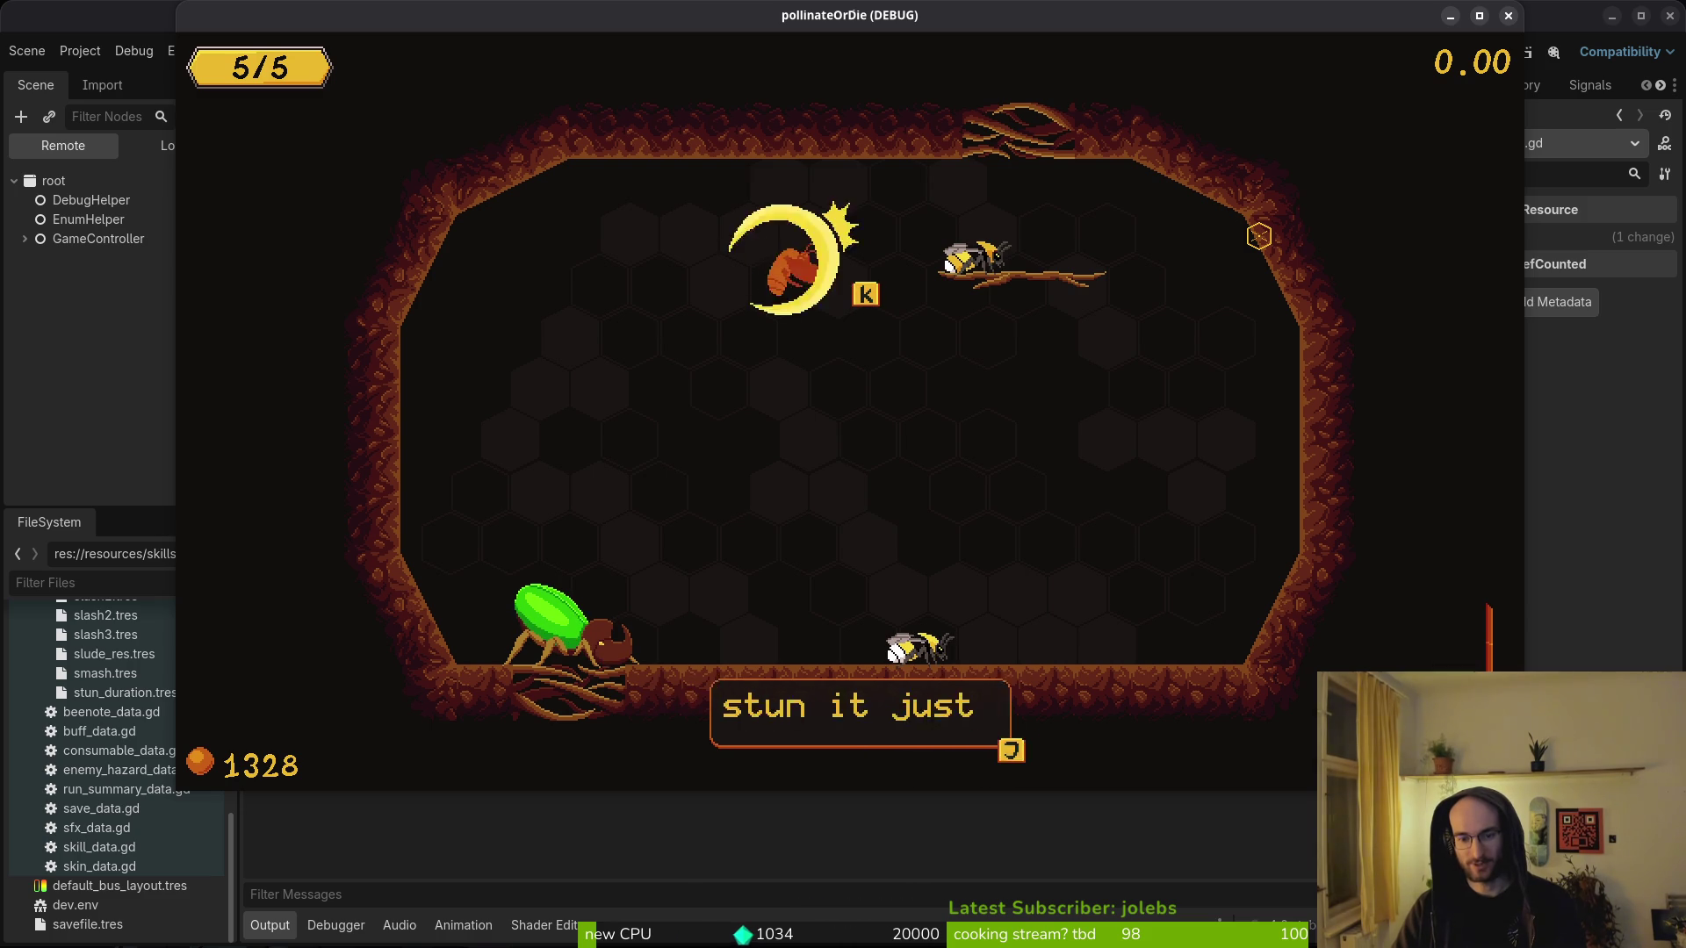
# - Strike the rhino beetle until the finishing hit, then stop the game
pyautogui.press('Left')
pyautogui.press('k')
pyautogui.press('Left')
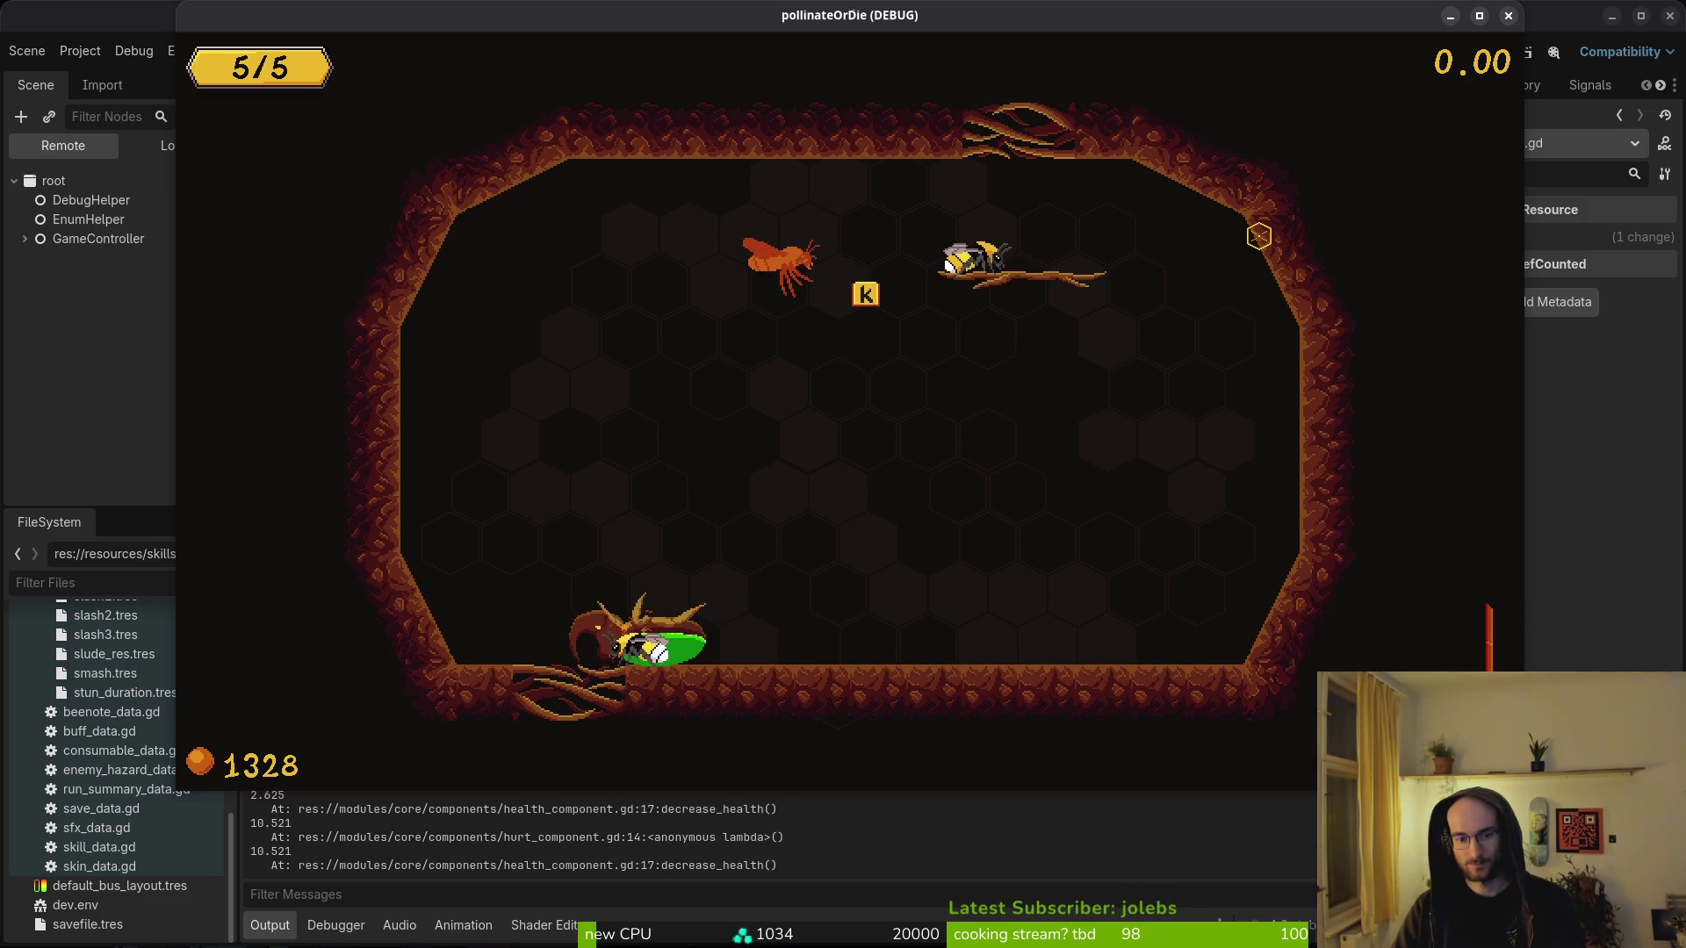
pyautogui.press('k')
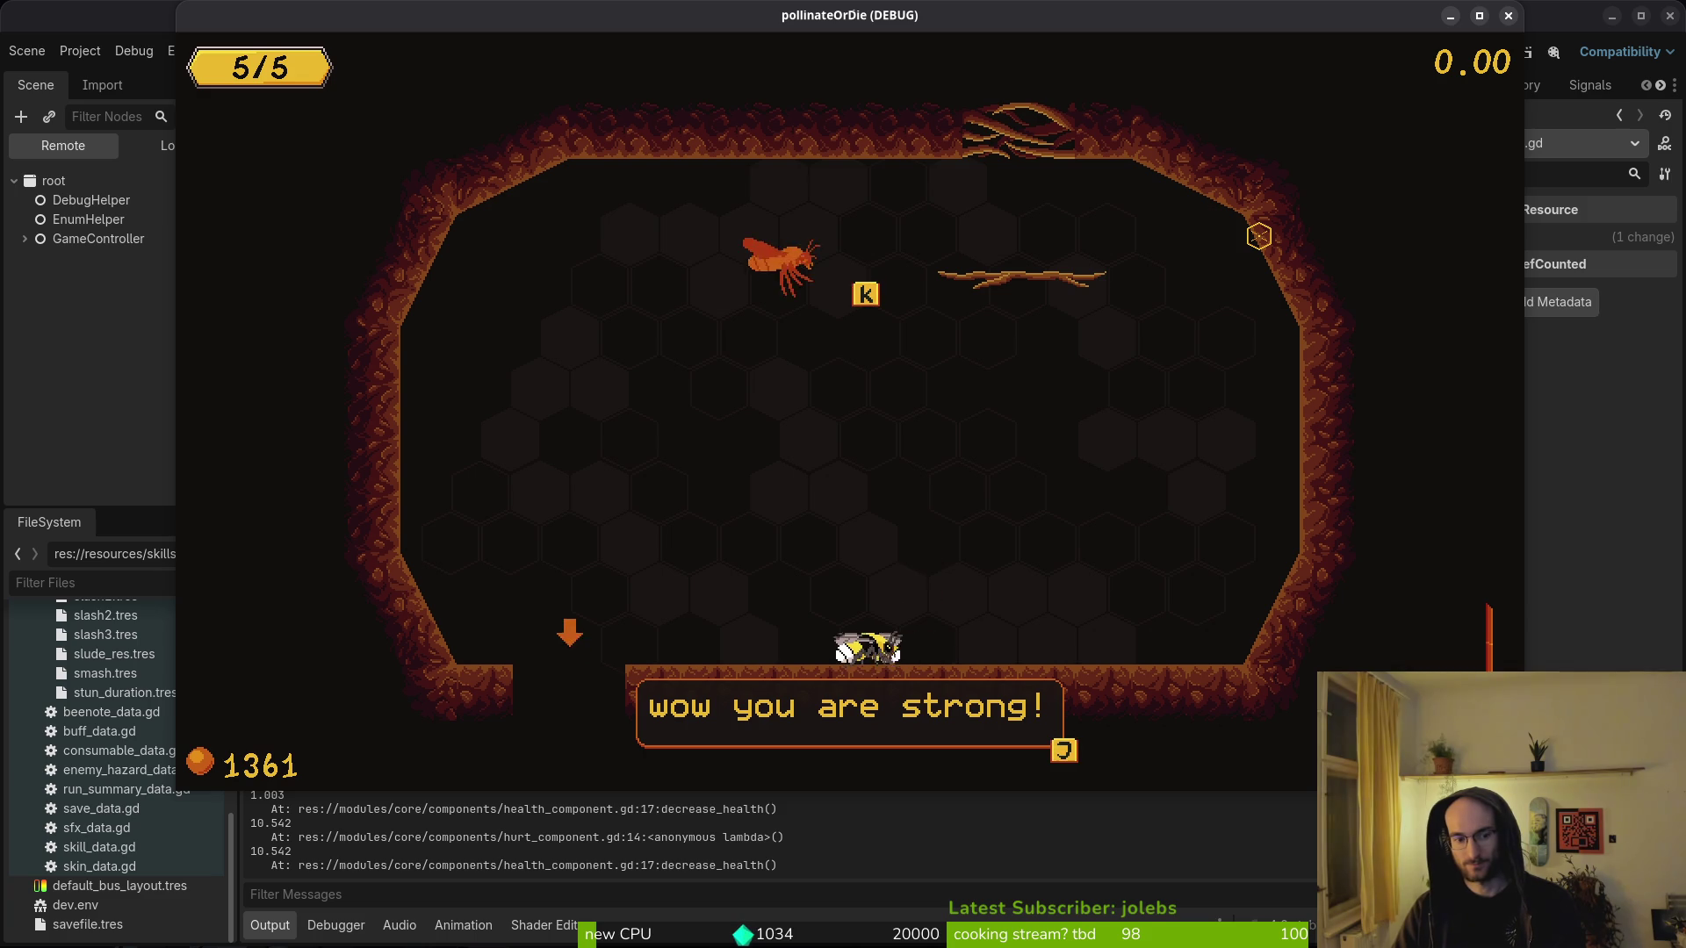
pyautogui.press('F8')
# - Open player.manager.gd in Vim by searching 'player' in the file finder
pyautogui.hotkey('alt', 'Tab')
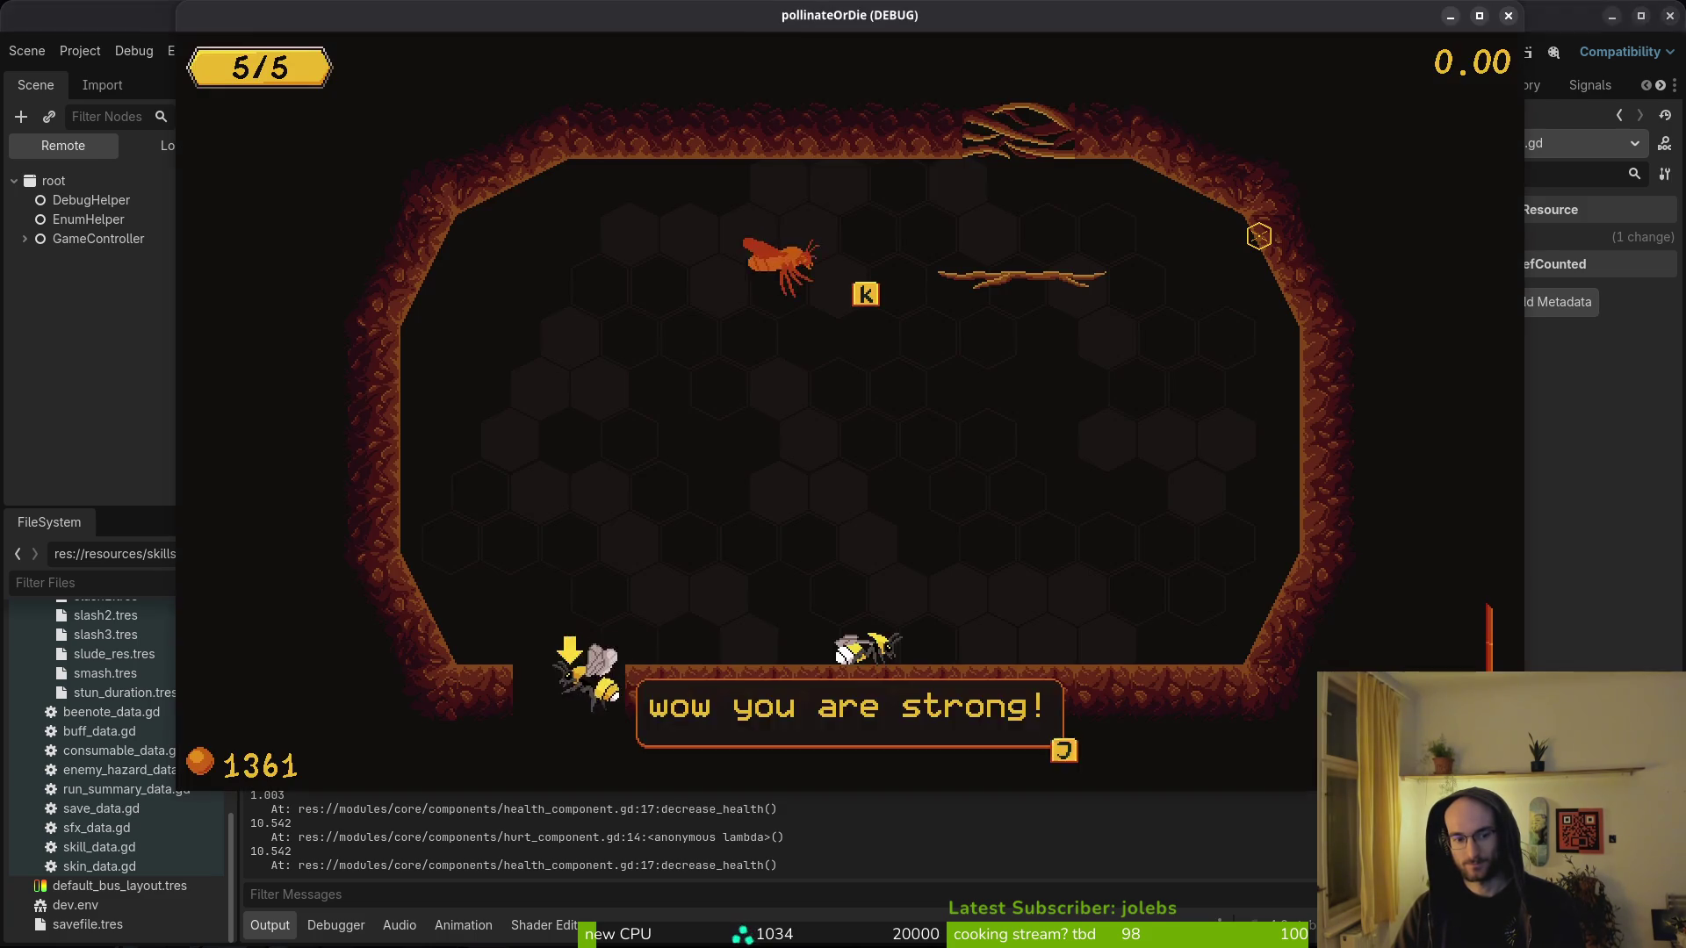
pyautogui.hotkey('alt', 'Tab')
pyautogui.hotkey('ctrl', 'o')
pyautogui.hotkey('ctrl', 'o')
pyautogui.press('space')
pyautogui.press('f')
pyautogui.press('f')
pyautogui.write('player')
pyautogui.press('Return')
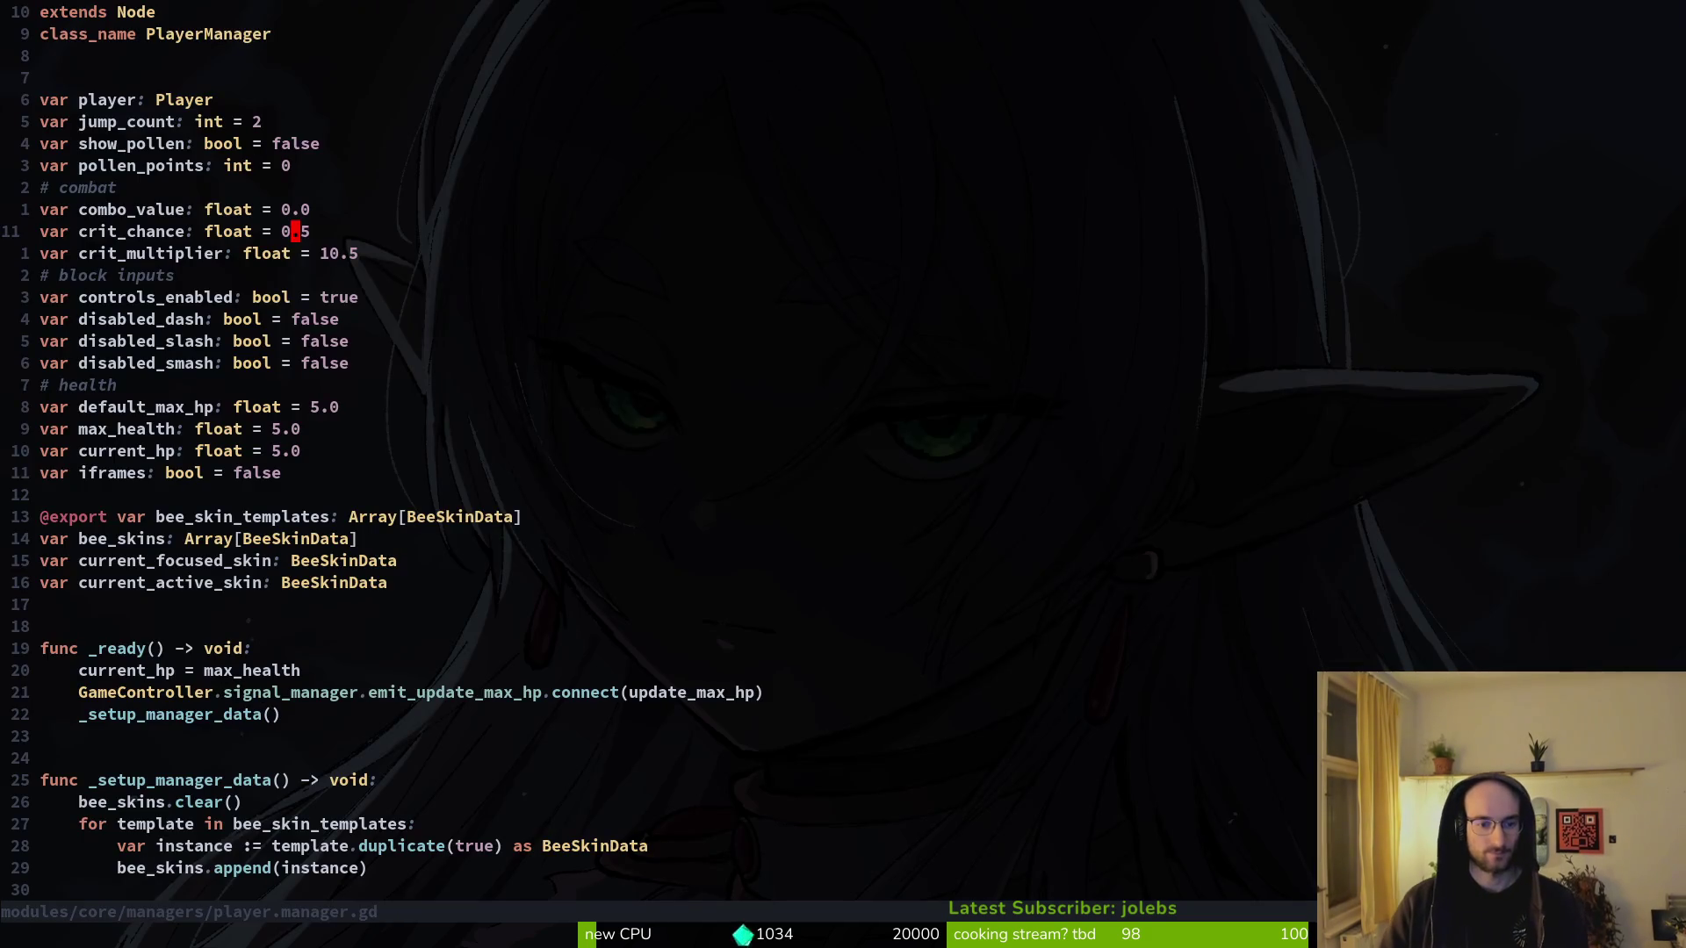
# - Restore crit_chance 0.95 and crit_multiplier 10.5 via undo/redo, save, and relaunch the game
pyautogui.press('u')
pyautogui.press('u')
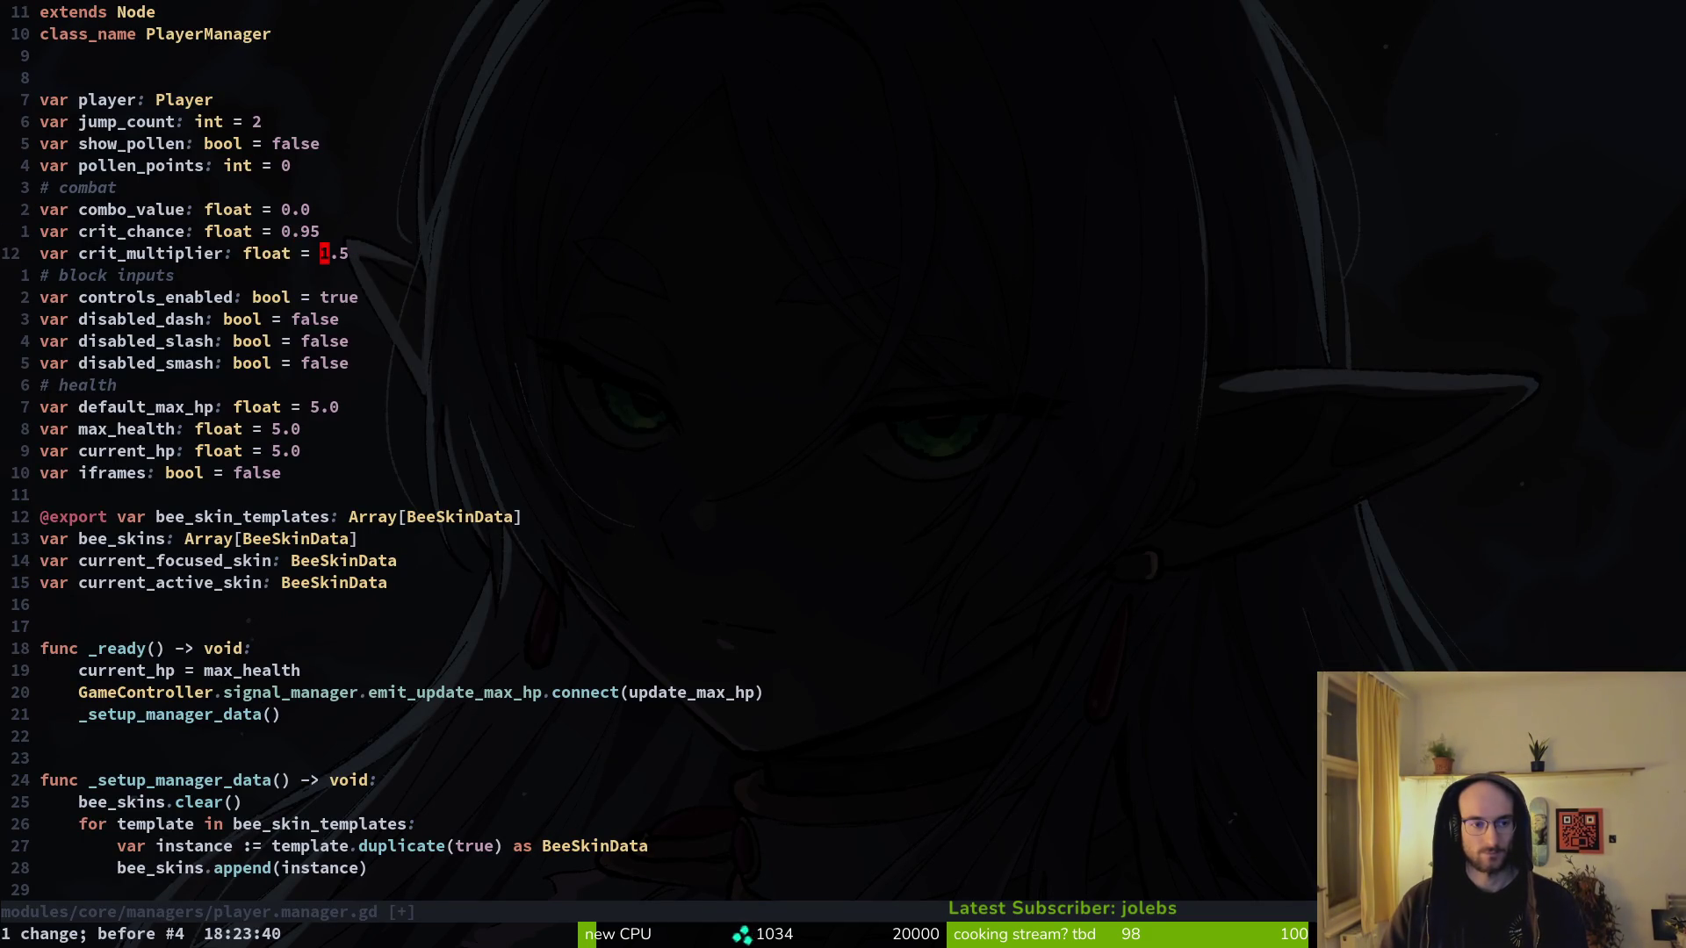
pyautogui.hotkey('ctrl', 'r')
pyautogui.write(':w')
pyautogui.press('Return')
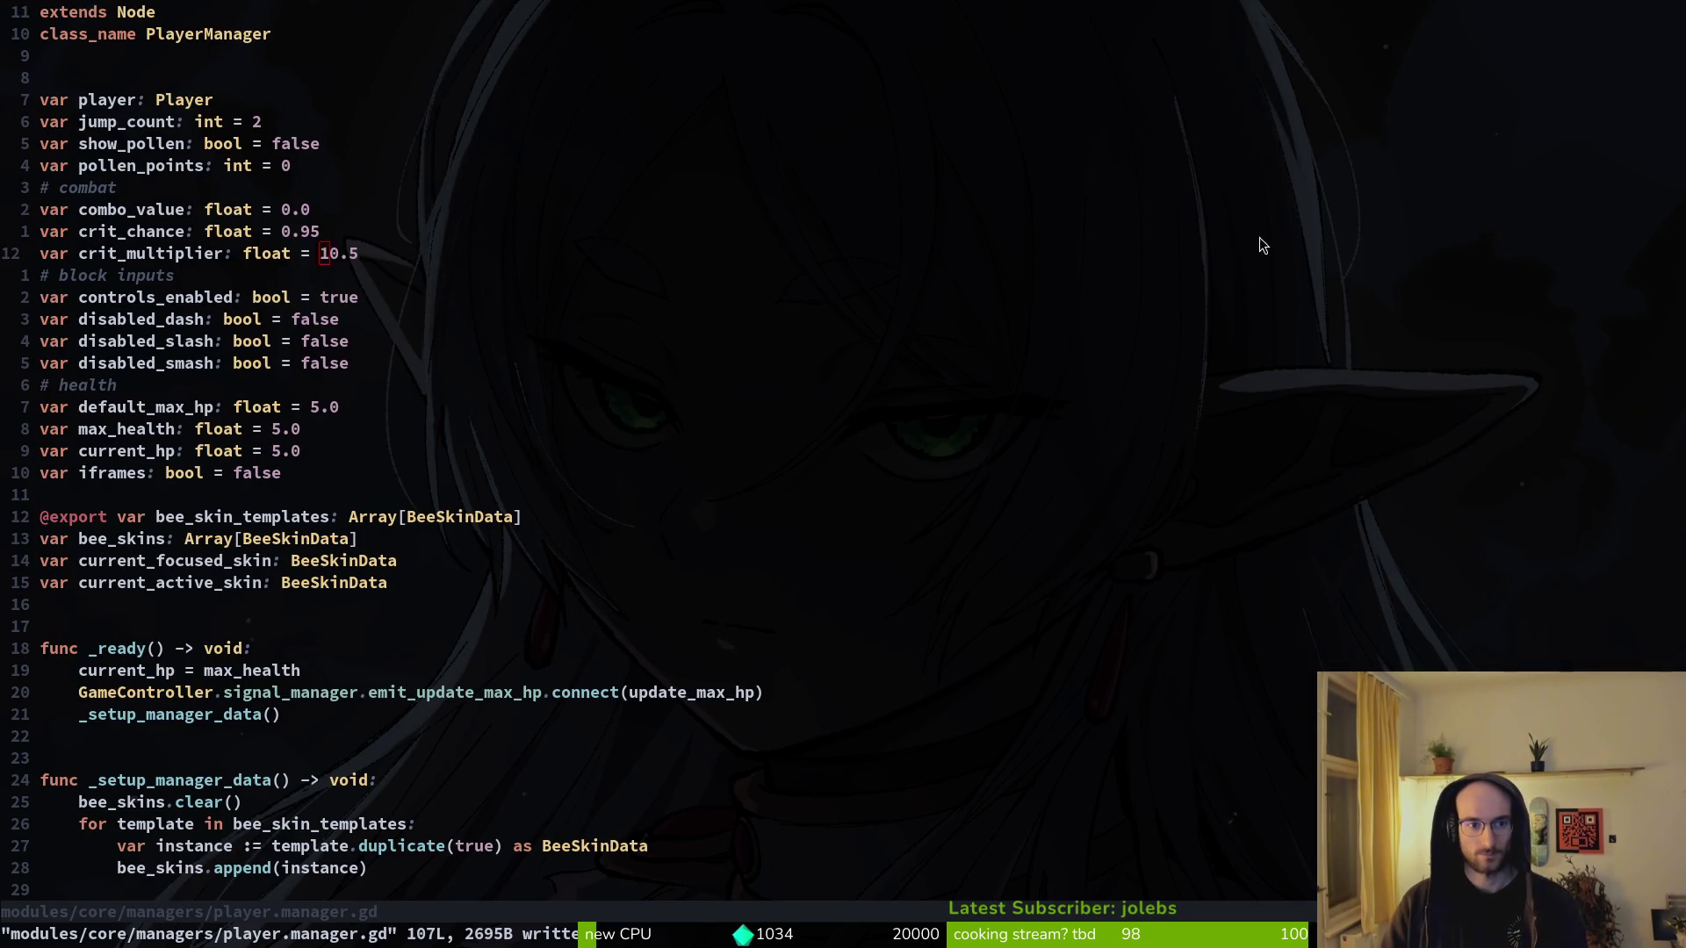
pyautogui.hotkey('alt', 'Tab')
pyautogui.hotkey('alt', 'Tab')
pyautogui.press('F8')
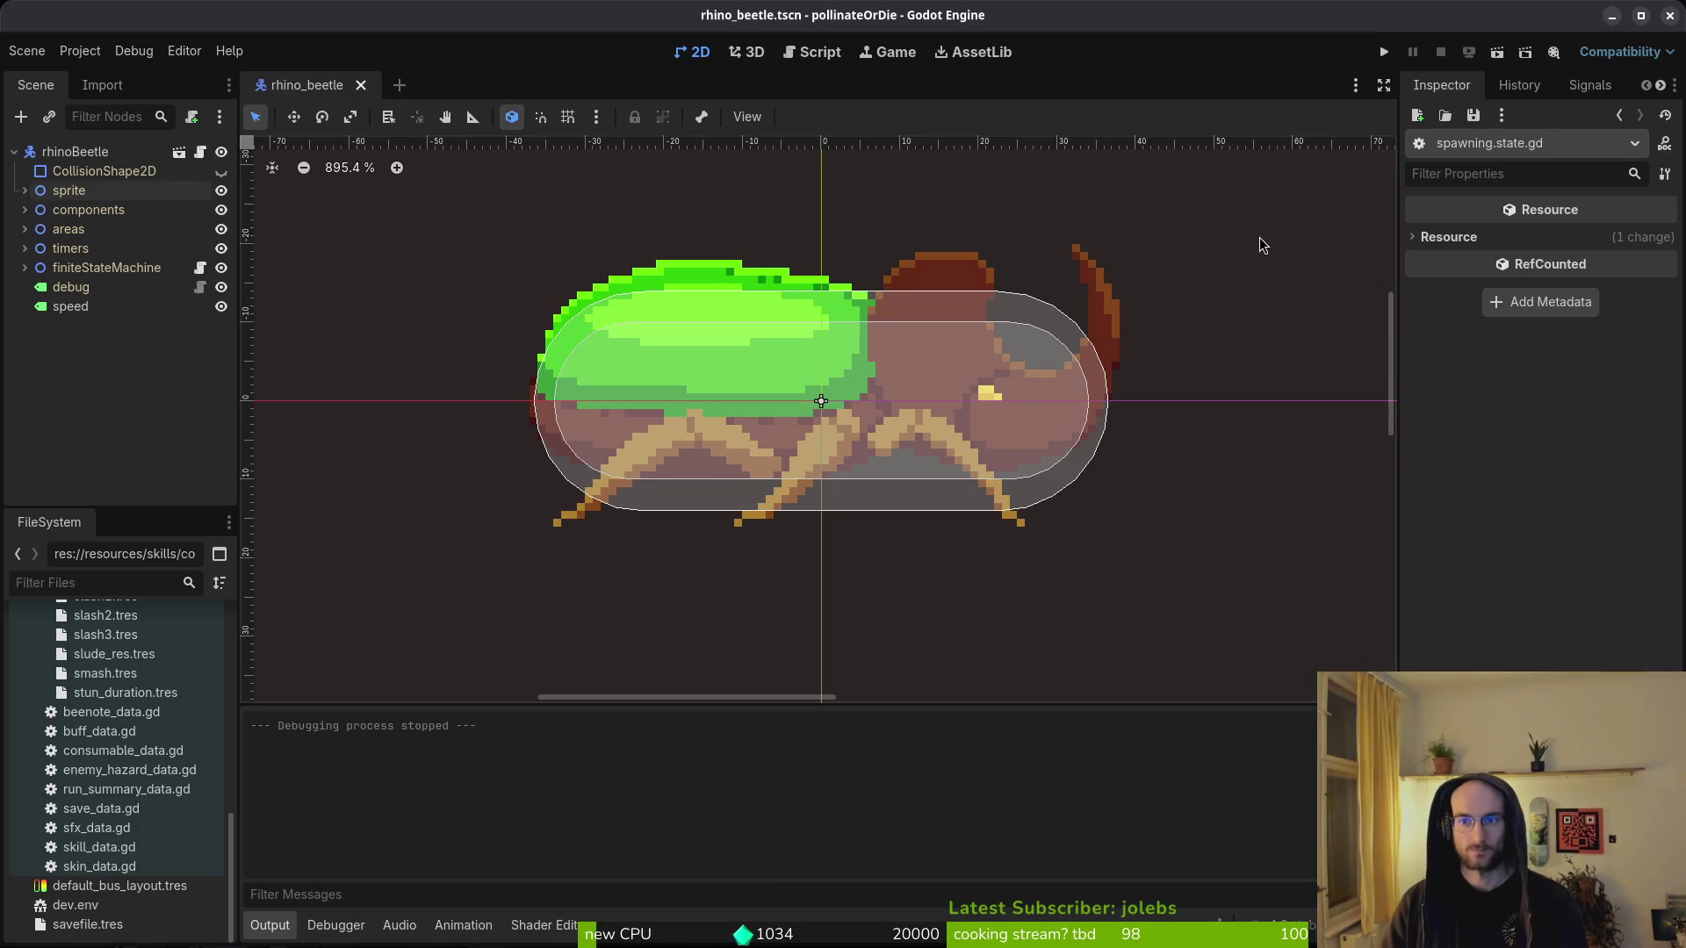
pyautogui.press('F5')
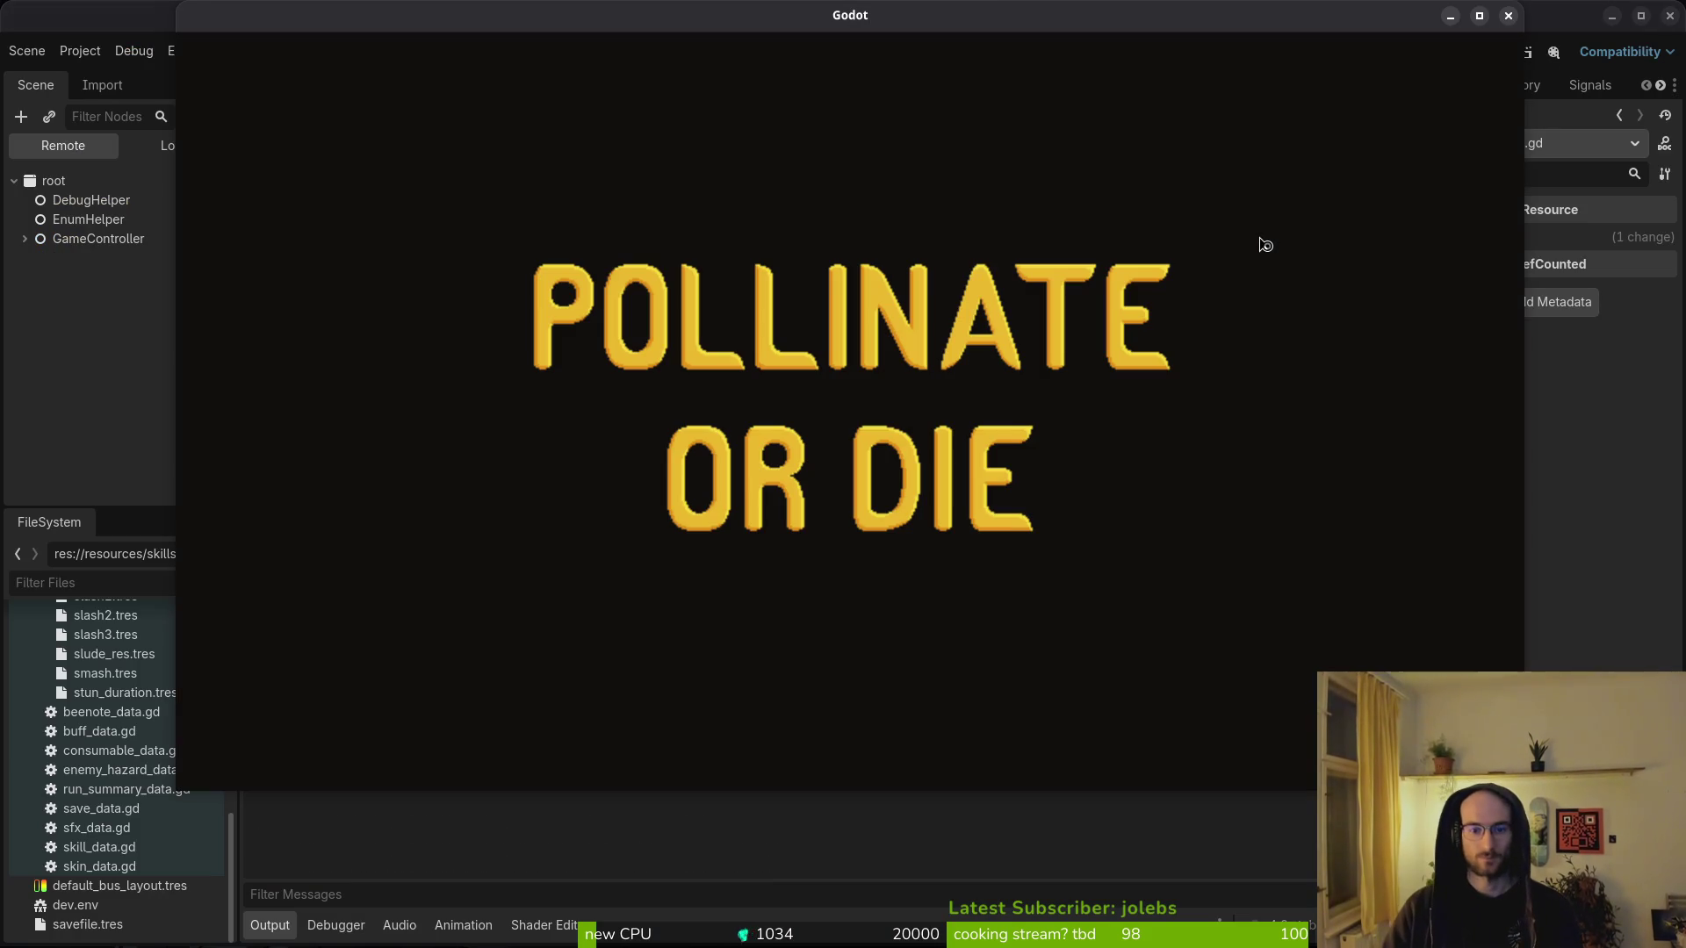
# - Enter the hive, start level 5, dismiss the tutorial dialogue, then return to the editor
pyautogui.press('Return')
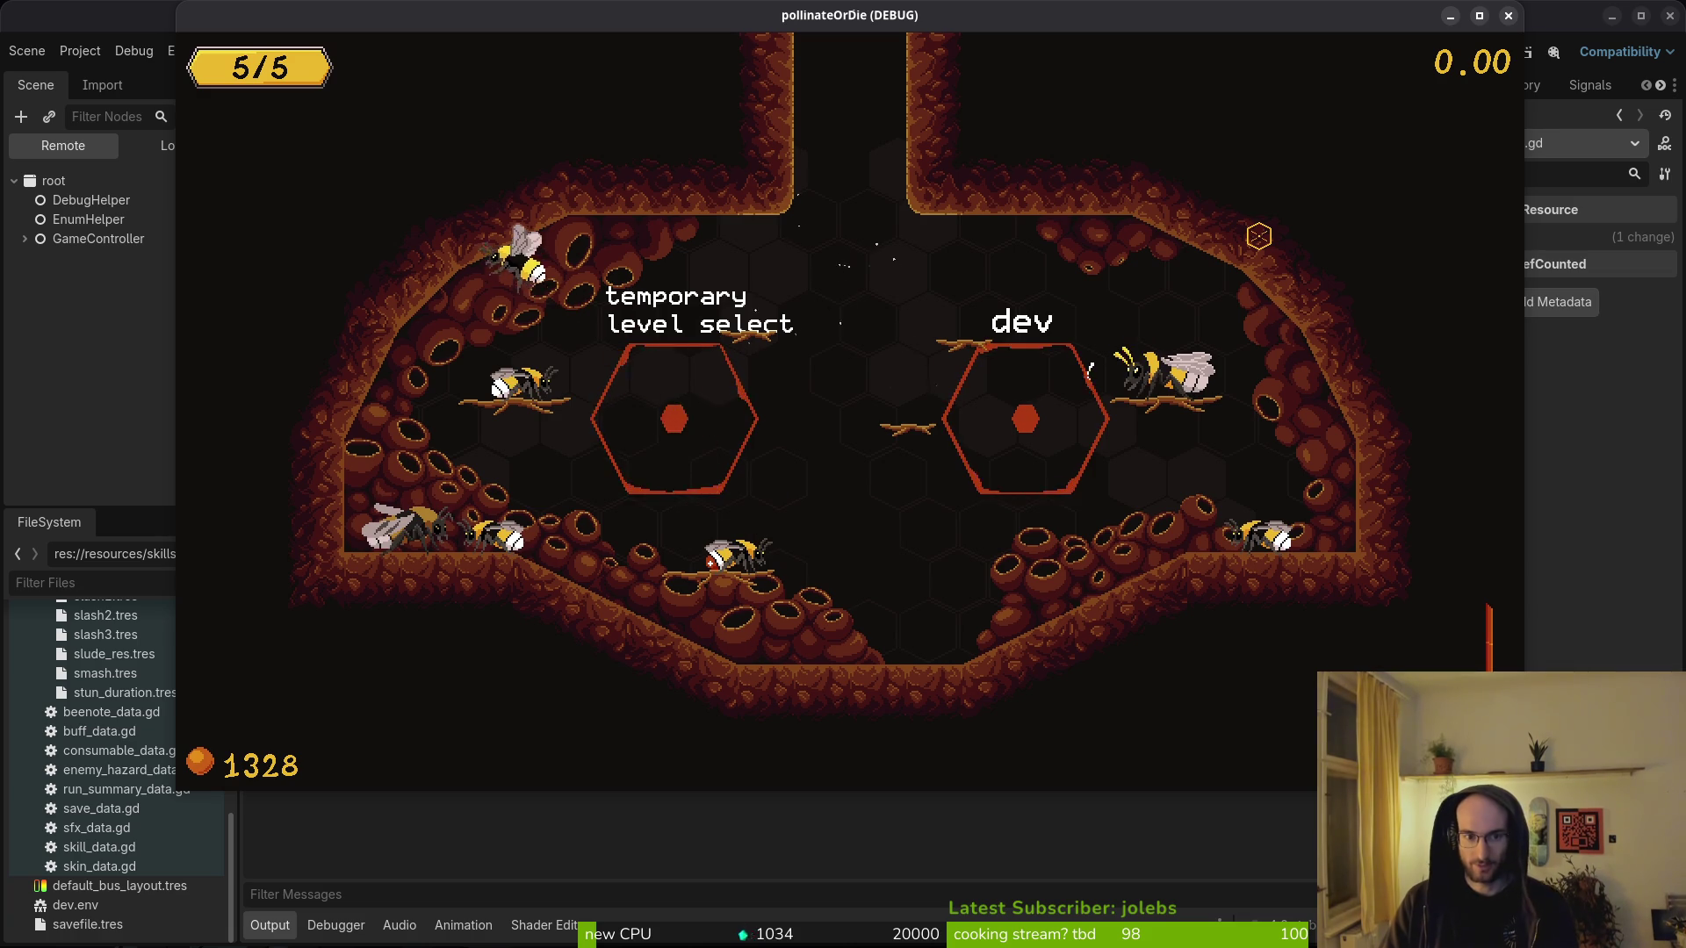
pyautogui.press('Return')
pyautogui.press('Left')
pyautogui.press('Left')
pyautogui.press('Left')
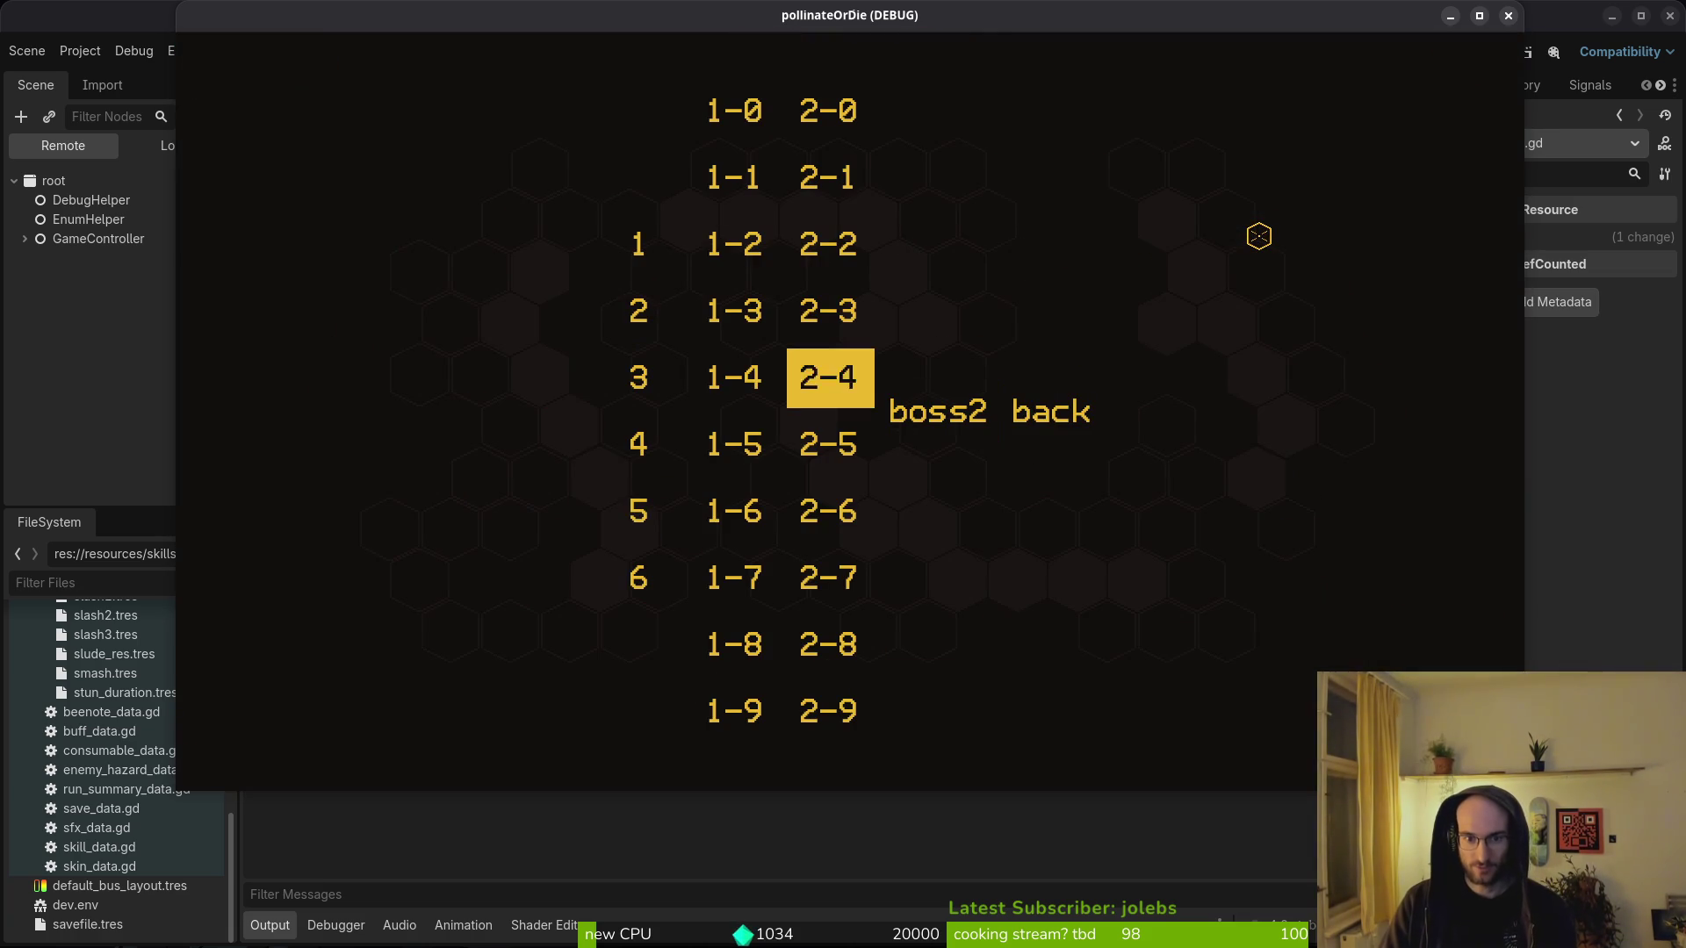
pyautogui.press('Down')
pyautogui.press('Down')
pyautogui.press('Return')
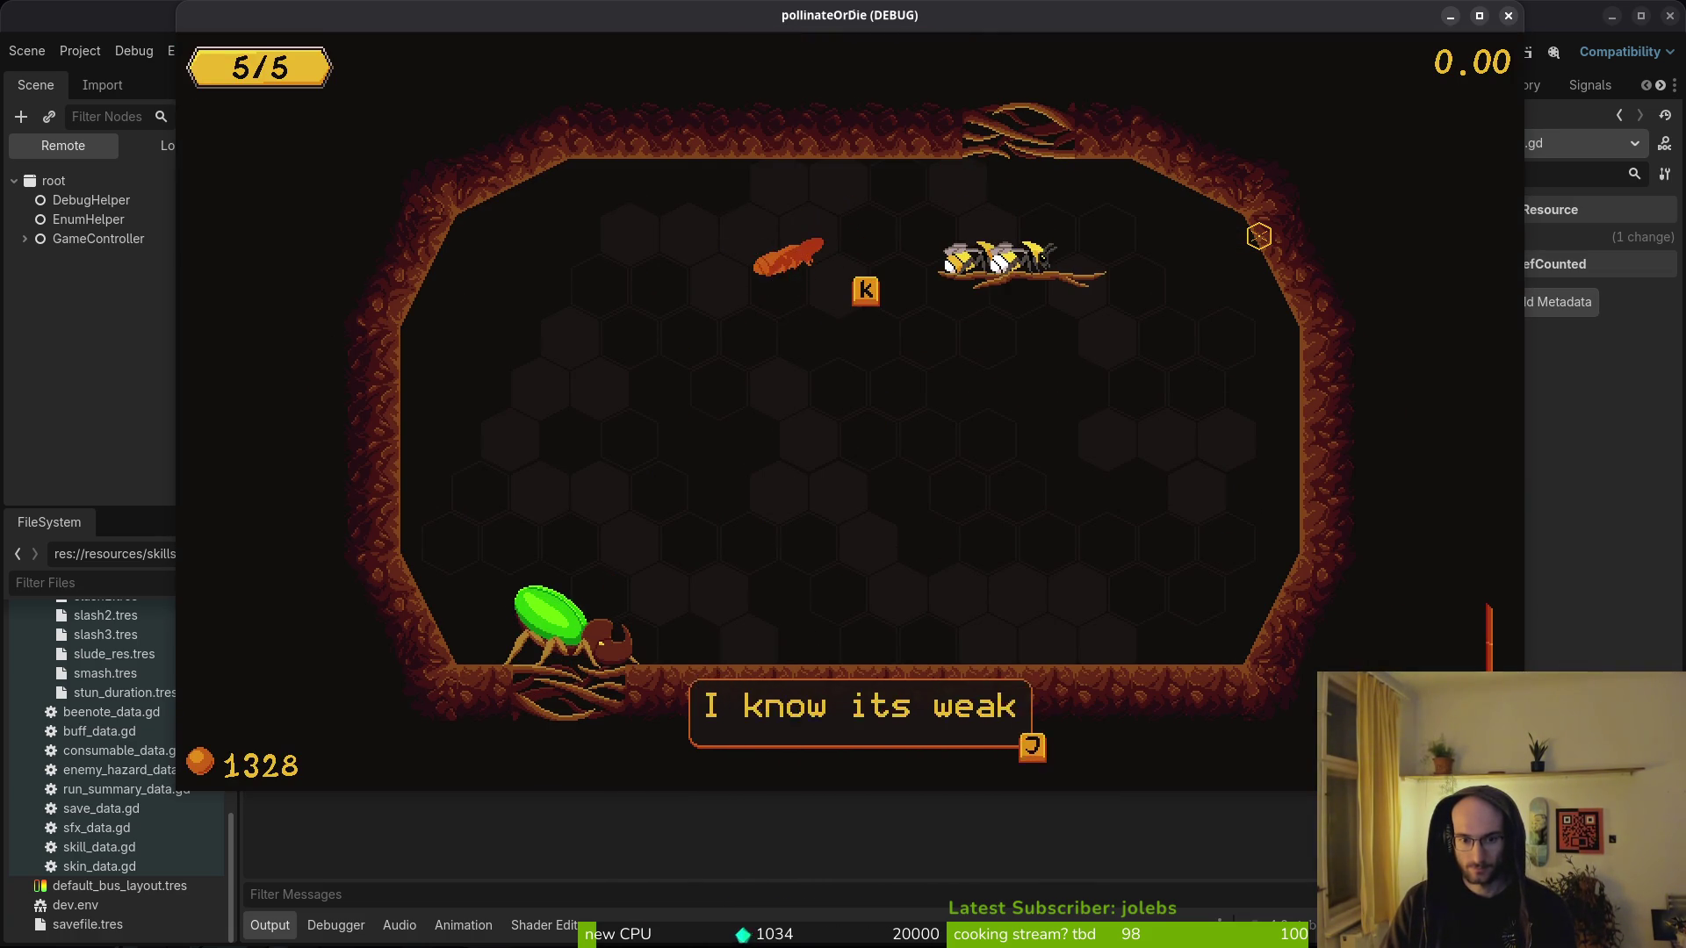
pyautogui.press('j')
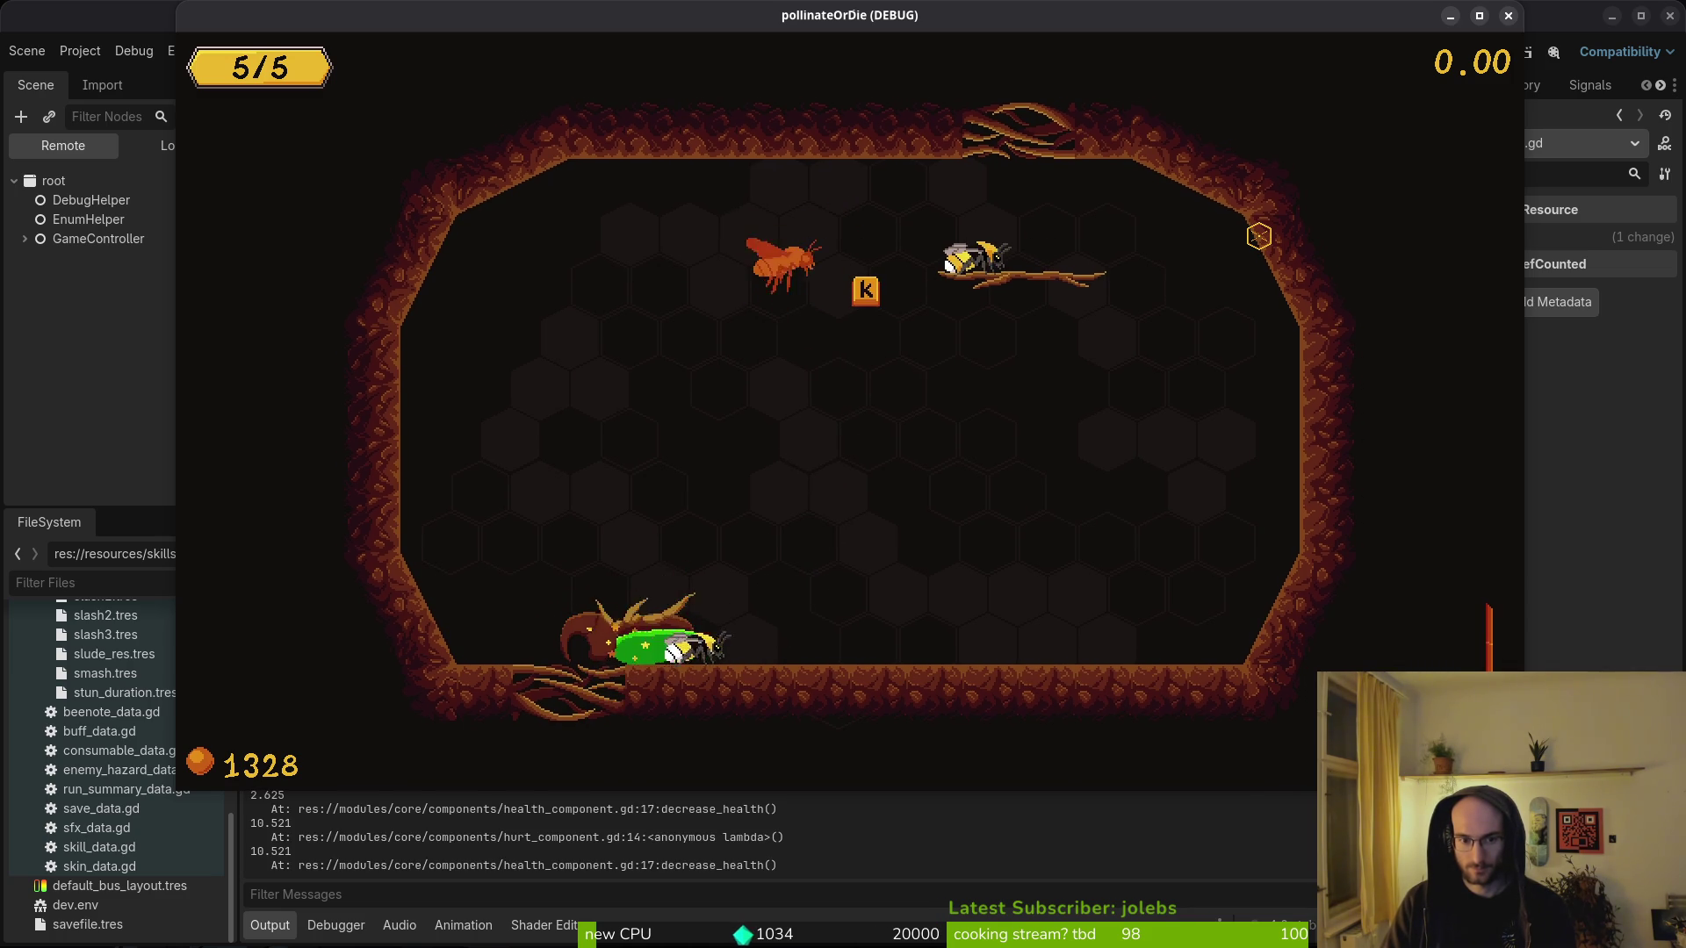
pyautogui.hotkey('alt', 'Tab')
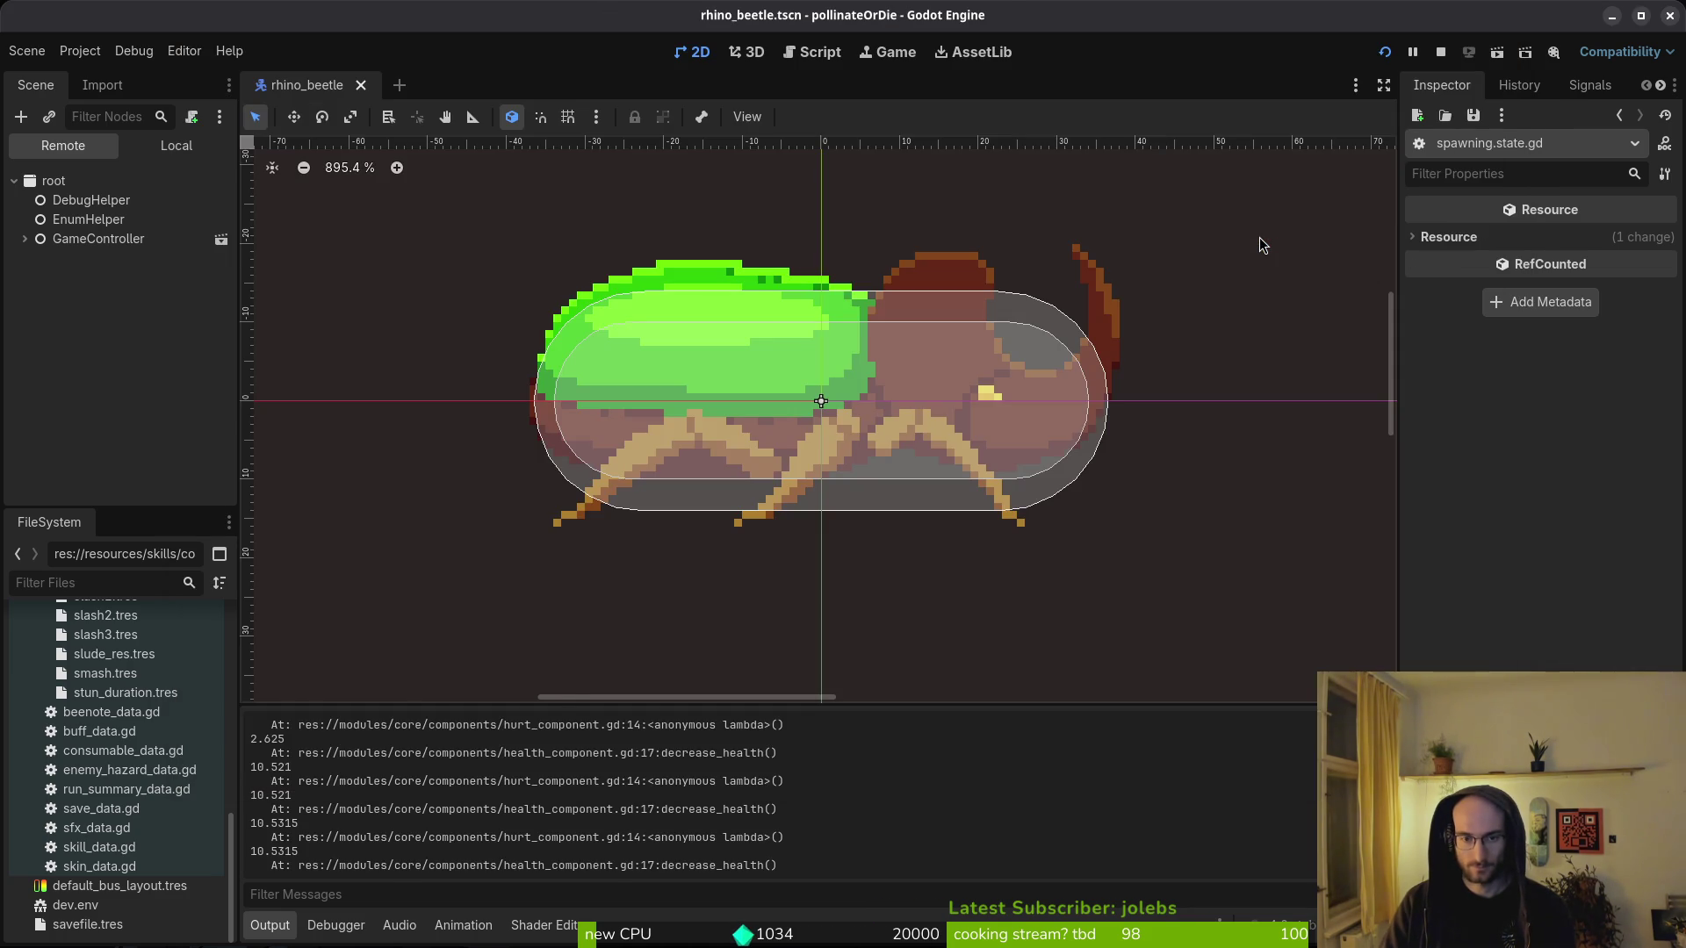
pyautogui.hotkey('alt', 'Tab')
# - Undo the crit edits, quit Vim with :wq, and view hurt_component.gd's diff in tig
pyautogui.write('uu:wq')
pyautogui.press('Return')
pyautogui.press('Down')
pyautogui.press('Down')
pyautogui.press('Down')
pyautogui.press('Return')
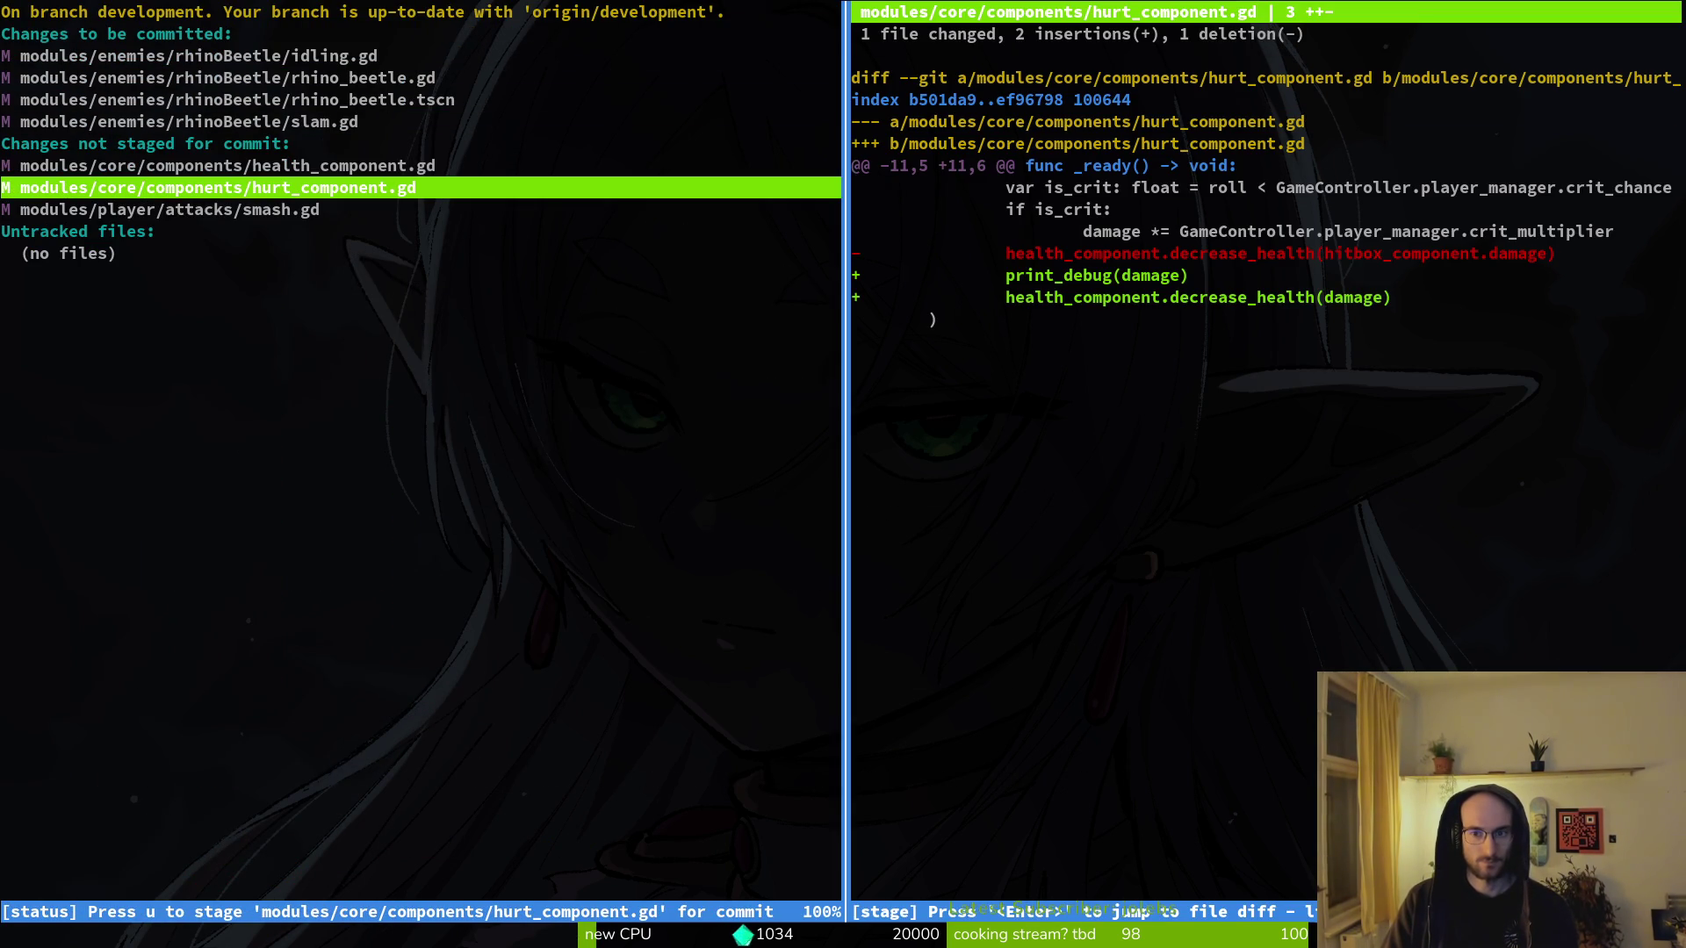
# - Delete the print_debug line from hurt_component.gd and save it
pyautogui.write('q')
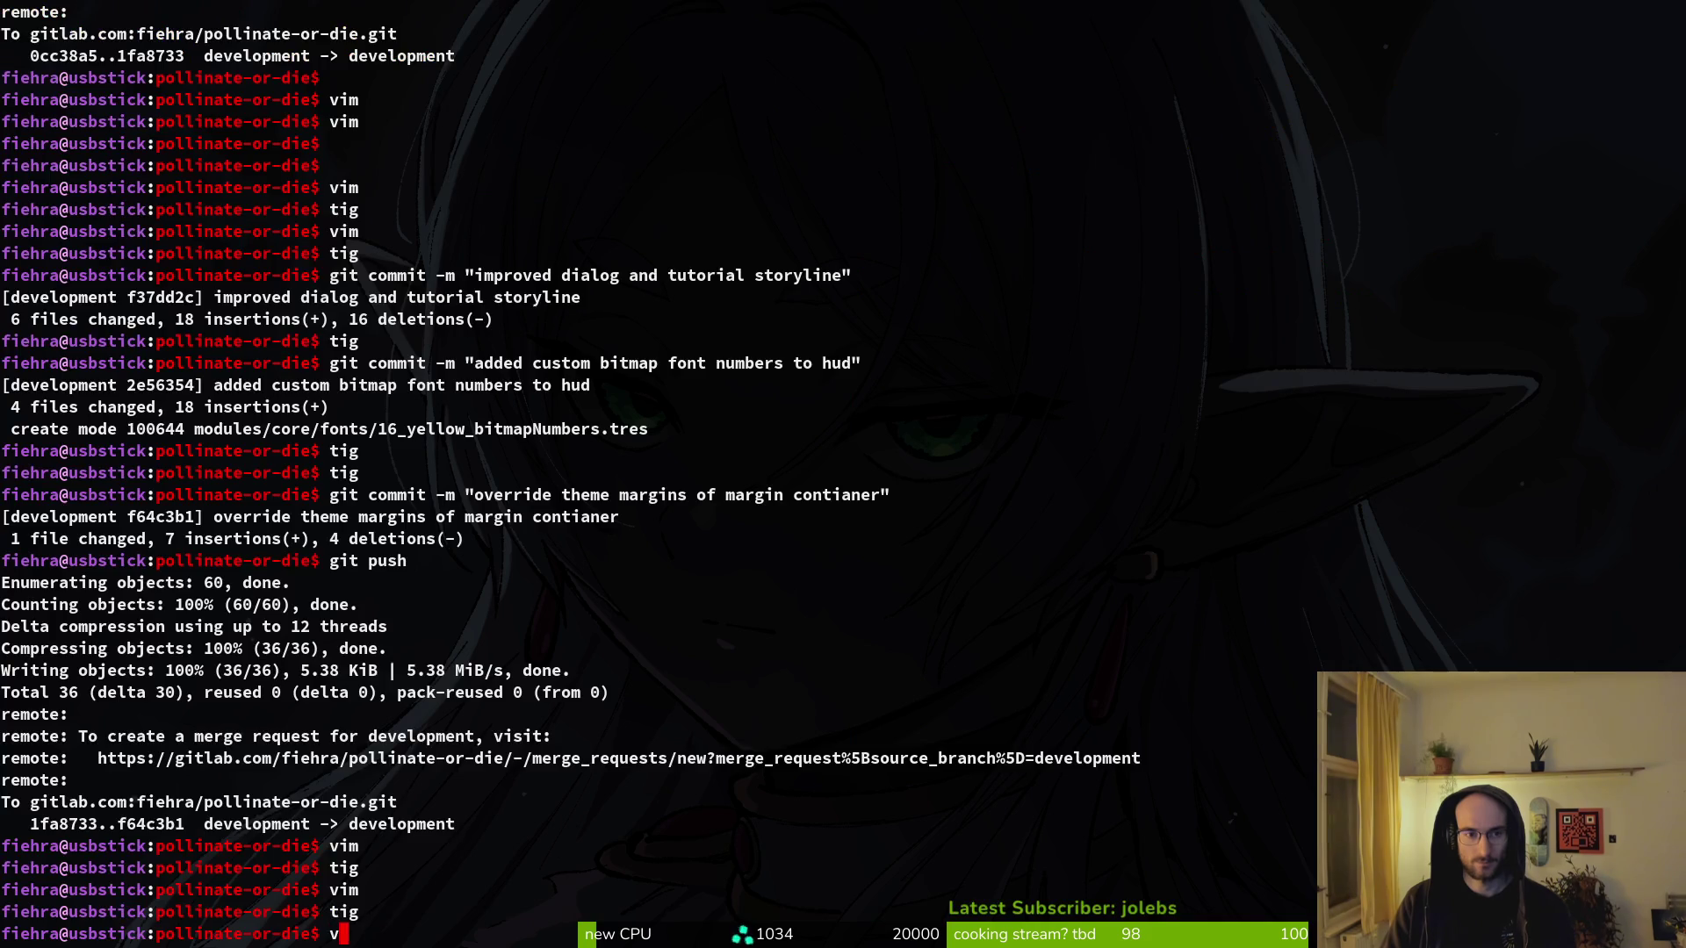
pyautogui.write('hurt')
pyautogui.press('Return')
pyautogui.press('j')
pyautogui.press('j')
pyautogui.press('j')
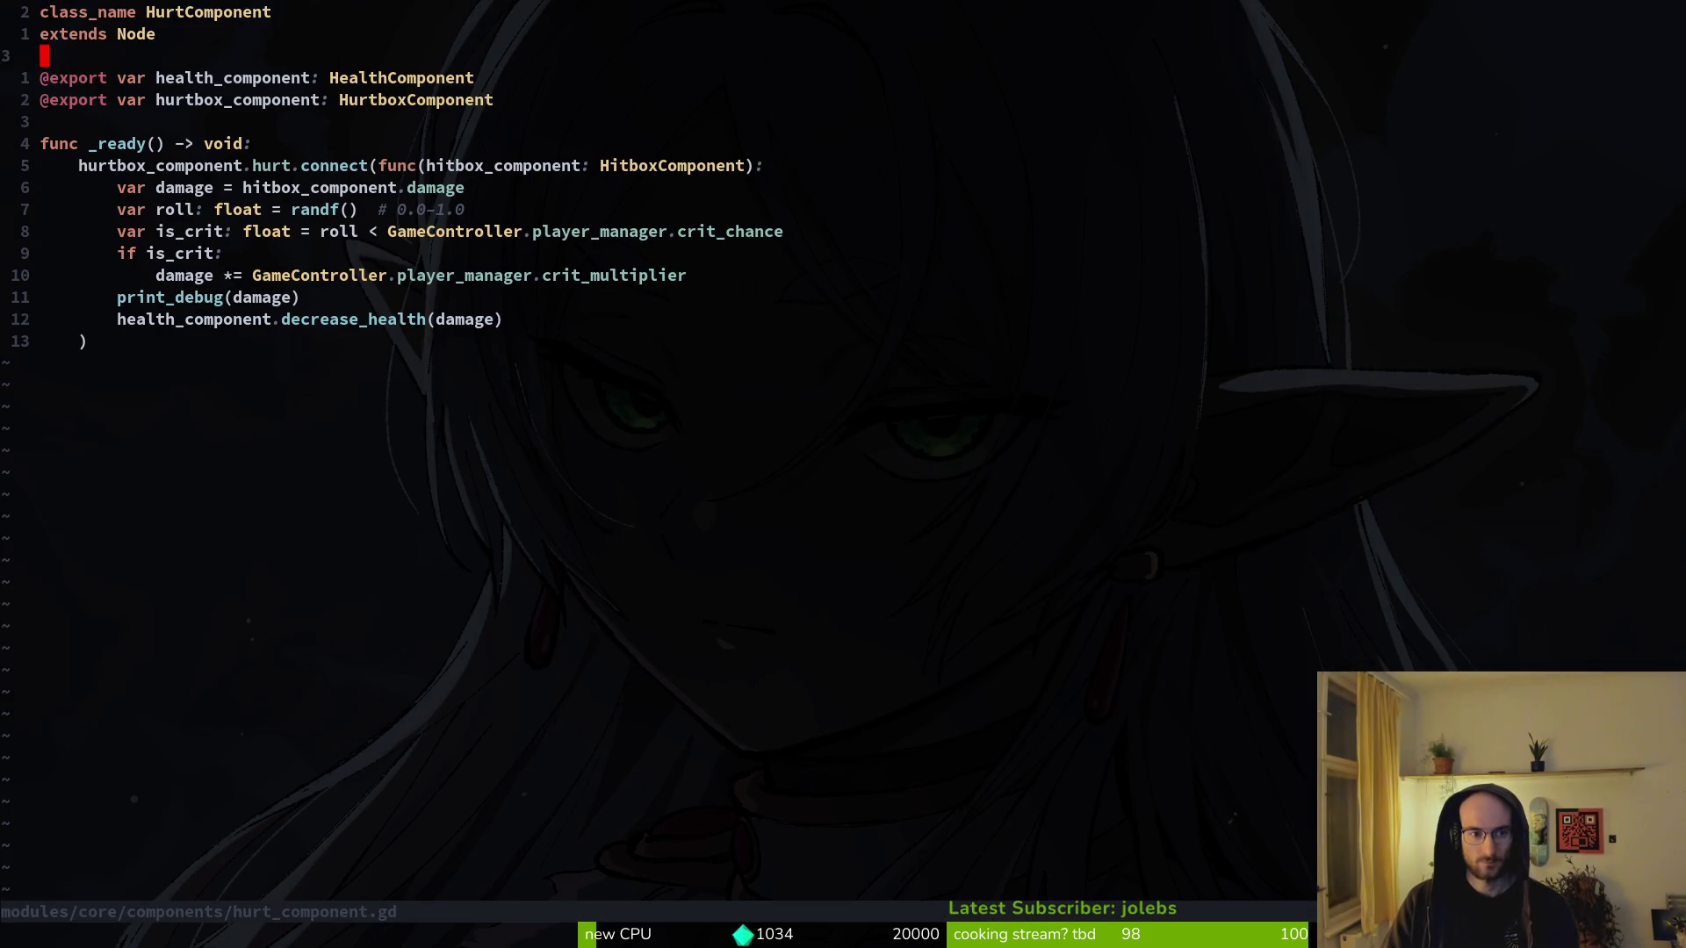
pyautogui.press('d')
pyautogui.press('d')
pyautogui.write(':w')
pyautogui.press('Return')
pyautogui.write(':q')
pyautogui.press('Return')
# - Discard all changes to health_component.gd in the tig status view
pyautogui.press('Return')
pyautogui.press('Down')
pyautogui.press('Down')
pyautogui.press('Down')
pyautogui.press('Down')
pyautogui.press('Return')
pyautogui.press('!')
pyautogui.press('y')
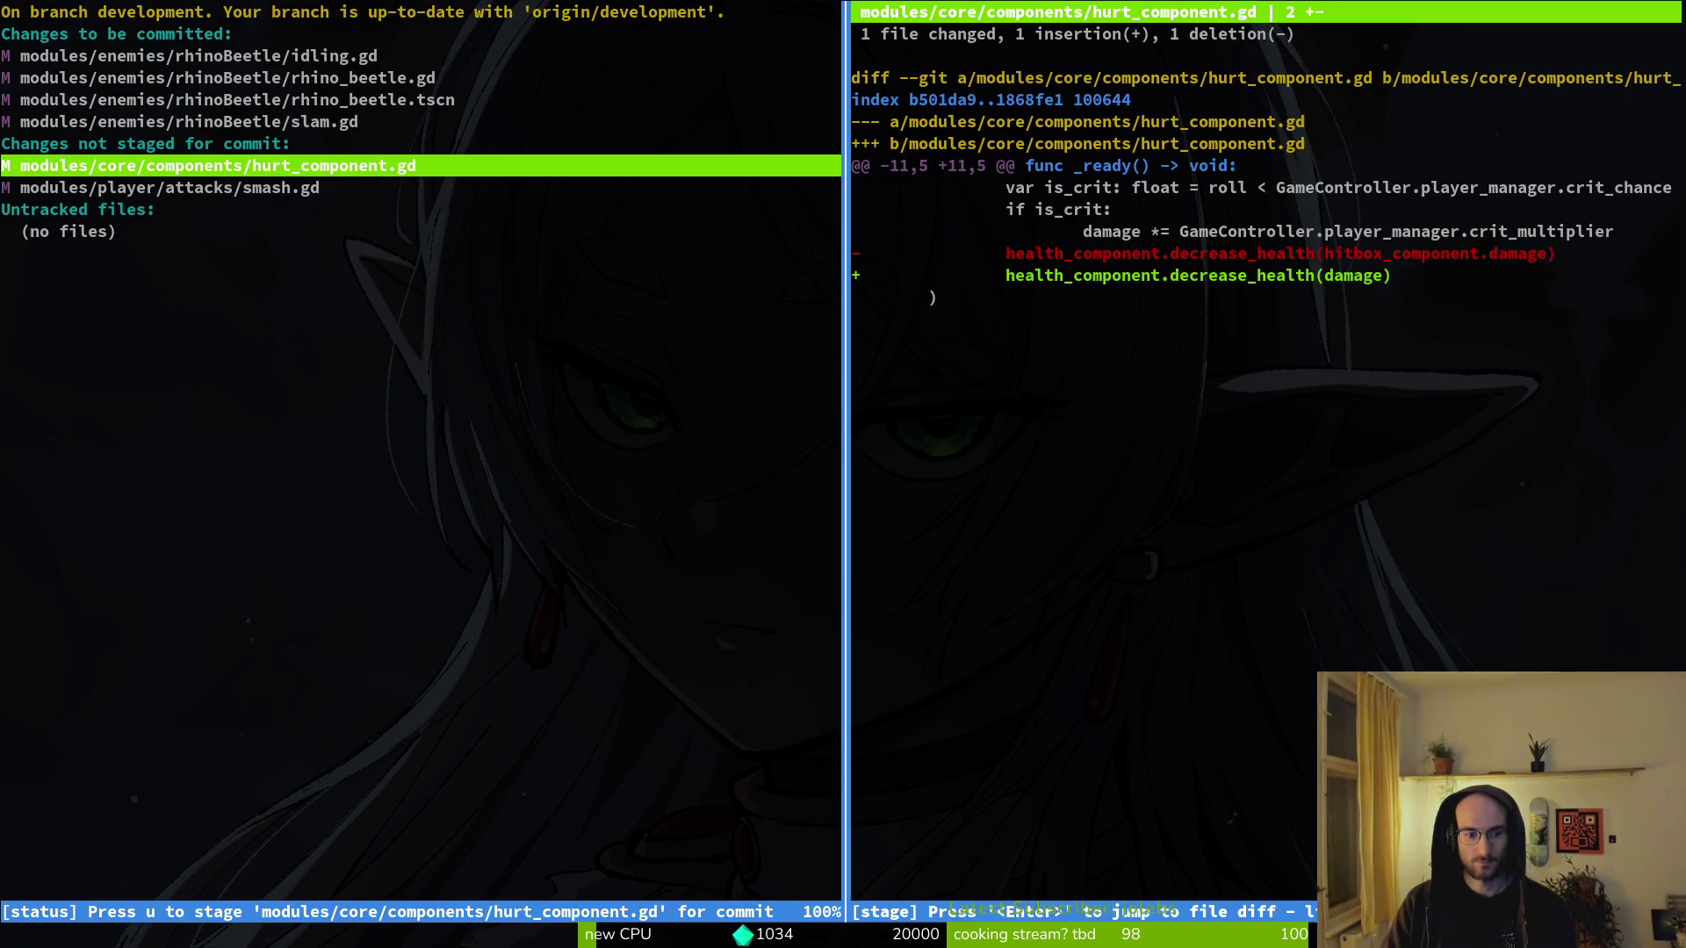
# - Stage smash.gd alongside the rhino beetle files, then quit tig
pyautogui.press('u')
pyautogui.press('Up')
pyautogui.press('q')
pyautogui.press('Up')
pyautogui.press('Up')
pyautogui.press('Up')
pyautogui.press('Up')
pyautogui.press('Up')
pyautogui.press('u')
pyautogui.press('Down')
pyautogui.press('Down')
pyautogui.press('Down')
pyautogui.press('Return')
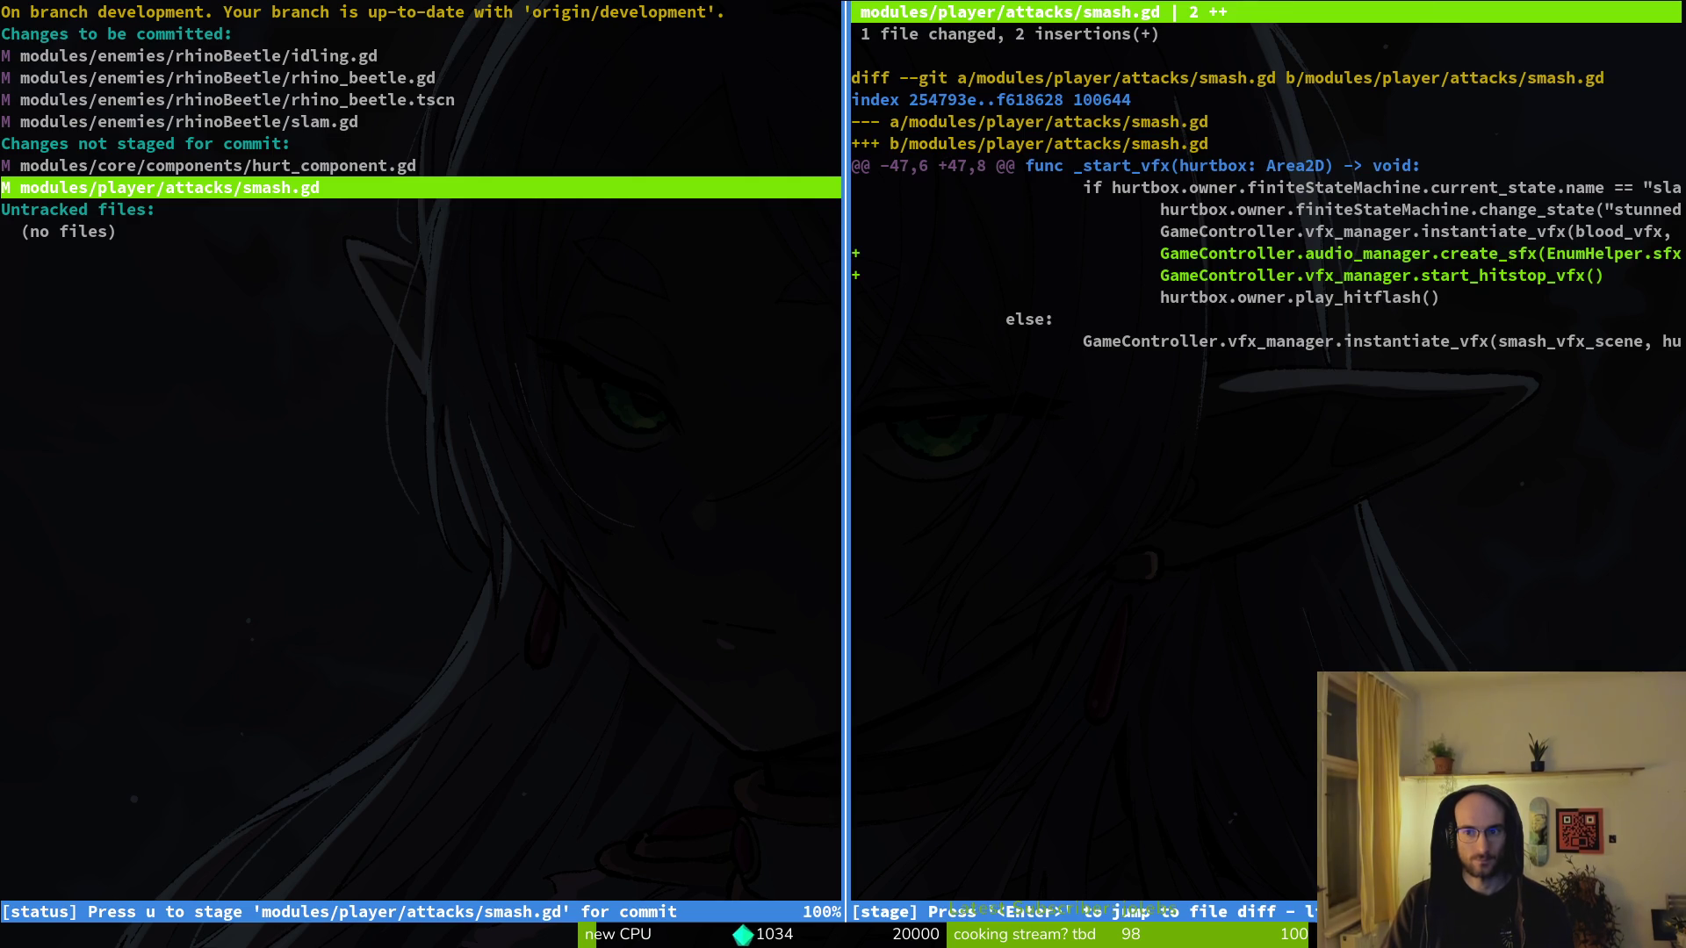
pyautogui.press('Up')
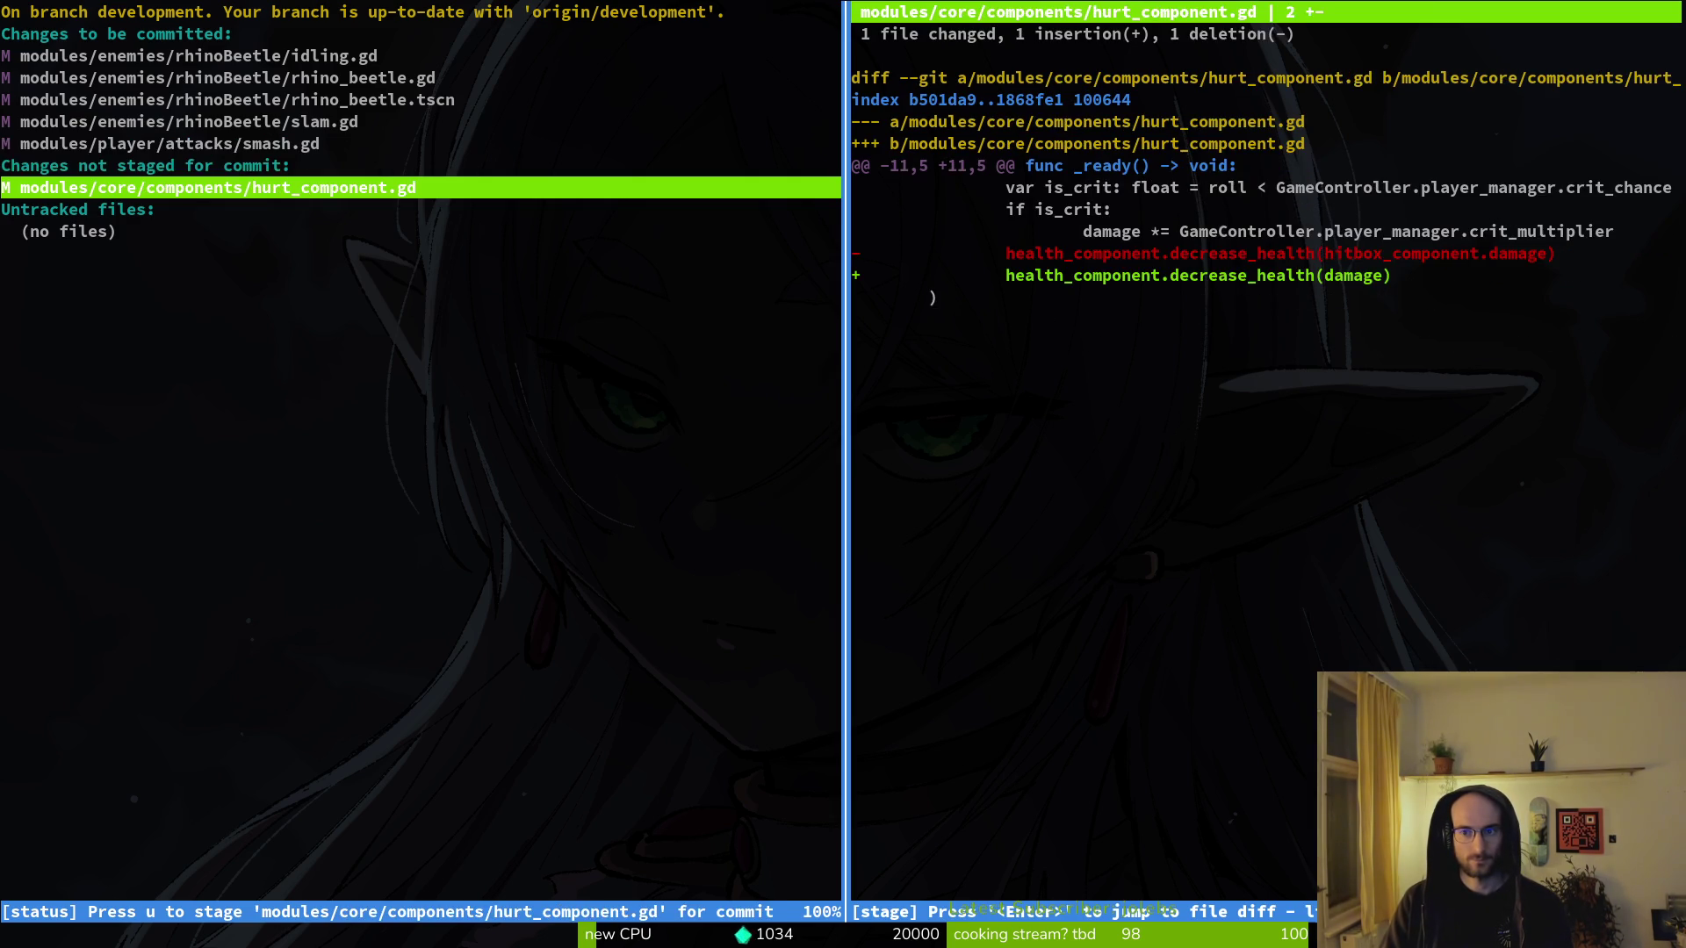
pyautogui.press('q')
pyautogui.press('q')
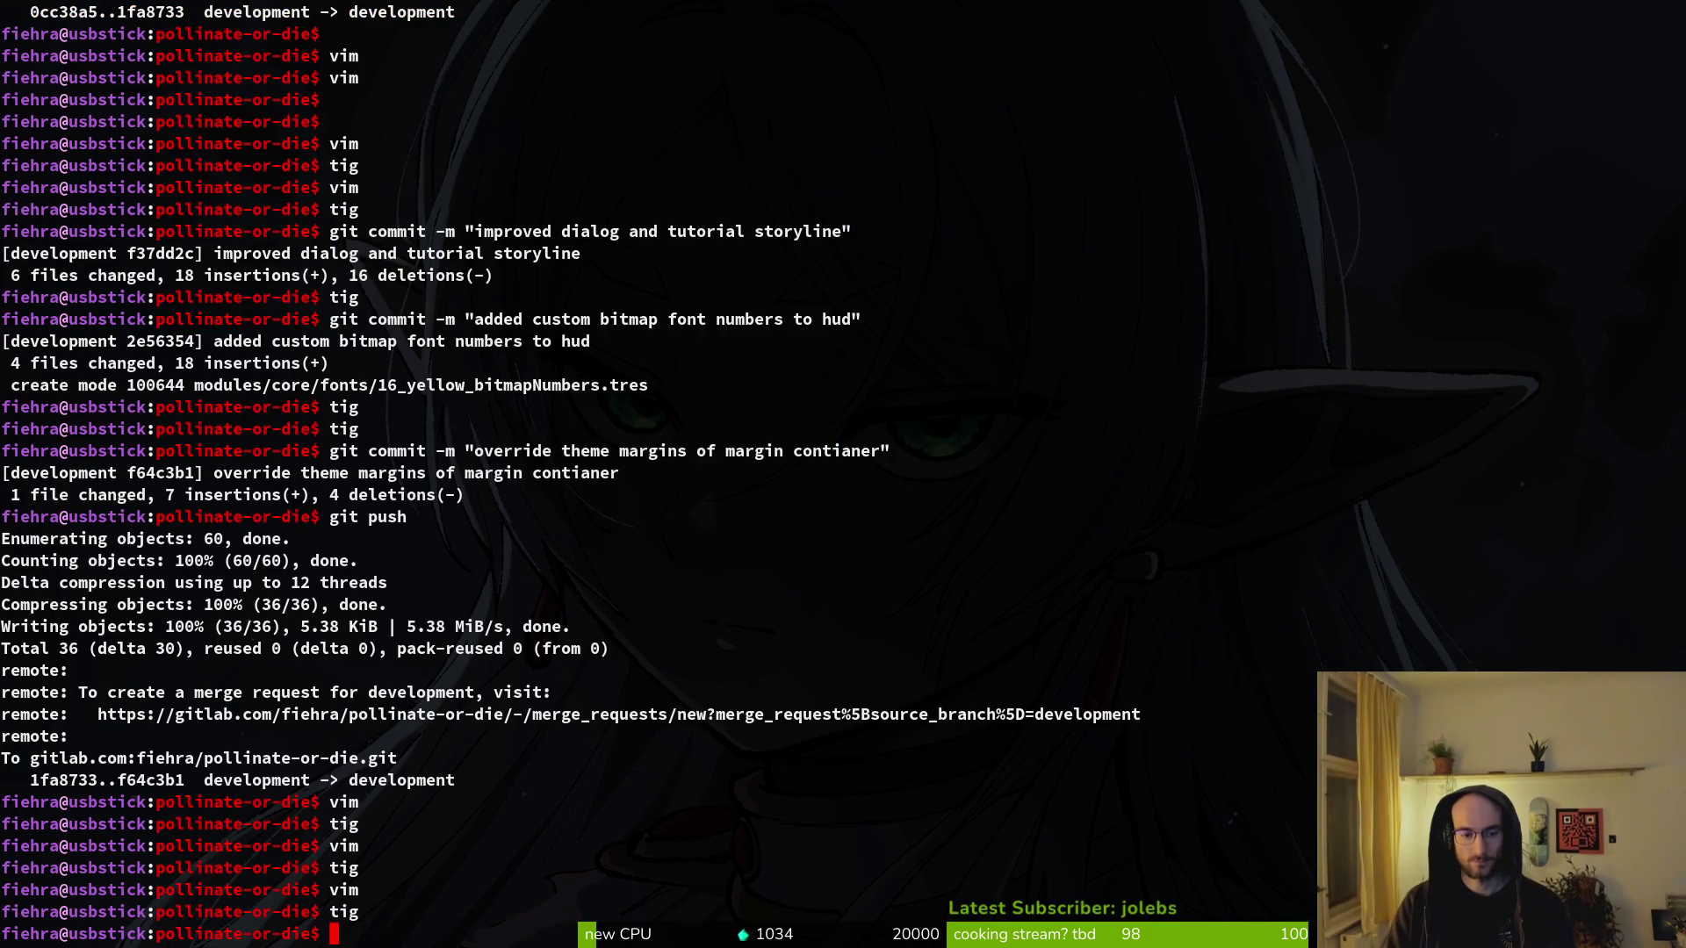
pyautogui.hotkey('alt', 'Tab')
pyautogui.hotkey('alt', 'Tab')
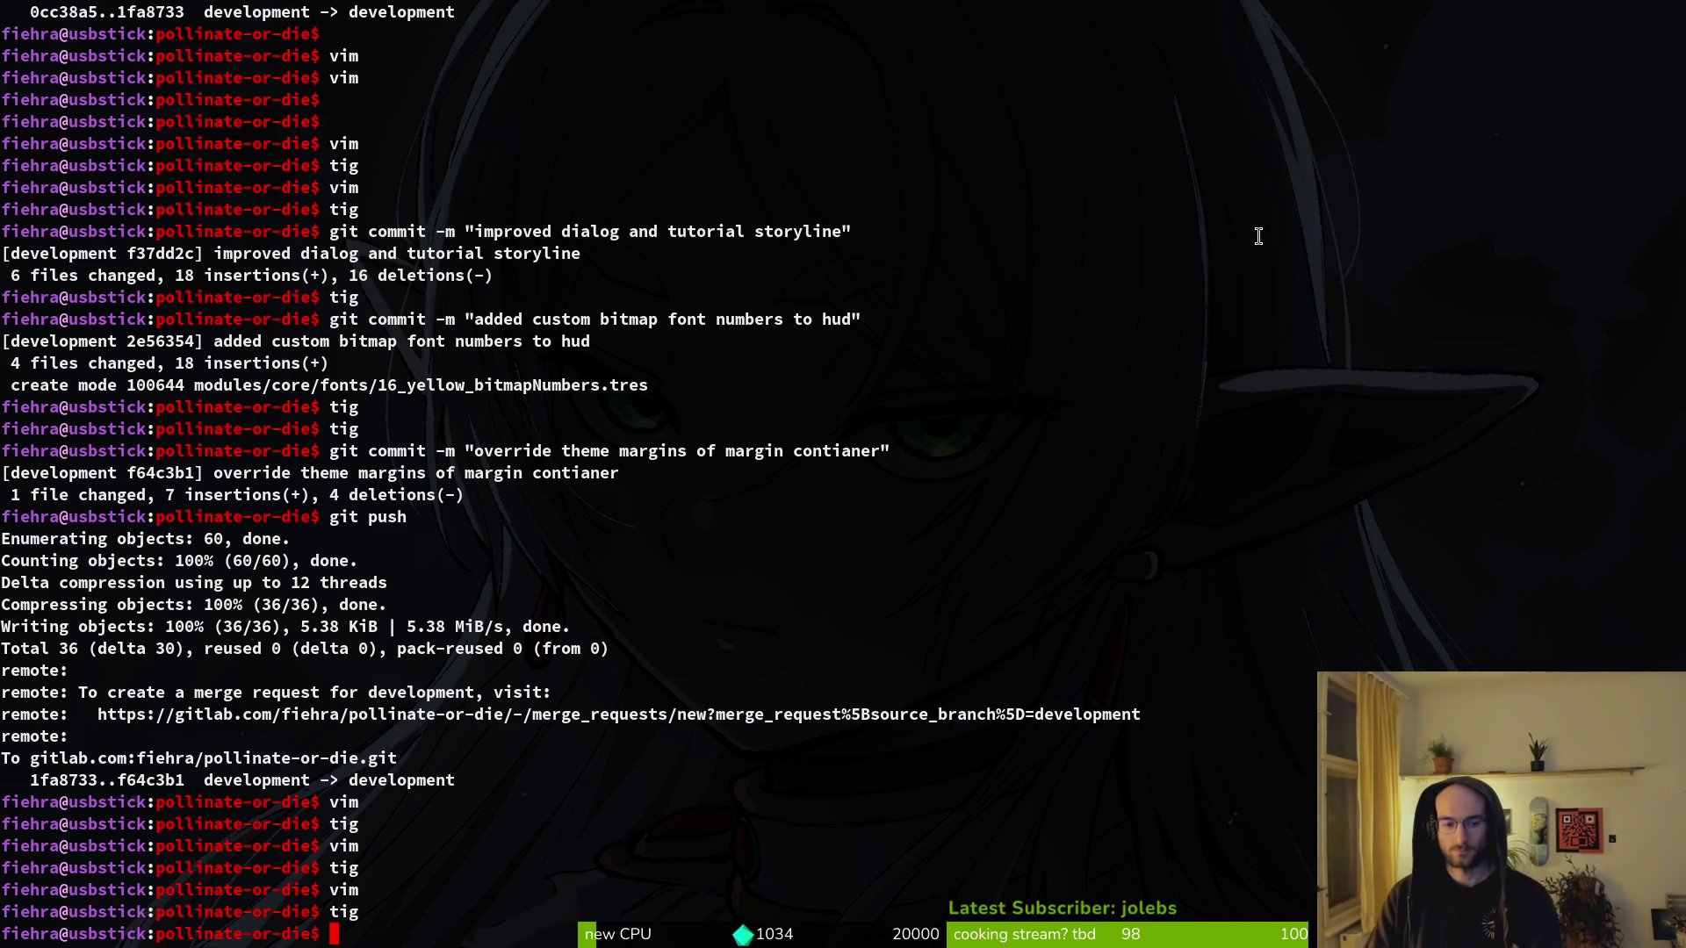
pyautogui.hotkey('alt', 'Tab')
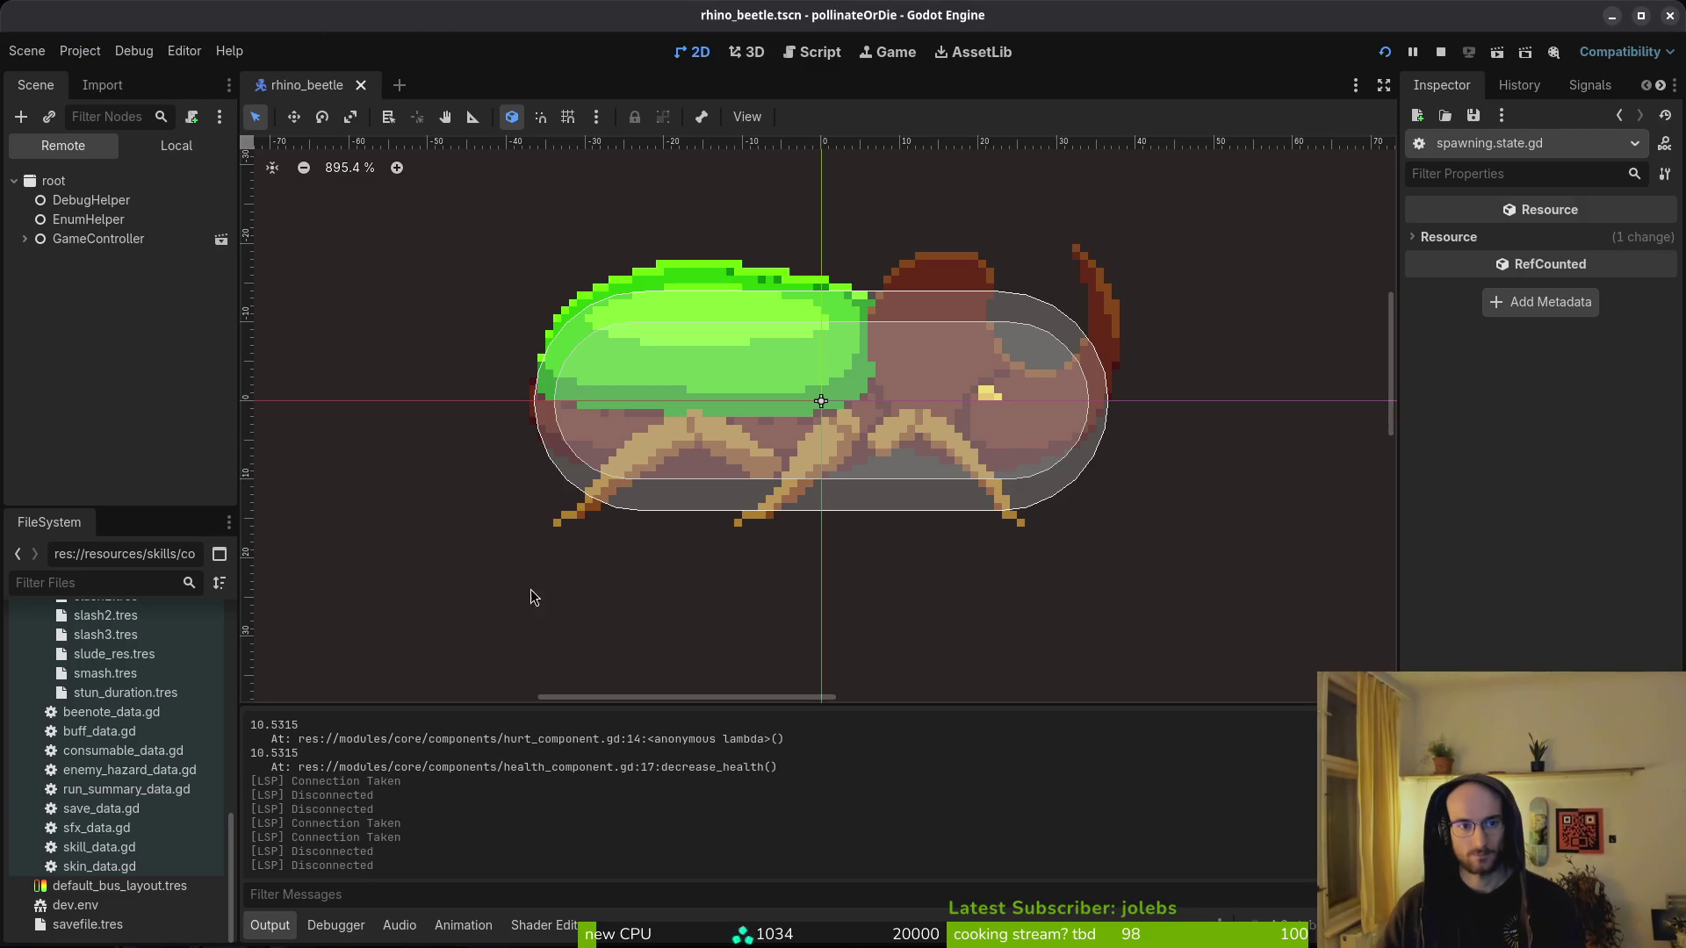
# - Inspect the rhino beetle HurtboxComponent's capsule CollisionShape2D (radius 14, height 73) in the Local tree
pyautogui.hotkey('alt', 'Tab')
pyautogui.hotkey('alt', 'Tab')
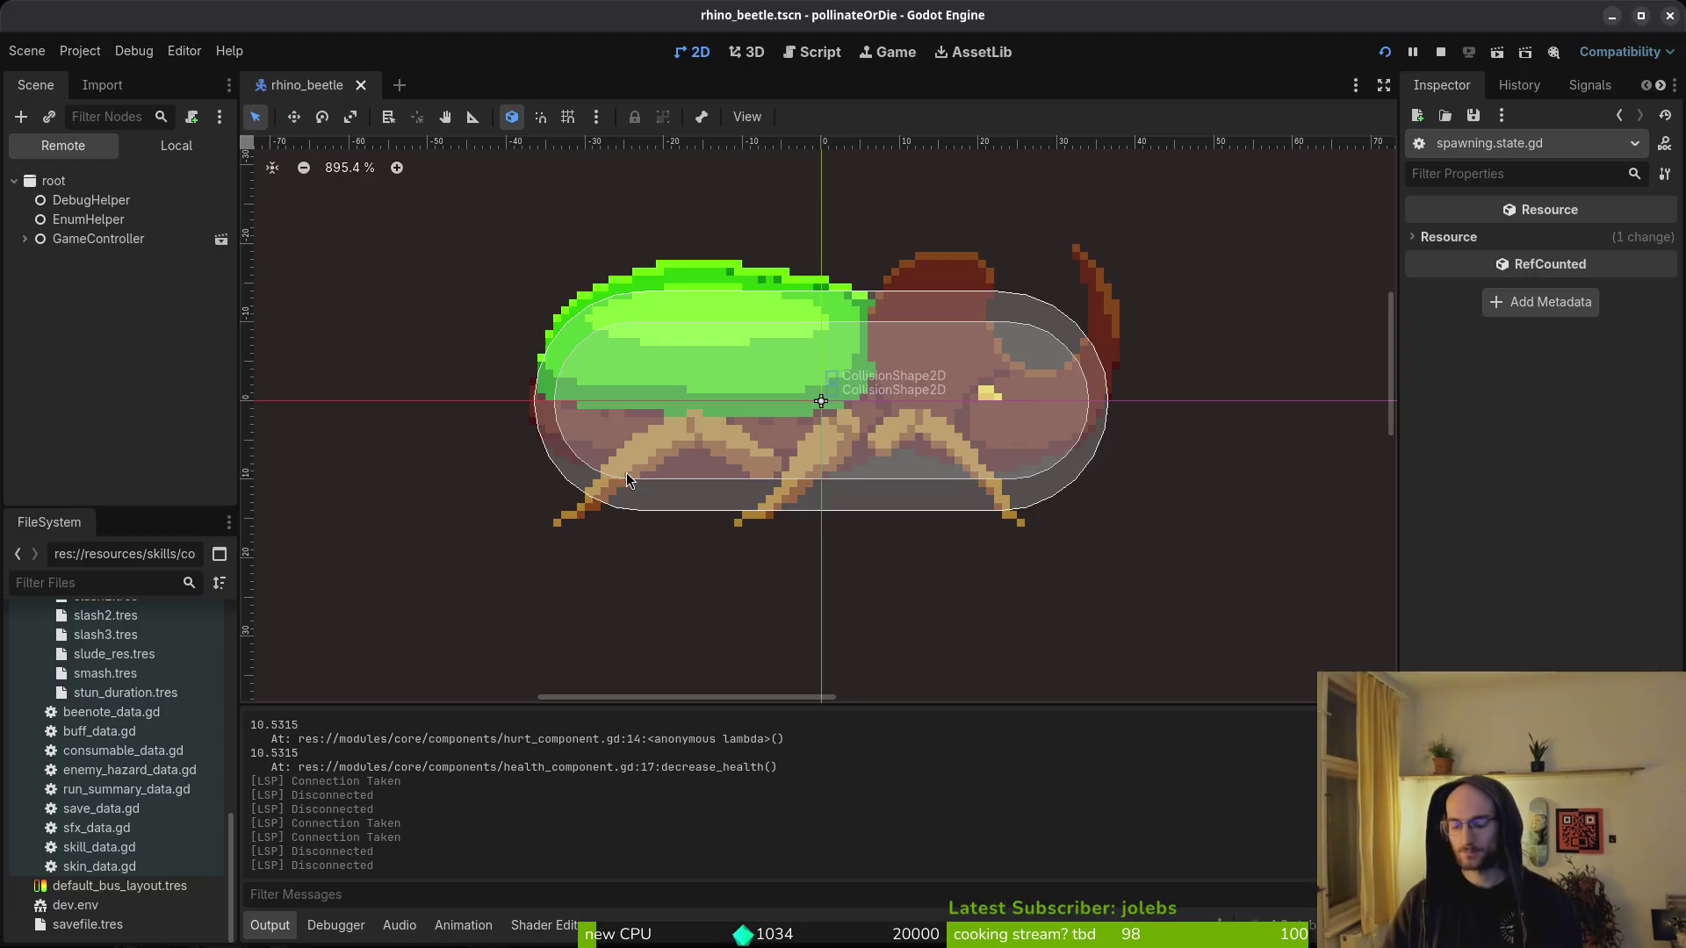
pyautogui.click(177, 143)
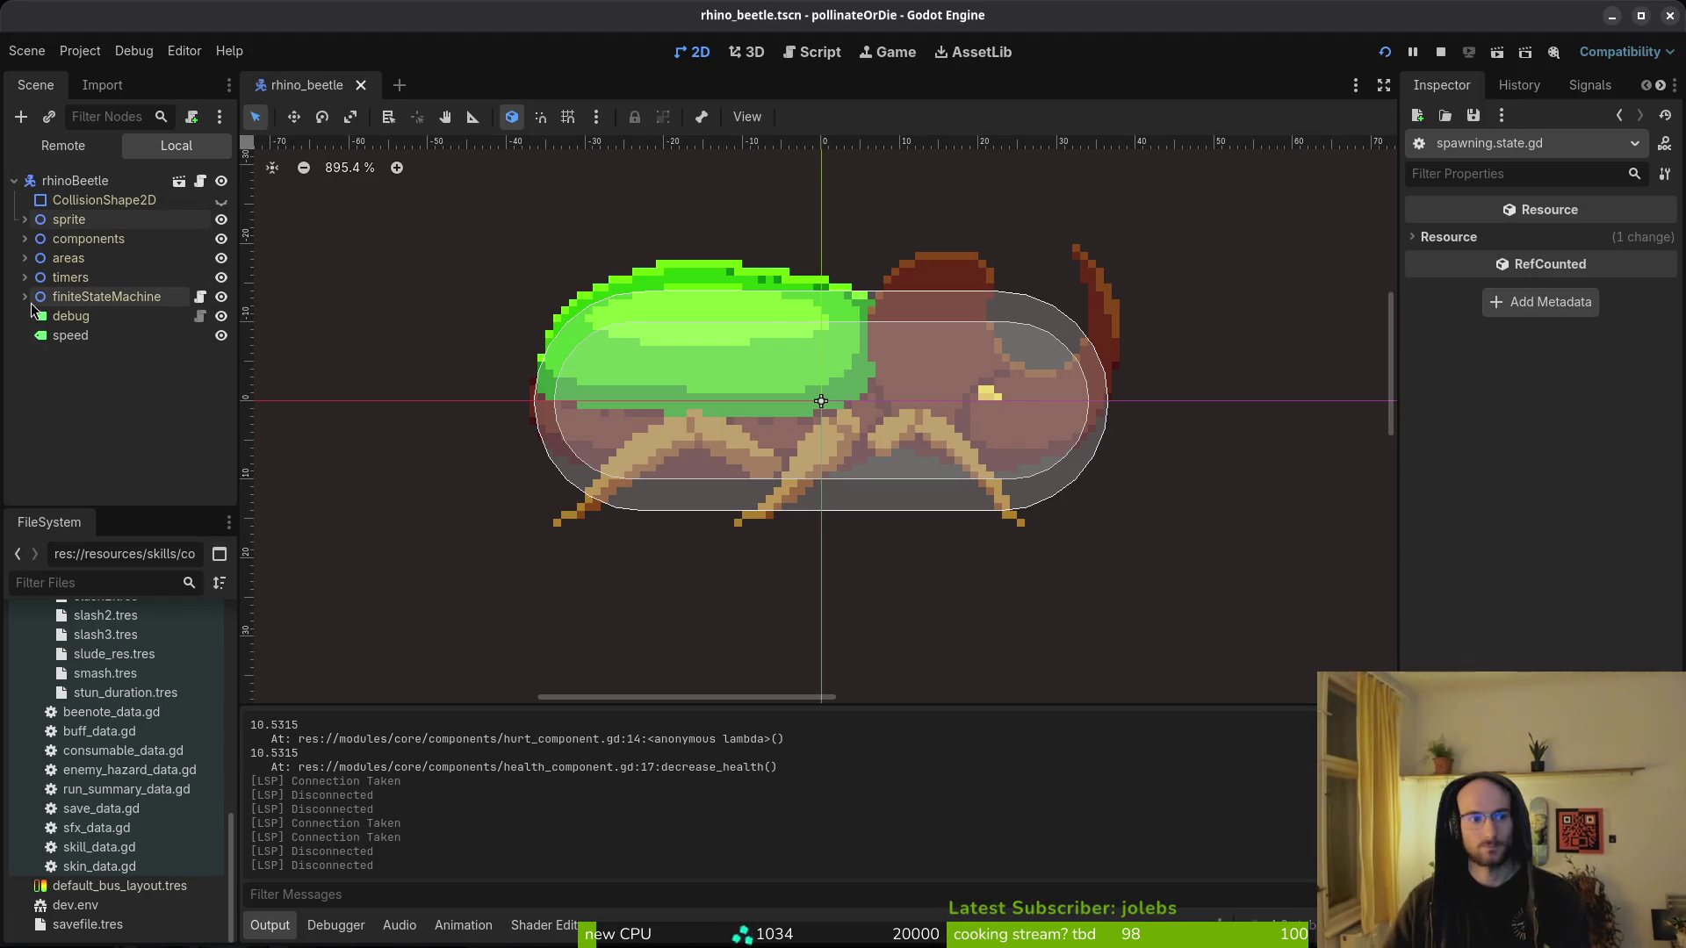
pyautogui.click(24, 239)
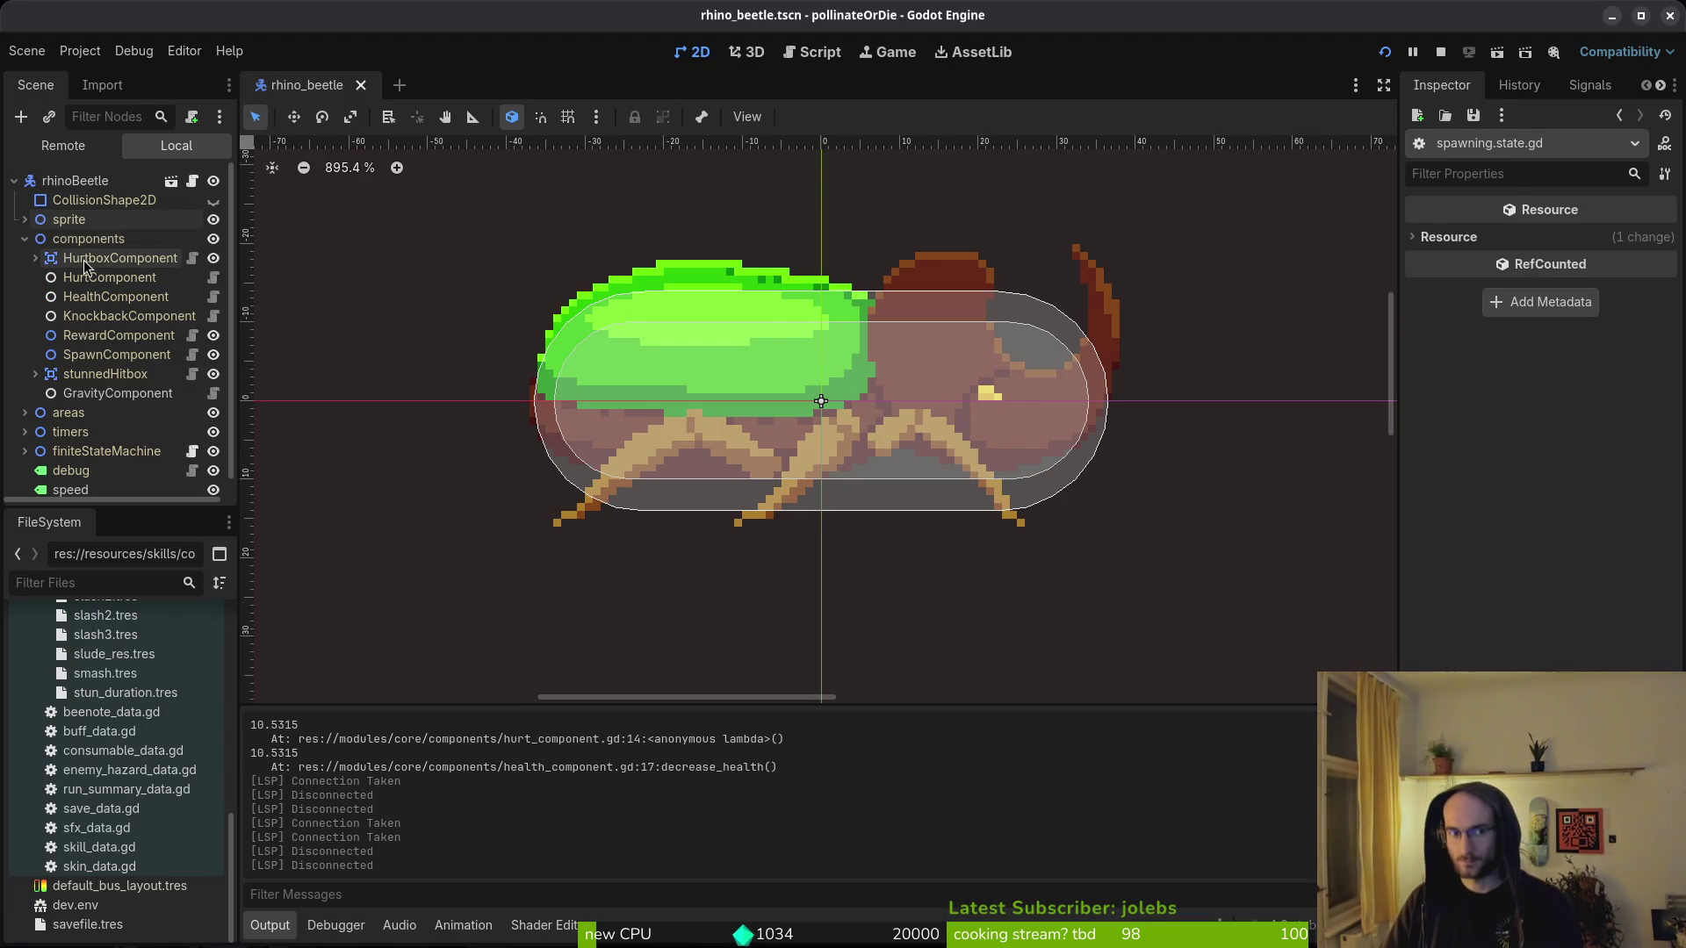
pyautogui.click(37, 260)
pyautogui.click(36, 259)
pyautogui.click(125, 278)
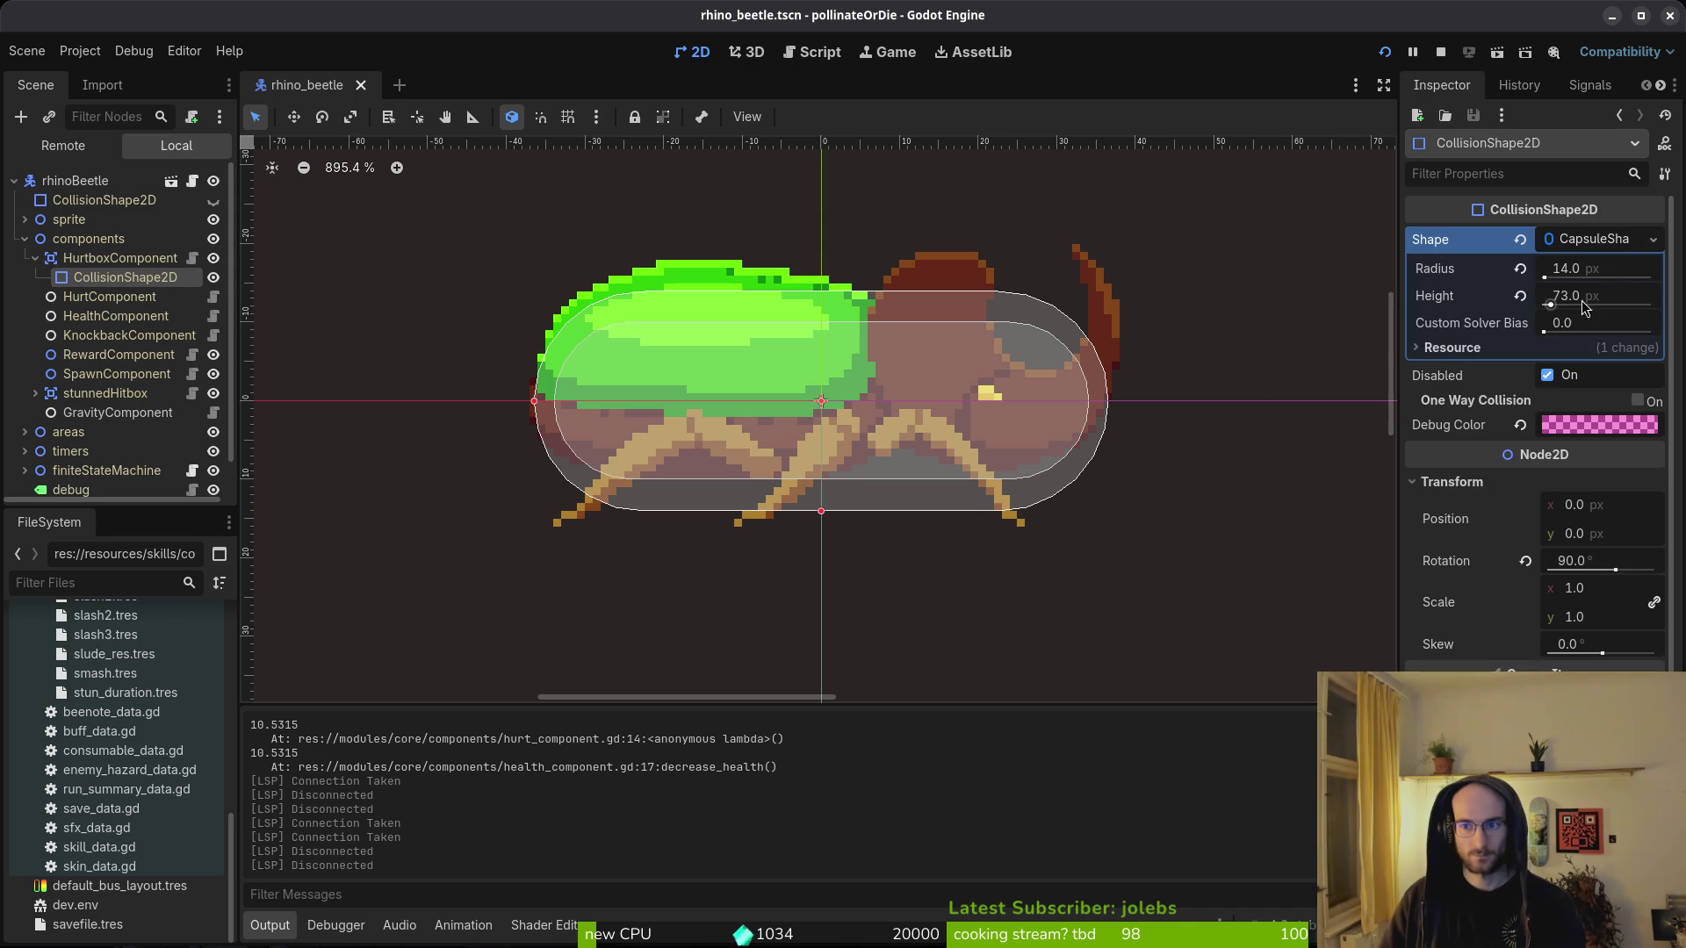
pyautogui.click(24, 239)
pyautogui.hotkey('alt', 'Tab')
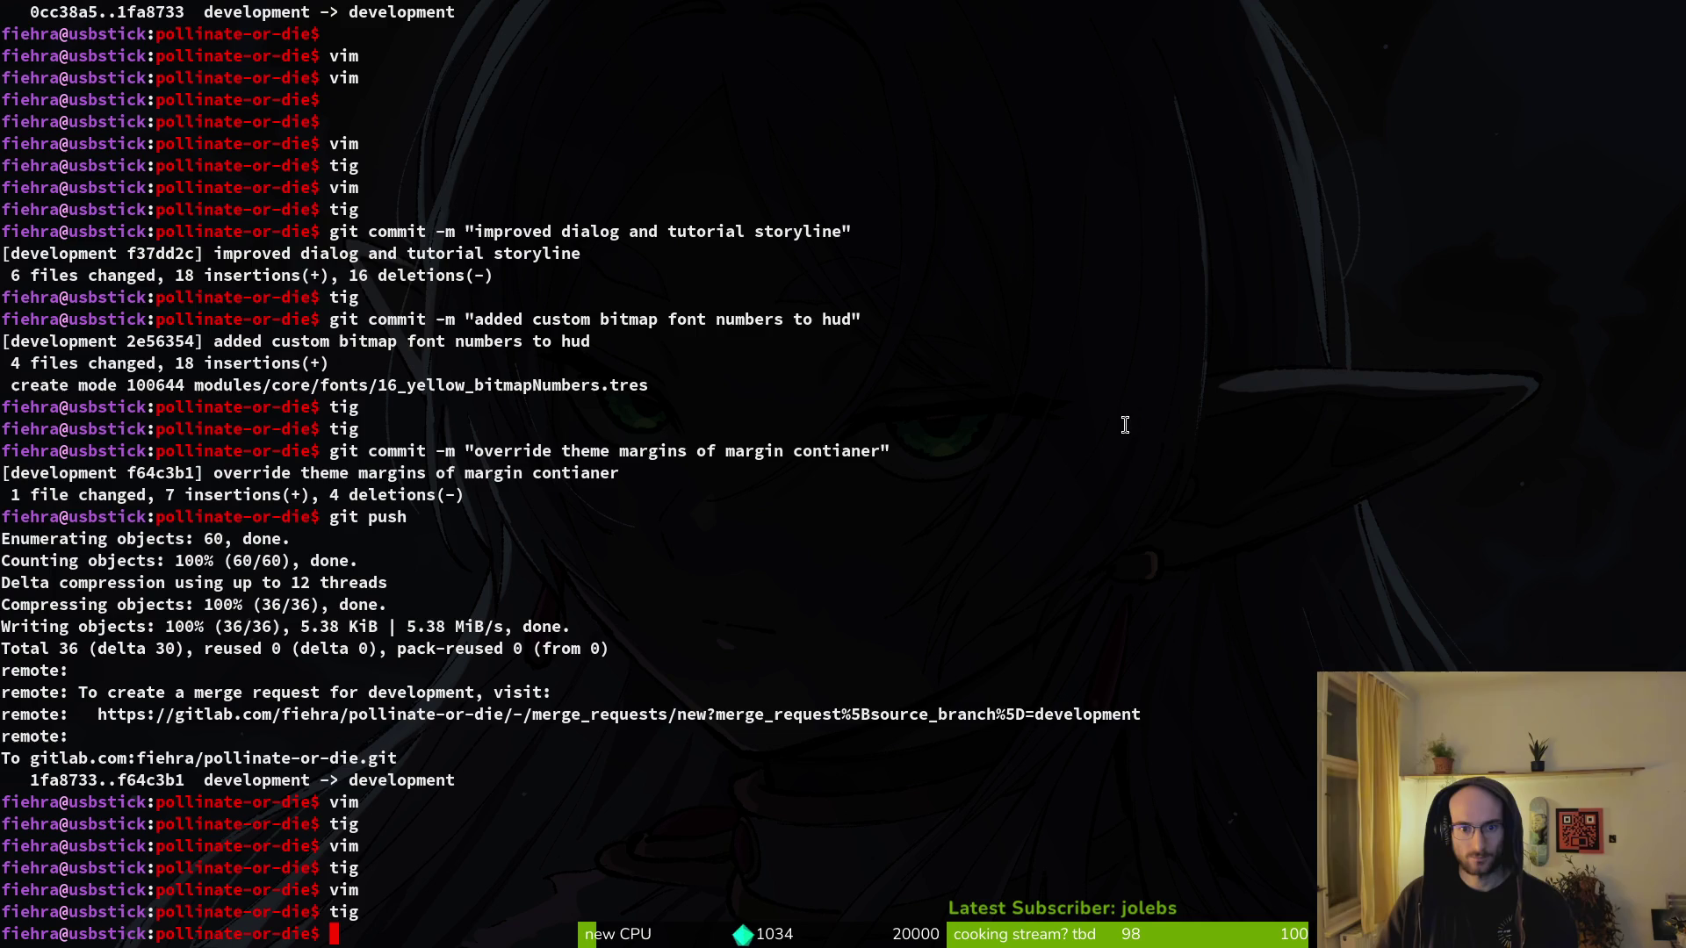
# - Launch vim, open spawning.state.gd via 'spawstate', and review its hurtbox_collision line
pyautogui.write('vim')
pyautogui.press('Return')
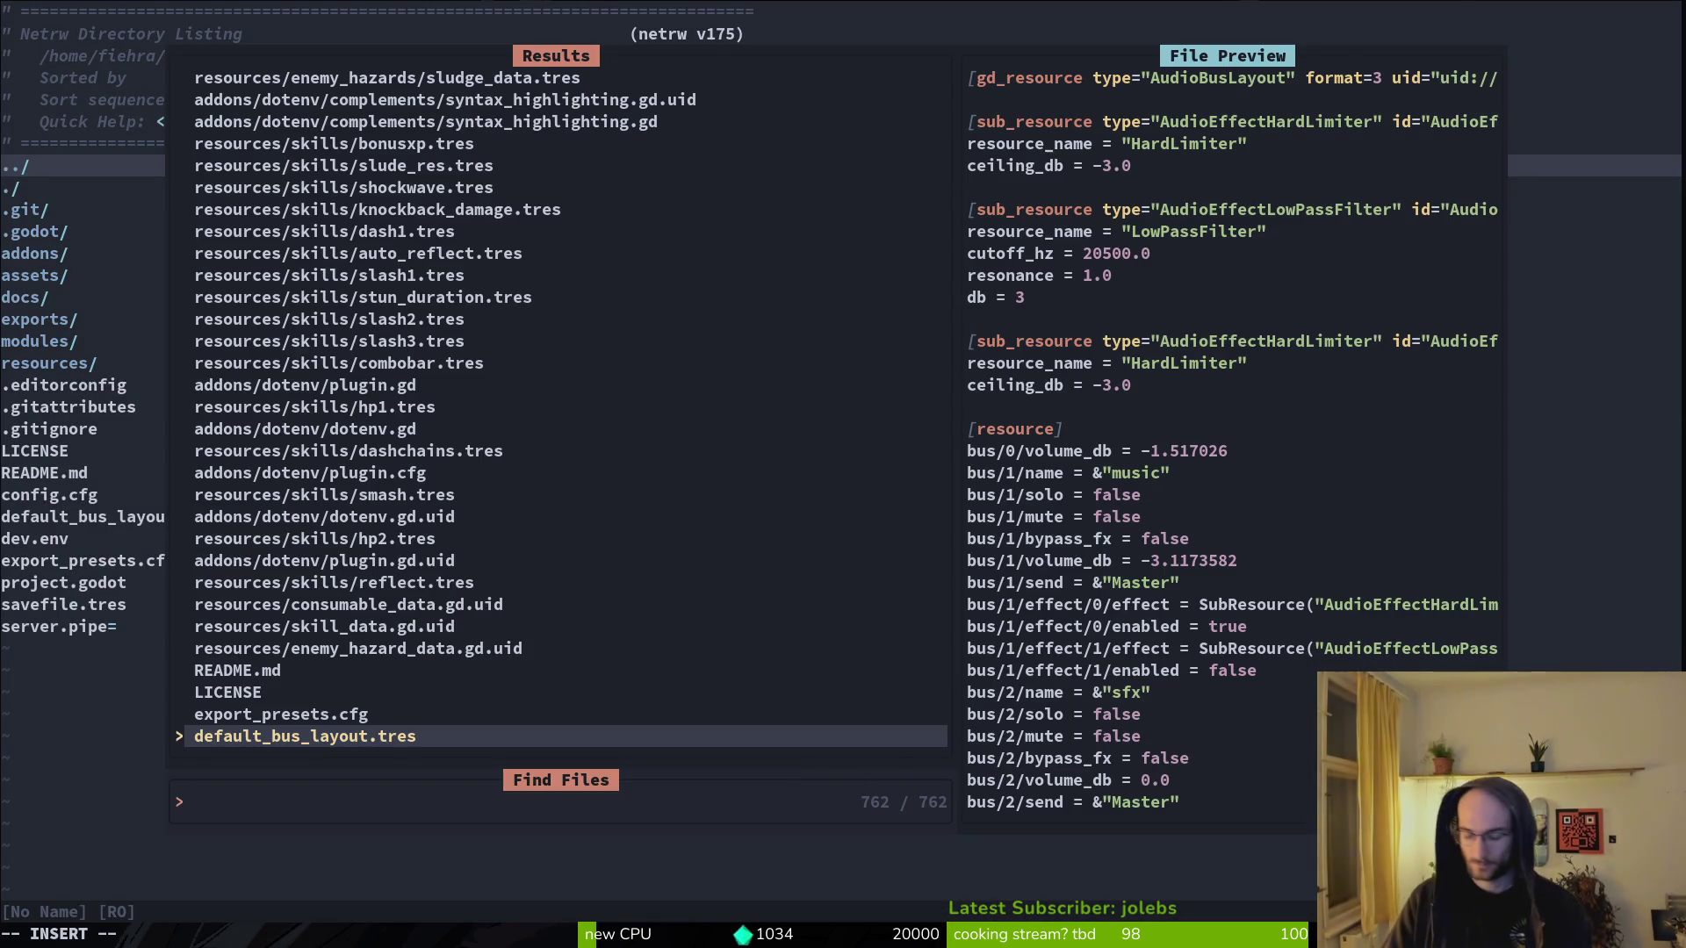
pyautogui.write('spawstate')
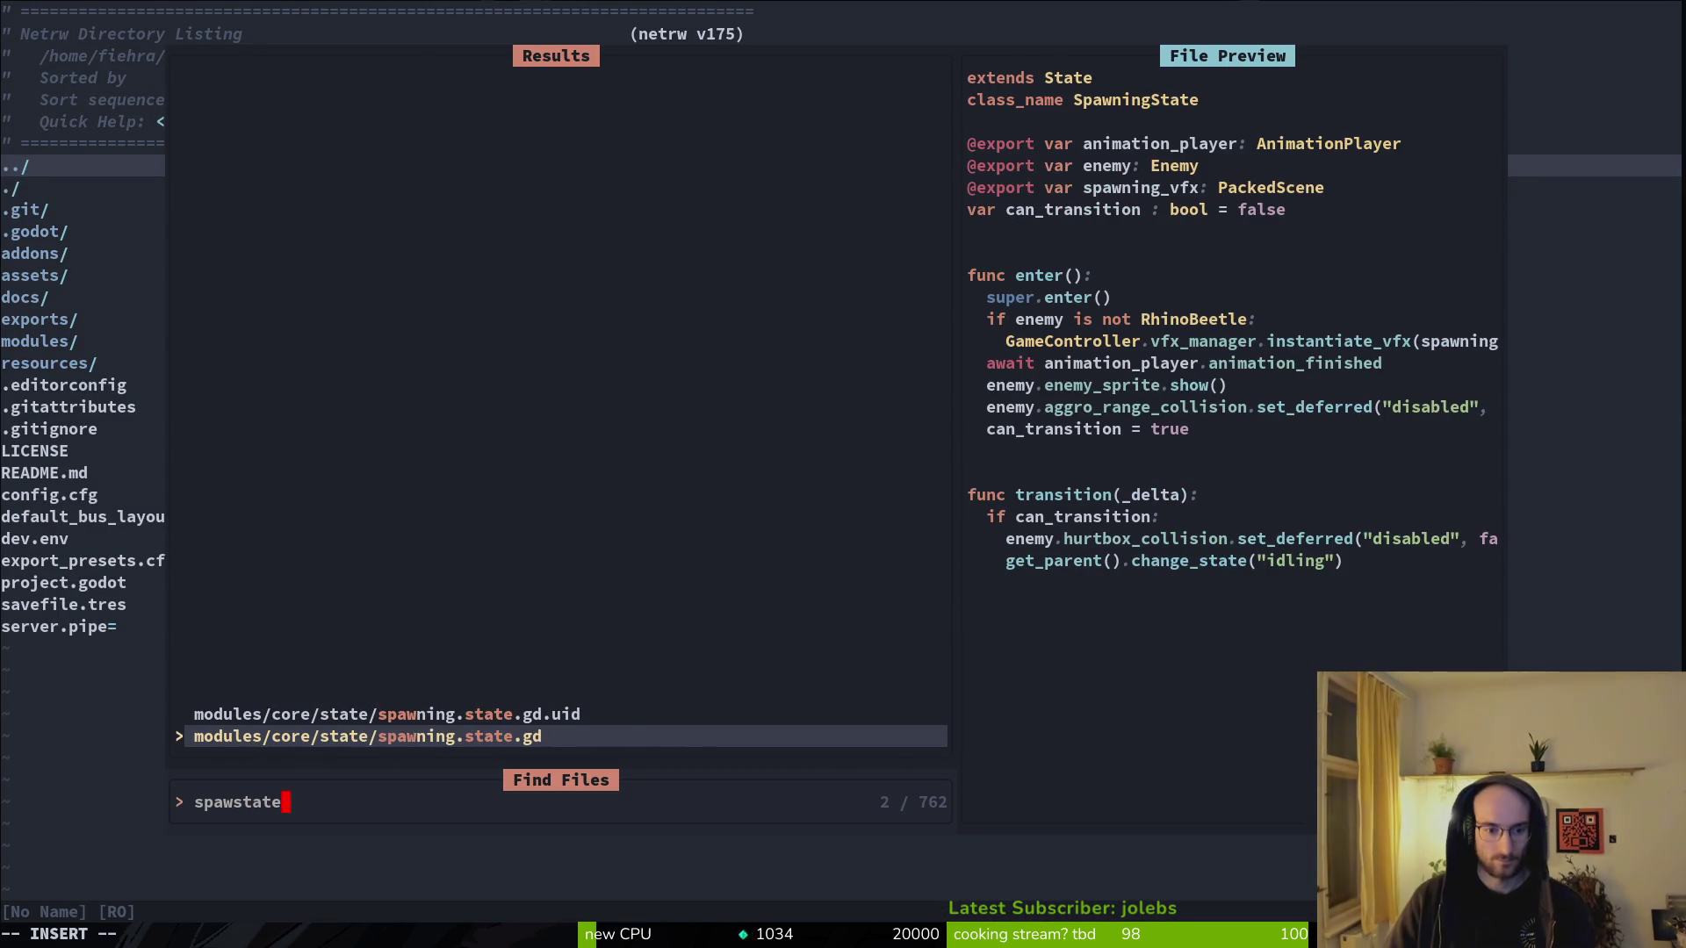
pyautogui.press('Return')
pyautogui.press('j')
pyautogui.press('j')
pyautogui.press('j')
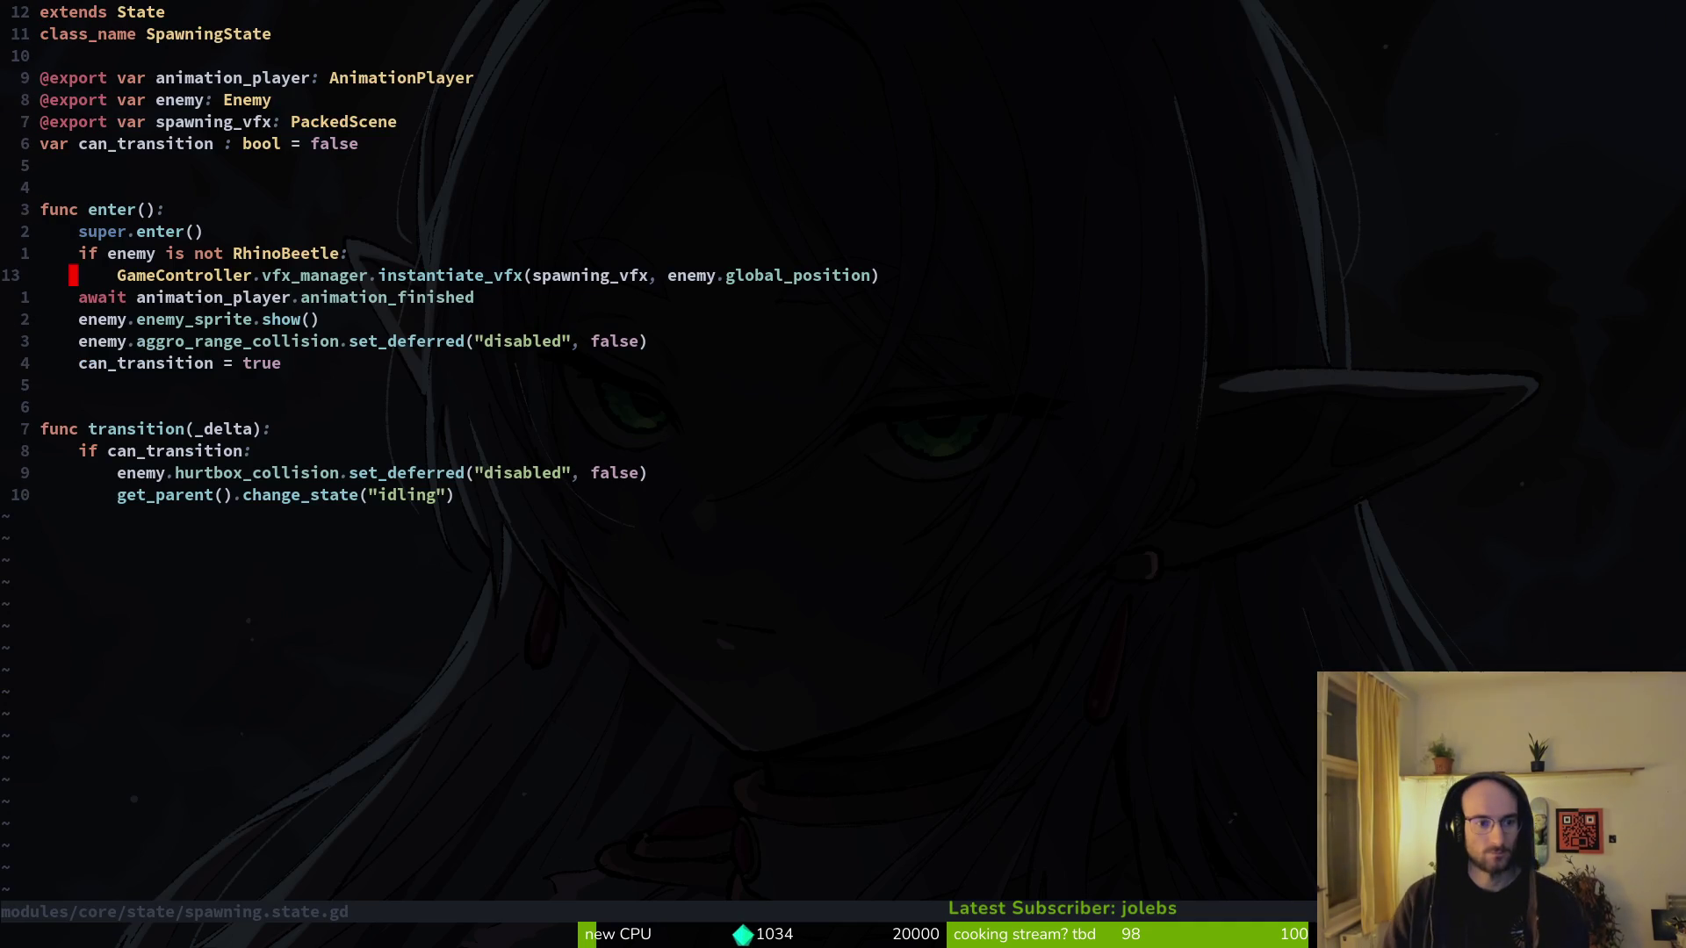
pyautogui.hotkey('shift', 'v')
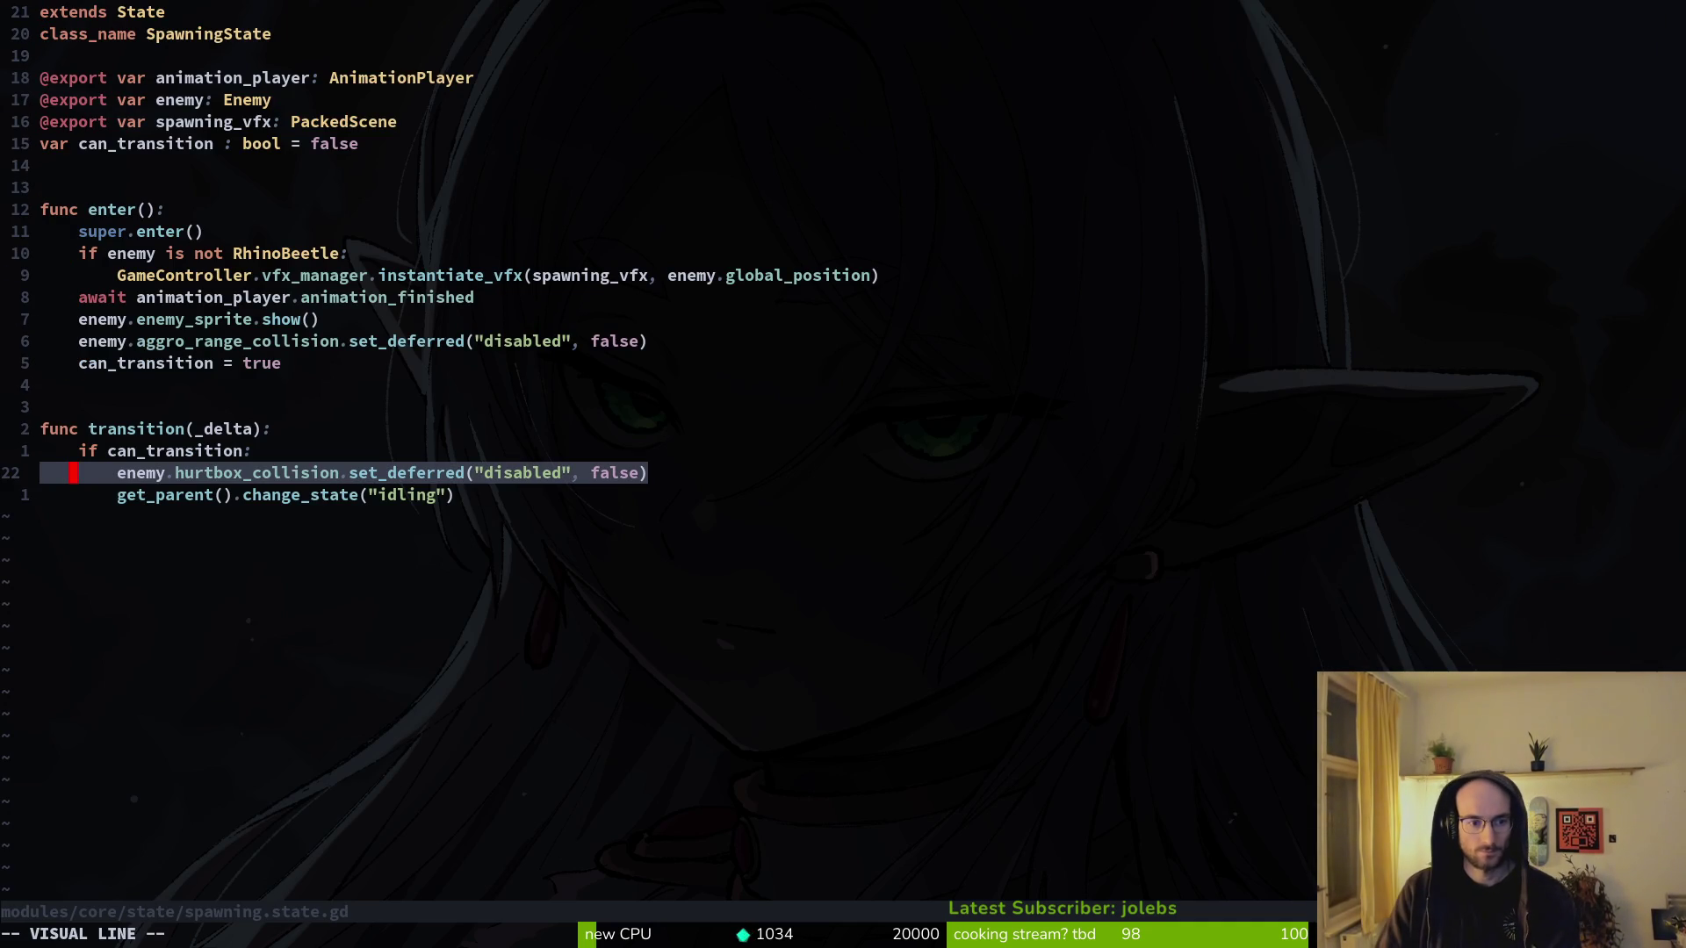
pyautogui.press('y')
pyautogui.press('space')
pyautogui.press('f')
pyautogui.press('f')
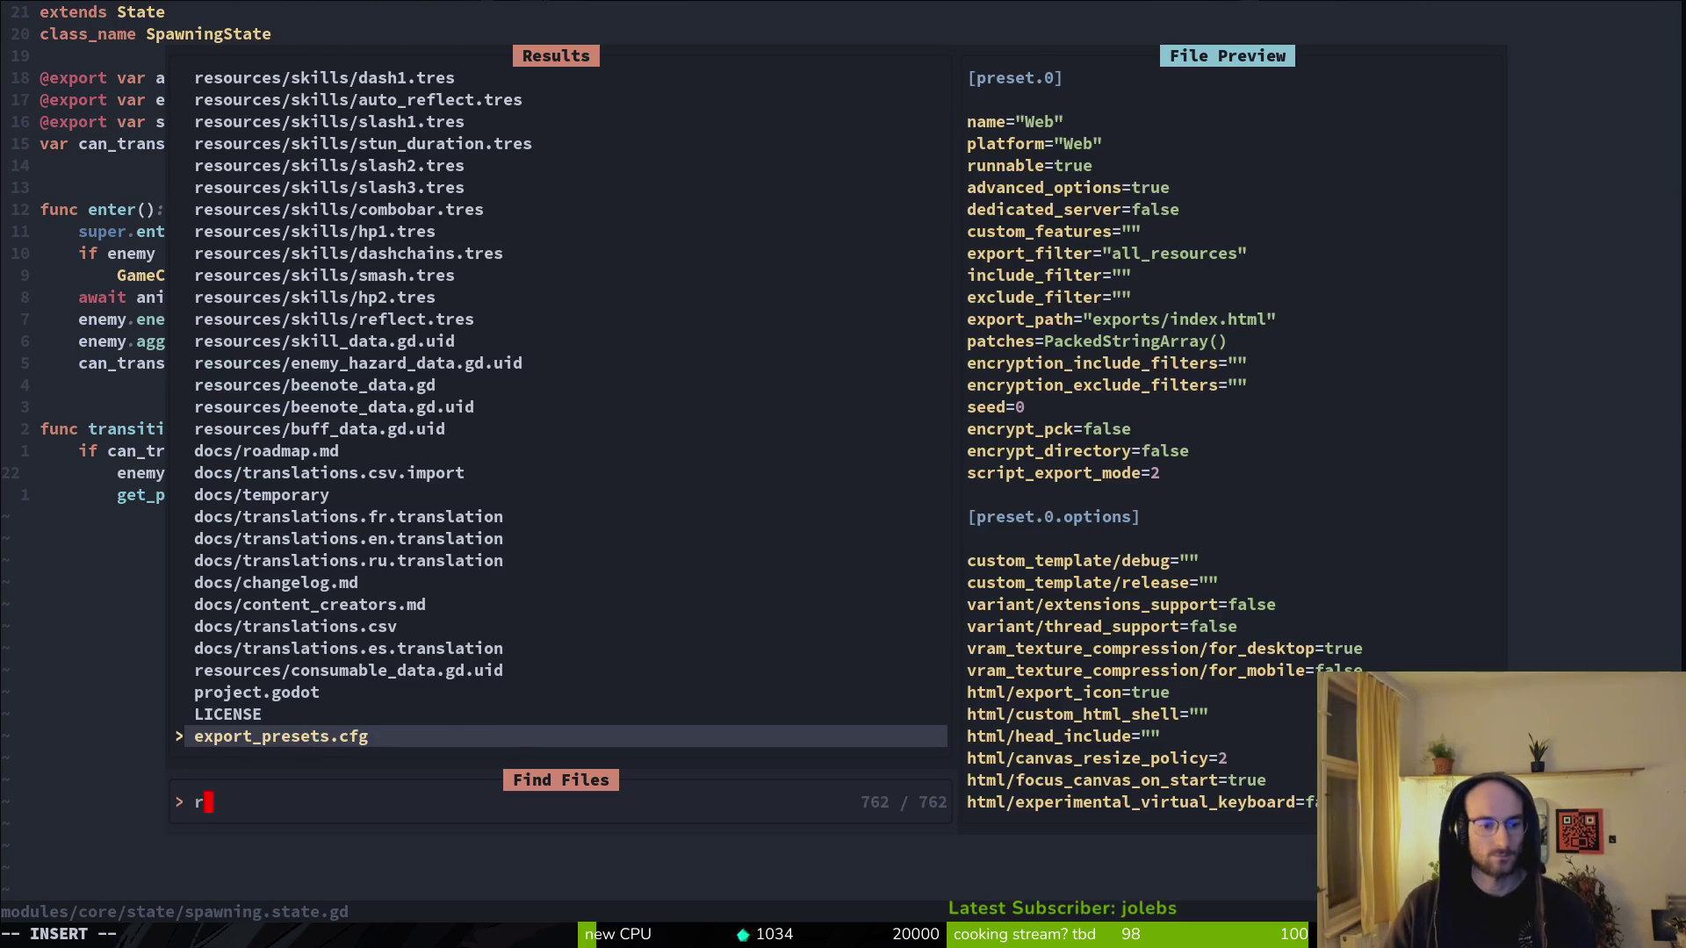
pyautogui.write('htg')
pyautogui.press('Escape')
pyautogui.press('Escape')
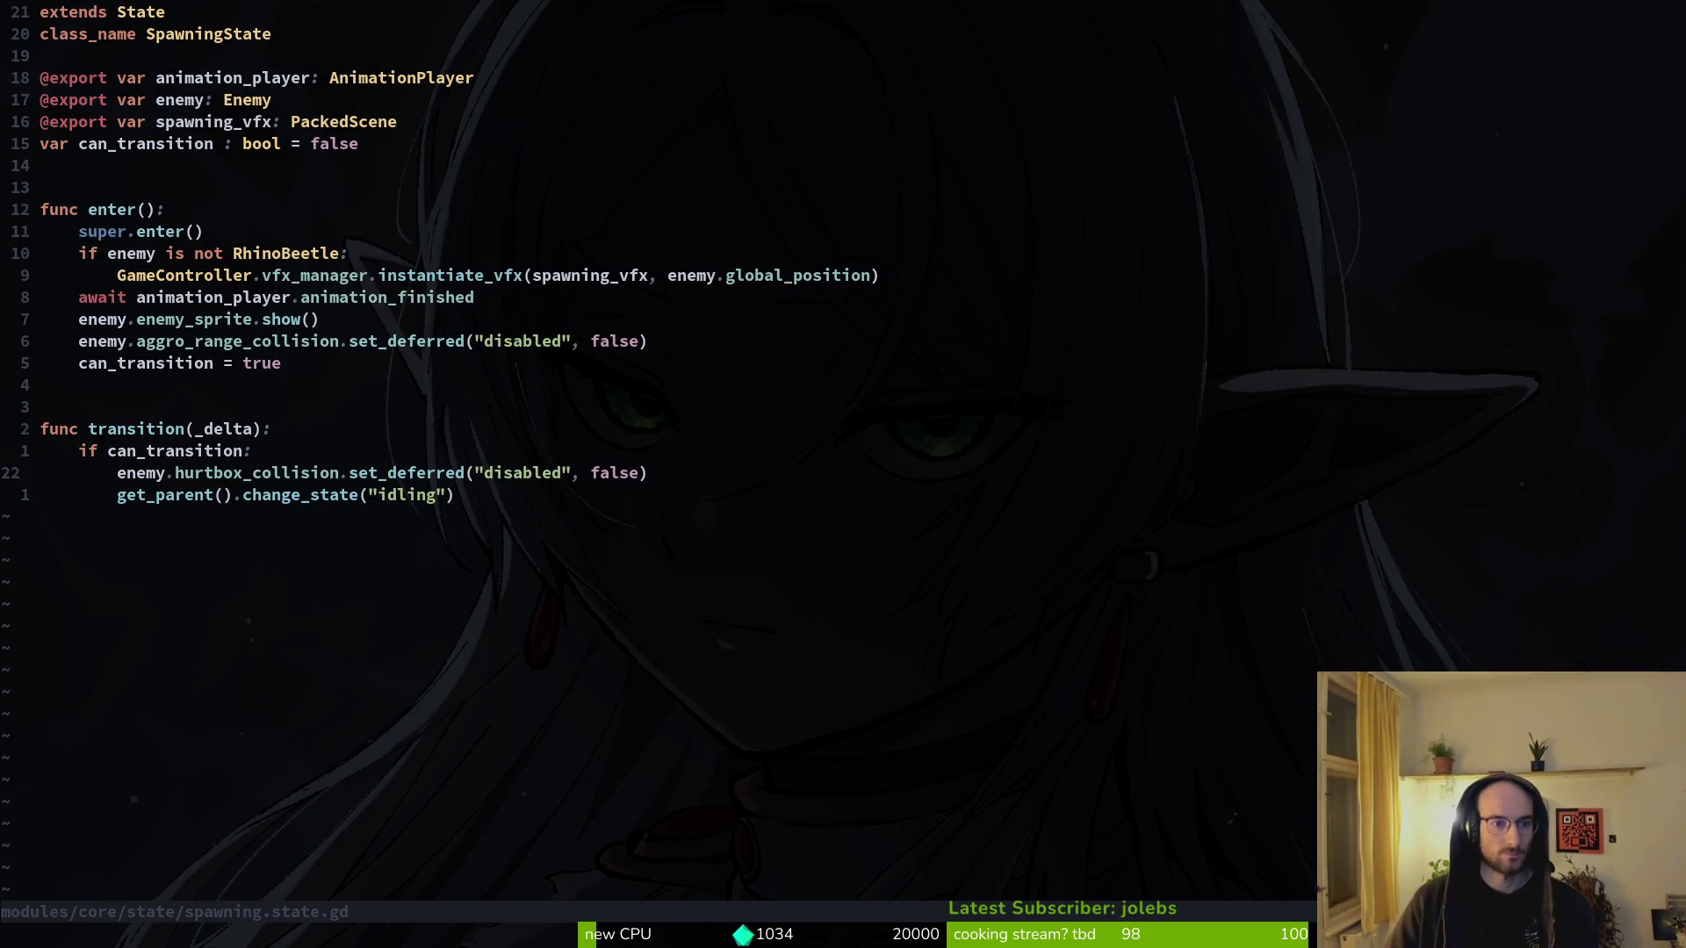
pyautogui.hotkey('alt', 'Tab')
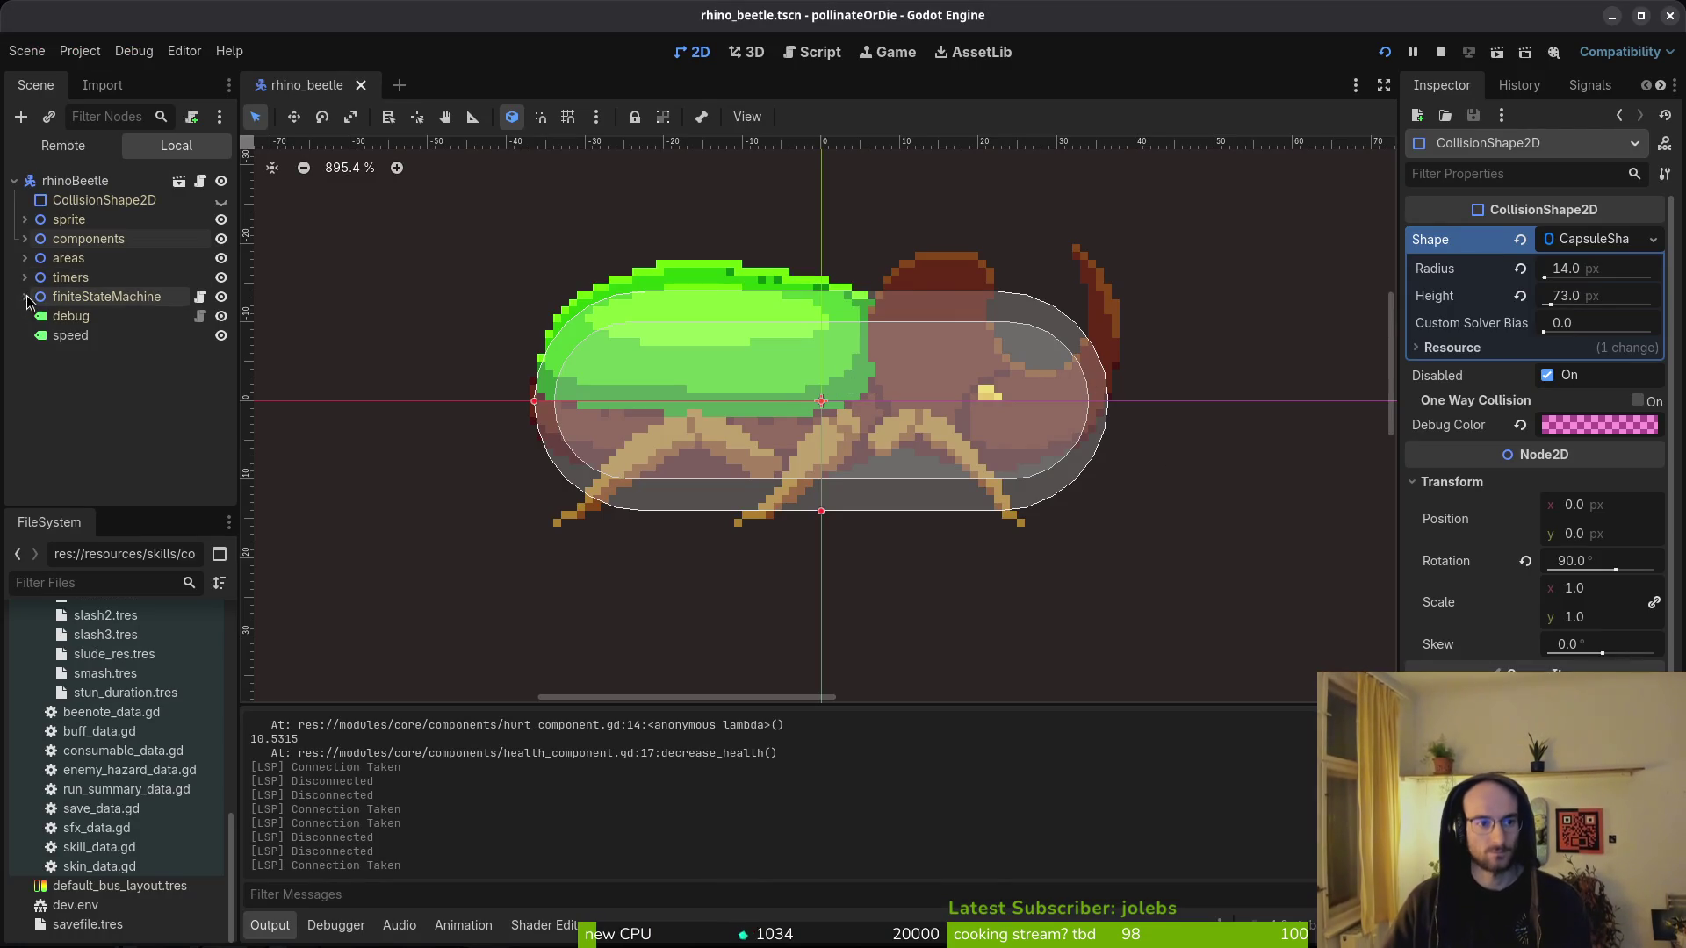
# - Extend the spawning node's script into a new spawning.gd, then locate the RhinoBeetle check in Vim
pyautogui.rightClick(88, 316)
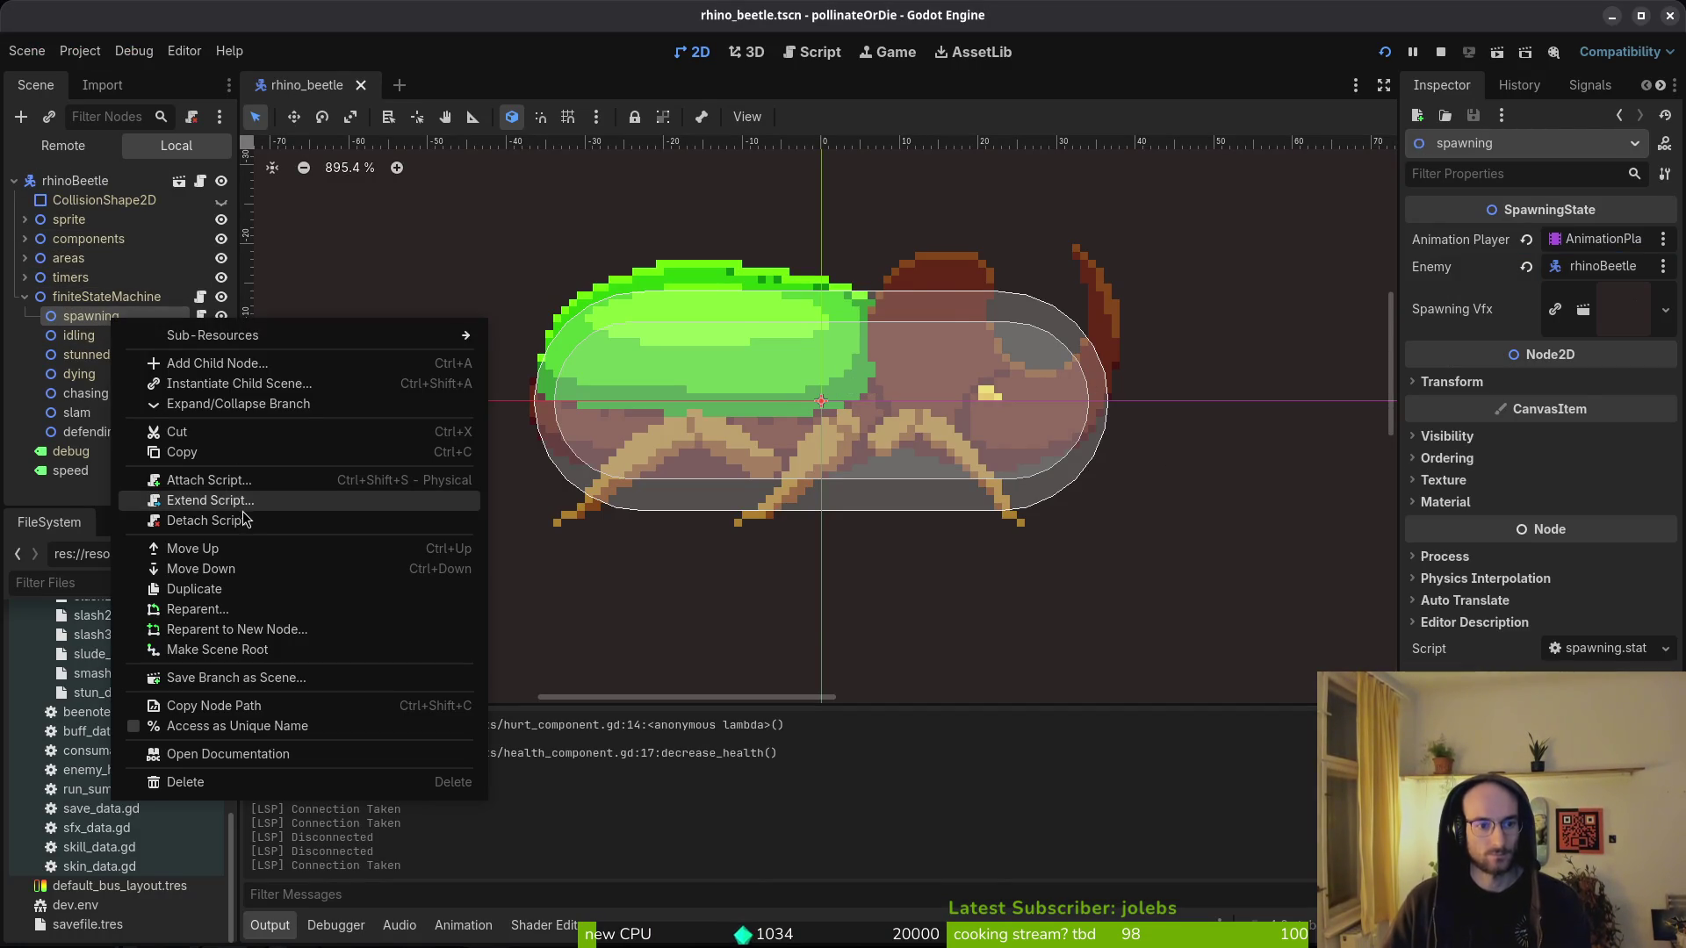
pyautogui.click(246, 494)
pyautogui.click(903, 615)
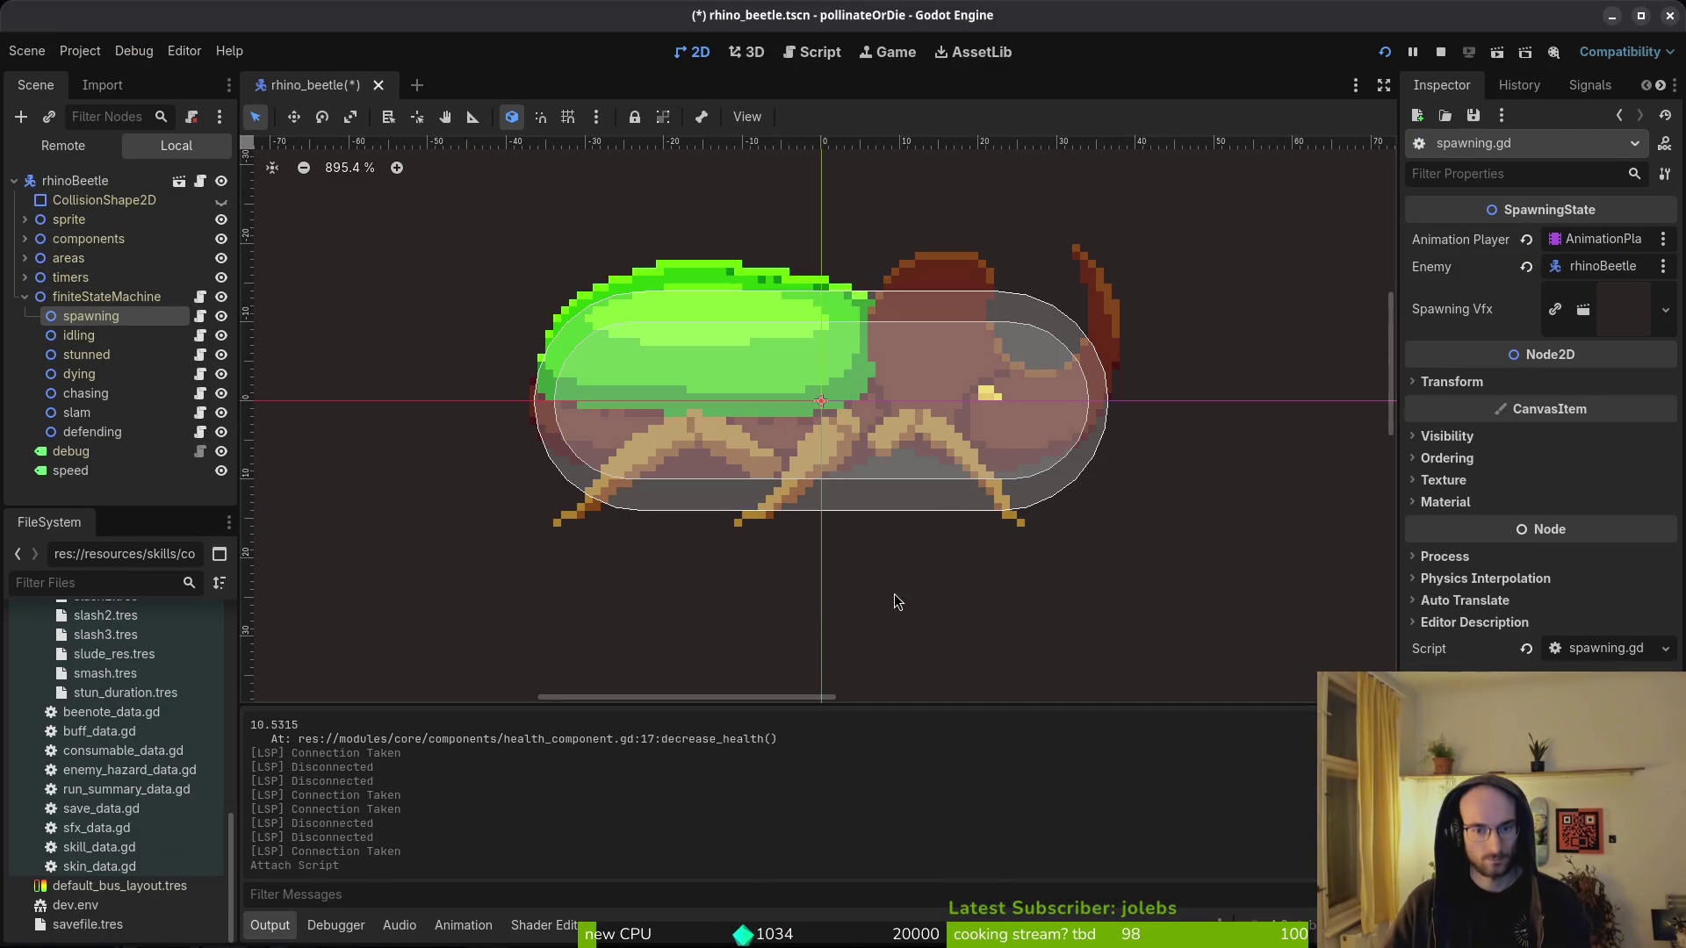
pyautogui.hotkey('alt', 'Tab')
pyautogui.press('k')
pyautogui.press('7')
pyautogui.press('k')
pyautogui.press('k')
pyautogui.press('k')
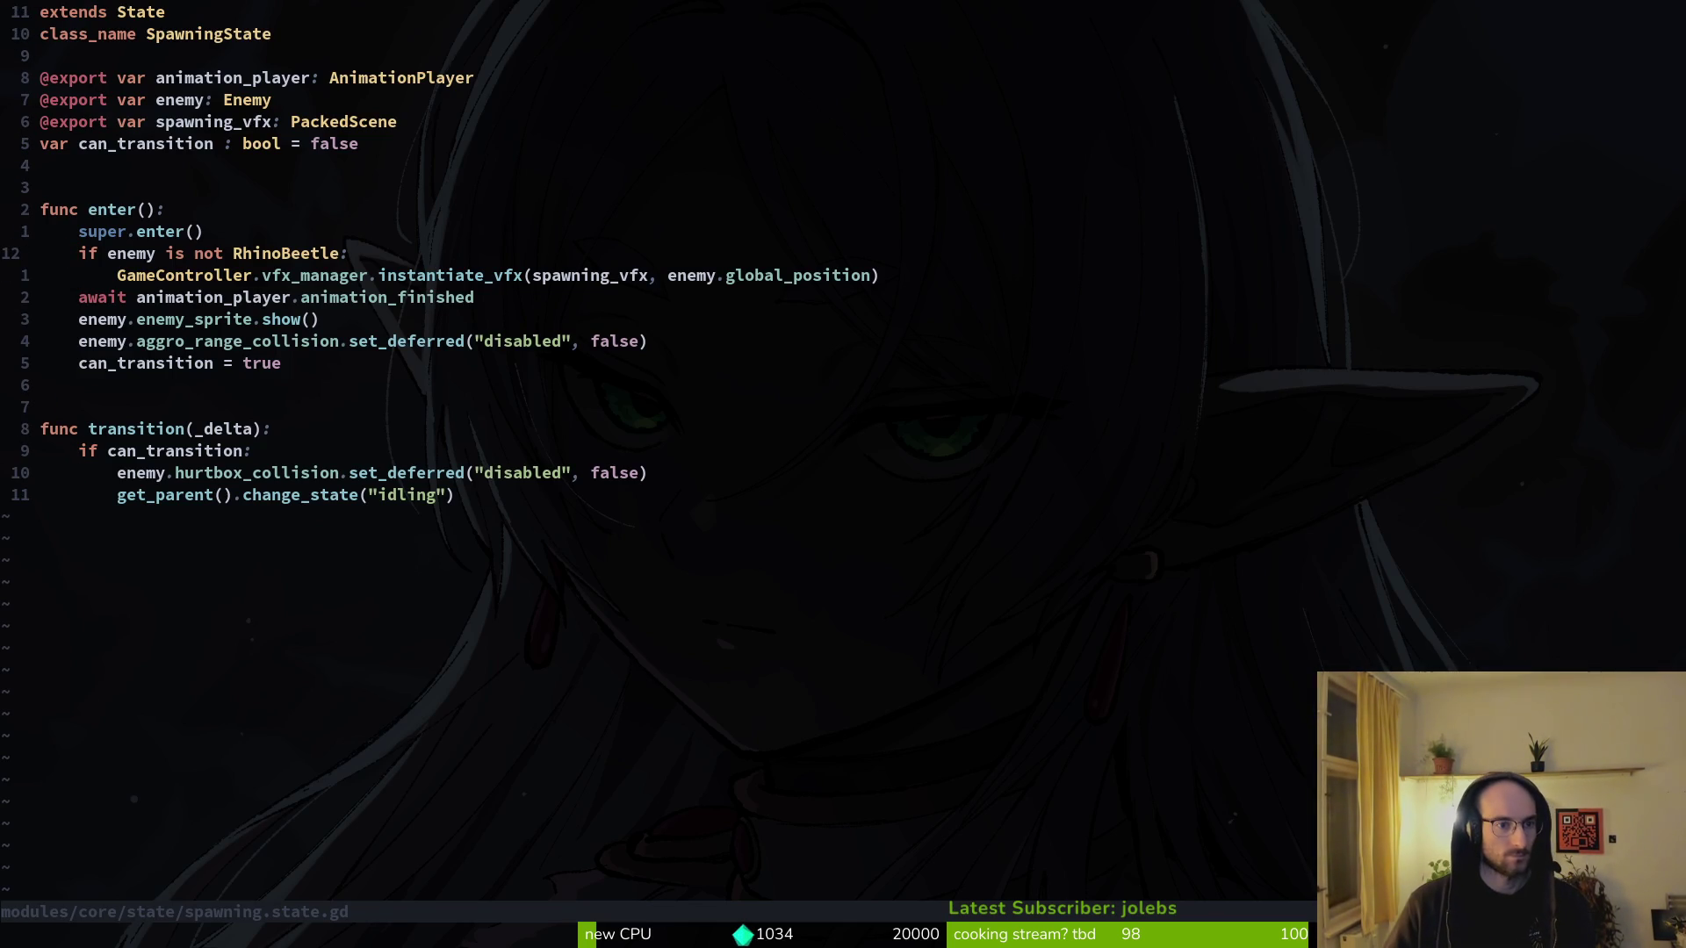
# - In the shared spawning.gd, remove the RhinoBeetle check, dedent the VFX spawn call, and save
pyautogui.hotkey('shift', 'v')
pyautogui.press('d')
pyautogui.hotkey('shift', 'v')
pyautogui.press('less')
pyautogui.write(':w')
pyautogui.press('Return')
# - Open rhinoBeetle/spawning.gd in a side split and copy the entire shared spawning script
pyautogui.press('space')
pyautogui.write('frhispaw')
pyautogui.hotkey('ctrl', 'v')
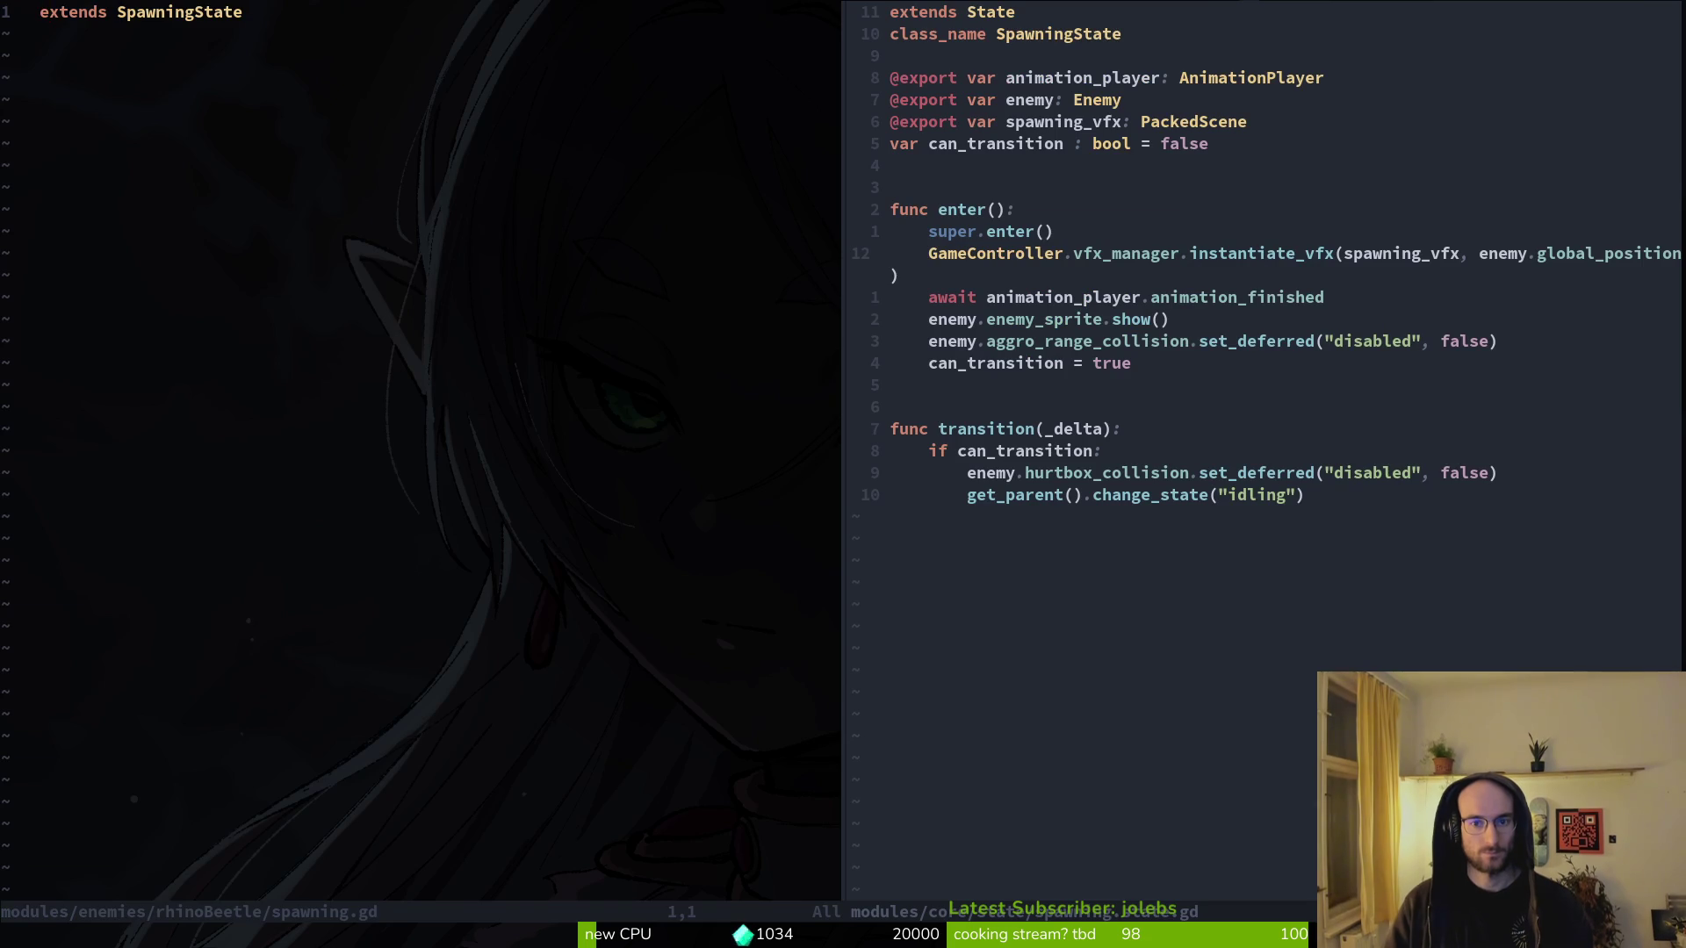
pyautogui.hotkey('ctrl', 'w')
pyautogui.press('l')
pyautogui.press('g')
pyautogui.press('g')
pyautogui.hotkey('shift', 'v')
pyautogui.hotkey('shift', 'g')
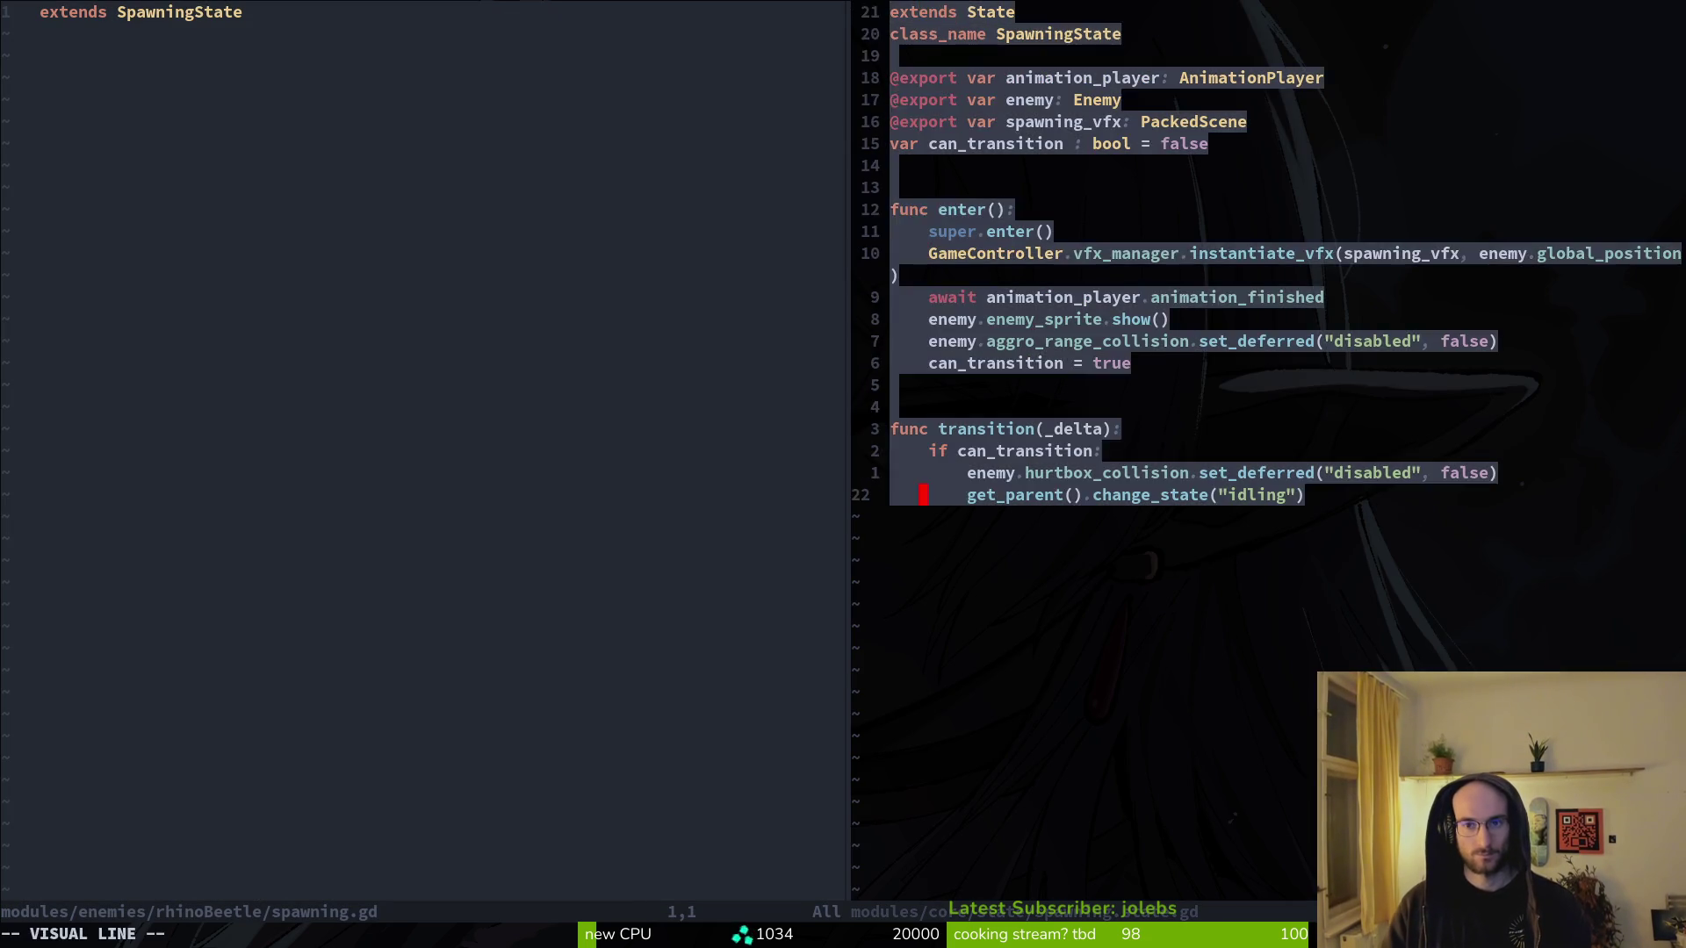
pyautogui.press('y')
# - Paste the code into the rhino beetle spawning.gd, extending SpawningState without the duplicate class_name, and save
pyautogui.hotkey('ctrl', 'w')
pyautogui.press('h')
pyautogui.press('p')
pyautogui.press('k')
pyautogui.press('d')
pyautogui.press('d')
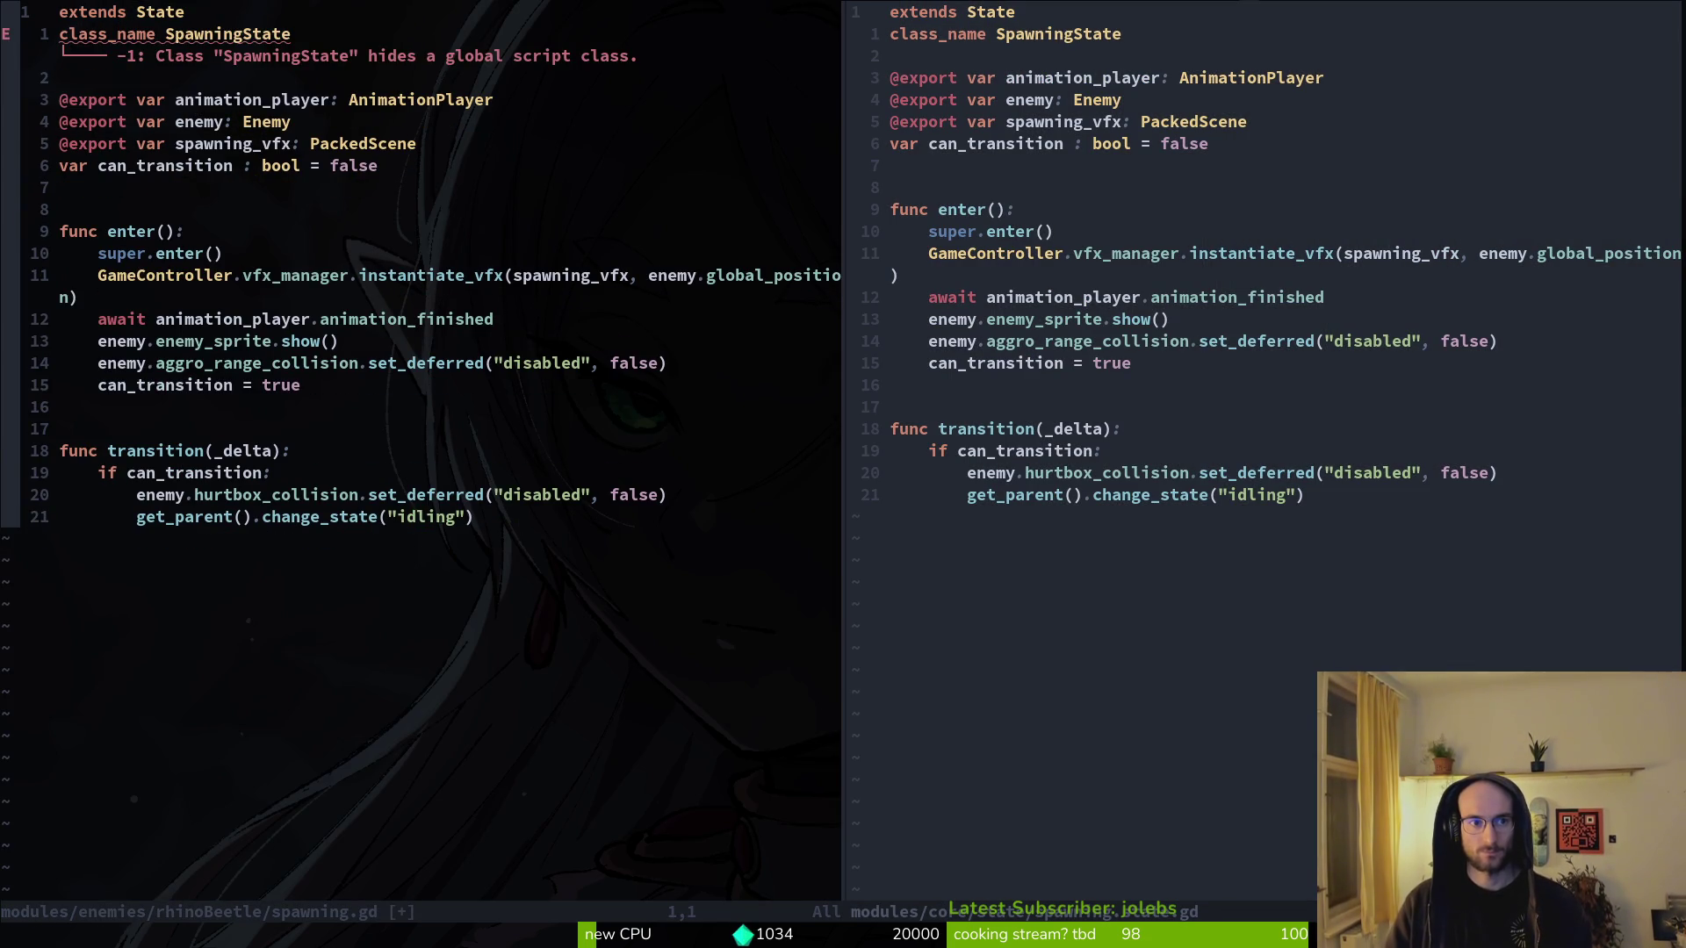
pyautogui.write('cwSpawningState')
pyautogui.press('Escape')
pyautogui.press('j')
pyautogui.press('c')
pyautogui.press('c')
pyautogui.press('Escape')
pyautogui.write(':w')
pyautogui.press('Return')
# - Delete the duplicate animation_player and enemy exports and save
pyautogui.press('j')
pyautogui.press('w')
pyautogui.press('d')
pyautogui.press('d')
pyautogui.write('jk')
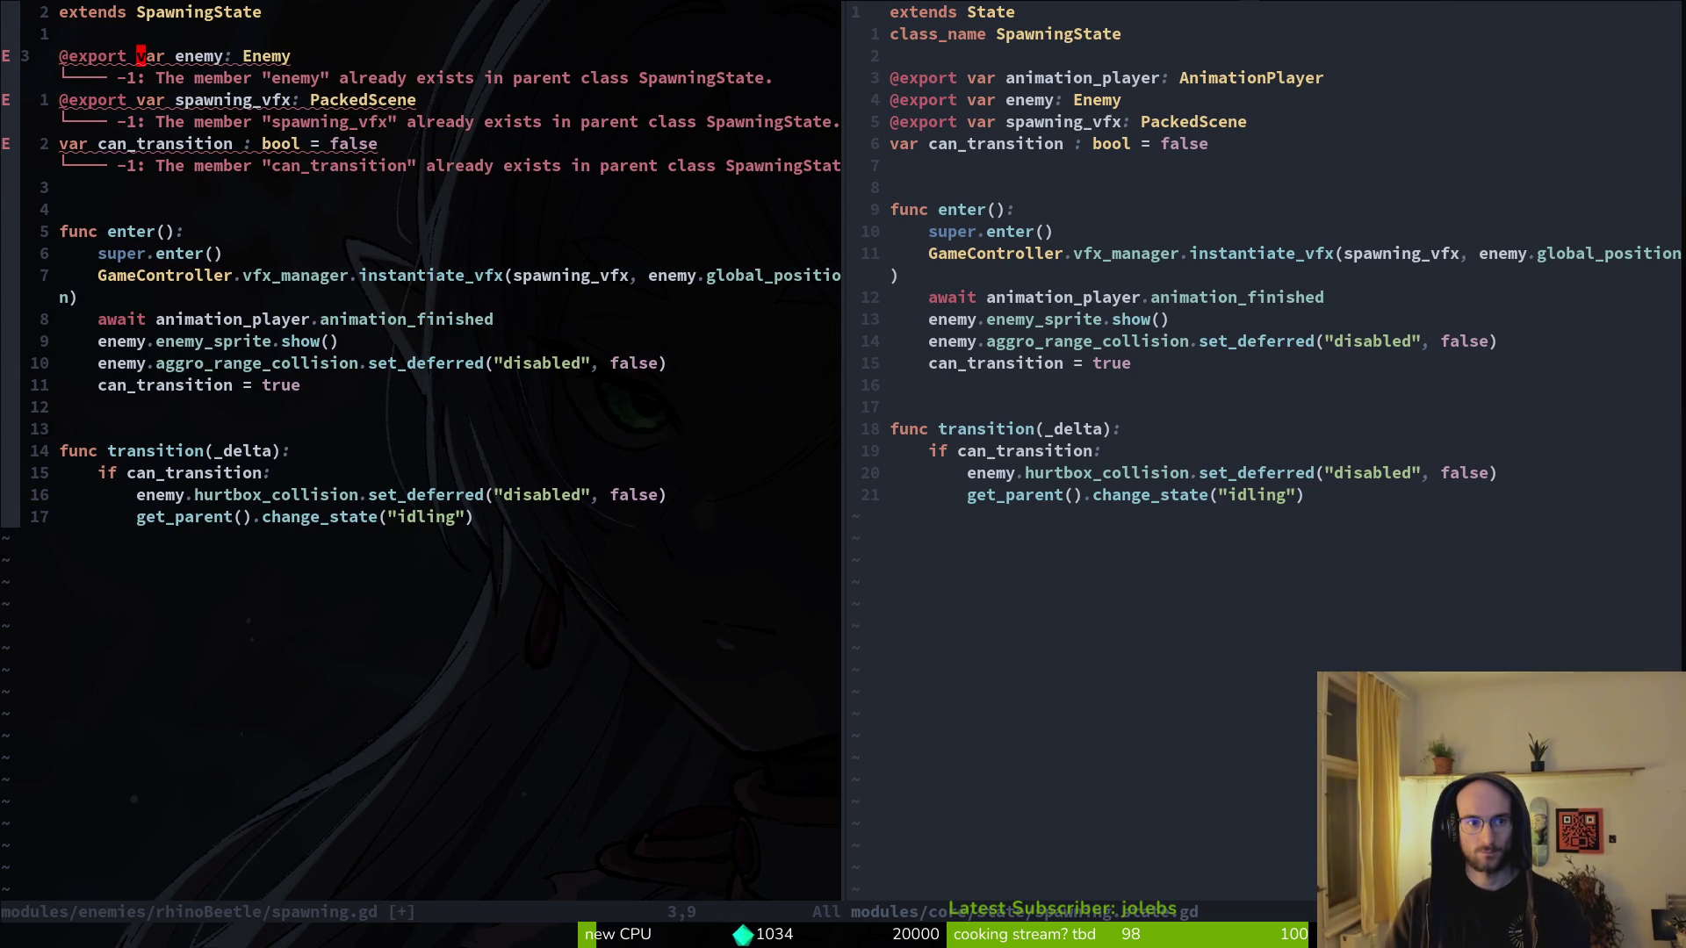
pyautogui.write('cwe')
pyautogui.press('Escape')
pyautogui.press('d')
pyautogui.press('d')
pyautogui.write(':write')
pyautogui.press('Return')
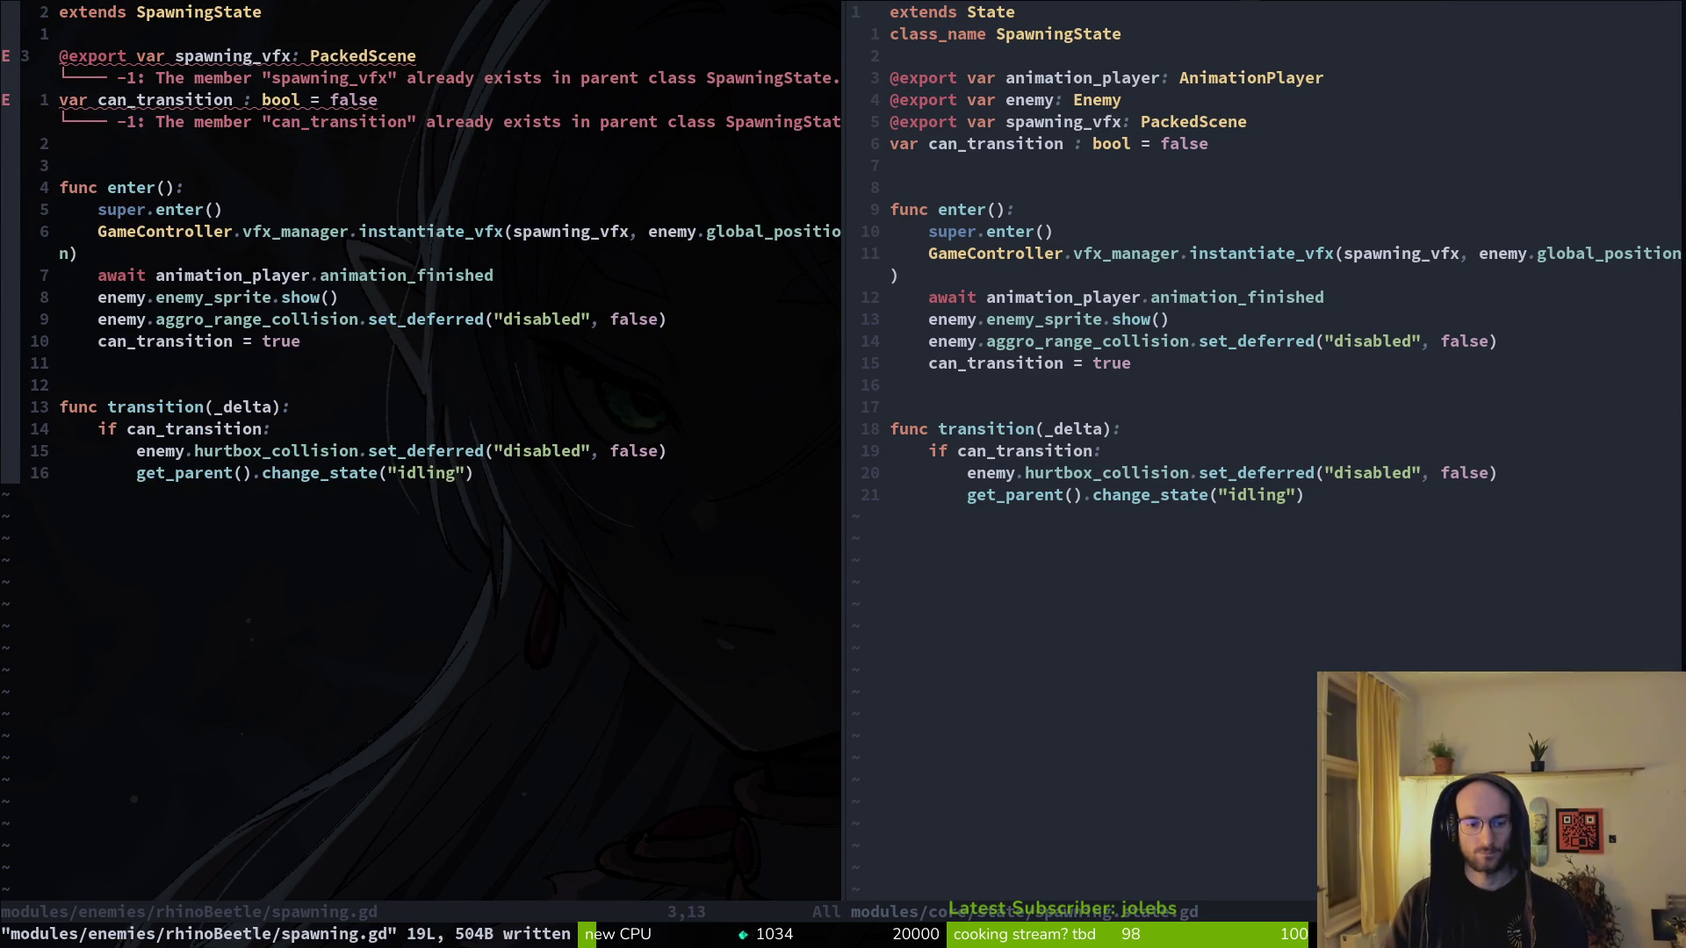
# - Restore the enemy export as a rhino_beetle export typed RhinoBeetle
pyautogui.press('u')
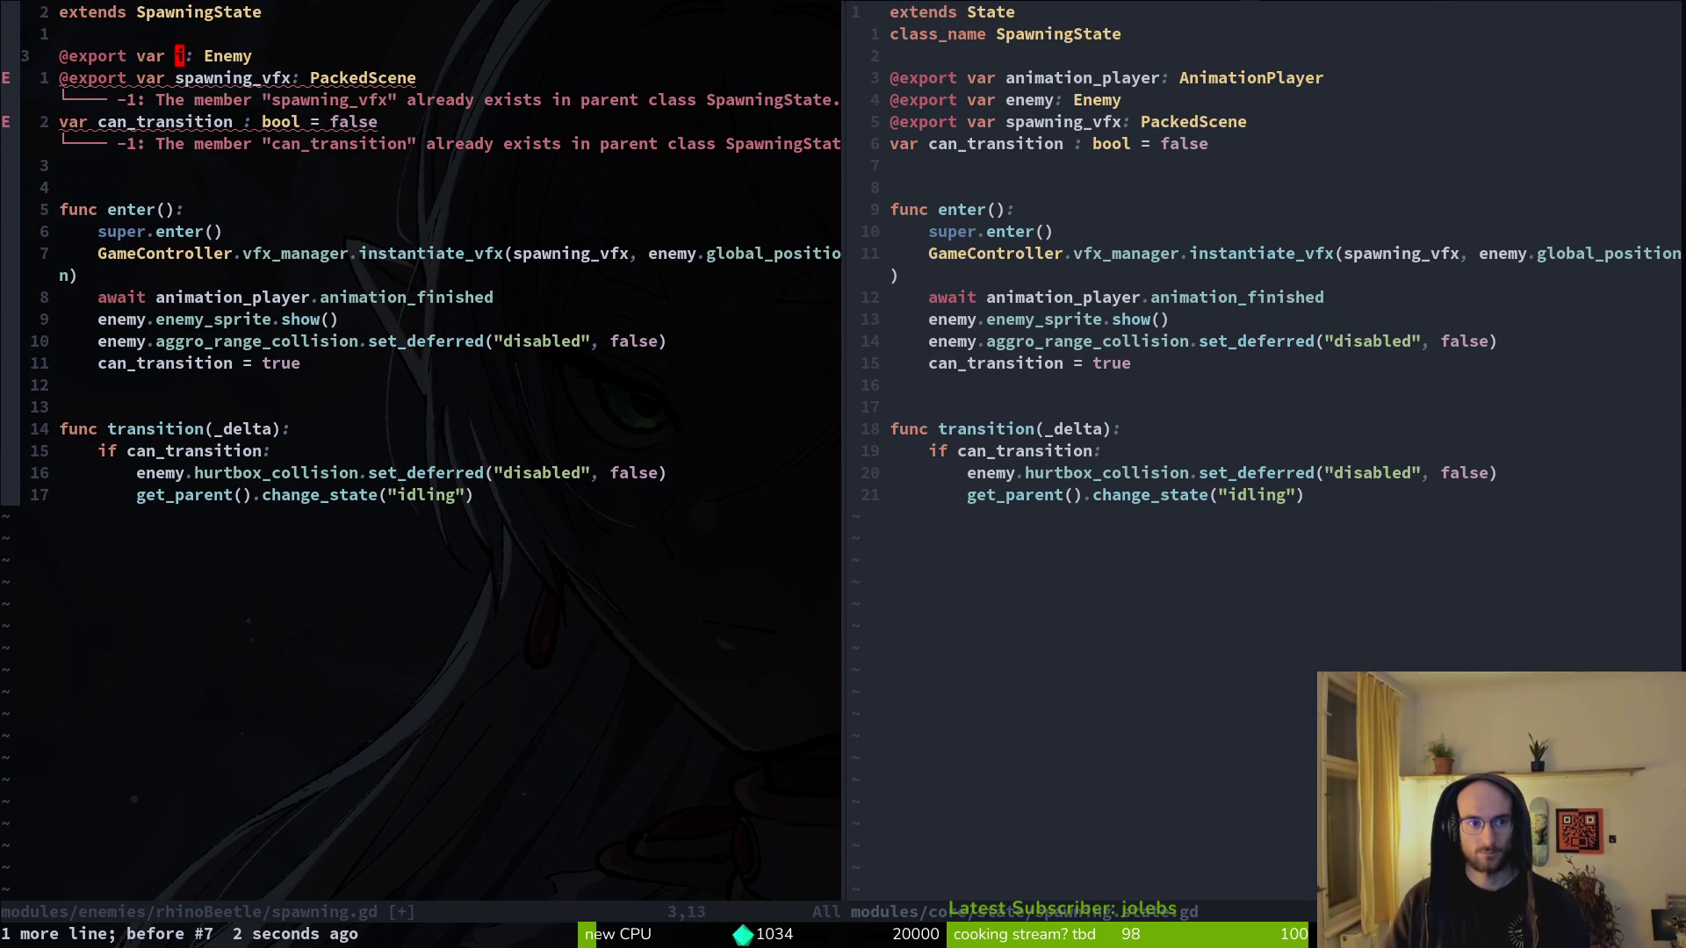
pyautogui.write('cwrhi')
pyautogui.write('o')
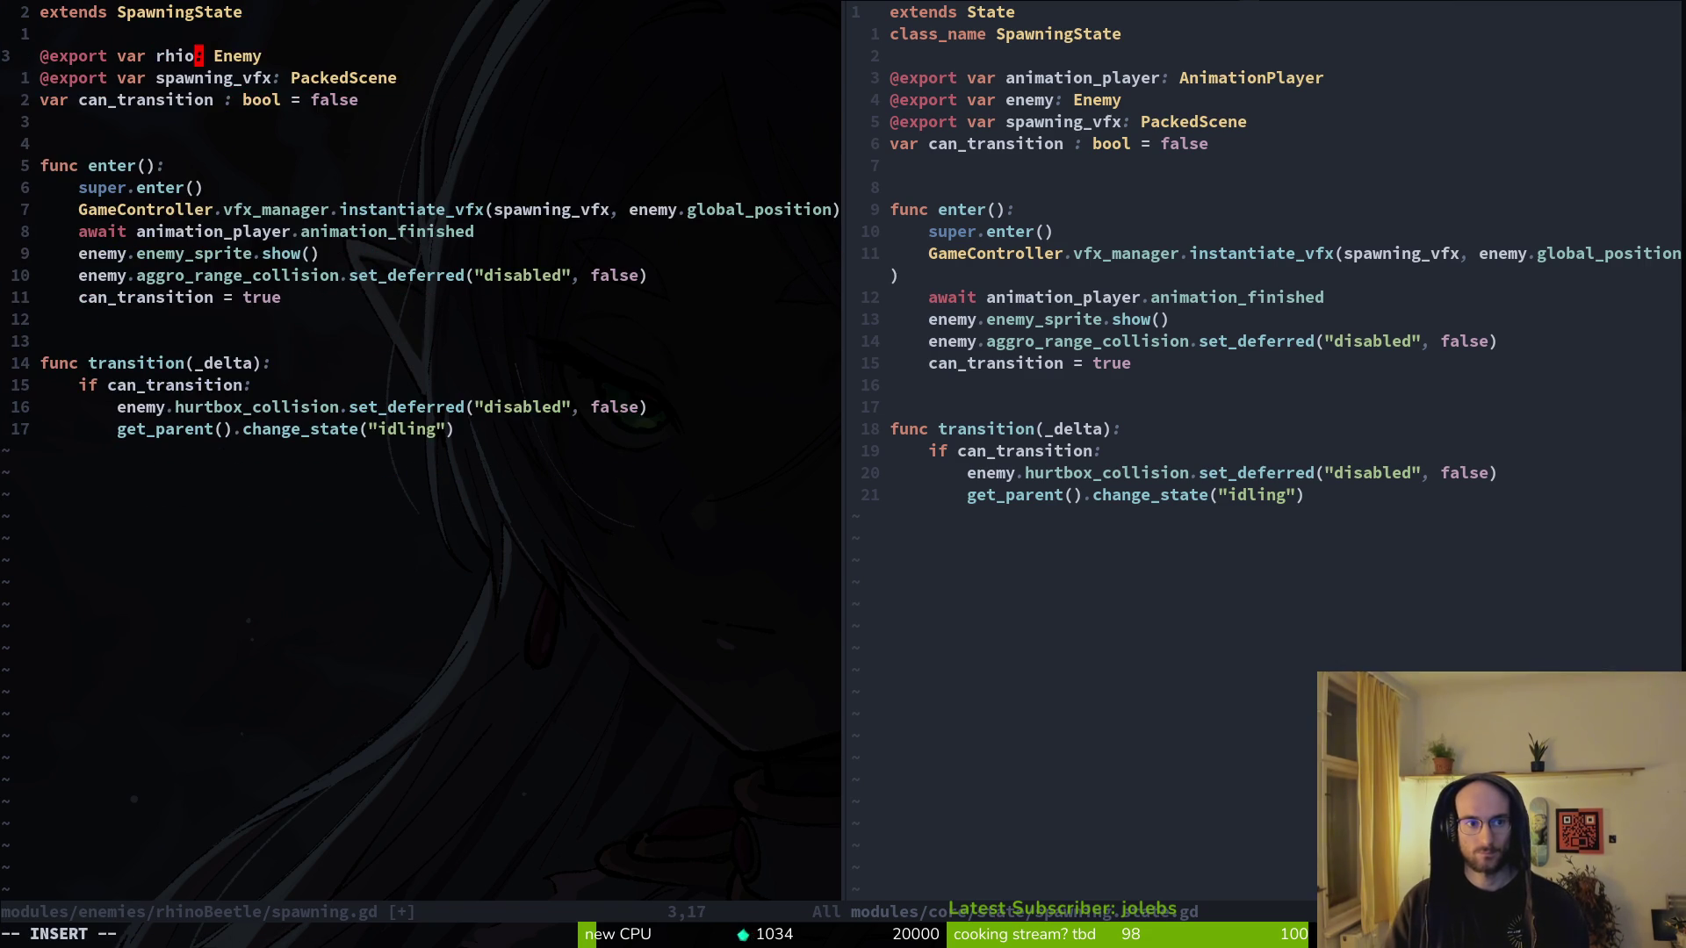
pyautogui.write('o_beetle')
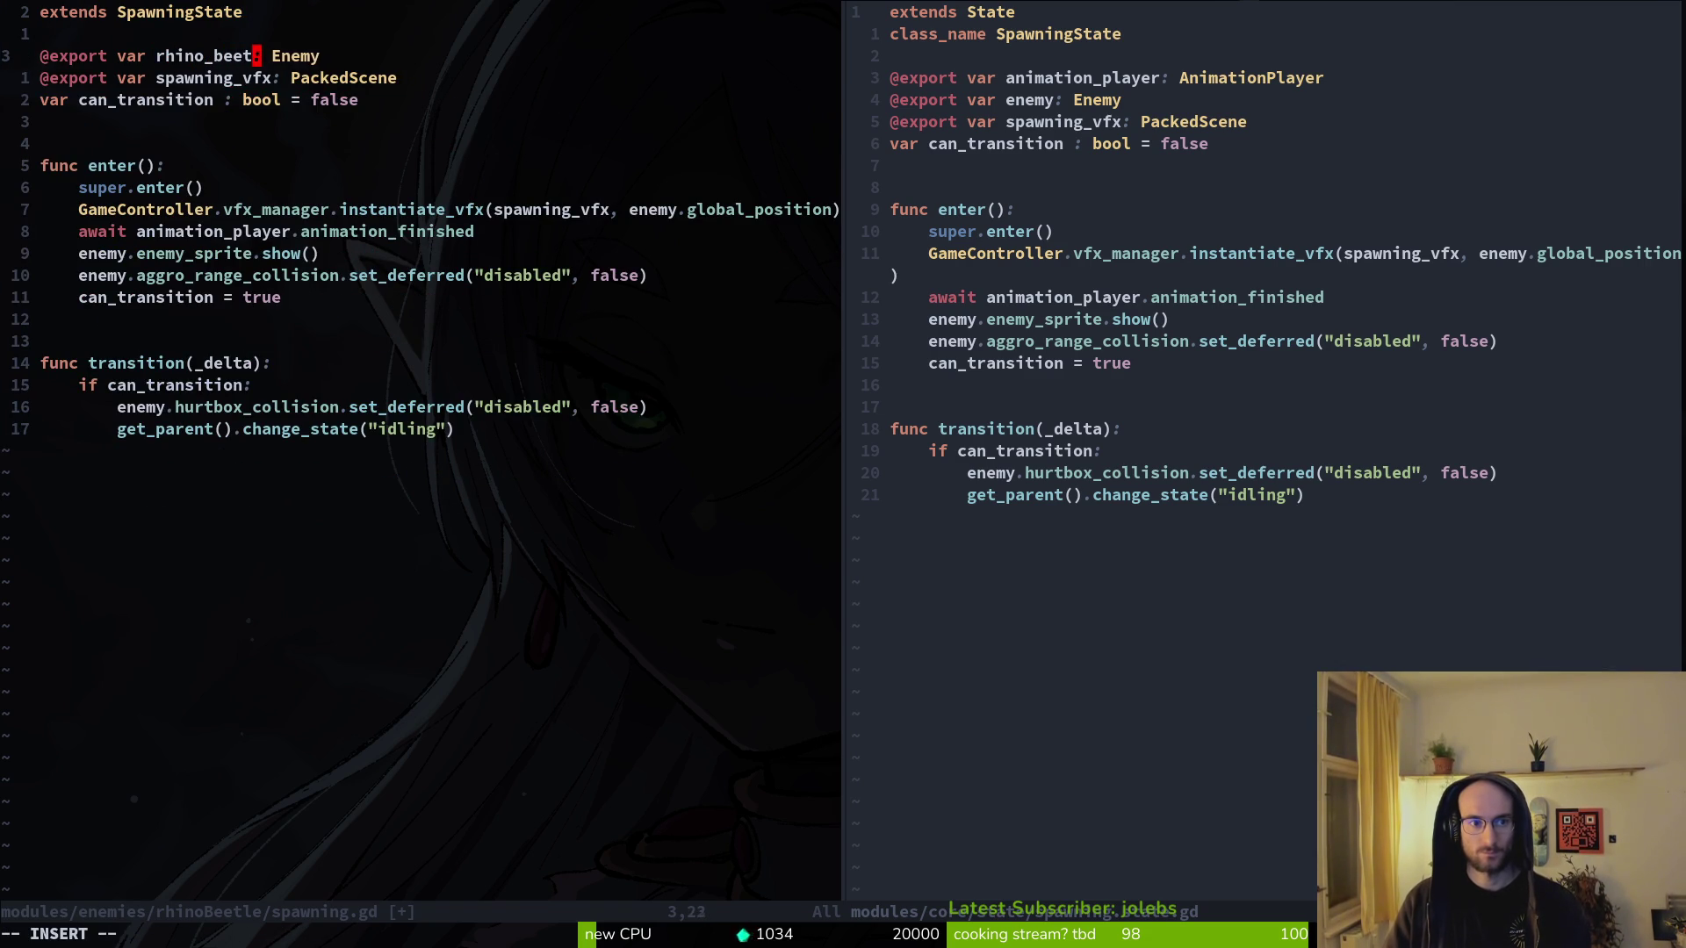
pyautogui.write('cwRh')
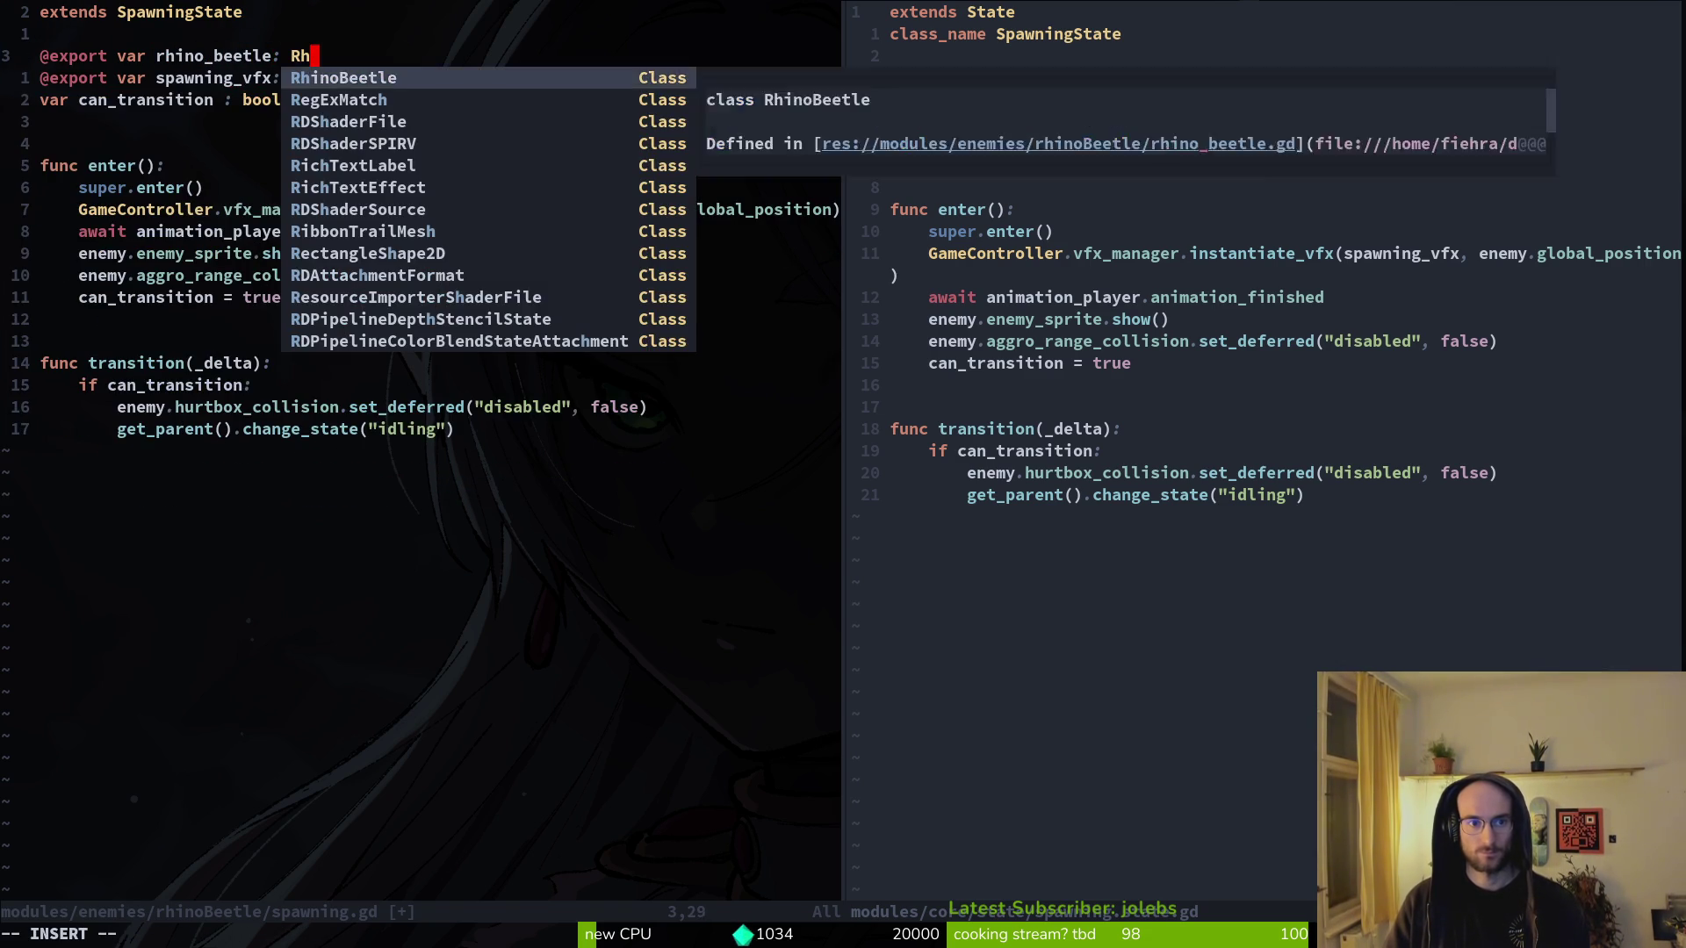
pyautogui.press('Return')
pyautogui.press('Escape')
pyautogui.write('j:w')
pyautogui.press('Return')
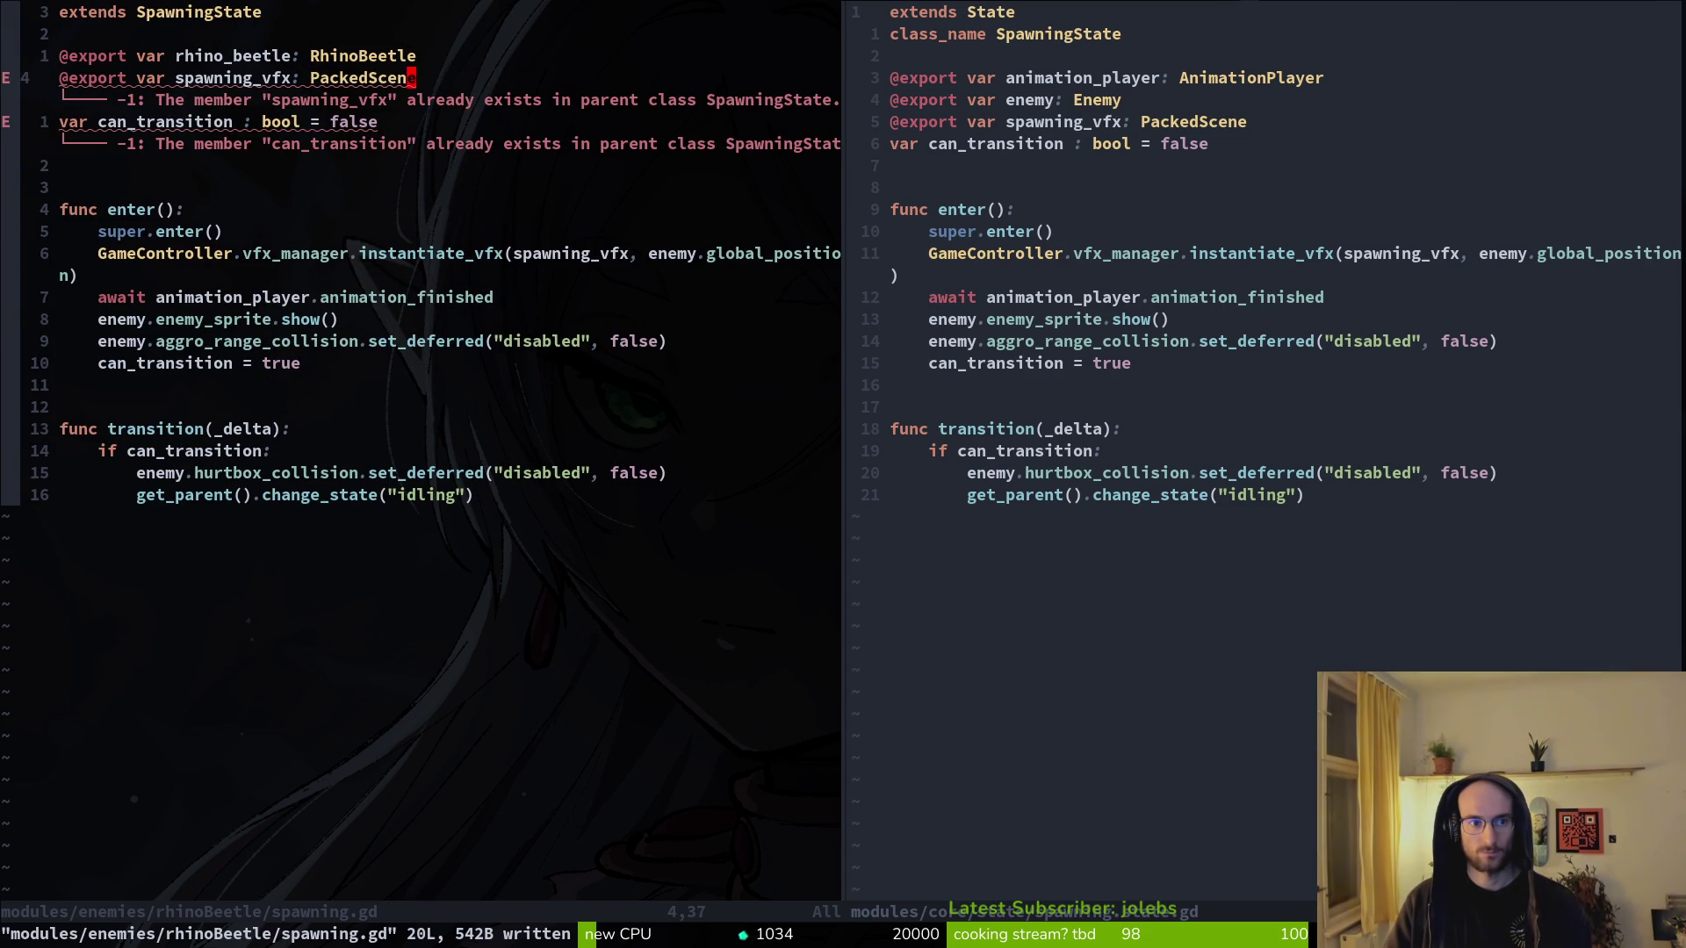
# - Delete the duplicate spawning_vfx export and can_transition variable, saving after each
pyautogui.press('d')
pyautogui.press('d')
pyautogui.write(':w')
pyautogui.press('Return')
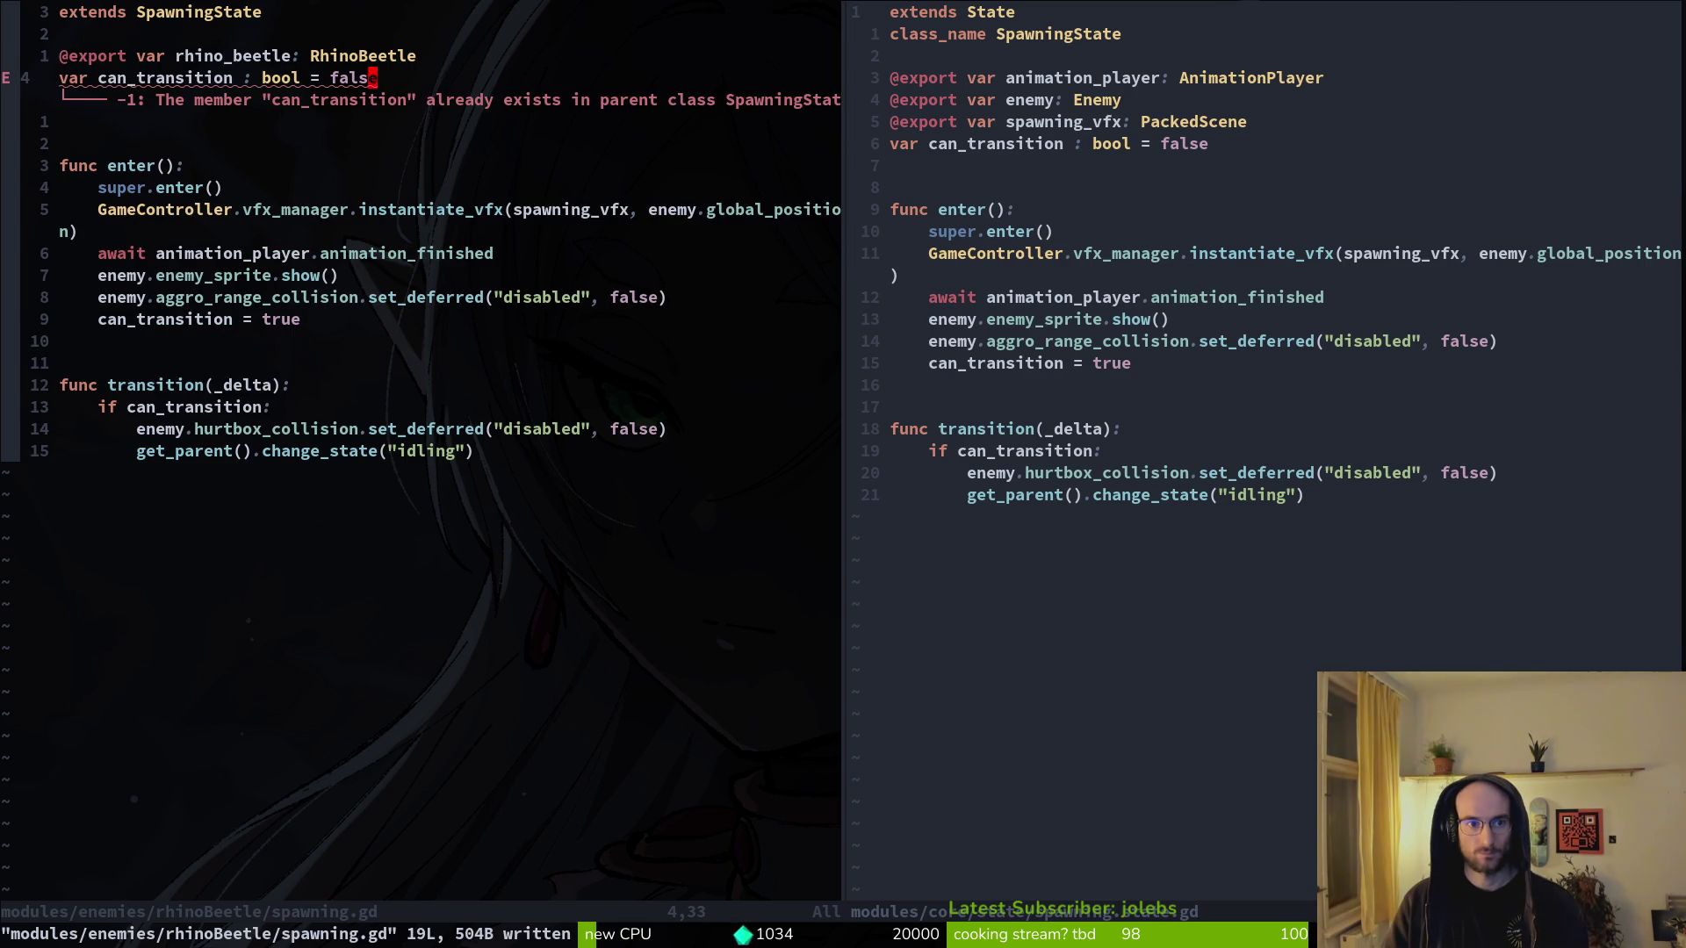
pyautogui.press('d')
pyautogui.press('d')
pyautogui.write(':w')
pyautogui.press('Return')
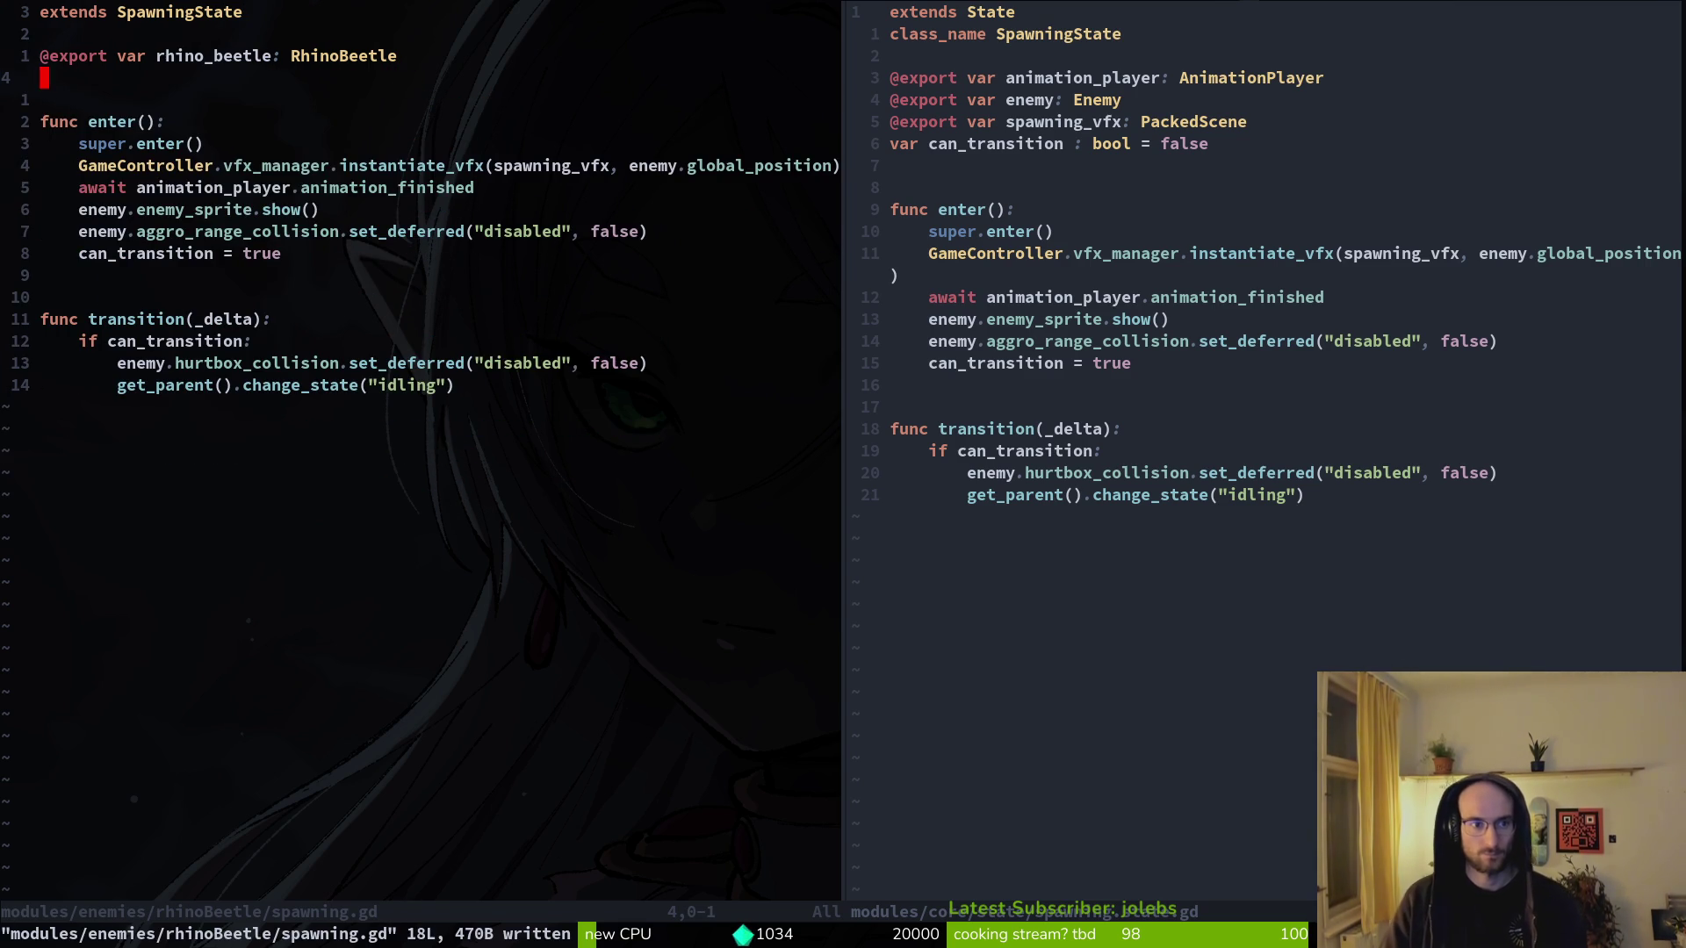
# - Go to the shared spawning script and search the file finder without opening anything
pyautogui.hotkey('ctrl', 'w')
pyautogui.press('l')
pyautogui.press('space')
pyautogui.press('f')
pyautogui.press('f')
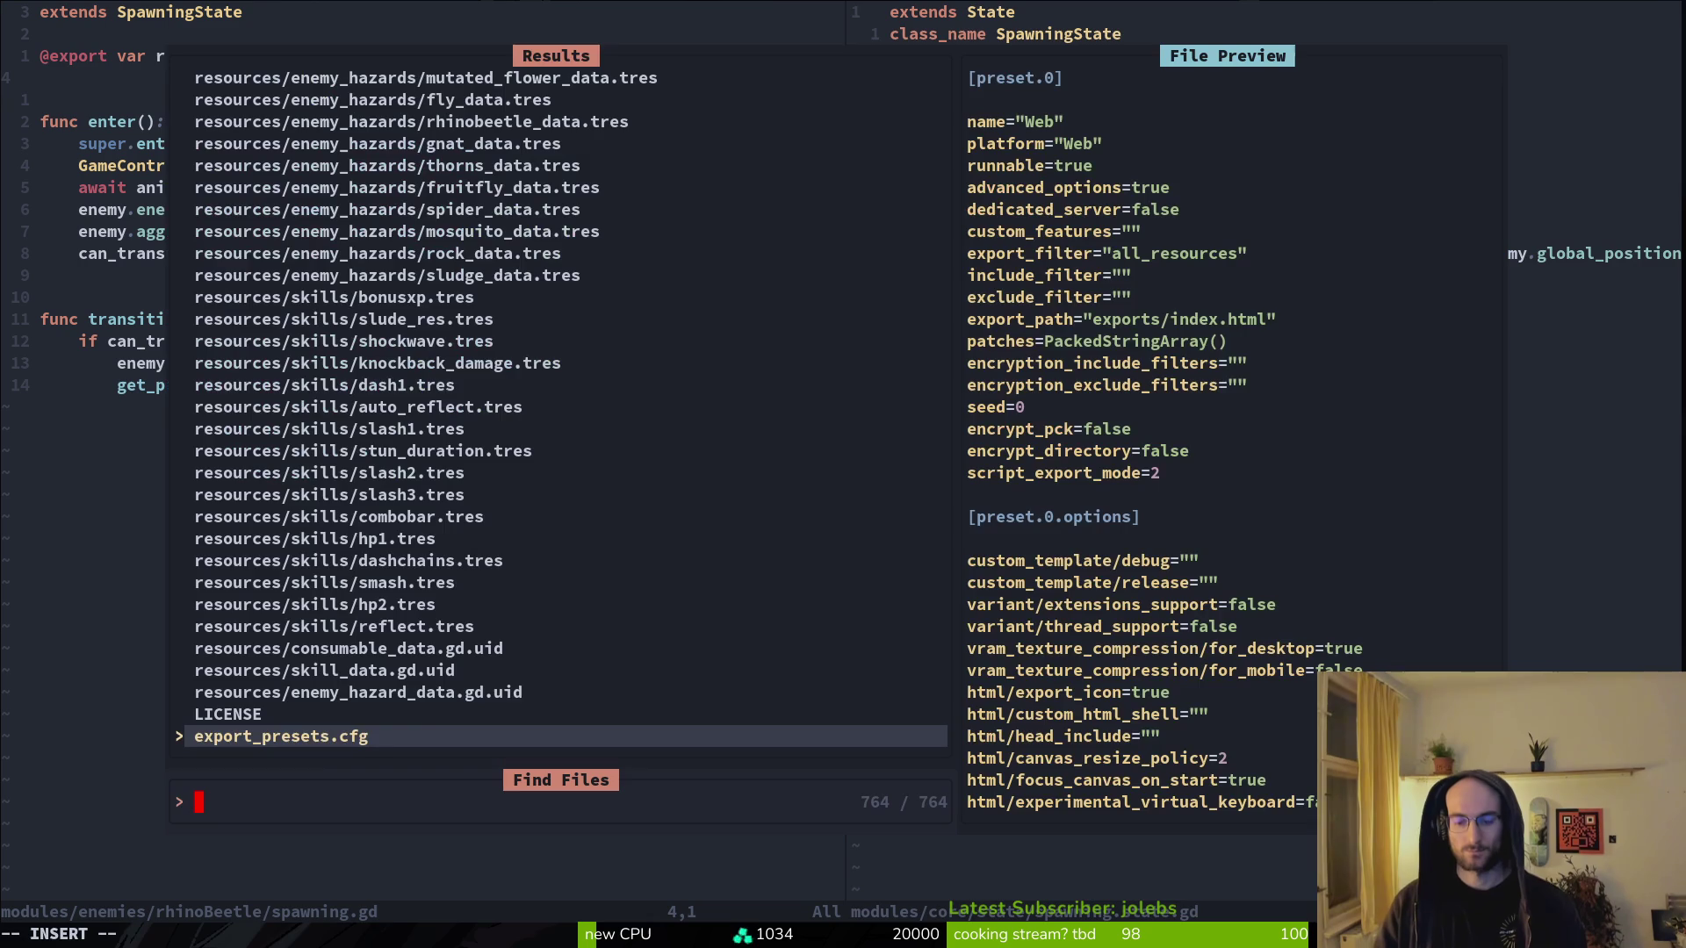
pyautogui.write('mossp')
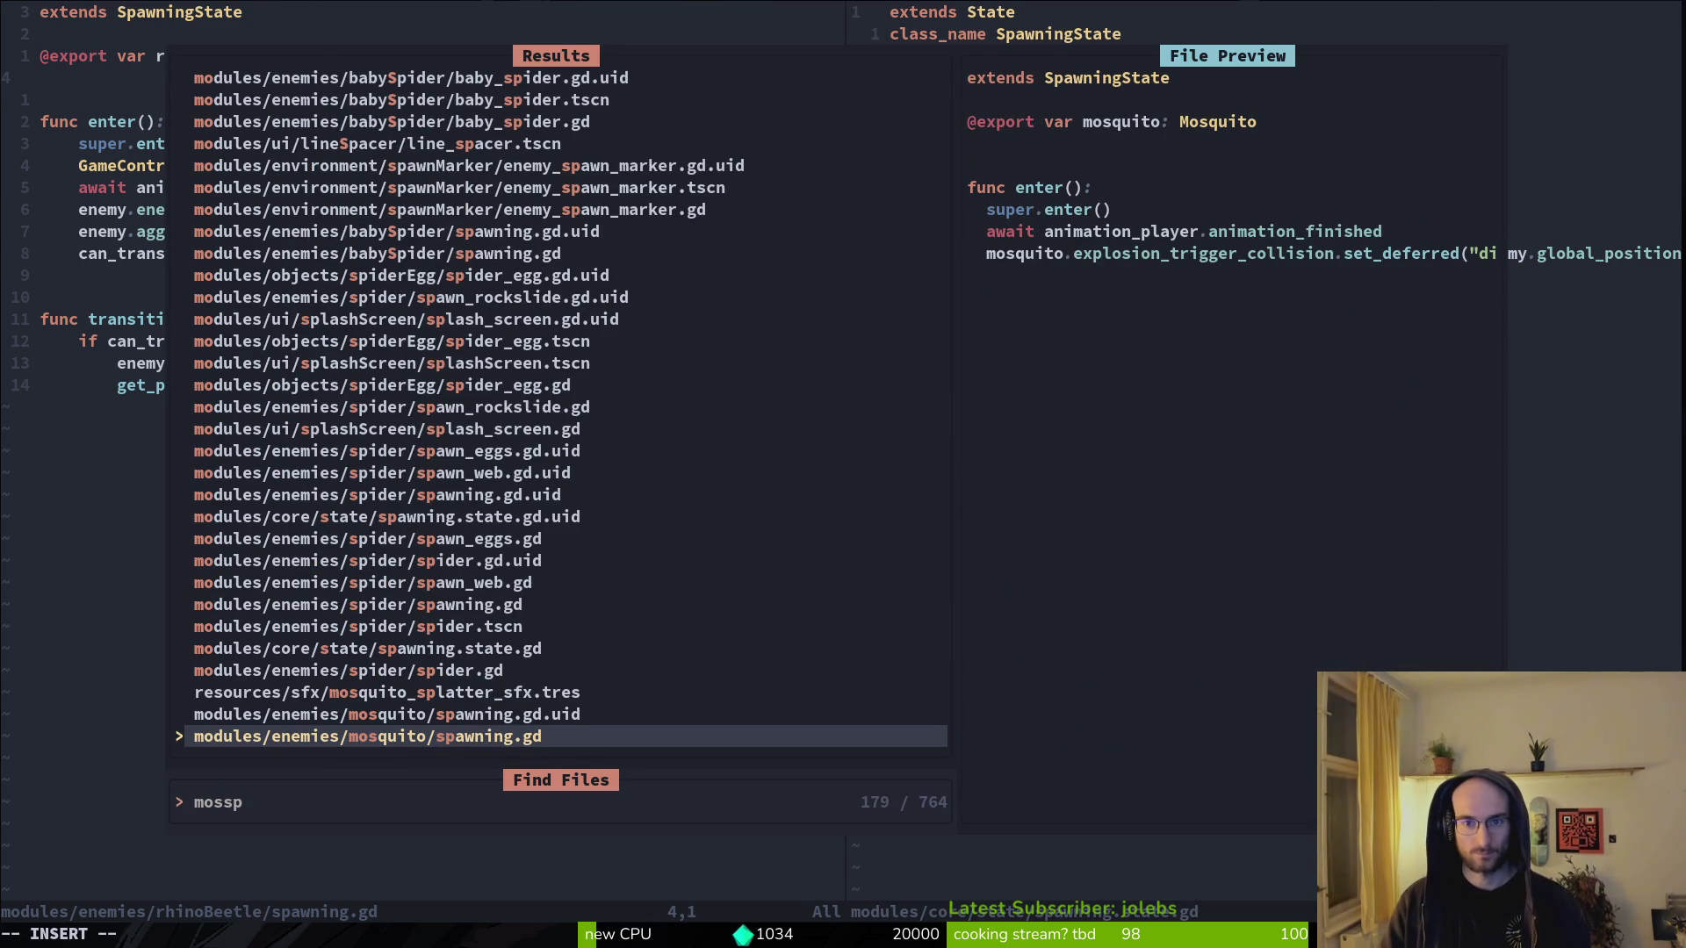
pyautogui.press('Escape')
pyautogui.press('Escape')
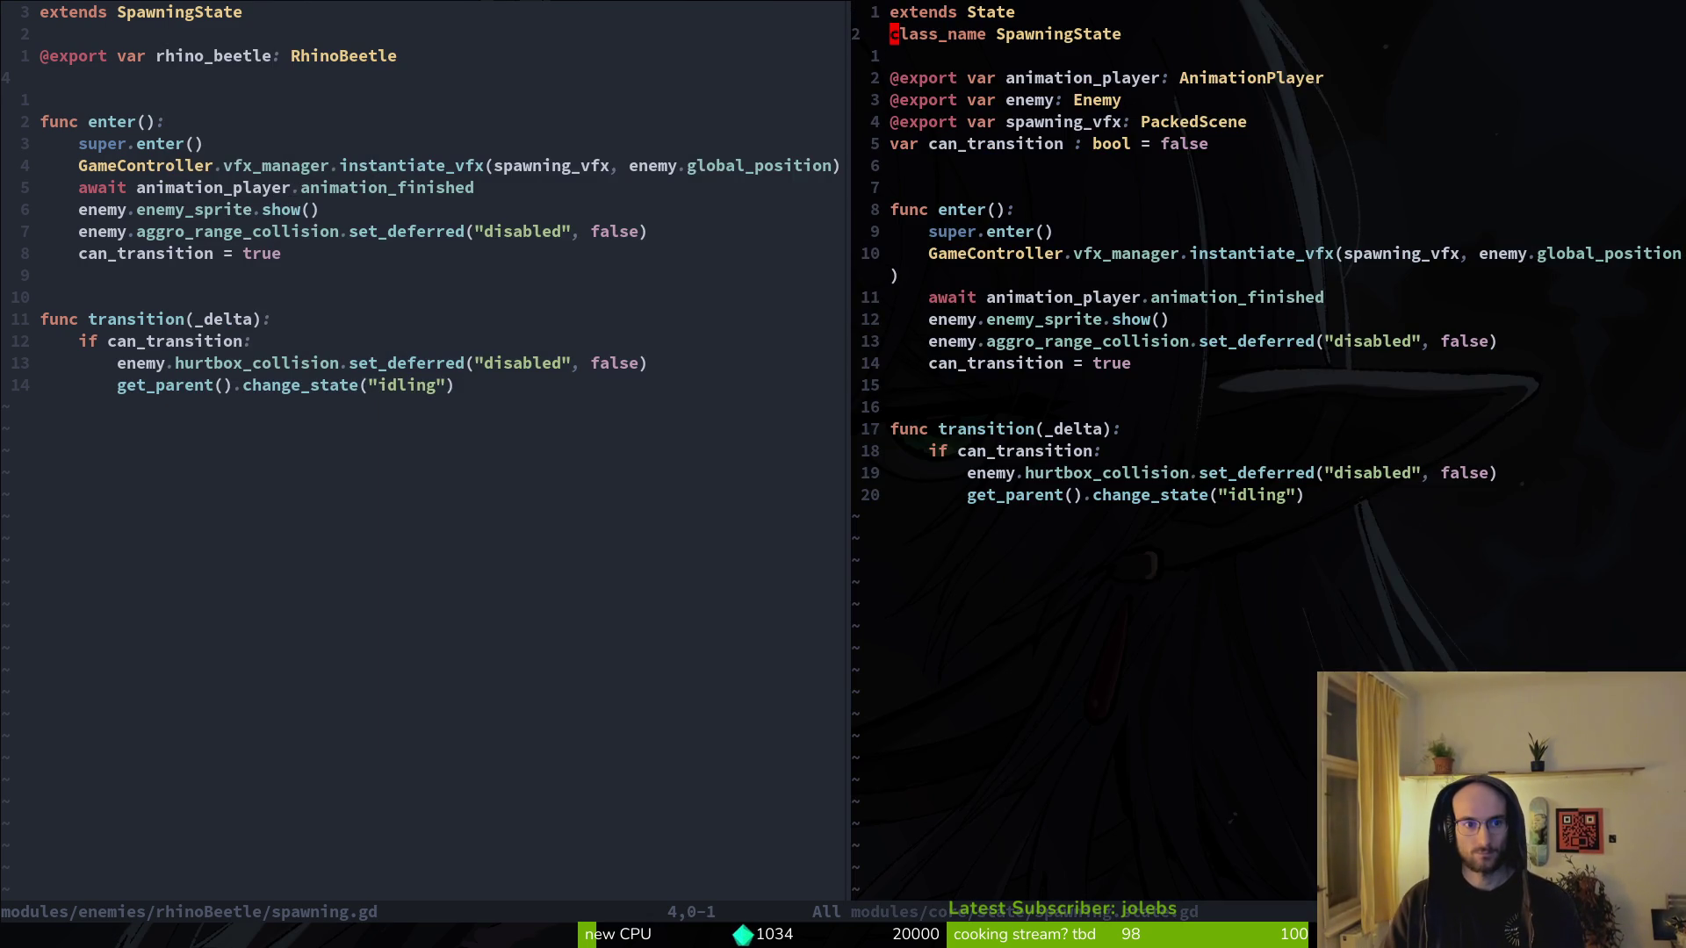
# - Delete the enemy_sprite.show() and GameController VFX spawning lines from the rhino beetle override and save
pyautogui.hotkey('ctrl', 'w')
pyautogui.press('h')
pyautogui.press('j')
pyautogui.press('j')
pyautogui.press('j')
pyautogui.press('j')
pyautogui.press('j')
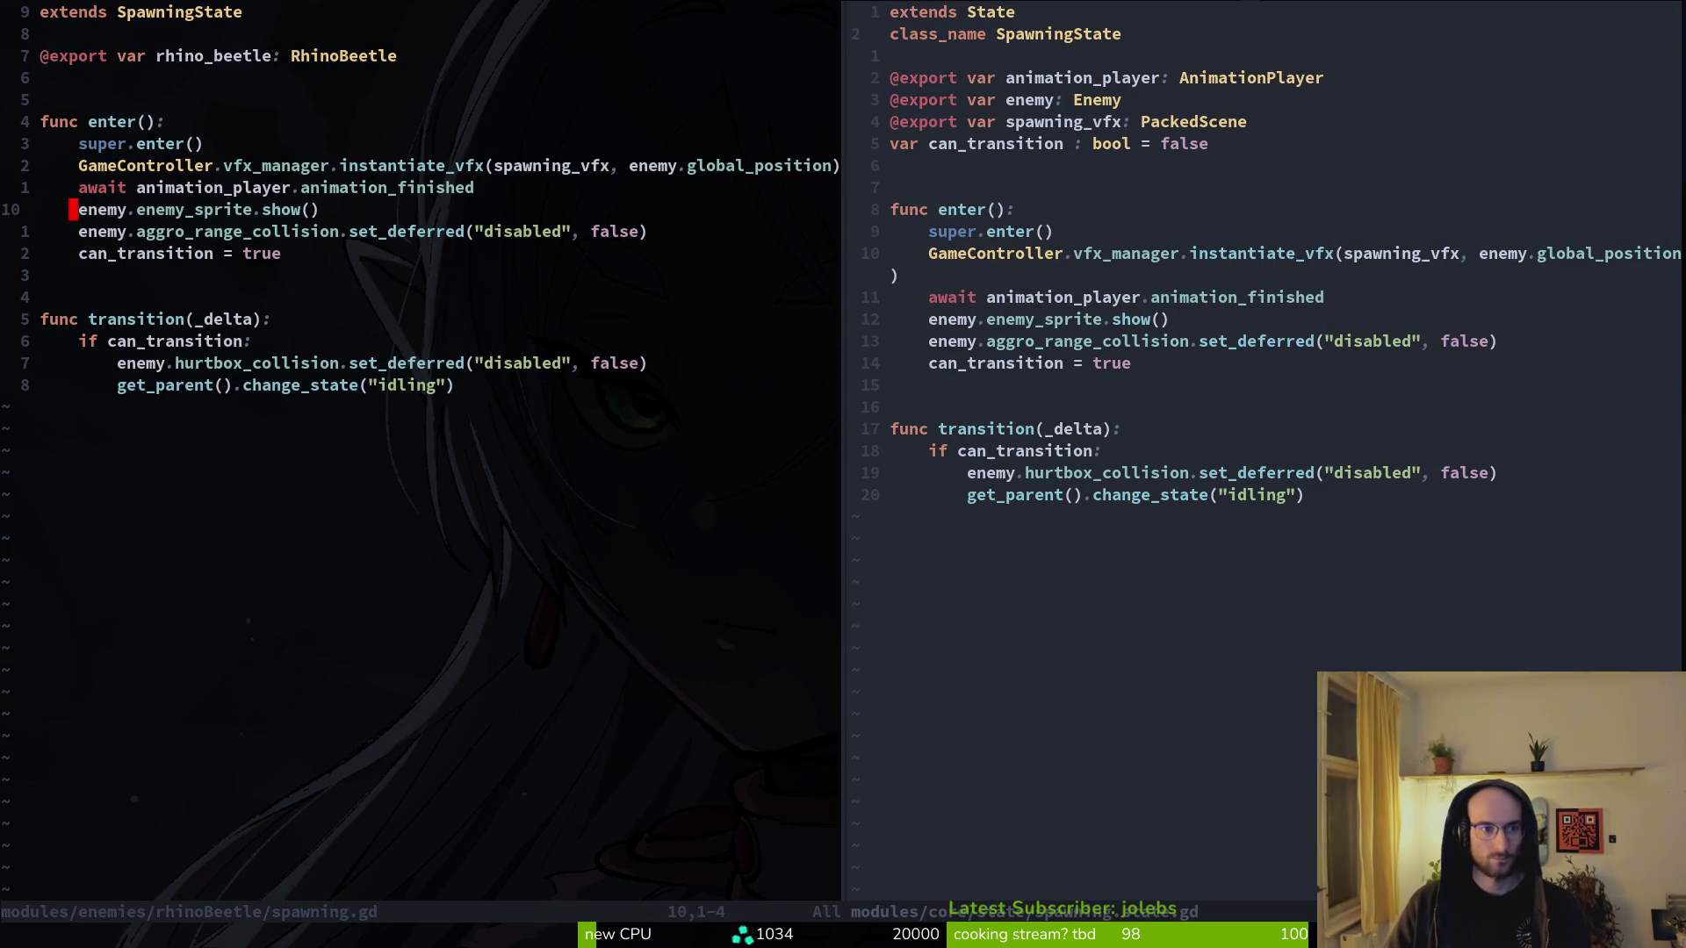
pyautogui.press('d')
pyautogui.press('d')
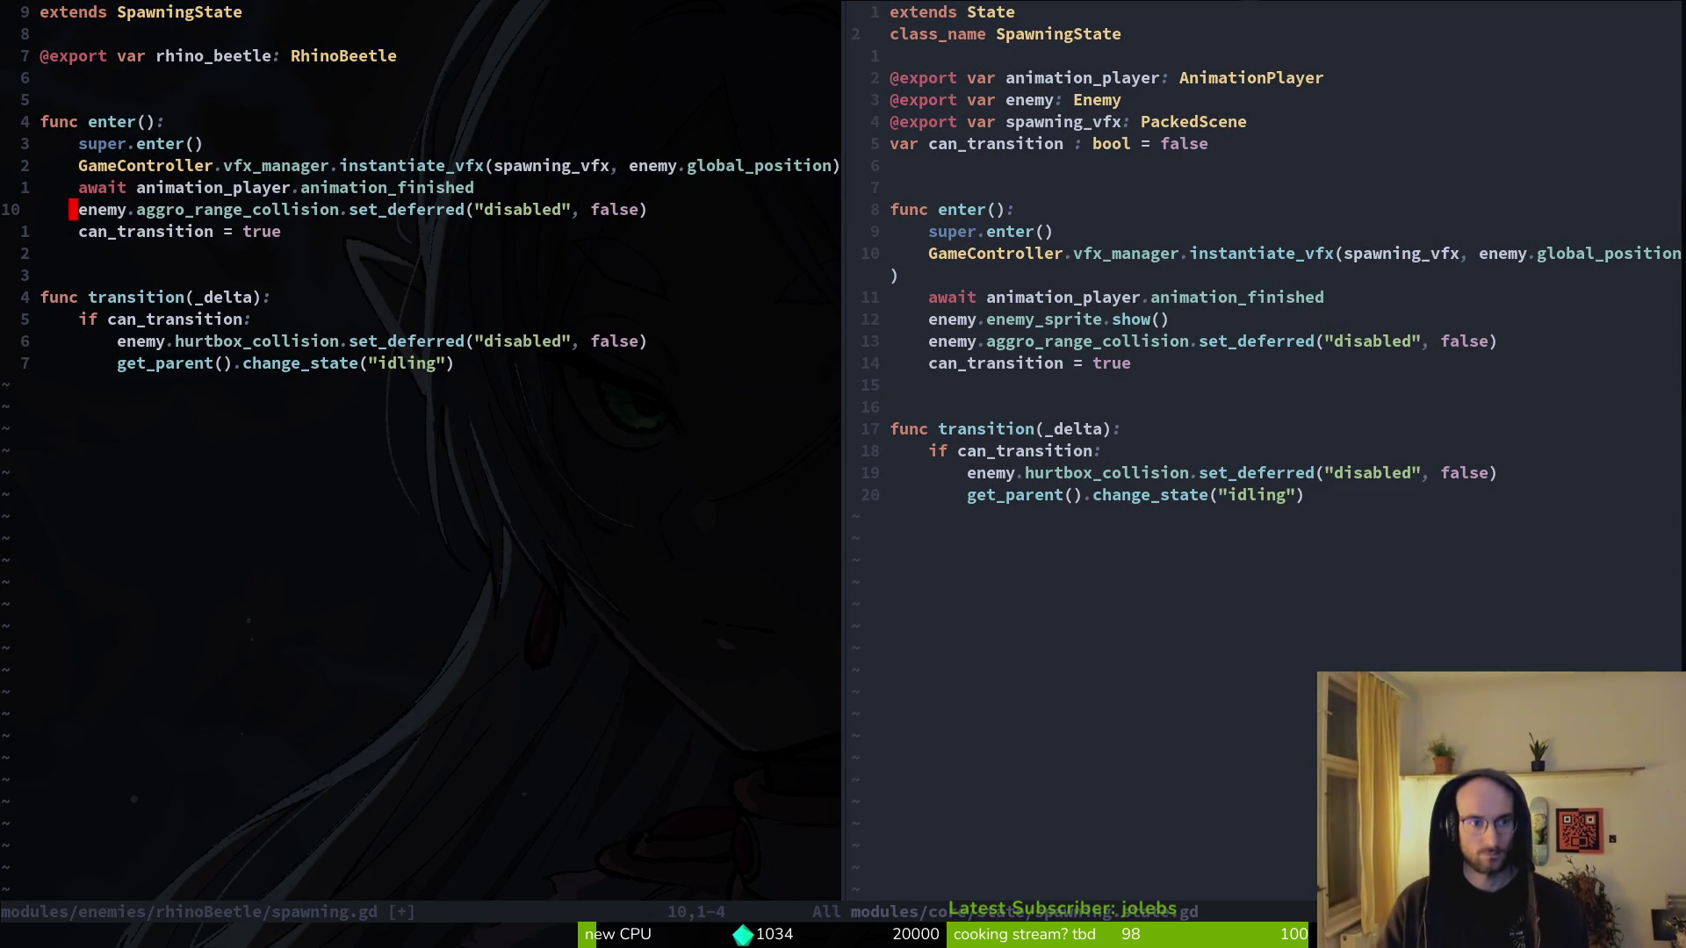
pyautogui.hotkey('shift', 'v')
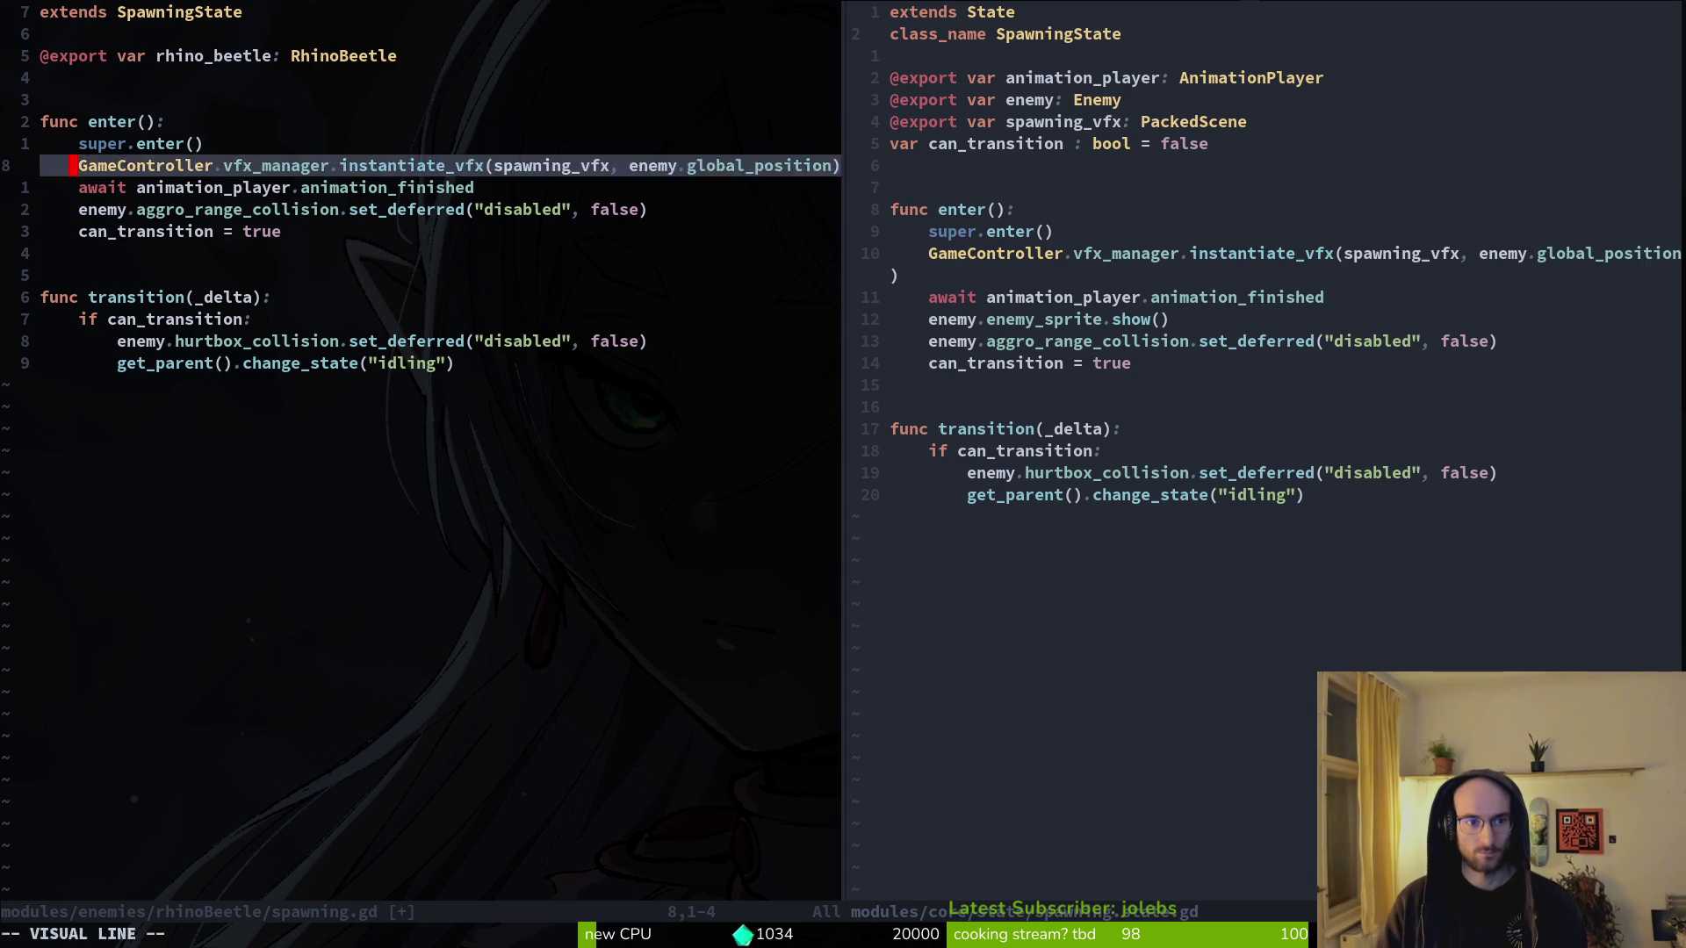
pyautogui.write('d:w')
pyautogui.press('Return')
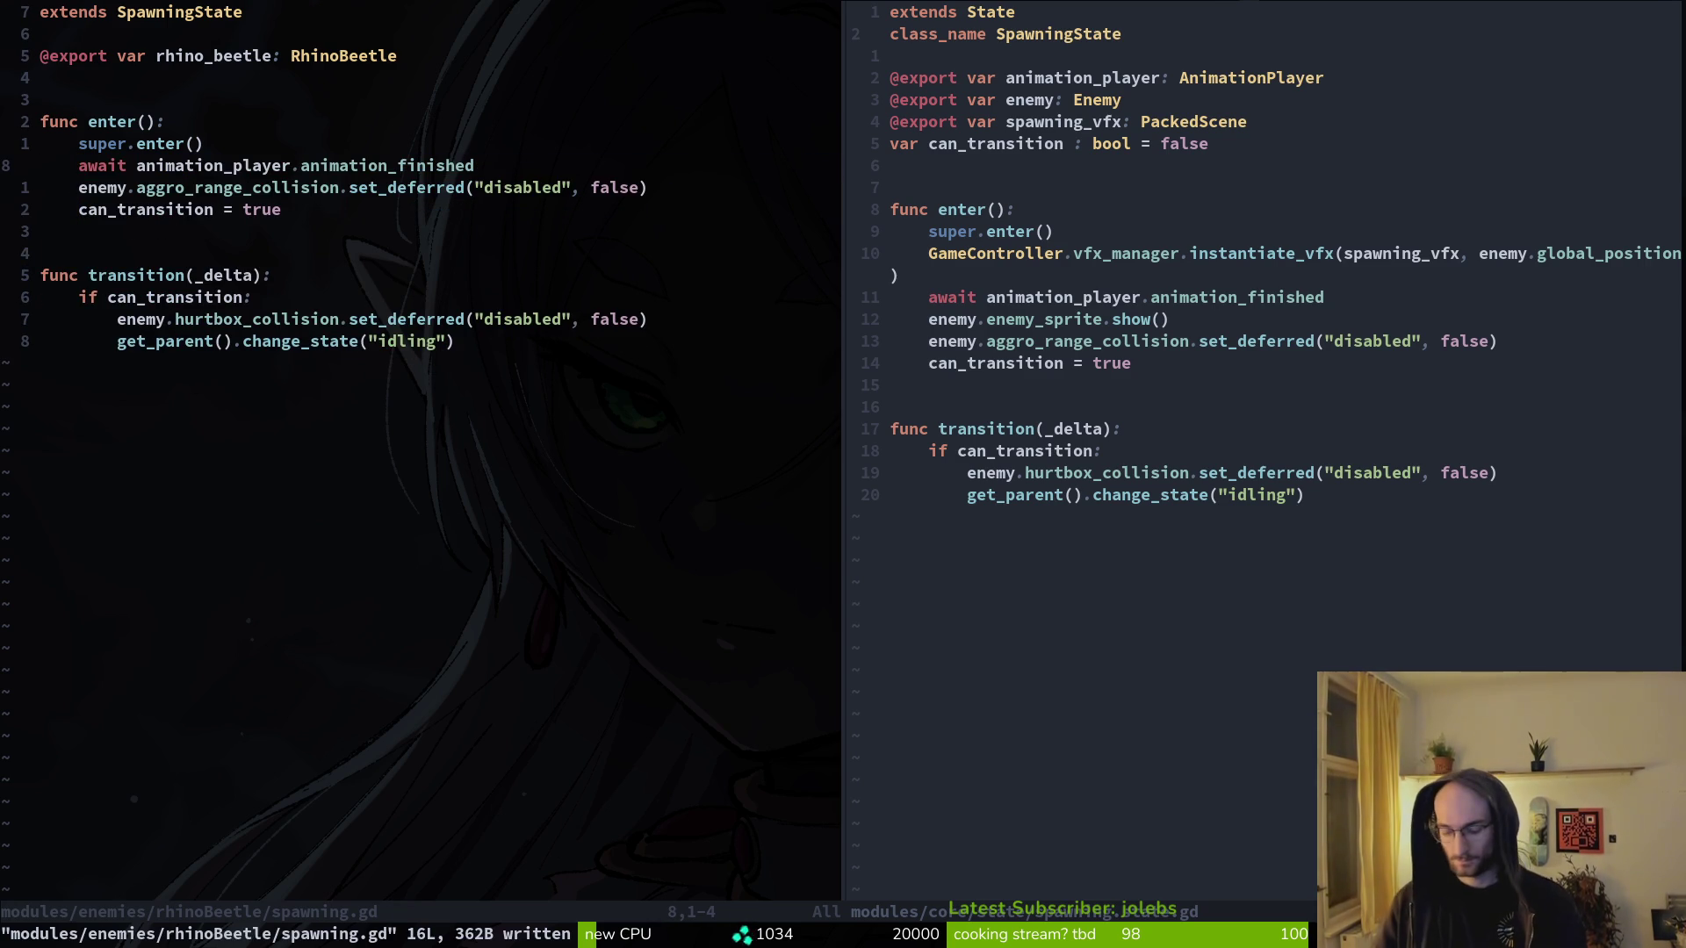
# - Delete the redundant hurtbox_collision enabling line and save the rhino beetle spawning.gd
pyautogui.press('j')
pyautogui.press('j')
pyautogui.press('j')
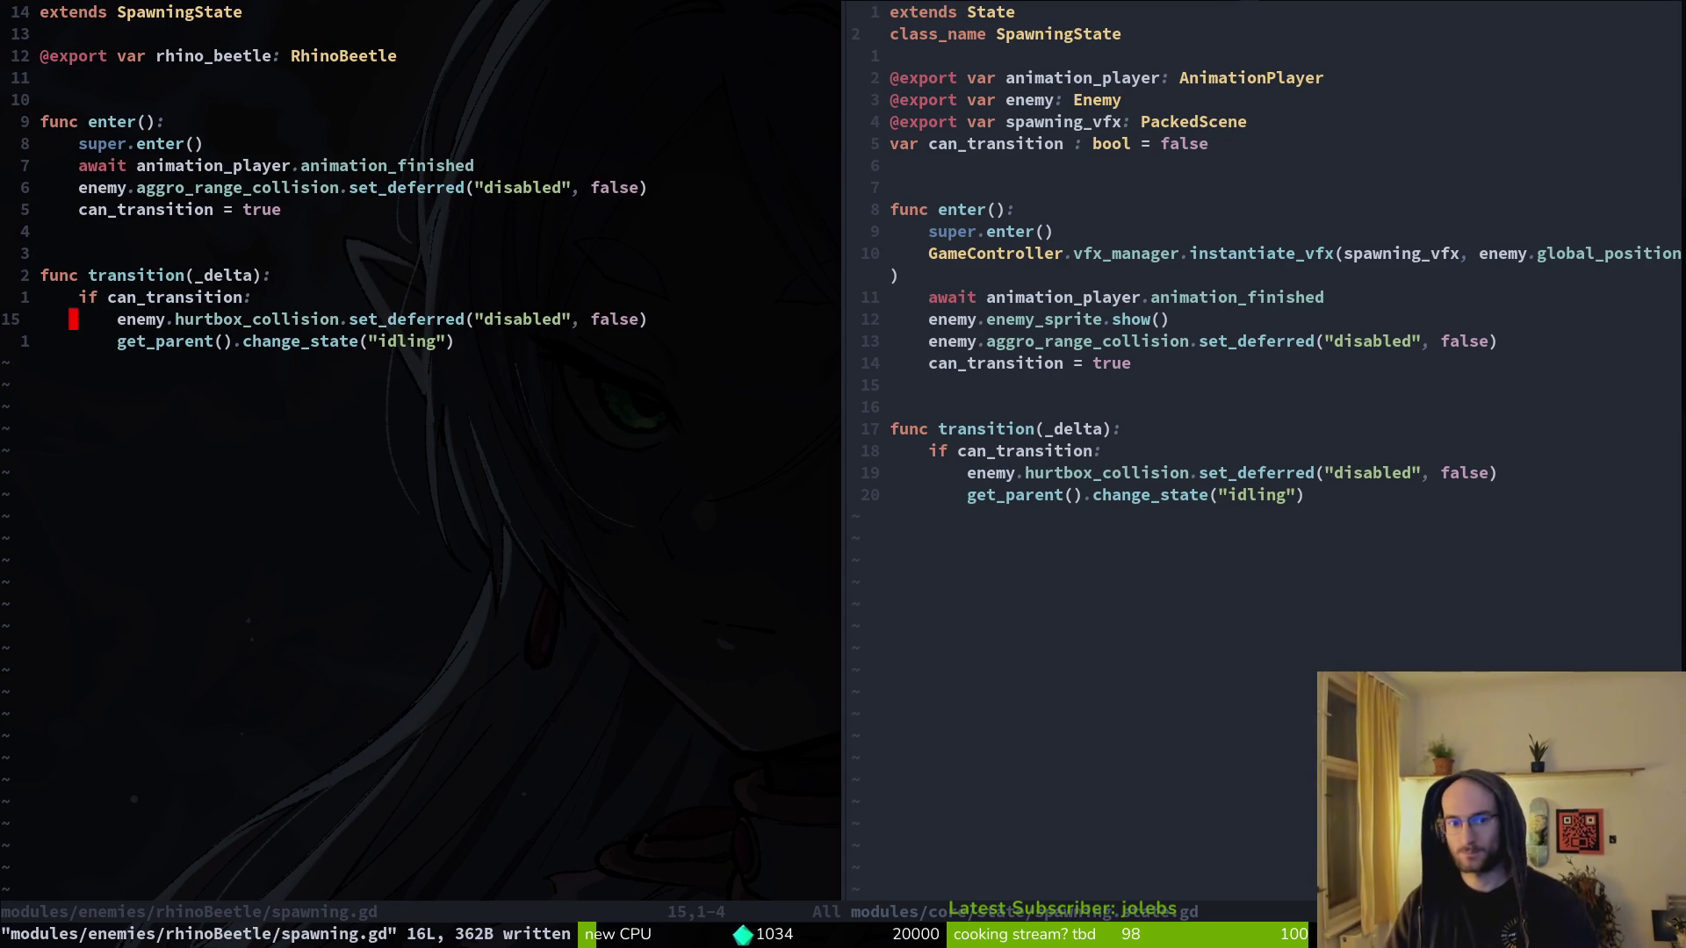
pyautogui.press('d')
pyautogui.press('d')
pyautogui.write(':w')
pyautogui.press('Return')
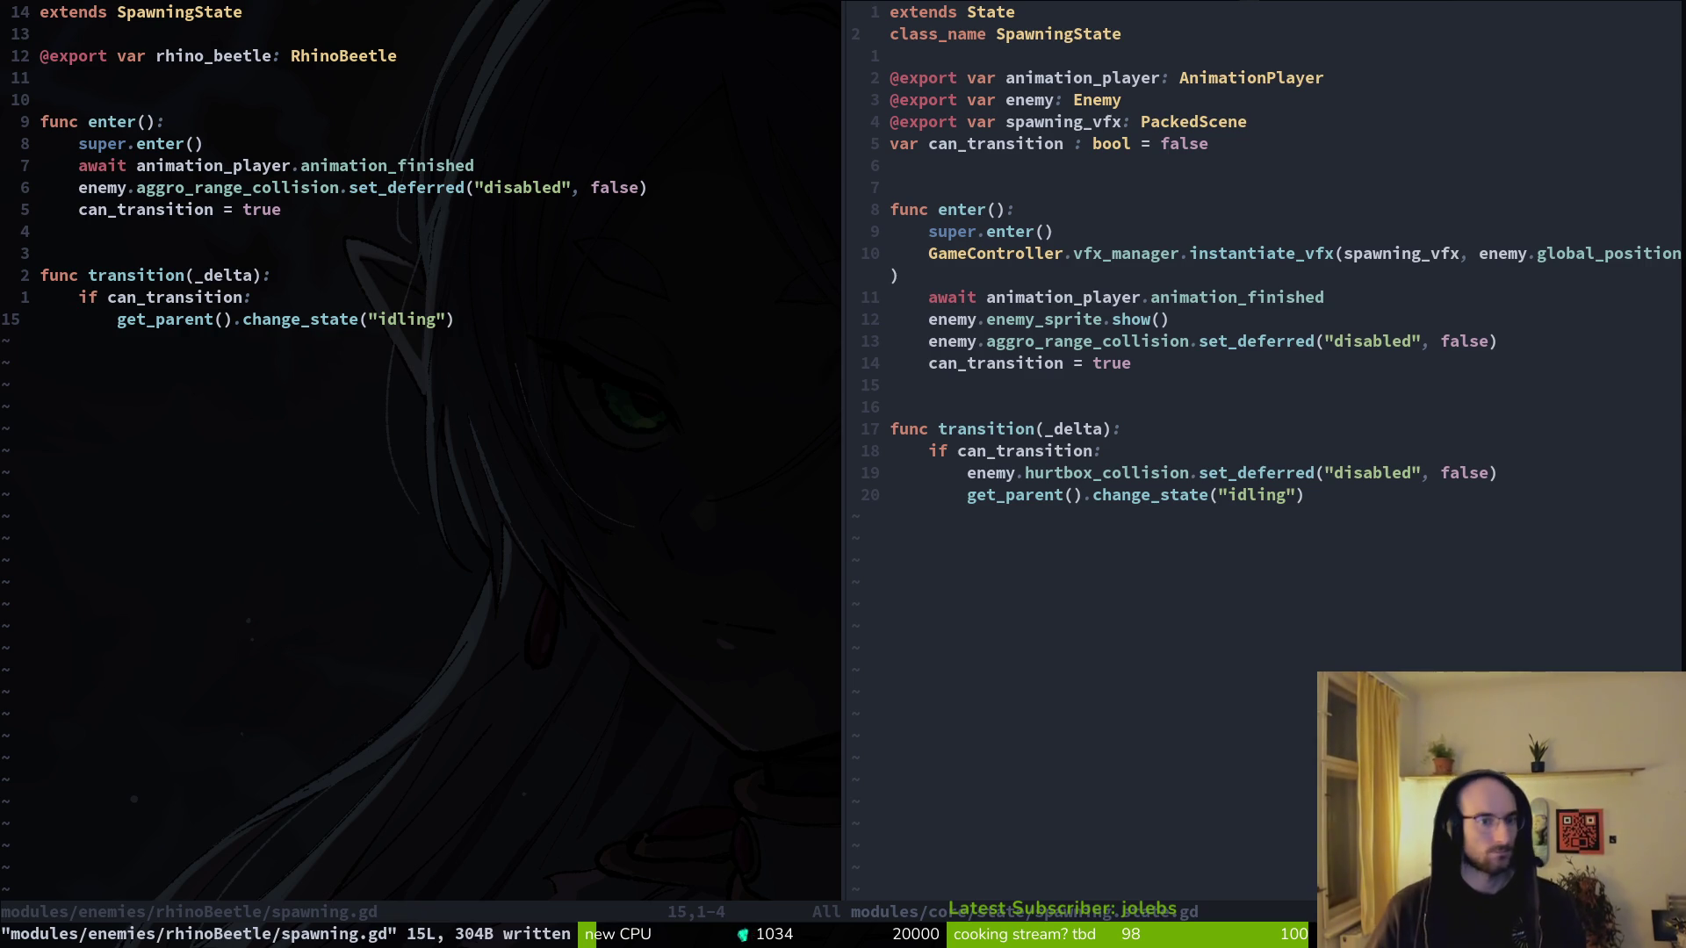
pyautogui.press('space')
# - Open the rhino beetle's slam.gd through the file finder
pyautogui.press('f')
pyautogui.press('f')
pyautogui.write('stunn')
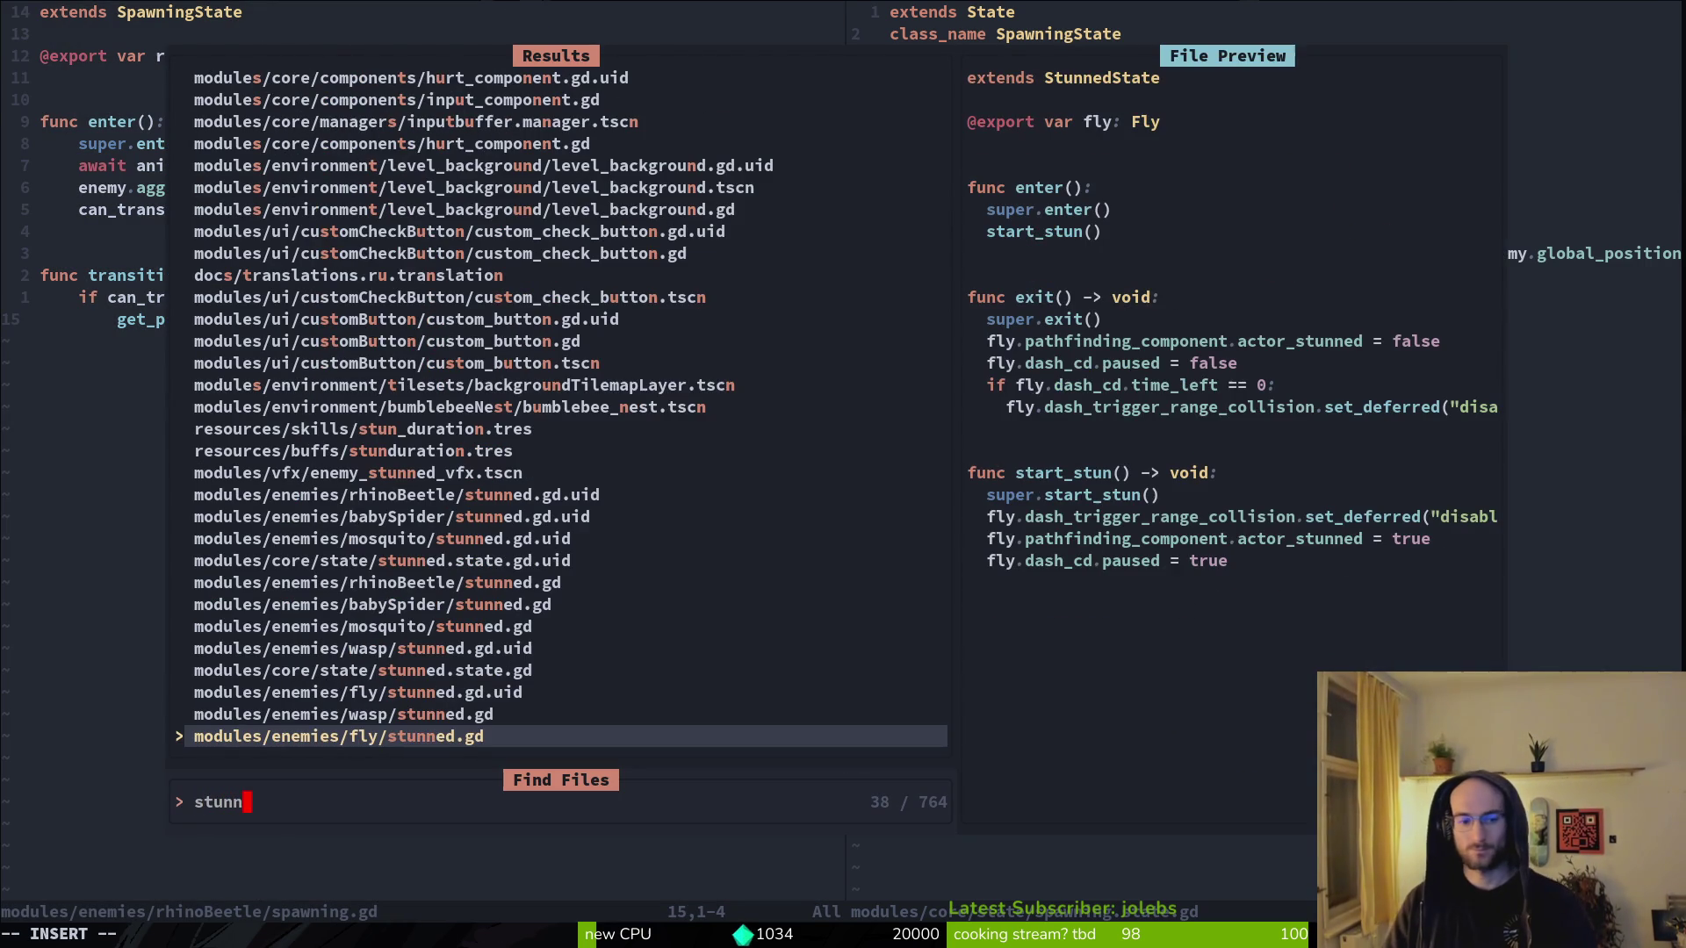
pyautogui.press('BackSpace')
pyautogui.press('BackSpace')
pyautogui.press('BackSpace')
pyautogui.write('lam')
pyautogui.press('Up')
pyautogui.press('Return')
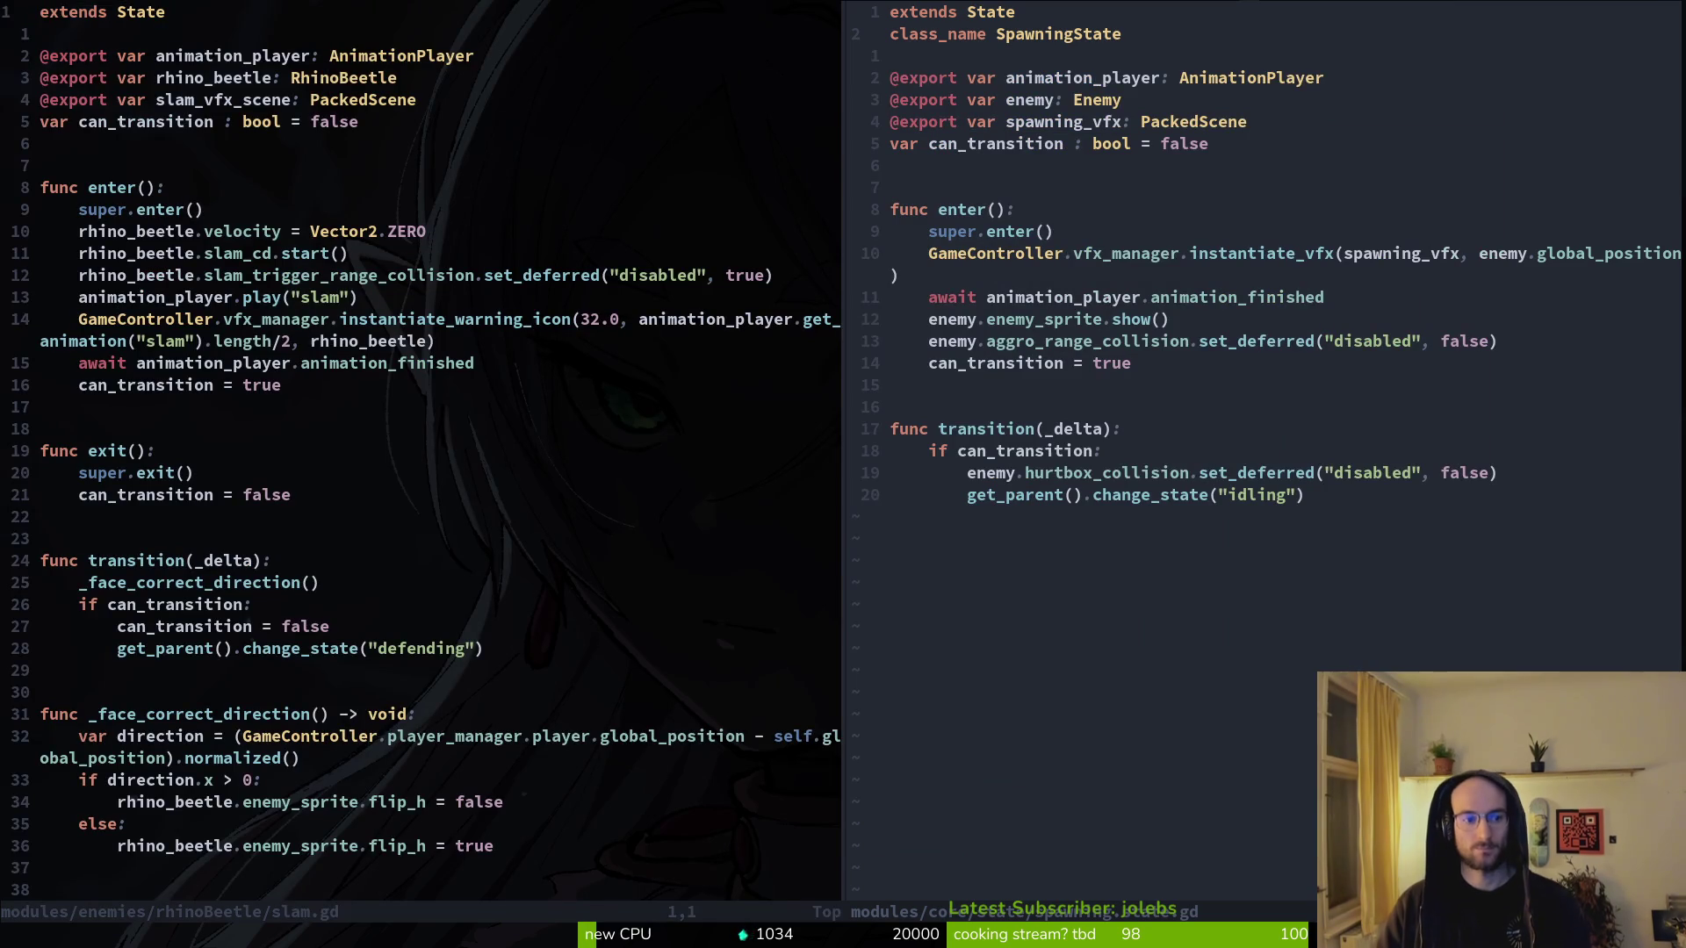
# - Duplicate the slam trigger collision set_deferred line in slam.gd's enter function
pyautogui.press('5')
pyautogui.press('j')
pyautogui.press('9')
pyautogui.press('j')
pyautogui.press('k')
pyautogui.press('k')
pyautogui.press('k')
pyautogui.press('k')
pyautogui.press('k')
pyautogui.press('j')
pyautogui.press('j')
pyautogui.press('j')
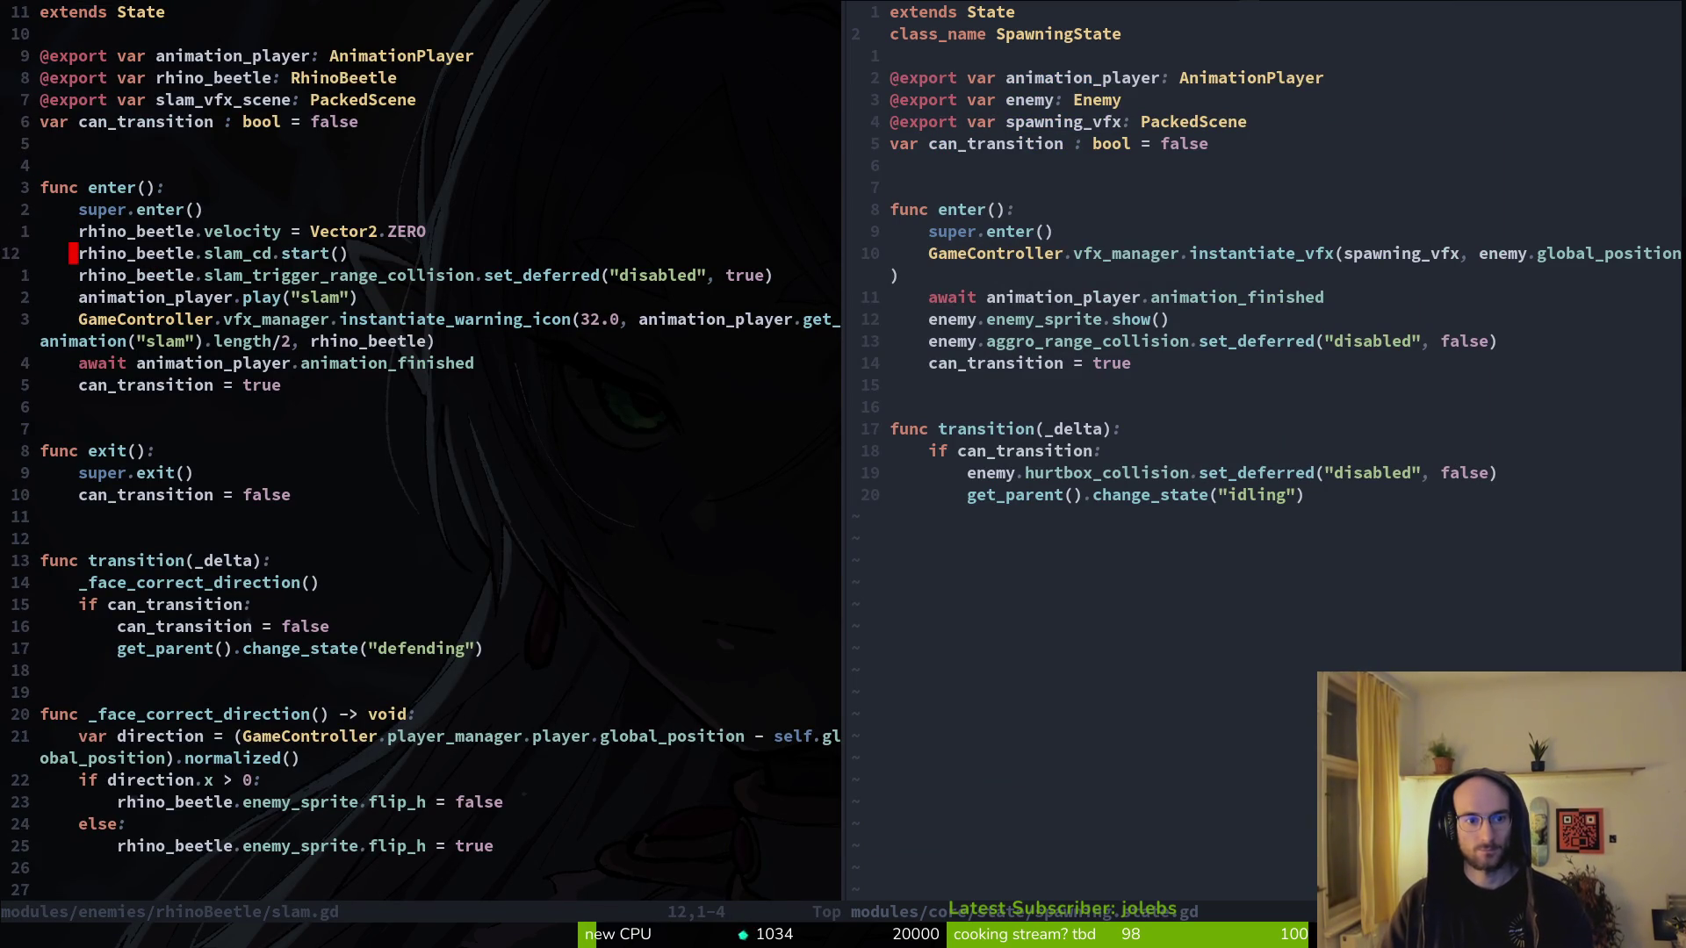
pyautogui.press('k')
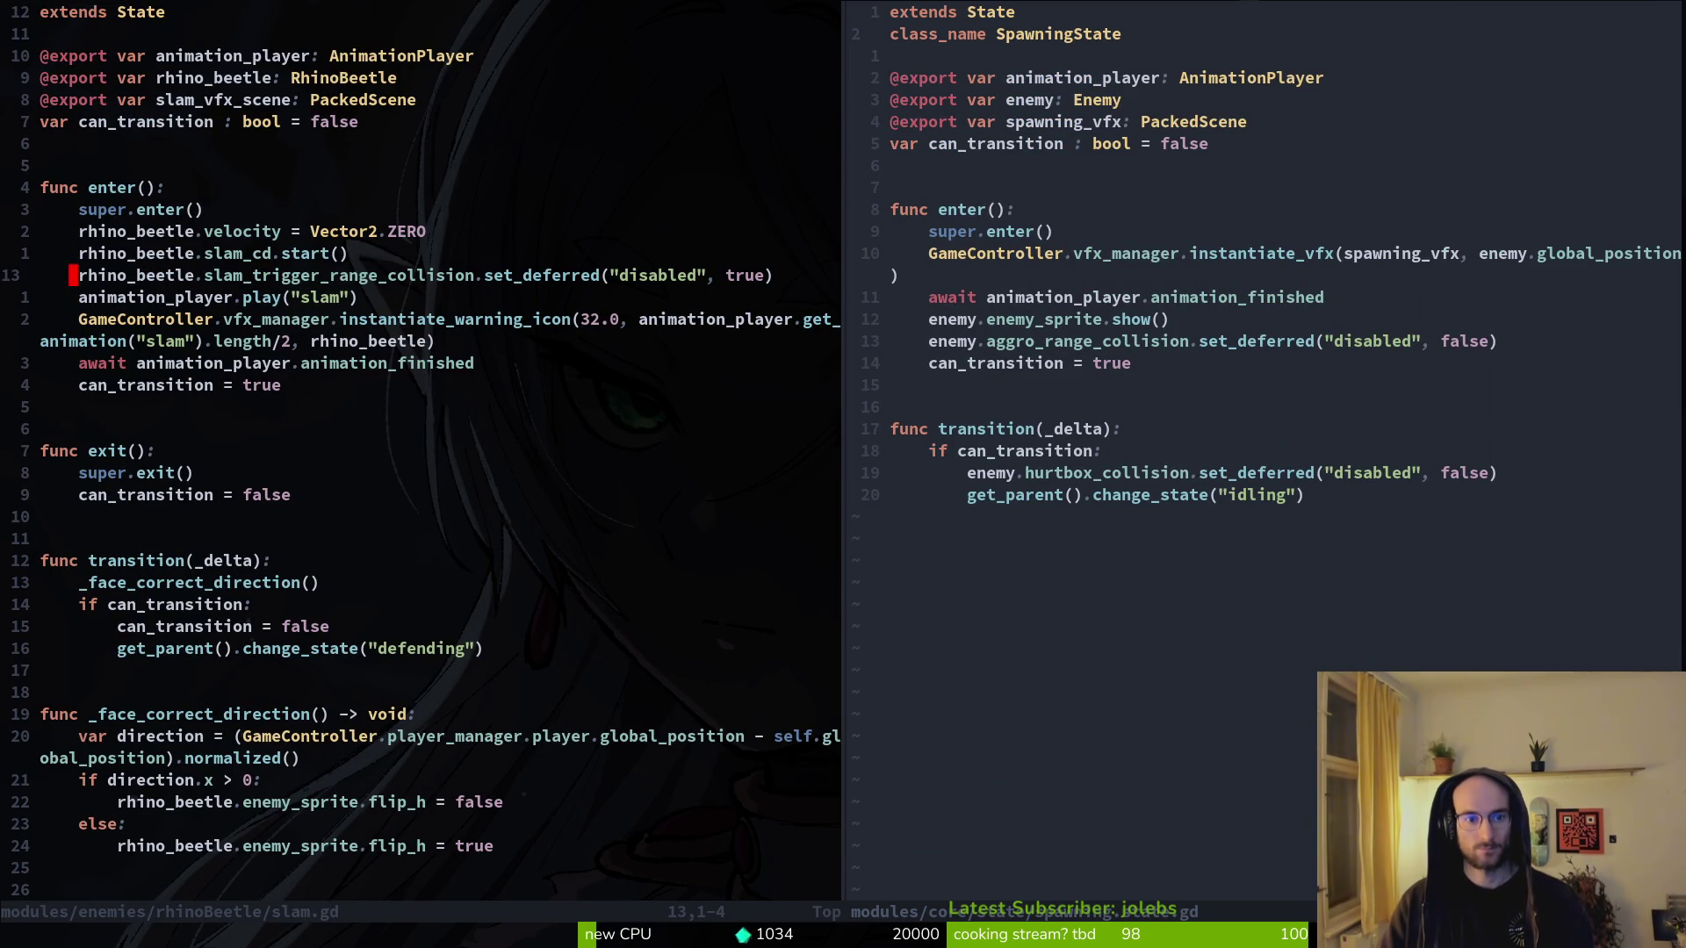
pyautogui.press('y')
pyautogui.press('y')
pyautogui.press('p')
pyautogui.press('w')
pyautogui.press('w')
# - Point the copied line at hurtbox_collision with value false, saving slam.gd
pyautogui.write('cwhur')
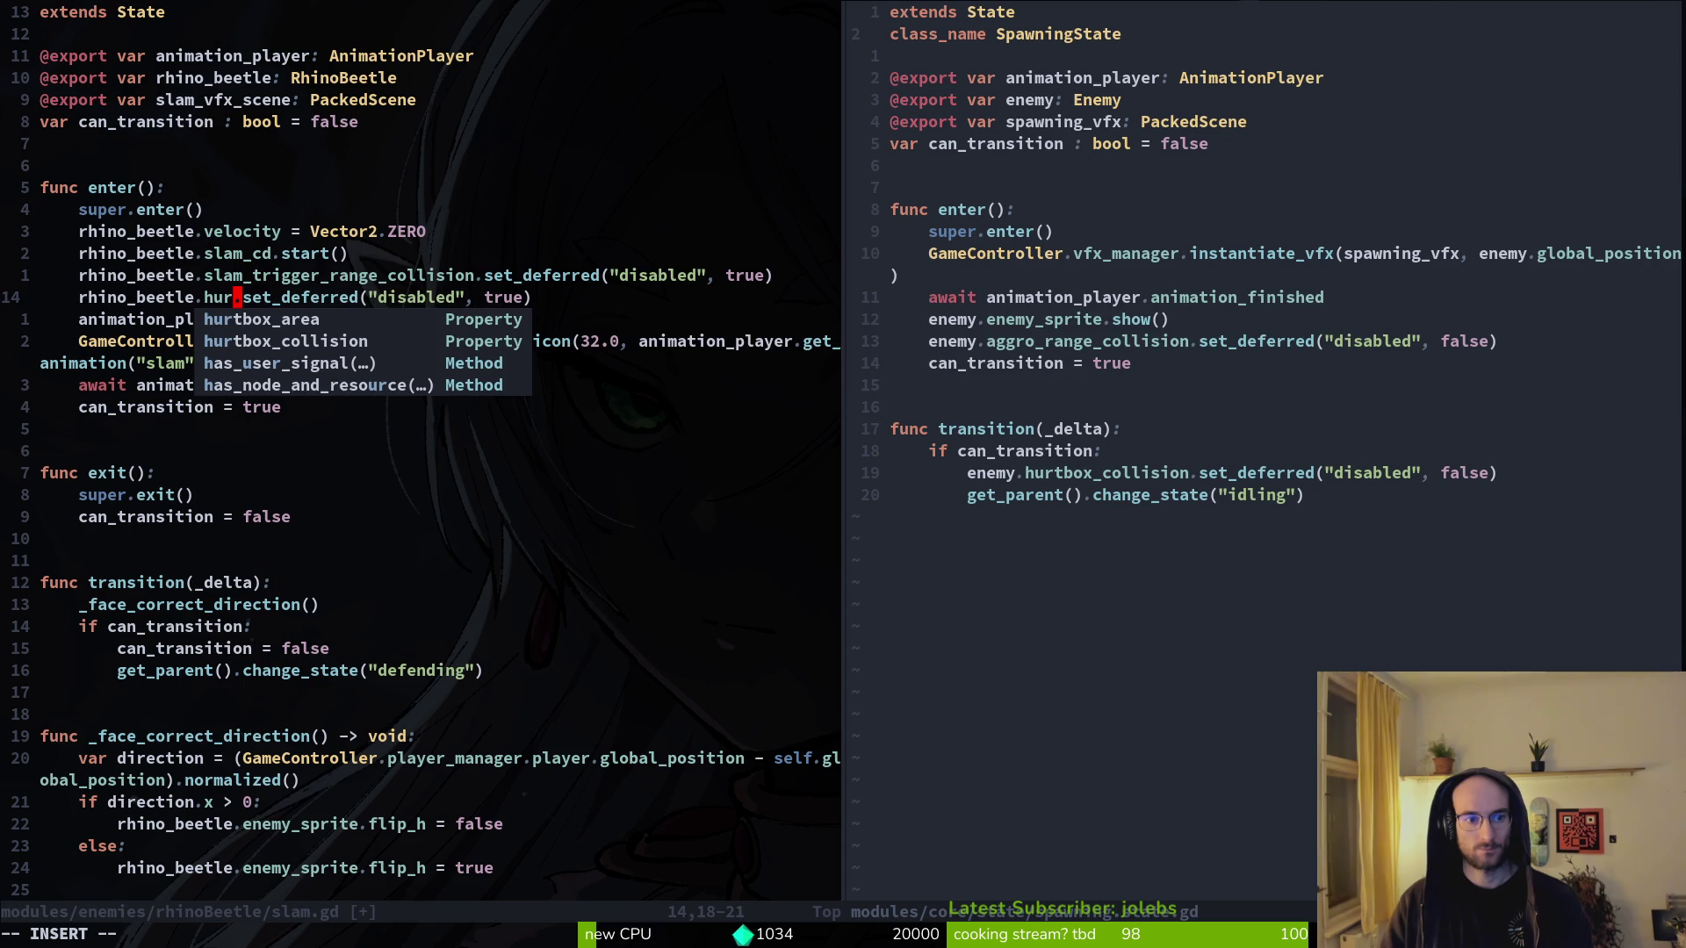
pyautogui.press('Tab')
pyautogui.press('Tab')
pyautogui.press('Return')
pyautogui.press('Escape')
pyautogui.write(':w')
pyautogui.press('Return')
pyautogui.press('w')
pyautogui.press('w')
pyautogui.press('w')
pyautogui.press('w')
pyautogui.press('w')
pyautogui.write('cwfalse')
pyautogui.press('Escape')
# - Add the hurtbox_collision set_deferred line with value true to slam.gd's exit function
pyautogui.press('V')
pyautogui.press('y')
pyautogui.press('j')
pyautogui.press('j')
pyautogui.press('j')
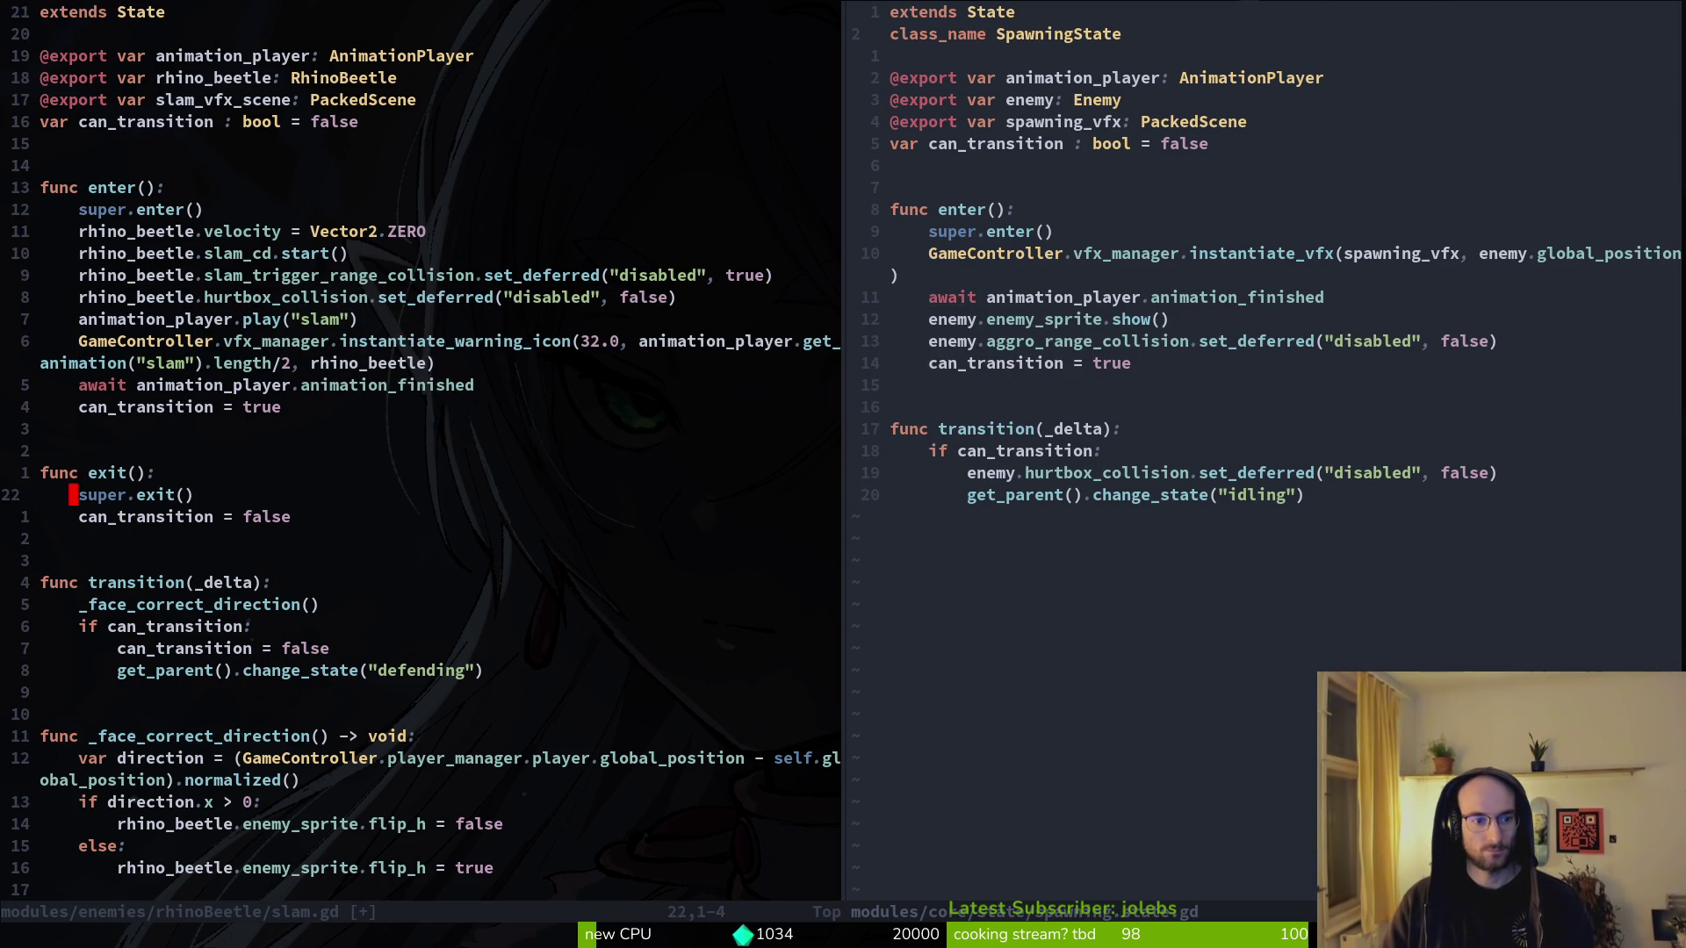
pyautogui.press('p')
pyautogui.write('$bcw')
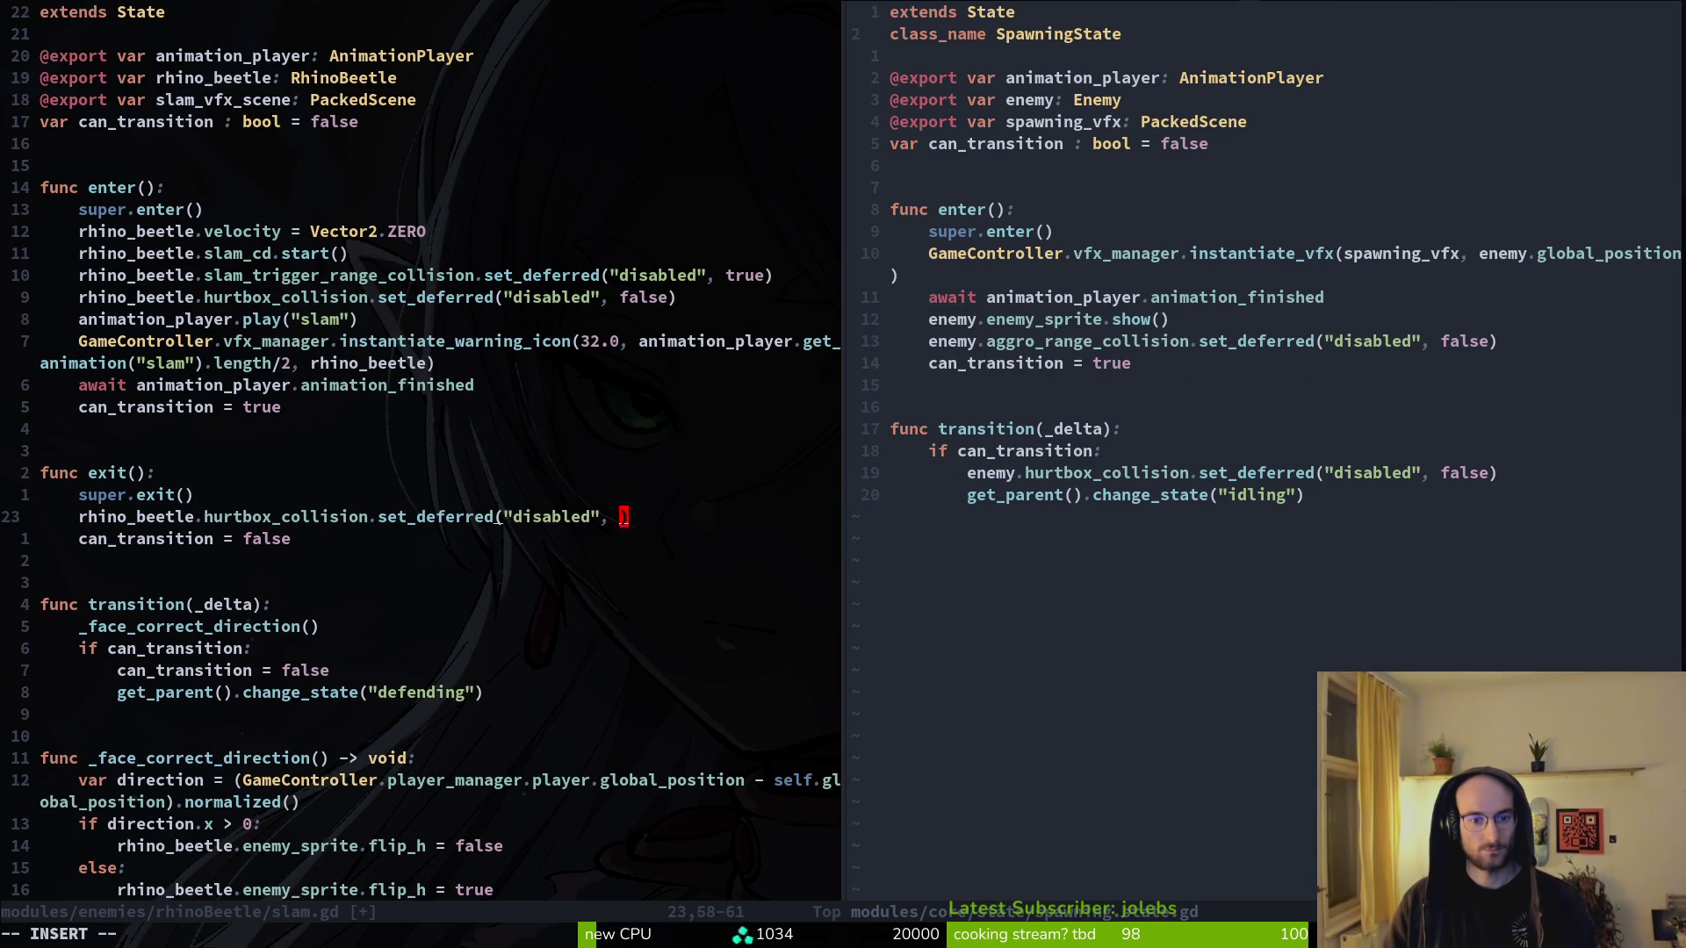
pyautogui.write('rue')
pyautogui.press('Escape')
pyautogui.press('V')
pyautogui.press('y')
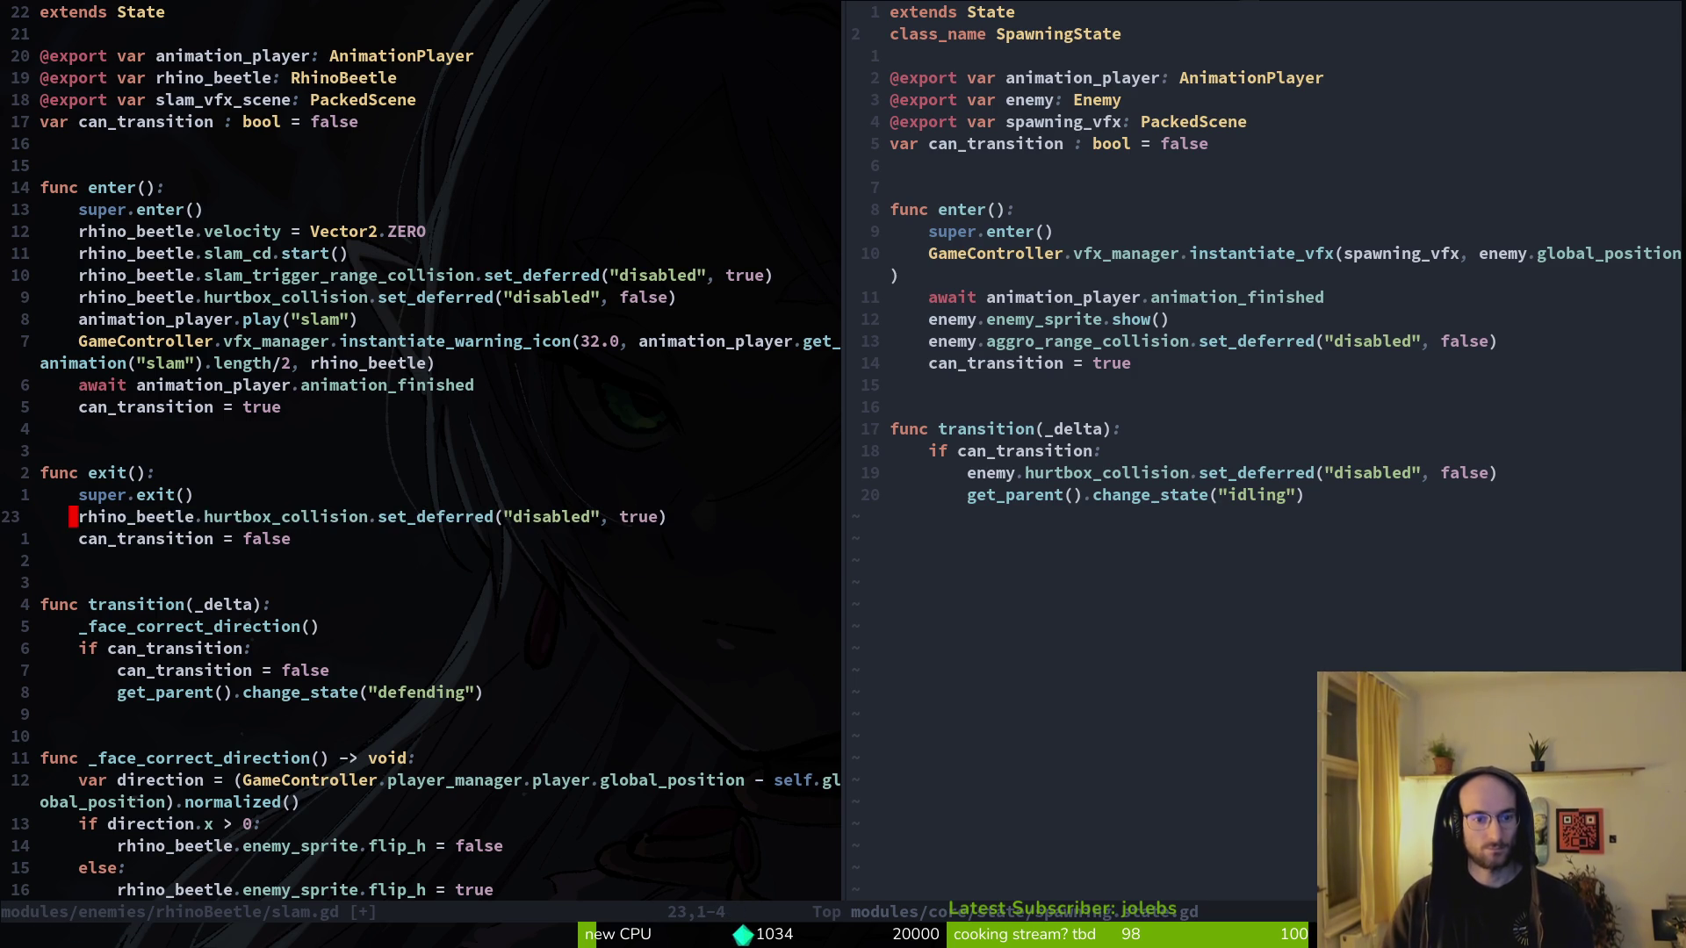
# - Paste the hurtbox set_deferred line into the rhino beetle stunned.gd exit function and save
pyautogui.press('space')
pyautogui.press('f')
pyautogui.press('f')
pyautogui.write('rhinostun')
pyautogui.press('Return')
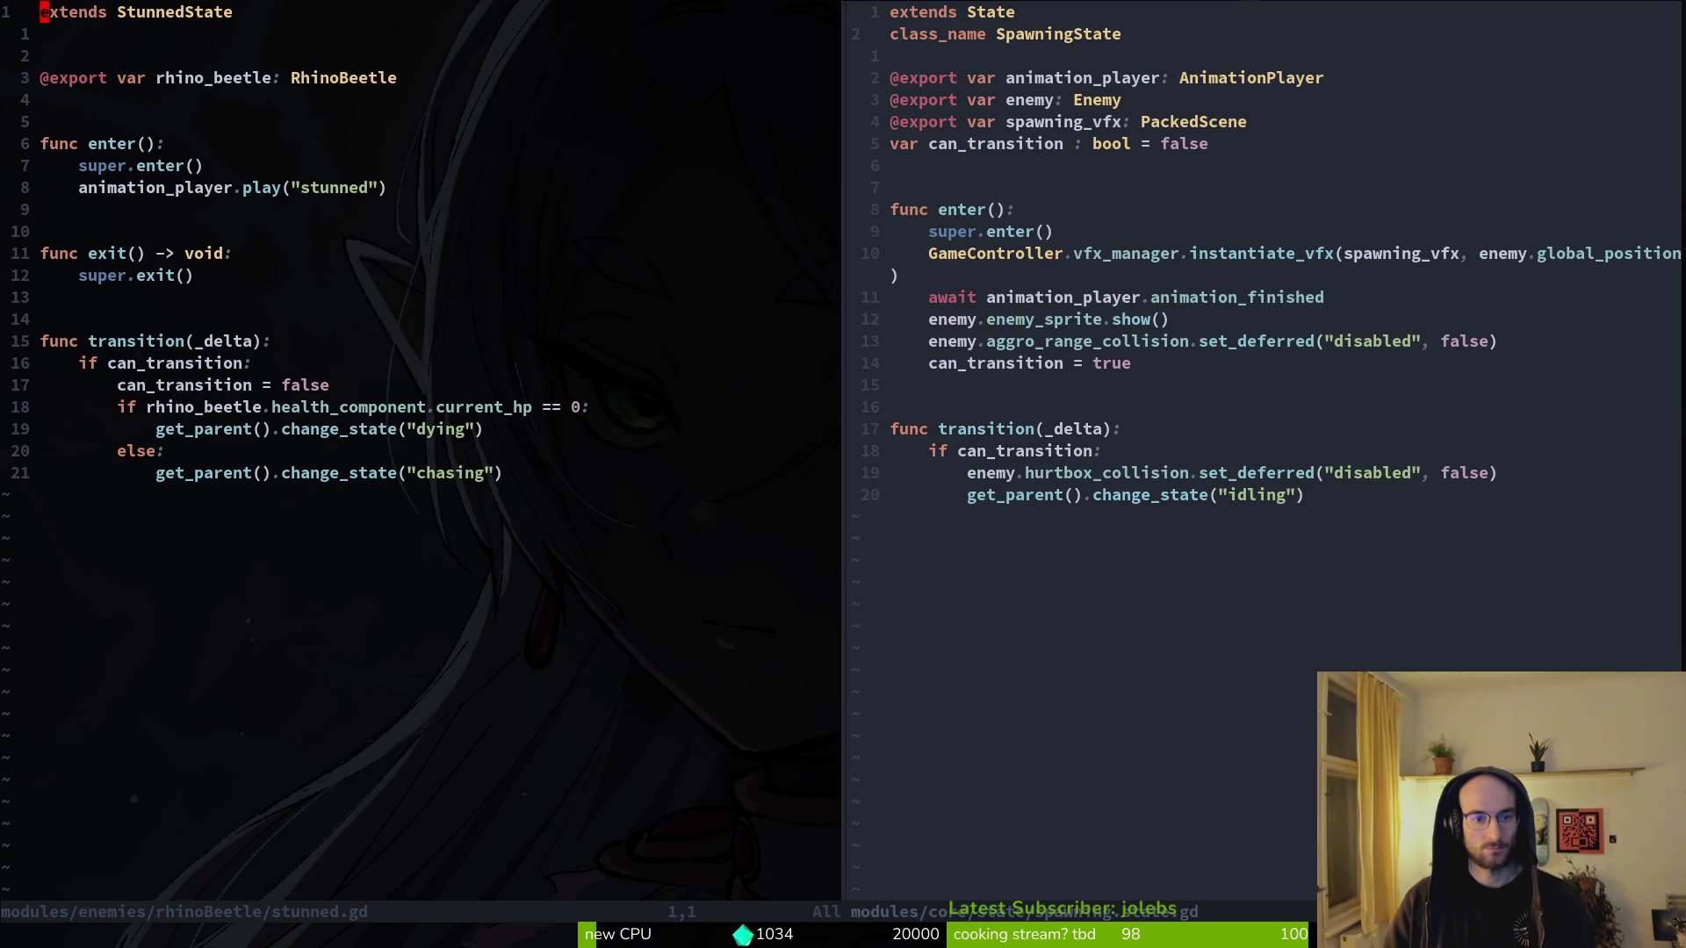
pyautogui.press('j')
pyautogui.press('j')
pyautogui.press('j')
pyautogui.press('p')
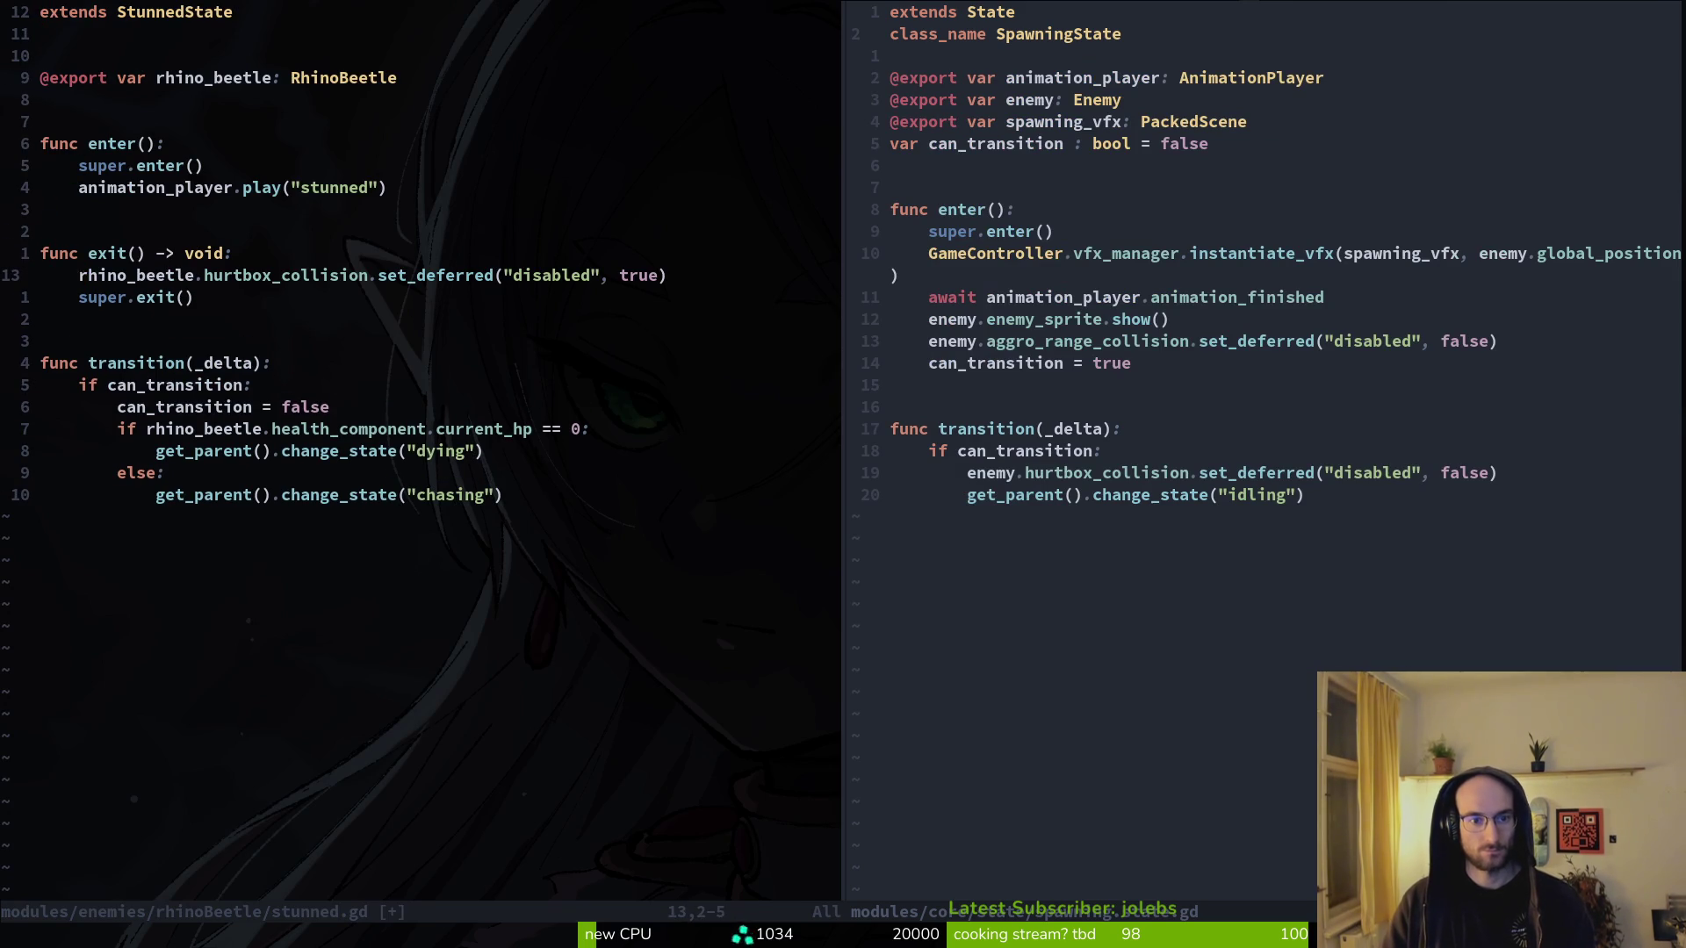
pyautogui.press('space')
pyautogui.press('w')
# - Compare stunned.gd against slam.gd and the base SpawningState script
pyautogui.hotkey('ctrl', 'o')
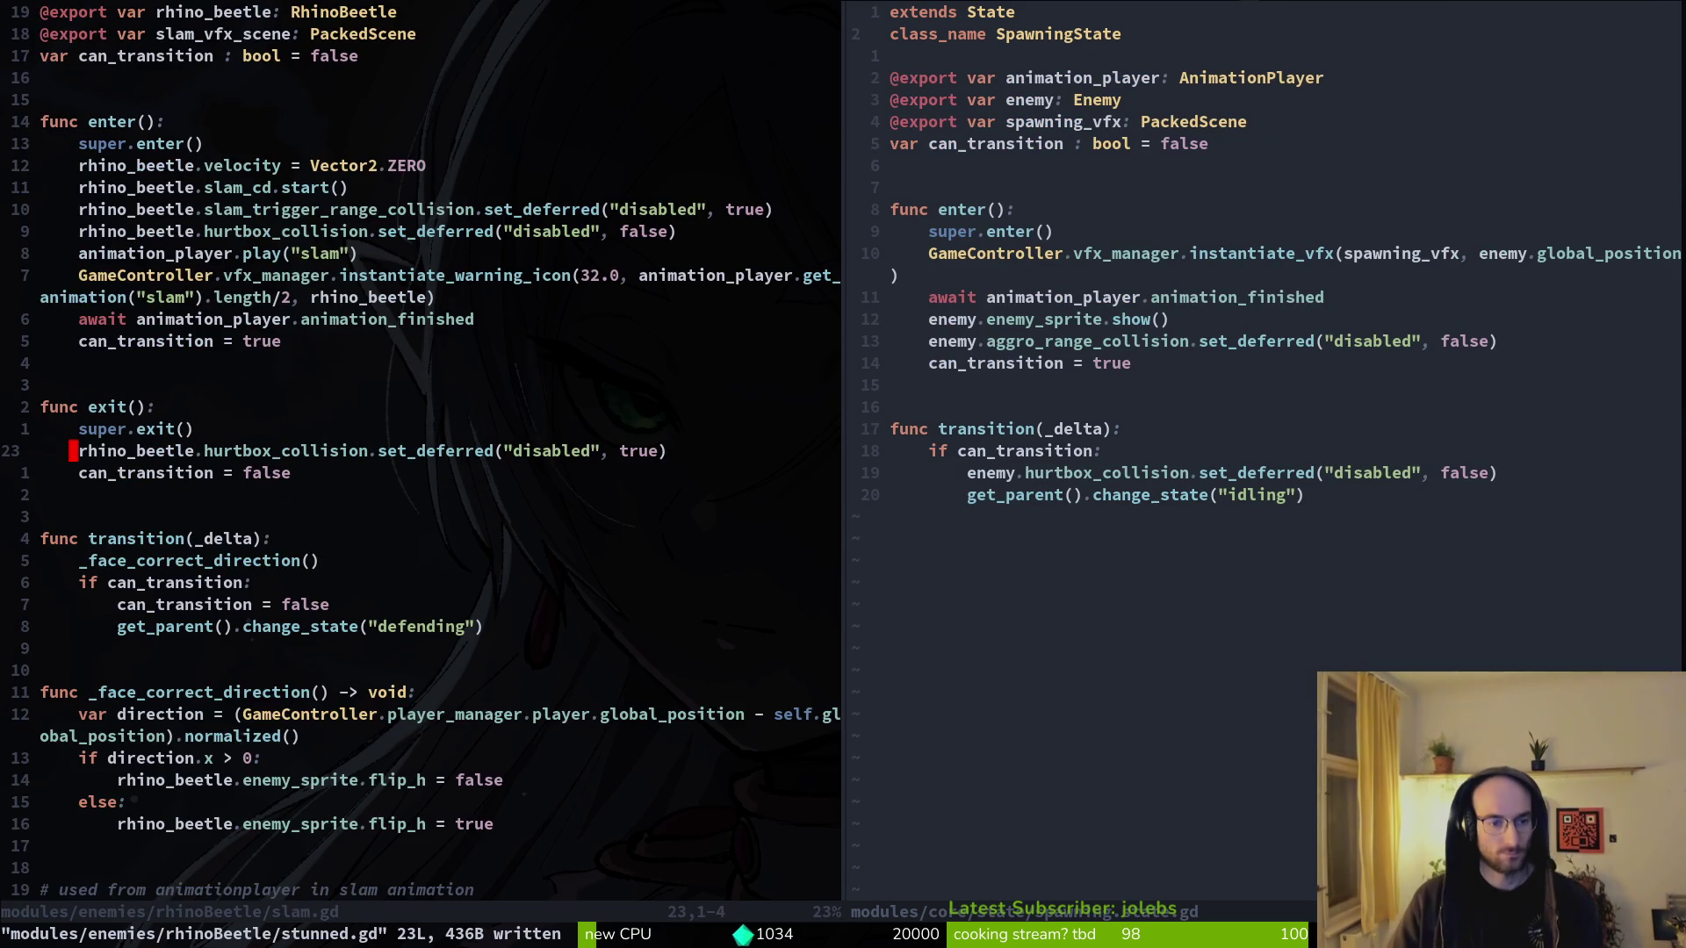
pyautogui.hotkey('ctrl', 'i')
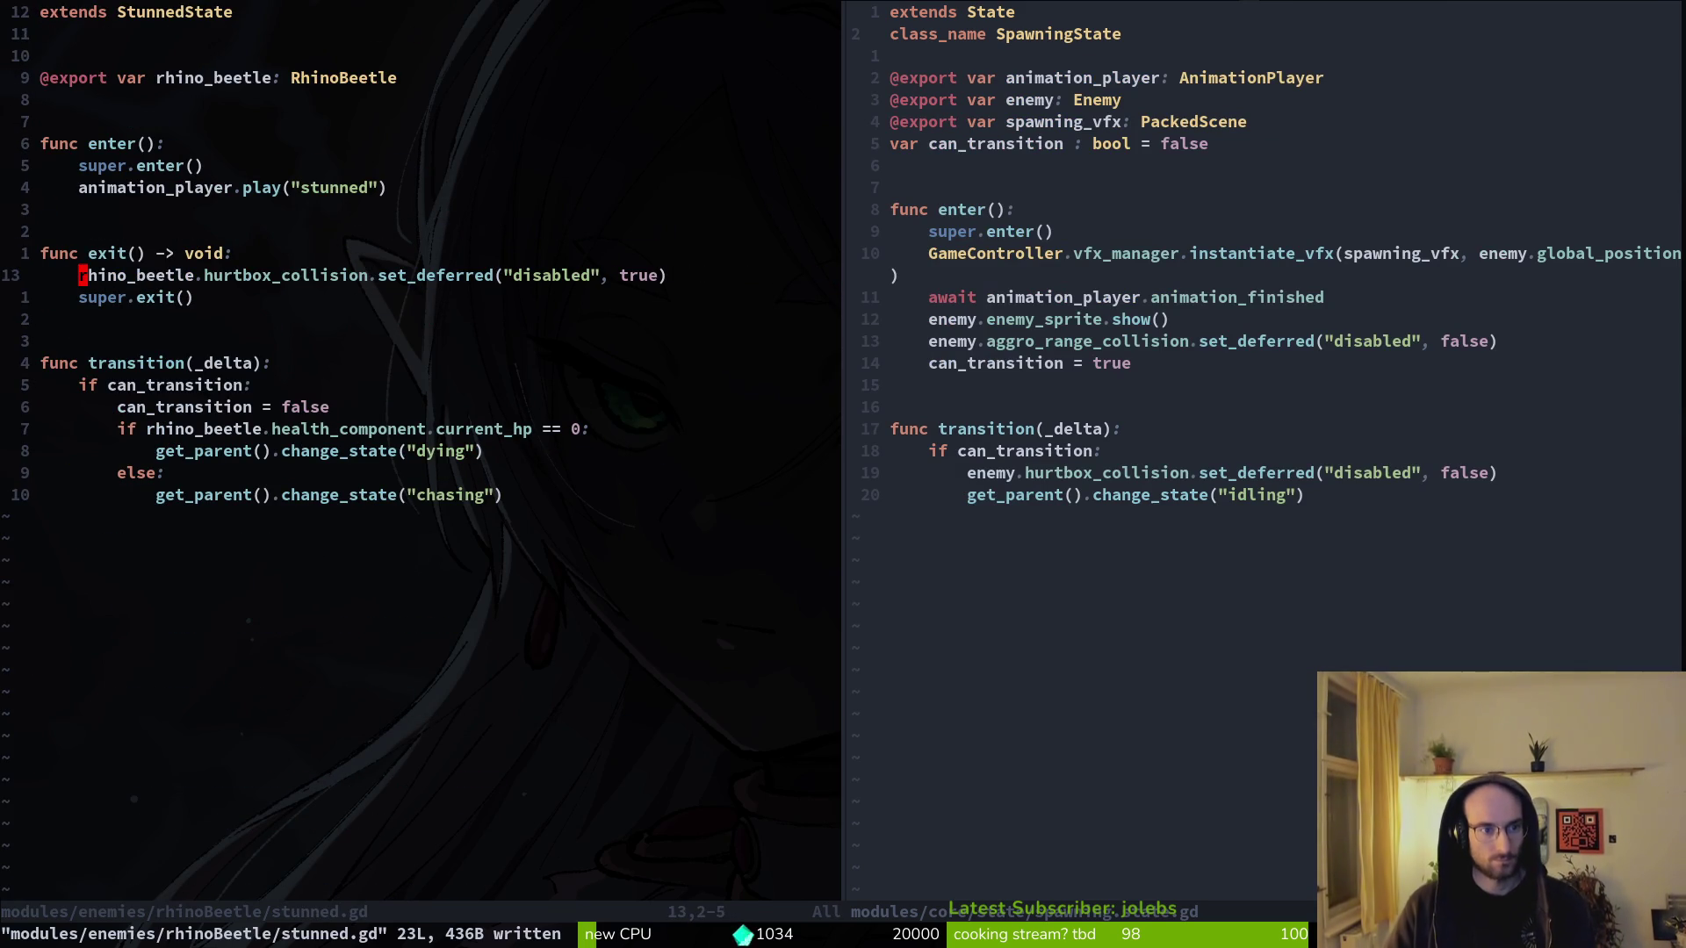
pyautogui.hotkey('ctrl', 'l')
pyautogui.press('space')
pyautogui.press('f')
pyautogui.press('f')
pyautogui.press('Escape')
pyautogui.press('j')
pyautogui.press('j')
pyautogui.hotkey('ctrl', 'h')
# - Add the hurtbox_collision line with value false to stunned.gd's enter function and save
pyautogui.press('h')
pyautogui.press('y')
pyautogui.press('y')
pyautogui.press('k')
pyautogui.press('k')
pyautogui.press('k')
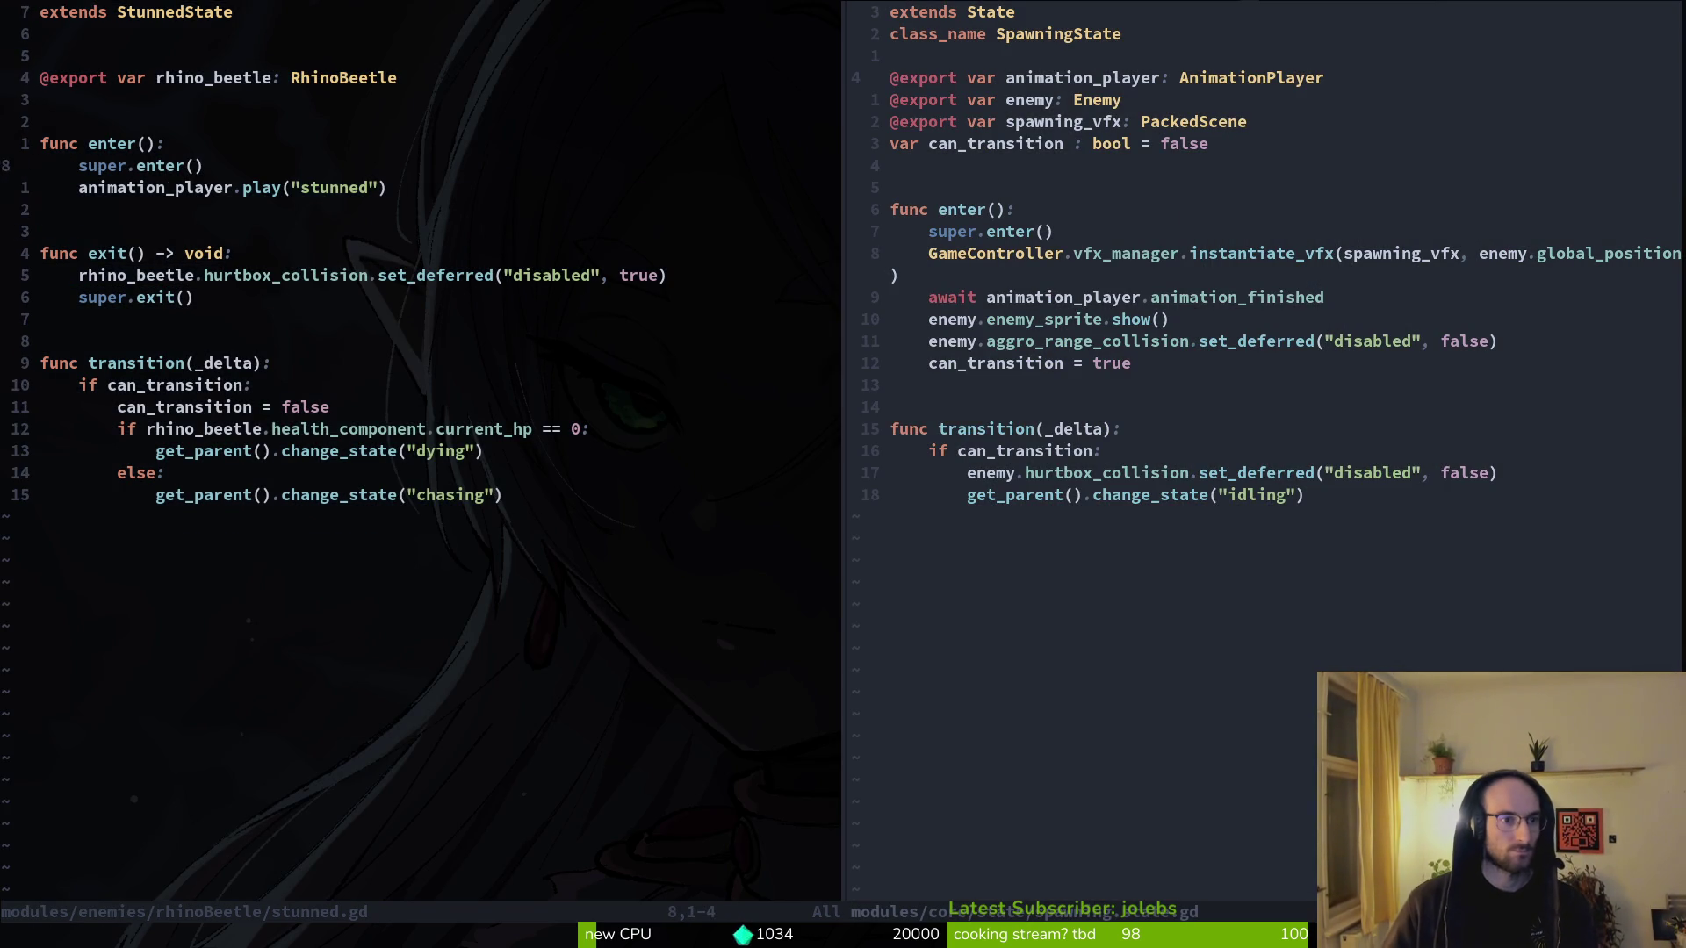
pyautogui.write('P$')
pyautogui.write('ciwfalse')
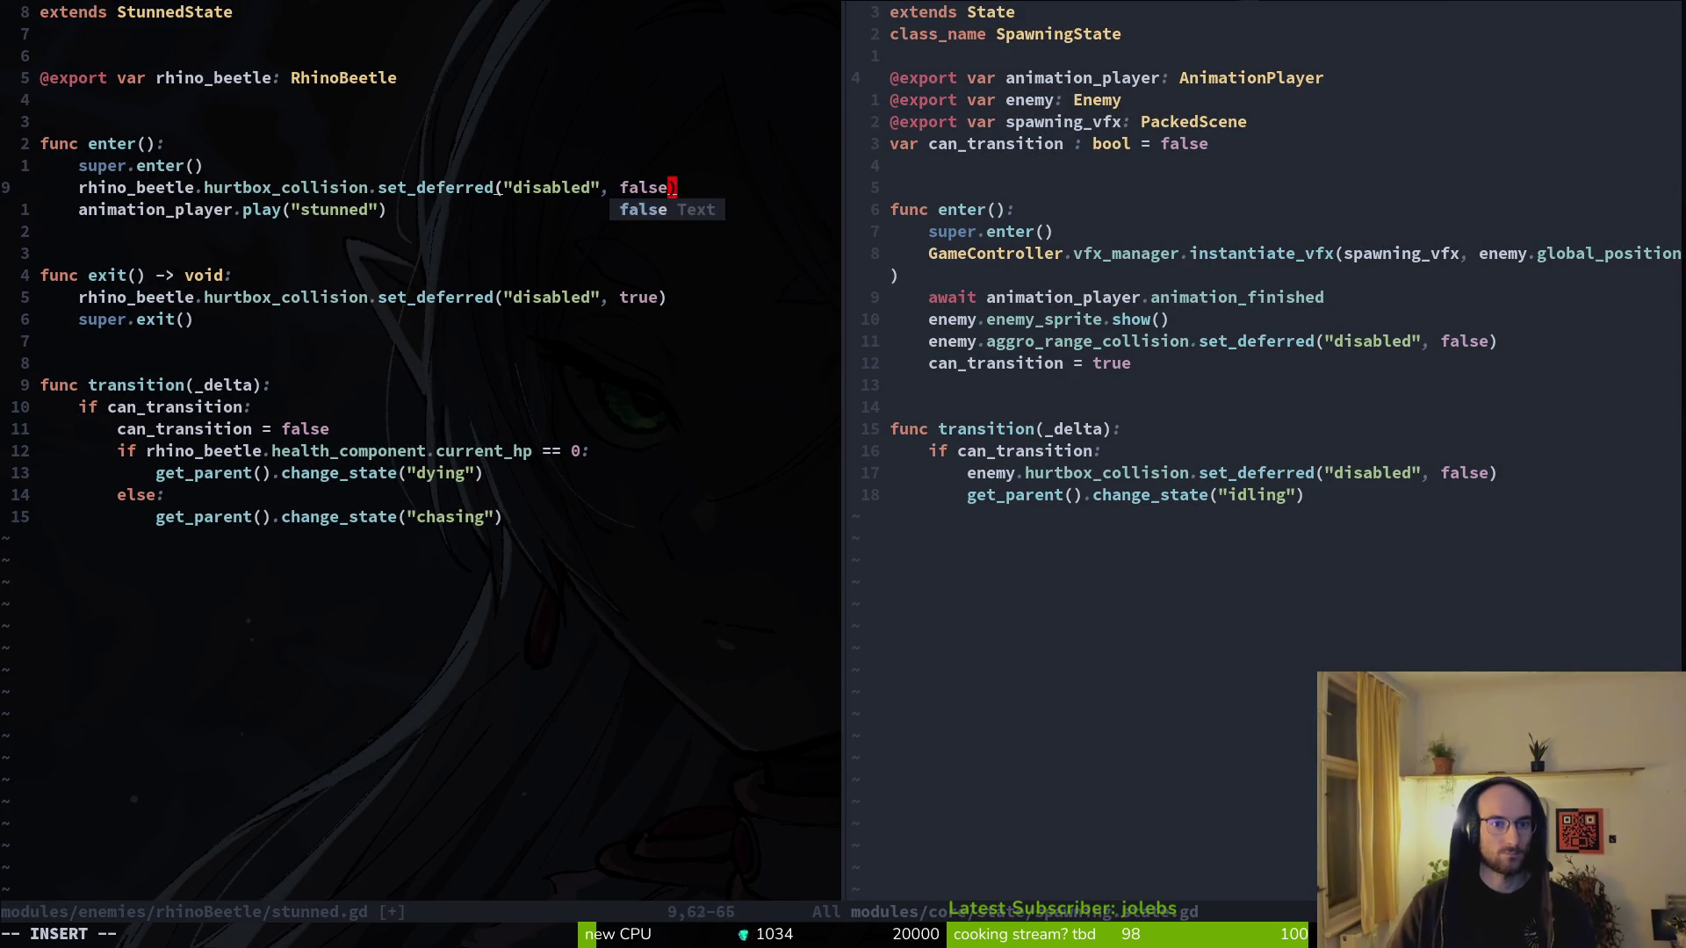
pyautogui.press('Escape')
pyautogui.write(':w')
pyautogui.press('Return')
pyautogui.hotkey('alt', 'Tab')
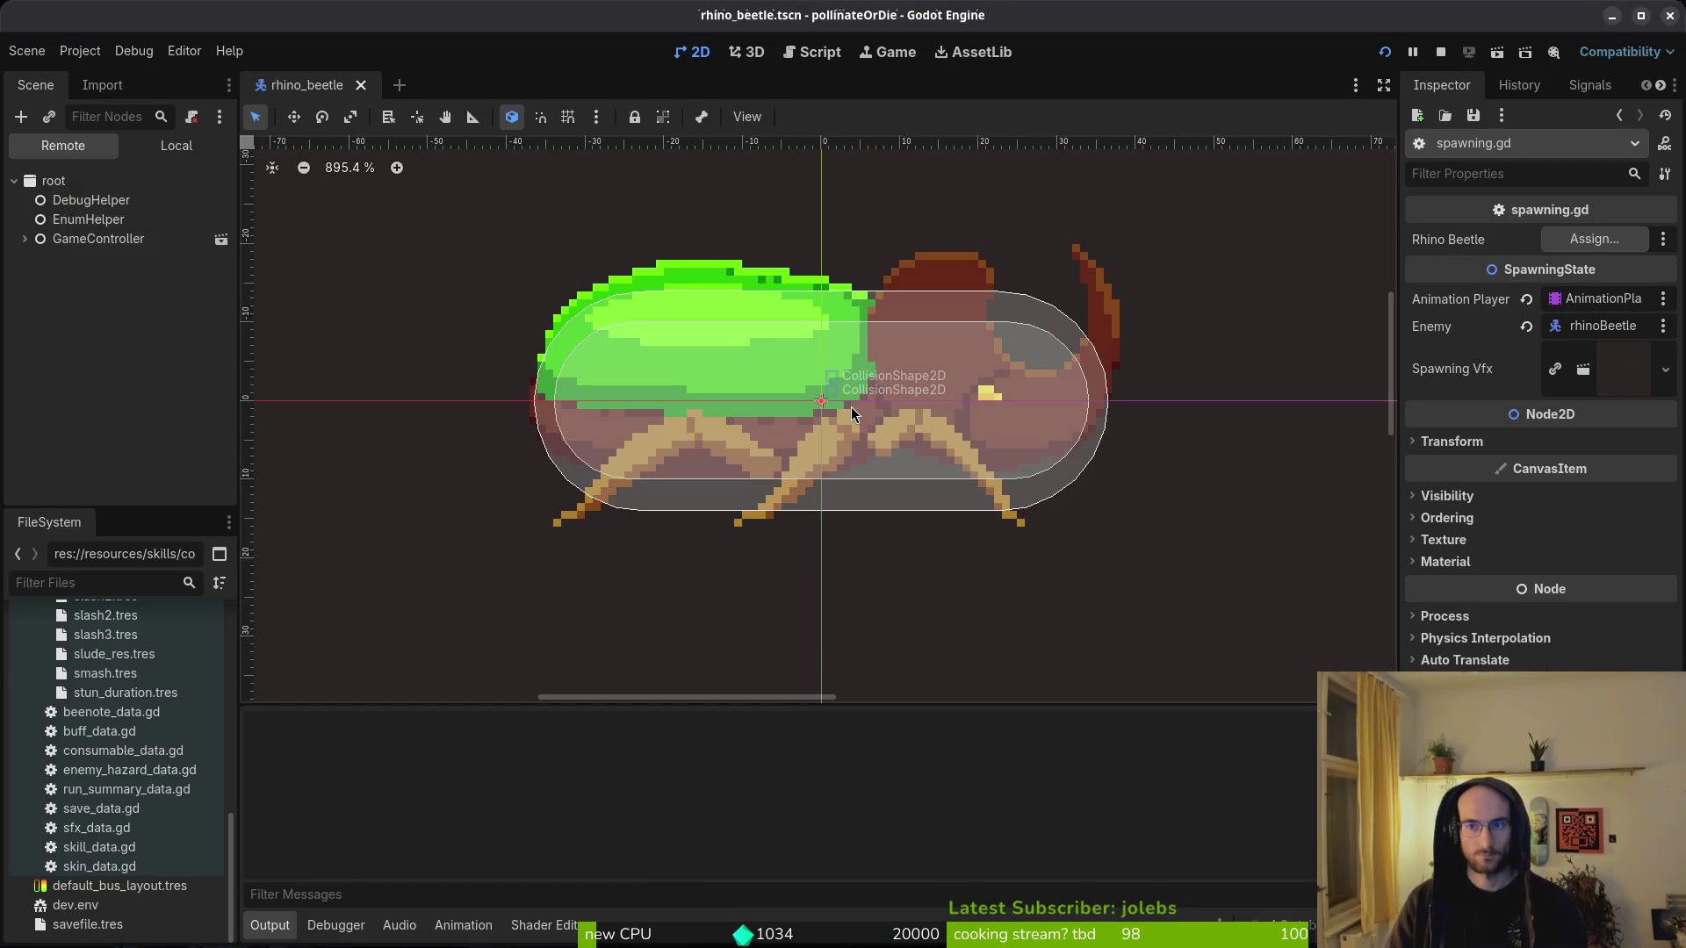
# - Playtest level 5, then check the add_child error in the Debugger's Errors list
pyautogui.press('F5')
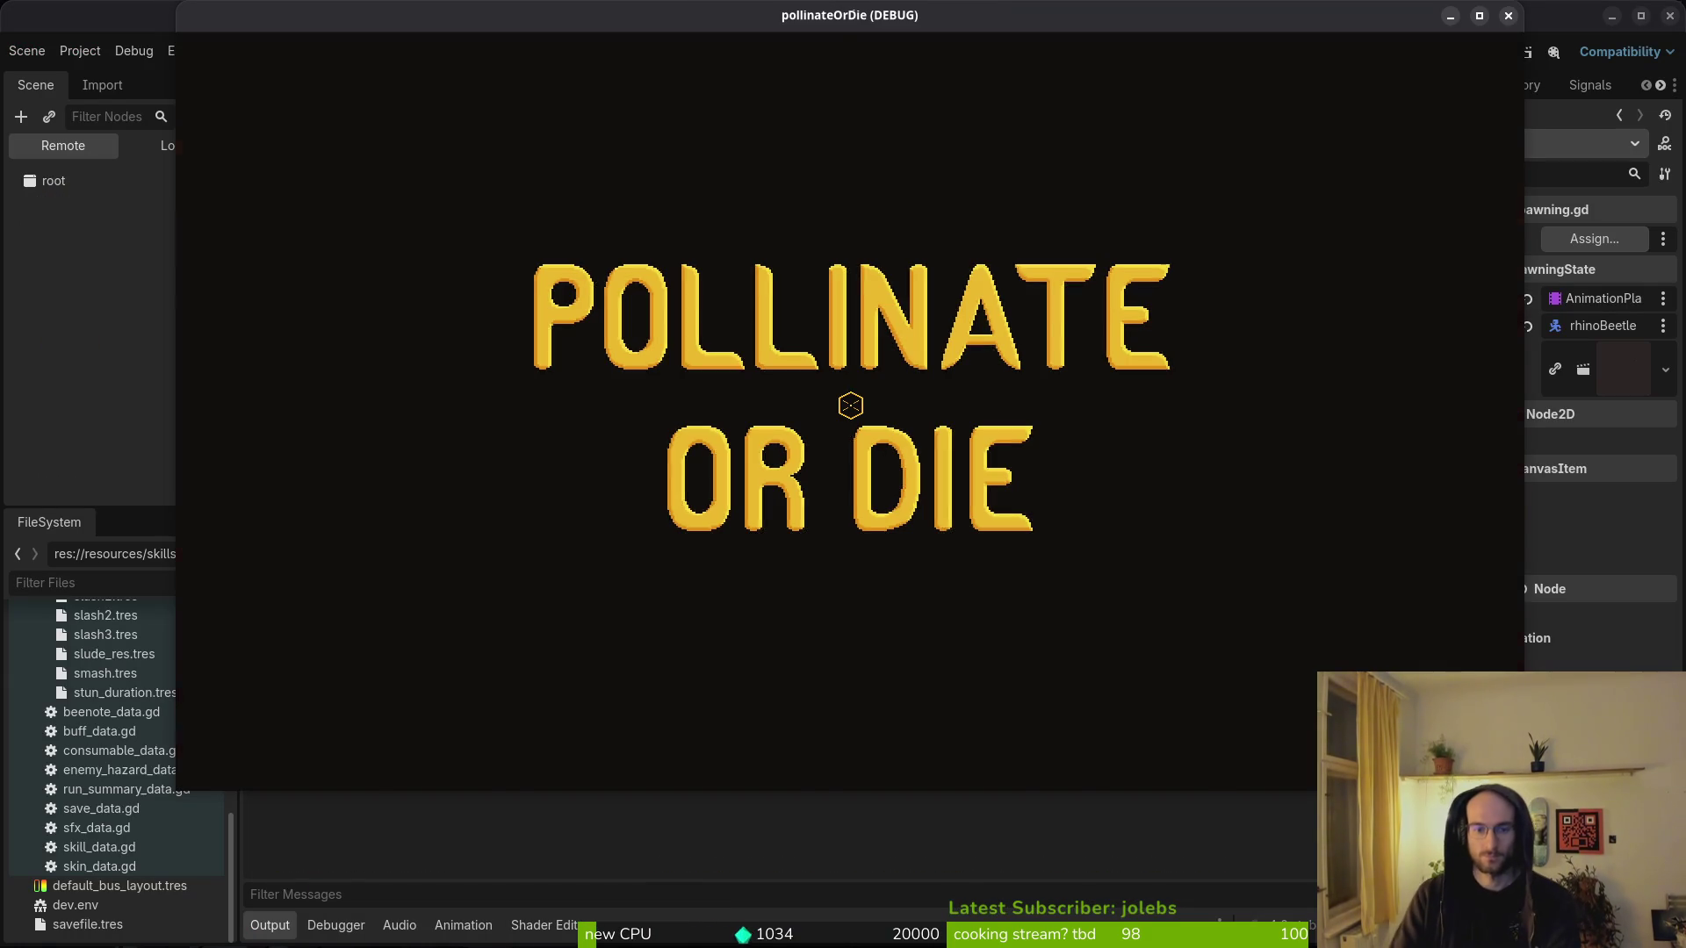
pyautogui.press('Return')
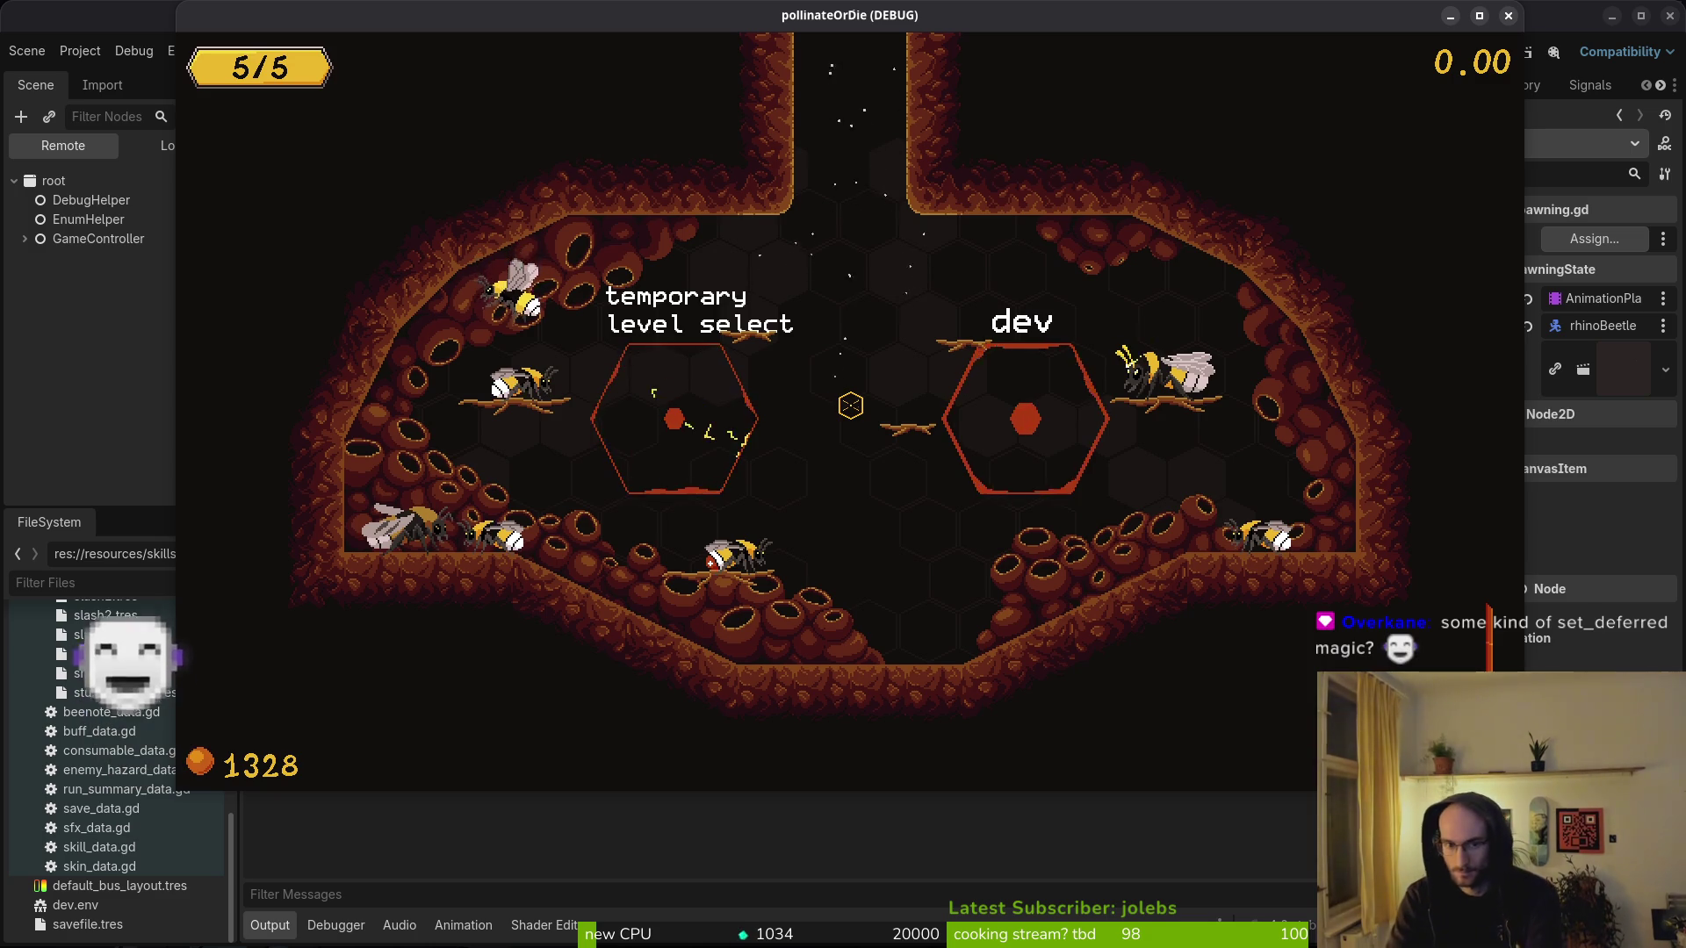
pyautogui.press('Left')
pyautogui.press('Down')
pyautogui.press('Down')
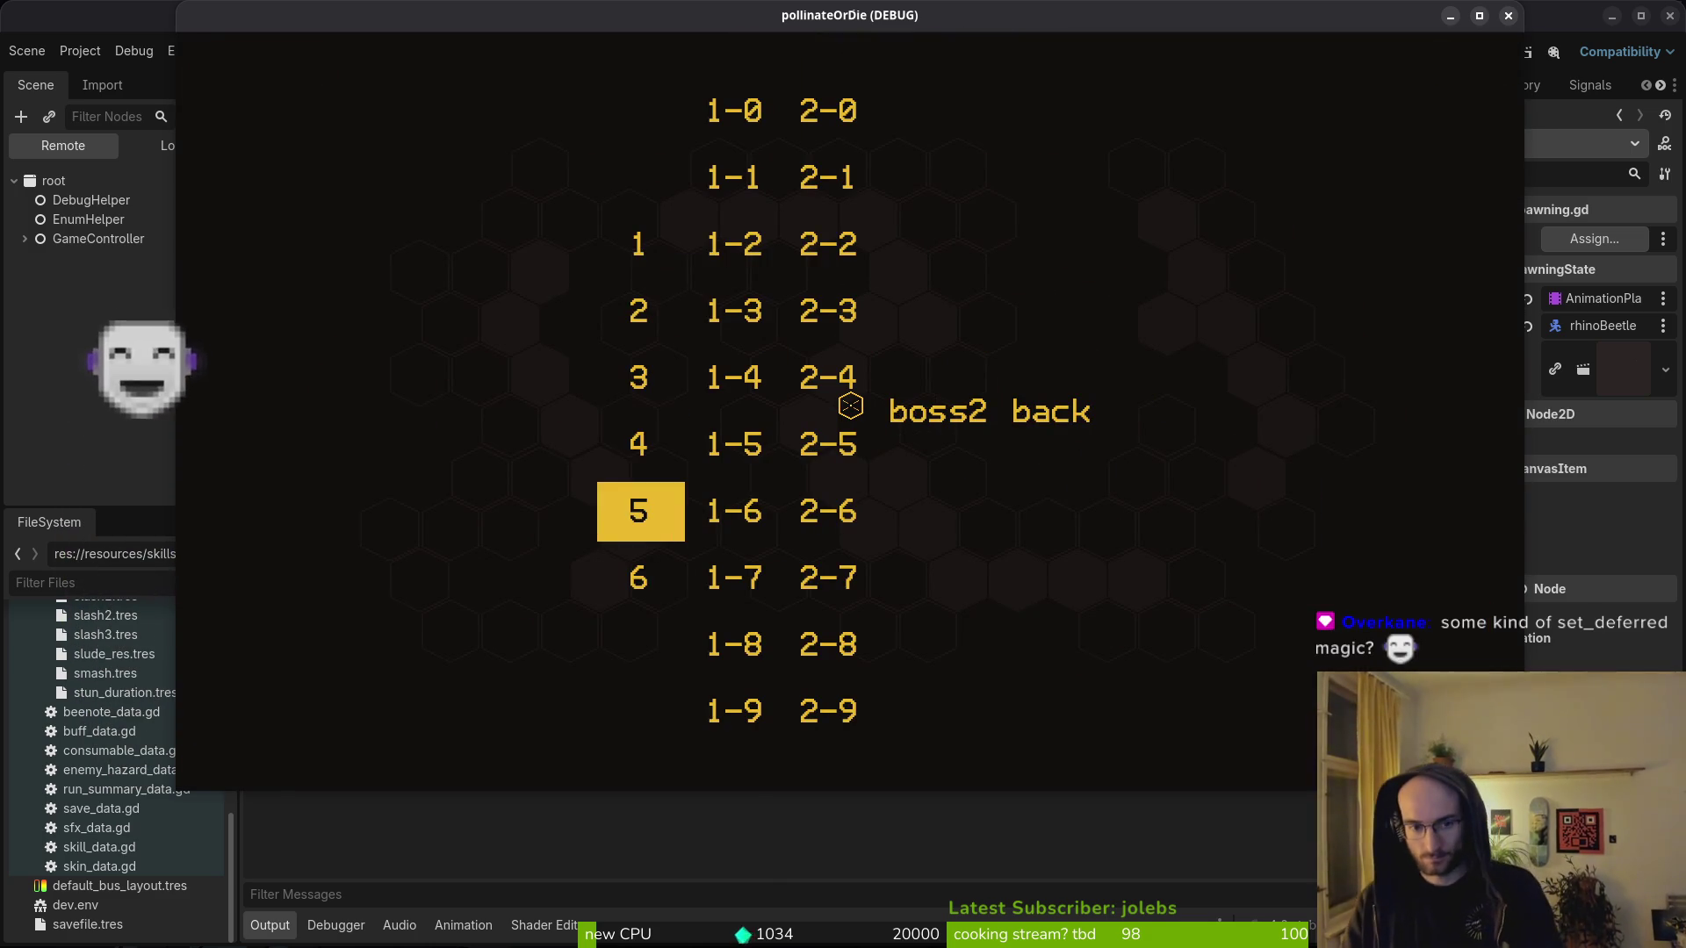
pyautogui.press('Return')
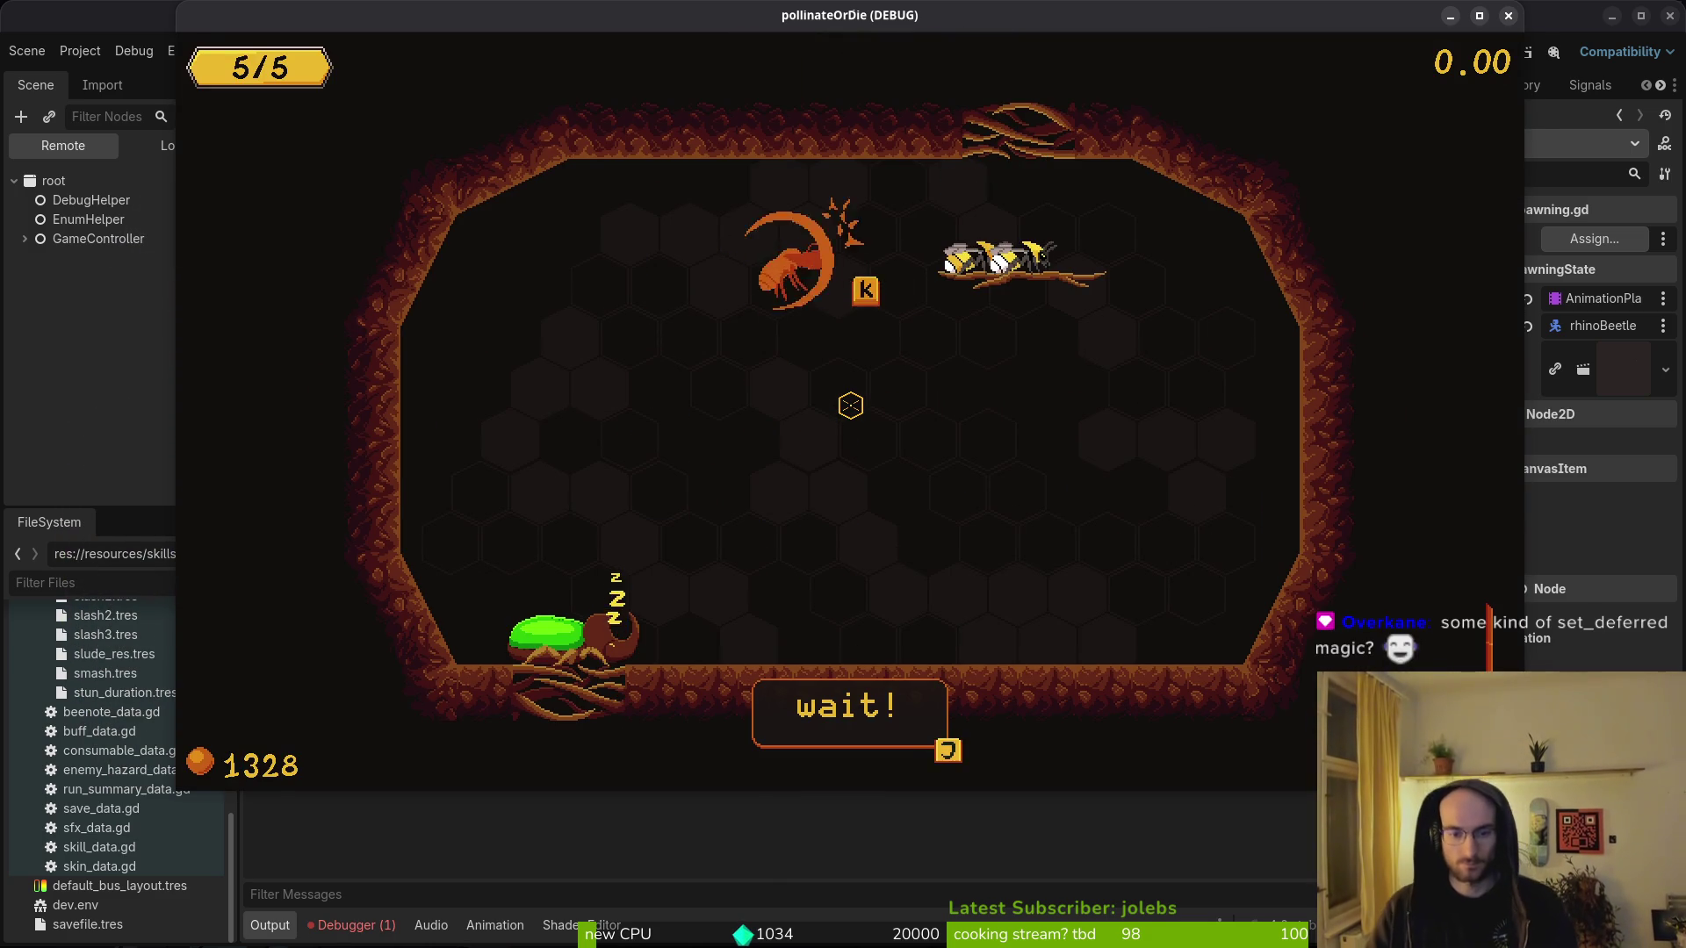
pyautogui.hotkey('alt', 'Tab')
pyautogui.click(351, 924)
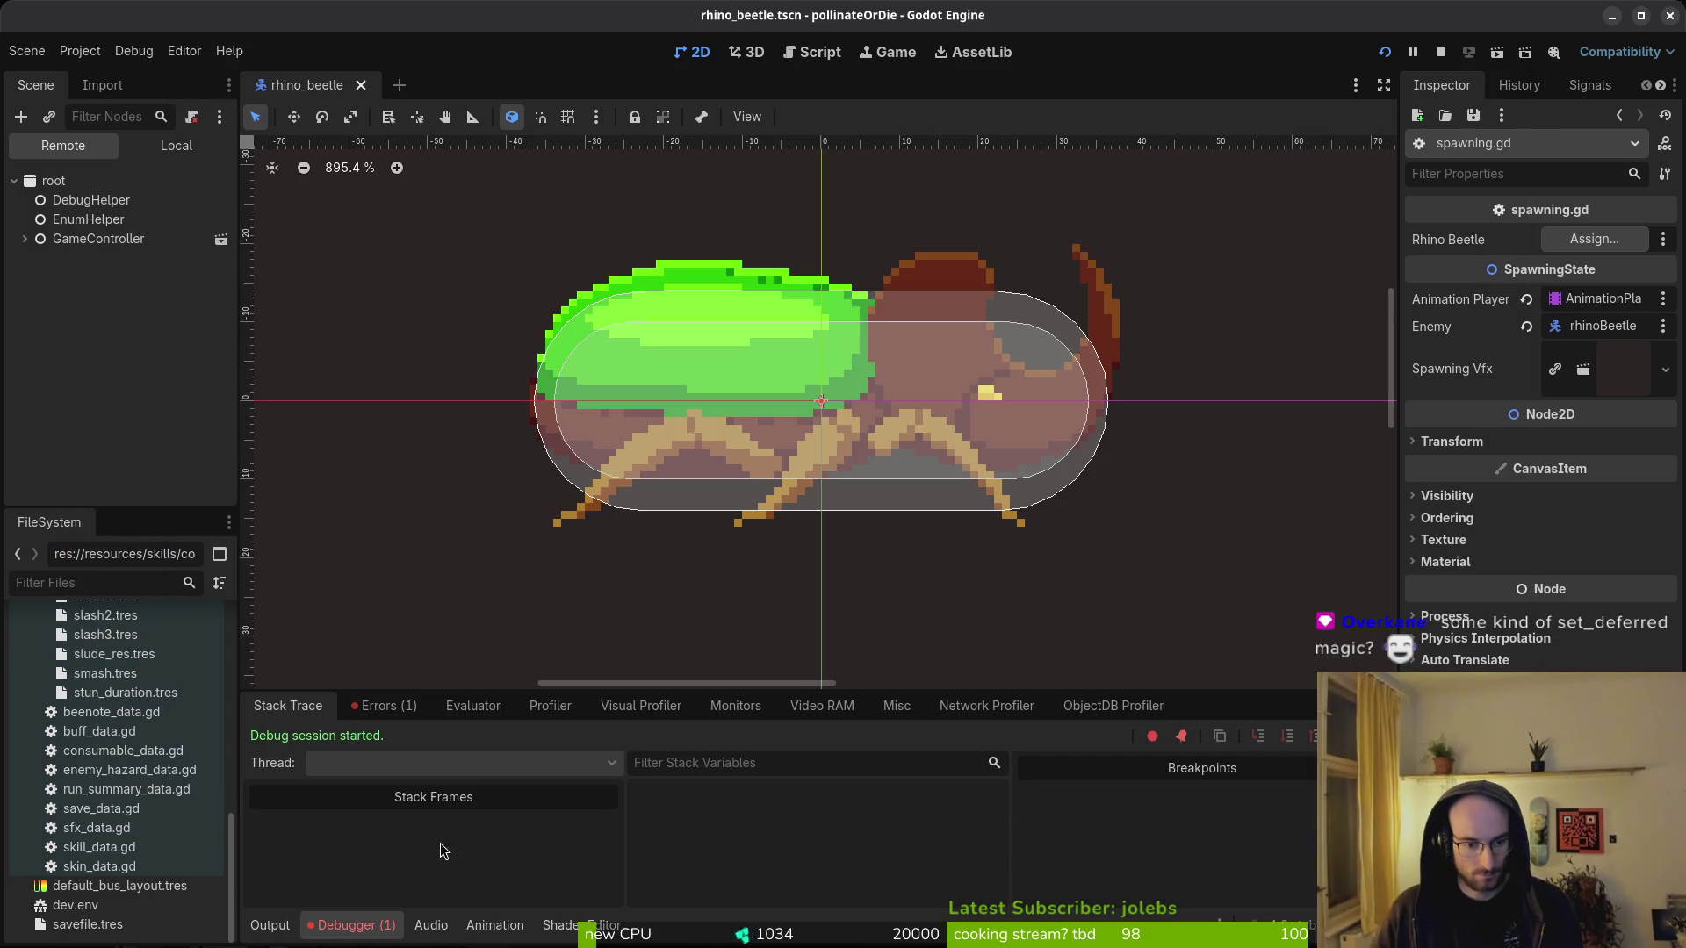
pyautogui.click(379, 706)
pyautogui.moveTo(646, 778)
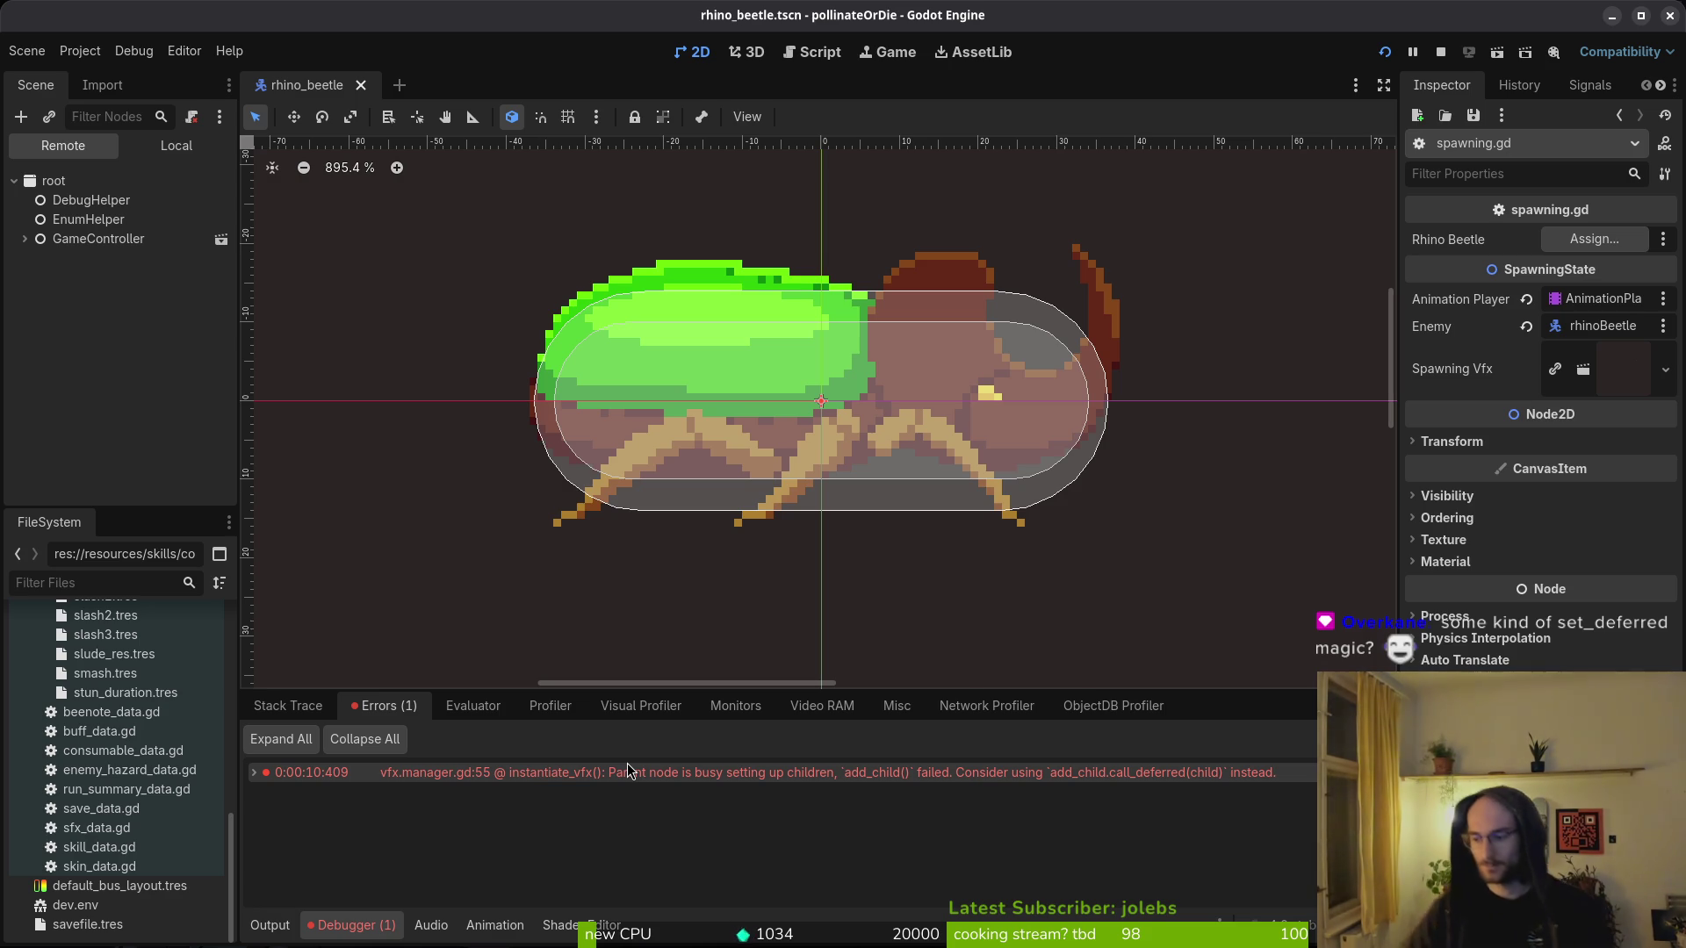
# - Open vfx_manager.gd and undo back to add_child.call_deferred(vfx)
pyautogui.hotkey('alt', 'Tab')
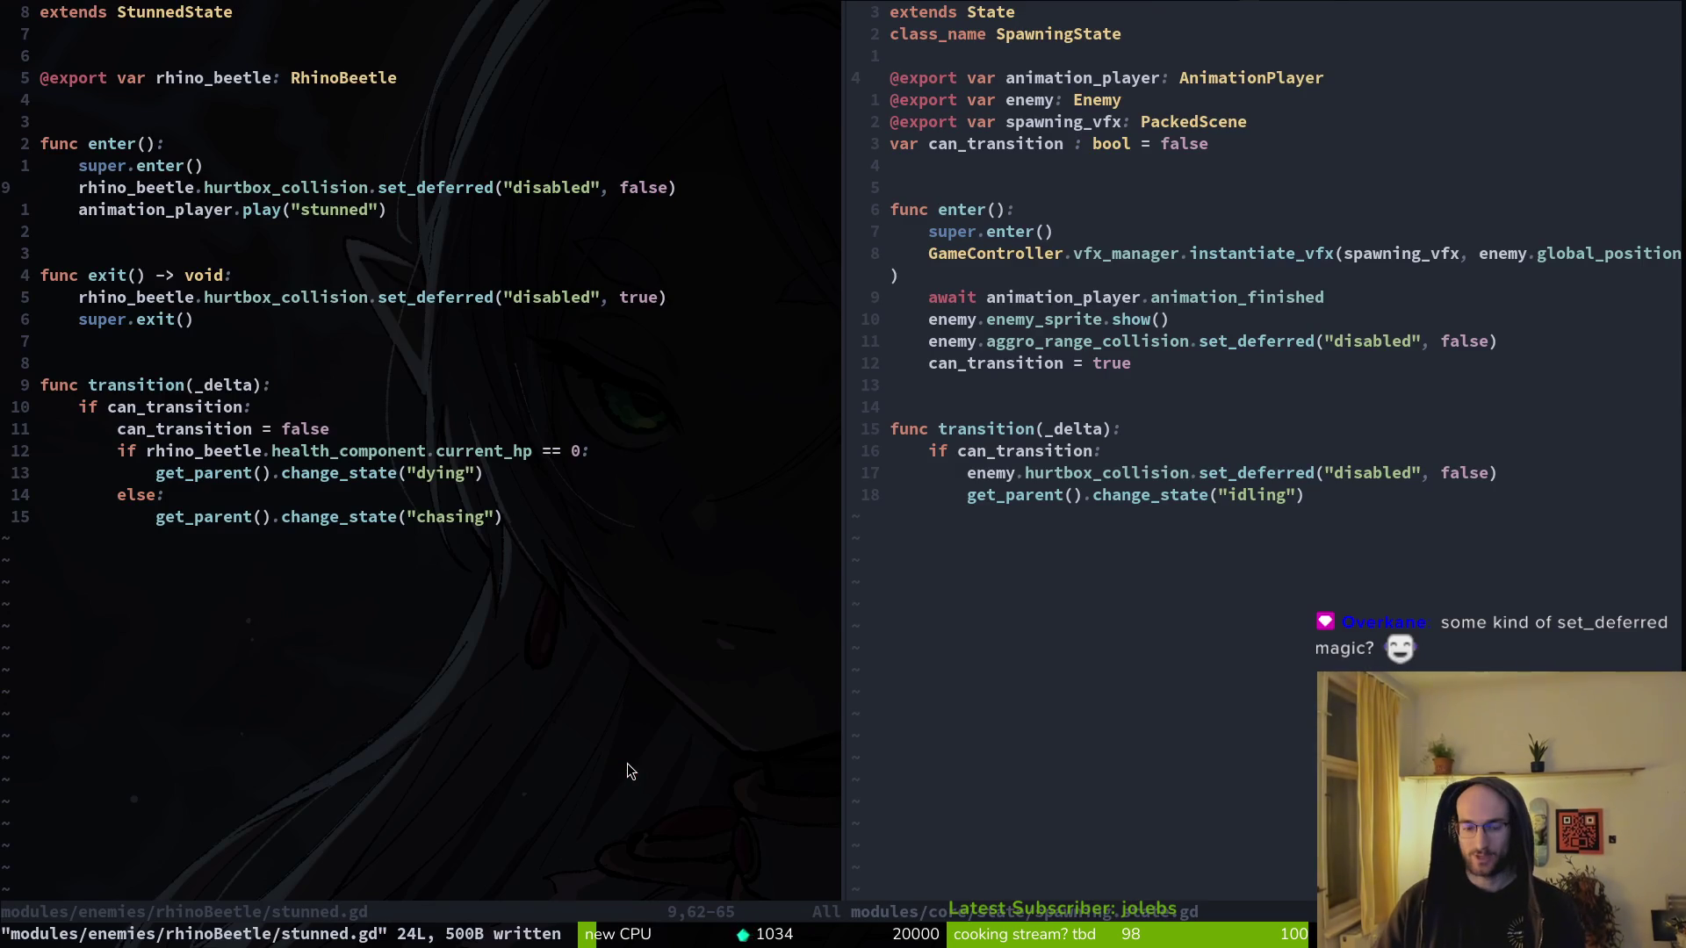
pyautogui.hotkey('ctrl', 'p')
pyautogui.write('vfxman')
pyautogui.press('Return')
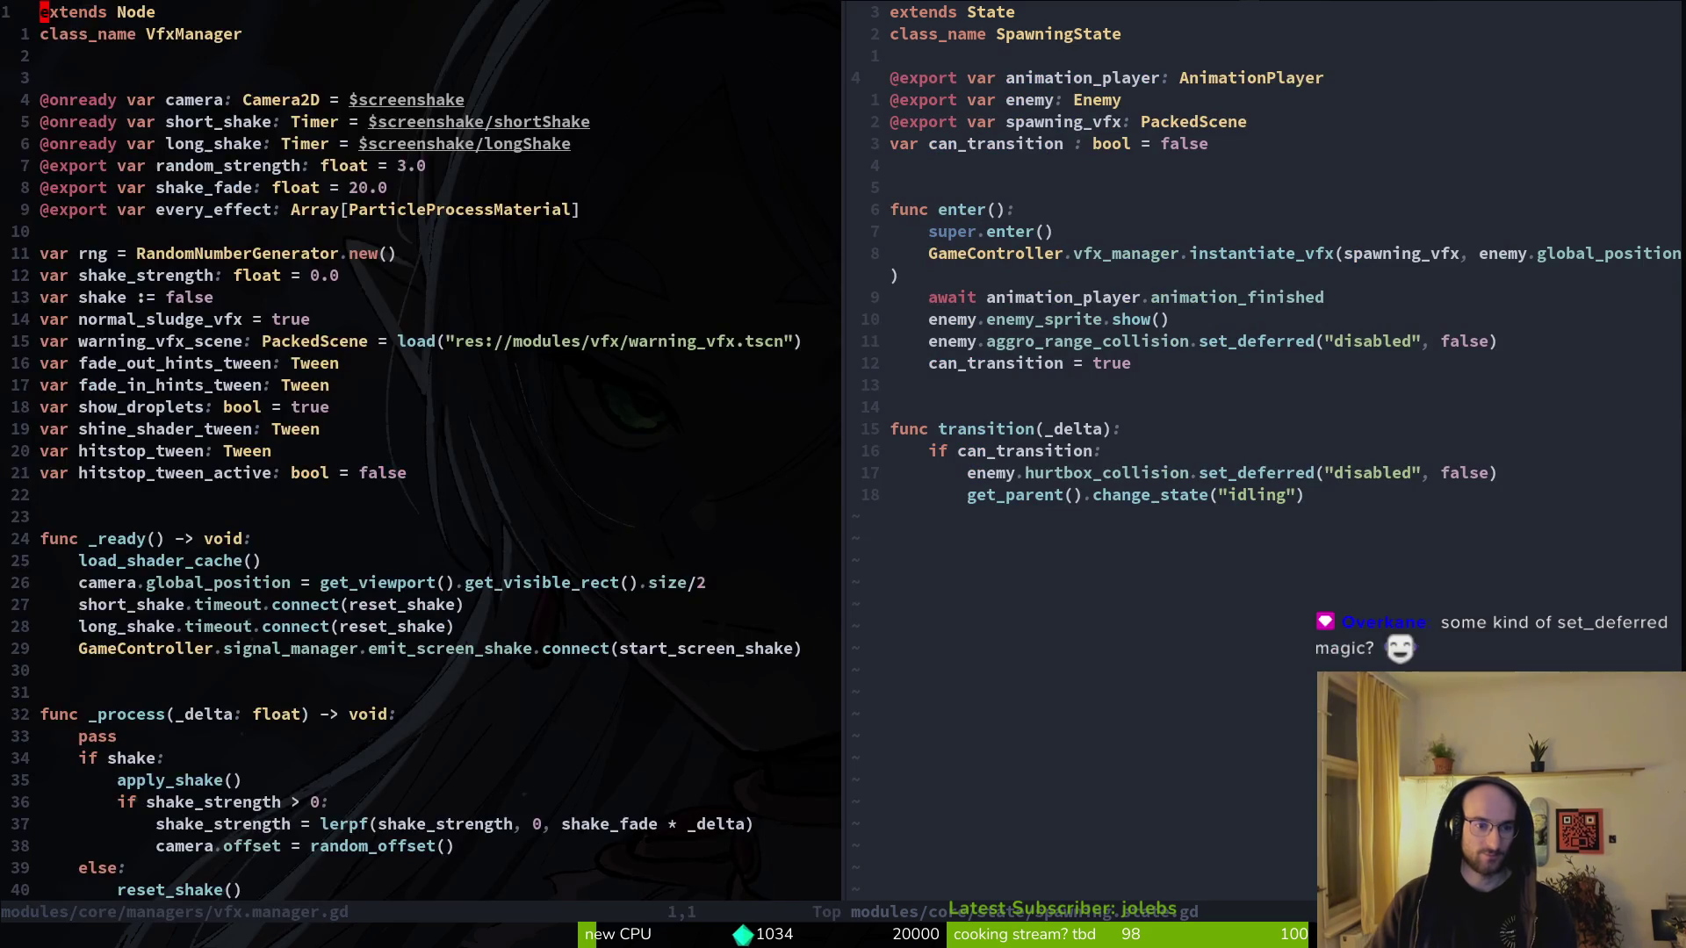
pyautogui.press('u')
pyautogui.hotkey('ctrl', 't')
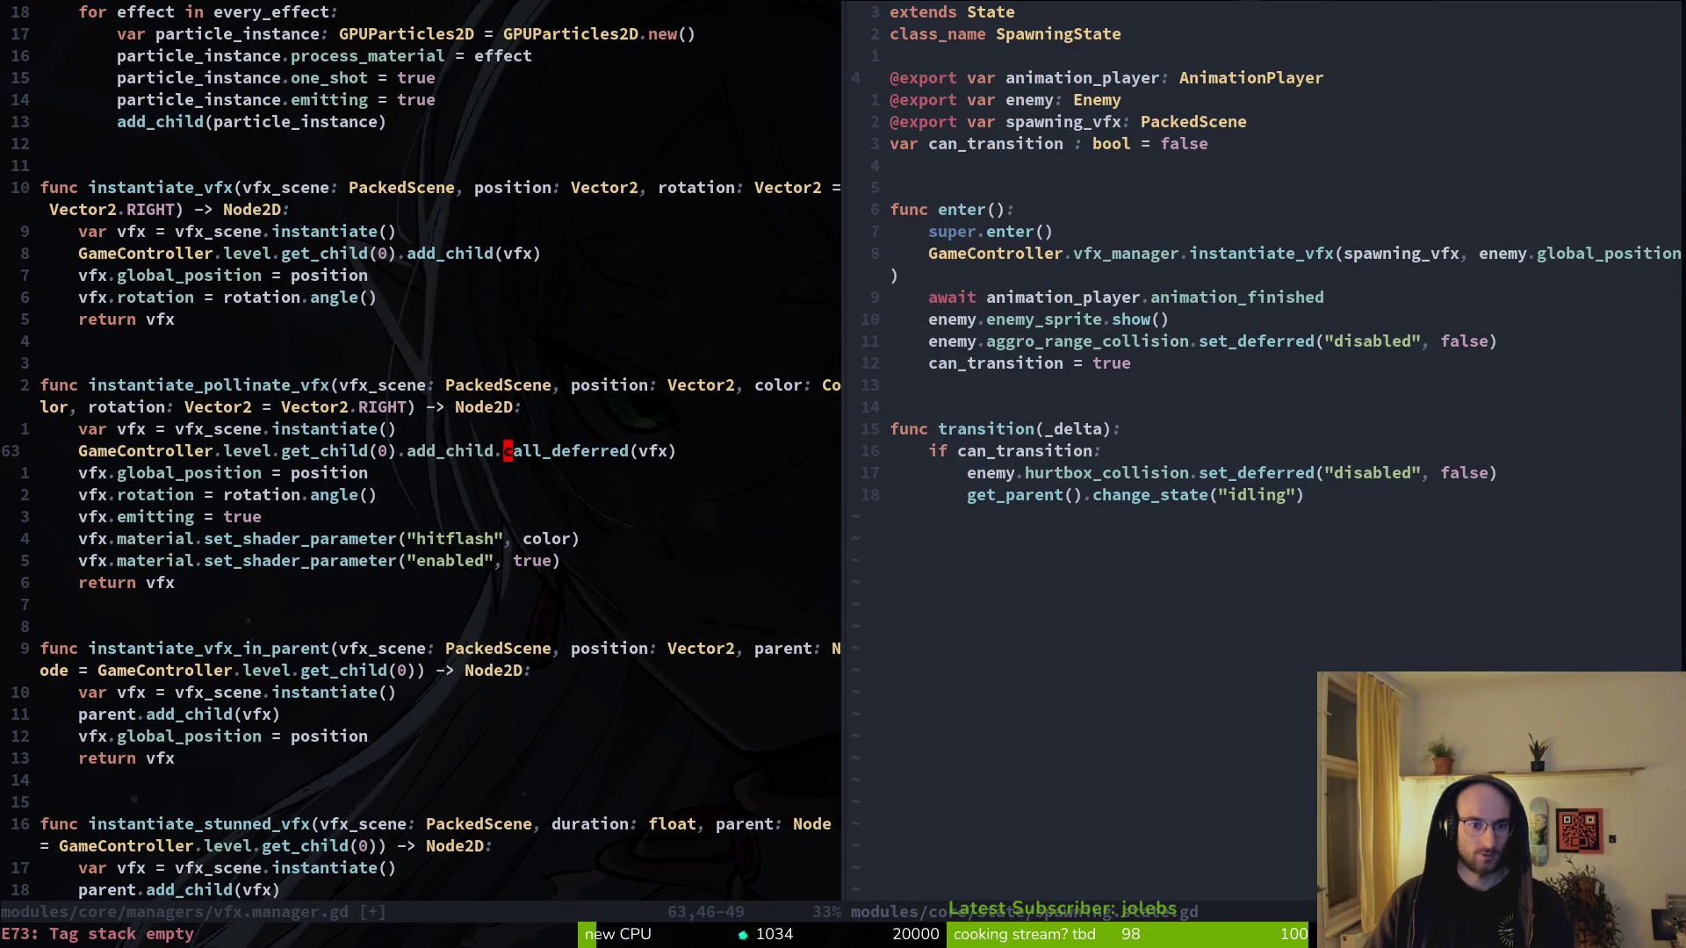